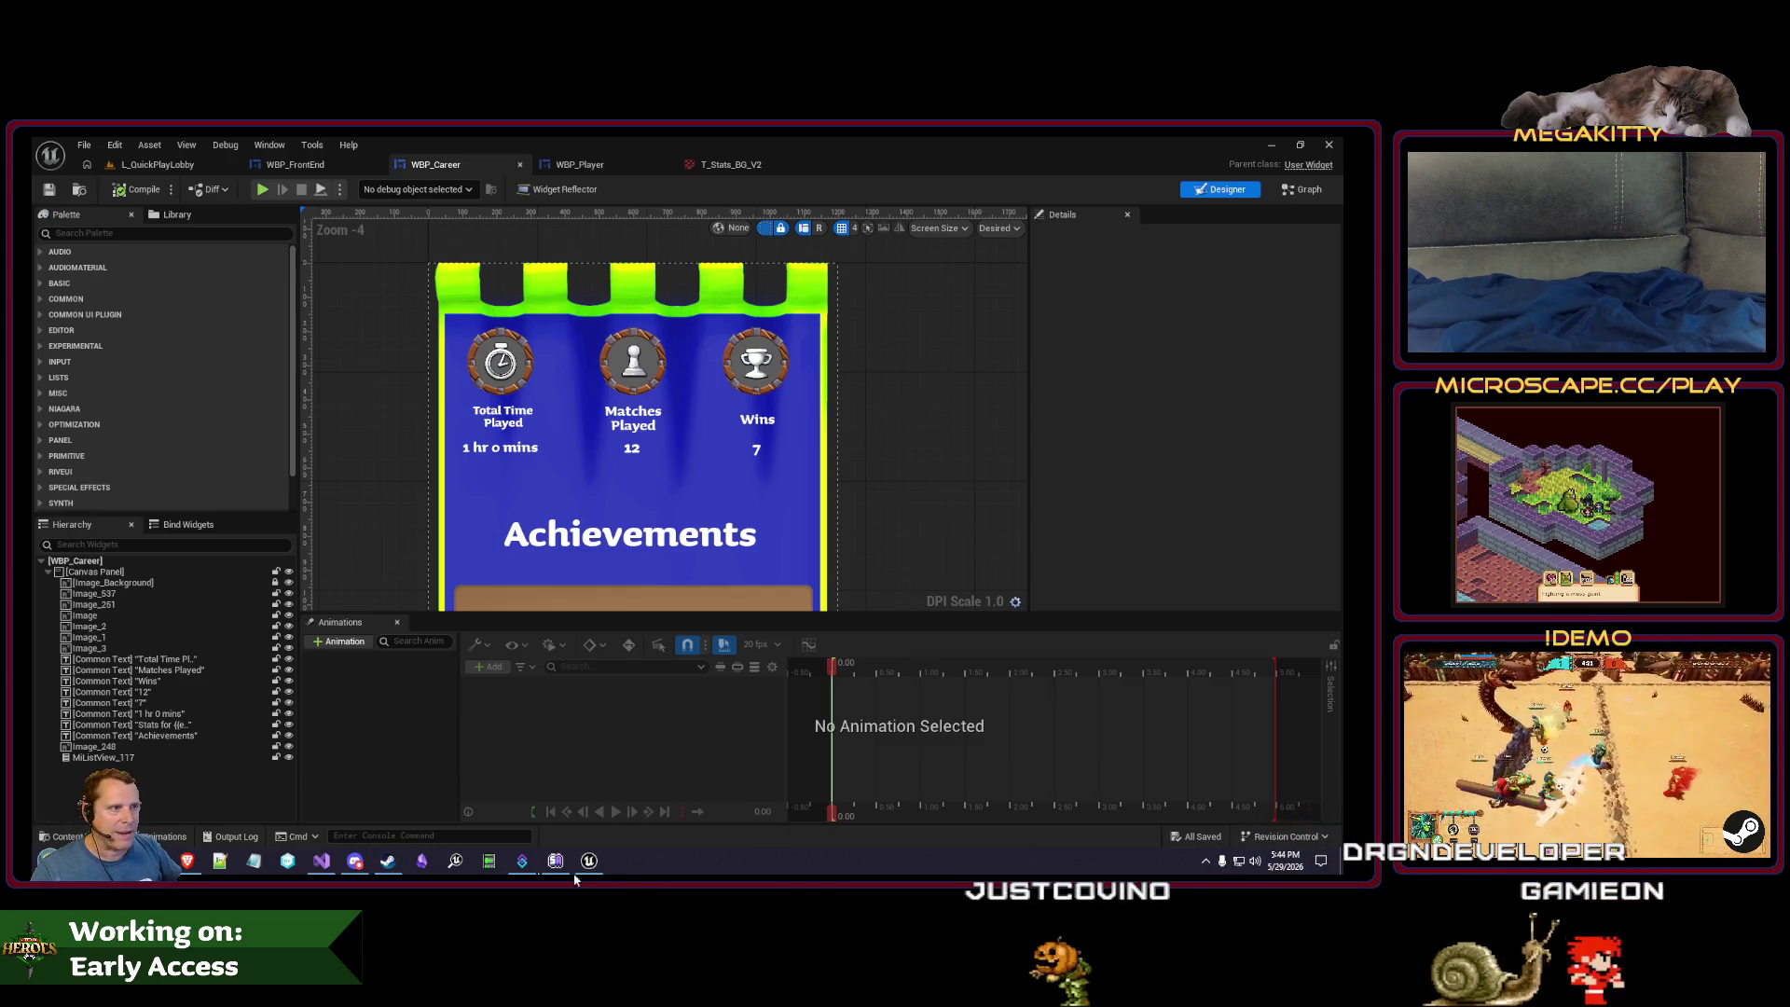
- Pan and zoom the WBP_Career canvas, then switch to the L_QuickPlayLobby level tab
left_click_drag(1014, 523, 1017, 536)
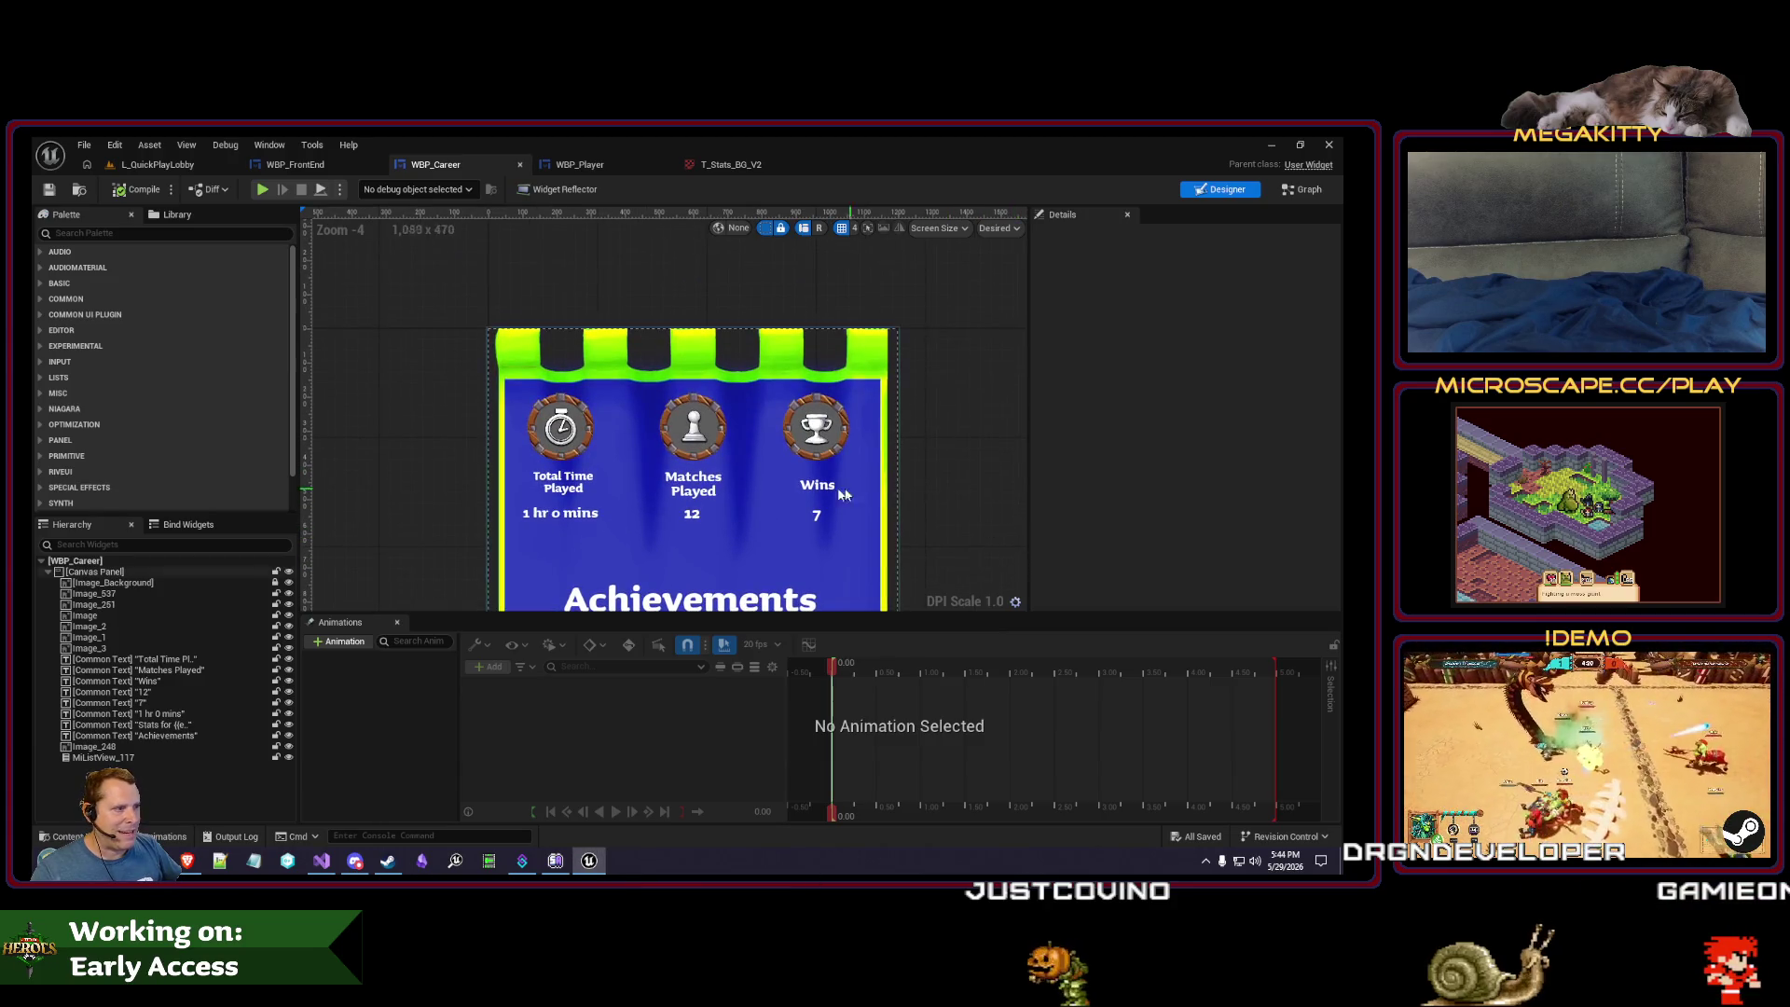
scroll(819, 495, "up", 2)
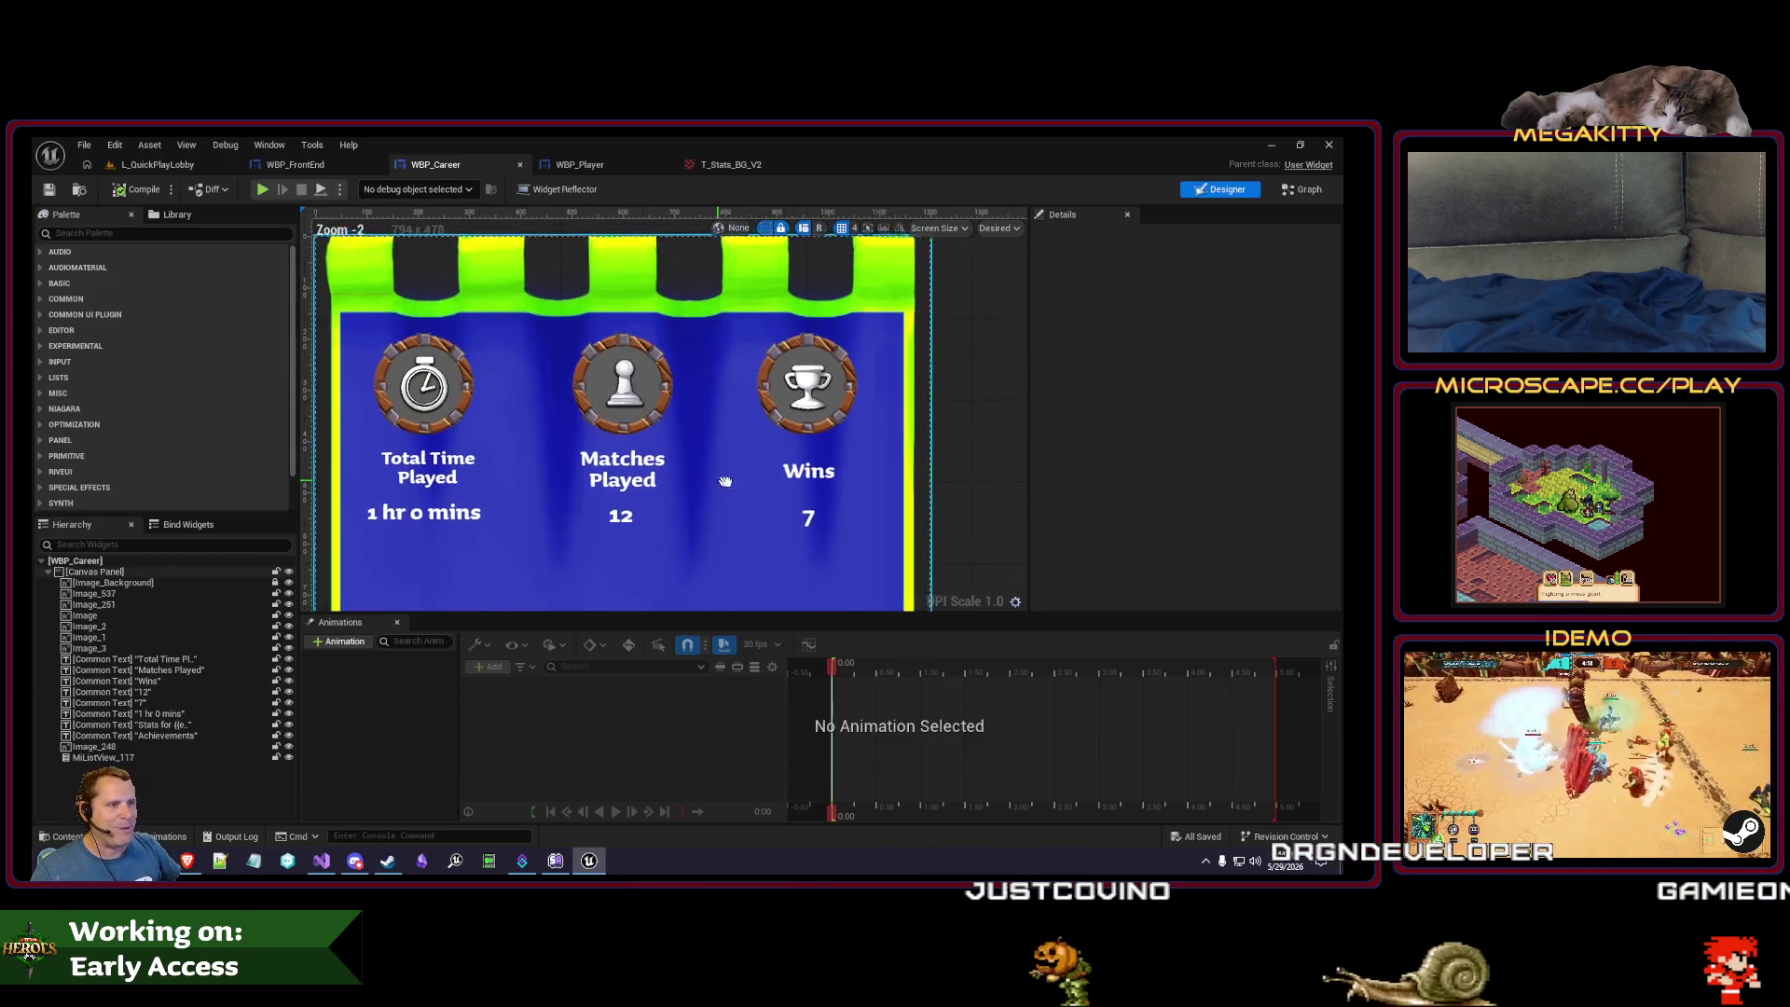
scroll(737, 484, "down", 1)
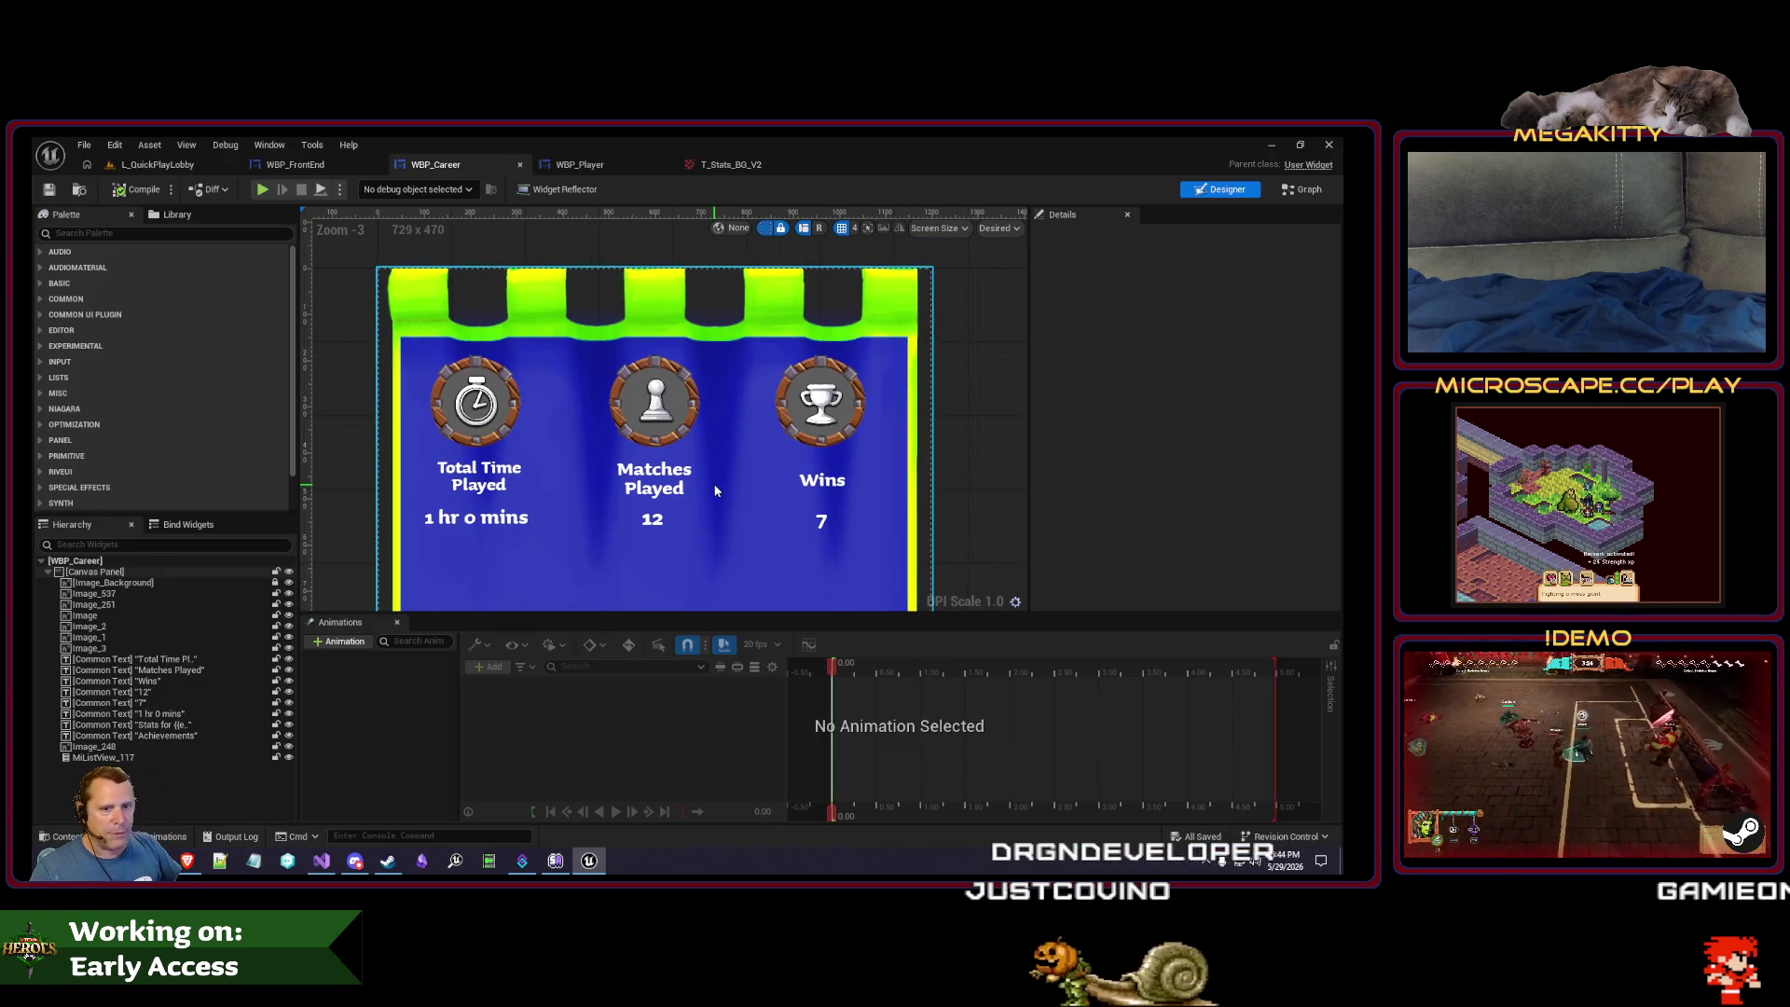
scroll(713, 484, "down", 2)
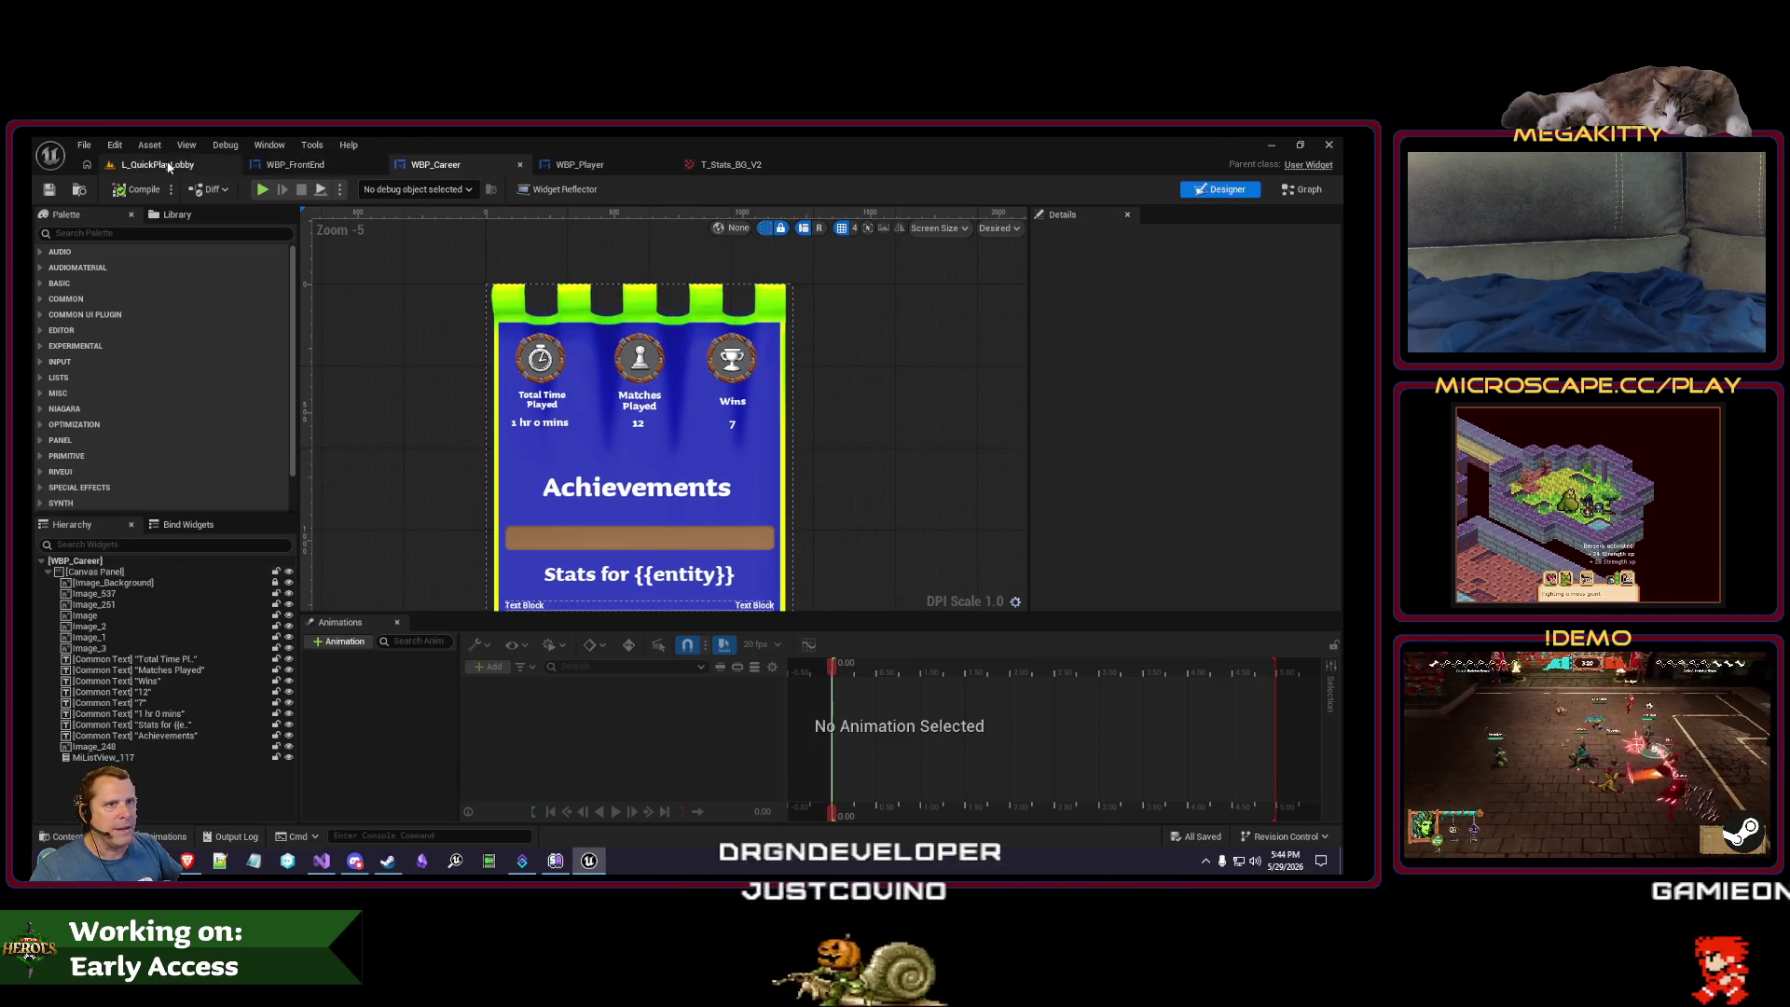
left_click(157, 164)
- Load L_FrontEnd from Recent Levels, make the viewport taller, and start Play in Editor
left_click(84, 144)
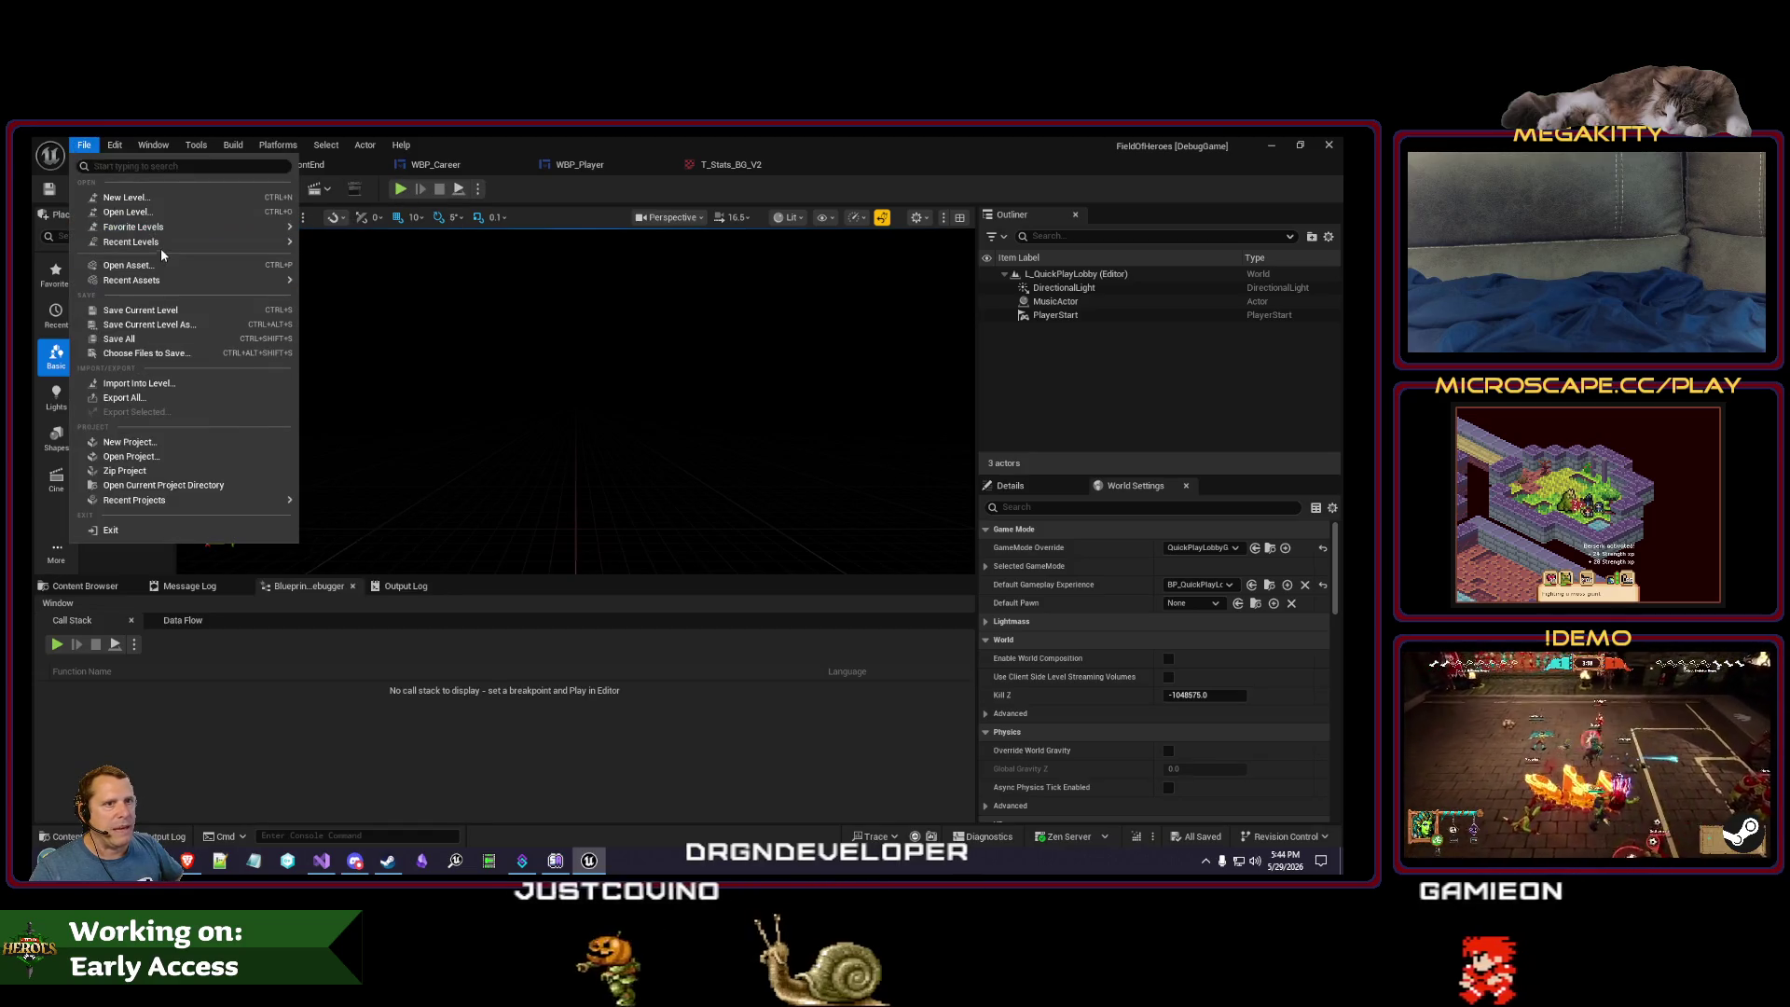
mouse_move(186, 242)
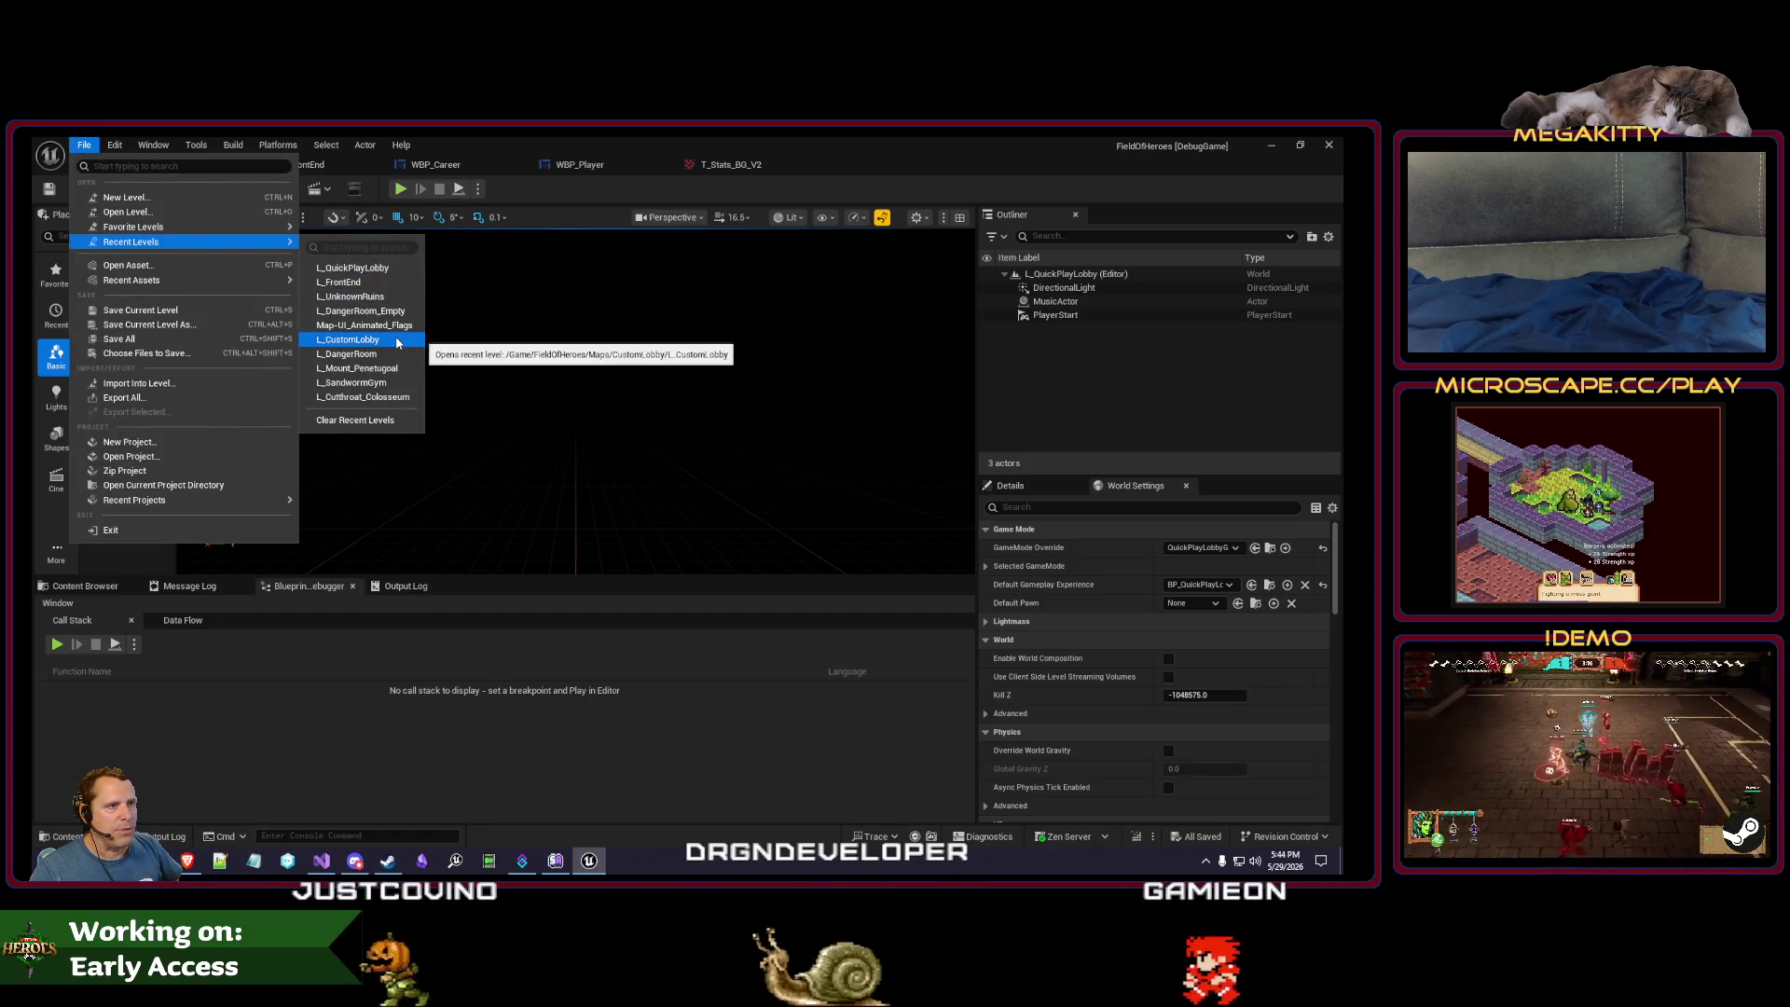
key("Escape")
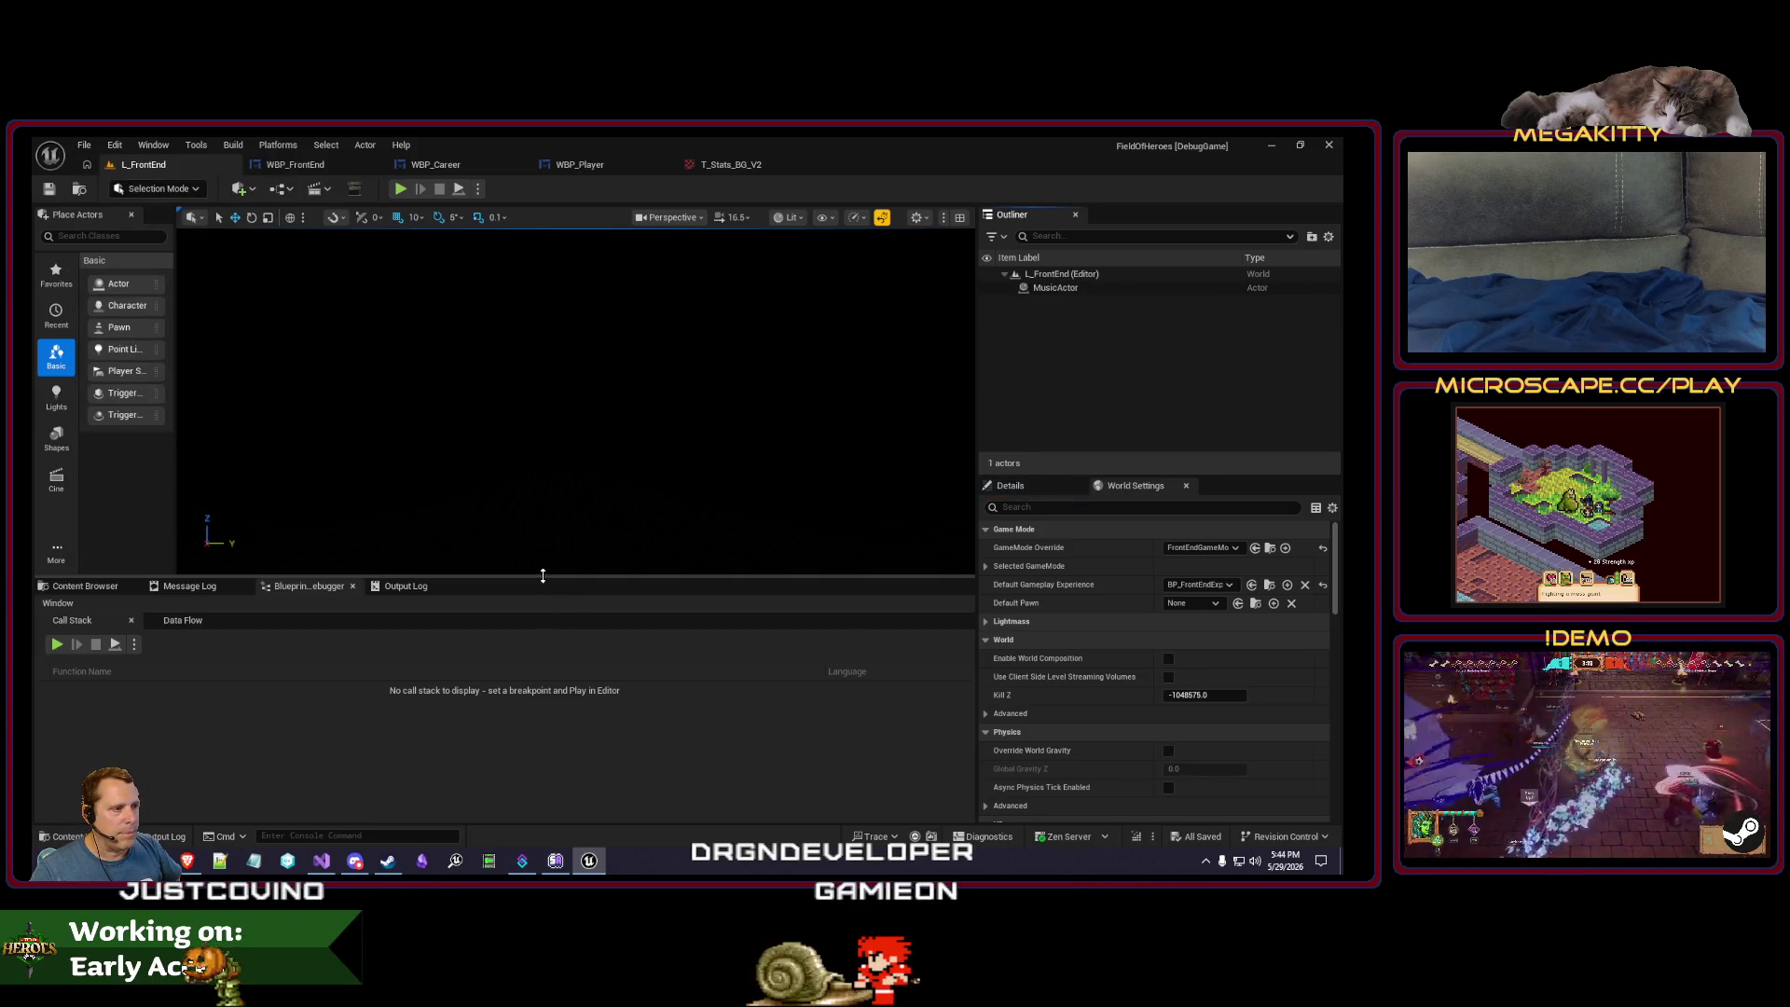
left_click_drag(545, 578, 544, 622)
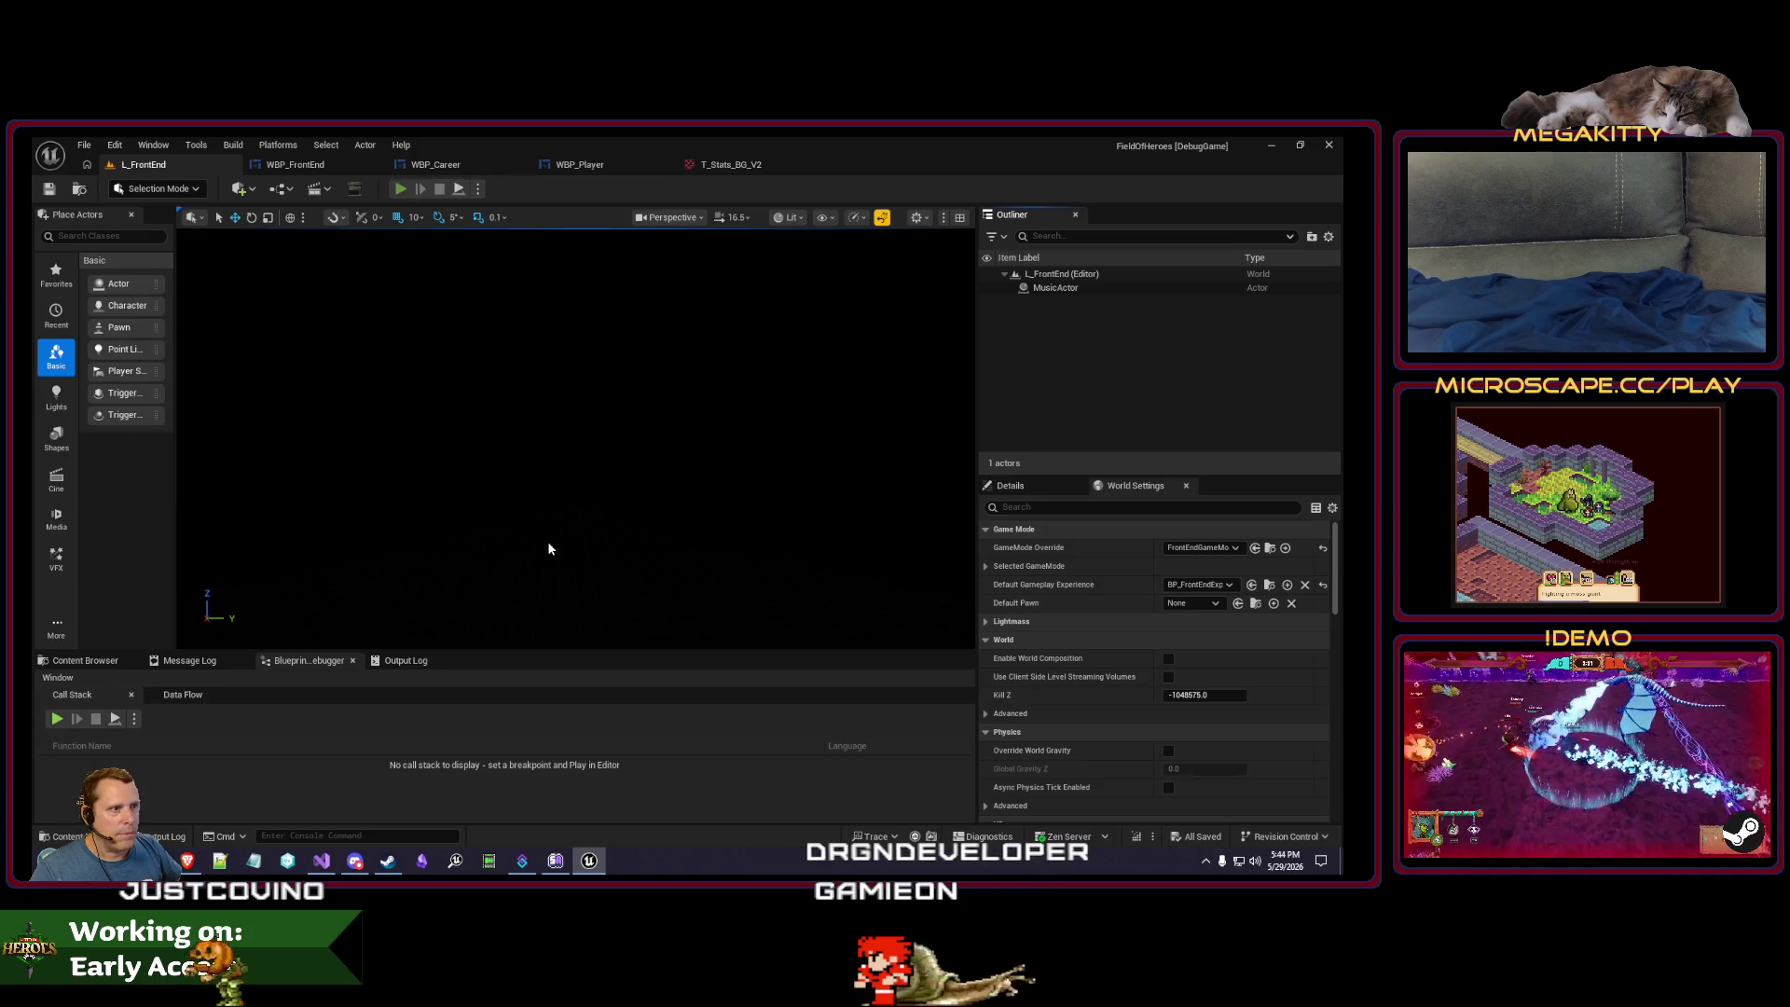
key("alt+p")
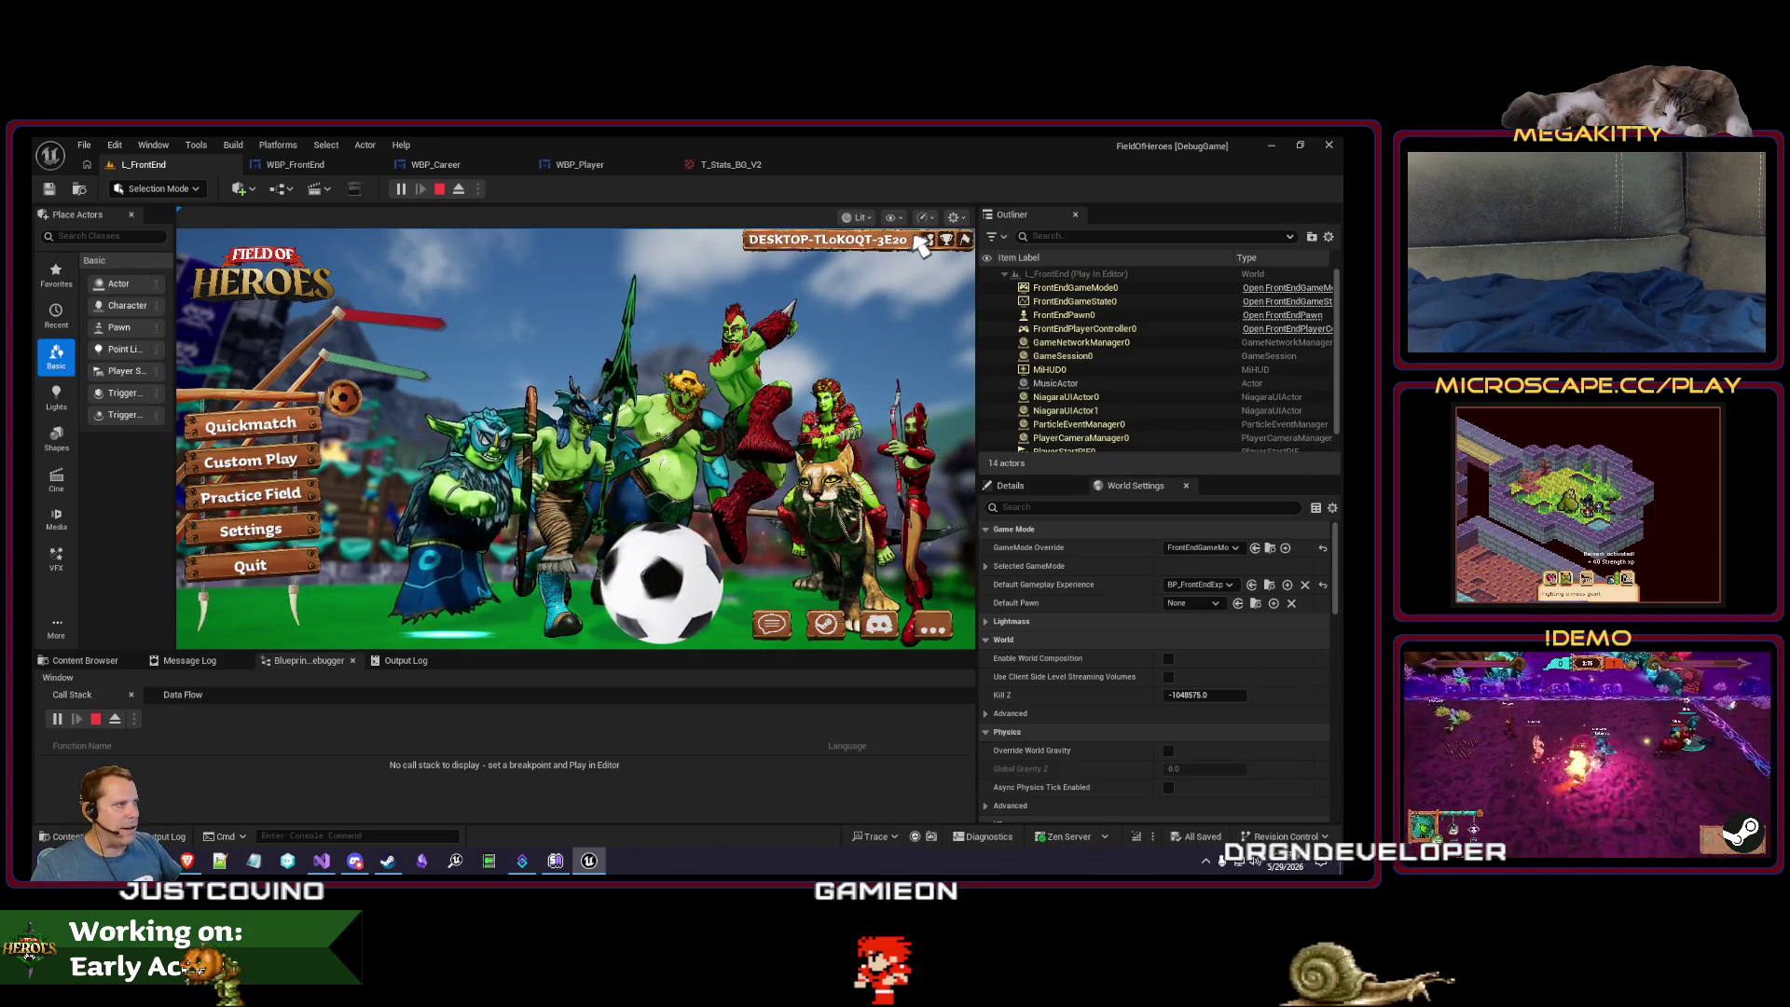
- View the career stats panel via the in-game trophy icon, stop play, and return to WBP_Career
left_click(946, 241)
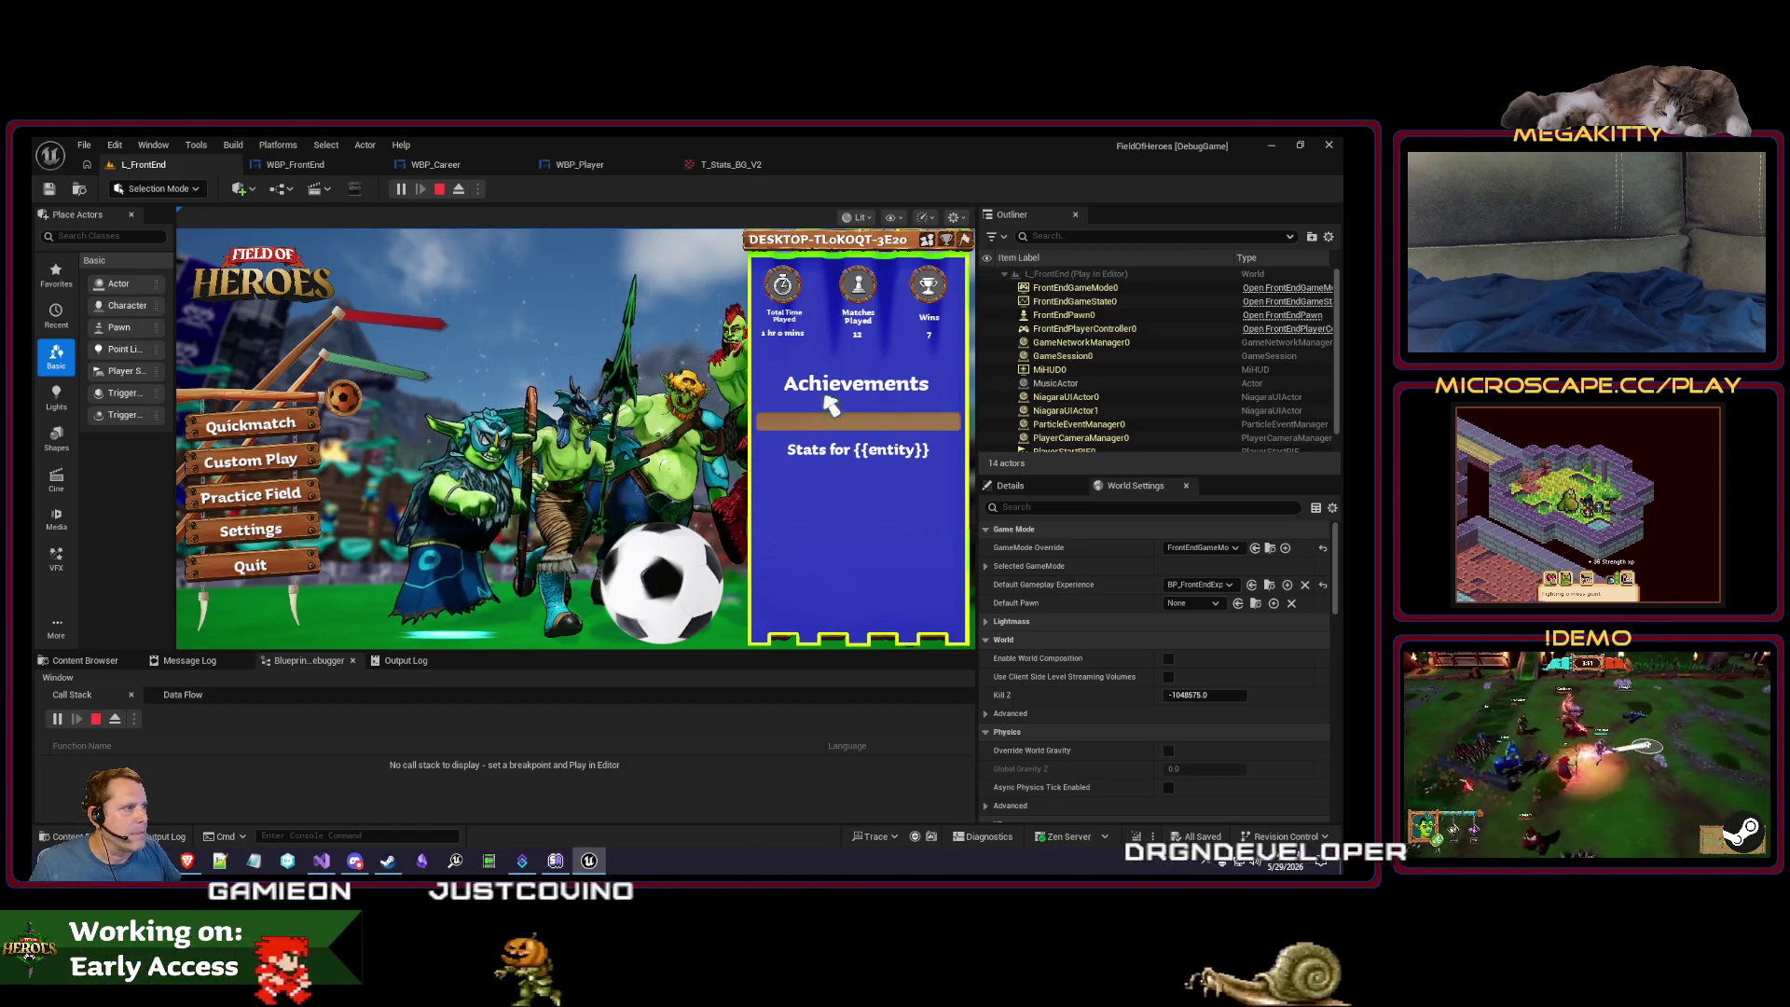
left_click(439, 188)
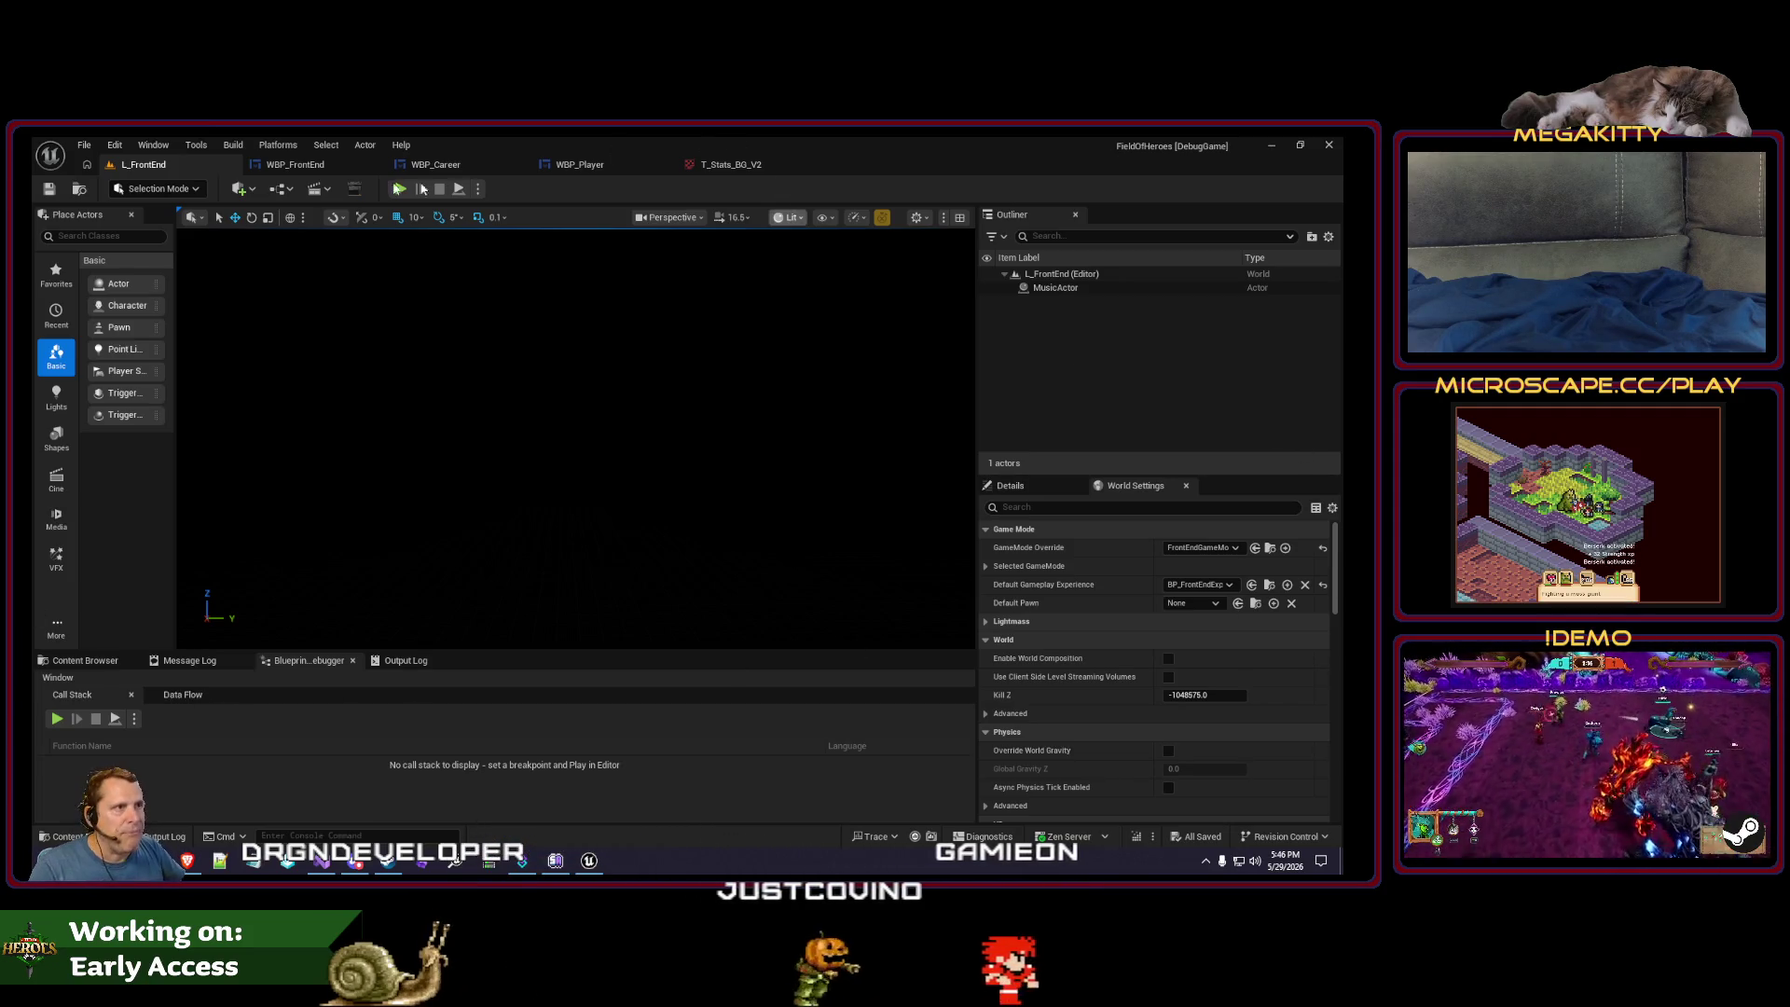
left_click(453, 167)
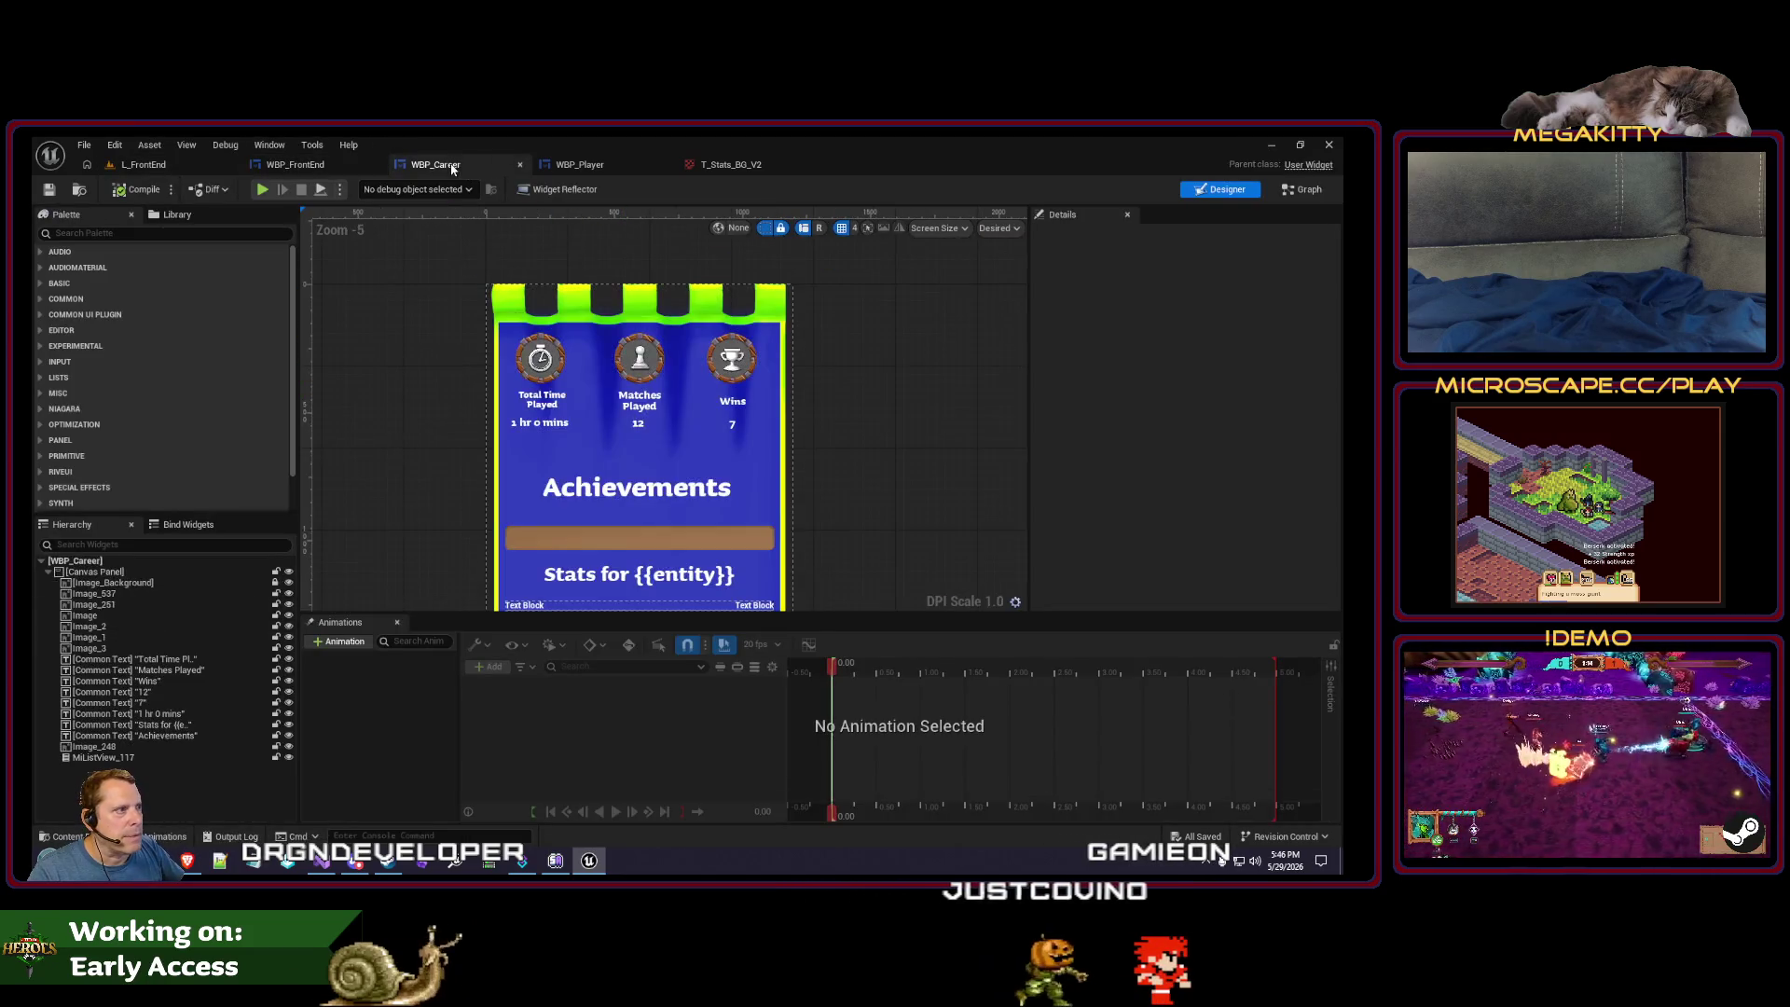
- Select the Achievements text block in the WBP_Career designer
scroll(551, 459, "up", 2)
scroll(551, 459, "down", 2)
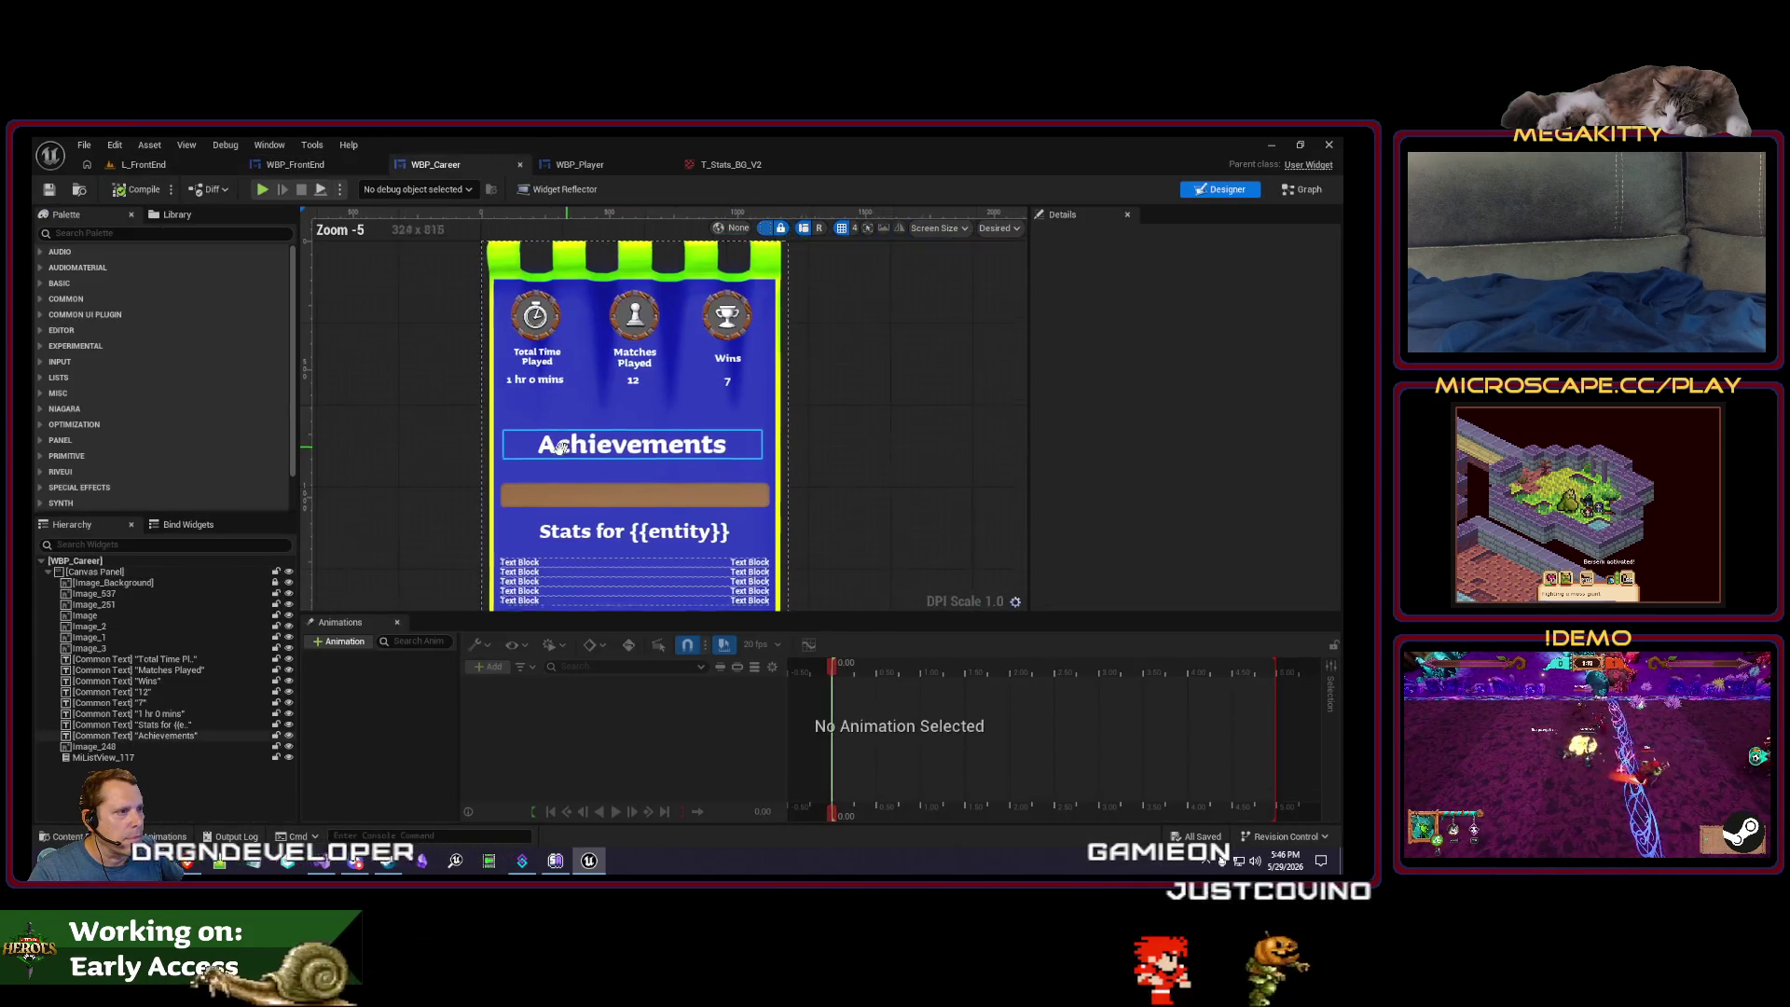
left_click(611, 470)
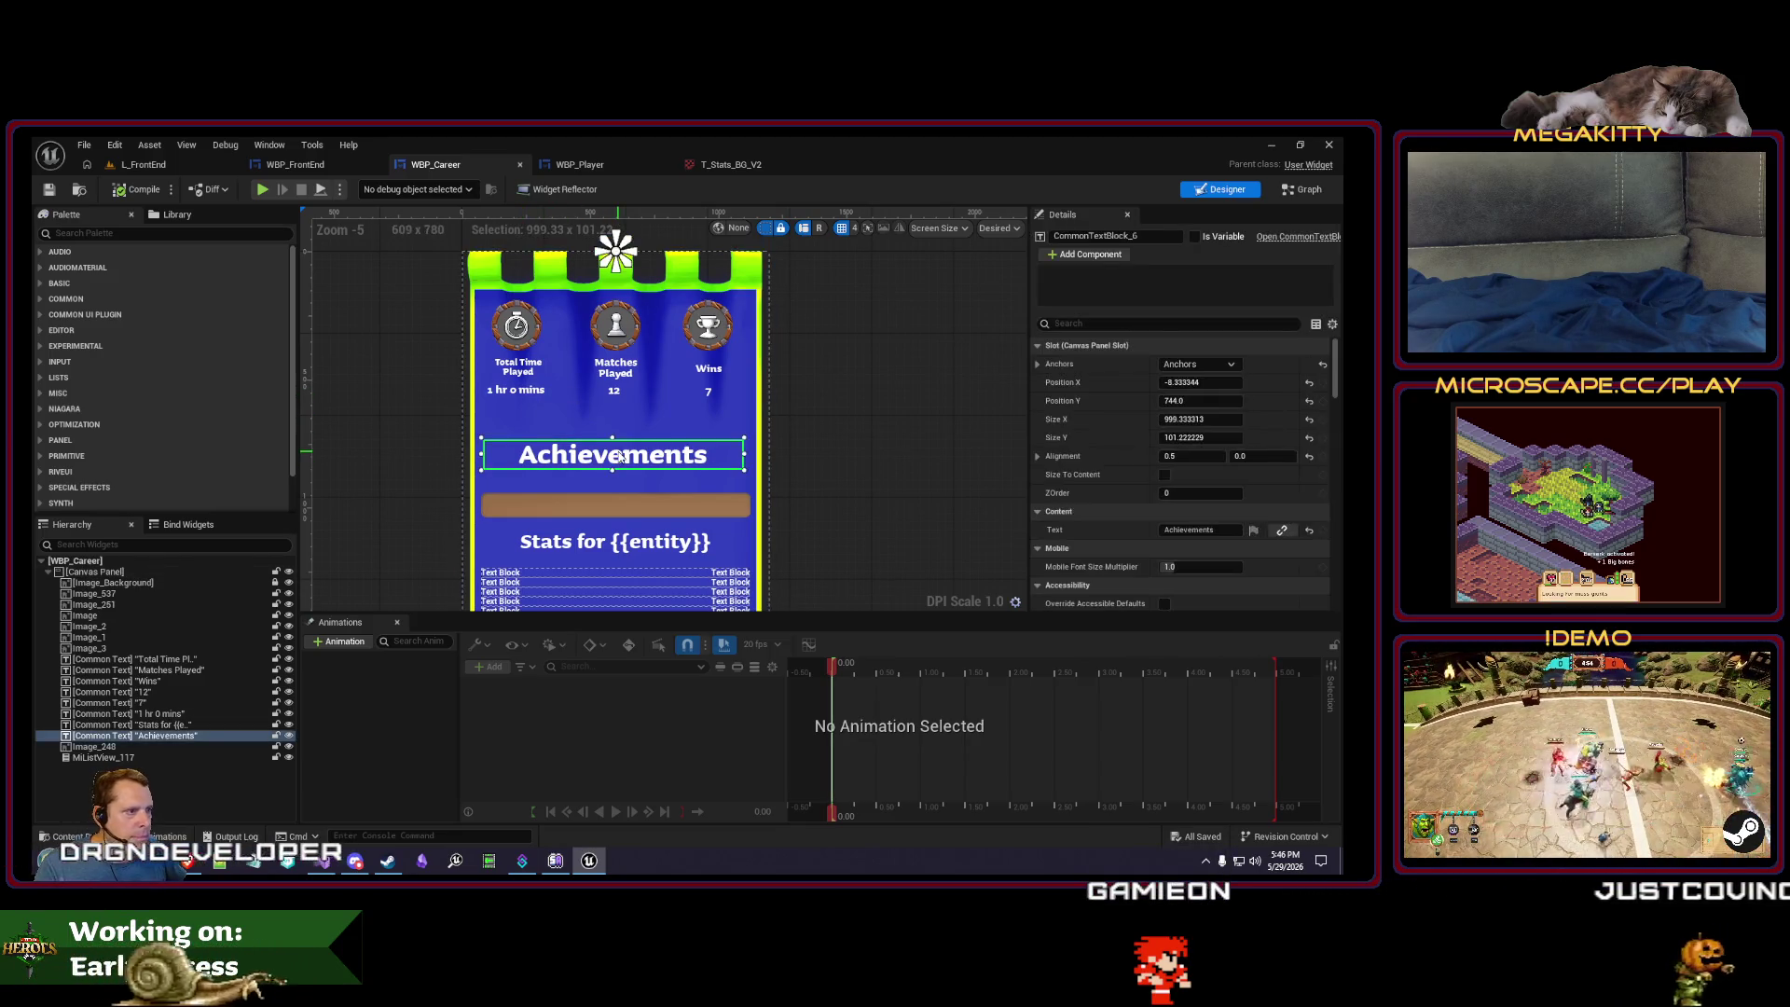
- Back in L_FrontEnd, search the Content Browser for 'wbp_quickpla'
key("ctrl+Tab")
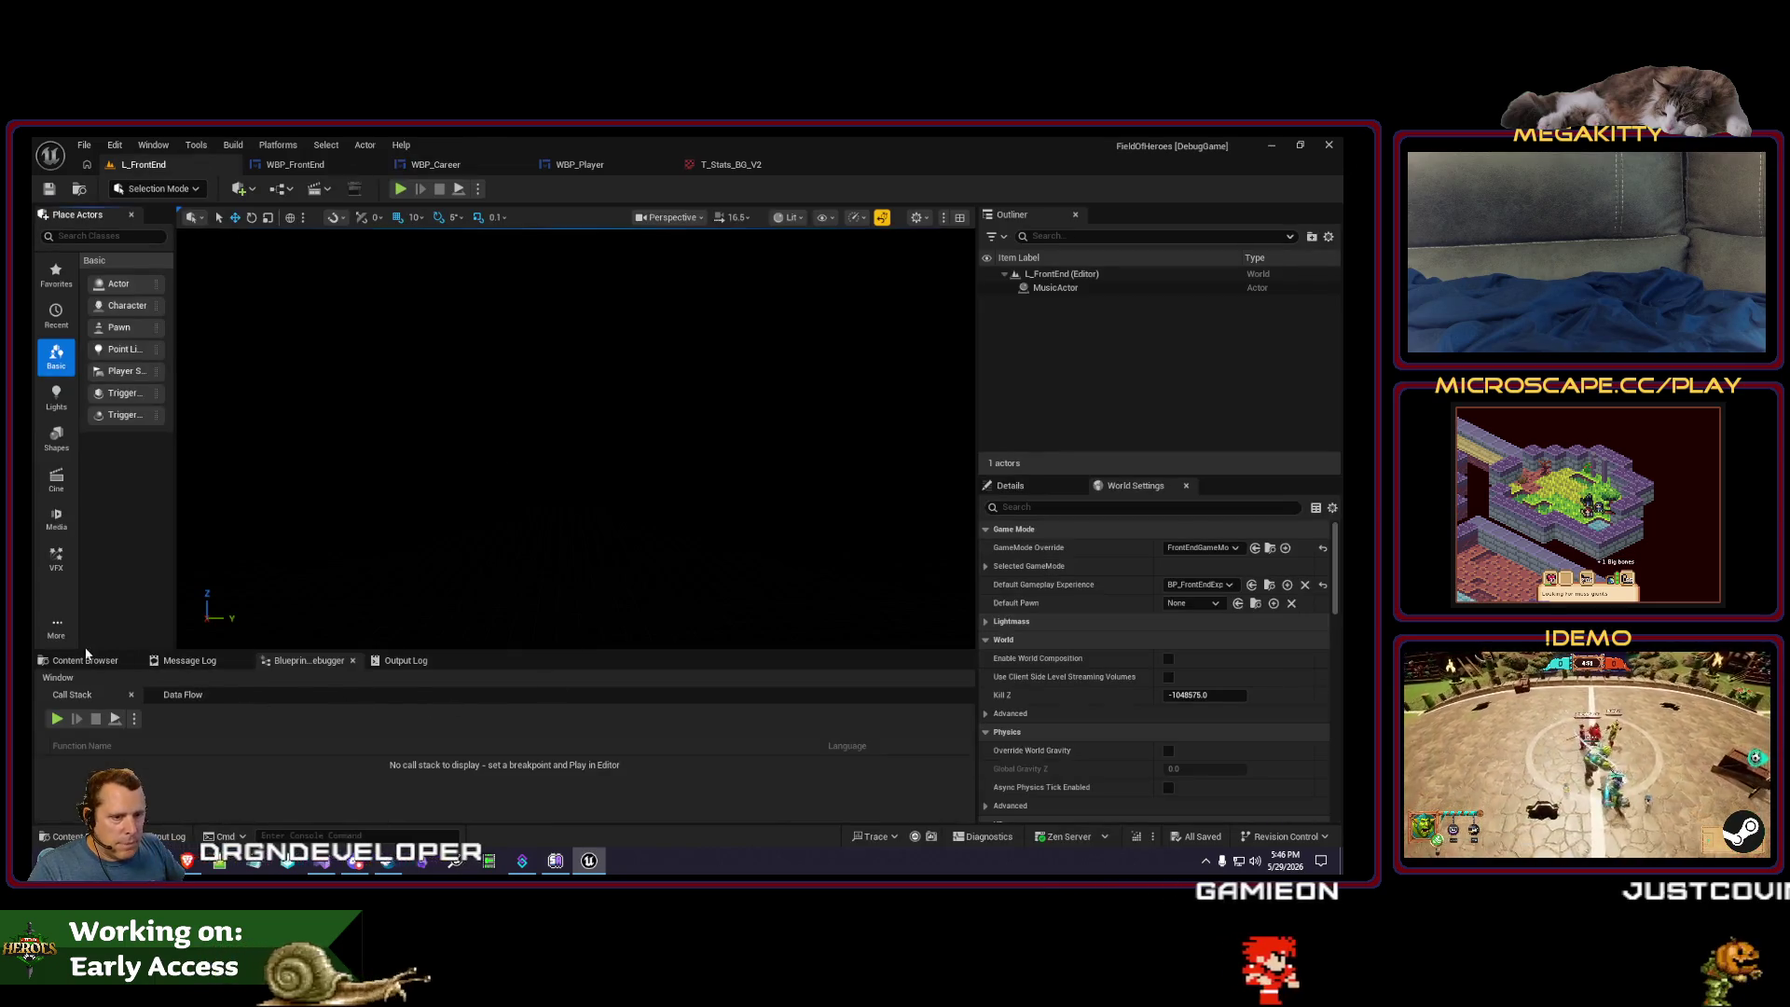
key("ctrl+space")
type("wbp_quickpla")
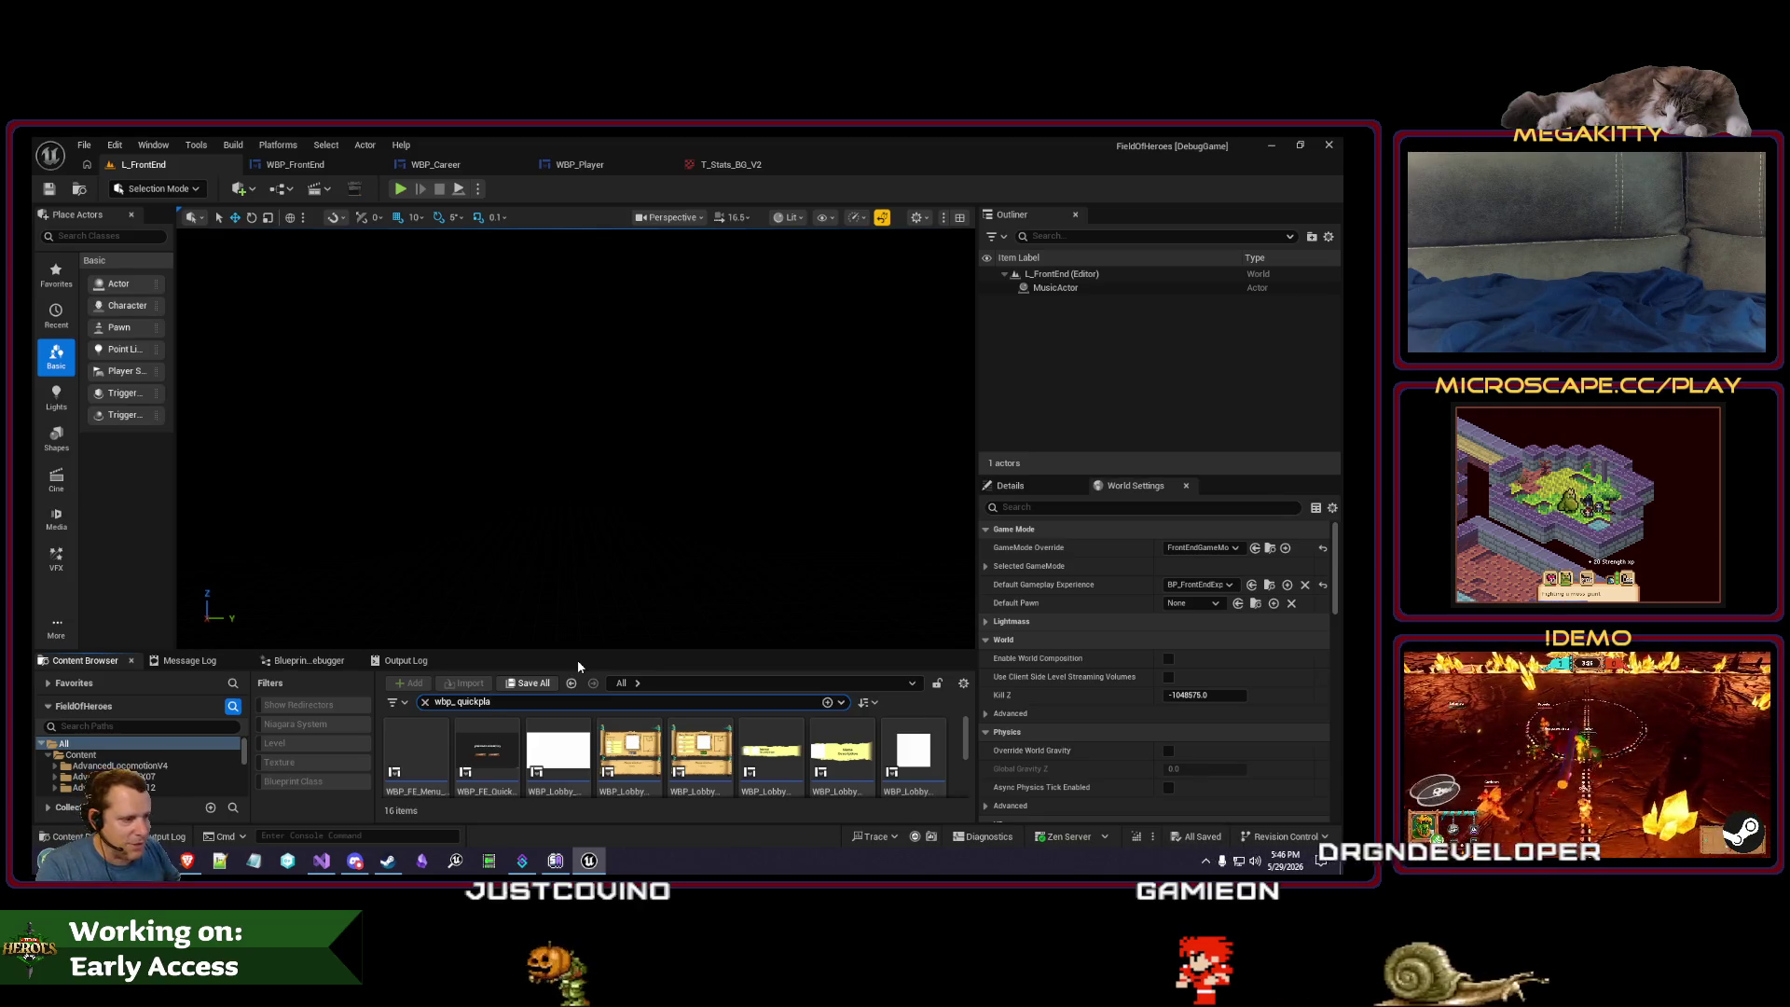
- Enlarge the Content Browser, test-play to view the career stats panel, then switch to Jira
left_click_drag(583, 648, 588, 624)
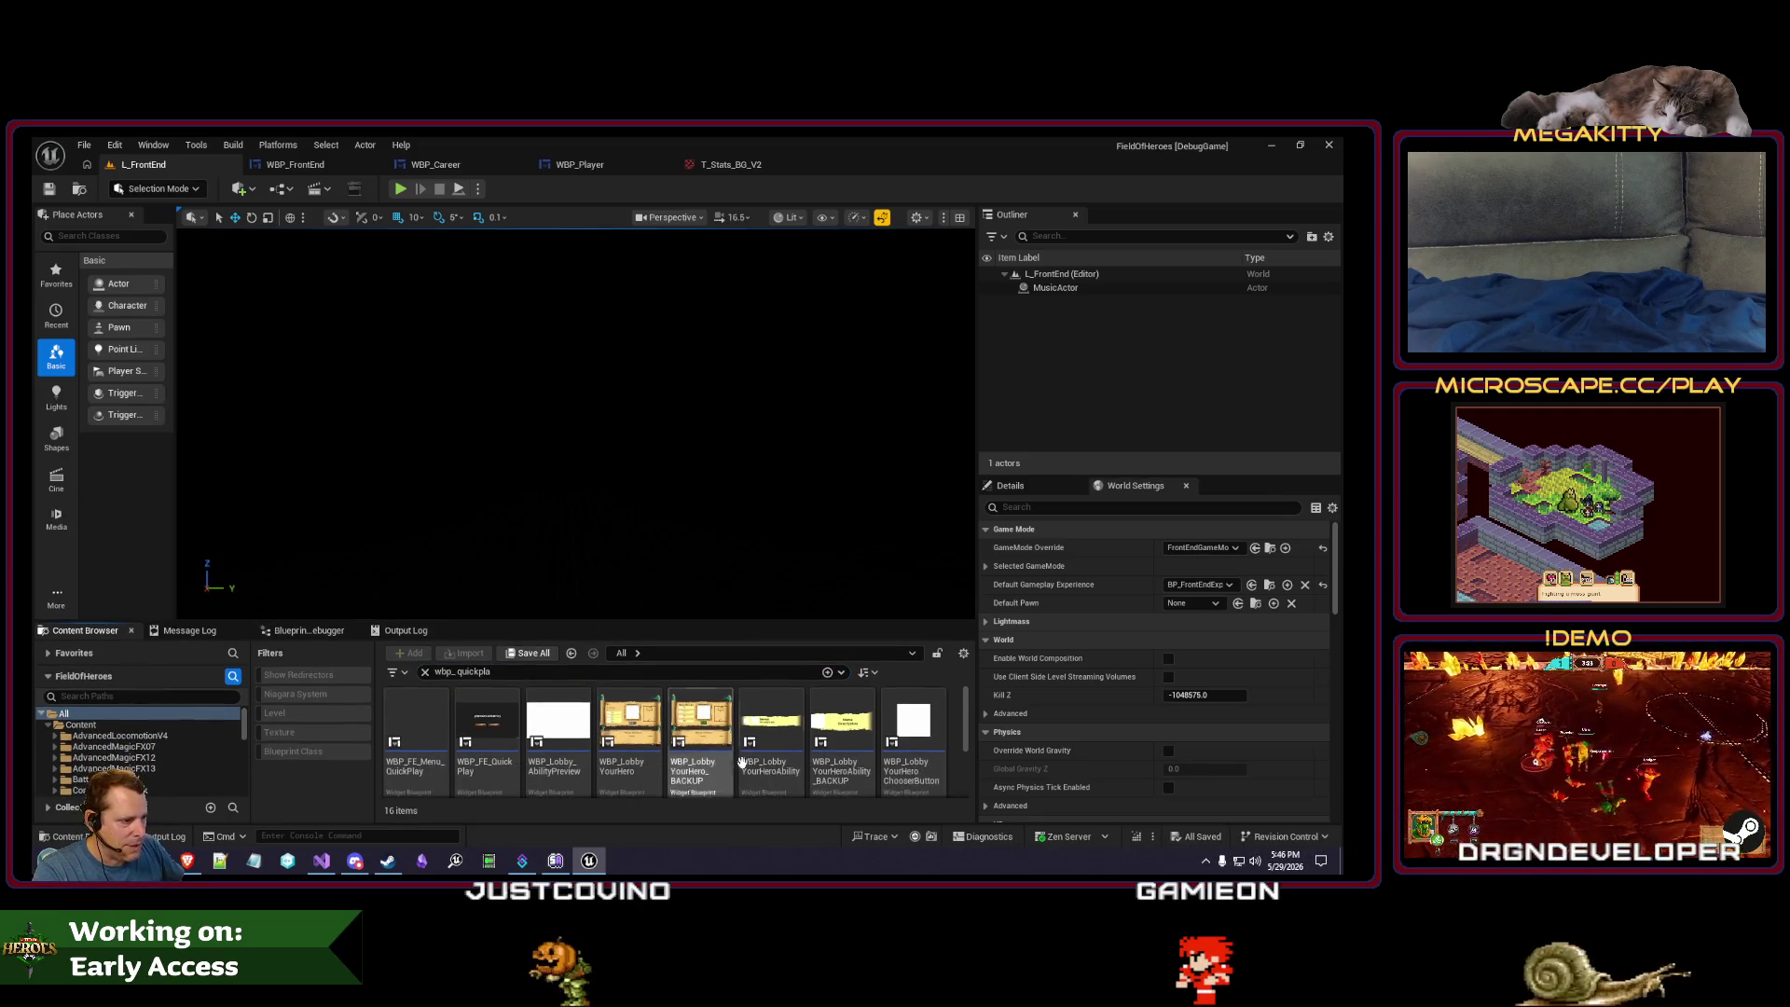
left_click(400, 189)
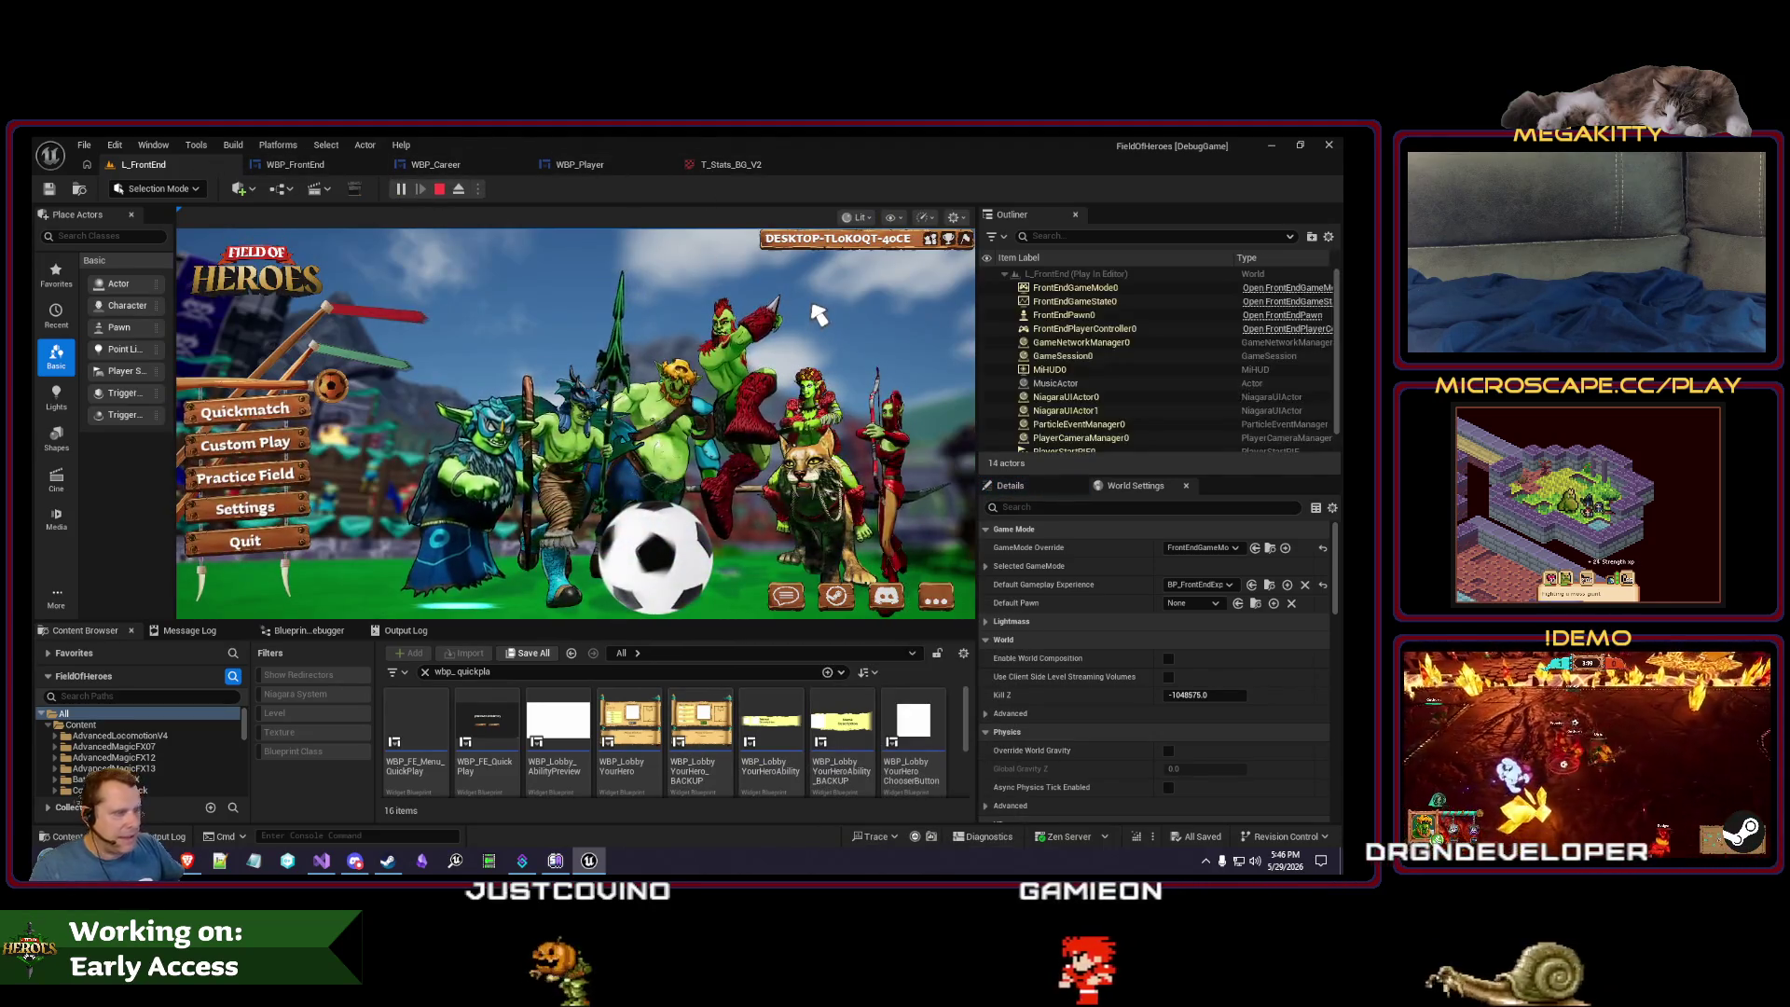
key("Escape")
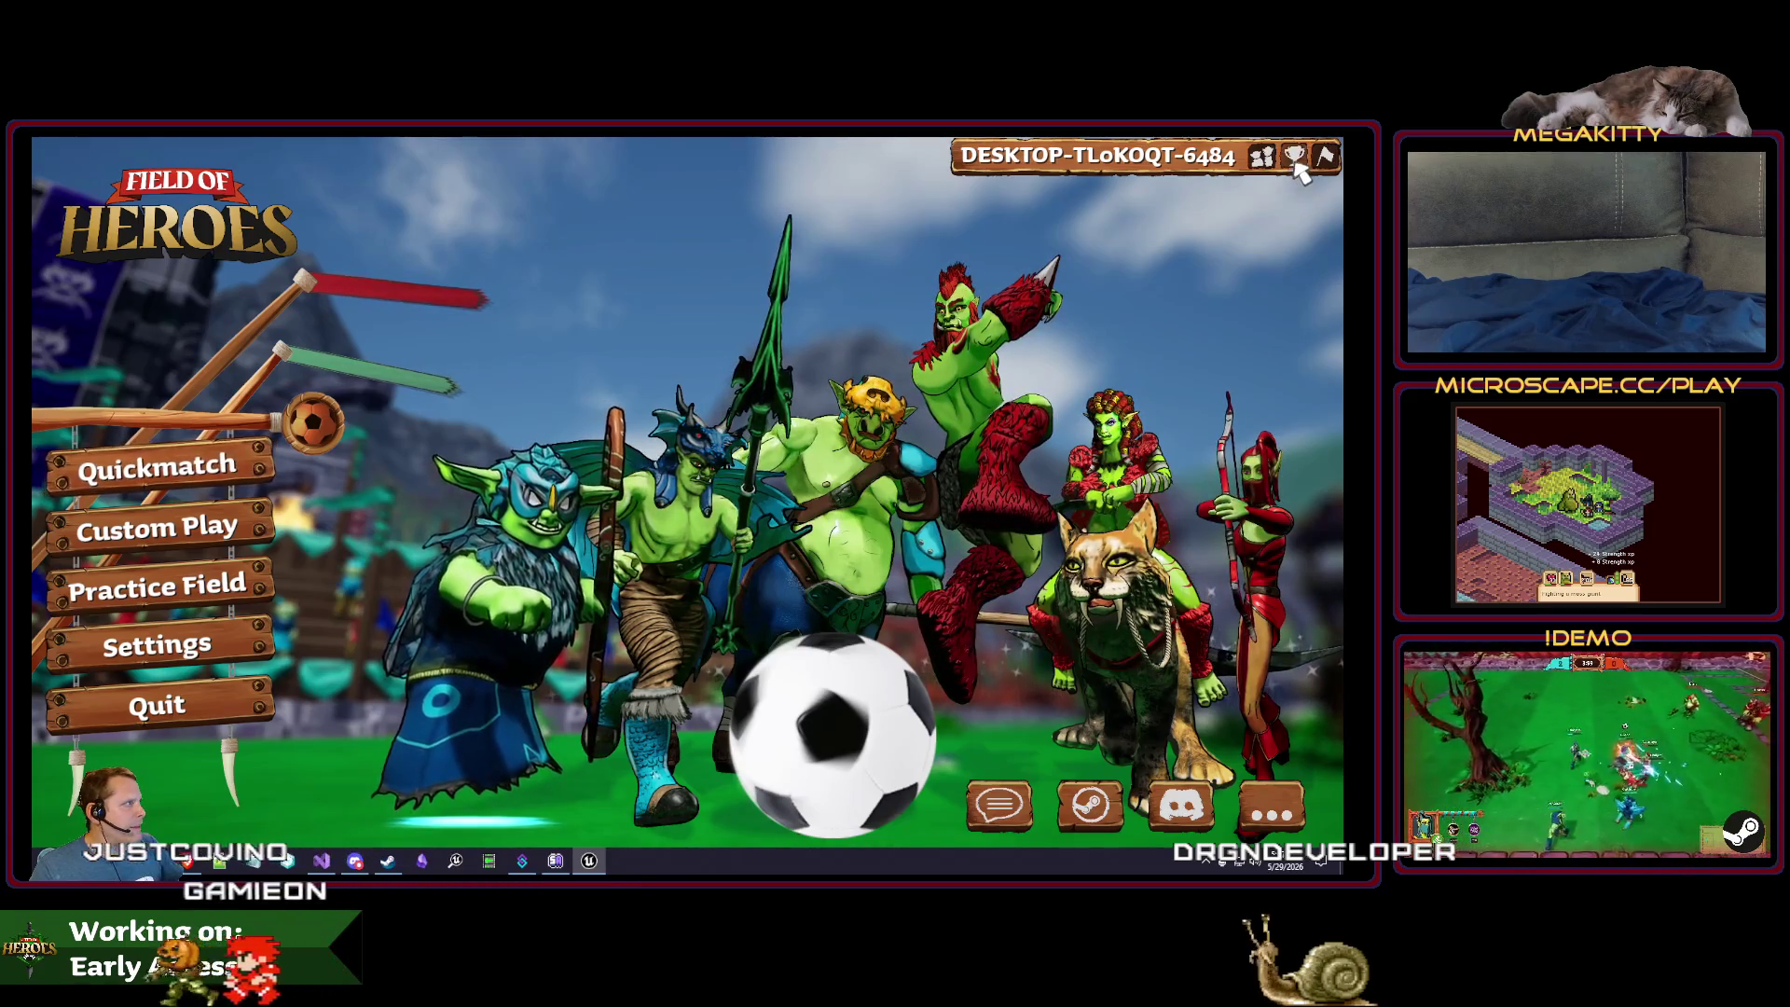
left_click(1296, 155)
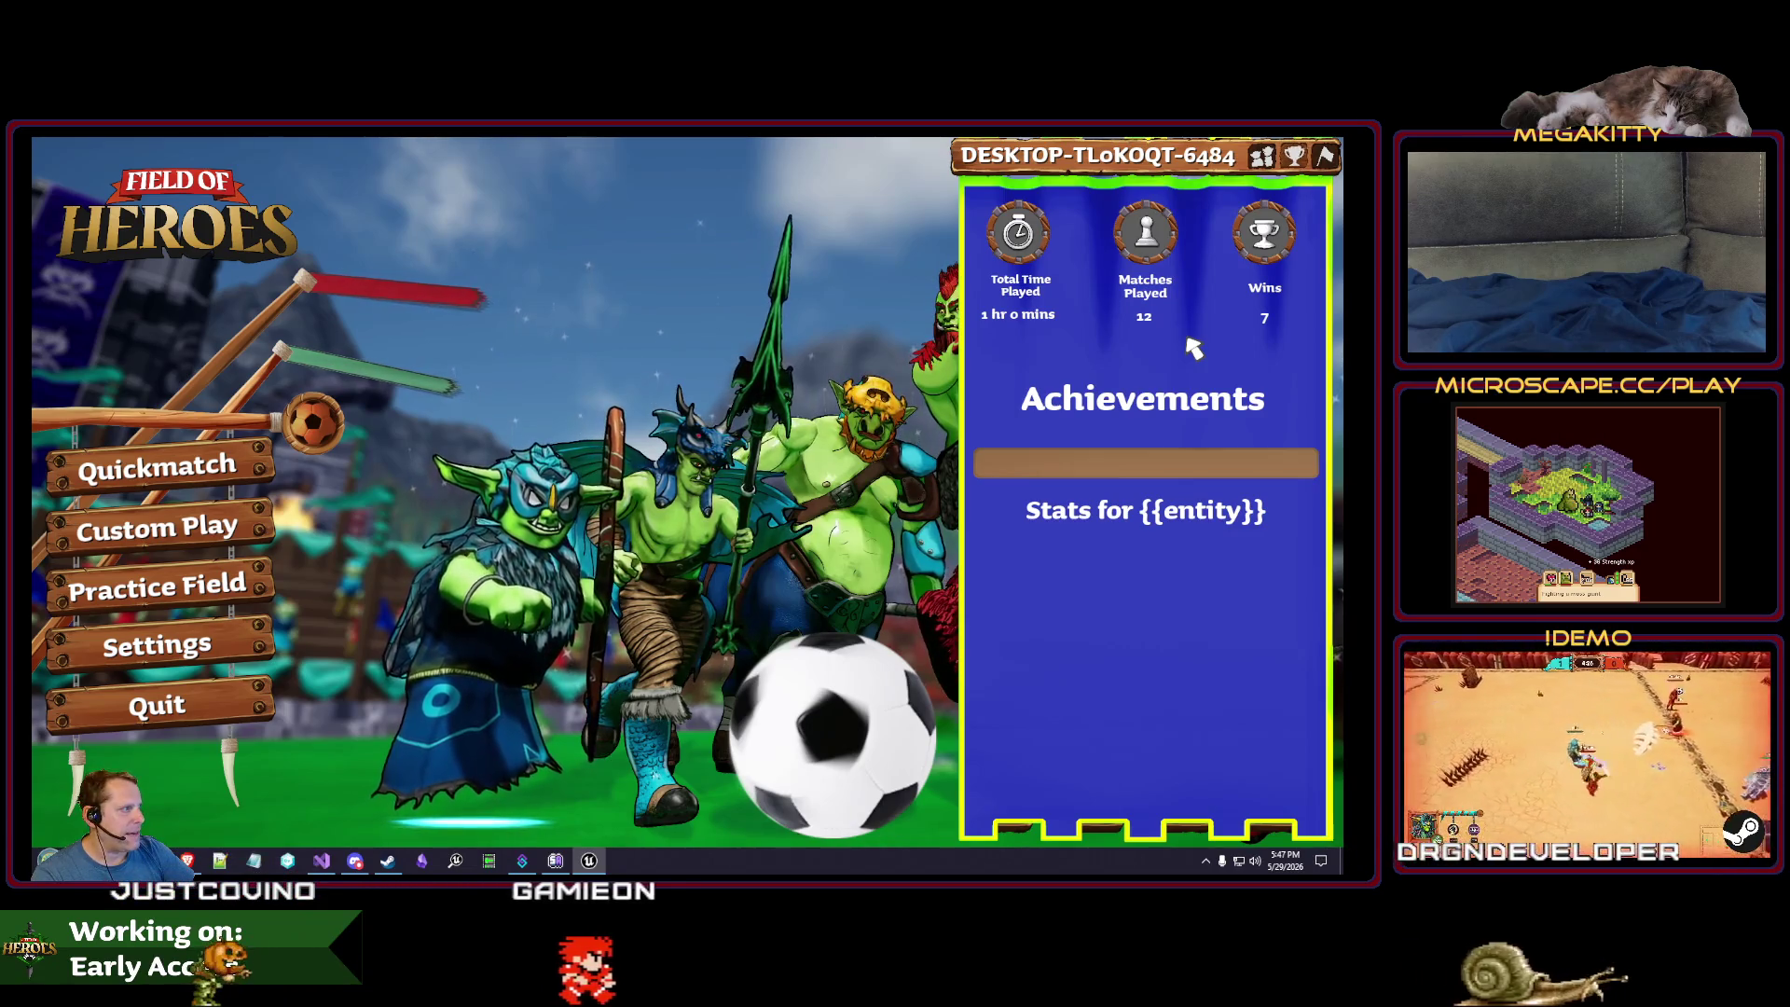
key("Escape")
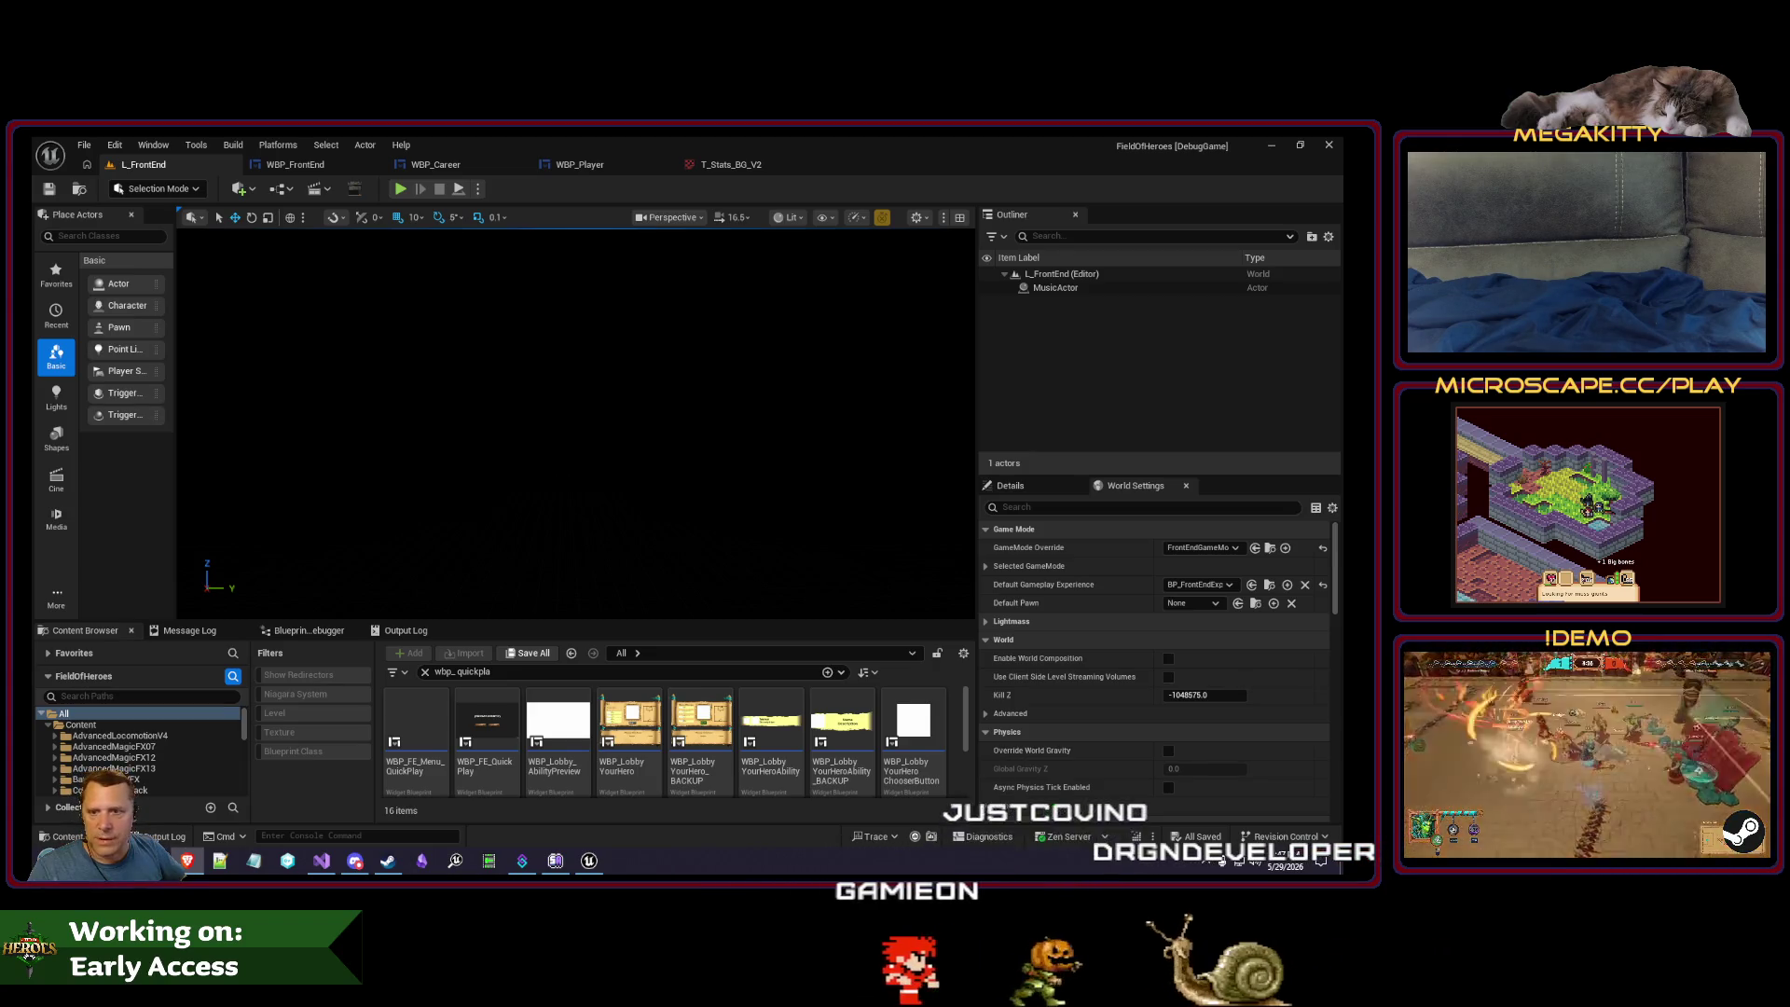
key("alt+Tab")
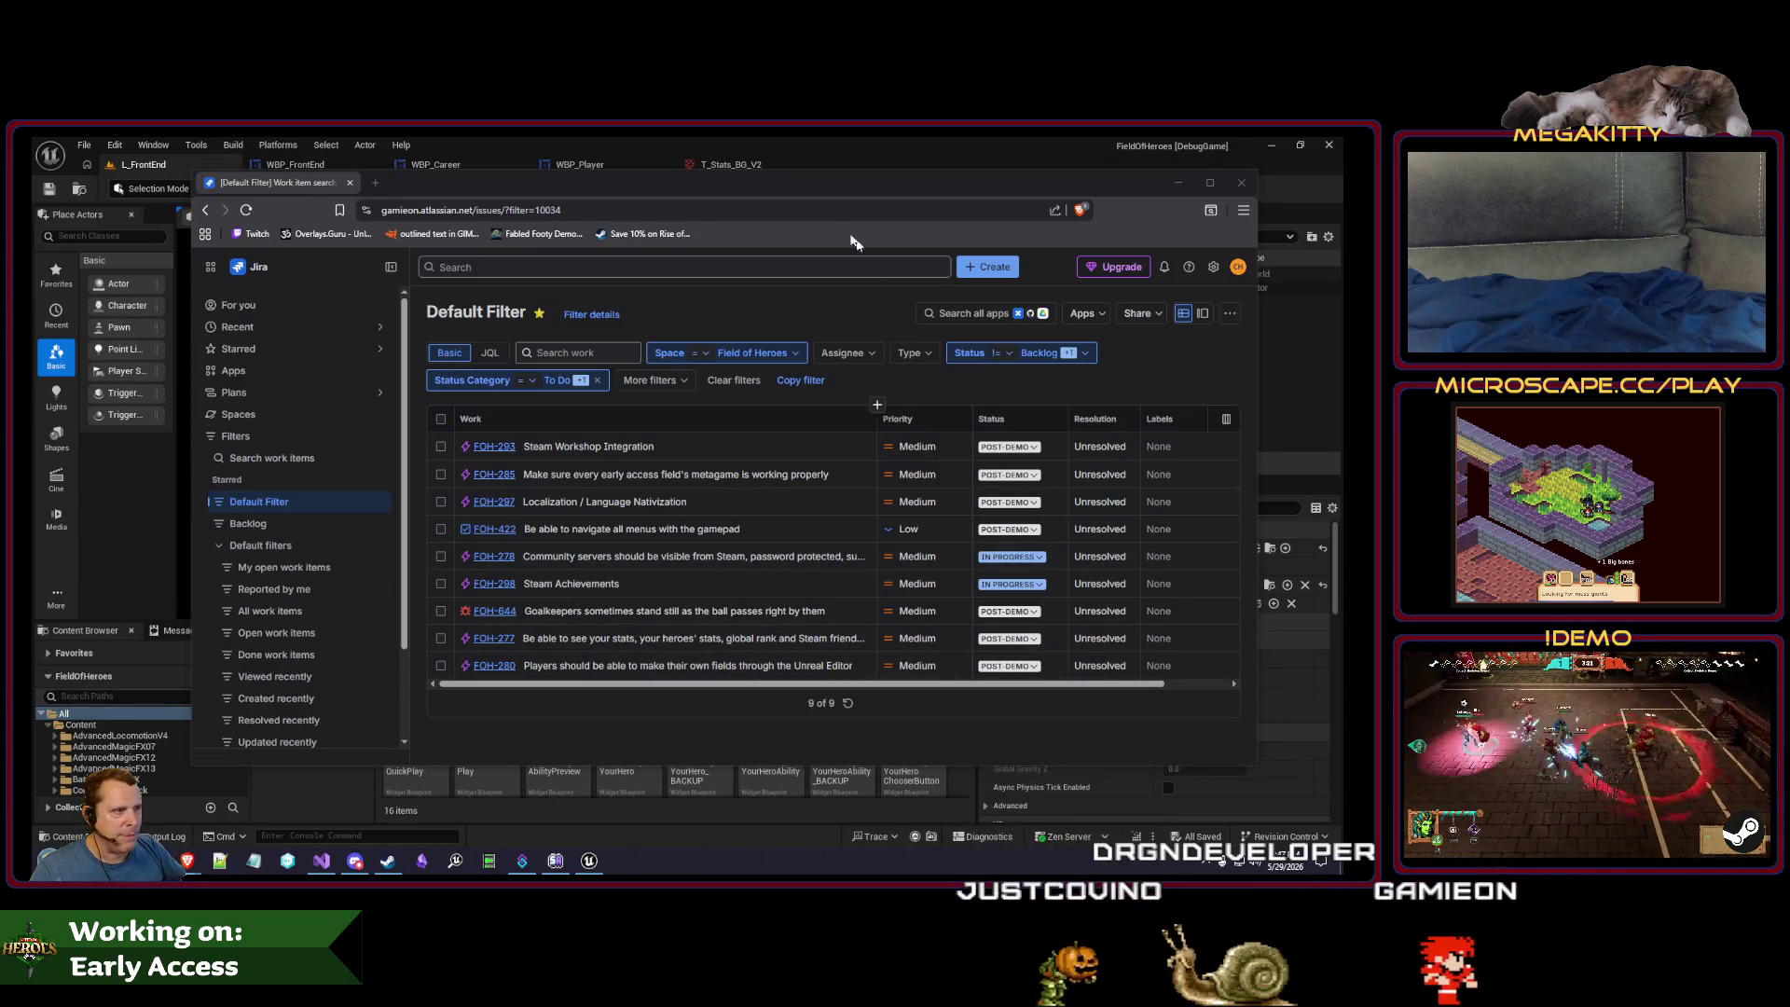
double_click(786, 191)
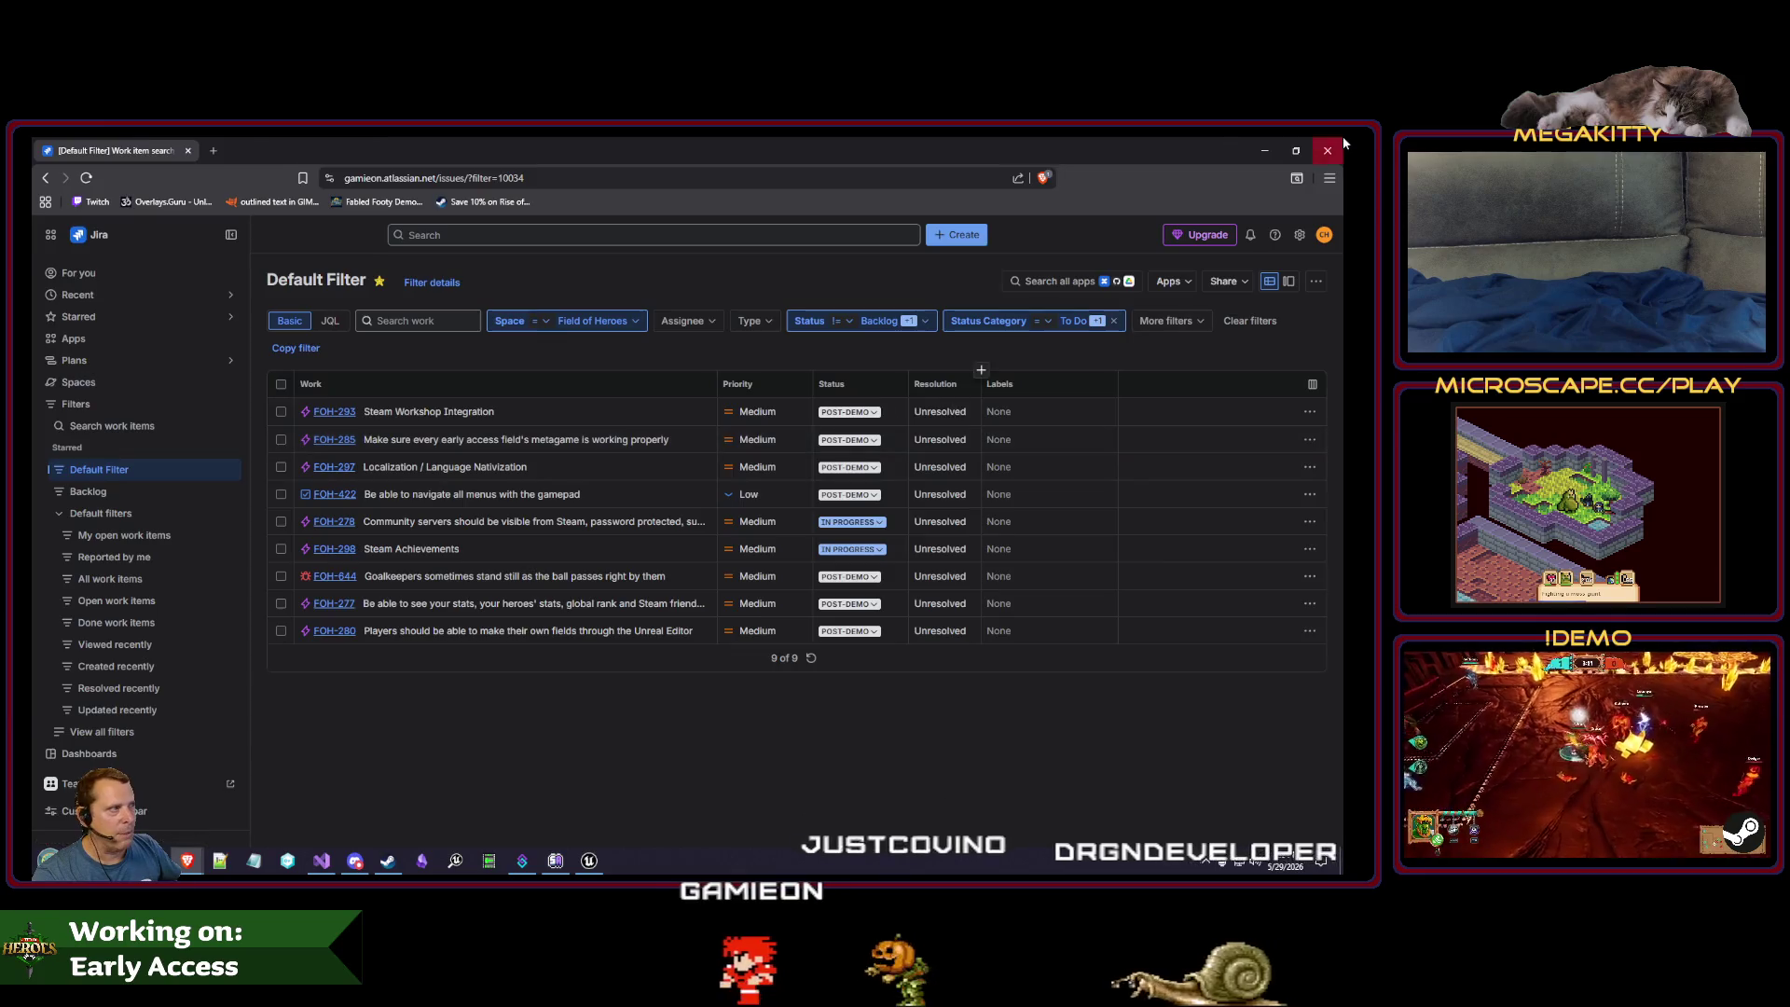
key("alt+Tab")
left_click(576, 165)
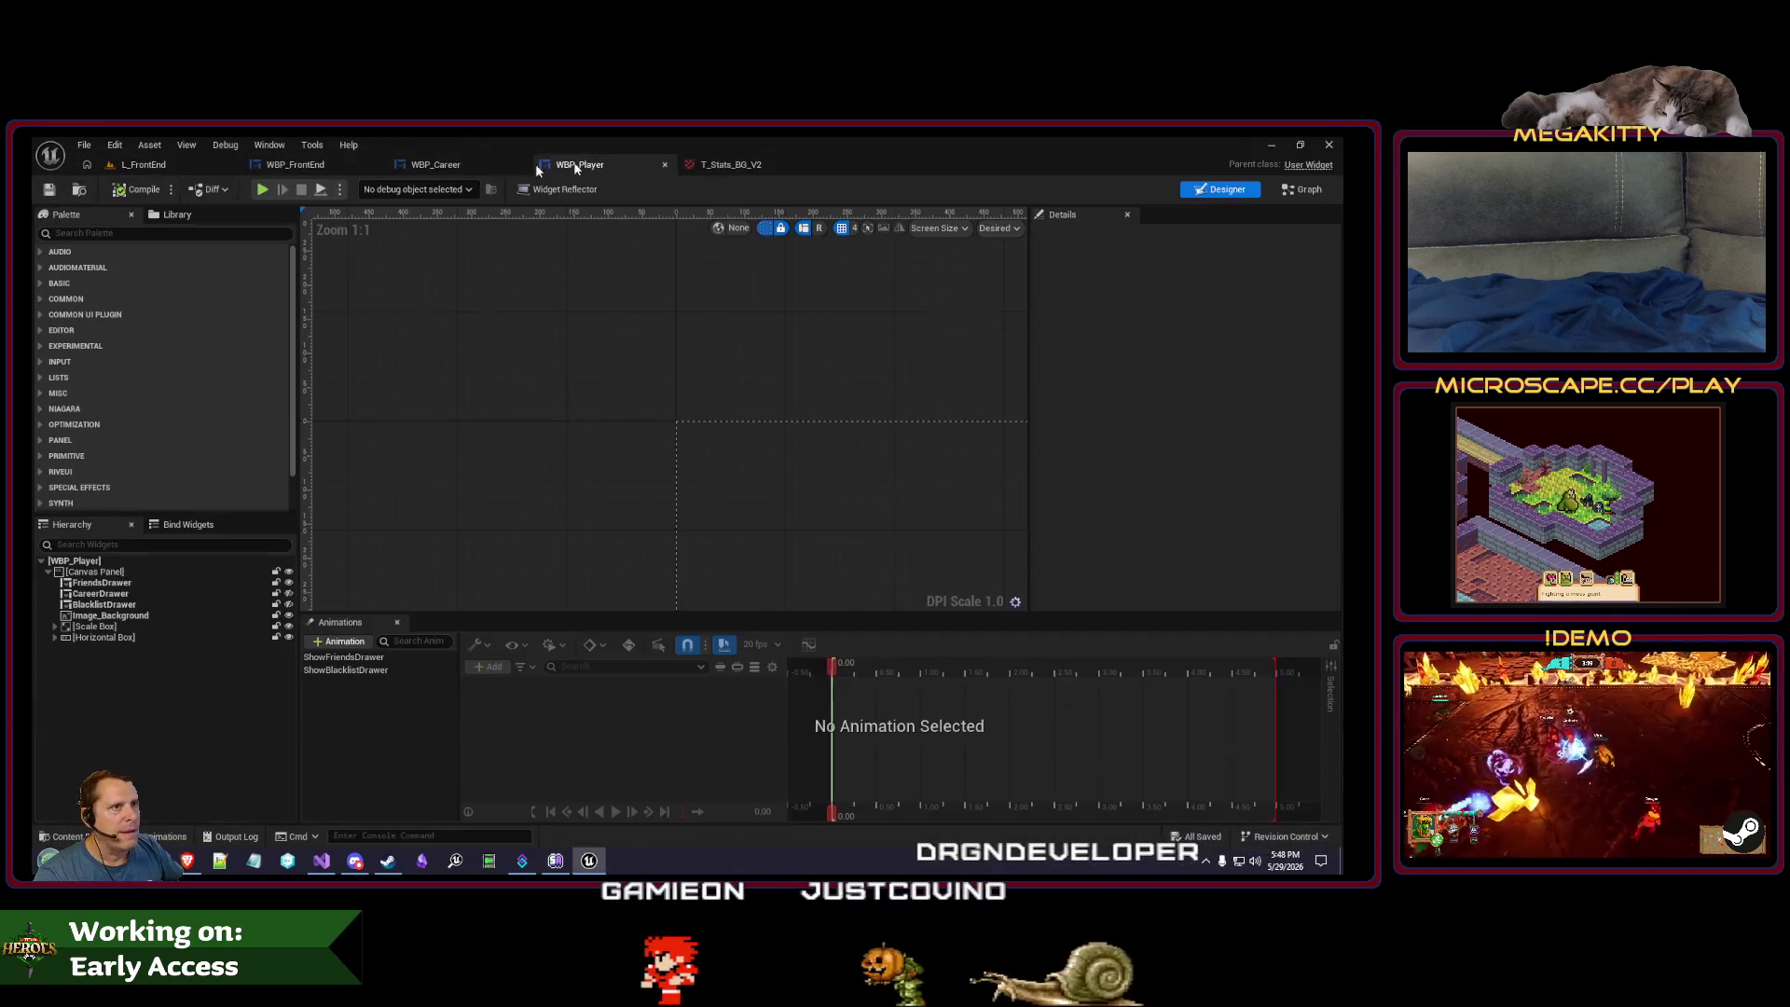
left_click(280, 165)
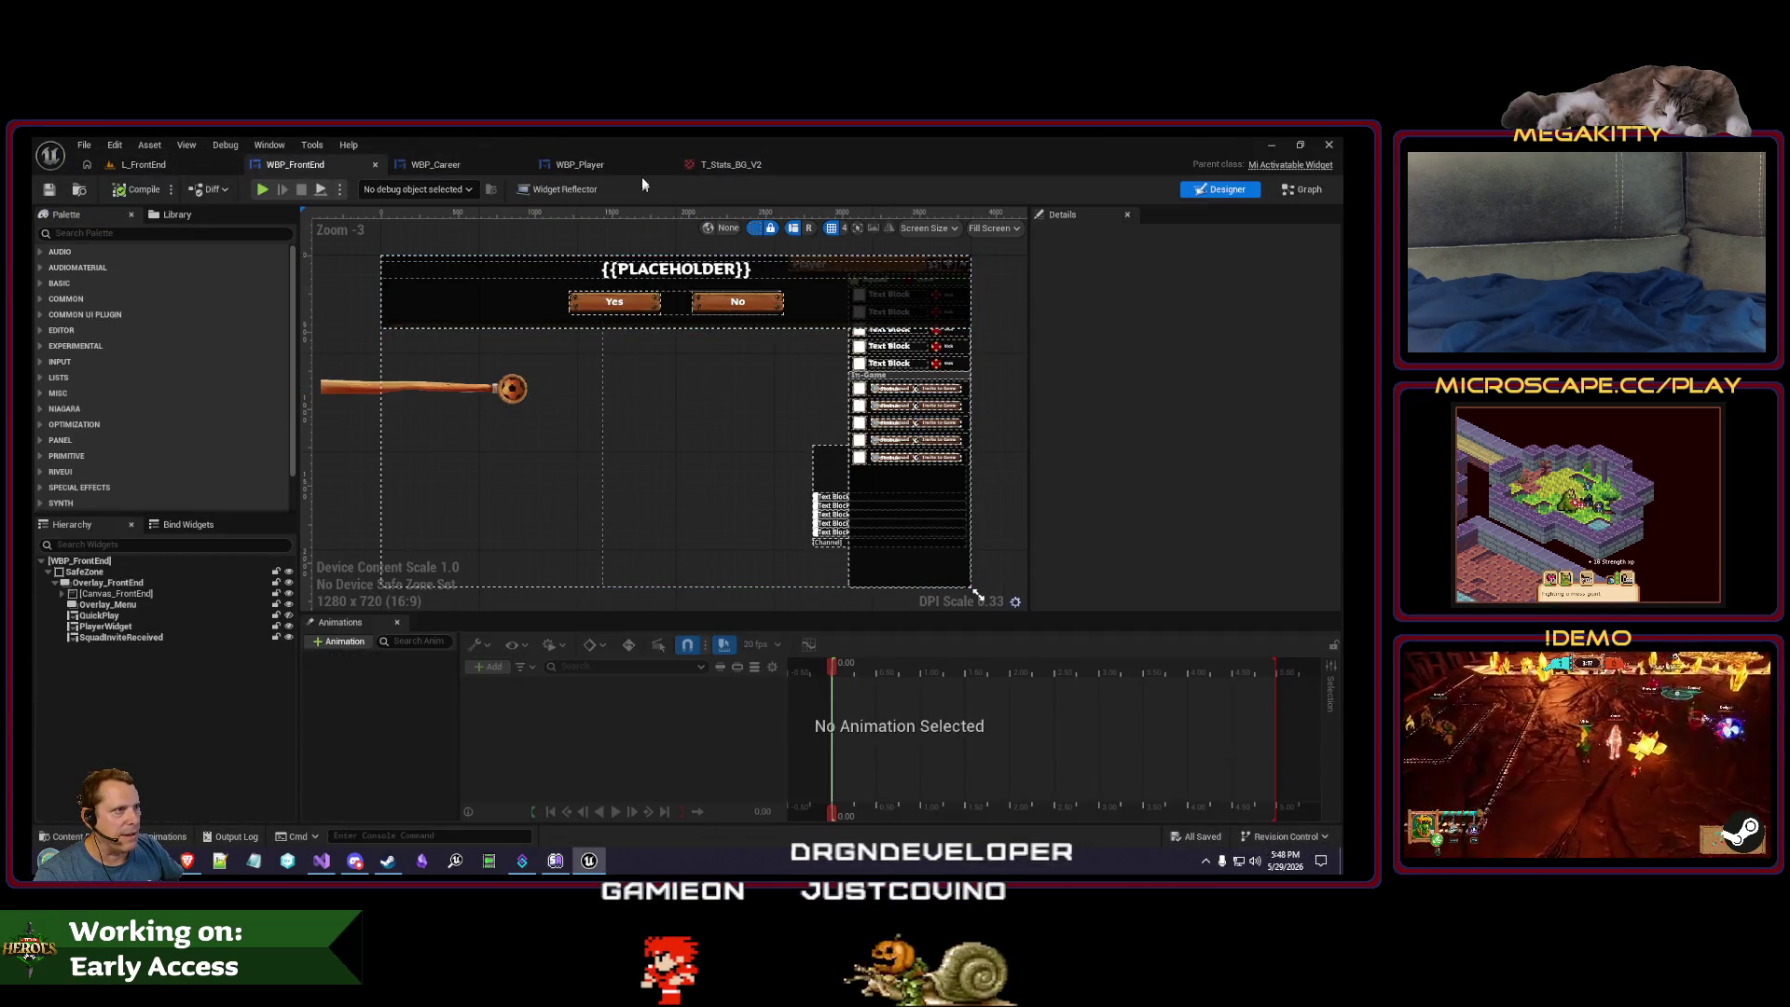
left_click(455, 165)
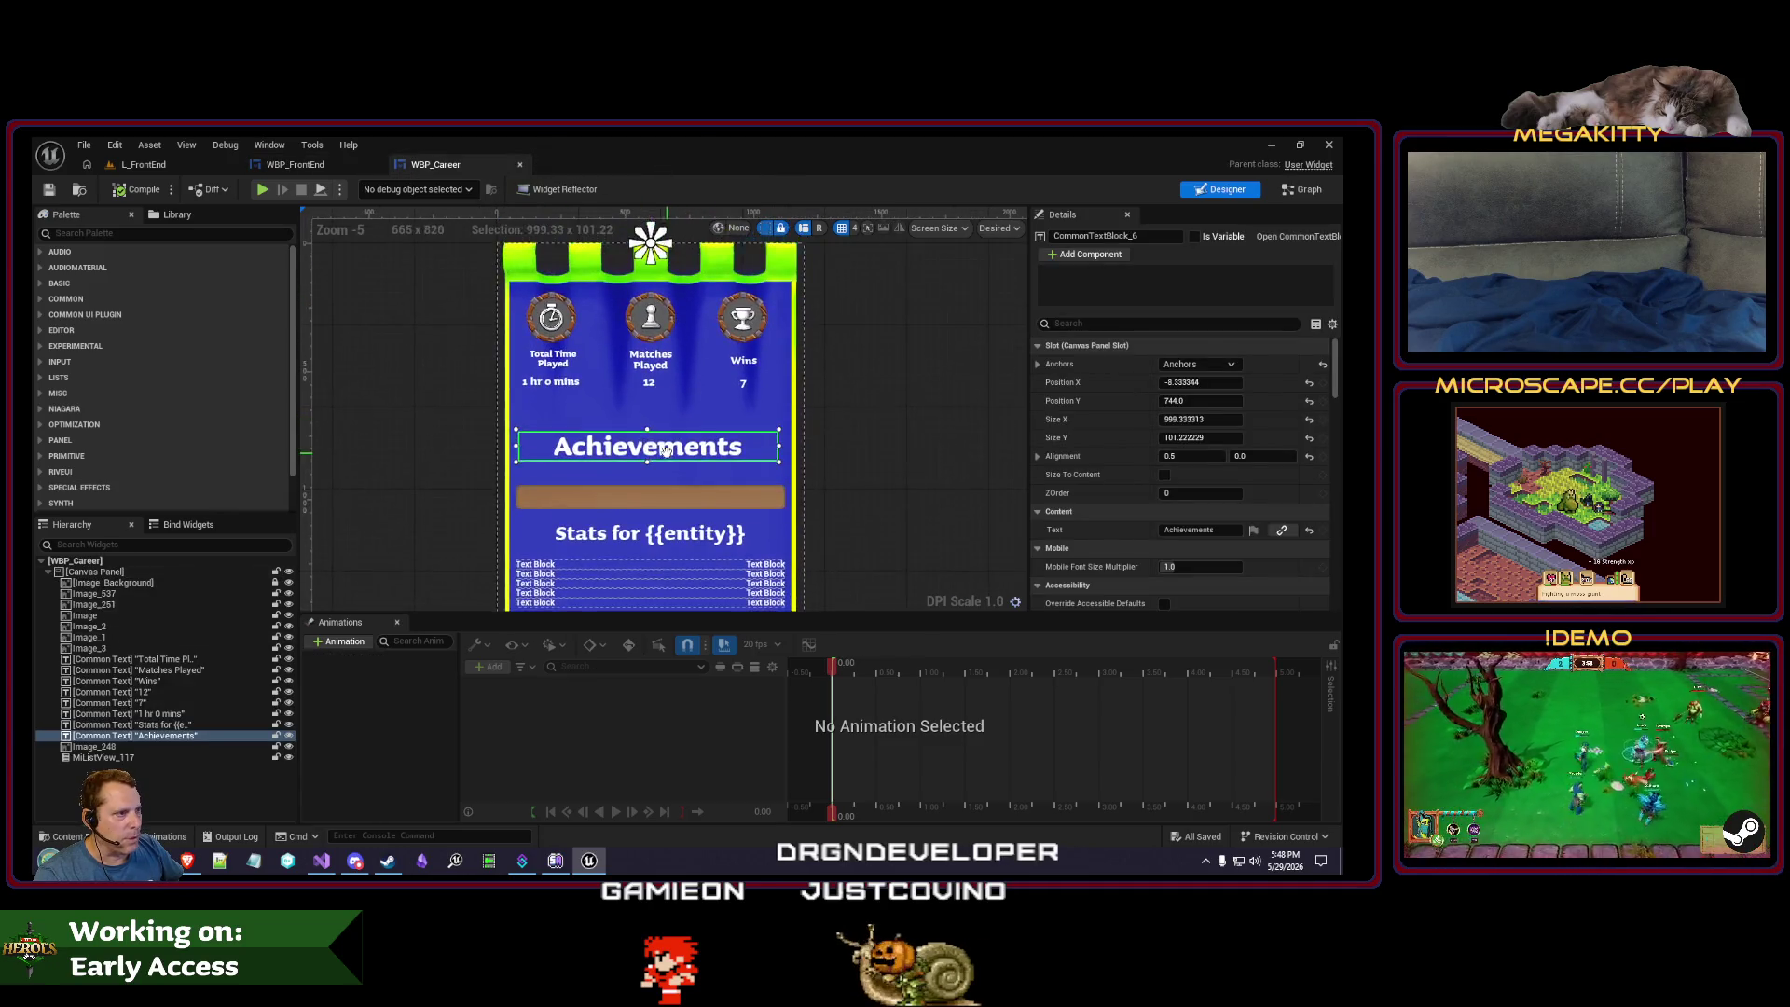
scroll(624, 421, "up", 1)
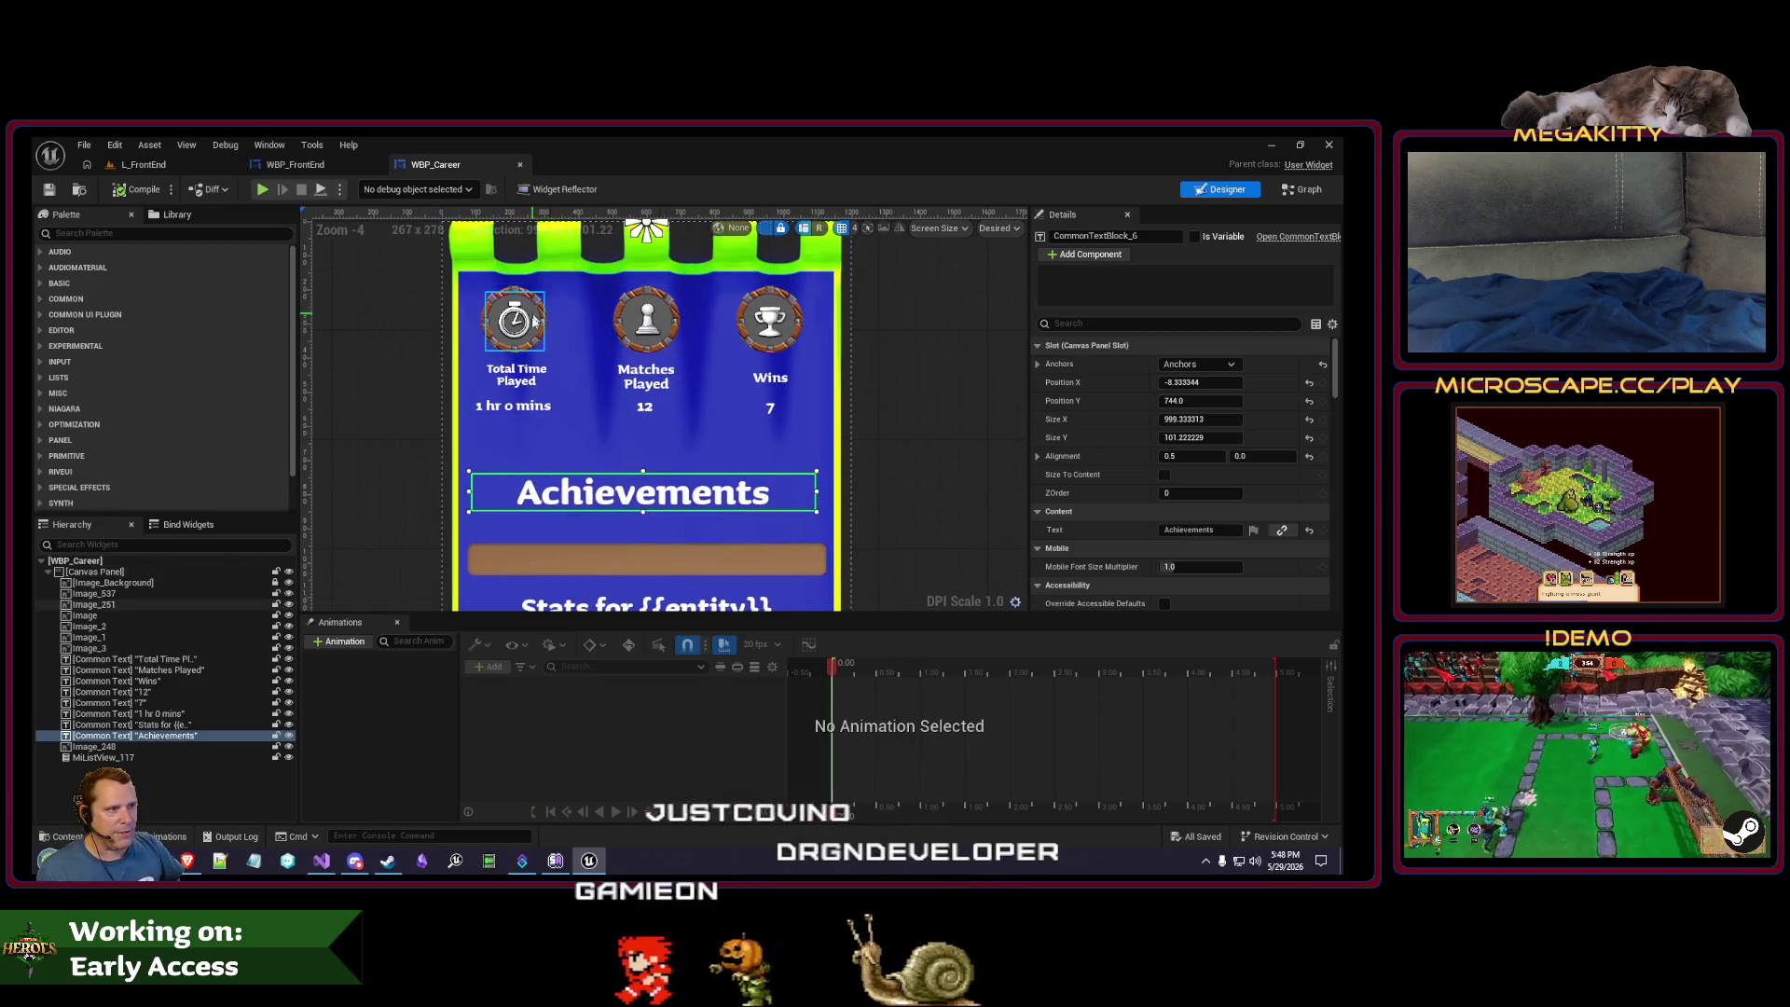
scroll(503, 333, "down", 1)
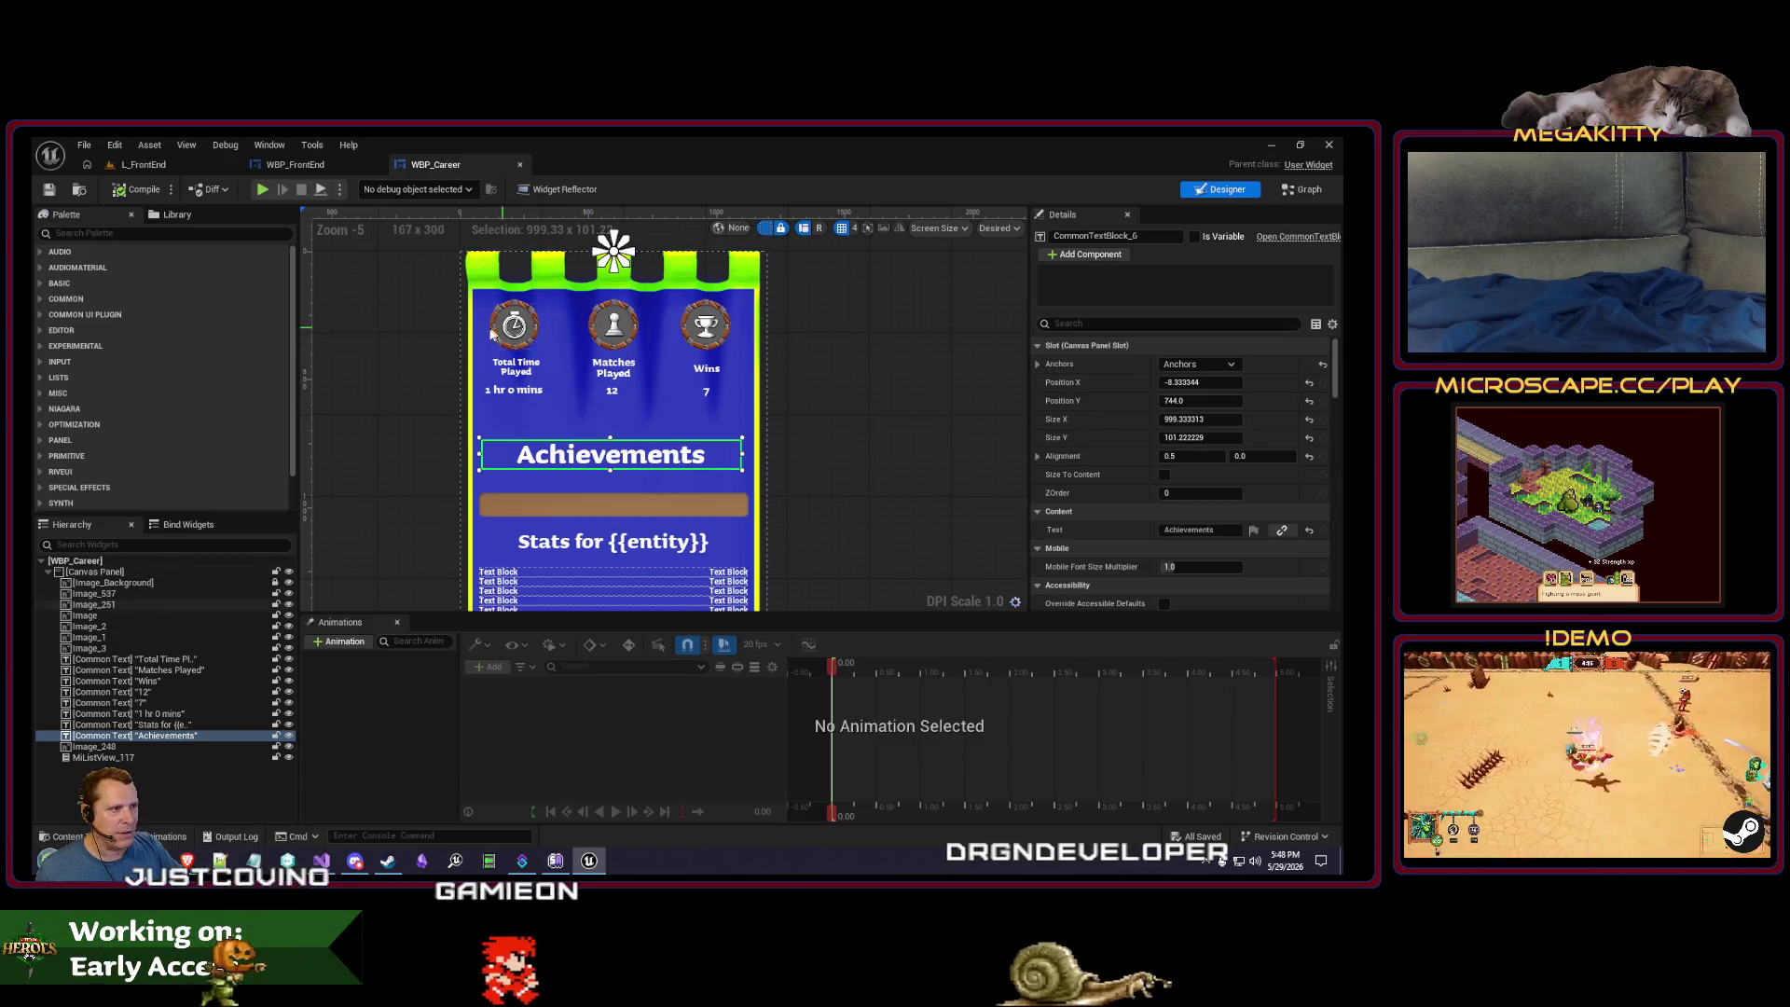
scroll(550, 337, "up", 1)
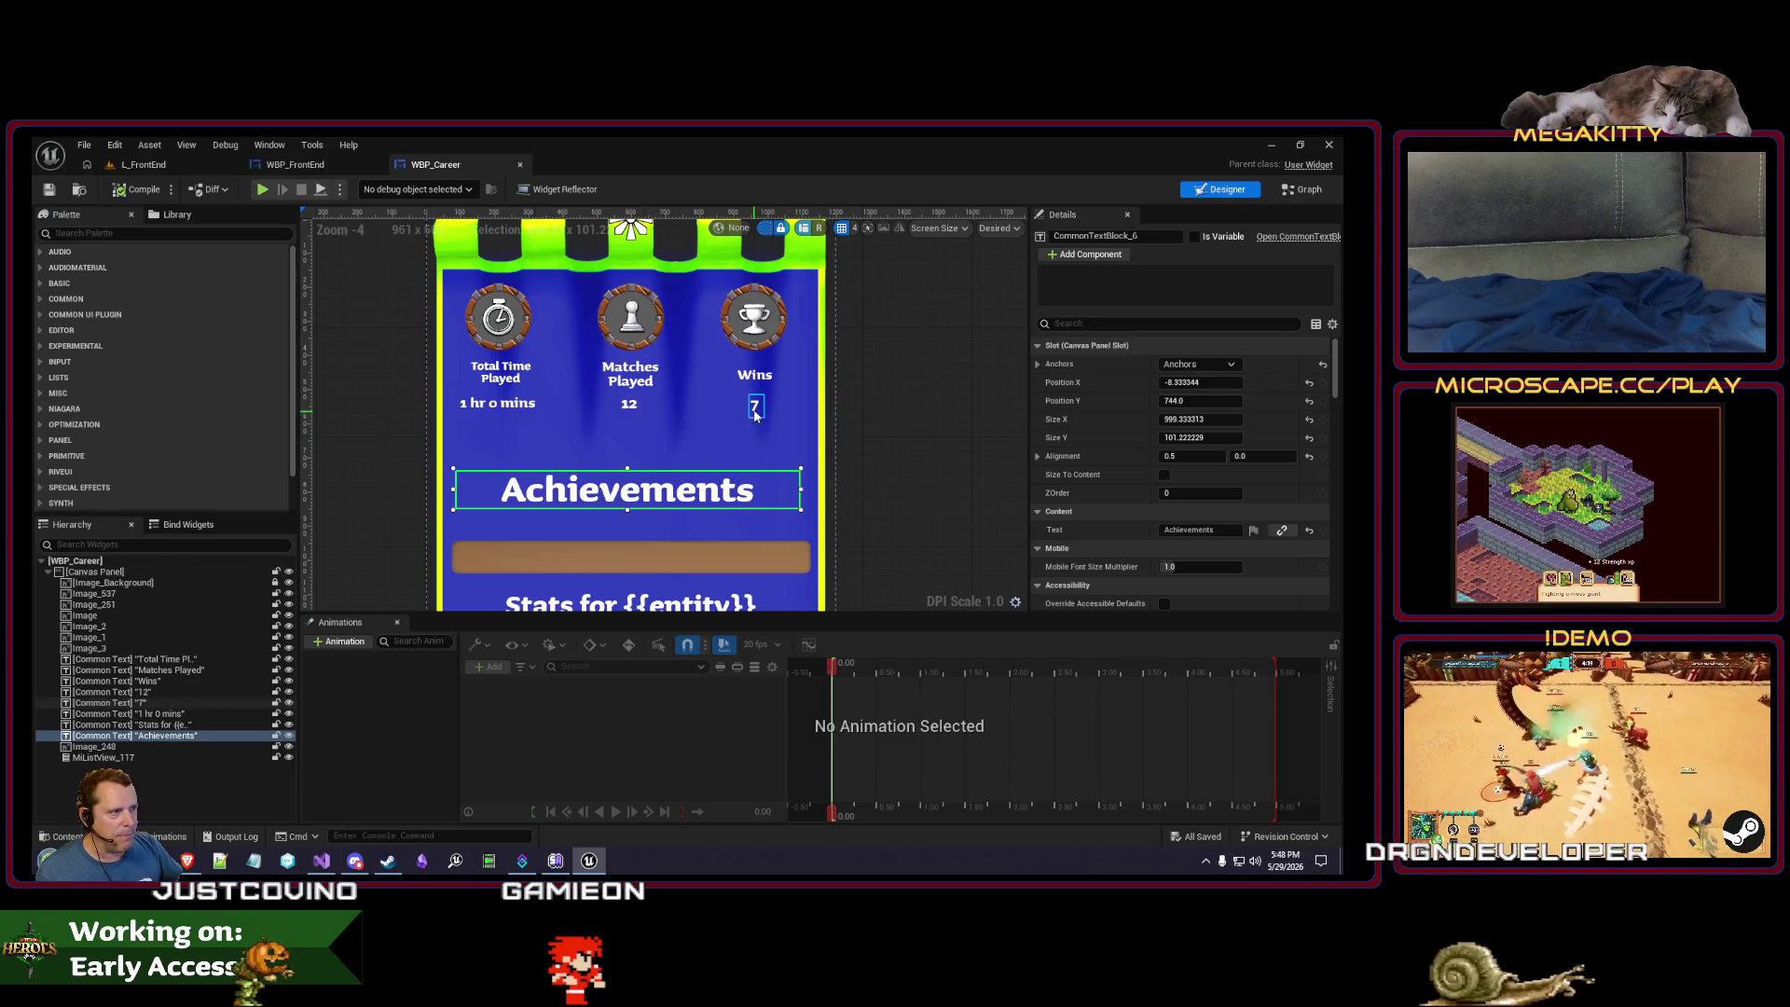
left_click(755, 405)
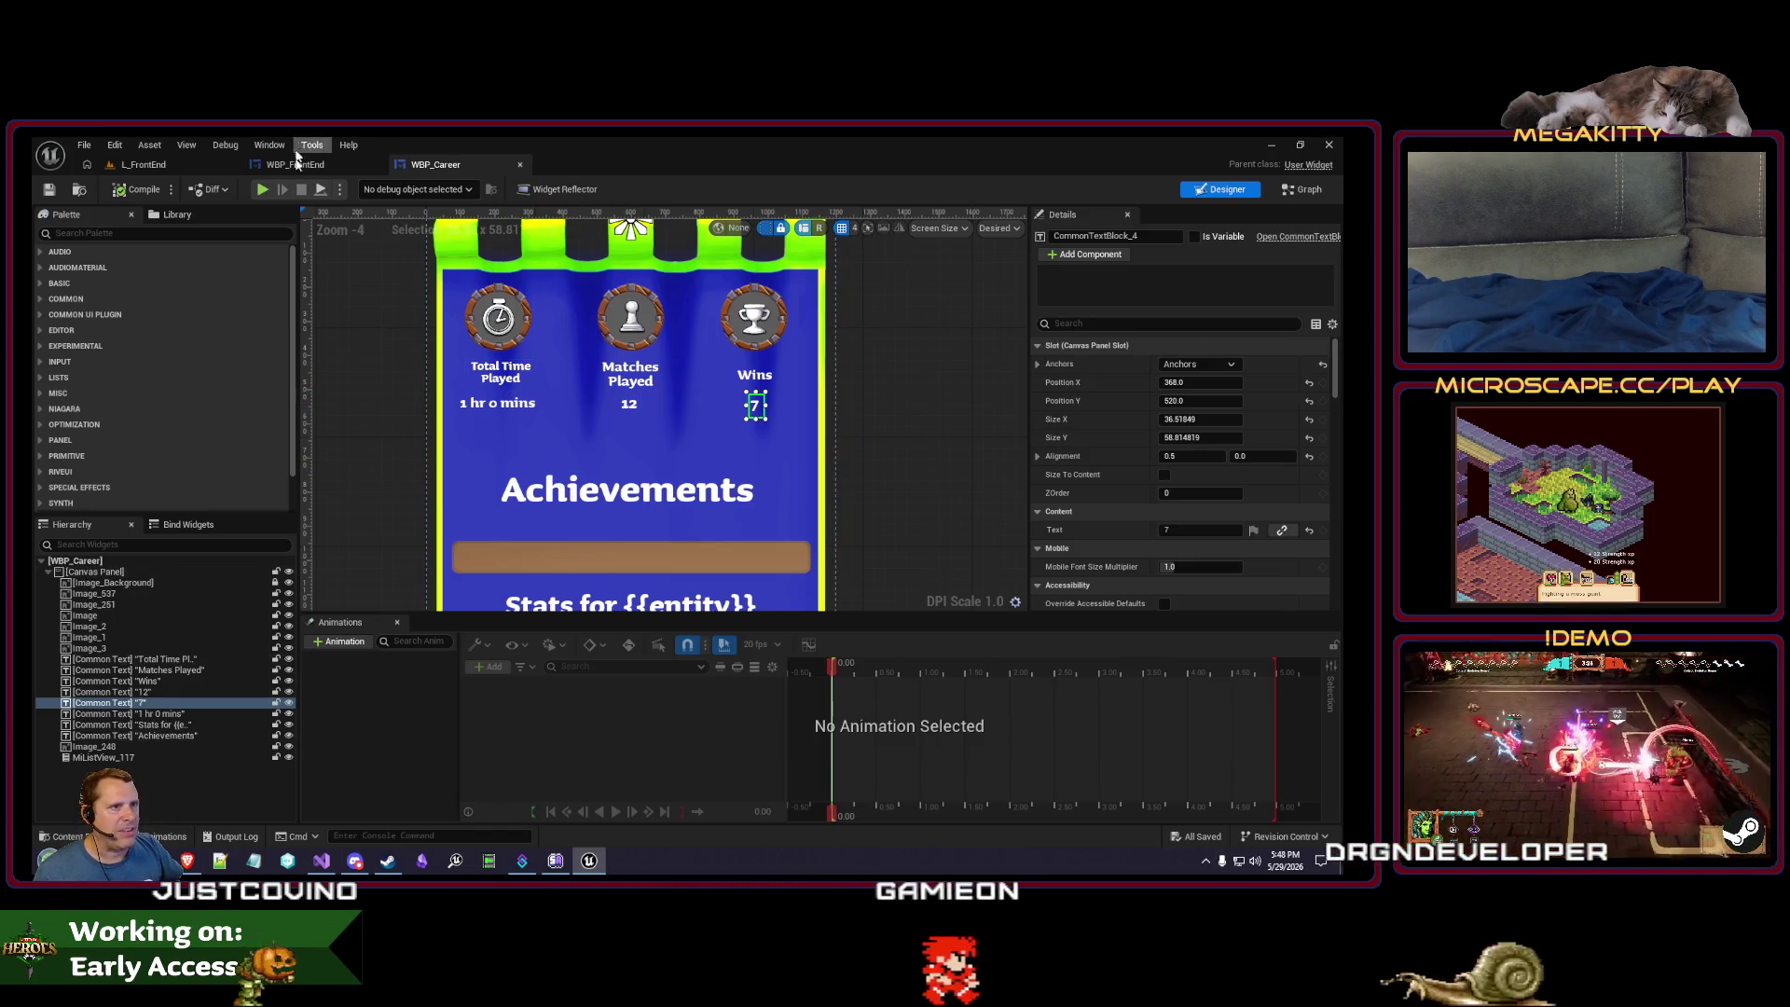
left_click(121, 164)
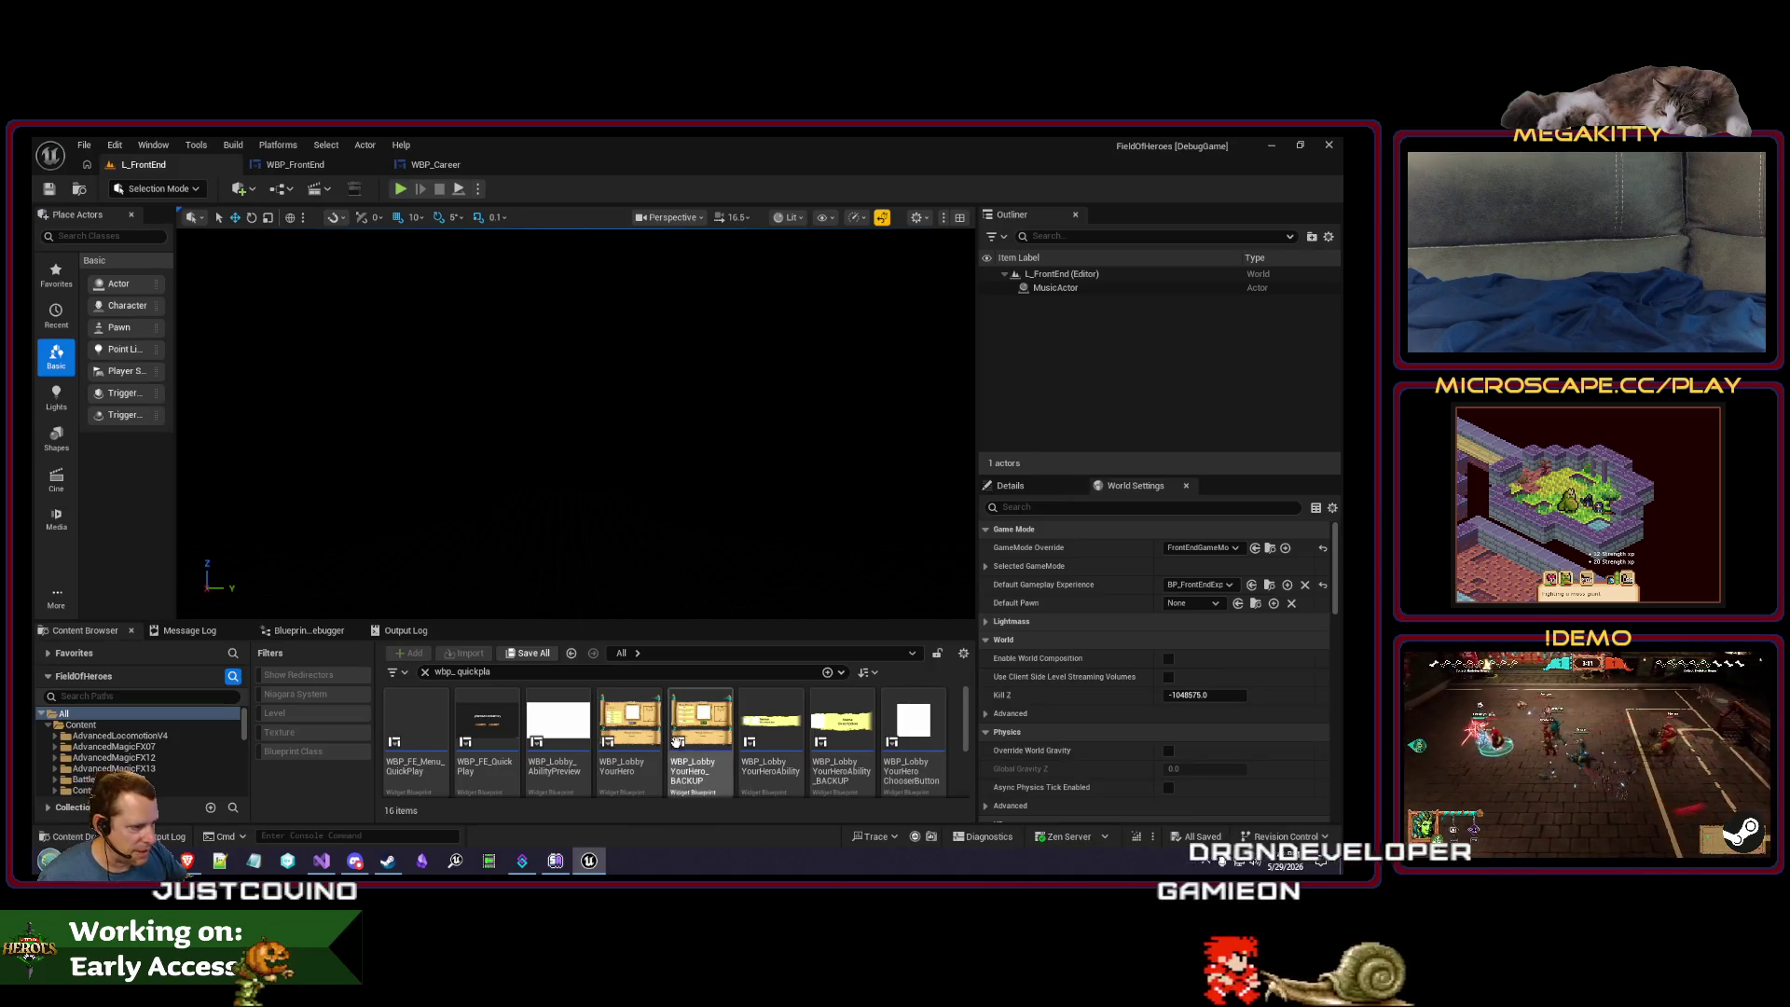
- Open WBP_LobbyYourHero and WBP_LobbyYourTeam for reference, inspecting the List_Teammates settings
double_click(629, 736)
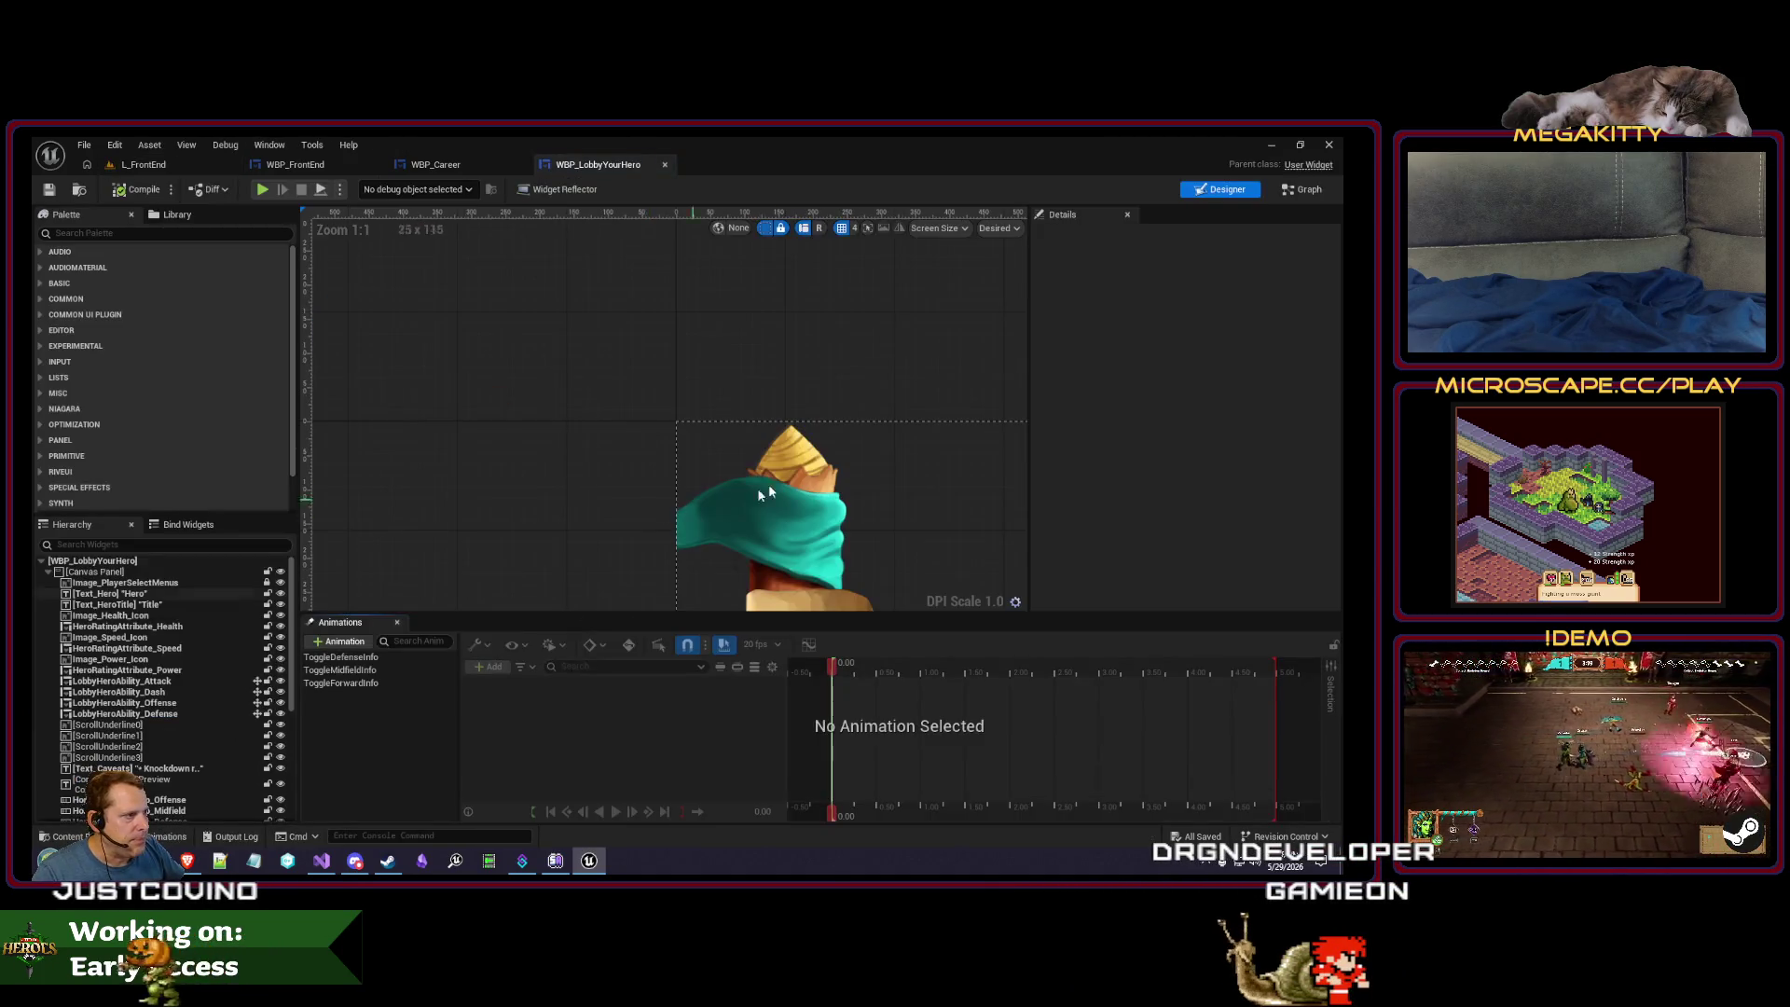
scroll(503, 371, "down", 5)
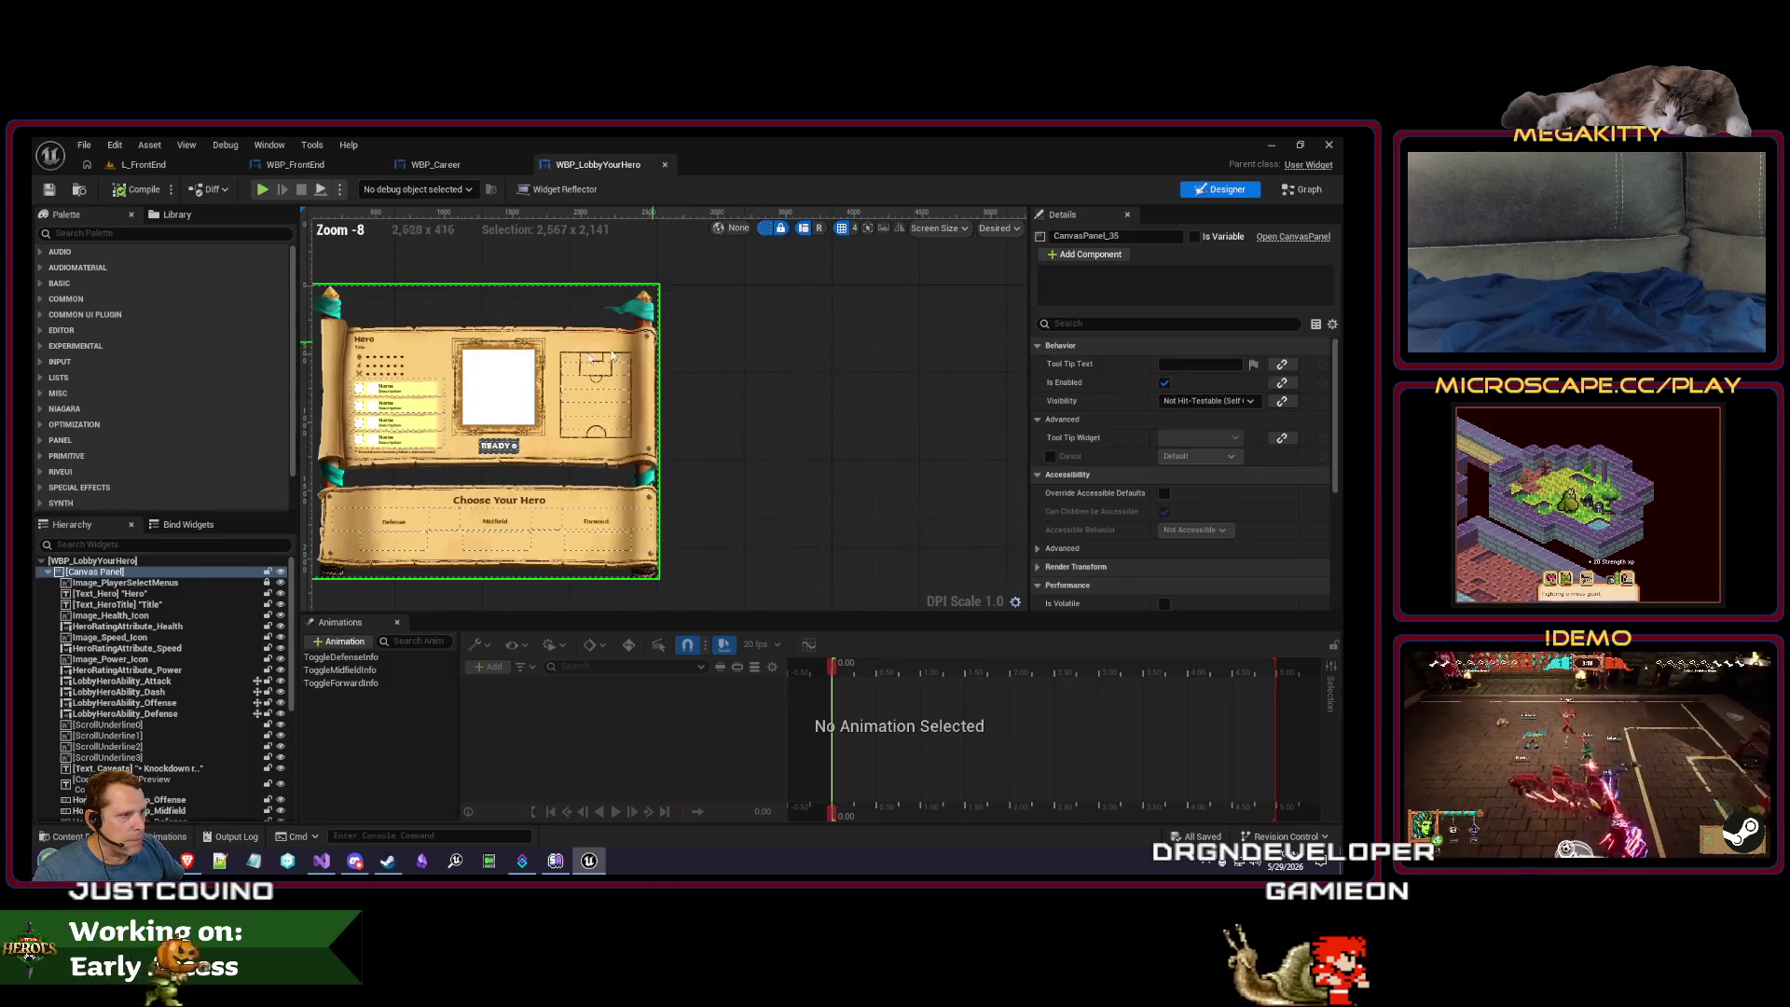
left_click(140, 165)
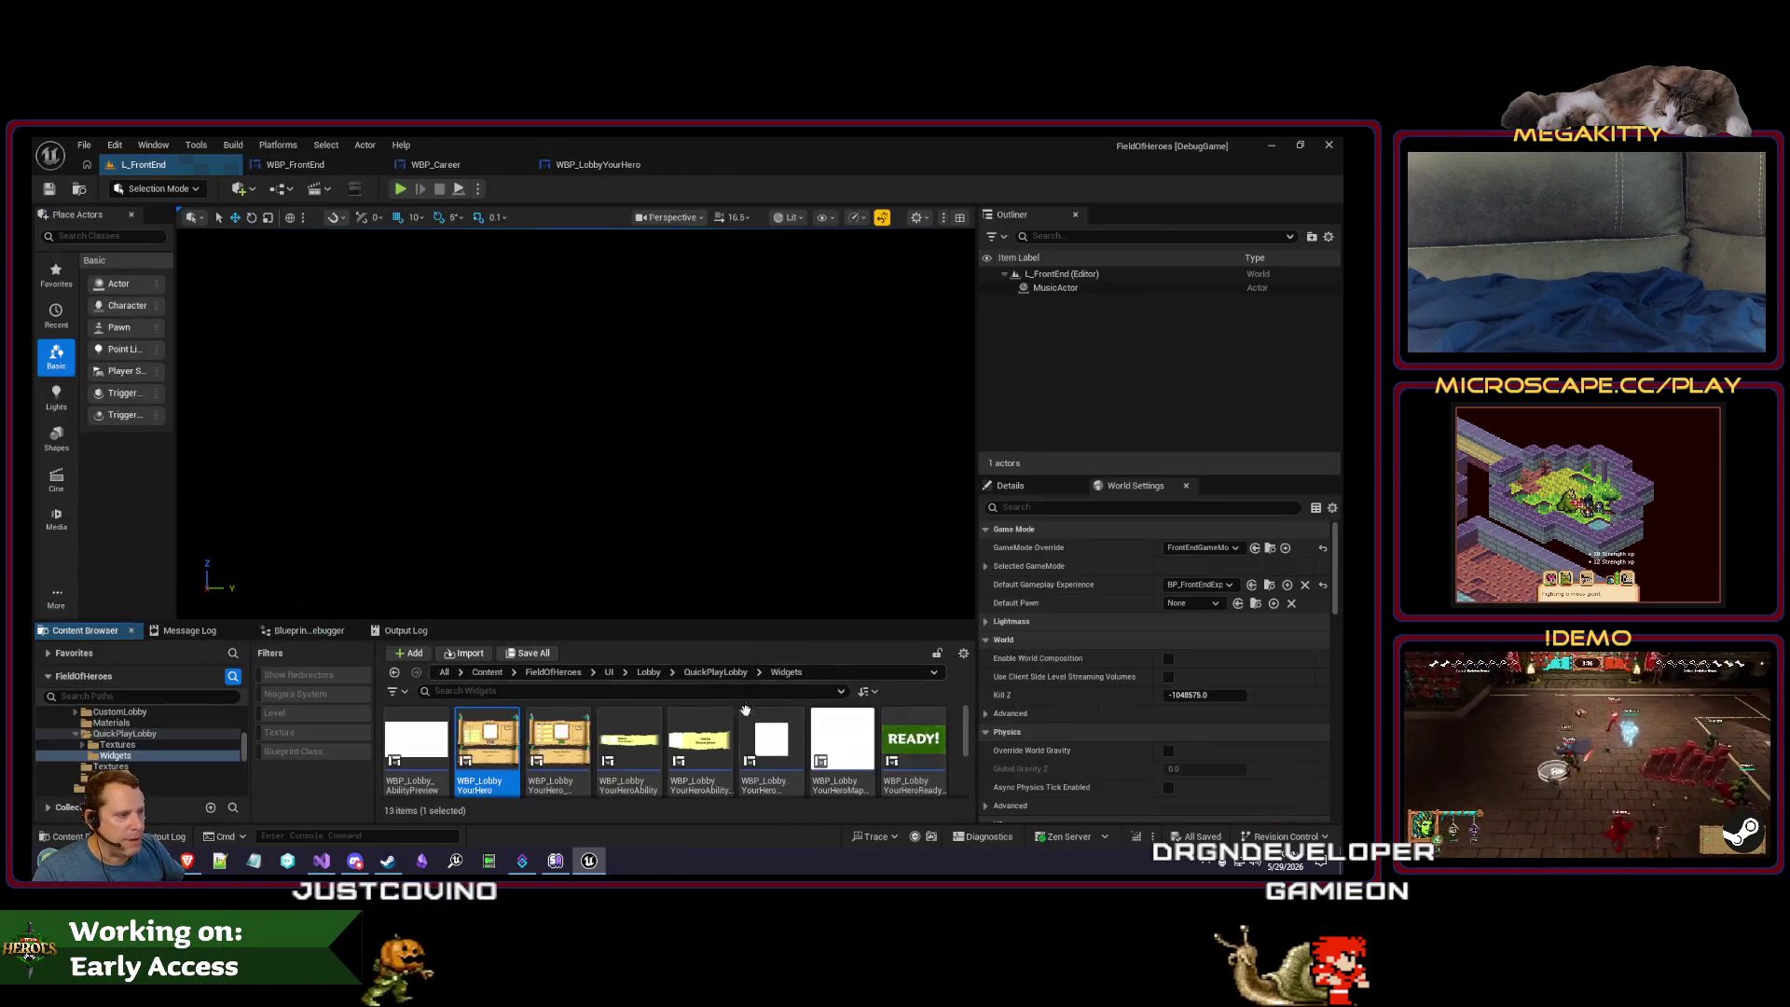
double_click(493, 746)
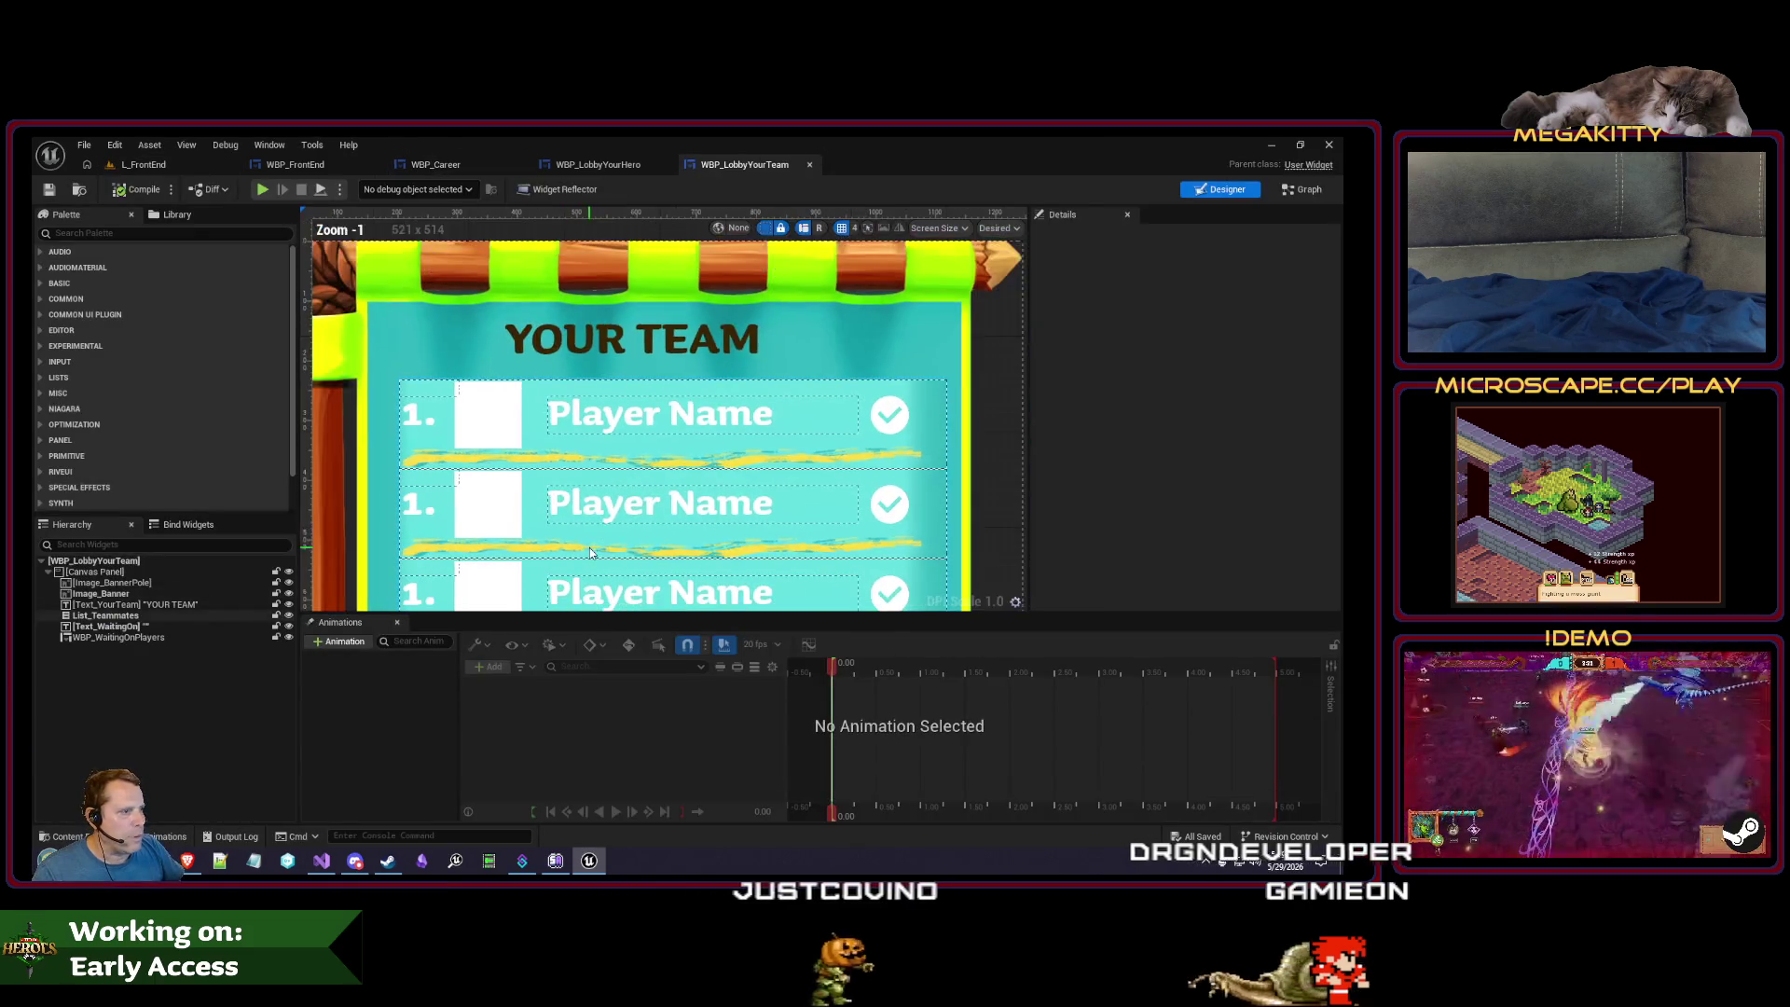
left_click(546, 461)
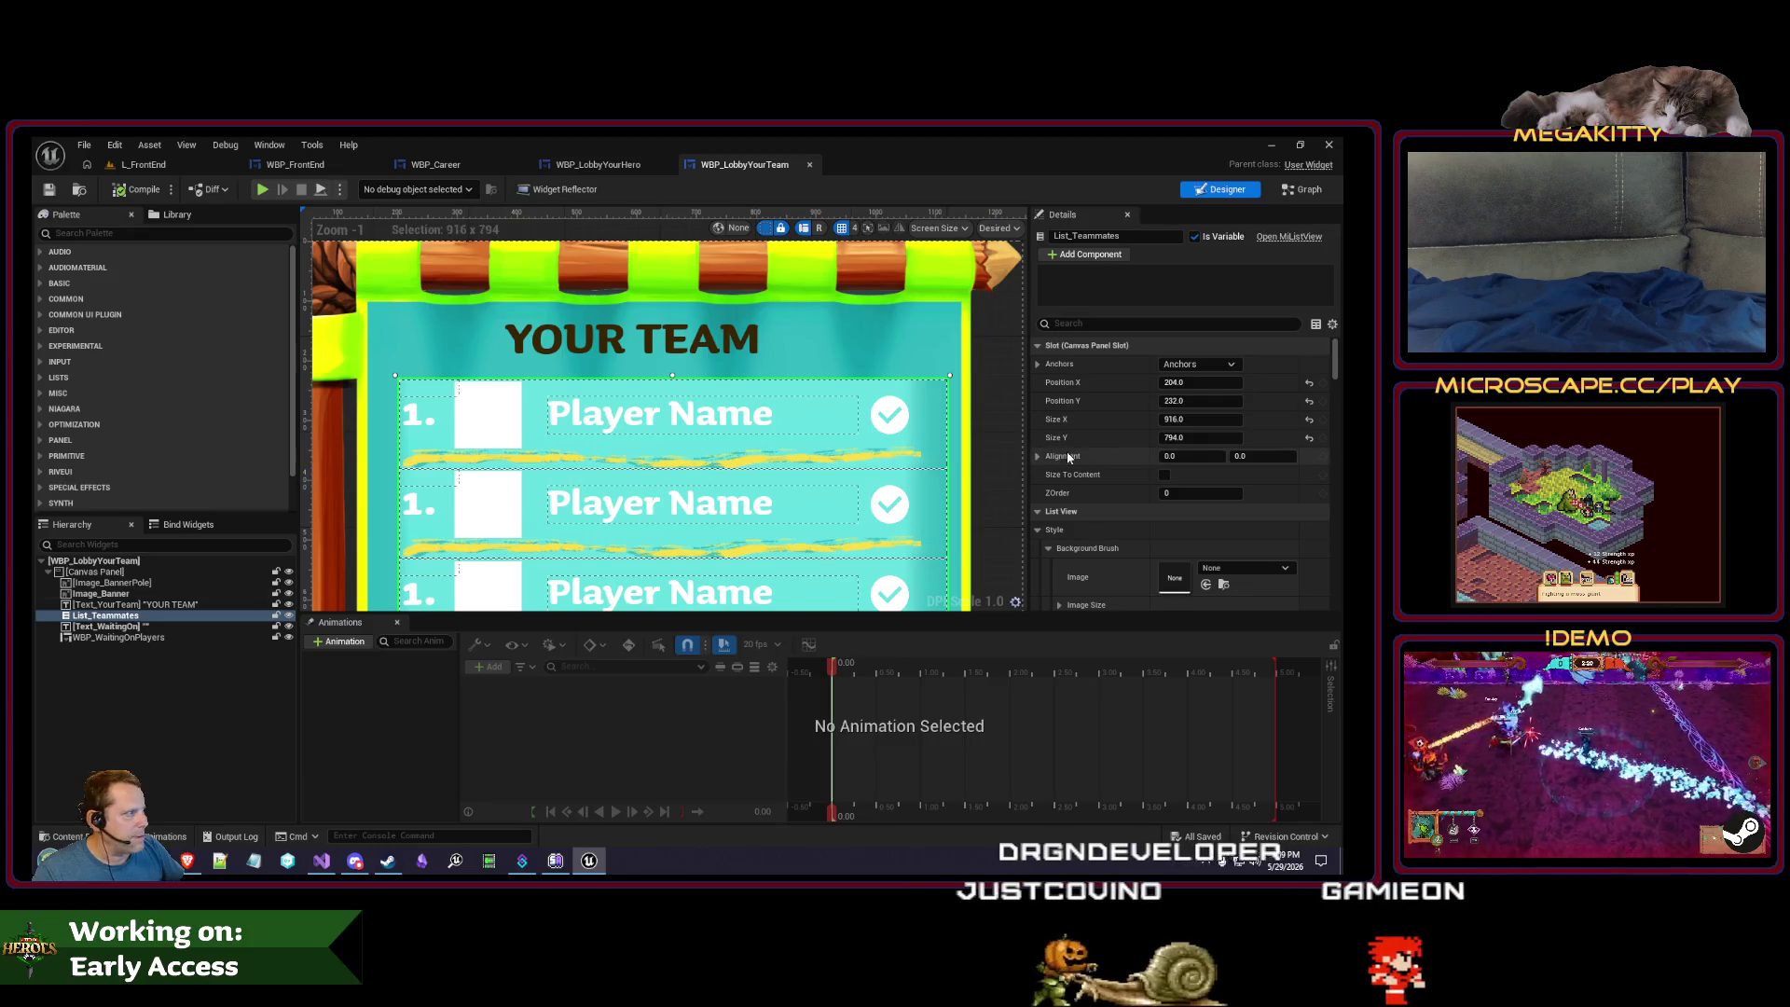
scroll(1287, 419, "down", 10)
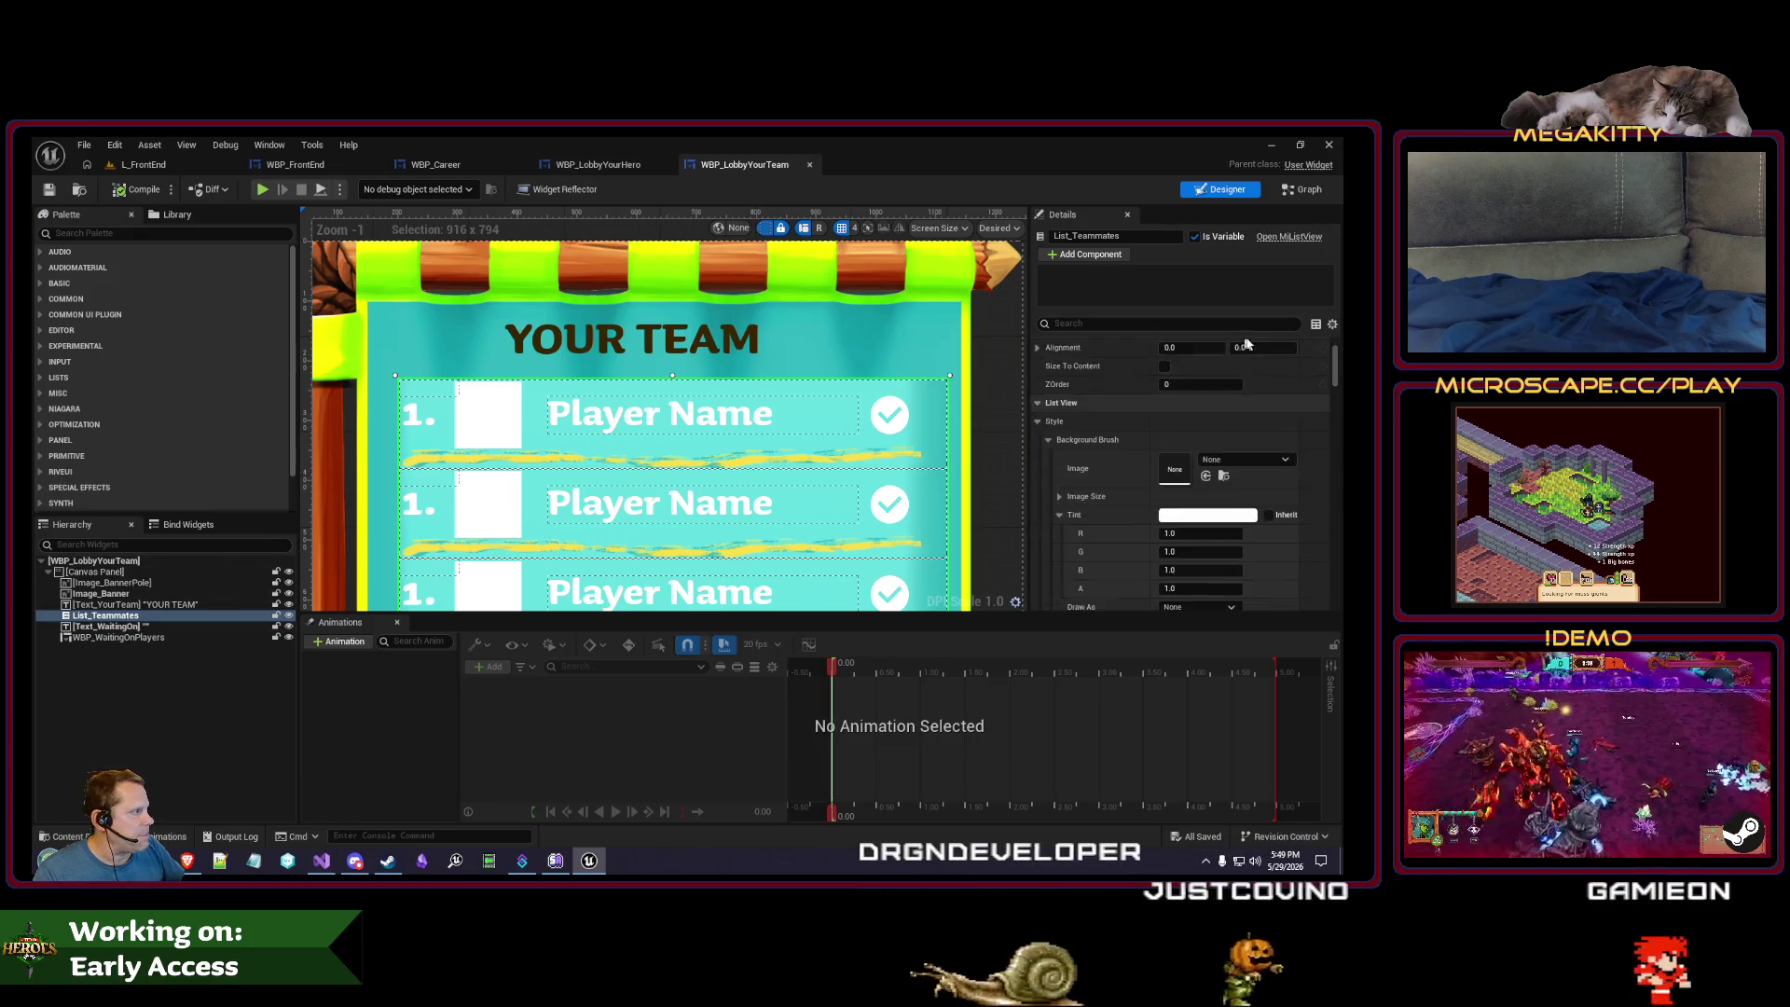
left_click_drag(1335, 382, 1343, 529)
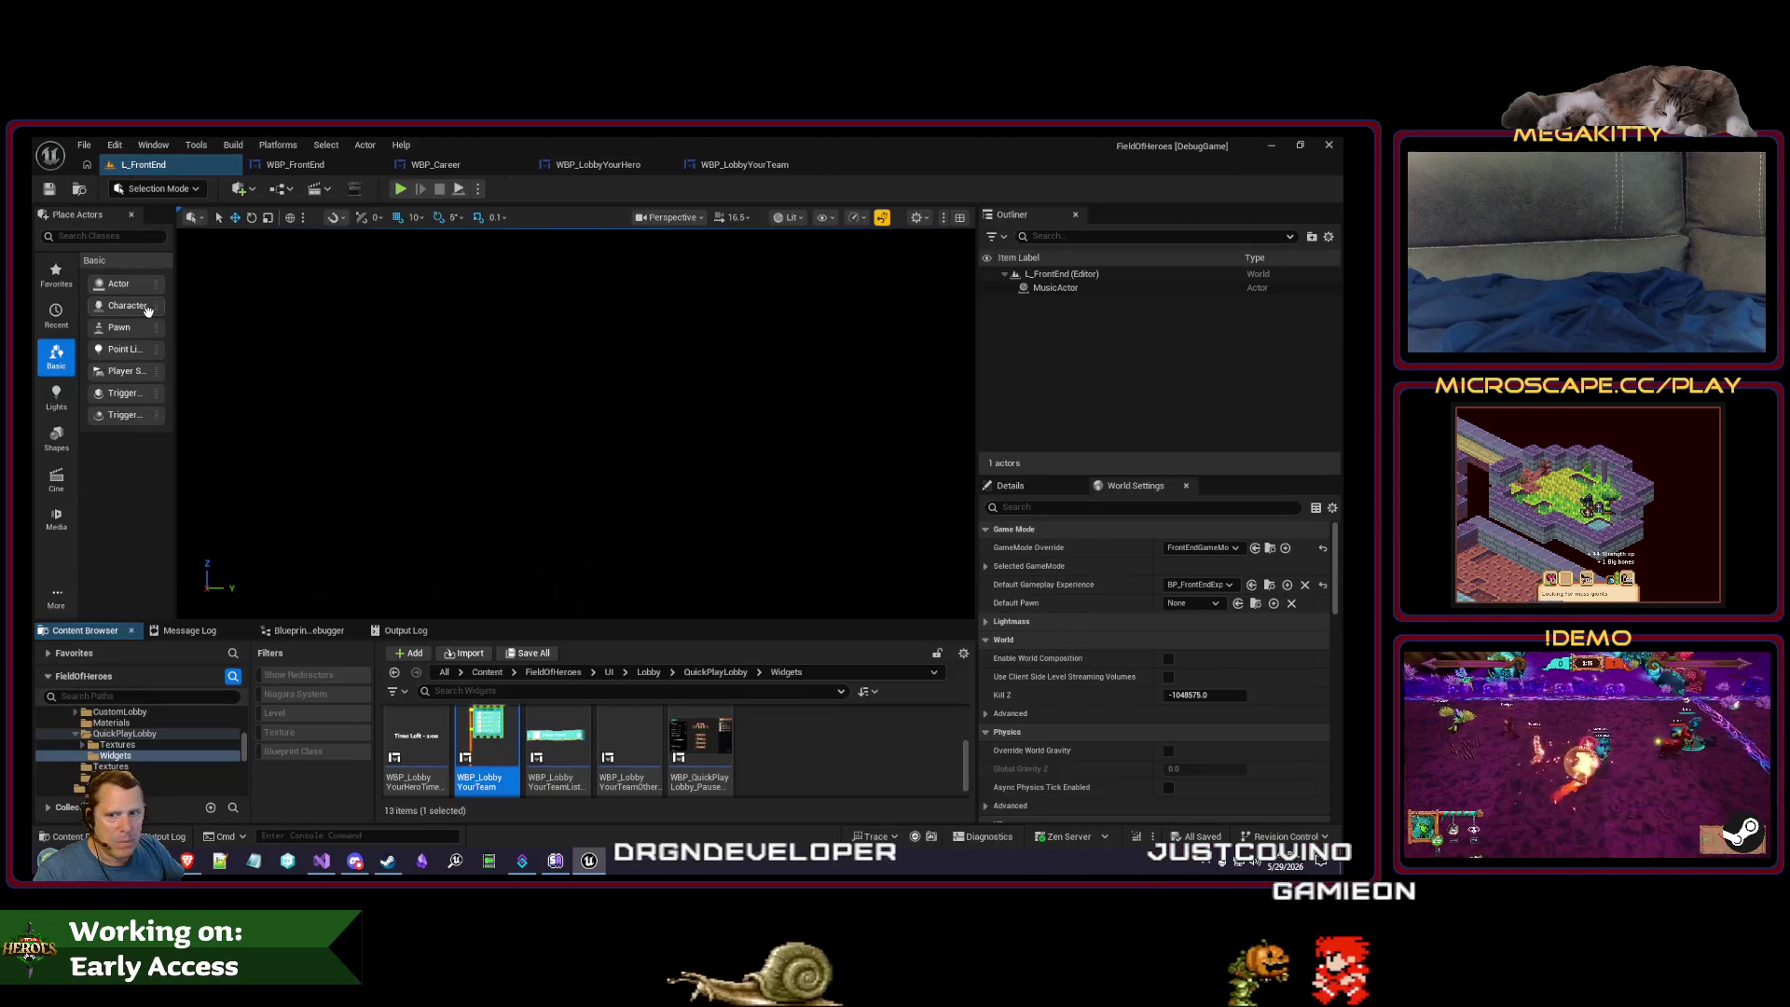
- Open WBP_LobbyYourTeamListItem, select its Image_Underline to copy, and return to WBP_Career
left_click(140, 164)
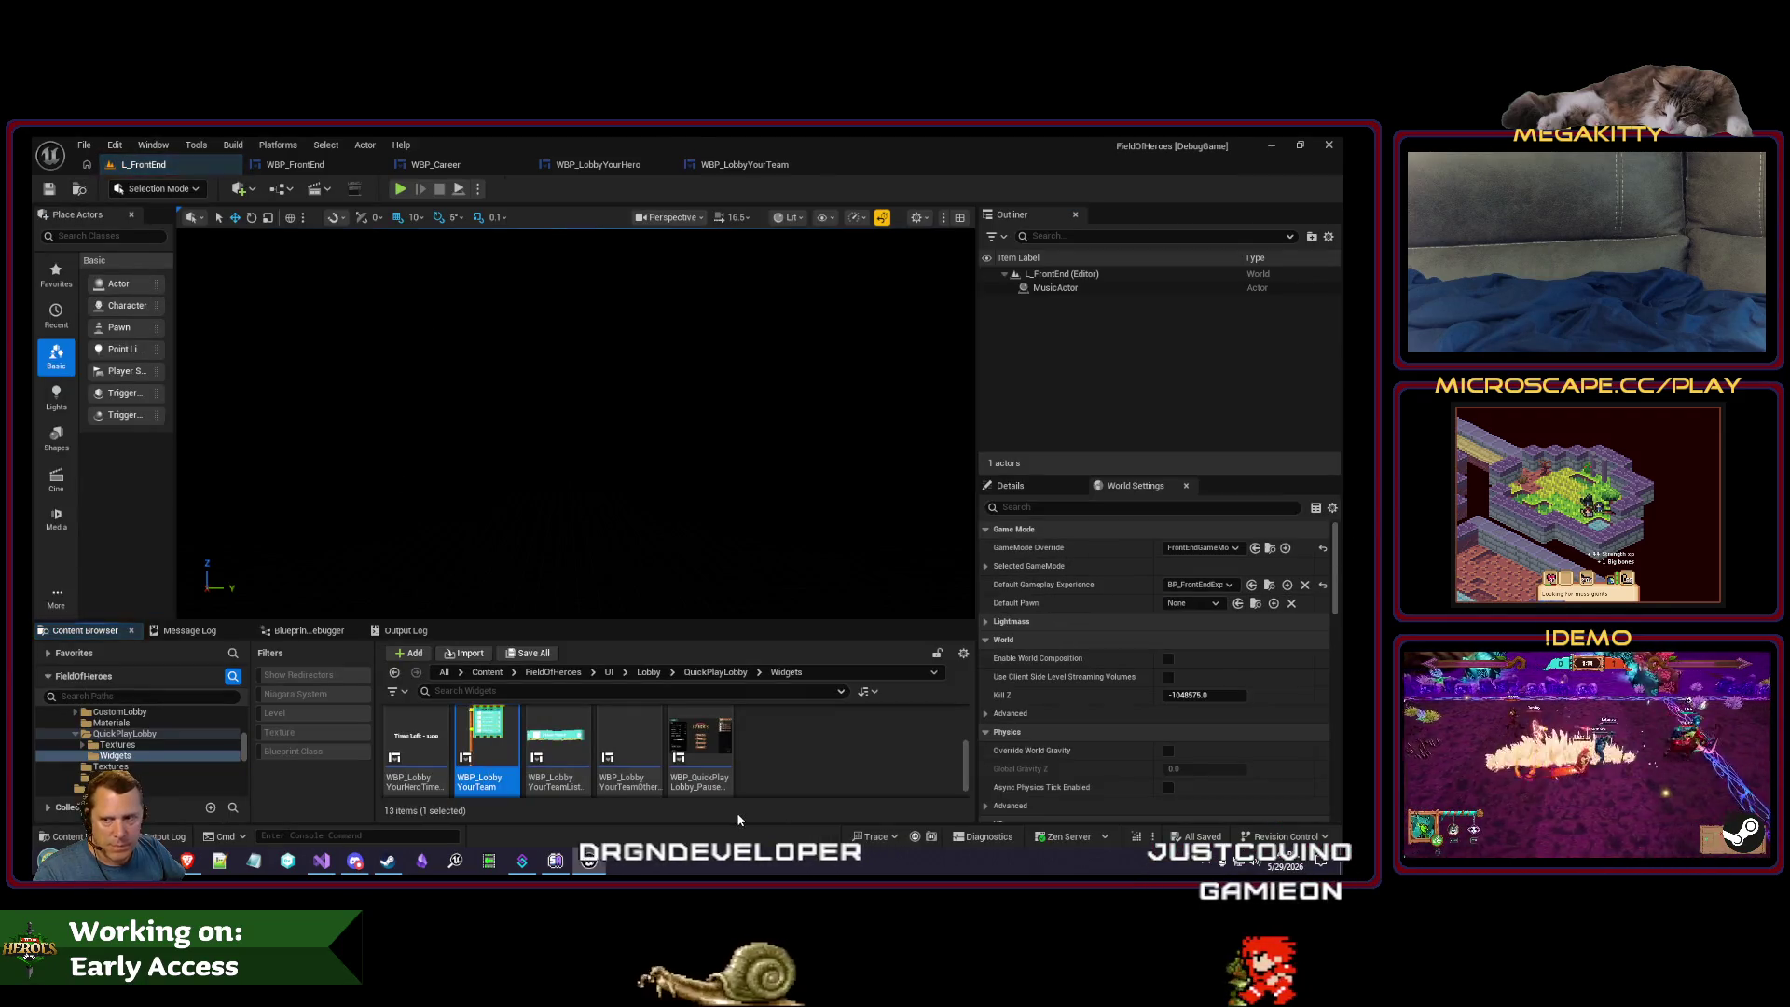
double_click(558, 751)
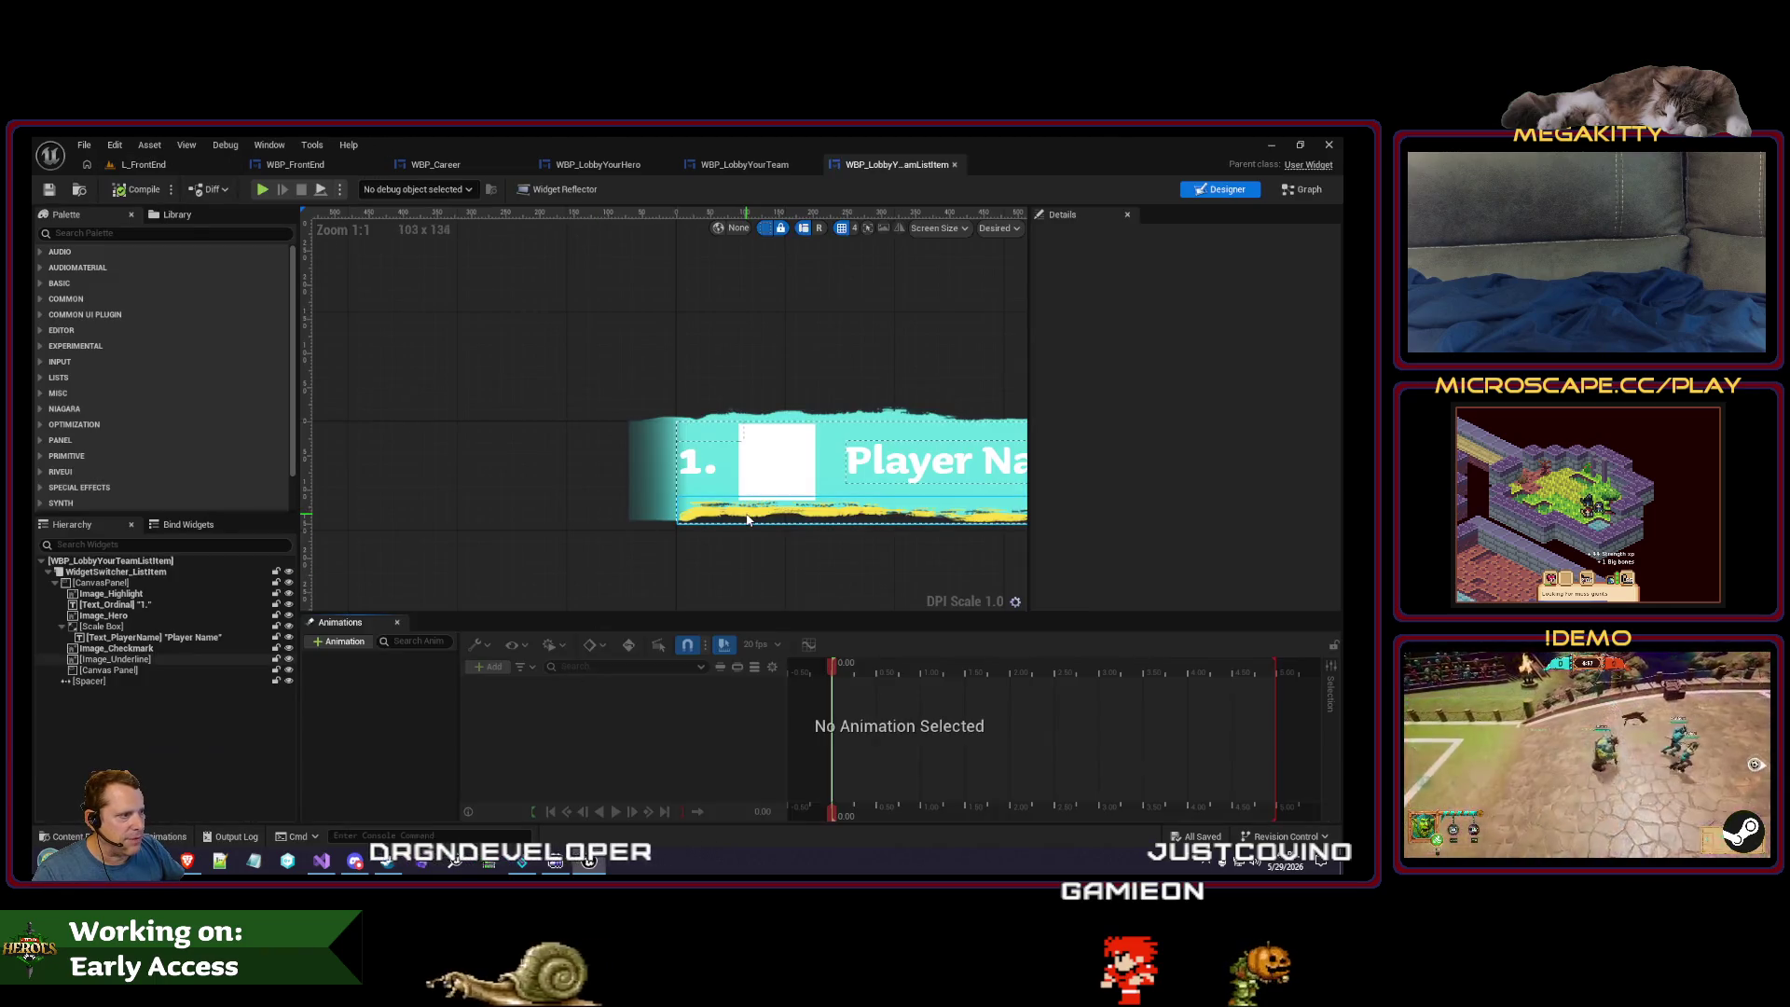
left_click(748, 519)
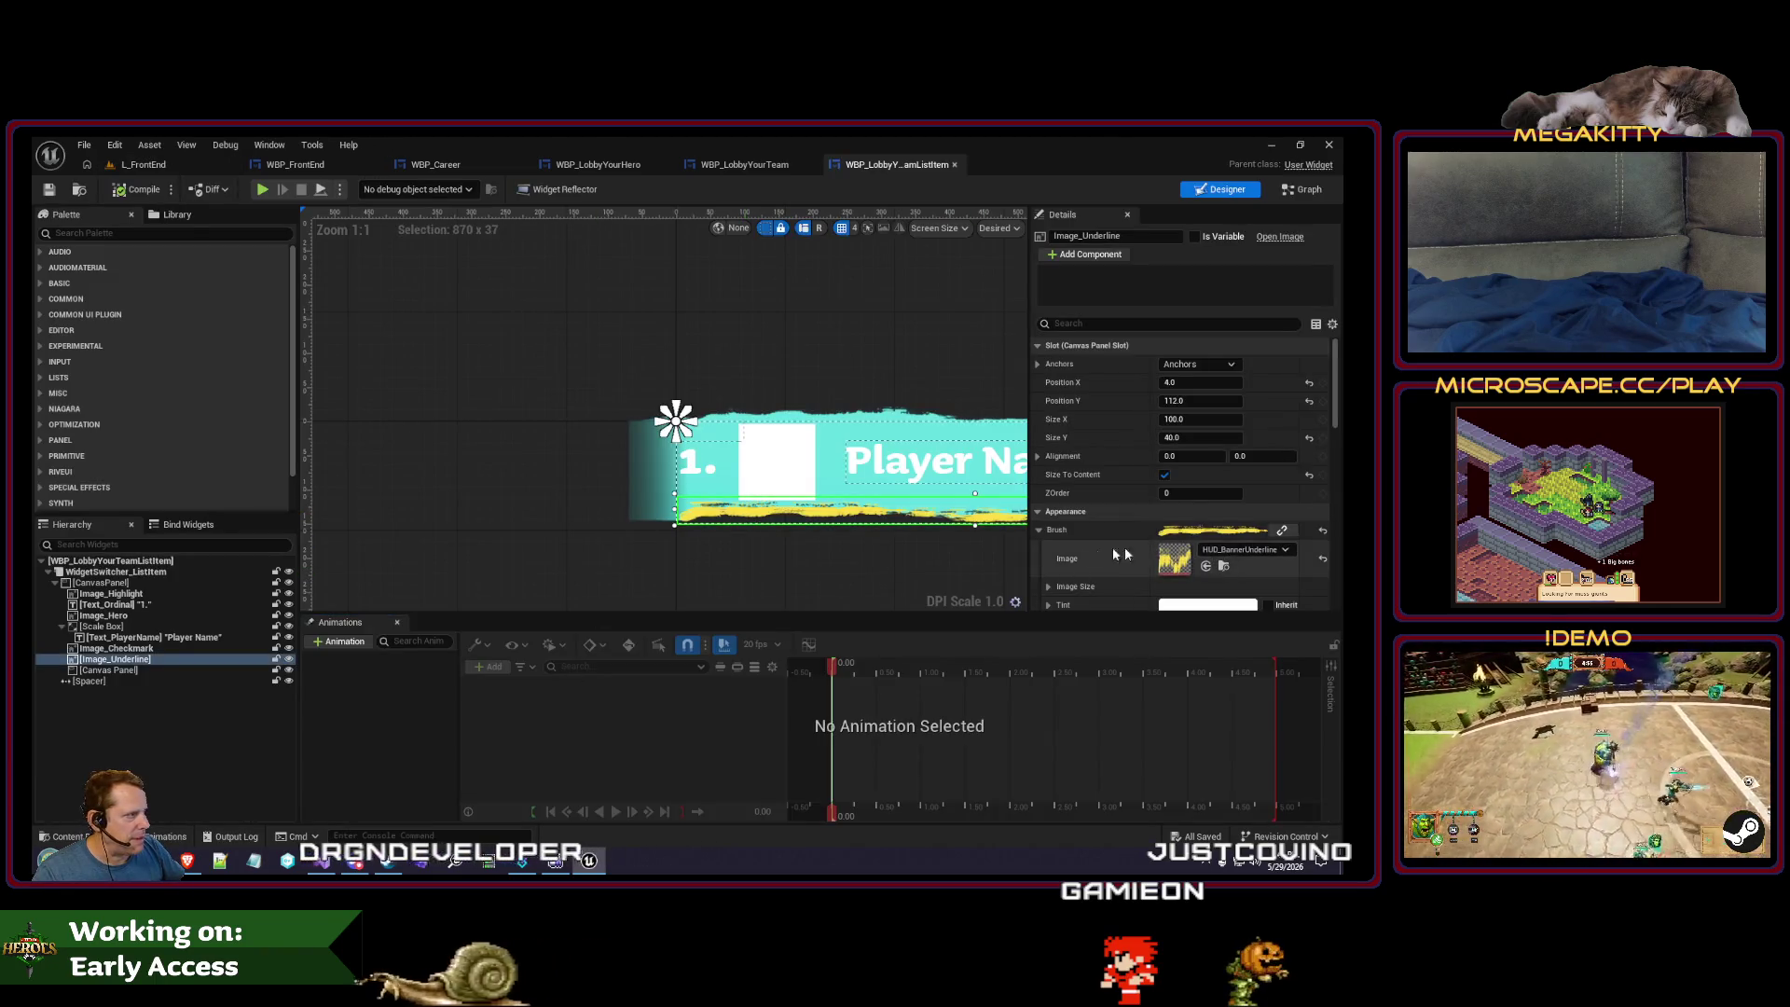
left_click(438, 164)
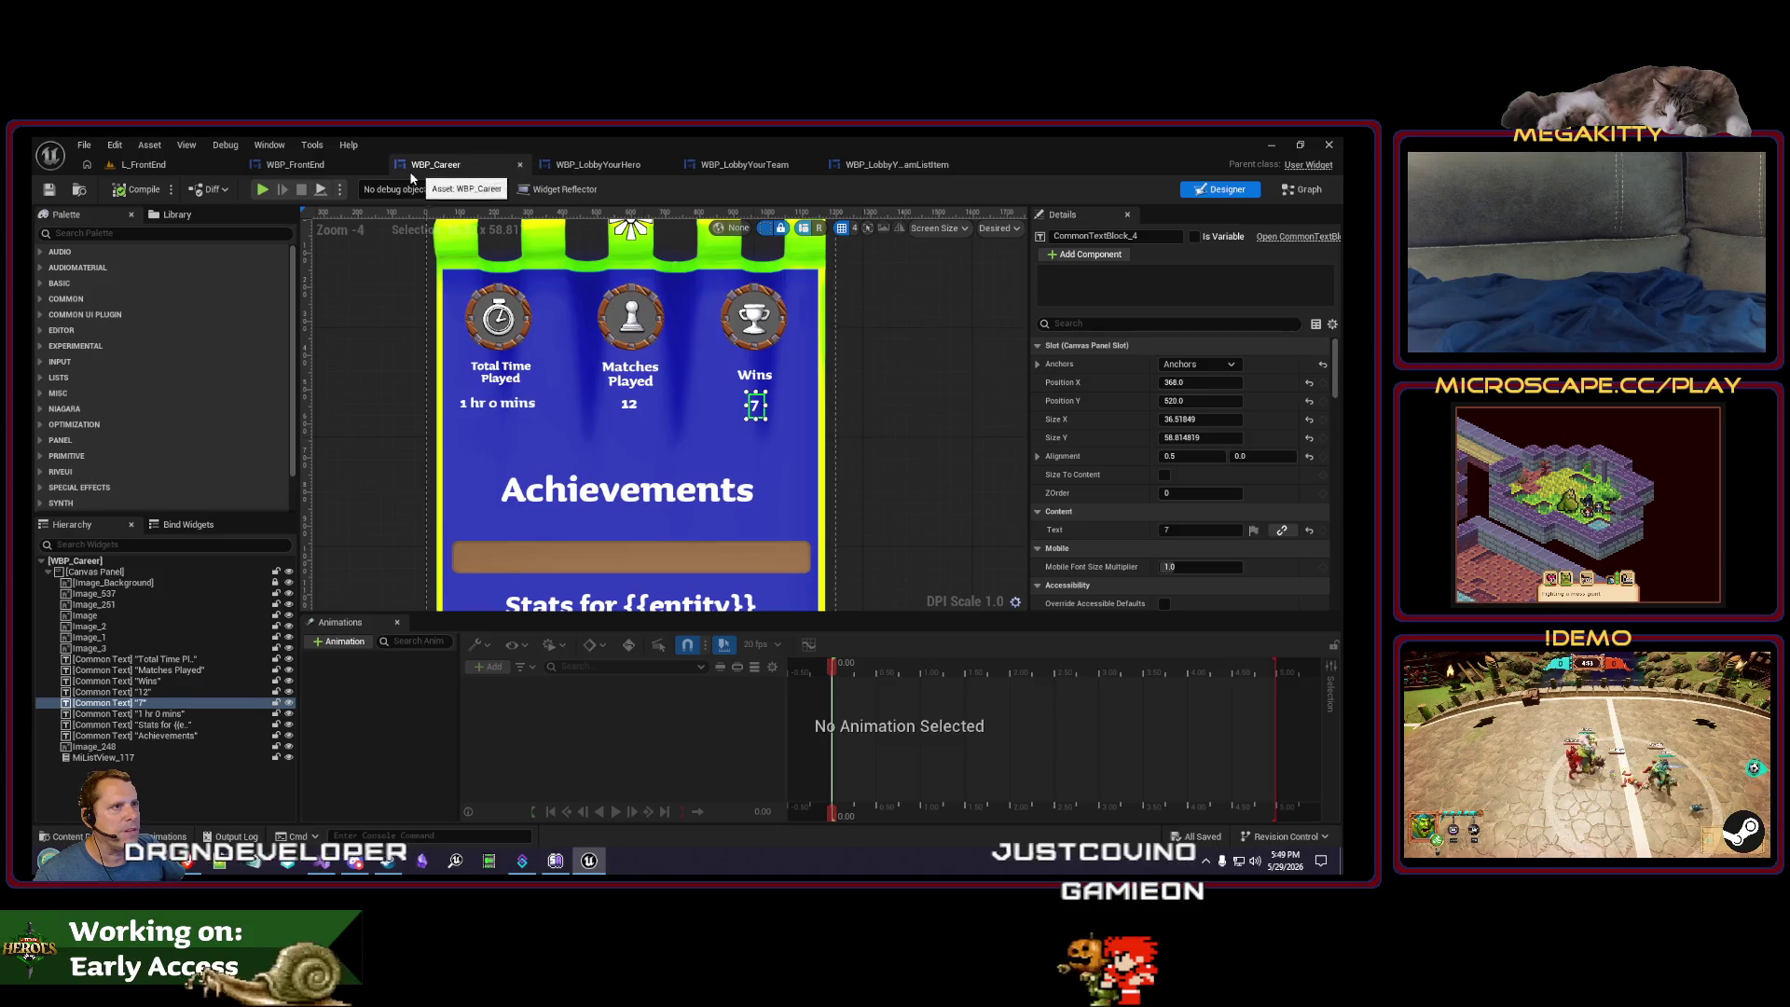
- Paste Image_Underline into the WBP_Career root Canvas Panel
left_click(94, 572)
key("ctrl+v")
mouse_move(591, 224)
left_mouse_down()
mouse_move(571, 317)
mouse_move(611, 574)
mouse_move(620, 449)
mouse_move(647, 419)
left_mouse_up()
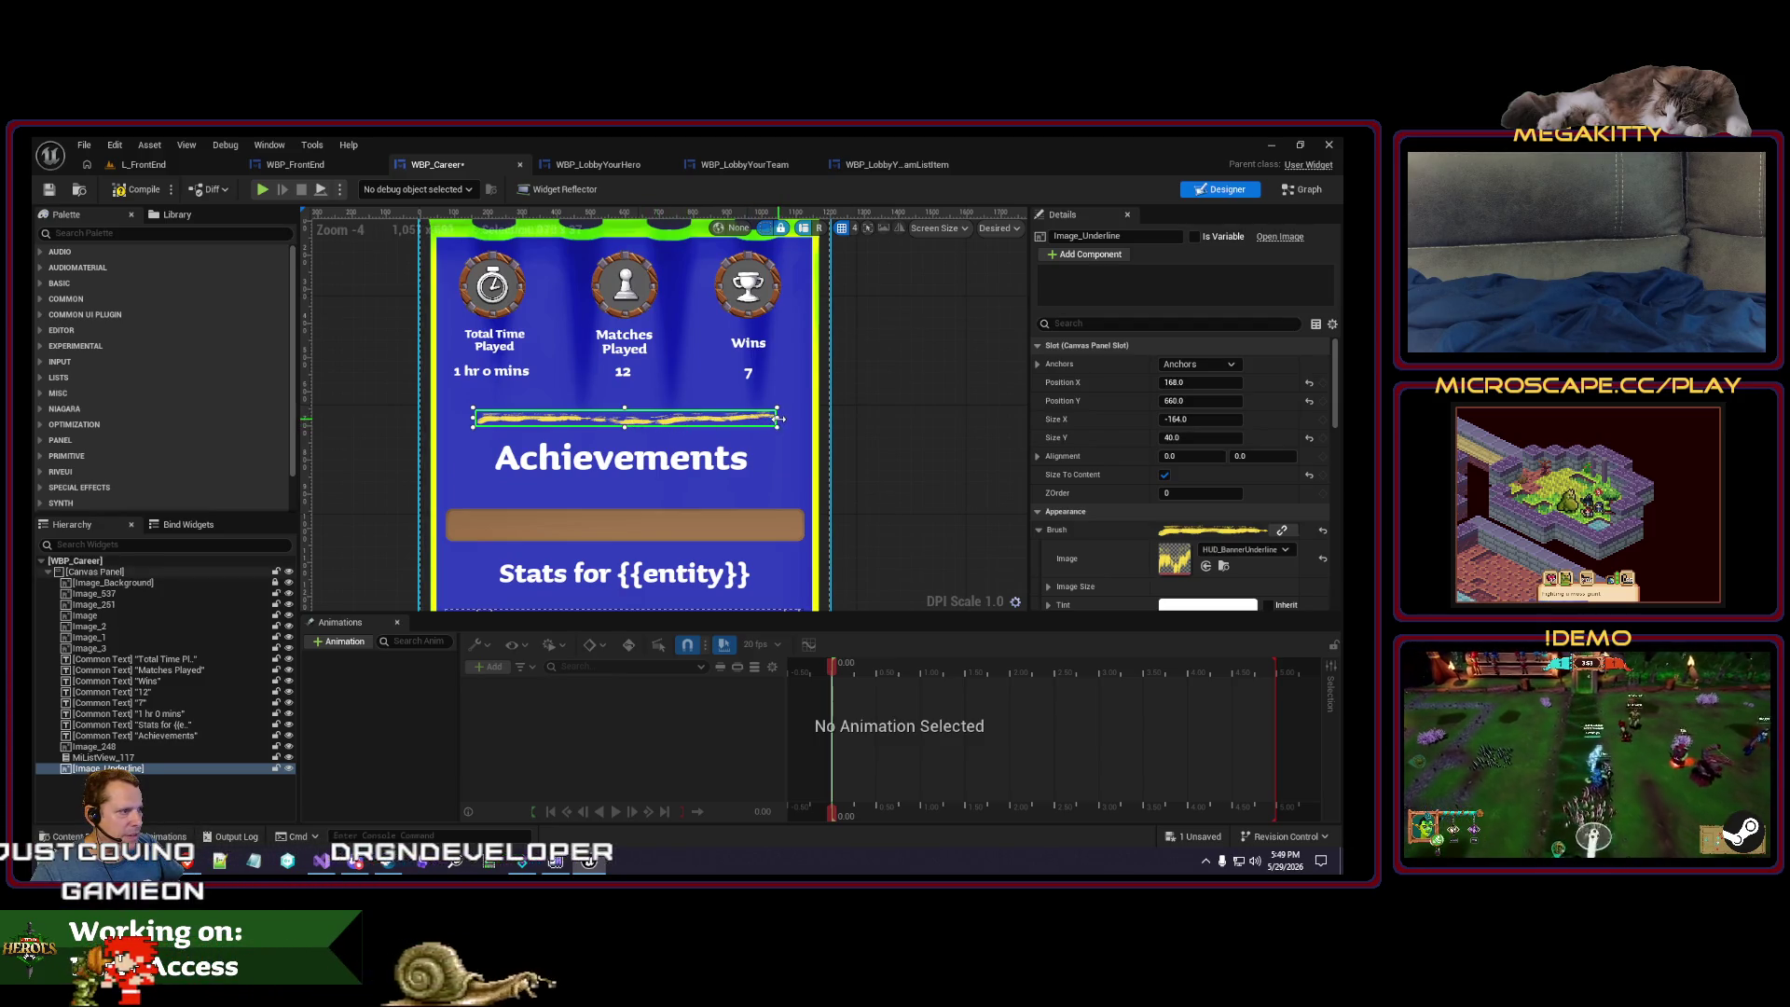
- Untick Size To Content, resize the underline into a short strip, and set Achievements Position X to 0
left_click(1164, 476)
mouse_move(377, 427)
left_mouse_down()
mouse_move(682, 428)
mouse_move(626, 430)
mouse_move(669, 439)
left_mouse_up()
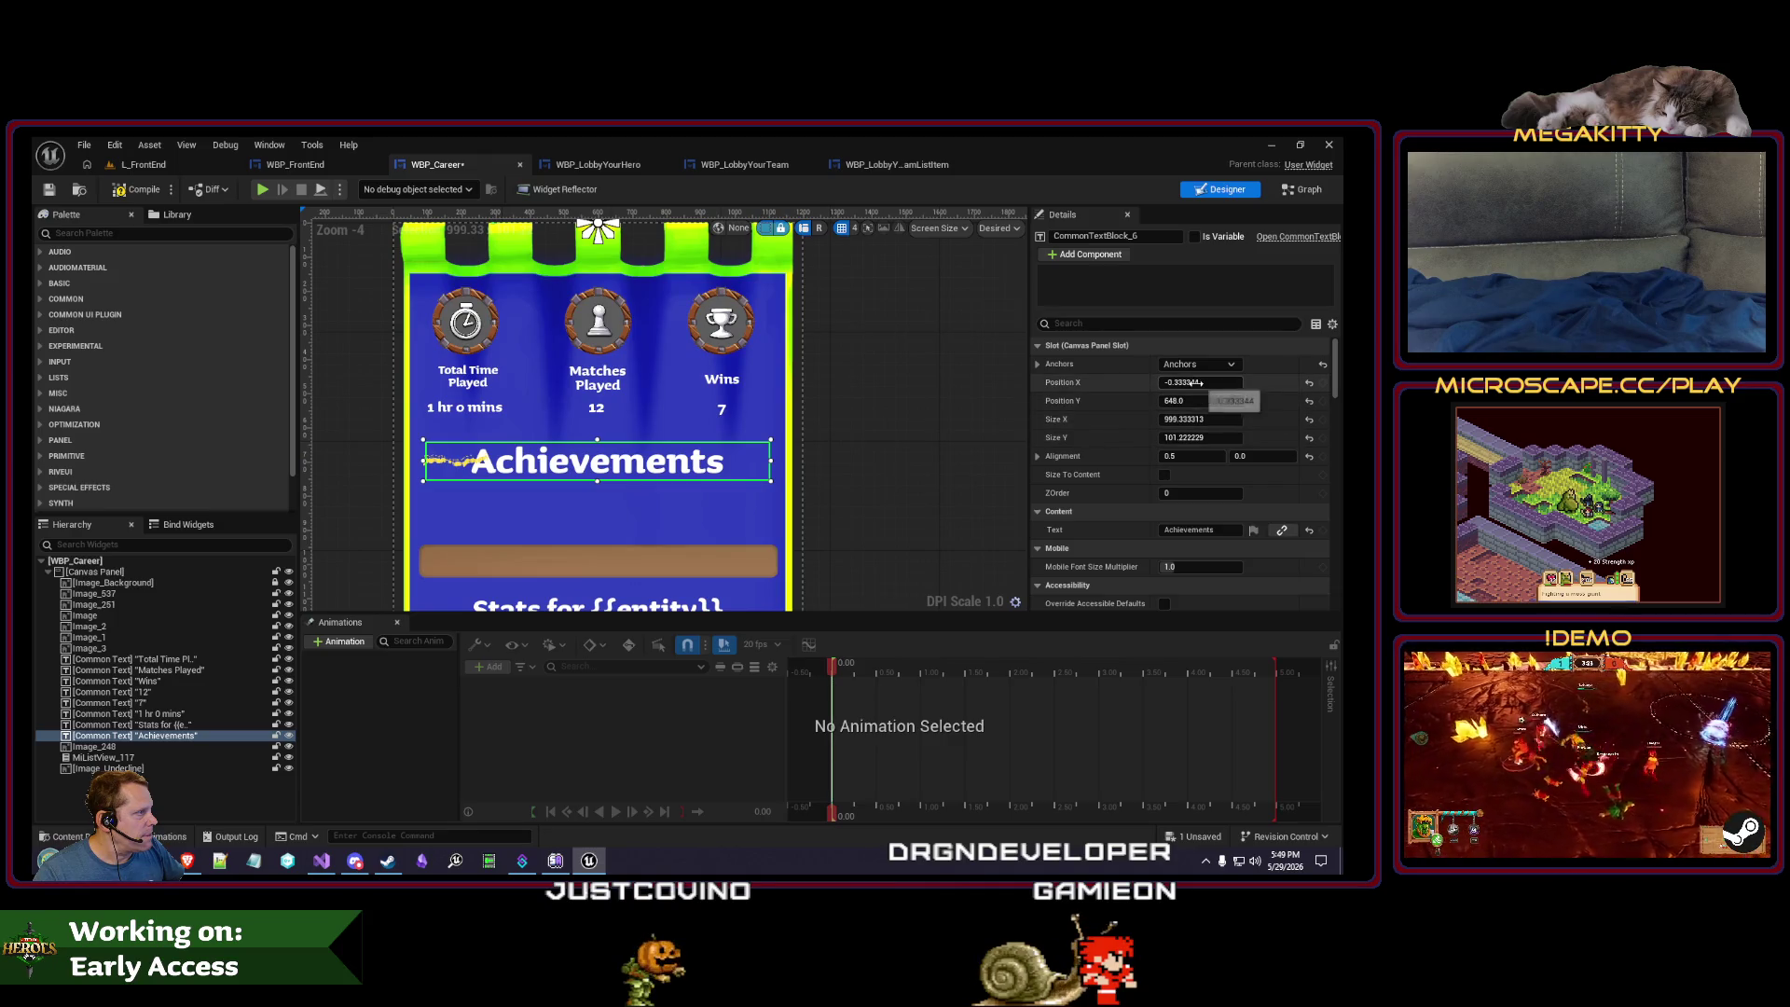
type("0")
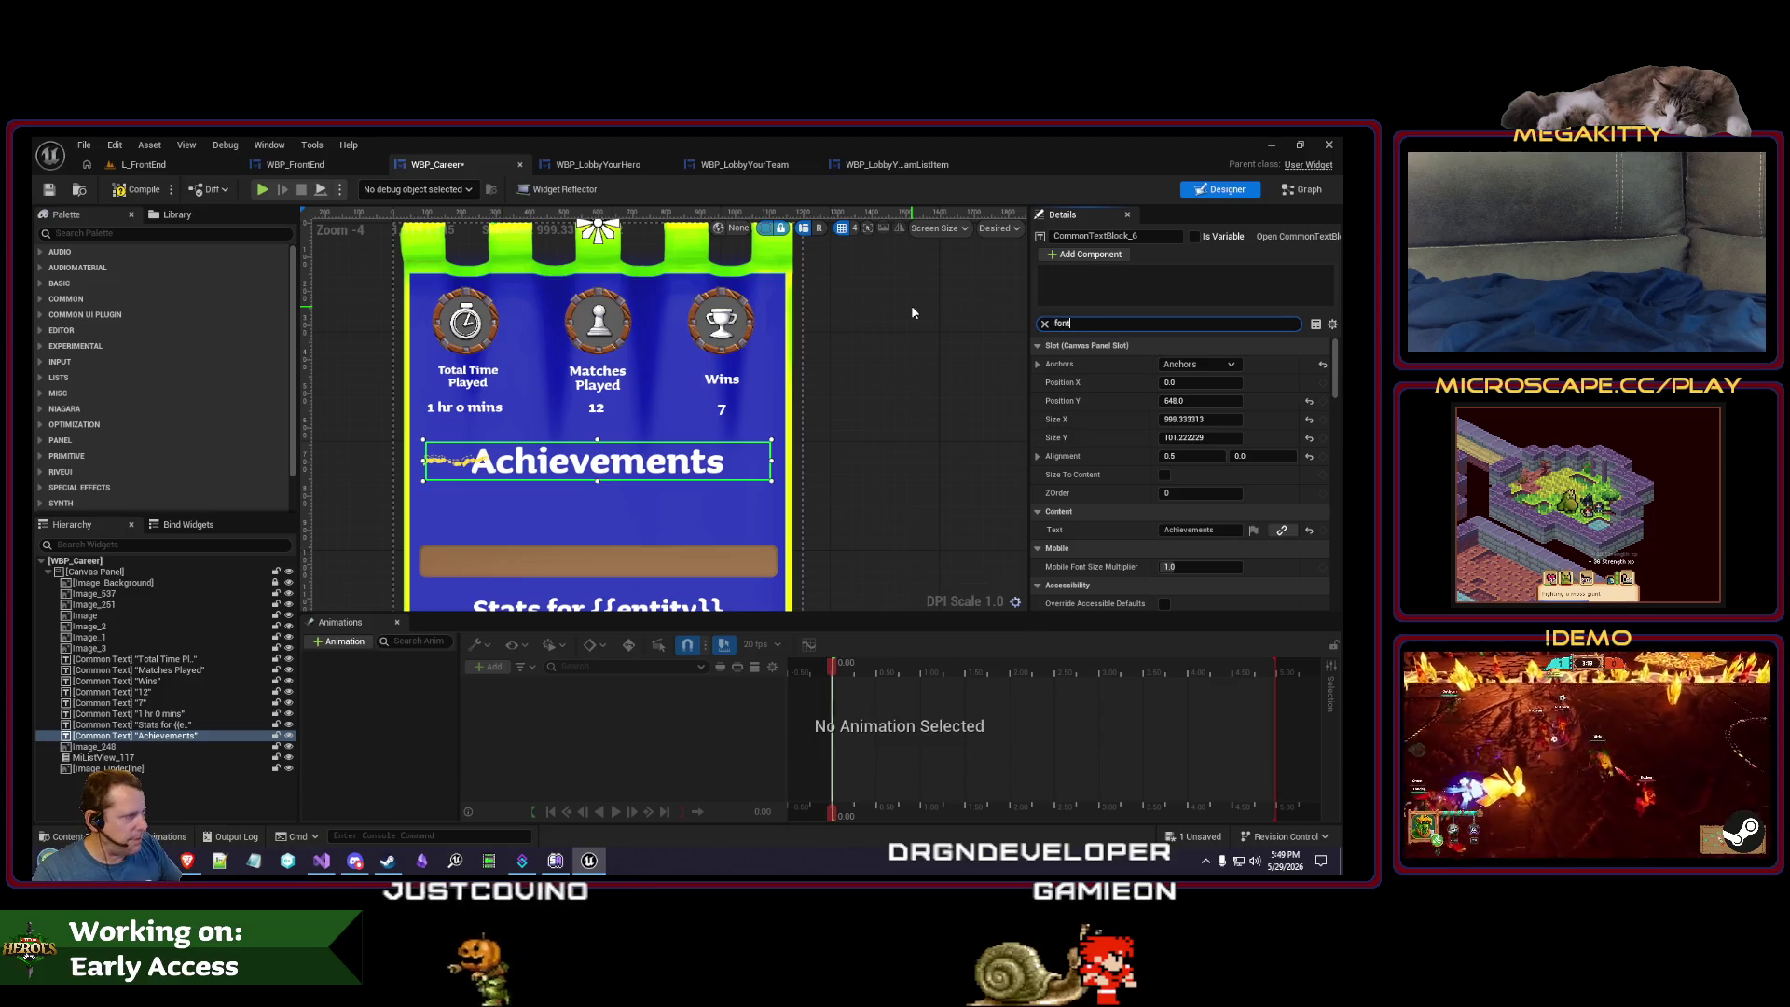
type("font")
left_click(1191, 455)
- Set the Achievements font size to 64 and nudge its text box slightly
type("64")
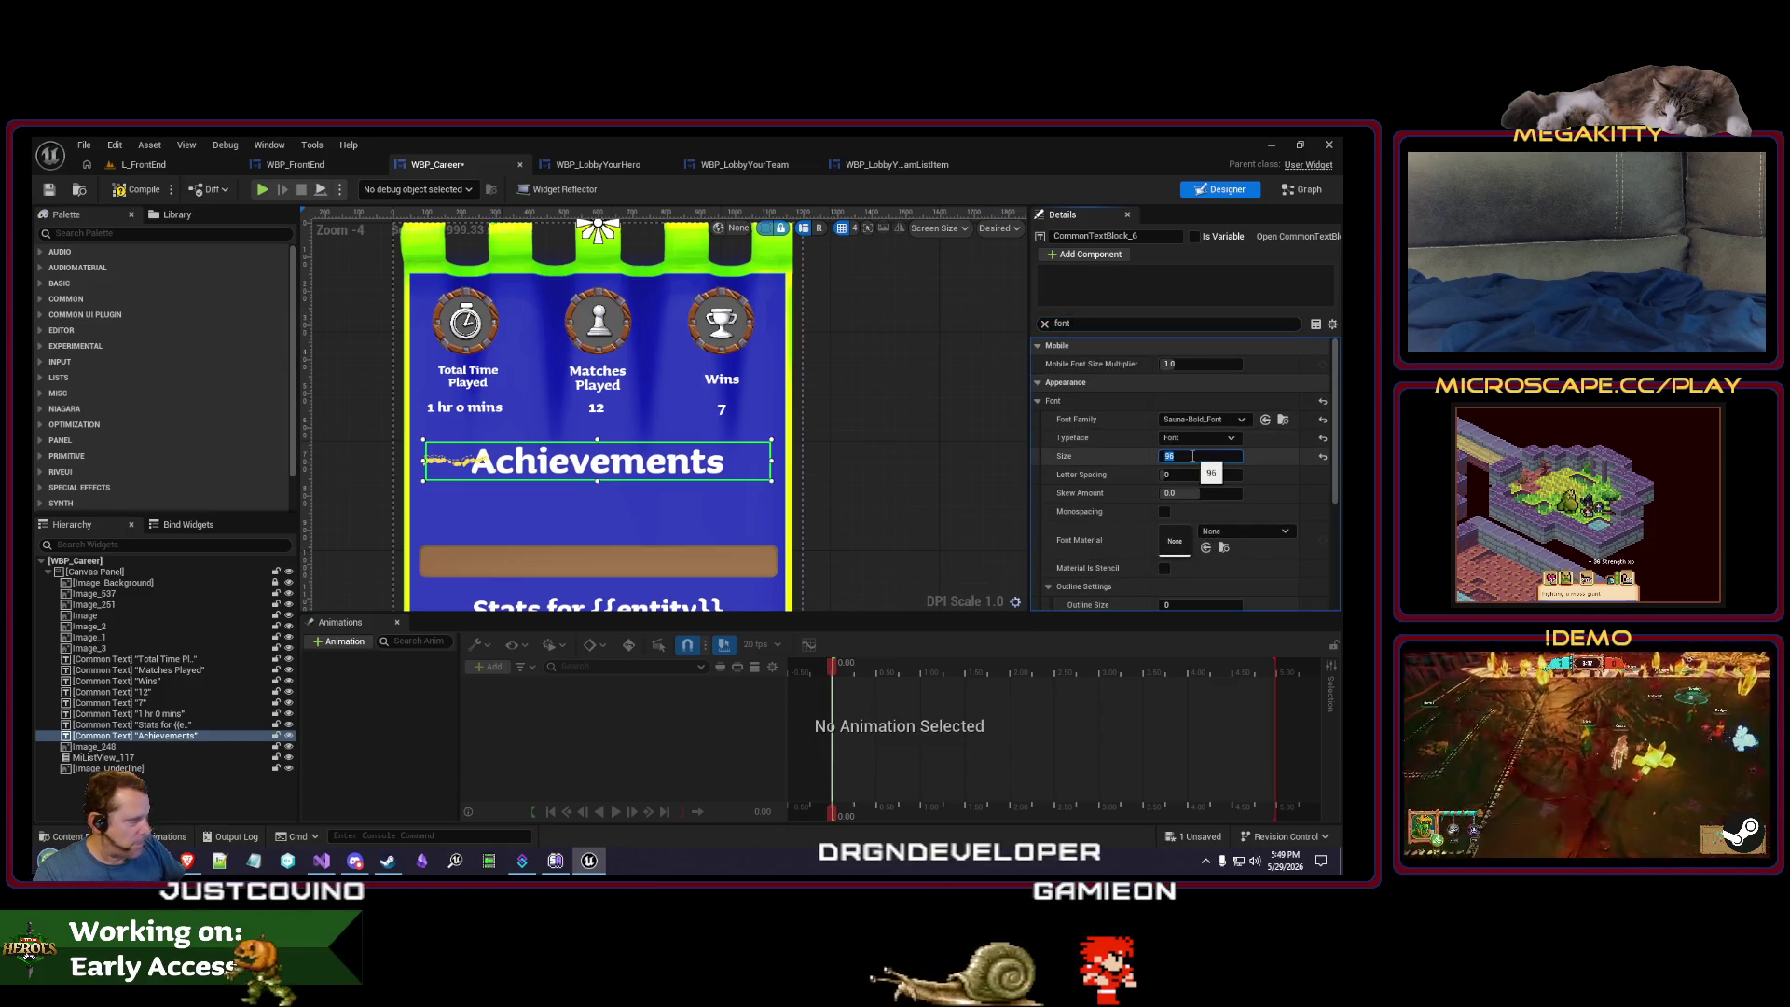
key("Tab")
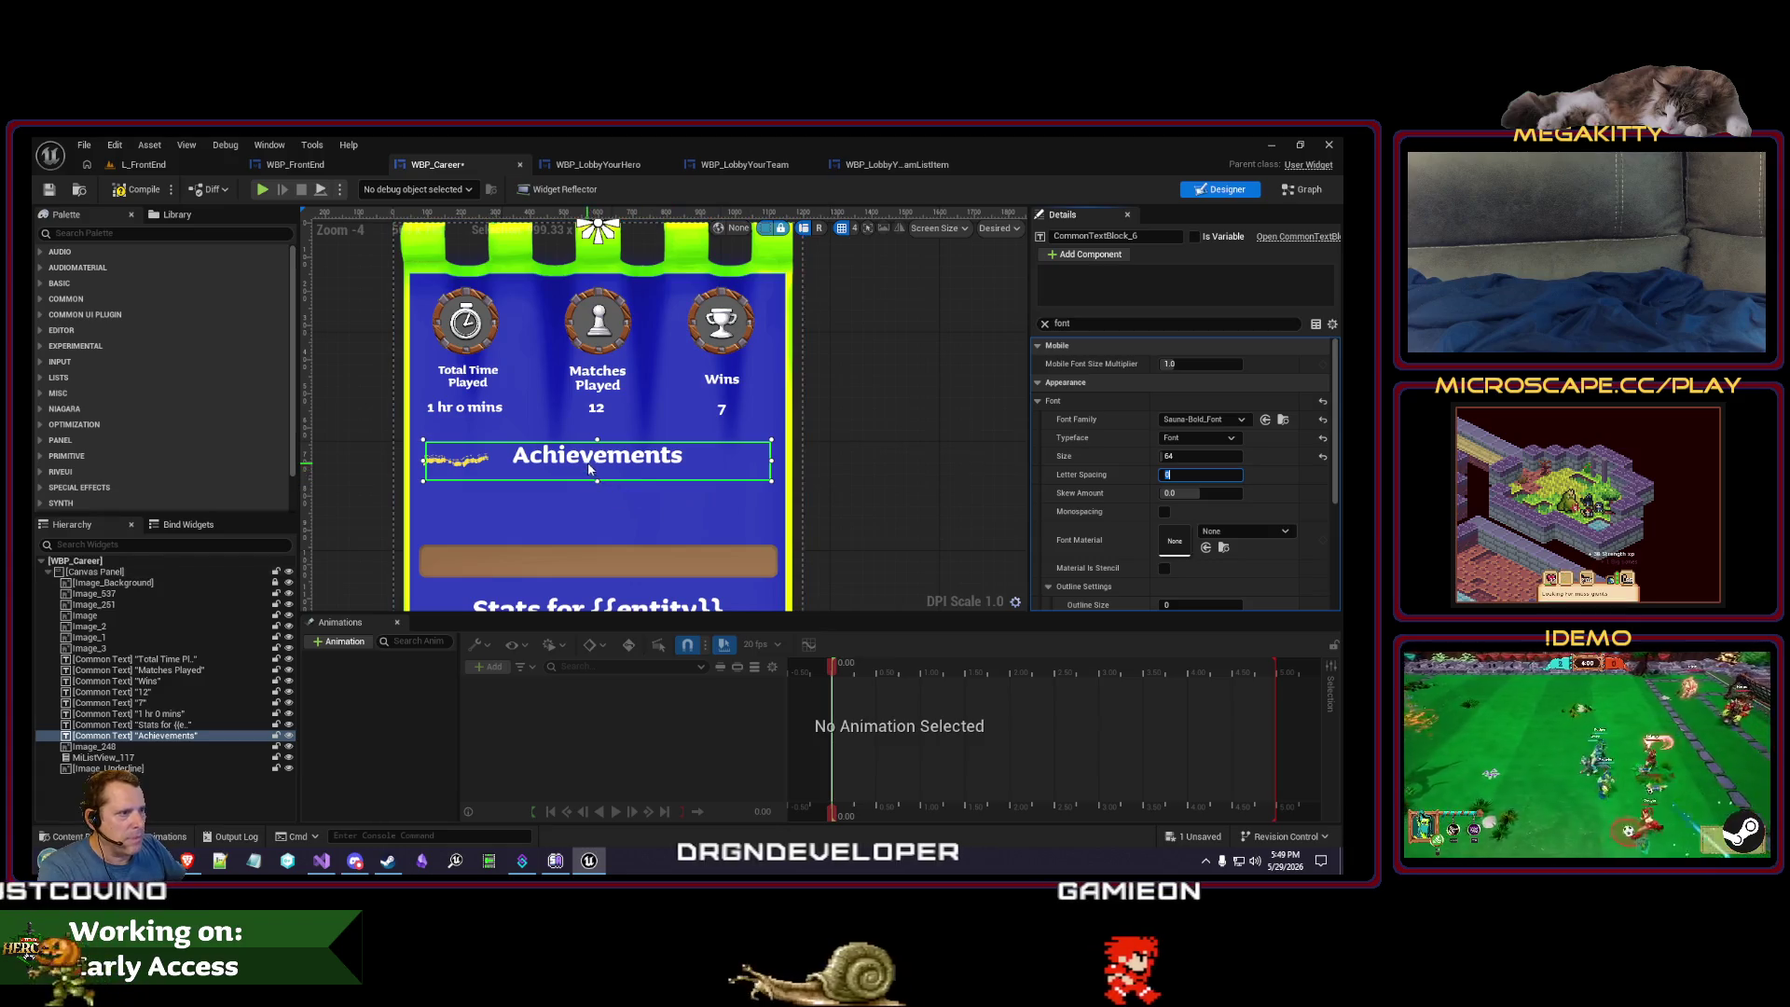
left_click_drag(598, 442, 601, 439)
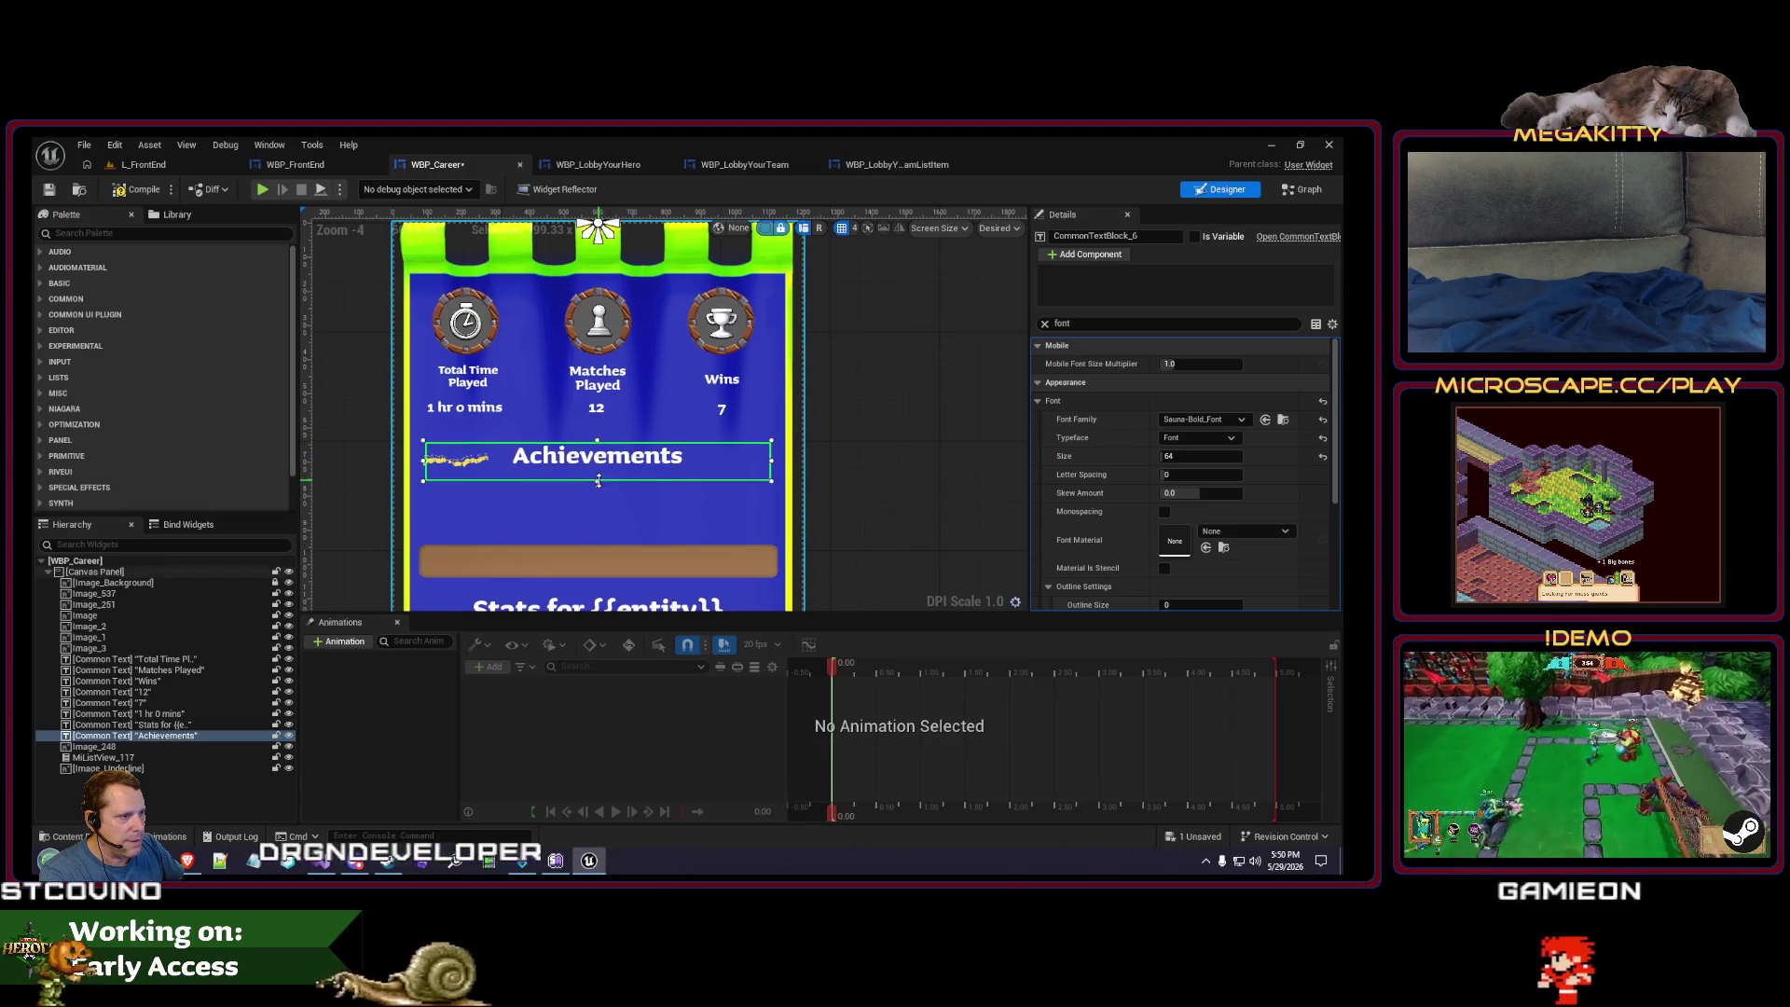
- Reselect the Achievements text, clear the Details filter, and open its colour settings
left_click(453, 464)
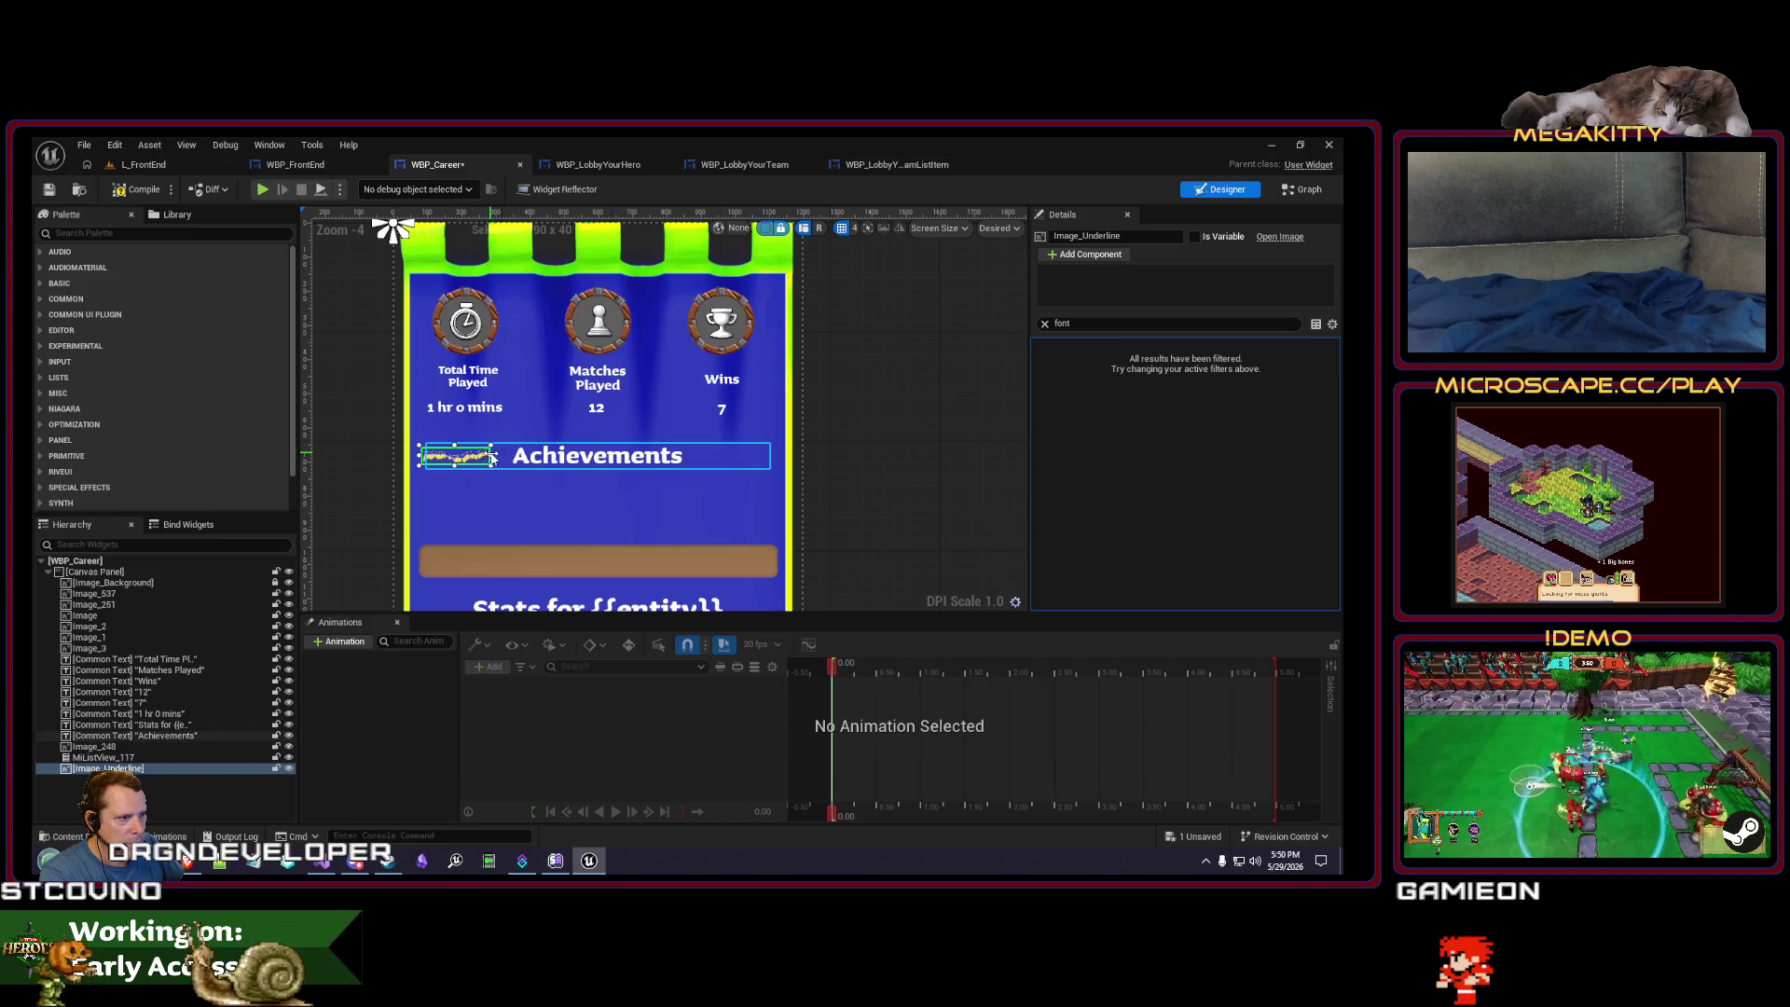
scroll(503, 457, "up", 2)
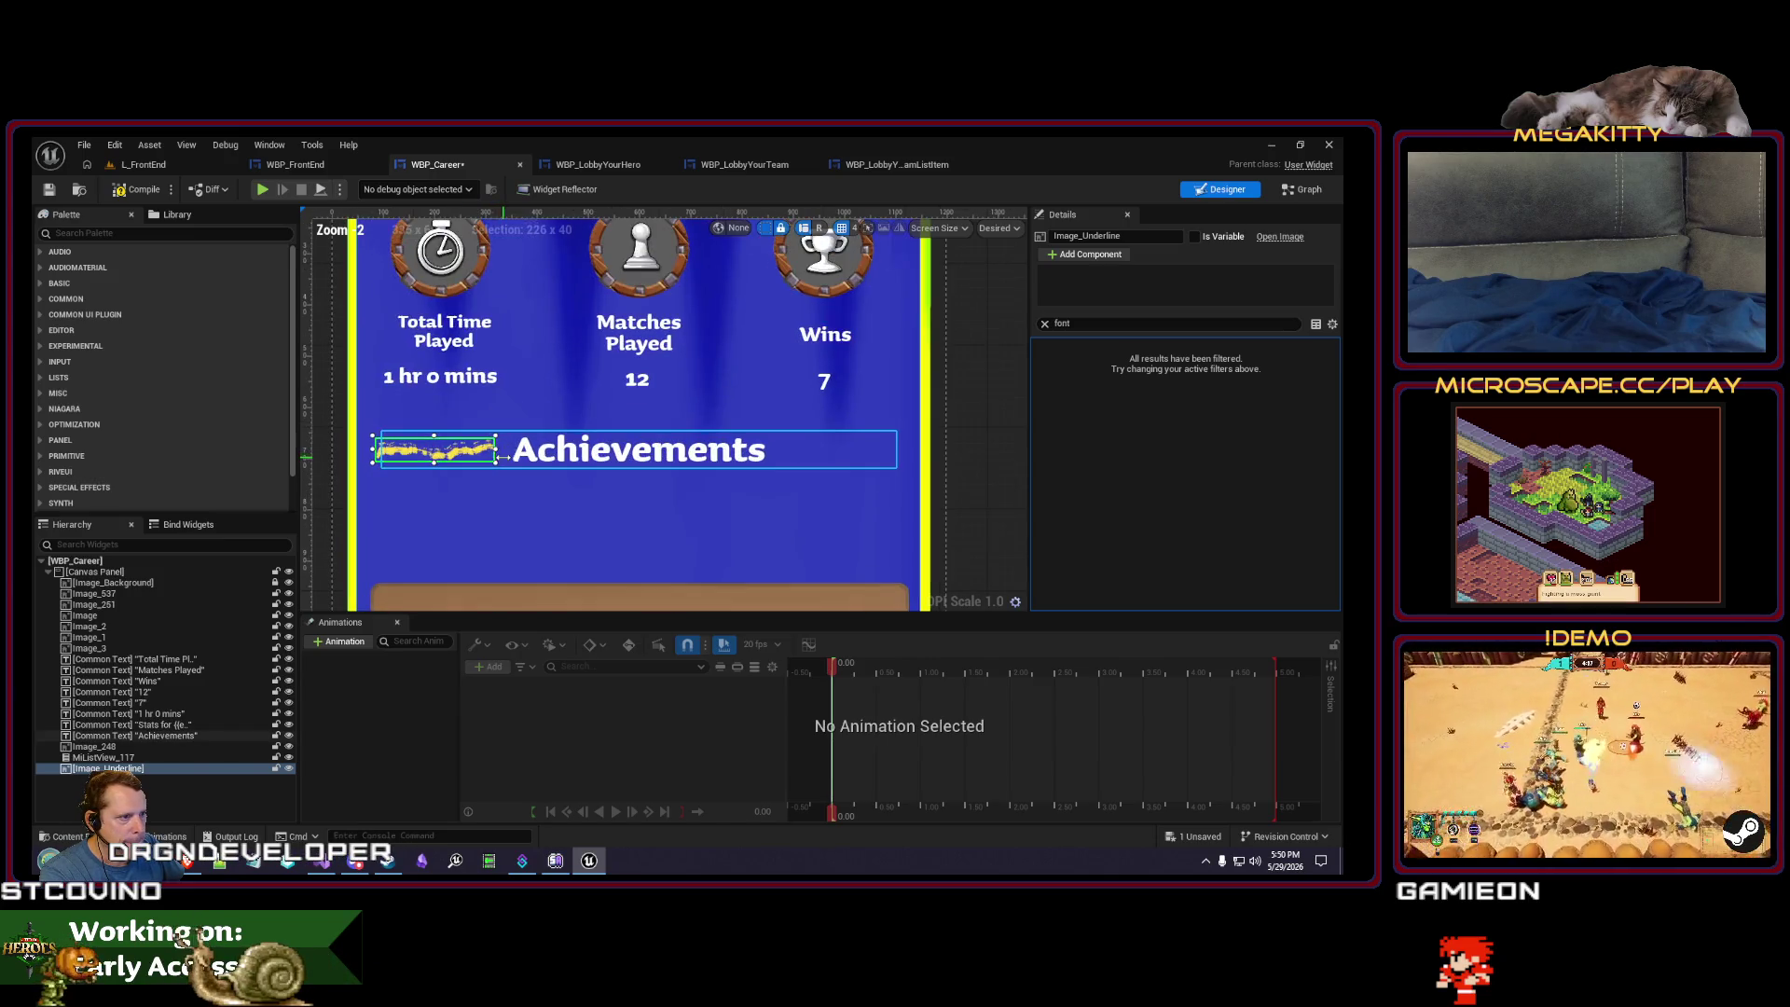
left_click(550, 463)
scroll(1279, 488, "down", 3)
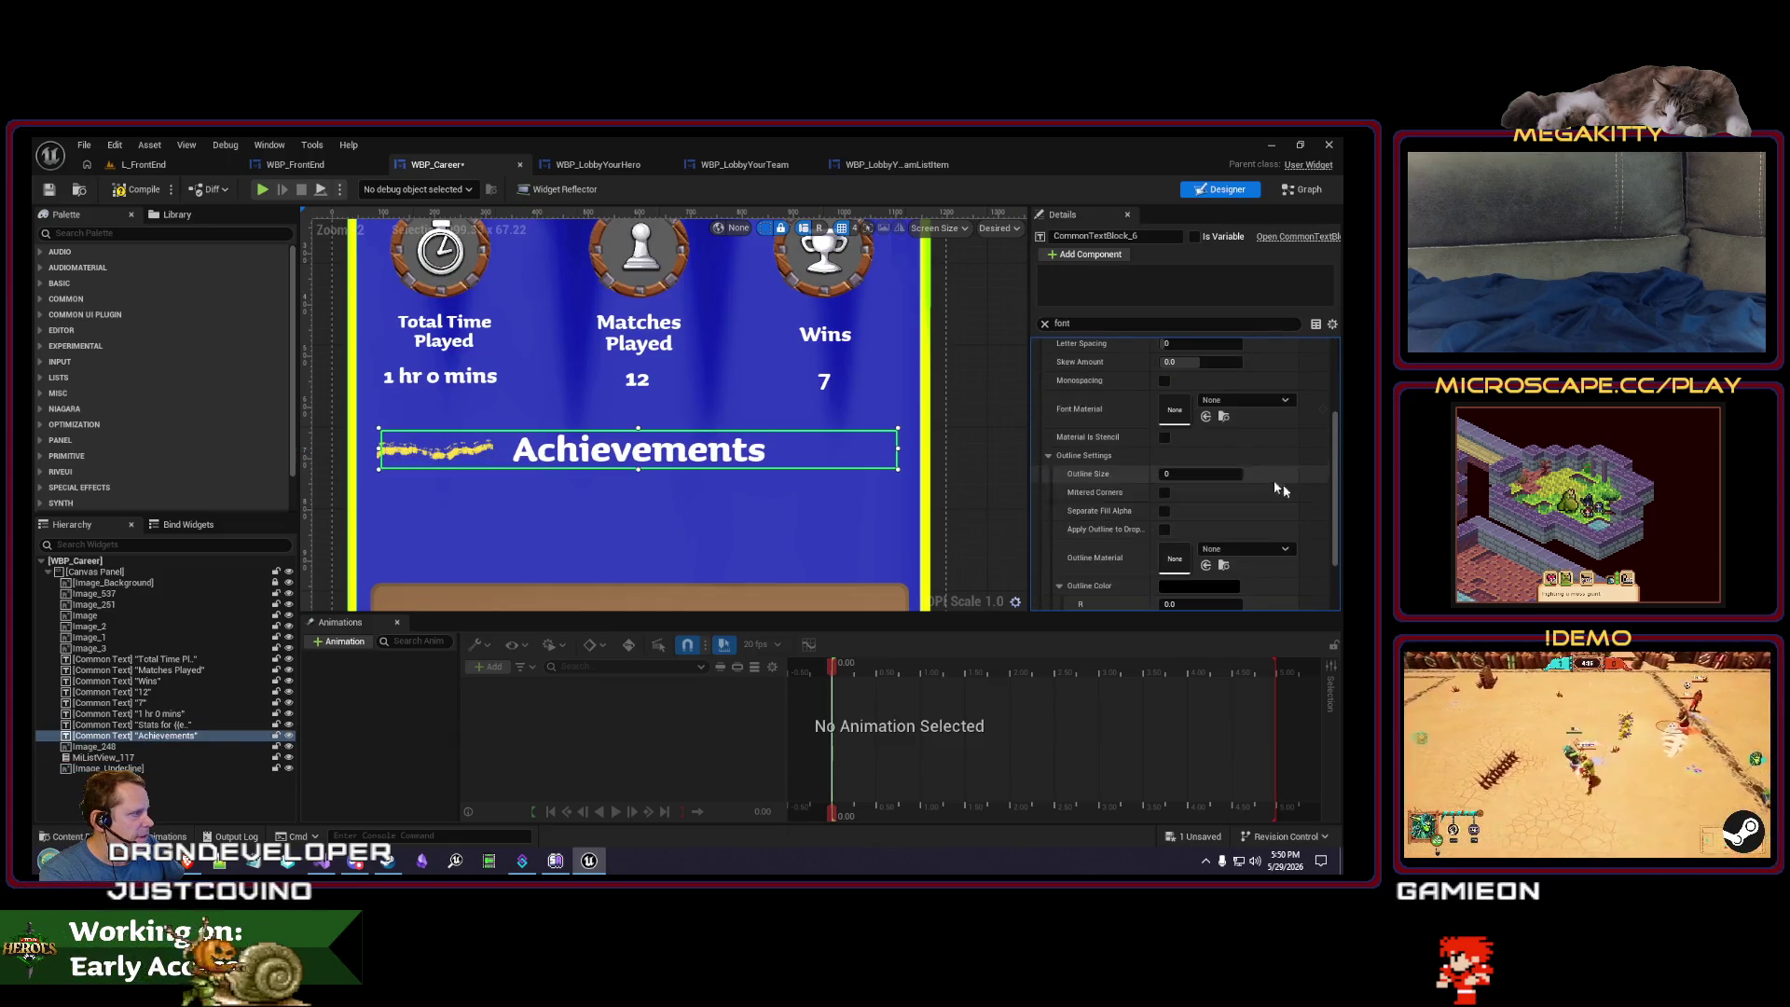
left_click(1044, 323)
scroll(1213, 494, "up", 3)
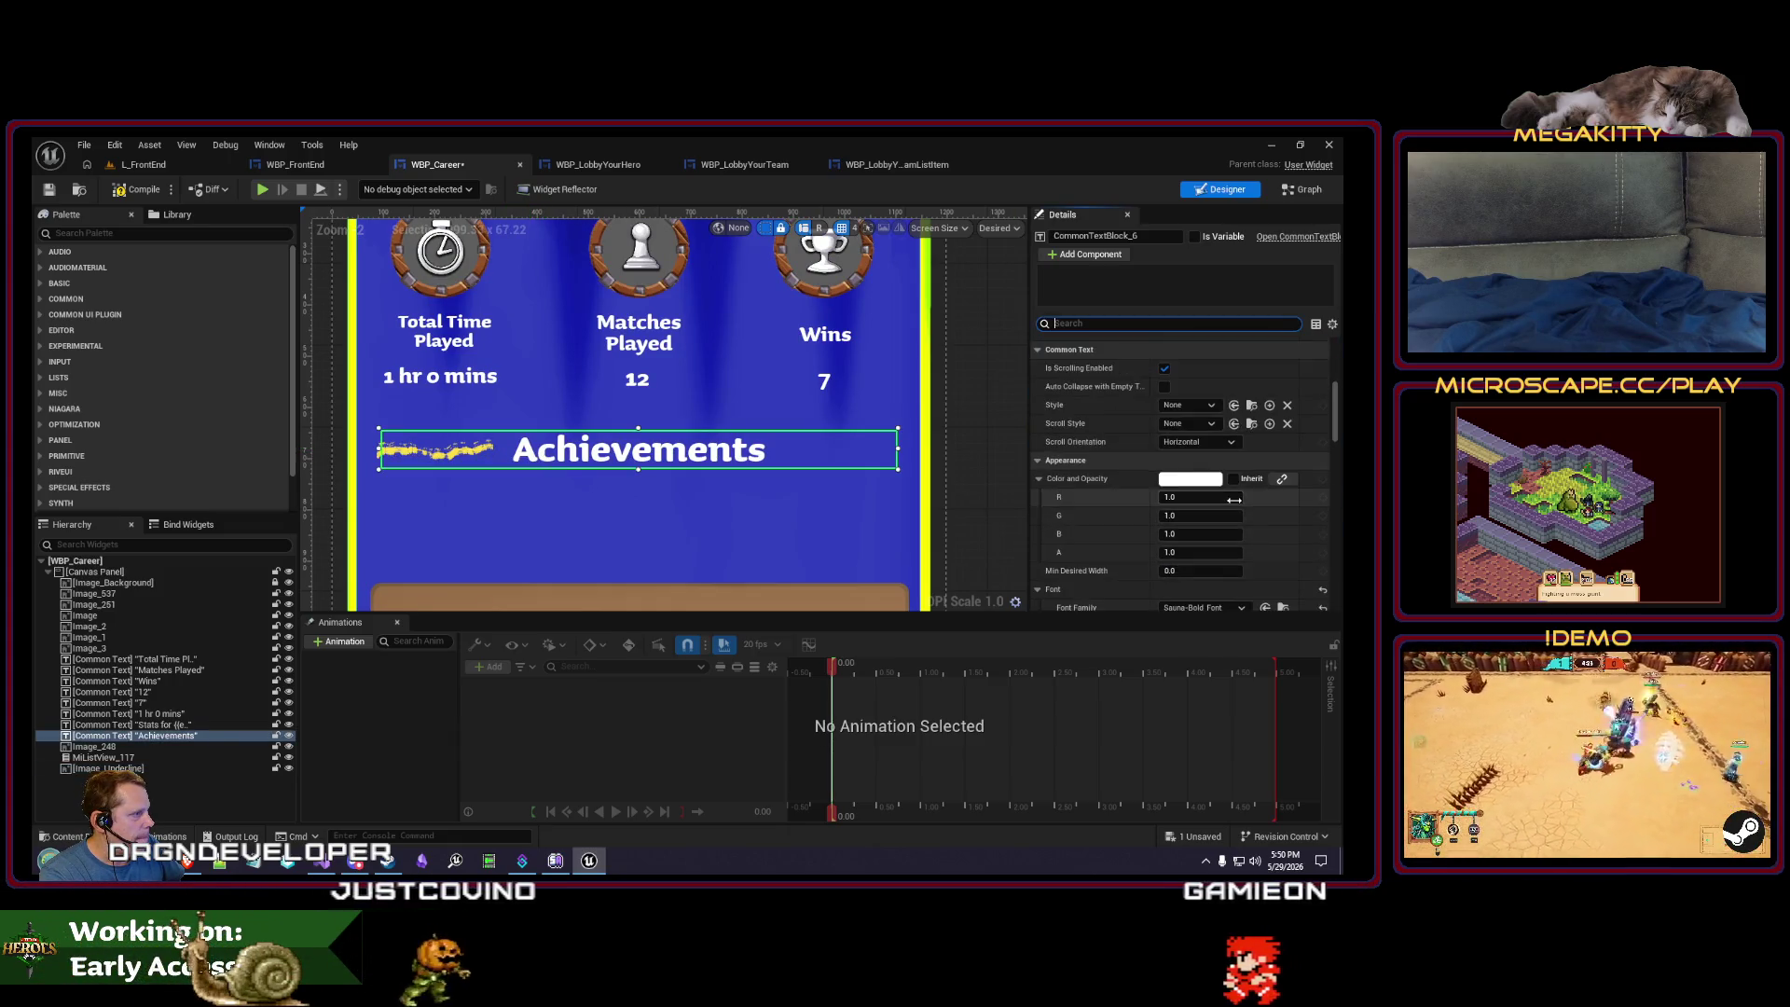
left_click(1185, 484)
- Make the Achievements heading yellow and reselect the text
left_click(1159, 566)
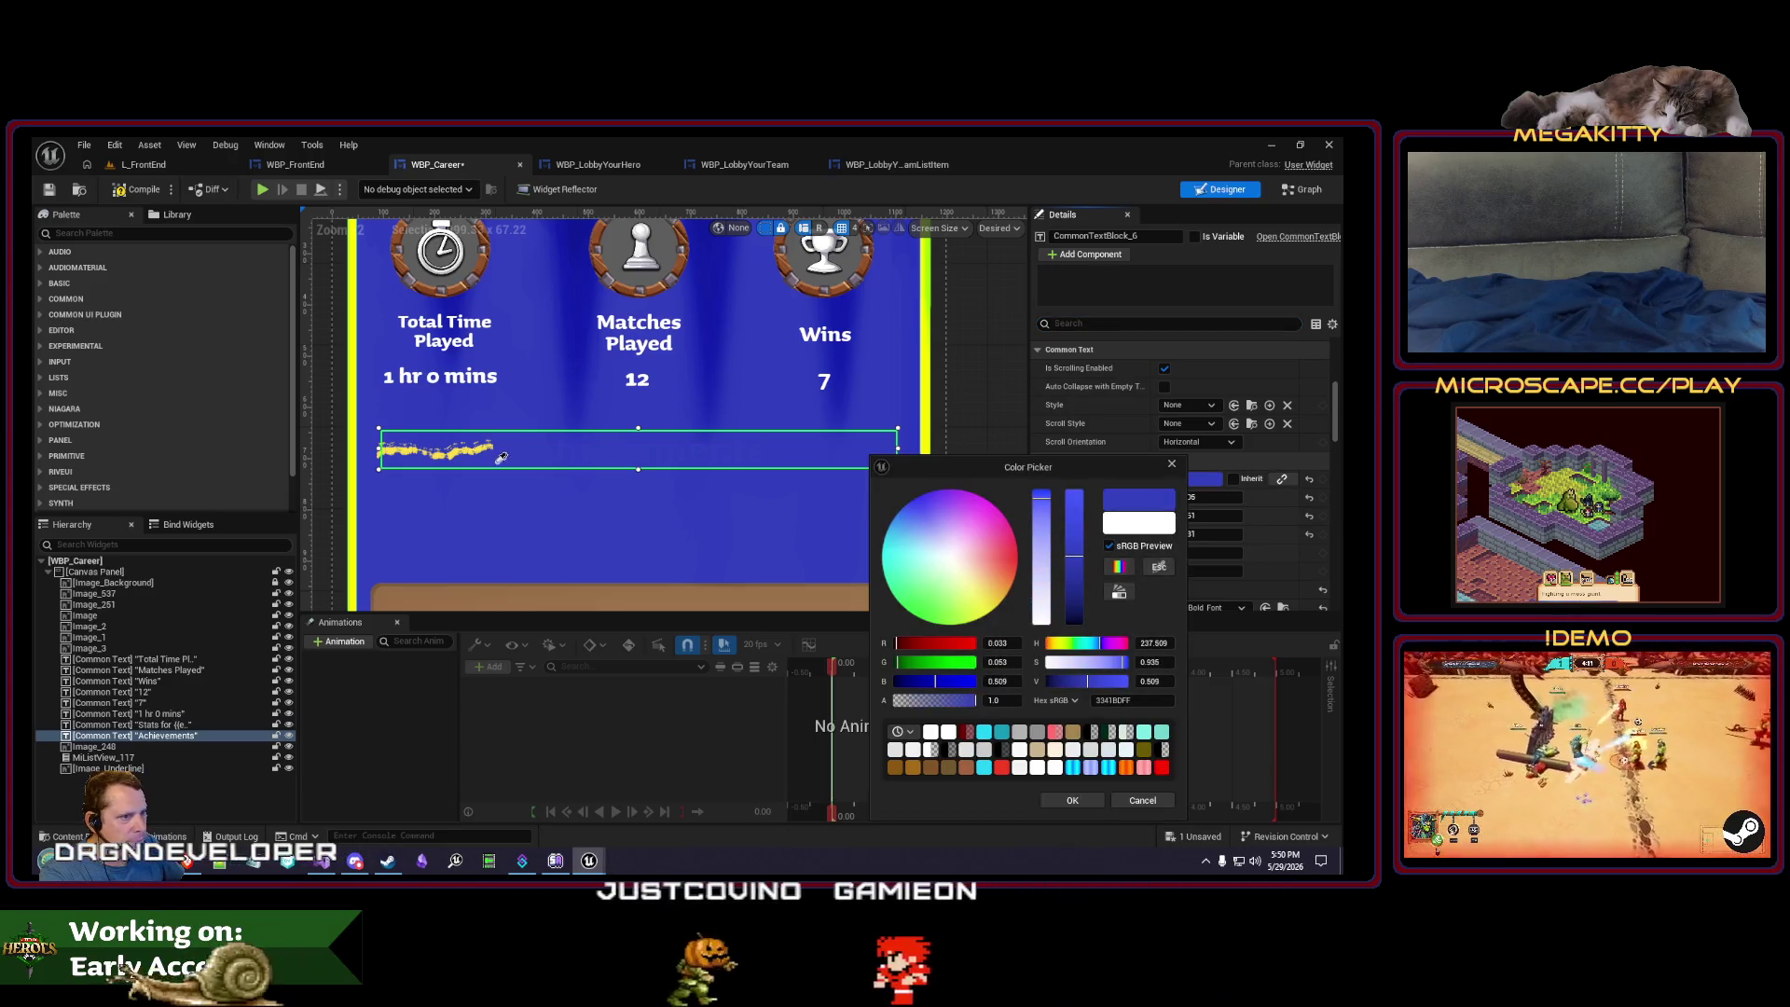
left_click(439, 454)
scroll(753, 474, "down", 2)
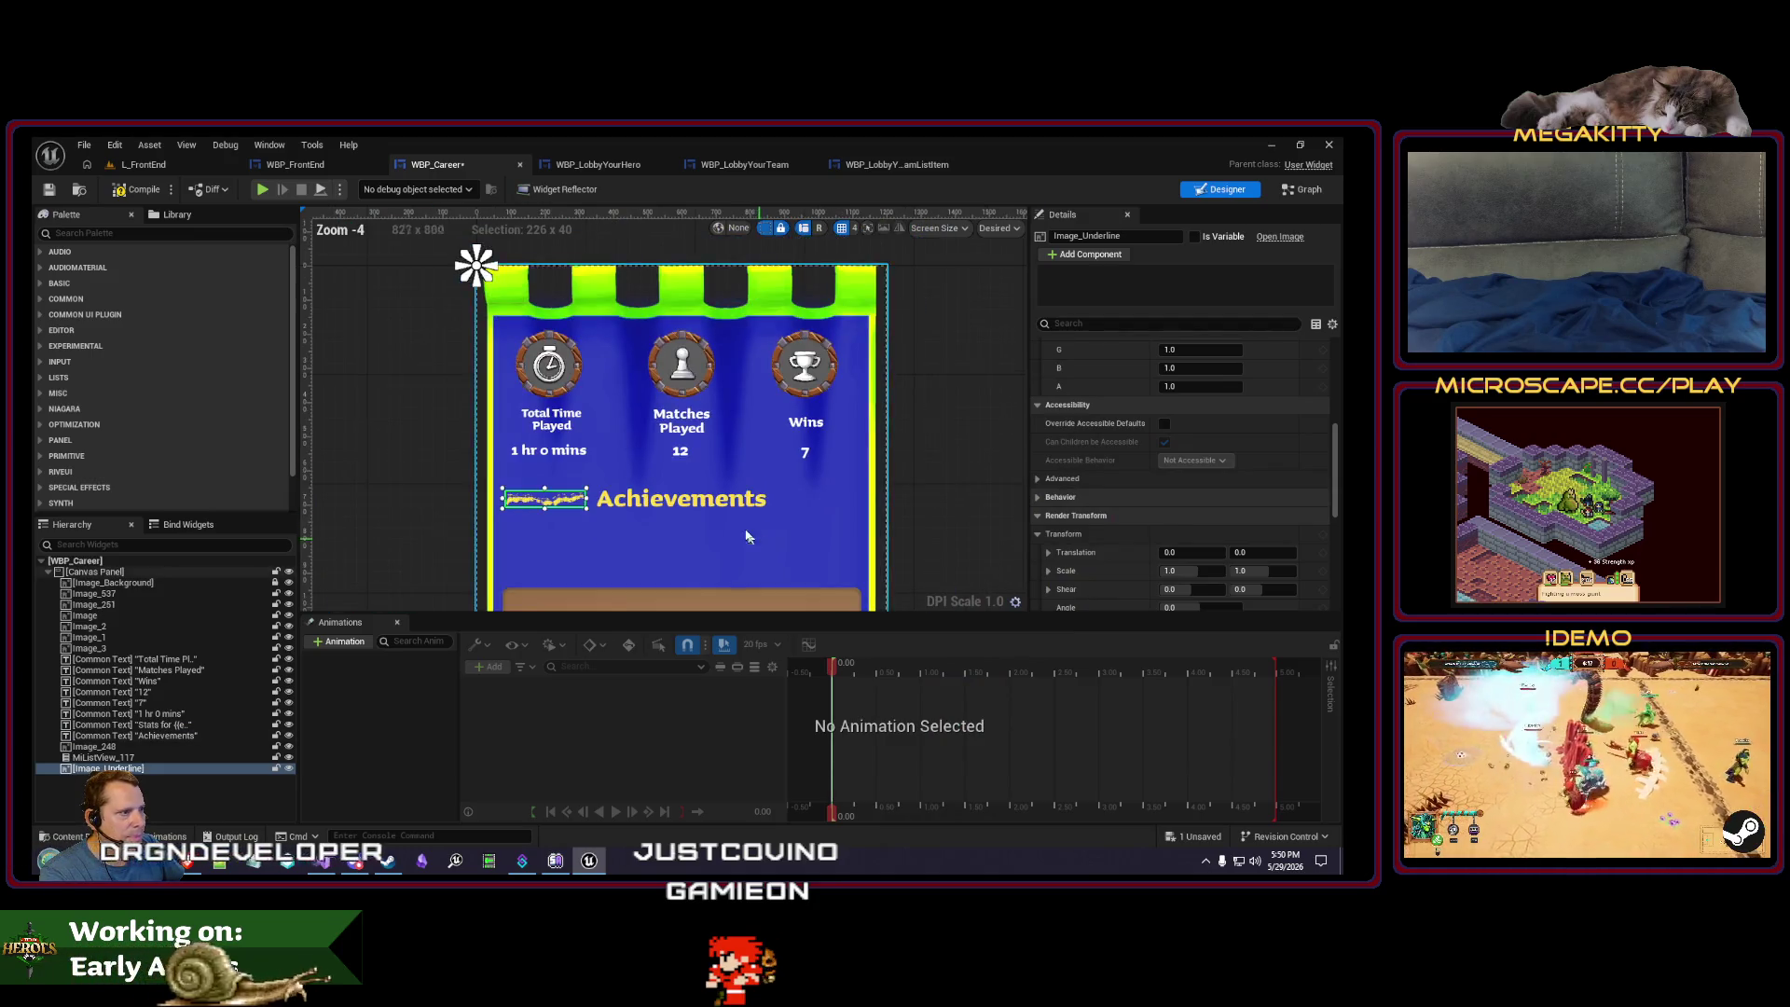
scroll(543, 481, "up", 1)
left_click(559, 439)
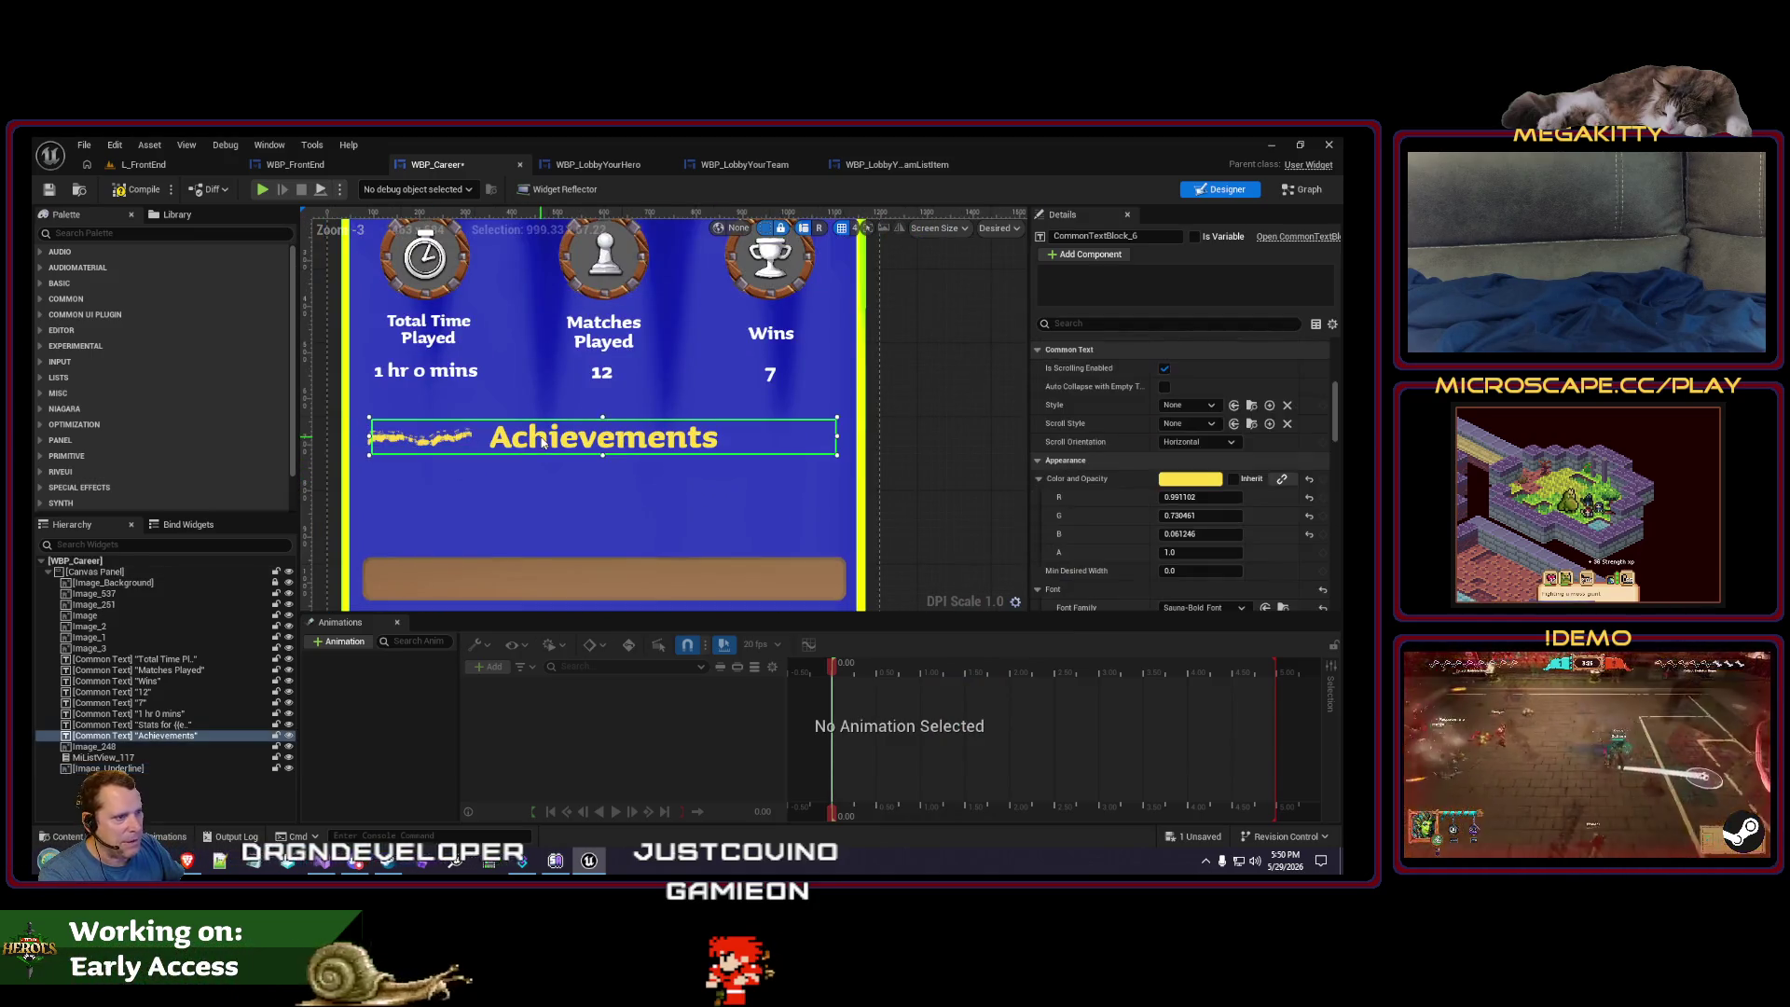
- Give the Achievements text an outline size of 2, then clear the Details filter
left_click(1107, 322)
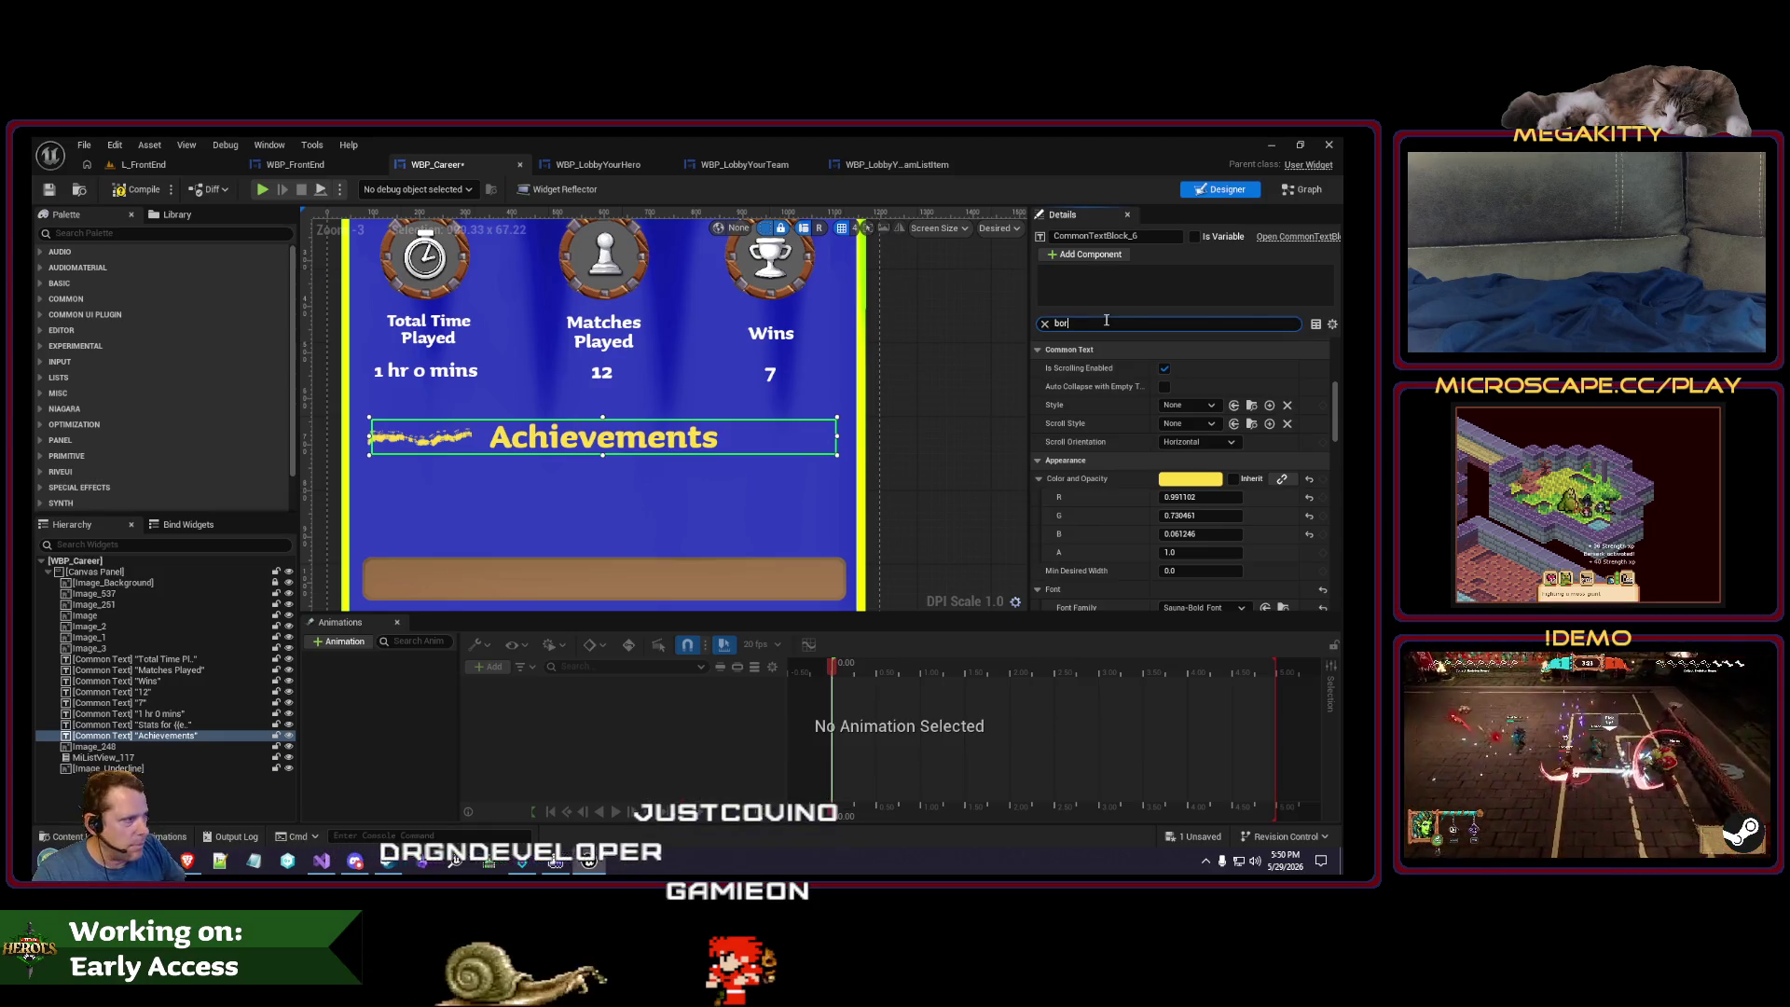
type("bor")
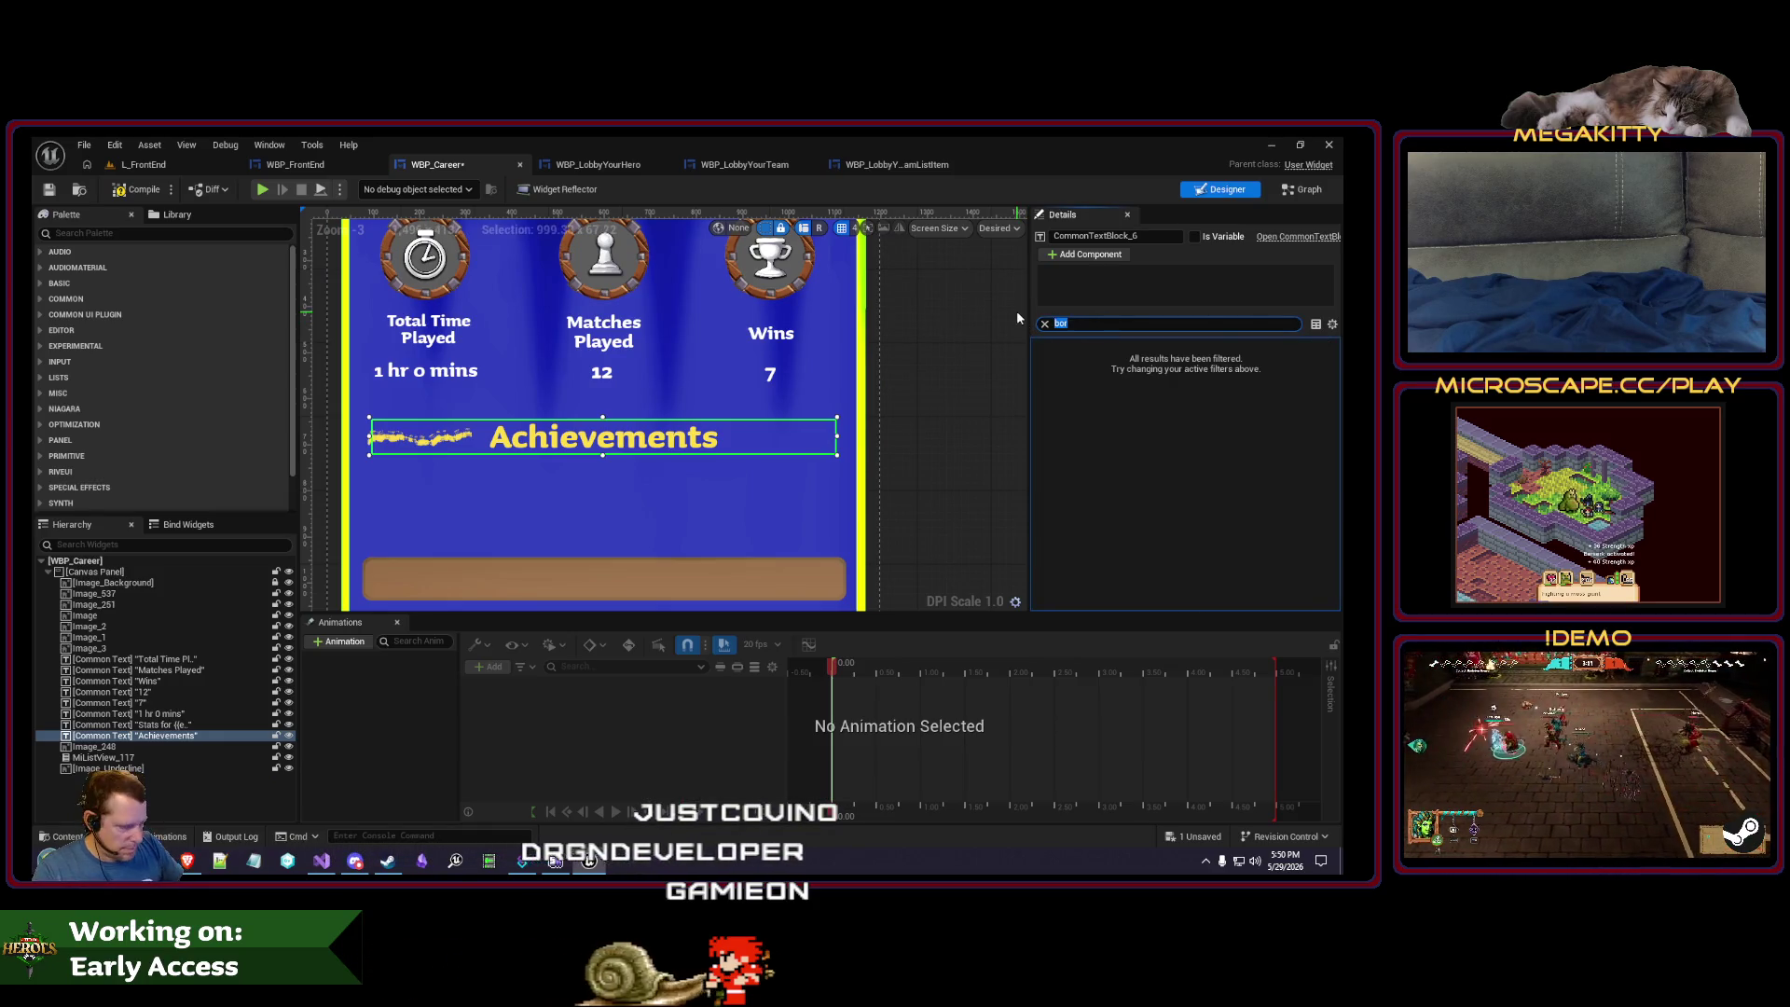
type("outli2")
key("Return")
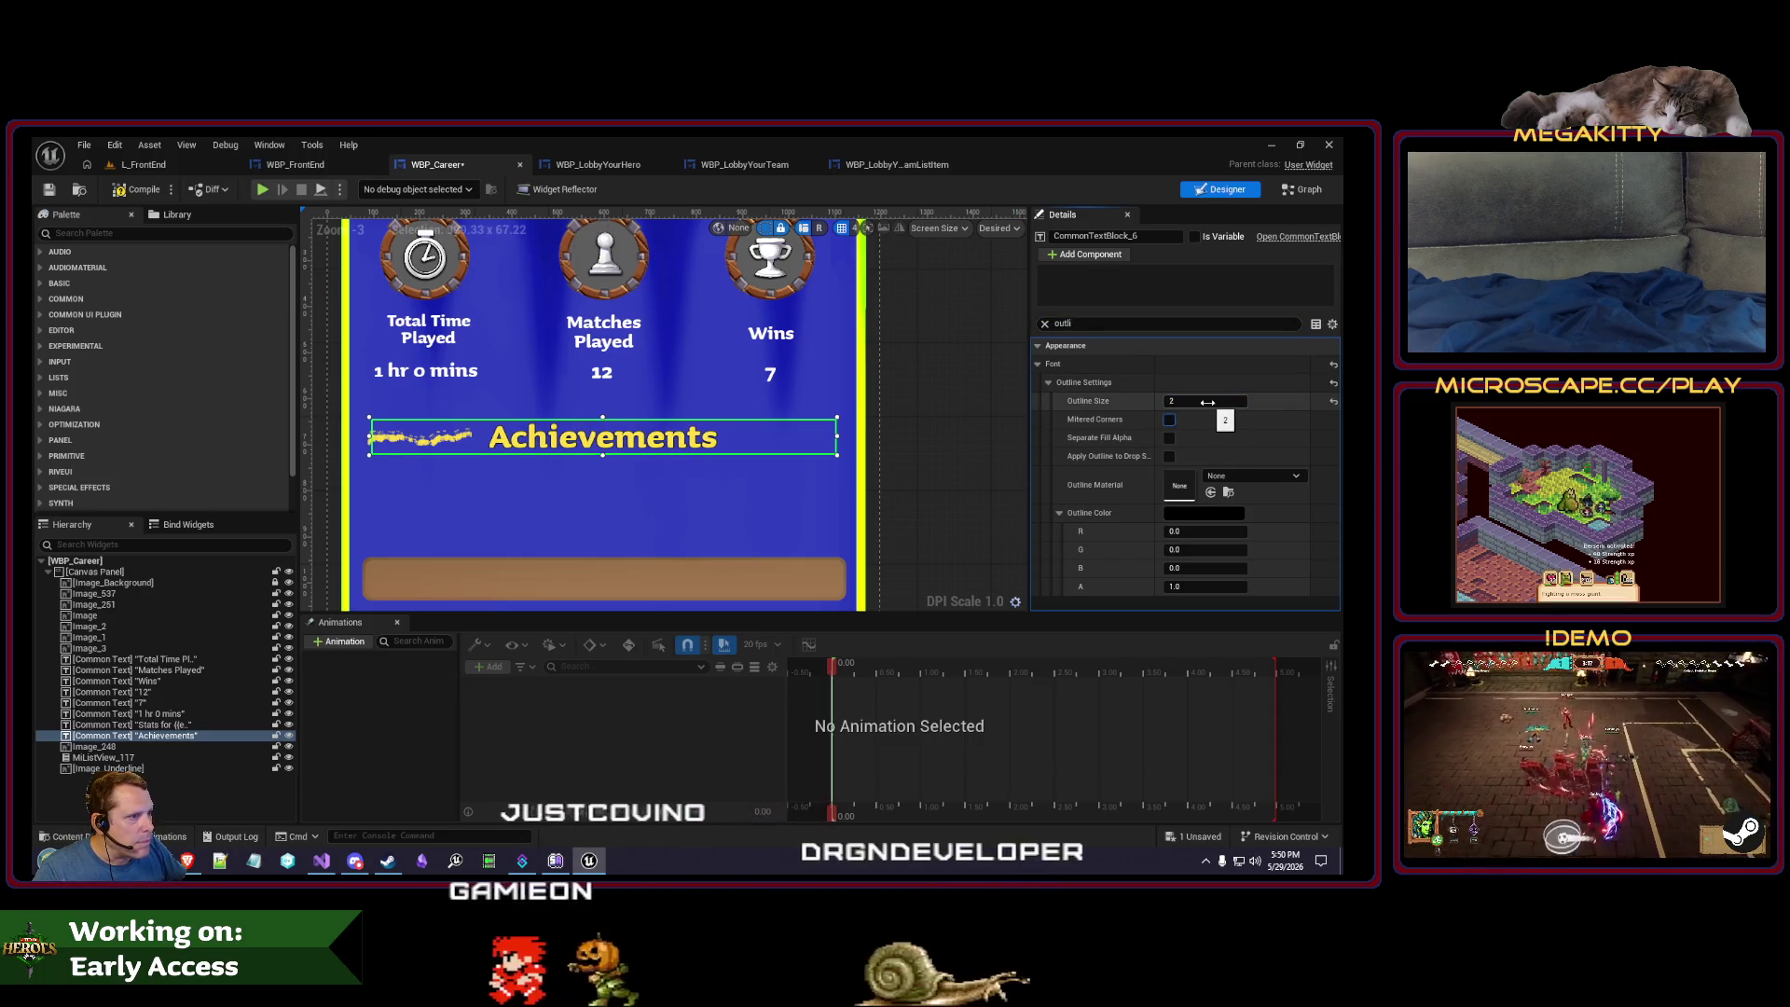
scroll(530, 398, "up", 1)
scroll(530, 397, "down", 2)
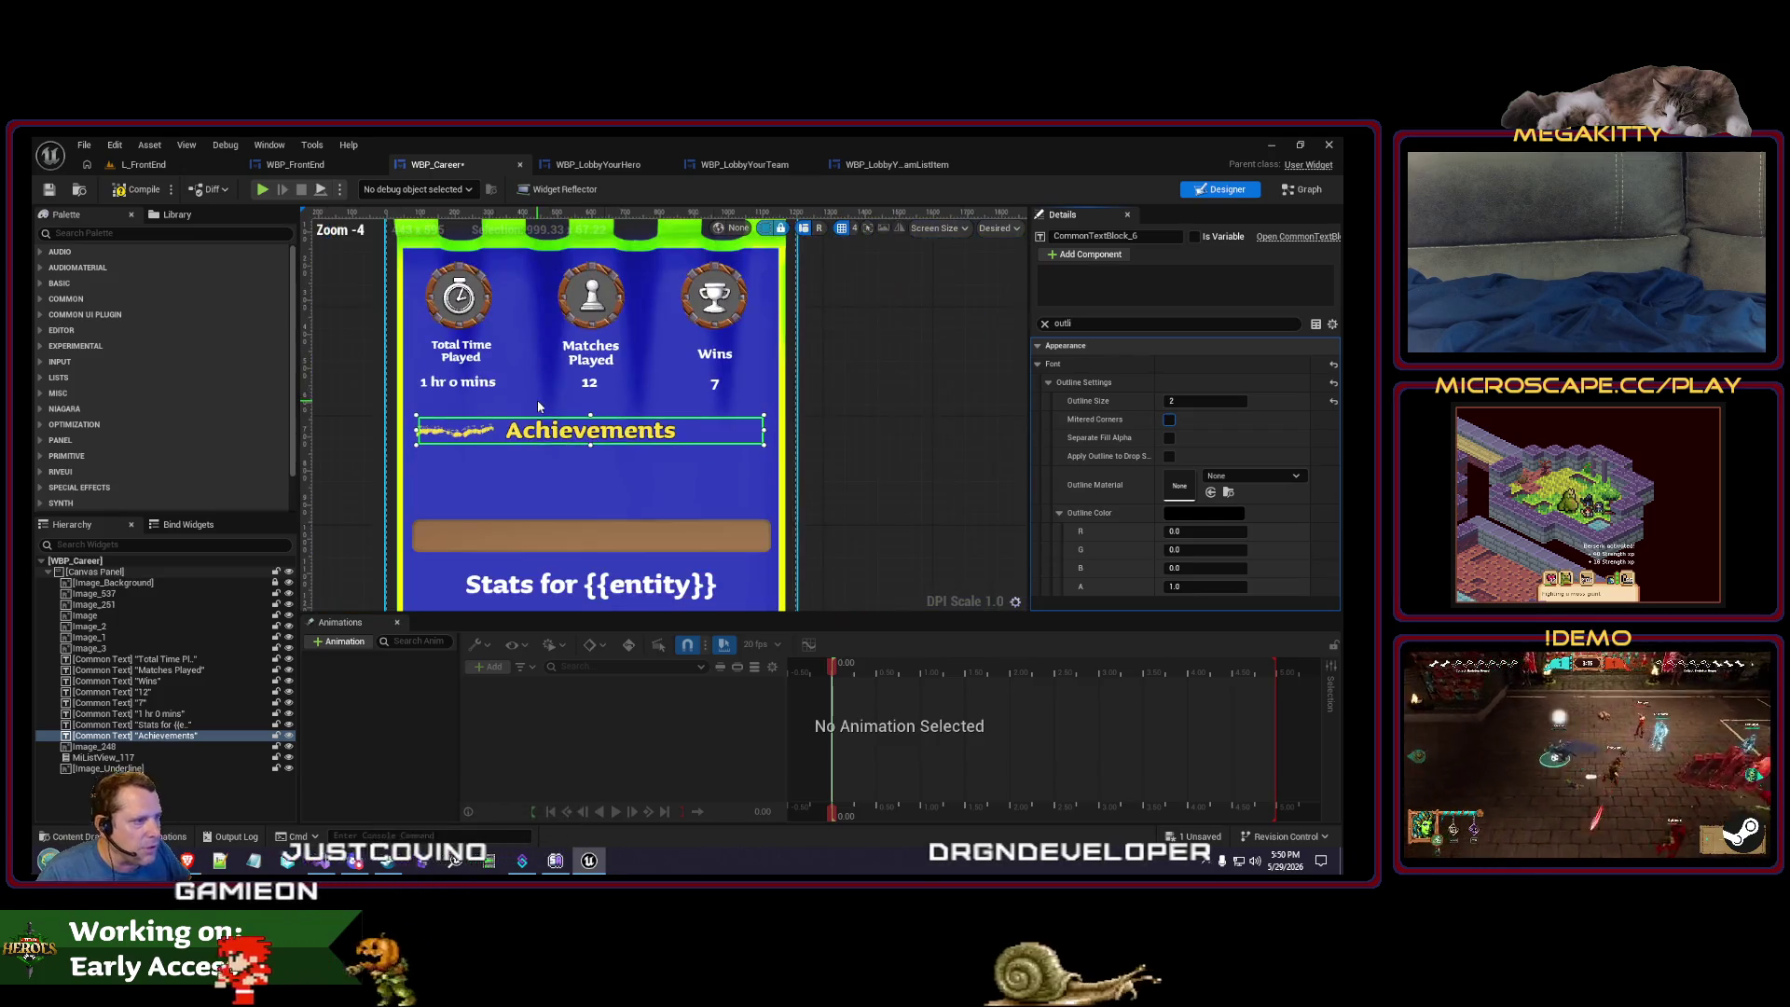
scroll(575, 442, "up", 1)
scroll(574, 442, "down", 3)
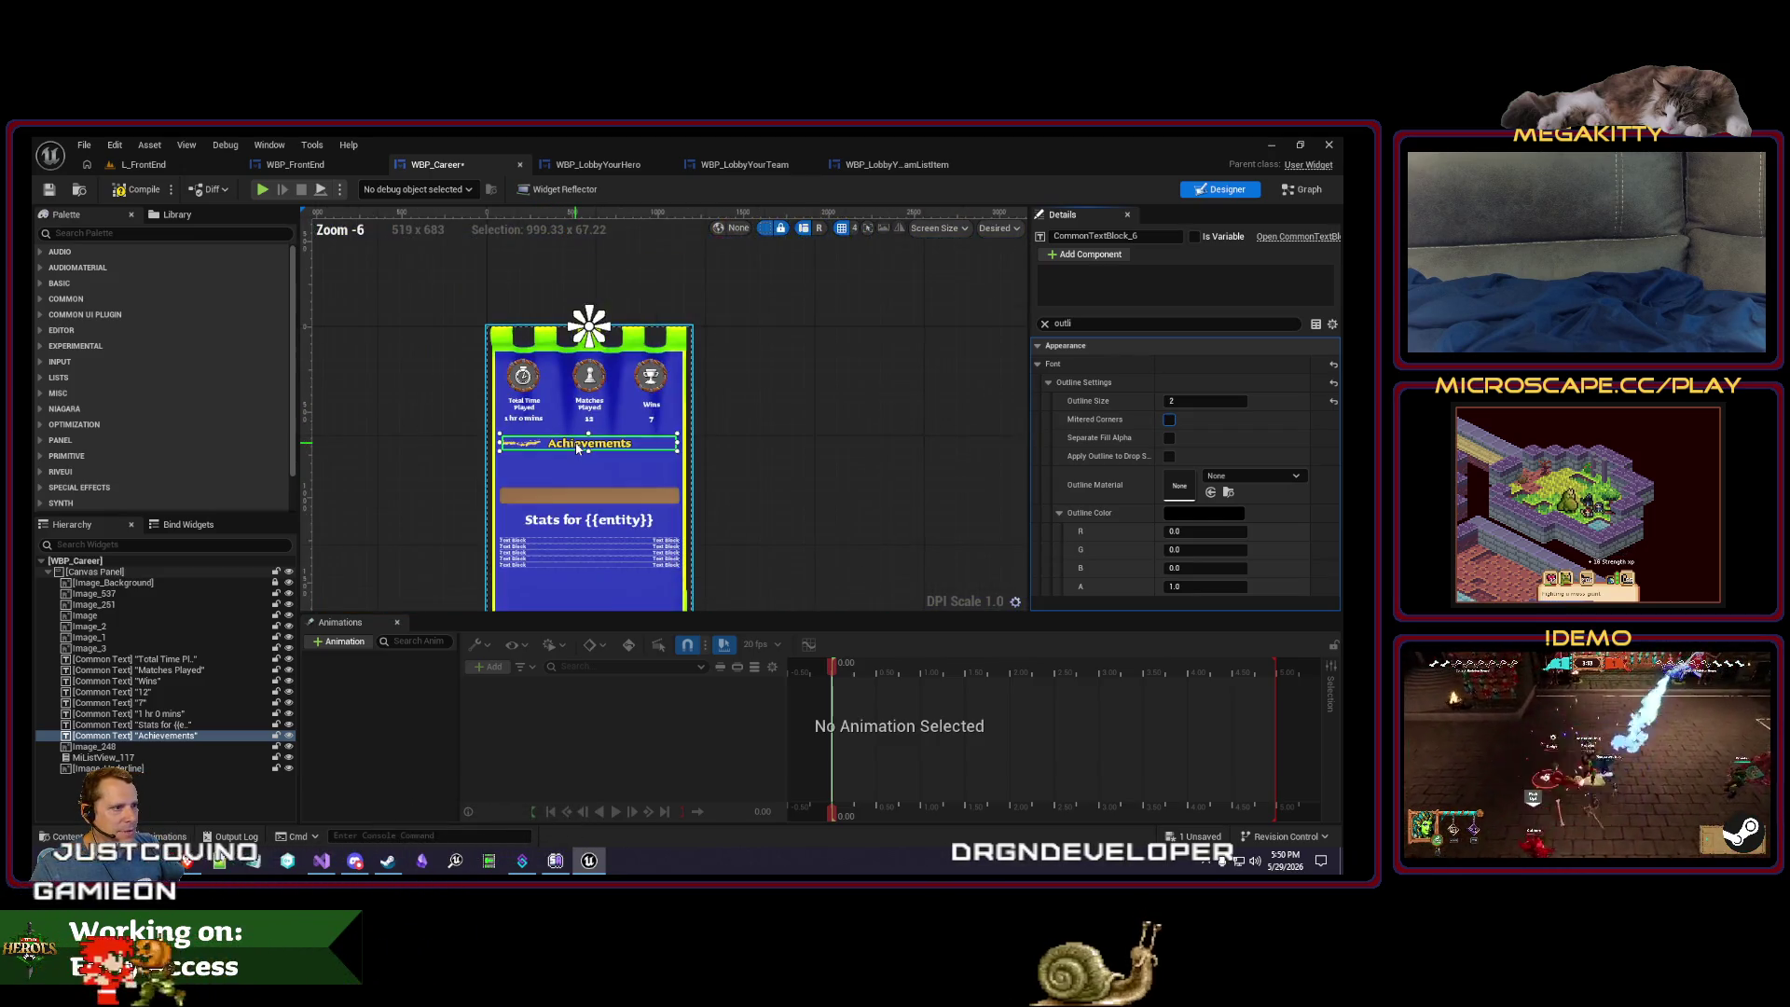
scroll(576, 448, "up", 2)
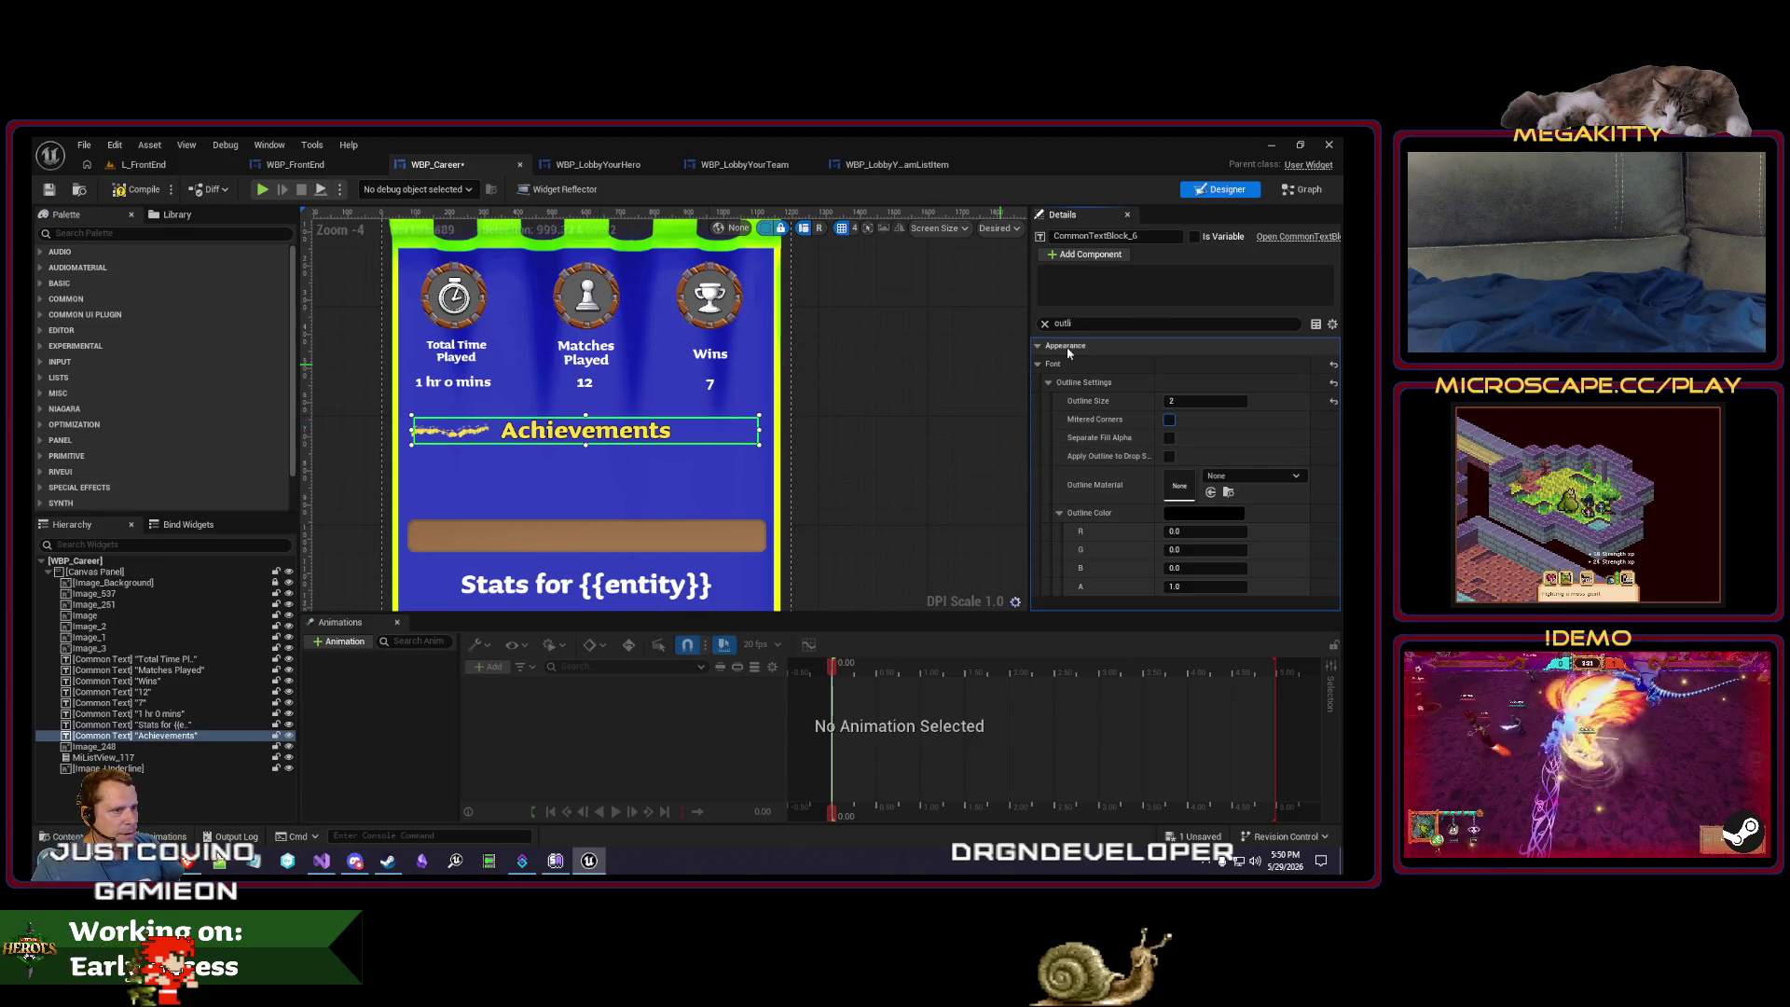
left_click(1046, 324)
scroll(1256, 558, "down", 5)
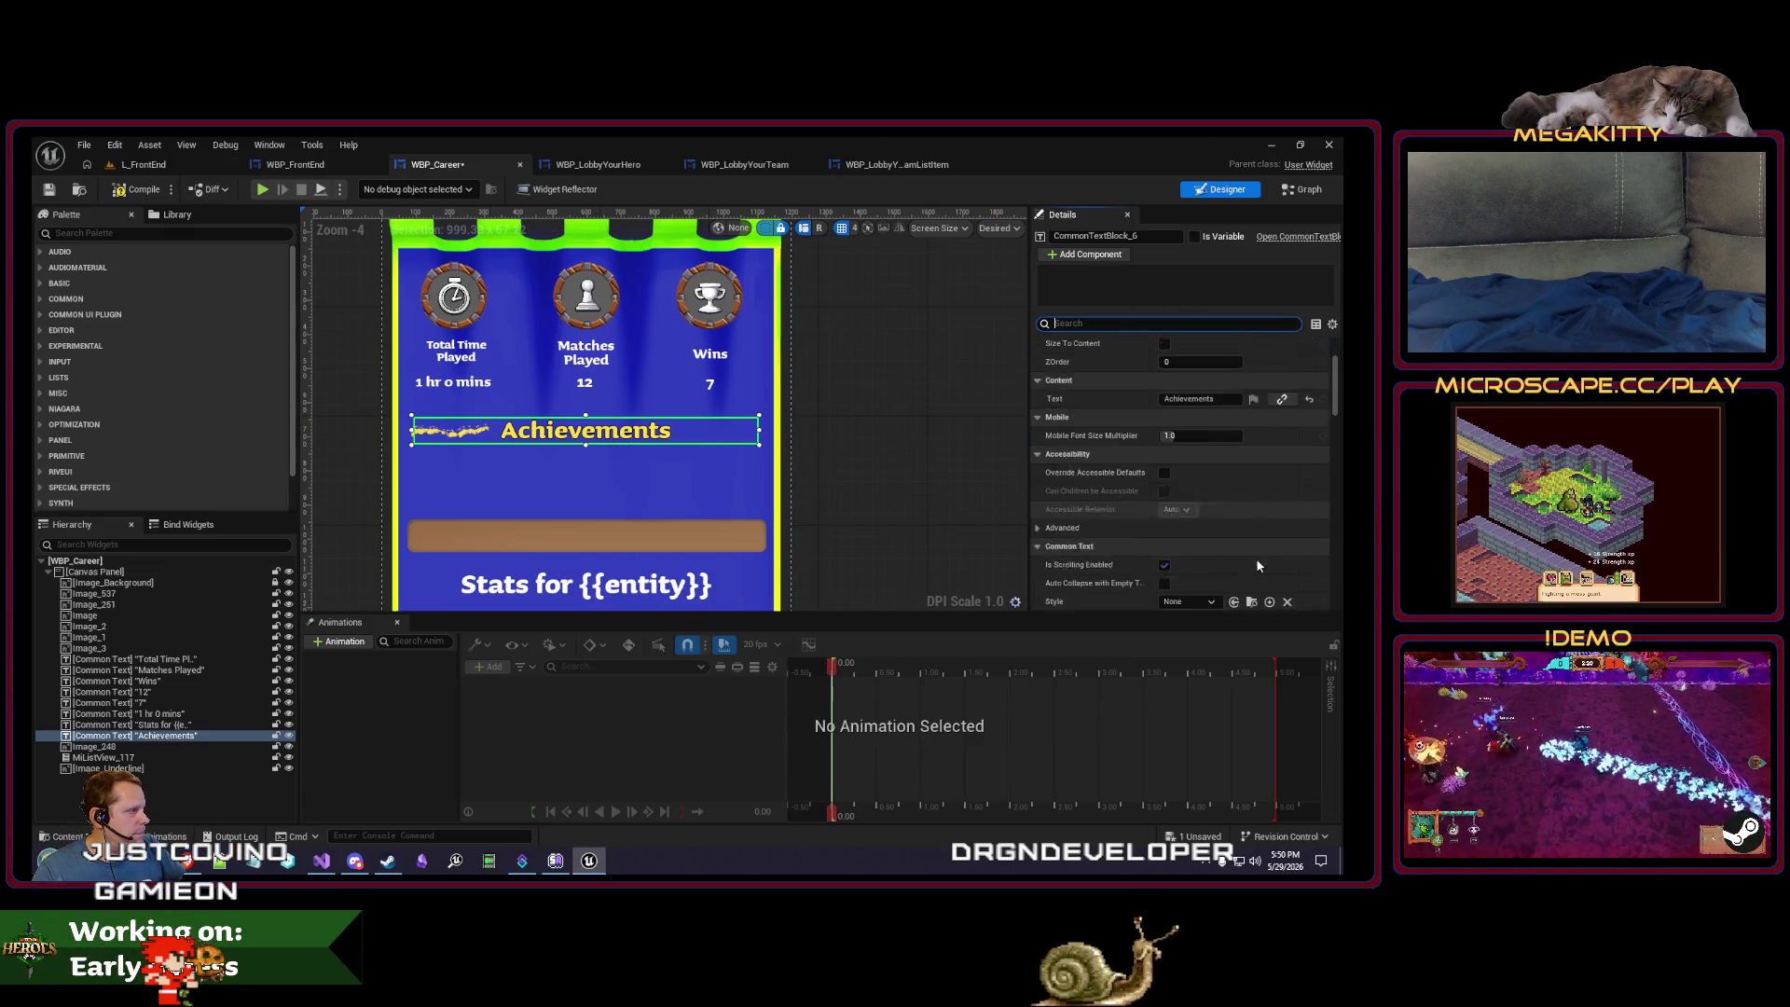
- Lower the Achievements Color and Opacity saturation so the heading turns near-white
left_click(1164, 549)
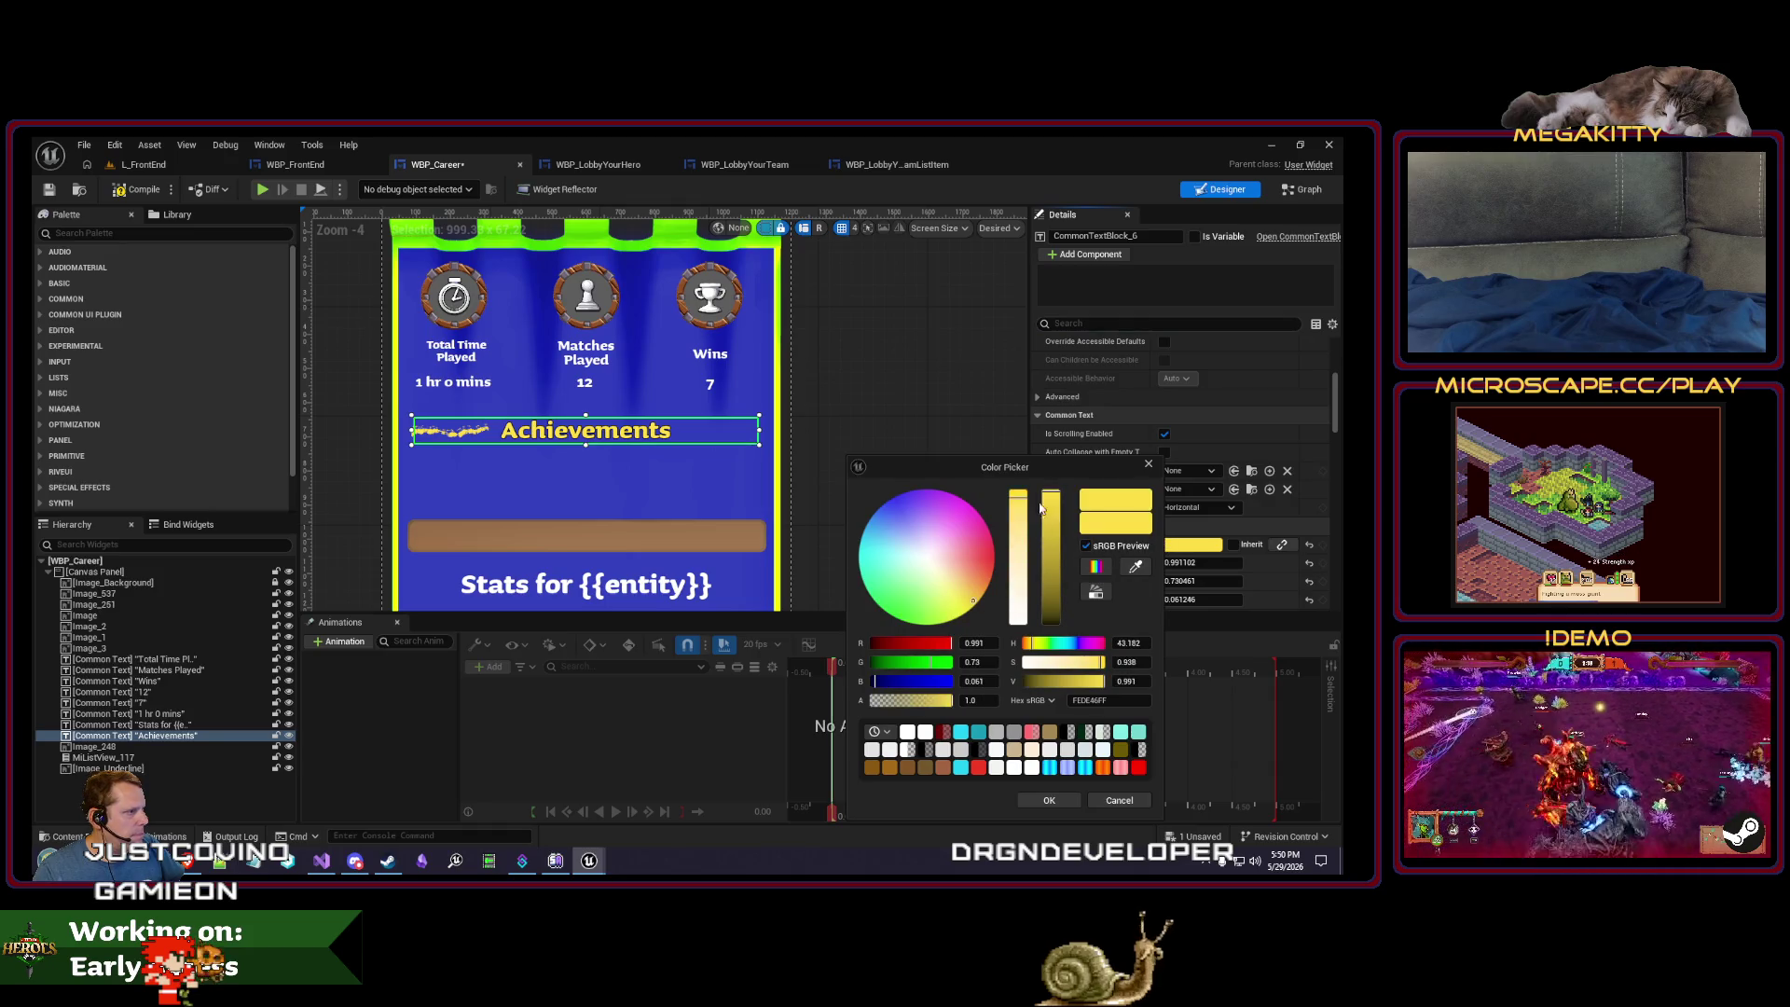
left_click_drag(1019, 515, 1019, 617)
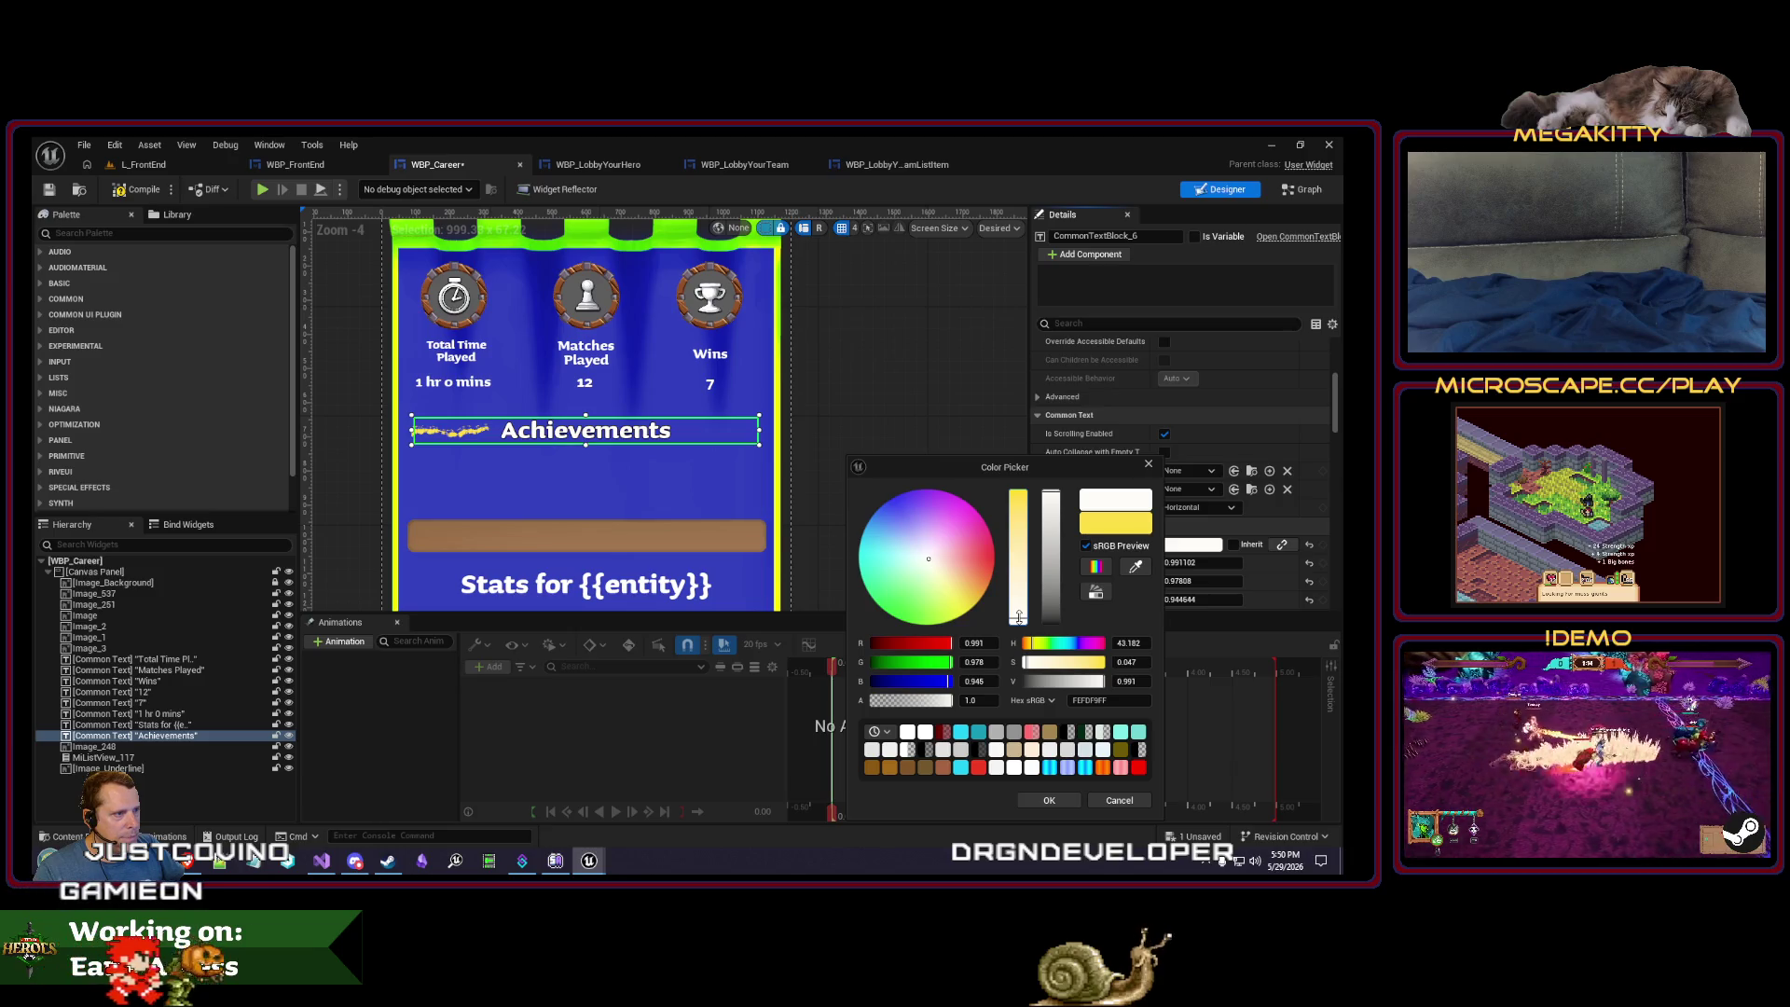
left_click_drag(1019, 615, 1019, 623)
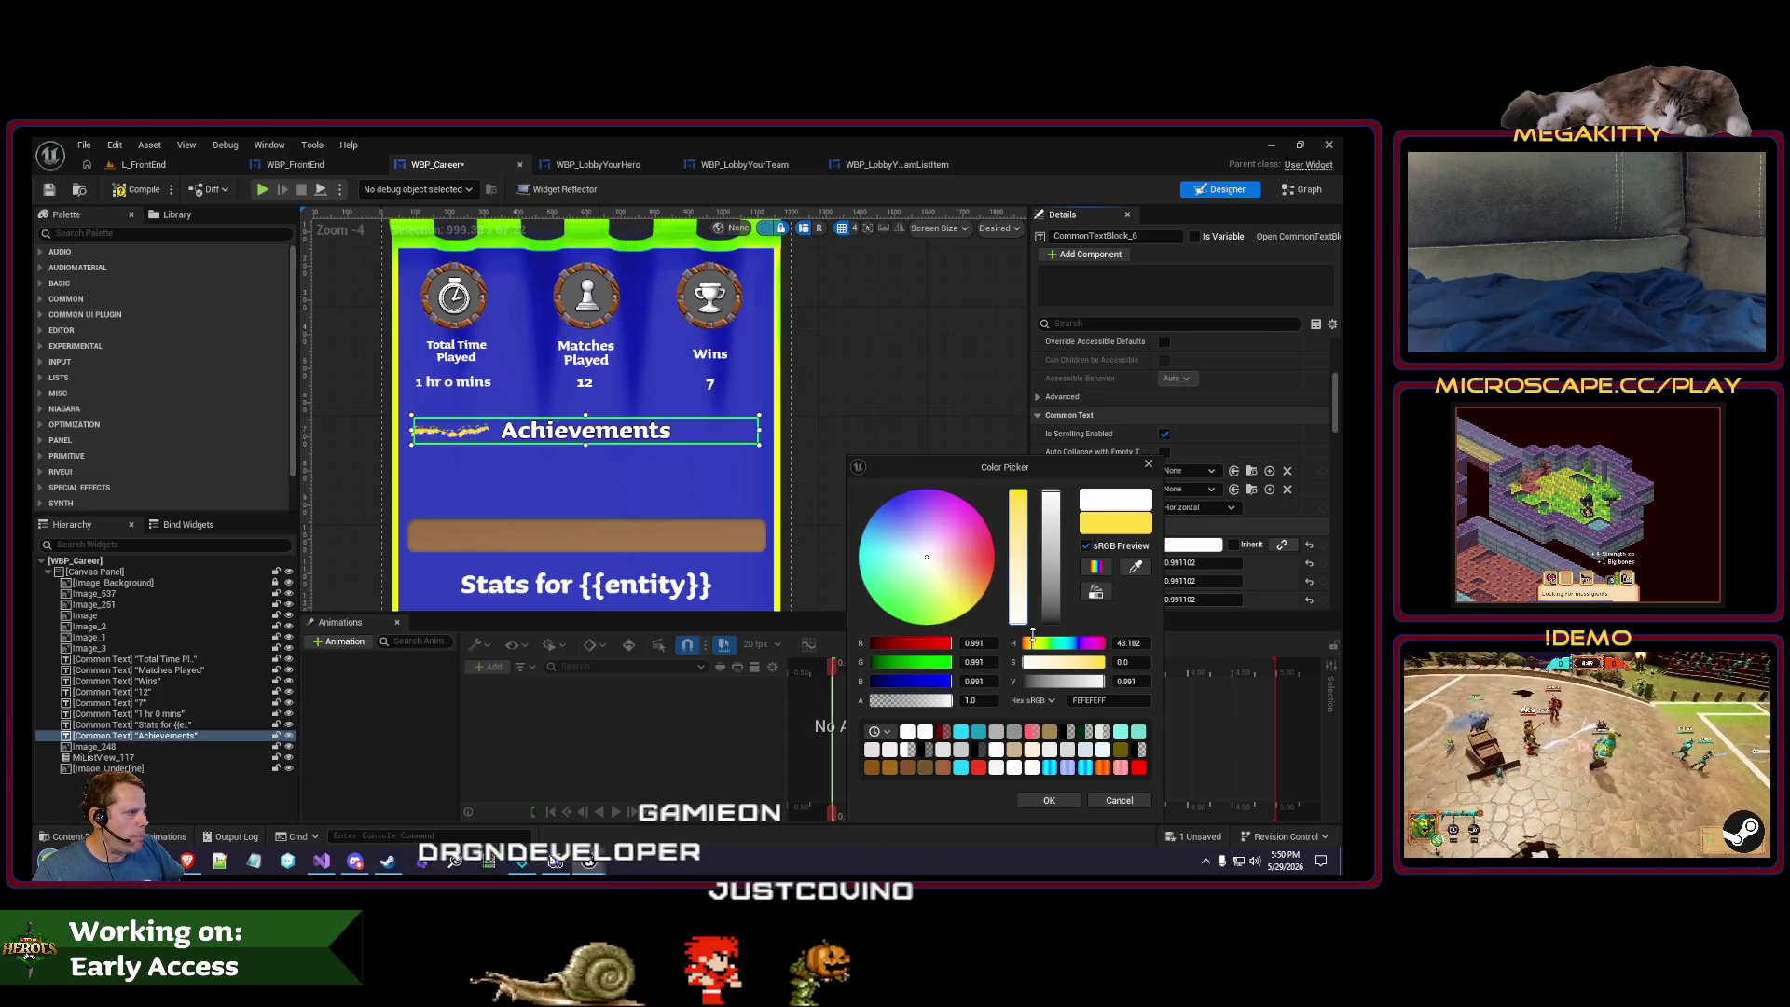
left_click(1040, 800)
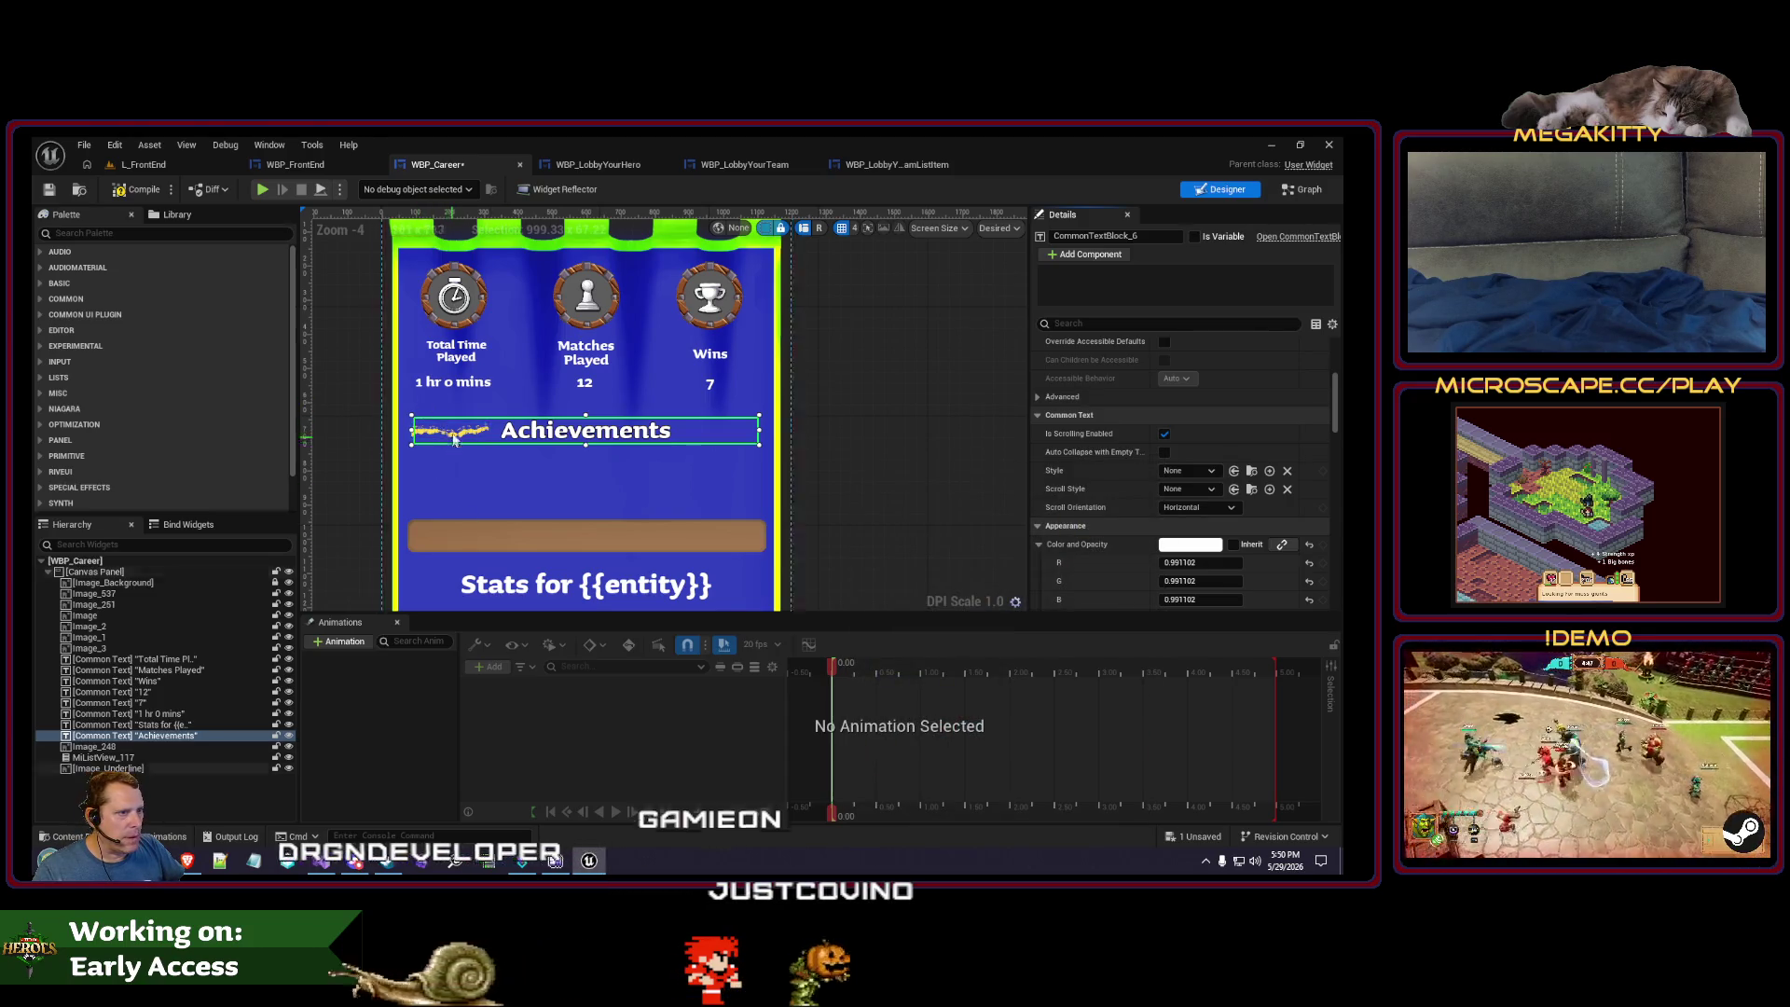
scroll(1198, 410, "up", 5)
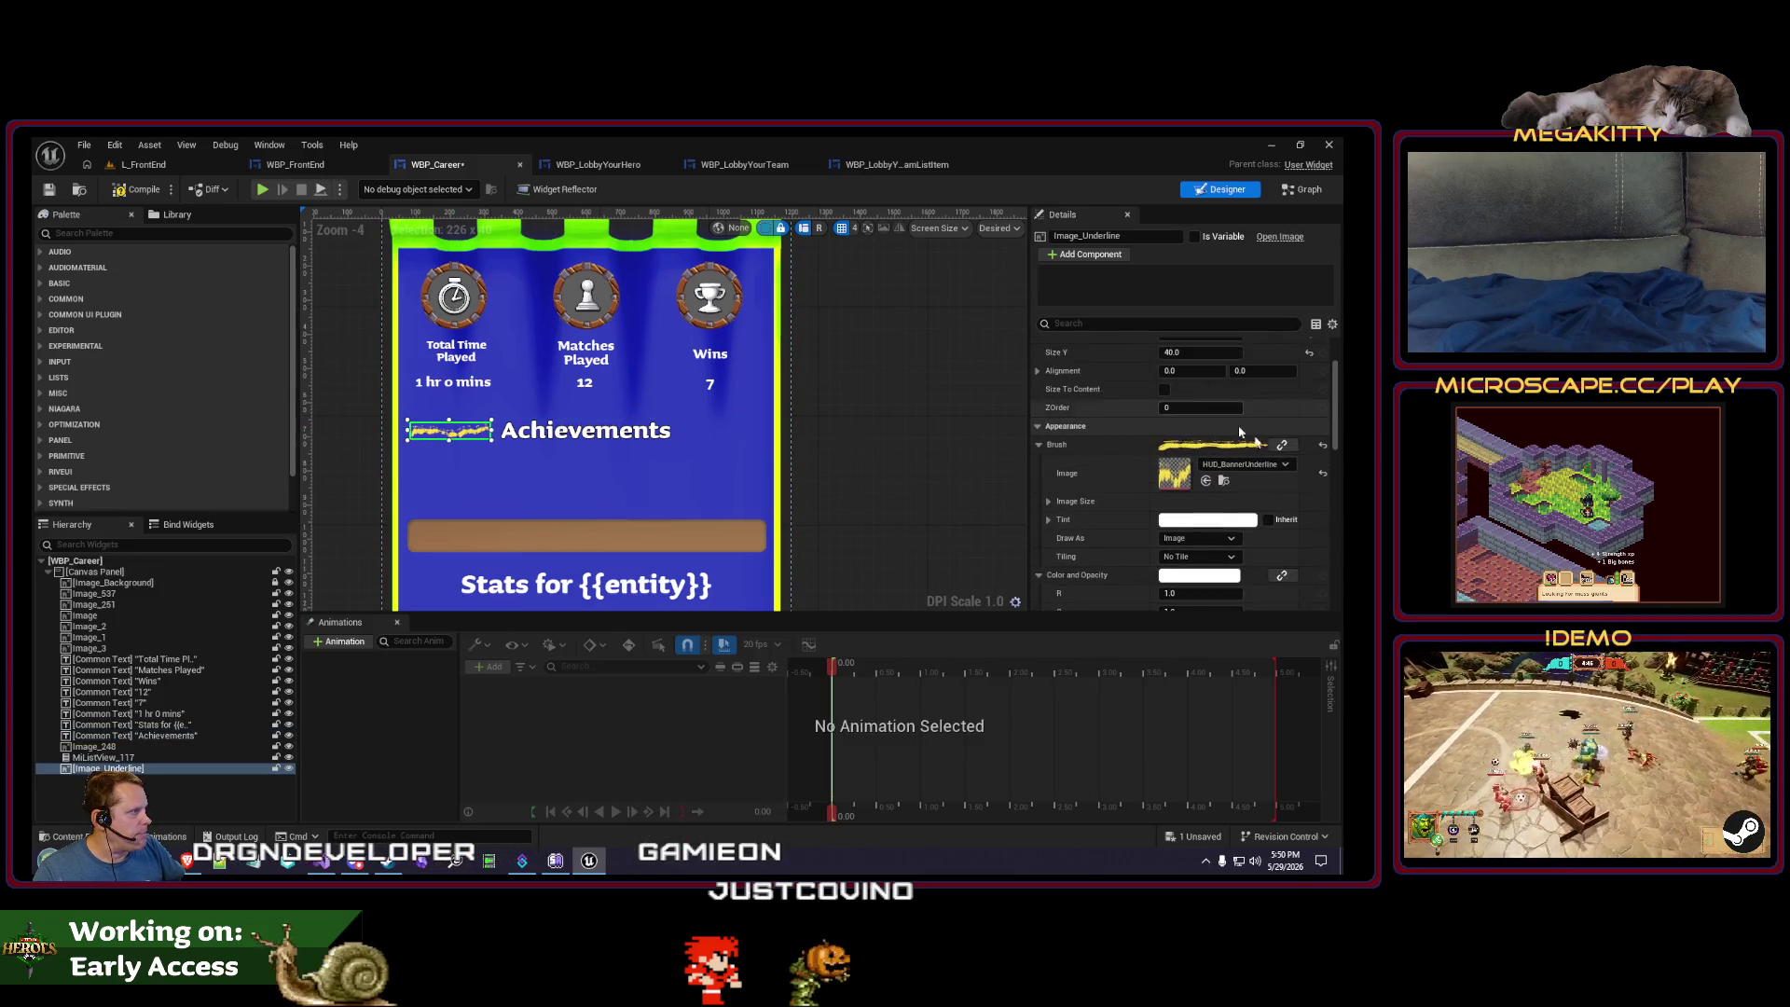
- Duplicate the HUD_BannerUnderline texture as HUD_BannerUnderline_White
left_click(1224, 481)
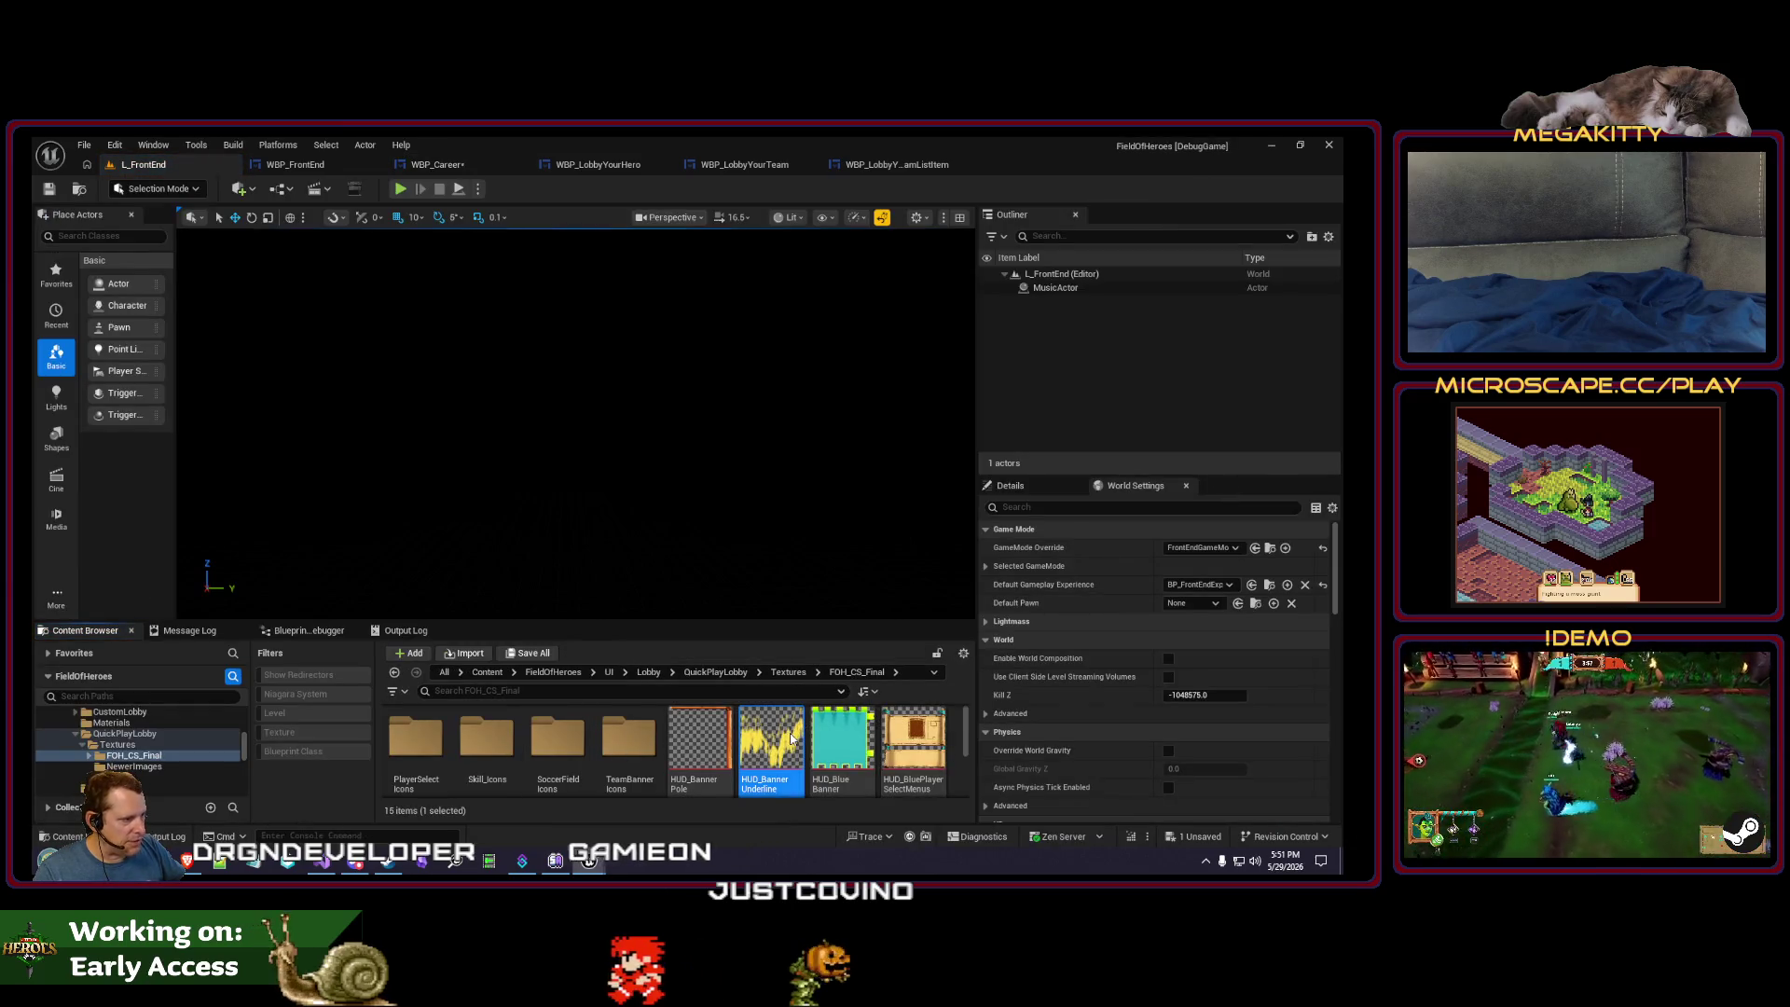
double_click(790, 738)
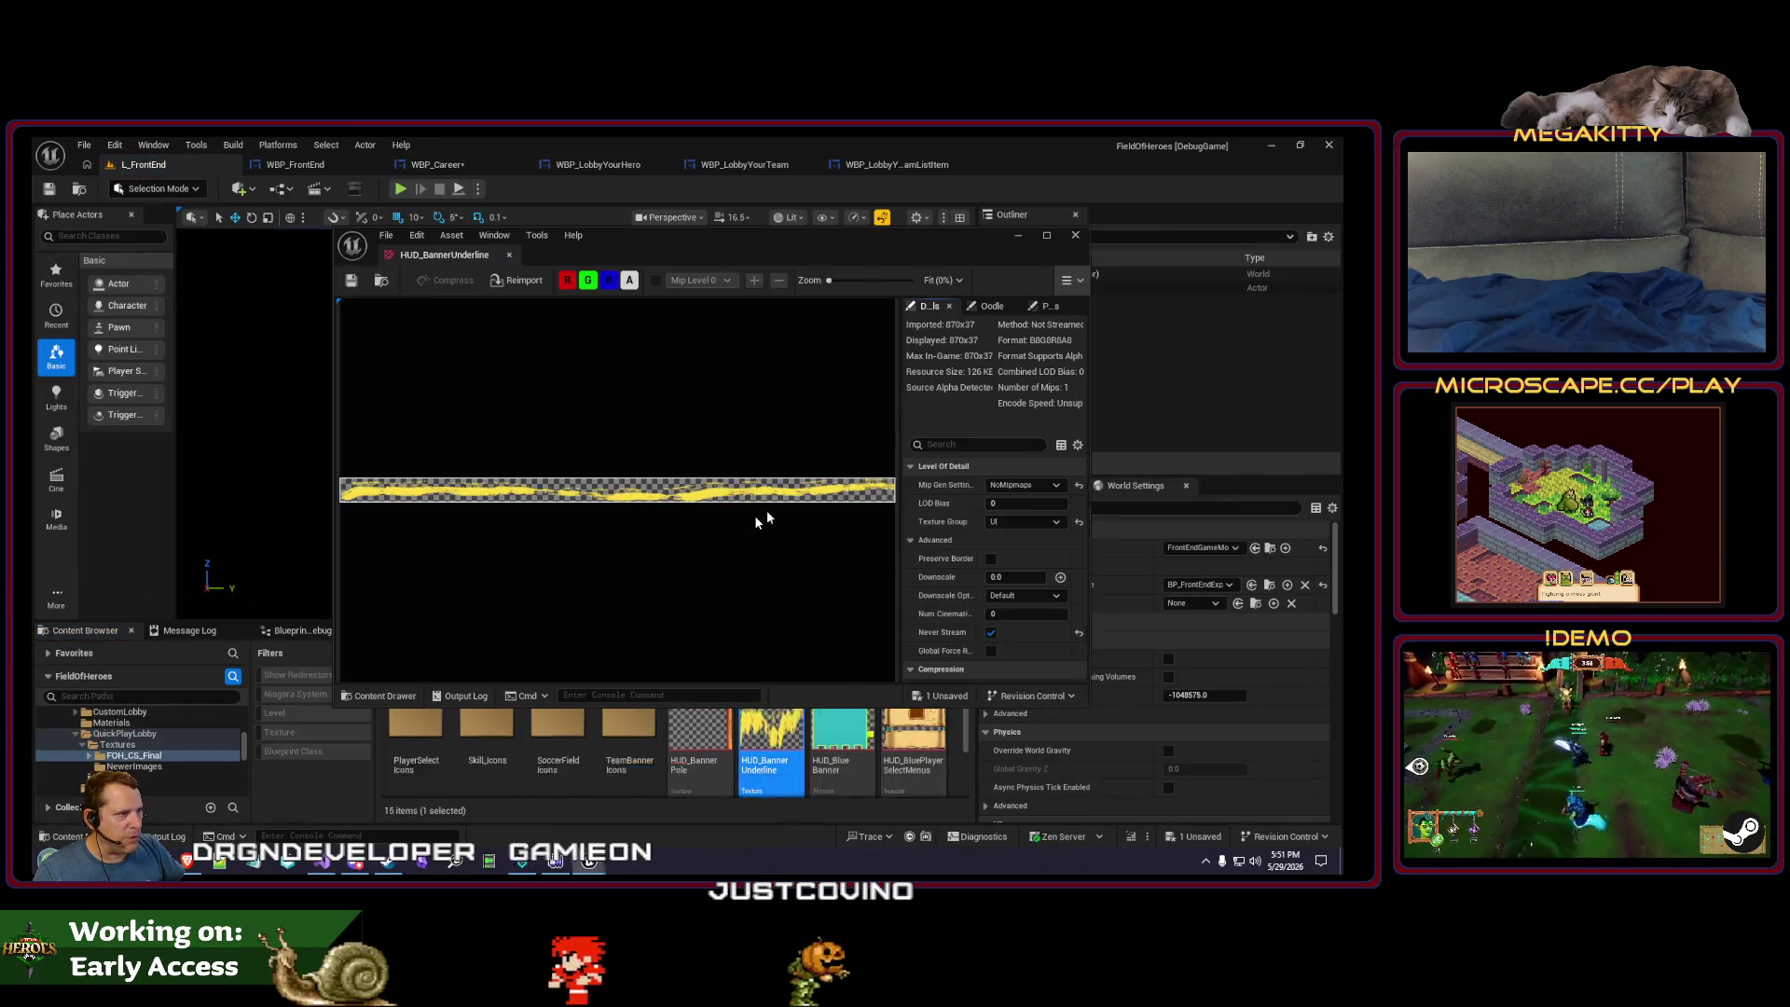
left_click(1076, 240)
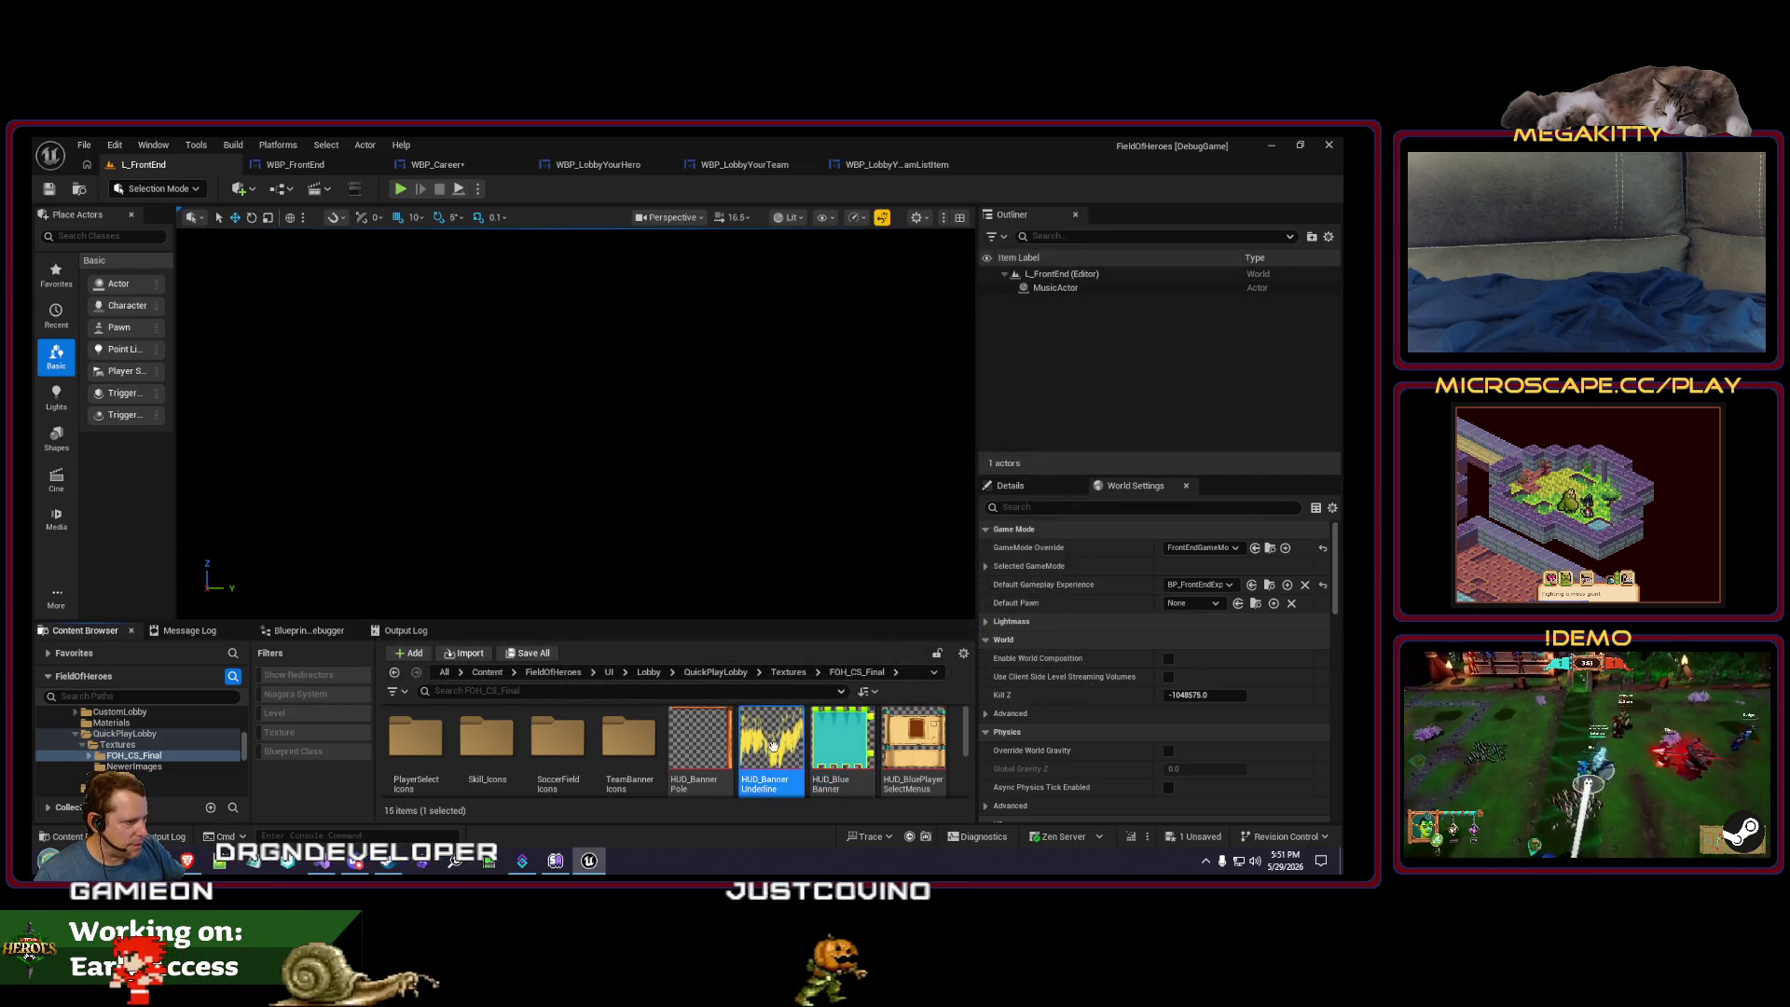
key("ctrl+d")
type("_Whi")
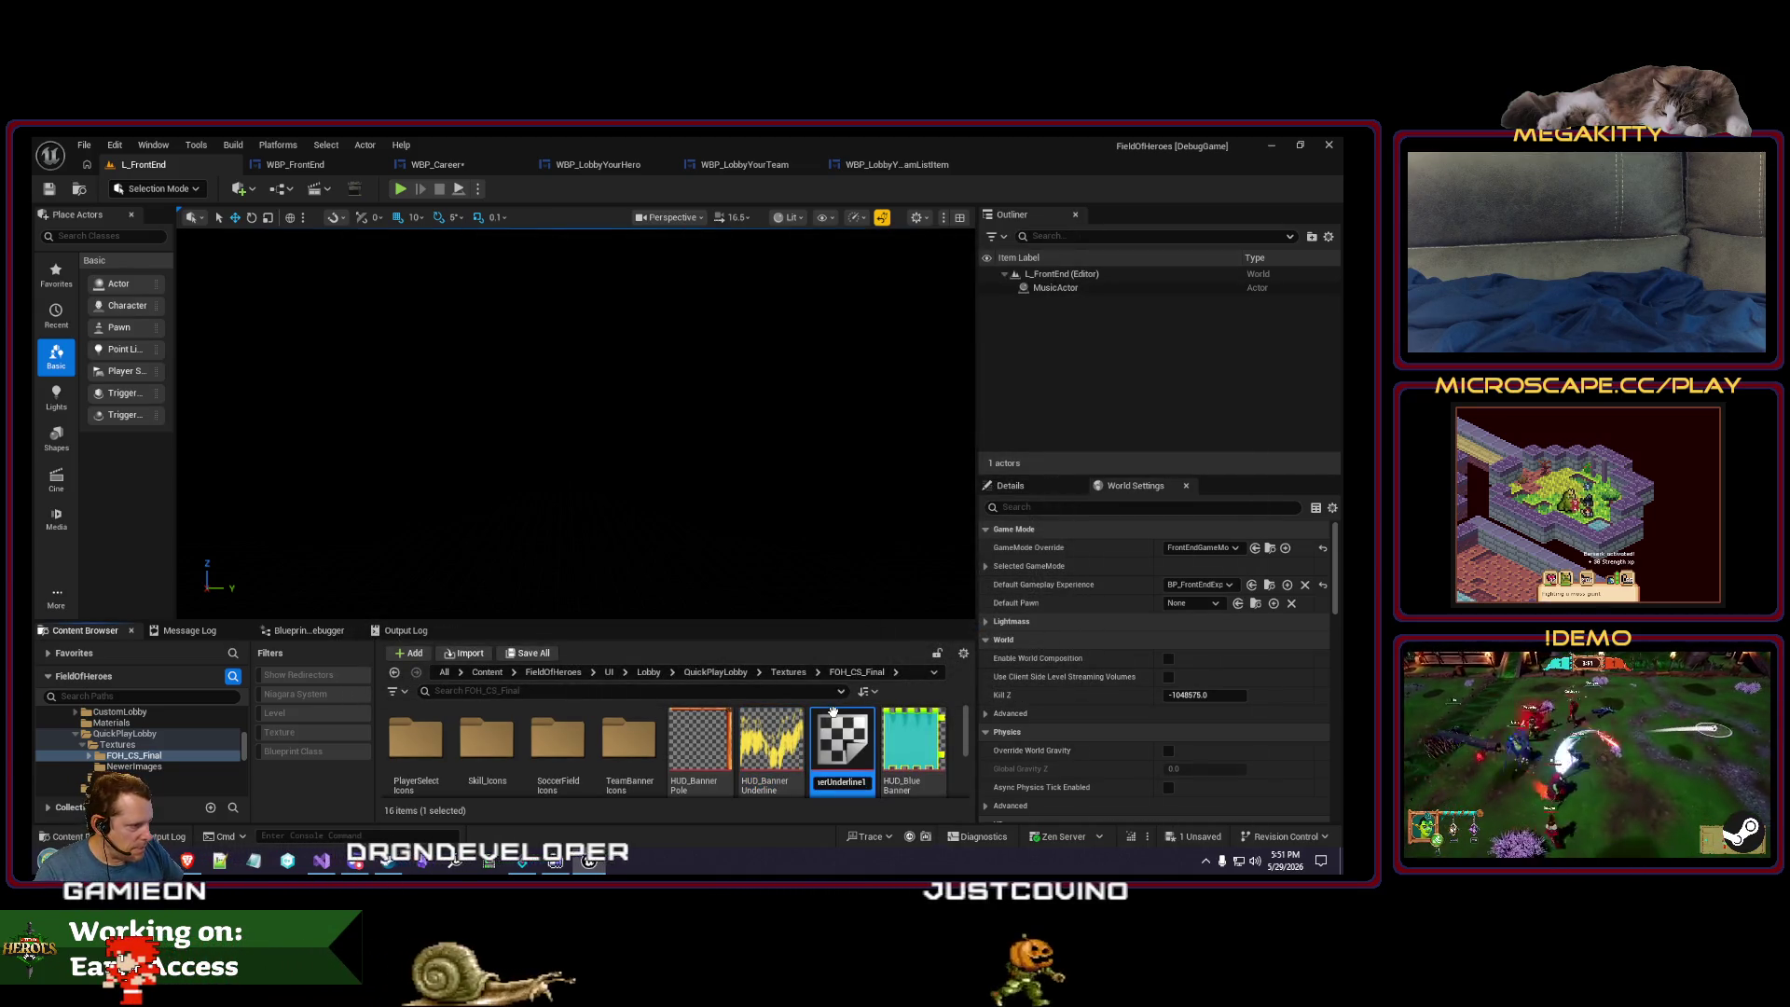
type("te")
key("Return")
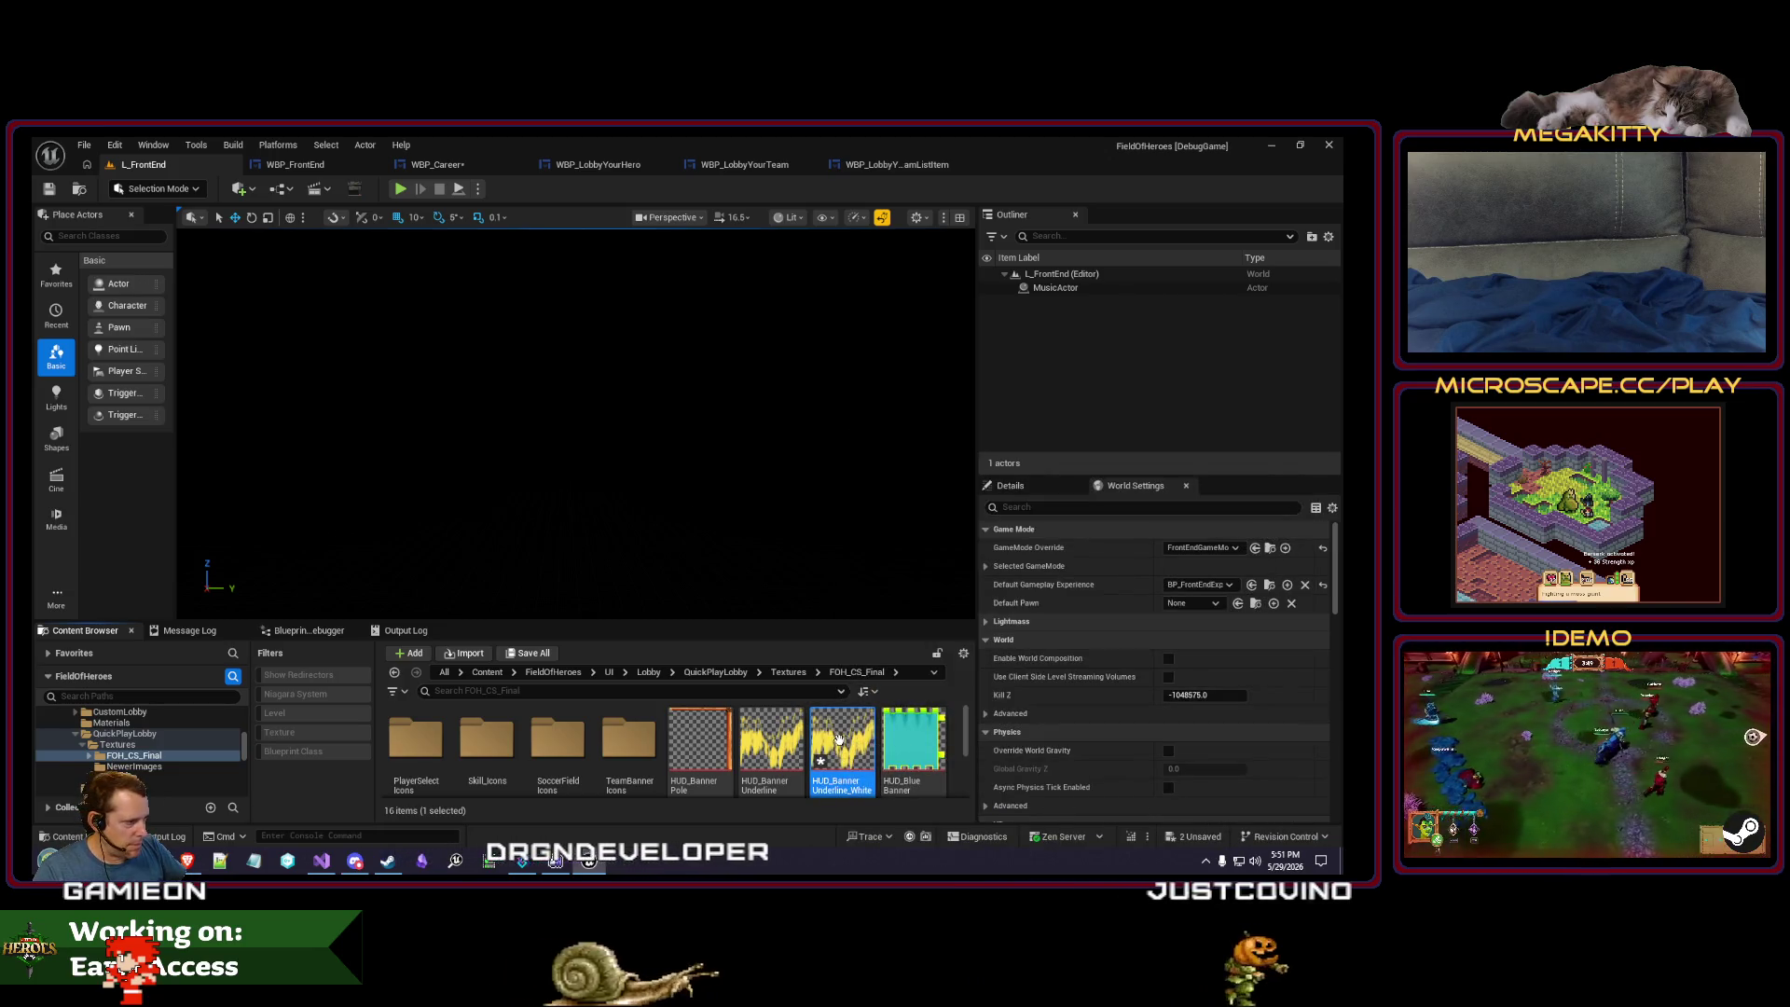
- Set the white copy's Adjustments Saturation to 0, save it, and return to WBP_Career
key("Return")
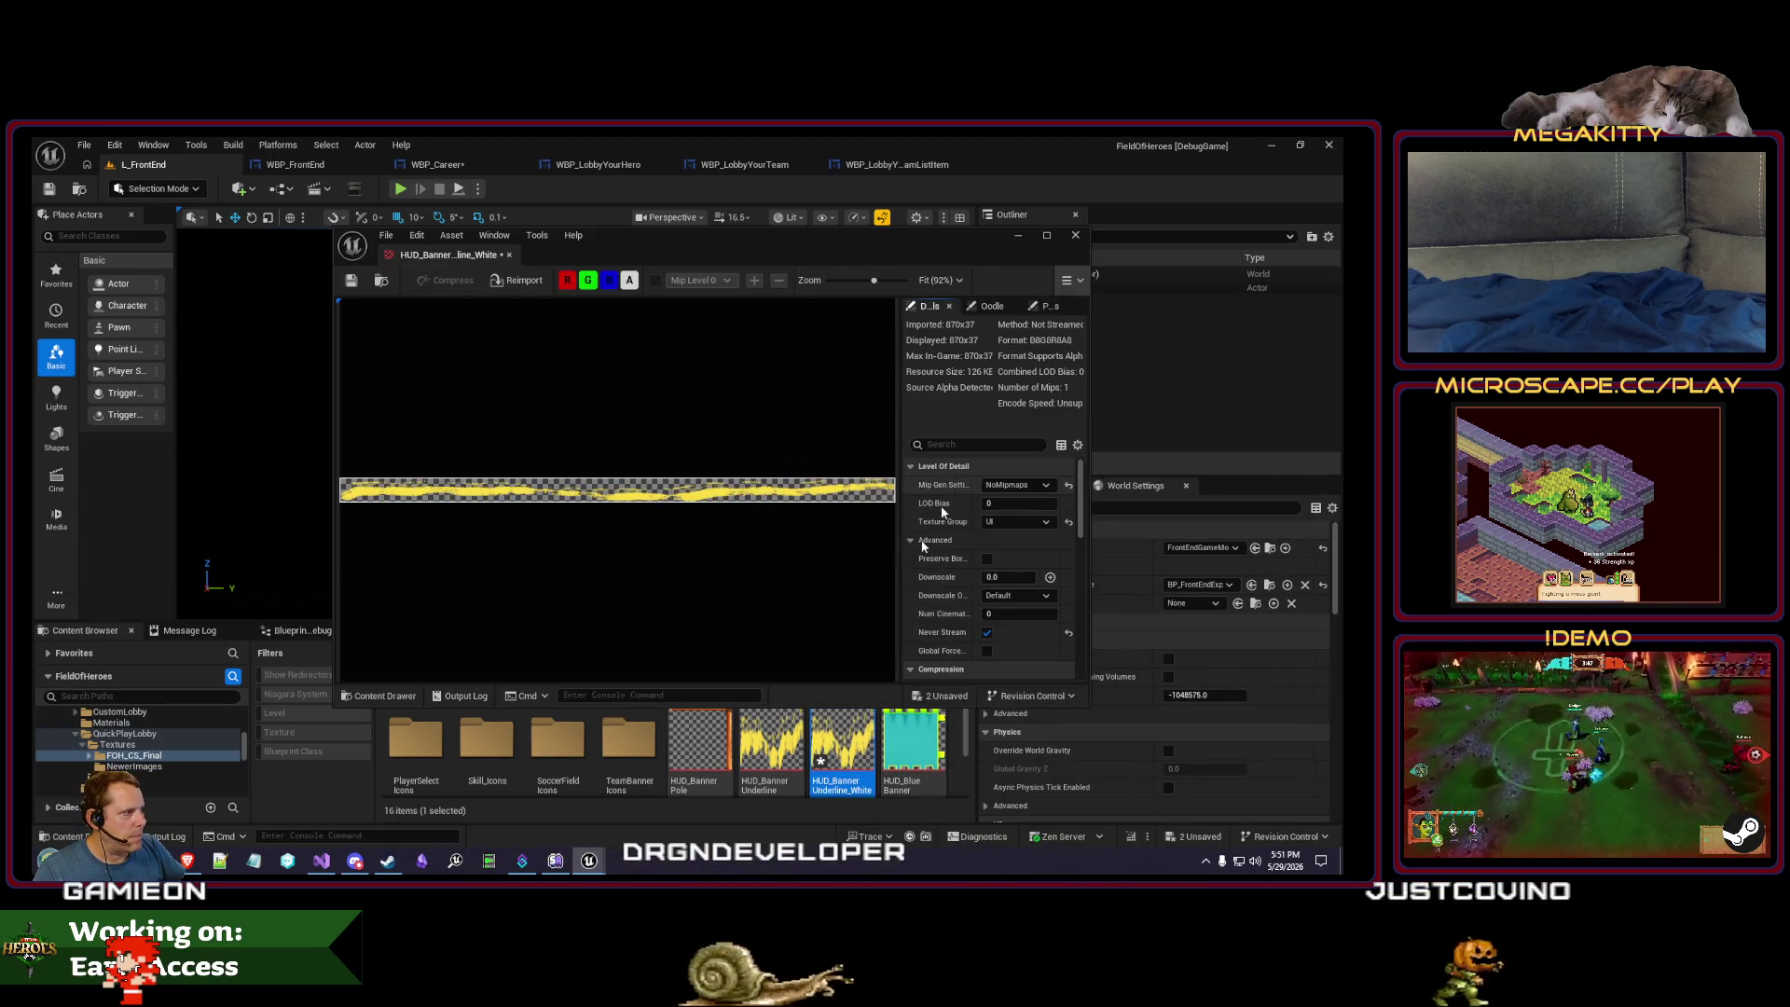
mouse_move(454, 255)
left_mouse_down()
mouse_move(770, 264)
mouse_move(1045, 175)
left_mouse_up()
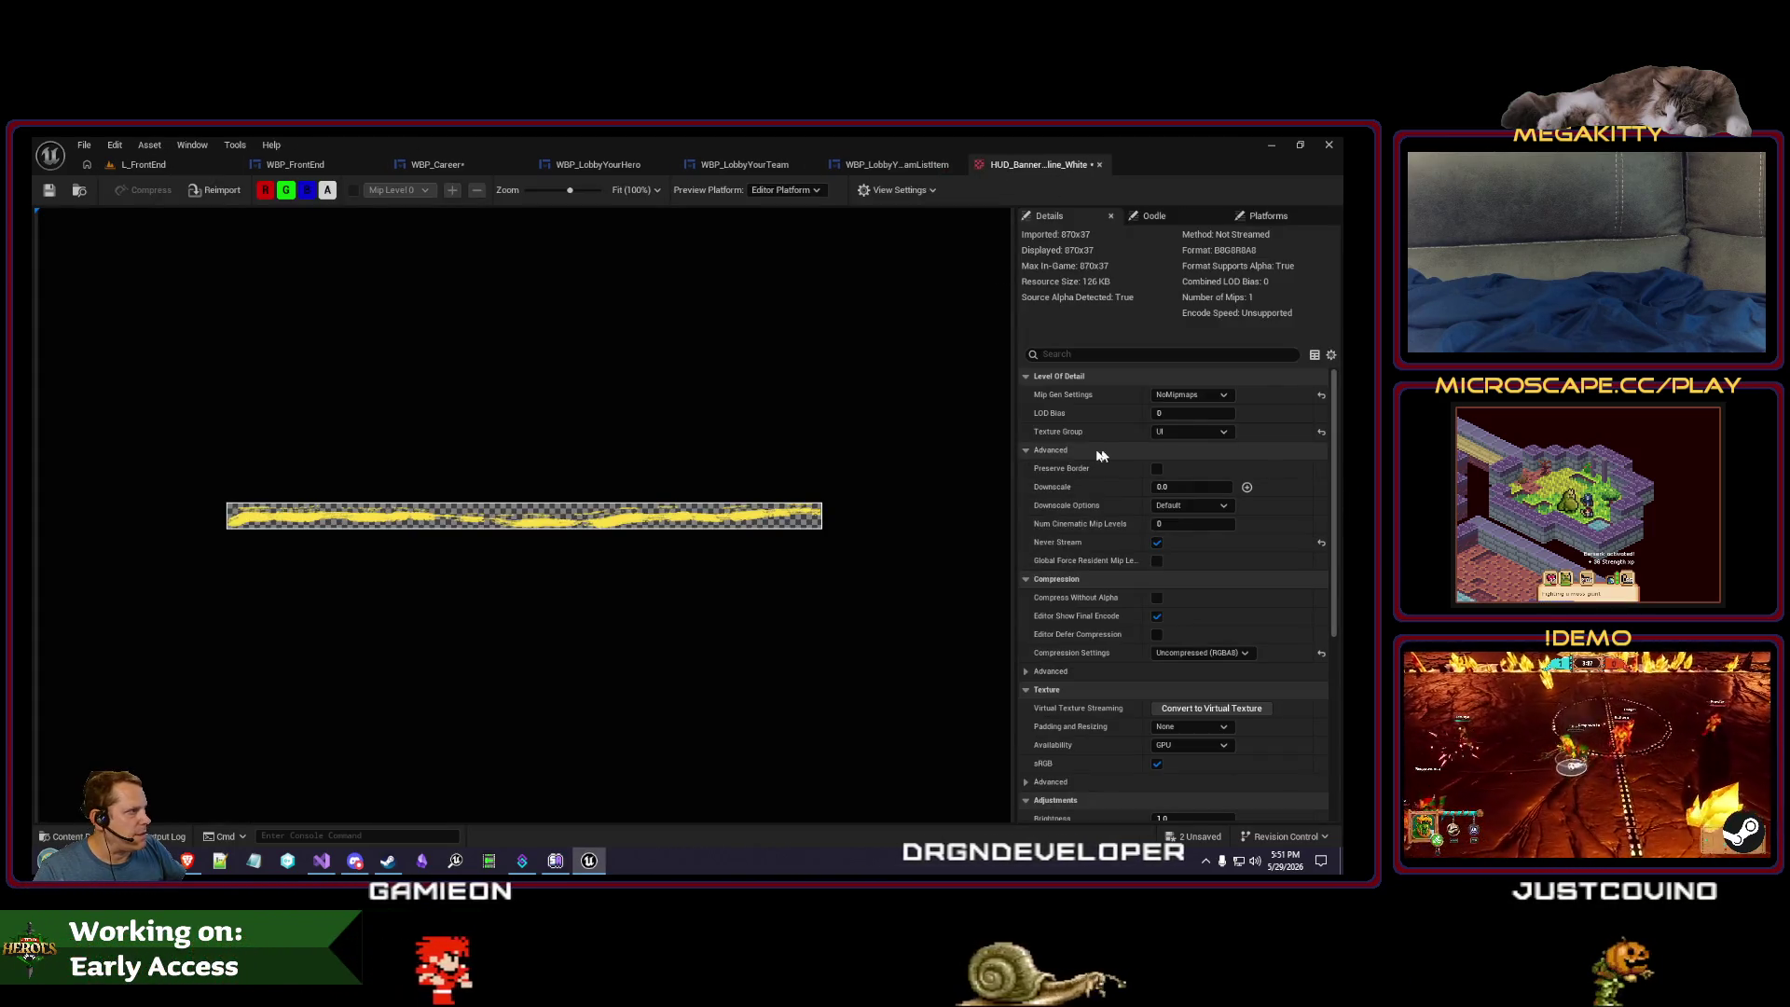
scroll(1206, 666, "down", 5)
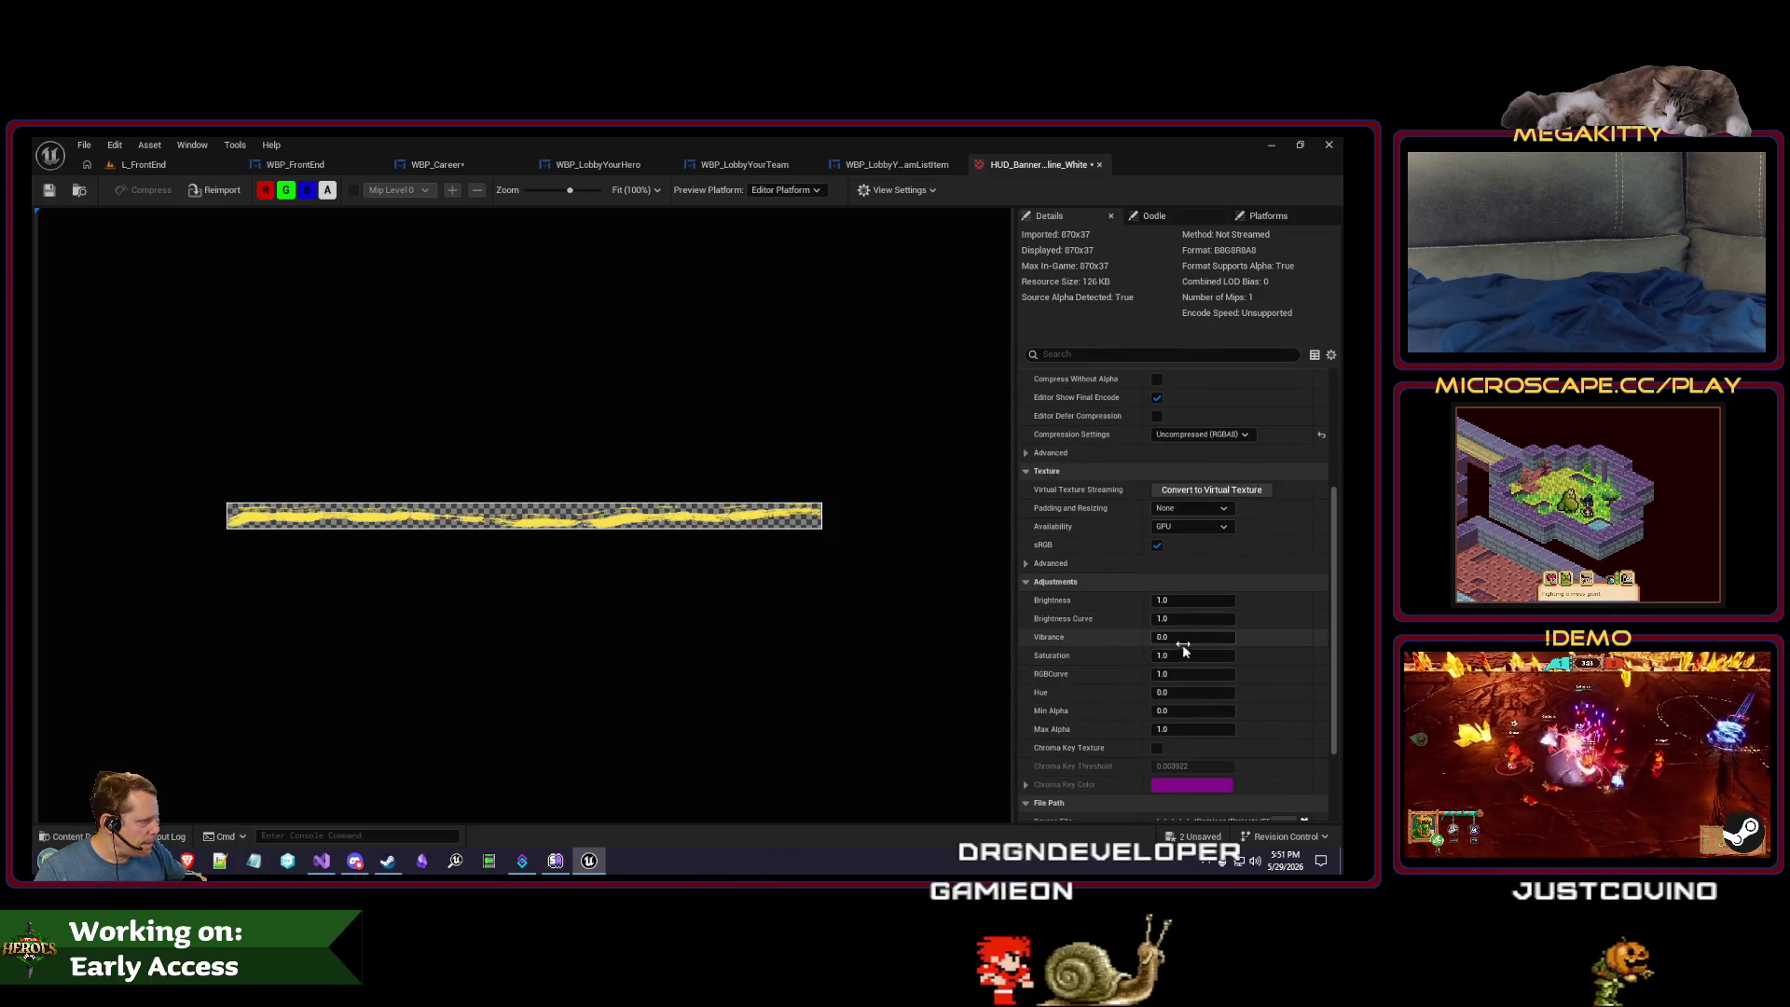
key("Return")
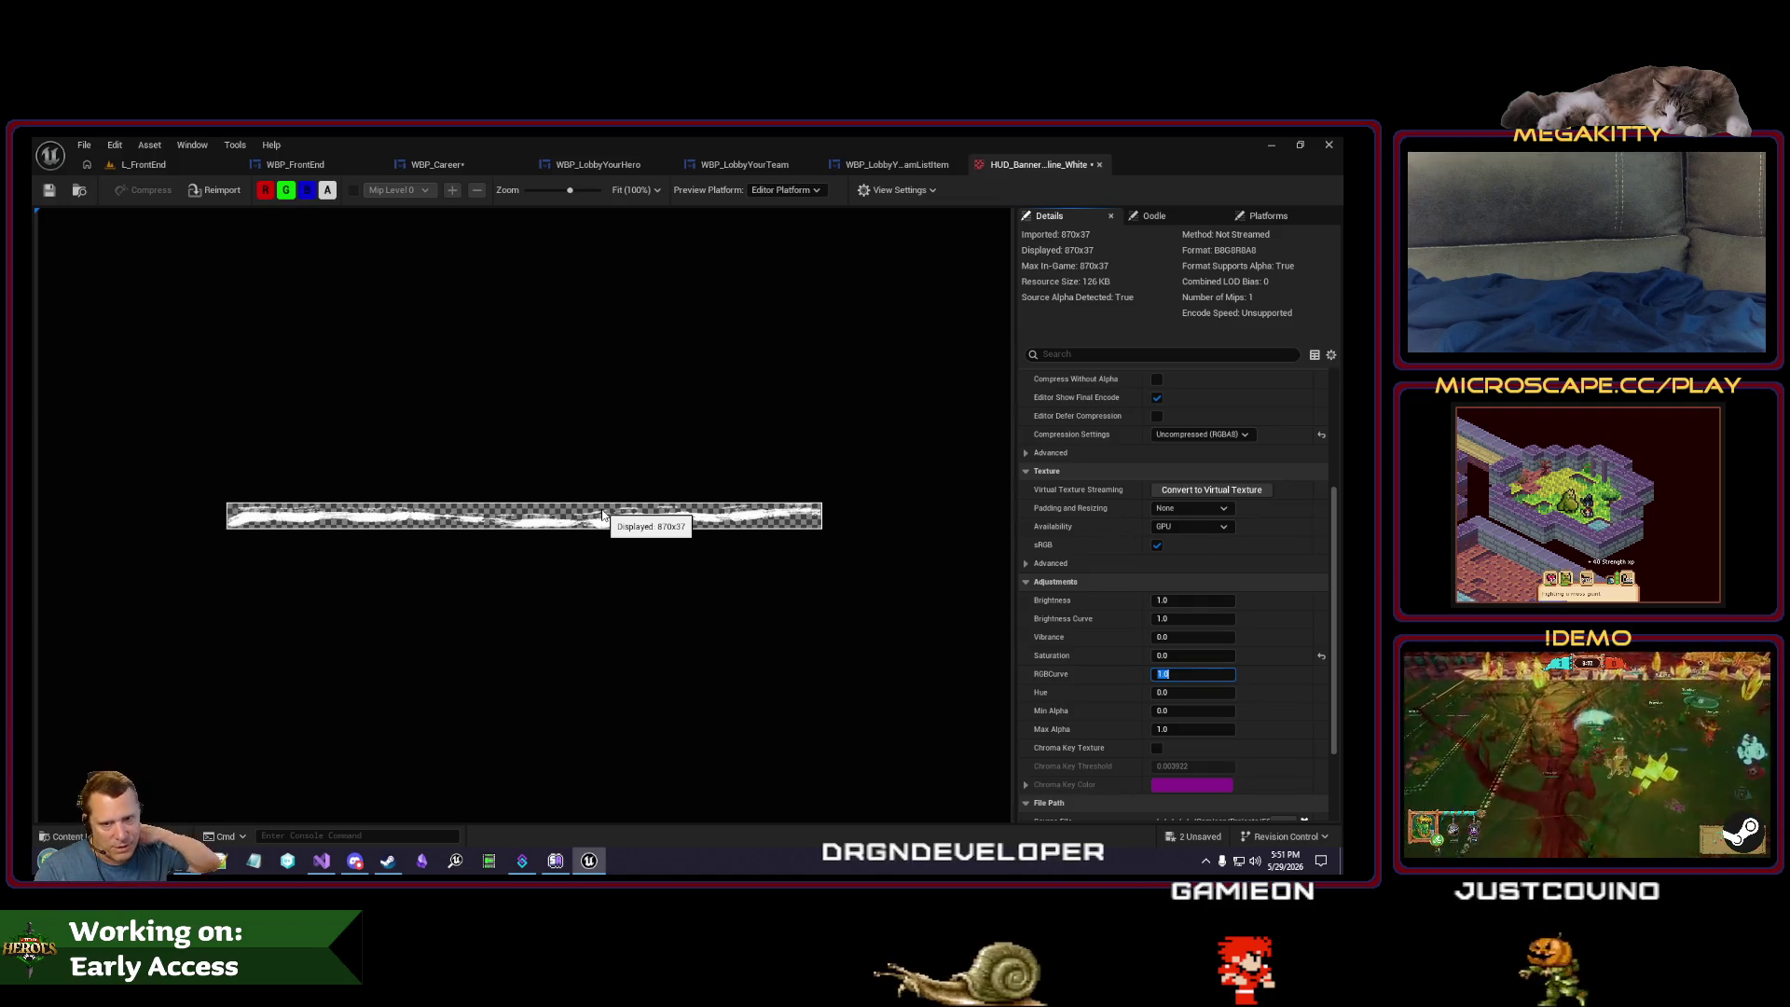
left_click(50, 189)
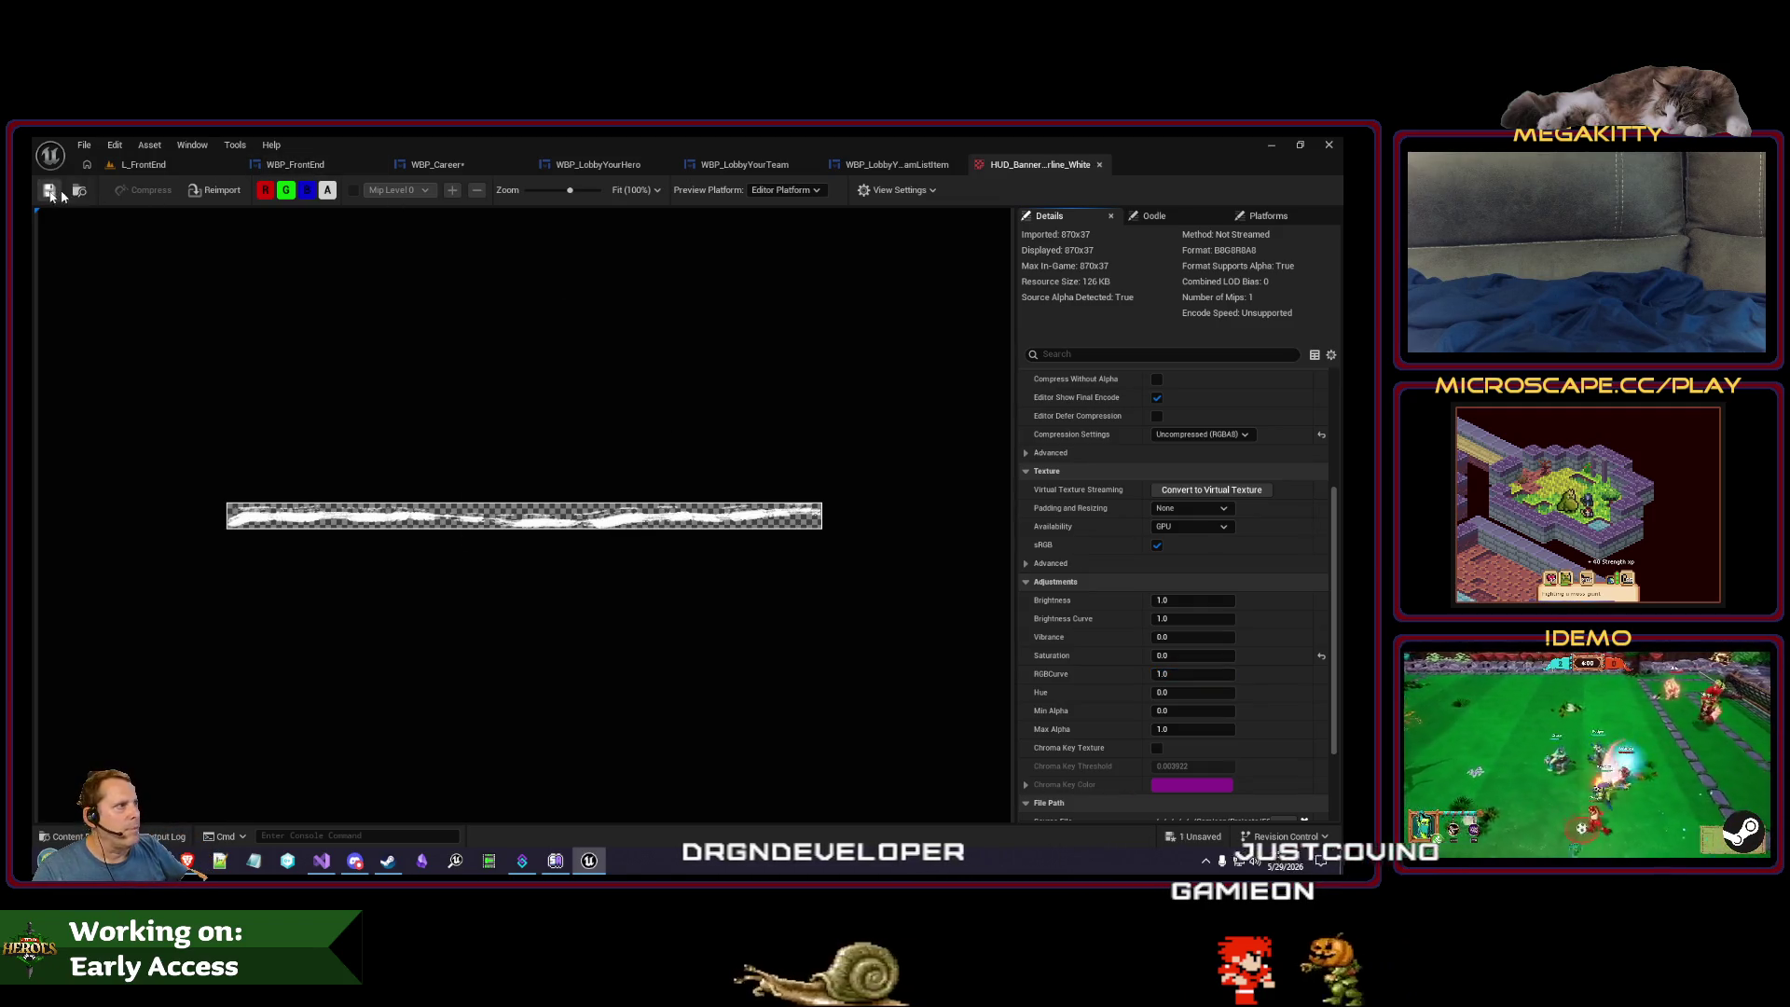
left_click(424, 166)
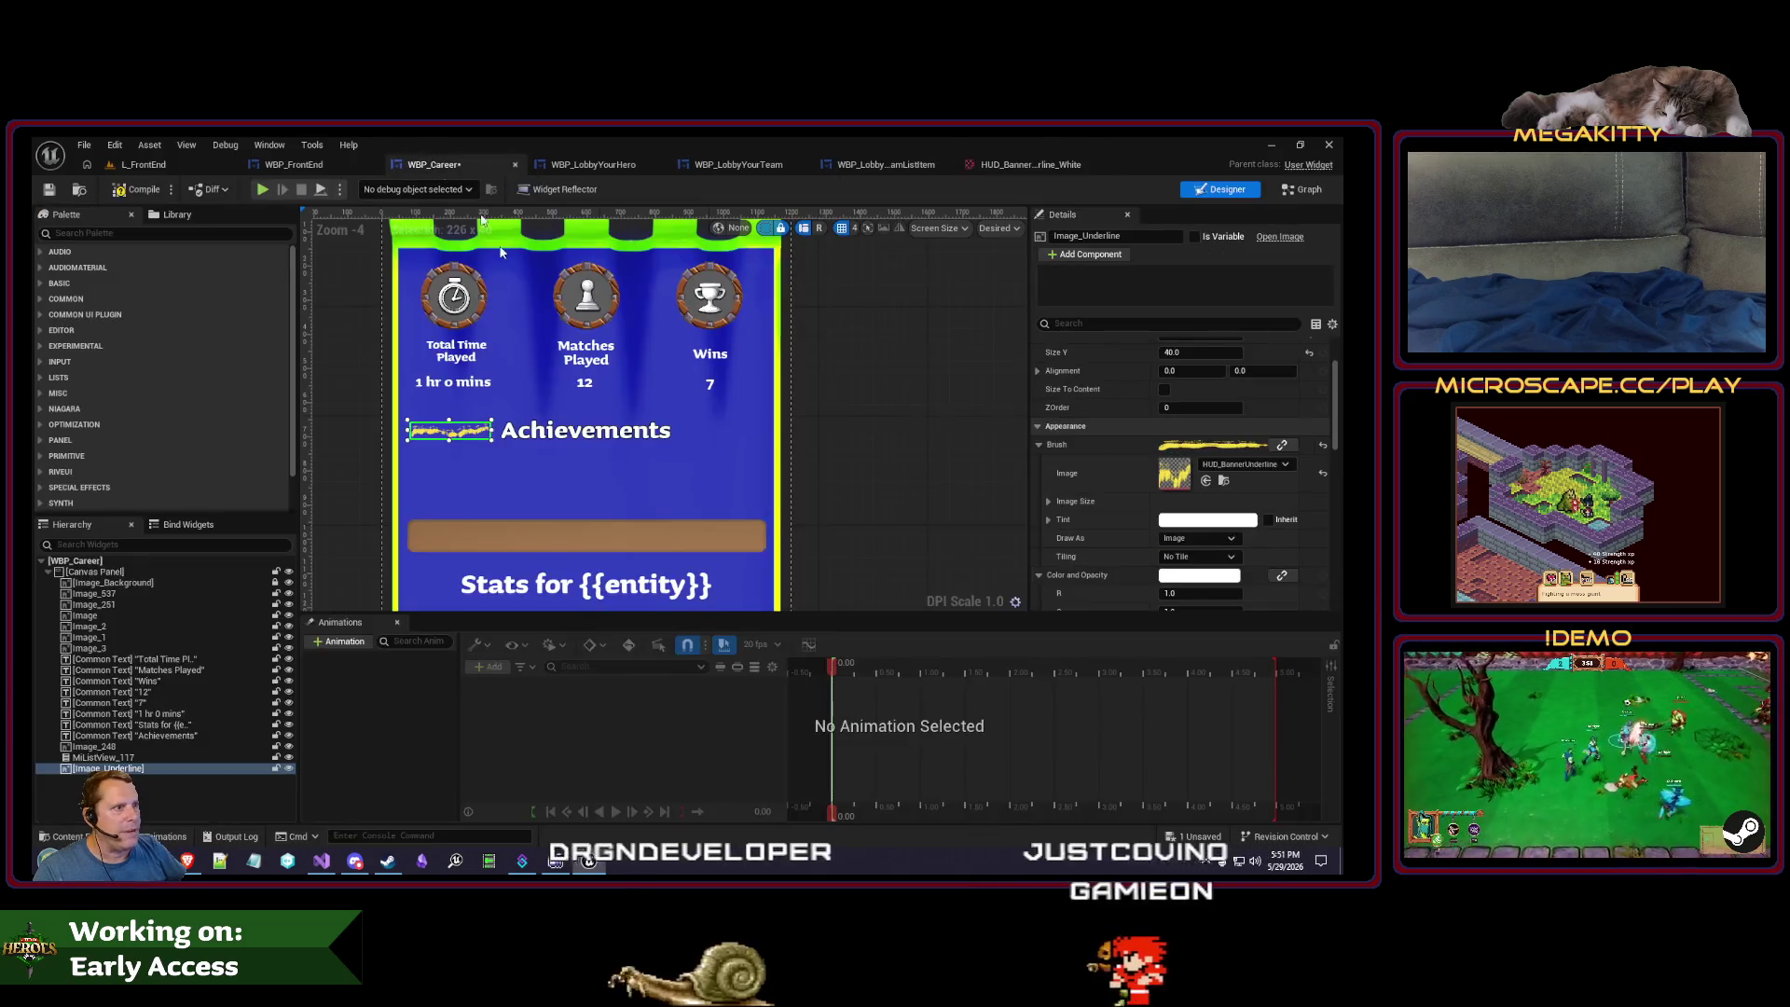
- Assign HUD_BannerUnderline_White as Image_Underline's Brush Image
left_click(1245, 464)
left_click(1271, 643)
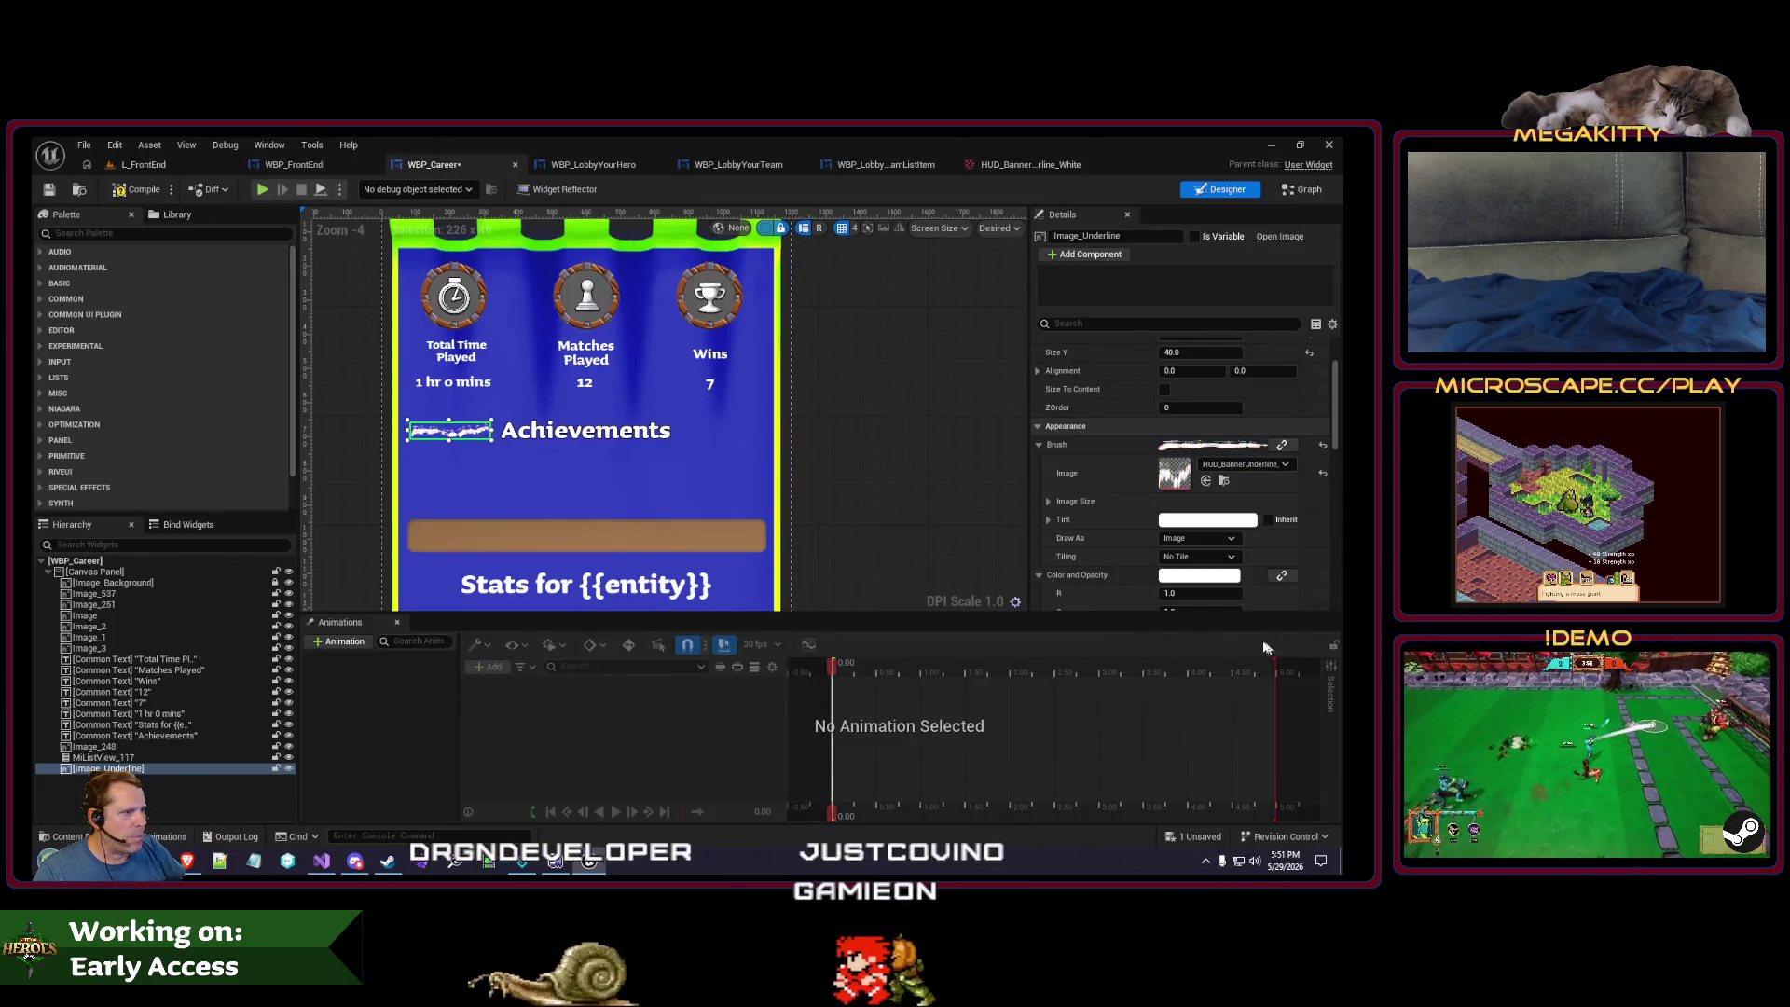
left_click(522, 440)
left_click(443, 431)
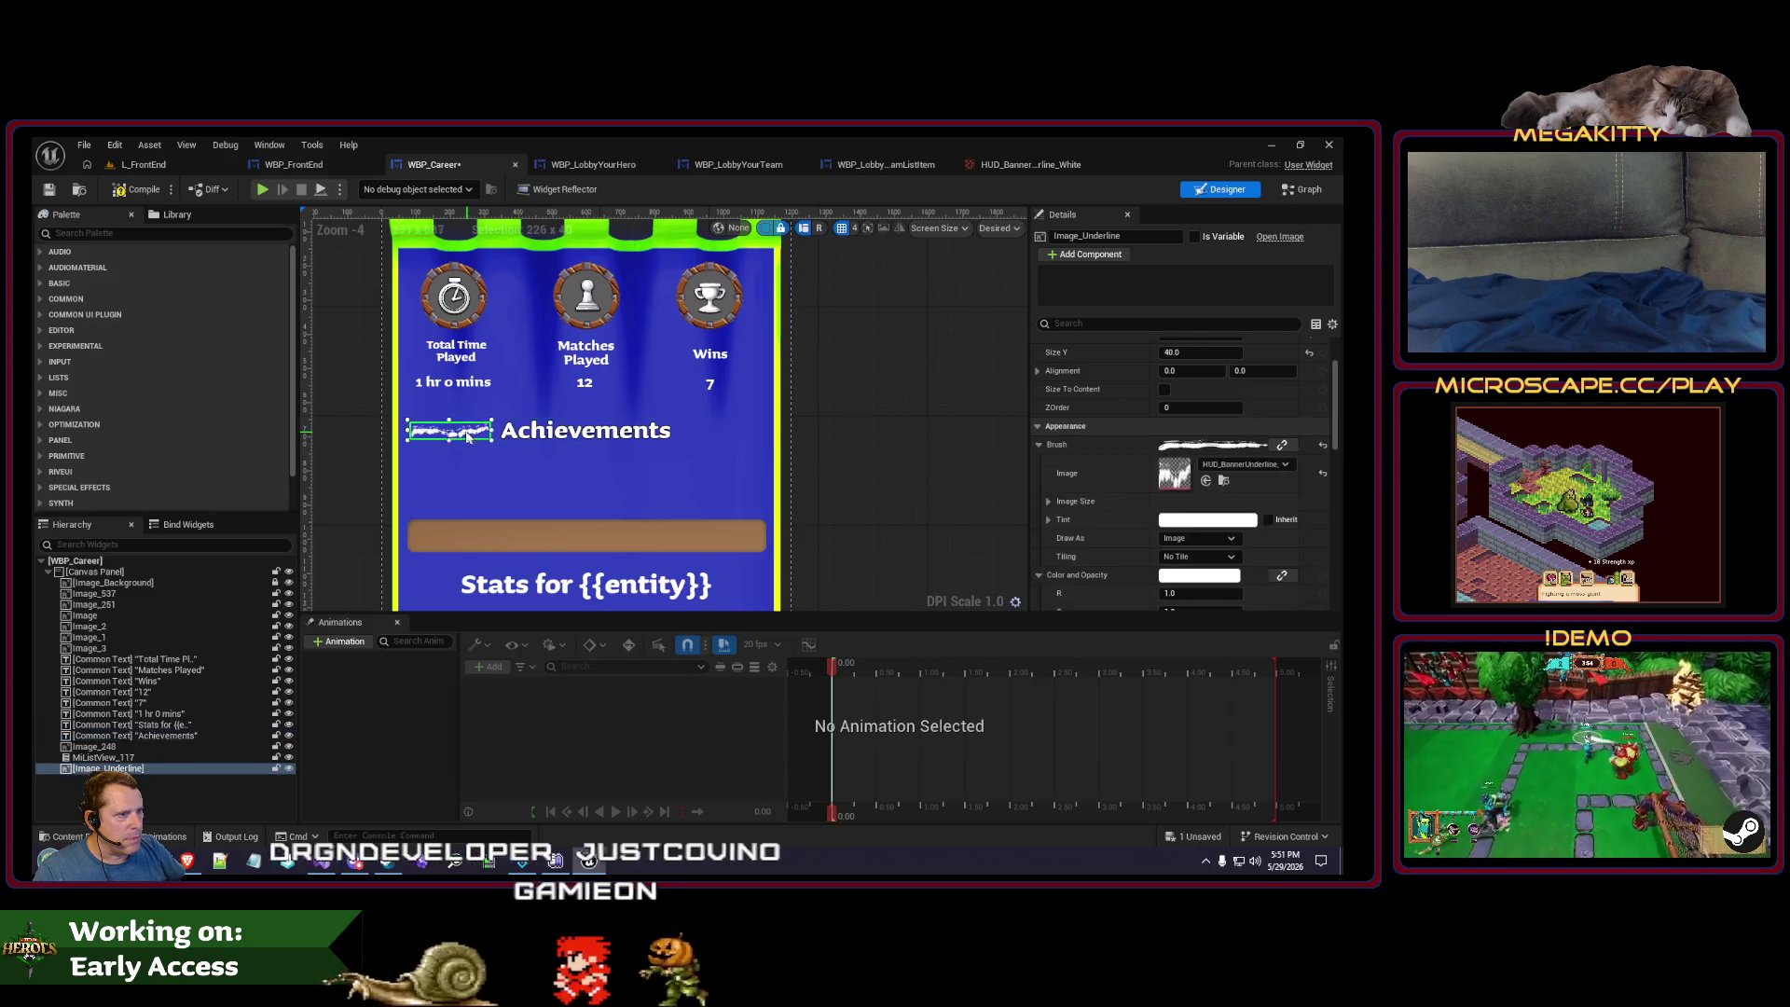
scroll(424, 405, "up", 4)
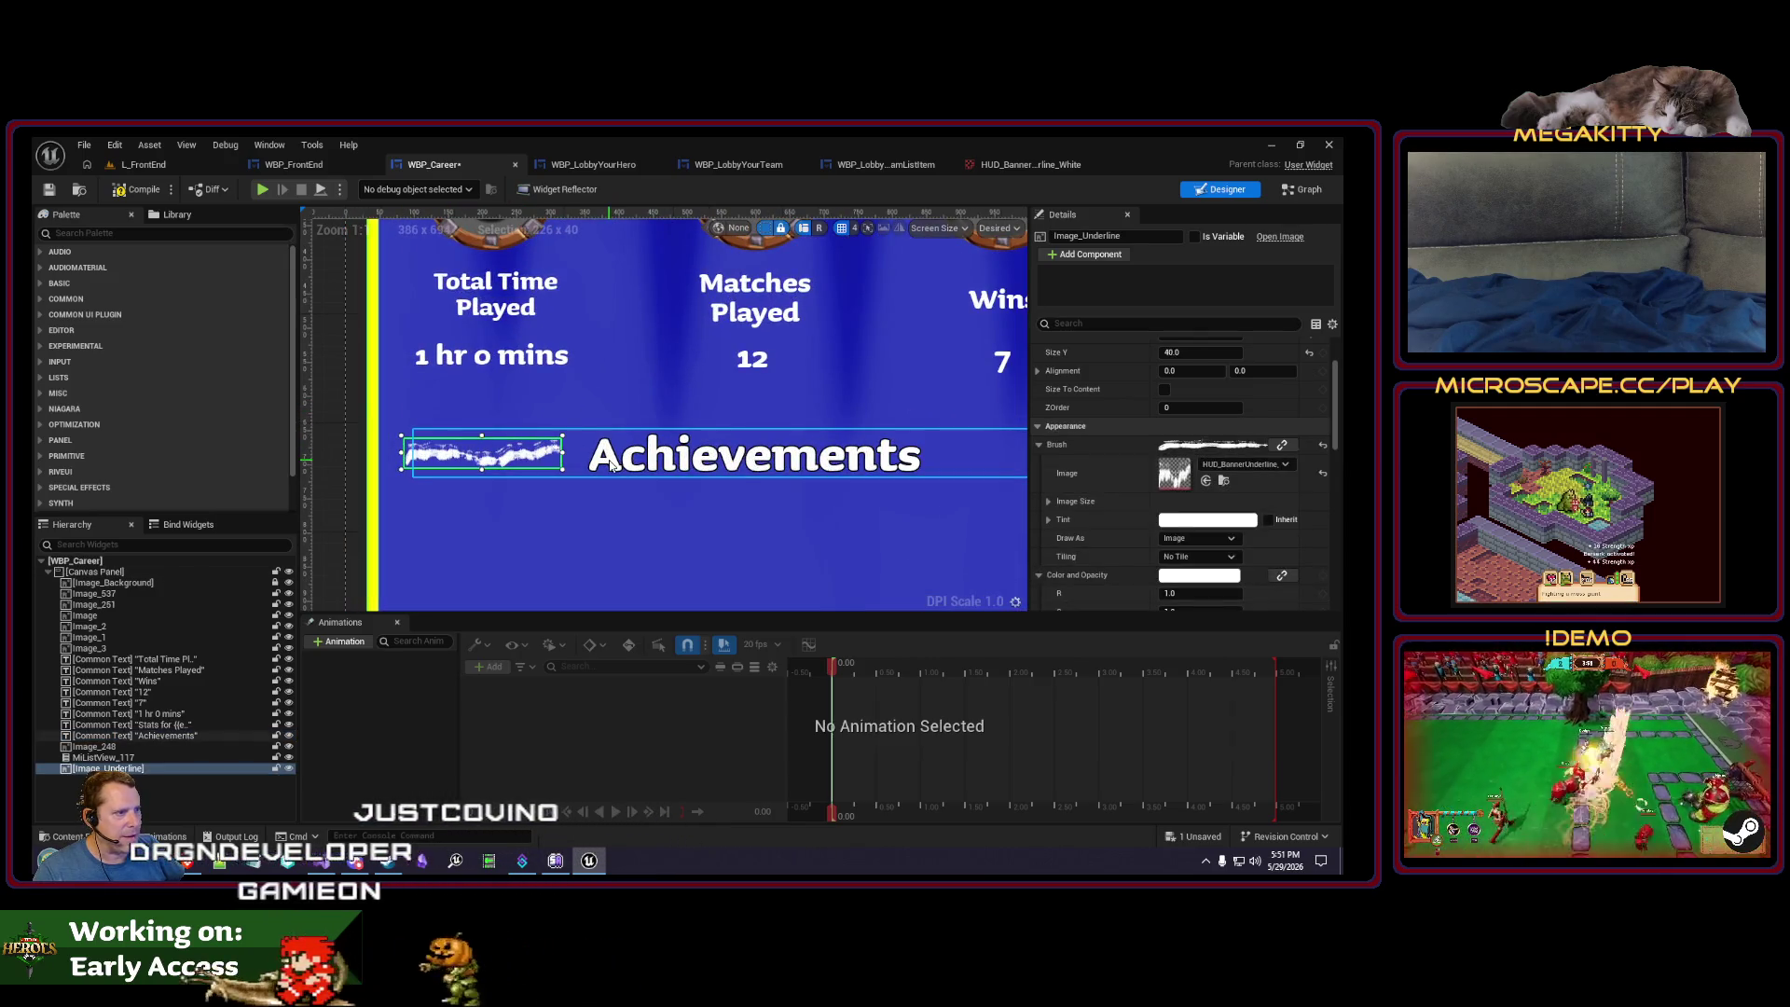
left_click(671, 462)
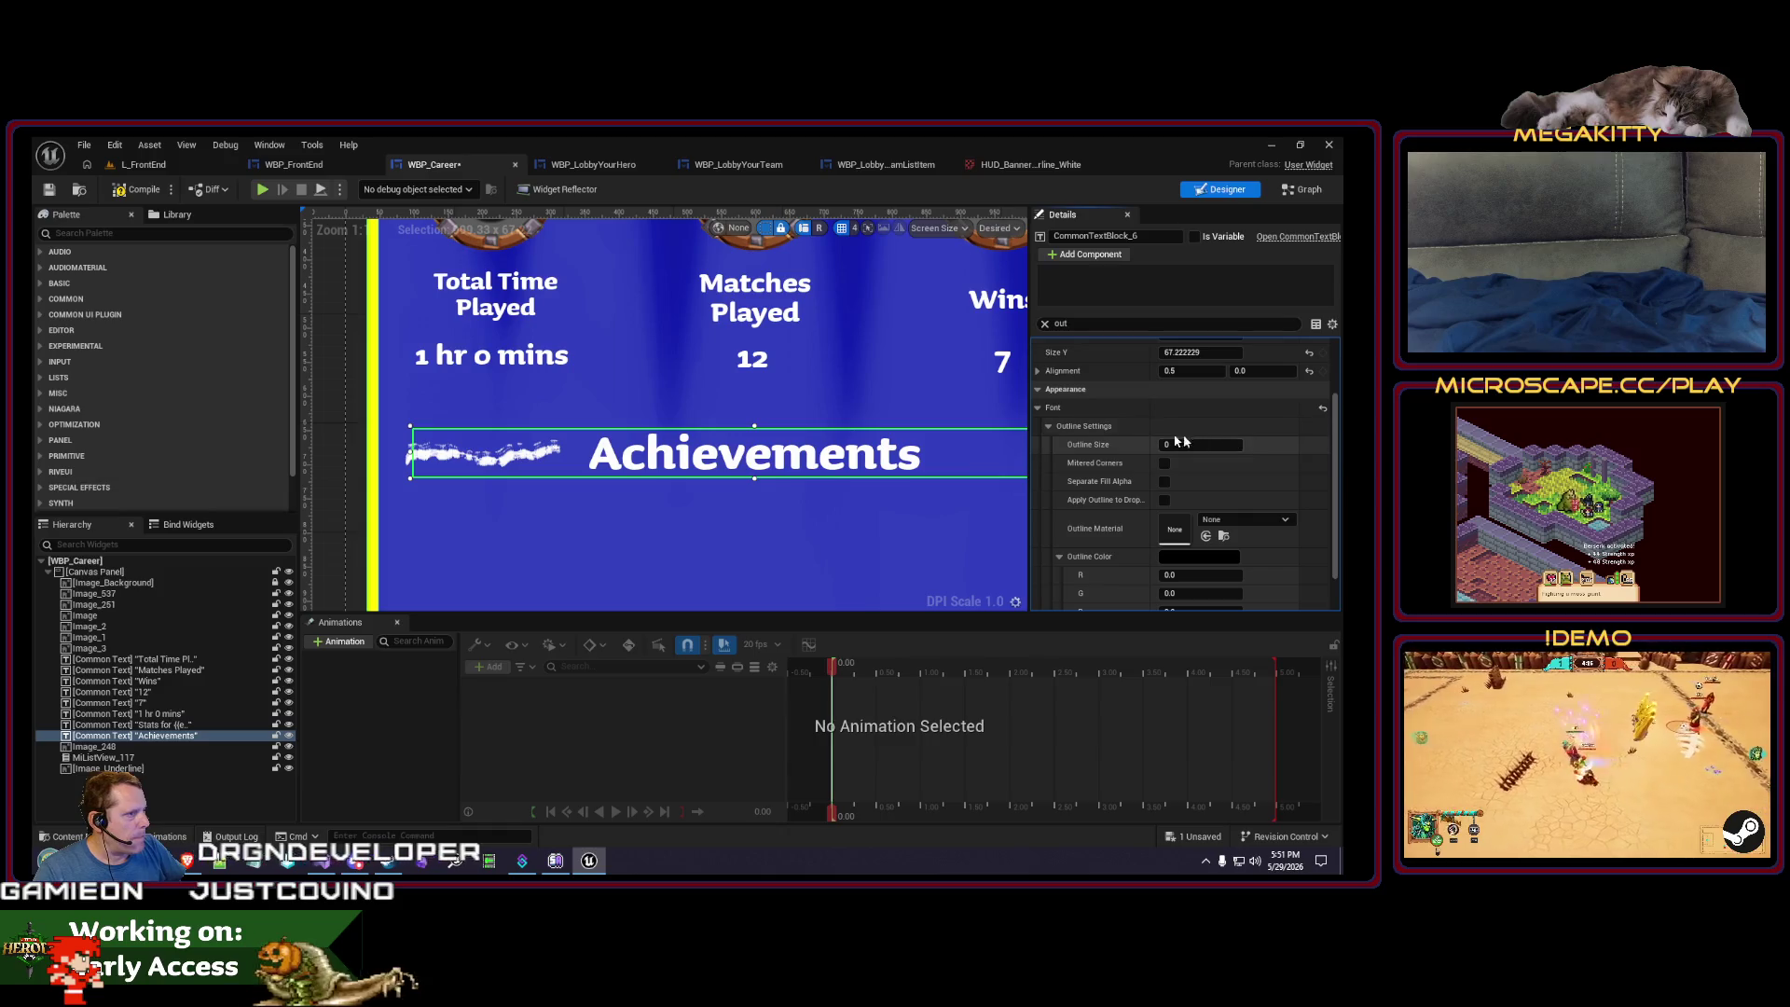
left_click(511, 454)
scroll(508, 448, "down", 3)
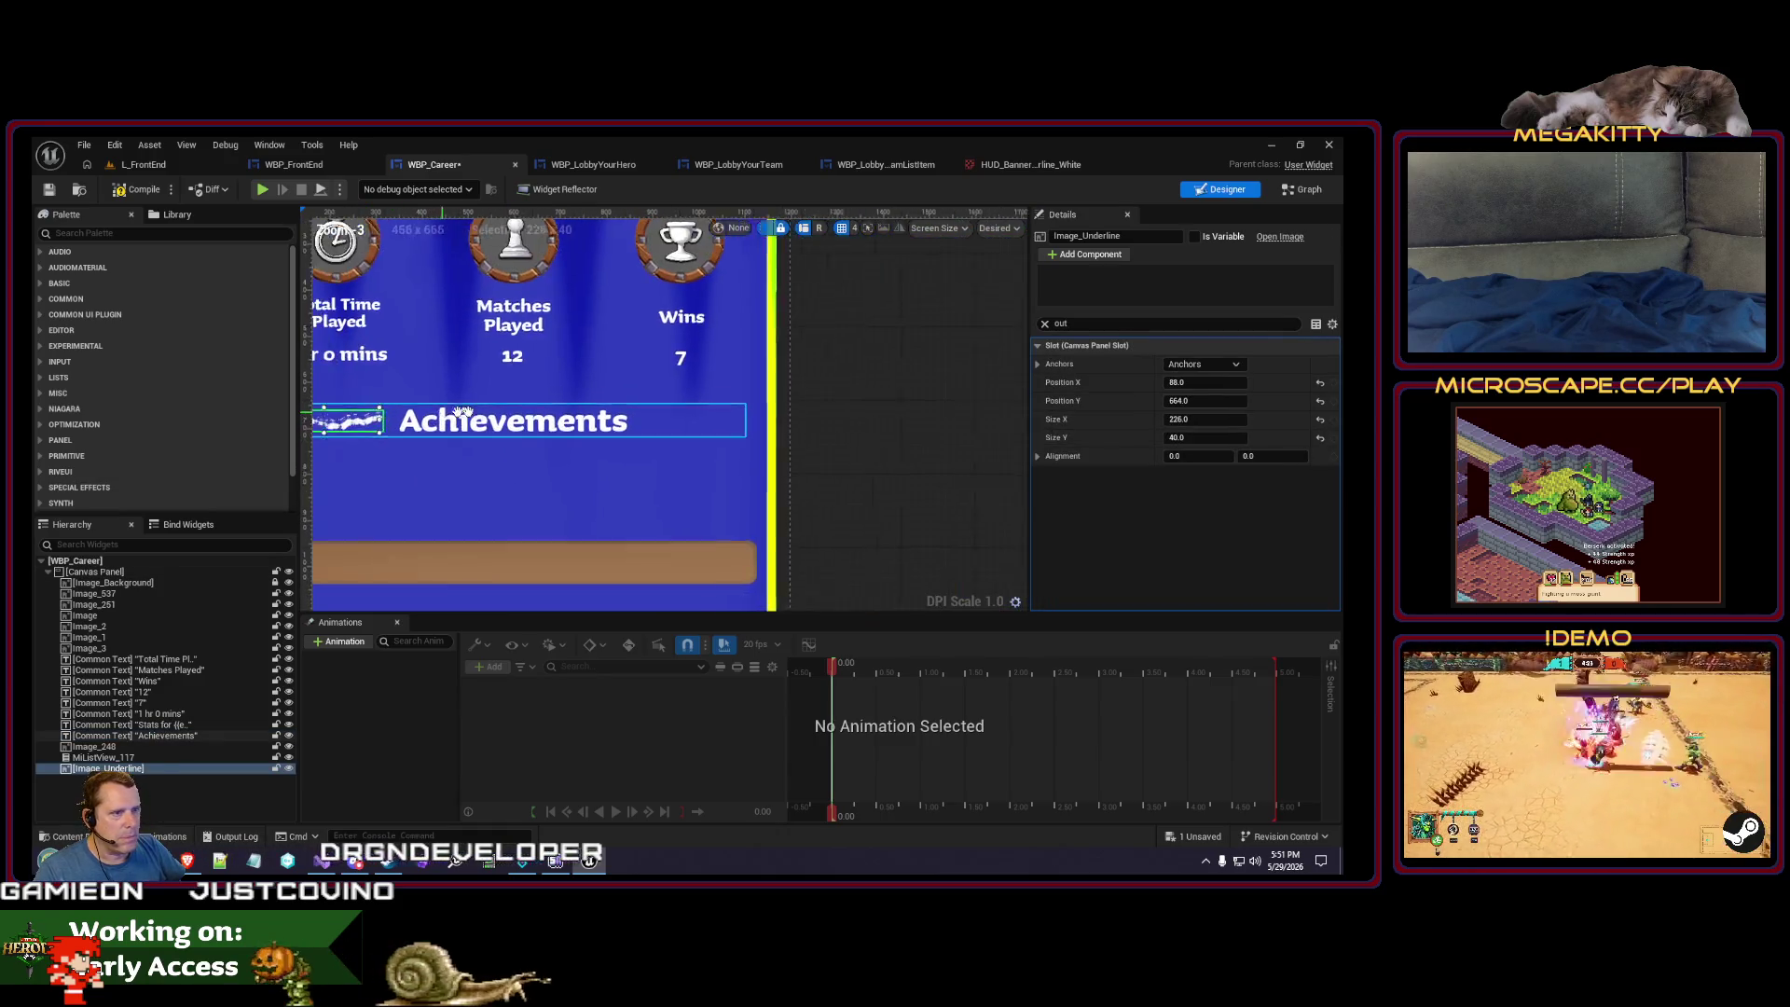
left_click(511, 438)
- Filter the Achievements text's Details for Size To Content, then select the copy Image_Underline_2
left_click(1173, 324)
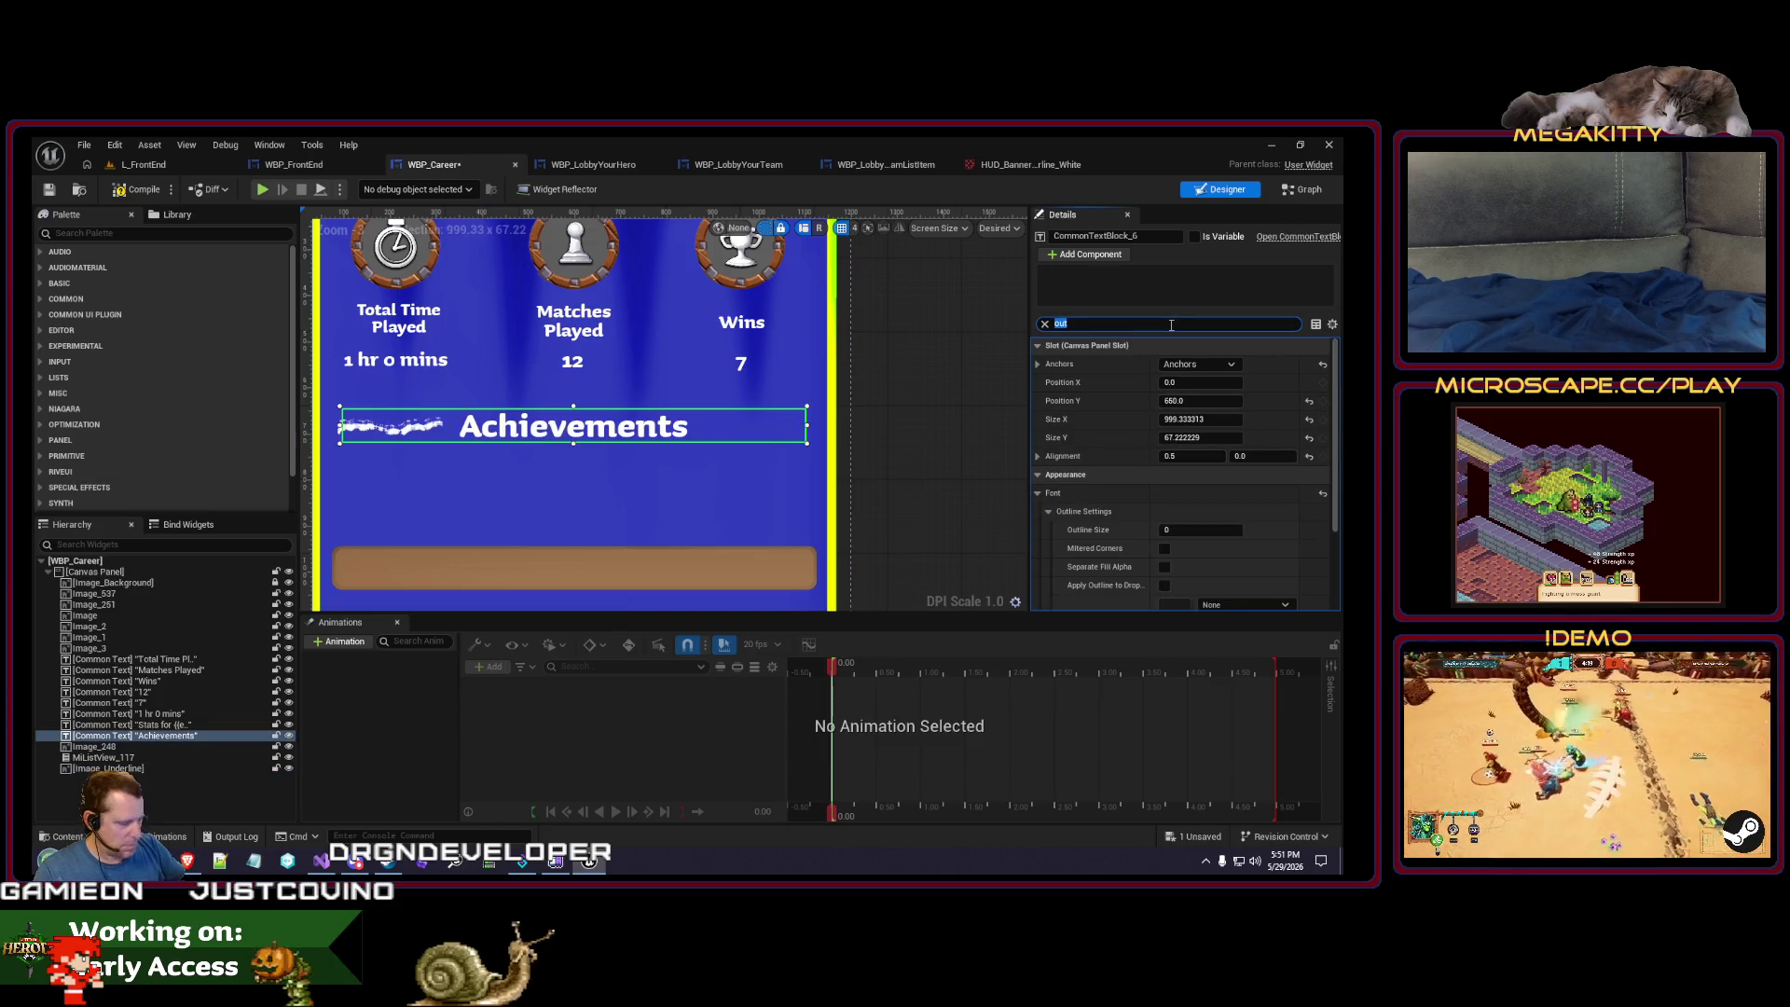
type("si")
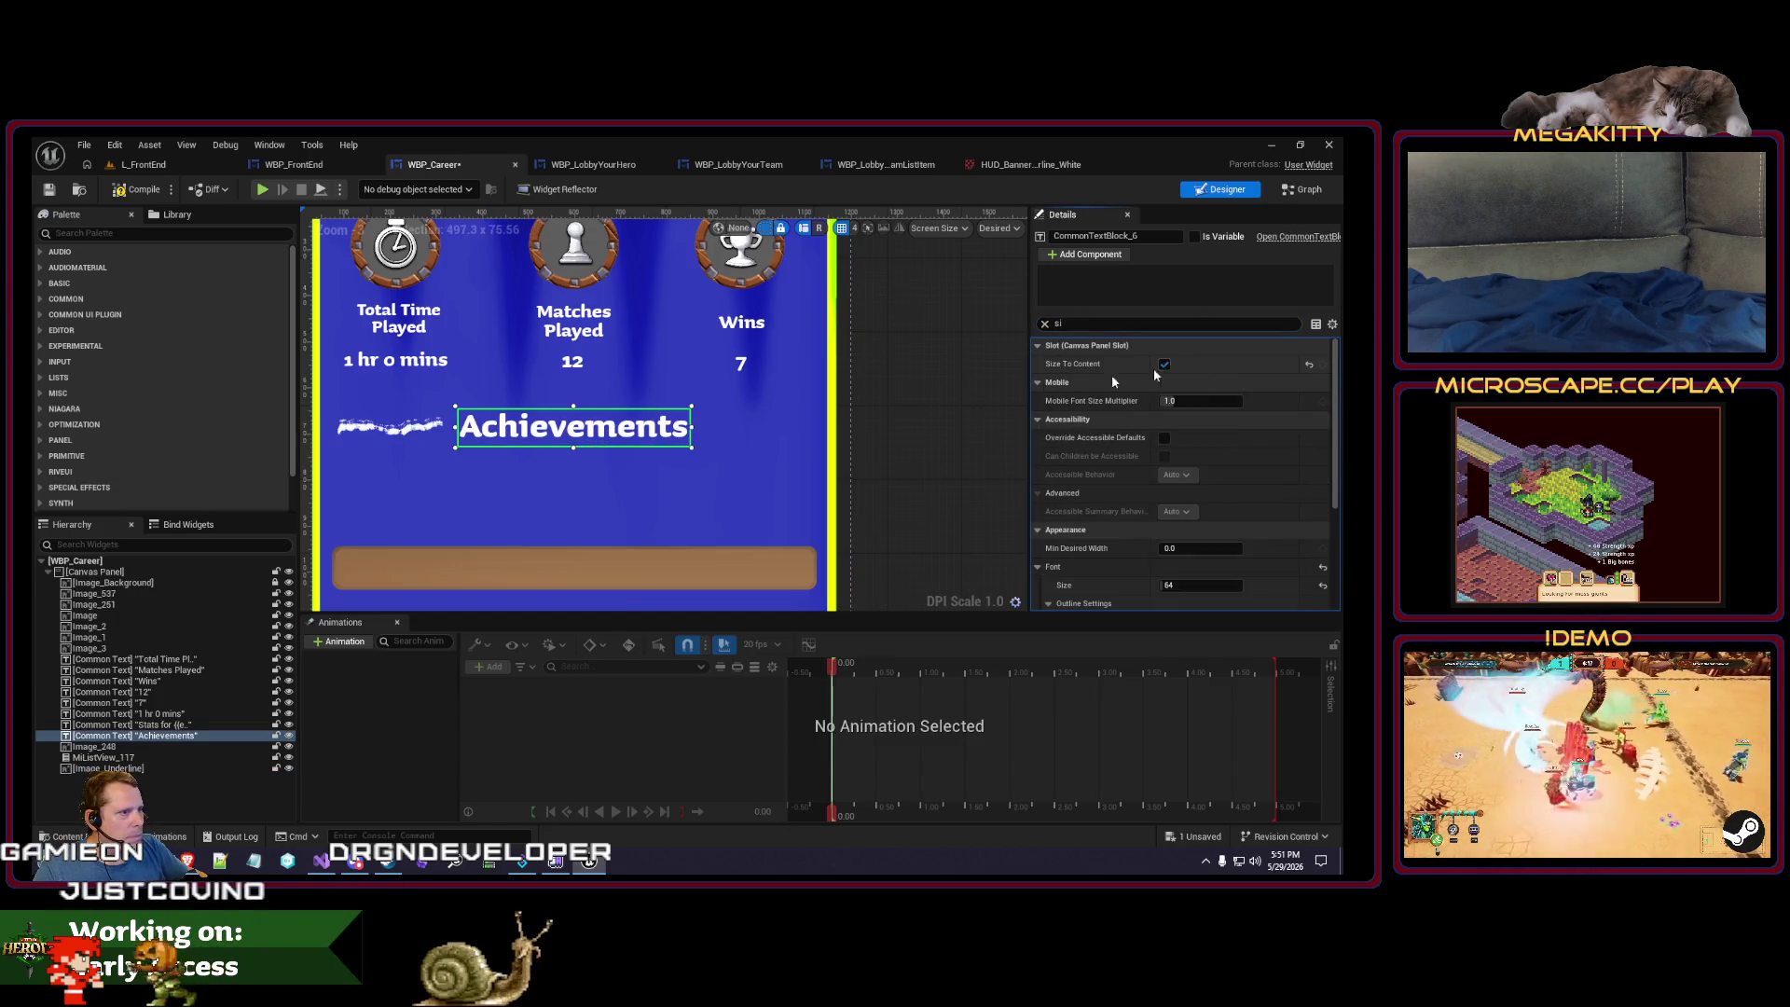
left_click(429, 435)
mouse_move(573, 451)
left_mouse_down()
mouse_move(598, 447)
mouse_move(438, 433)
left_mouse_up()
key("ctrl+z")
left_click(418, 431)
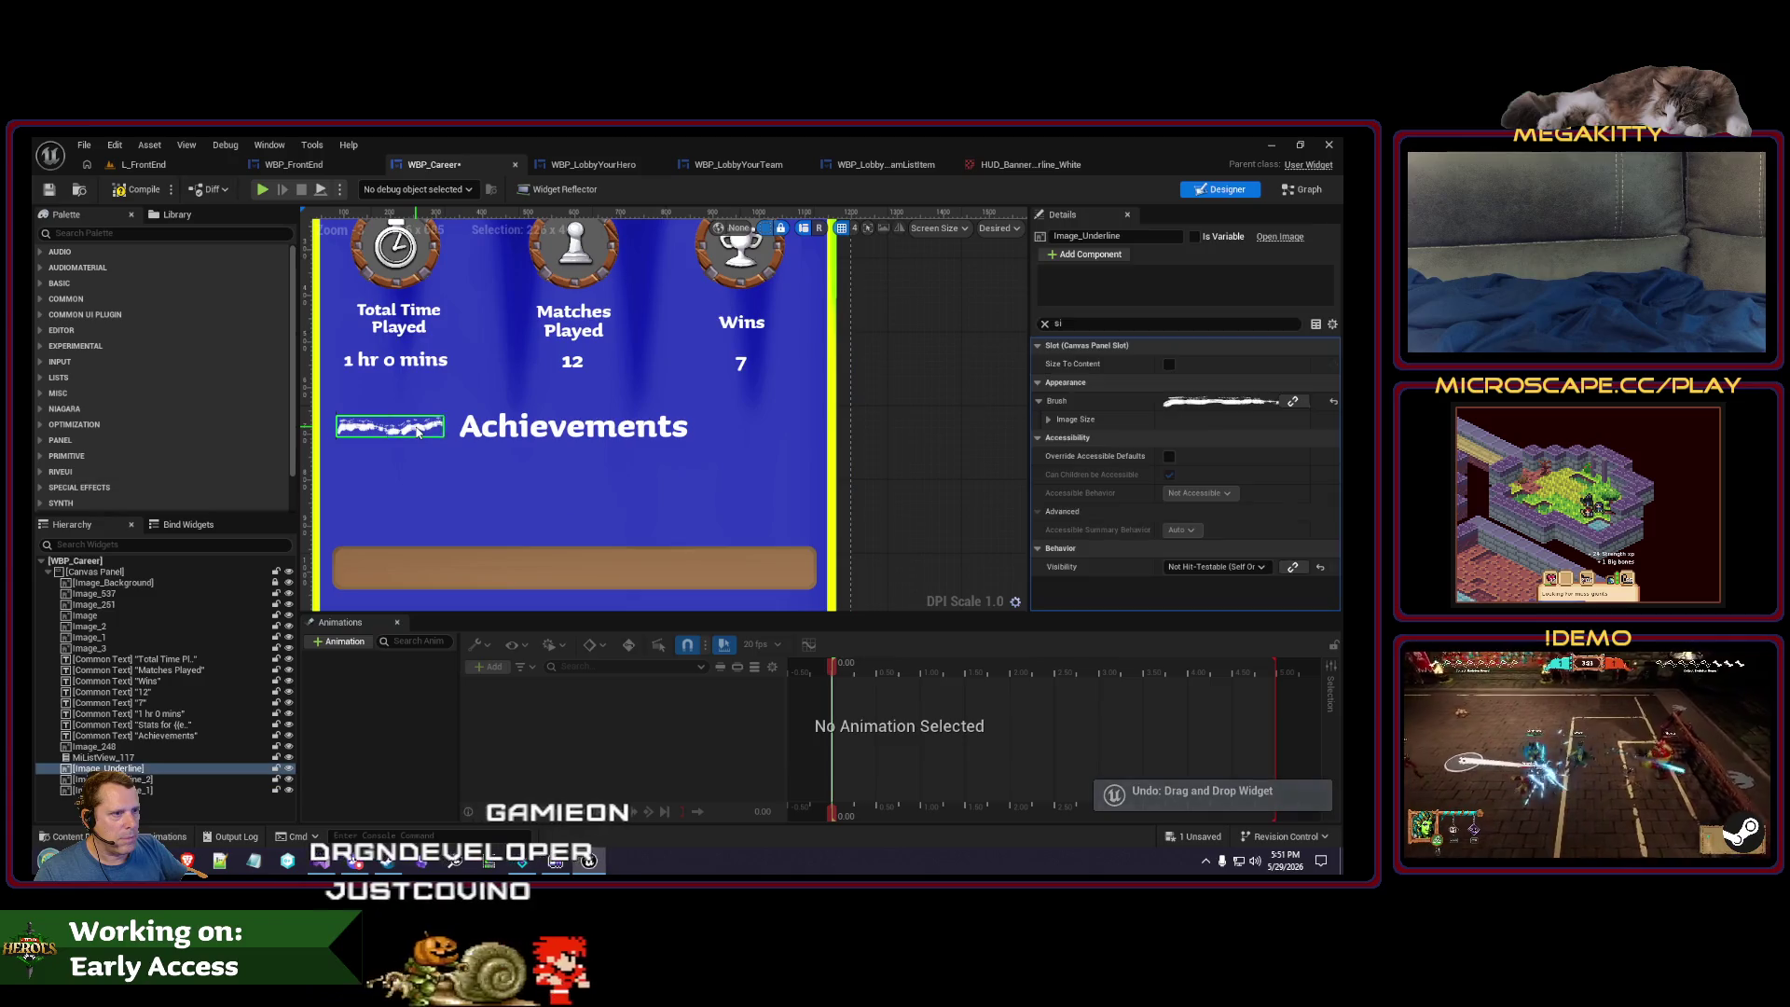
left_click(169, 781)
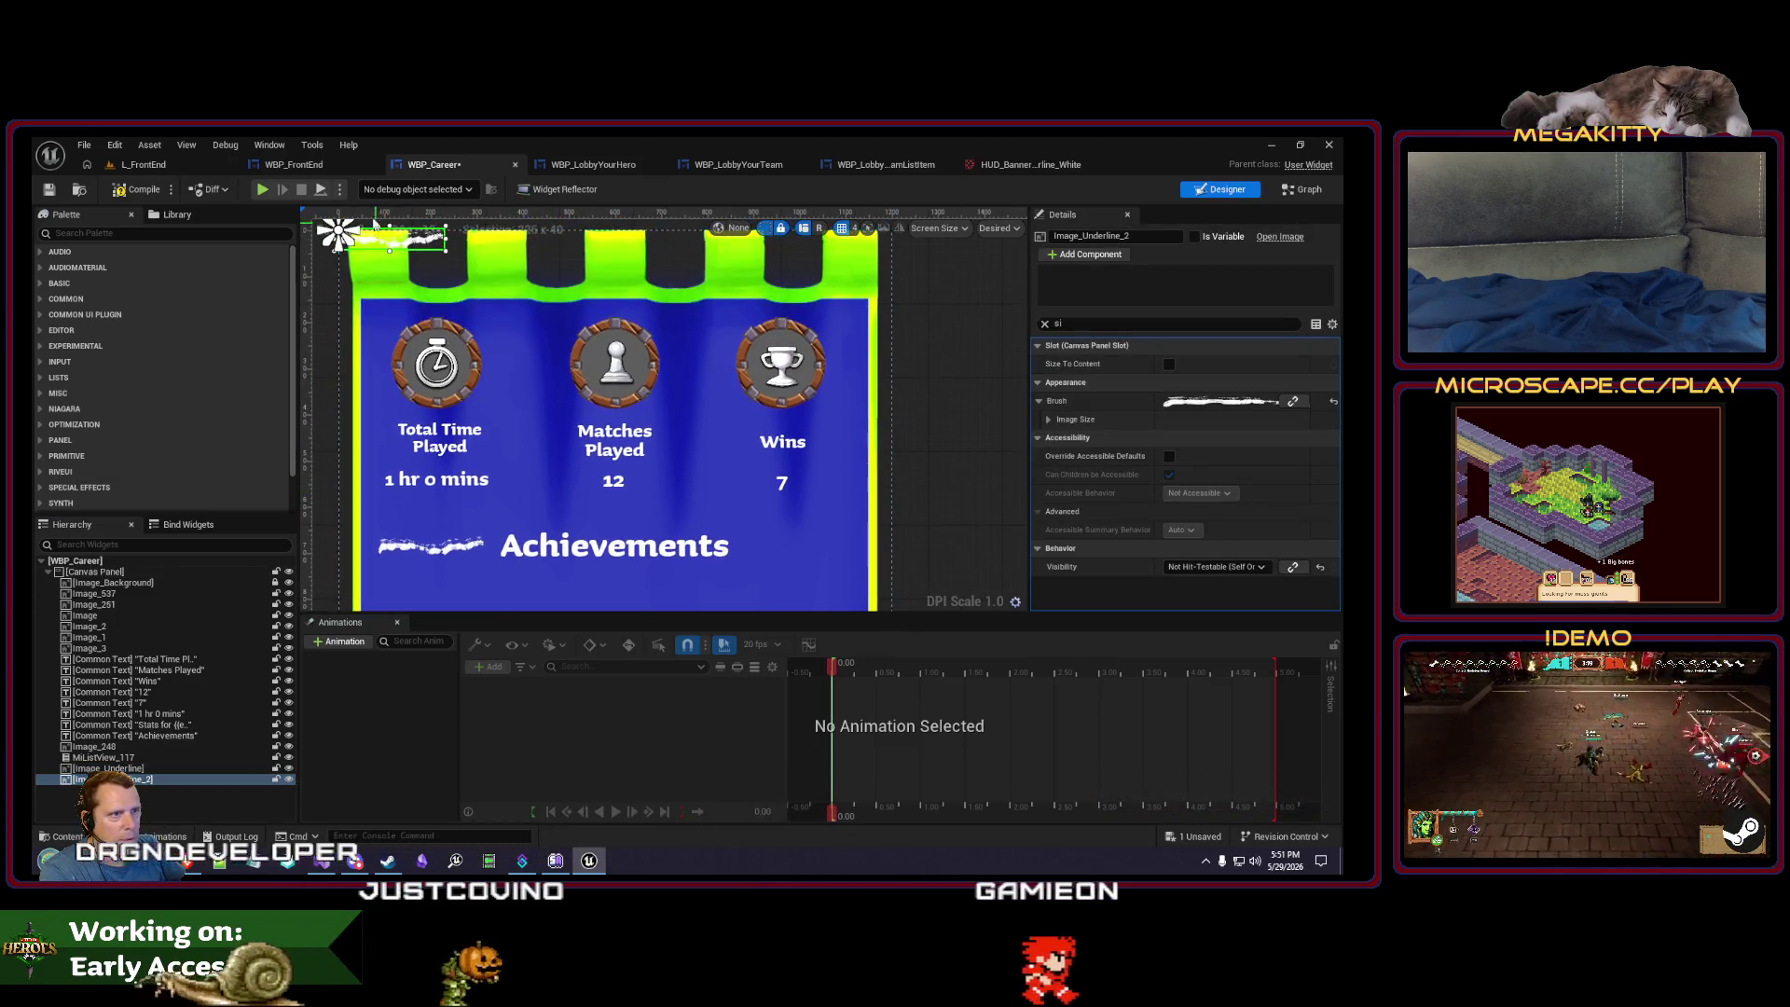
left_click_drag(396, 239, 805, 558)
left_click(1044, 324)
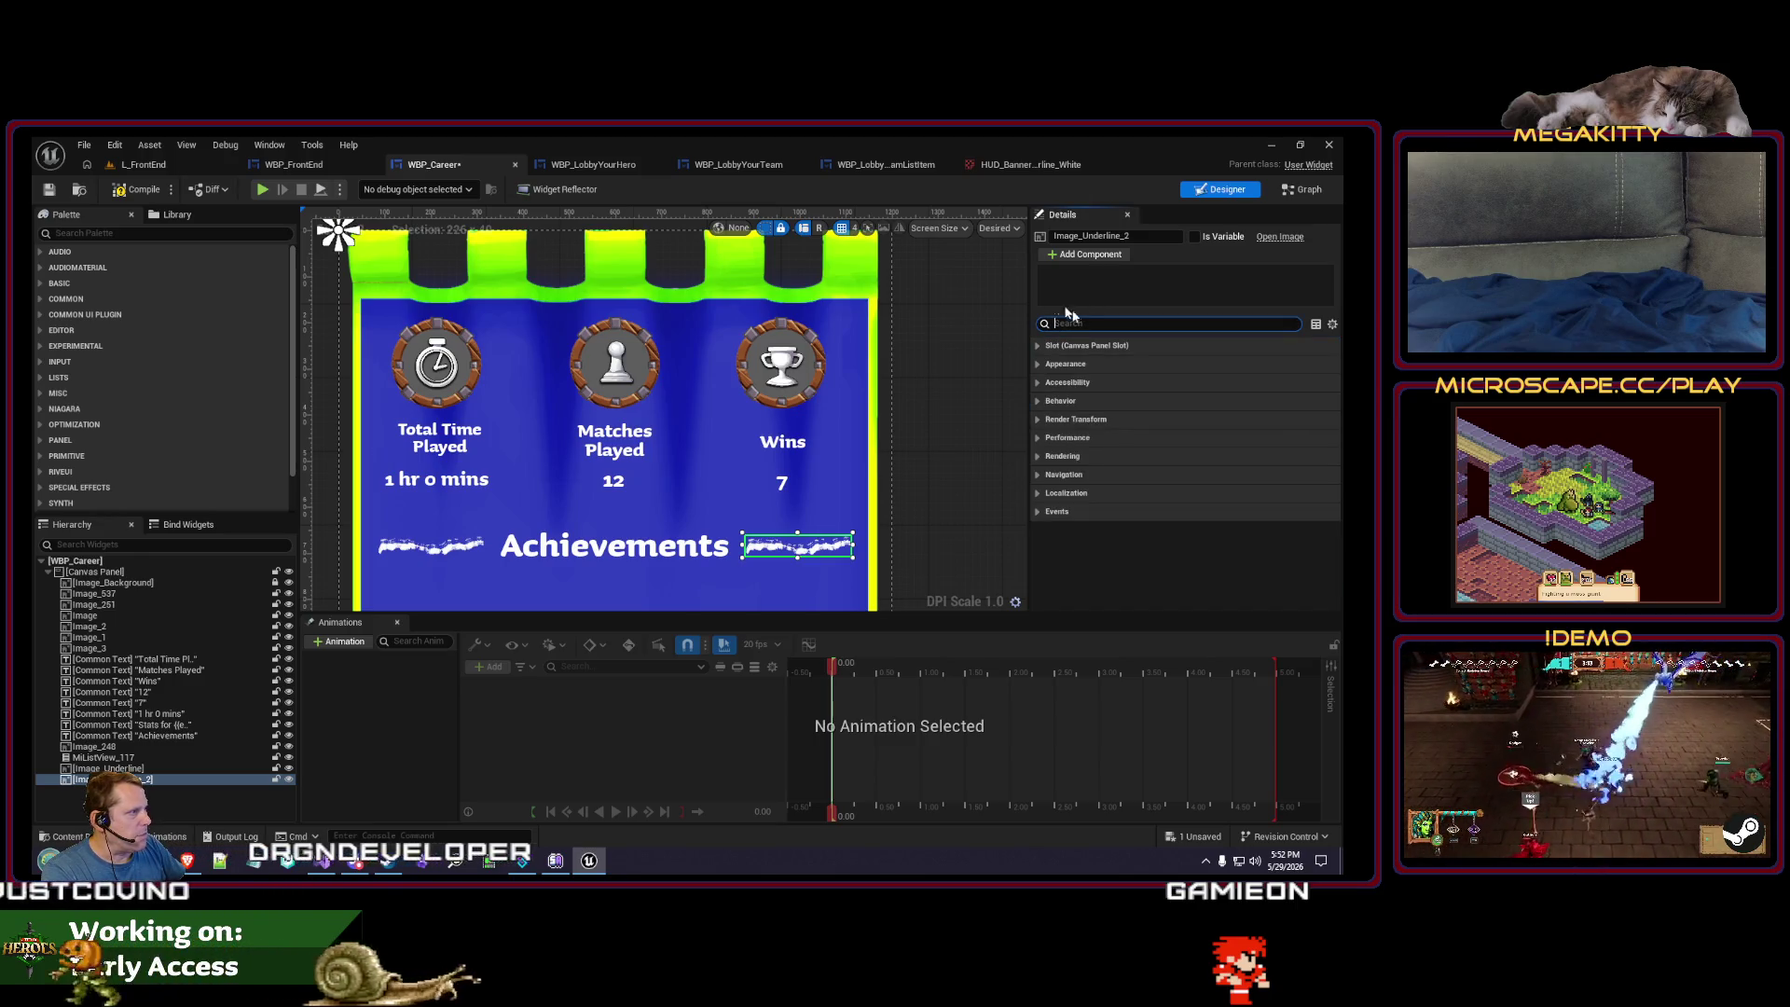
left_click(1203, 420)
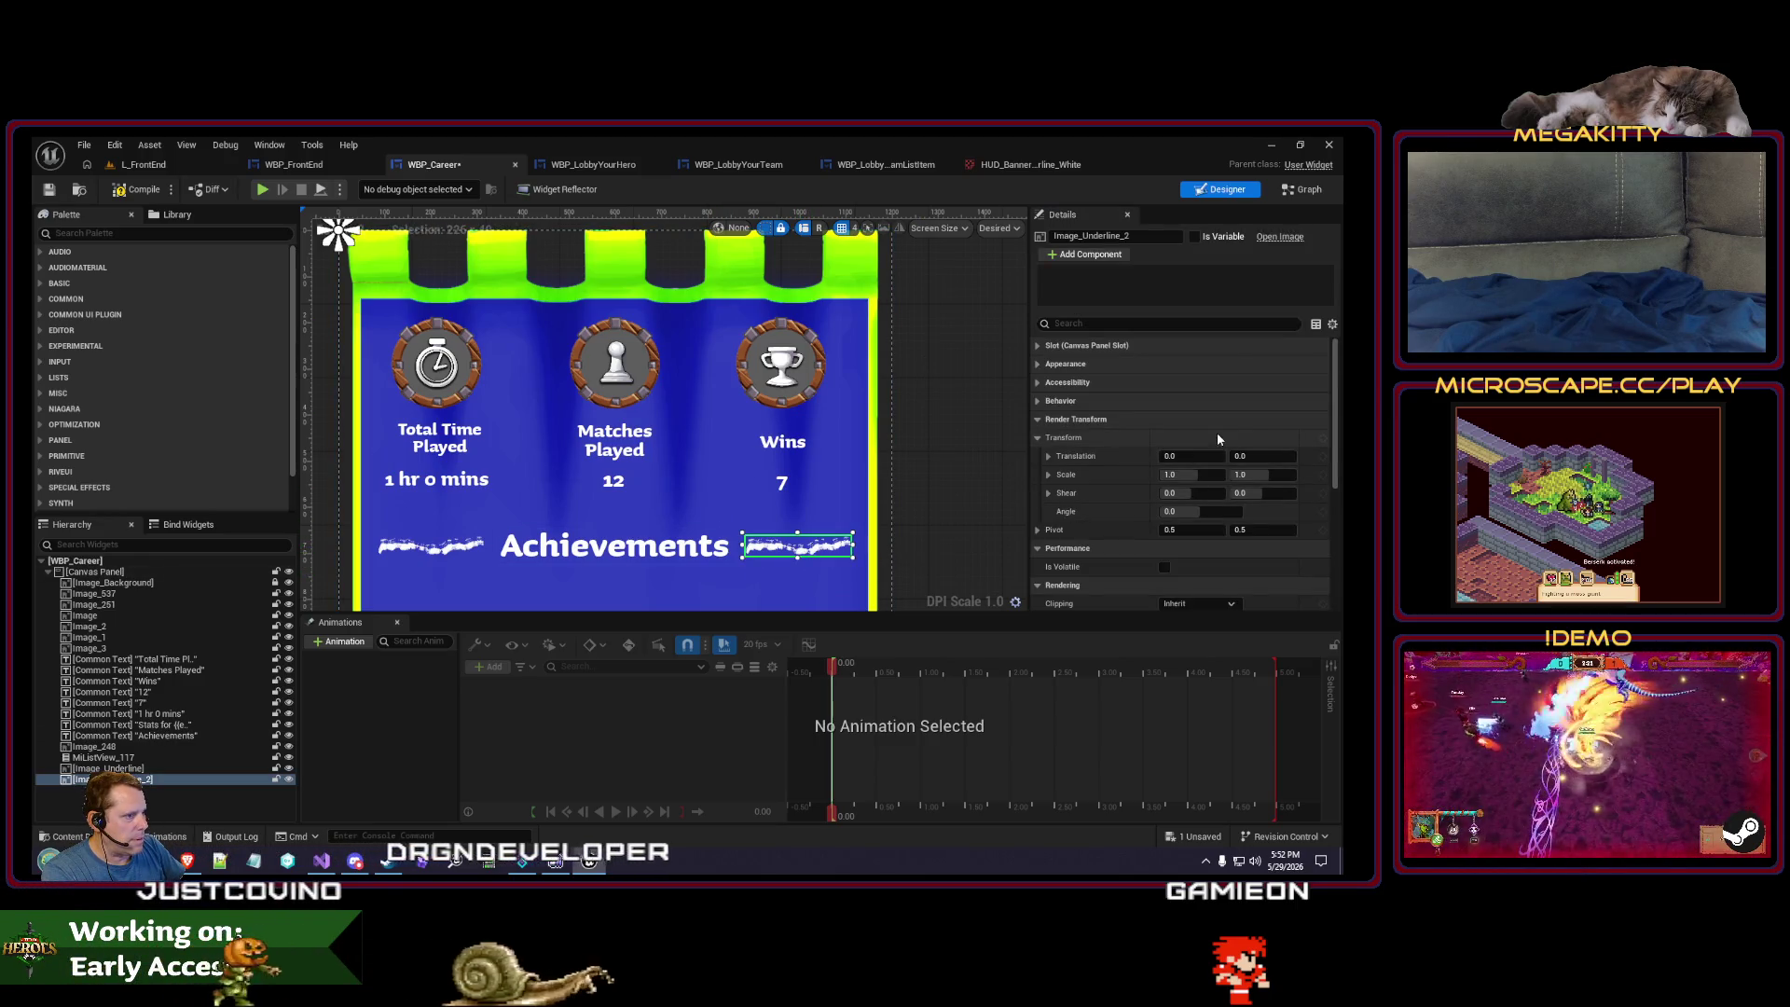
left_click(928, 508)
scroll(899, 424, "down", 5)
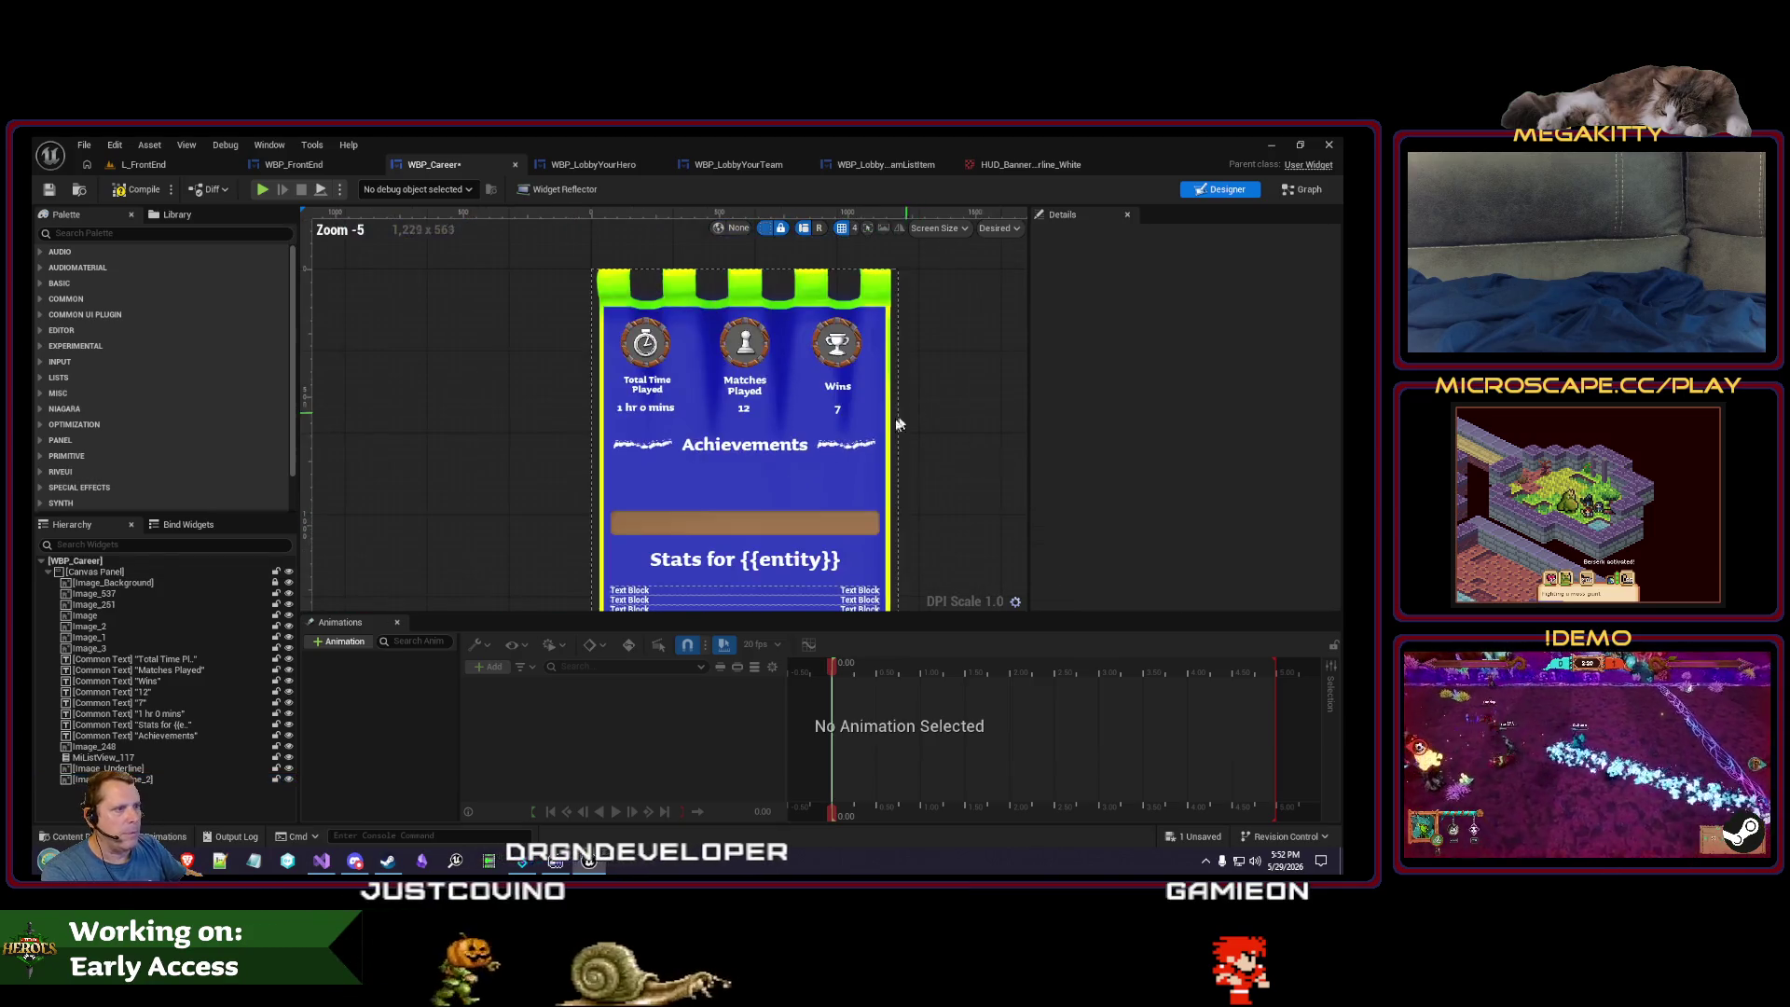
scroll(612, 463, "up", 1)
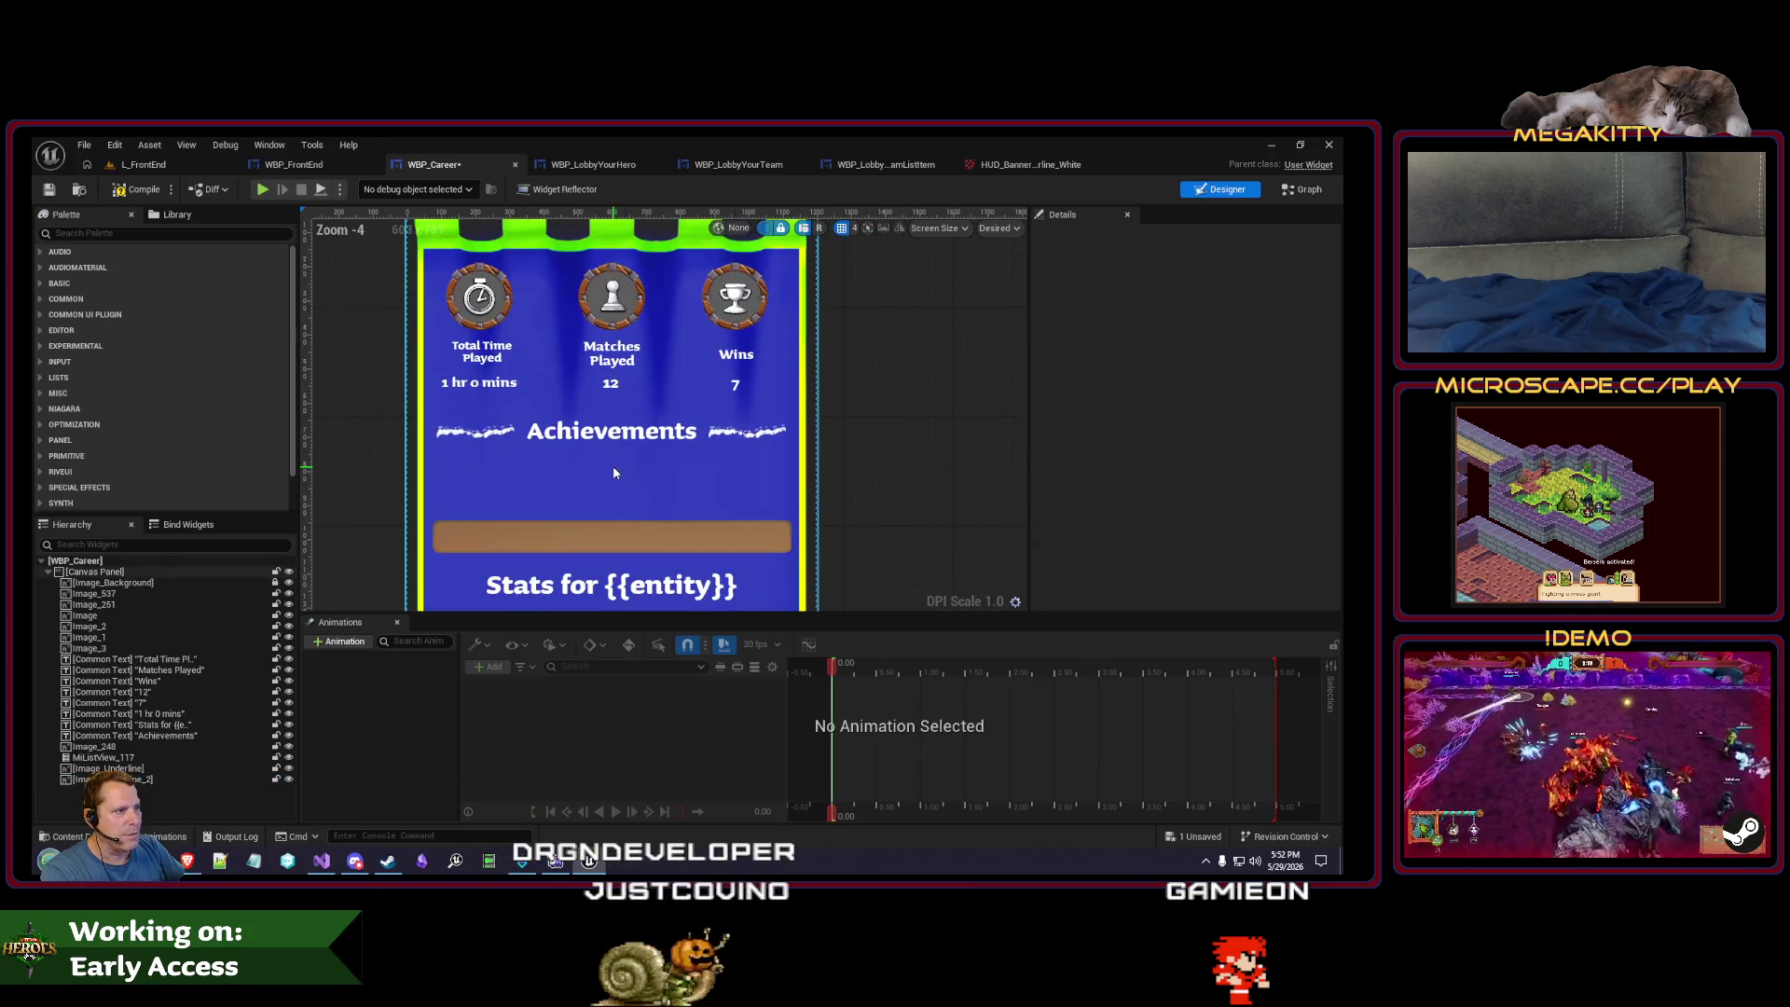
left_click(746, 431)
scroll(1184, 447, "down", 5)
left_click(1205, 429)
type("-1")
key("Tab")
left_click(950, 410)
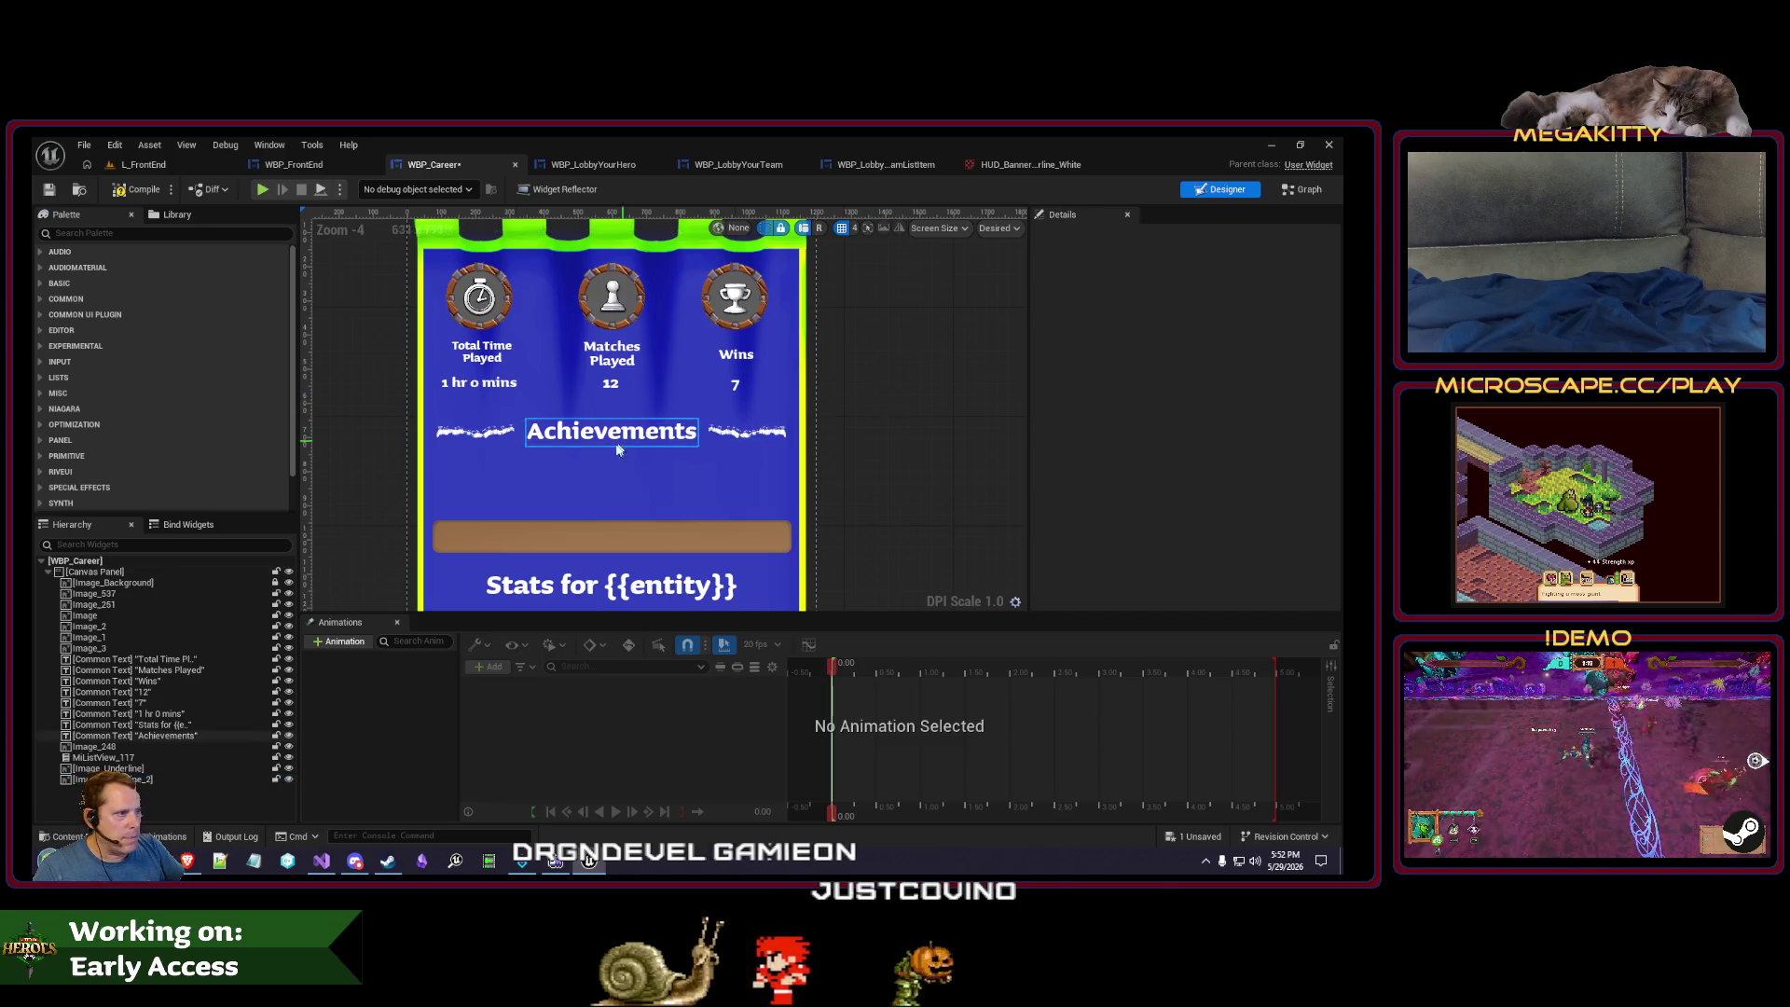
left_click(757, 435)
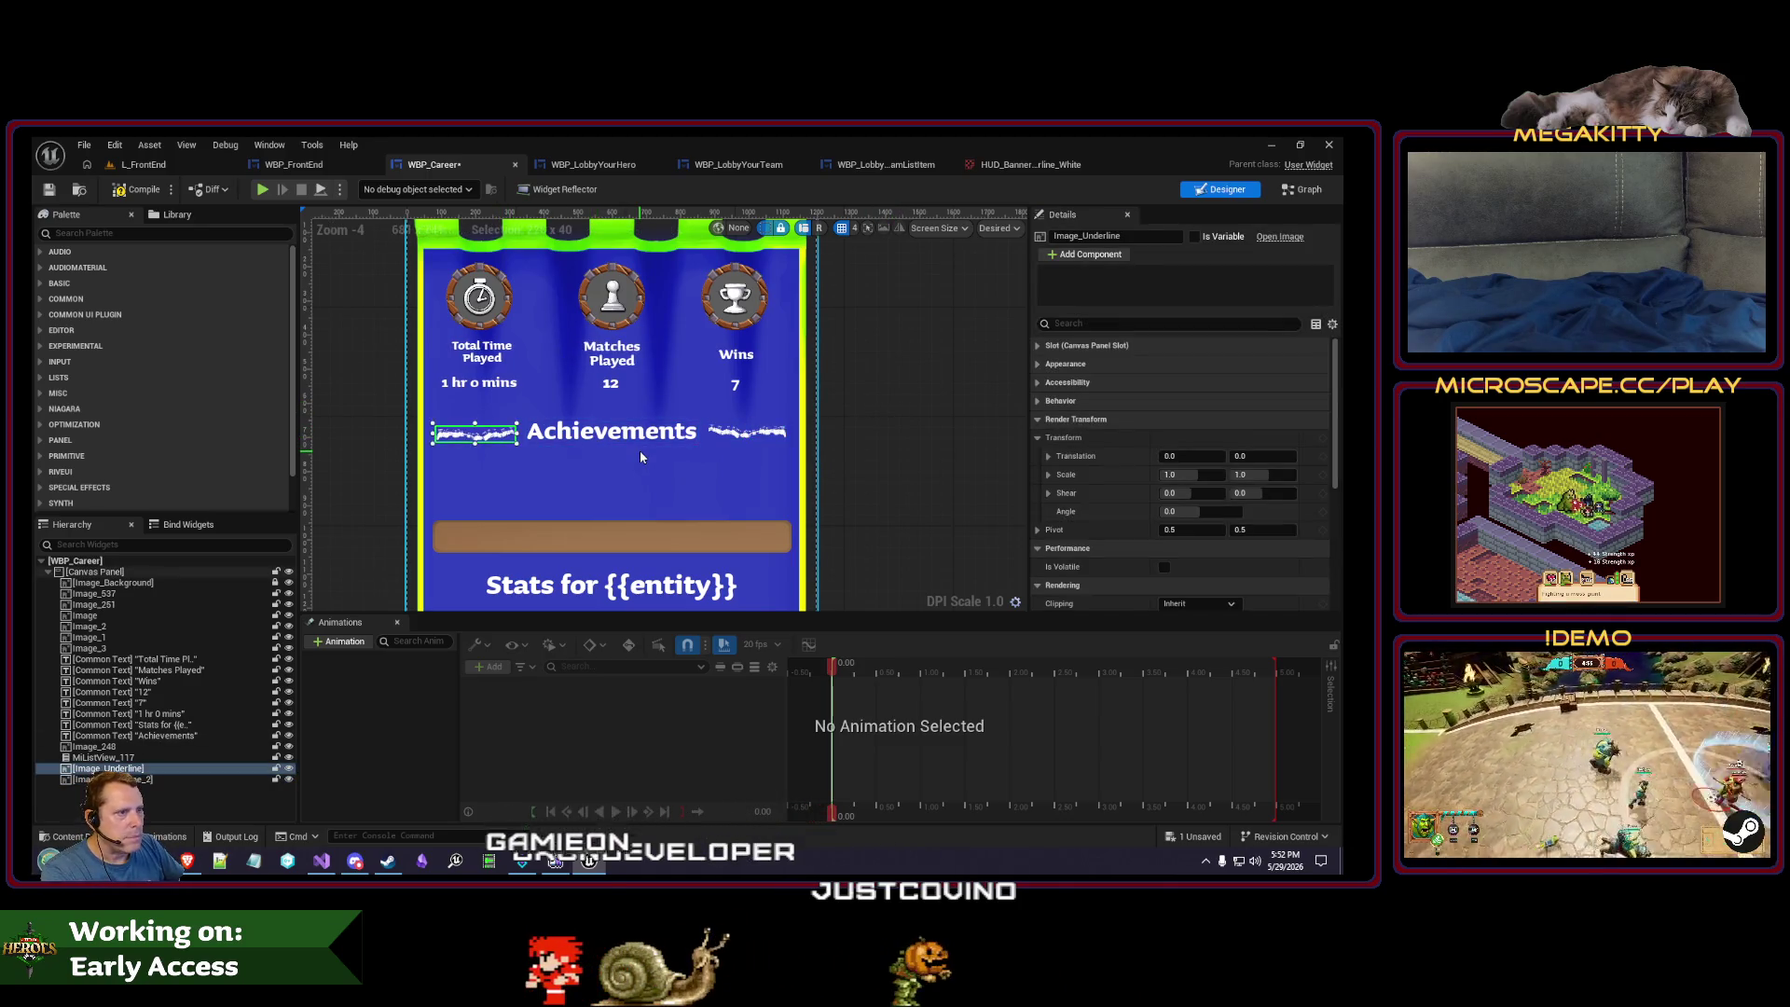
left_click(887, 451)
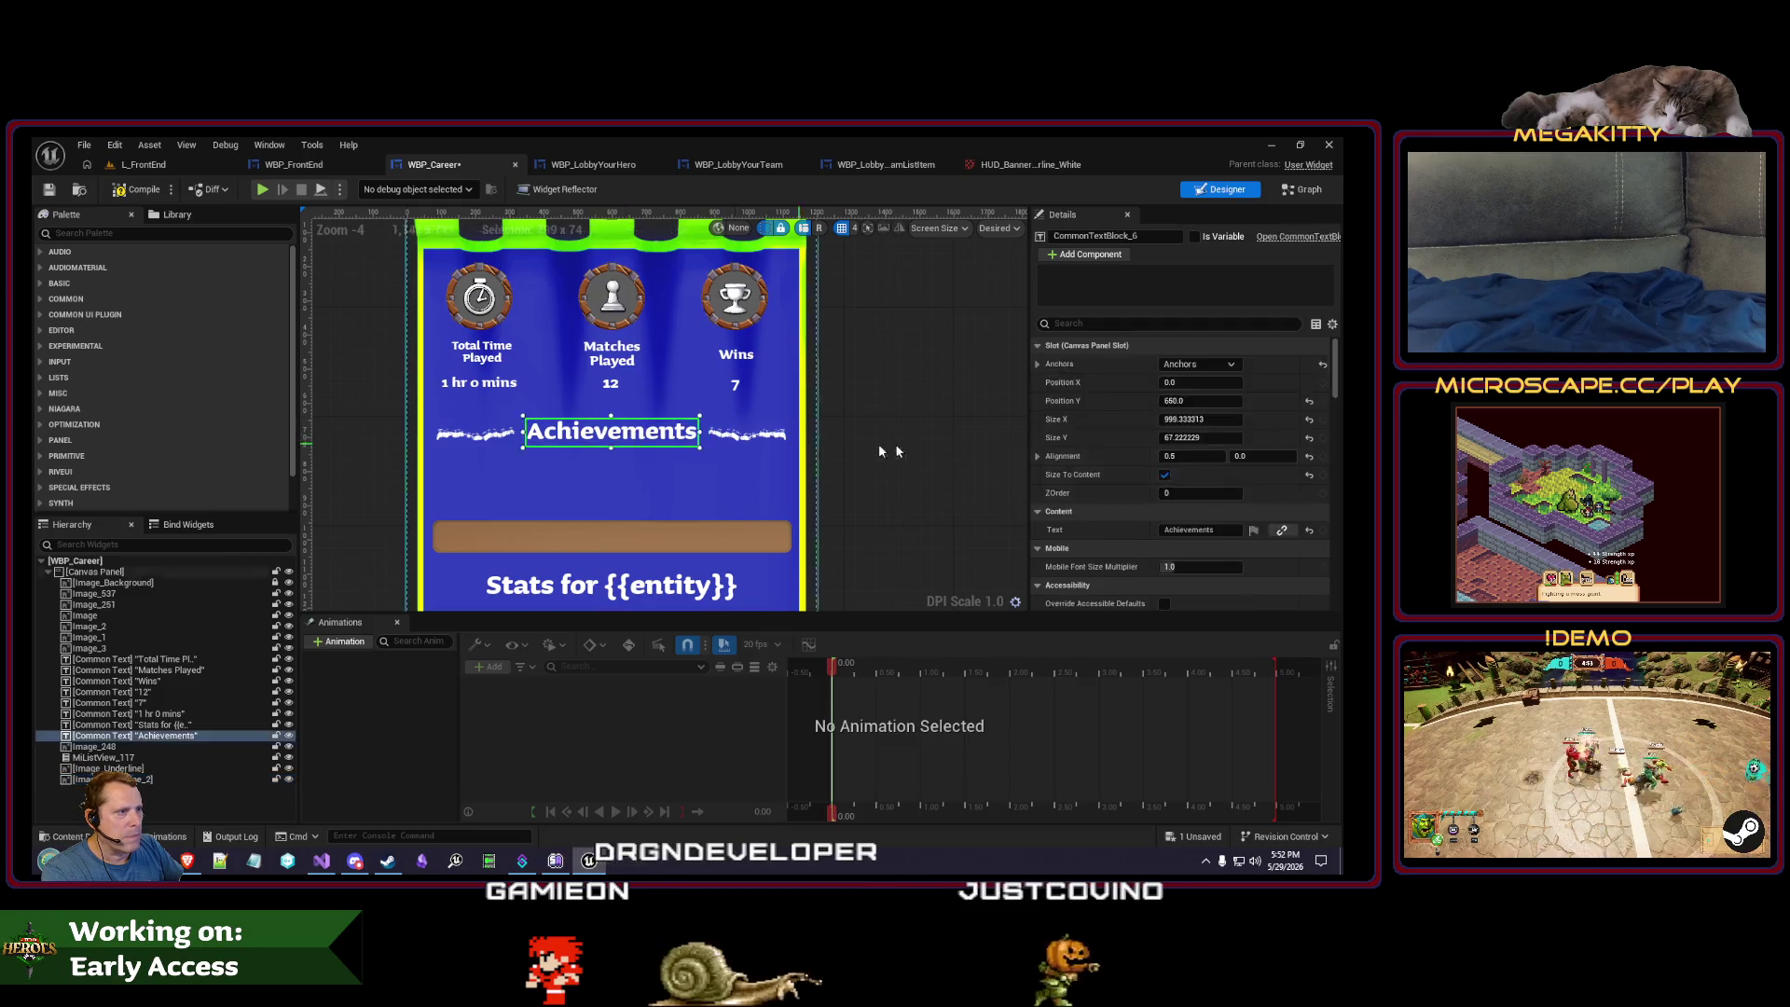
mouse_move(843, 432)
left_mouse_down()
mouse_move(857, 445)
mouse_move(864, 423)
left_mouse_up()
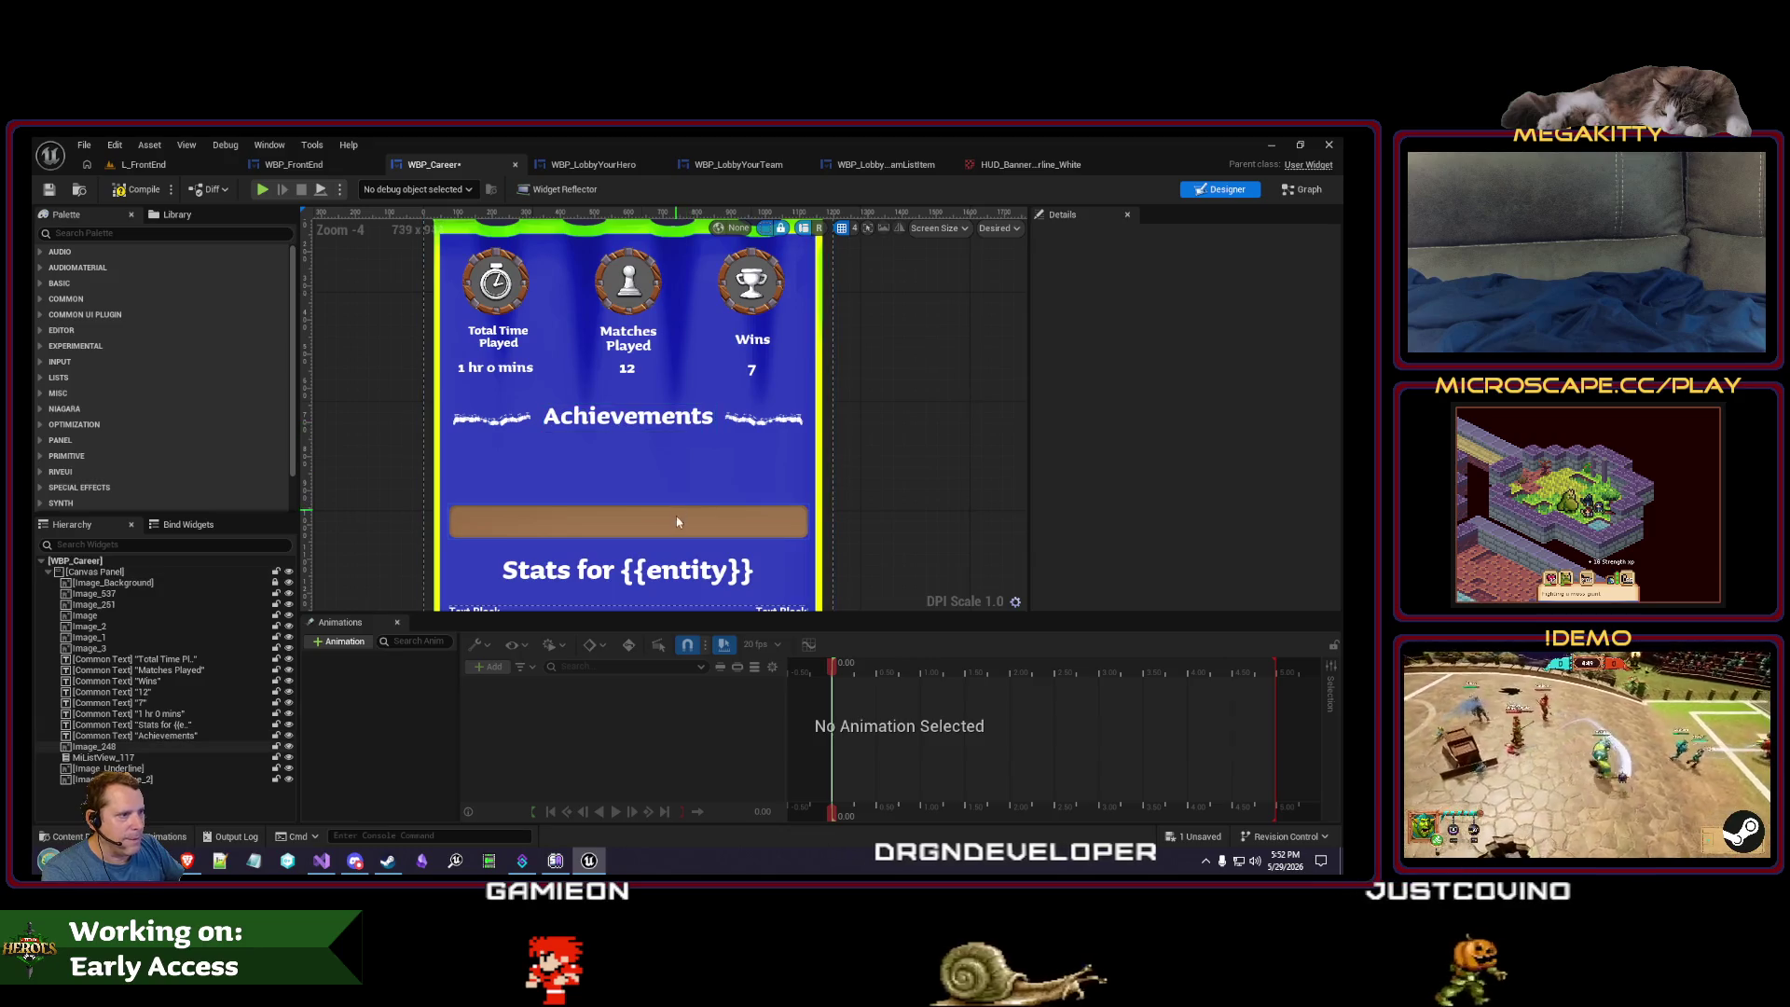
mouse_move(673, 504)
left_mouse_down()
mouse_move(642, 393)
mouse_move(638, 482)
left_mouse_up()
left_click(640, 343)
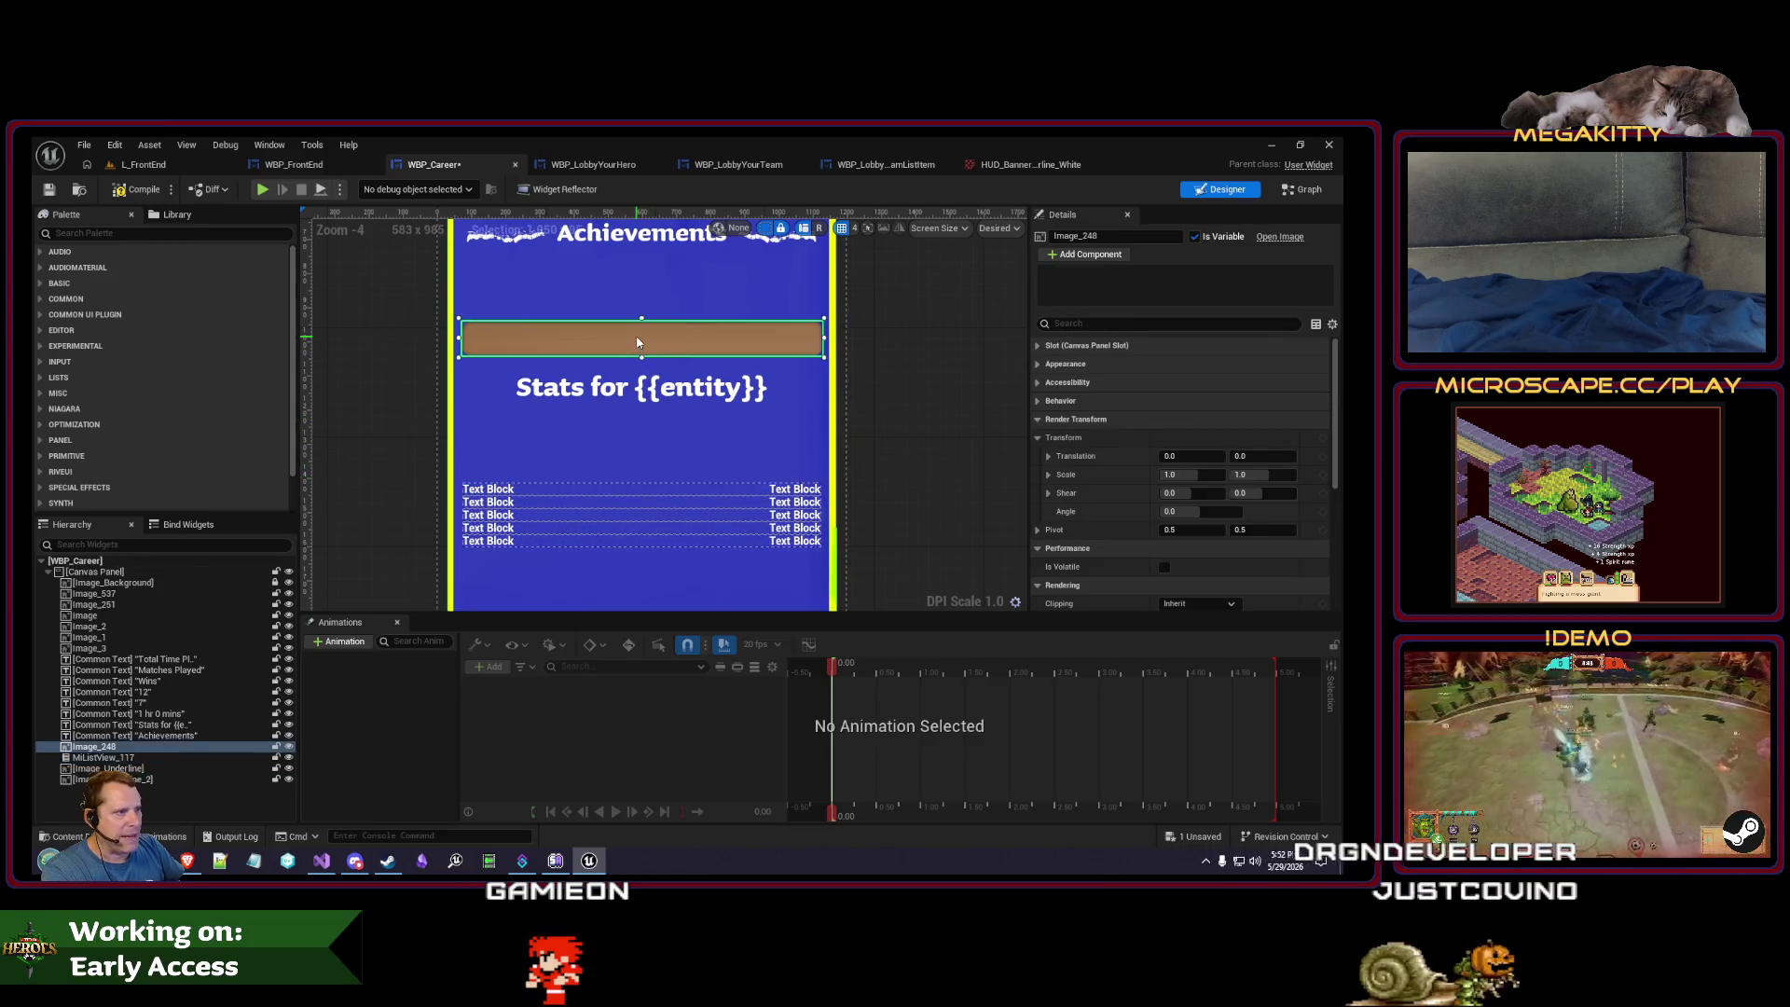
- Move the brown bar below the Stats heading and give the heading font size 64, sized to content
left_click_drag(632, 346, 630, 427)
left_click(1087, 345)
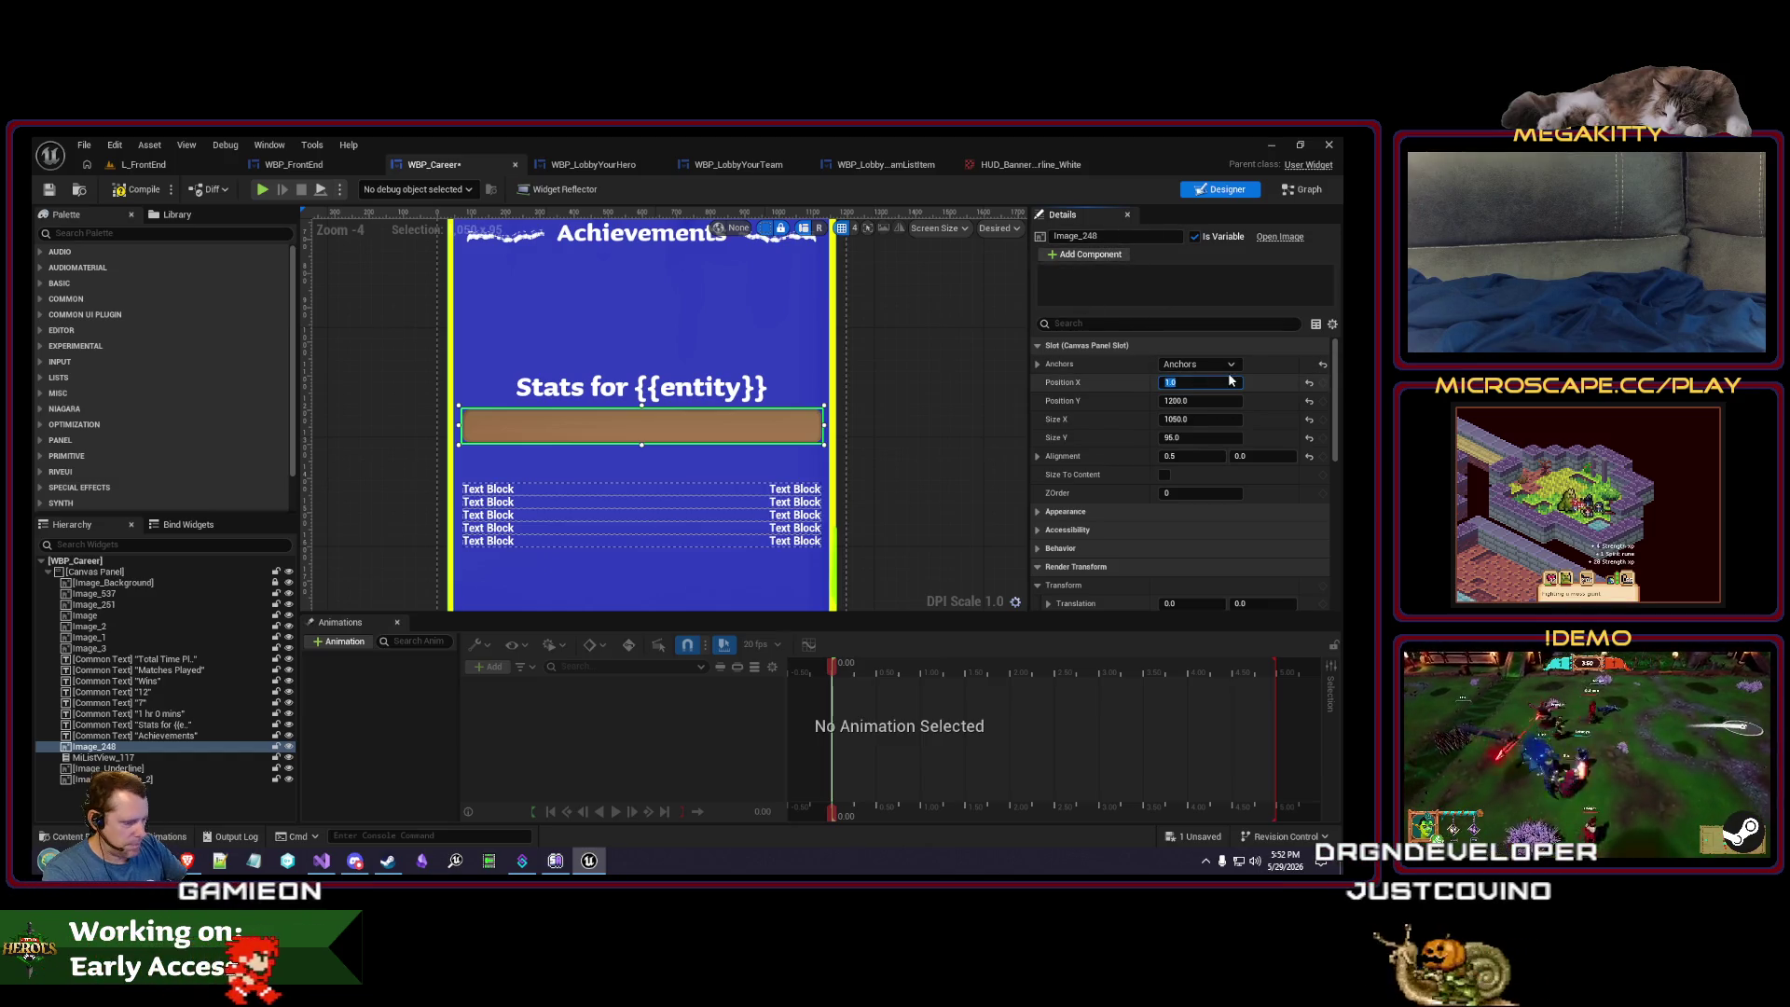
left_click(658, 401)
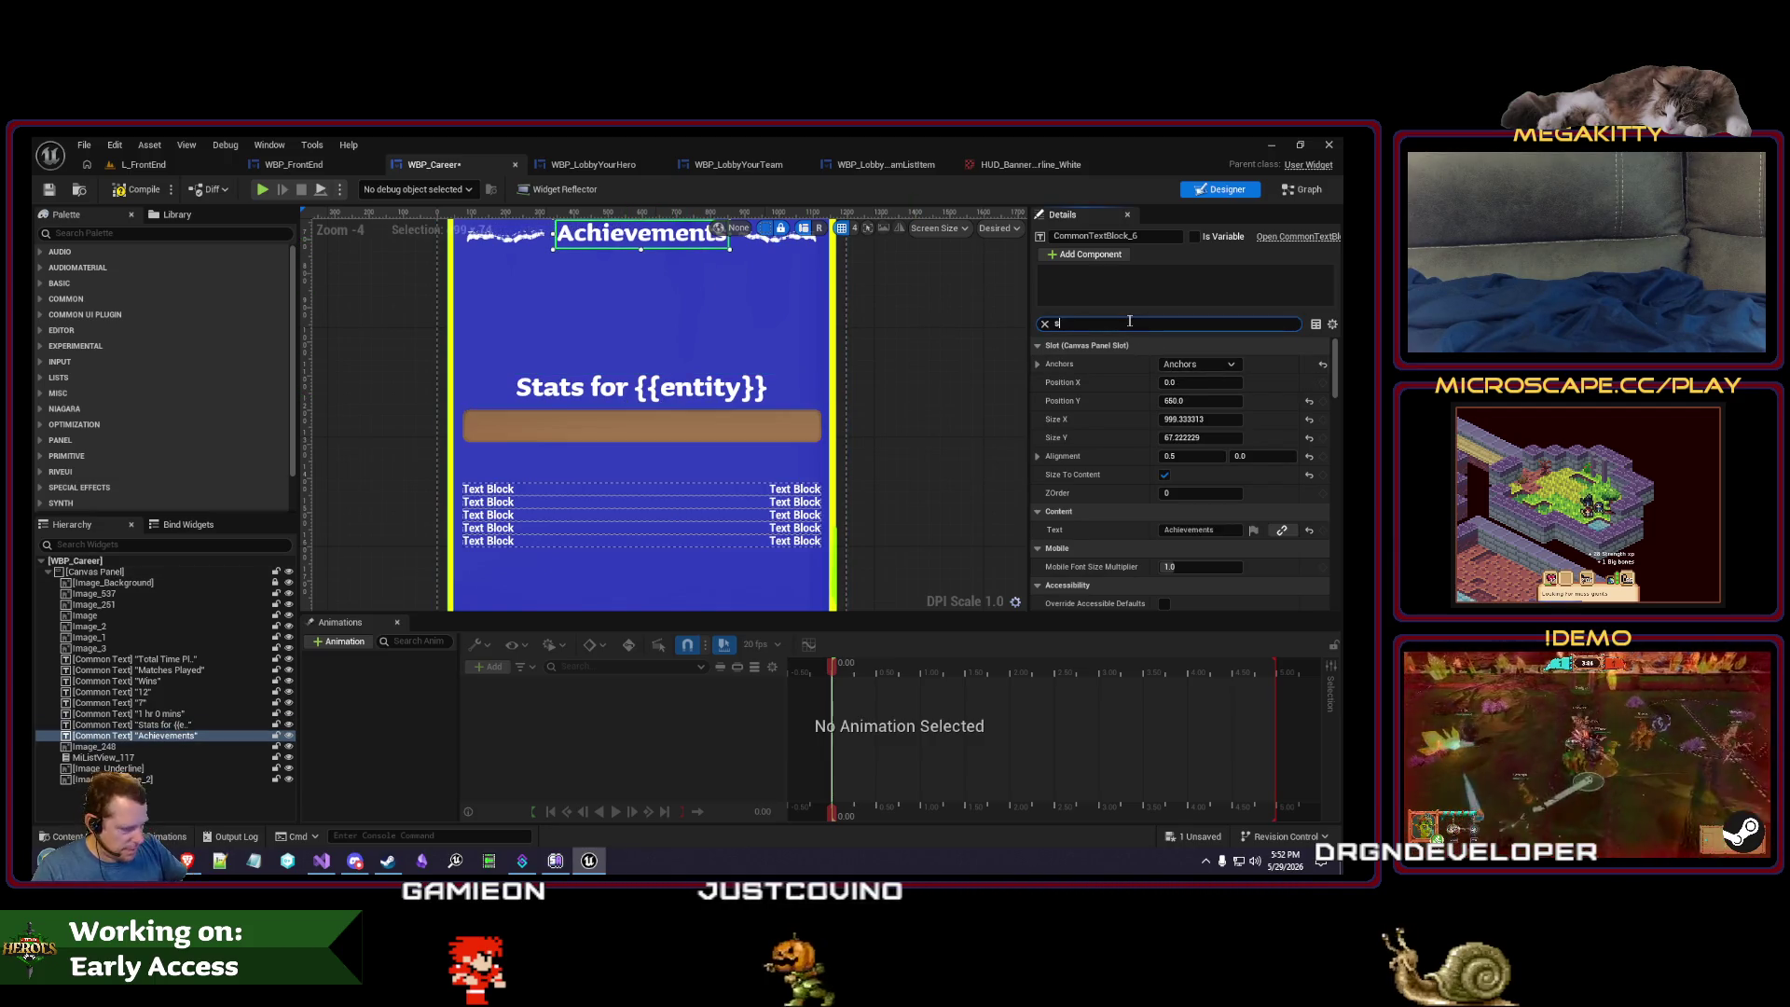
type("iz")
key("ctrl+z")
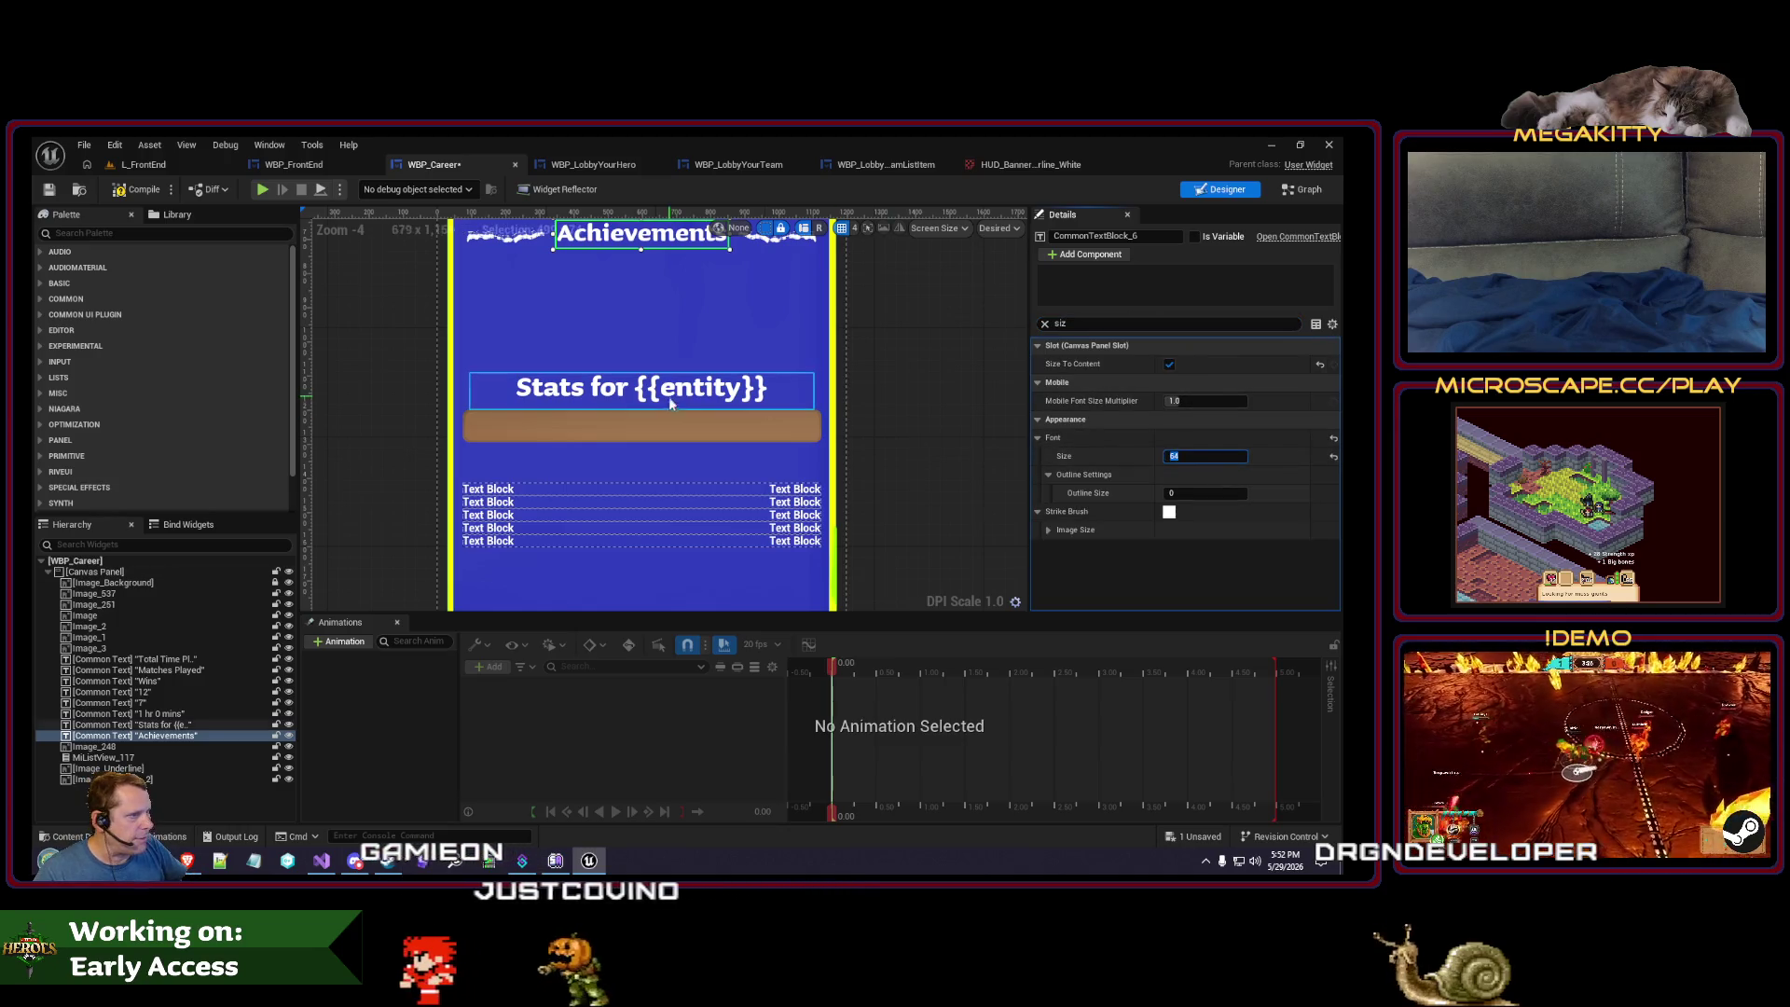
left_click_drag(1201, 456, 1176, 456)
left_click(1169, 363)
left_click(502, 241)
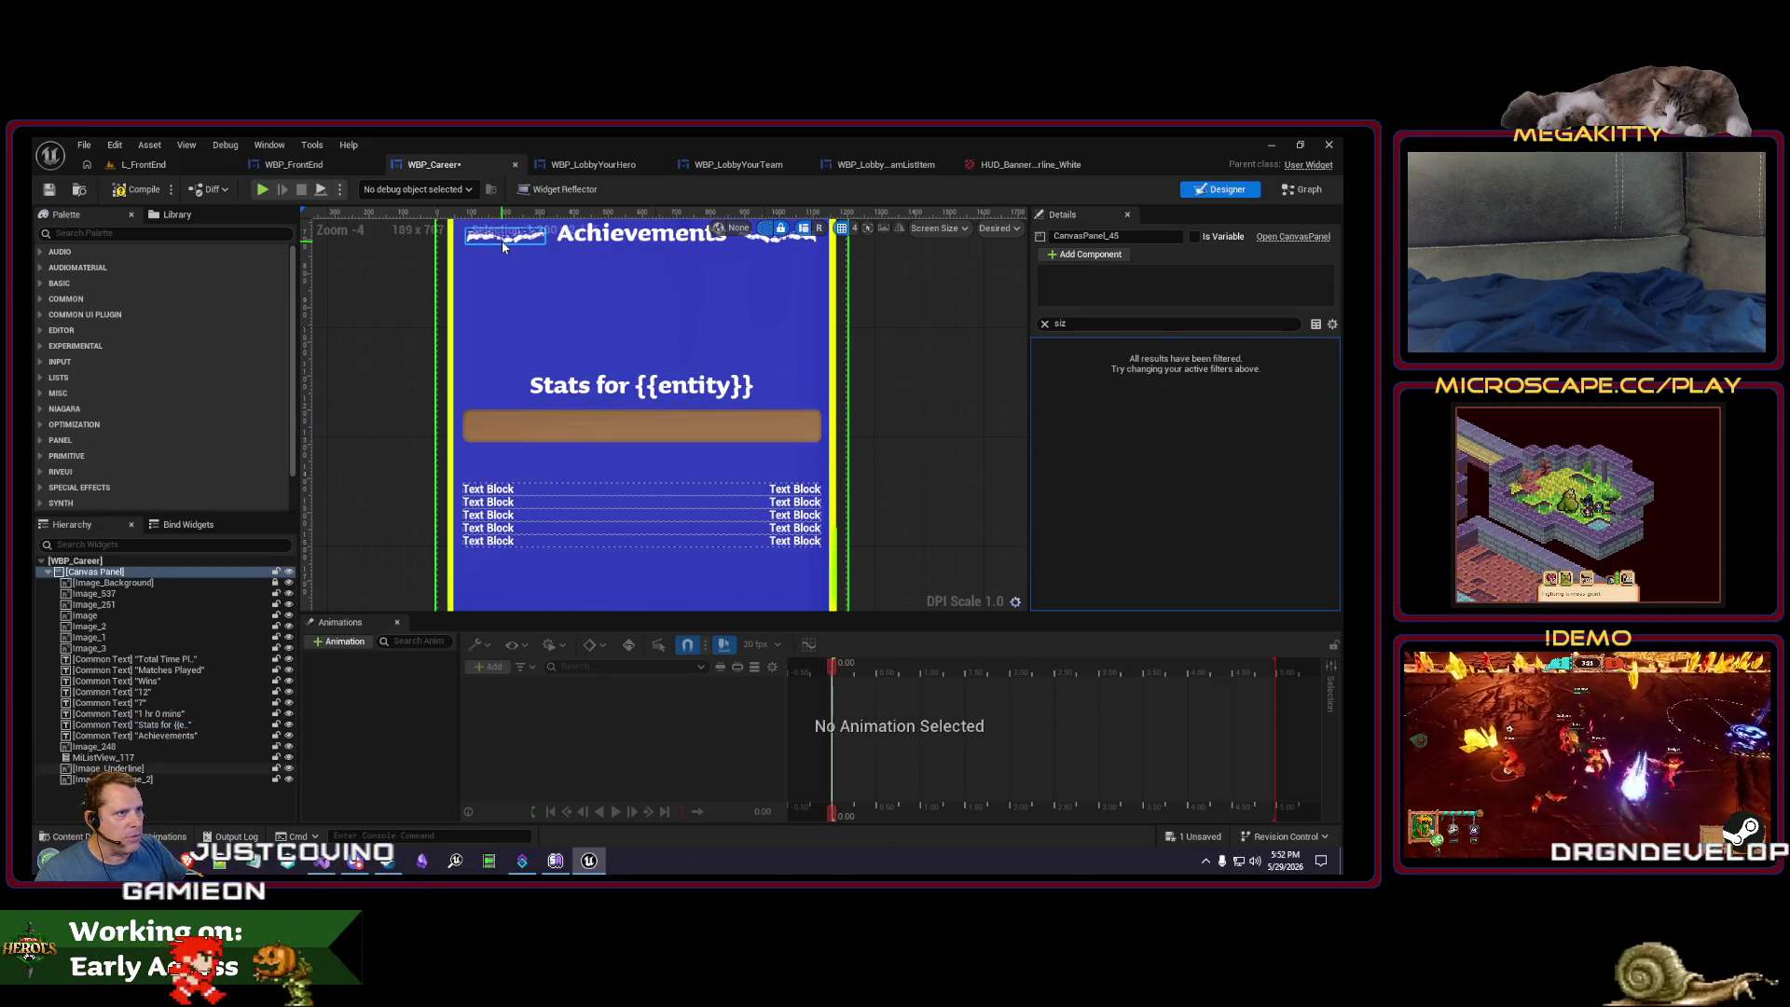
- Copy both Achievements underline images and move the pasted copies down to the Stats heading
left_click(785, 239, "ctrl")
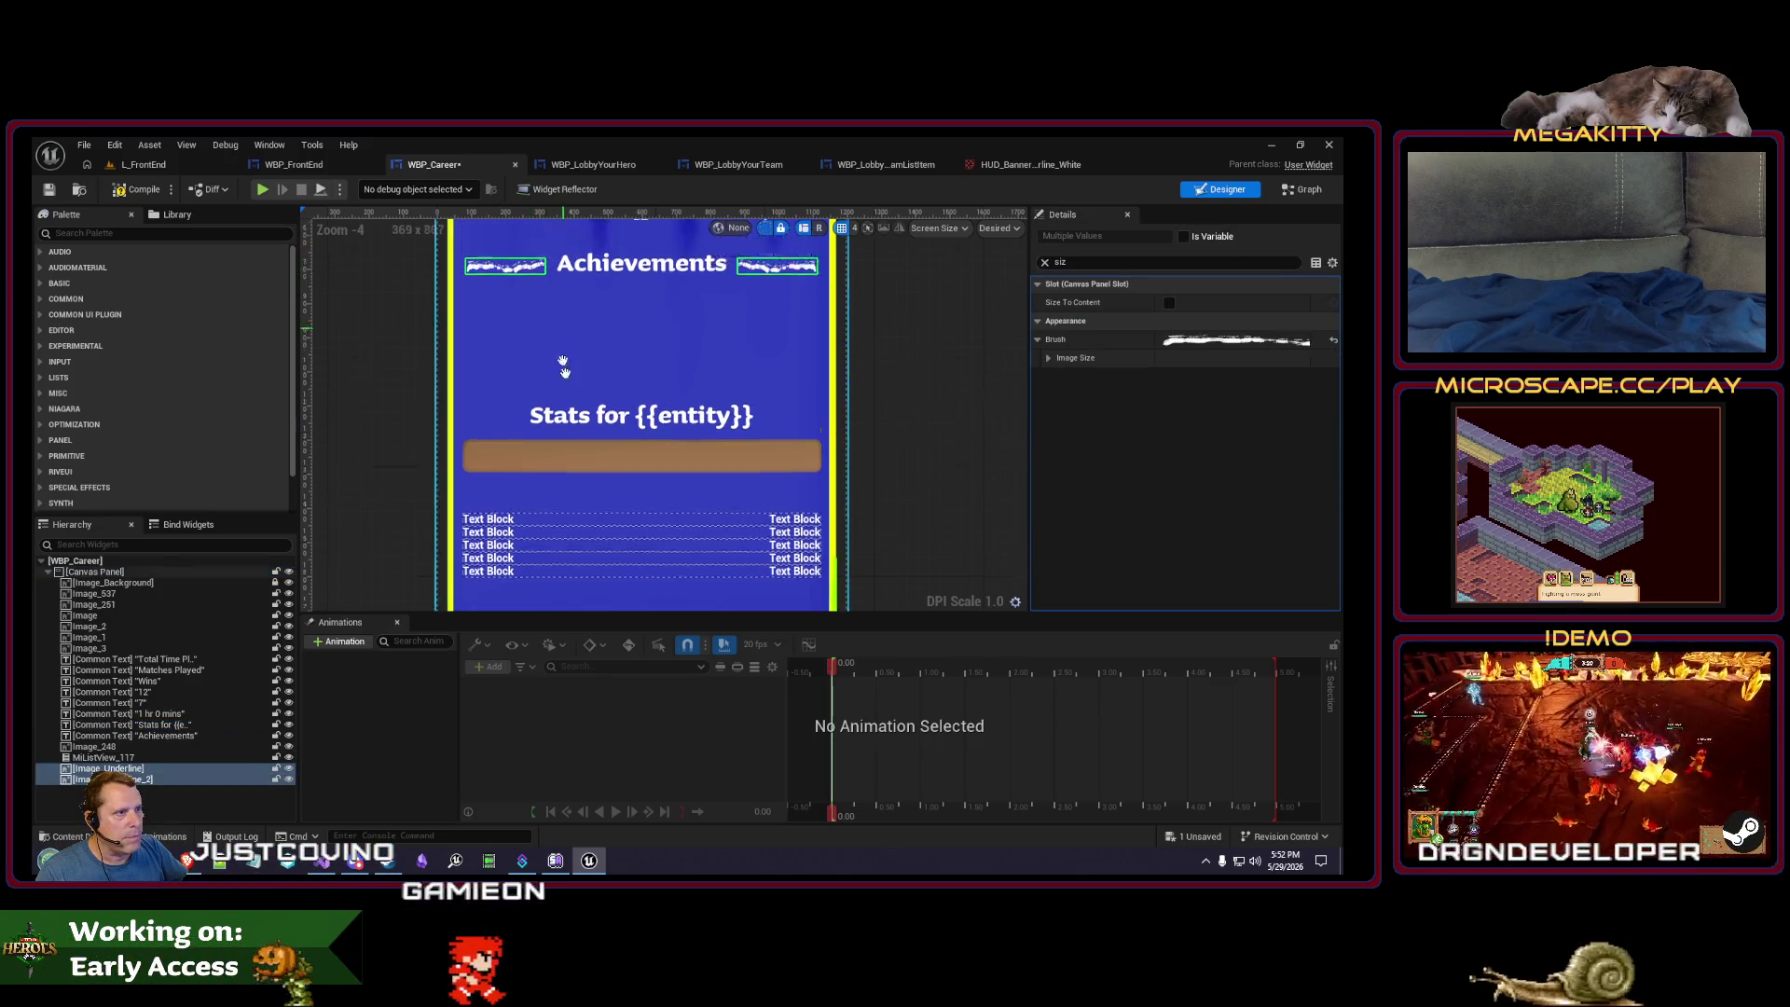
scroll(571, 424, "down", 1)
scroll(571, 424, "down", 1)
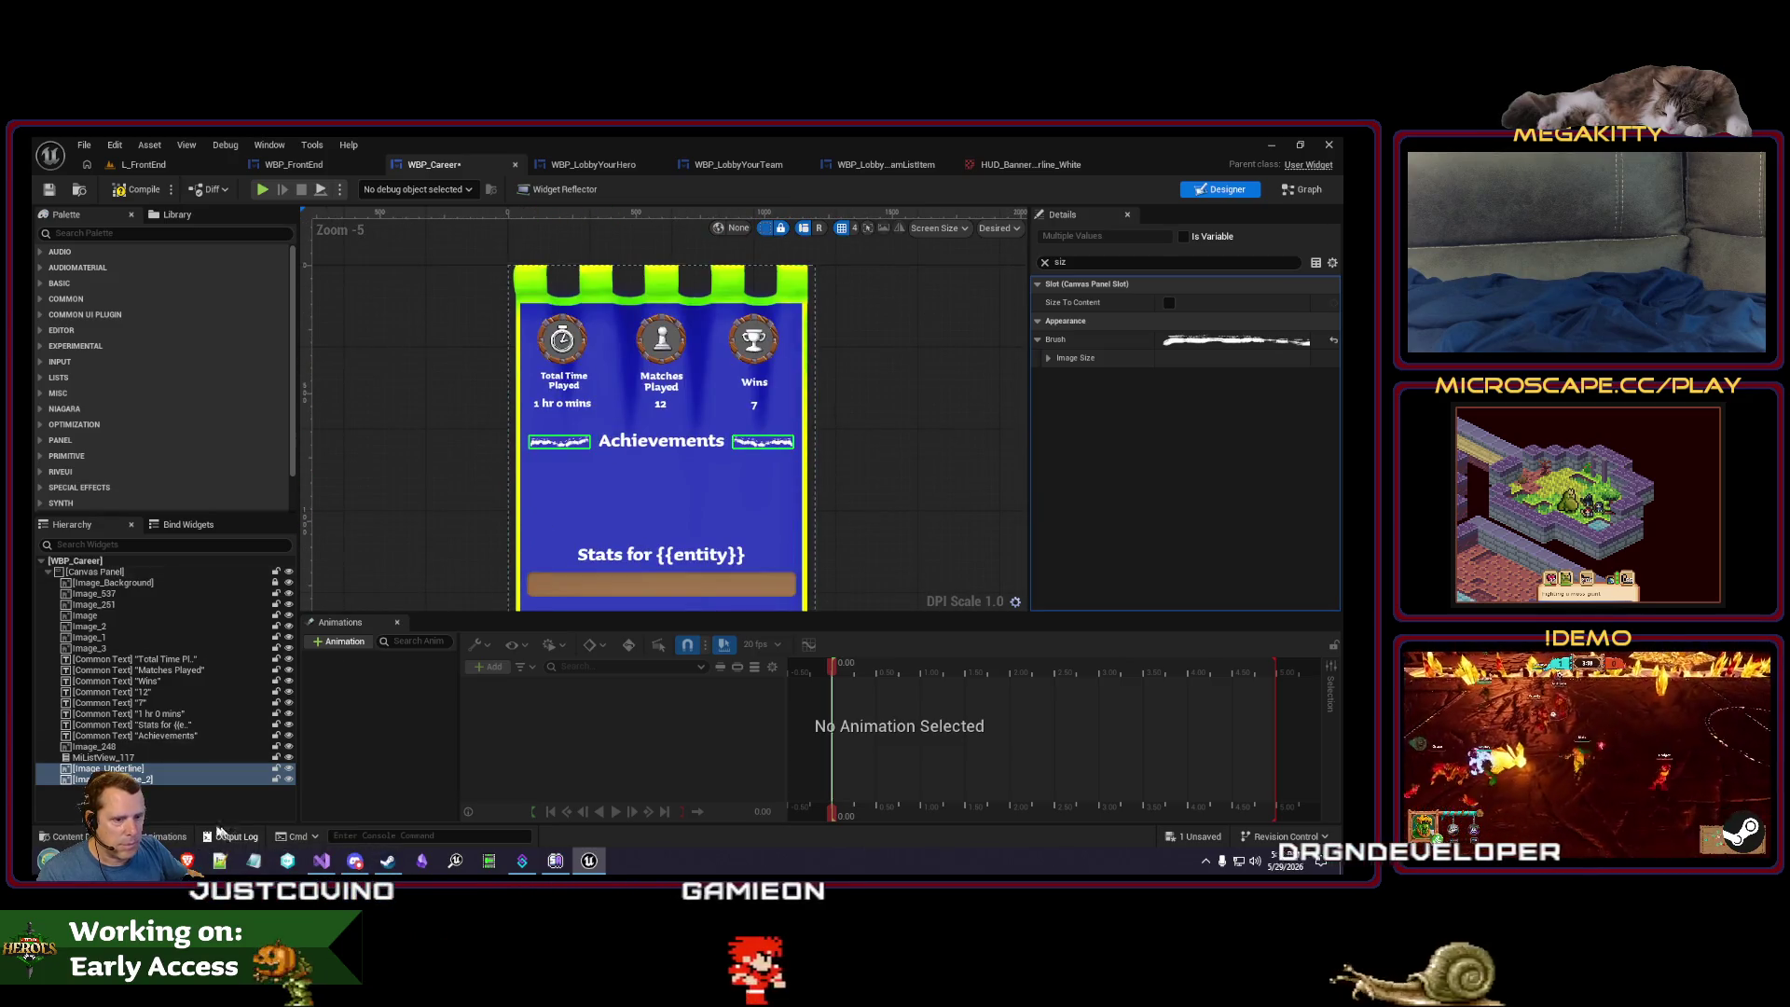
key("Escape")
left_click(157, 769)
left_click(139, 780, "ctrl")
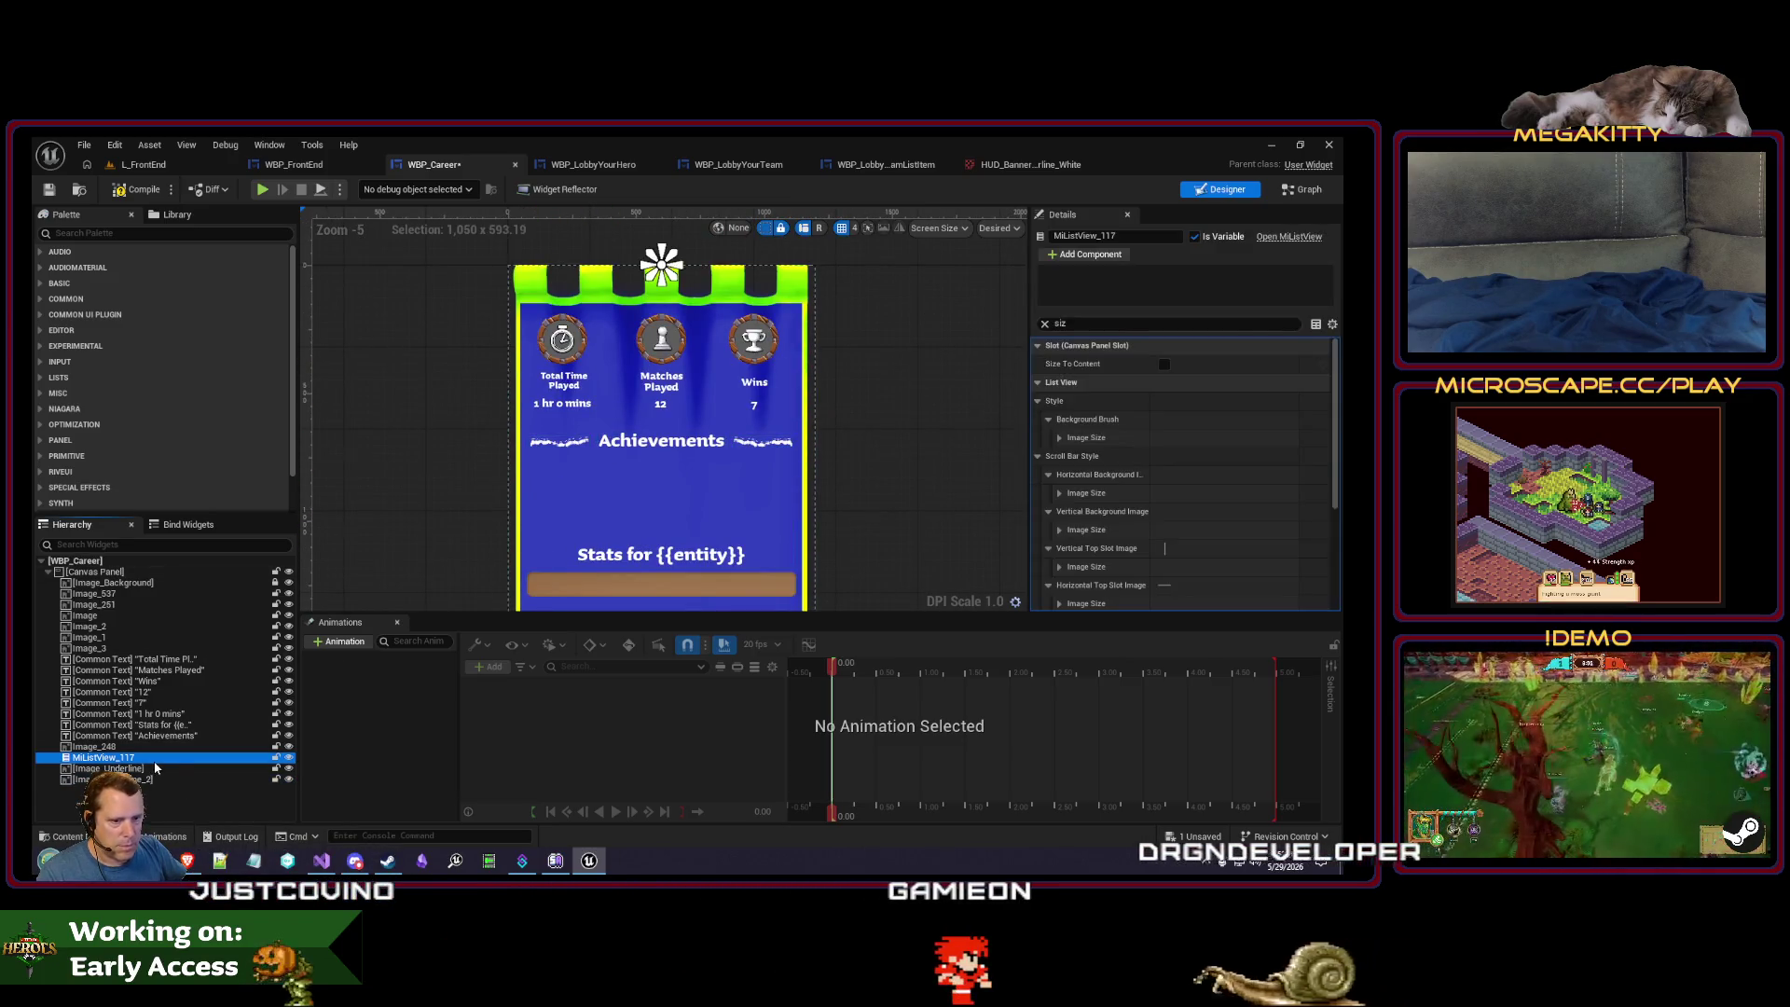
key("ctrl+d")
scroll(562, 313, "down", 1)
mouse_move(563, 313)
left_mouse_down()
mouse_move(560, 494)
mouse_move(672, 569)
mouse_move(679, 457)
left_mouse_up()
left_click(669, 391)
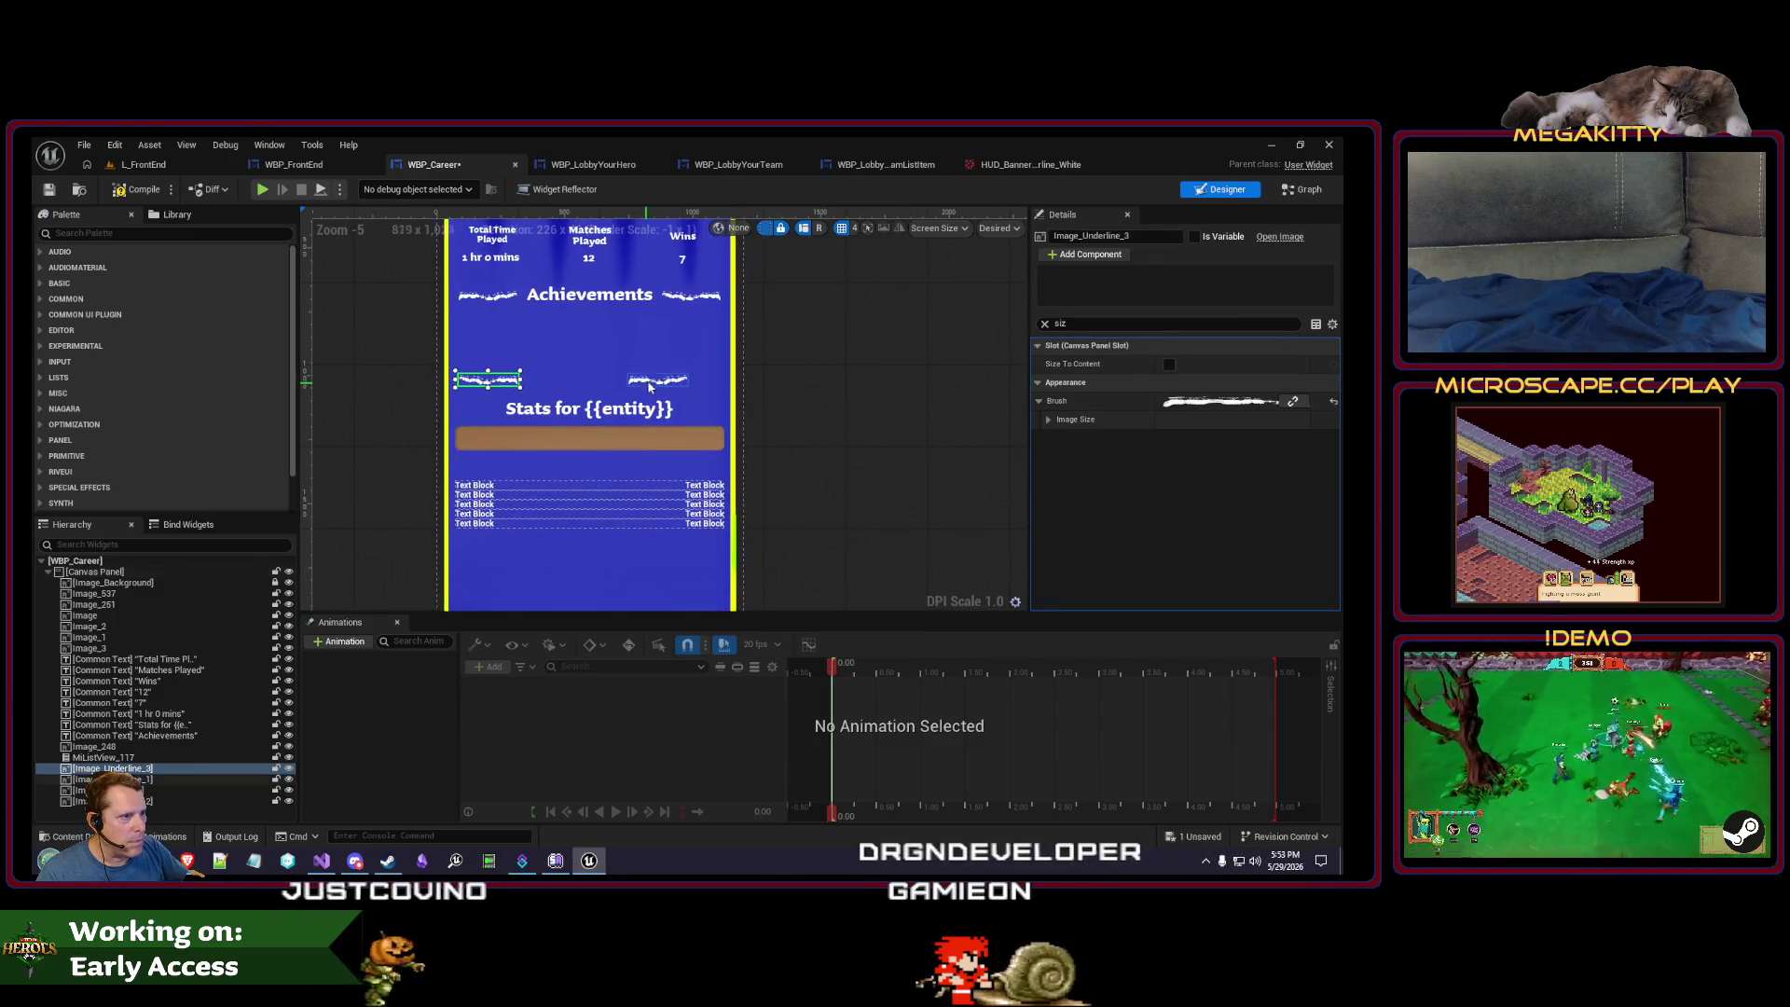
- Place one copied underline left and the other right of the Stats for {{entity}} text
mouse_move(669, 392)
left_mouse_down()
mouse_move(493, 409)
mouse_move(678, 399)
left_mouse_up()
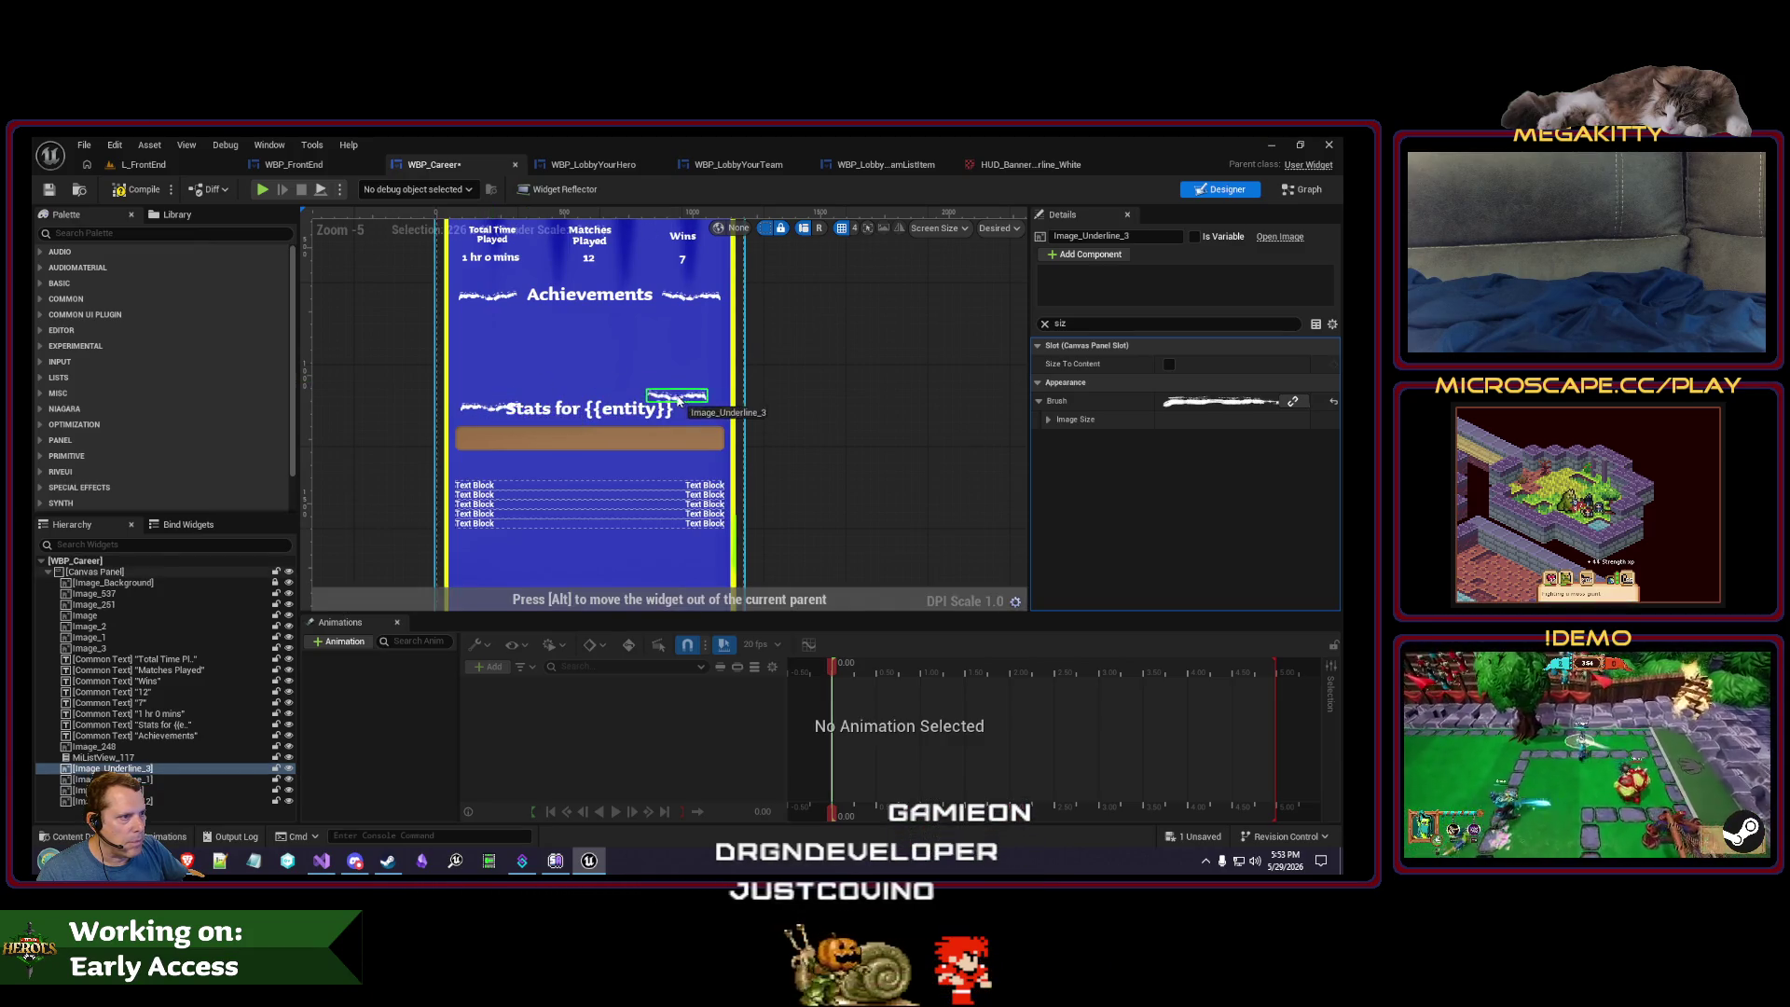
scroll(494, 410, "up", 3)
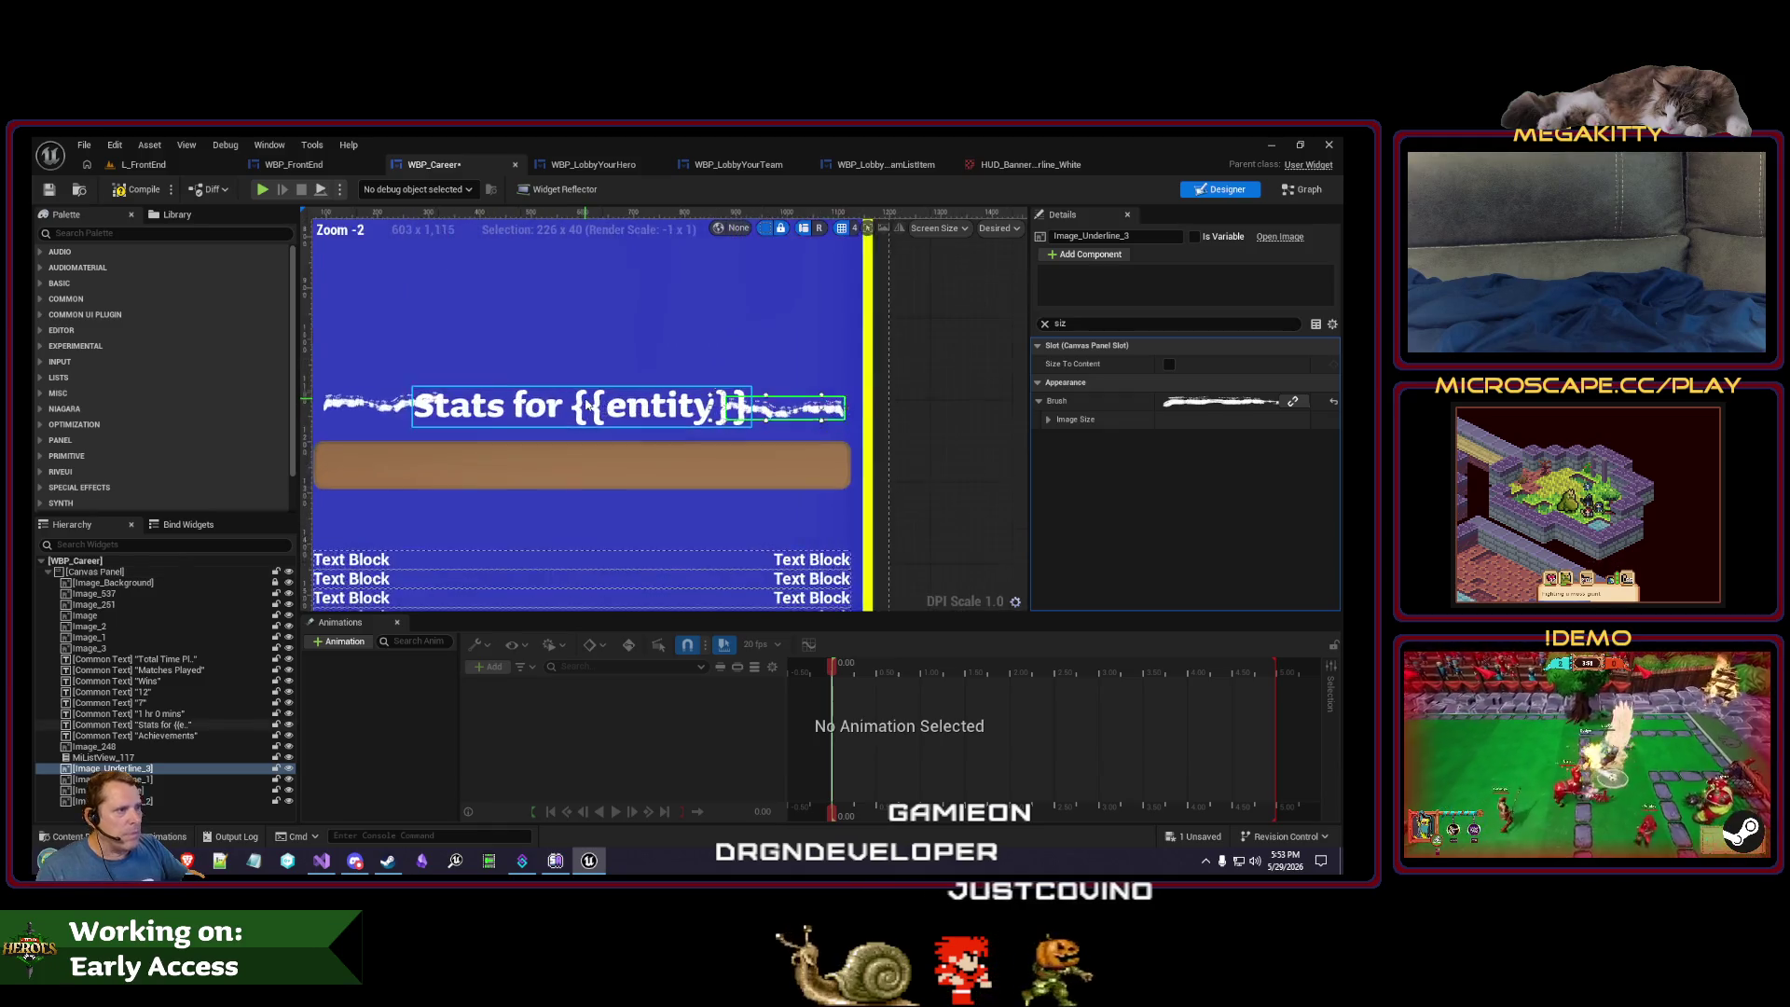
mouse_move(507, 447)
left_mouse_down()
mouse_move(548, 447)
mouse_move(517, 446)
left_mouse_up()
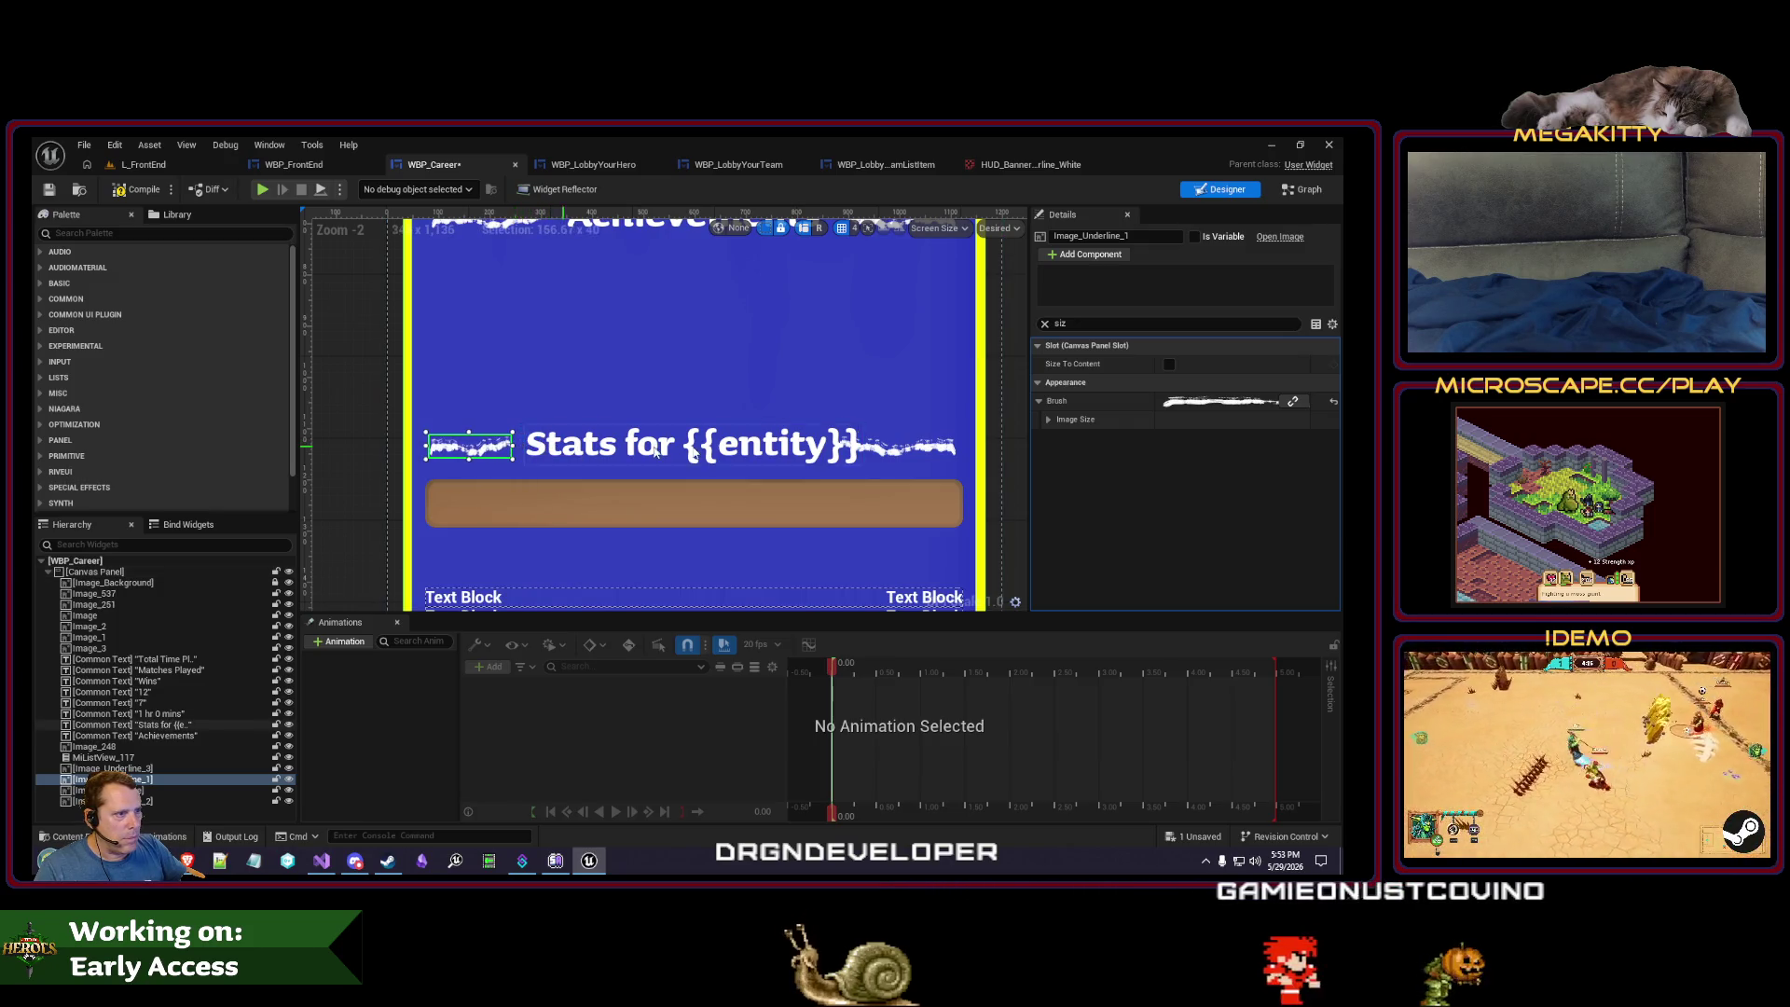
left_click(921, 449)
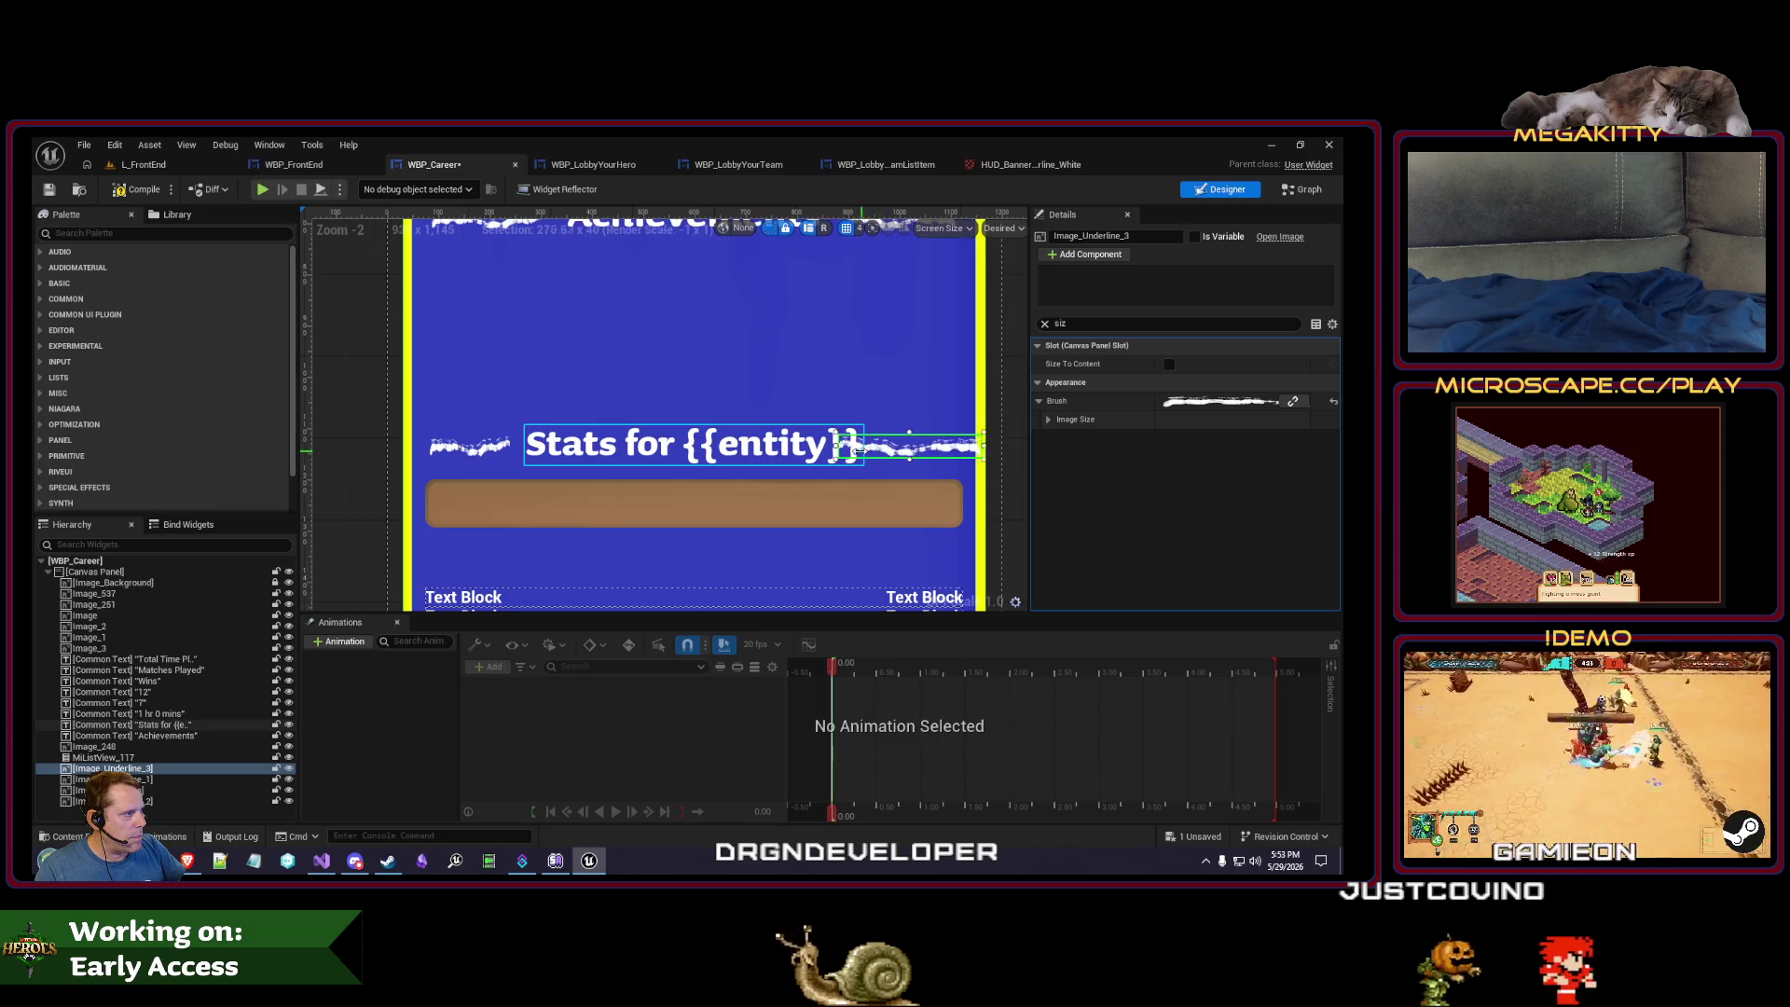
mouse_move(881, 449)
left_mouse_down()
mouse_move(918, 452)
mouse_move(897, 439)
left_mouse_up()
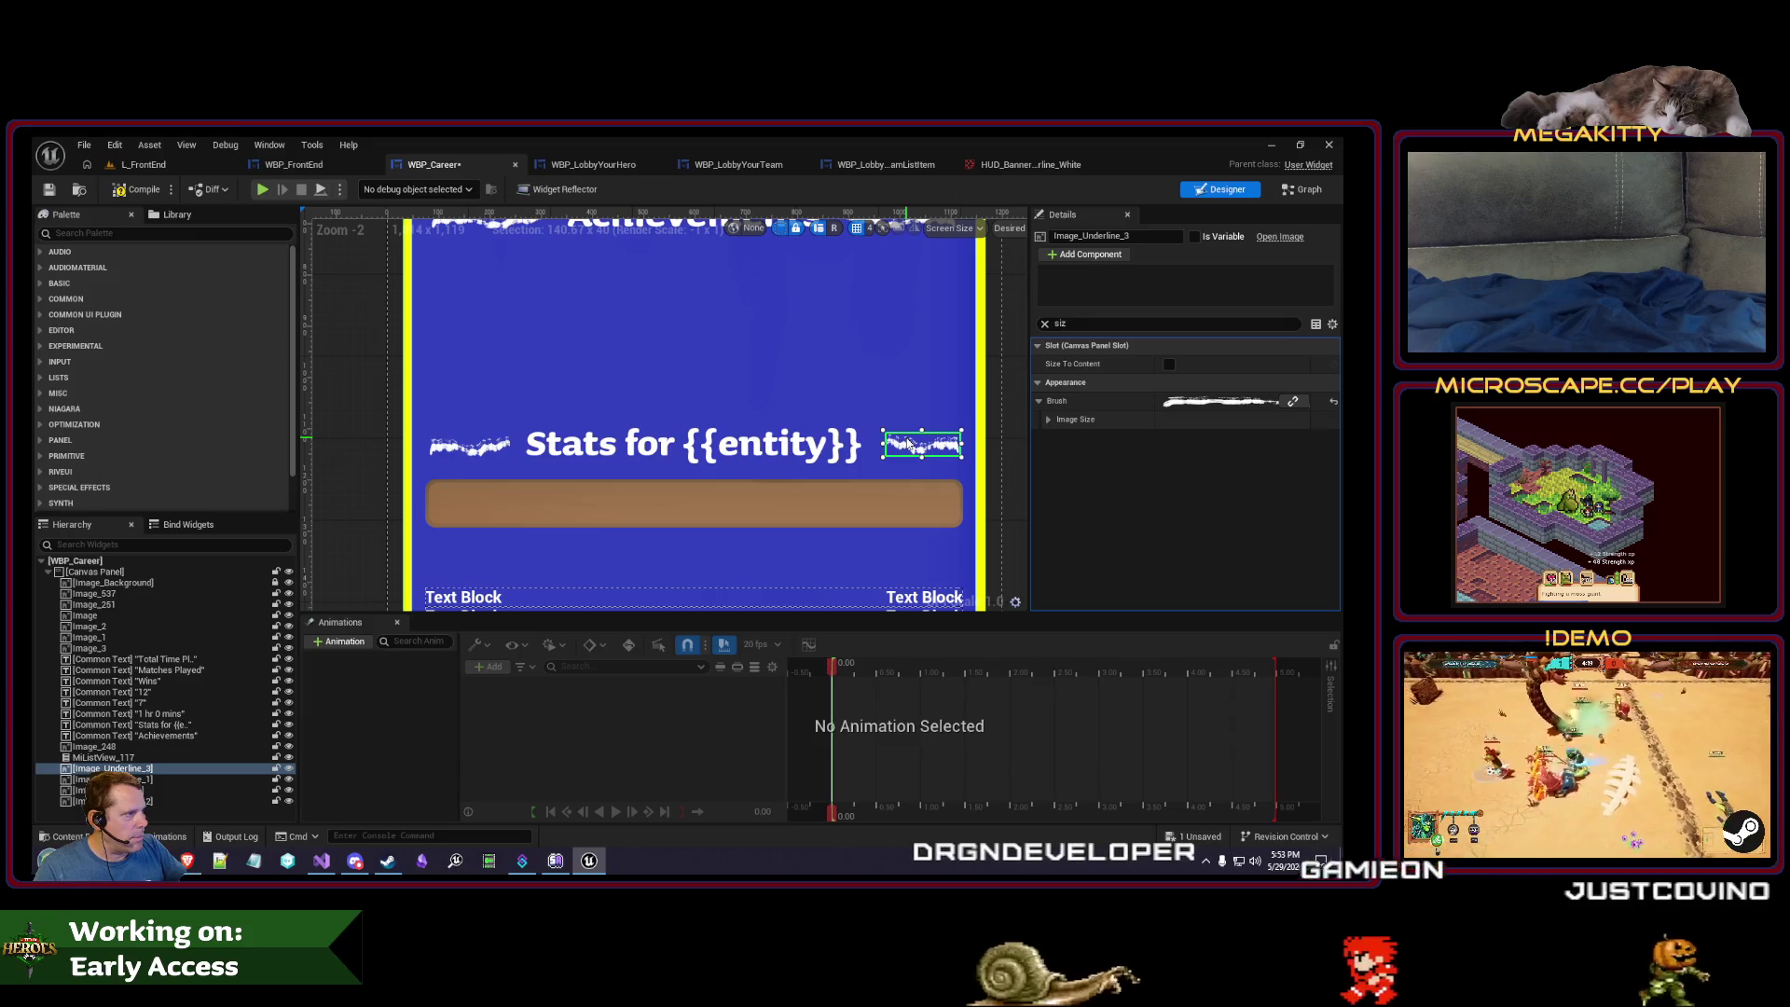
left_click(888, 451)
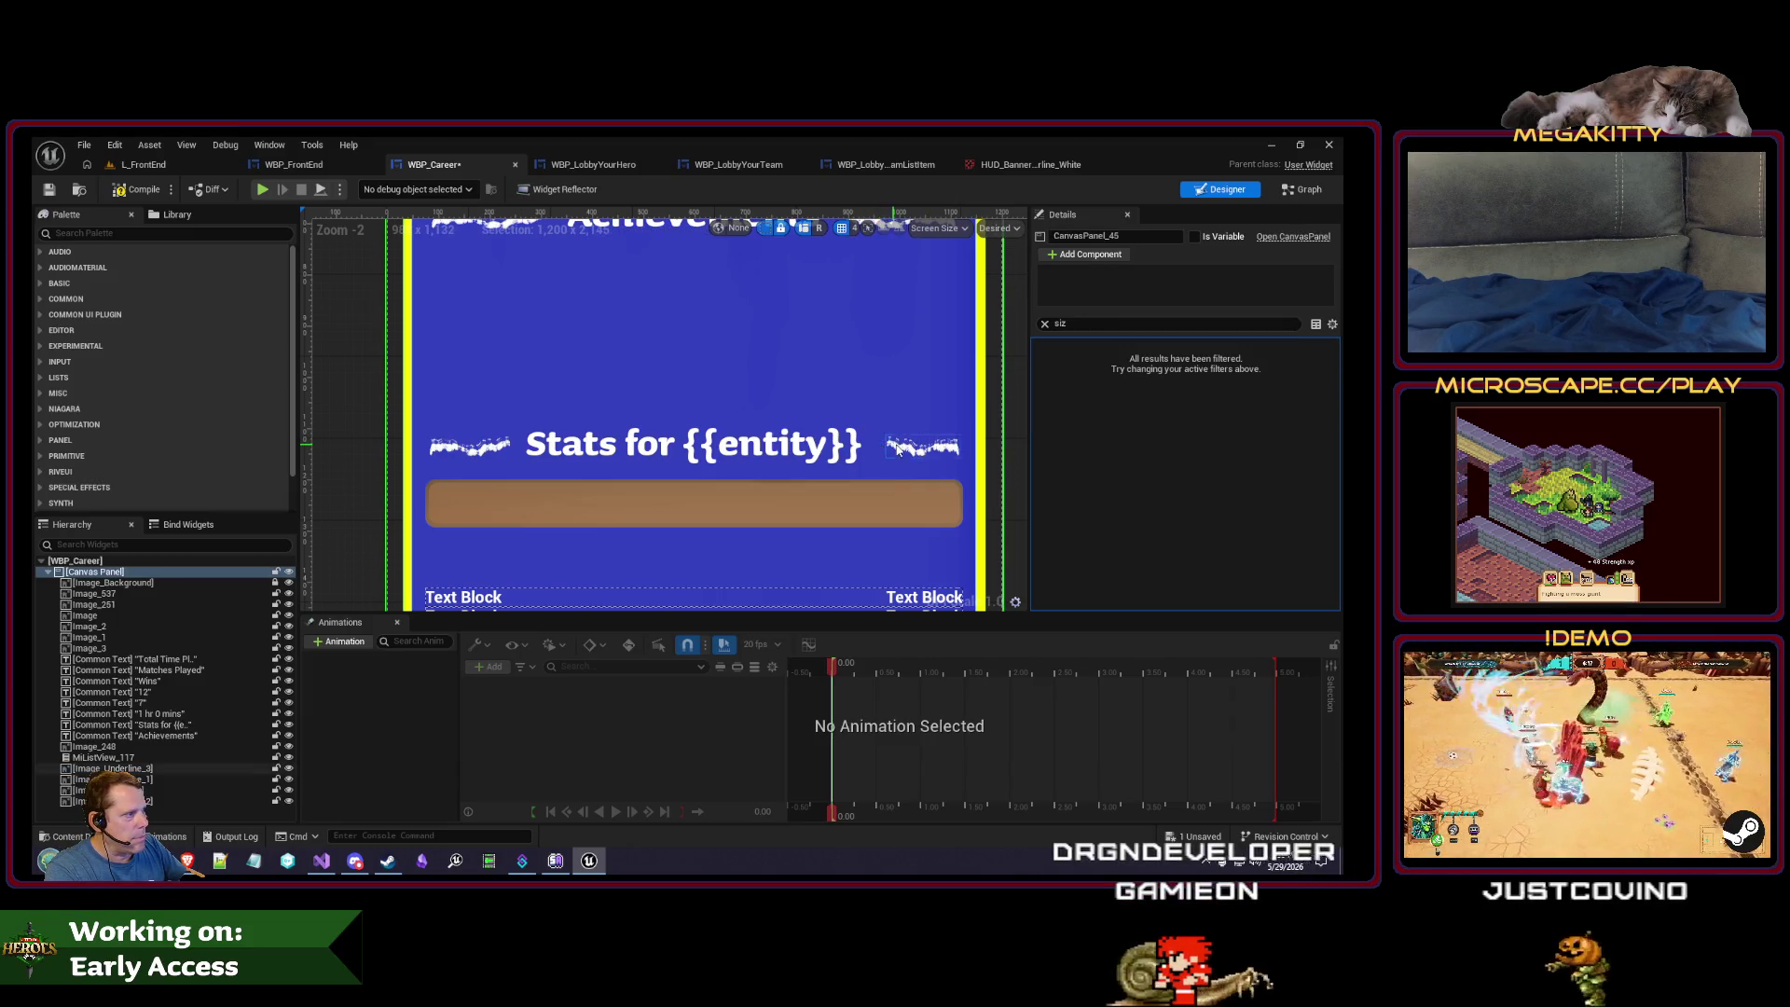
- Widen the right Stats underline slightly and show the left Achievements underline's slot settings
left_click_drag(890, 450, 918, 449)
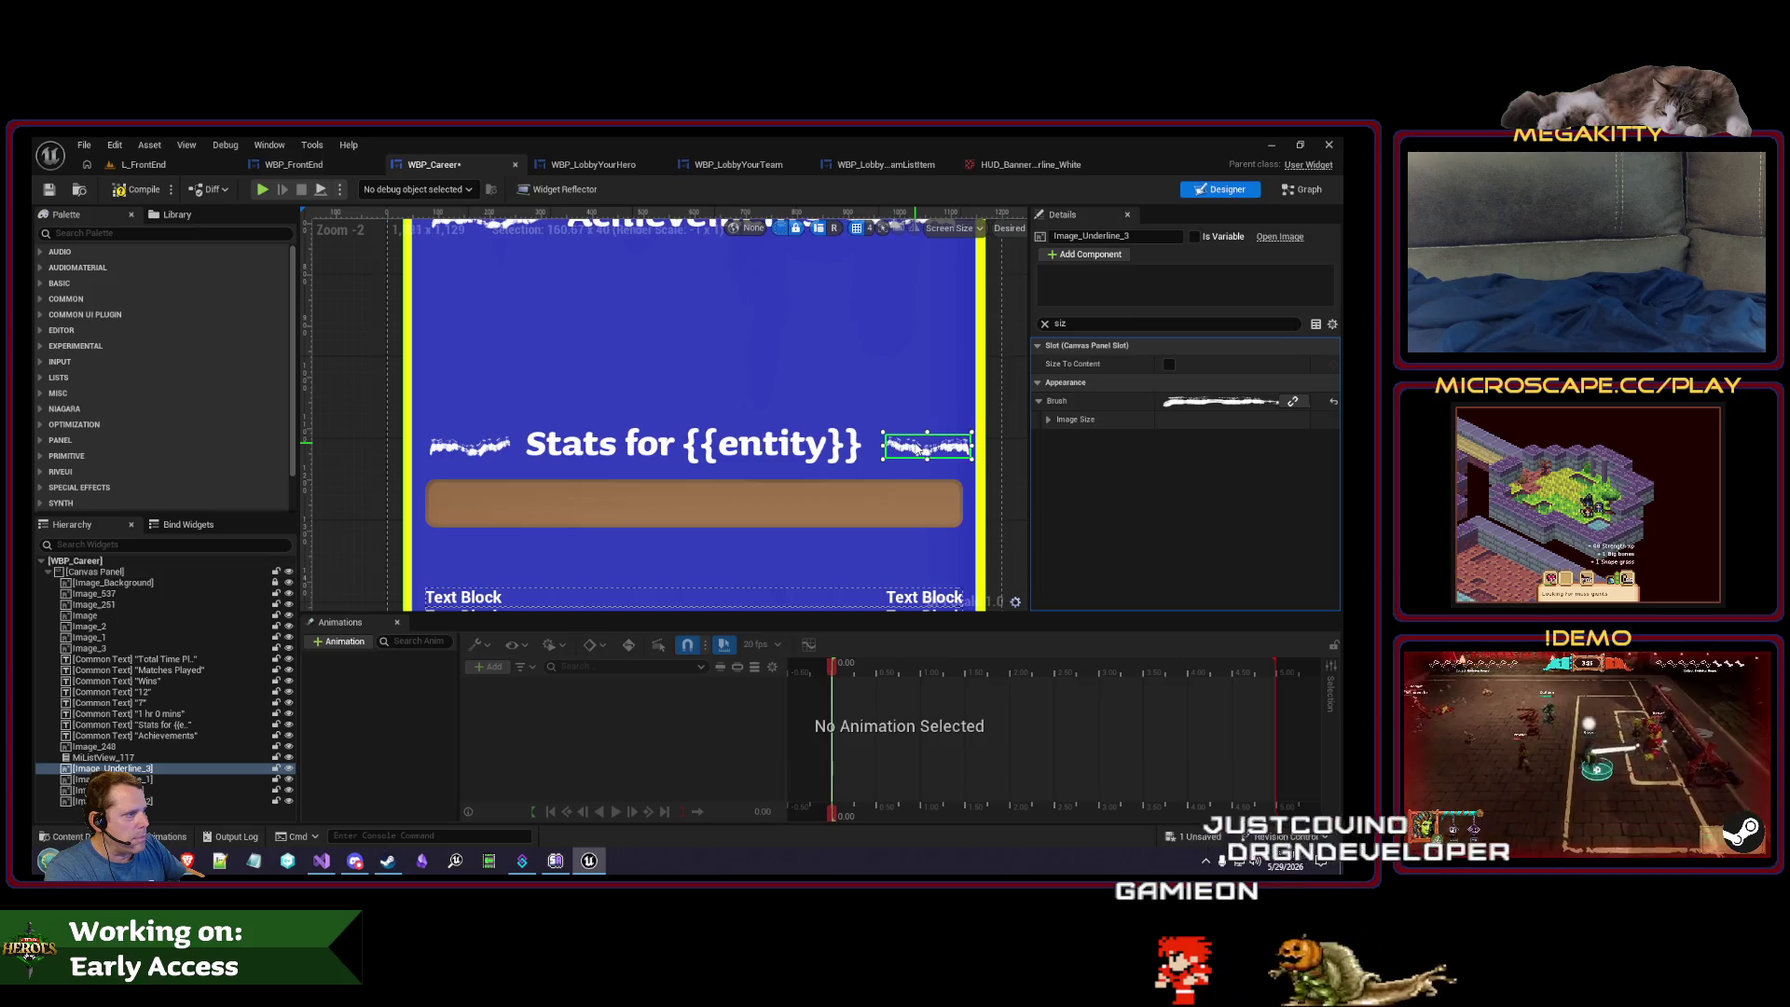
left_click(826, 400)
scroll(518, 383, "up", 3)
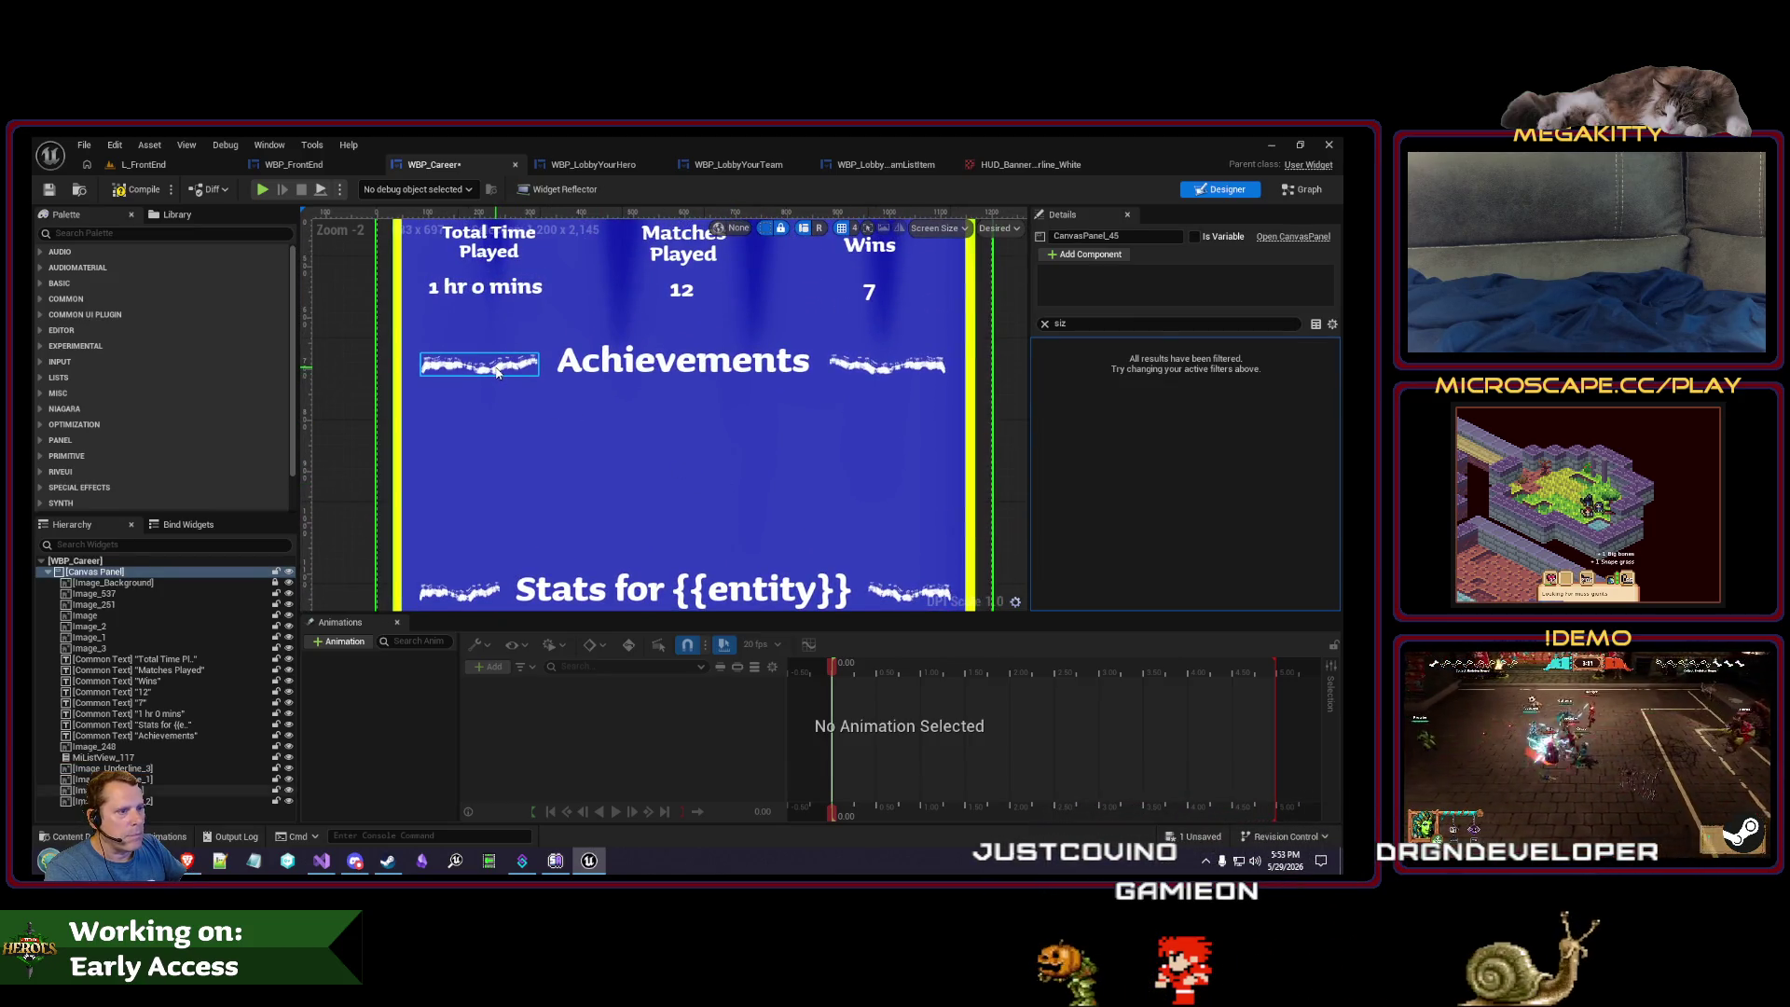
left_click(497, 372)
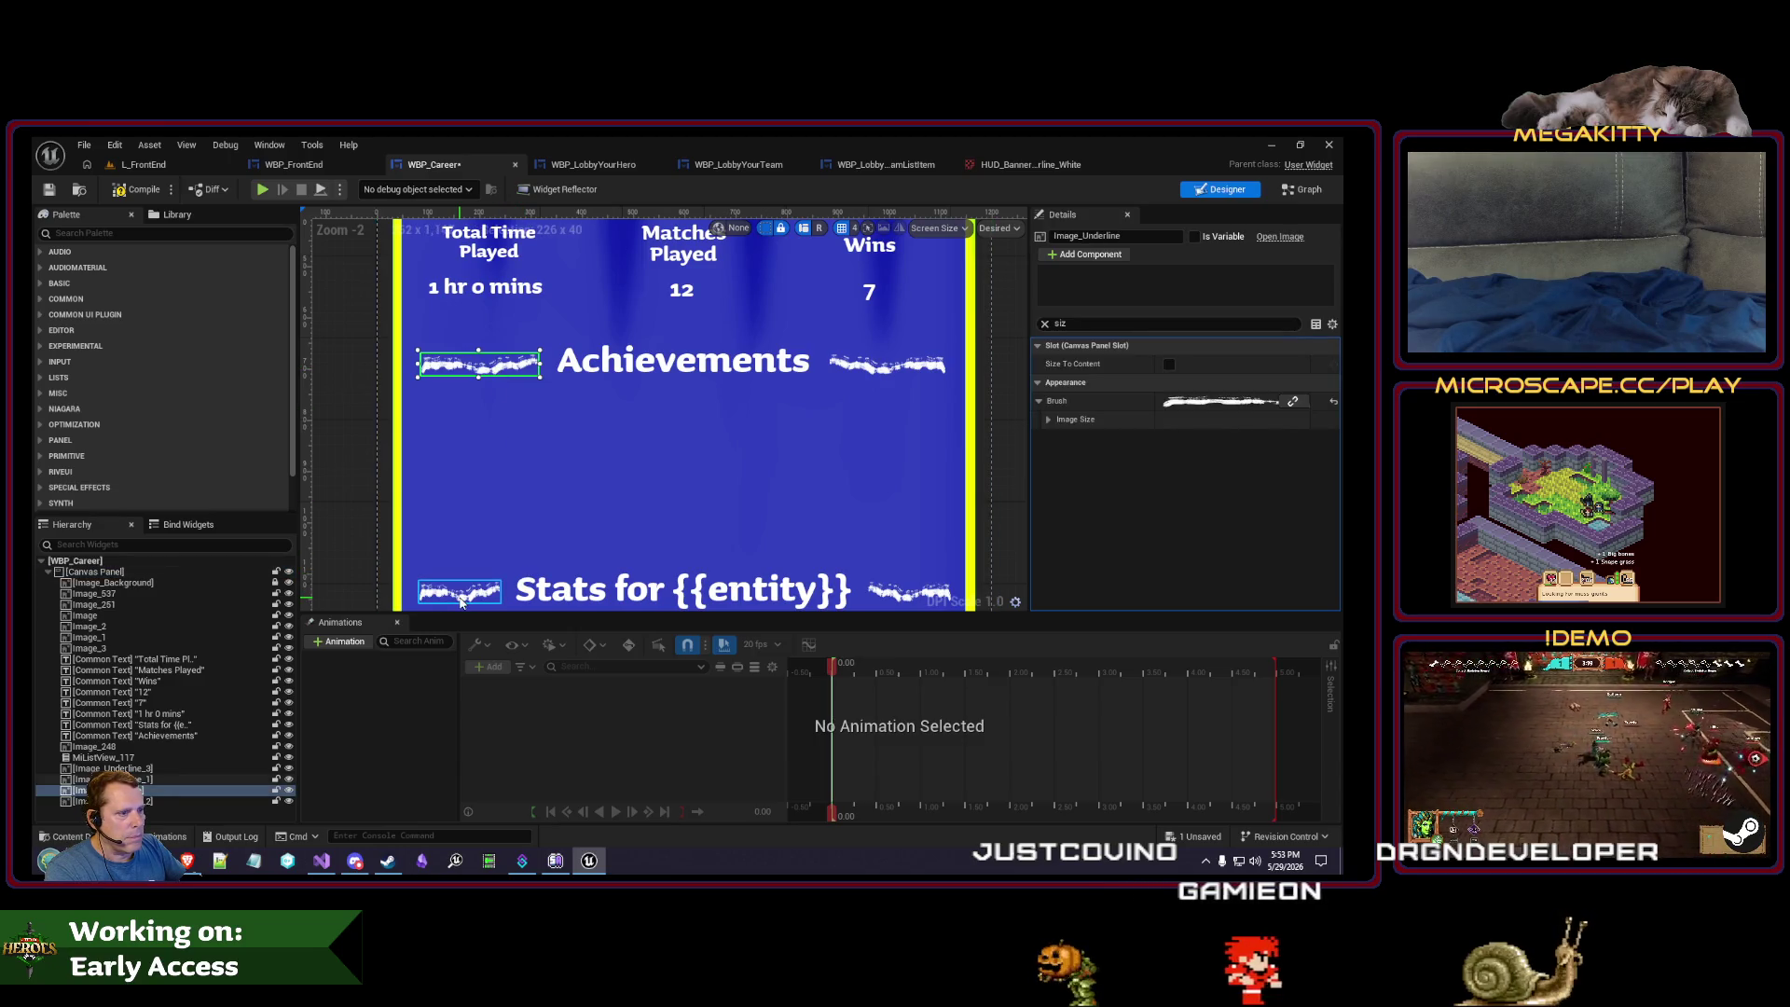
left_click(1045, 325)
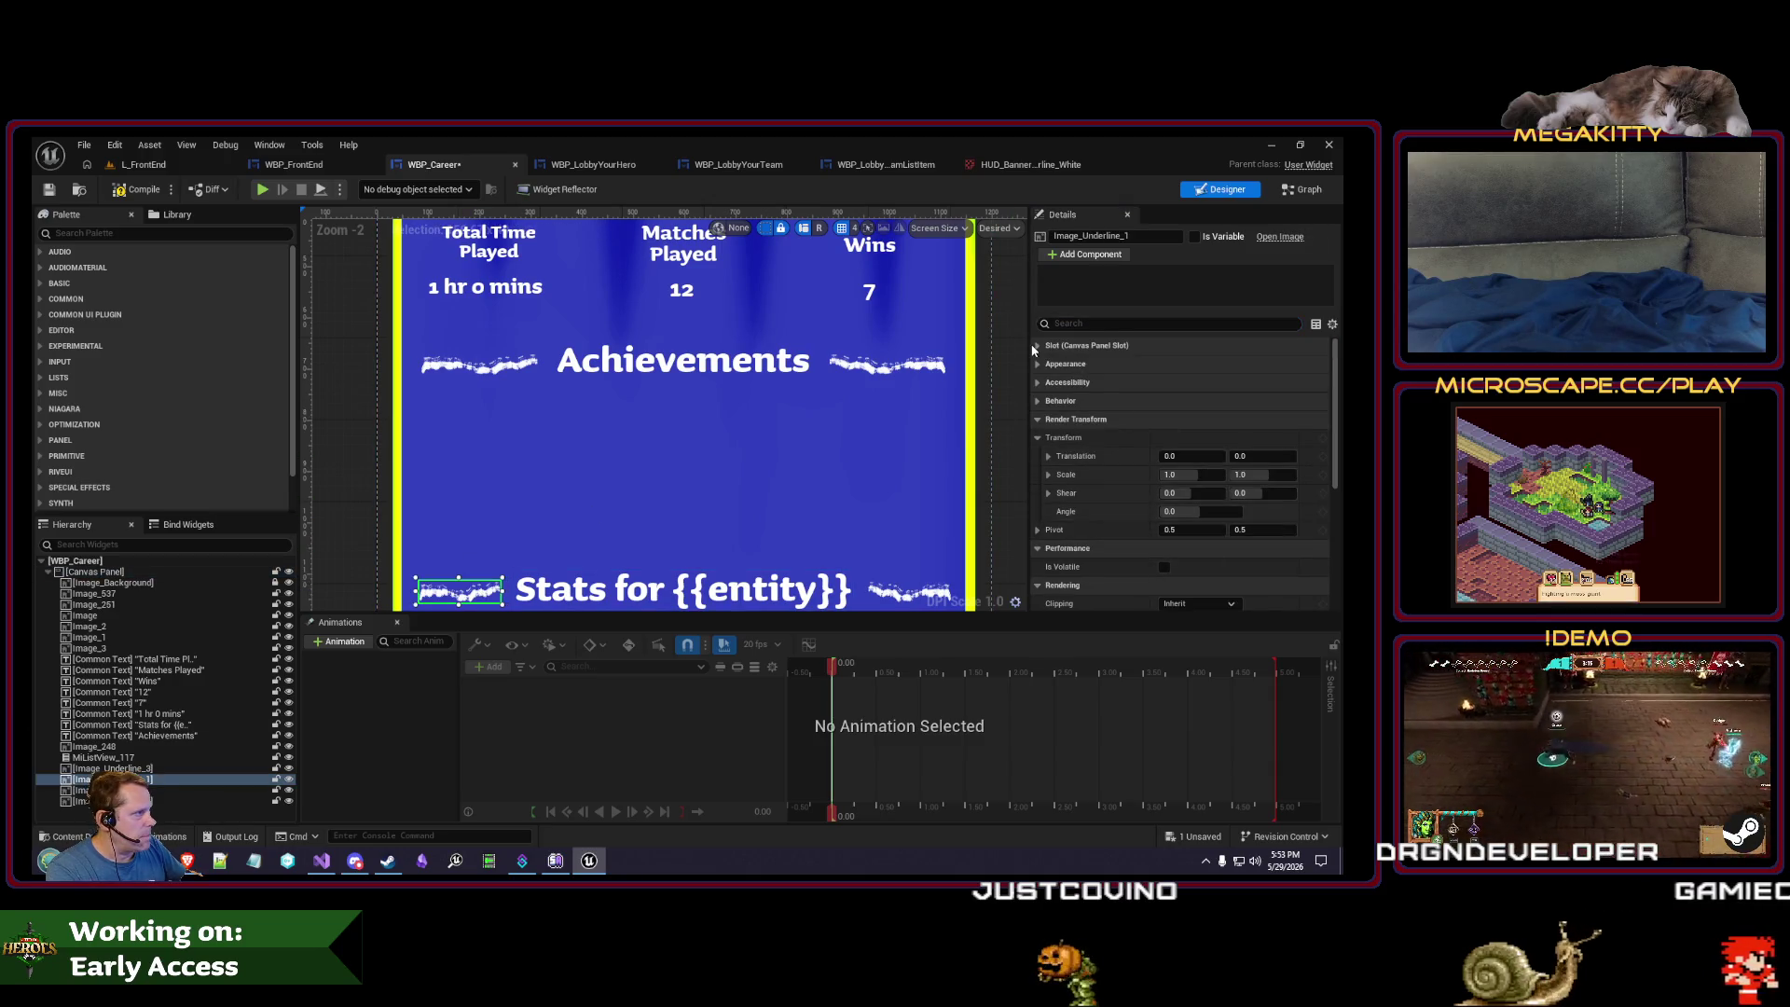
left_click(1035, 346)
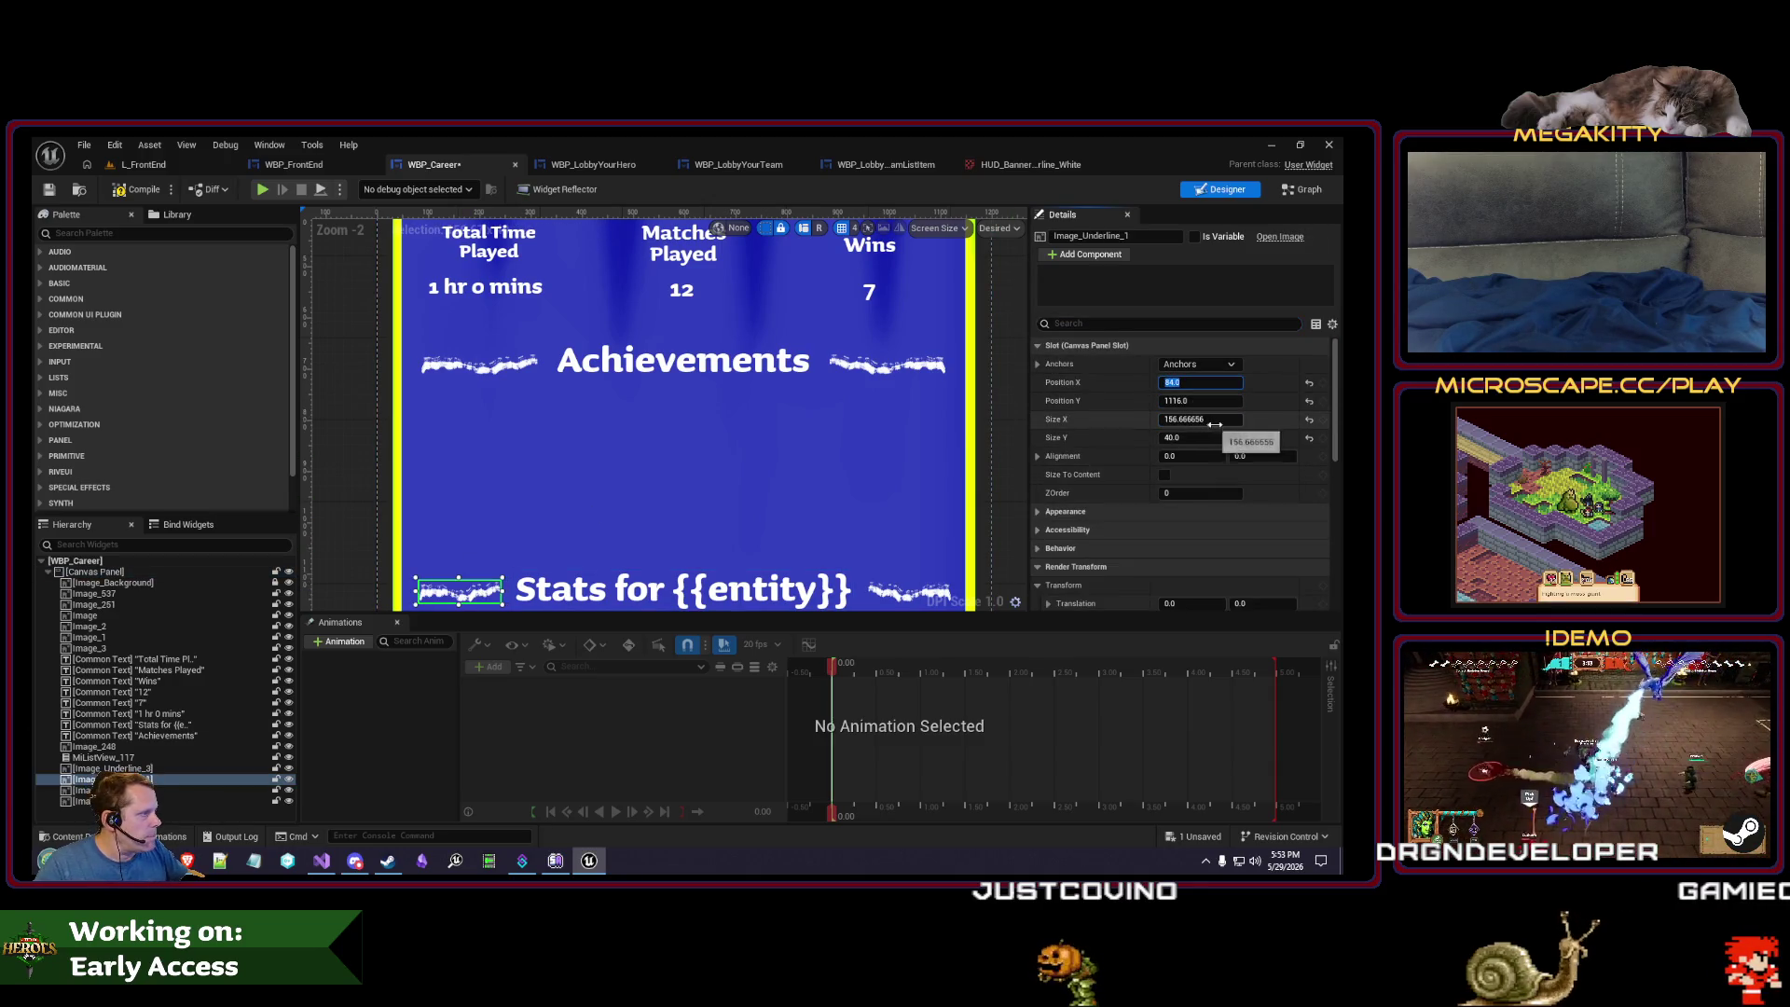
- Set the left Achievements underline to Size X 156 and shift the right one further out
left_click(481, 364)
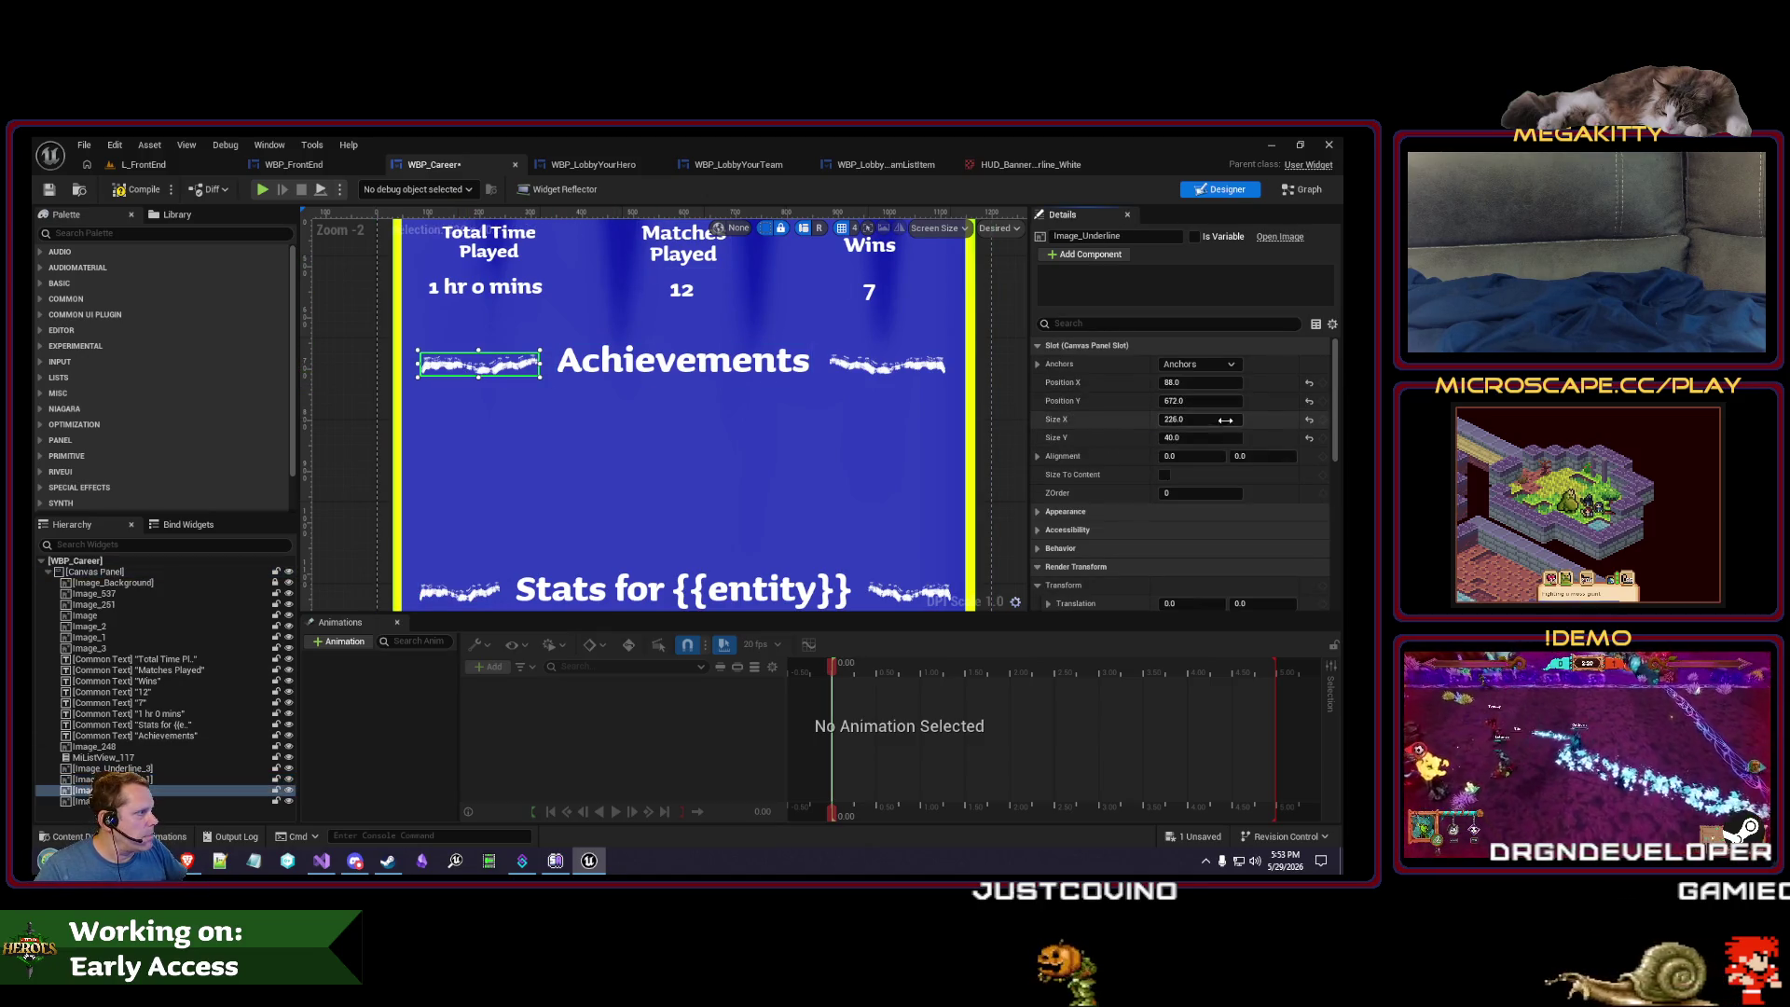
left_click_drag(1226, 420, 1033, 408)
key("Tab")
left_click(914, 366)
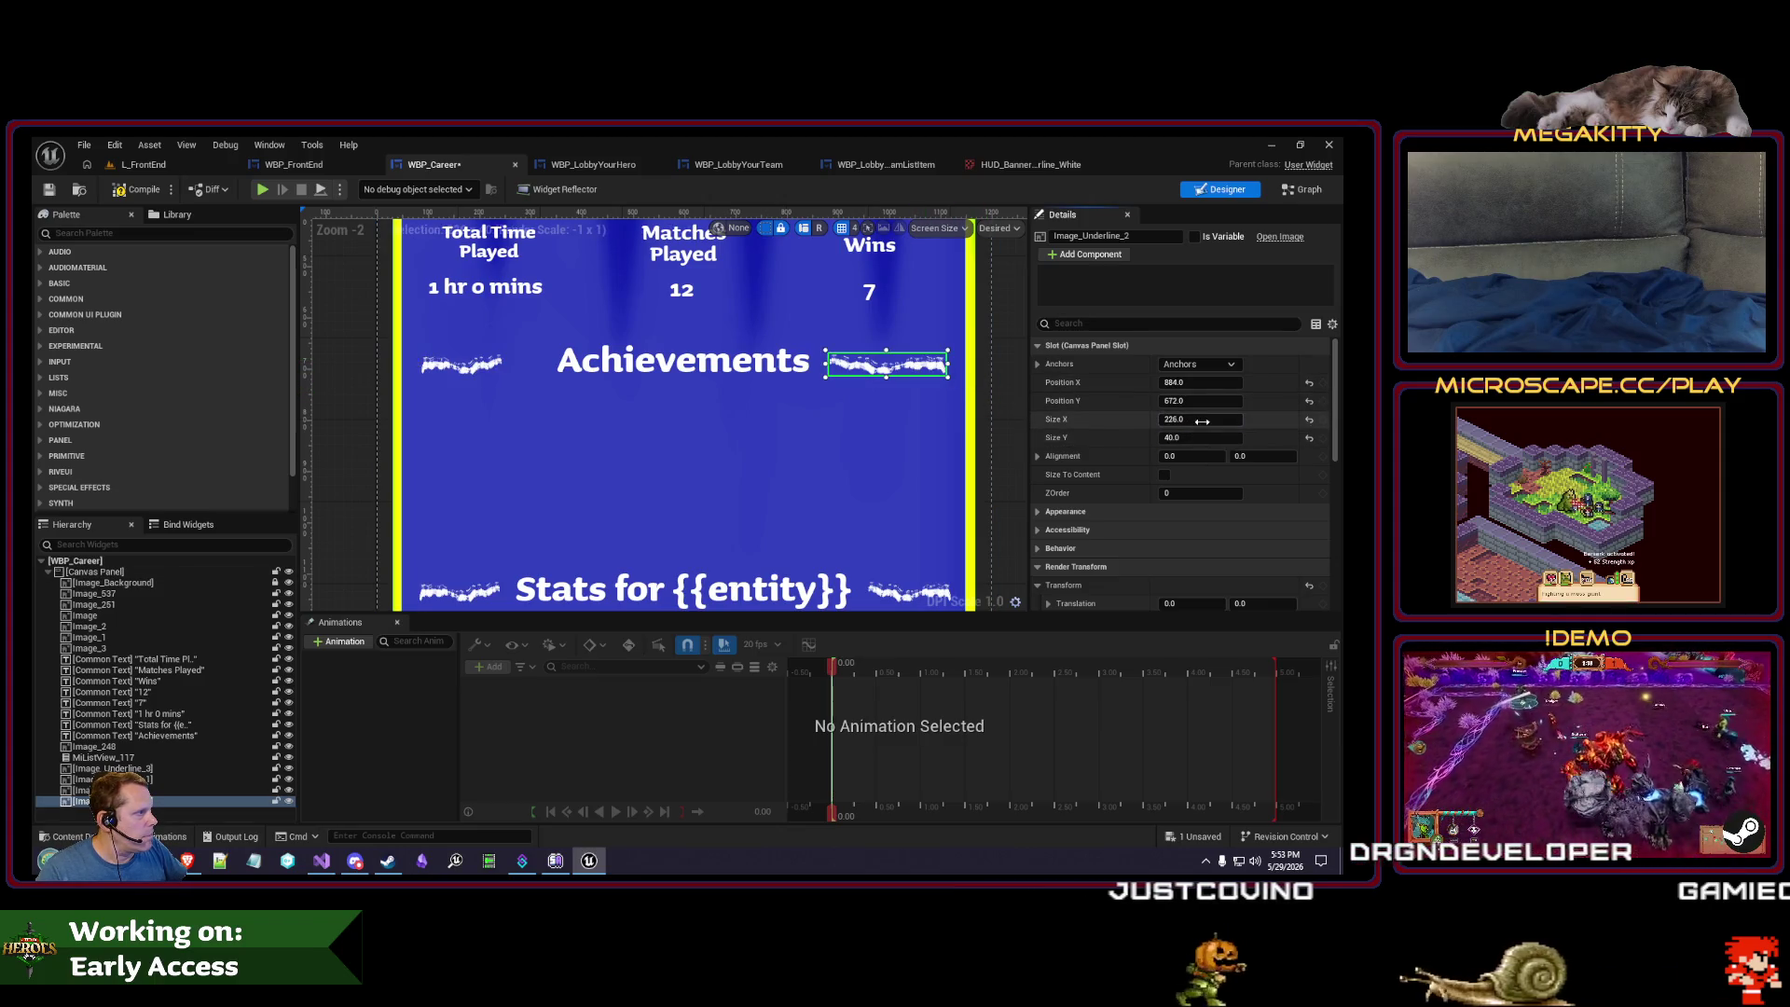
left_click(905, 595)
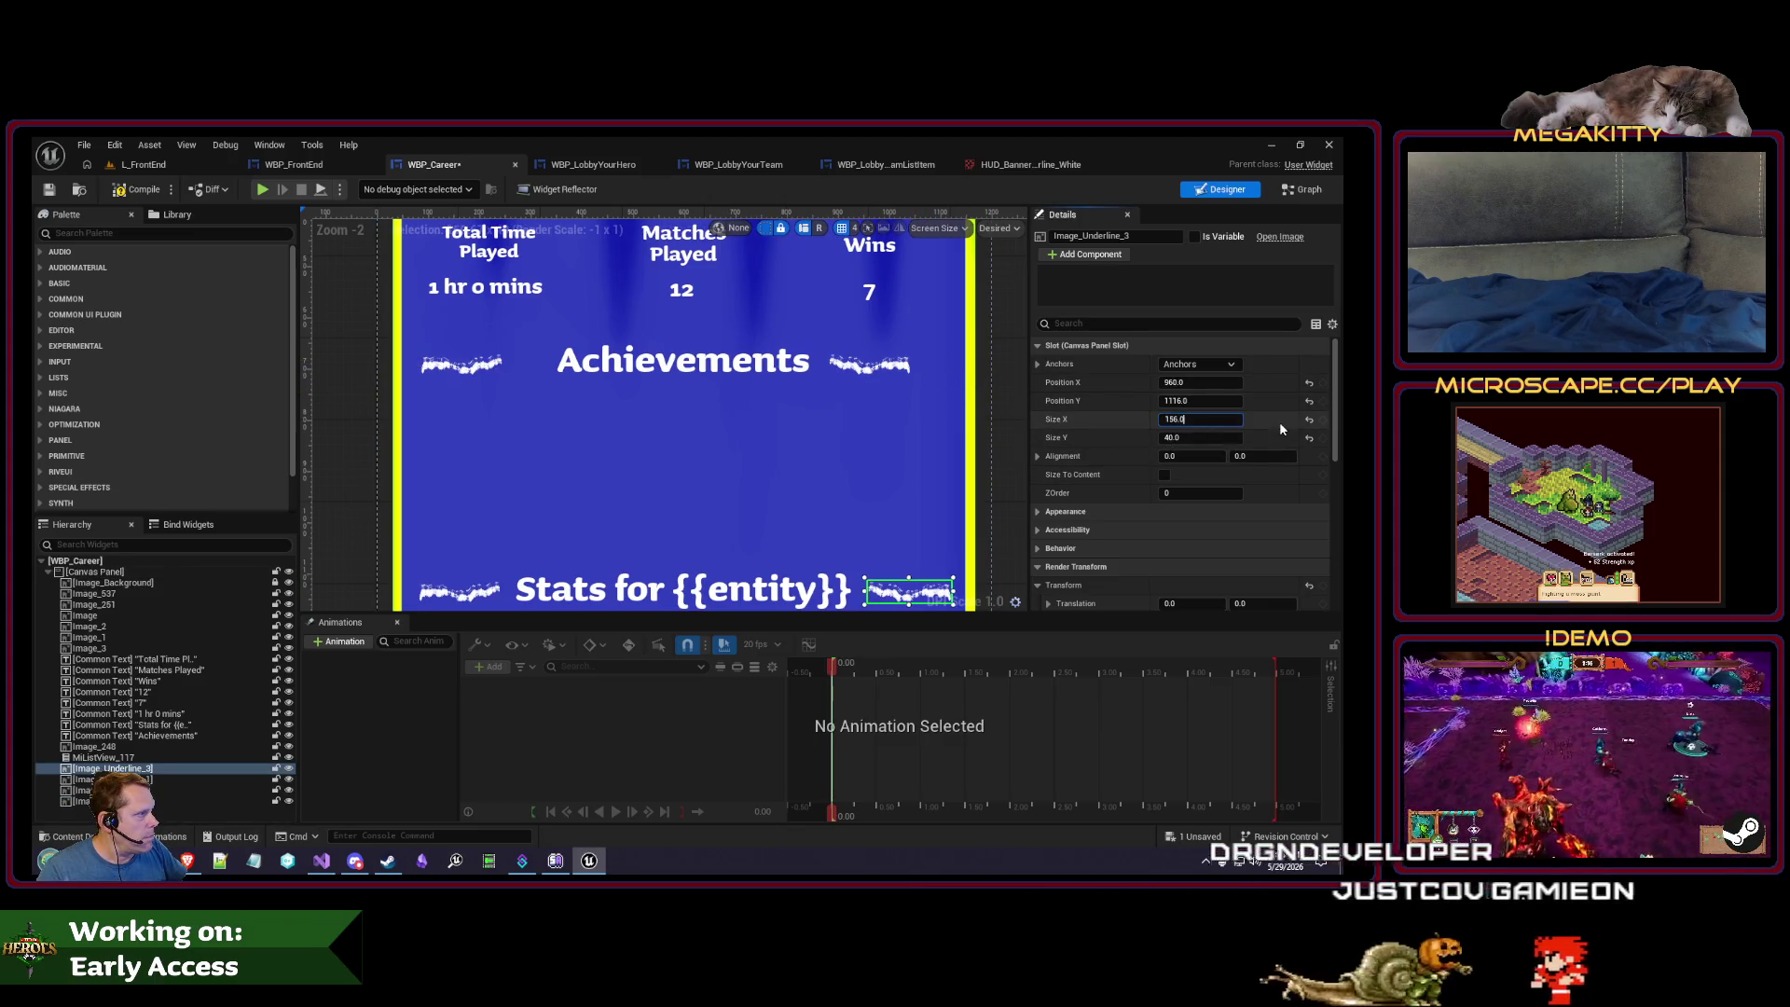
left_click_drag(841, 365, 910, 371)
left_click(479, 362)
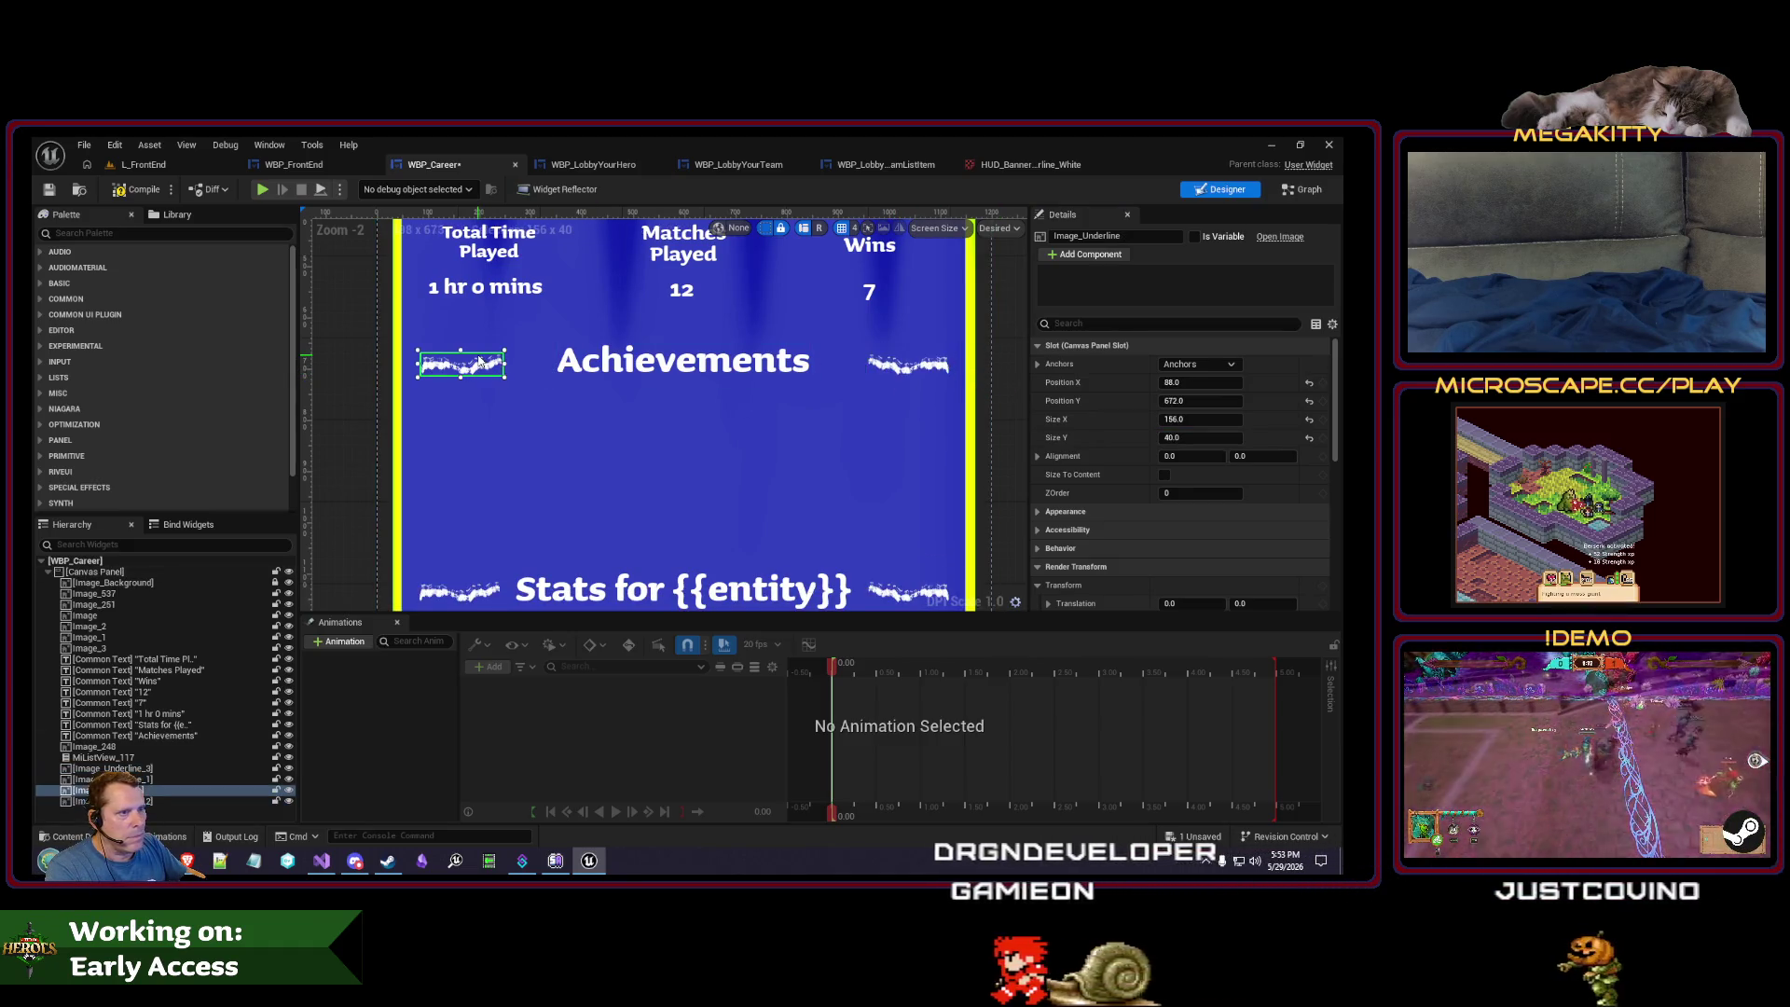
left_click(671, 363)
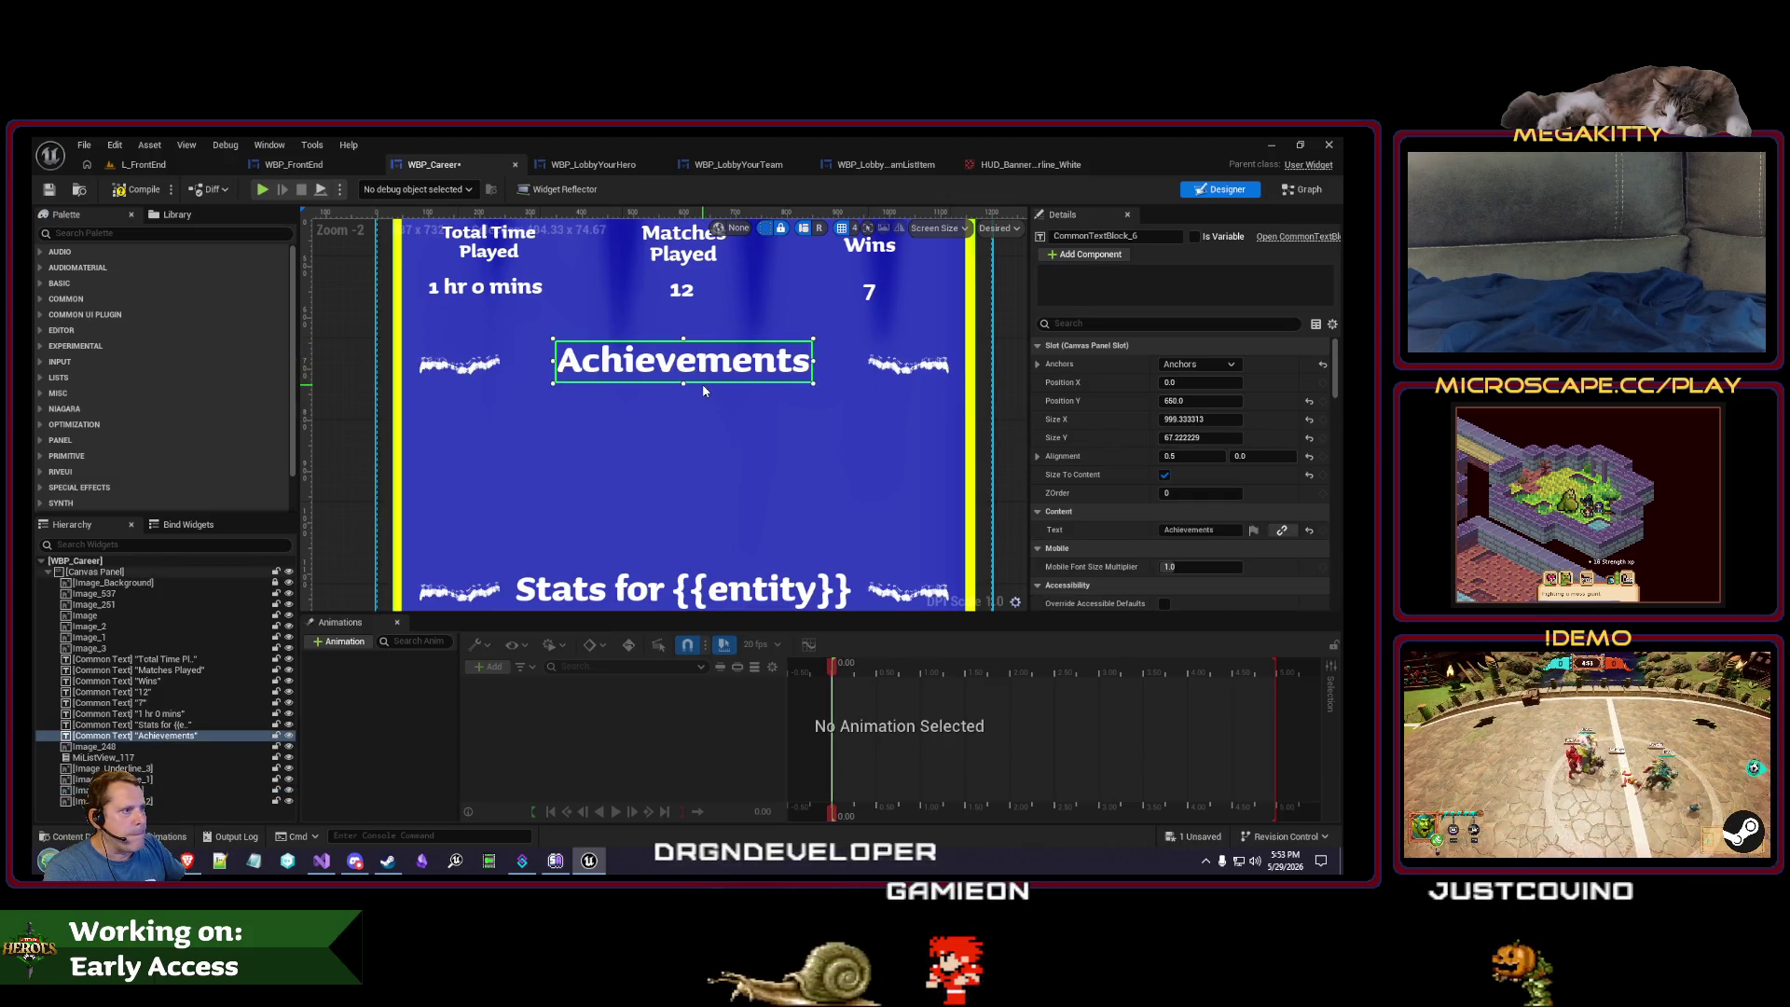
- Set the Achievements heading font size to 72 and untick Size To Content on the Stats heading
scroll(704, 391, "down", 3)
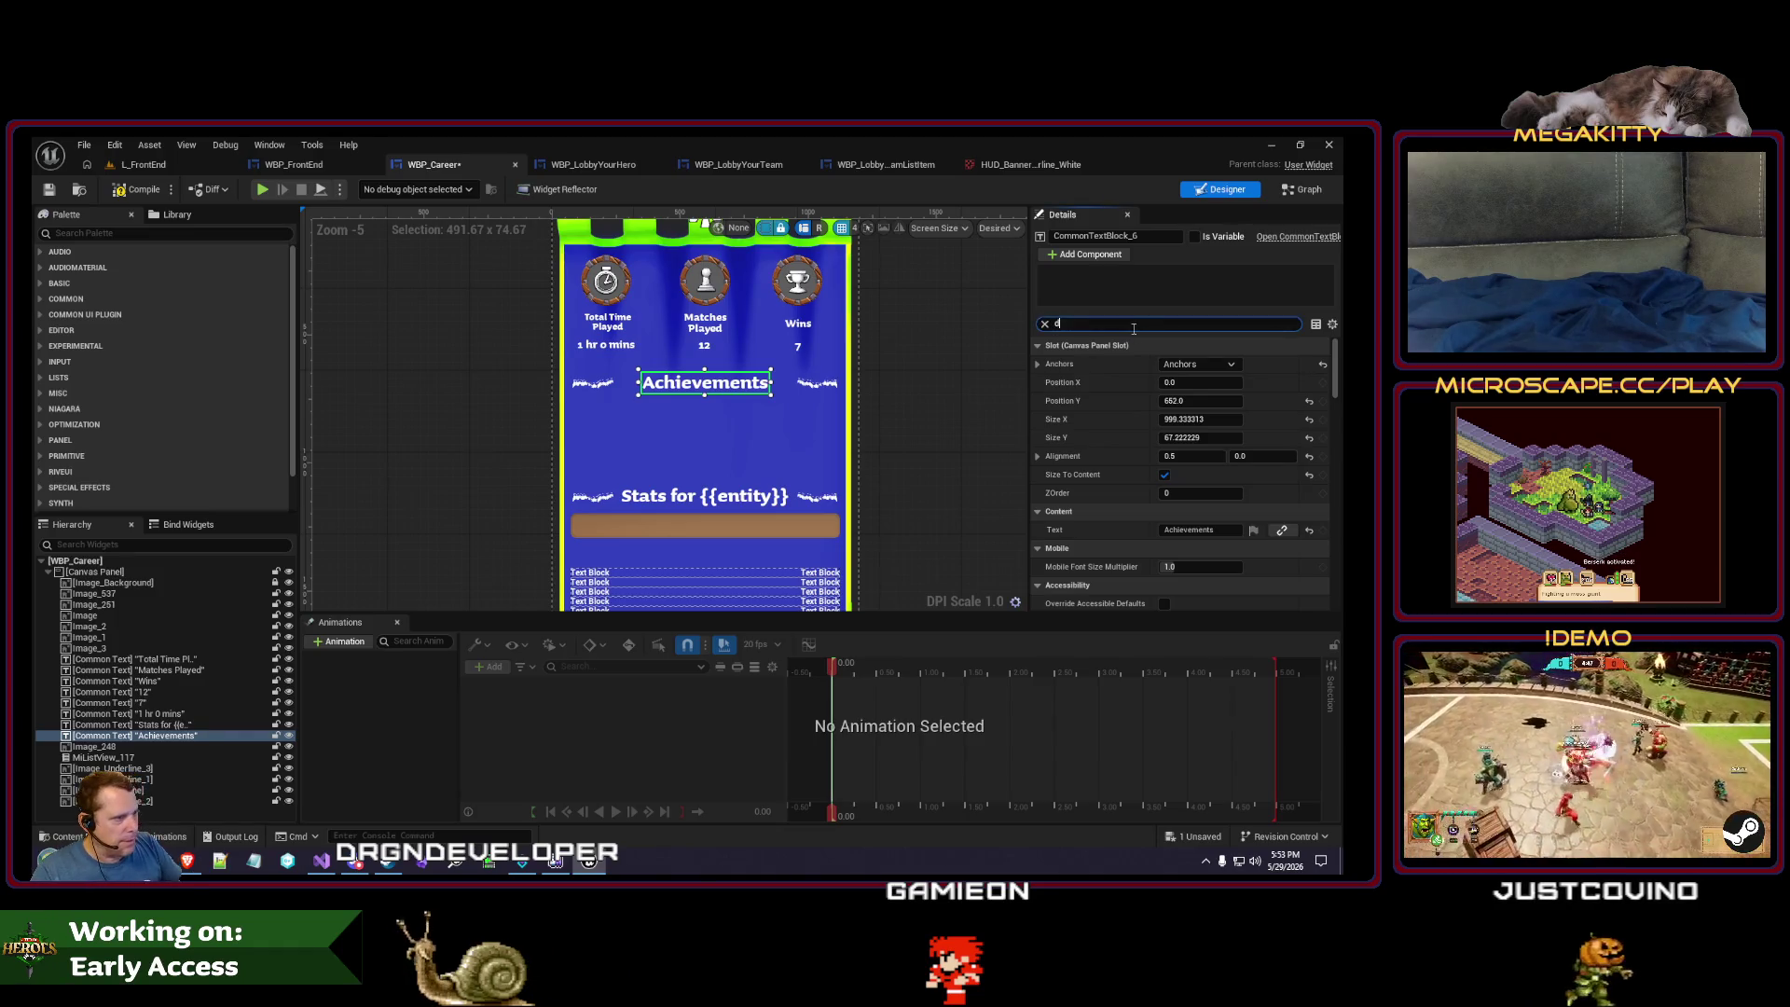
type("ont")
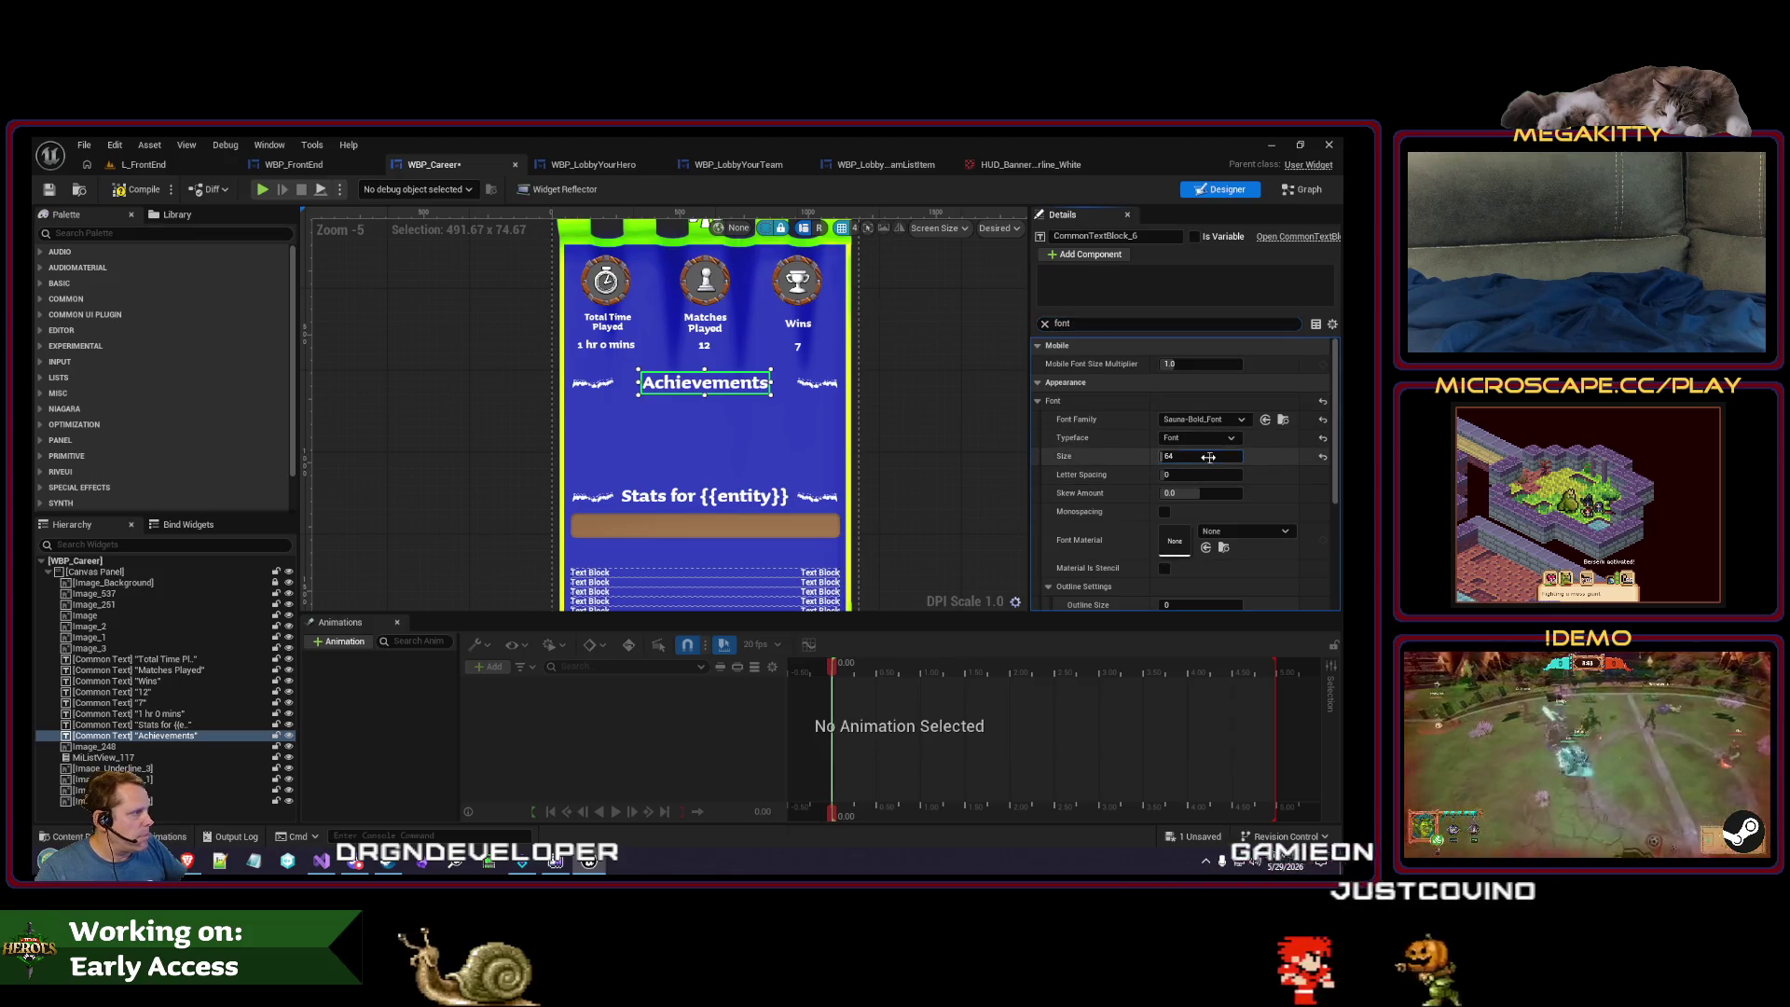
type("72")
key("Tab")
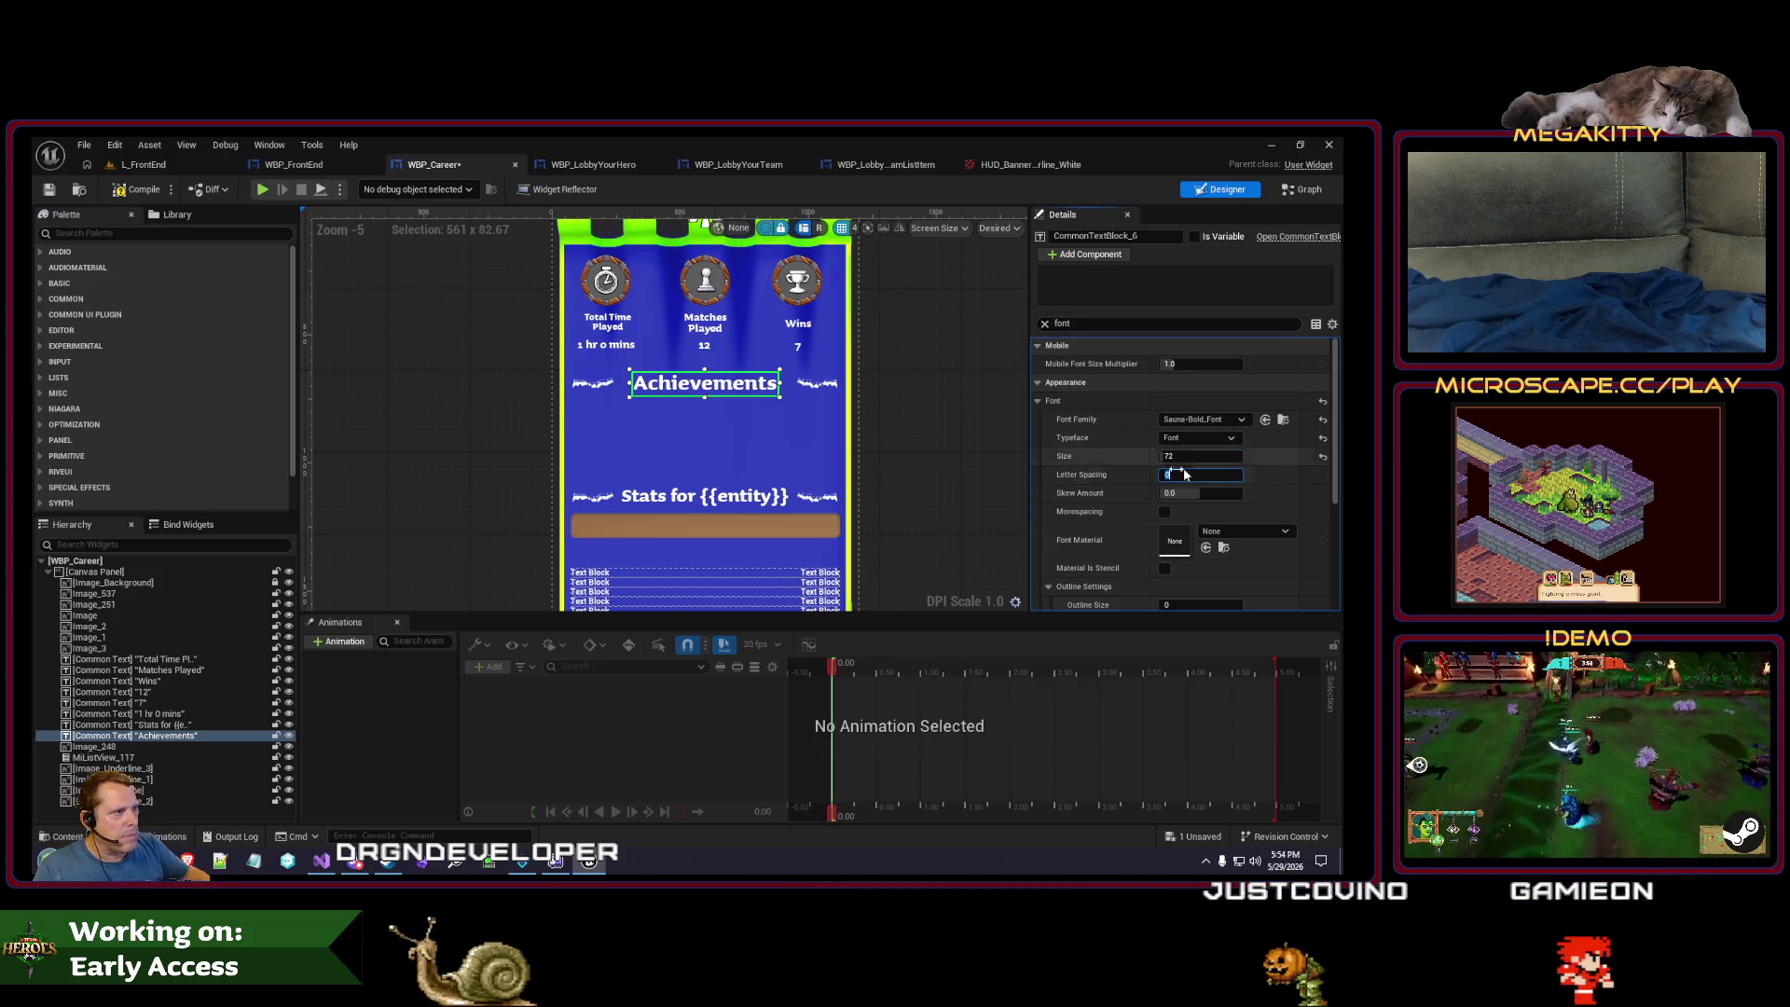
left_click(980, 487)
left_click(745, 500)
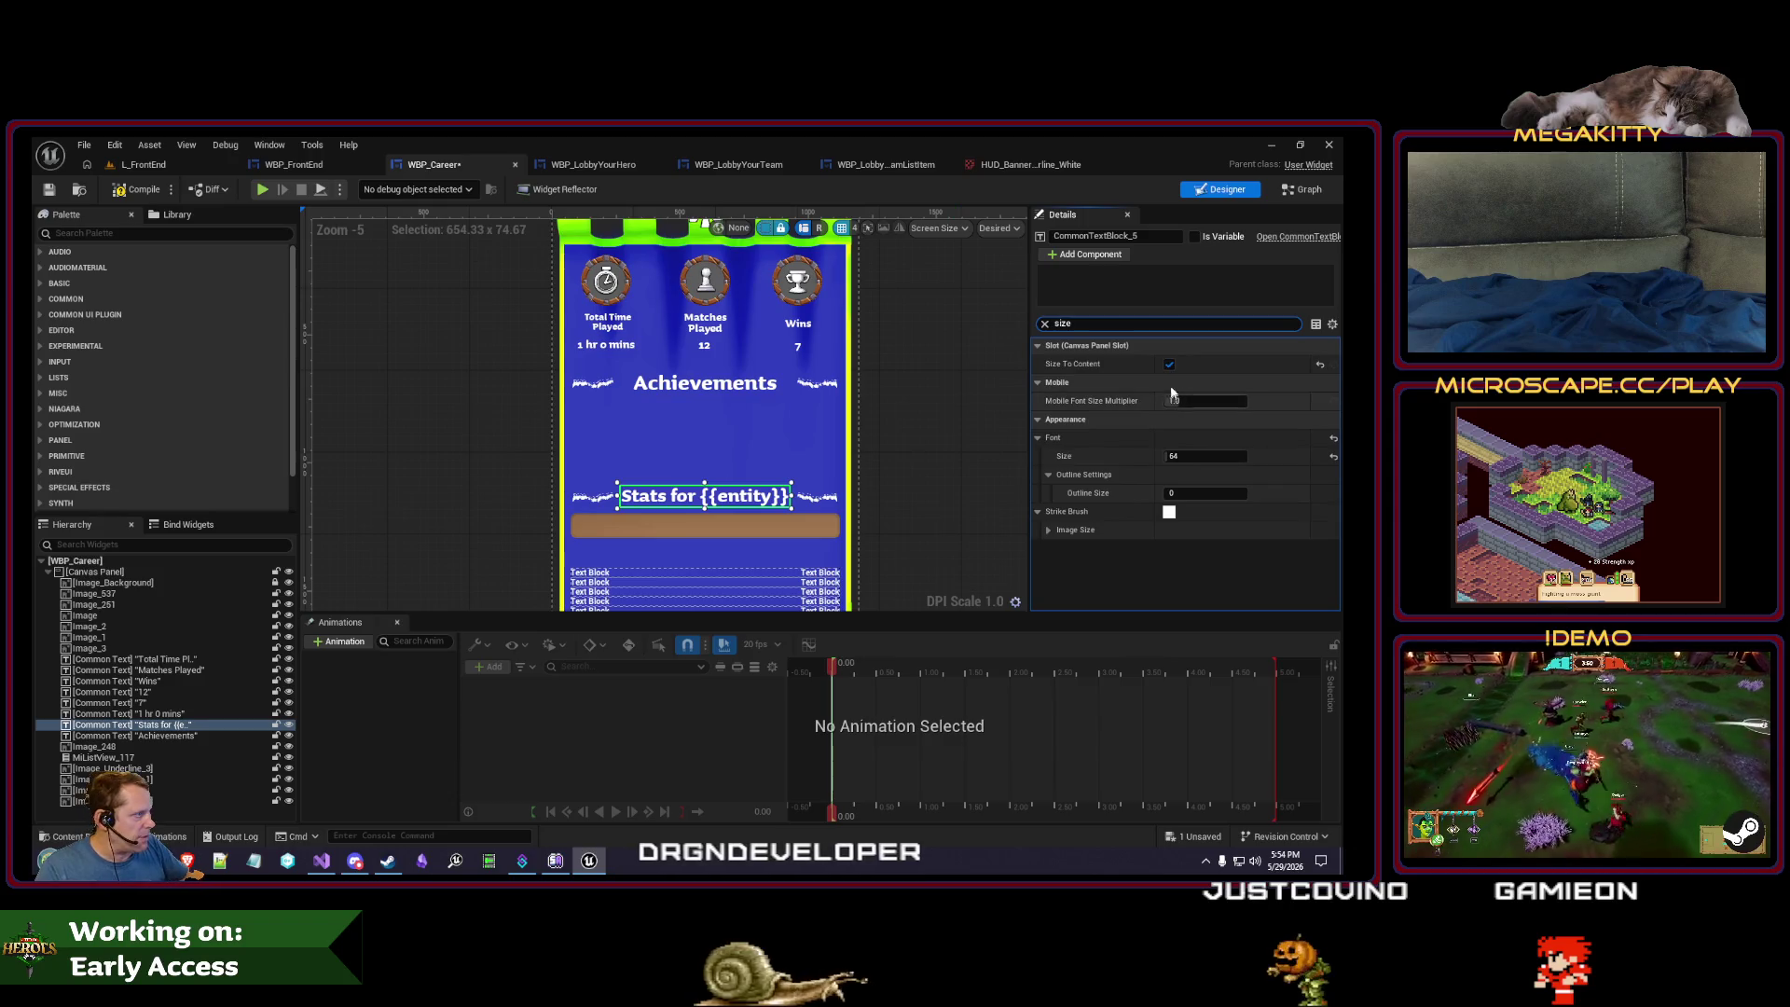
left_click(1170, 364)
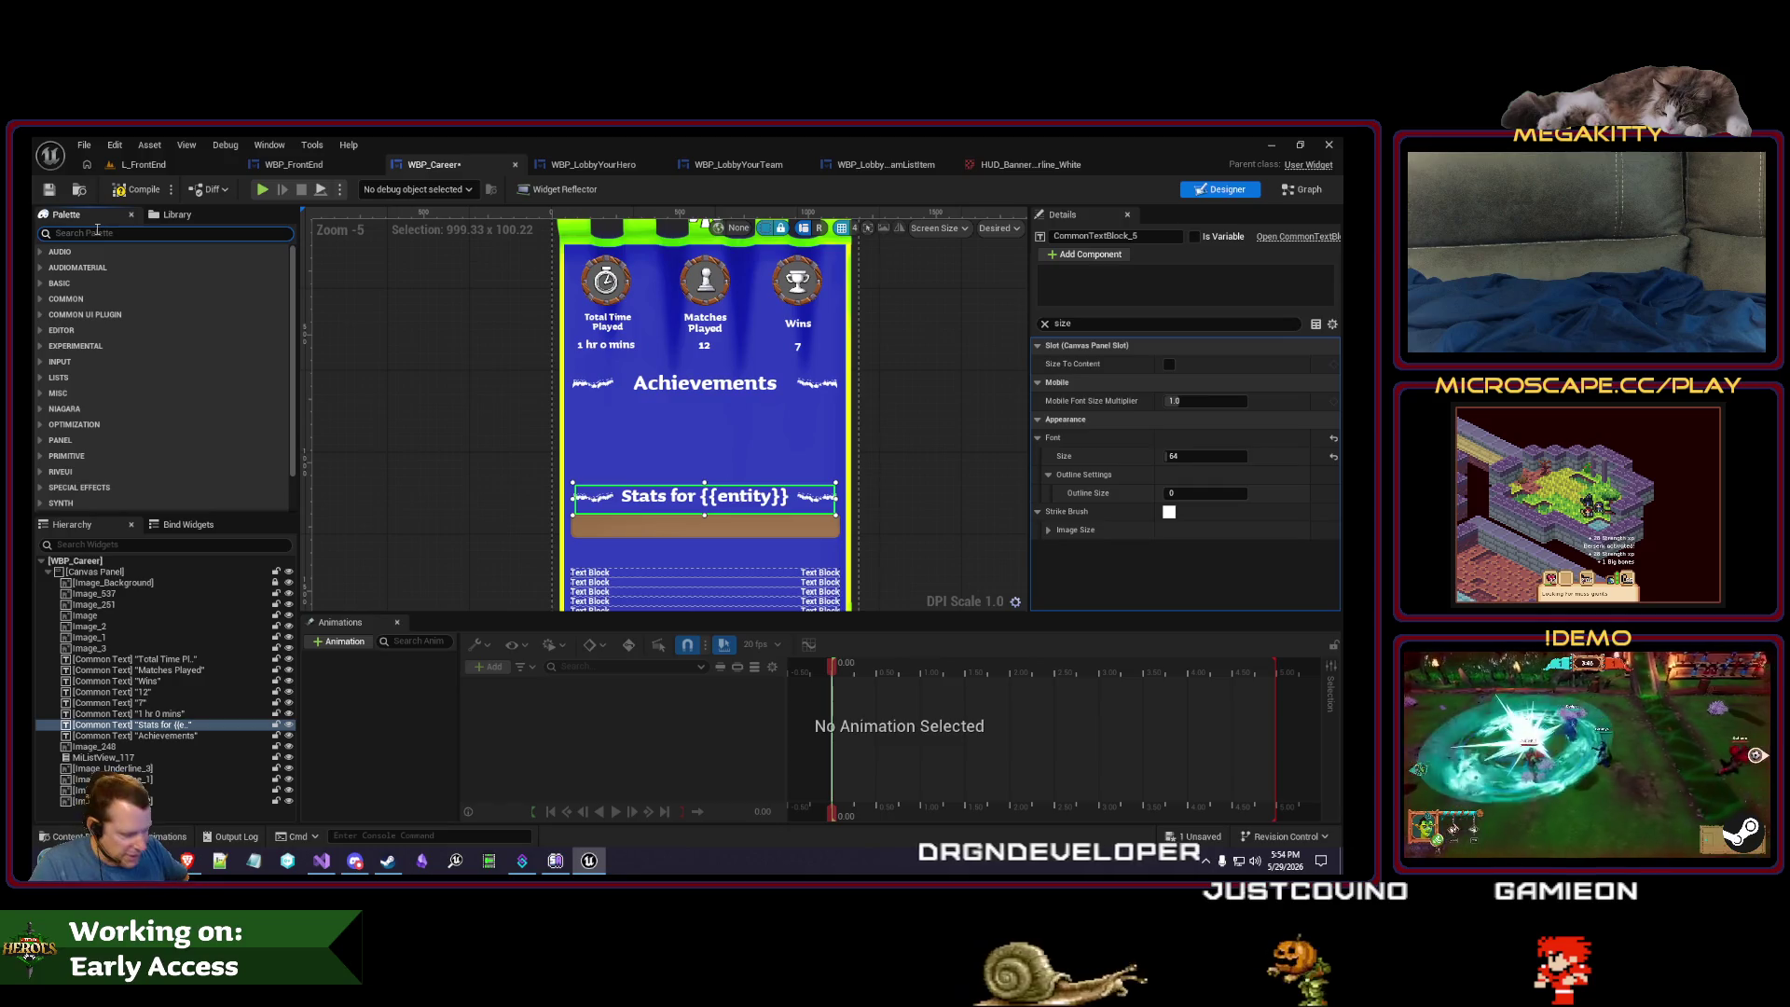
- Add a Size Box above the Stats for {{entity}} heading and nest the text inside it
type("scale")
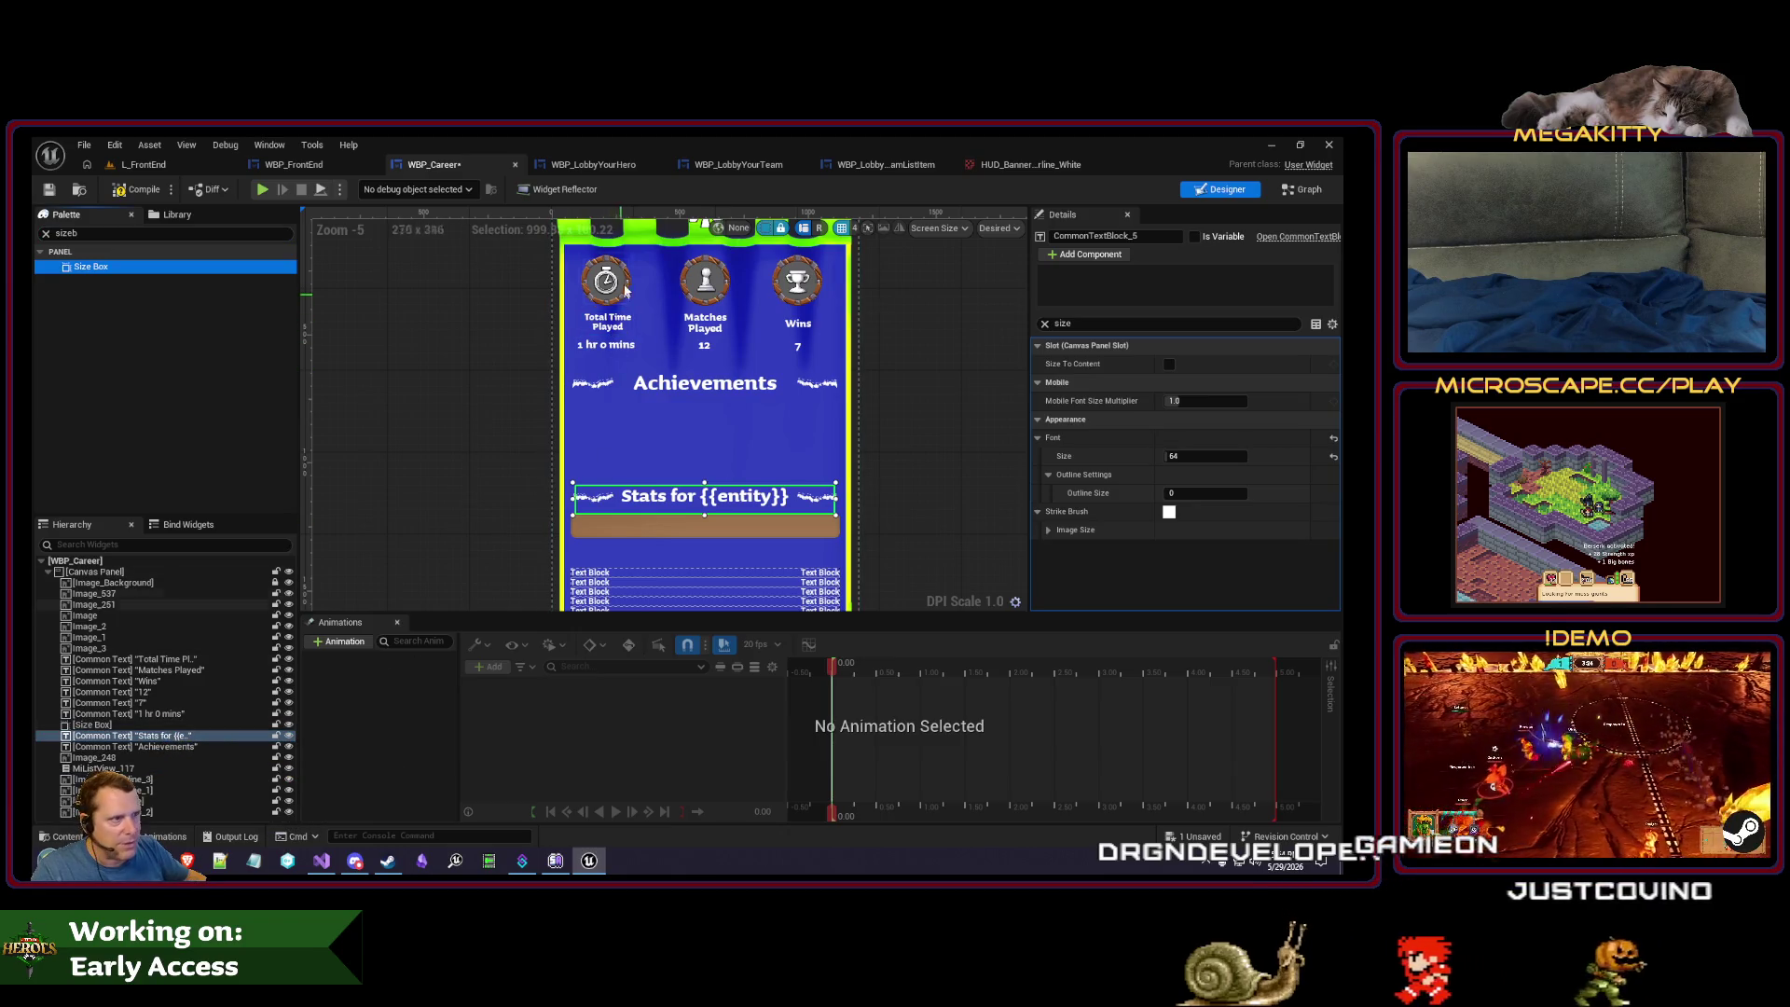
scroll(689, 305, "up", 2)
left_click_drag(611, 564, 638, 520)
scroll(638, 519, "up", 3)
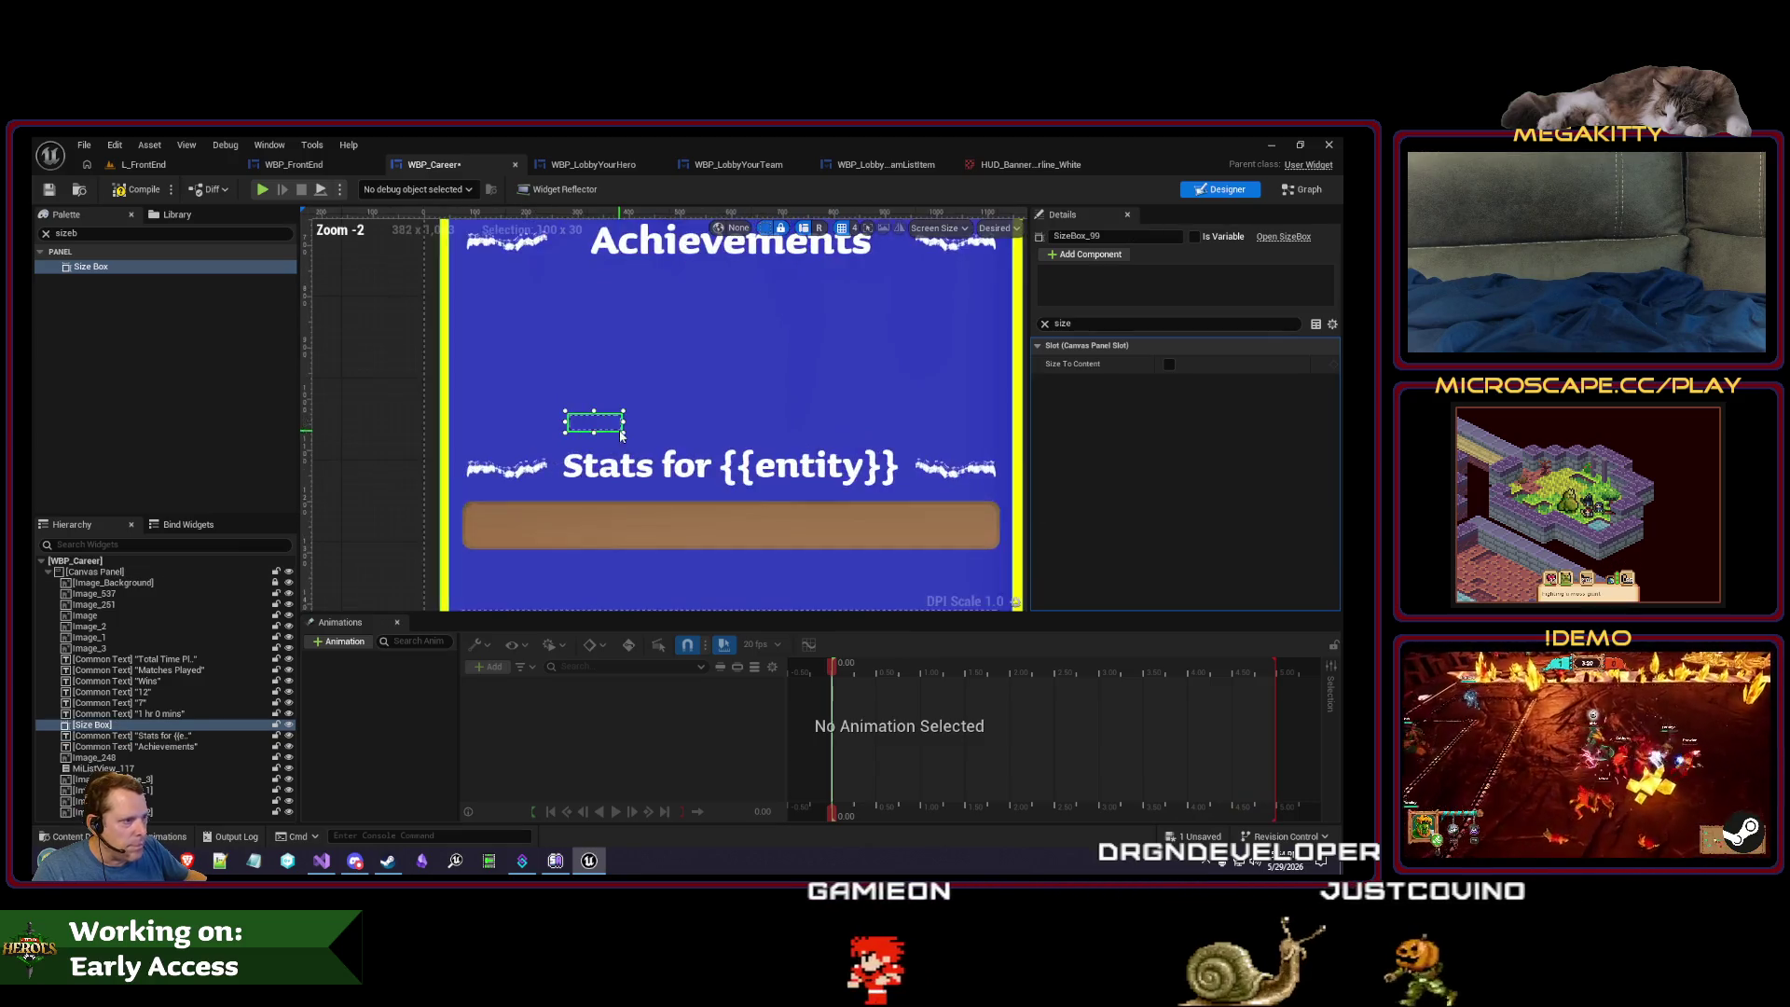
left_click_drag(627, 427, 919, 446)
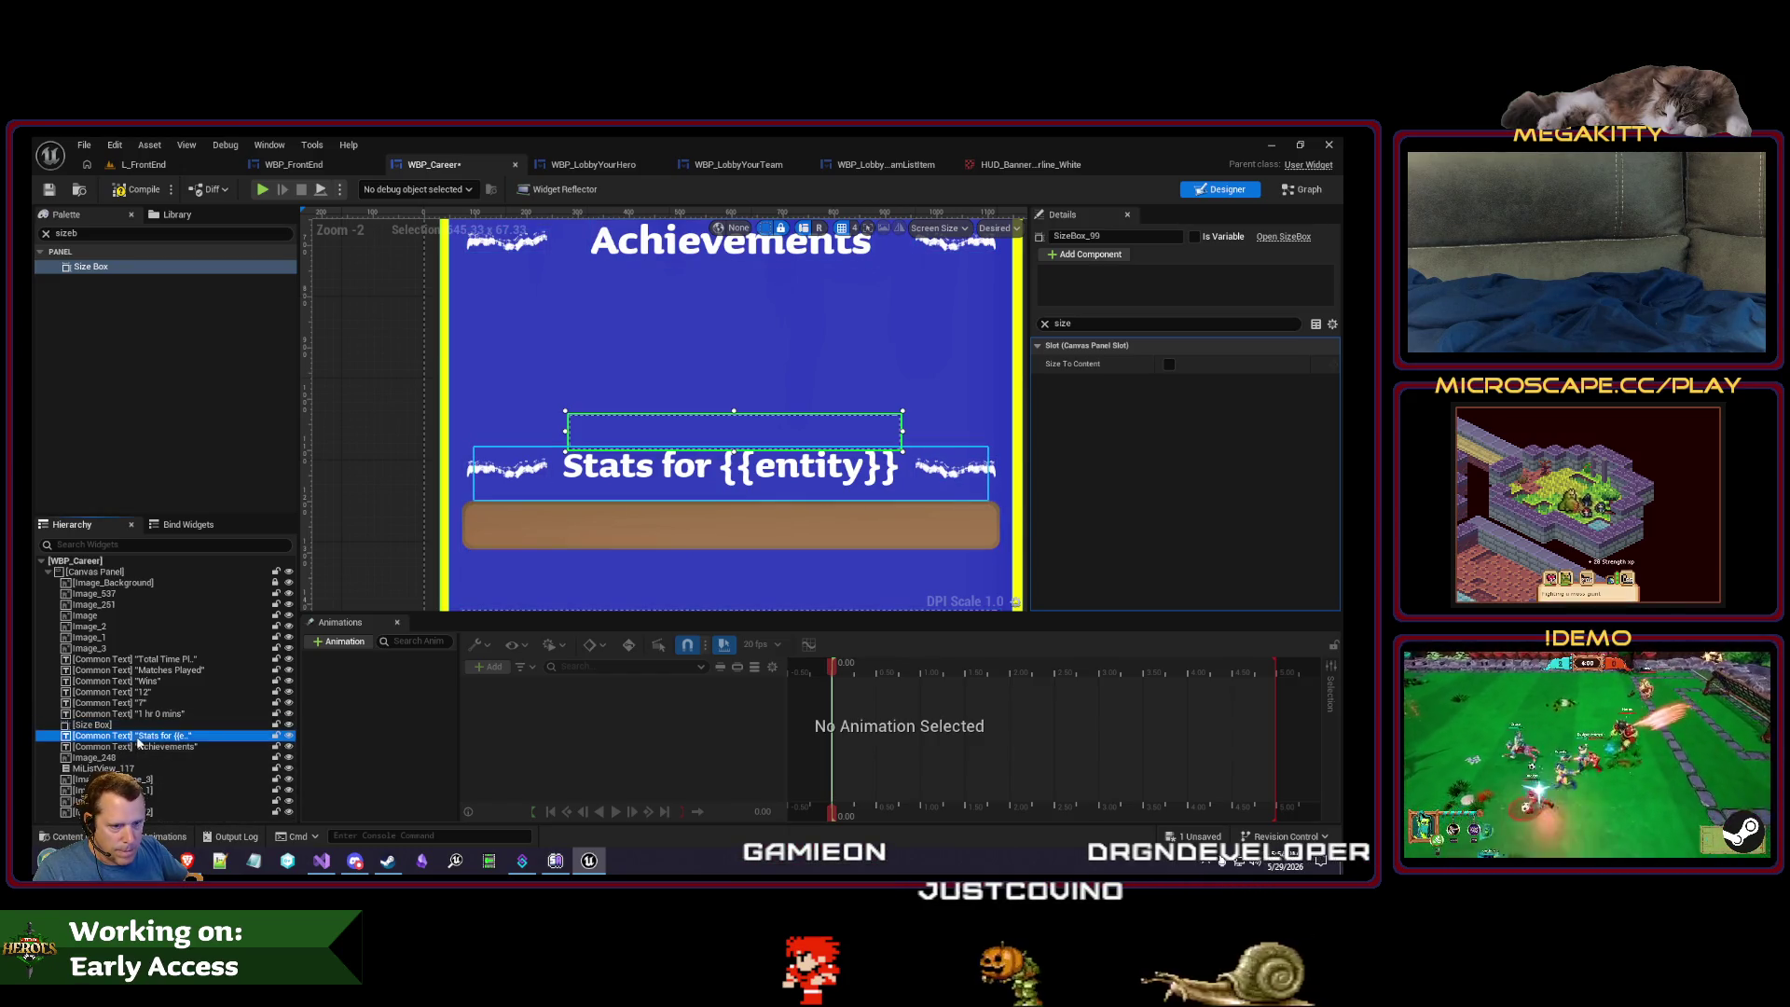
left_click_drag(138, 741, 93, 725)
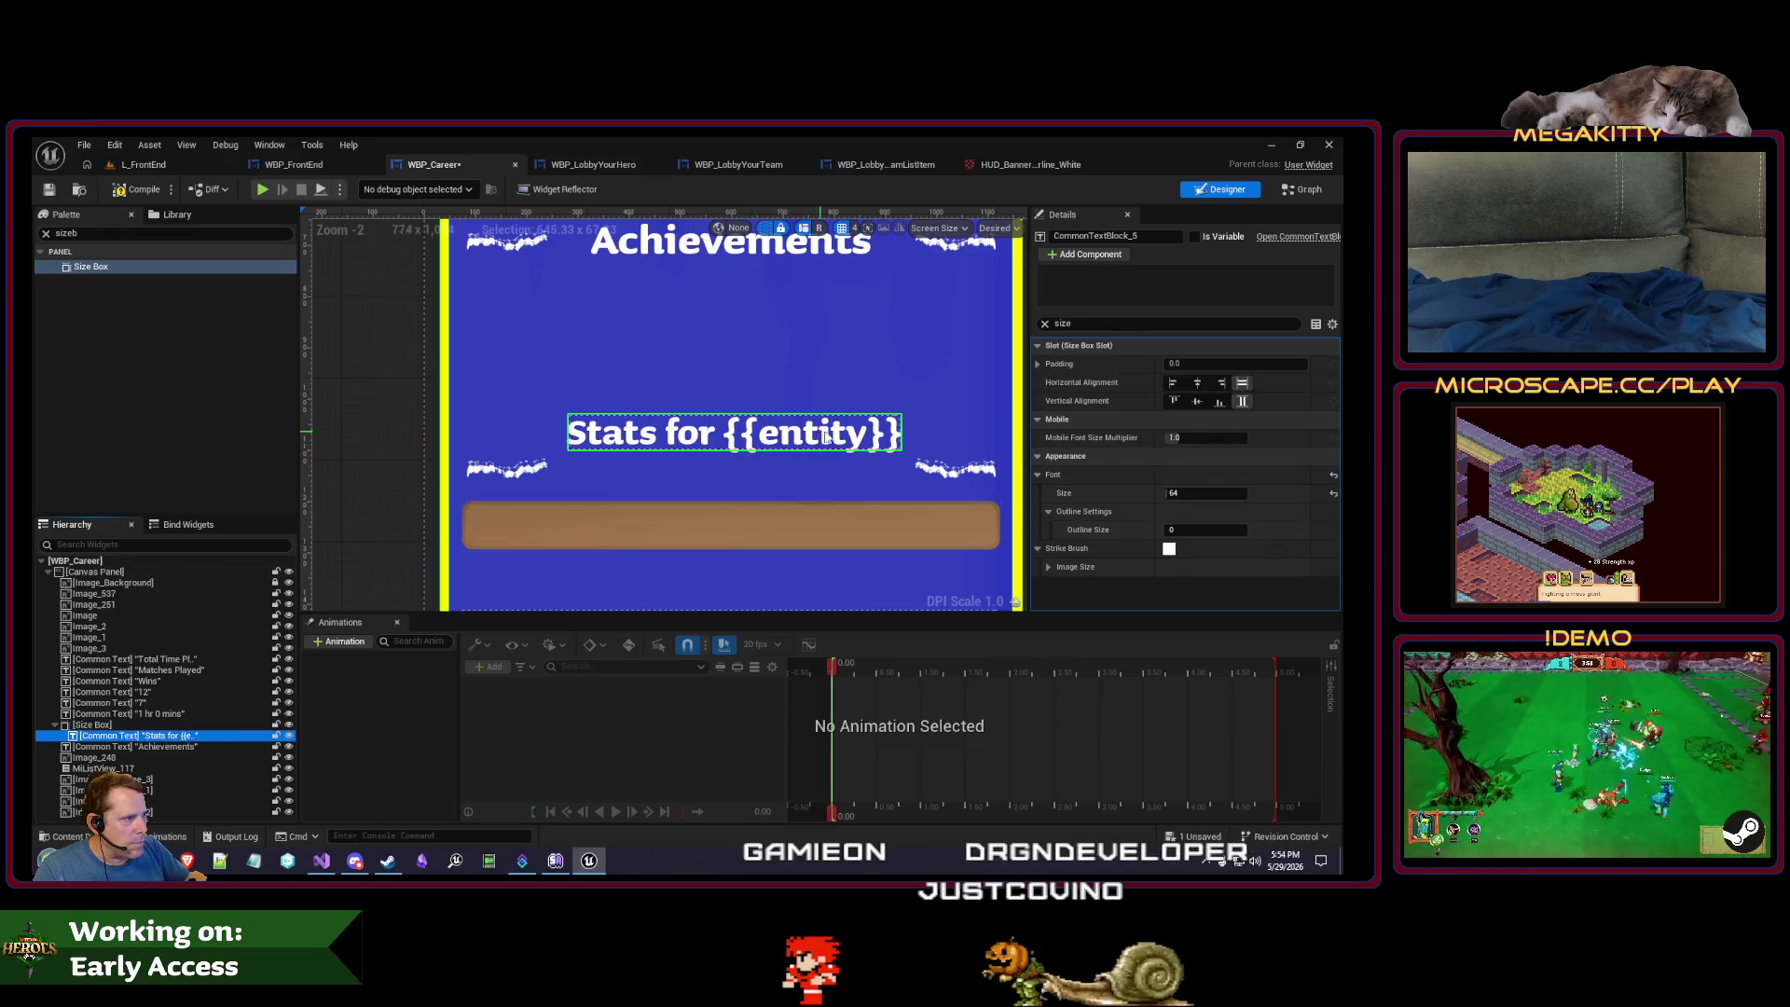
left_click(91, 724)
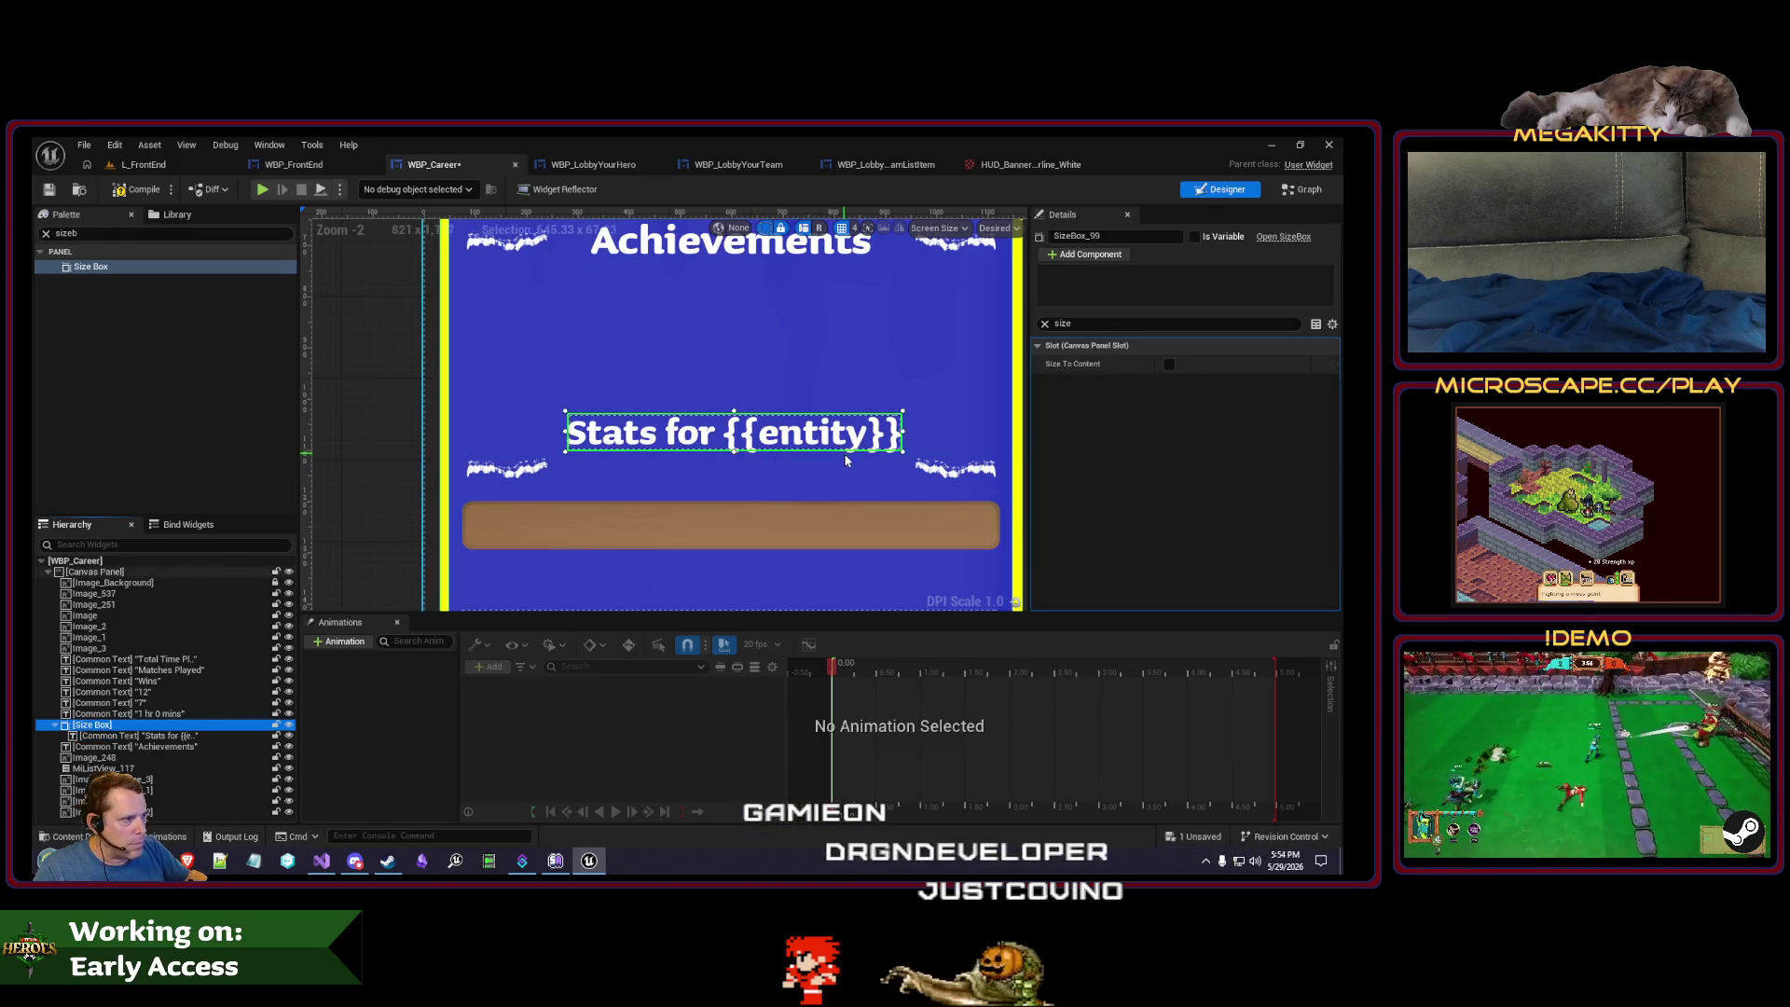
left_click_drag(902, 454, 863, 476)
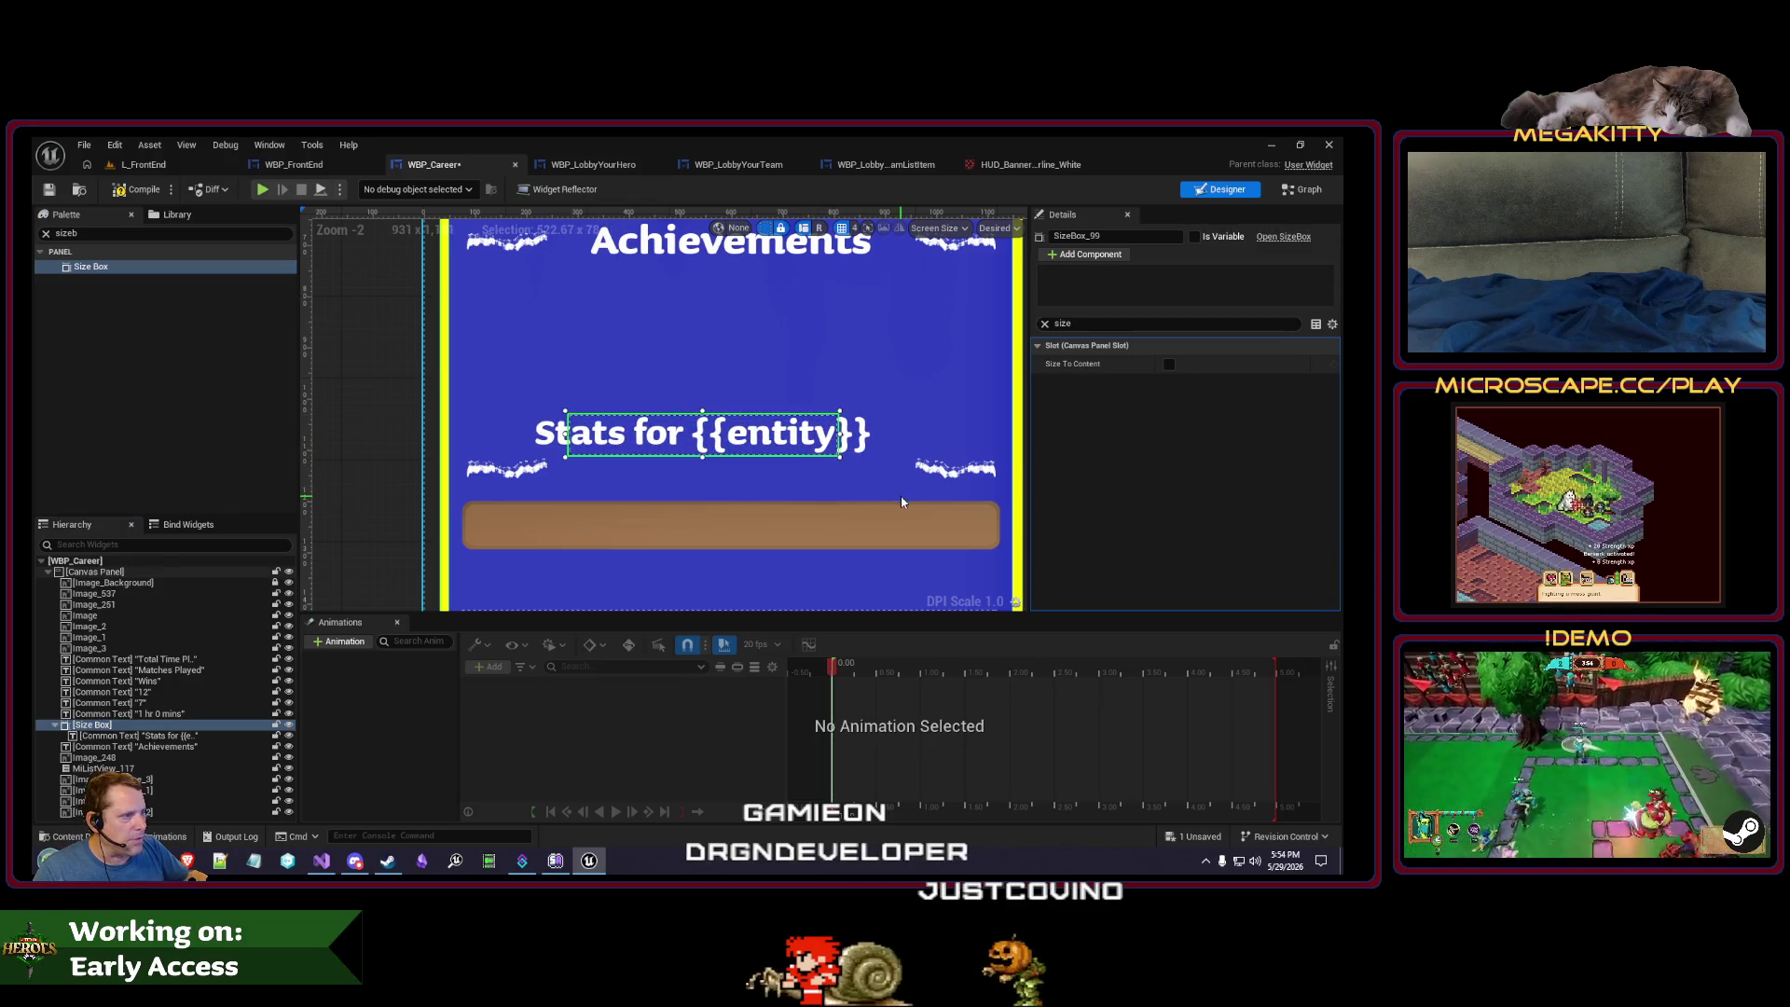
key("ctrl+z")
- Drag a Scale Box from the Palette onto the WBP_Career canvas
type("scaleb")
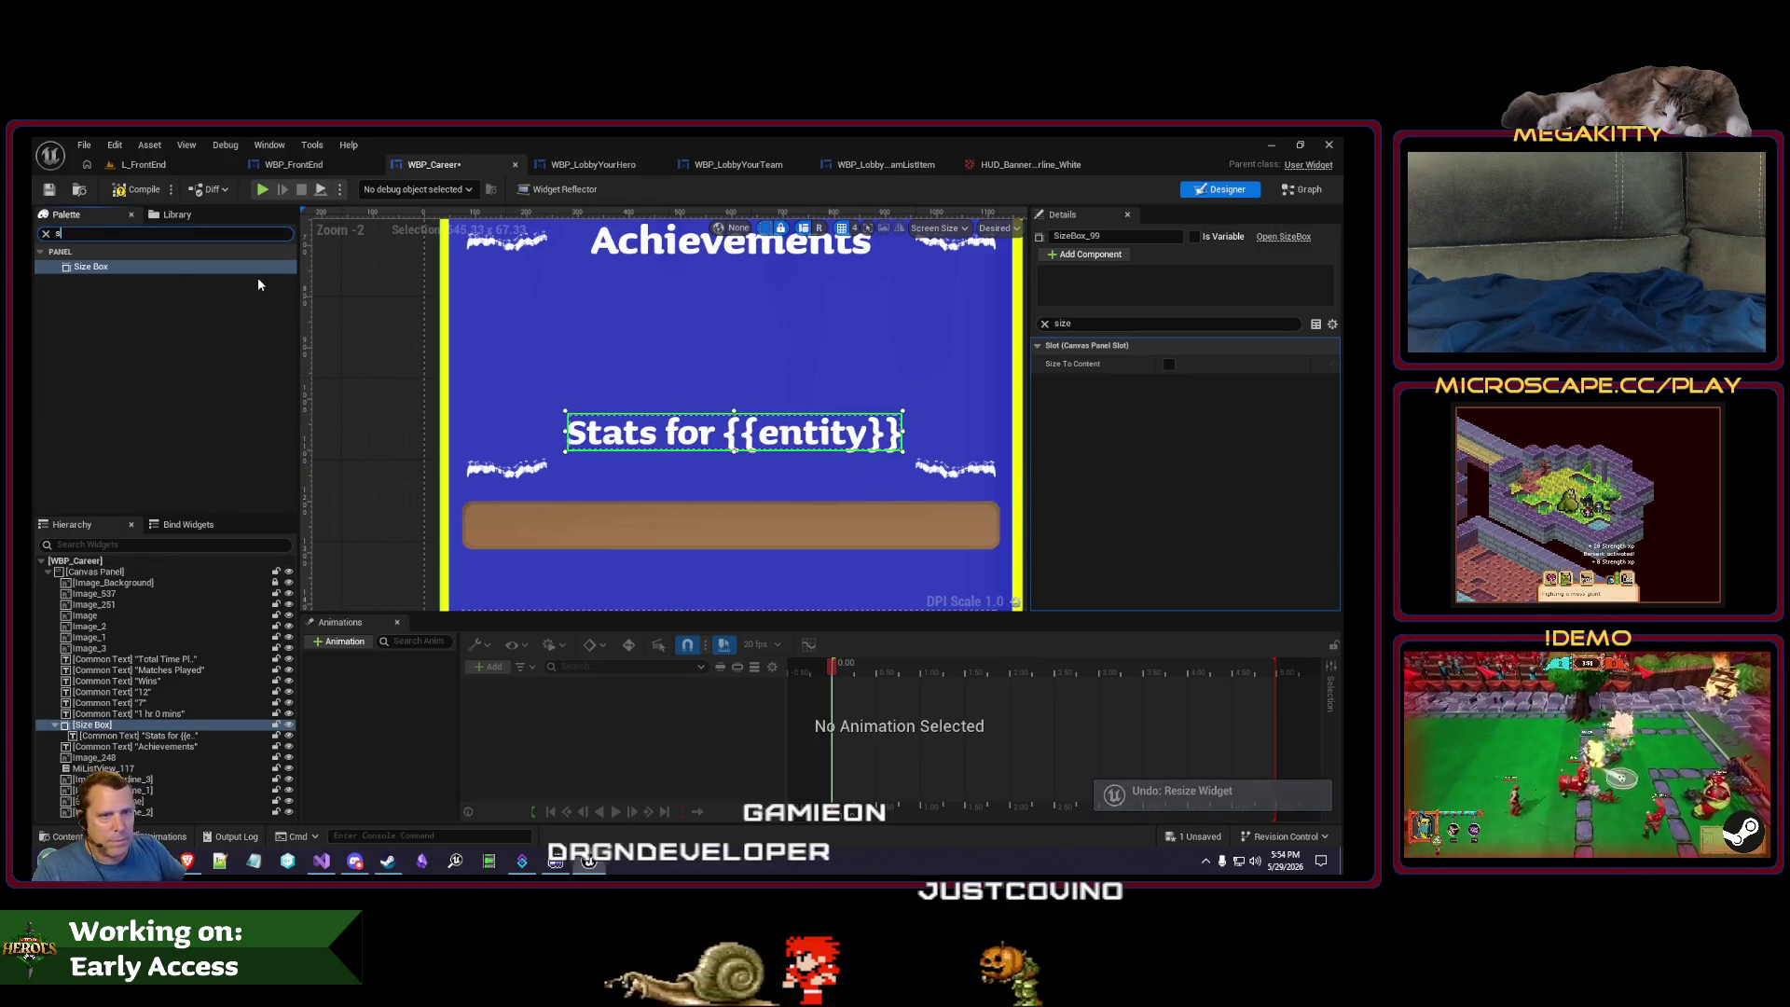
left_click_drag(109, 270, 560, 390)
scroll(561, 390, "down", 1)
scroll(560, 390, "down", 1)
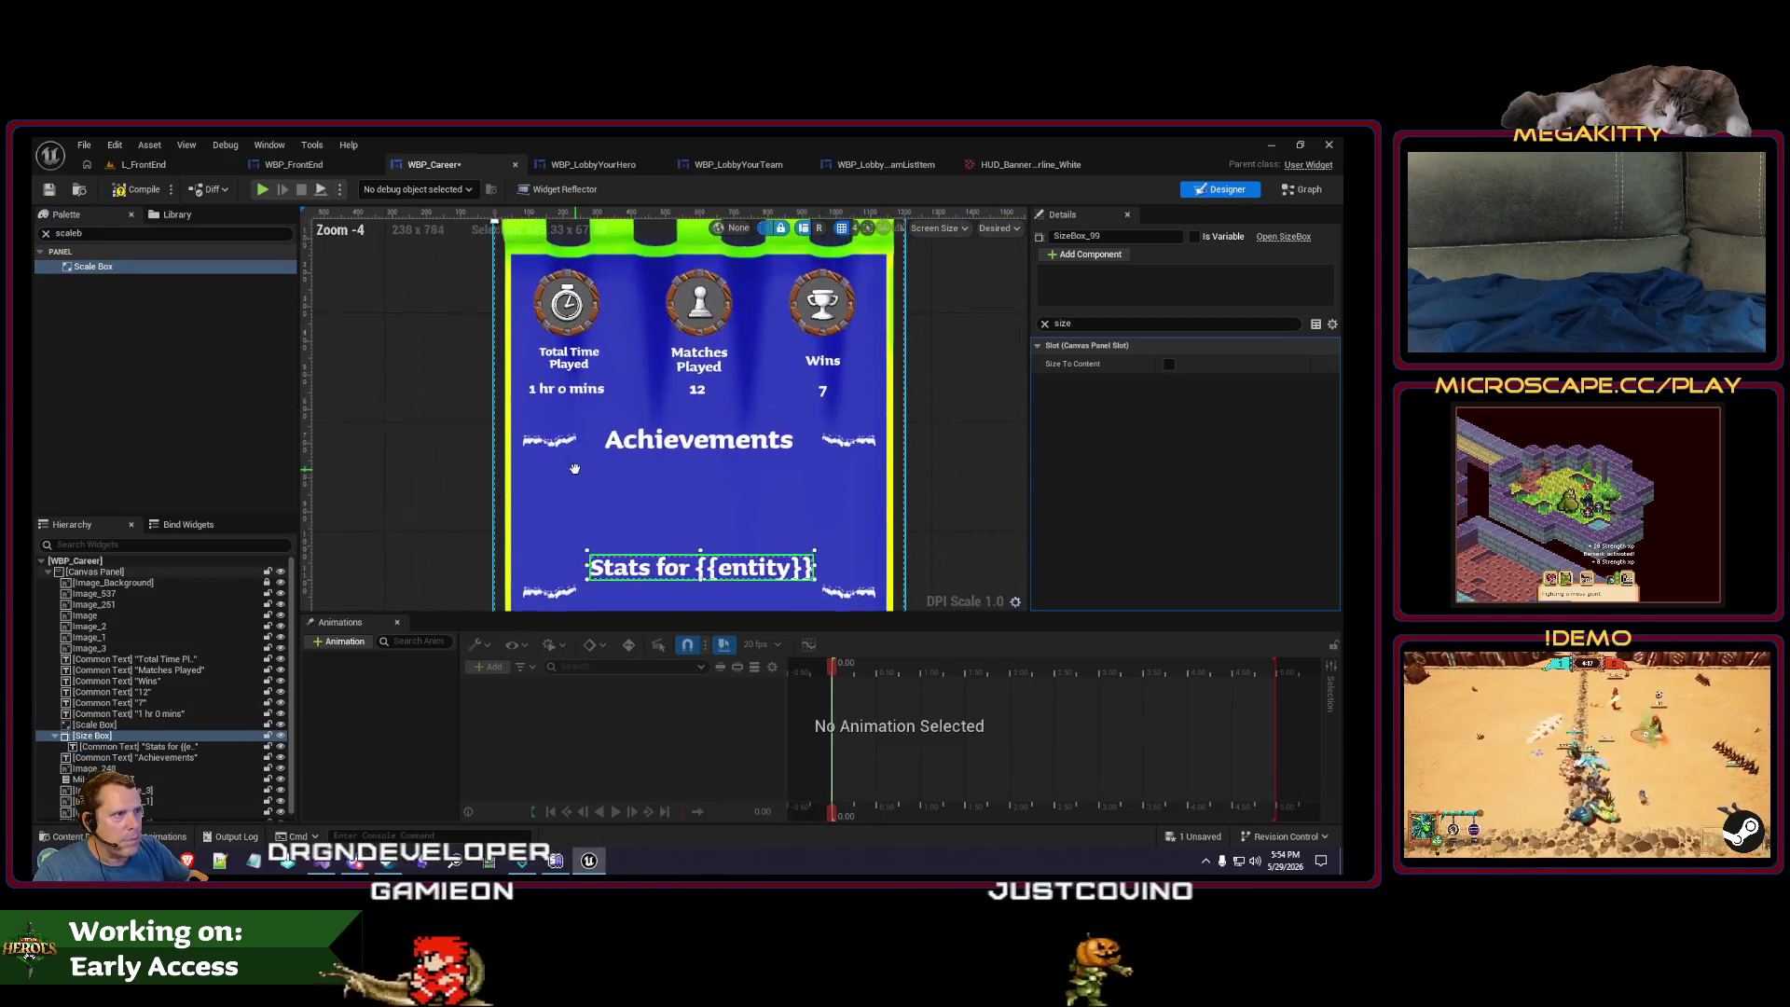
- Move the Stats text into the Scale Box, delete the empty Size Box, and lower the Scale Box
scroll(596, 439, "up", 3)
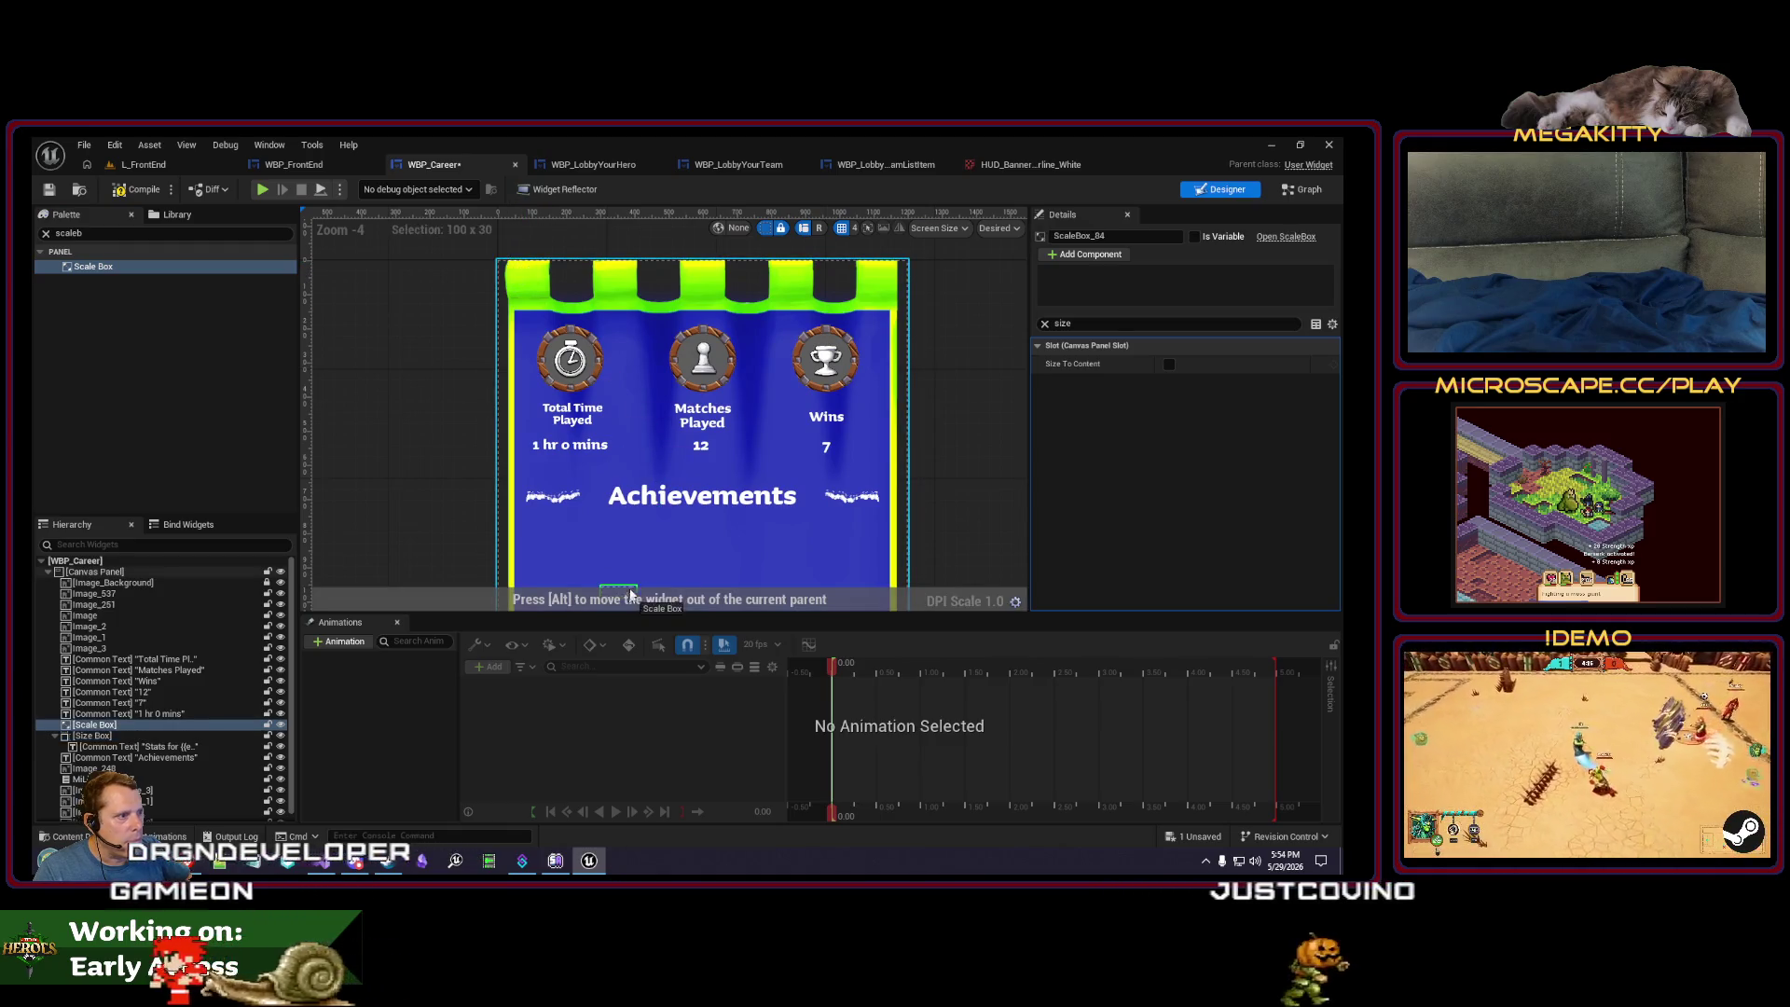
left_click(597, 435)
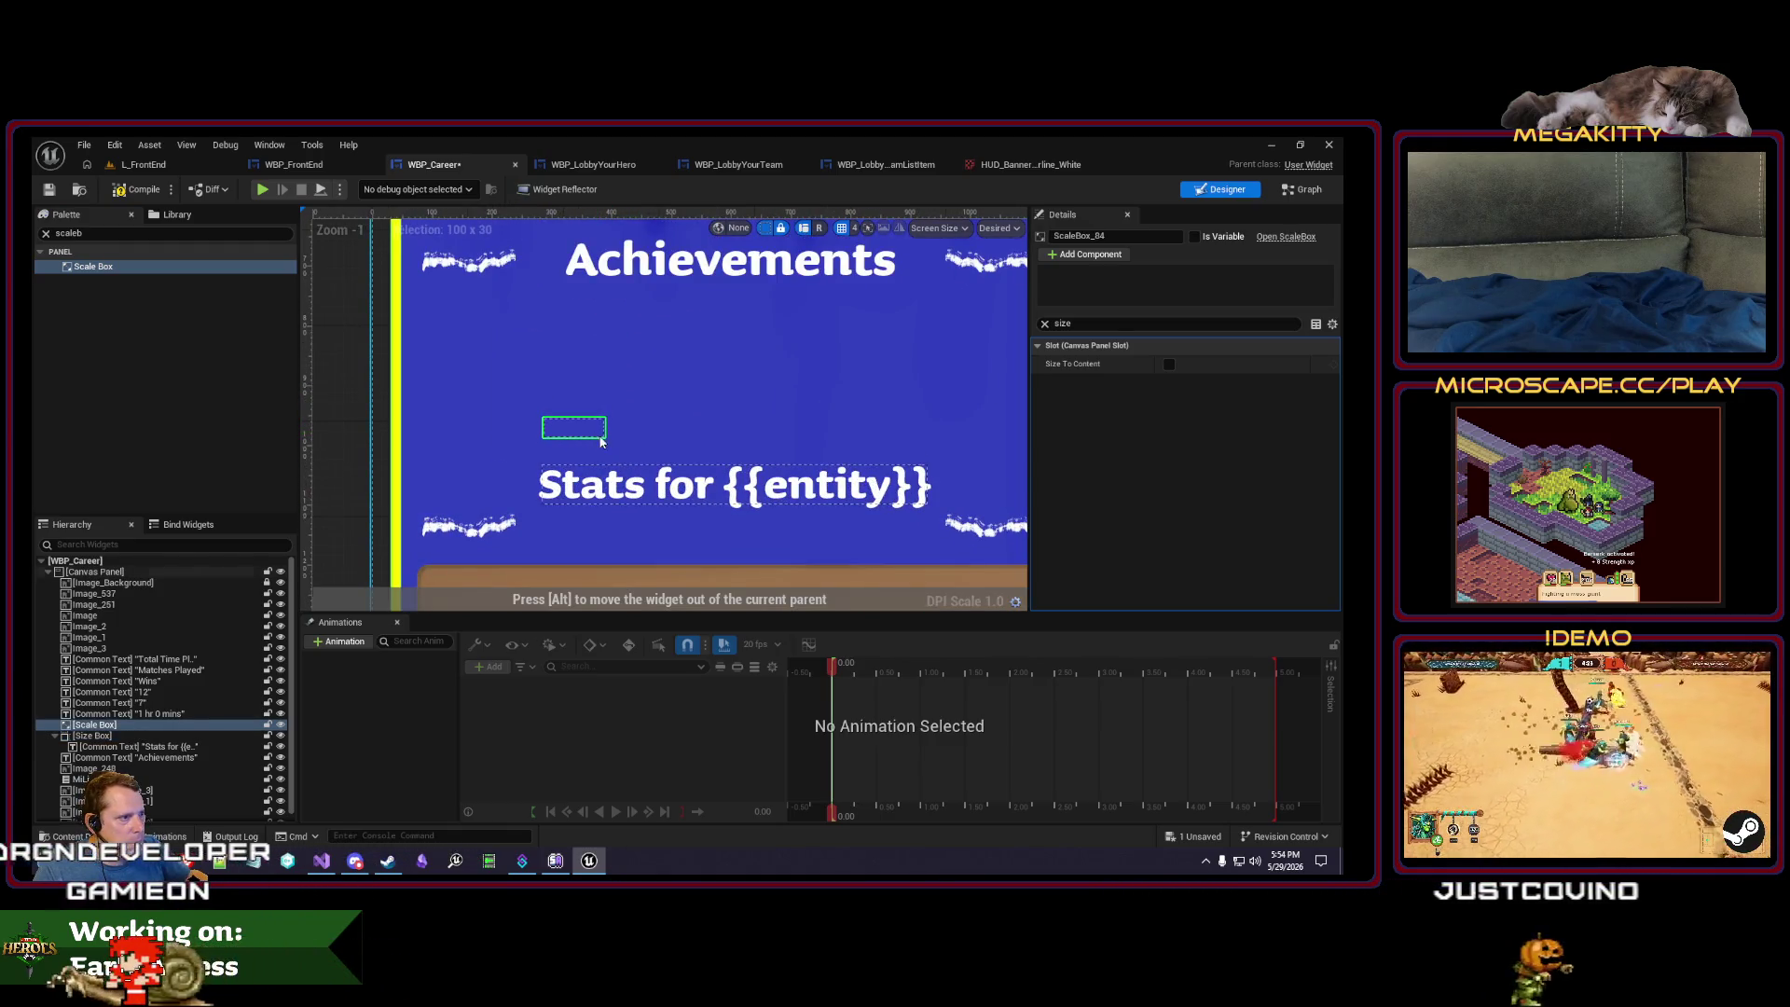
left_click_drag(602, 442, 608, 436)
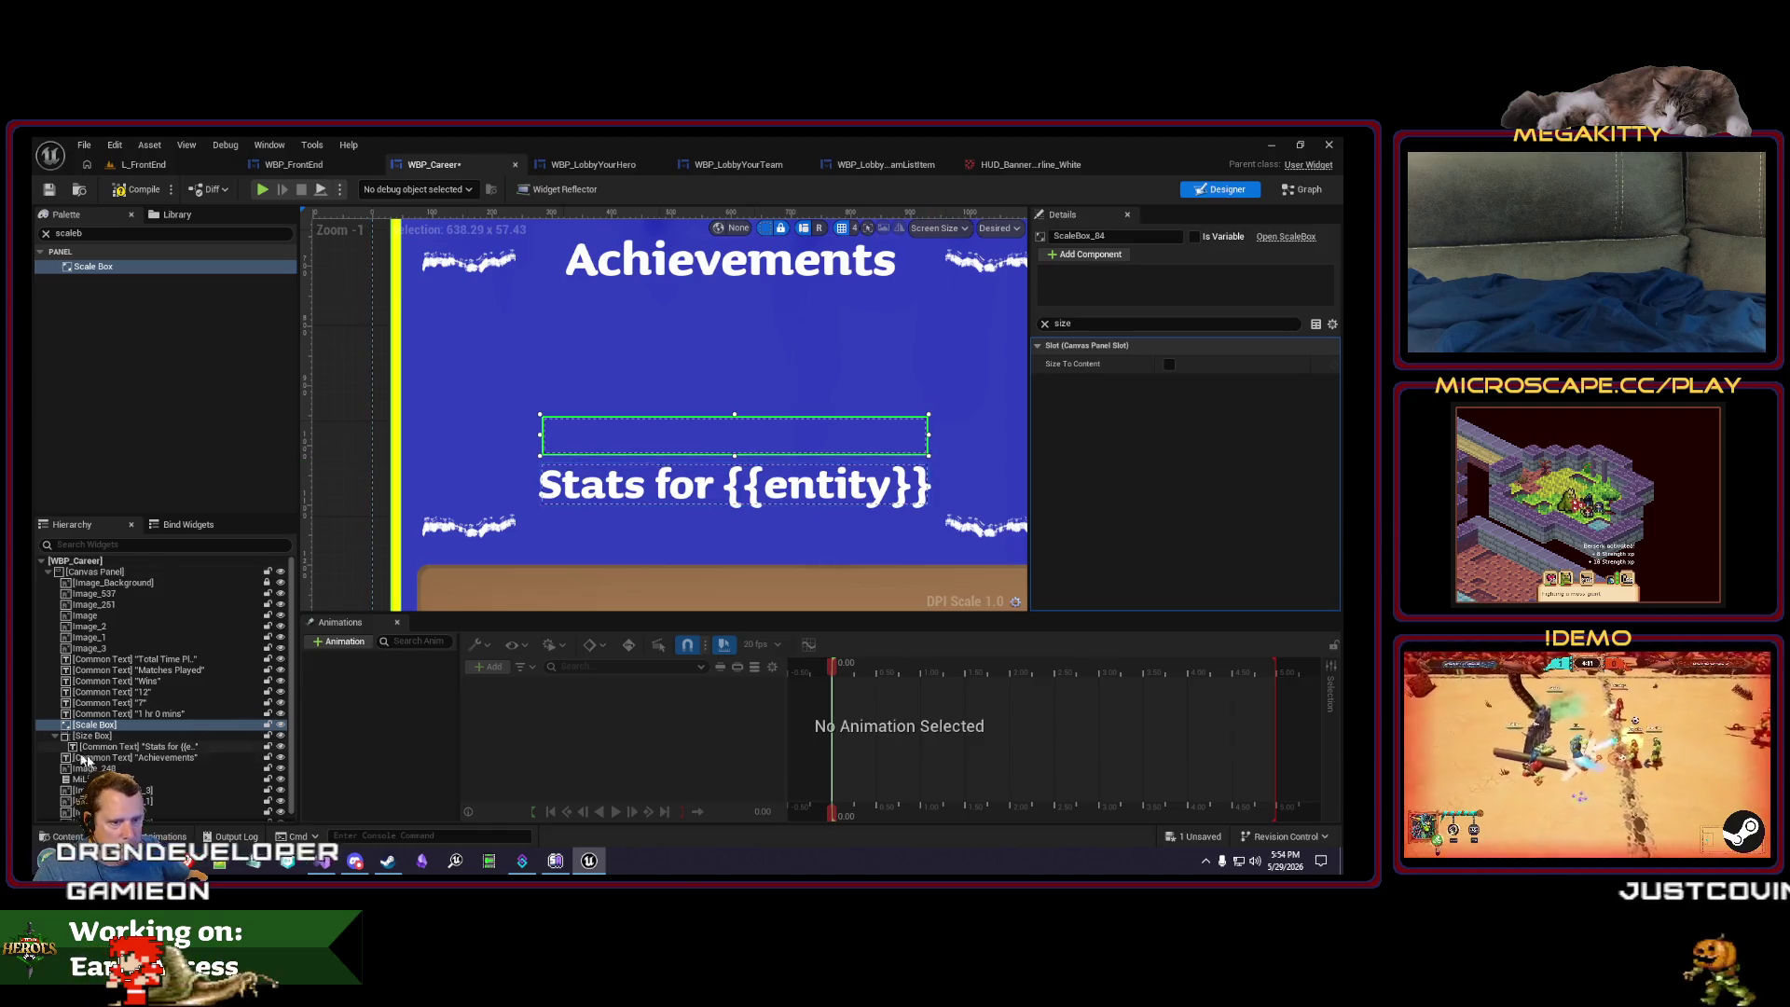
left_click_drag(120, 749, 94, 725)
mouse_move(706, 440)
left_mouse_down()
mouse_move(685, 459)
mouse_move(702, 437)
left_mouse_up()
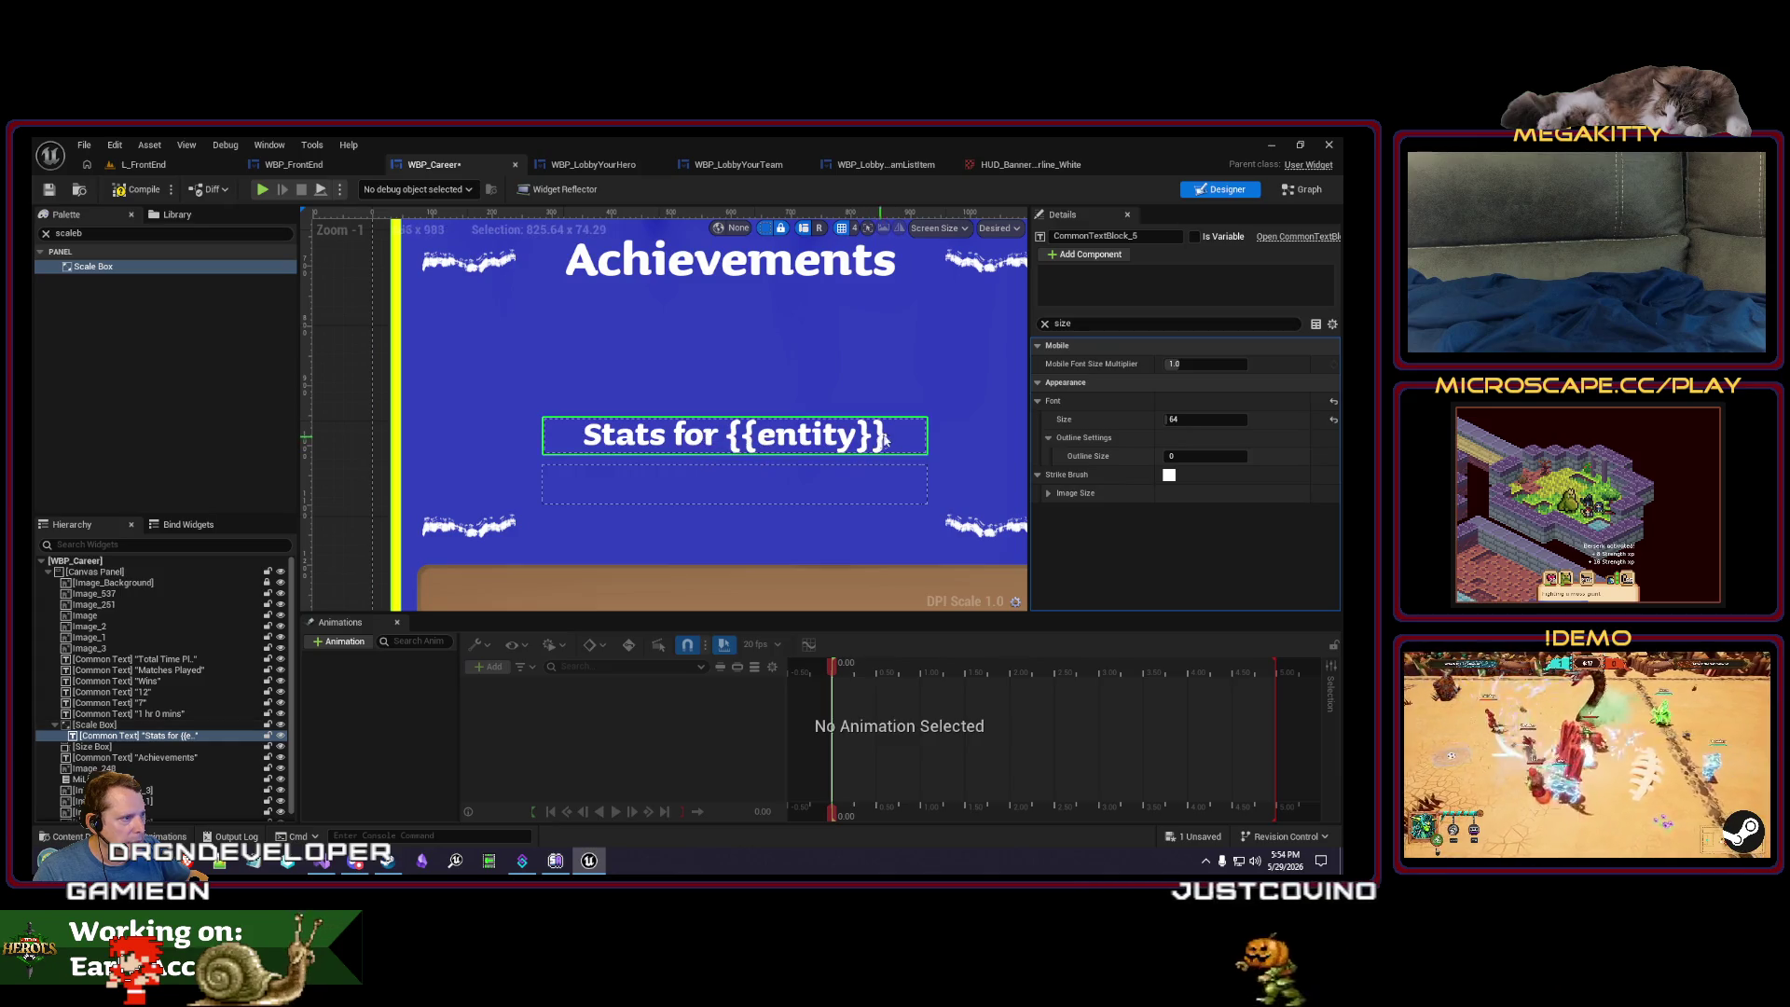
left_click(866, 487)
key("Delete")
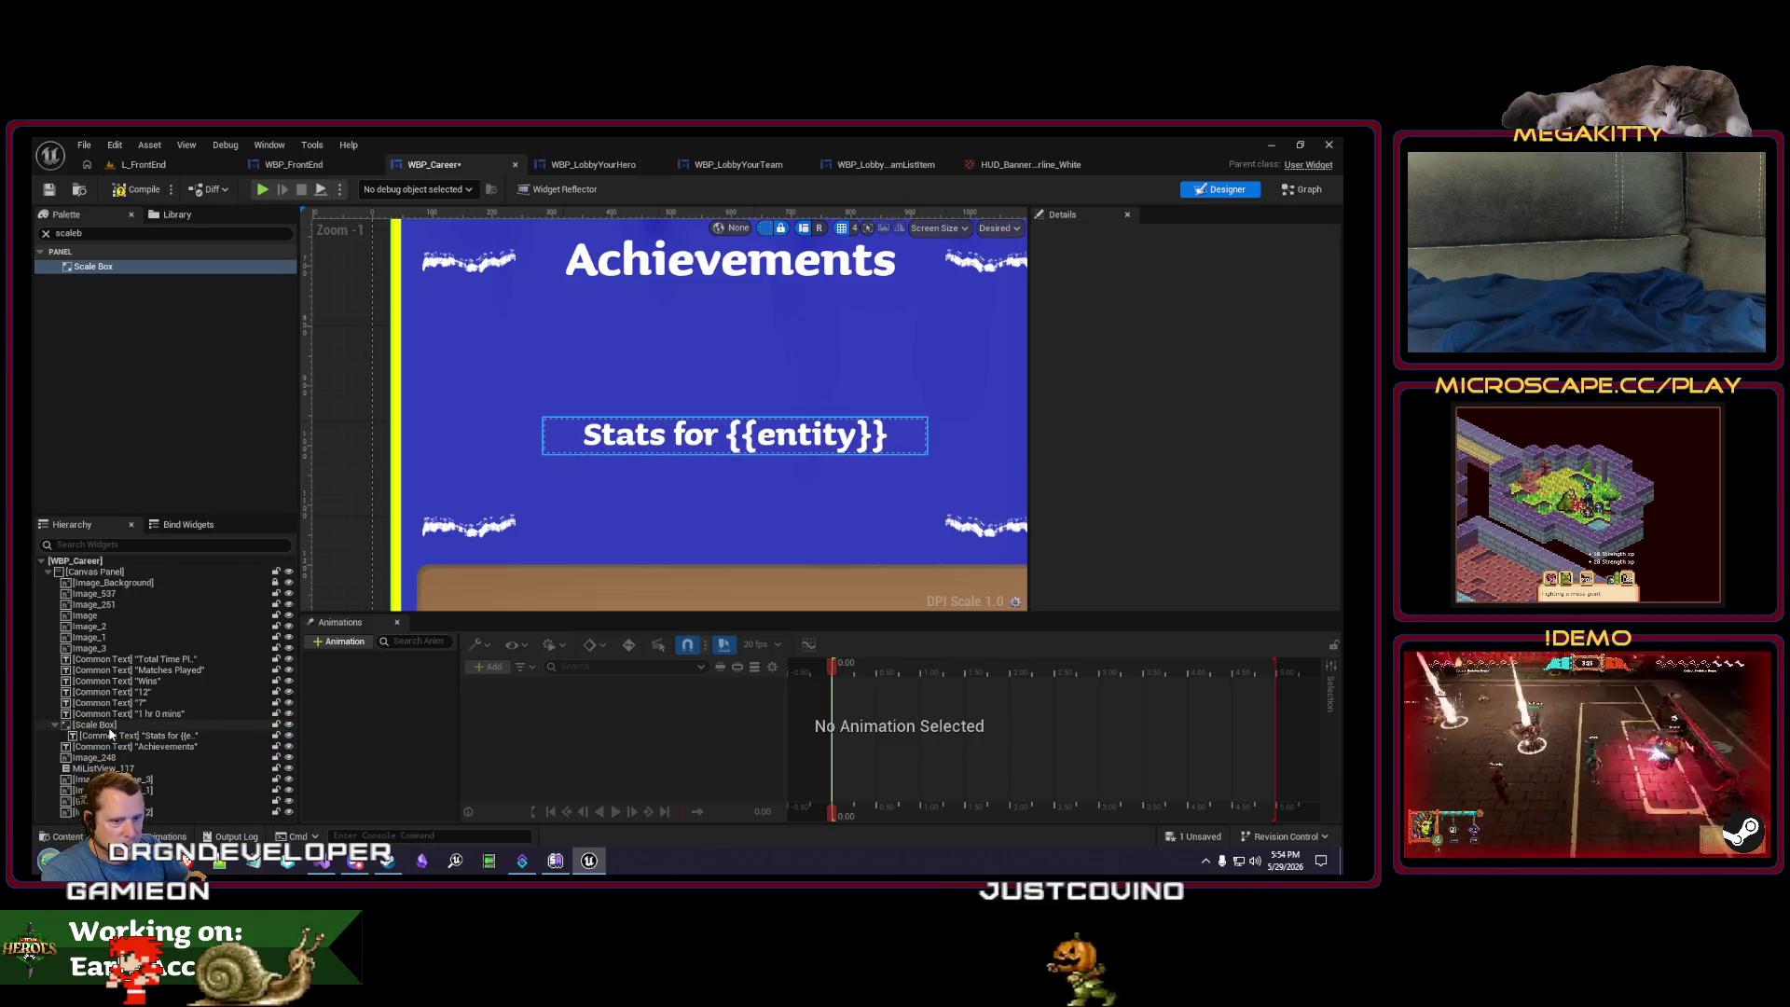
left_click(103, 726)
left_click_drag(767, 437, 762, 521)
- Centre the Scale Box with Alignment X 0.5 and Position X 0
left_click(1045, 324)
left_click(845, 479)
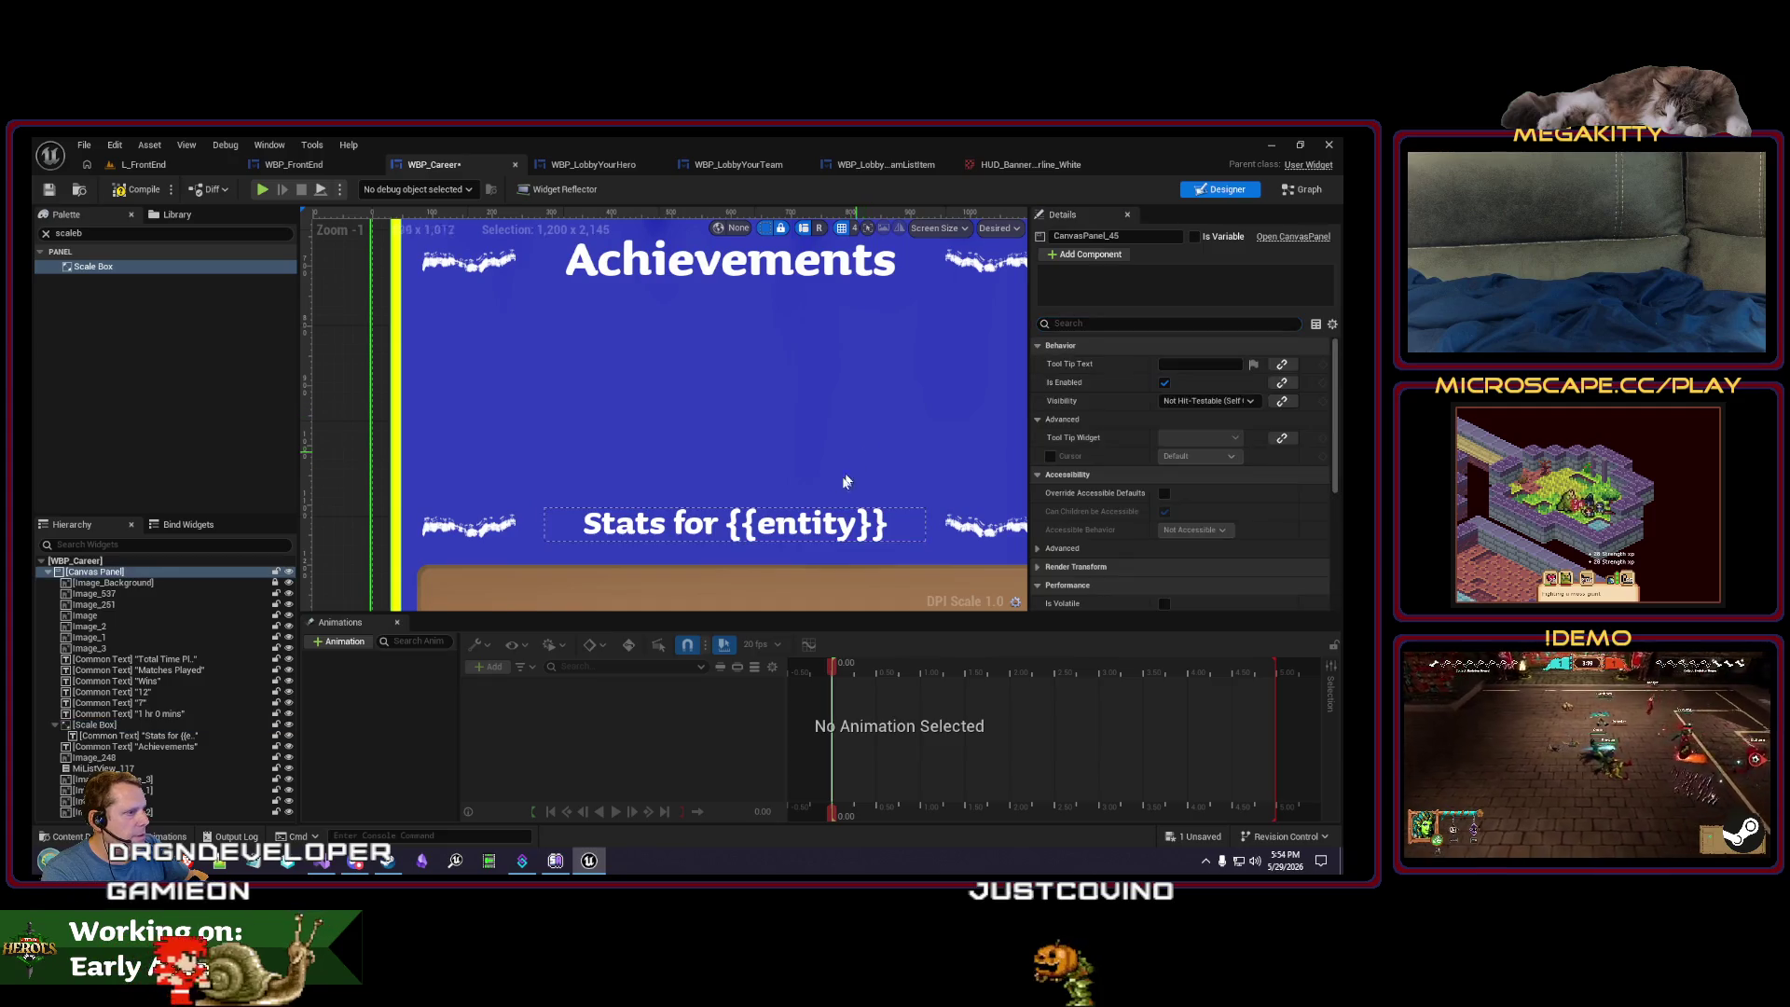
left_click(93, 726)
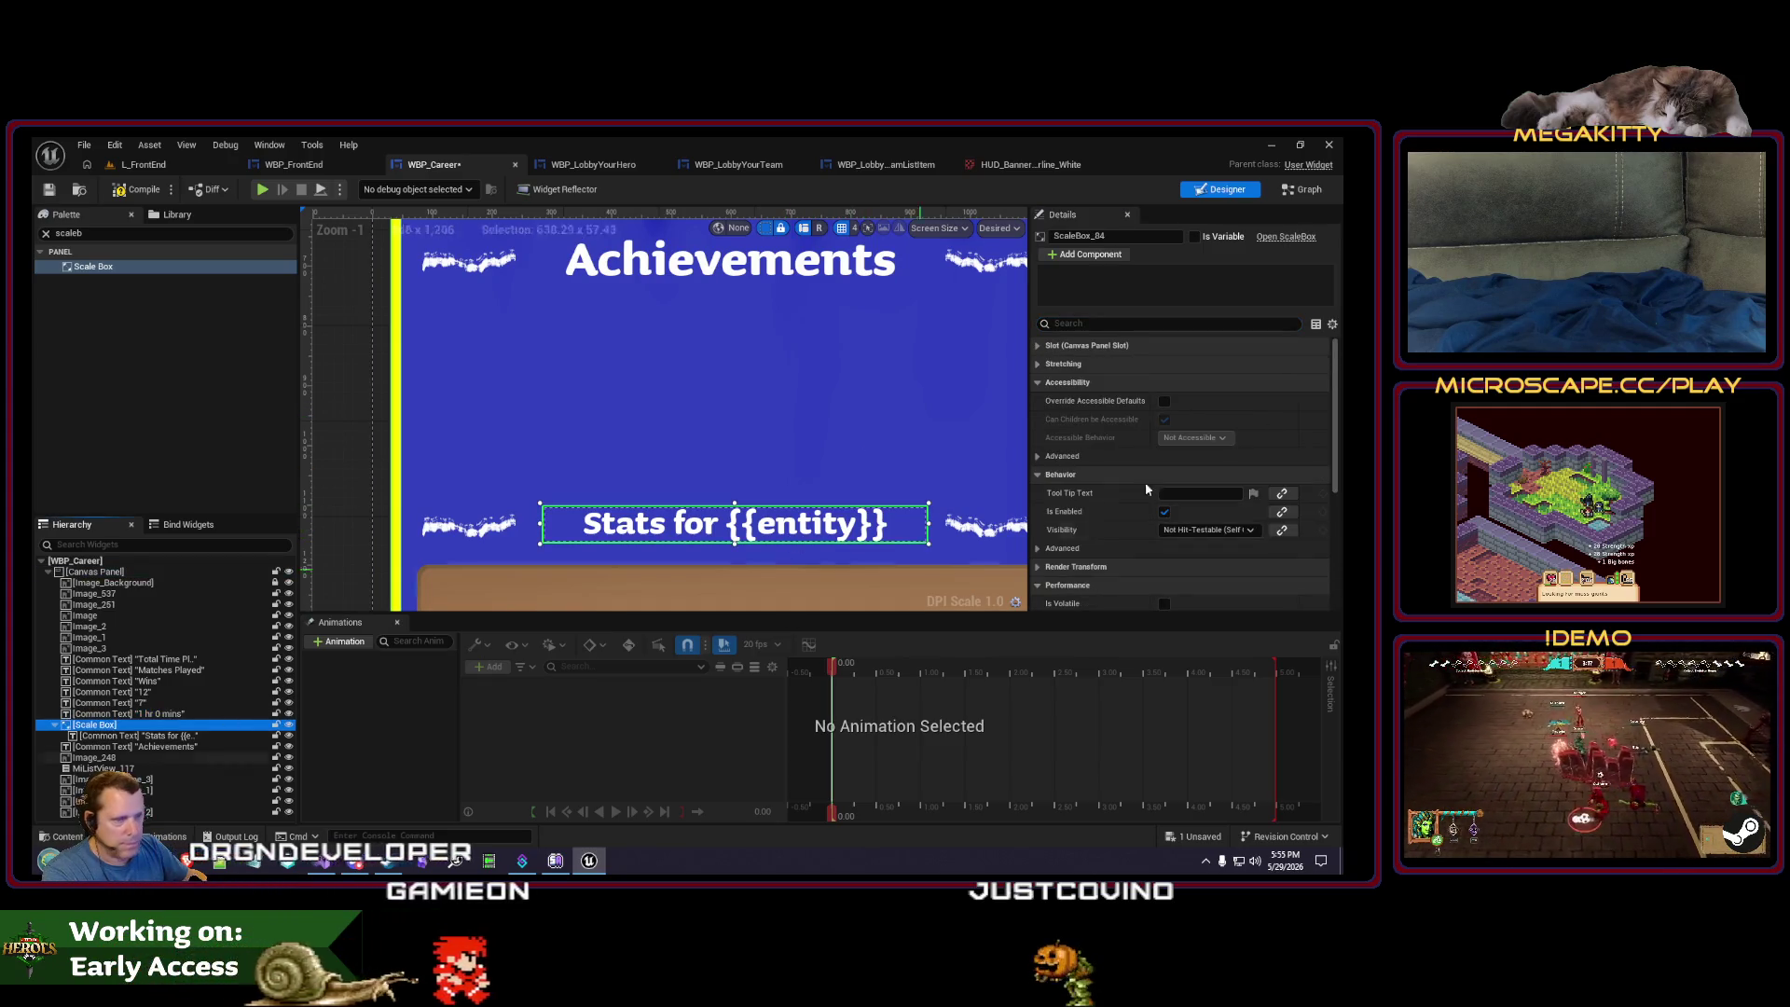
left_click(1087, 345)
left_click(1198, 364)
left_click(1227, 396)
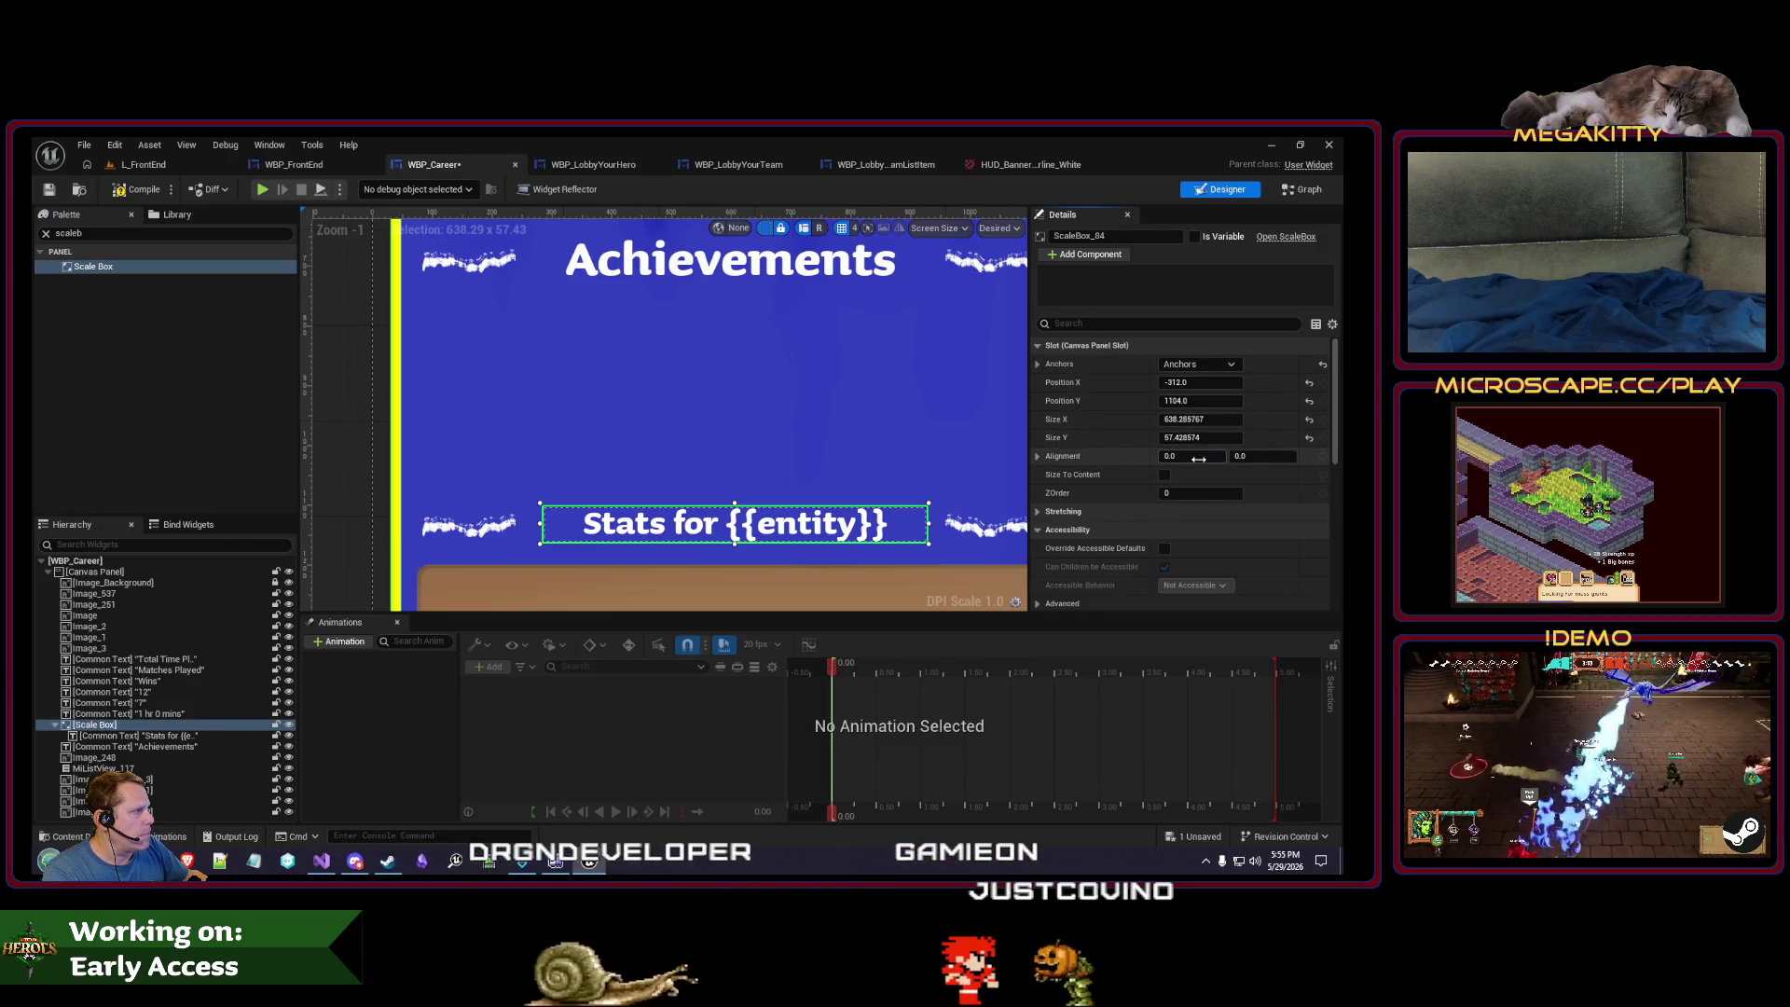
key("Return")
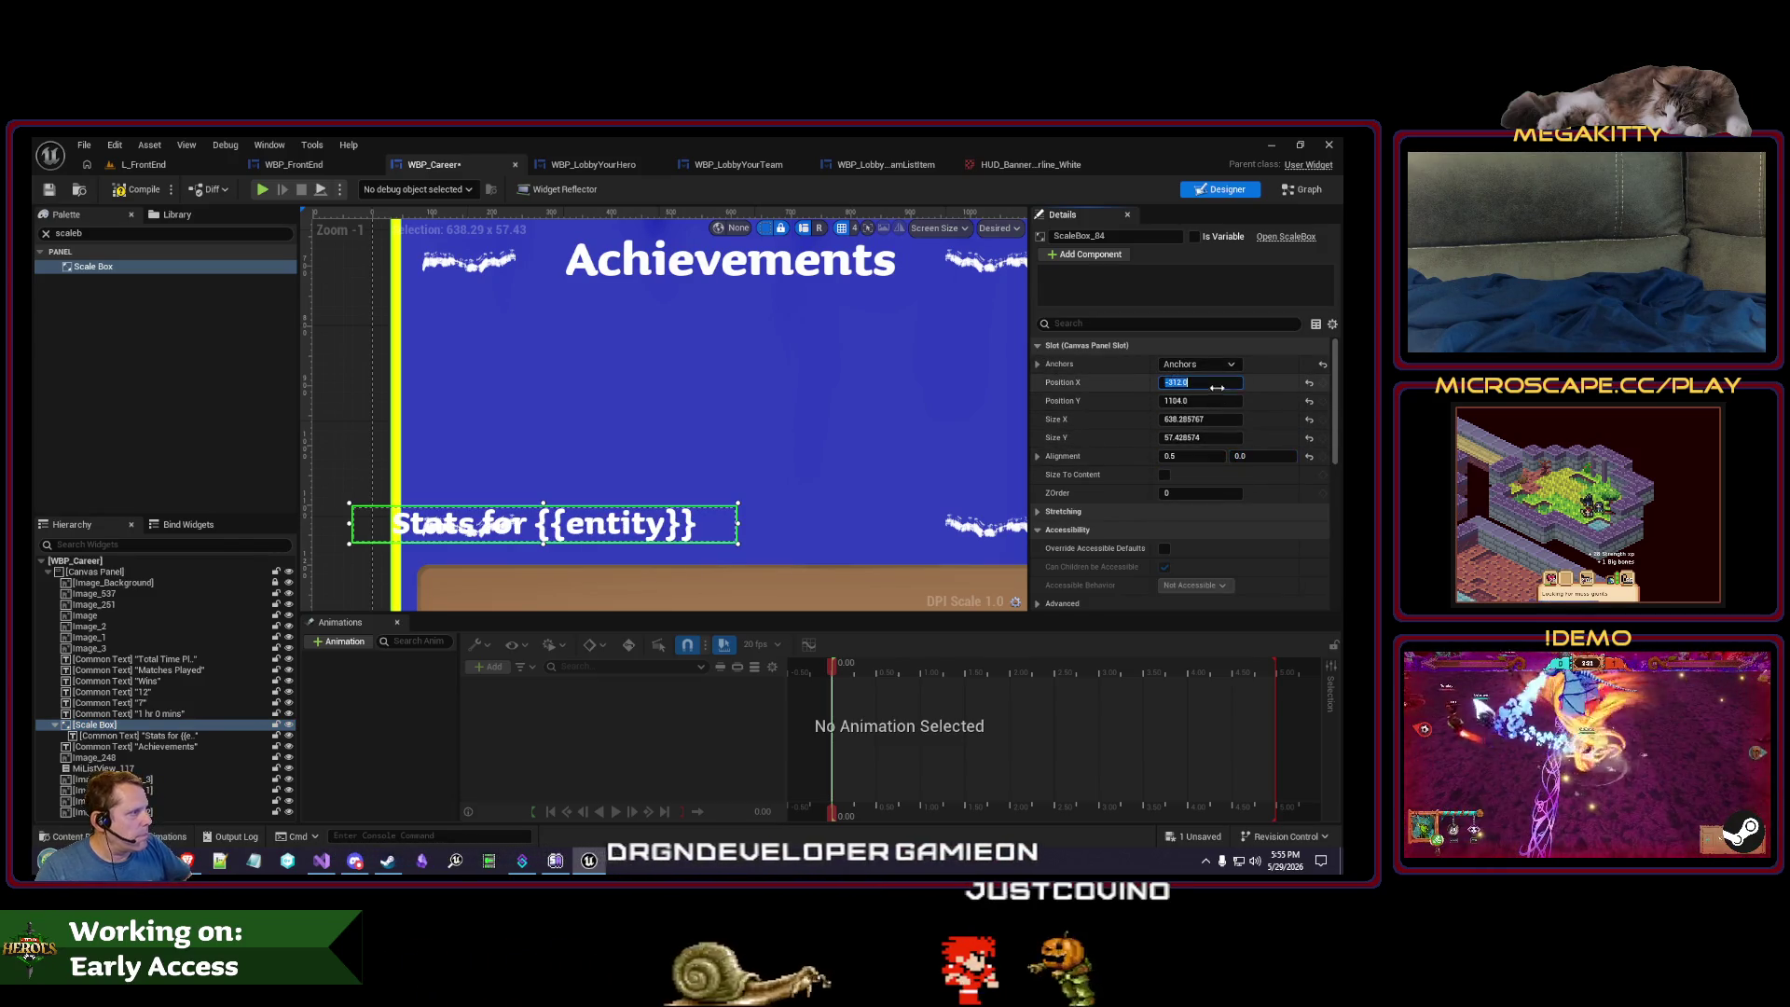
left_click(1218, 383)
type("0")
key("Return")
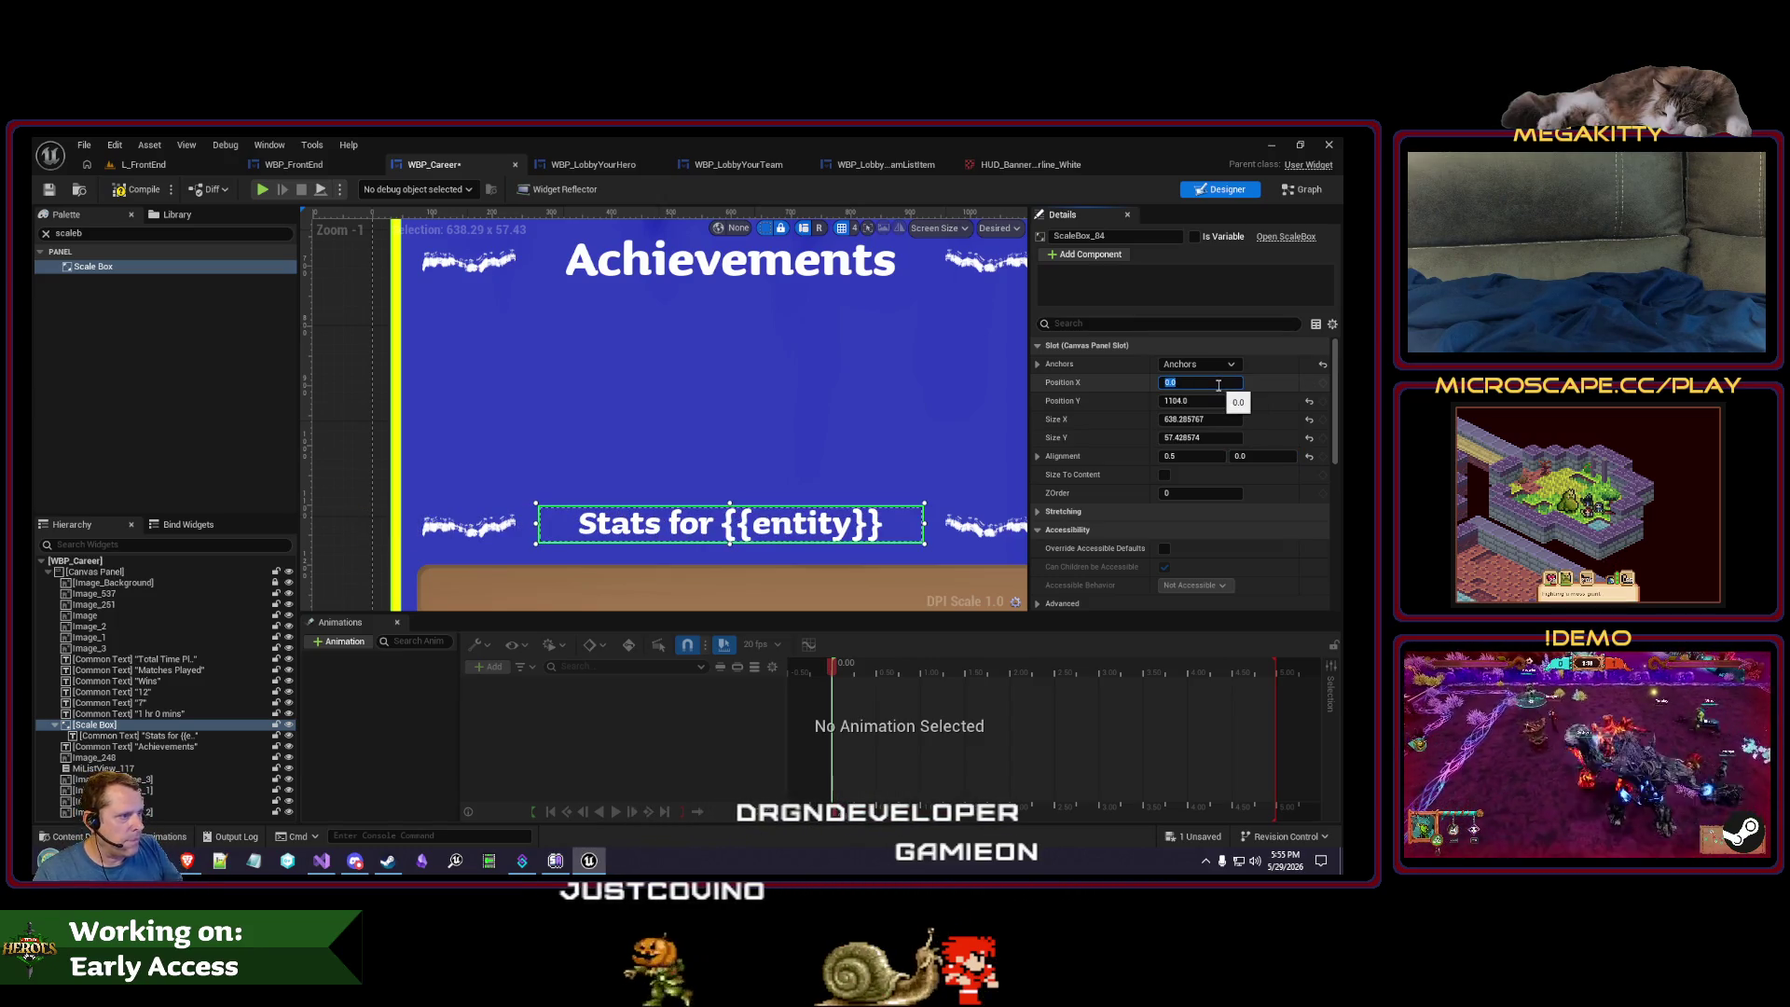
- Edit the displayed text of the Stats for {{entity}} label
left_click(136, 735)
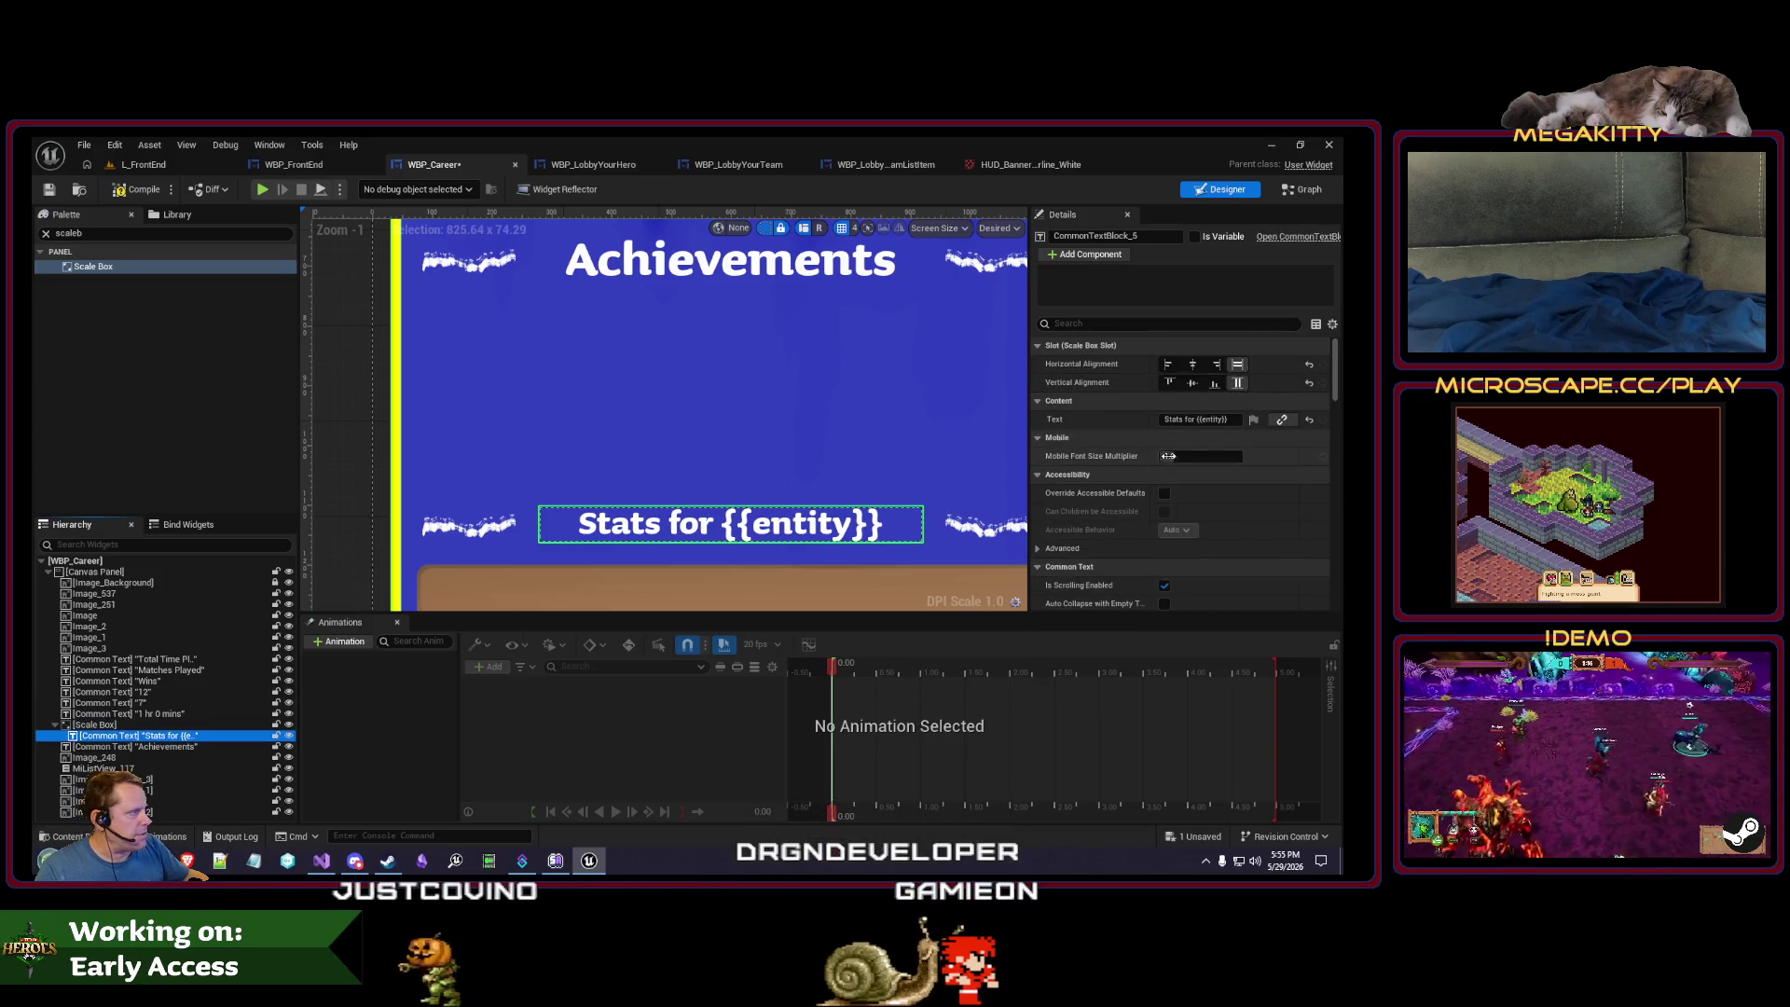
left_click(1216, 421)
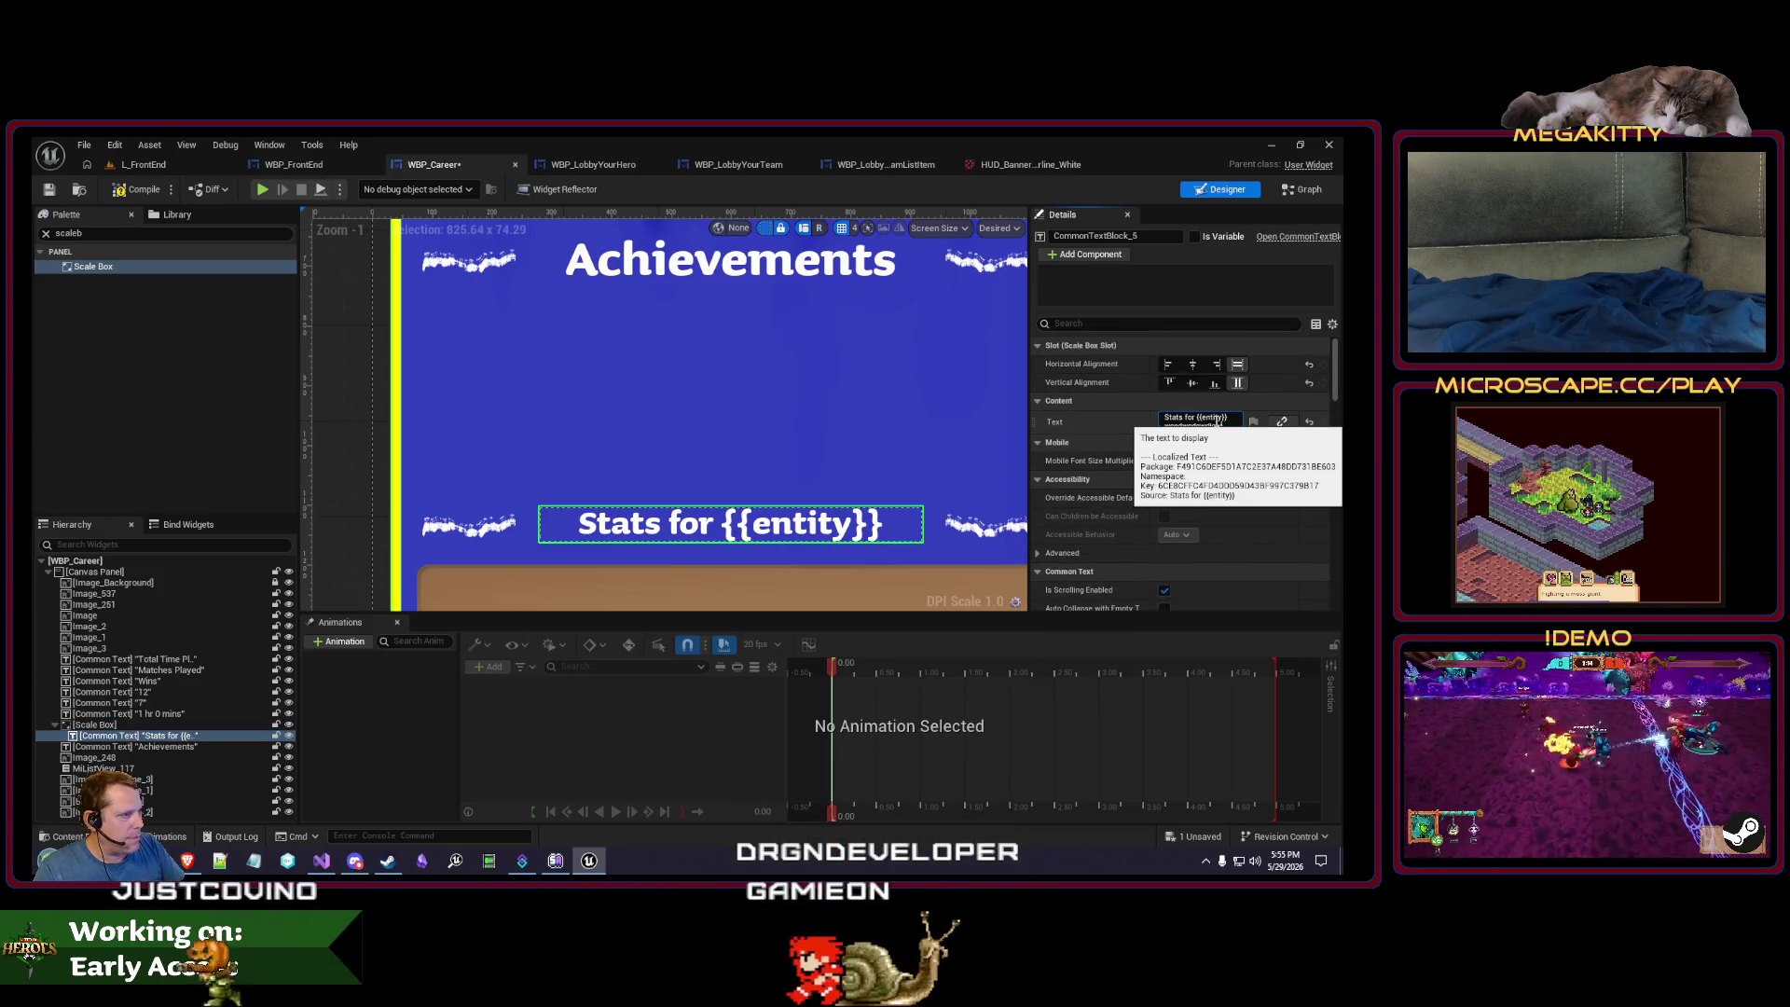
key("Return")
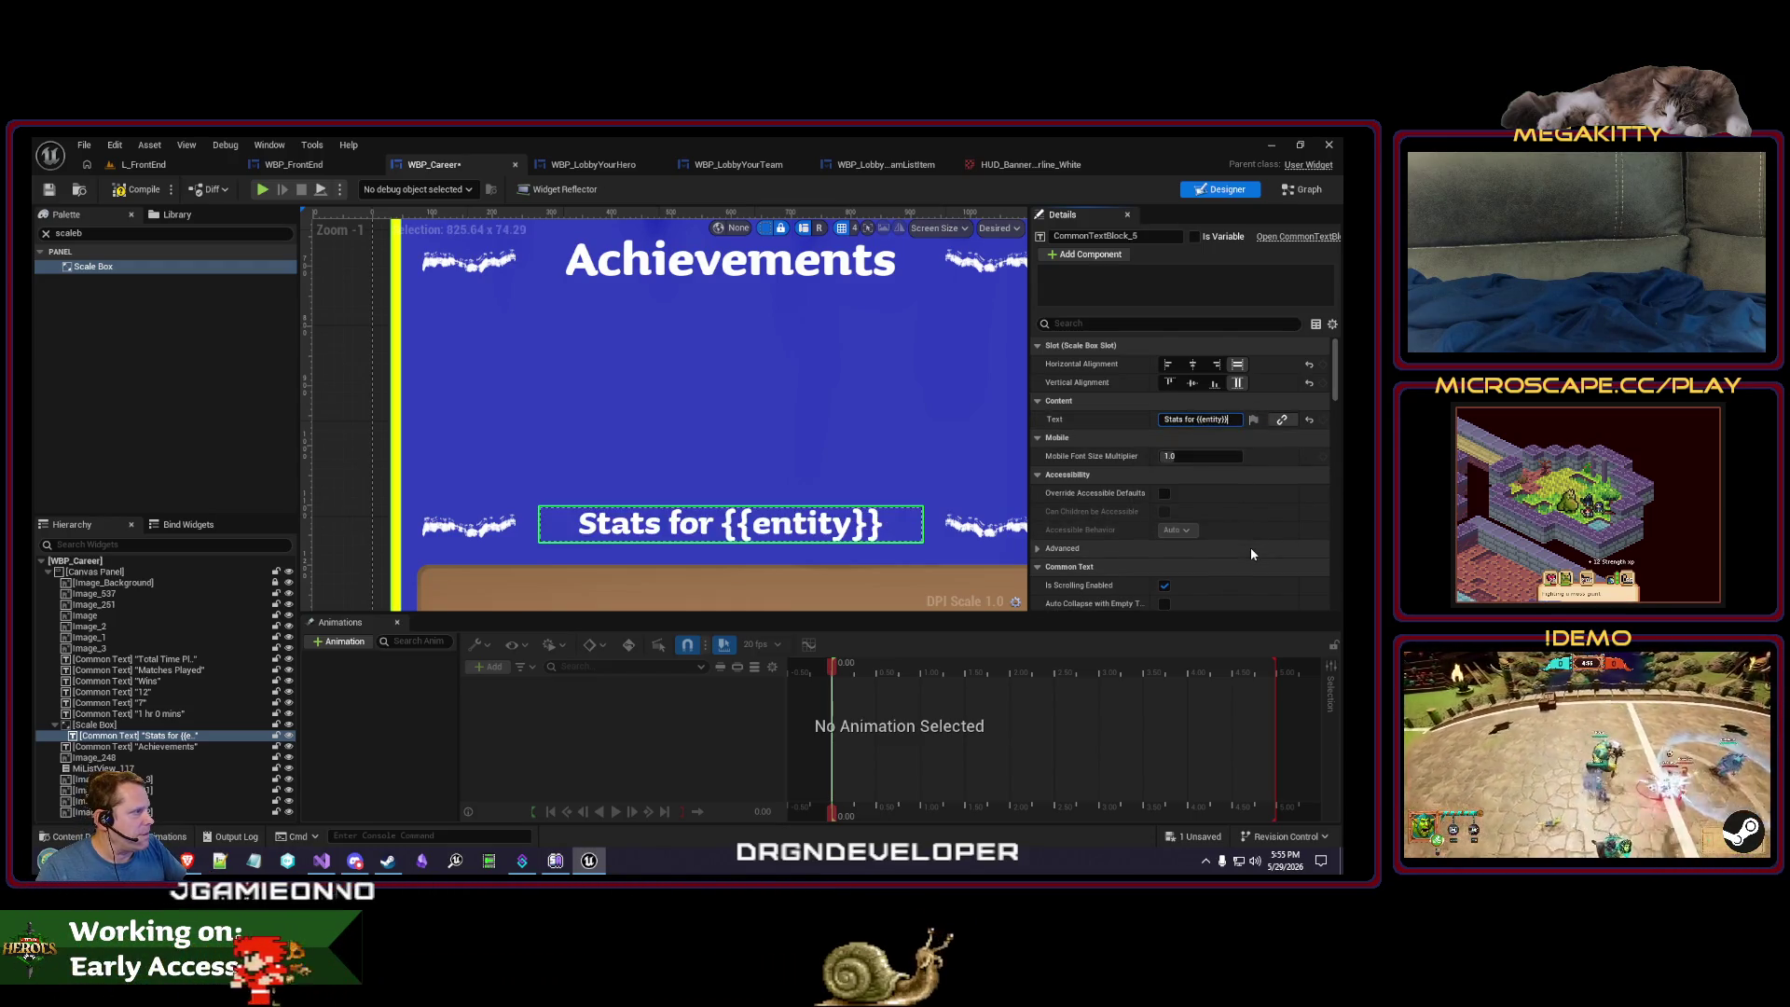
scroll(729, 438, "down", 4)
scroll(669, 406, "up", 3)
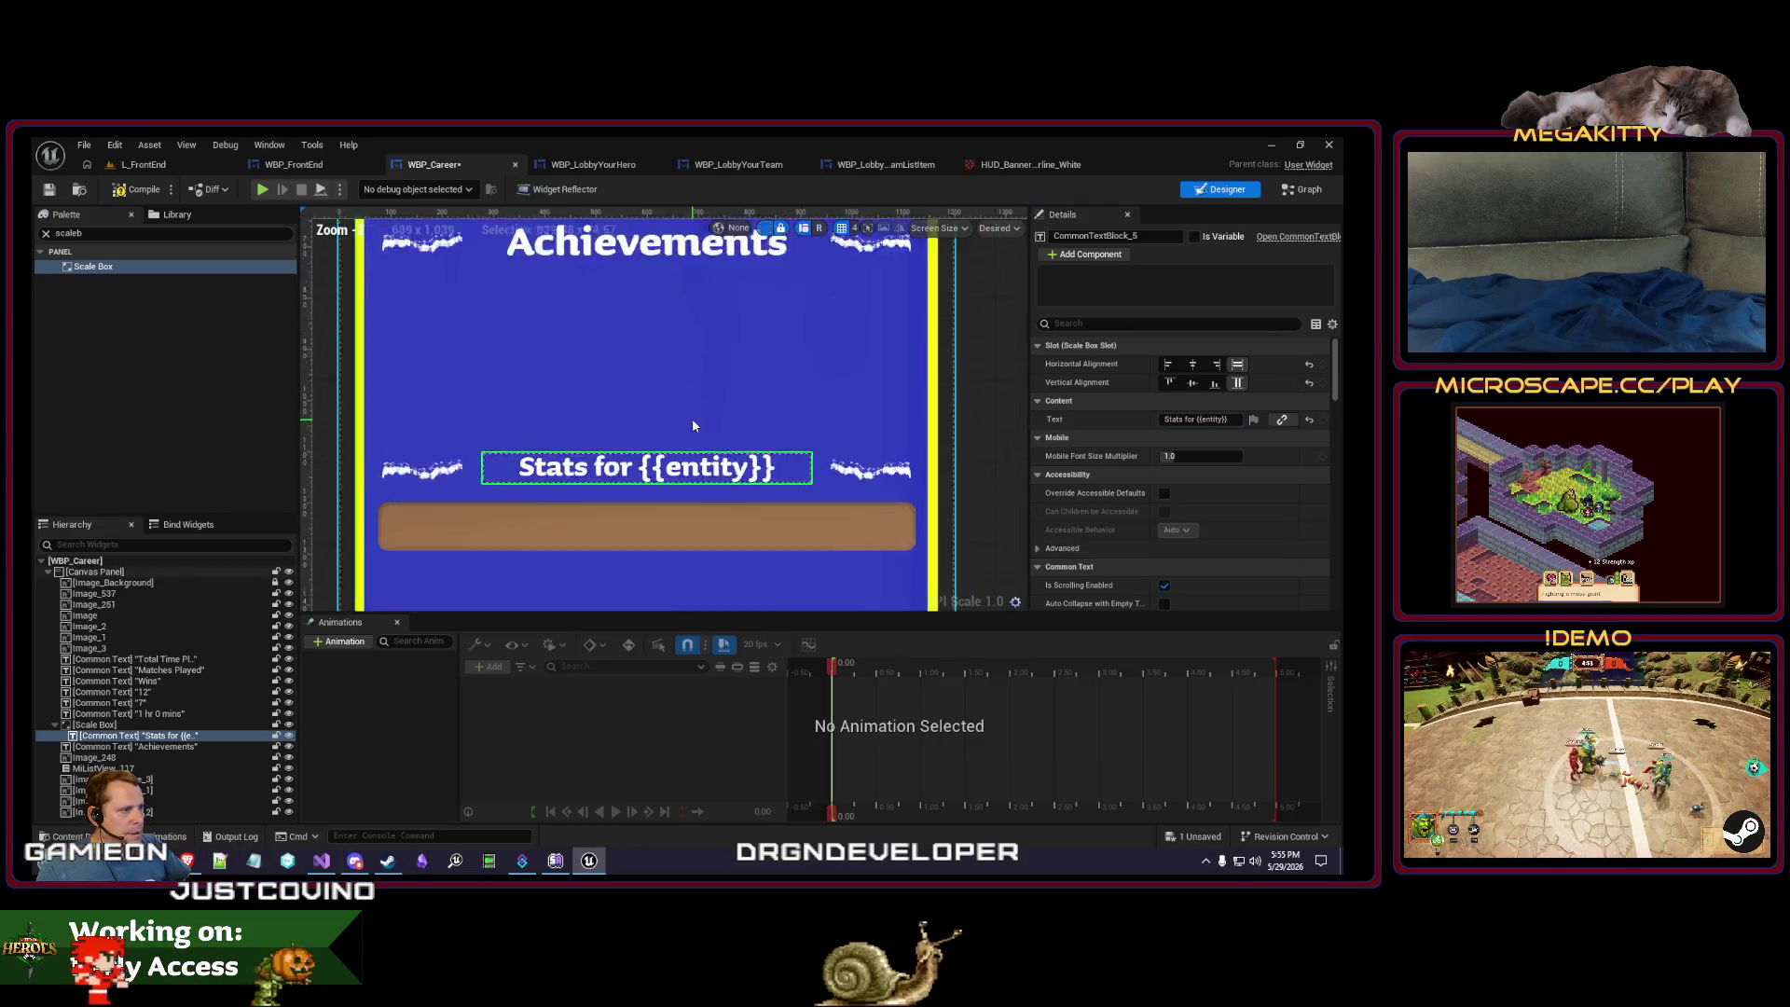
scroll(692, 425, "up", 1)
scroll(659, 466, "down", 3)
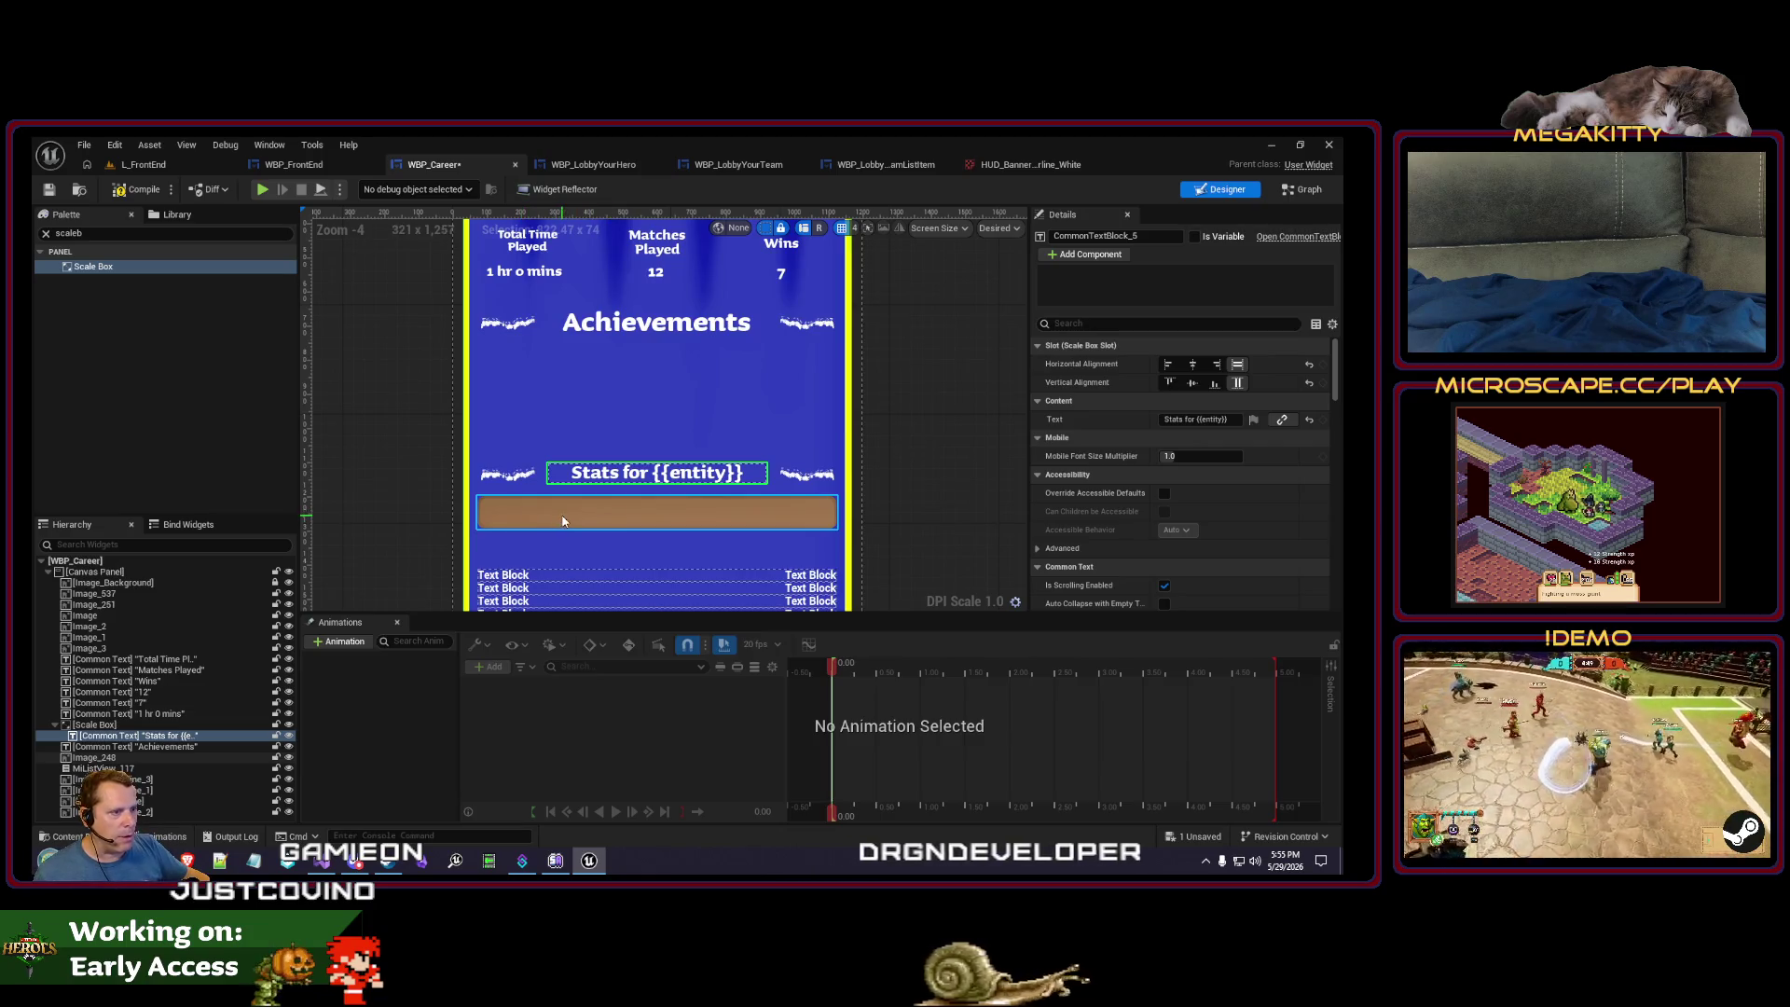
left_click(657, 573)
- Raise the top edge of the MiListView_117 stat list toward the brown bar
left_click_drag(657, 561, 657, 538)
left_click(708, 511)
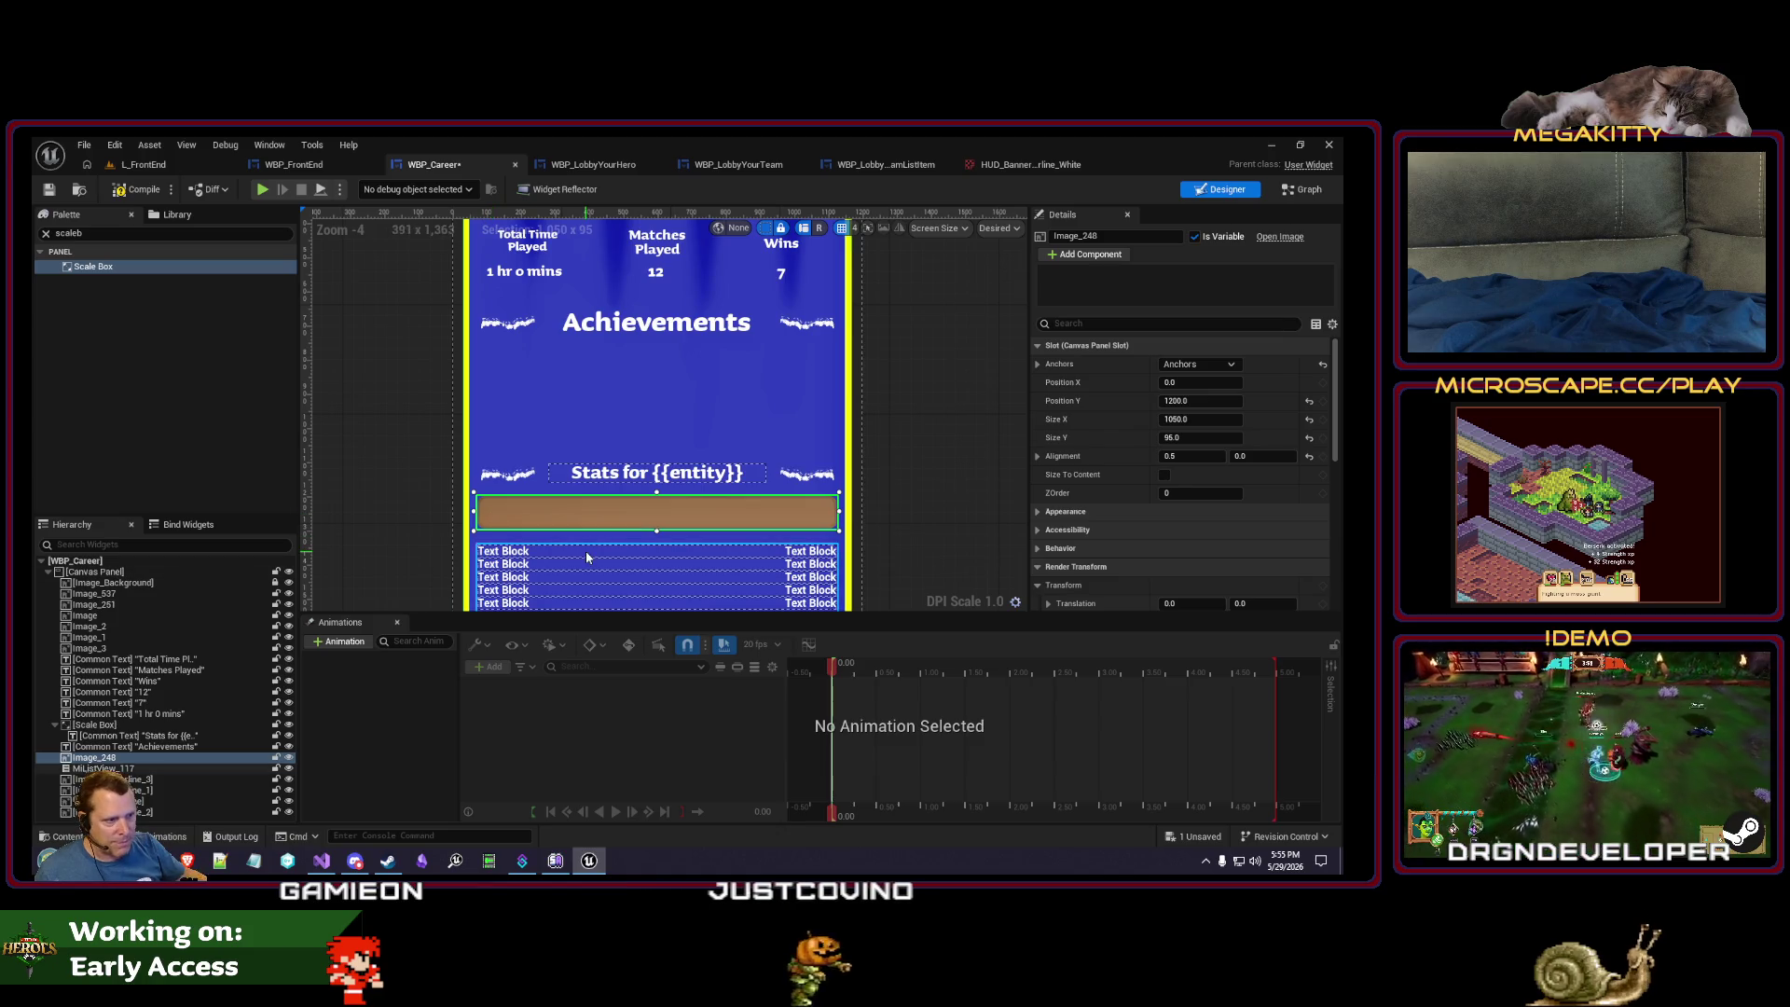
left_click(618, 557)
left_click_drag(657, 543, 658, 538)
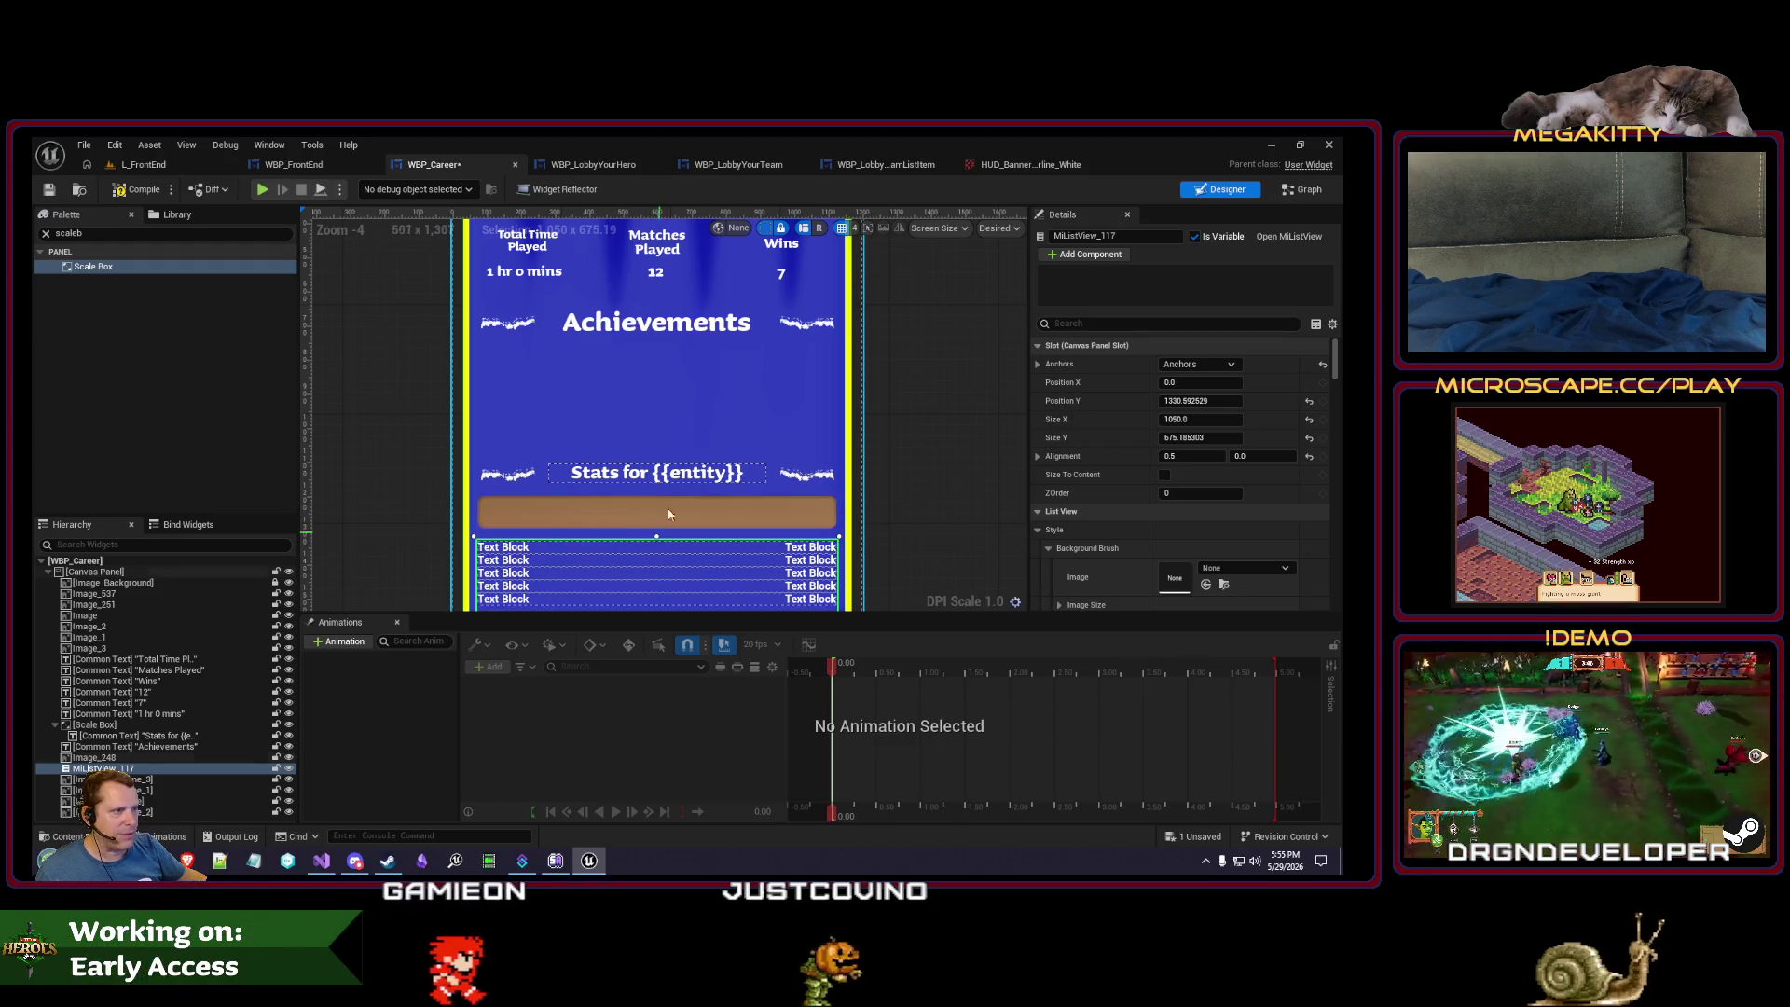
scroll(668, 514, "down", 2)
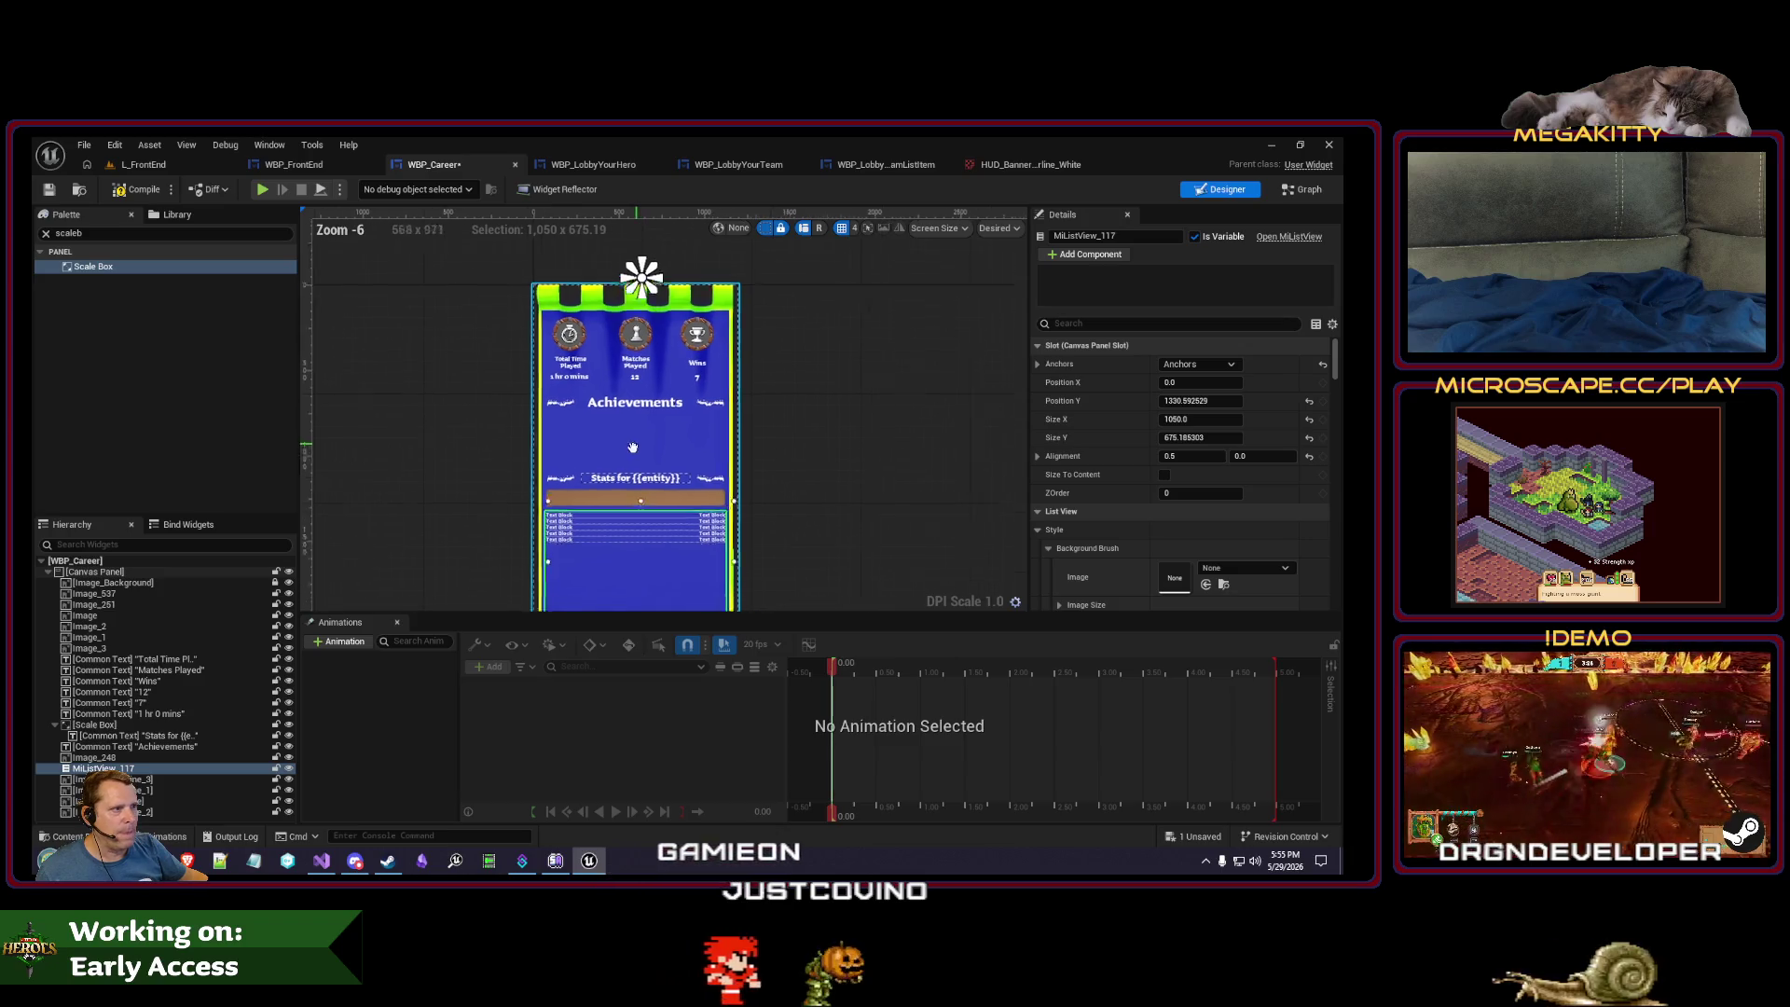
scroll(632, 448, "up", 4)
scroll(608, 452, "down", 4)
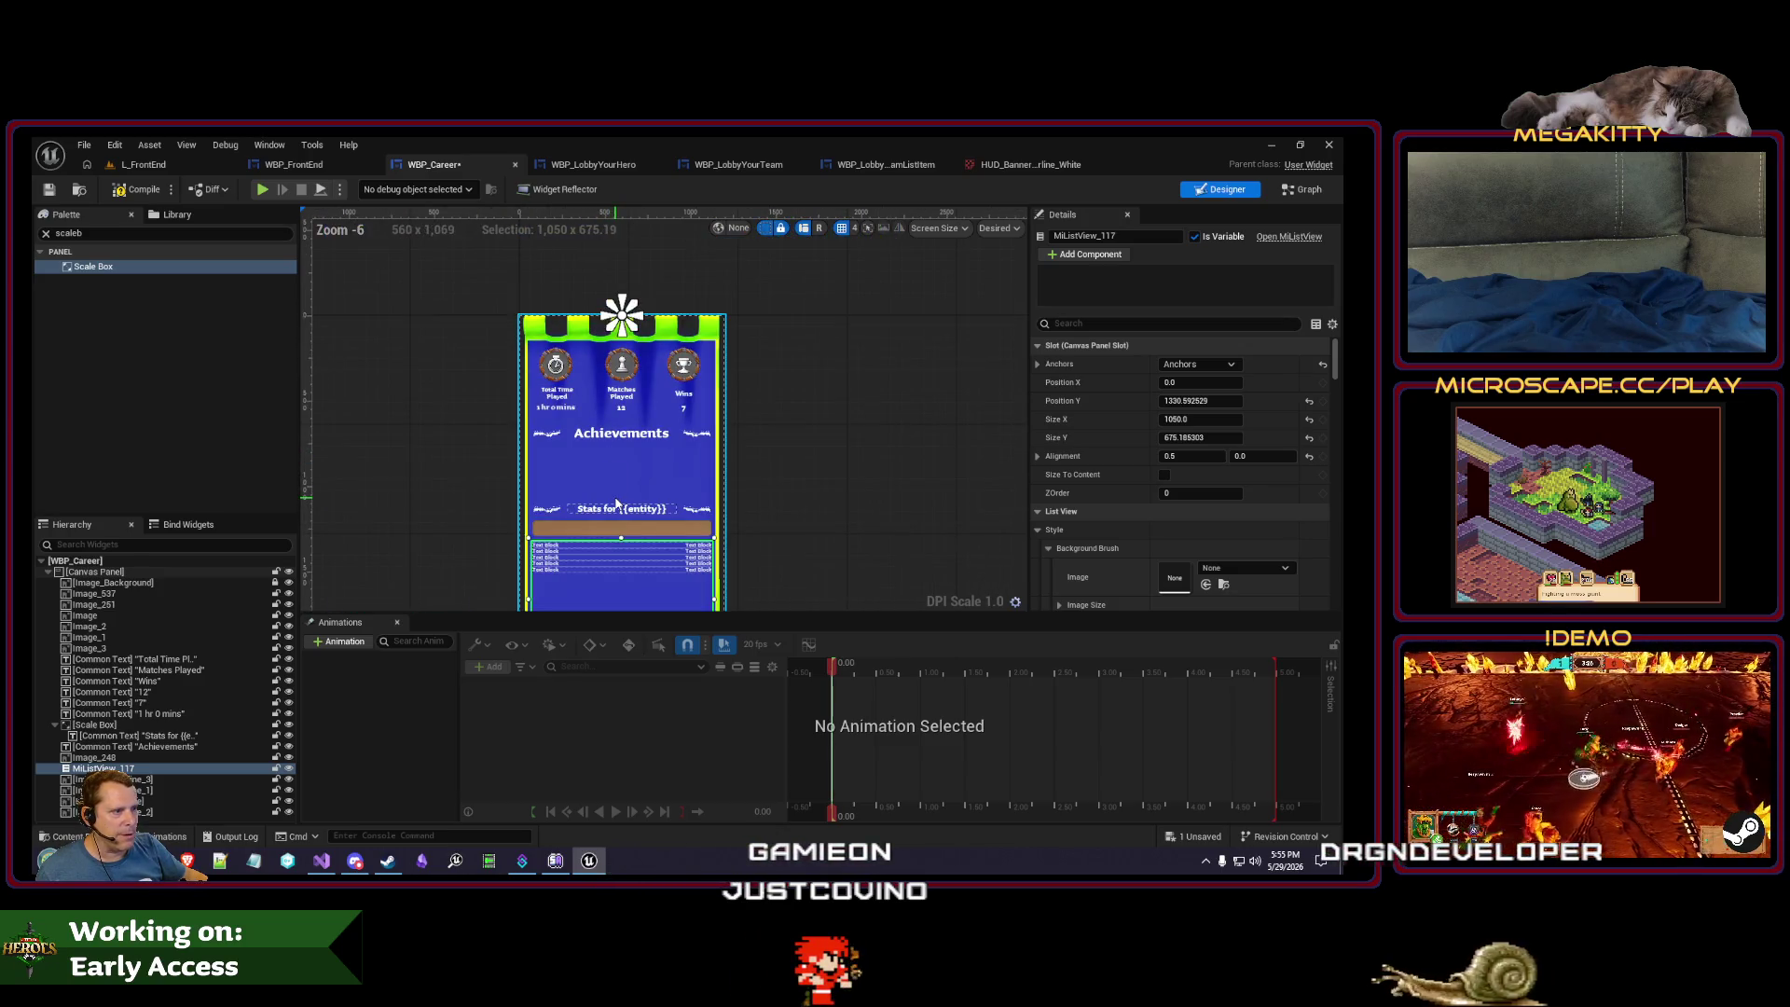
scroll(616, 505, "up", 2)
- Nudge the Stats heading row with its flourishes and the brown bar up two steps each
left_click(483, 511)
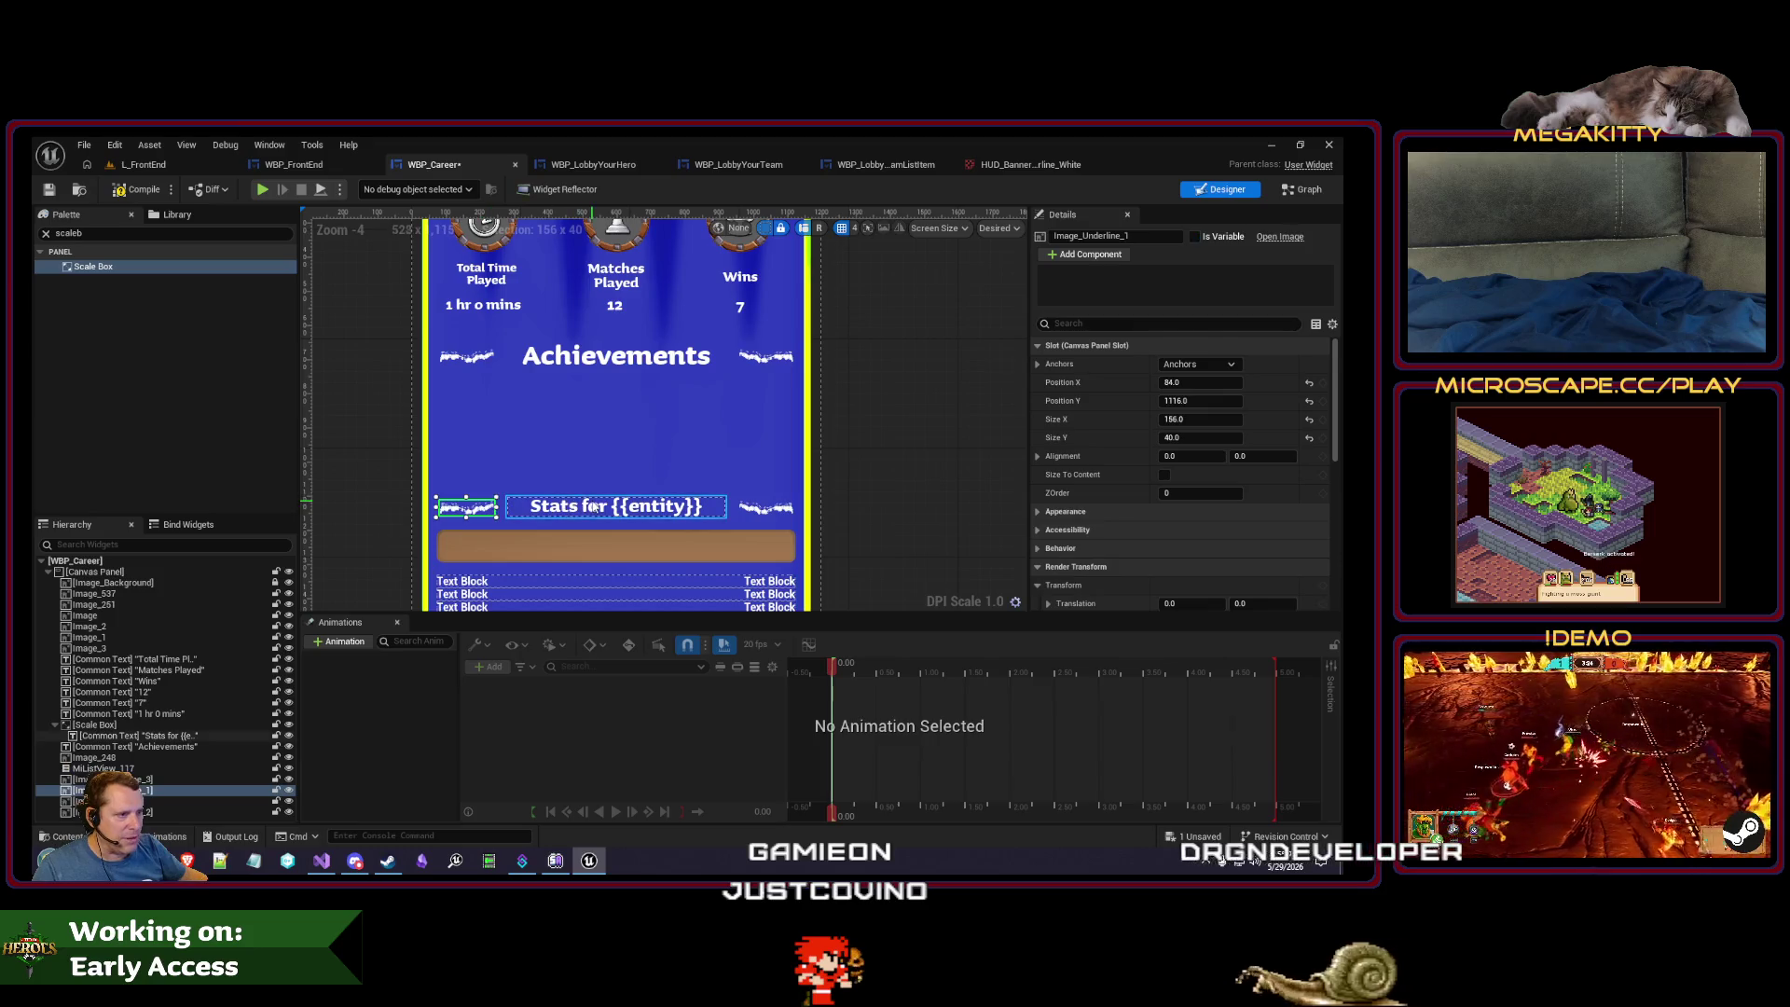
left_click(653, 506, "ctrl")
left_click(137, 726)
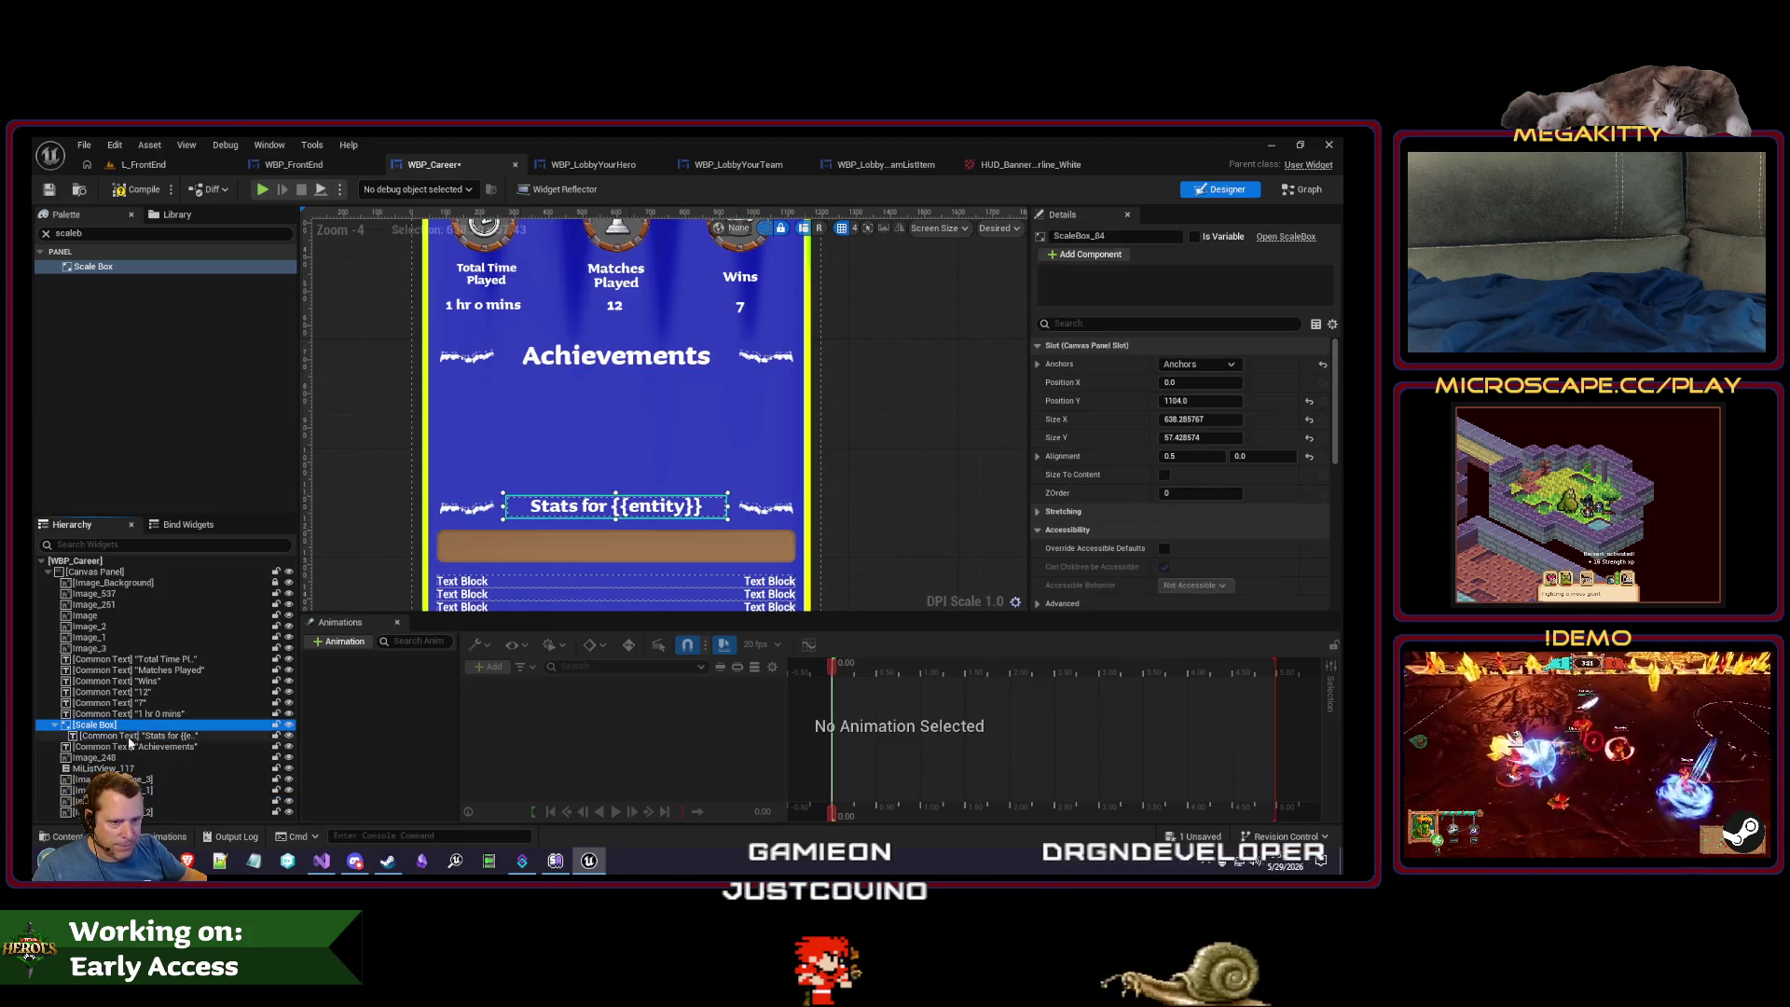
left_click(470, 520, "ctrl")
left_click(766, 507, "ctrl")
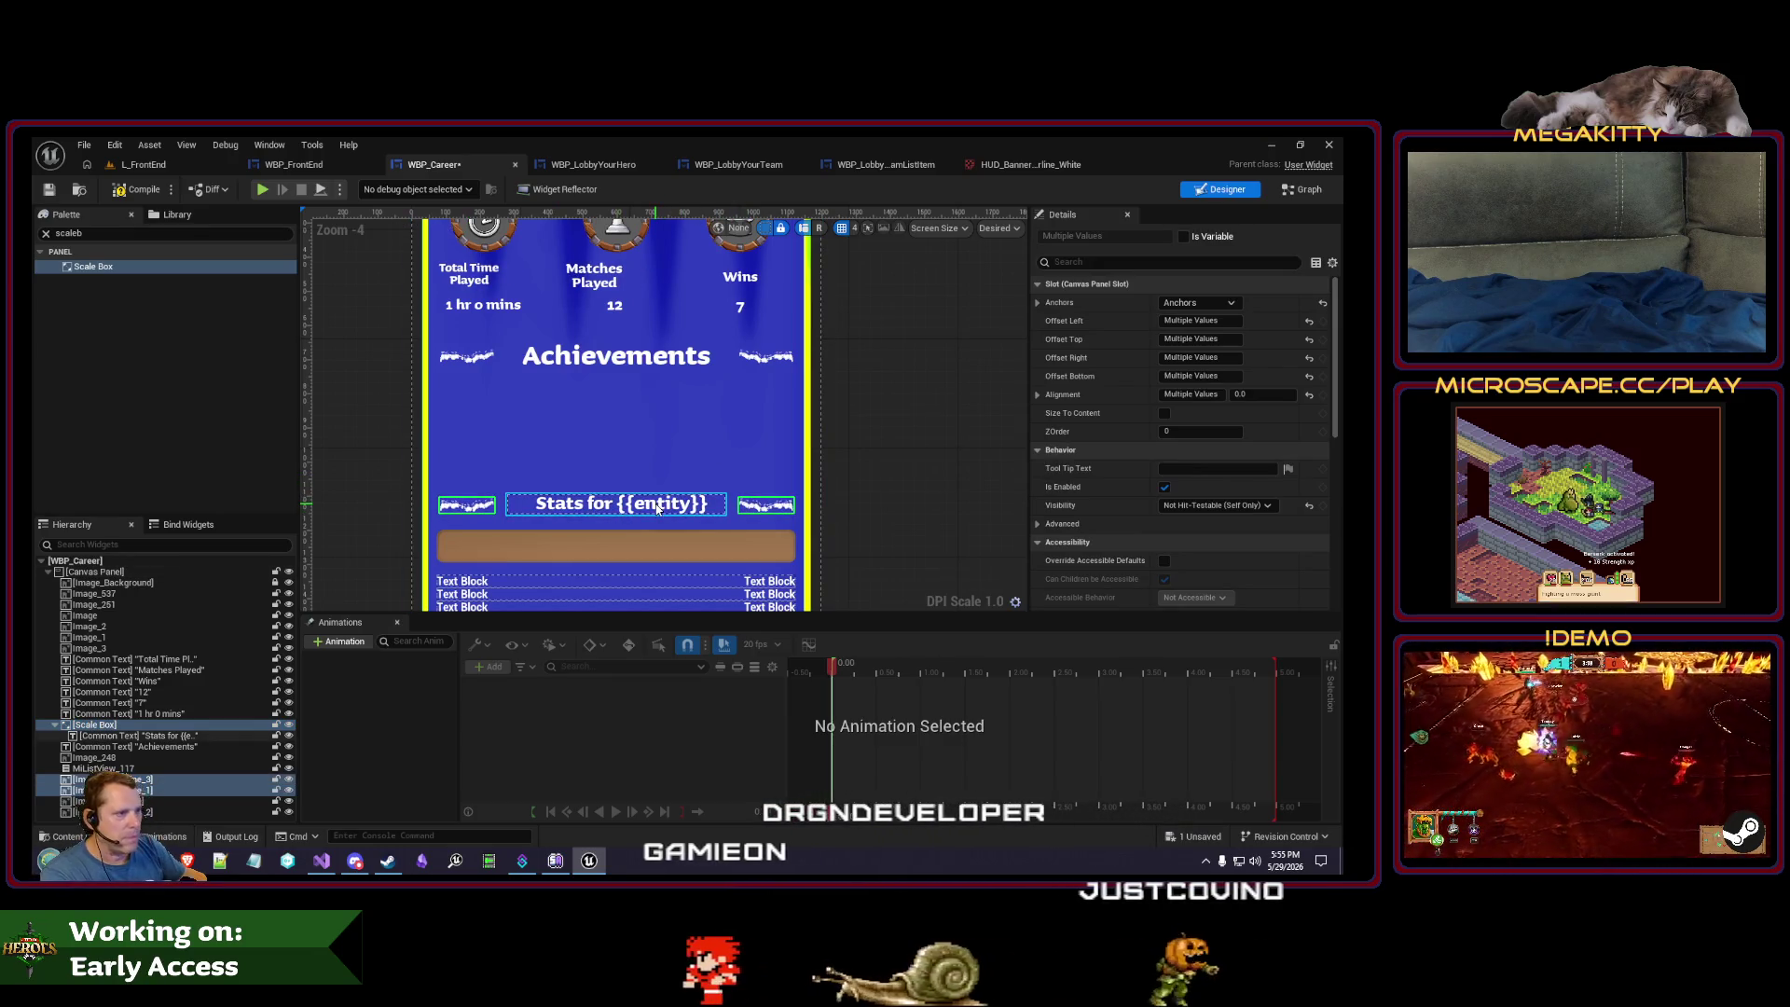
key("Up")
key("Up")
key("Up")
key("Up")
key("Up")
key("Up")
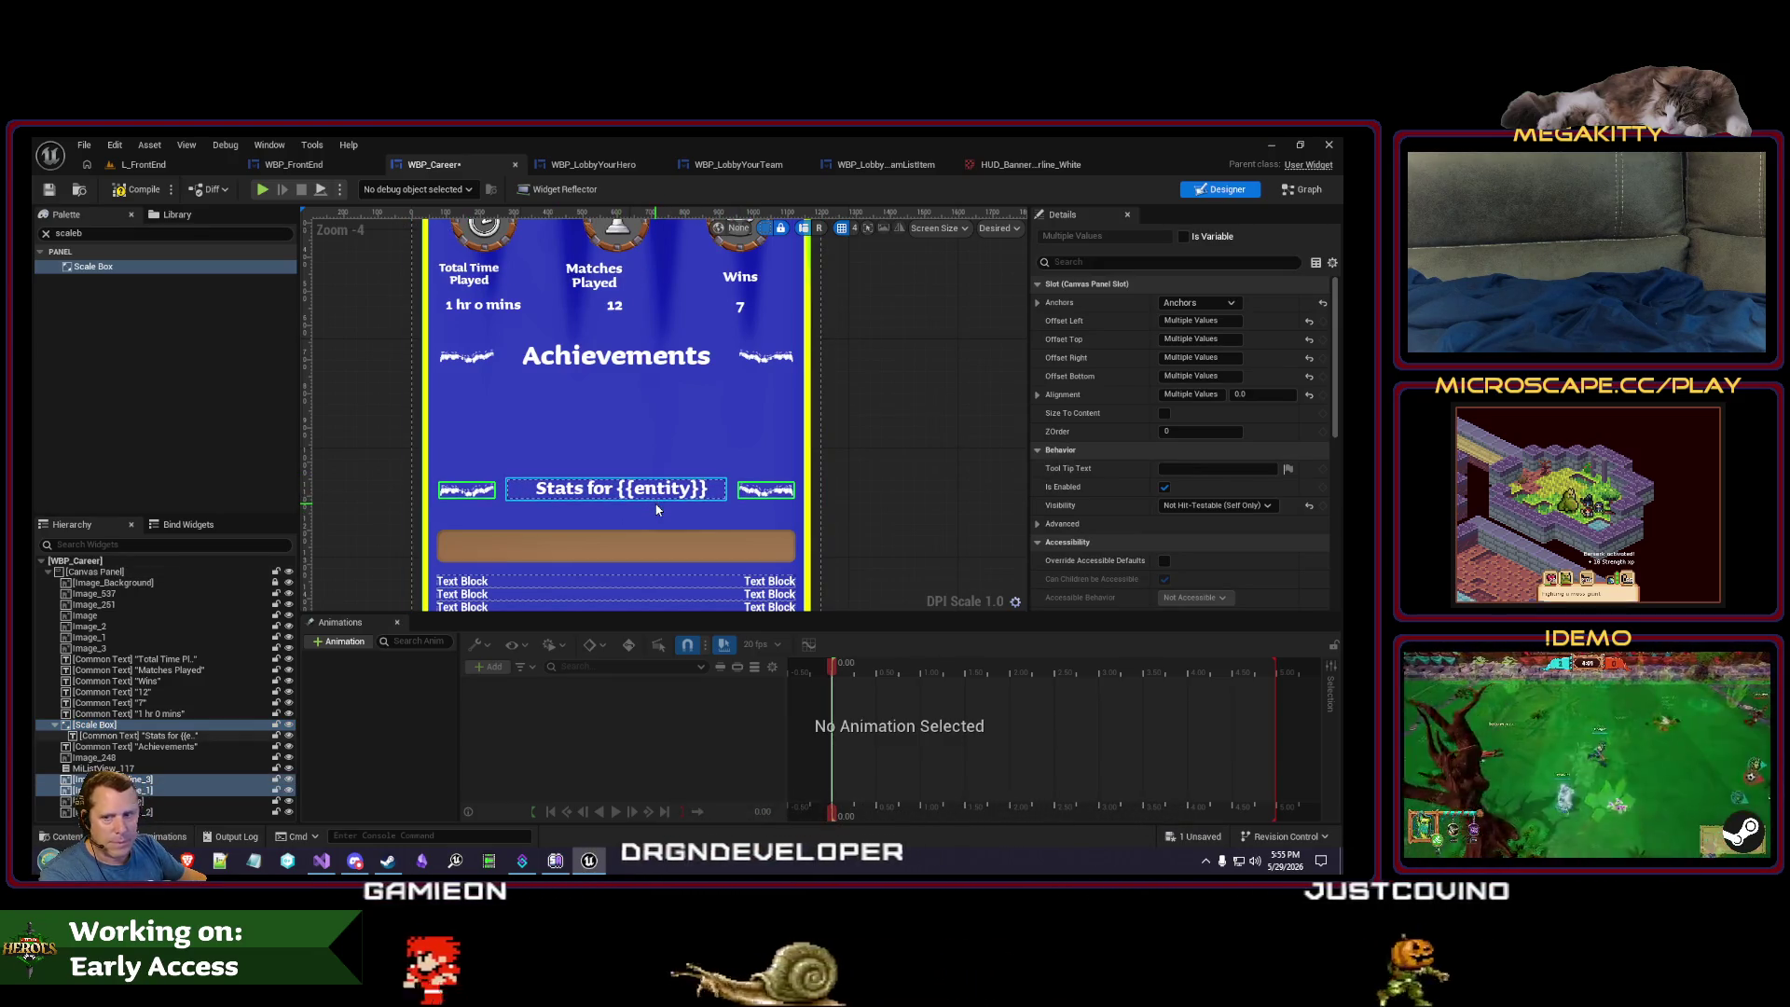
key("Up")
key("Up")
key("Up")
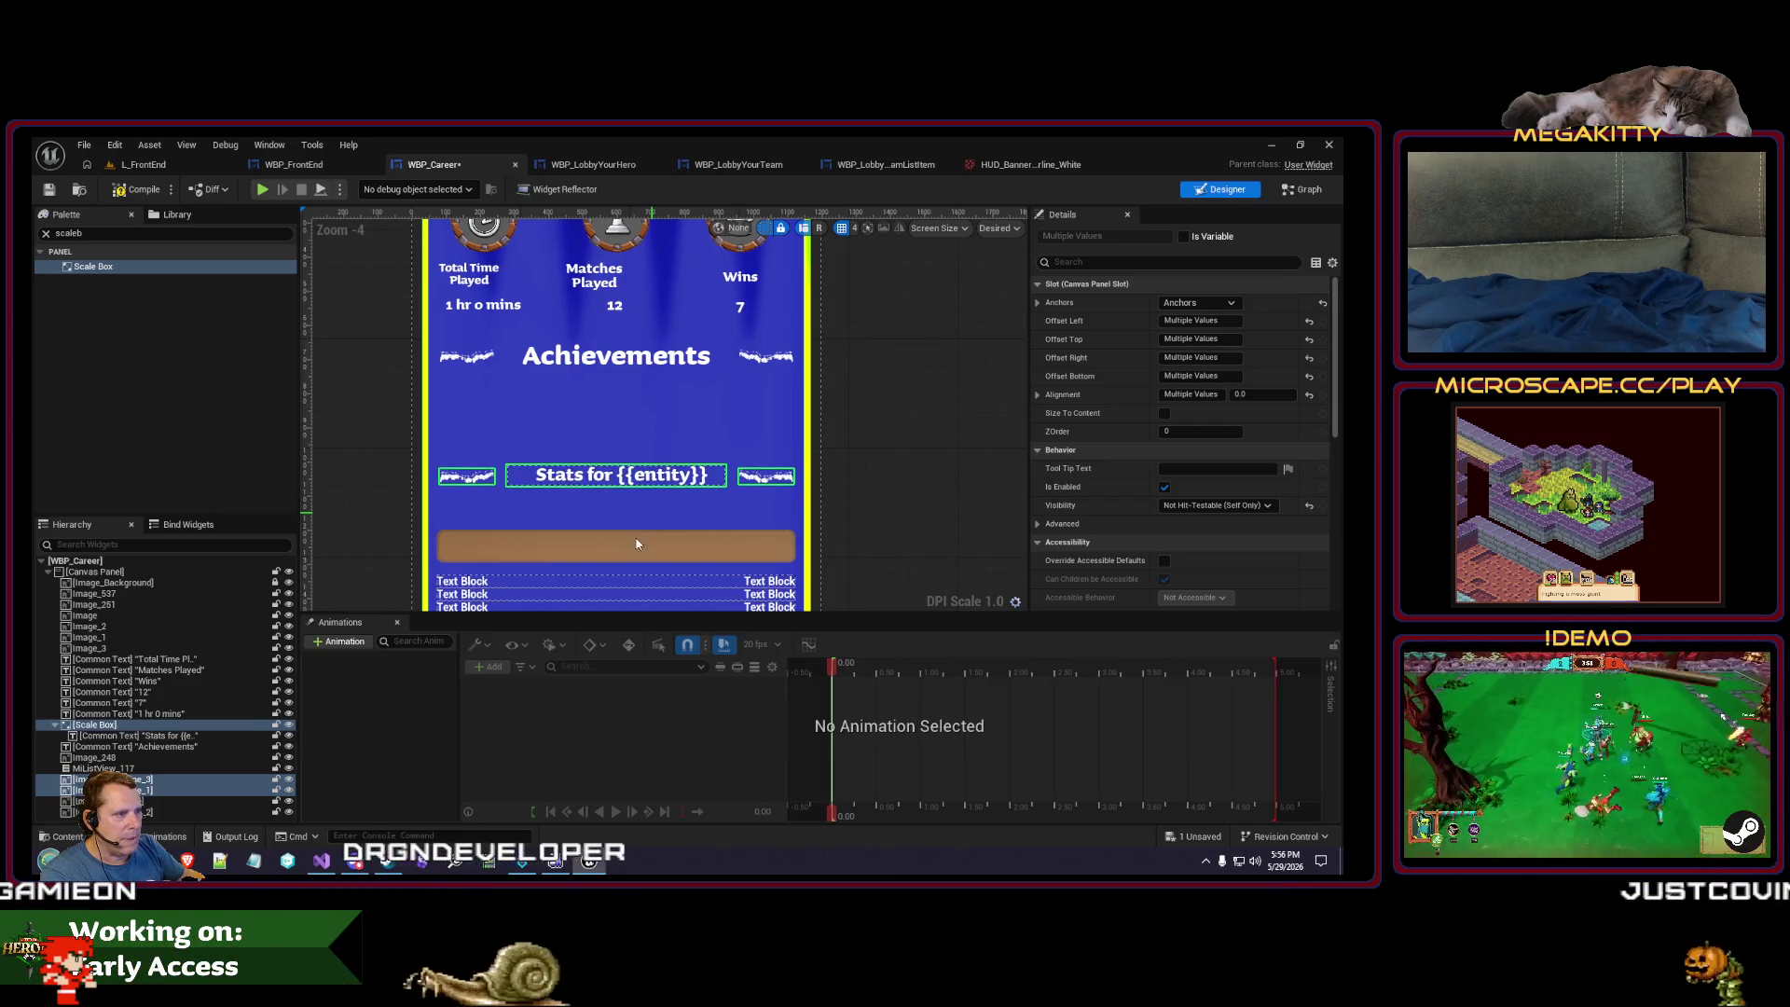
left_click(619, 538)
key("Up")
key("Up")
key("Up")
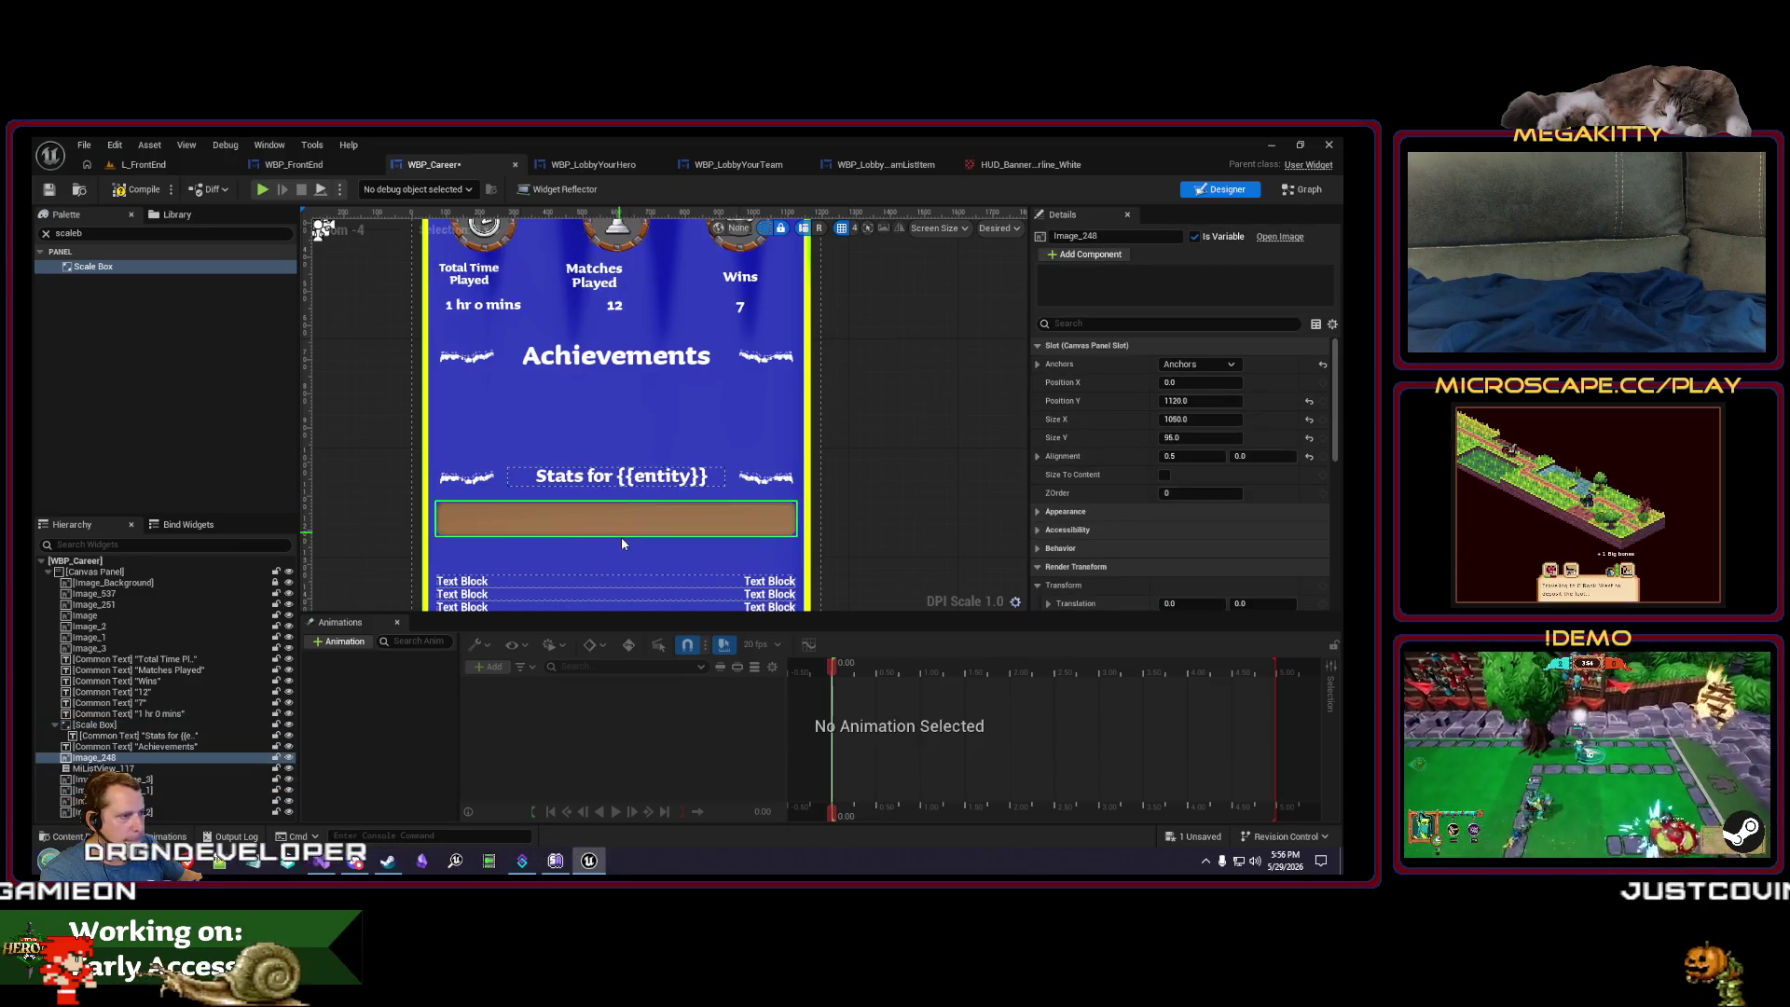
key("Up")
key("Up")
key("Up")
- Extend the stat list's top edge up to the brown bar, then compile and save WBP_Career
left_click(618, 577)
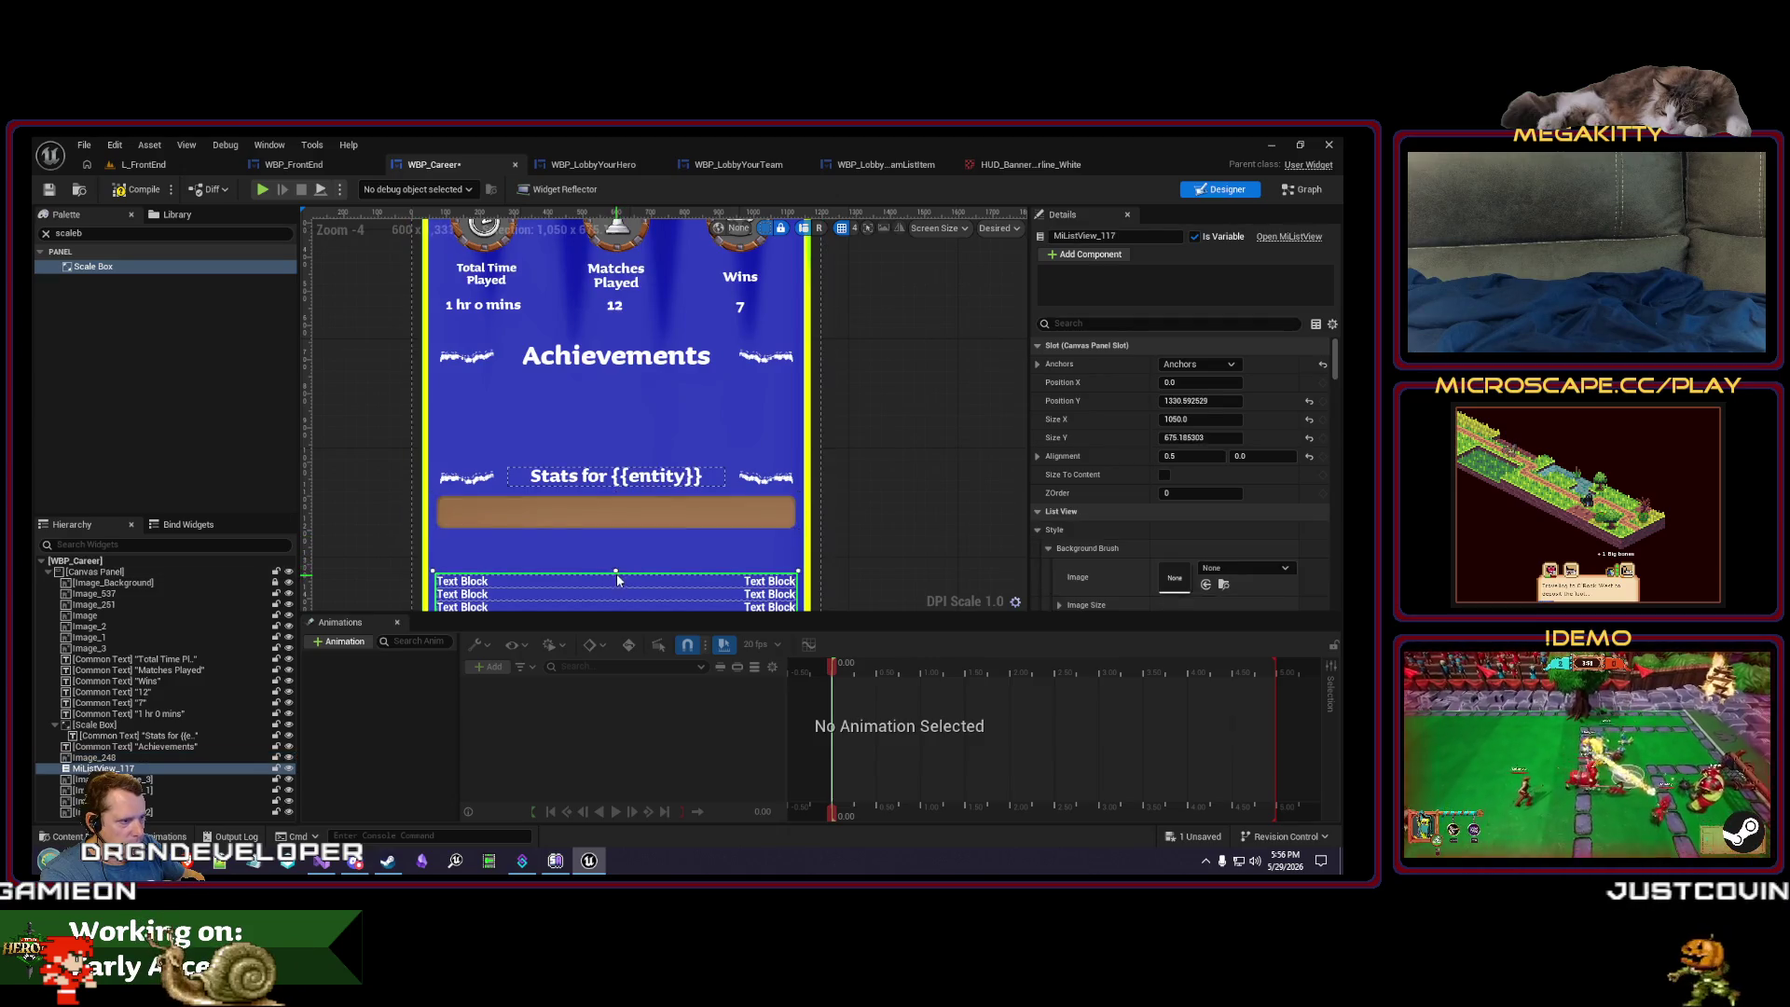
left_click_drag(615, 567, 614, 538)
scroll(612, 509, "down", 1)
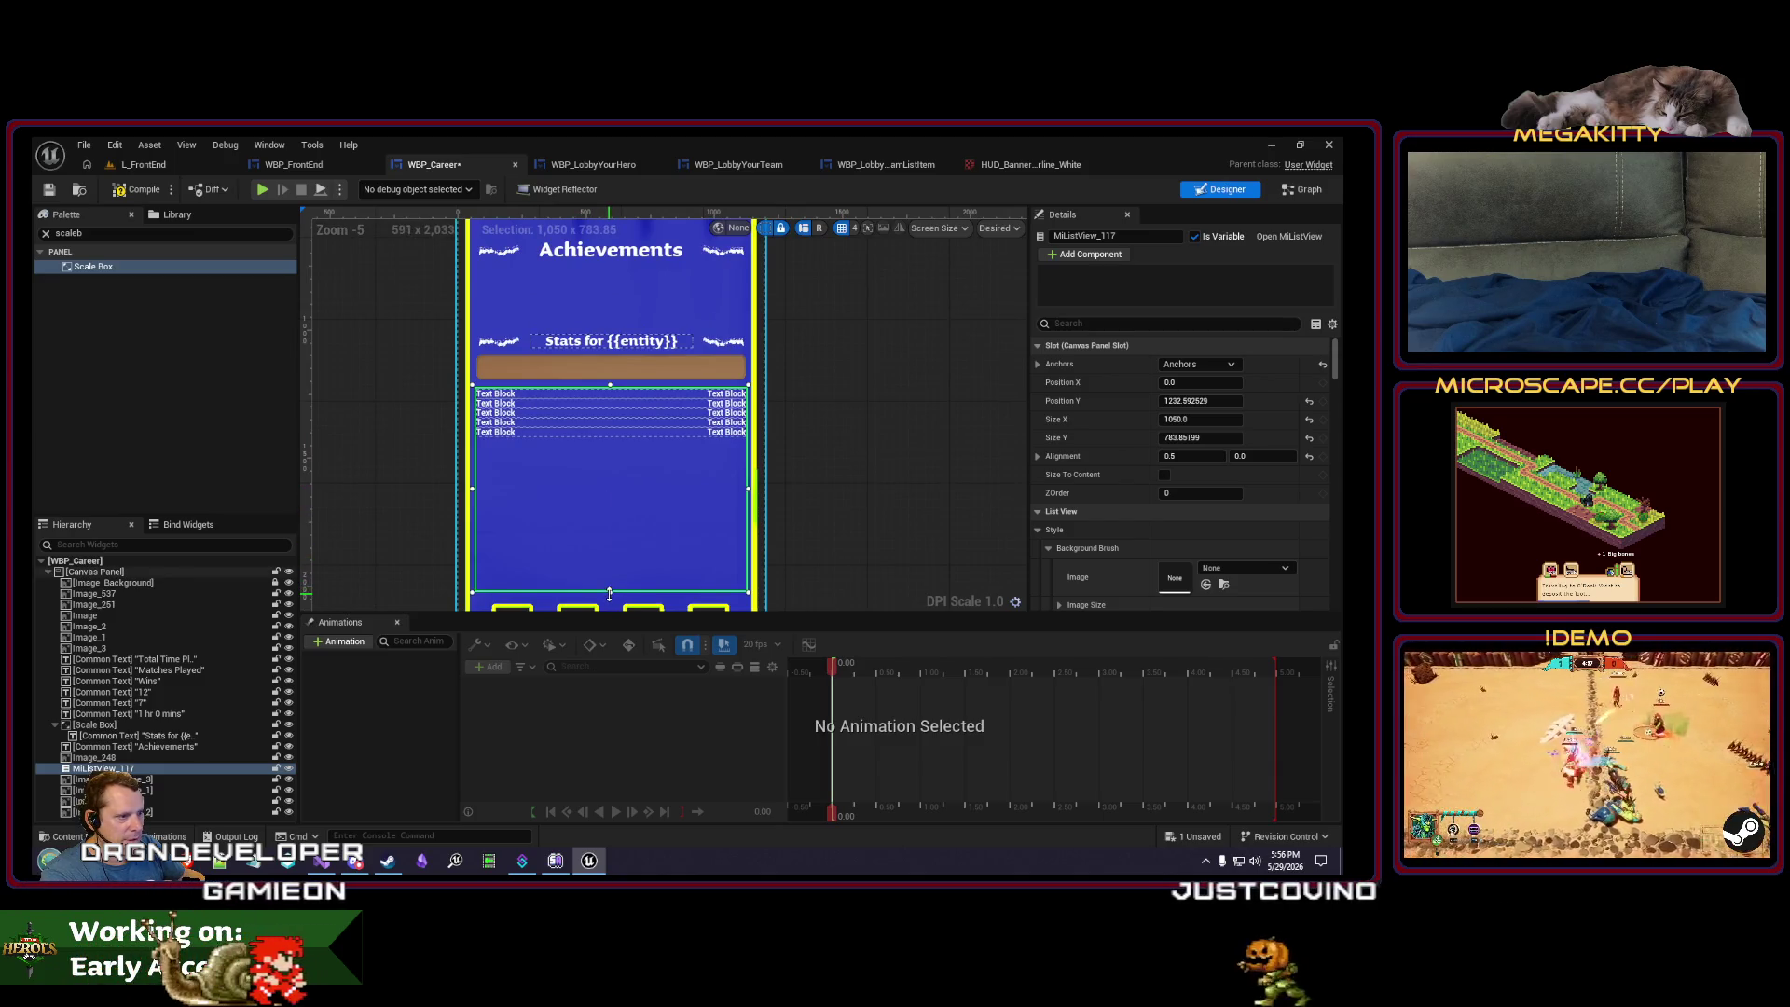
left_click(138, 189)
left_click(49, 190)
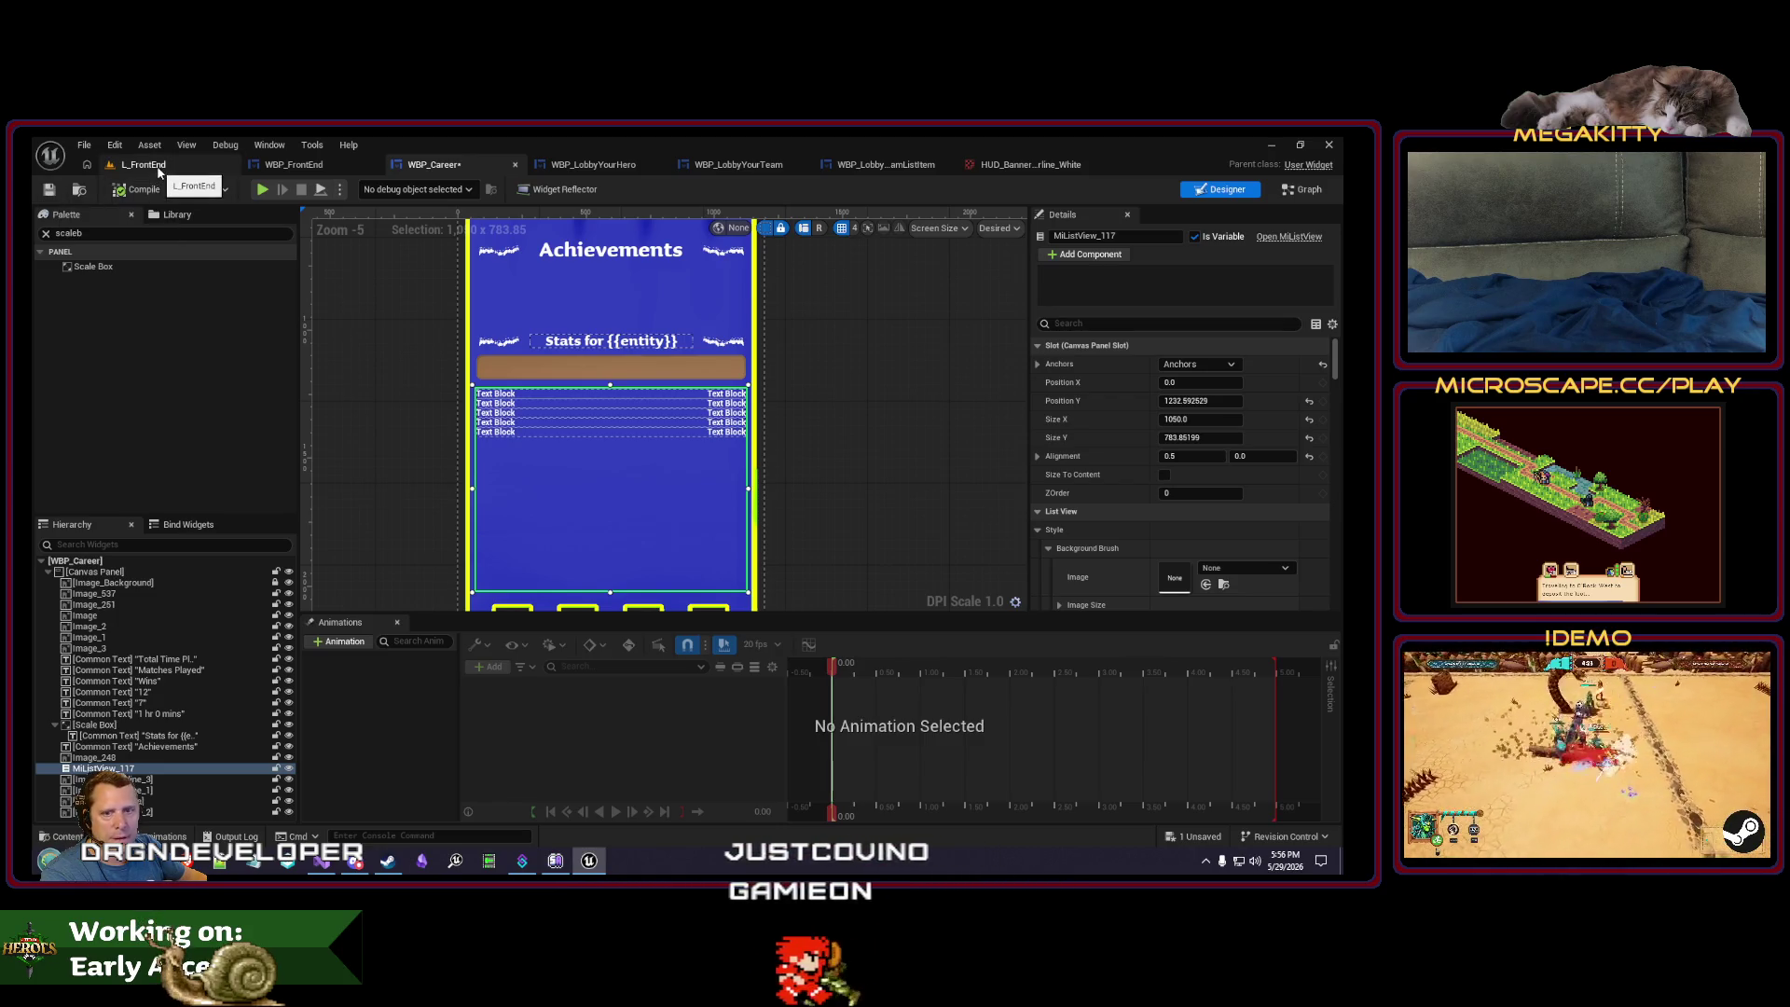
left_click(159, 170)
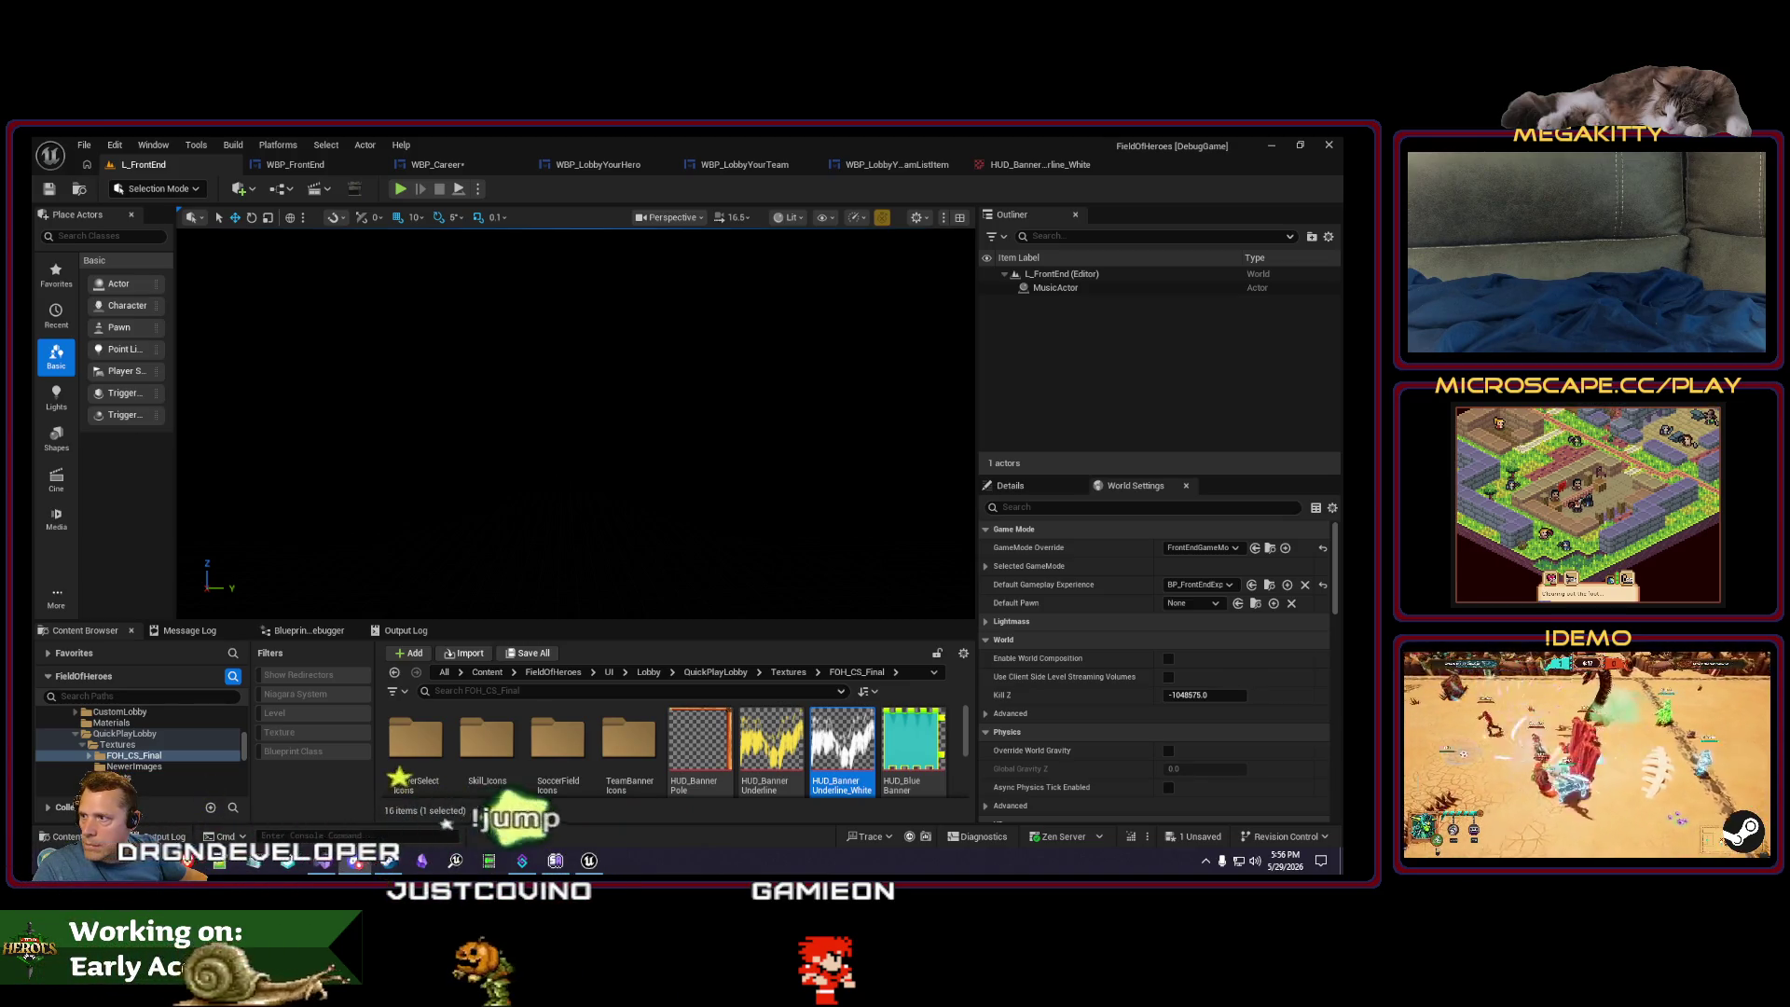
key("alt+p")
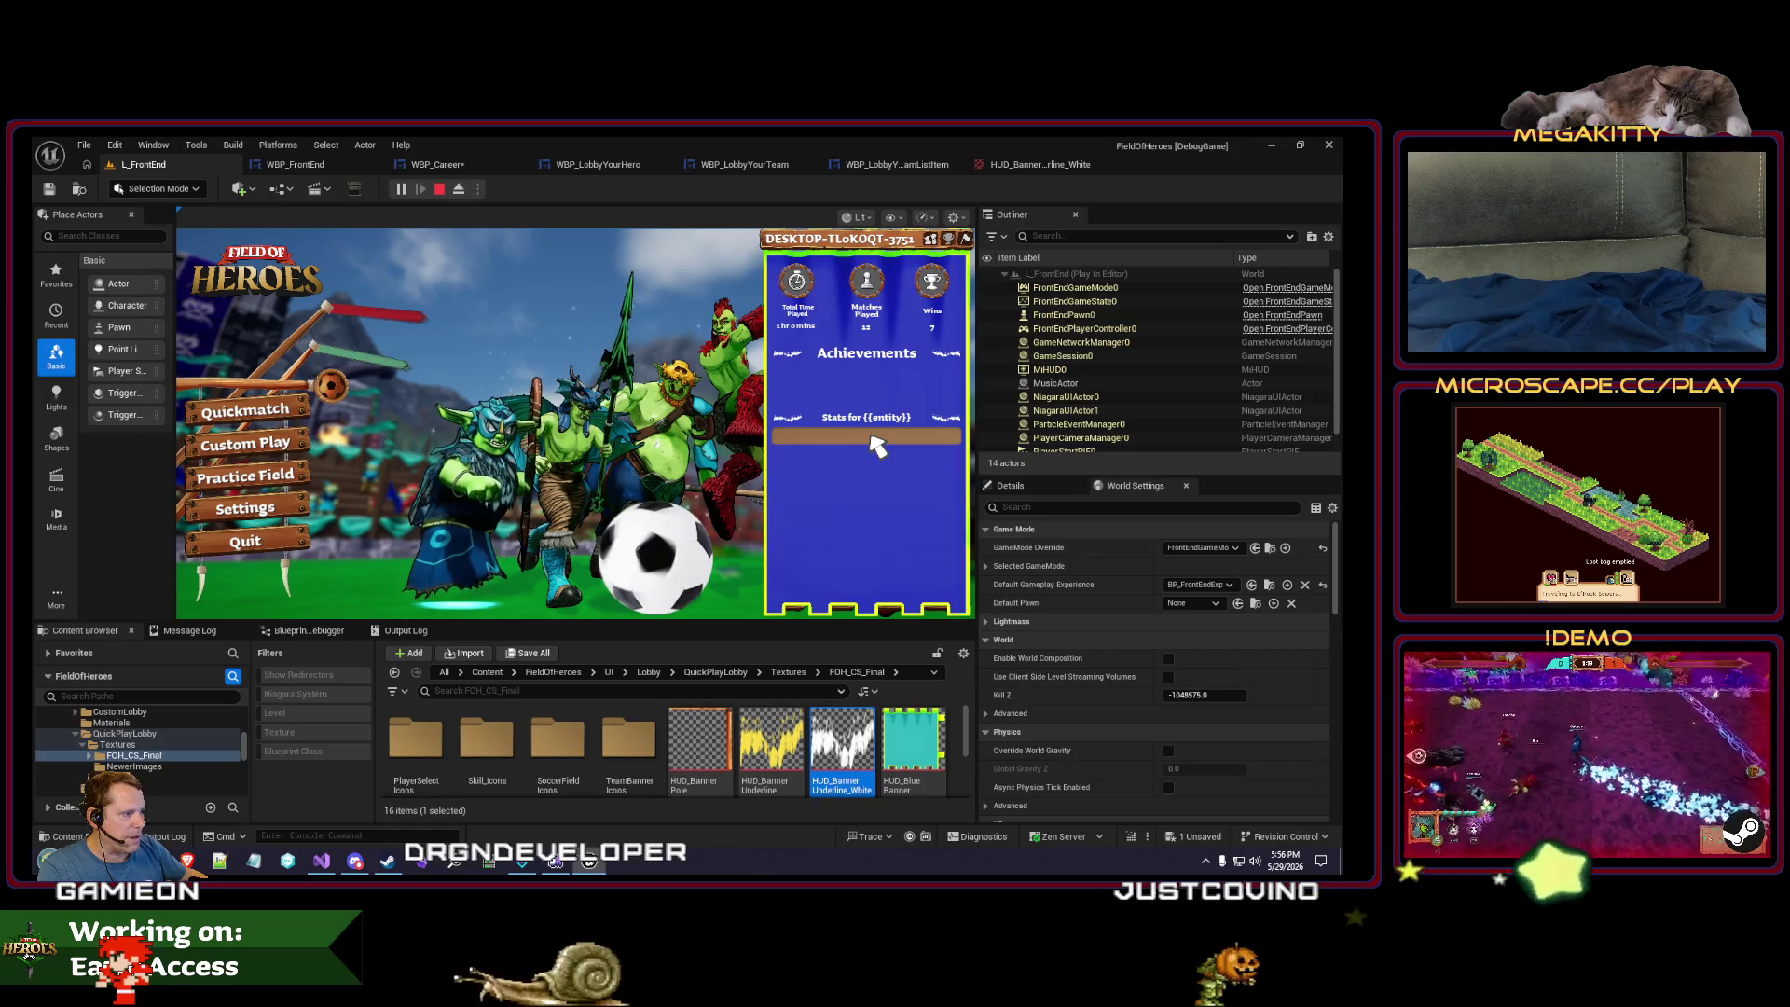
key("Escape")
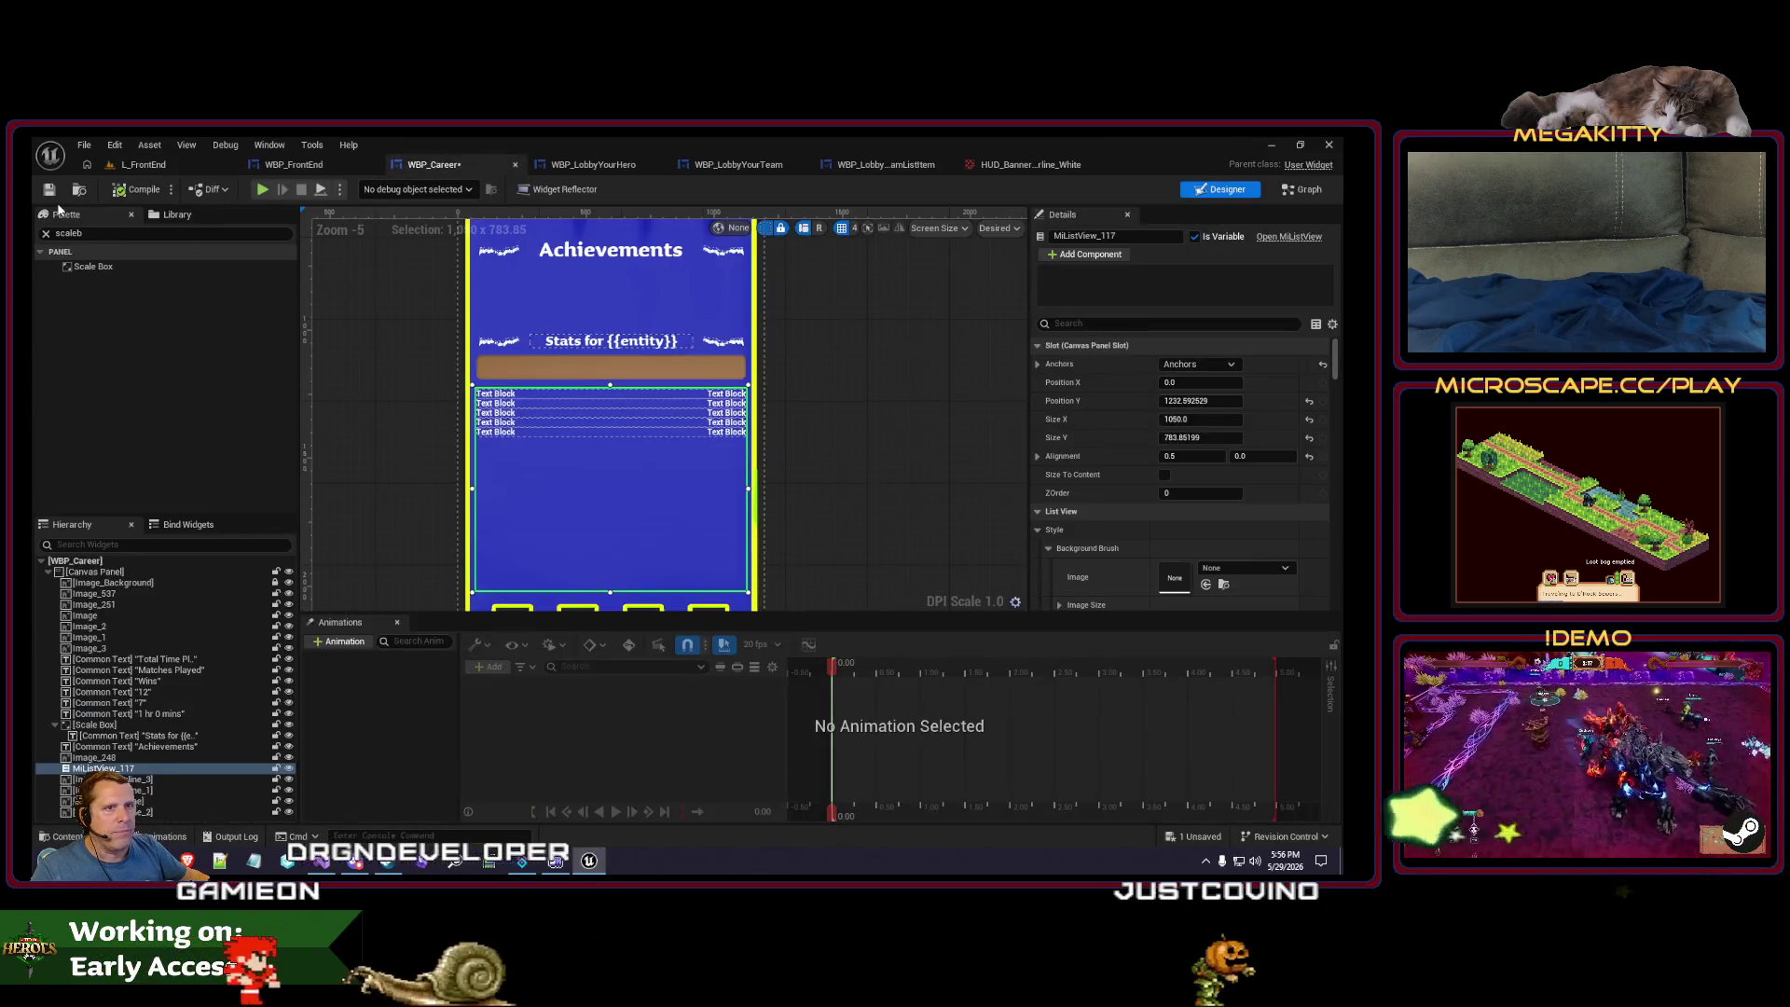
left_click(80, 190)
- Open WBP_Career_HeroStatListItem from the Widgets folder, then close all tabs right of WBP_Career
left_click(461, 711)
double_click(460, 711)
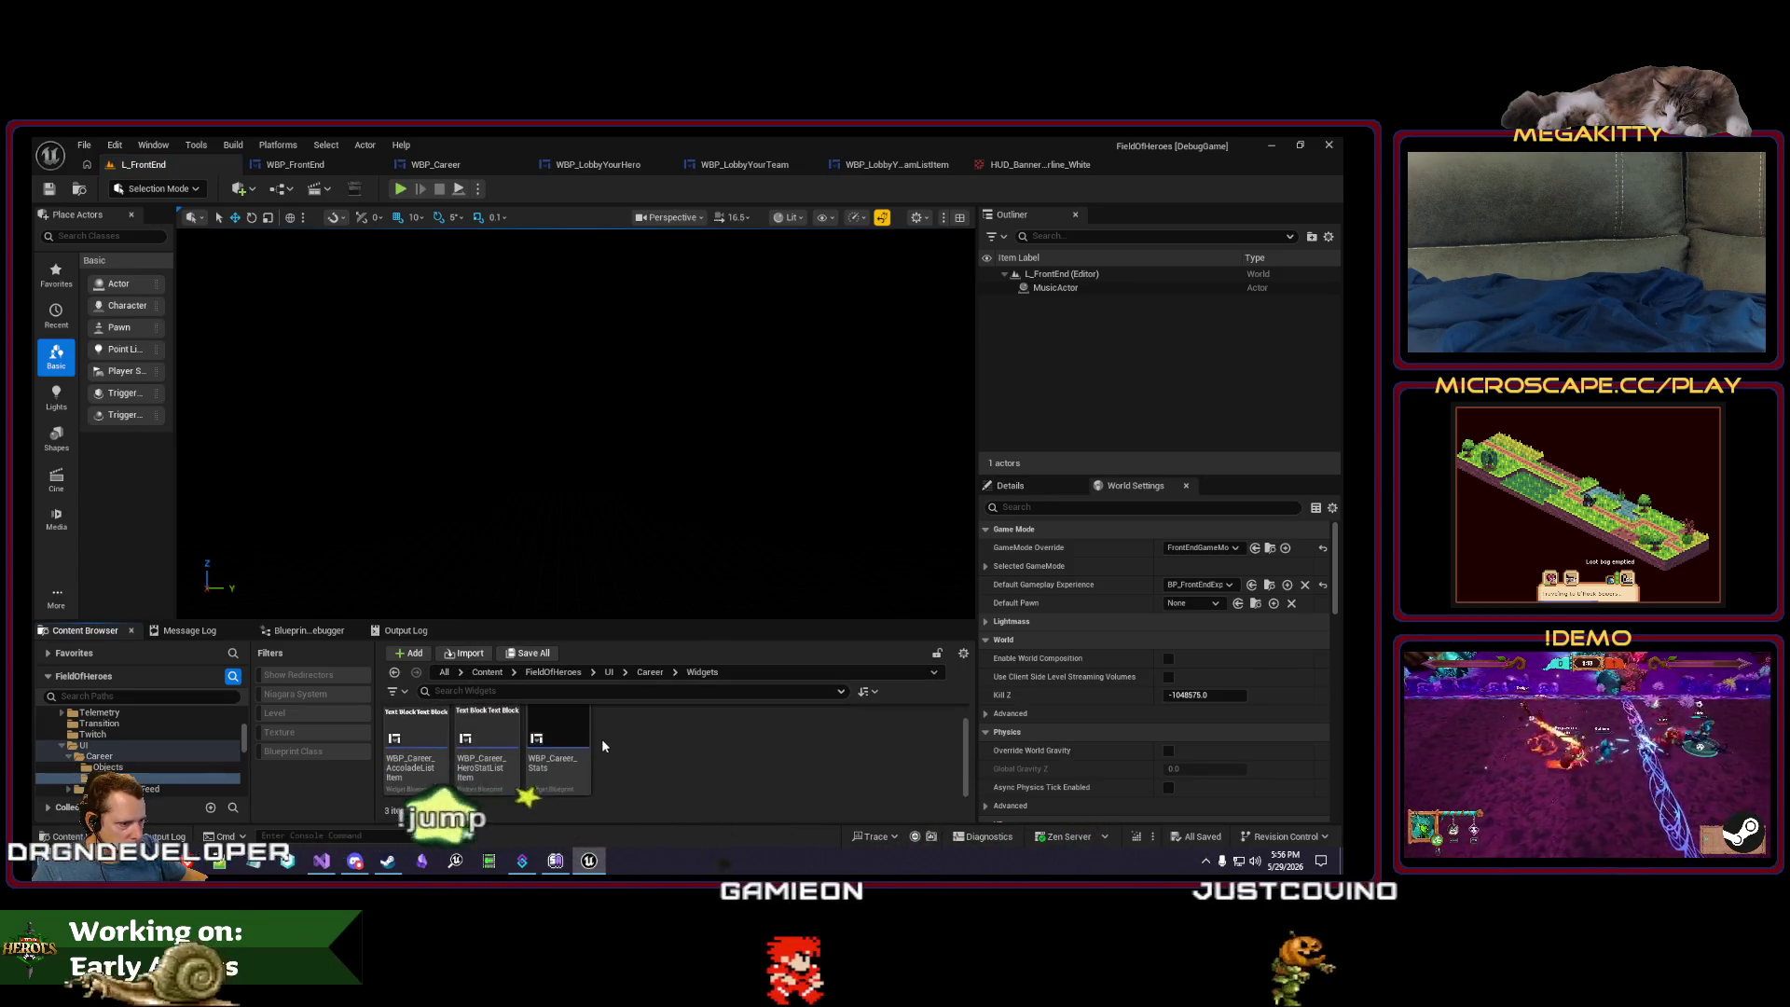
double_click(500, 720)
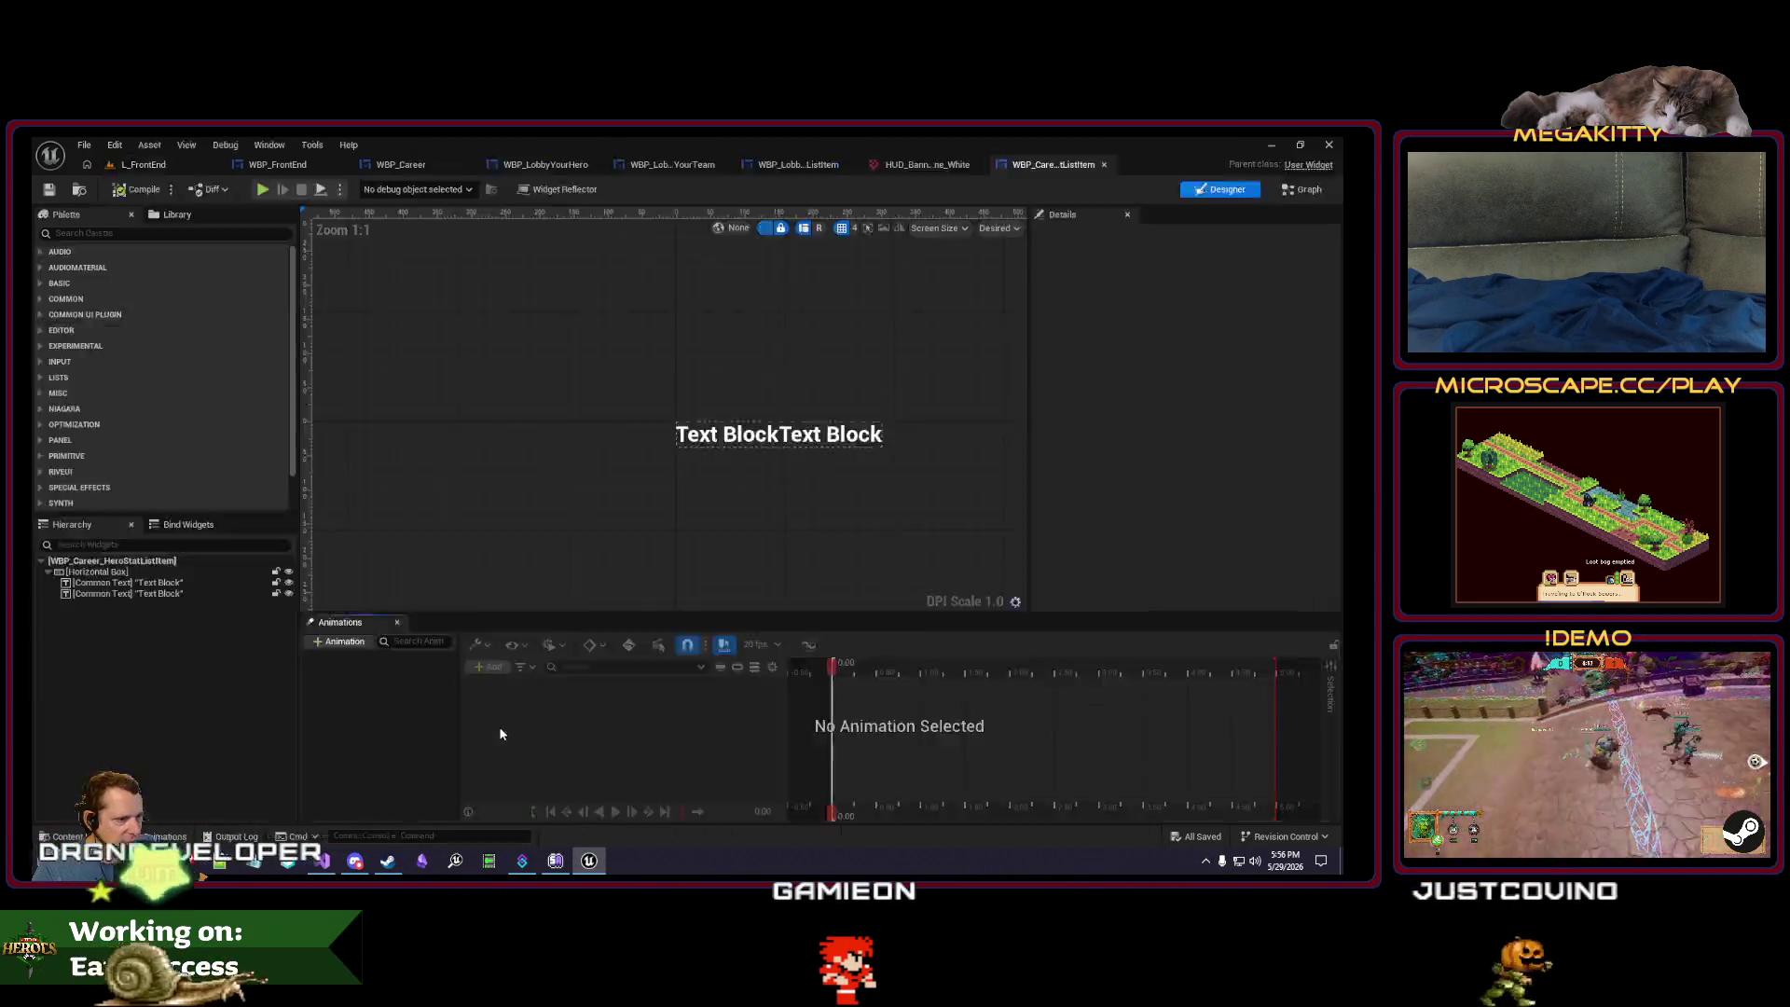
left_click(401, 164)
right_click(413, 165)
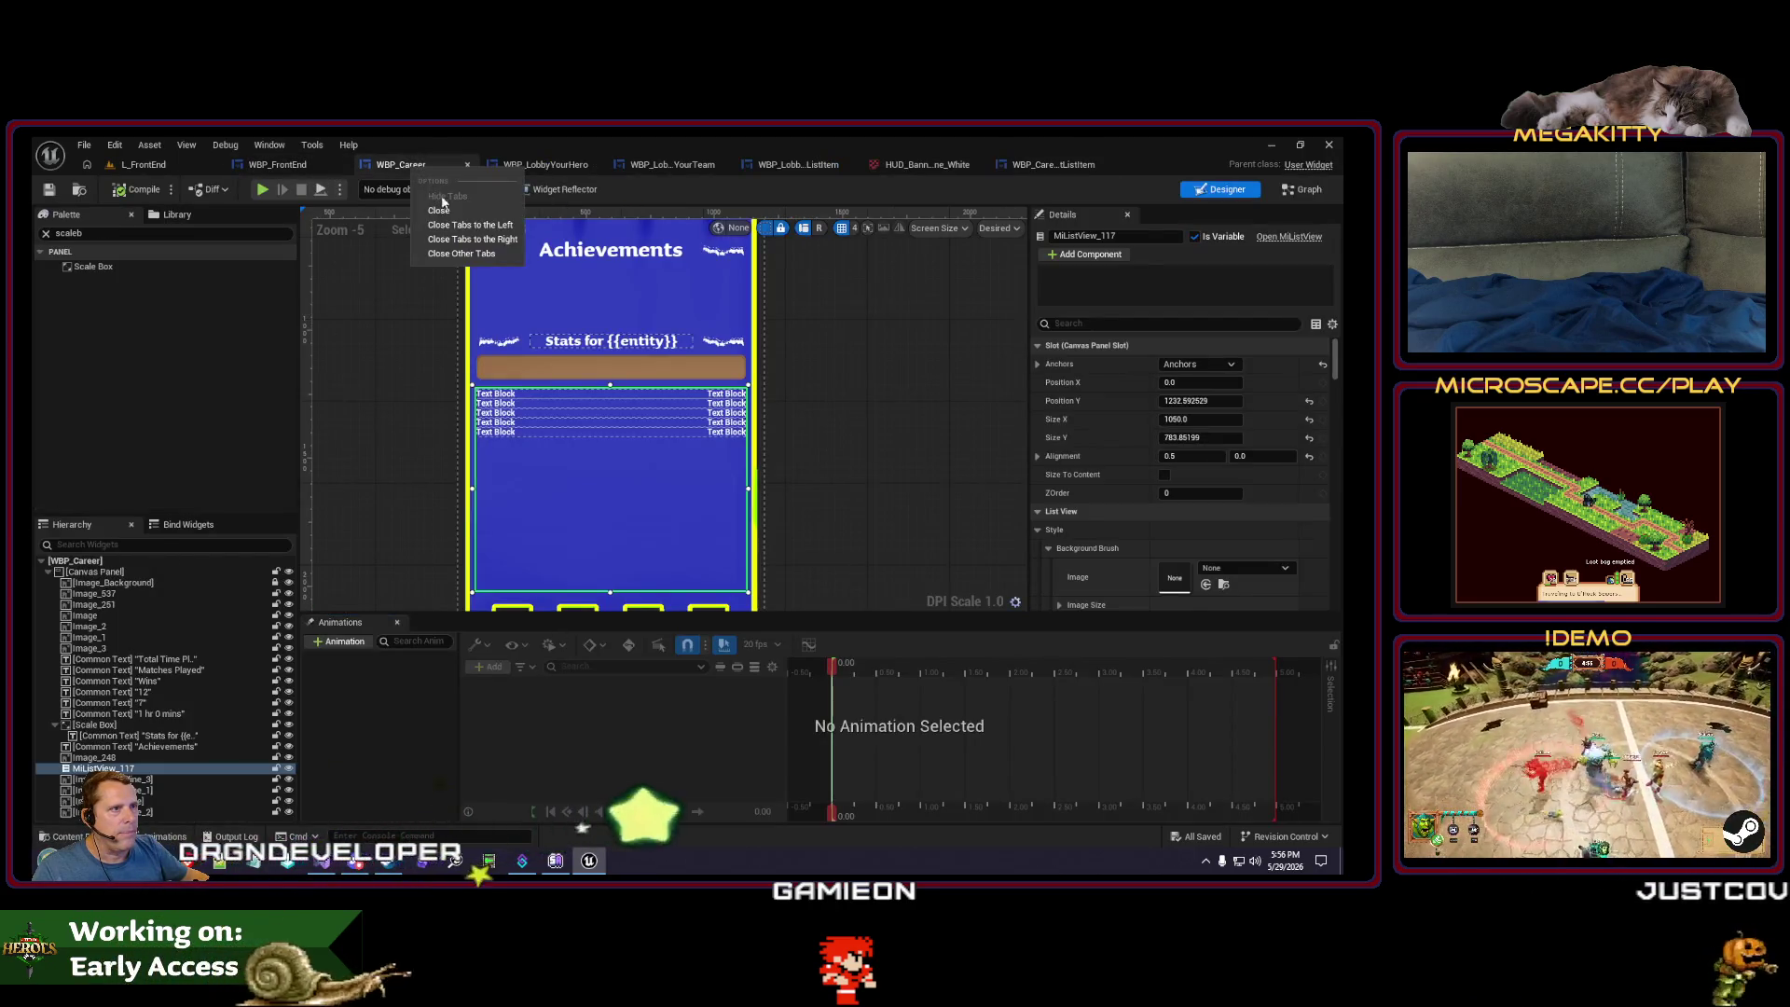
left_click(472, 239)
- Open and close WBP_Career_AccoladeListItem, then start deleting it
left_click(142, 164)
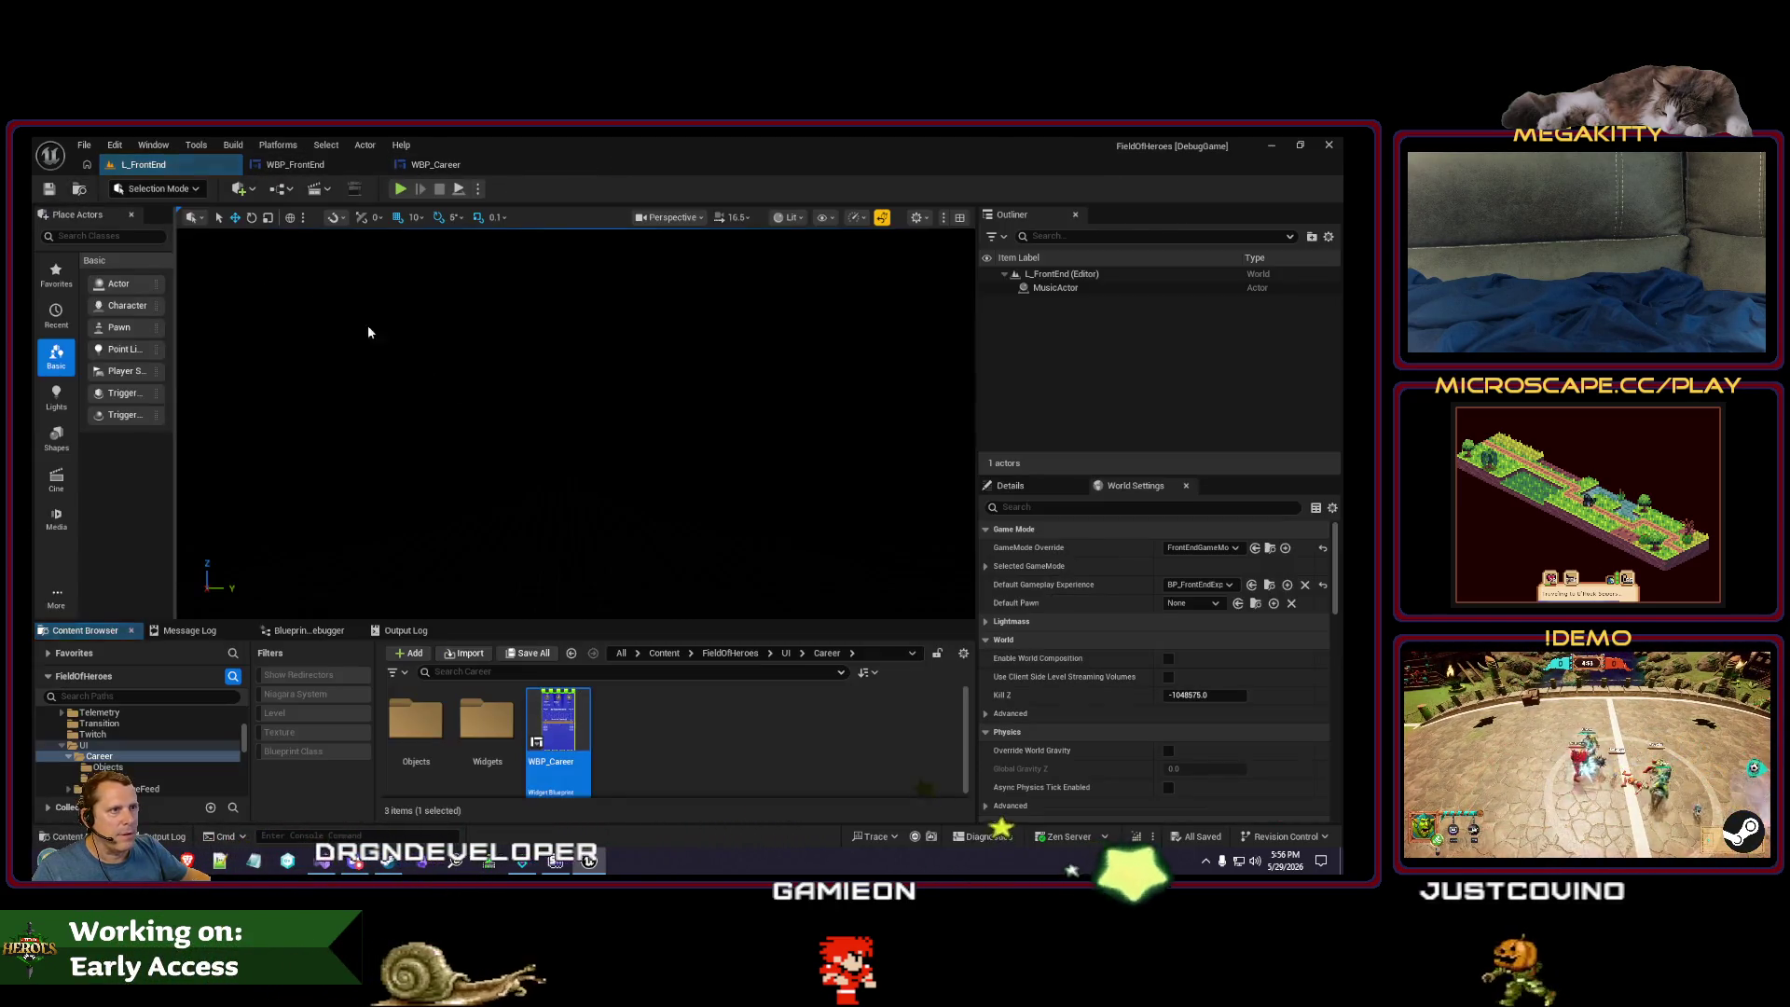
double_click(504, 726)
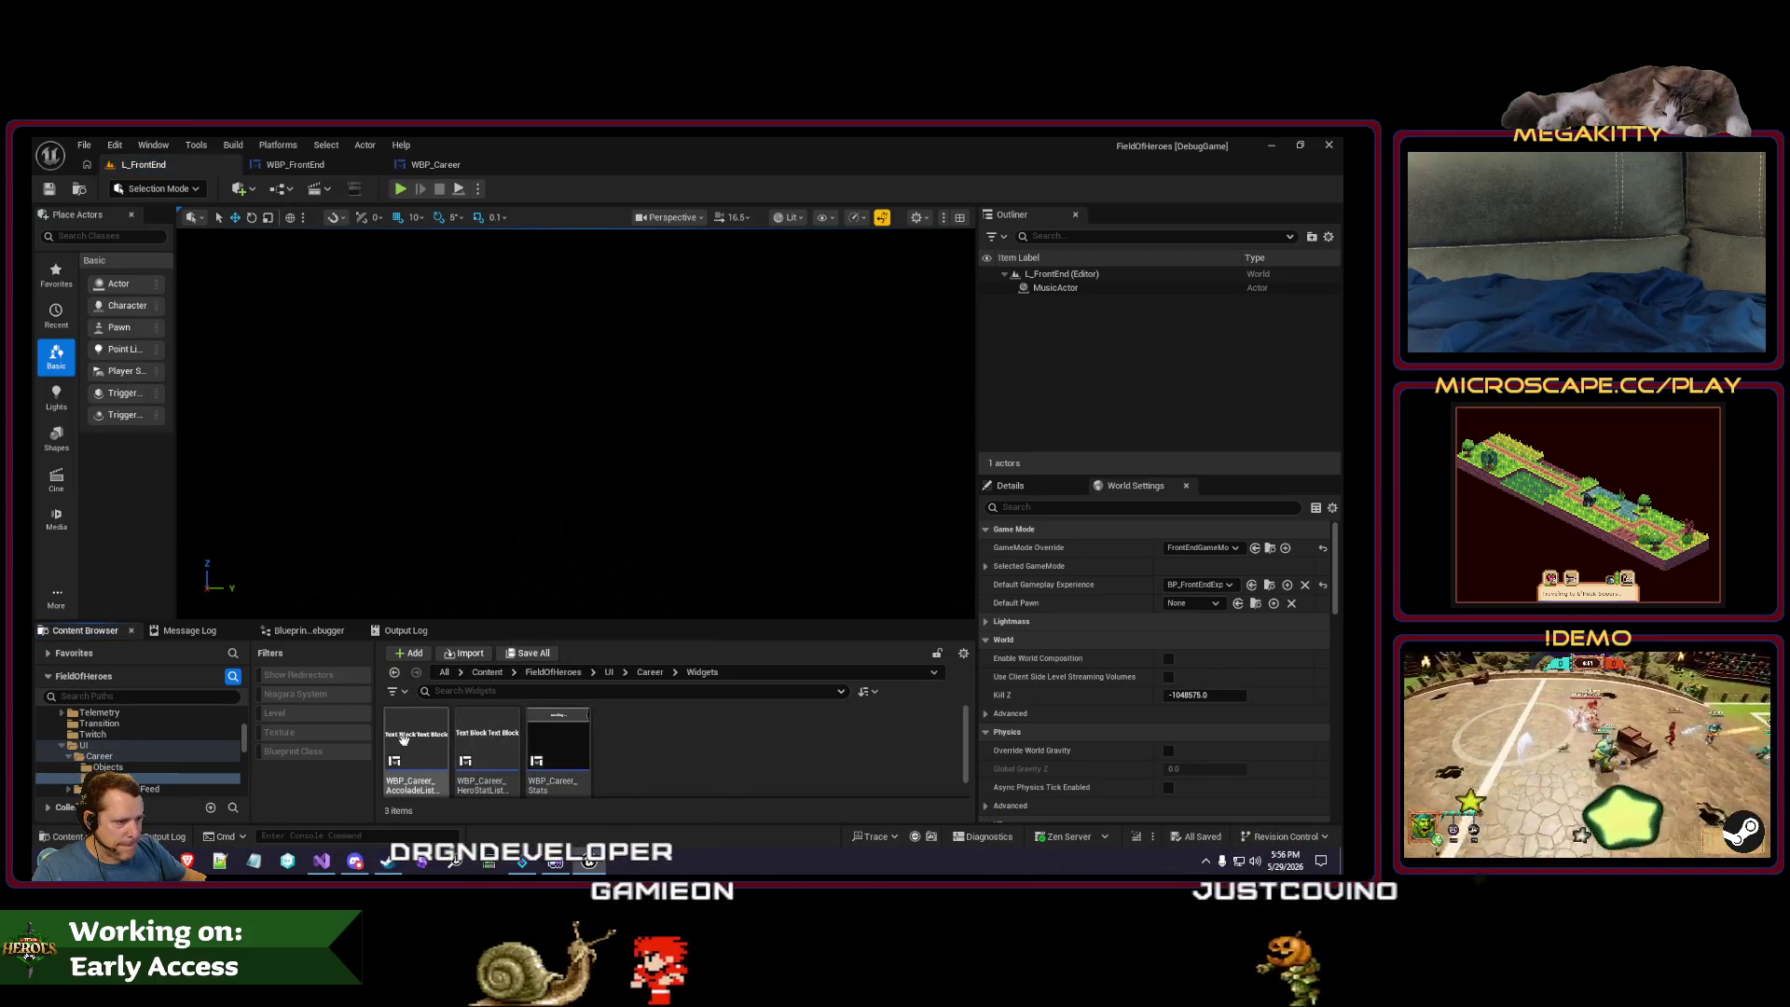
double_click(401, 739)
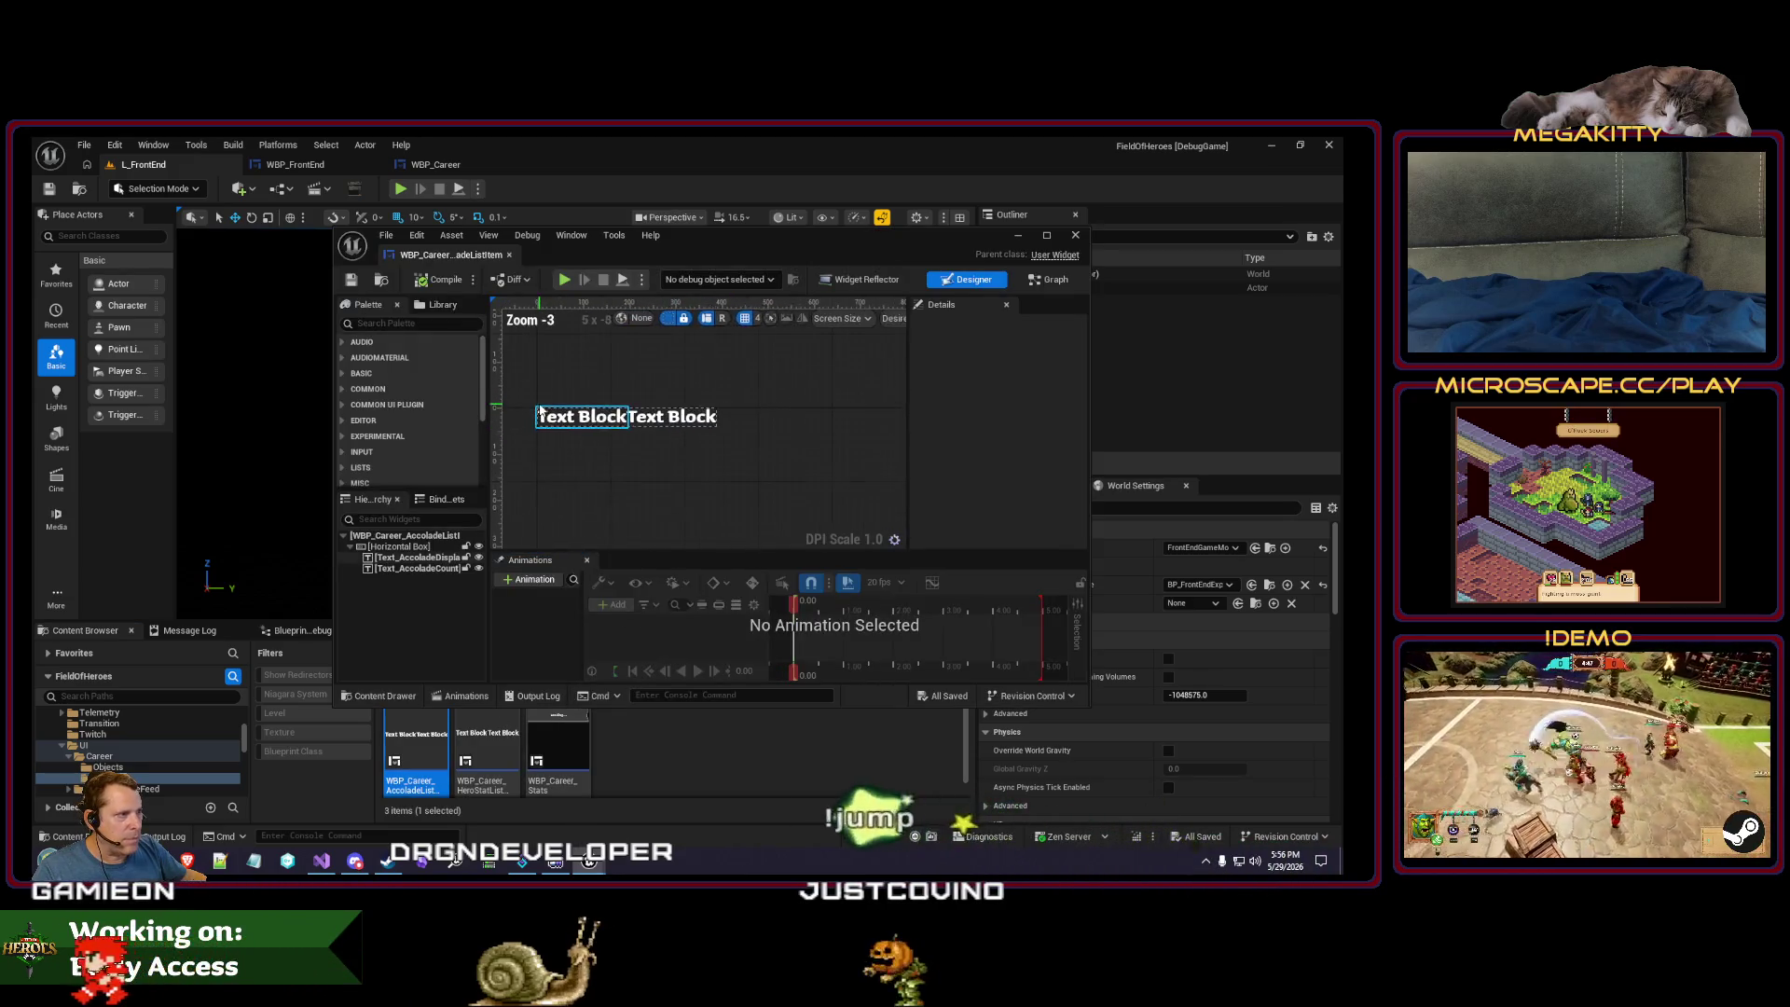
left_click(509, 254)
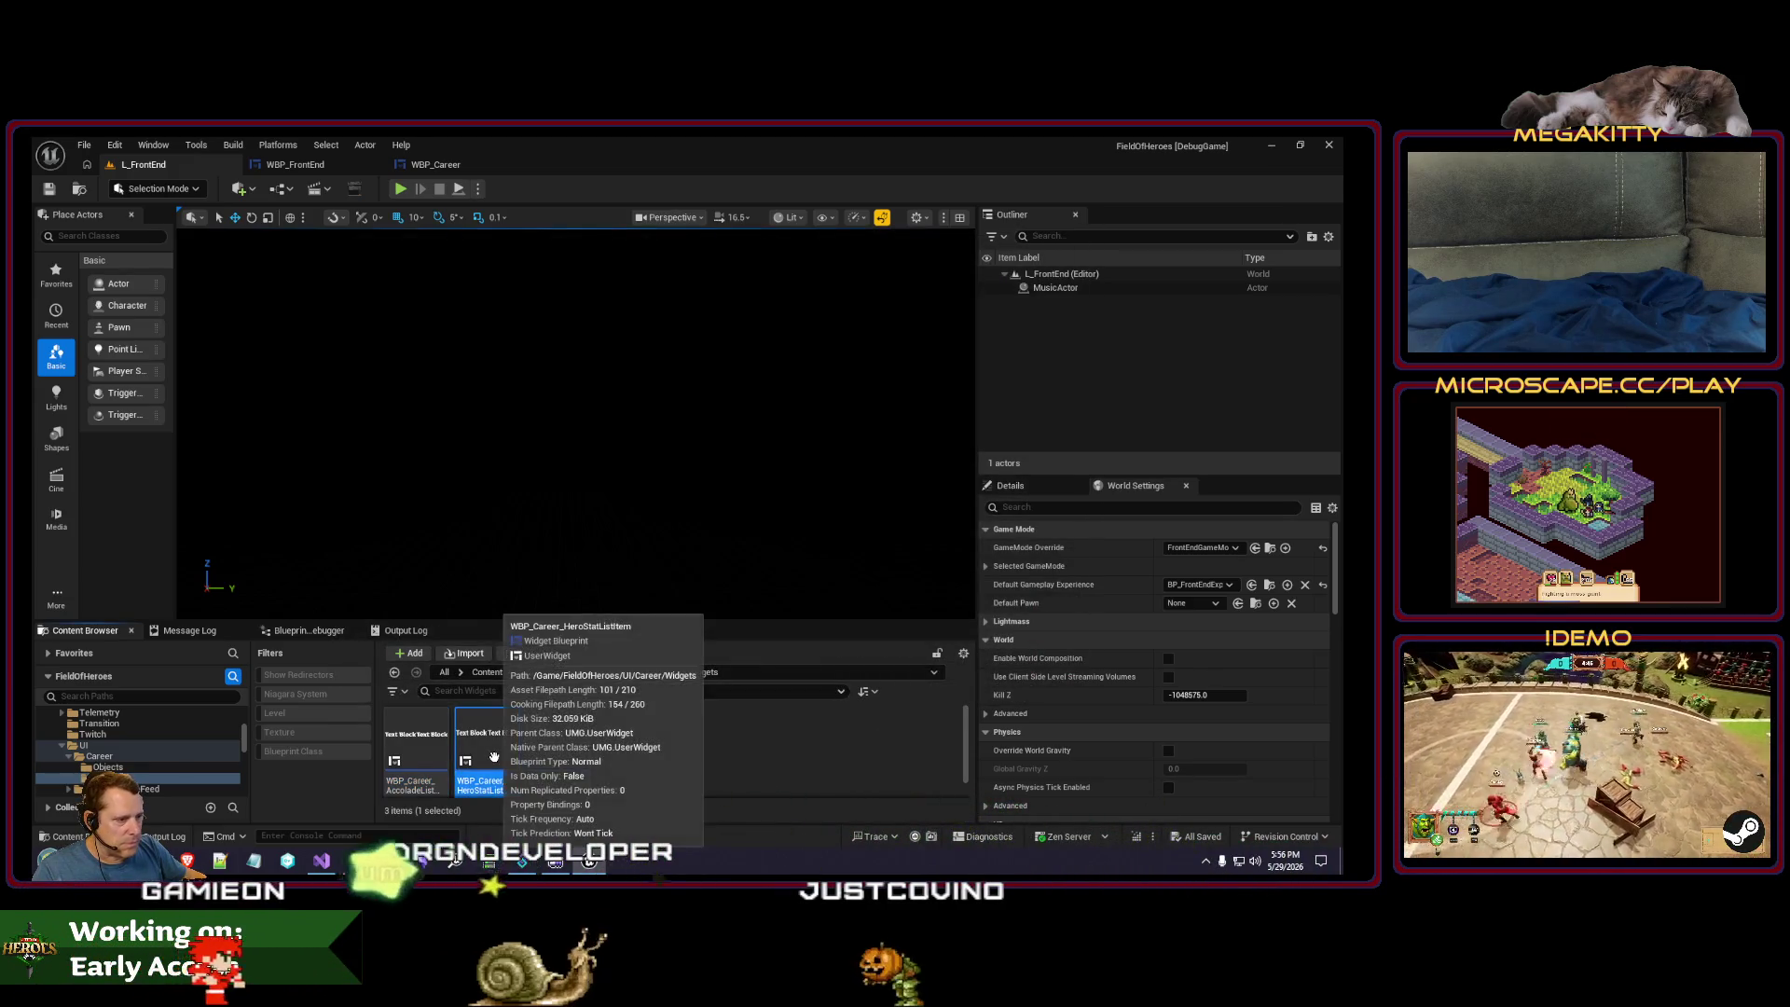
key("Delete")
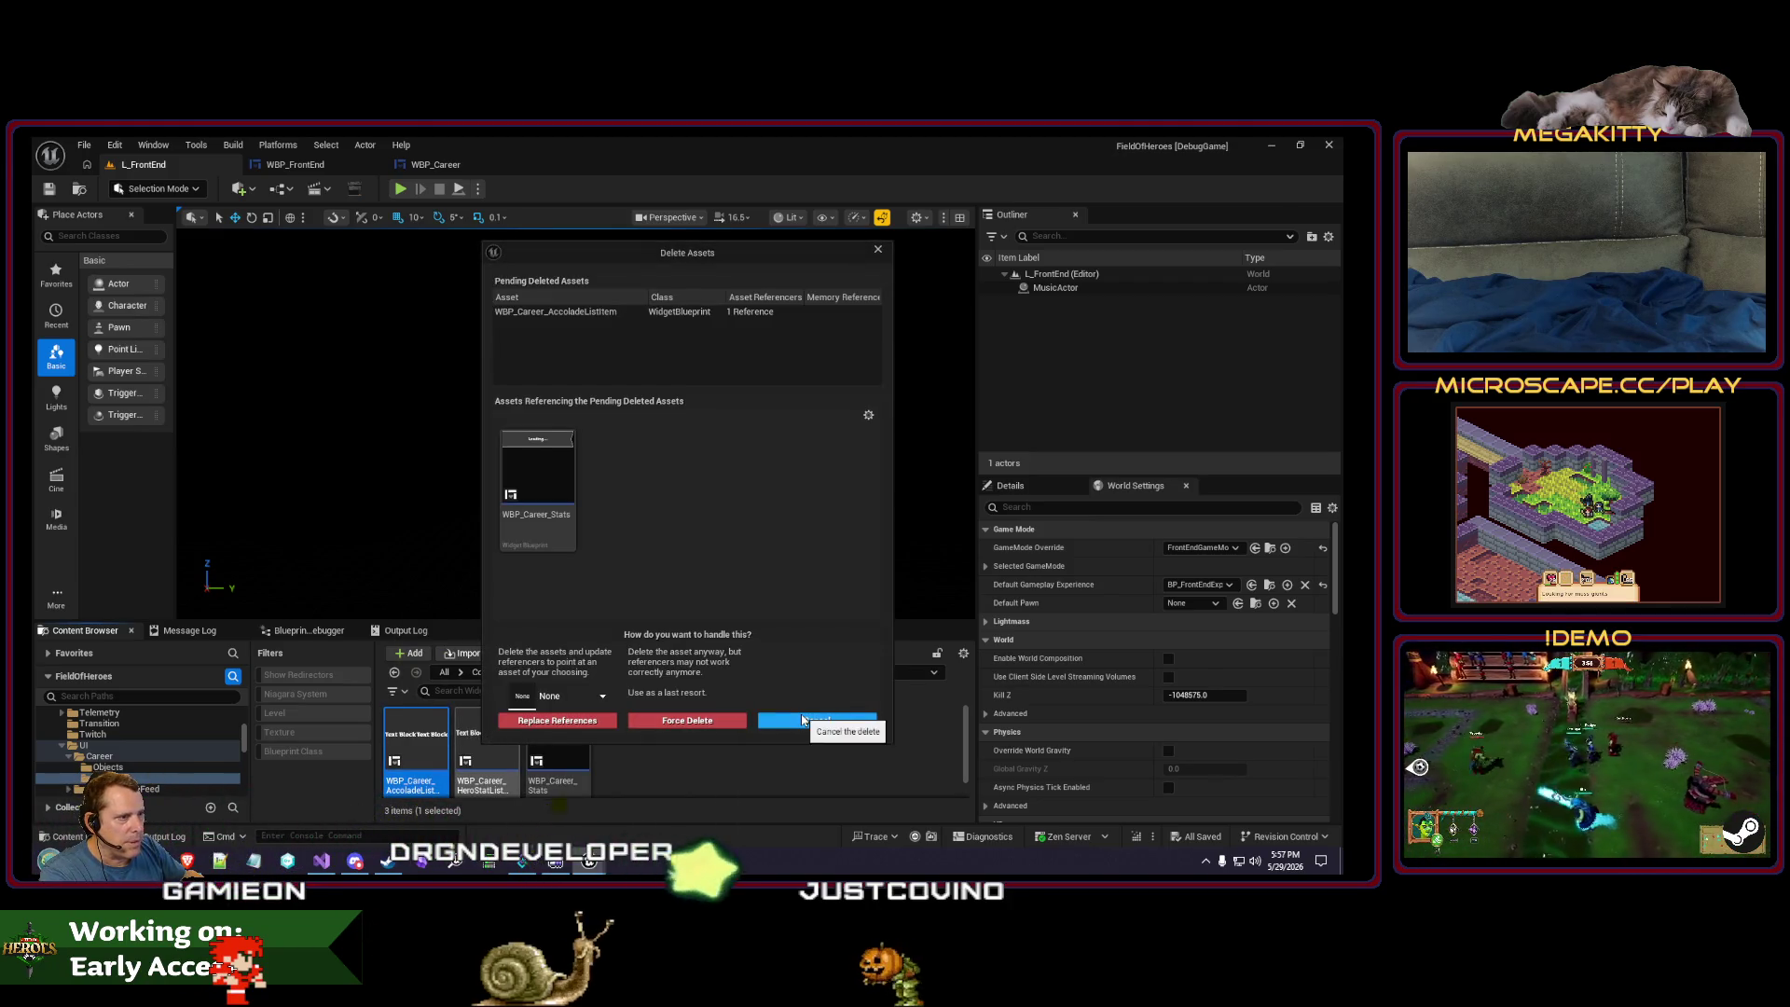
- Cancel the pending deletions of AccoladeListItem, Stats and HeroStatListItem
left_click(803, 721)
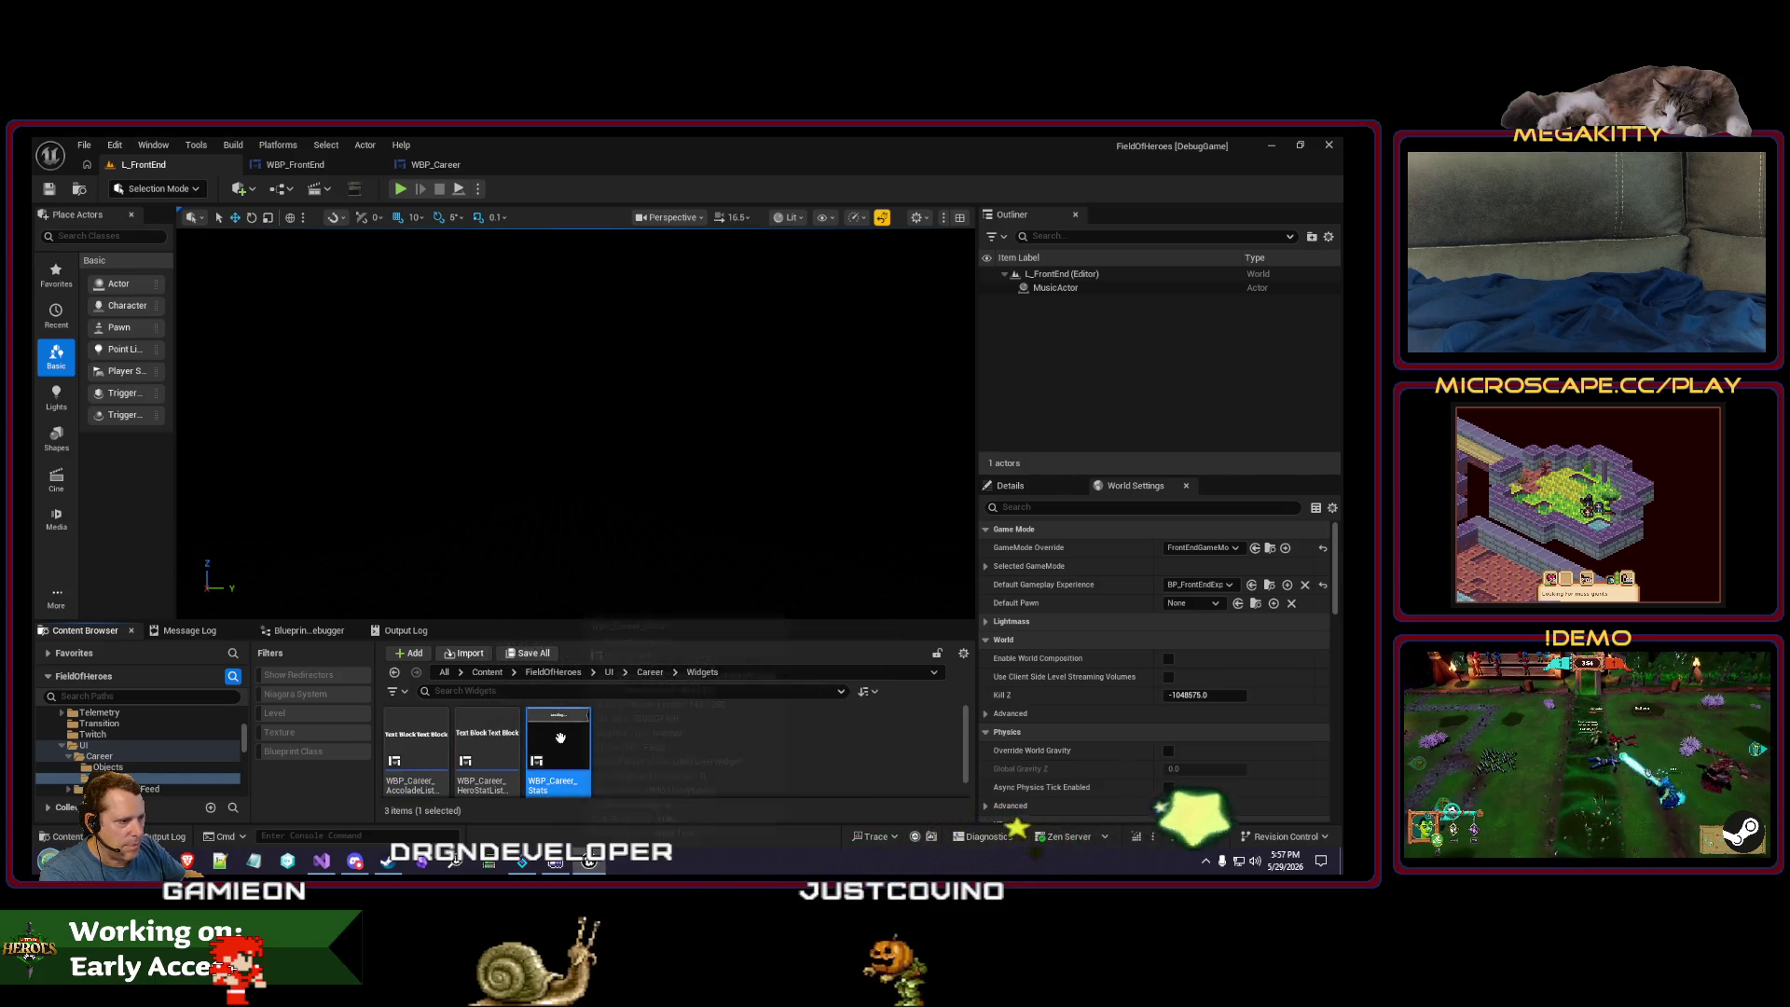
key("Delete")
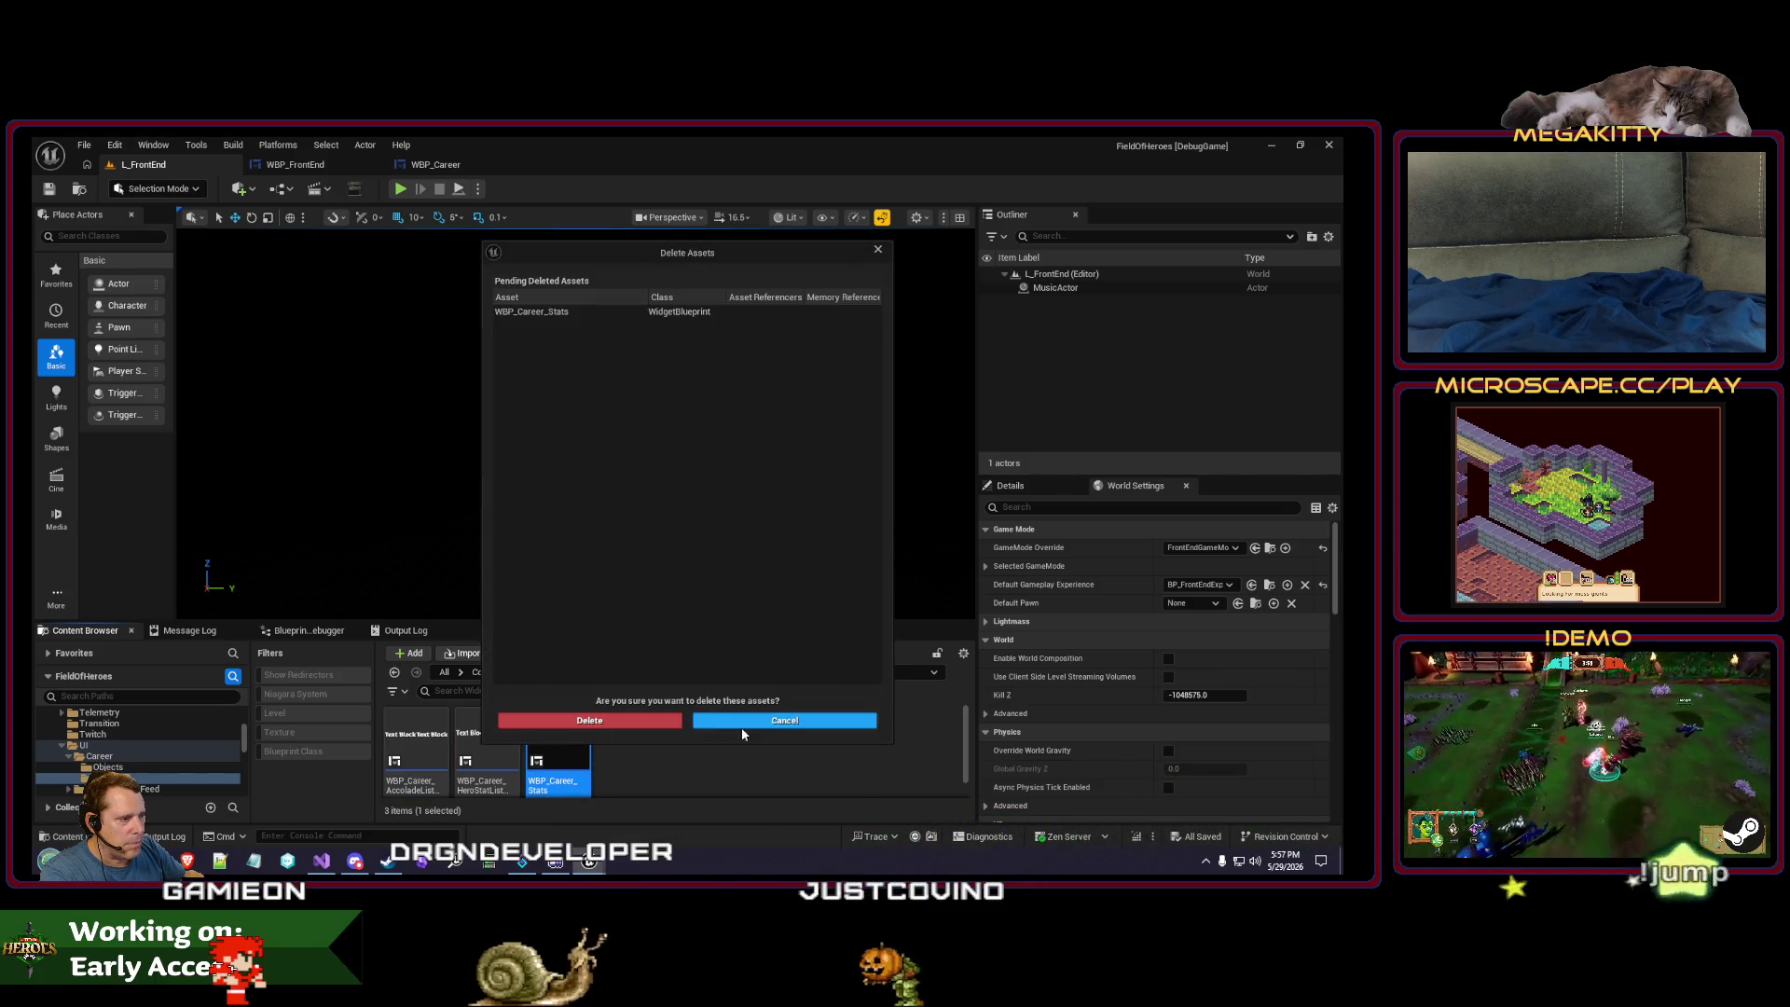
left_click(743, 724)
key("Left")
key("Delete")
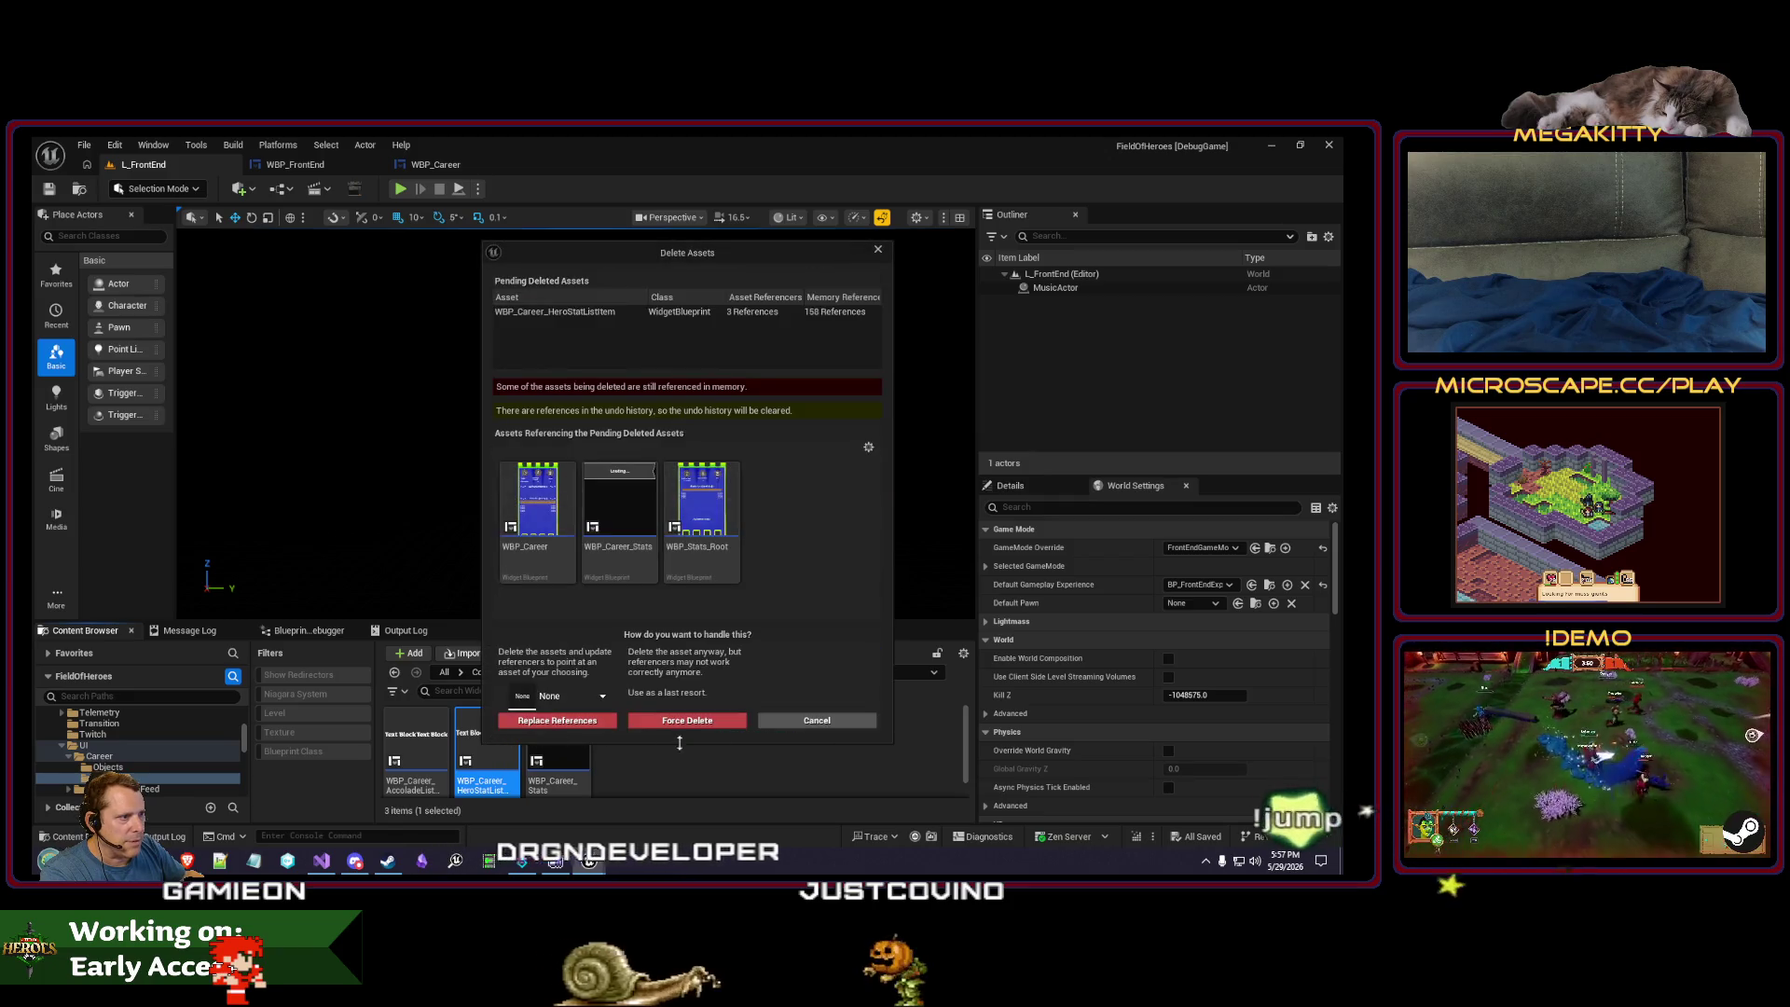
left_click(813, 721)
- Delete WBP_Career_Stats and then WBP_Career_AccoladeListItem, confirming each deletion
left_click(574, 736)
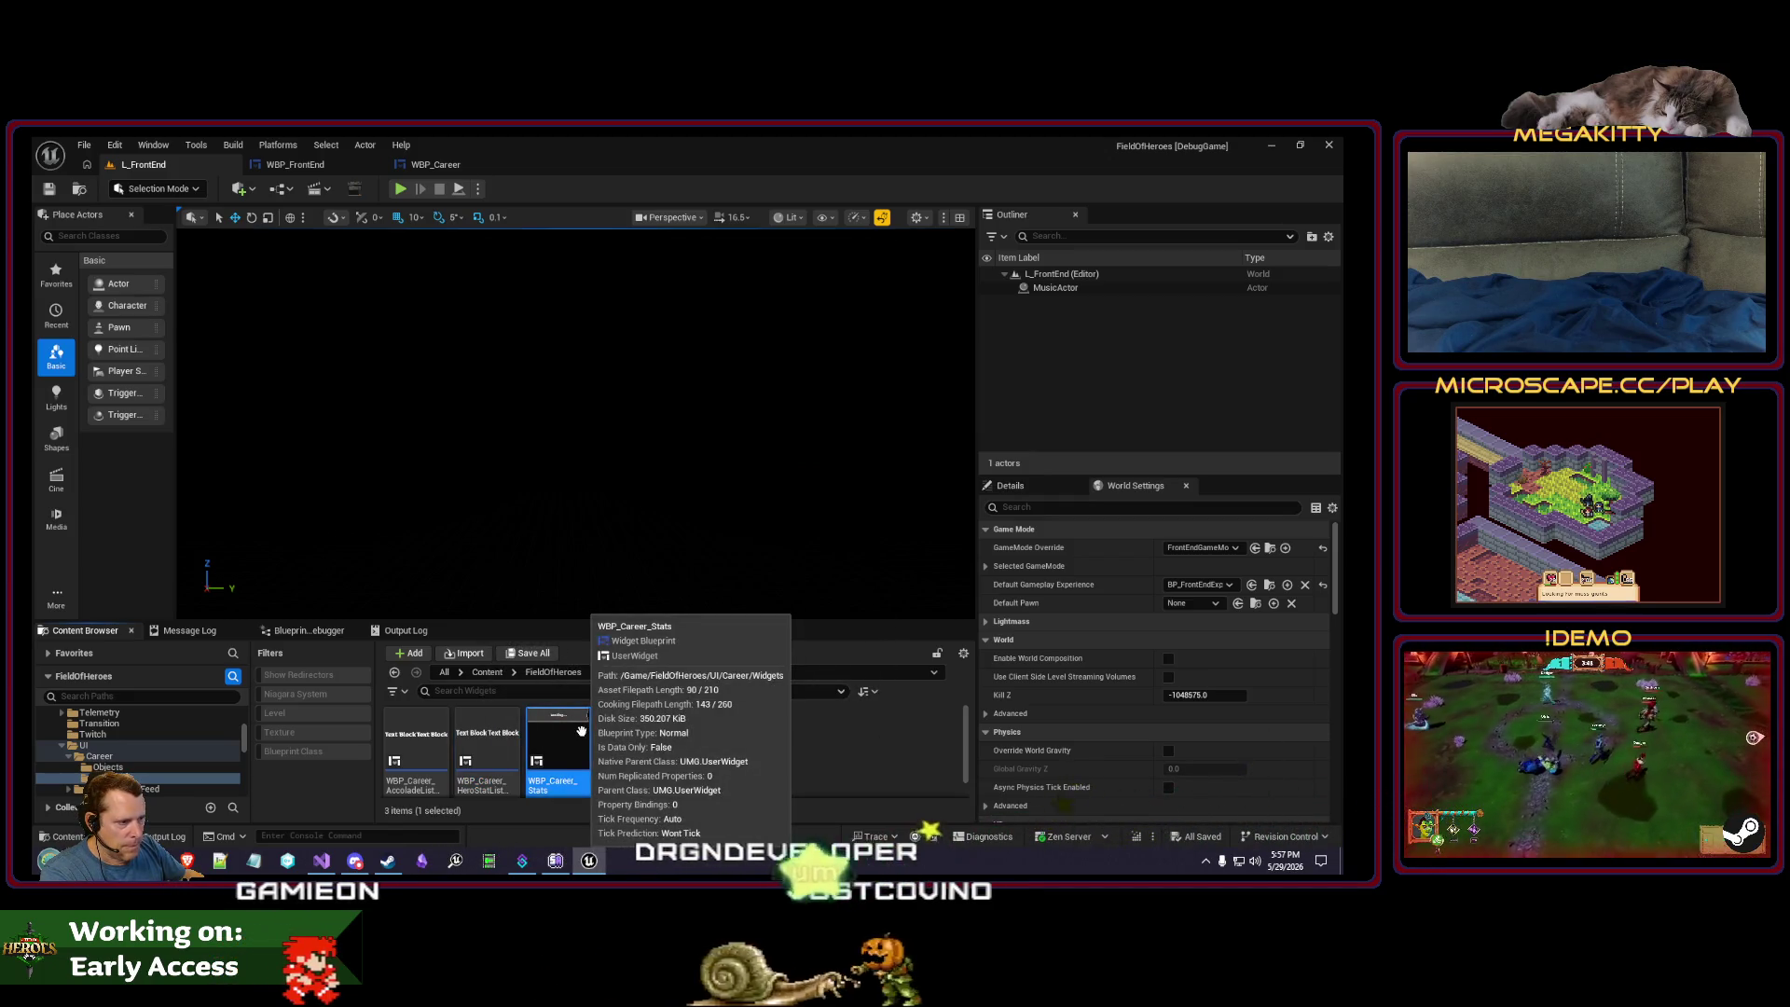
key("Delete")
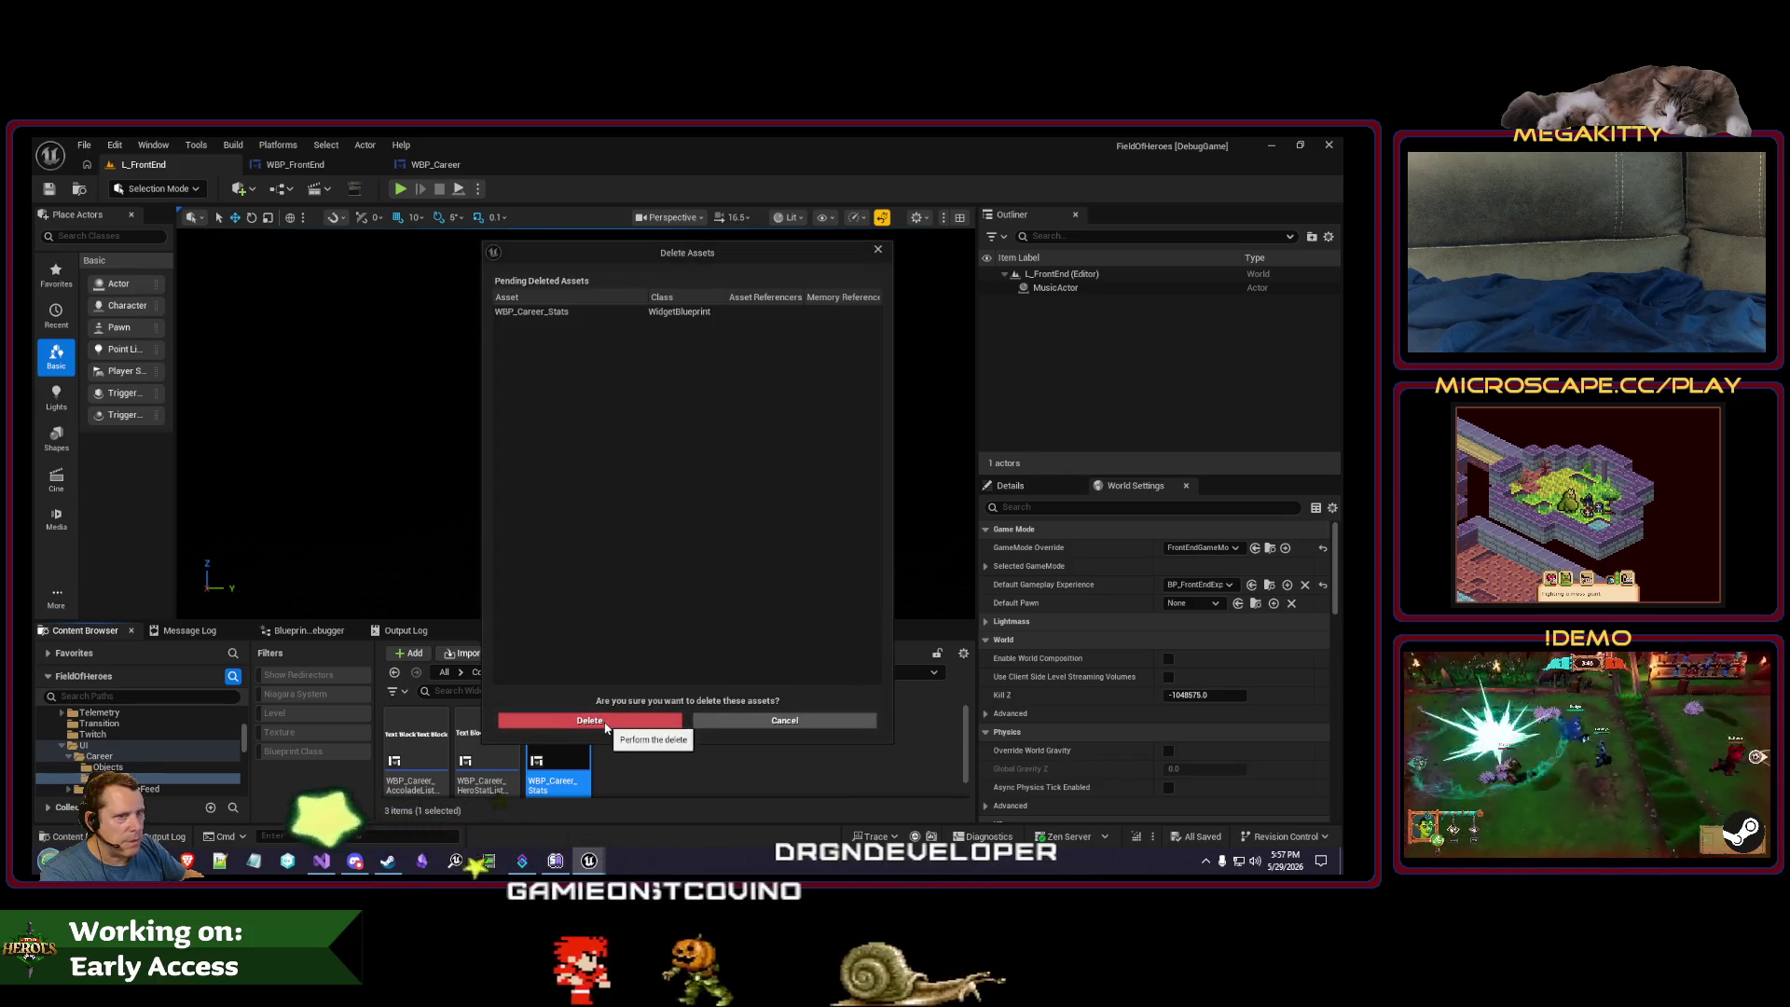
left_click(605, 722)
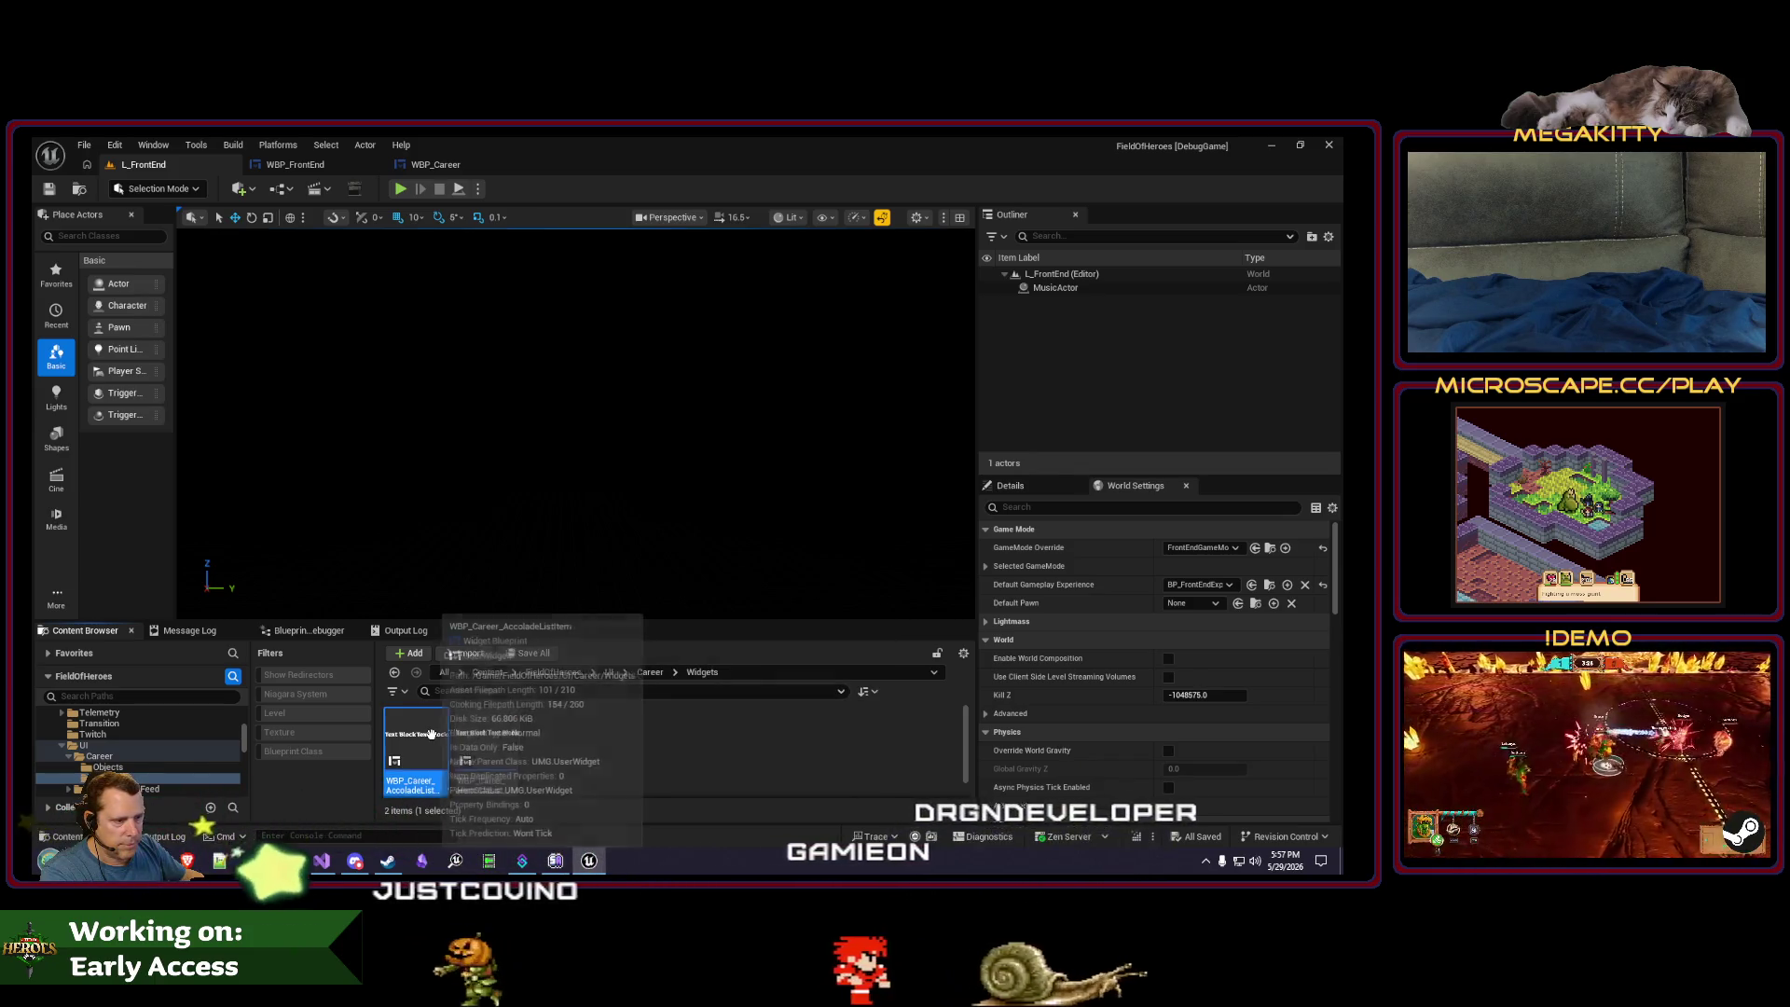
key("Delete")
left_click(586, 718)
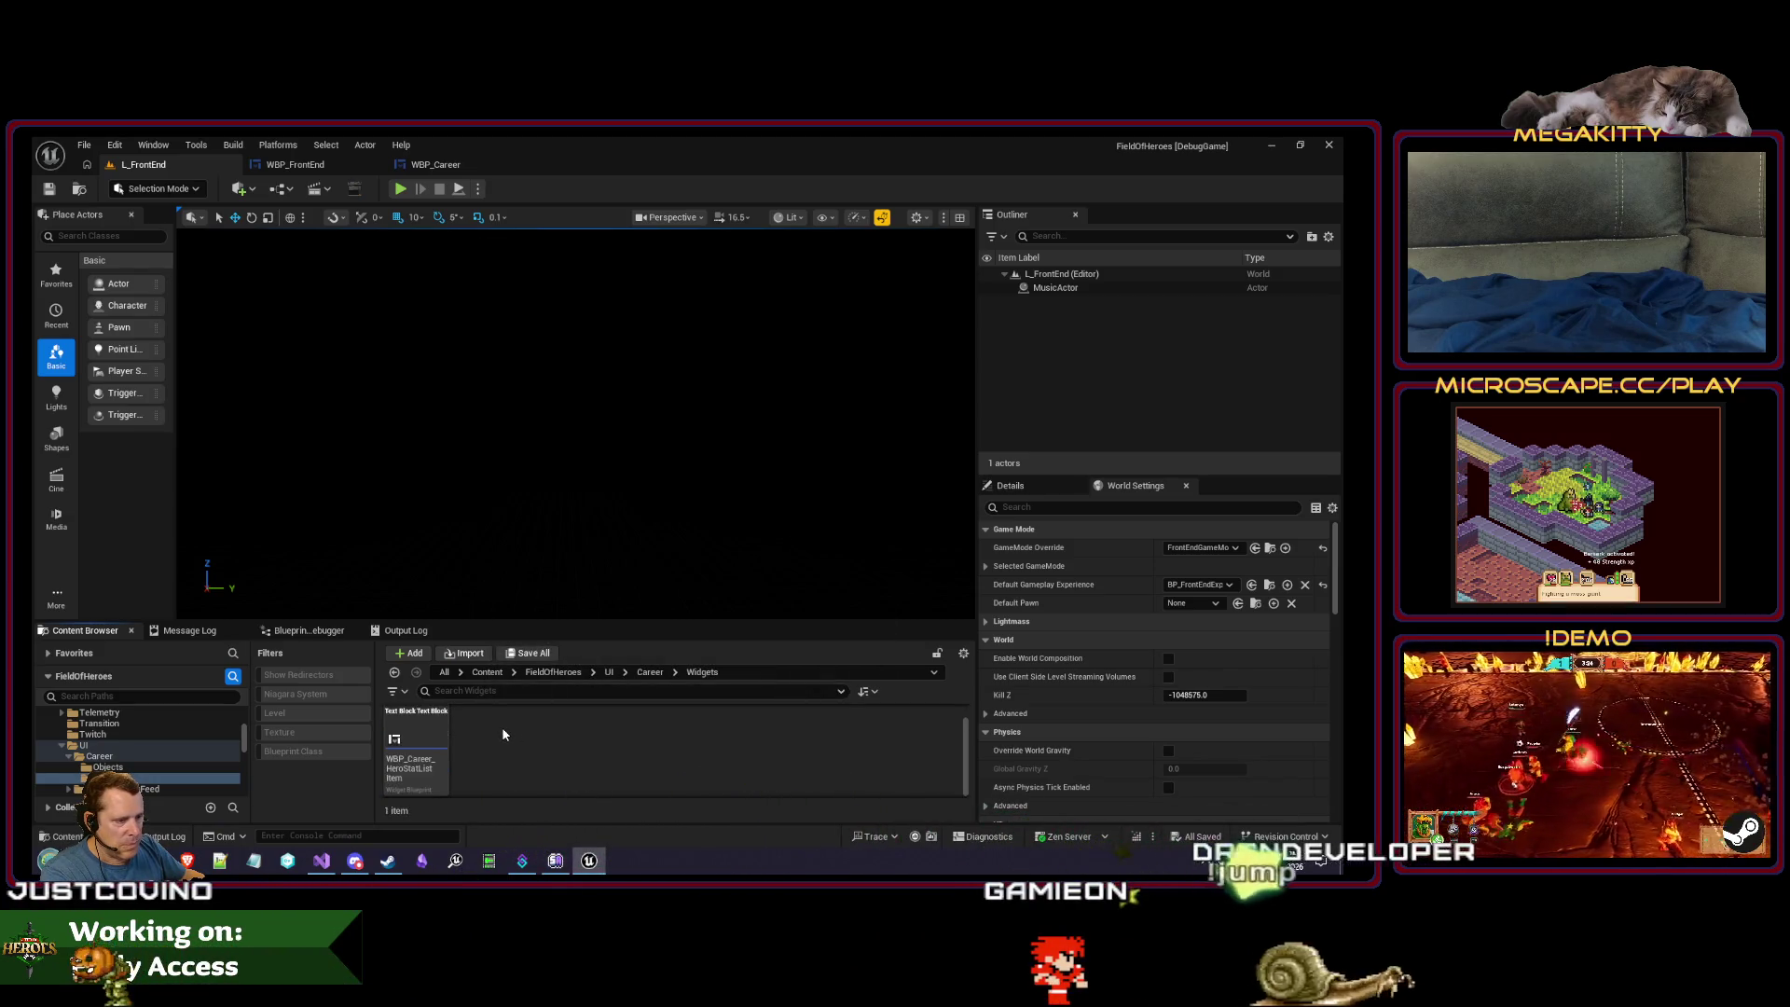
right_click(501, 734)
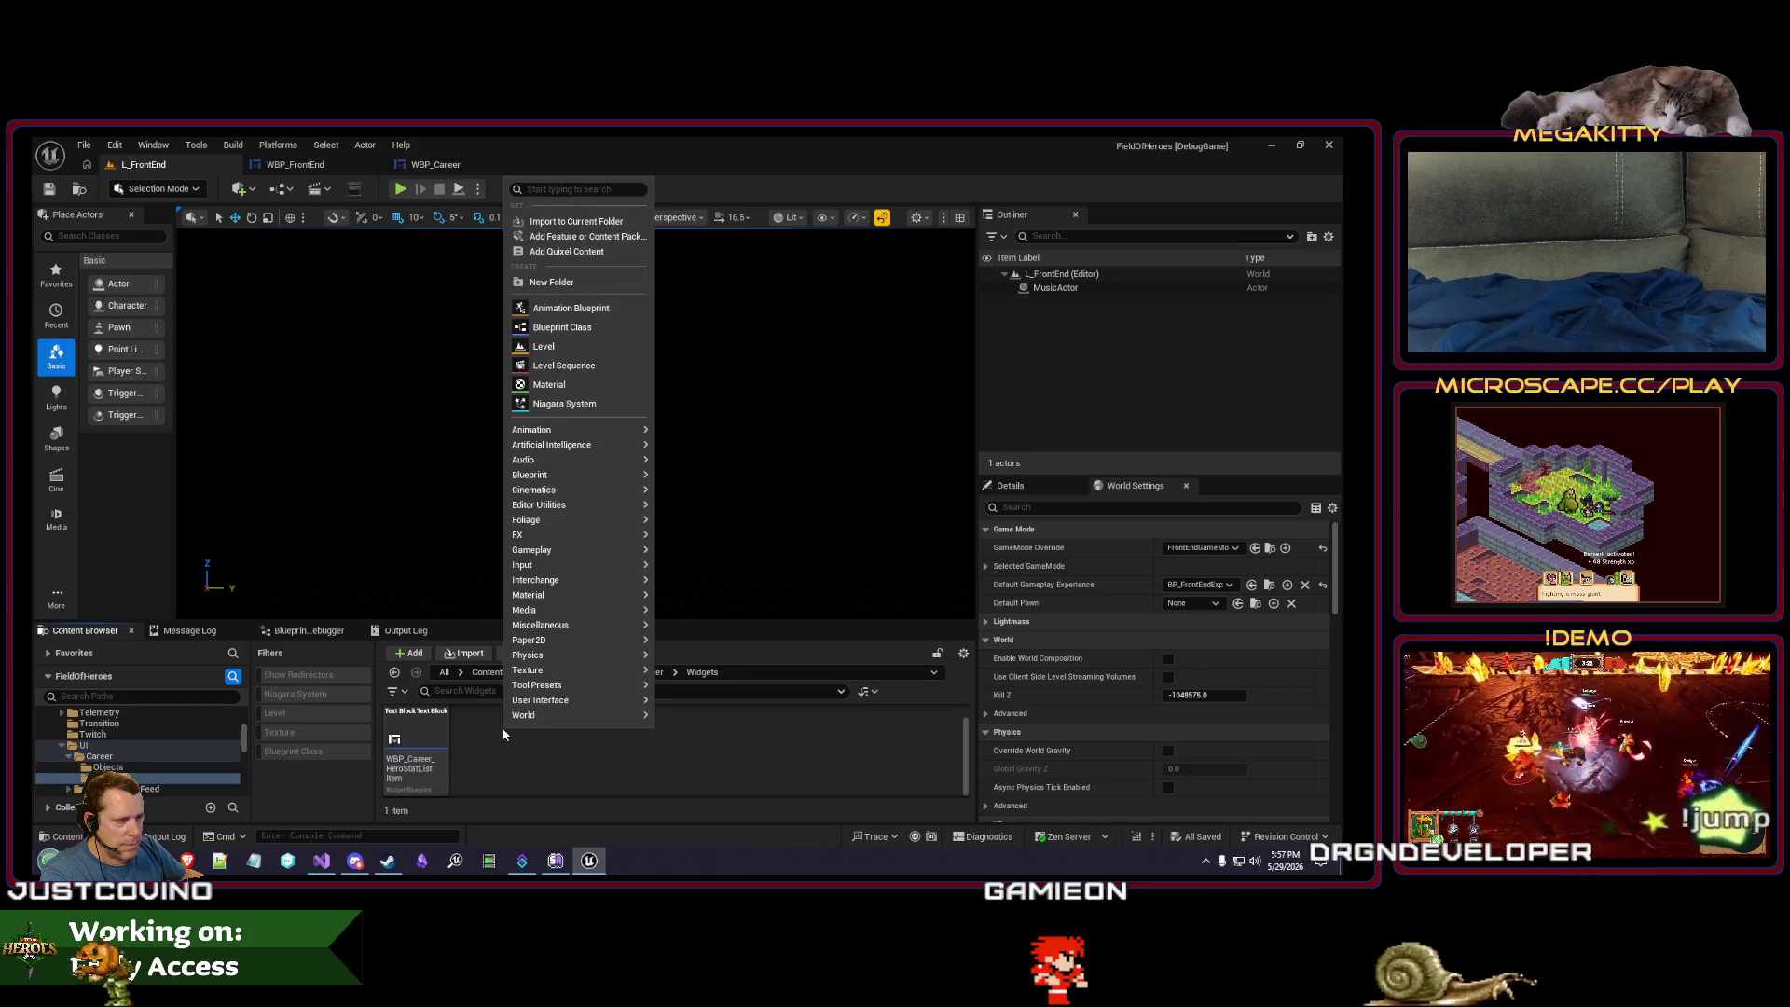
- Create a User Widget blueprint named WBP_Career_StatOwner, open it and dock its editor tab
mouse_move(592, 464)
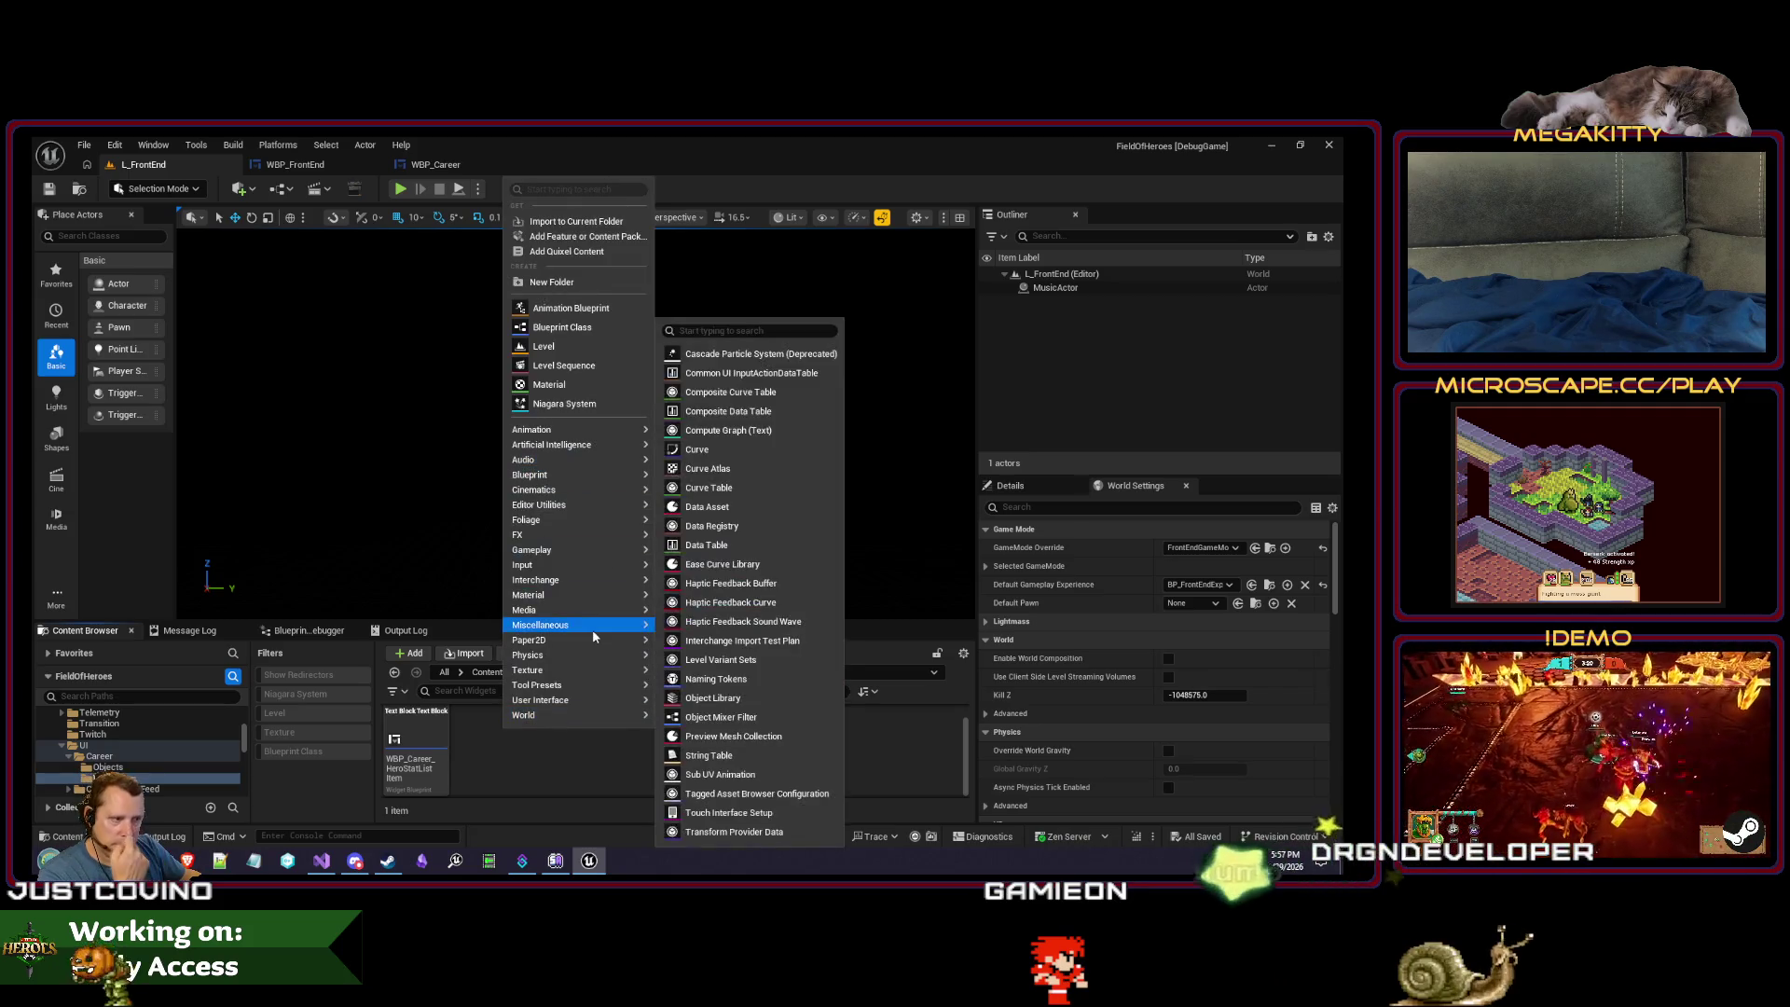
mouse_move(595, 641)
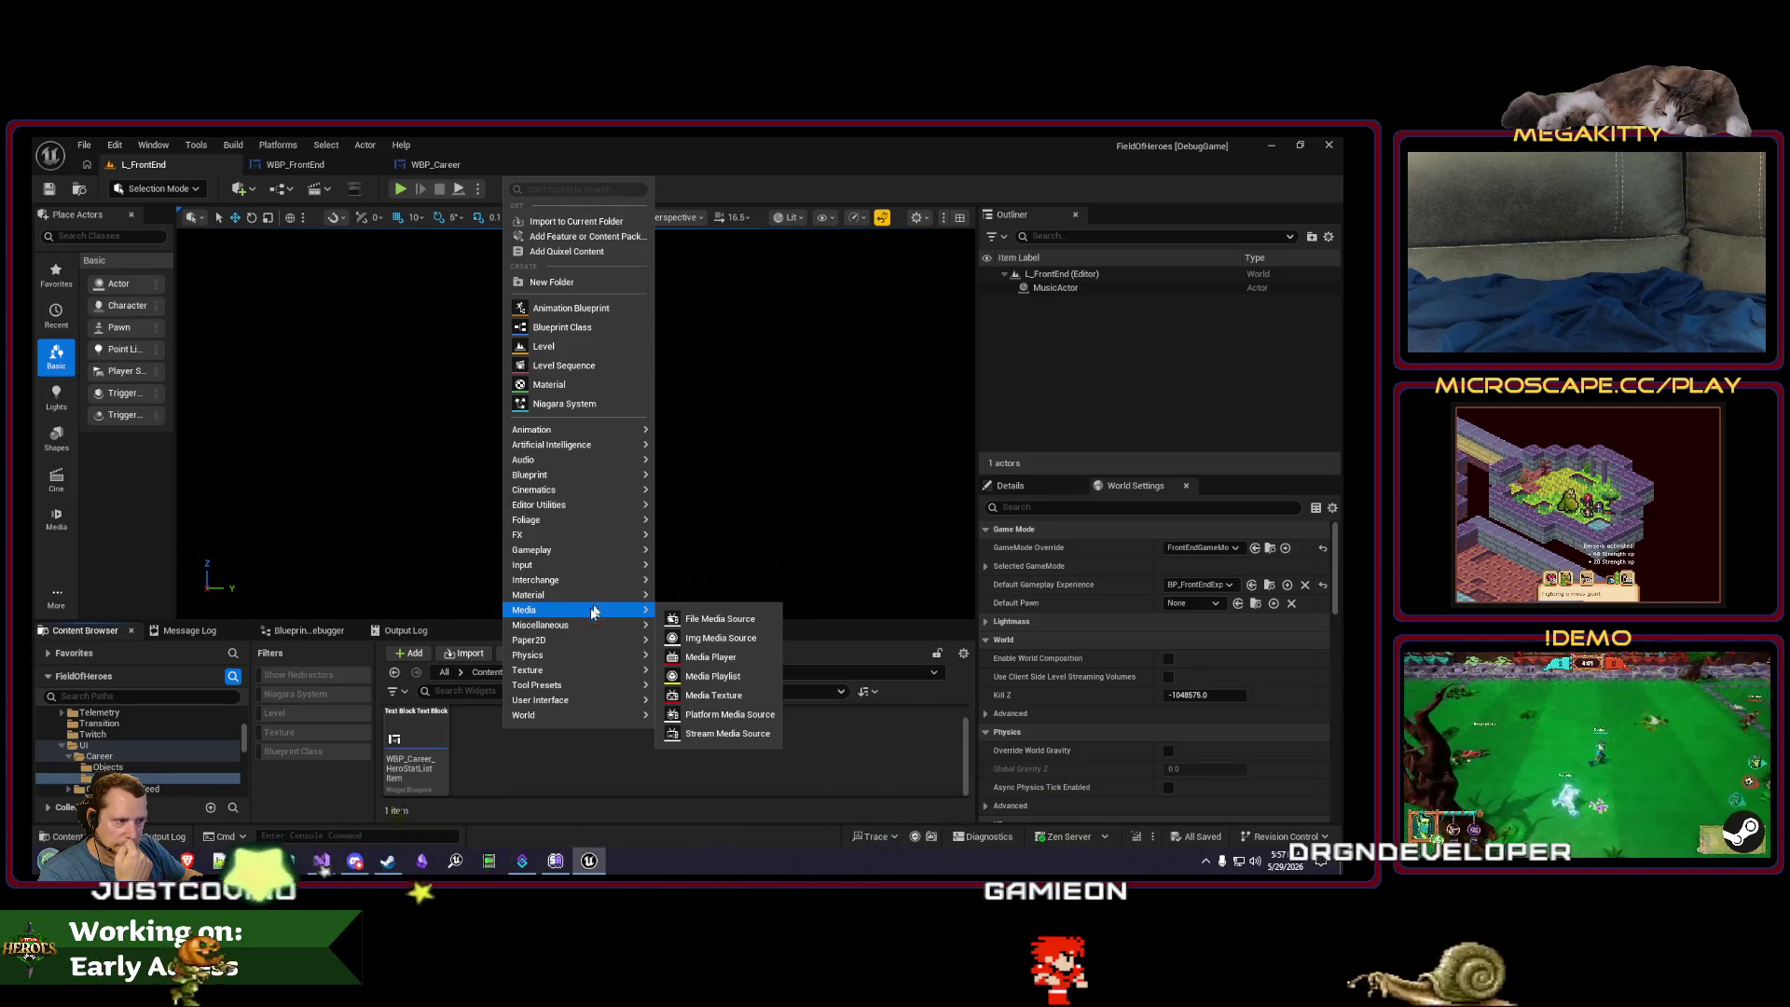
mouse_move(593, 692)
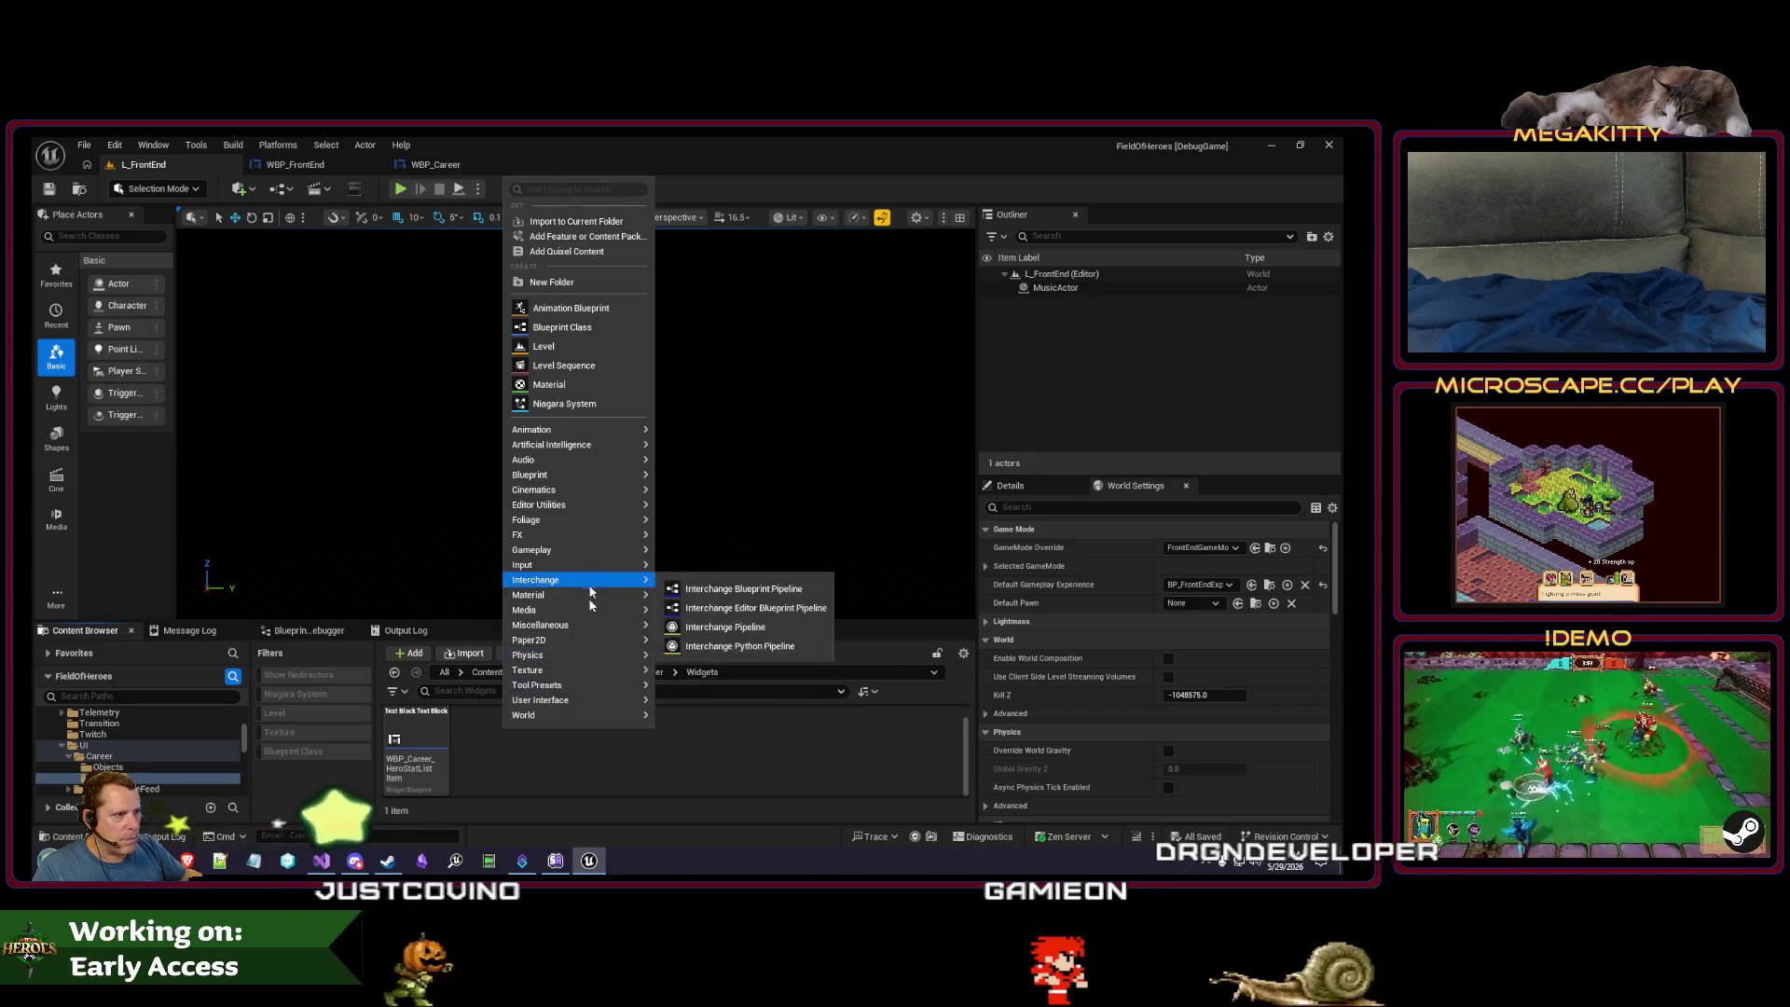
left_click(750, 786)
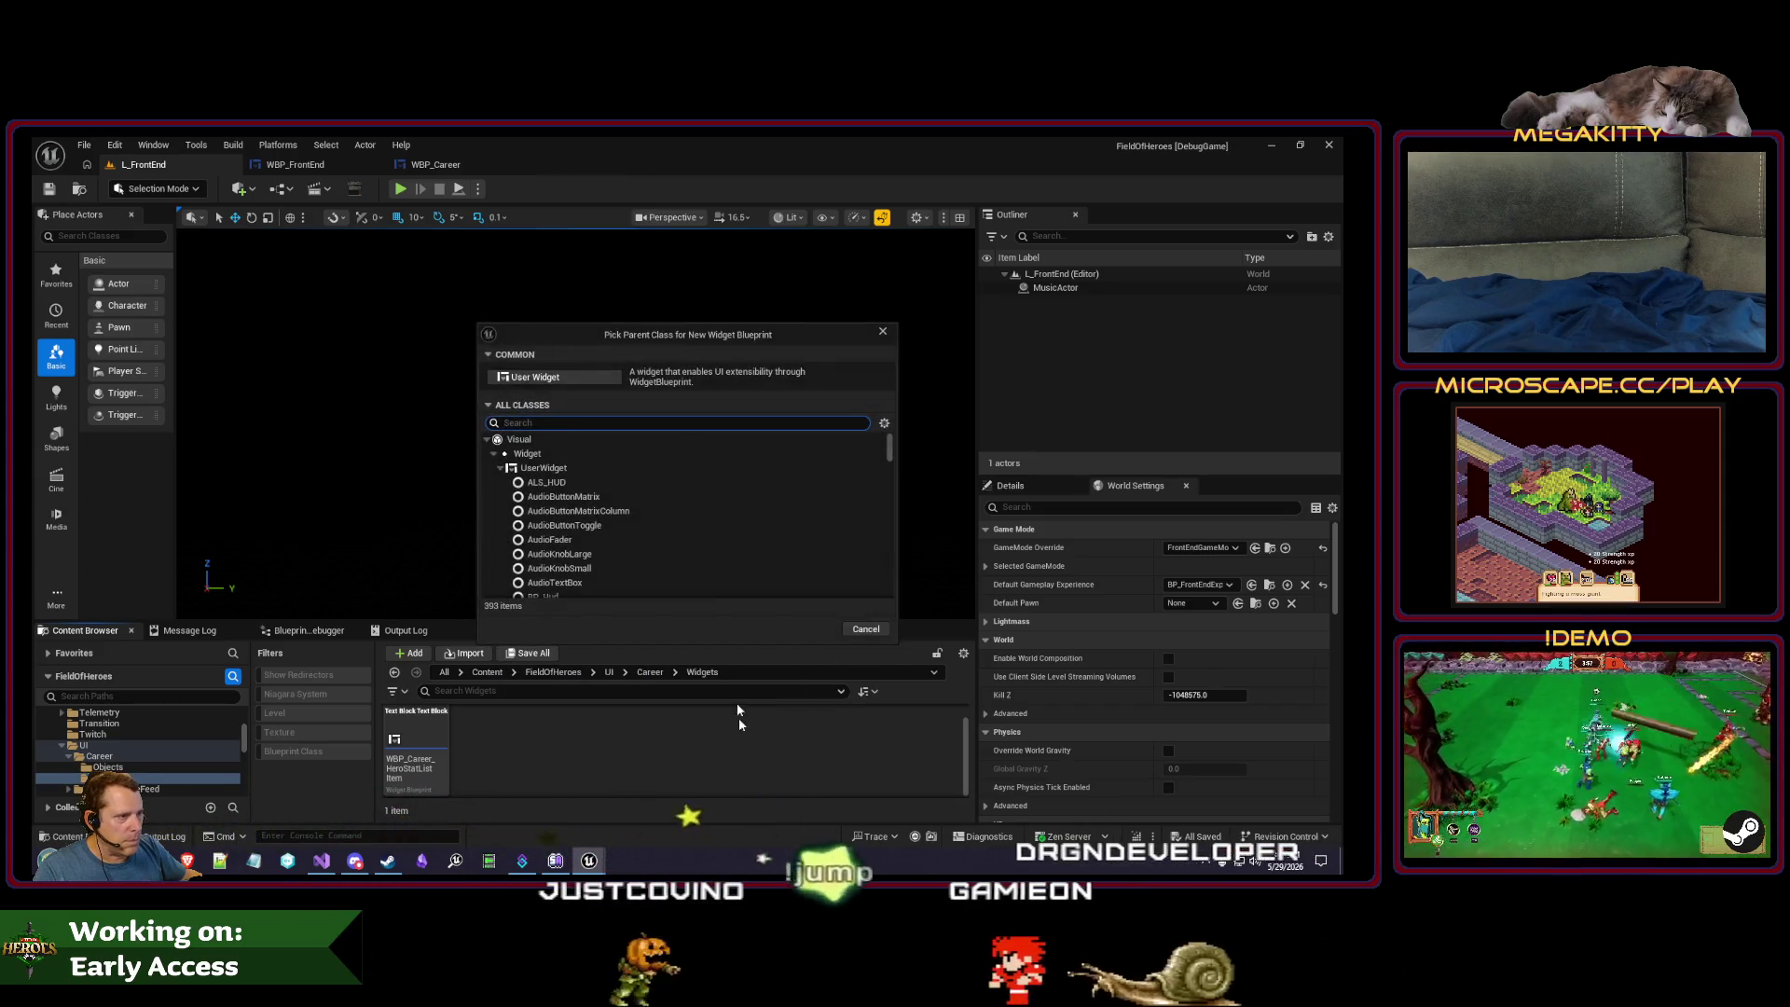
left_click(560, 354)
type("WBP_Career")
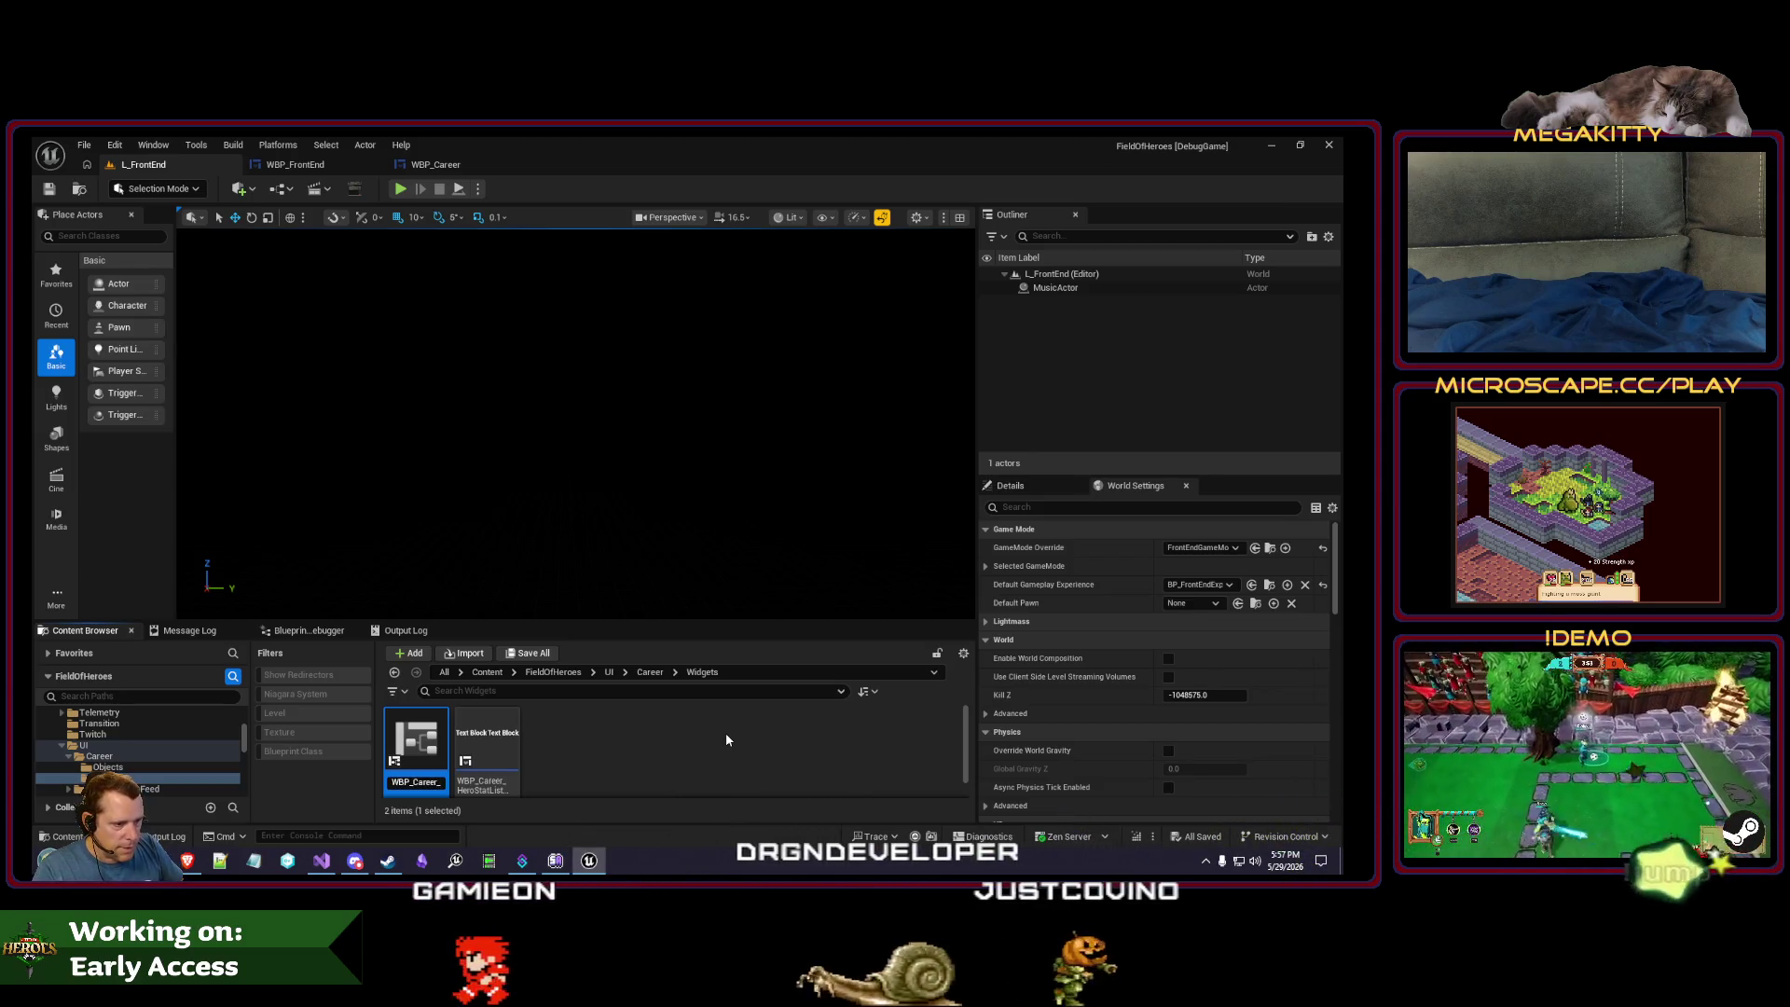
type("_")
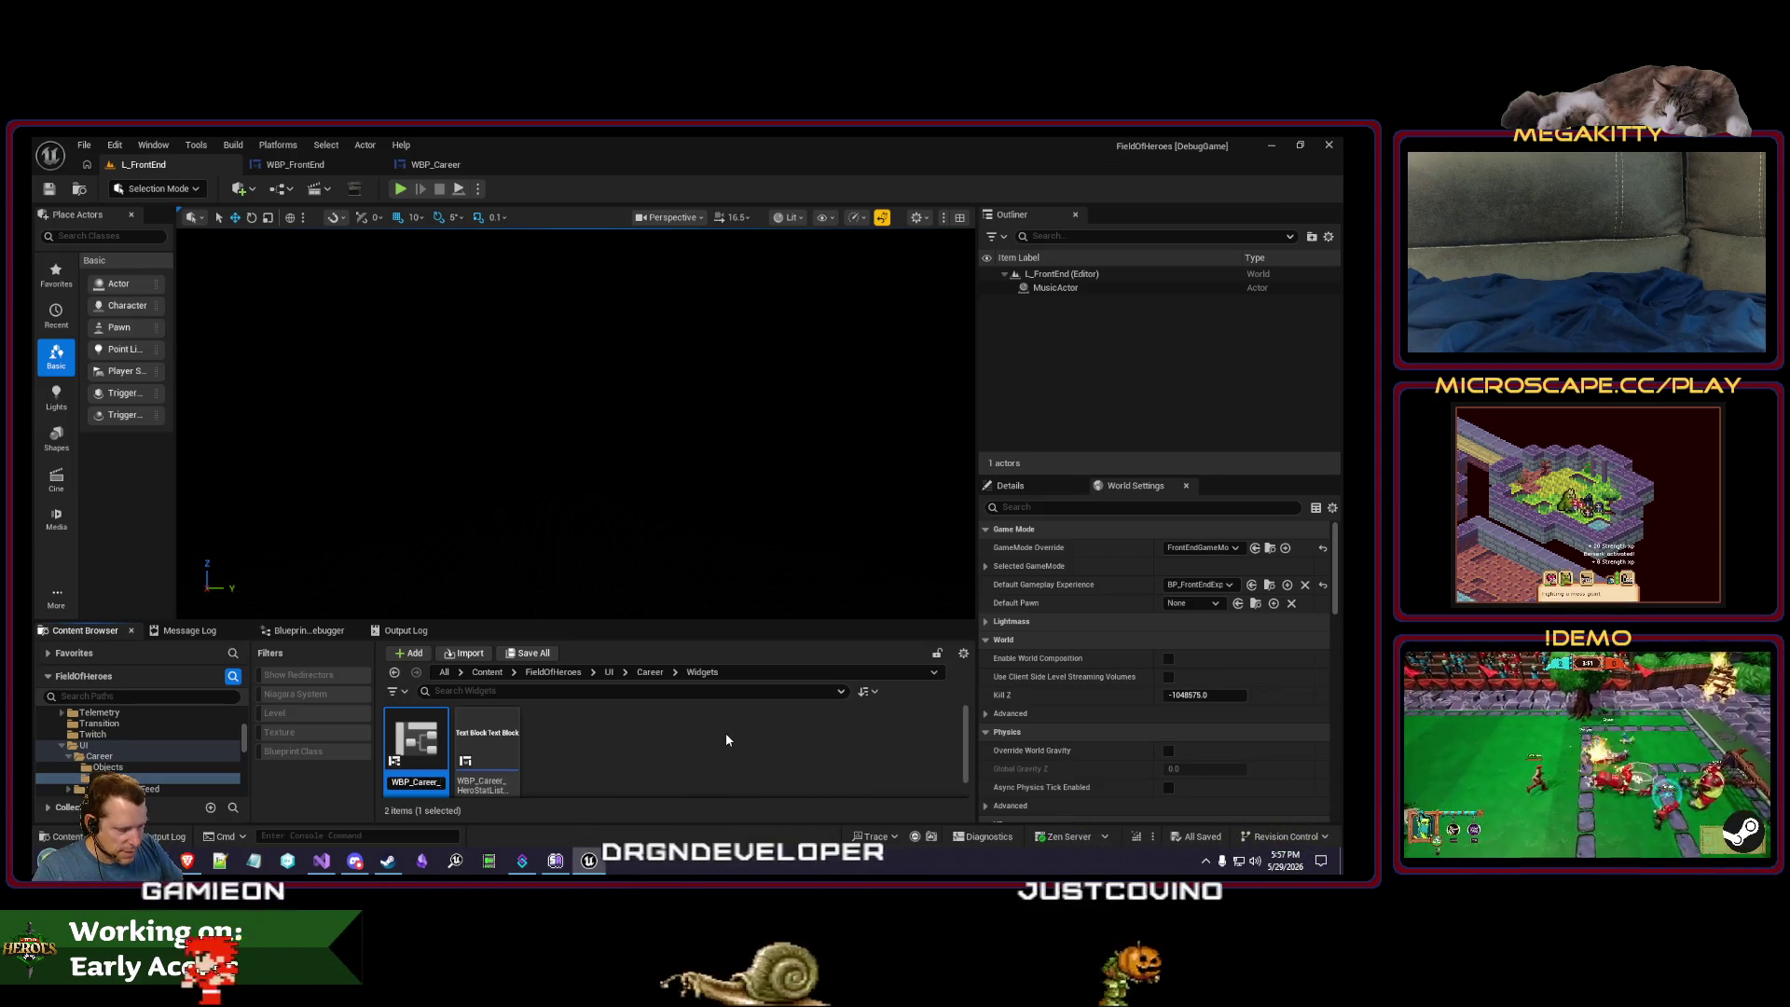
type("StatOwner")
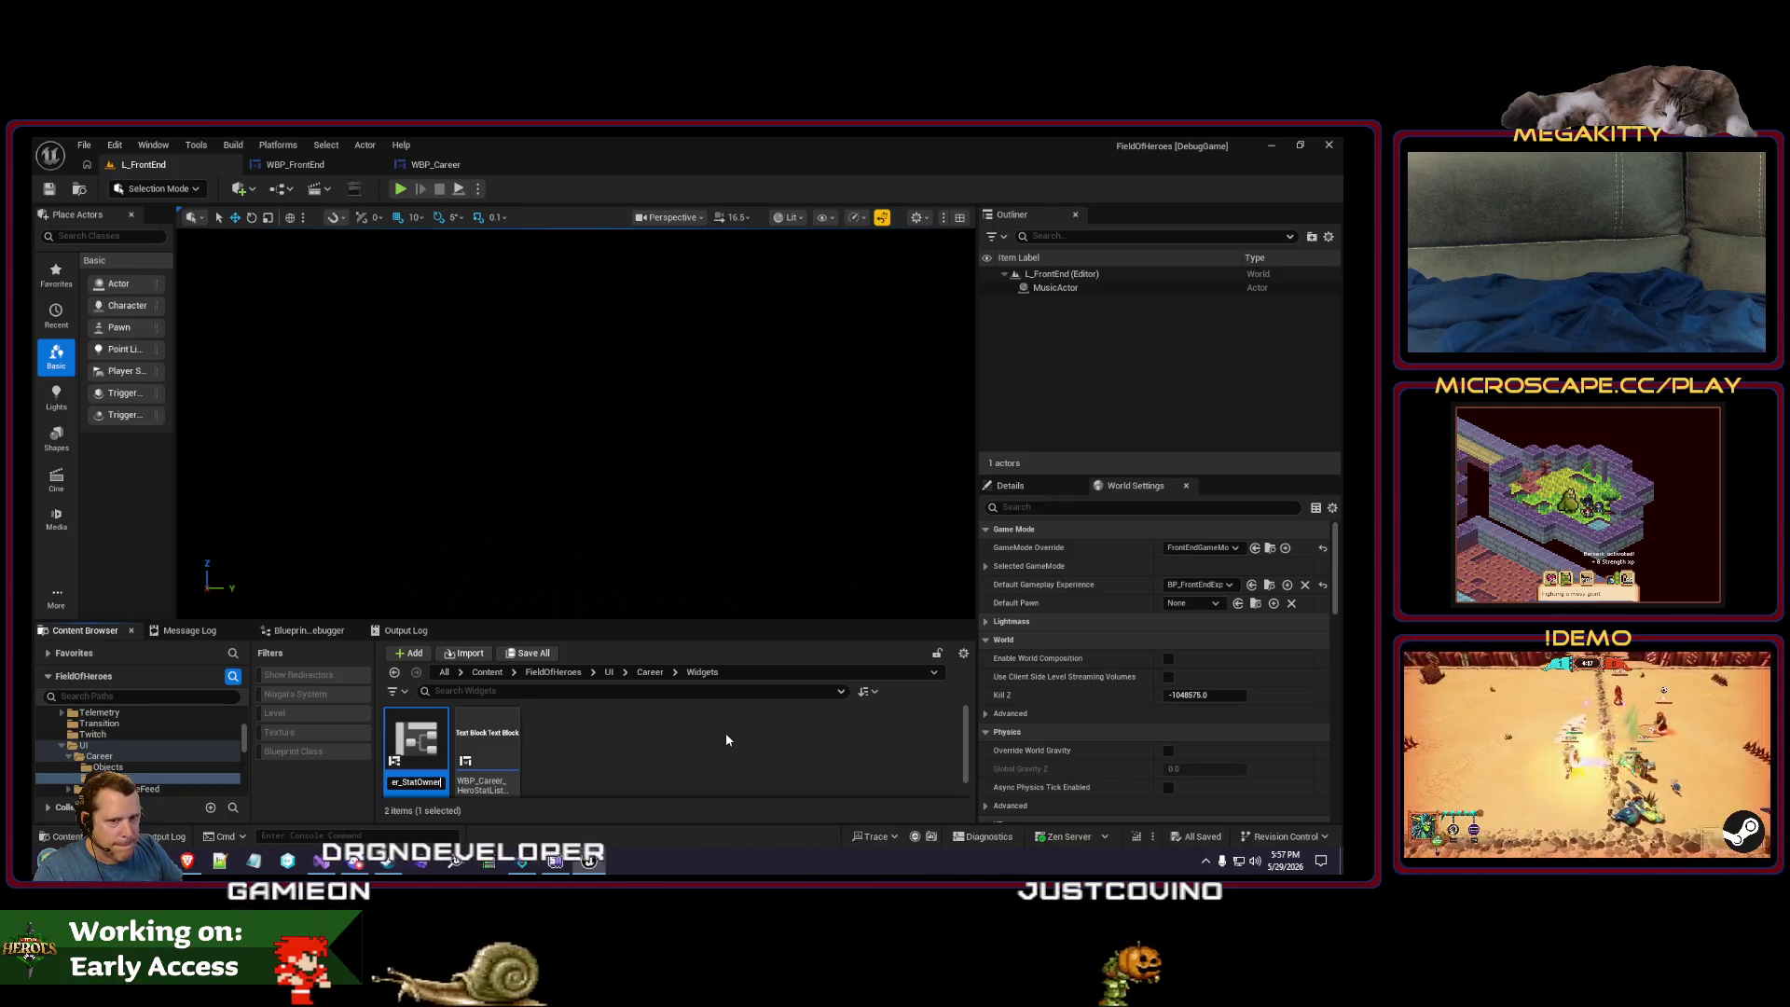
key("Return")
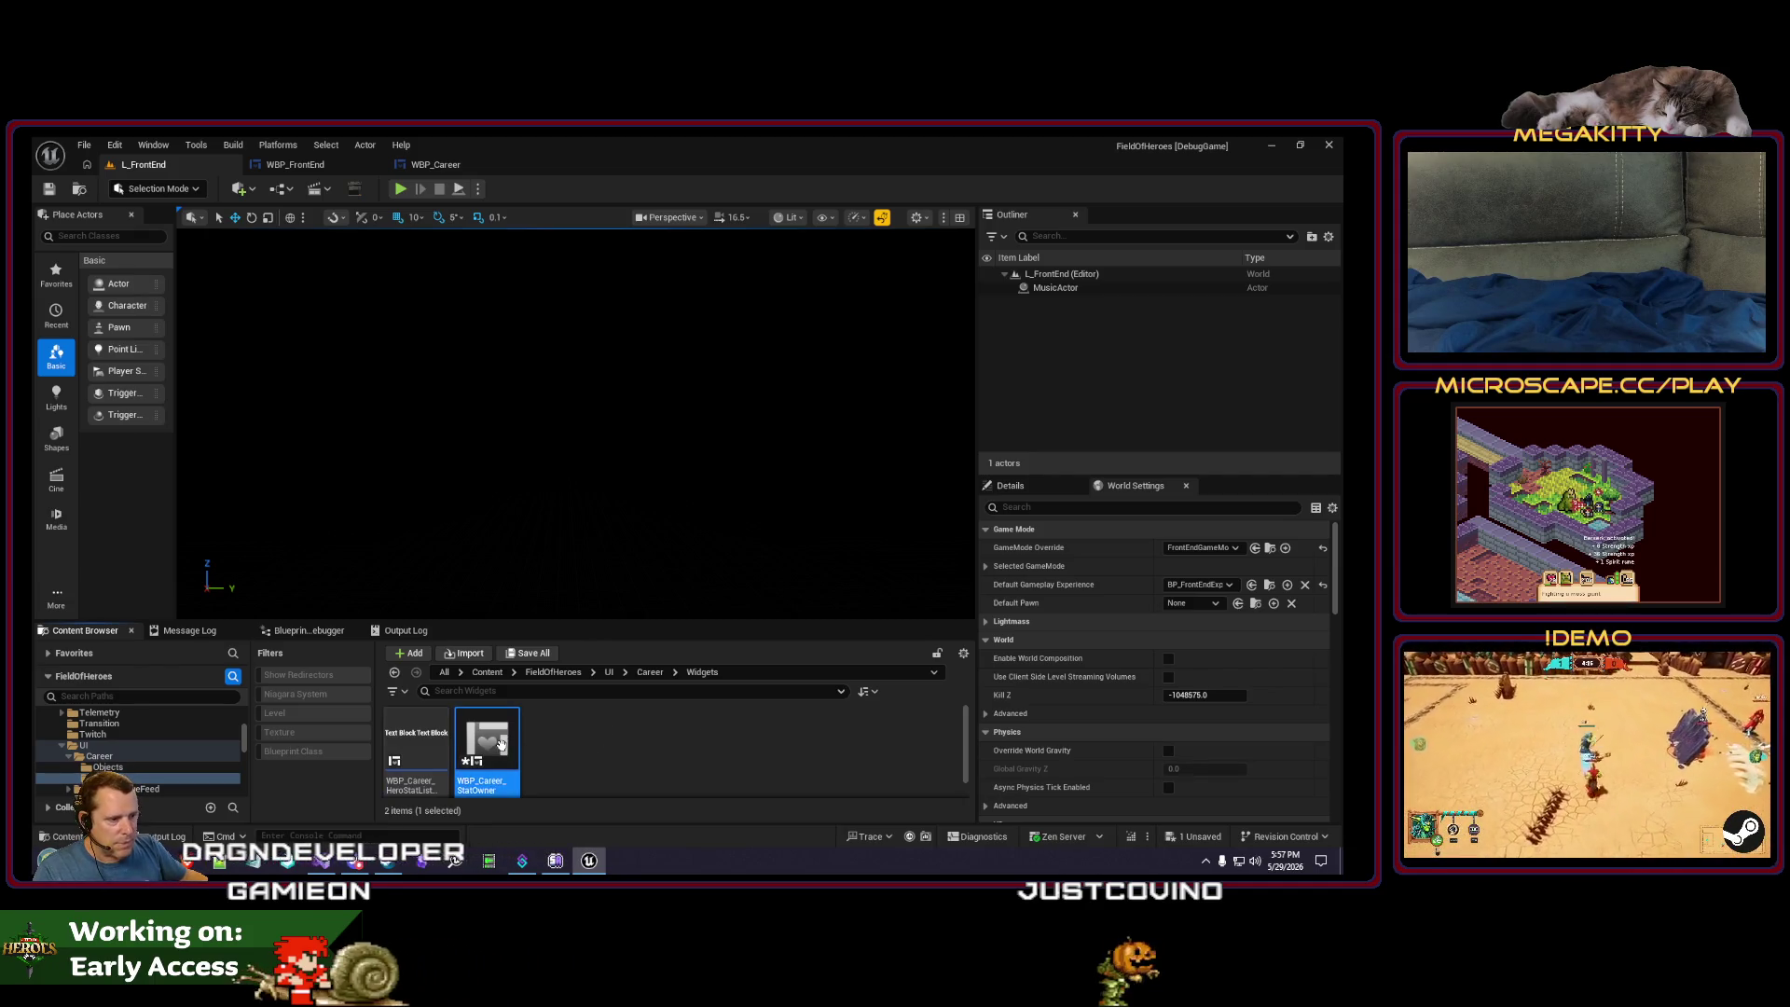
double_click(504, 750)
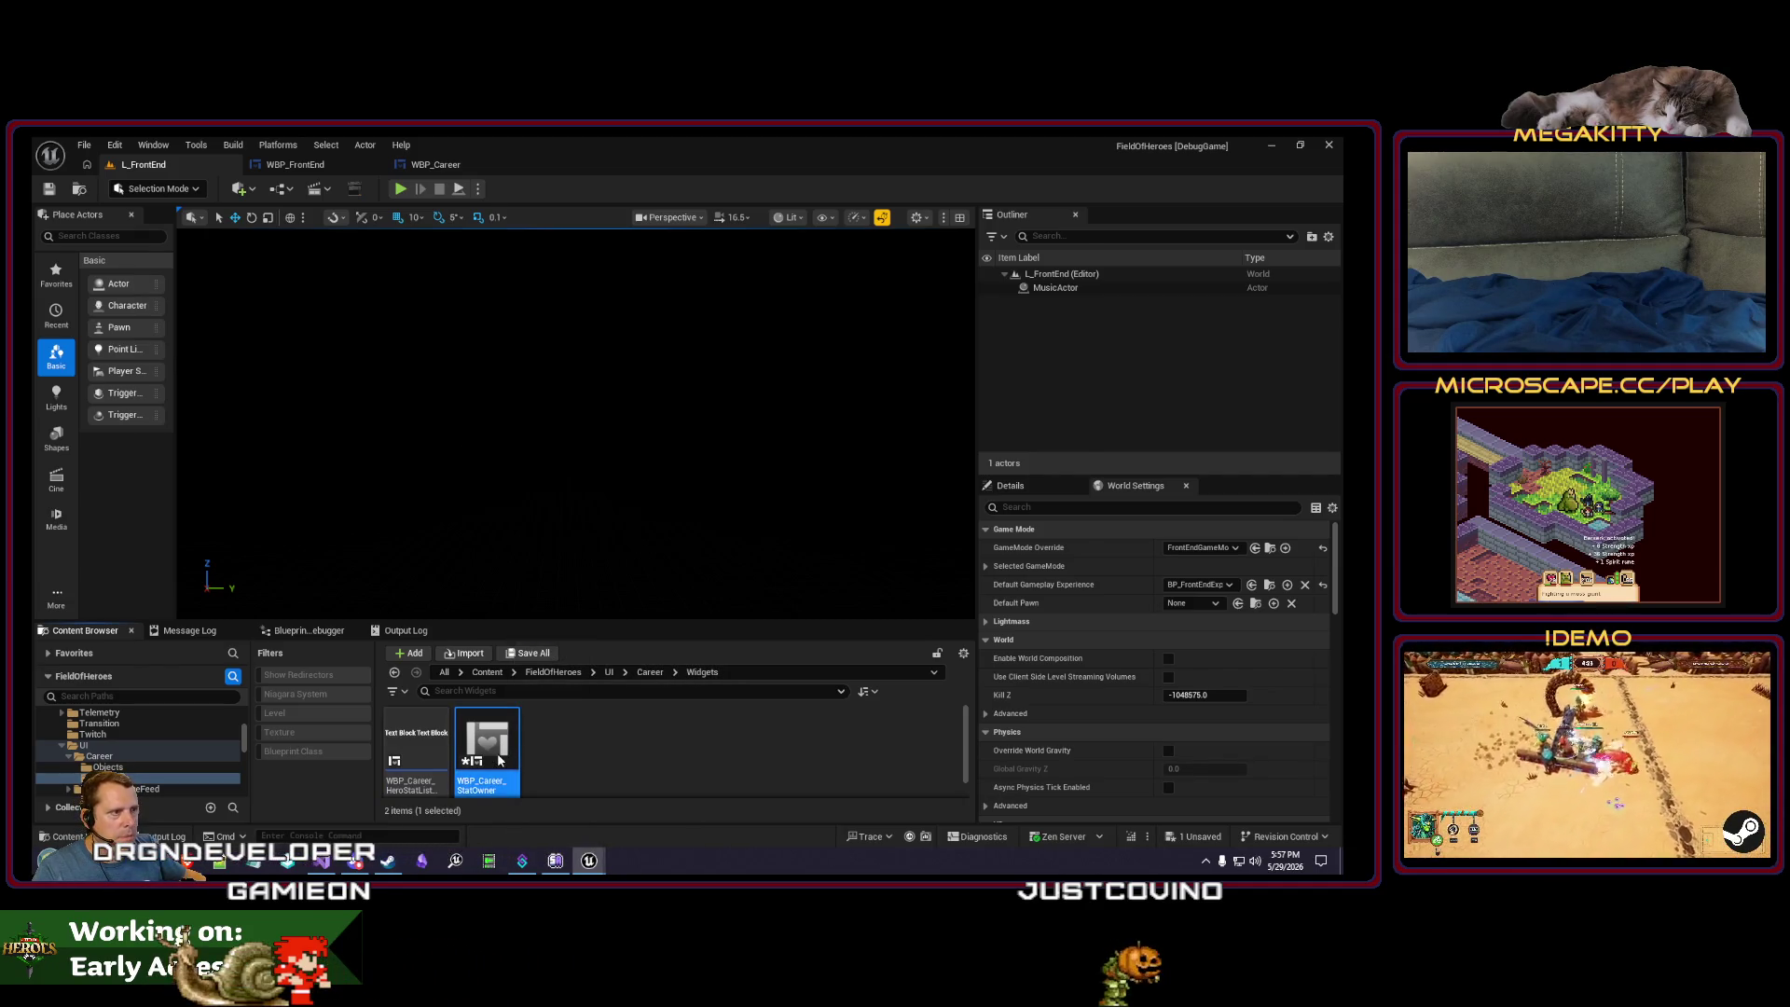
left_click_drag(449, 259, 571, 165)
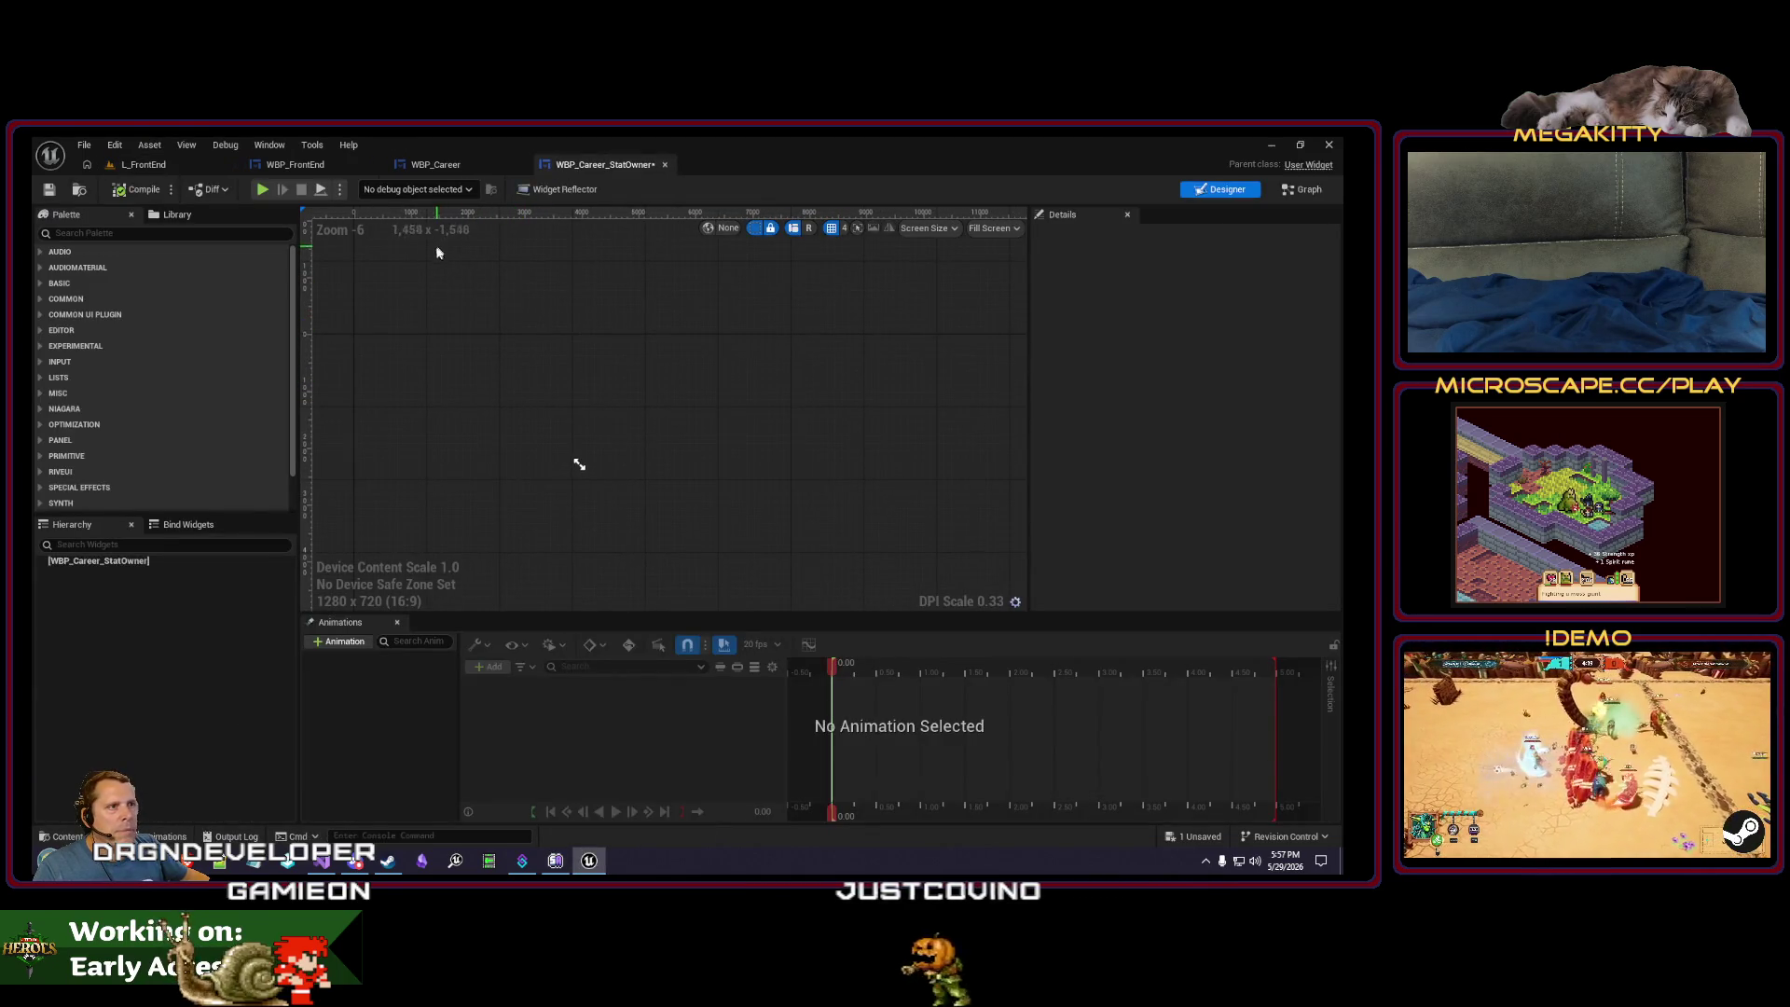
- Open the HeroDefinitions folder in the Content Browser and open ID_Ulric
left_click(183, 168)
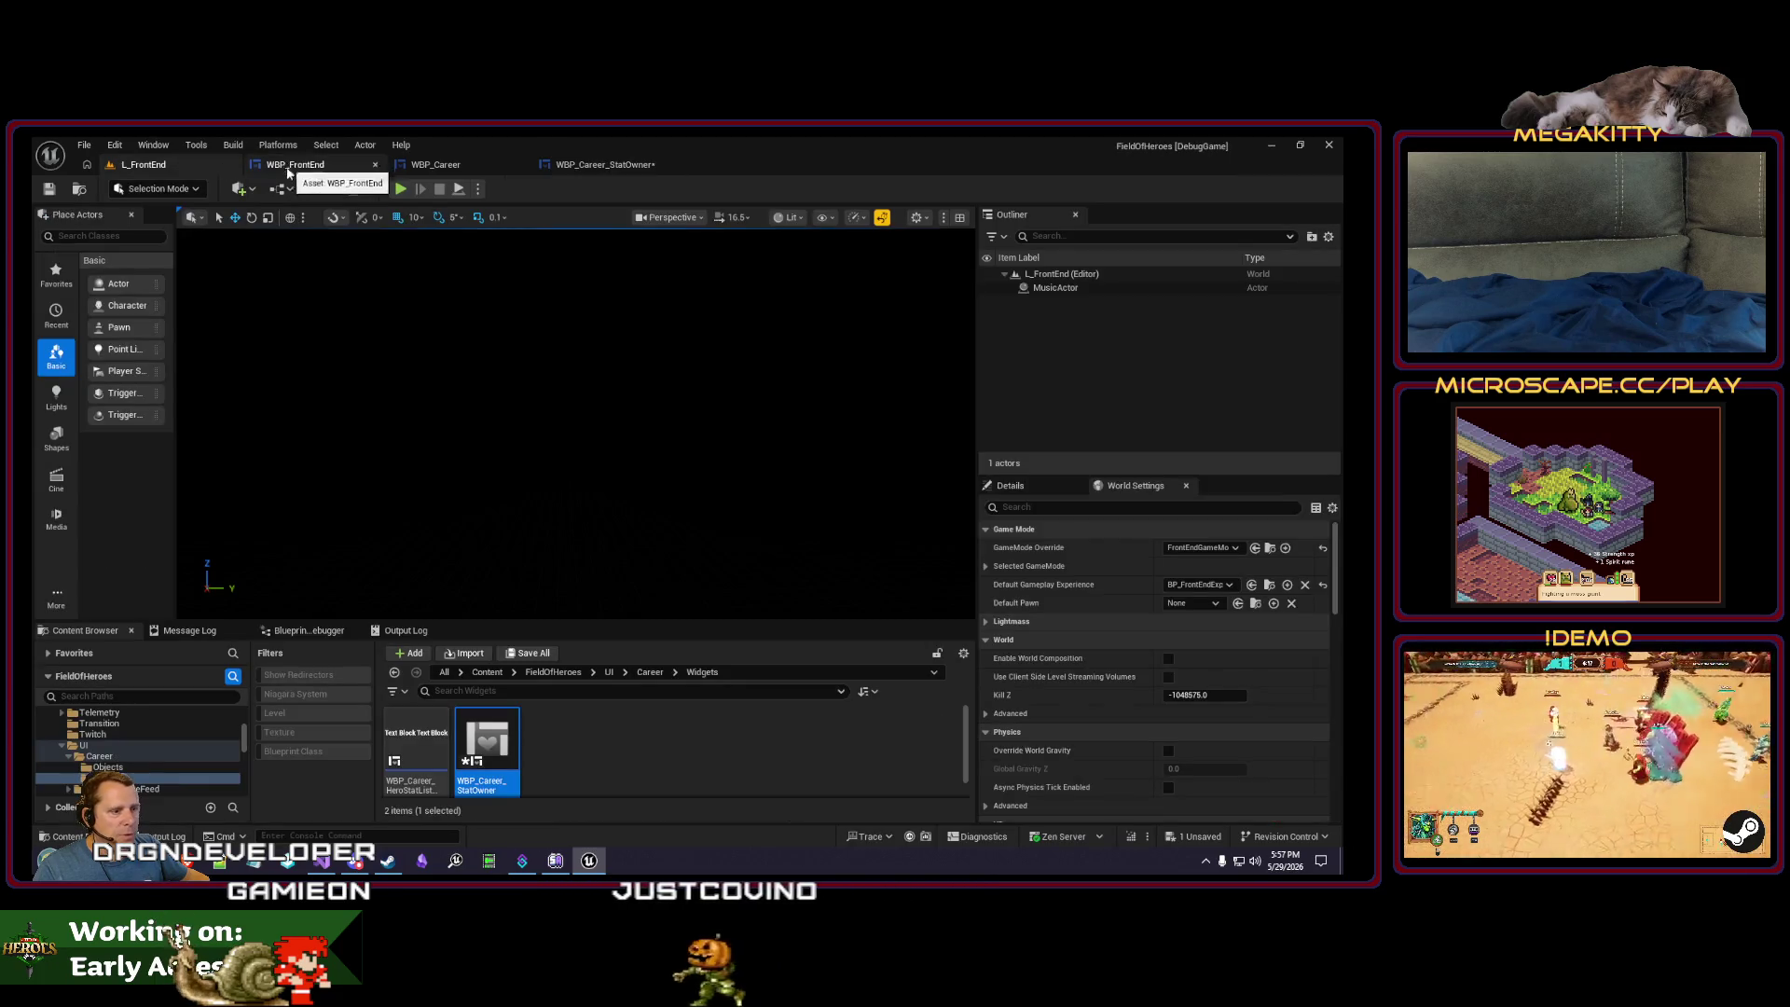
left_click(61, 656)
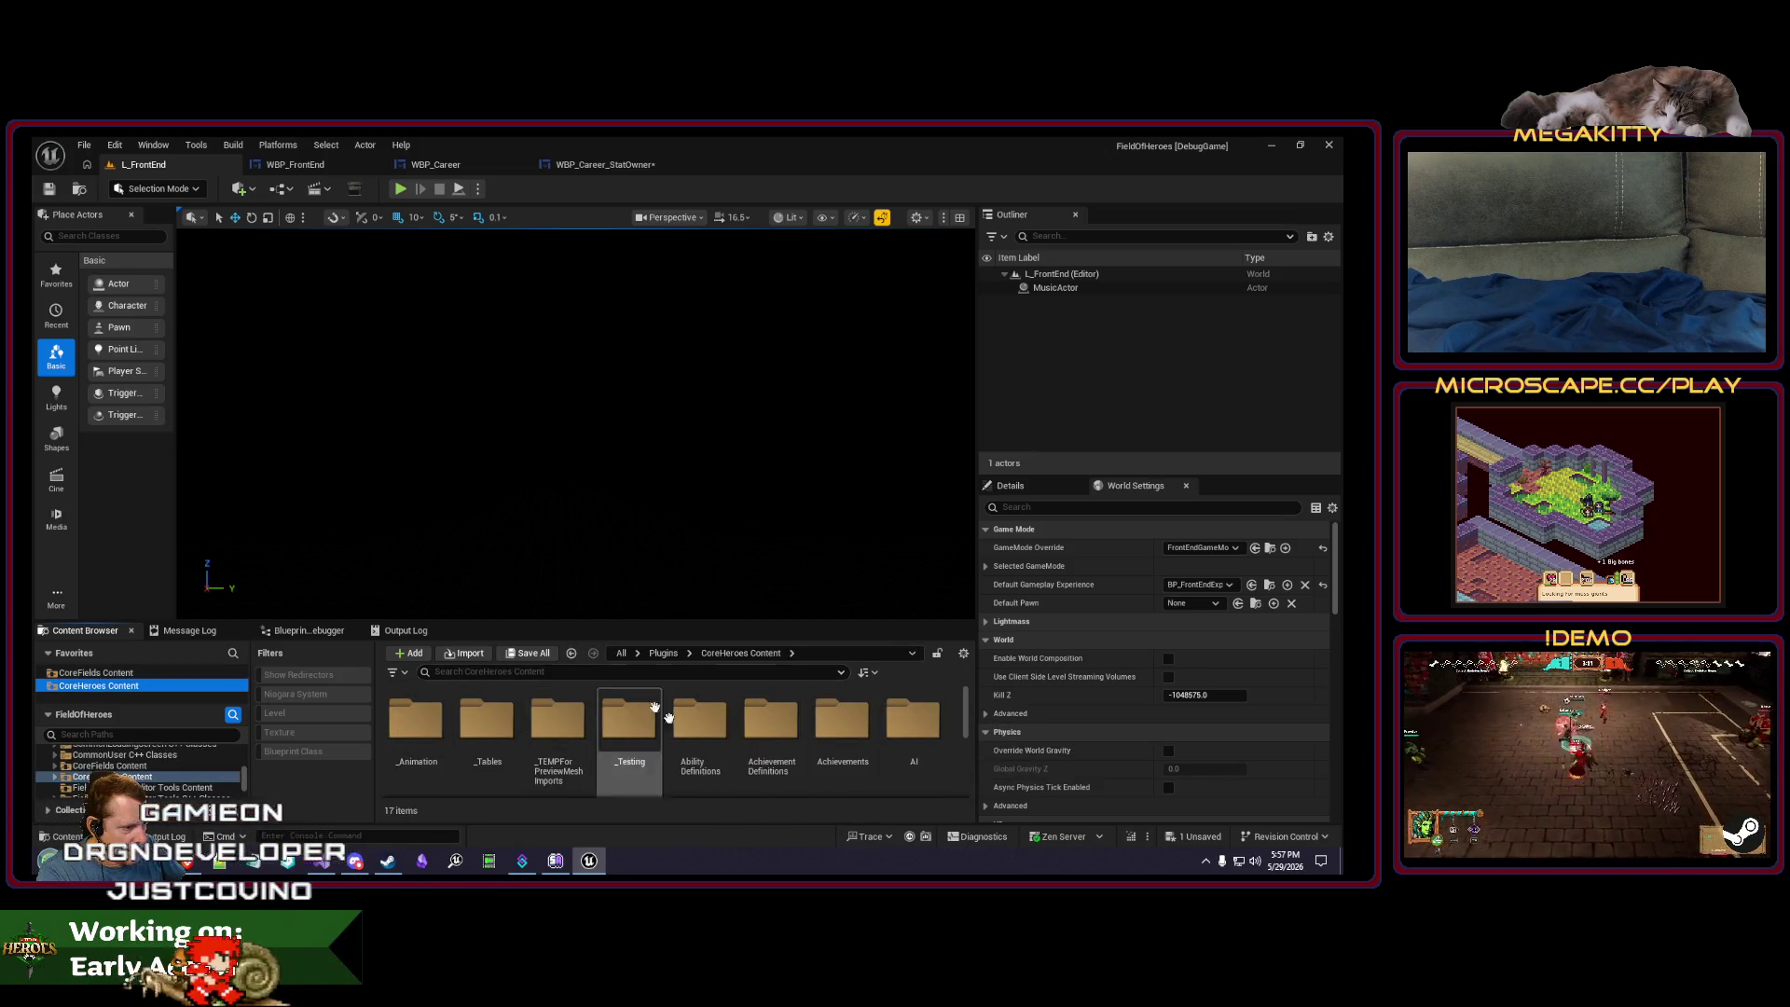
scroll(790, 755, "down", 2)
left_click(712, 718)
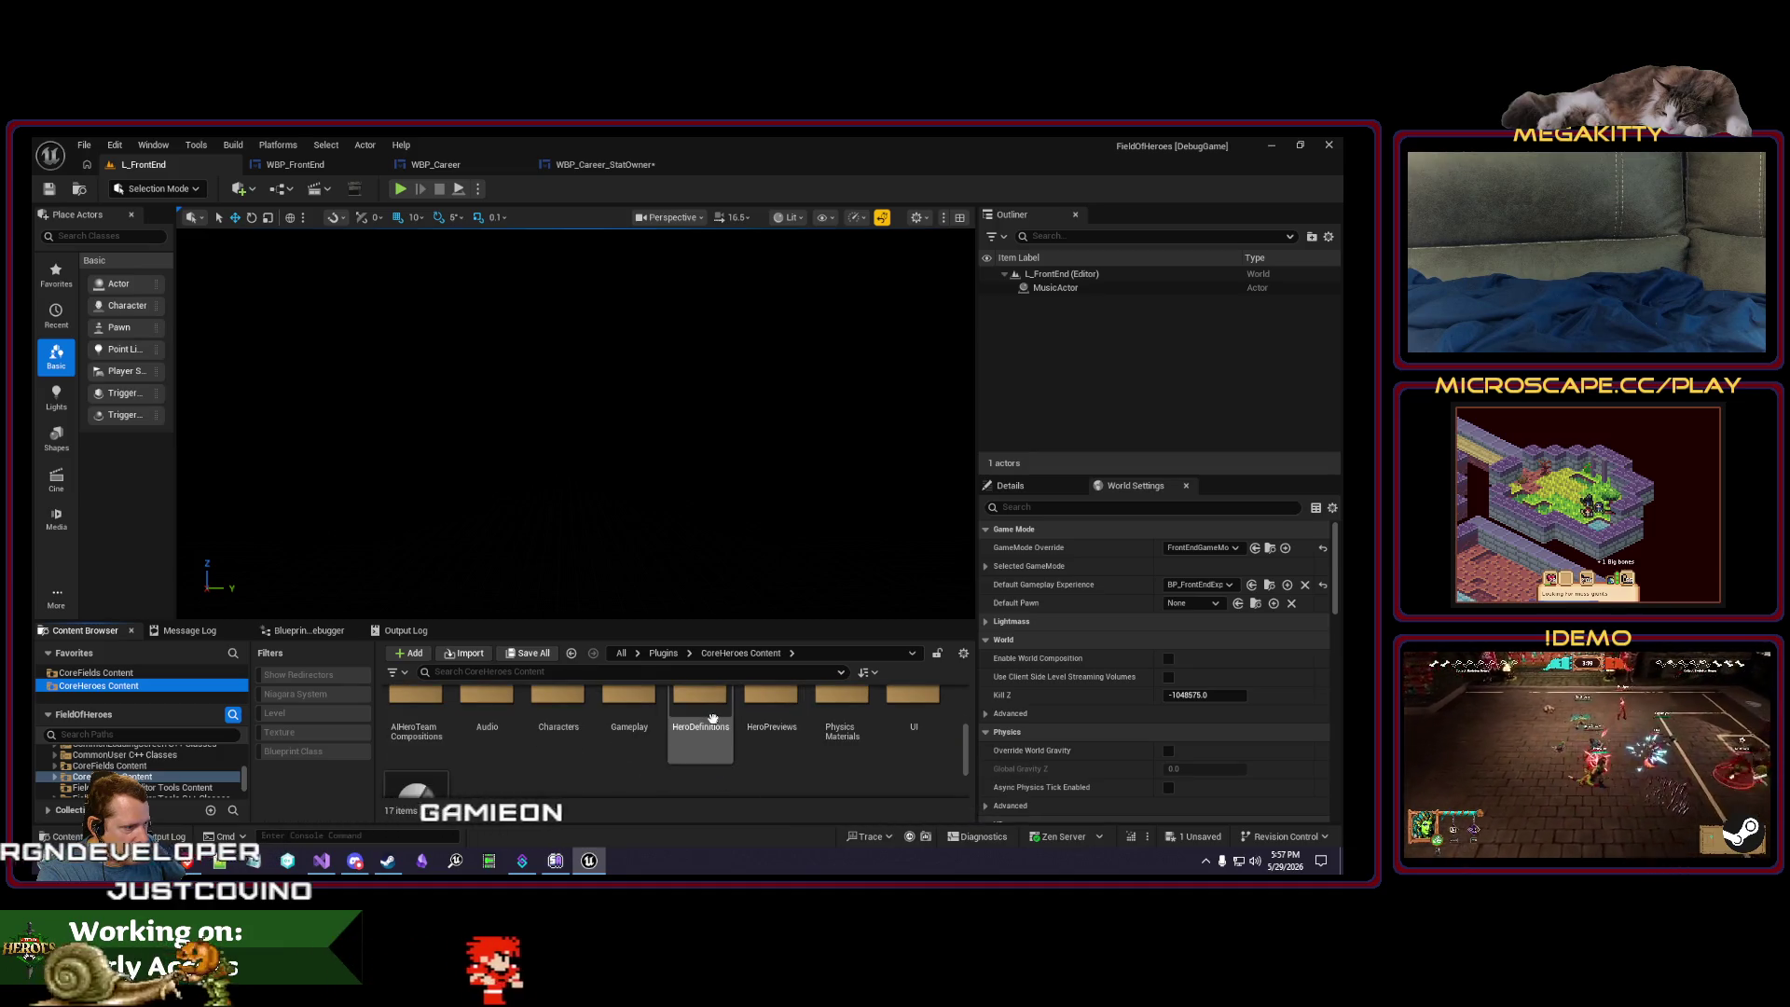
double_click(711, 718)
double_click(403, 718)
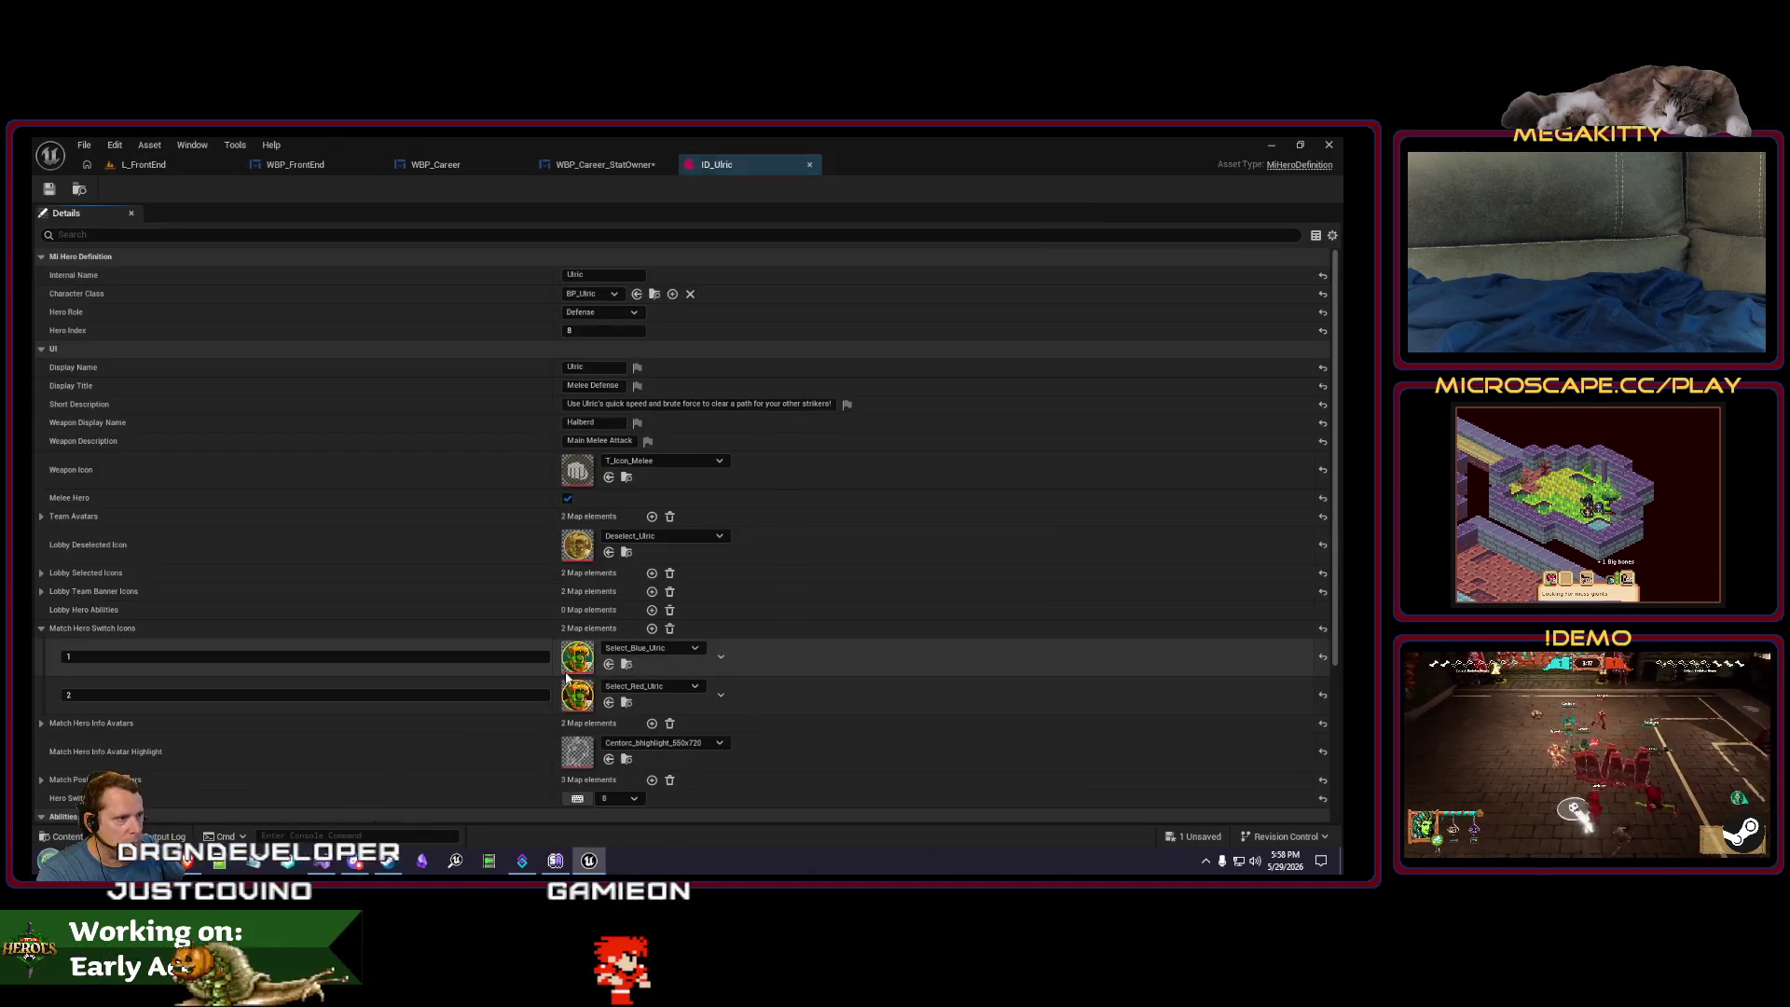
left_click(143, 164)
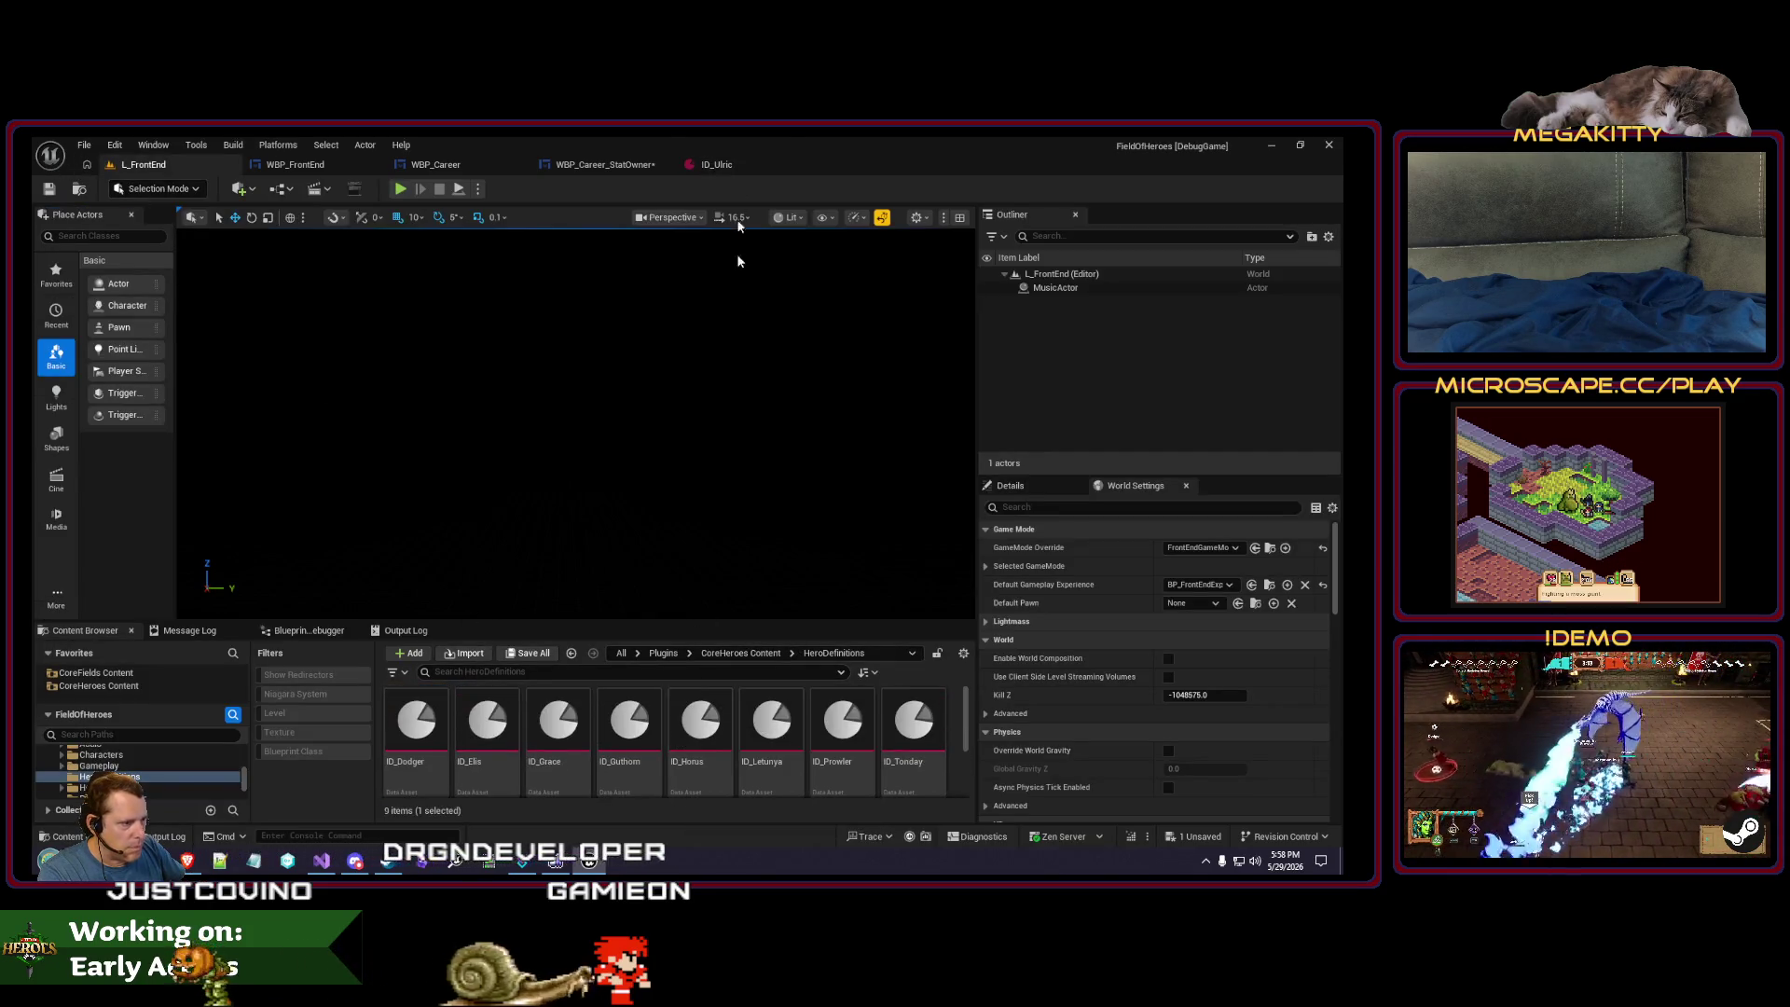
left_click(716, 164)
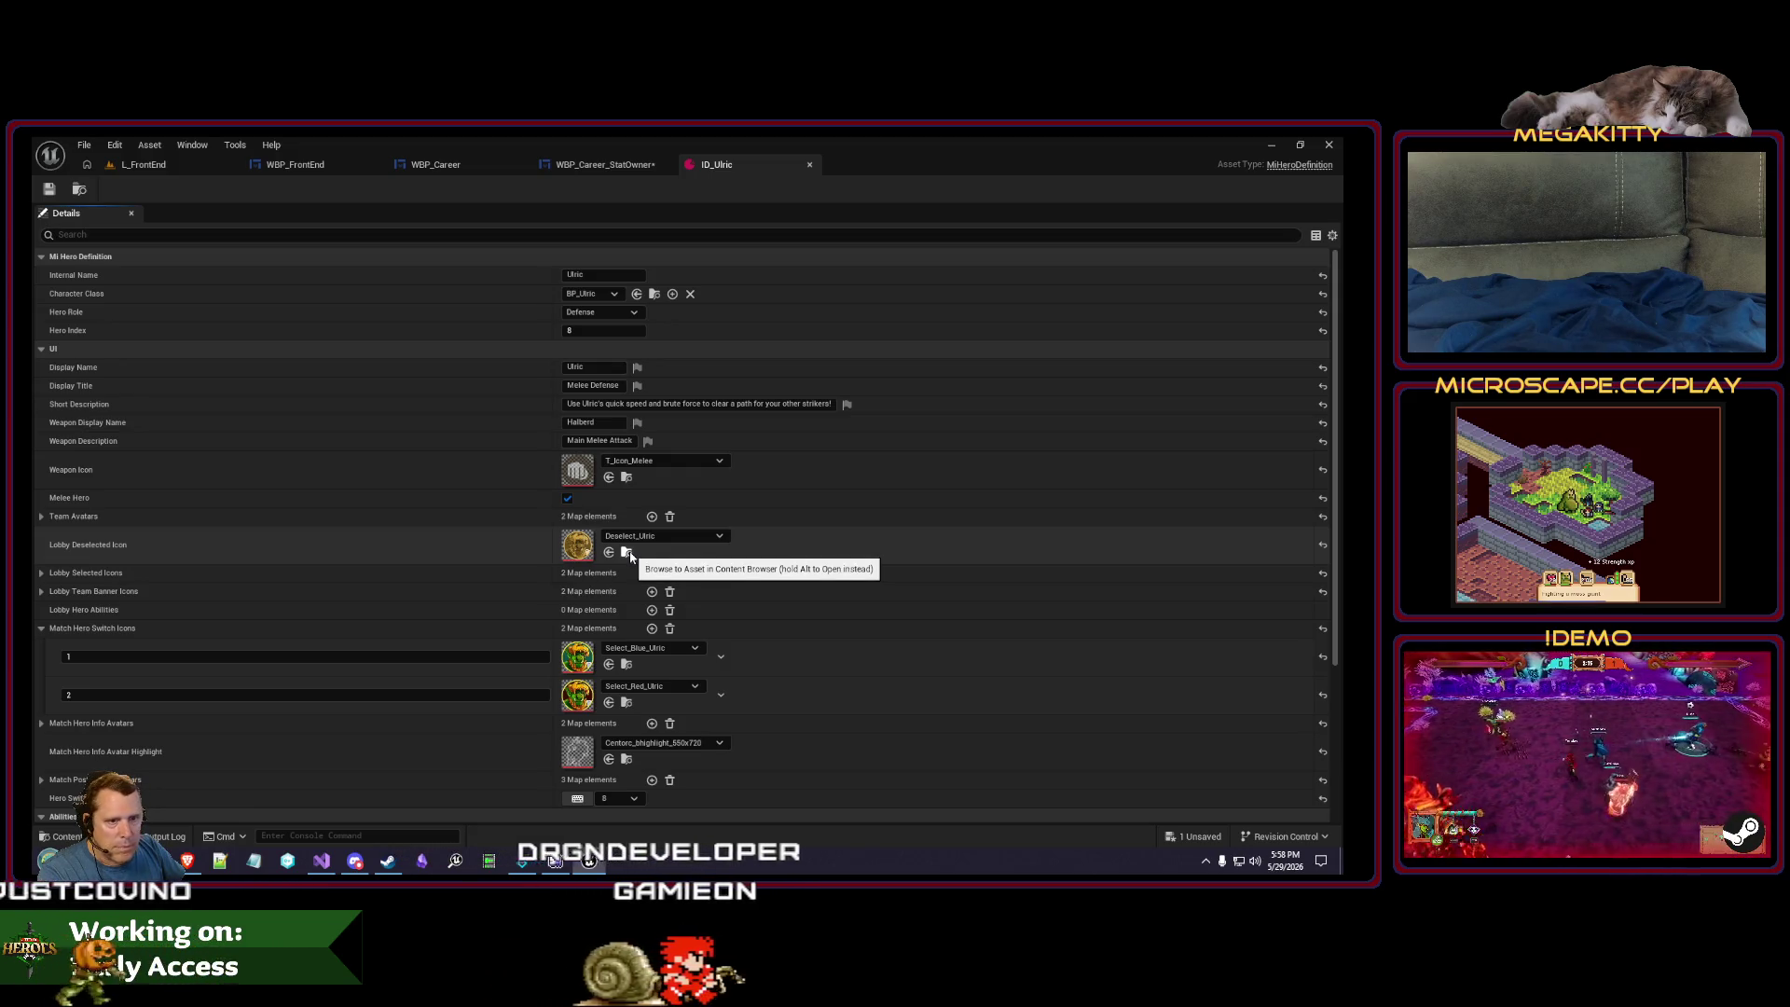
- Inspect Ulric's blue, red and gold hero icon textures, then return to the StatOwner designer
left_click(628, 554)
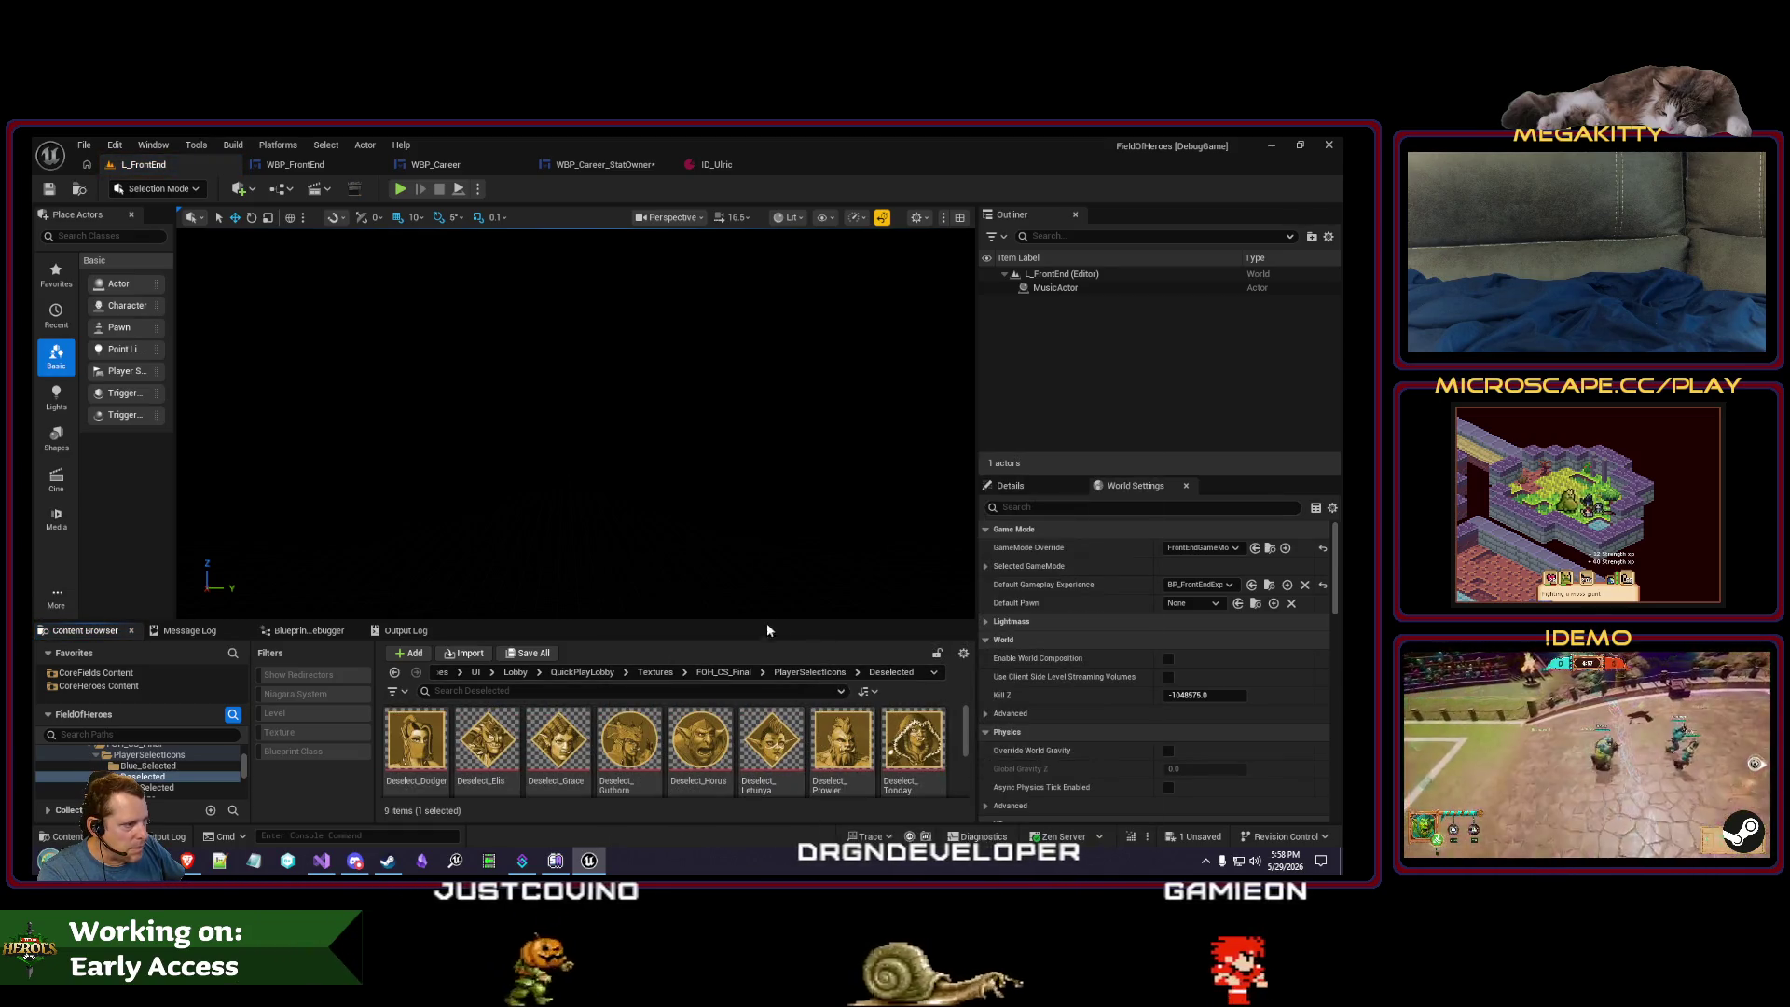
left_click_drag(760, 620, 763, 558)
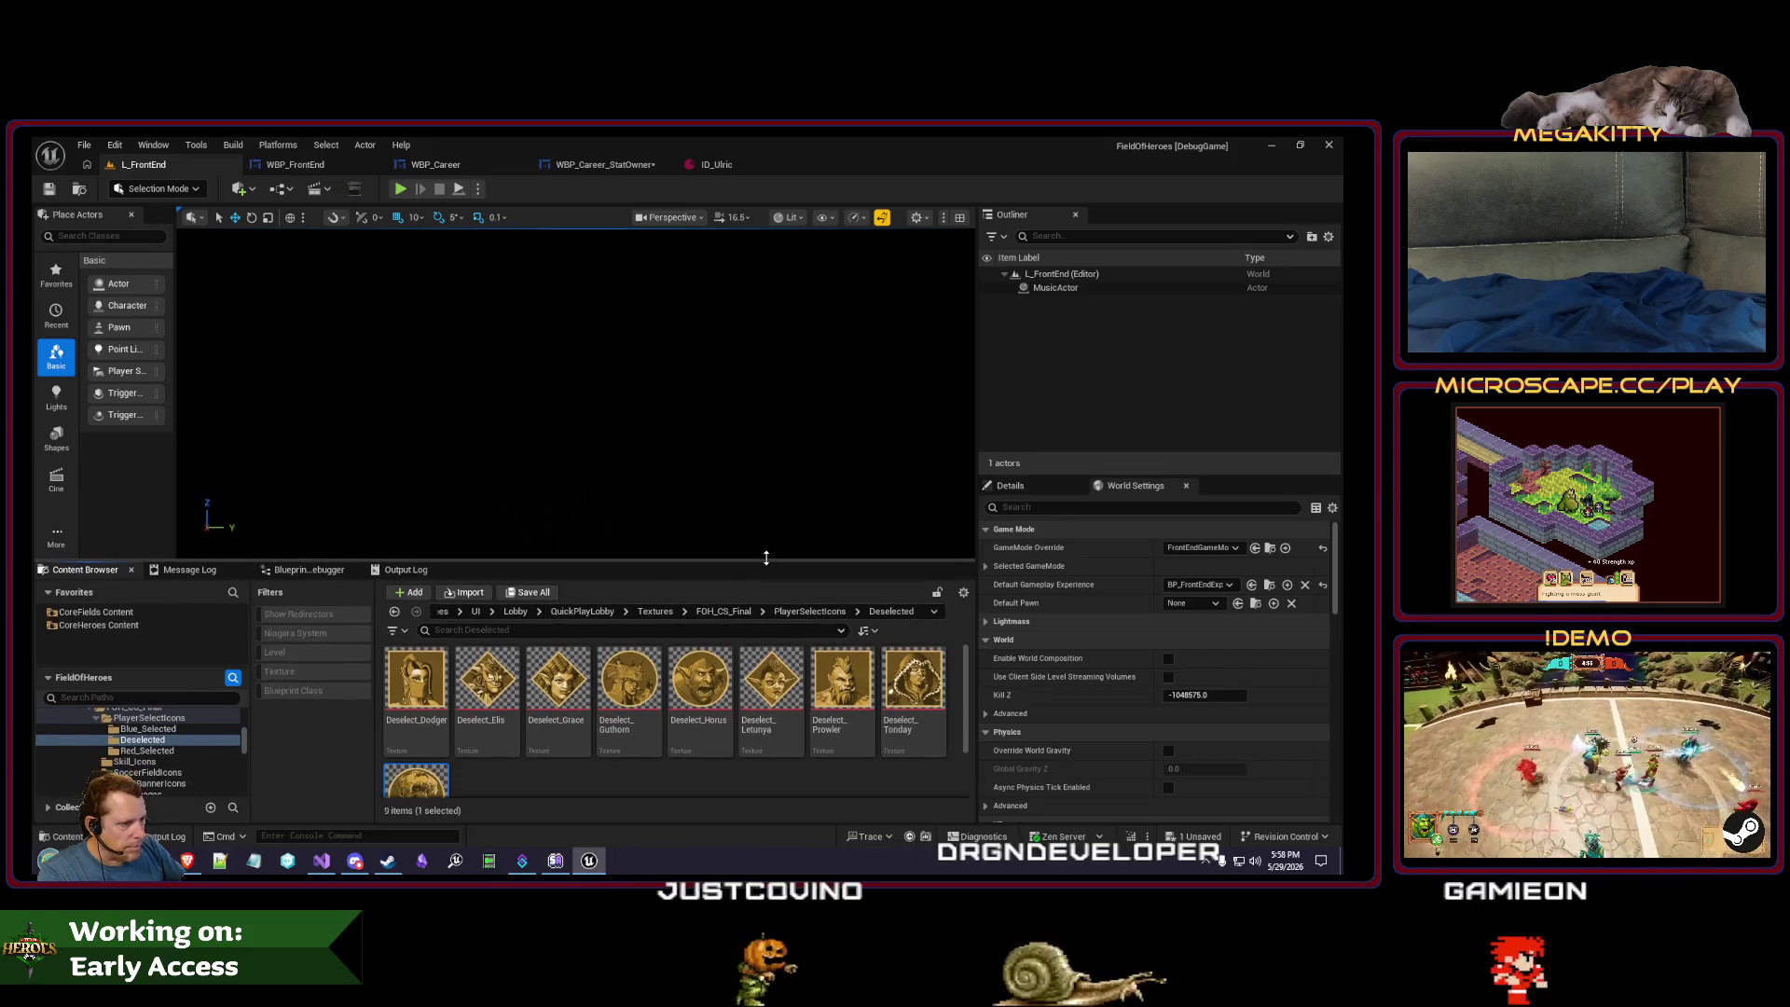
left_click(147, 729)
left_click(142, 739)
left_click(156, 751)
left_click(151, 739)
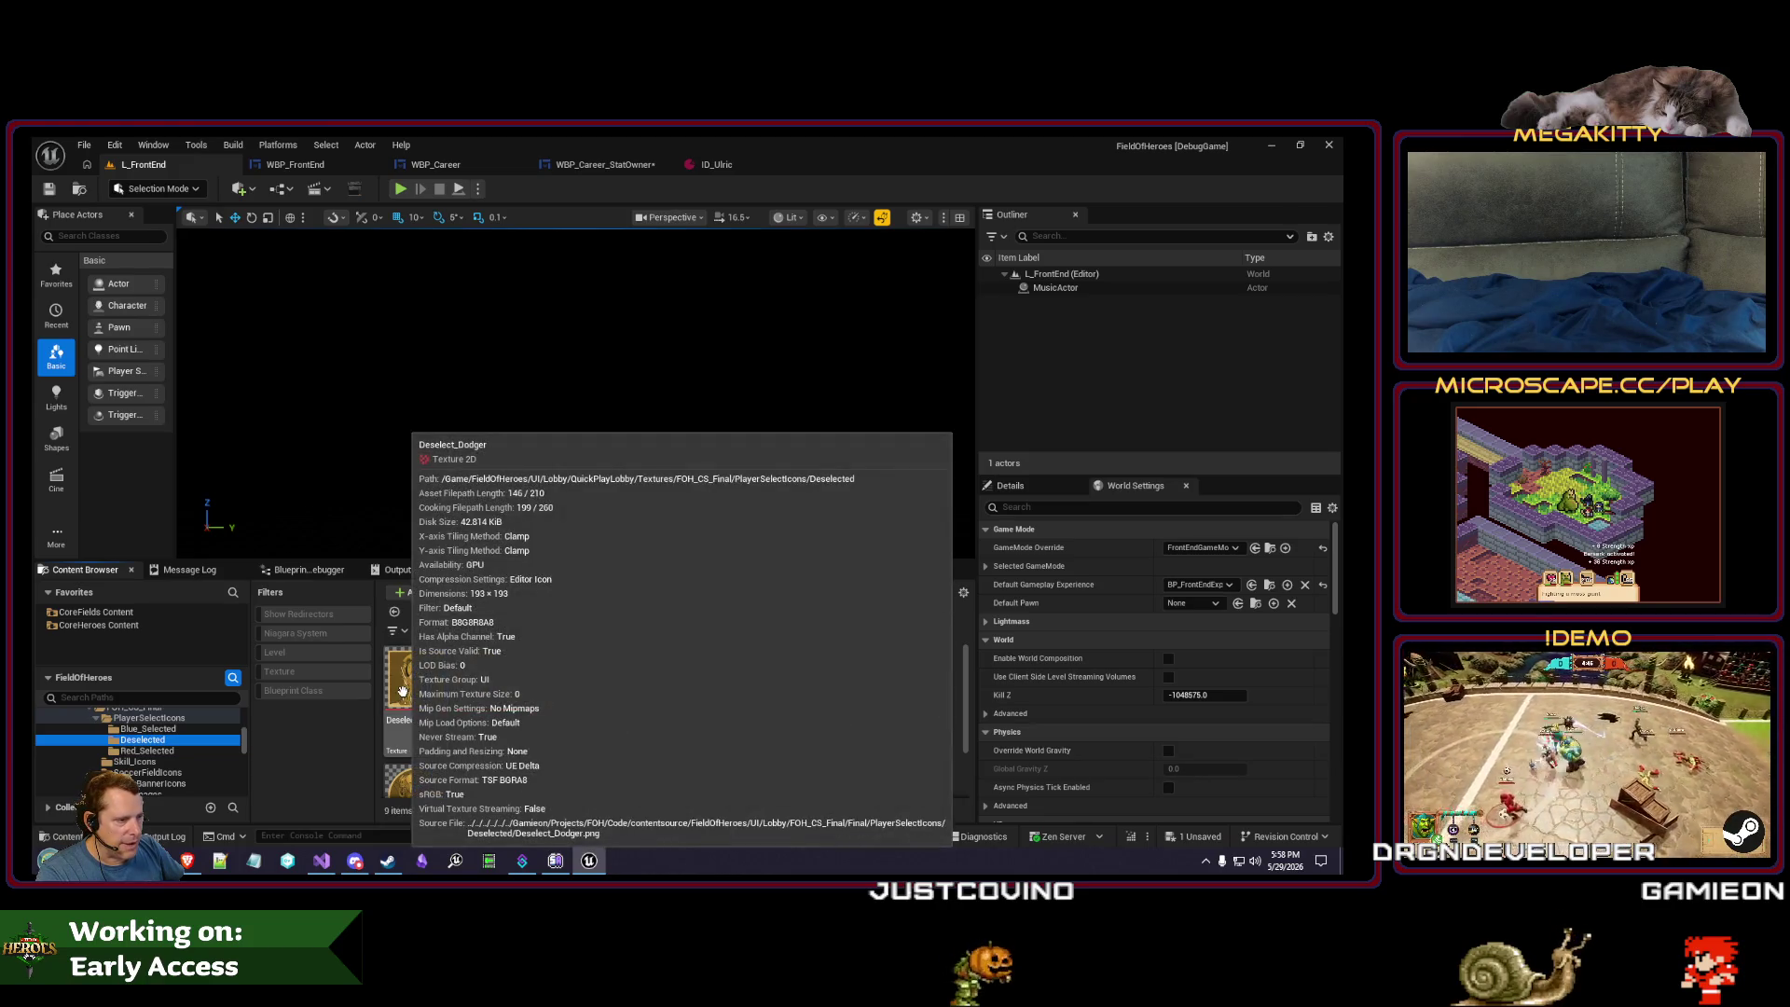
left_click_drag(487, 686, 718, 688)
left_click(713, 168)
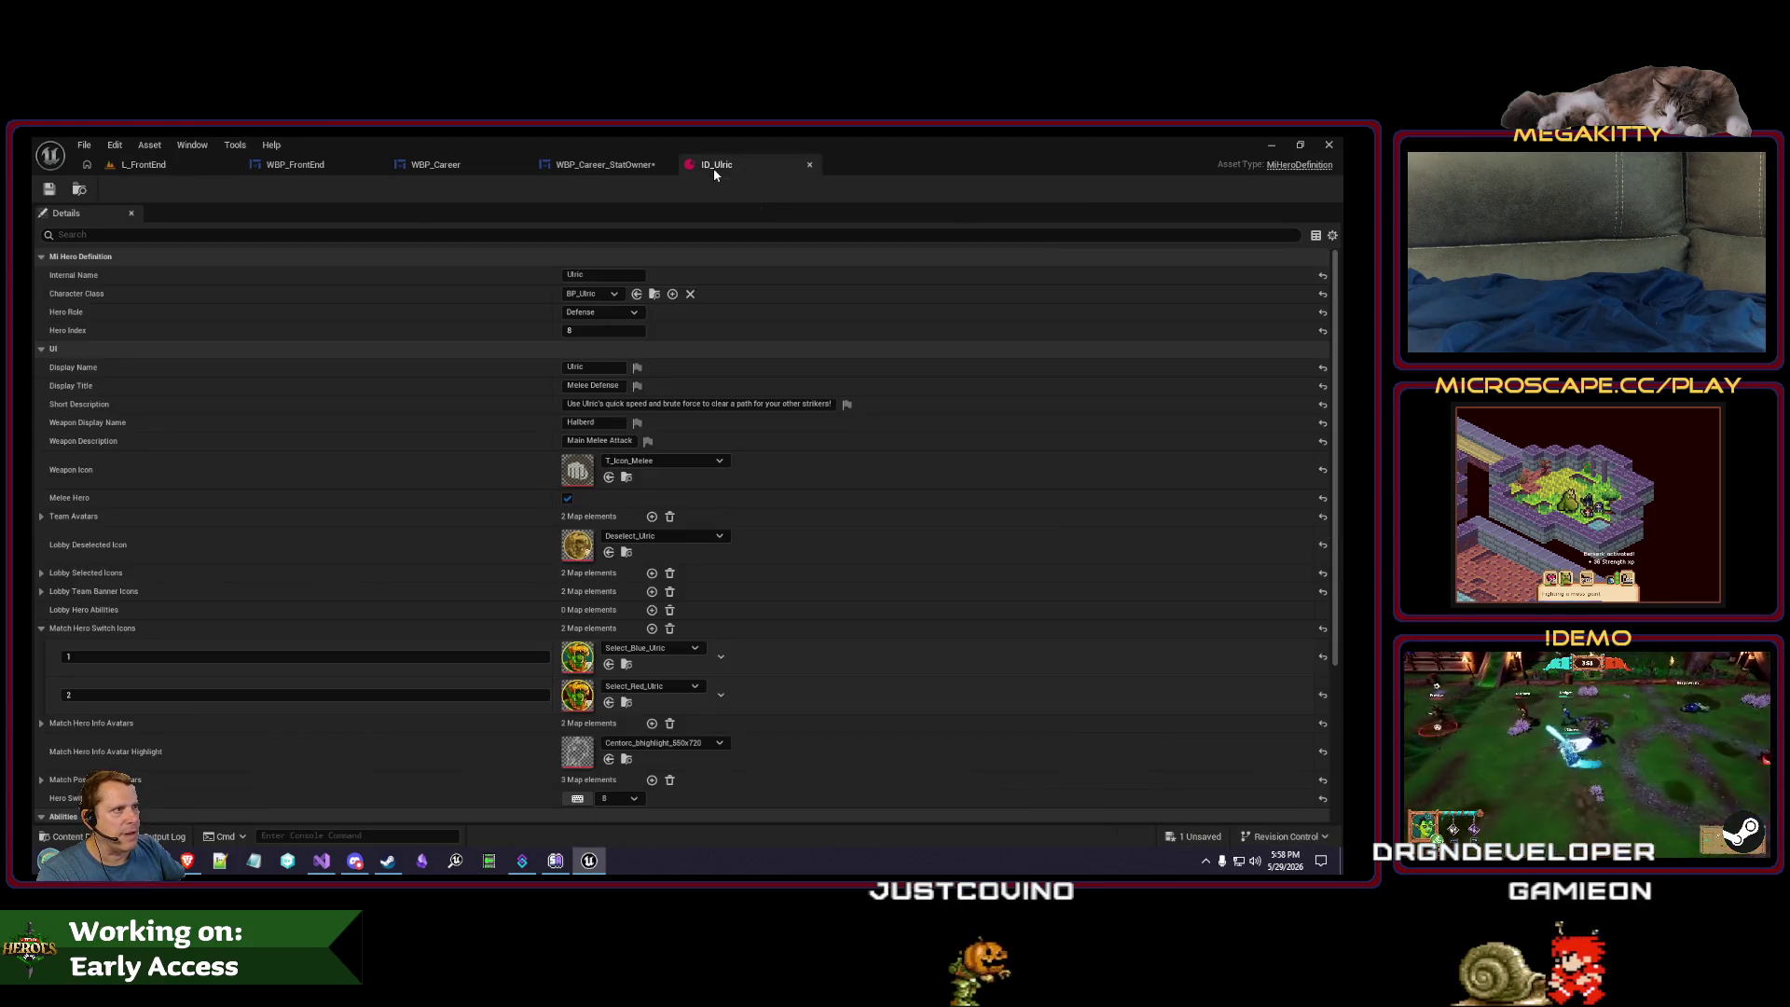
left_click(629, 168)
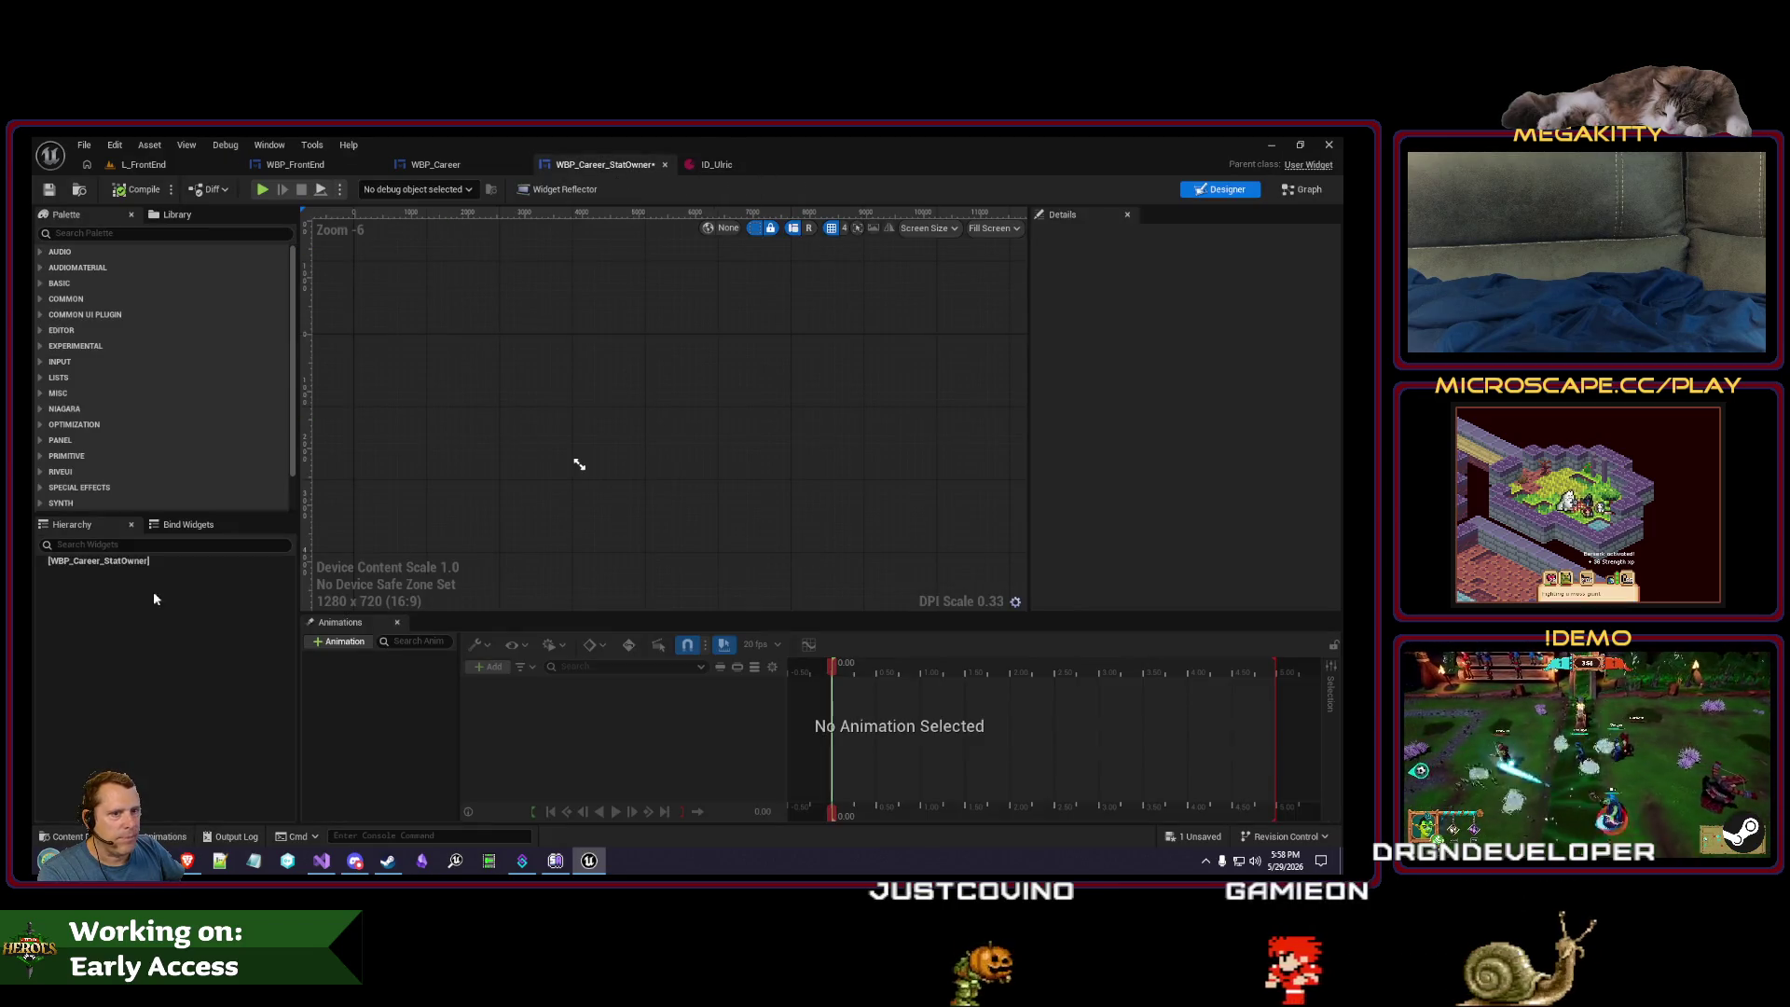
- Add a Size Box holding an Image to StatOwner, previewing the widget at desired size
left_click(90, 234)
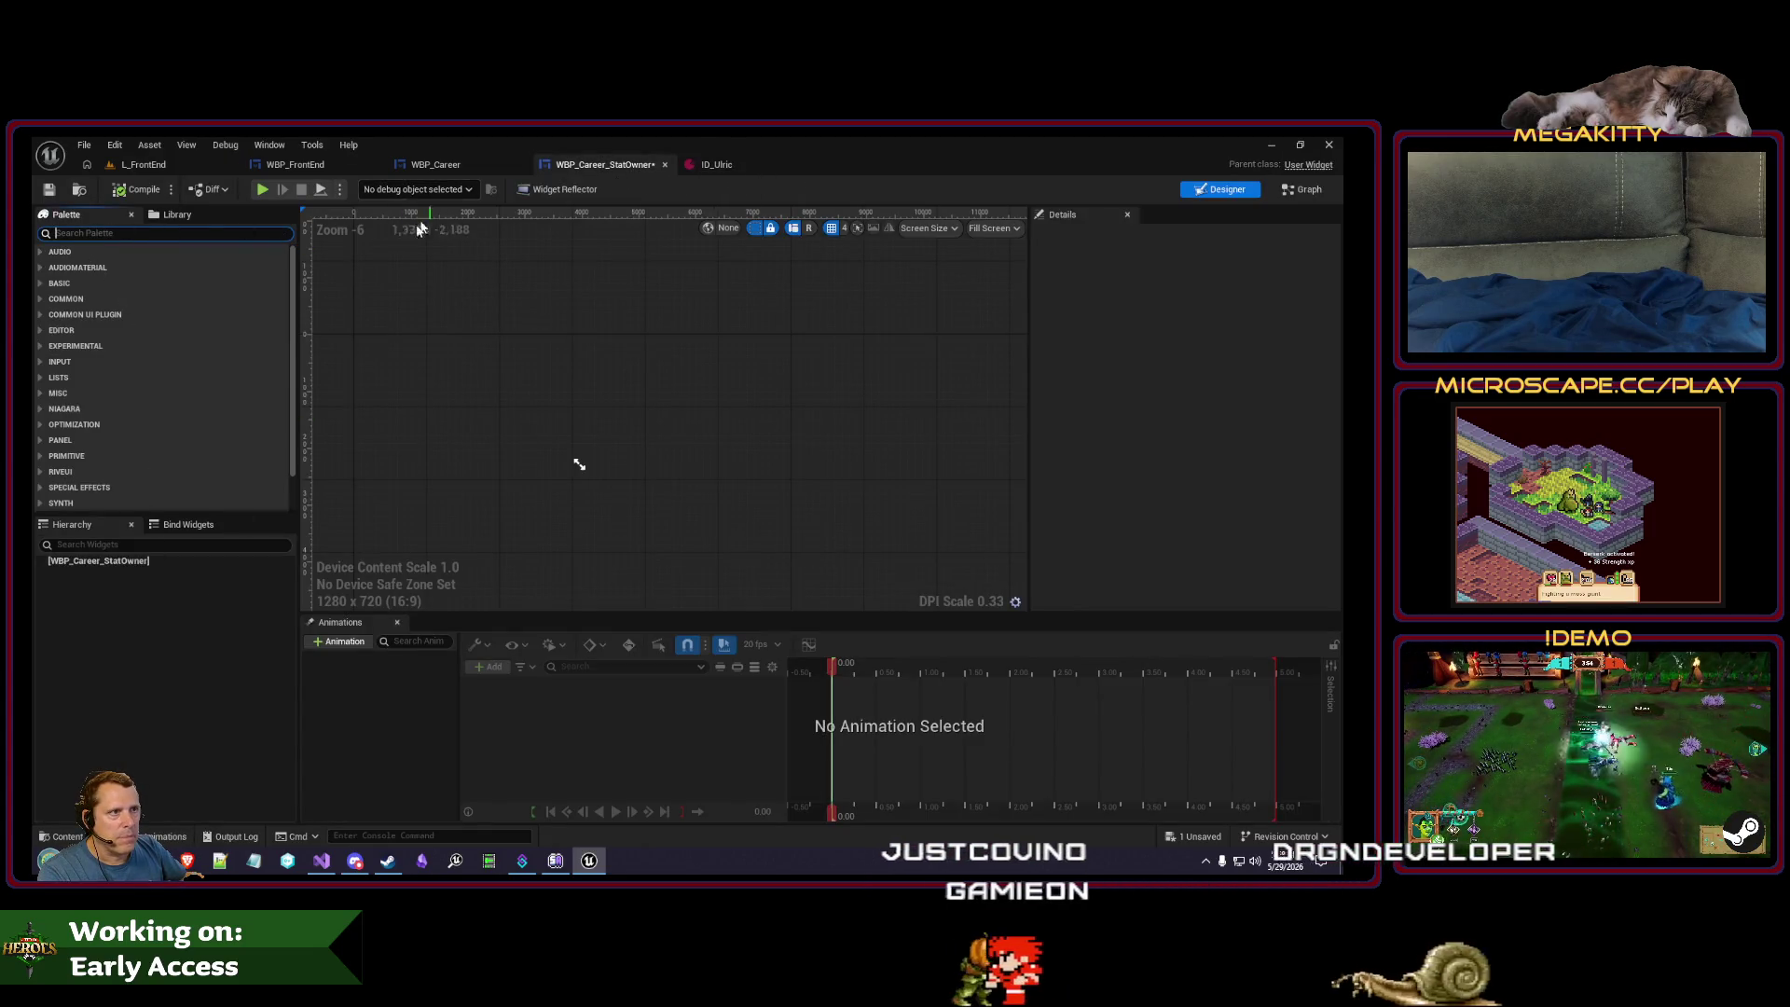
type("scale")
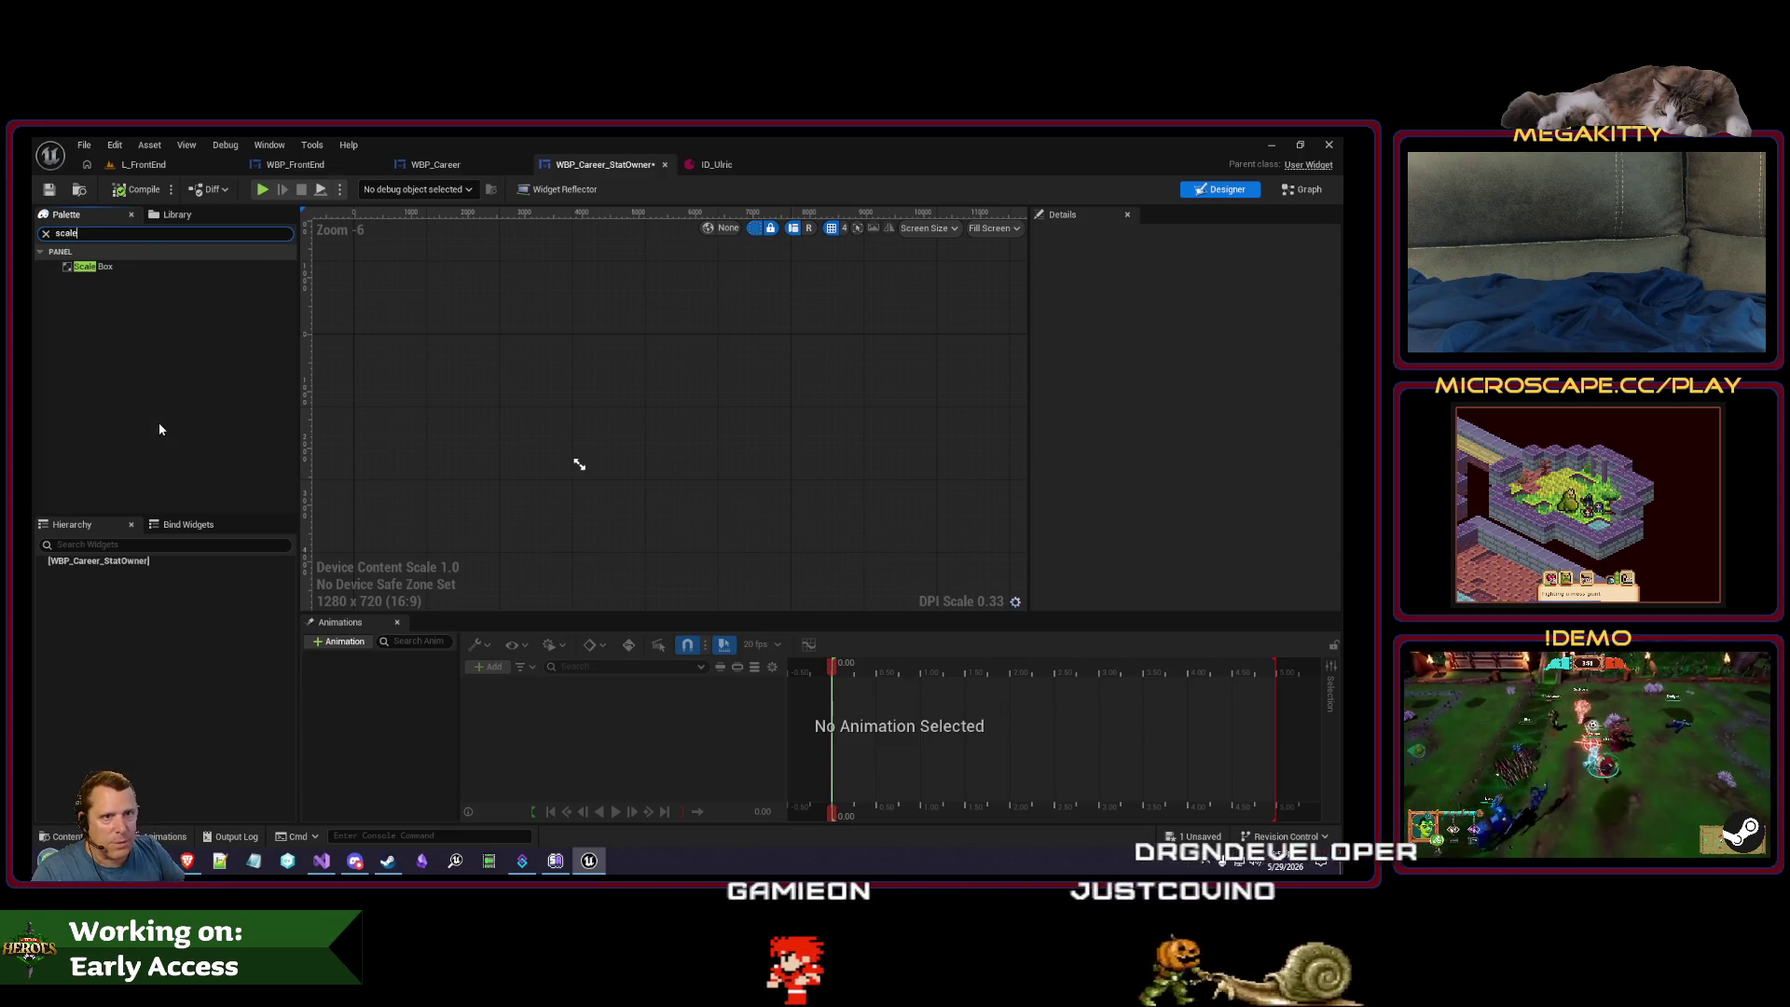
left_click_drag(124, 267, 145, 566)
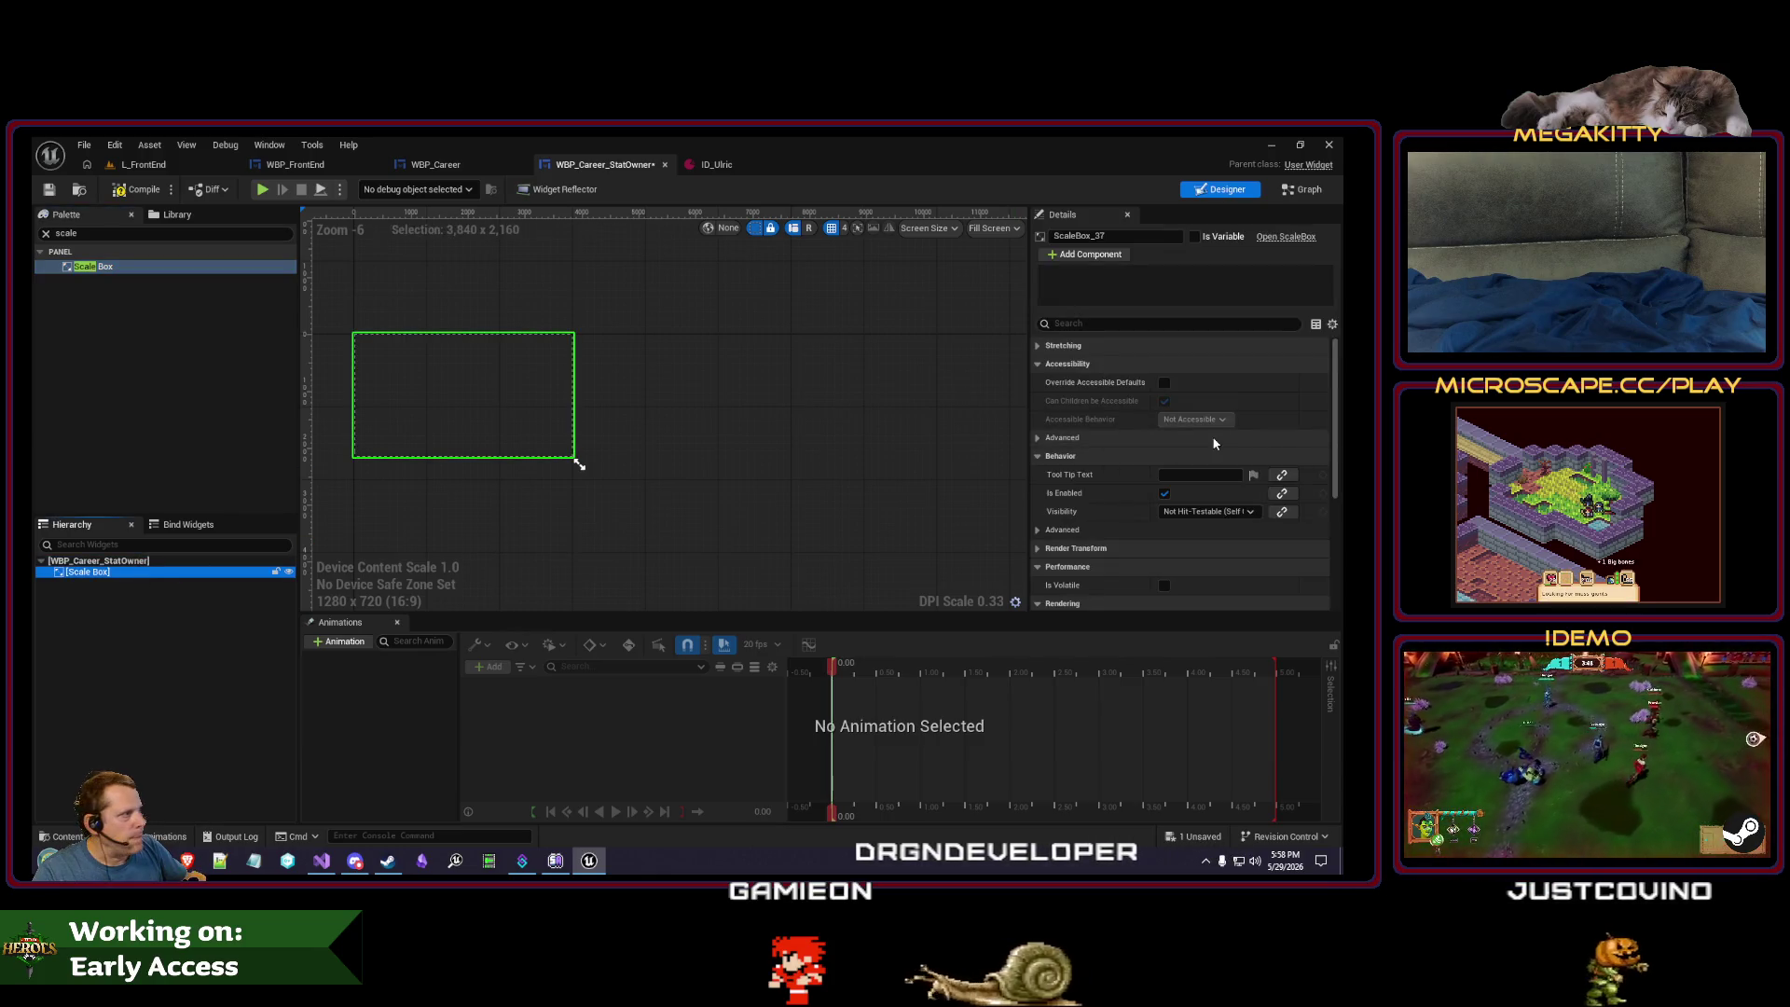
key("Delete")
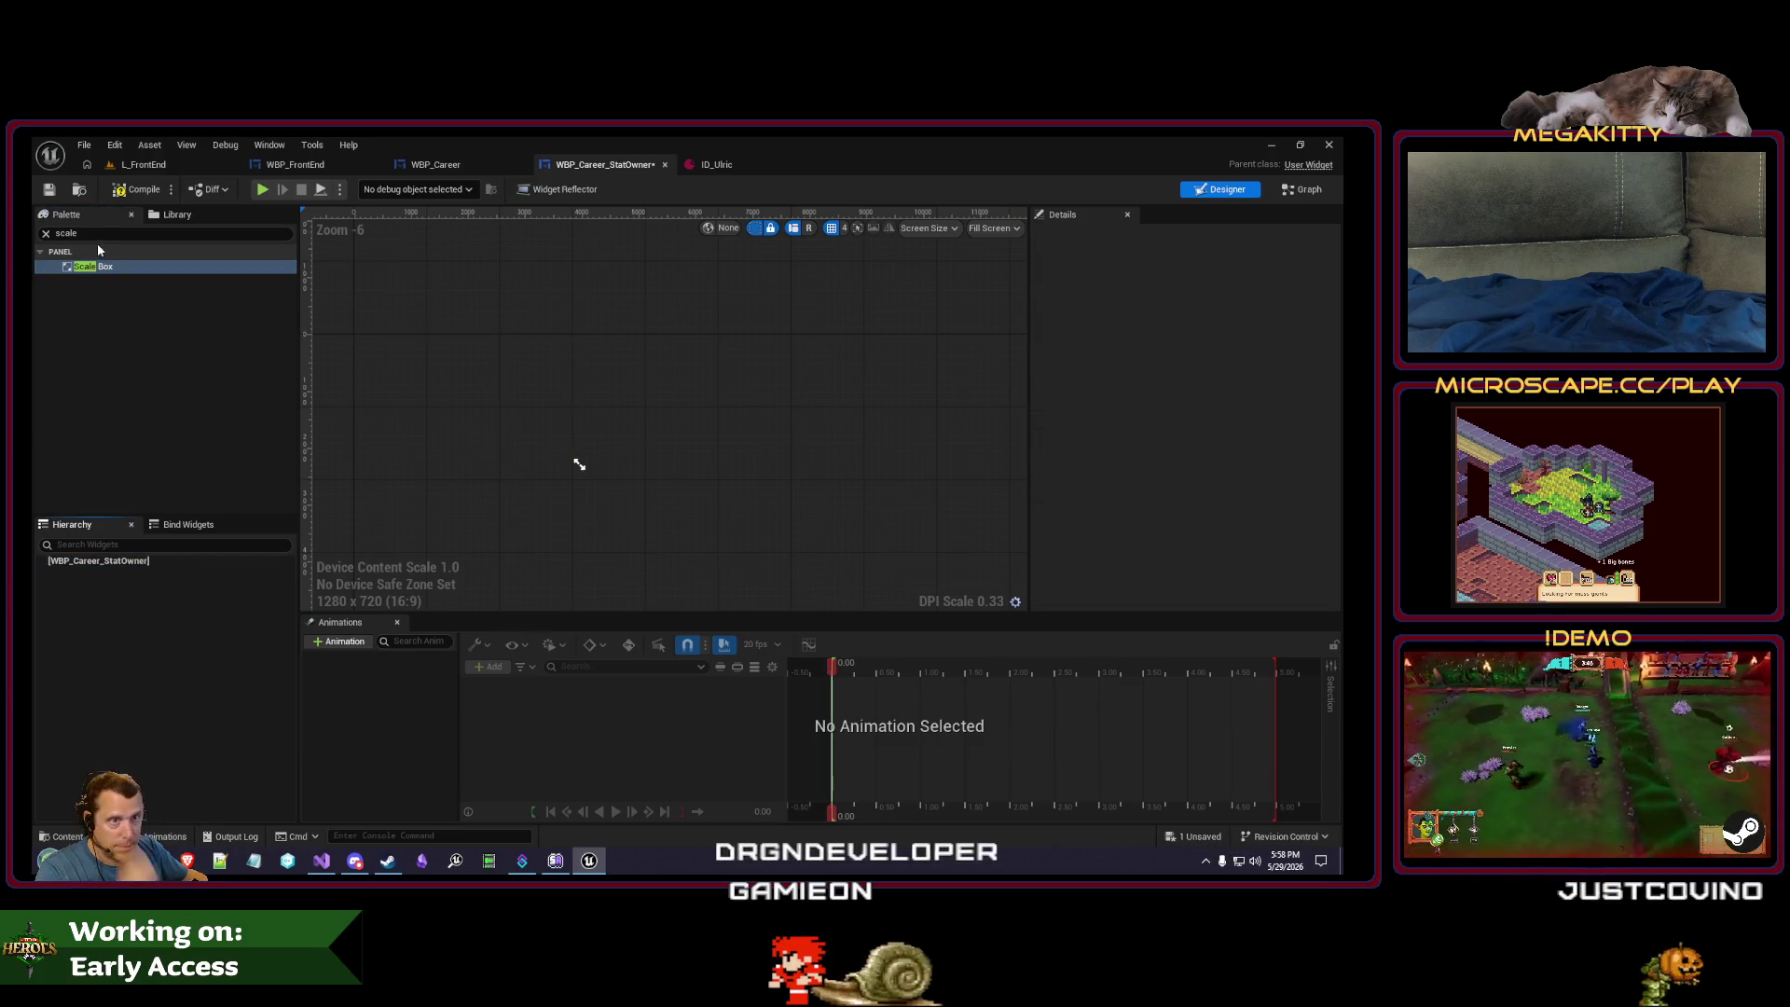
type("size")
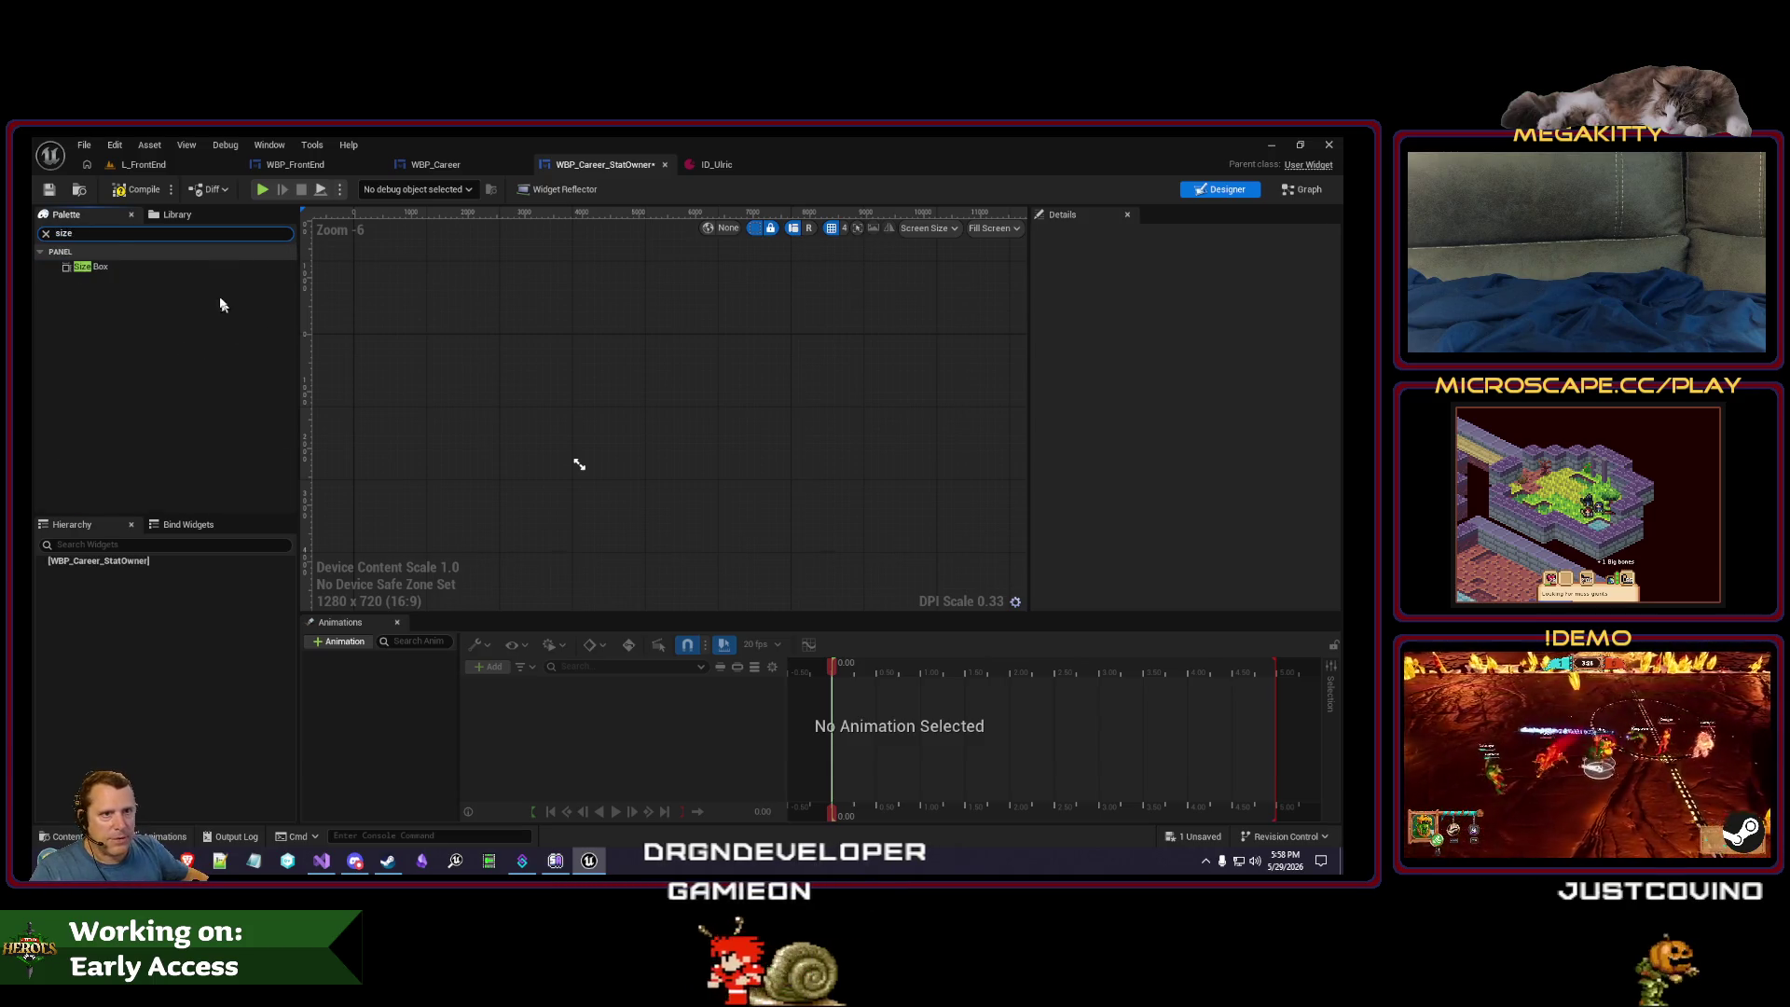
left_click_drag(119, 565, 116, 573)
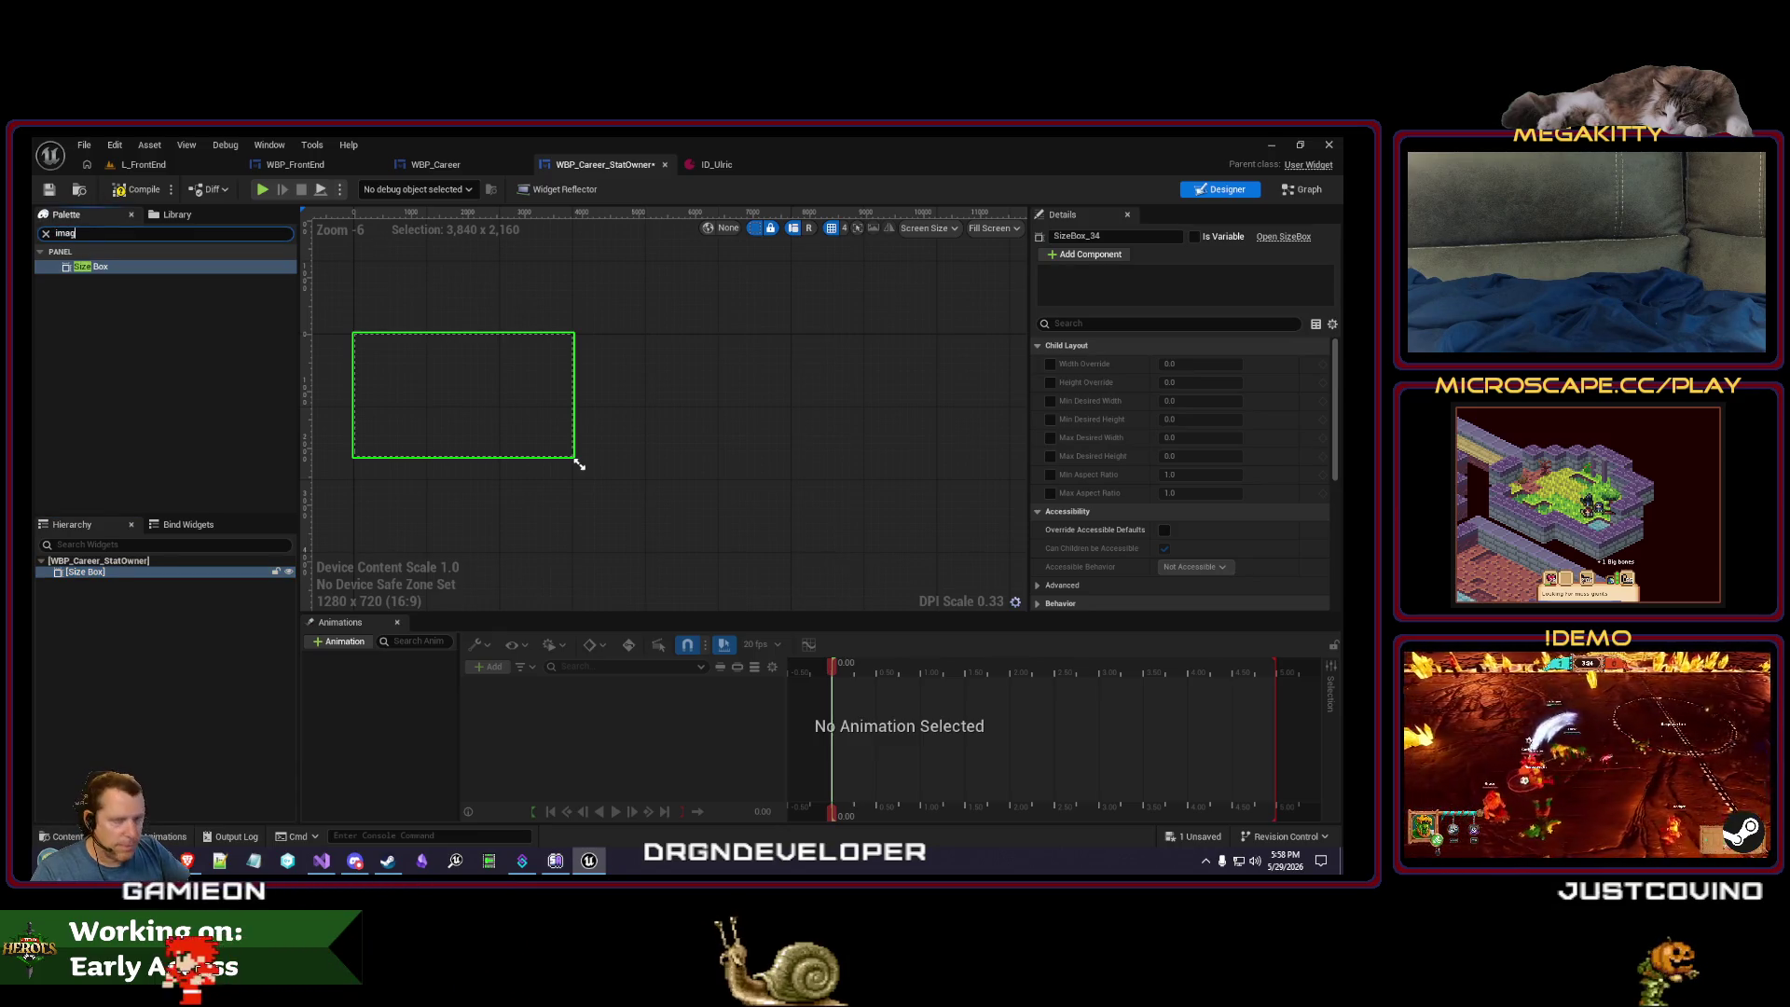
type("e")
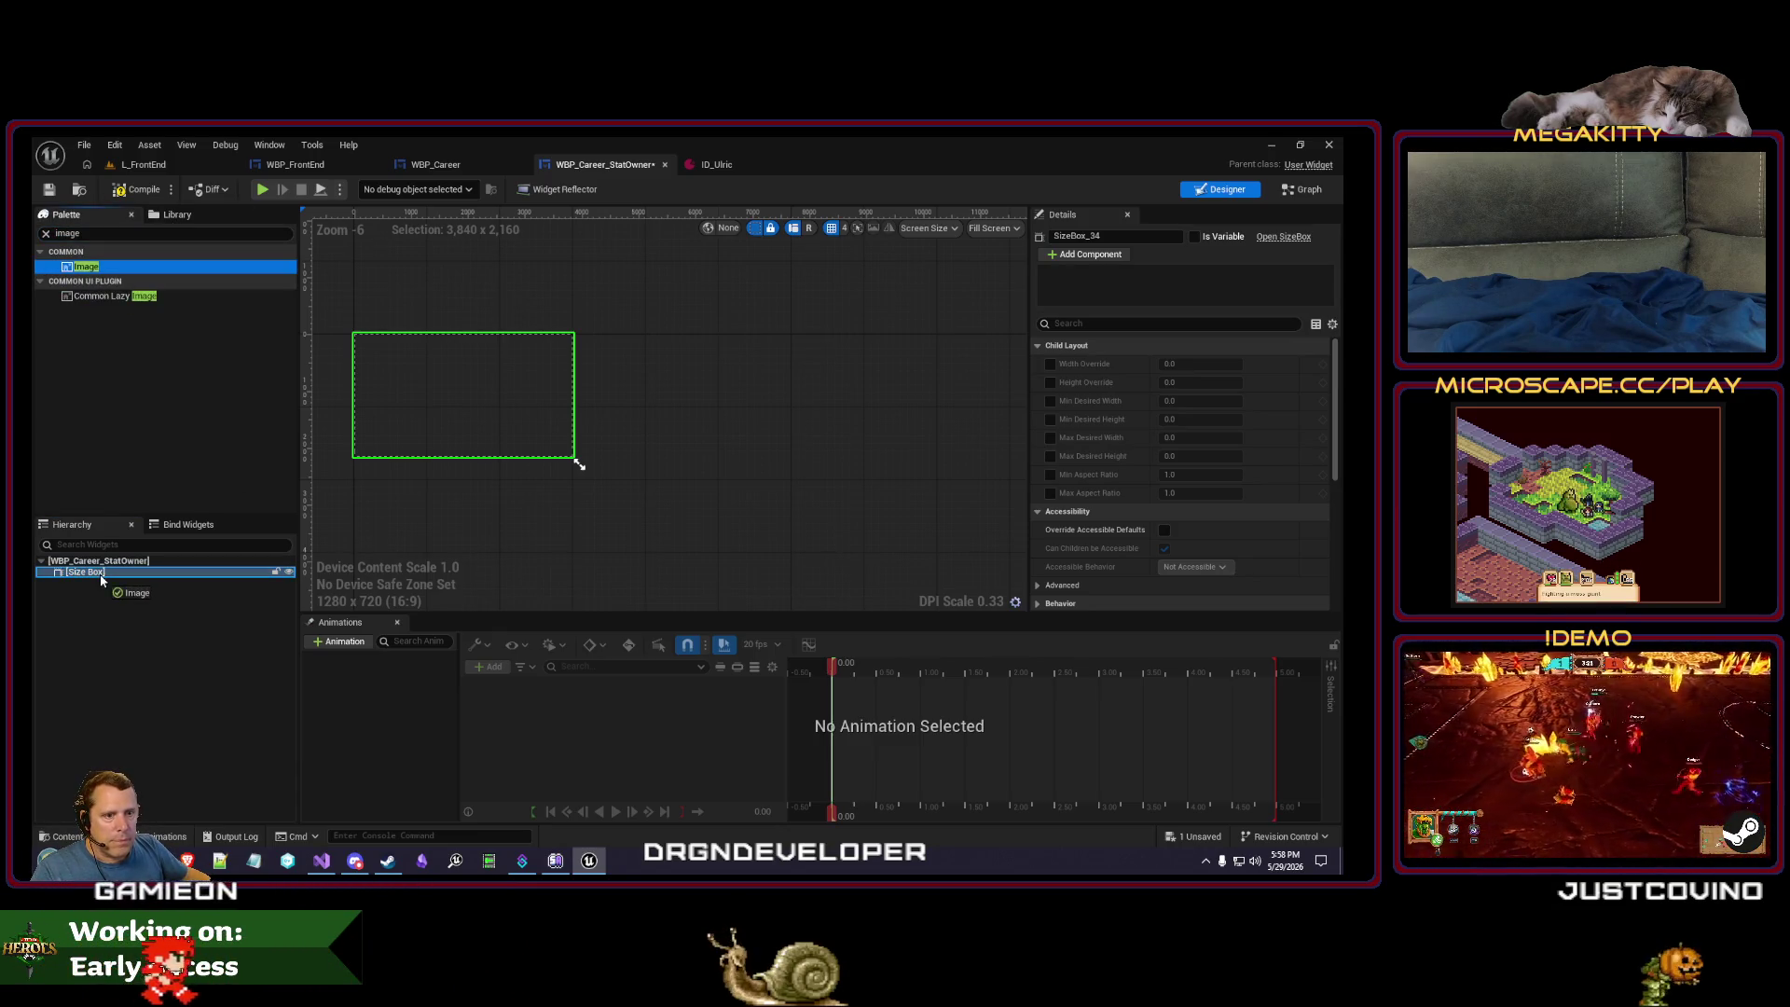
left_click_drag(101, 579, 101, 579)
scroll(1196, 456, "down", 5)
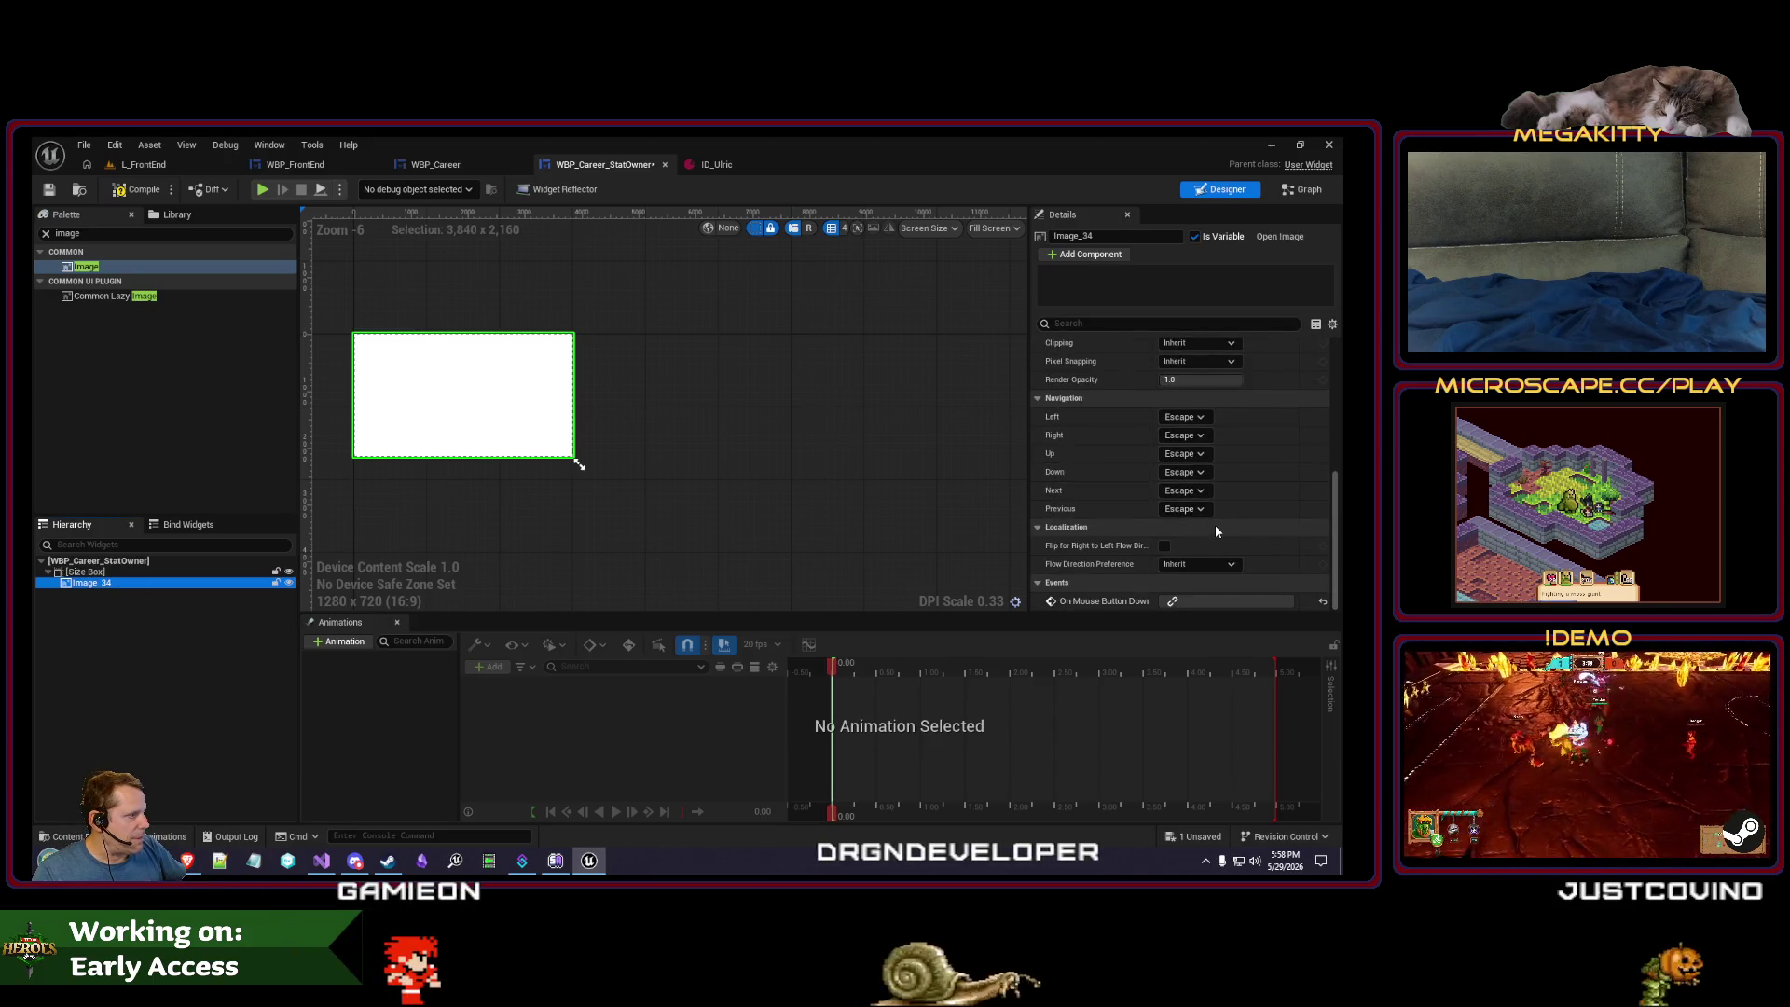
scroll(1216, 530, "up", 5)
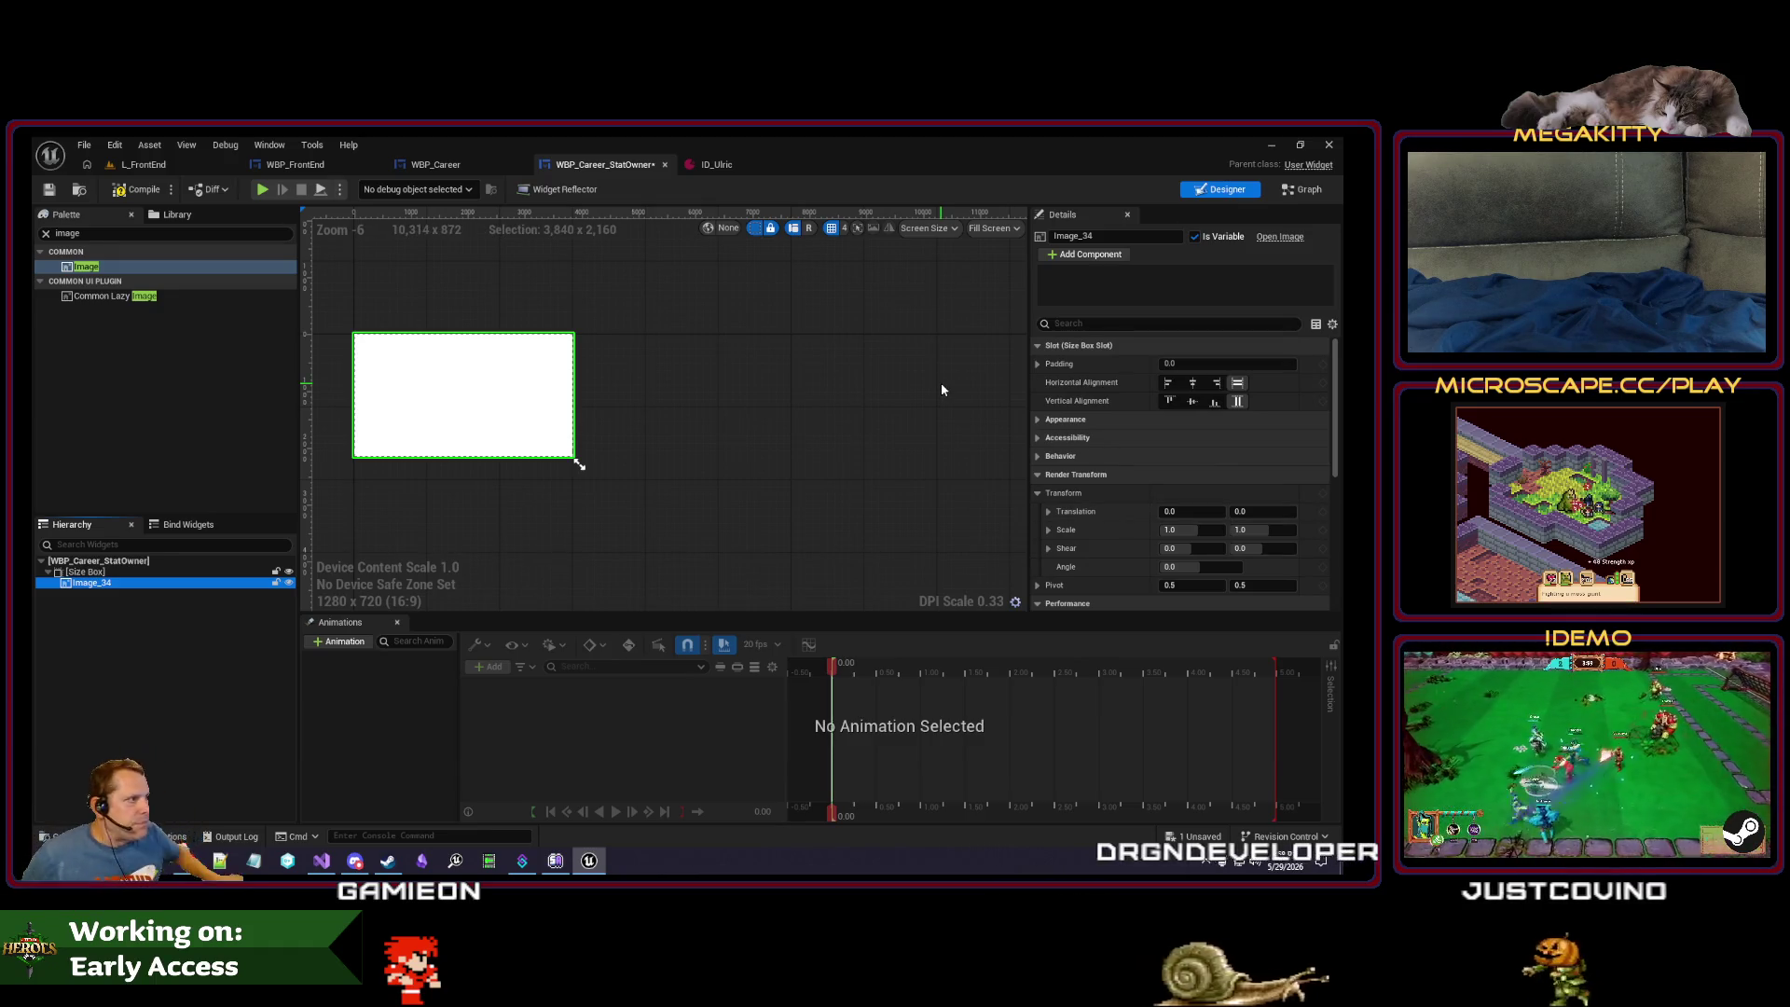
left_click(929, 233)
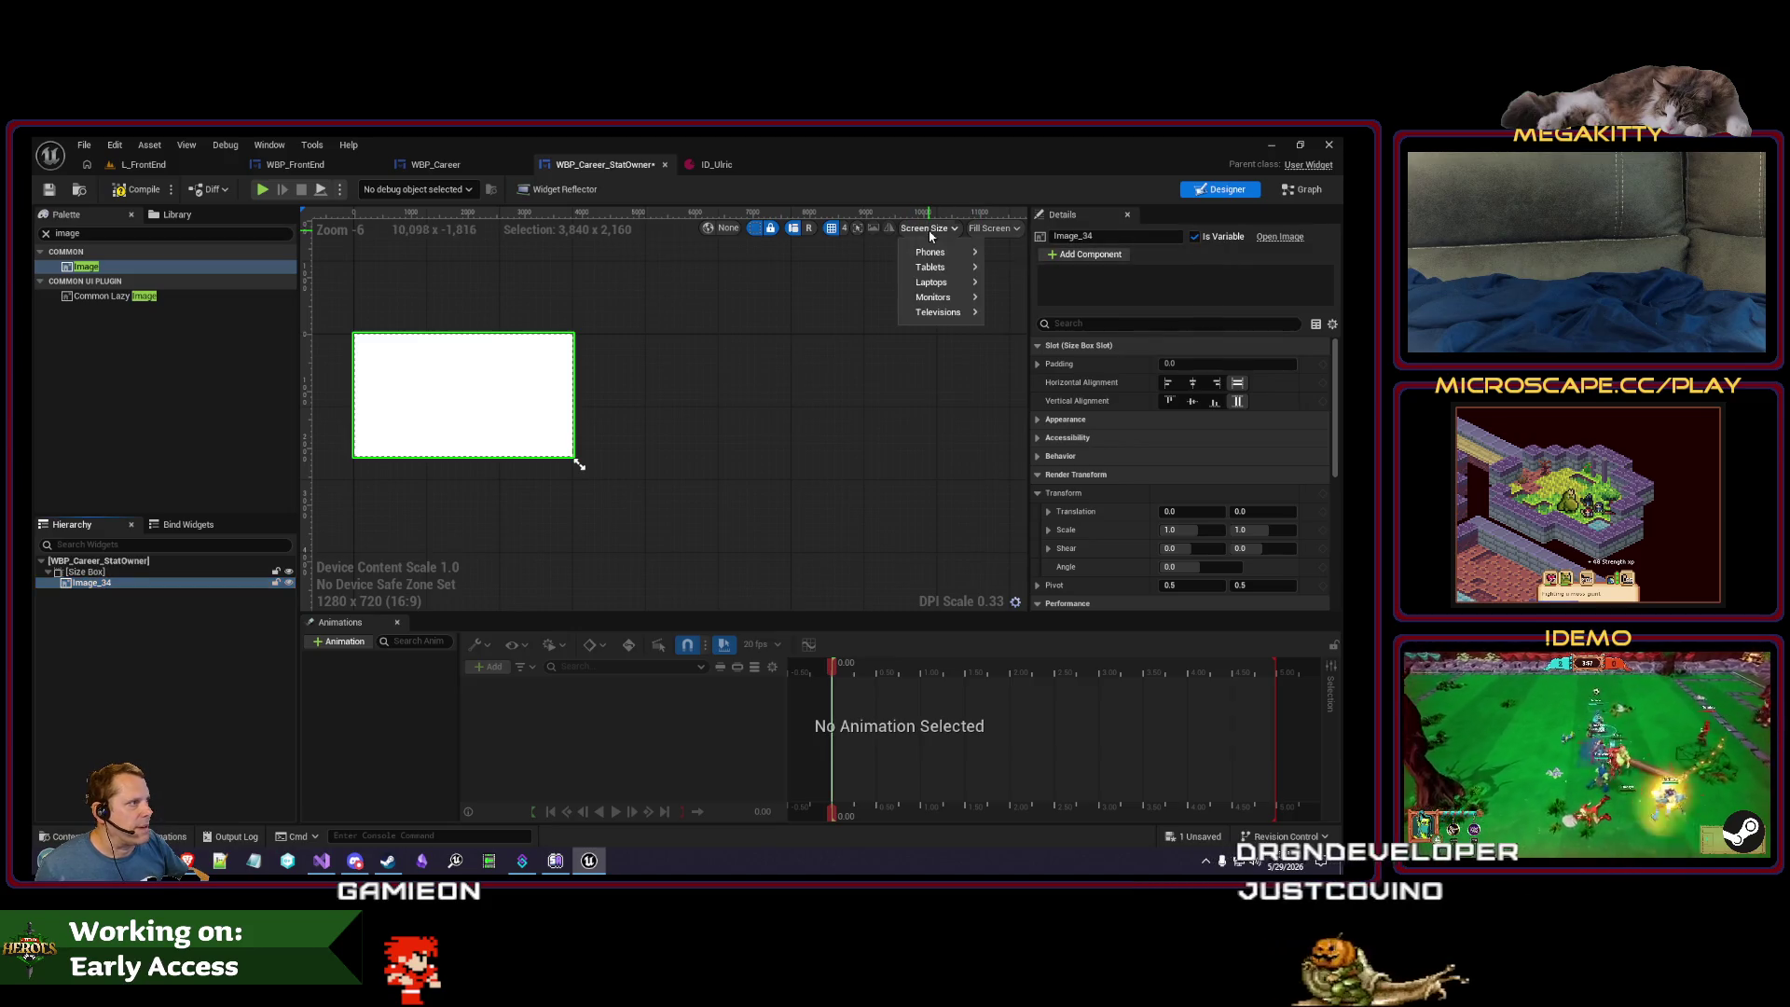
left_click(996, 228)
left_click(1007, 297)
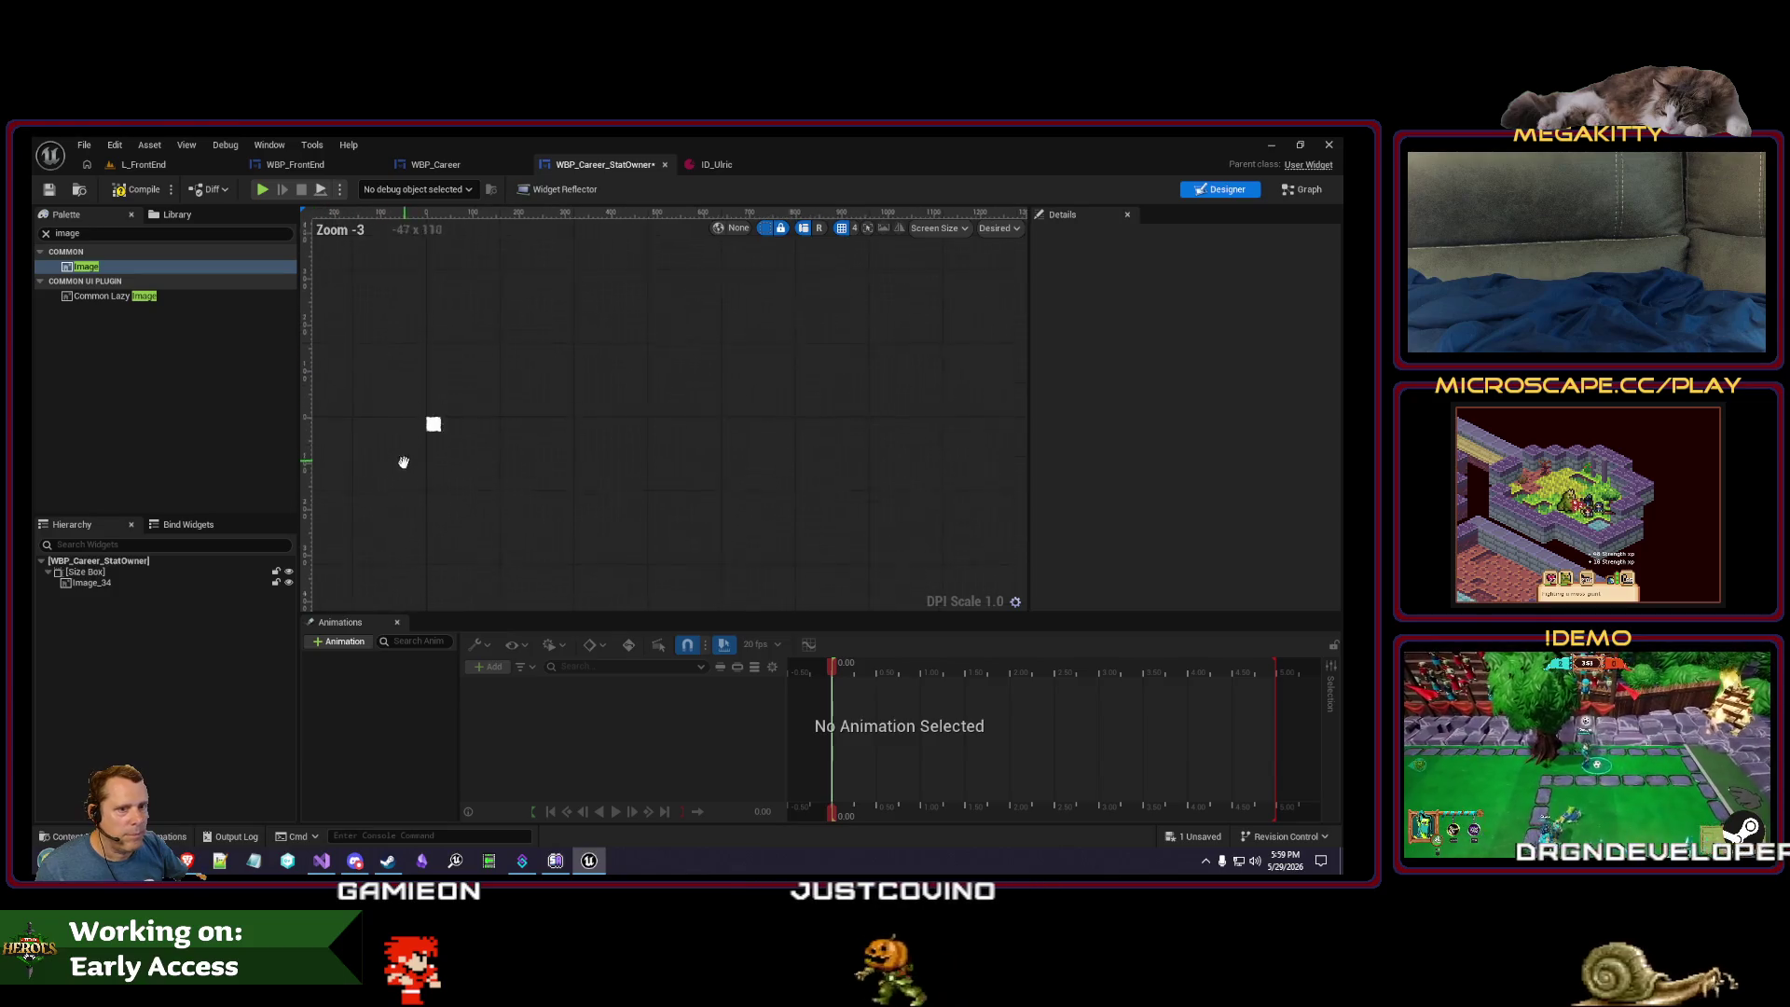
- Override the Size Box width and height to 64 and compile the widget
left_click(110, 573)
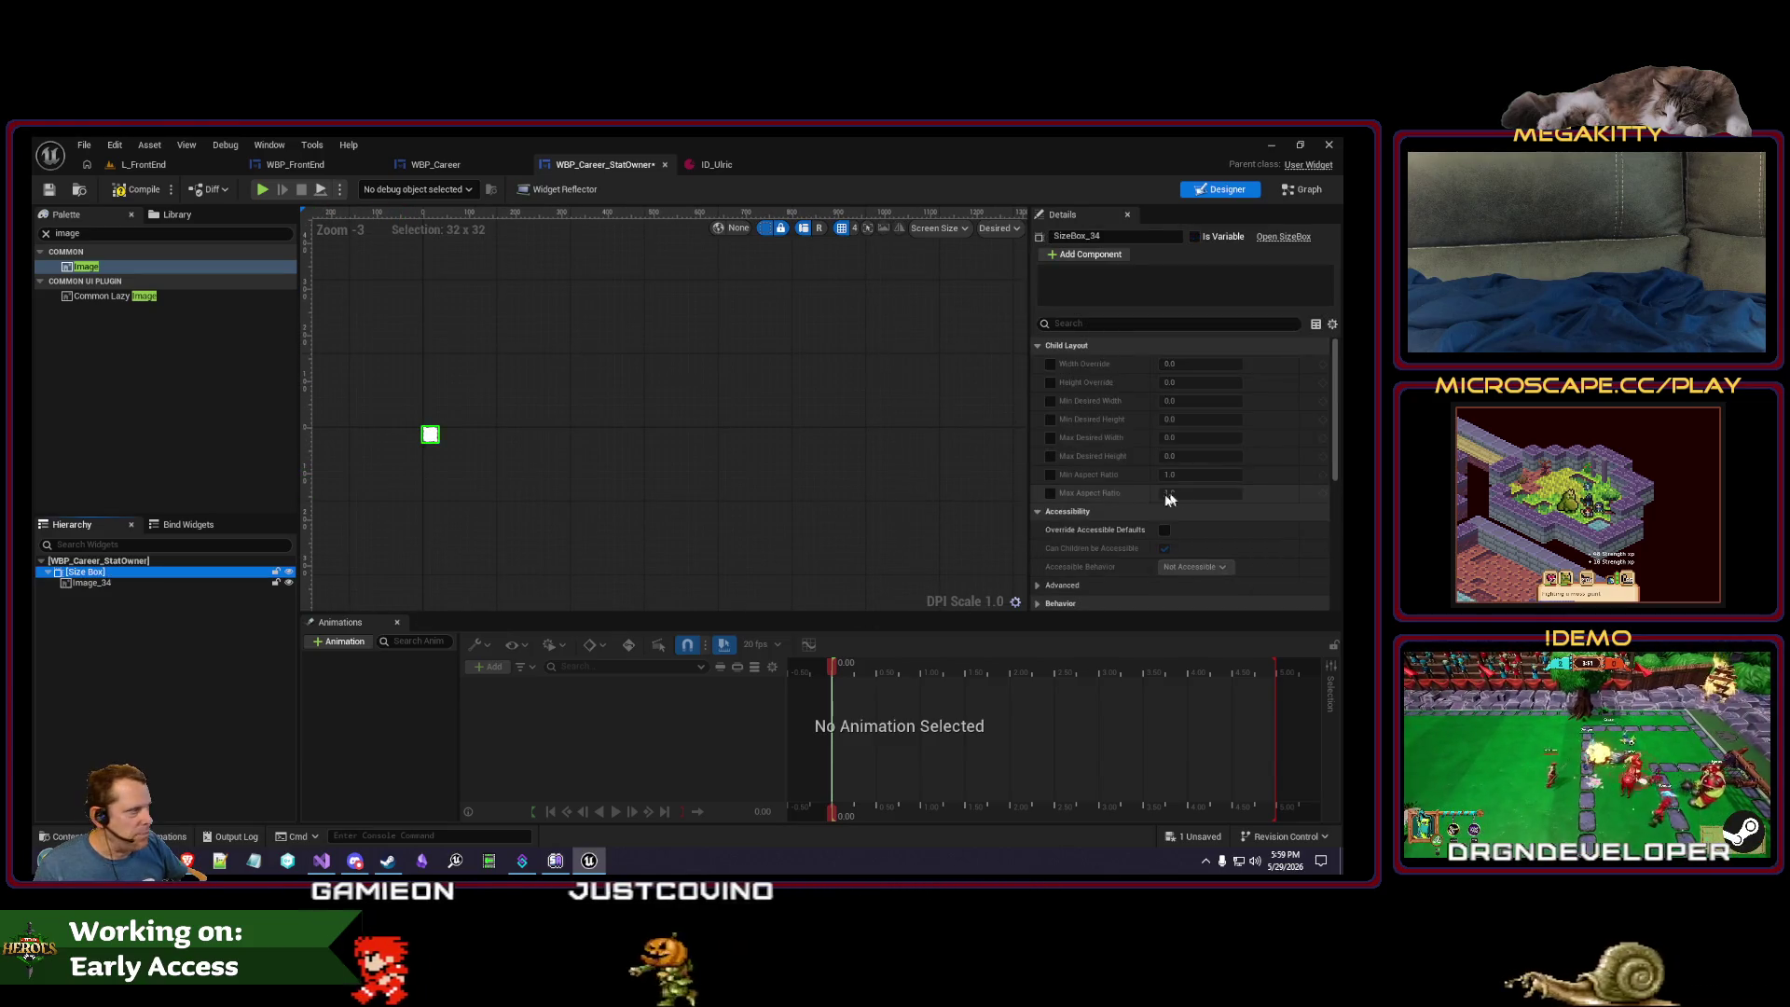
left_click(1050, 382)
left_click(1050, 363)
left_click(1198, 364)
type("64")
key("Tab")
type("64")
key("Return")
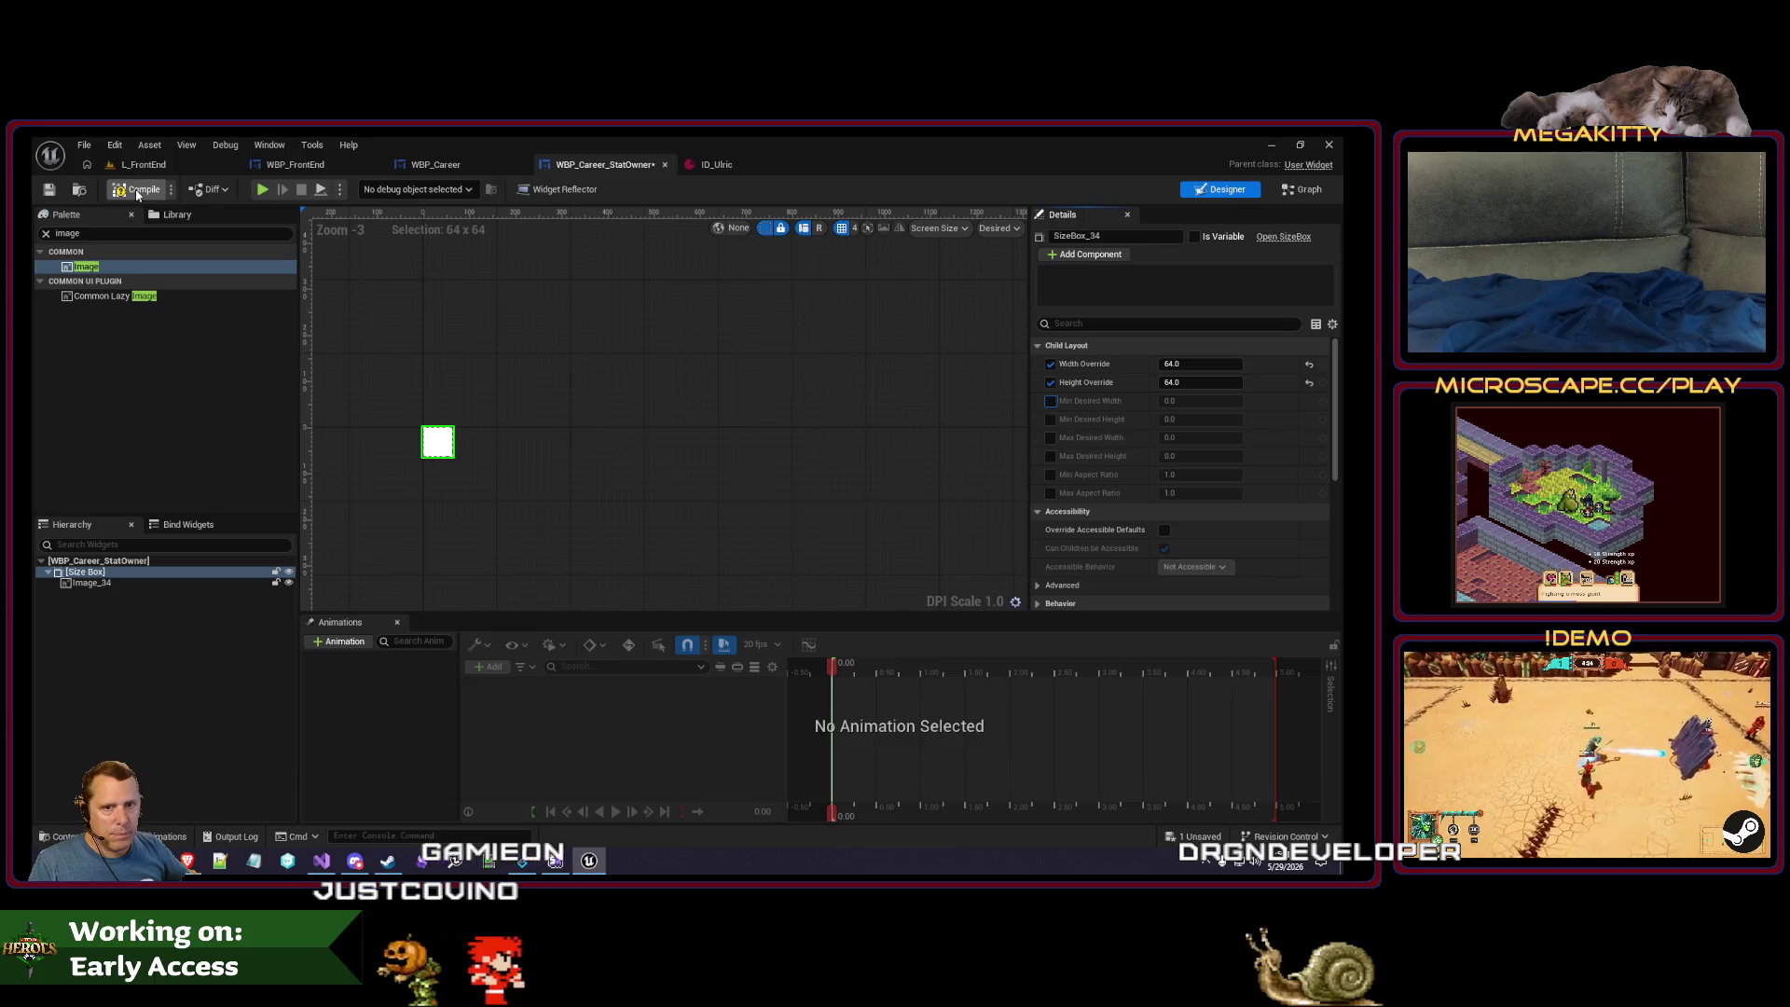
left_click(138, 192)
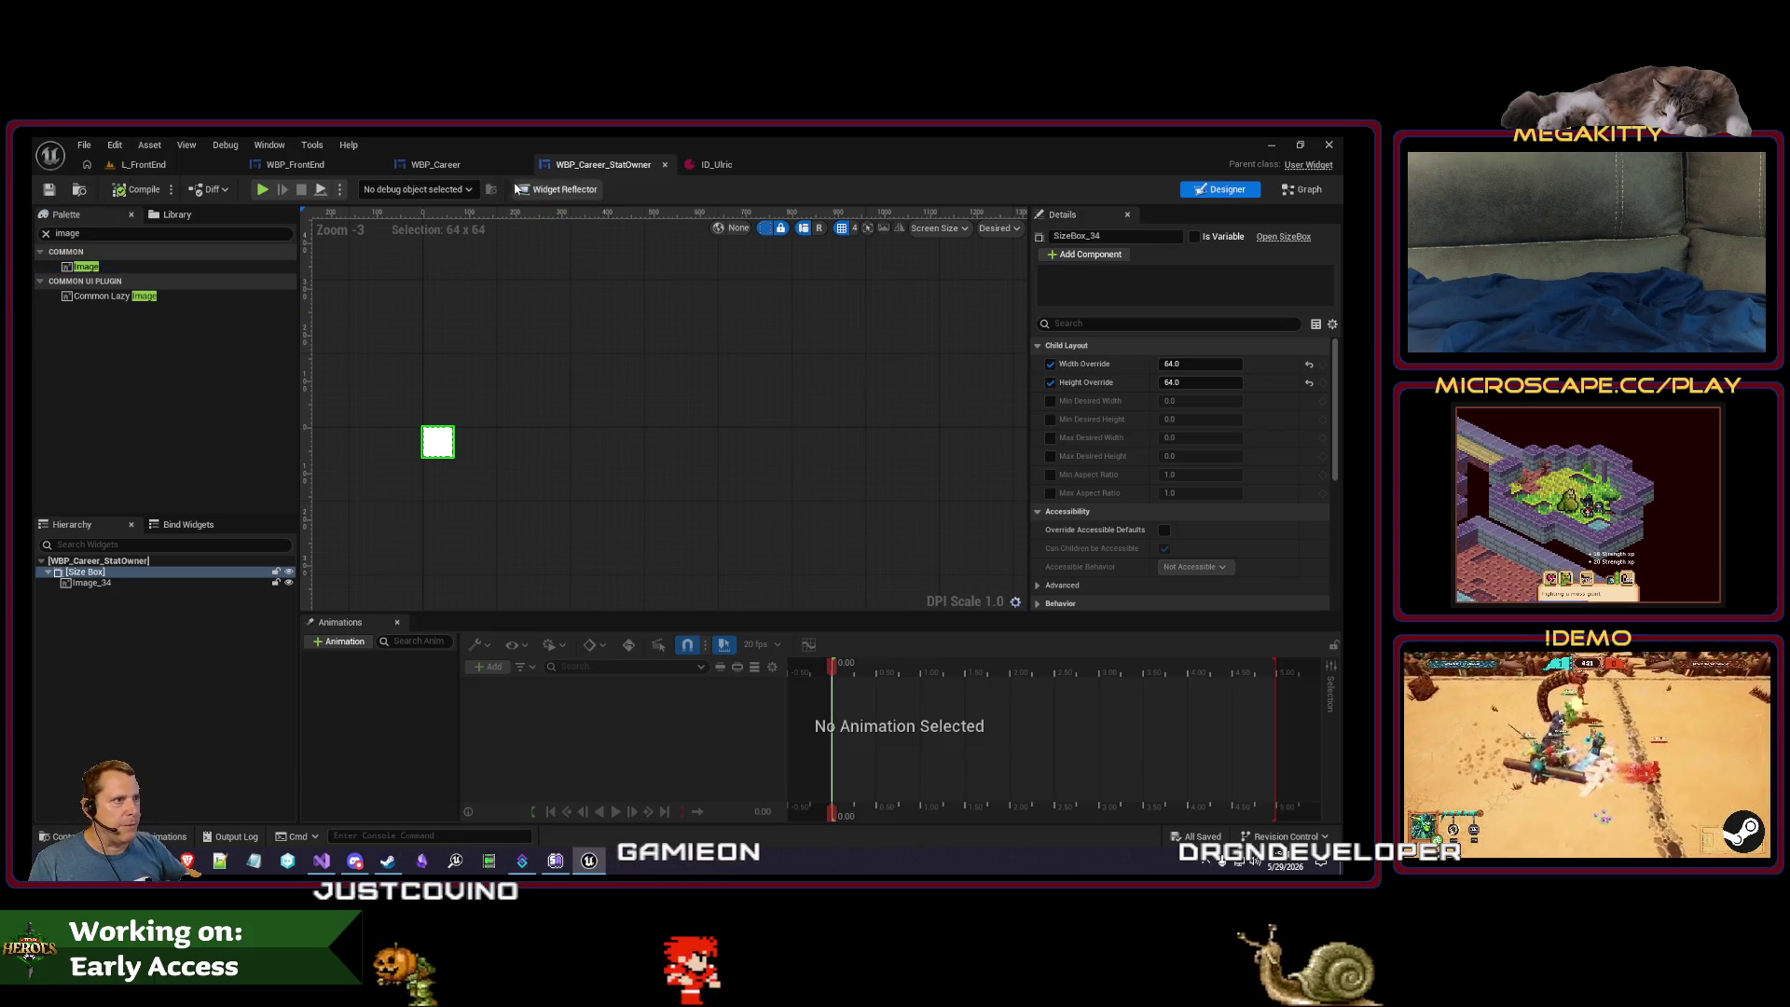
left_click(456, 168)
left_click(515, 368)
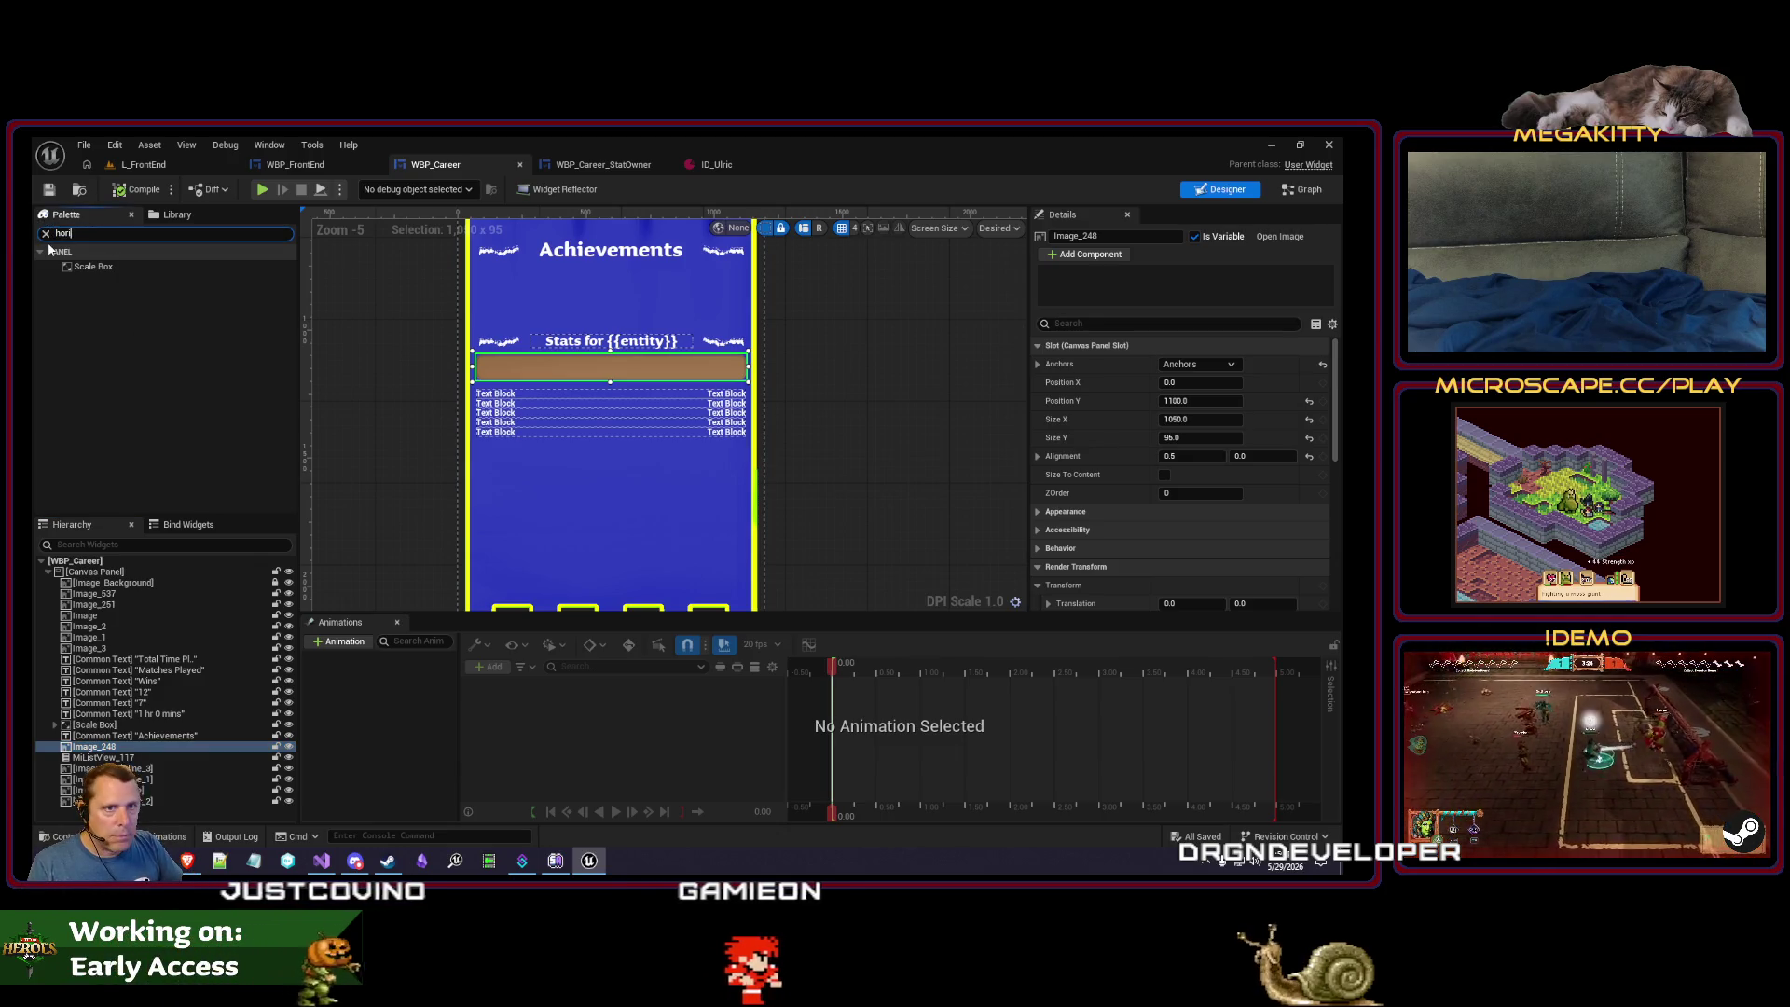
- Add a Horizontal Box over the brown stats bar, anchored top-centre
left_click_drag(94, 267, 142, 742)
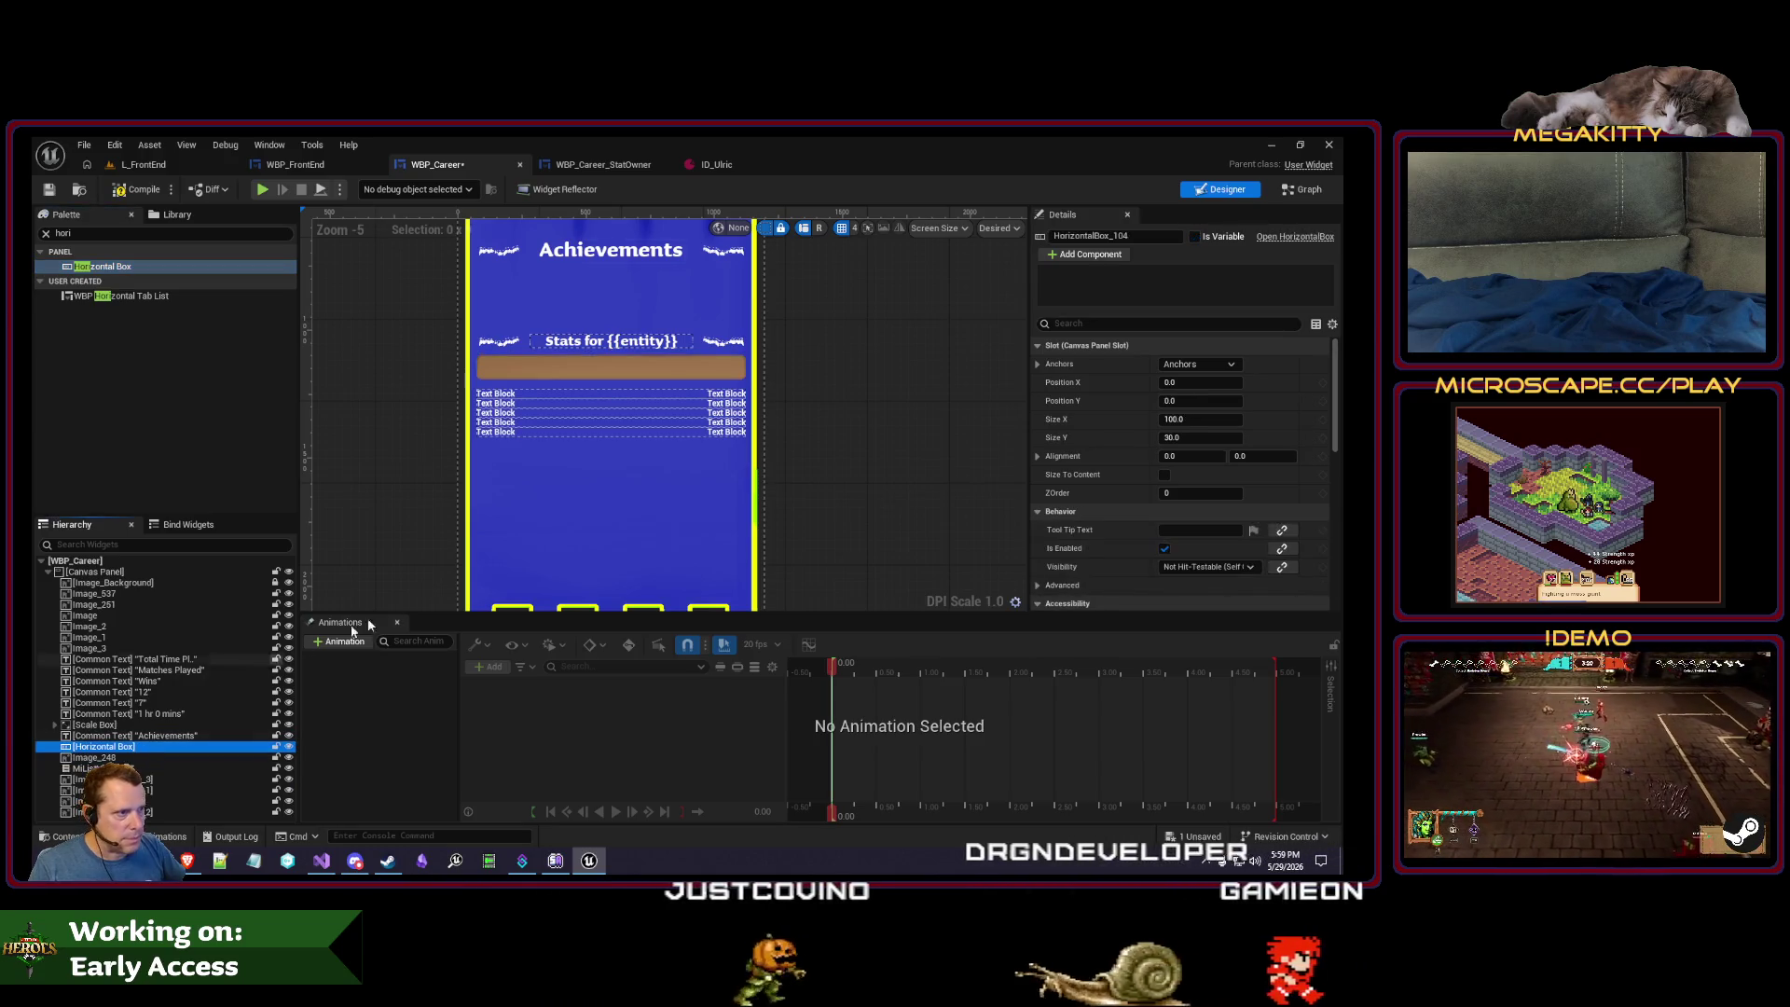
scroll(497, 271, "down", 1)
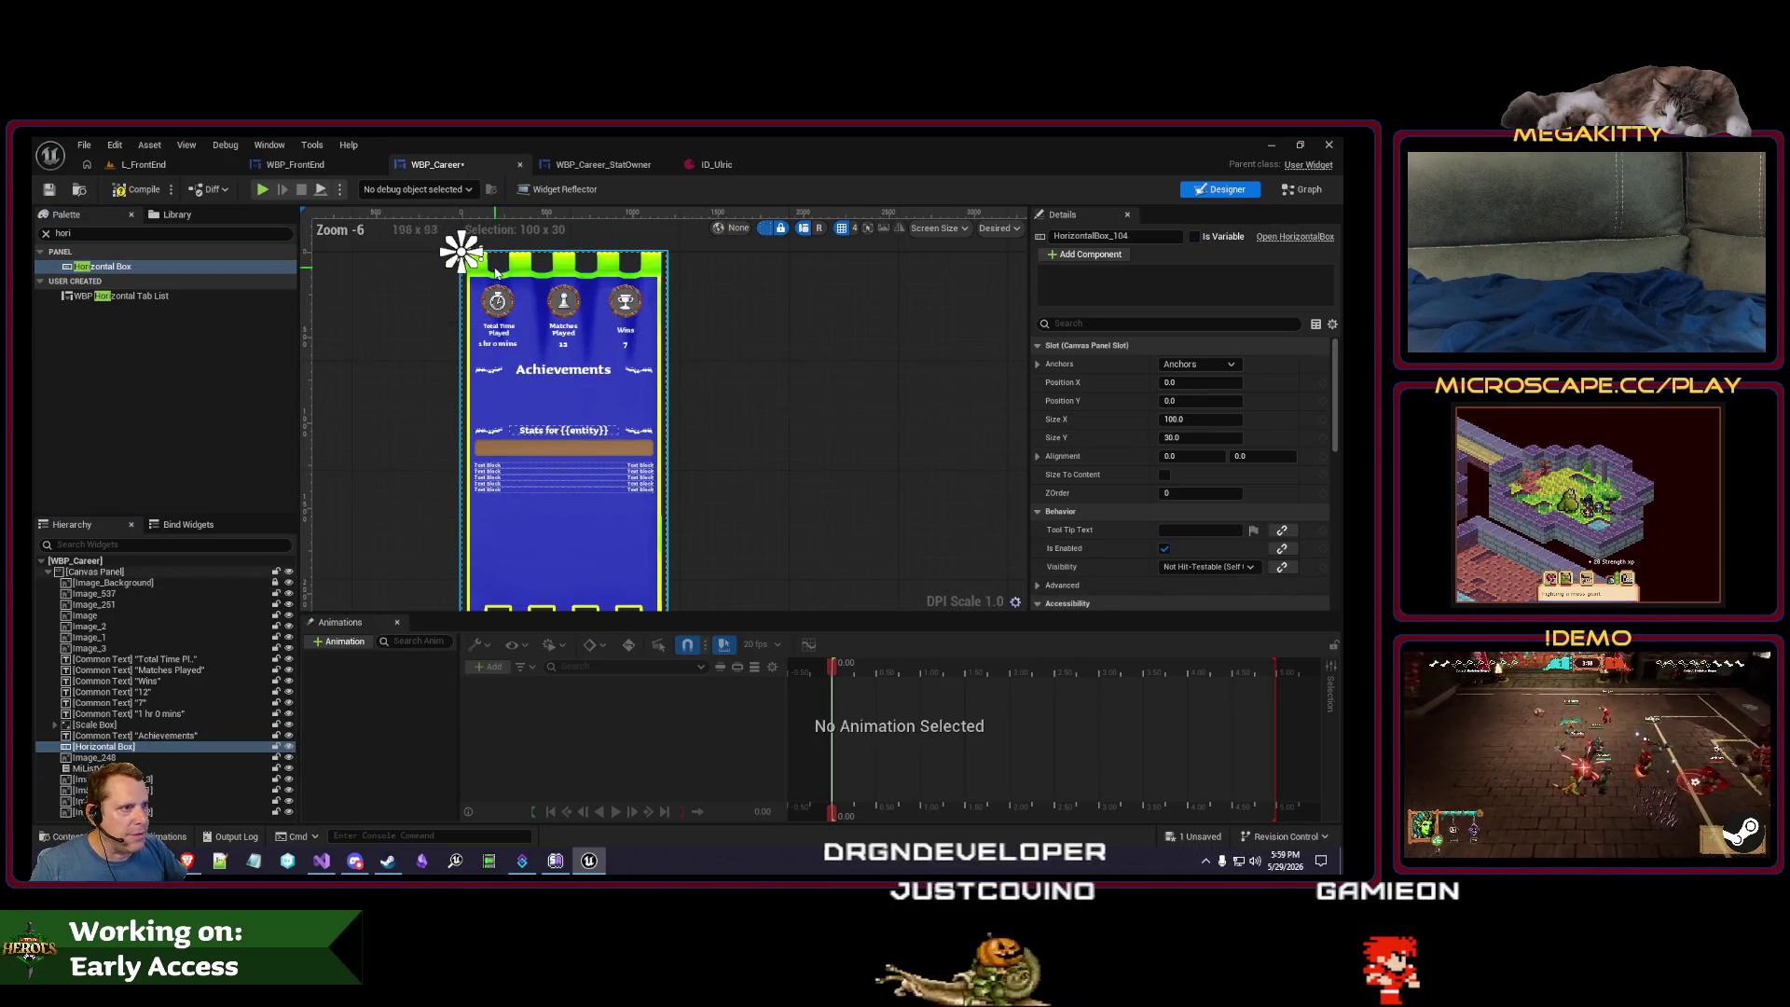
mouse_move(497, 272)
left_mouse_down()
mouse_move(586, 336)
mouse_move(614, 508)
left_mouse_up()
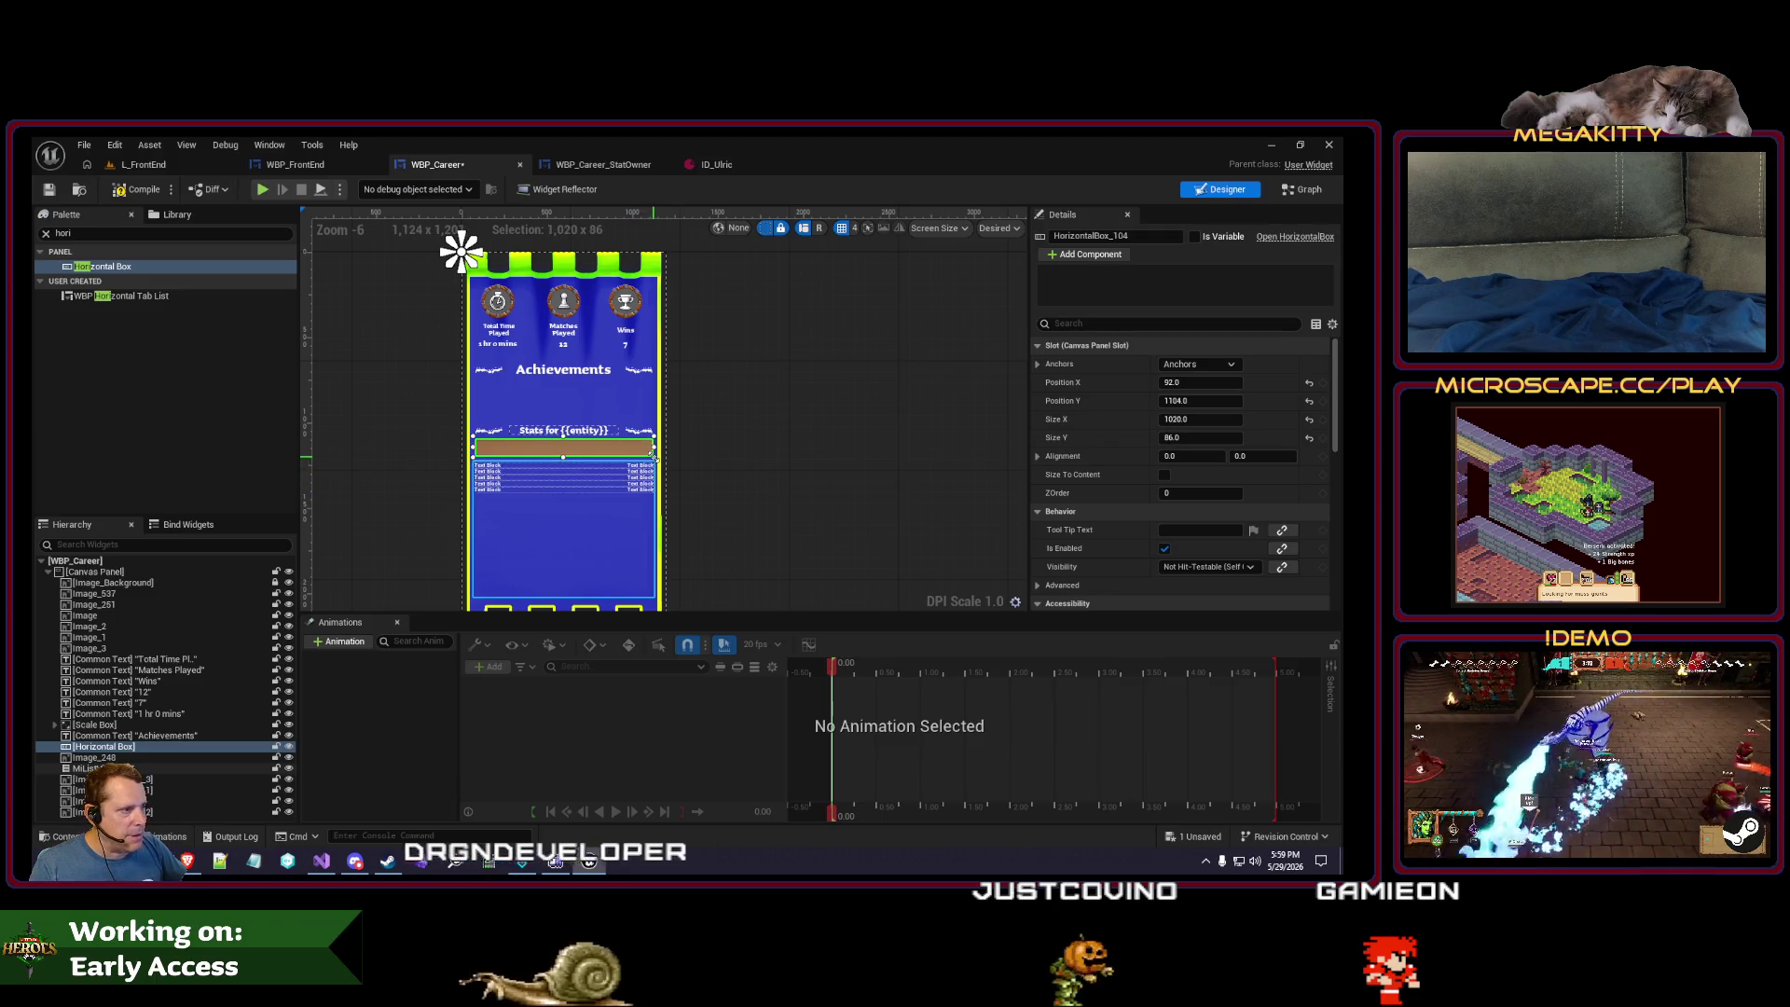
left_click(1198, 364)
left_click(1223, 388)
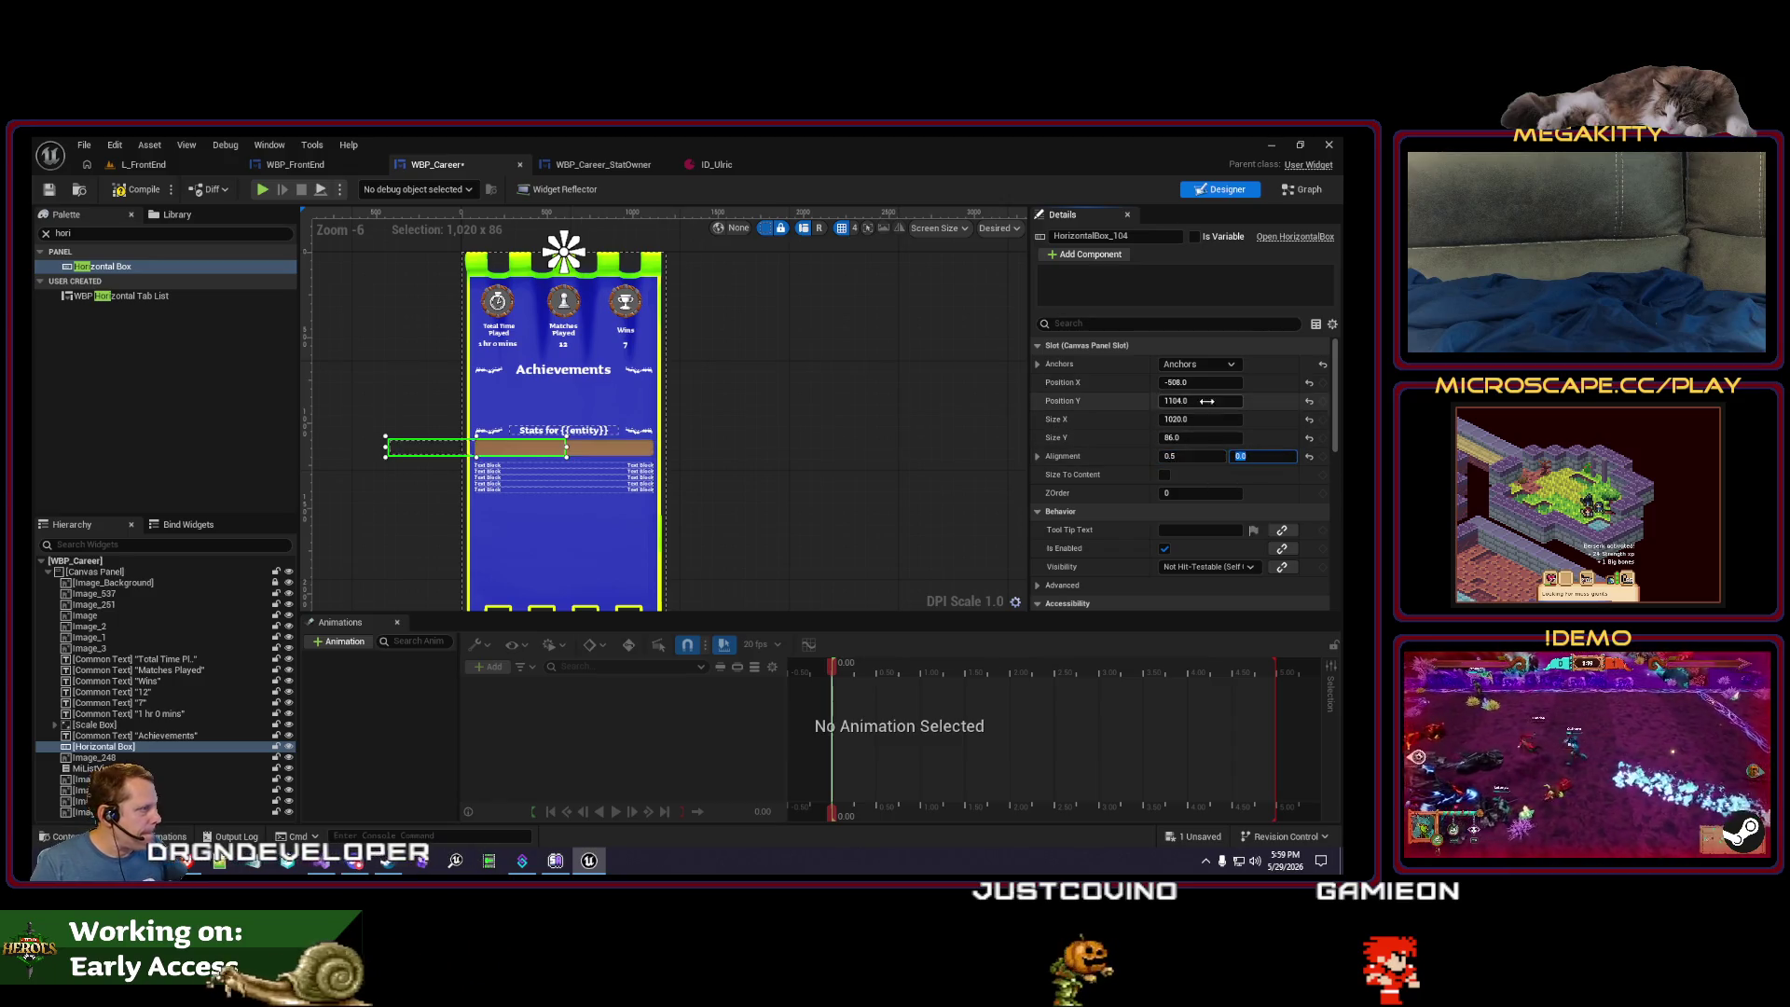
left_click(1204, 382)
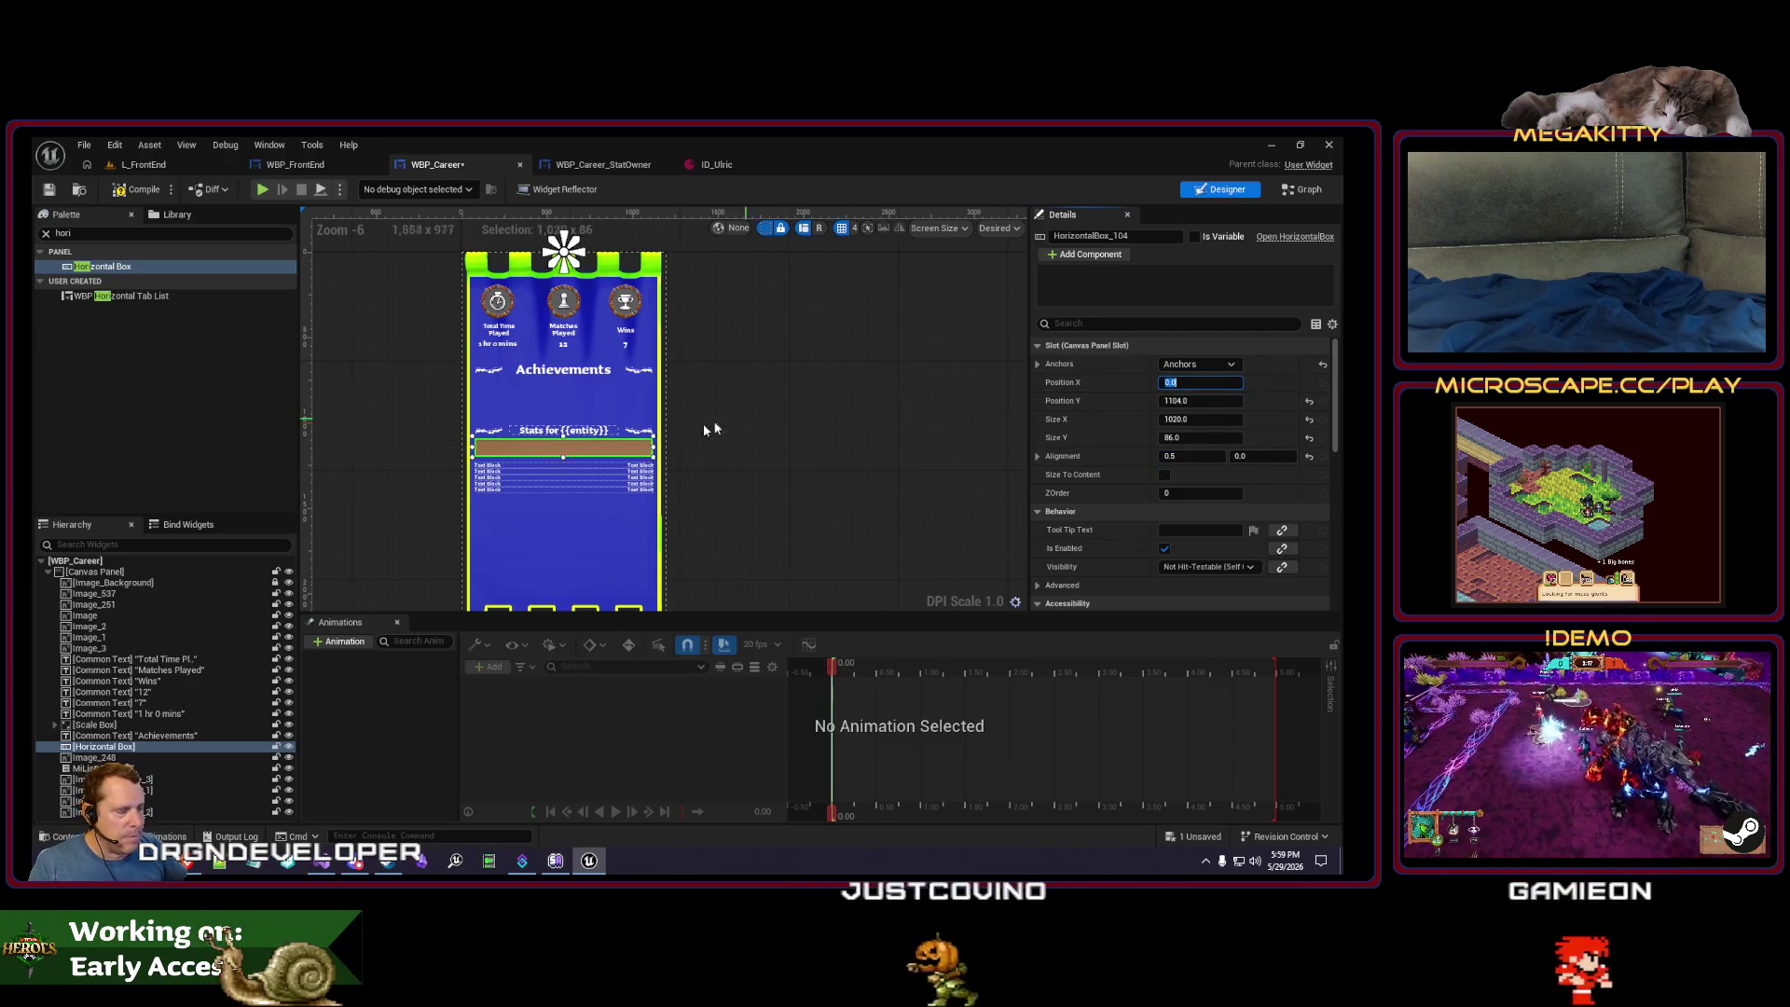
scroll(703, 423, "up", 3)
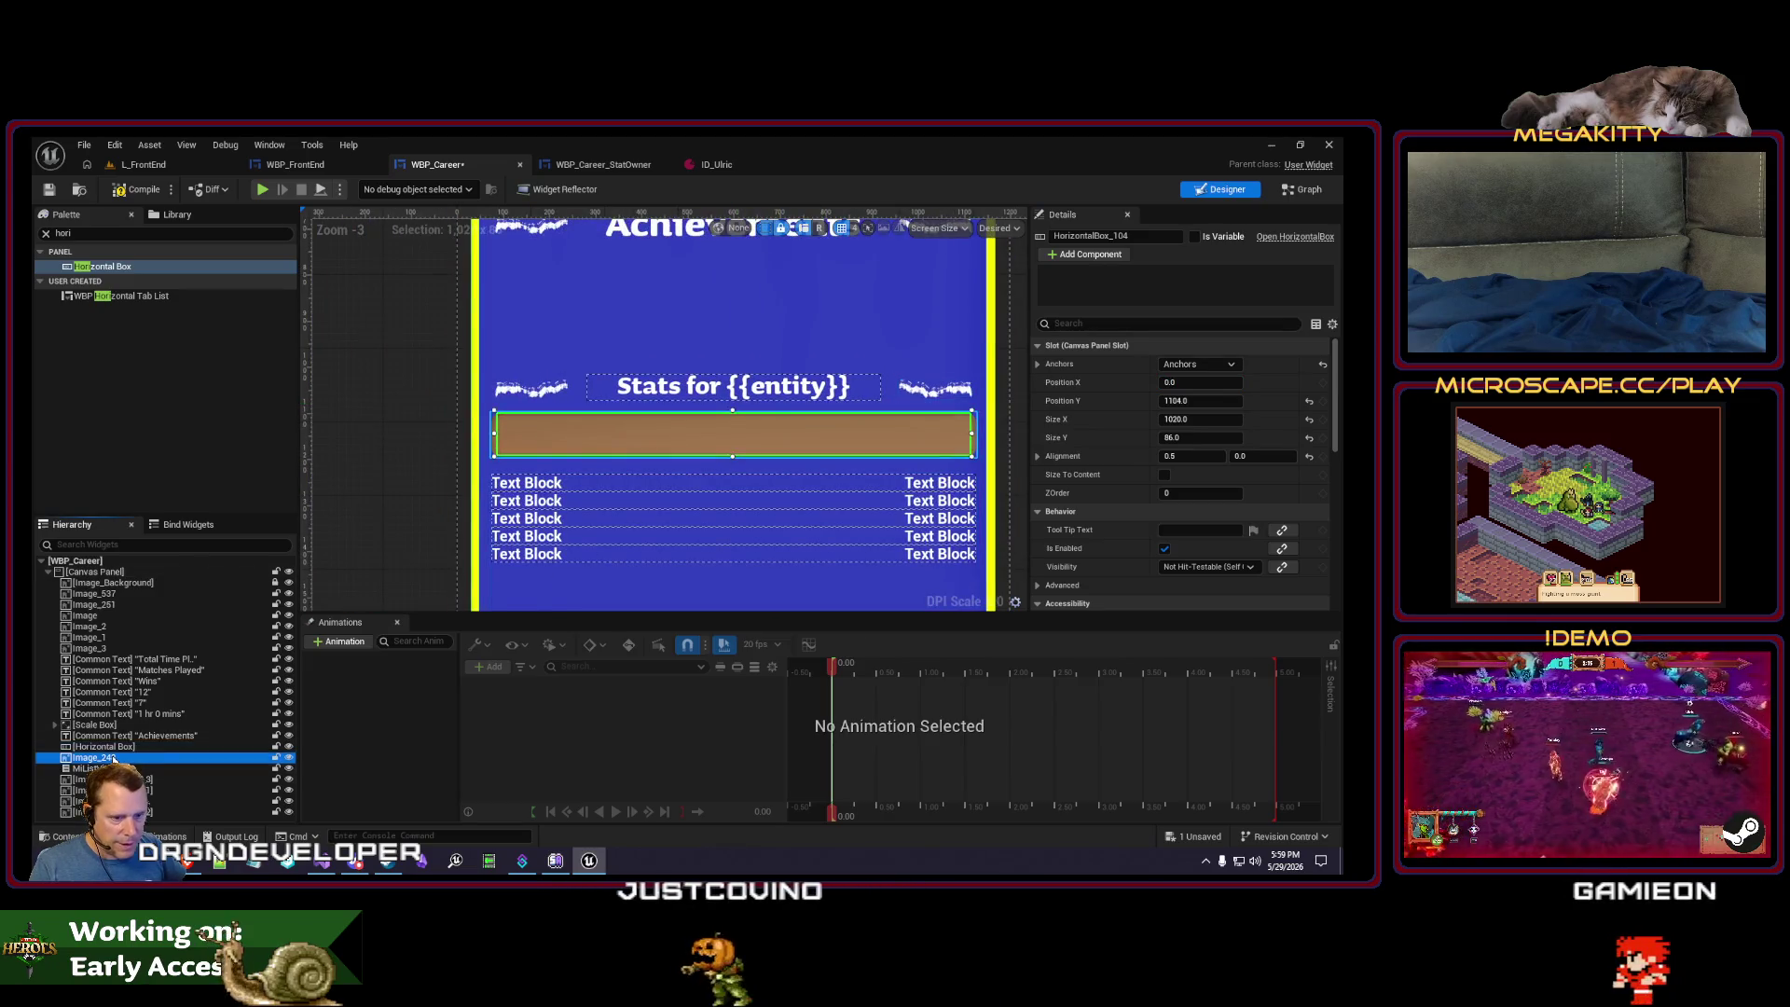
- Rename the horizontal box to HorizontalBox_StatOwners and make it a variable
left_click(228, 747)
key("F2")
type("HorizontalBox_")
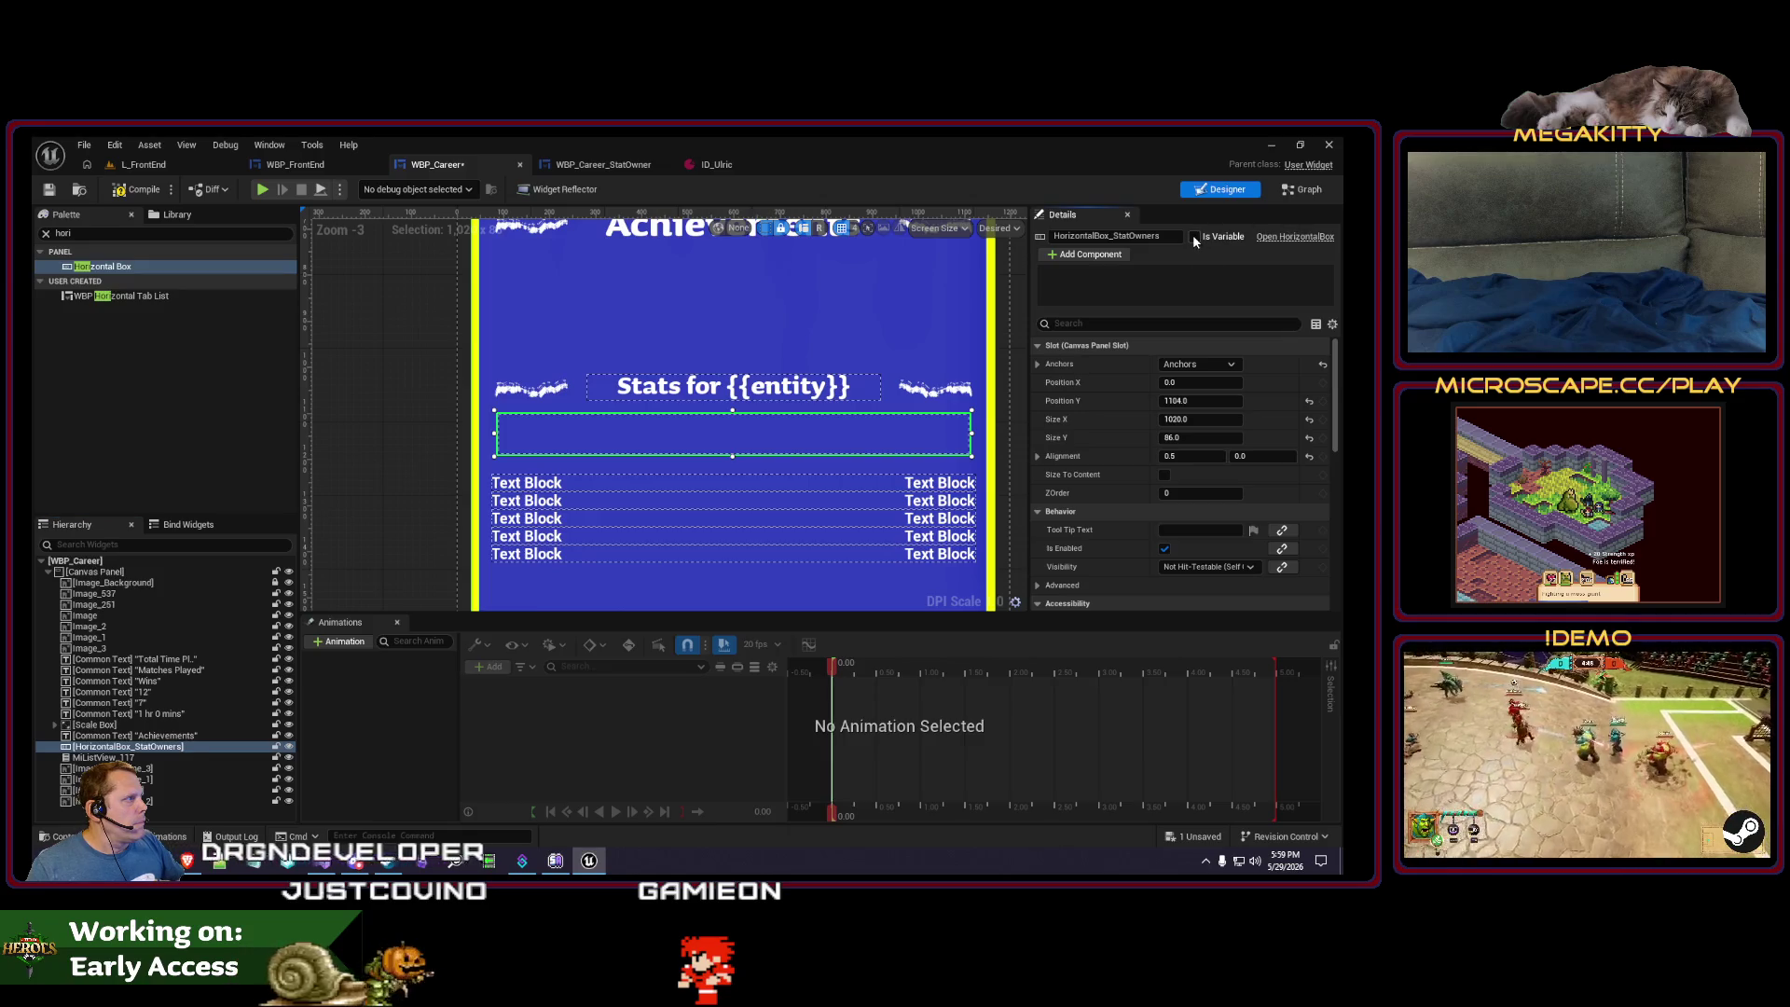
scroll(775, 506, "down", 1)
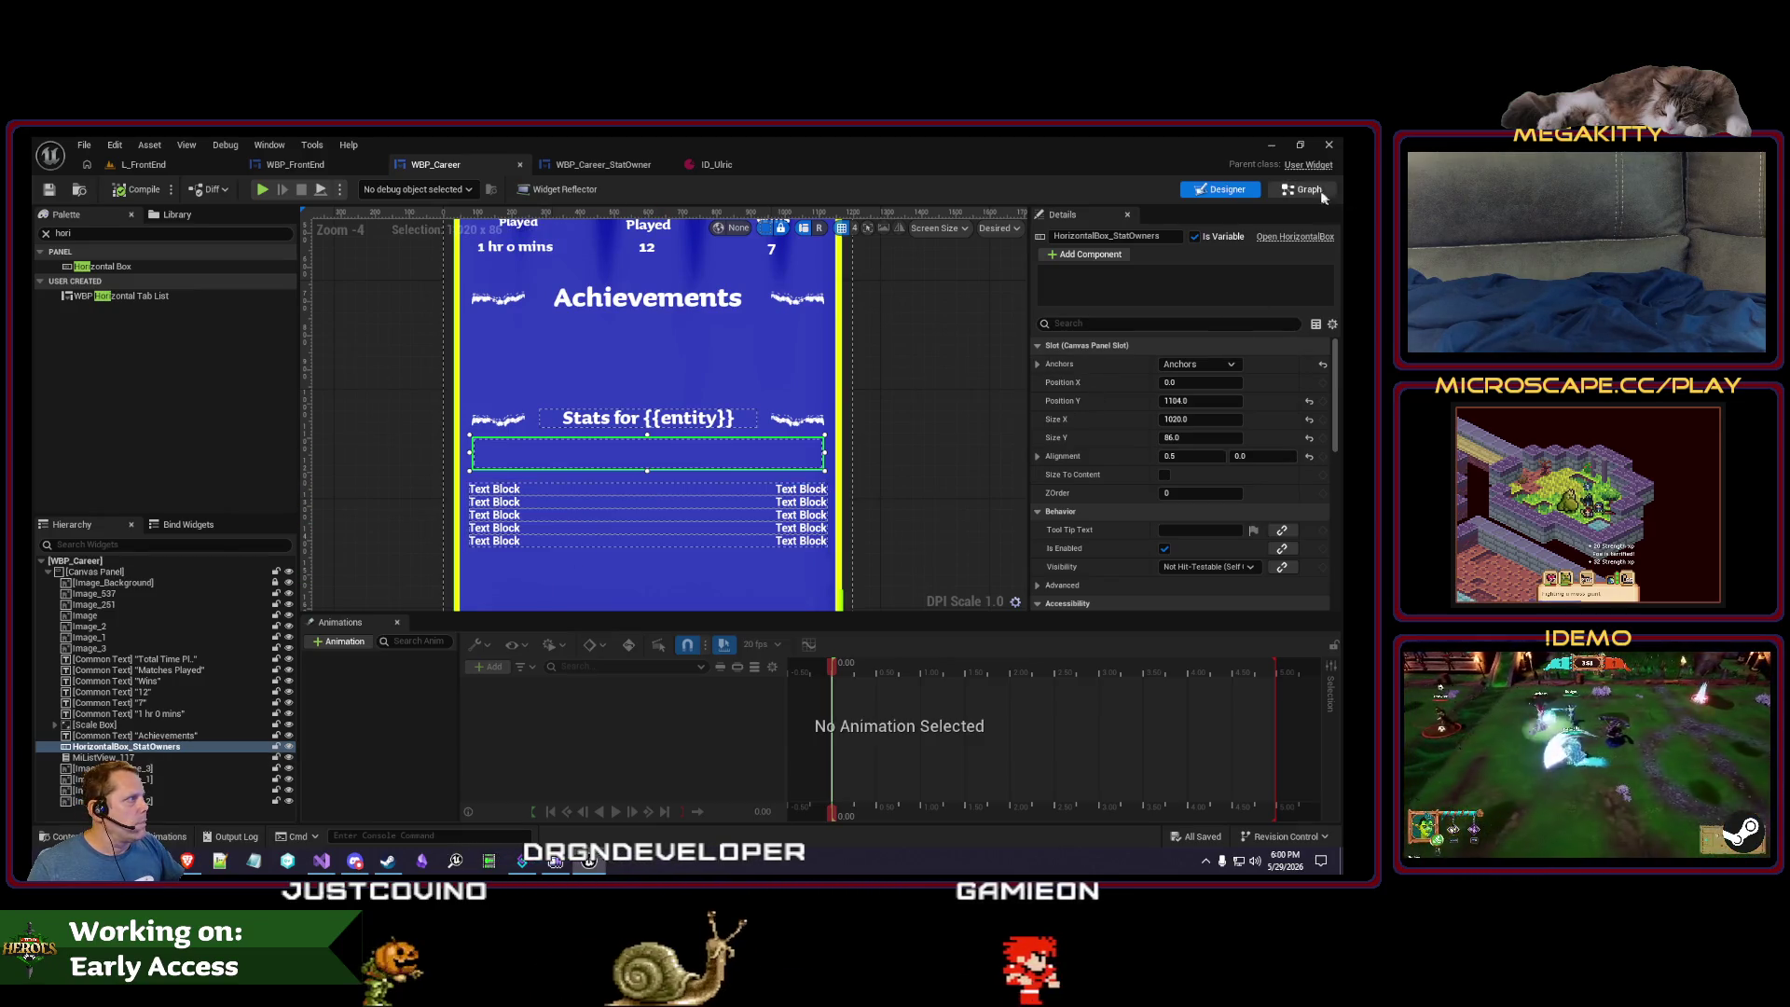
key("ctrl+shift+g")
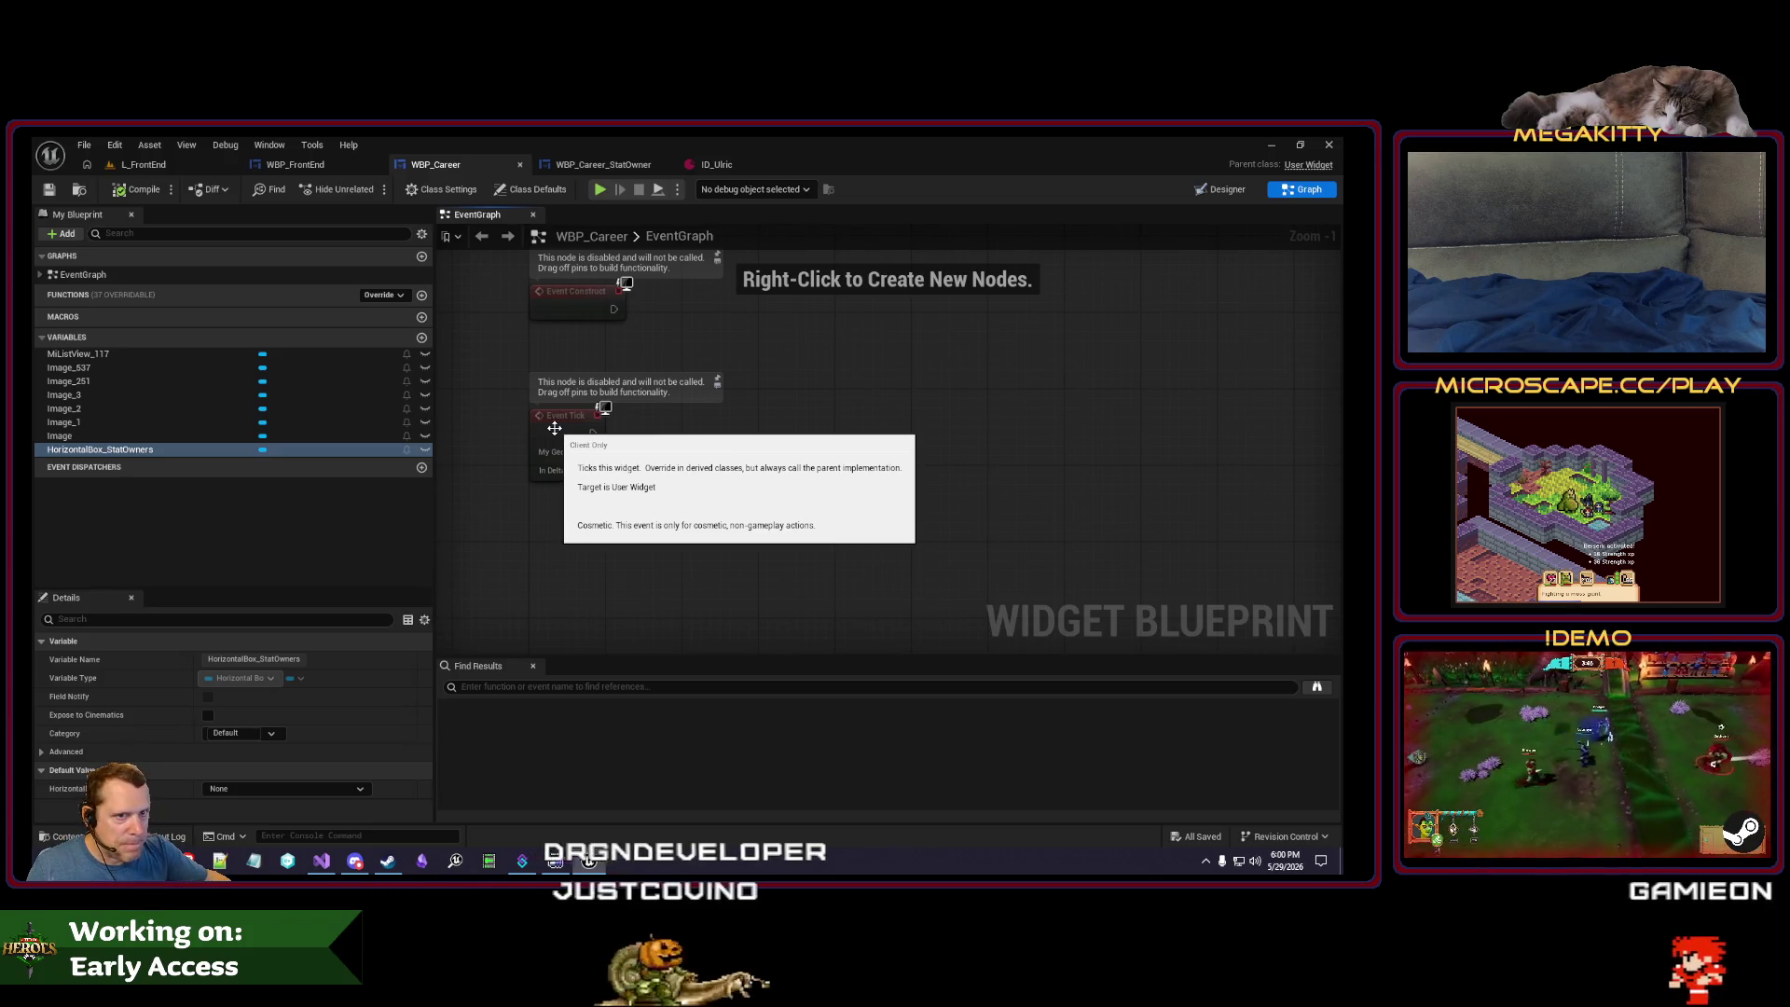
- Add a function named PopulateStatOwnersBox, fixing the name typo, and return to the EventGraph
left_click(422, 295)
type("FopulateSt")
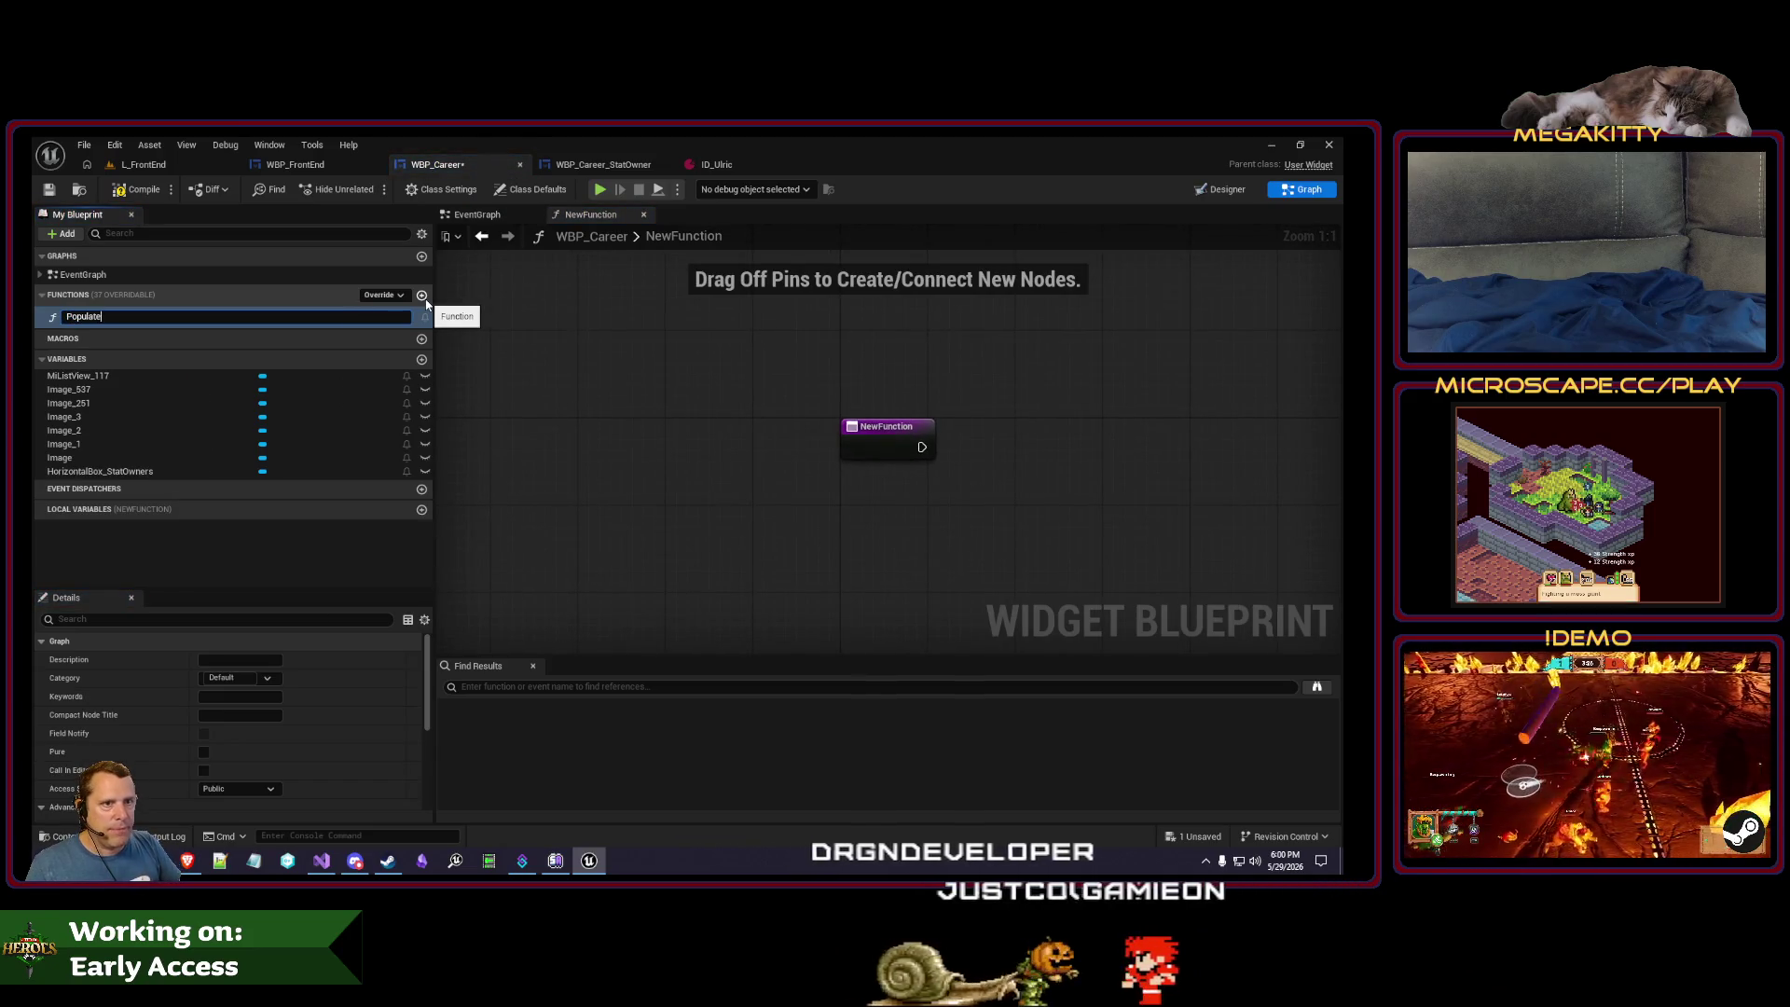
type("atOwners")
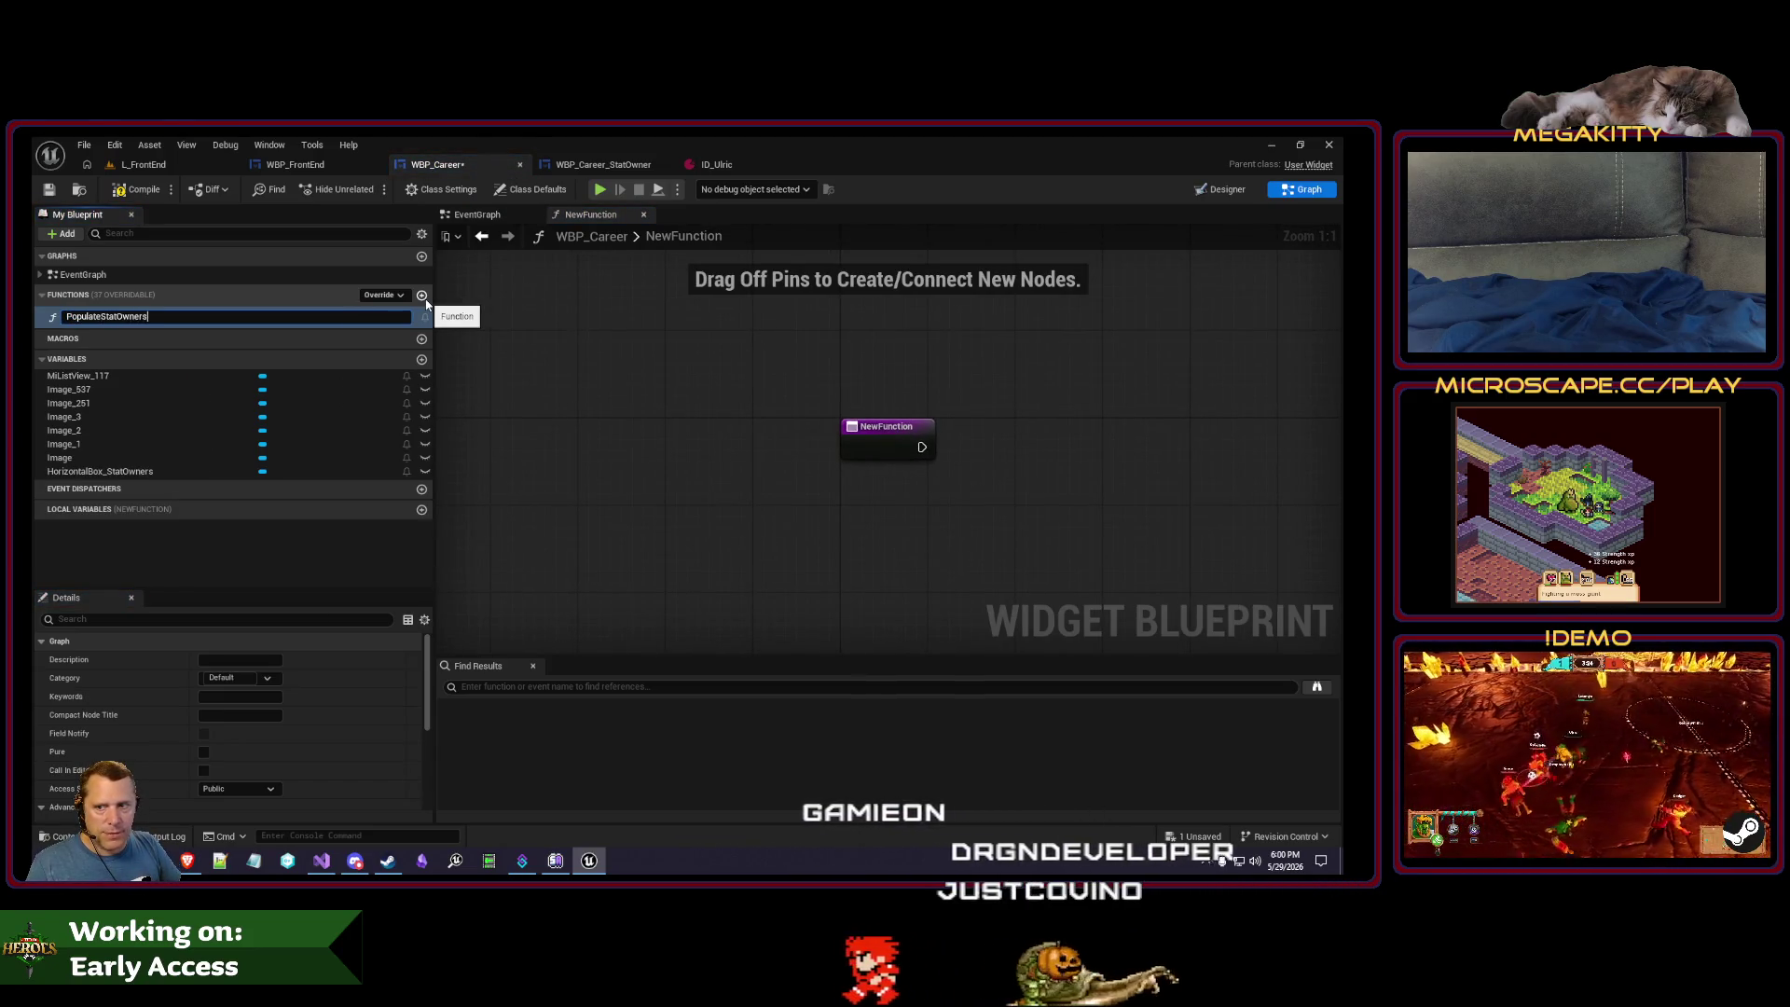
key("Return")
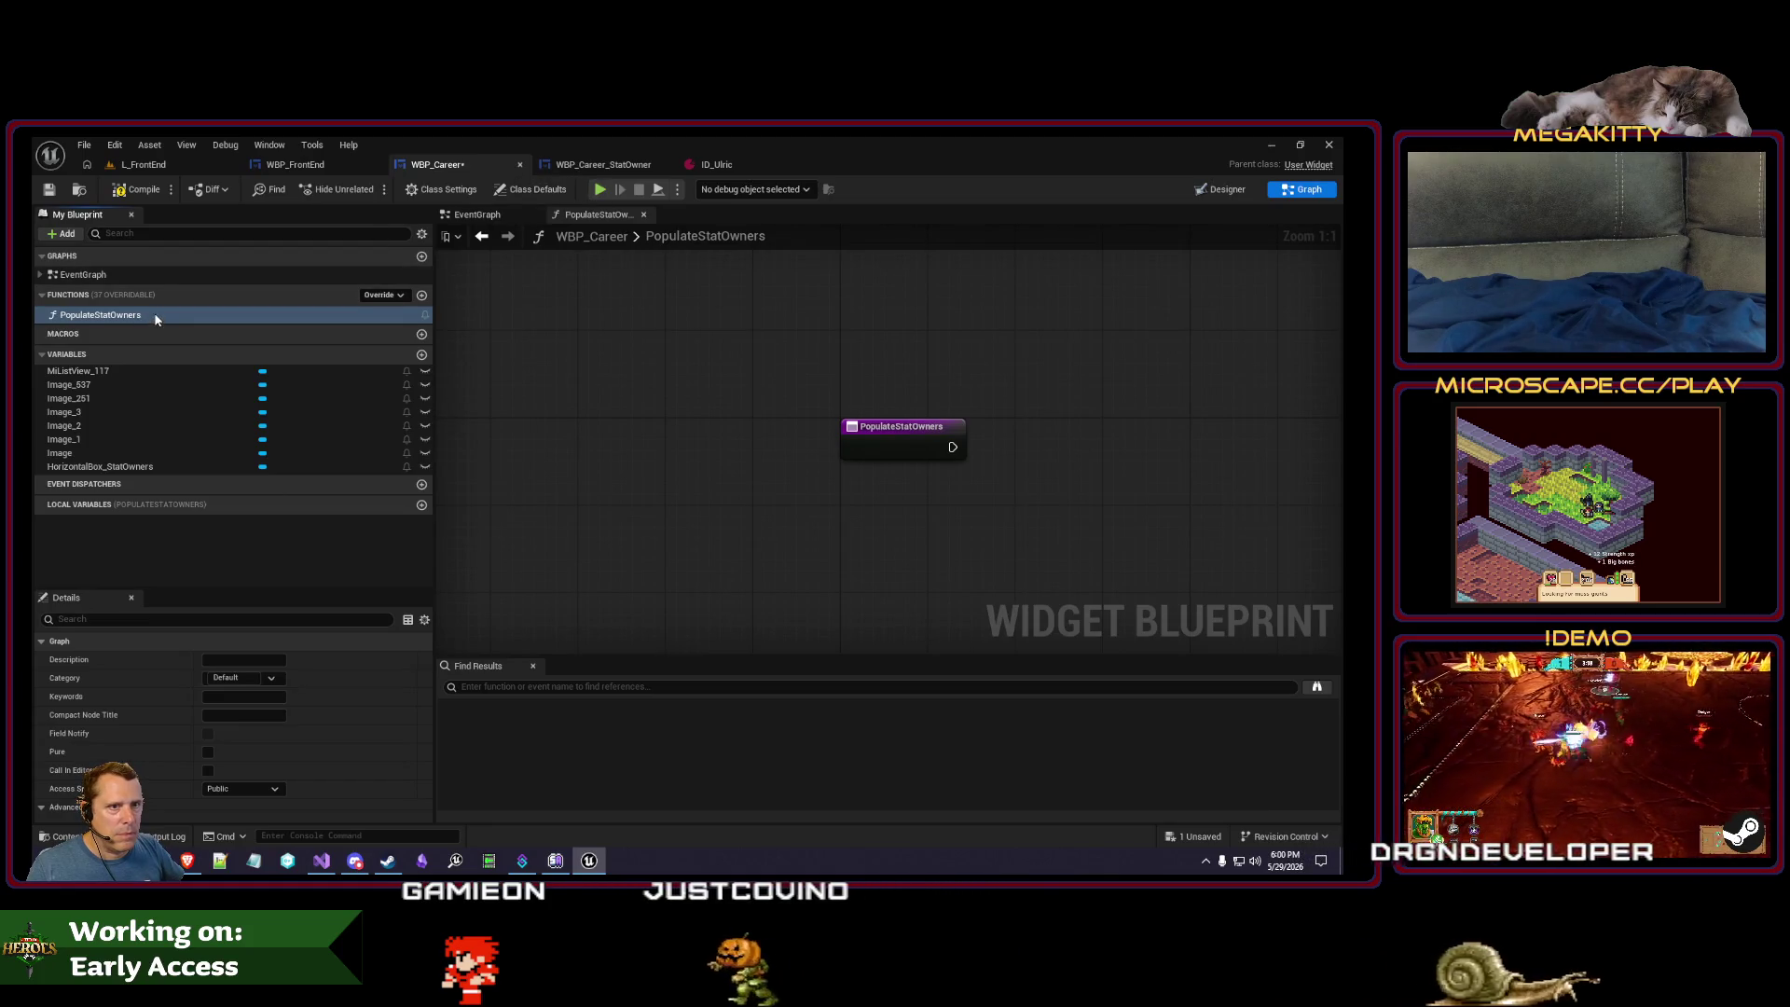
key("F2")
key("End")
type("Box")
key("Return")
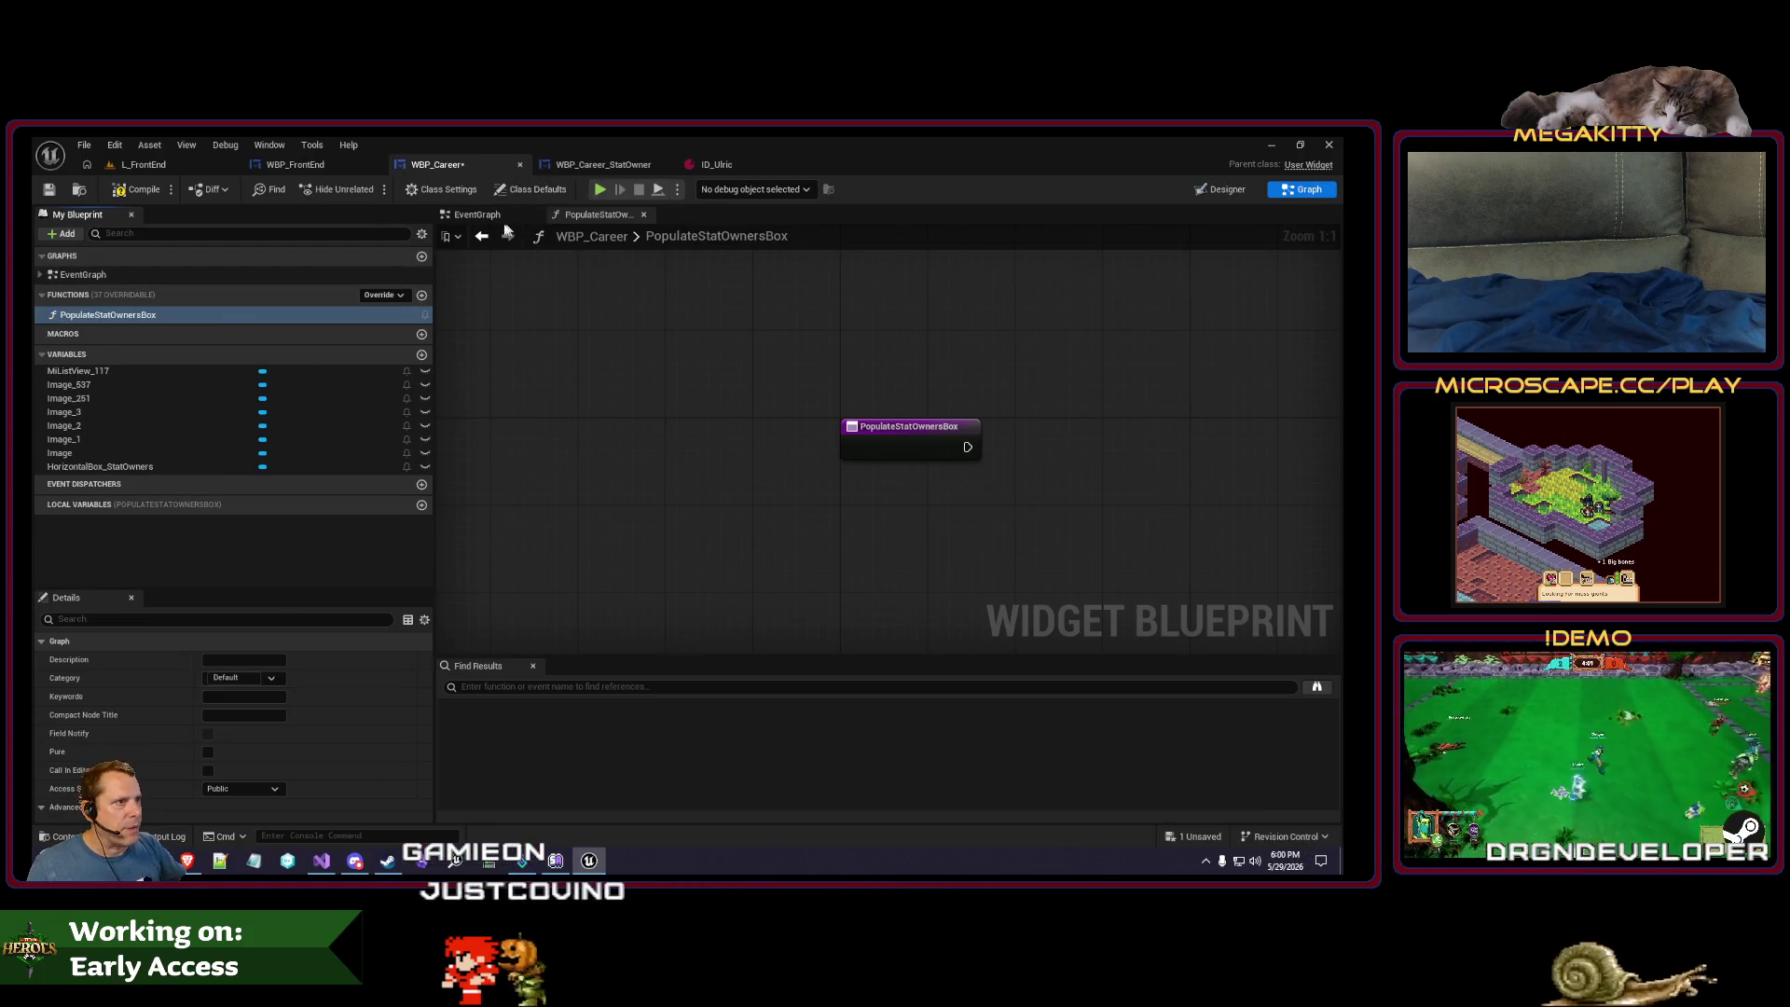
left_click(495, 216)
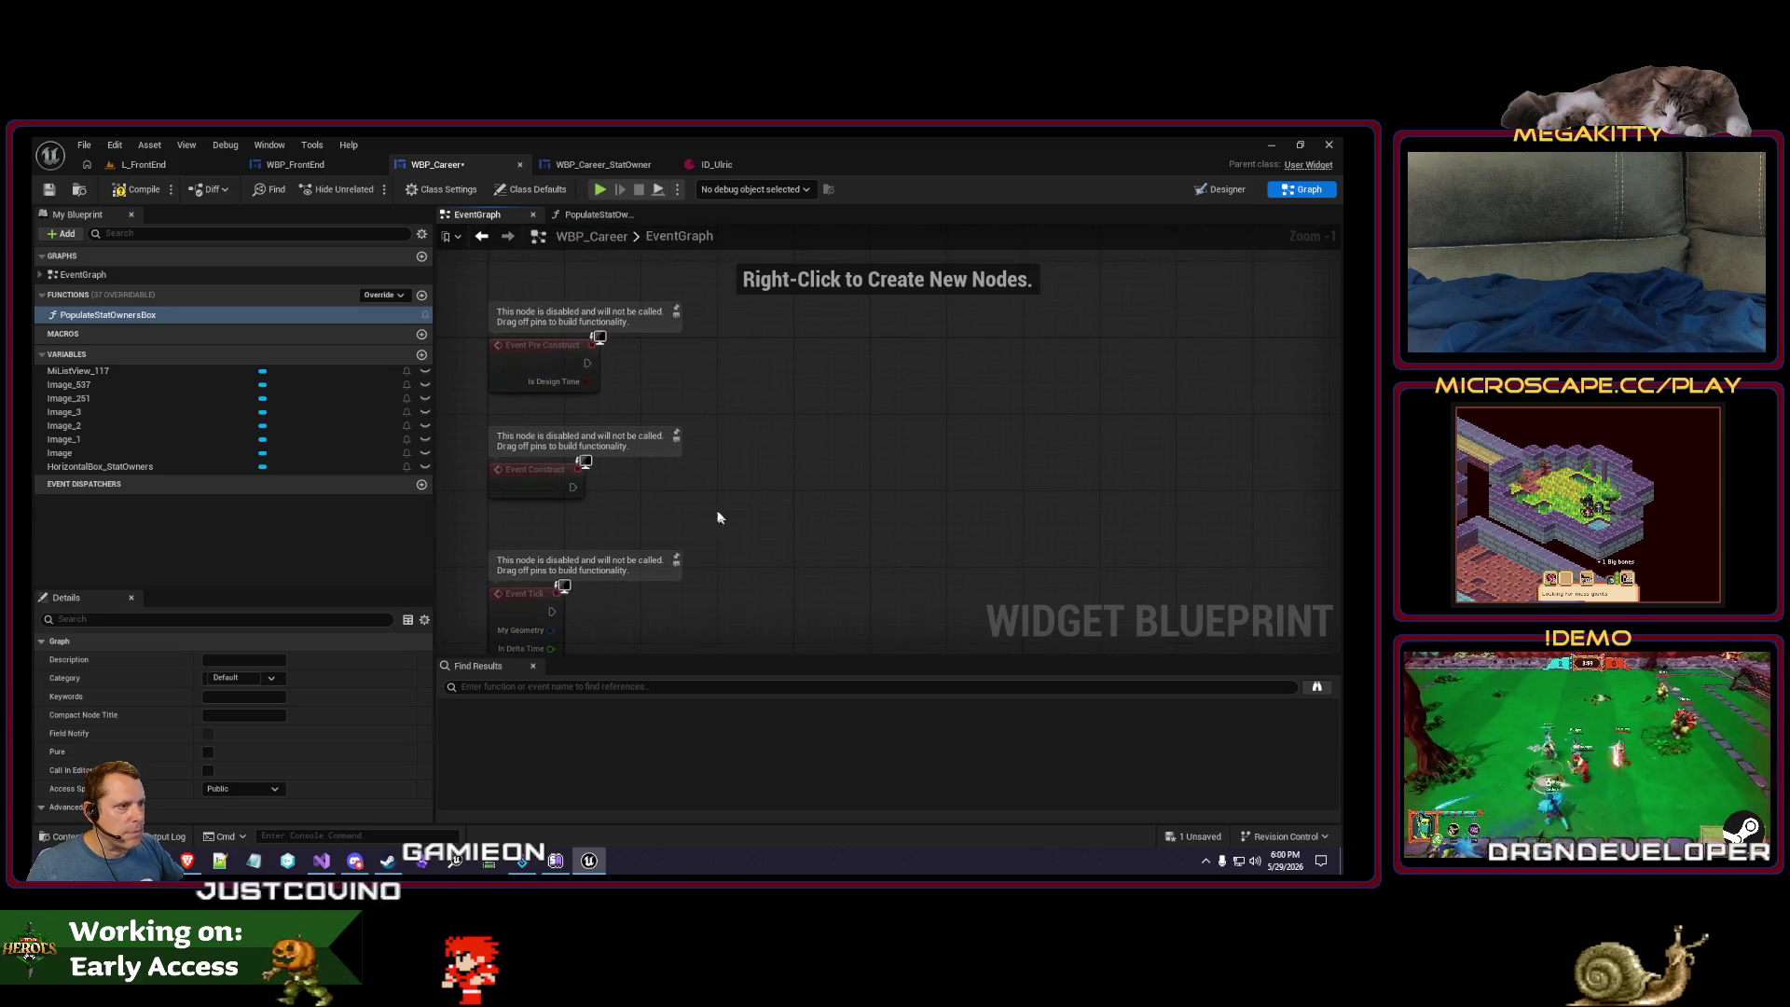
- Call PopulateStatOwnersBox after Event Construct; inside it, Clear Children on HorizontalBox_StatOwners
mouse_move(112, 315)
left_mouse_down()
mouse_move(799, 482)
mouse_move(756, 490)
left_mouse_up()
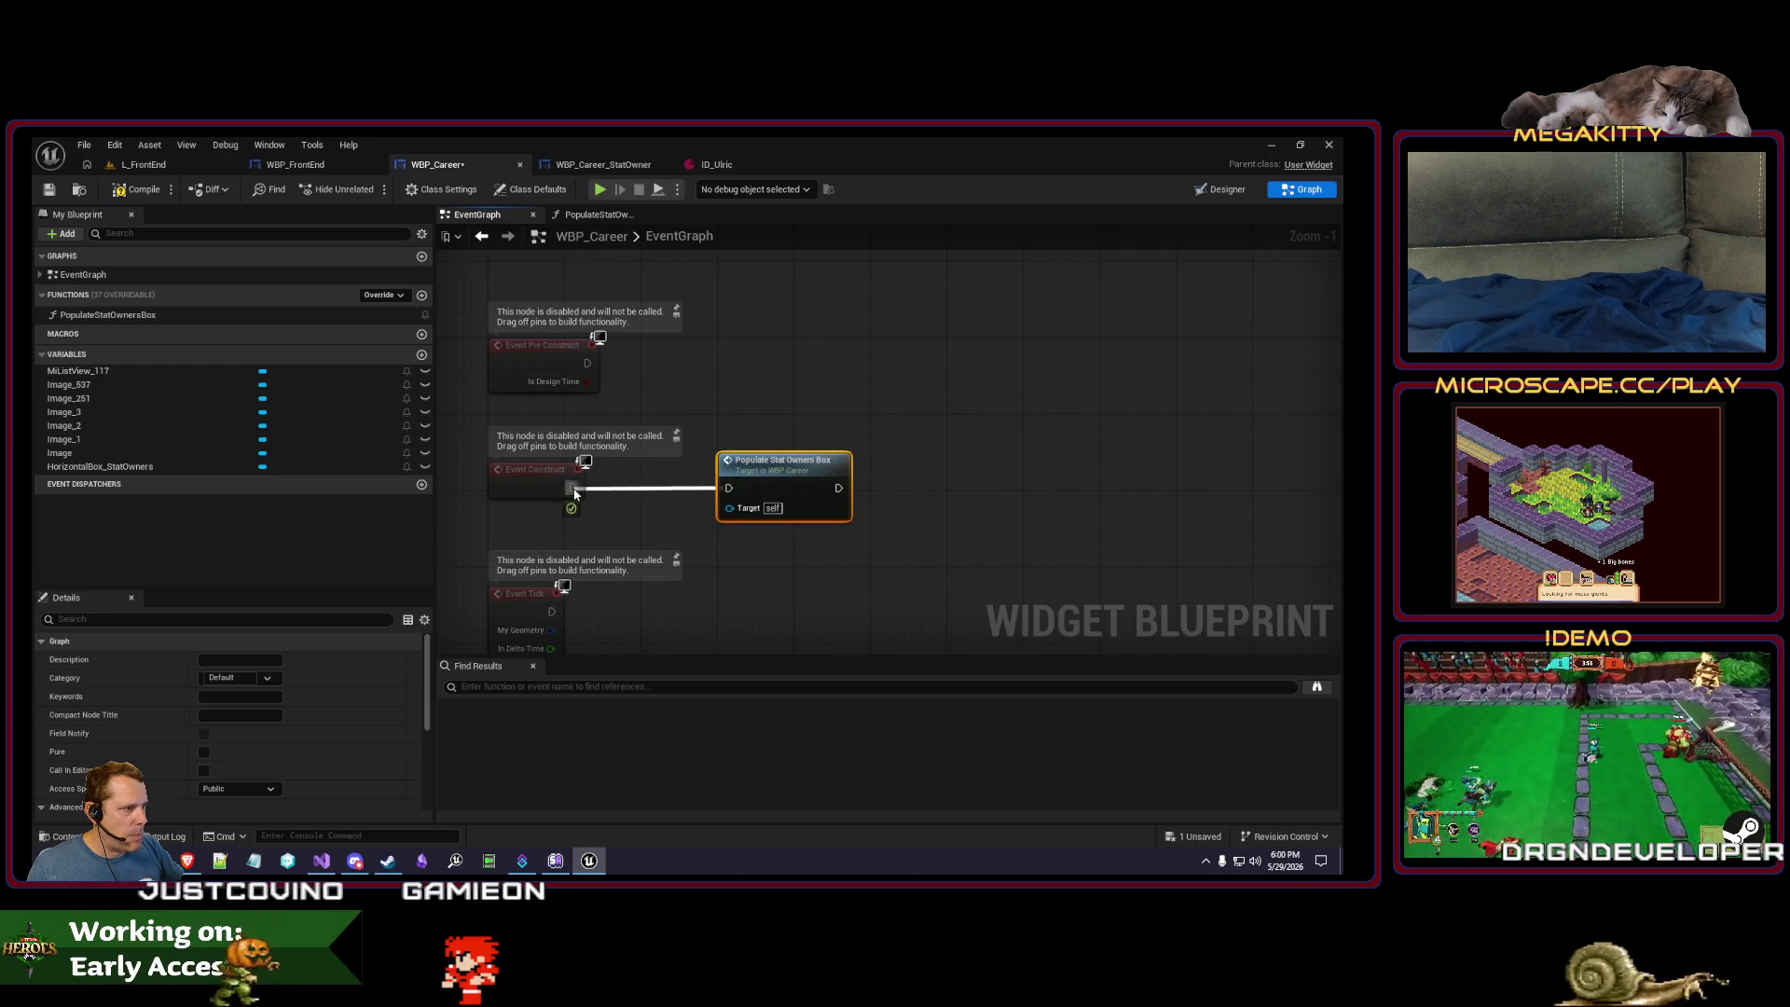
double_click(764, 485)
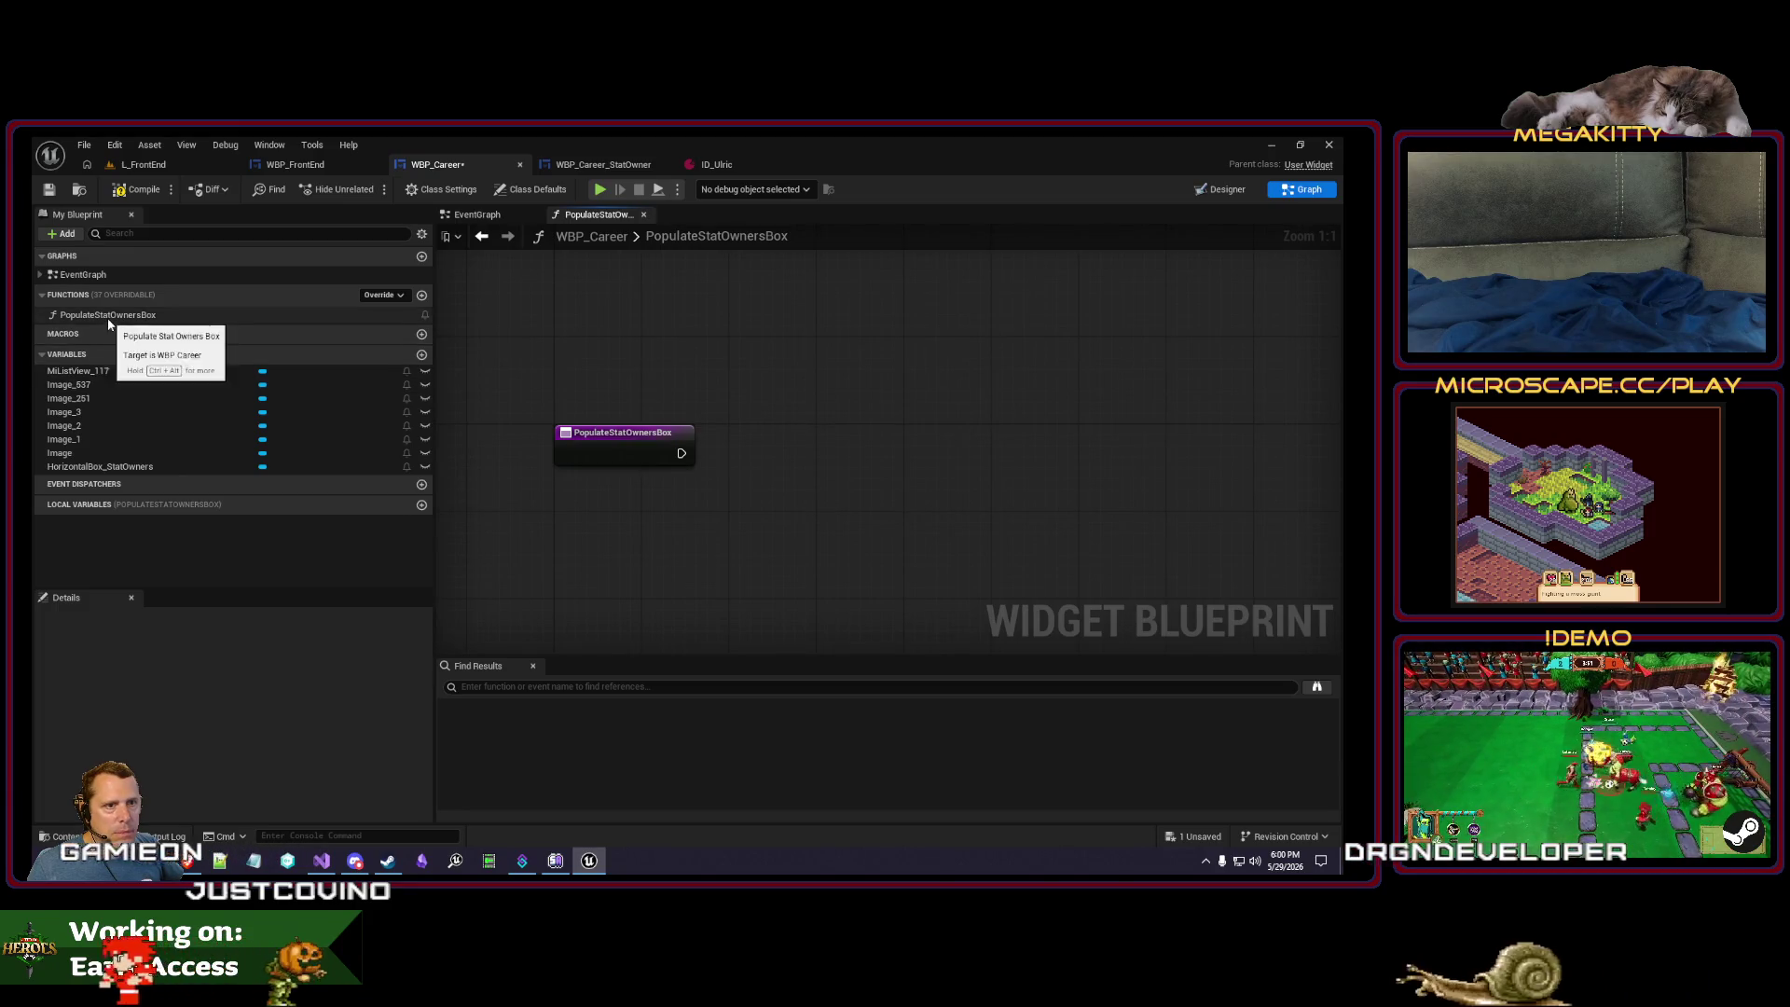
mouse_move(93, 467)
left_mouse_down()
mouse_move(813, 555)
mouse_move(804, 431)
left_mouse_up()
type("clear")
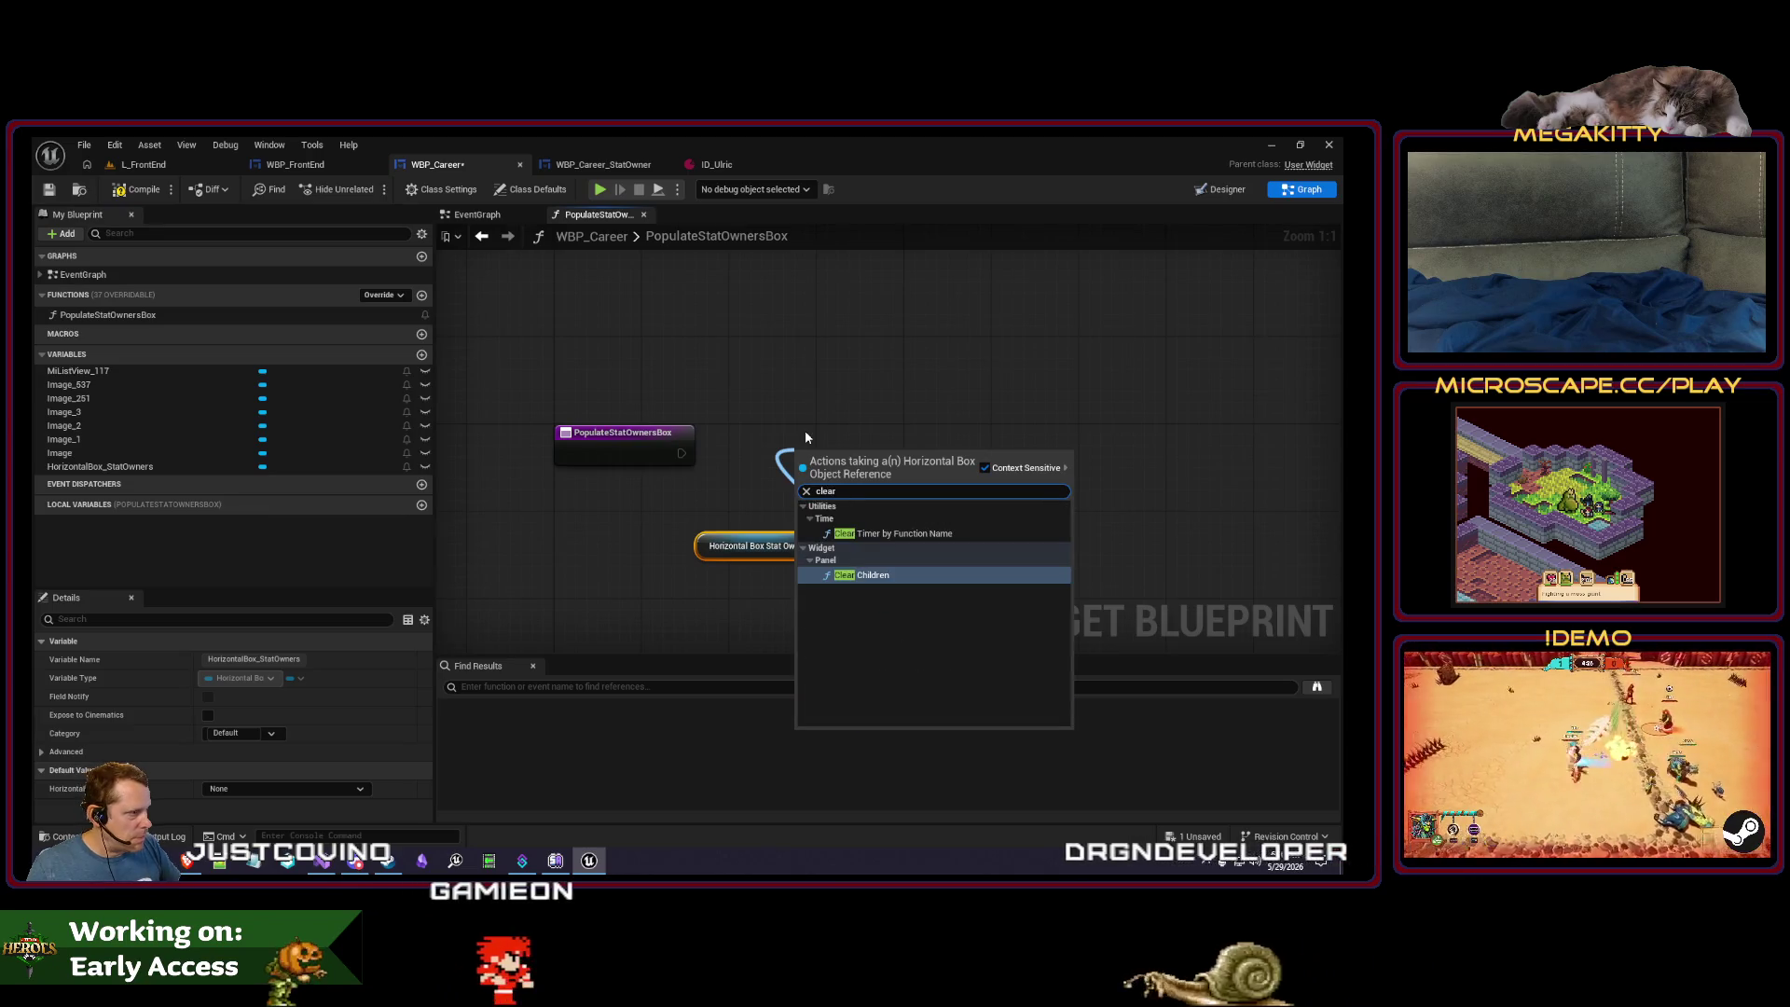
key("Return")
mouse_move(681, 453)
left_mouse_down()
mouse_move(796, 488)
mouse_move(791, 449)
left_mouse_up()
mouse_move(750, 546)
left_mouse_down()
mouse_move(771, 525)
mouse_move(708, 558)
left_mouse_up()
- Try a Get All Hero Definitions node with a For Each Loop, then delete both
right_click(671, 537)
type("get all hero def")
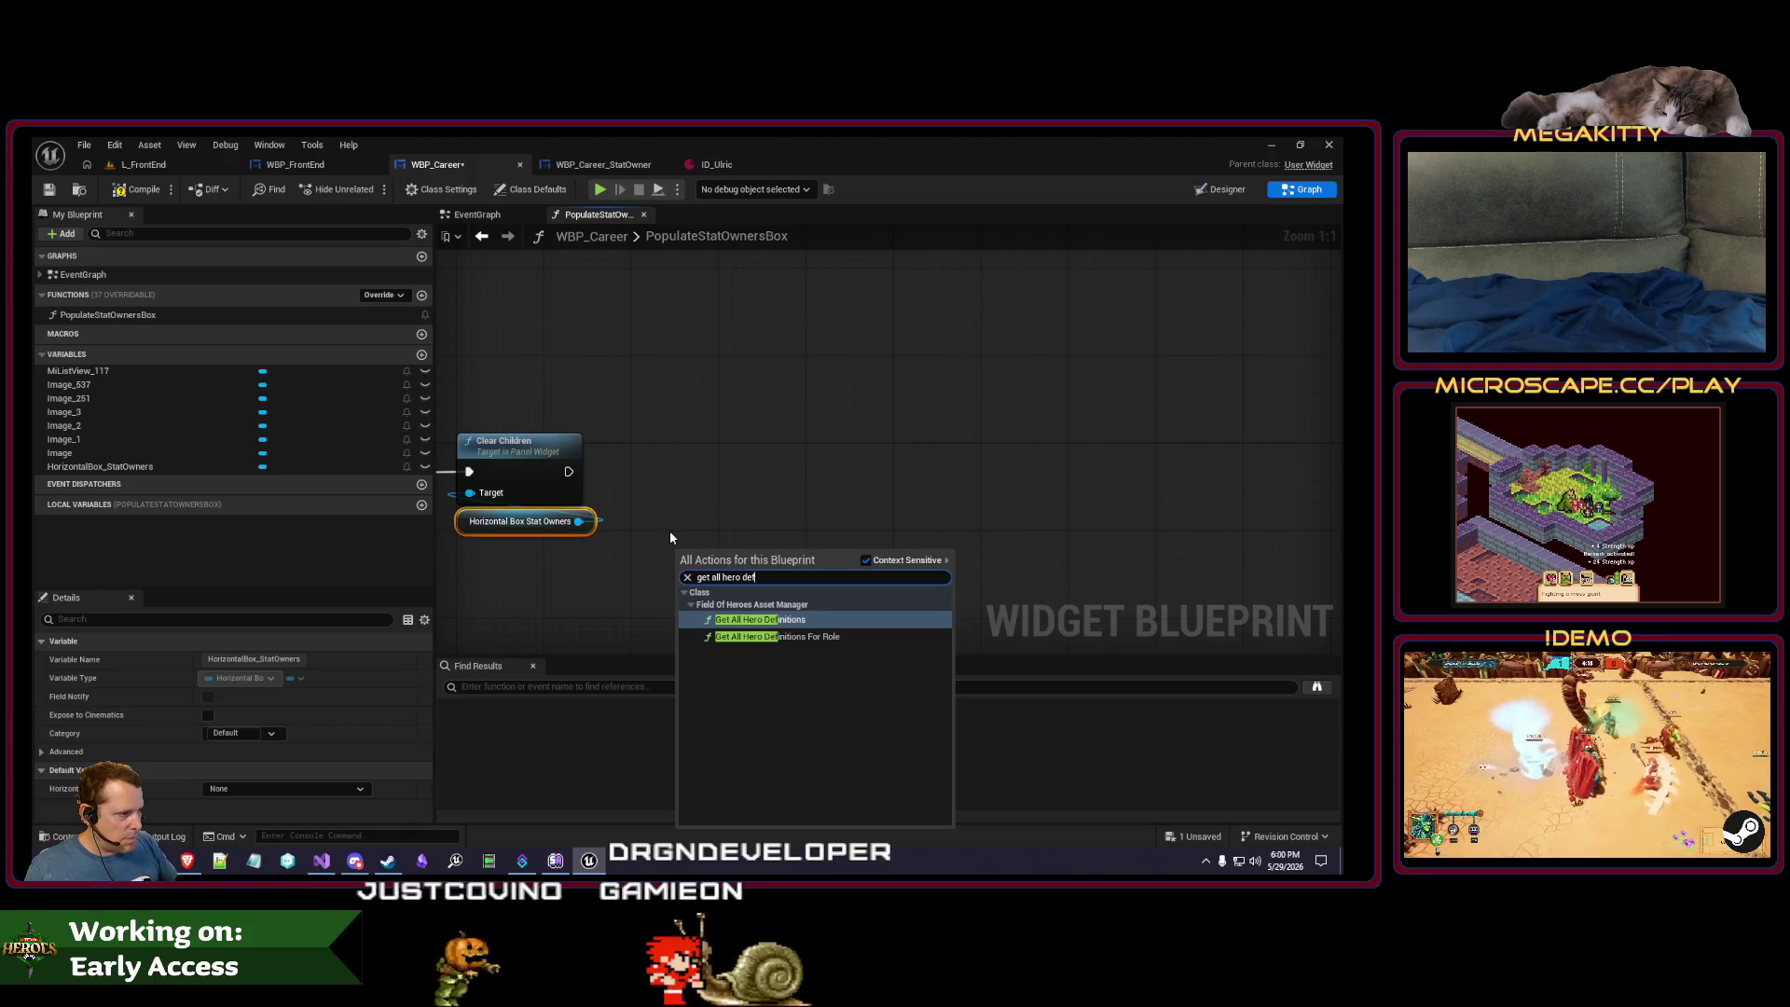
key("Return")
mouse_move(797, 570)
left_mouse_down()
mouse_move(805, 481)
mouse_move(743, 466)
left_mouse_up()
type("for each")
key("Return")
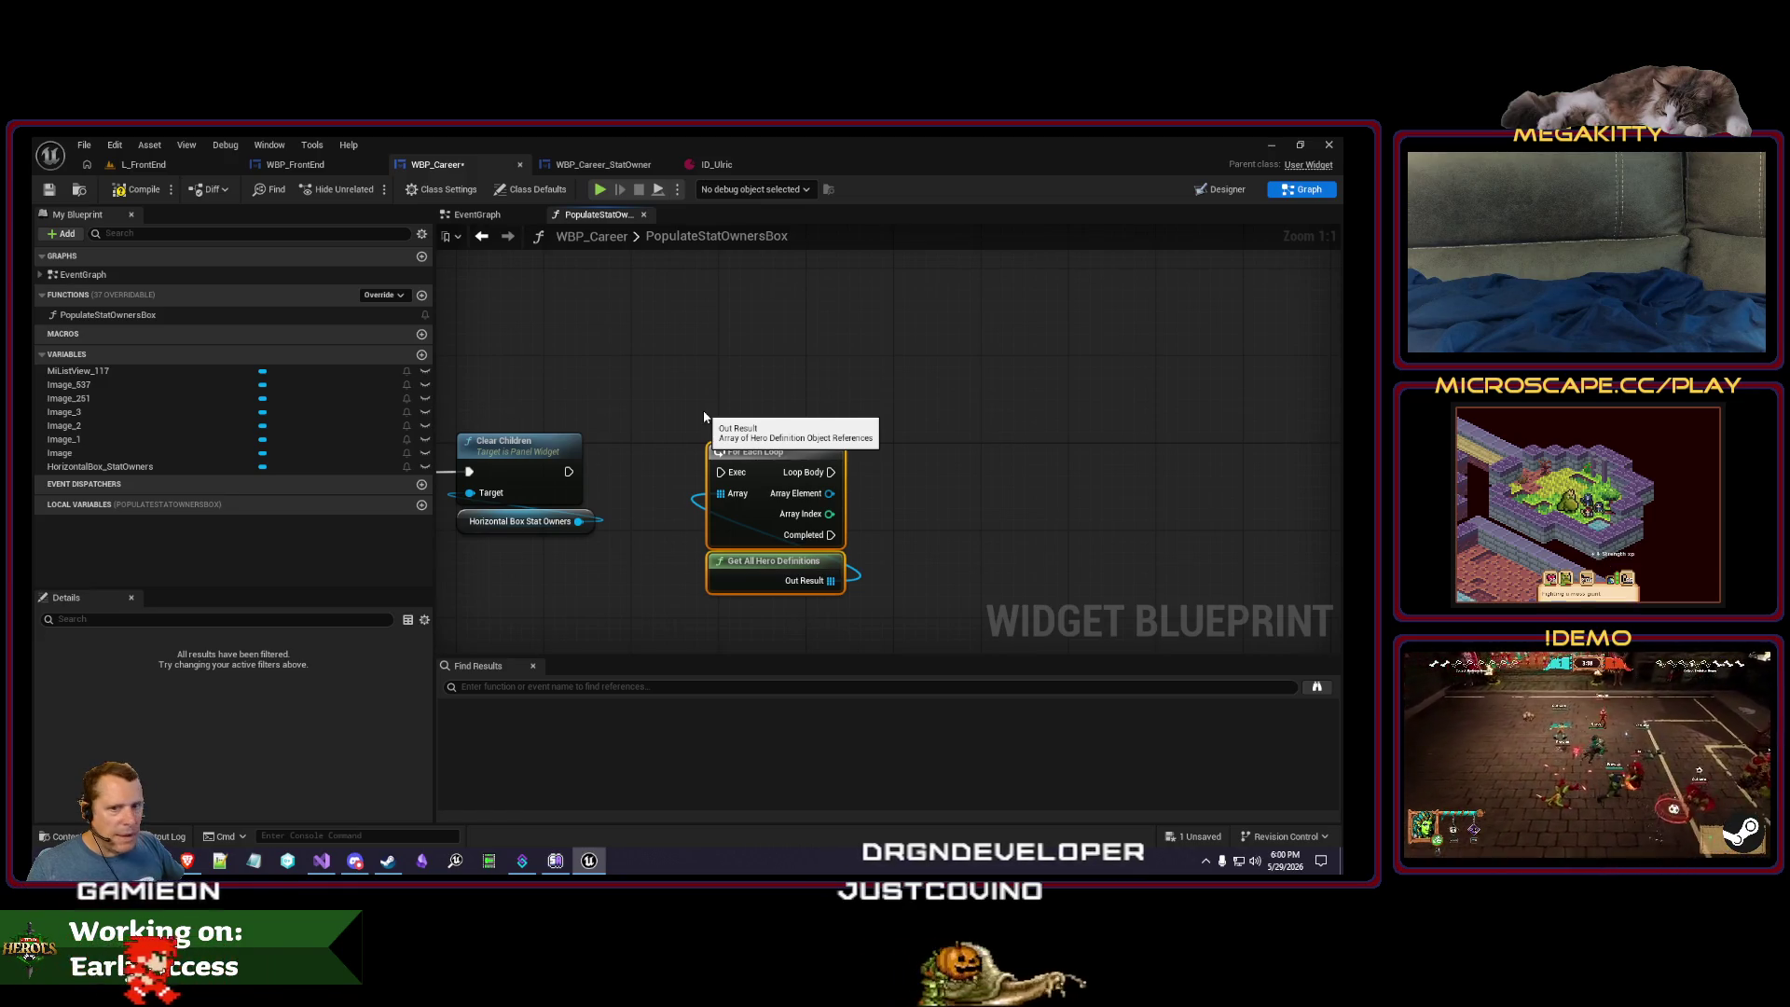
left_click_drag(695, 402, 810, 595)
key("Delete")
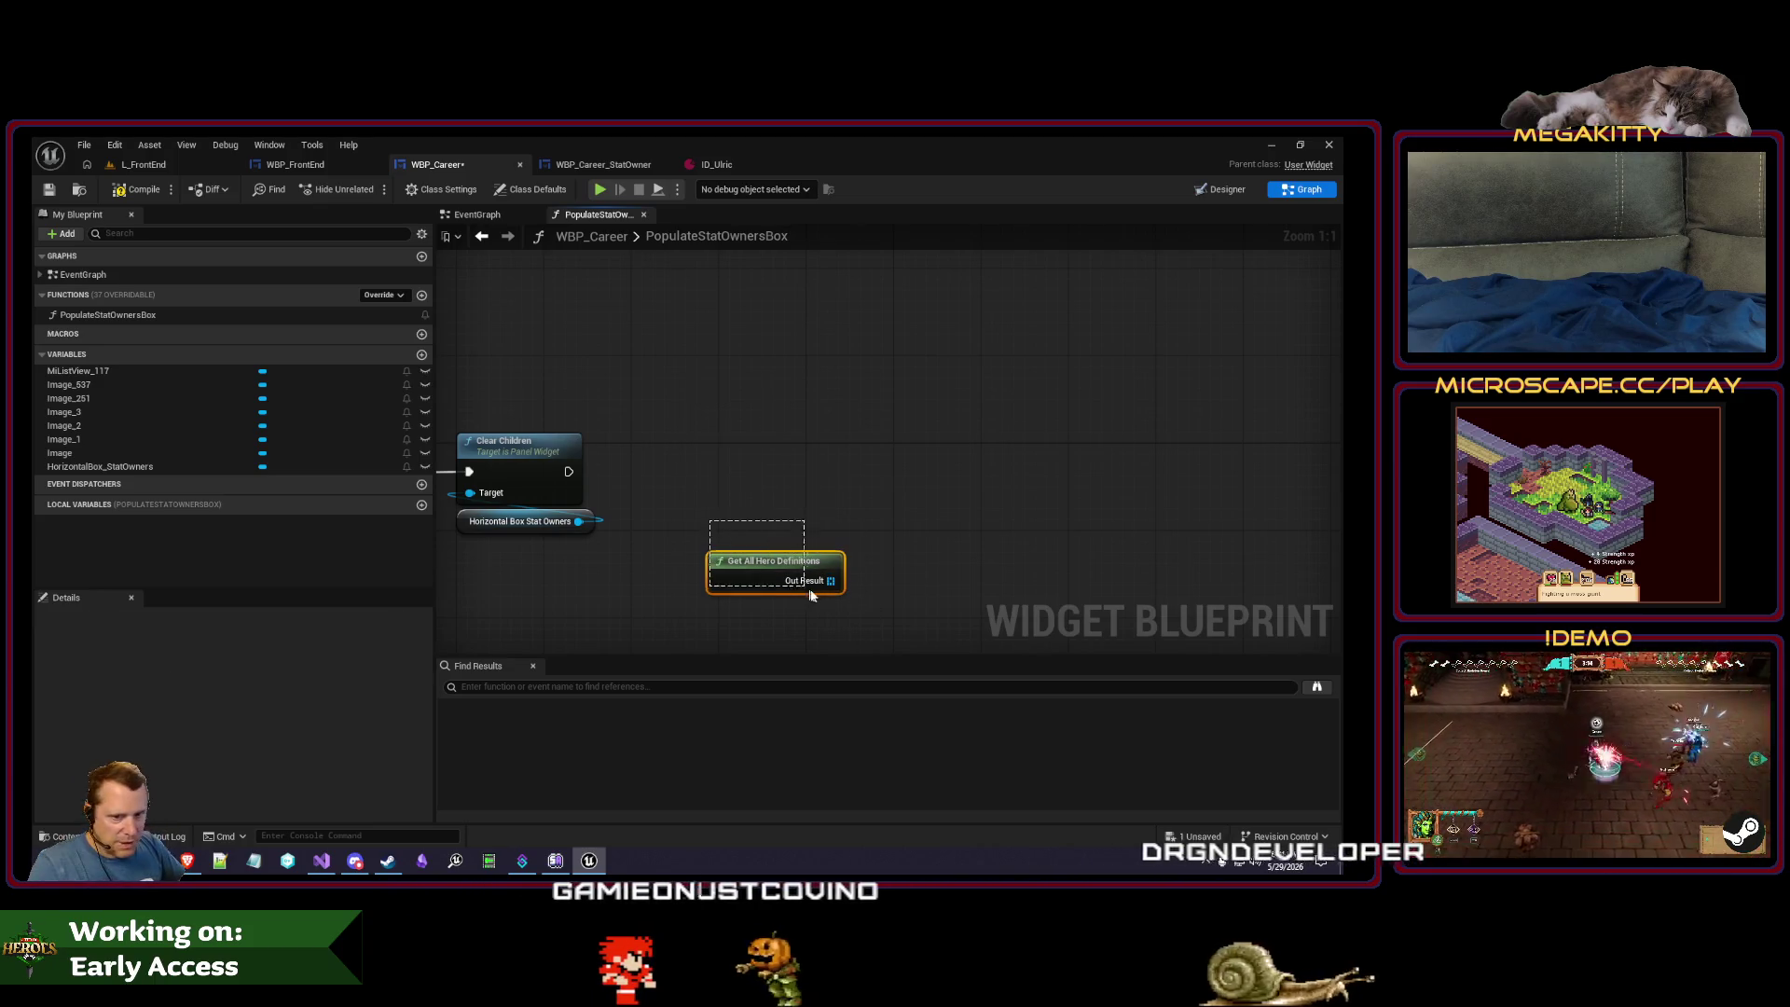
key("Delete")
- Add Get All Hero Definitions For Role (Goalkeeper), a Sequence after Clear Children, and a For Each Loop
right_click(770, 501)
left_click(839, 573)
left_click(851, 541)
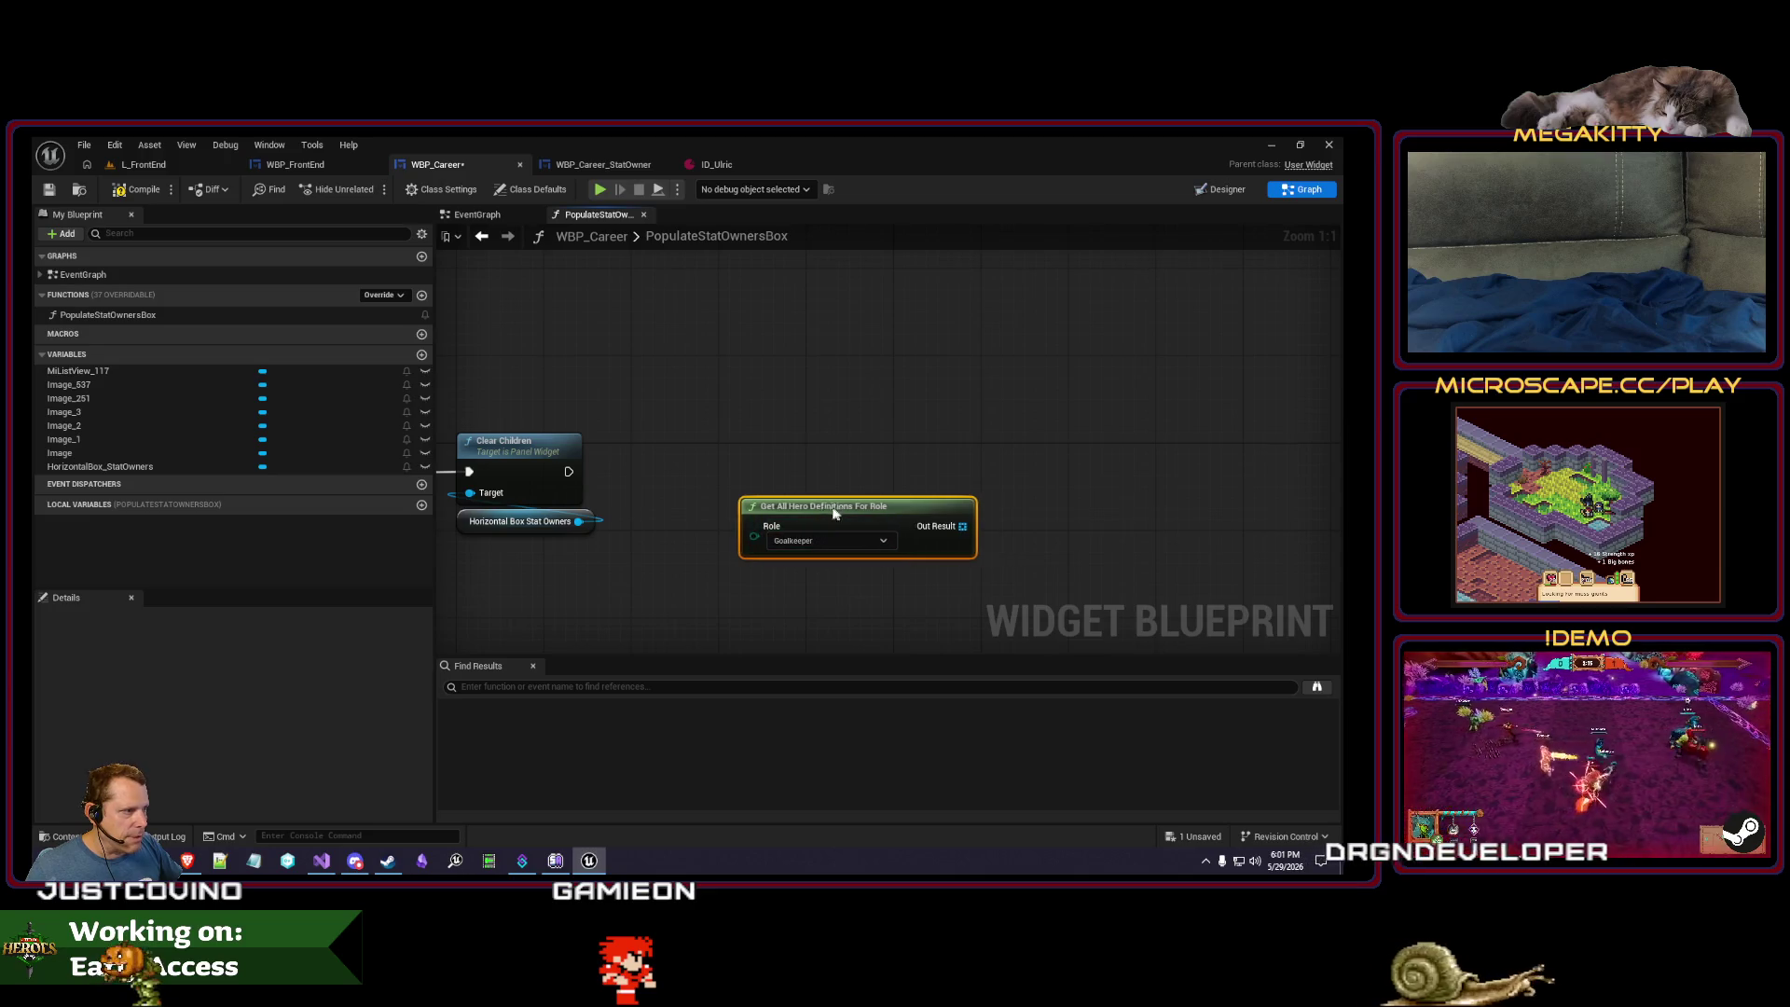
left_click_drag(834, 512, 760, 540)
mouse_move(568, 472)
left_mouse_down()
mouse_move(713, 474)
mouse_move(751, 447)
mouse_move(677, 445)
left_mouse_up()
type("seq")
key("Return")
mouse_move(808, 539)
left_mouse_down()
mouse_move(915, 539)
mouse_move(972, 430)
mouse_move(844, 464)
left_mouse_up()
type("for")
key("Return")
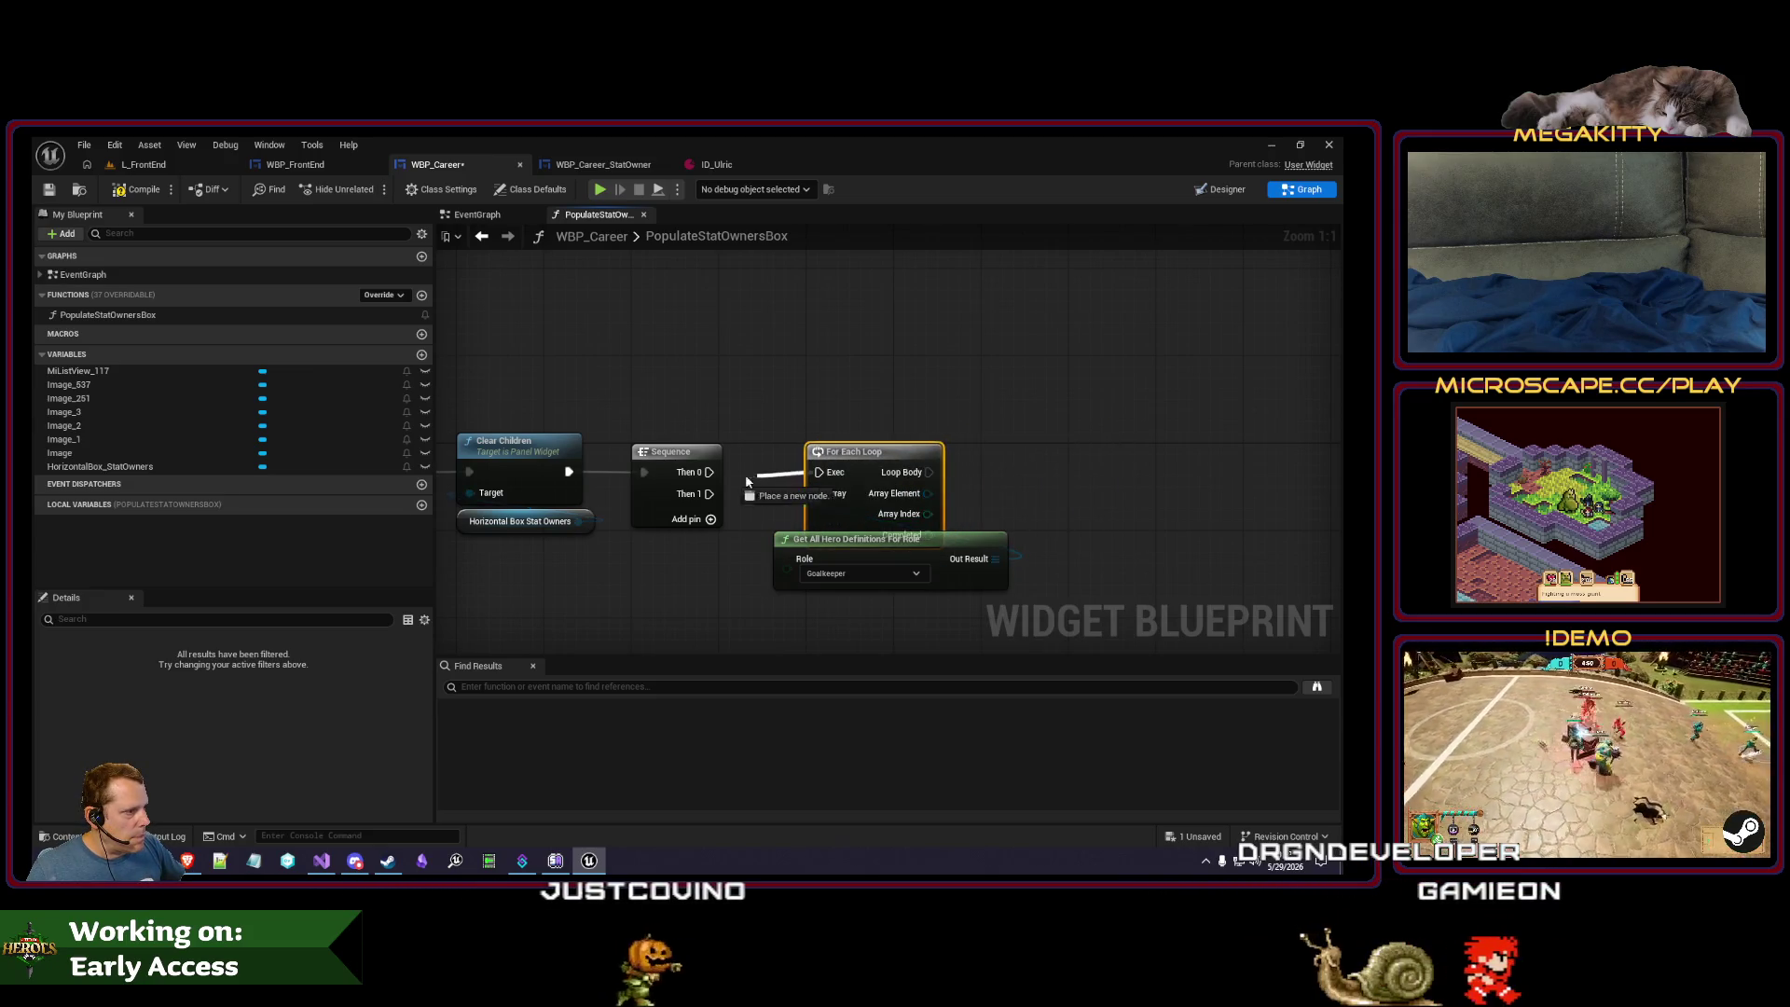
left_click_drag(711, 476, 710, 473)
left_click_drag(930, 545, 981, 566)
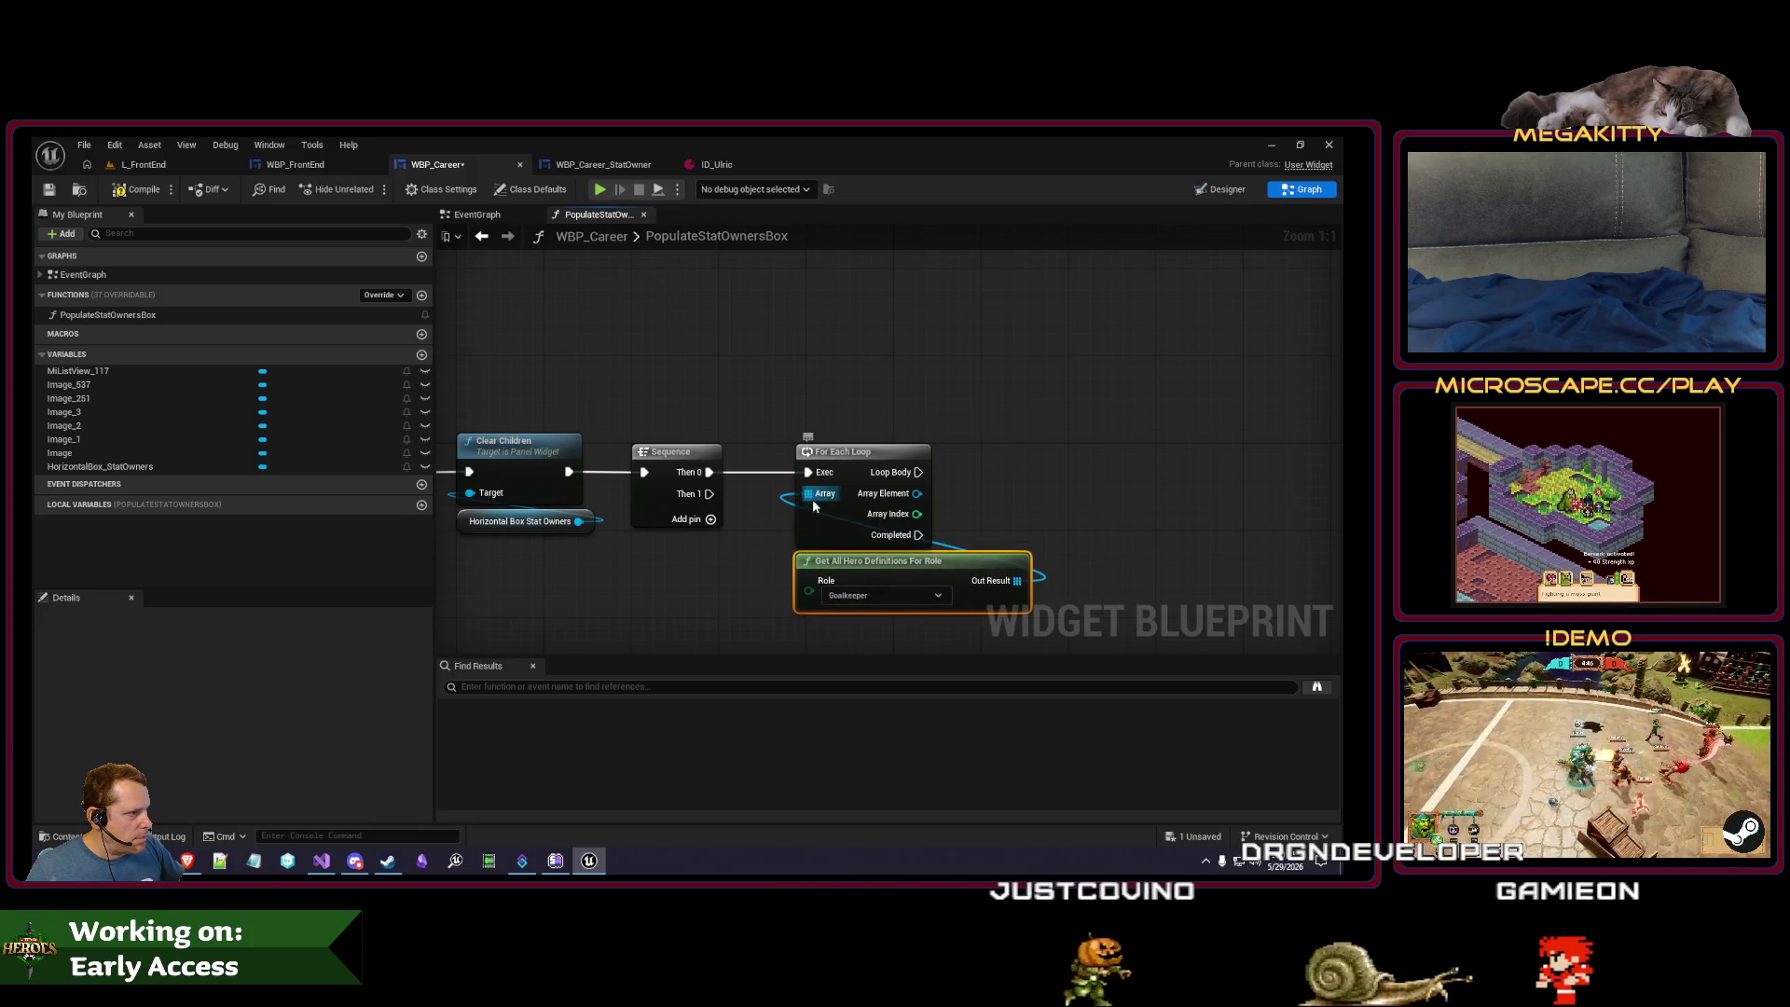
left_click_drag(813, 505, 701, 487)
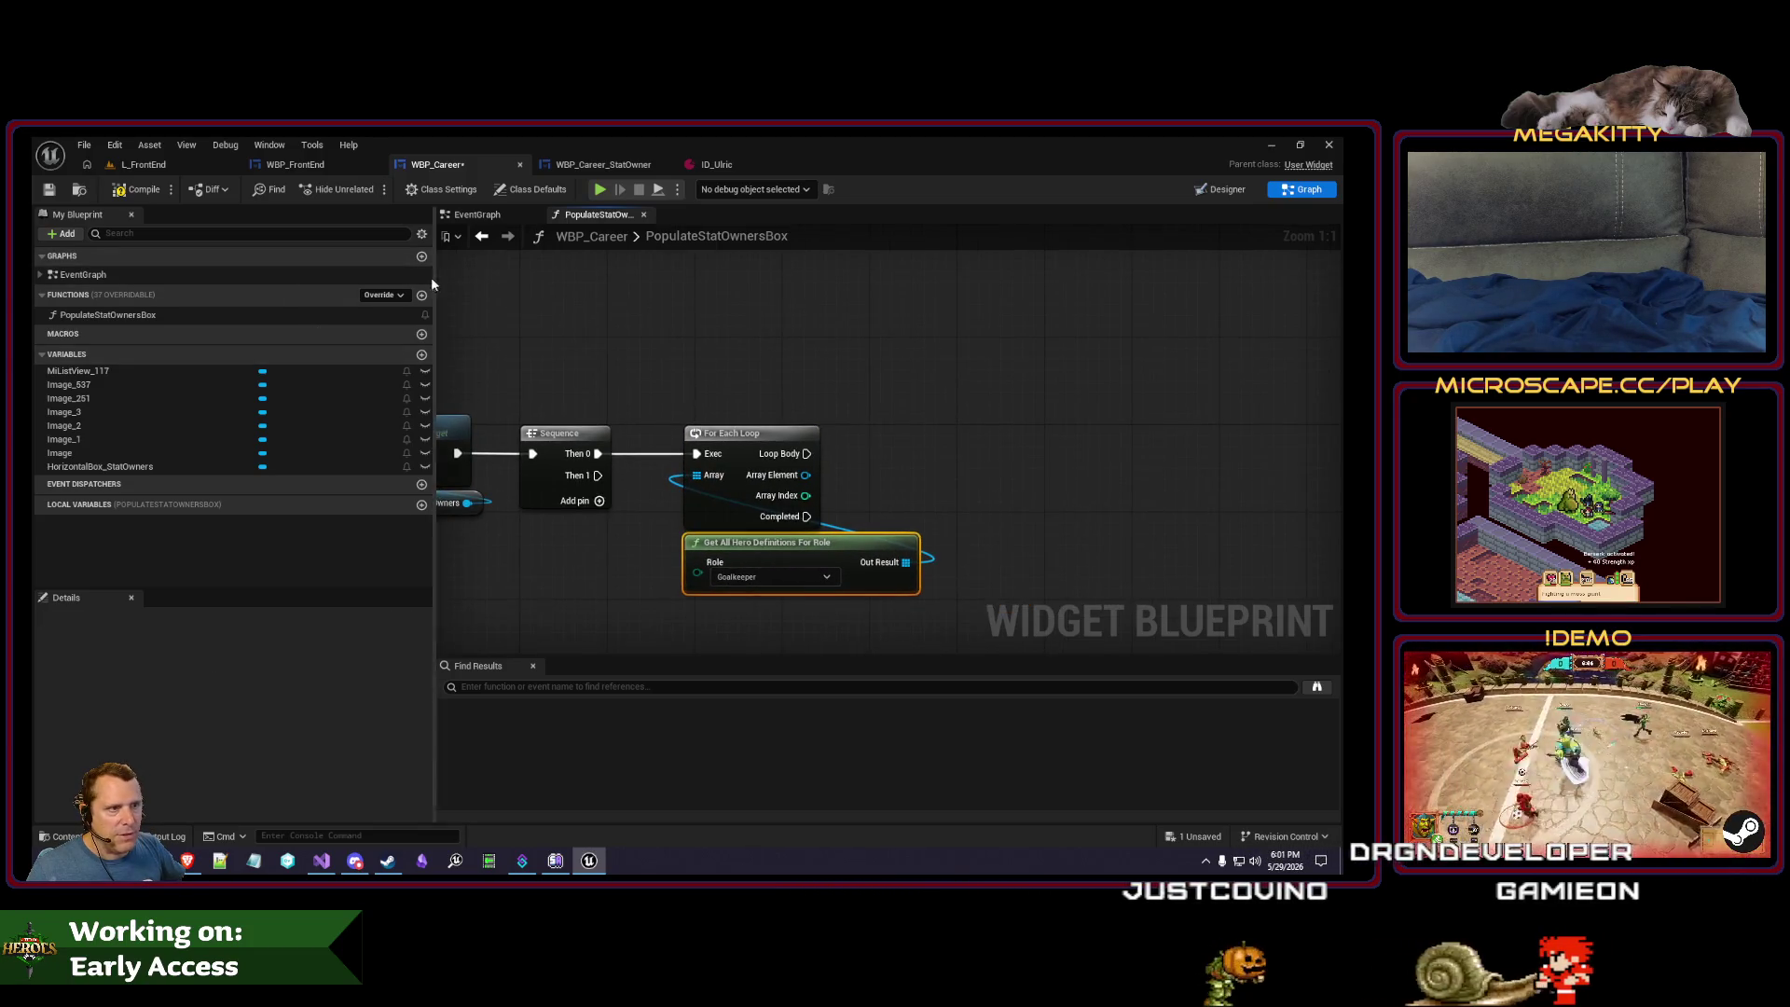
- Create a PopulateStatOwner function and file it under the Initialization category
left_click(421, 294)
type("PopulateStatOwner")
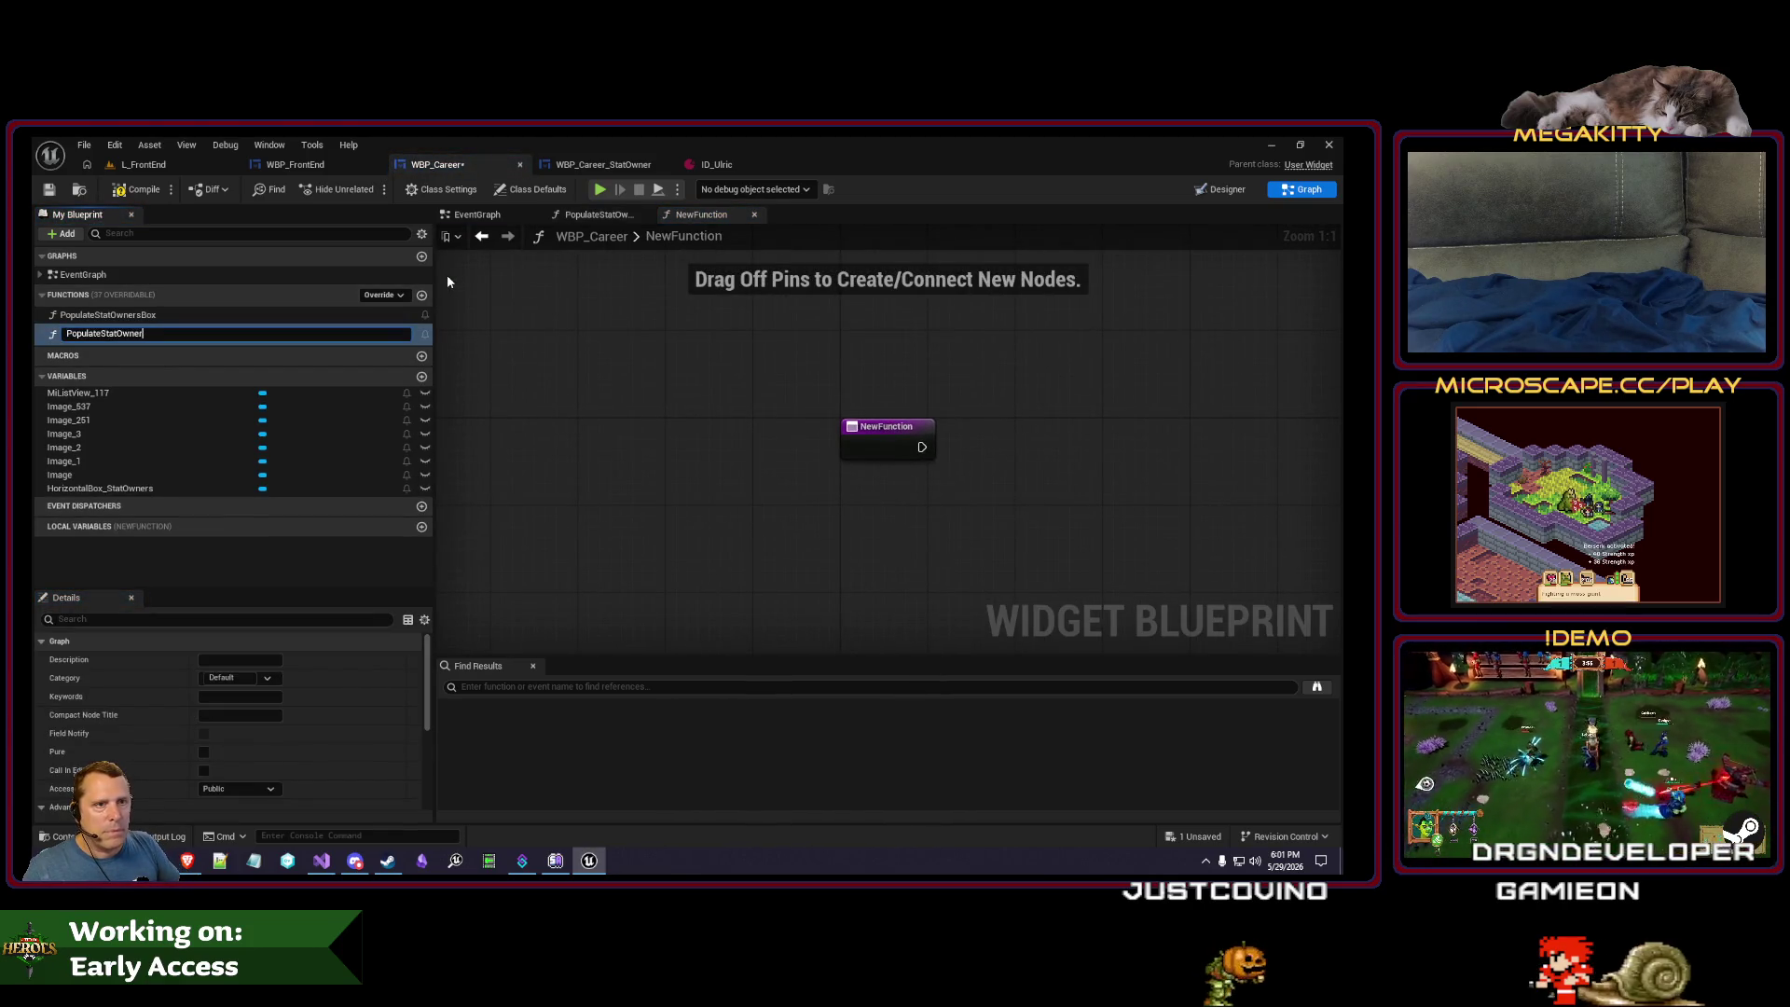
key("Return")
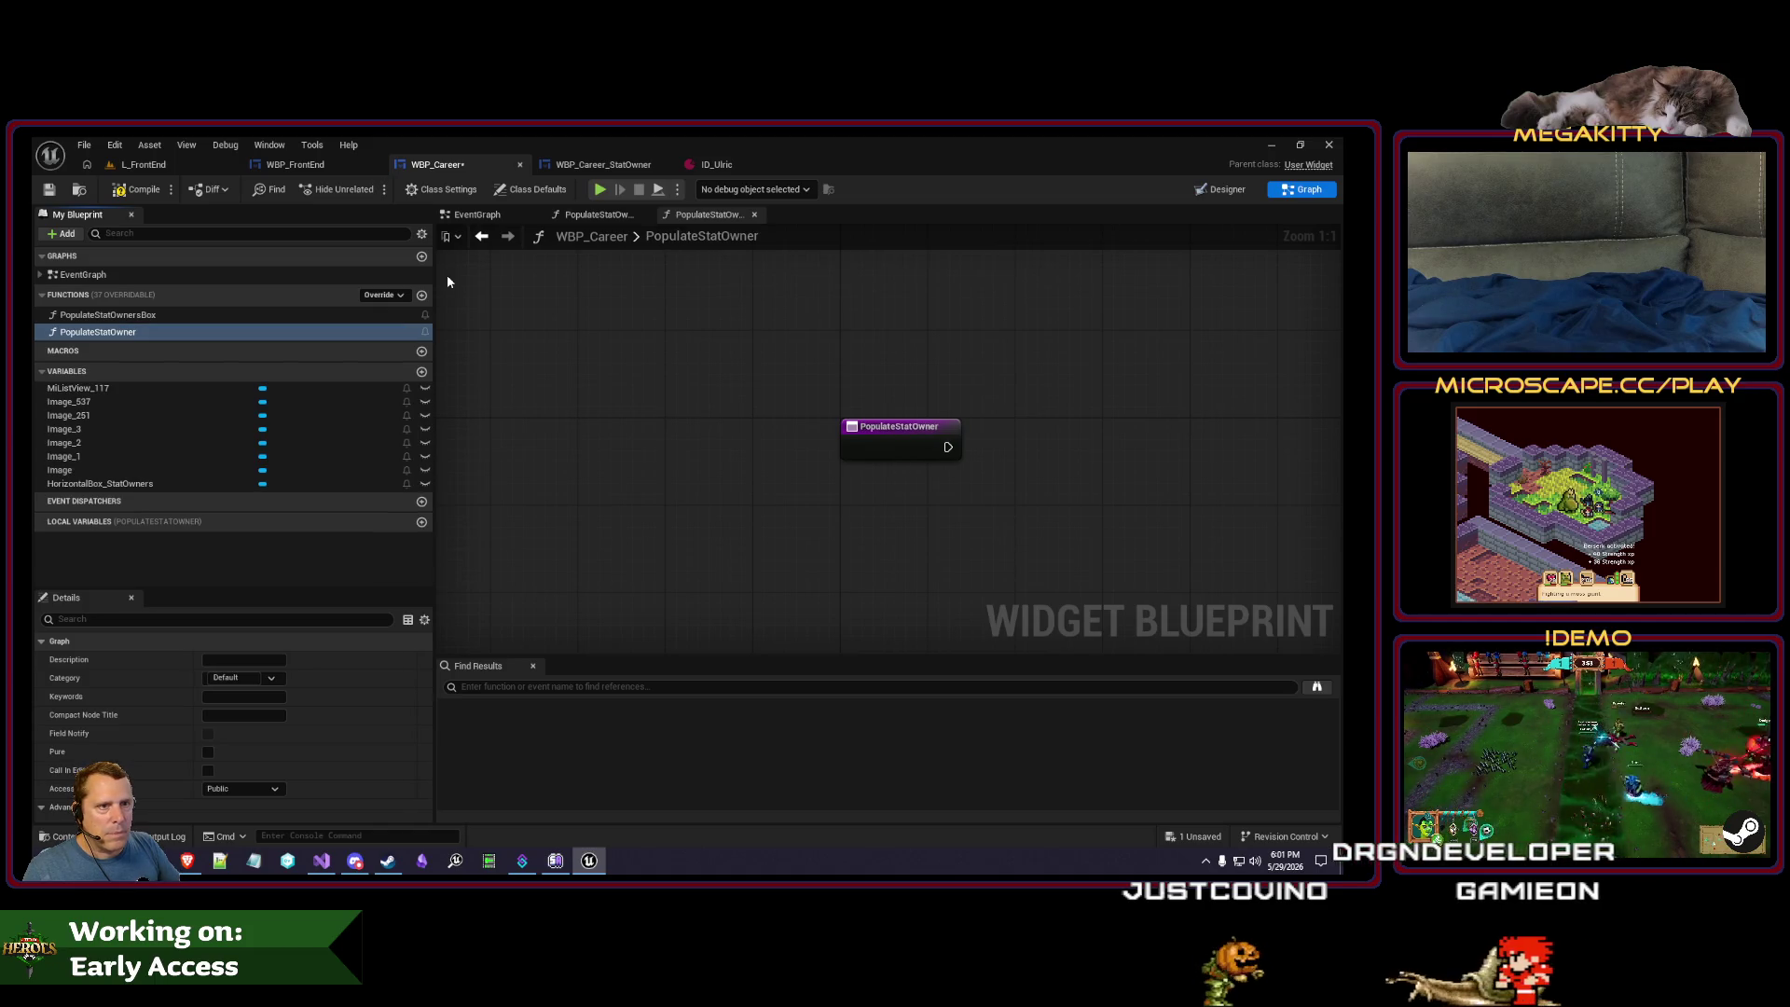
left_click(243, 679)
type("Initializa")
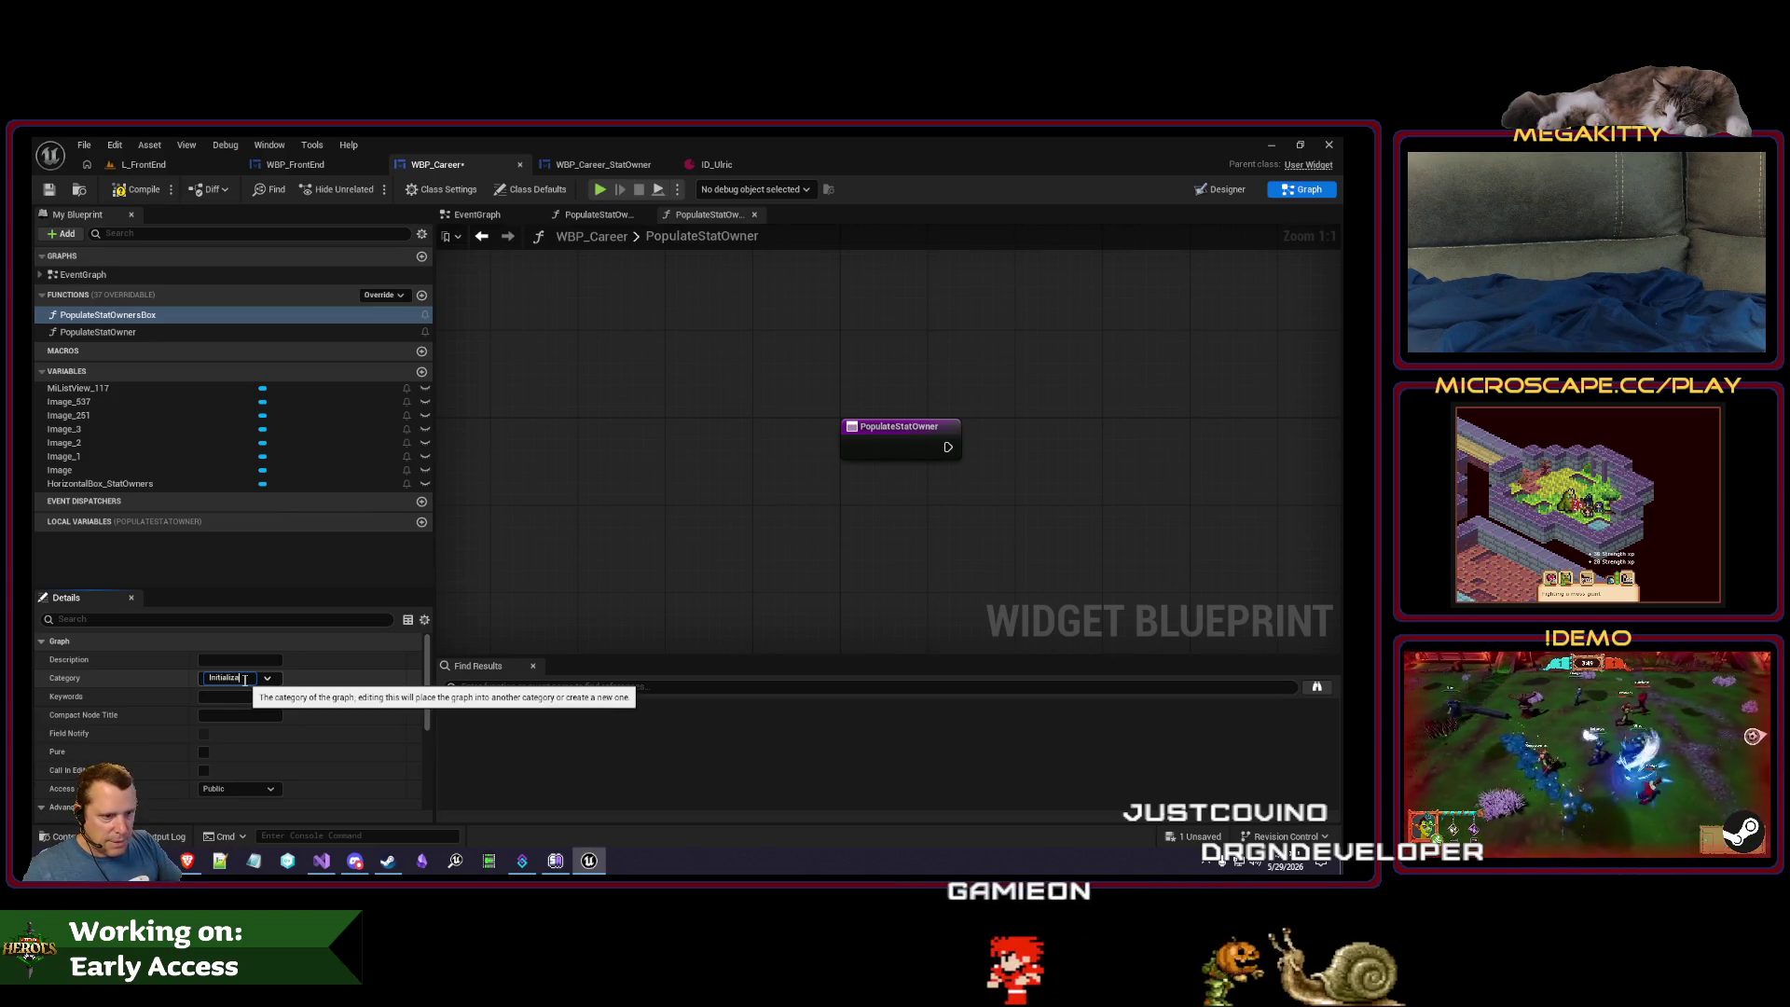
type("tion")
key("Return")
left_click_drag(126, 344, 115, 315)
- Give PopulateStatOwner a Hero Definition object reference input named HeroDefinition
double_click(147, 327)
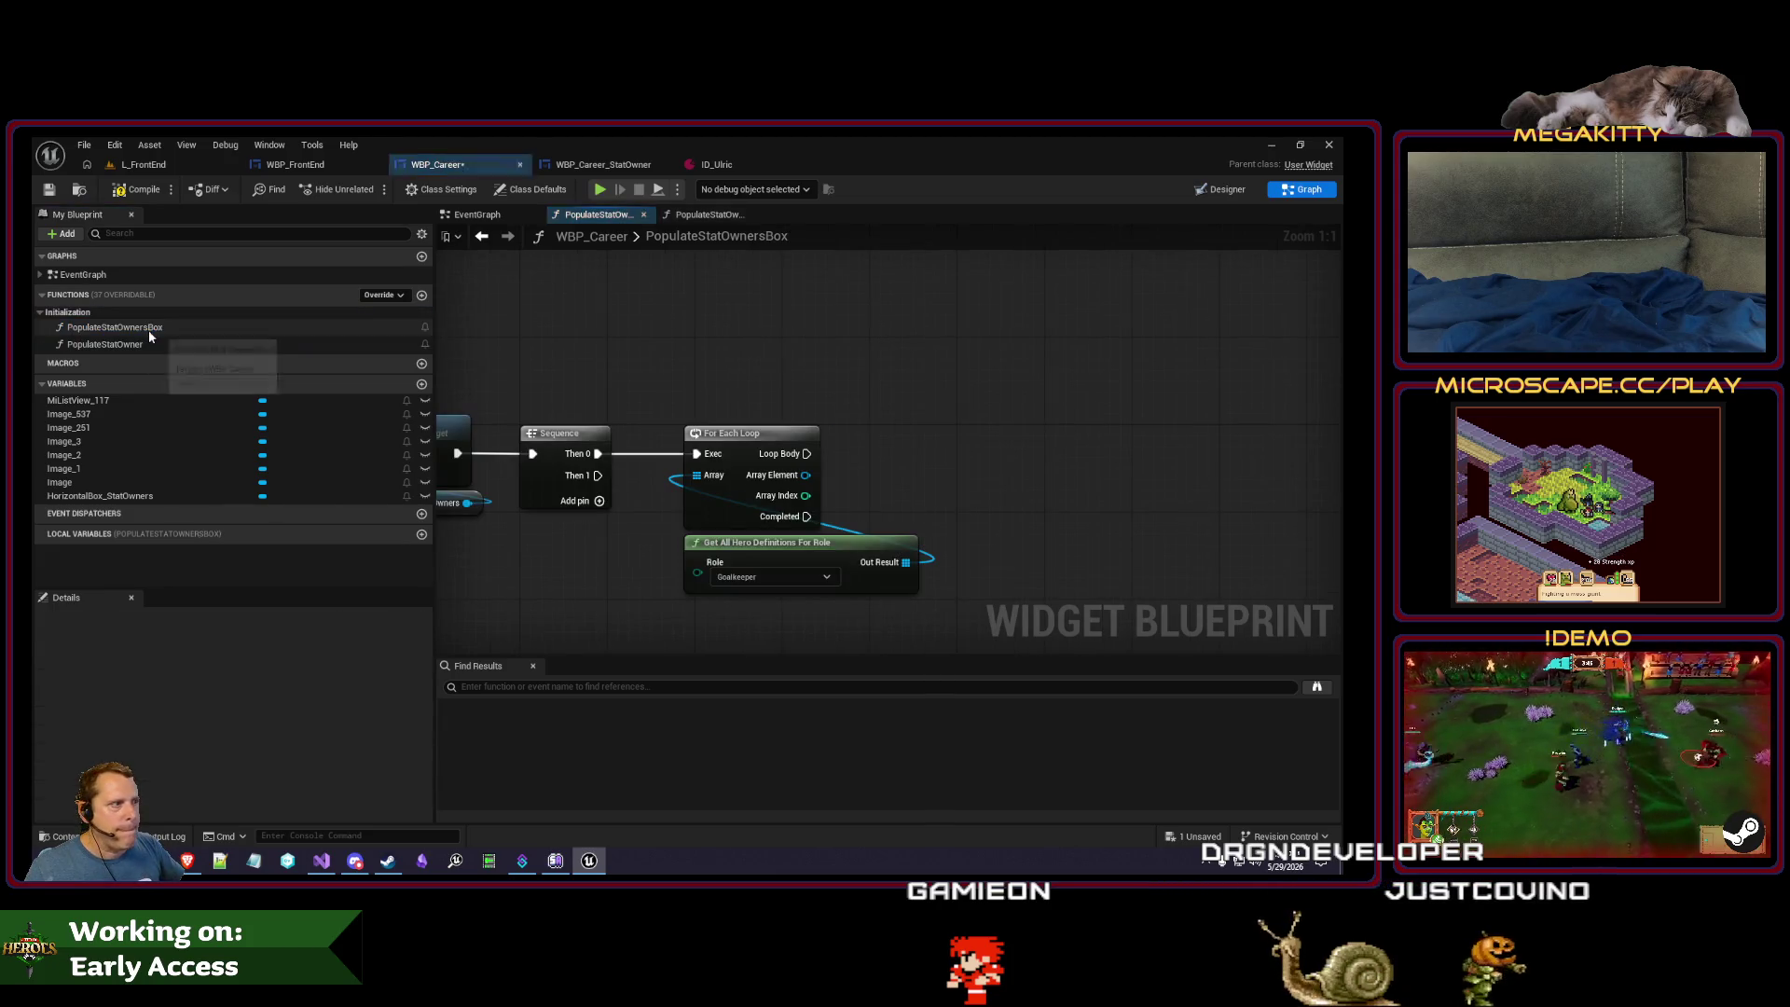
left_click(104, 345)
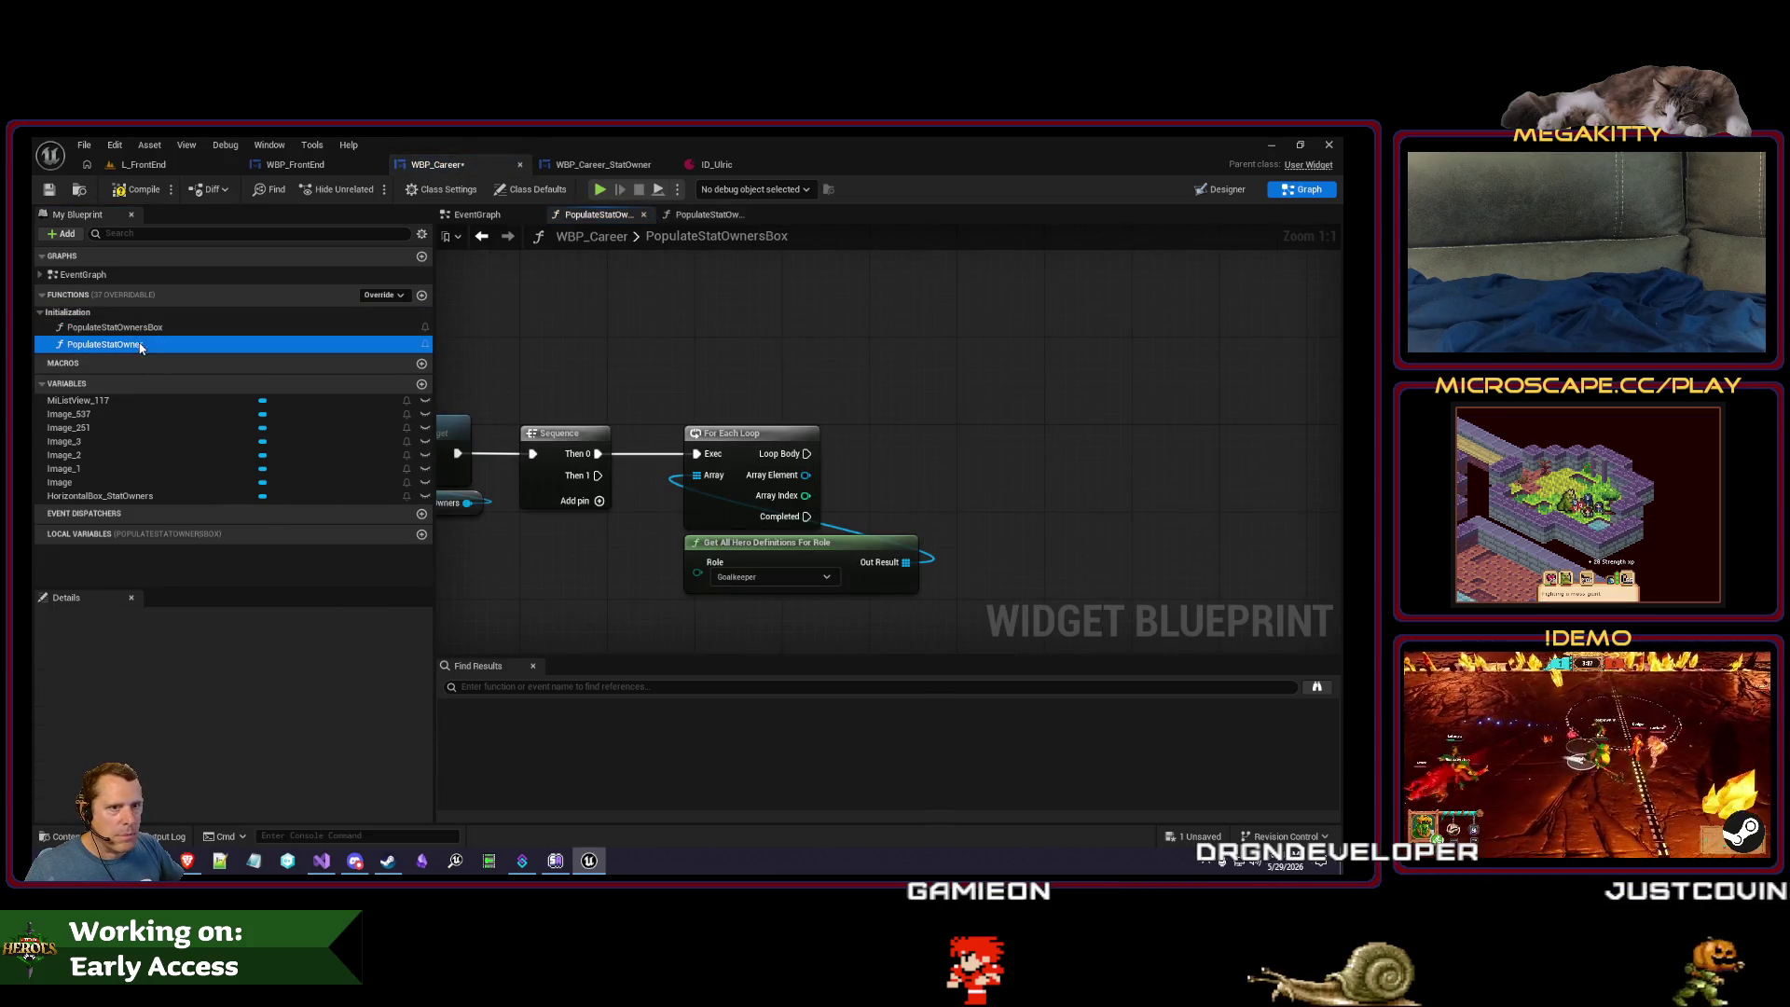
scroll(363, 745, "down", 5)
left_click(414, 745)
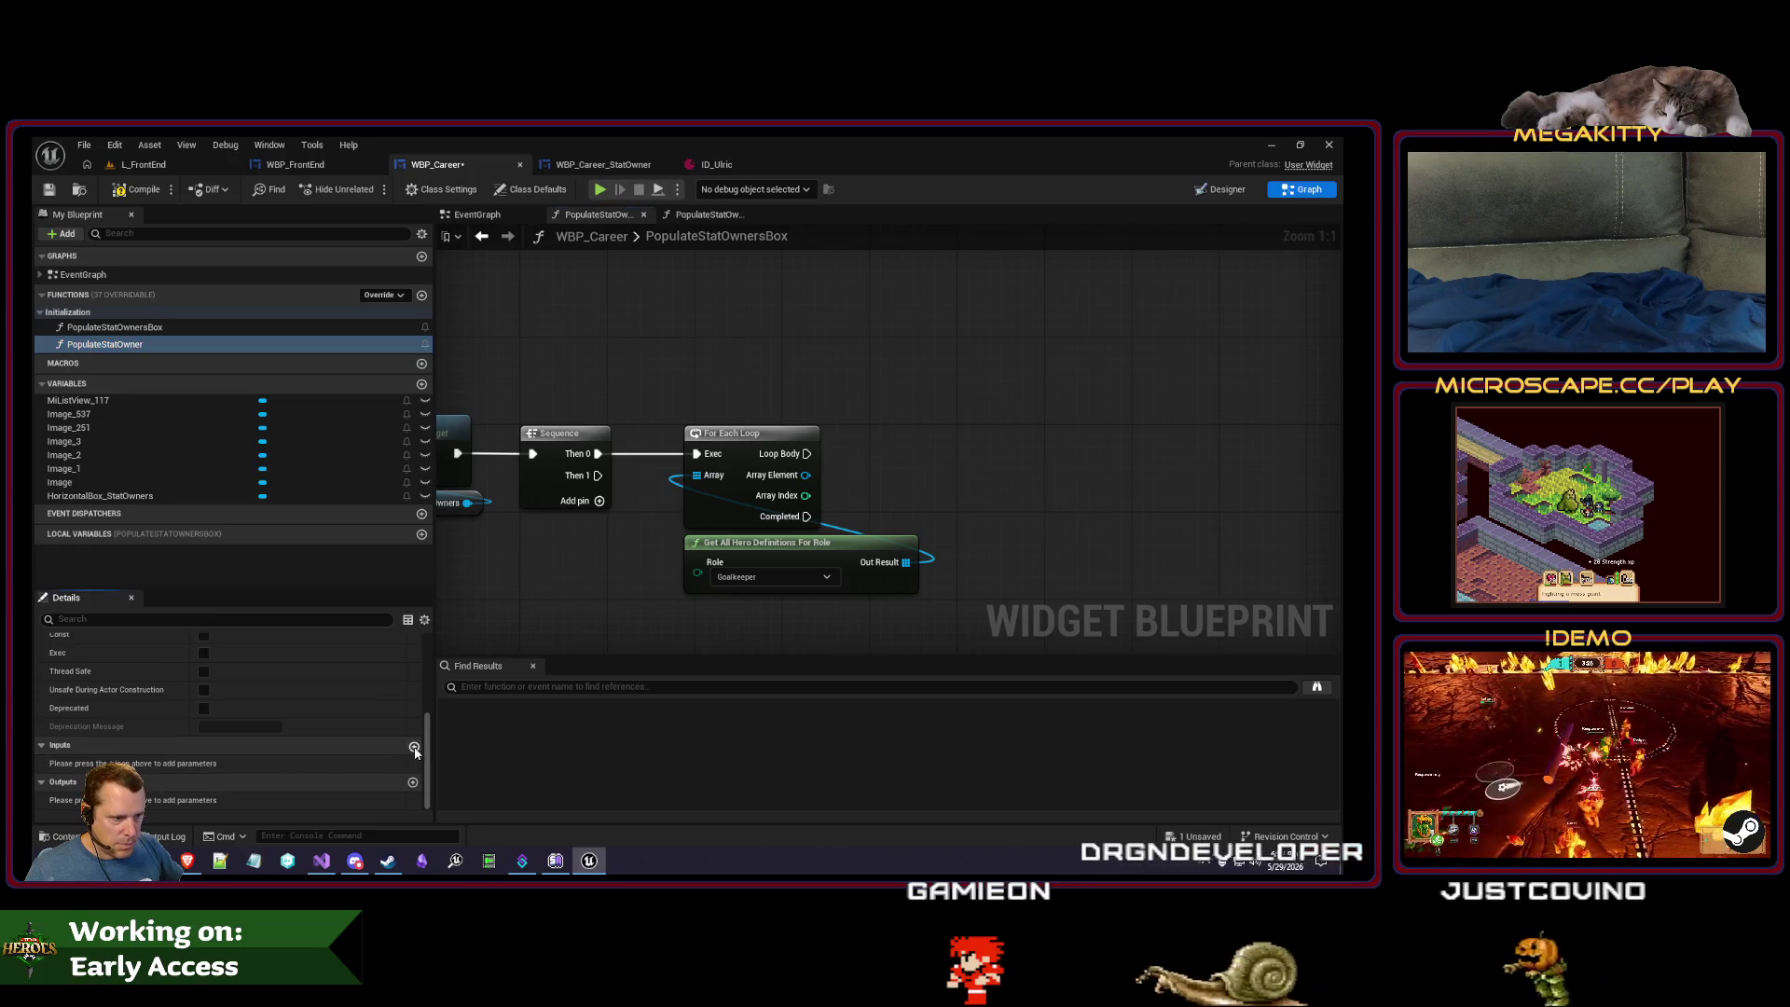
left_click(216, 764)
type("herodefin")
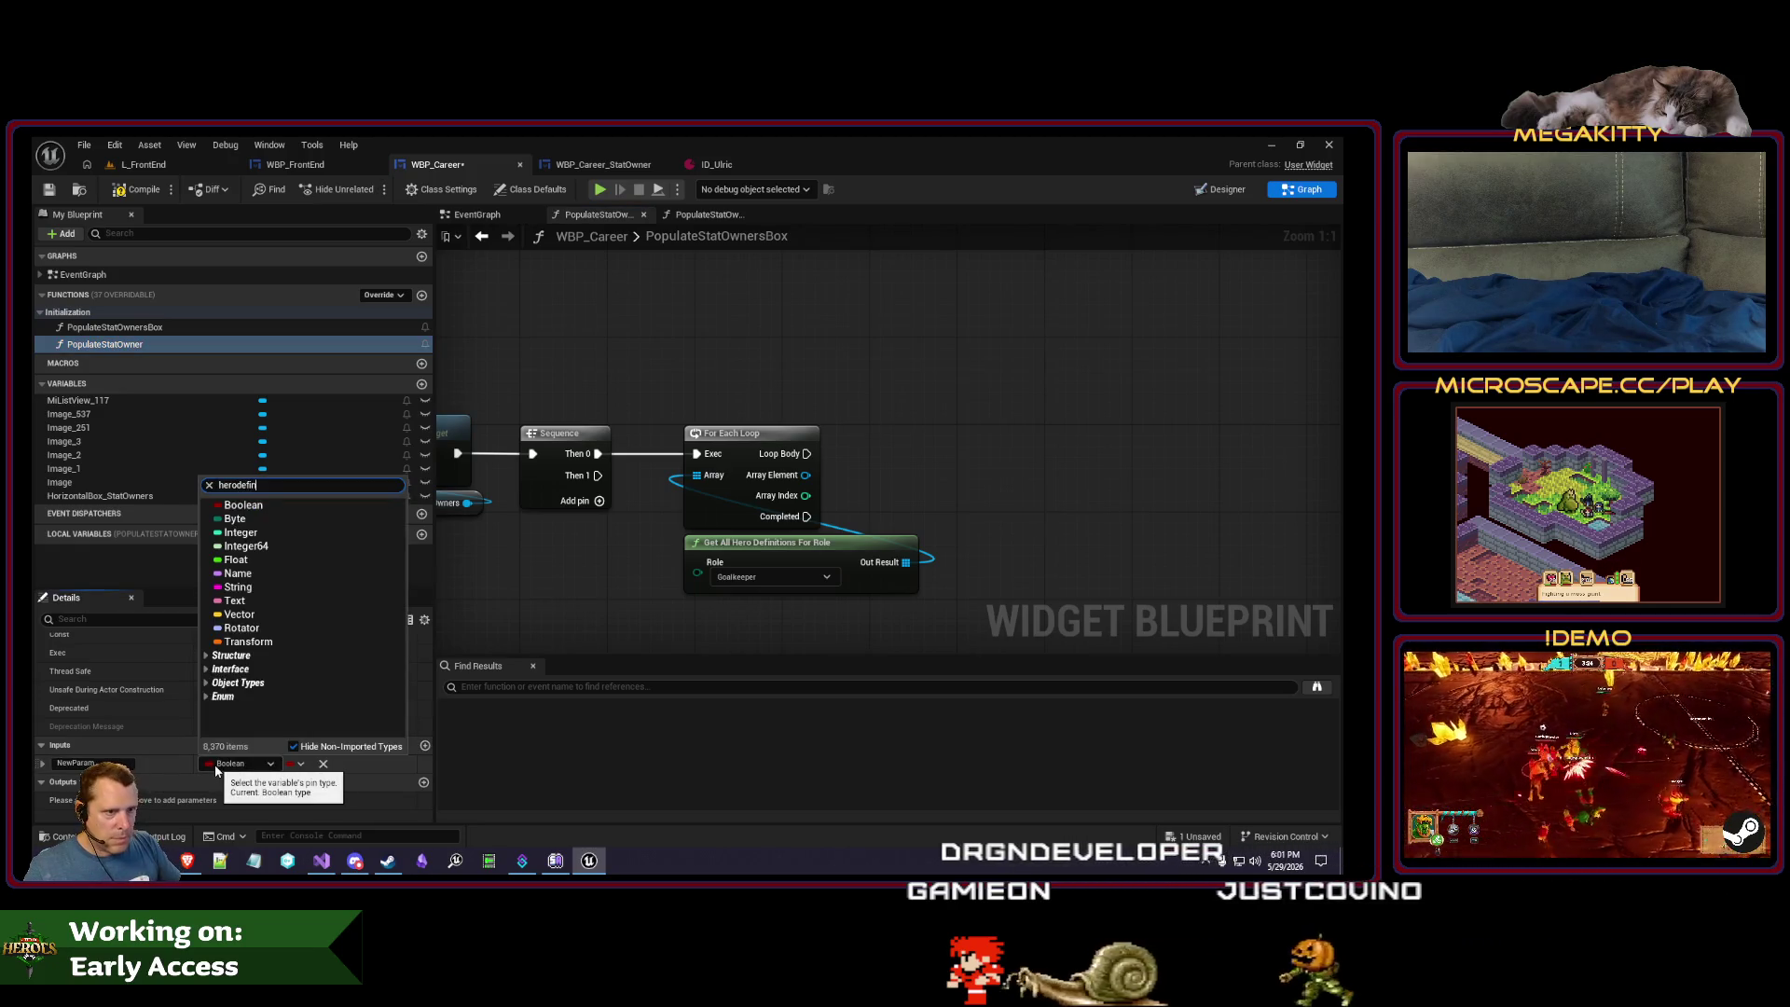
mouse_move(353, 546)
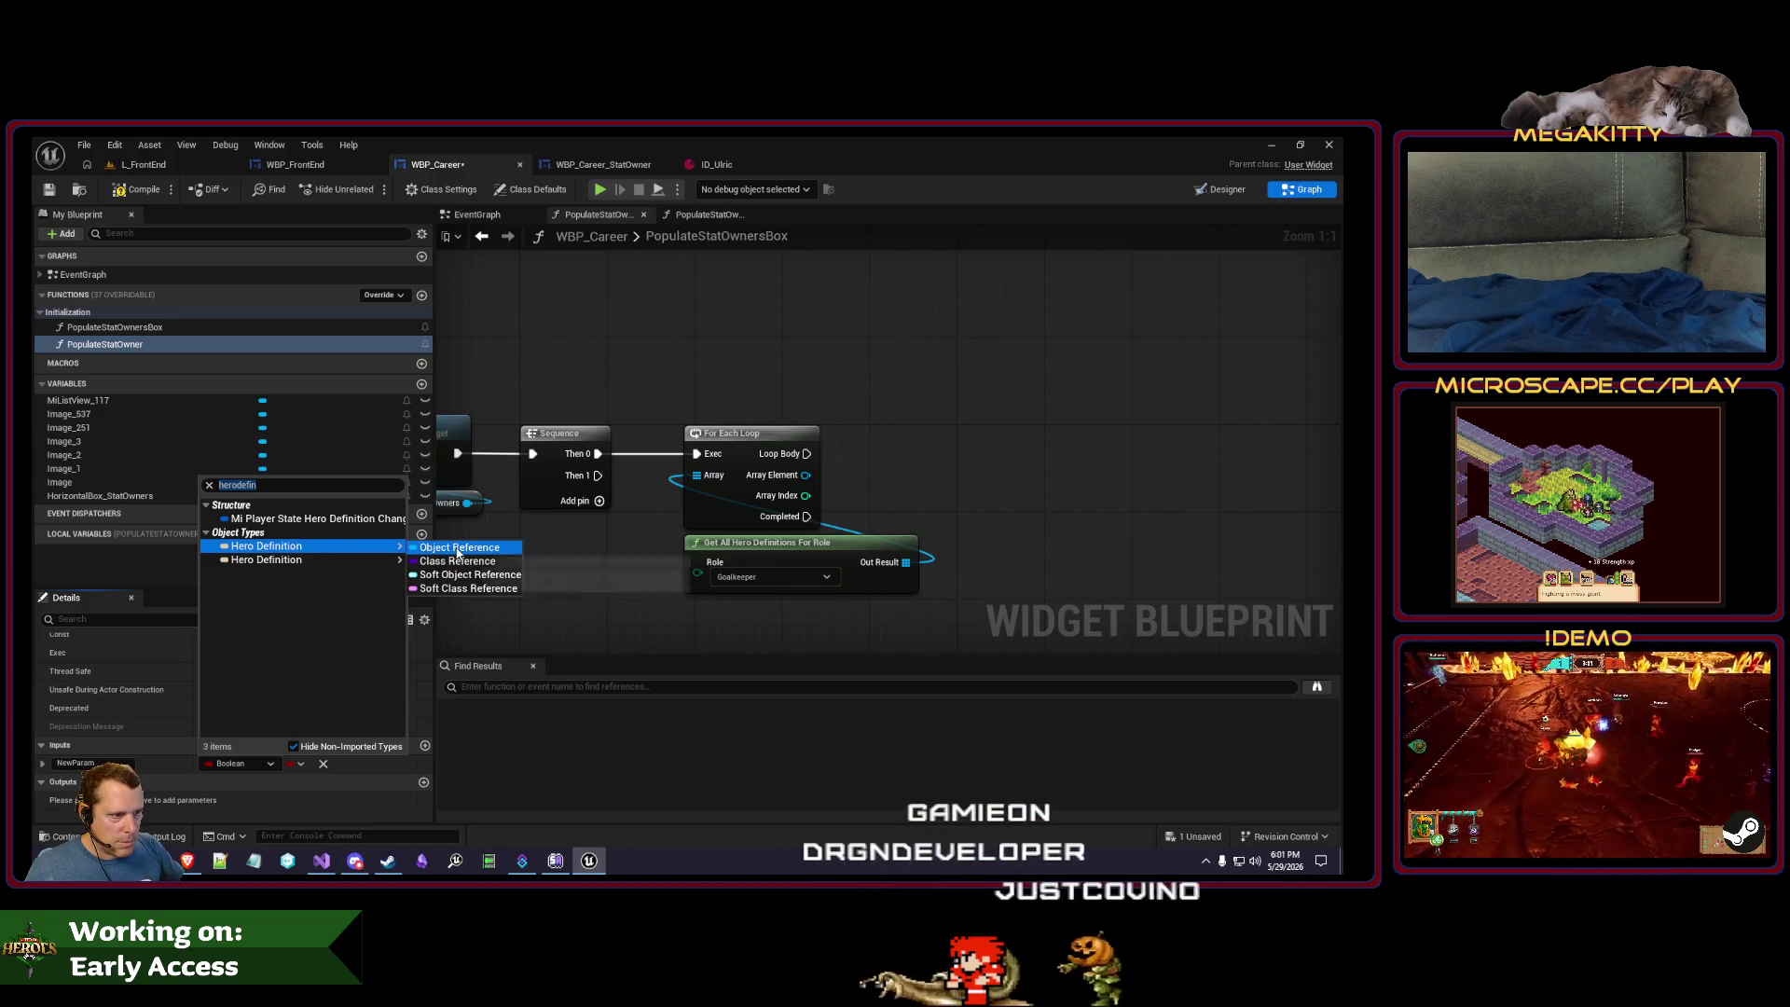
left_click(459, 547)
double_click(88, 763)
type("HeroDefinition")
key("Return")
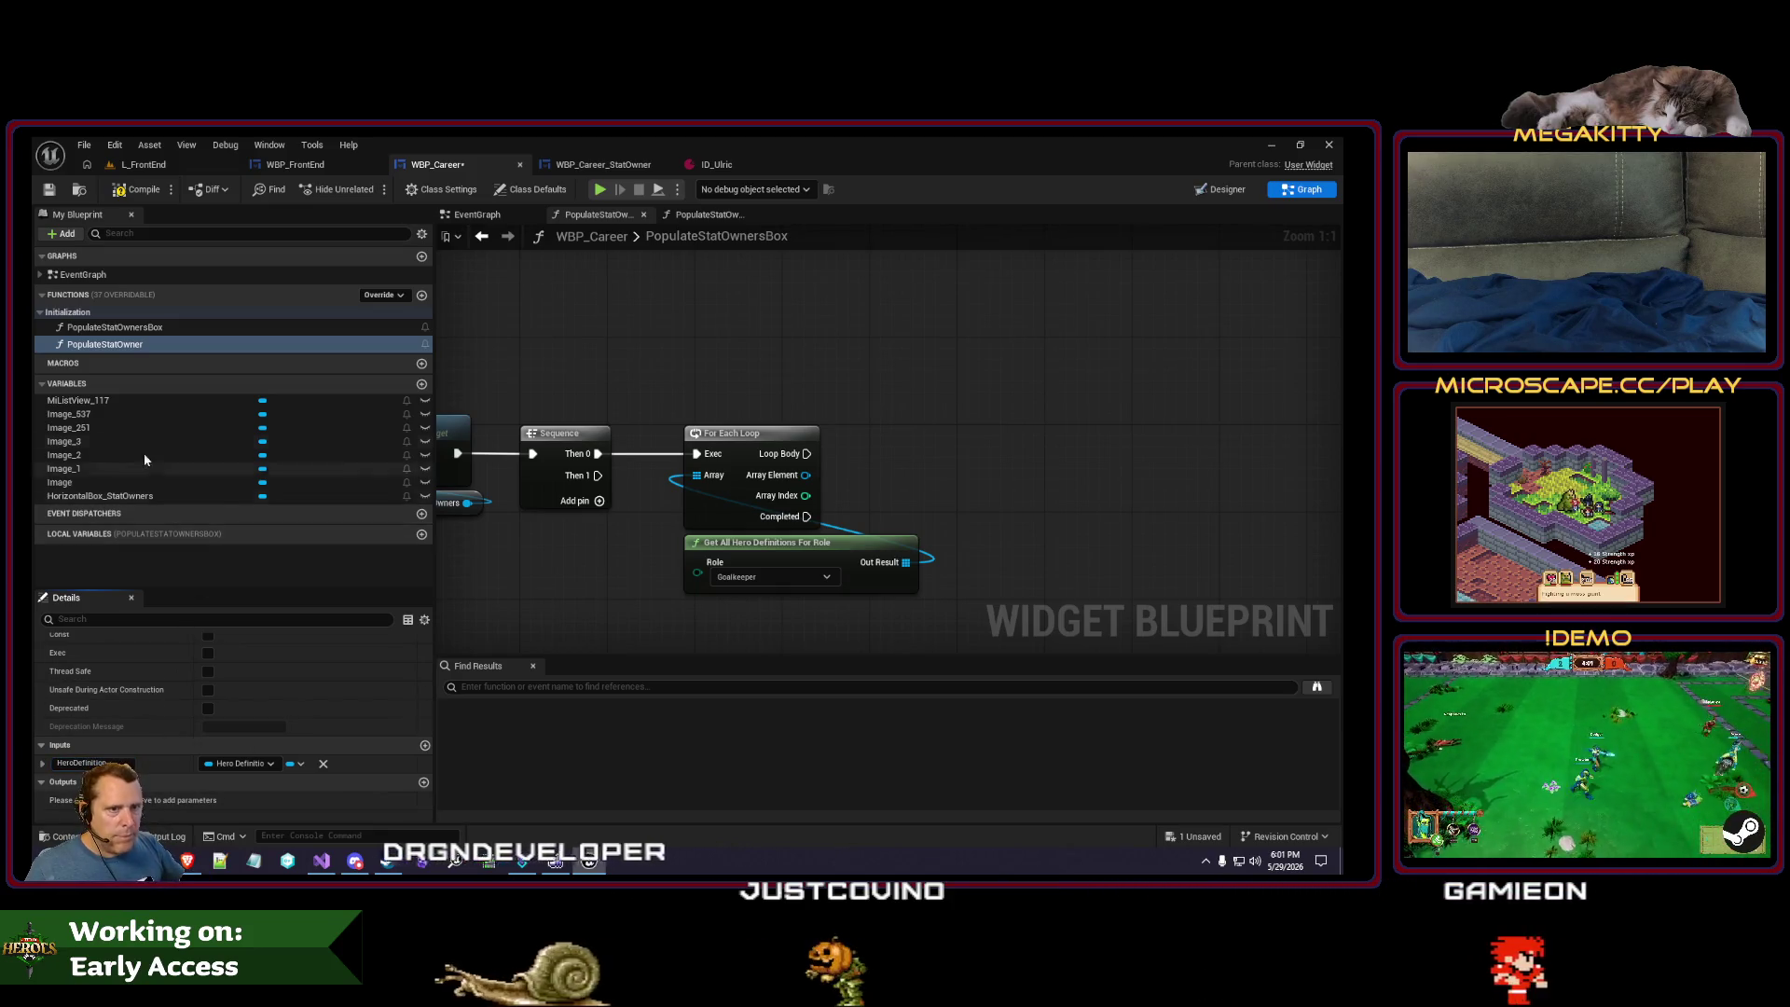
- Call PopulateStatOwner from the loop body with Array Element, then open its graph
mouse_move(105, 344)
left_mouse_down()
mouse_move(970, 429)
mouse_move(877, 410)
left_mouse_up()
mouse_move(805, 475)
left_mouse_down()
mouse_move(883, 487)
mouse_move(883, 442)
left_mouse_up()
left_click(933, 421)
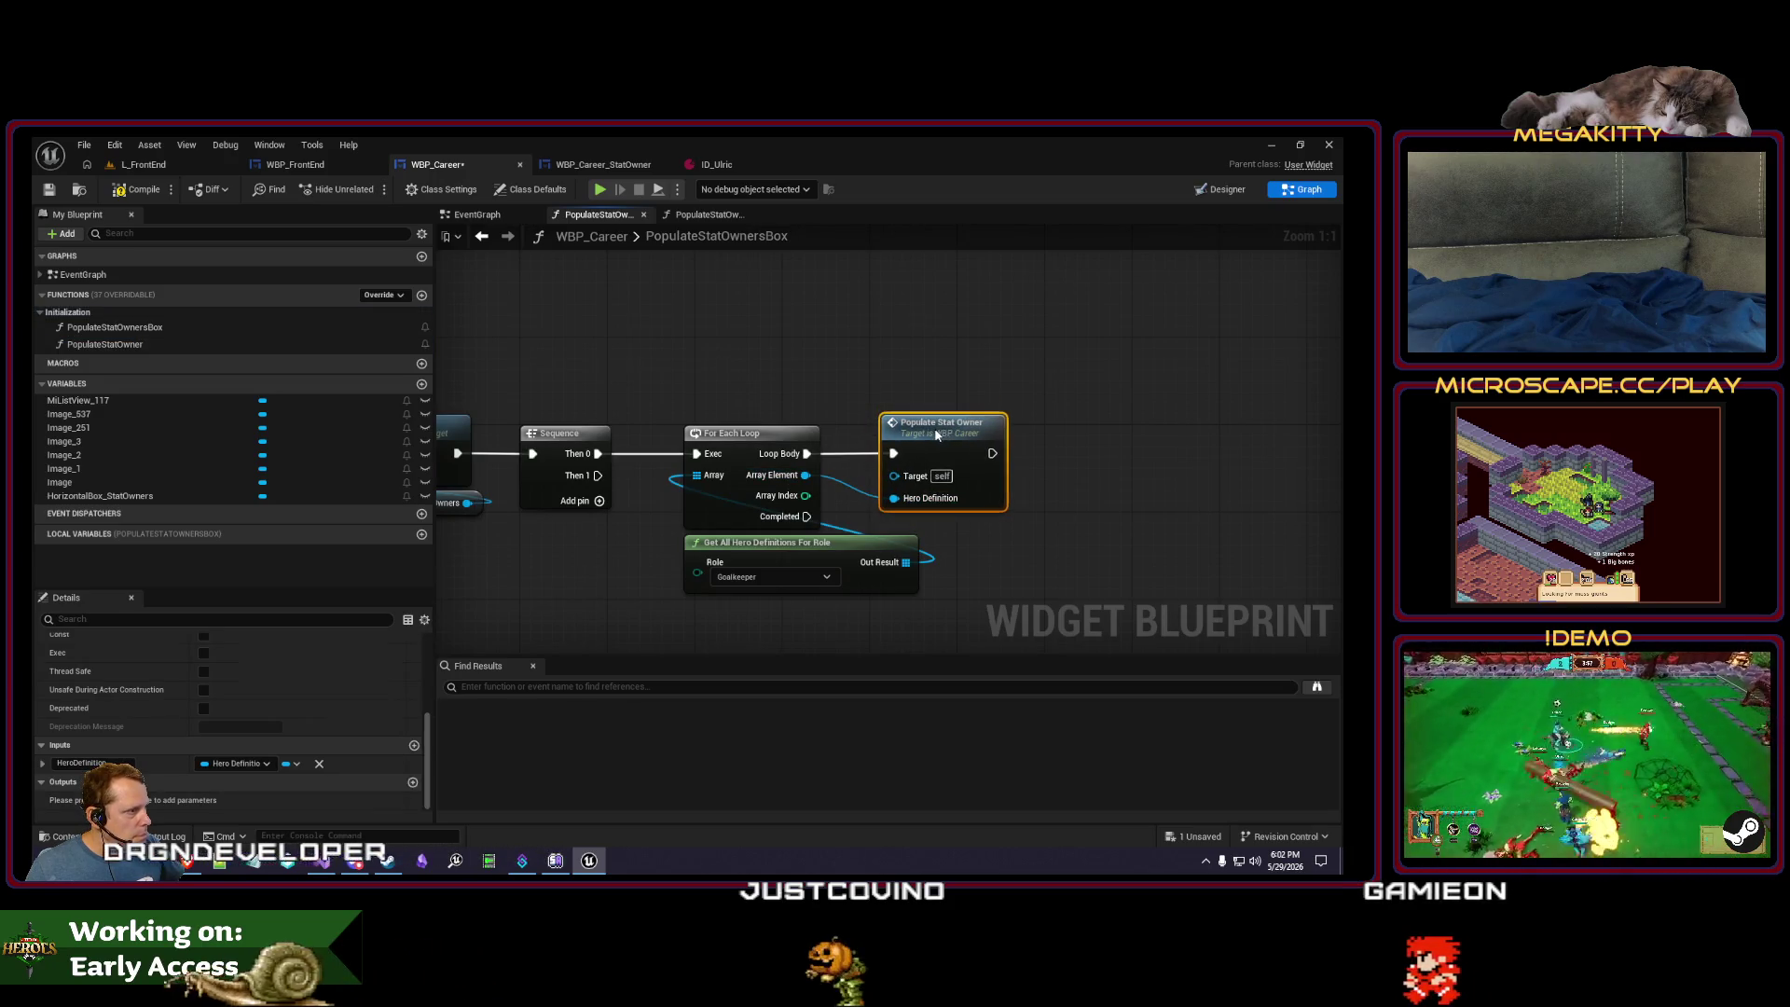
double_click(933, 421)
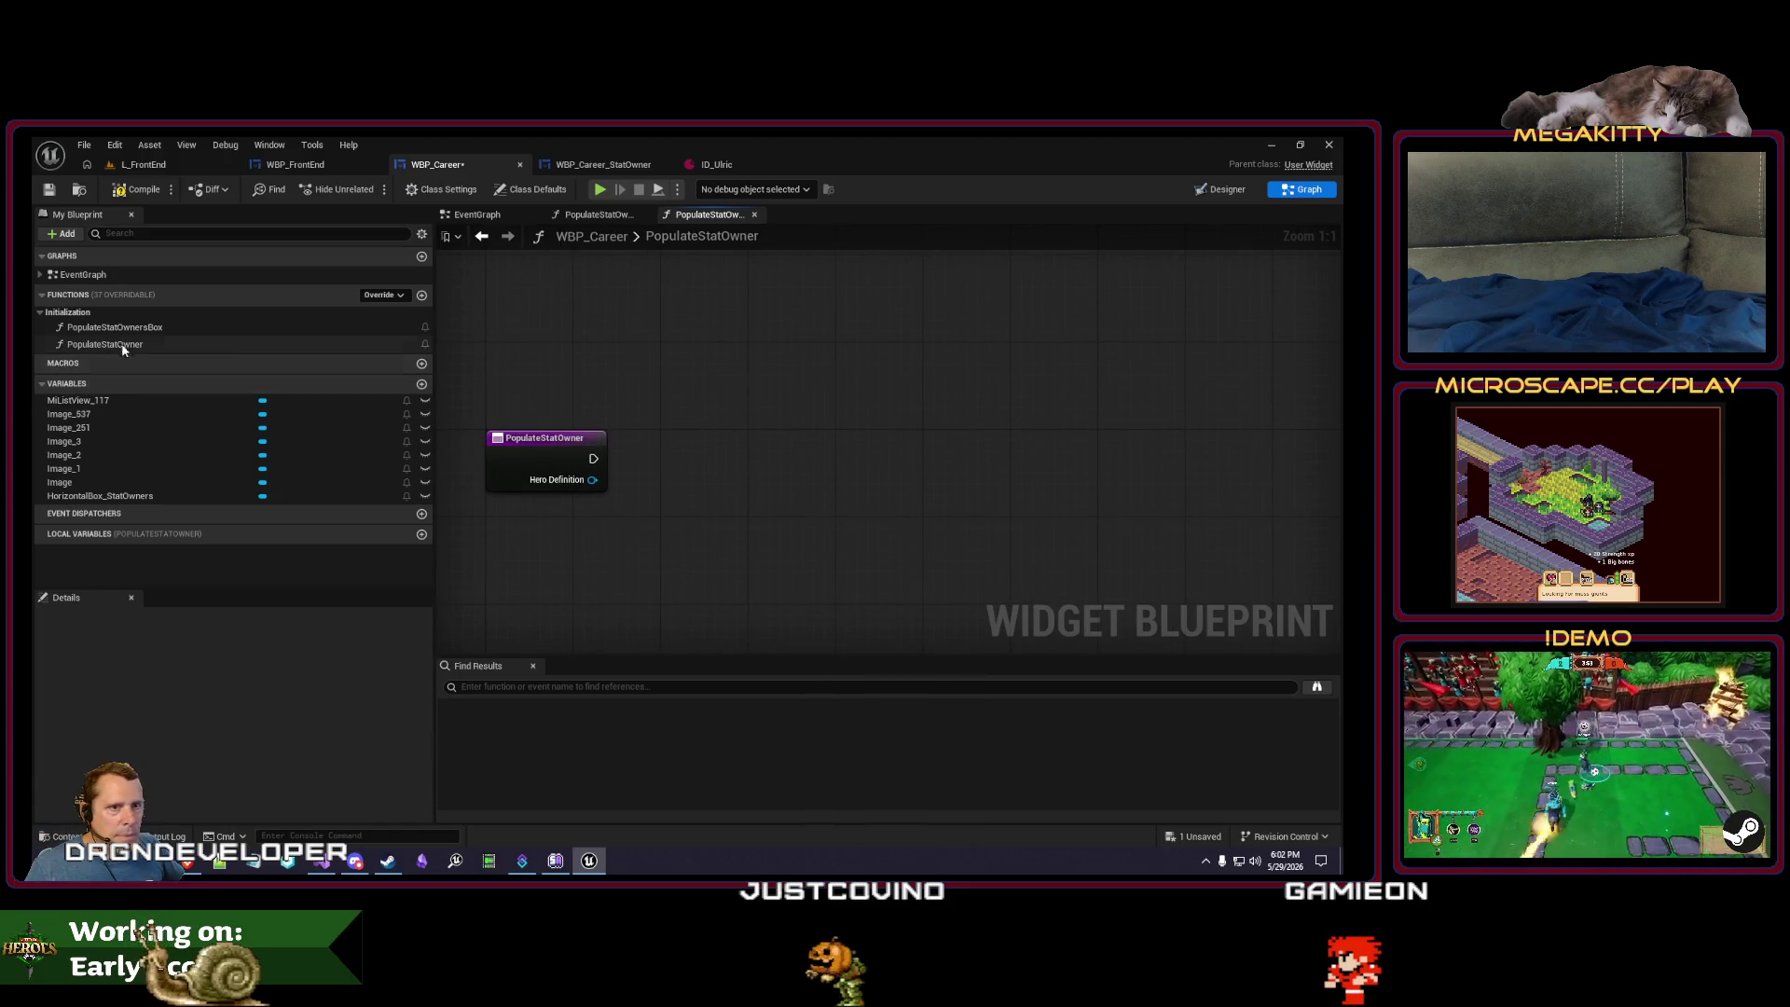
- Add a Create Widget node after the entry, with class WBP_Career_StatOwner
left_click_drag(127, 332, 780, 577)
left_click_drag(576, 494, 781, 543)
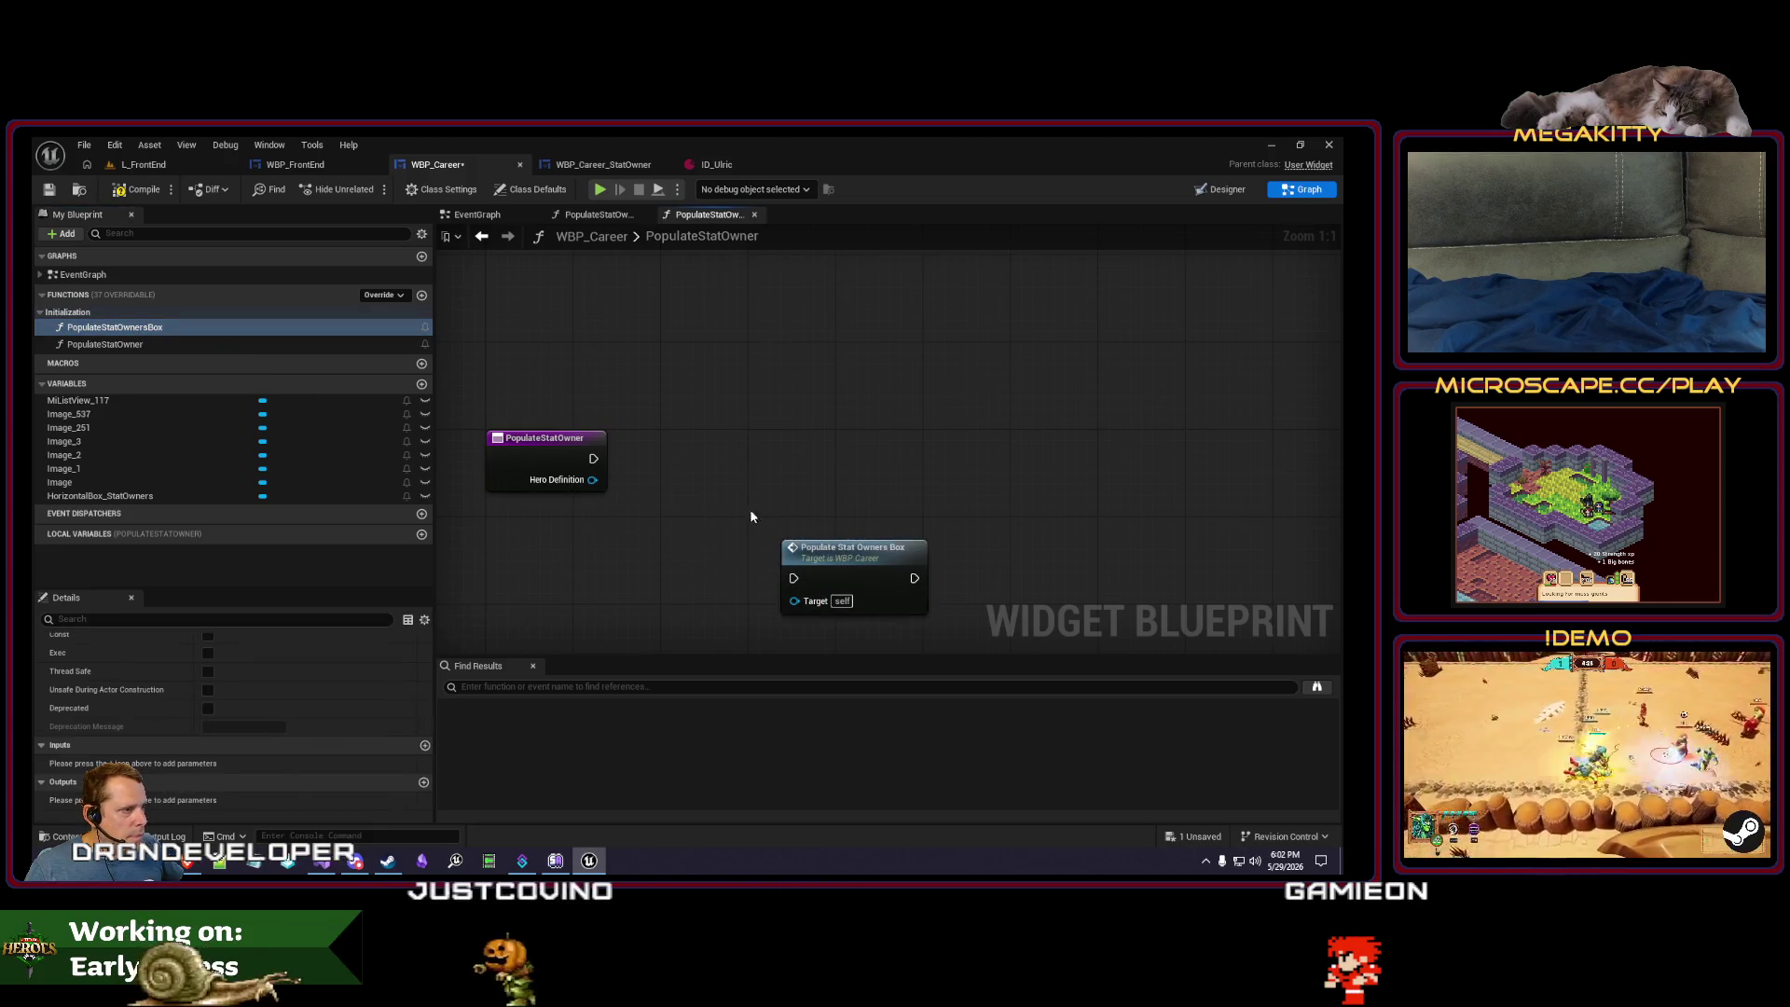
left_click_drag(593, 458, 683, 455)
type("construct wid")
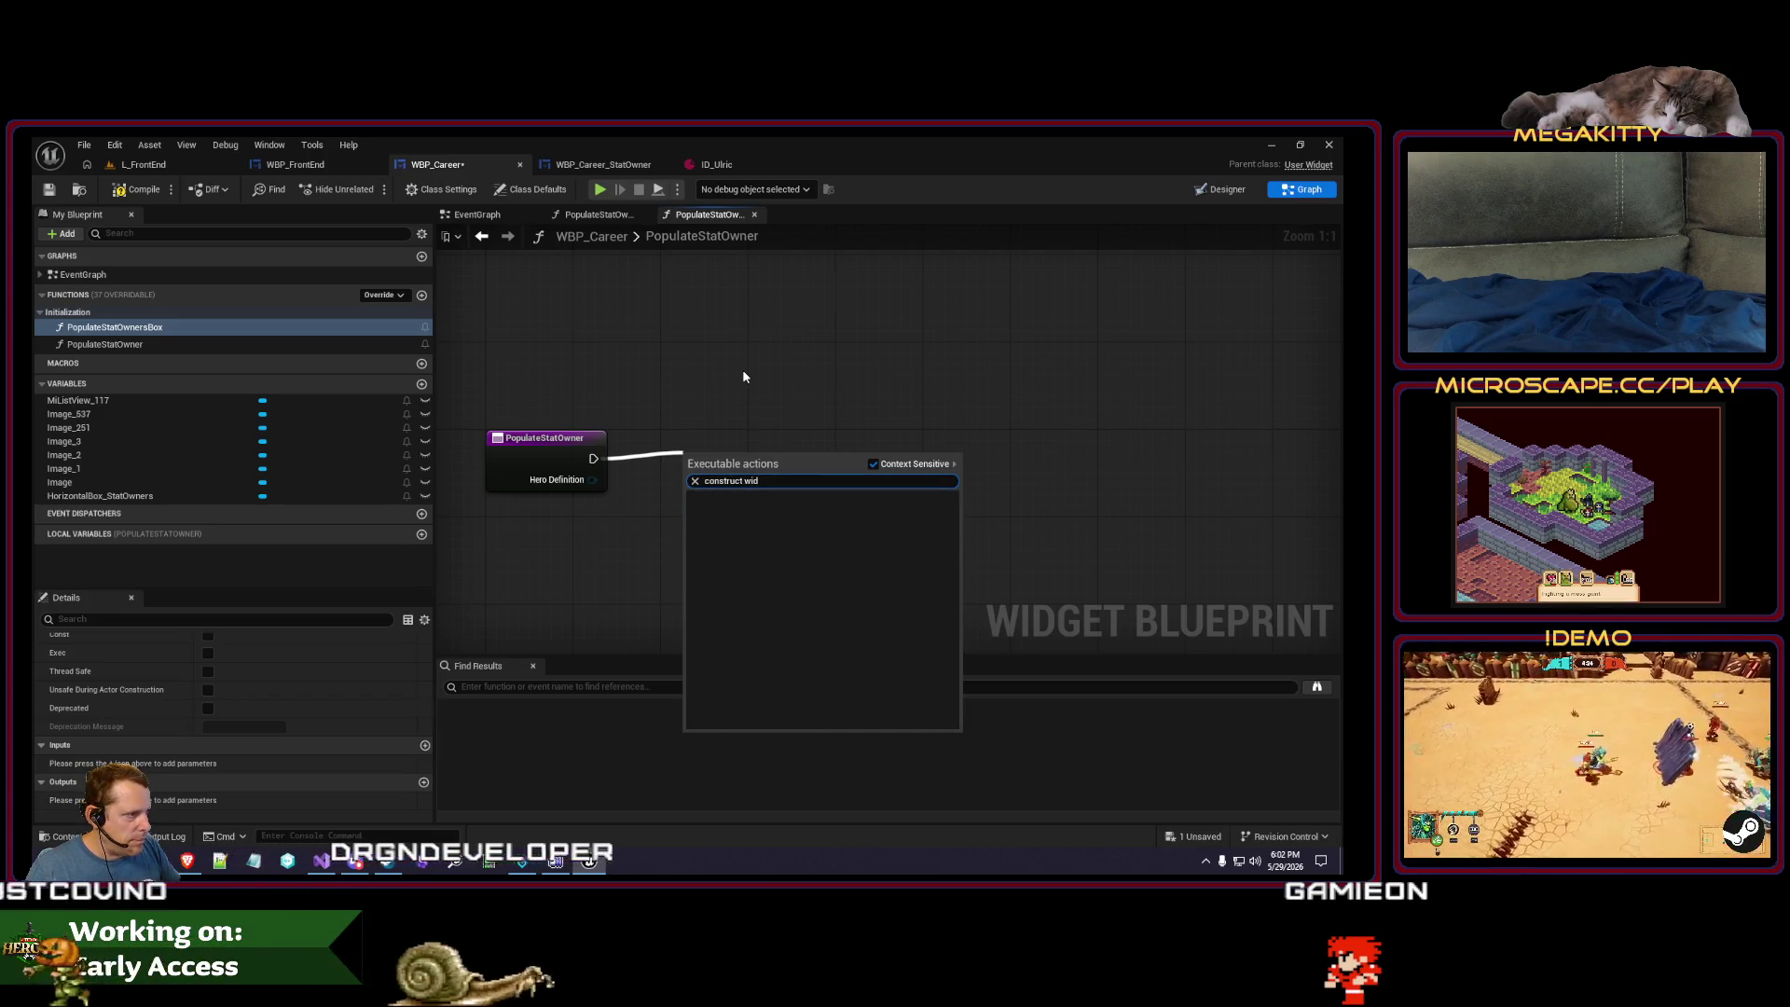
type("widge")
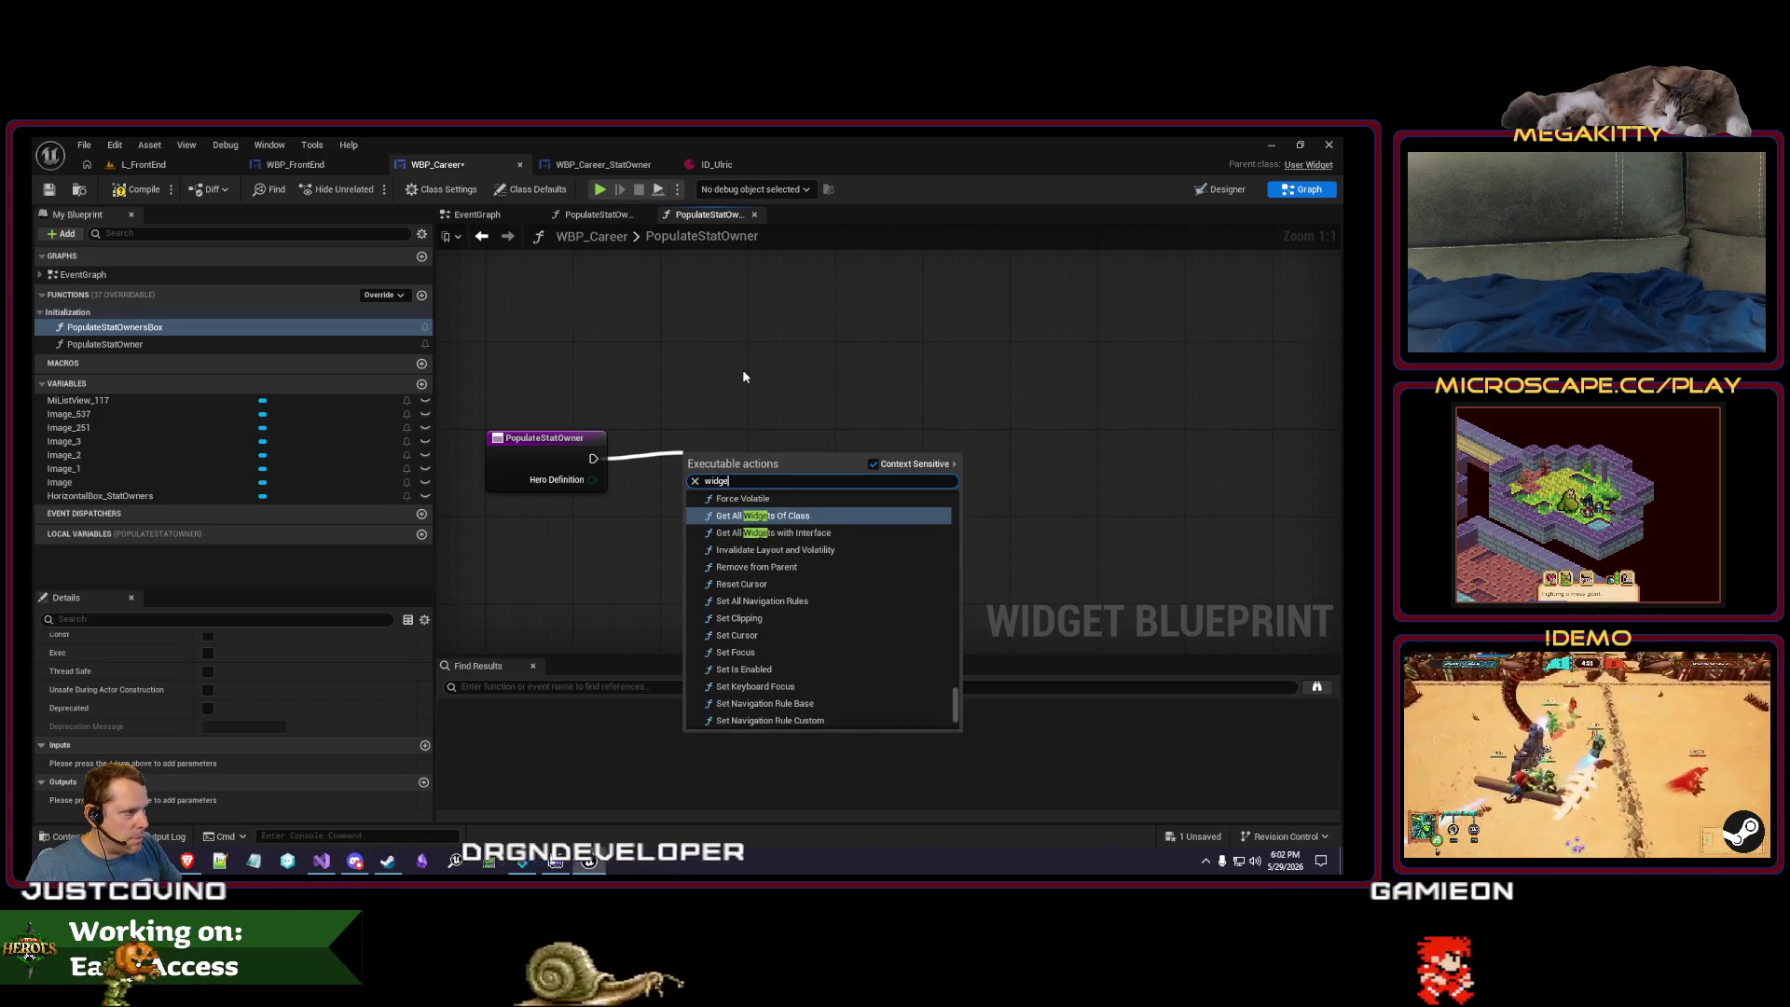
type("t create")
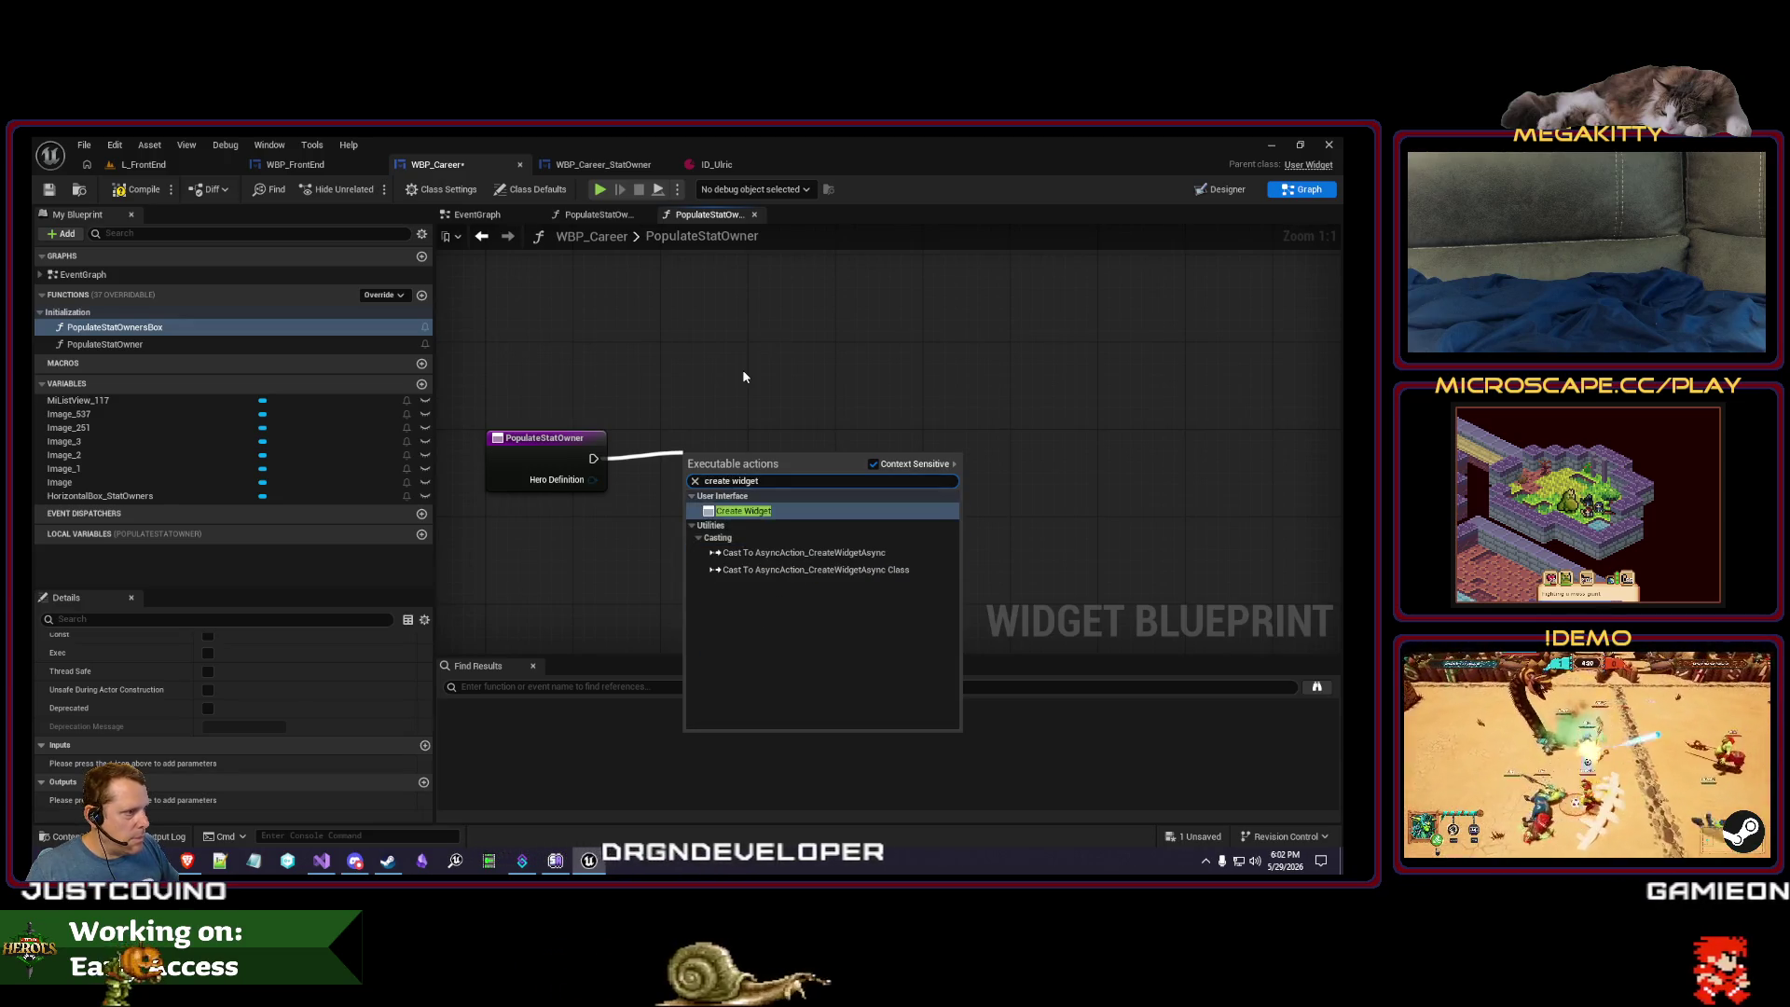
key("Return")
left_click_drag(768, 457, 745, 436)
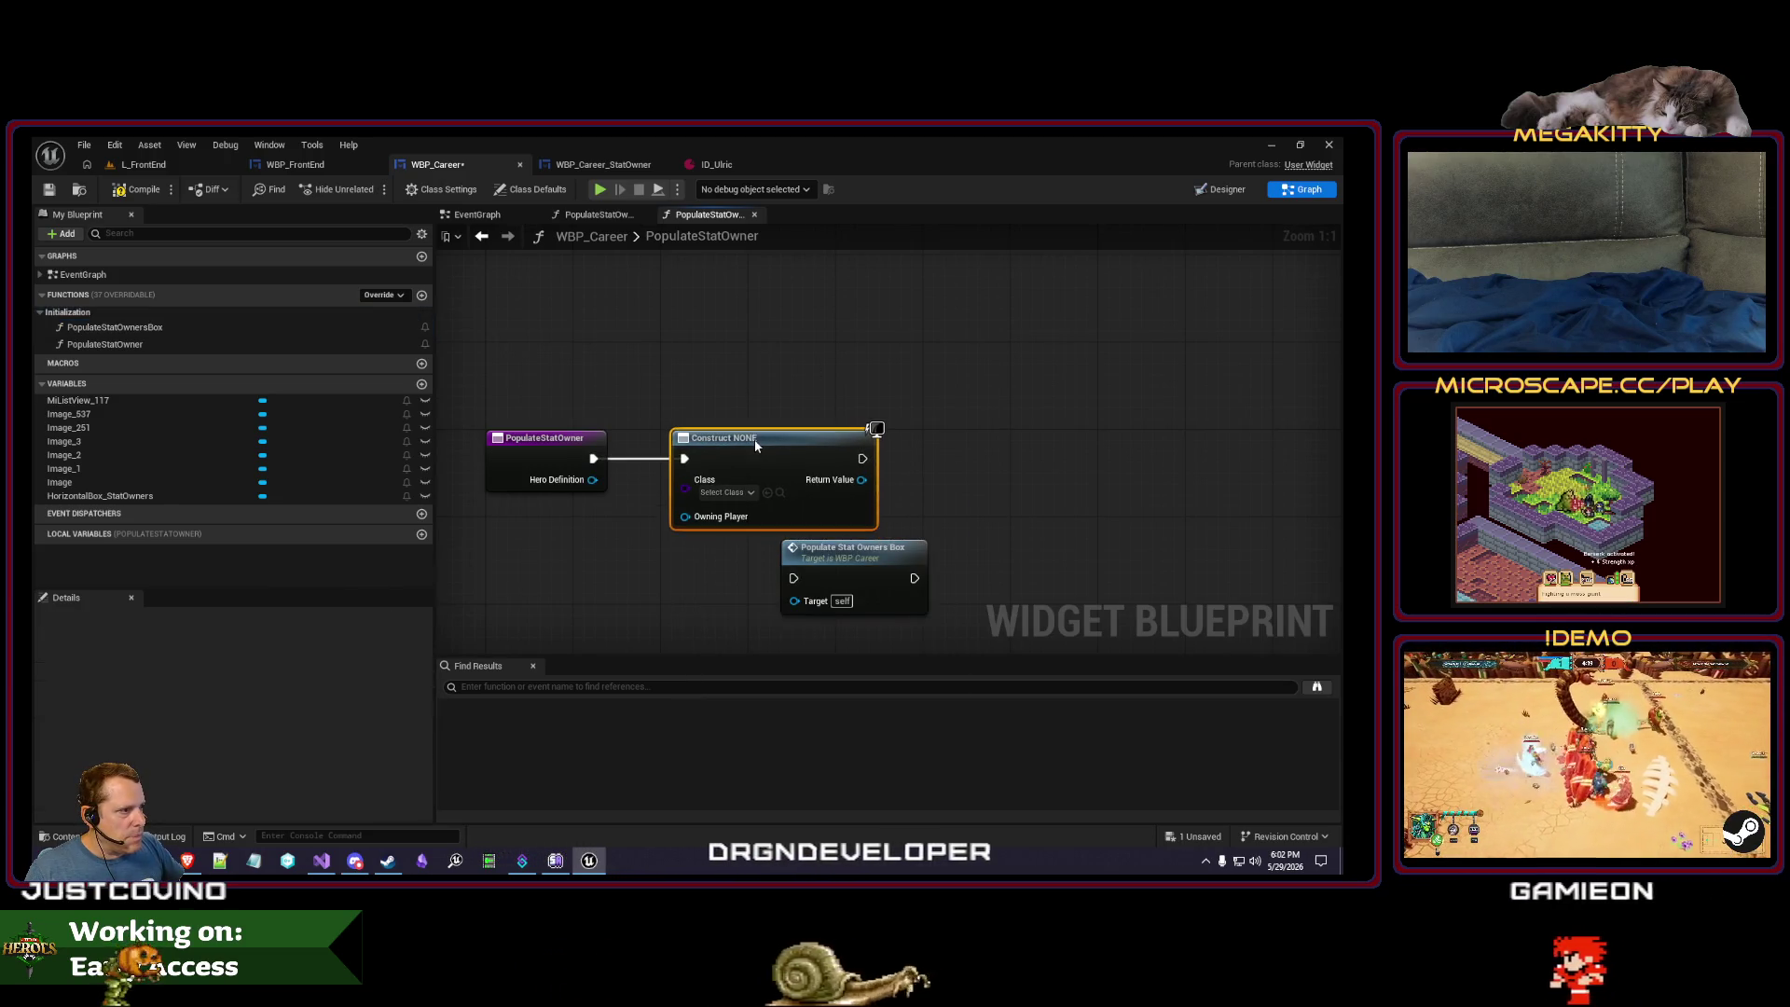
left_click(739, 493)
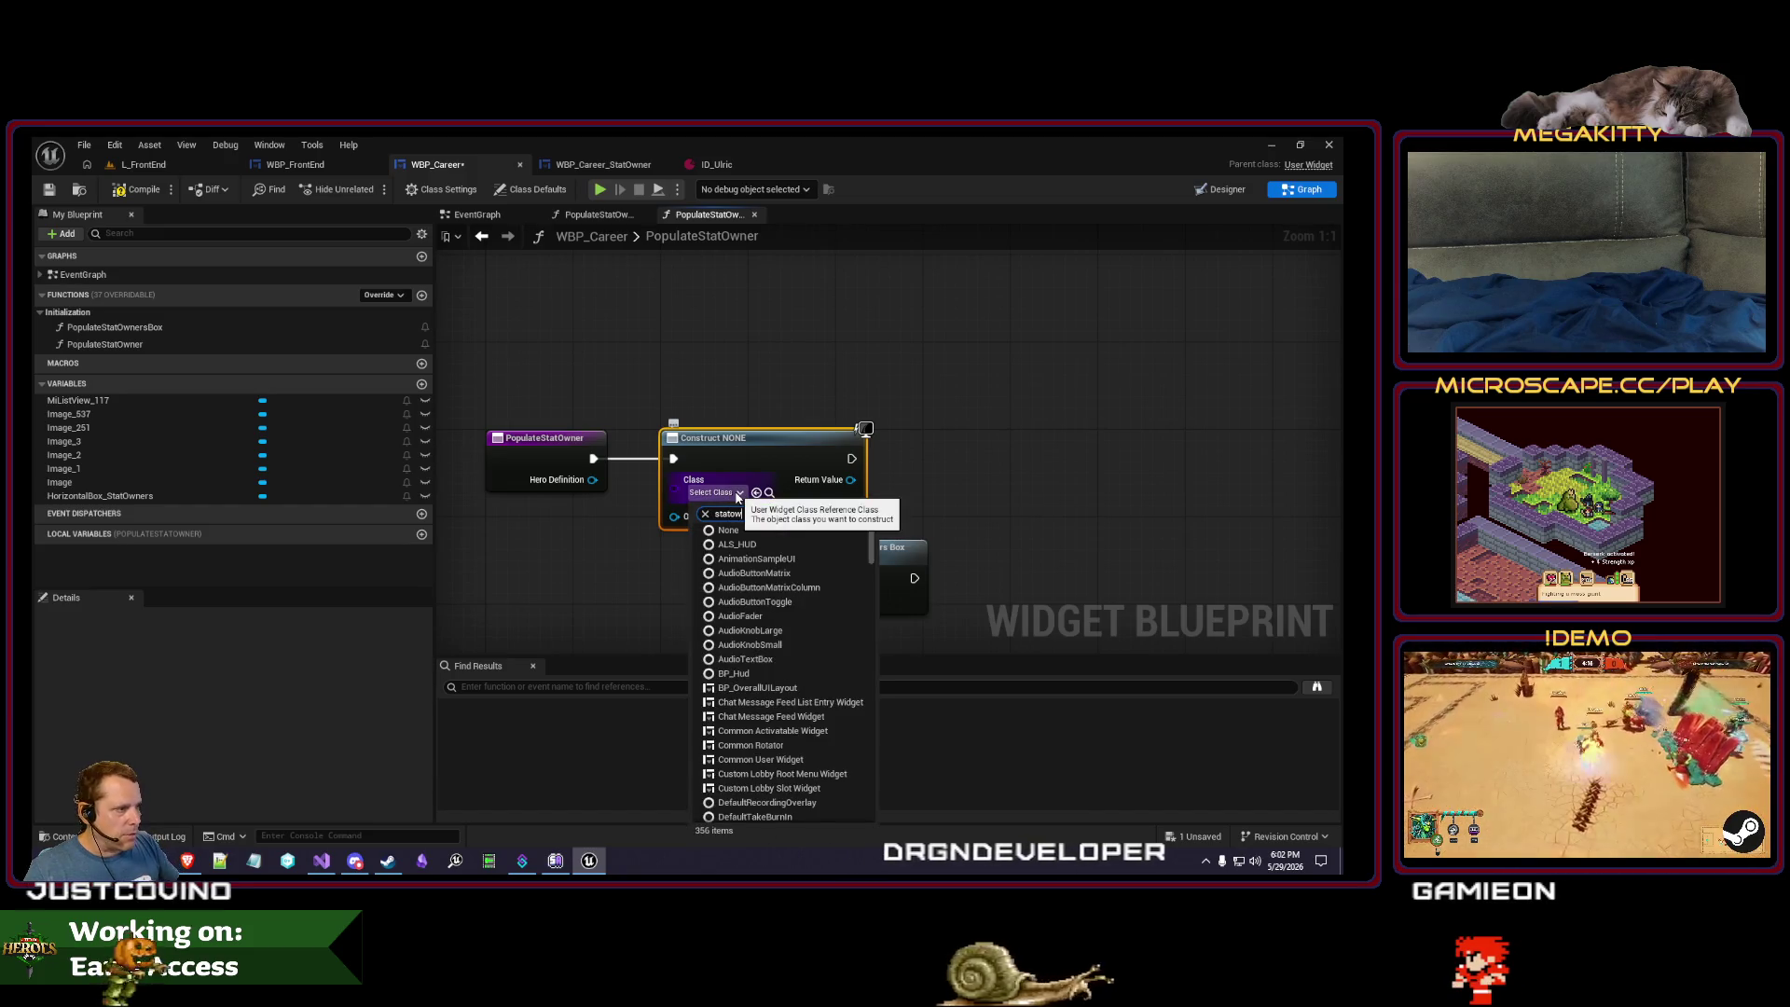
left_click(755, 544)
- Feed Get Owning Player into Owning Player and delete the stray Populate Stat Owners Box node
left_click_drag(811, 556, 978, 468)
mouse_move(674, 517)
left_mouse_down()
mouse_move(655, 566)
mouse_move(712, 578)
mouse_move(732, 560)
left_mouse_up()
type("get owning")
key("Return")
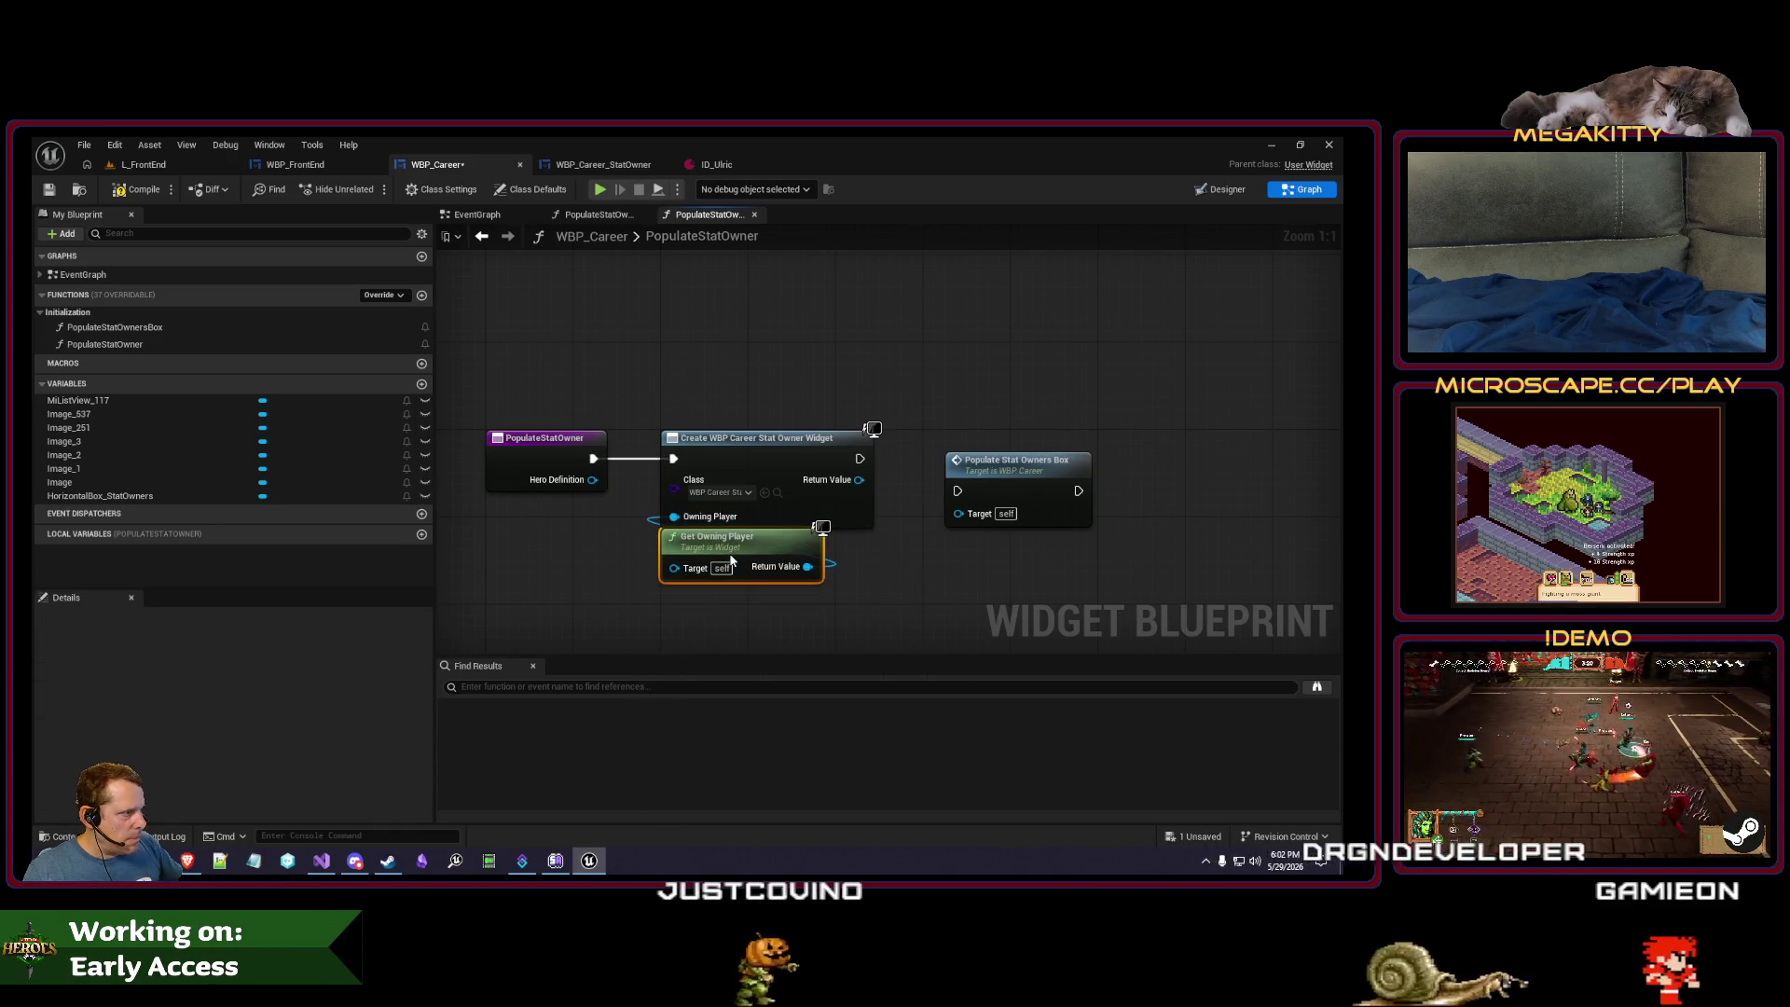
left_click(1002, 475)
key("Delete")
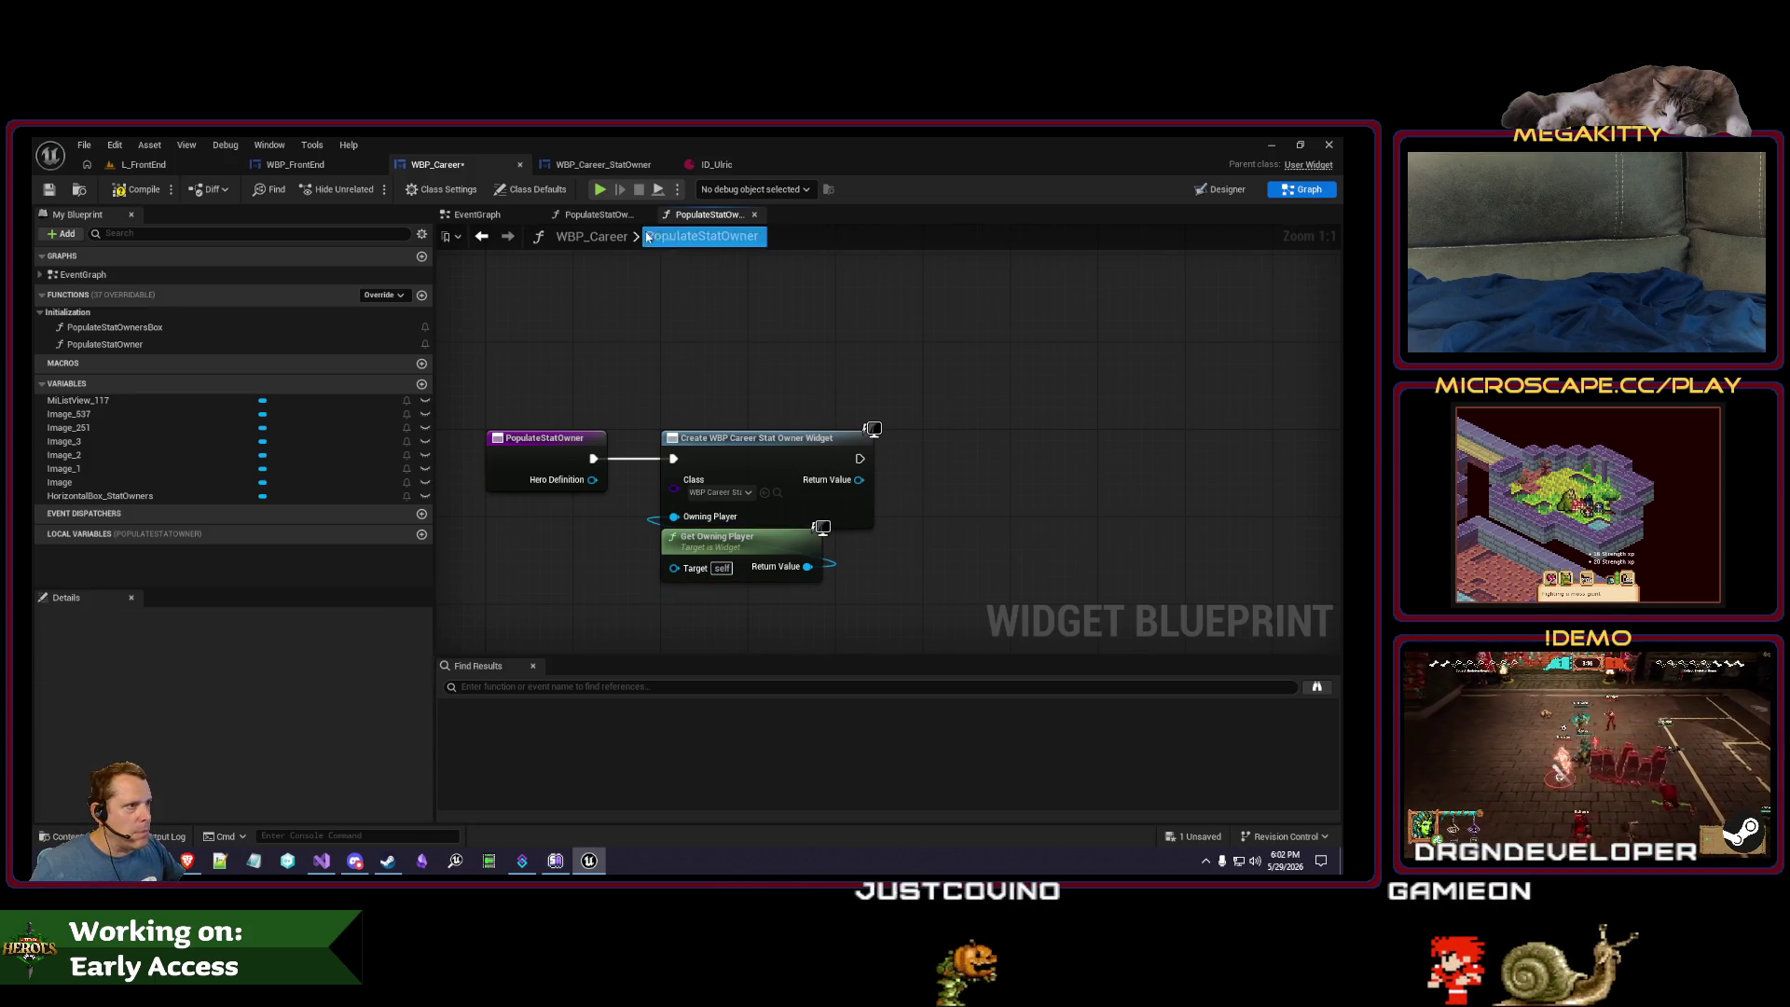
- Add the created widget to HorizontalBox_StatOwners via Add Child, then compile and save WBP_Career
mouse_move(911, 496)
left_mouse_down()
mouse_move(700, 489)
mouse_move(794, 473)
left_mouse_up()
left_click_drag(119, 493, 859, 479)
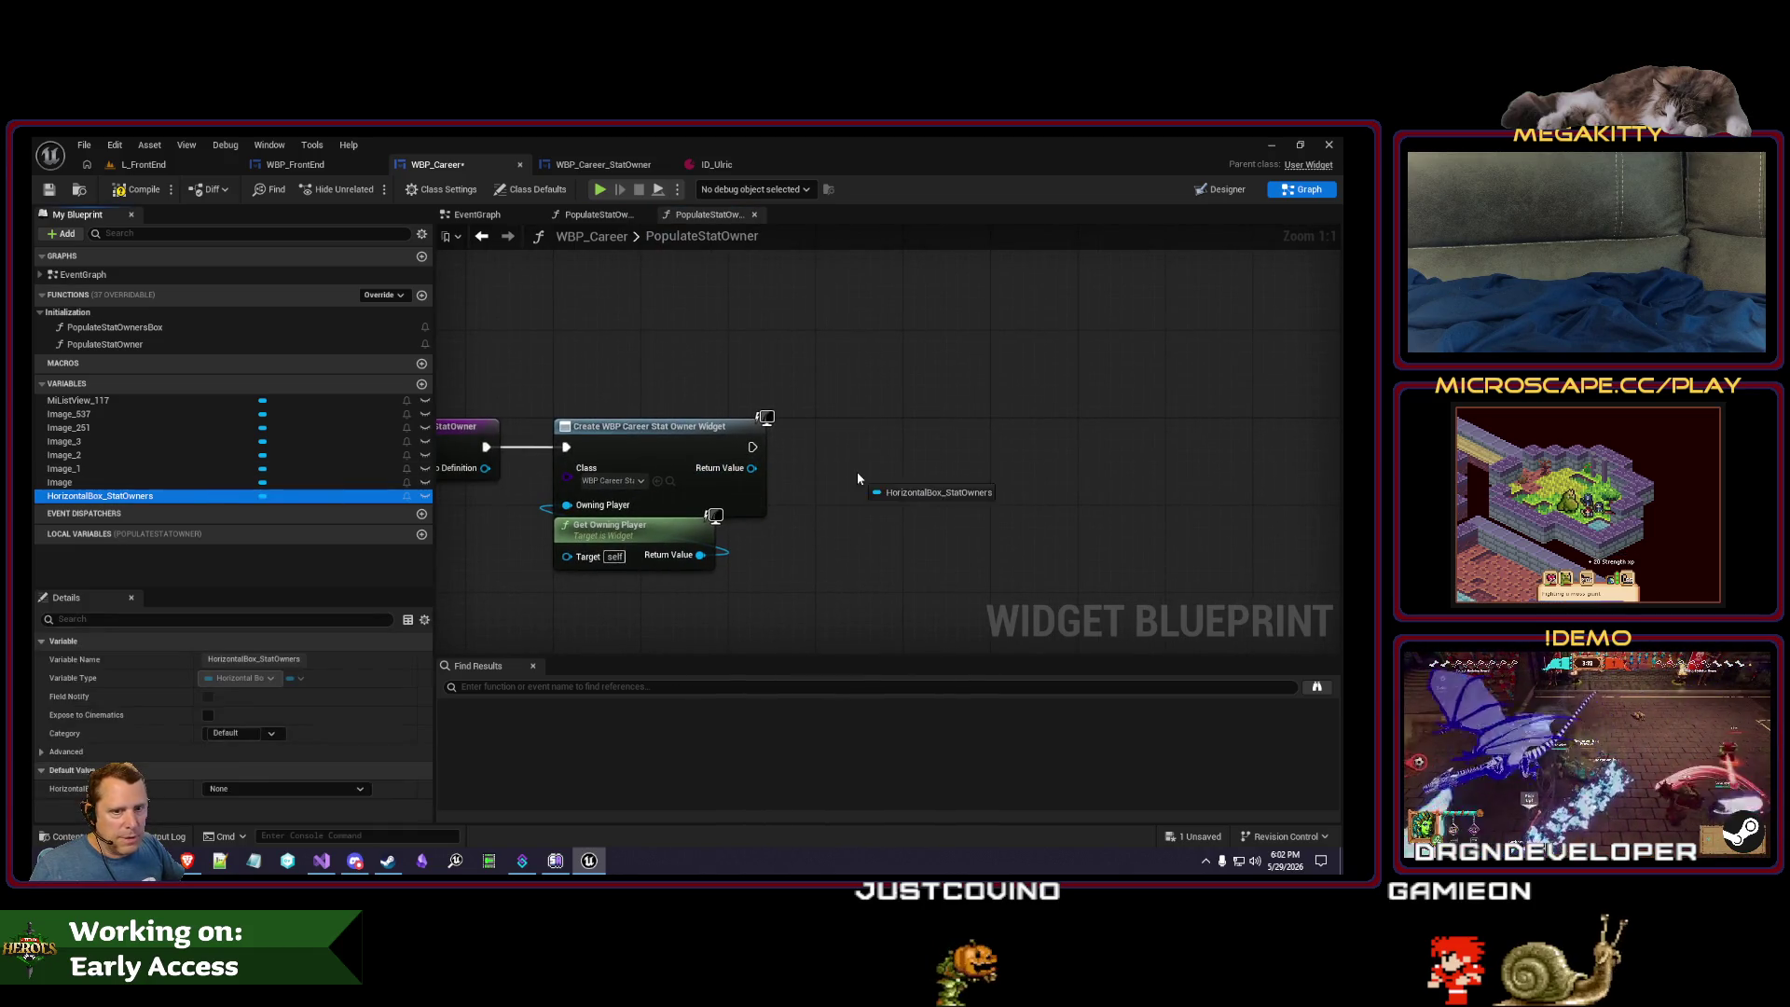
left_click_drag(970, 478, 895, 342)
type("add chi")
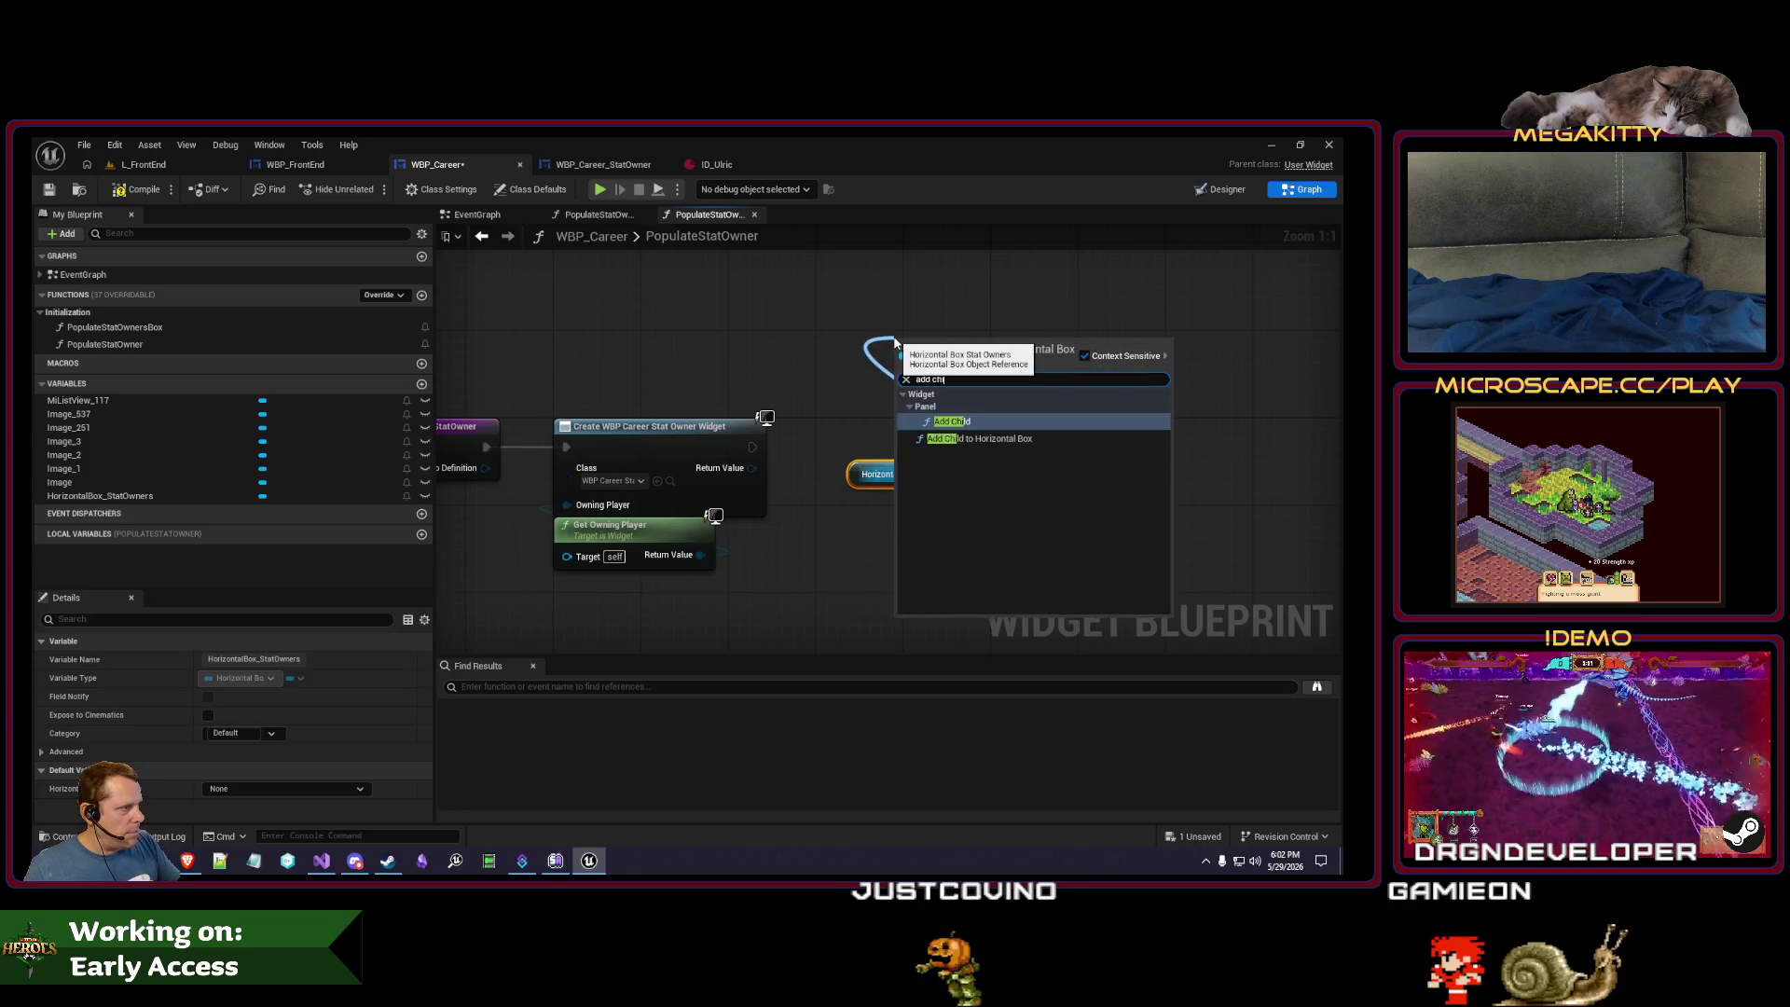
key("Down")
key("Return")
mouse_move(950, 351)
left_mouse_down()
mouse_move(914, 356)
mouse_move(885, 440)
left_mouse_up()
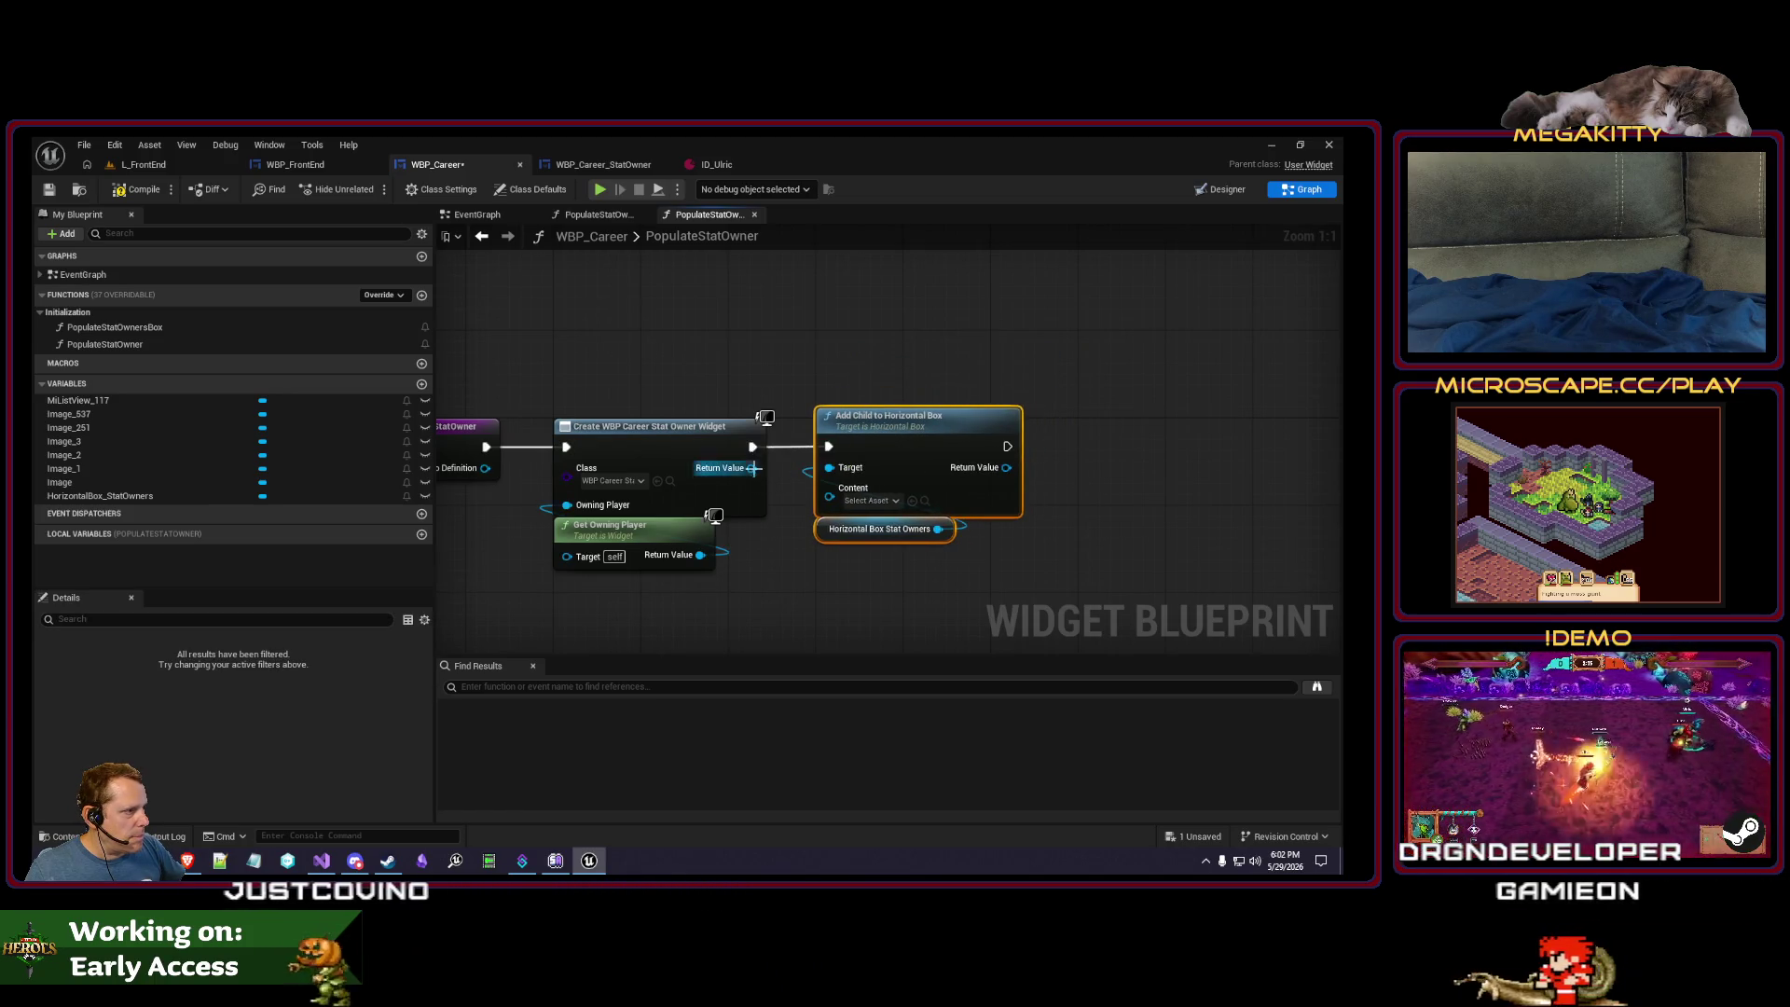
left_click_drag(836, 504, 825, 534)
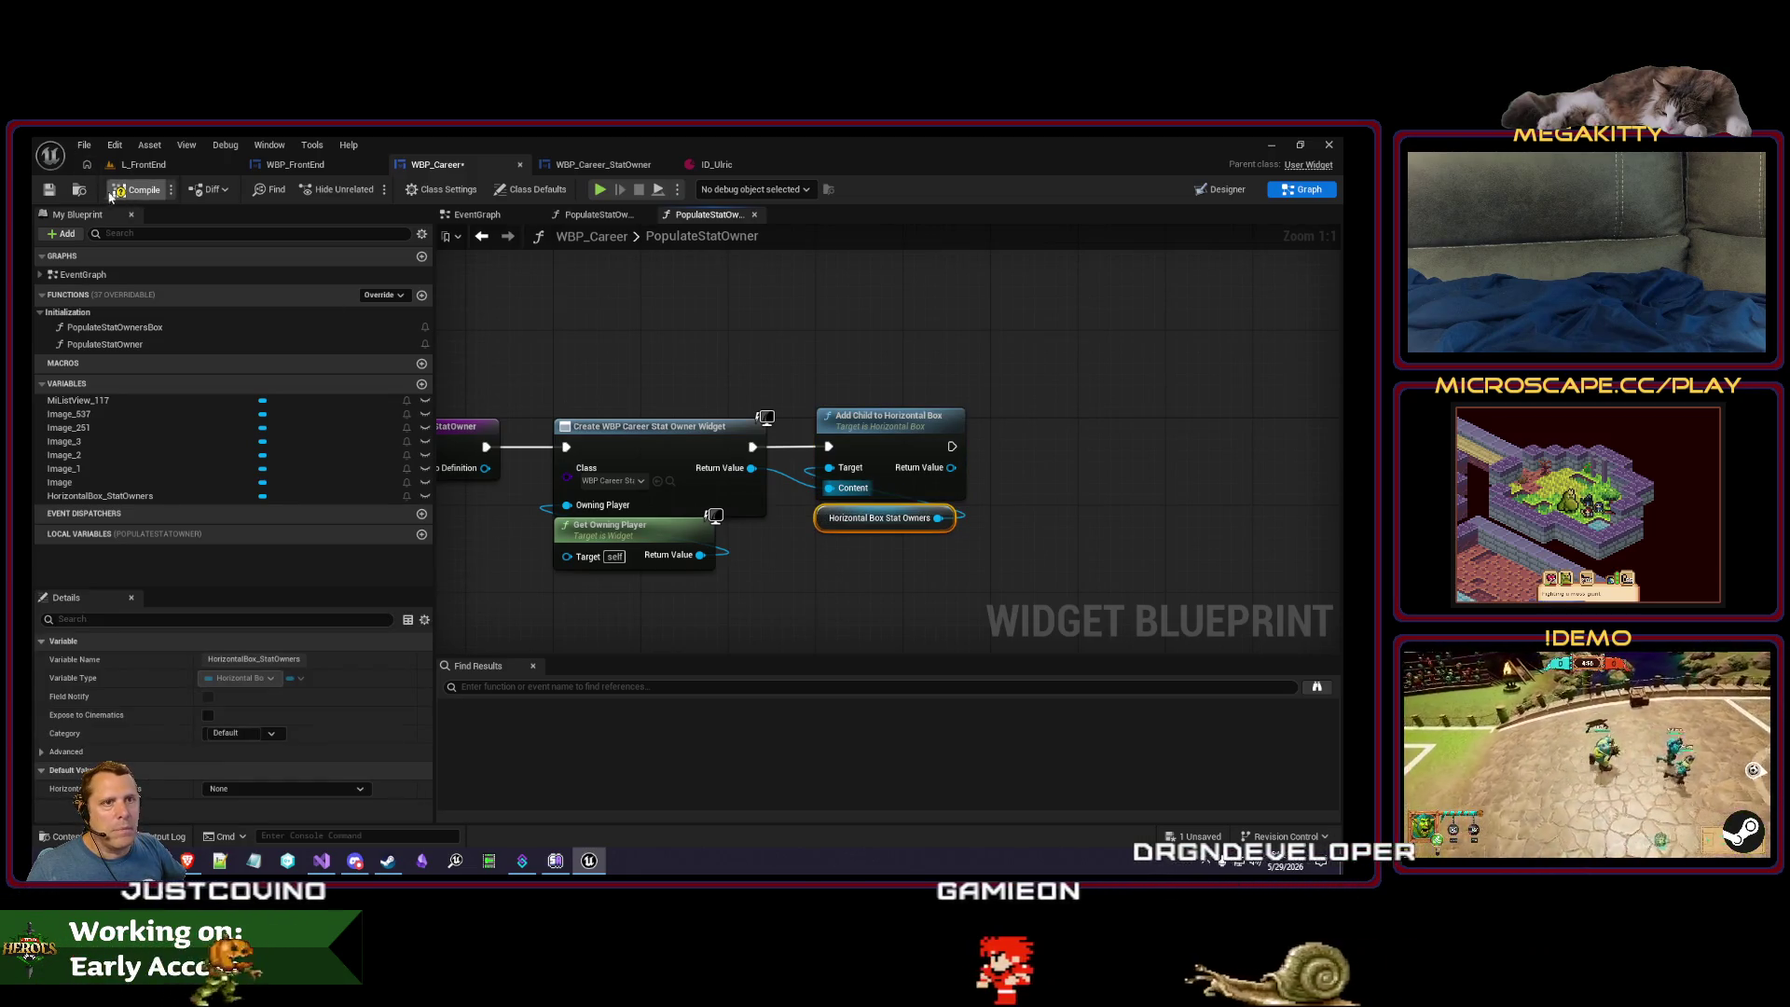
left_click(49, 190)
left_click(599, 215)
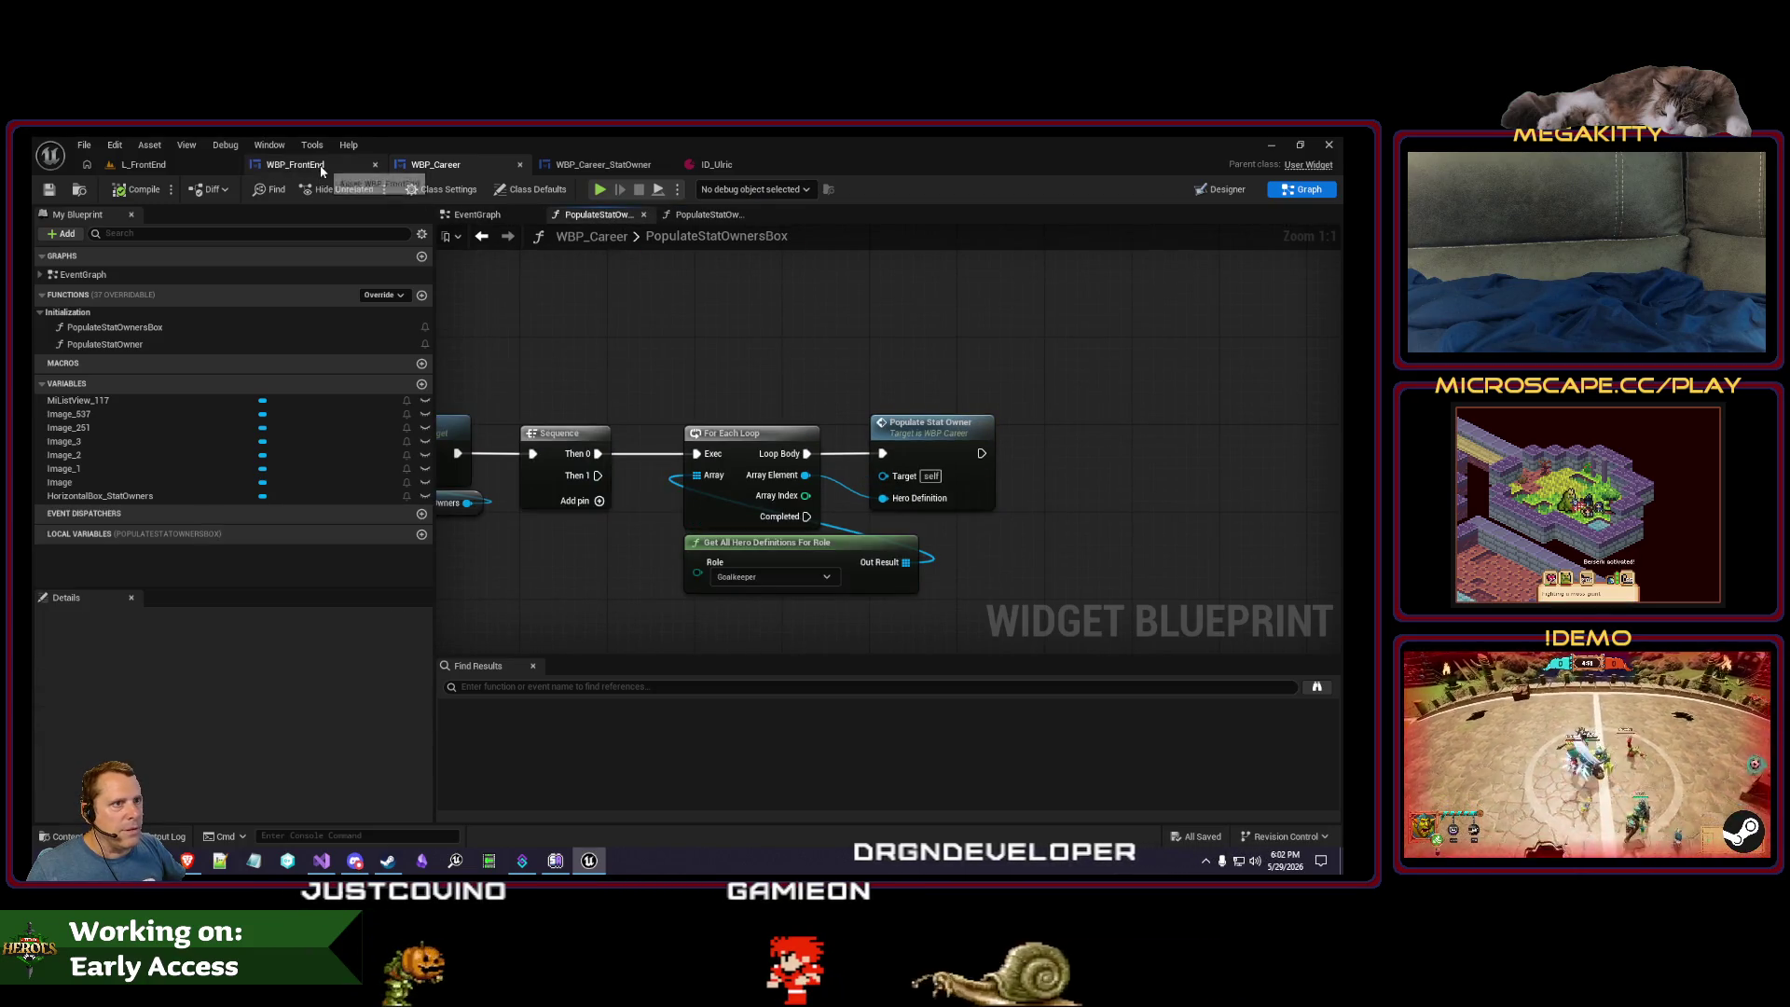
- Close the WBP_FrontEnd editor tab
left_click(620, 168)
left_click(304, 168)
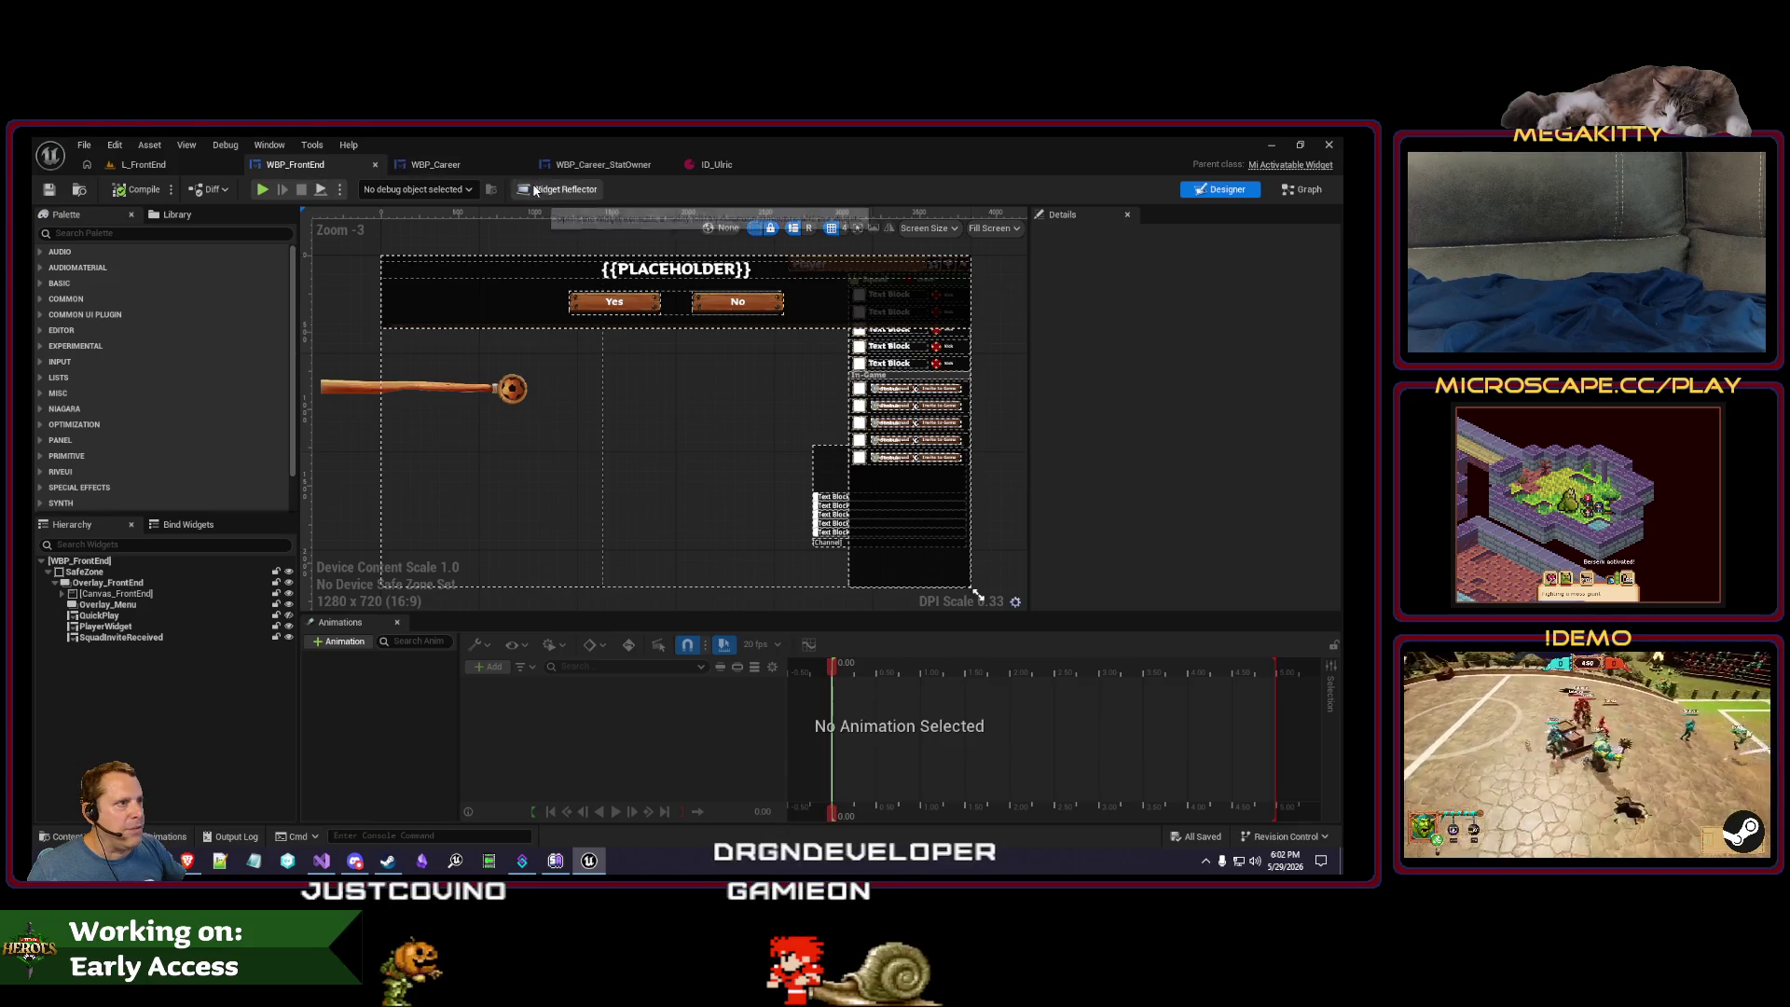
left_click(376, 165)
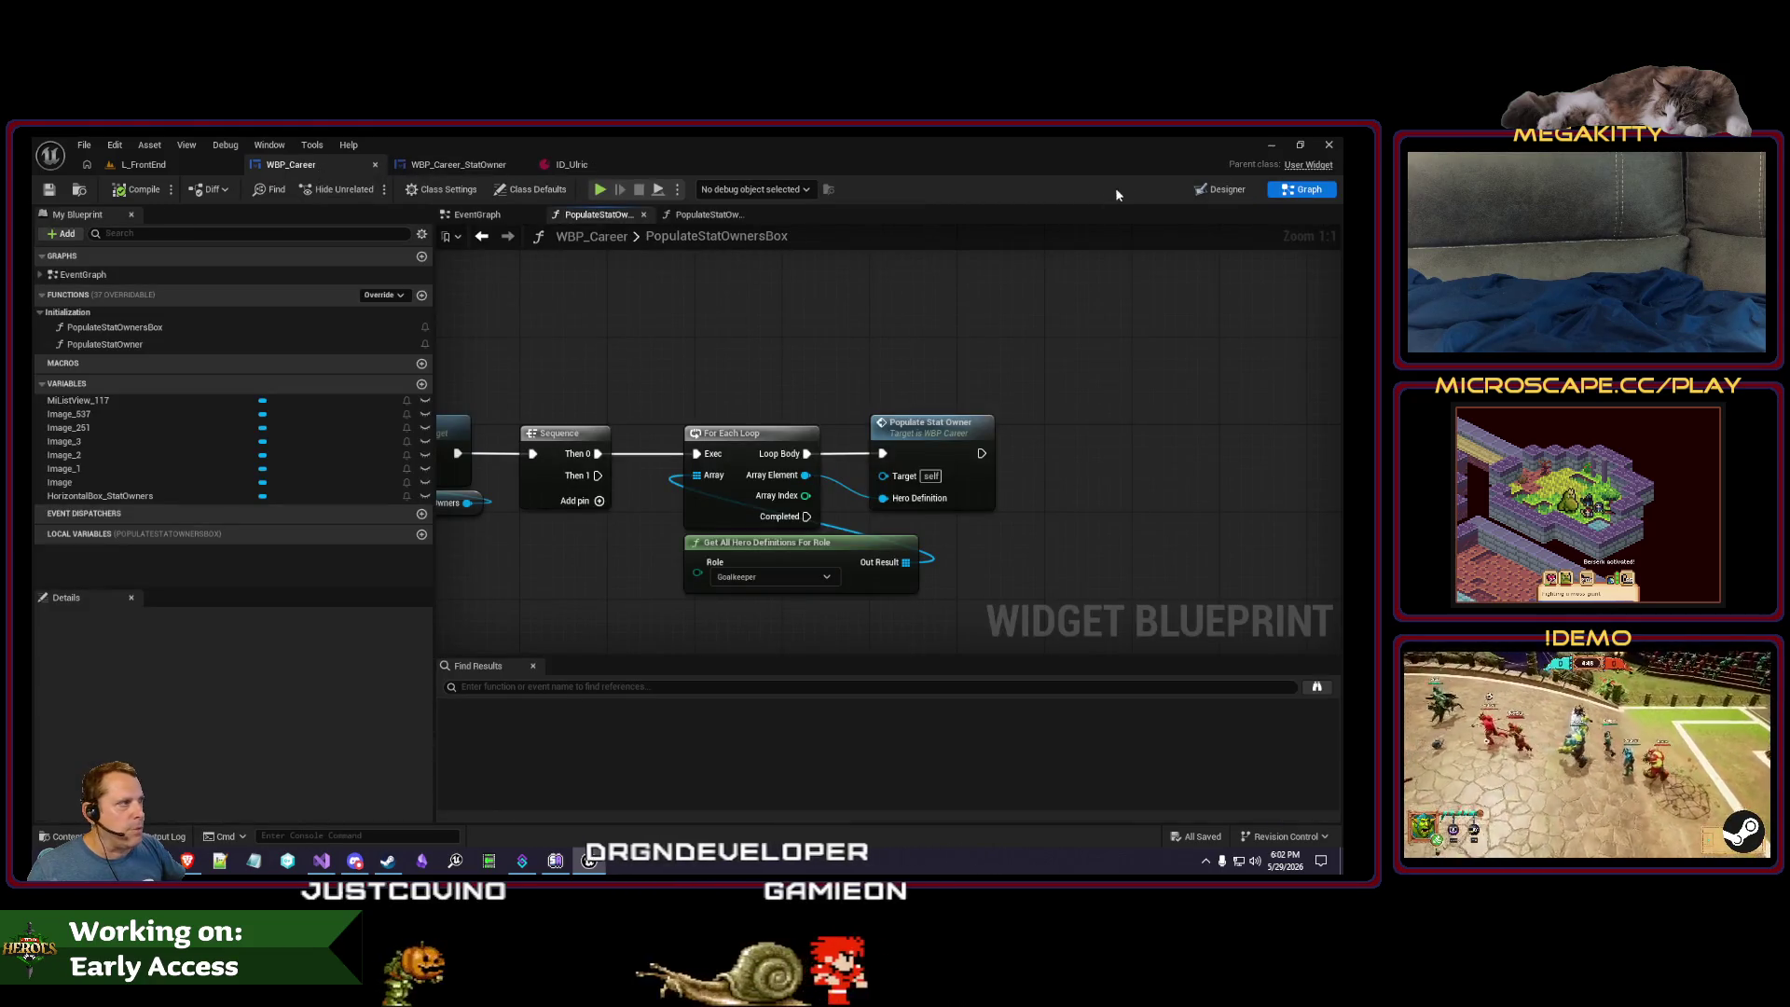
- In WBP_Career's Designer, select HorizontalBox_StatOwners and briefly filter Details by 'align'
left_click(1221, 189)
right_click(781, 368)
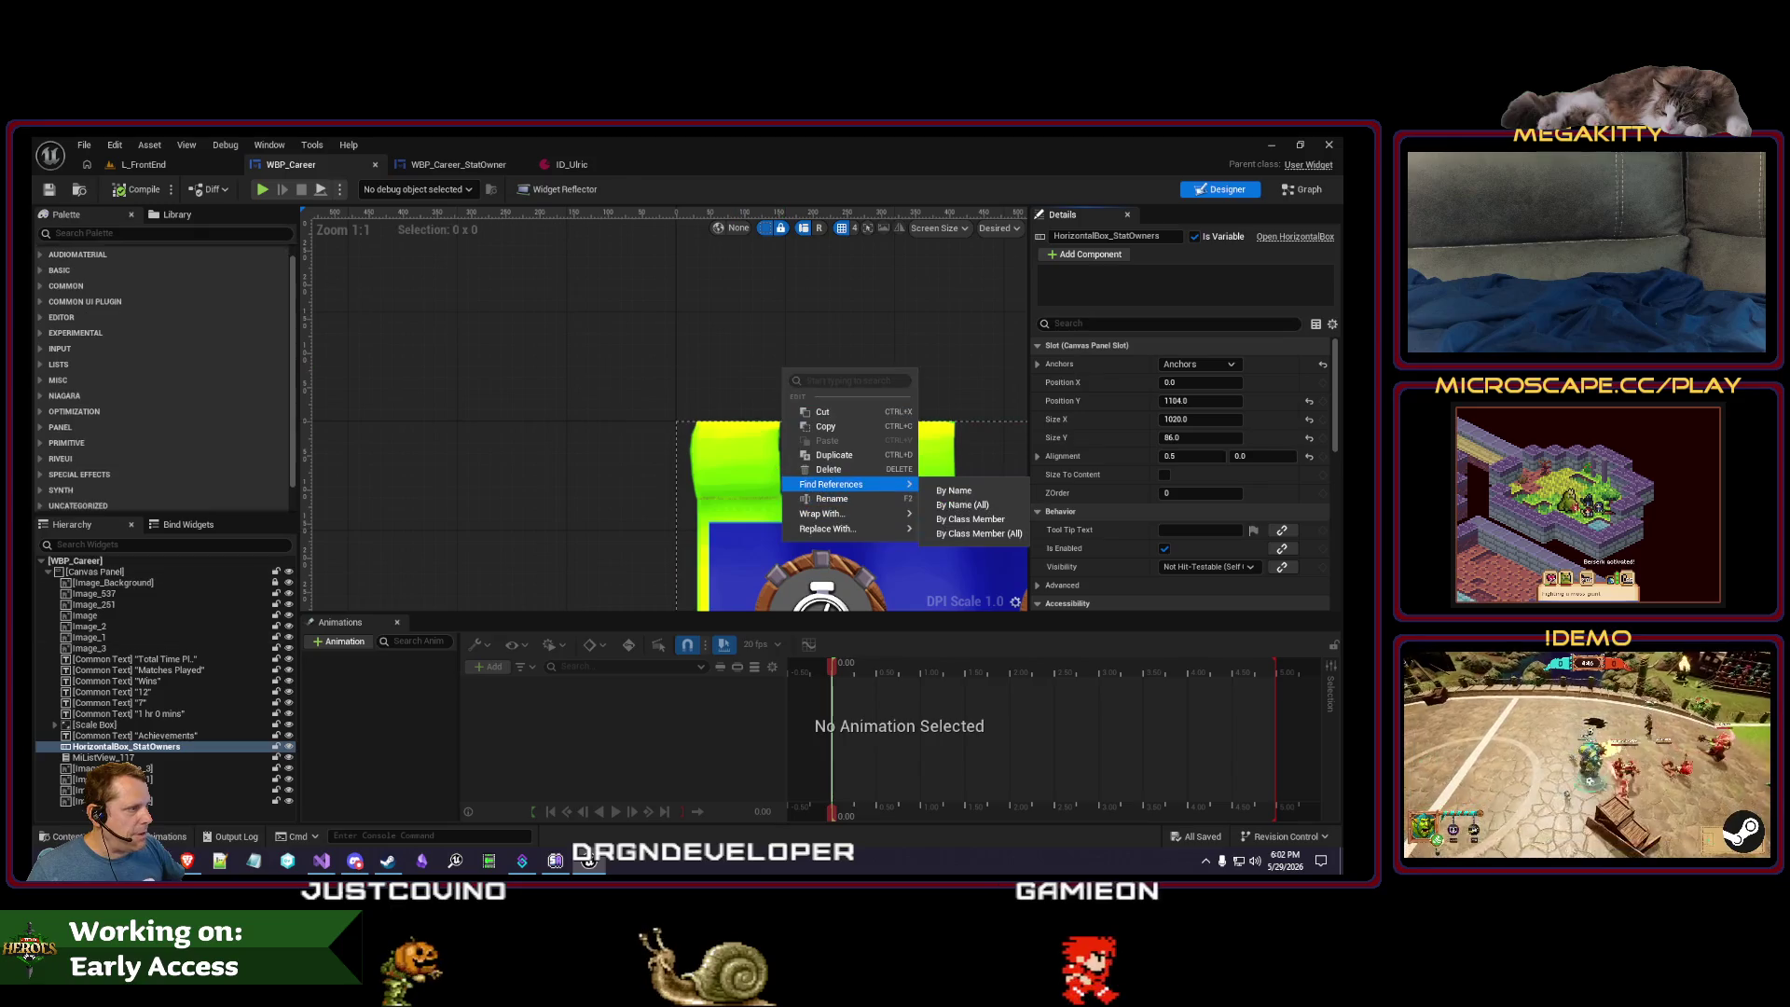
left_click_drag(764, 357, 334, 190)
scroll(586, 407, "down", 2)
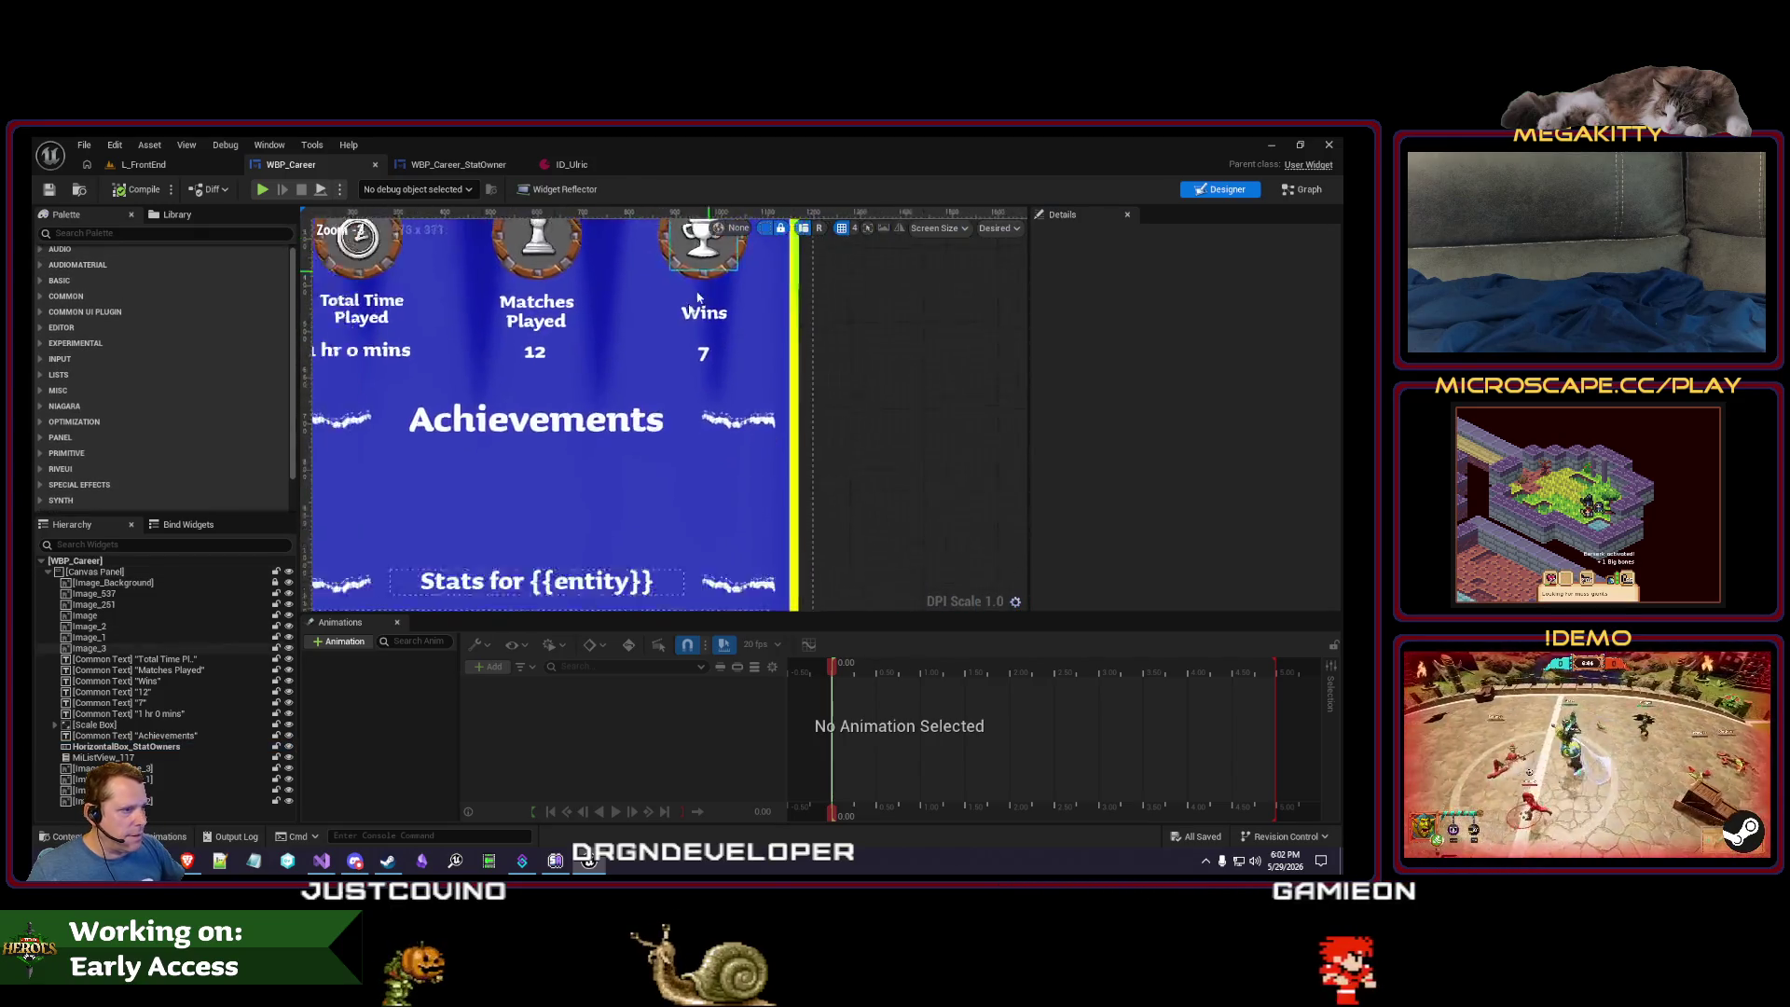
scroll(586, 407, "down", 3)
scroll(585, 406, "up", 3)
left_click(585, 410)
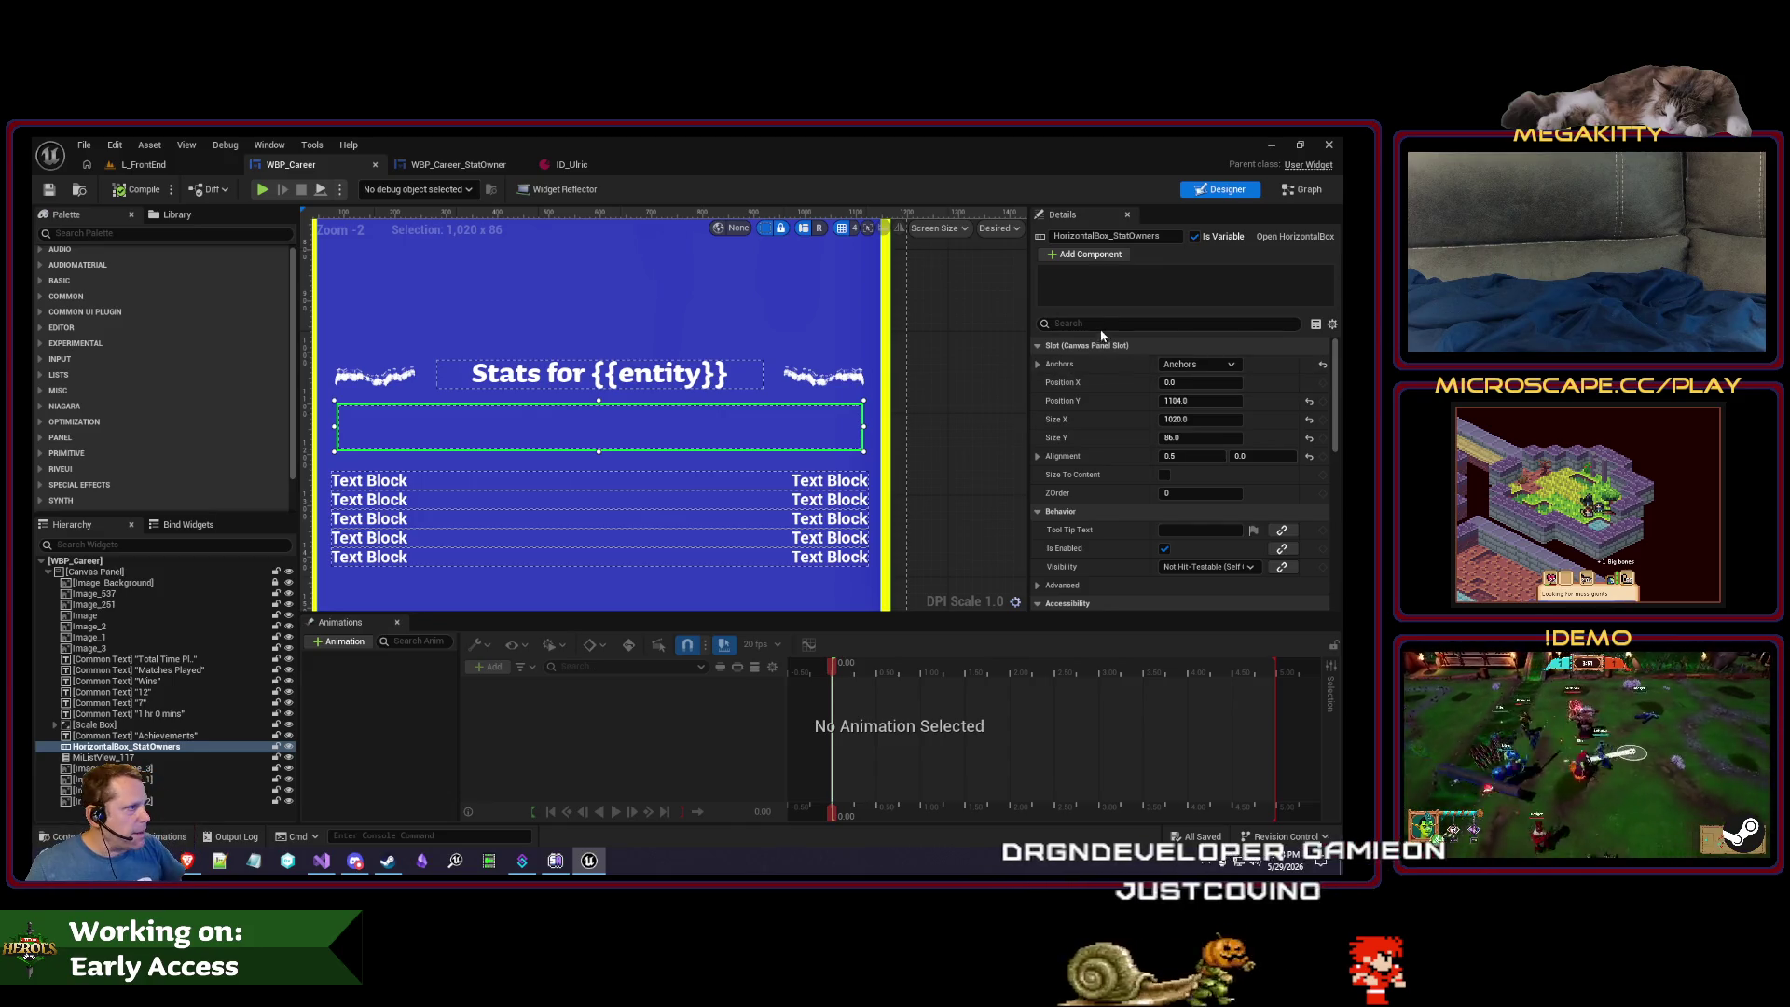
type("align")
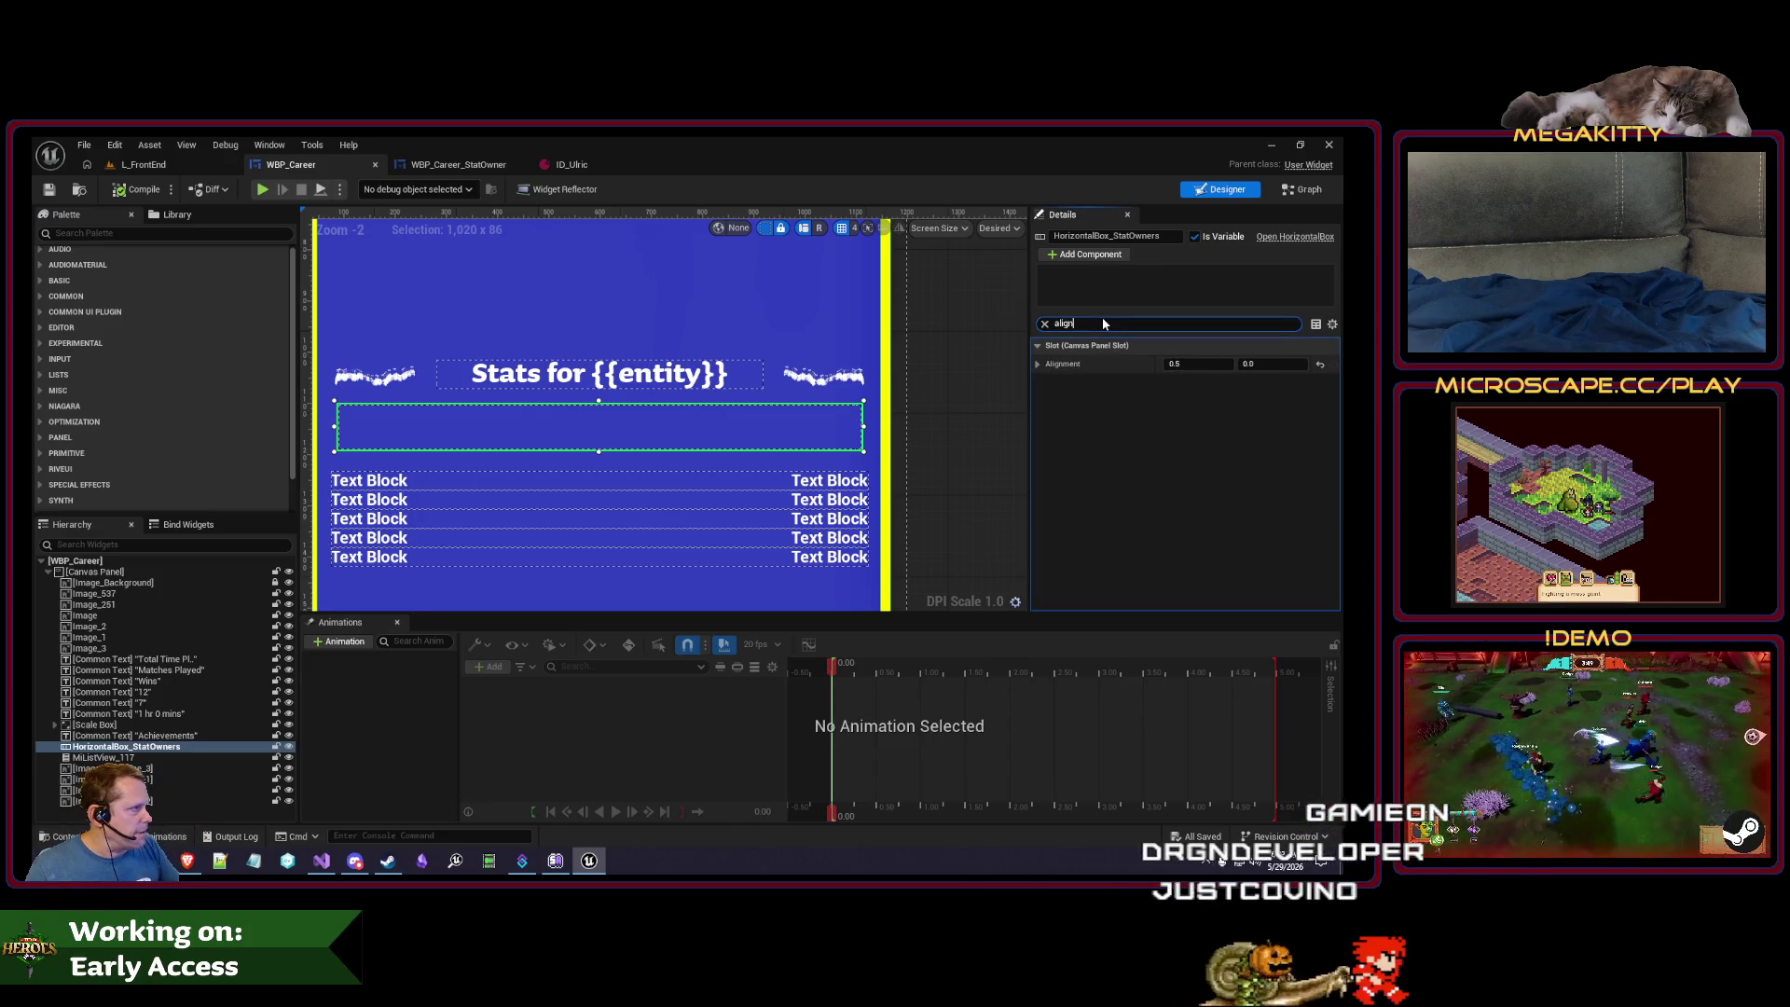
key("Escape")
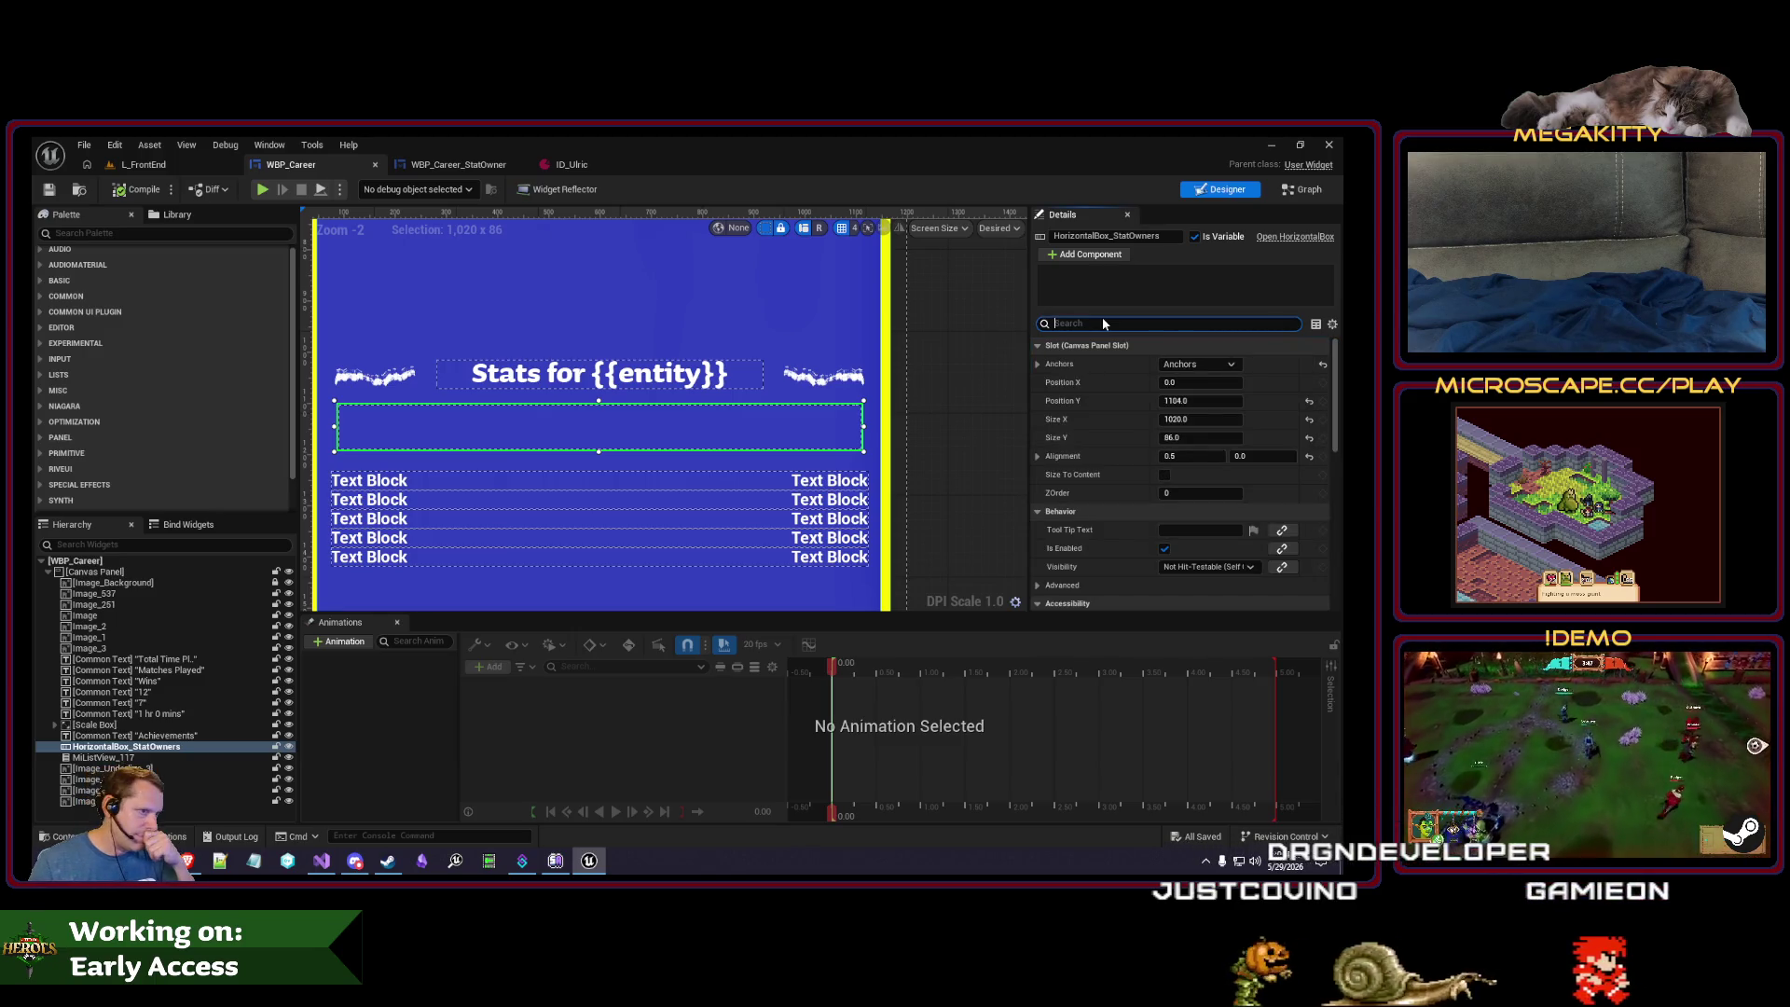
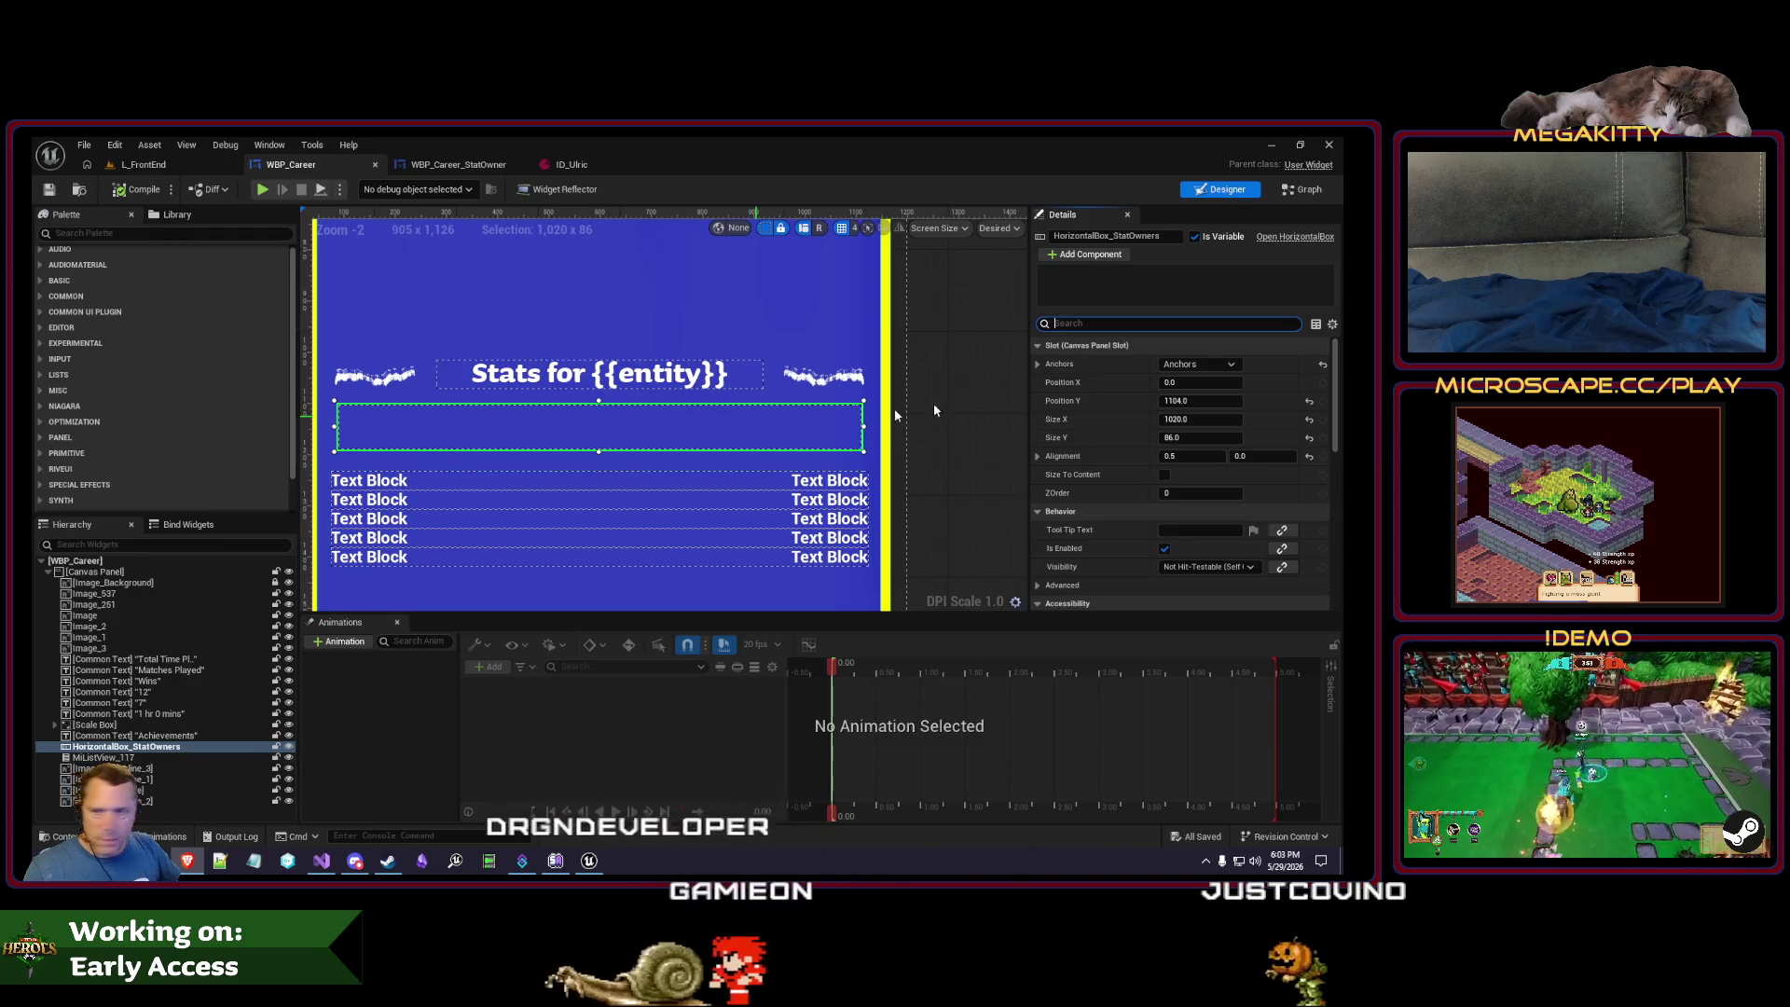
- Clear the row's slot property filter and open the WBP_Career_StatOwner widget
left_click(1229, 320)
left_click(573, 429)
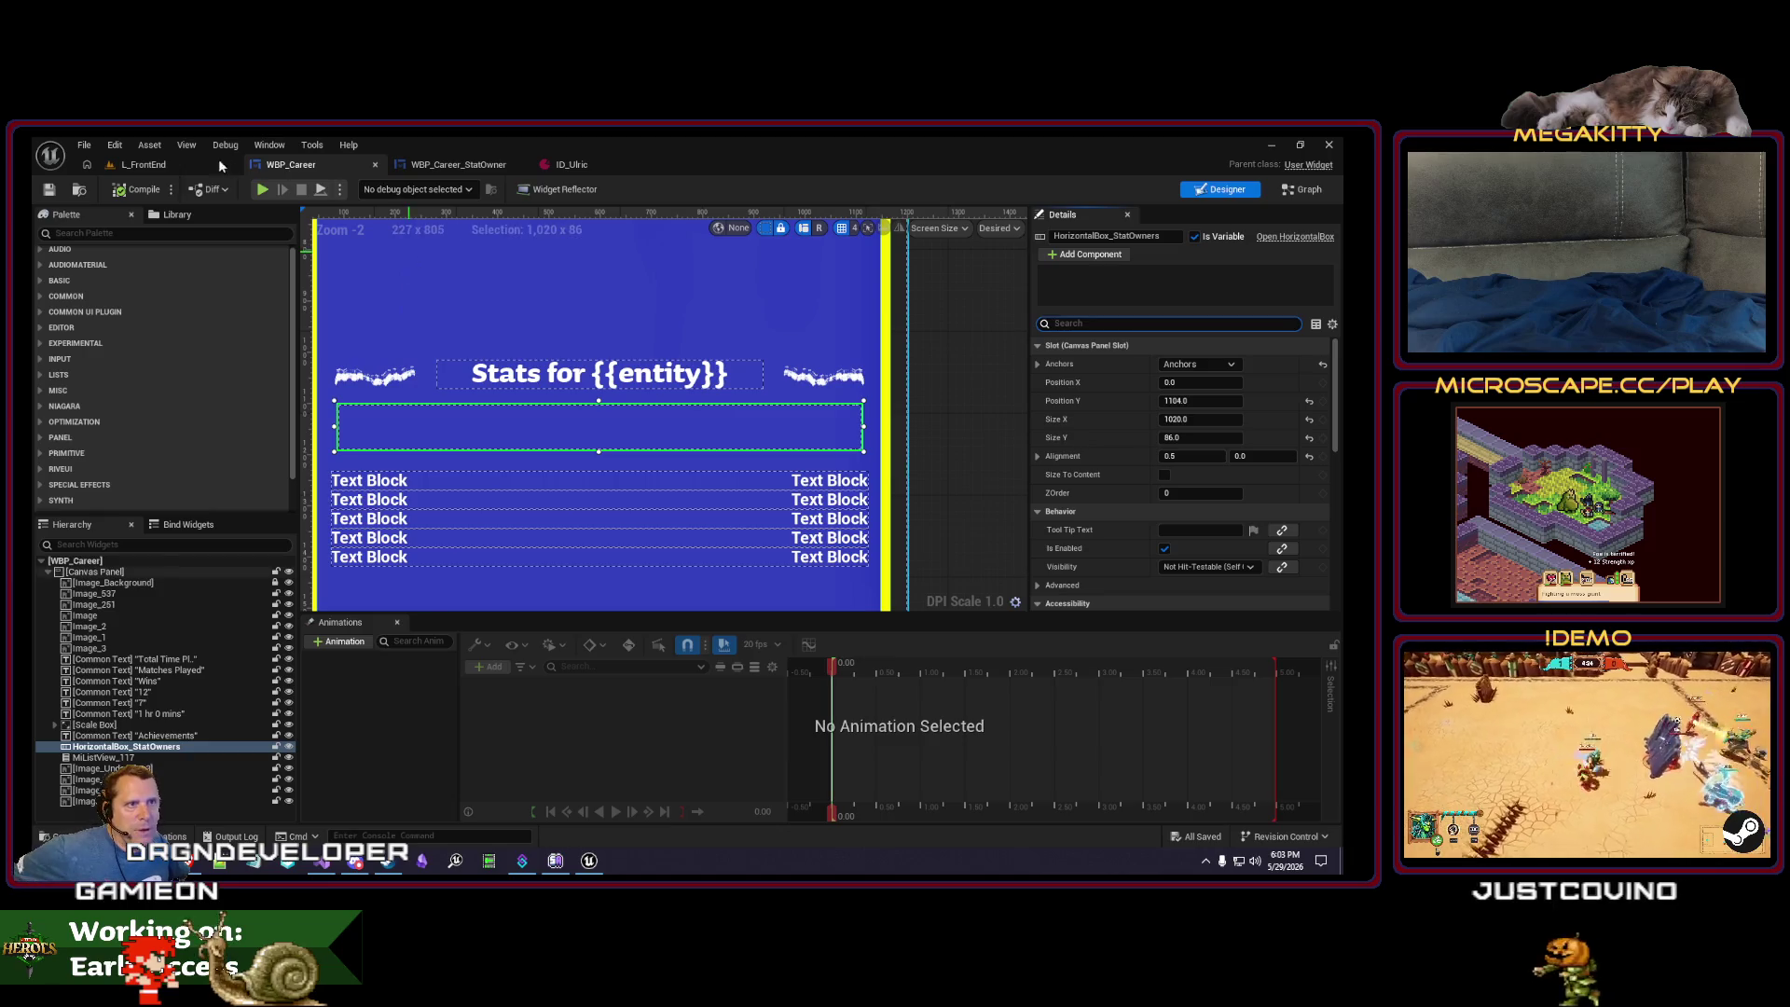
left_click(462, 165)
- Play-test L_FrontEnd to check the career stat-owner icons, then return to WBP_Career_StatOwner
left_click(158, 170)
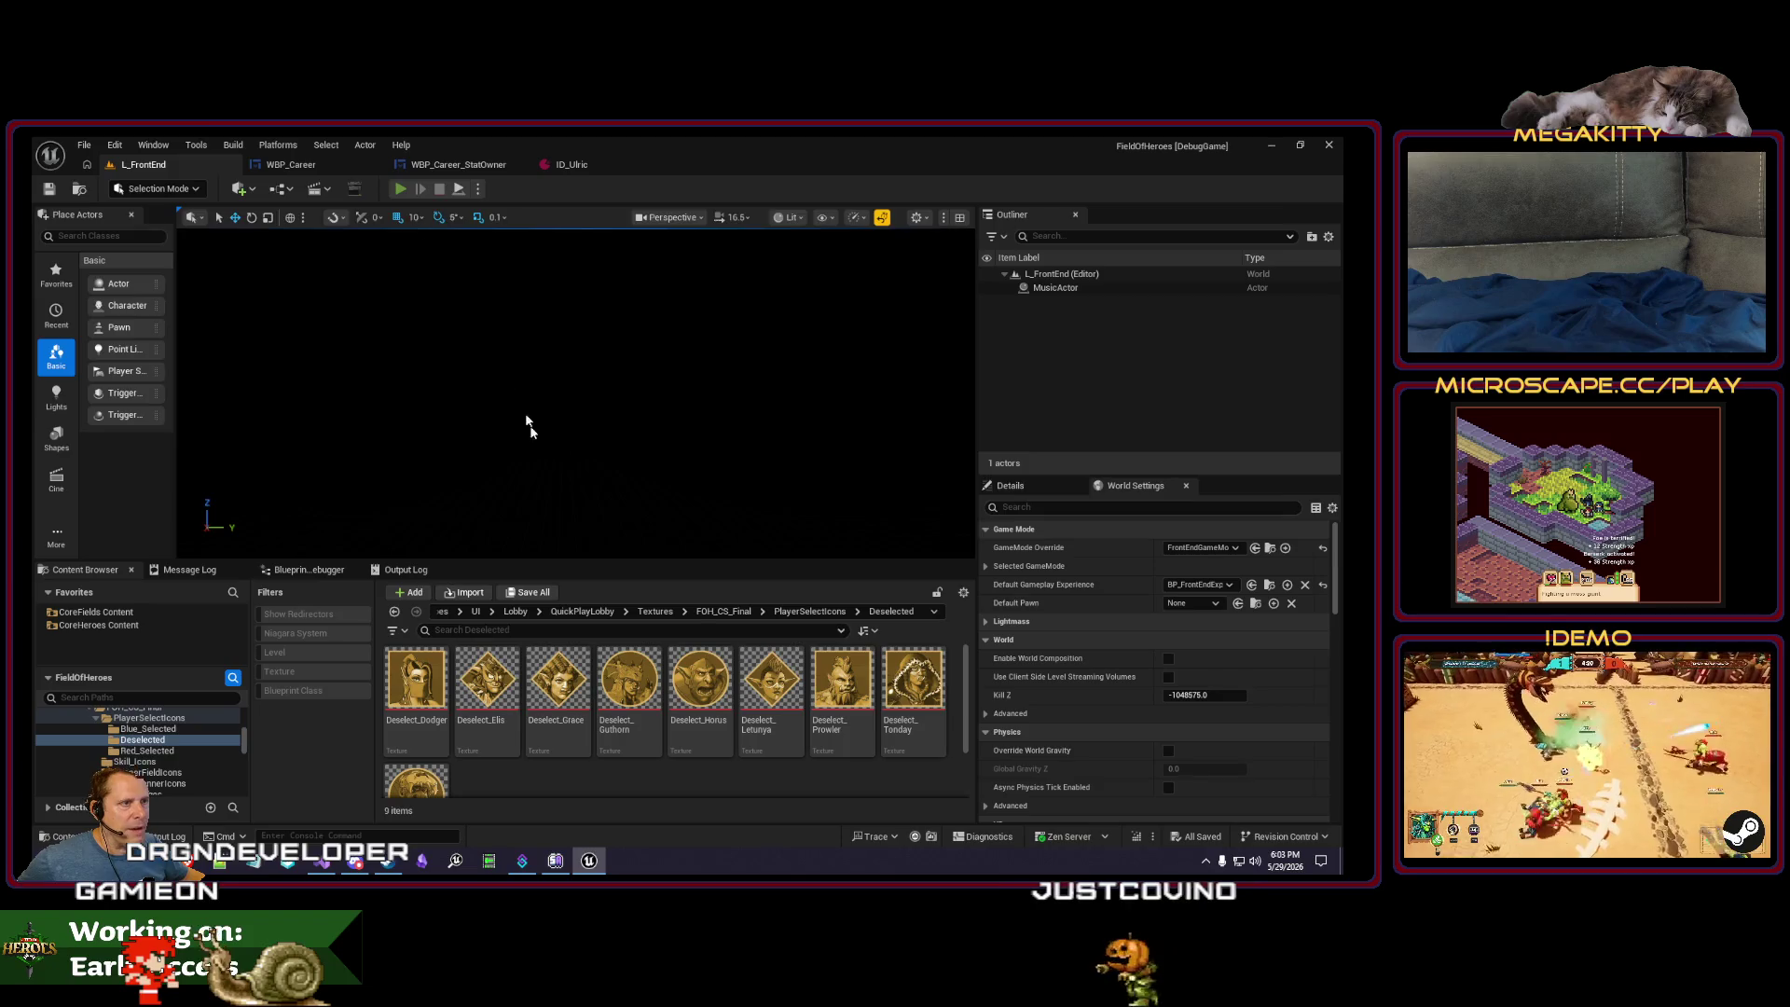
key("alt+p")
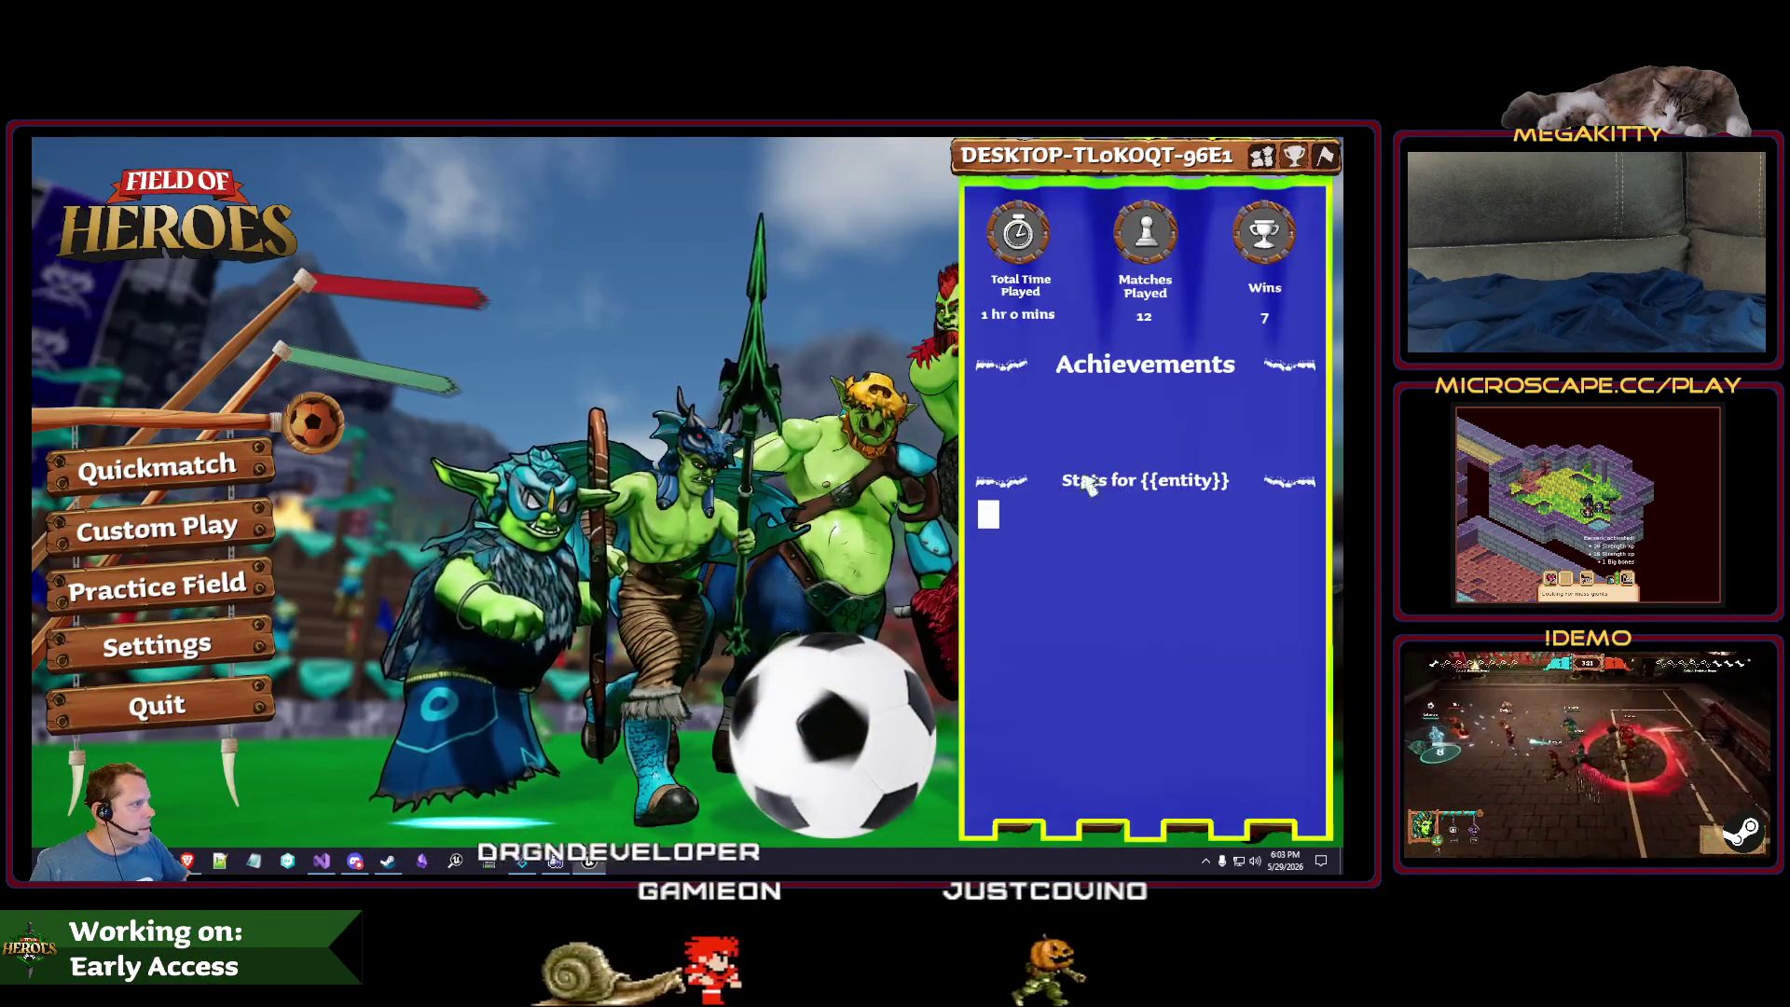
key("Escape")
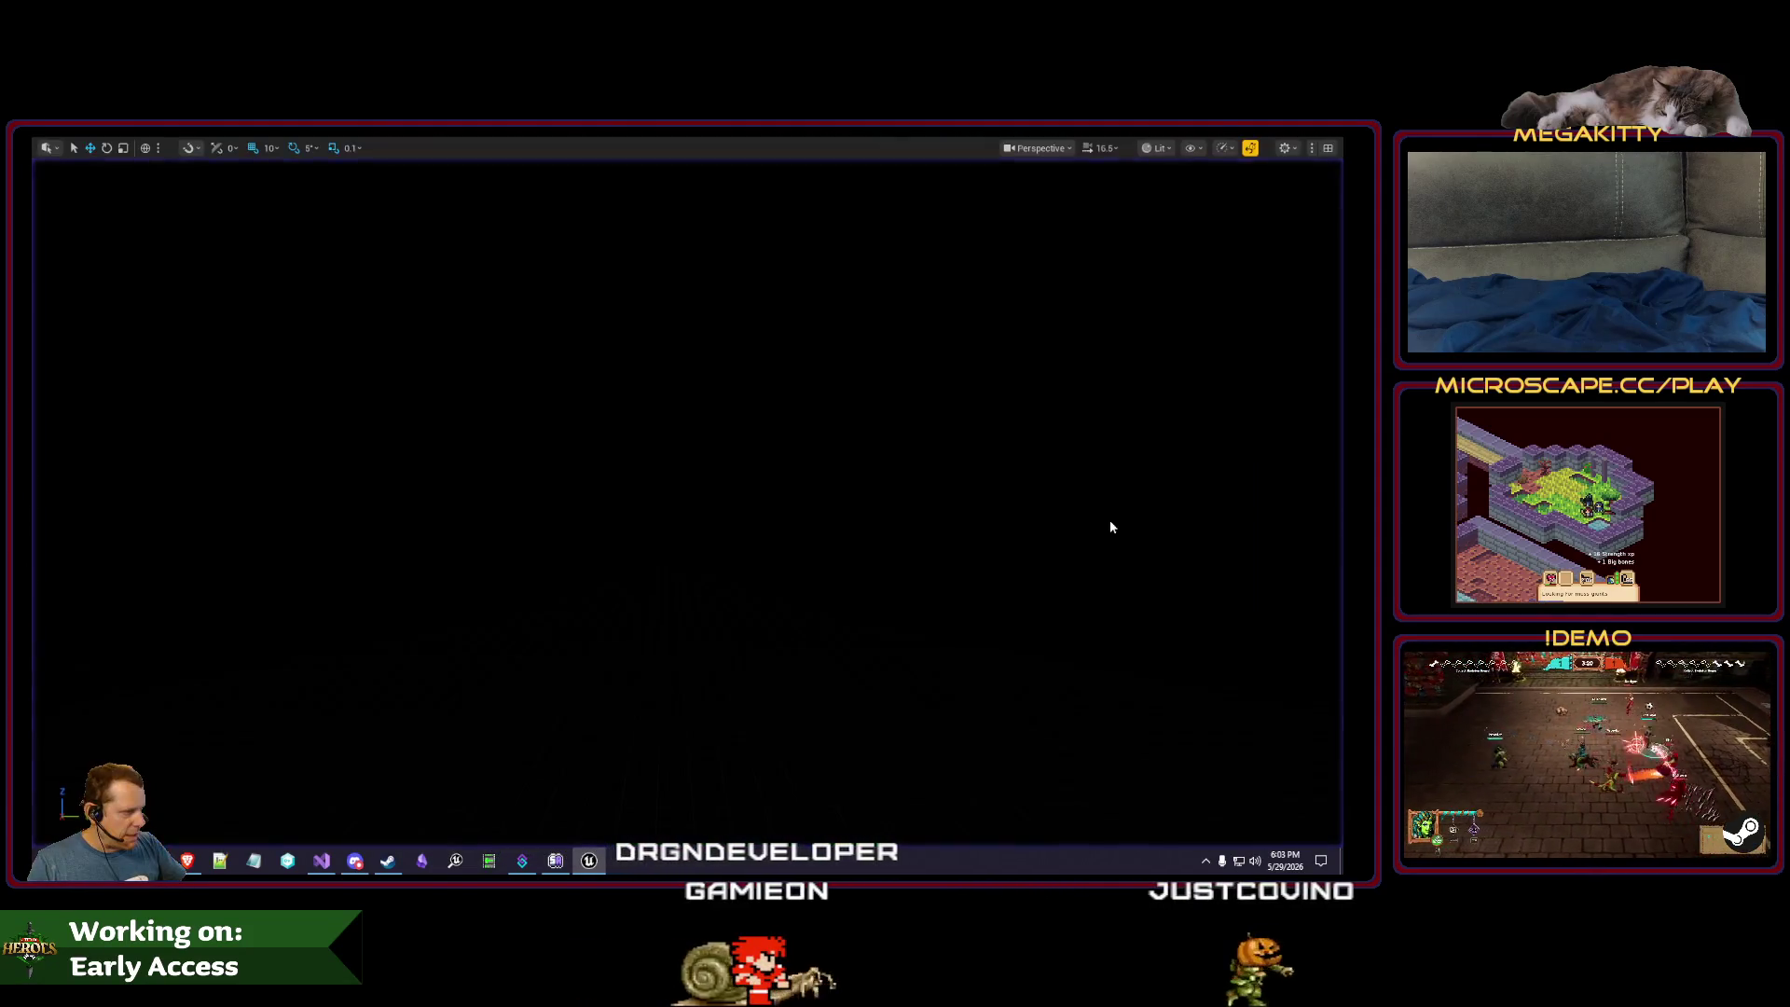
left_click(485, 166)
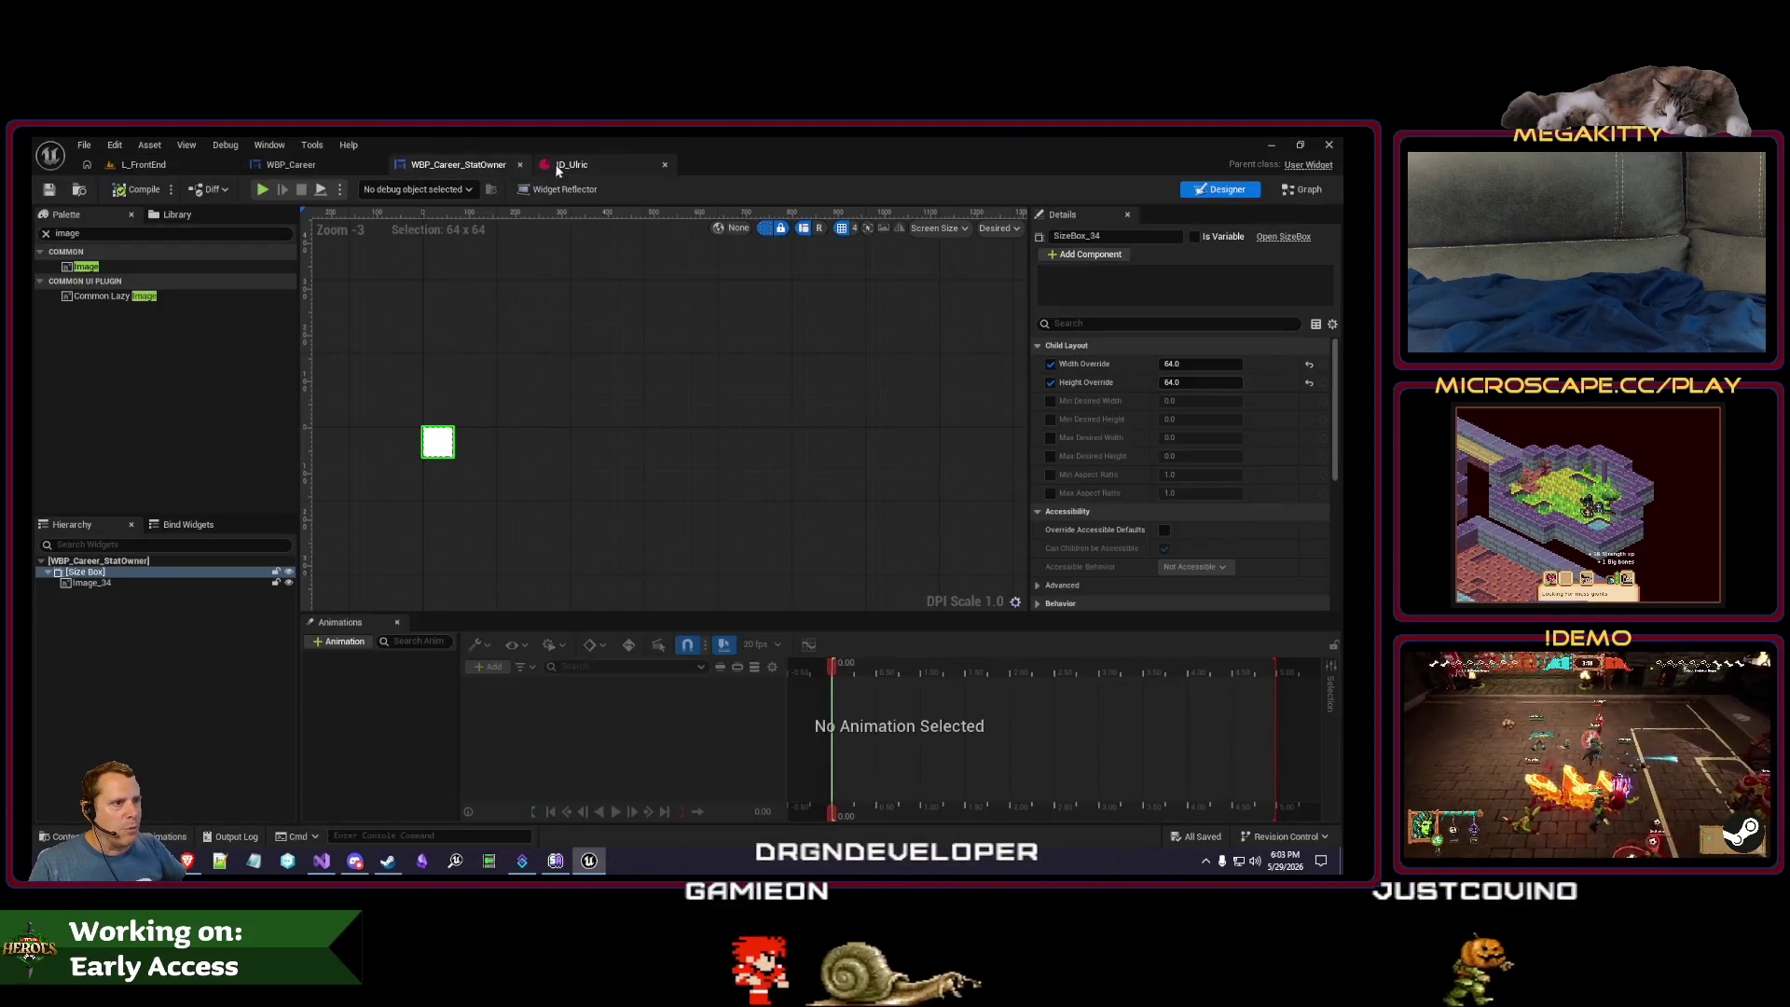
- Turn off the icon Size Box's Height Override and enable Min/Max Aspect Ratio of 1.0
left_click(1051, 384)
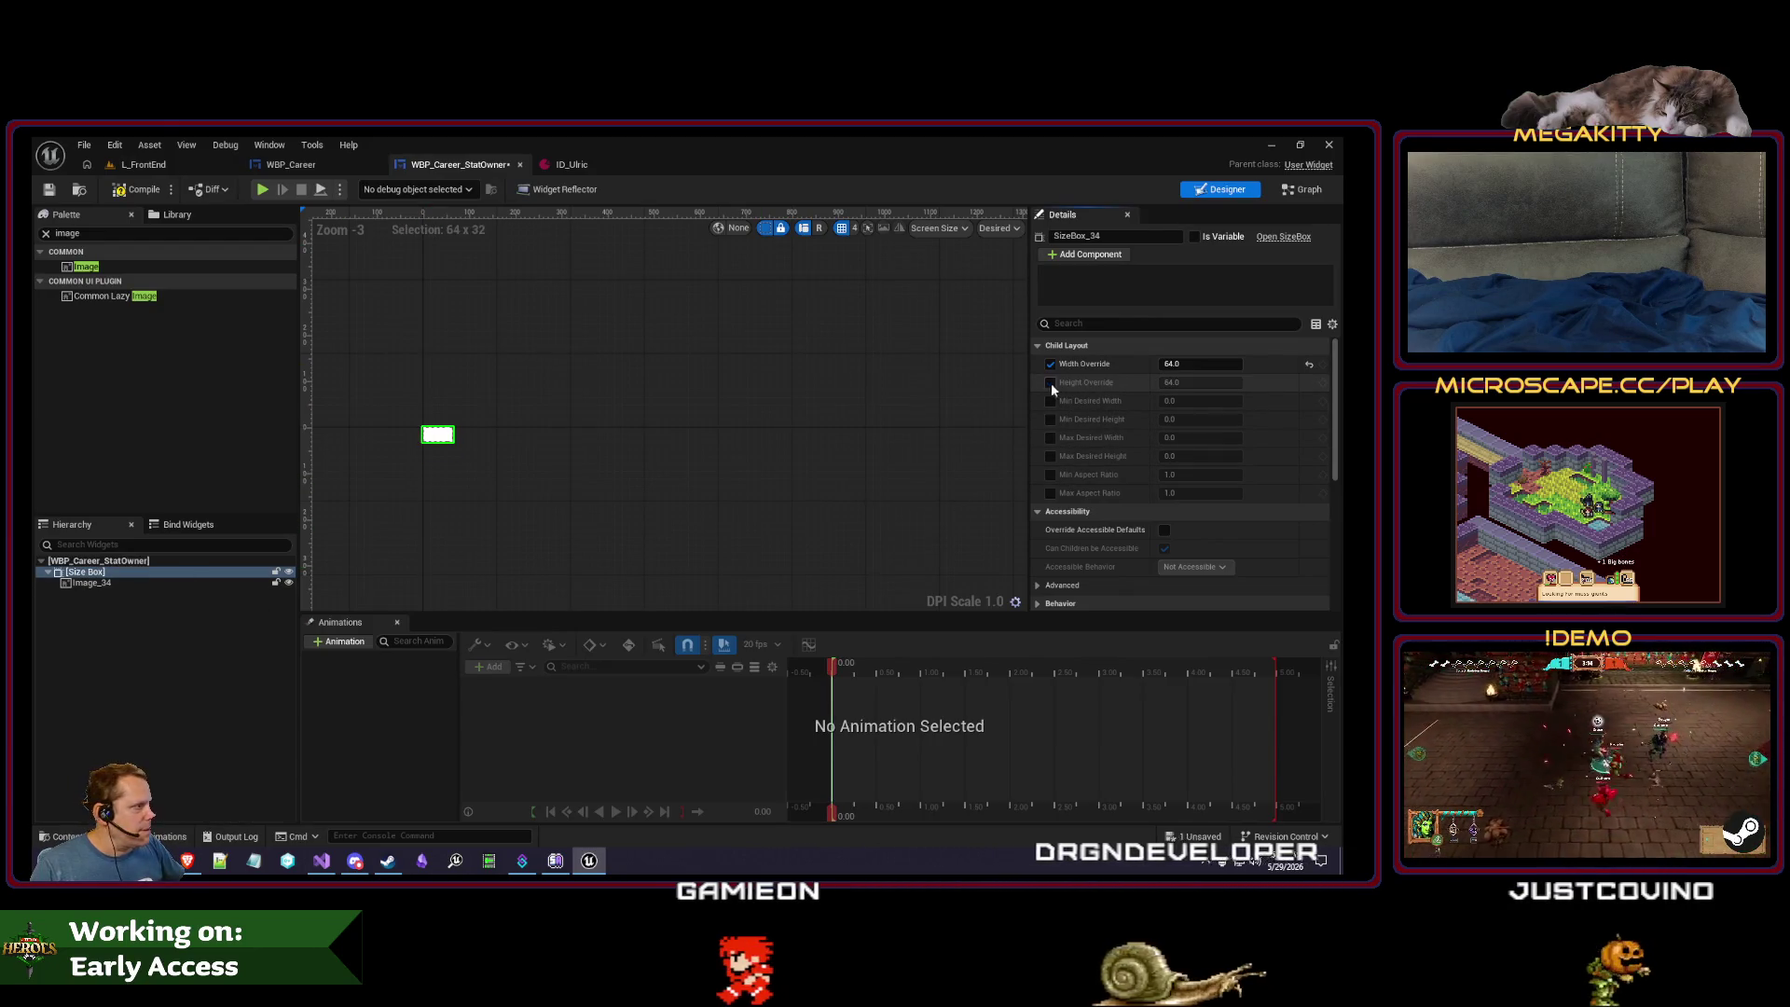
left_click(1051, 474)
left_click(1052, 492)
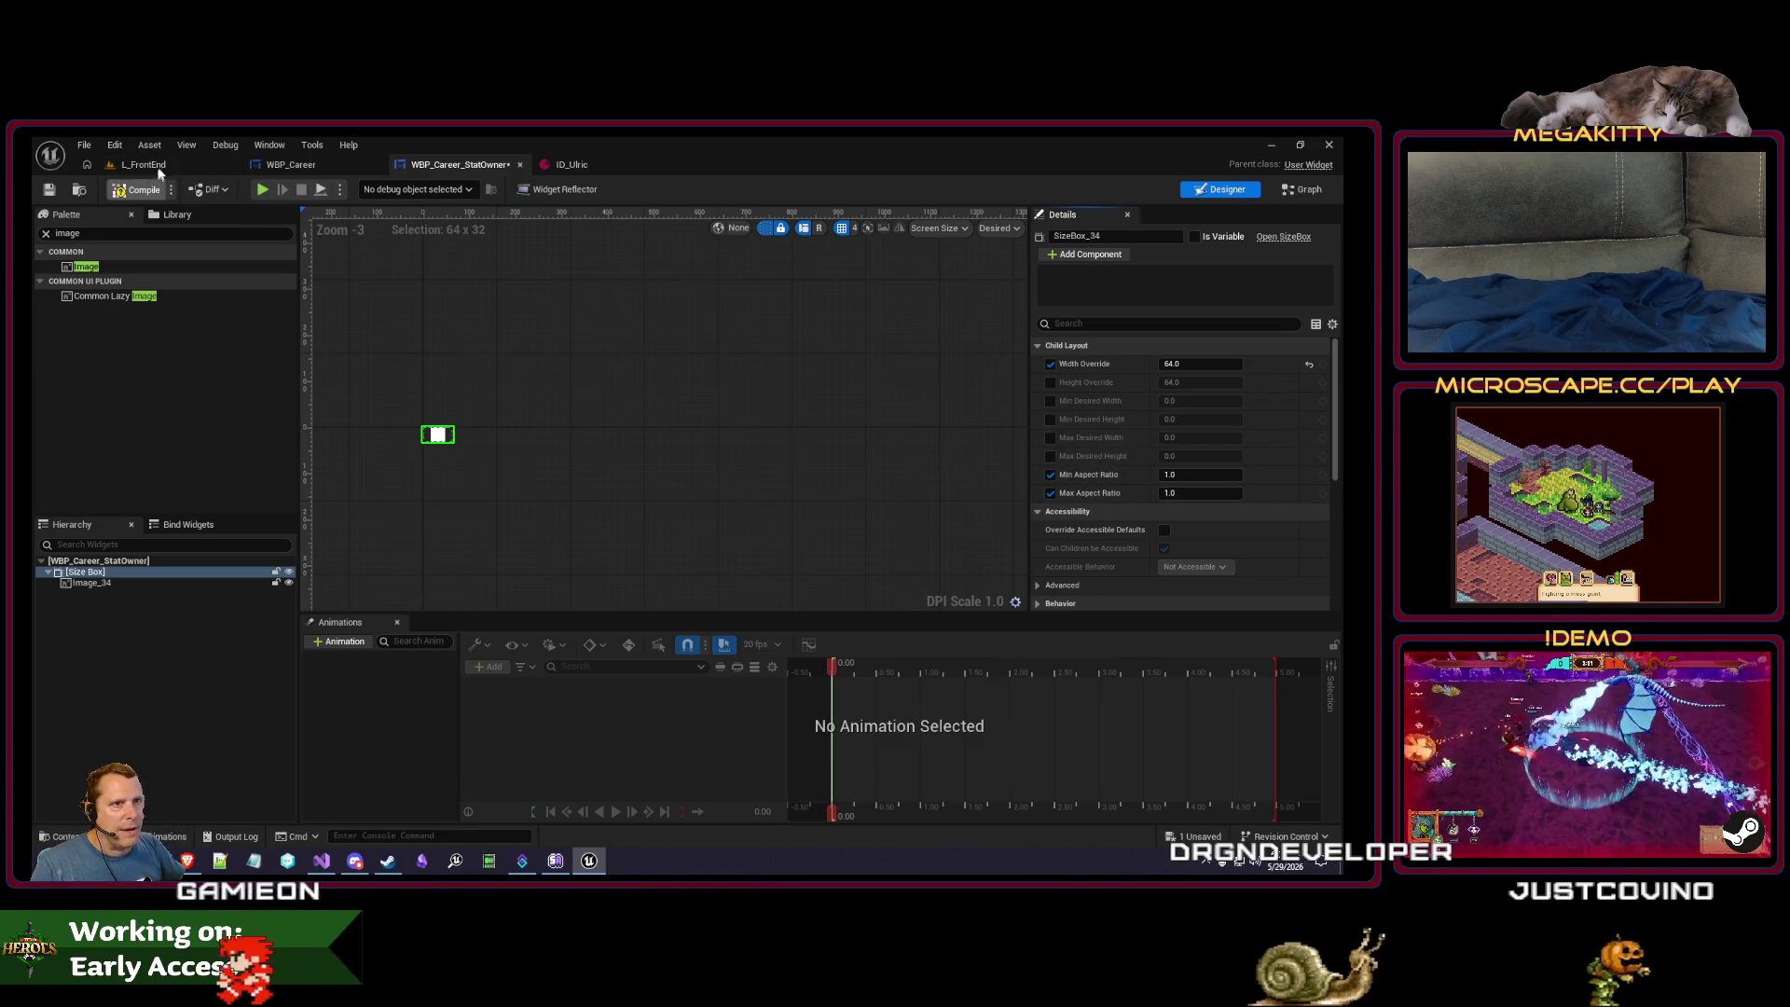
- Play-test the career stats panel, then open the ID_Ulric hero definition
left_click(144, 165)
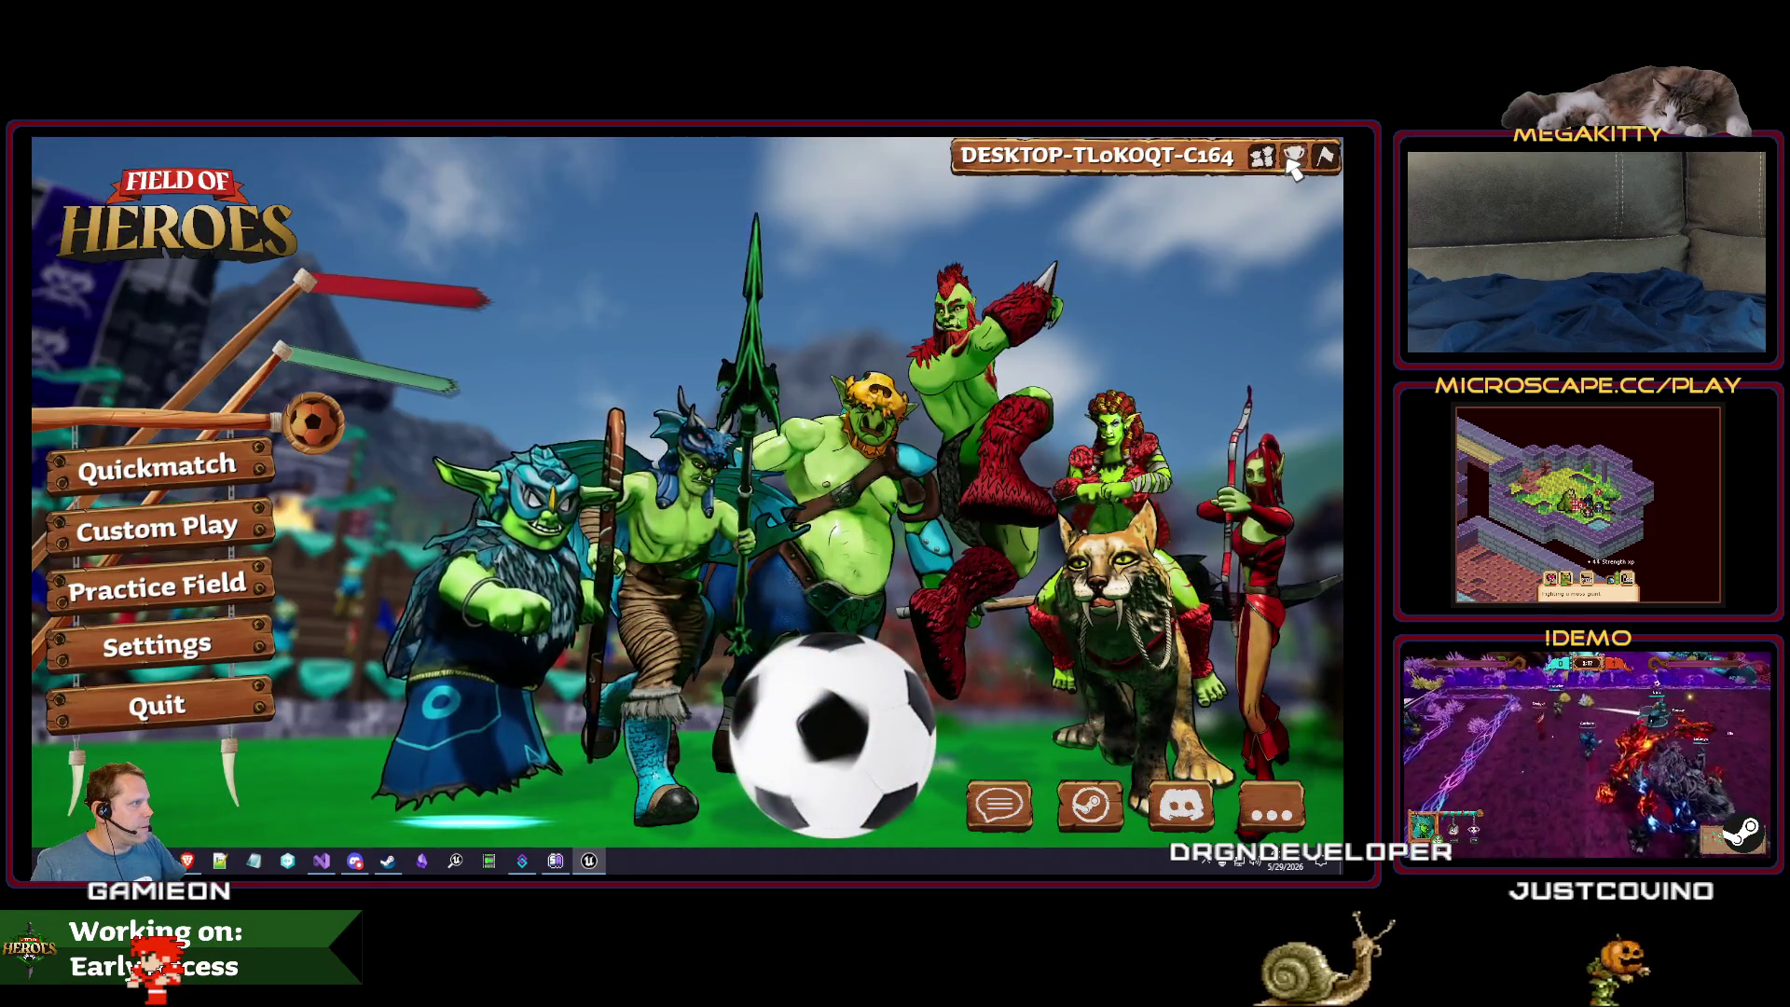
left_click(1293, 159)
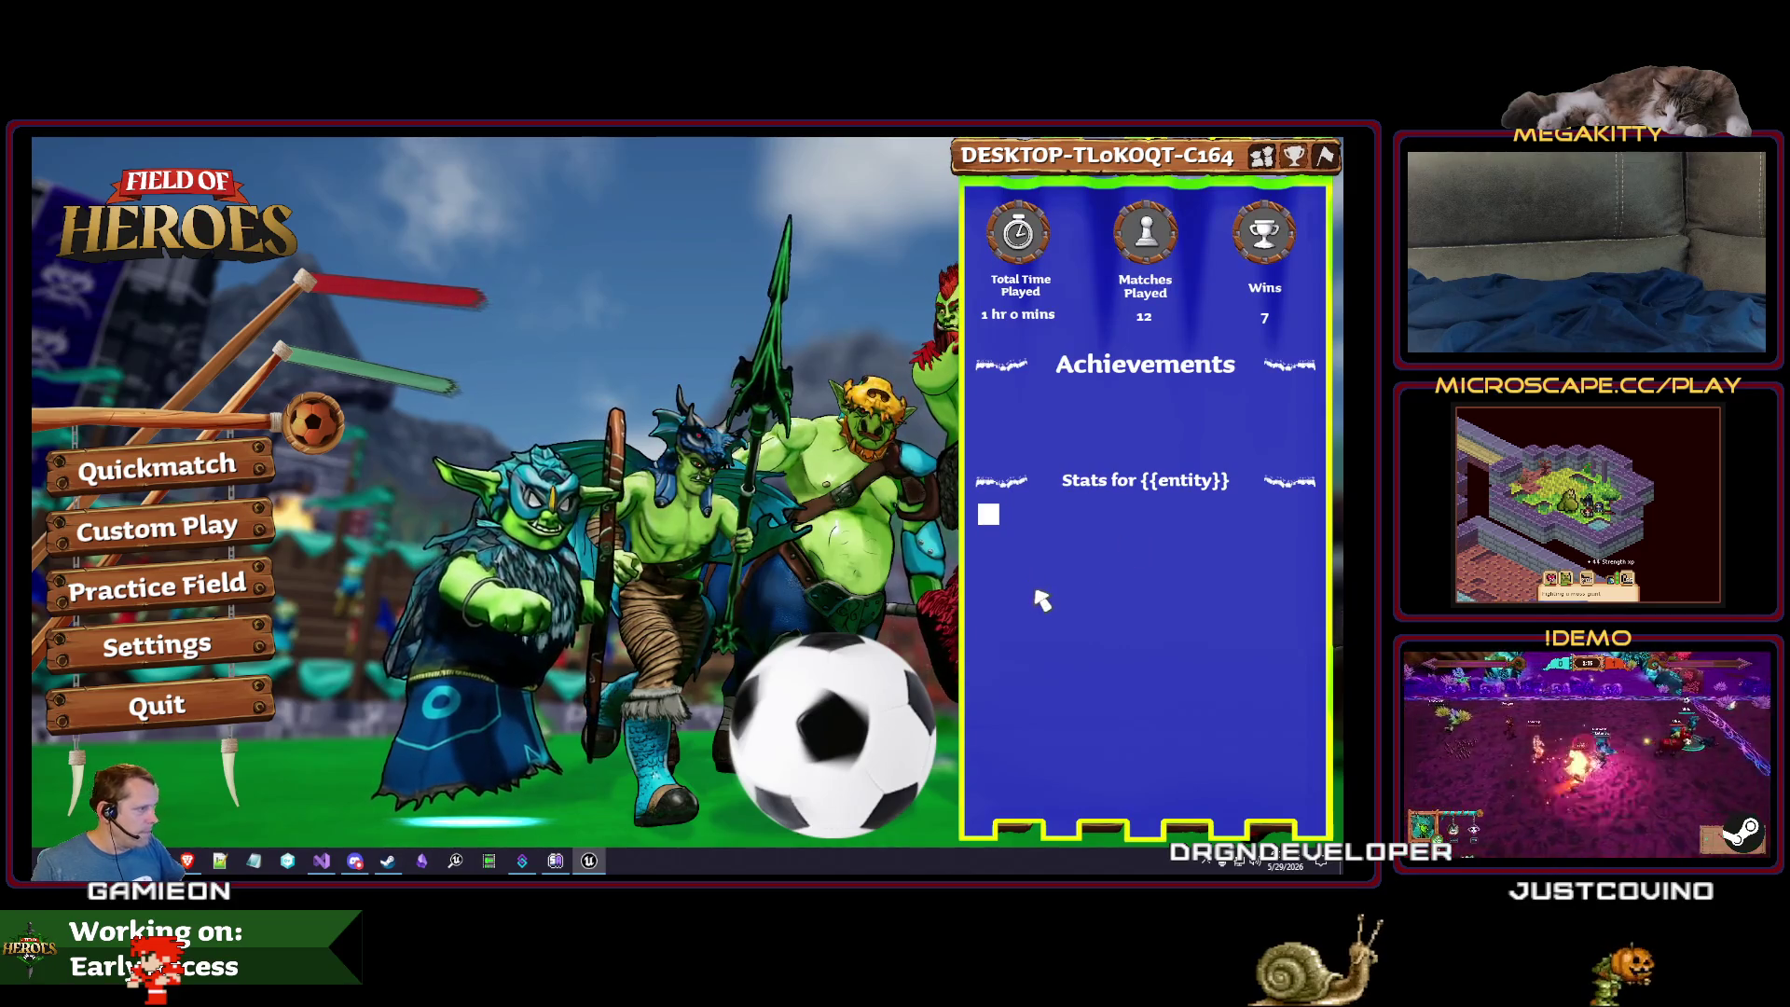
key("Escape")
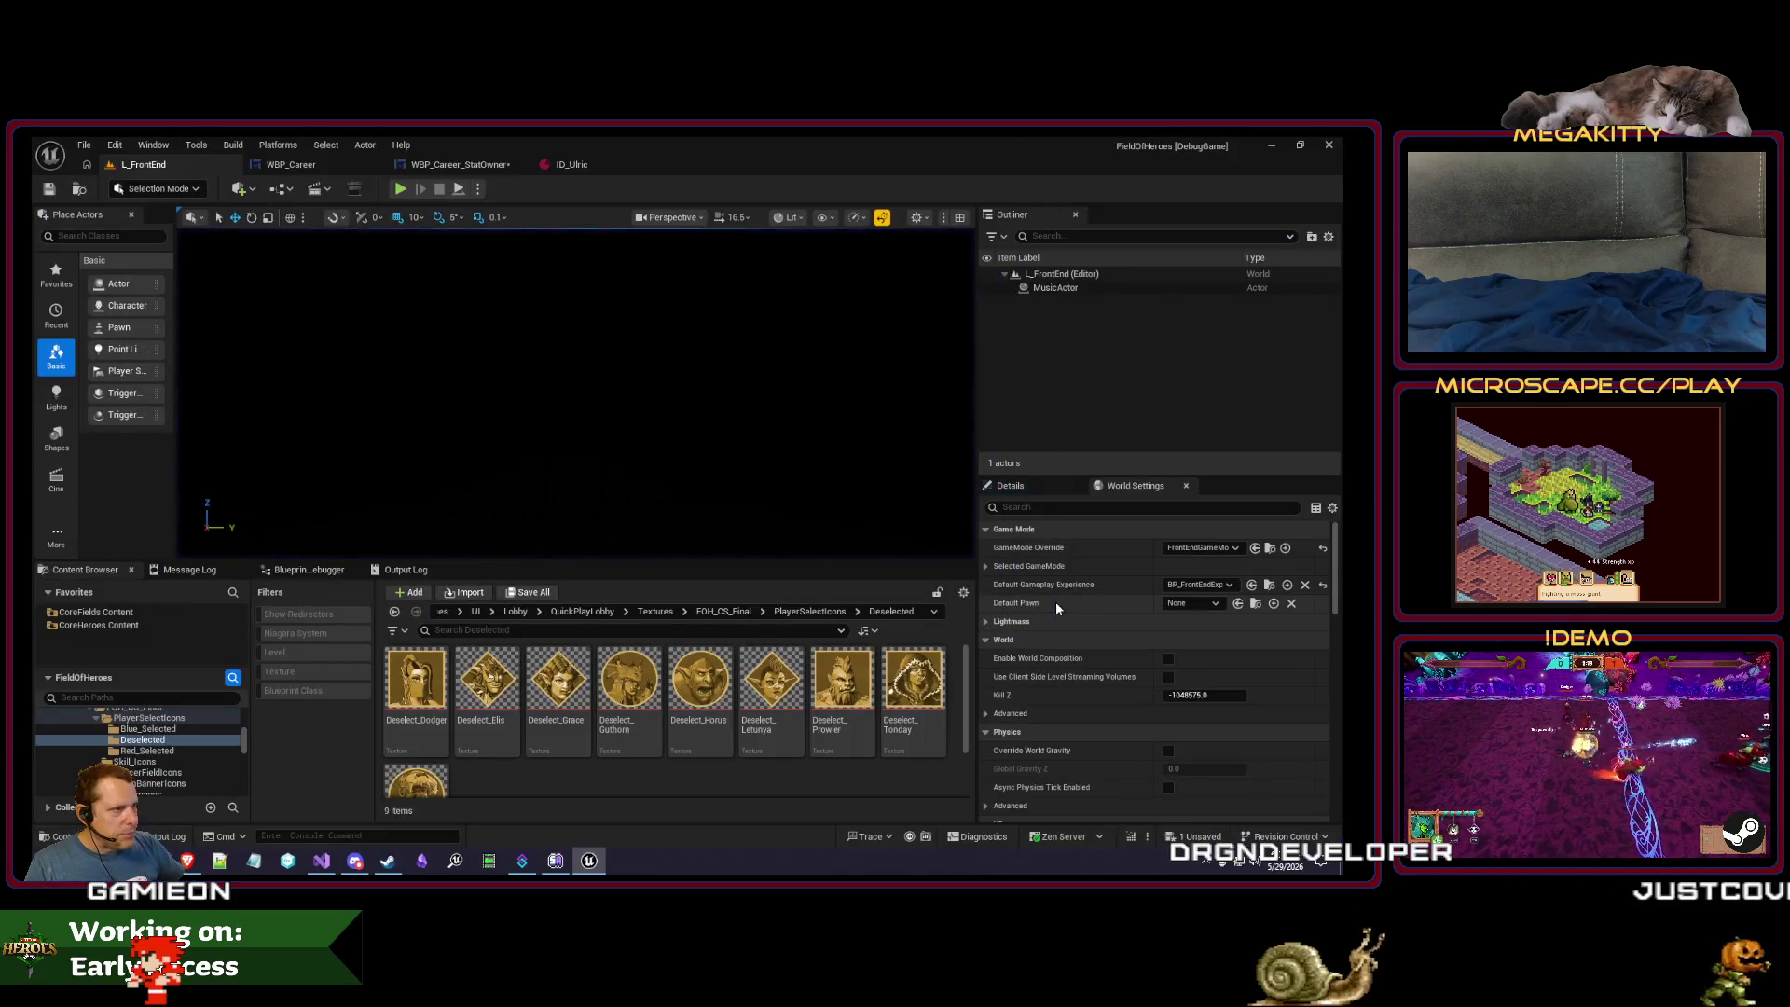
left_click(476, 168)
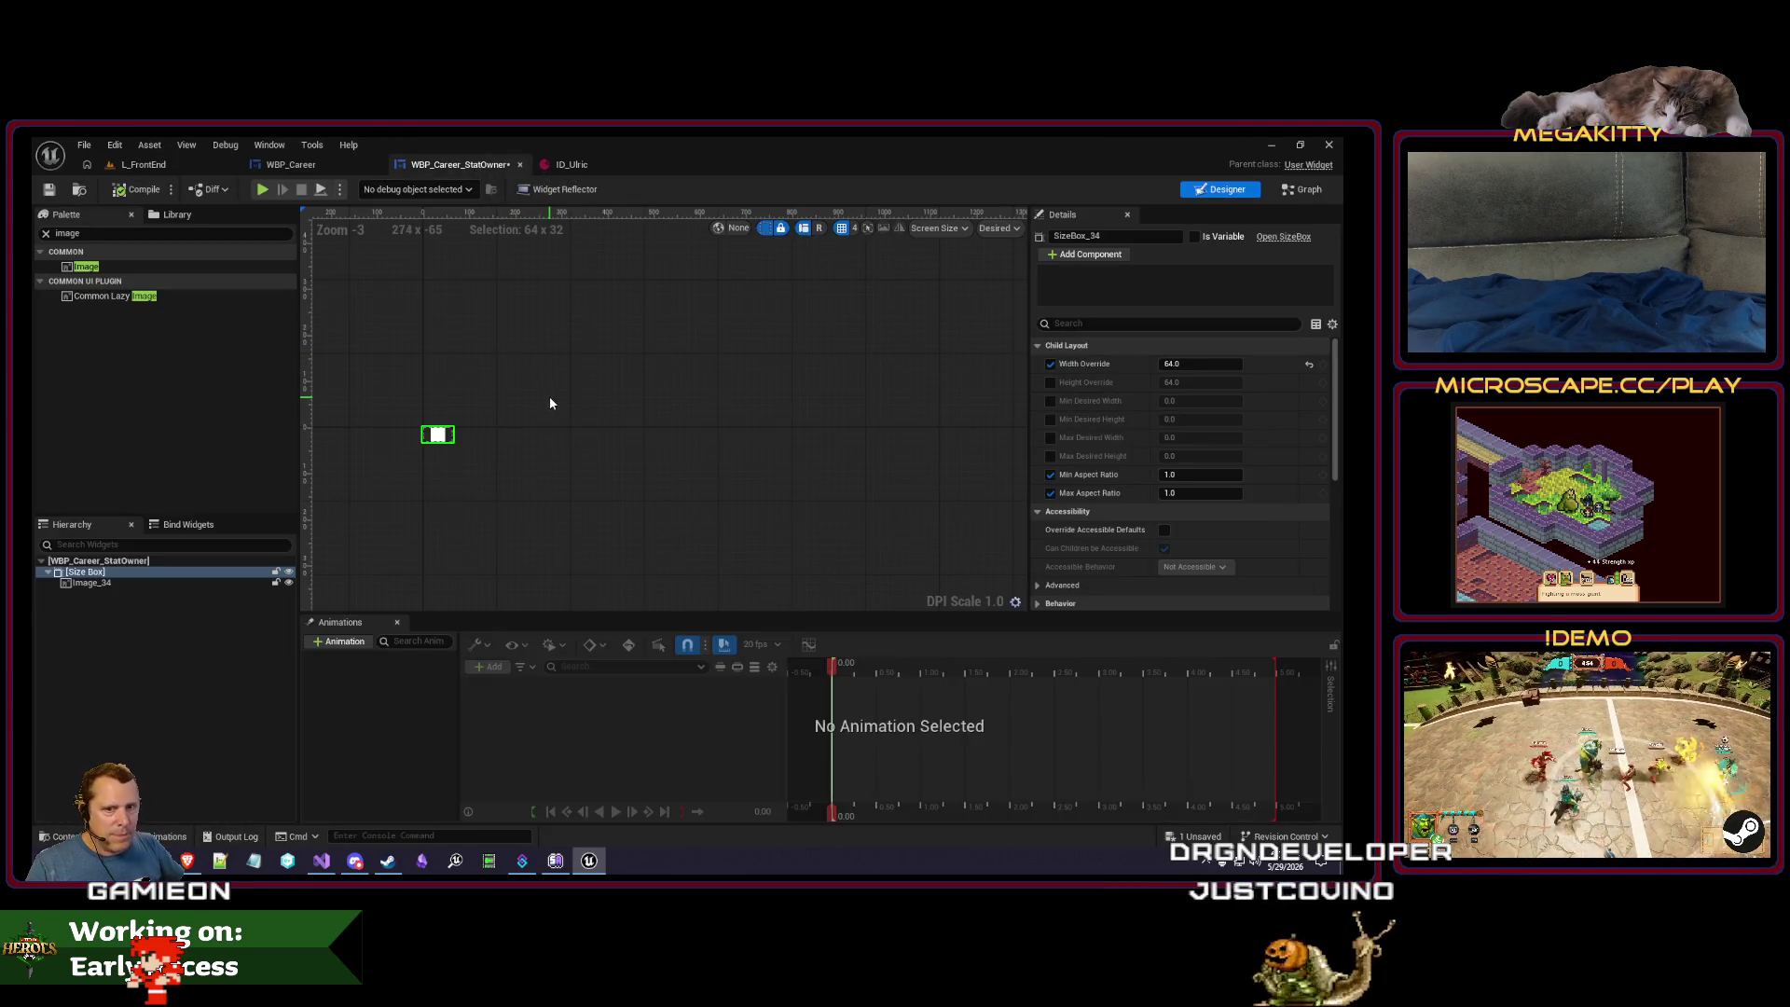
left_click(571, 165)
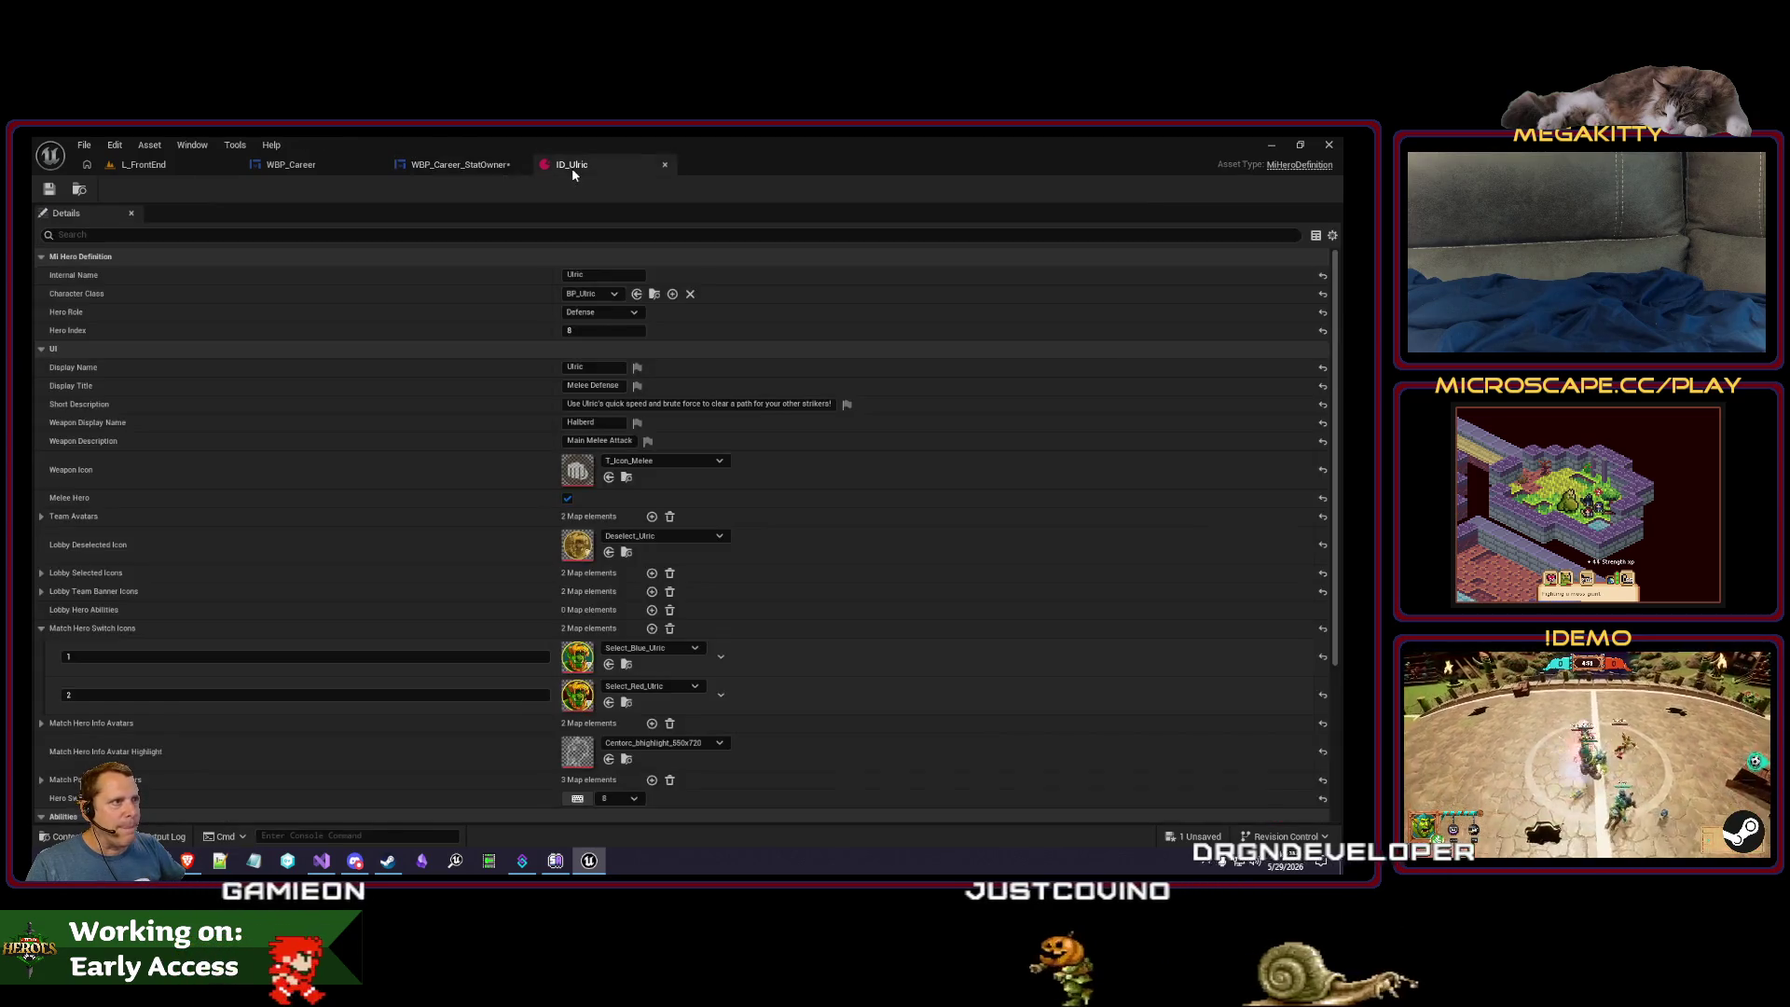
- Review WBP_Career's PopulateStatOwnersBox graph, then return to its Designer layout
left_click(382, 168)
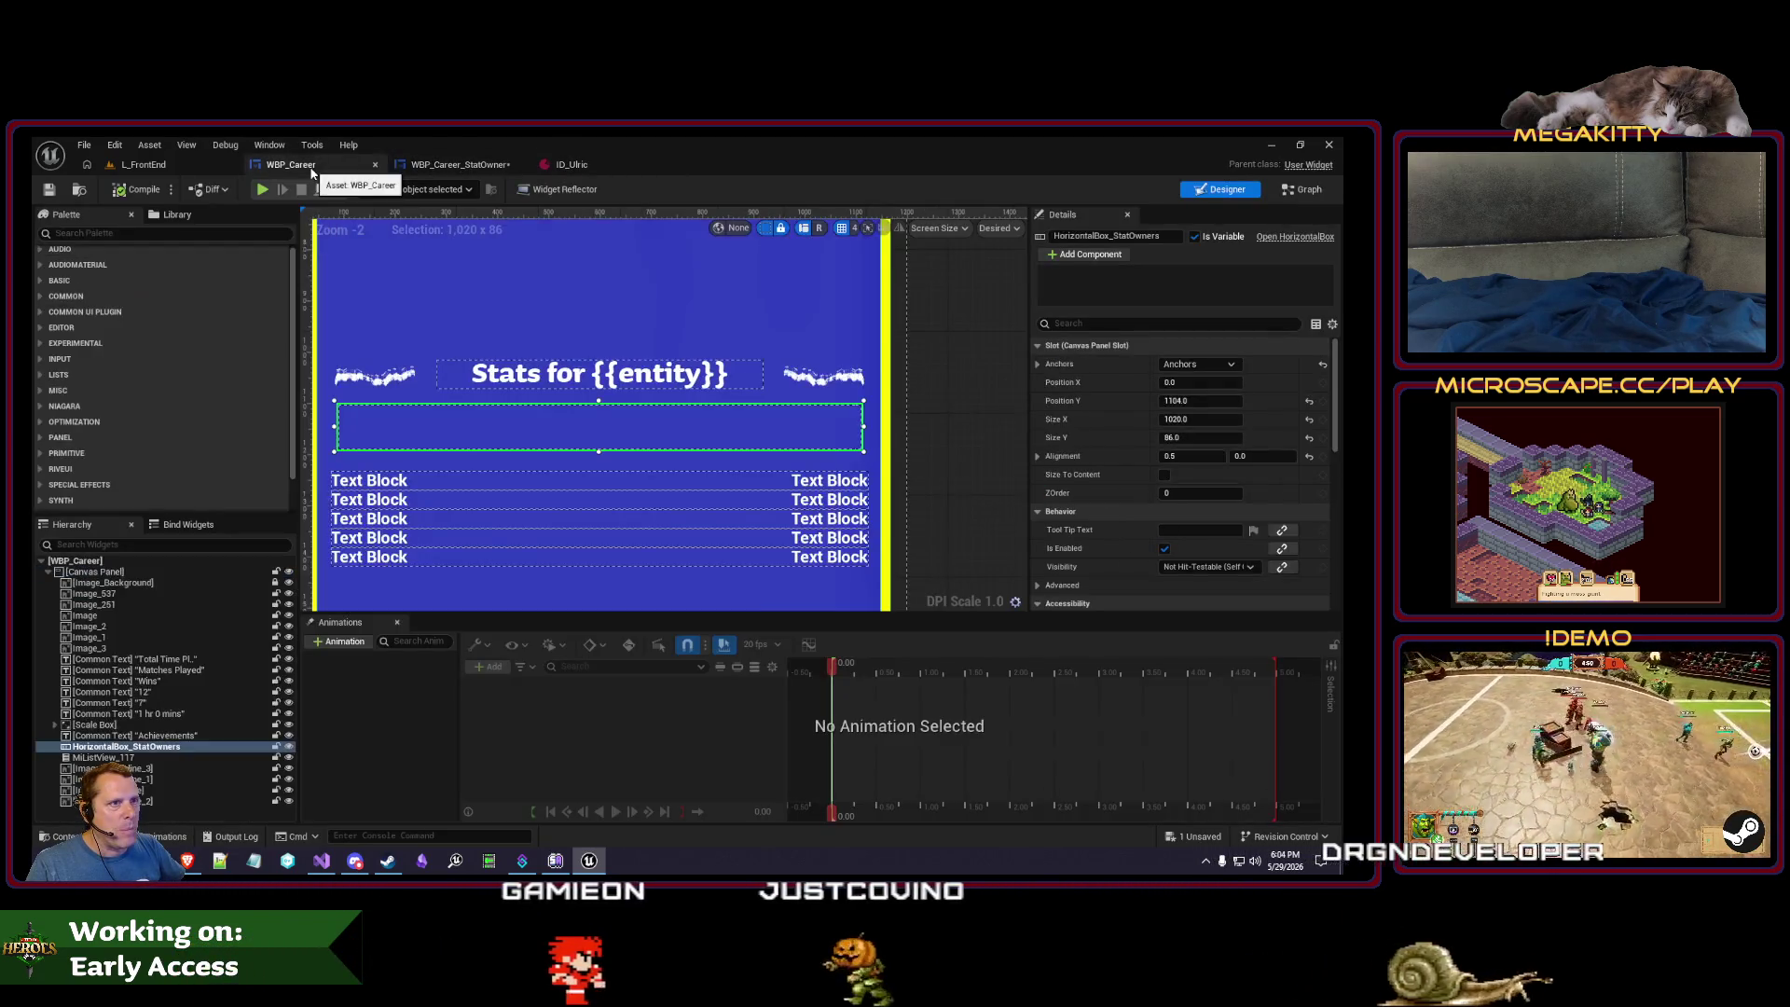
left_click(1302, 190)
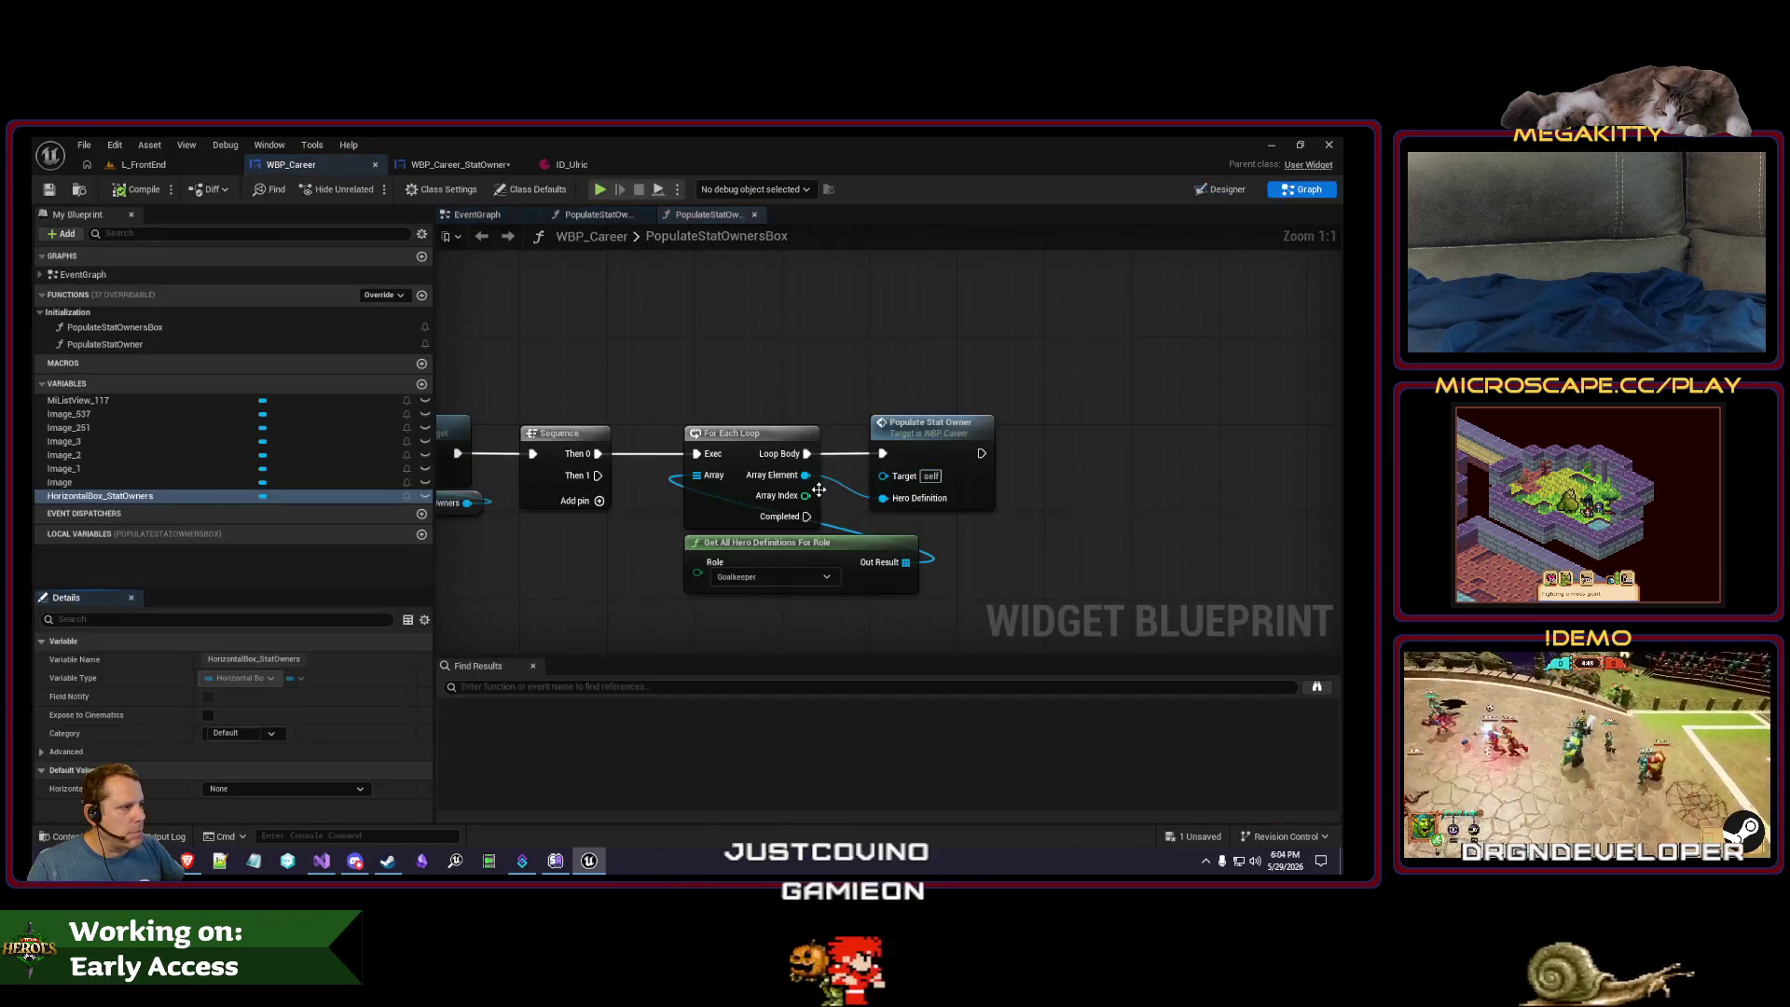
mouse_move(796, 378)
left_mouse_down()
mouse_move(739, 383)
mouse_move(996, 382)
mouse_move(751, 362)
left_mouse_up()
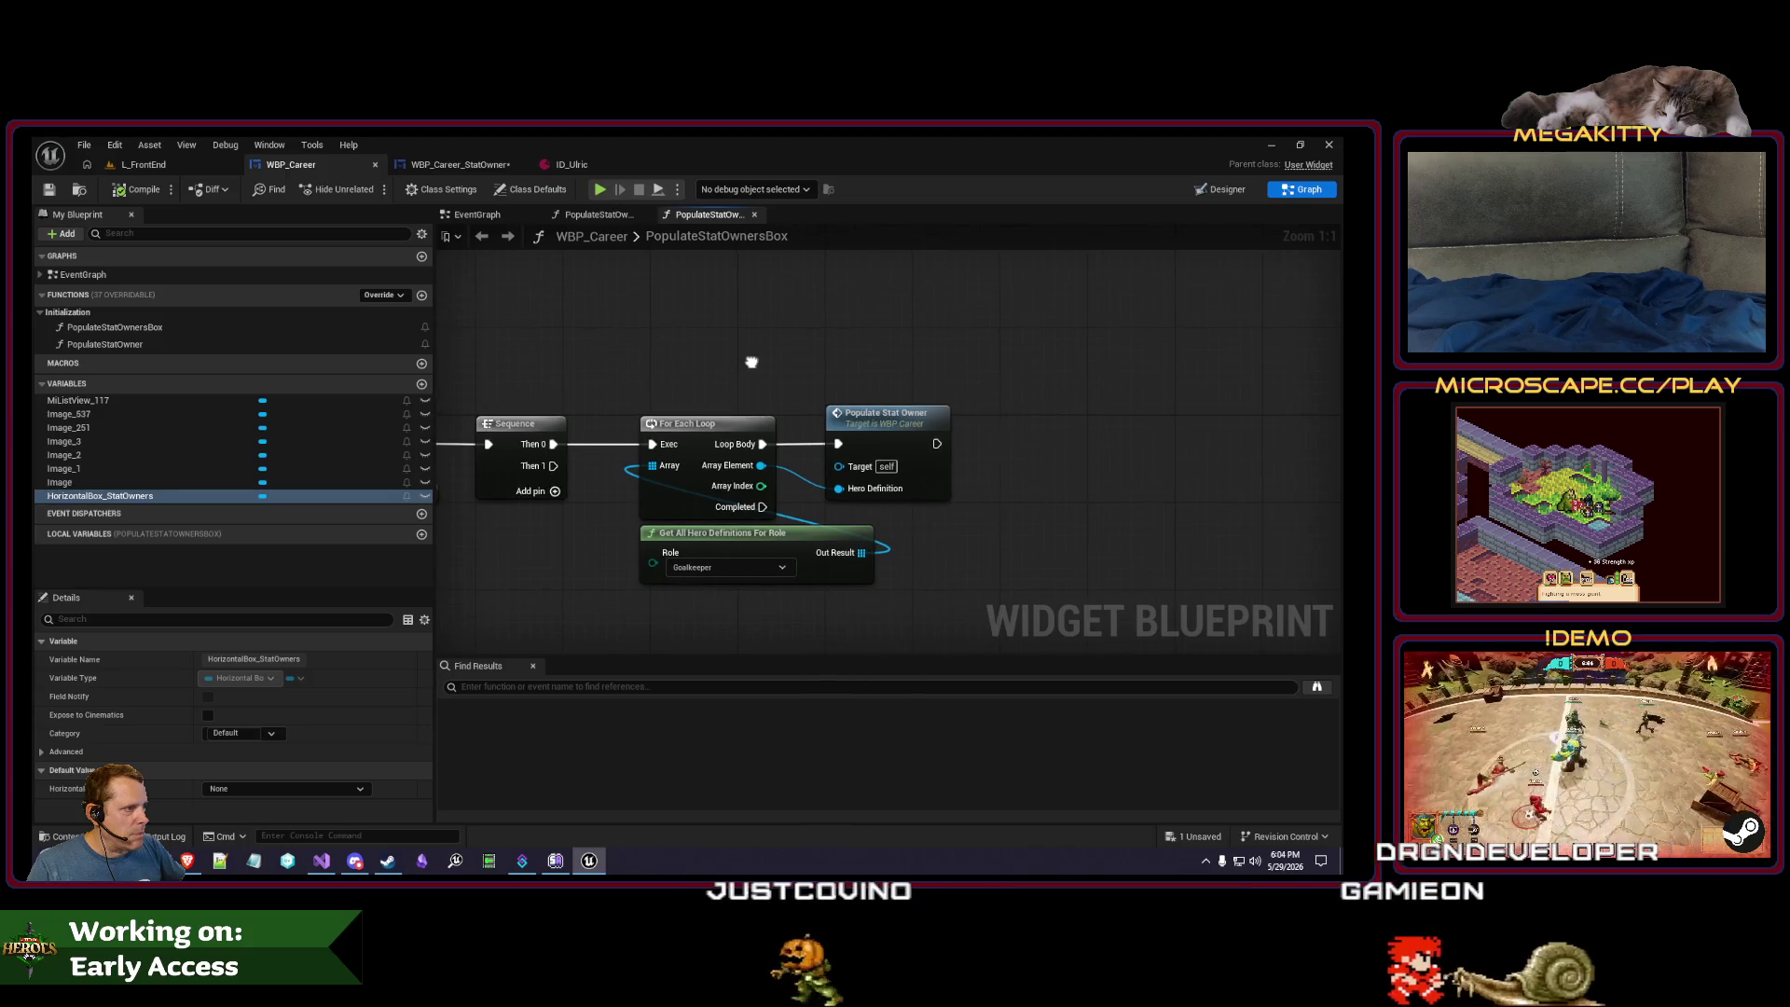
left_click(458, 167)
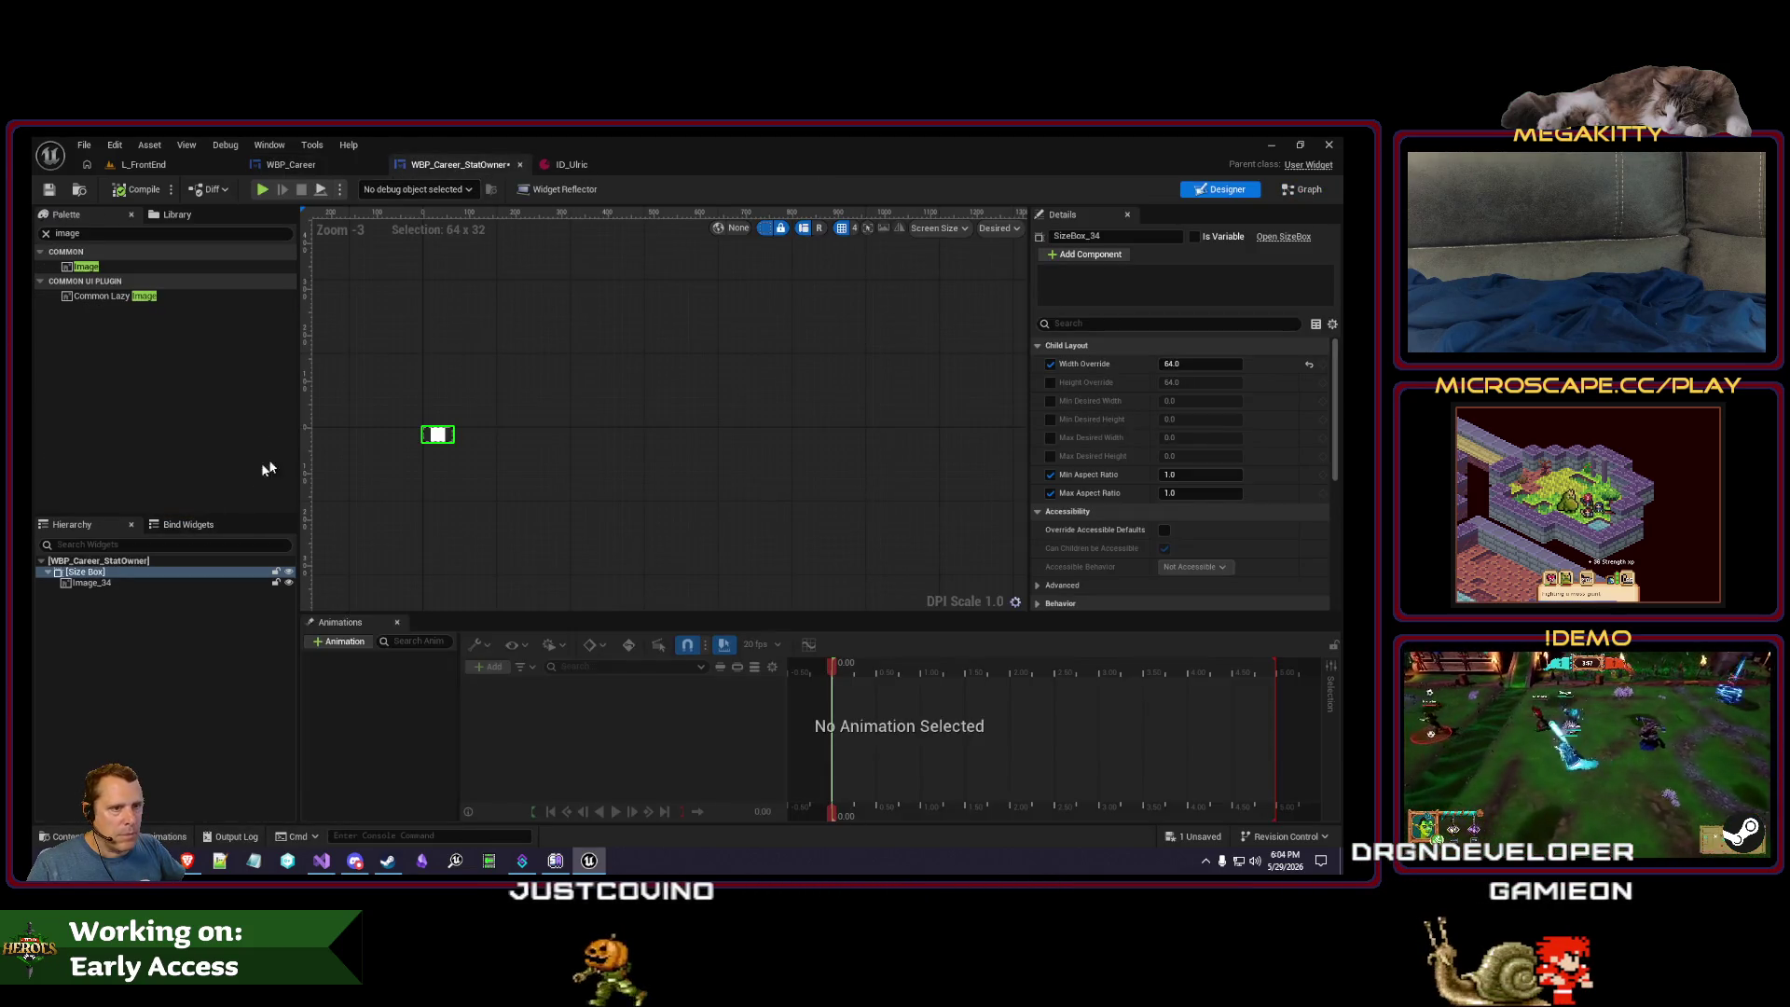
left_click(316, 164)
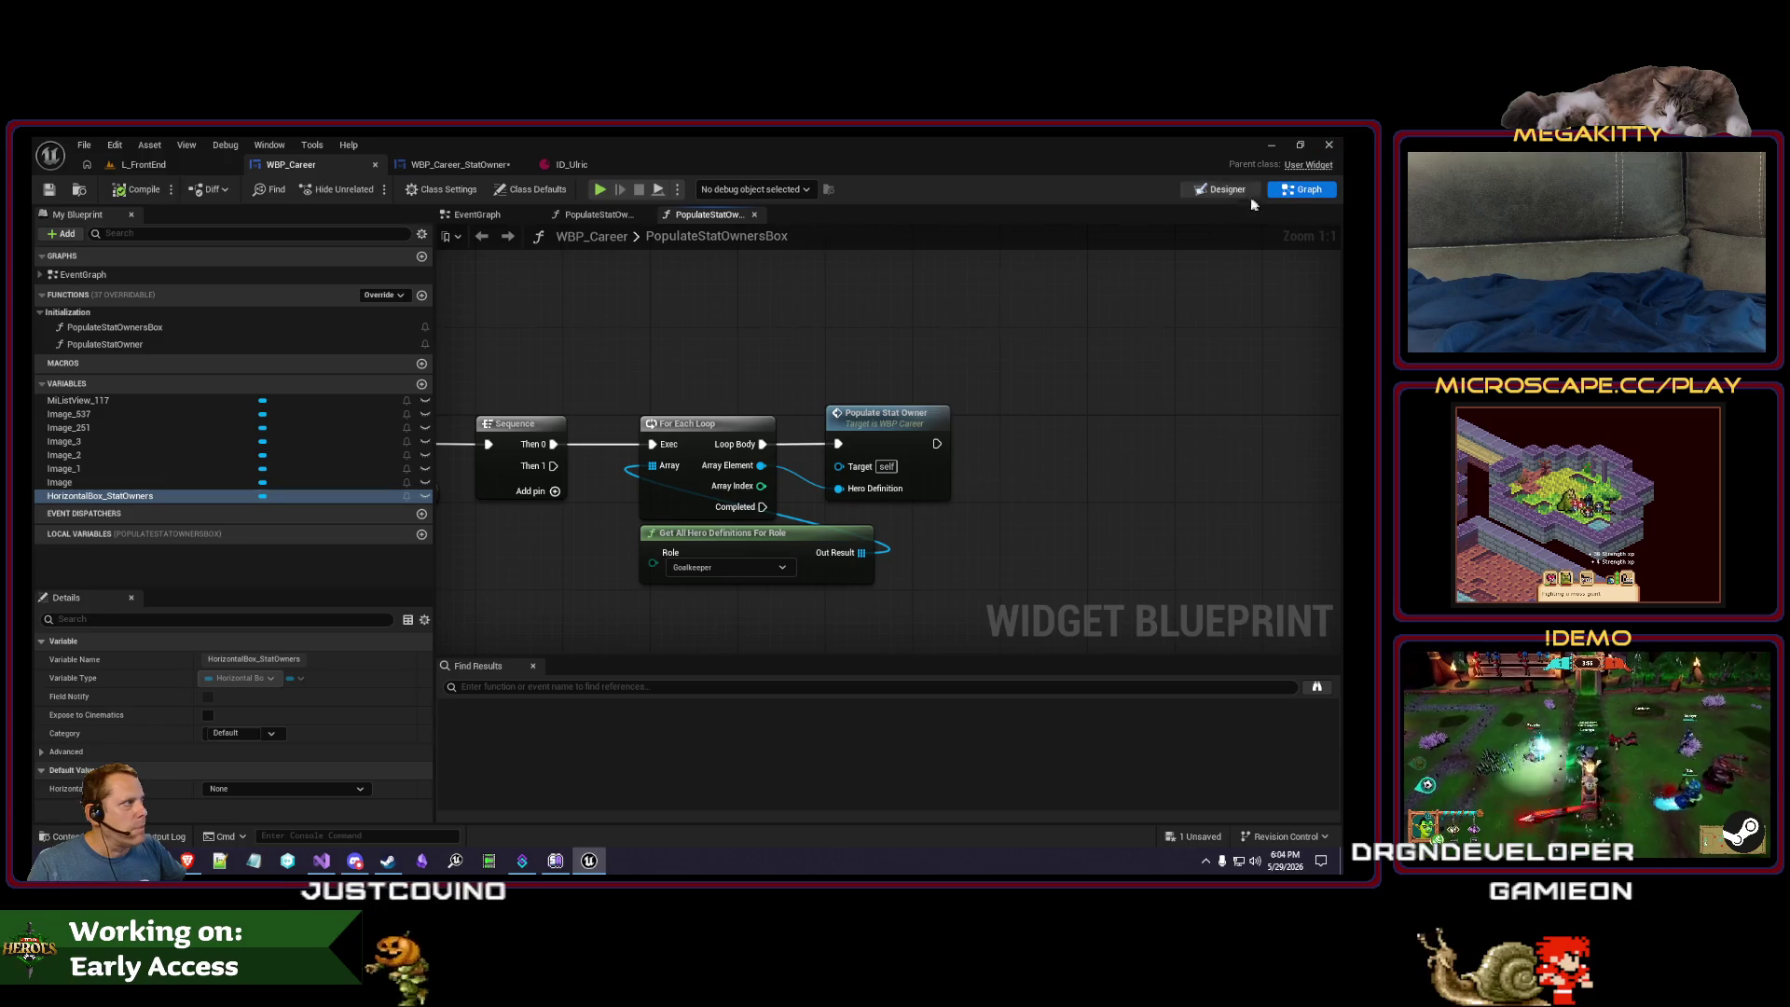
left_click(1222, 189)
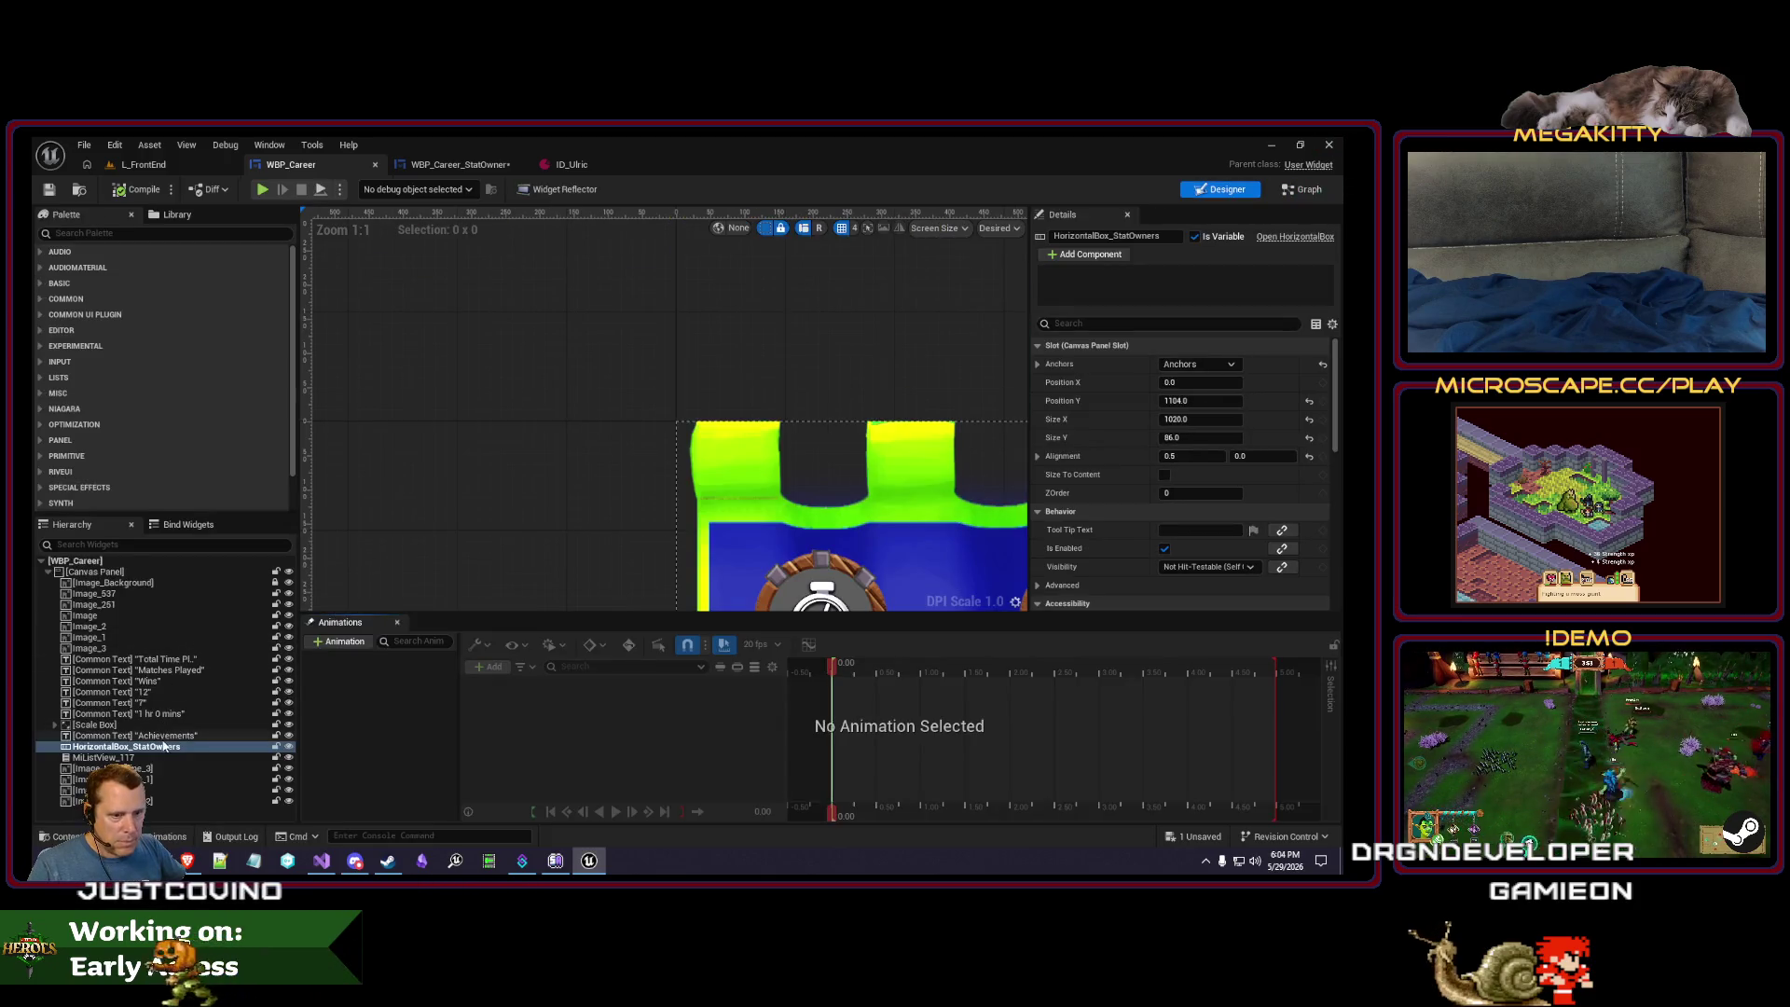
- Add an Overlay to WBP_Career and size it over the stat-owners row
left_click(1167, 324)
type("fill")
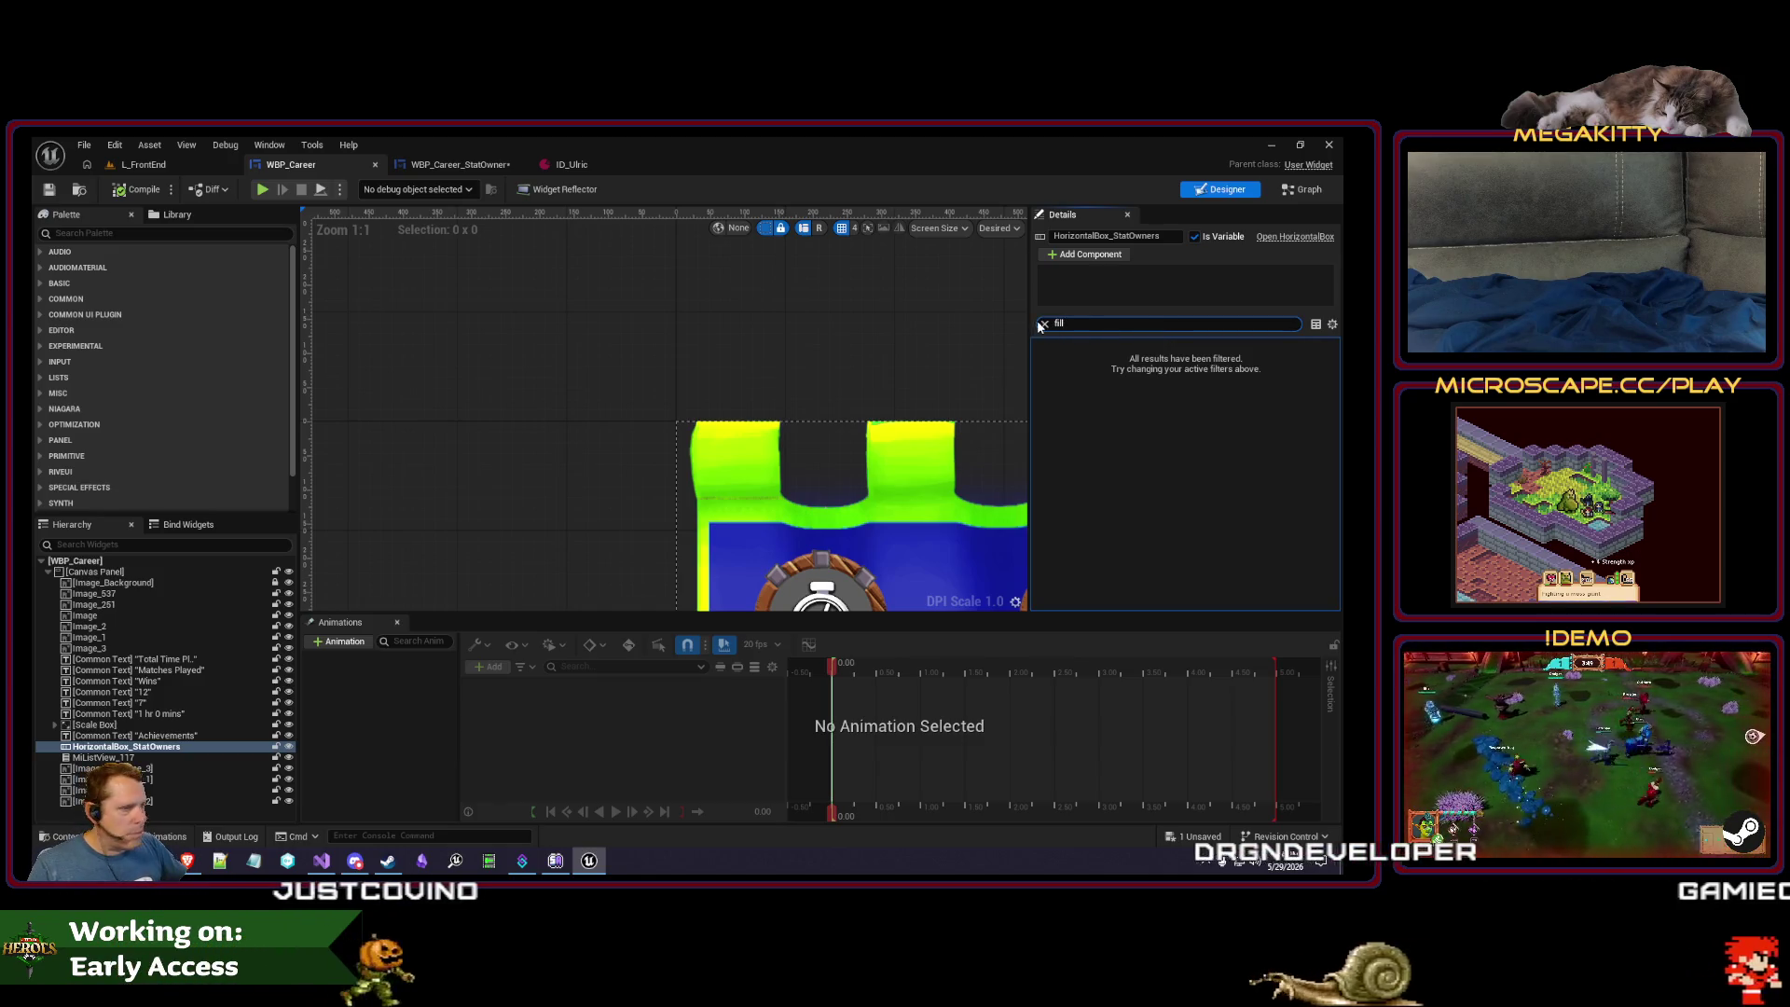
left_click(1043, 324)
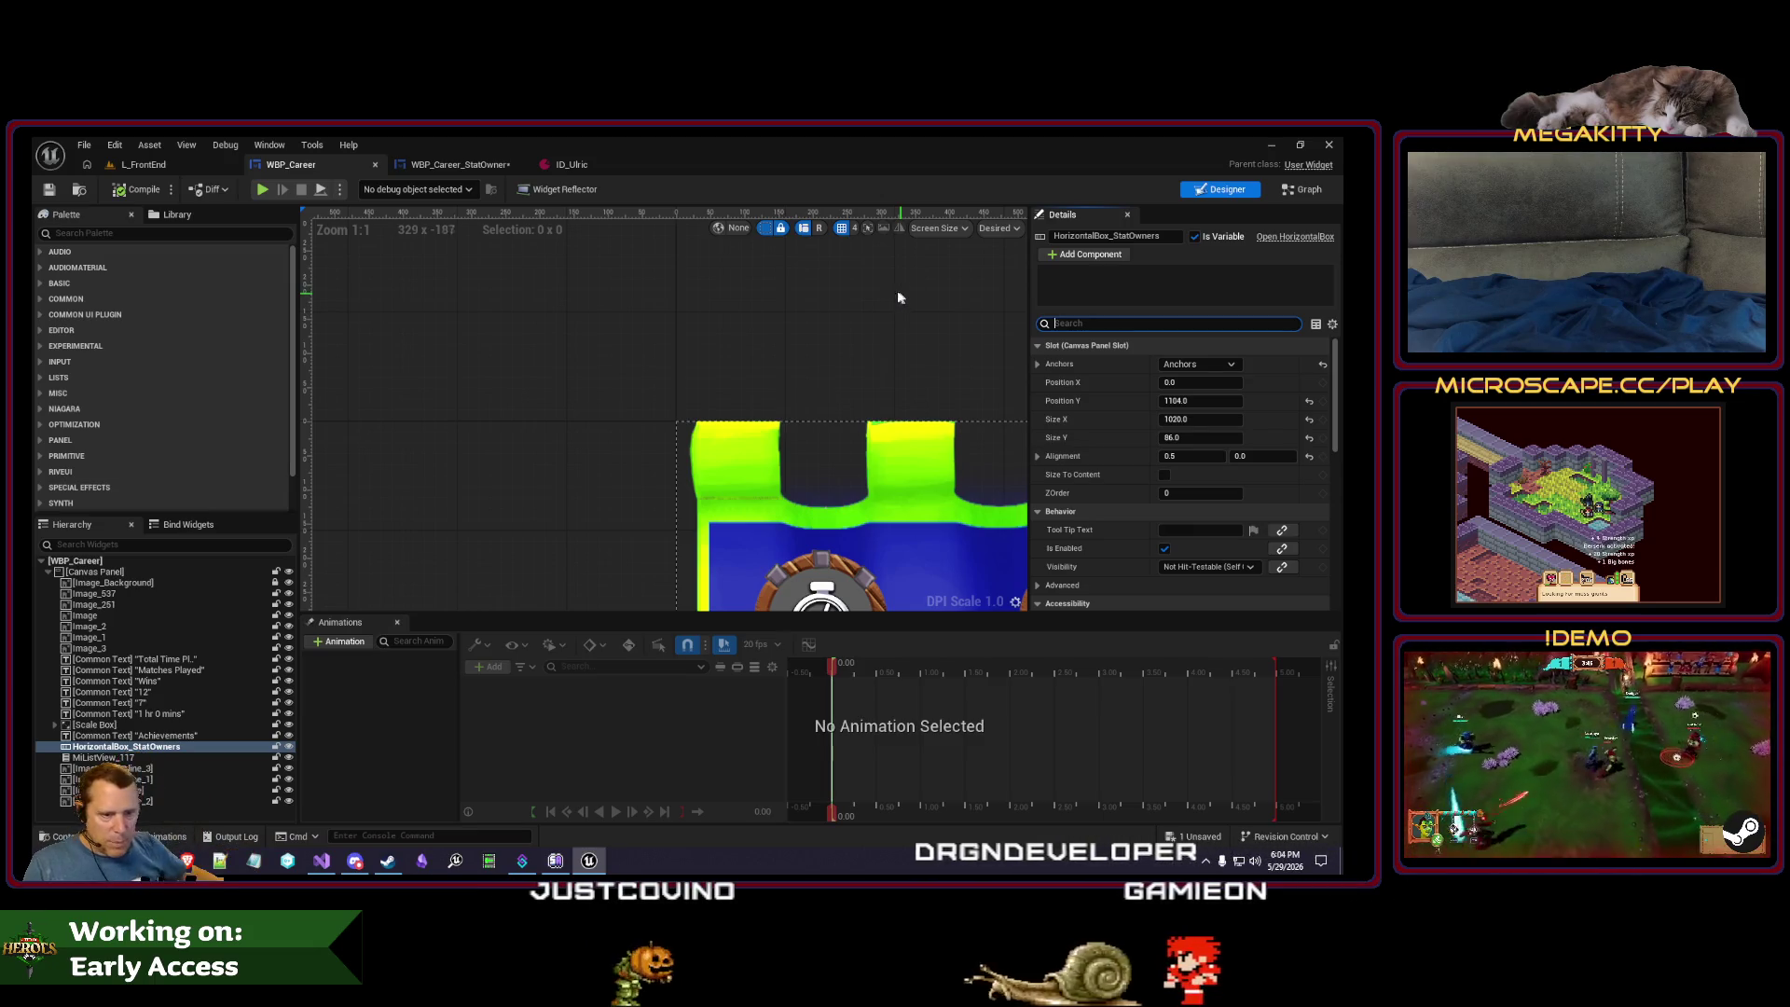
left_click(96, 234)
type("overla")
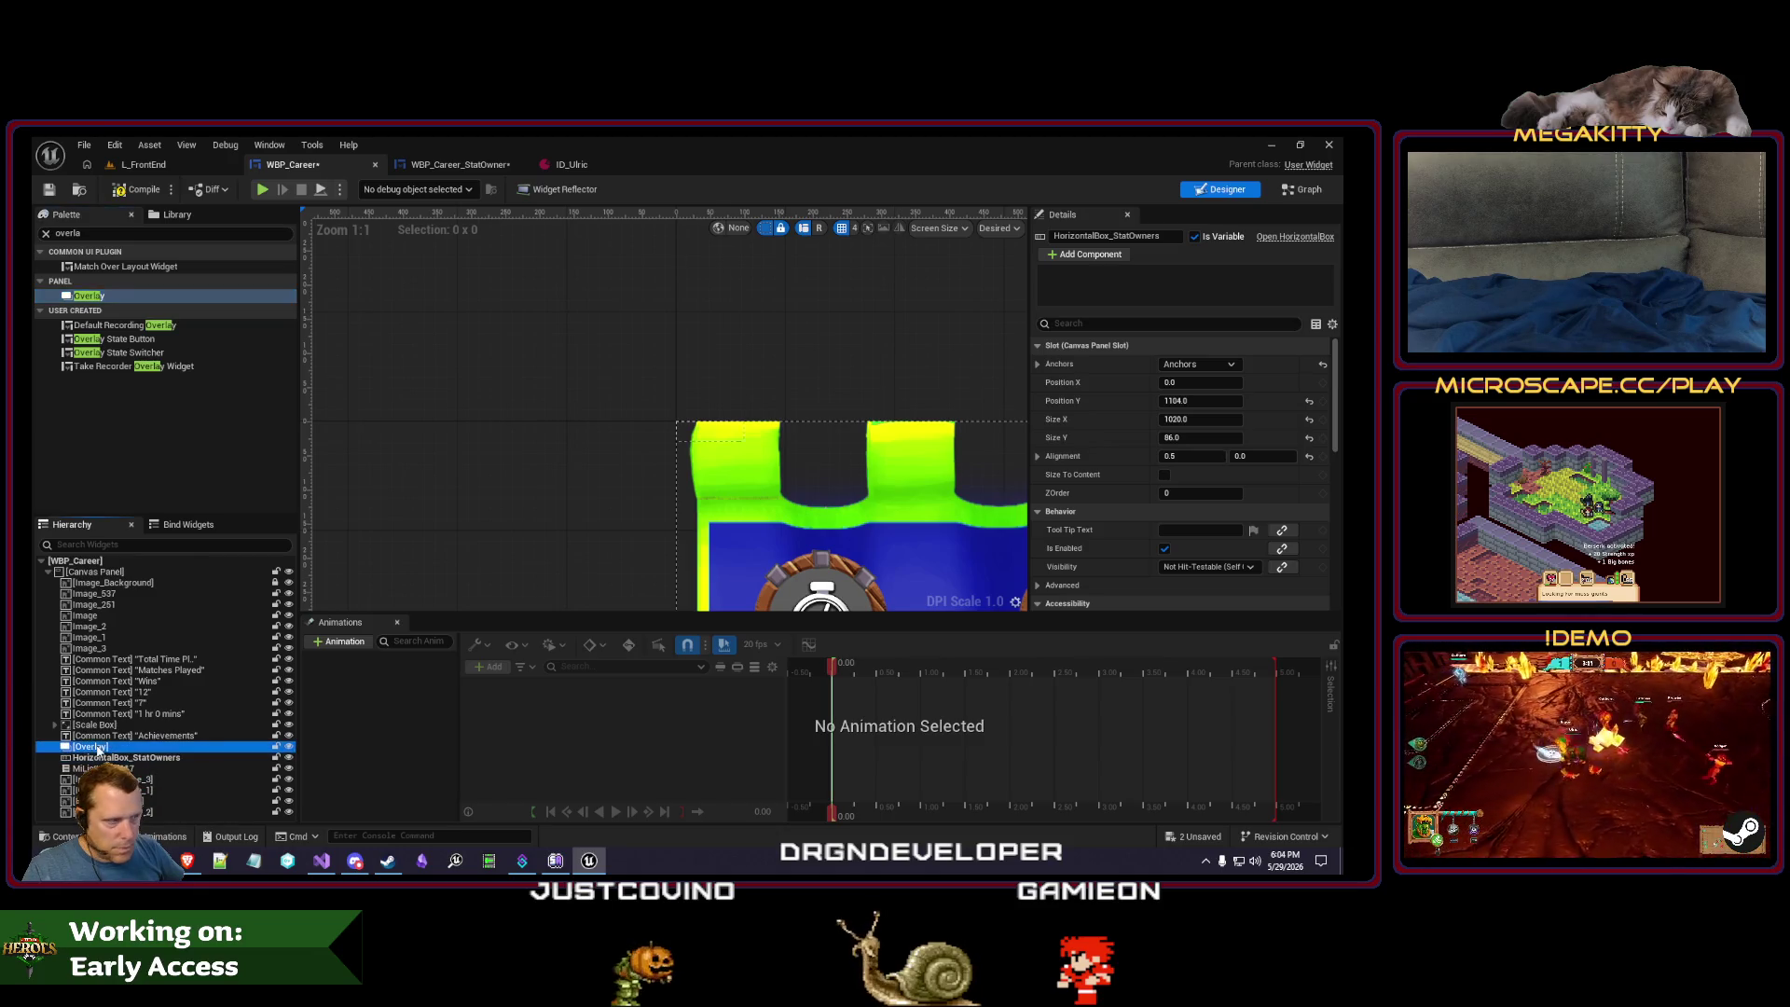
scroll(443, 309, "down", 5)
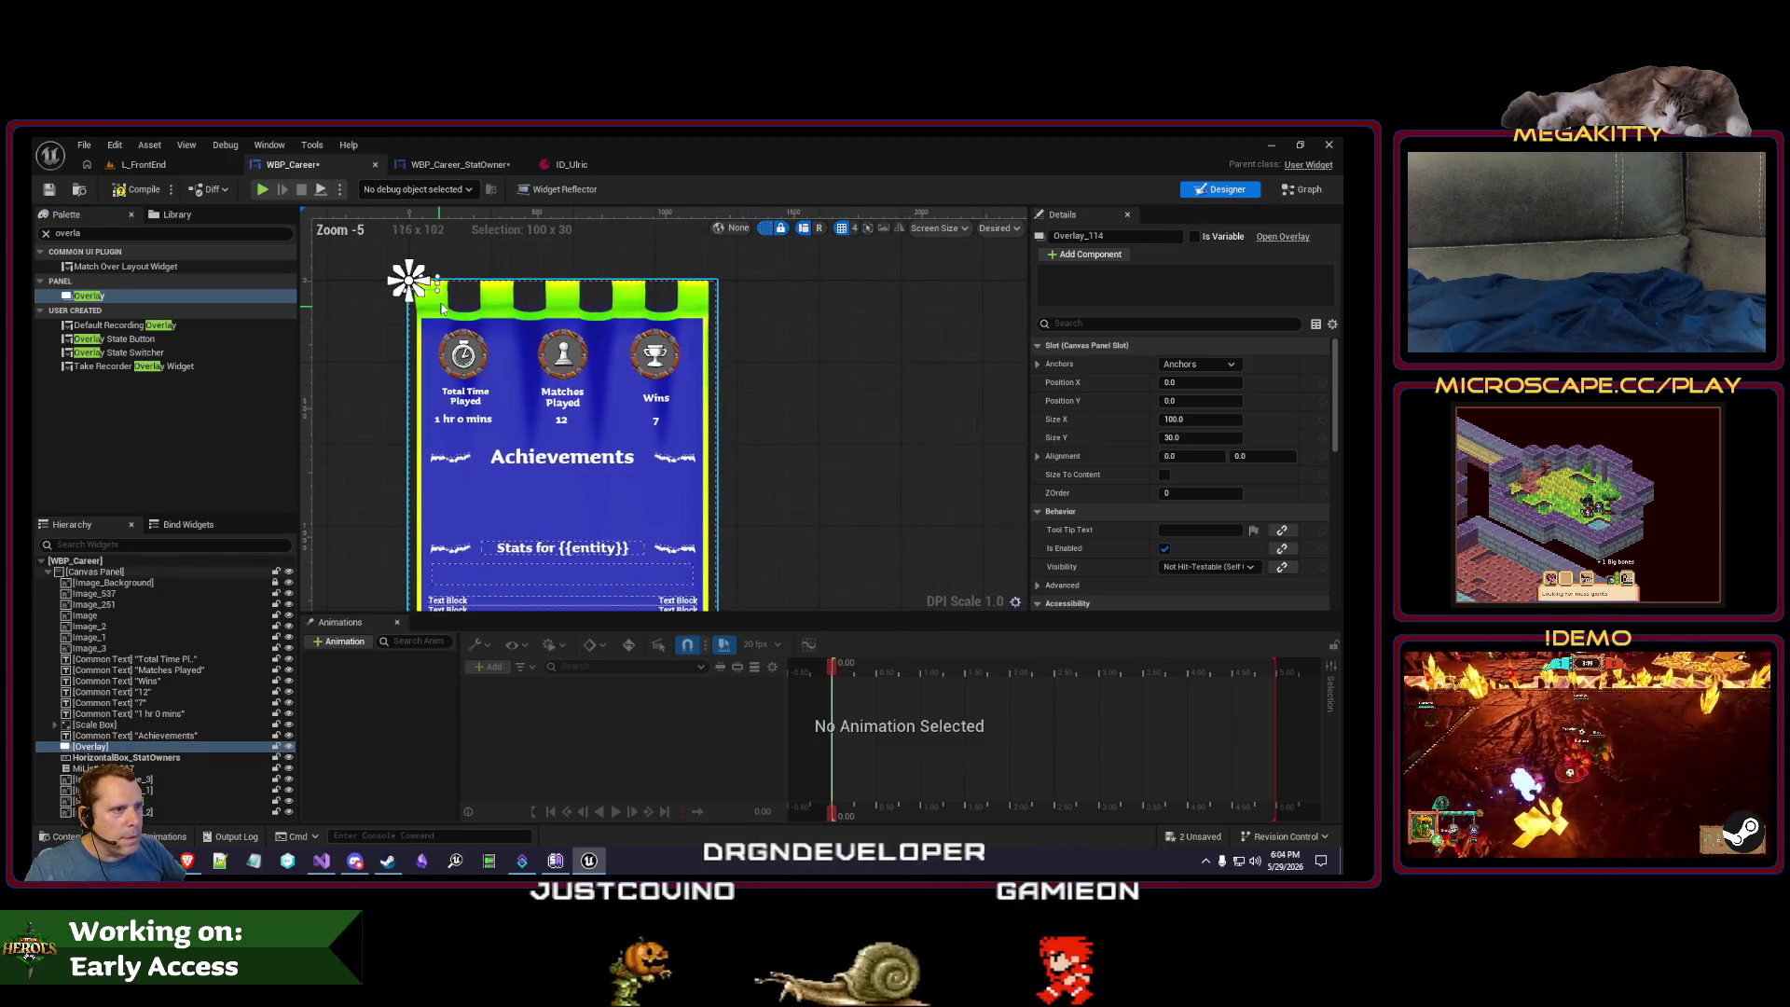
mouse_move(434, 288)
left_mouse_down()
mouse_move(701, 314)
mouse_move(694, 586)
left_mouse_up()
scroll(737, 522, "up", 2)
left_click_drag(757, 505, 682, 485)
- Set the overlay's anchor and 0.5 alignment, and nudge its top edge down
left_click(1210, 364)
left_click(1200, 383)
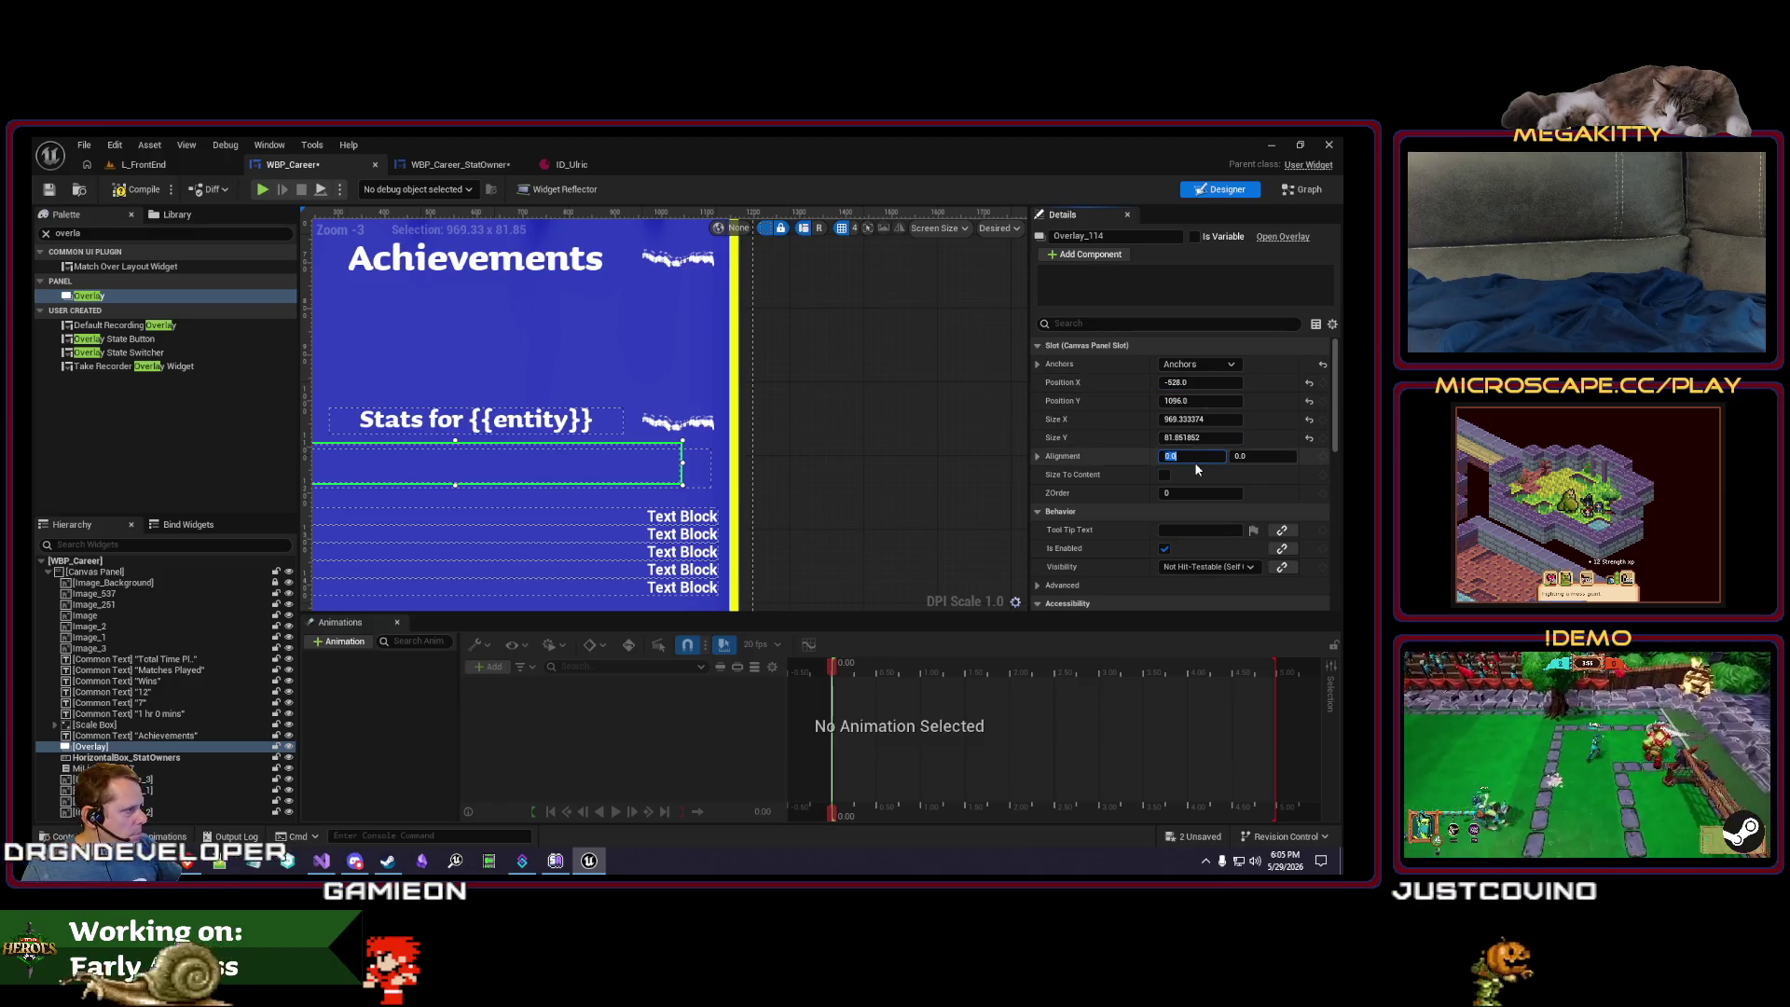
type(".5")
key("Tab")
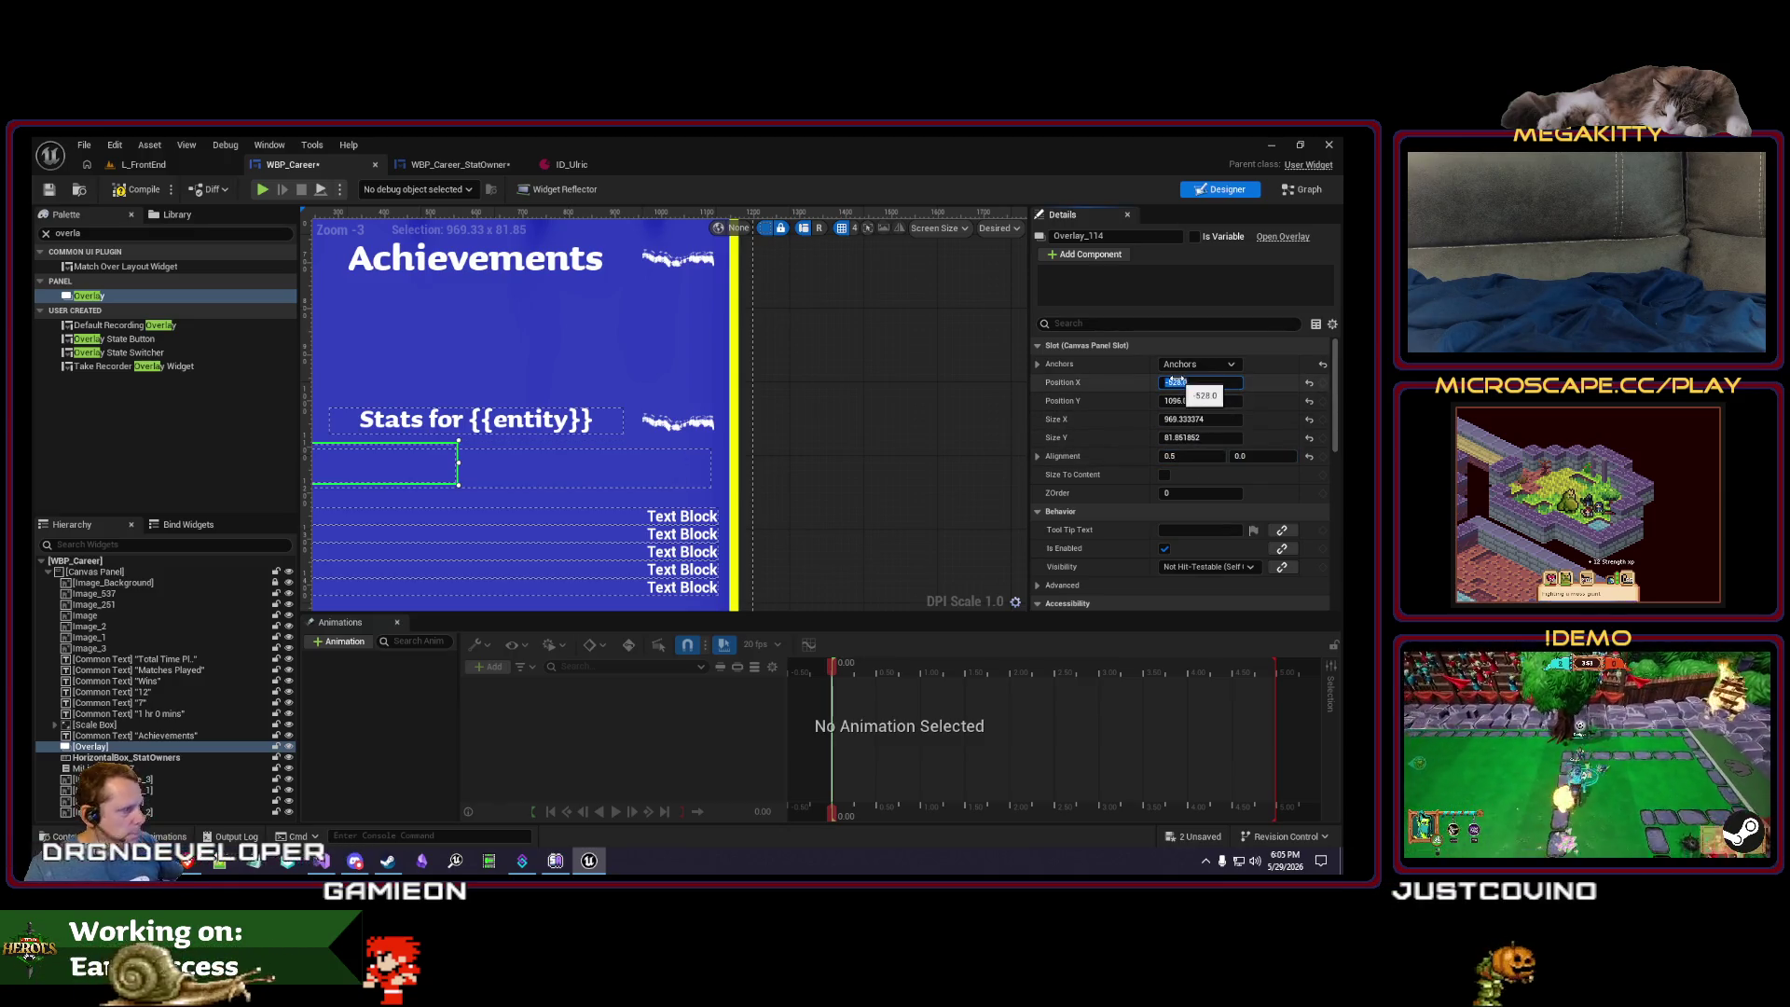
type("0")
key("Return")
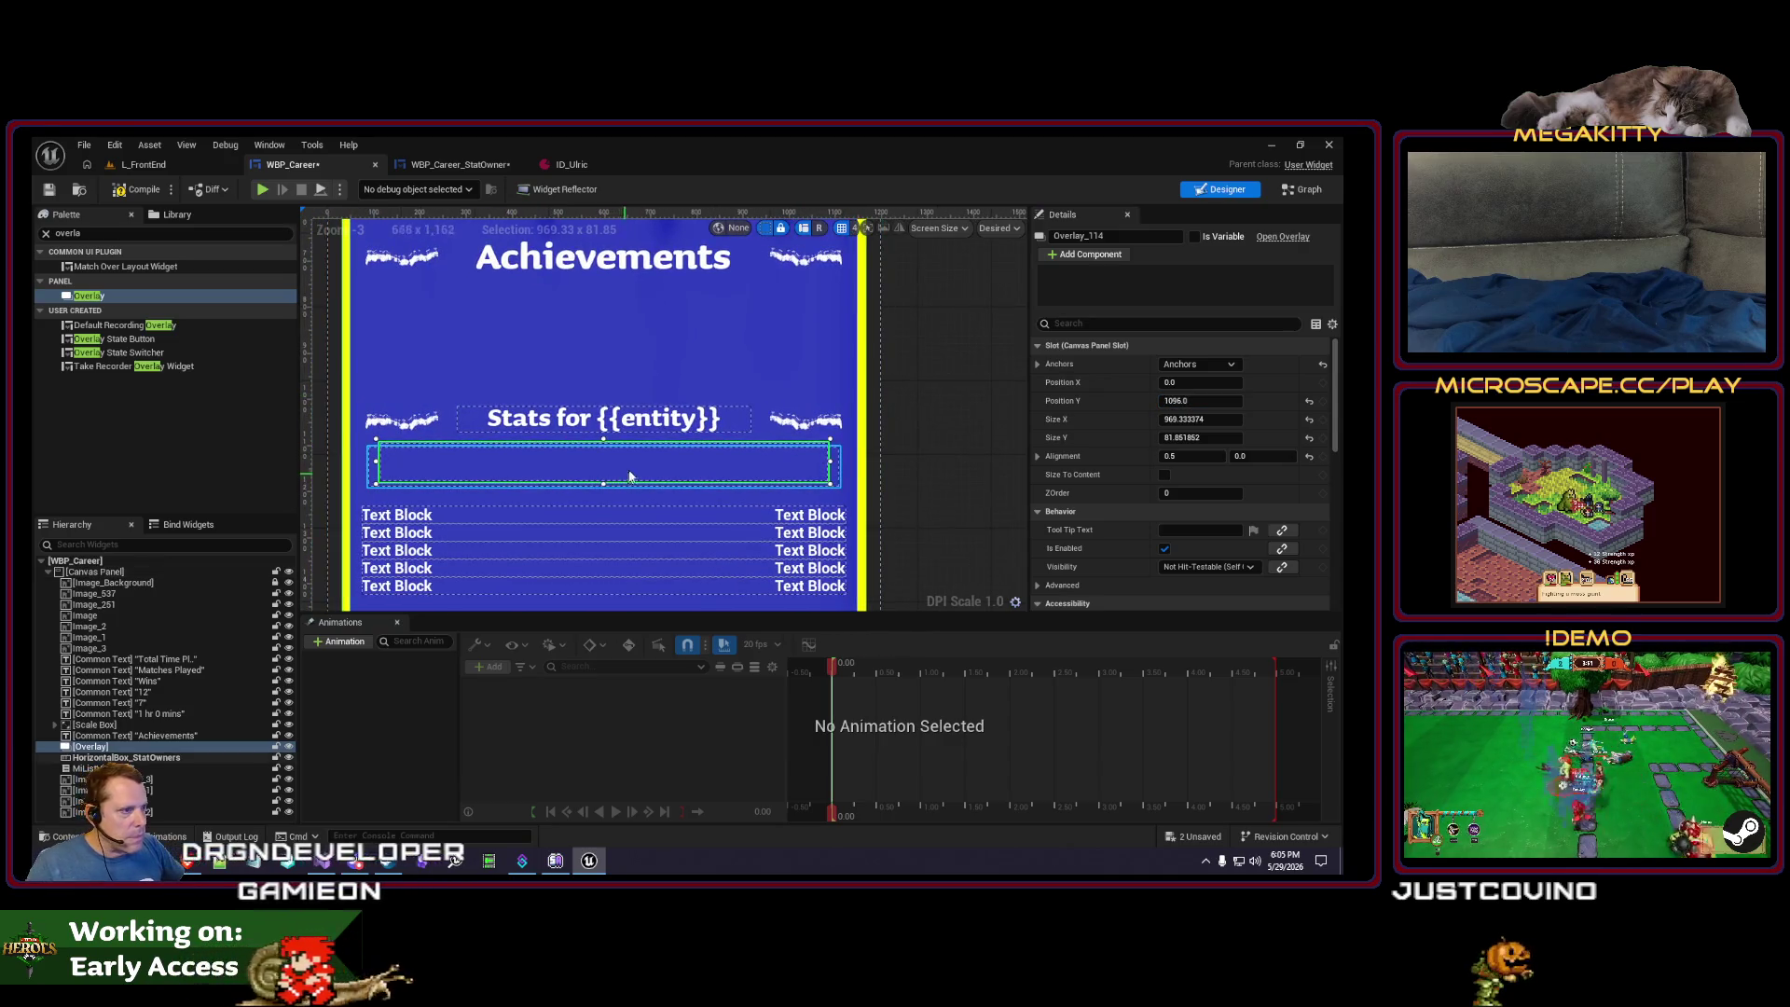
left_click_drag(603, 440, 604, 447)
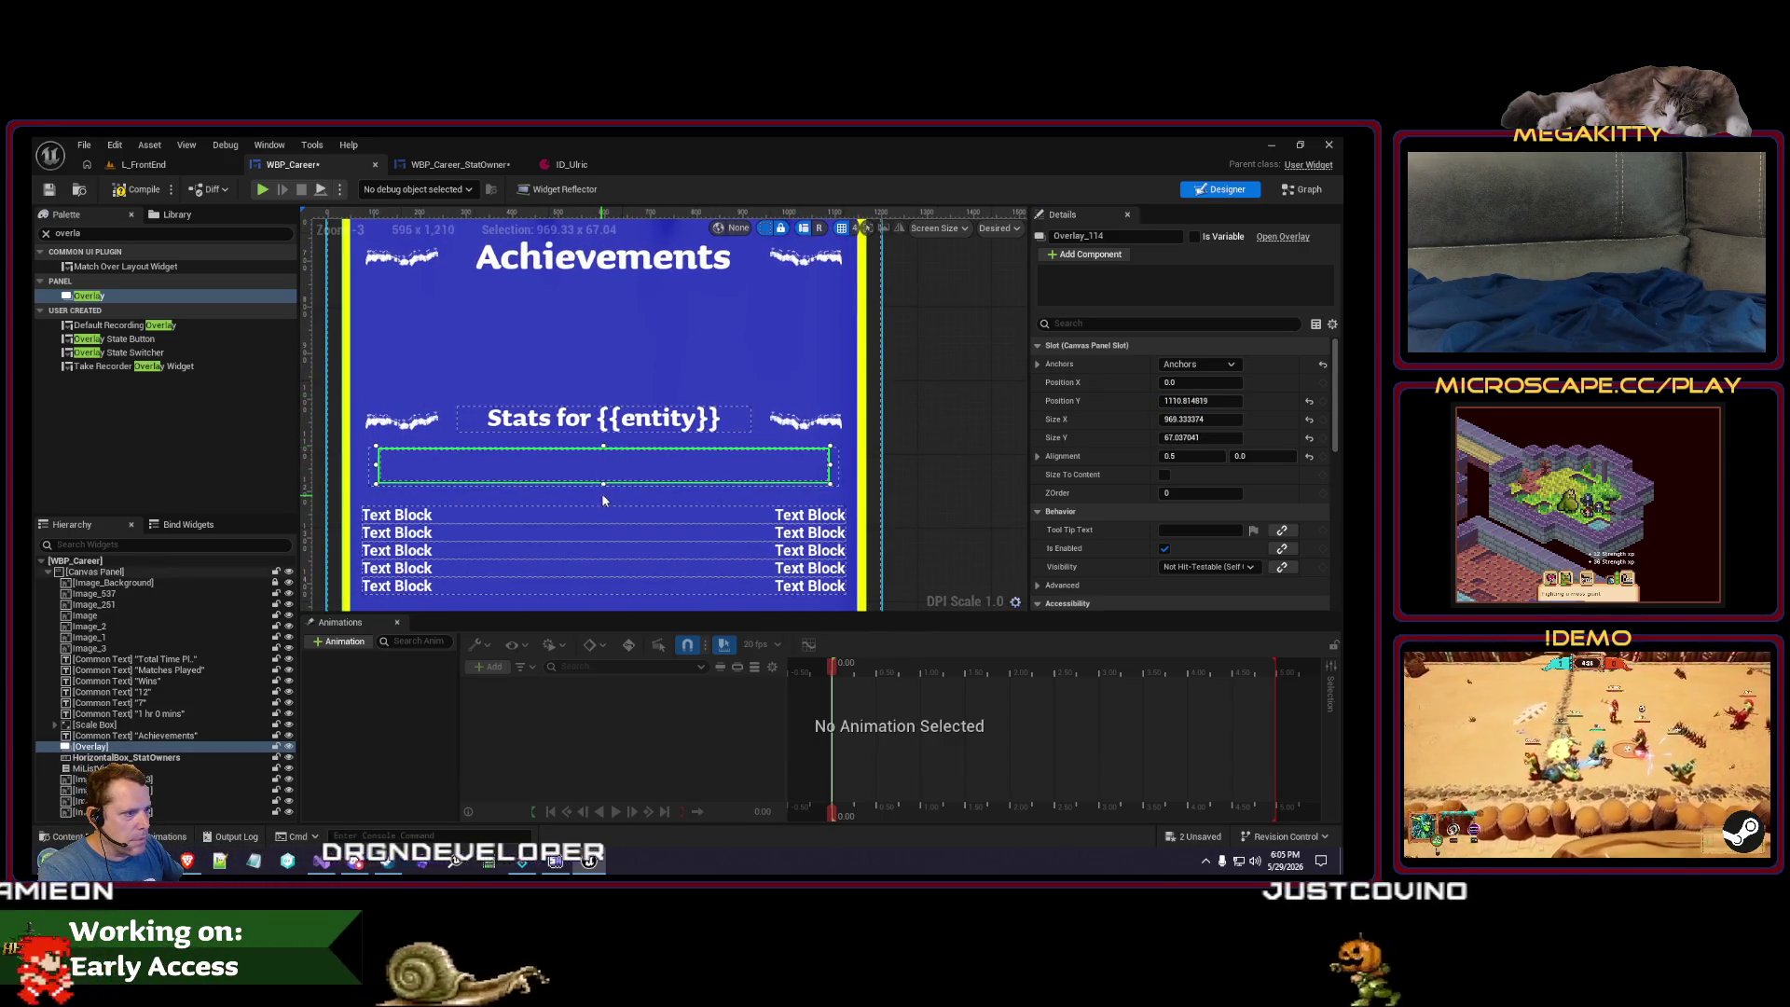
- Move HorizontalBox_StatOwners into the overlay centred vertically, then play-test L_FrontEnd
left_click(607, 533)
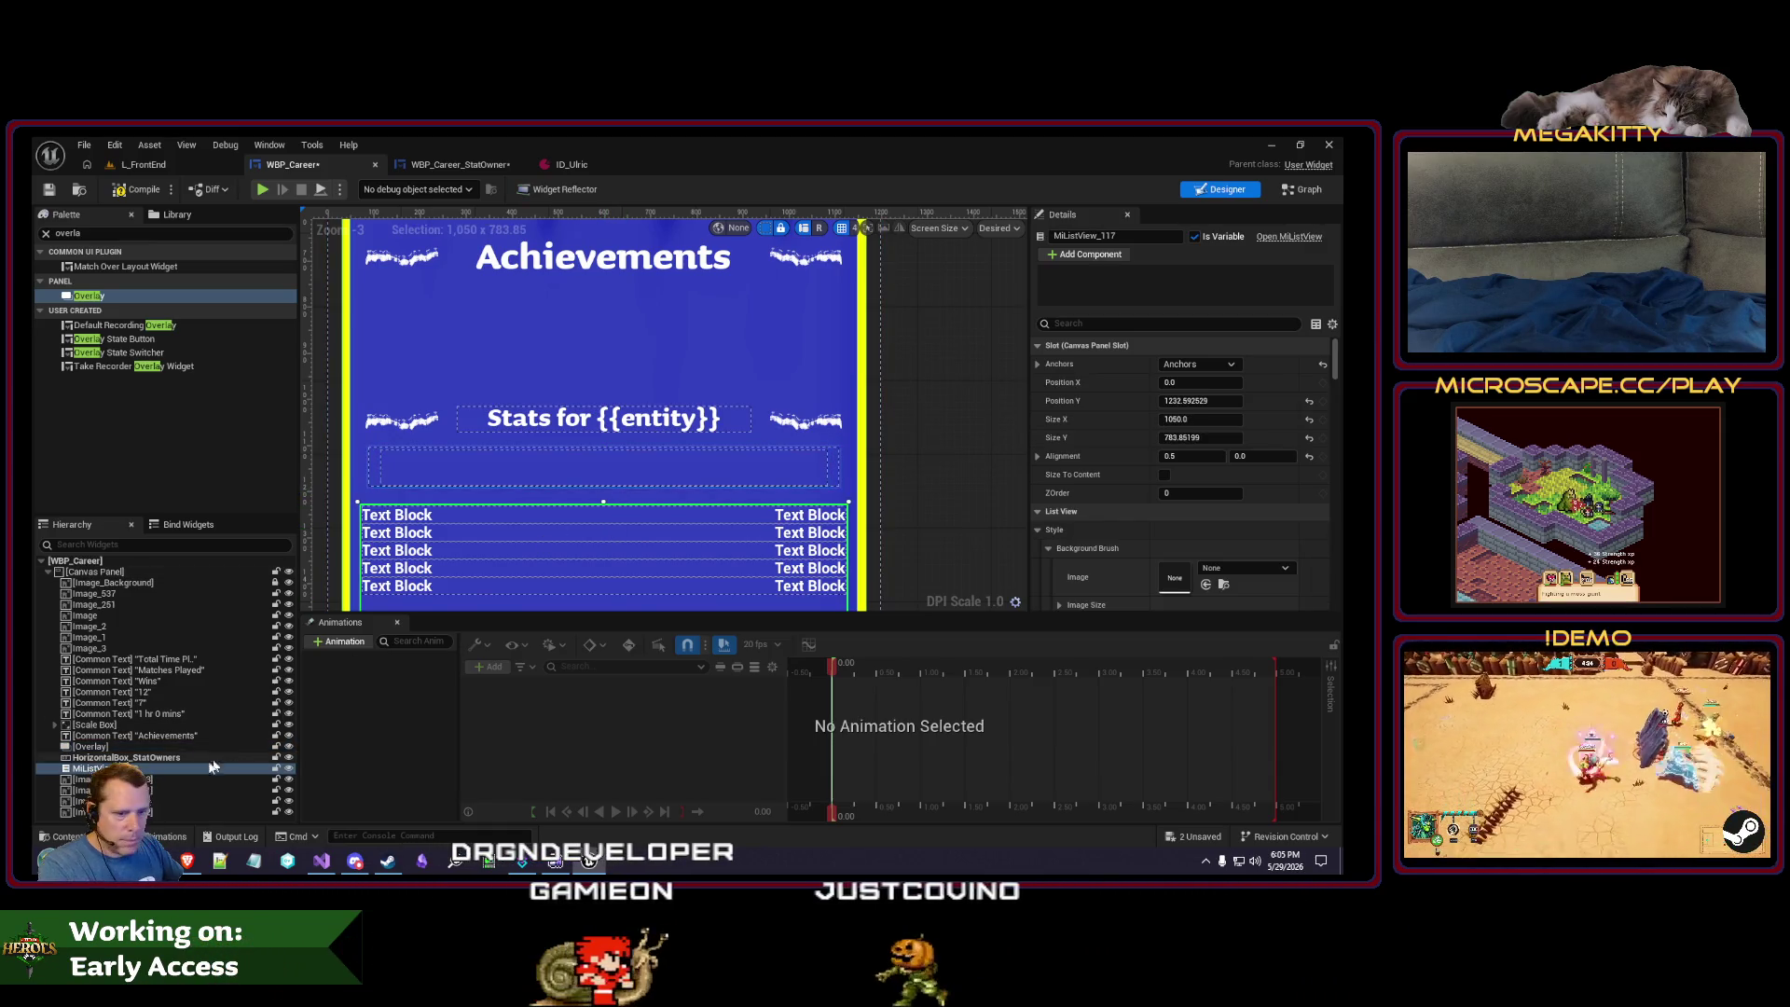
left_click(91, 747)
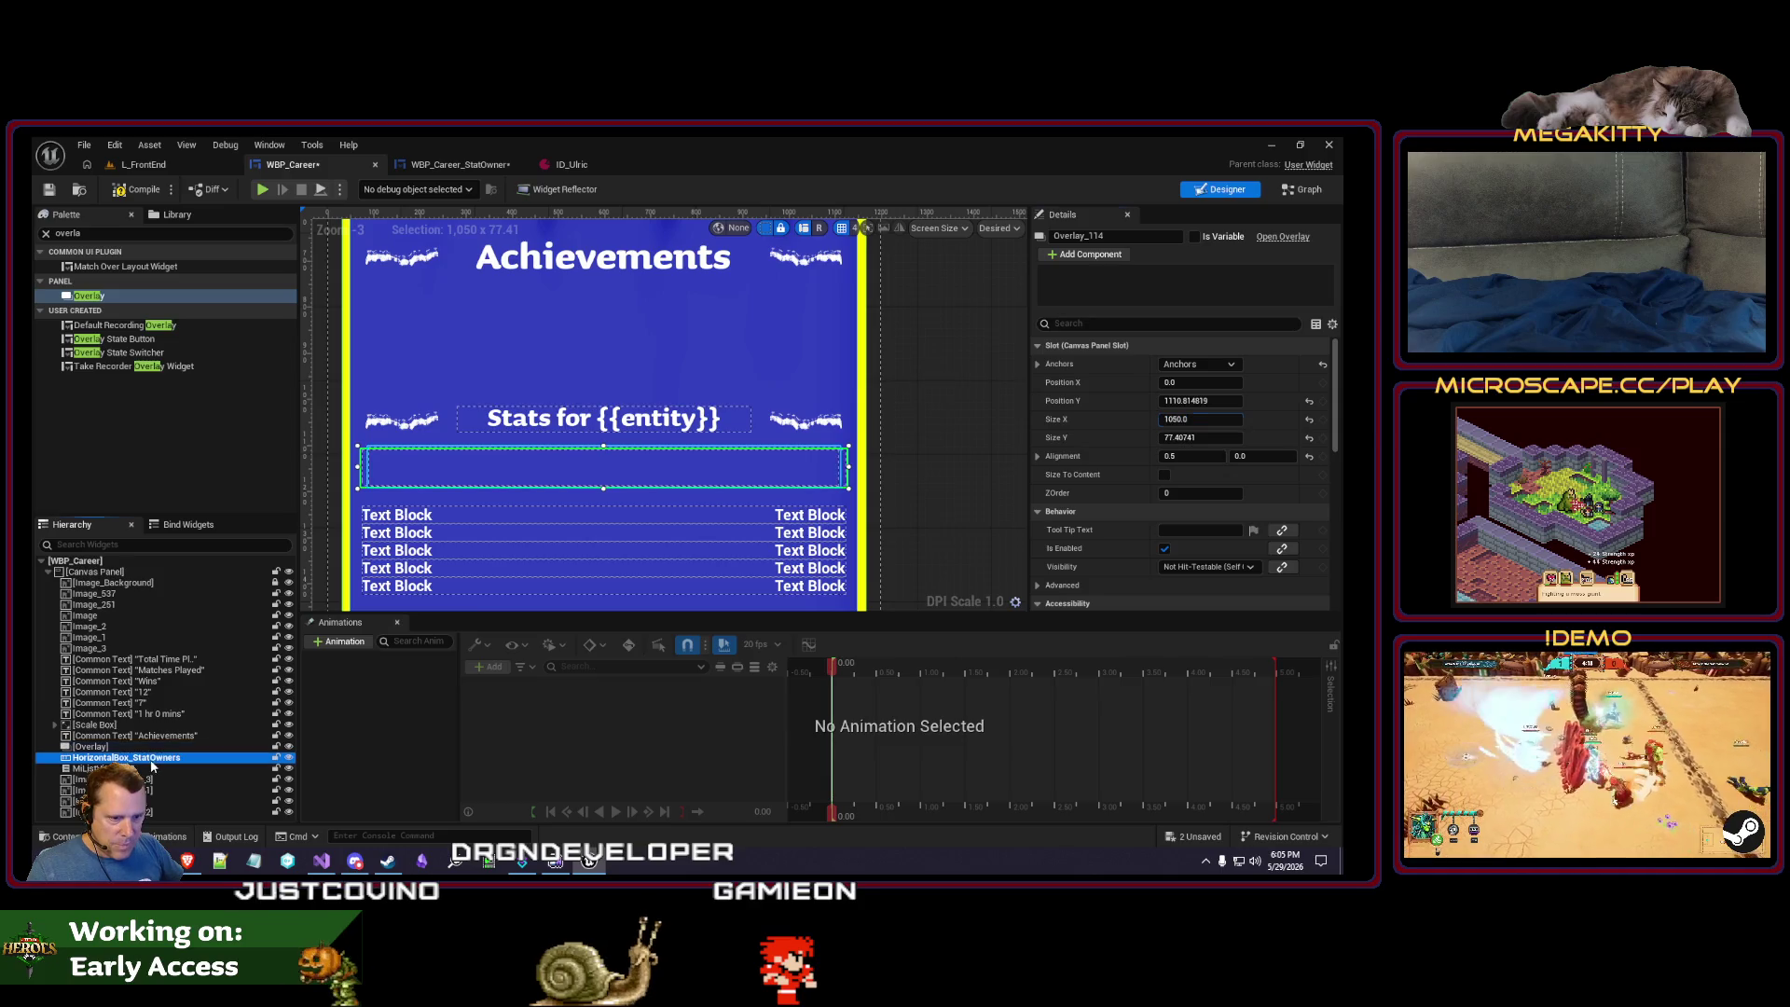
left_click_drag(152, 754, 152, 754)
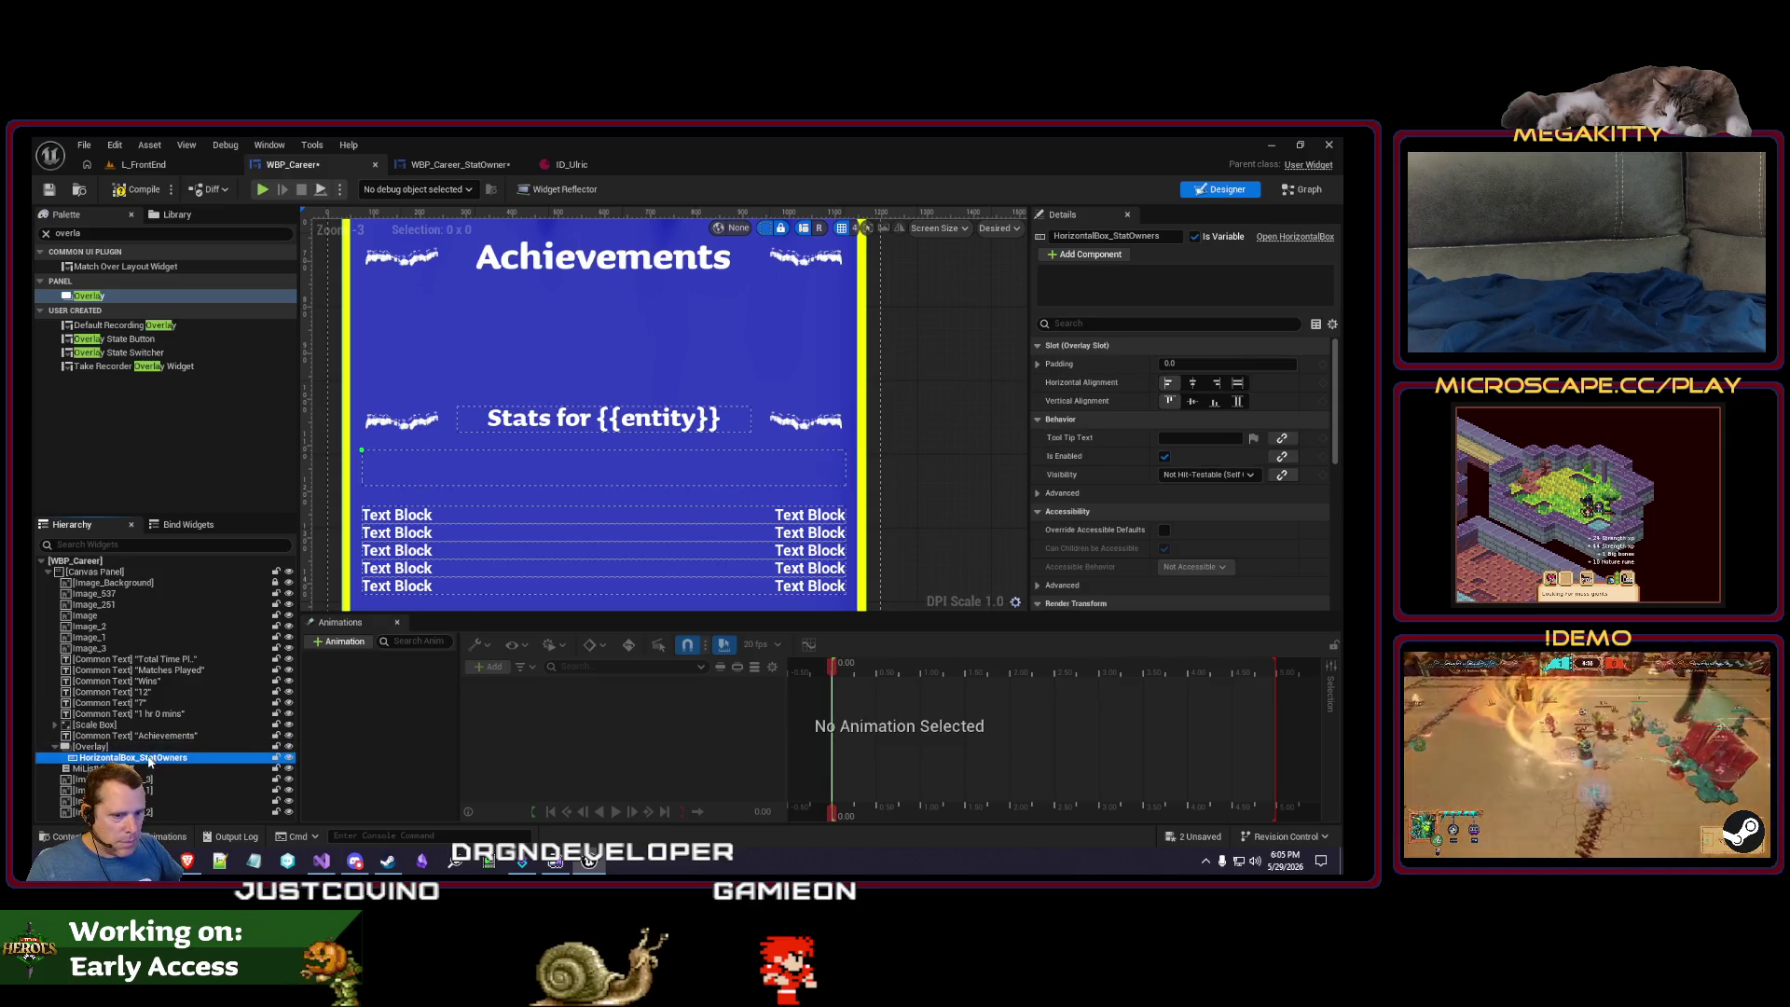
left_click(1194, 401)
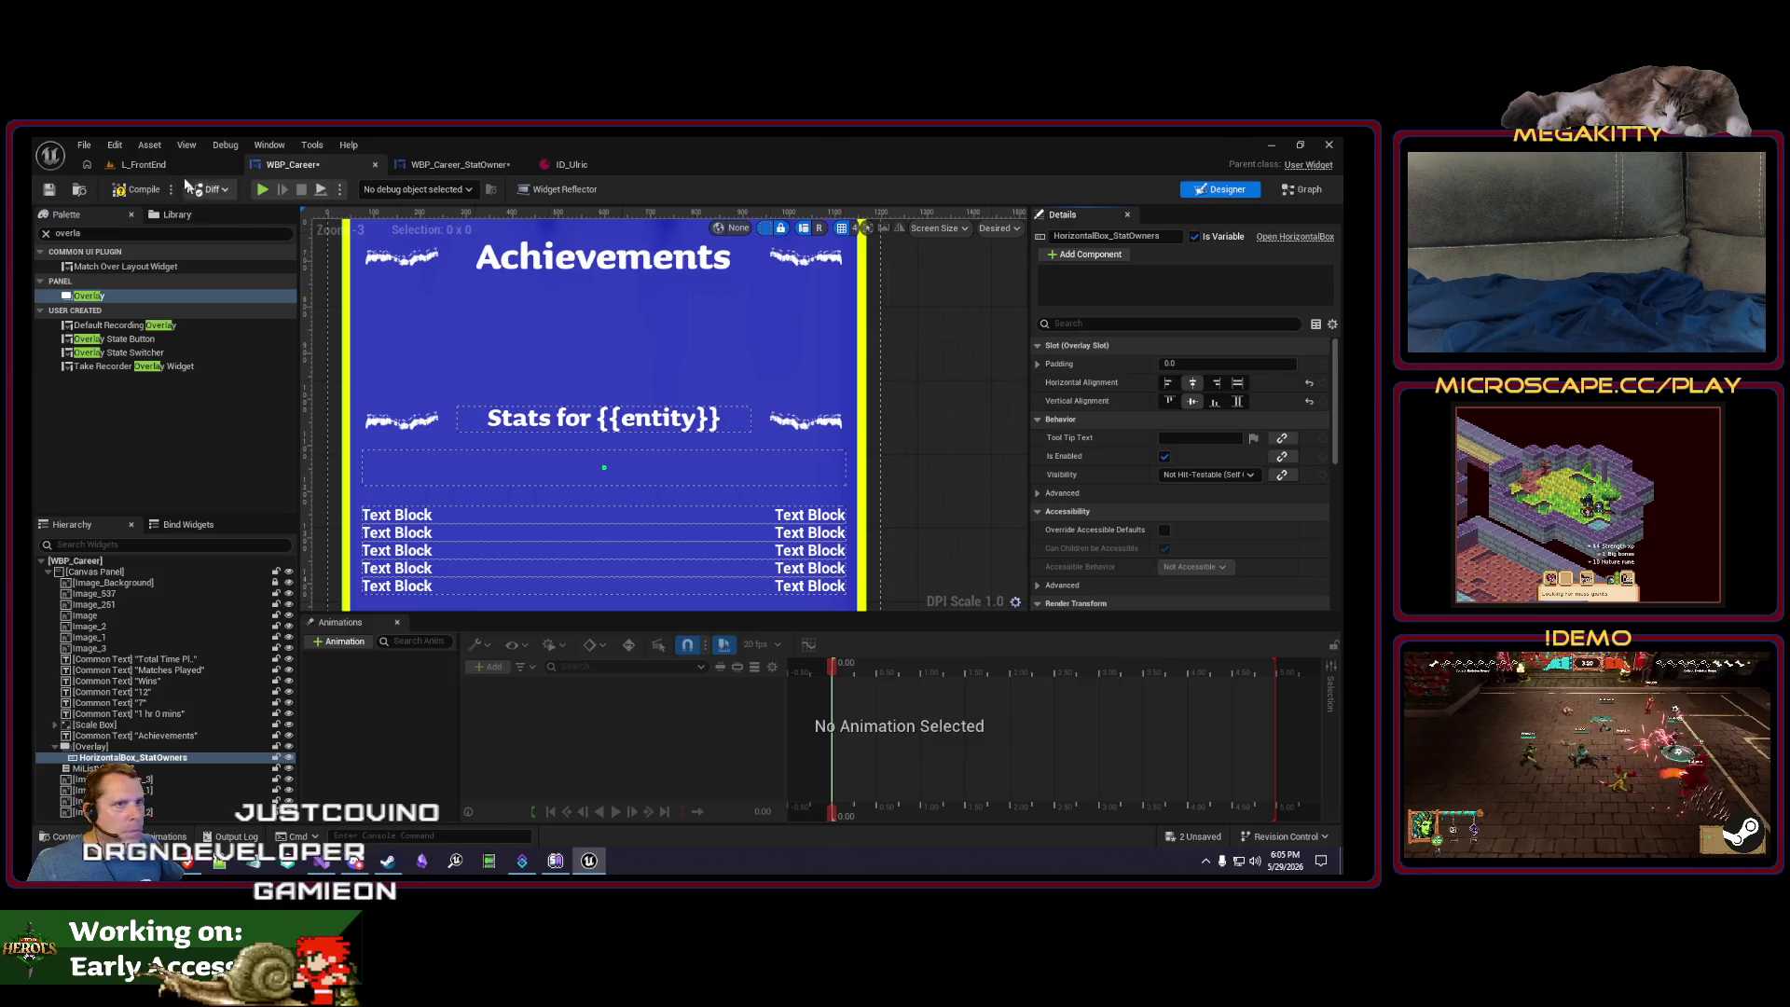
left_click(173, 164)
key("alt+p")
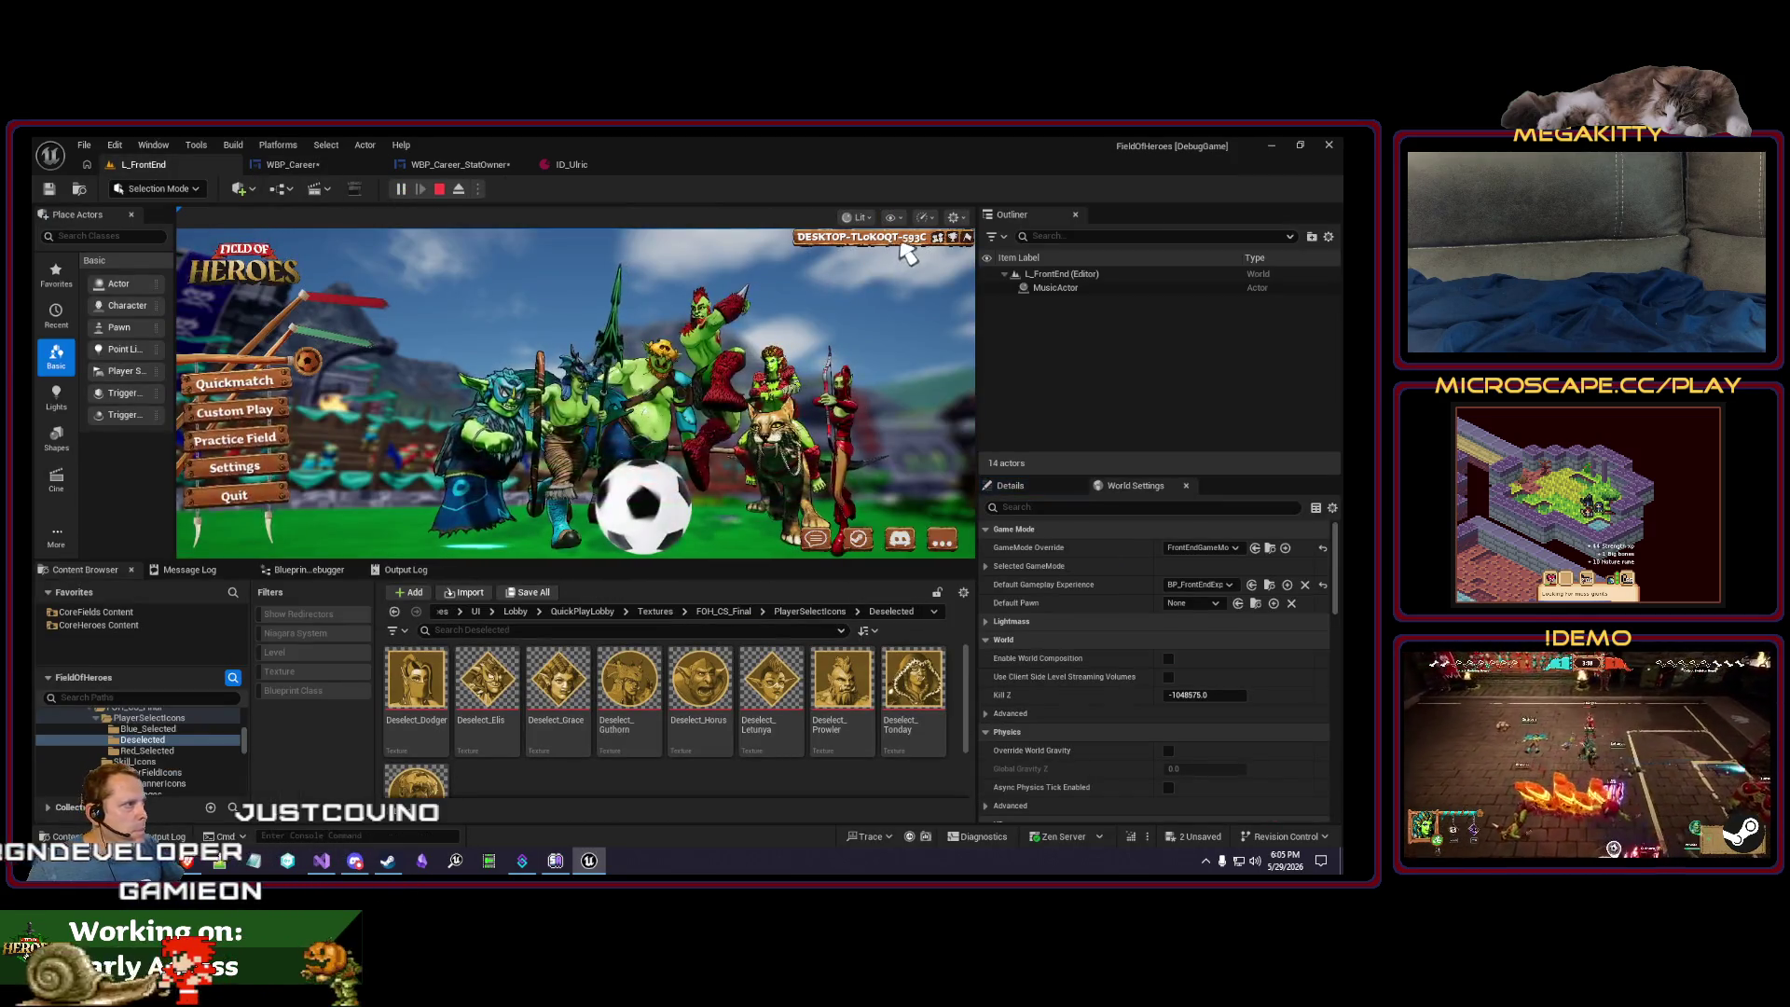
- Replay L_FrontEnd fullscreen to check the Achievements stats panel, then return to WBP_Career
key("Escape")
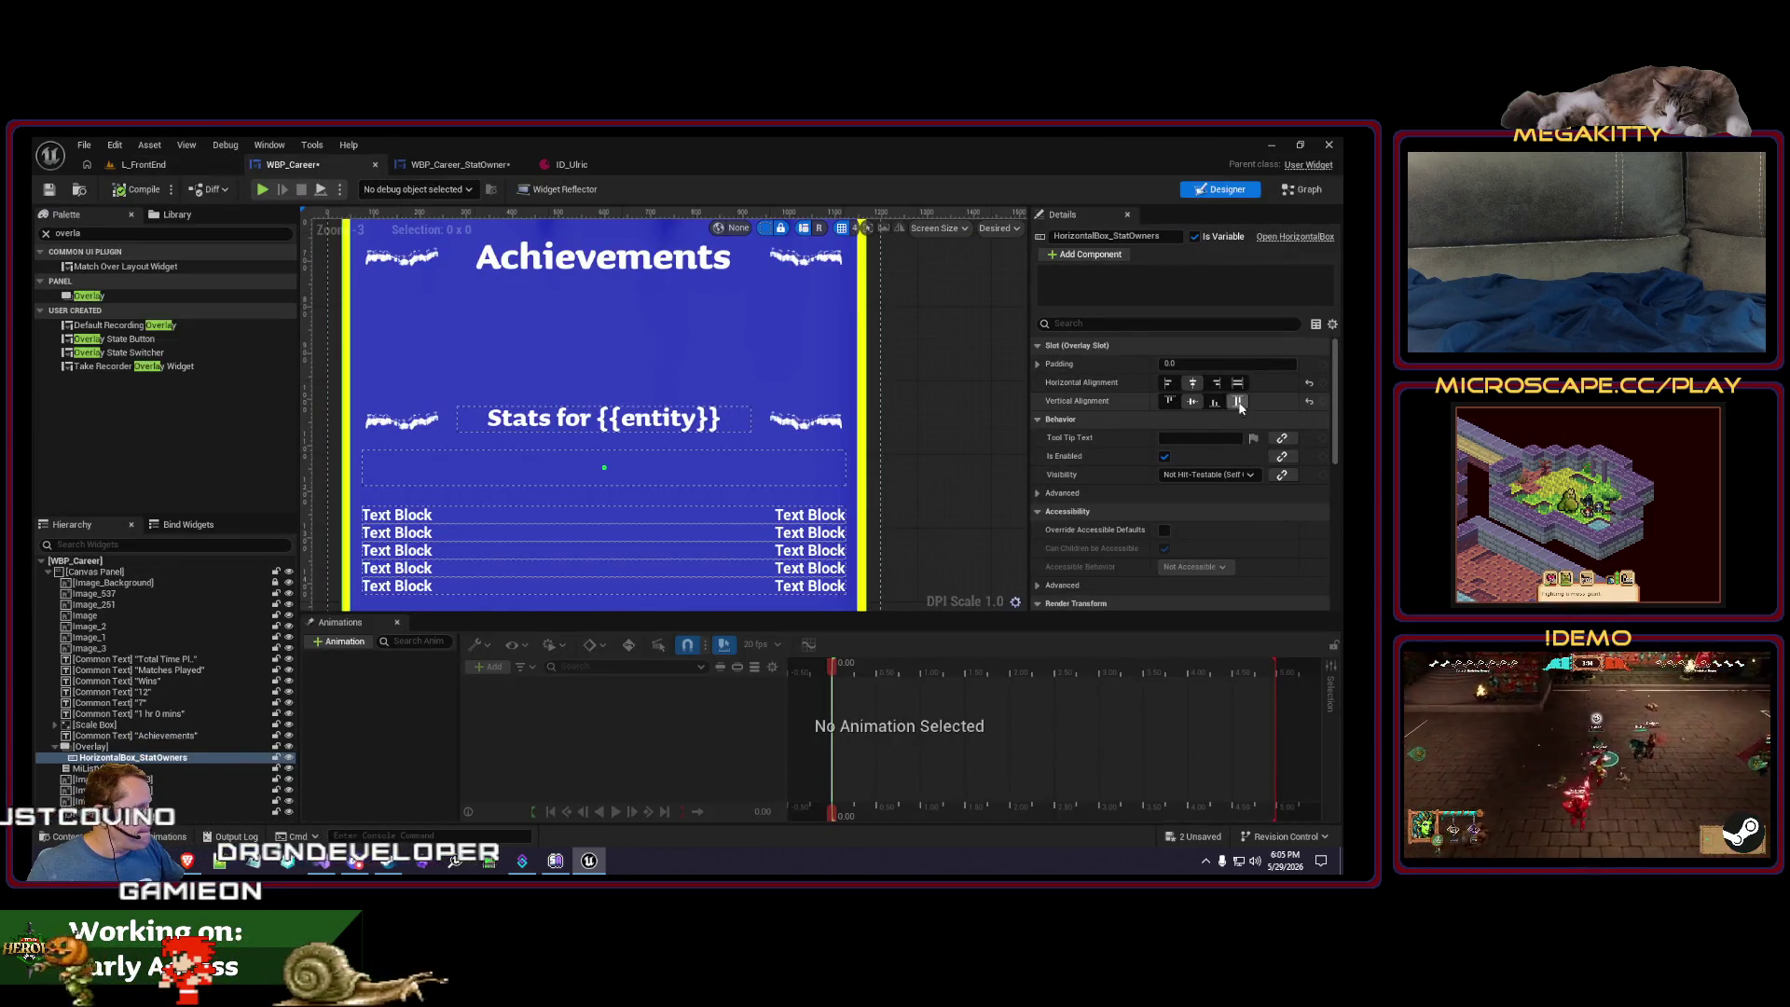
left_click(207, 166)
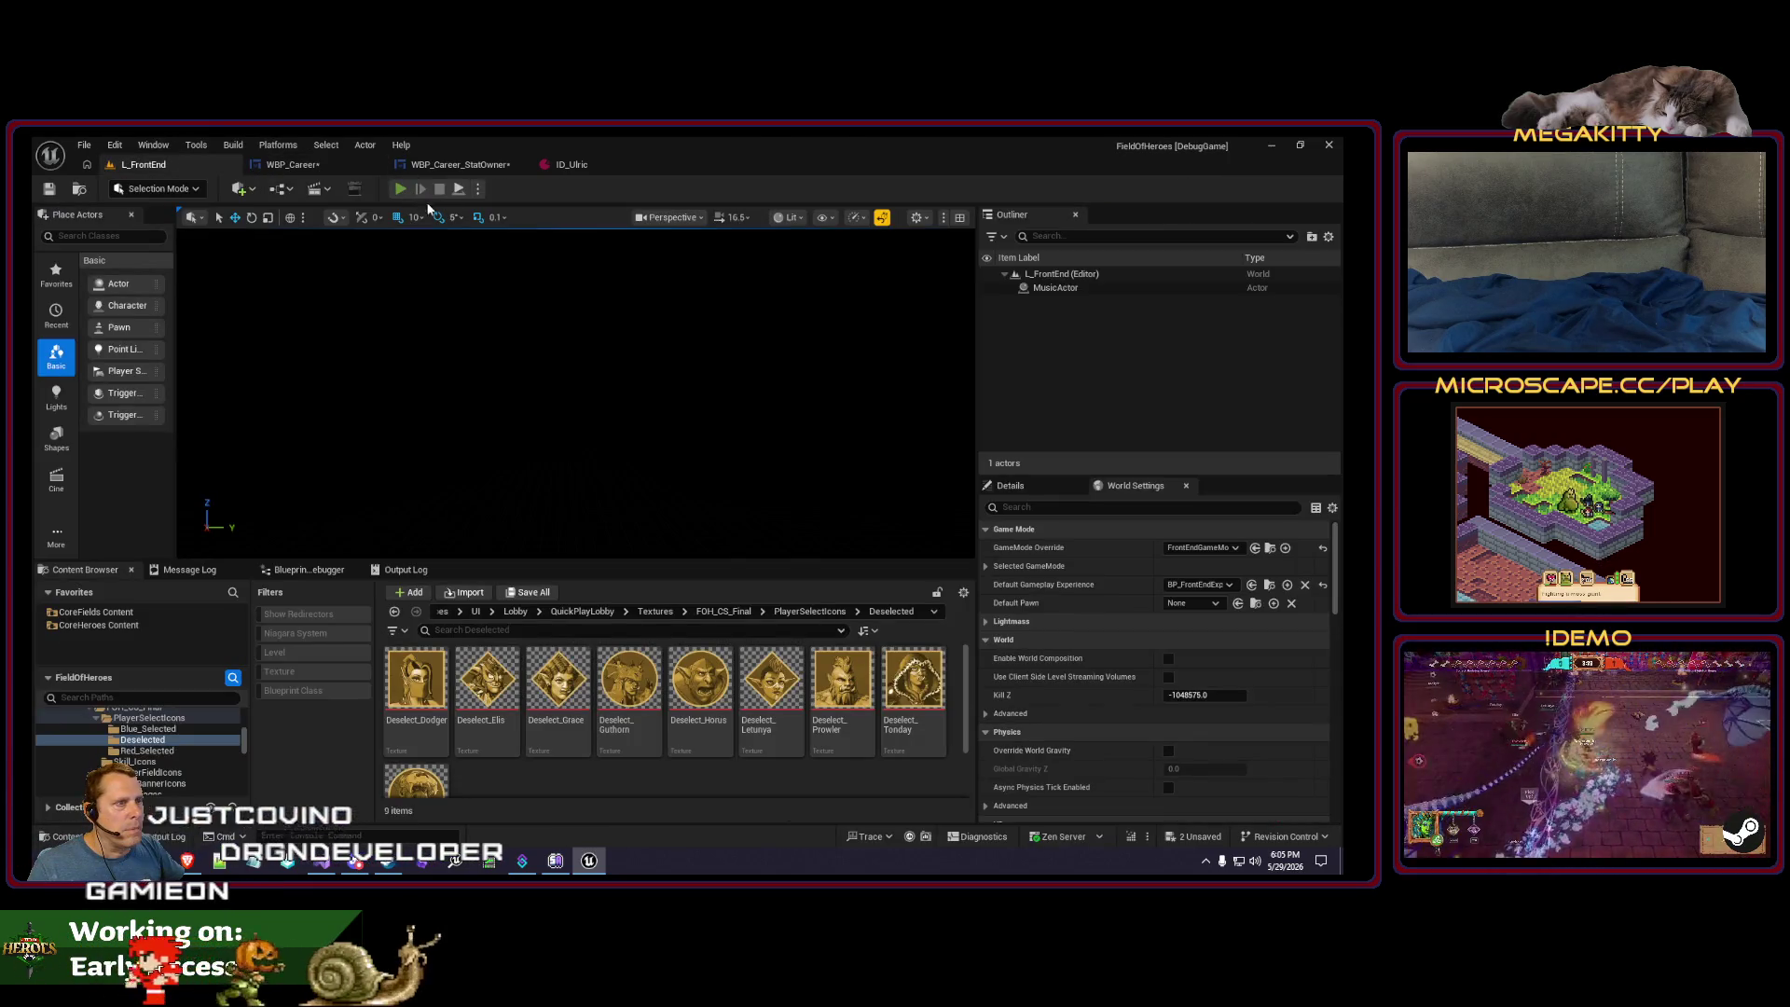
left_click(400, 188)
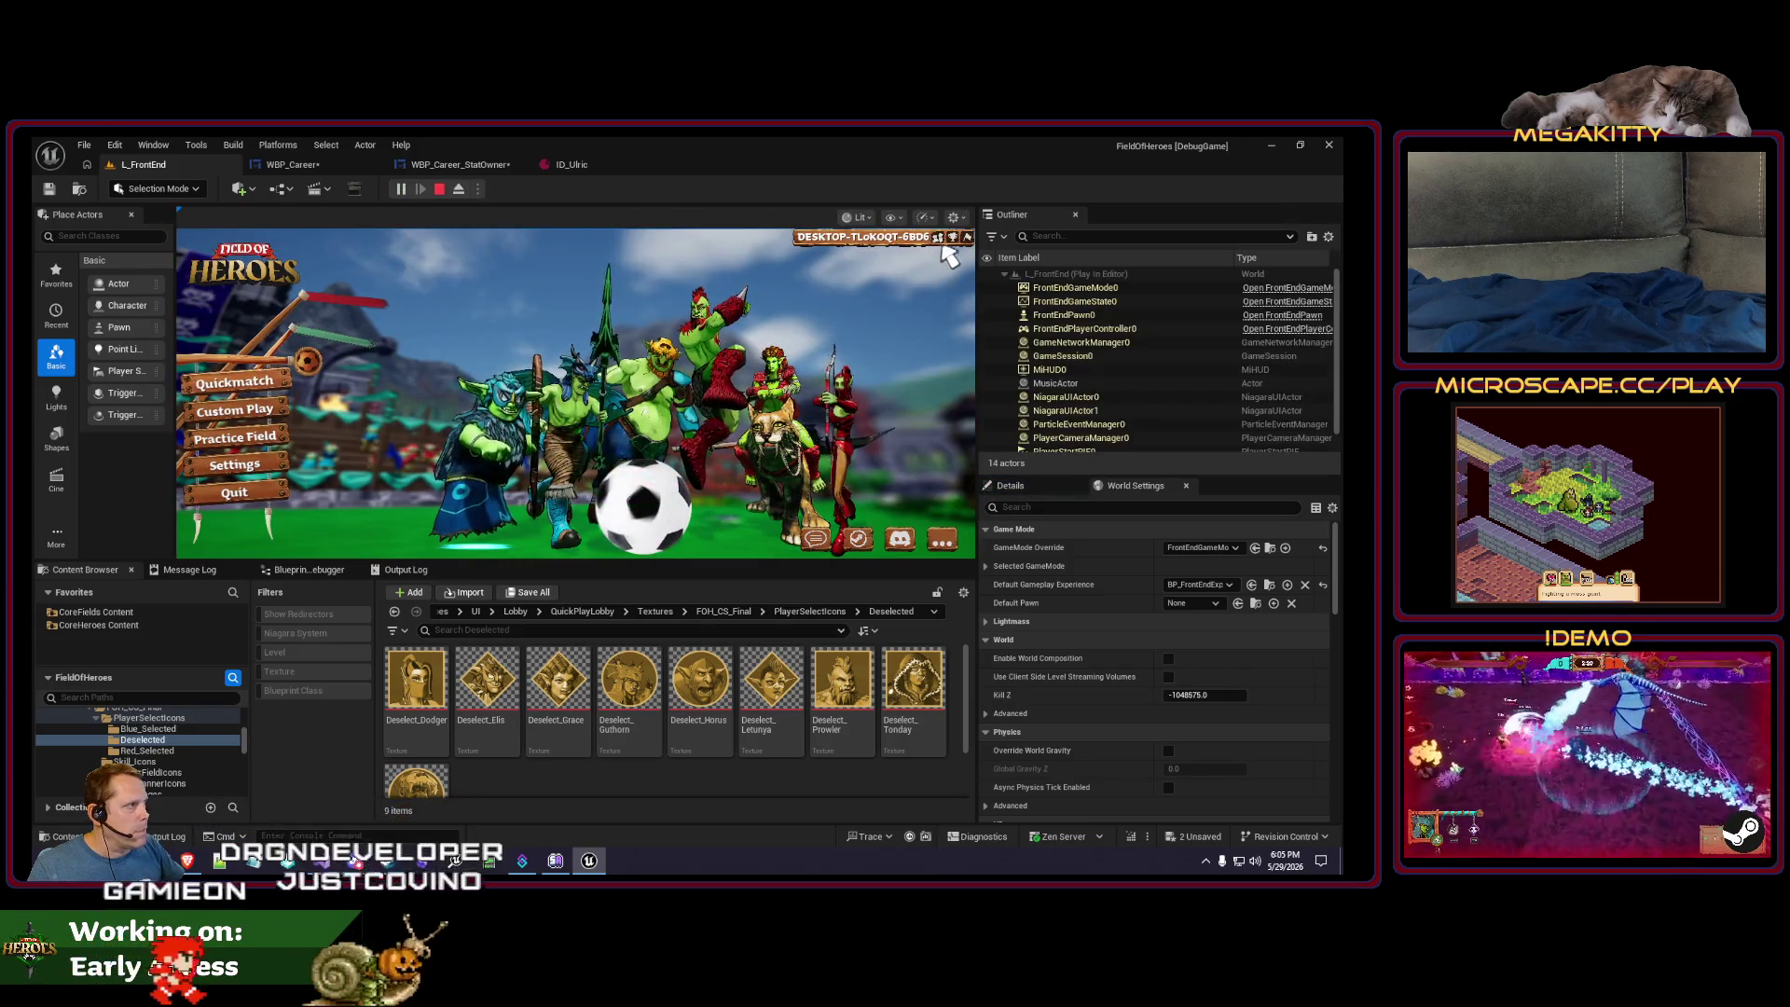
left_click(949, 241)
key("F11")
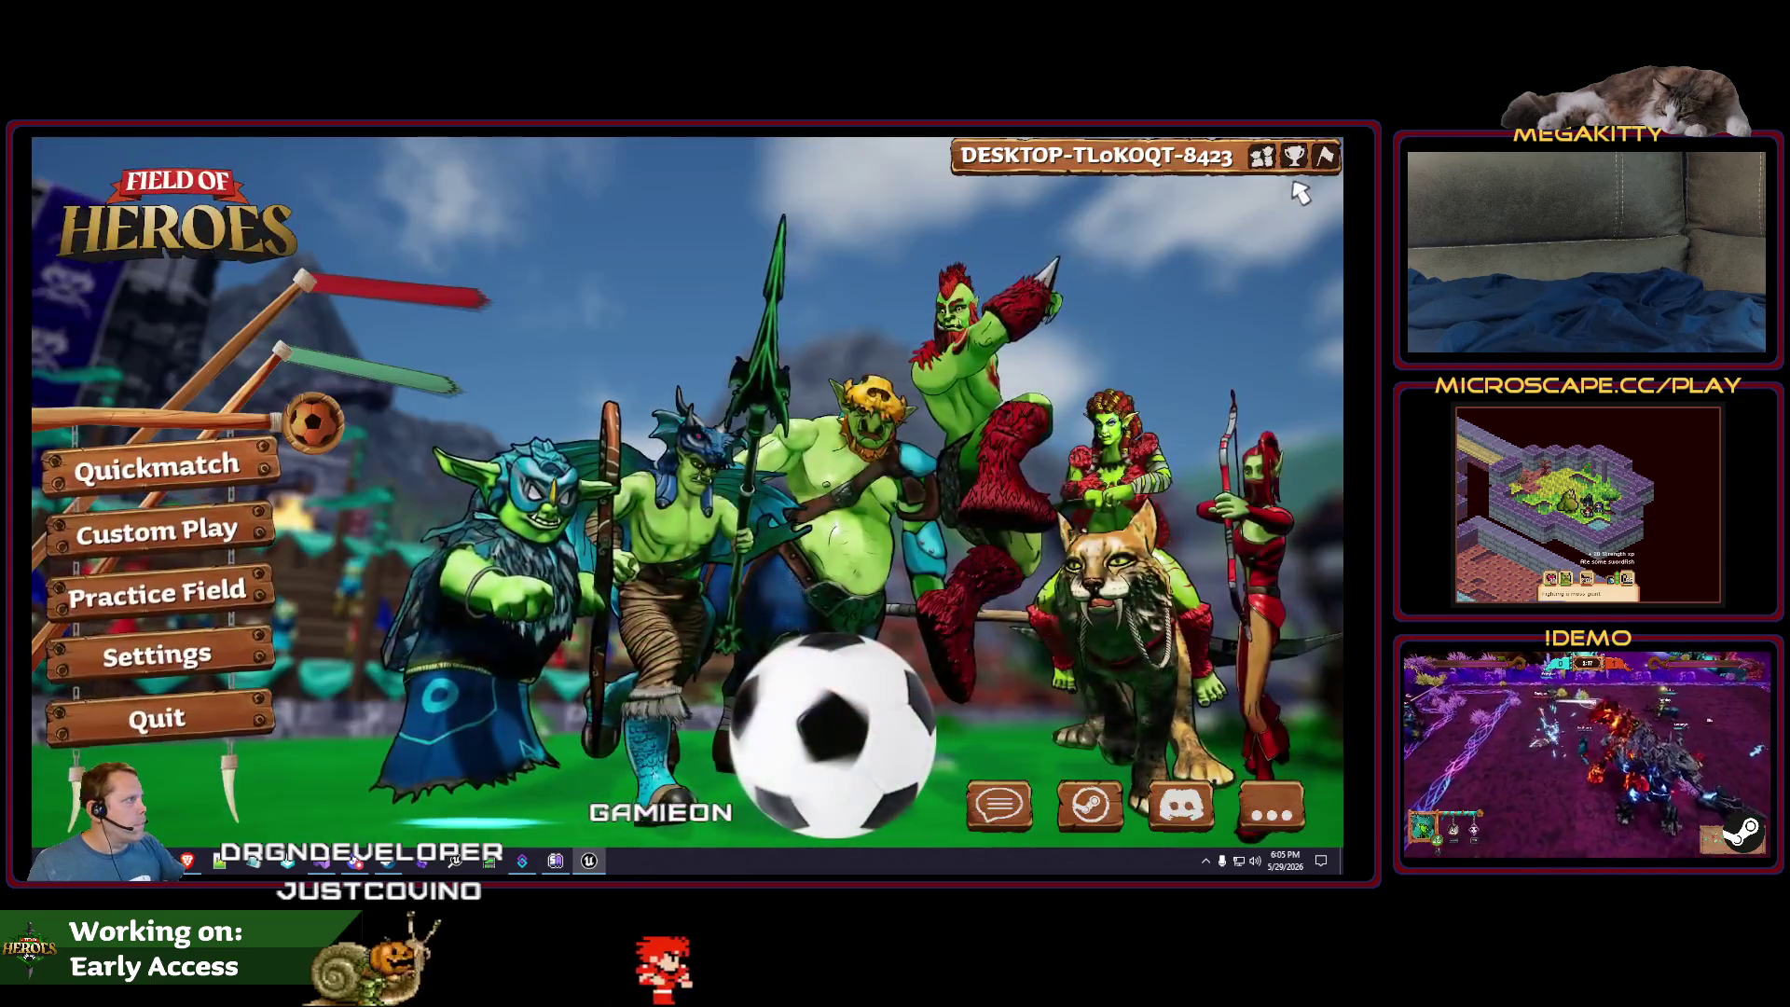
left_click(1294, 156)
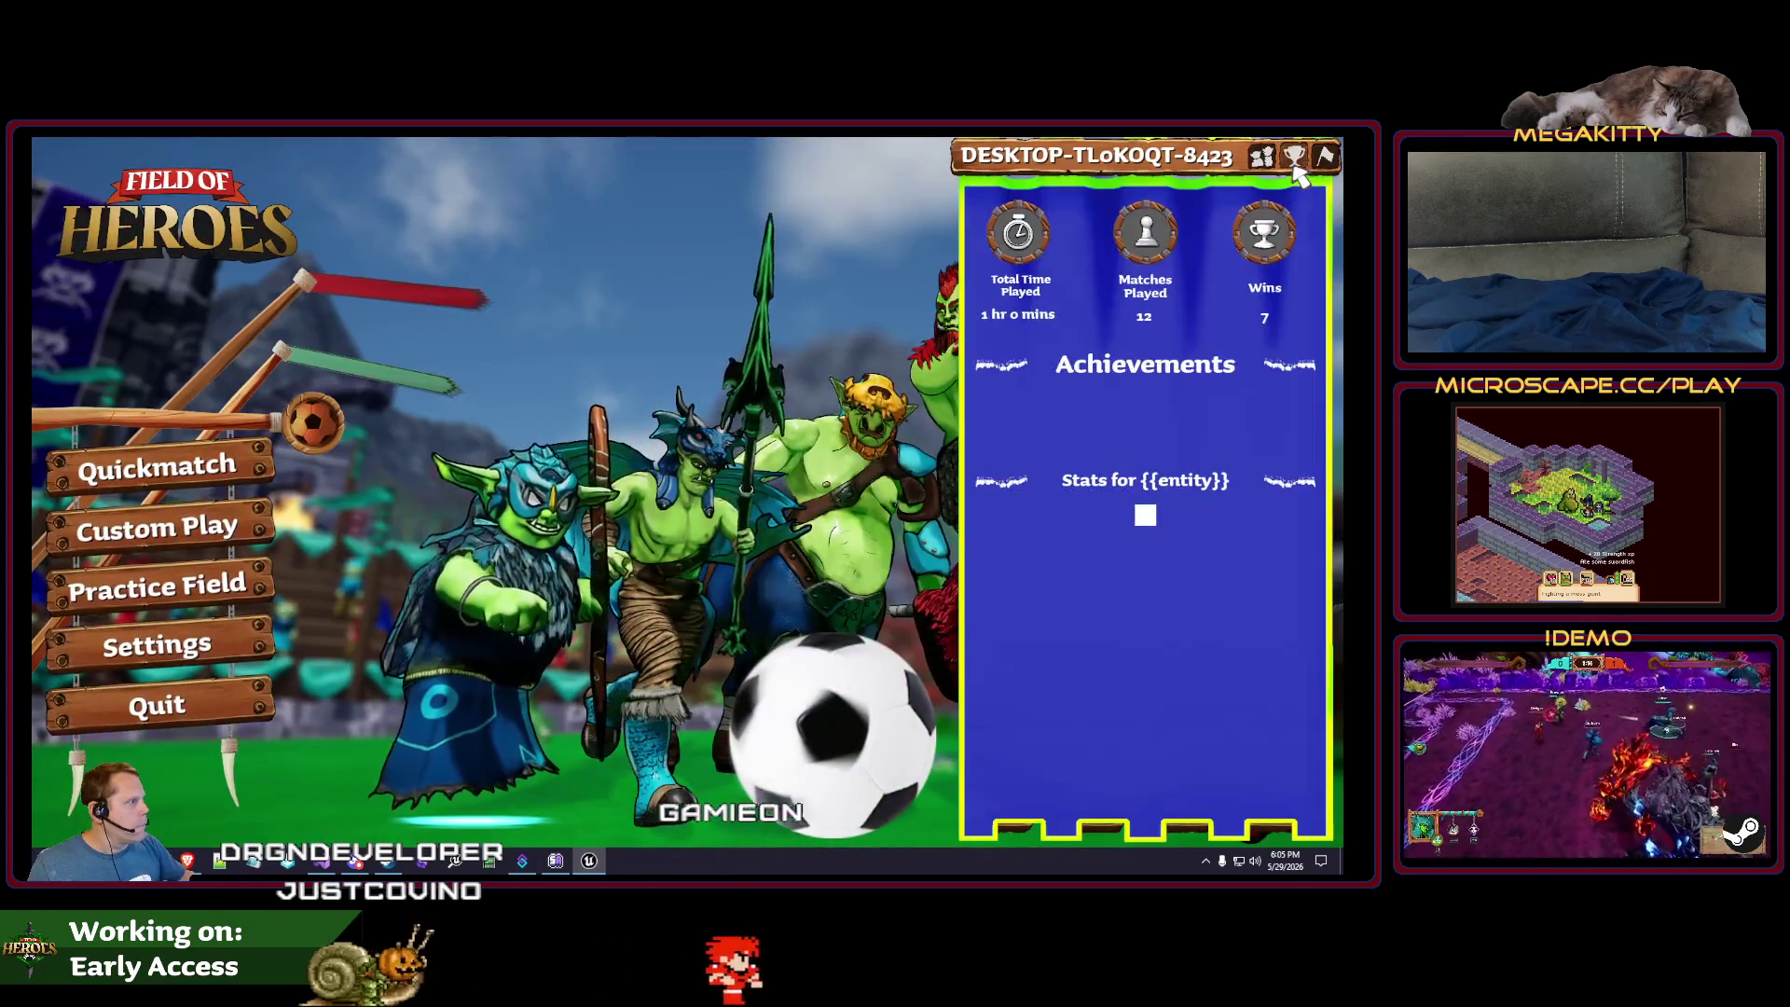
key("Escape")
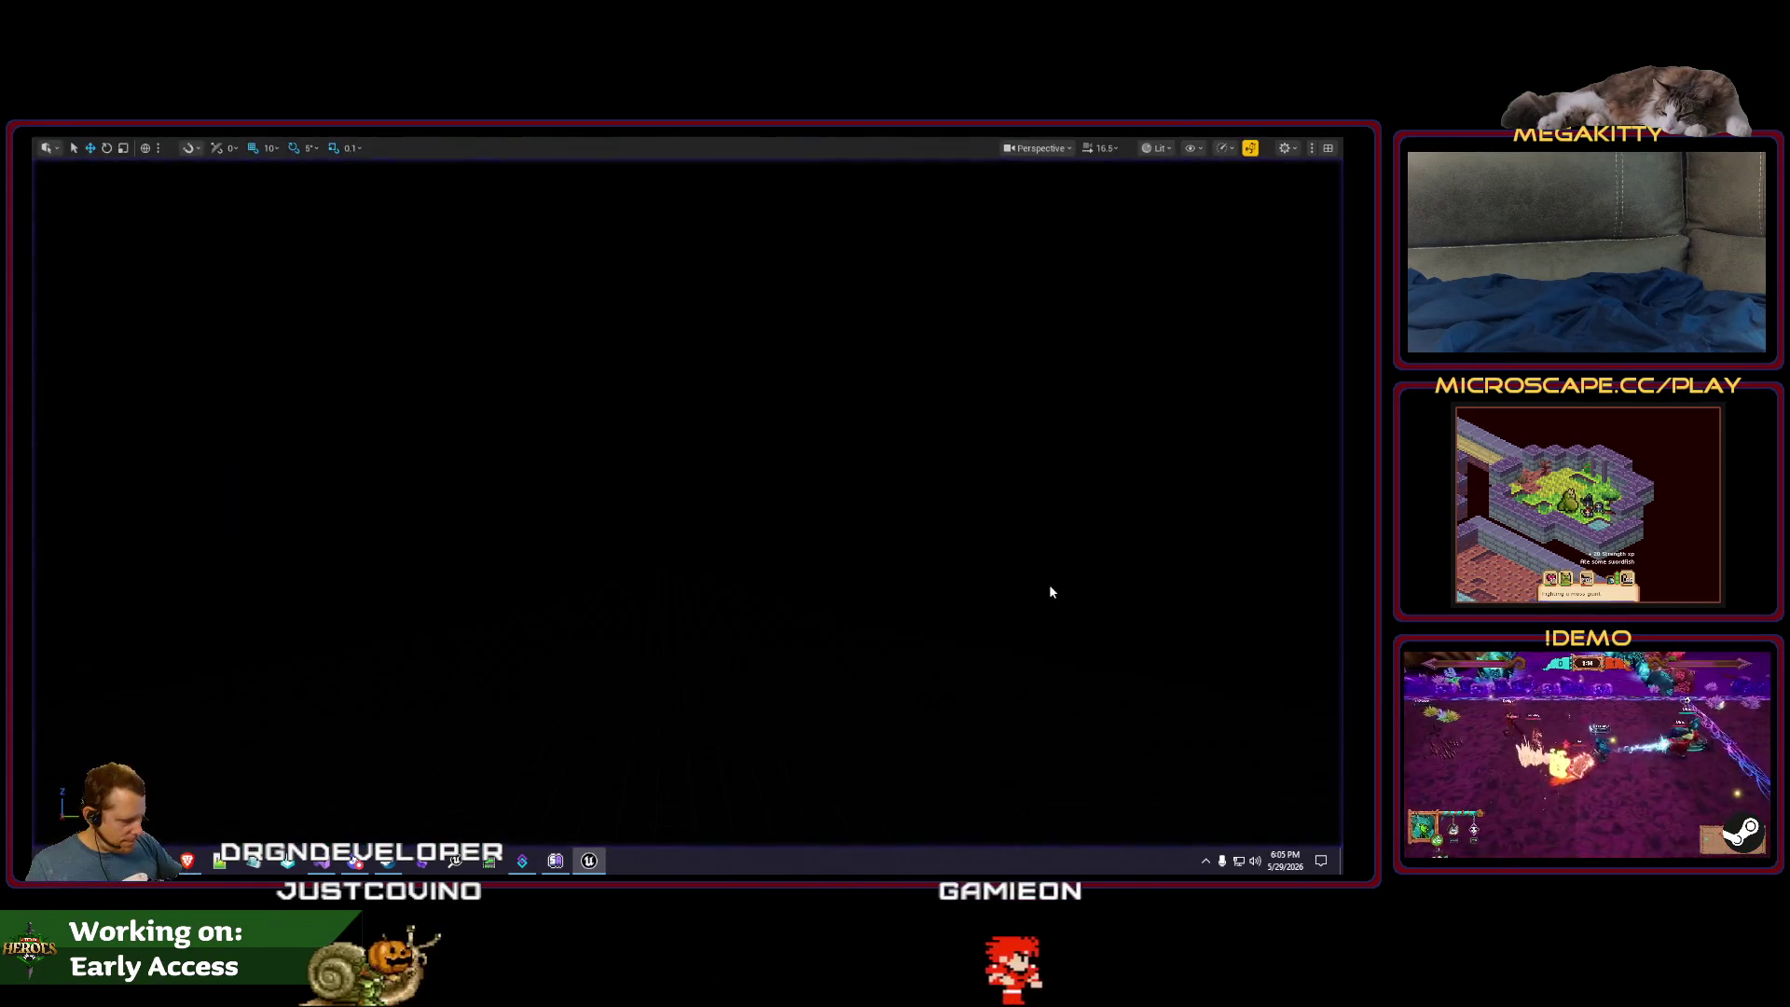
left_click(321, 166)
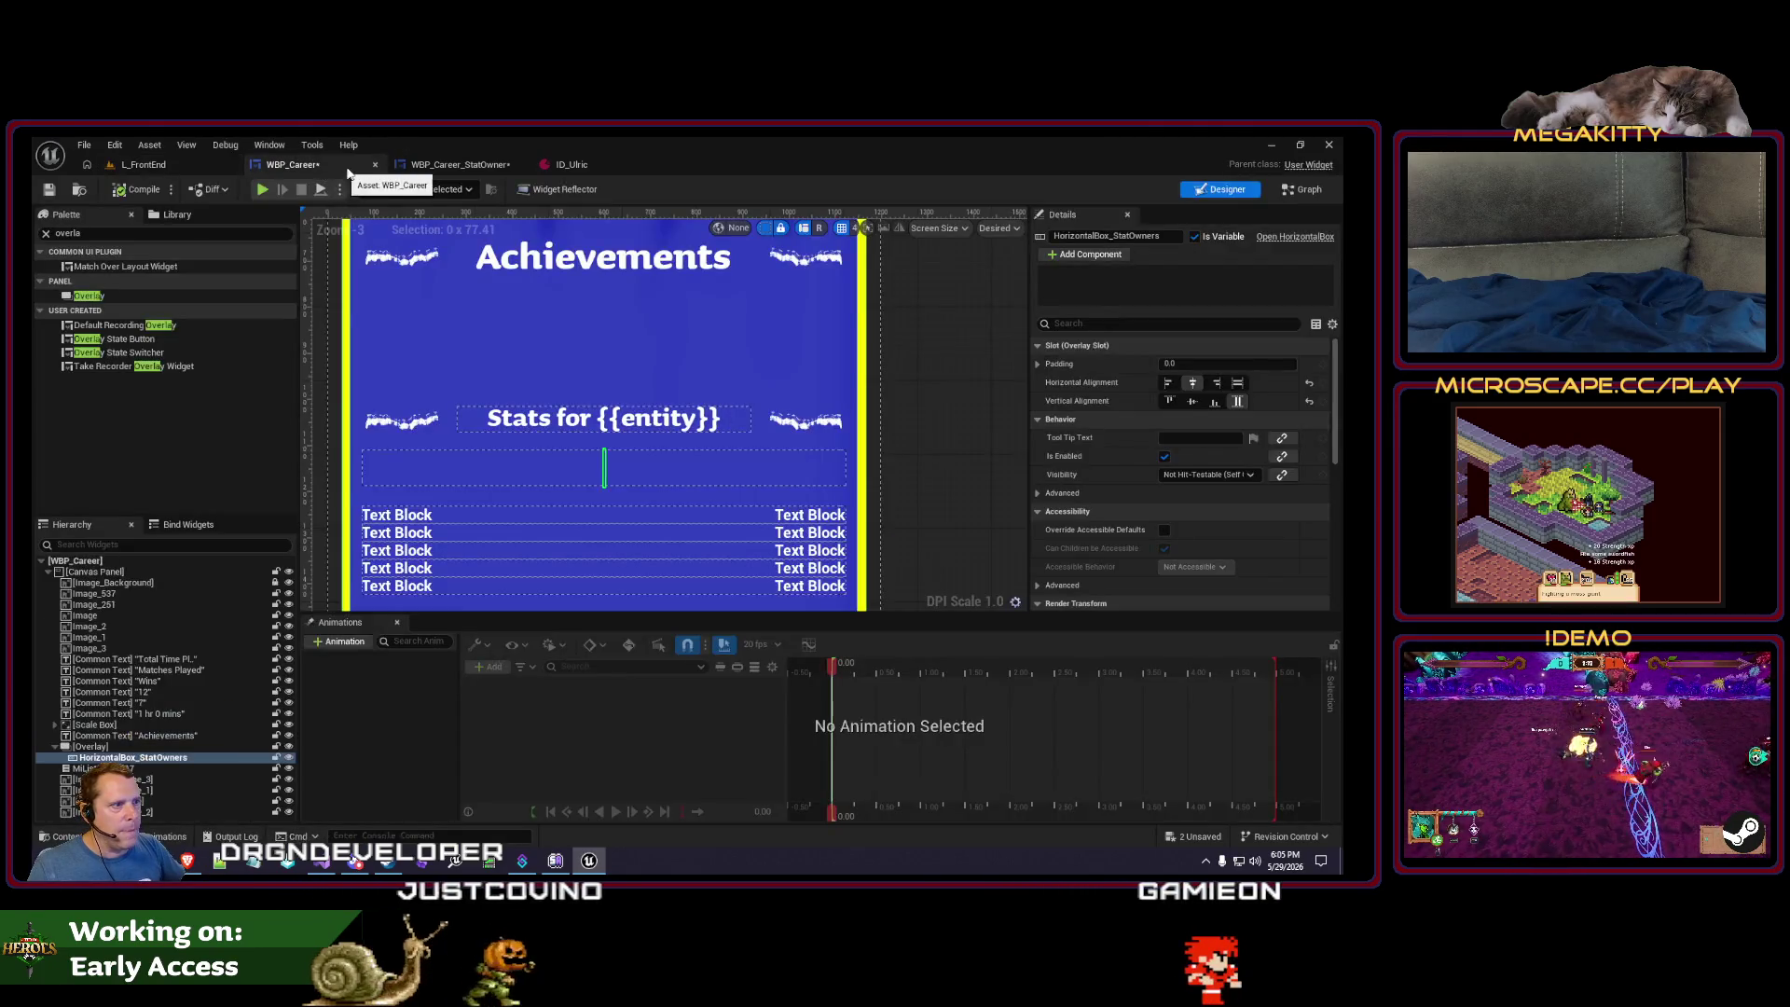
left_click(489, 172)
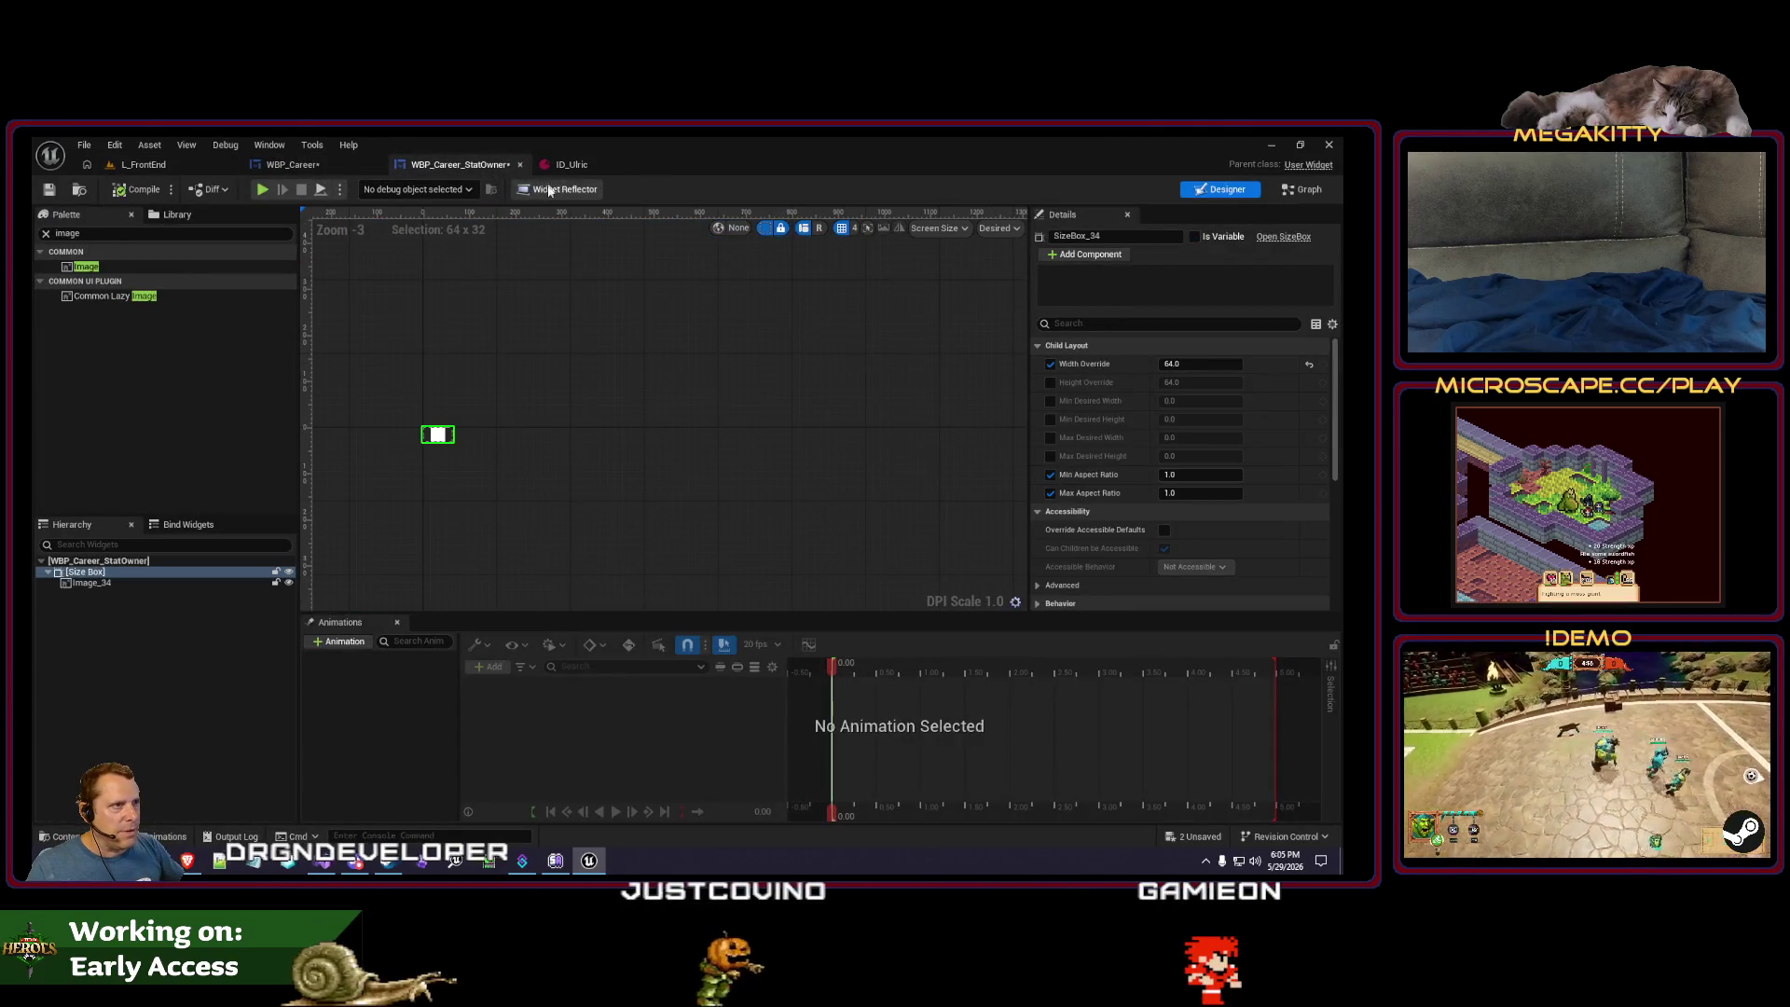
key("ctrl+shift+Tab")
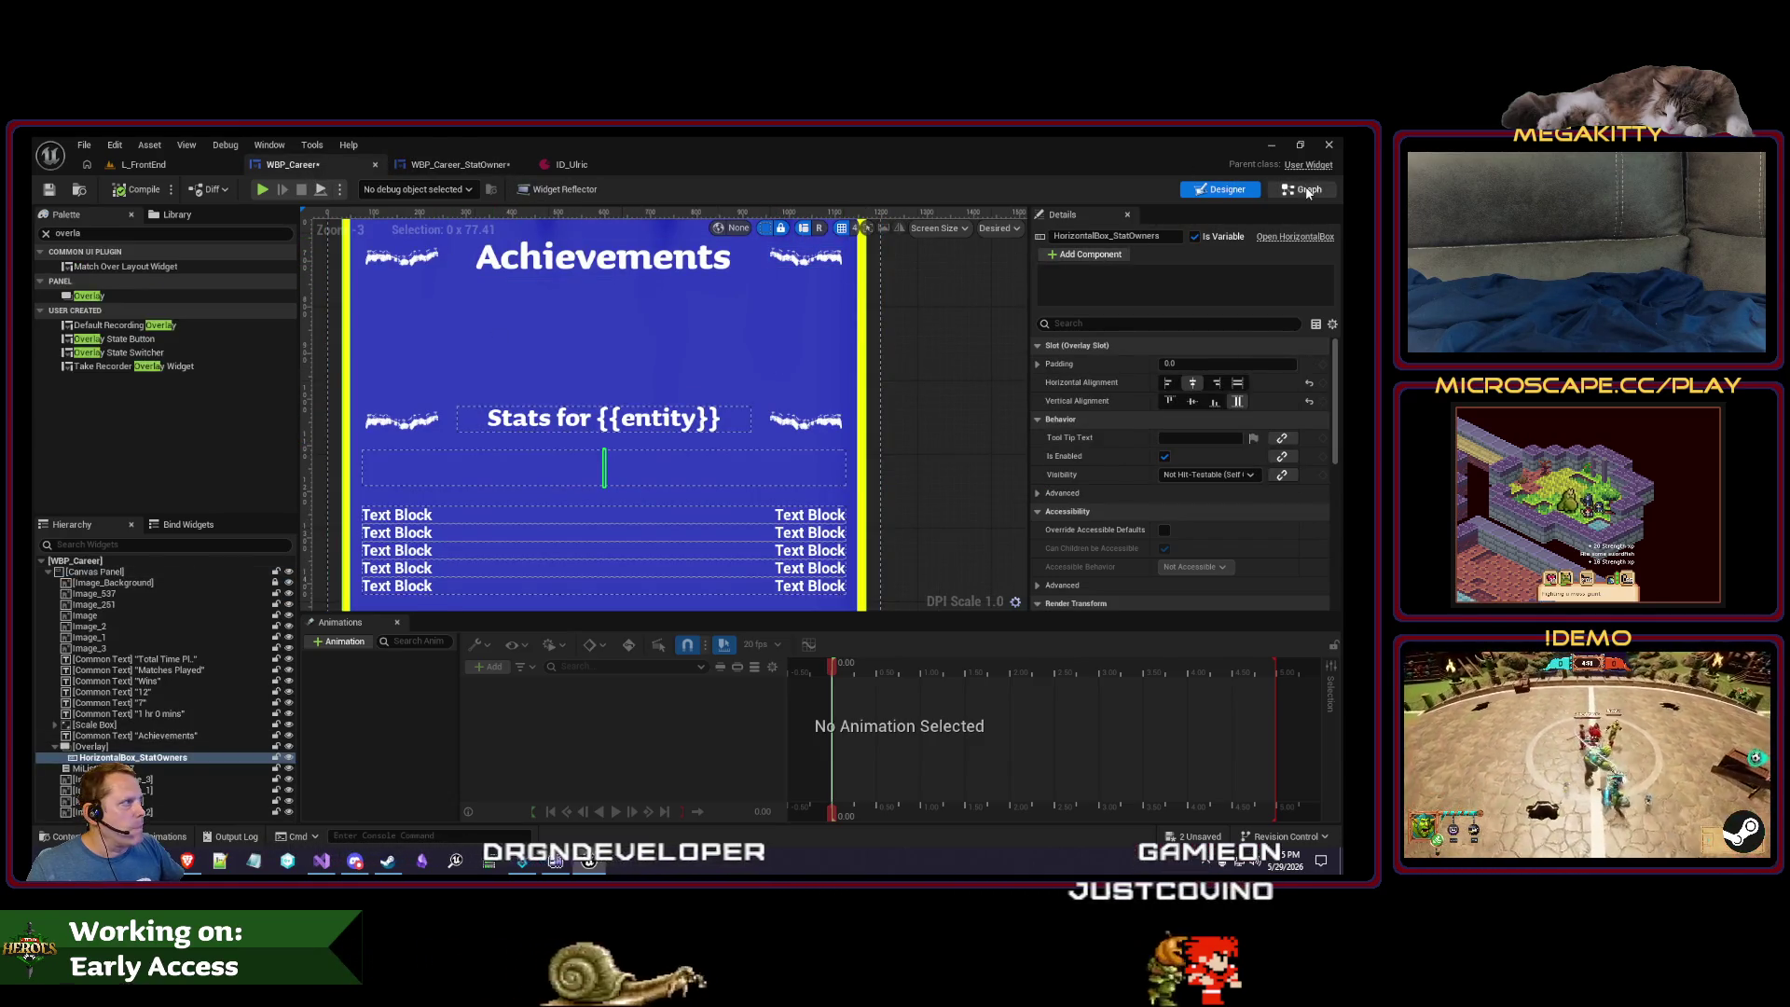
- Copy the For Each Loop group with its stat owner and hero definition nodes below
key("ctrl+shift+Tab")
mouse_move(880, 517)
left_mouse_down()
mouse_move(733, 522)
mouse_move(873, 527)
mouse_move(852, 533)
left_mouse_up()
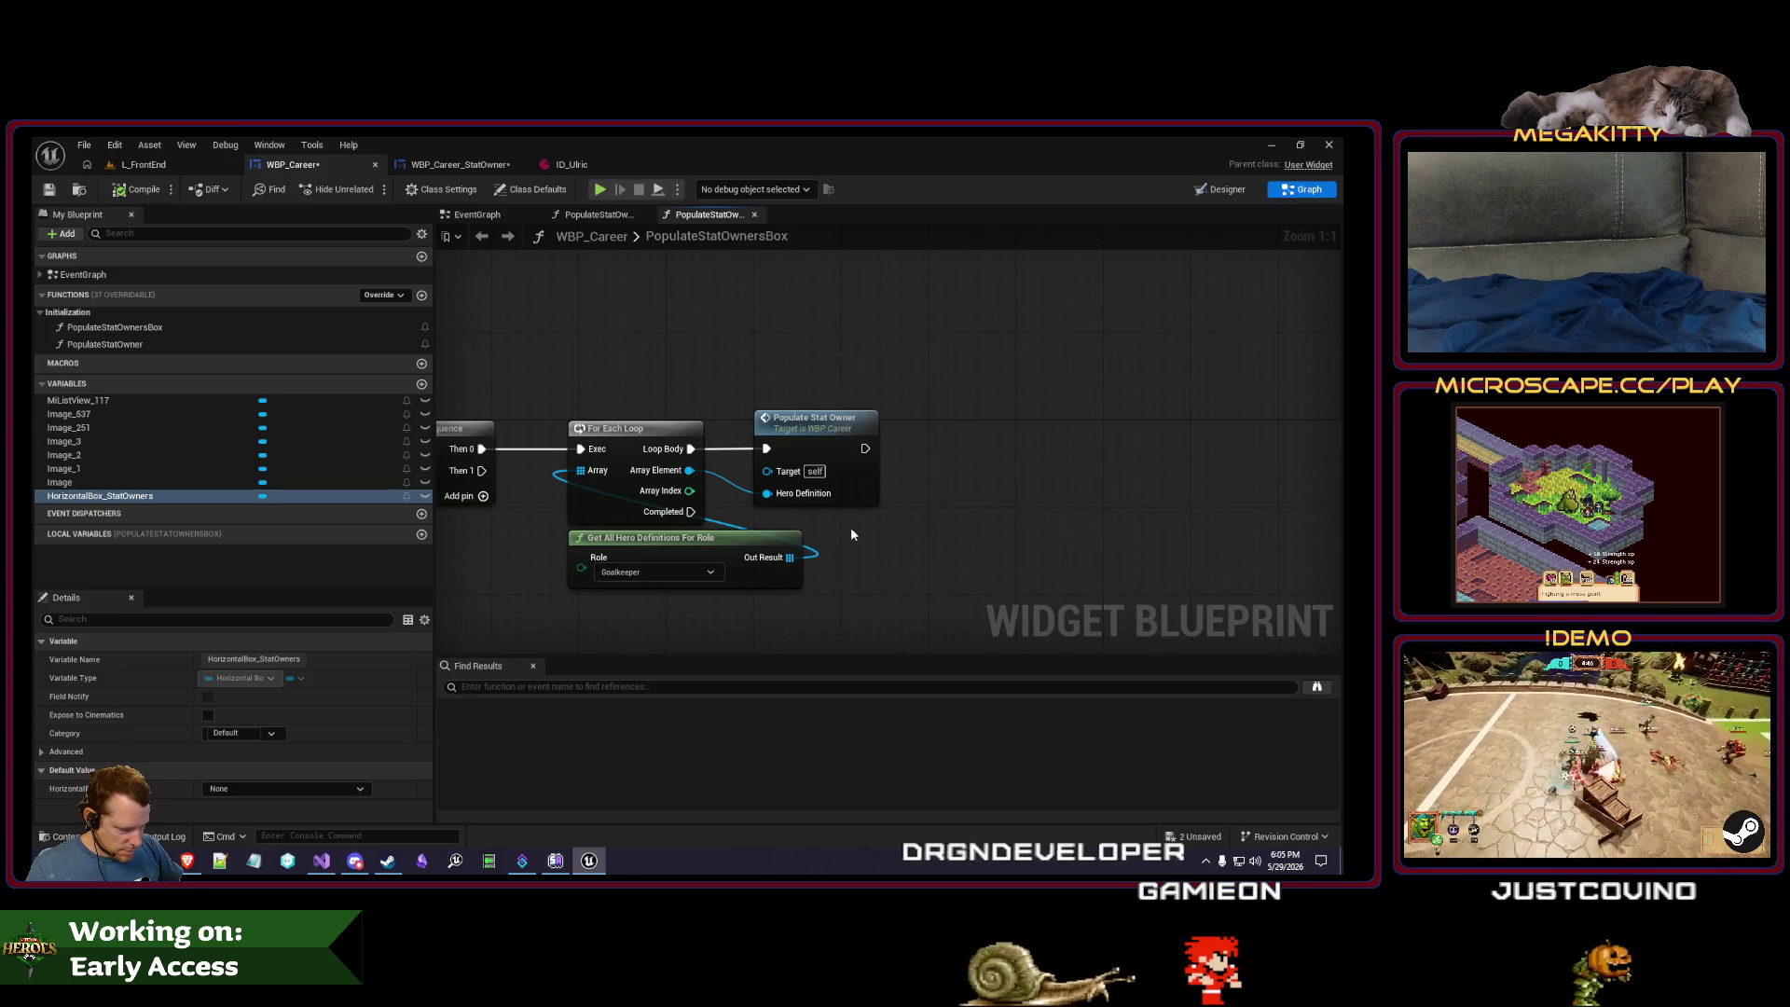
mouse_move(851, 534)
left_mouse_down()
mouse_move(886, 534)
mouse_move(889, 460)
left_mouse_up()
mouse_move(886, 530)
left_mouse_down()
mouse_move(811, 420)
mouse_move(727, 401)
left_mouse_up()
left_click_drag(884, 433, 893, 316)
key("ctrl+c")
key("ctrl+v")
mouse_move(848, 535)
left_mouse_down()
mouse_move(643, 490)
mouse_move(652, 501)
left_mouse_up()
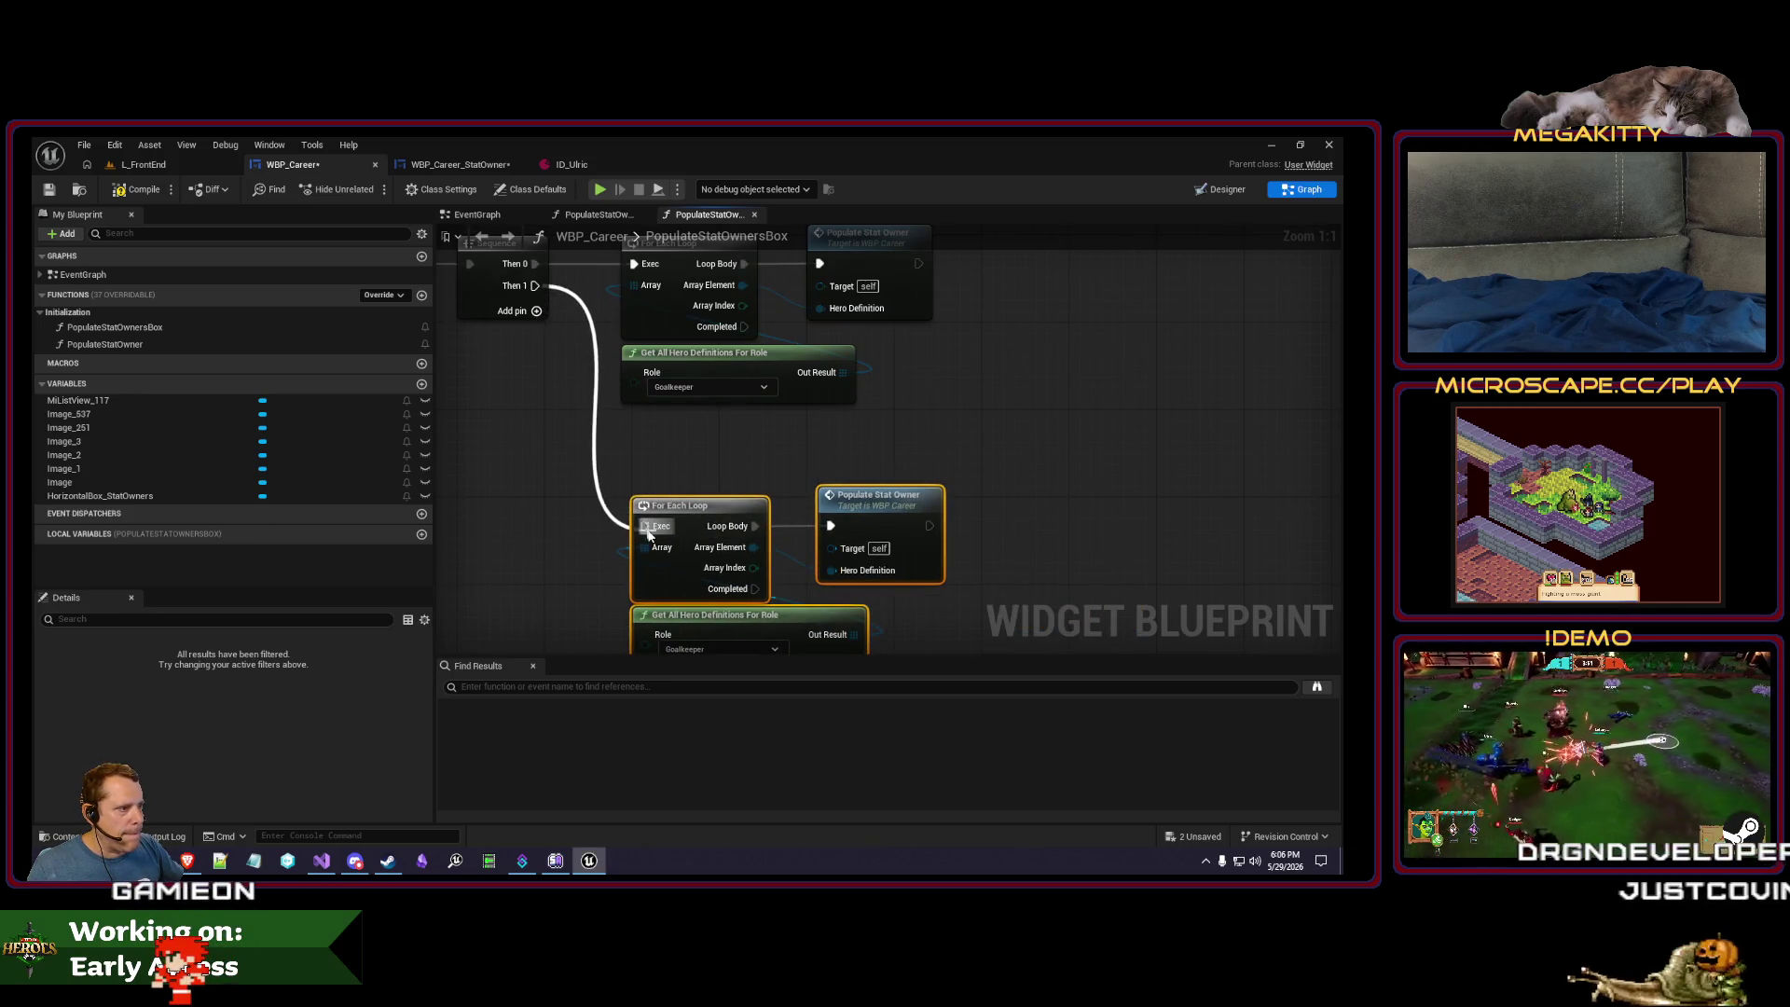
- Set the copied group's role to Defense and paste another copy beneath it
scroll(795, 482, "down", 1)
left_click(713, 595)
left_click(707, 645)
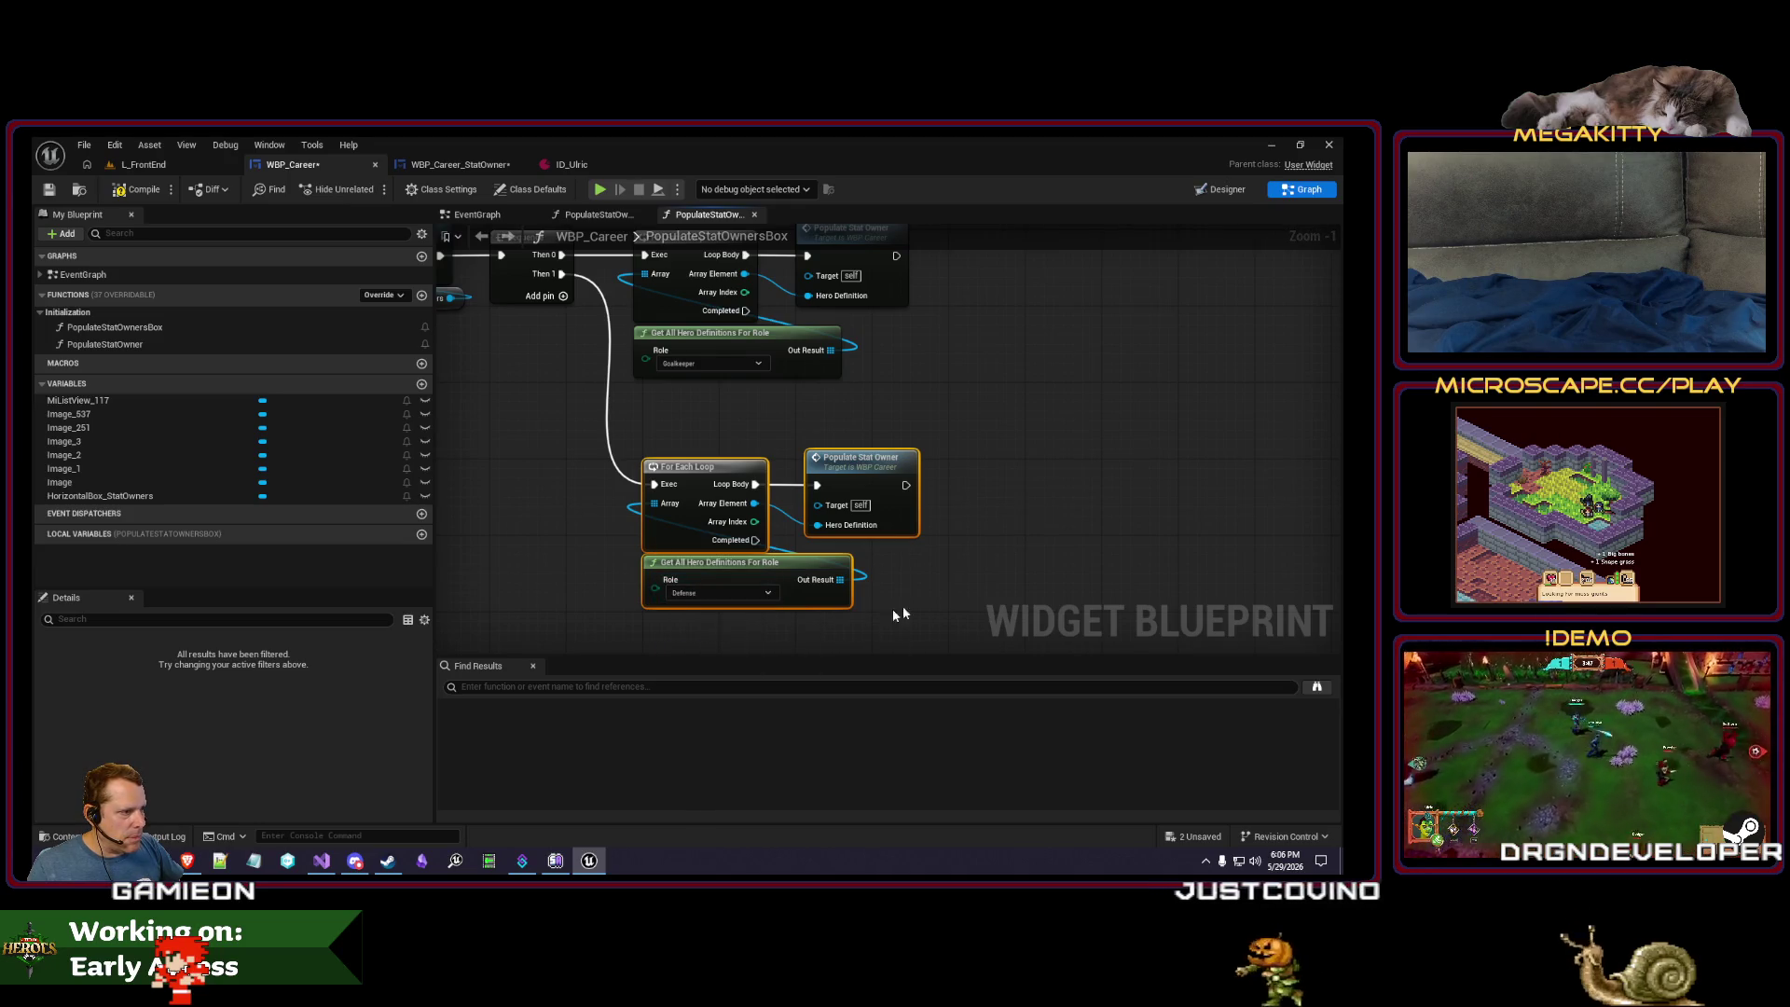
left_click_drag(902, 615, 884, 566)
left_click_drag(692, 652, 707, 512)
key("ctrl+v")
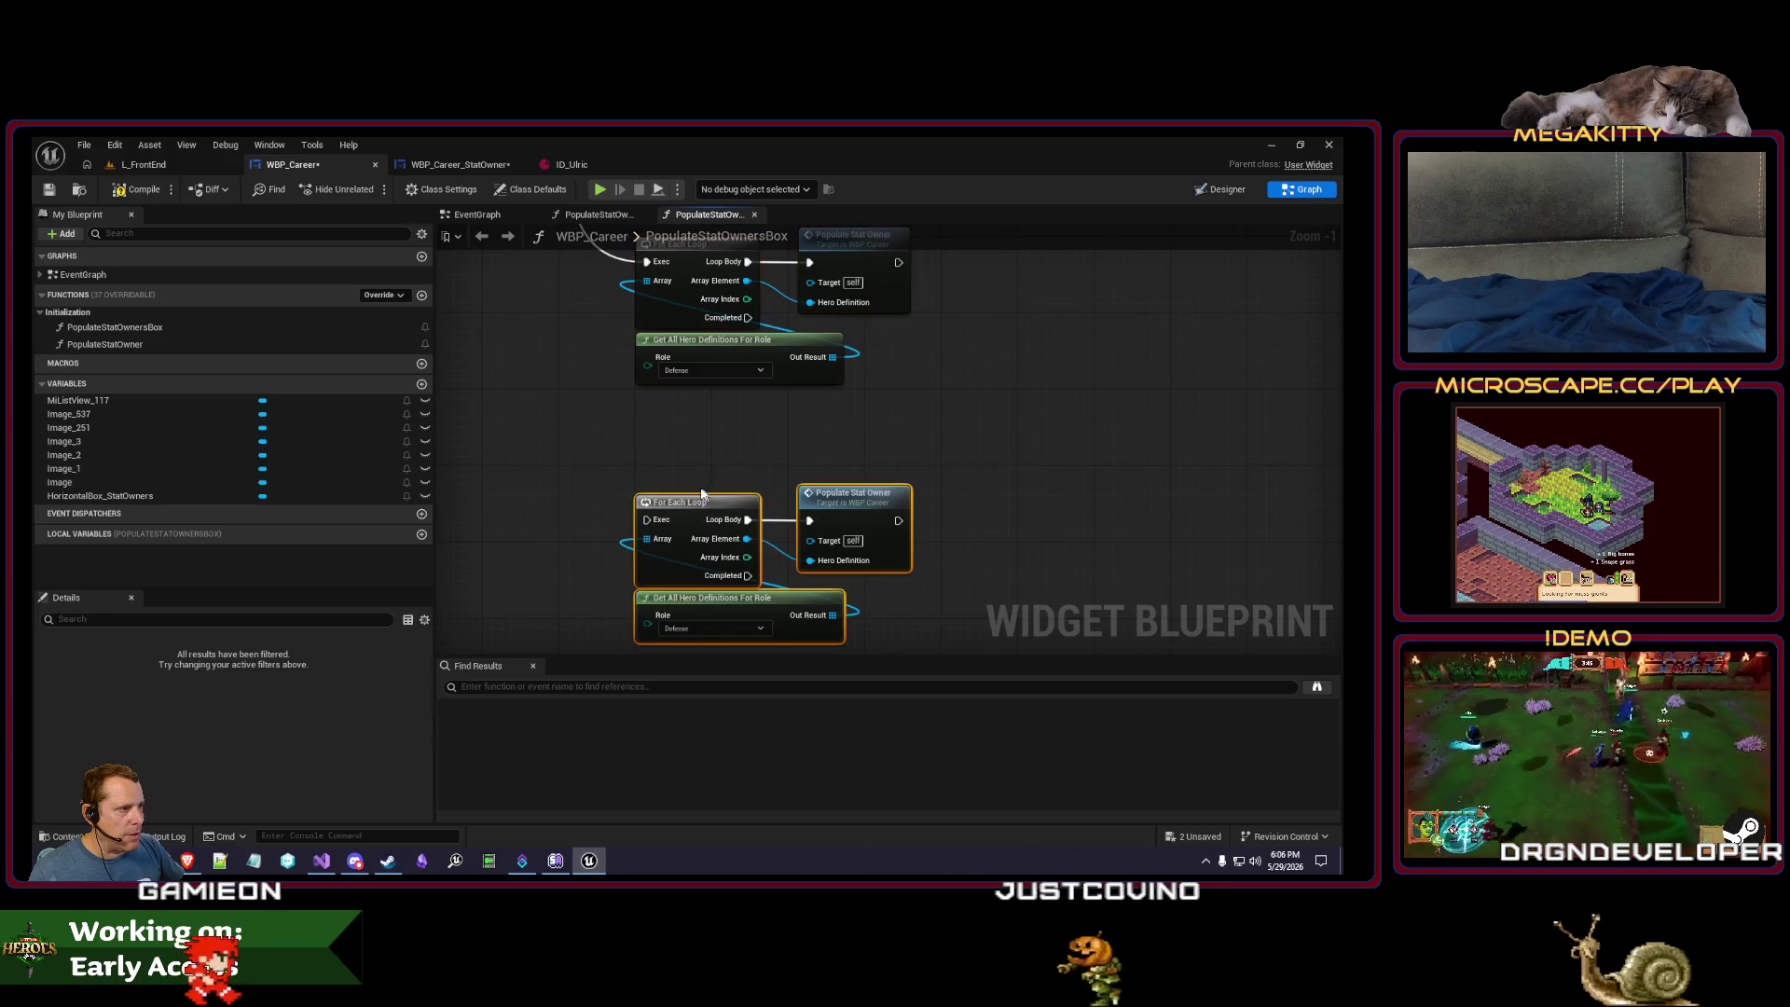
left_click_drag(514, 362, 514, 403)
scroll(513, 403, "down", 3)
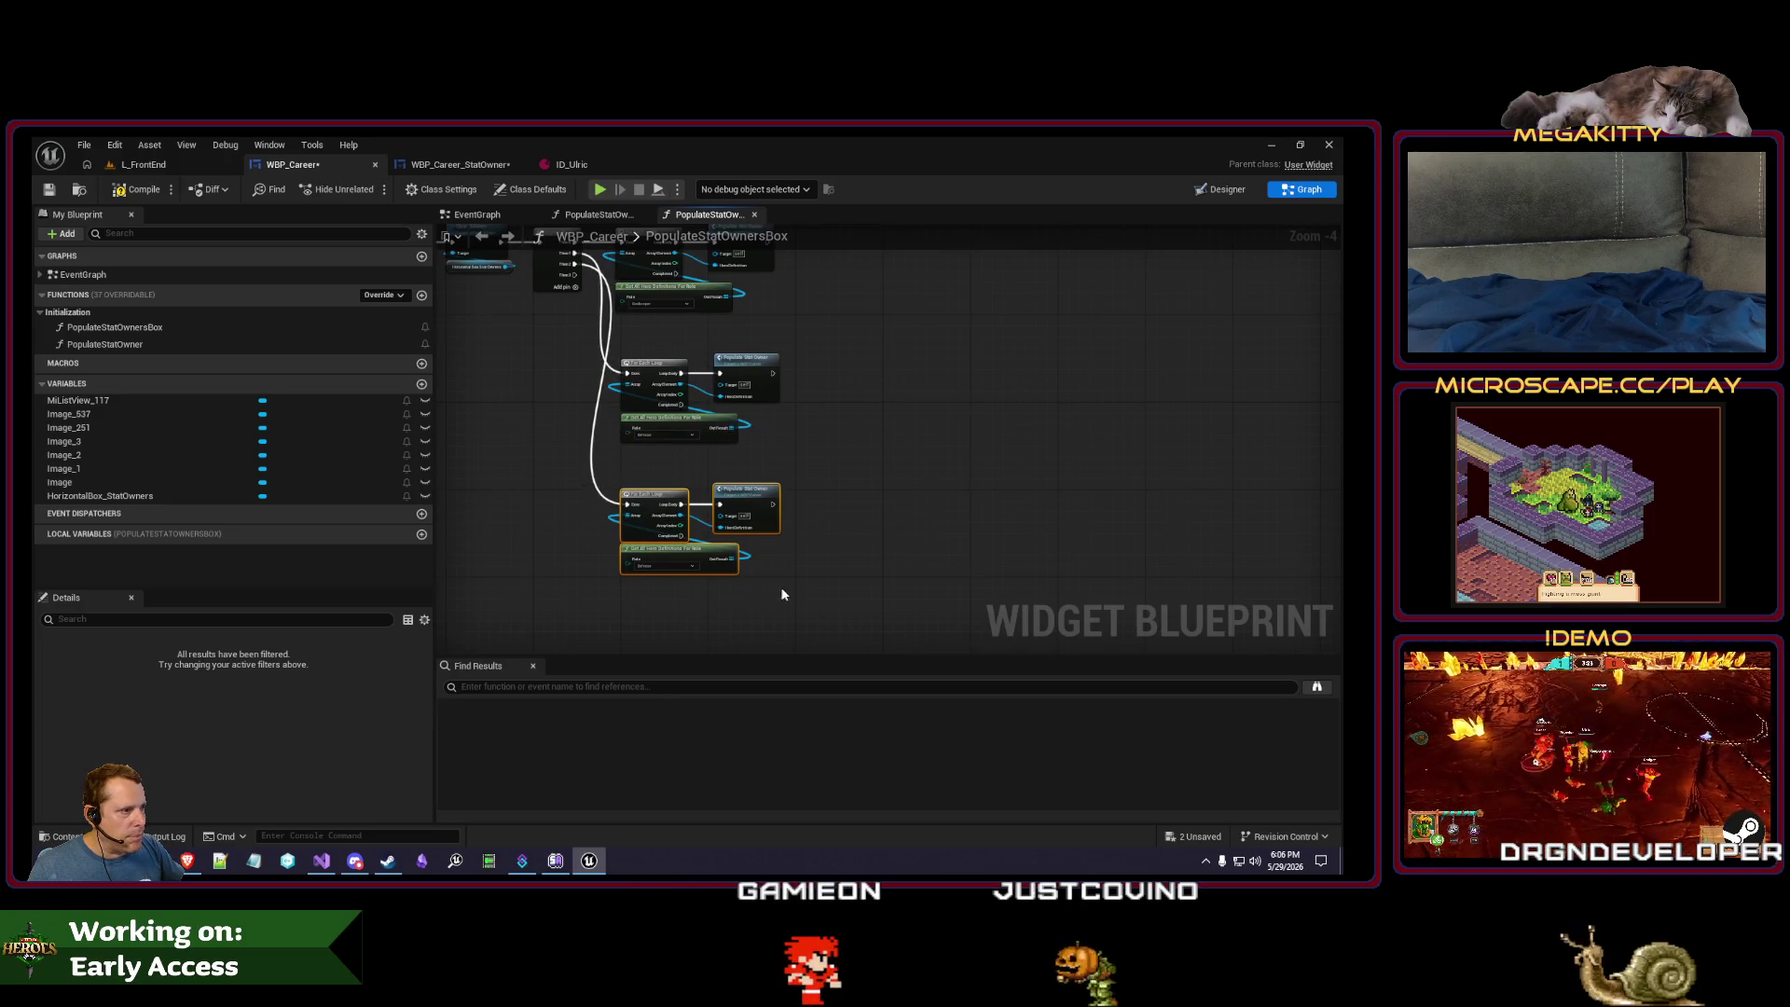
- Paste a fourth loop group and set the third group's role to Midfield
left_click_drag(782, 594, 814, 524)
key("ctrl+v")
scroll(632, 545, "up", 3)
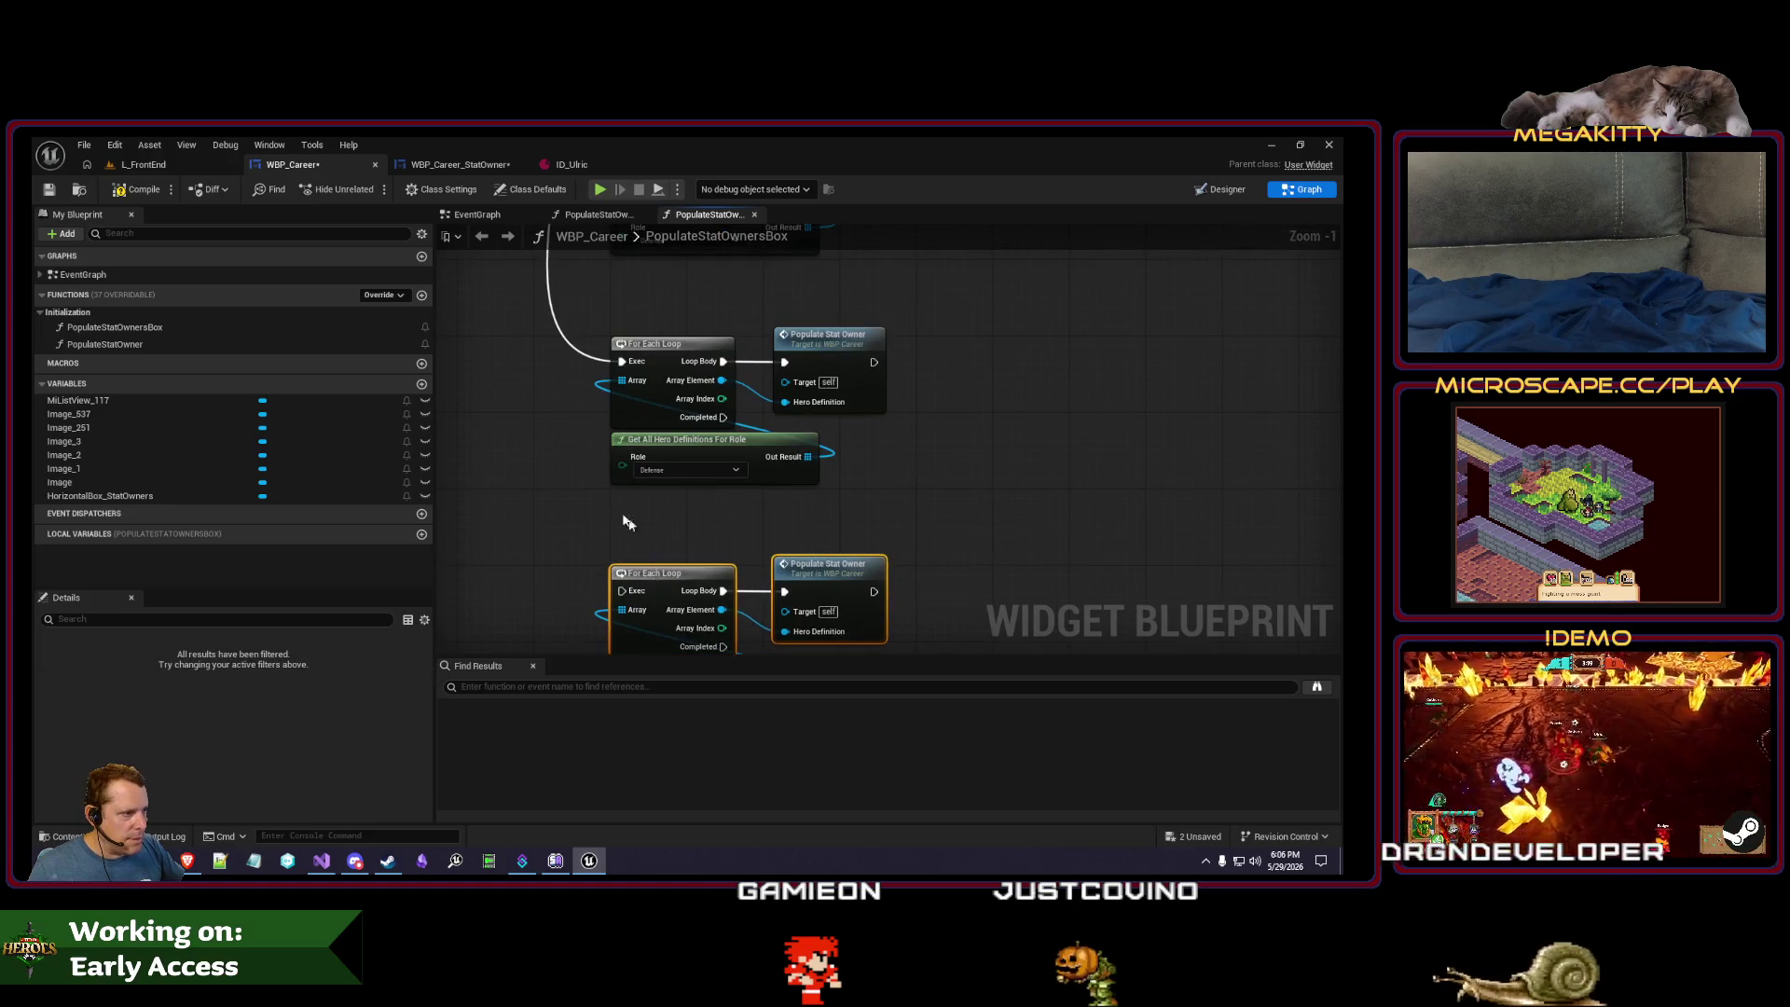
scroll(587, 447, "down", 4)
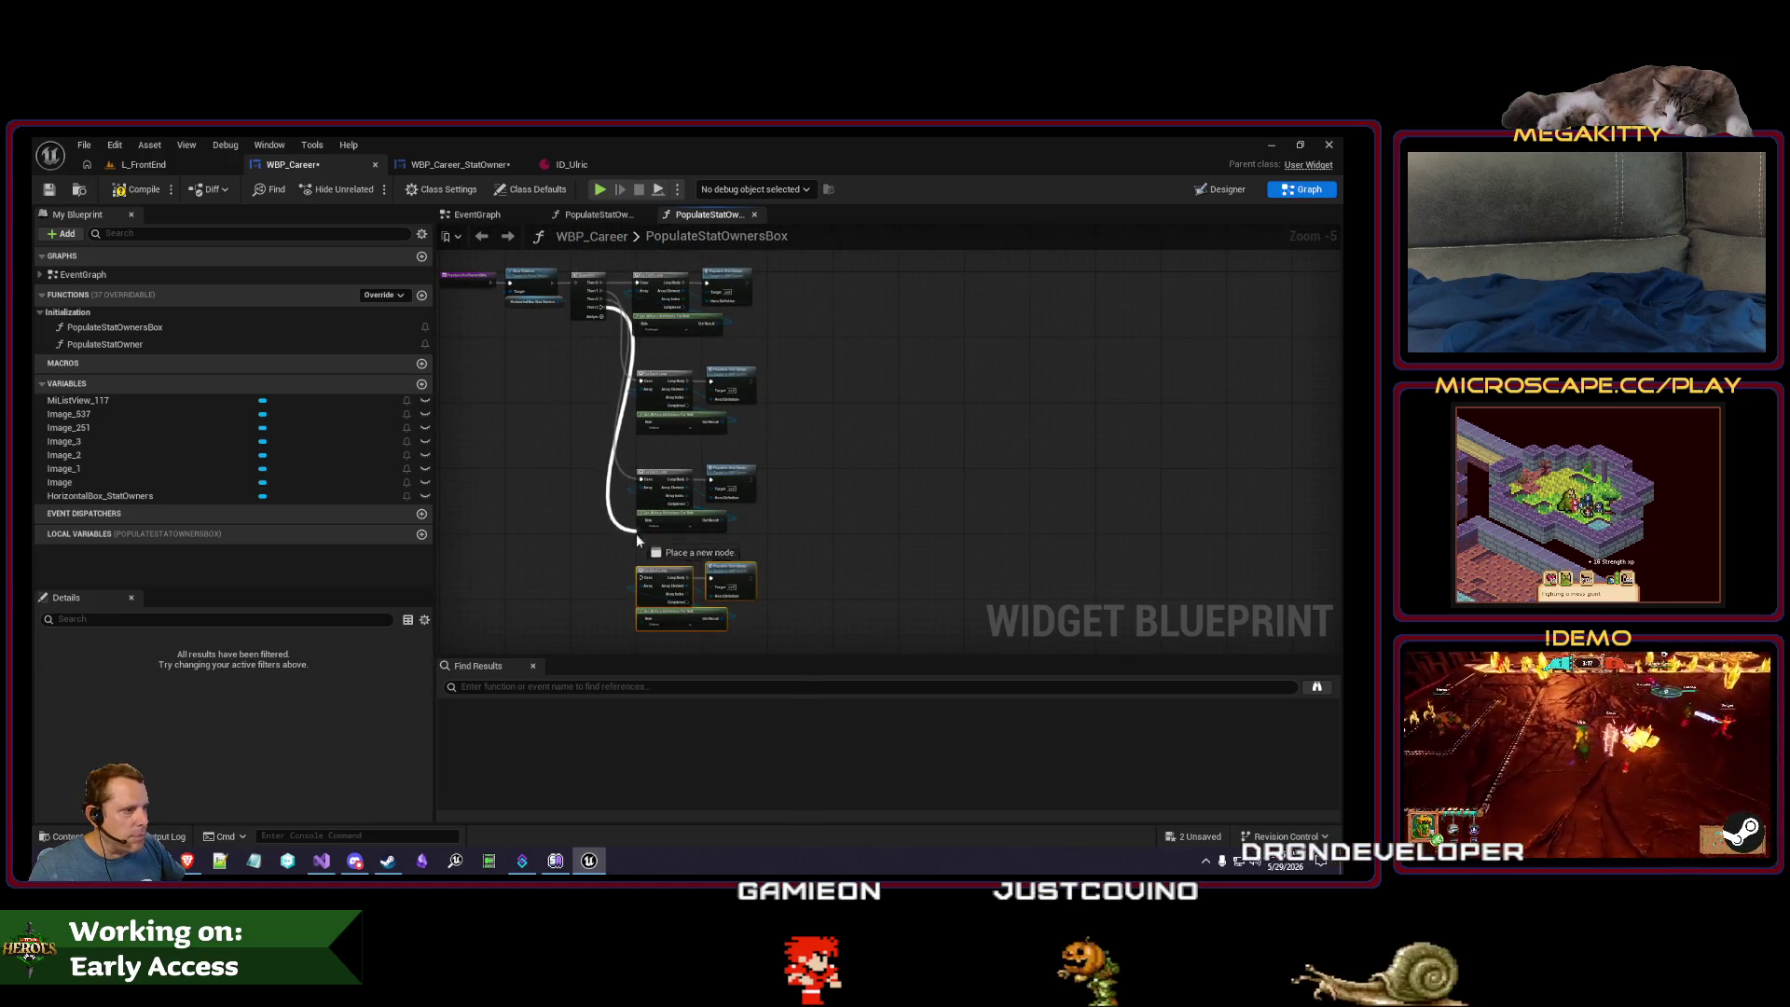
scroll(644, 583, "up", 3)
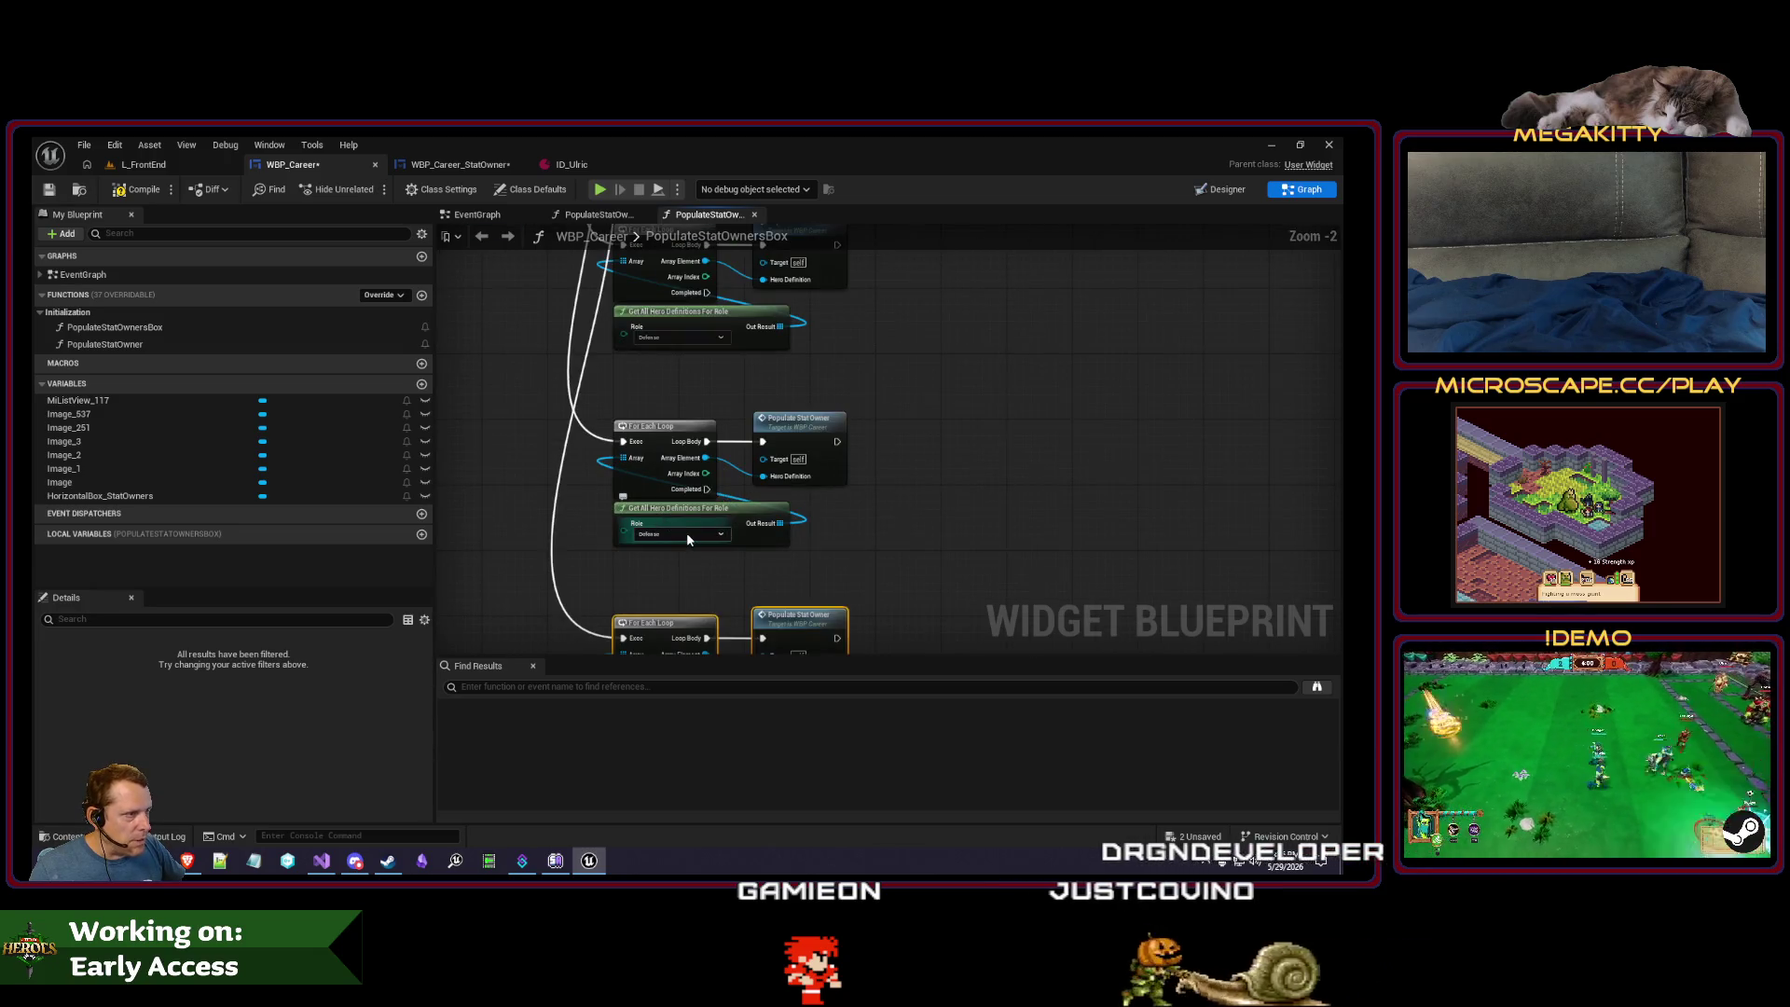
left_click(687, 534)
left_click(686, 577)
left_click(653, 611)
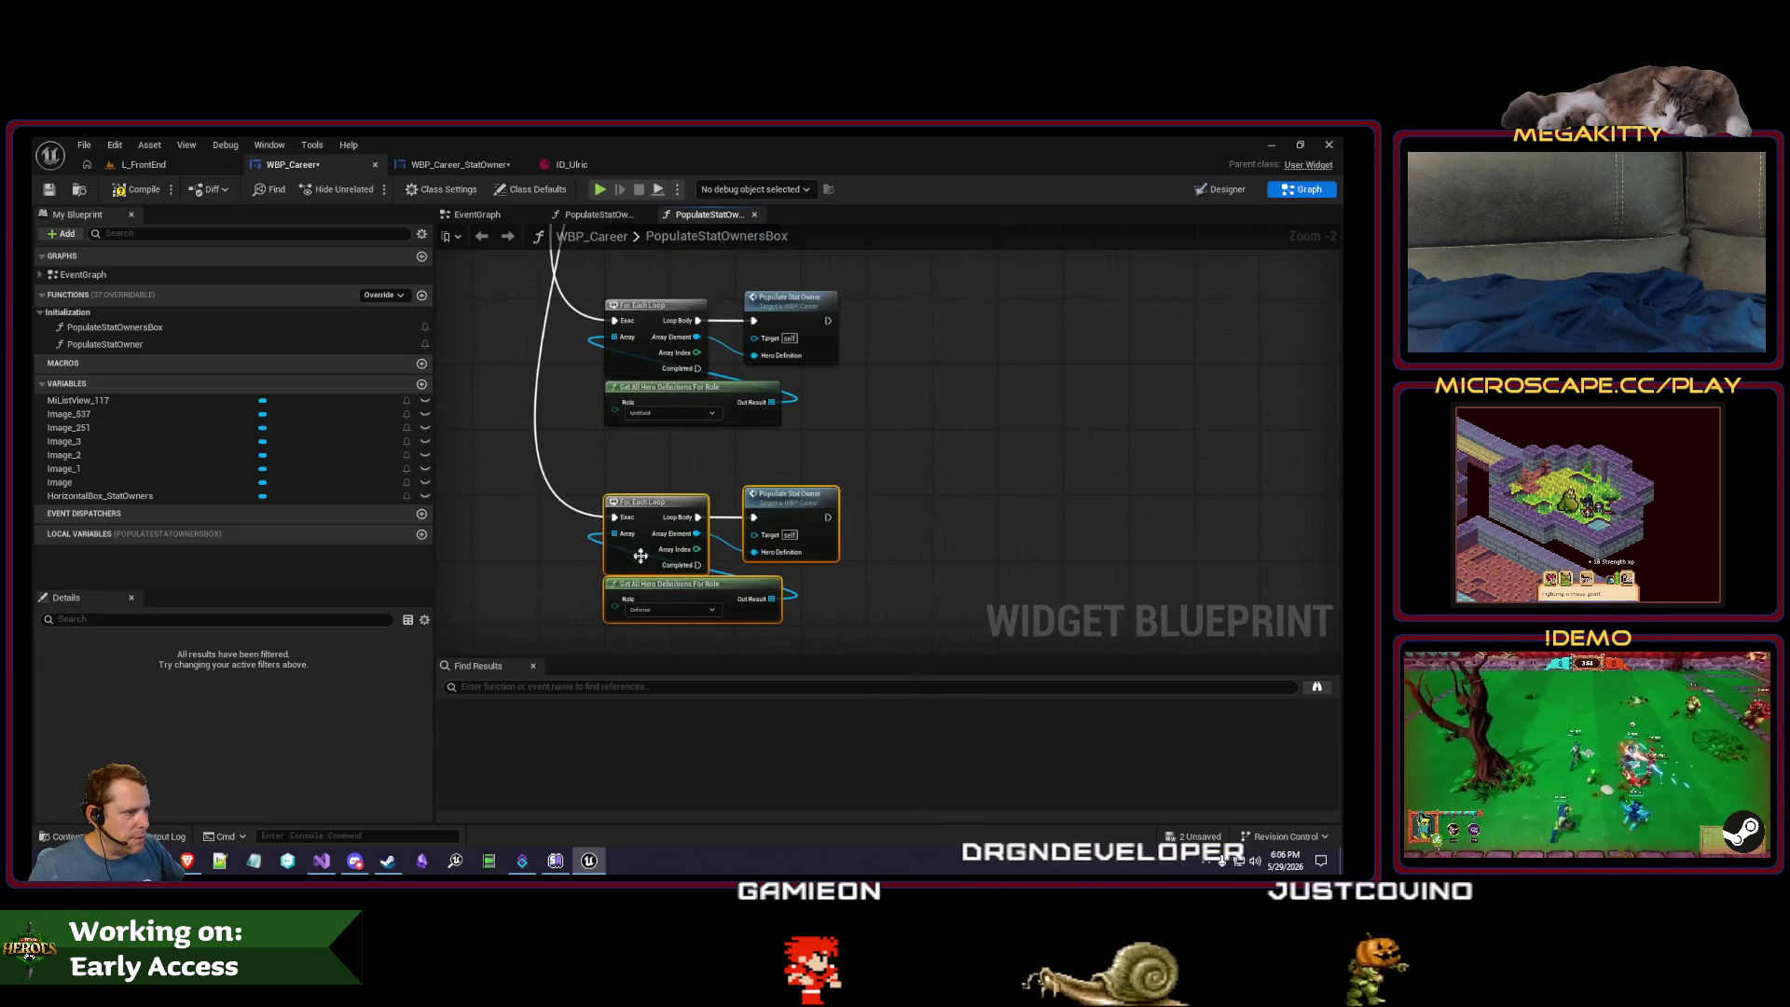
scroll(573, 401, "down", 2)
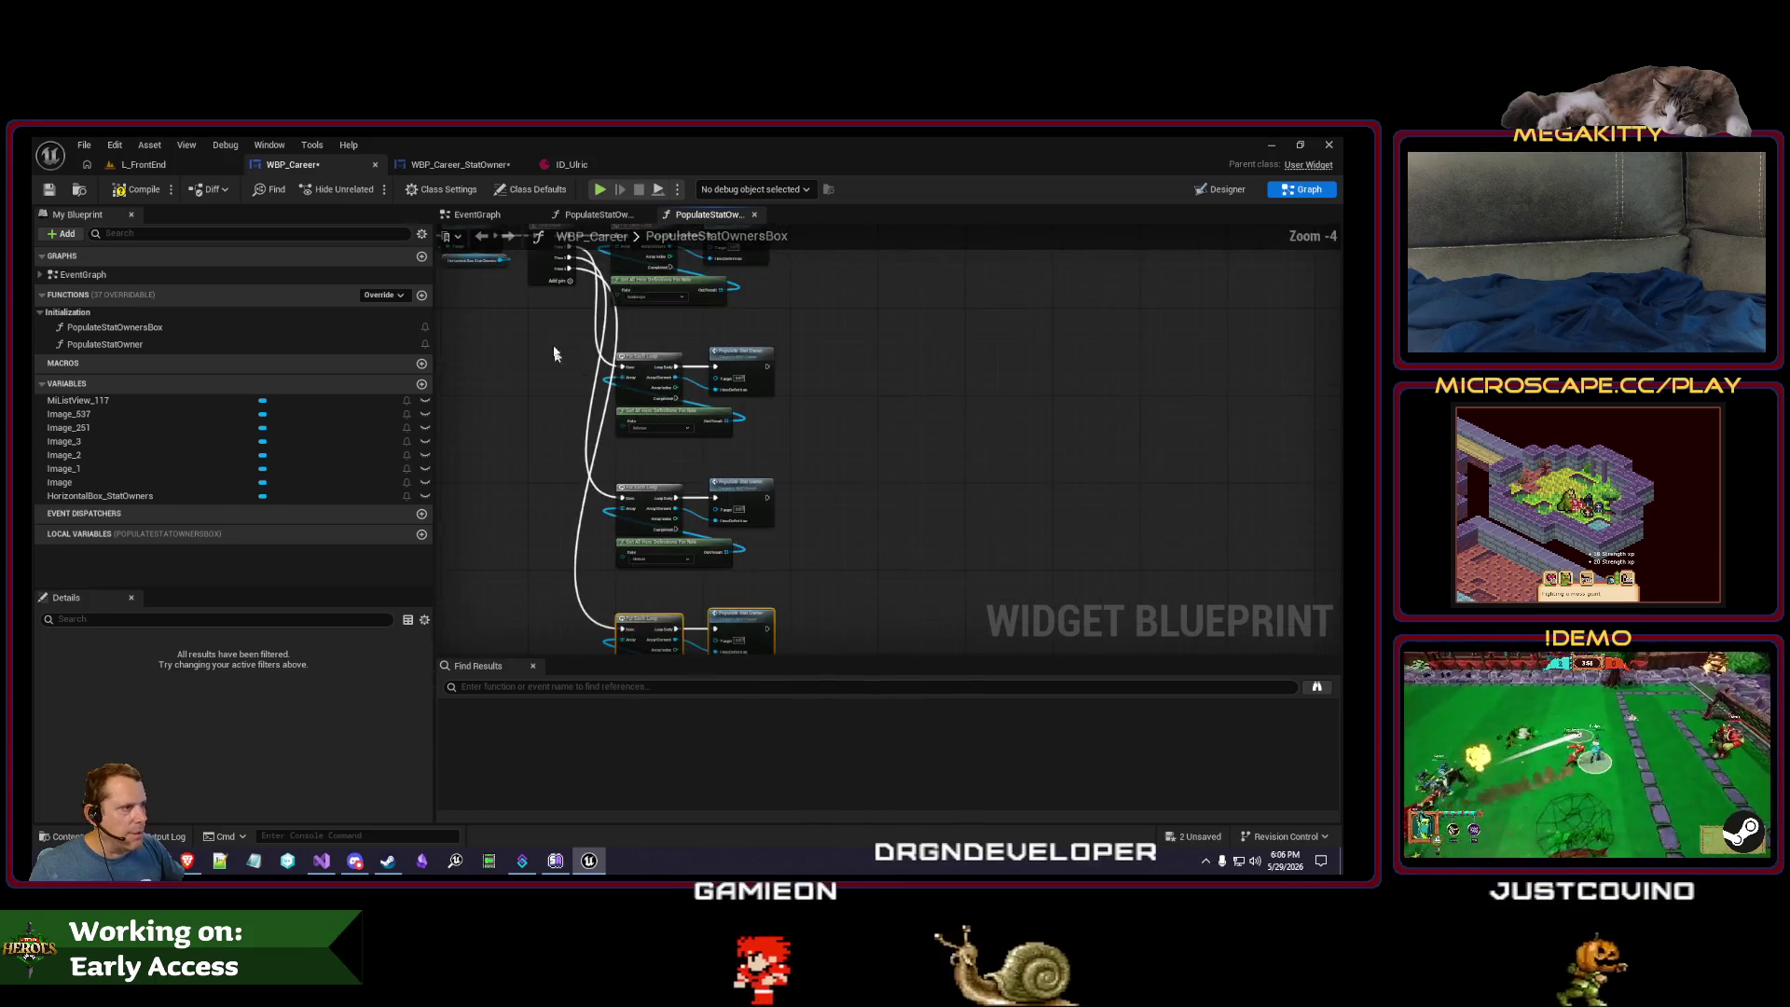
- Compile and save WBP_Career, check the Achievements panel in a play test, and return to the graph
left_click(50, 191)
left_click(178, 166)
key("alt+p")
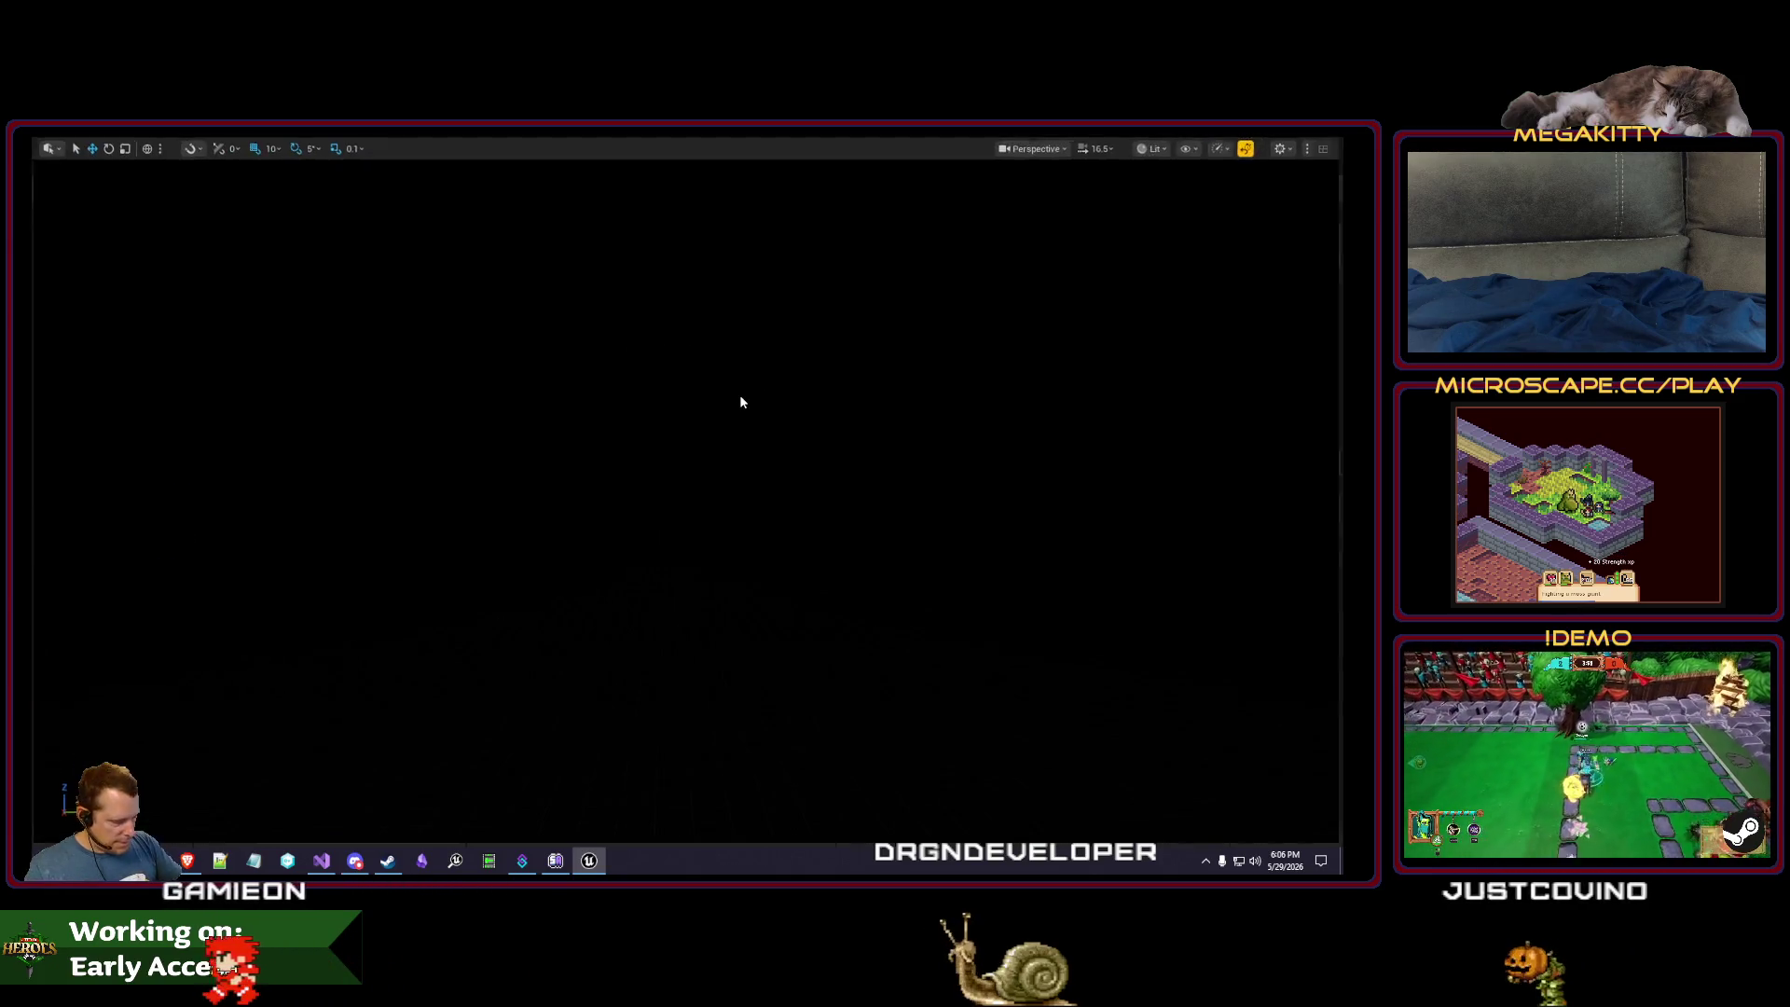
left_click(1302, 142)
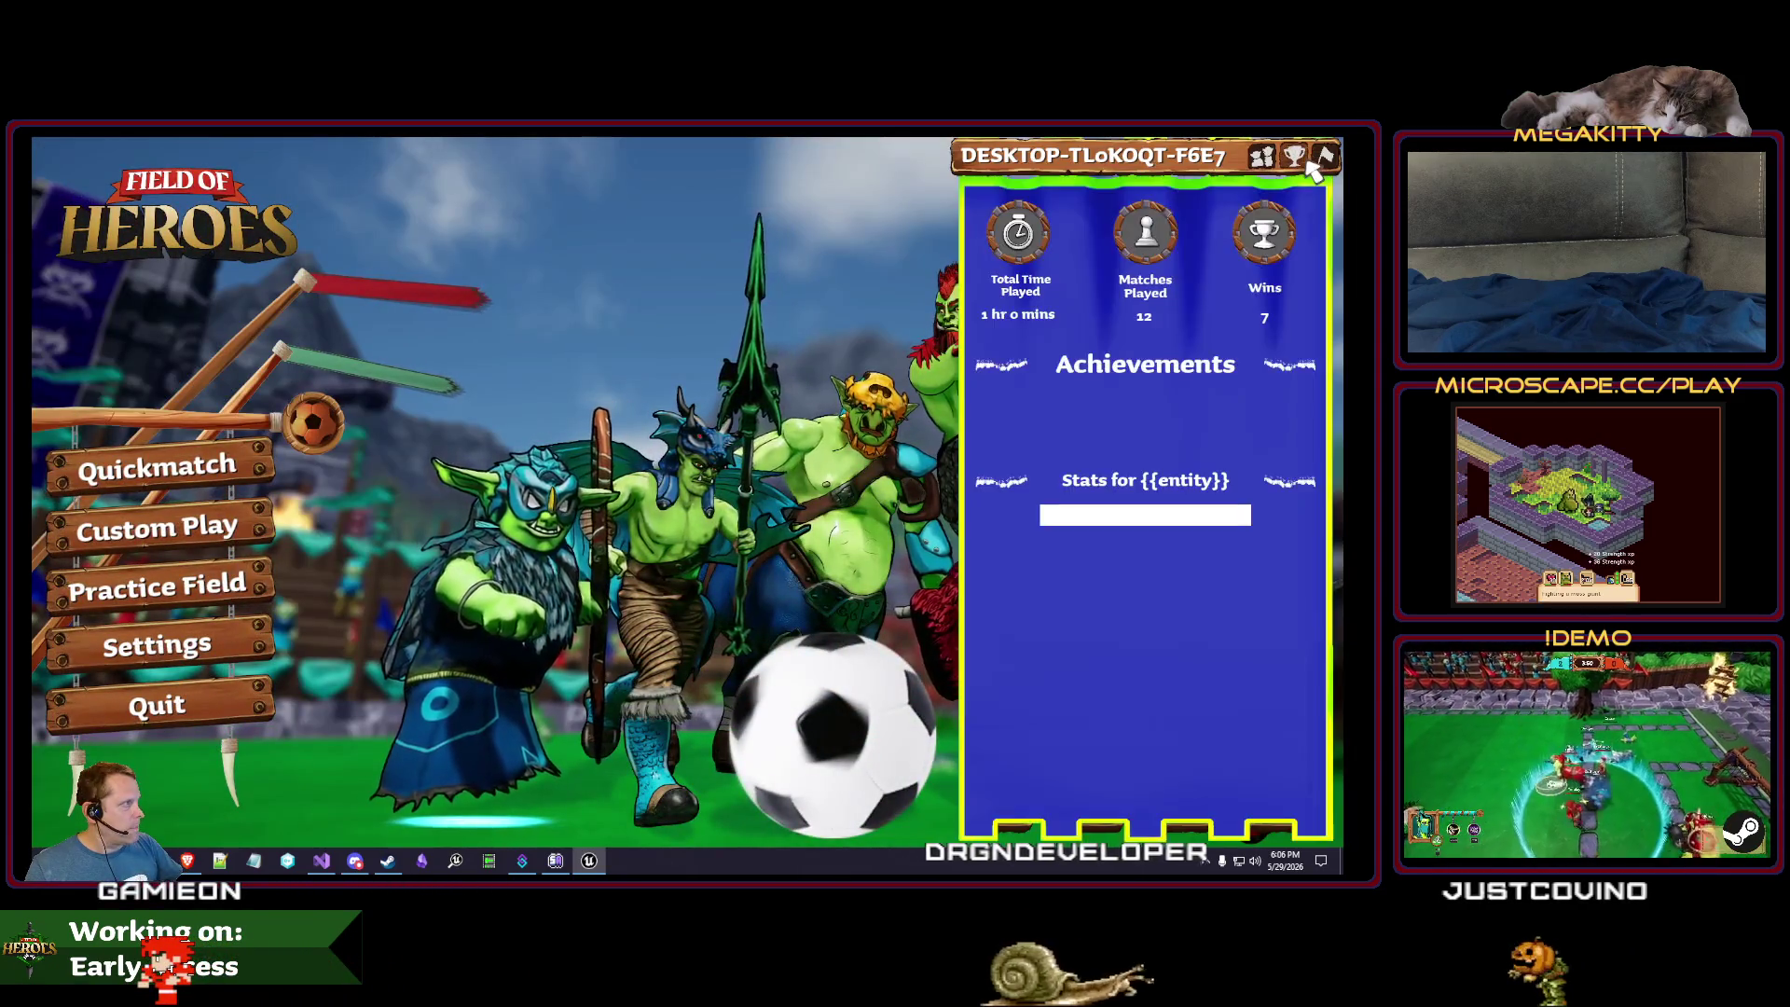
key("Escape")
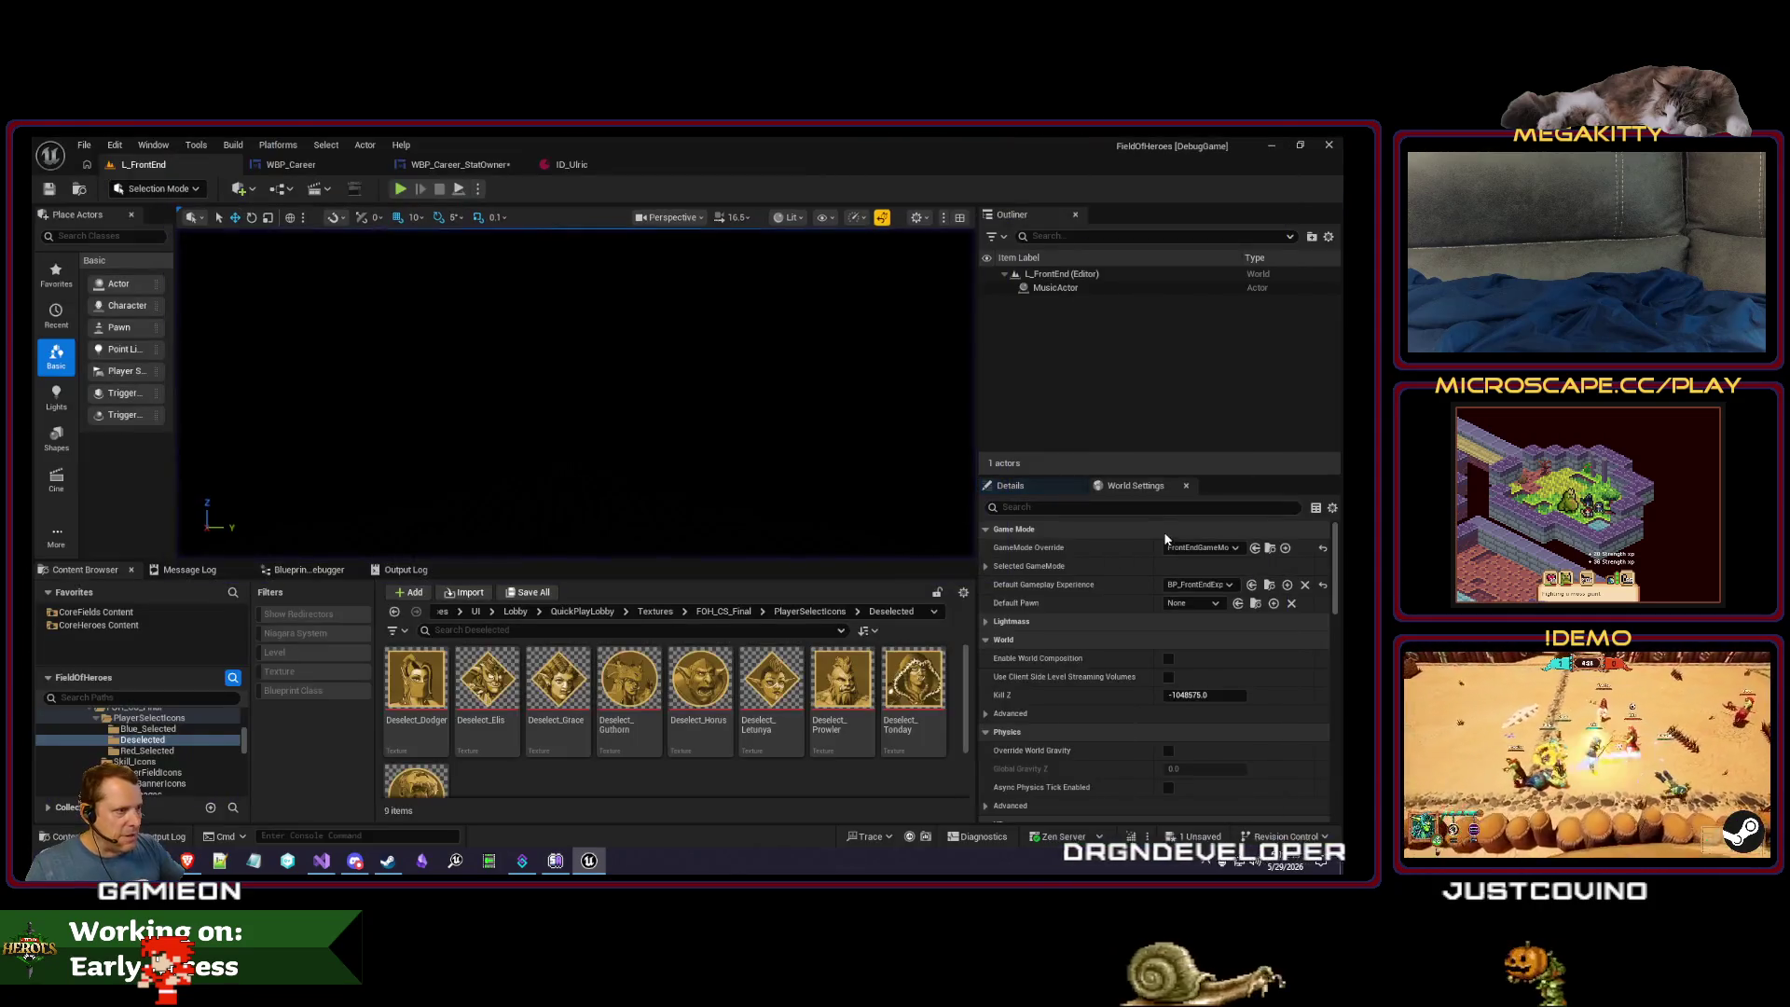
left_click(279, 164)
scroll(561, 310, "up", 1)
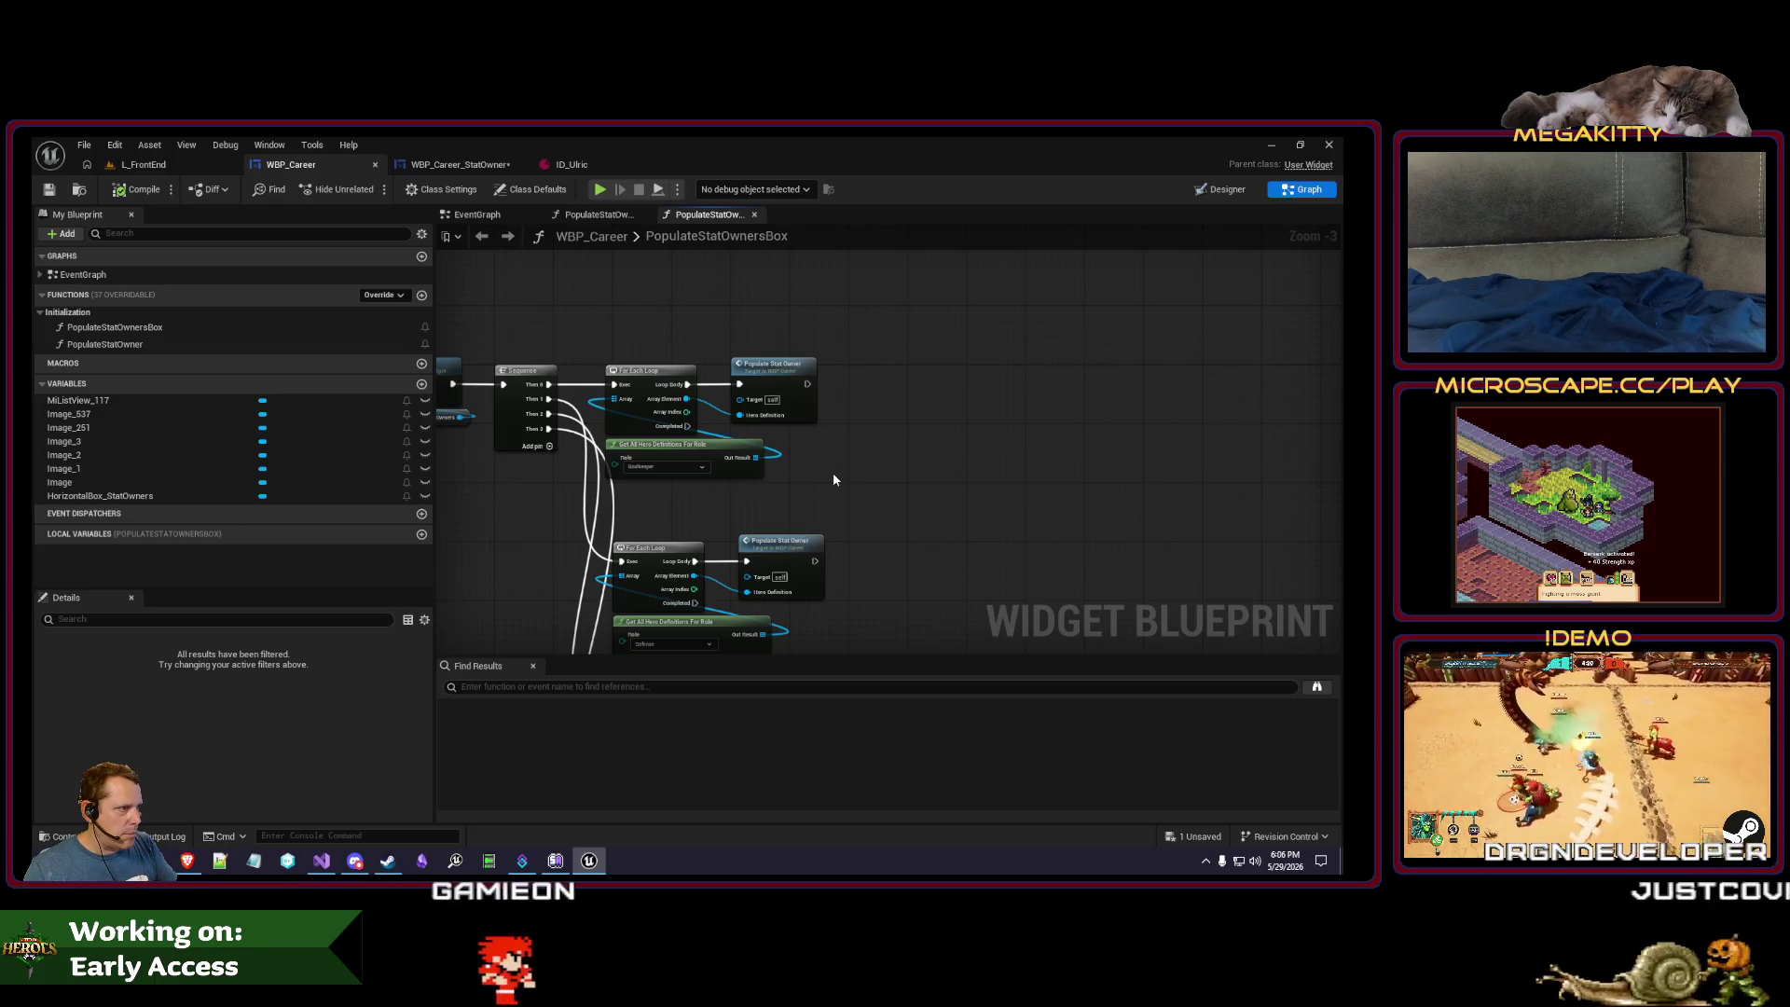
- Try a Create Widget node with a Spacer class after Populate Stat Owner, then delete it
mouse_move(836, 481)
left_mouse_down()
mouse_move(774, 446)
mouse_move(747, 404)
mouse_move(703, 395)
mouse_move(779, 418)
mouse_move(778, 382)
left_mouse_up()
scroll(770, 443, "up", 1)
type("create widget")
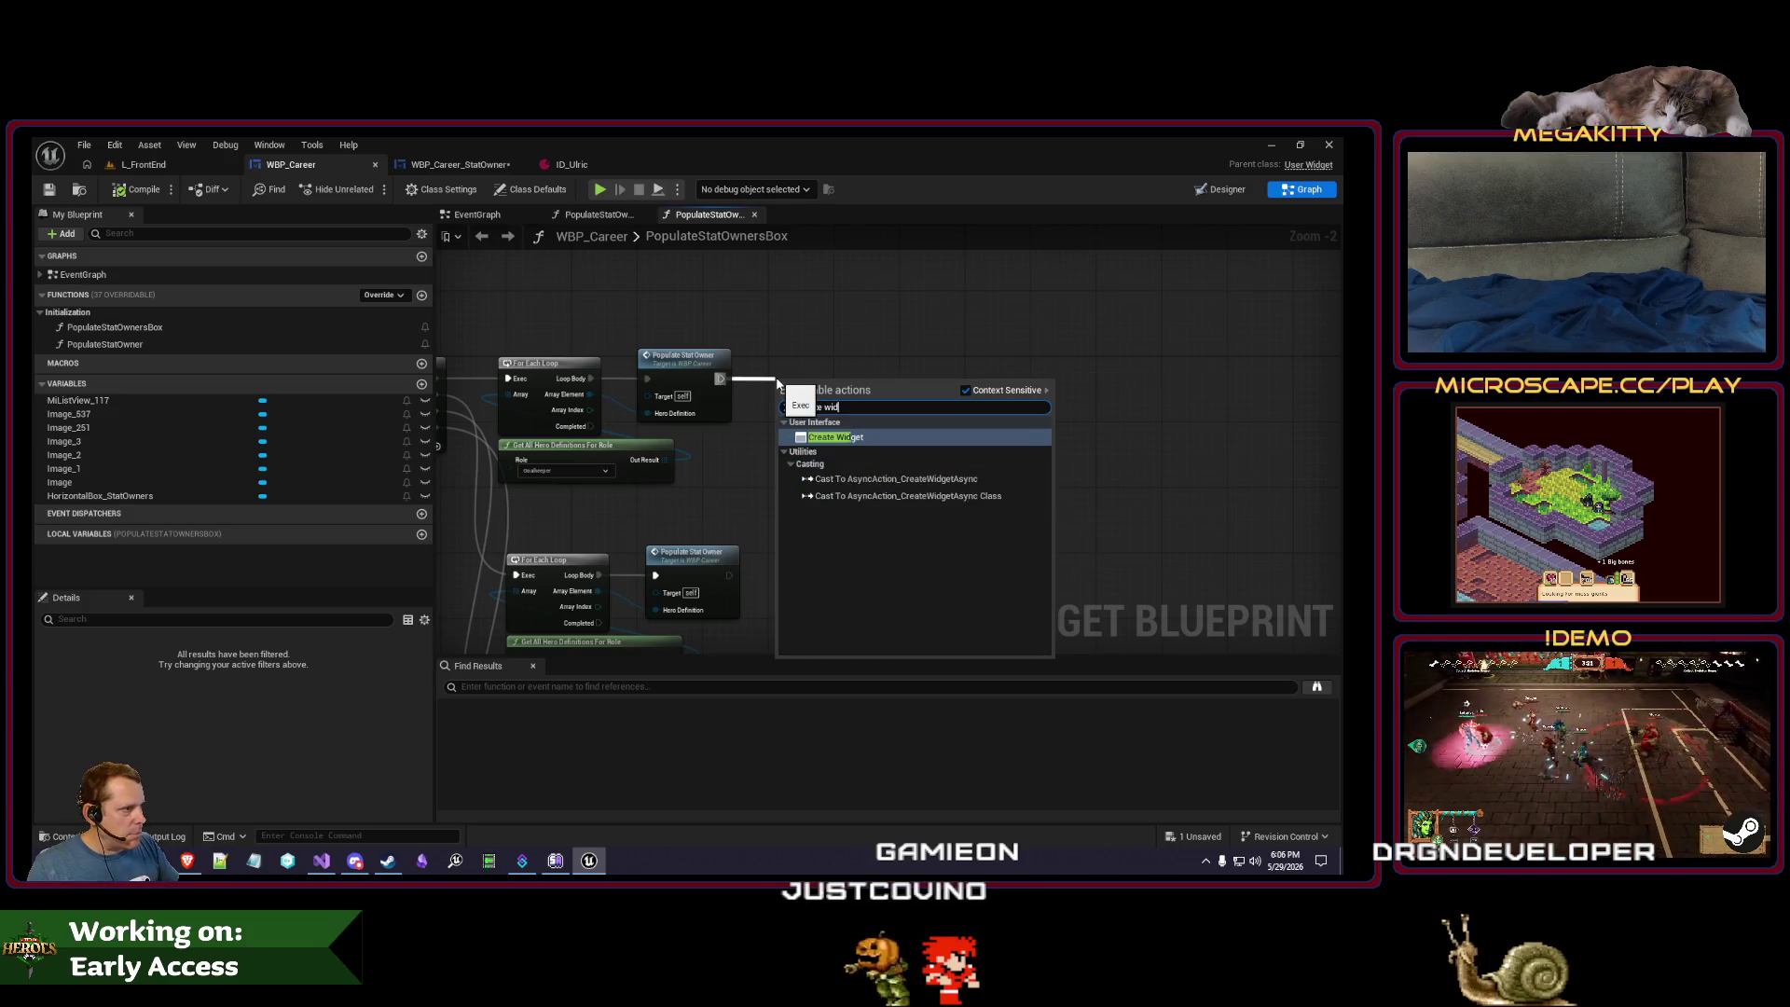
key("Return")
type("spacer")
key("BackSpace")
key("BackSpace")
key("BackSpace")
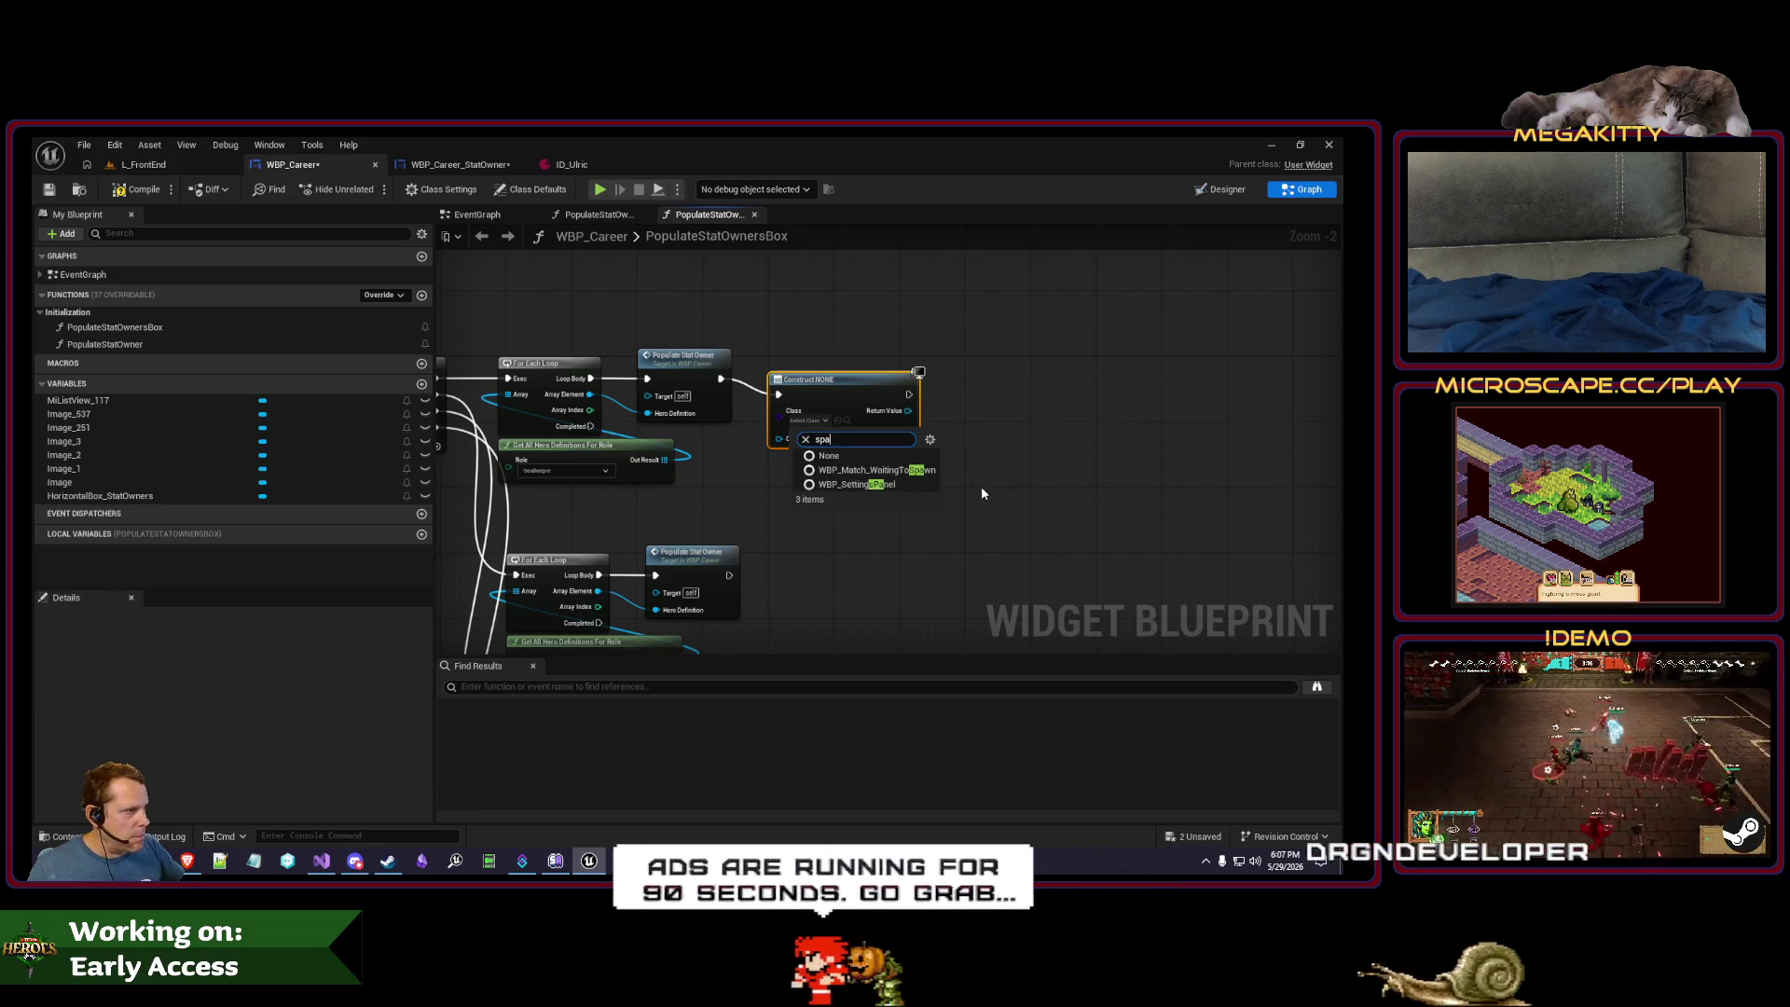
left_click(900, 483)
left_click(820, 406)
key("Delete")
- Search WBP_Career, then all blueprints, for 'addspacer'
left_click(724, 687)
type("addspacer")
key("Return")
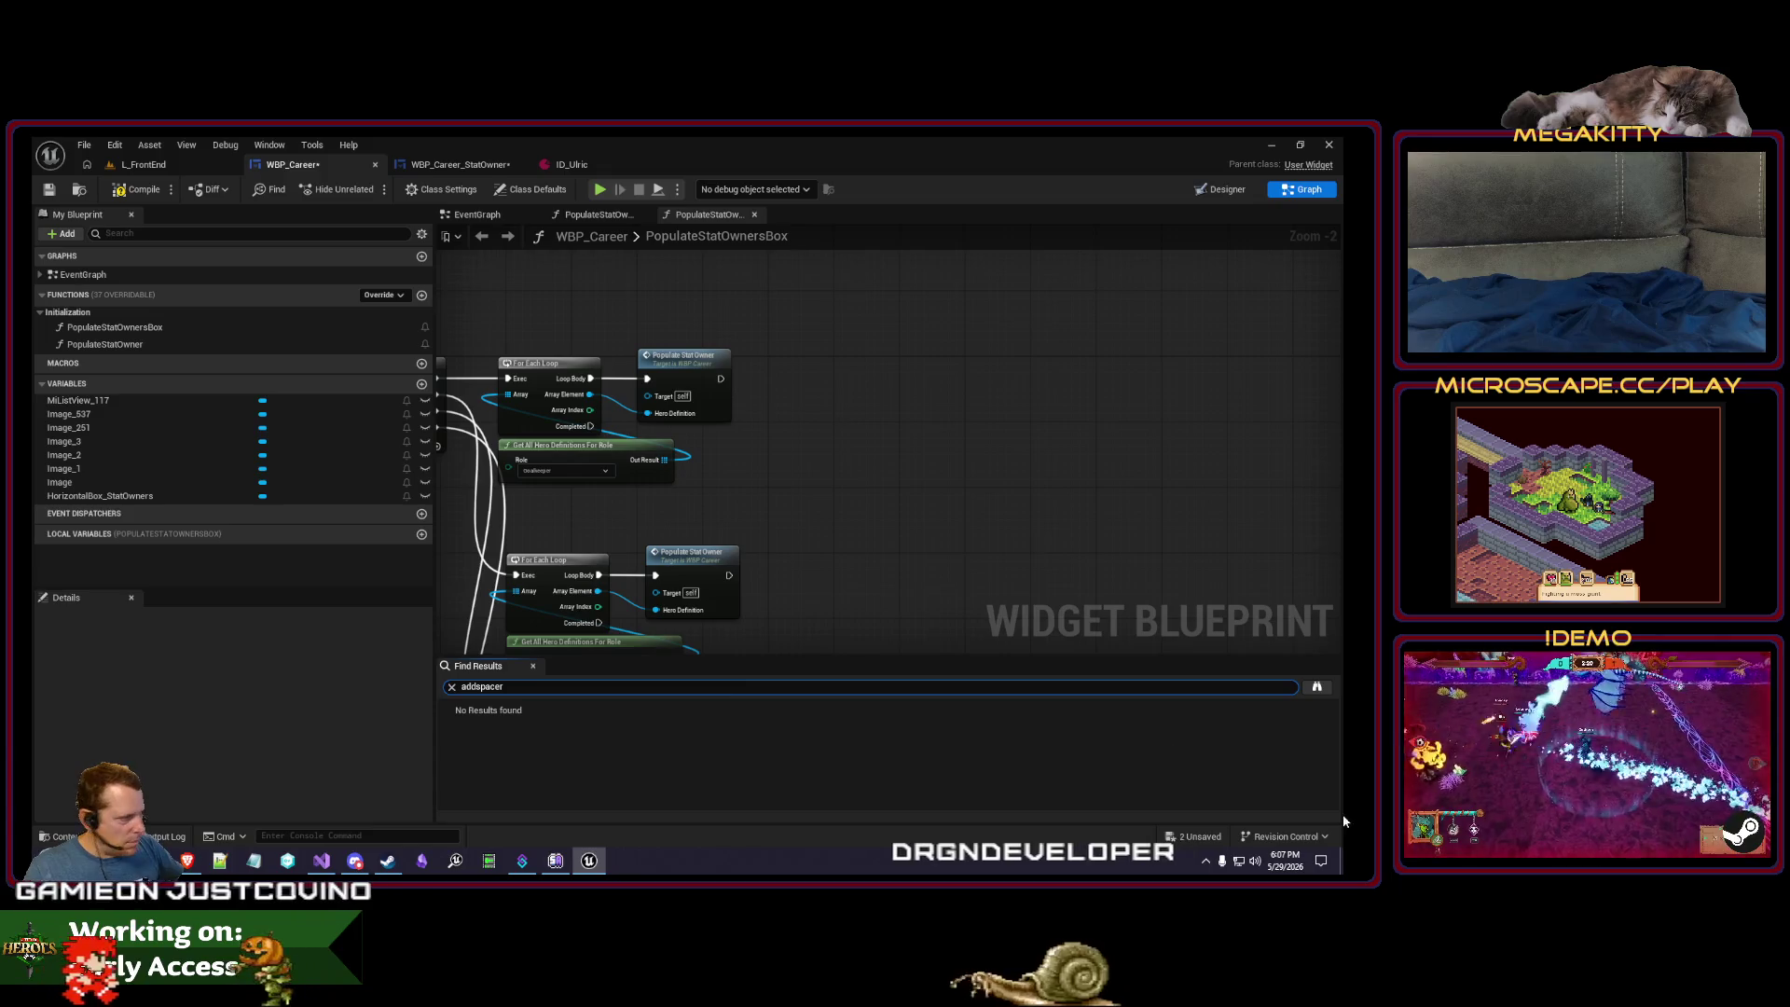
left_click(1316, 686)
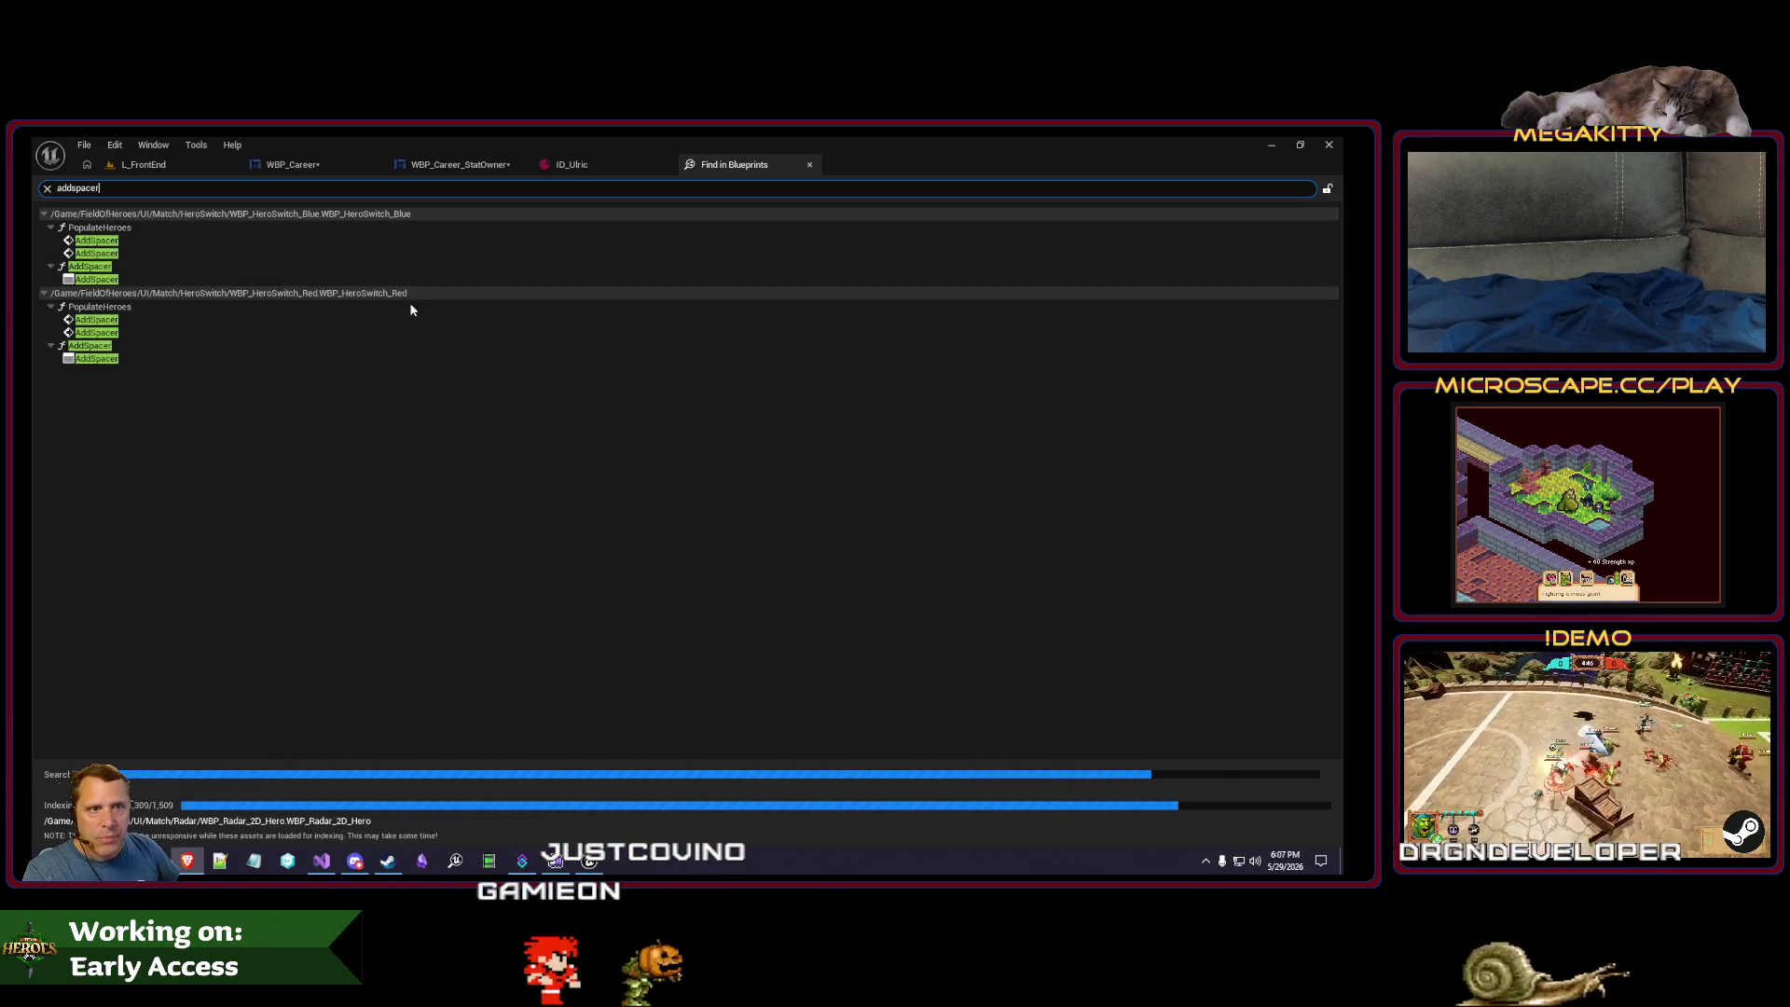
- Open WBP_HeroSwitch_Blue's AddSpacer function and select its spacer-building nodes
left_click(224, 253)
double_click(222, 254)
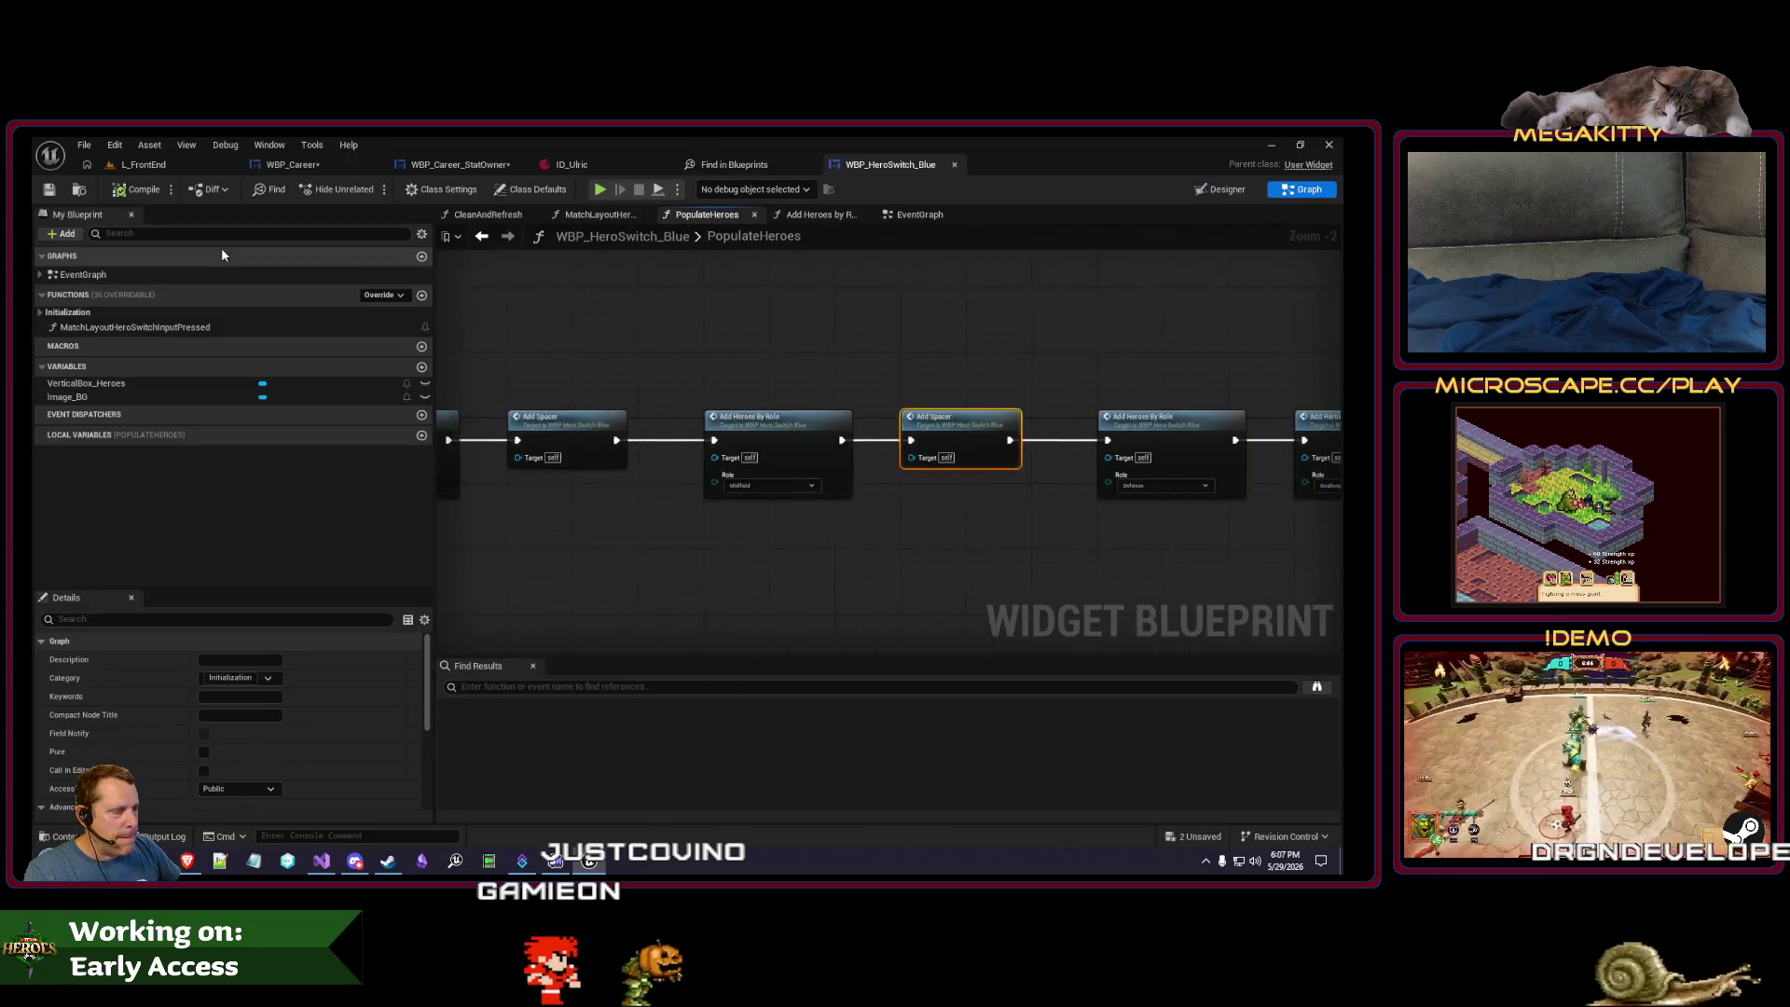
double_click(874, 426)
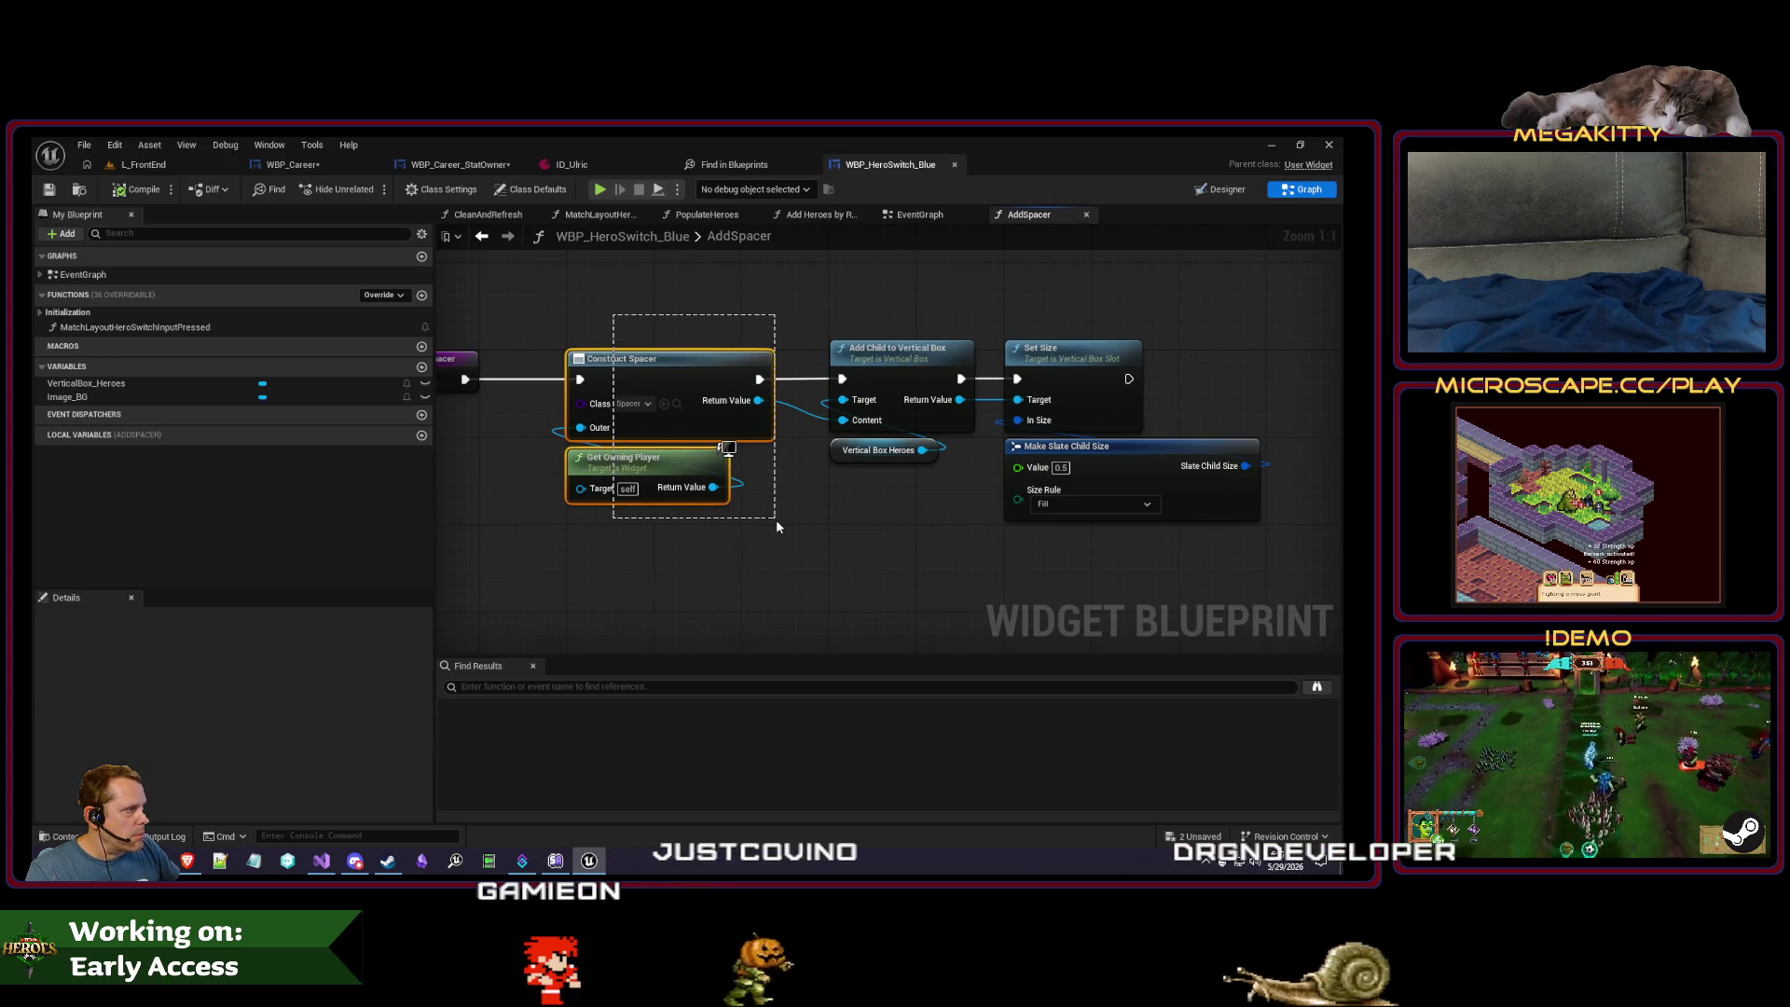
left_click_drag(778, 528, 1263, 541)
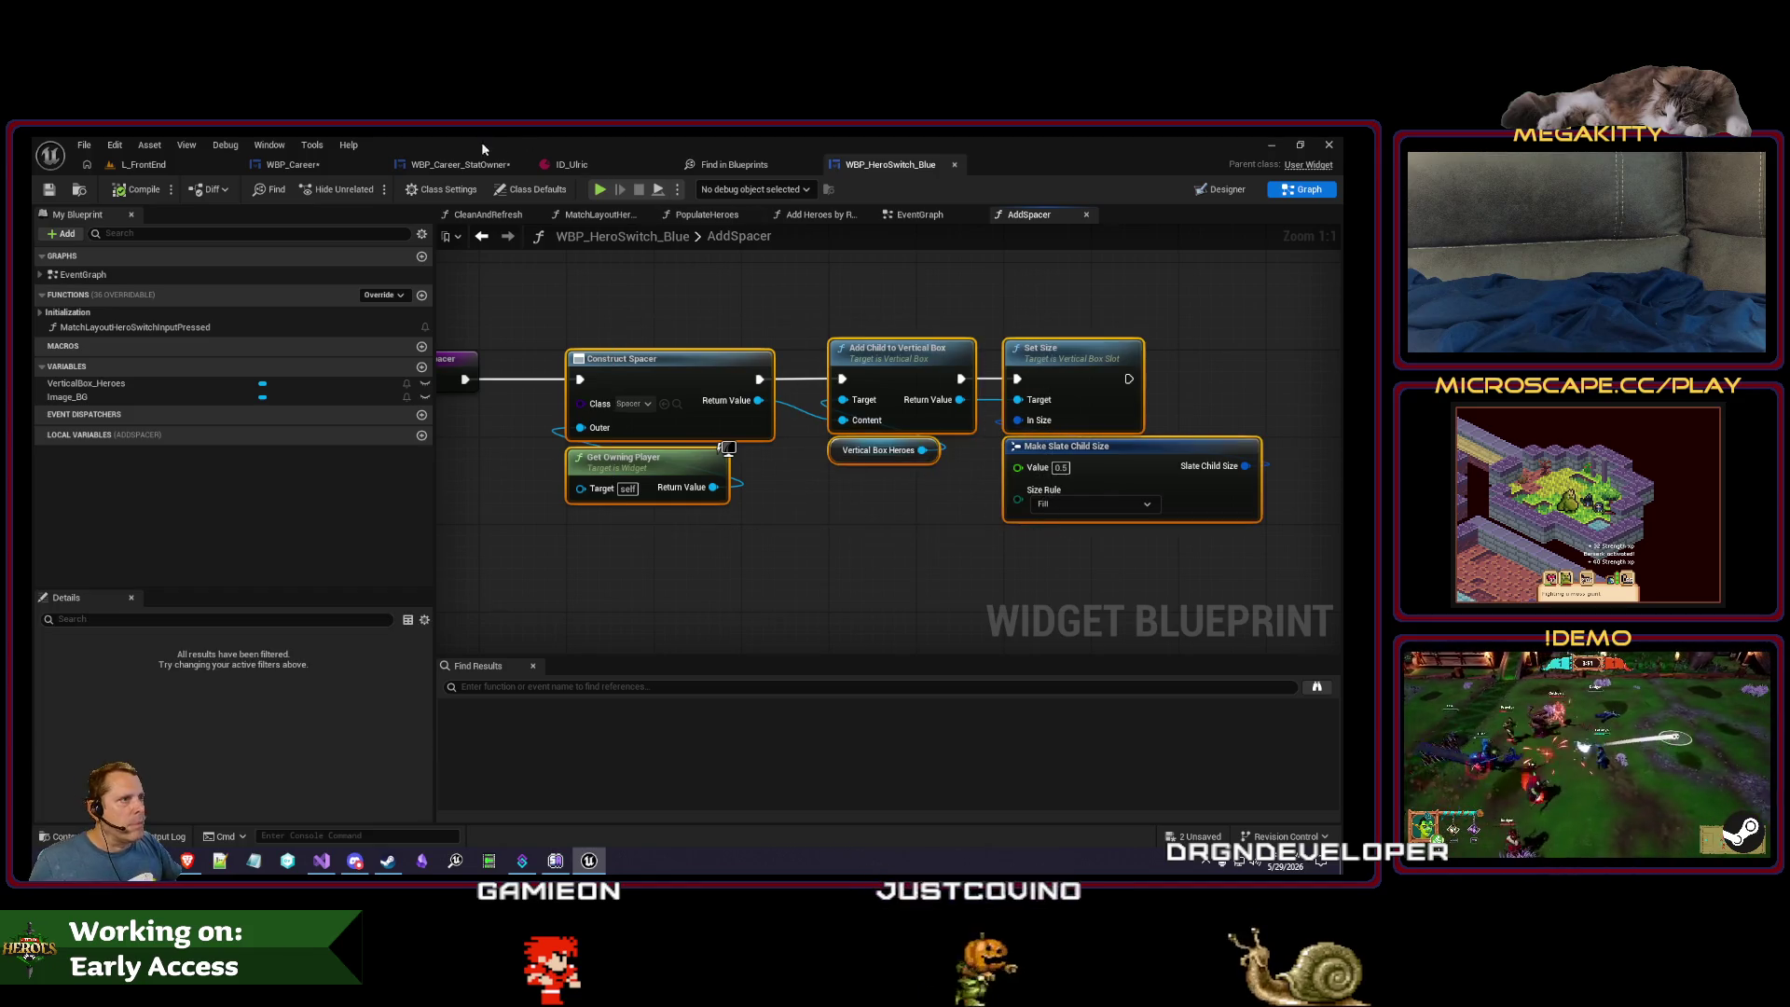
- Return to WBP_Career's PopulateStatOwnersBox graph showing the Clear Children and Sequence nodes
left_click(471, 168)
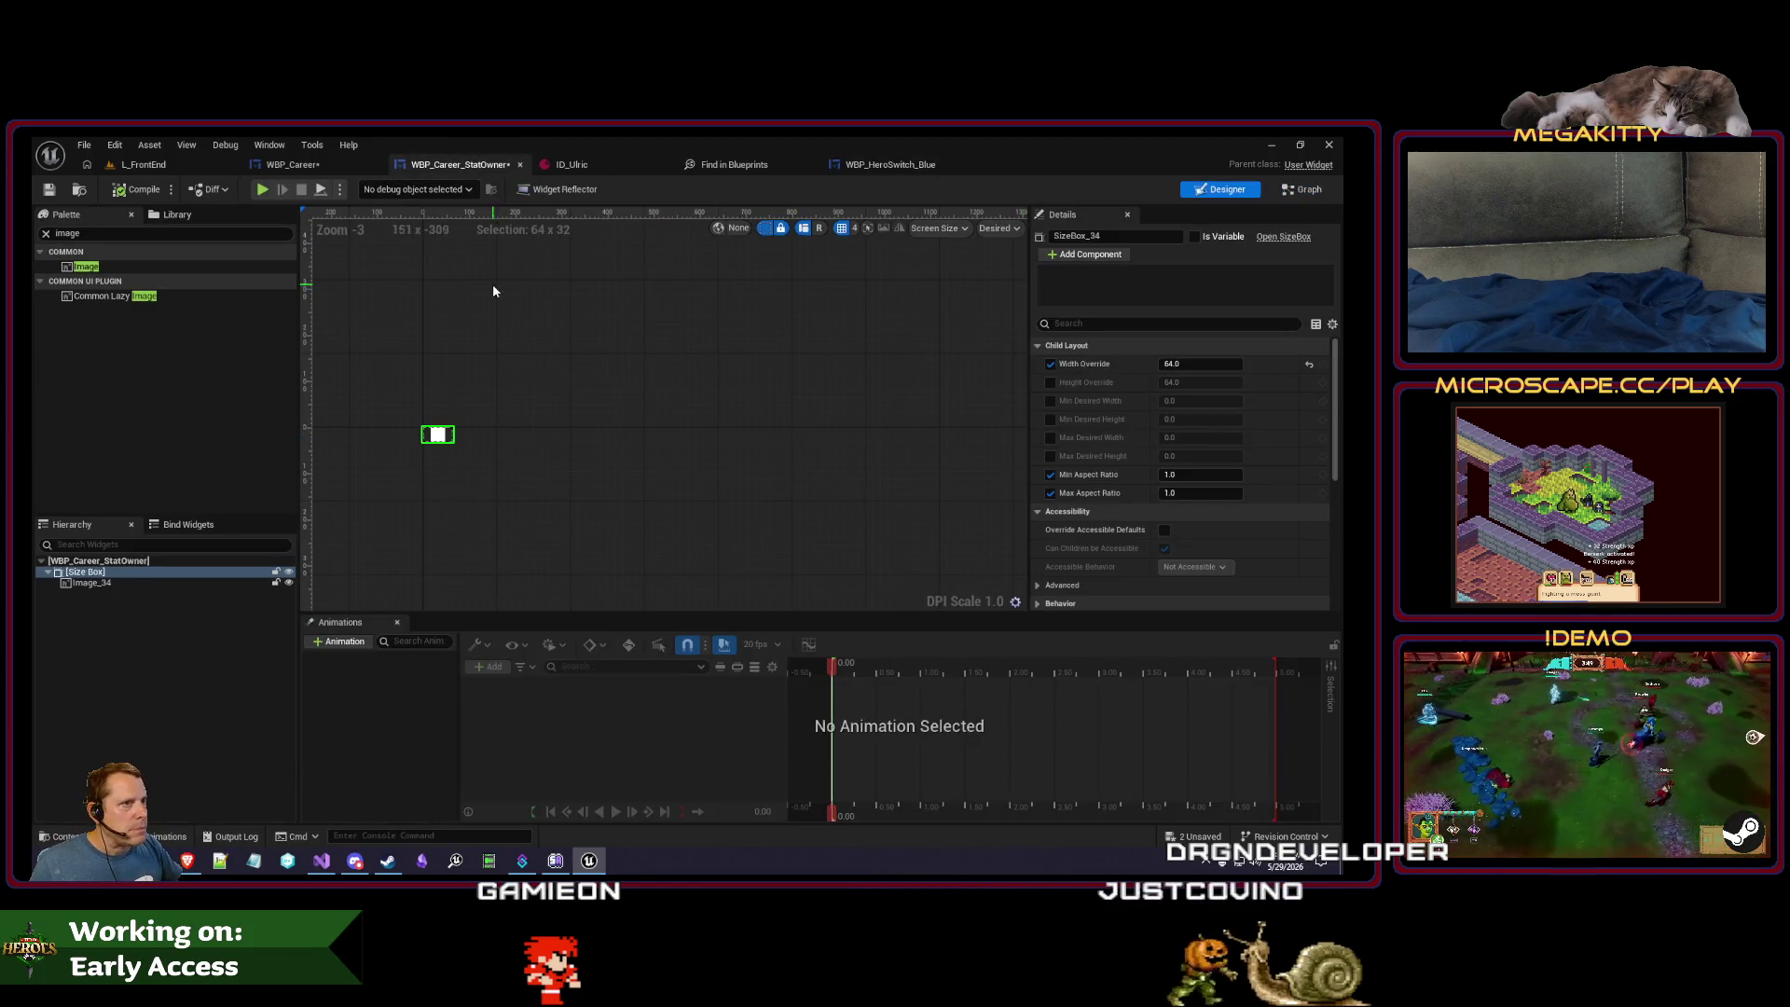
left_click(1303, 189)
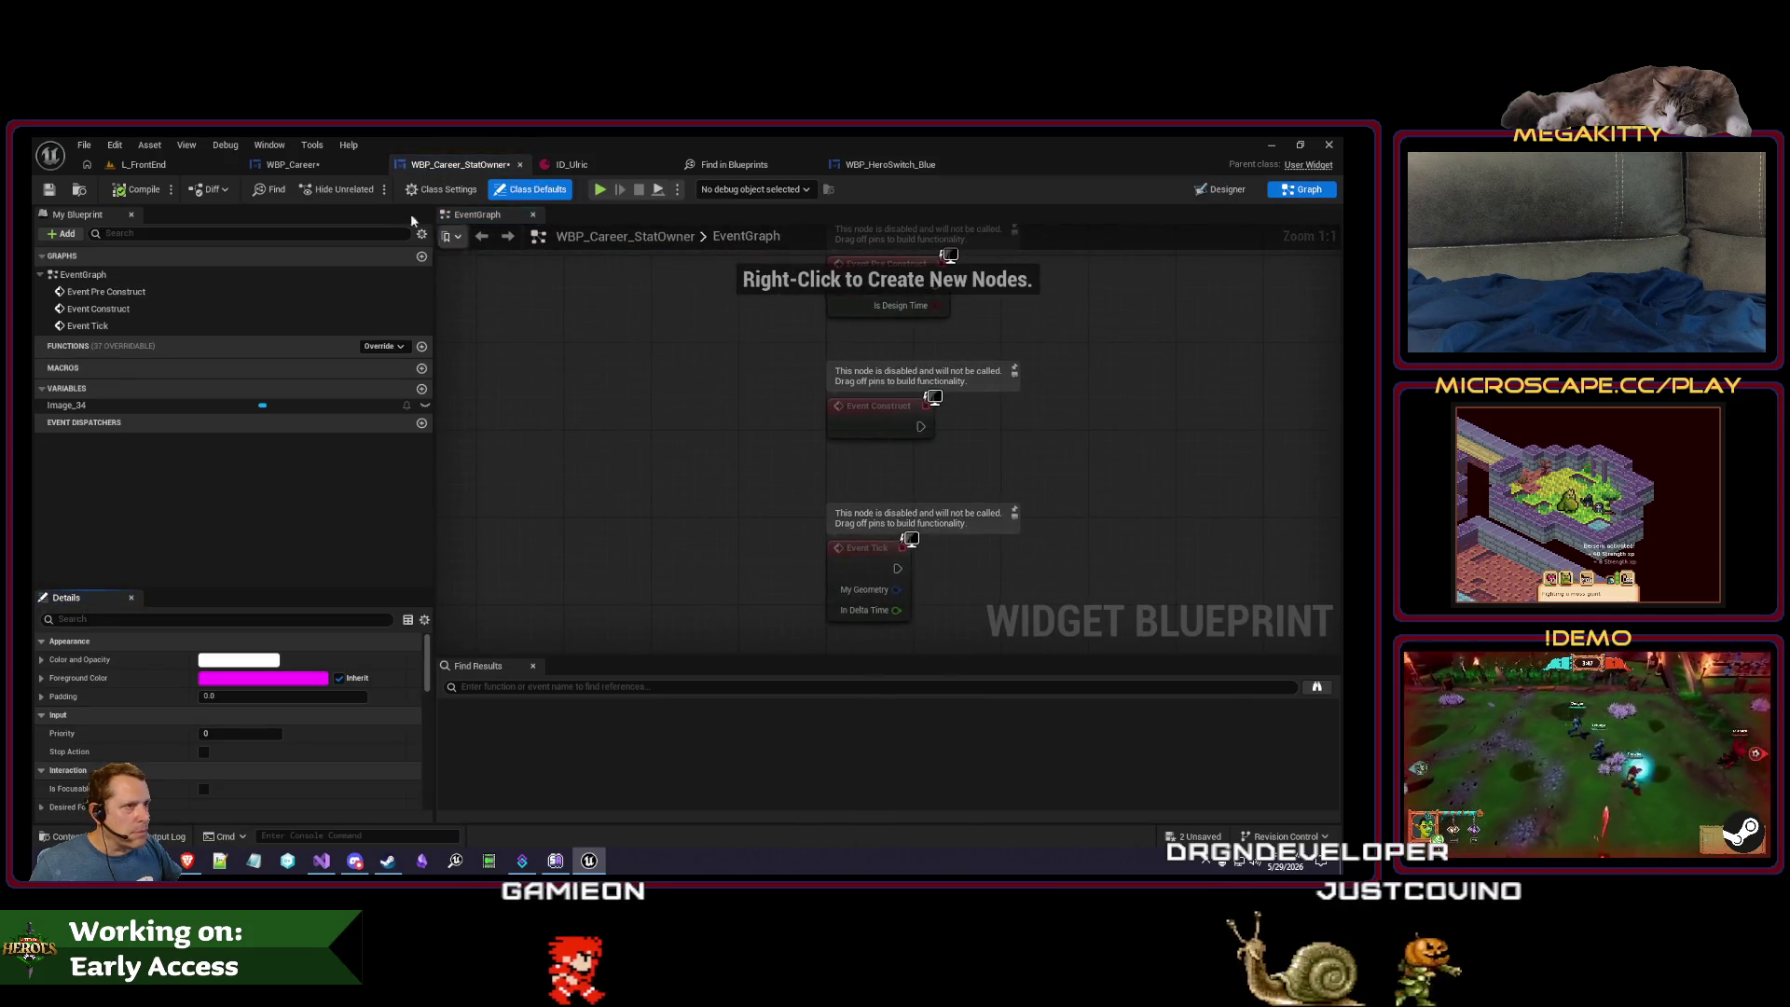
left_click(315, 166)
scroll(821, 413, "up", 1)
mouse_move(875, 457)
left_mouse_down()
mouse_move(844, 456)
mouse_move(1114, 466)
left_mouse_up()
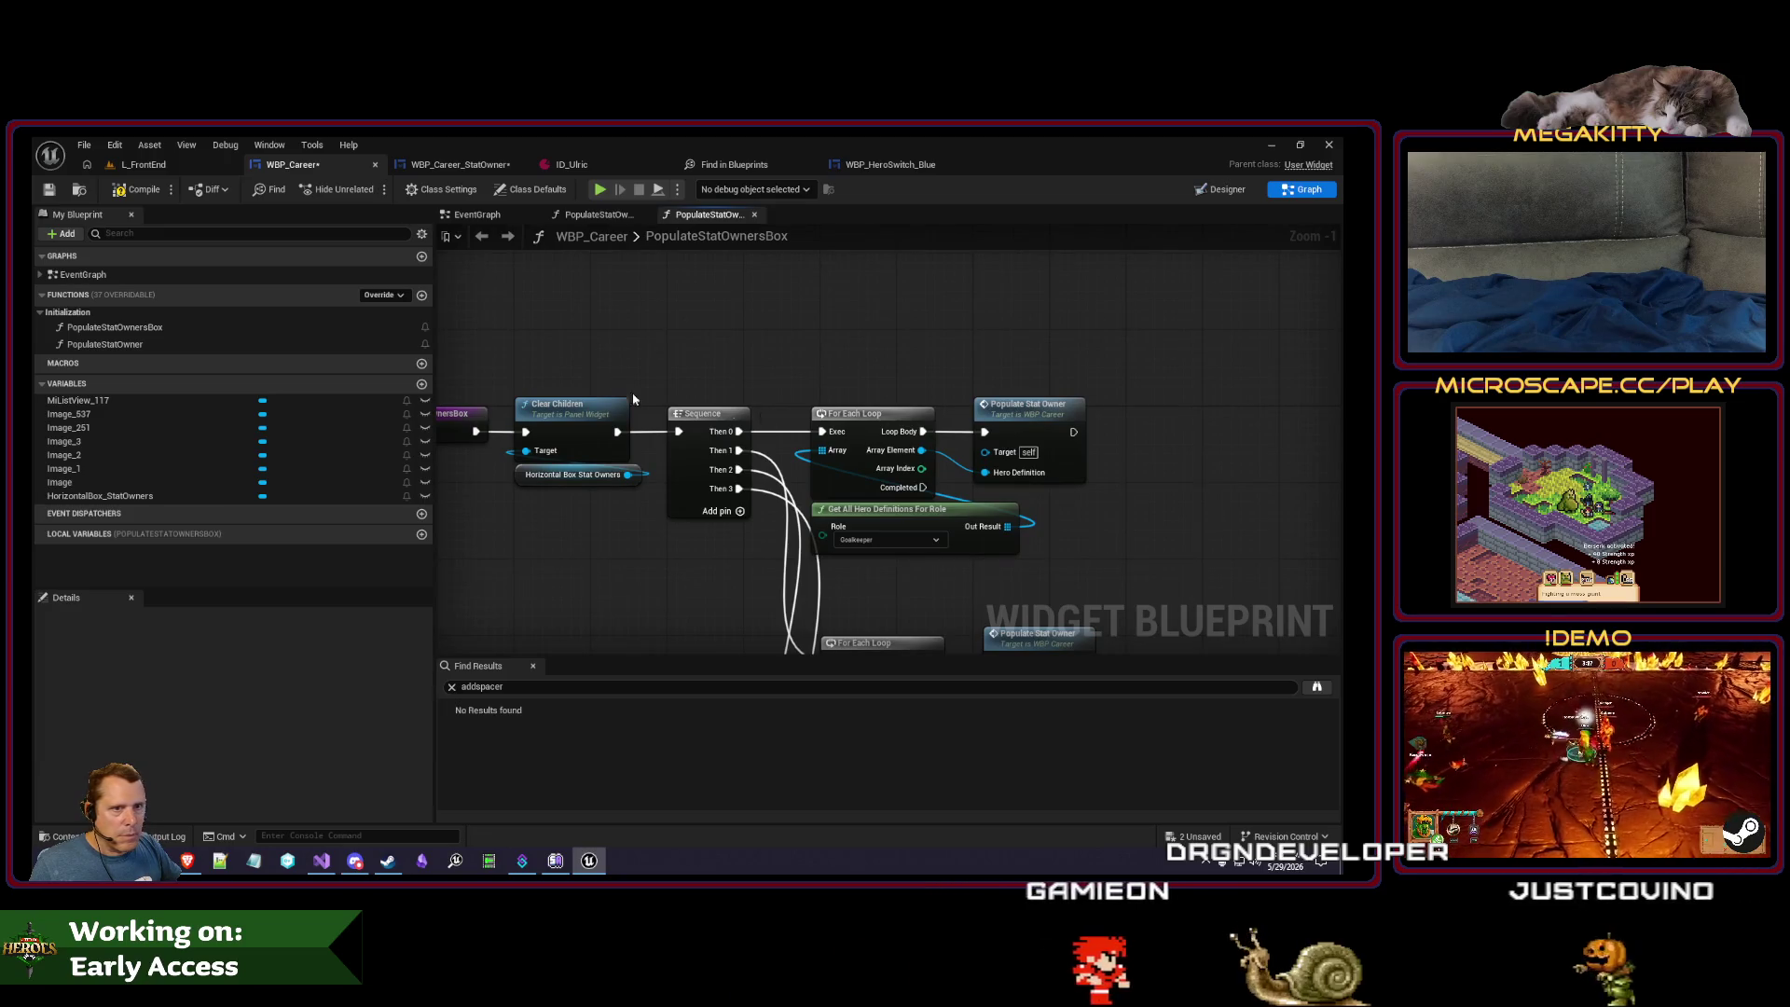
- Create a function named AddSpacerToStatOwnersBox and file it under Initialization
left_click(423, 296)
type("AddSpacerToStatOwners")
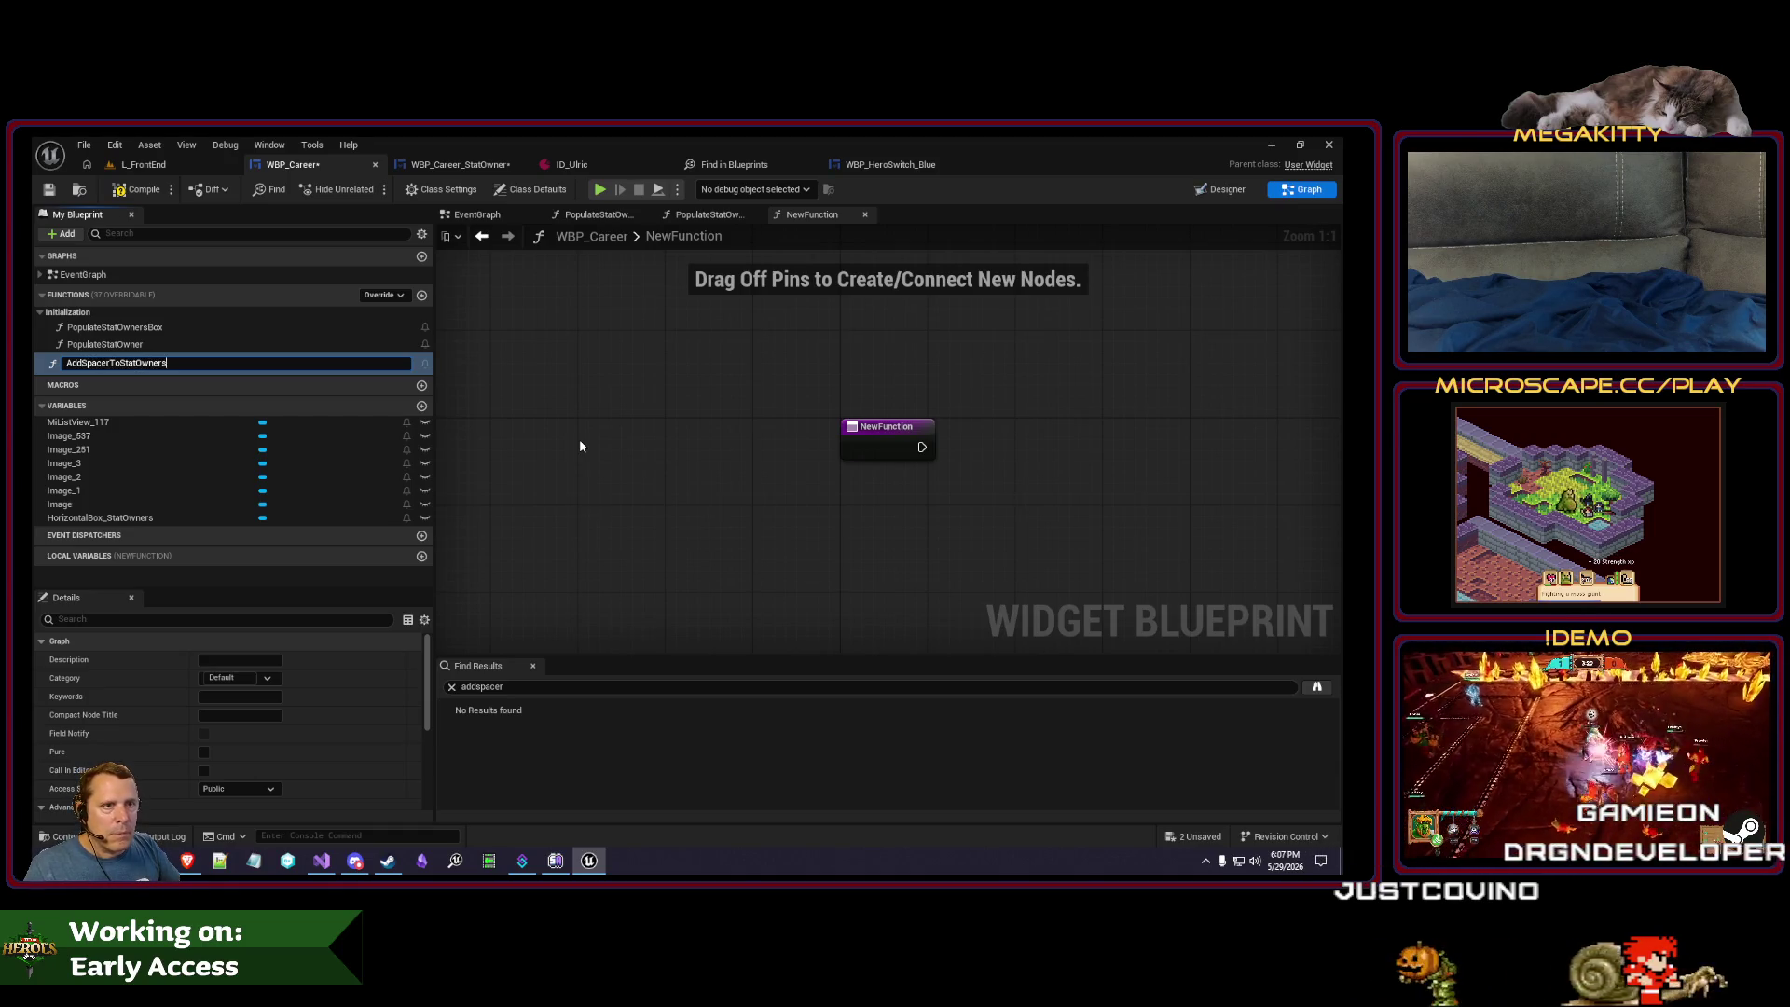
type("Box")
key("Return")
mouse_move(75, 364)
left_mouse_down()
mouse_move(119, 367)
mouse_move(139, 313)
left_mouse_up()
- Paste the spacer nodes after the function entry and add a Horizontal Box Stat Owners getter
left_click_drag(980, 436, 674, 419)
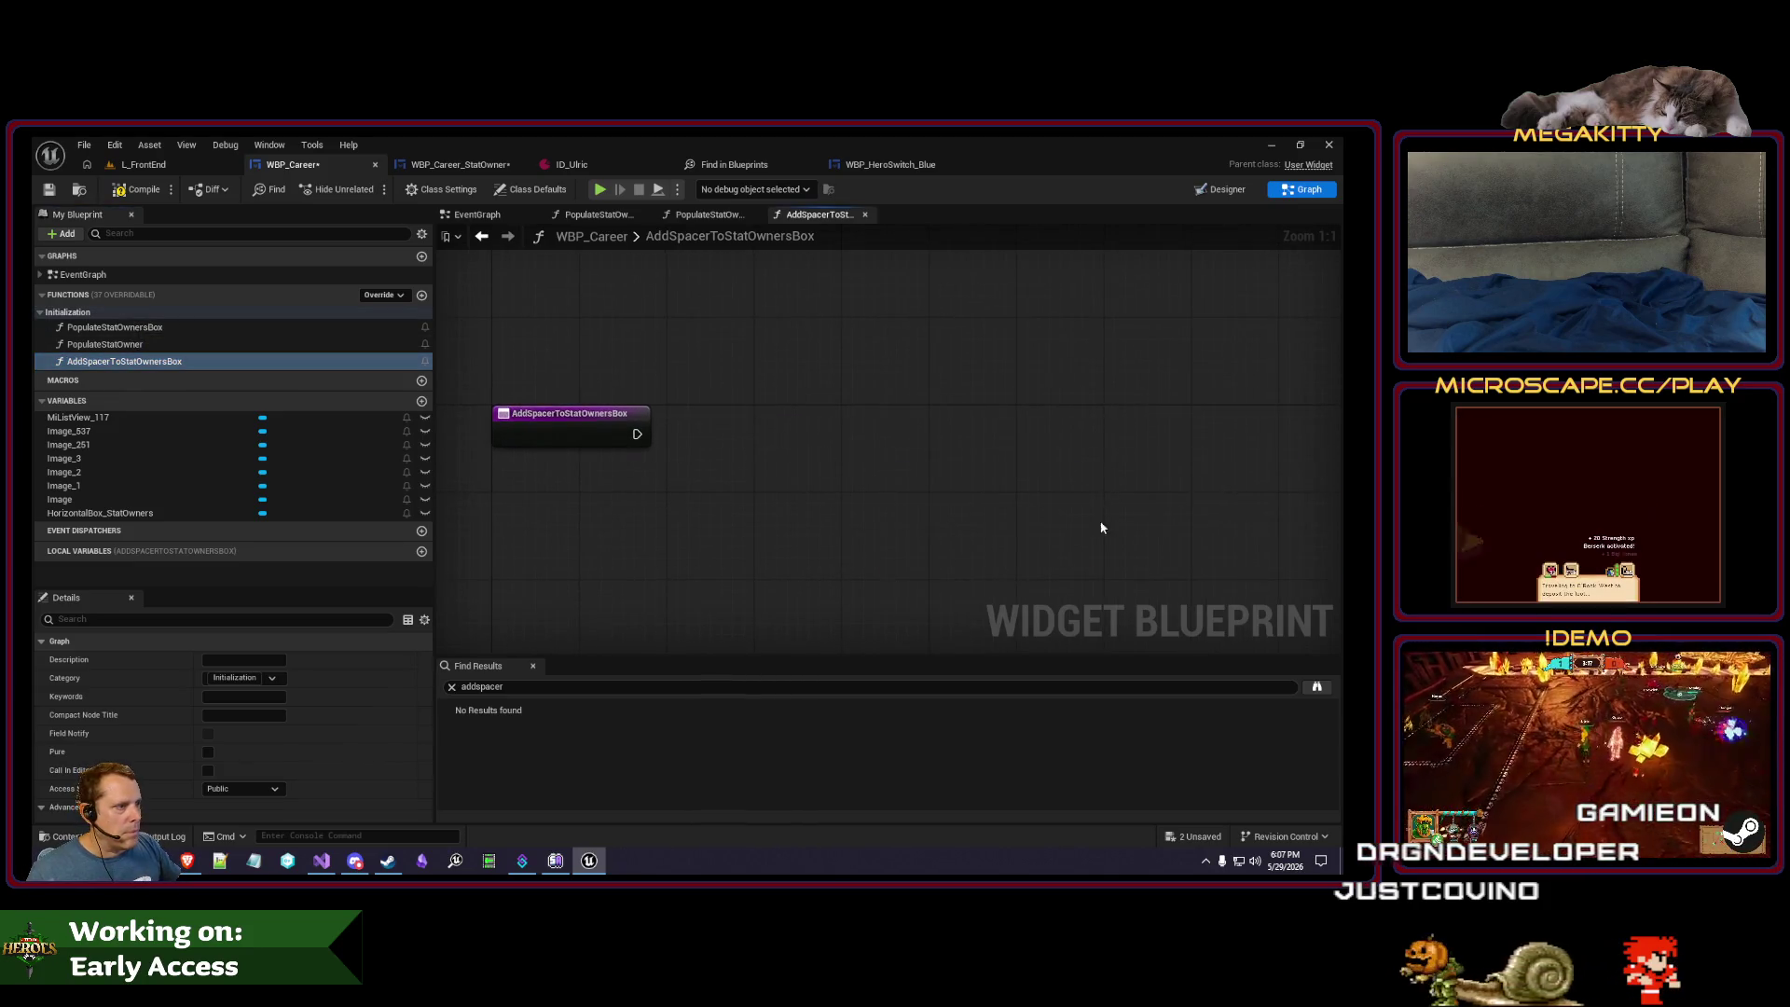
key("ctrl+v")
left_click_drag(964, 472, 744, 417)
left_click_drag(637, 434, 674, 443)
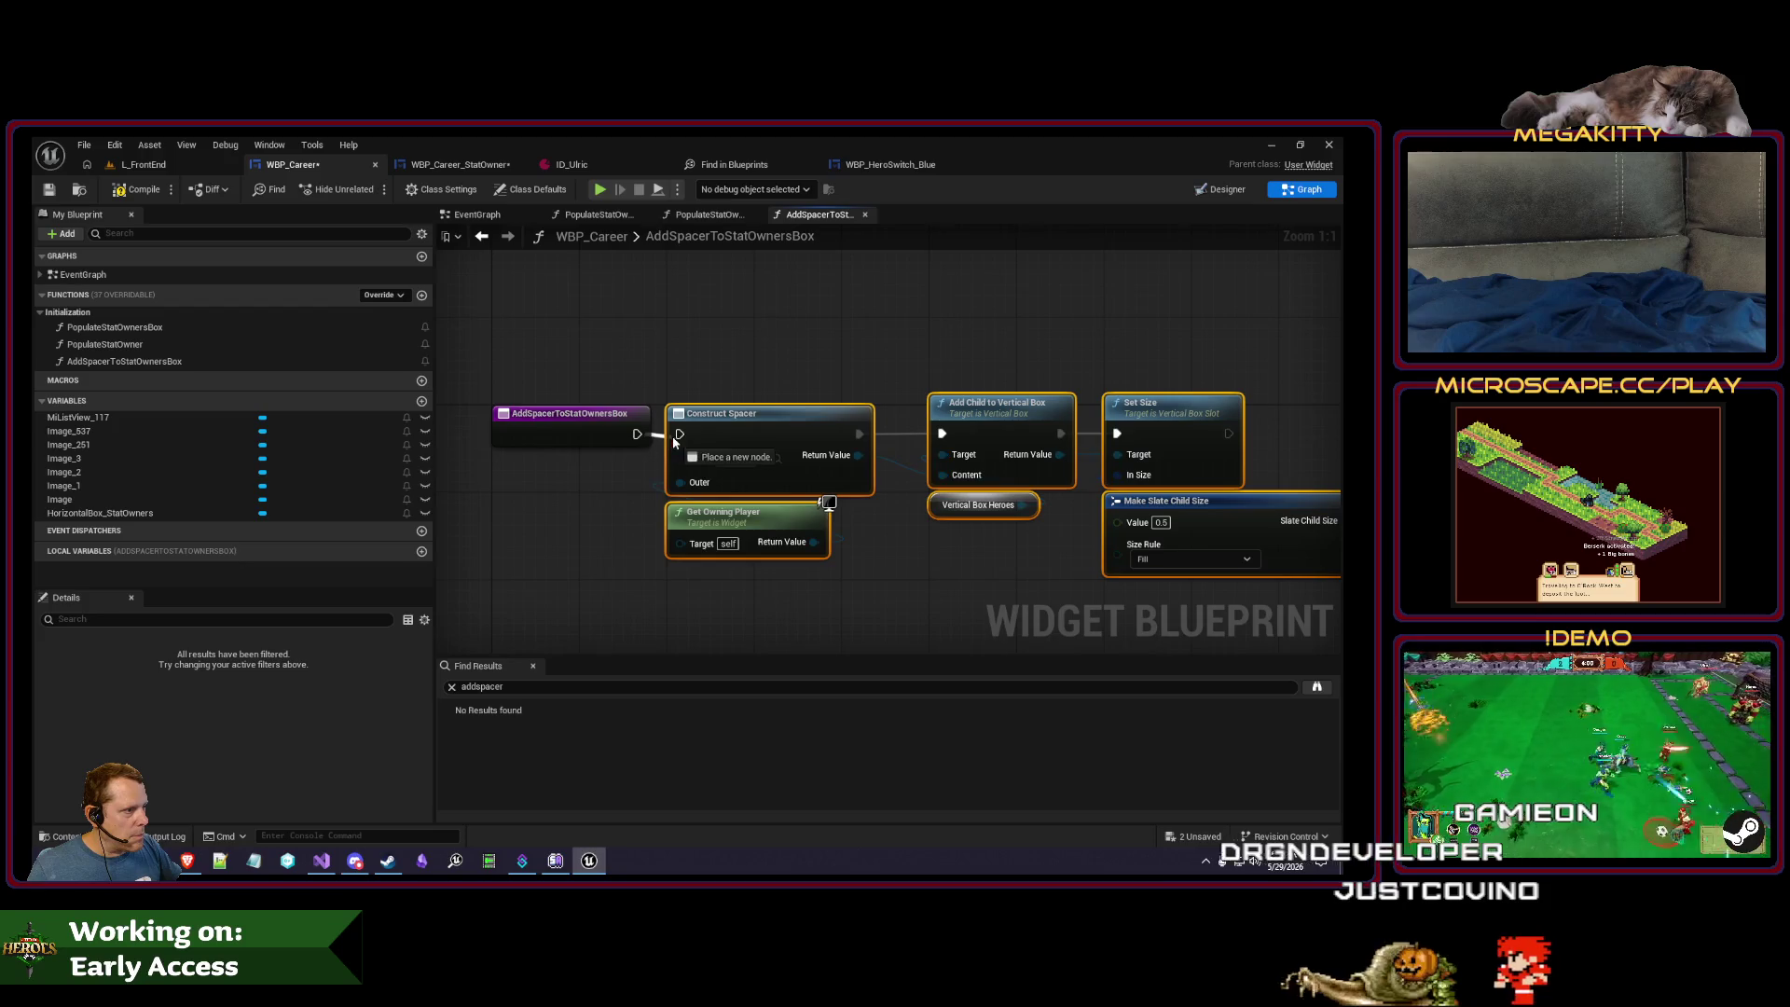
left_click_drag(976, 600, 822, 599)
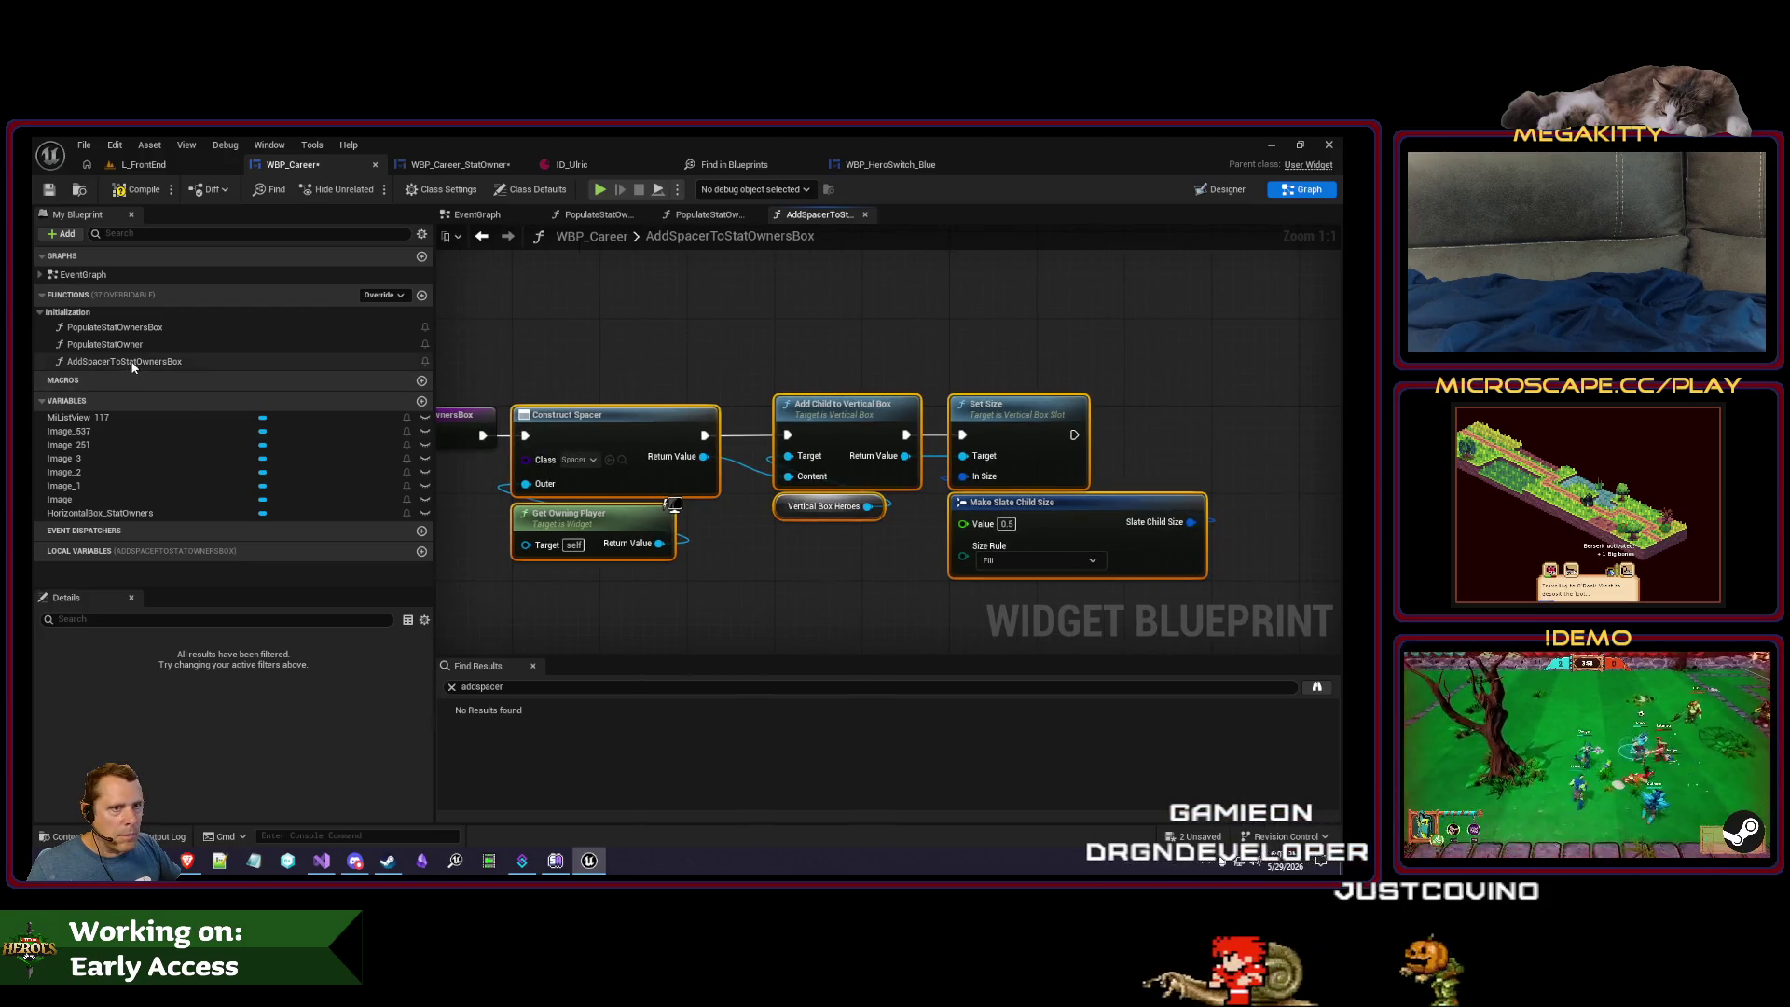
left_click_drag(123, 514, 447, 553)
left_click_drag(741, 557, 738, 556)
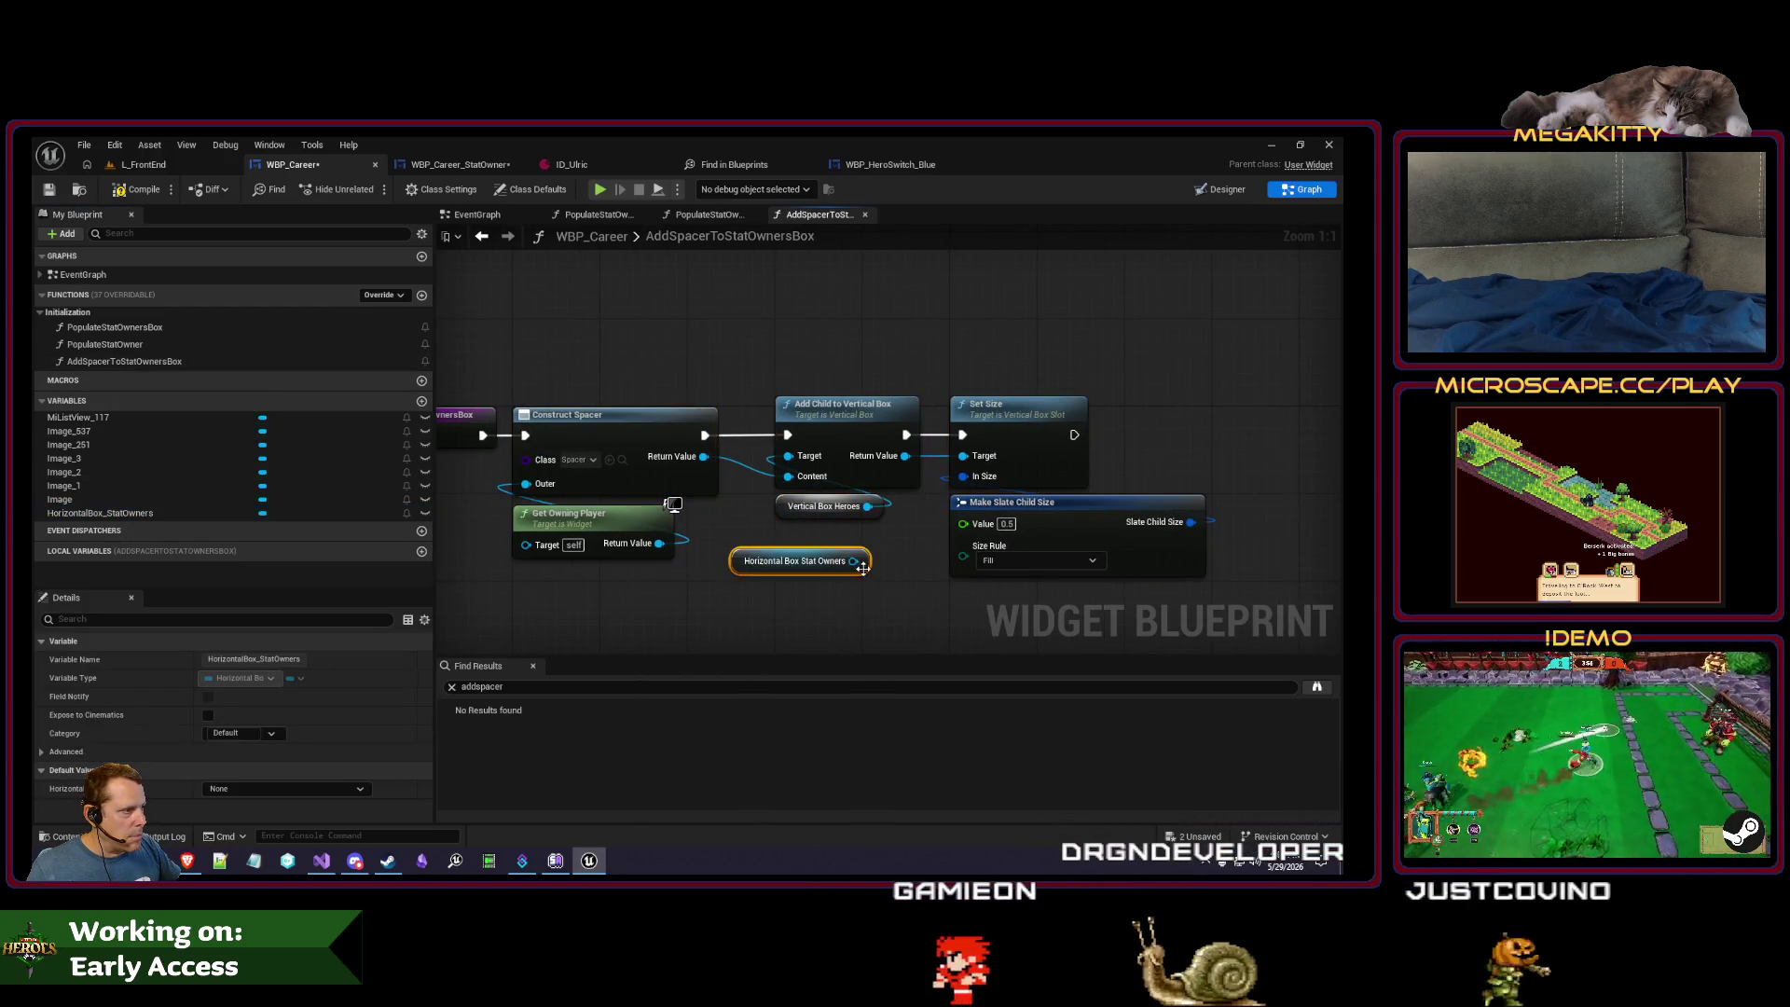
left_click_drag(853, 560, 809, 476)
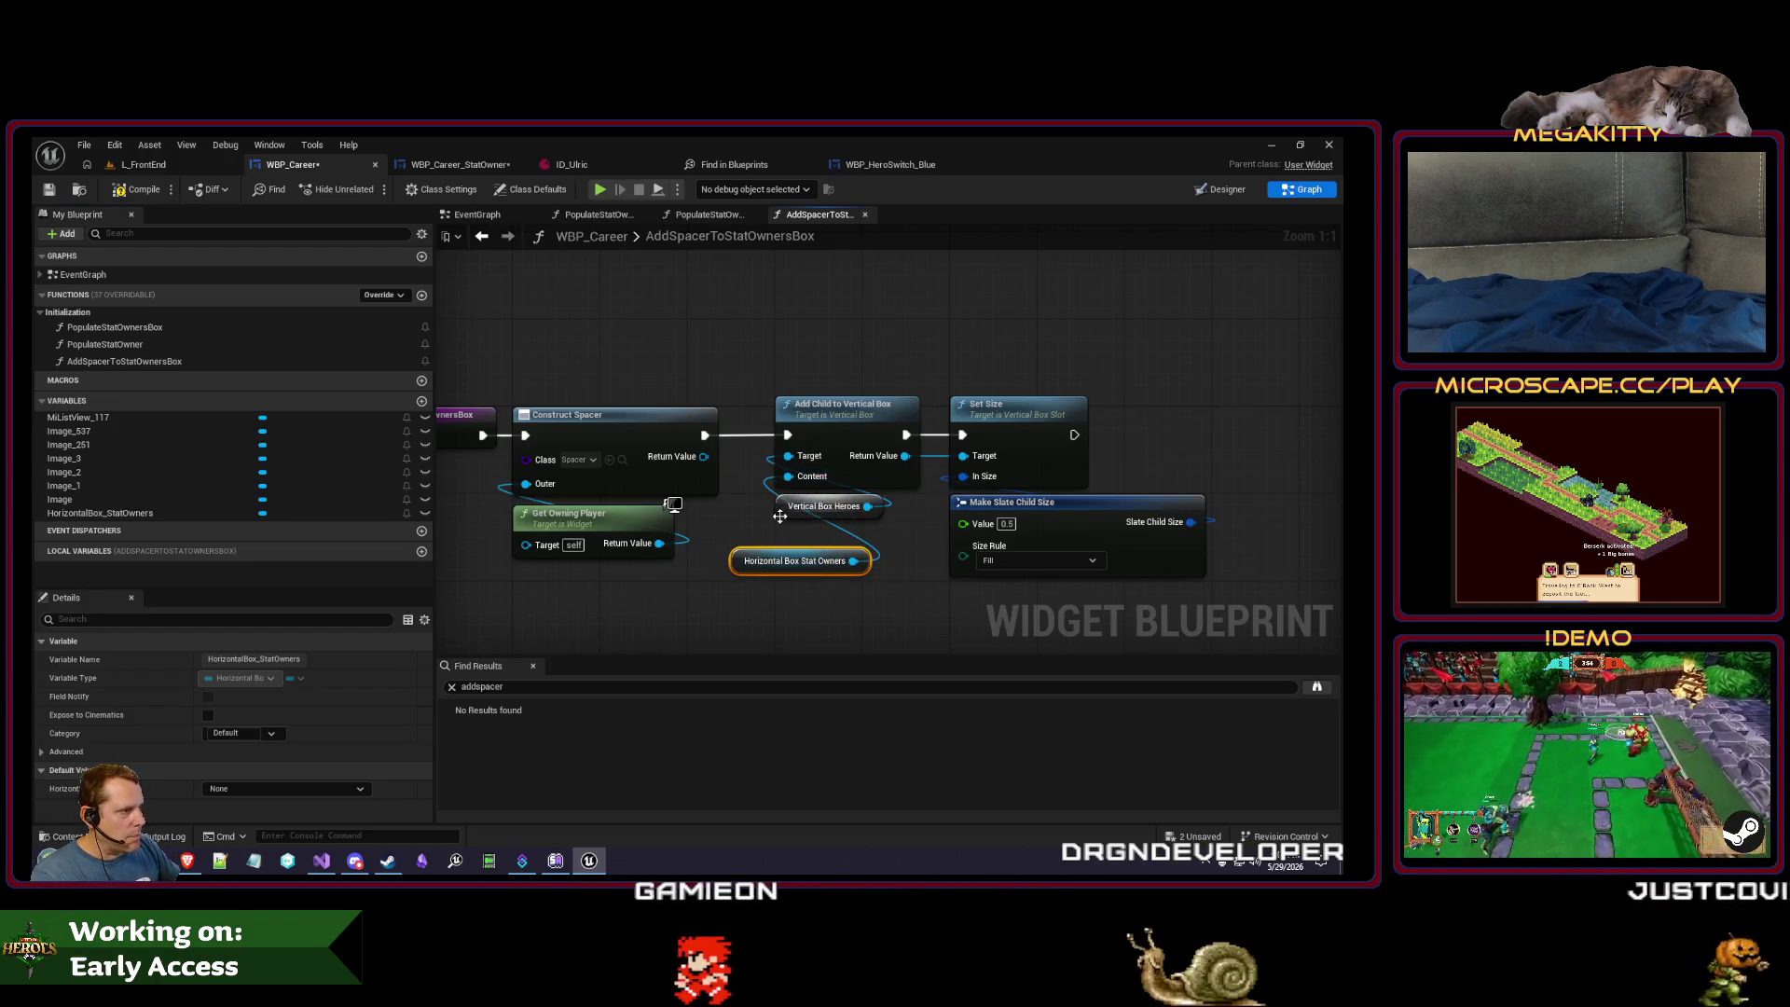
left_click(811, 506)
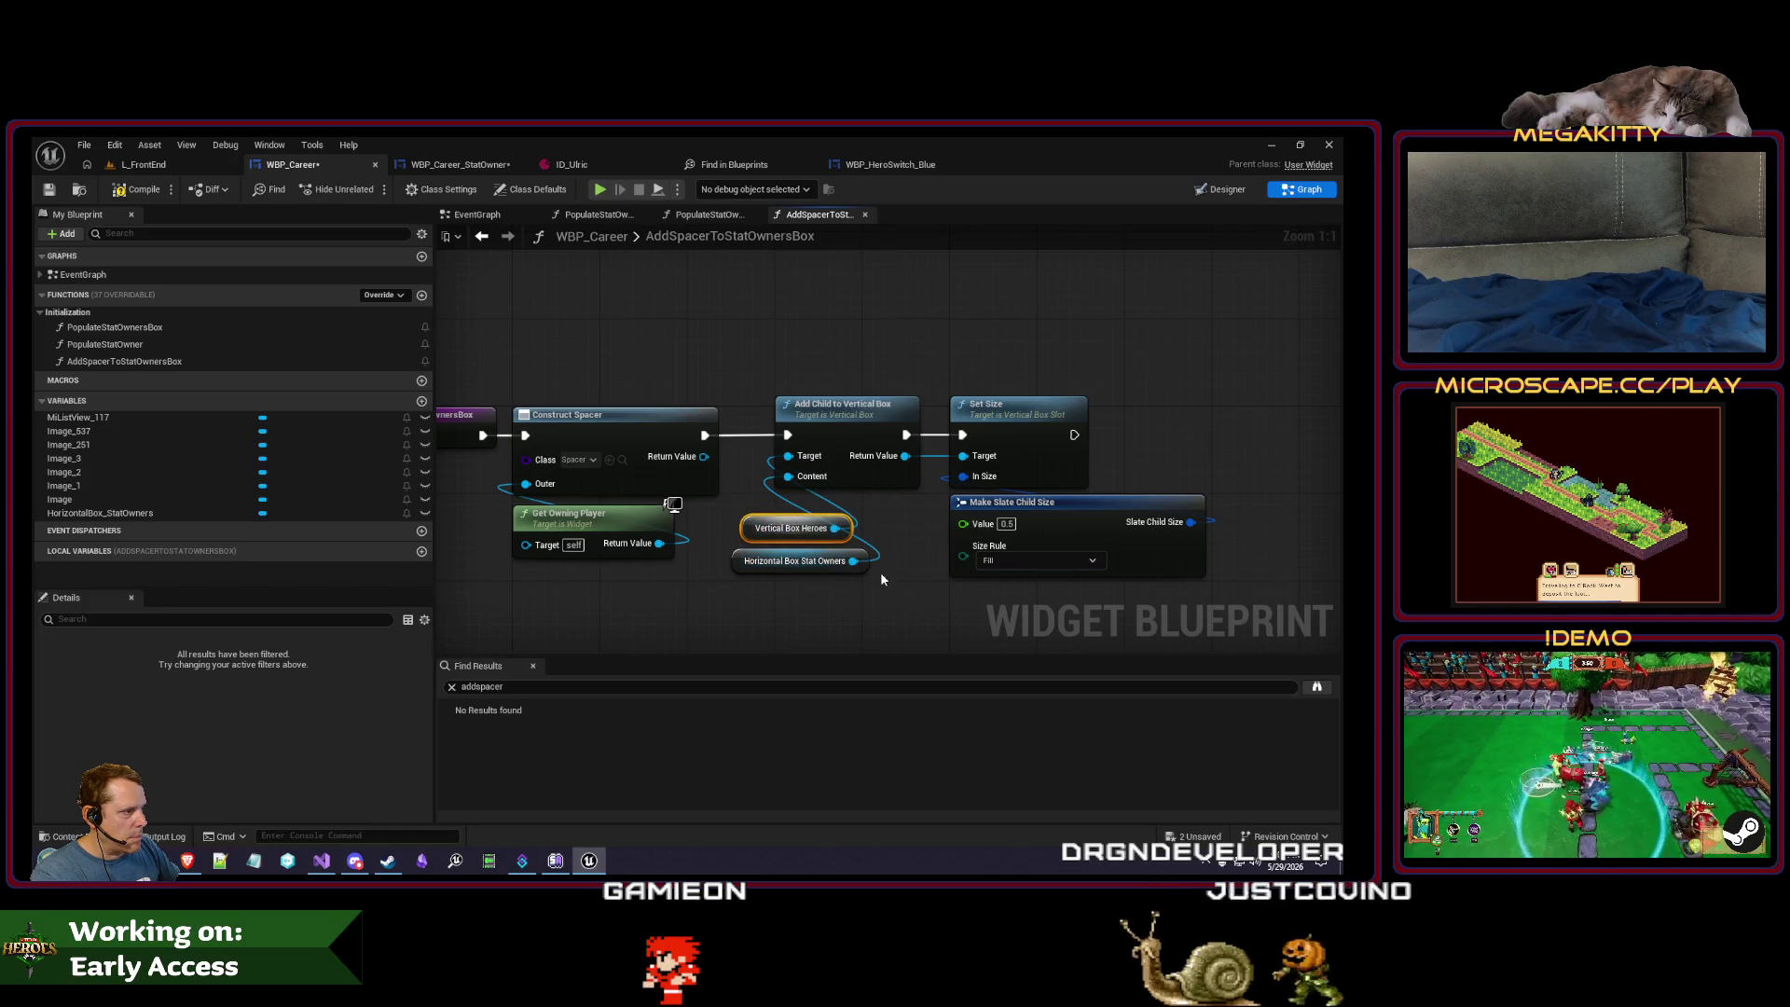
- Replace the vertical-box add with Add Child to Horizontal Box, fed the constructed spacer as Content
left_click_drag(856, 561, 881, 590)
type("add child")
key("Return")
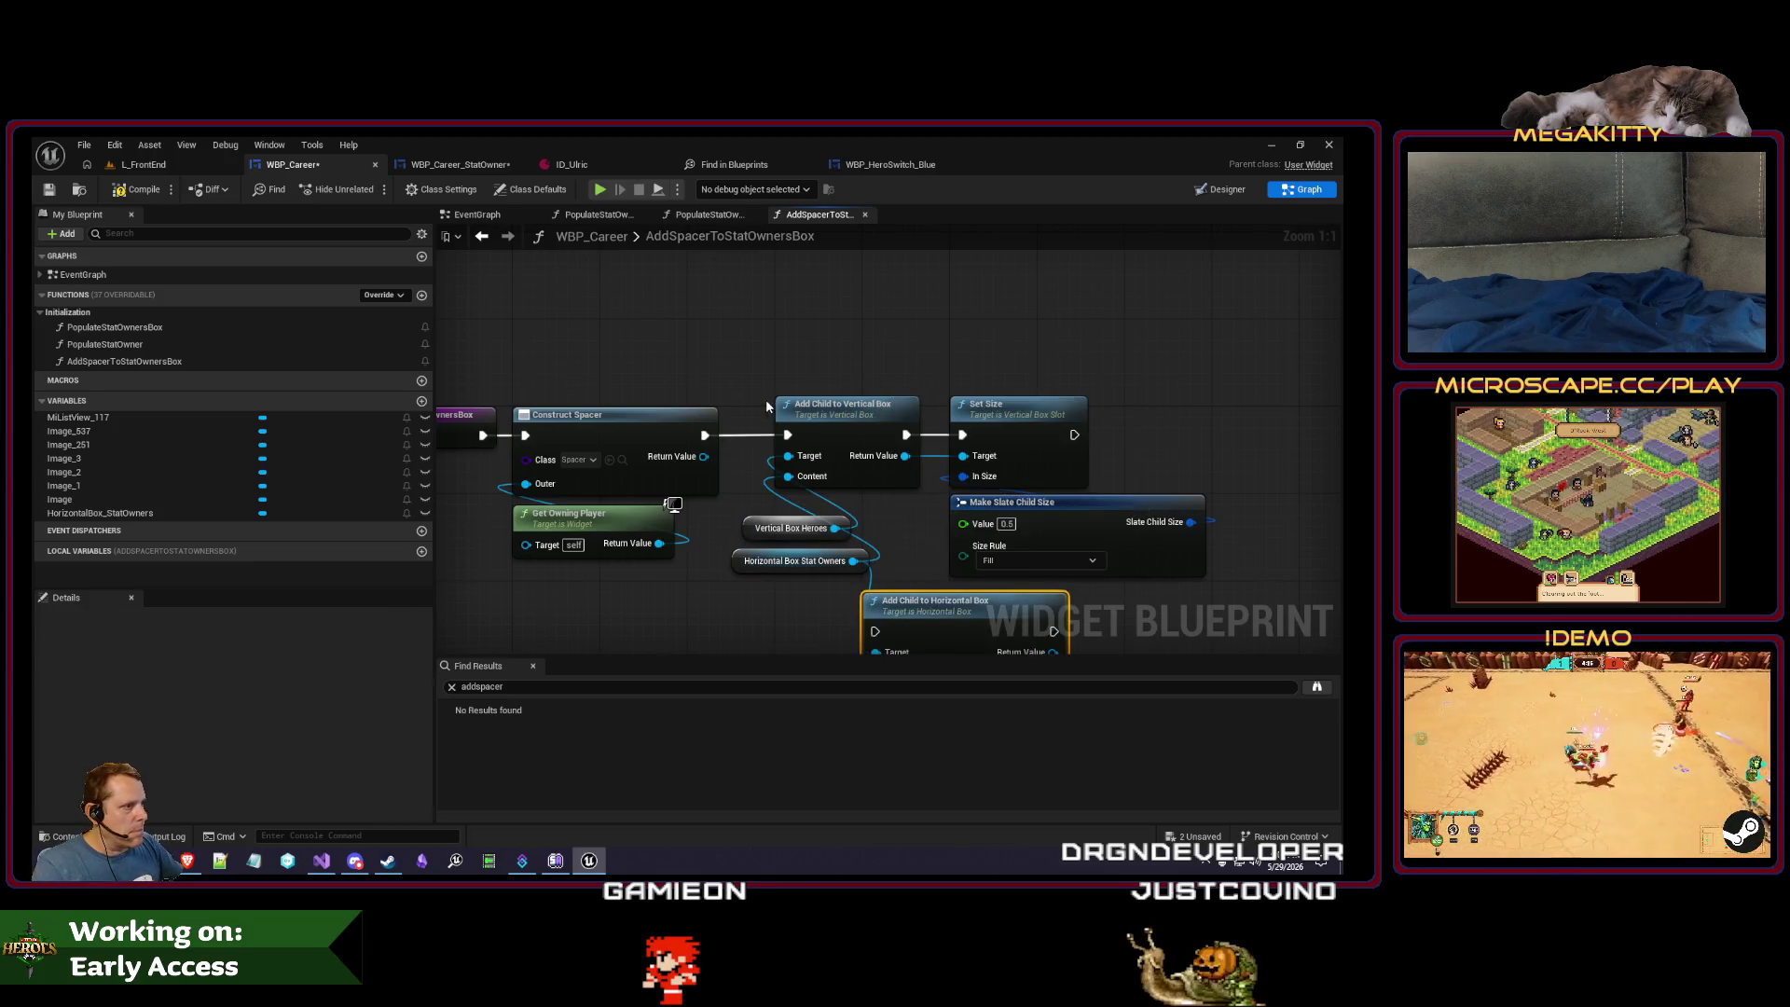
mouse_move(875, 632)
left_mouse_down()
mouse_move(791, 397)
mouse_move(834, 424)
left_mouse_up()
left_click(793, 528)
key("Delete")
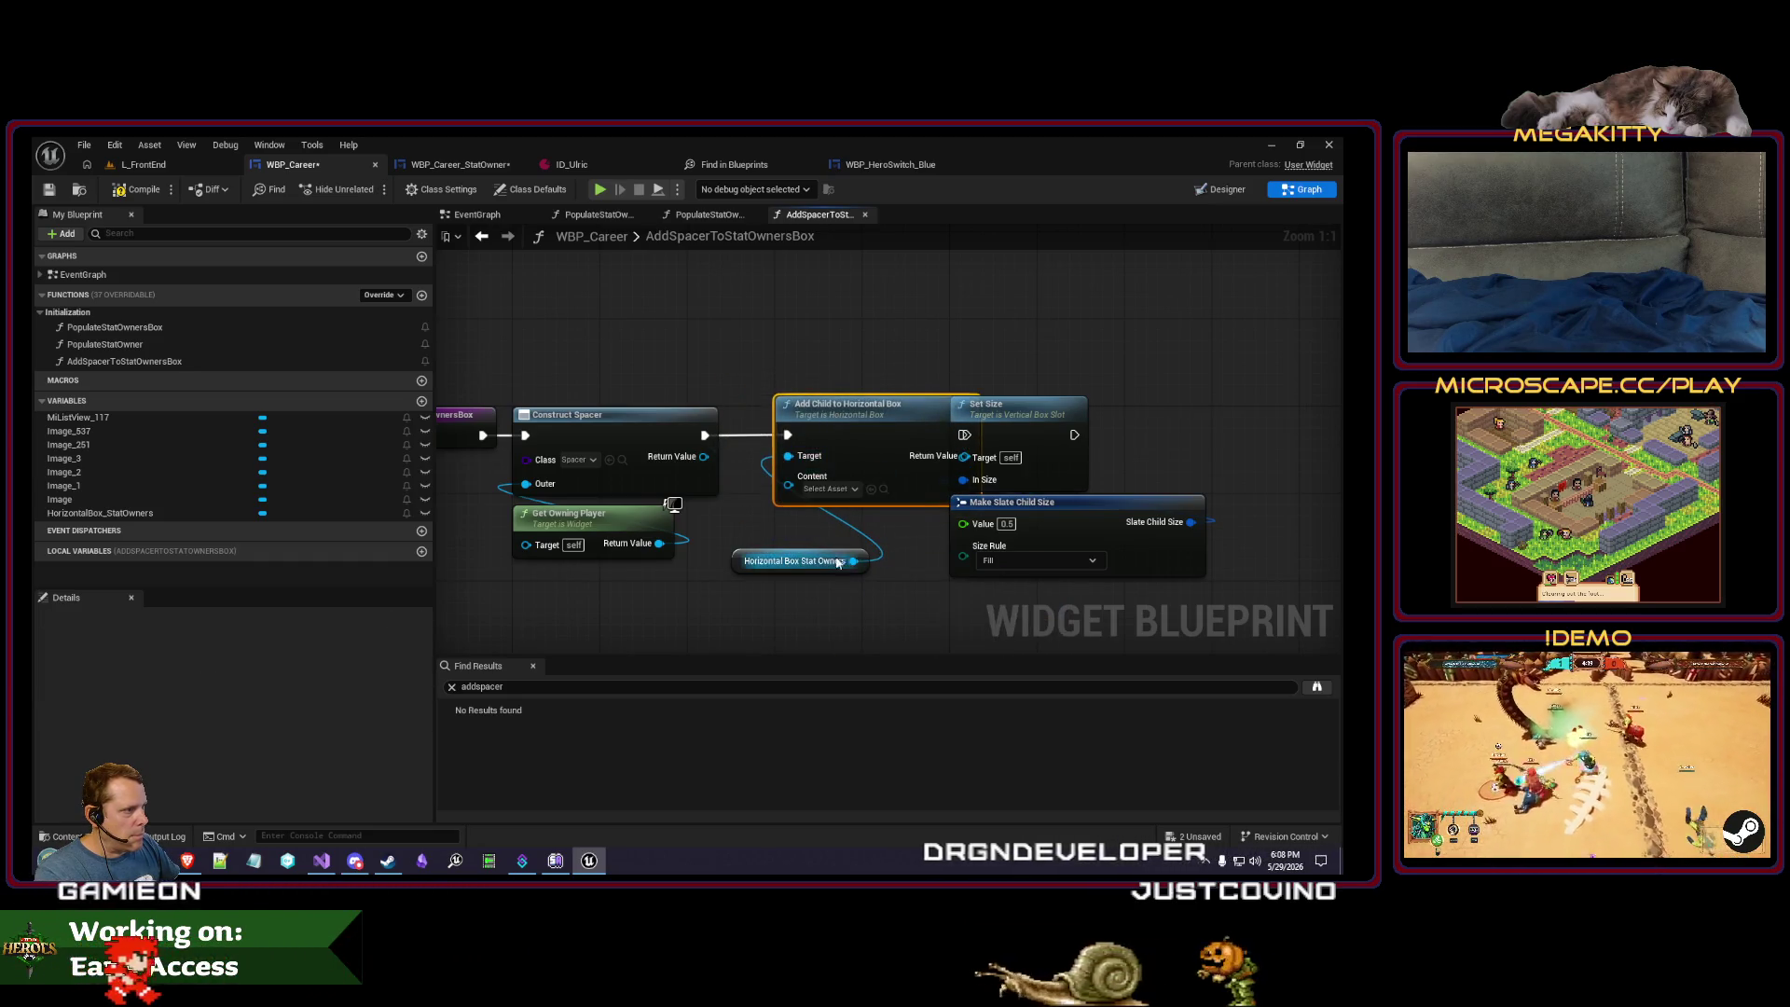
left_click_drag(704, 456, 789, 476)
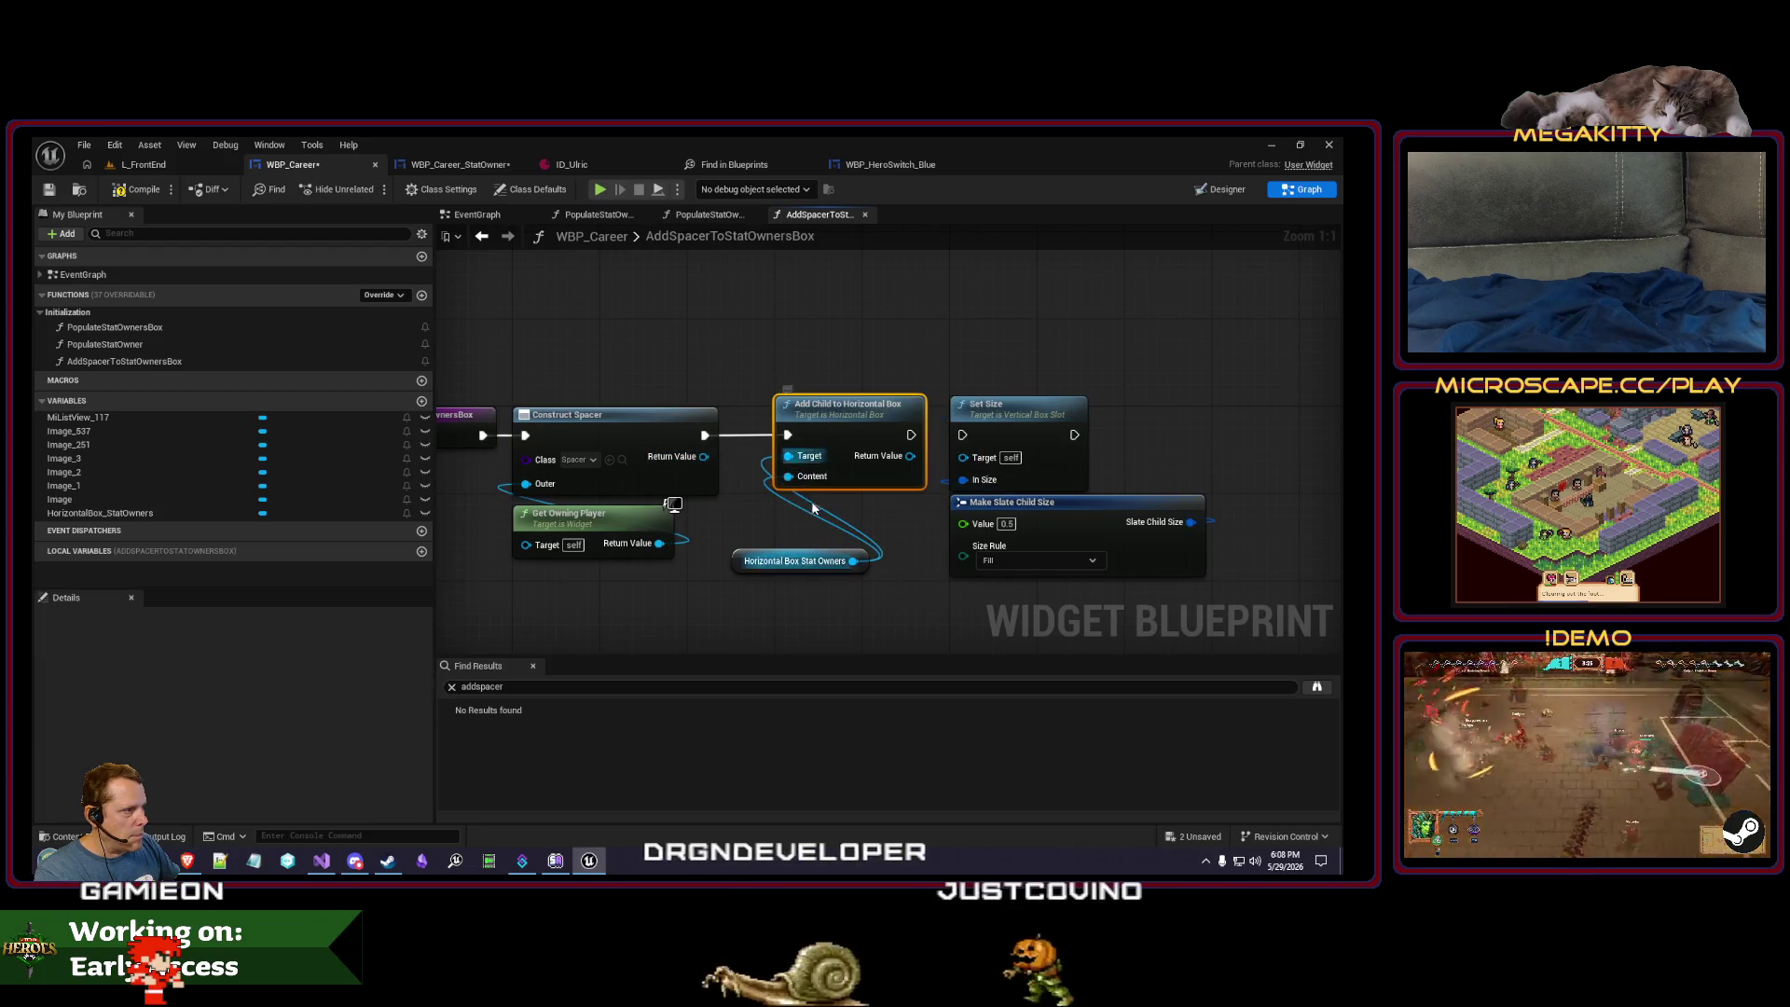
left_click_drag(771, 568, 817, 515)
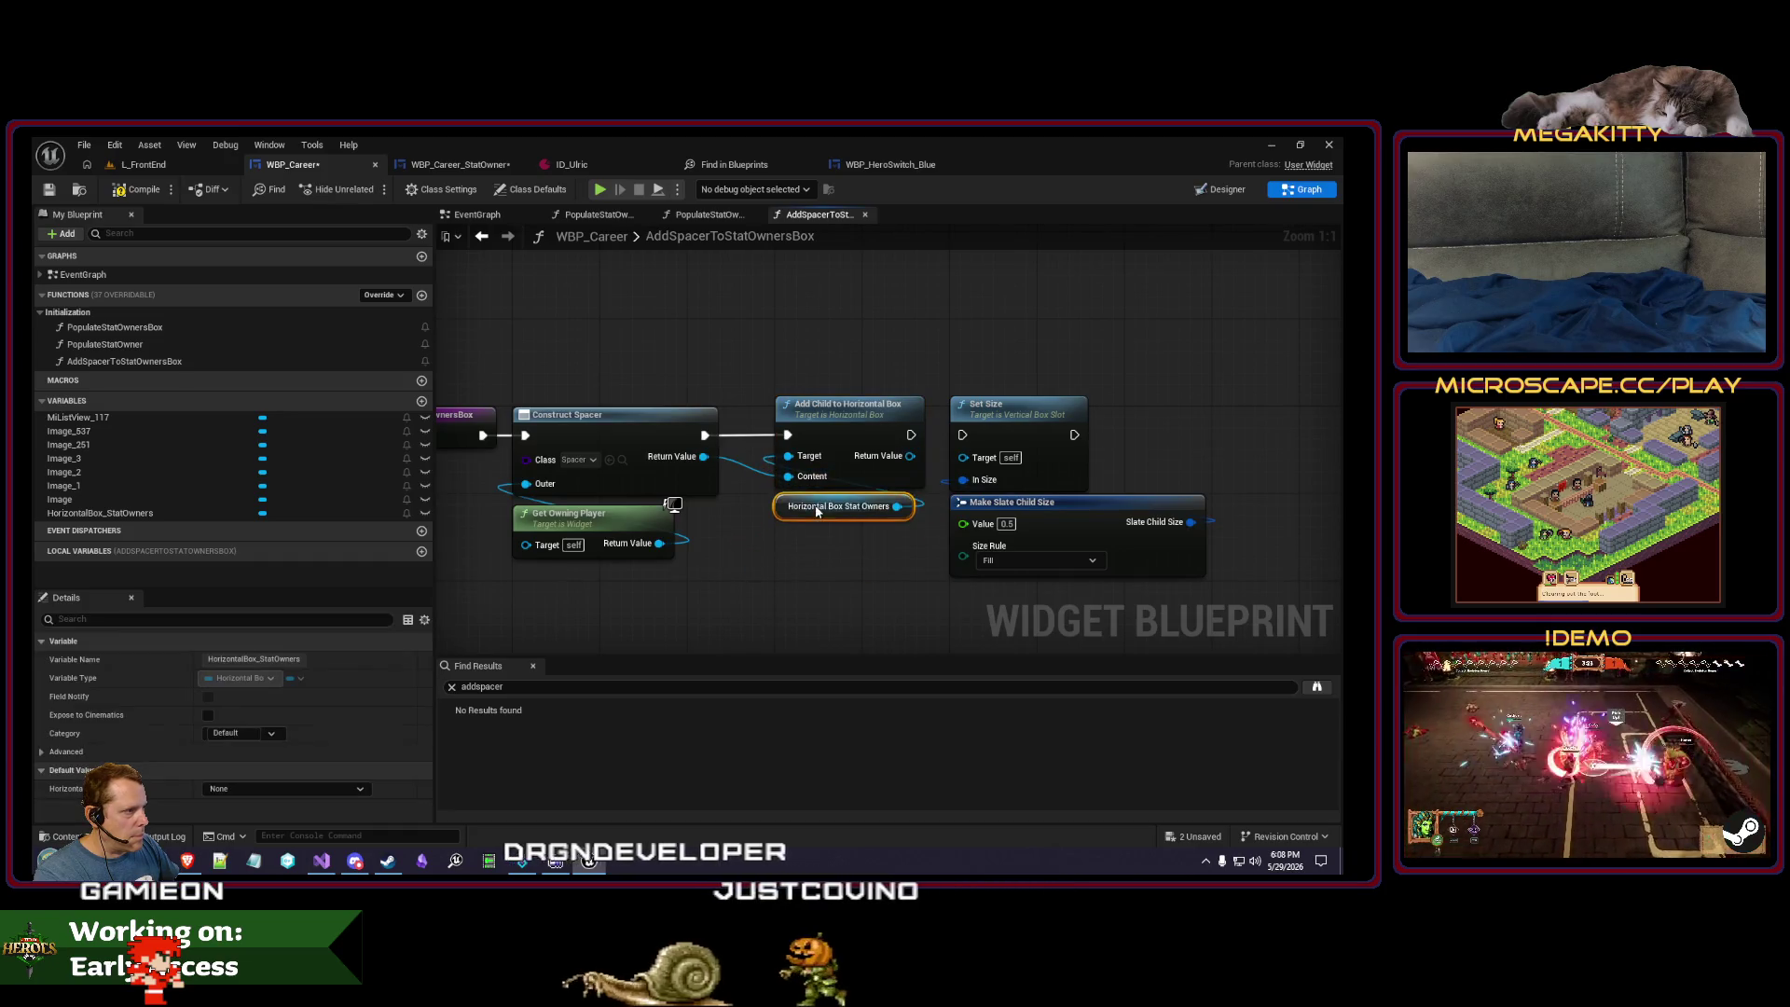
mouse_move(786, 440)
left_mouse_down()
mouse_move(786, 524)
mouse_move(788, 480)
left_mouse_up()
left_click(706, 556)
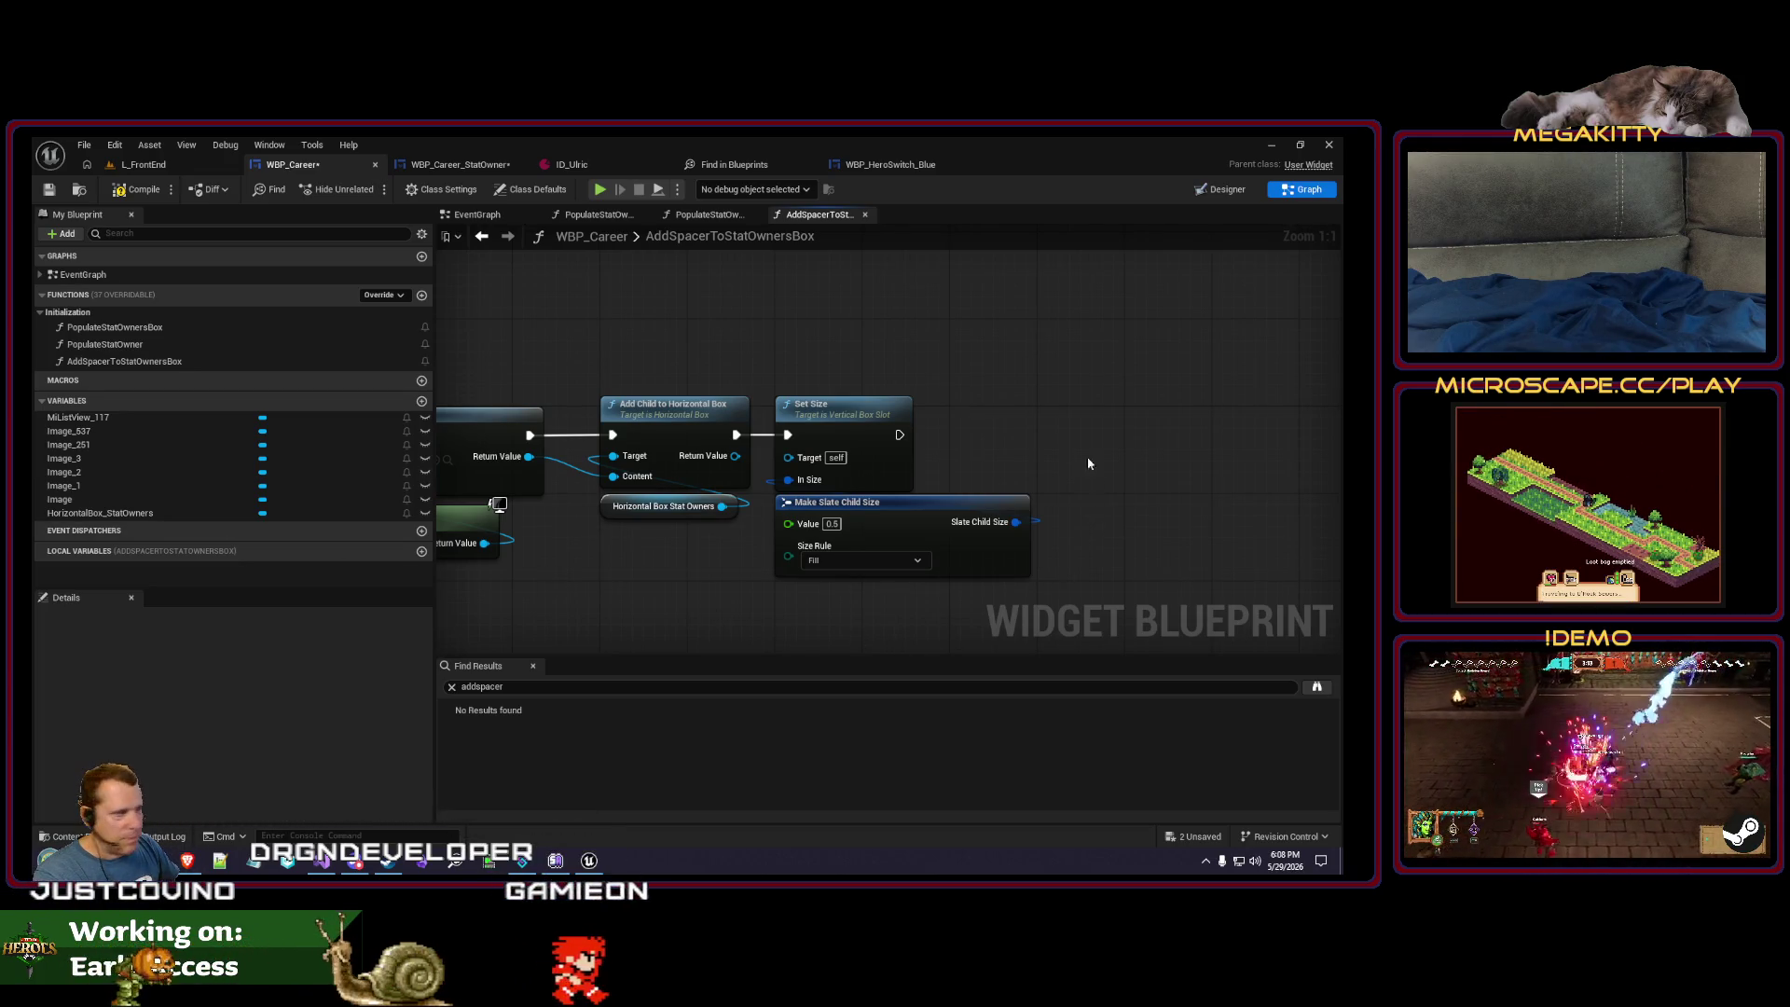
- Swap the old vertical-box Set Size for a Horizontal Box Slot Set Size using the Slate Child Size
left_click_drag(1059, 491, 1077, 490)
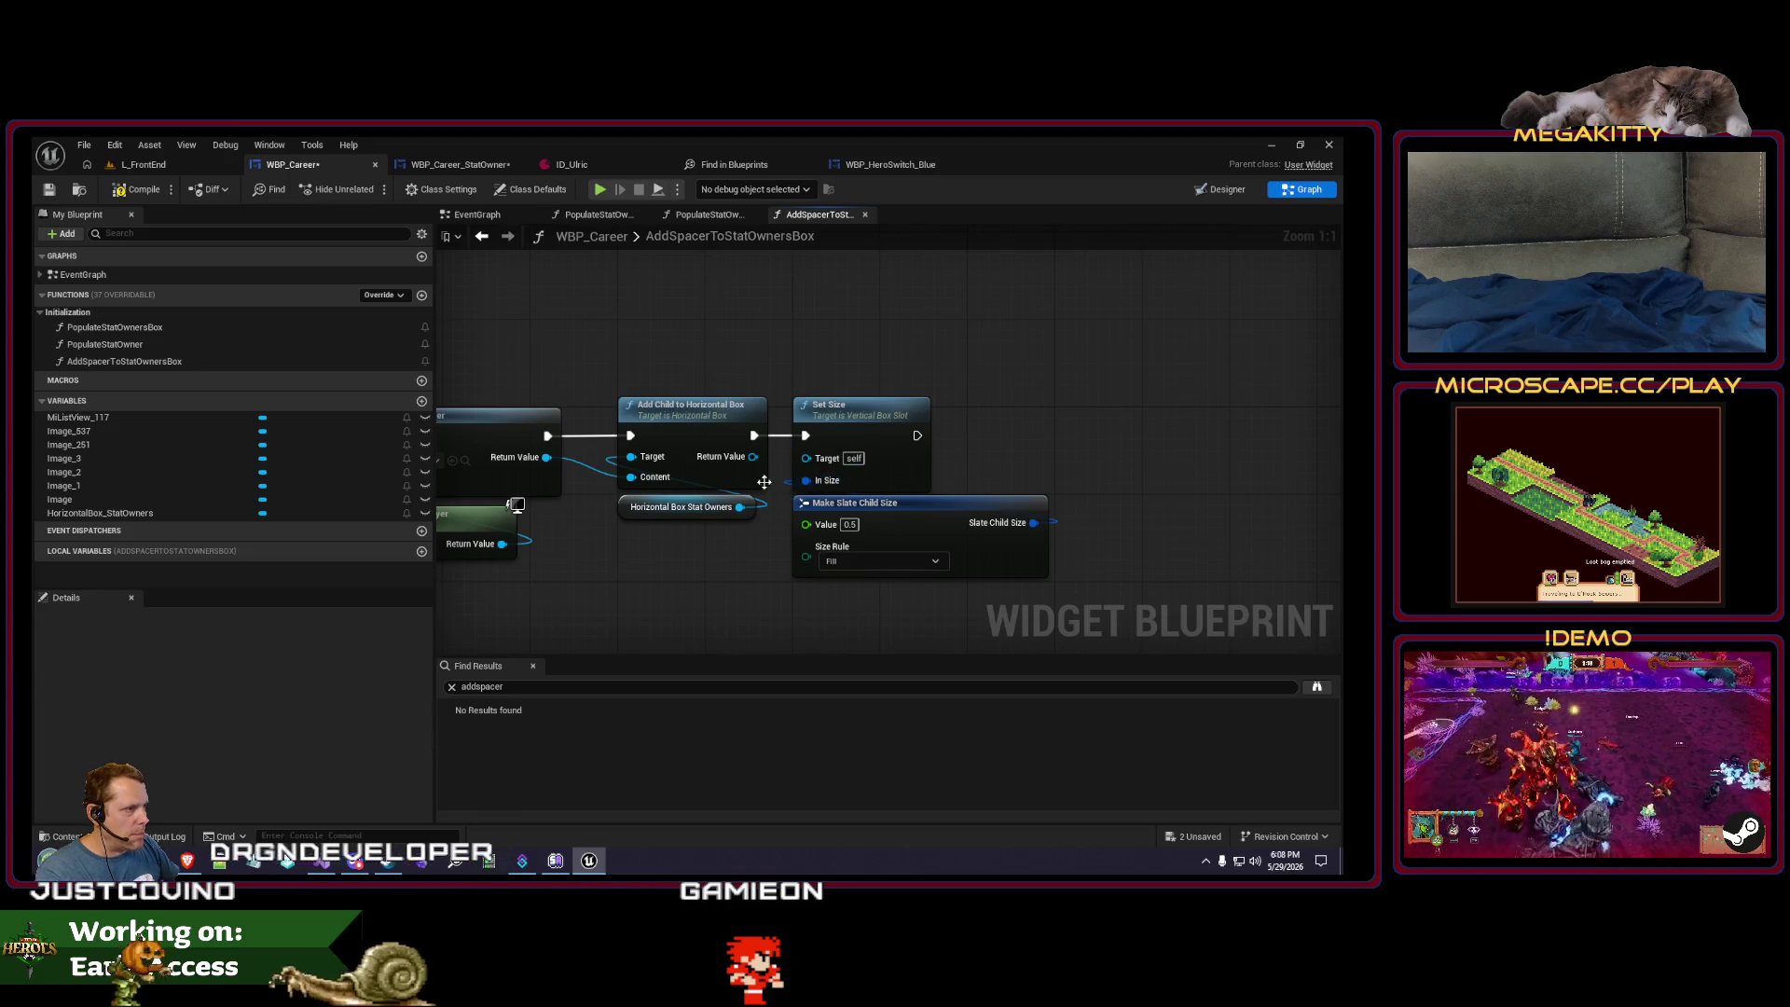
left_click_drag(753, 455, 823, 596)
type("set size")
key("Return")
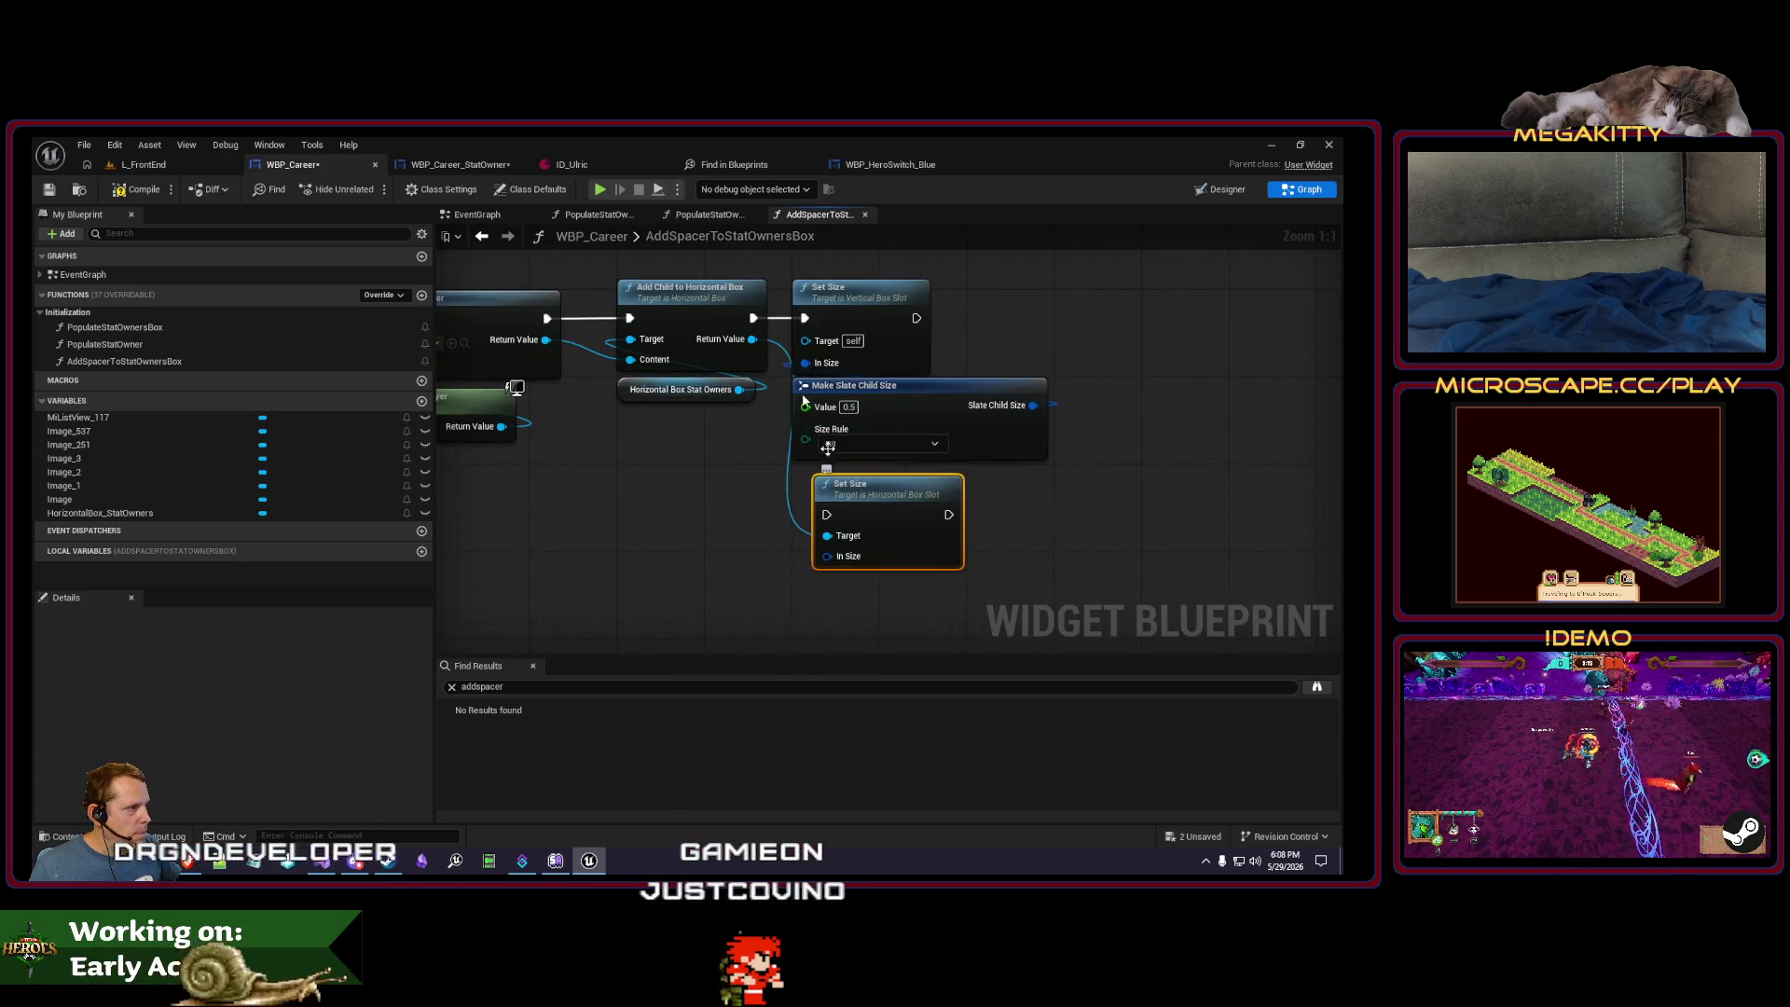
left_click_drag(754, 318, 827, 515)
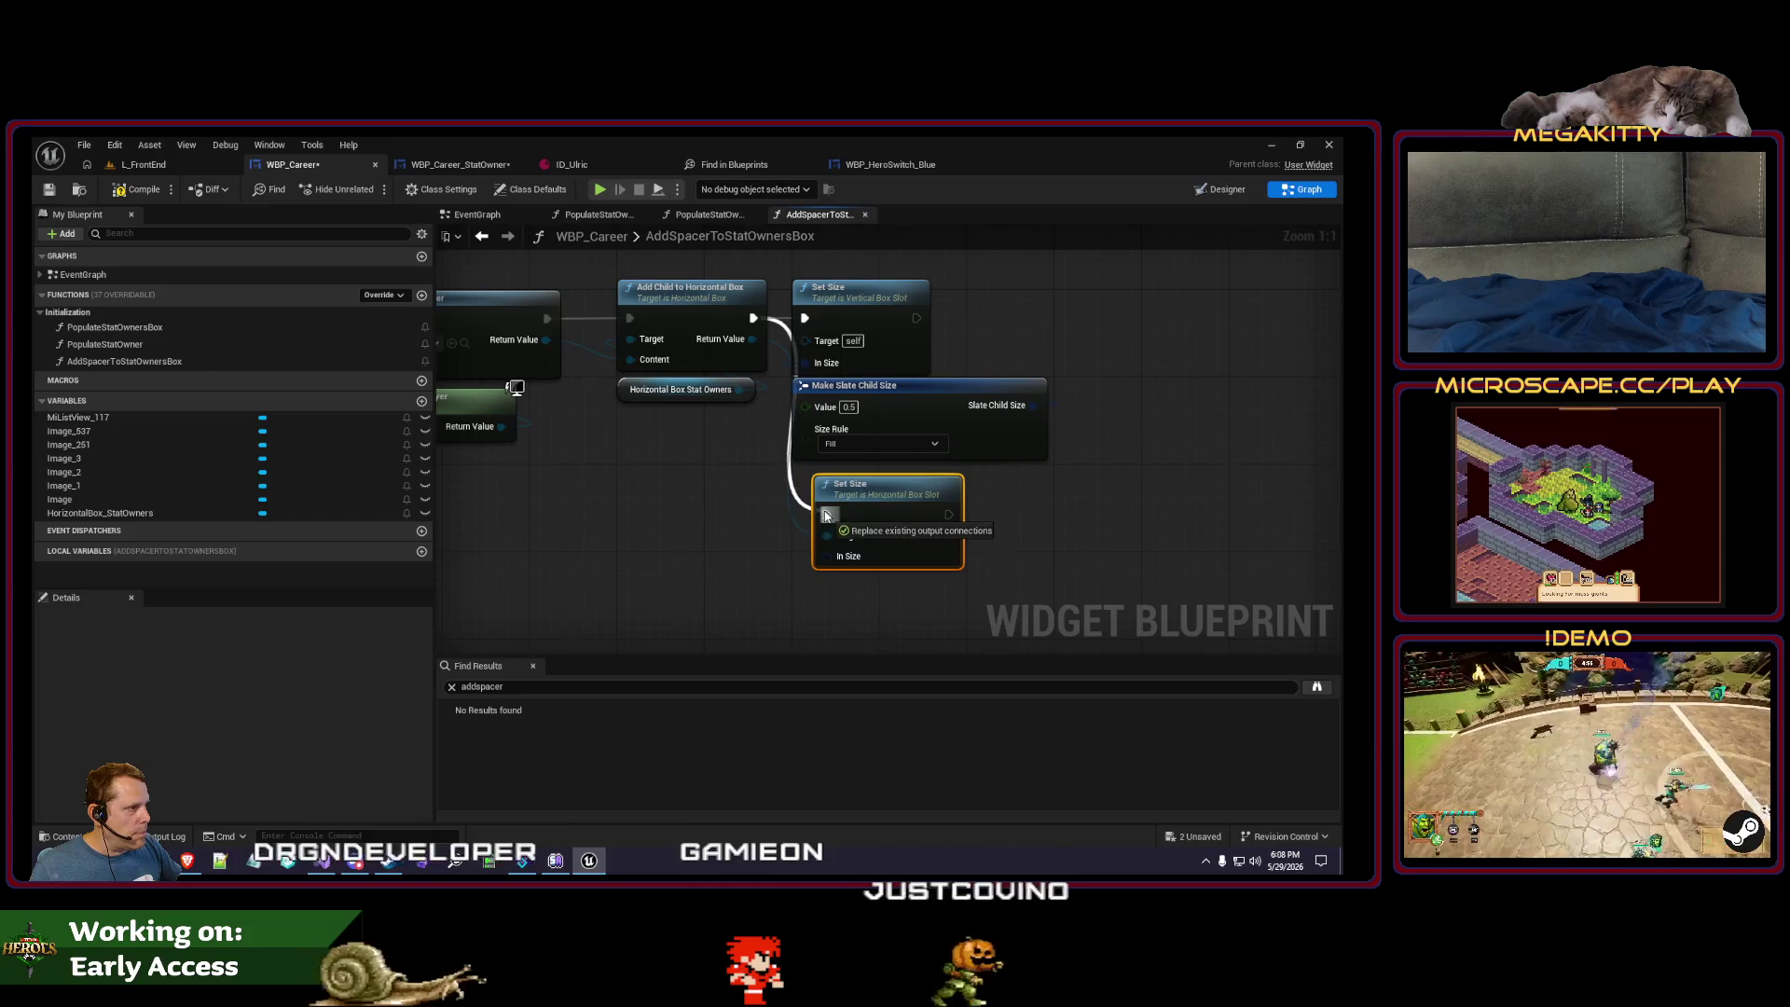
left_click_drag(1033, 405, 834, 556)
left_click(895, 364)
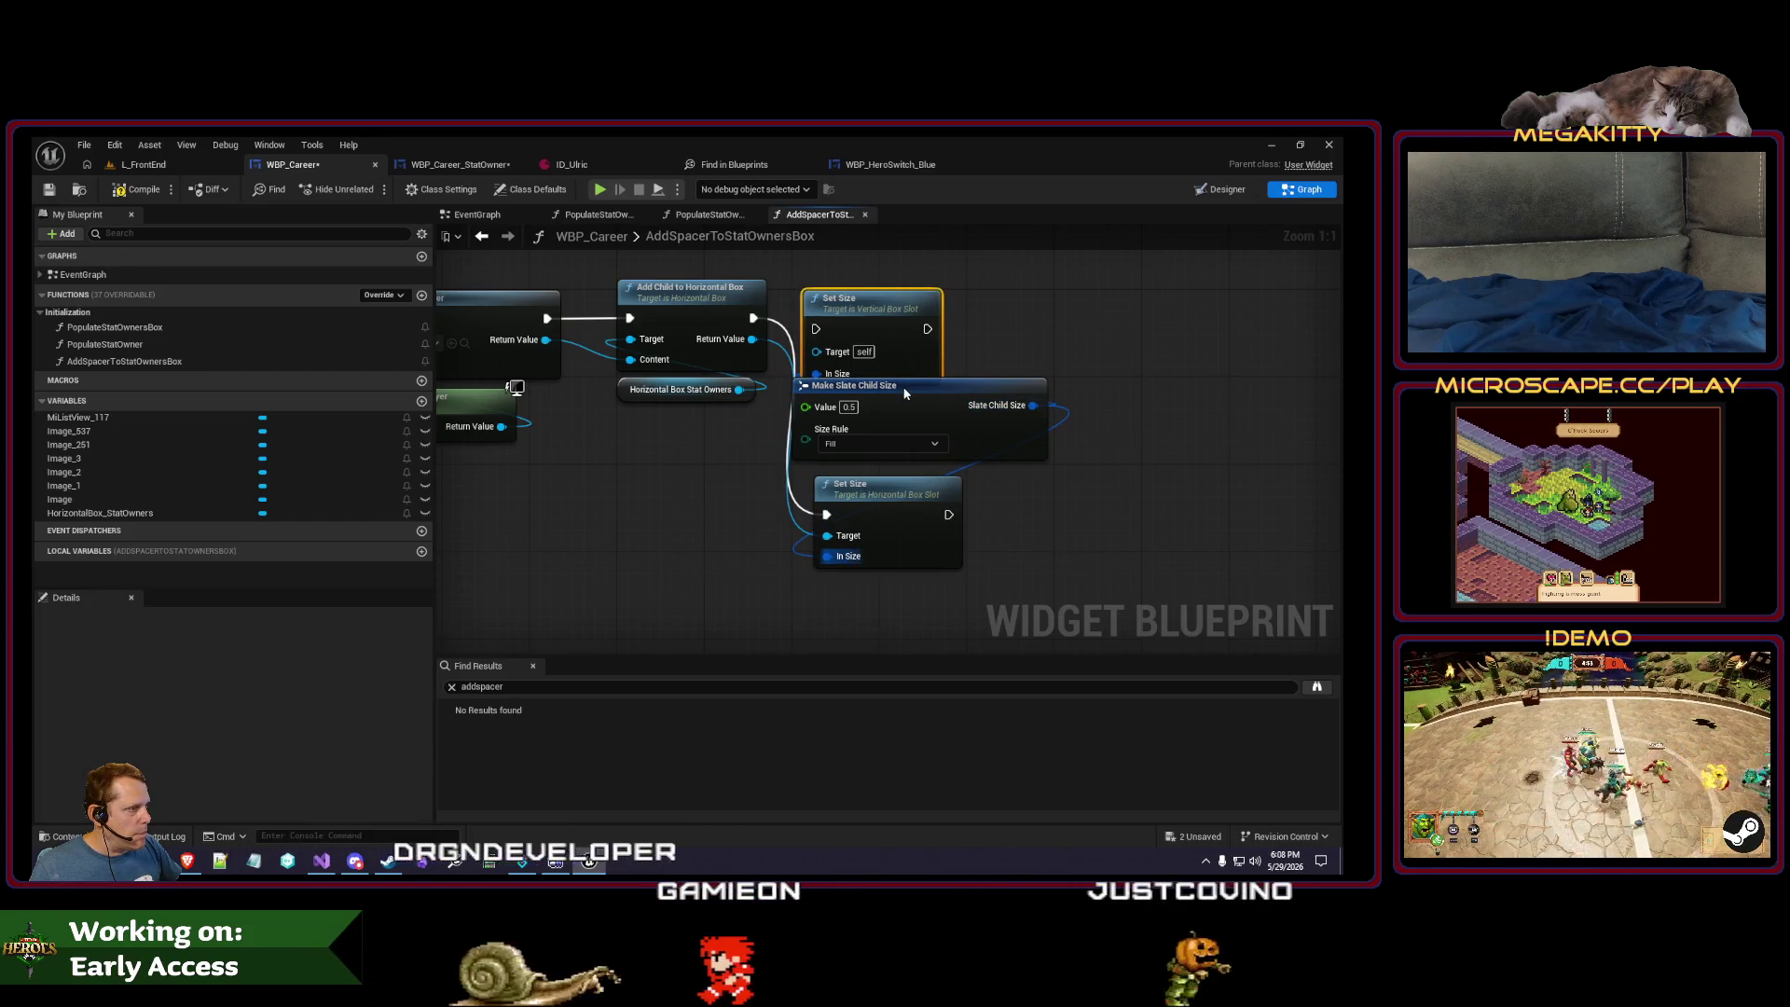
key("Delete")
- Arrange Set Size and Make Slate Child Size neatly beside Add Child
left_click_drag(902, 388, 924, 585)
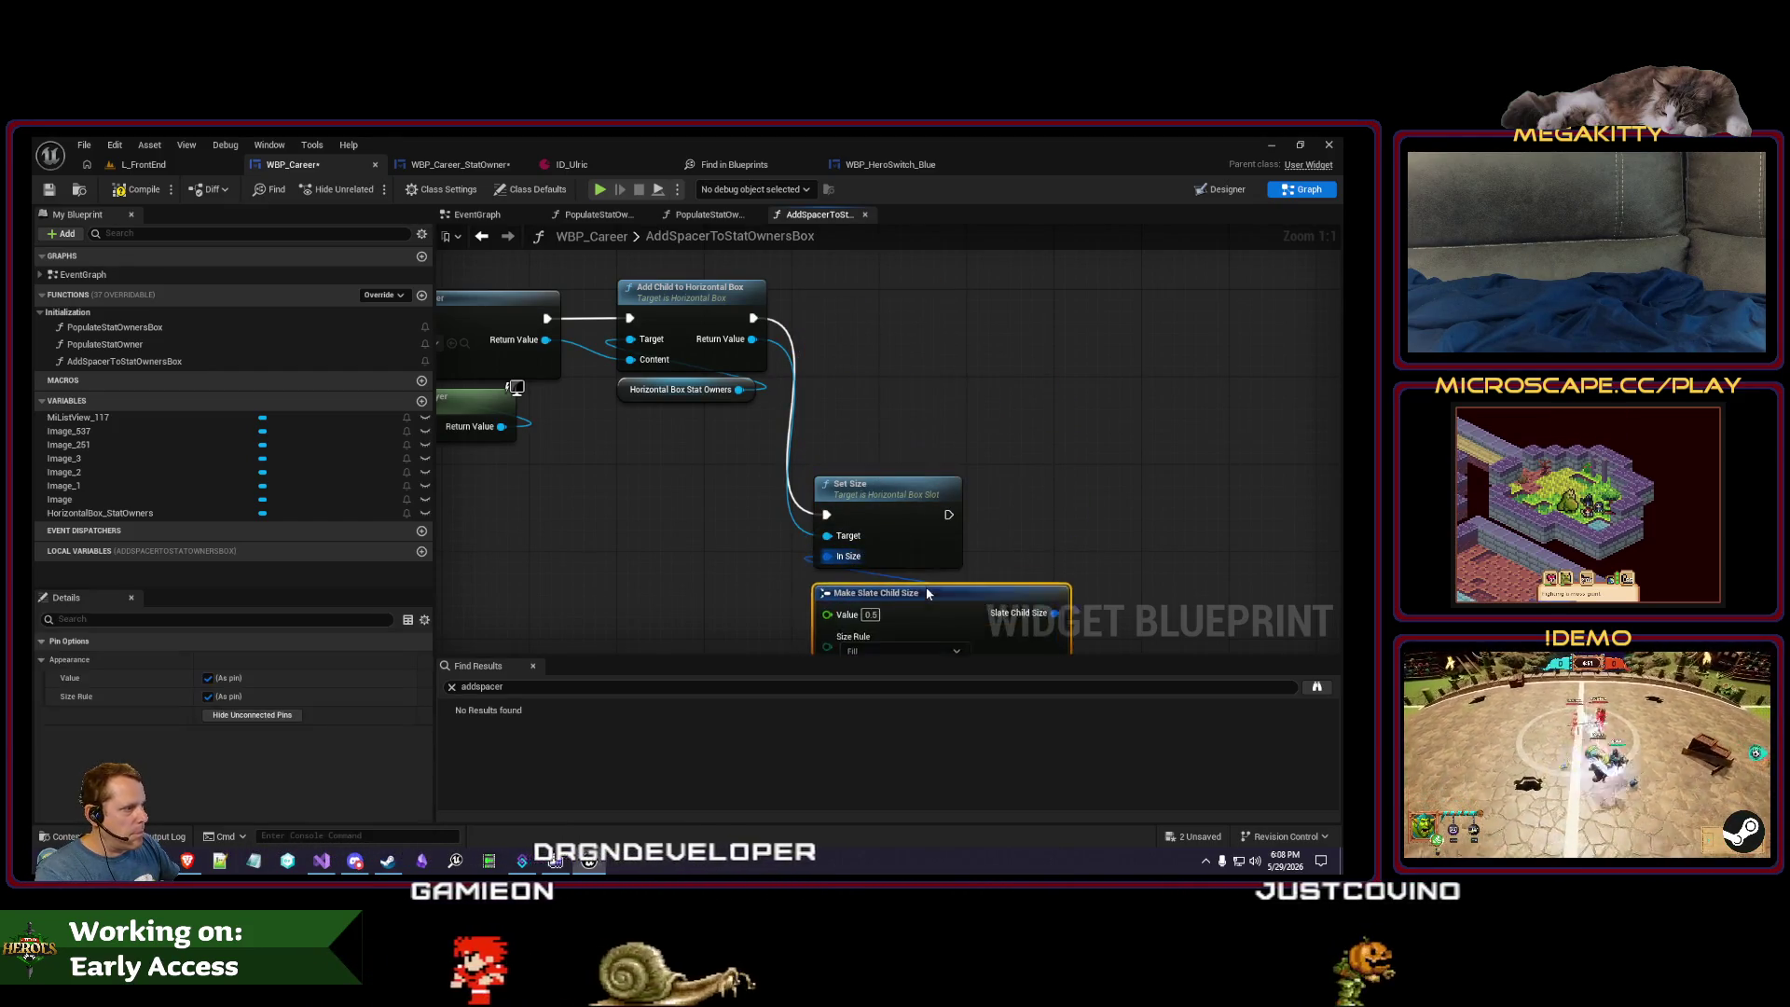
left_click(886, 519, "ctrl")
mouse_move(886, 519)
left_mouse_down()
mouse_move(940, 317)
mouse_move(874, 322)
left_mouse_up()
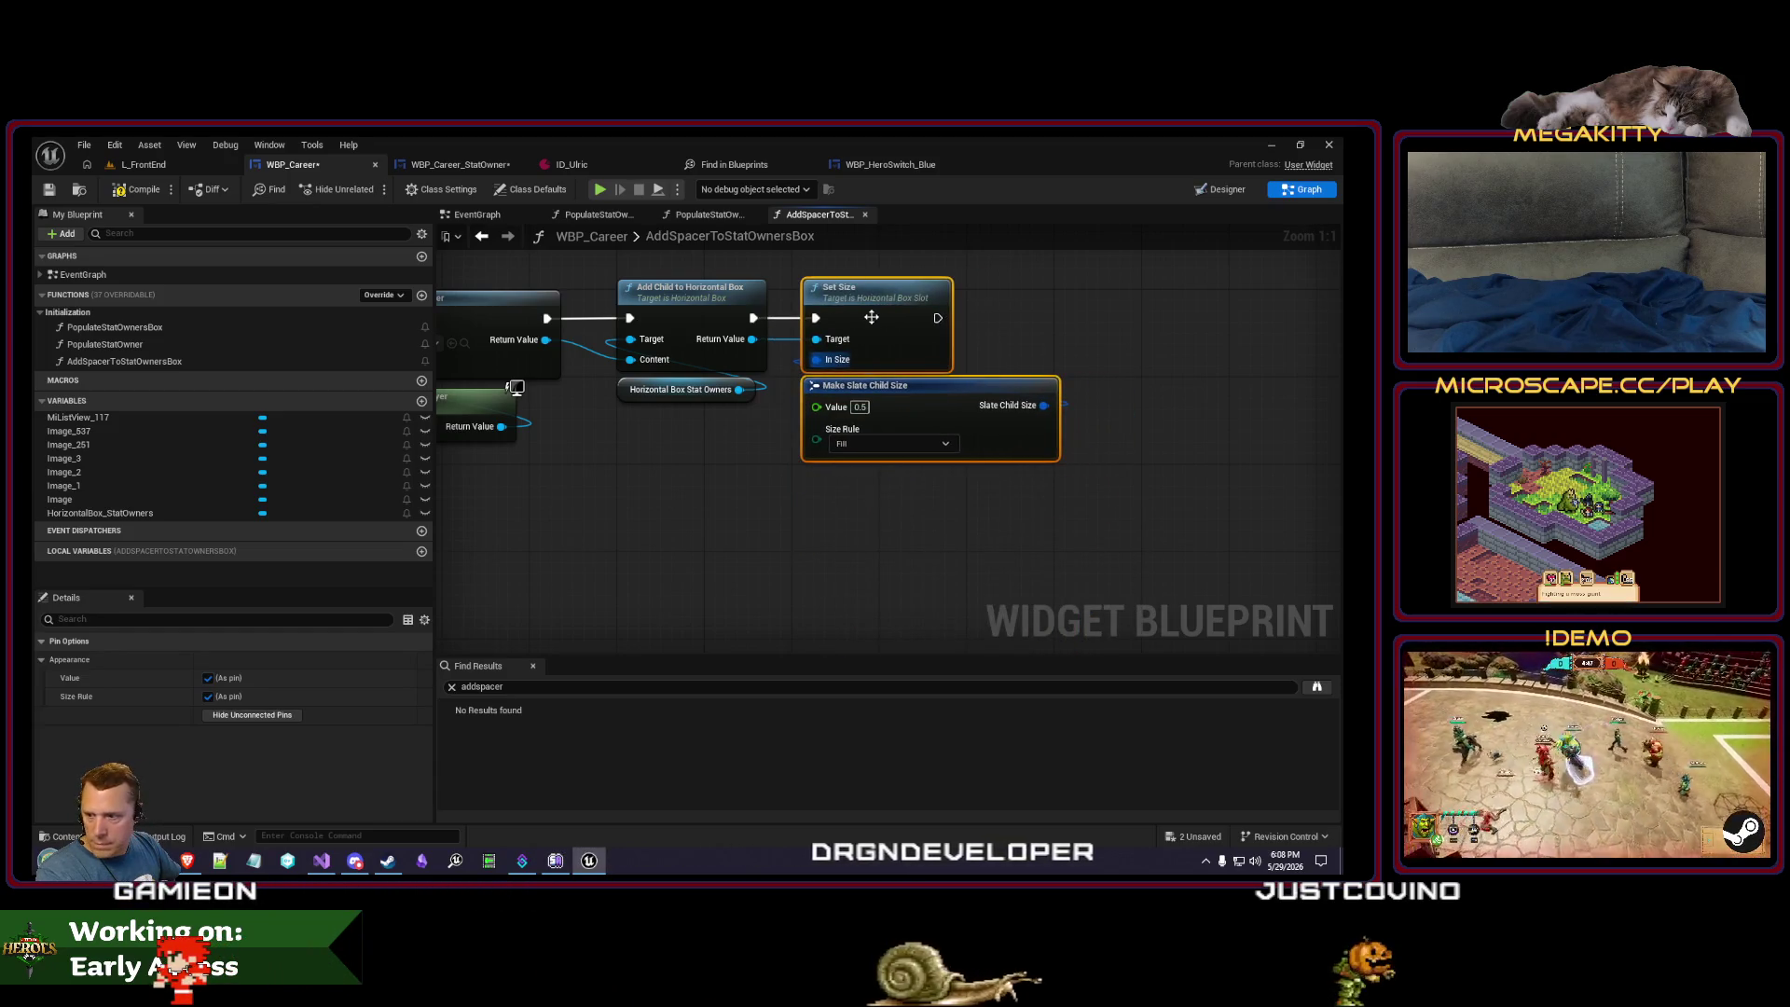
mouse_move(730, 435)
left_mouse_down()
mouse_move(803, 475)
mouse_move(807, 529)
mouse_move(872, 543)
left_mouse_up()
left_click(740, 514)
scroll(873, 543, "down", 1)
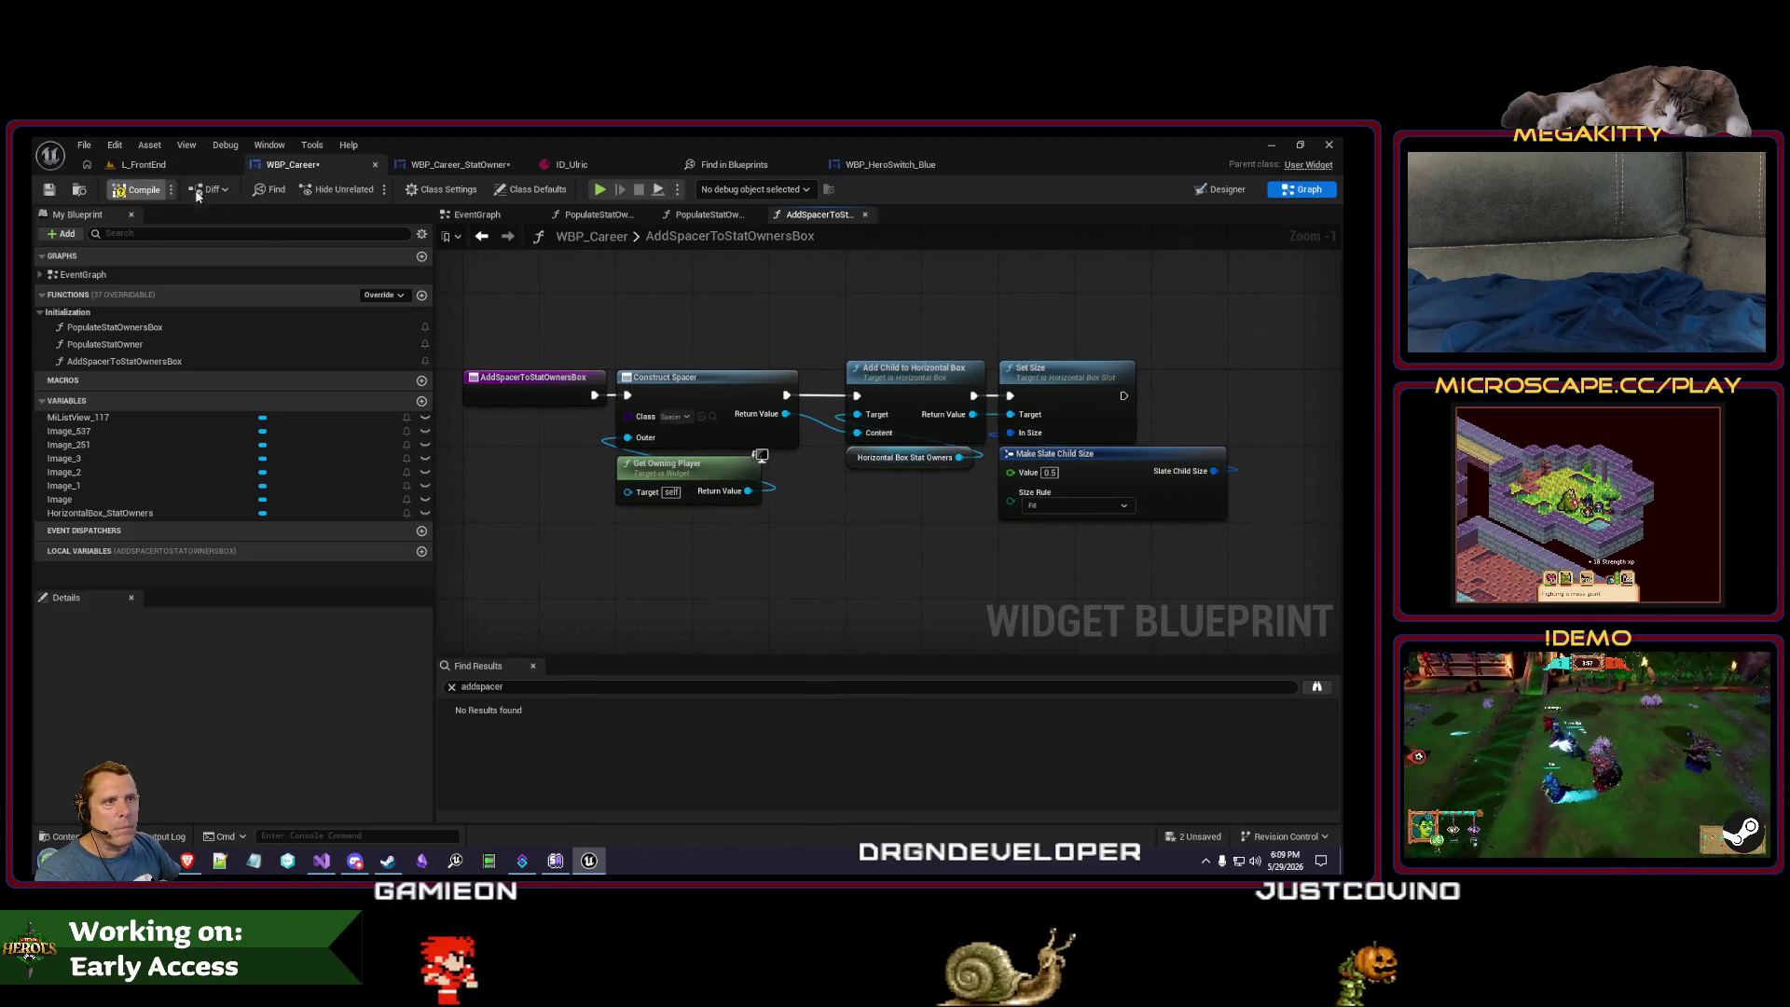
left_click(204, 345)
- Call Add Spacer to Stat Owners Box after Add Child in PopulateStatOwner, then play-test L_FrontEnd
double_click(203, 340)
double_click(186, 326)
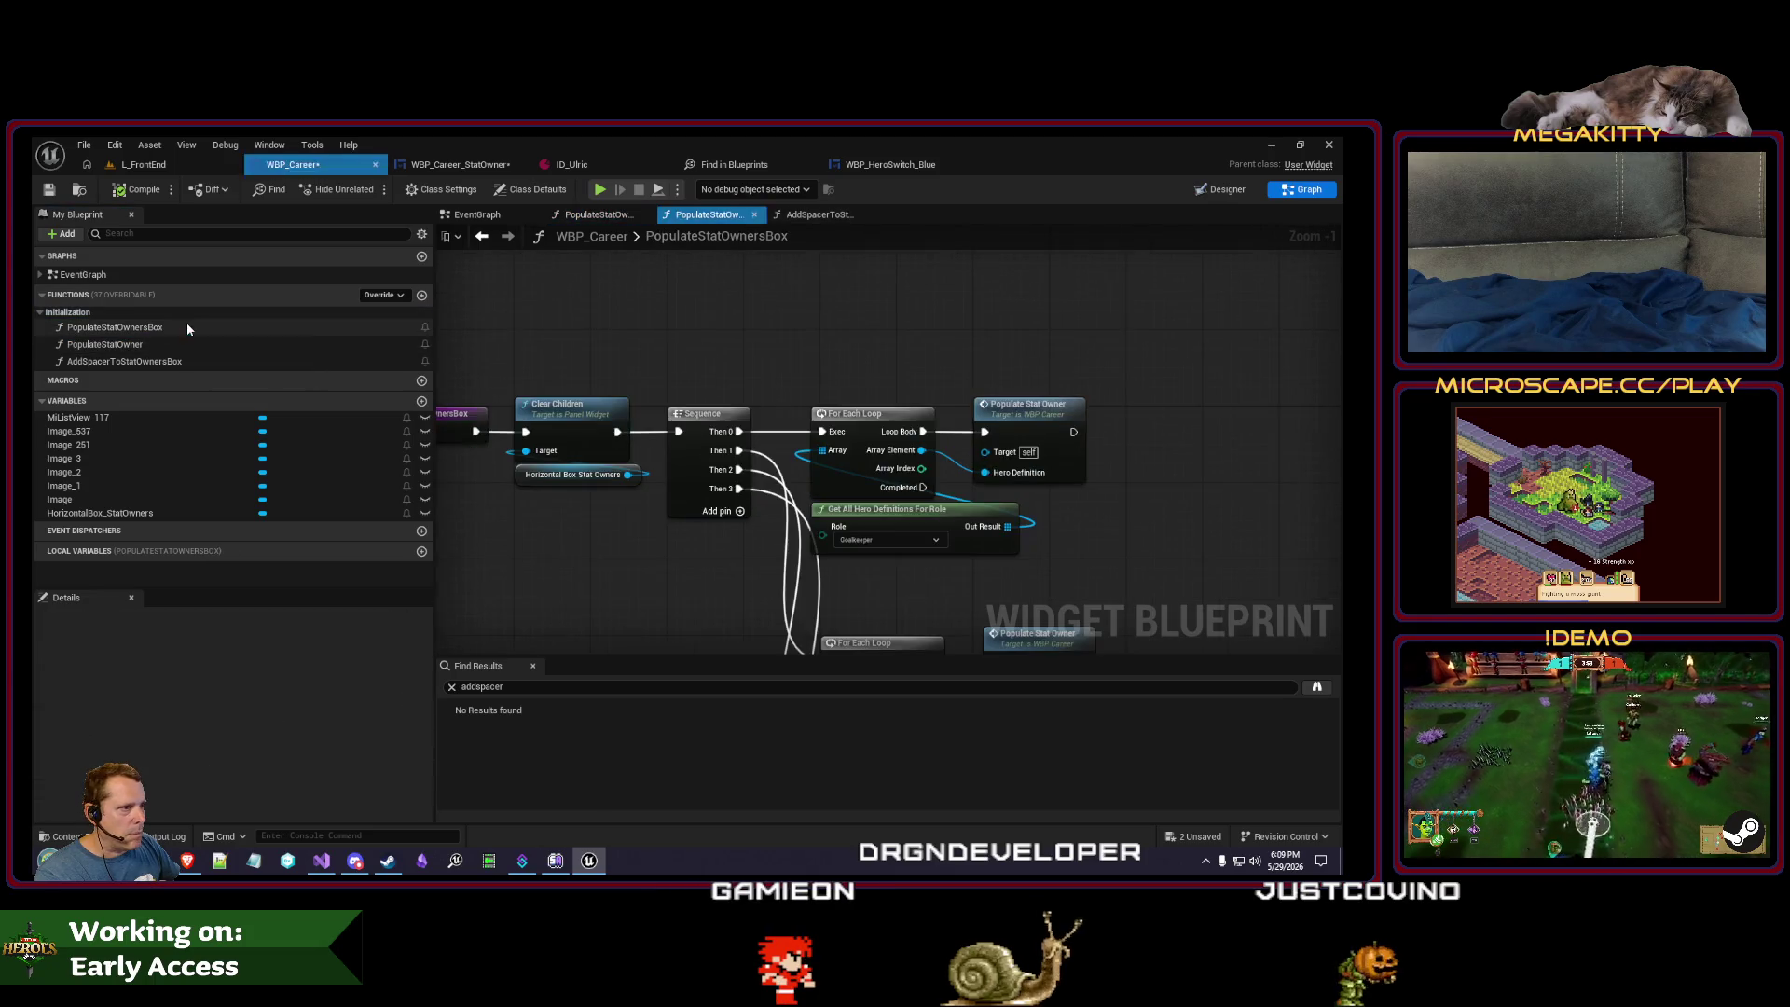
scroll(571, 568, "down", 1)
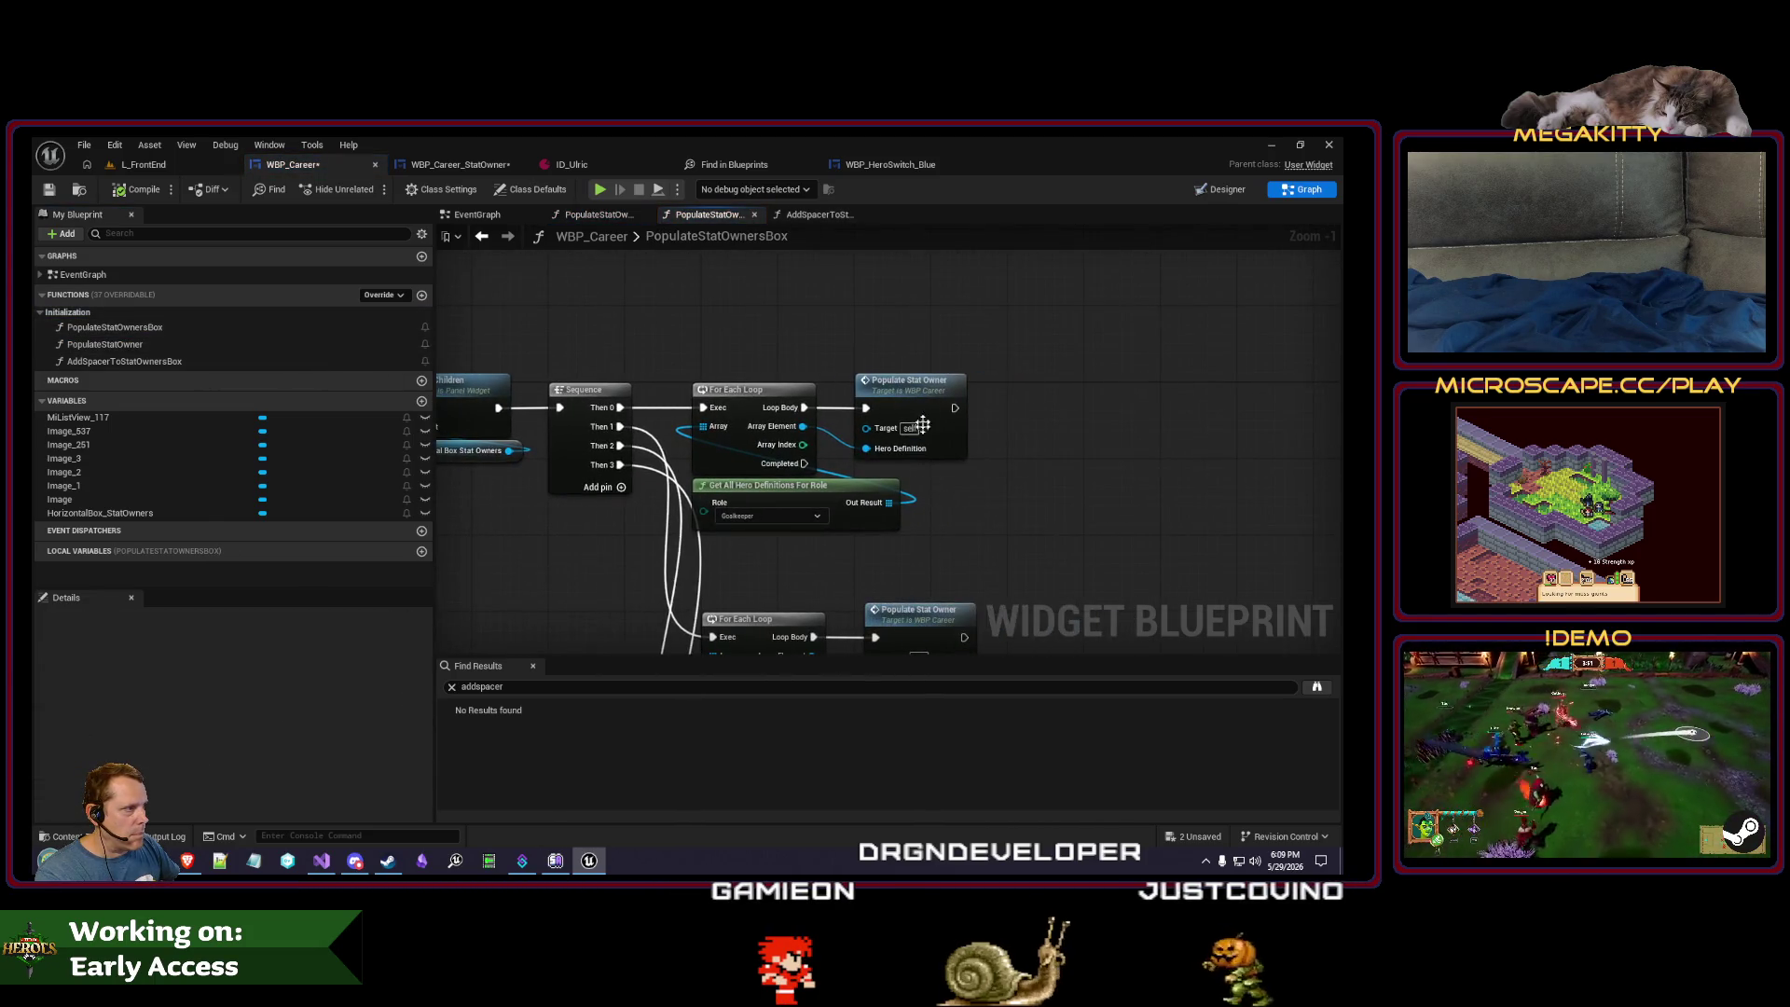
scroll(886, 373, "down", 1)
scroll(877, 531, "down", 1)
left_click_drag(876, 531, 888, 345)
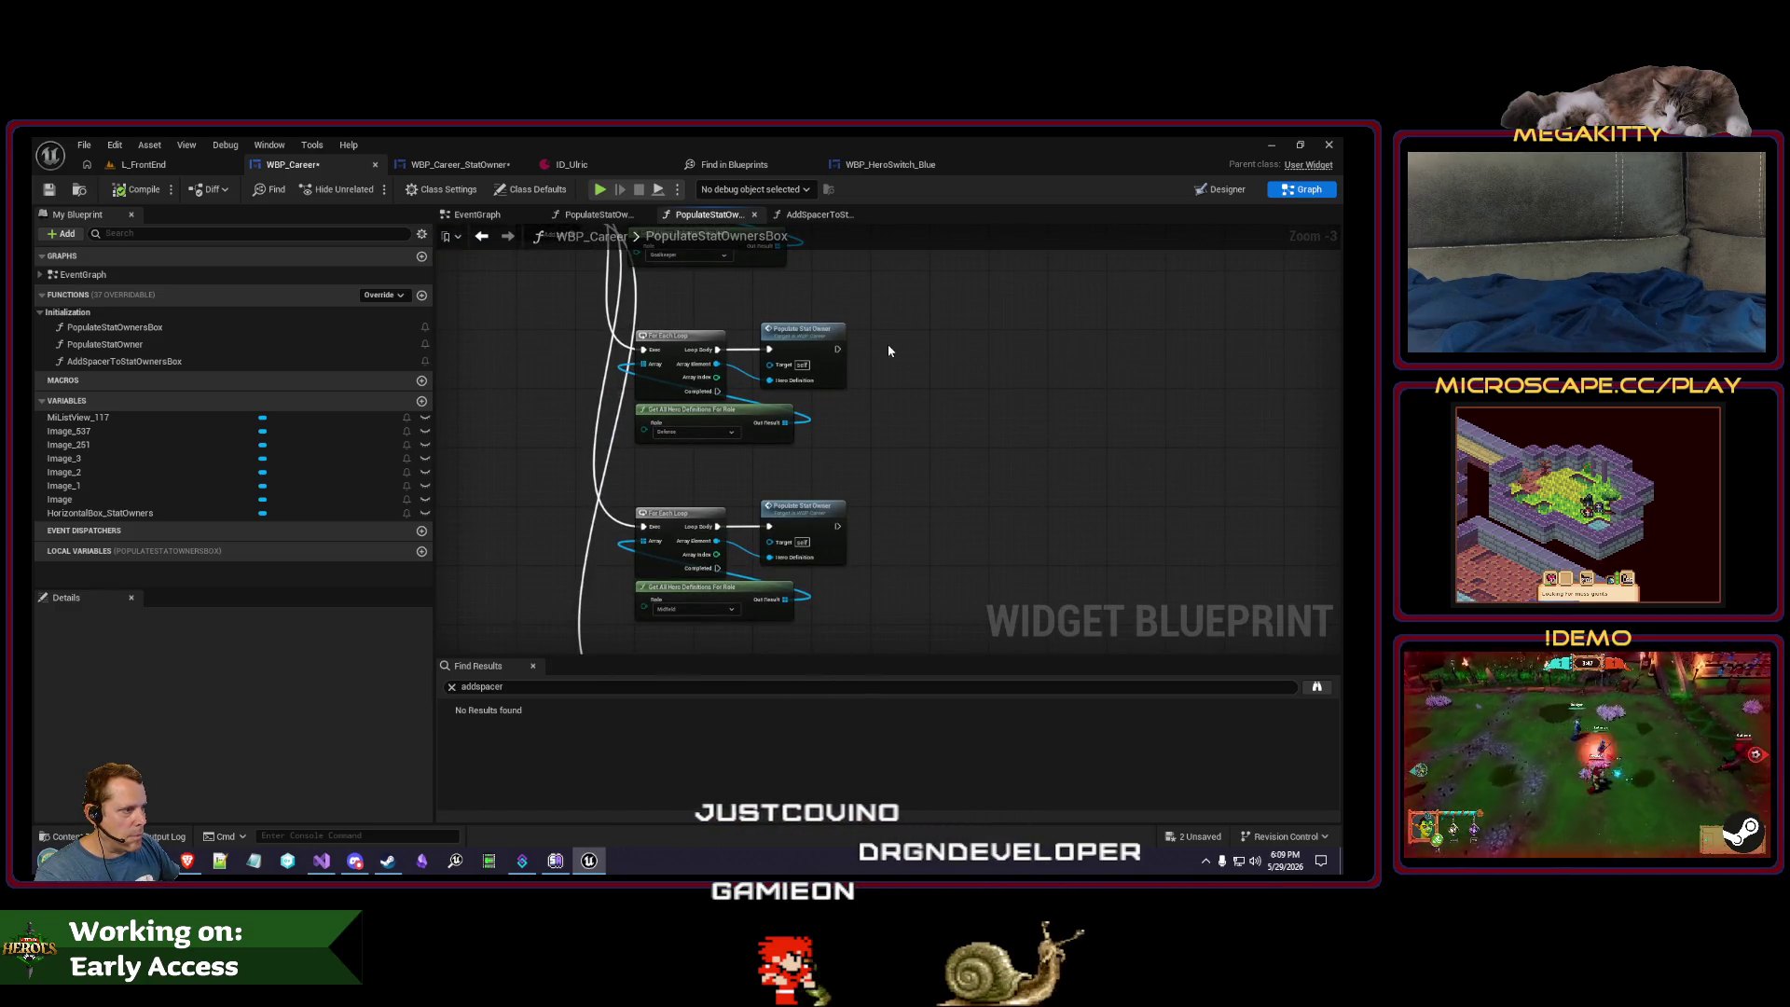
left_click_drag(888, 350, 870, 503)
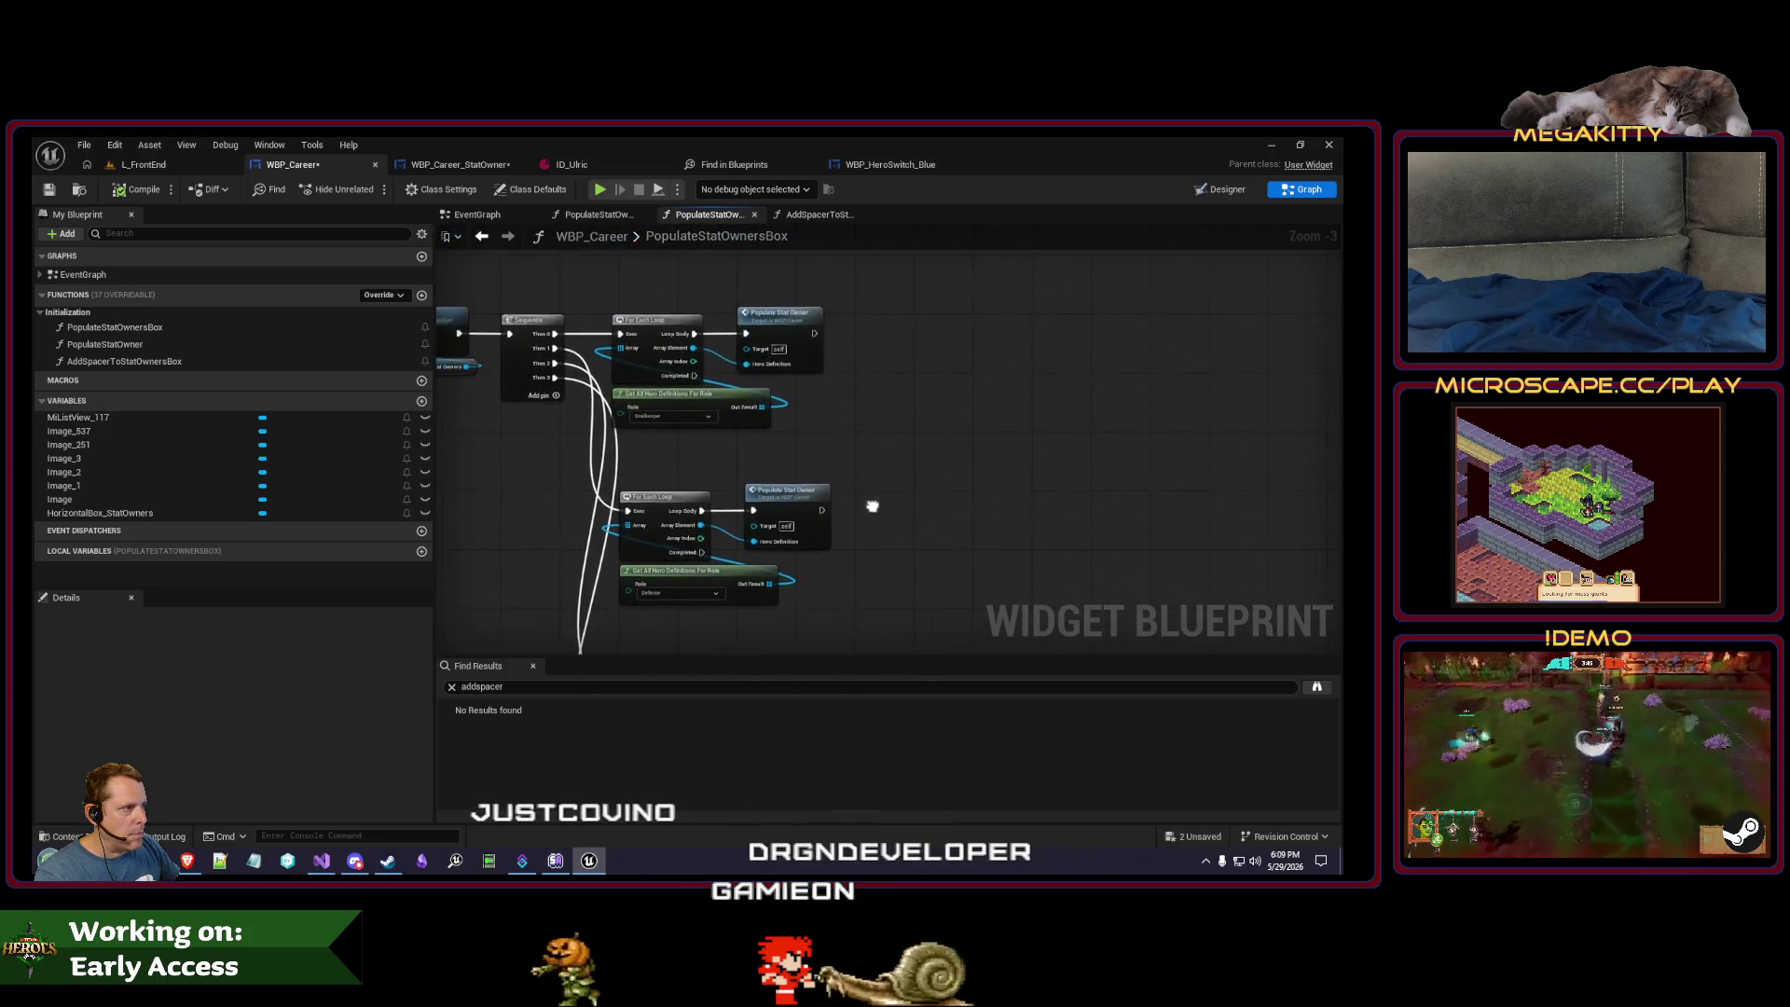
double_click(783, 324)
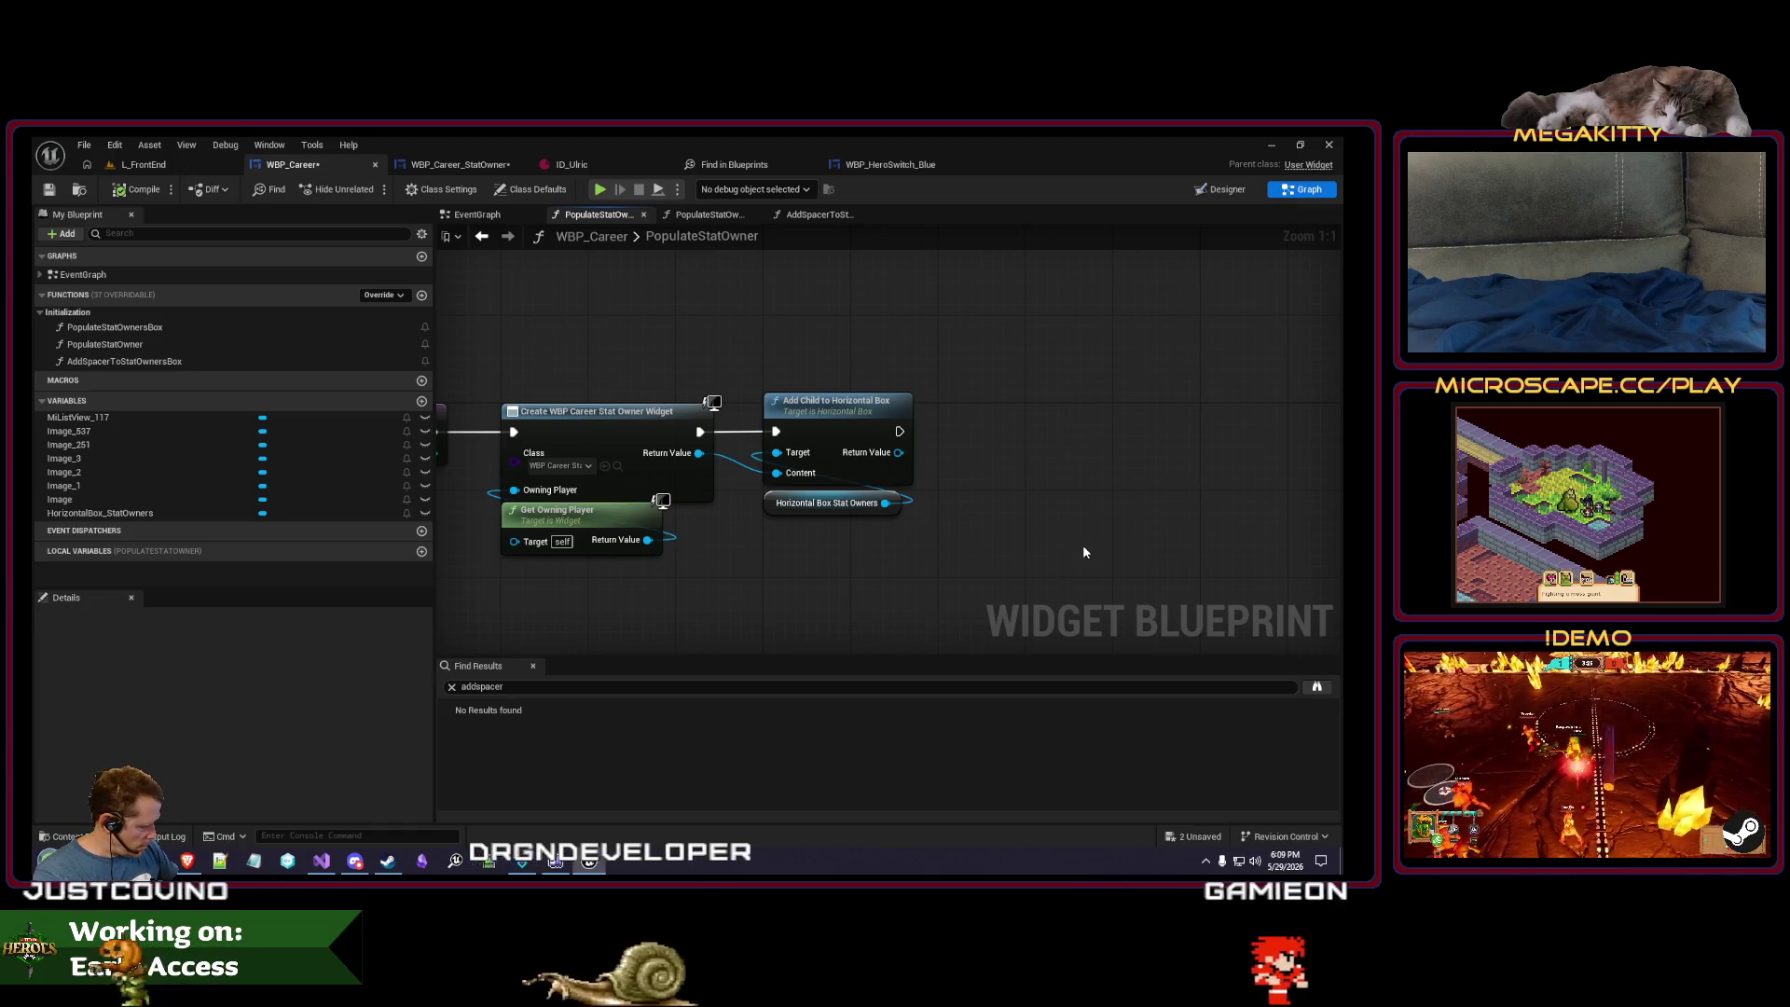
mouse_move(168, 364)
left_mouse_down()
mouse_move(947, 456)
mouse_move(993, 415)
mouse_move(949, 403)
mouse_move(950, 431)
left_mouse_up()
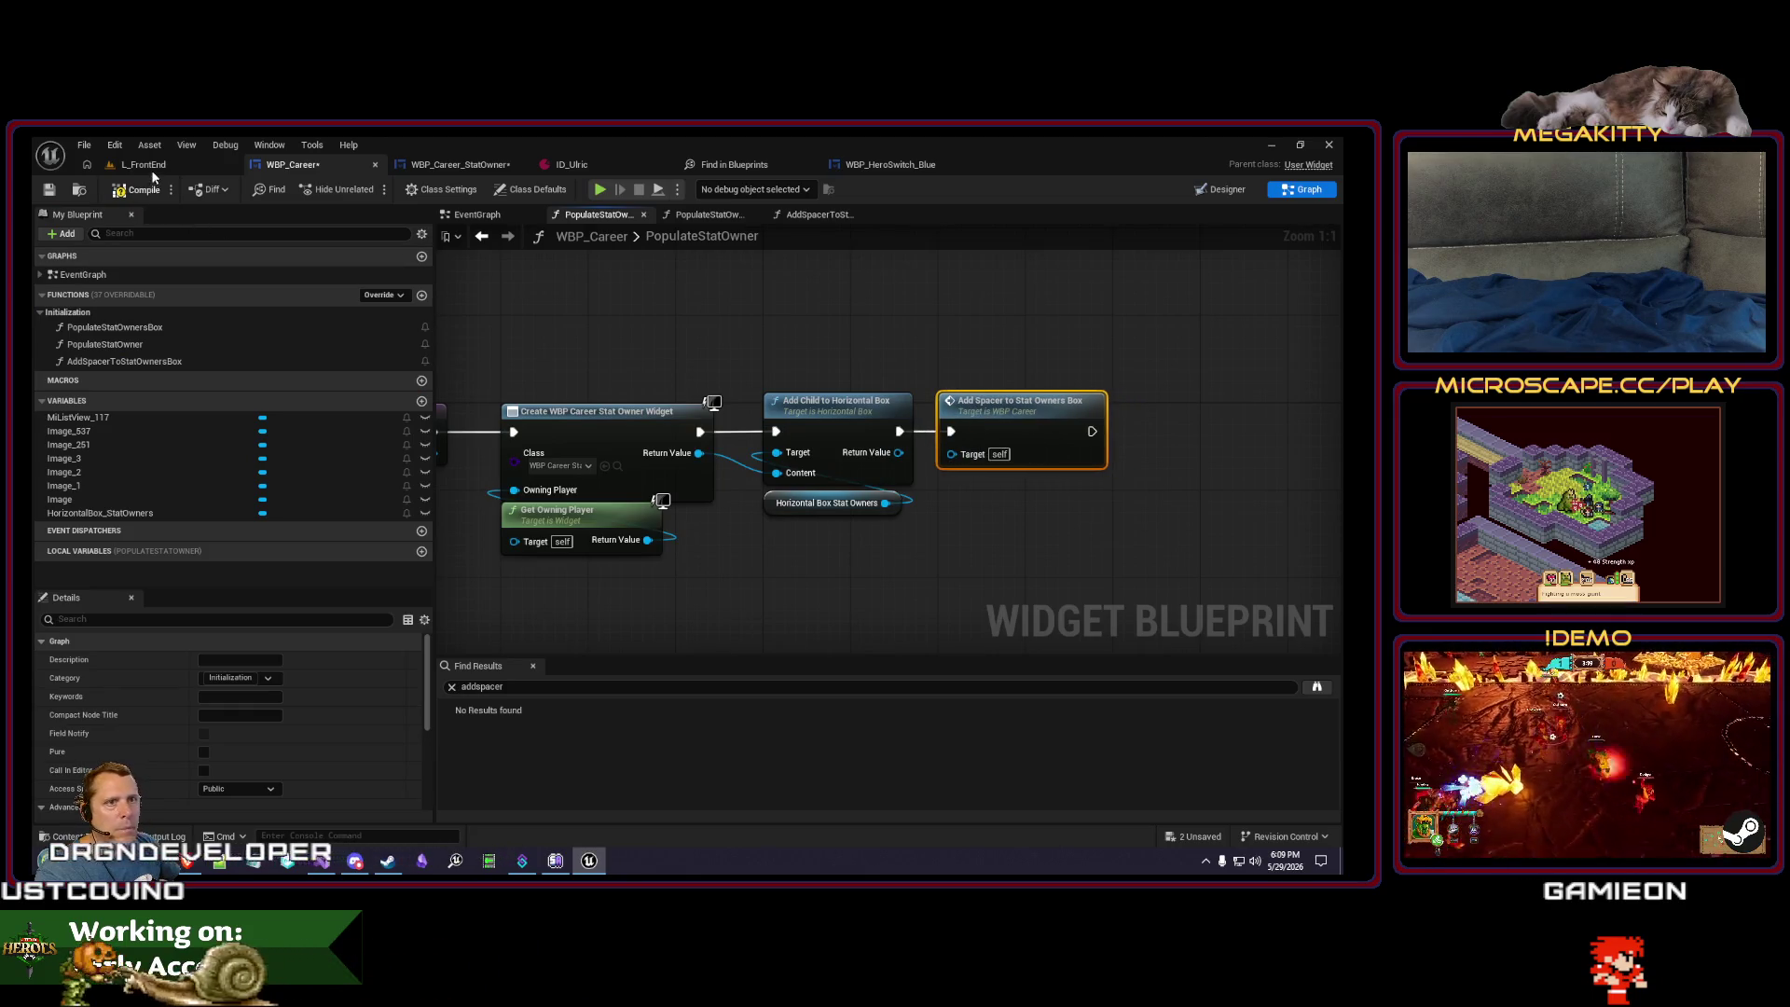
left_click(151, 167)
left_click(400, 189)
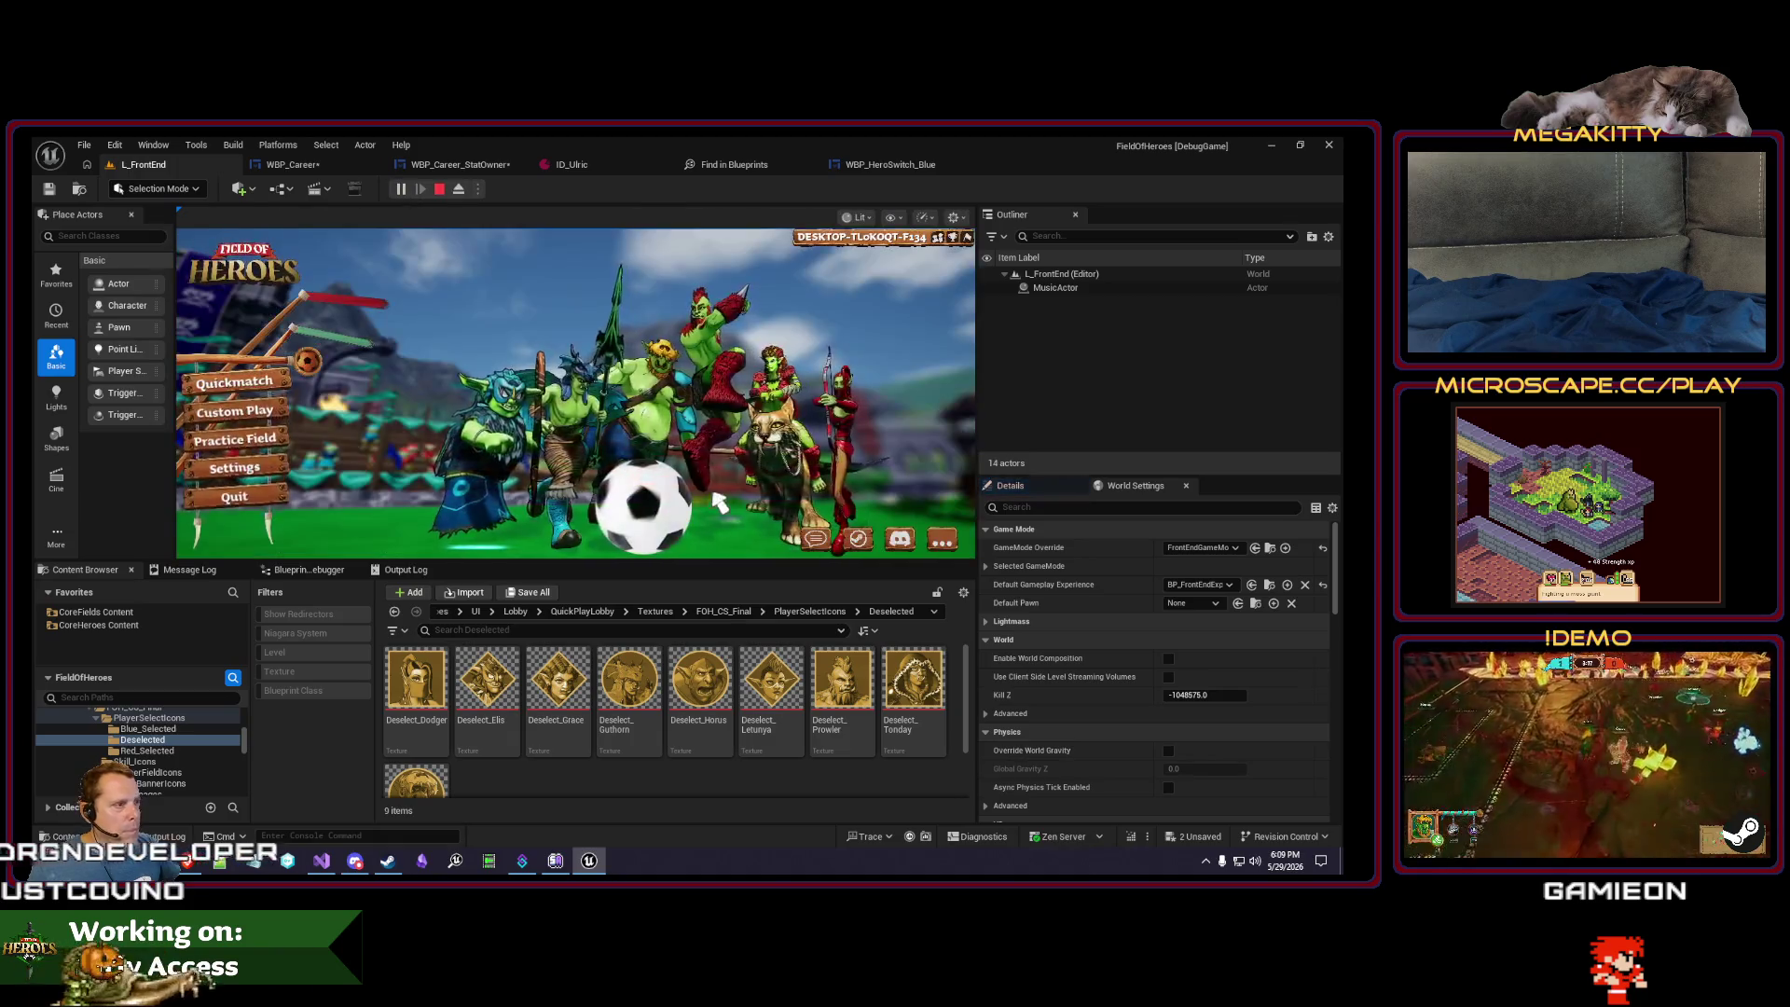
- Check the career stats panel in the full-screen game, stop, and return to PopulateStatOwnersBox
left_click(963, 240)
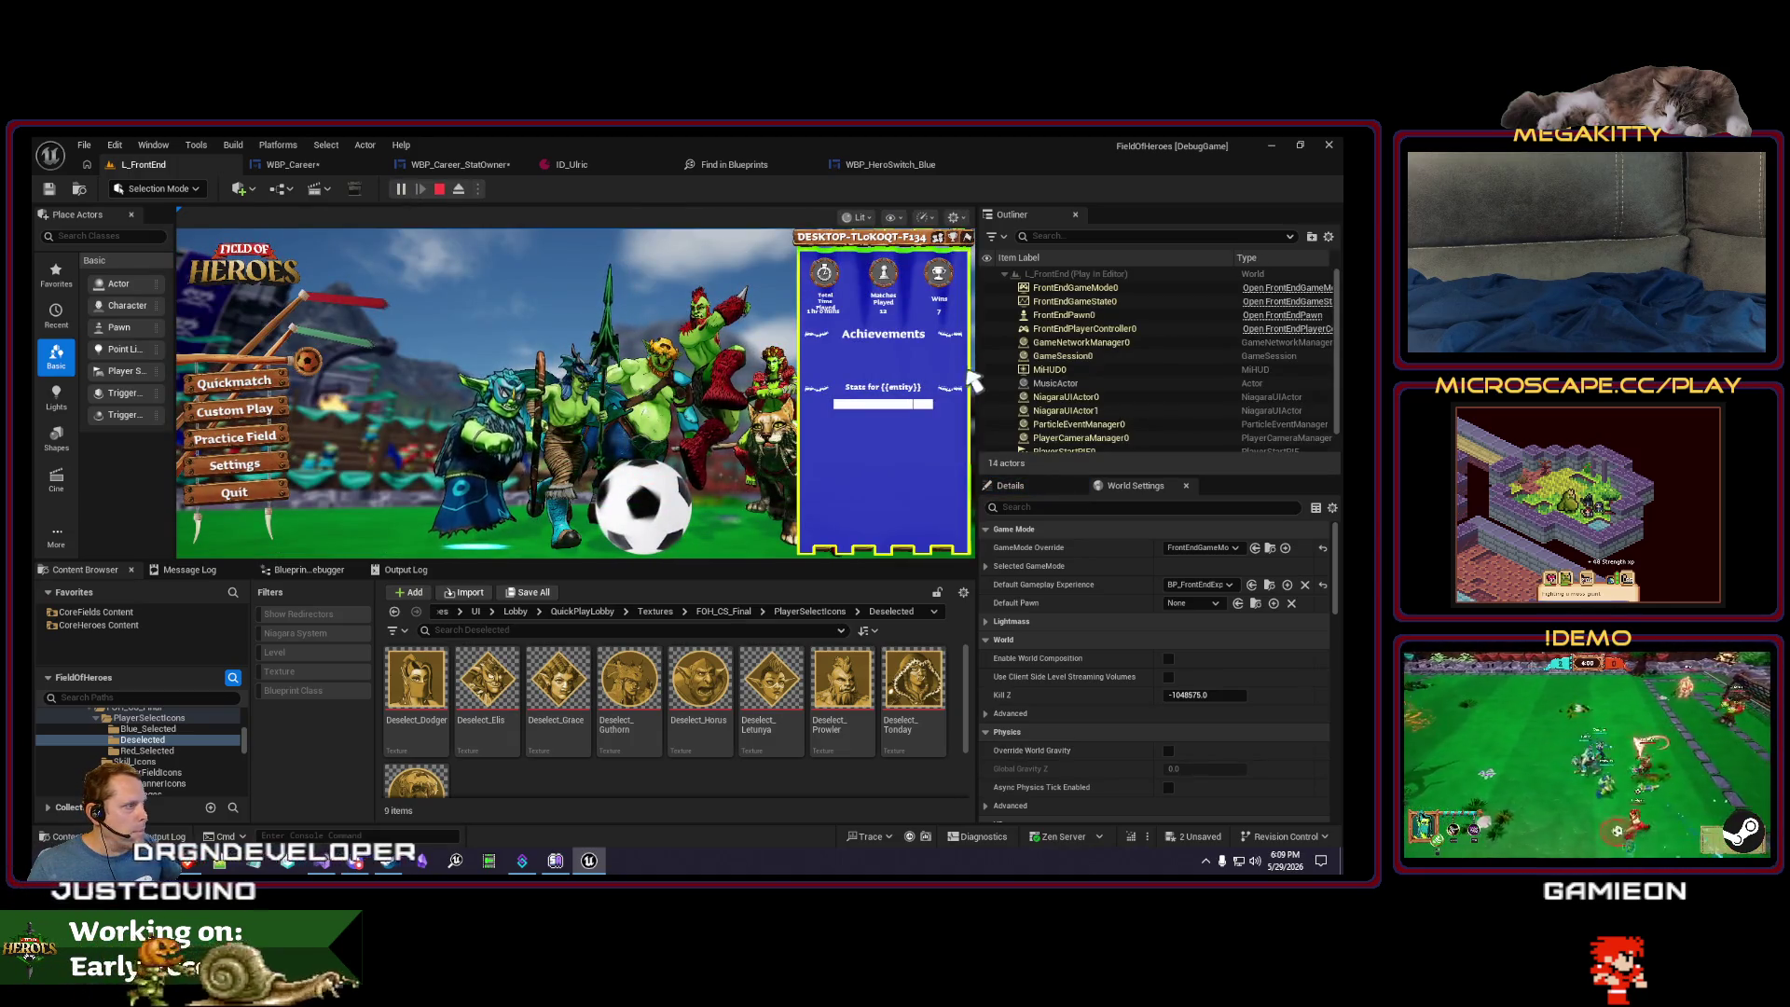
key("Escape")
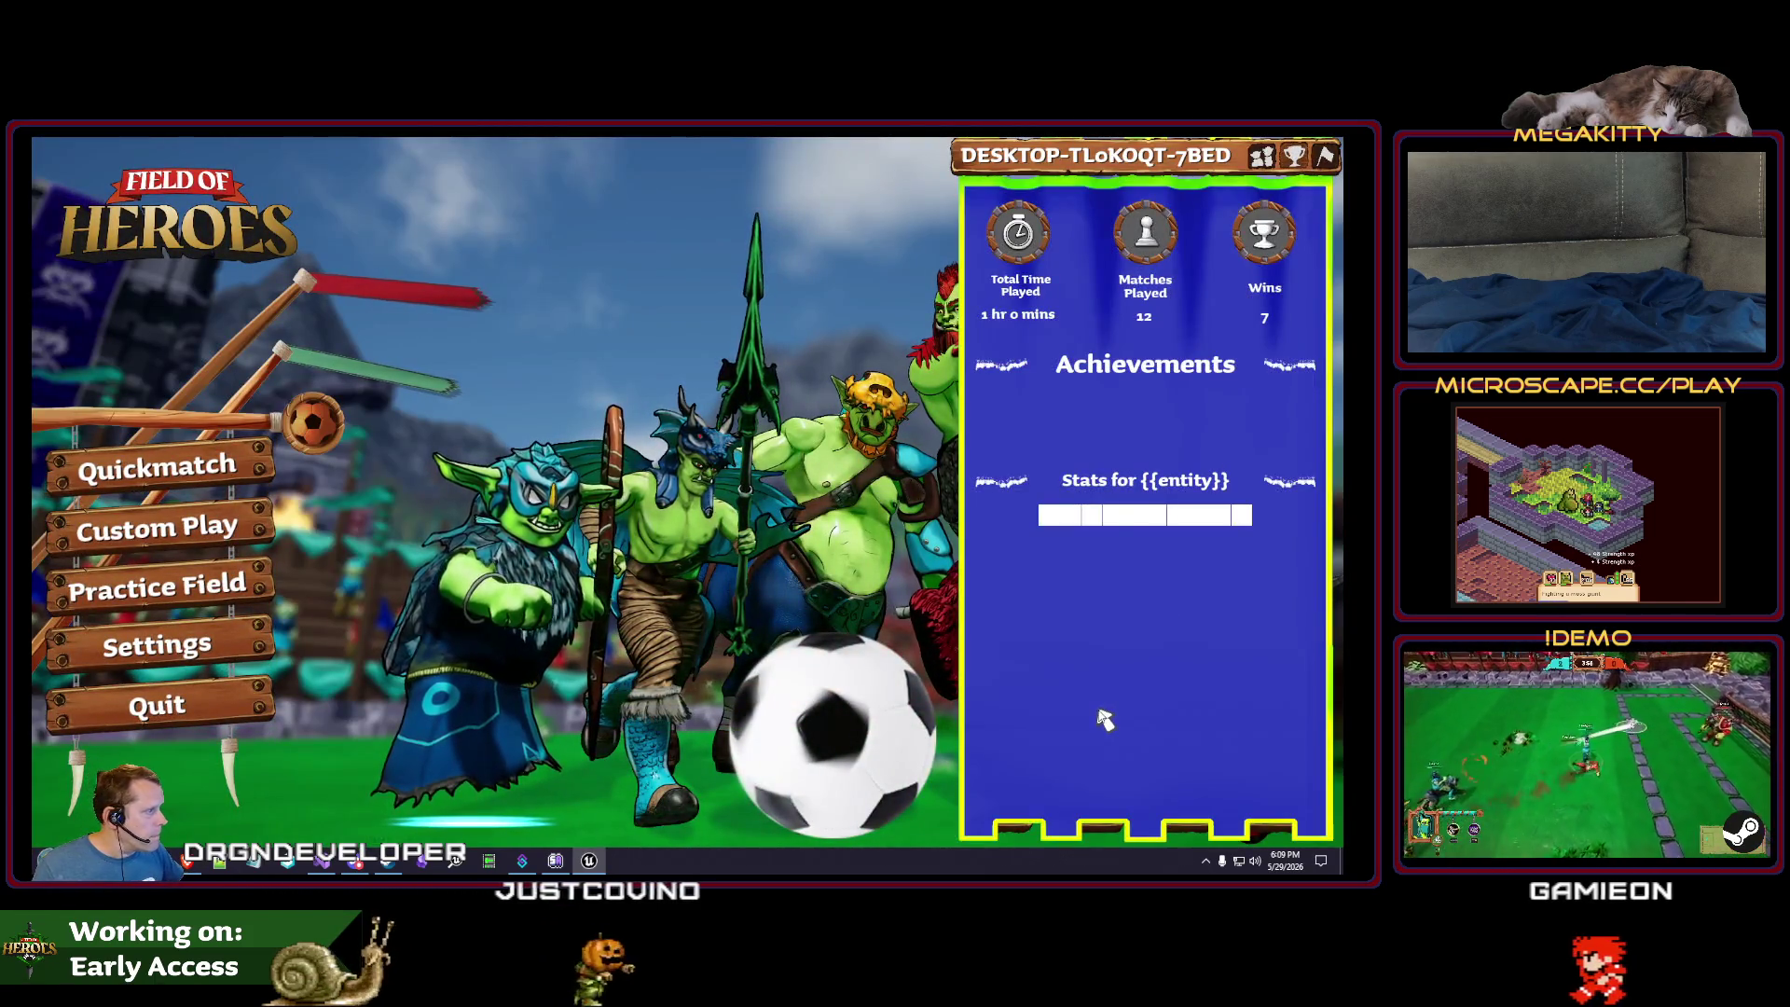
key("Escape")
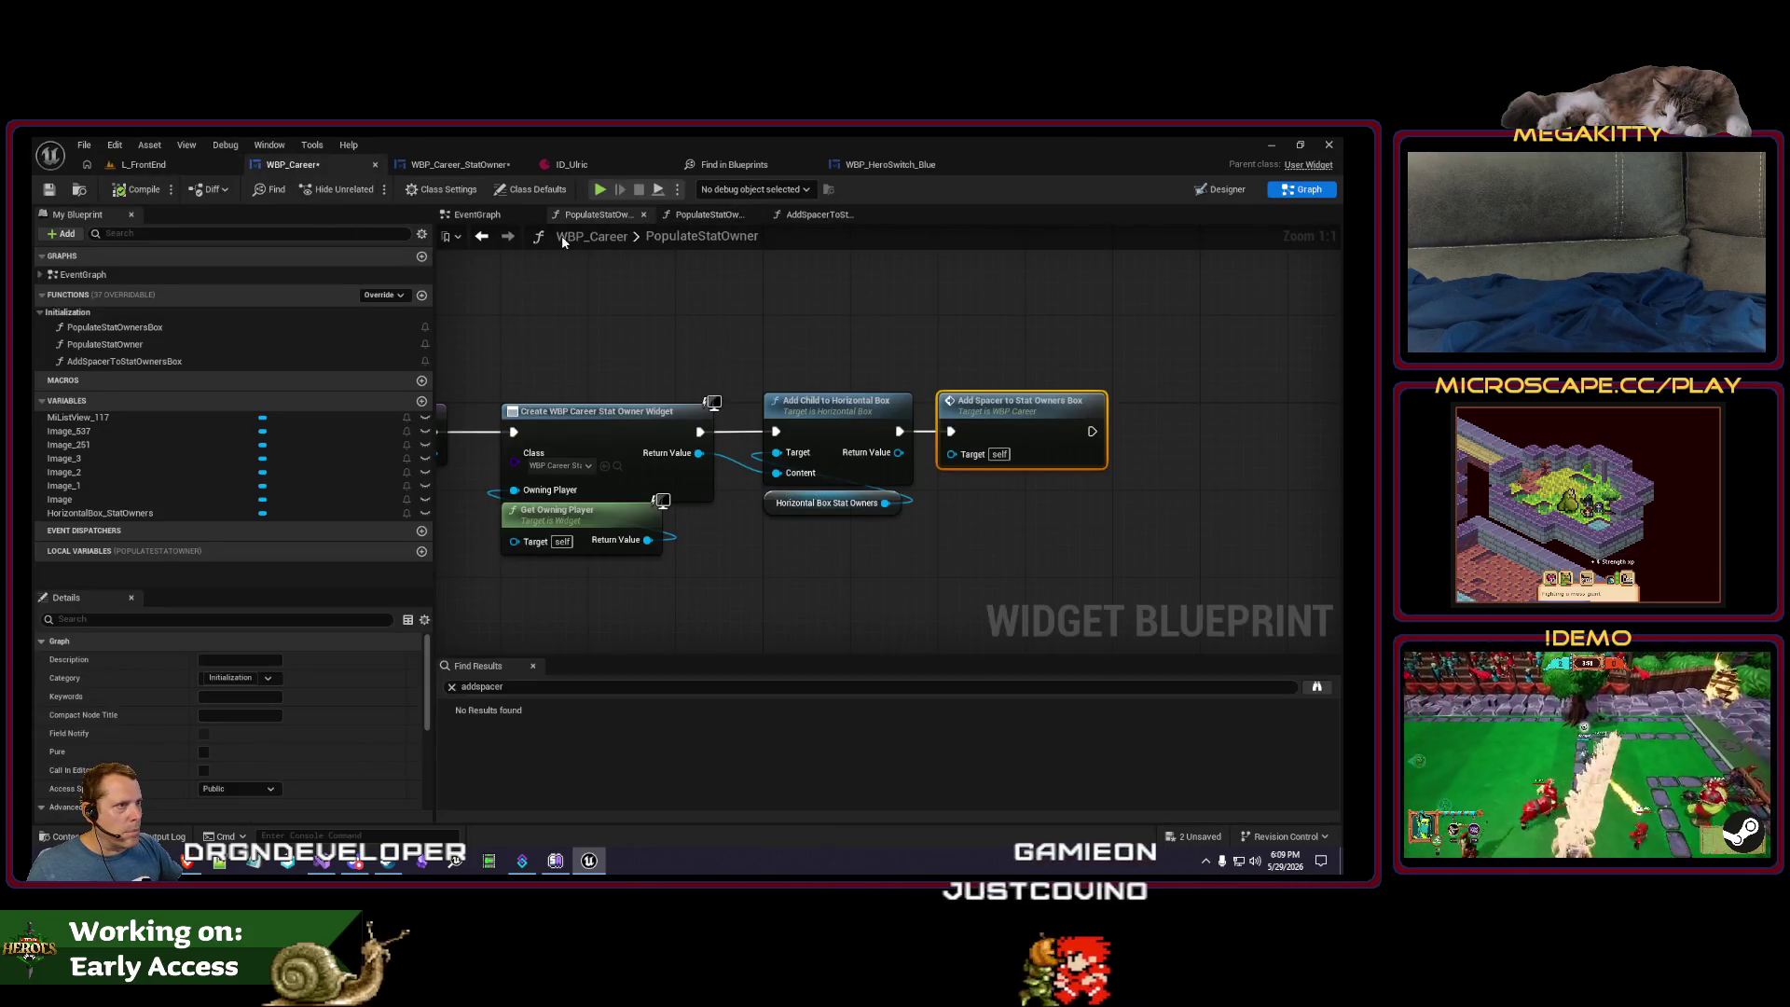
left_click(713, 217)
- Add a Remove Child At node on HorizontalBox_StatOwners, driven by the Sequence's last output
mouse_move(887, 628)
left_mouse_down()
mouse_move(851, 511)
mouse_move(875, 411)
left_mouse_up()
mouse_move(832, 560)
left_mouse_down()
mouse_move(687, 632)
mouse_move(673, 562)
left_mouse_up()
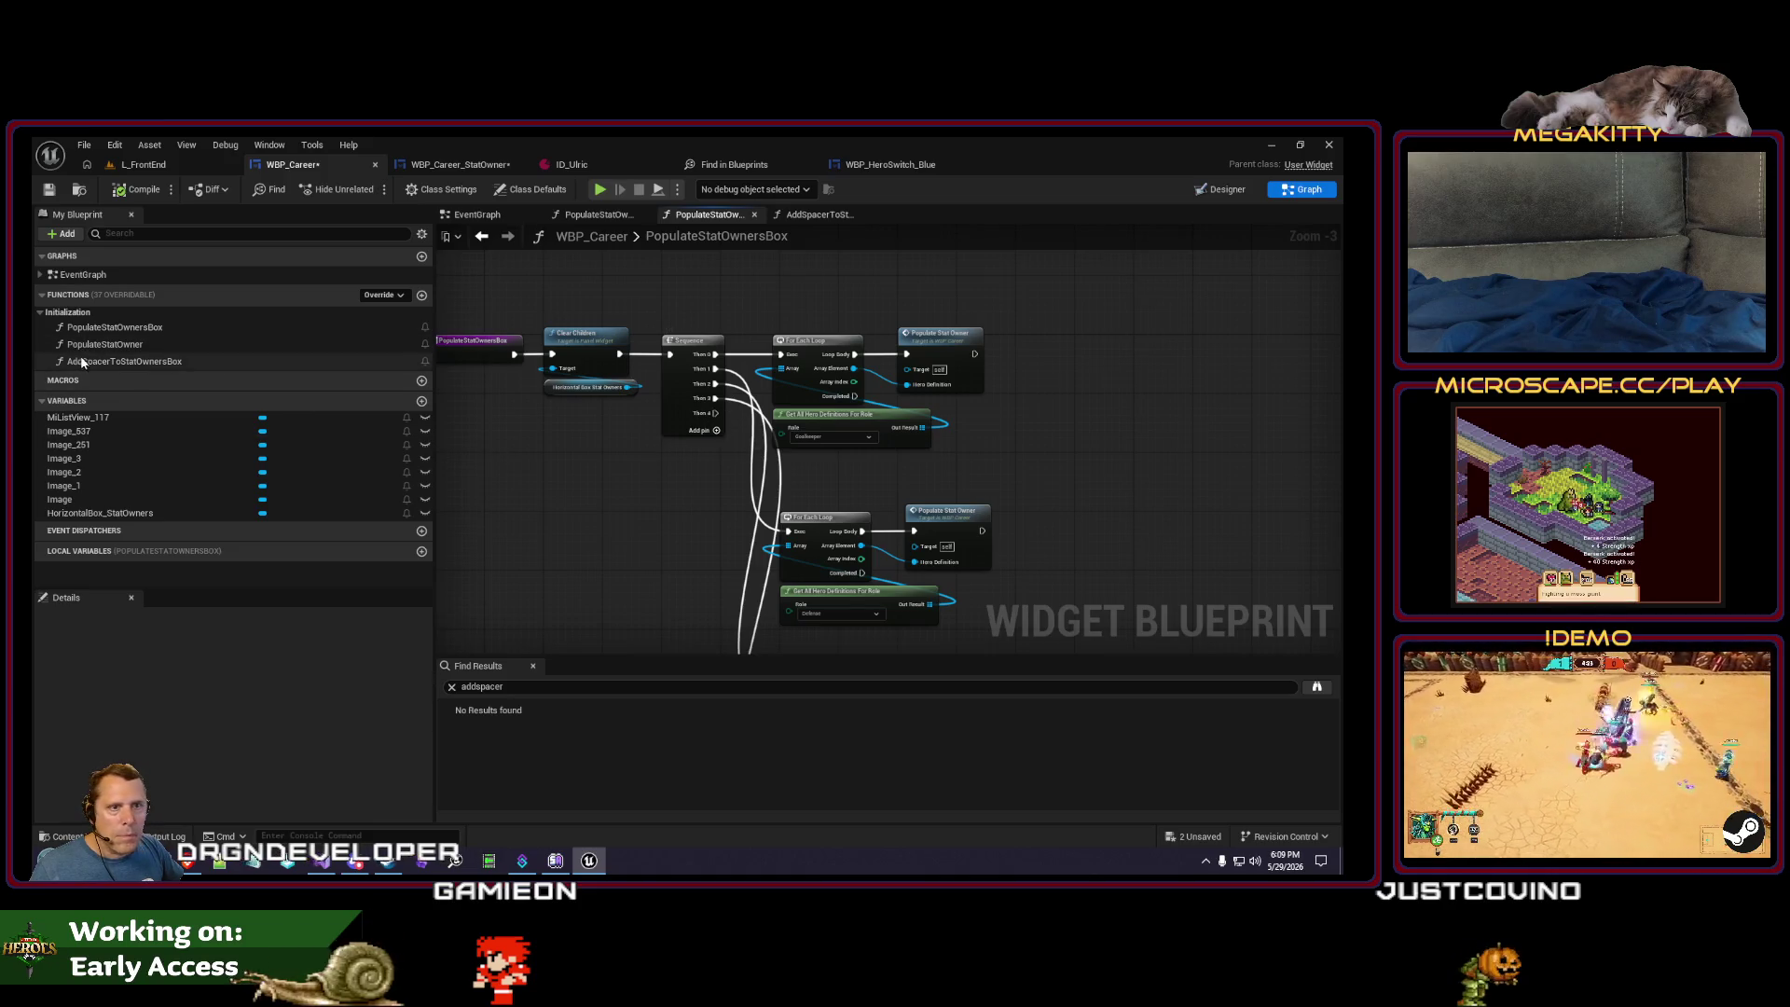
mouse_move(98, 512)
left_mouse_down()
mouse_move(568, 530)
mouse_move(546, 562)
mouse_move(557, 422)
left_mouse_up()
left_click(601, 582)
scroll(606, 564, "up", 3)
type("remove")
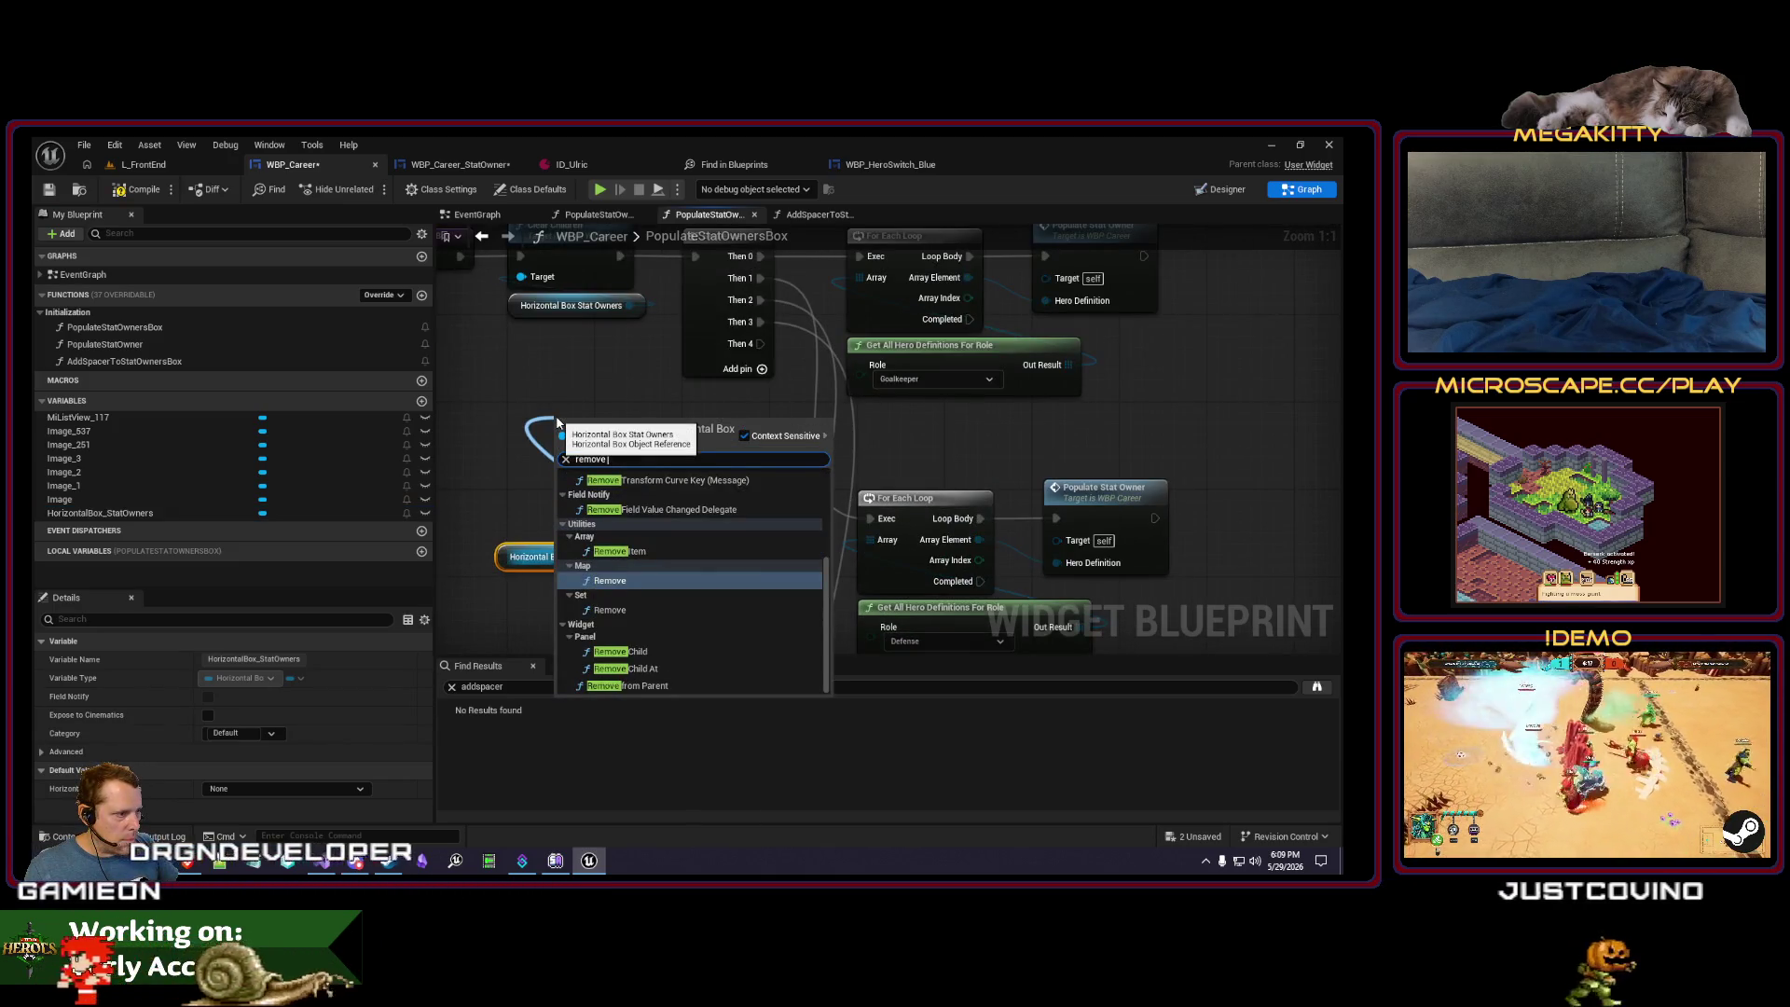
left_click(642, 668)
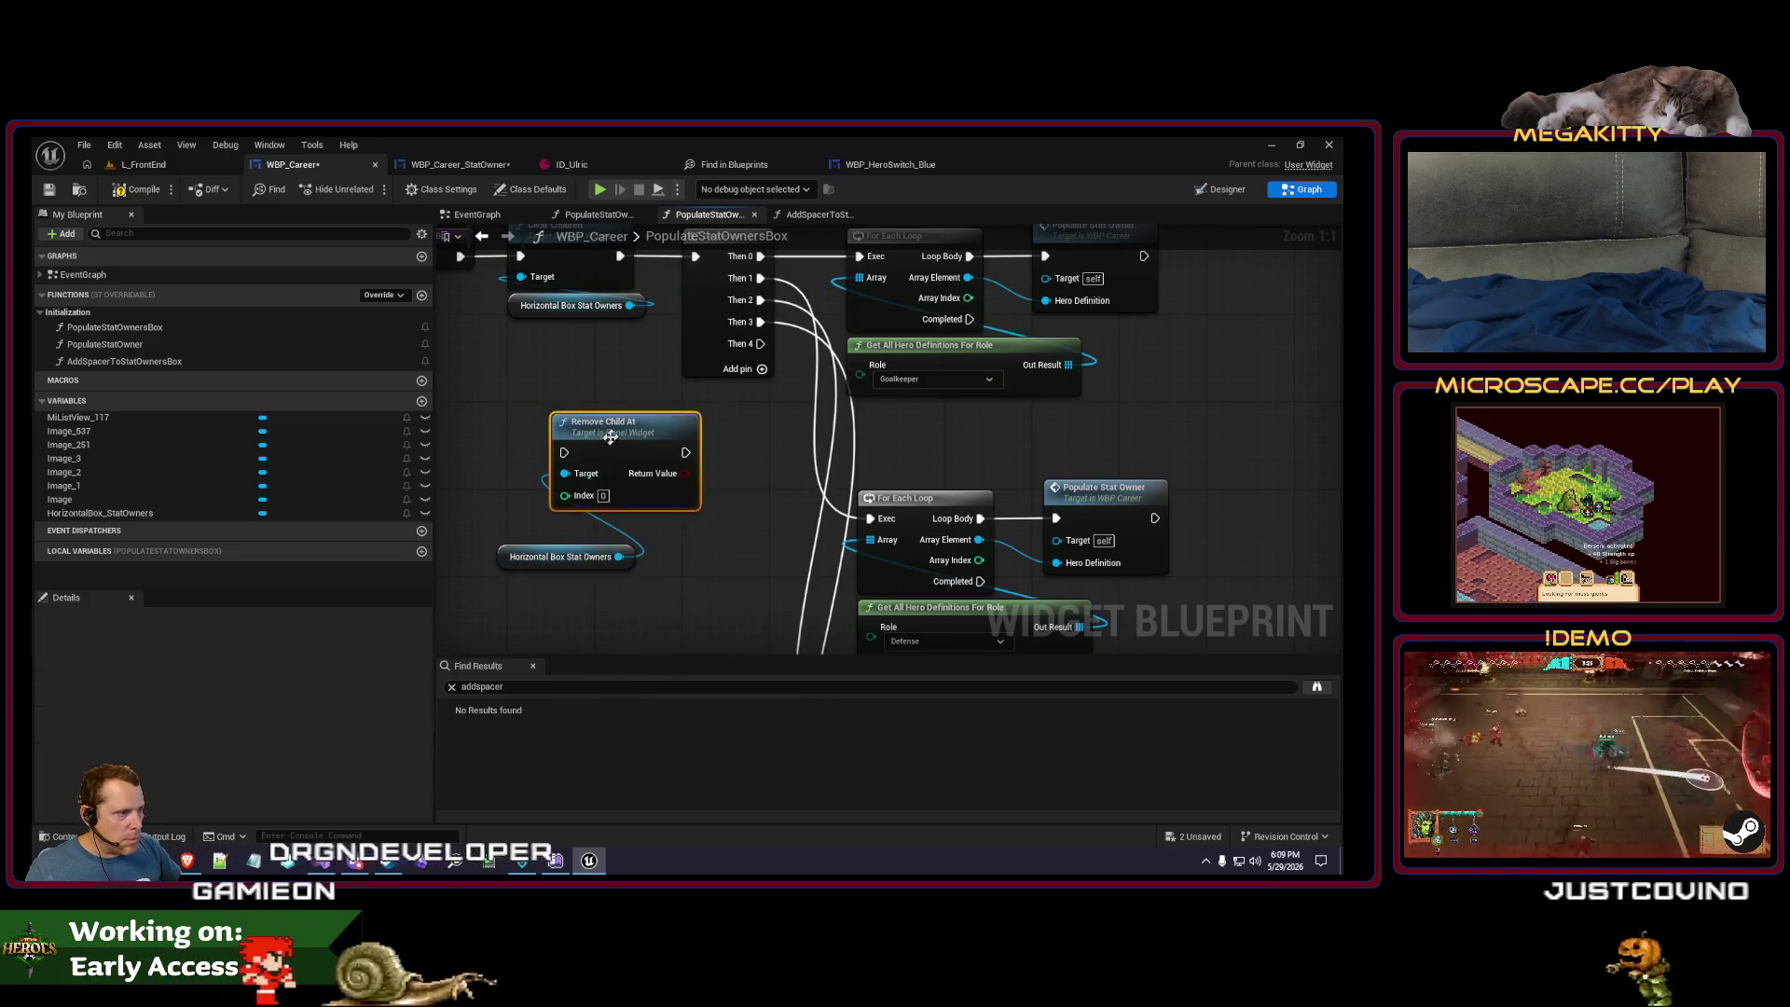
left_click_drag(608, 428, 558, 462)
scroll(728, 438, "down", 3)
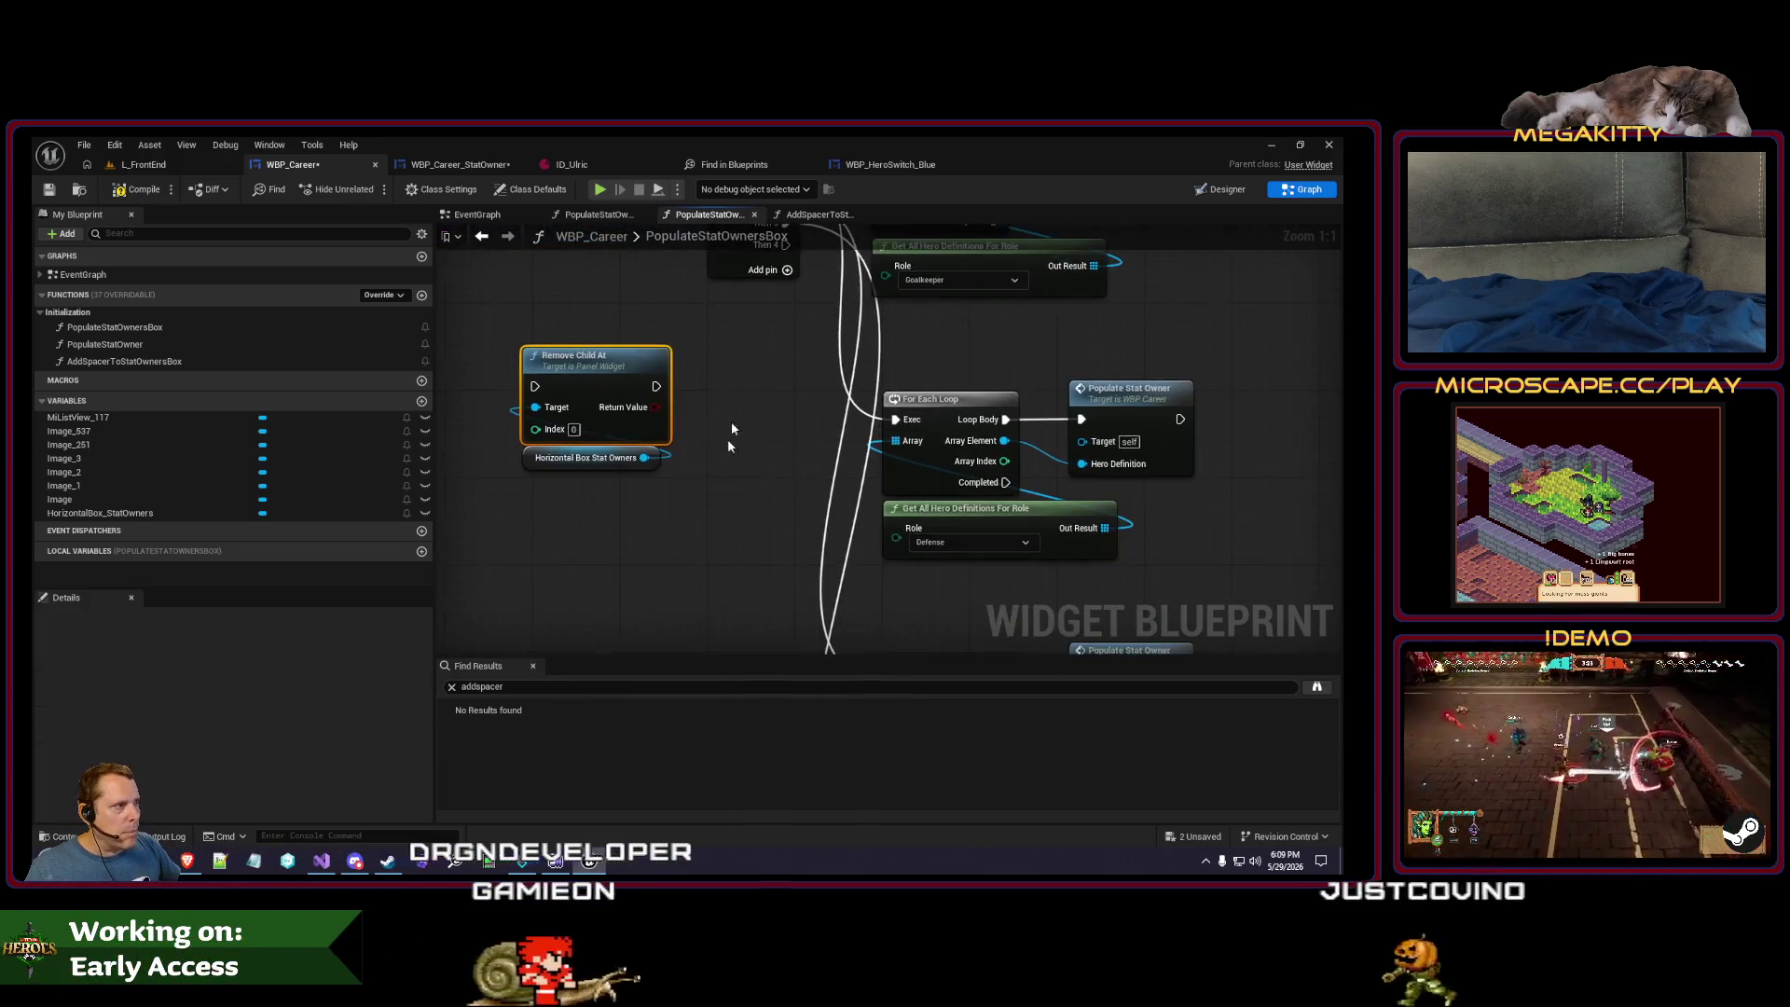
scroll(747, 448, "down", 2)
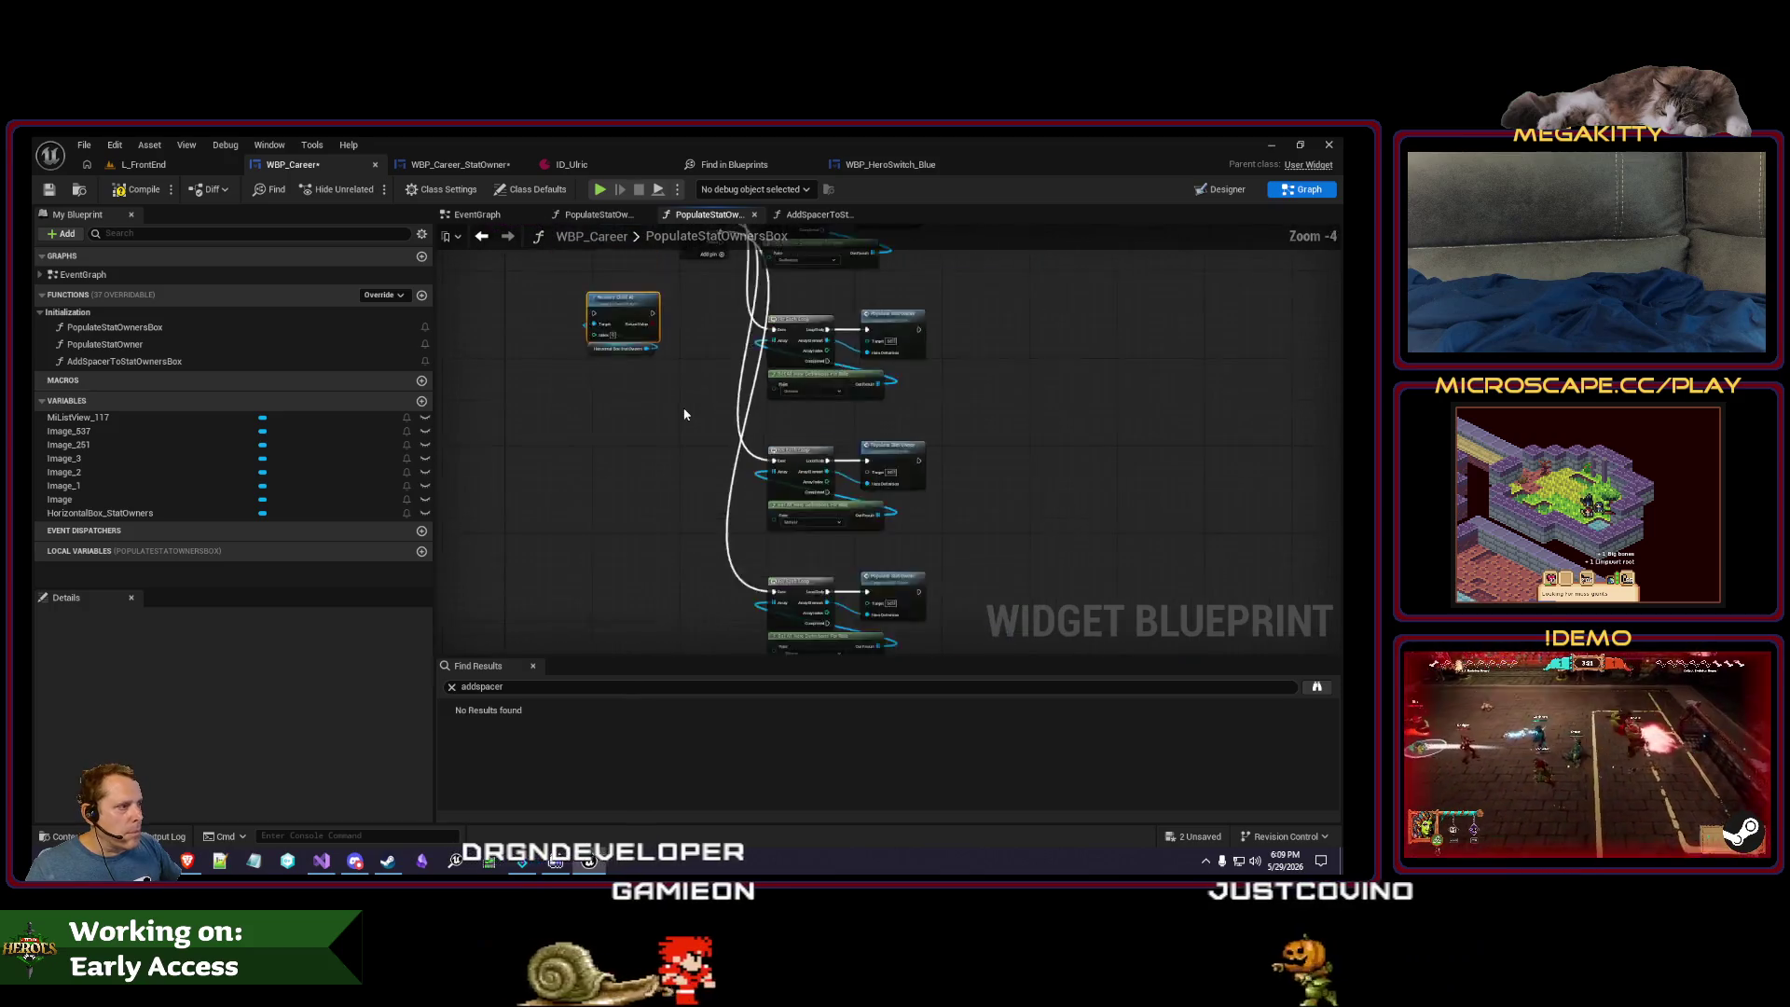
left_click(638, 332)
left_click_drag(638, 332, 776, 633)
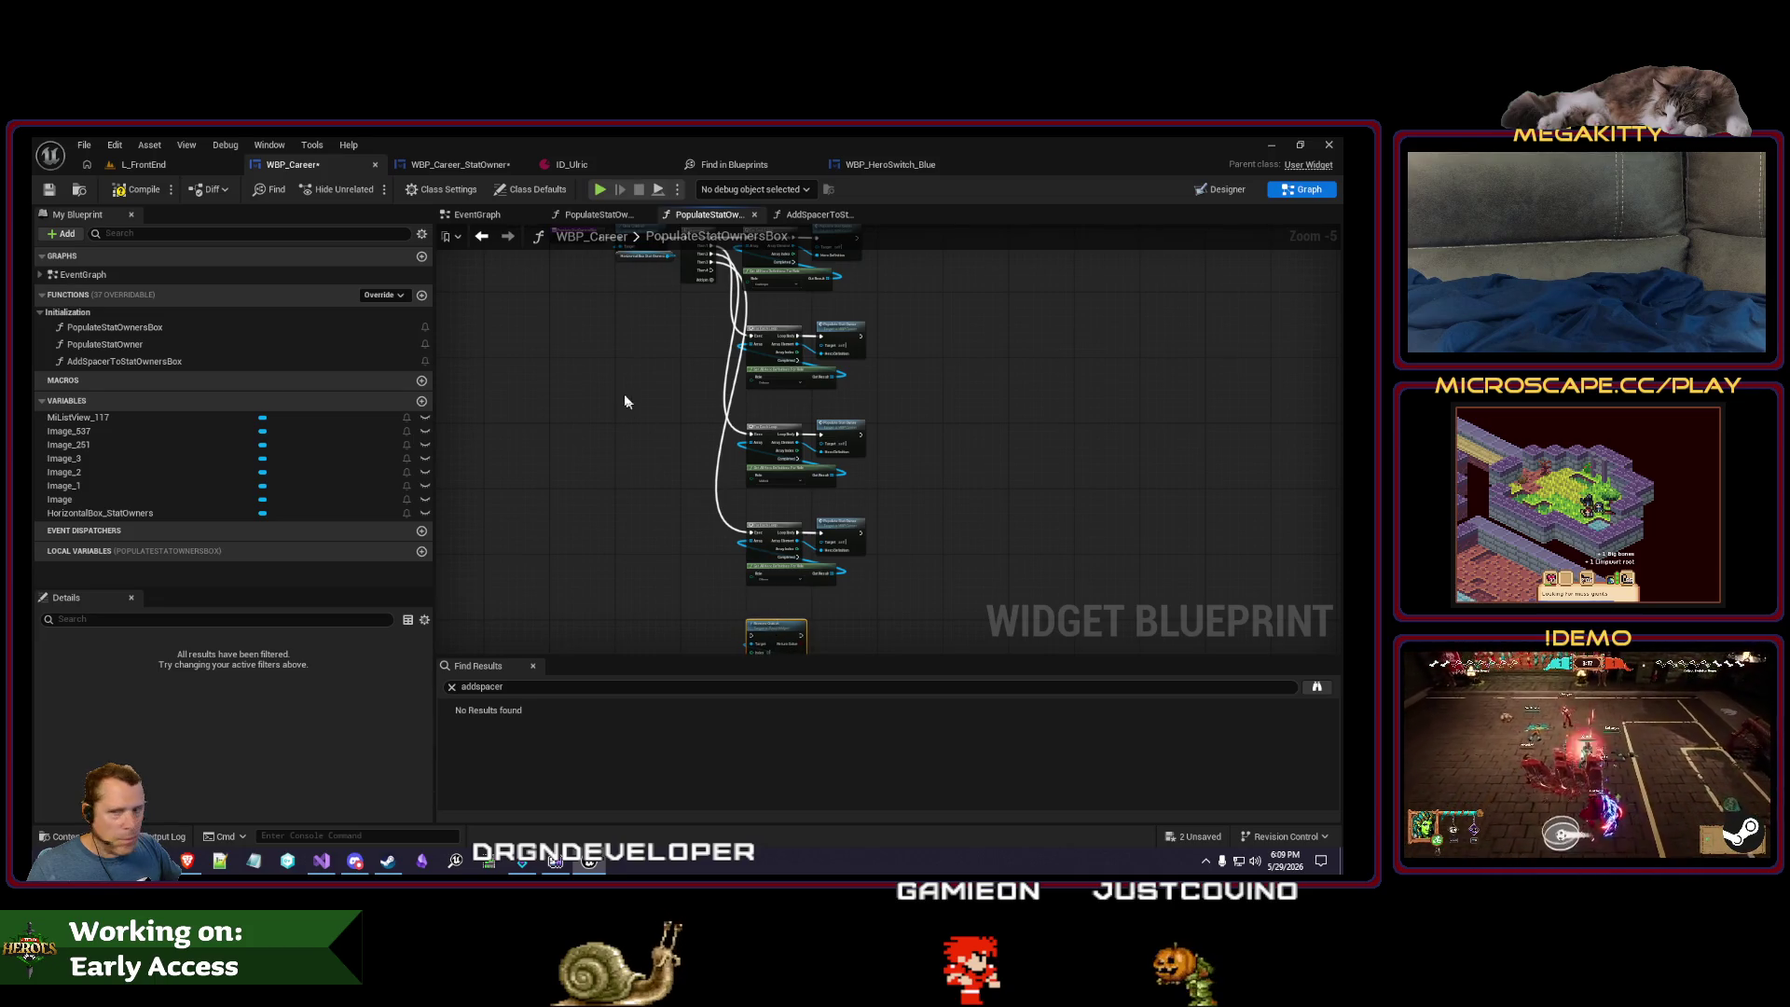
scroll(615, 456, "down", 1)
scroll(678, 390, "up", 1)
mouse_move(664, 379)
left_mouse_down()
mouse_move(740, 675)
mouse_move(714, 510)
left_mouse_up()
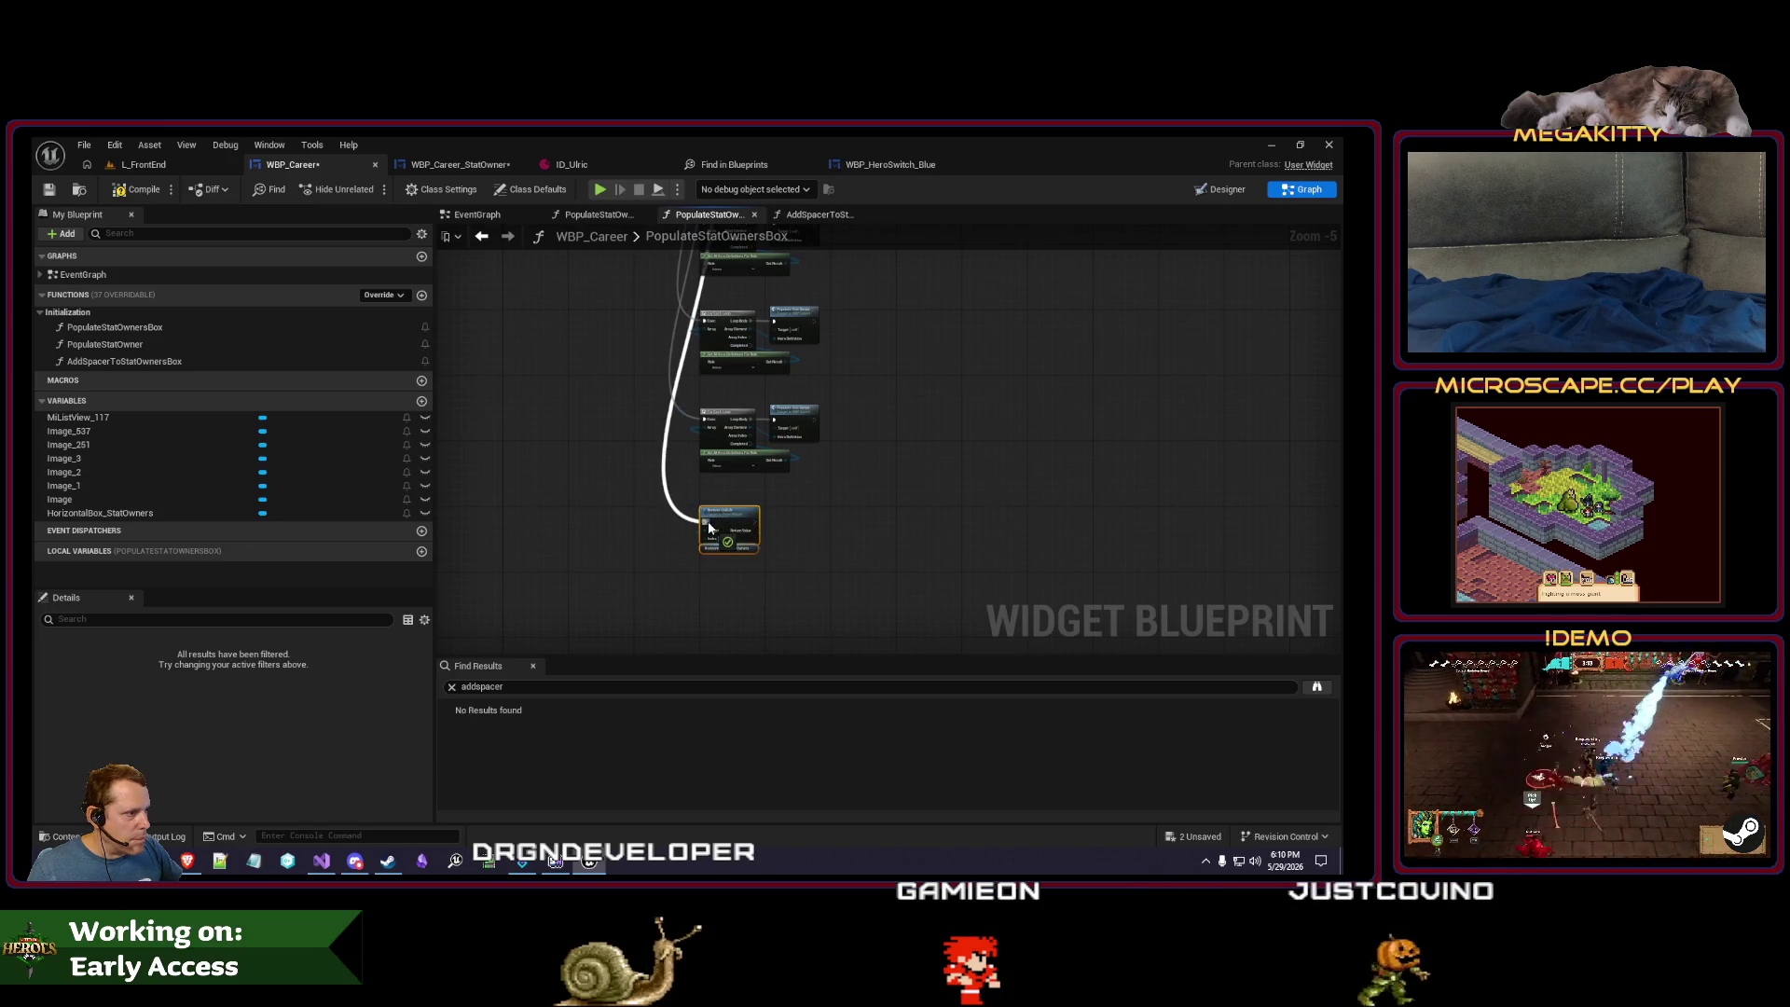
- Feed the box's Get Children Count minus 1 into Remove Child At's Index
scroll(709, 528, "up", 3)
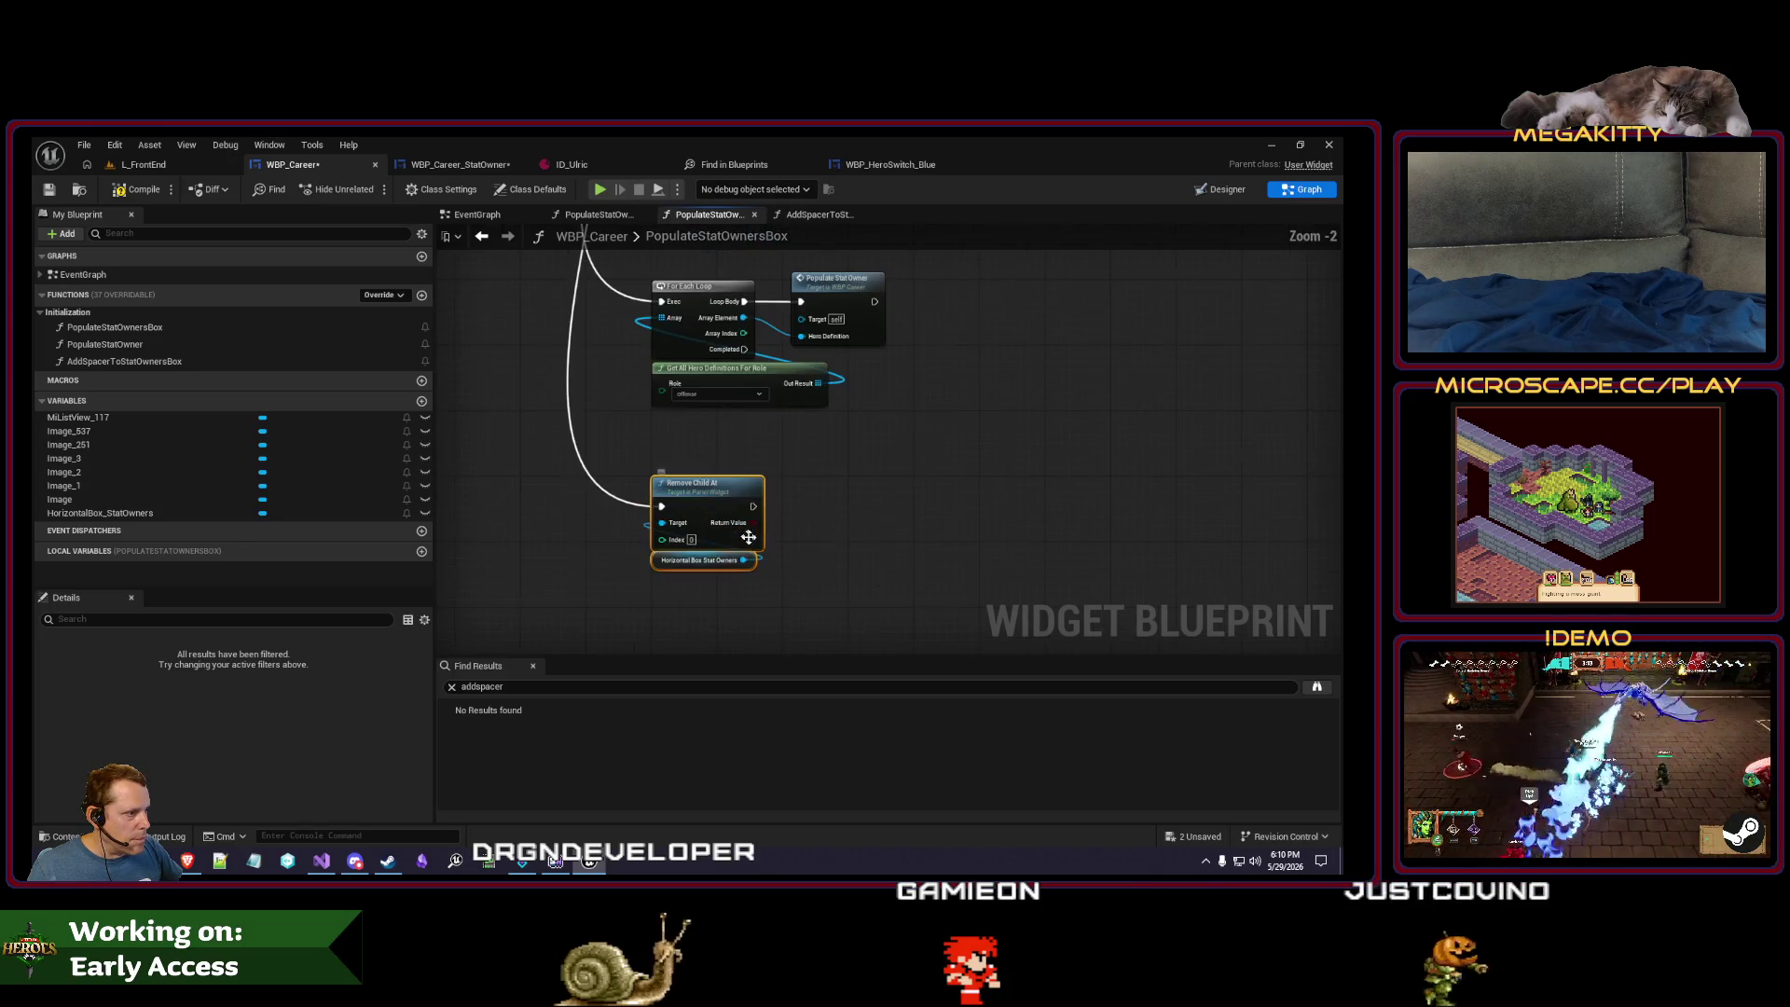
left_click(699, 560)
key("ctrl+c")
key("ctrl+v")
left_click_drag(687, 634, 652, 601)
type("get child co")
key("Return")
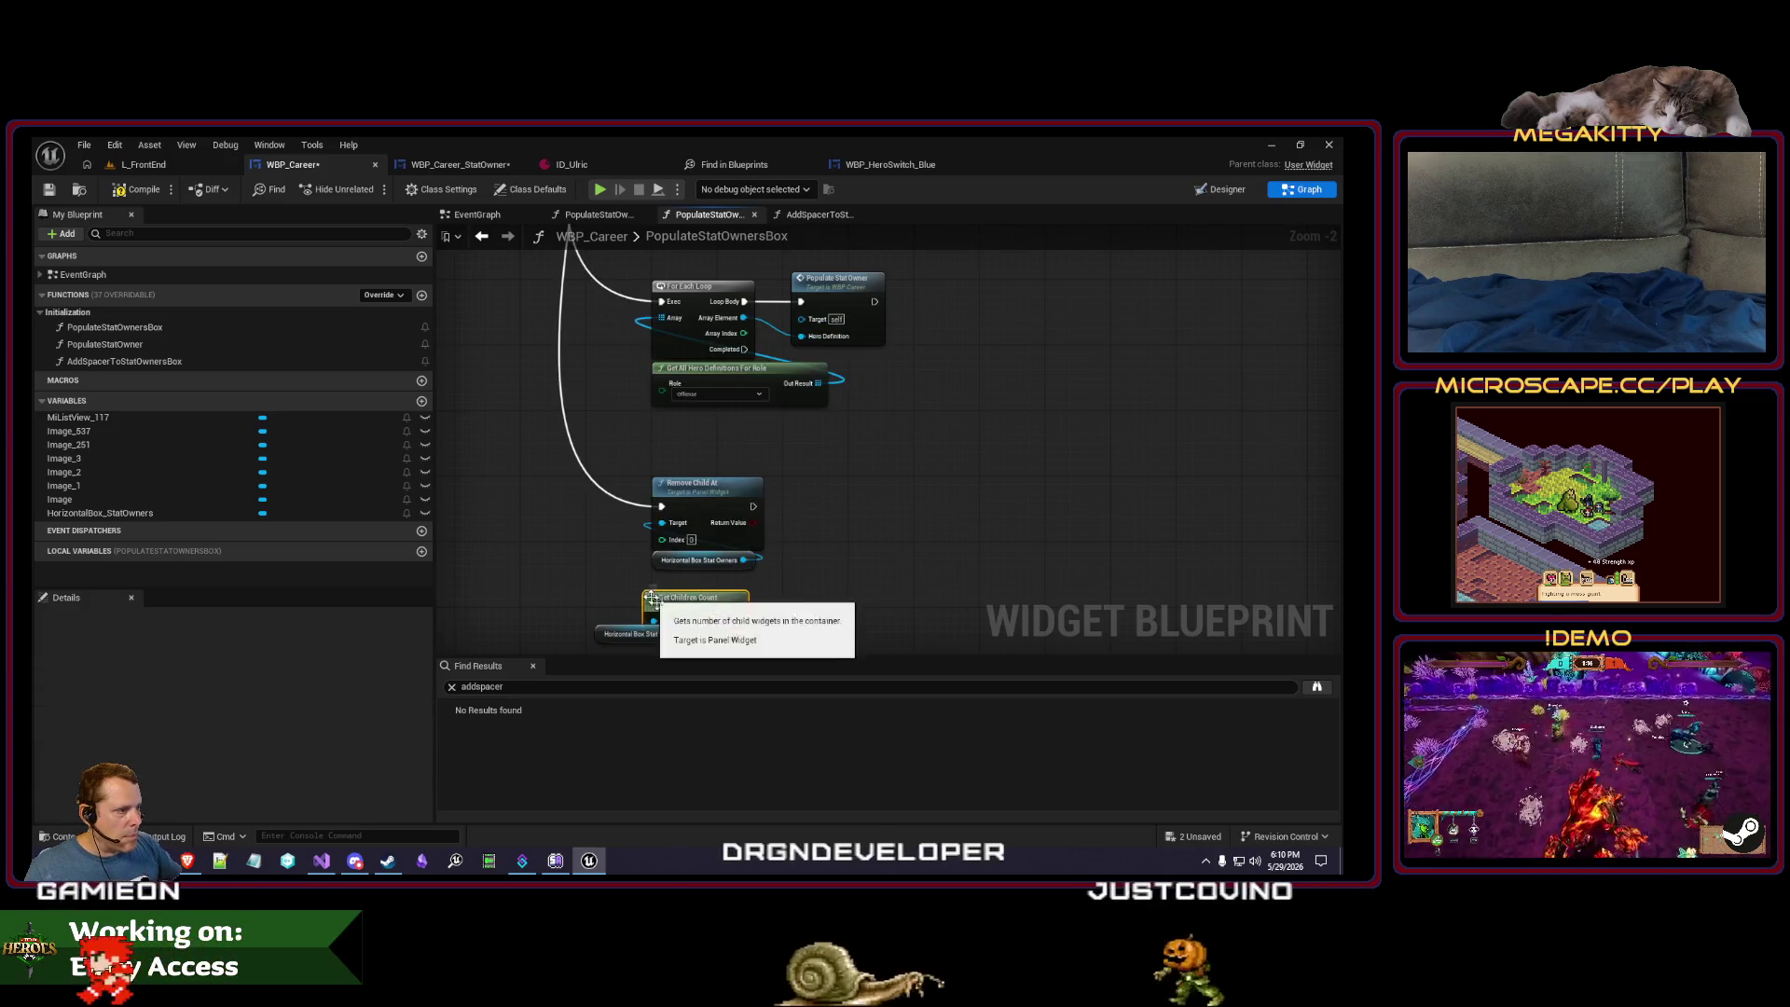
mouse_move(687, 613)
left_mouse_down()
mouse_move(746, 623)
mouse_move(728, 617)
left_mouse_up()
type("-")
left_click(797, 508)
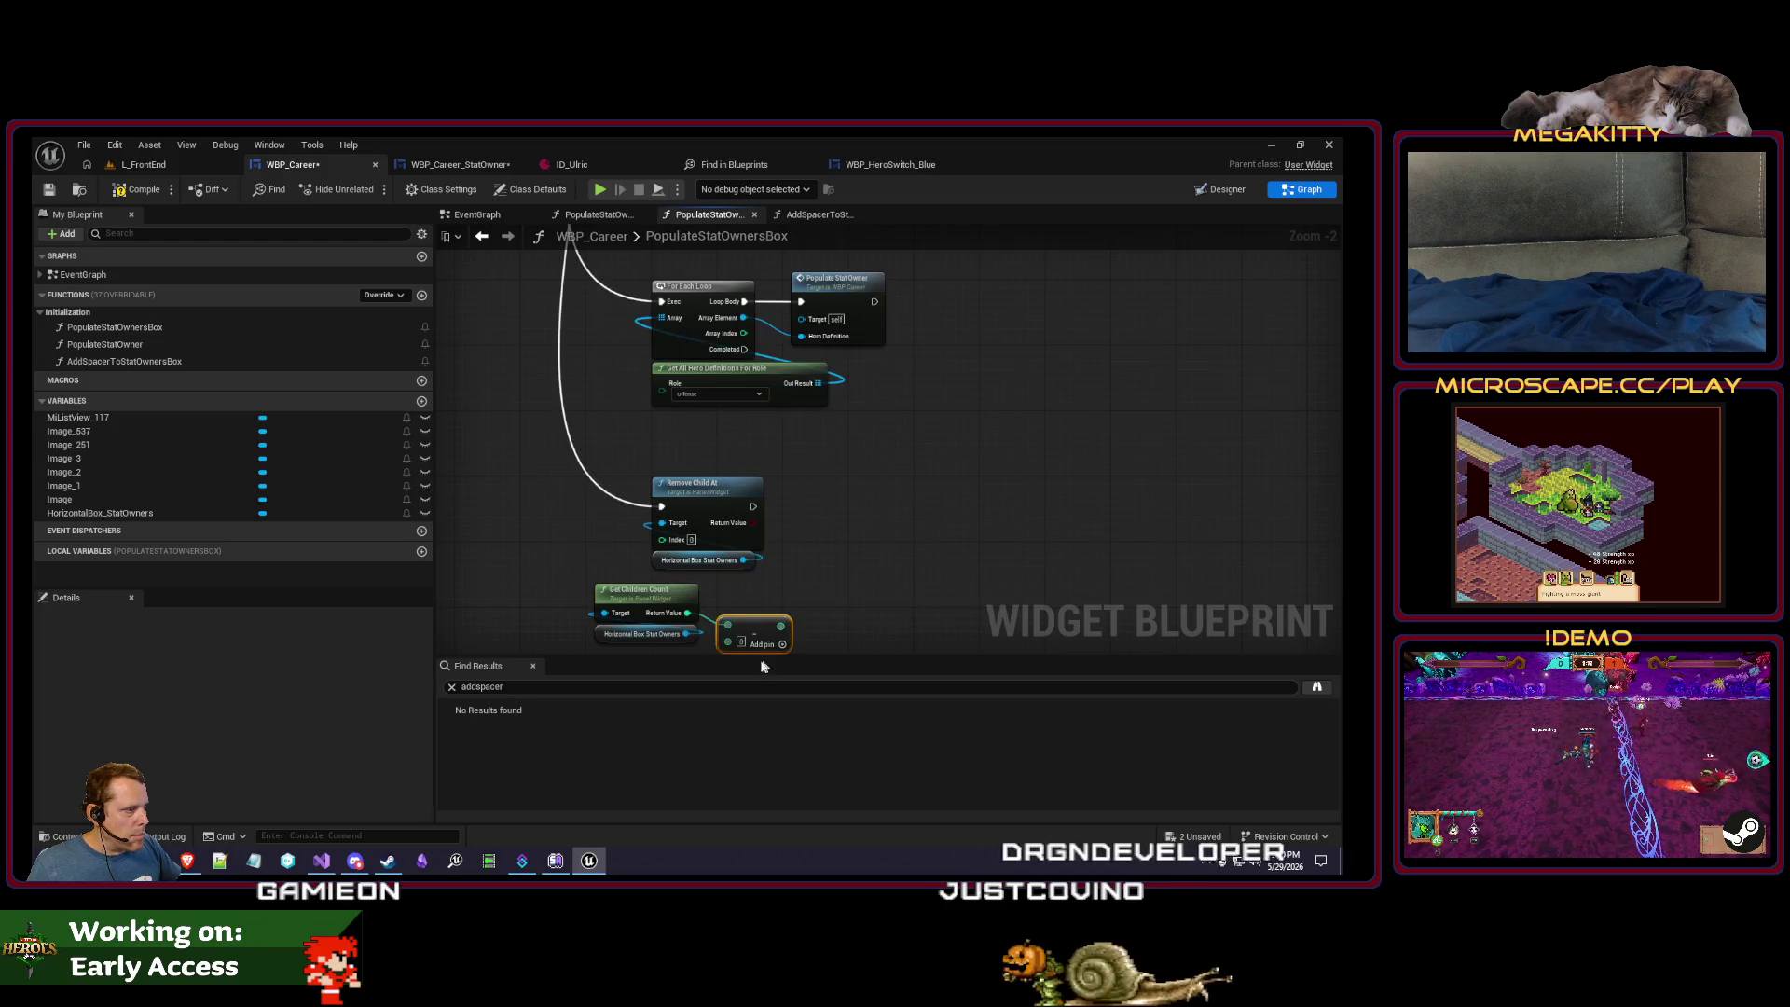
left_click(837, 572)
mouse_move(783, 629)
left_mouse_down()
mouse_move(706, 588)
mouse_move(580, 577)
left_mouse_up()
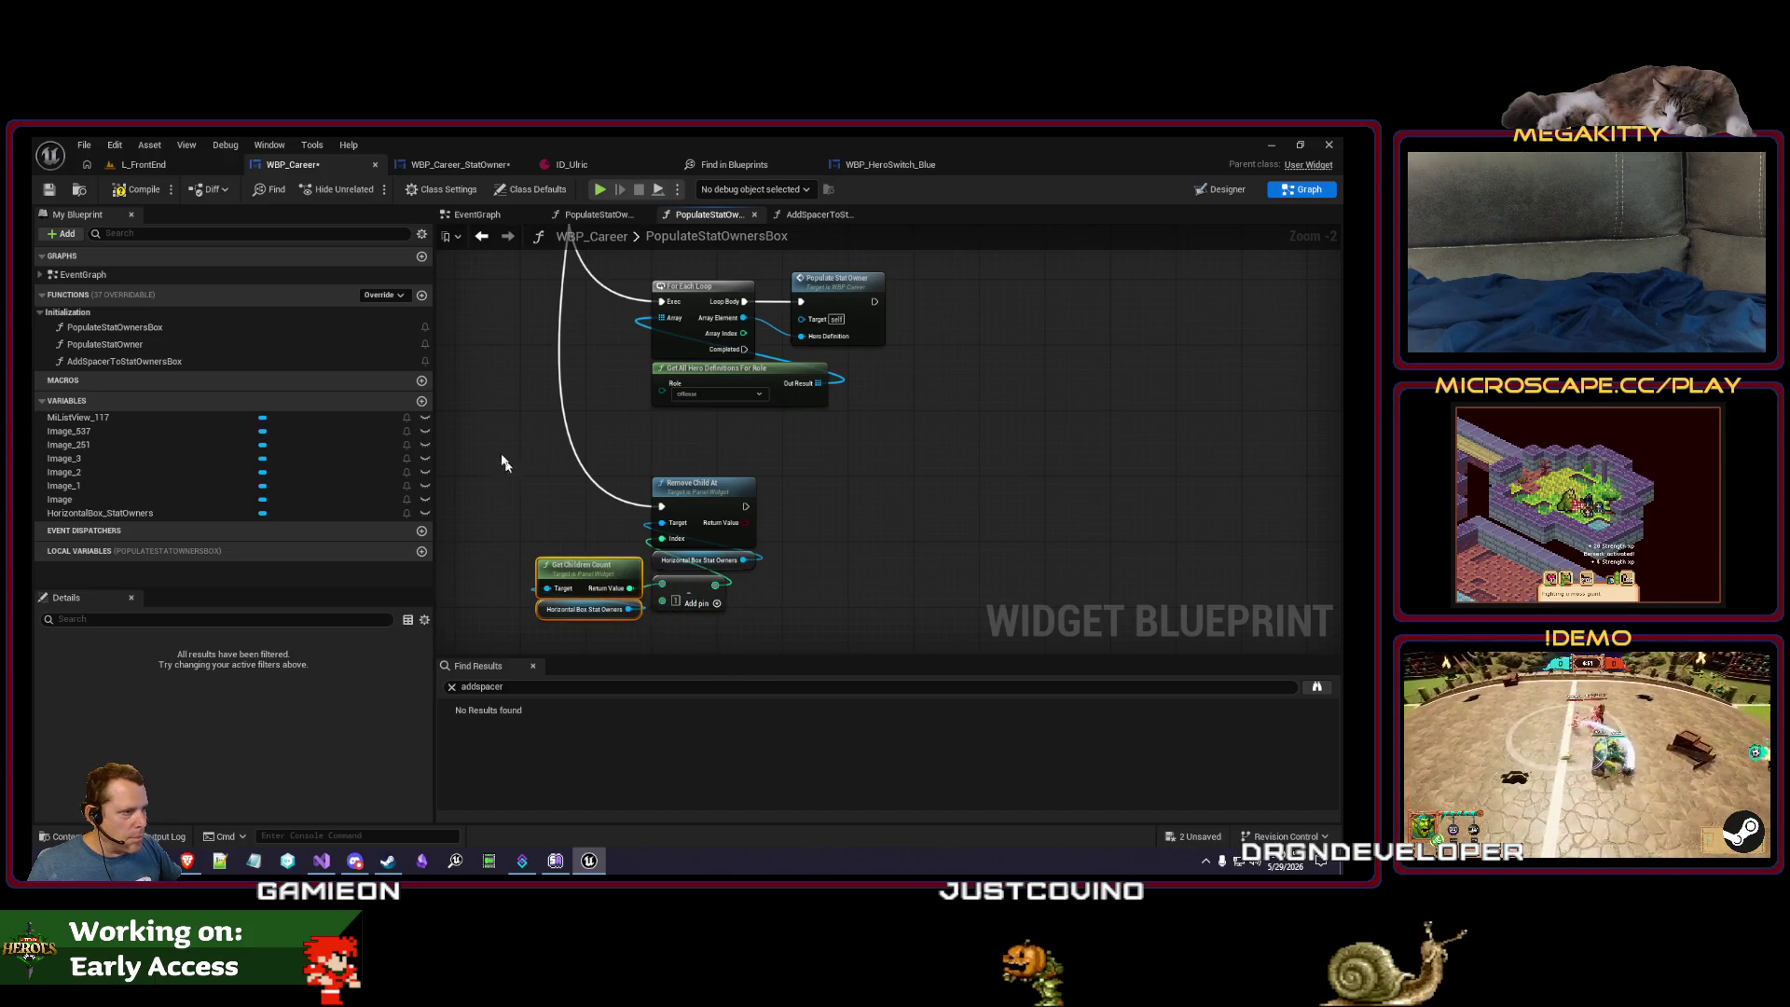
- Wrap the removal nodes in a comment titled 'Remove the last spacer'
left_click_drag(828, 629, 864, 602)
type("cRemove the lastr spa")
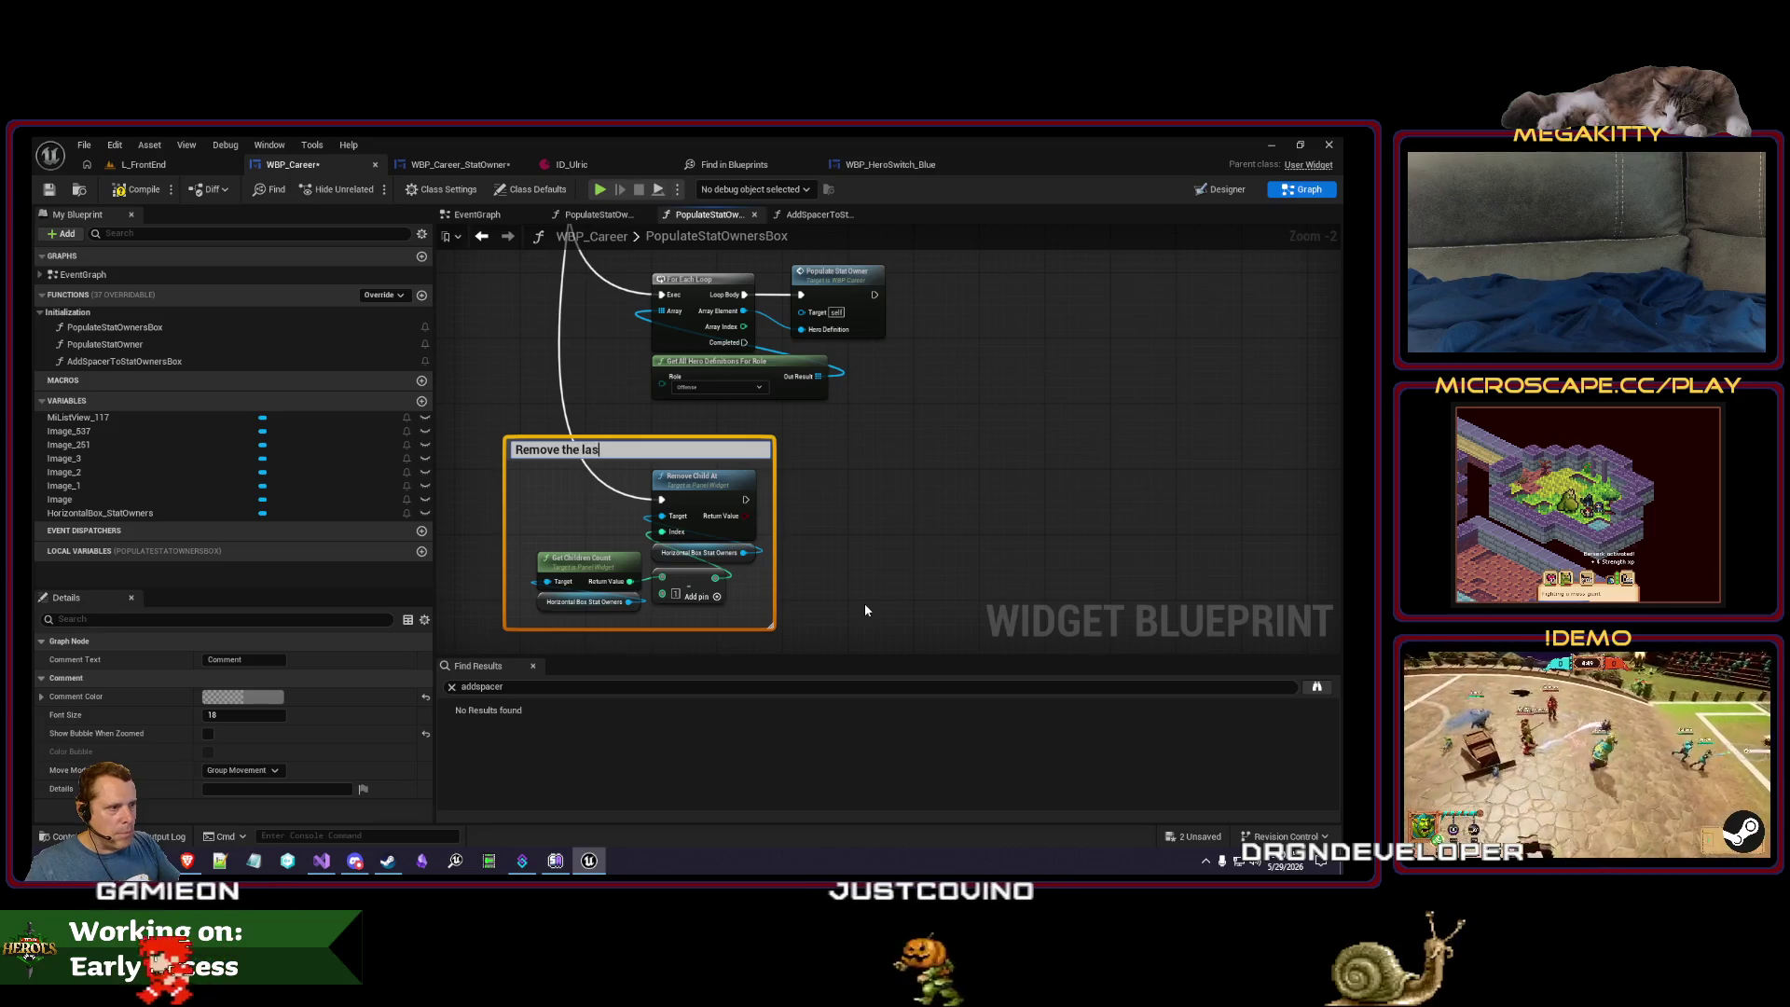
key("BackSpace")
key("BackSpace")
key("BackSpace")
type("spacer")
left_click(1031, 360)
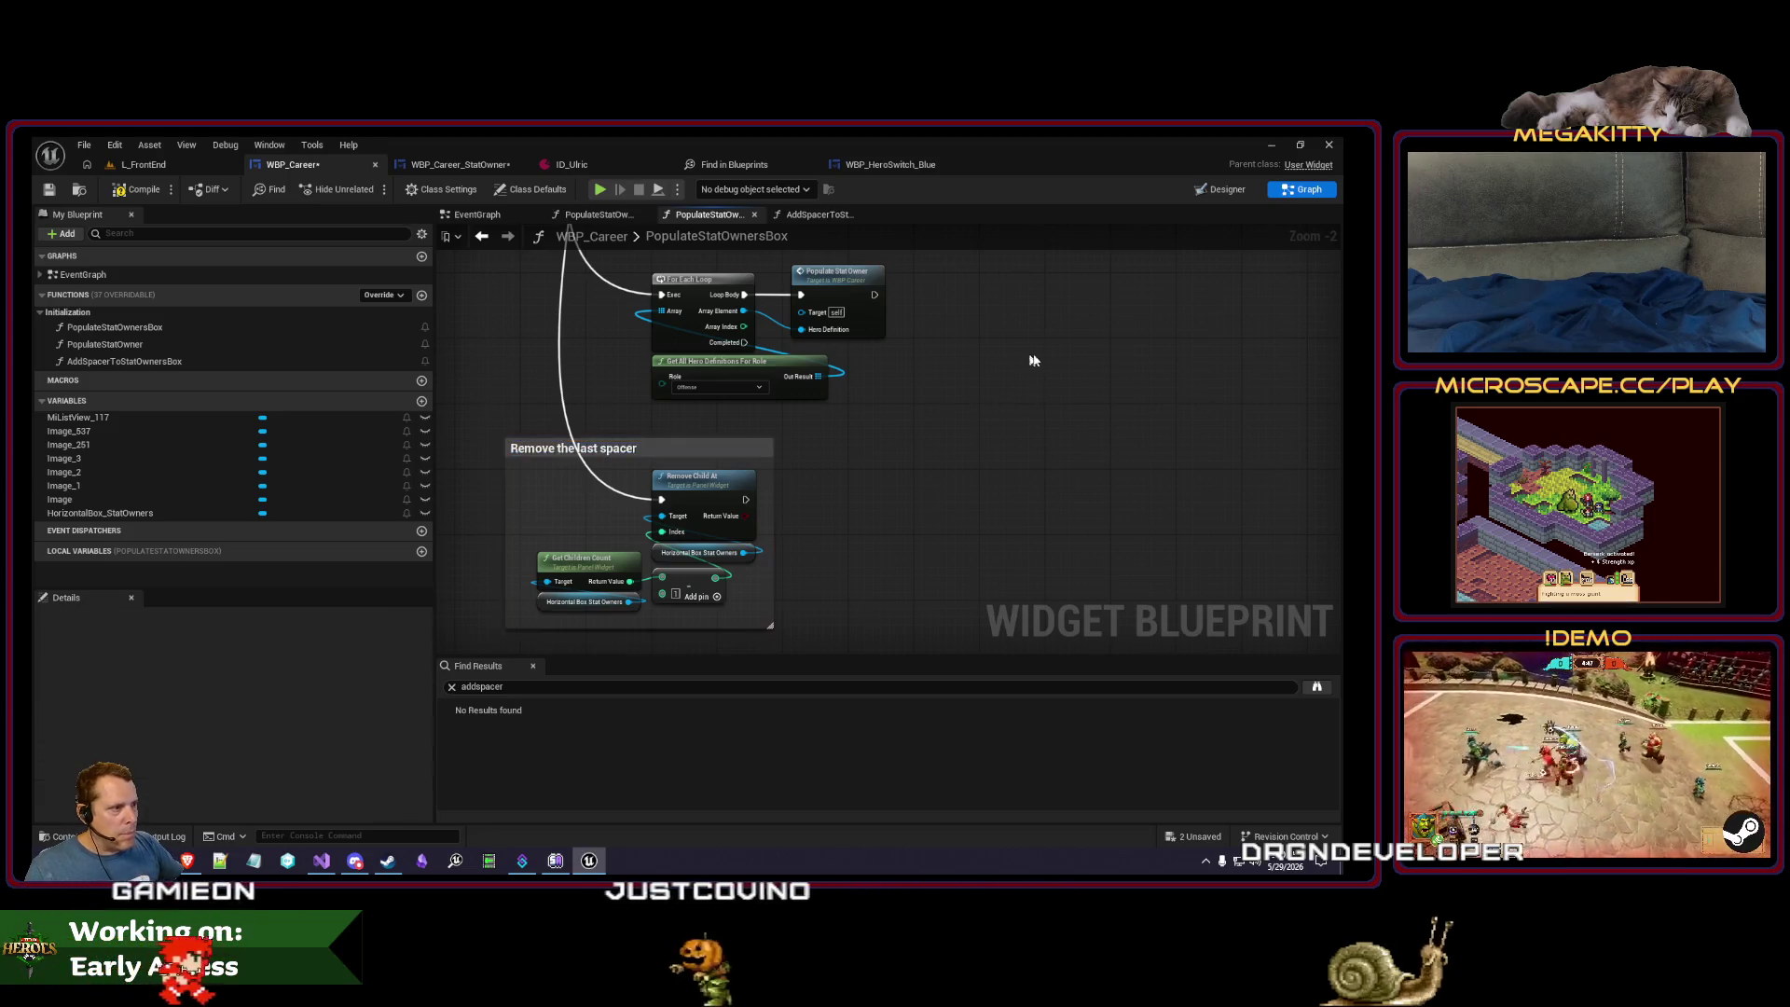
double_click(124, 361)
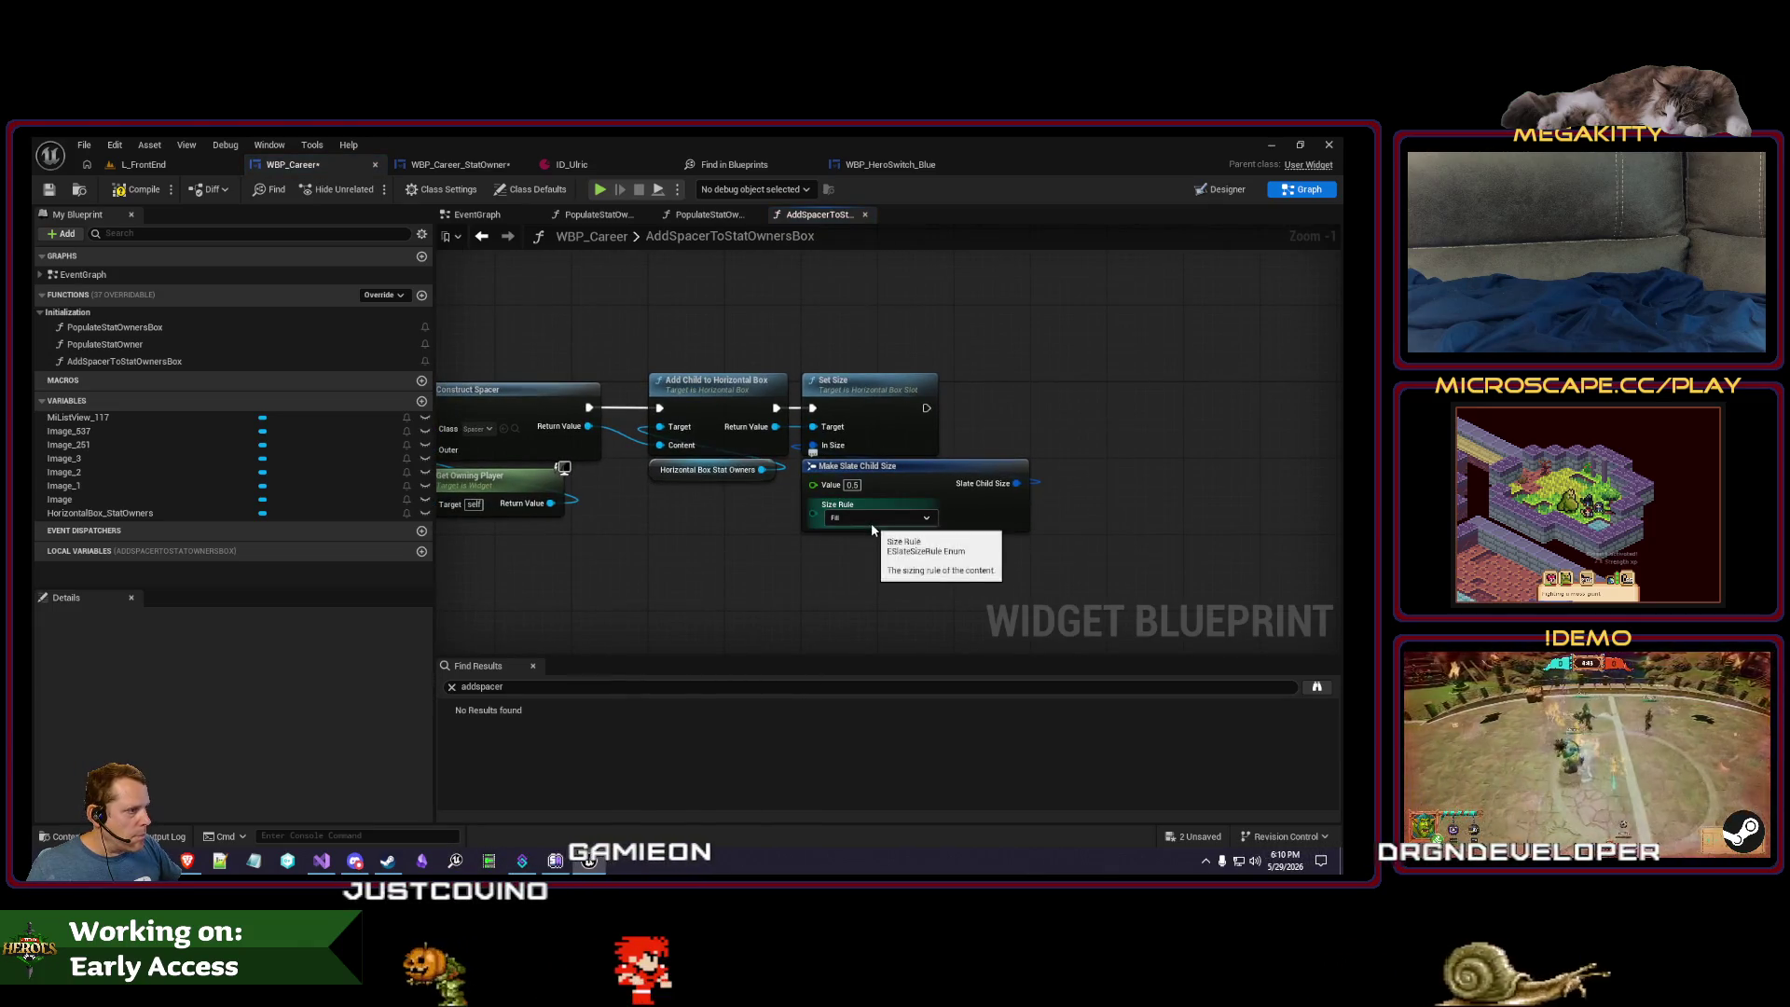
- Review the AddSpacerToStatOwnersBox nodes, save WBP_Career, and go back to L_FrontEnd
scroll(856, 521, "up", 1)
left_click_drag(709, 539, 844, 557)
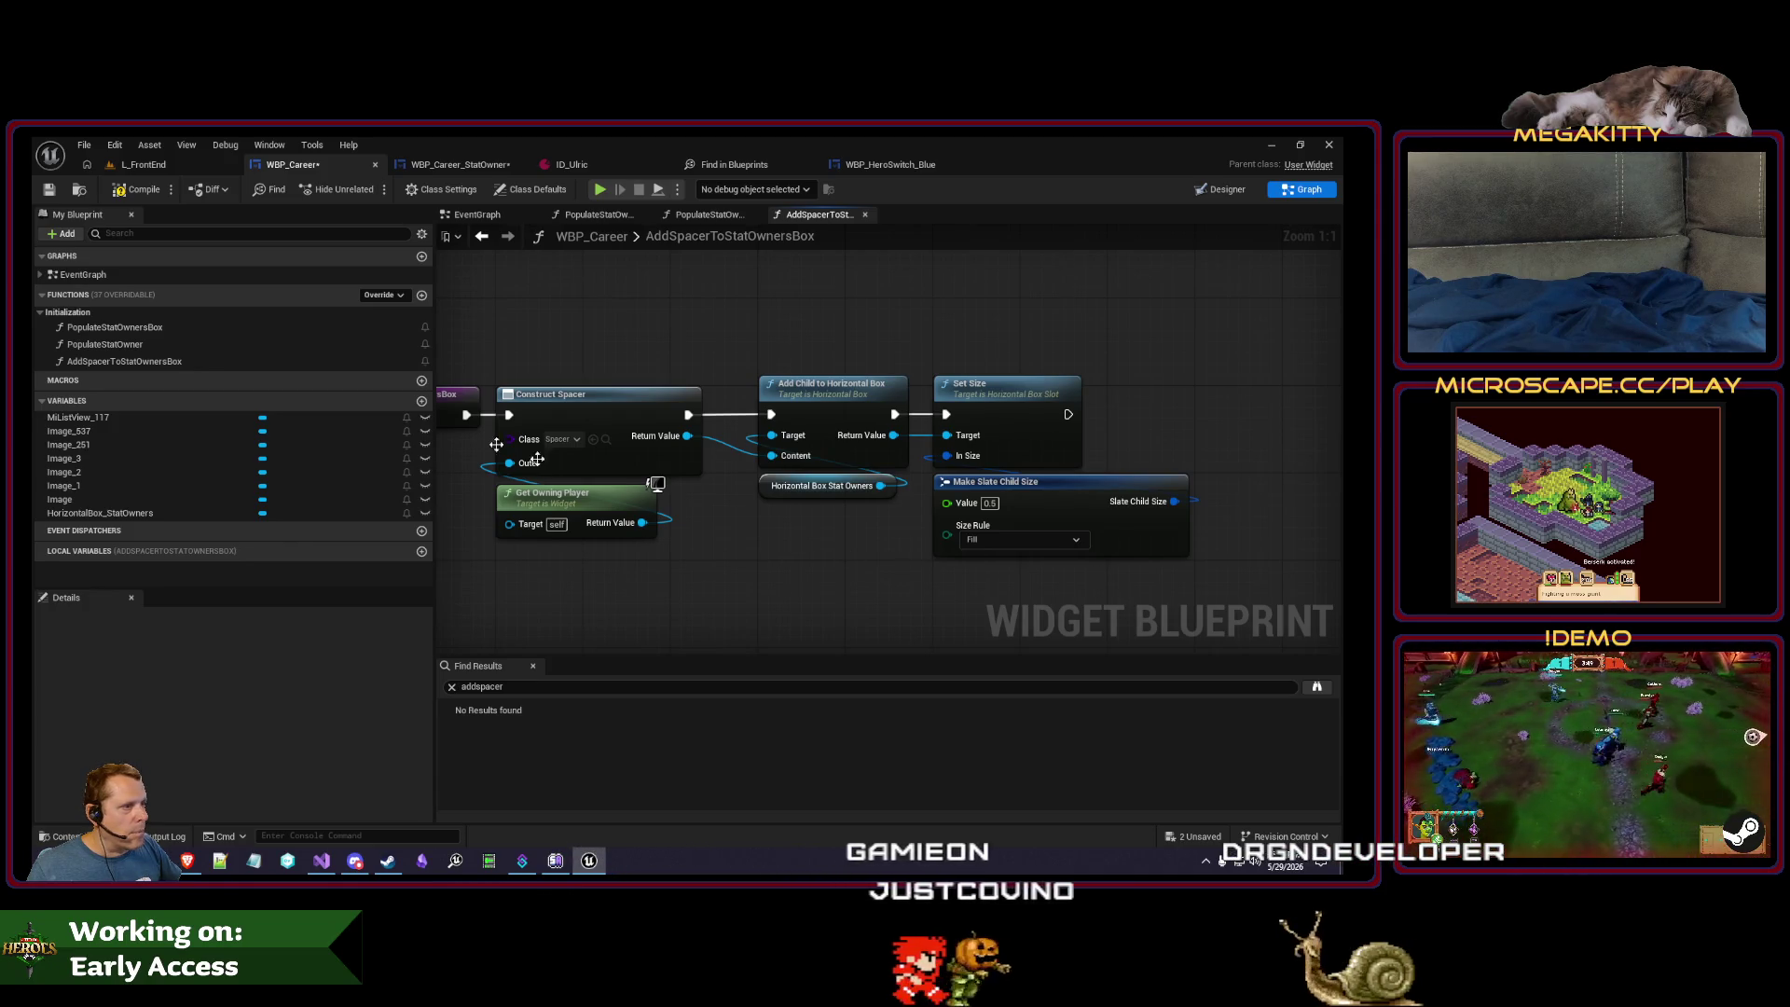
left_click(46, 193)
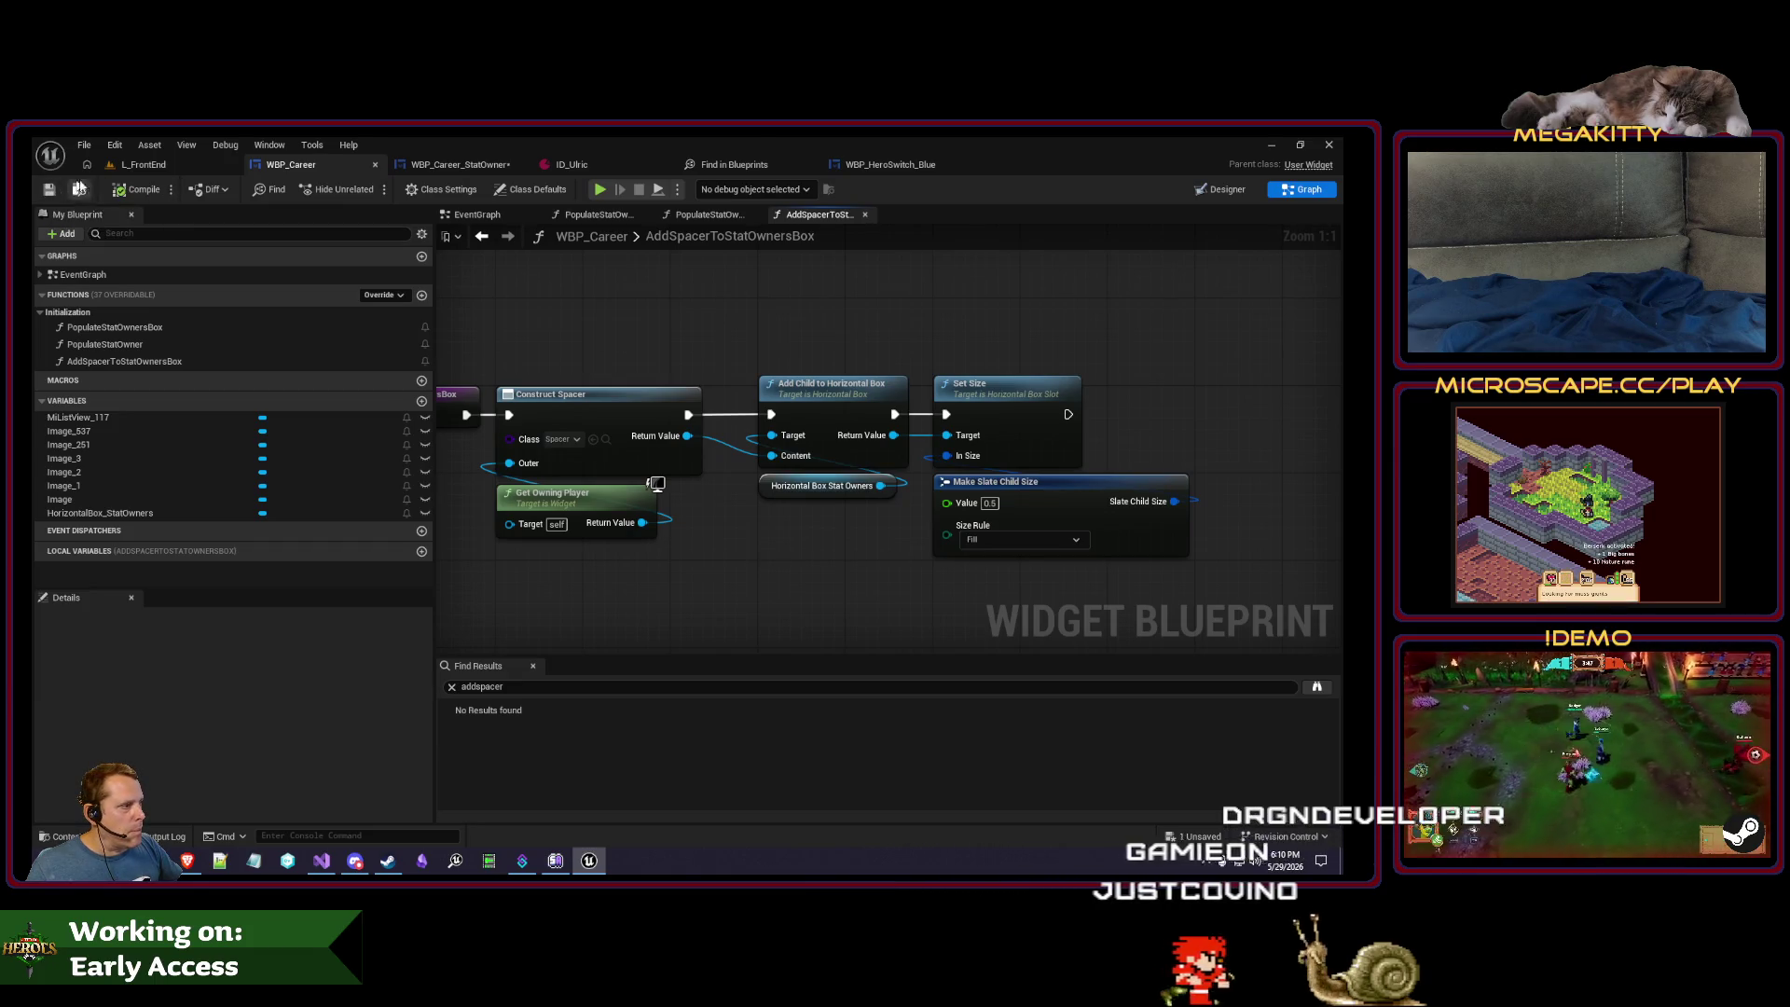
left_click(143, 164)
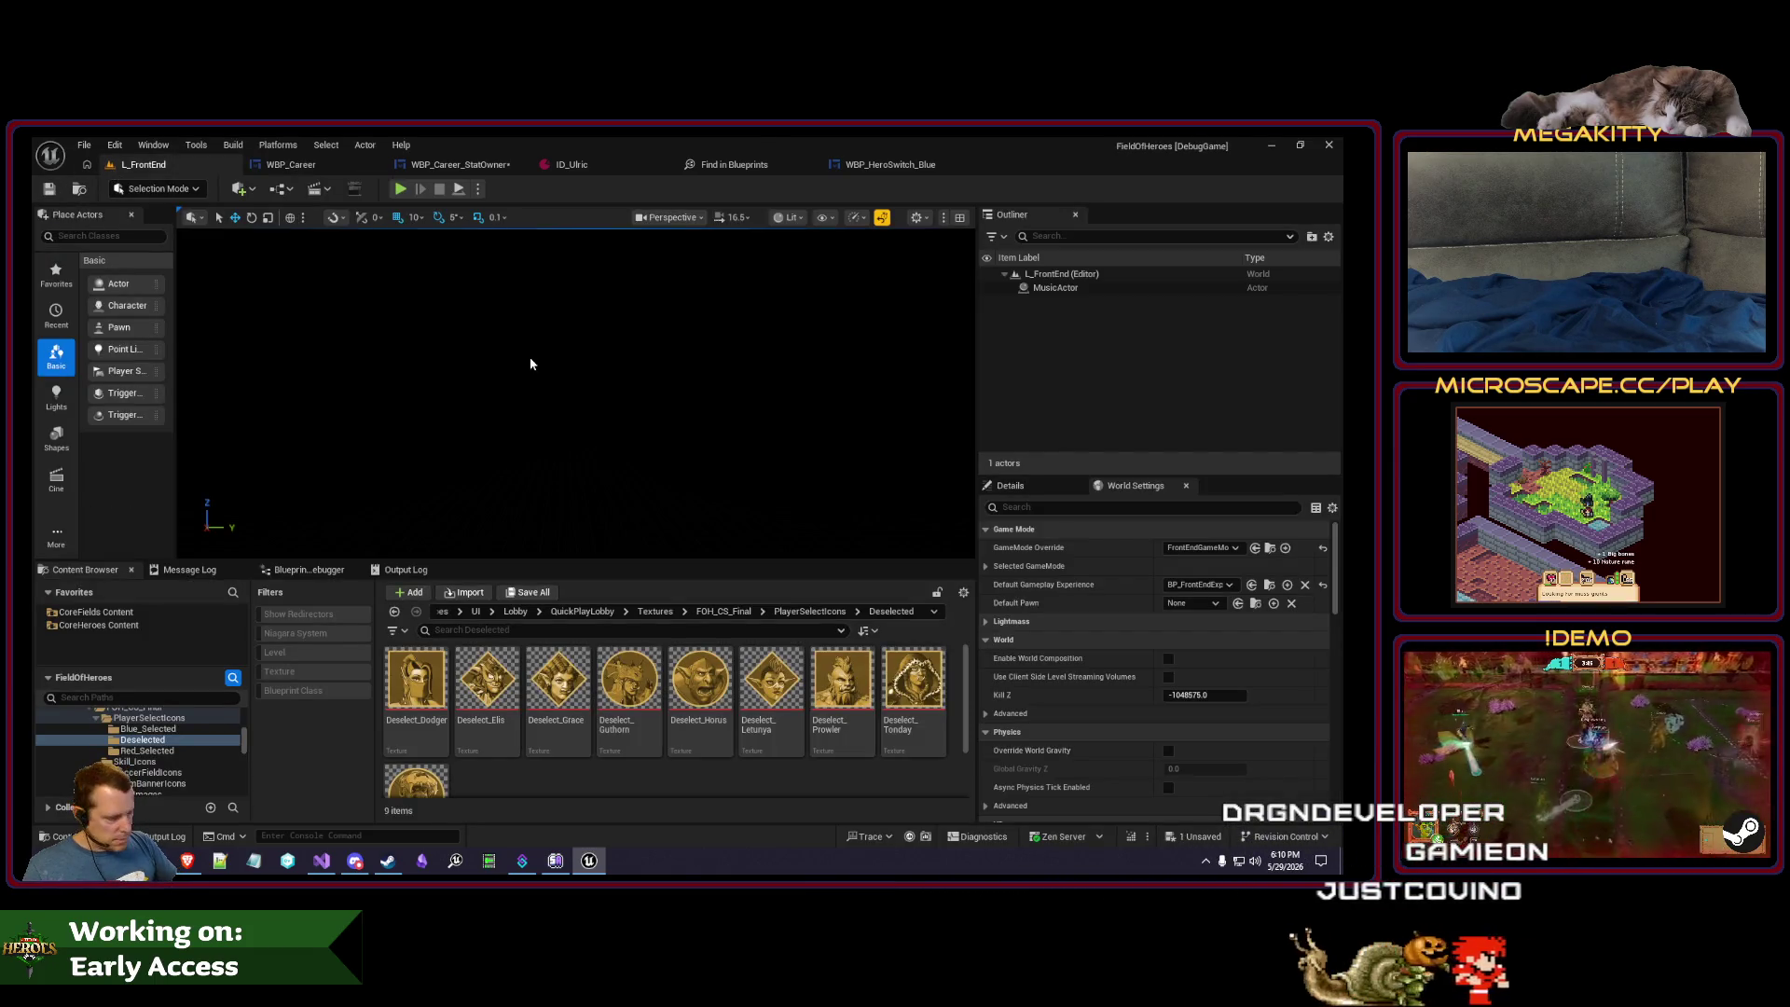
- Play-test the career panel, then change the spacer's Make Slate Child Size value to 1.0
key("alt+p")
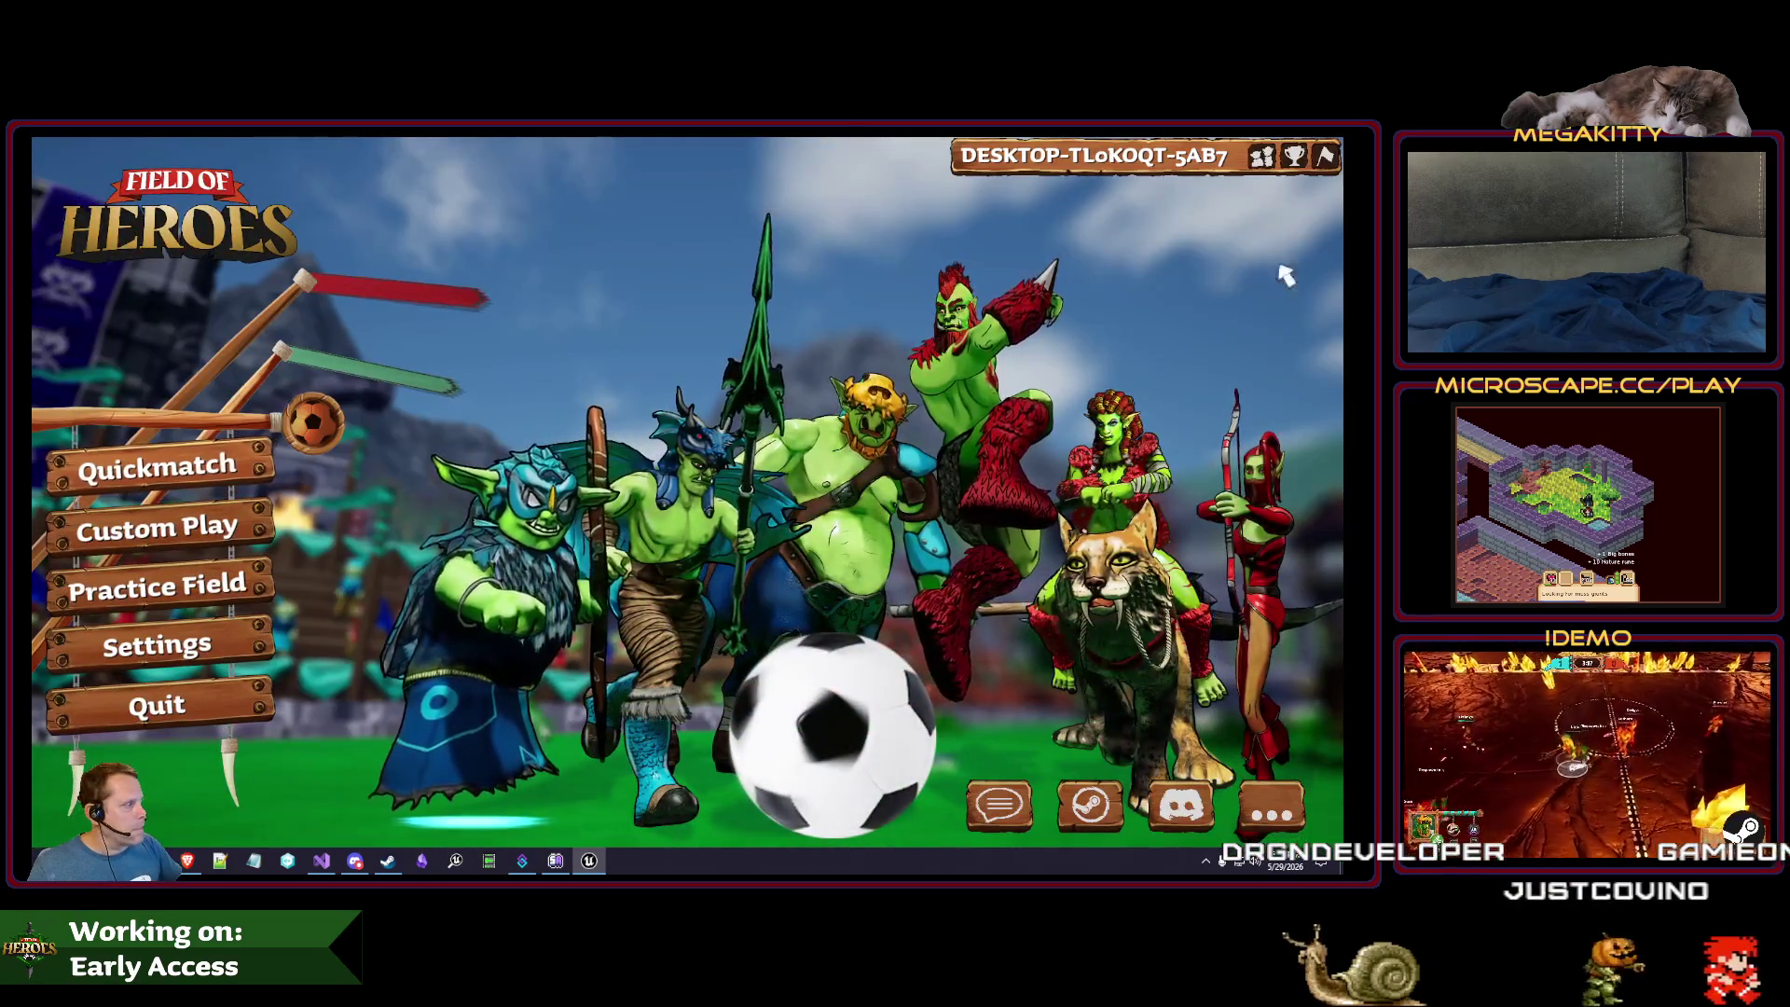
left_click(1294, 155)
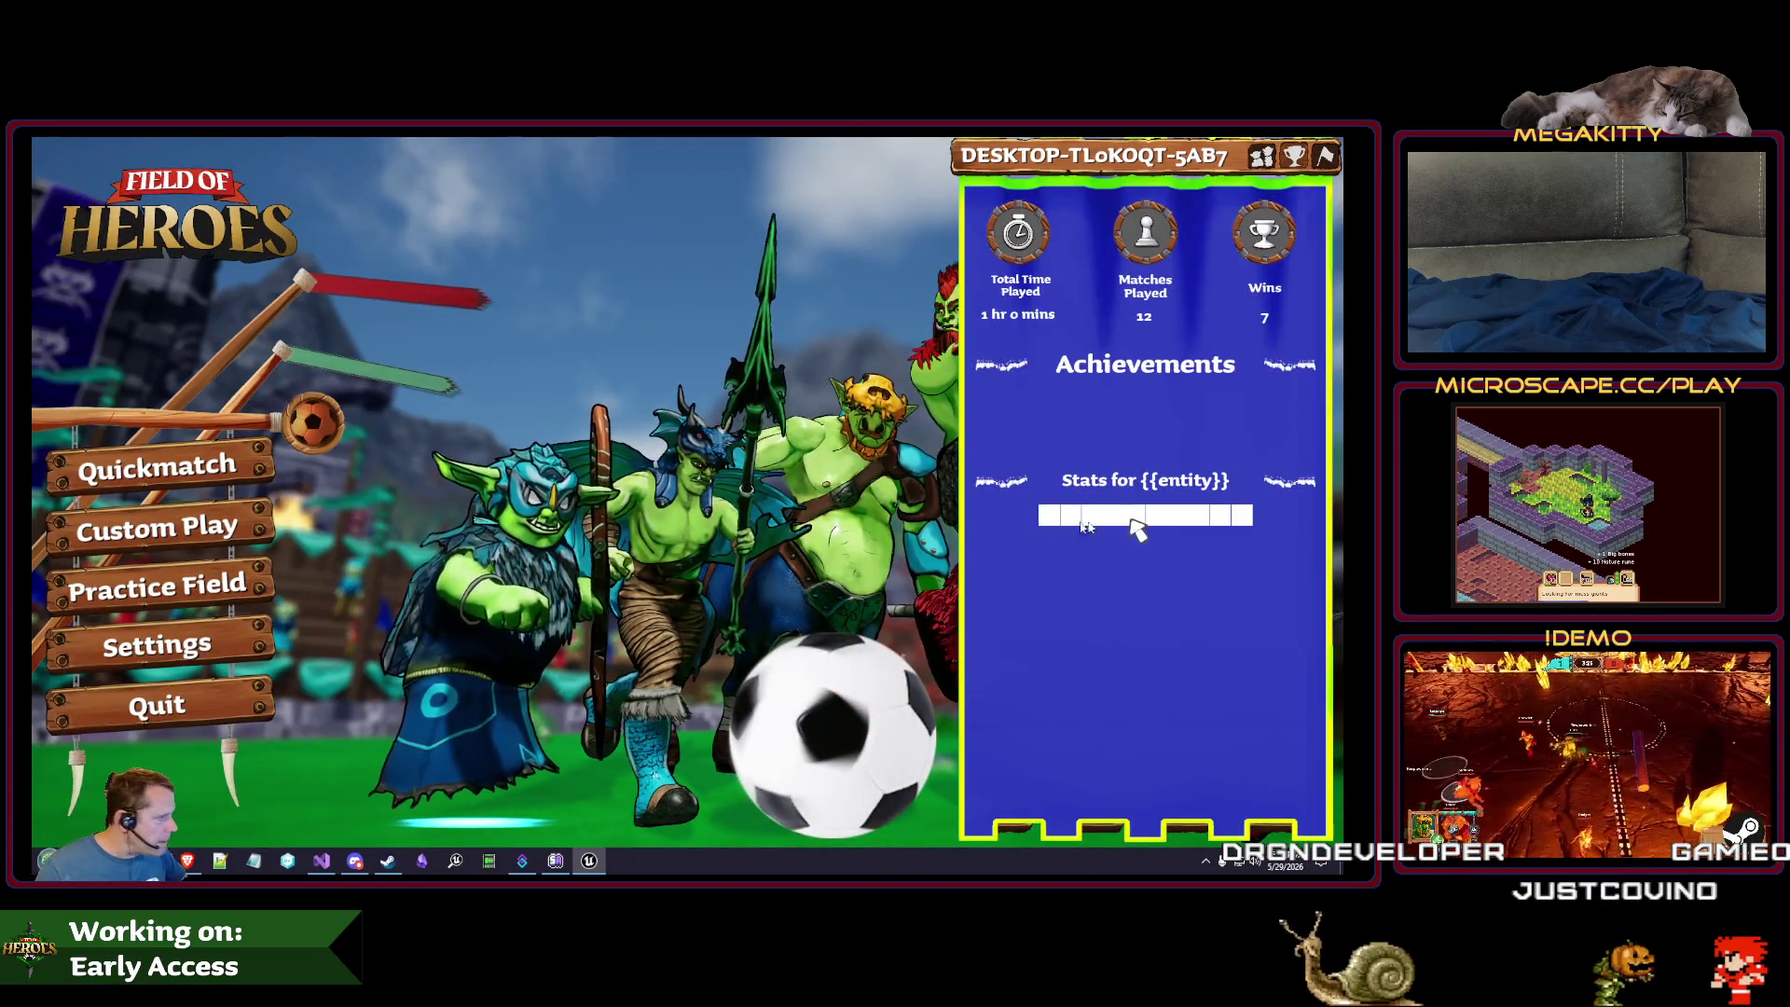
key("Escape")
left_click(446, 166)
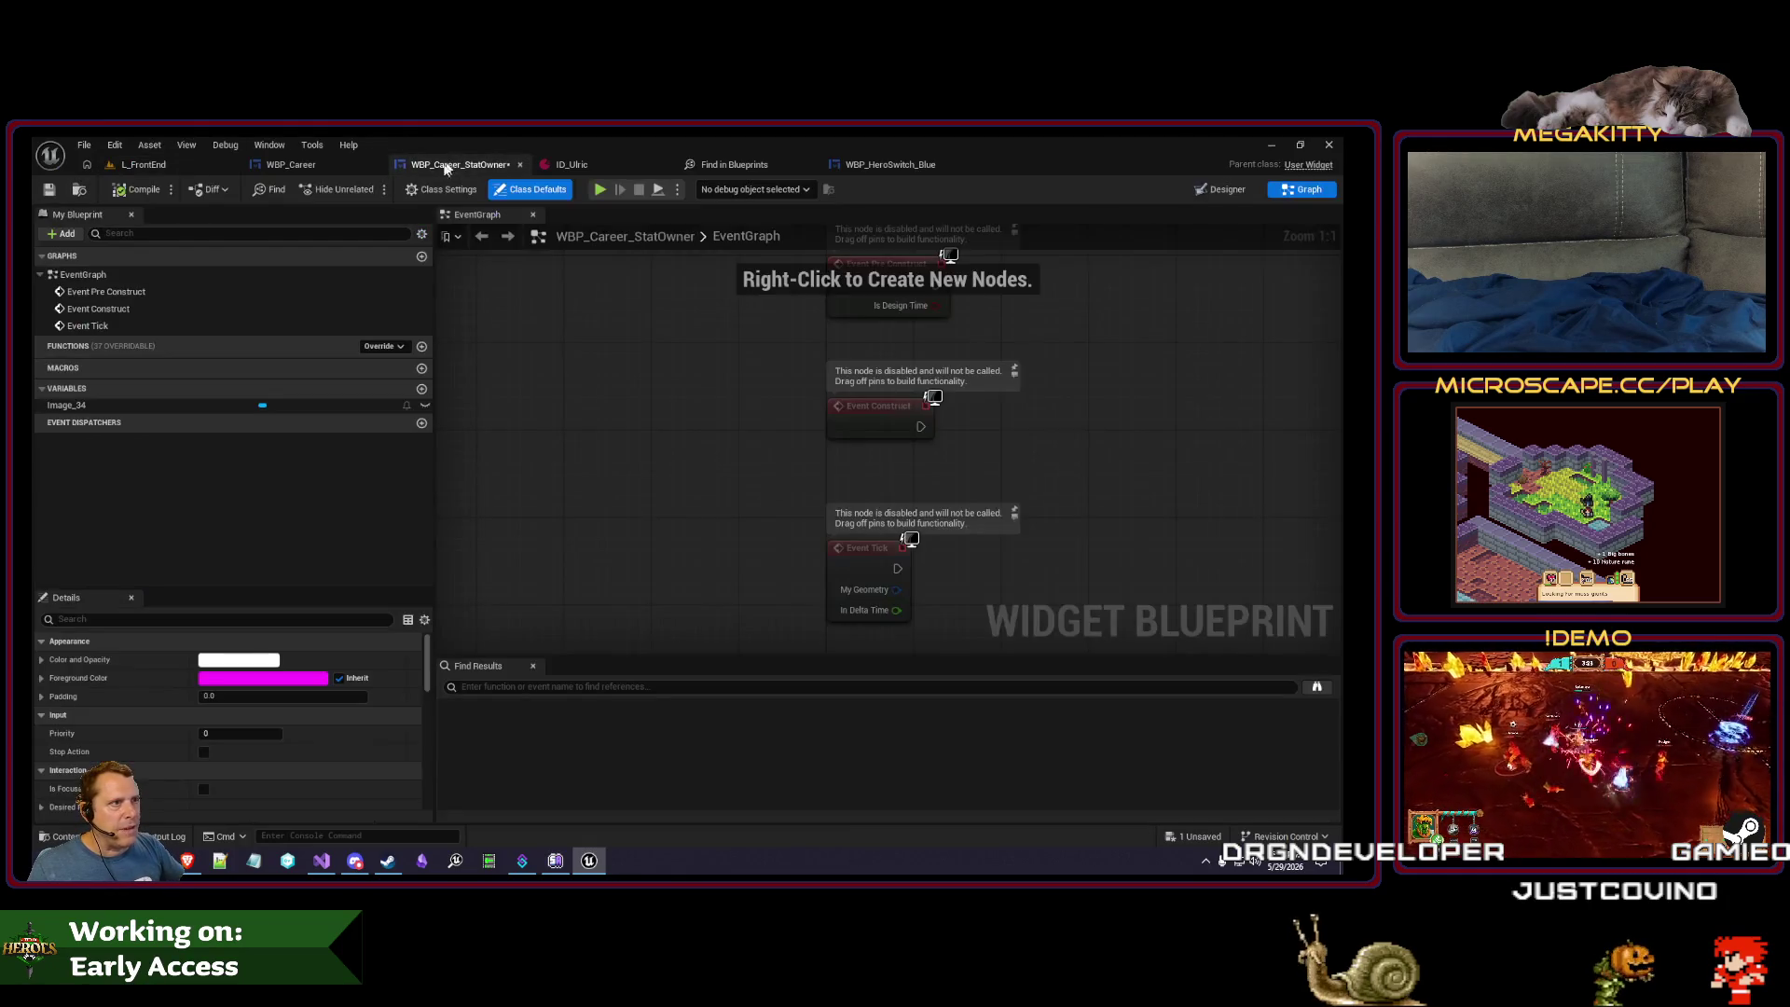
left_click(280, 165)
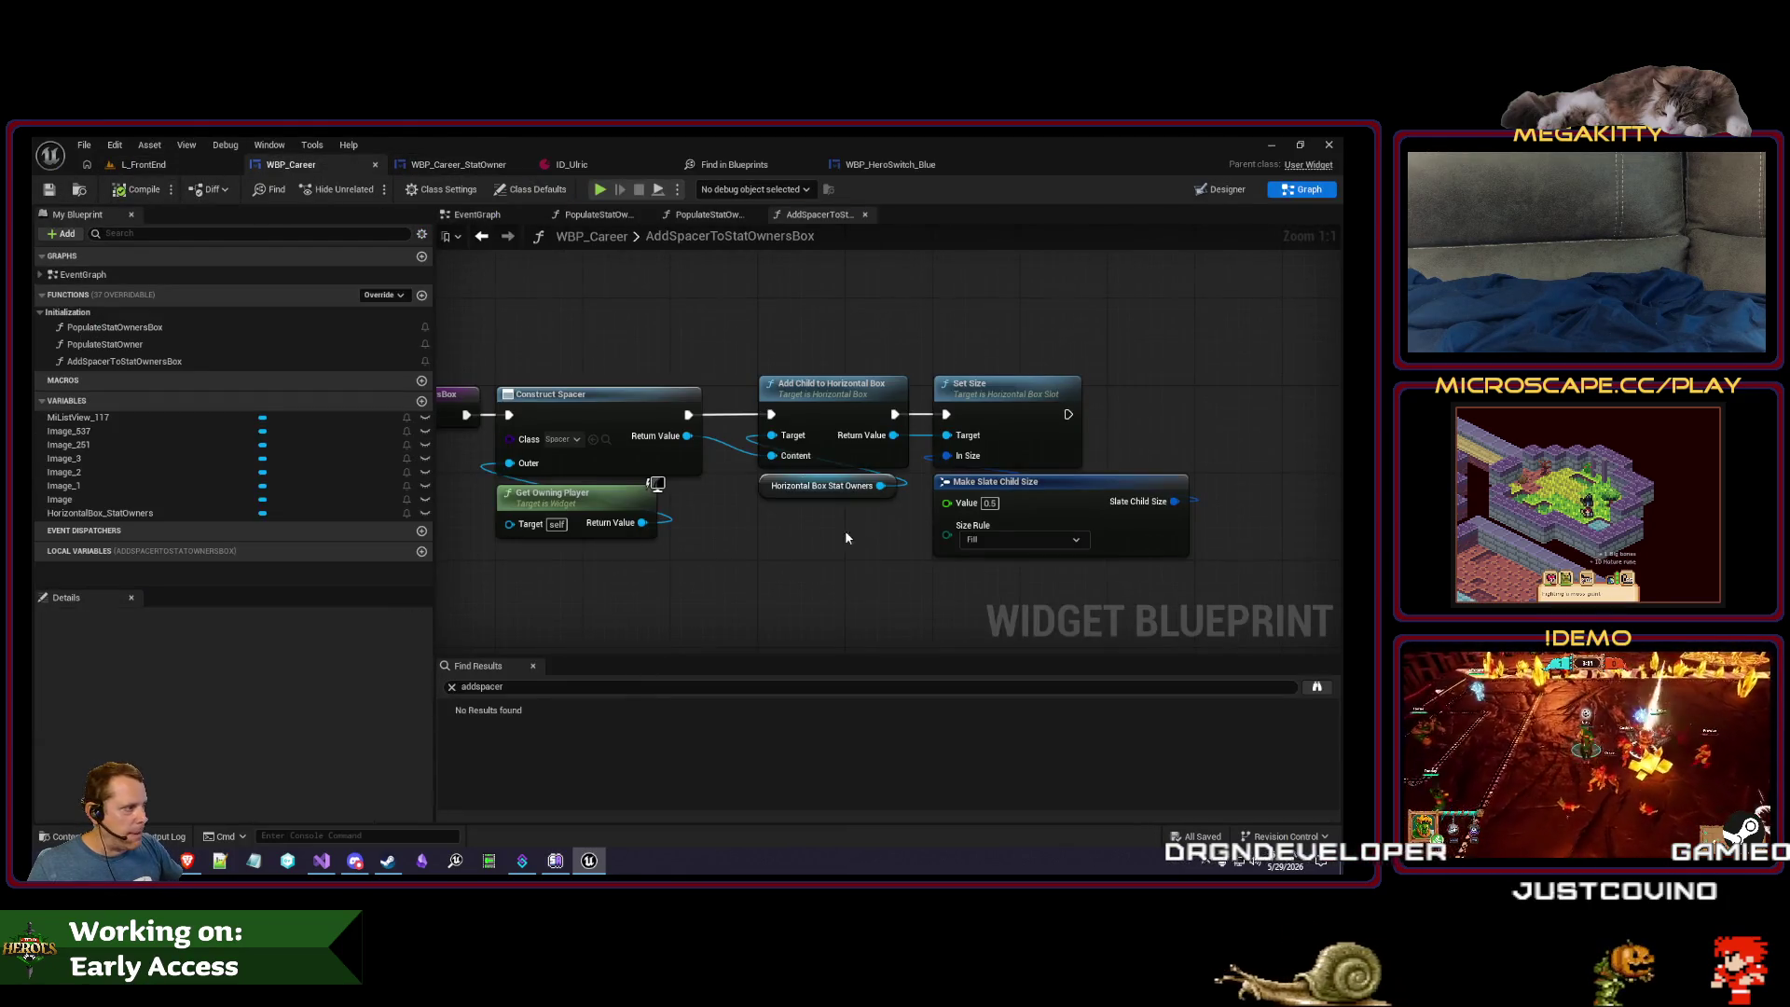
left_click_drag(847, 538, 699, 541)
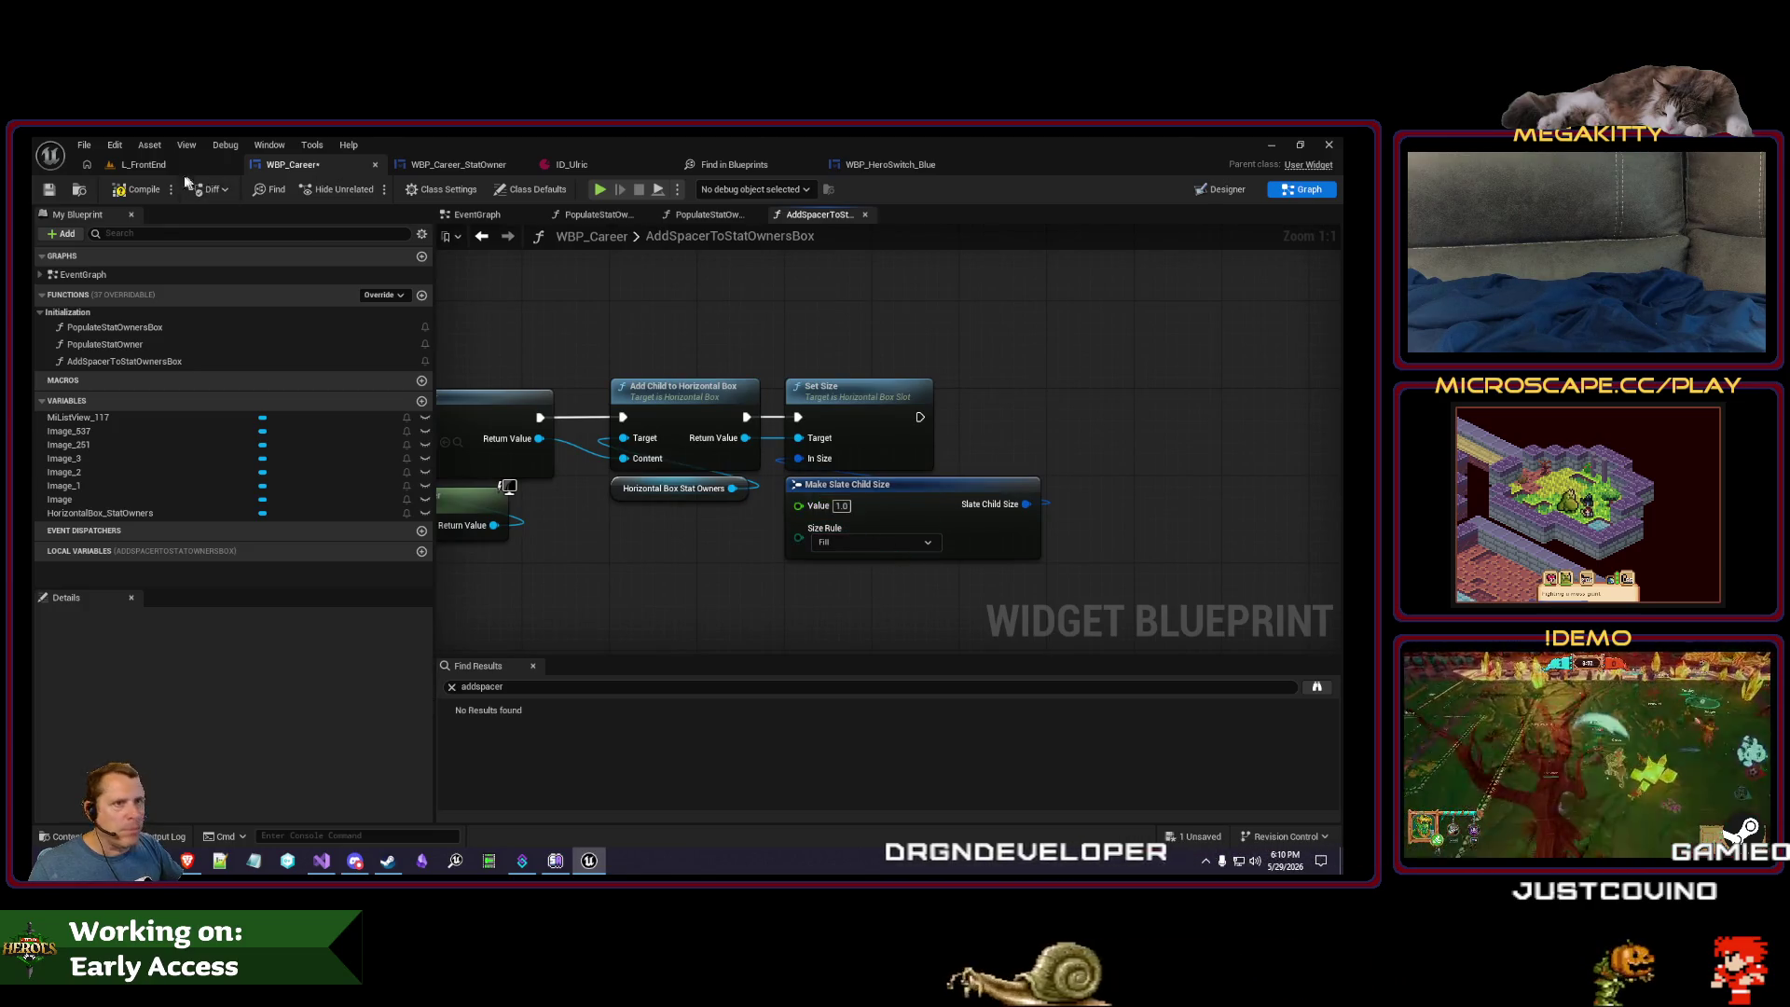
left_click(140, 164)
- Play-test the career stats panel again and return to the WBP_Career graph
key("alt+p")
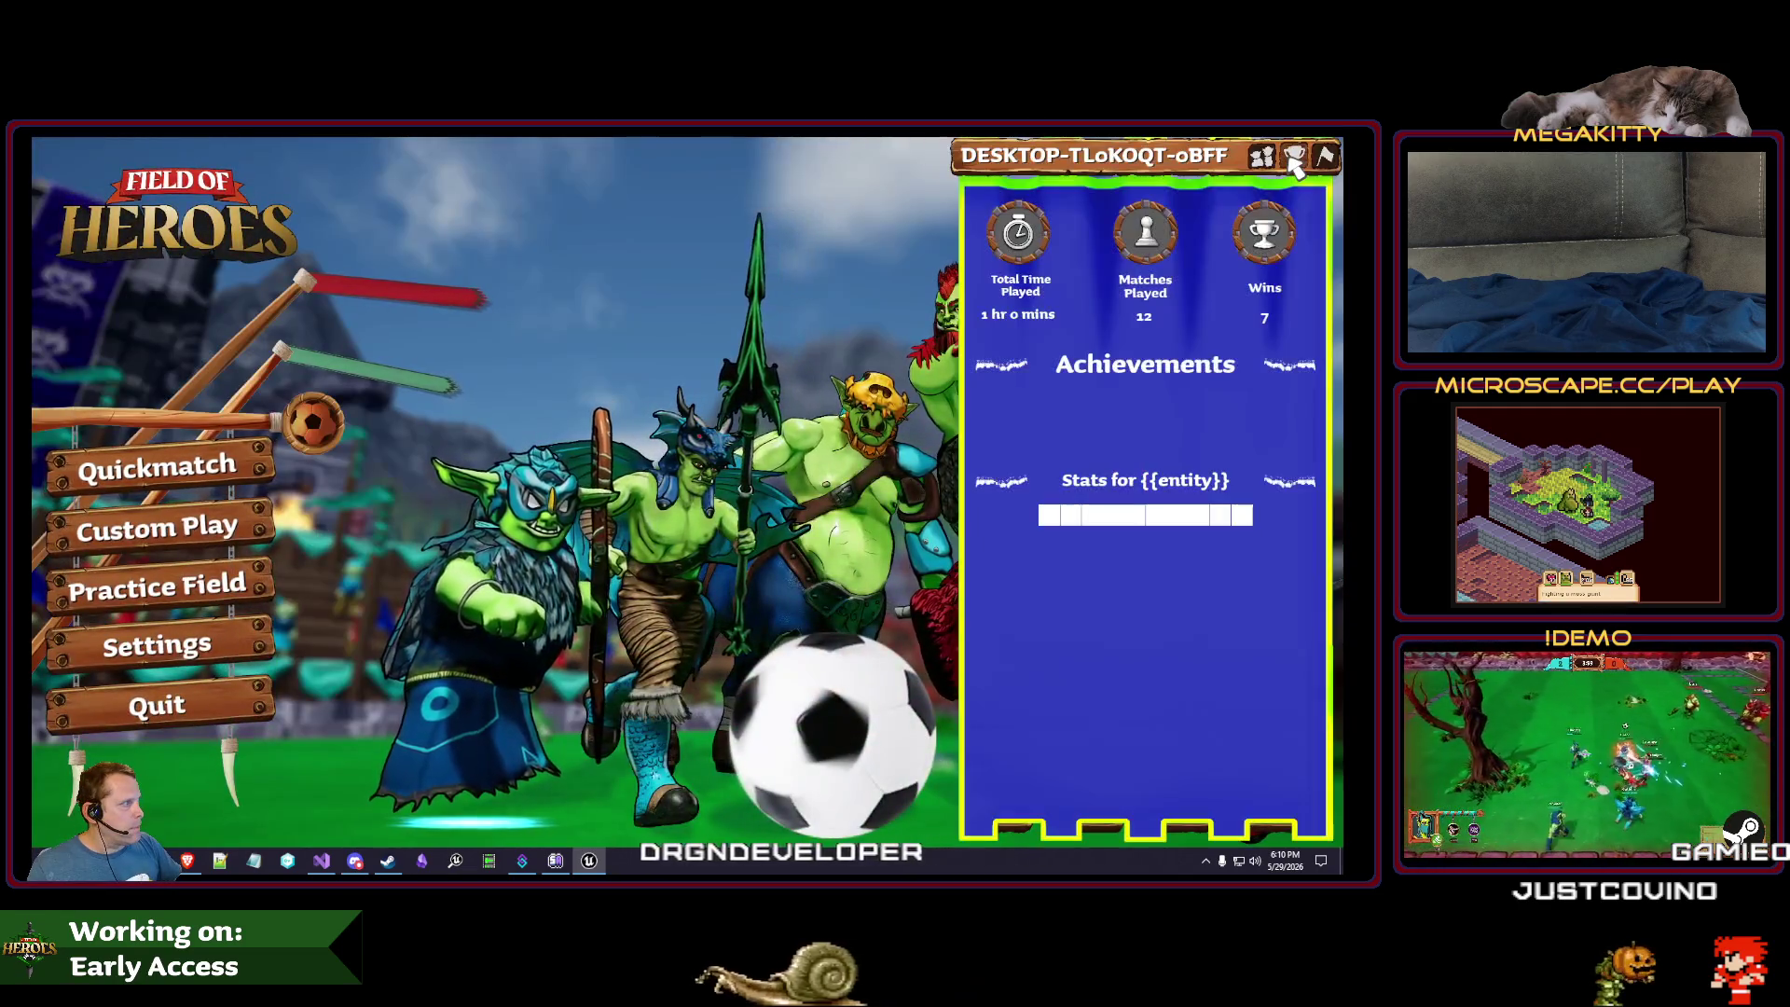
left_click(1294, 156)
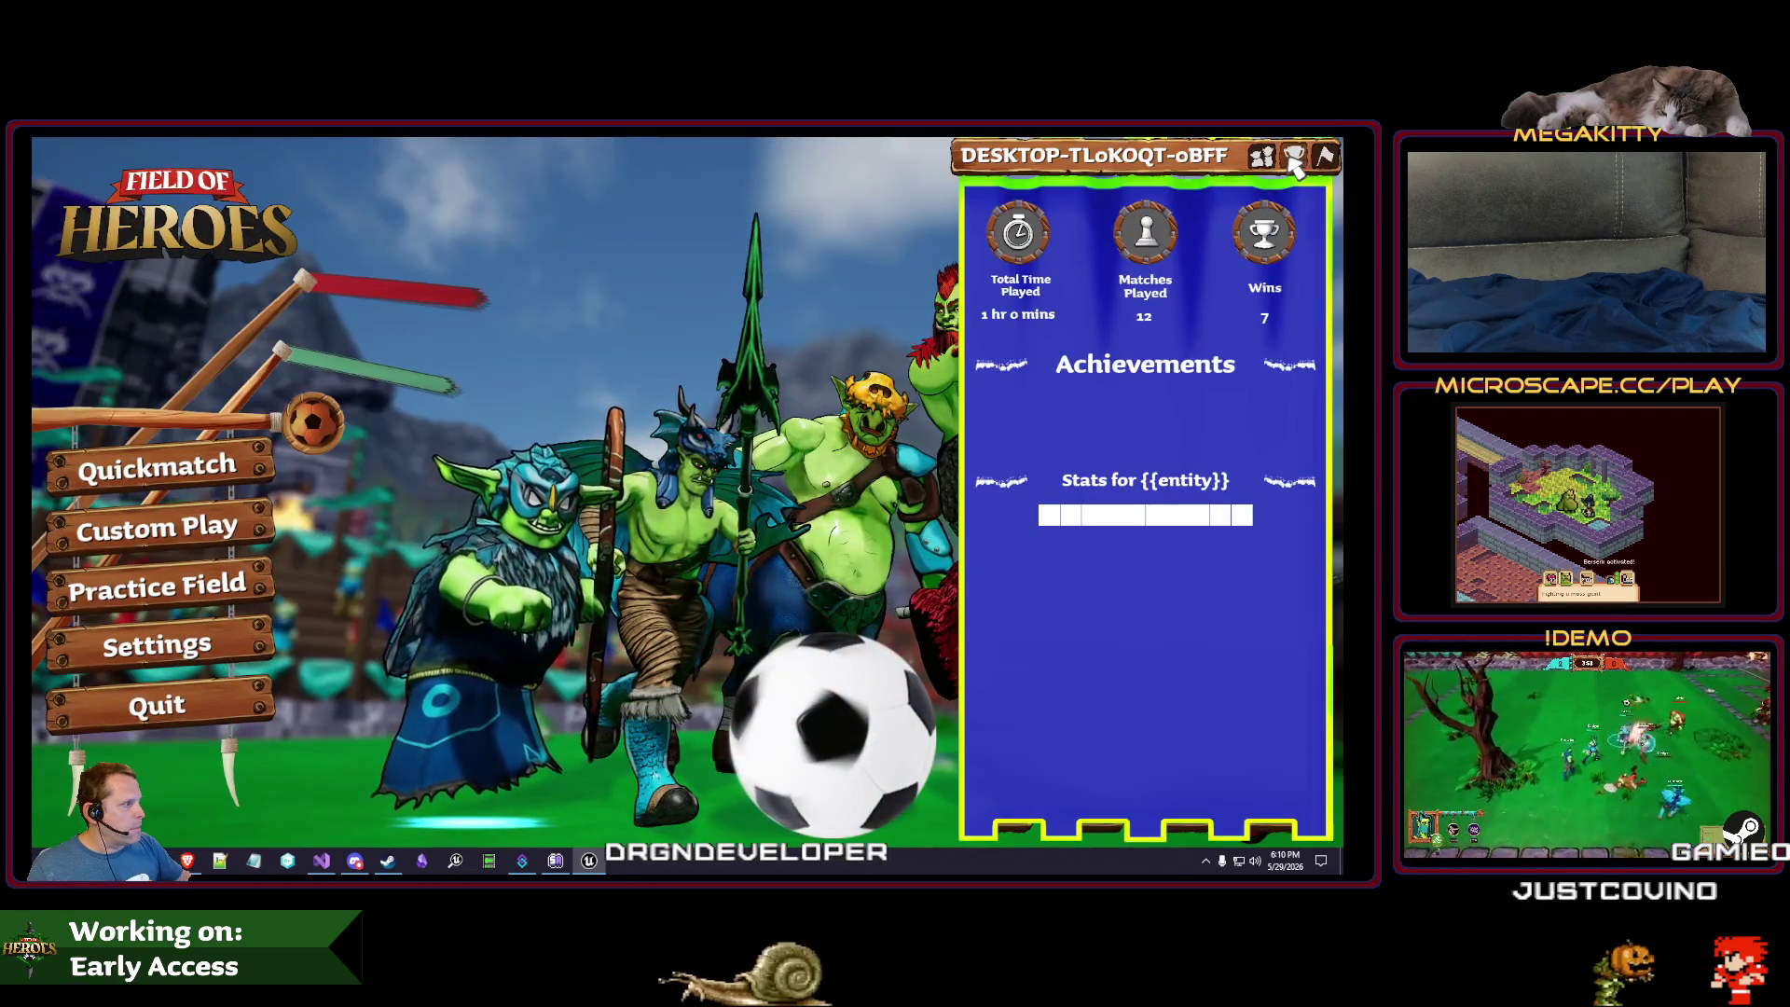
key("Escape")
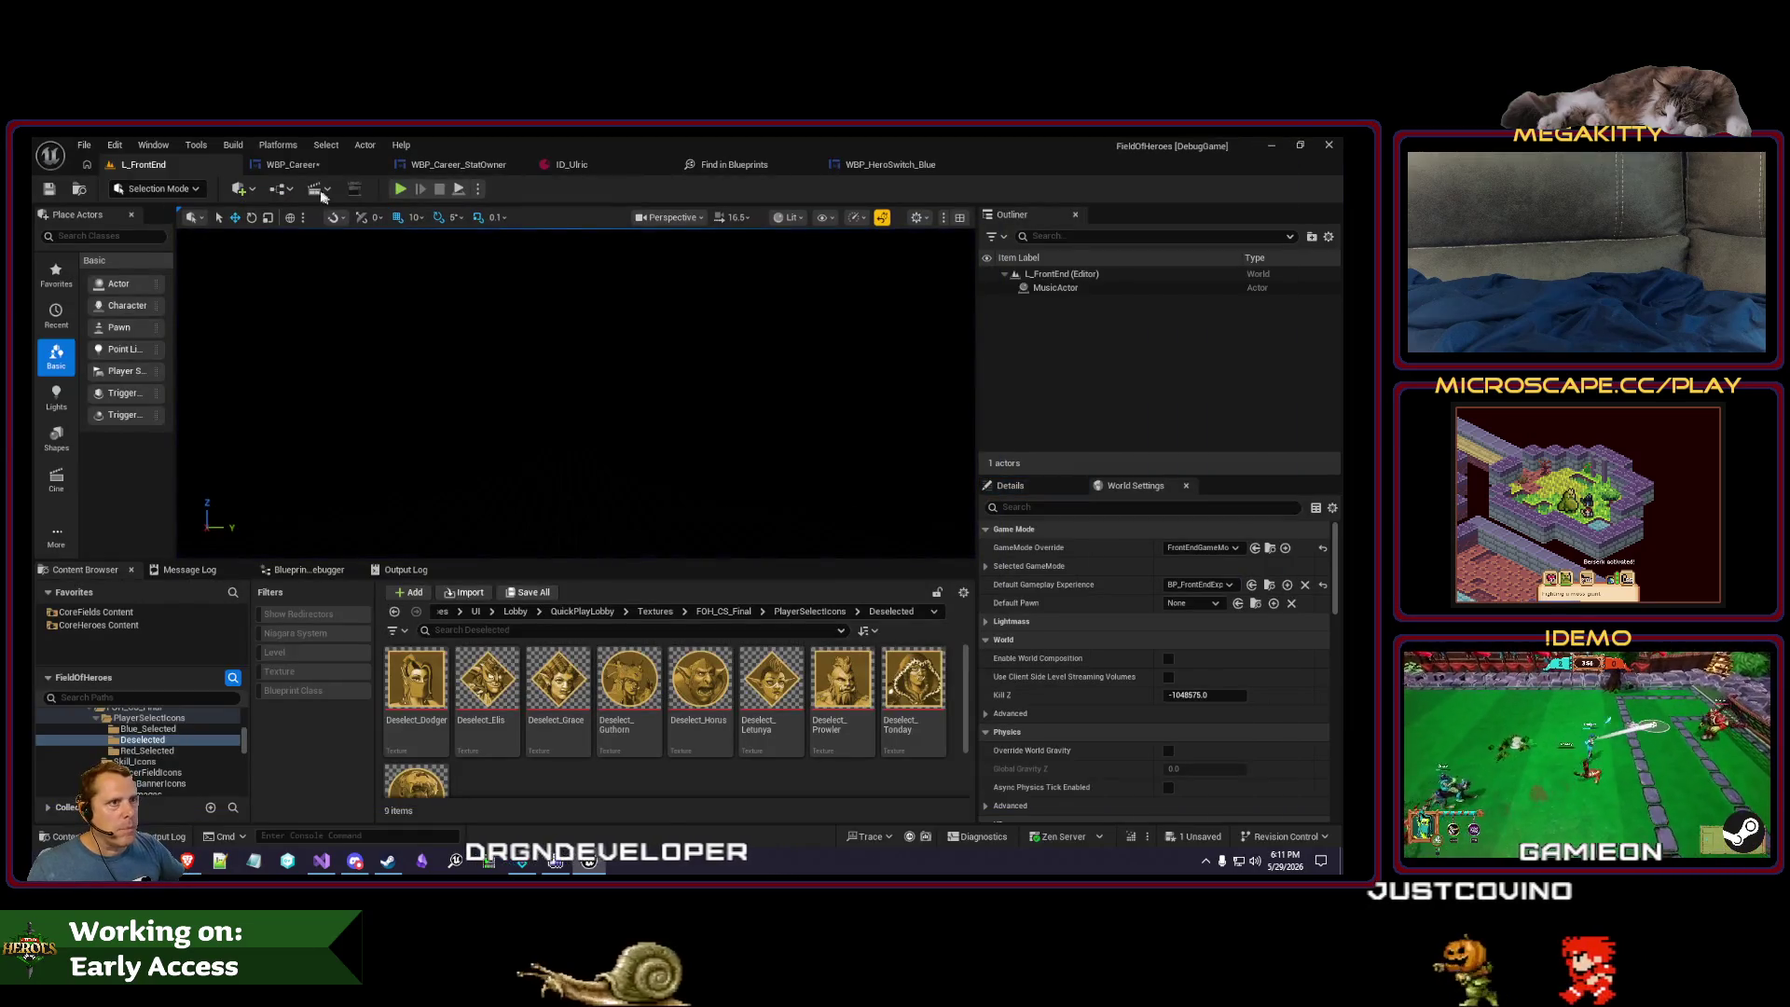
left_click(304, 172)
- Add a Set Size node for the spacer and chain it beside Add Child
mouse_move(583, 477)
left_mouse_down()
mouse_move(746, 472)
mouse_move(749, 560)
left_mouse_up()
type("set size")
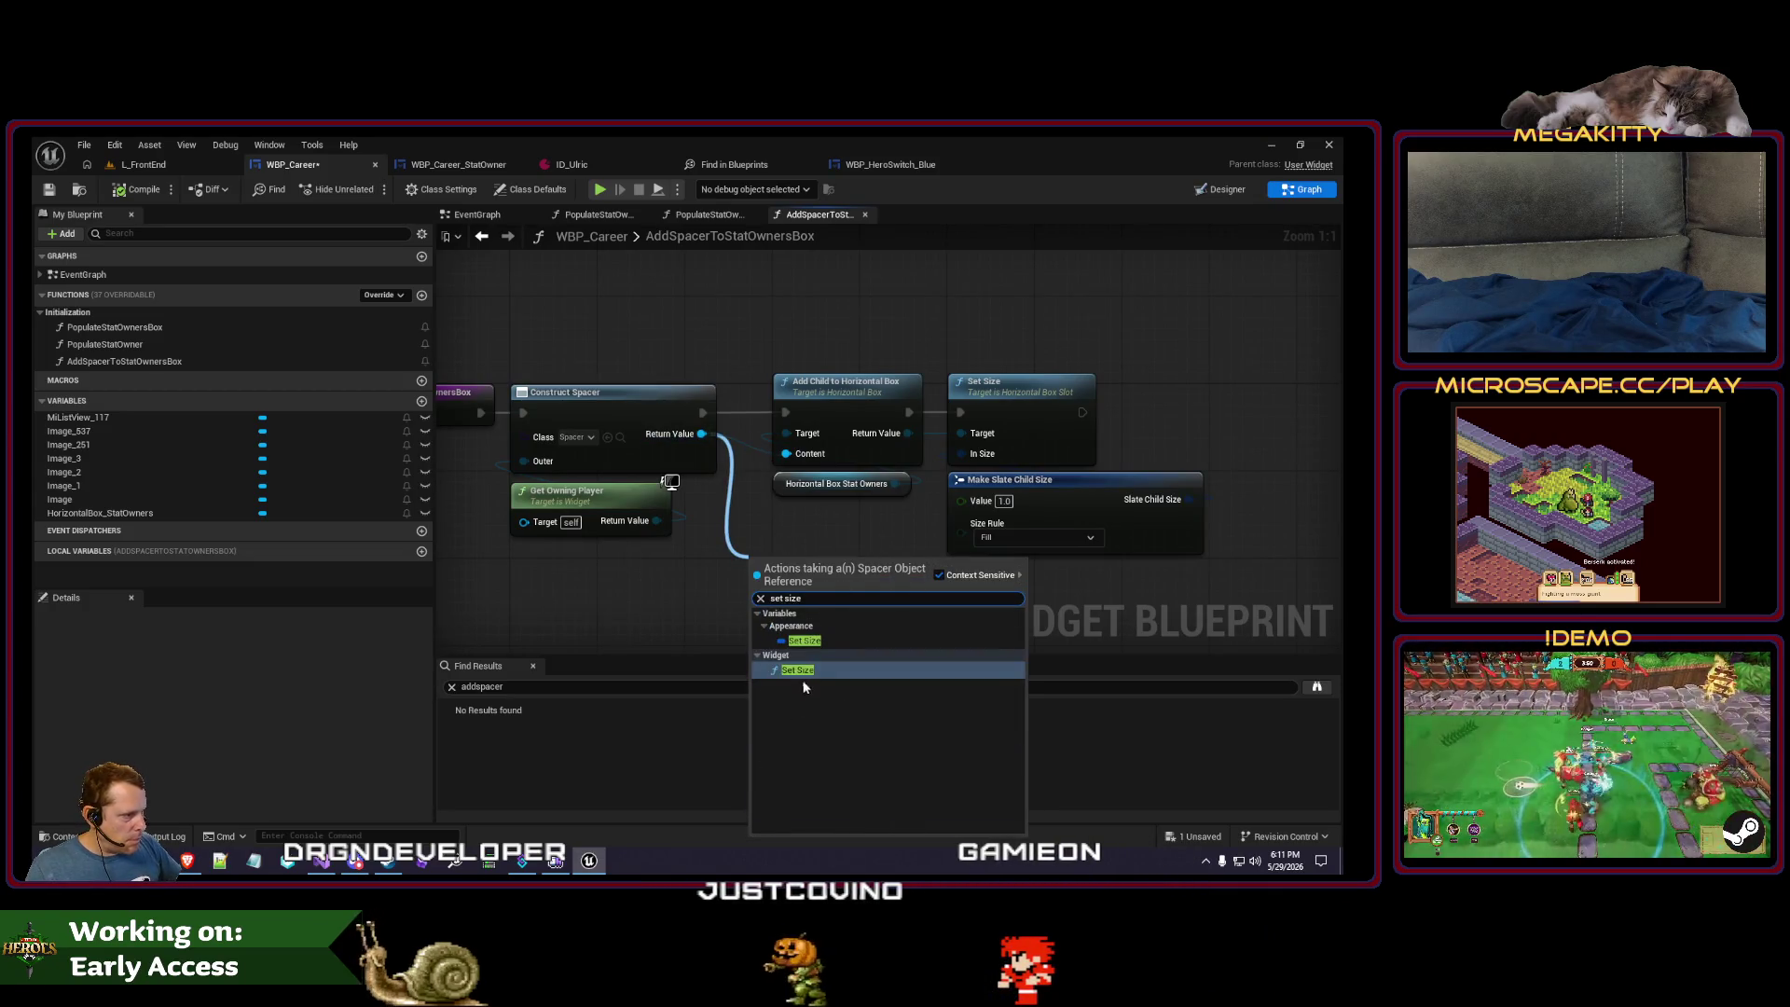
left_click(805, 683)
left_click_drag(1191, 574, 1012, 387)
mouse_move(898, 354)
left_mouse_down()
mouse_move(800, 390)
mouse_move(1024, 385)
mouse_move(947, 386)
left_mouse_up()
left_click_drag(746, 555, 778, 380)
left_click_drag(643, 410, 802, 407)
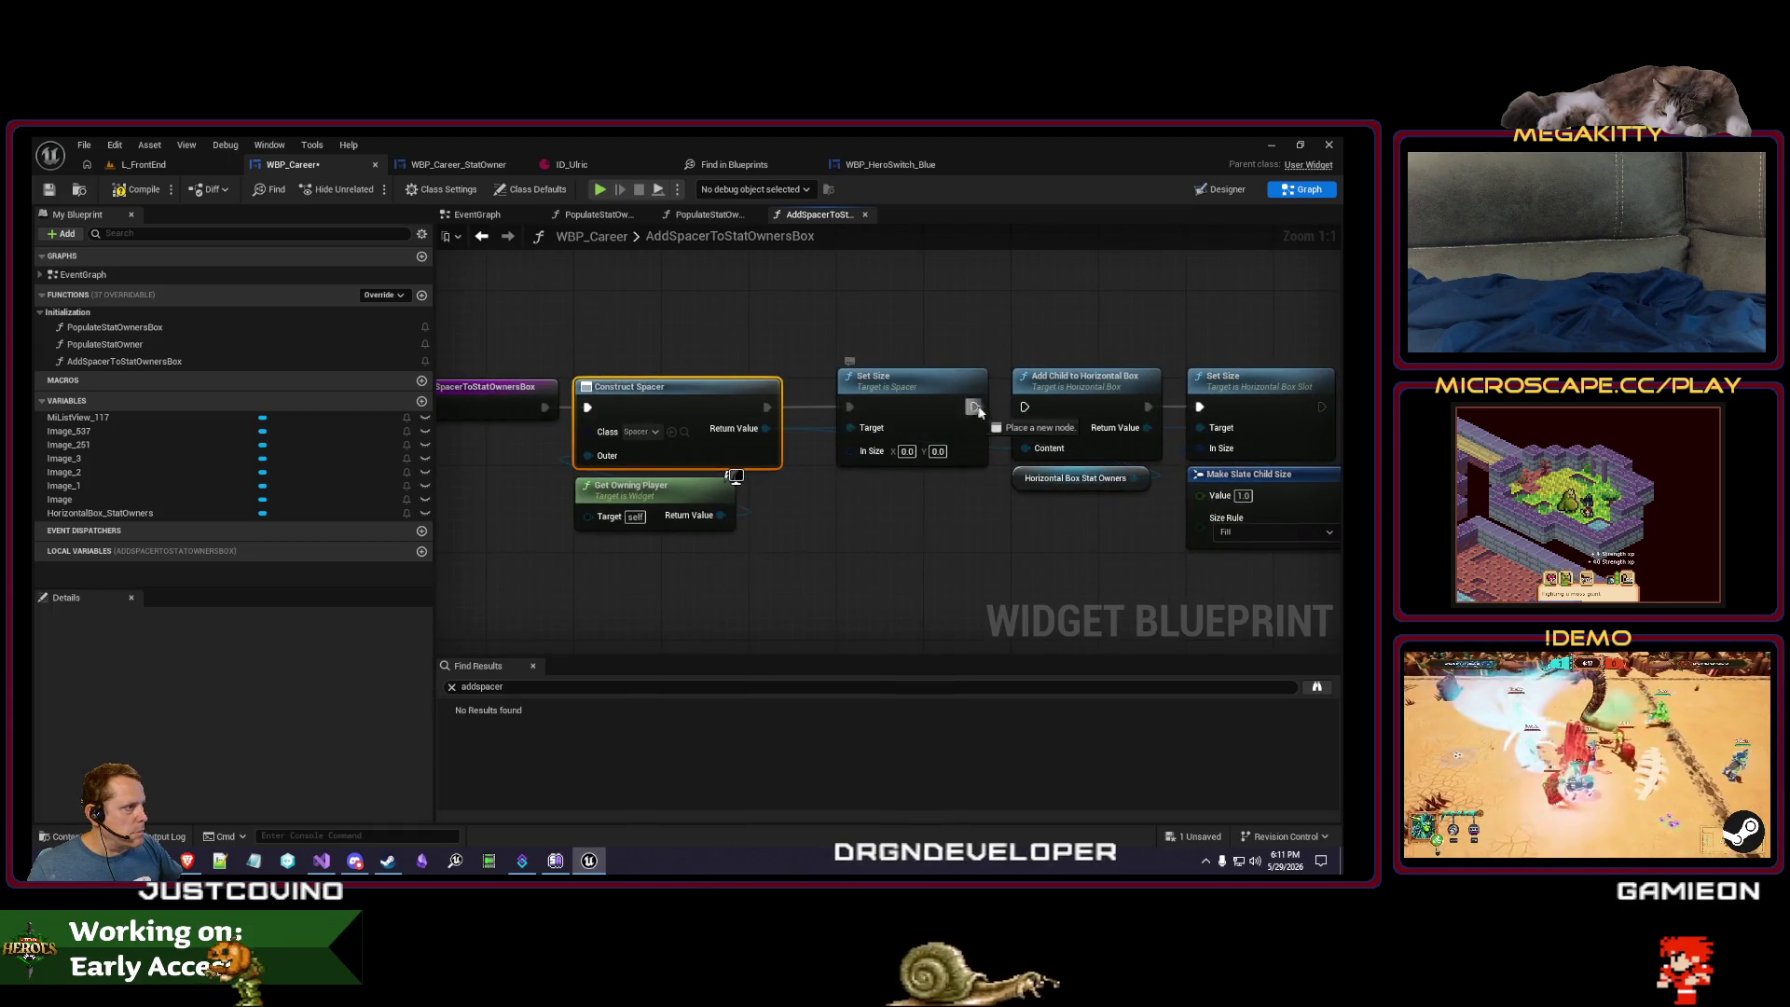
left_click_drag(898, 572, 731, 569)
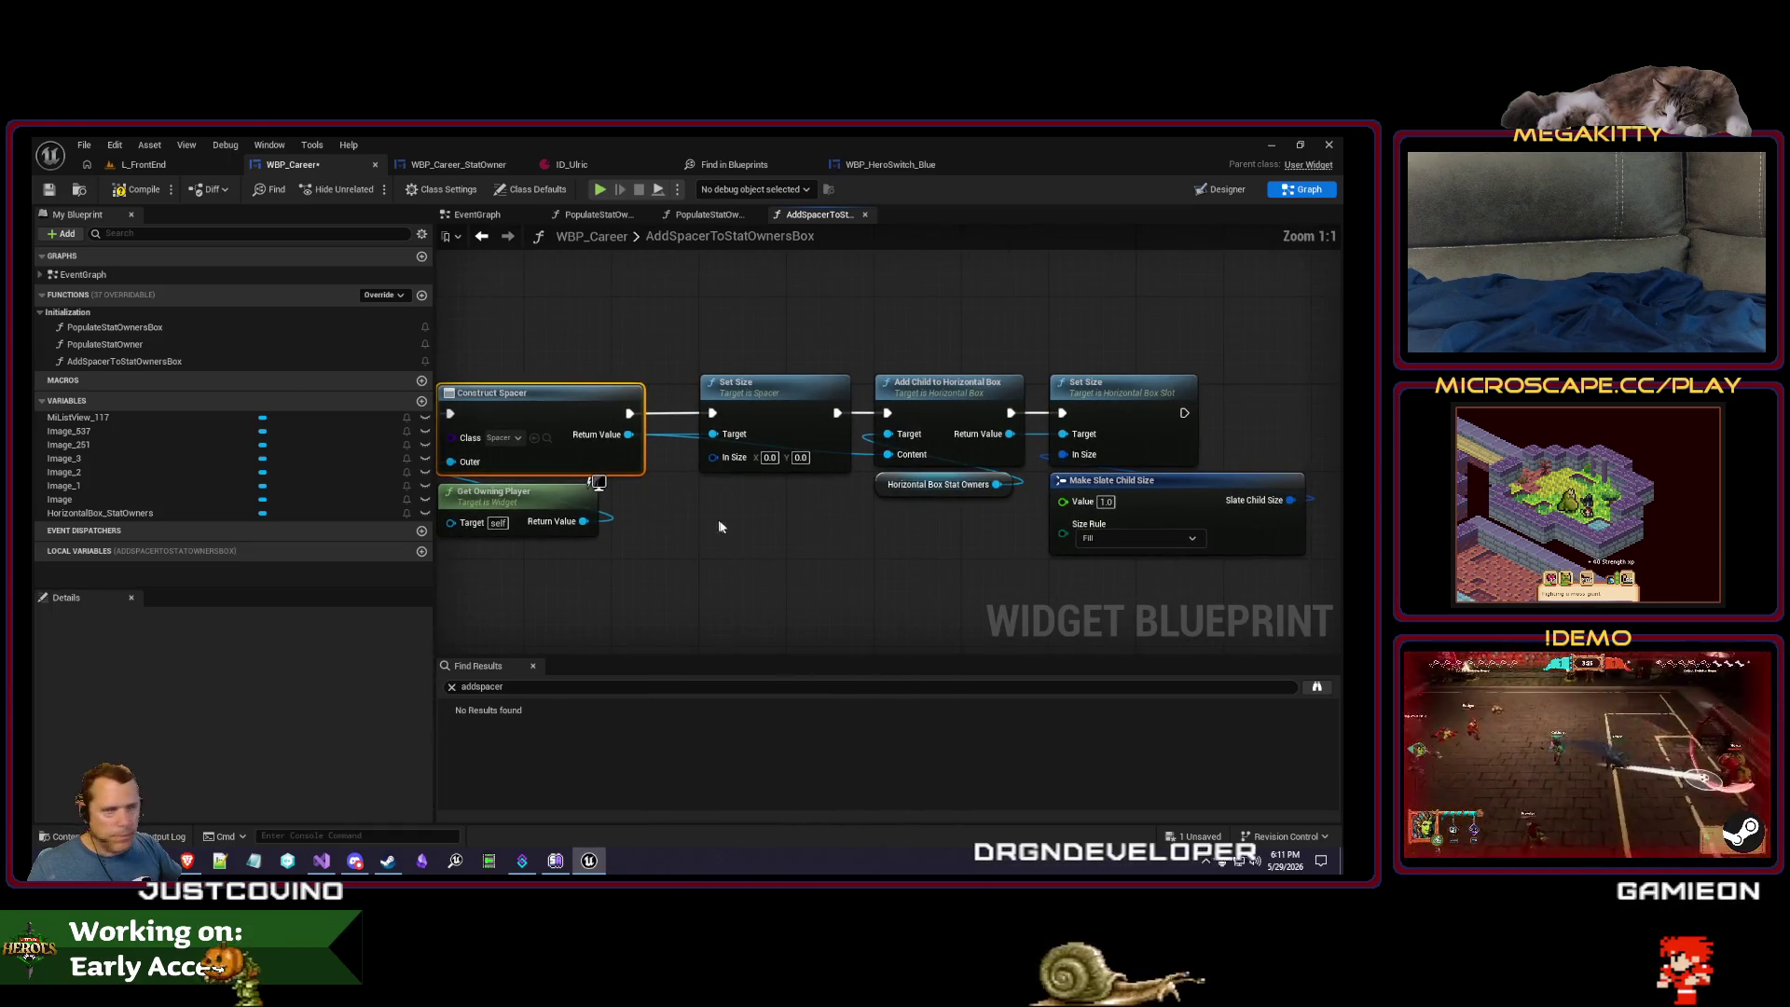
- Set the spacer's In Size to 10.0 × 1.0
left_click(769, 458)
type("10")
key("Tab")
left_click(848, 551)
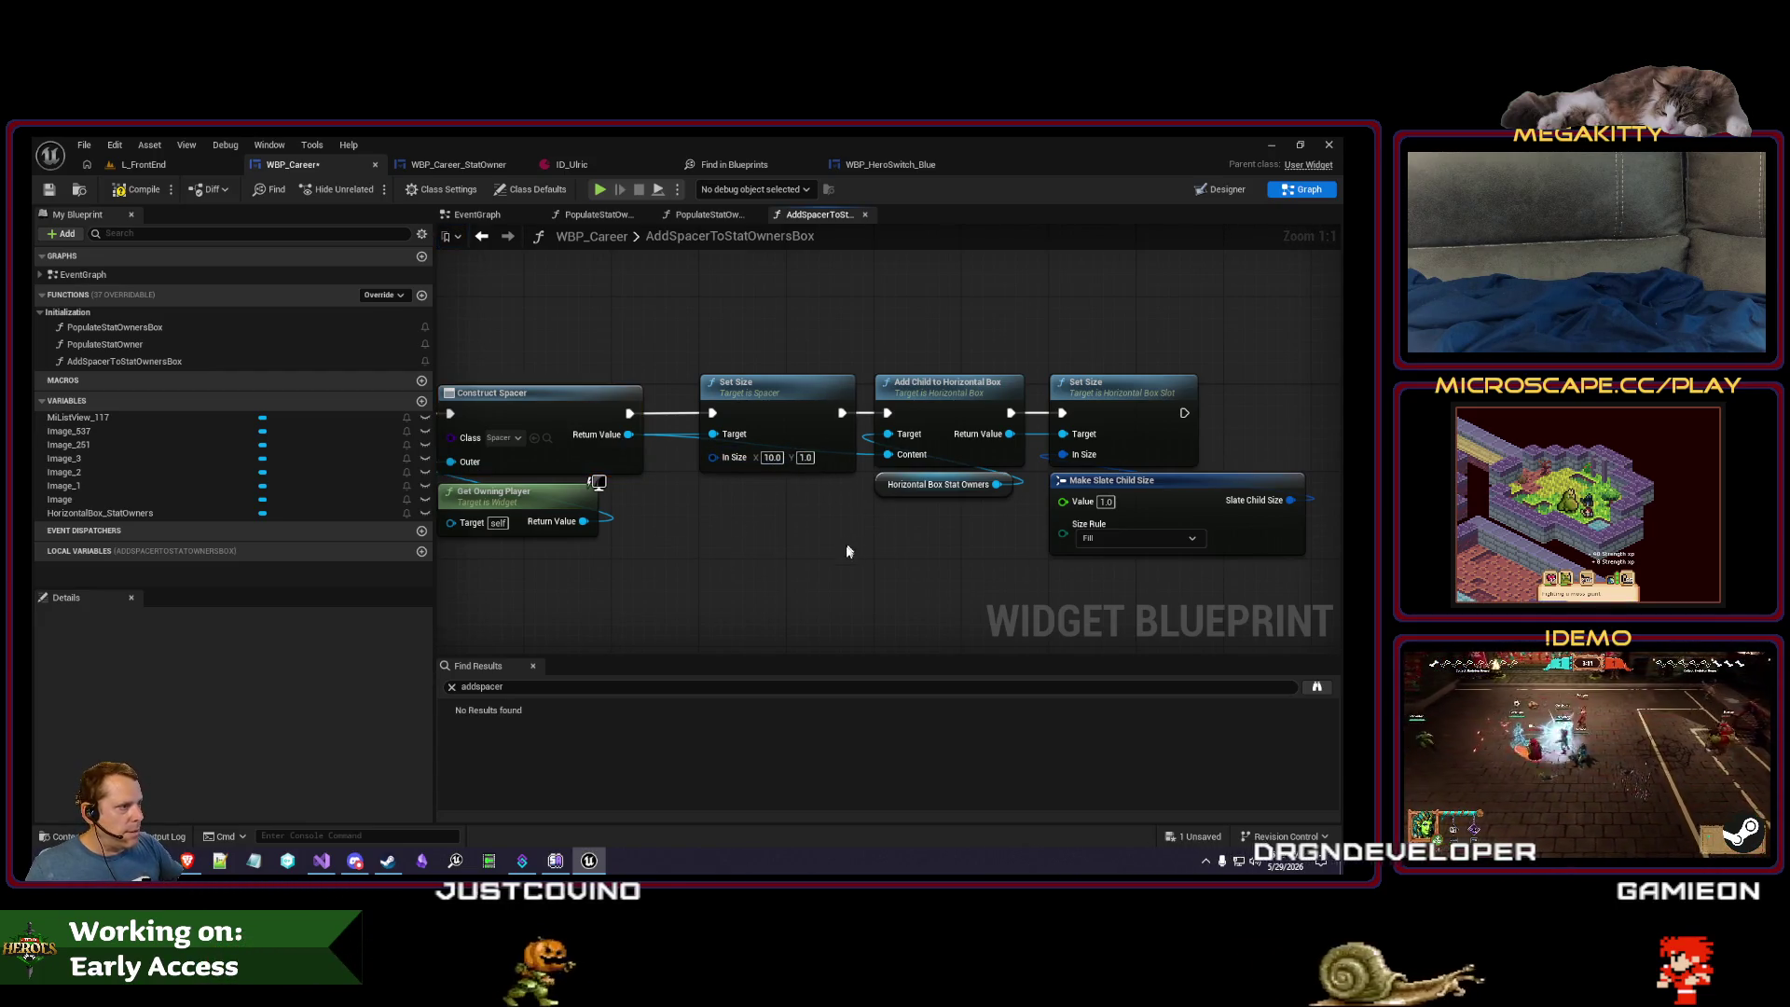
left_click(1106, 502)
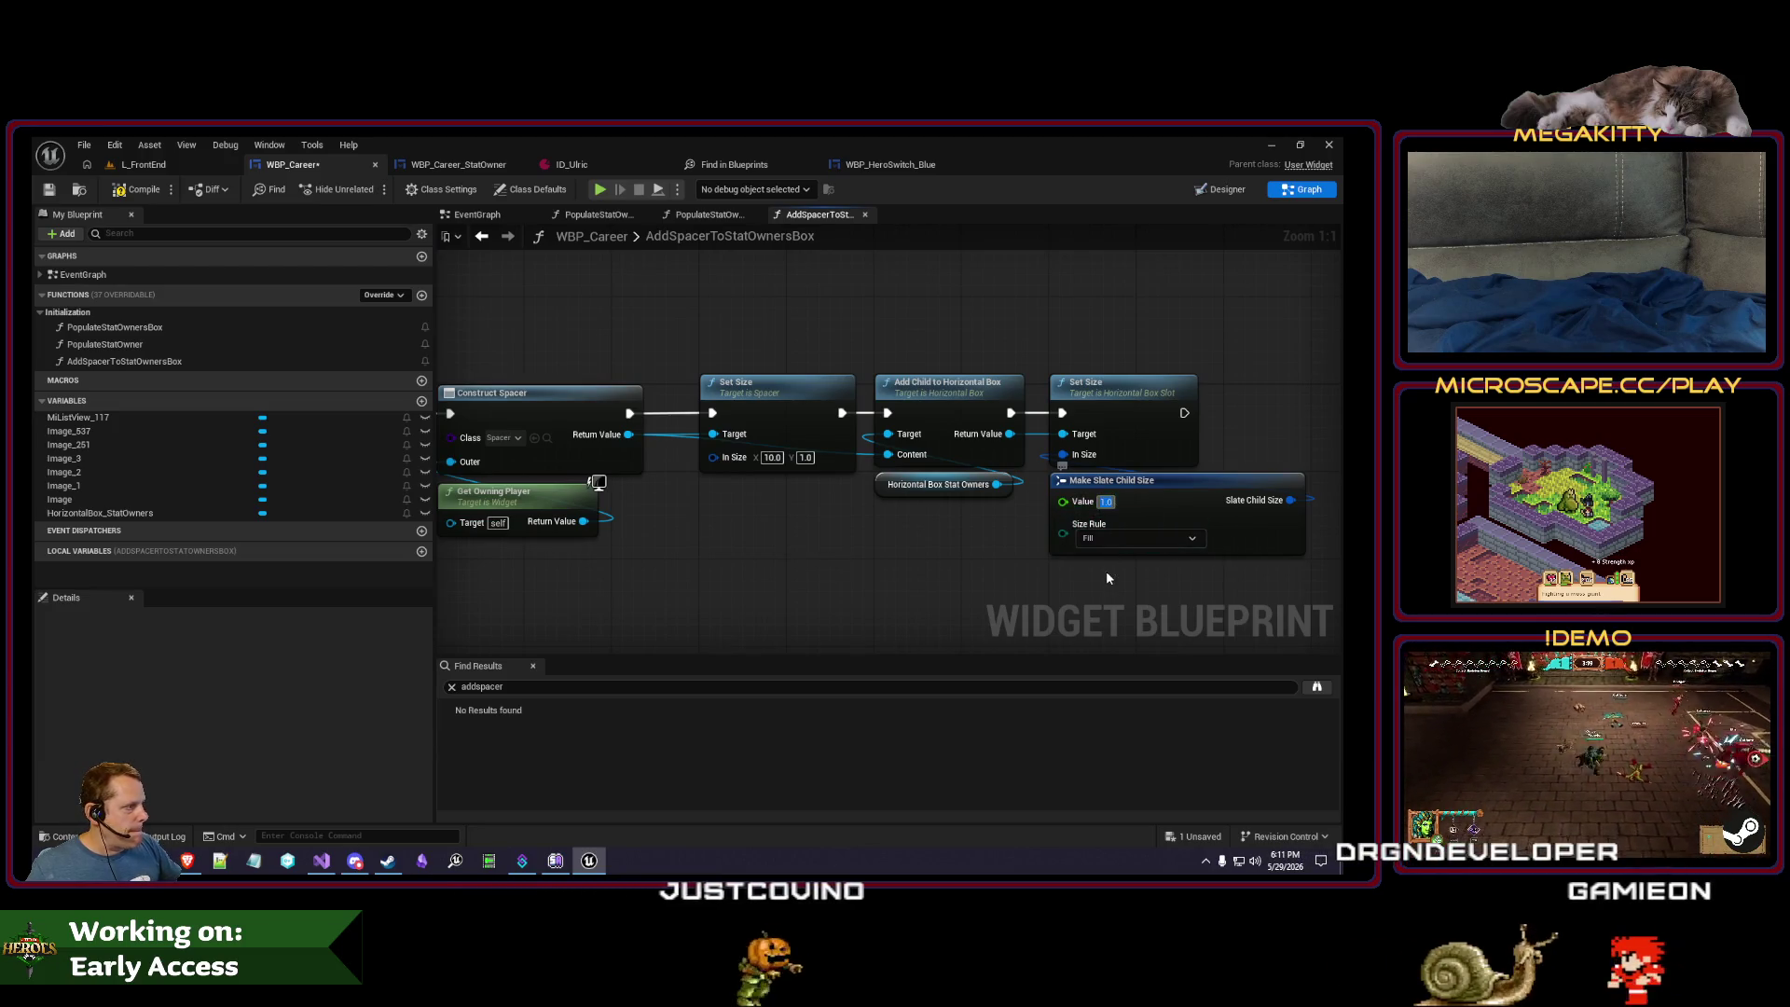
type("0")
left_click(144, 164)
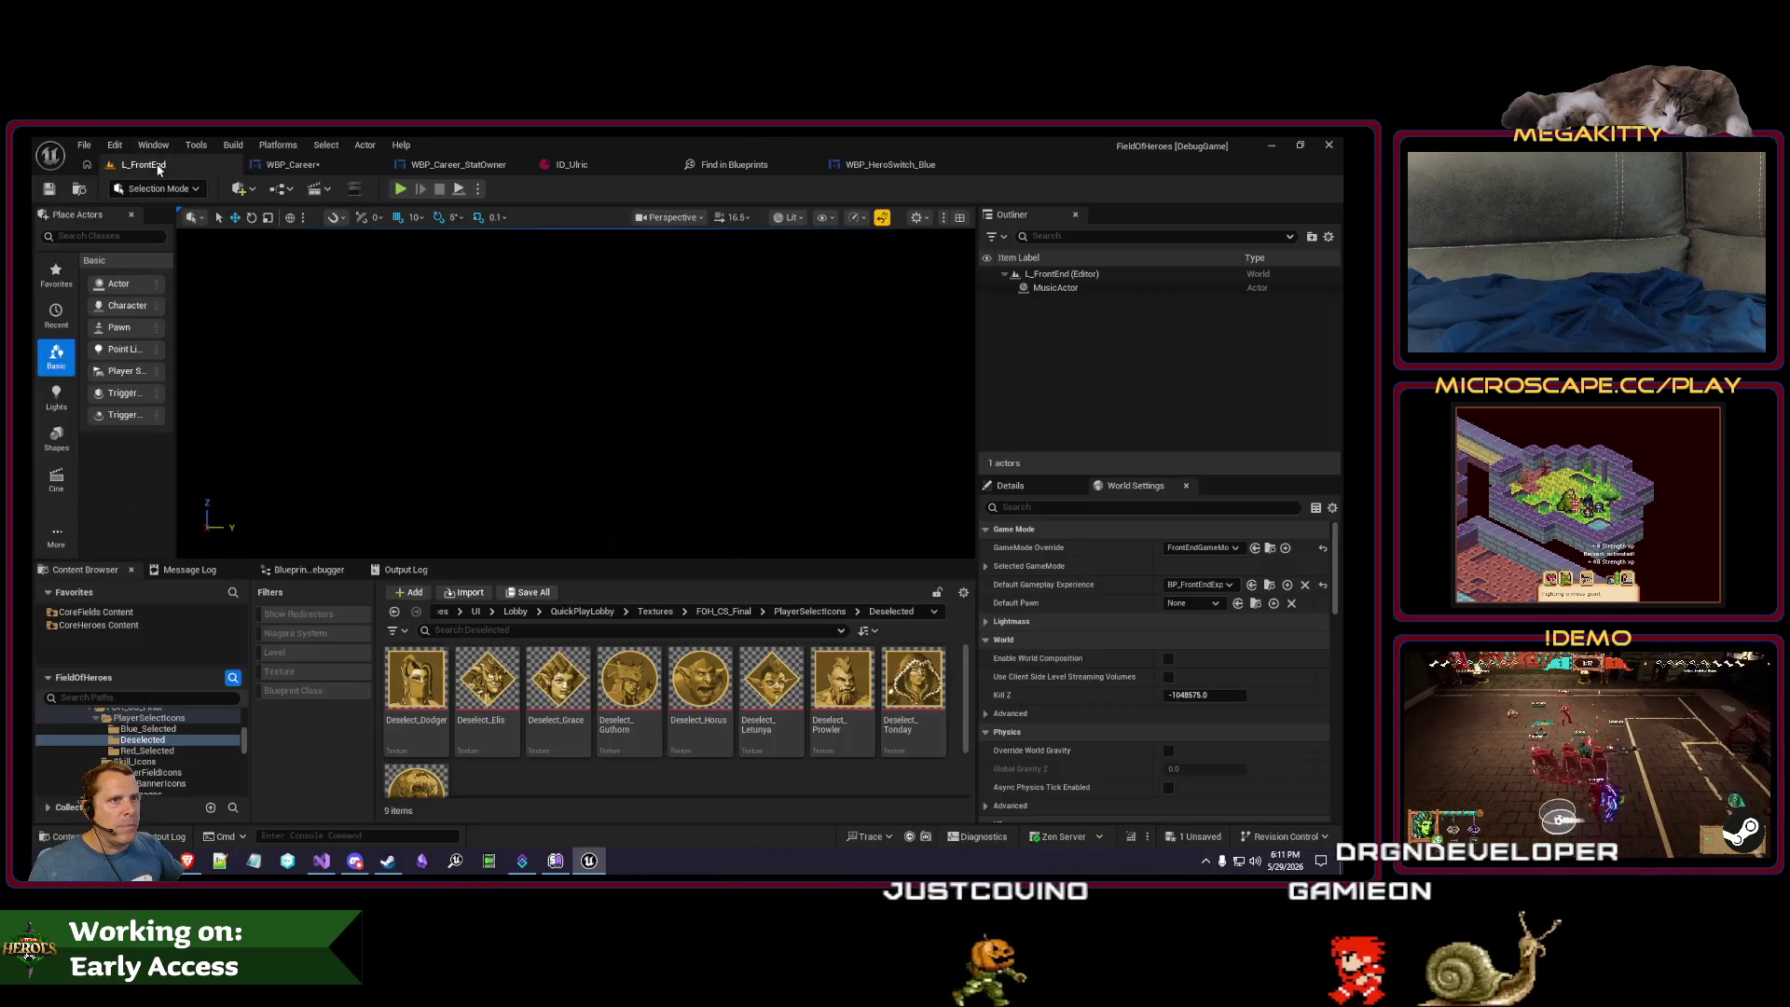
- Play-test the front end full-screen and check the stats panel, which shows blank squares
key("F11")
key("alt+p")
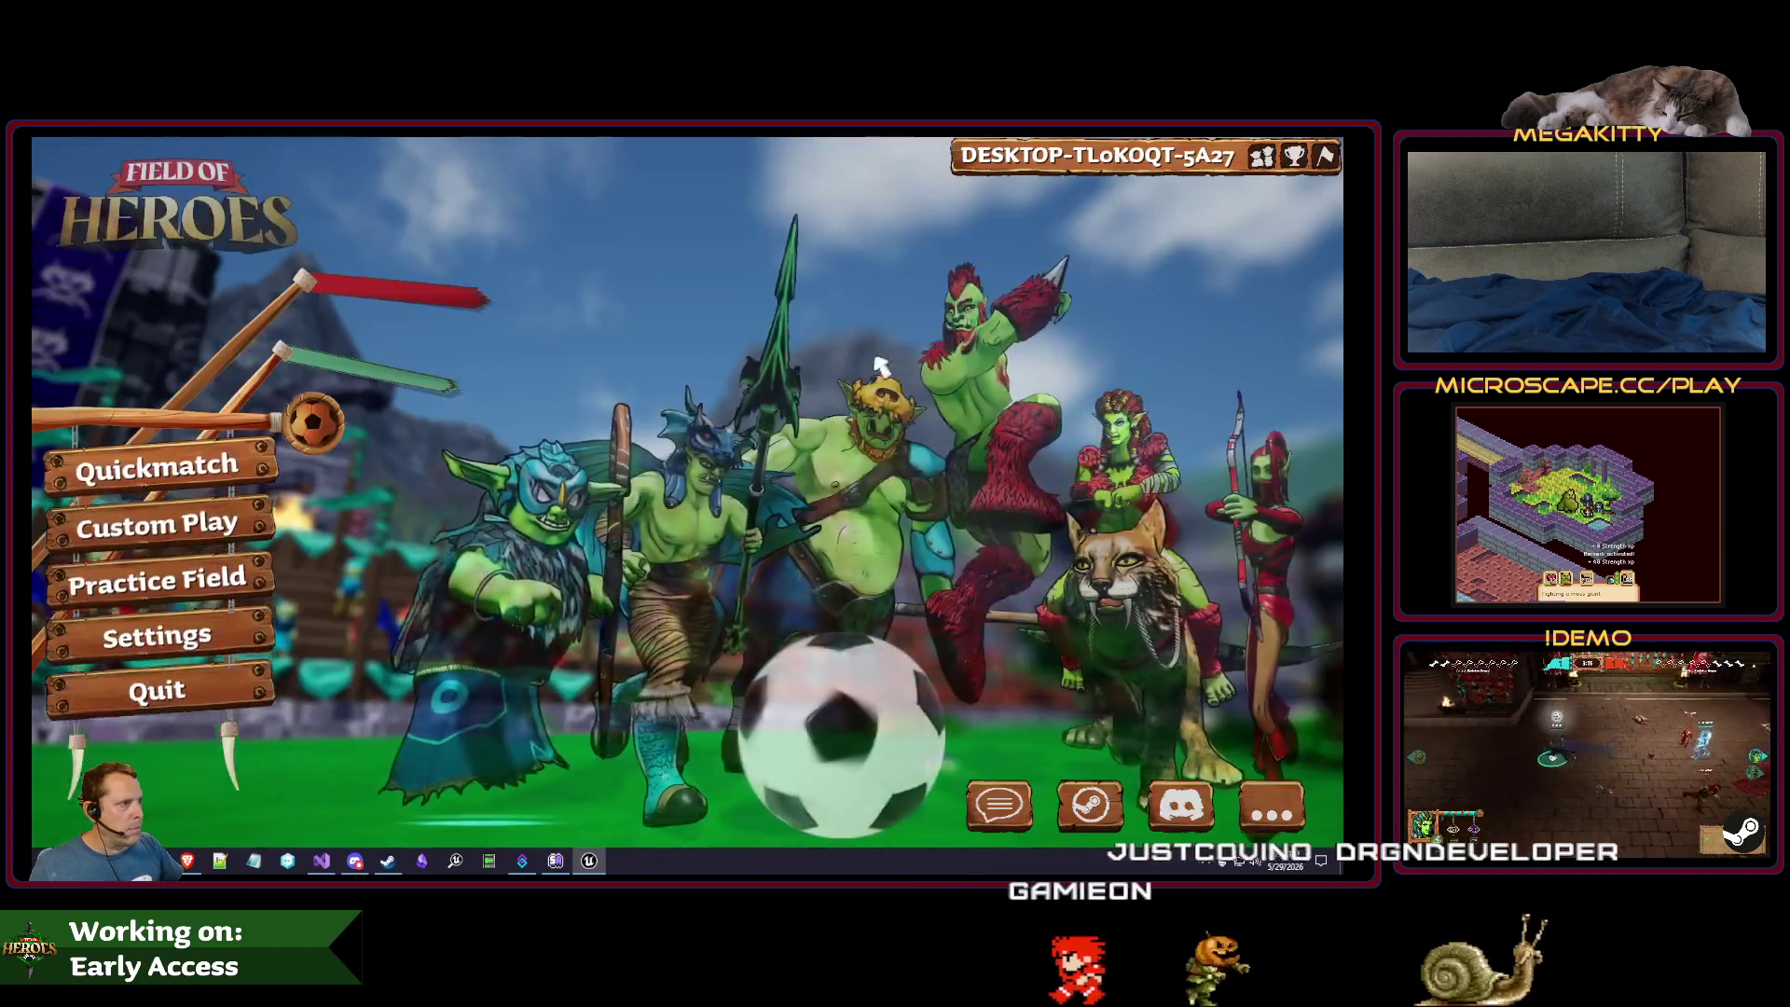
left_click(1299, 158)
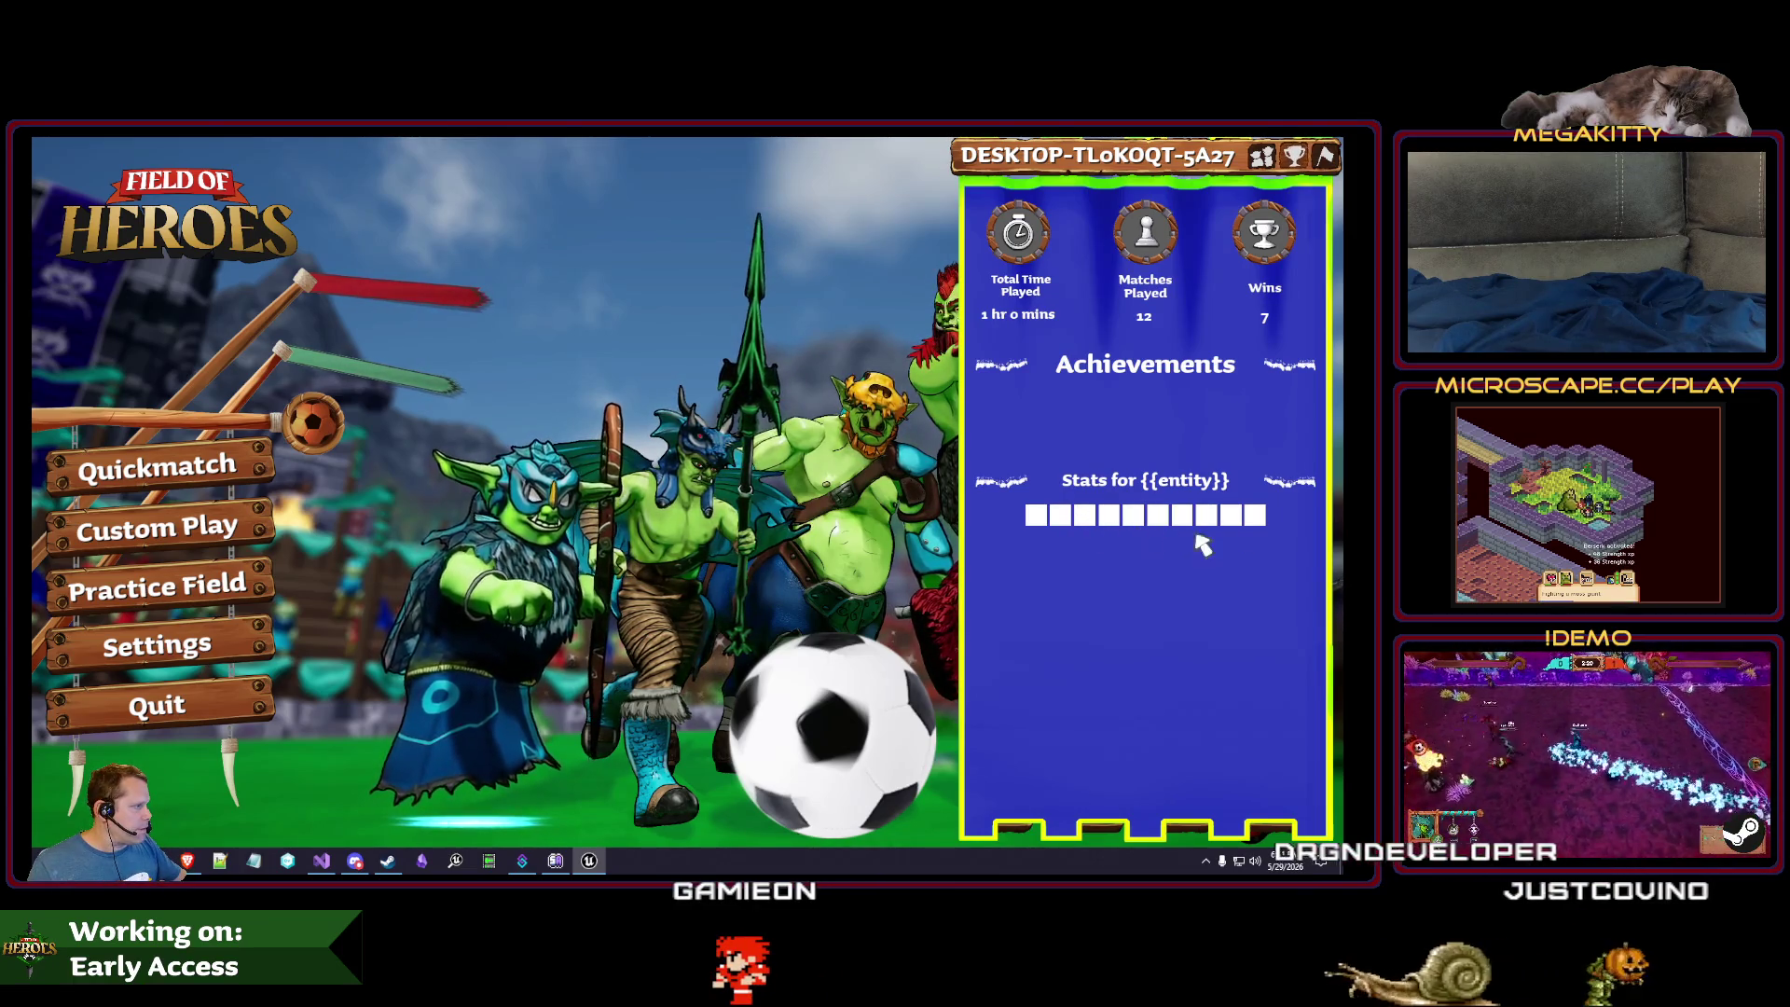
key("Escape")
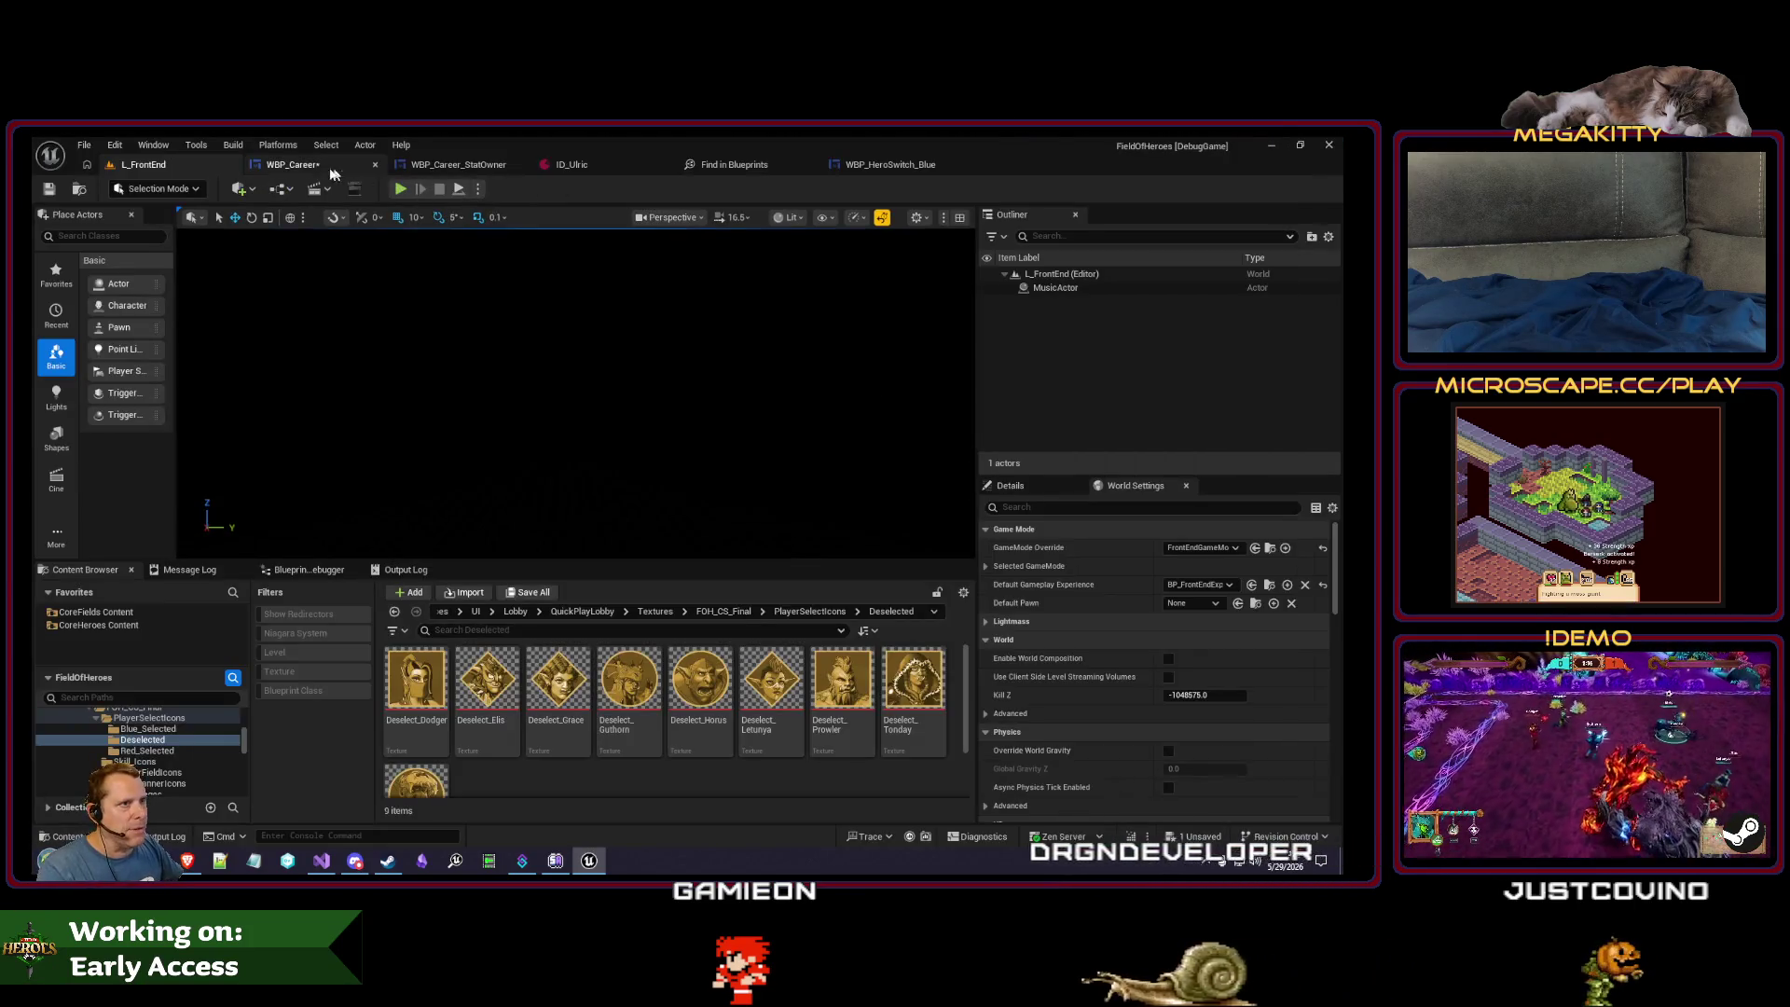
- Inspect the per-role loops in PopulateStatOwnersBox, then switch to the WBP_Career_StatOwner blueprint
left_click(313, 166)
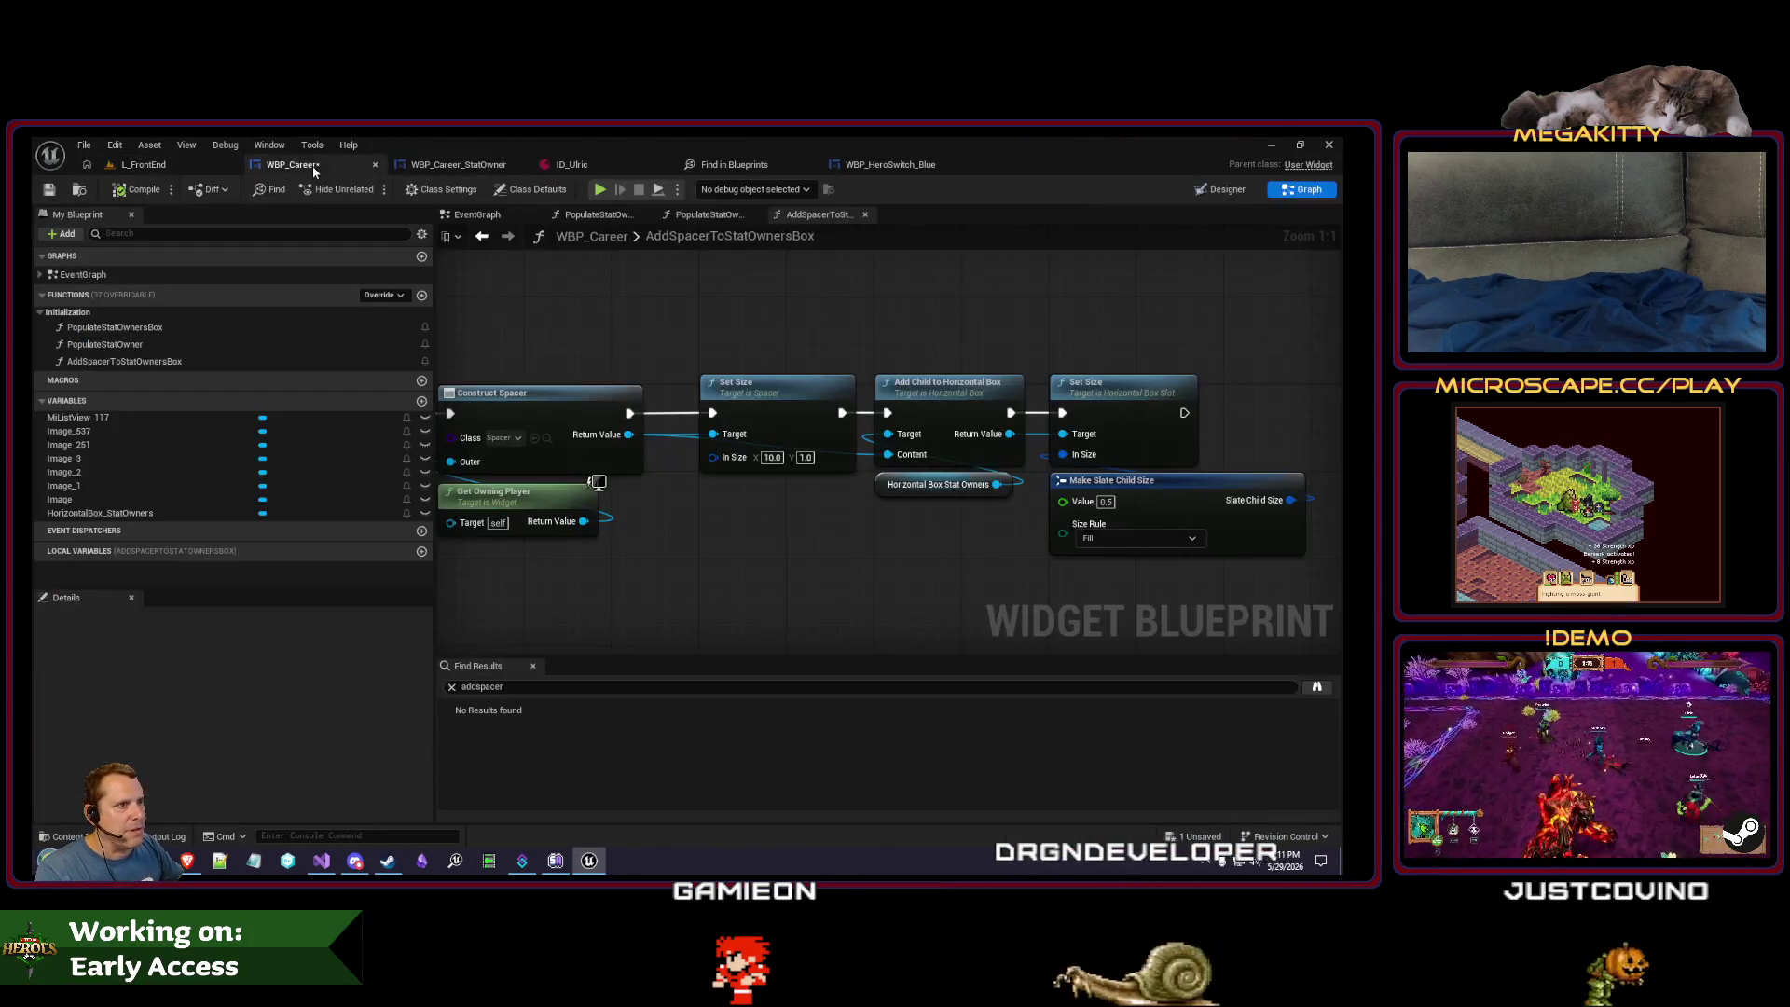
left_click(707, 216)
scroll(726, 358, "down", 4)
scroll(726, 357, "up", 1)
mouse_move(737, 522)
left_mouse_down()
mouse_move(690, 423)
mouse_move(747, 277)
mouse_move(770, 531)
mouse_move(947, 428)
mouse_move(959, 299)
mouse_move(986, 720)
mouse_move(980, 655)
mouse_move(928, 599)
left_mouse_up()
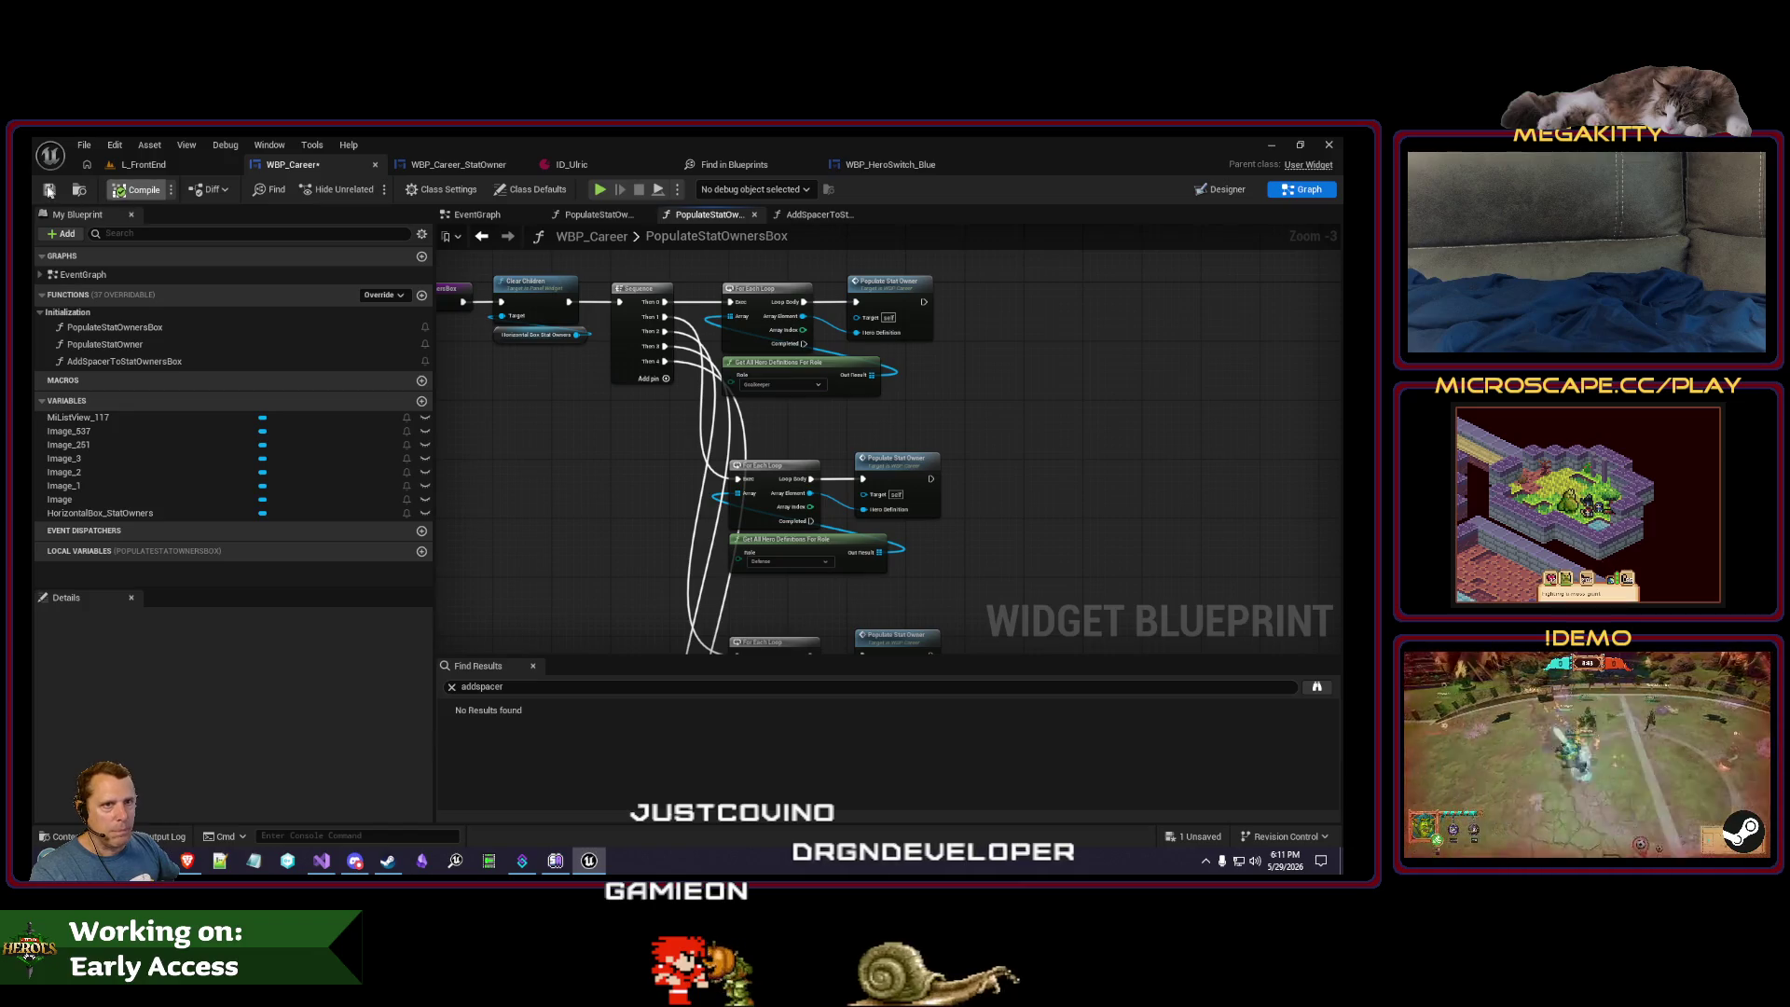
left_click(438, 161)
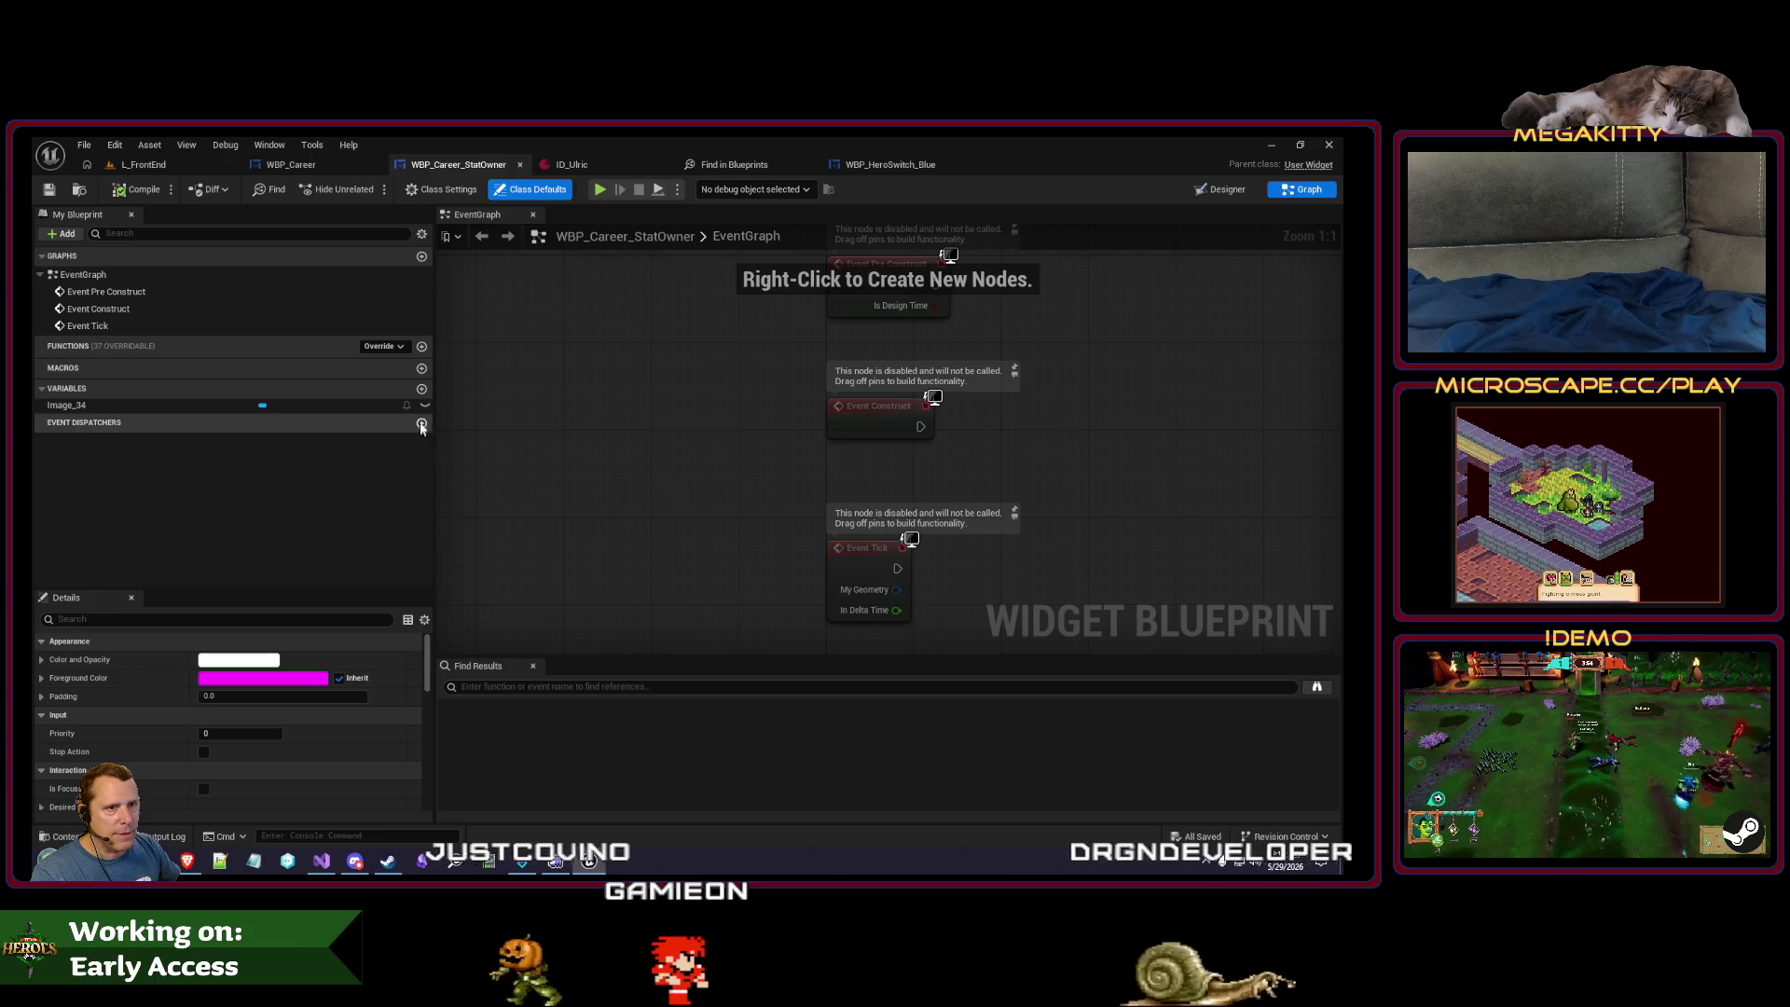
- Add a HeroDefinition variable to WBP_Career_StatOwner and put it in the Data category
left_click(421, 388)
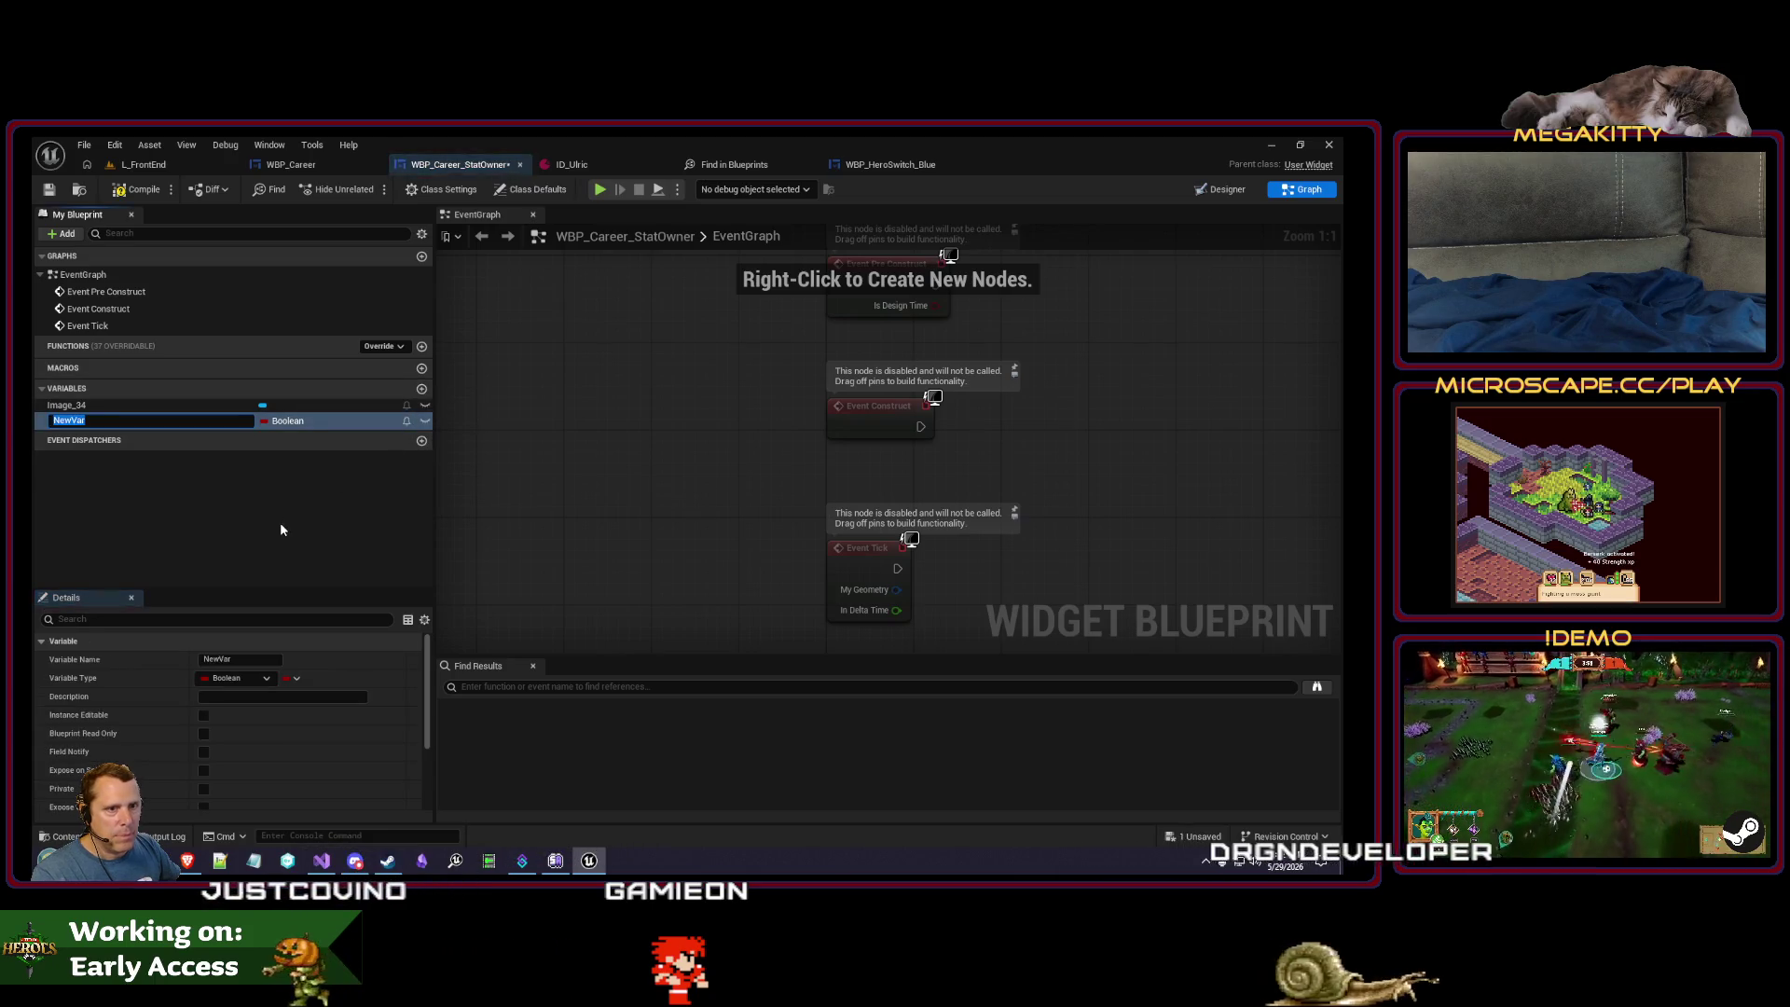
type("Hero")
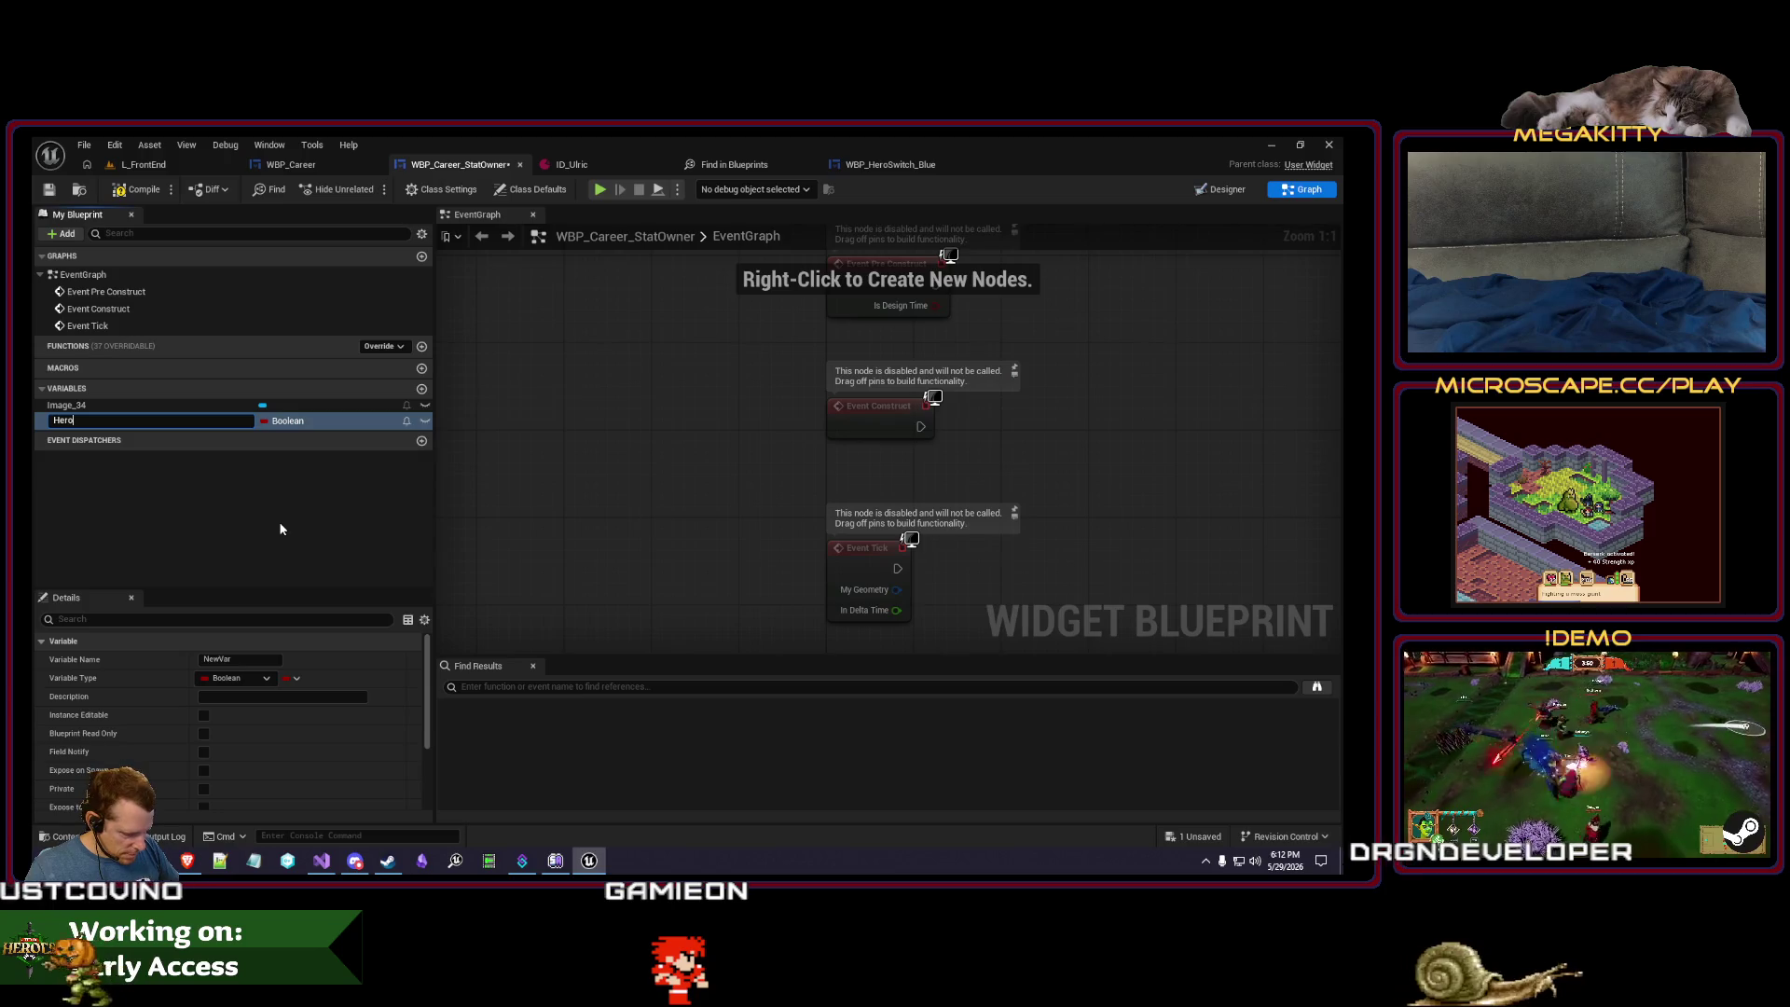
type("Definition")
key("Return")
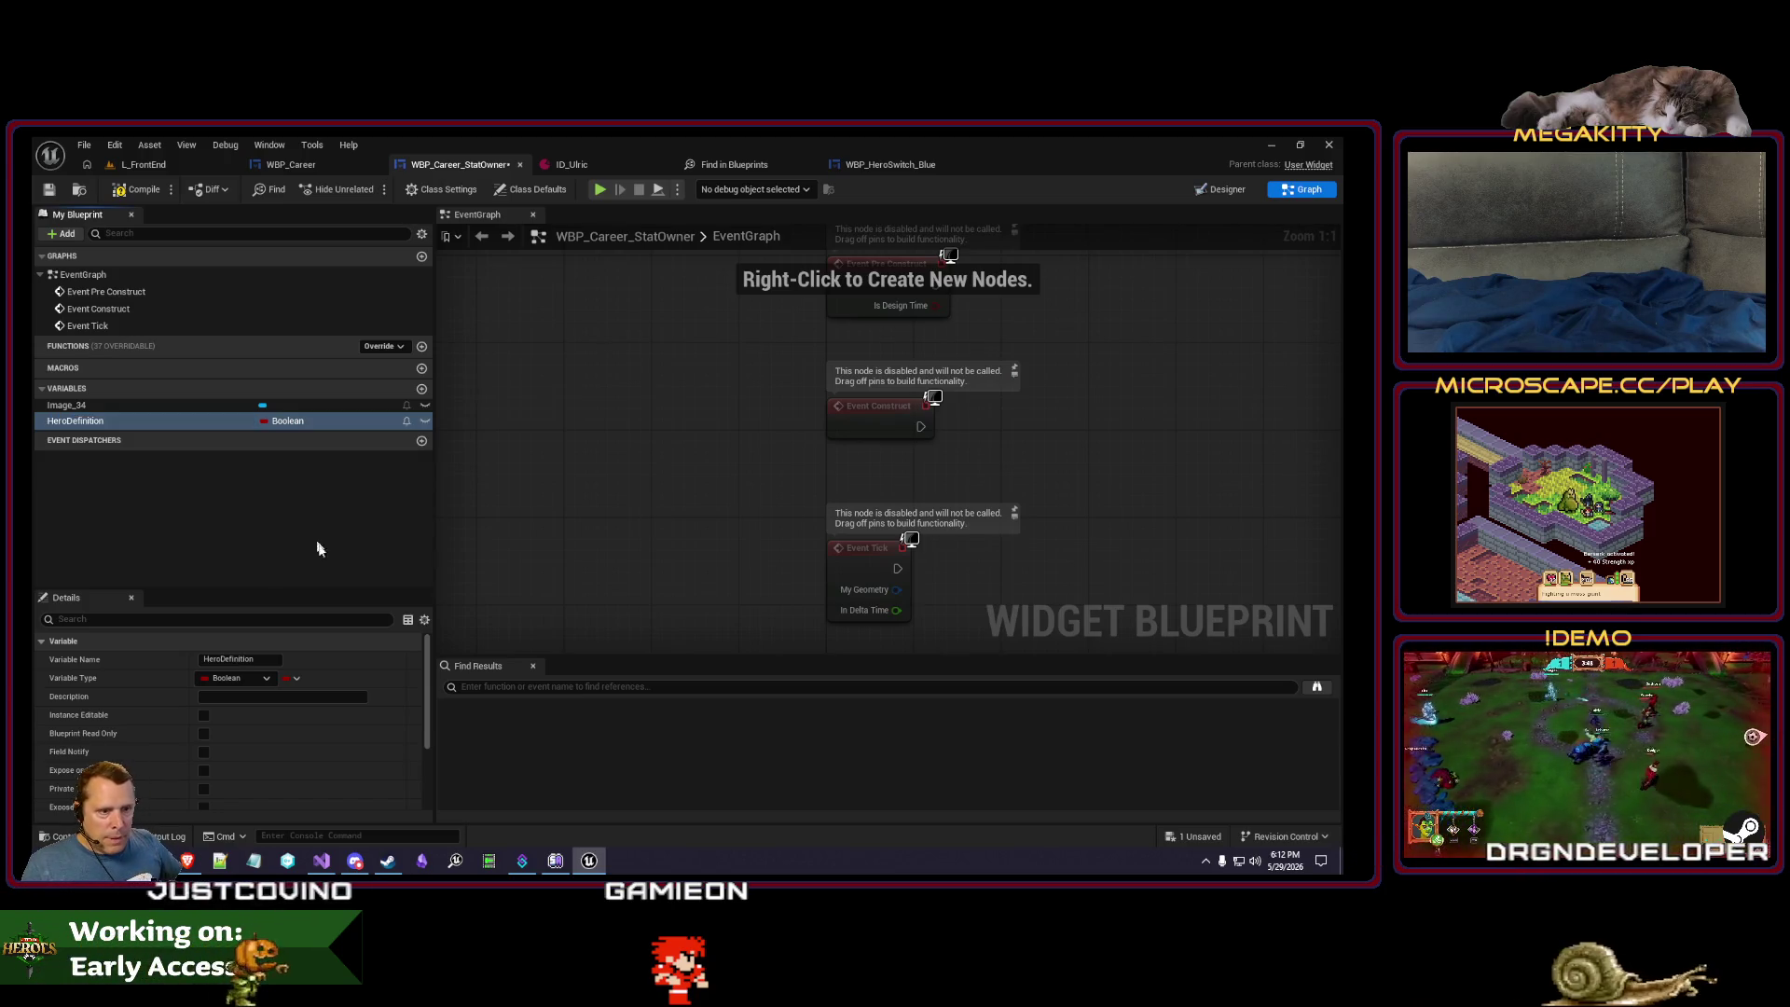
scroll(256, 713, "down", 3)
left_click(239, 727)
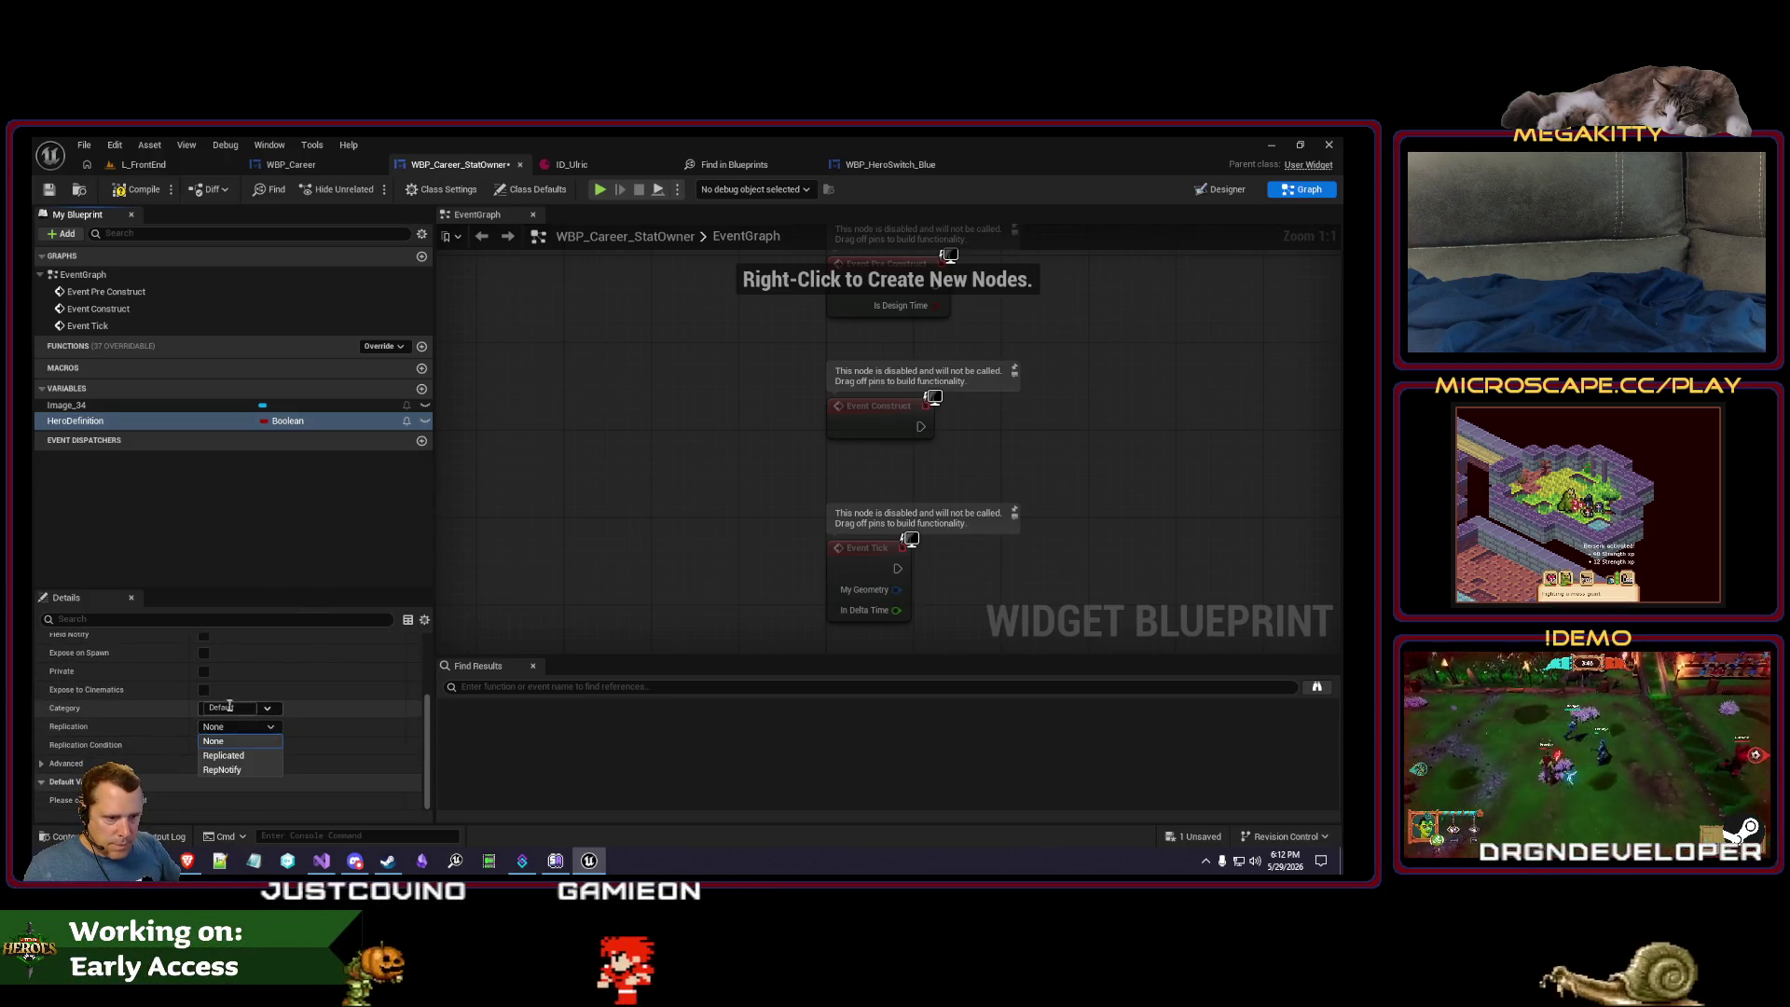
left_click(240, 708)
type("Settings")
key("Return")
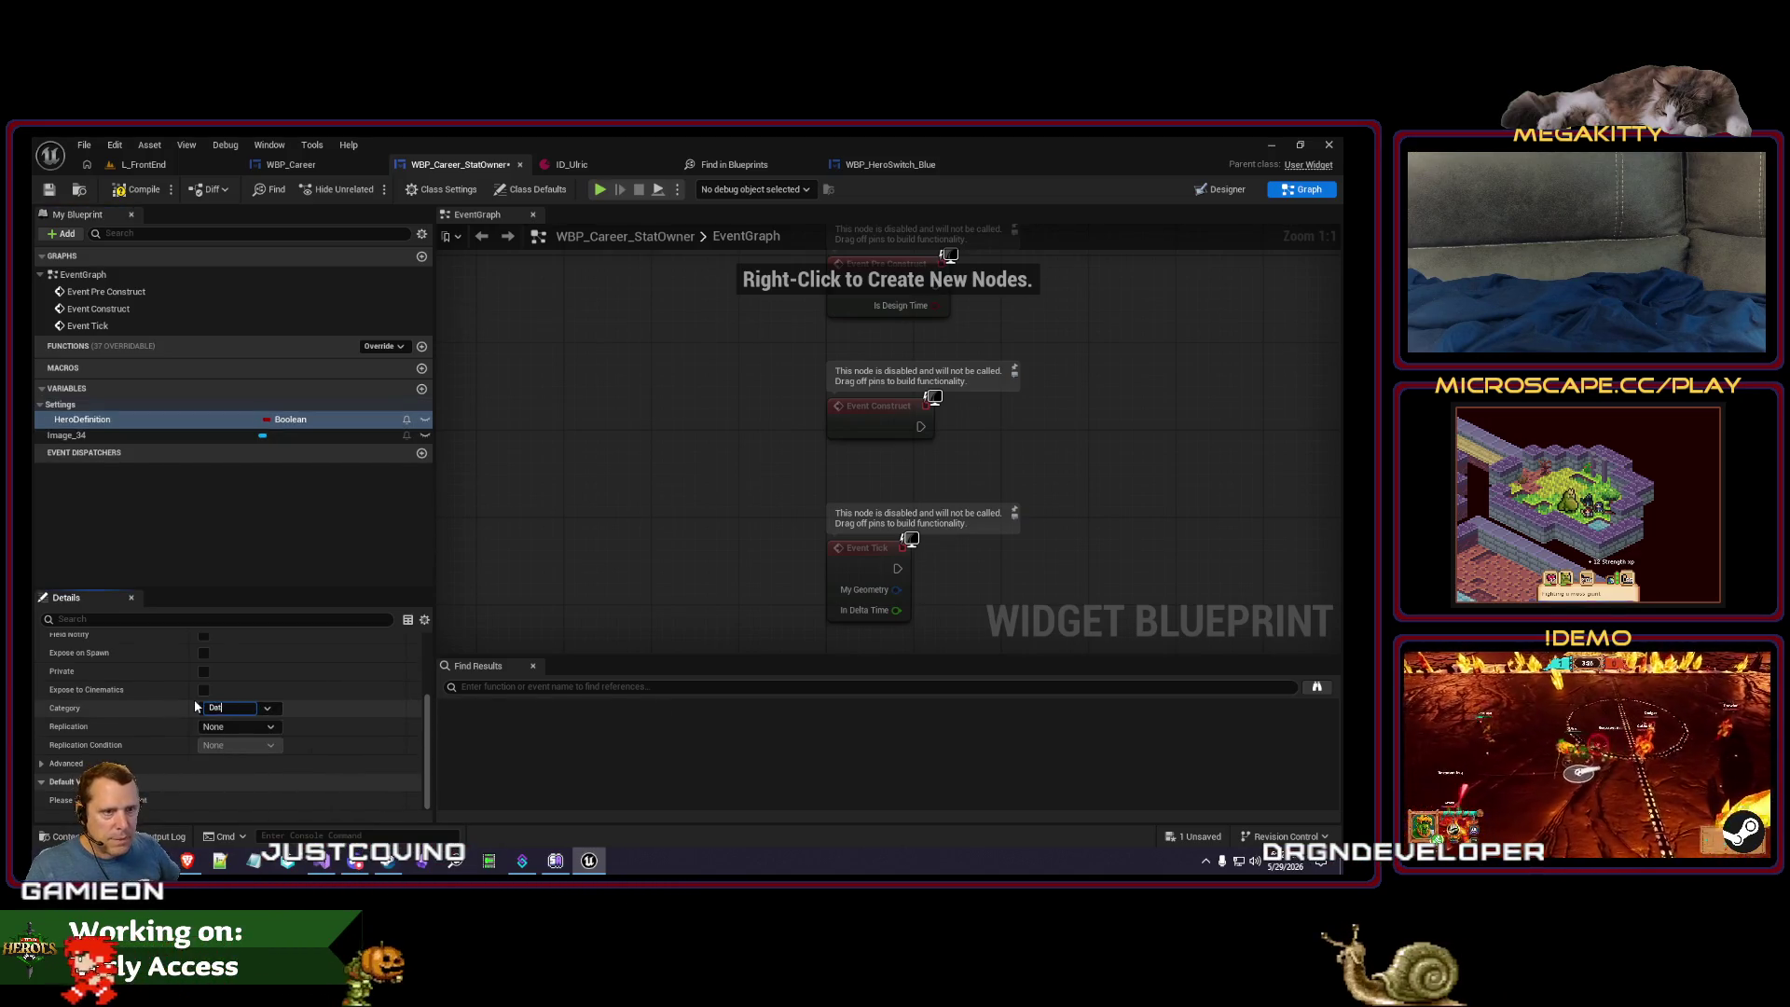
type("Data")
key("Return")
- Expose HeroDefinition on spawn, make it a Hero Definition object reference, then compile and save
left_click(40, 764)
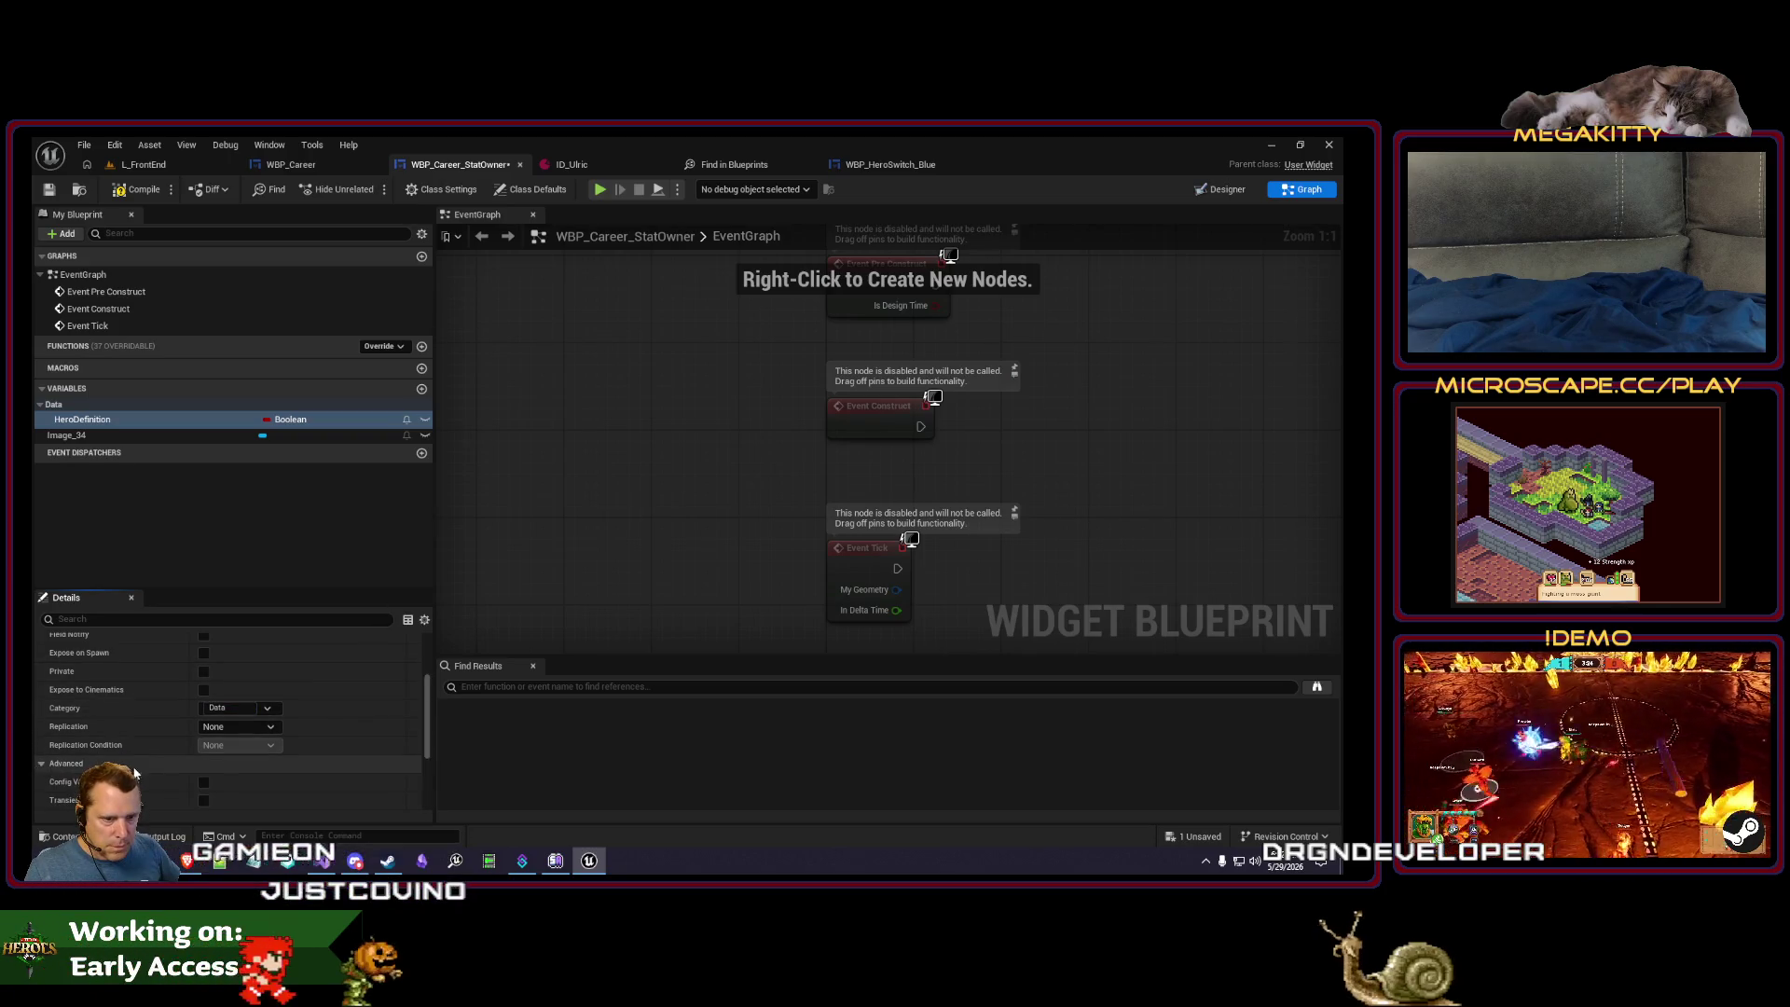
left_click(205, 764)
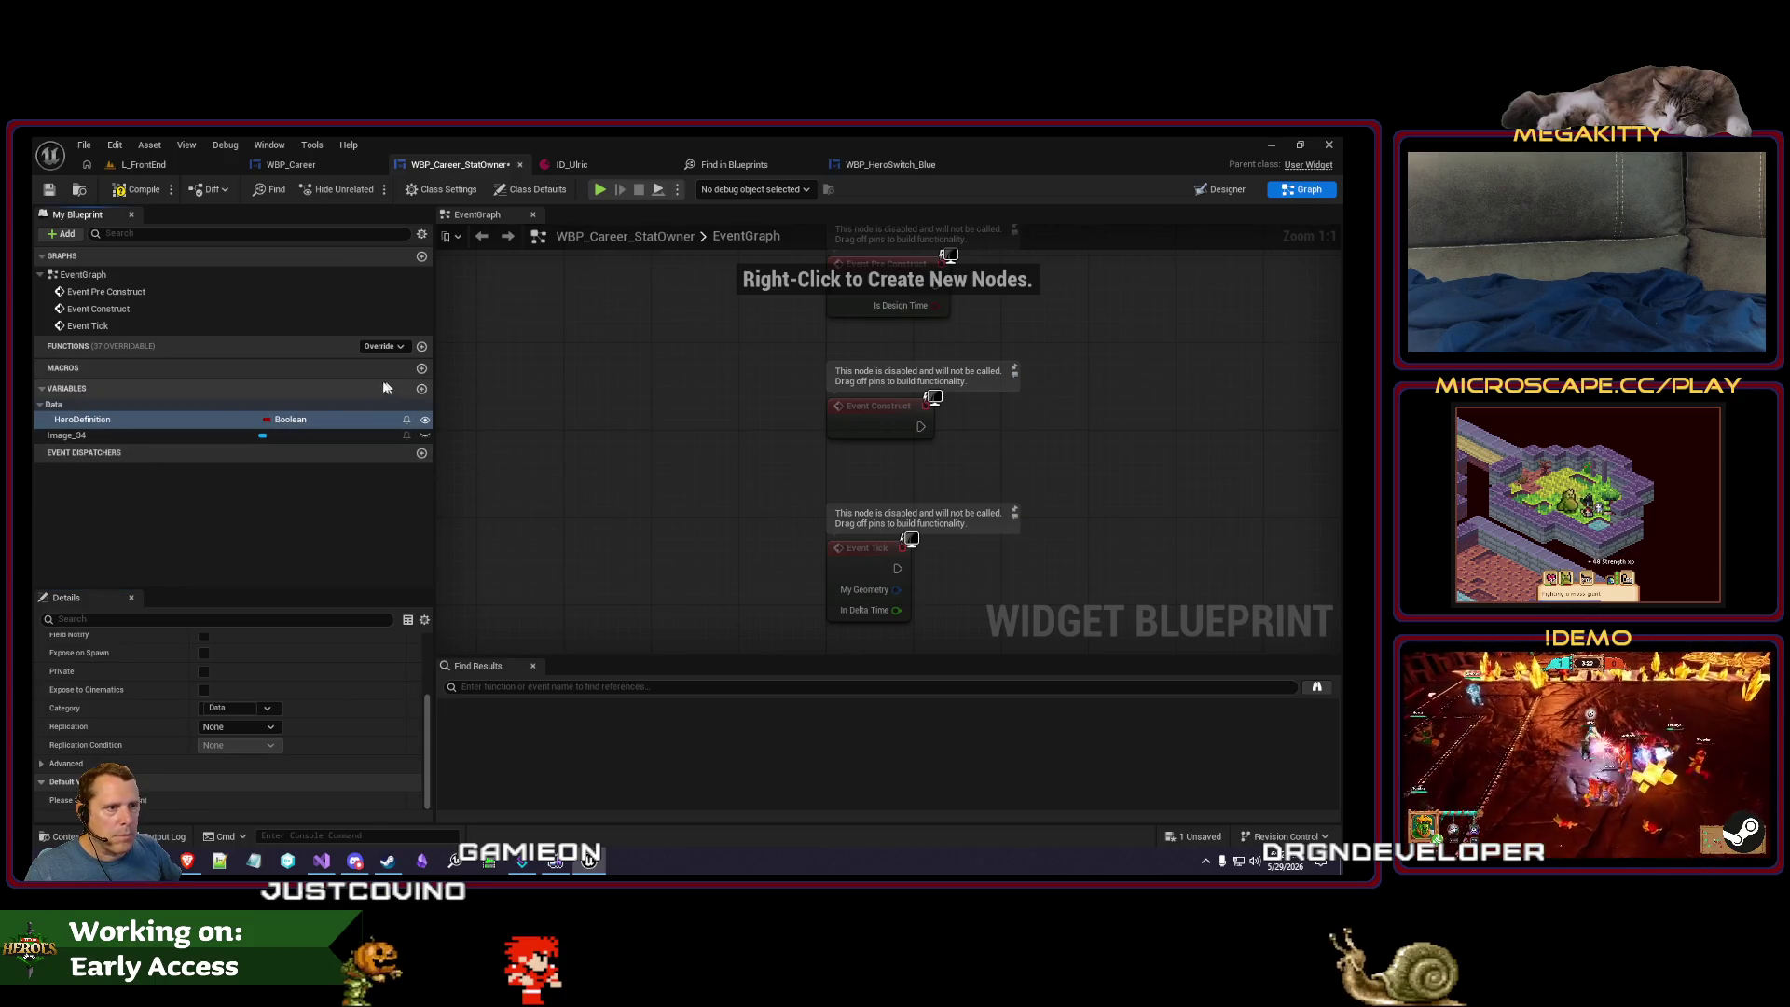
scroll(170, 694, "up", 3)
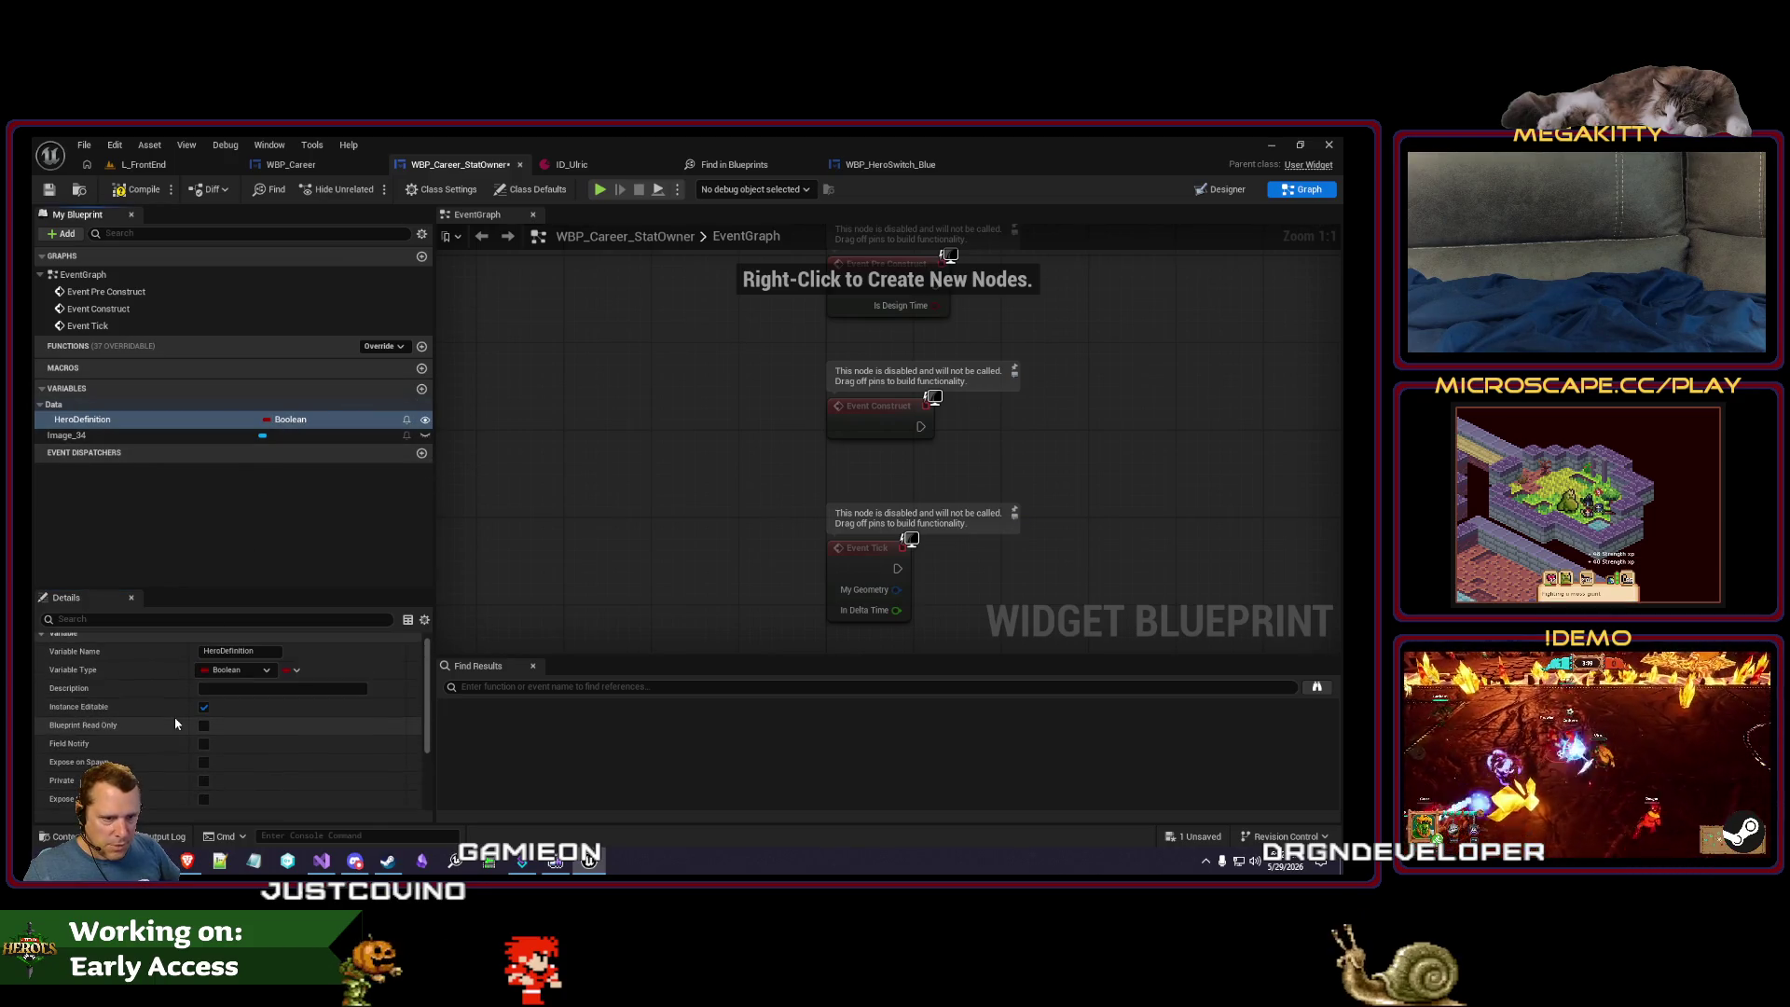
left_click(207, 762)
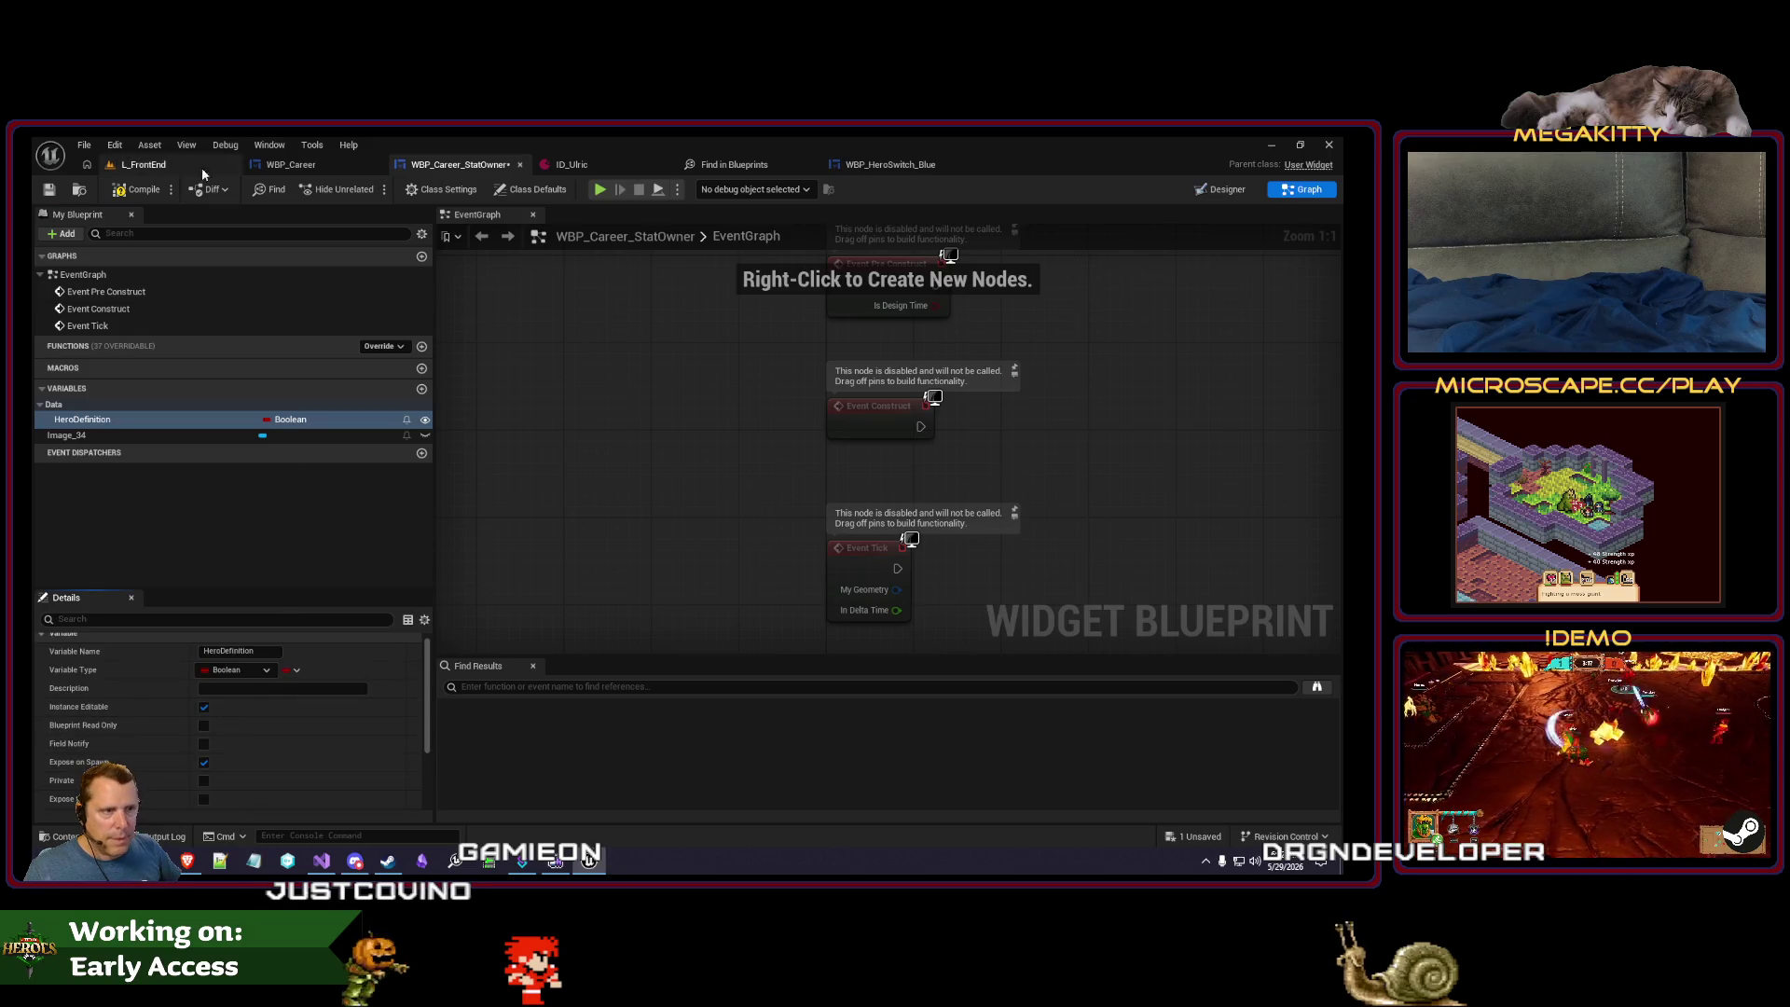
left_click(248, 678)
type("herodefin")
mouse_move(315, 463)
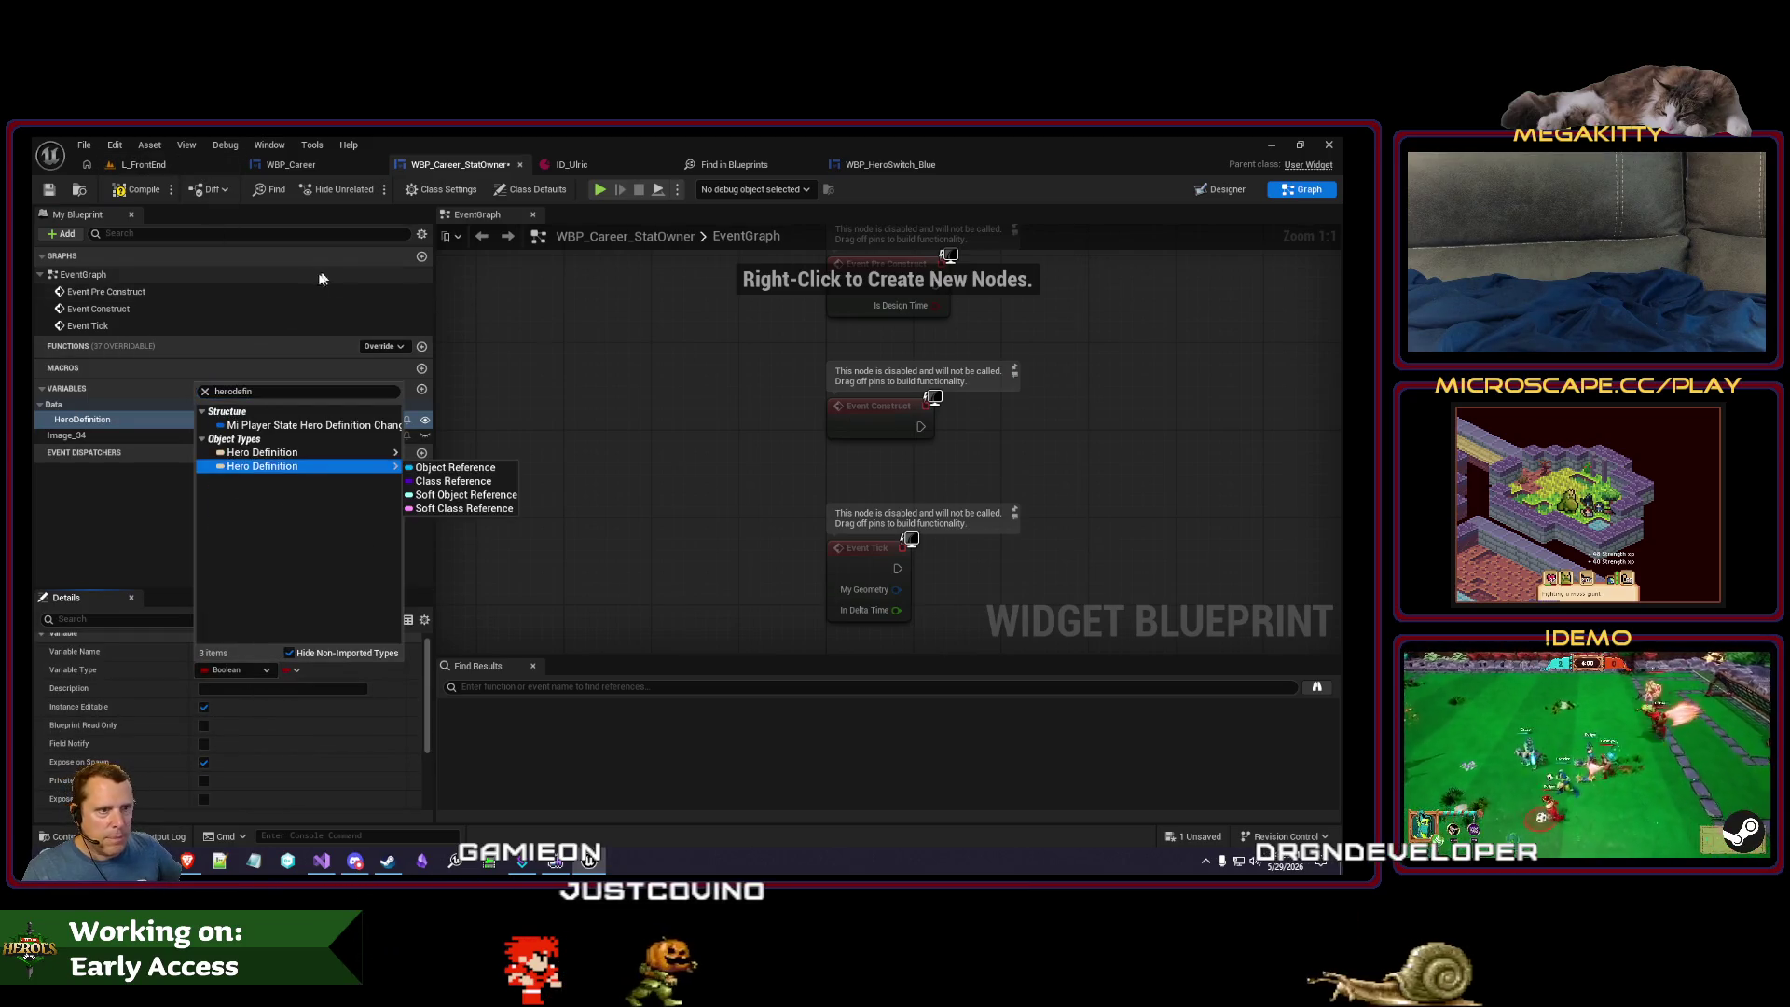
left_click(455, 468)
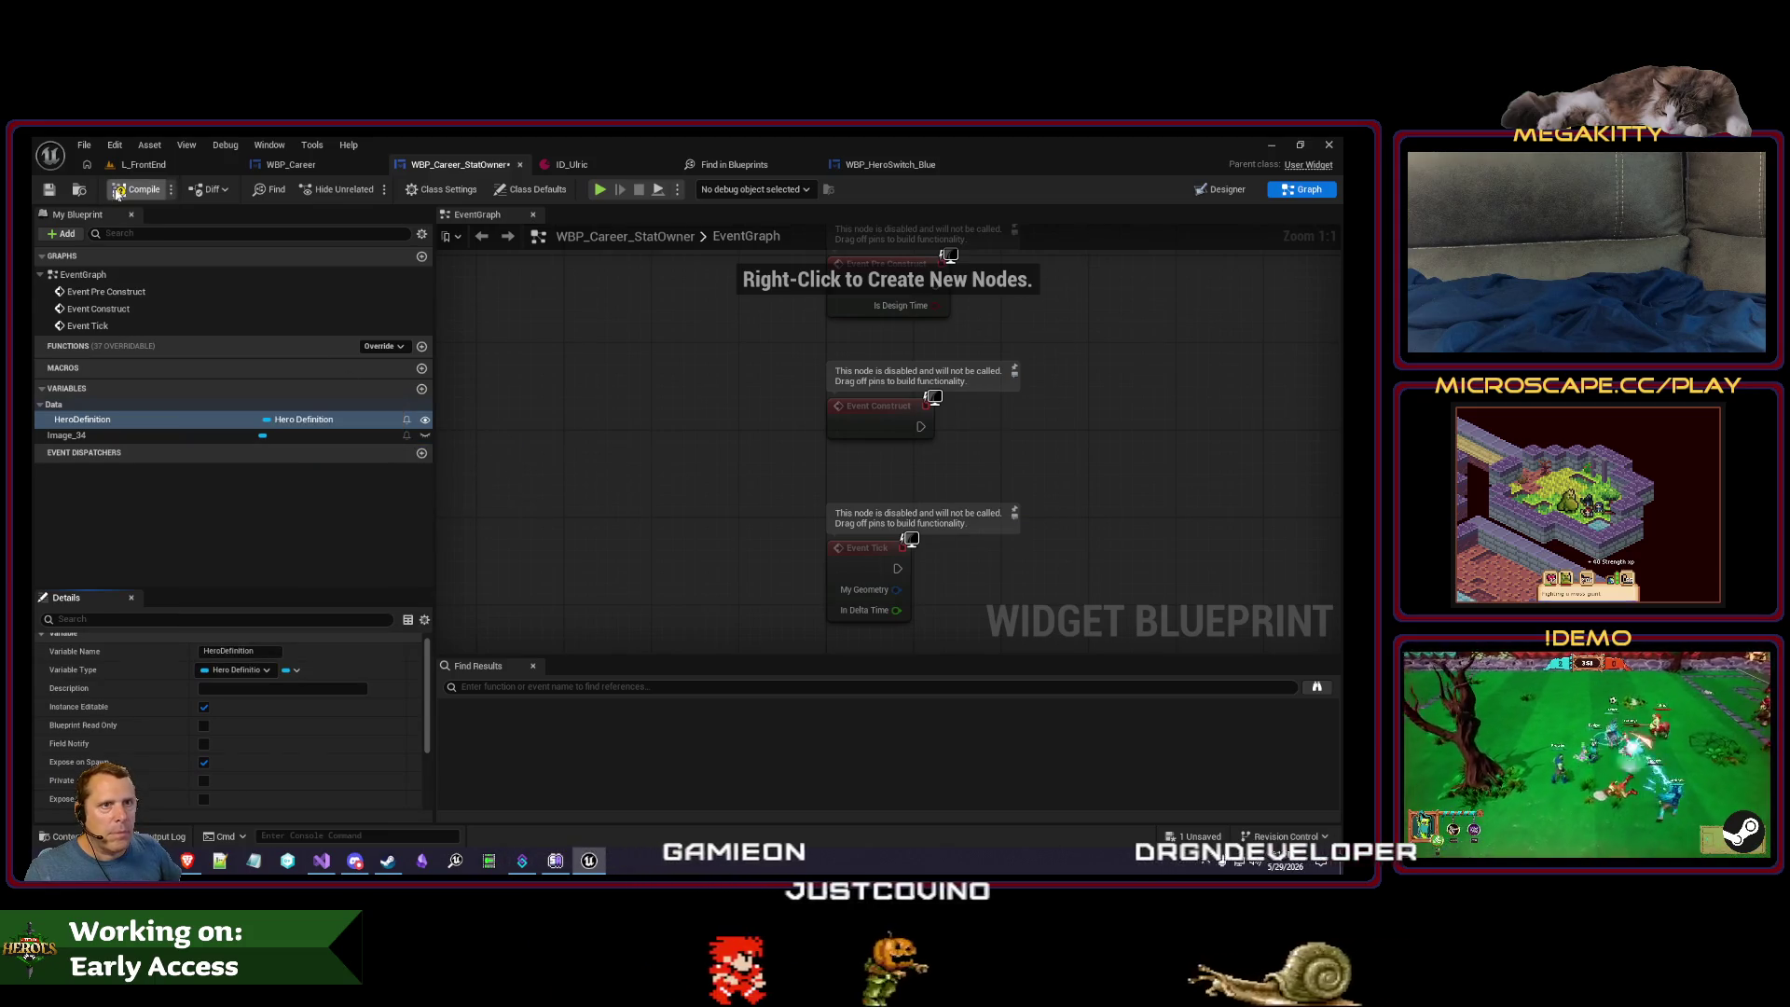
left_click(48, 189)
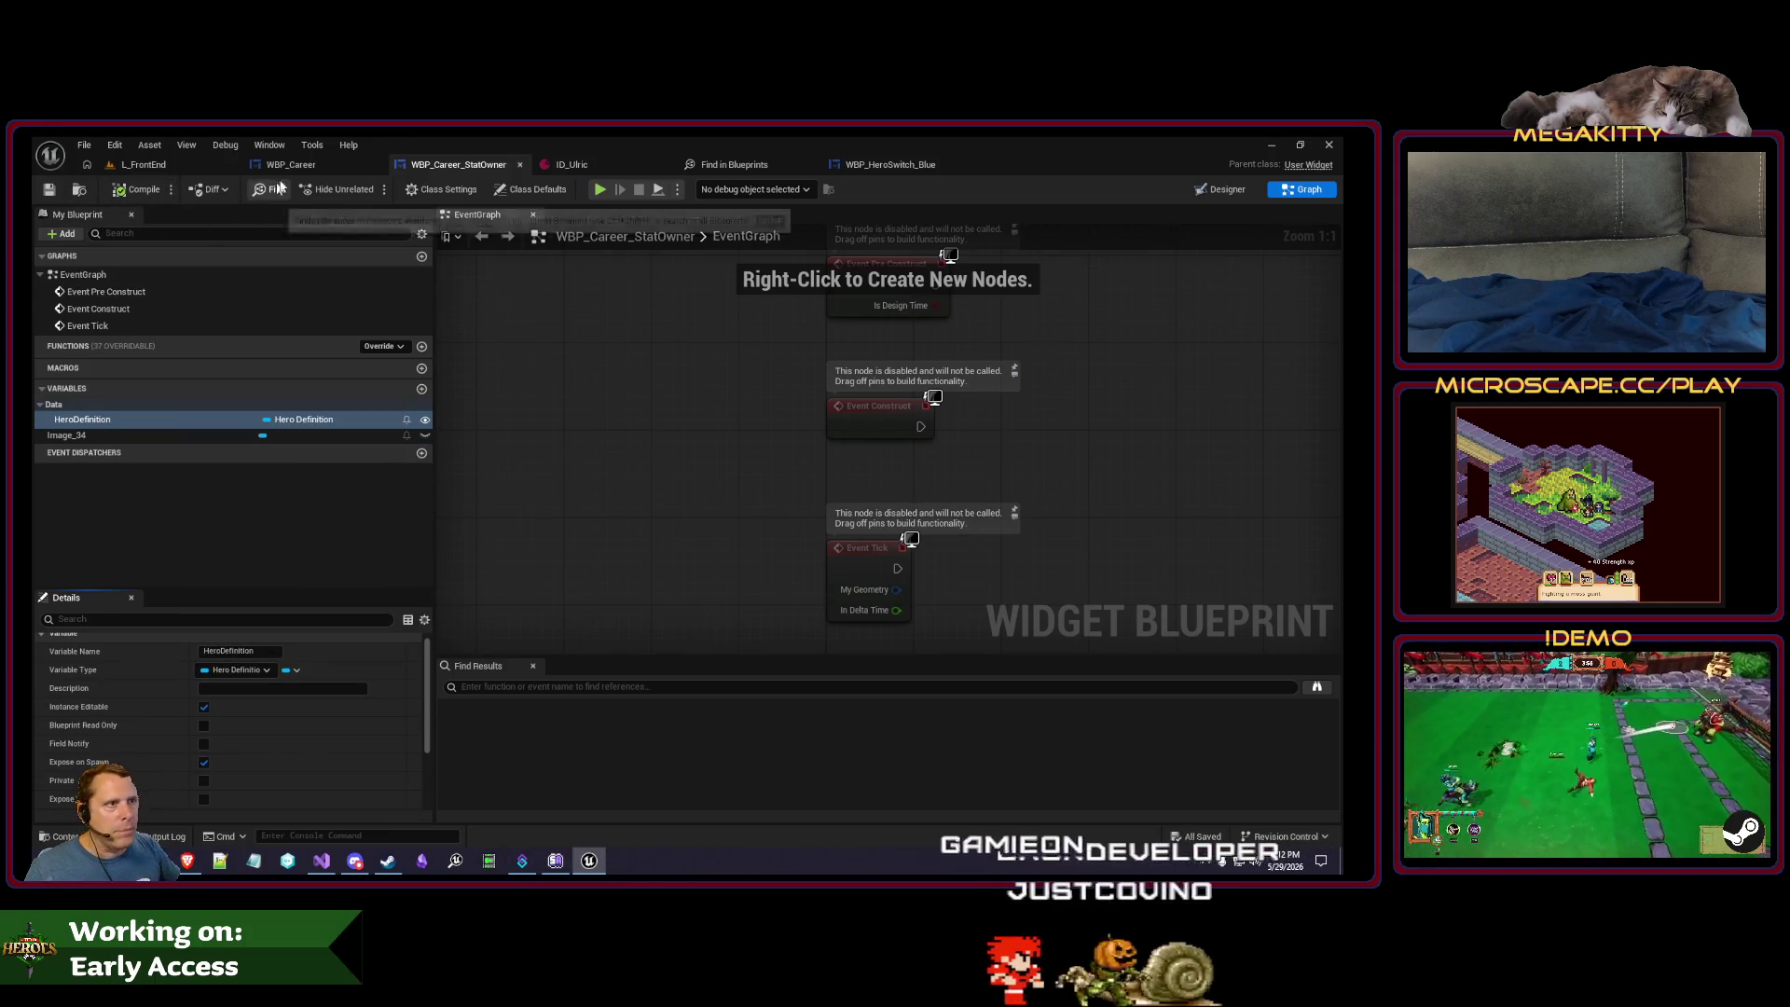
left_click(289, 165)
- In PopulateStatOwner, replace the old widget node with a Create Widget of class WBP_Career_StatOwner
double_click(891, 282)
key("Home")
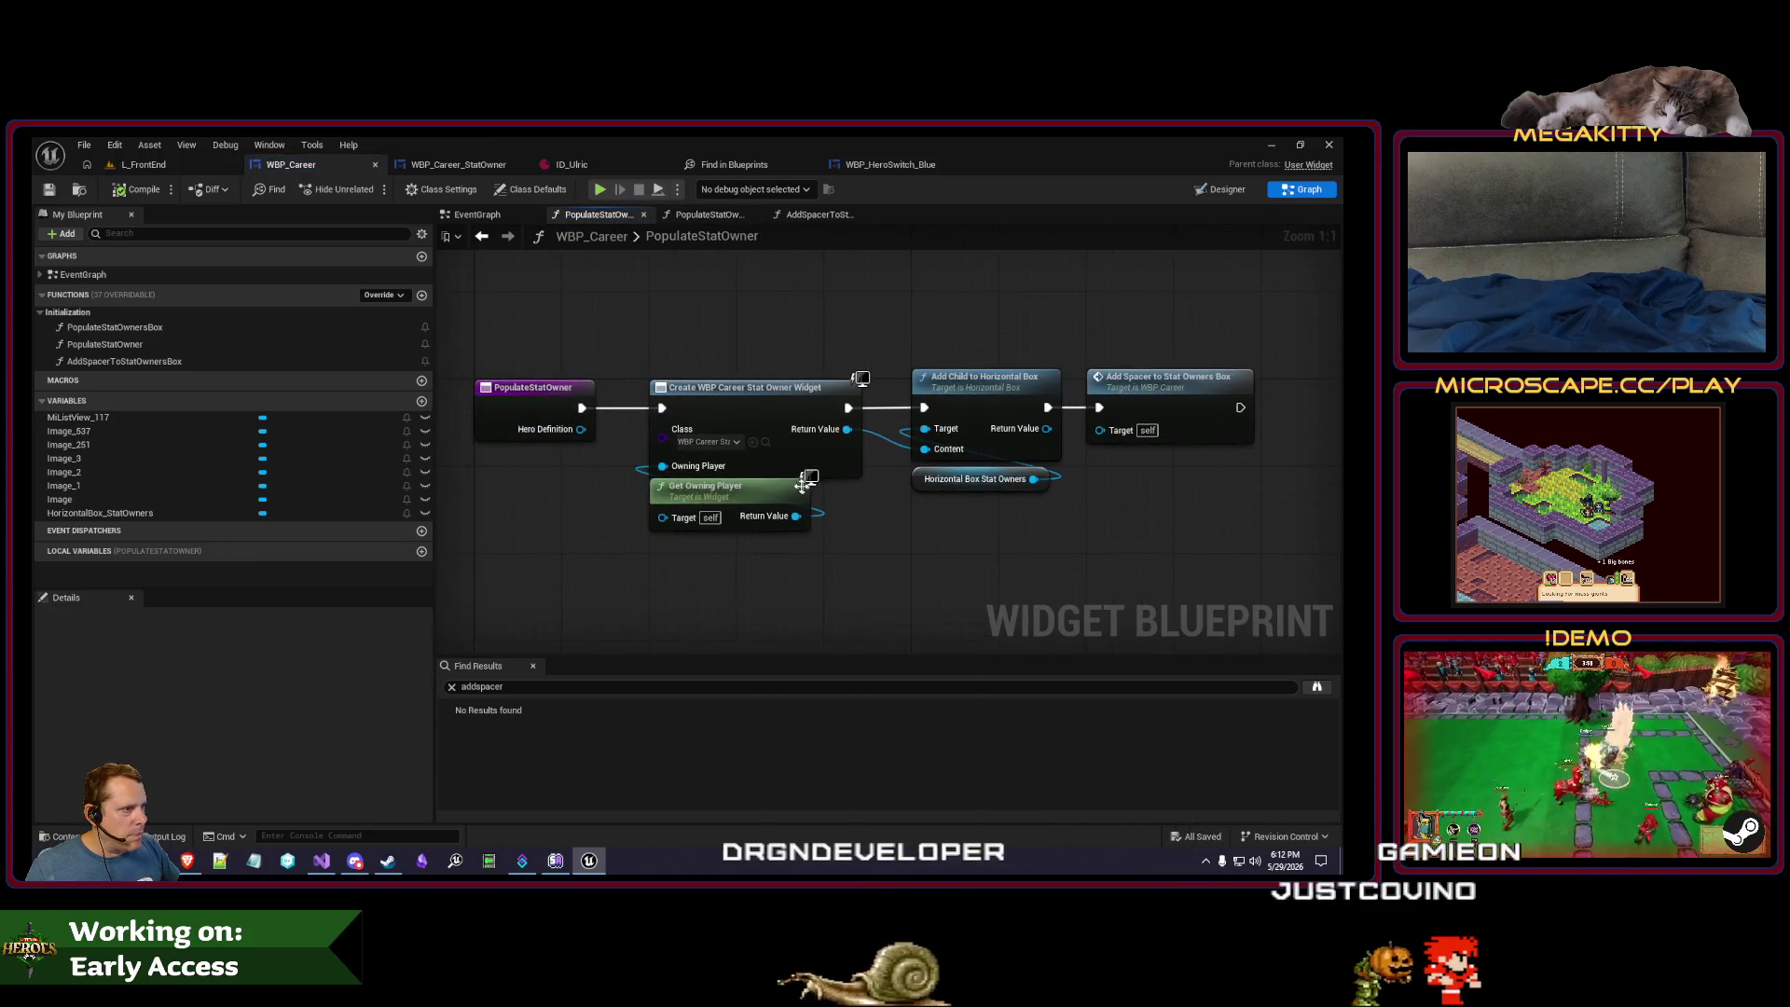
left_click(747, 392)
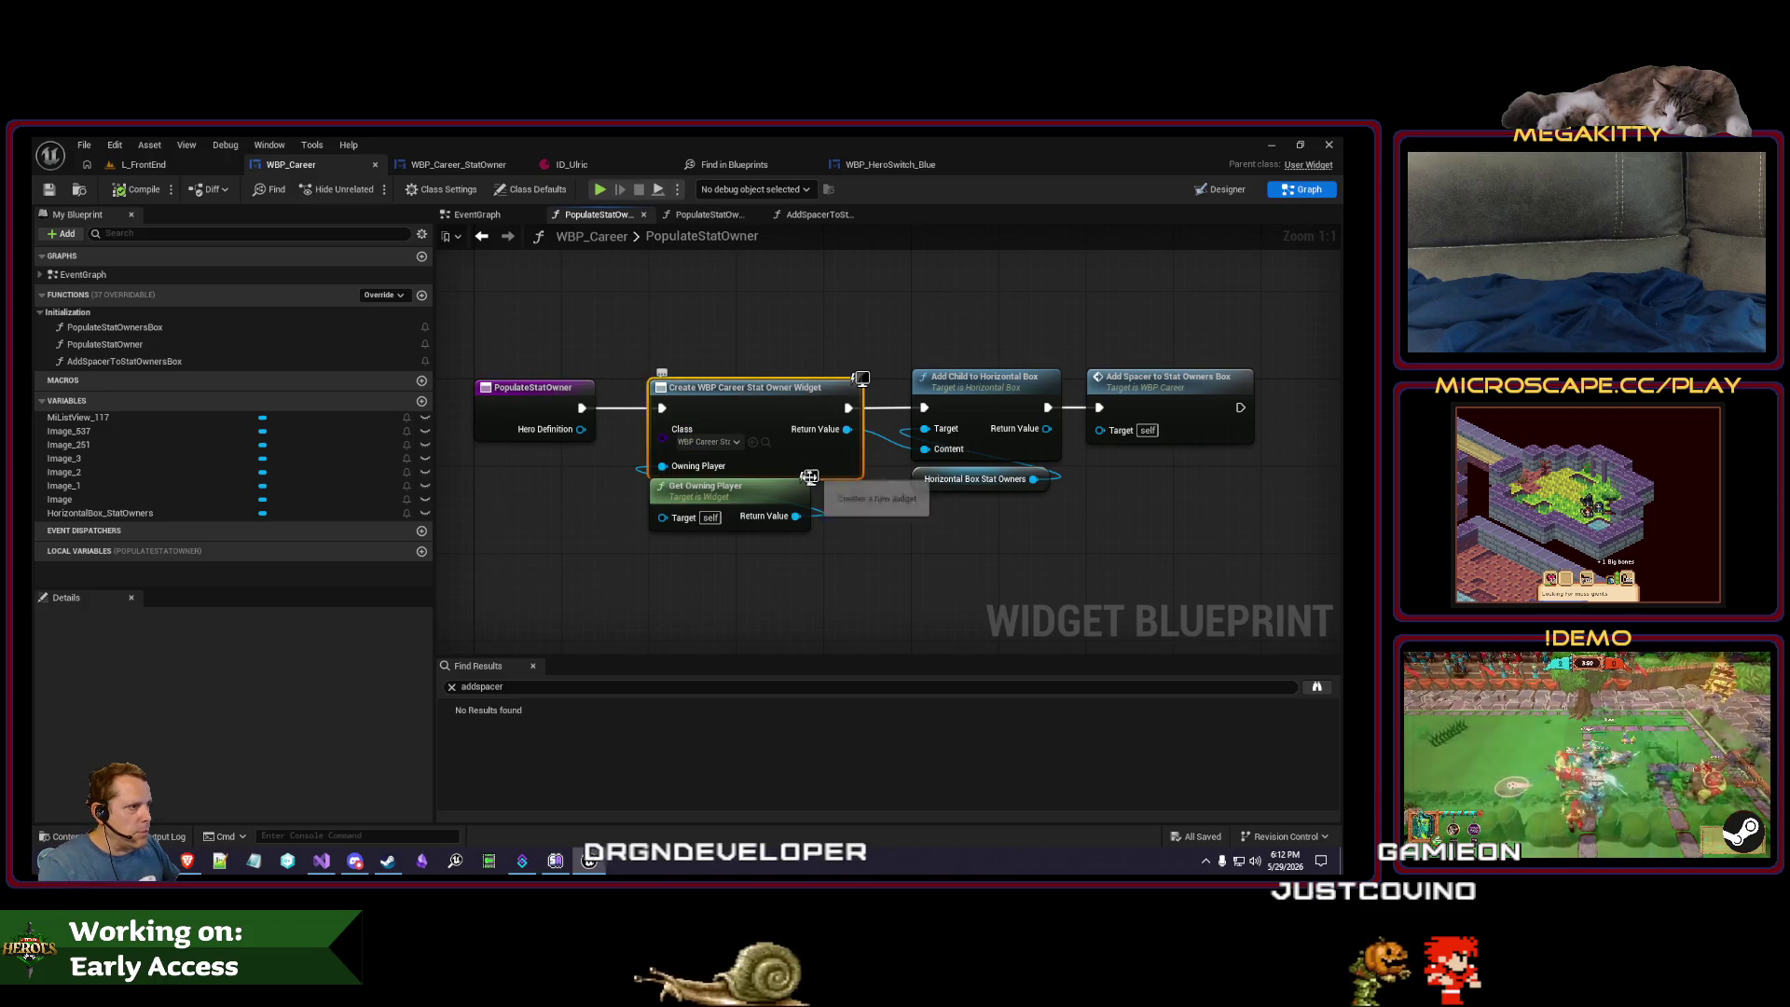
key("Delete")
left_click_drag(798, 525, 730, 406)
type("create")
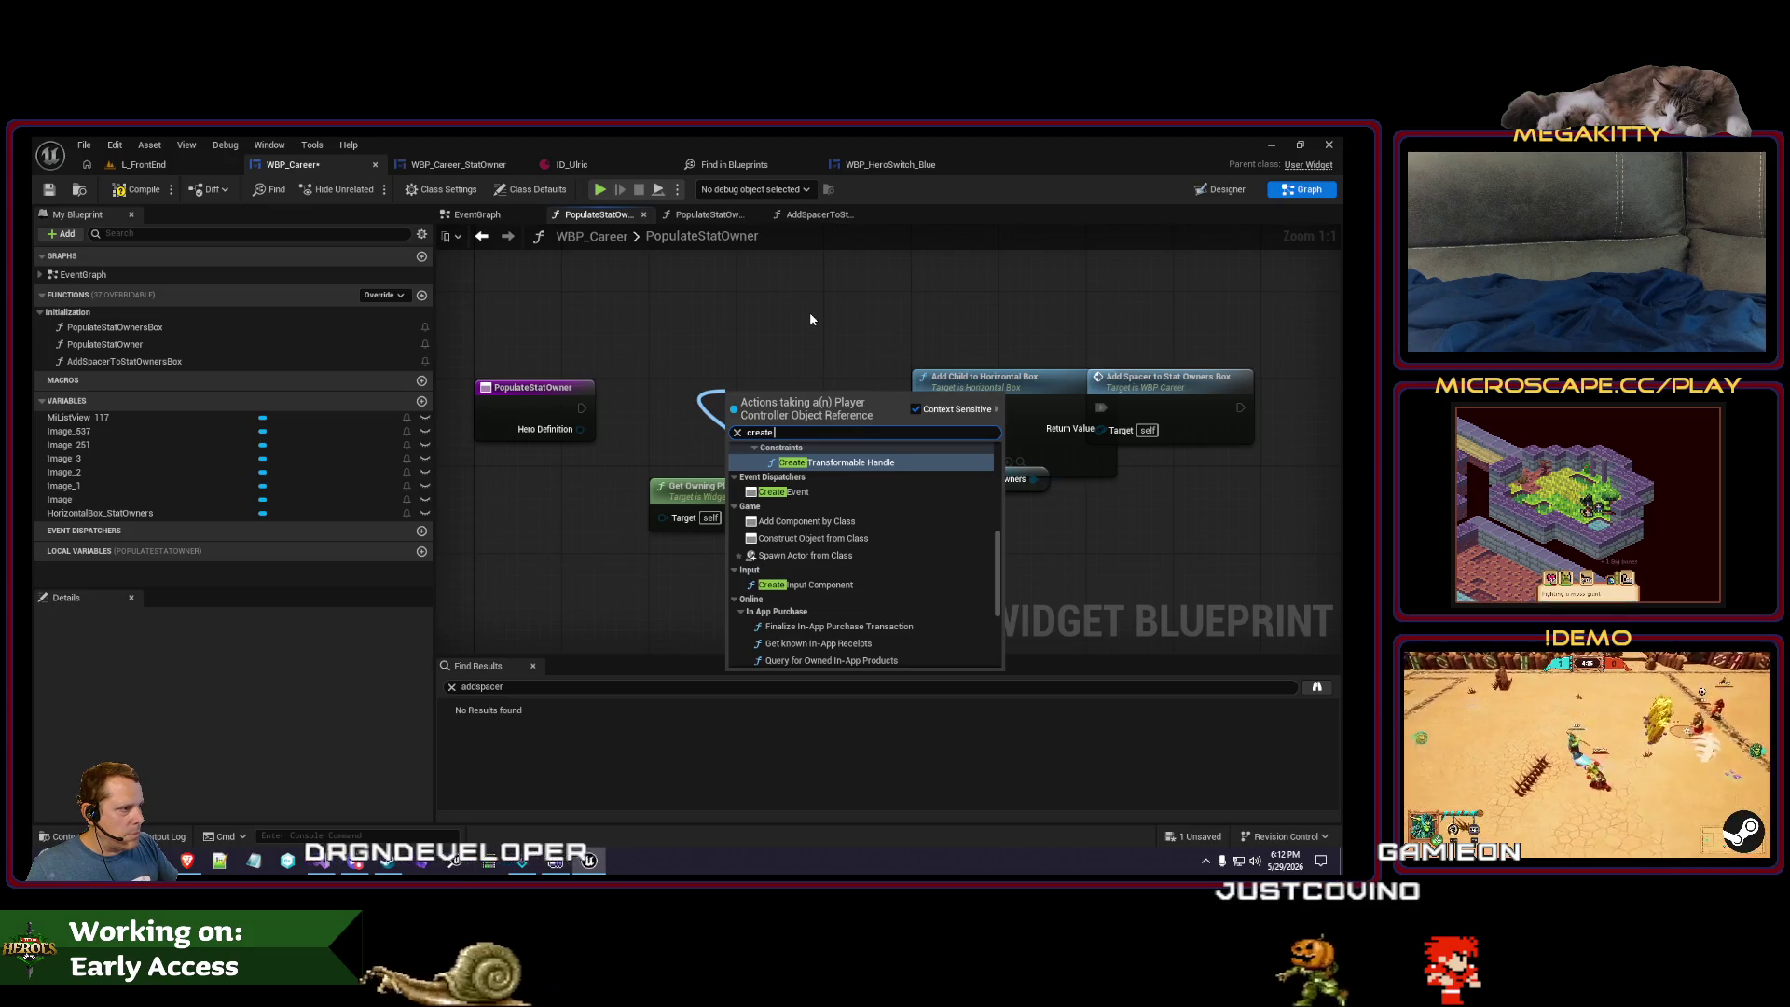
type(" widget")
key("Return")
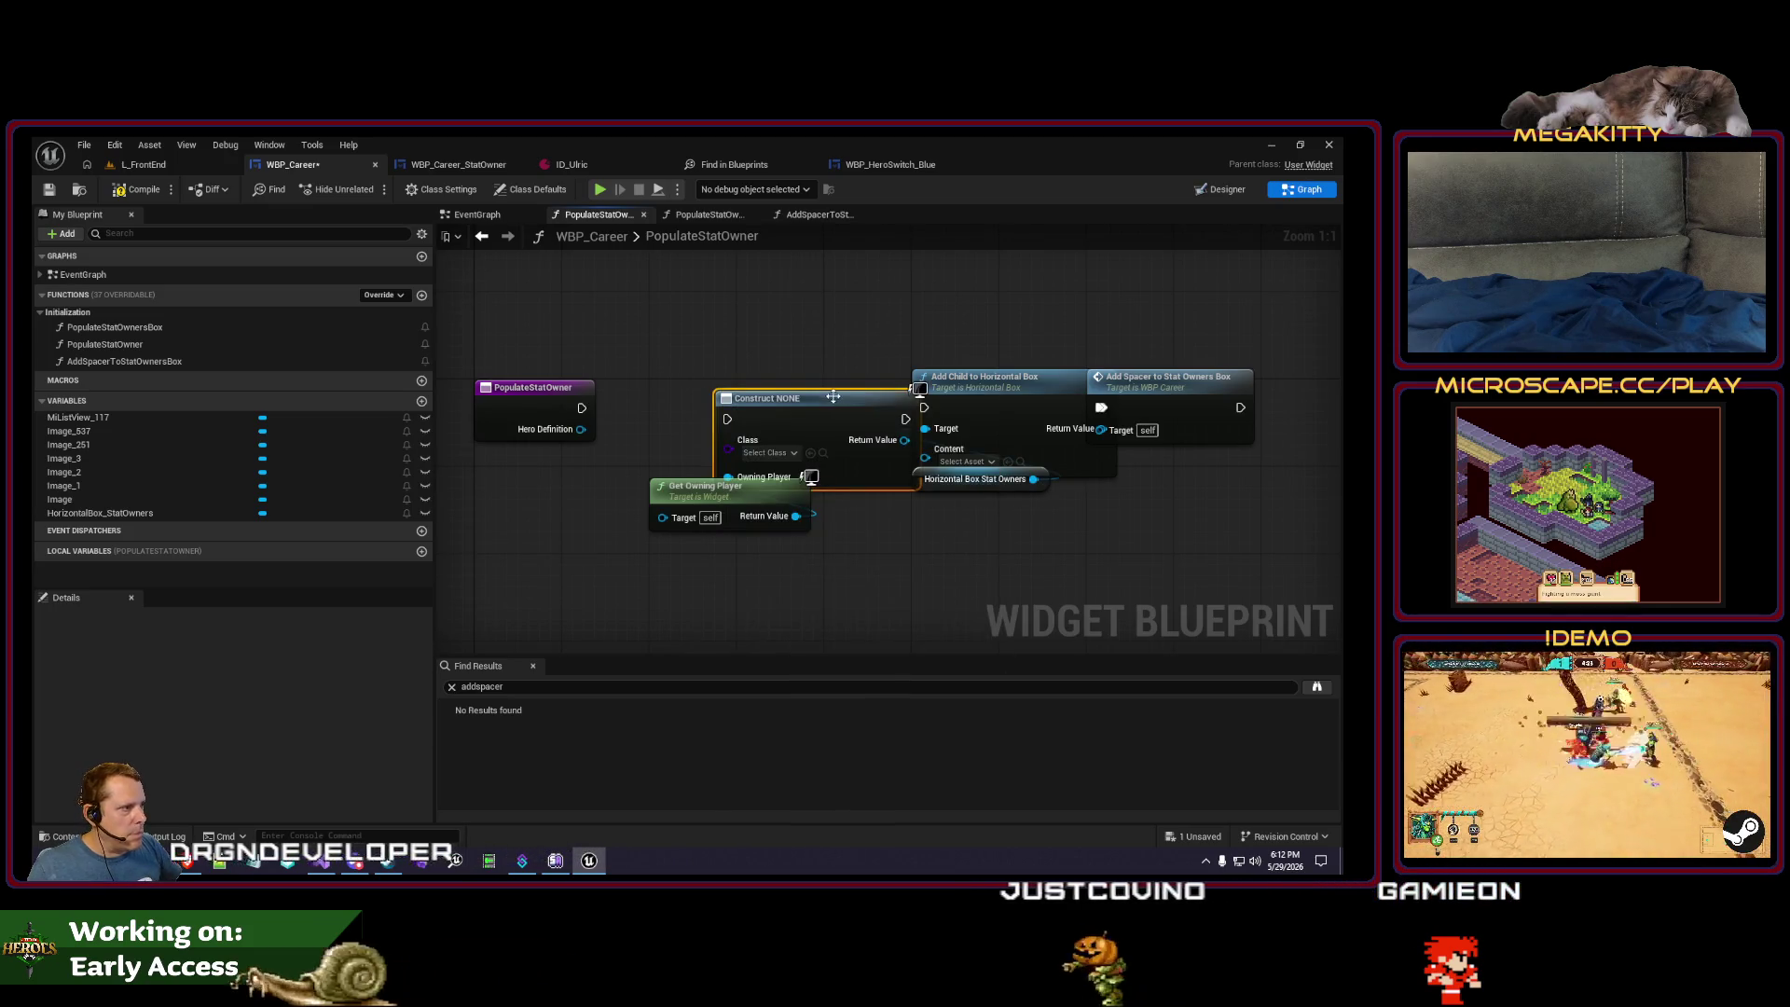
left_click_drag(832, 397, 767, 386)
left_click(695, 450)
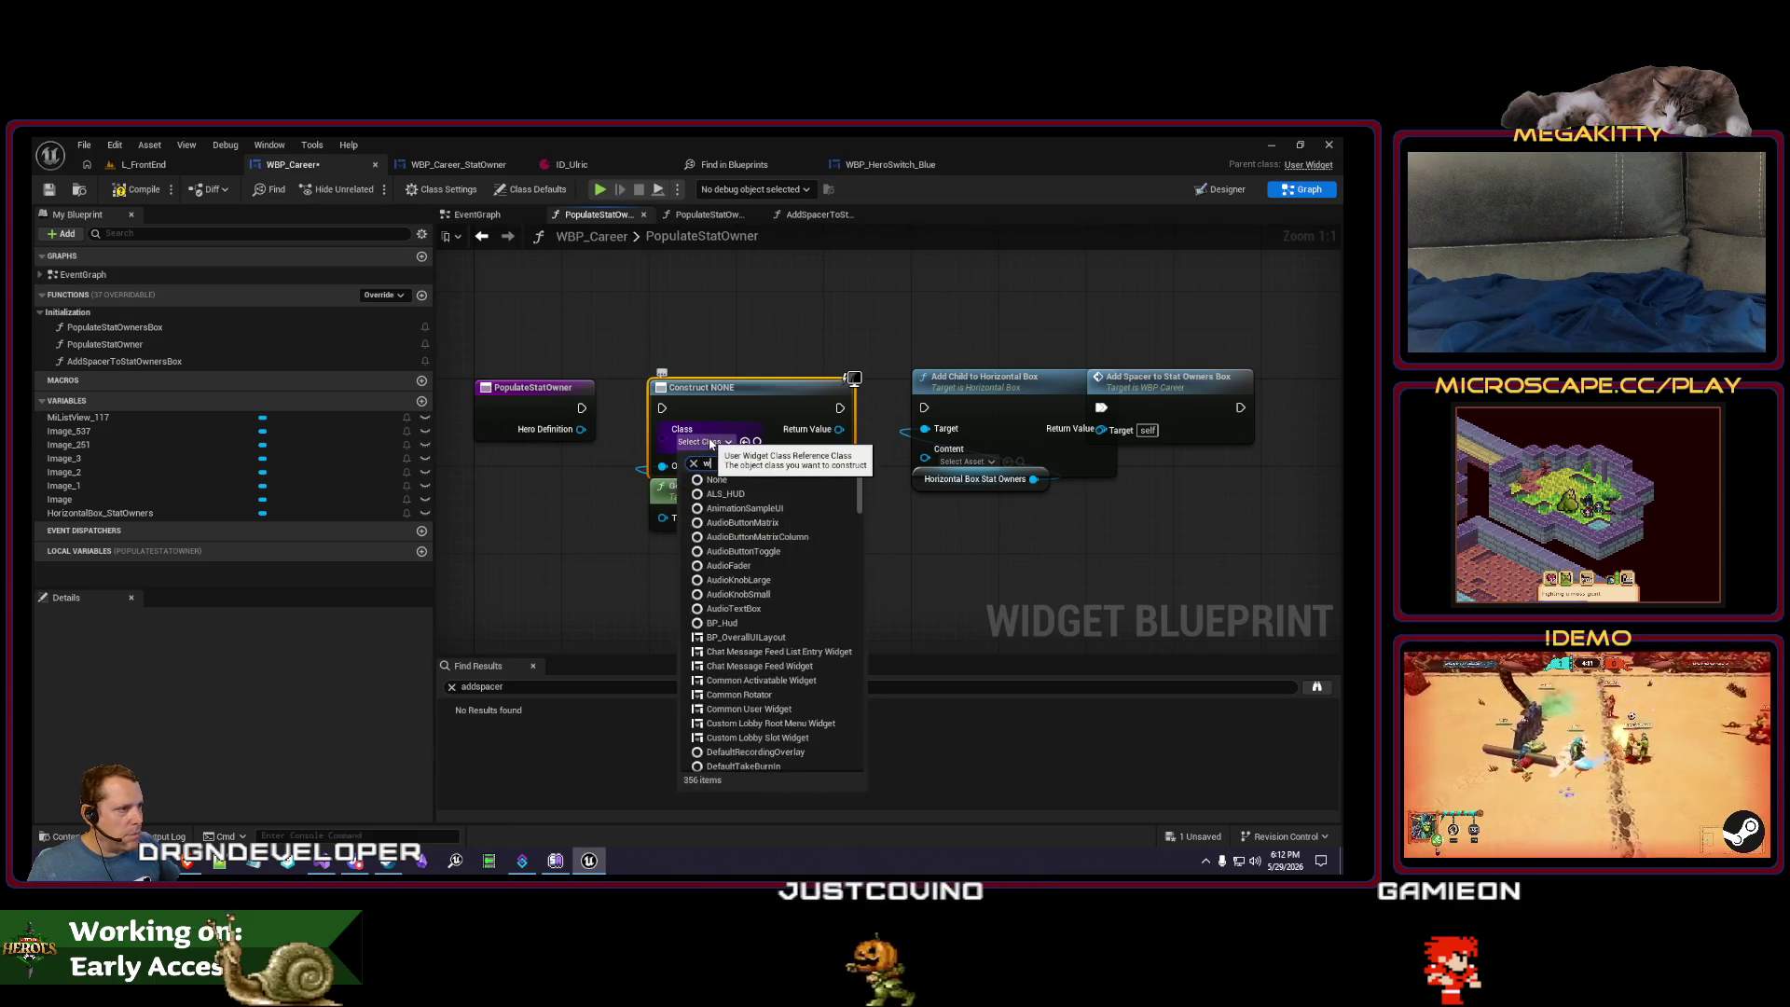
type("wbp")
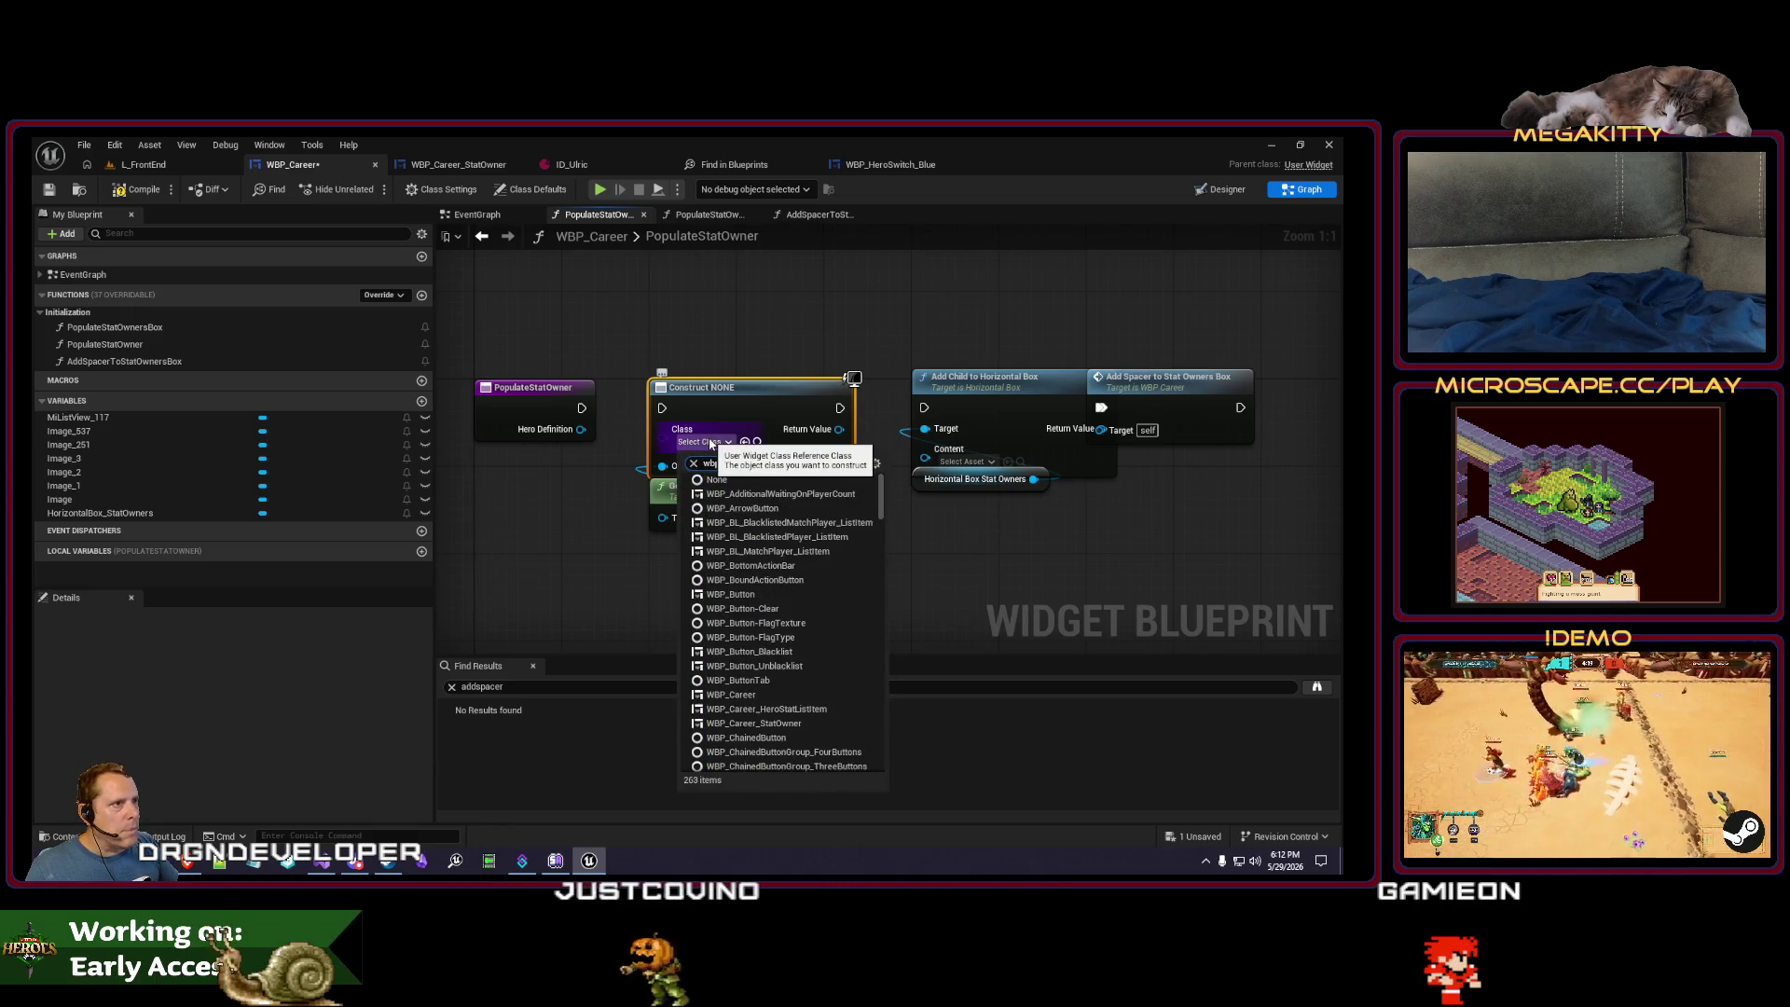
type("_career_stat")
key("Return")
- Wire the function entry into the Create Widget node and rearrange Get Owning Player
left_click_drag(581, 408, 661, 413)
left_click_drag(743, 525, 743, 569)
left_click_drag(663, 494, 579, 543)
type("get hero def")
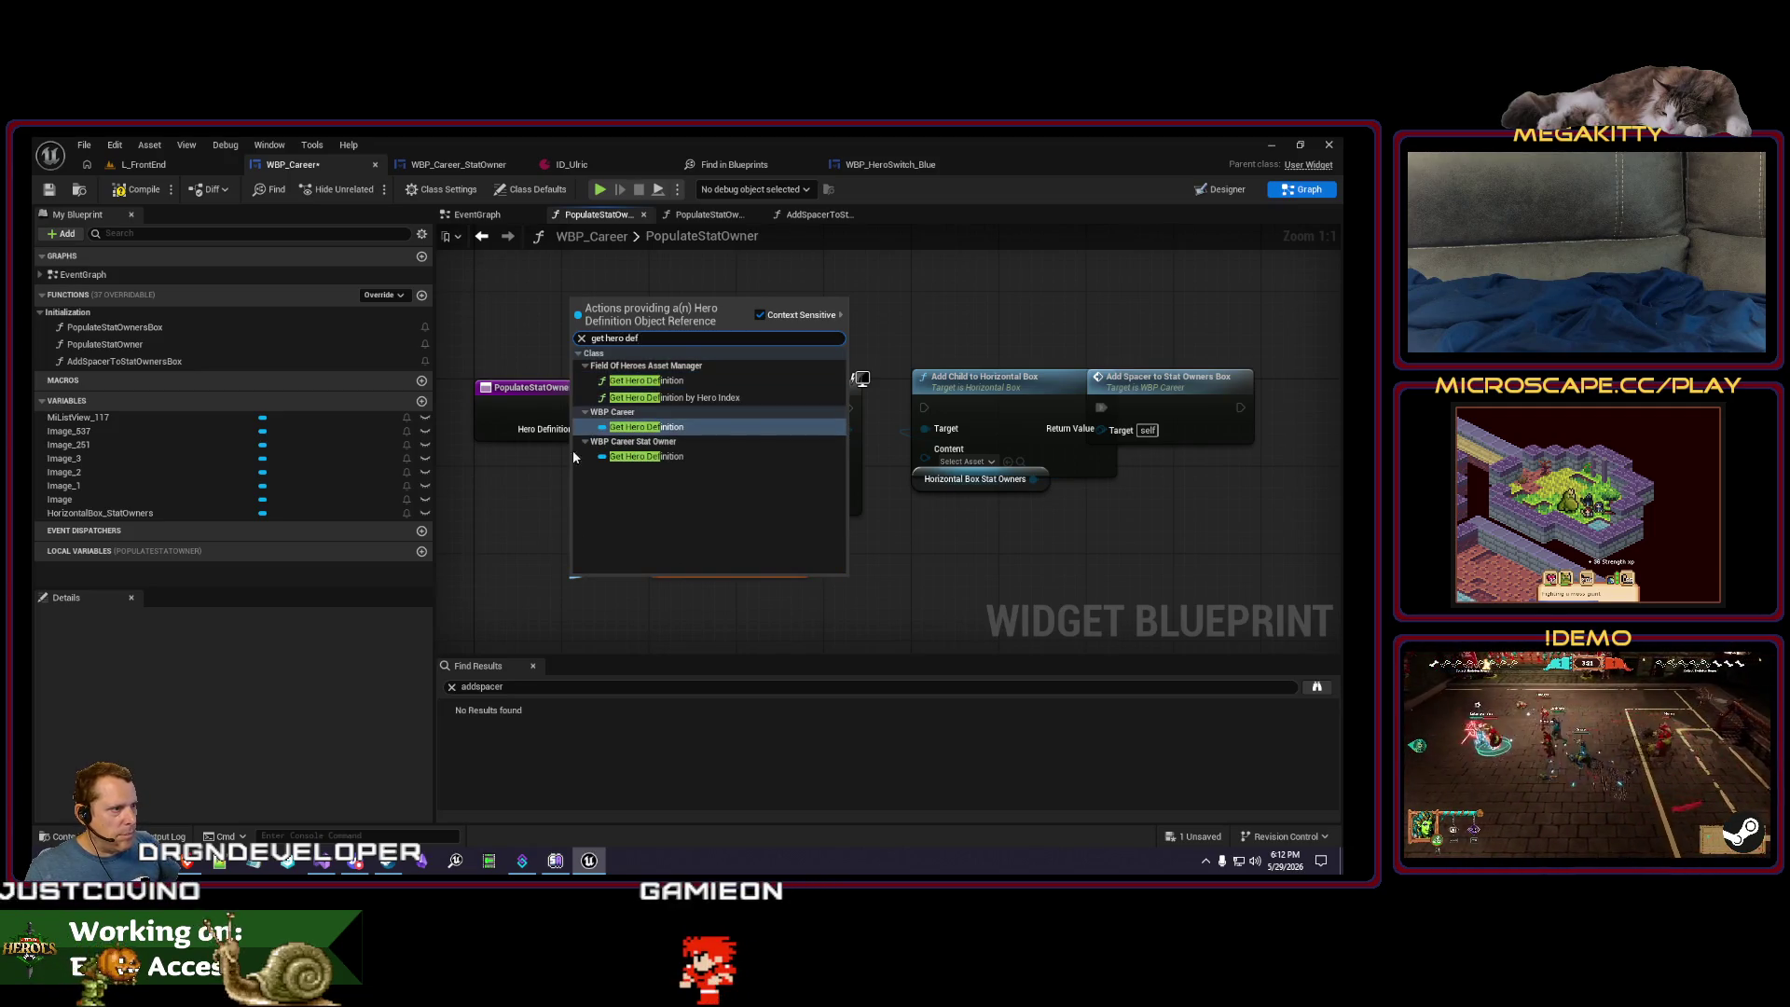
left_click(569, 454)
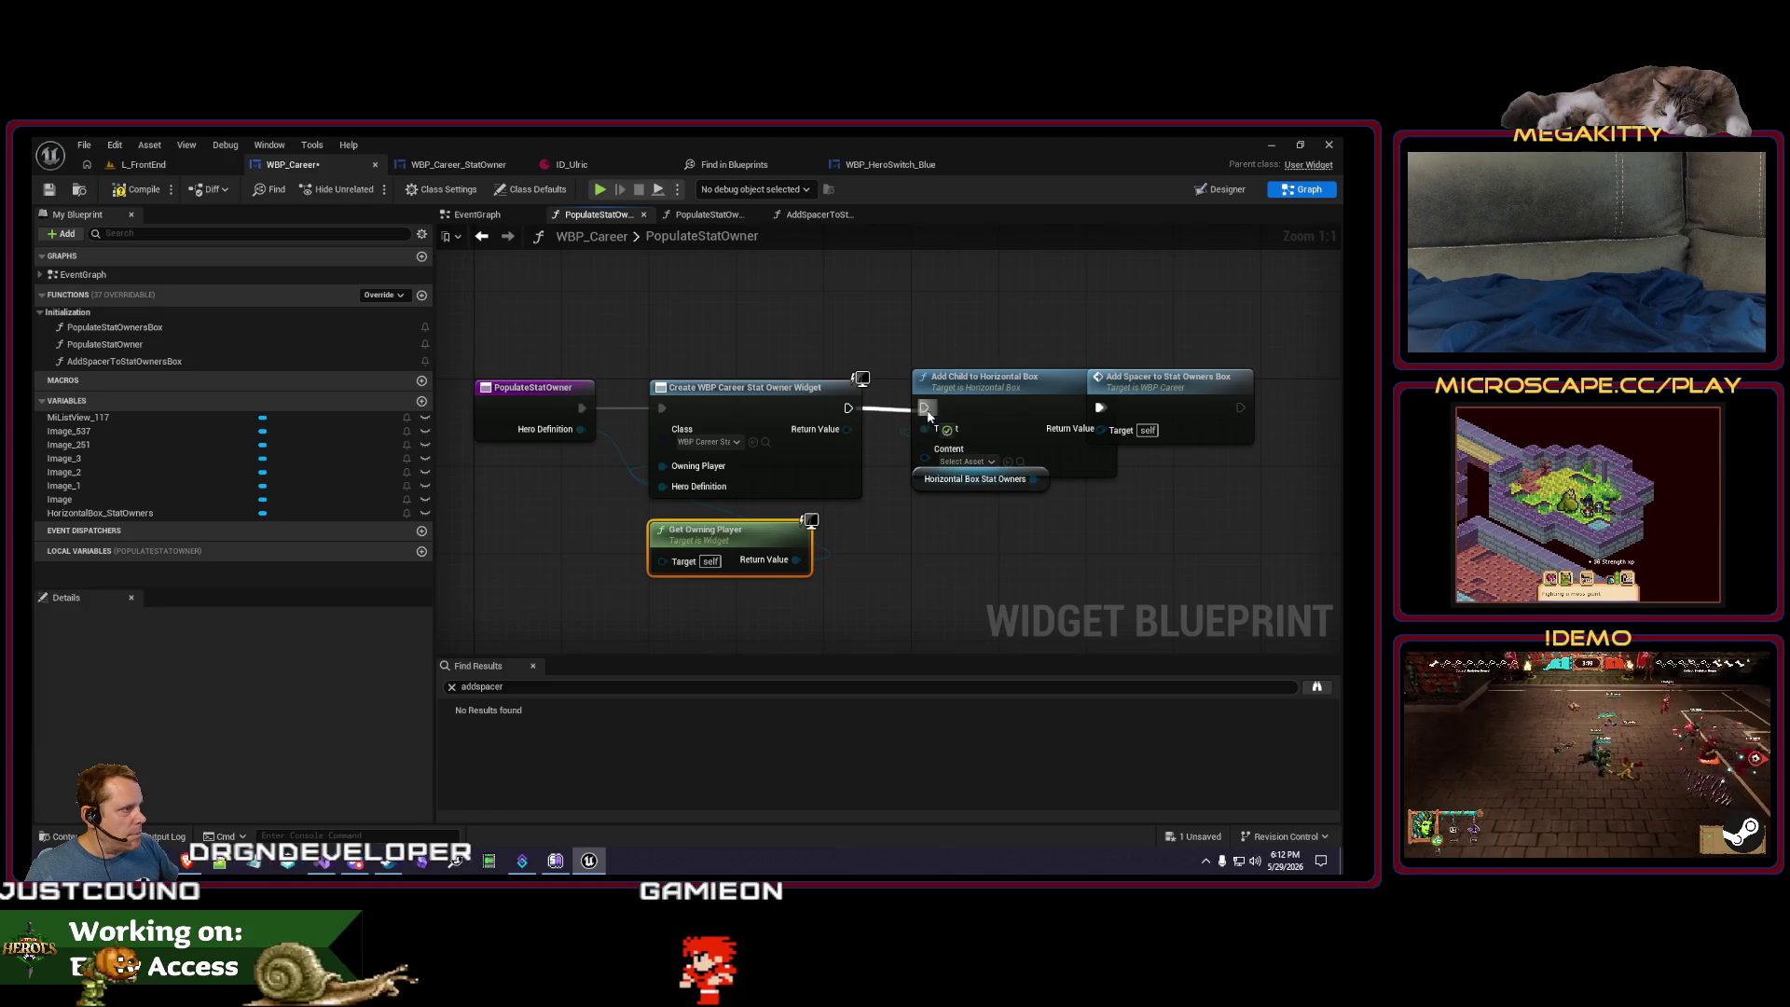
left_click_drag(731, 532, 730, 528)
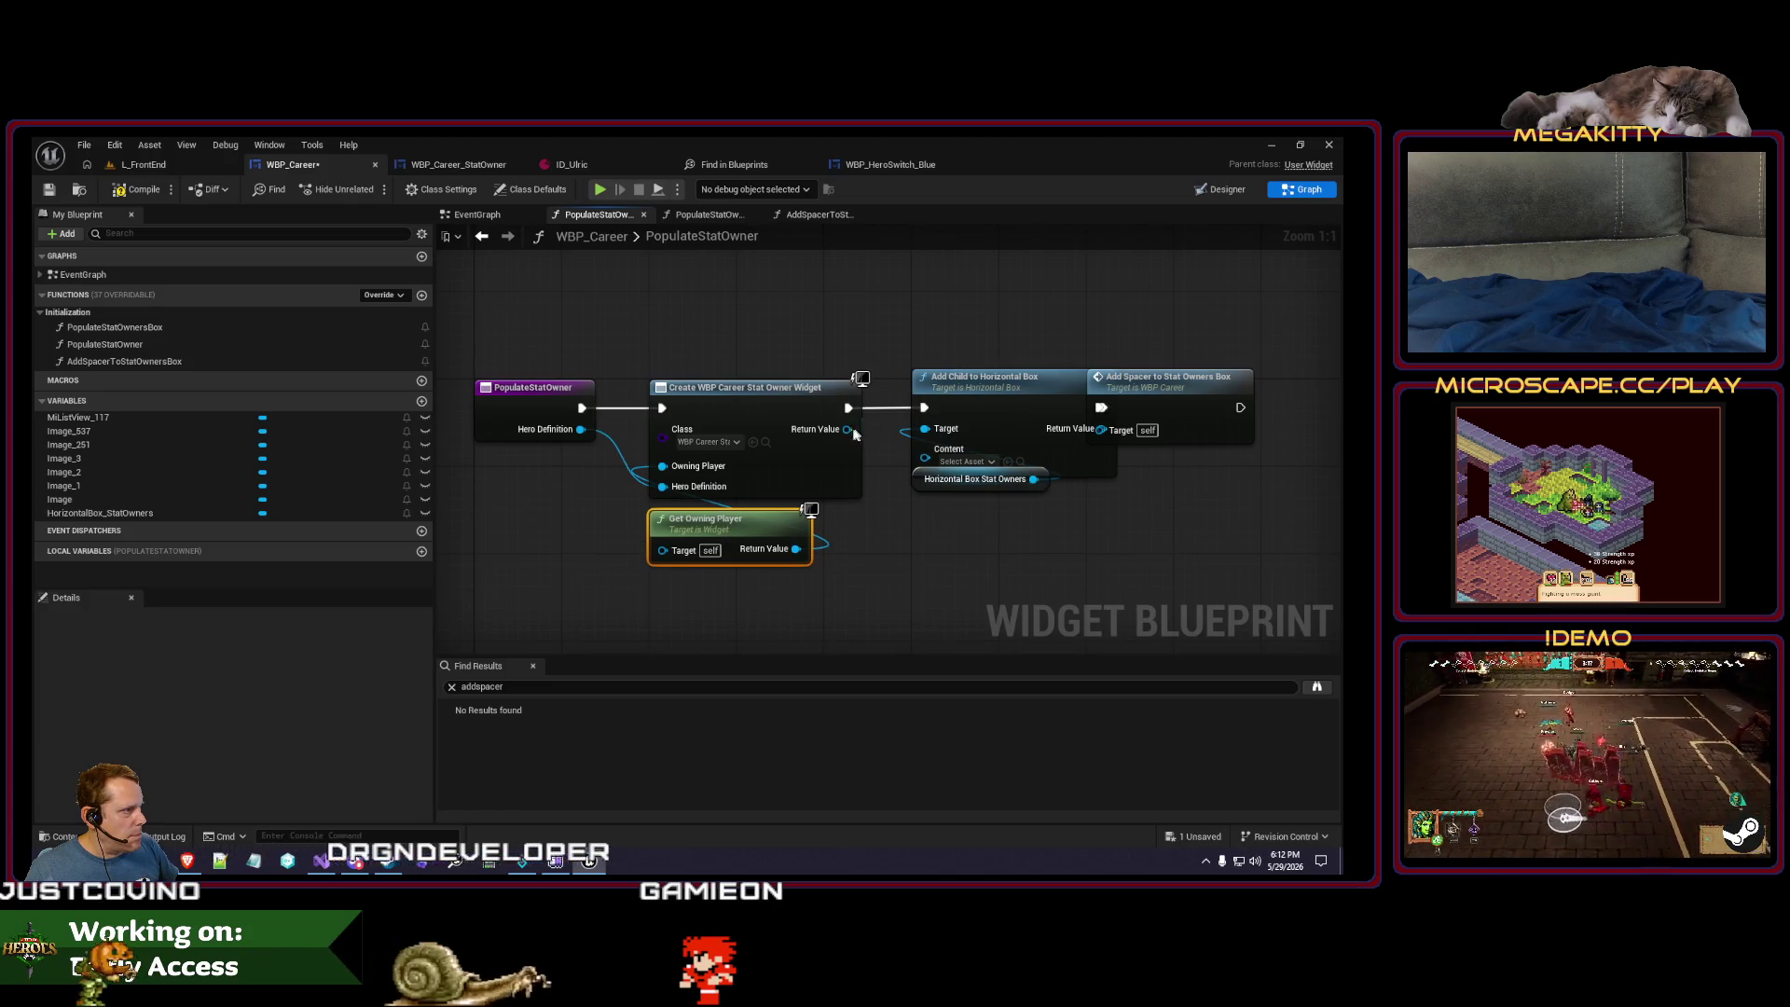
- Wire the Add Child to Horizontal Box Content input, compile and save WBP_Career, and return to WBP_Career_StatOwner
left_click_drag(930, 466, 923, 461)
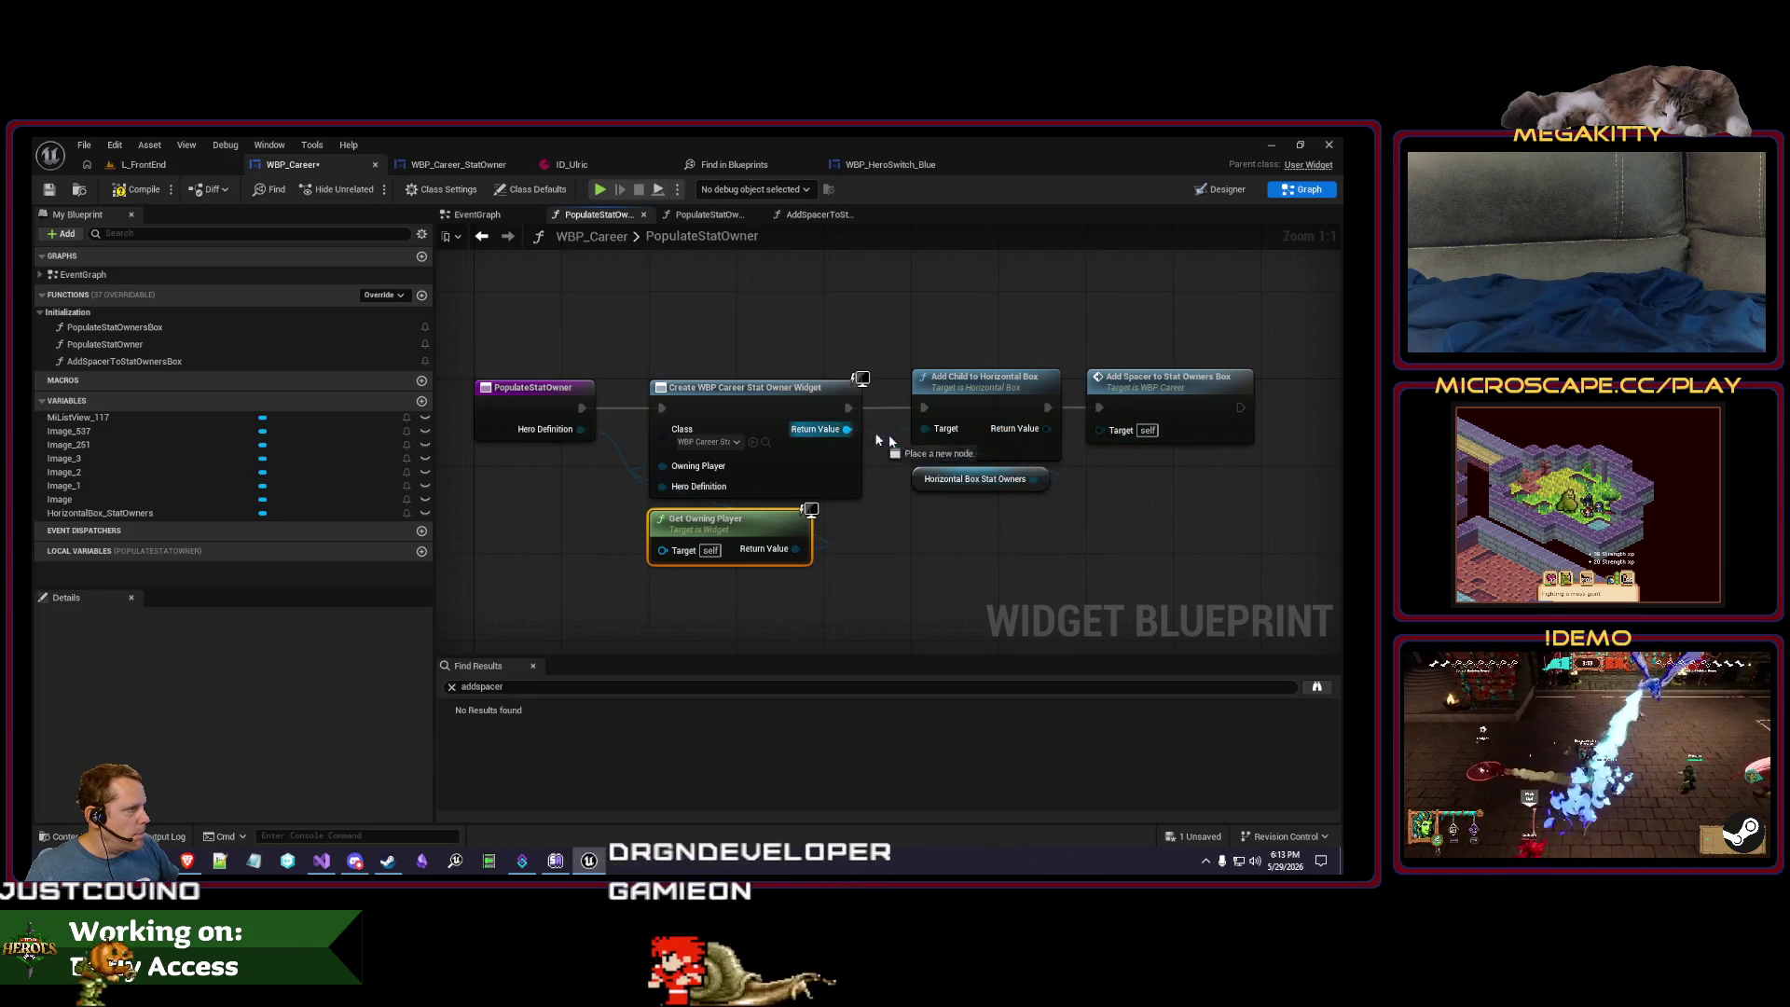
right_click(1061, 446)
left_click(1005, 558)
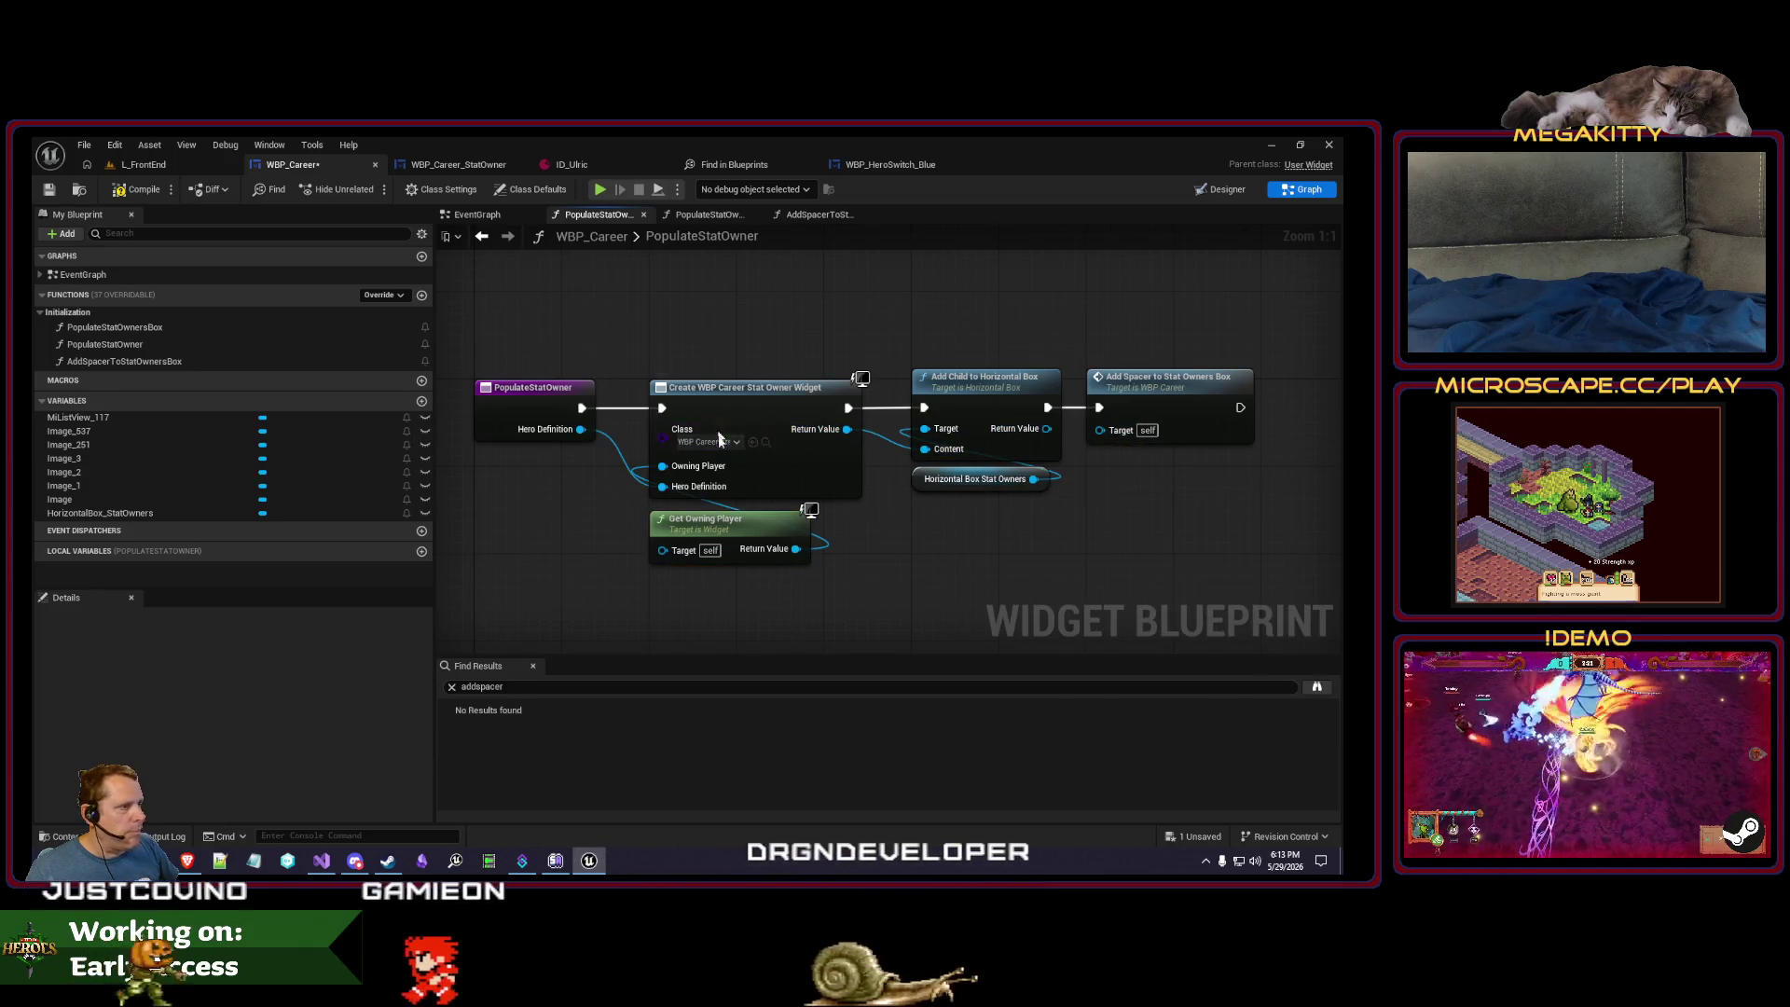
left_click_drag(719, 532, 719, 521)
left_click(140, 191)
left_click(51, 190)
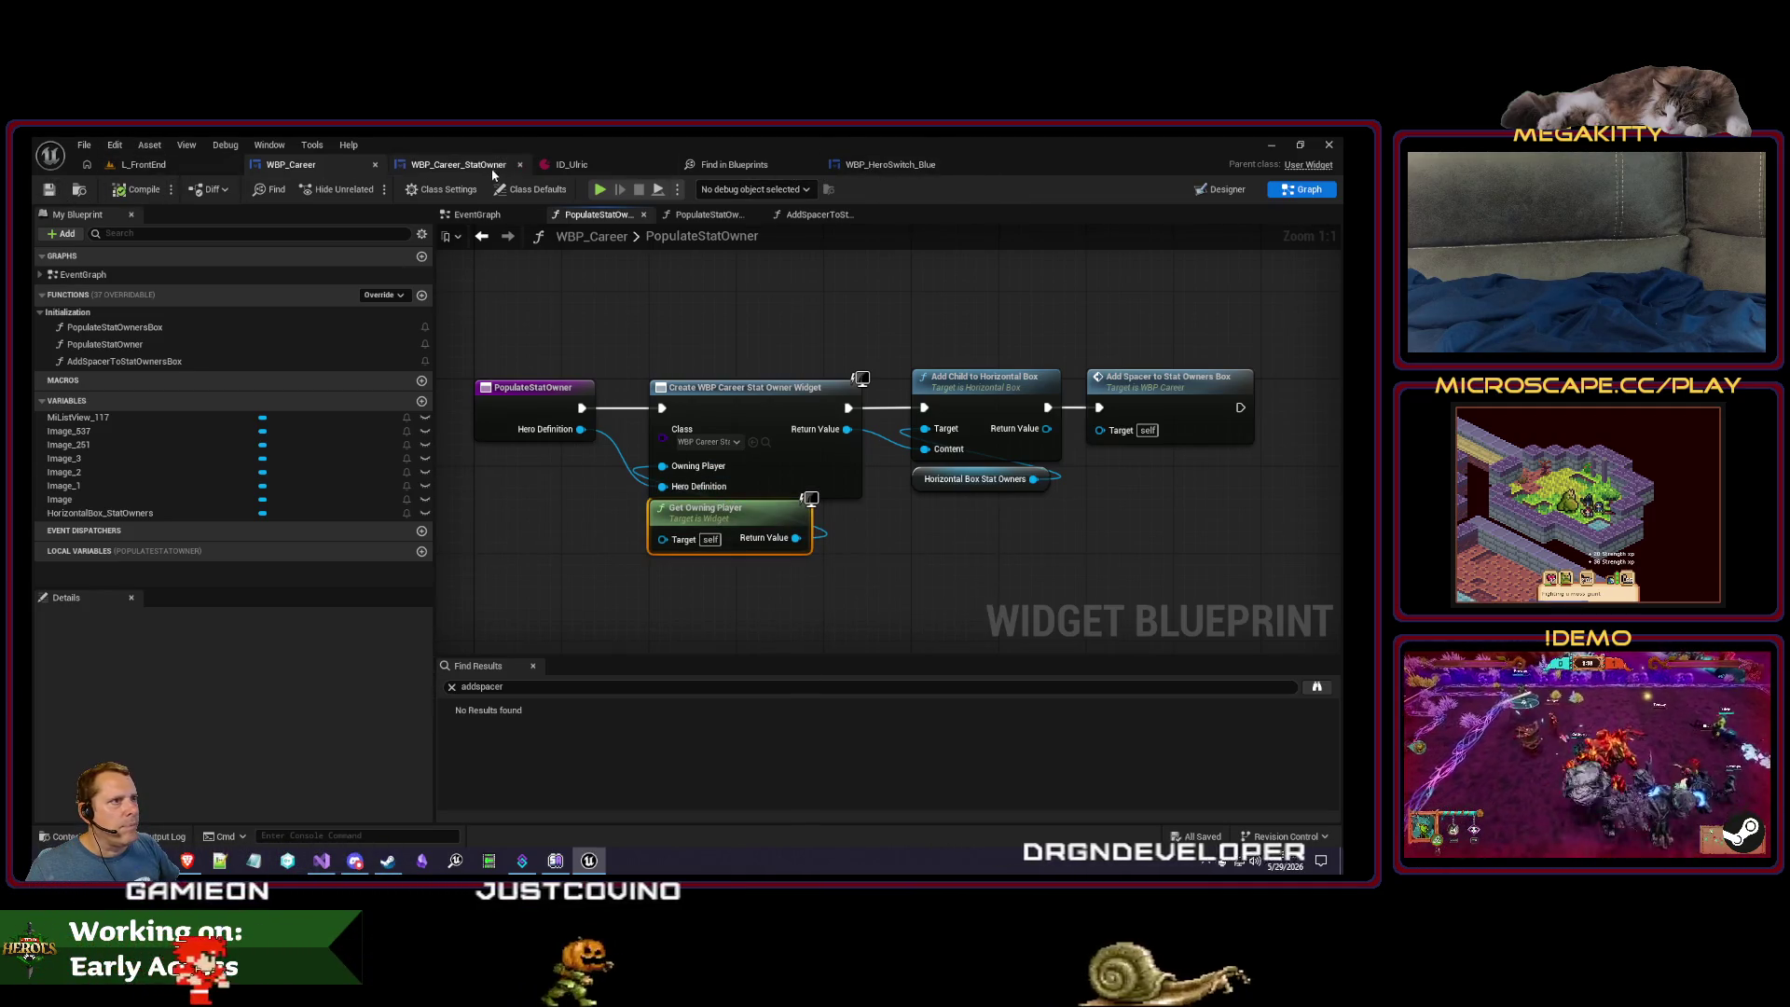
left_click(458, 165)
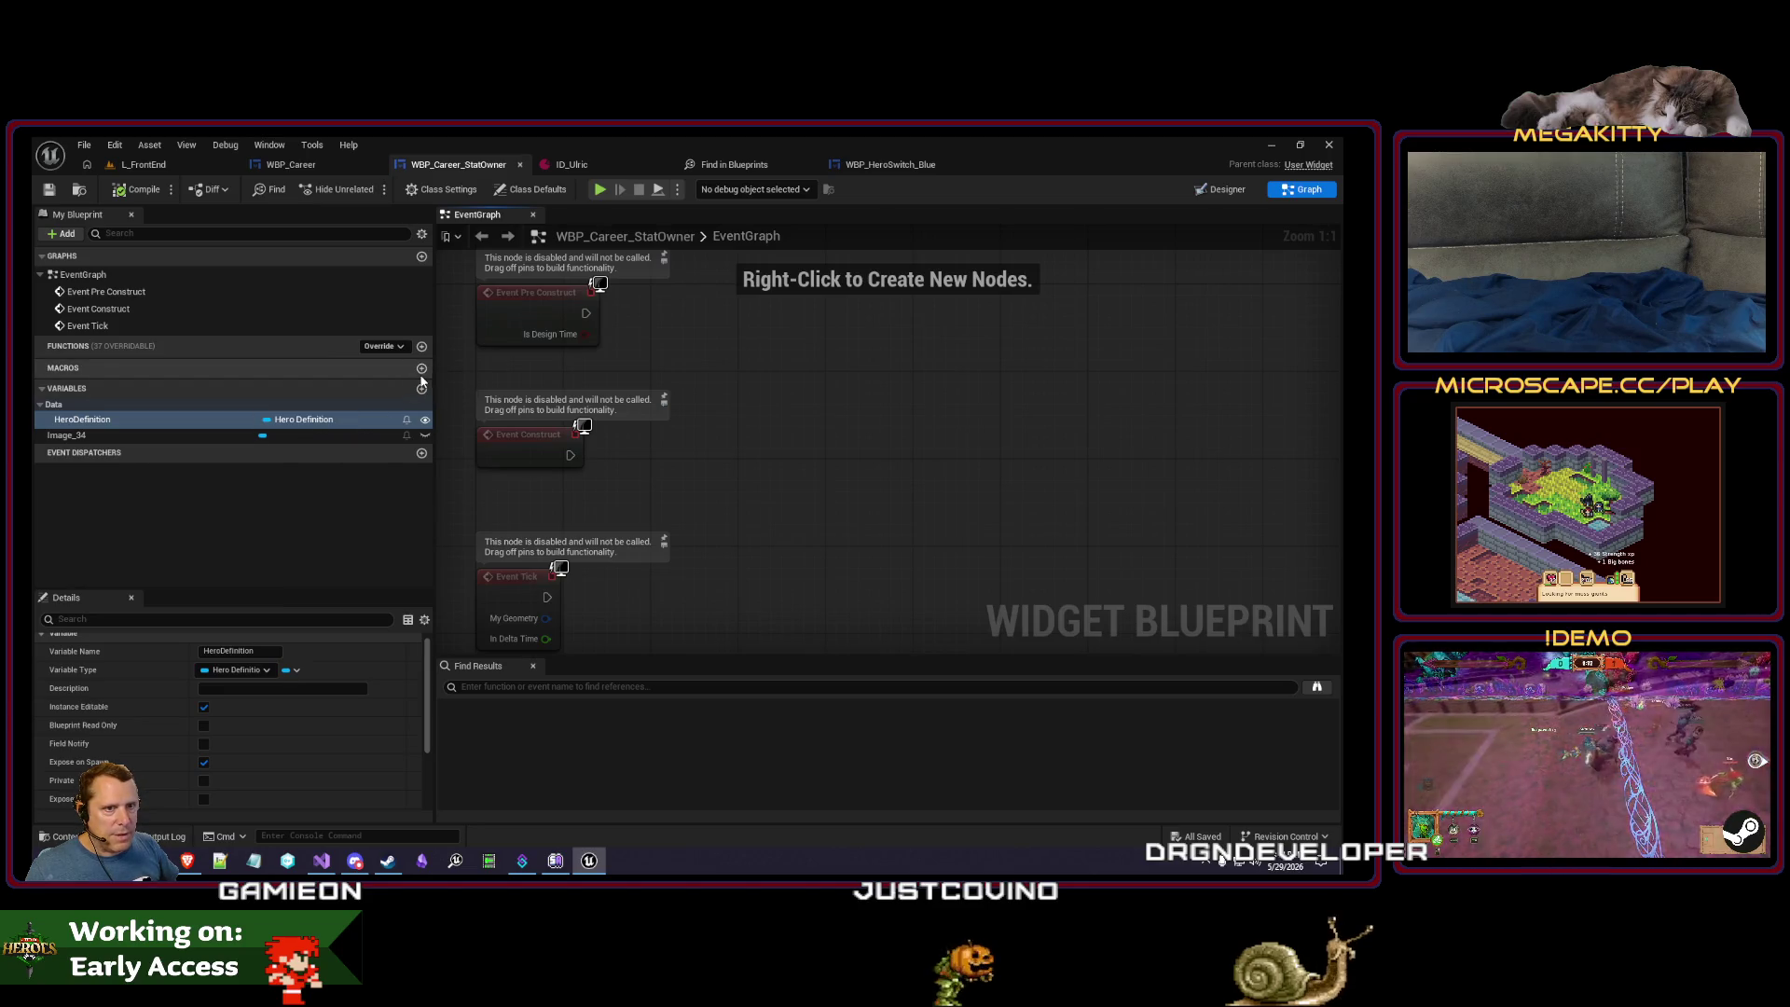
- Create an InitializeImage function and call it from Event Construct
left_click(422, 346)
type("OitializeImage")
key("Return")
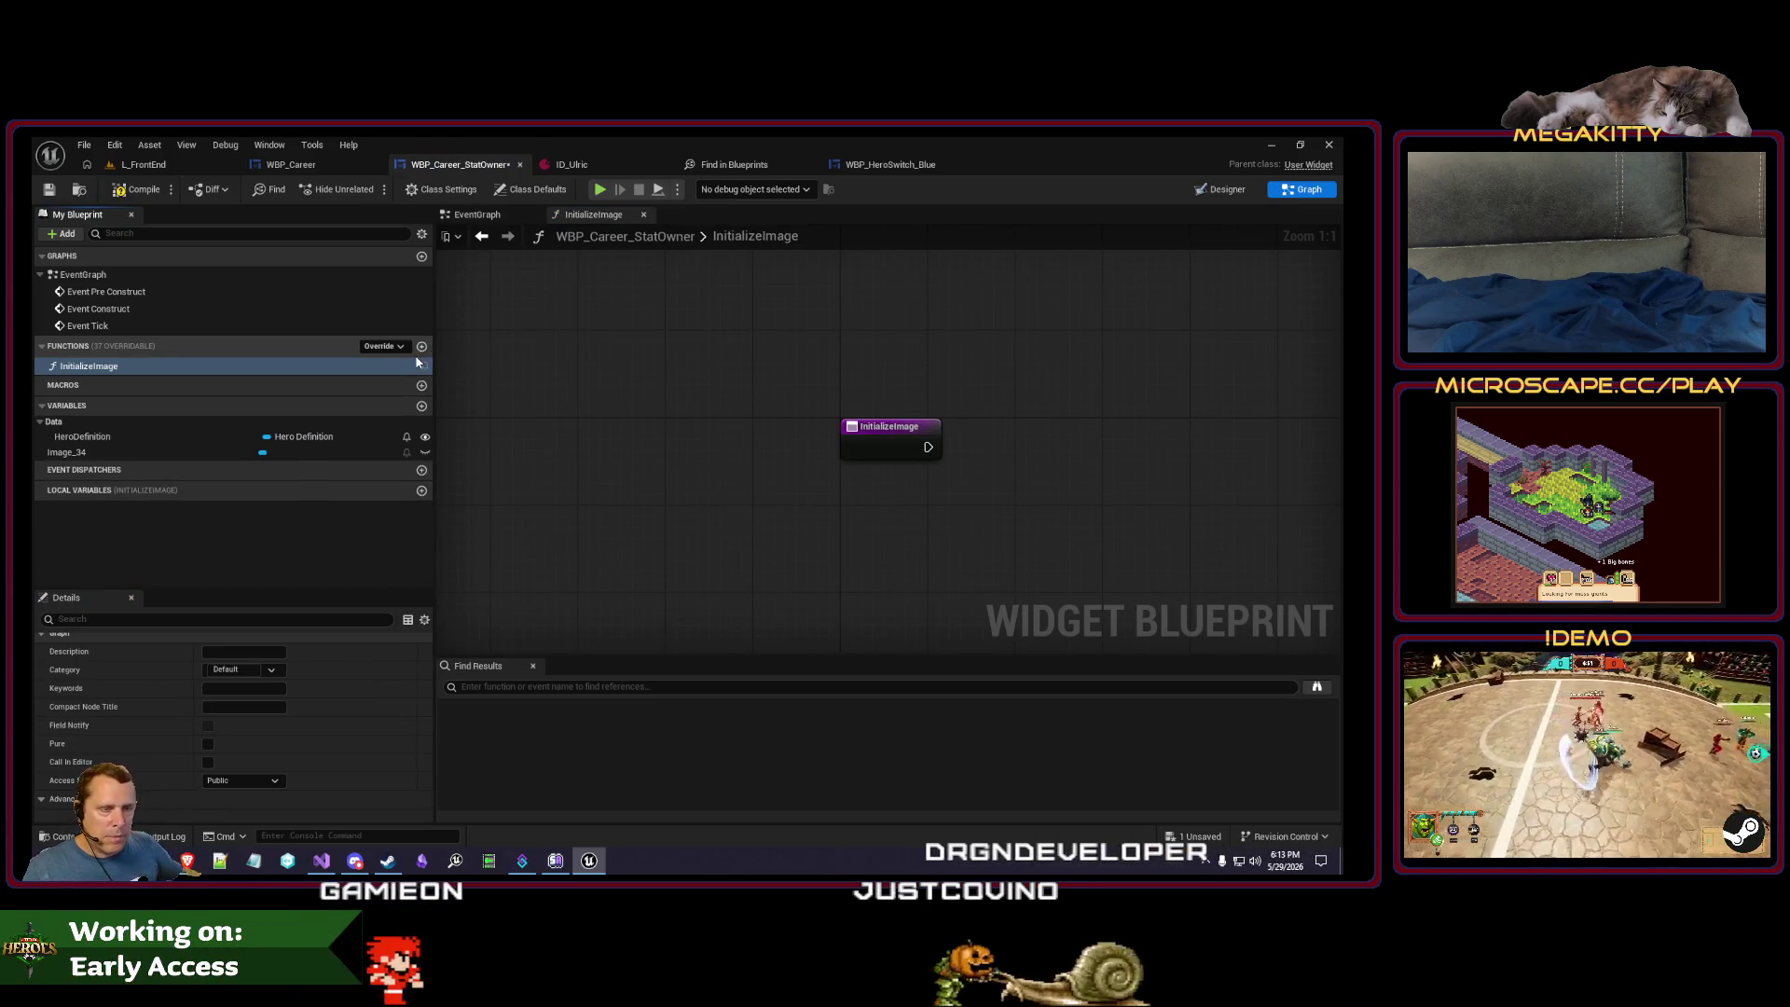
double_click(97, 309)
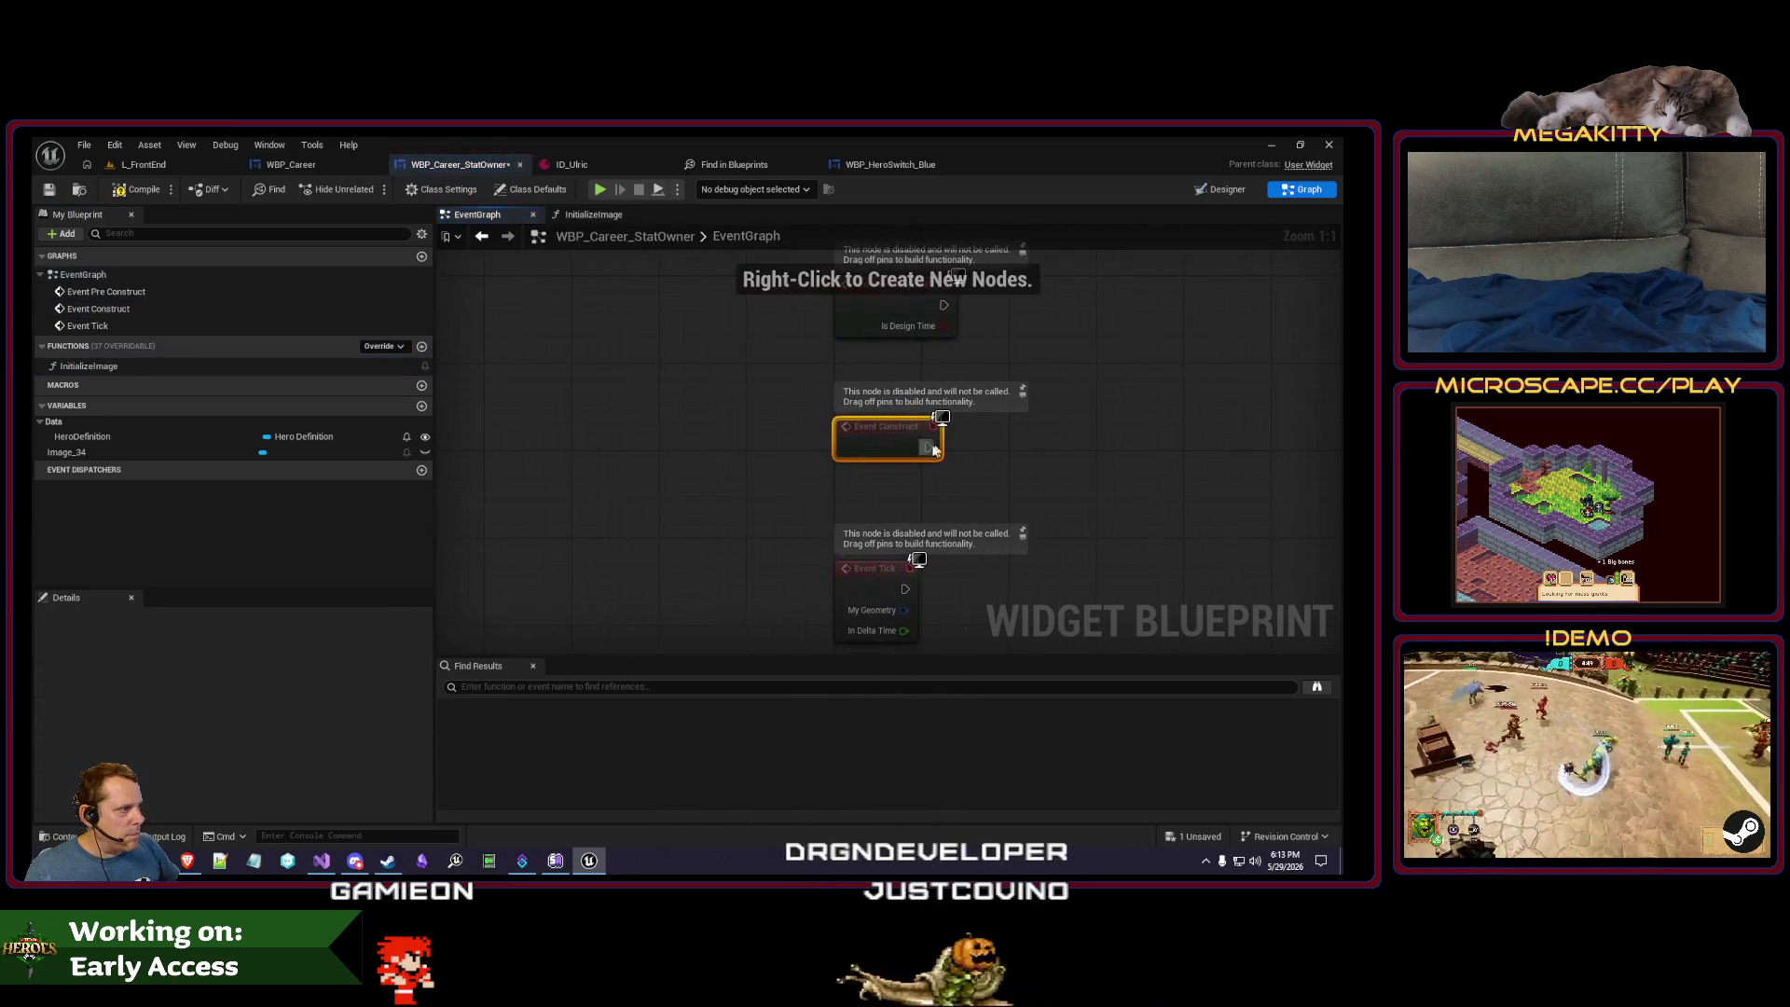
left_click_drag(1064, 411, 1061, 401)
type("initialize")
key("Return")
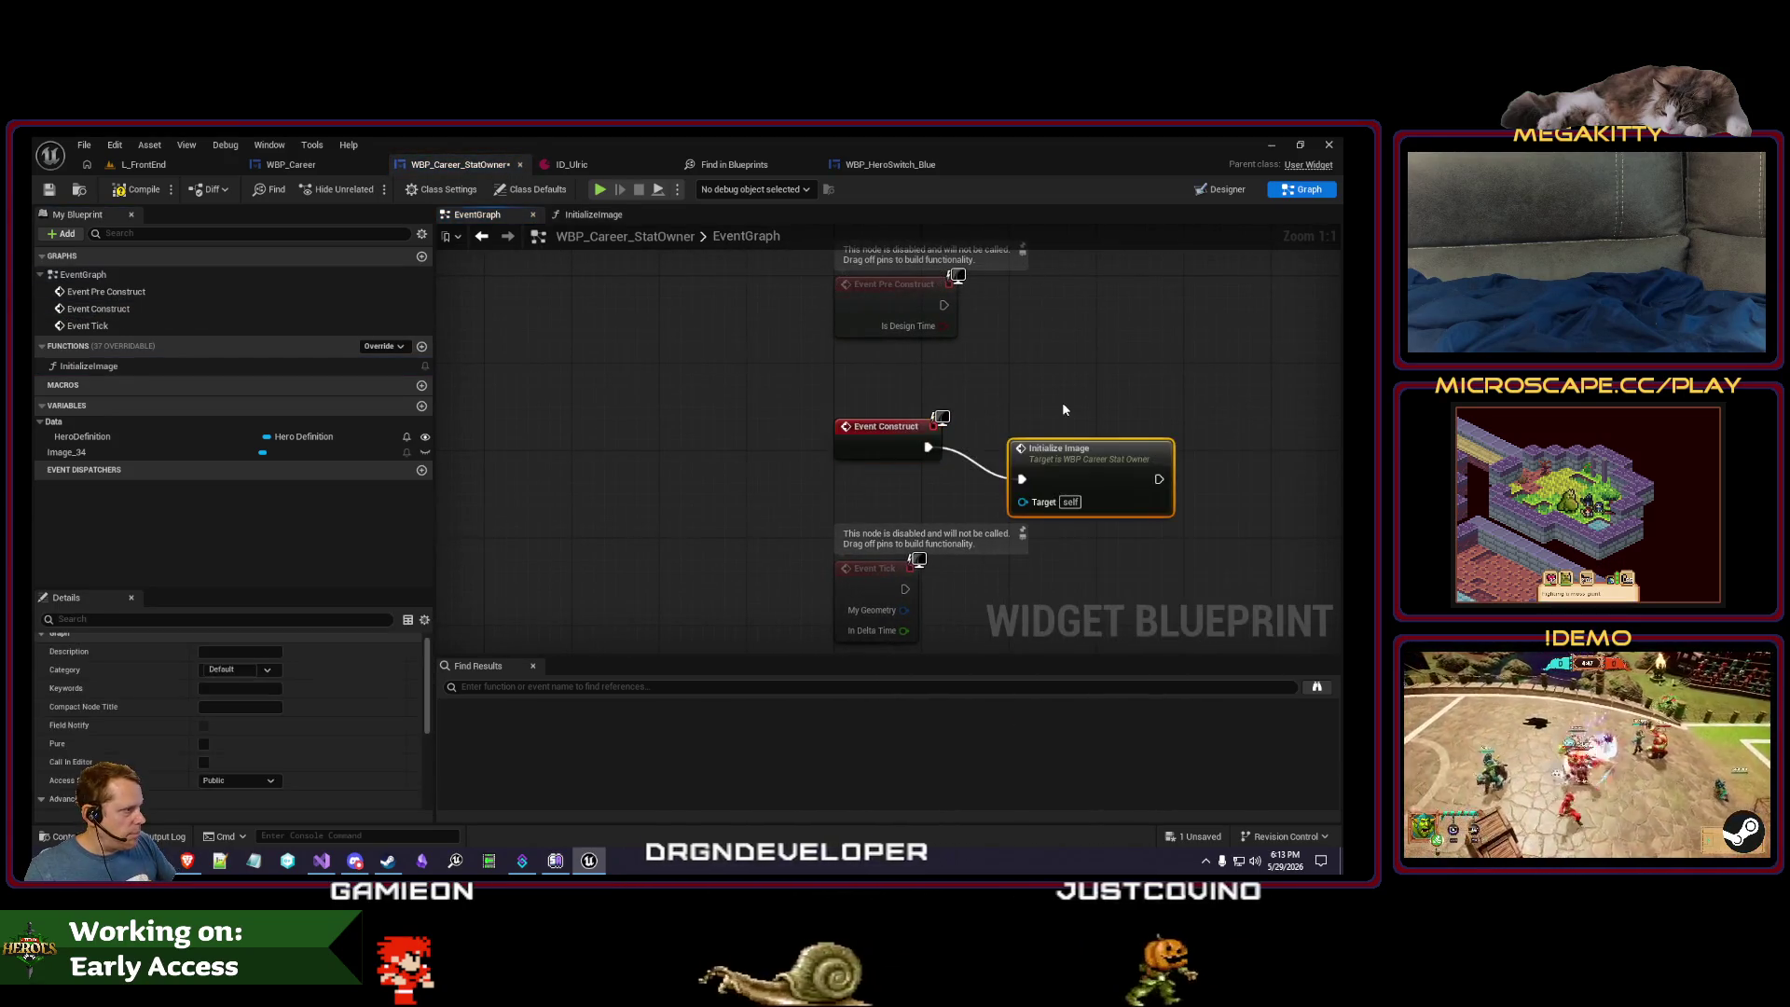
key("q")
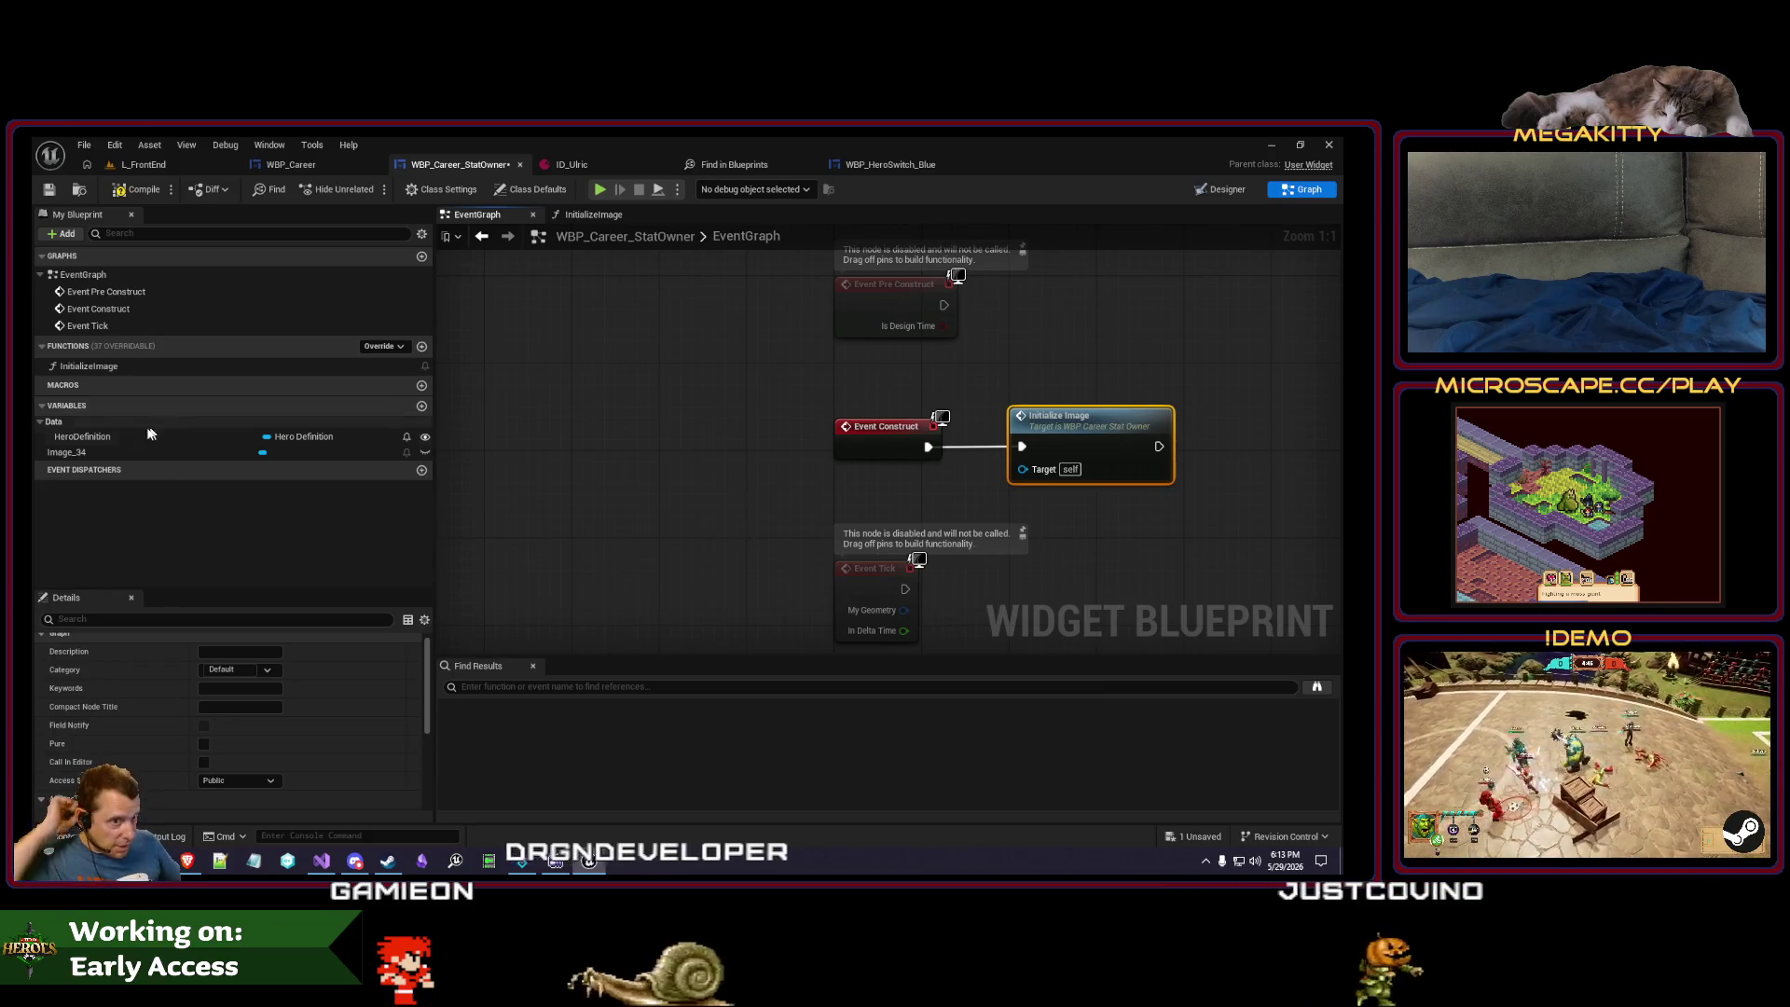
- Begin InitializeImage with an Is Valid check on the HeroDefinition getter
double_click(94, 365)
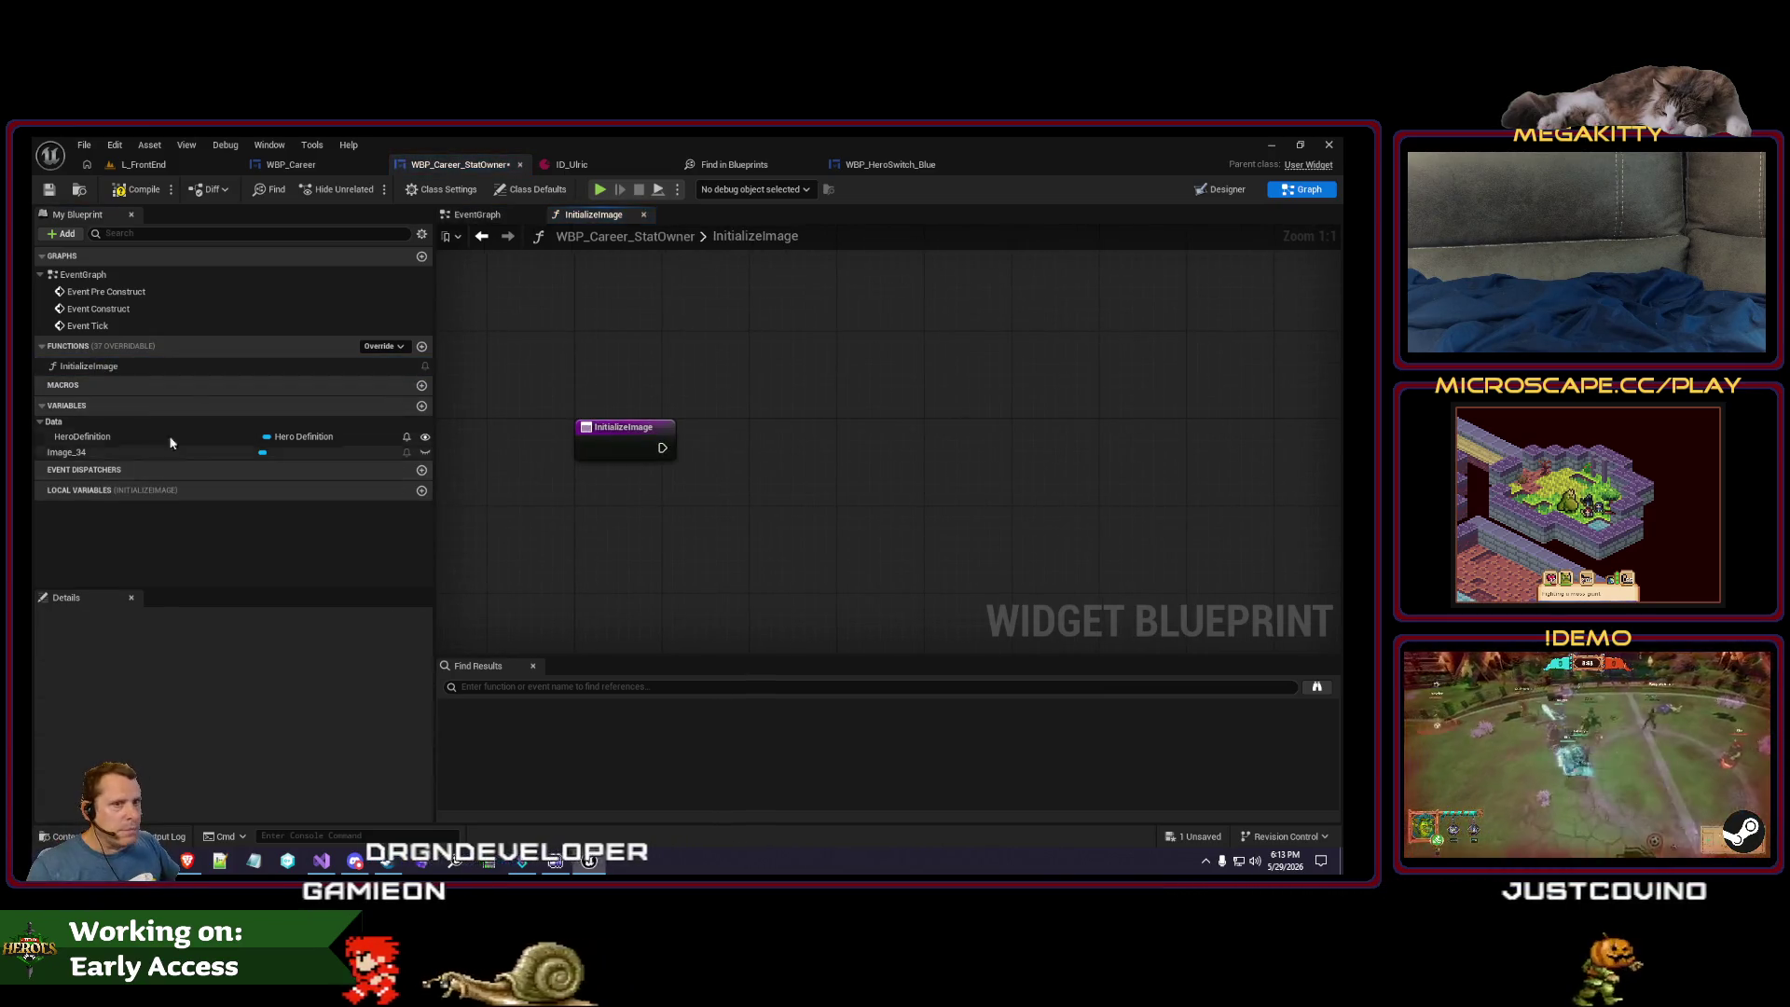
mouse_move(108, 438)
left_mouse_down()
mouse_move(787, 502)
mouse_move(775, 393)
left_mouse_up()
left_click(821, 509)
type("is valid")
key("Return")
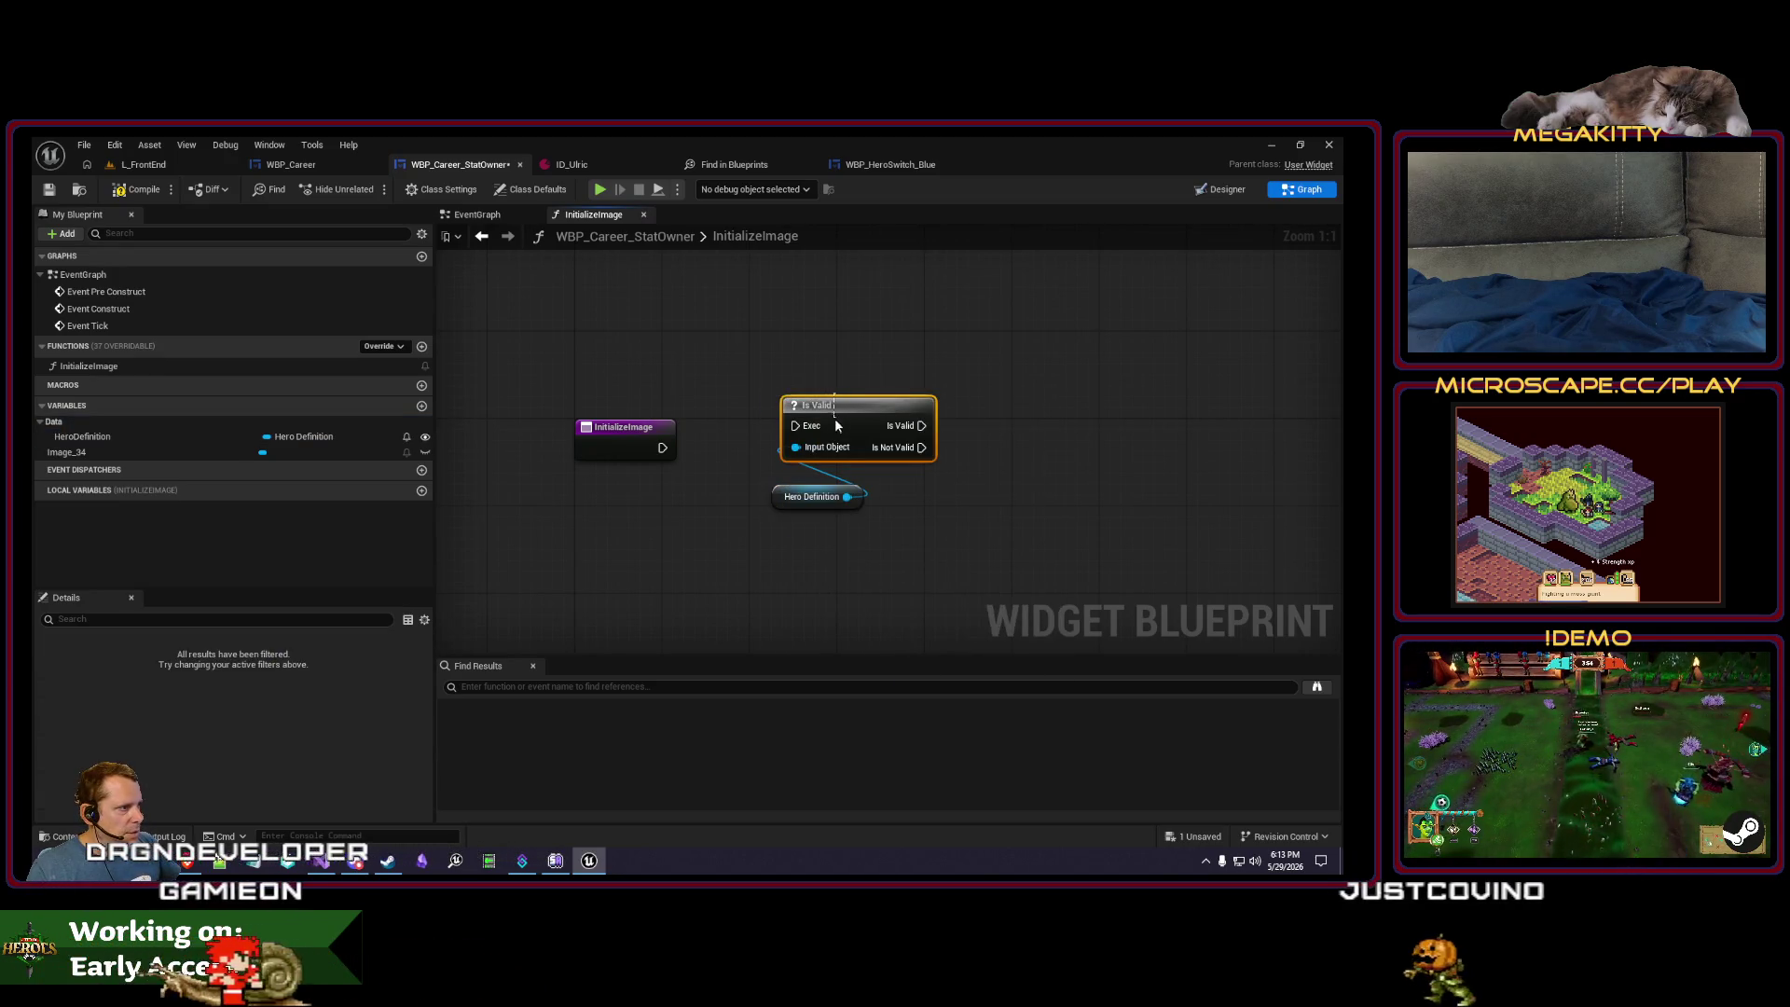
left_click(836, 506)
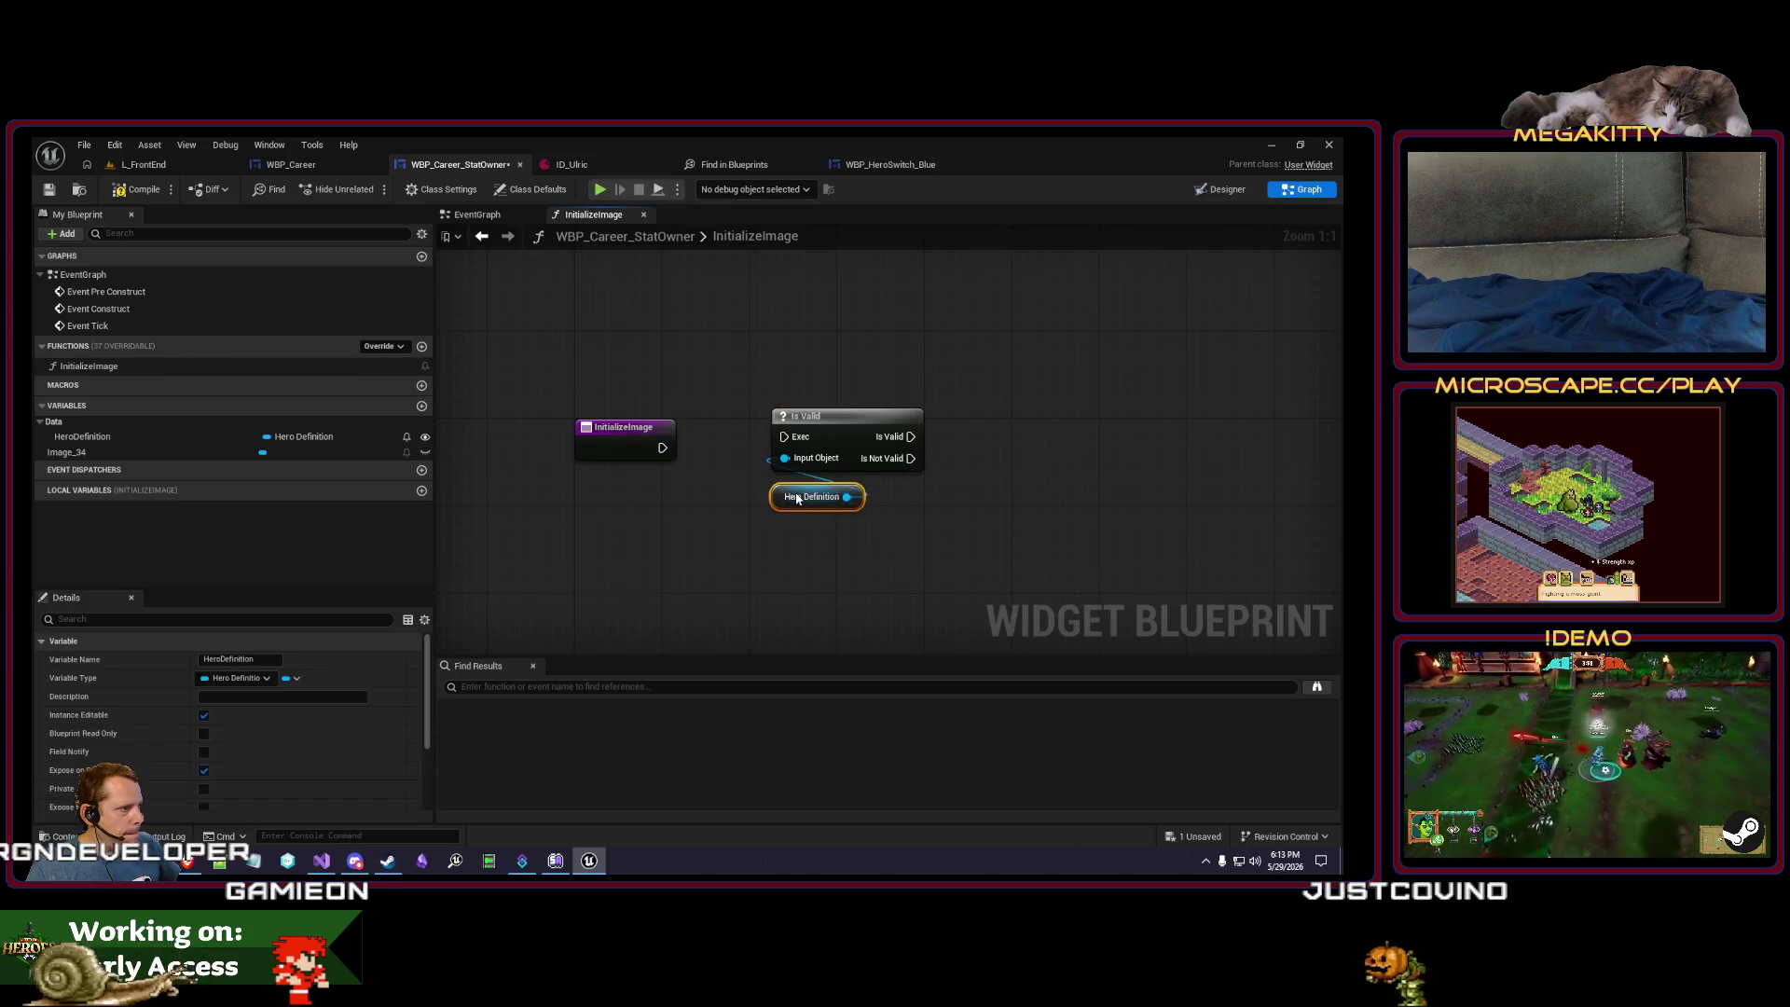
left_click_drag(867, 449, 807, 437)
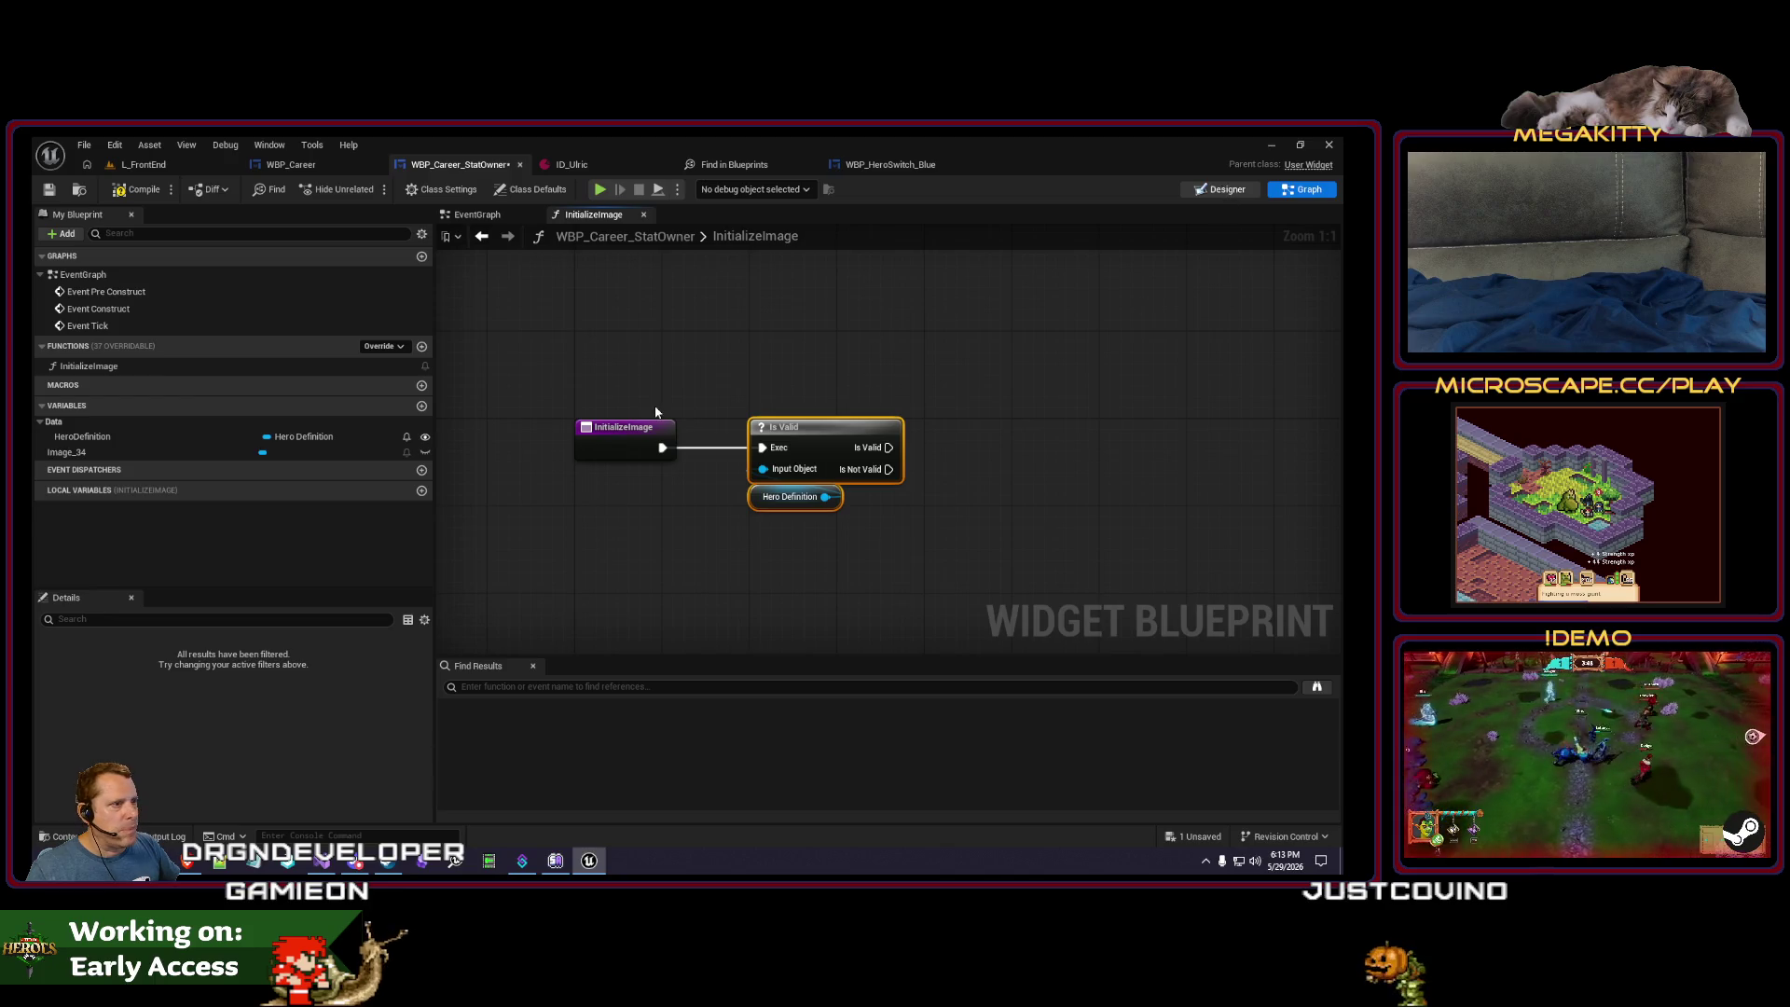
key("shift+F12")
left_click(124, 585)
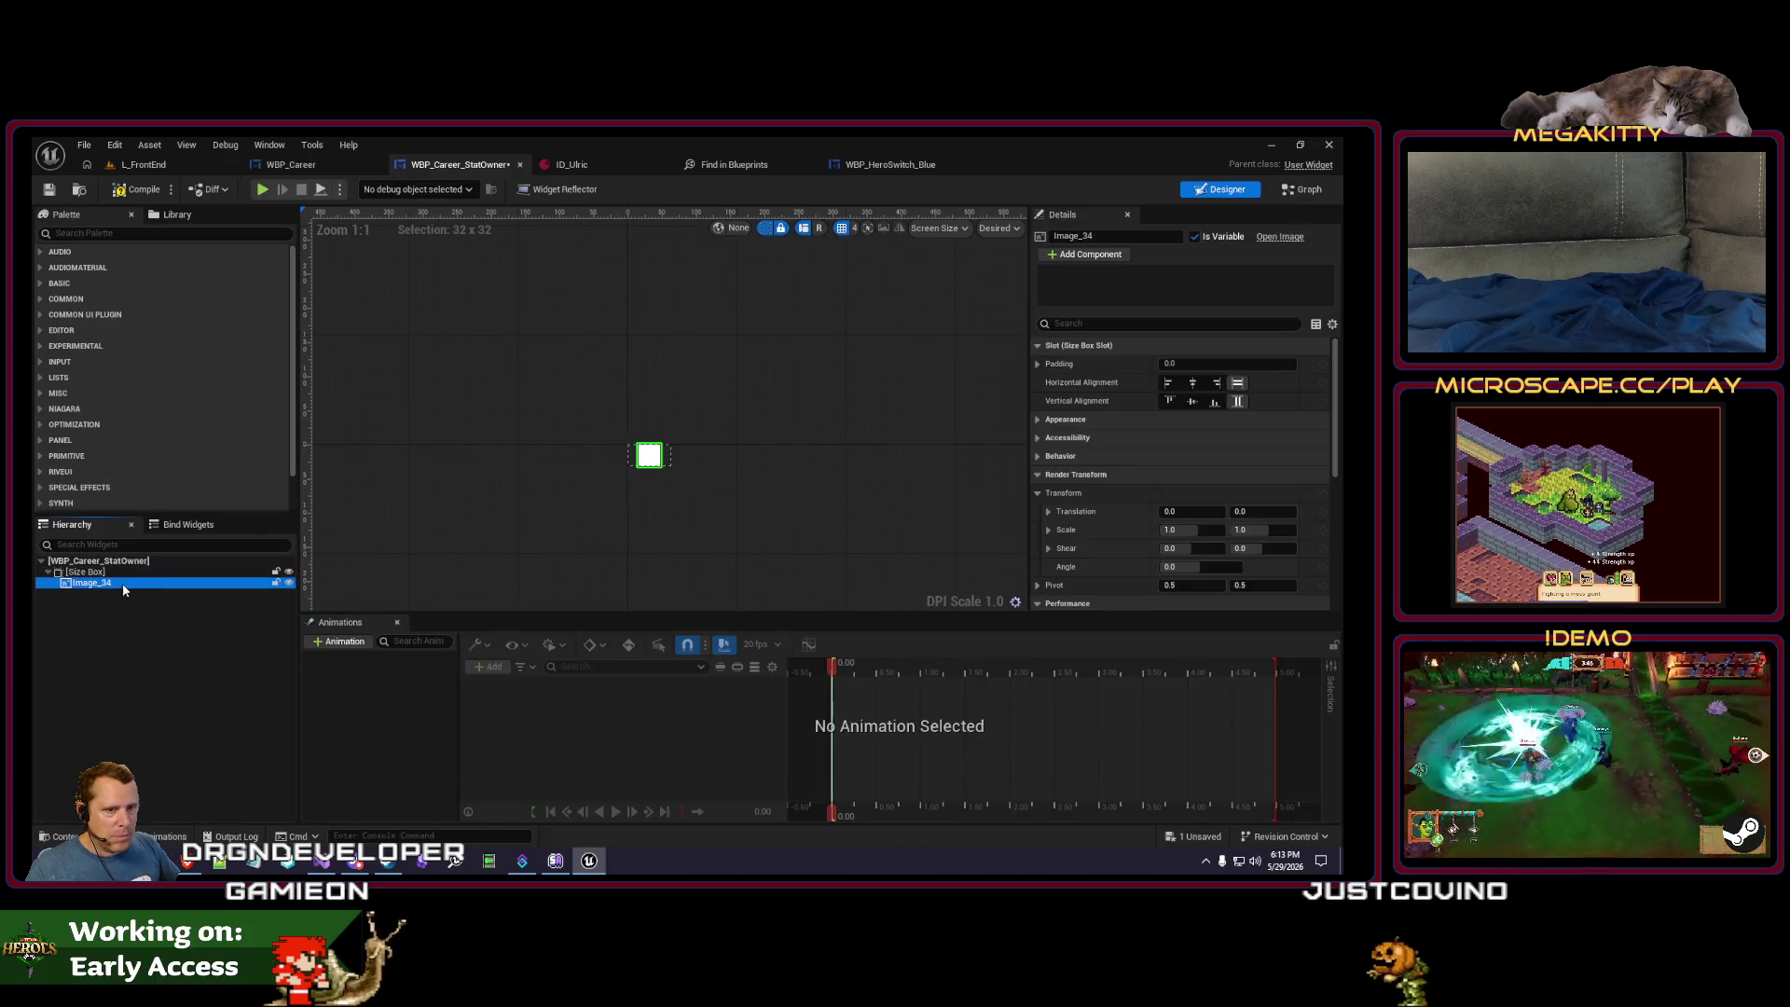
- Rename the Image_34 widget to Image_StatOwner
key("BackSpace")
key("BackSpace")
type("Owner")
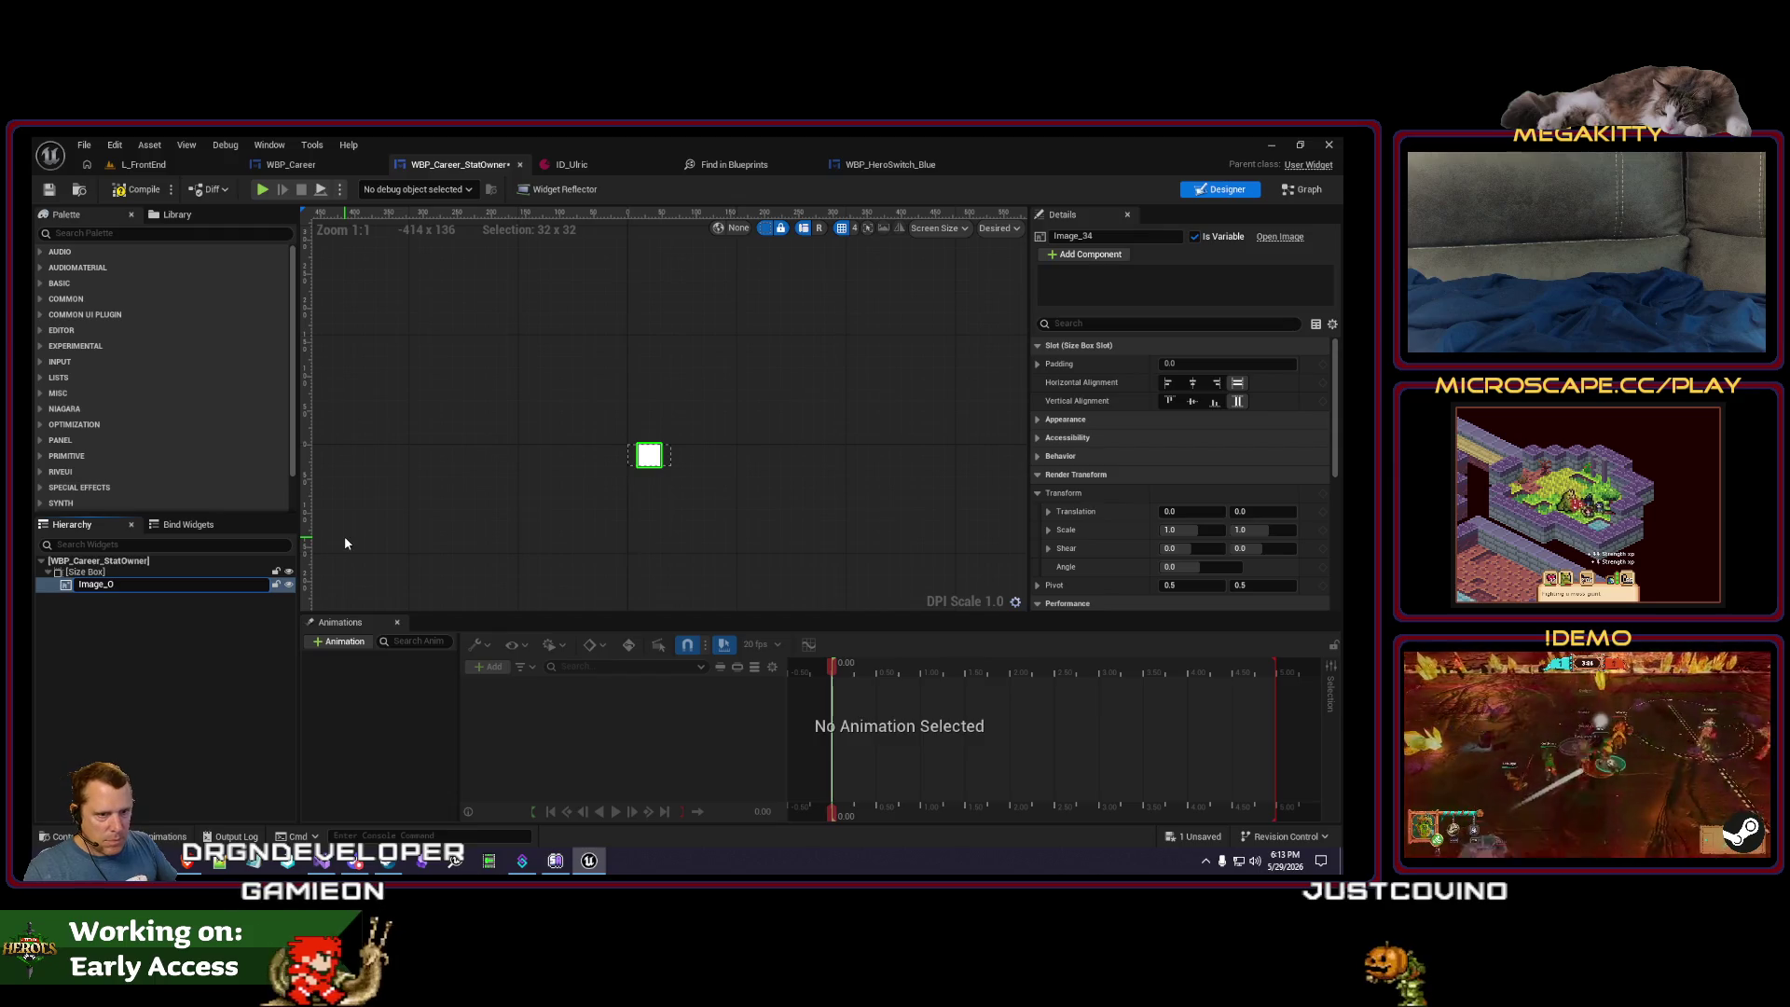
key("Left")
key("Left")
type("Stat")
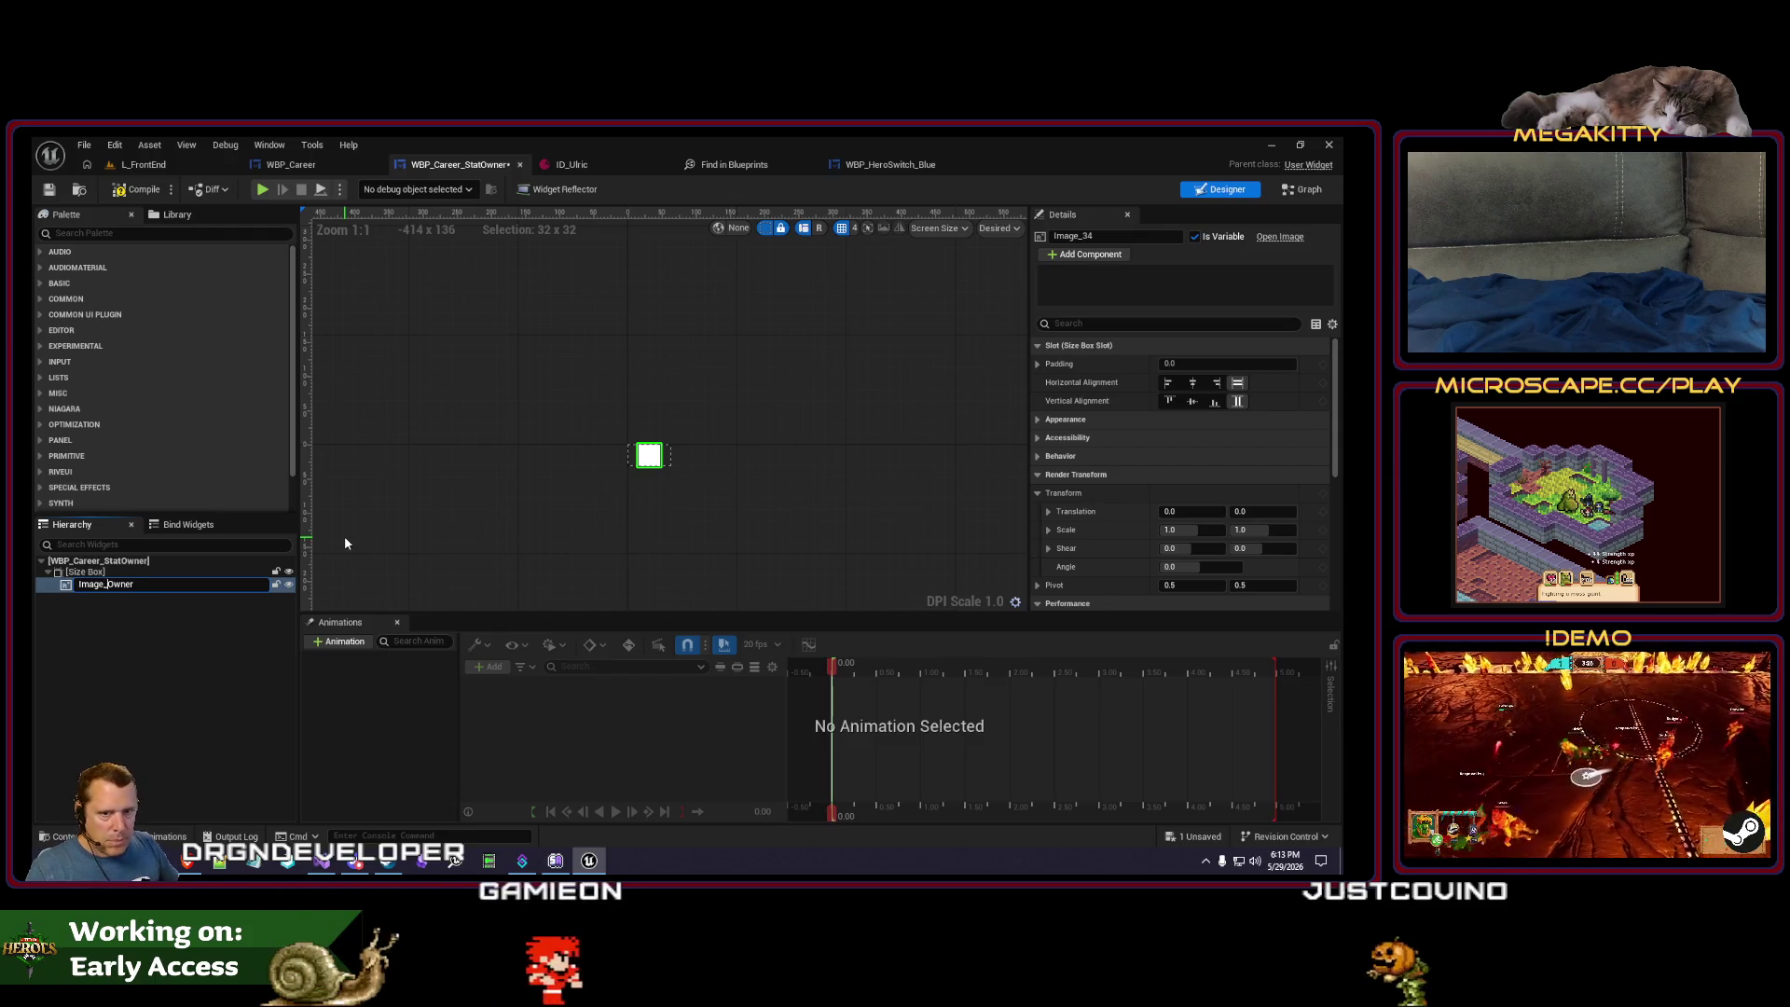
key("Return")
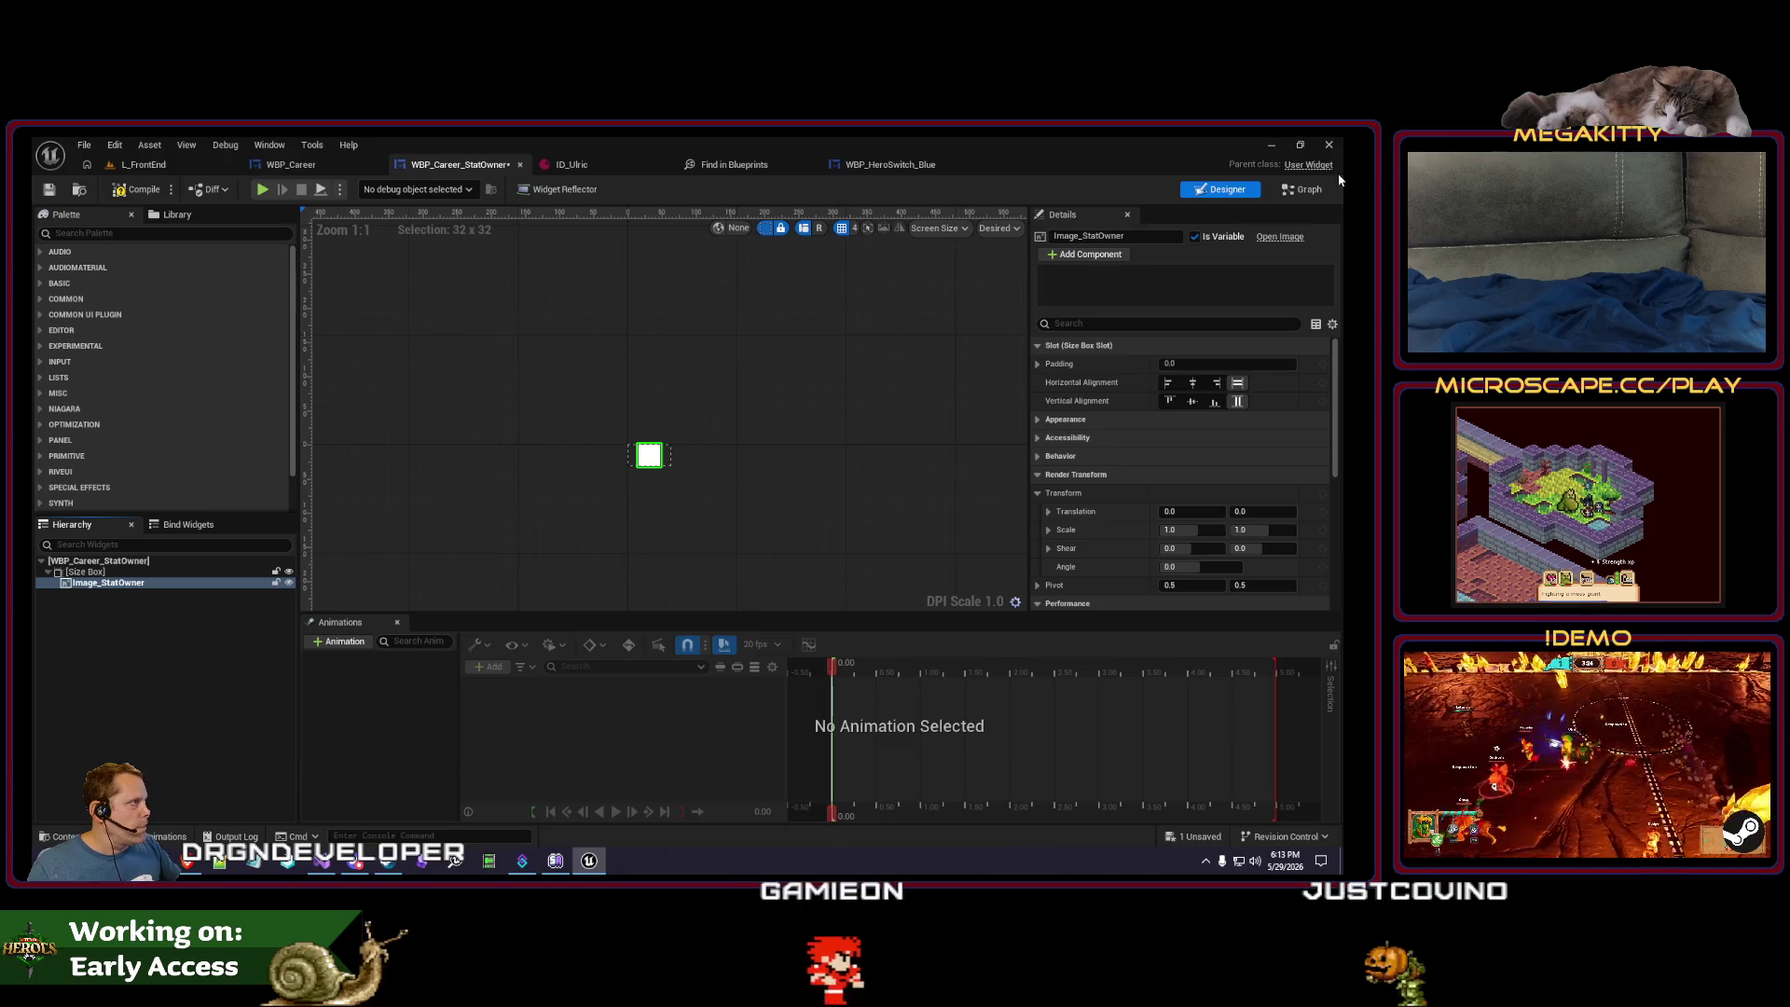
- In InitializeImage, add a Set Brush from Soft Texture node on the Image_StatOwner getter
left_click(1303, 189)
scroll(1079, 371, "up", 2)
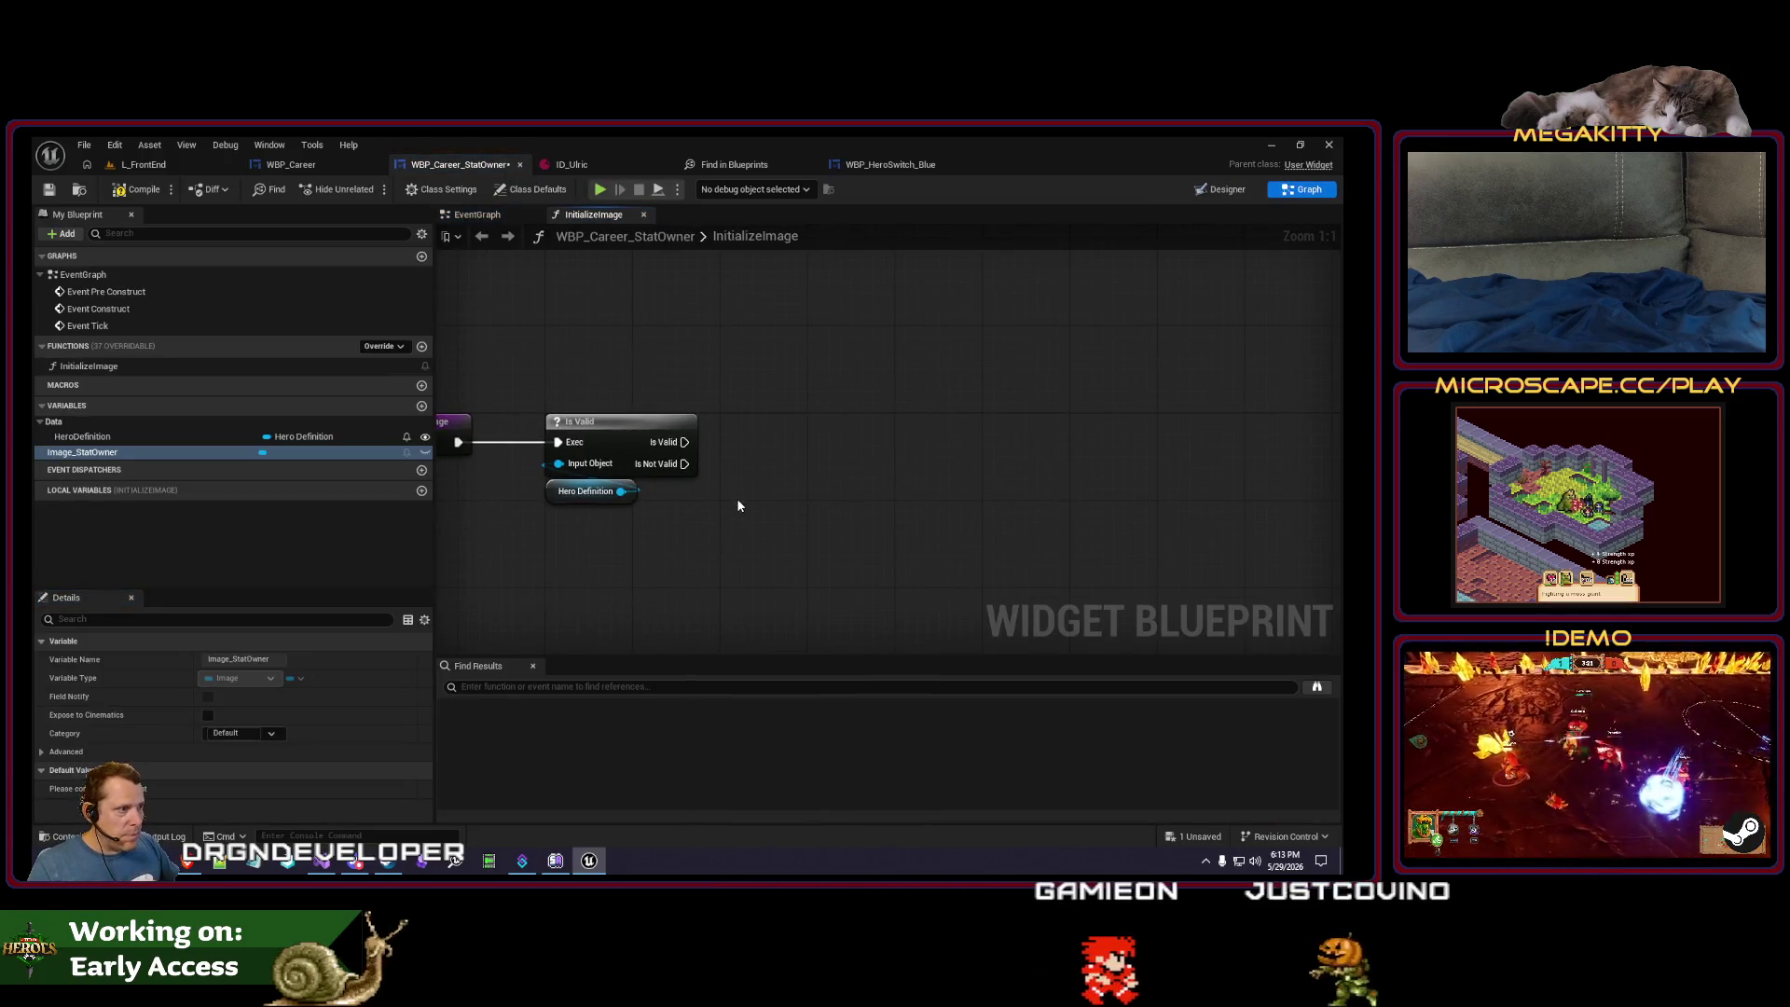
right_click(772, 503)
type("set brush")
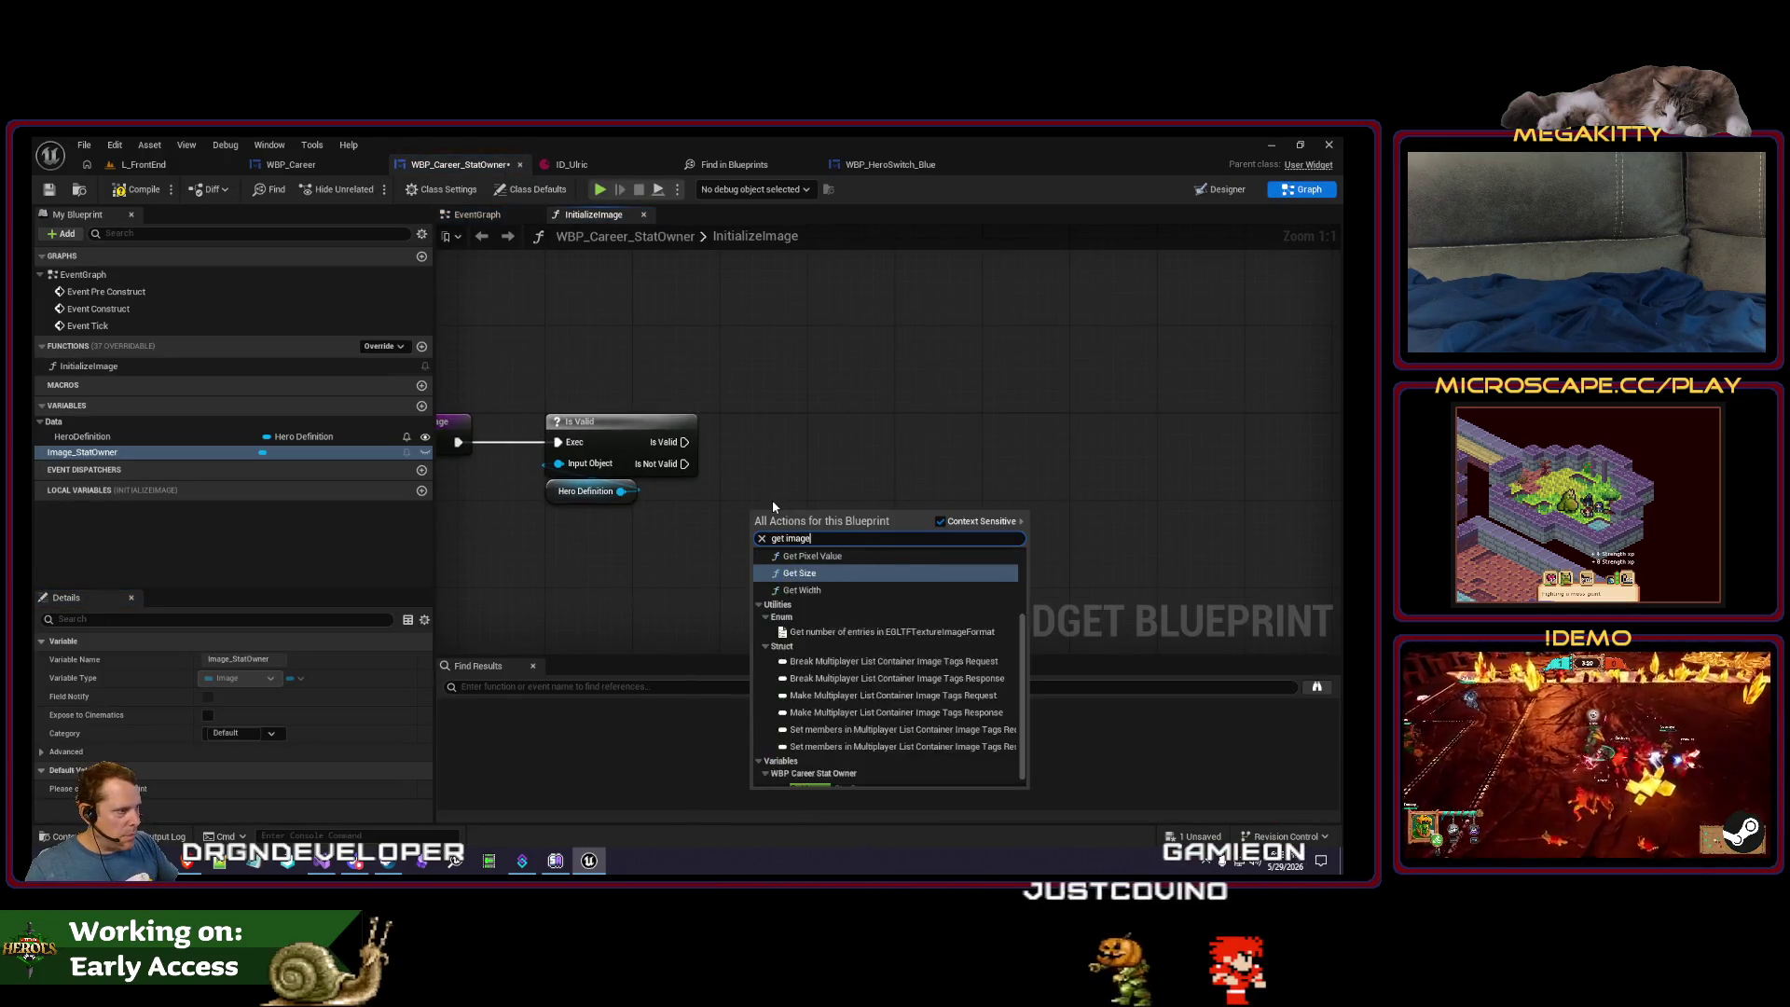
key("Escape")
key("ctrl+v")
left_click_drag(786, 368, 786, 368)
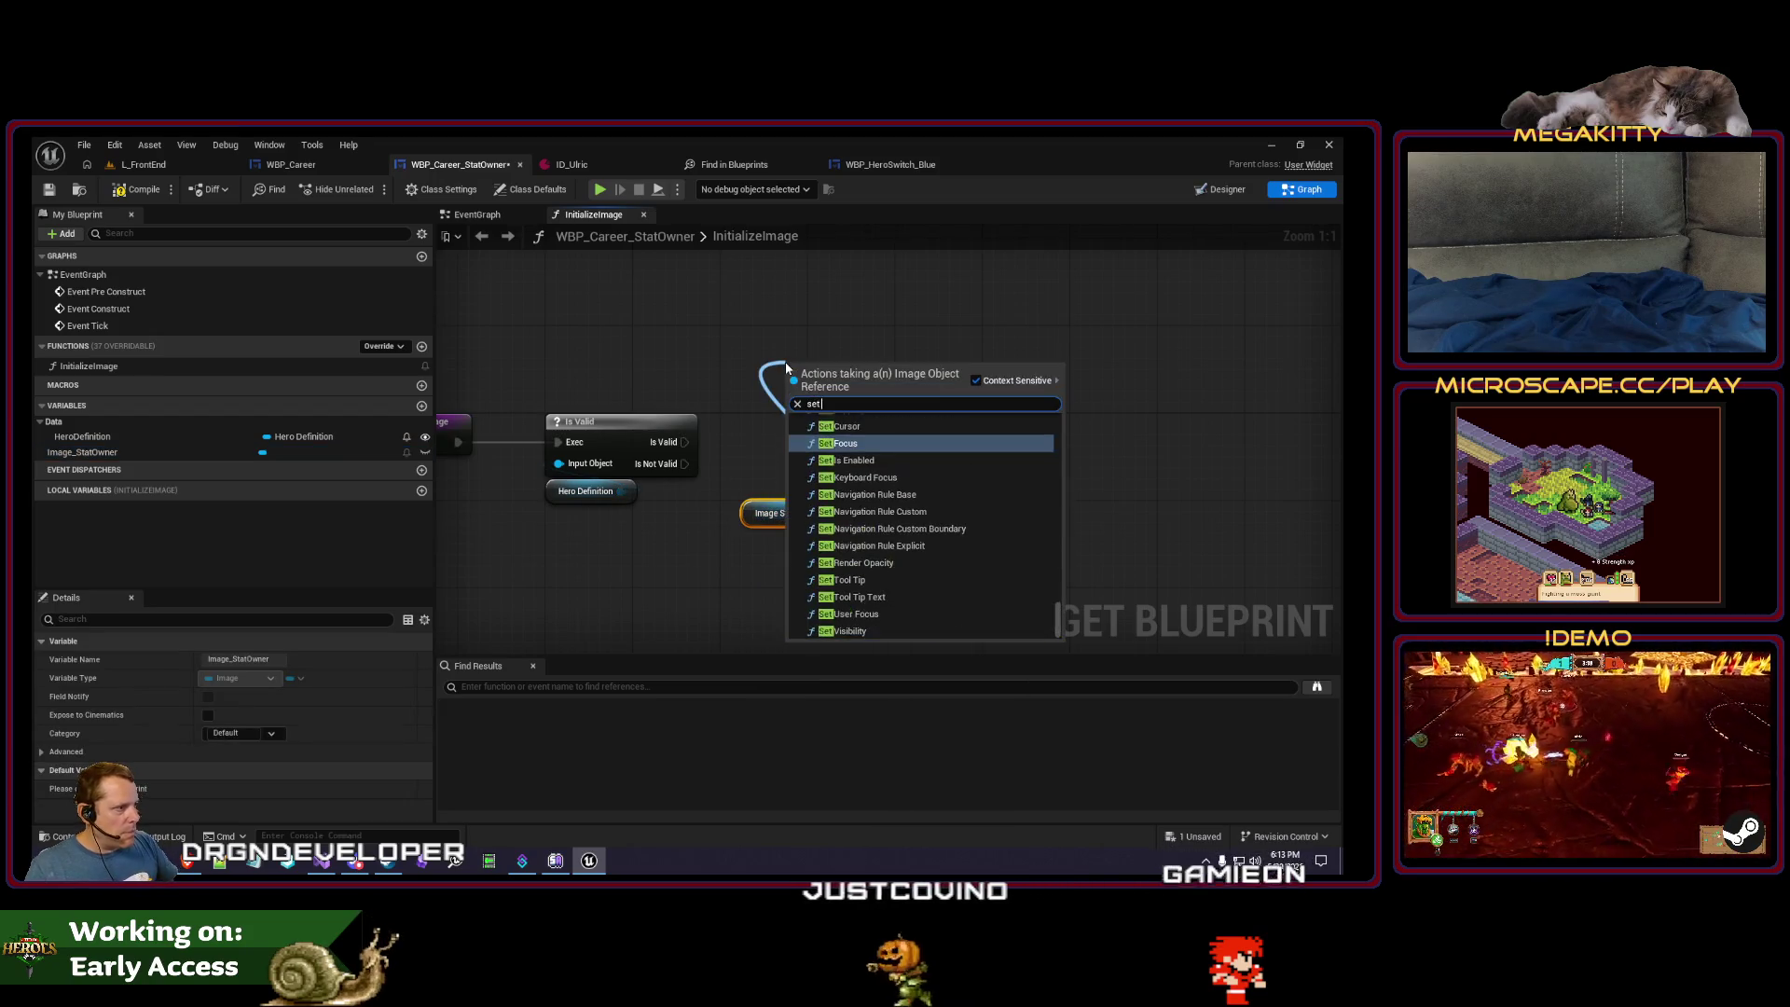
type("set texture")
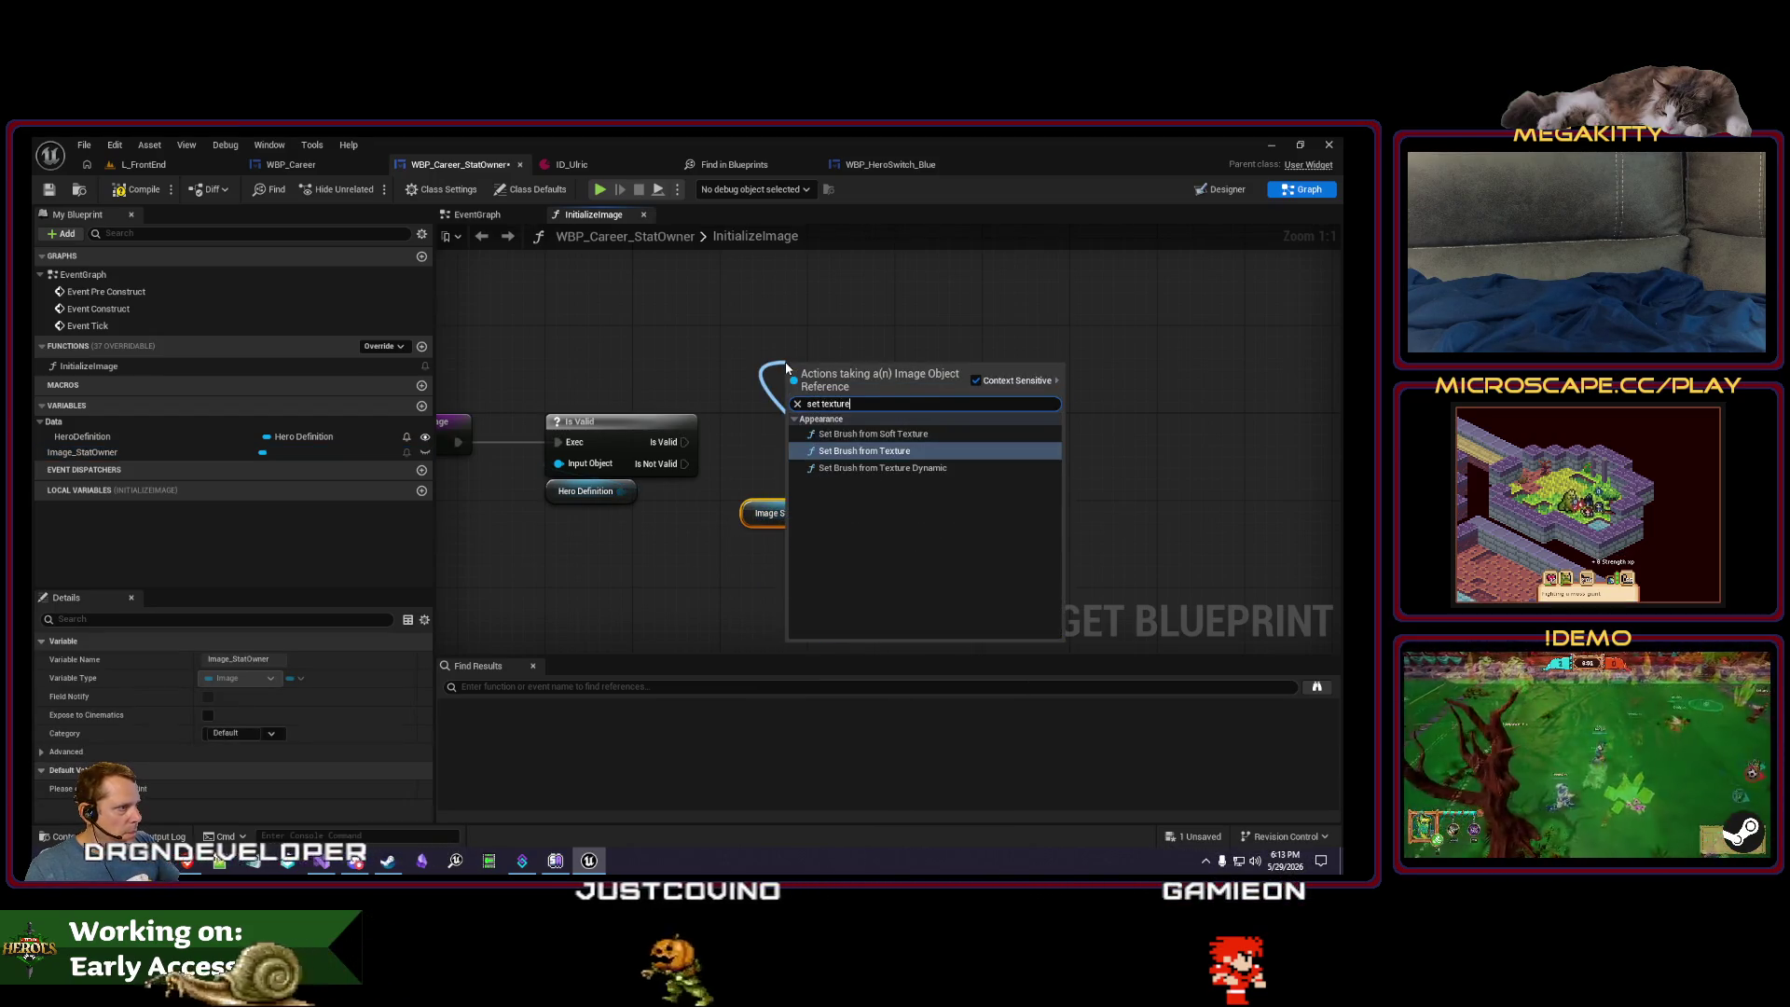
key("Down")
key("Up")
key("Up")
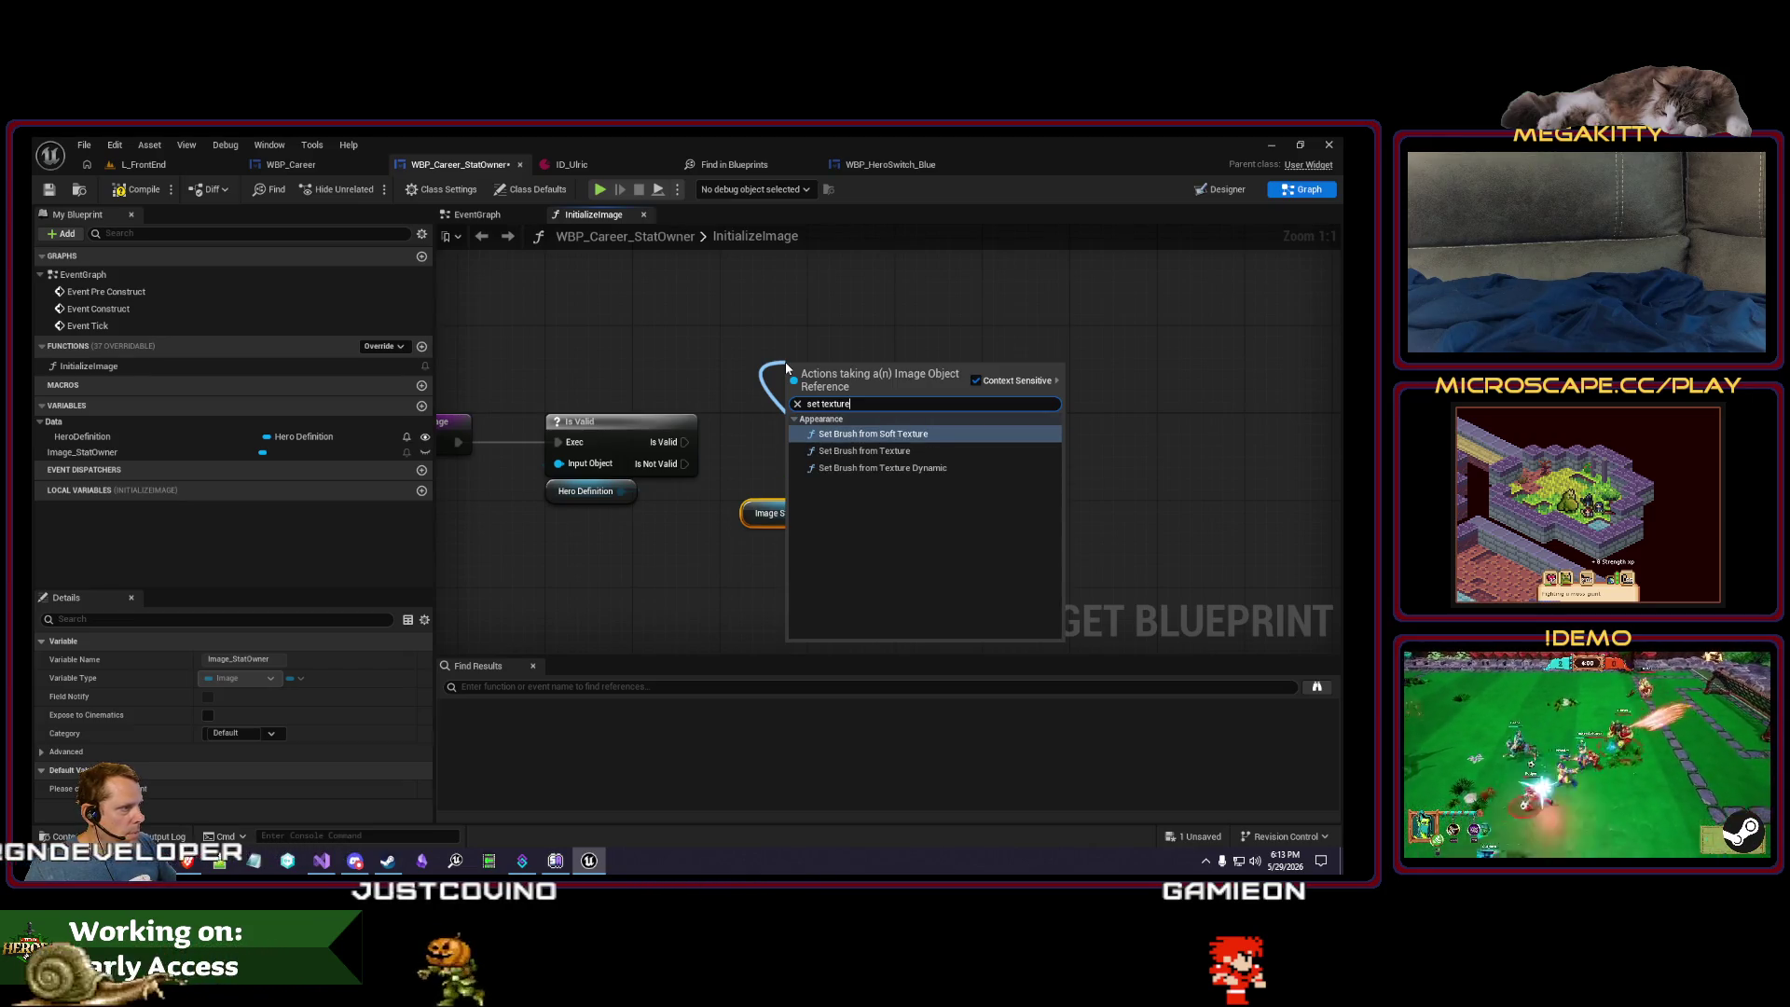
key("Down")
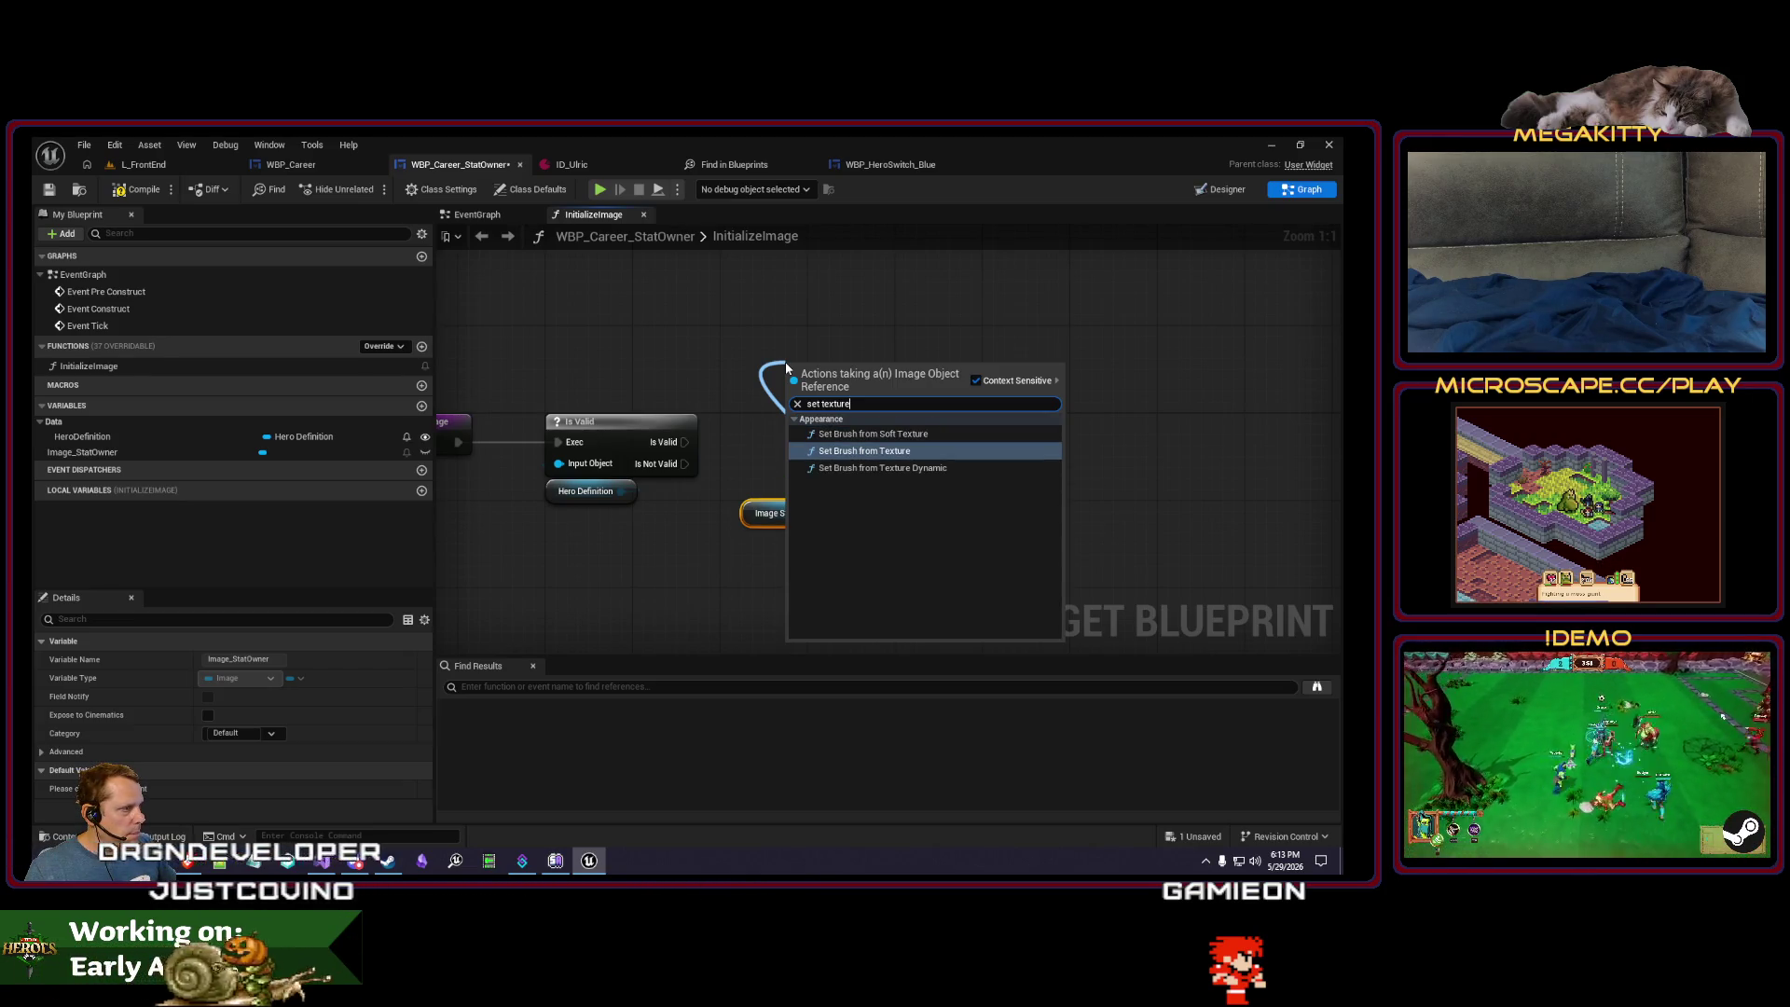
key("Return")
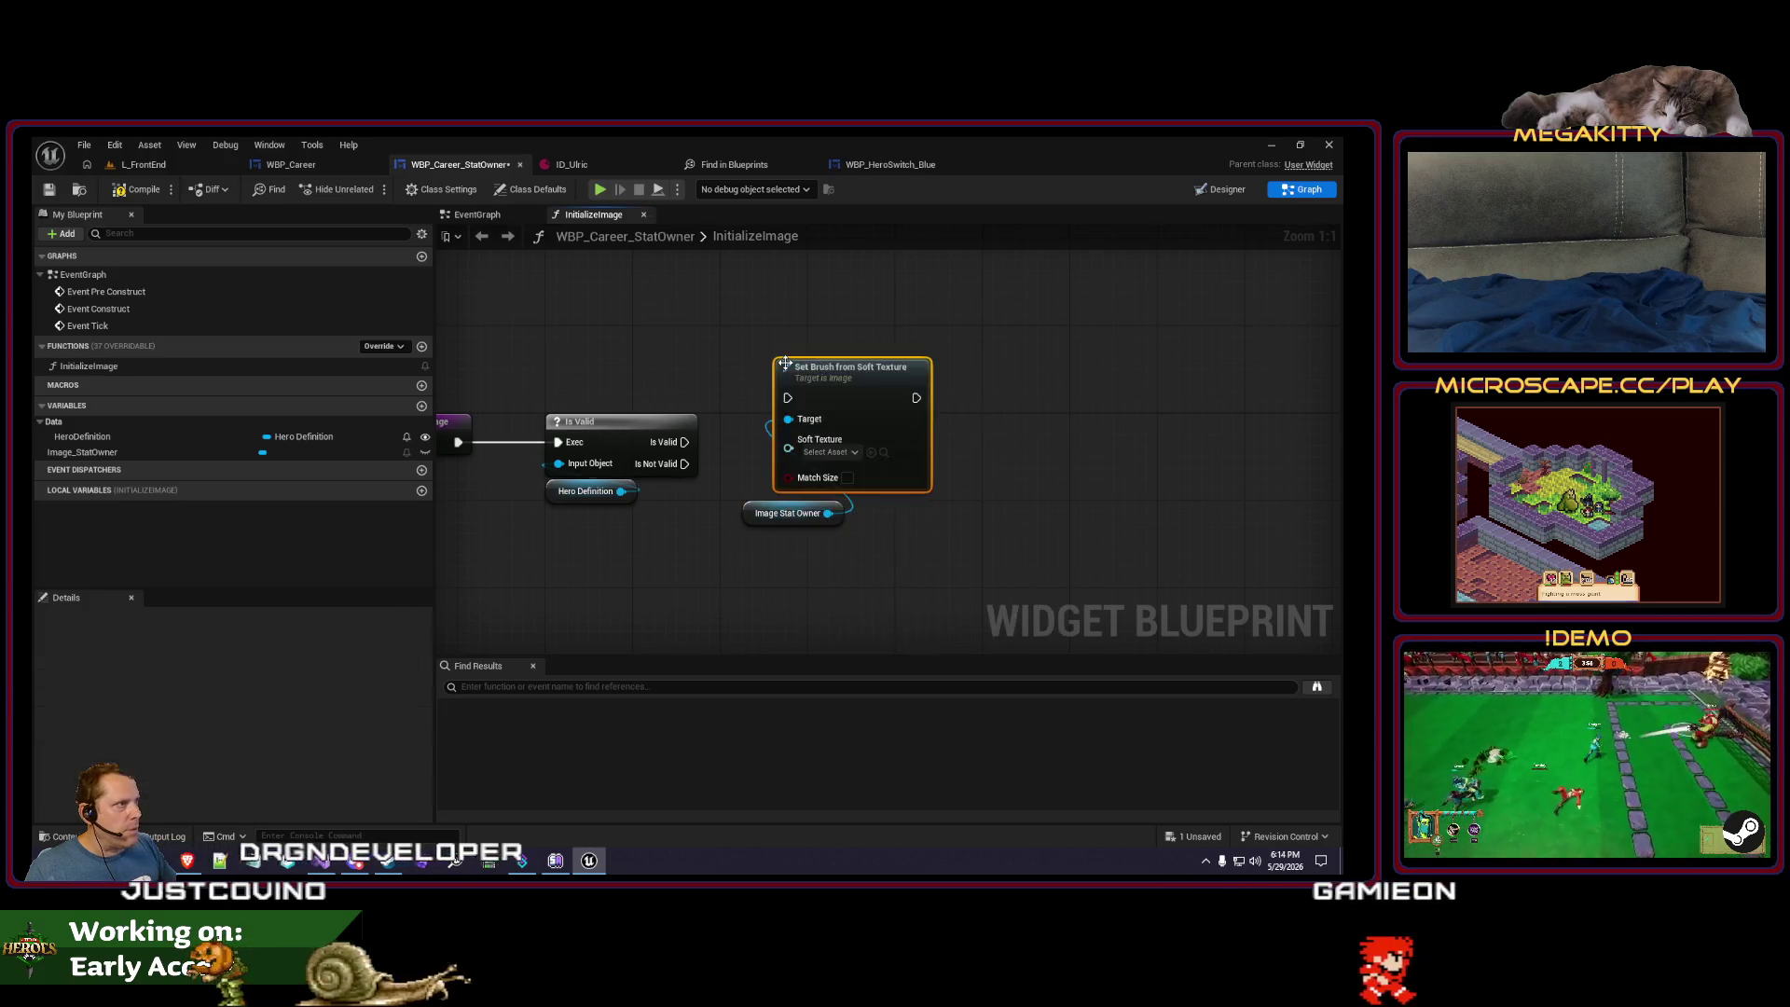
- Feed HeroDefinition's Lobby Deselected Icon into the Soft Texture pin and tidy the nodes
left_click(604, 162)
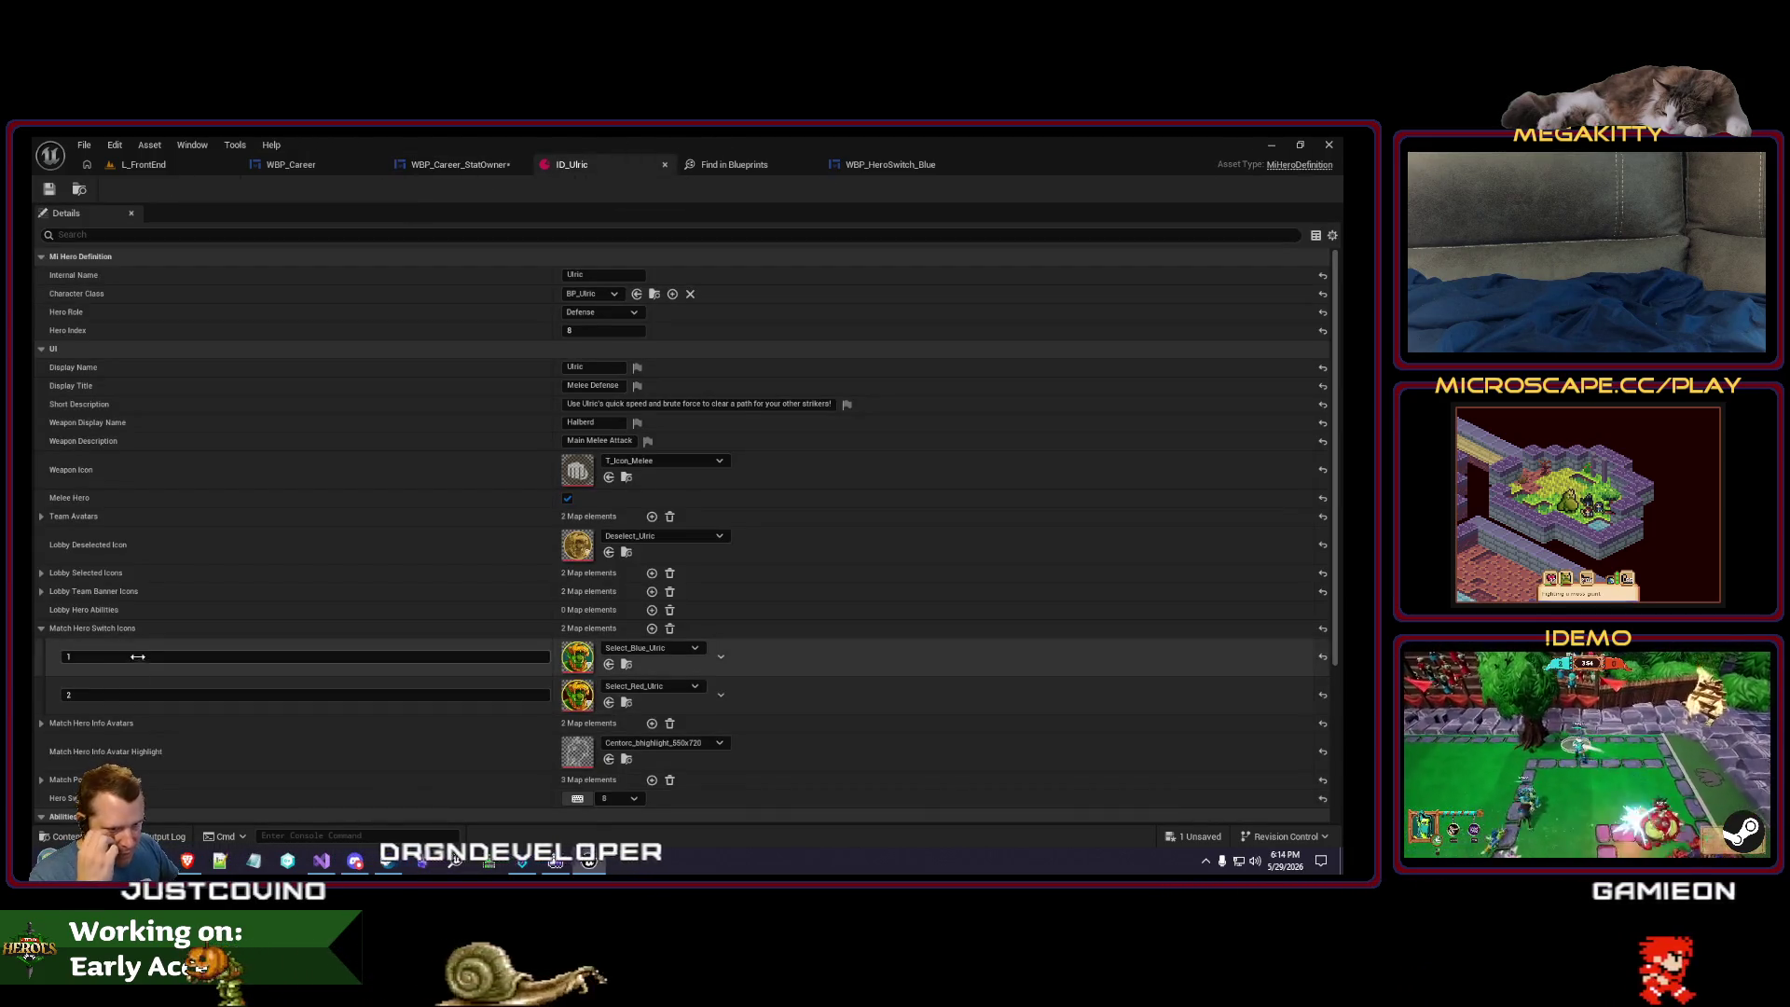
left_click(459, 164)
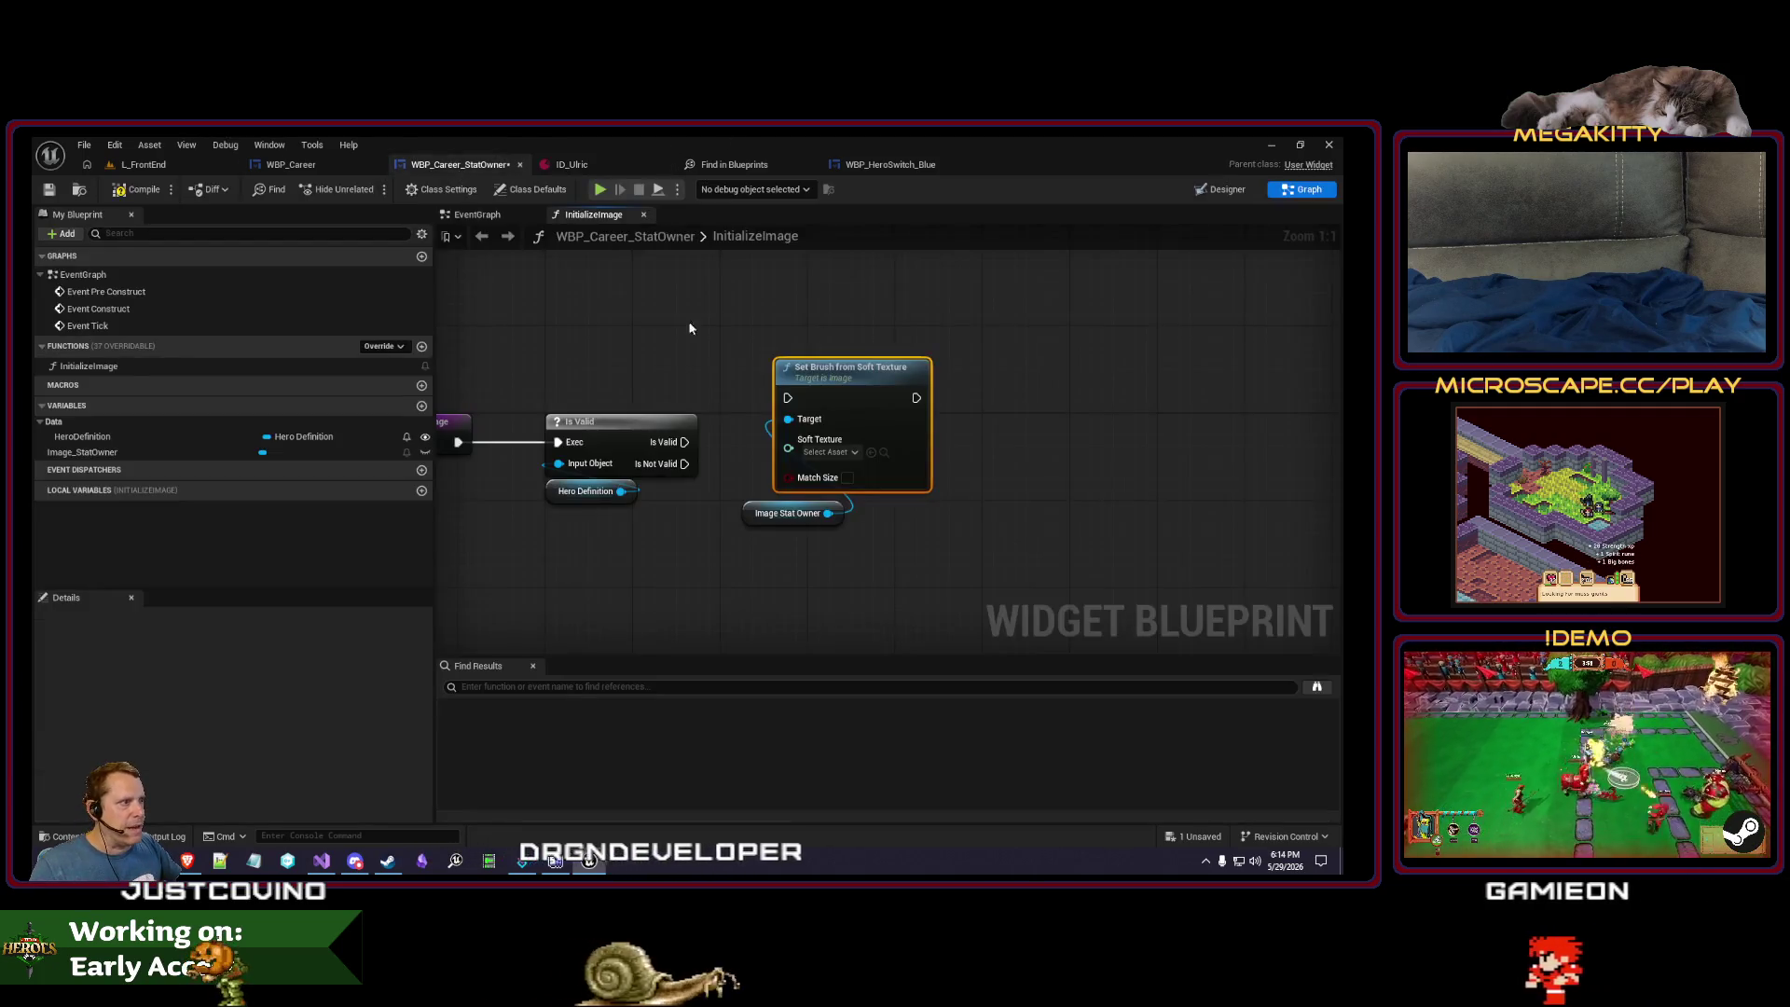
key("ctrl+v")
left_click_drag(718, 558, 719, 556)
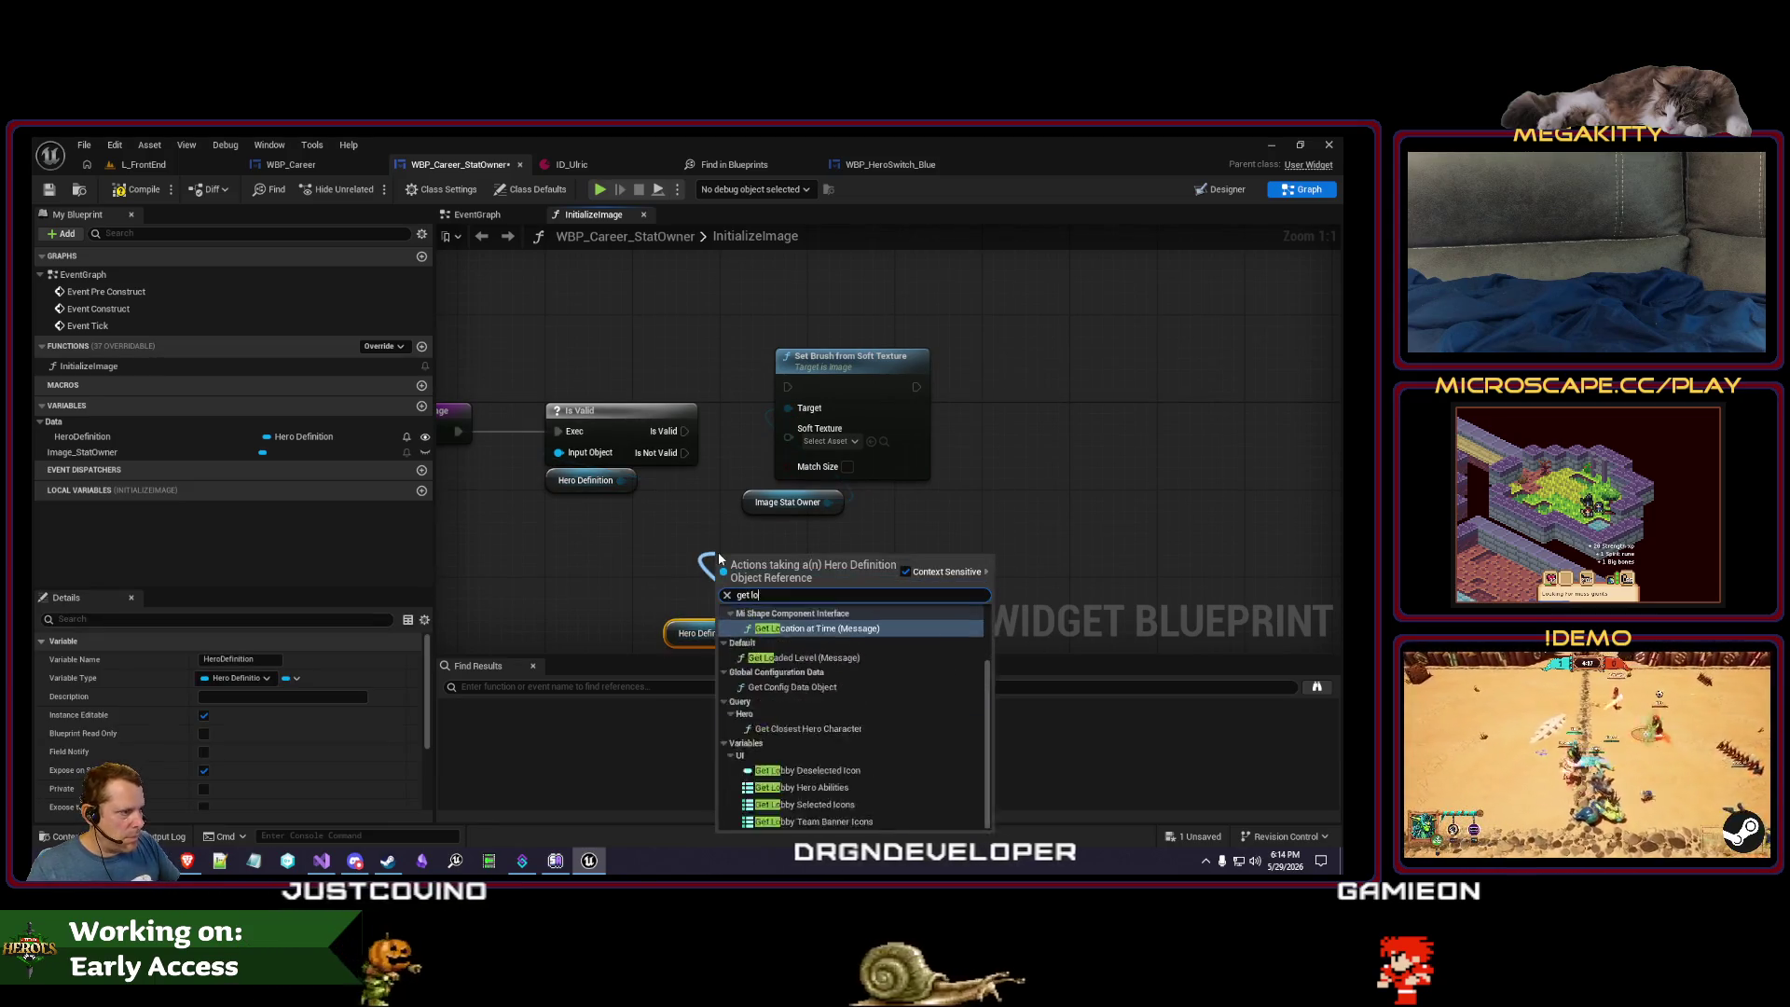
type("lobby deselected")
key("Return")
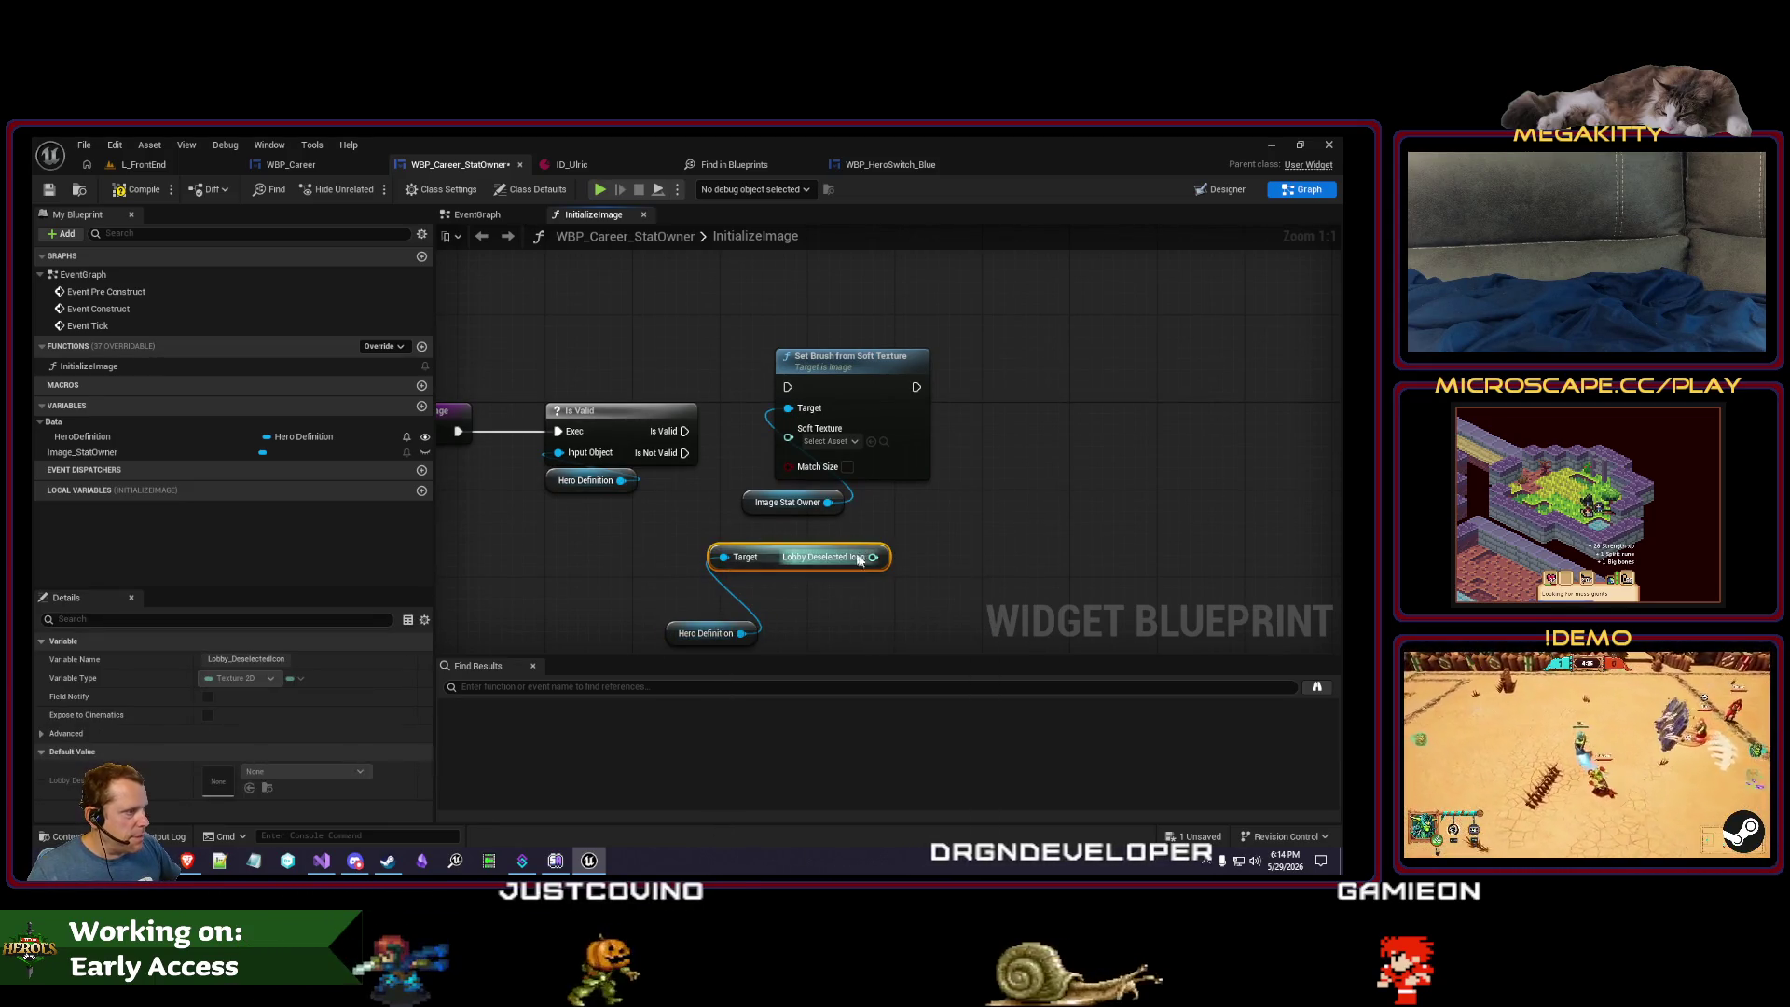
left_click_drag(800, 447, 791, 435)
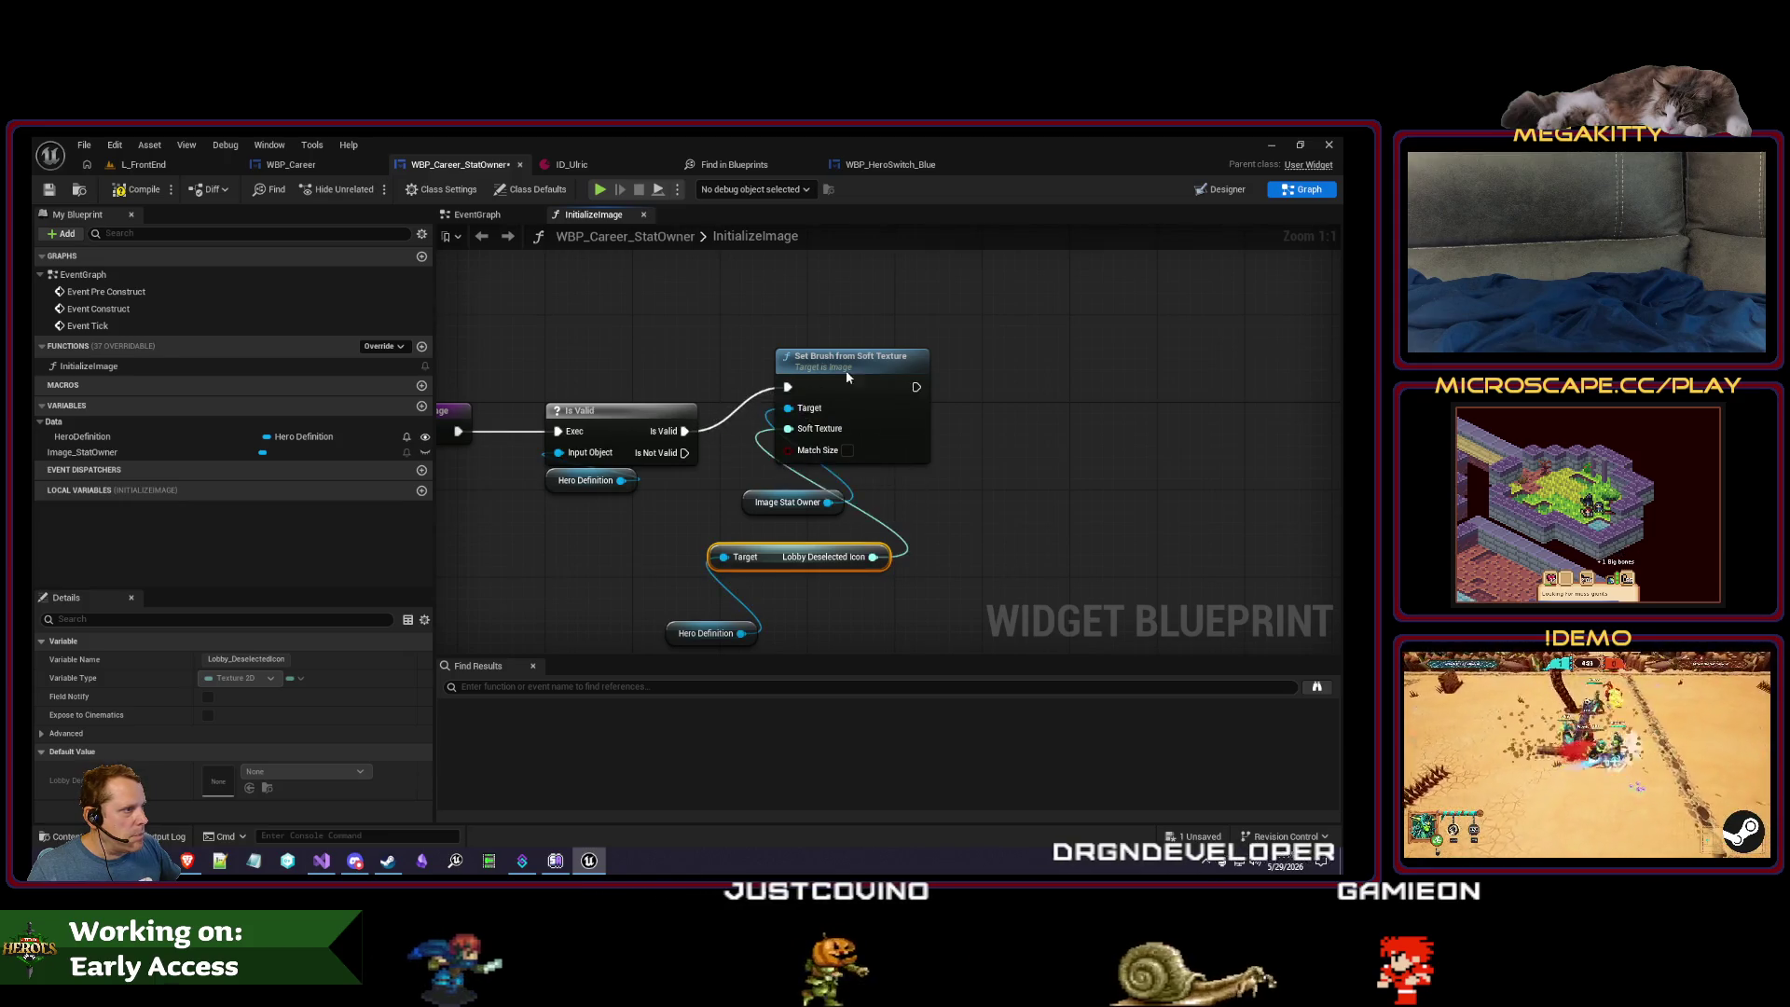
left_click_drag(848, 377, 881, 416)
left_click_drag(798, 506, 860, 559)
left_click_drag(691, 641, 834, 590)
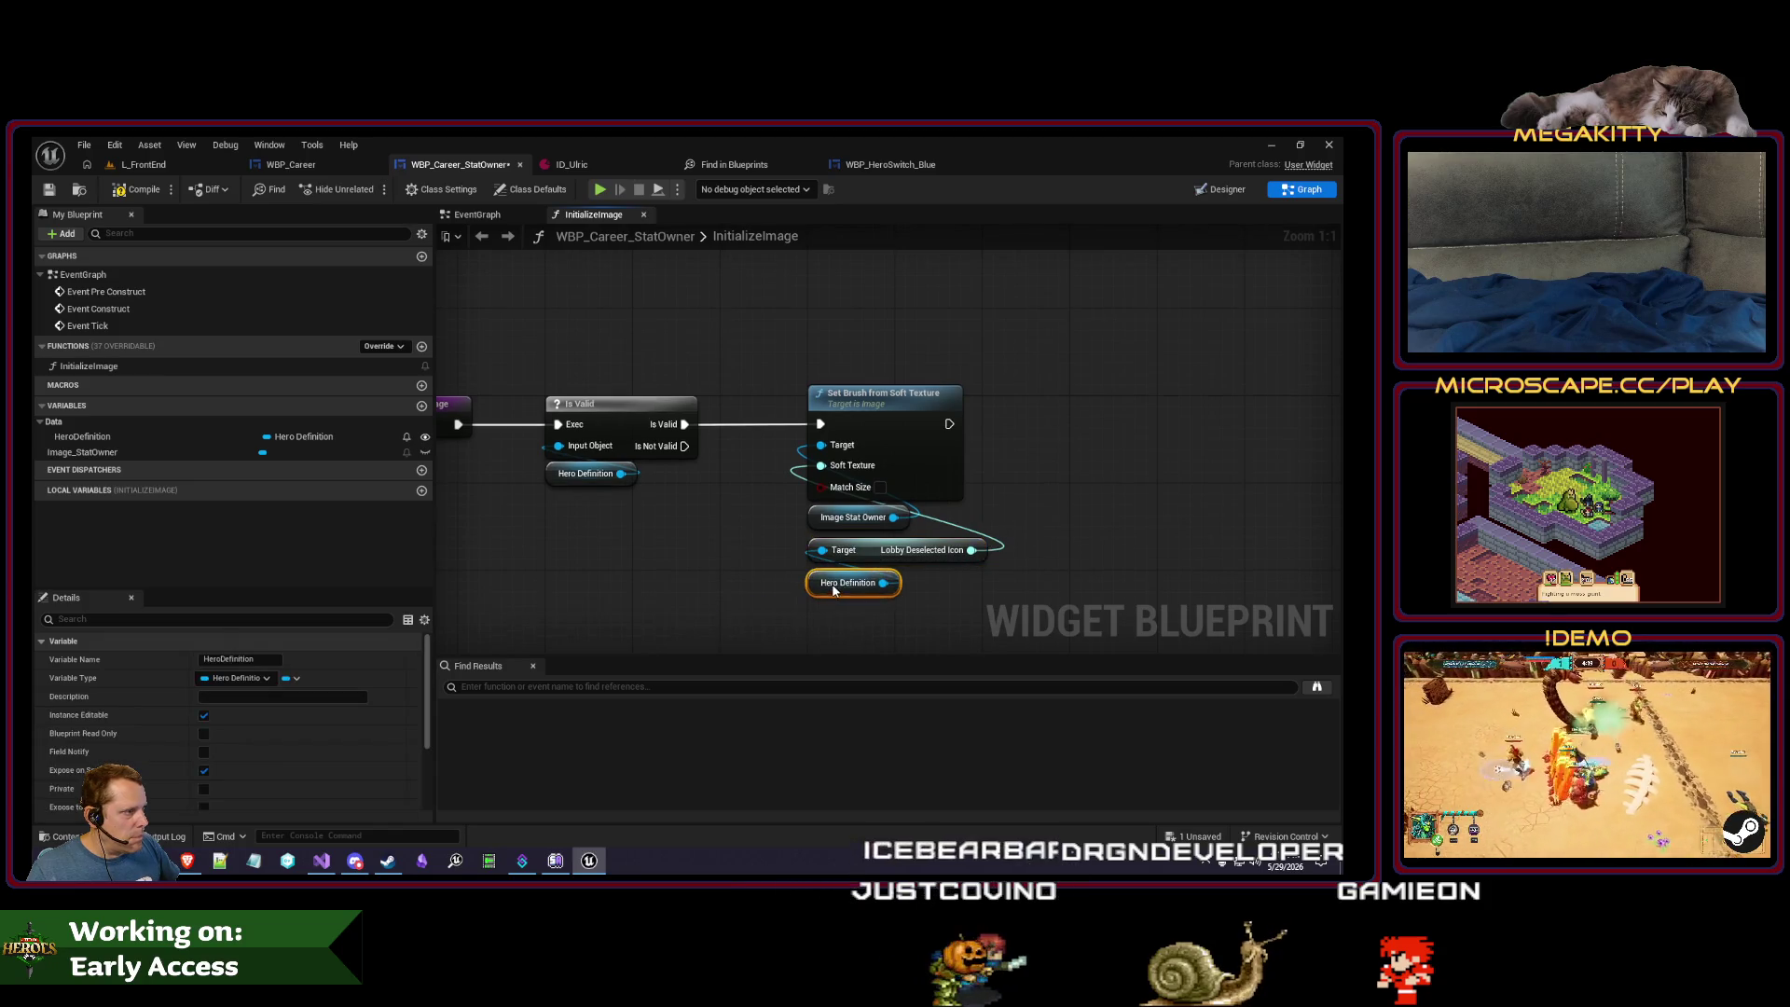
- Play-test L_FrontEnd and view the career stats panel
left_click(122, 163)
left_click(400, 188)
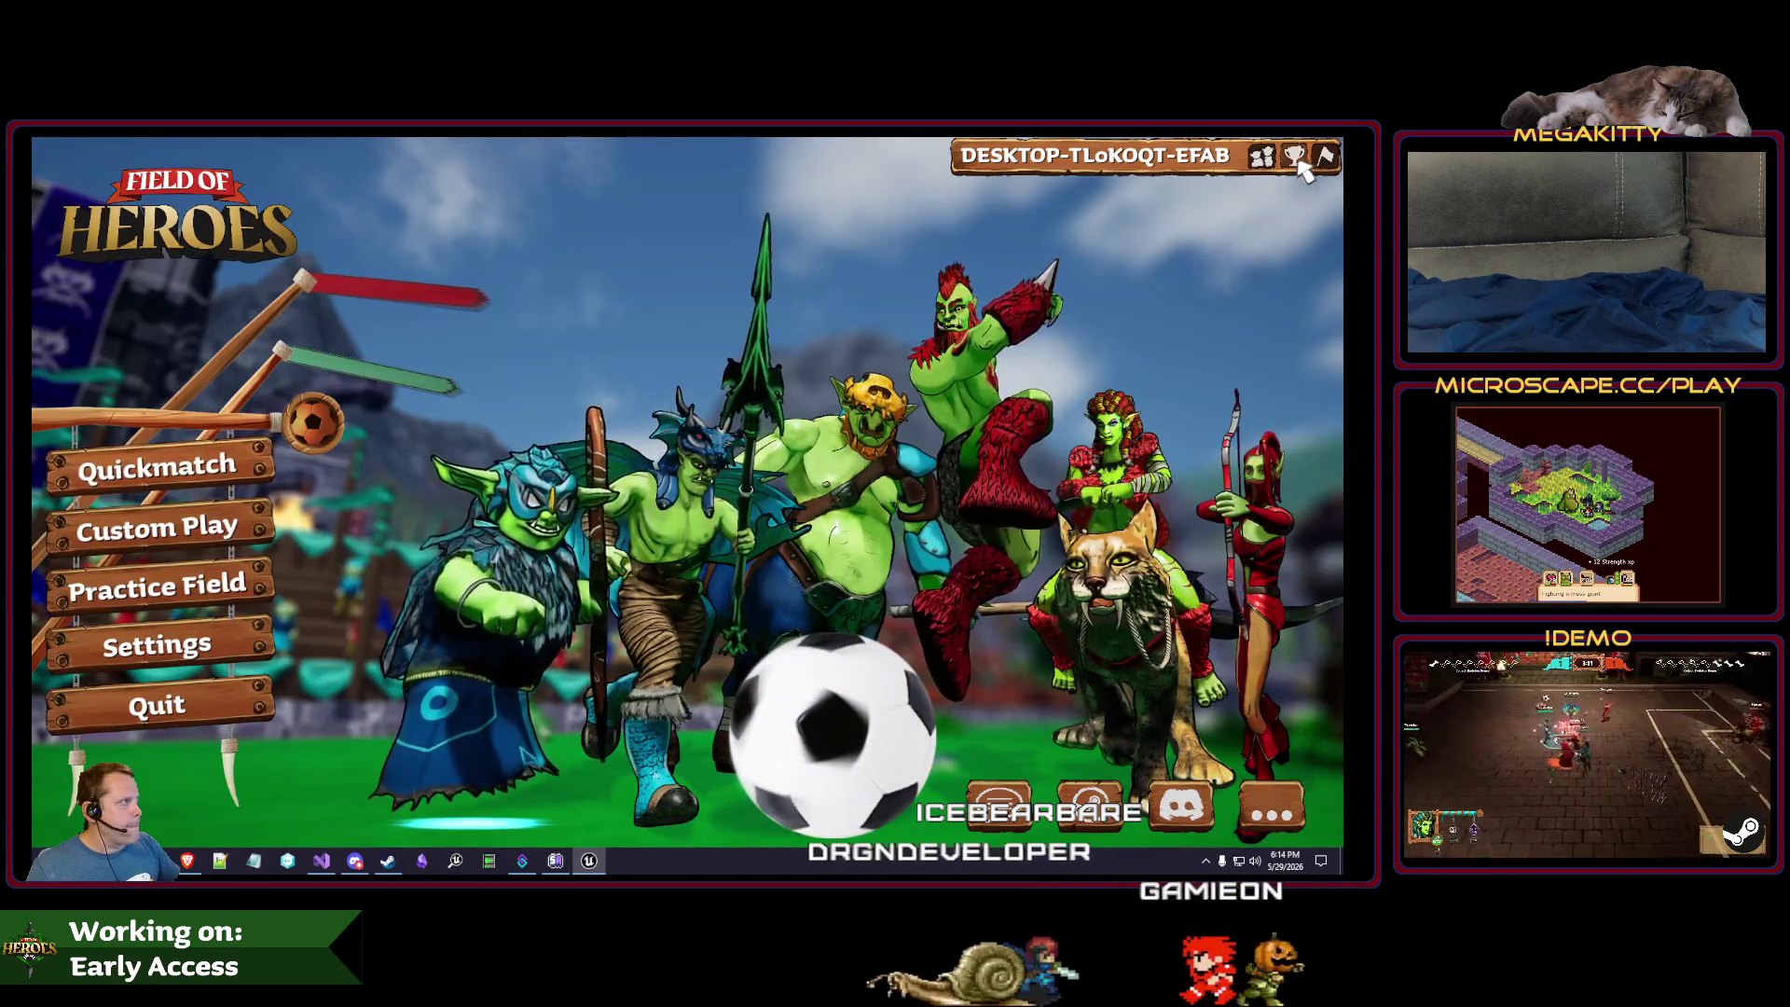
left_click(1294, 156)
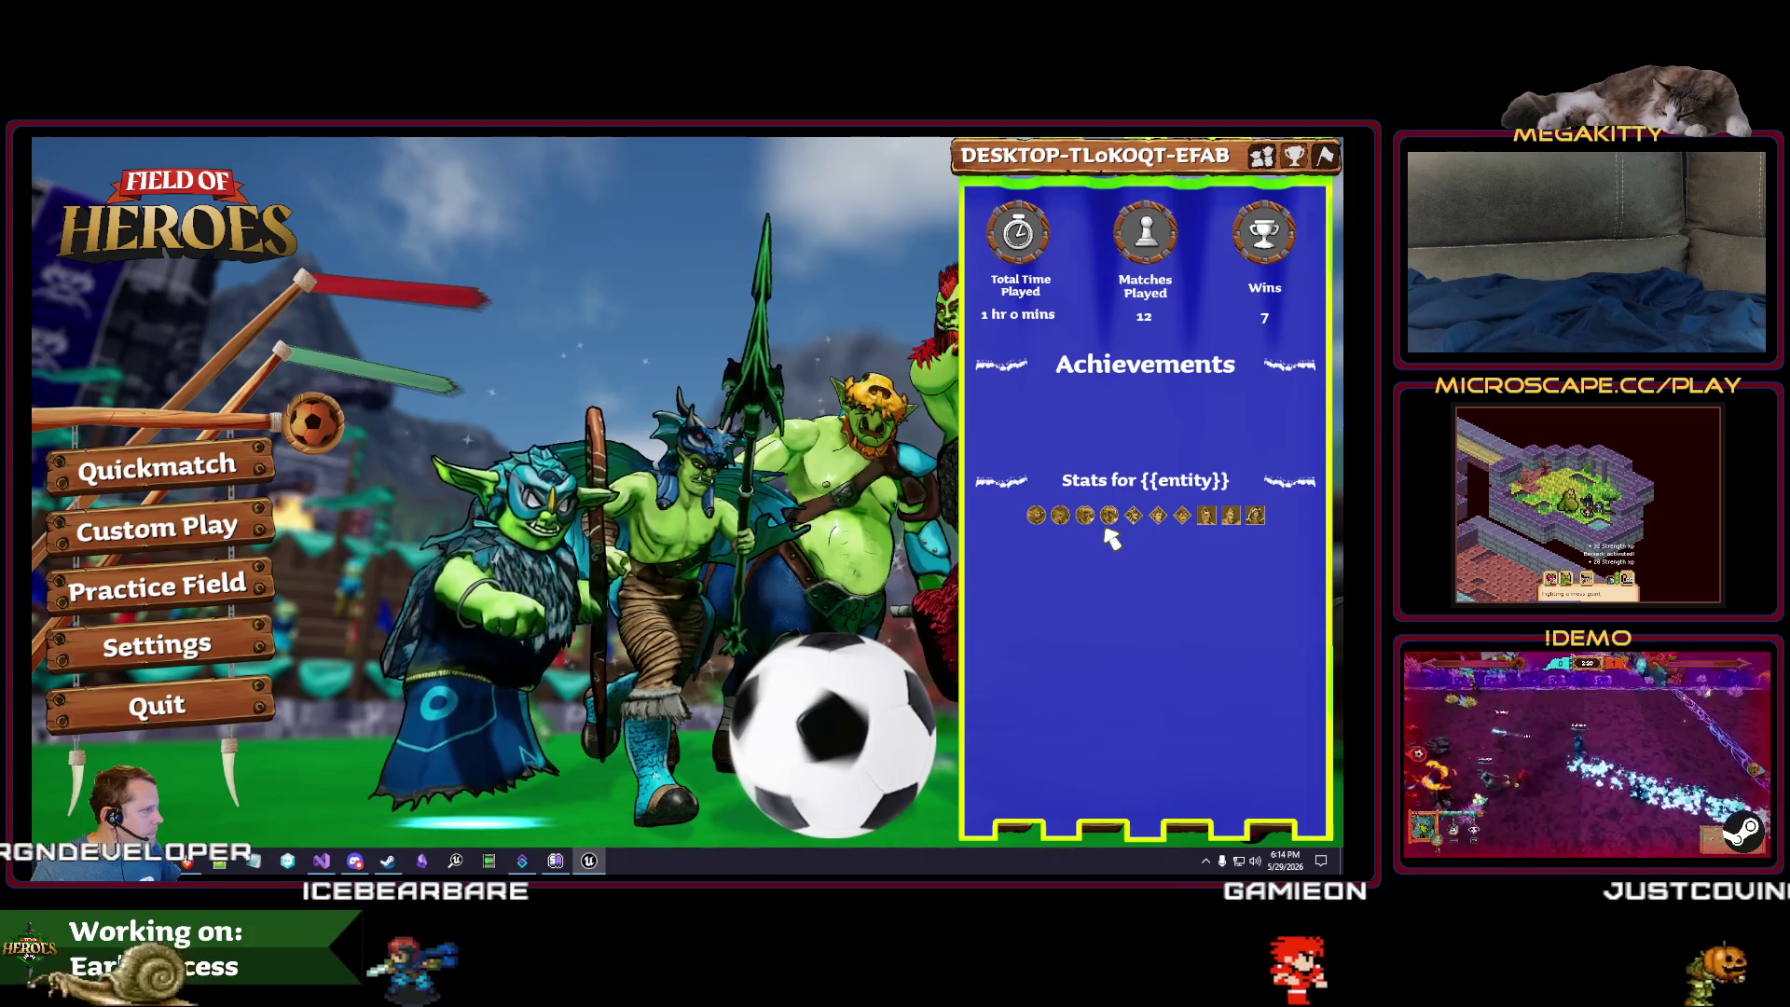
key("Escape")
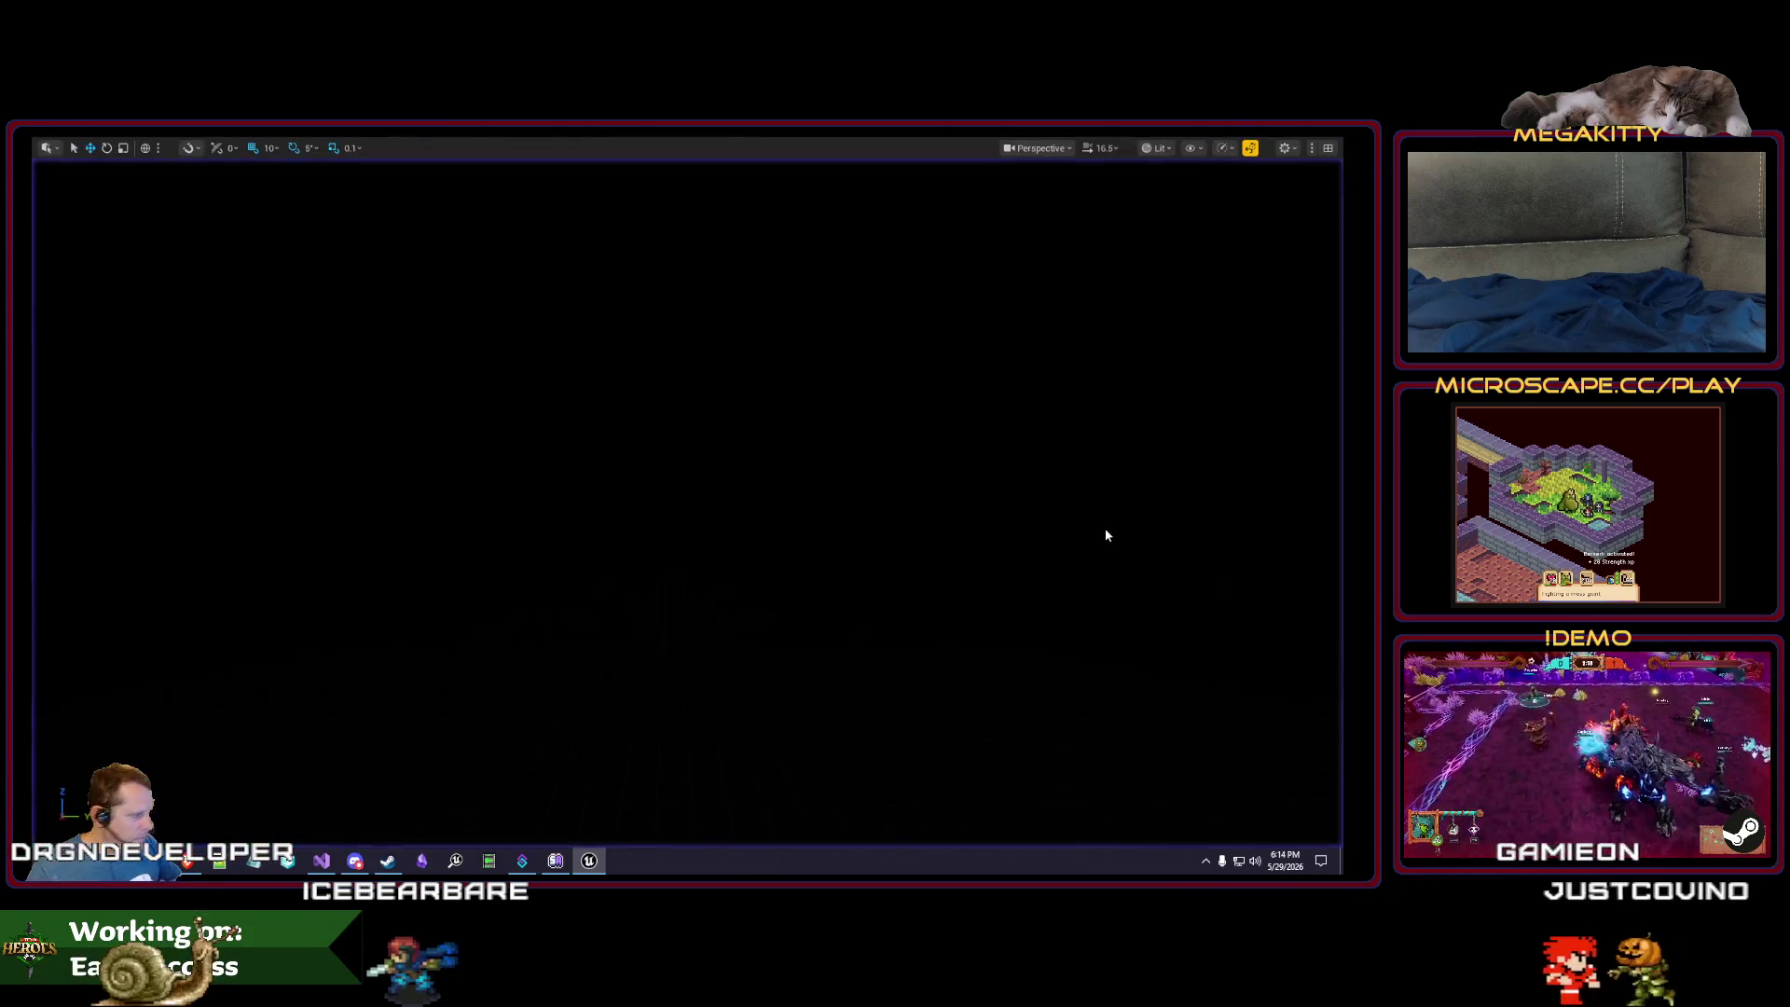
- Inspect the ID_Ulric hero definition, then play-test again in a full window and stop
left_click(571, 164)
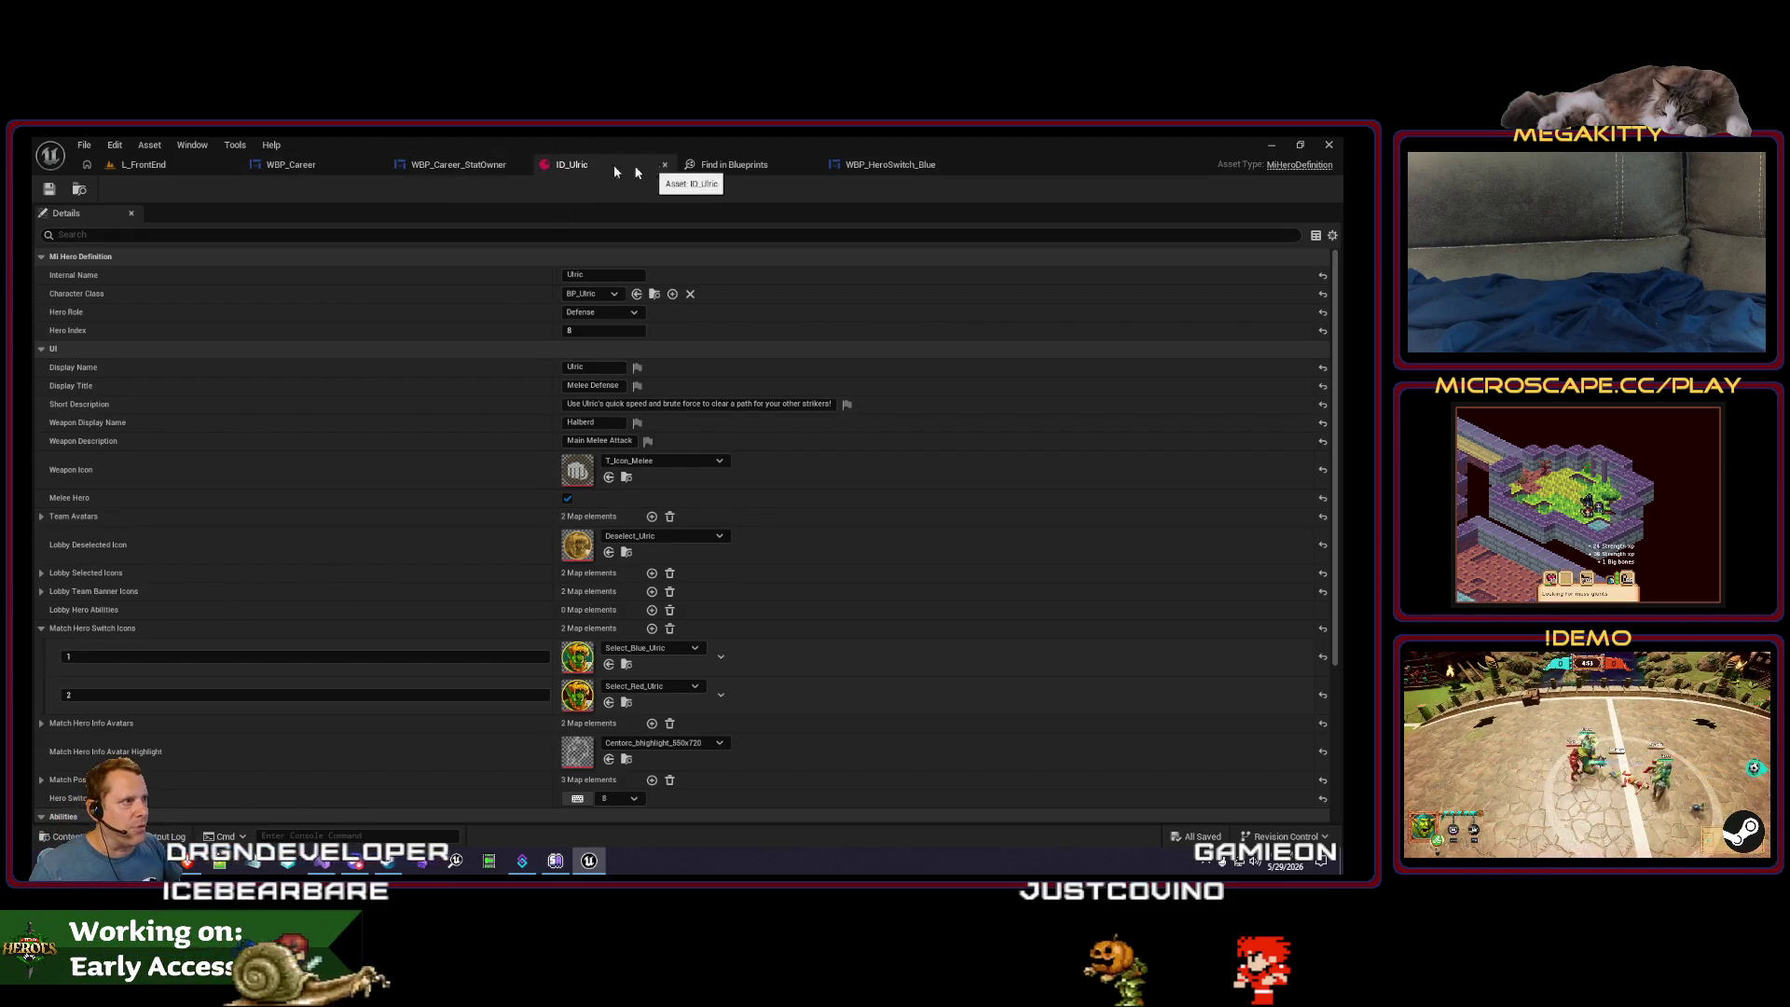
left_click(458, 164)
left_click(143, 164)
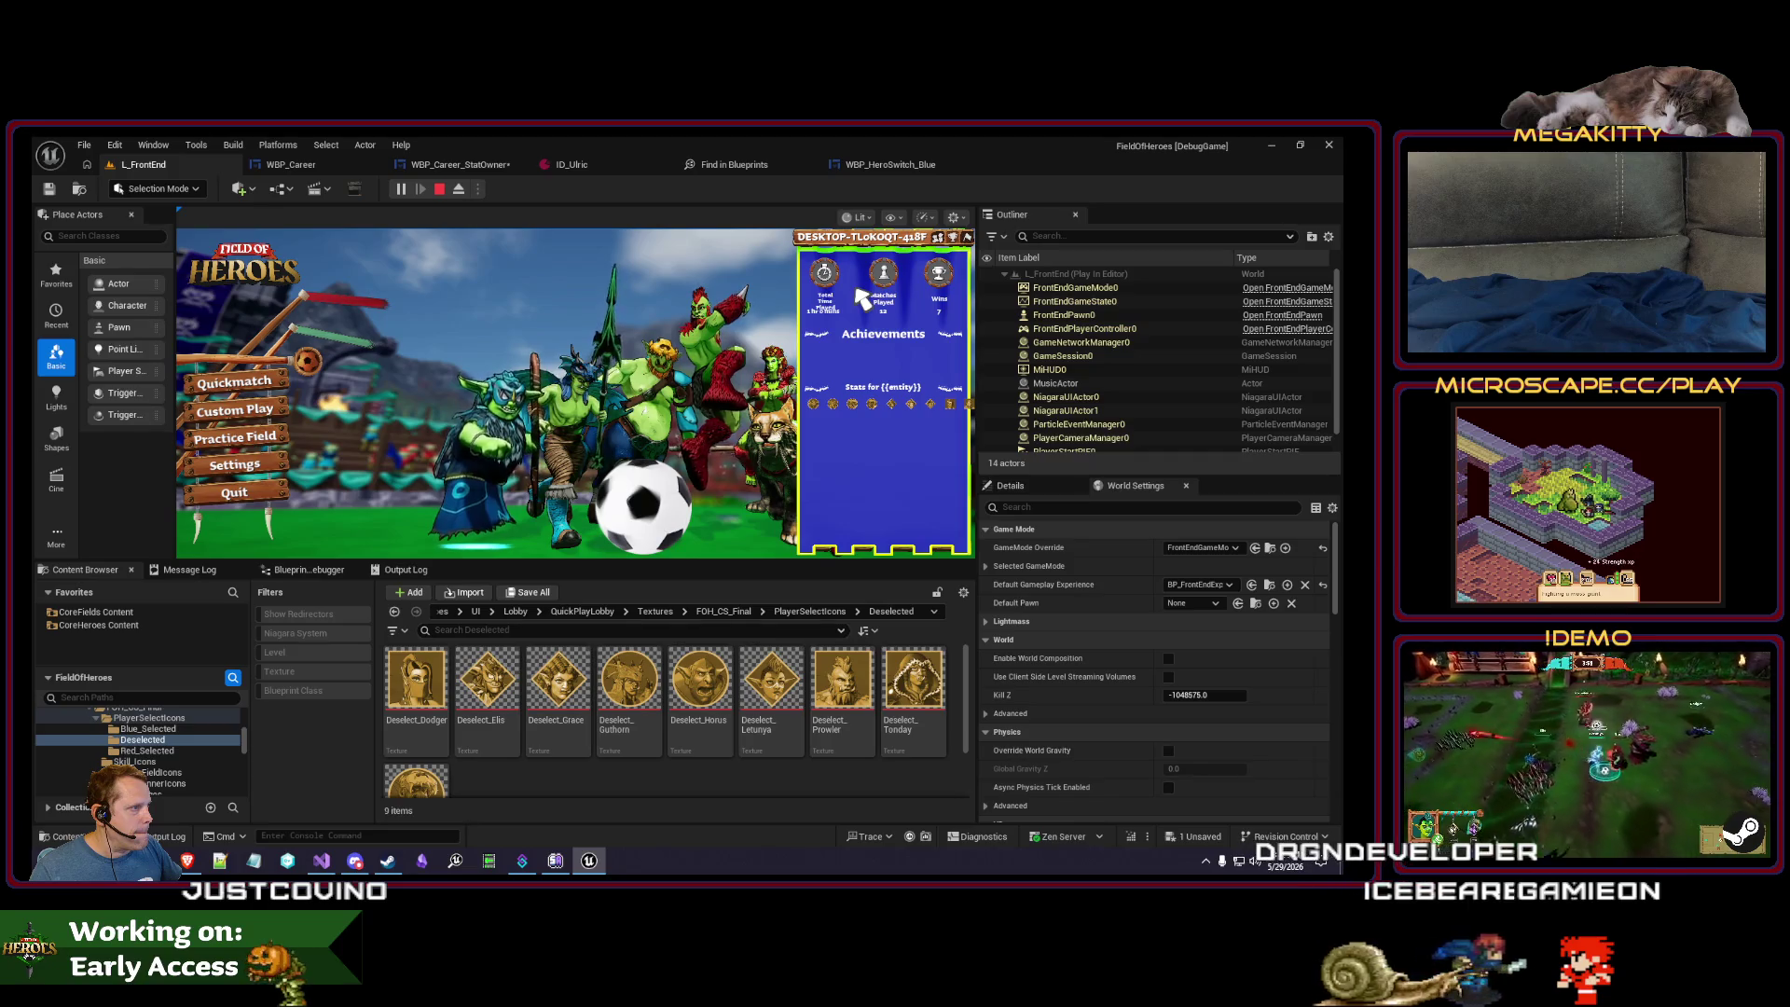
key("Escape")
key("alt+p")
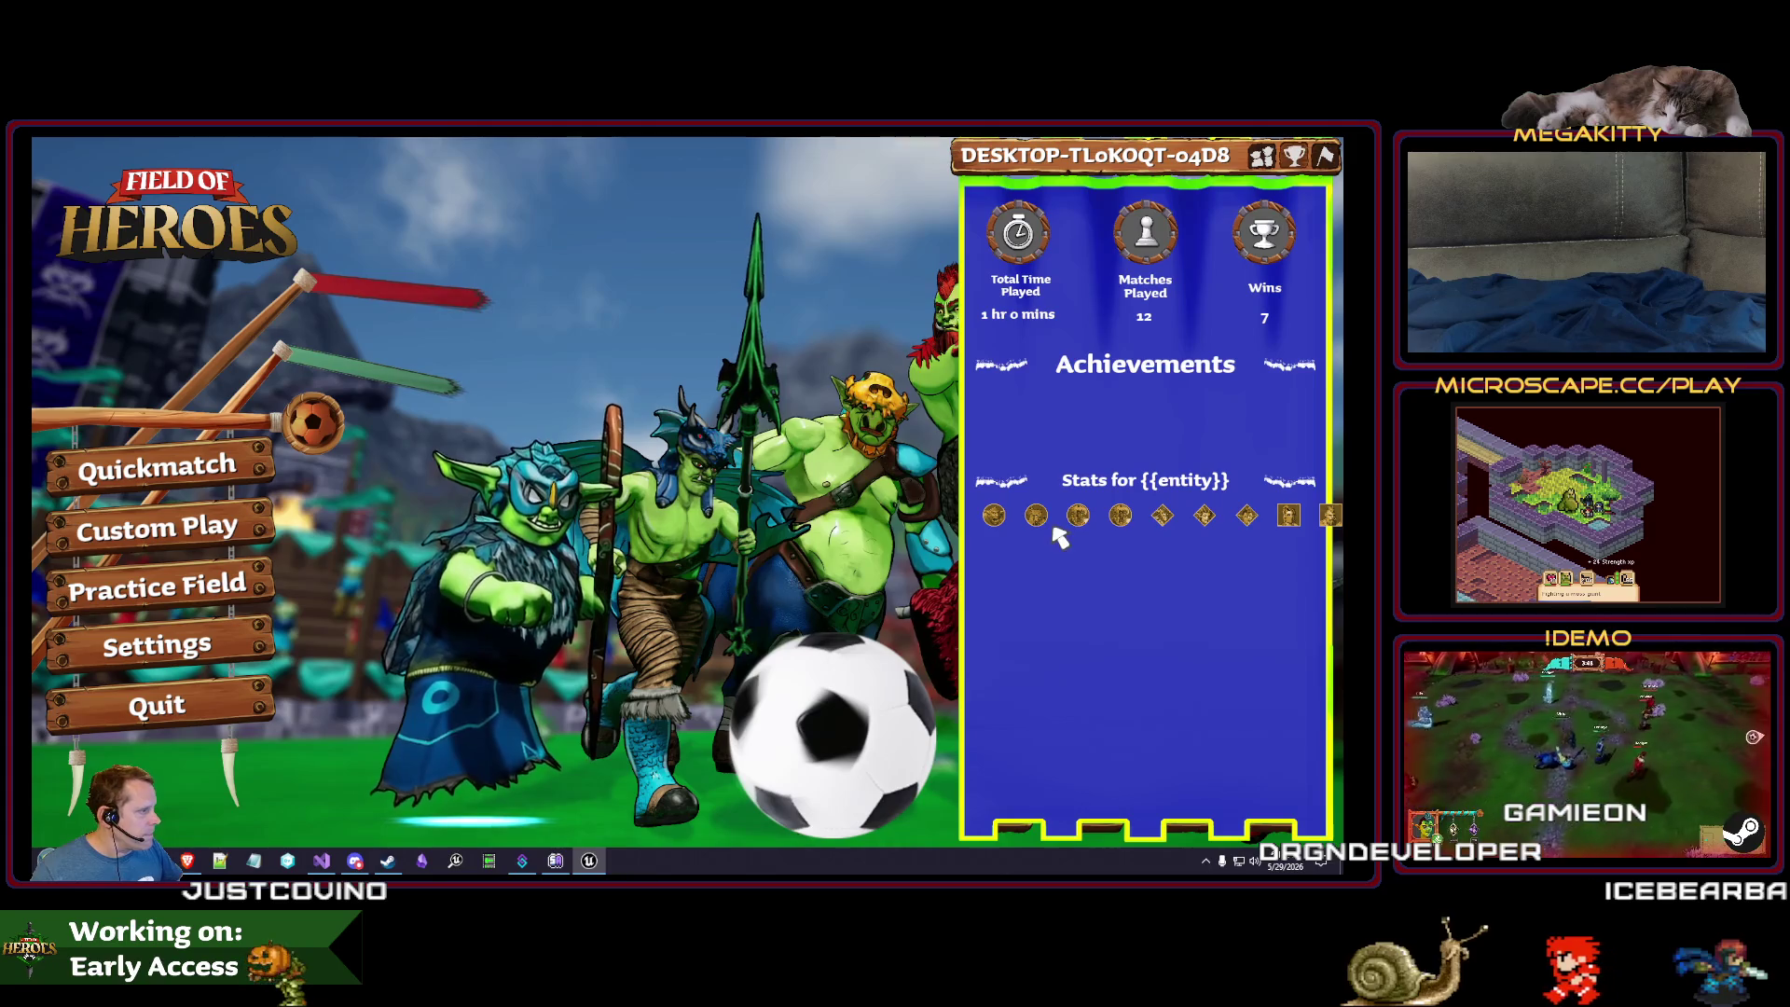
key("Escape")
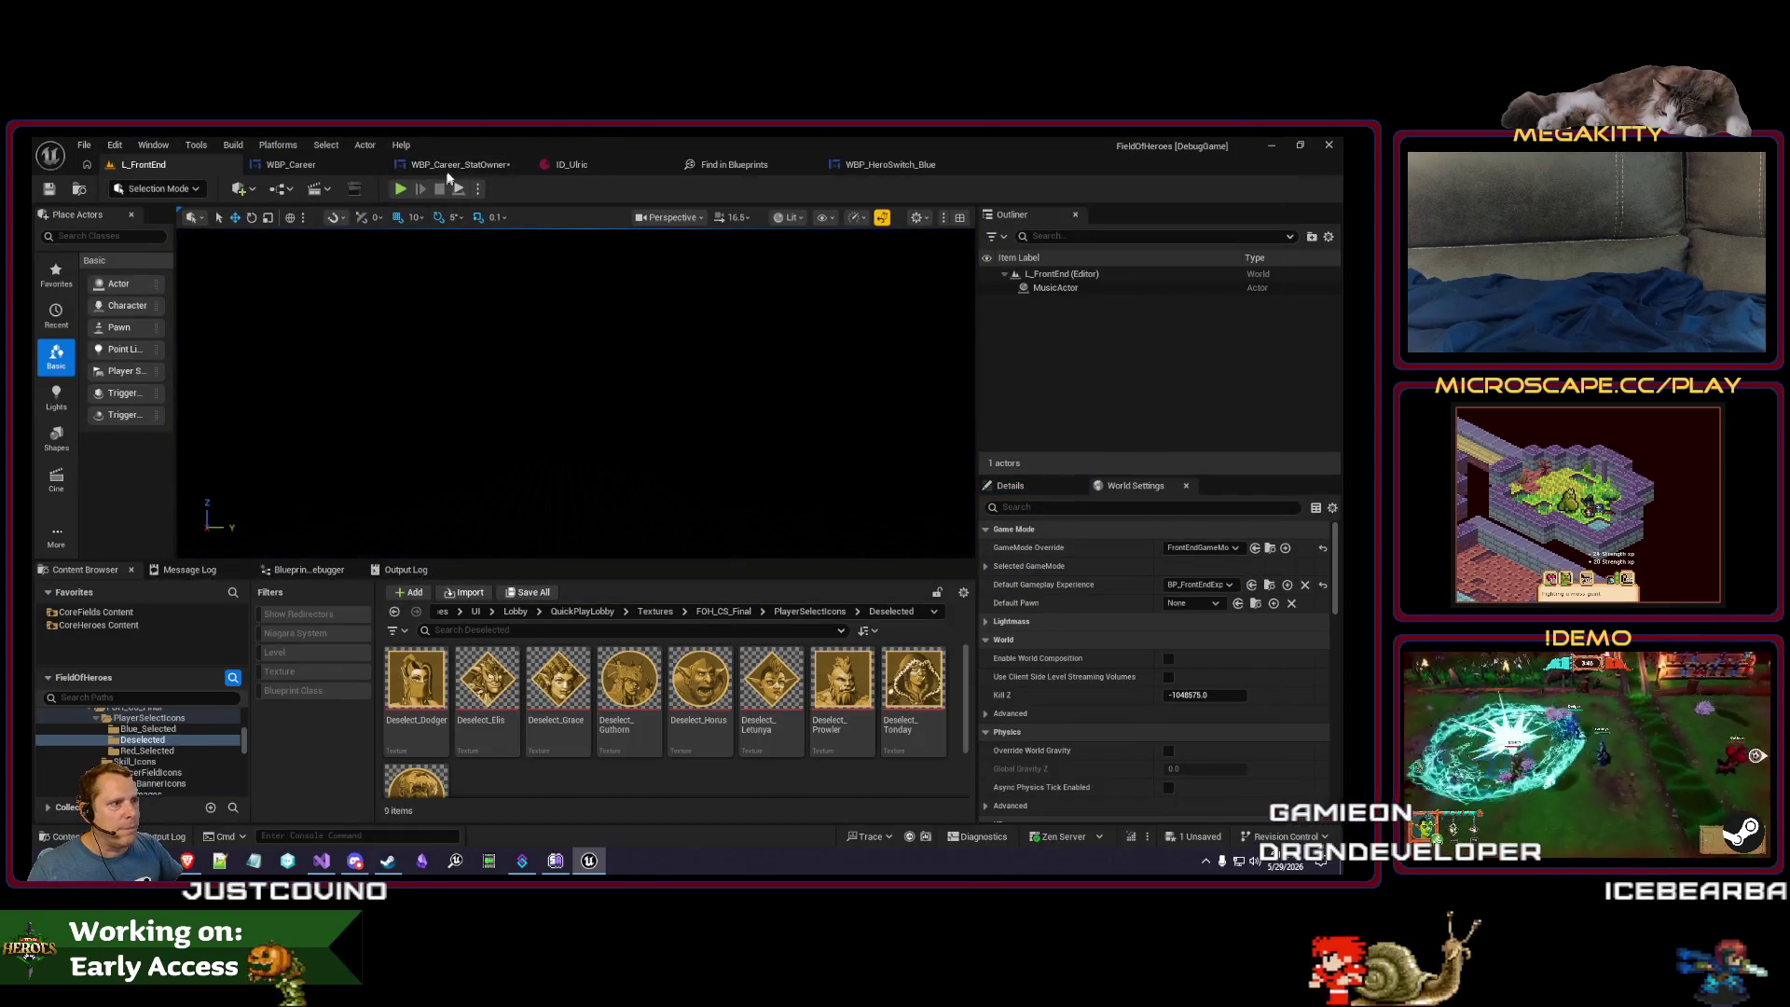
left_click(451, 165)
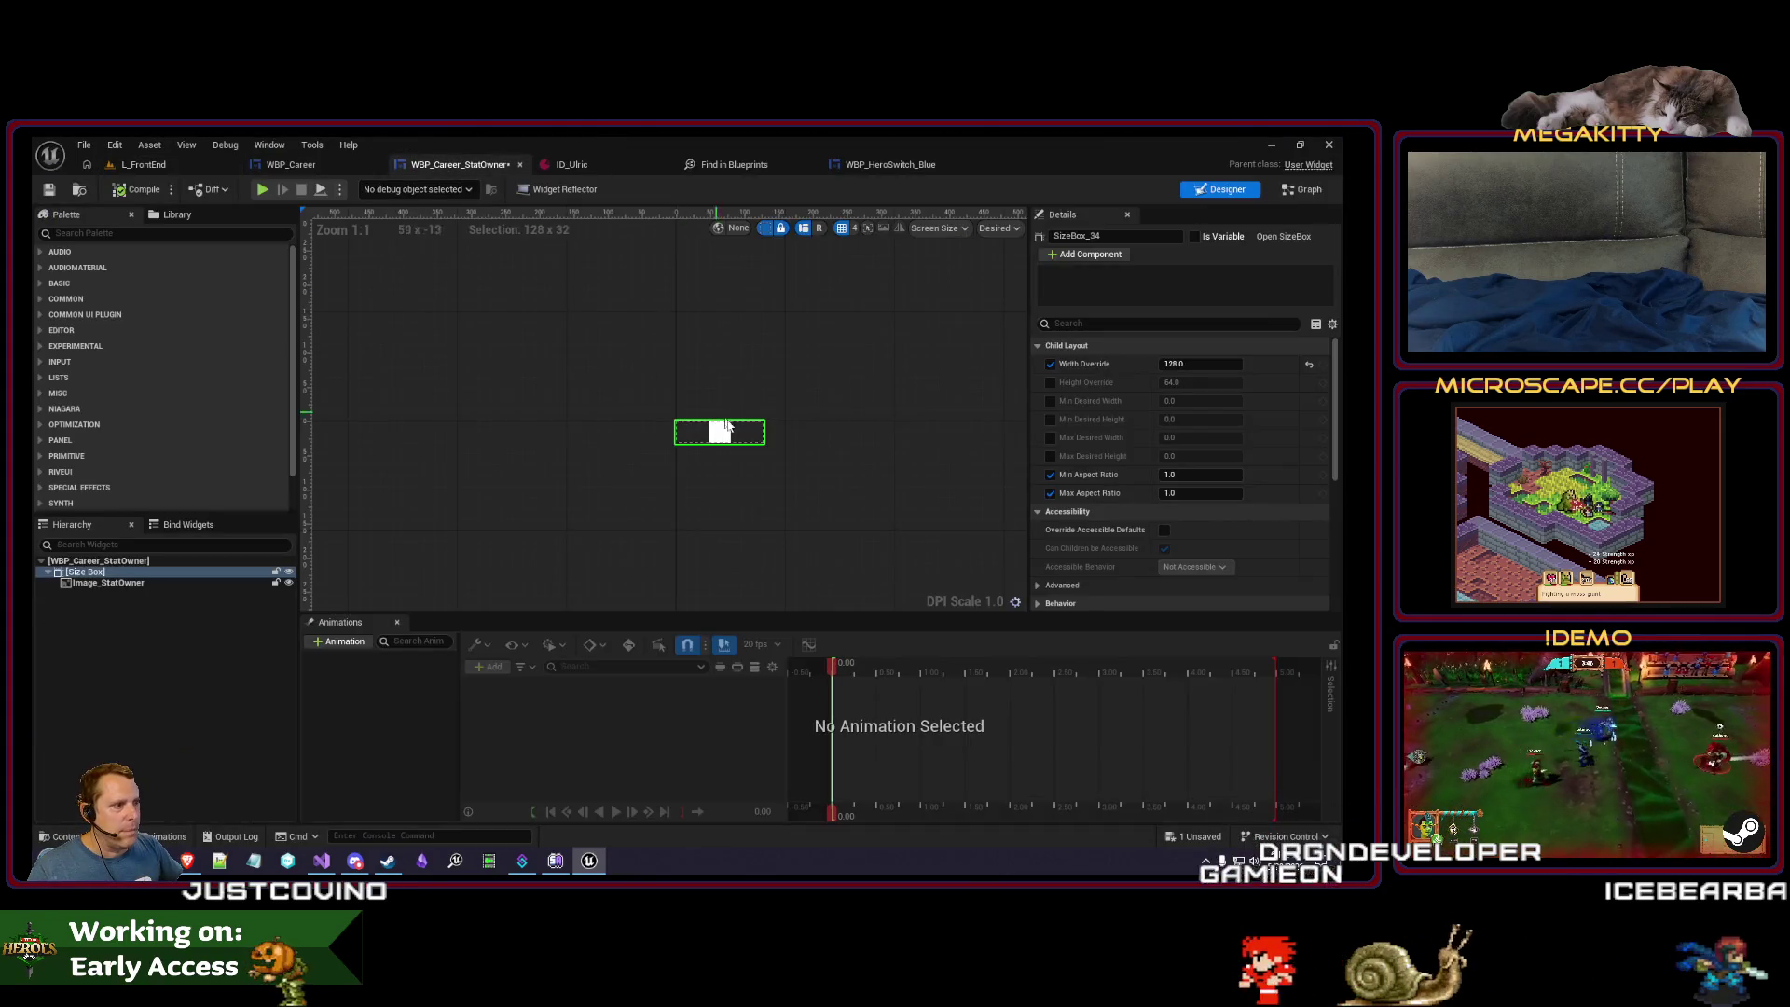
- Turn off the size box's Min Aspect Ratio and play-test the career stats panel
left_click(198, 583)
left_click(197, 574)
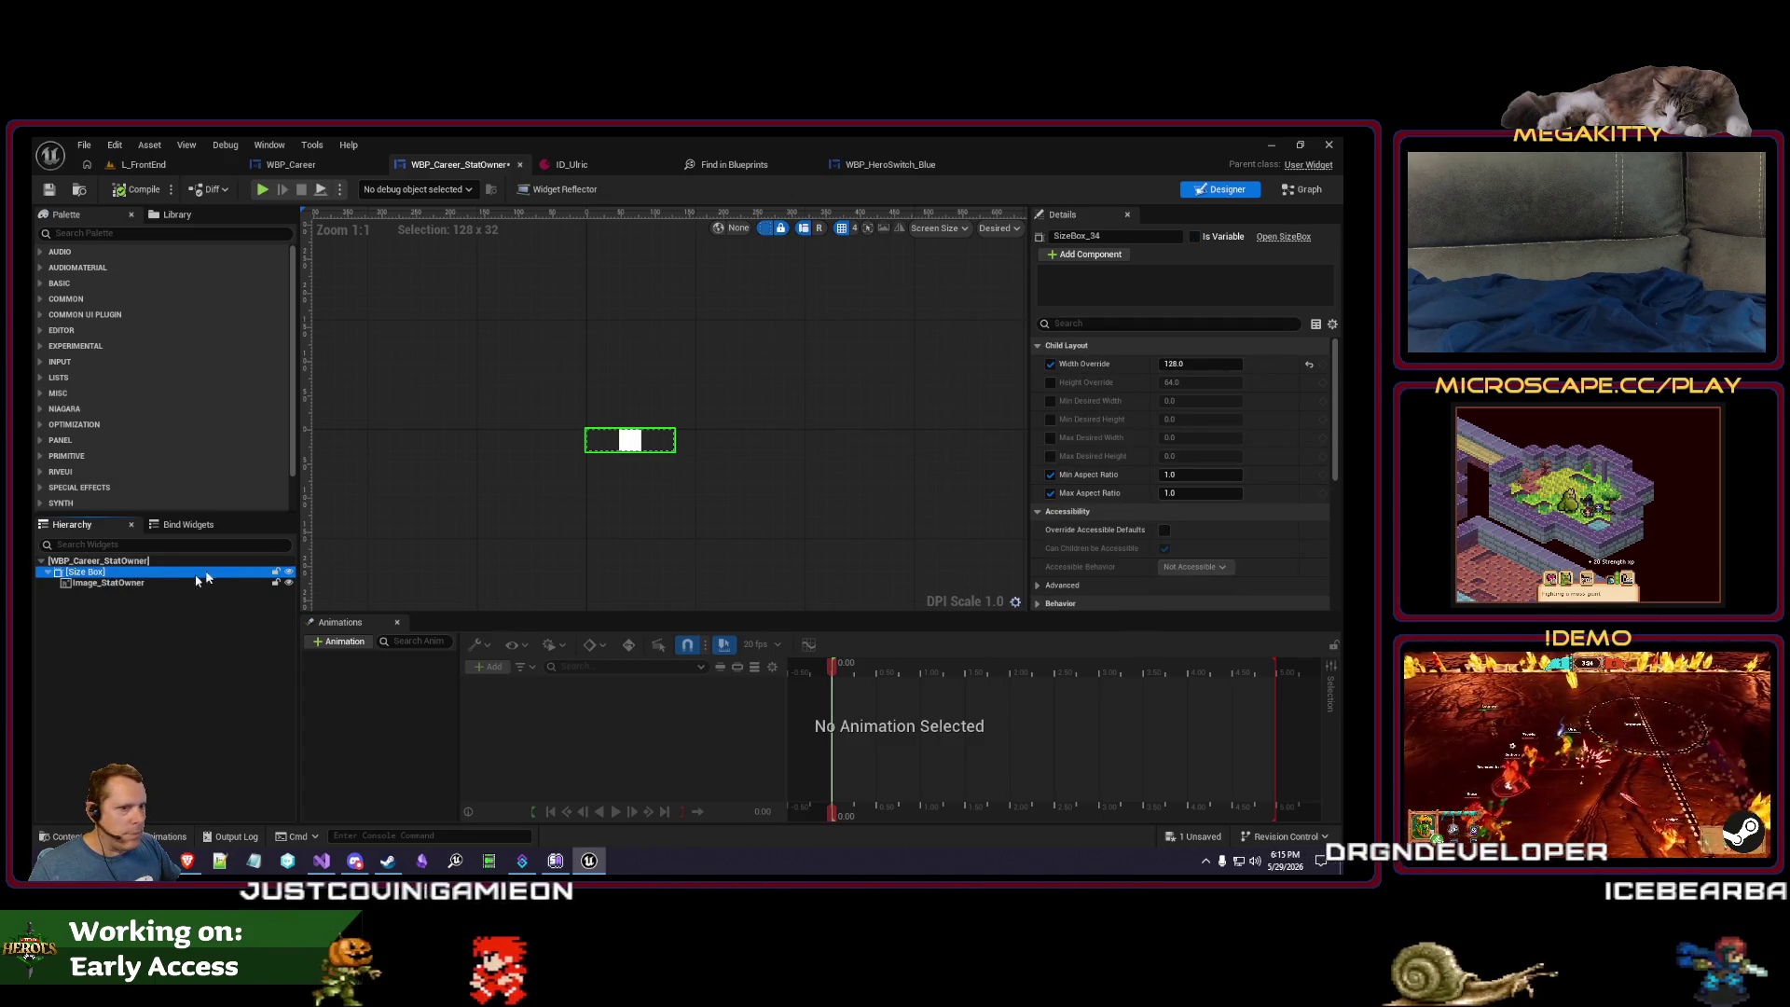
left_click(171, 582)
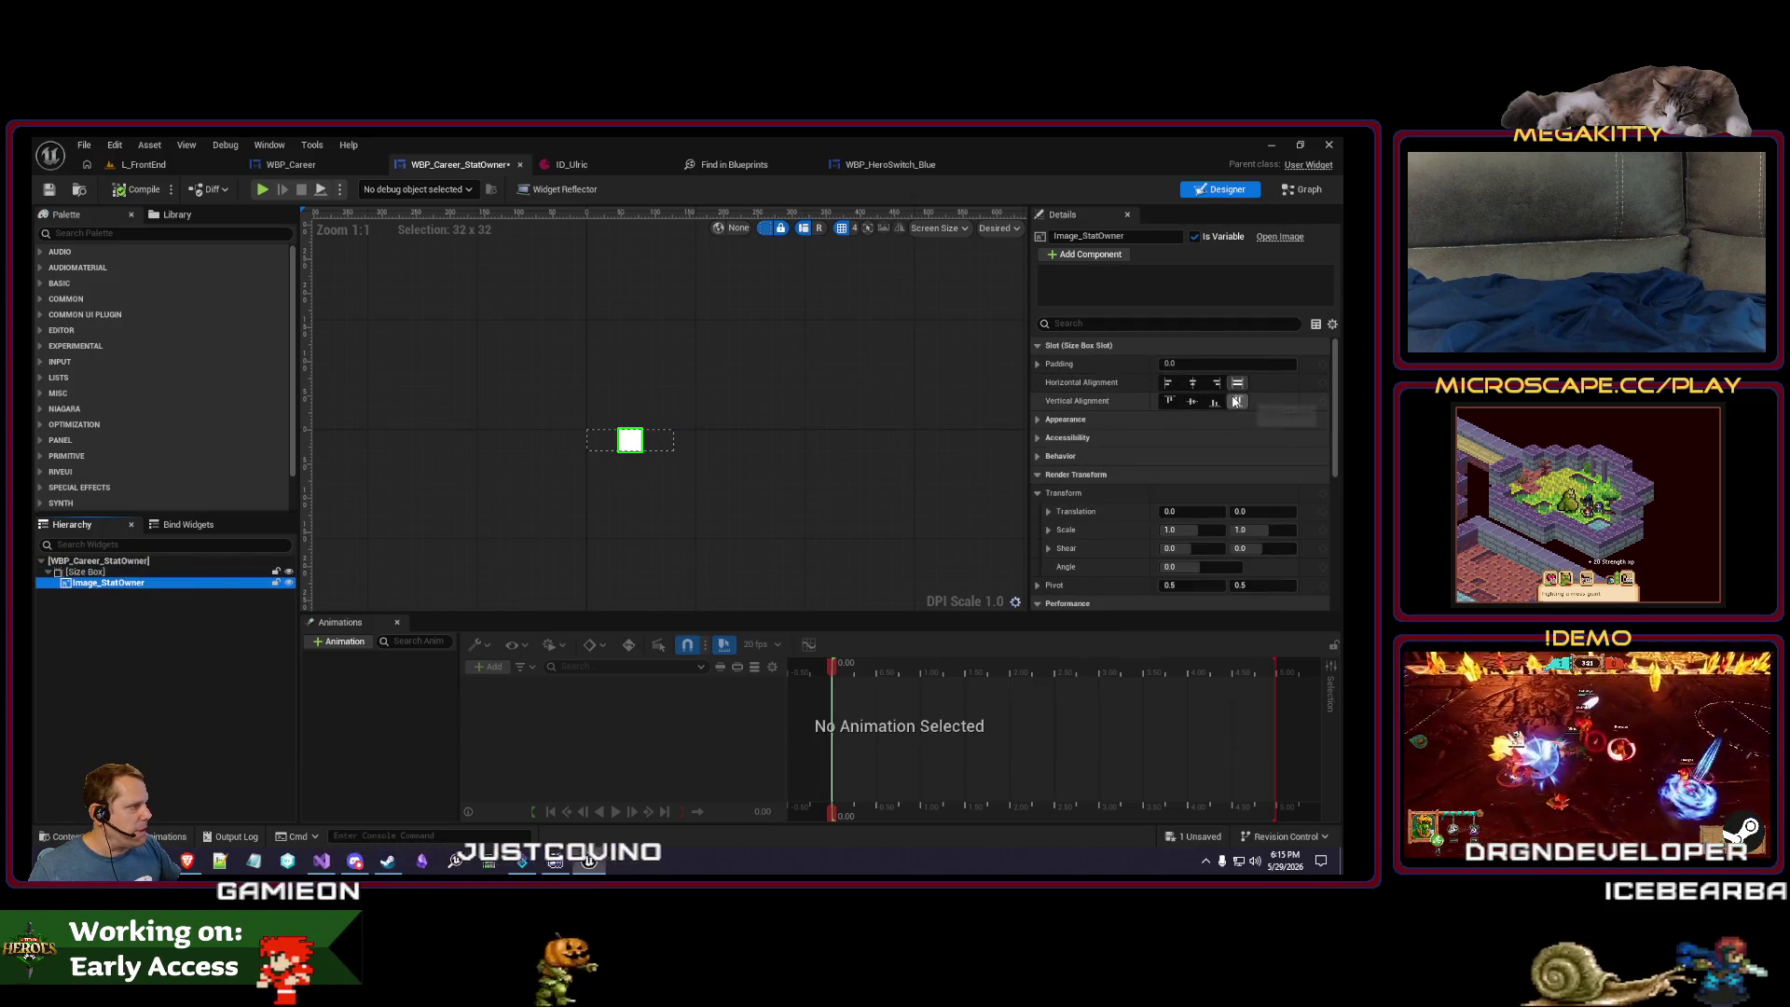
left_click(209, 570)
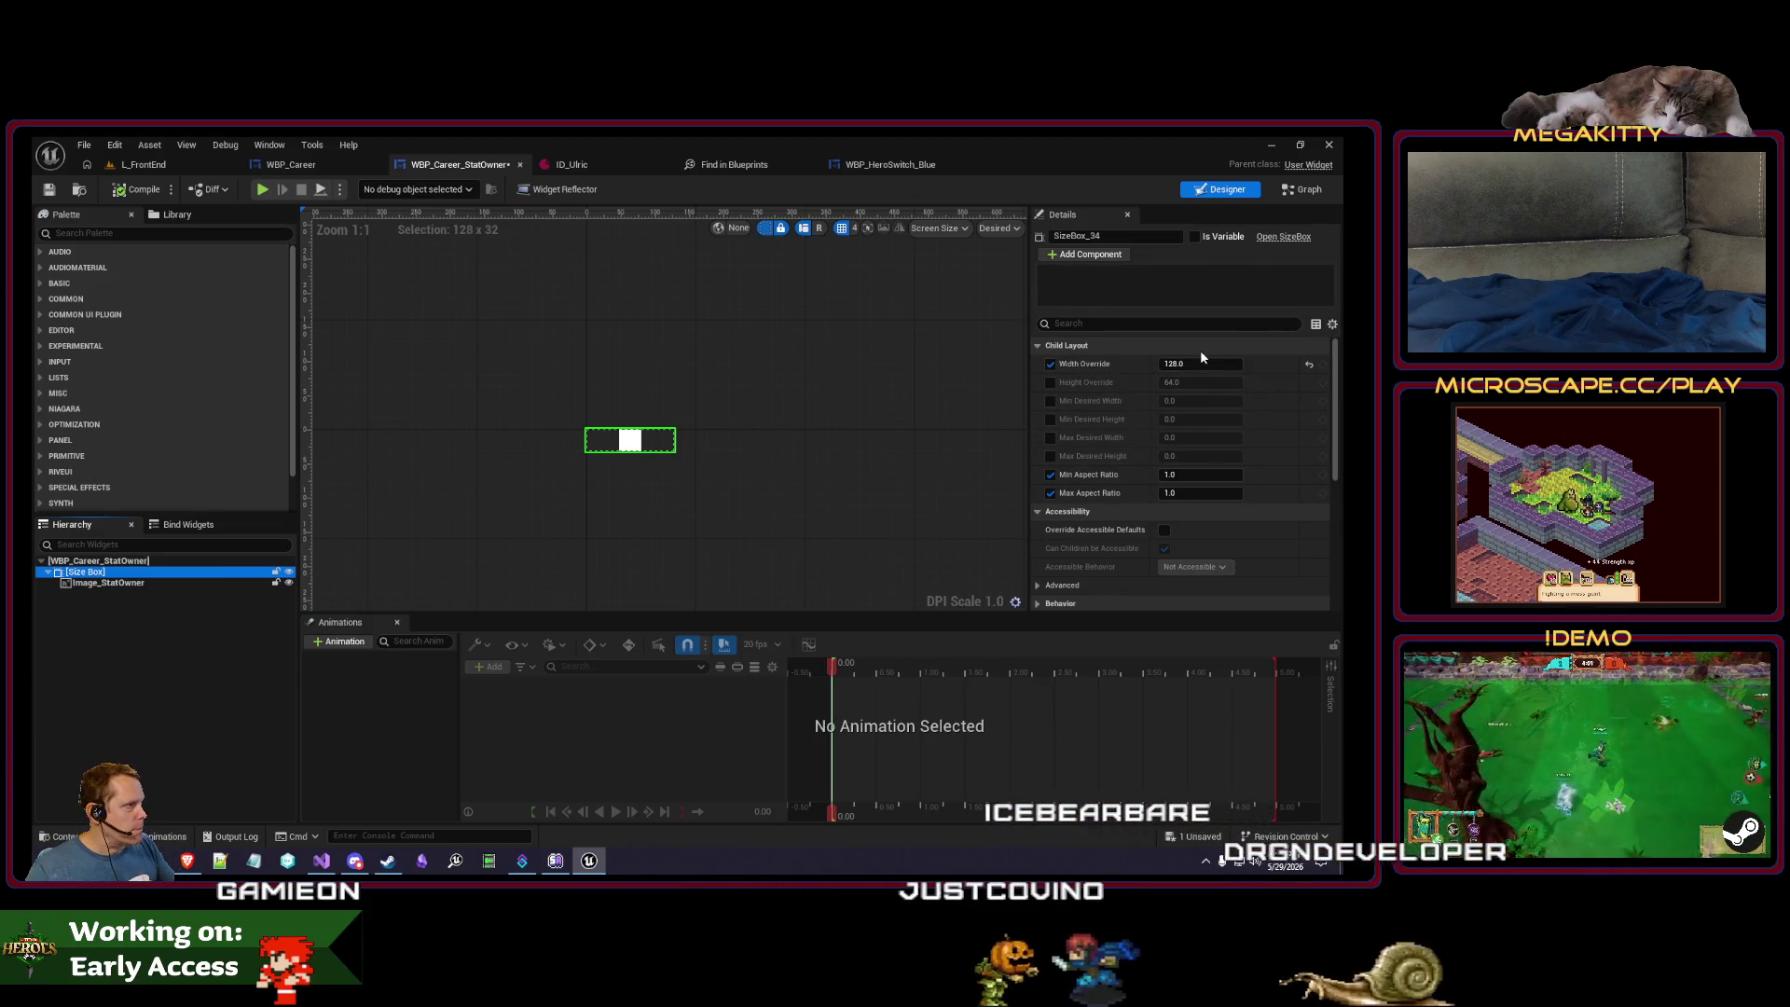
left_click(1052, 476)
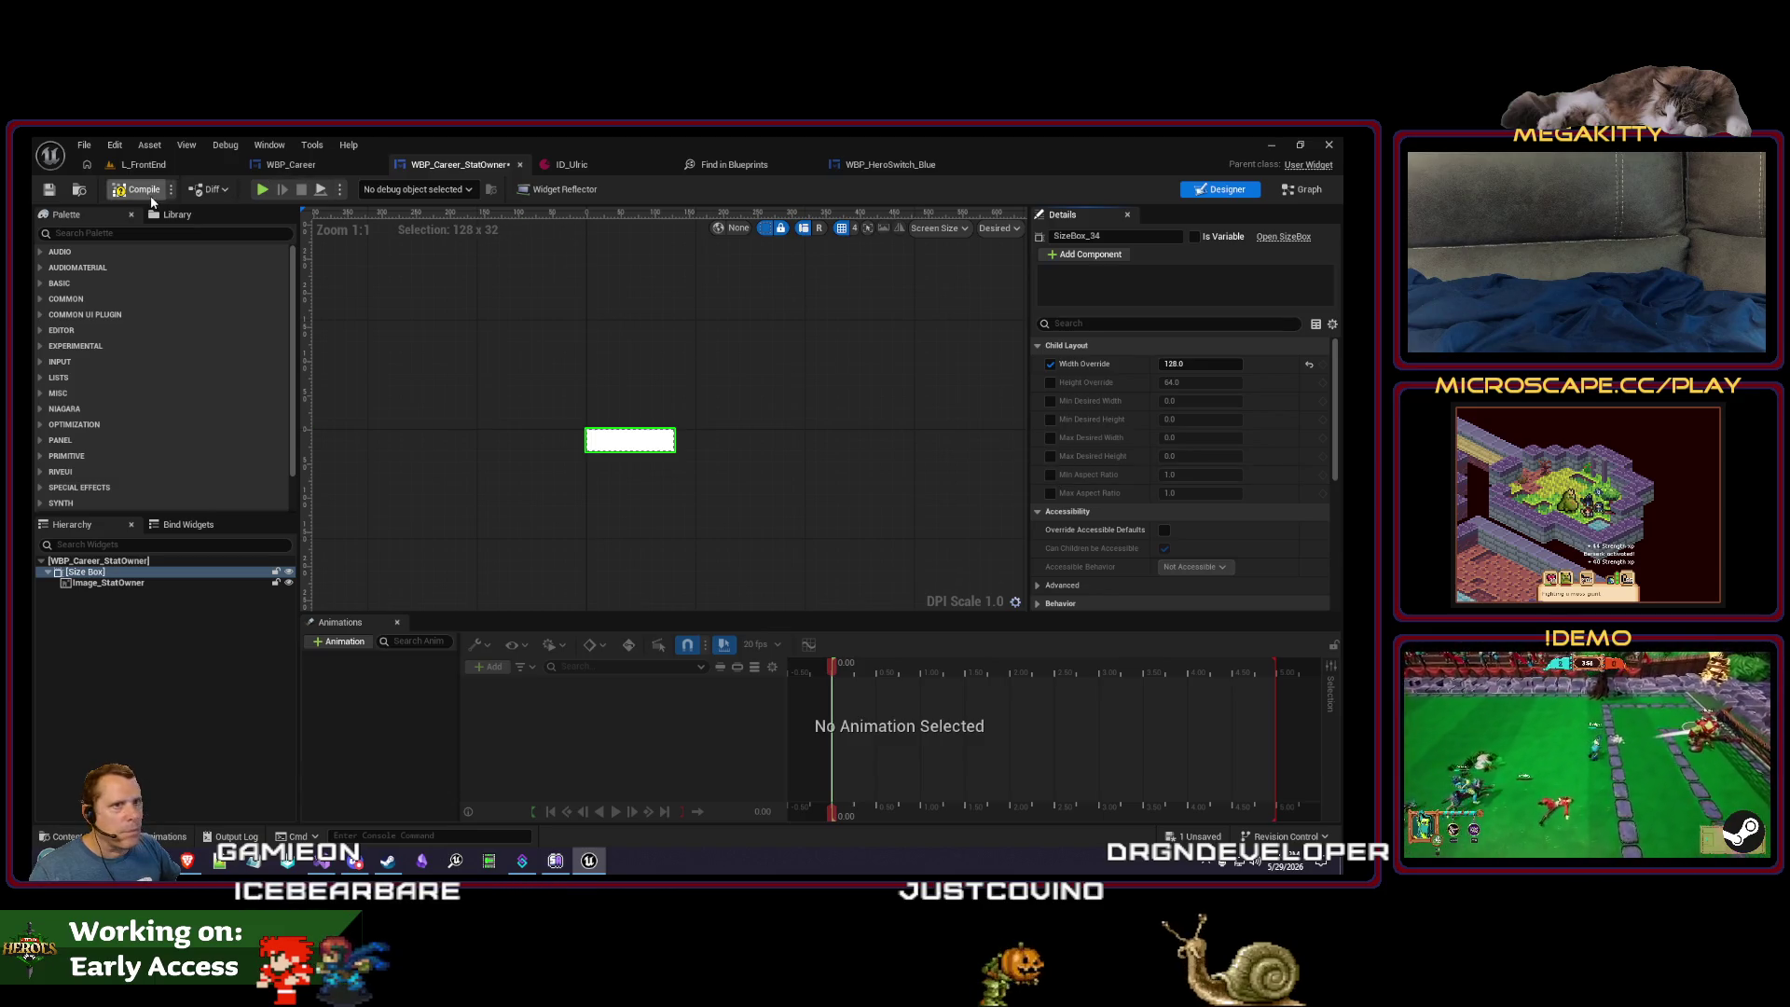
left_click(157, 169)
key("alt+p")
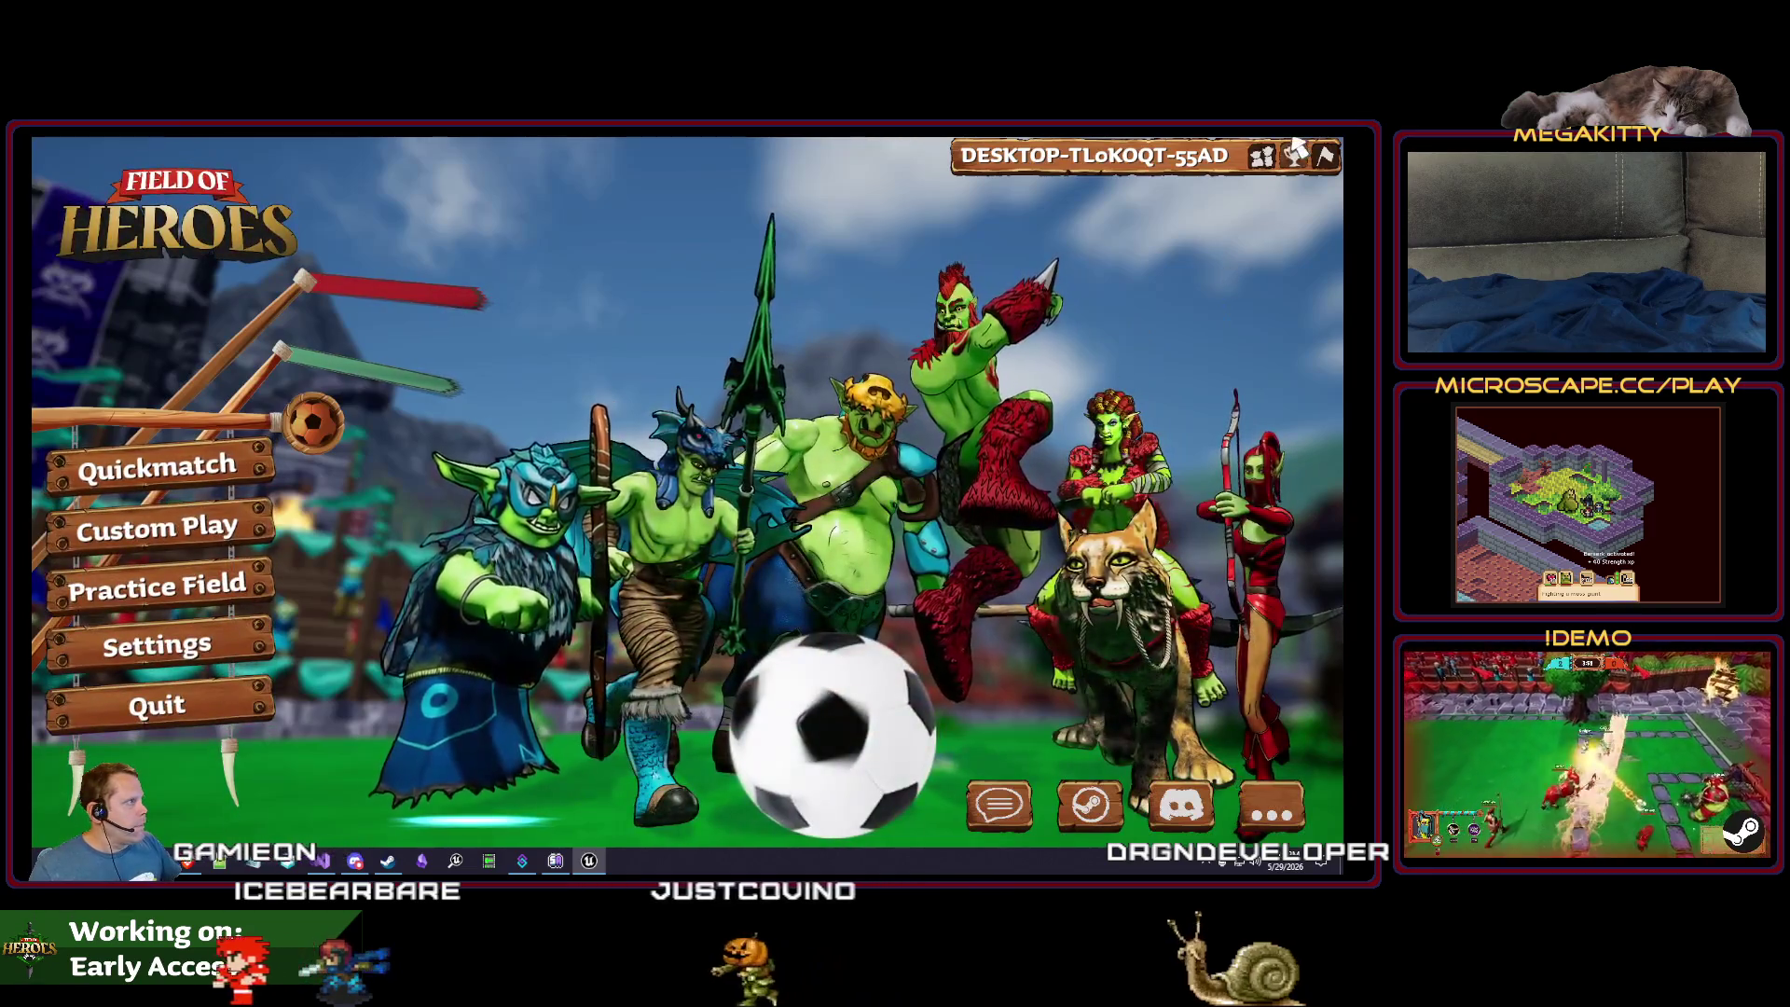
left_click(1295, 151)
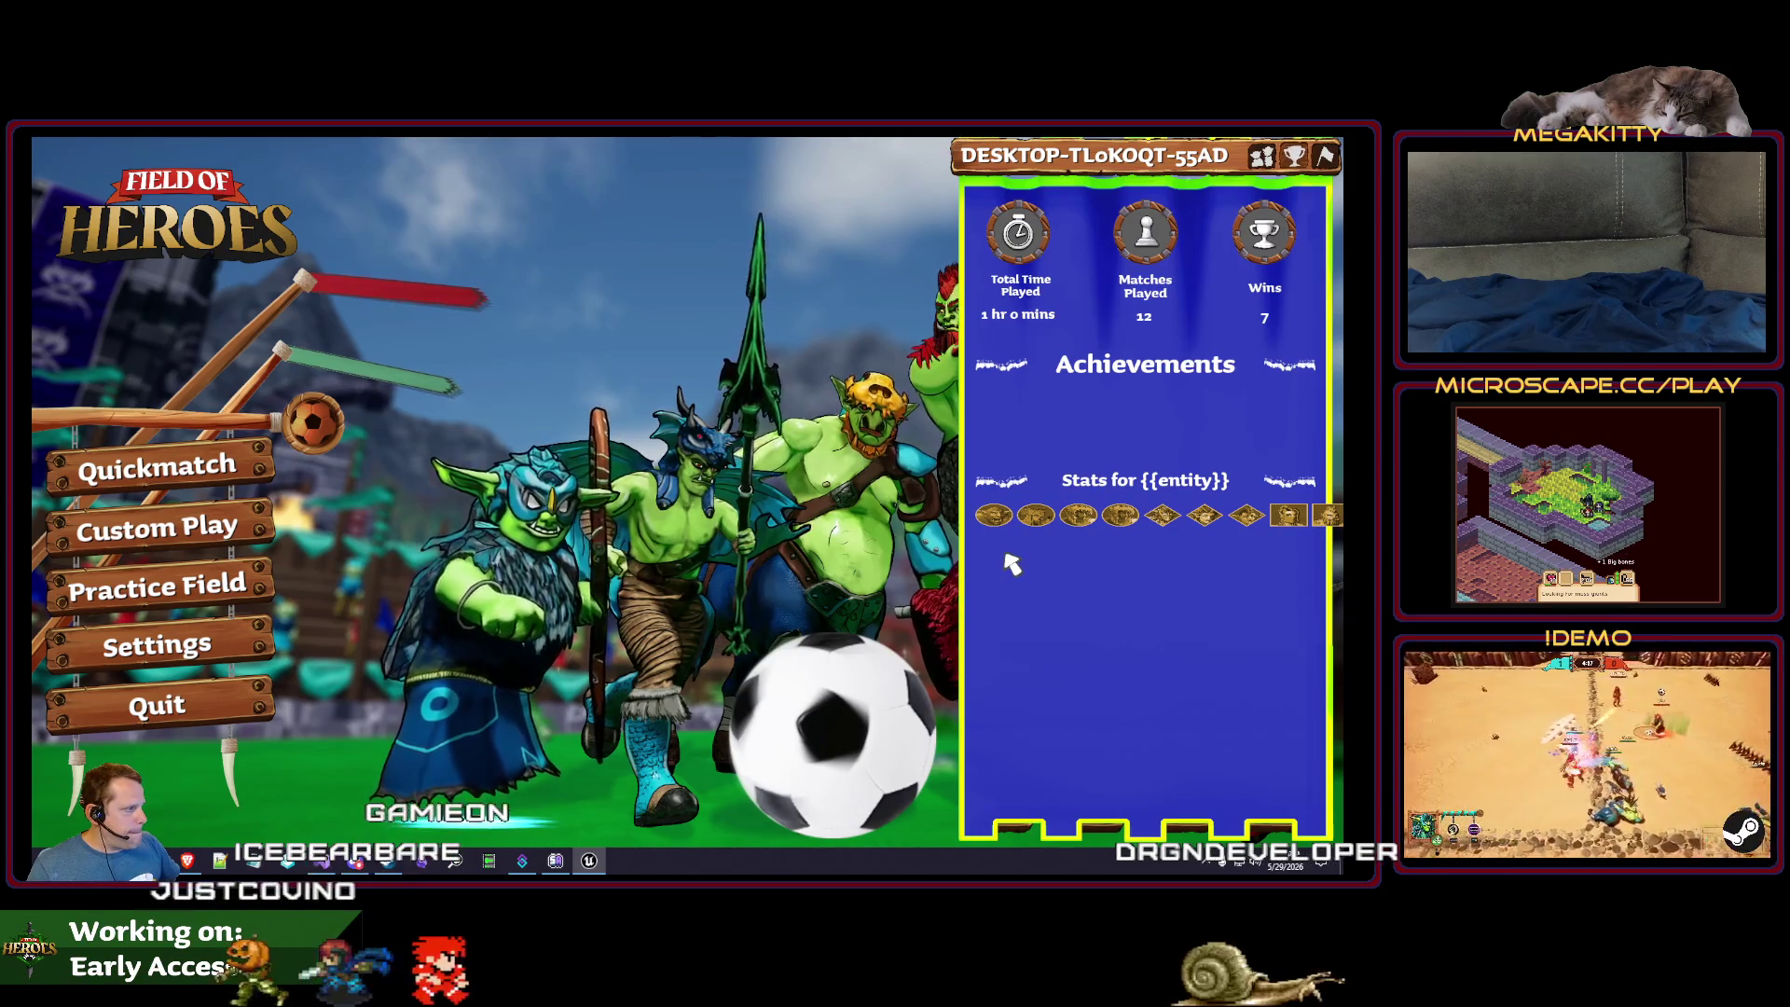
key("Escape")
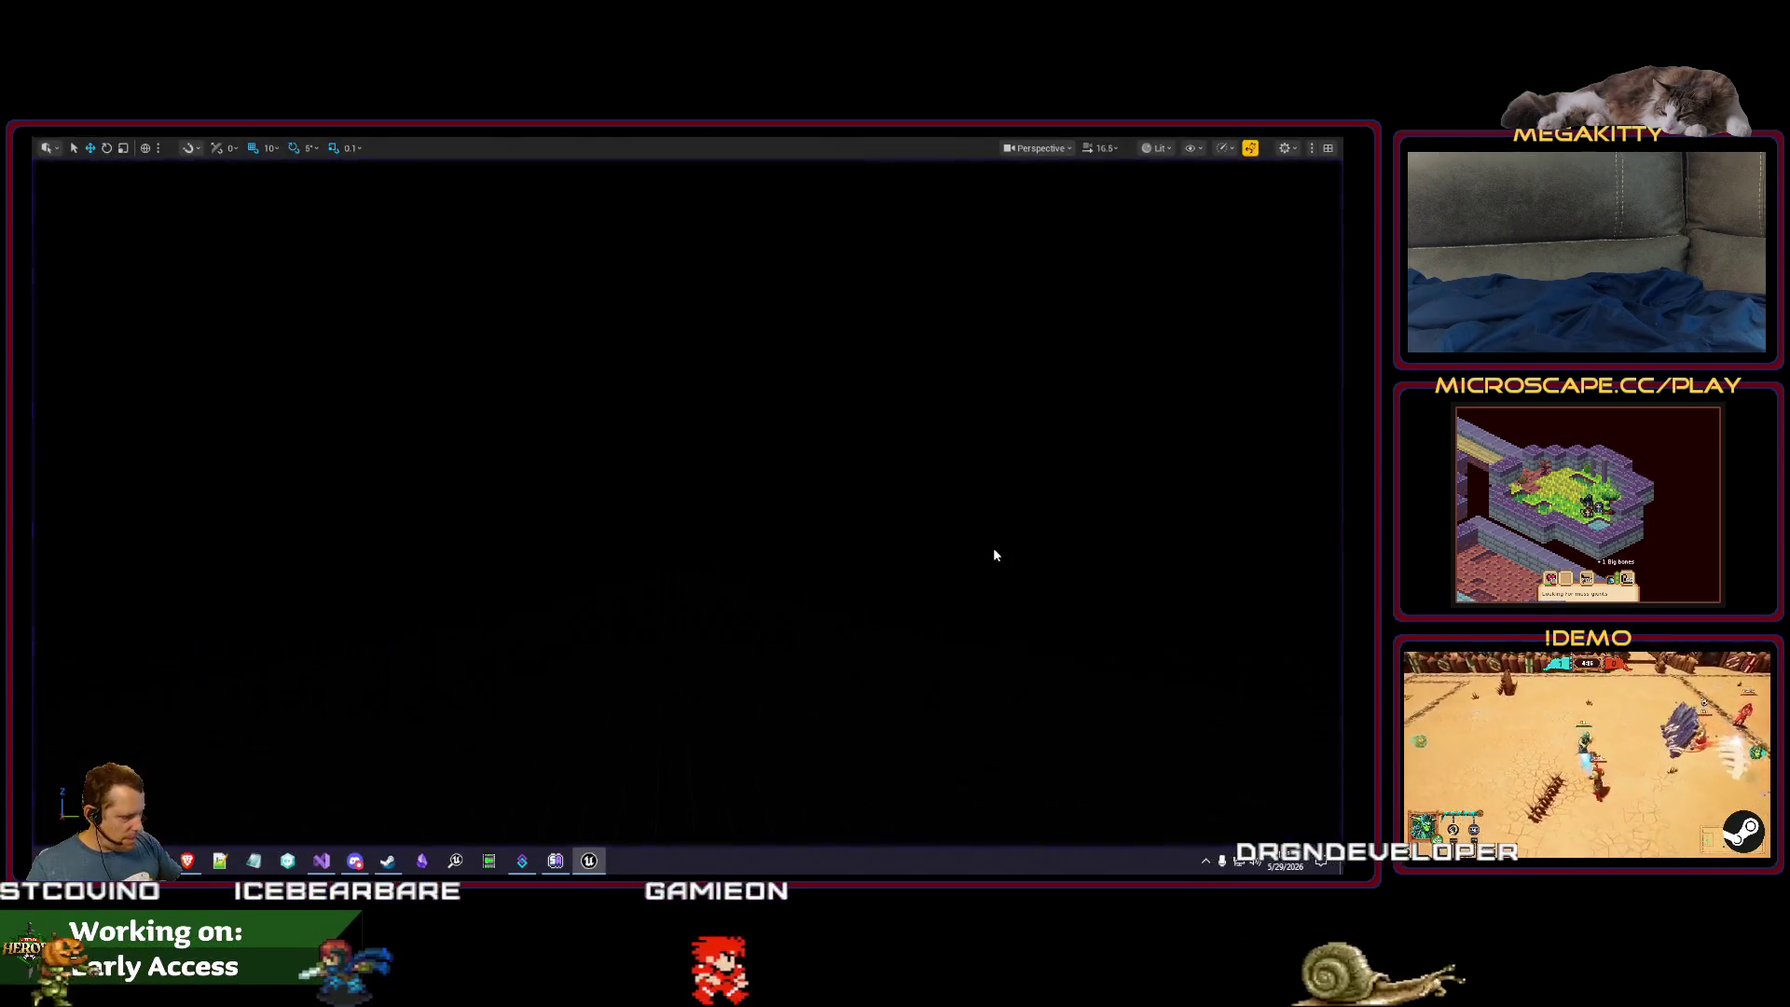
- Try a size box Height Override of 28, then clear it
left_click(324, 172)
left_click(461, 168)
left_click(315, 166)
left_click(459, 165)
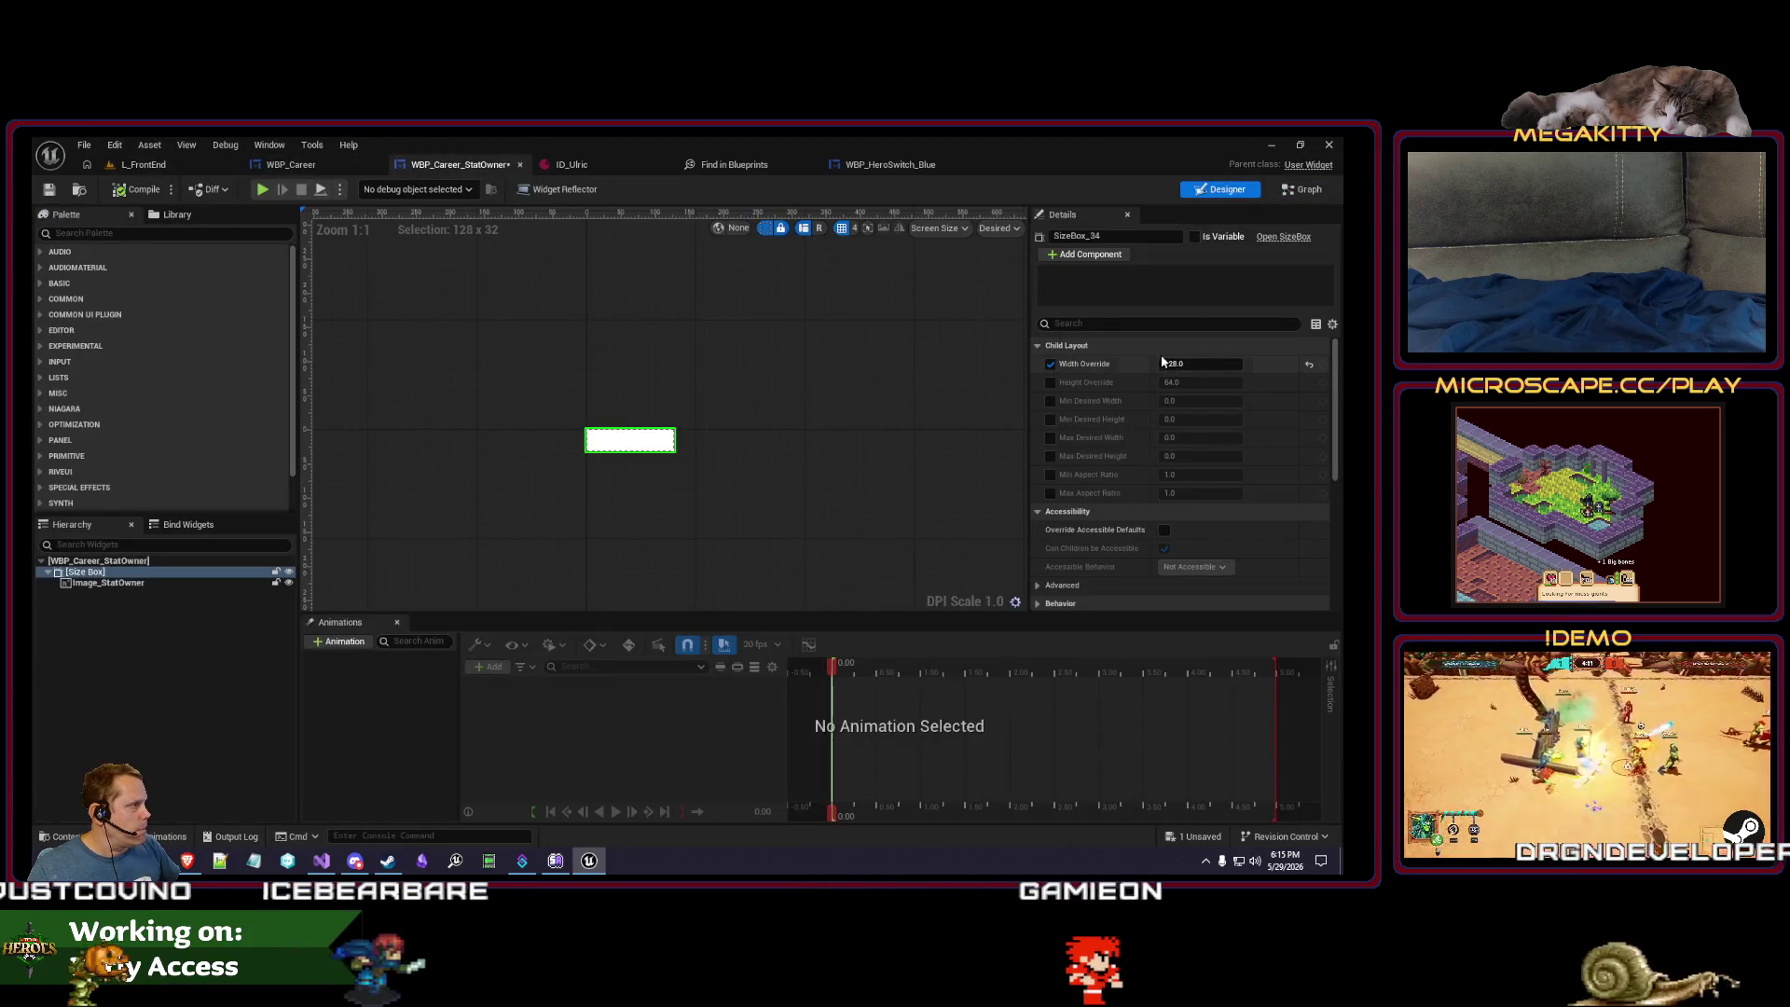
left_click(1051, 383)
left_click_drag(1205, 383, 1175, 382)
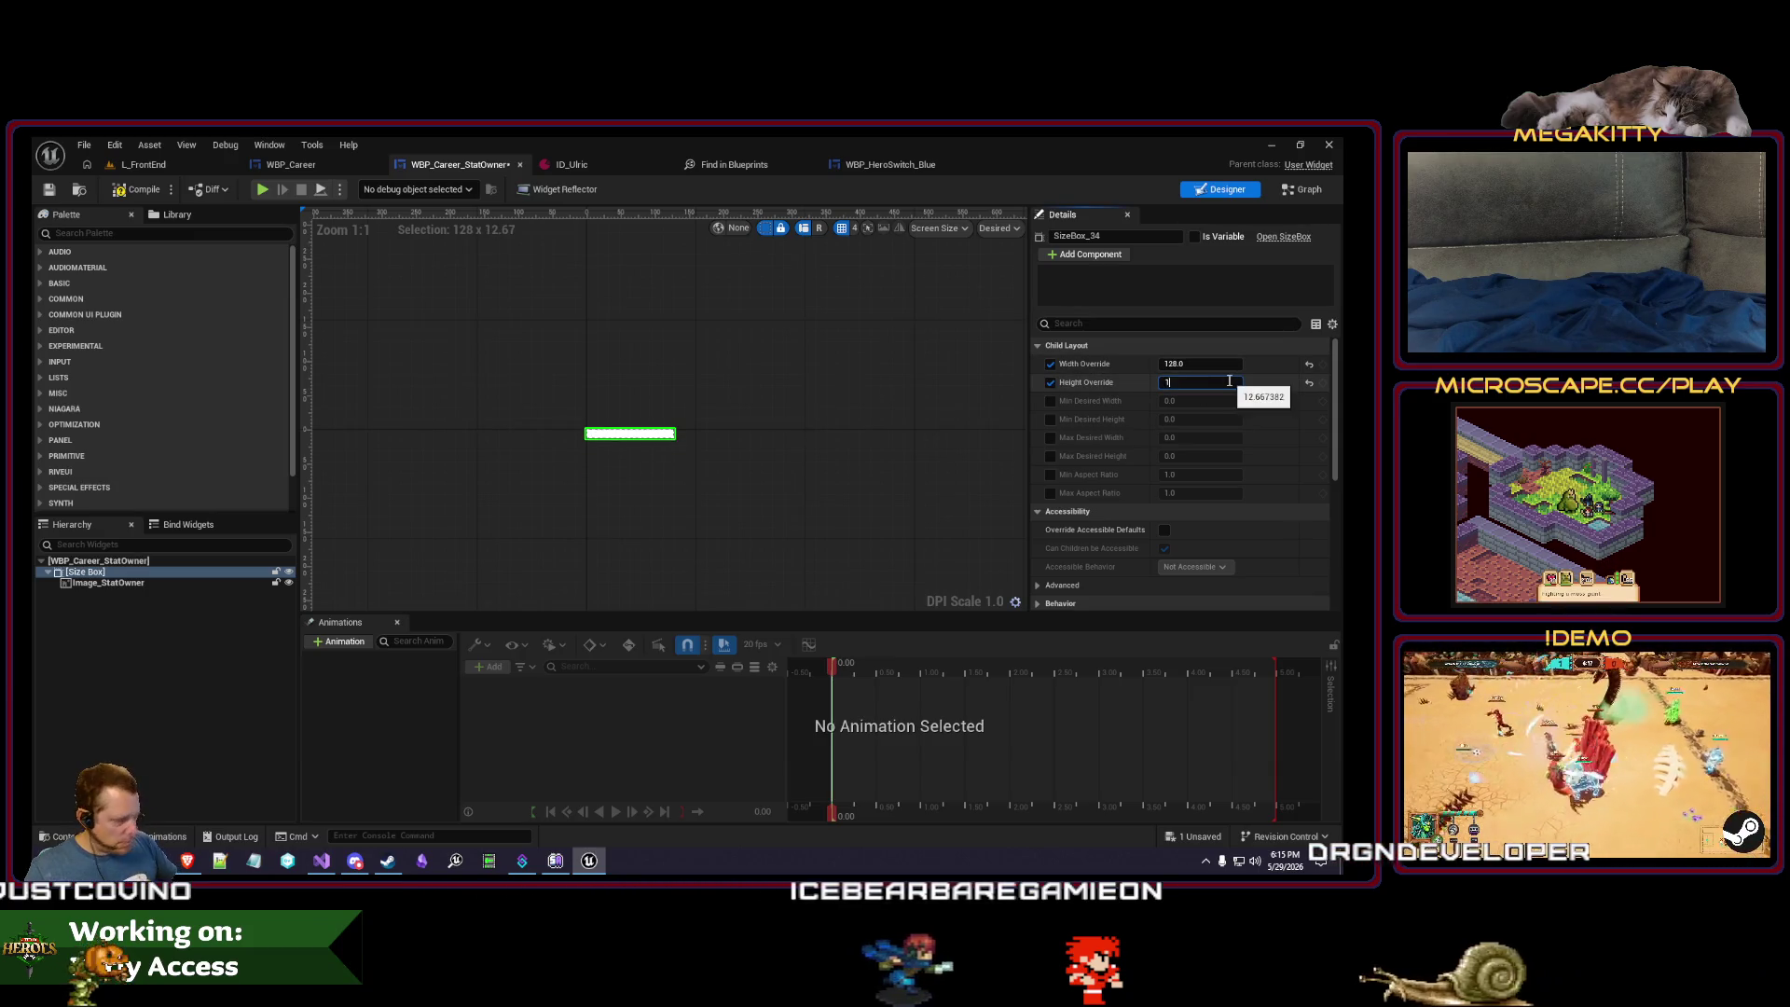
type("28")
key("Return")
left_click(140, 165)
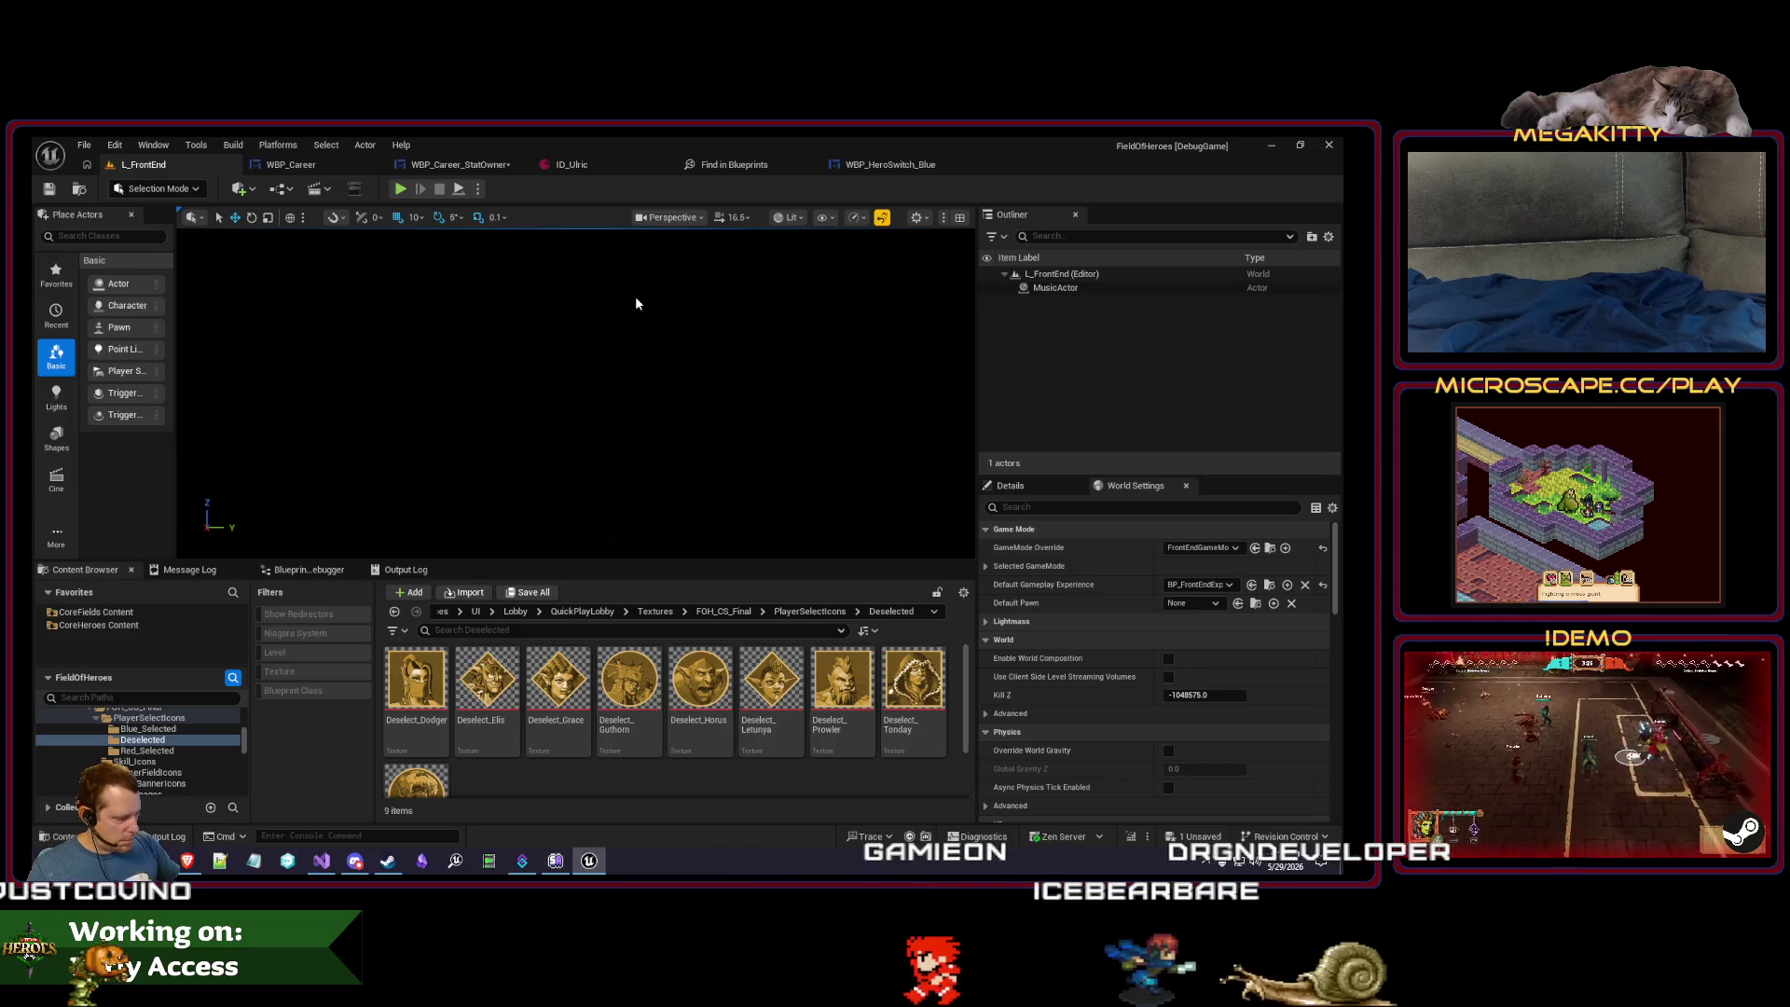
left_click(291, 165)
left_click(440, 166)
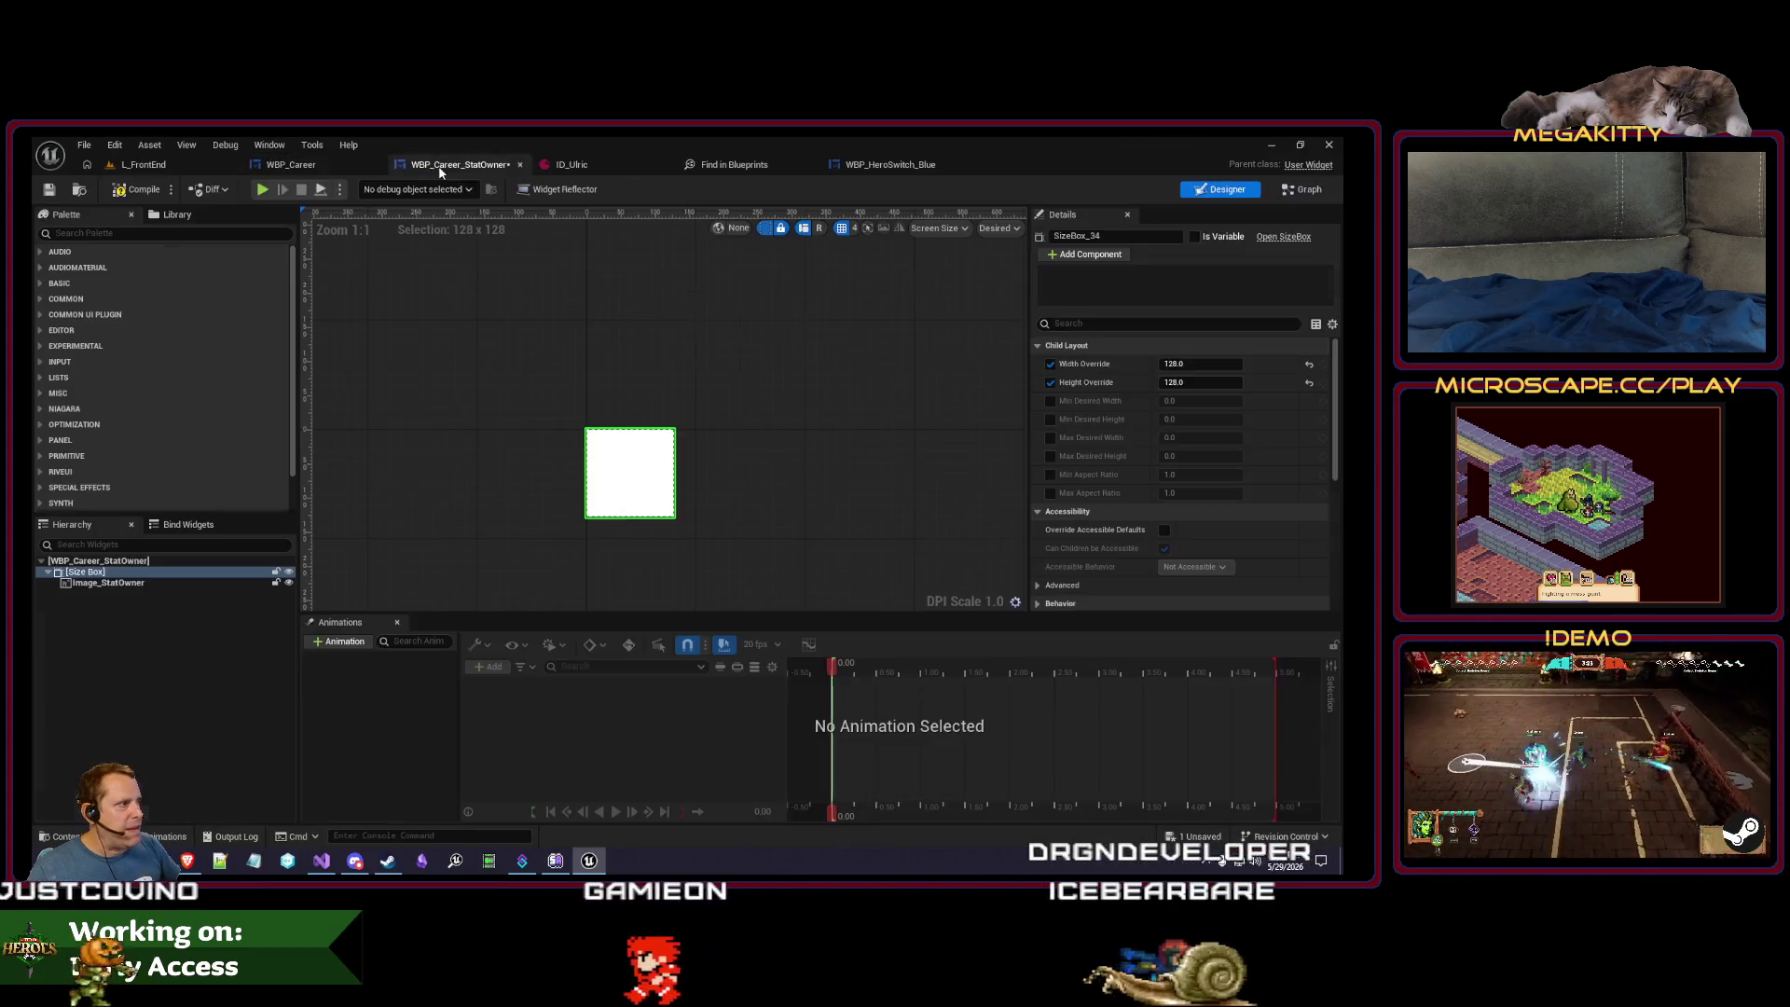
left_click(1309, 382)
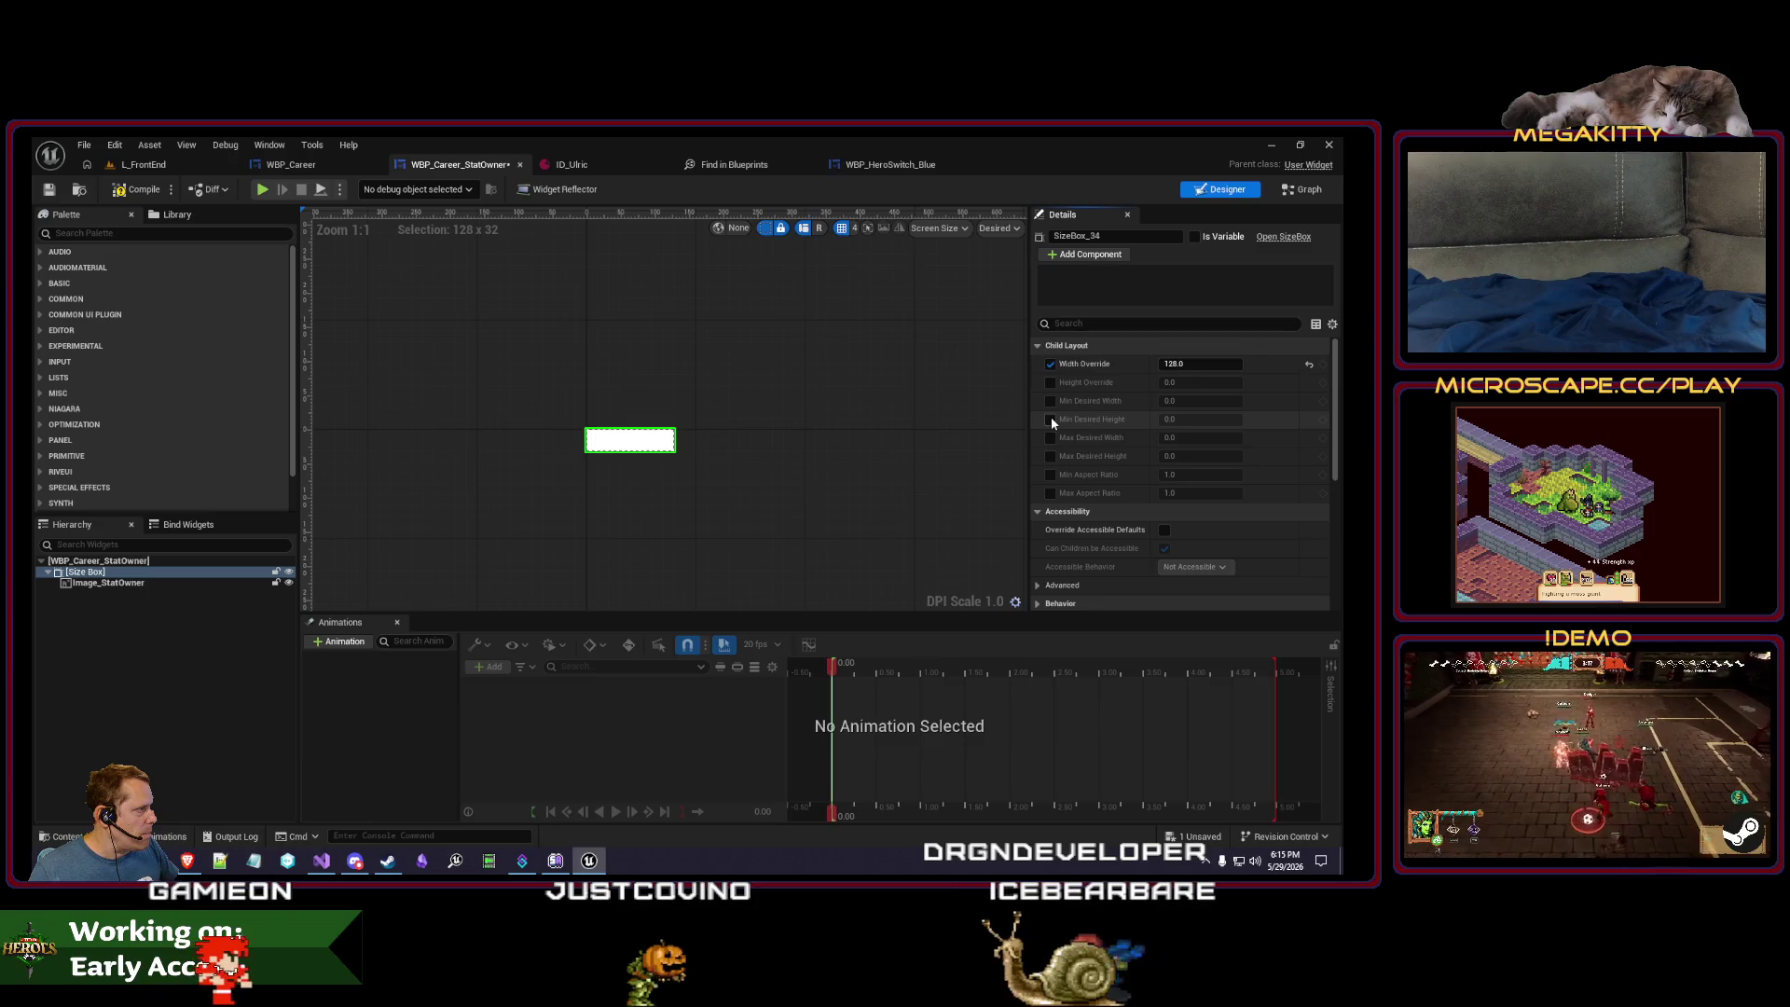
- Re-enable Min Aspect Ratio 1.0, play-test, then enable Max Aspect Ratio alongside width 128.0
left_click(1050, 476)
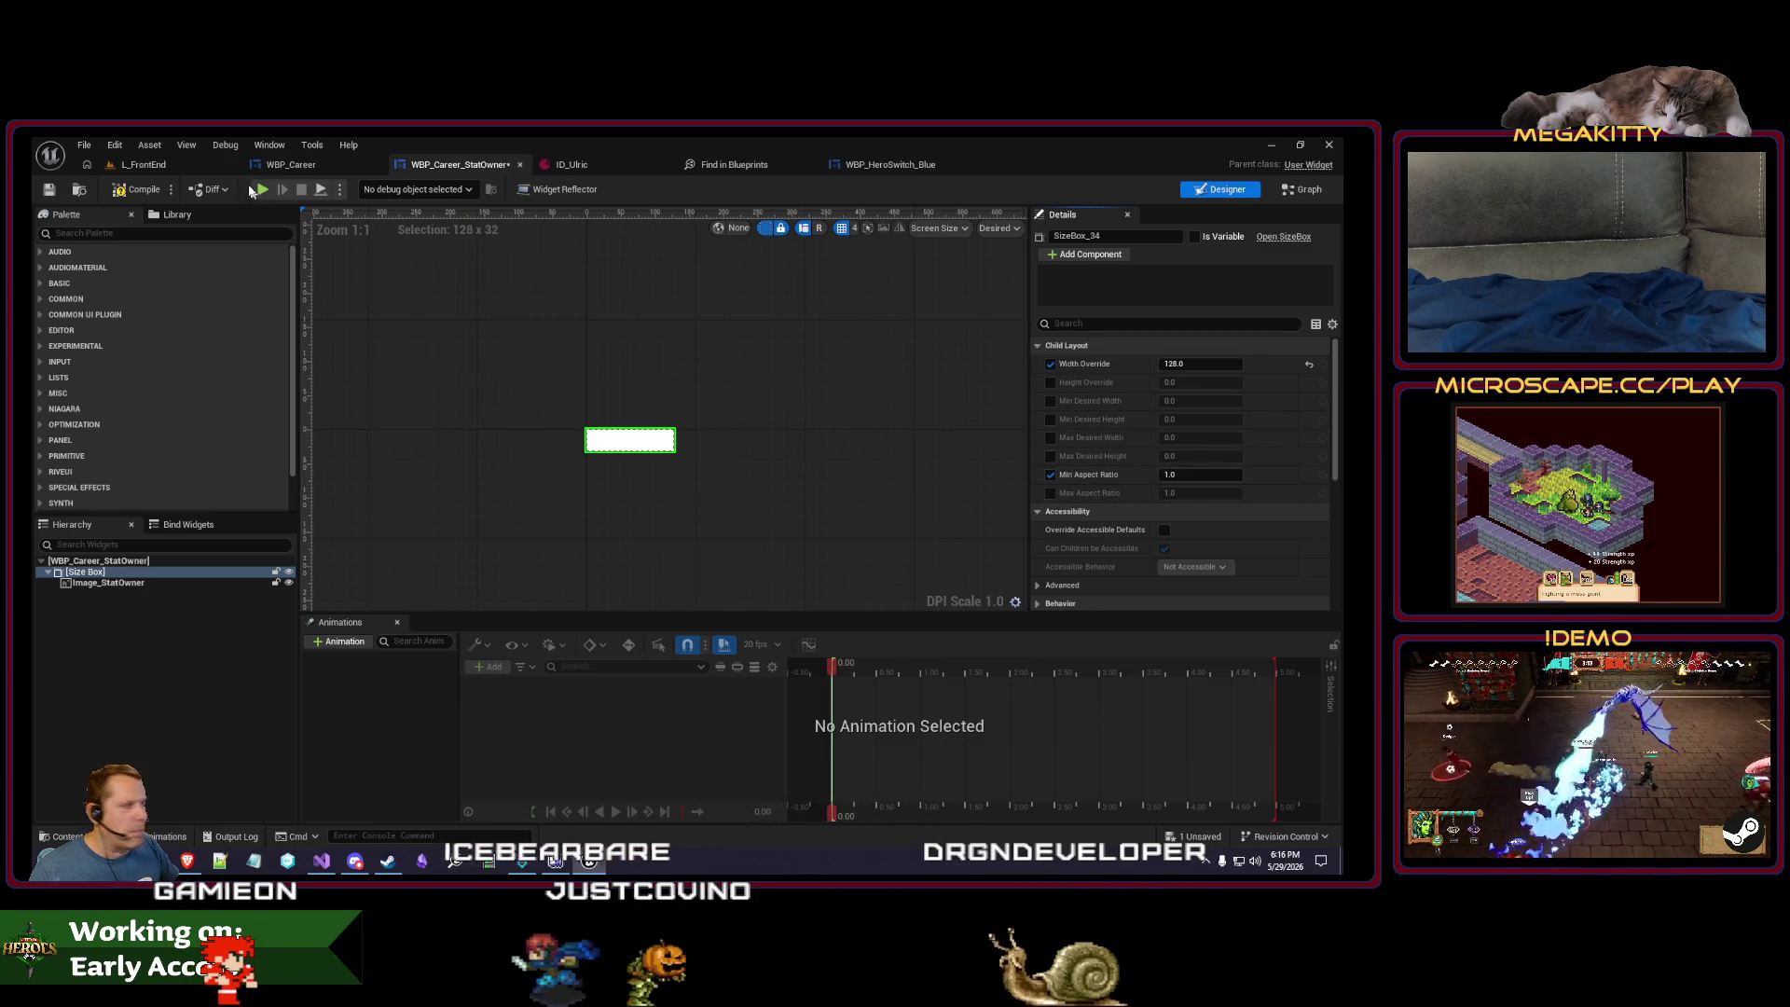
left_click(142, 164)
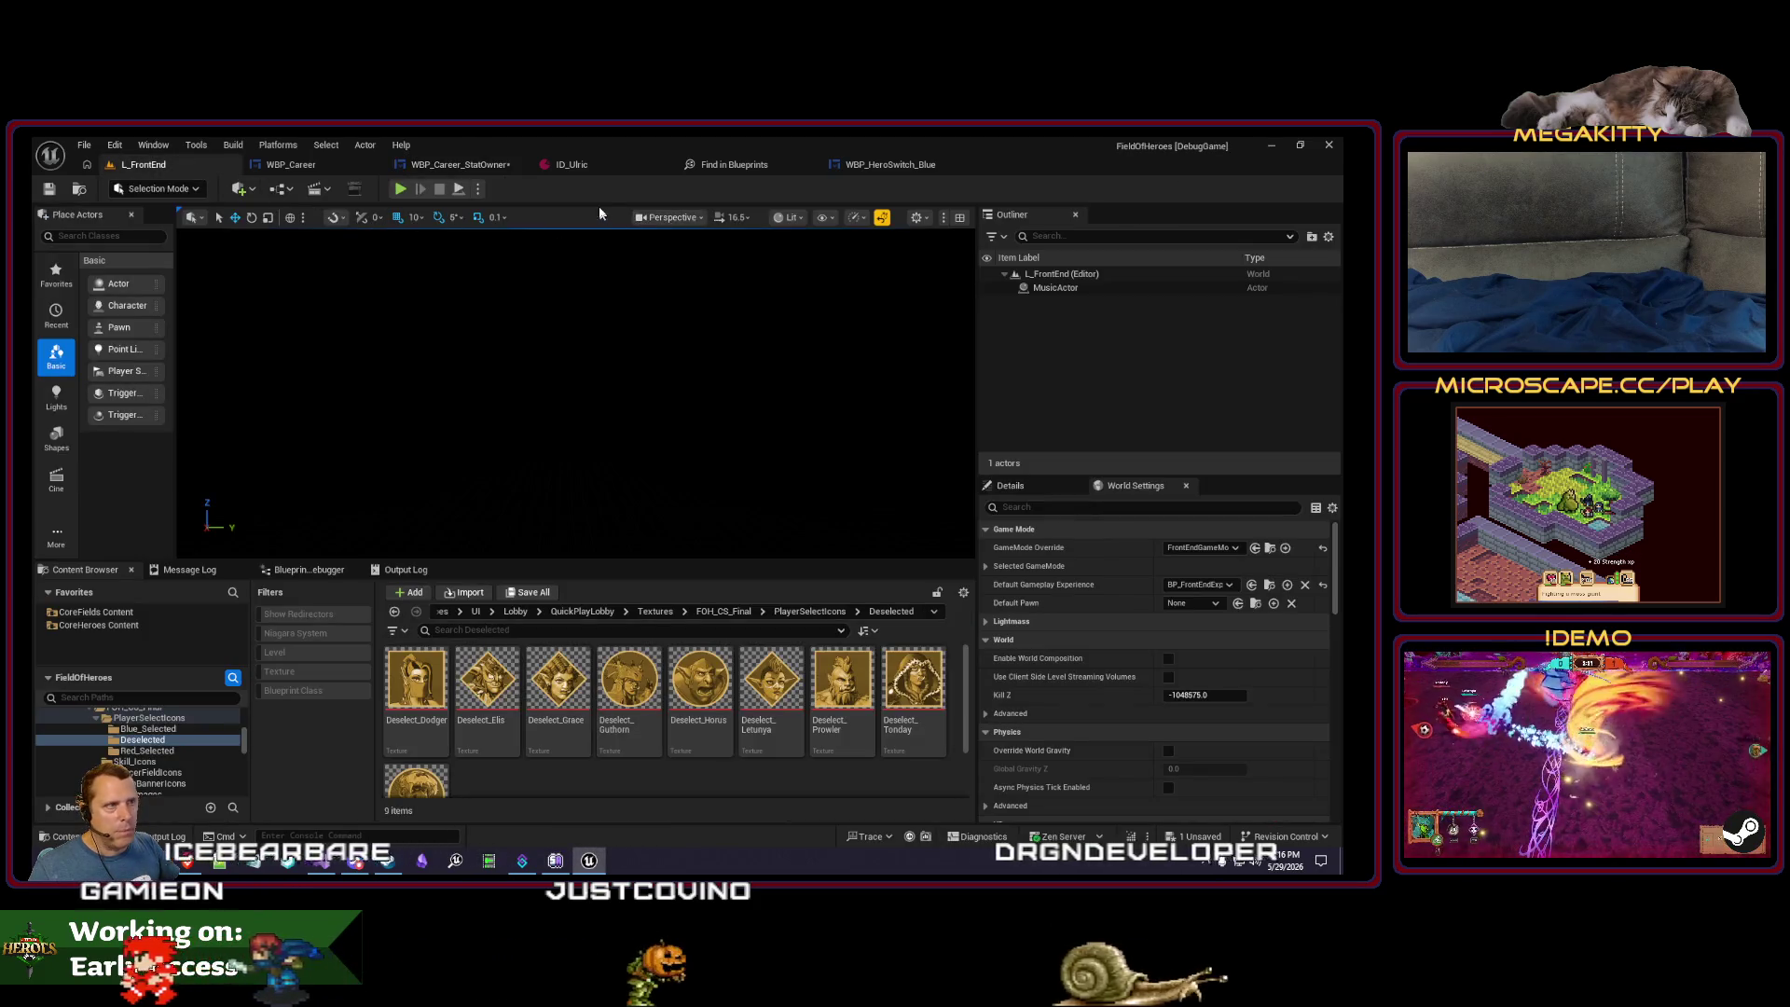
left_click(400, 191)
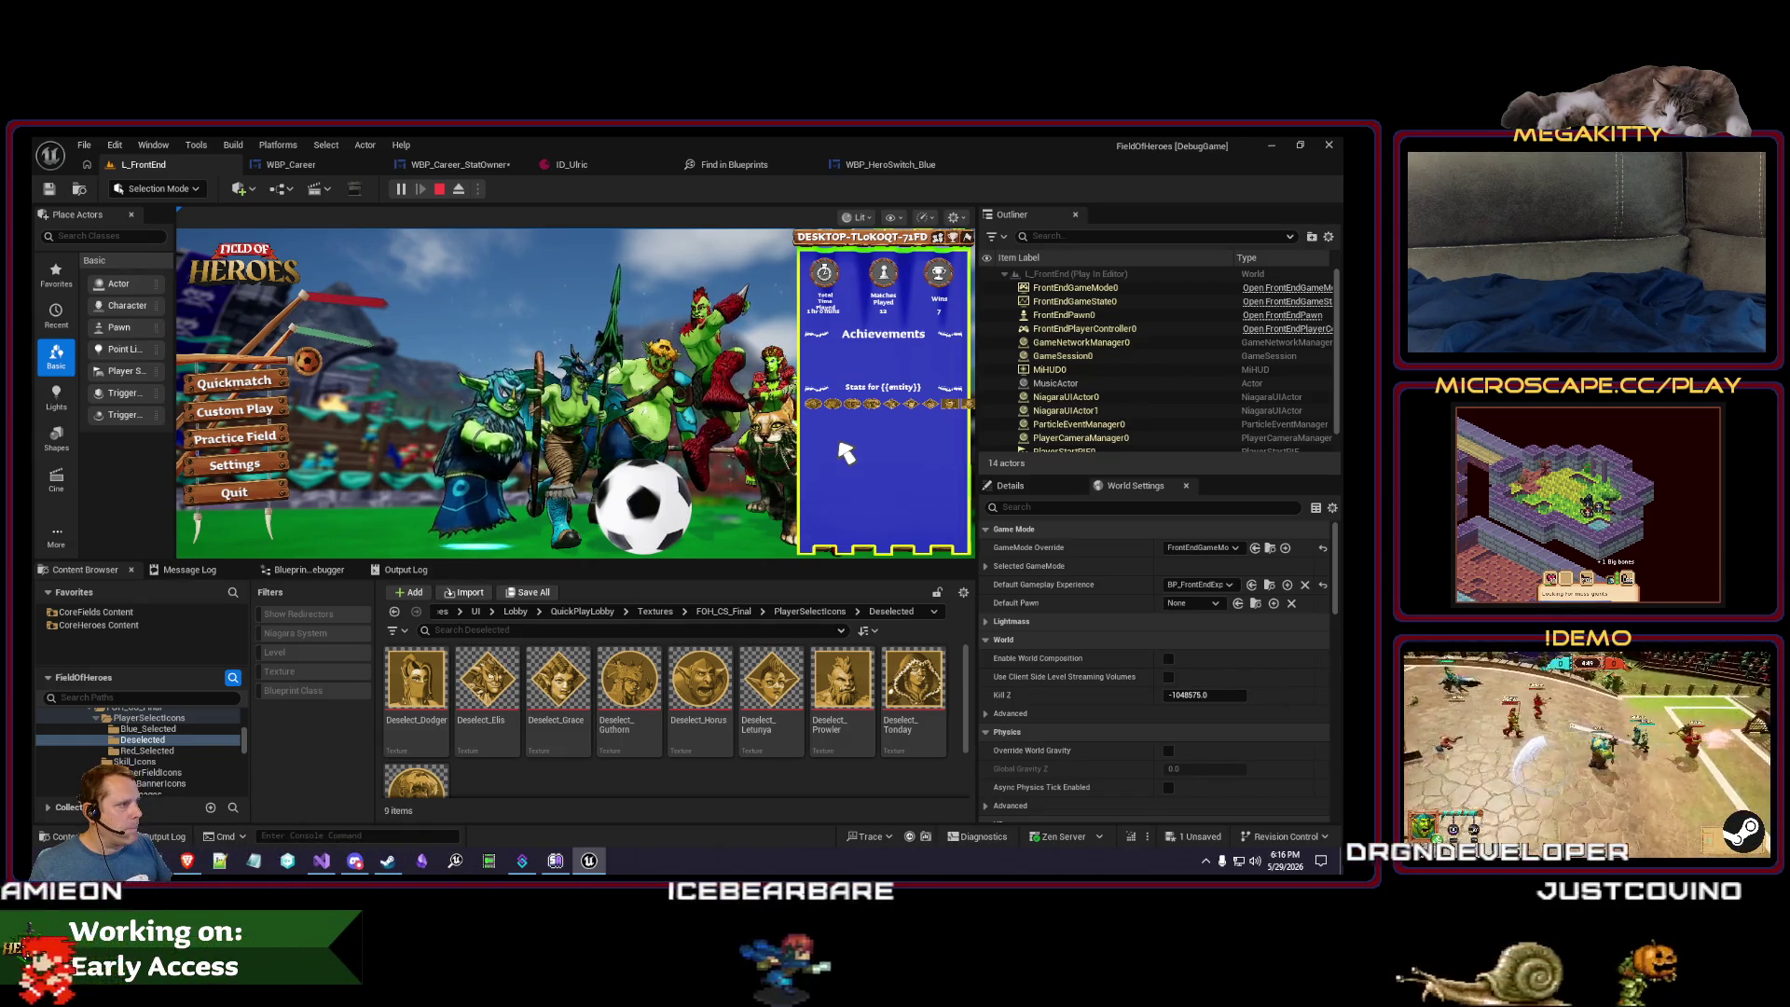
left_click(451, 165)
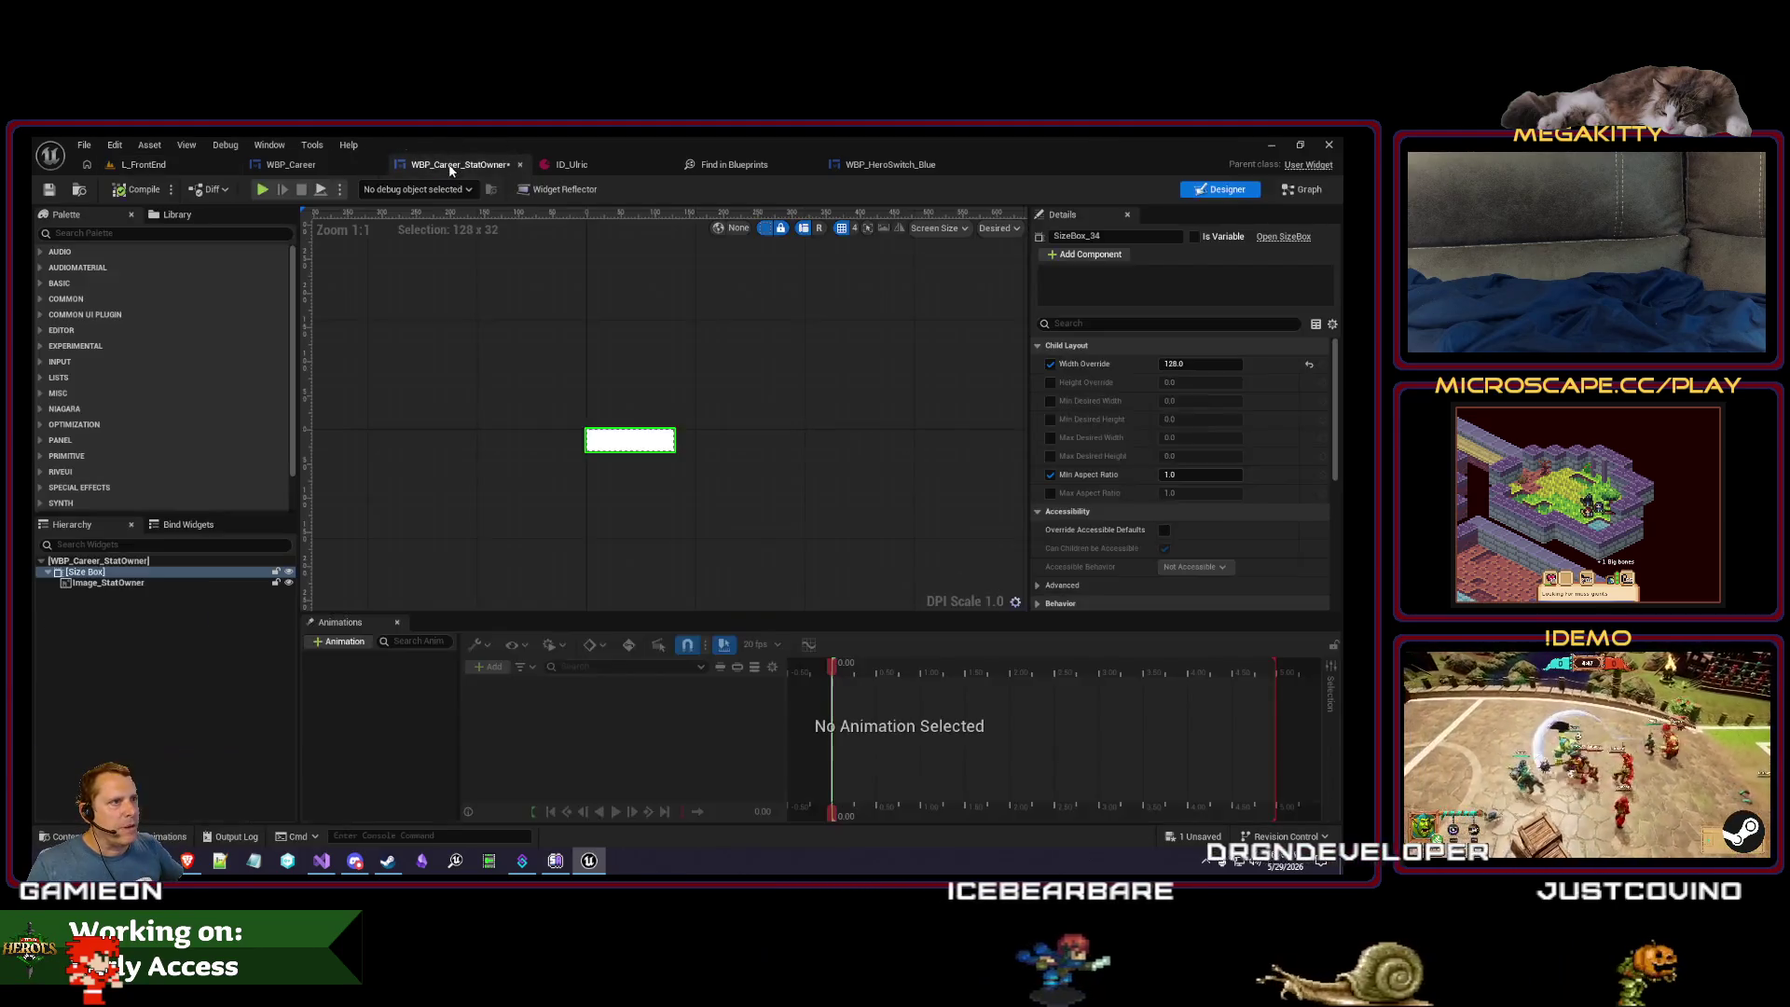
left_click(1204, 364)
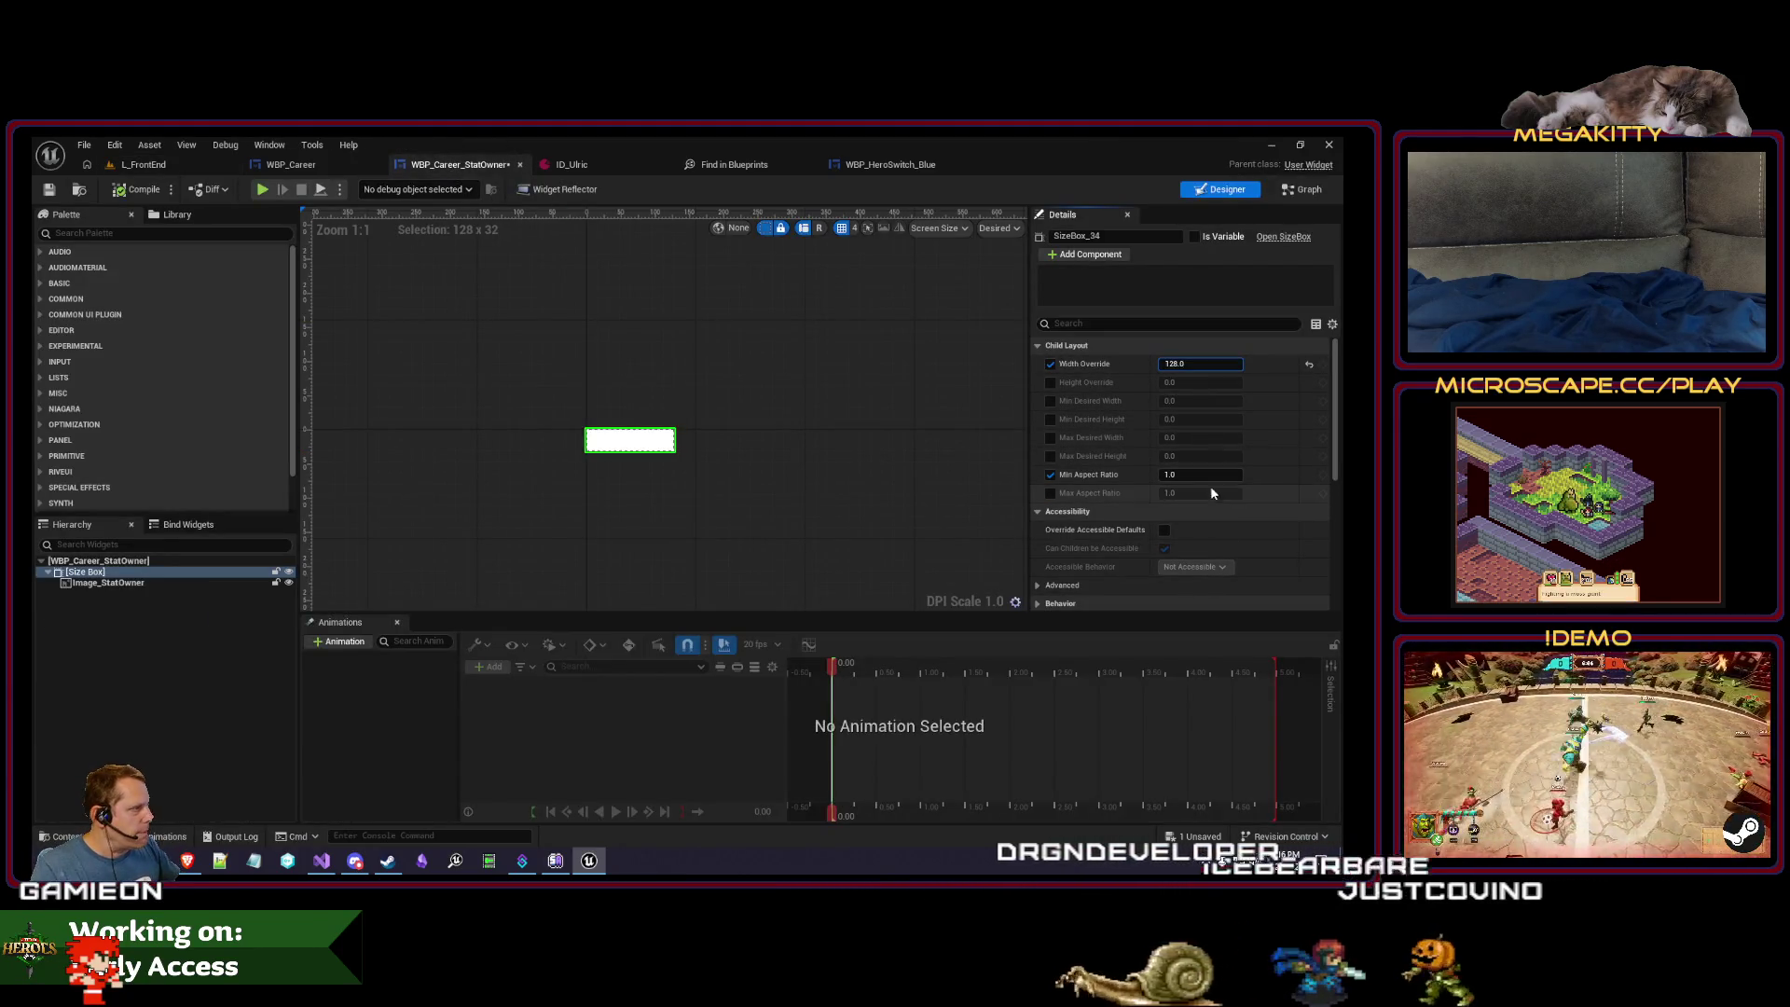
left_click(1052, 494)
left_click(168, 166)
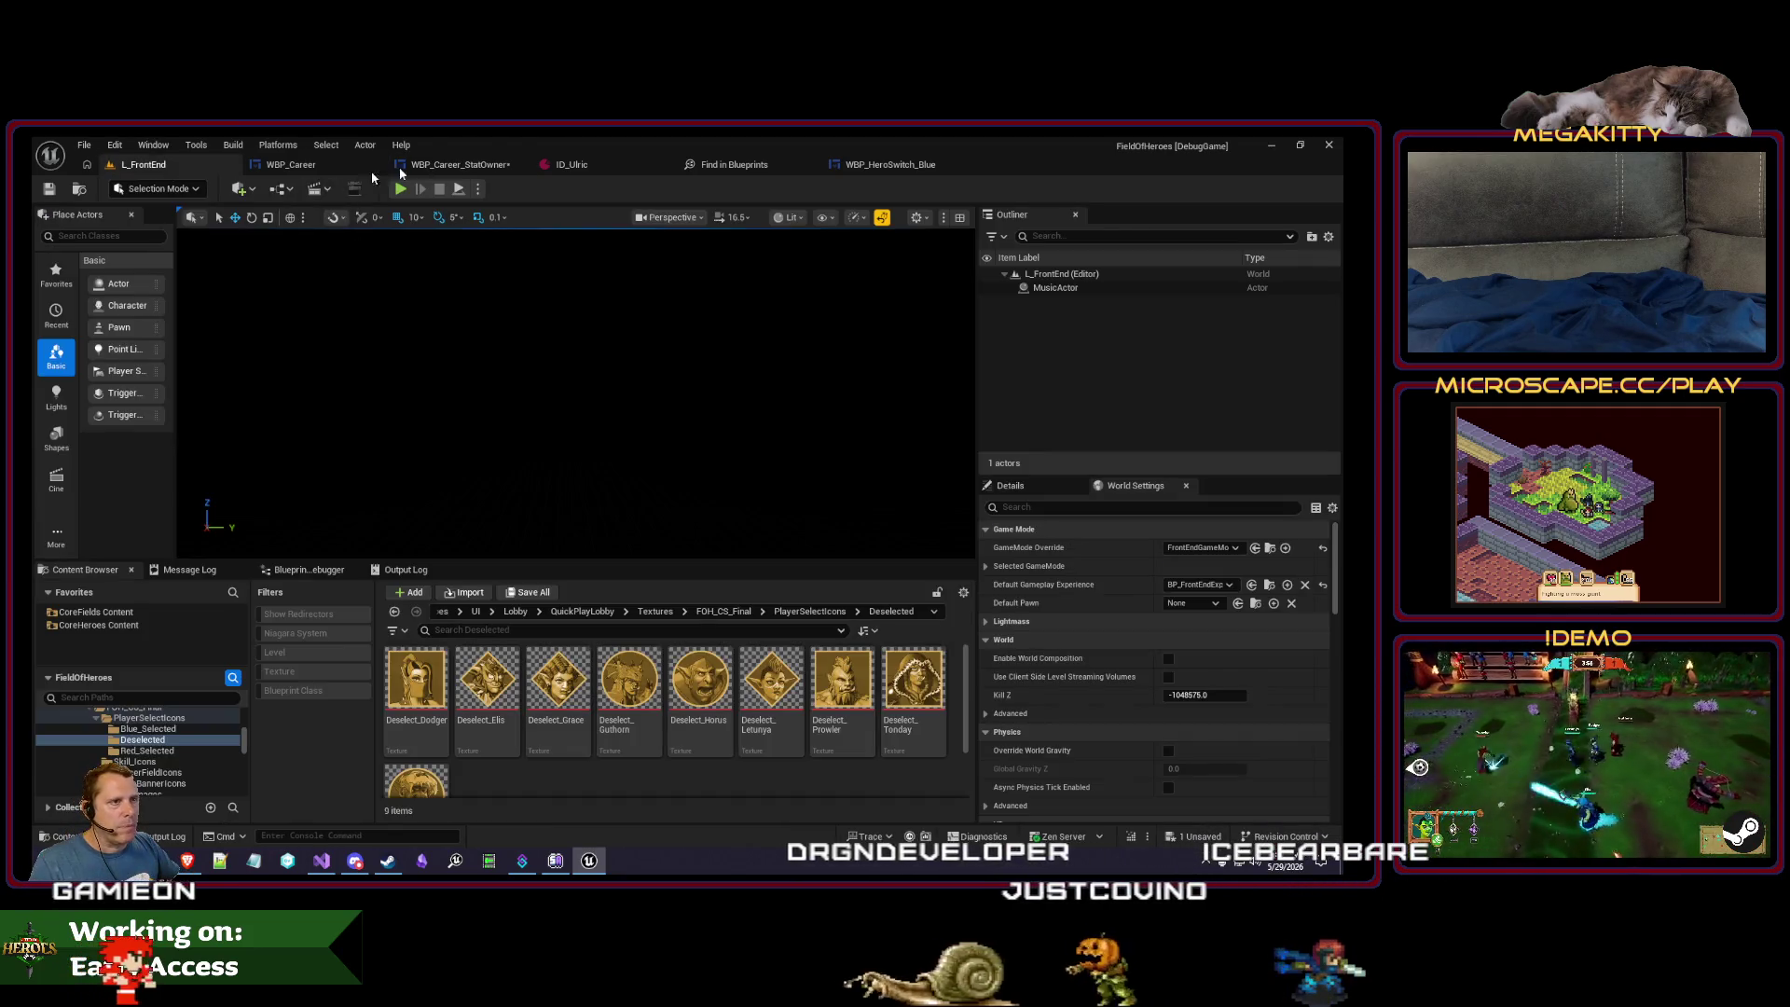
- On the stat owner's size box, turn off min/max aspect ratio and clear Width Override
left_click(501, 164)
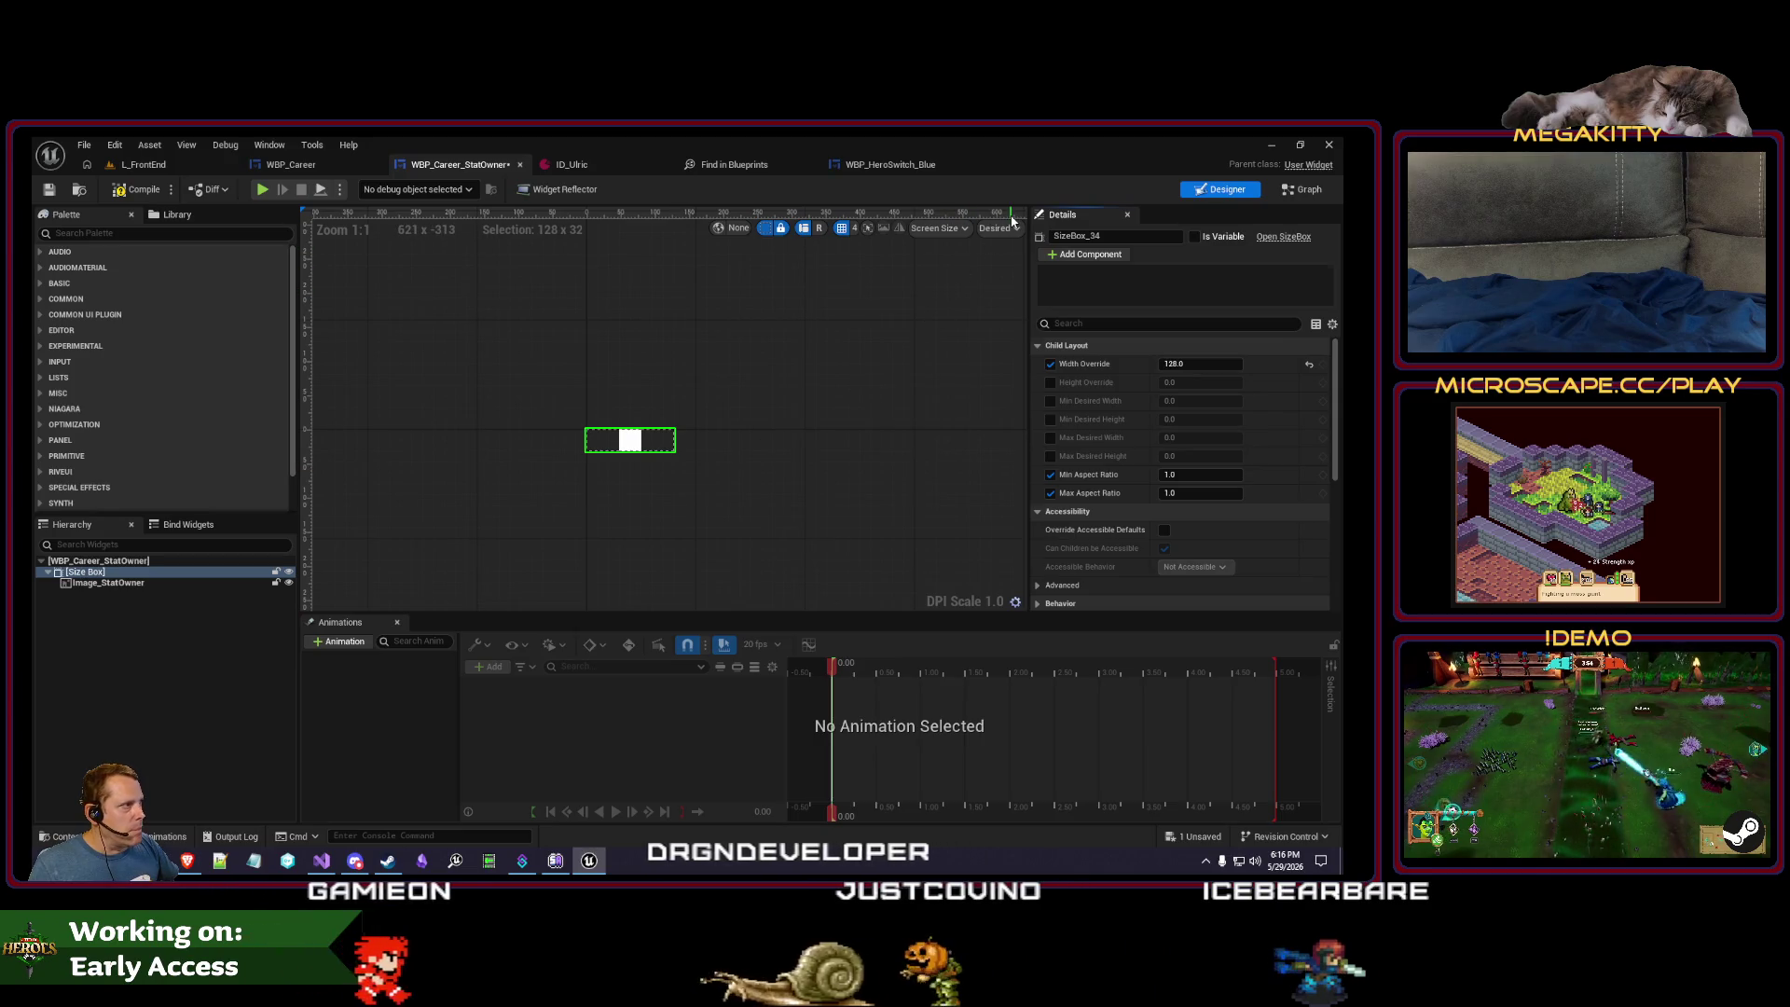
left_click(895, 326)
left_click(998, 227)
left_click(631, 440)
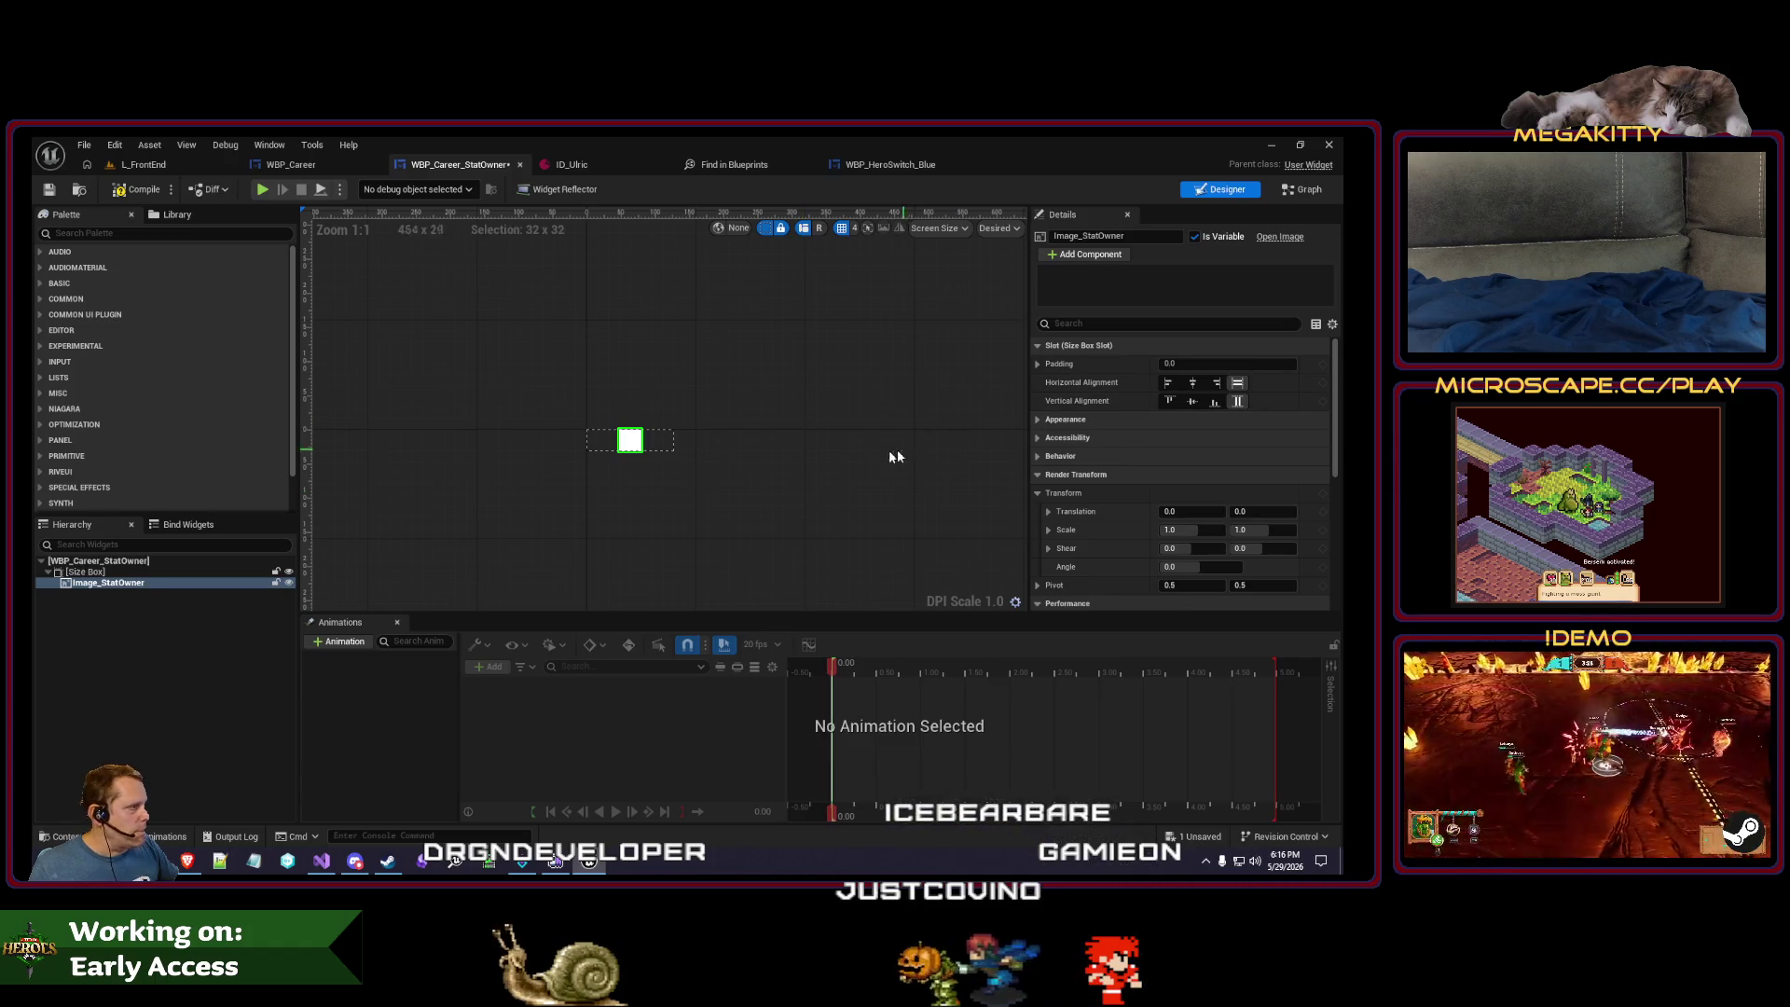
left_click(177, 580)
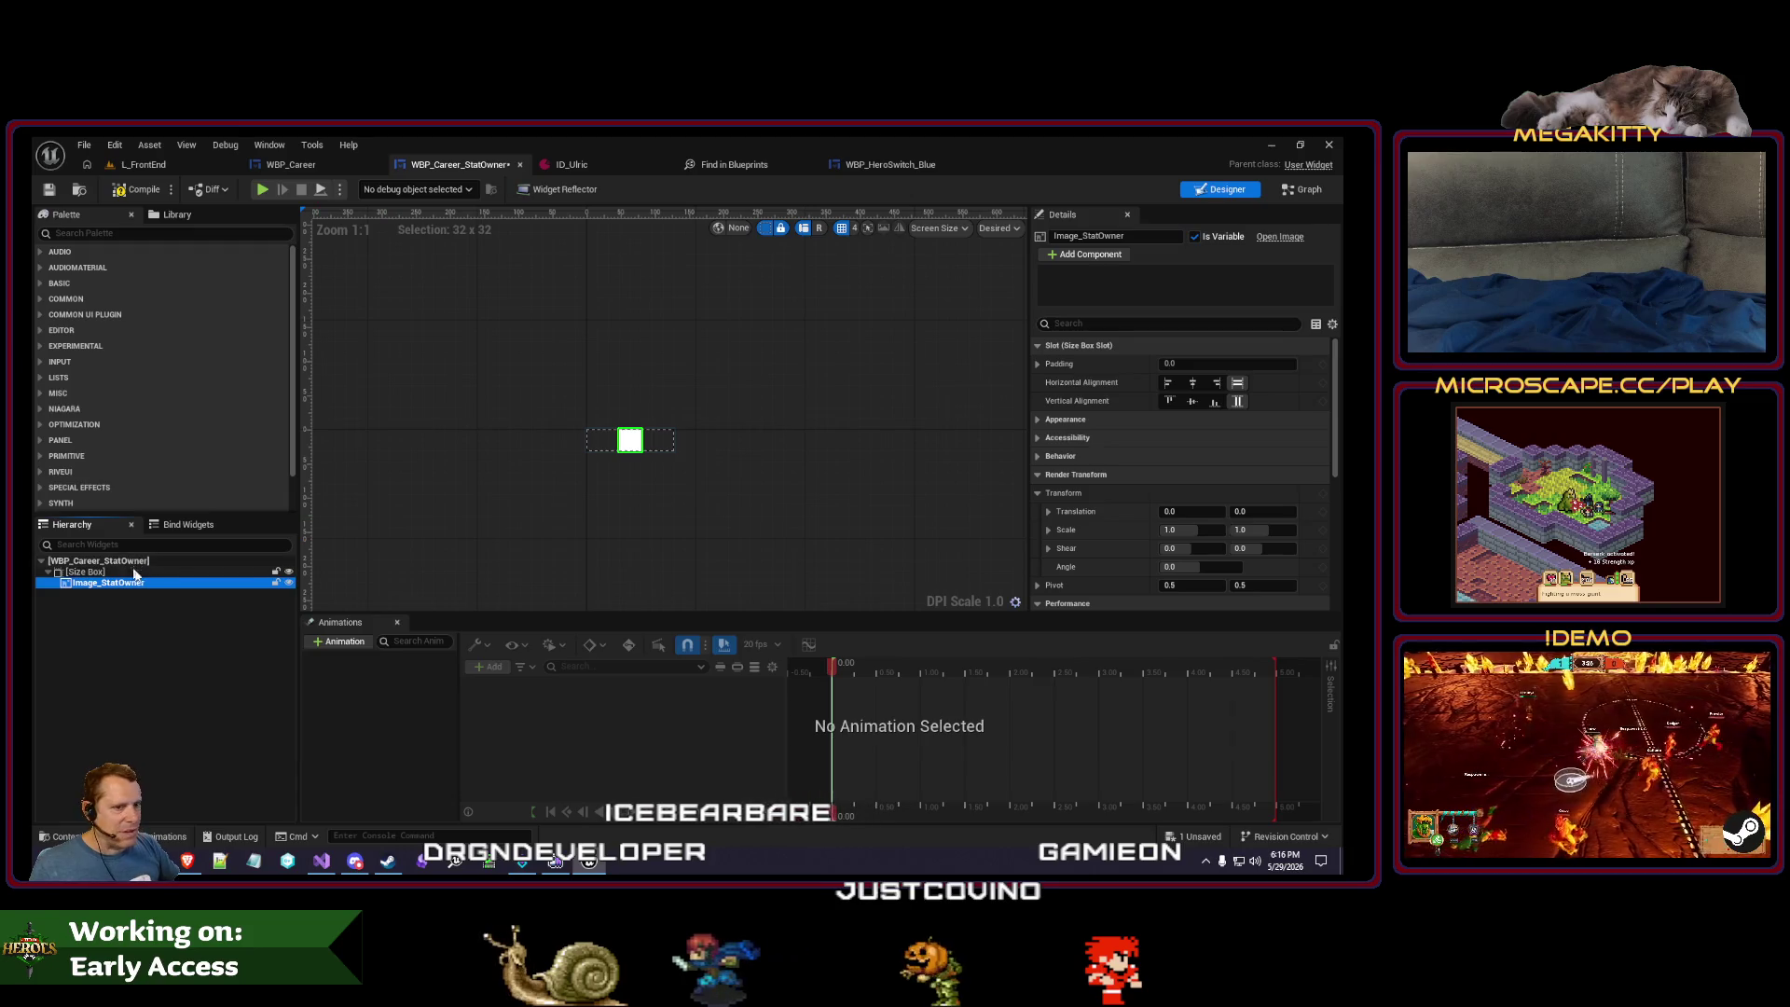
left_click(135, 573)
left_click(1051, 493)
left_click(1051, 475)
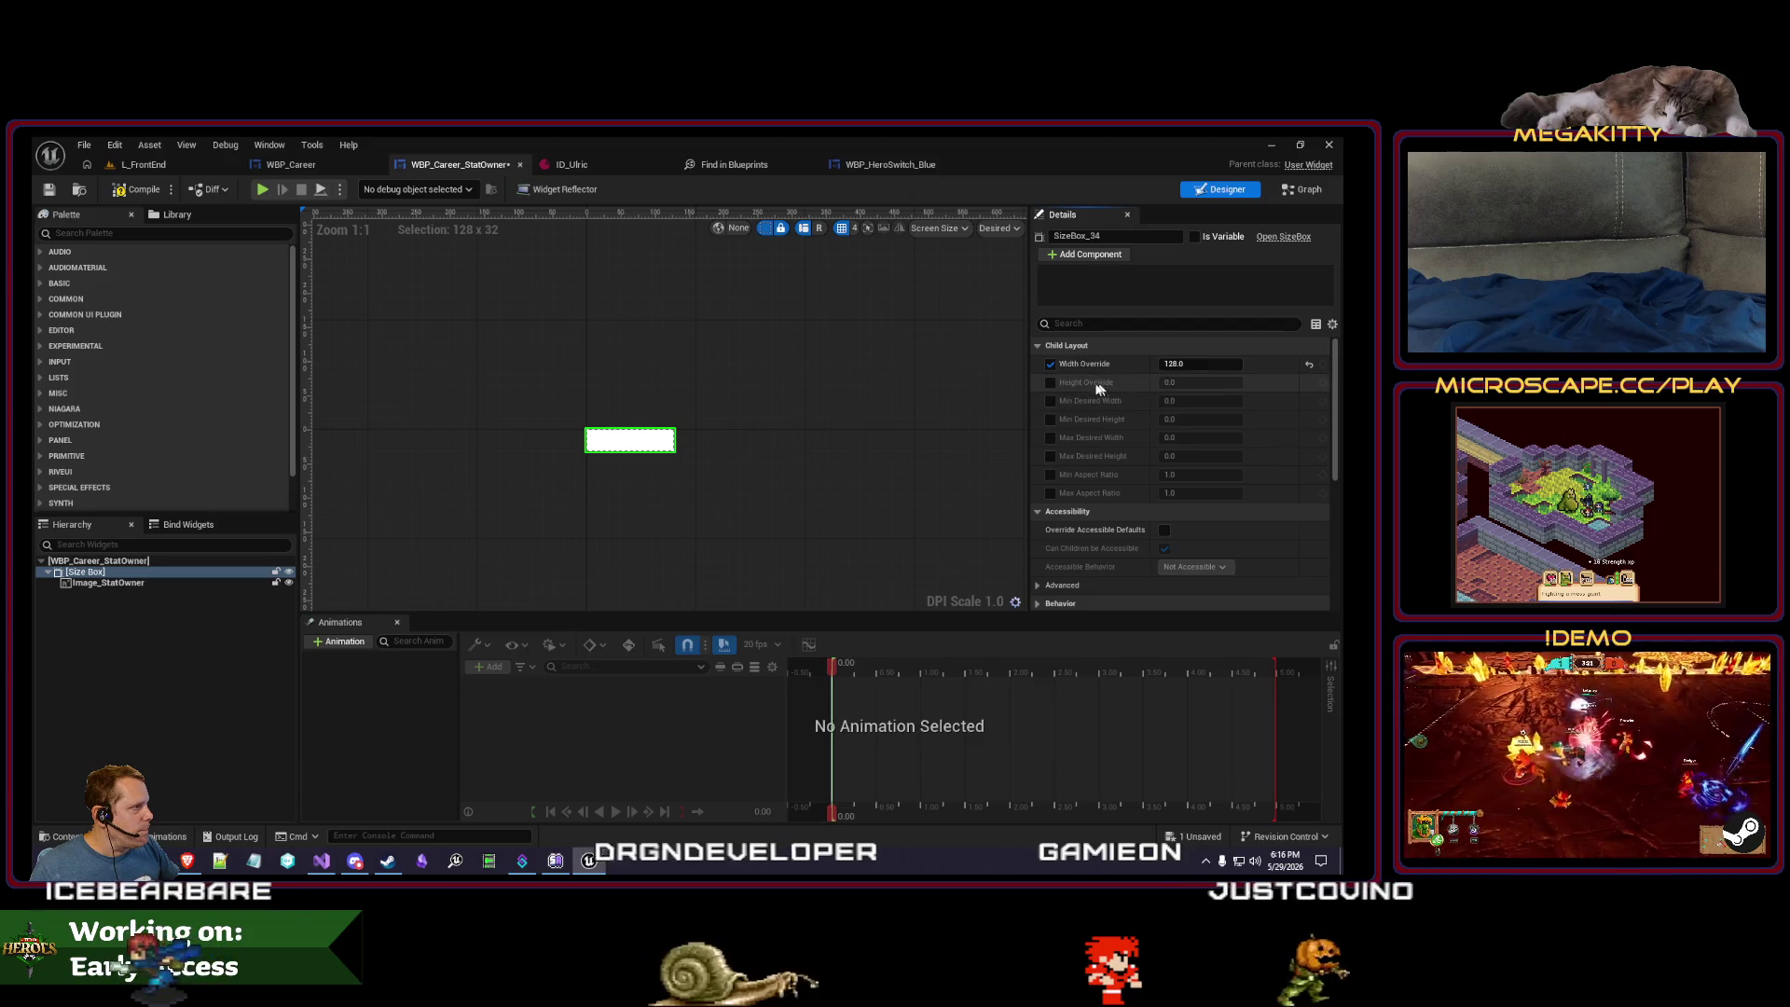
left_click(1310, 365)
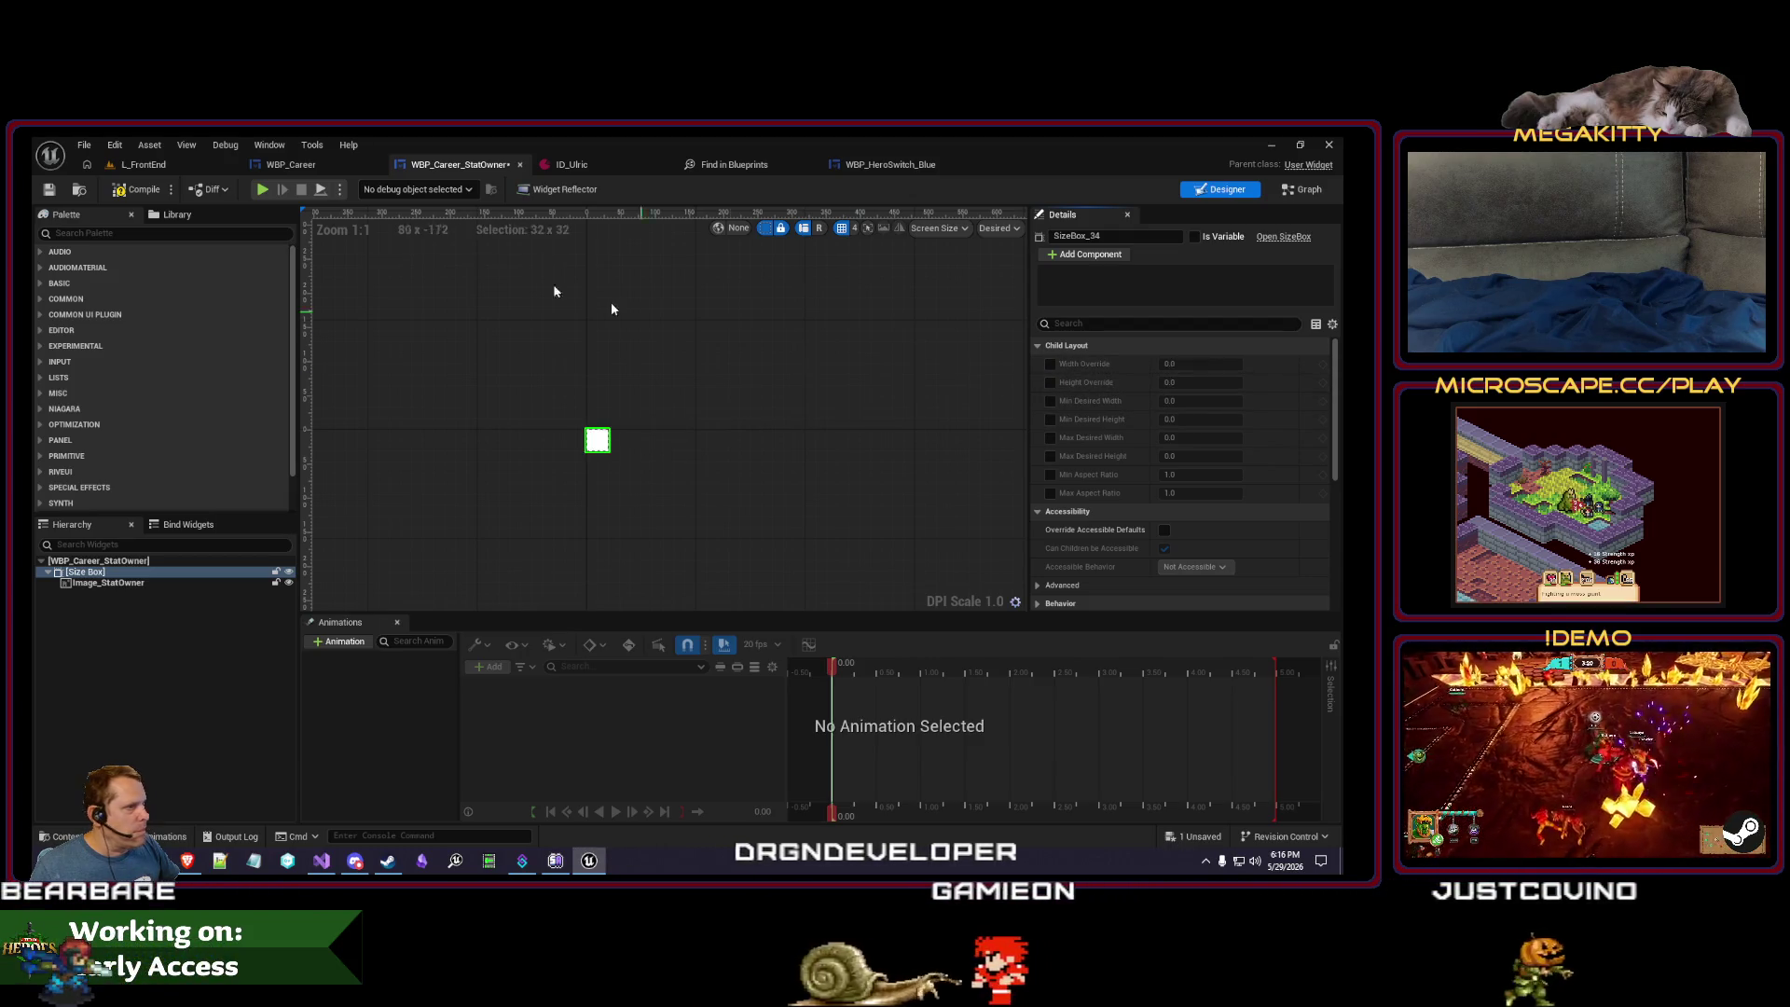
- Play-test L_FrontEnd, open the career stats panel to check the icons, then stop
left_click(171, 162)
key("alt+p")
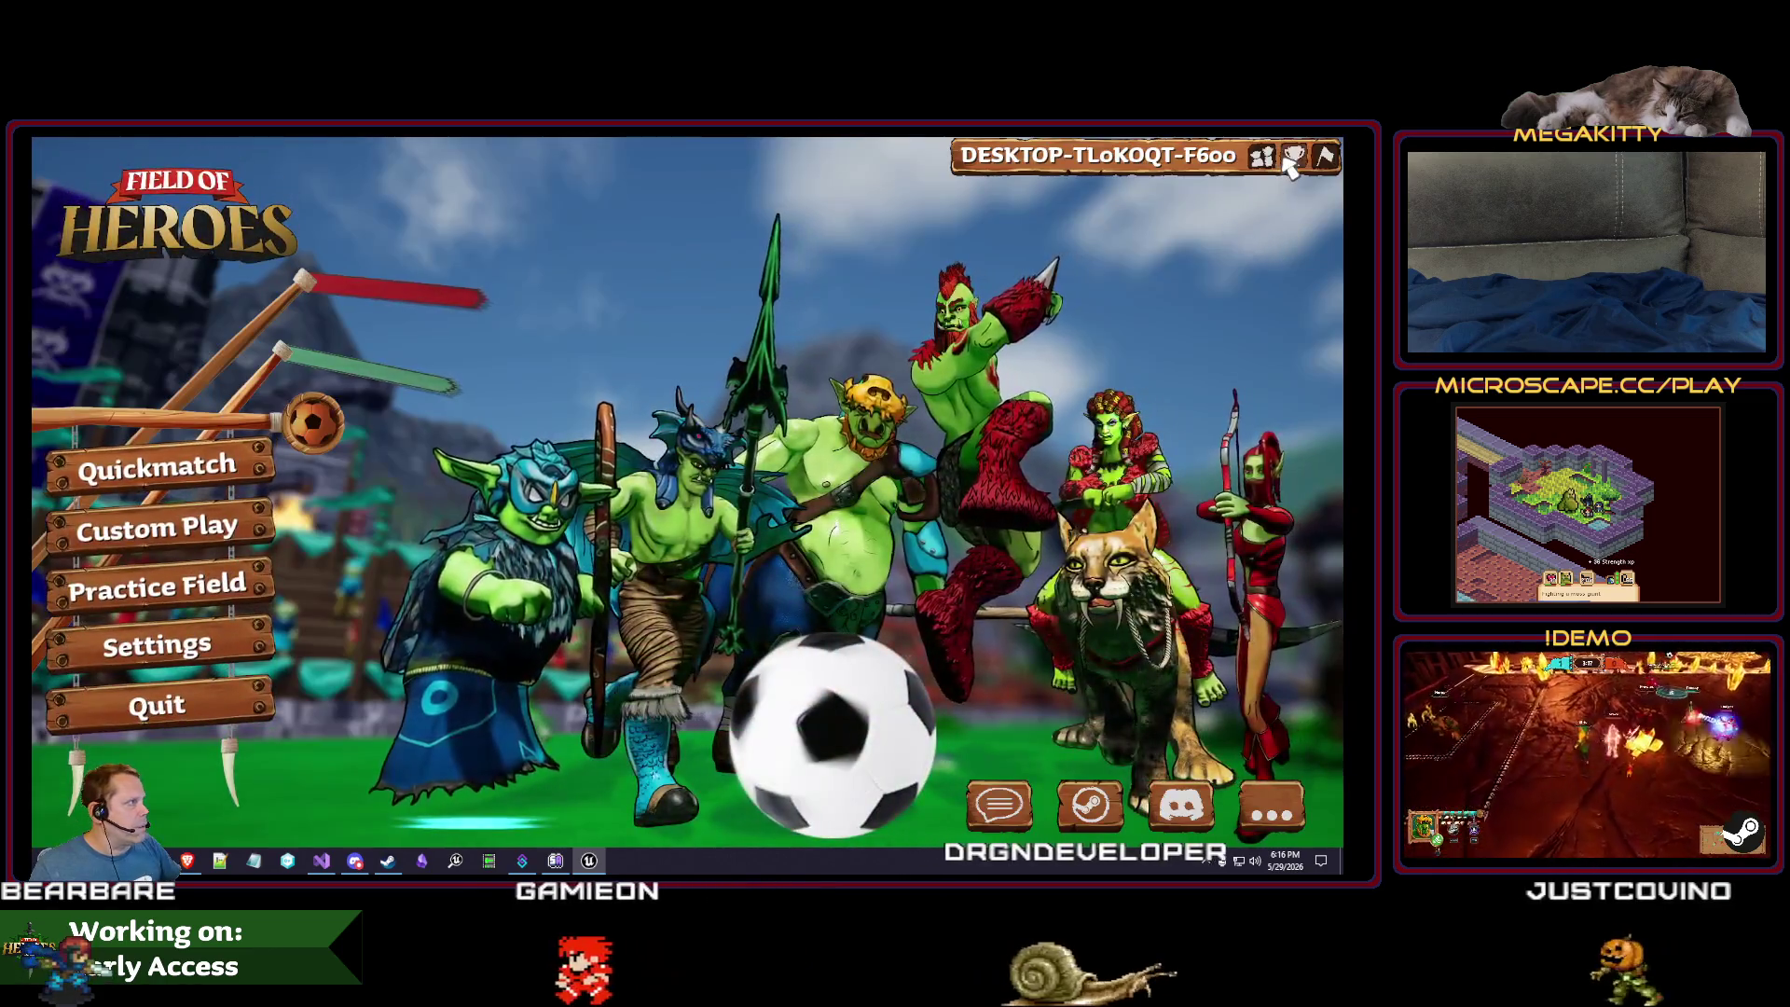
left_click(1293, 159)
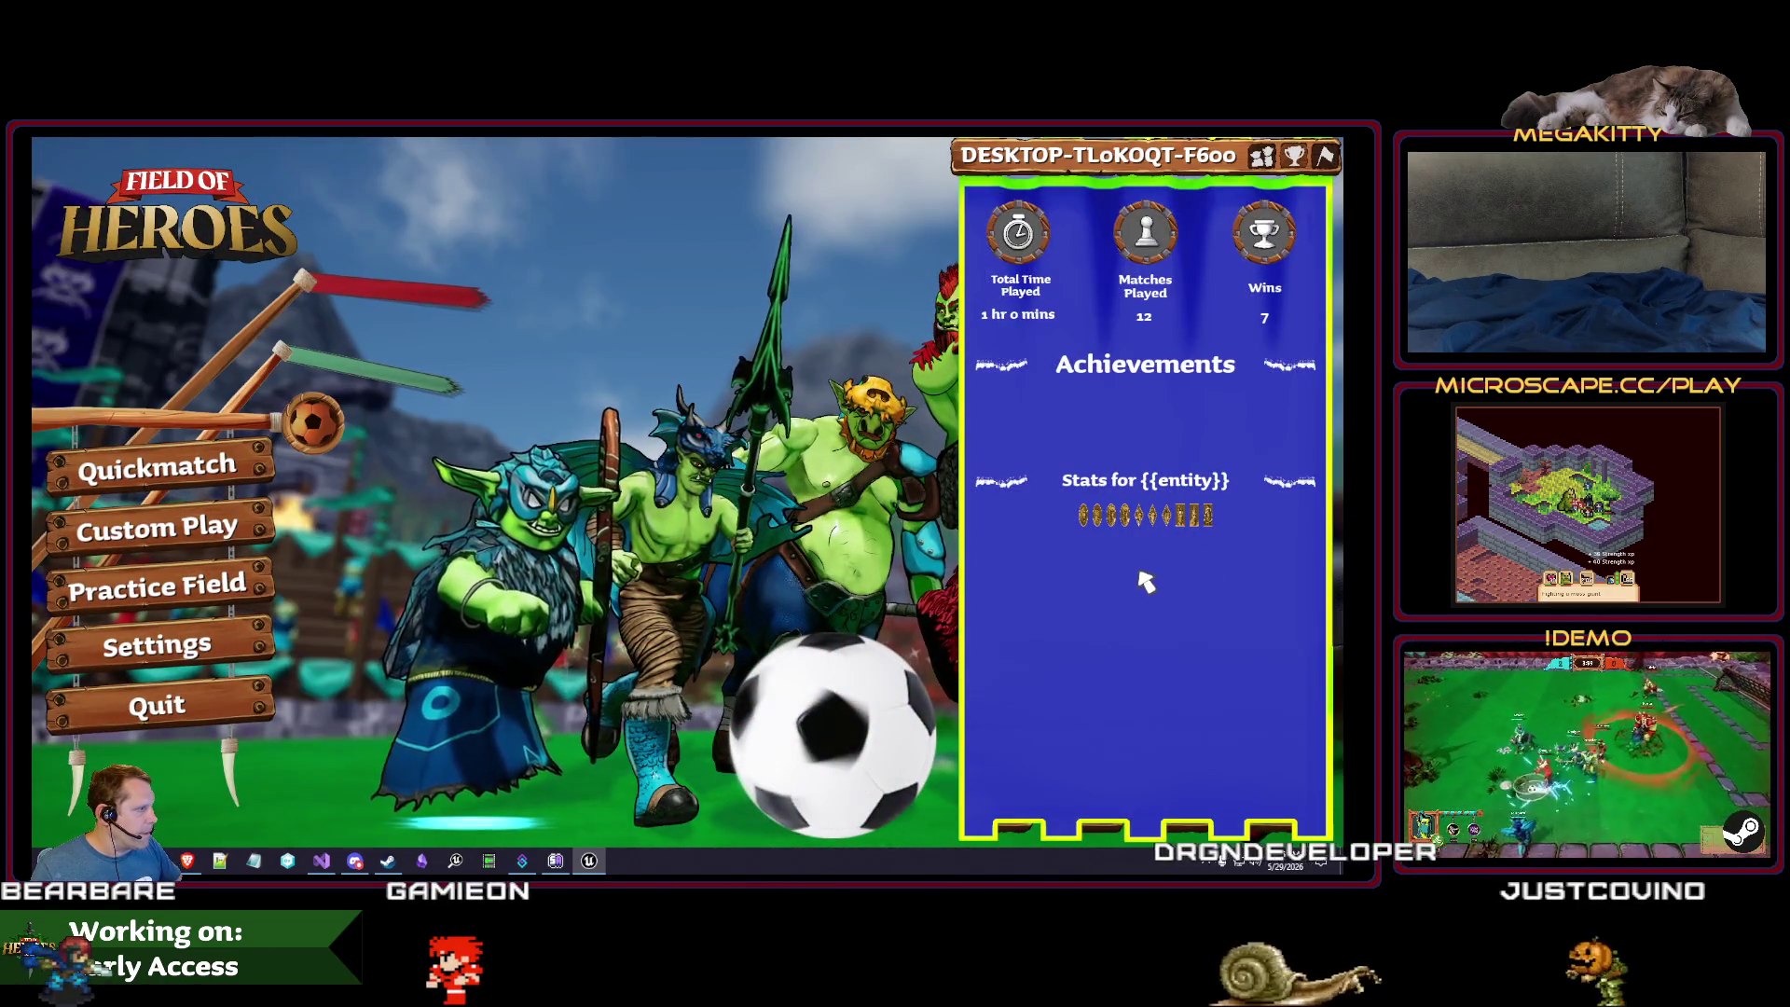
key("Escape")
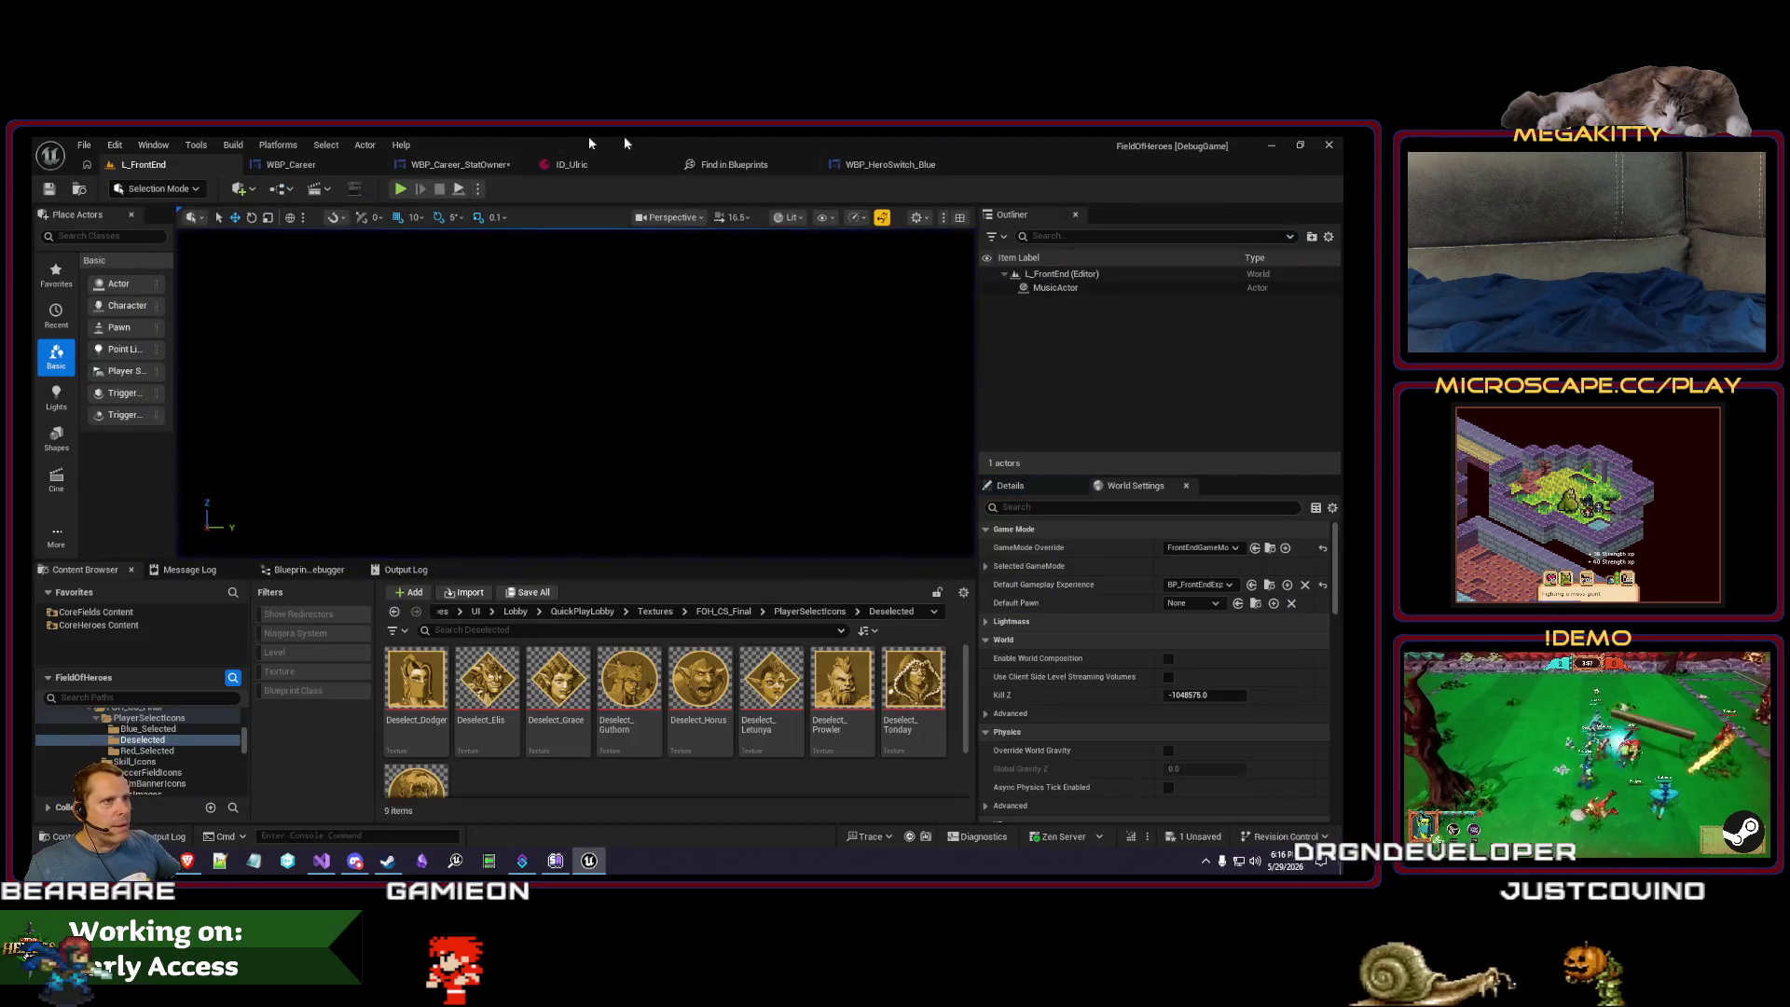
left_click(316, 168)
left_click(423, 165)
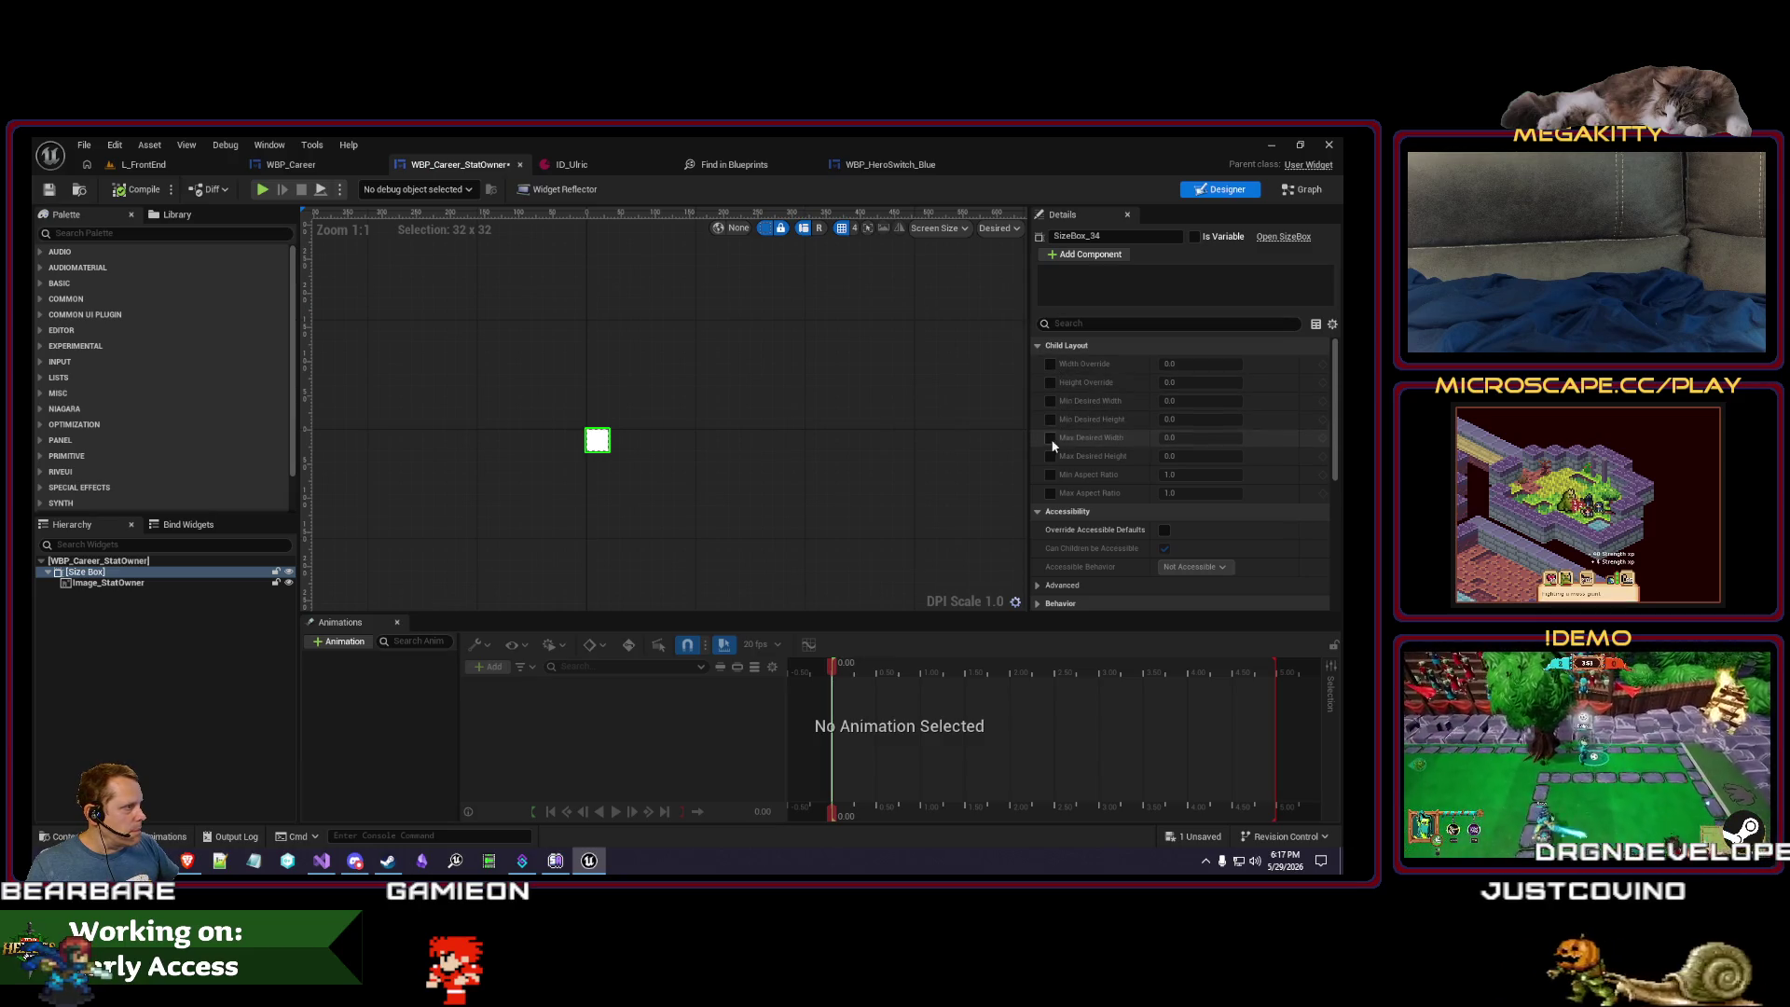
- Play-test the front-end level again, then bring up WBP_Career's PopulateStatOwner graph
left_click(140, 164)
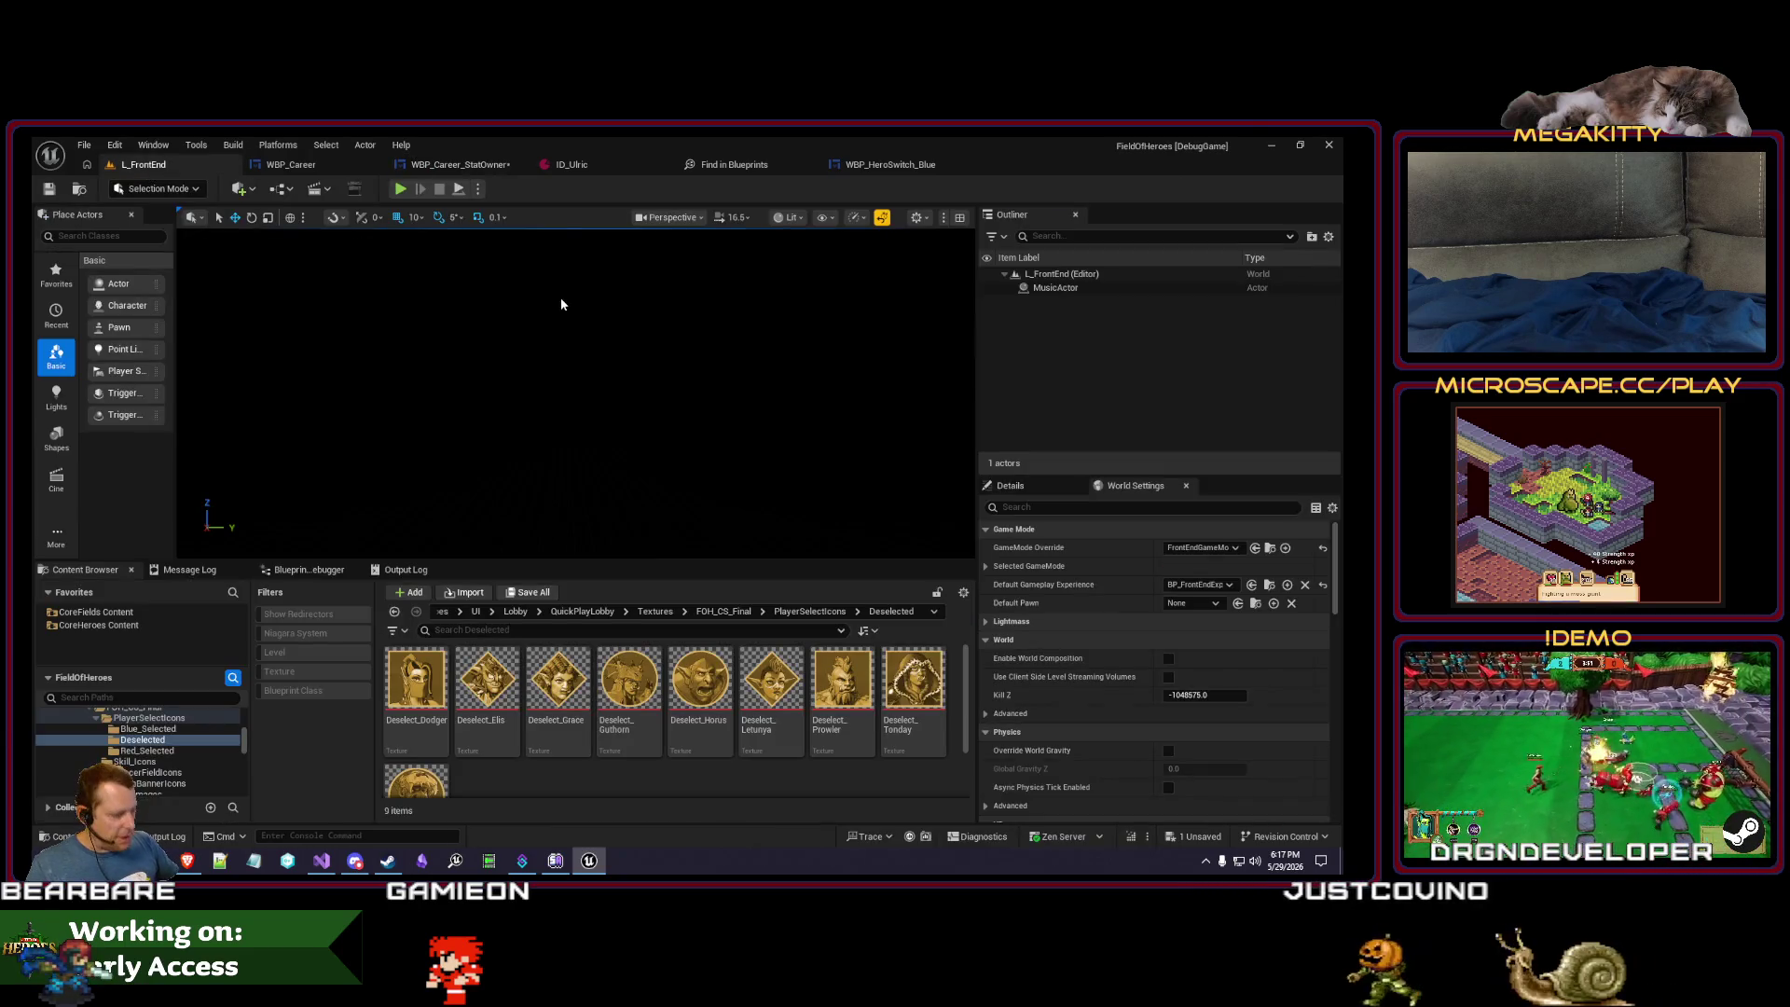
key("alt+p")
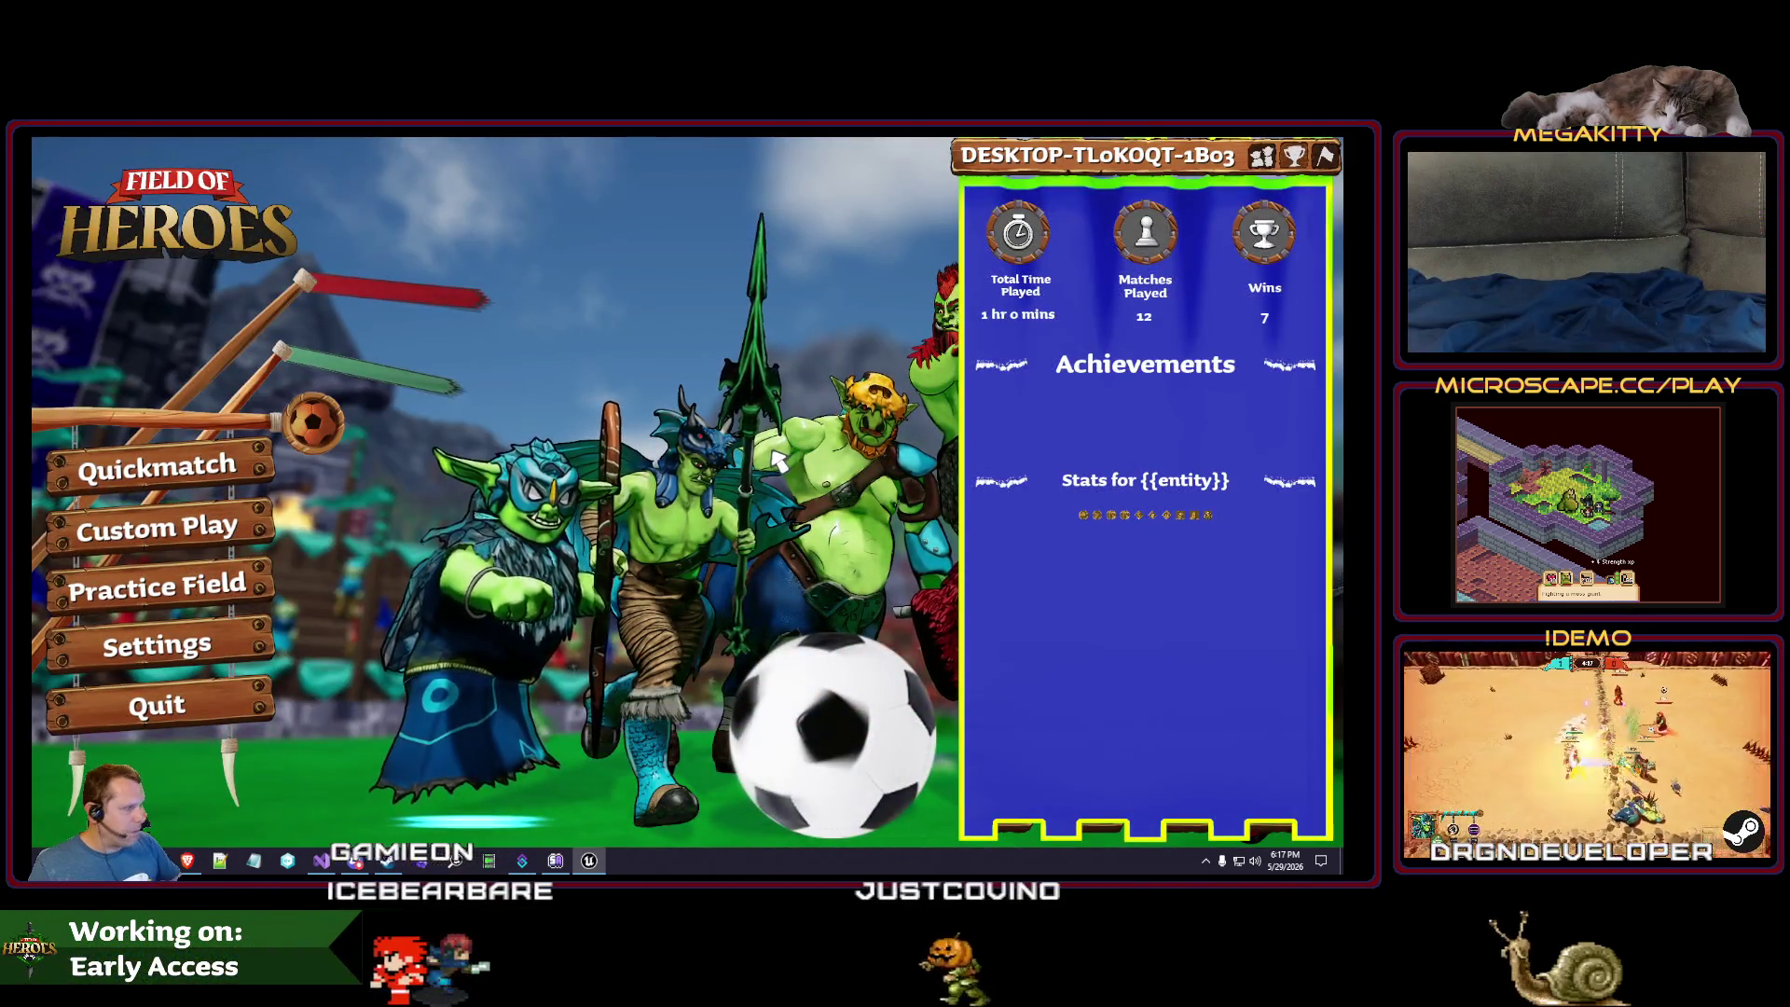
key("Escape")
left_click(300, 166)
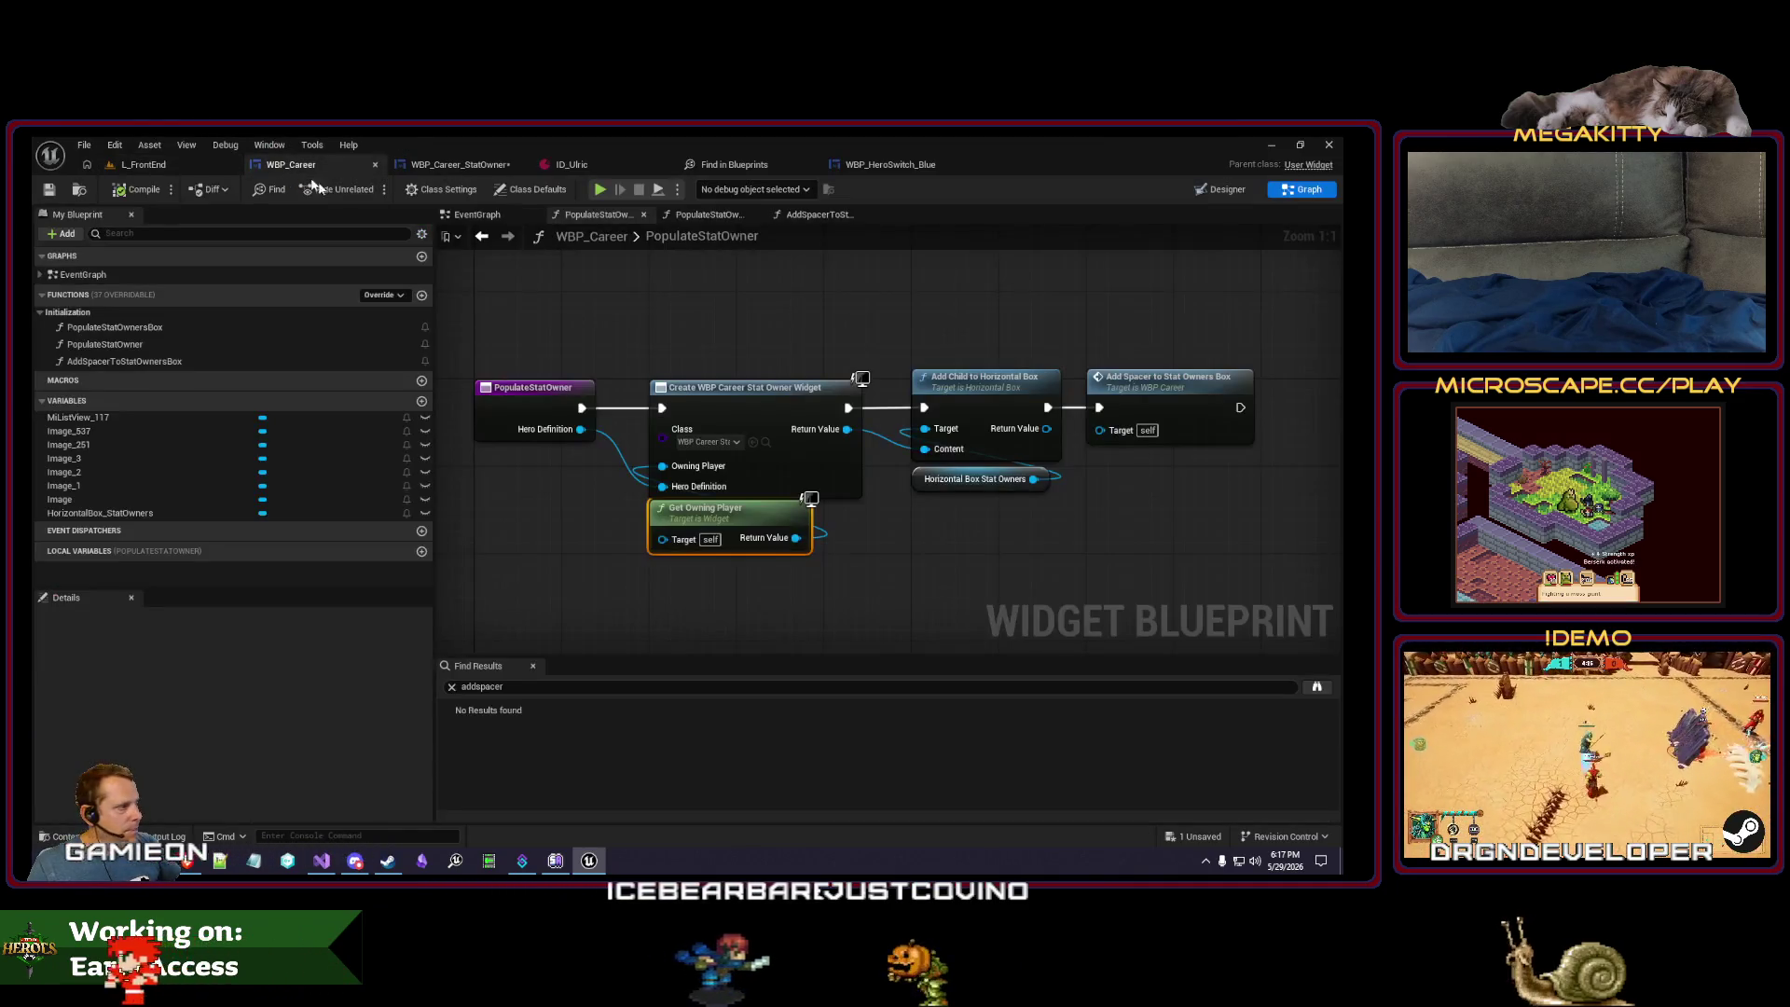
- Close WBP_Career, set the size box Width Override to 64, and launch a play test
left_click(376, 166)
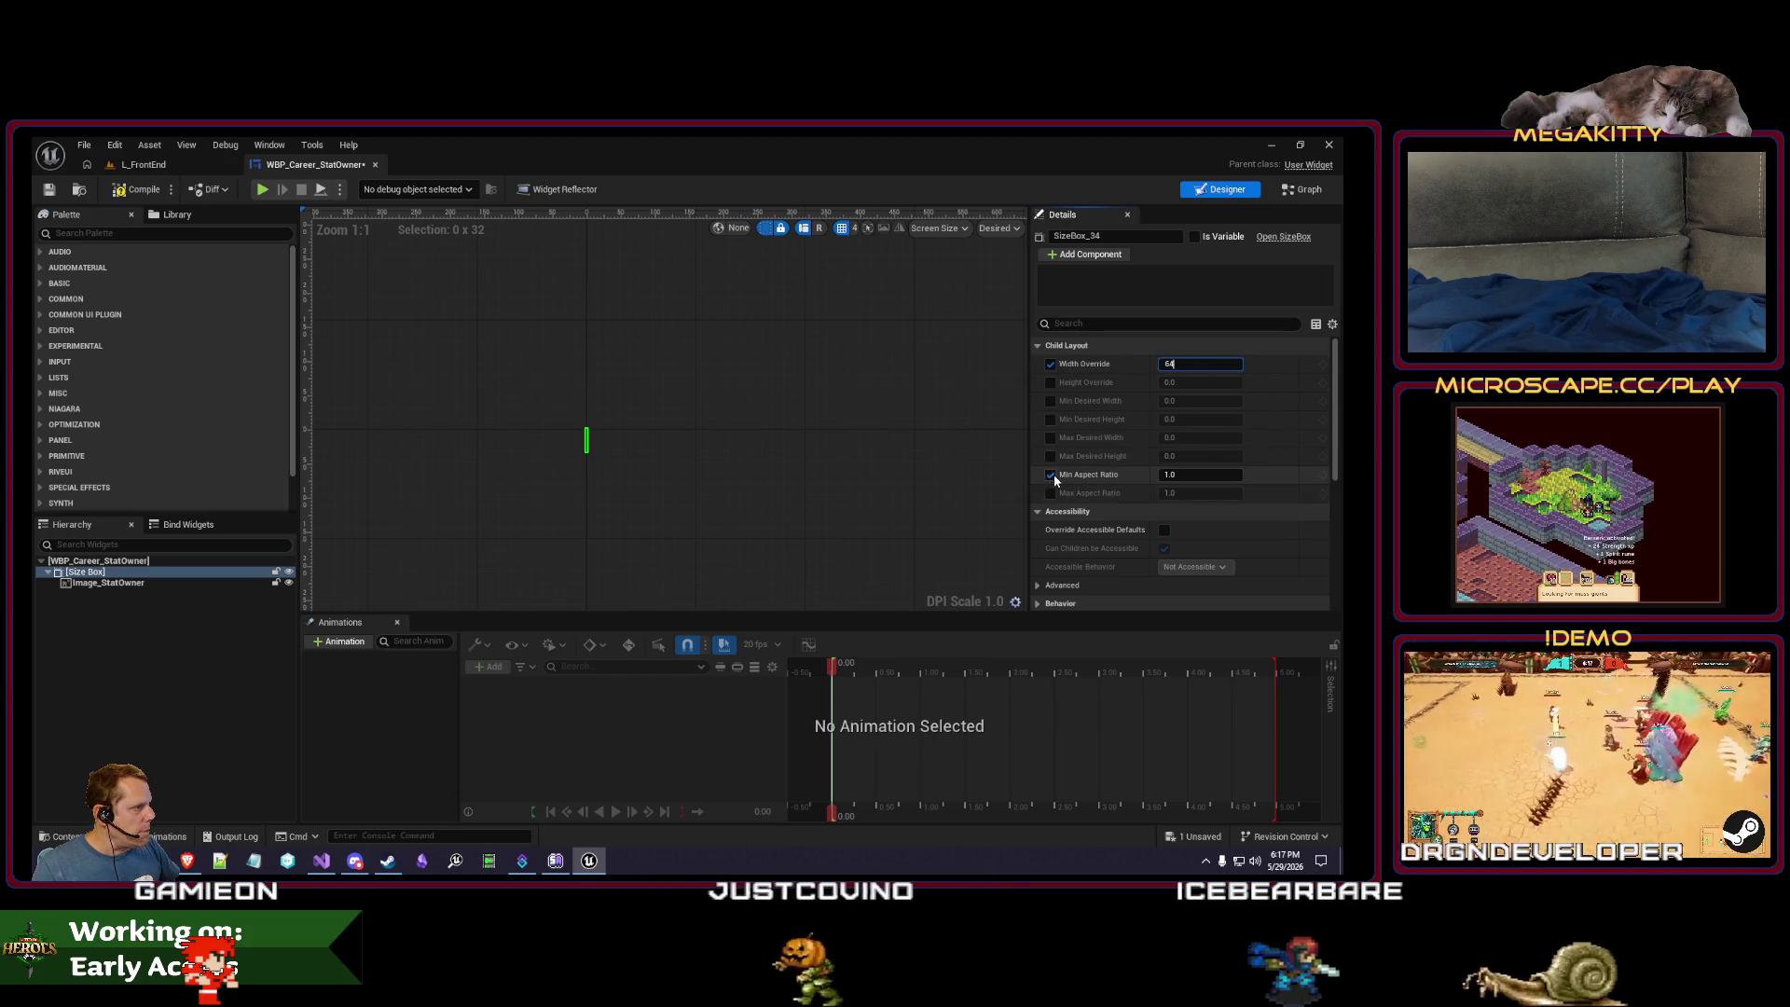
left_click(815, 398)
left_click(149, 165)
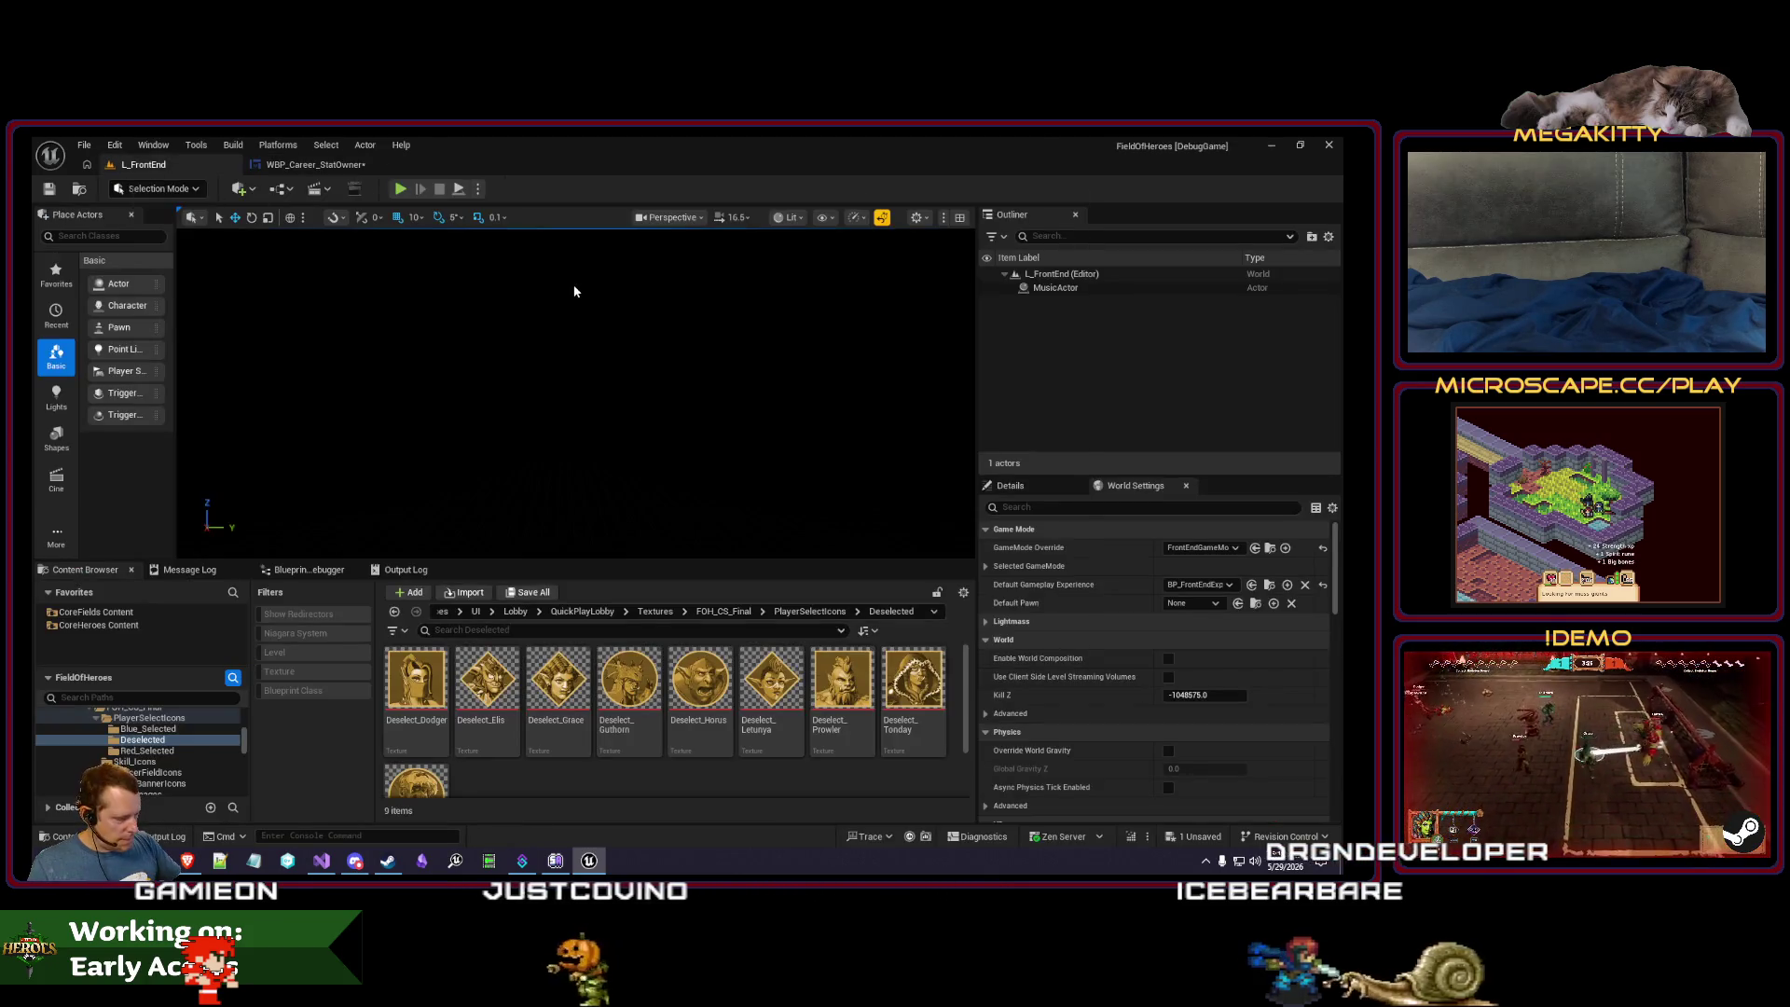
key("alt+p")
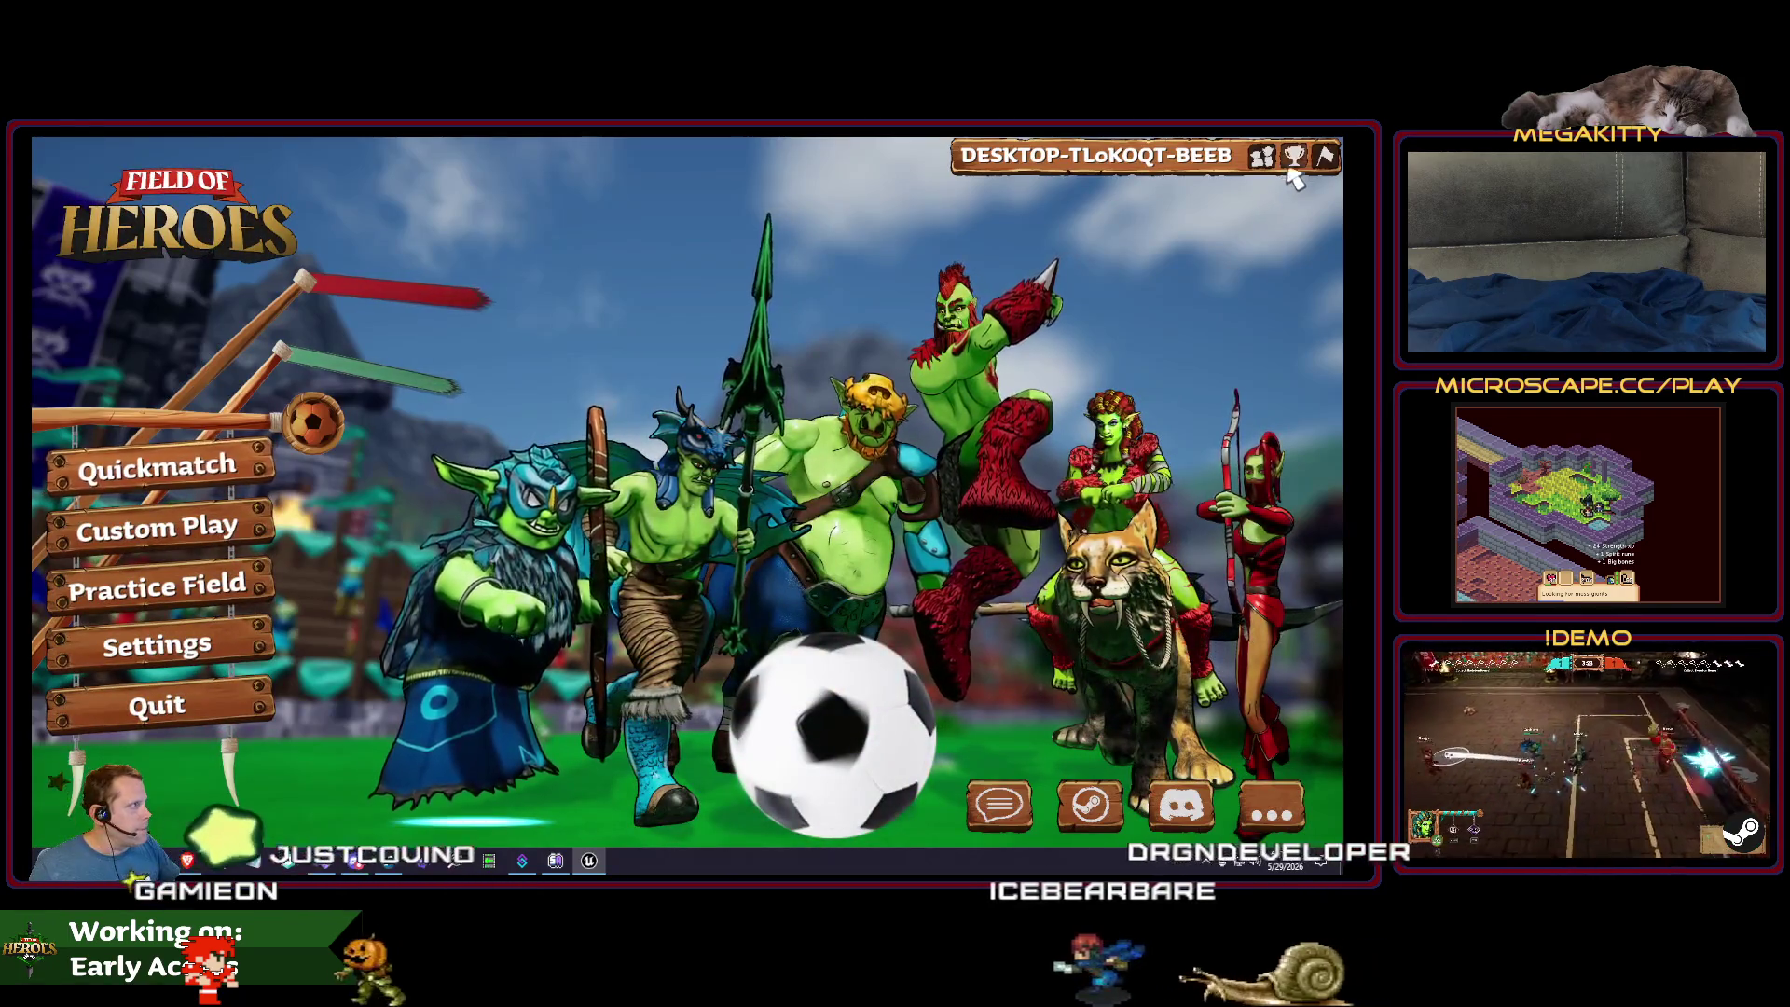
- Check the icon size in the career stats panel, then stop and show the stat owner's Event Graph
left_click(1292, 172)
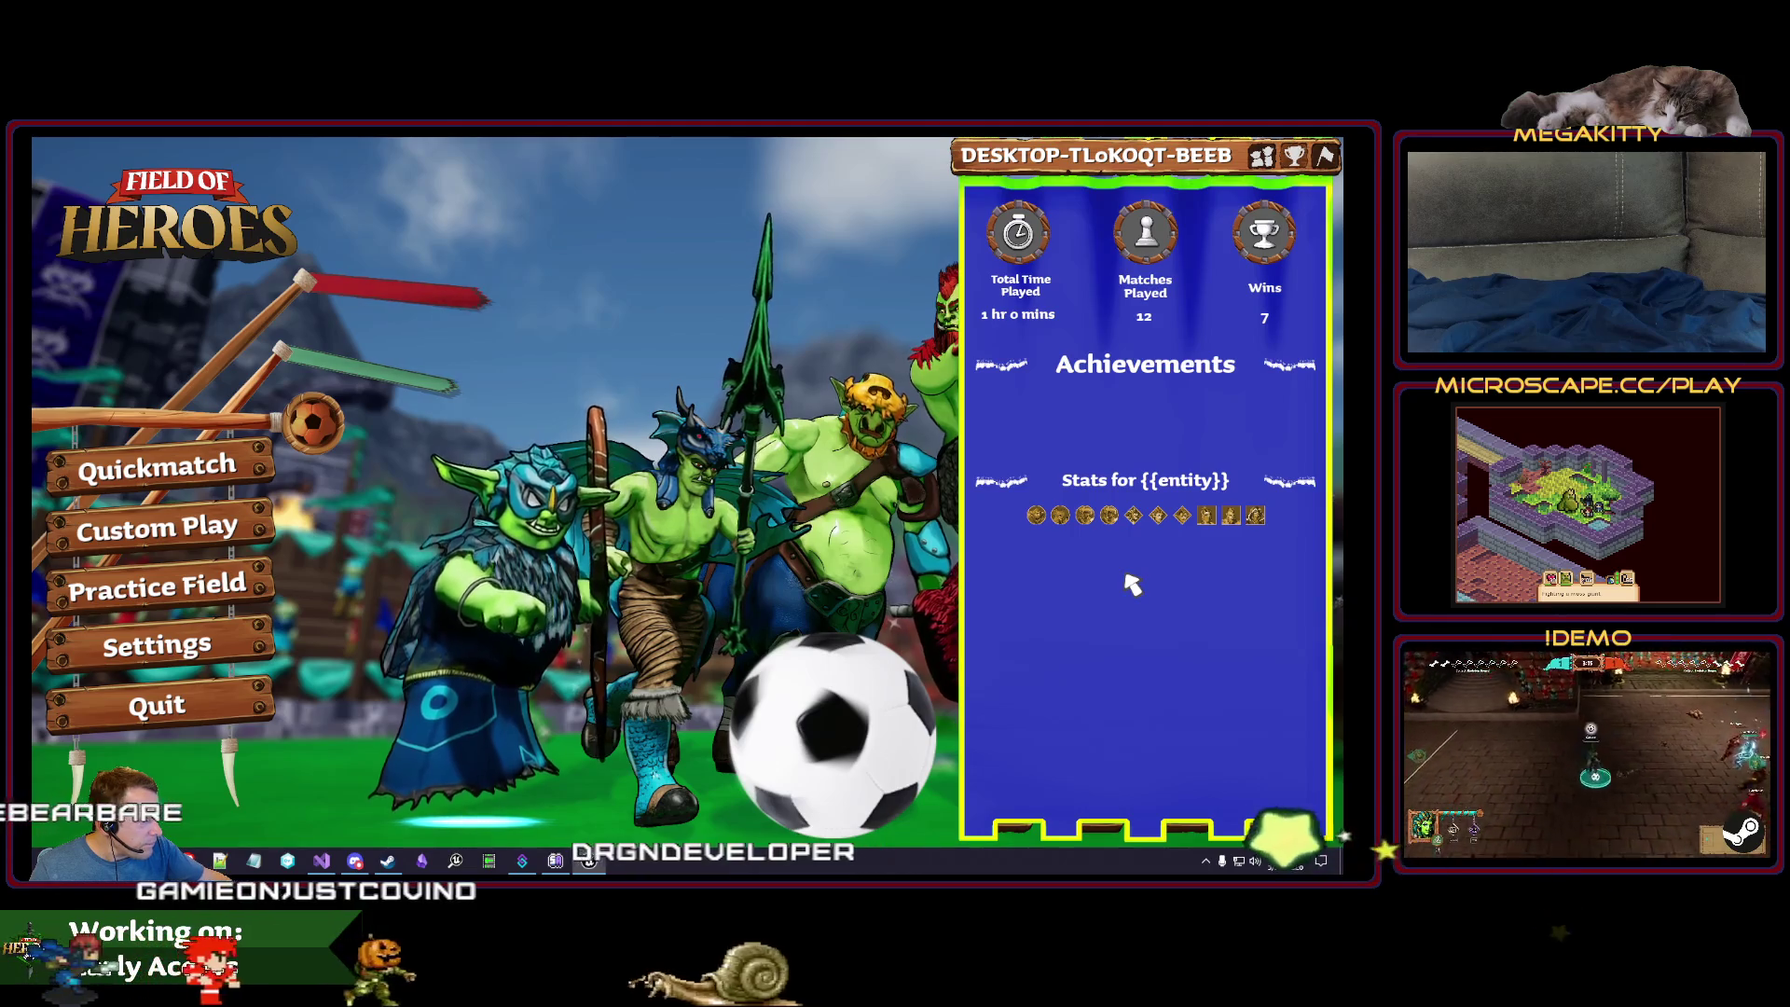
key("Escape")
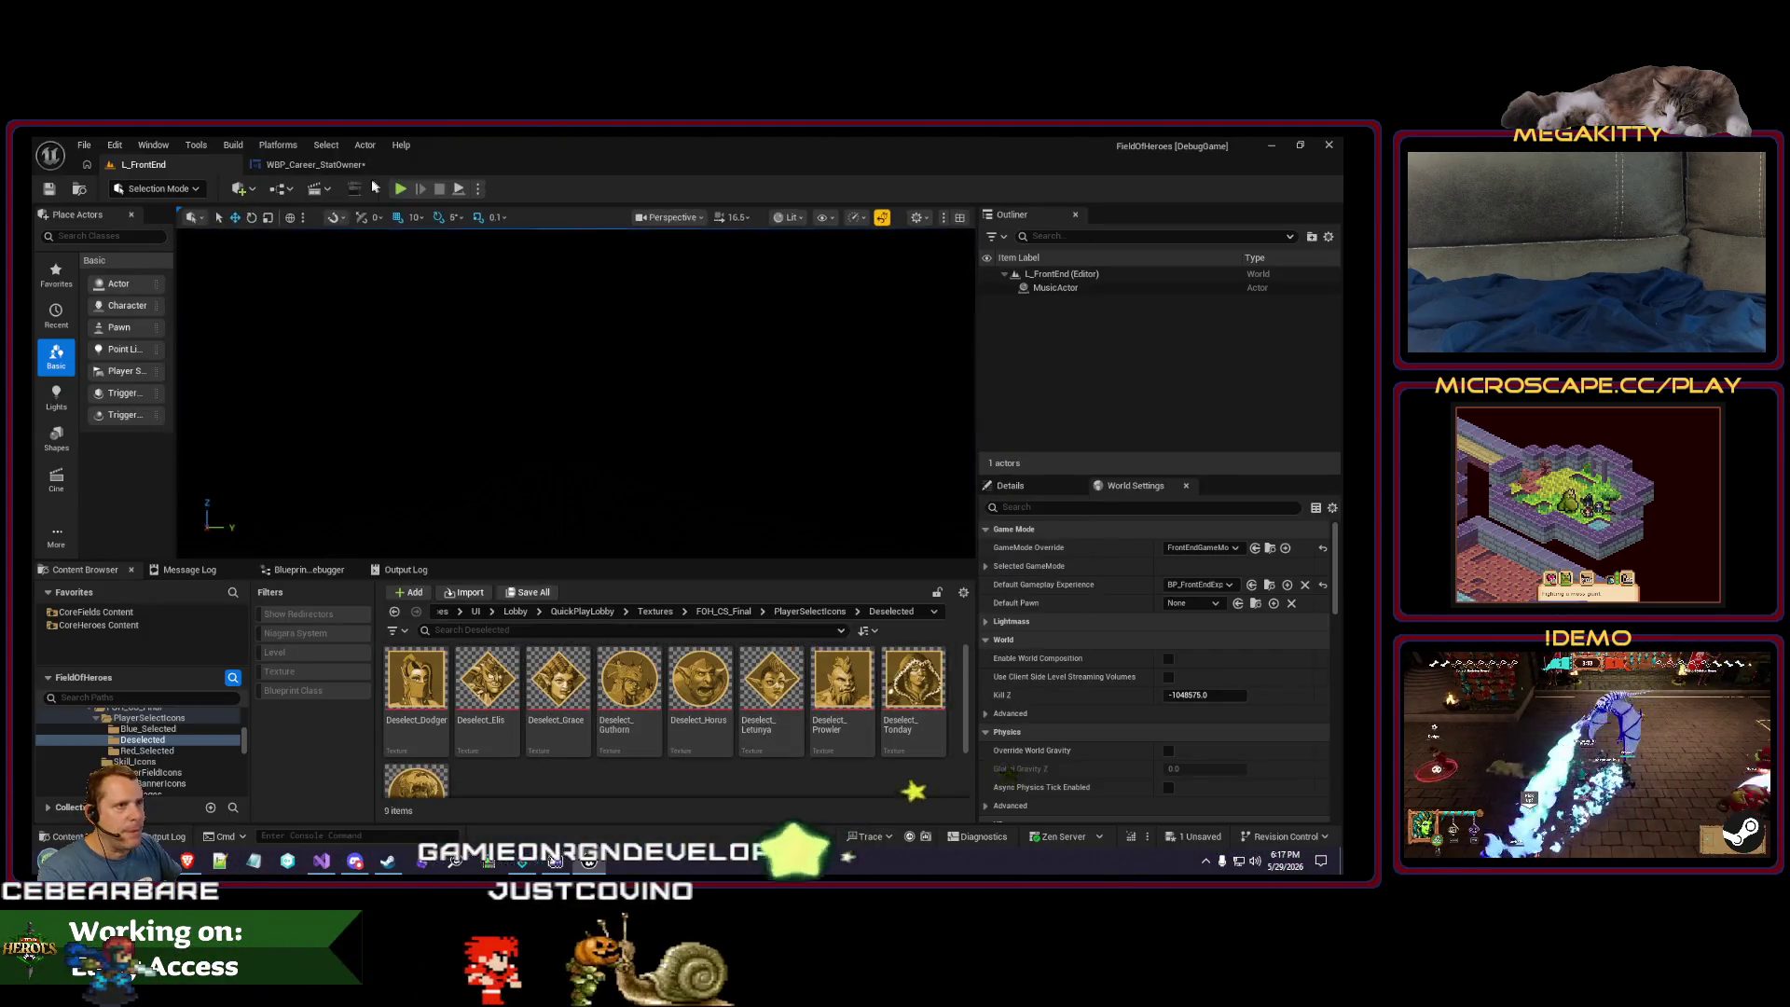
left_click(315, 164)
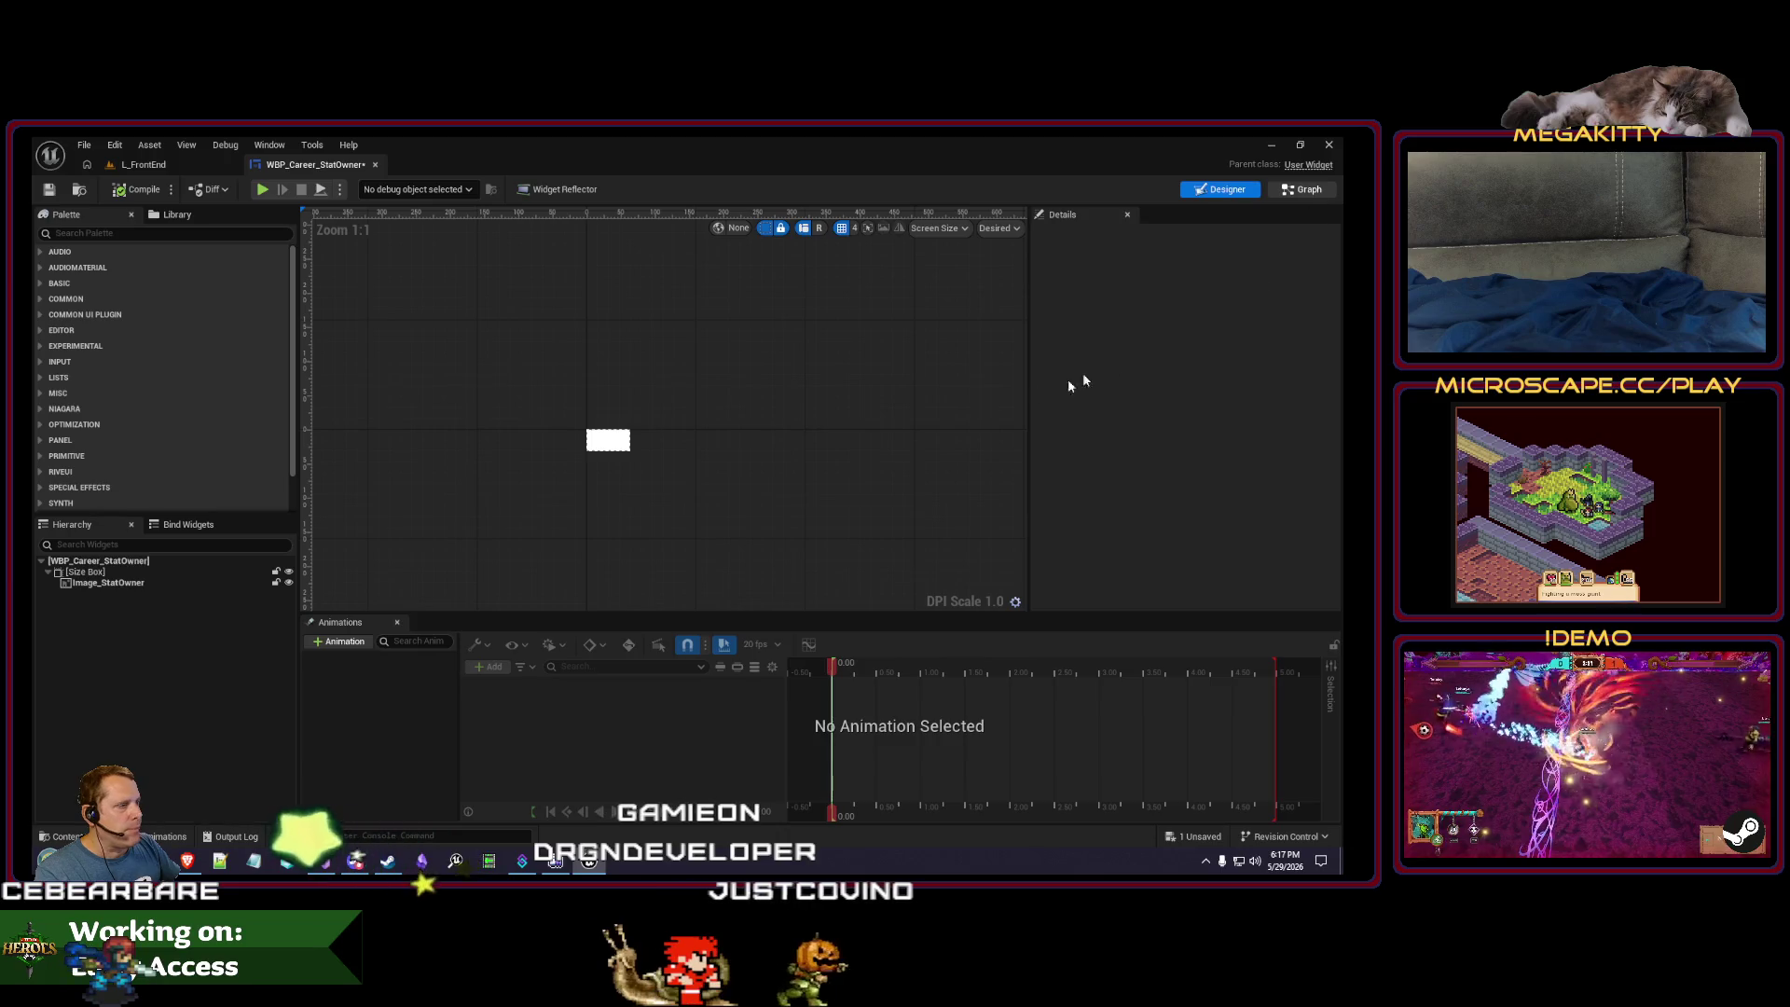
left_click(488, 216)
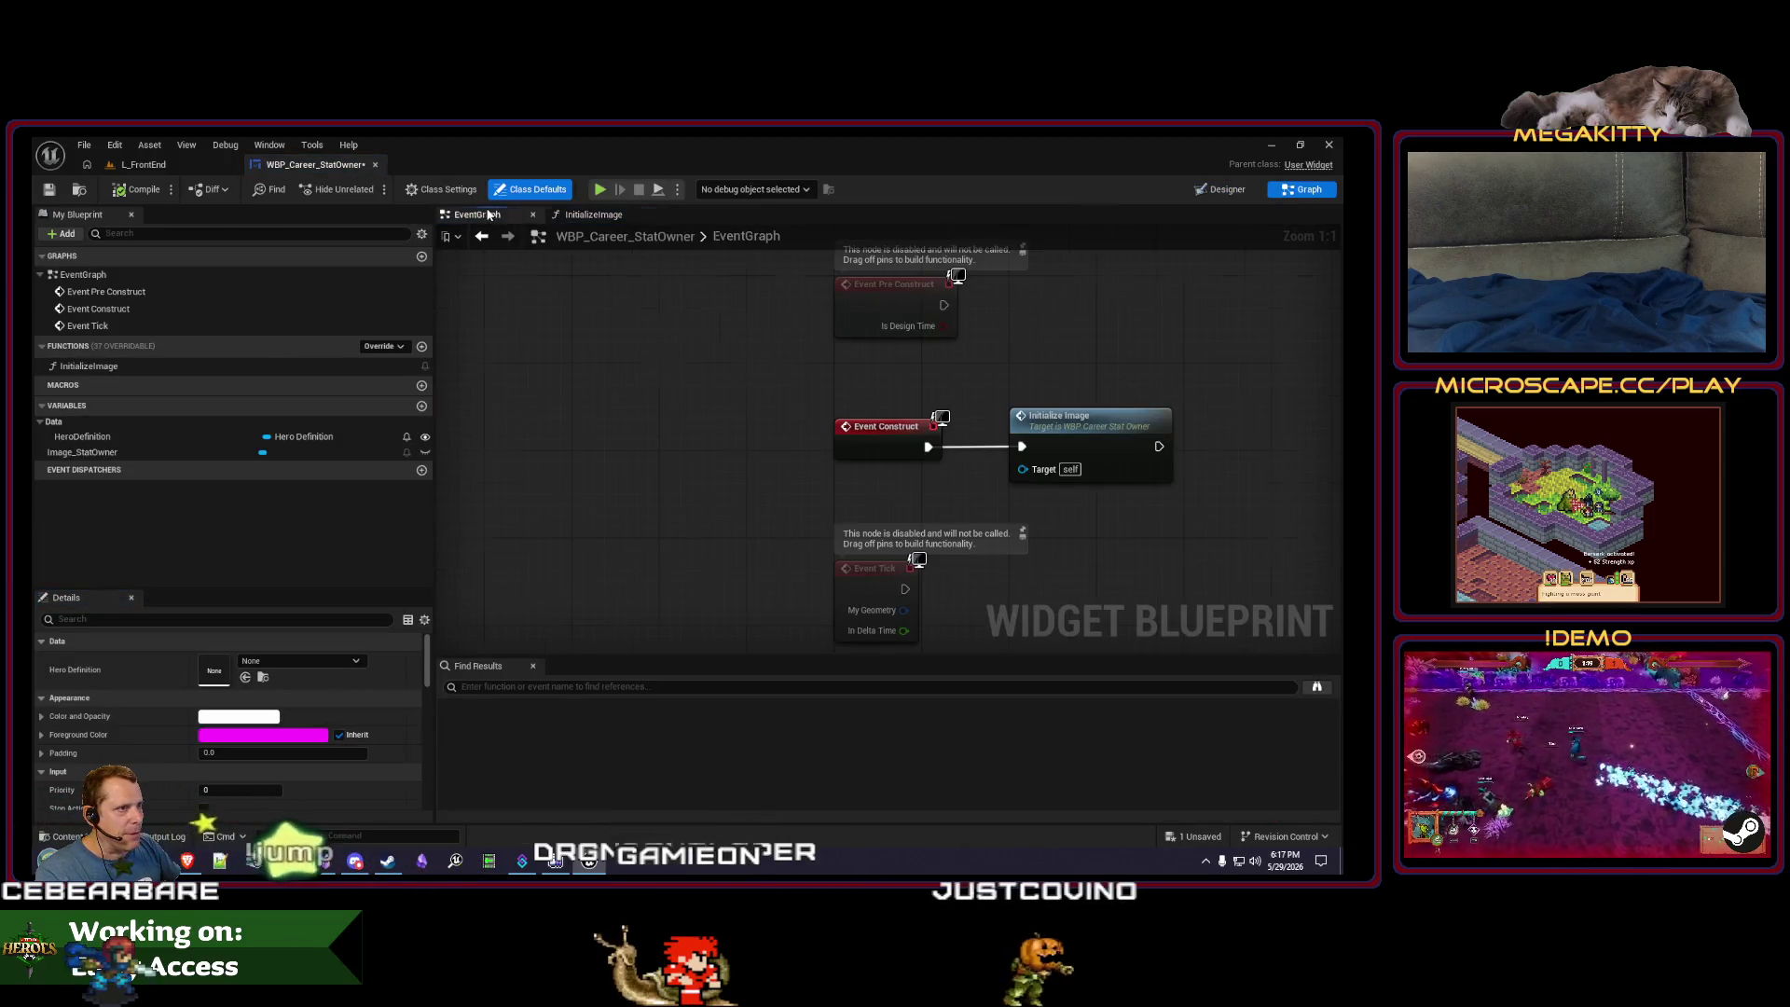
- Open WBP_Career from UI > Career and show its PopulateStatOwnersBox function graph
left_click(77, 193)
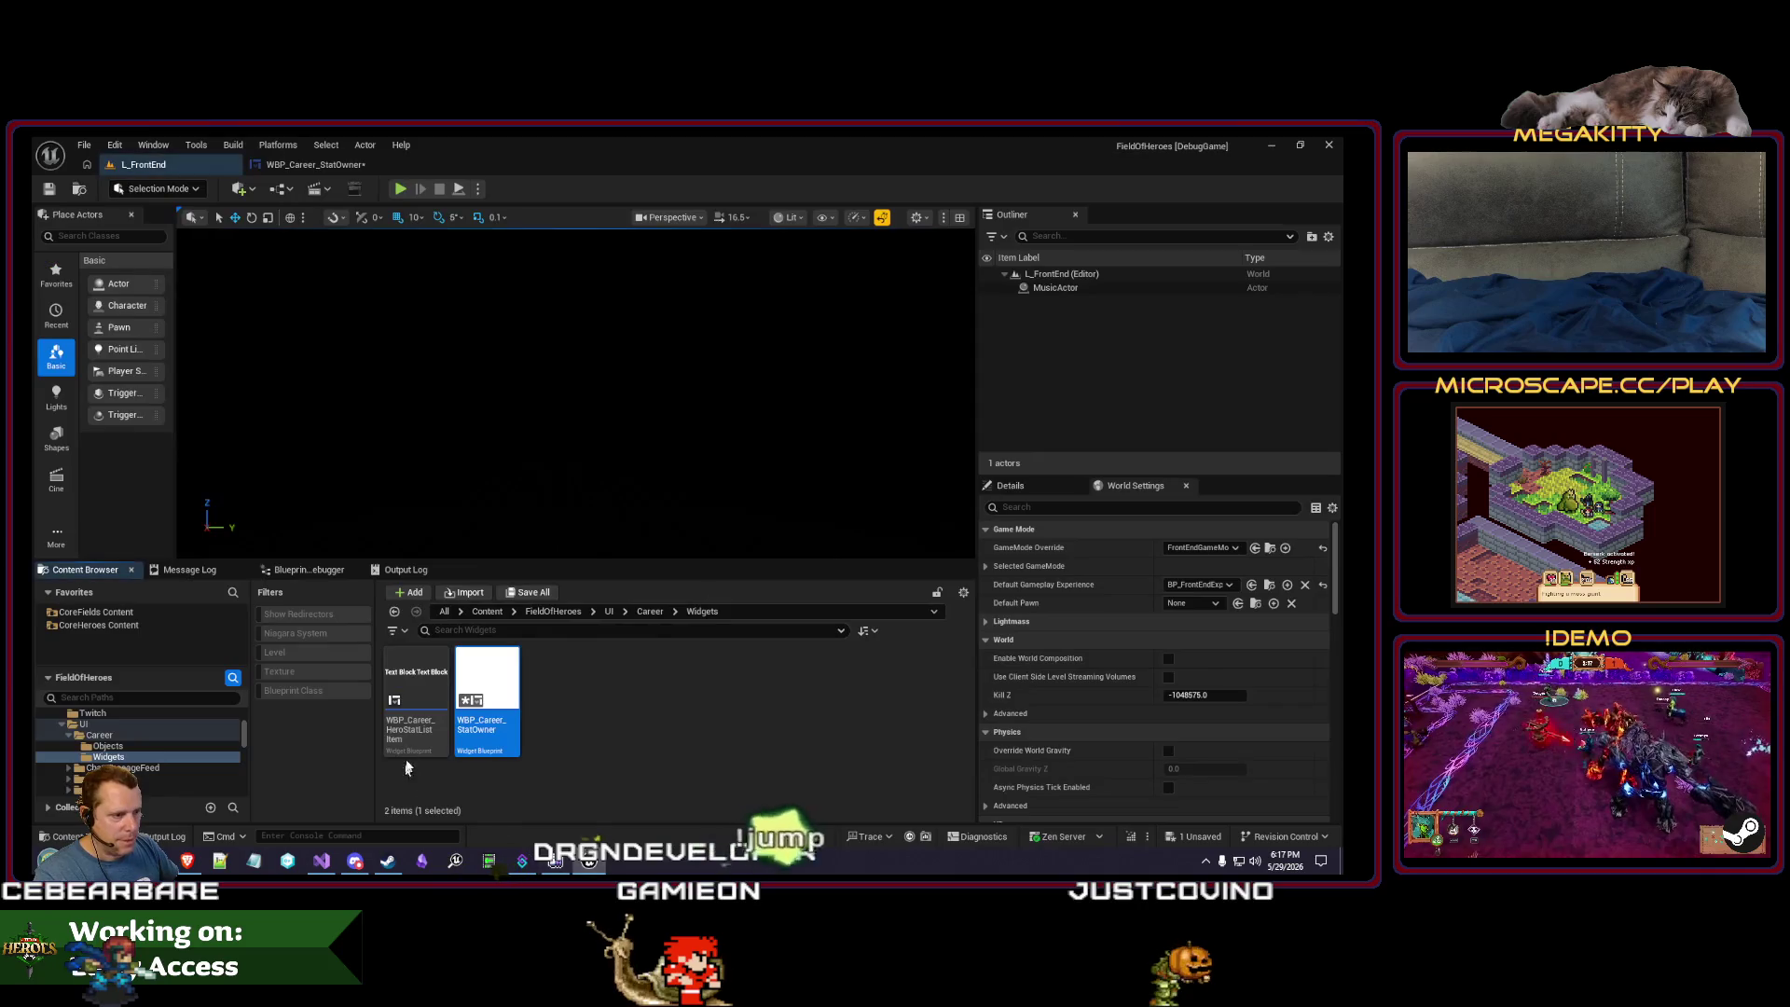
left_click(441, 728)
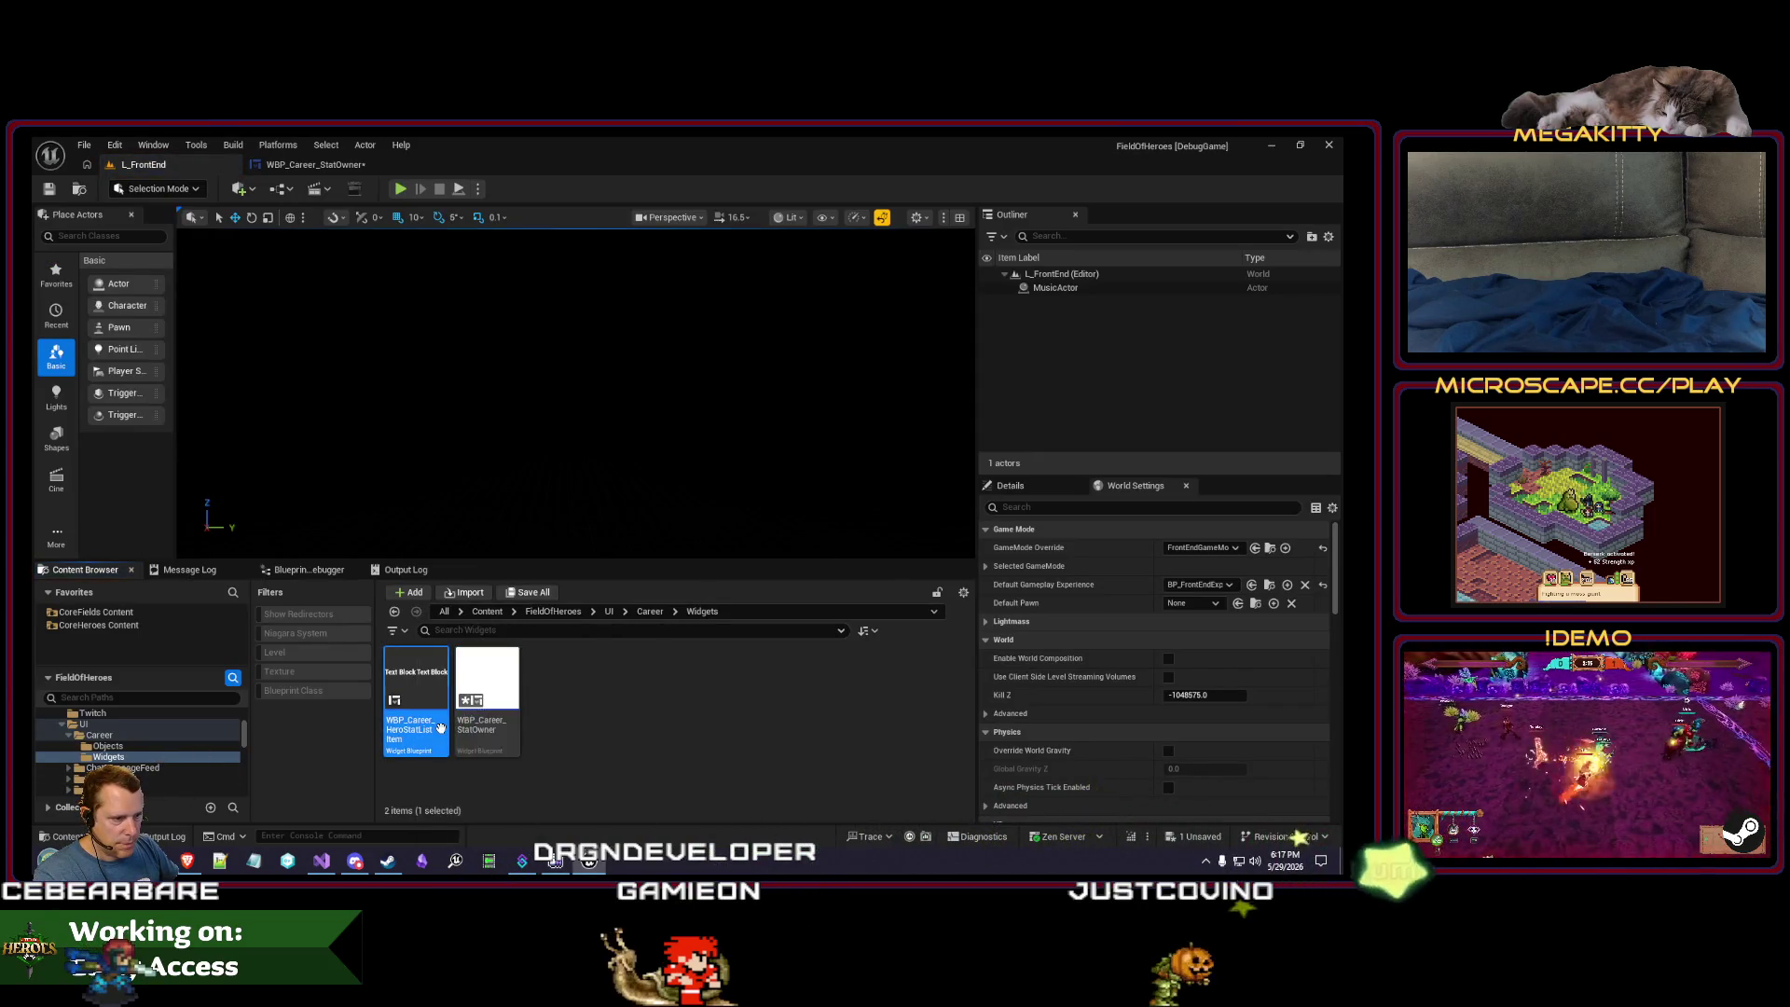
left_click(198, 736)
double_click(580, 688)
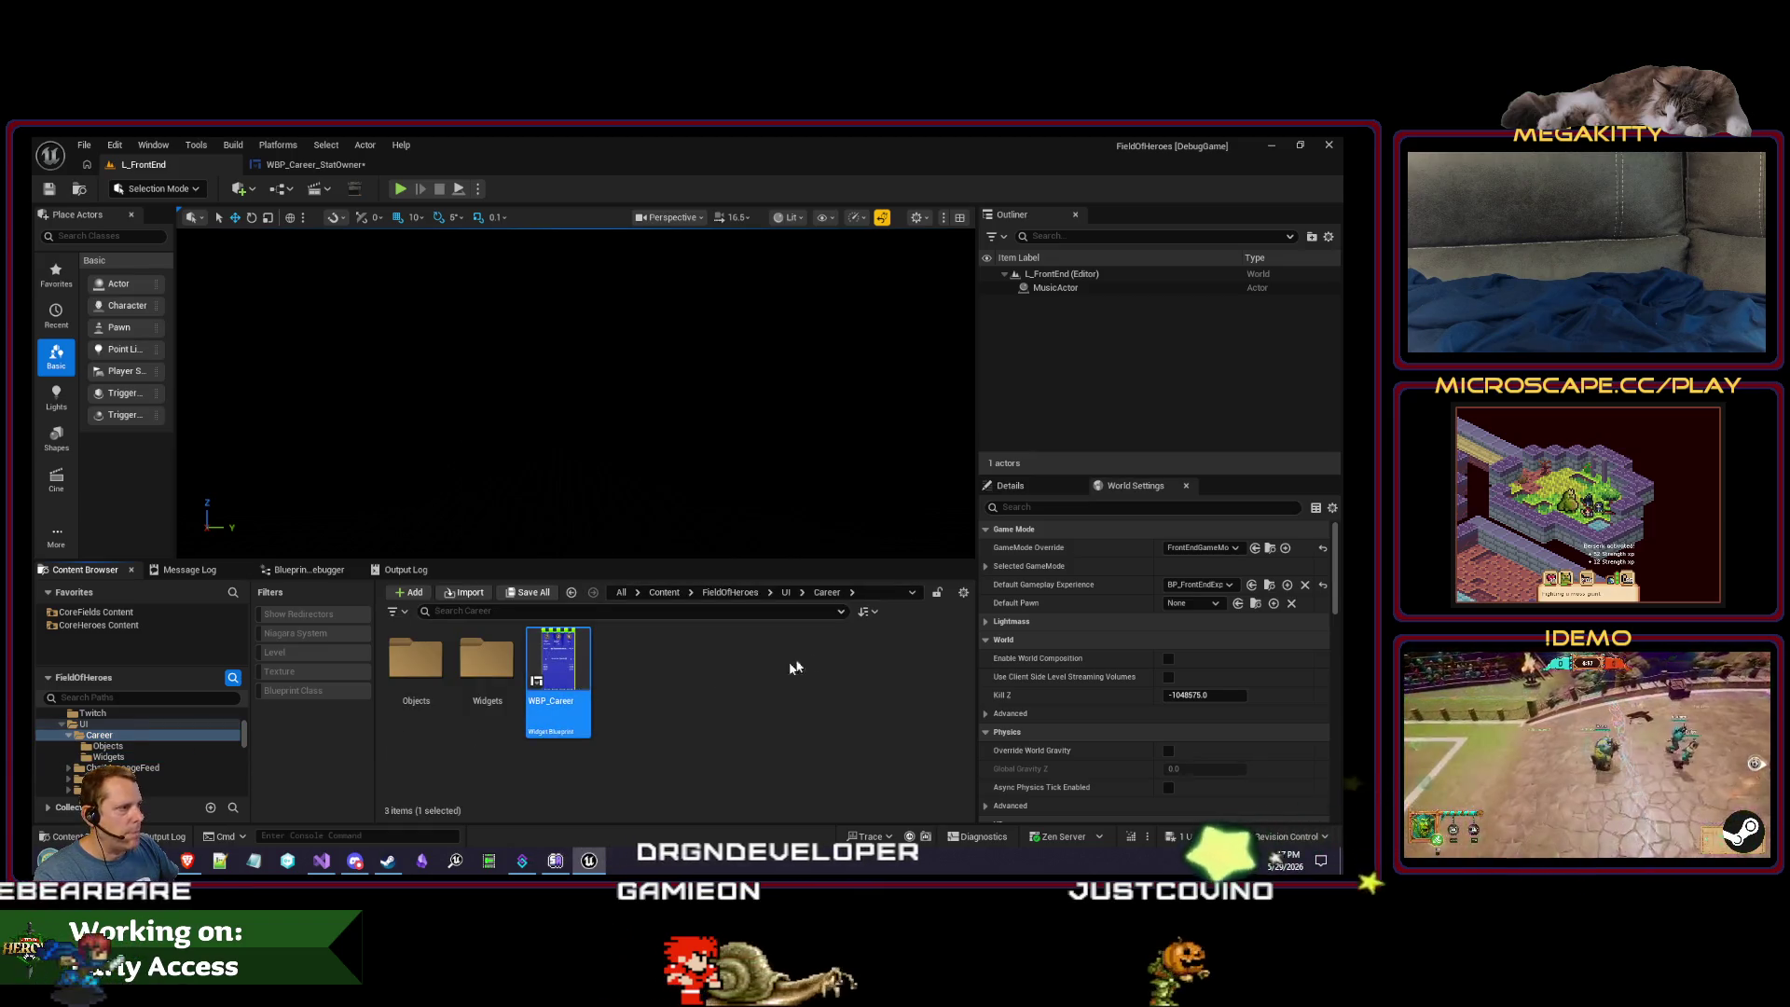
left_click(1289, 194)
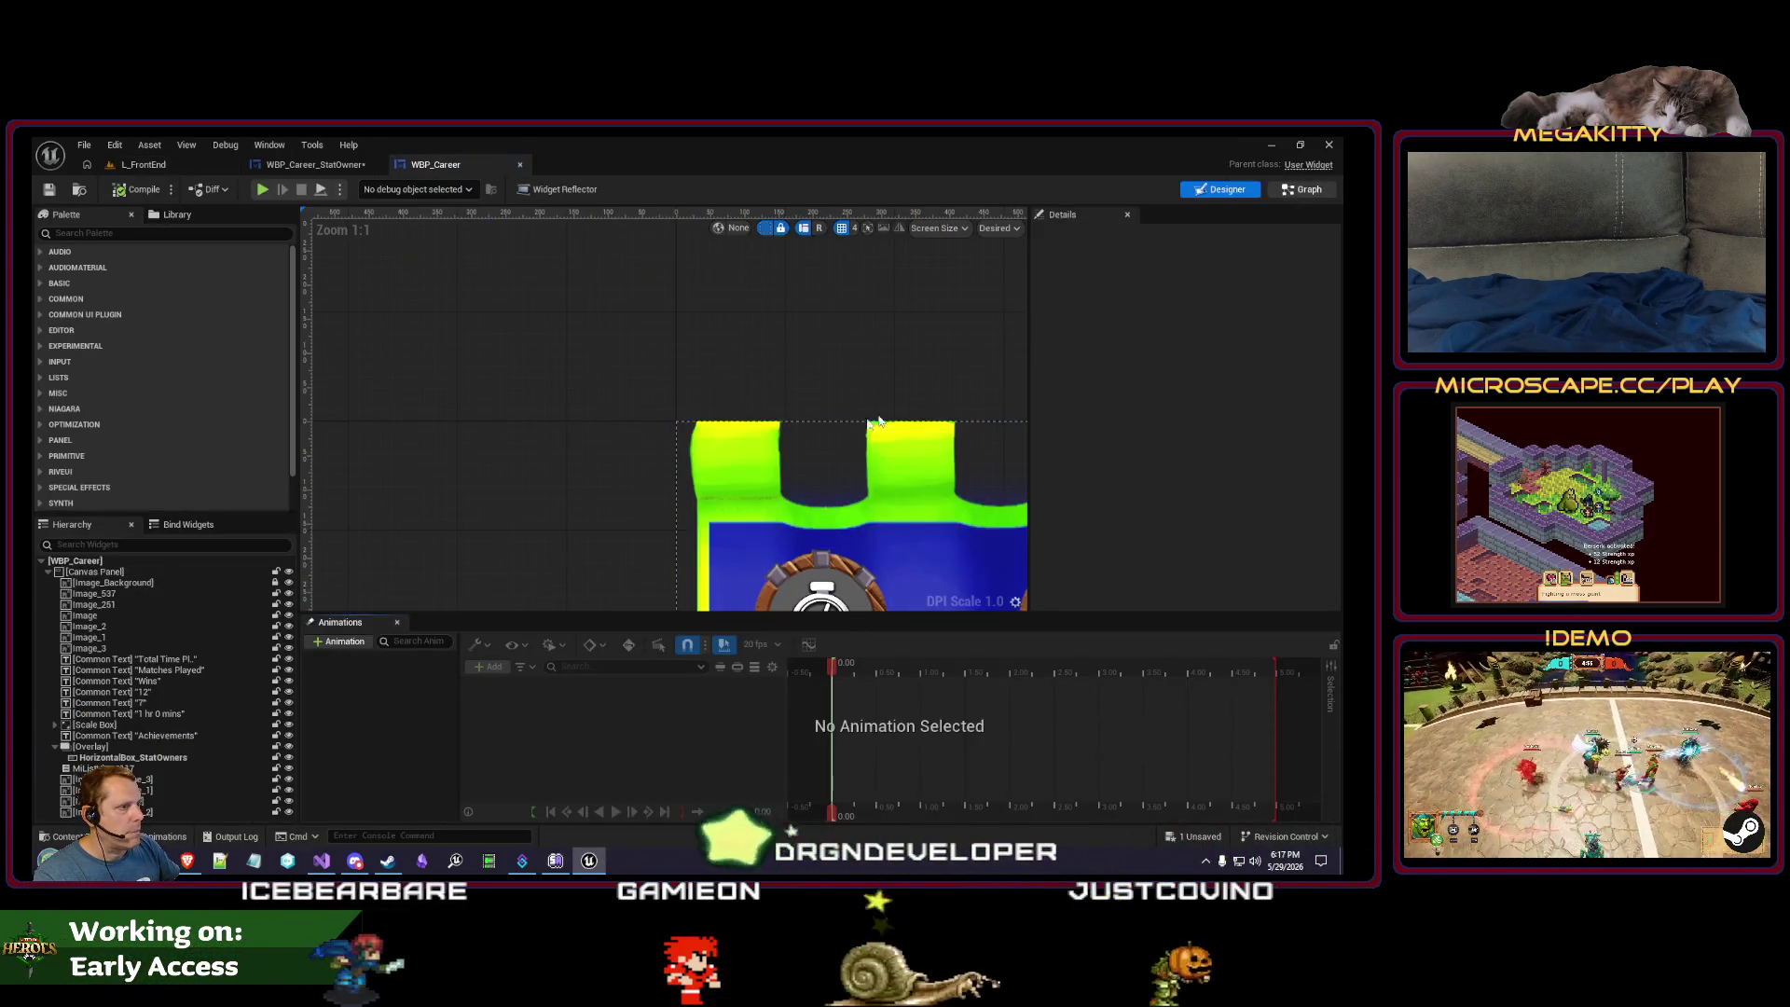
left_click(598, 214)
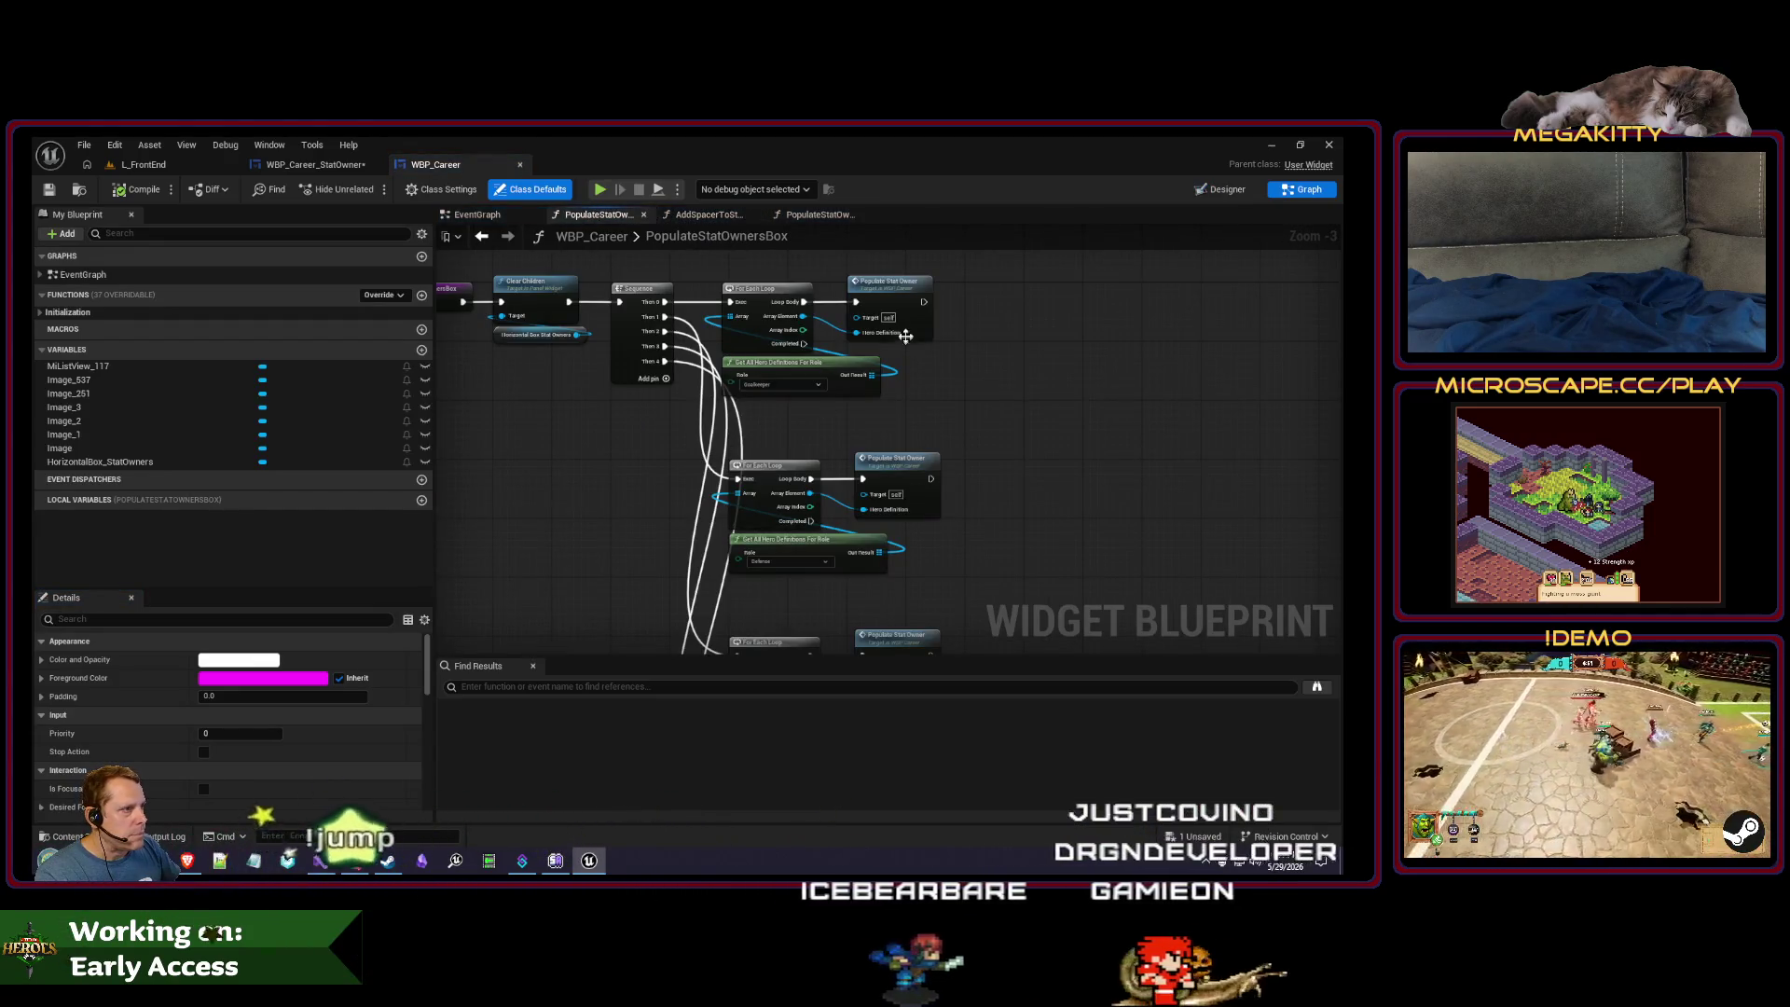
- Put breakpoints on both Populate Stat Owner nodes
left_click(896, 298)
key("F9")
left_click(895, 439)
key("F9")
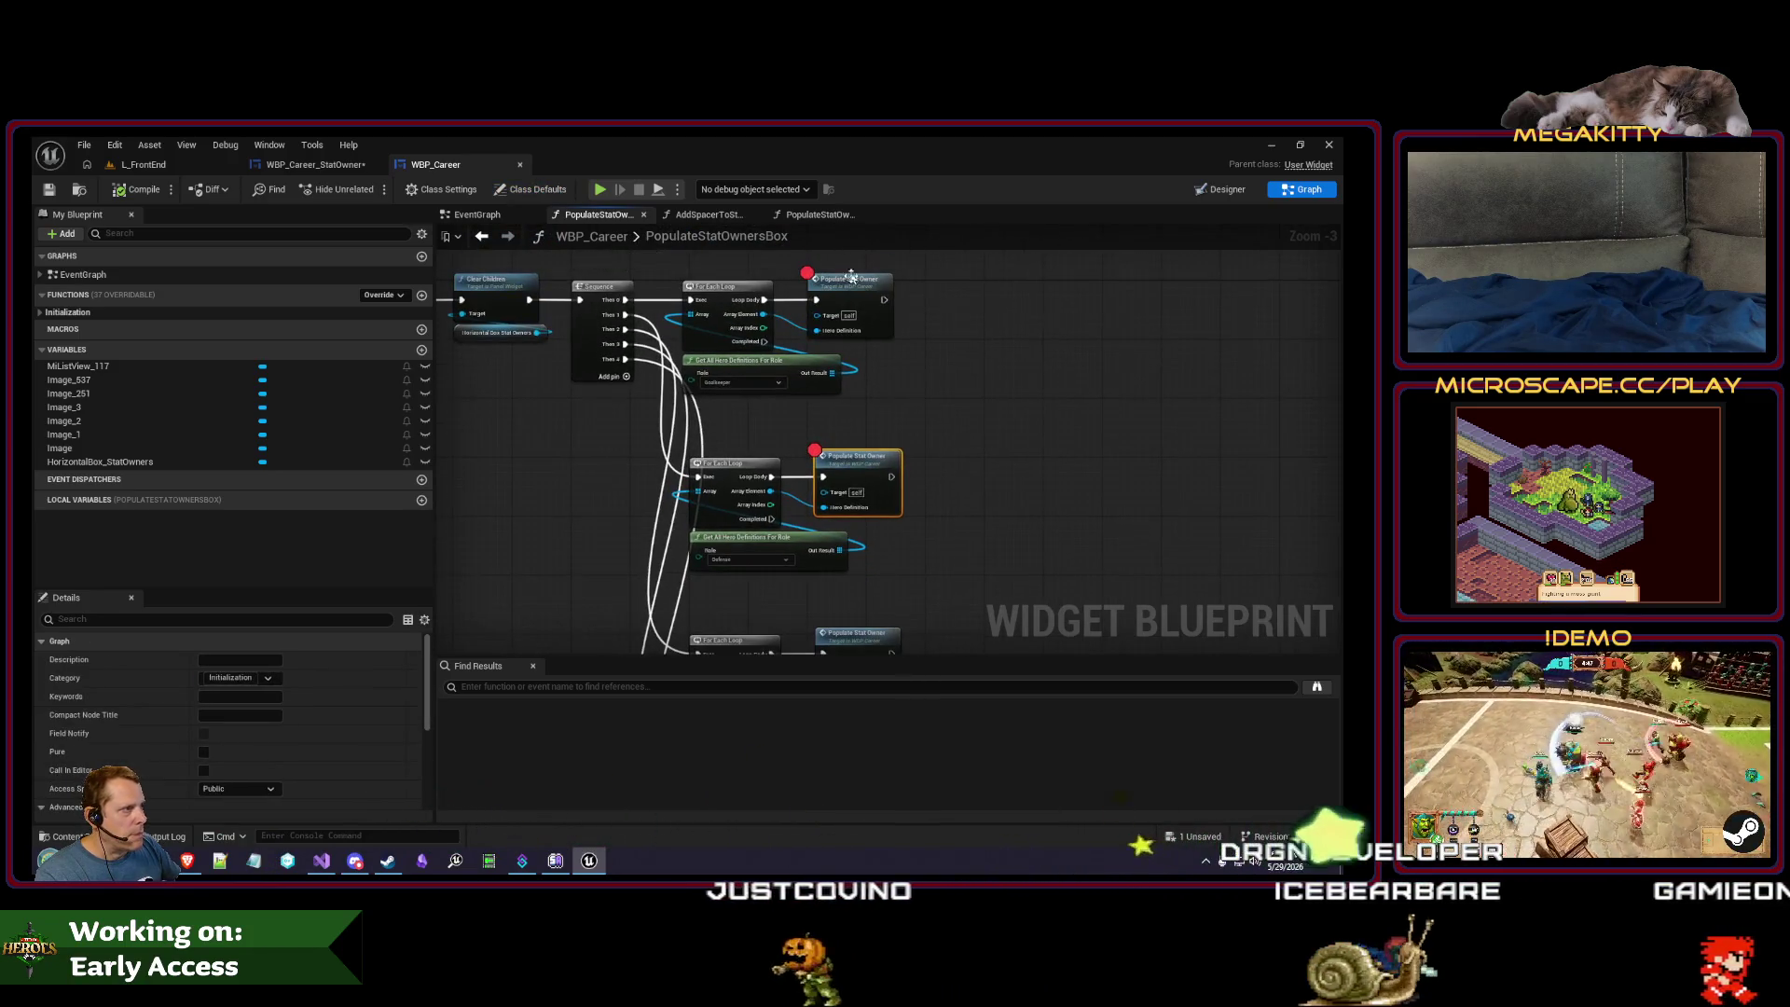
- Play the front-end level to hit the breakpoint and inspect the three Defense hero definitions returned
left_click(213, 165)
left_click(403, 190)
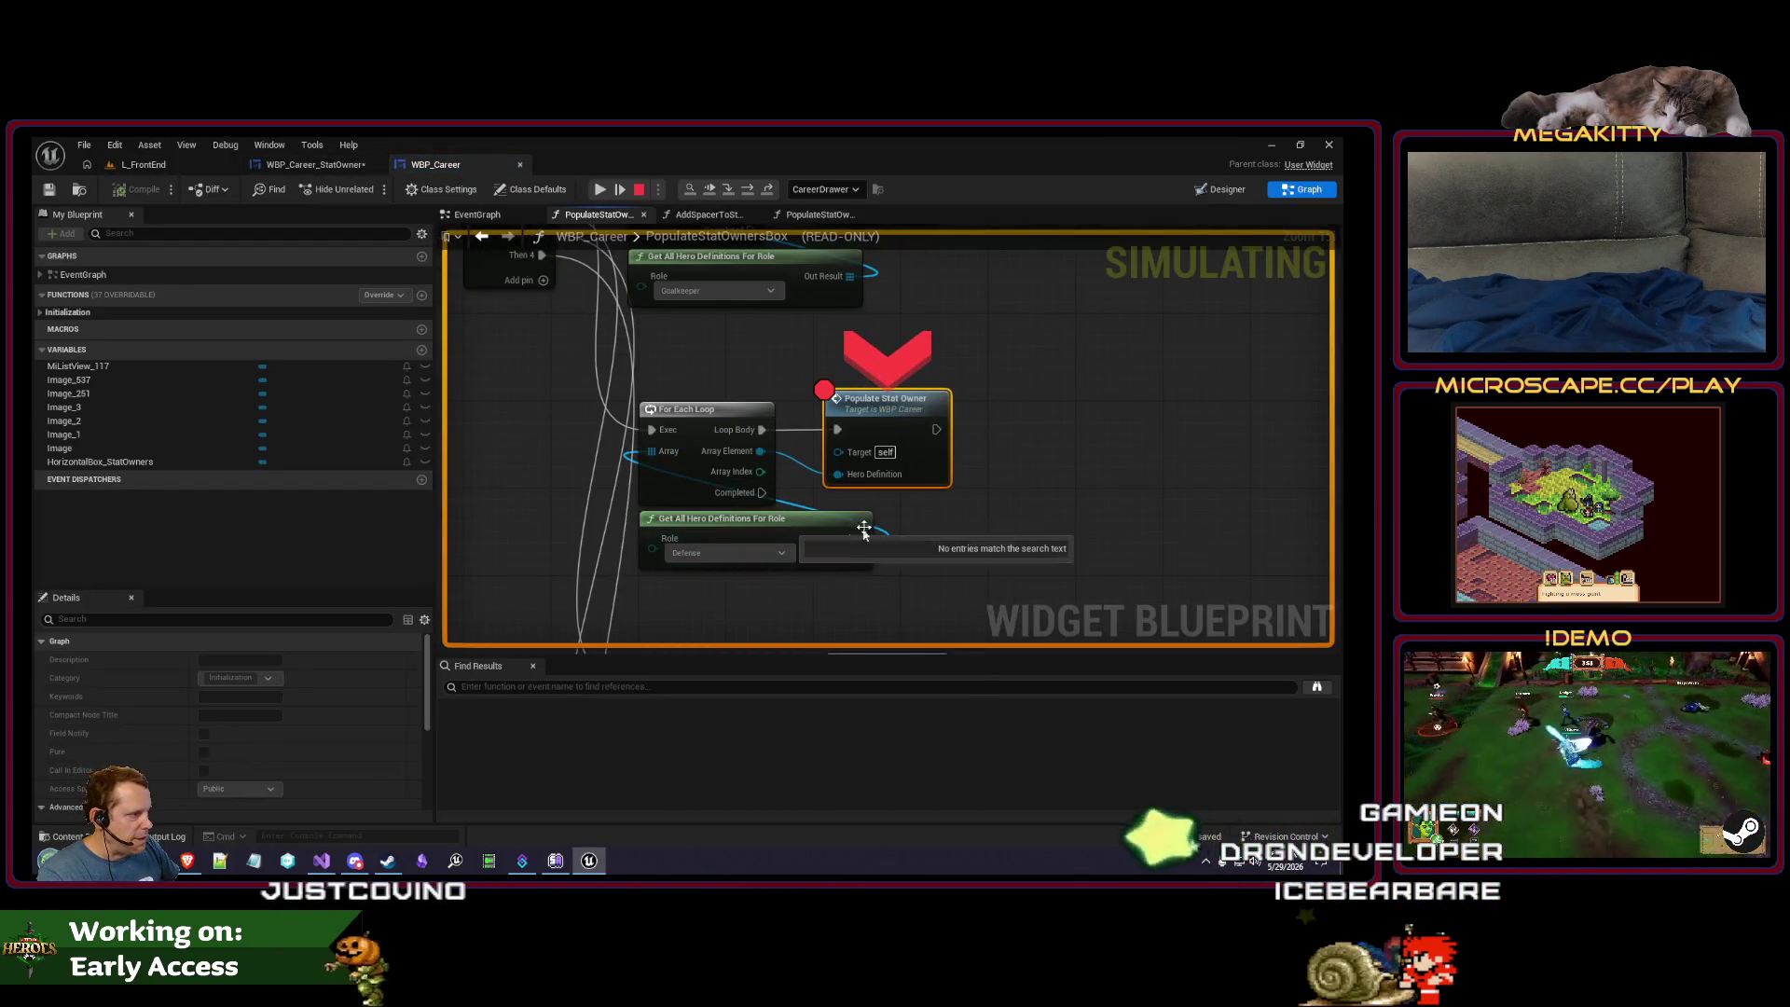
mouse_move(861, 550)
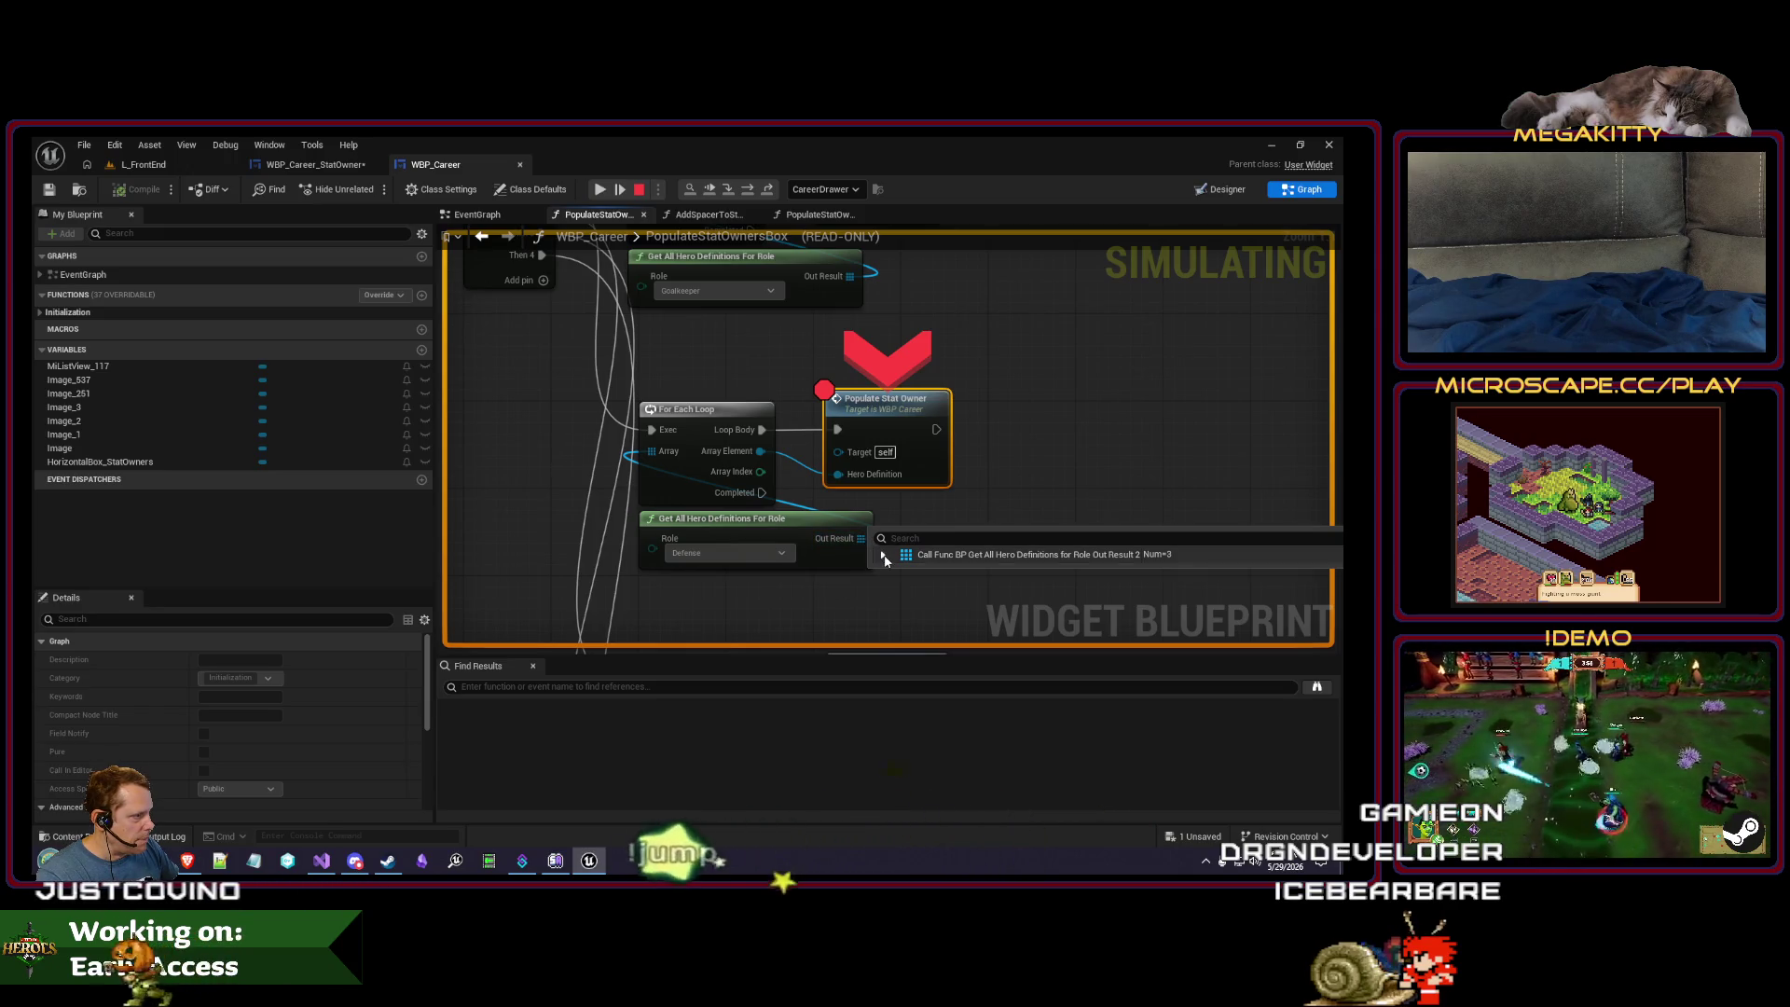
left_click(884, 556)
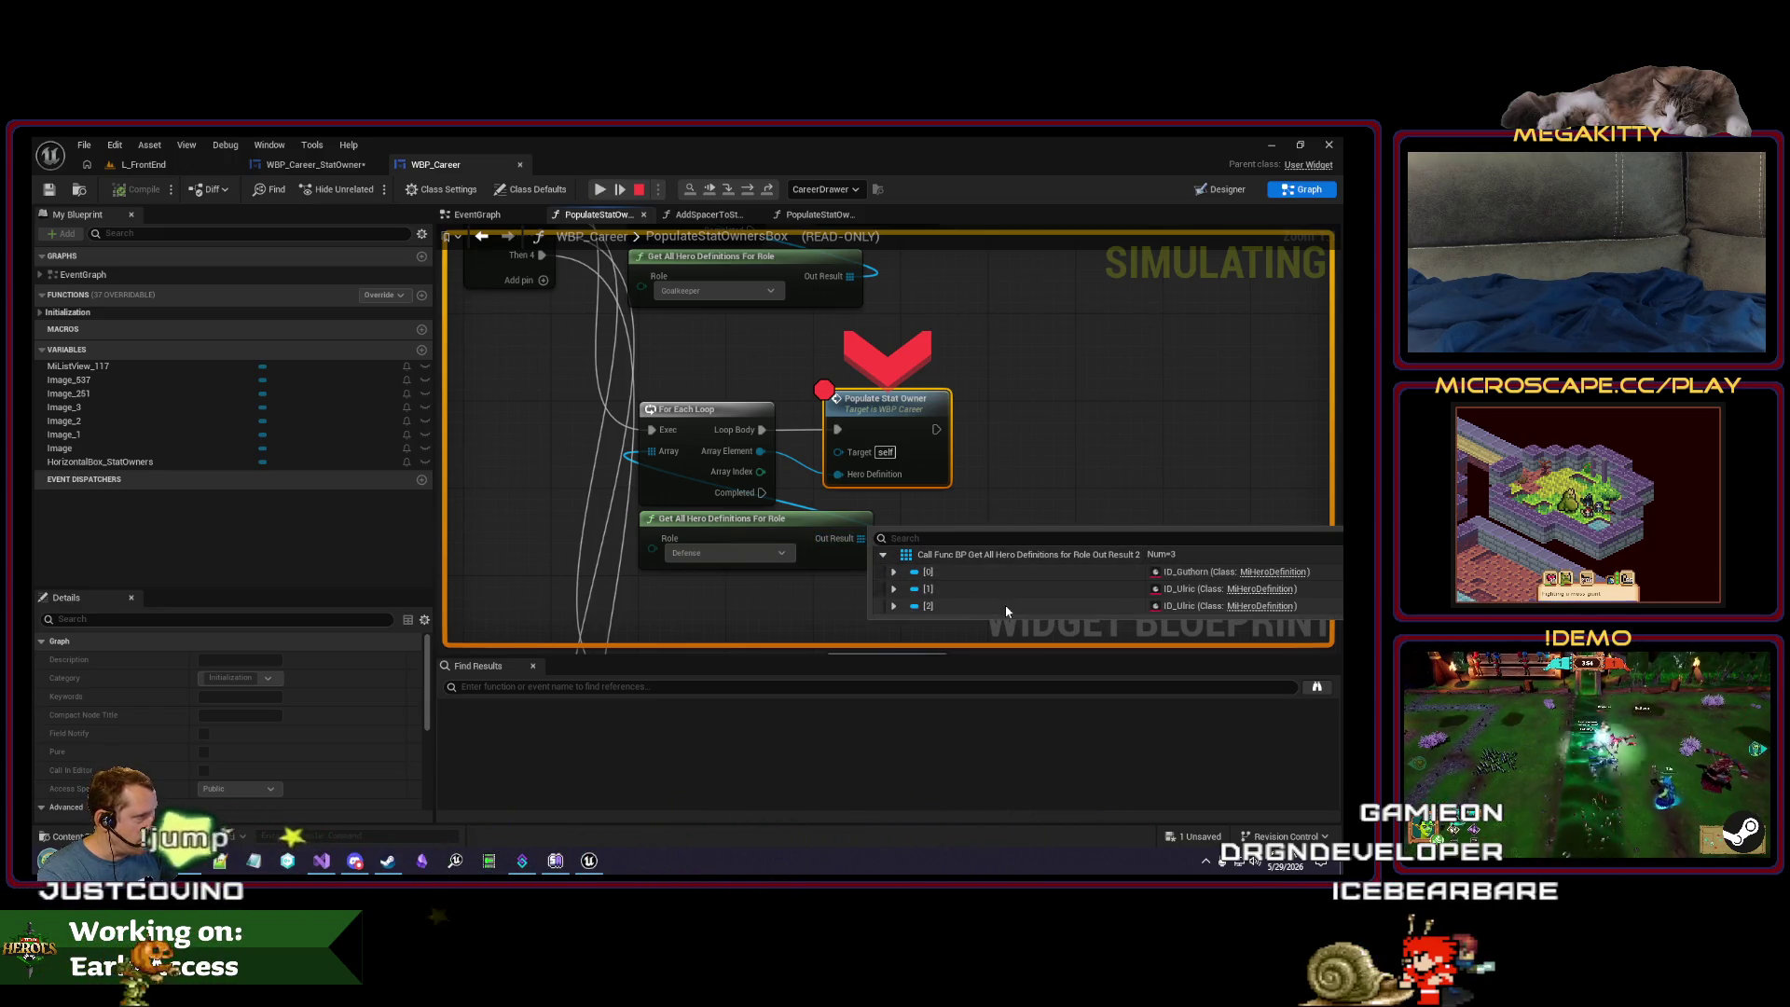
left_click(1070, 433)
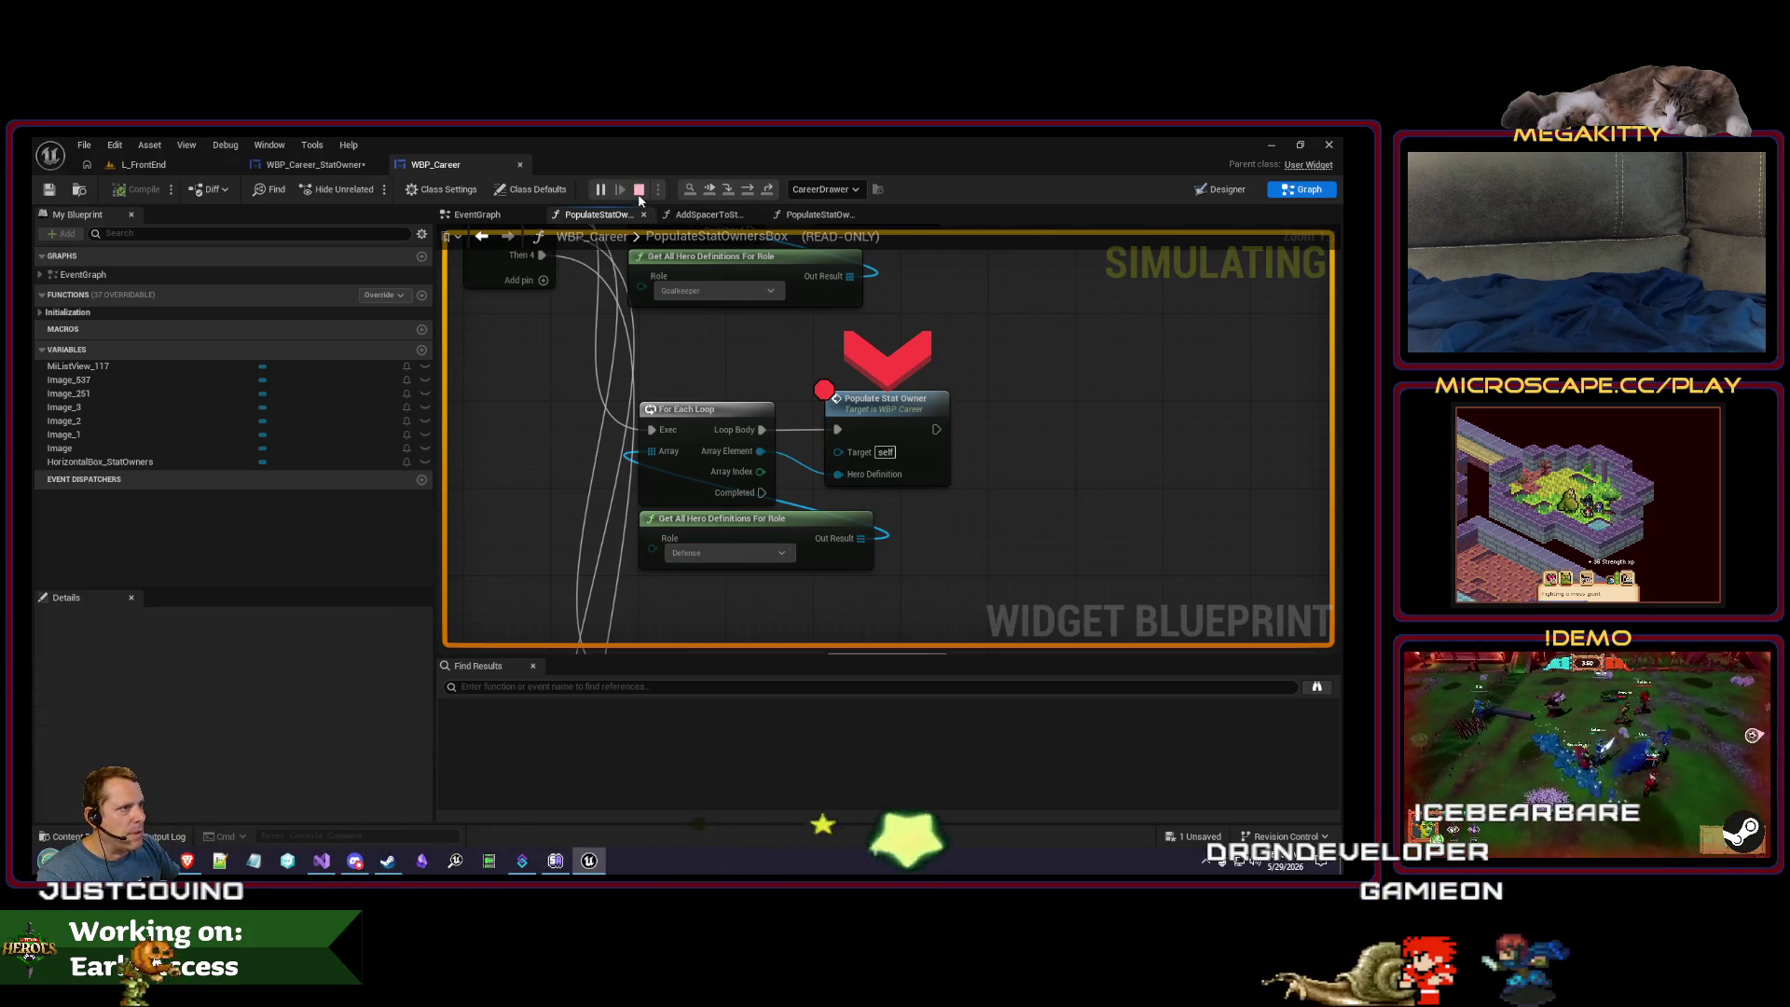
key("alt+Tab")
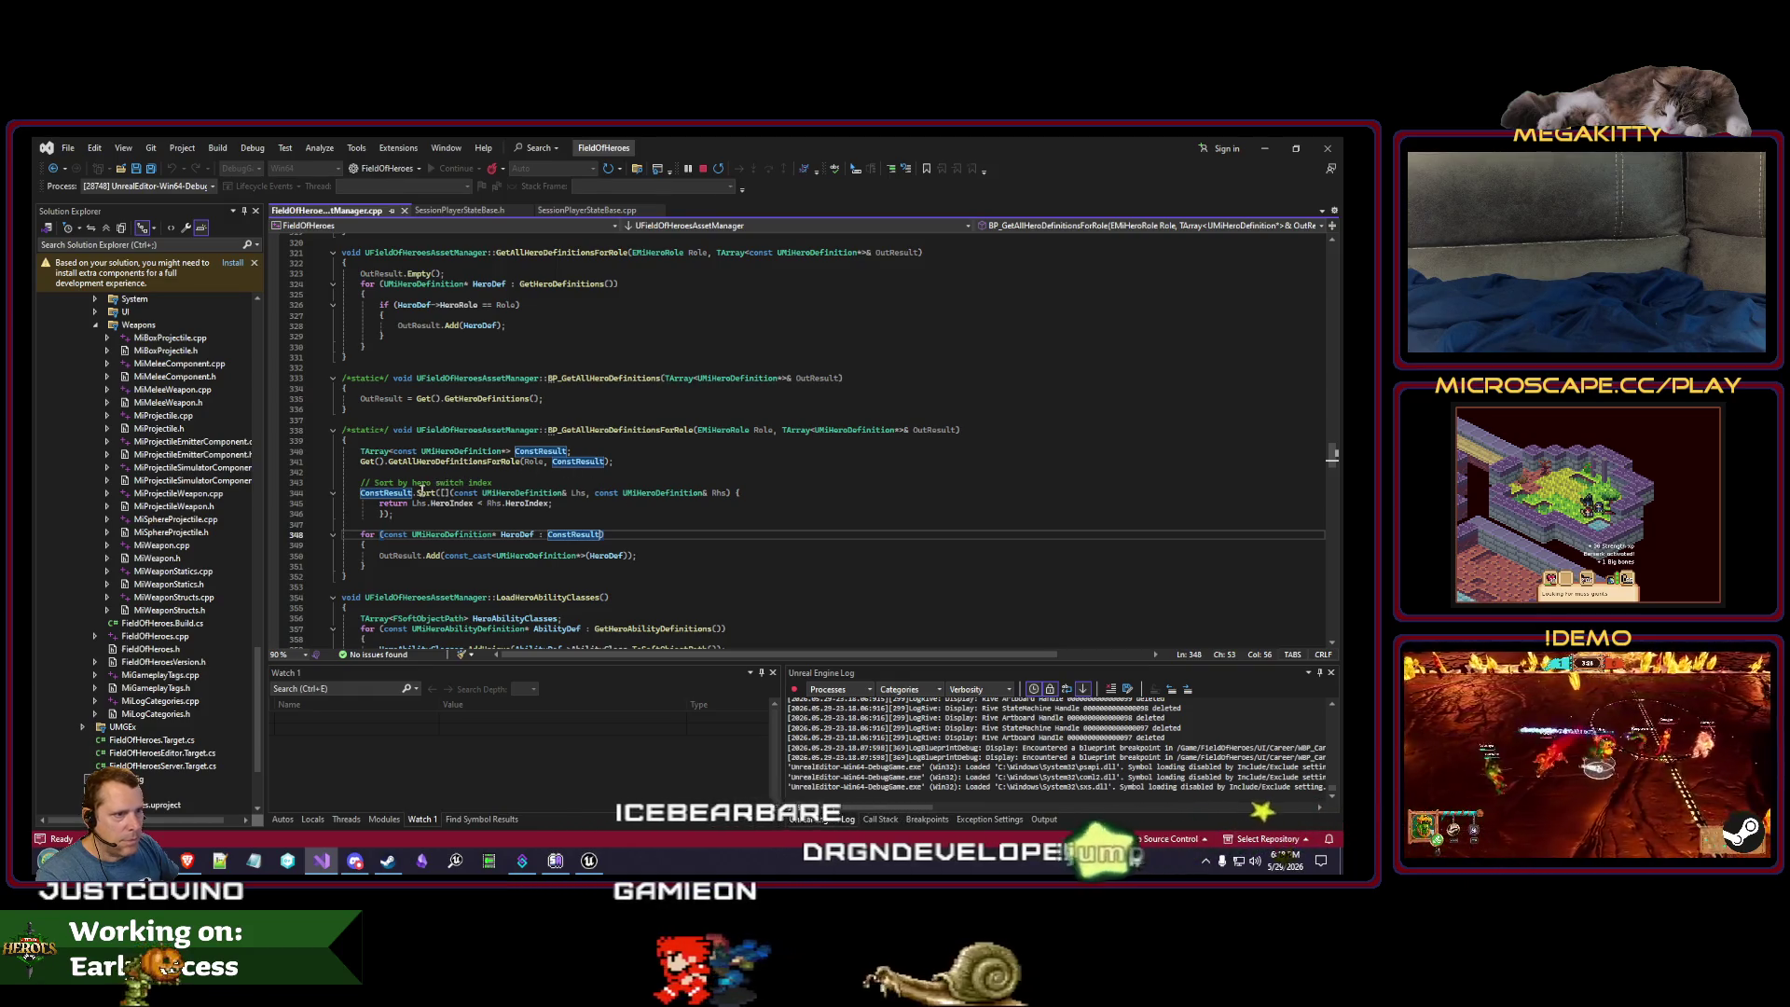
- Replay the front-end level to hit the C++ breakpoint and step past the sort to line 348
key("alt+Tab")
left_click(143, 164)
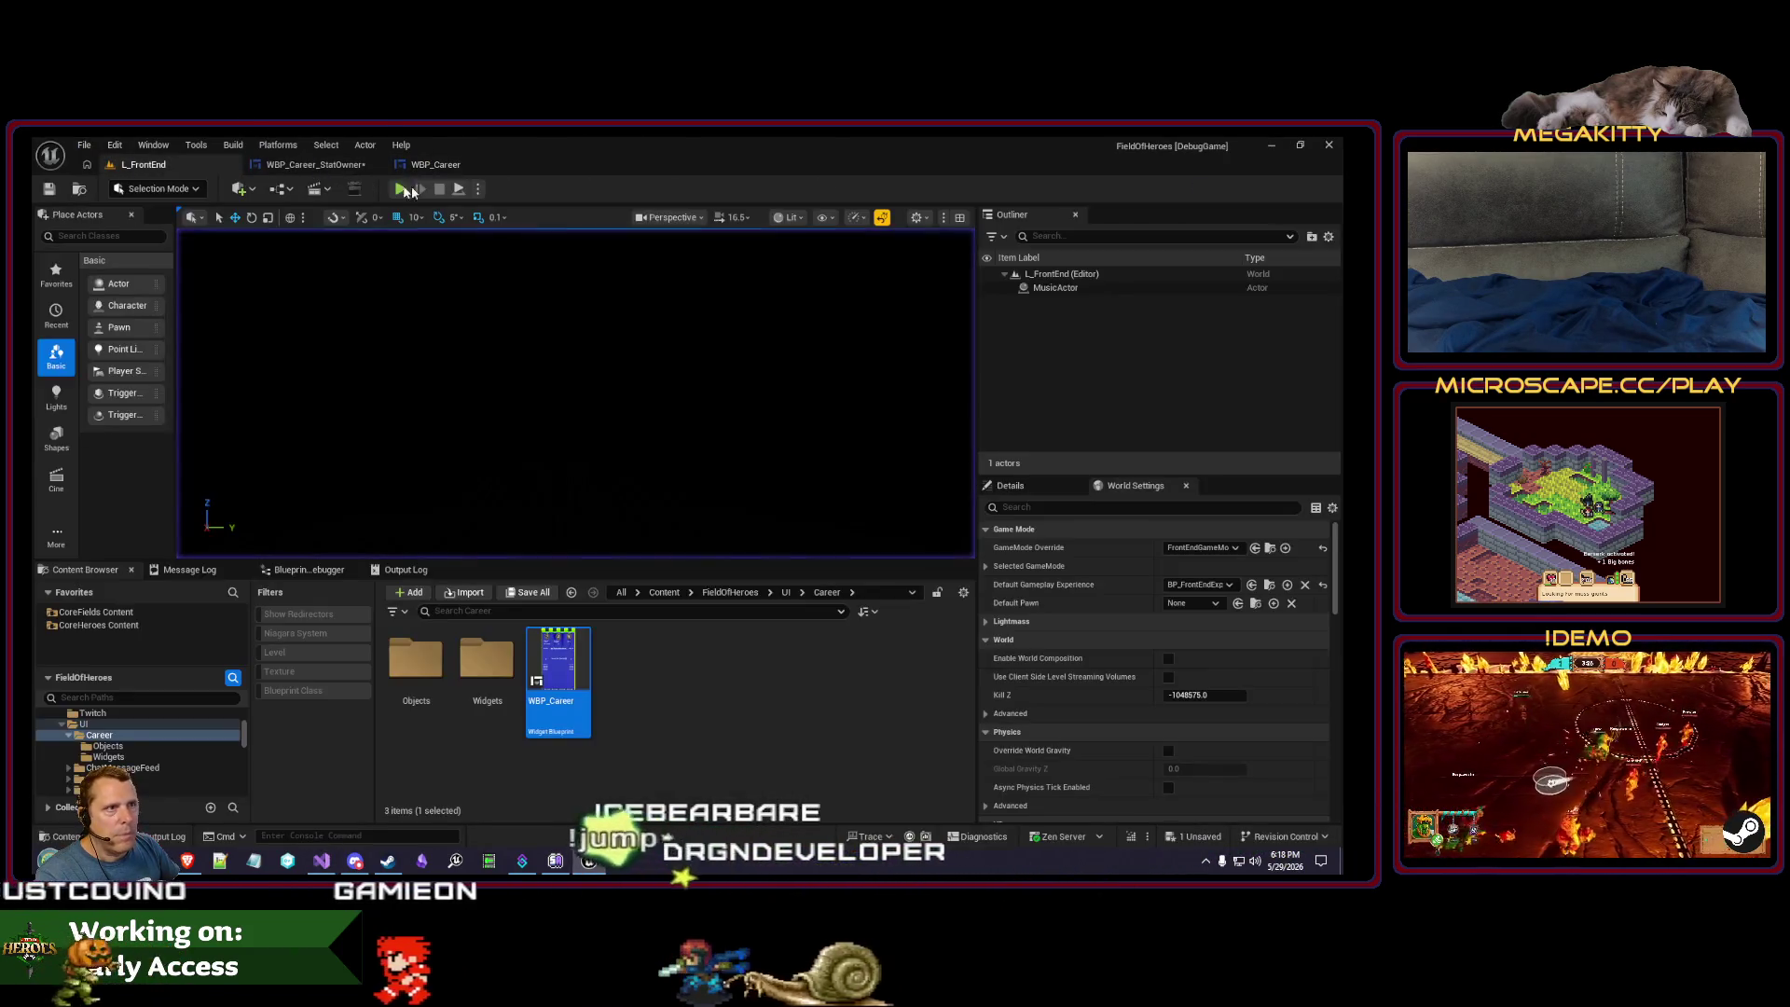
left_click(404, 189)
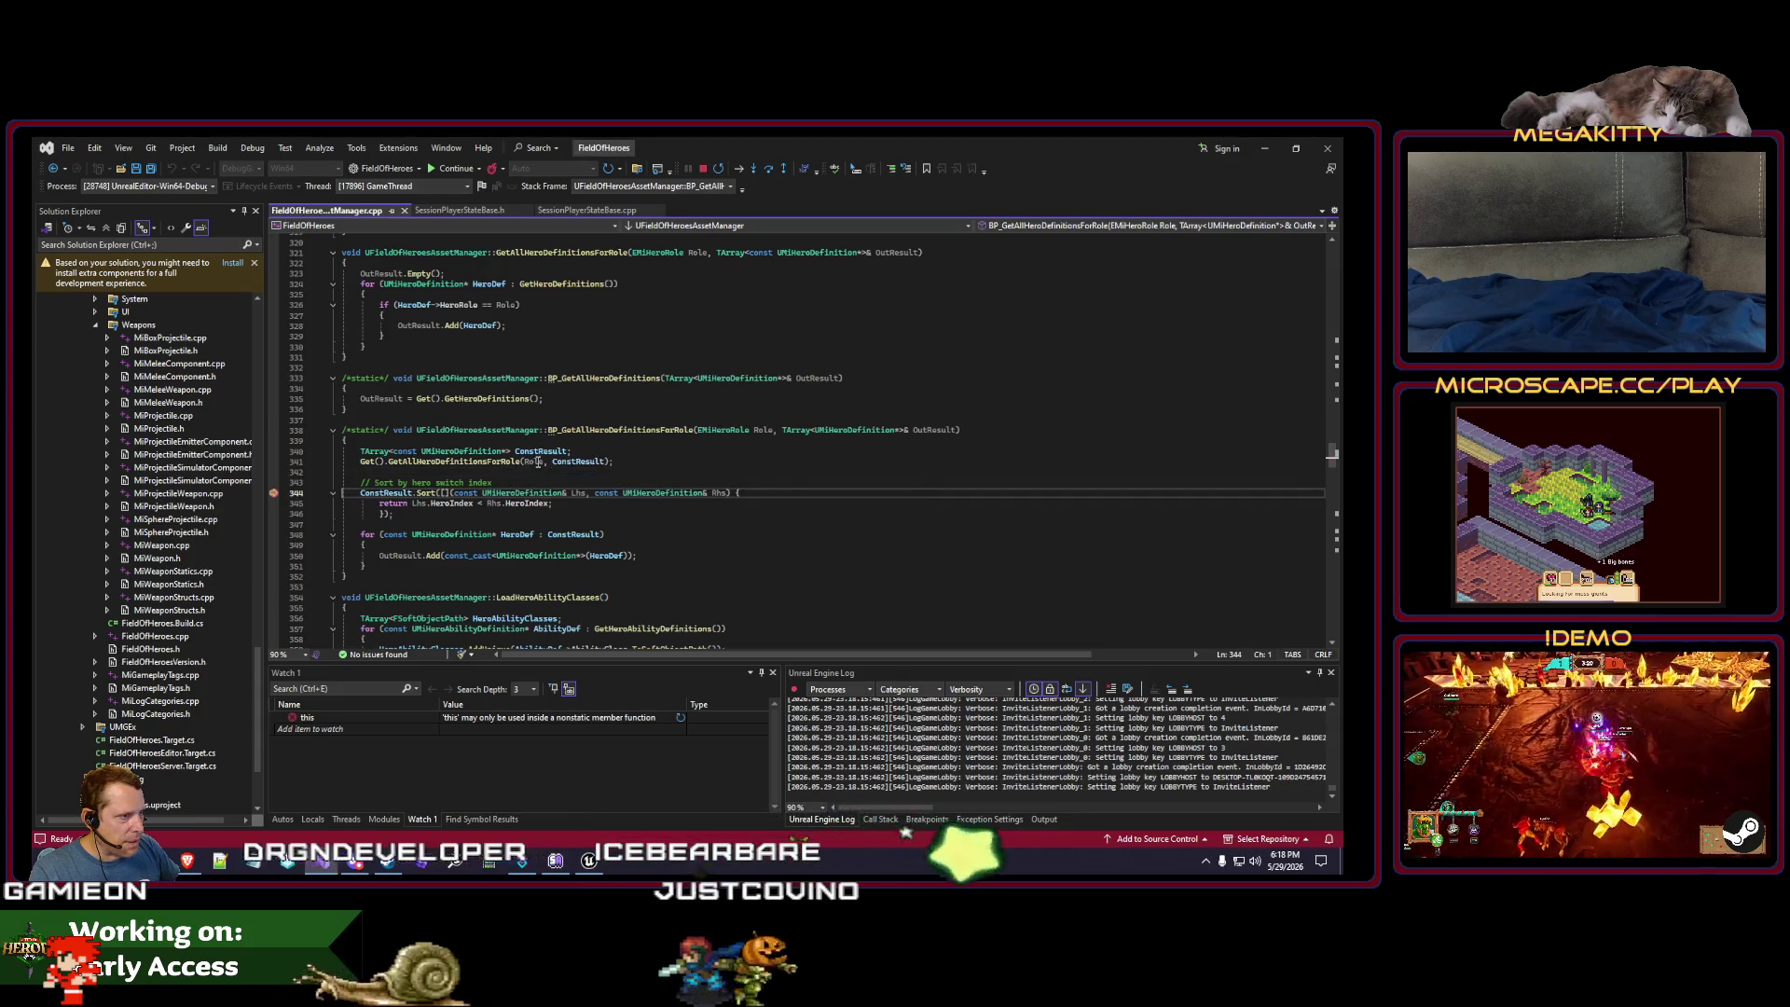
left_click(471, 483)
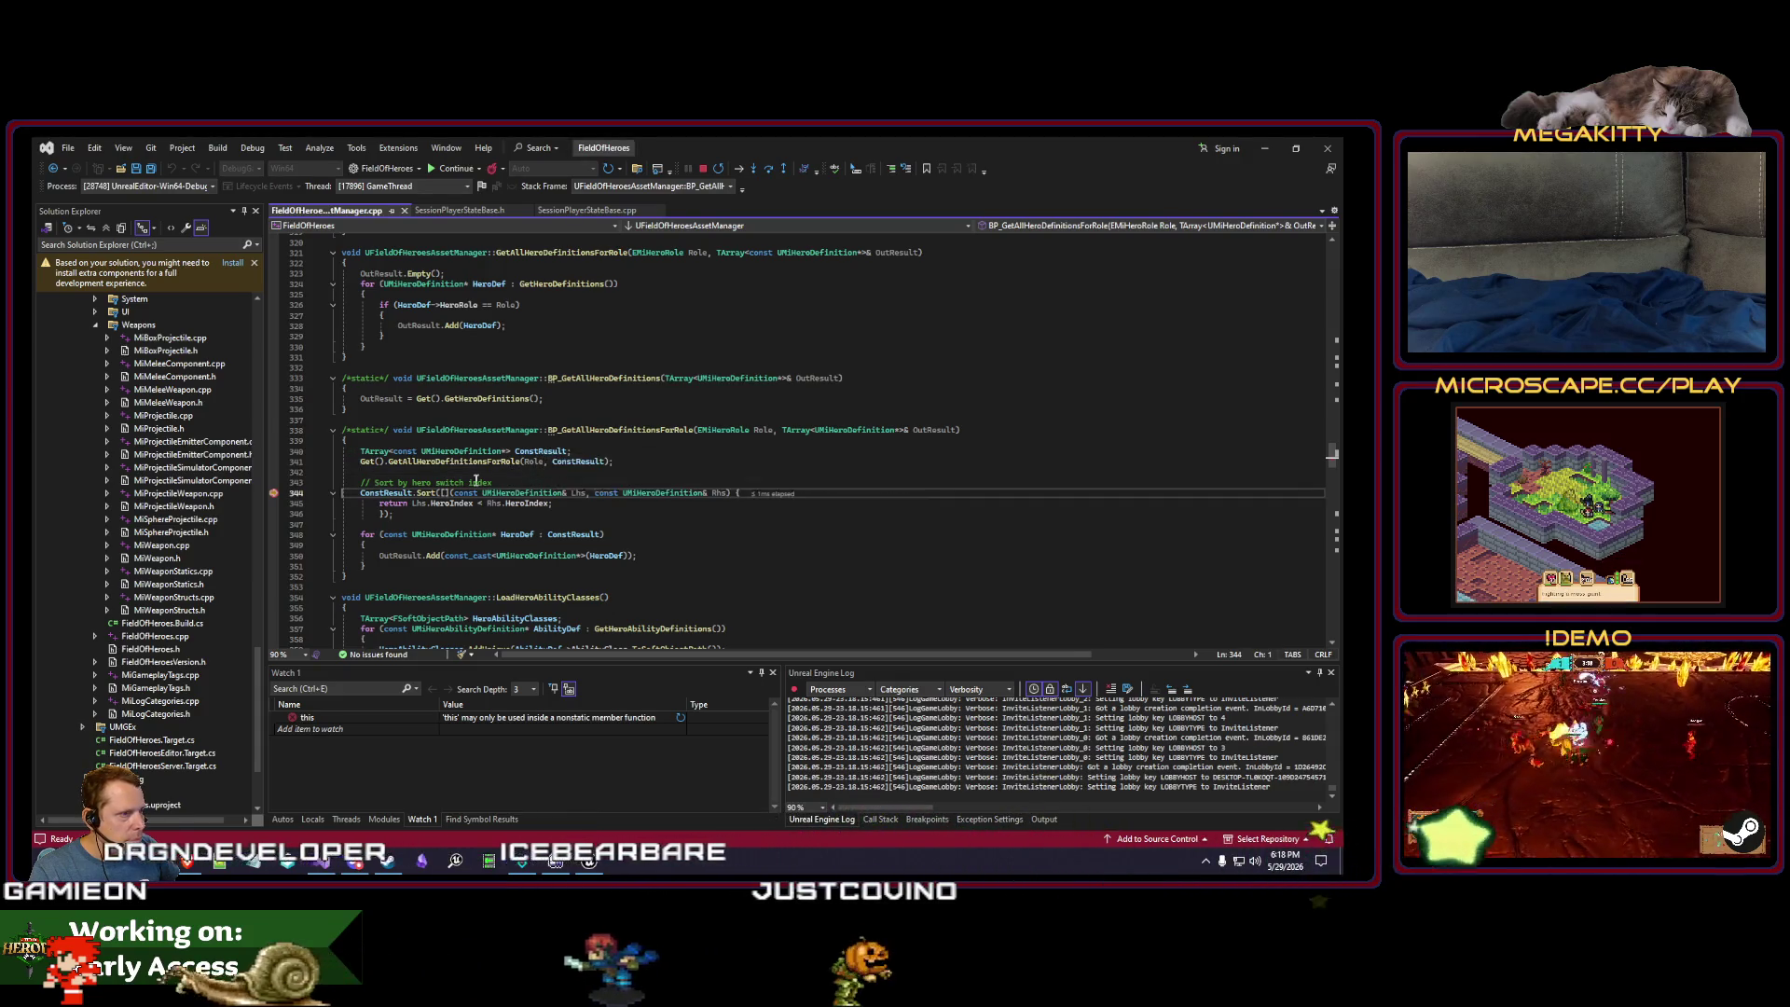
key("F10")
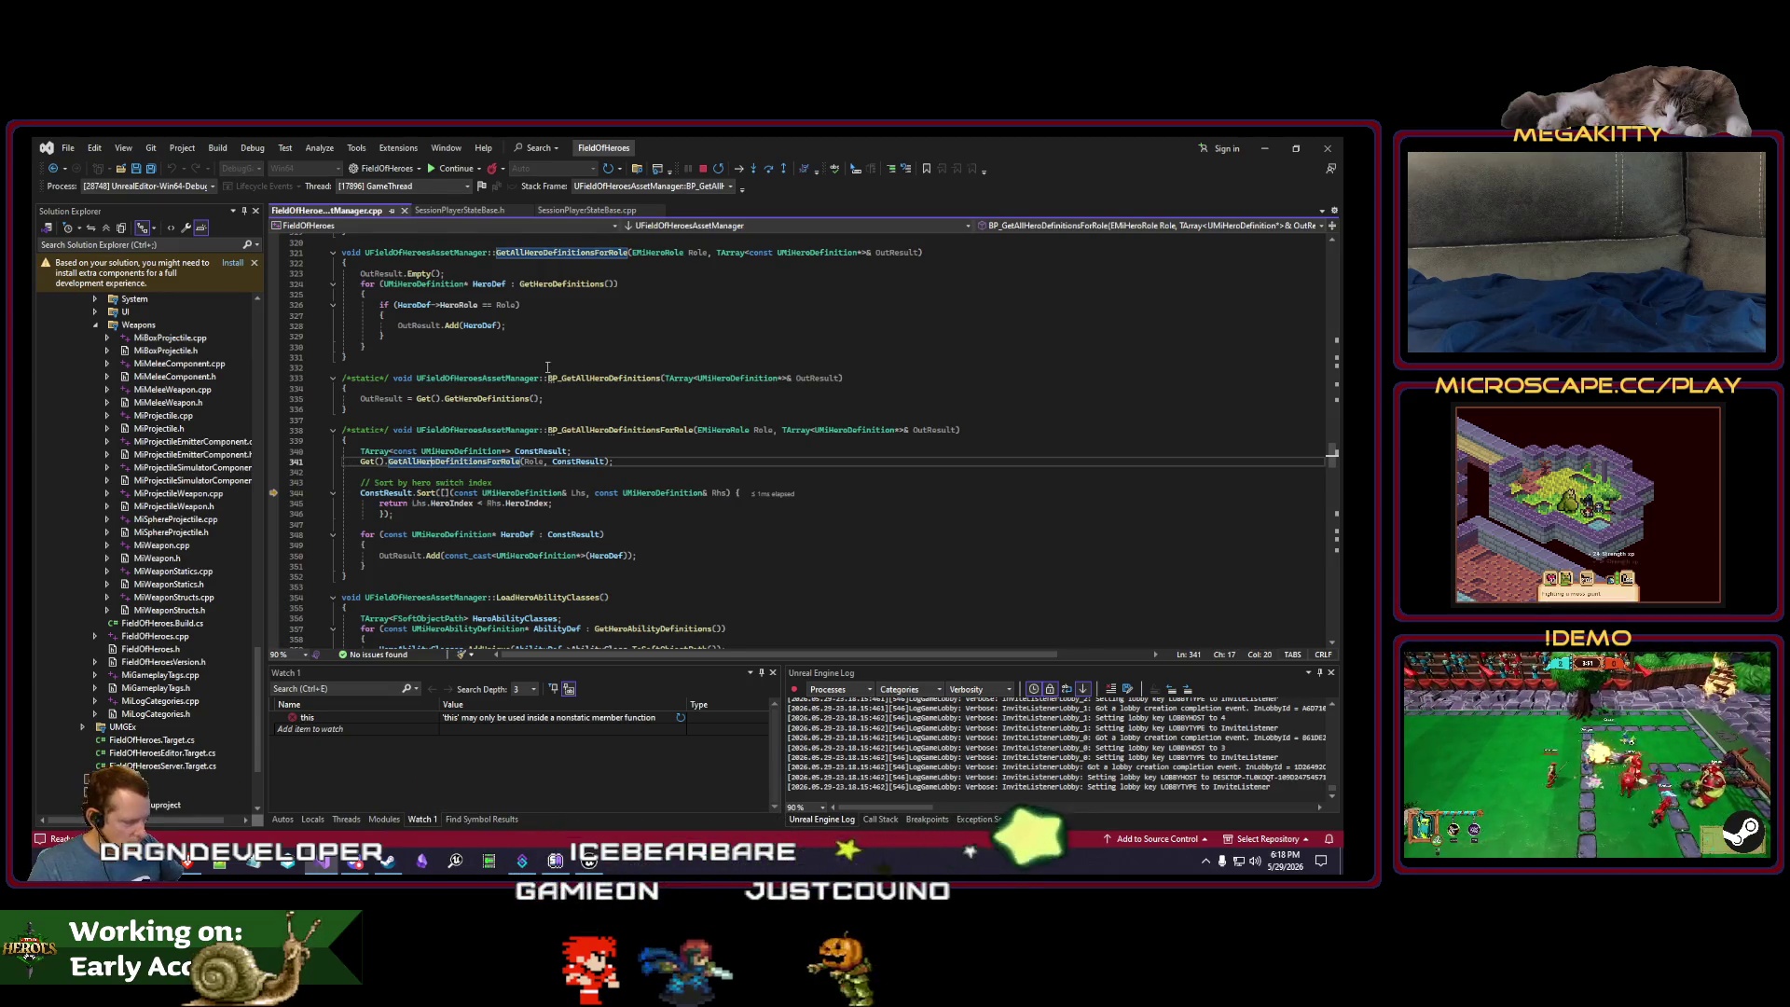
- Follow GetAllHeroDefinitionsForRole into GetHeroDefinitions, inspect LoadedHeroDefinitions, and continue to the role-filter breakpoint
key("F12")
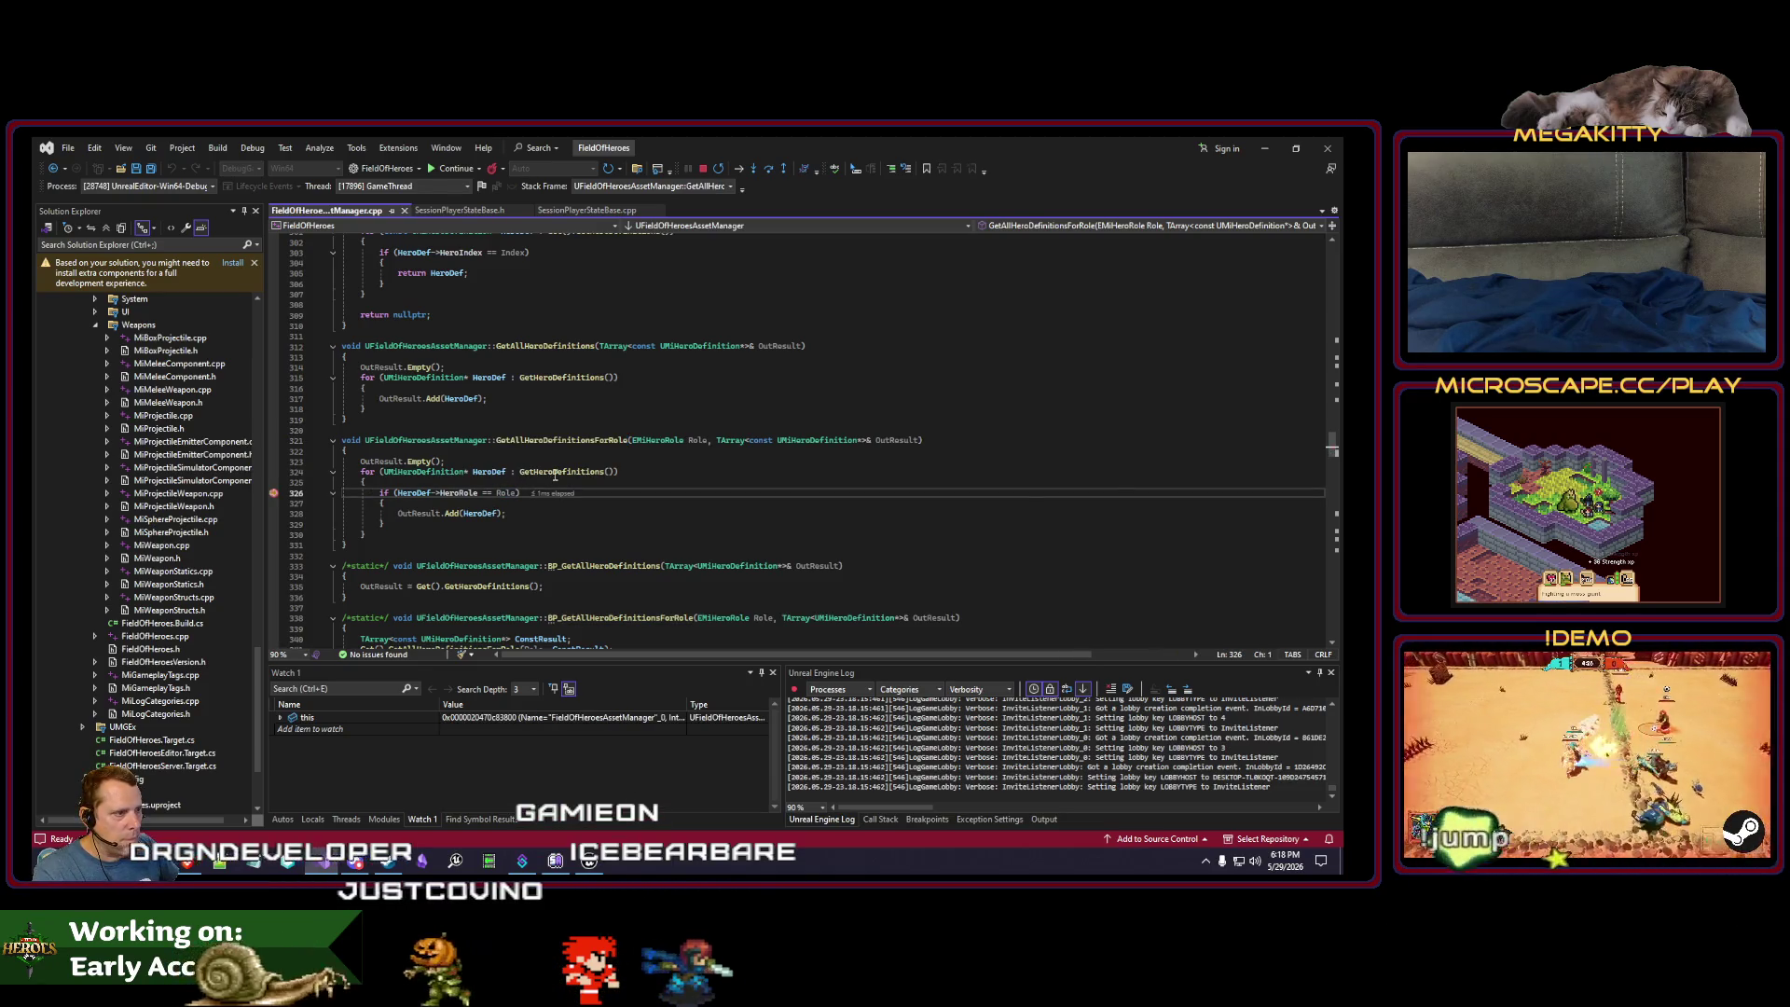
left_click(555, 473)
key("F12")
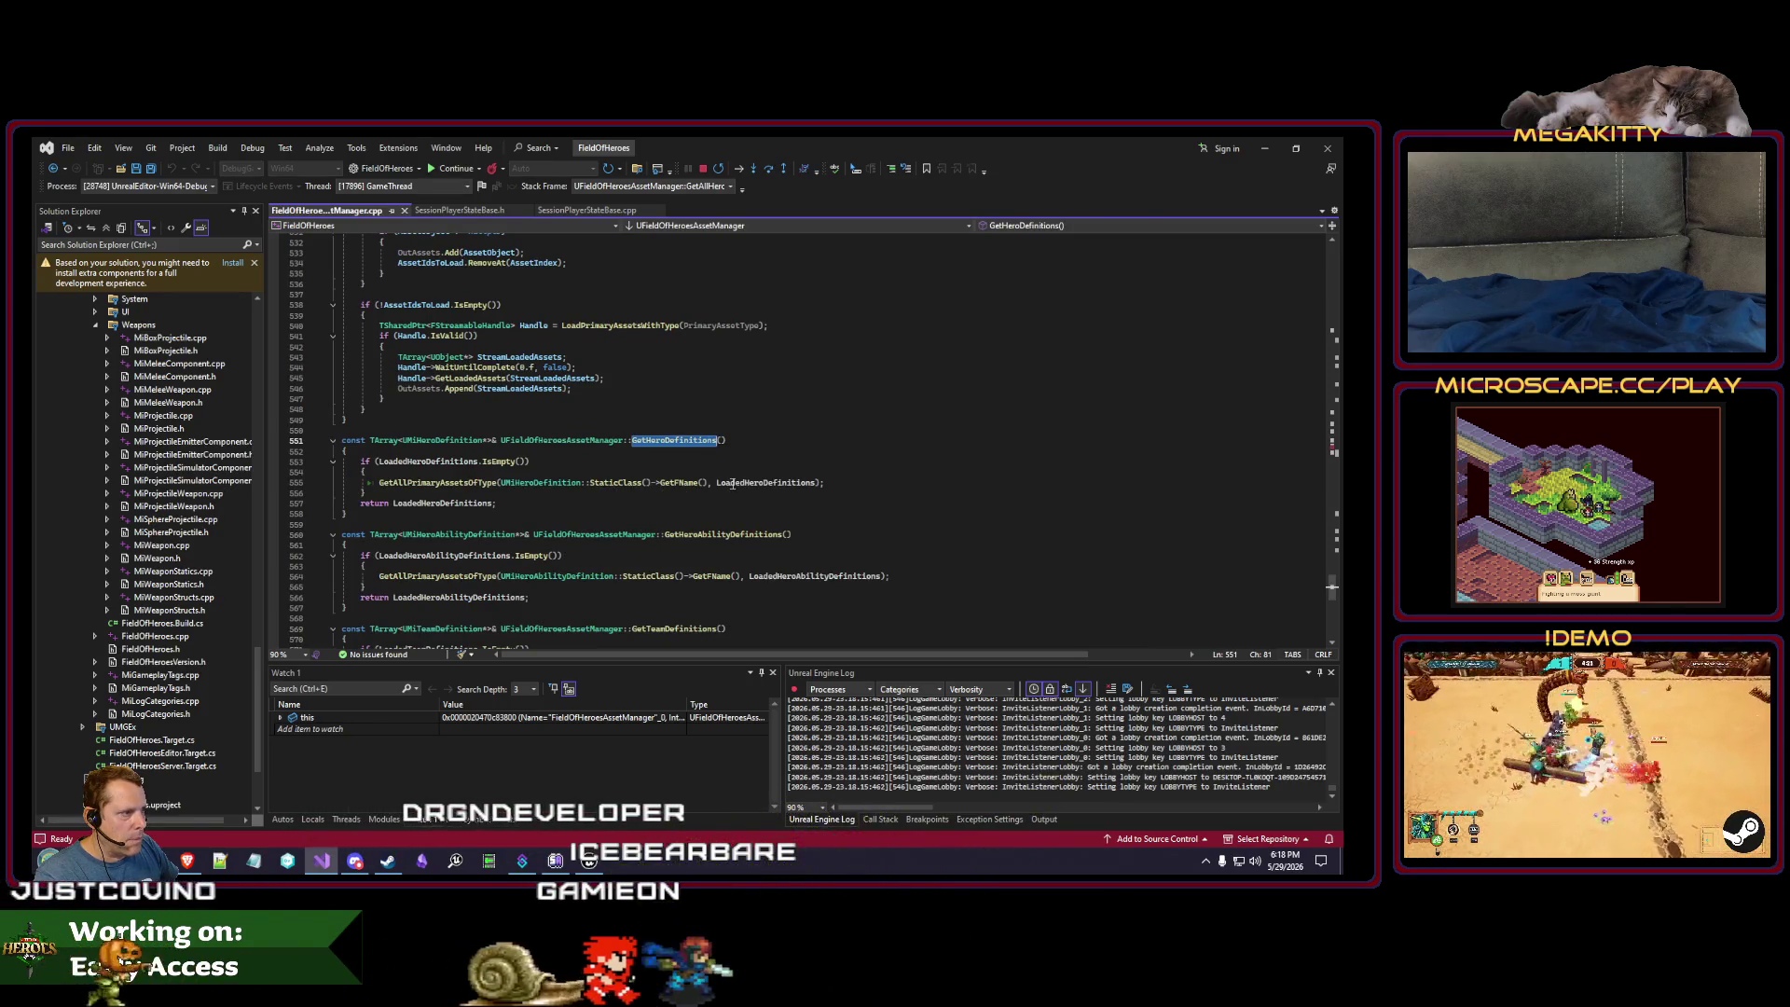
mouse_move(737, 488)
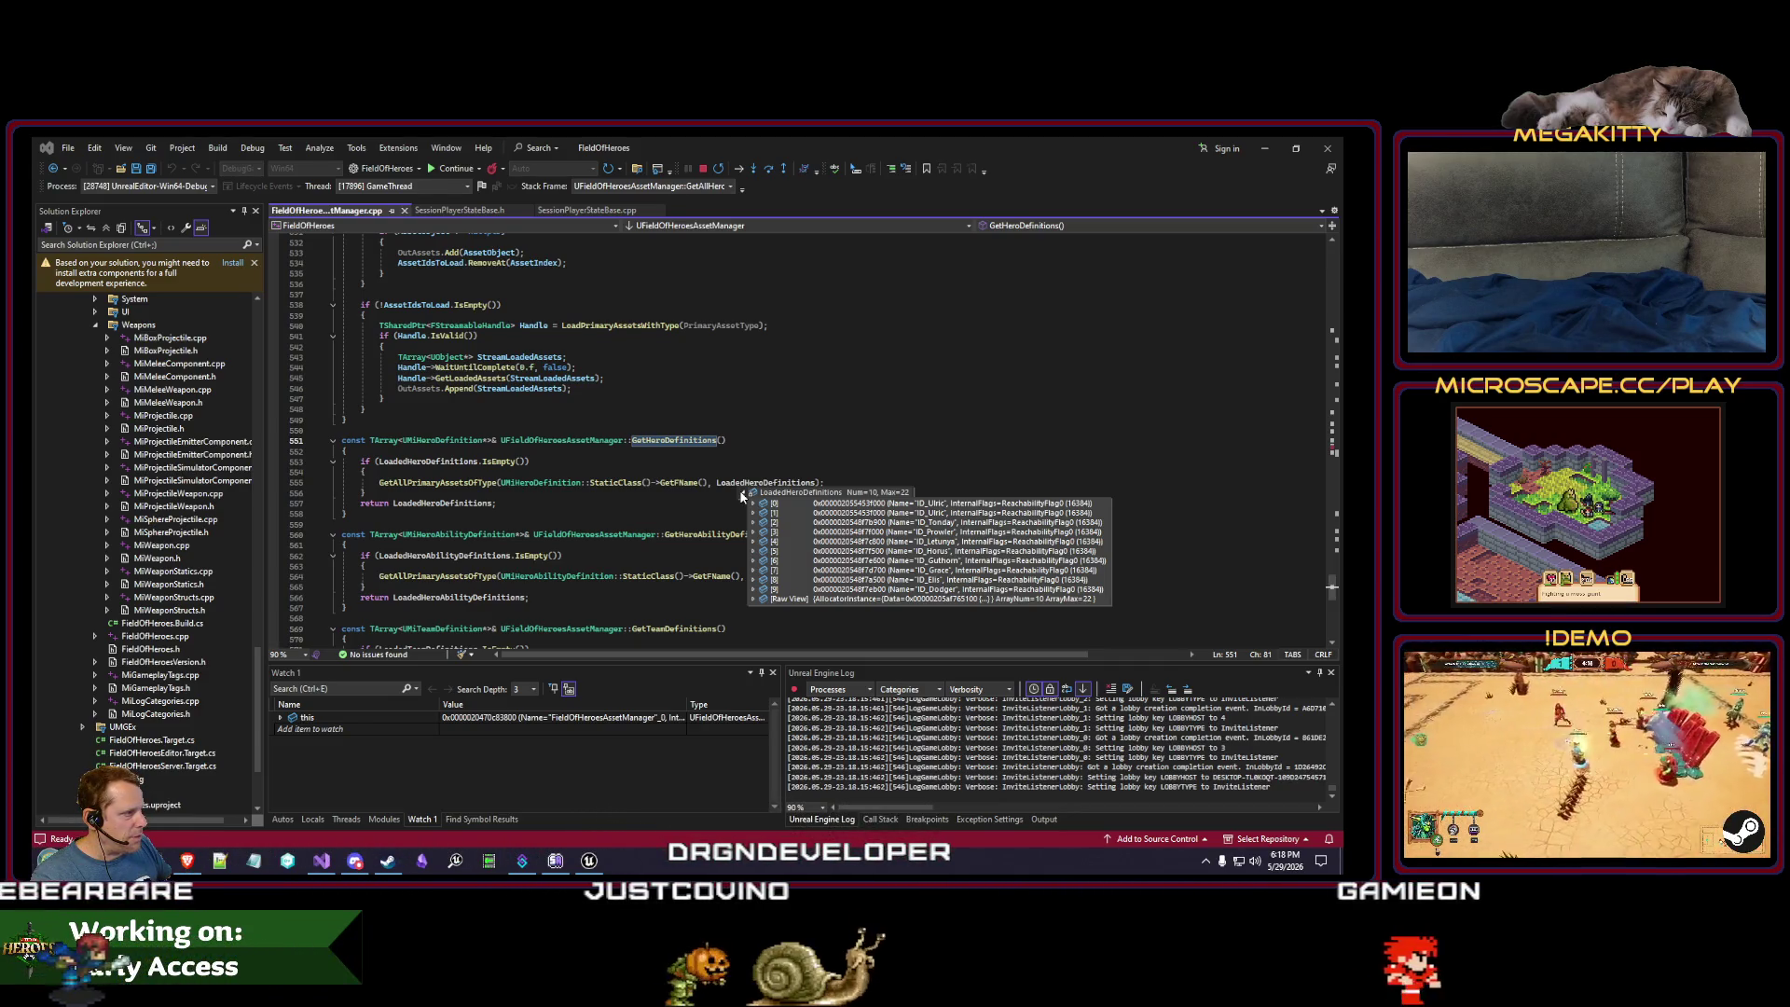
key("F5")
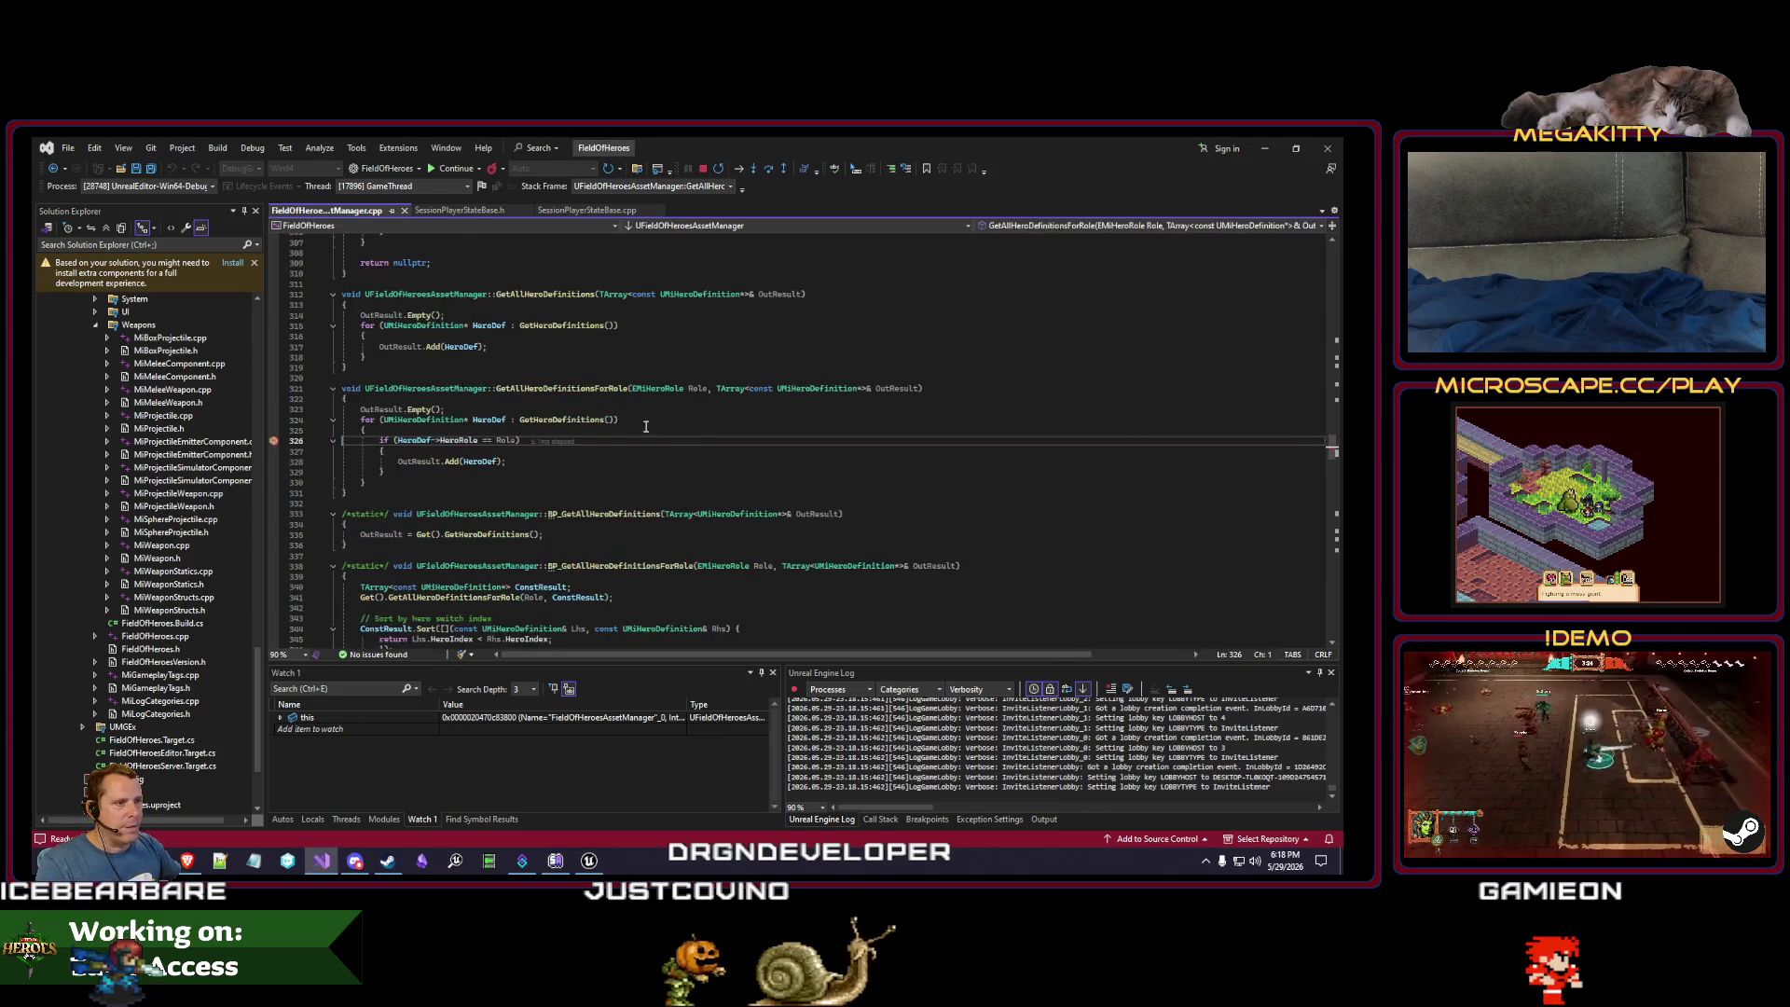
key("F5")
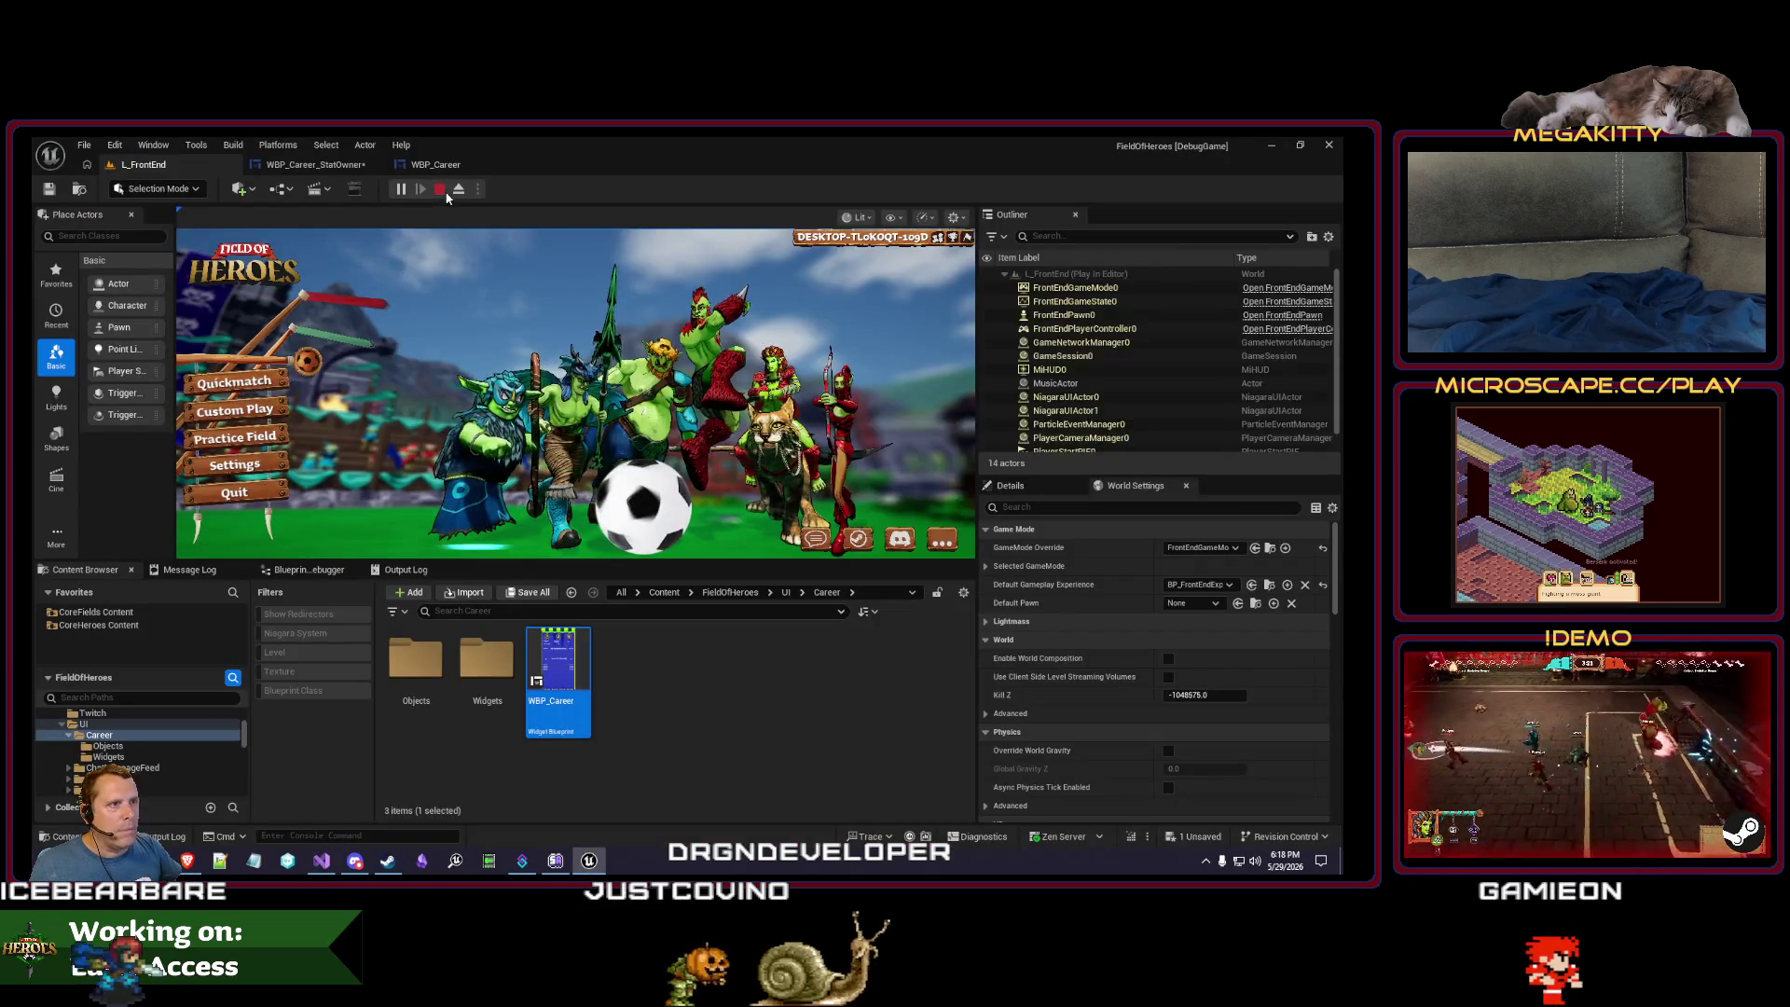
- Search 'id_ulric' and show ID_Ulric in its HeroDefinitions folder of nine assets
type("id")
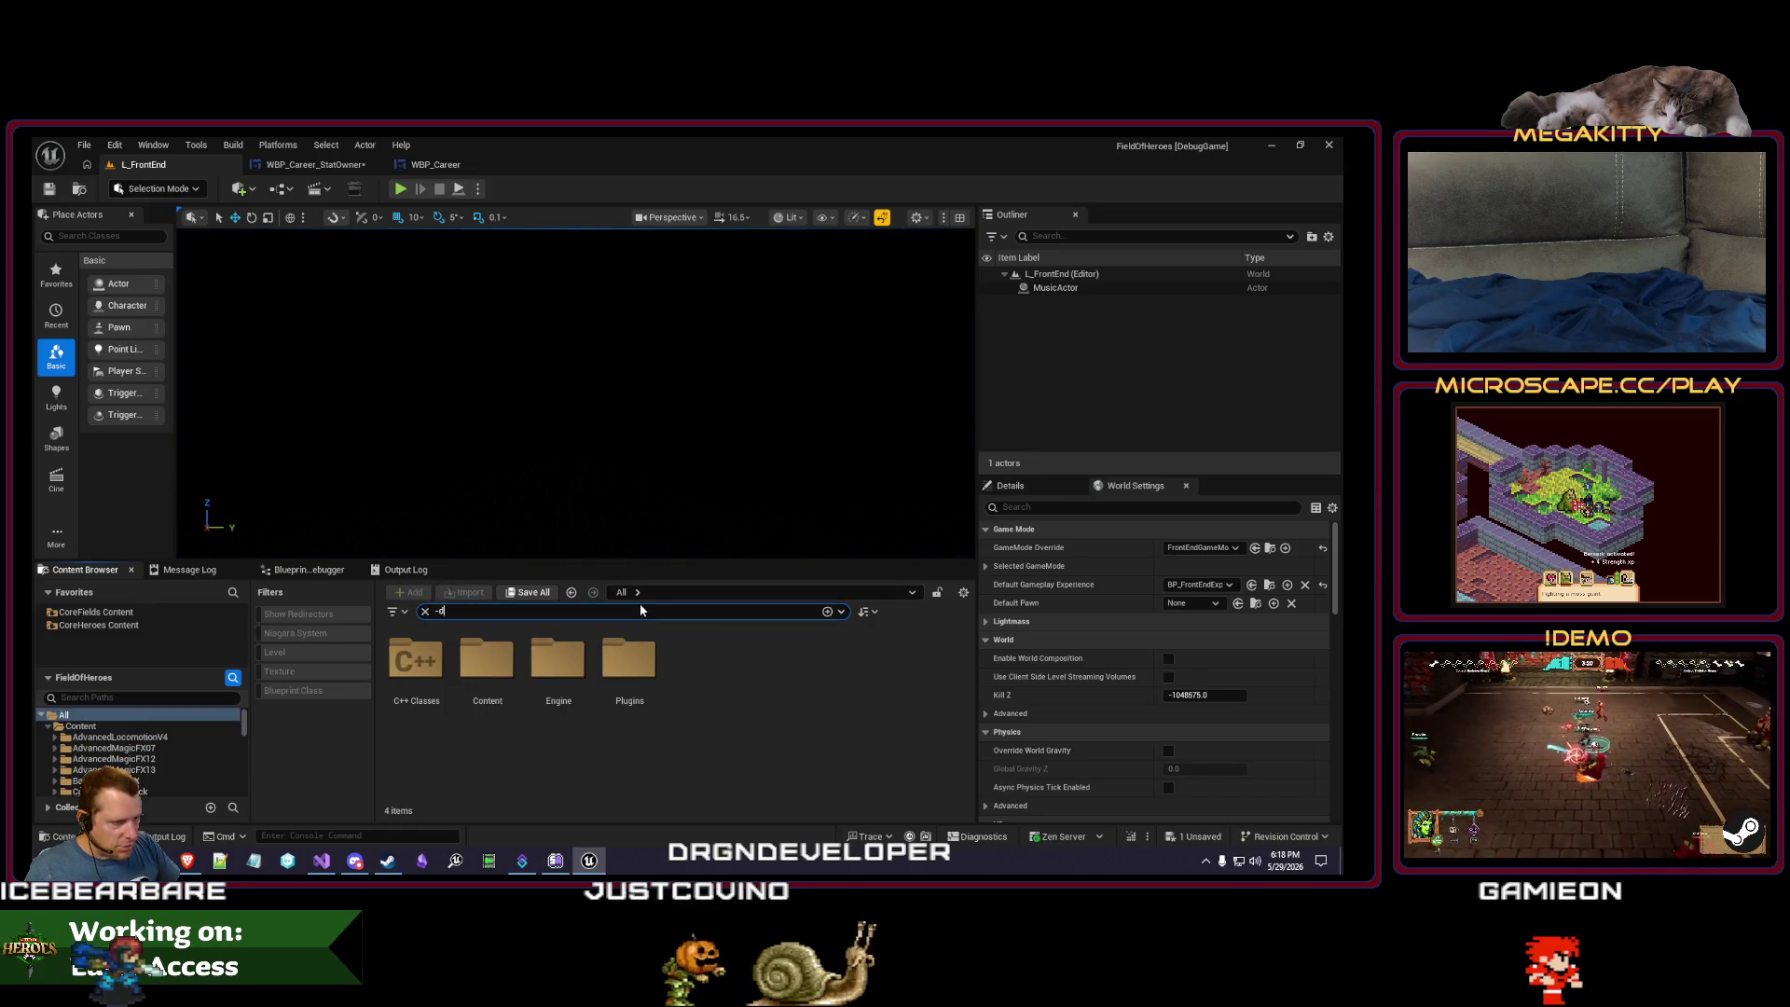
type("_ulric")
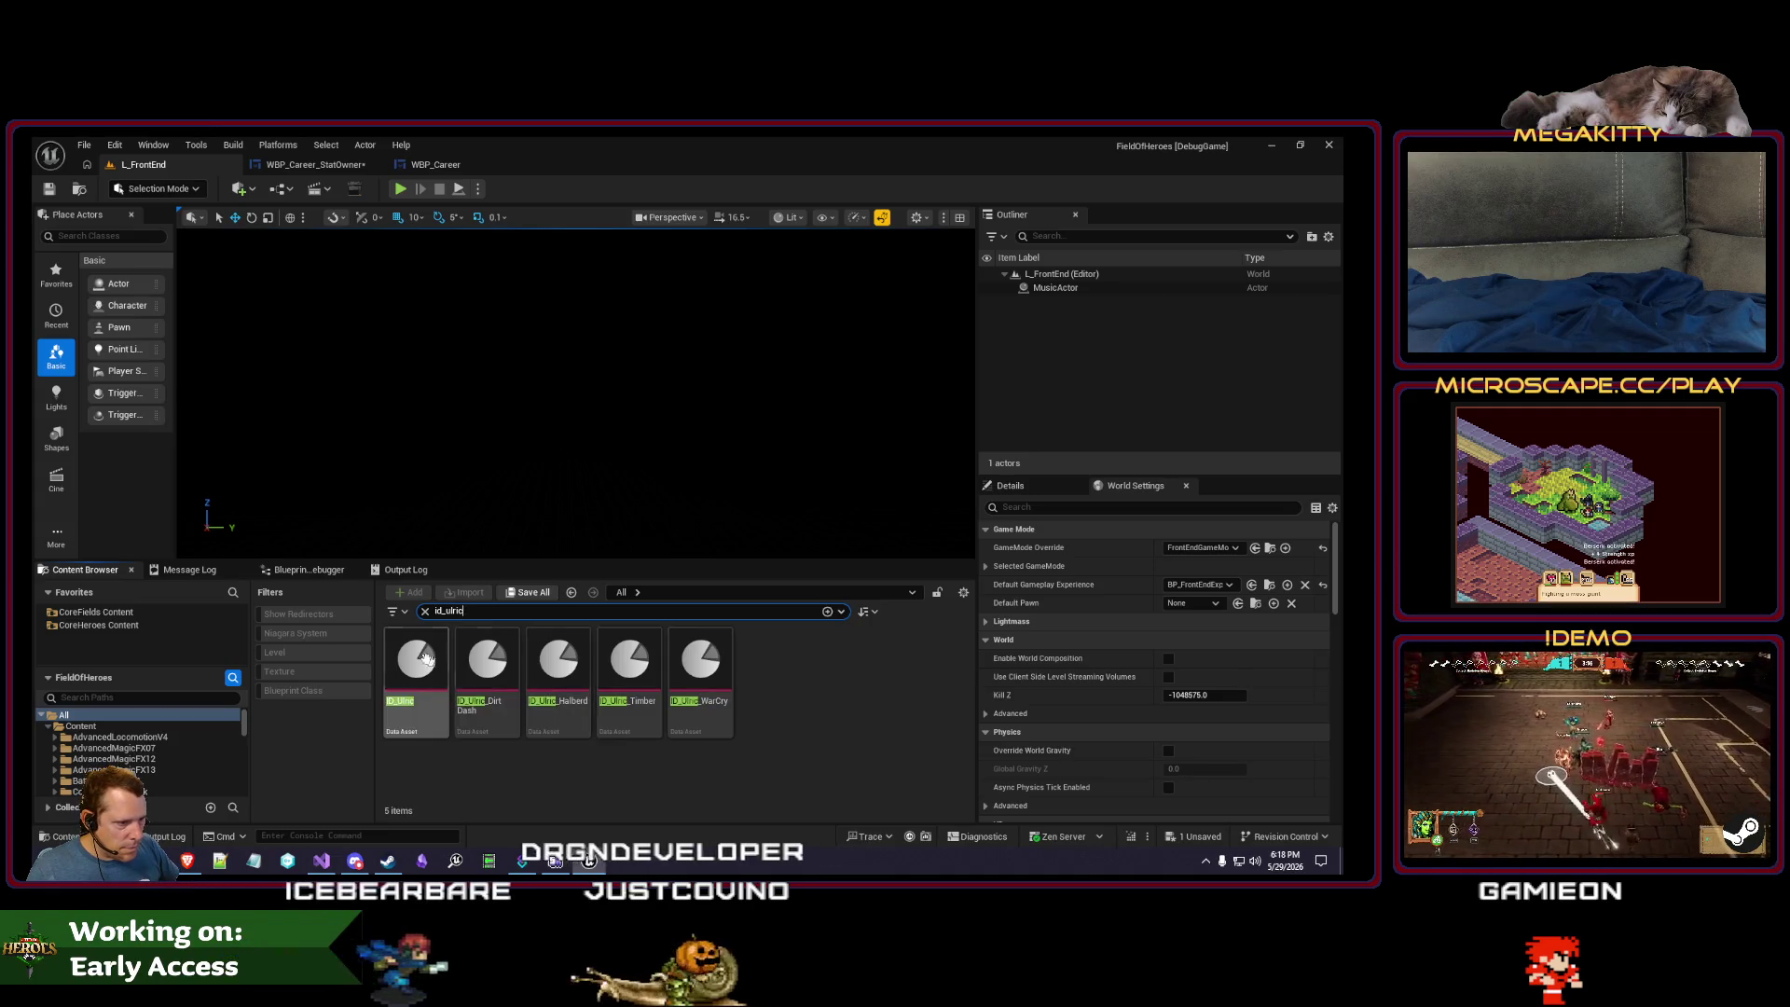
right_click(420, 673)
left_click(547, 442)
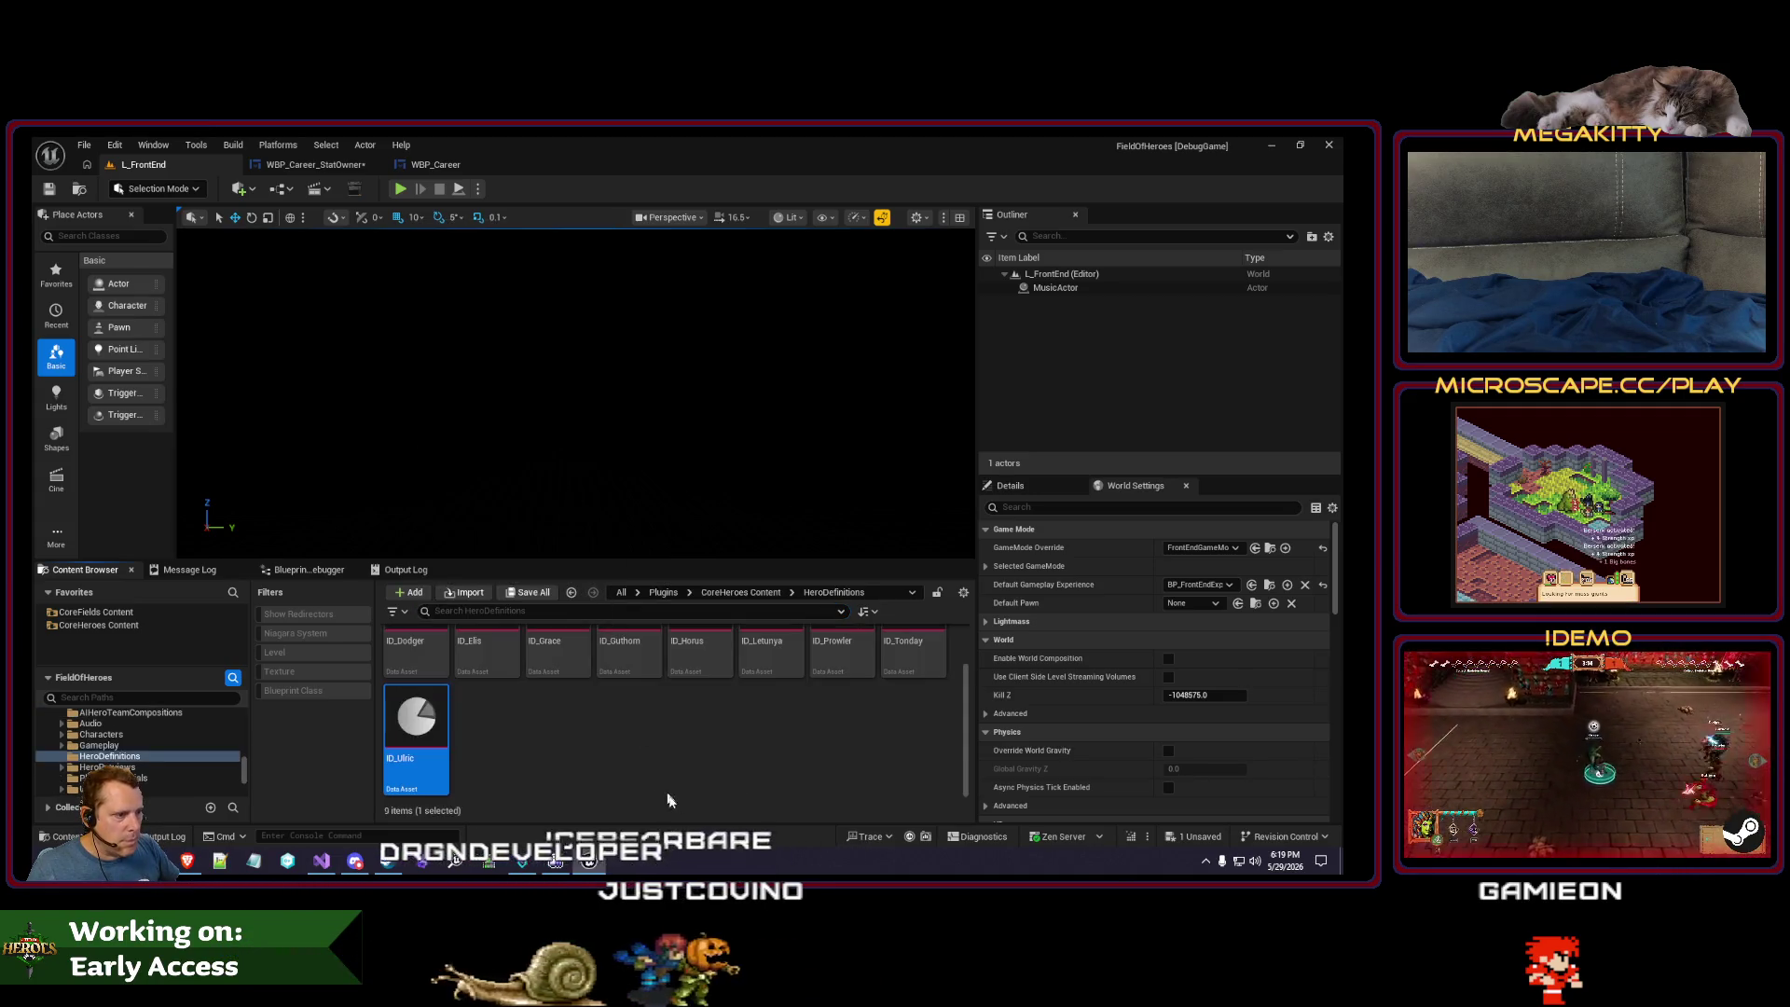
scroll(536, 703, "down", 1)
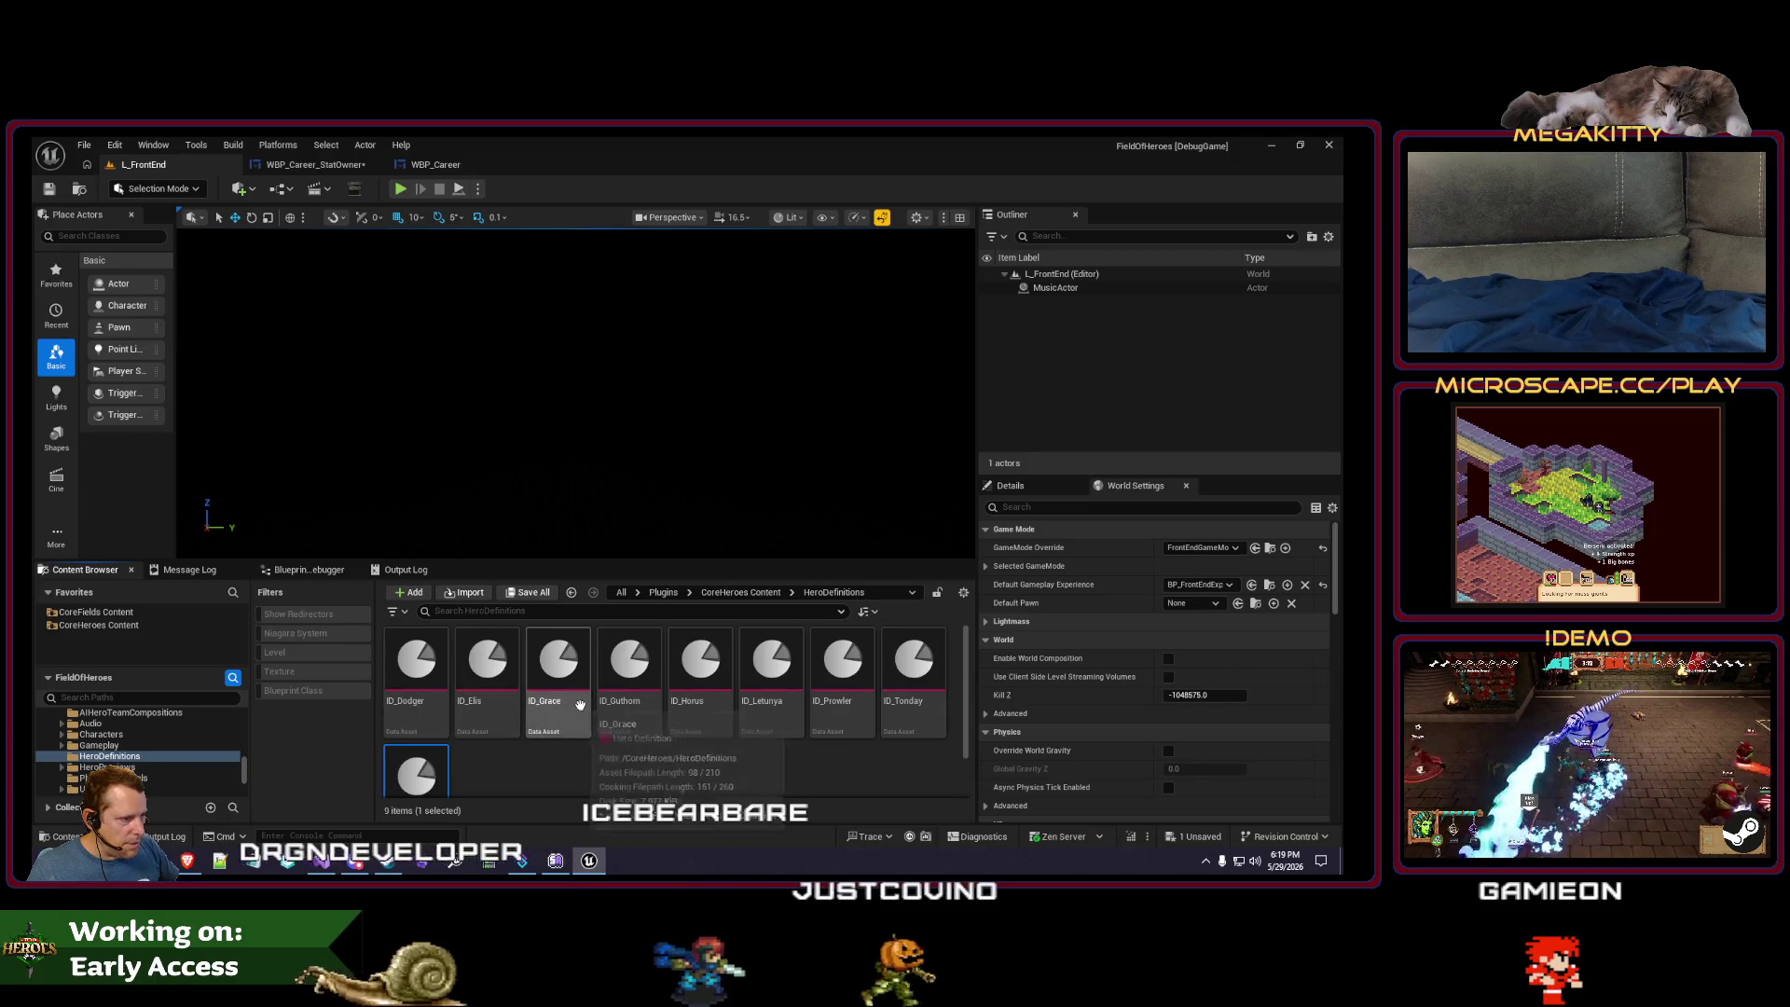
left_click(592, 751)
left_click(419, 760)
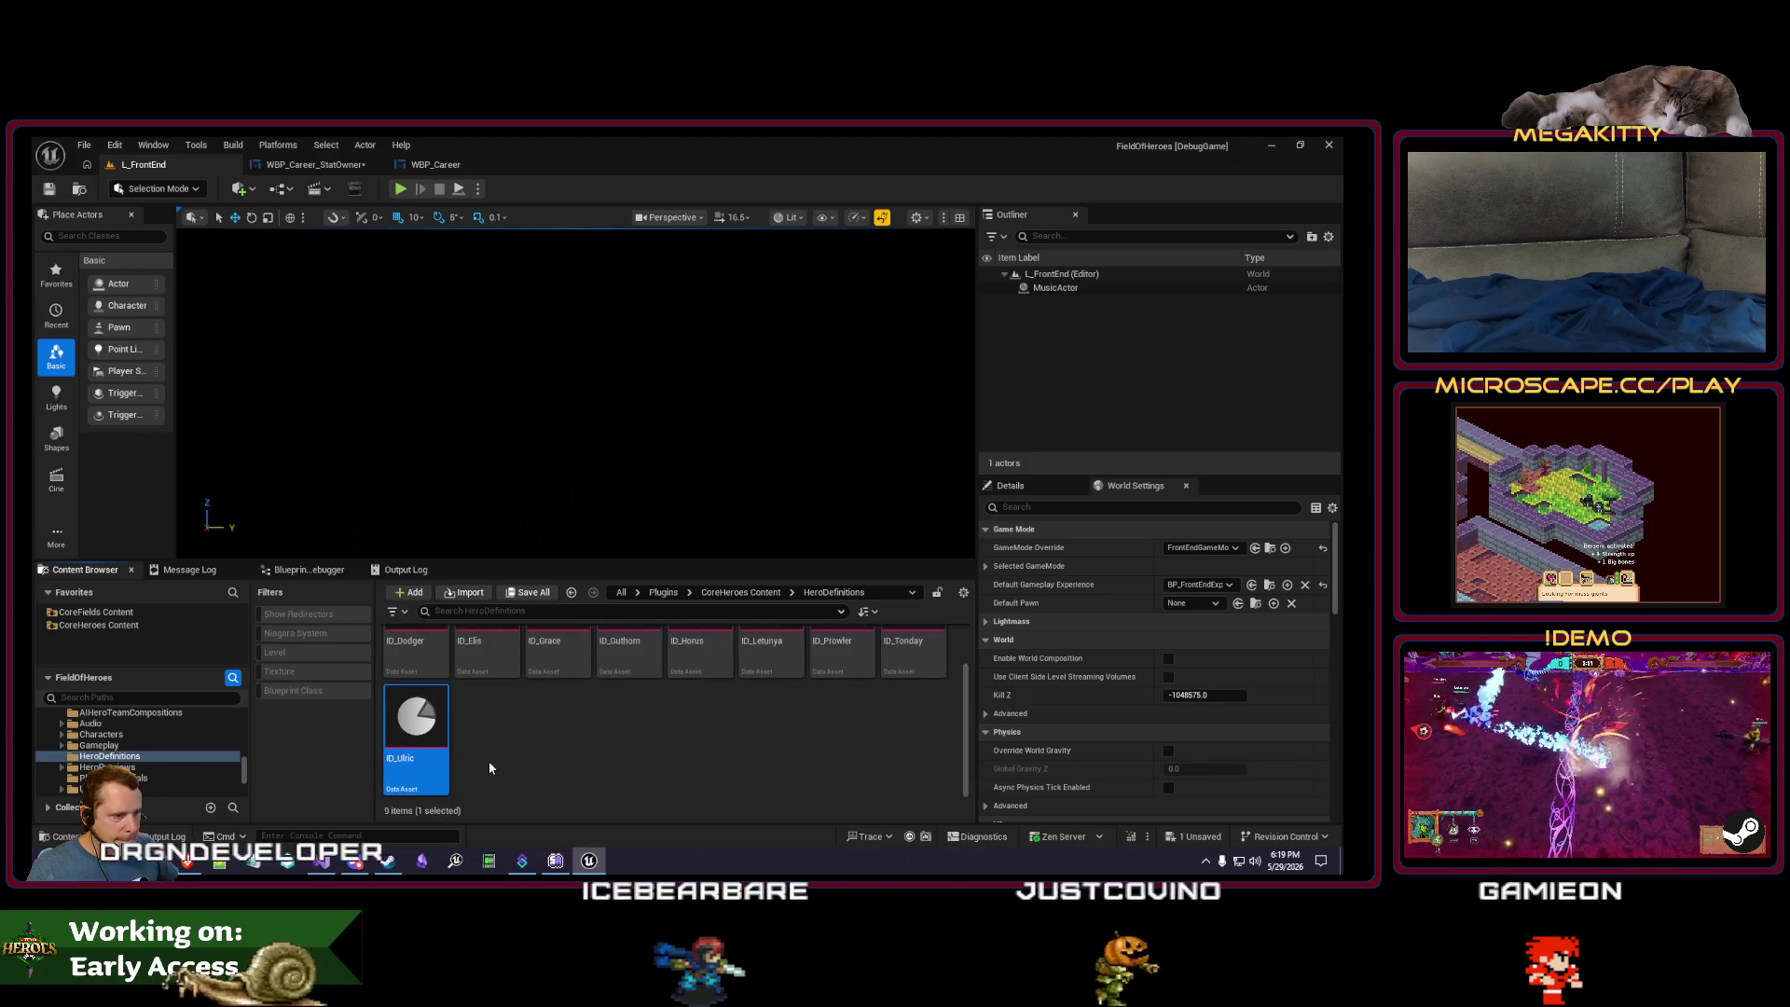
- Back in Visual Studio, jump to the GetHeroDefinitions definition
key("alt+Tab")
left_click(586, 425)
key("F12")
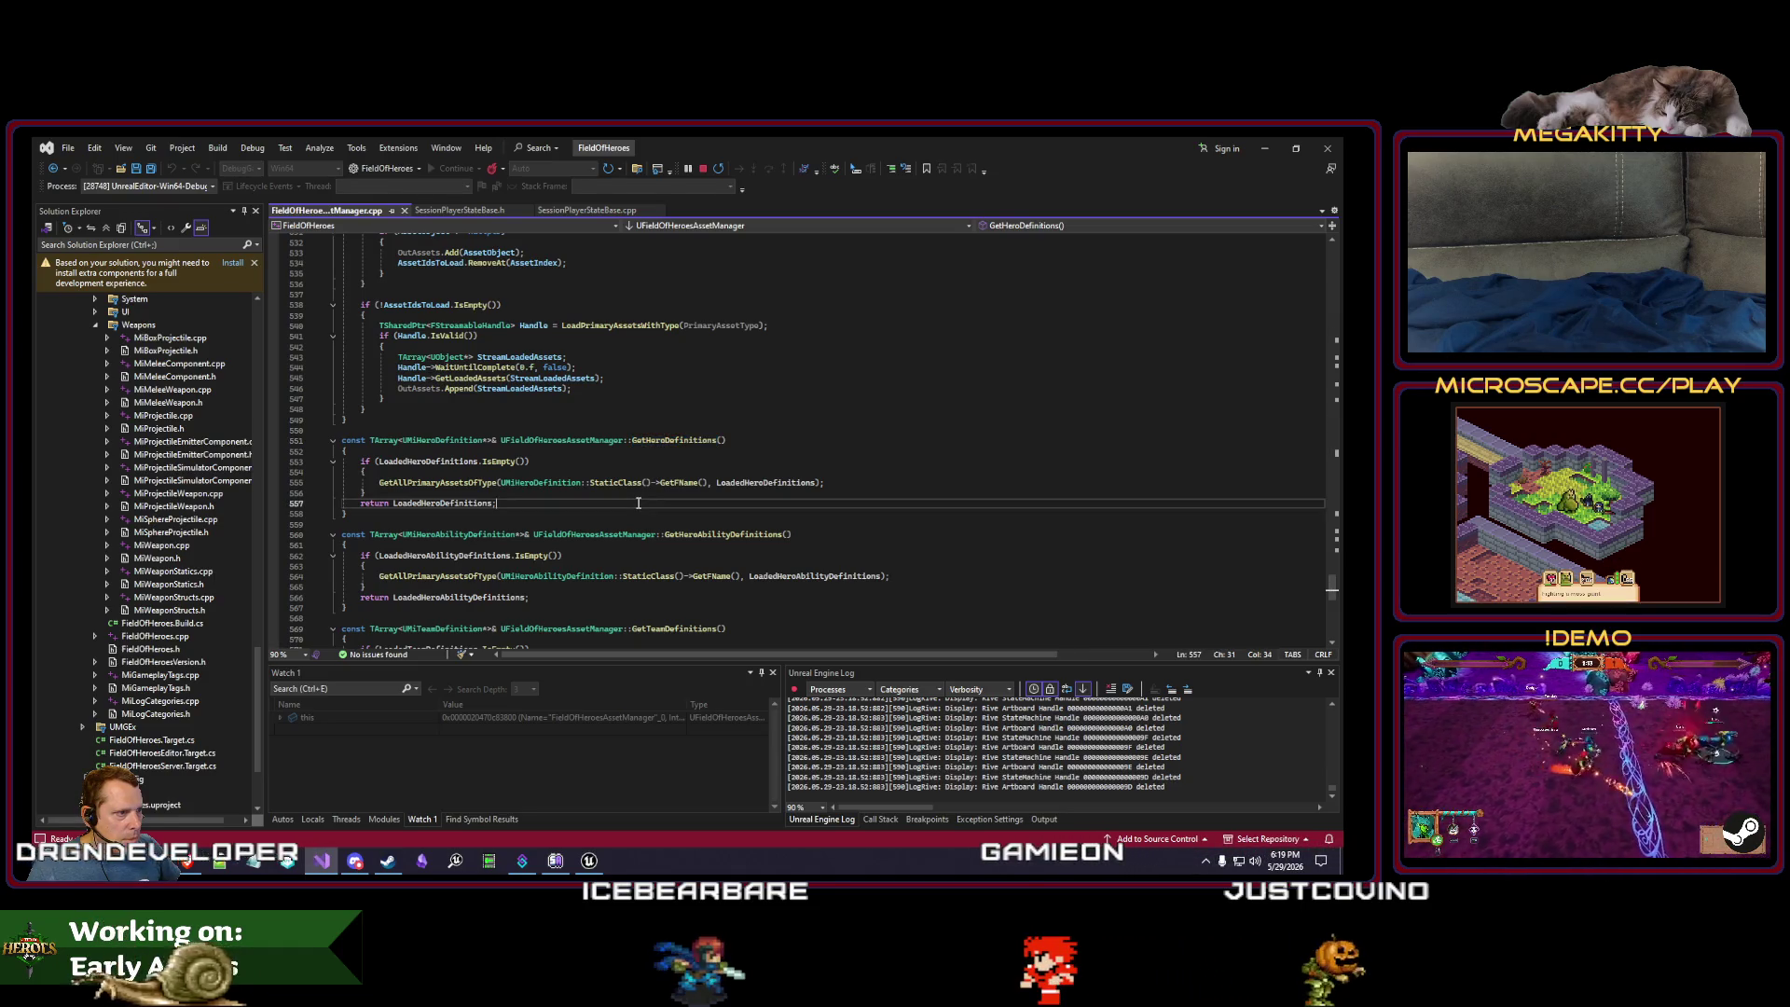
- Break at the LoadedHeroDefinitions return, inspect its 10 entries, then resume and stop the play session
key("F5")
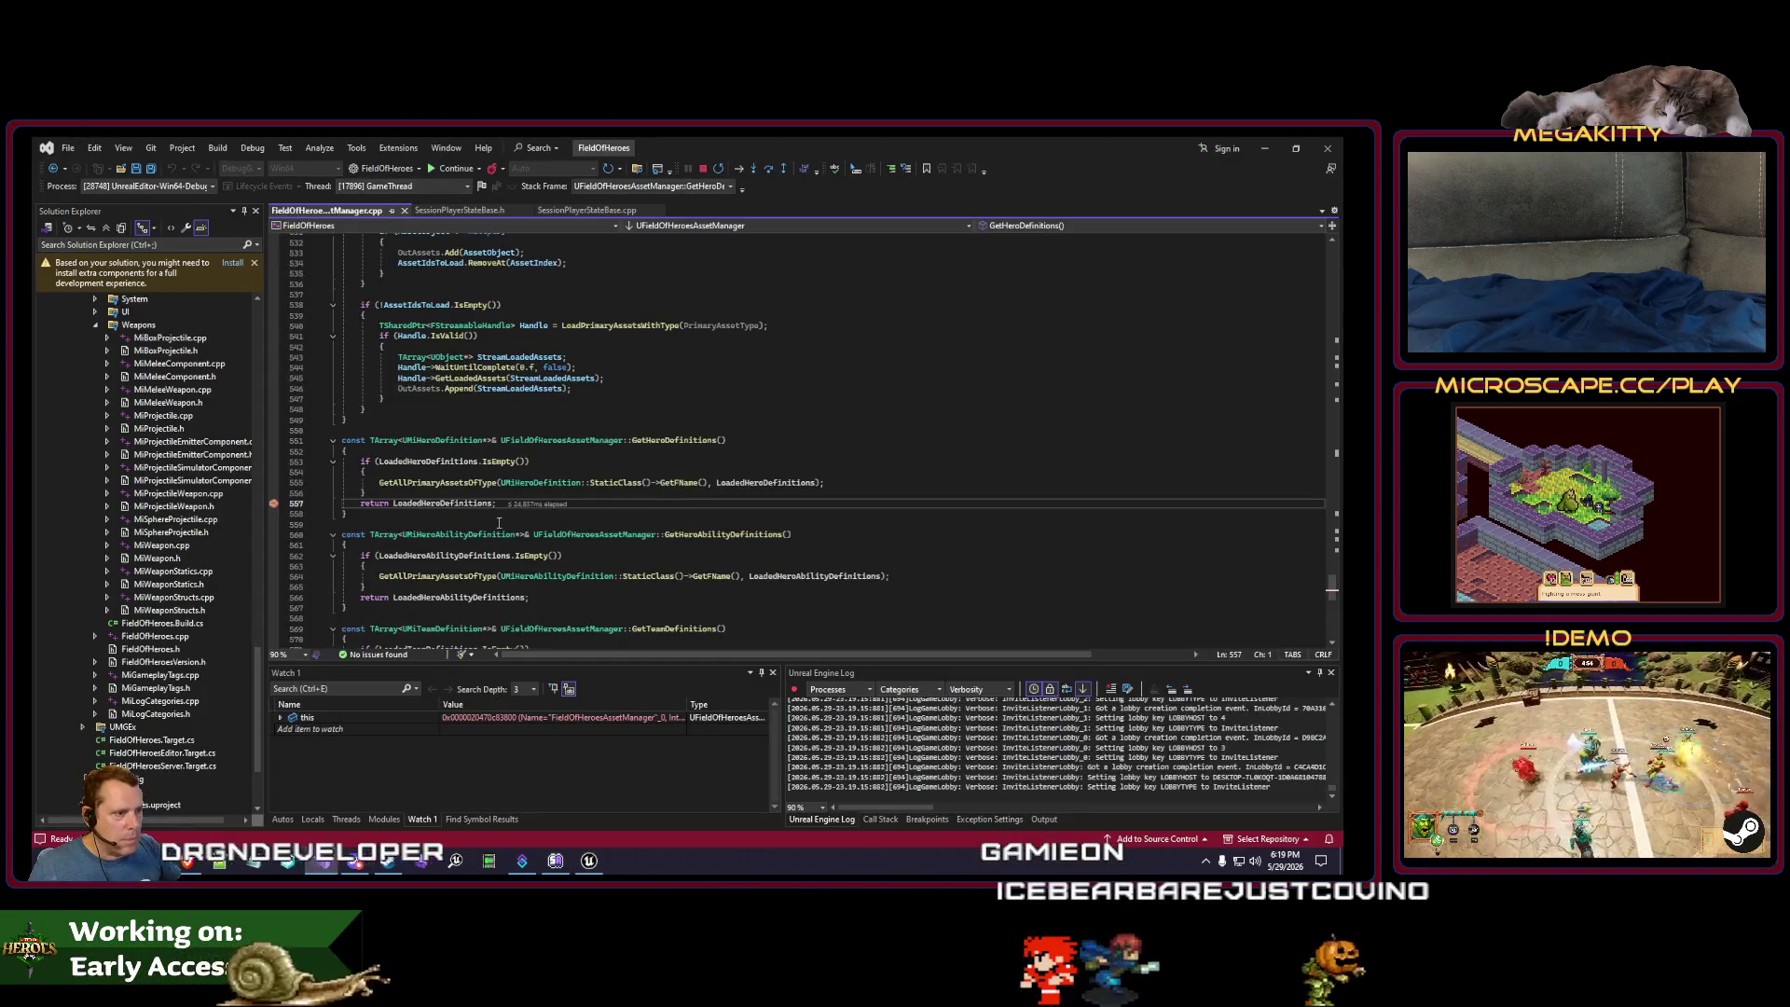
mouse_move(477, 512)
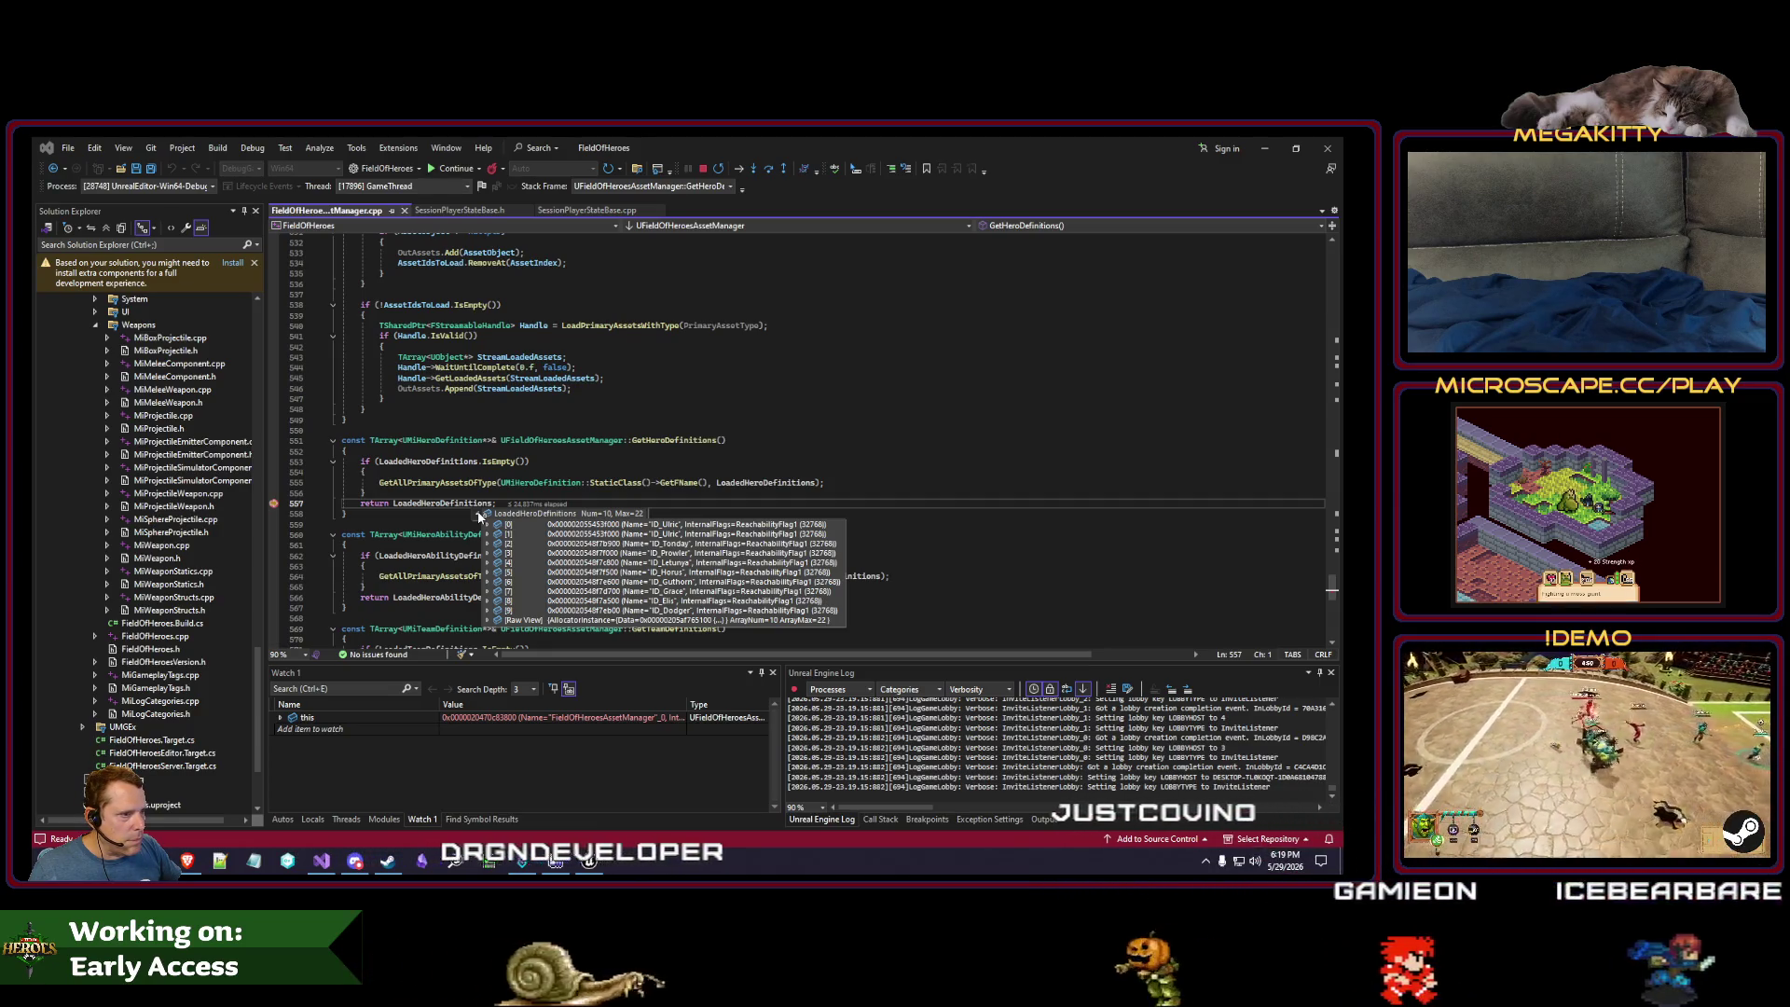
left_click(444, 504)
key("ctrl+minus")
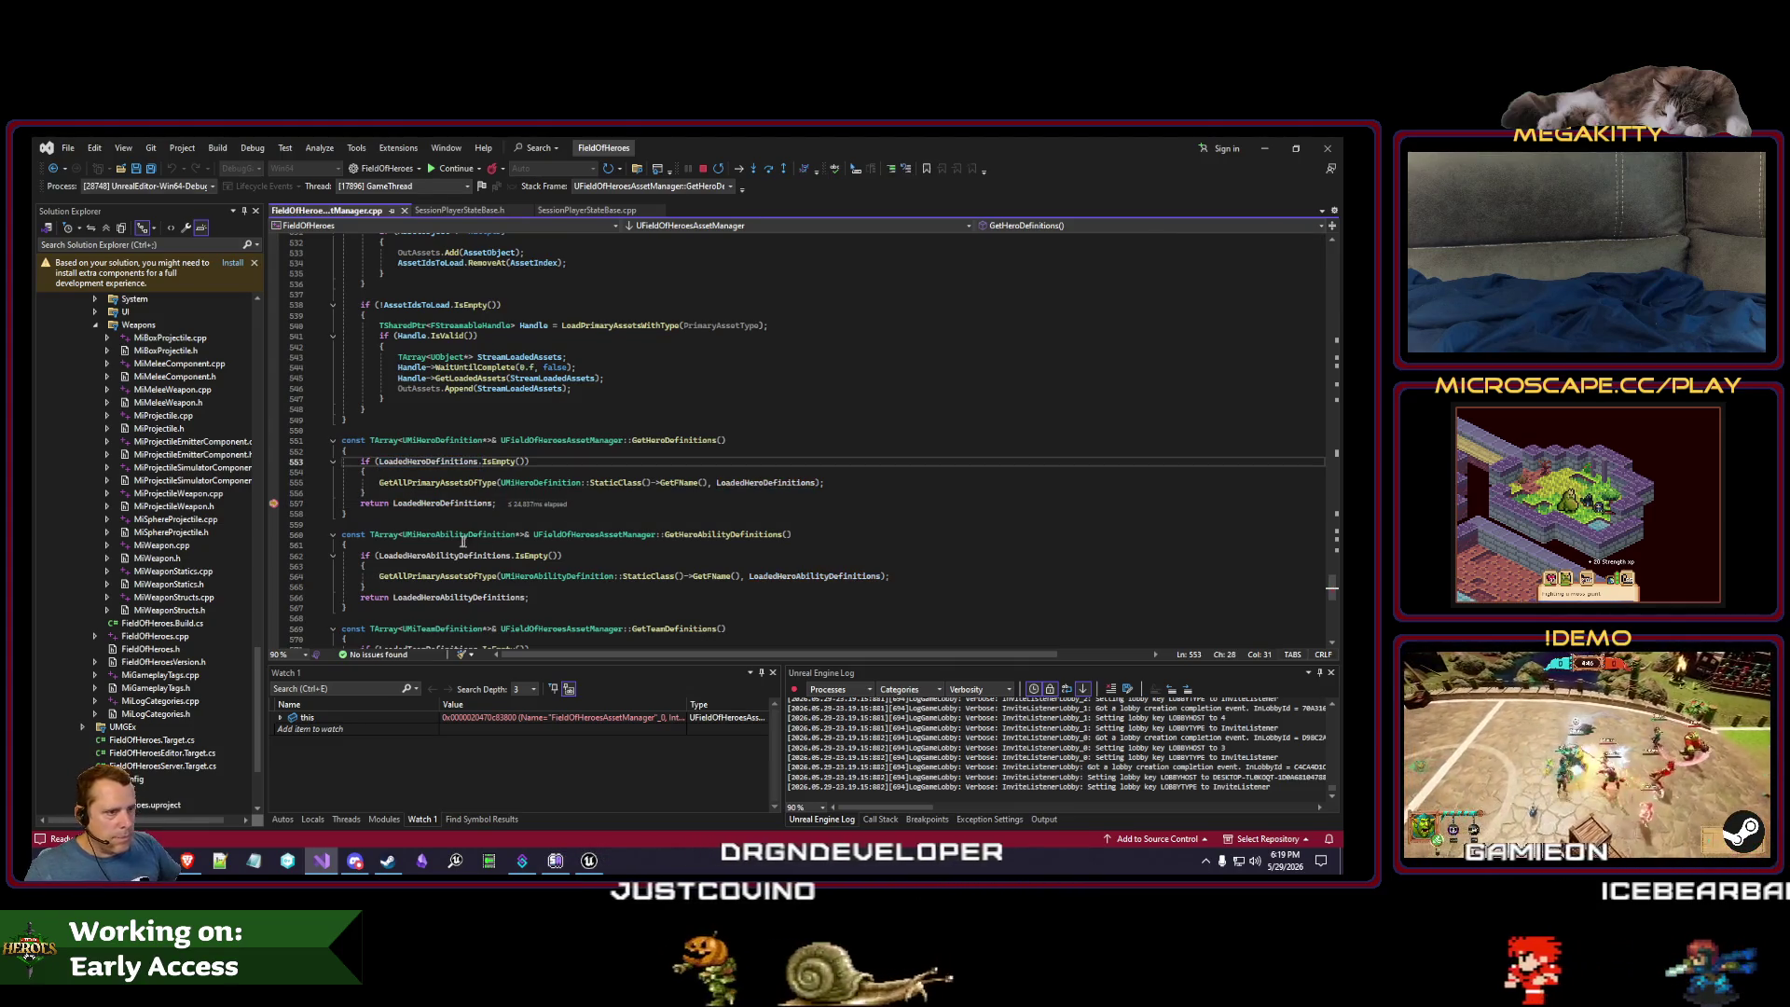
key("ctrl+minus")
mouse_move(423, 503)
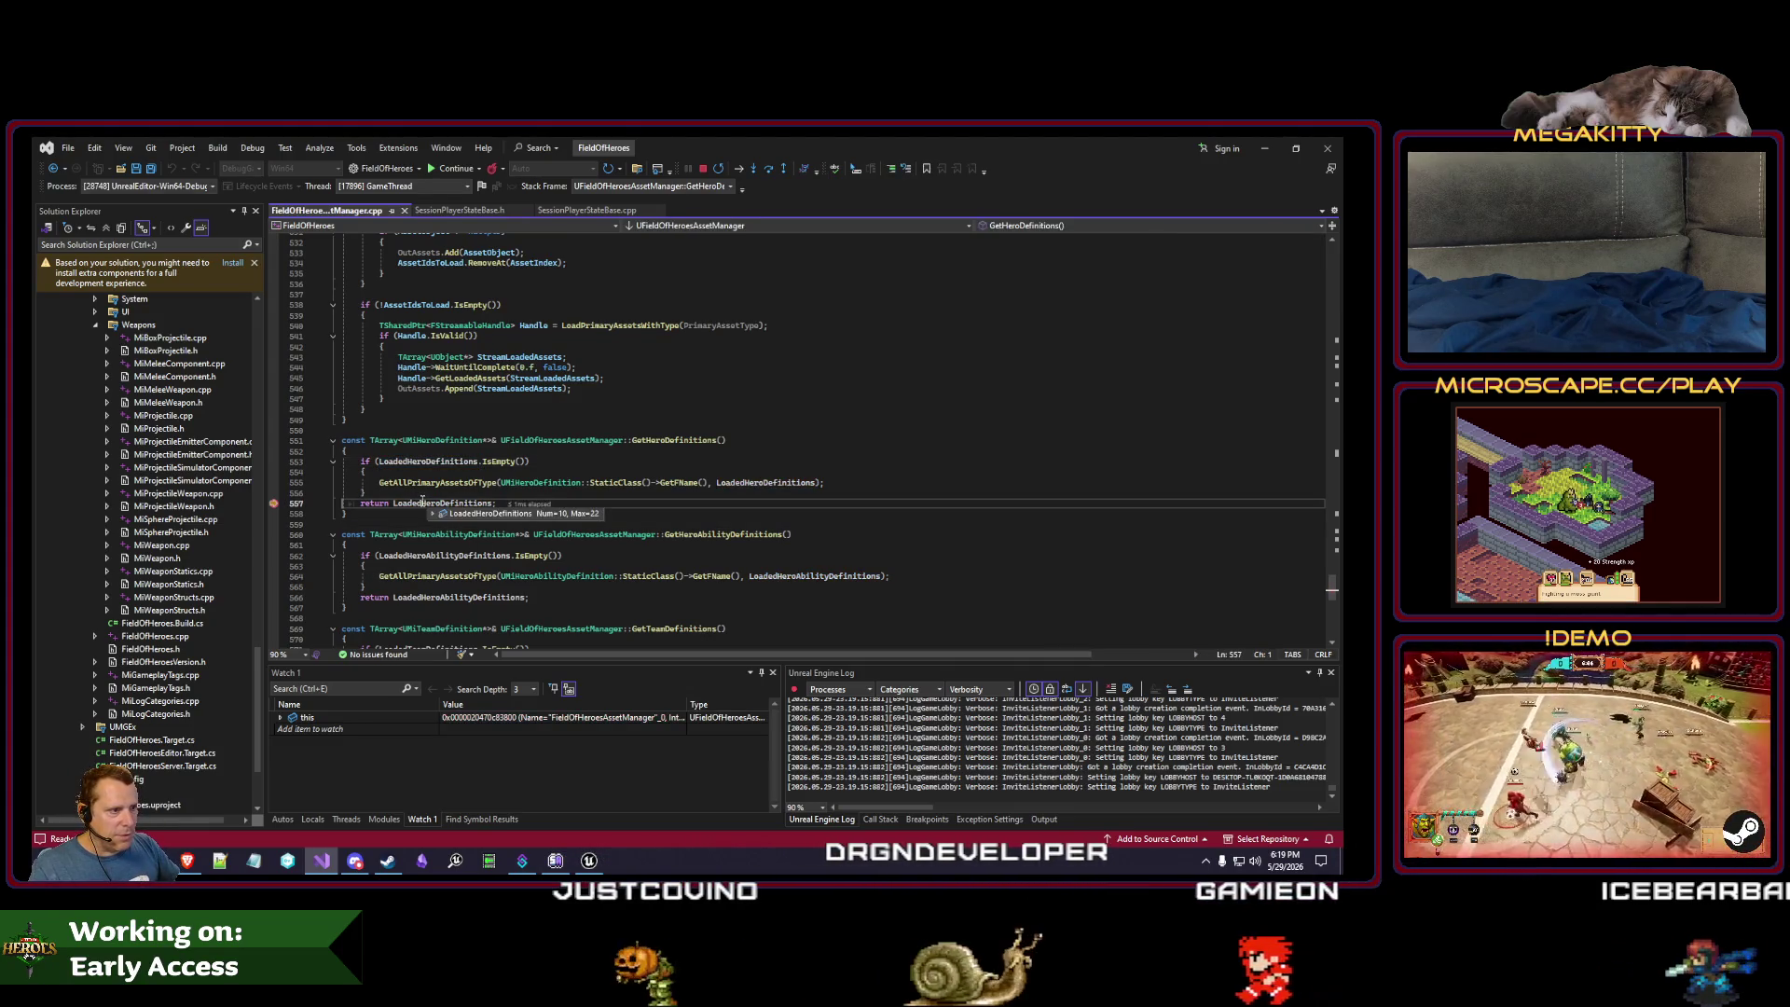
key("F5")
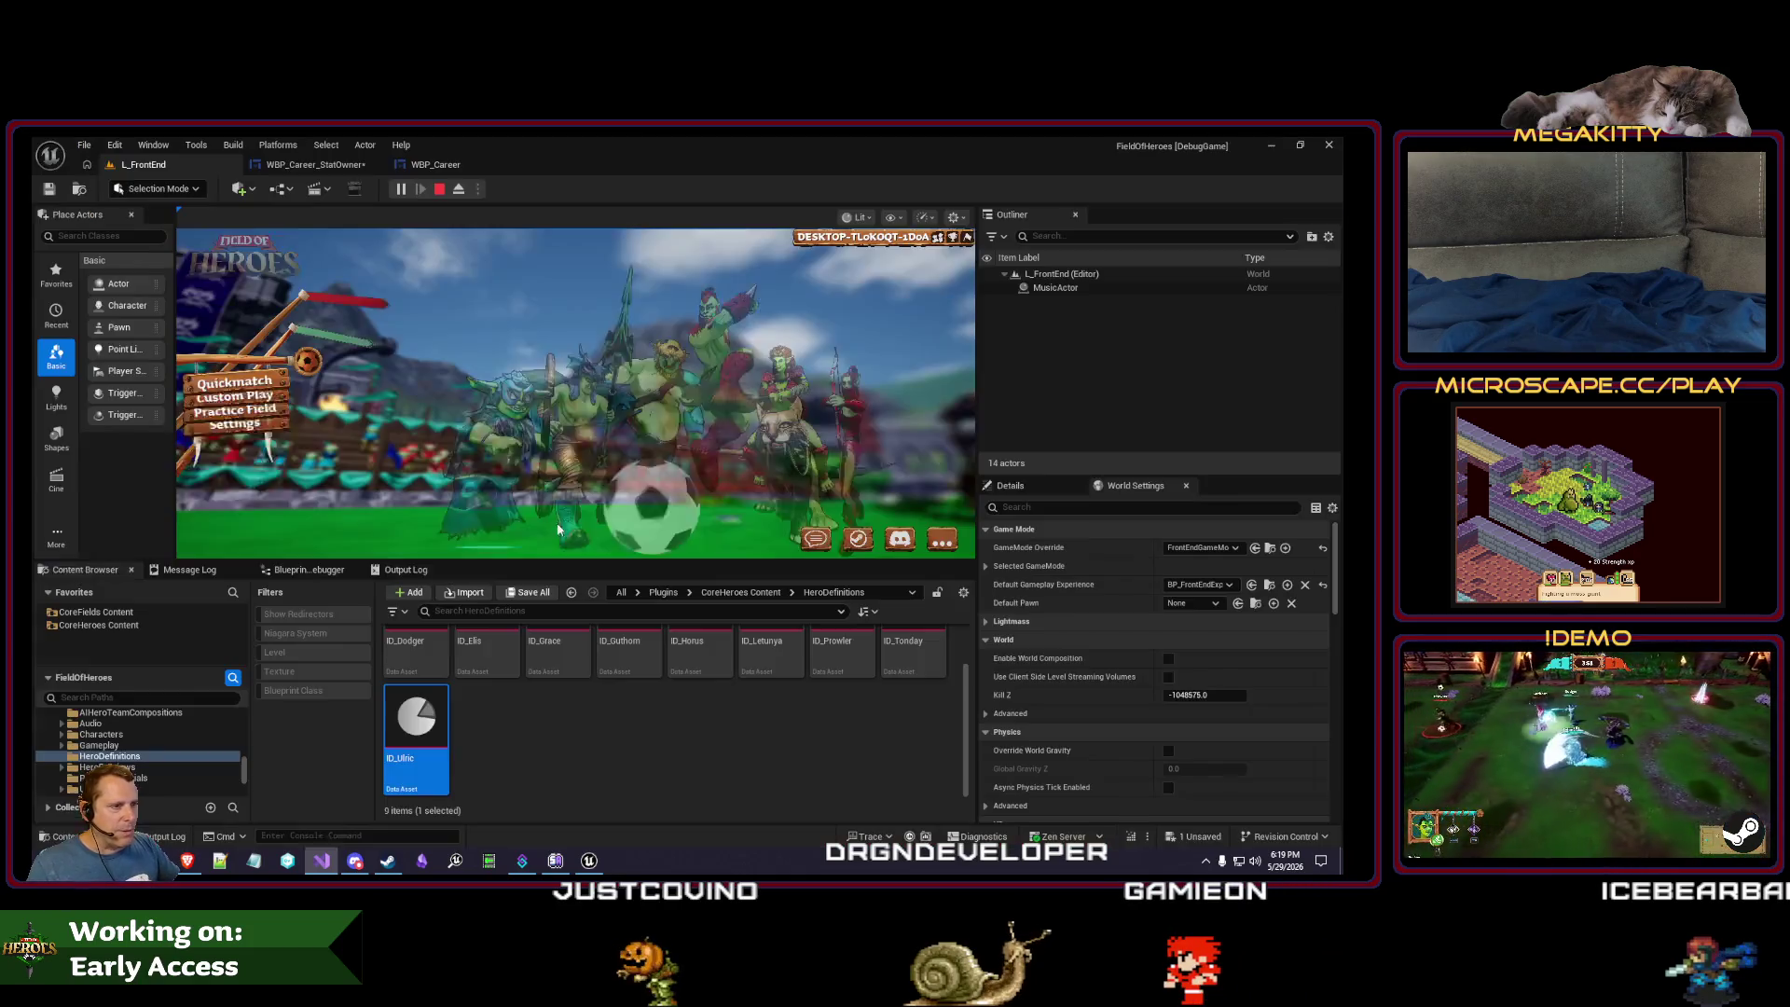
left_click(441, 190)
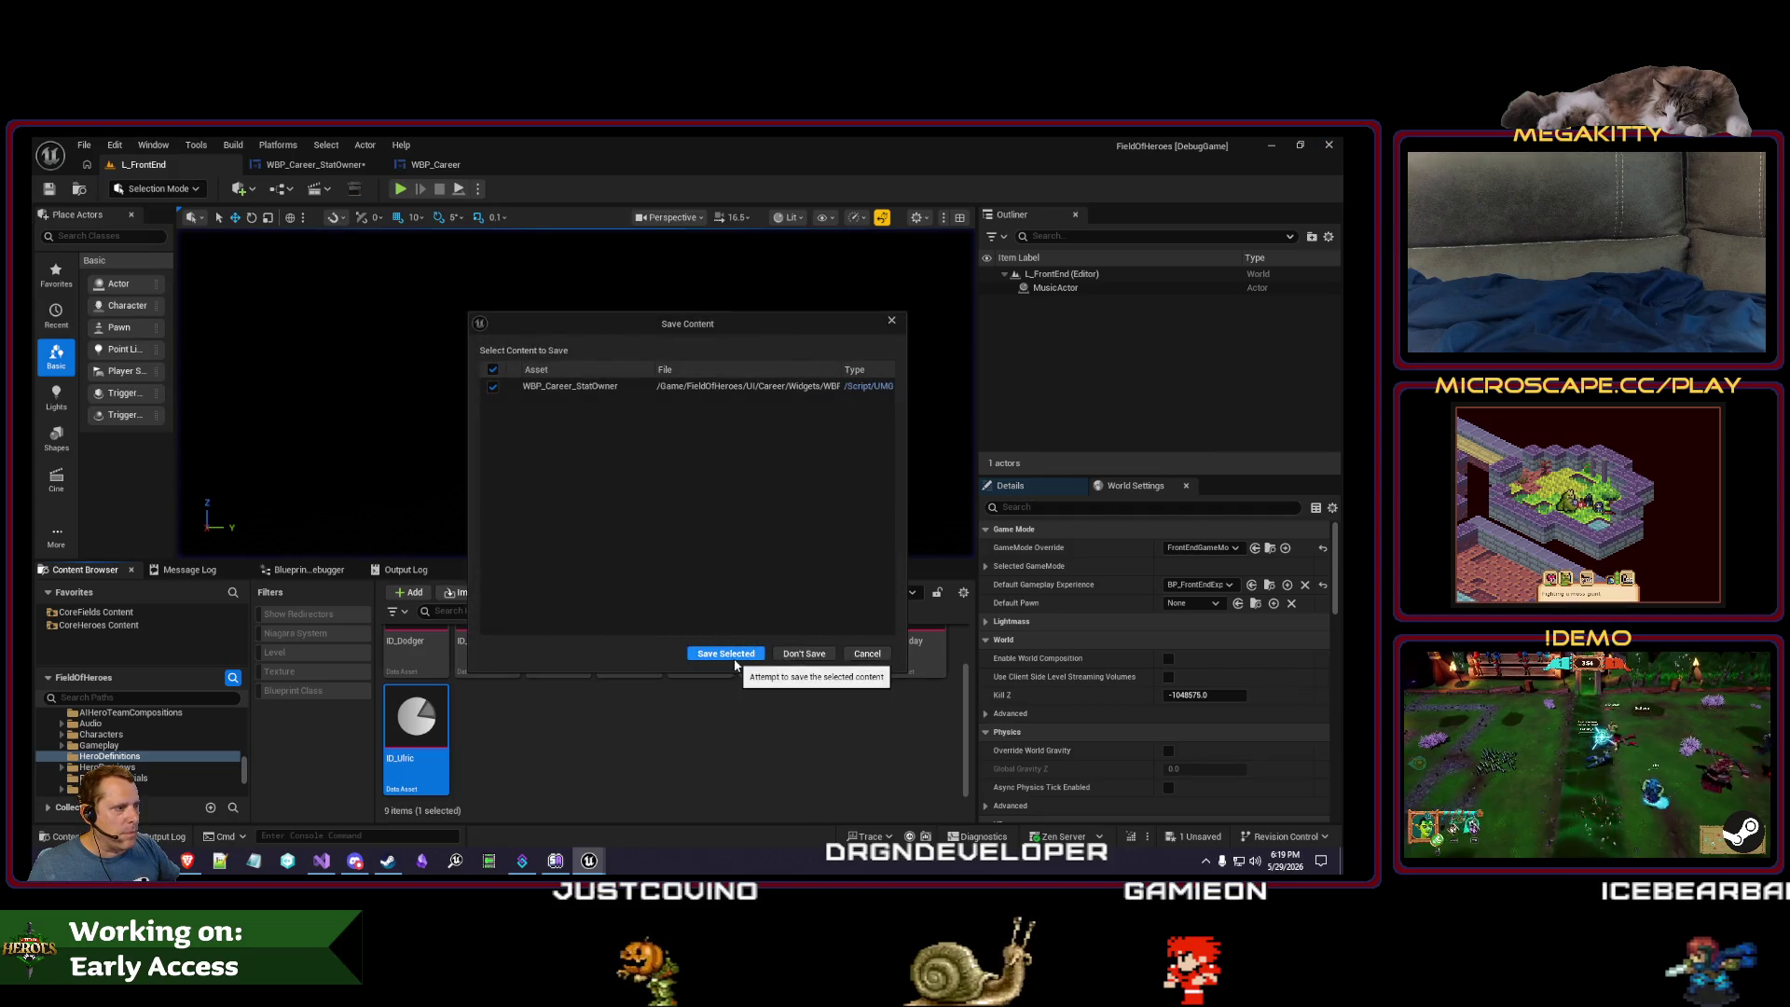
- Dismiss the Save Content prompt, save WBP_Career_StatOwner, and close the Unreal Editor
left_click(868, 653)
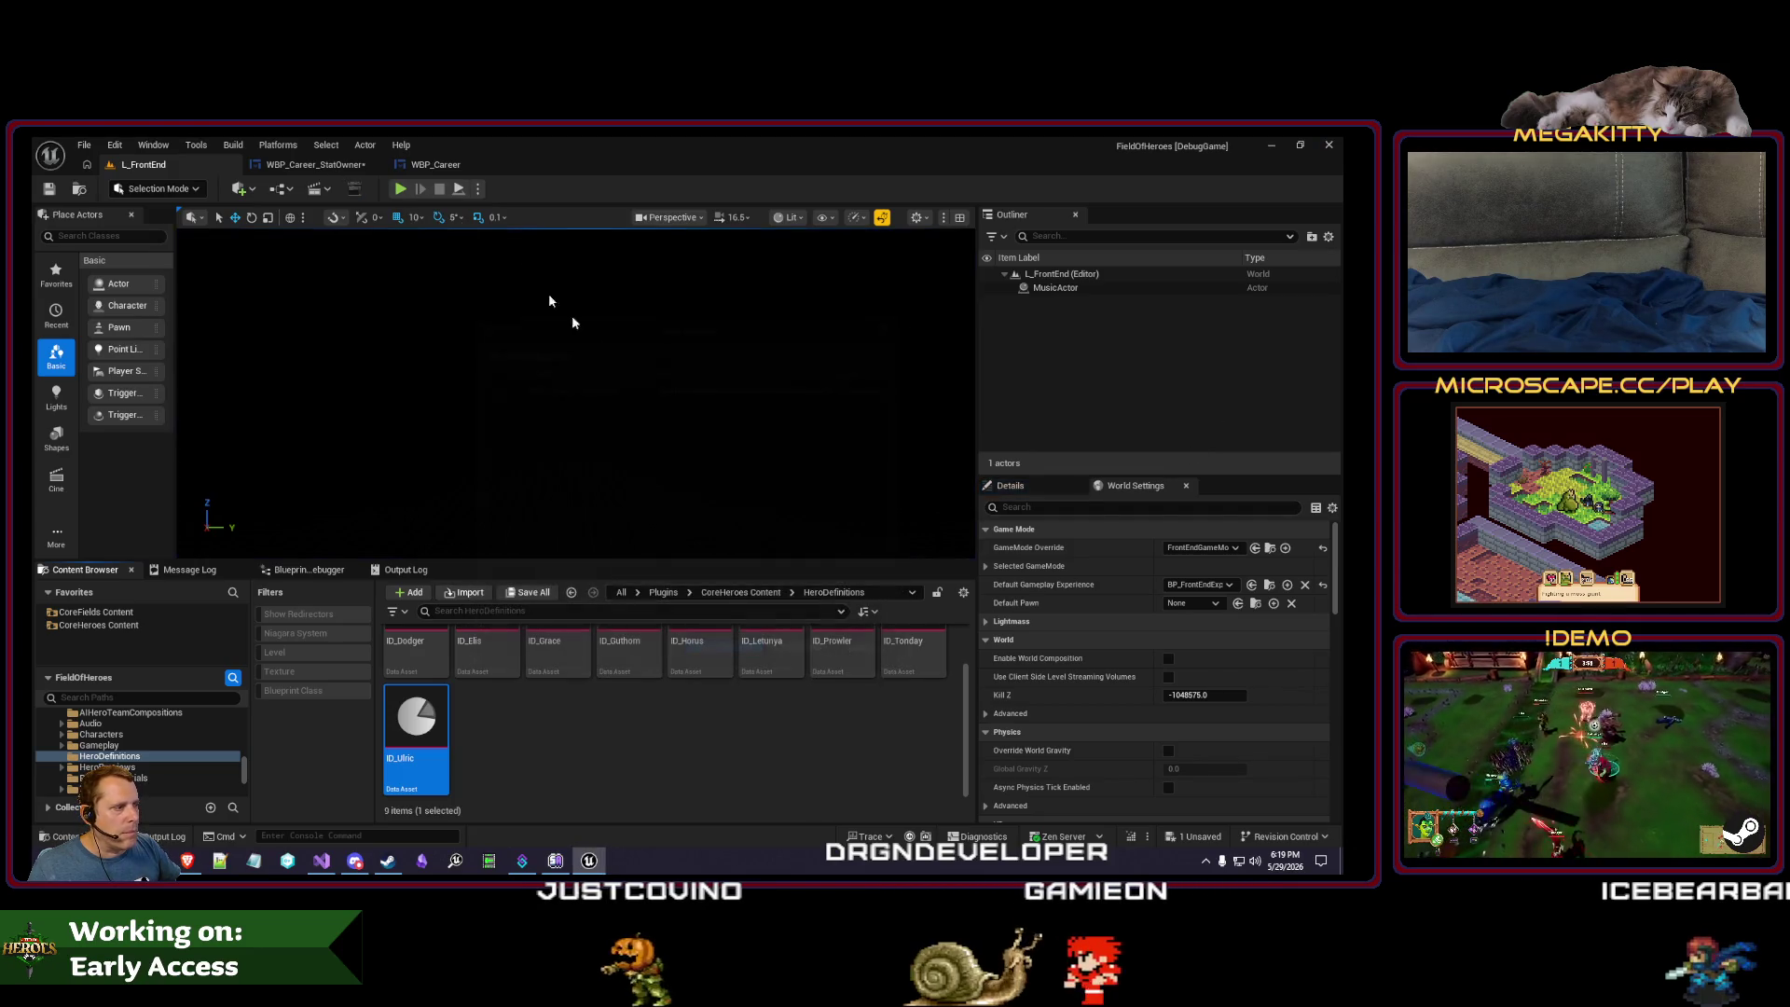
left_click(305, 166)
scroll(753, 392, "down", 4)
key("ctrl+s")
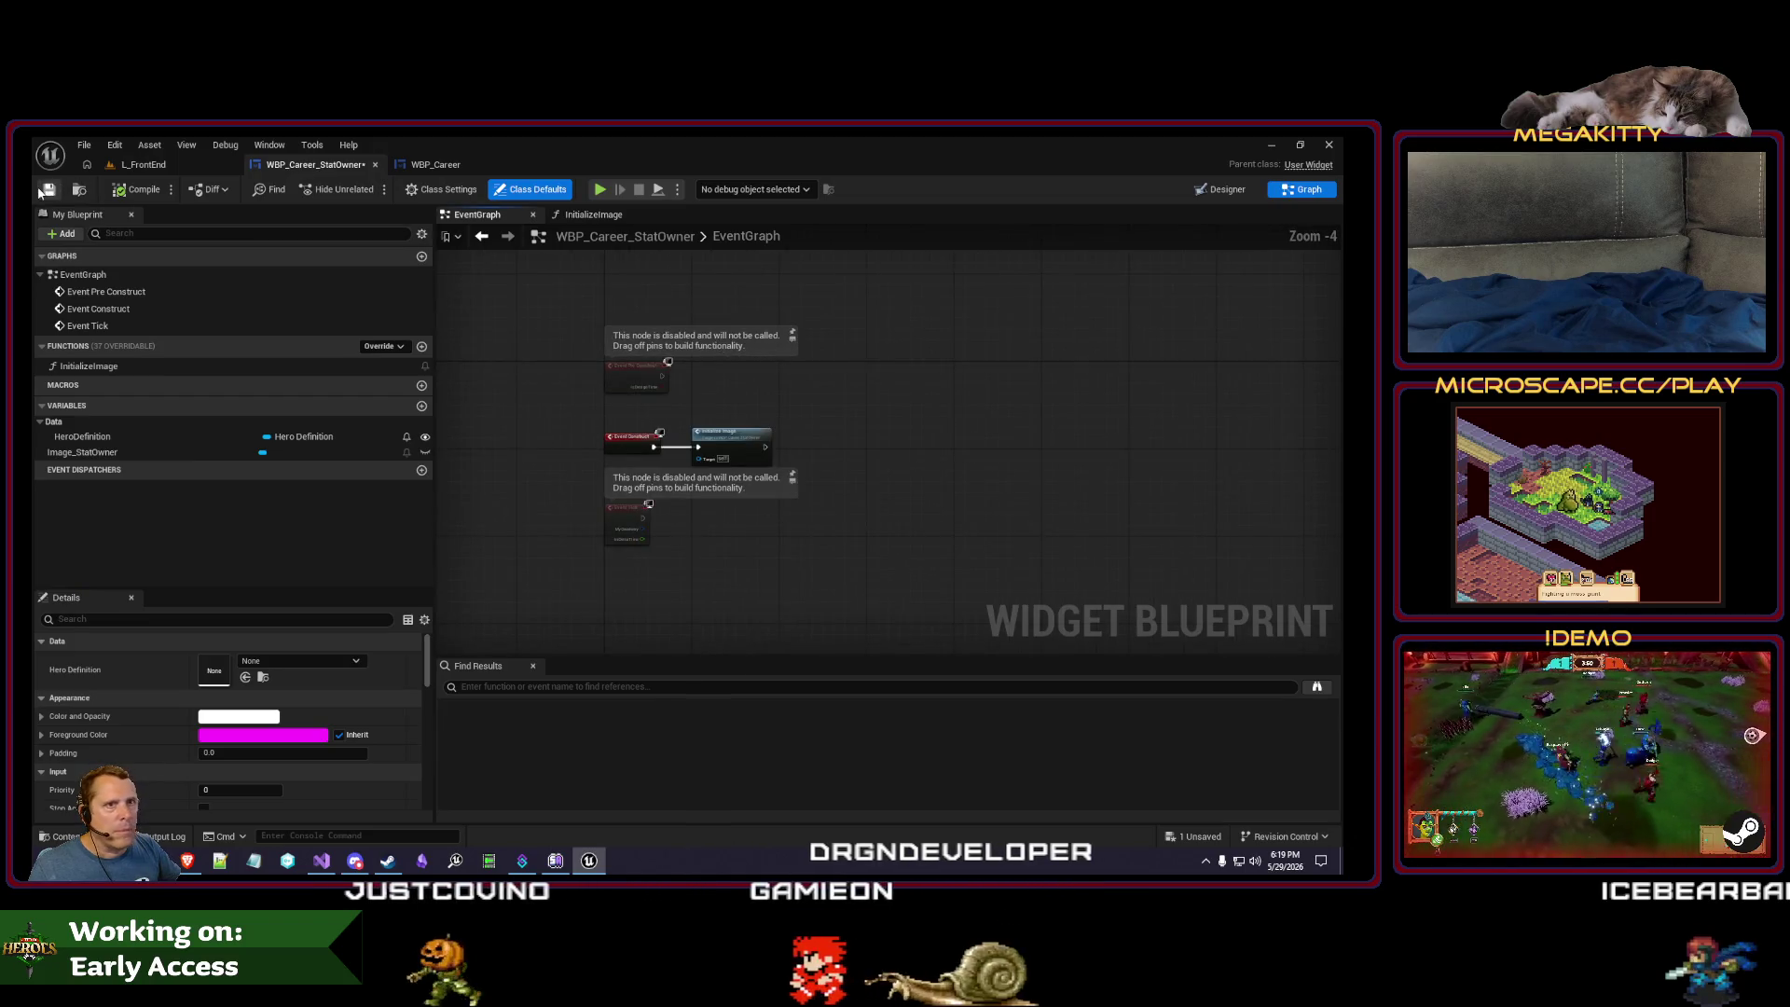
left_click(1328, 144)
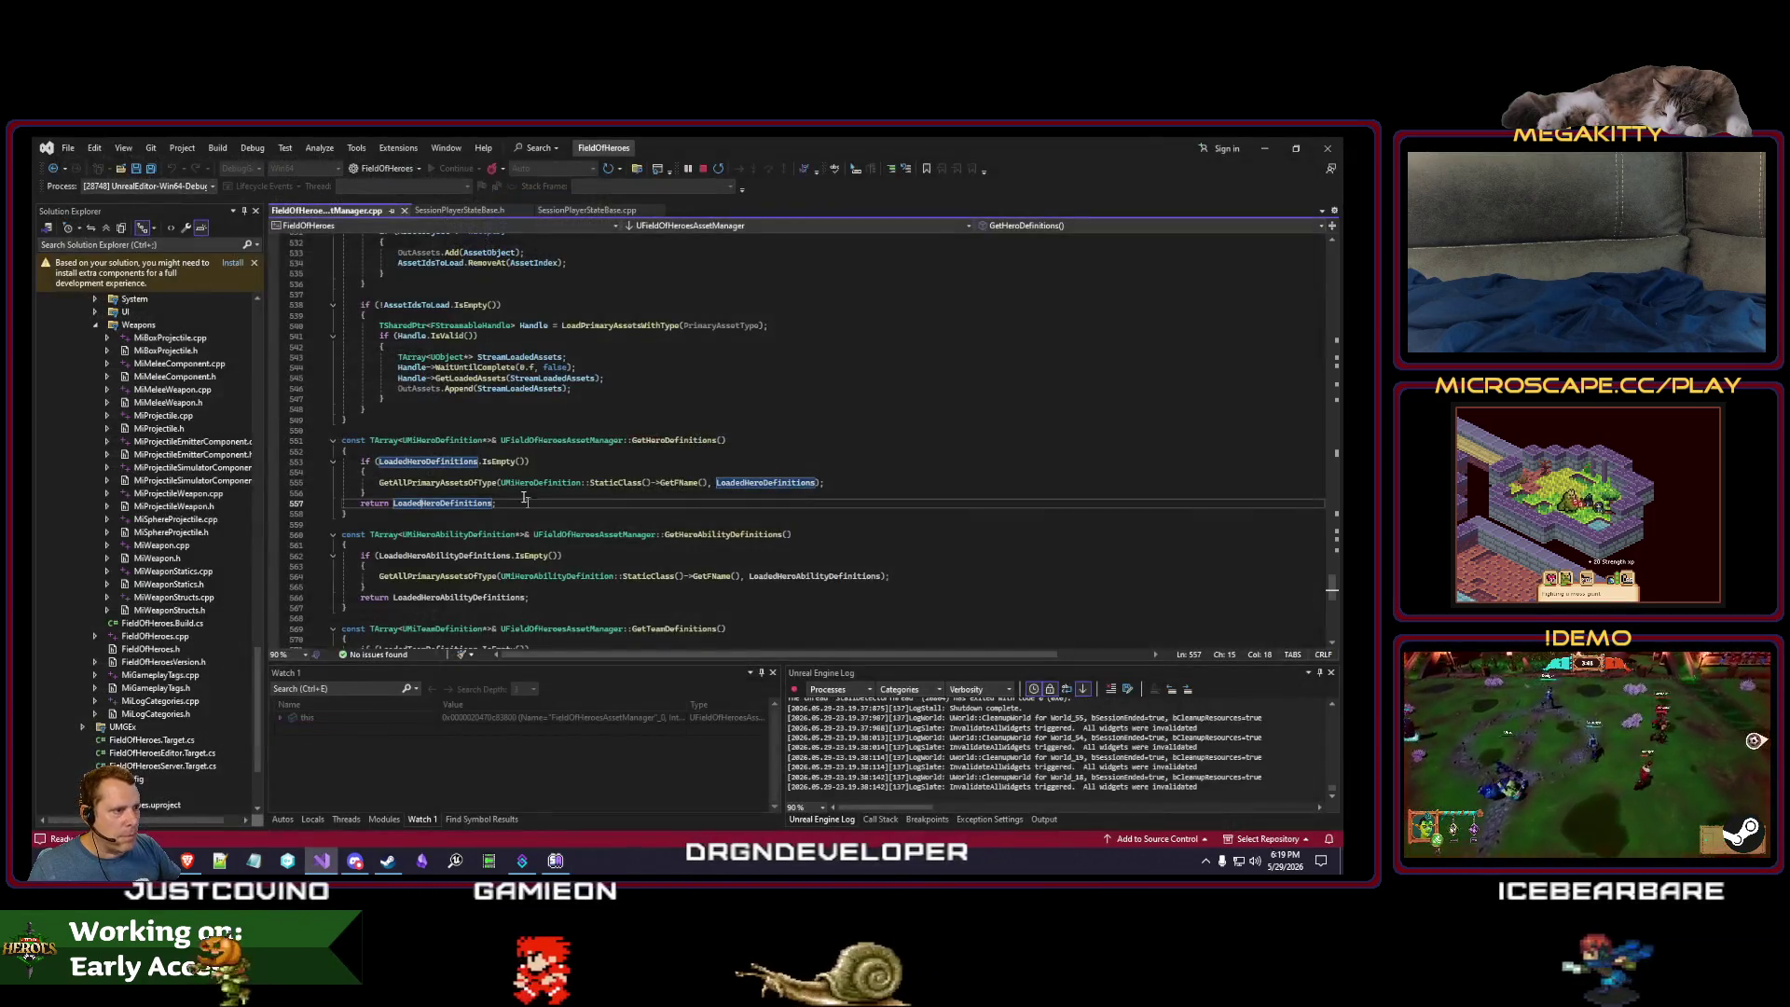
- Breakpoint the IsEmpty check in GetHeroDefinitions and rebuild FieldOfHeroes under the debugger
key("F9")
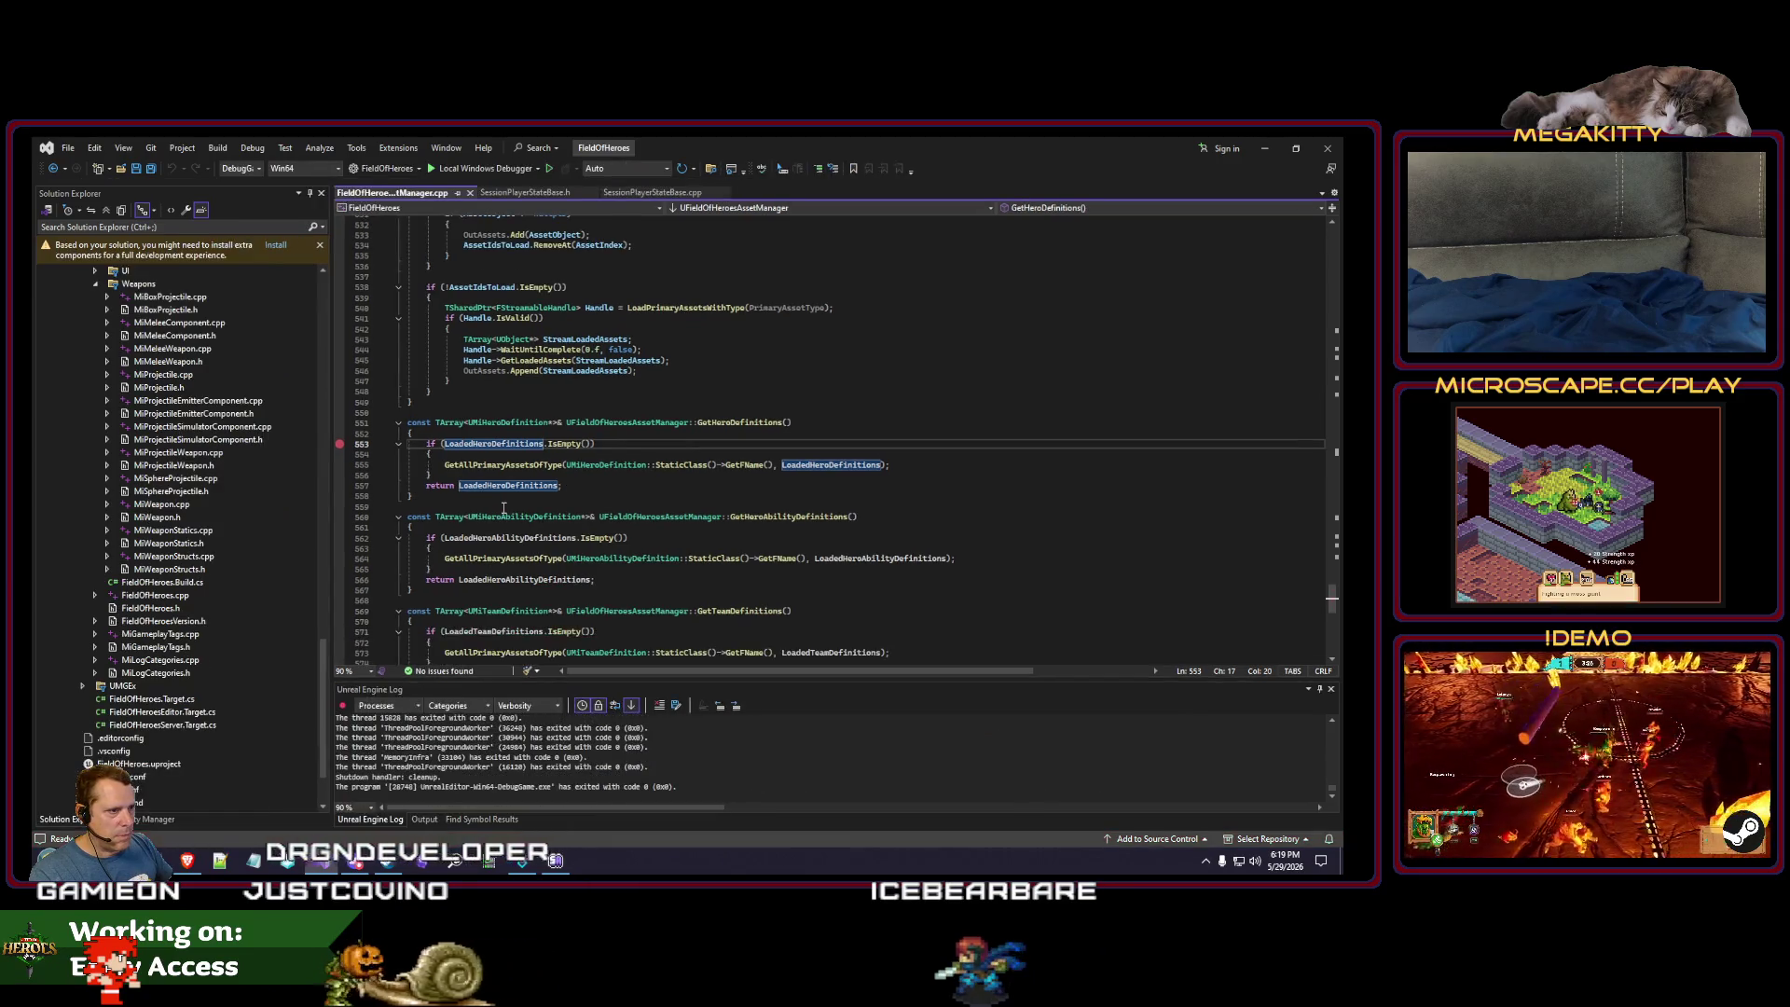
key("F5")
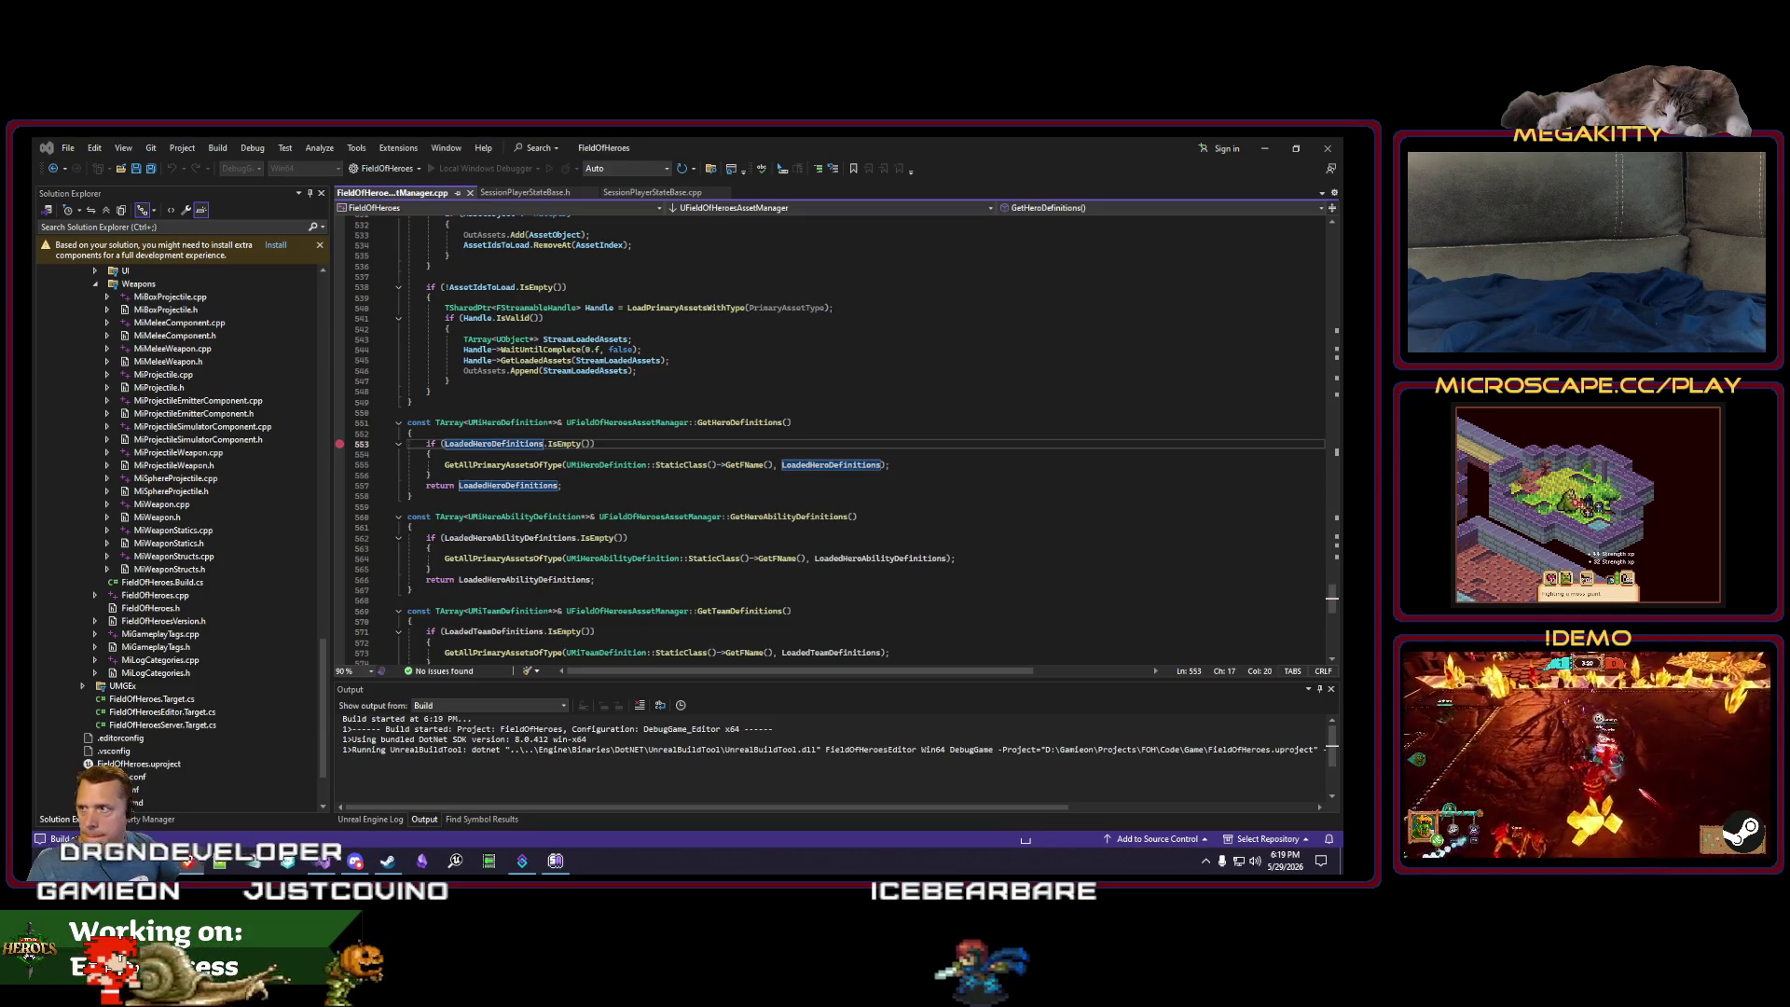
left_click_drag(806, 515, 407, 507)
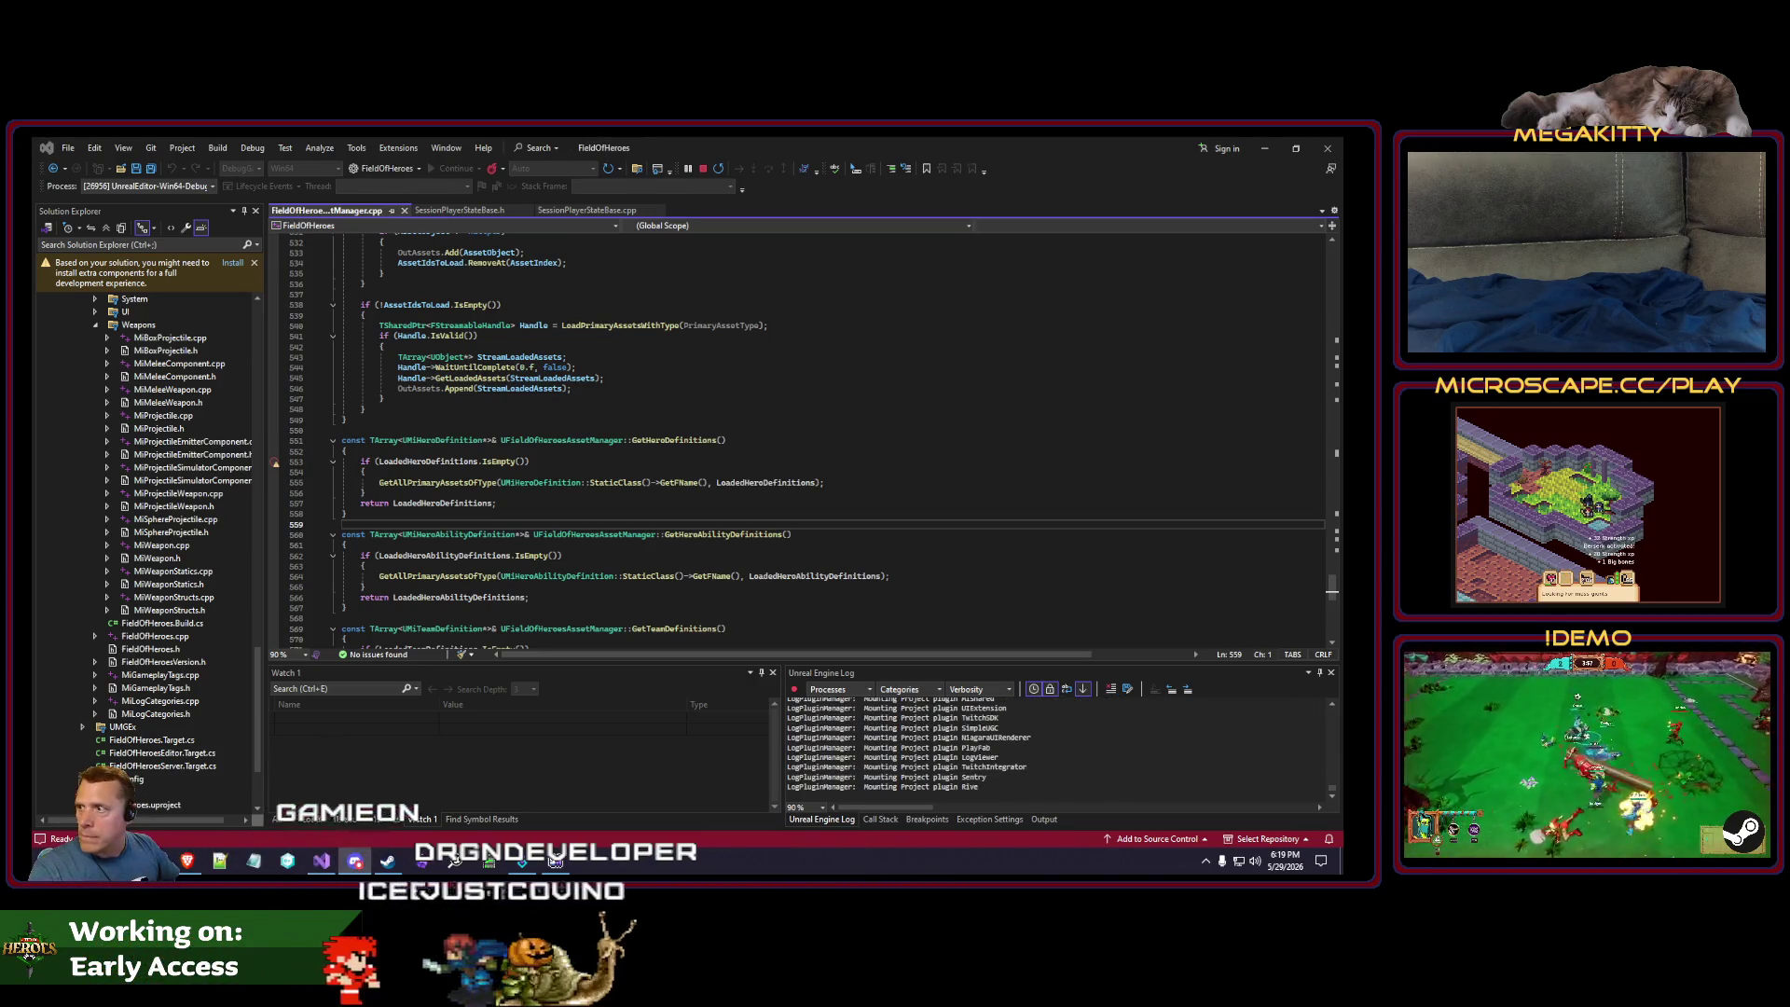
left_click(809, 516)
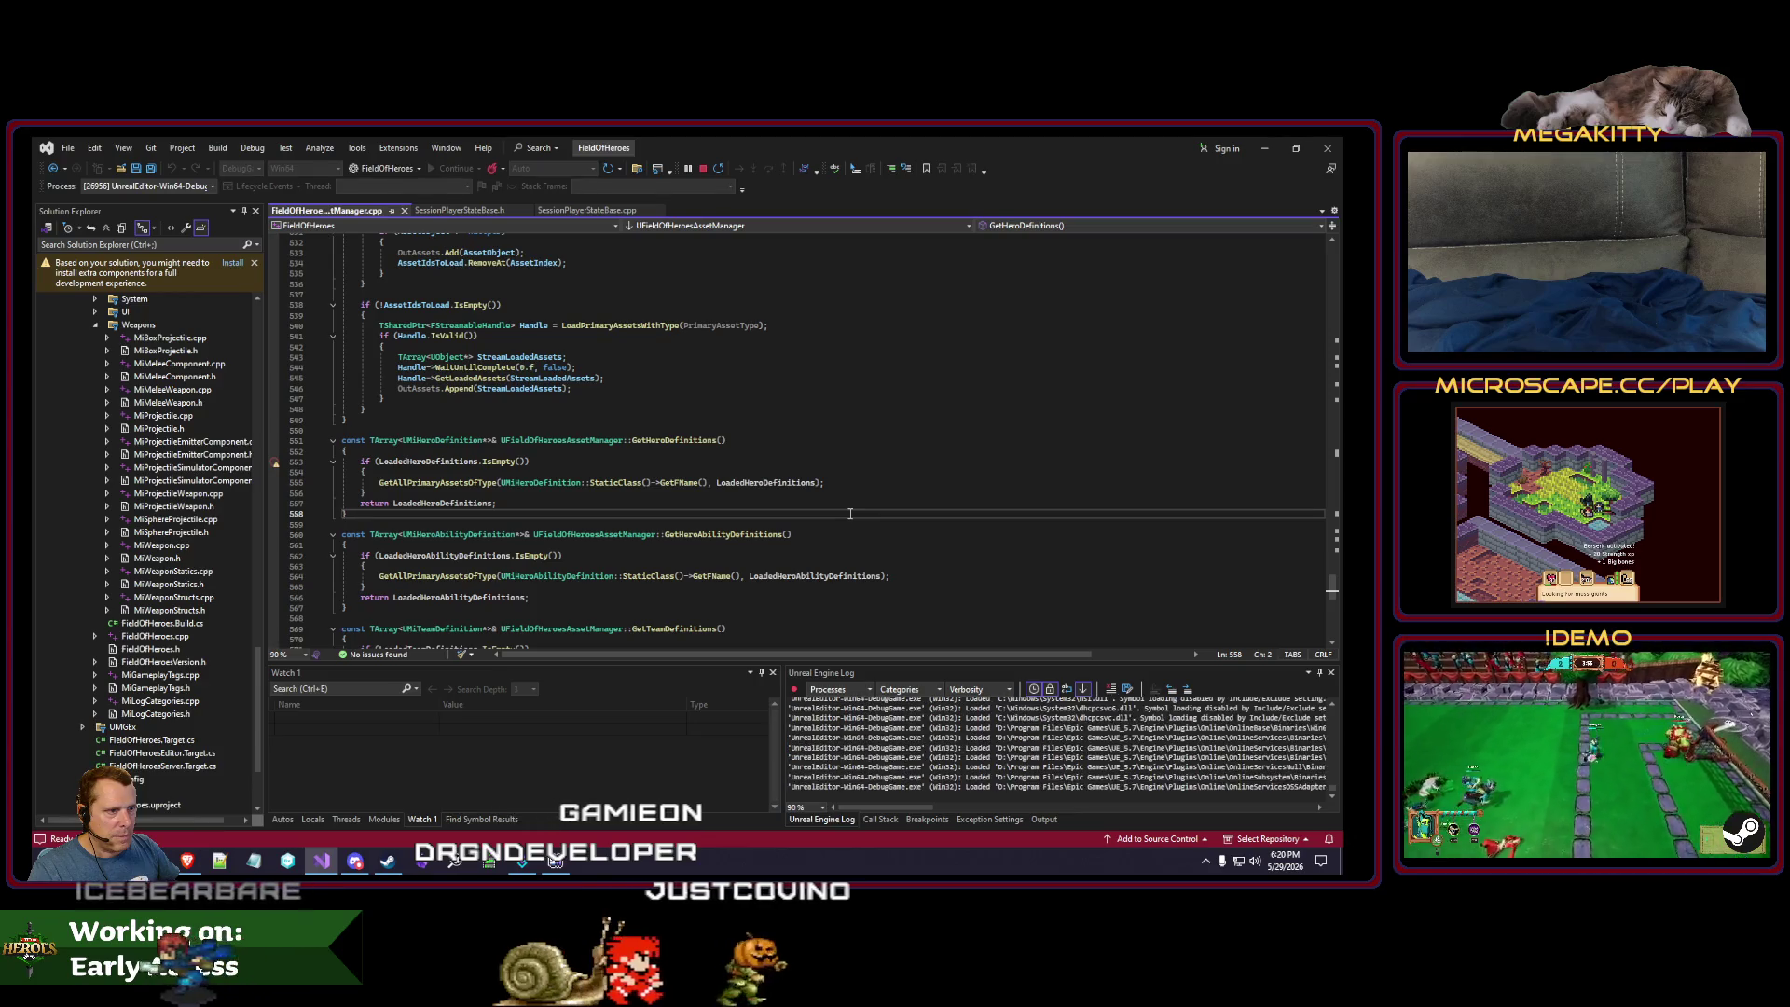
left_click(692, 597)
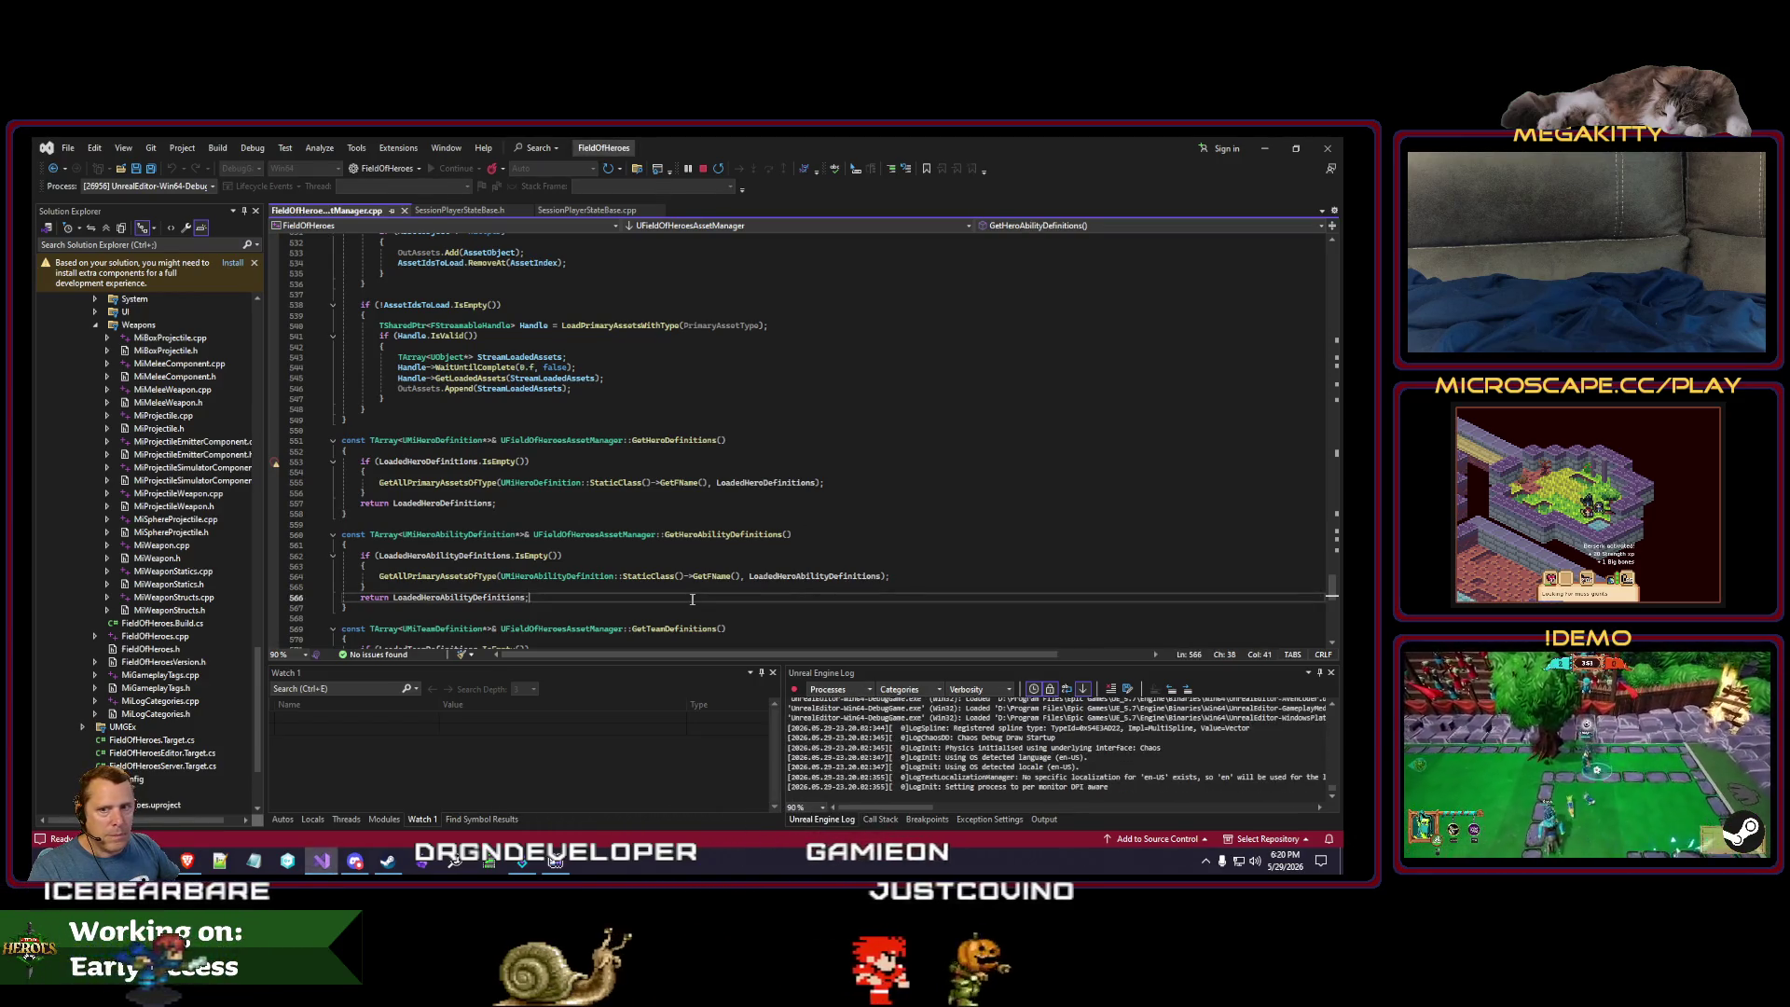
left_click(559, 535)
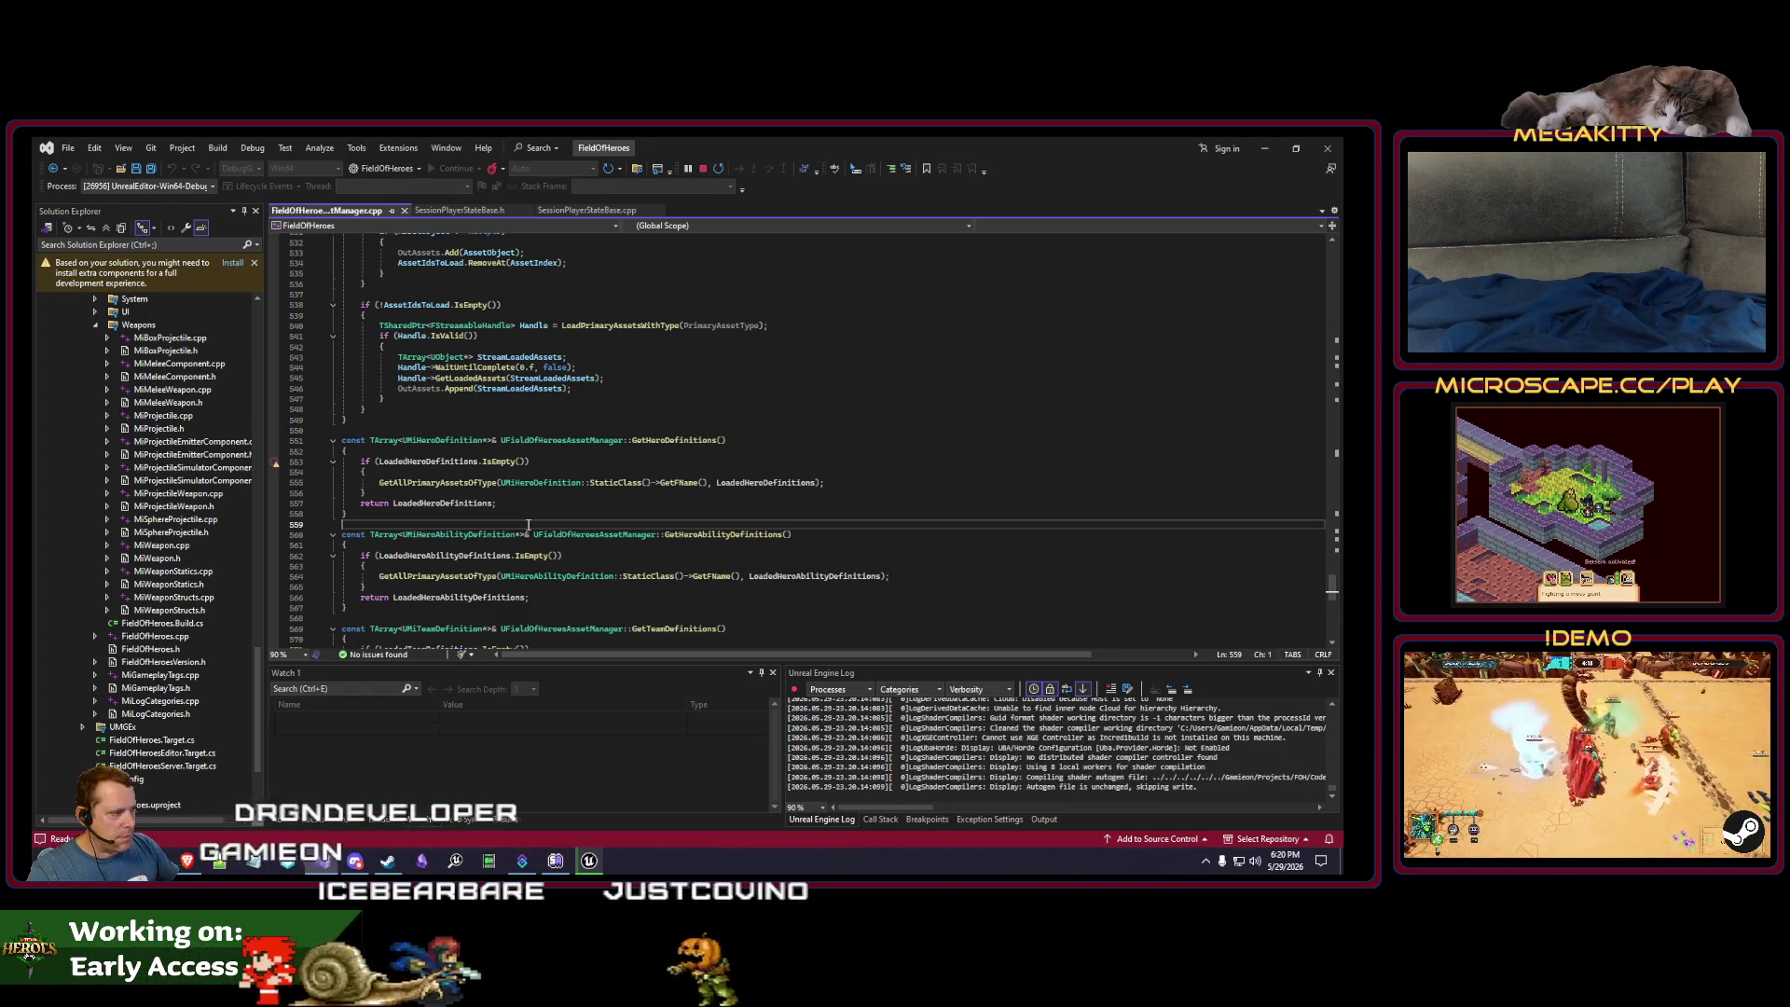
- Bring the launching Unreal Editor forward from the taskbar
left_click(589, 859)
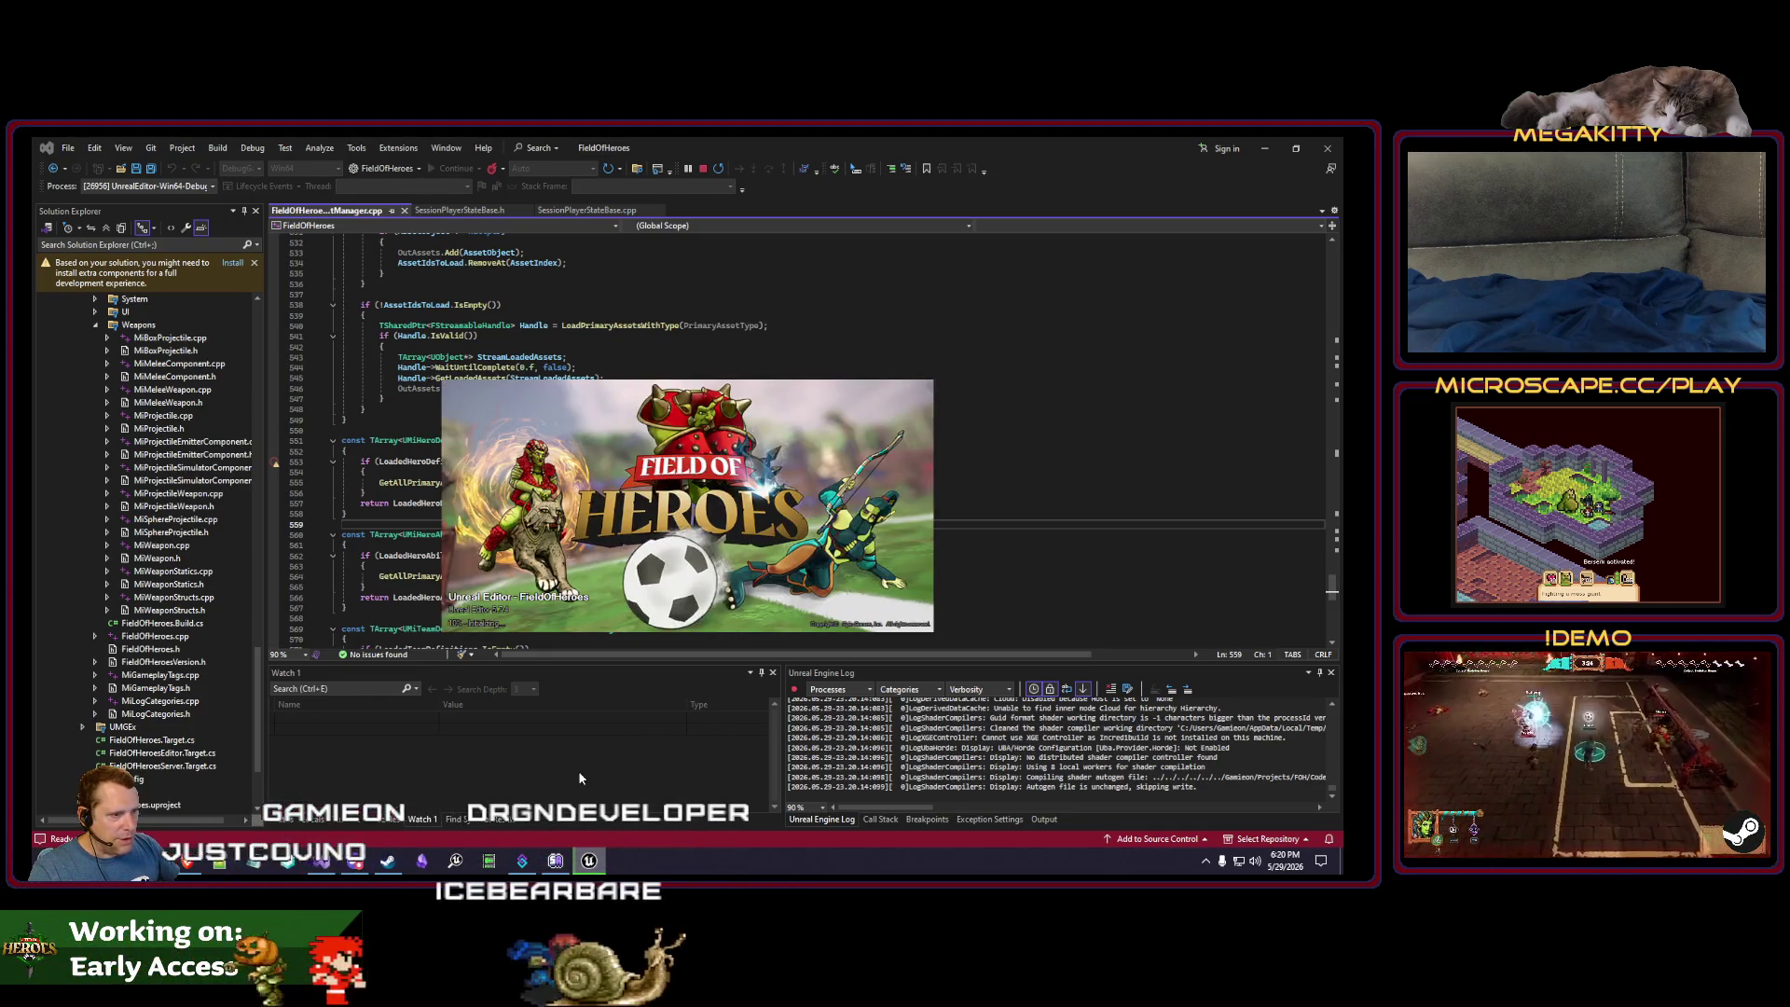
right_click(692, 862)
left_click(733, 807)
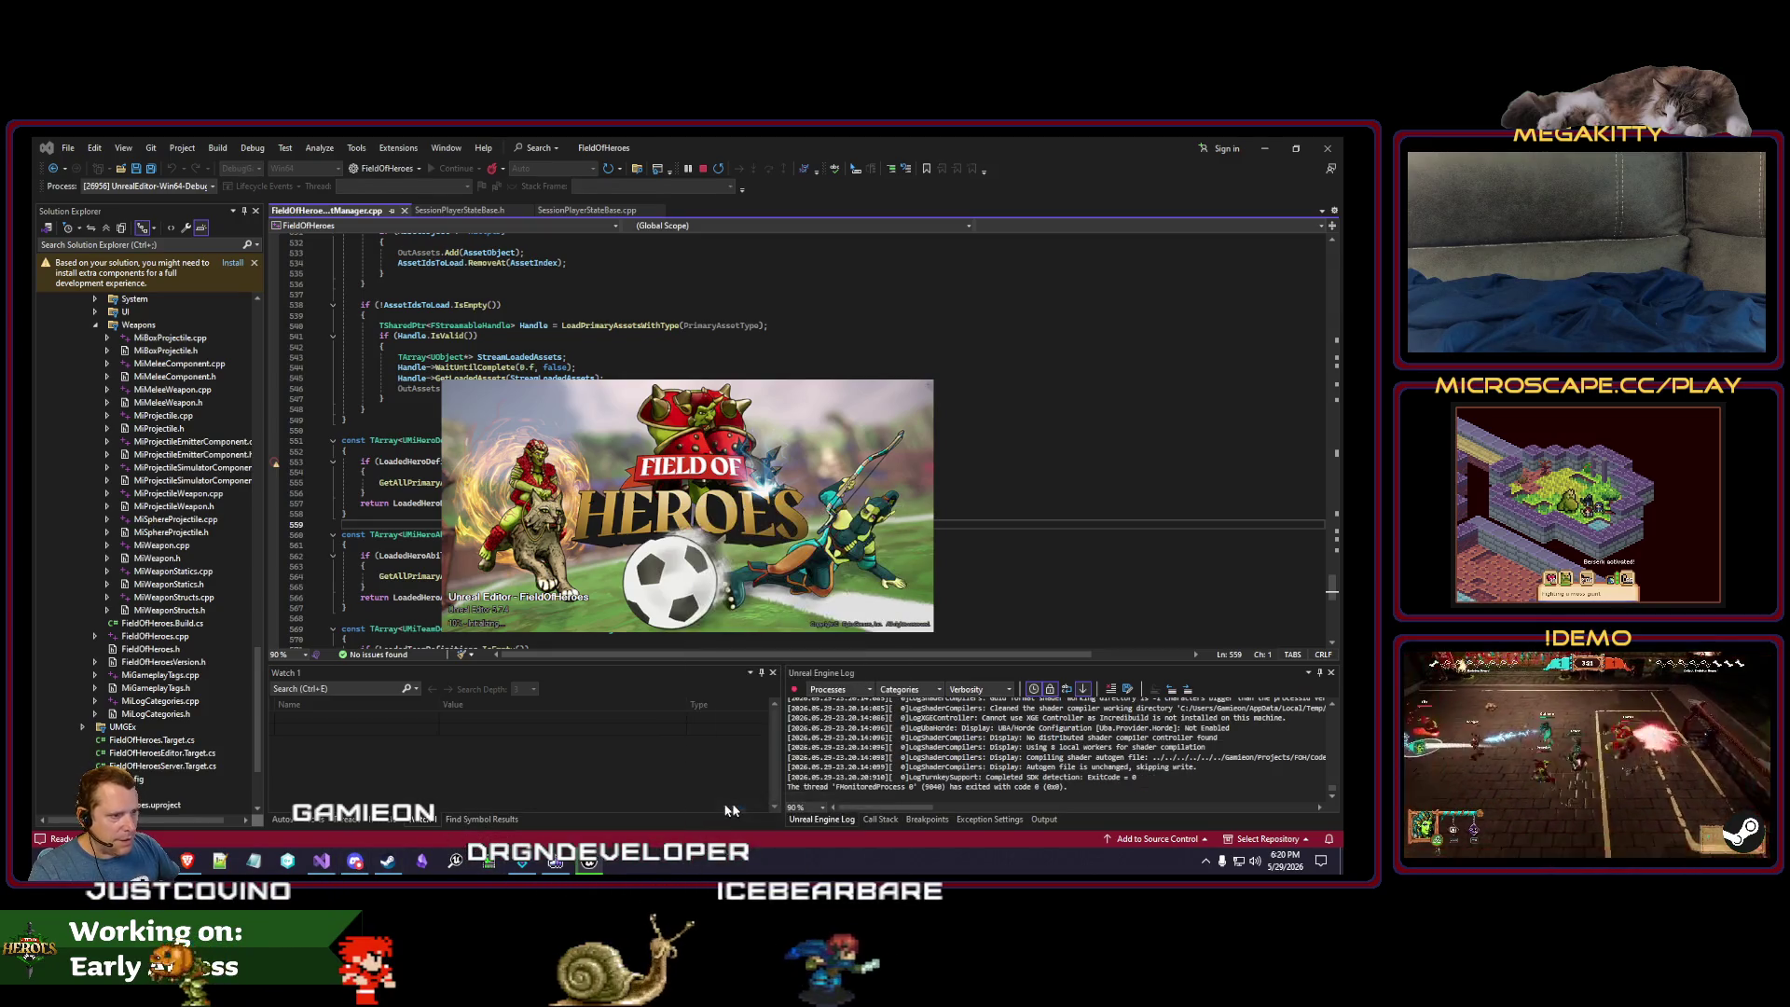
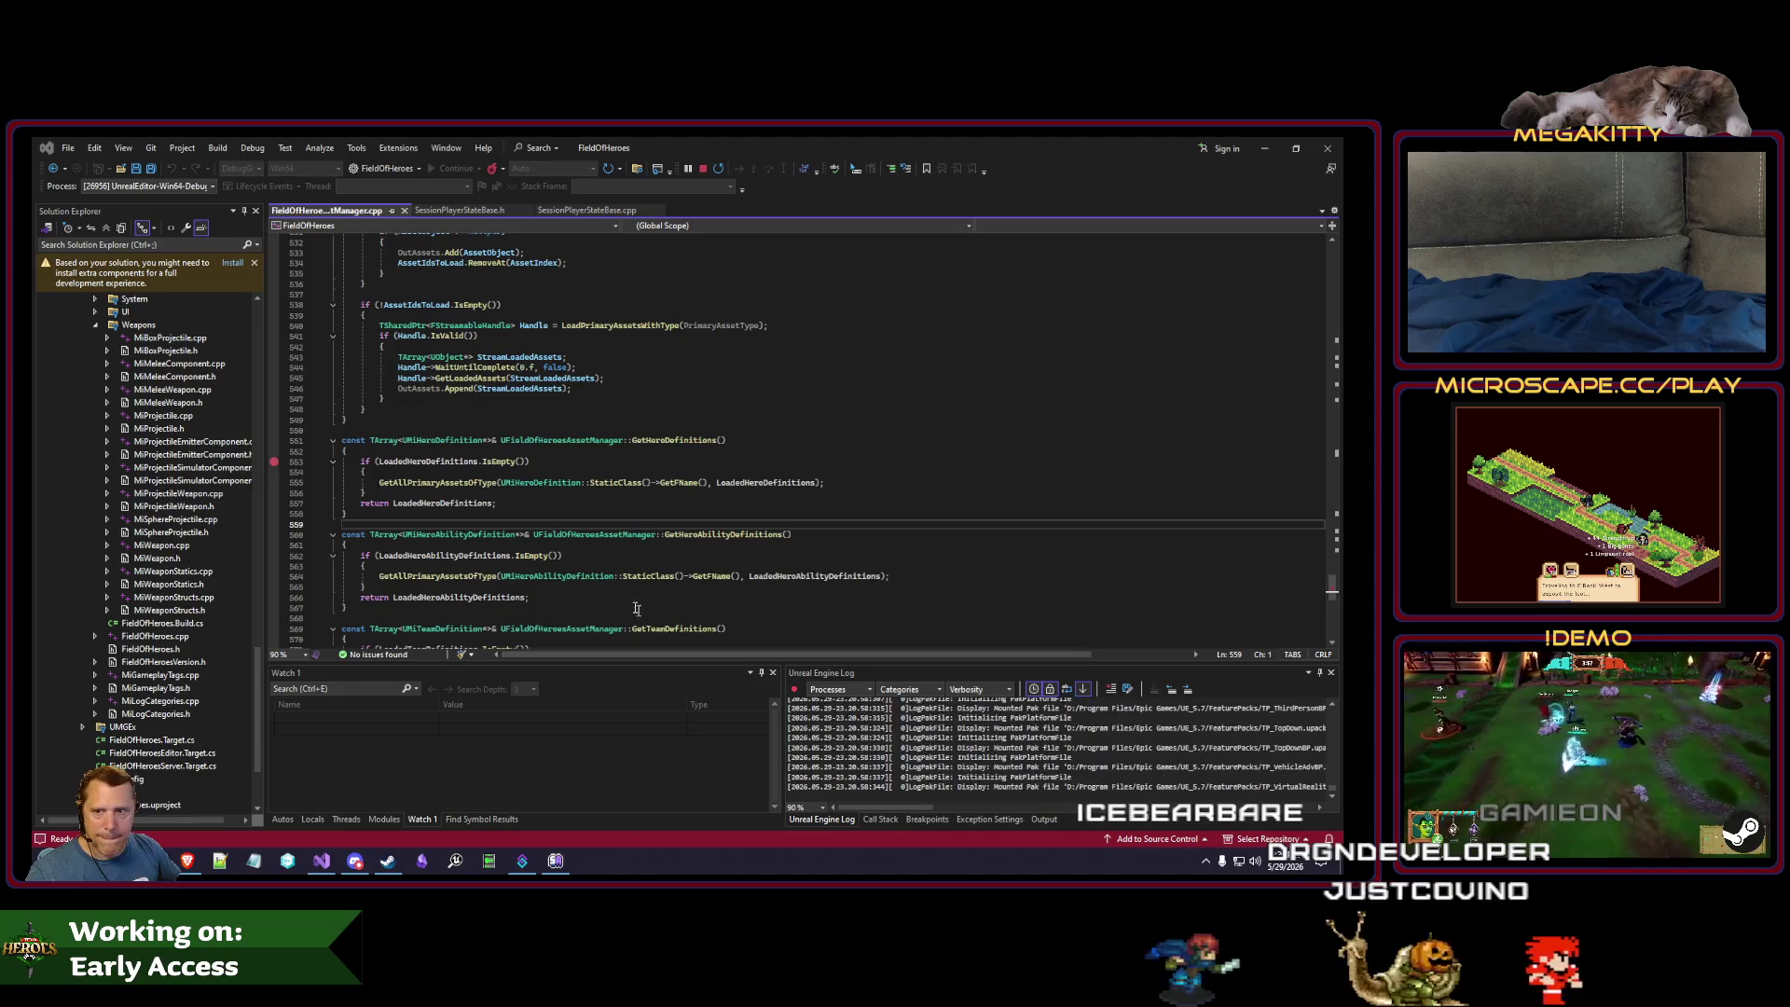
- Back in Unreal, switch to the L_FrontEnd level and start Play-in-Editor
key("alt+Tab")
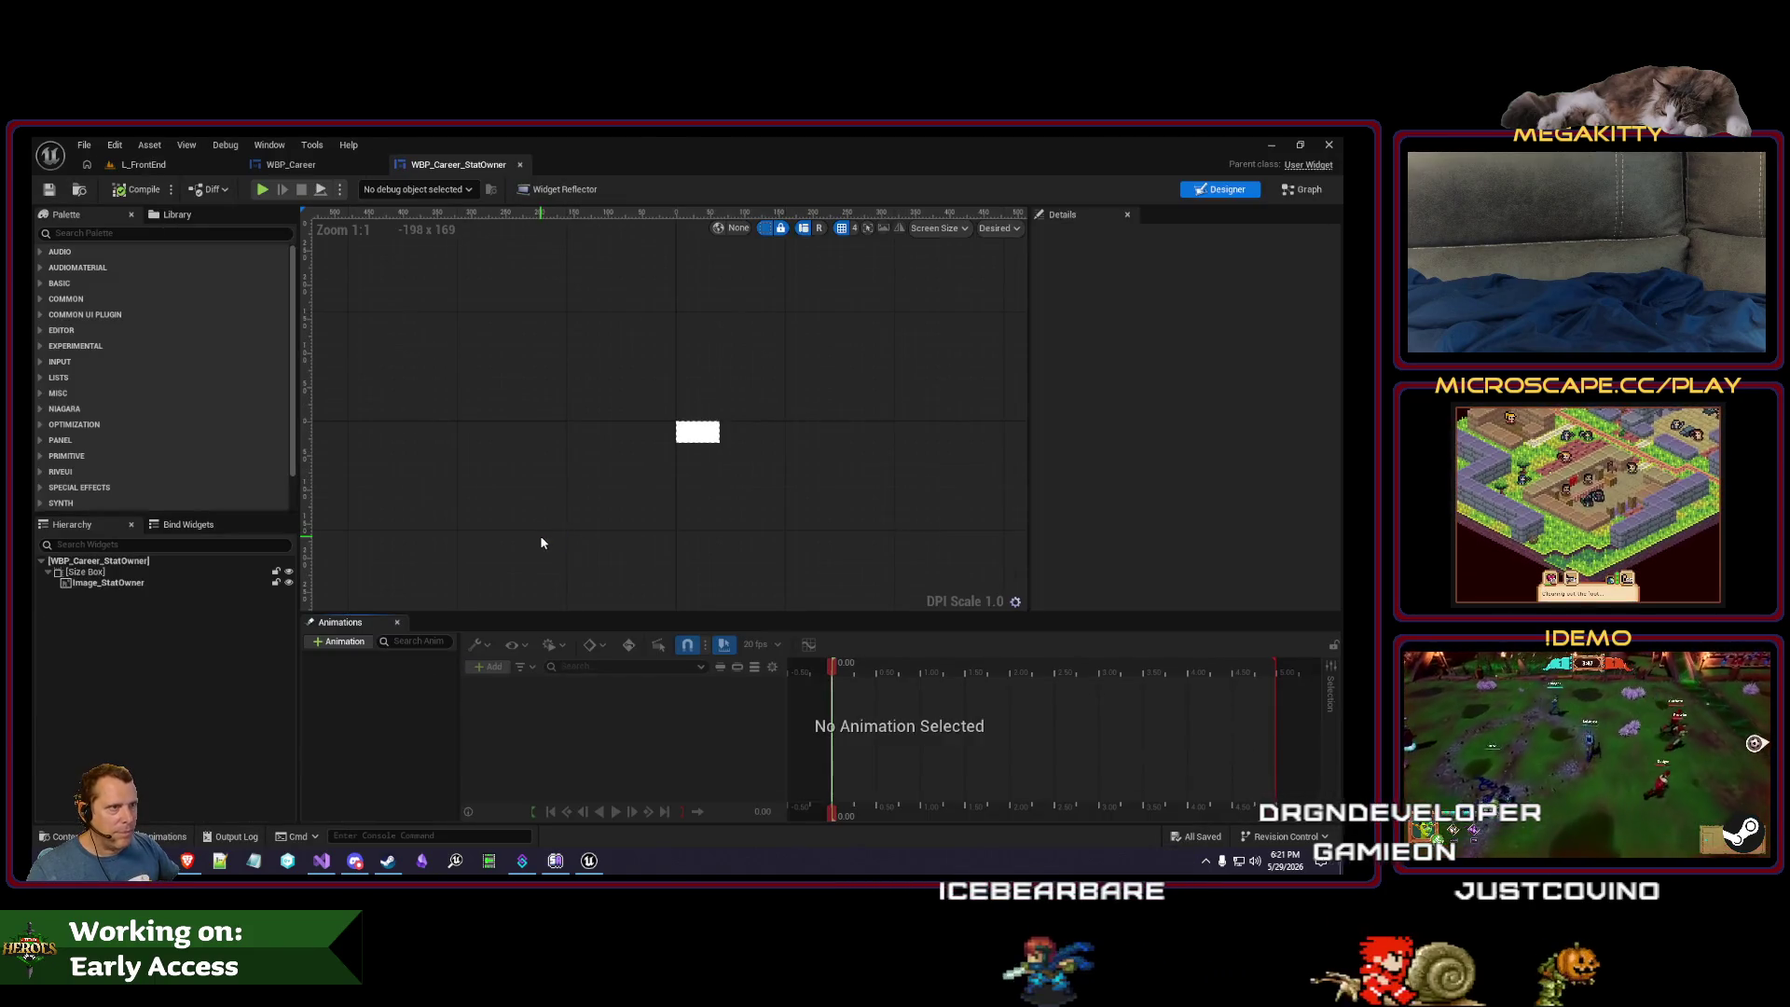
left_click(170, 166)
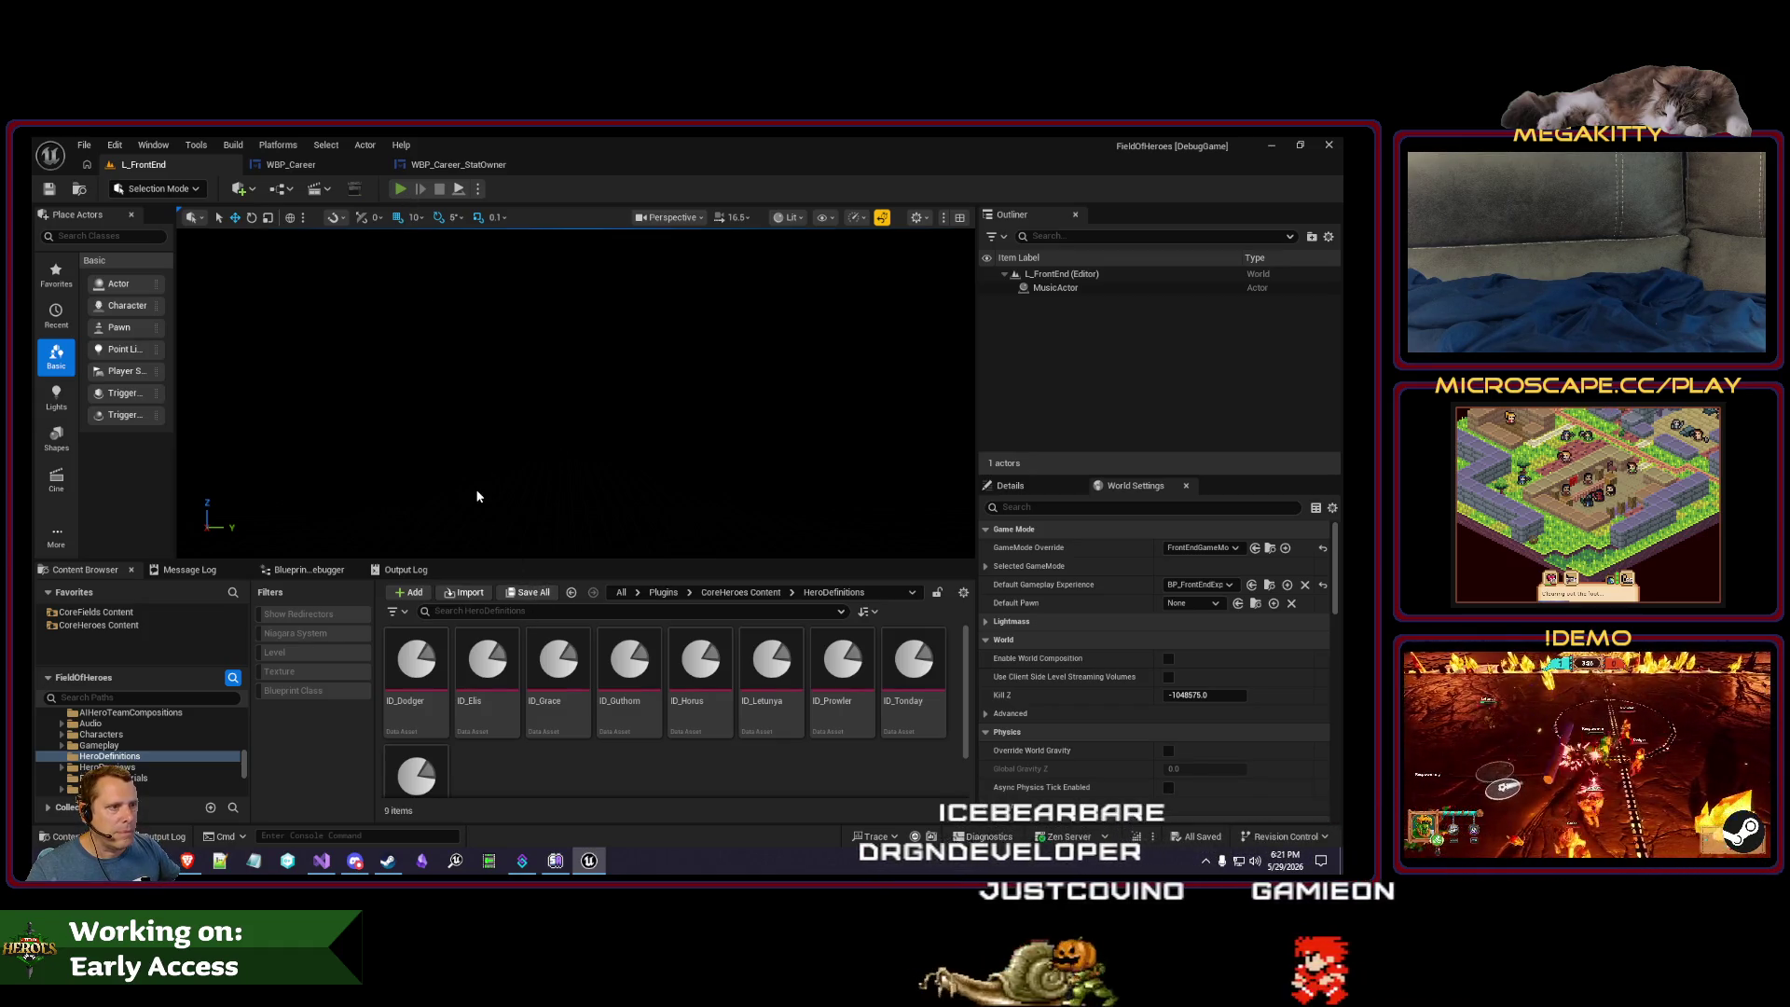
key("alt+p")
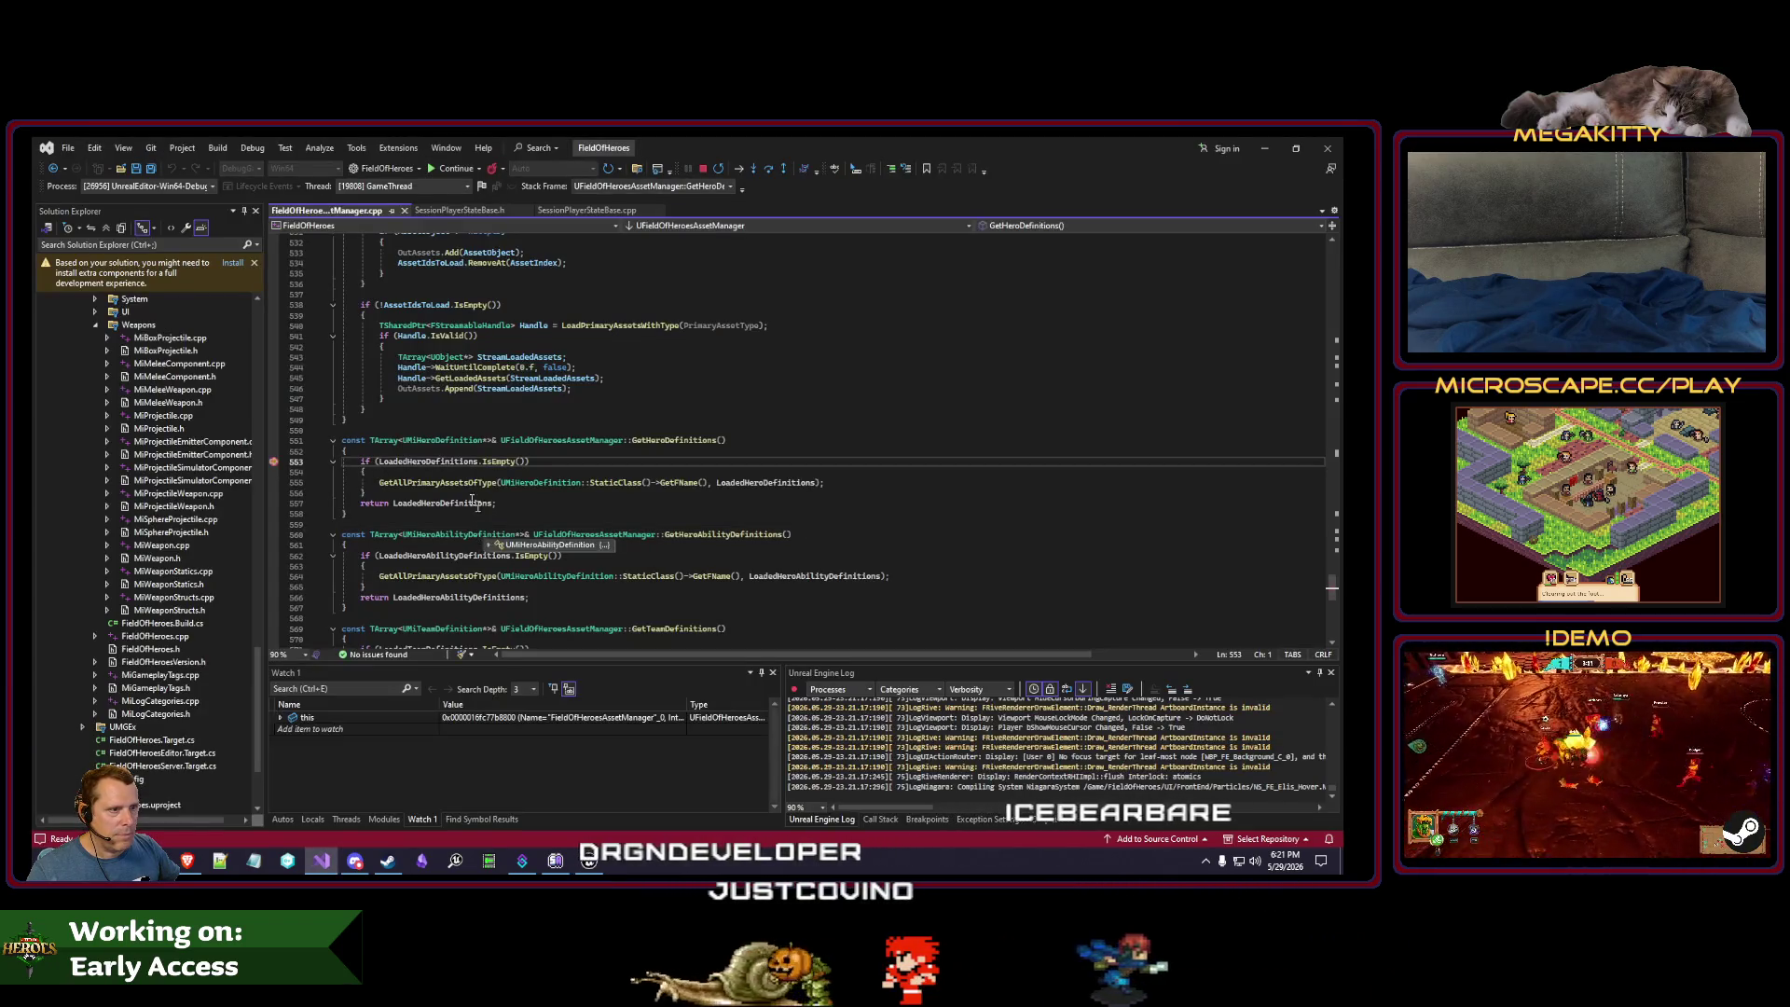
- Add the LoadedHeroDefinitions variable to the Watch 1 list in Visual Studio
left_click(465, 461)
scroll(452, 559, "down", 1)
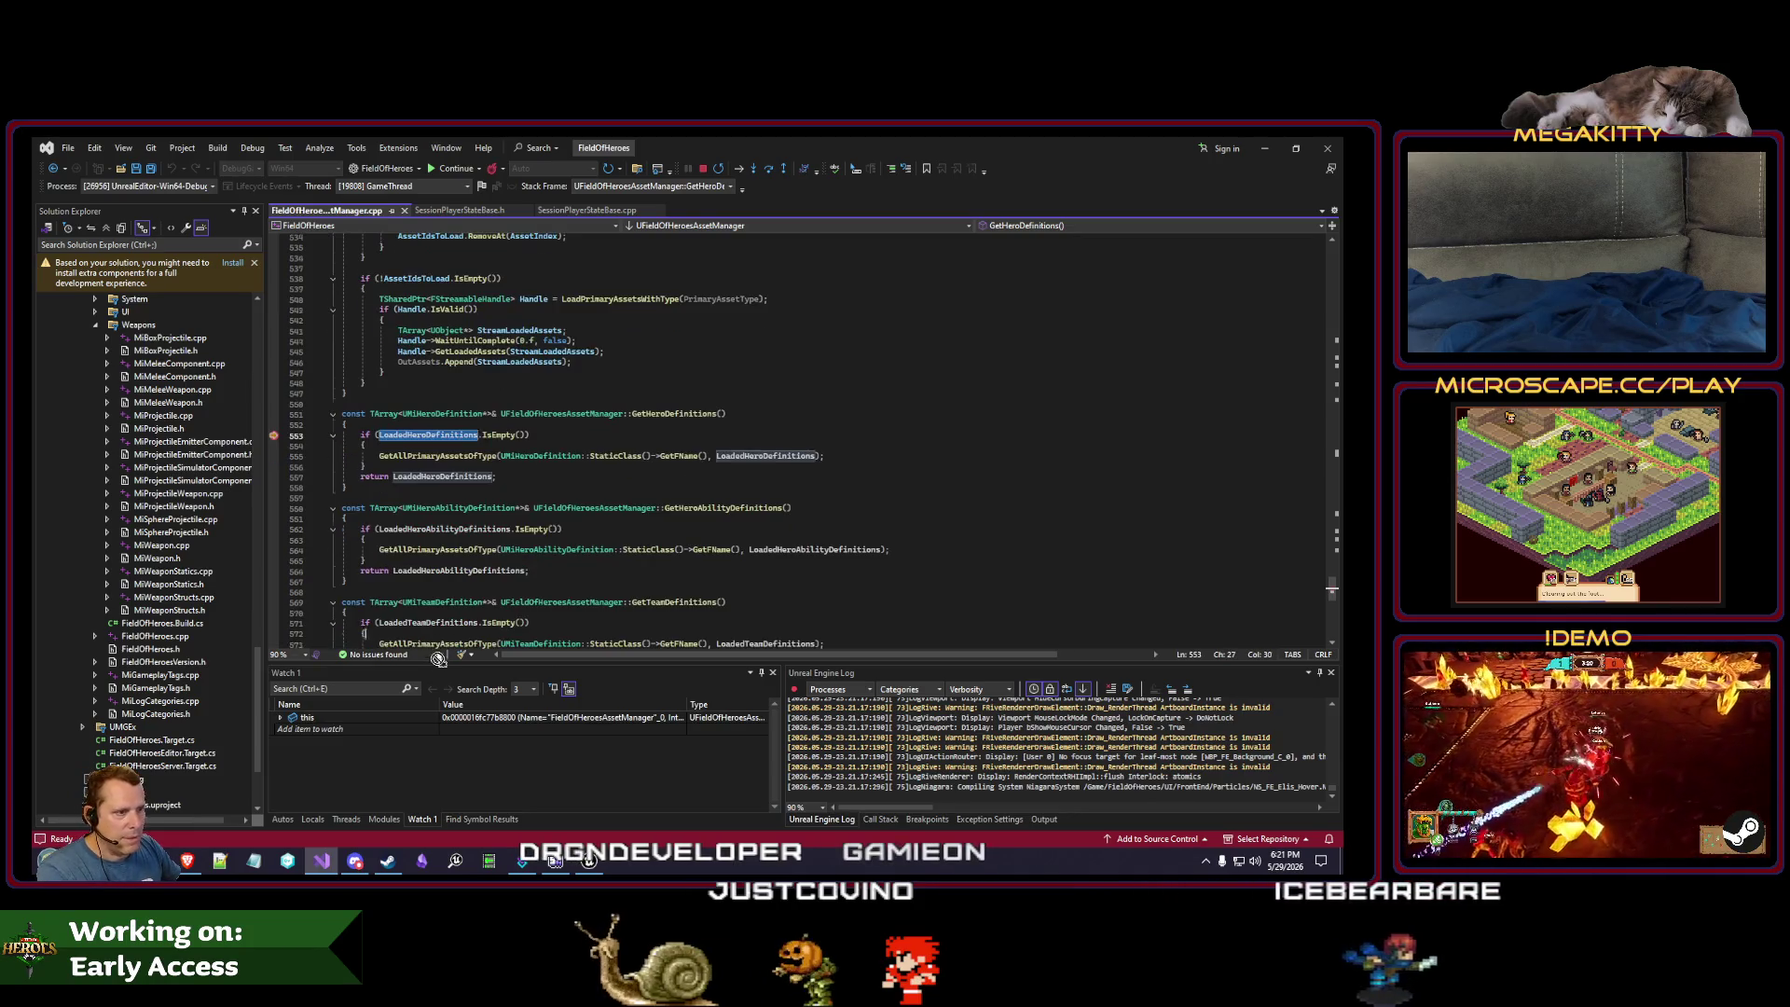
left_click(448, 718)
key("Delete")
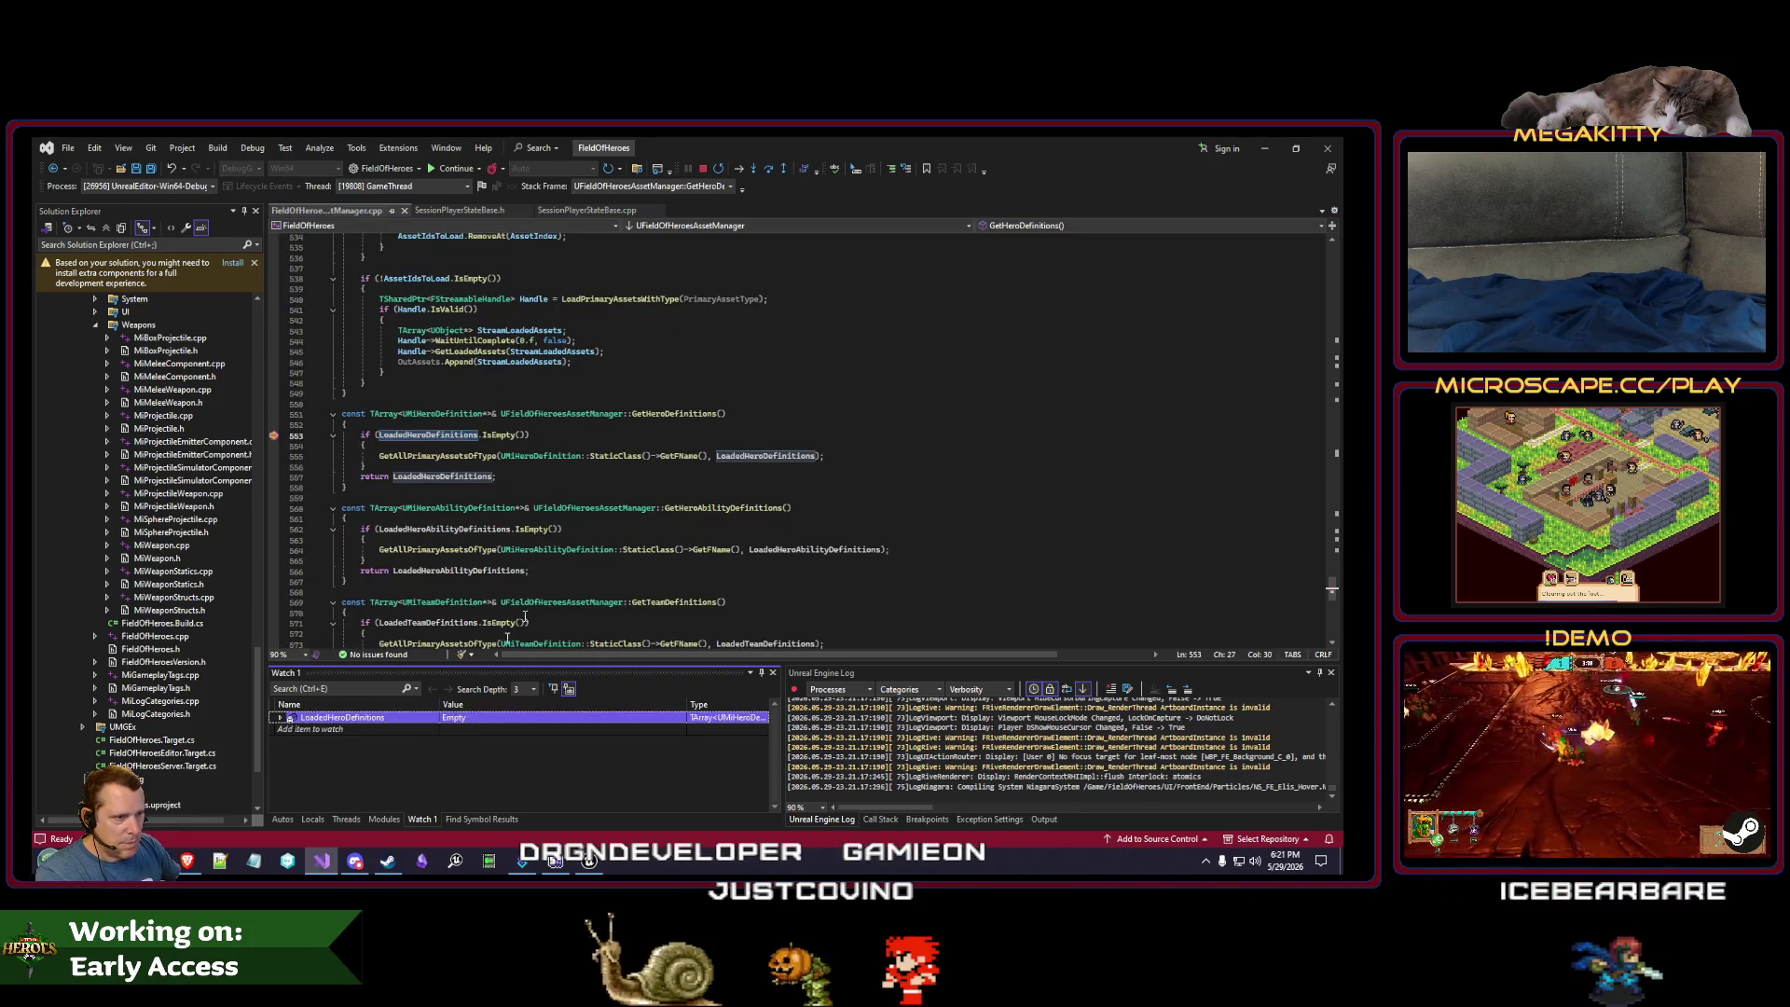
left_click(575, 509)
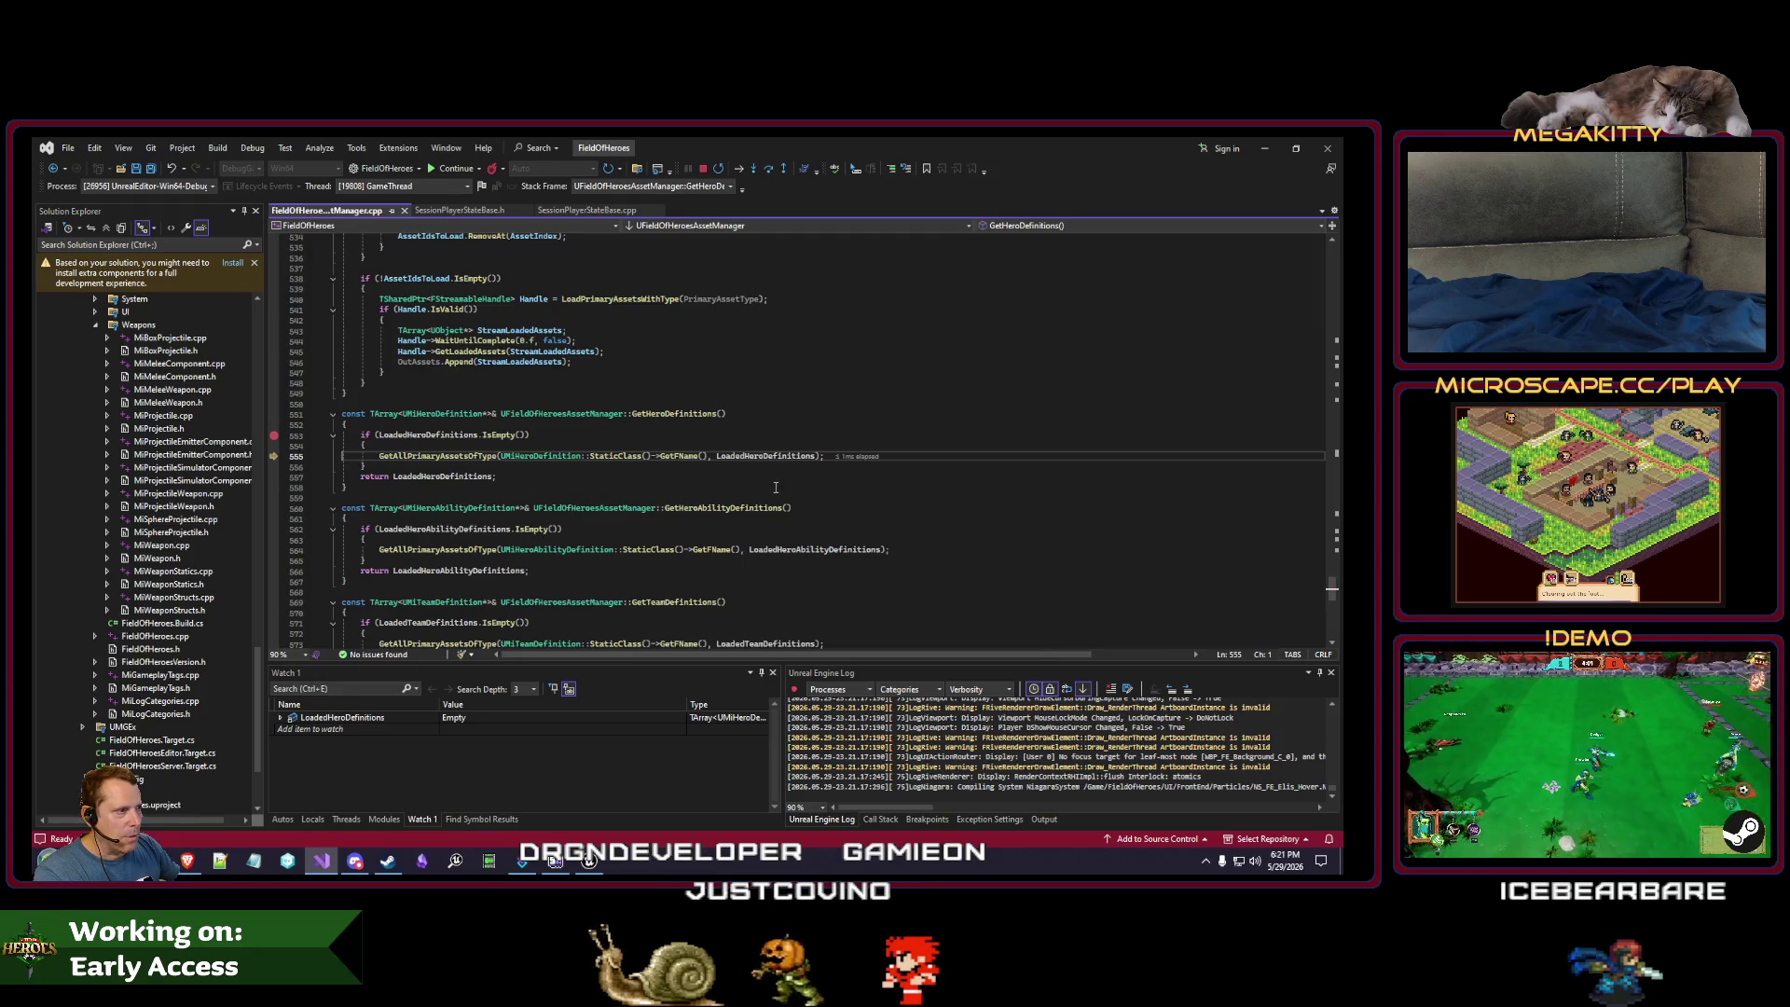
- Step past the hero definitions loading call to the return line, then resume execution
key("F10")
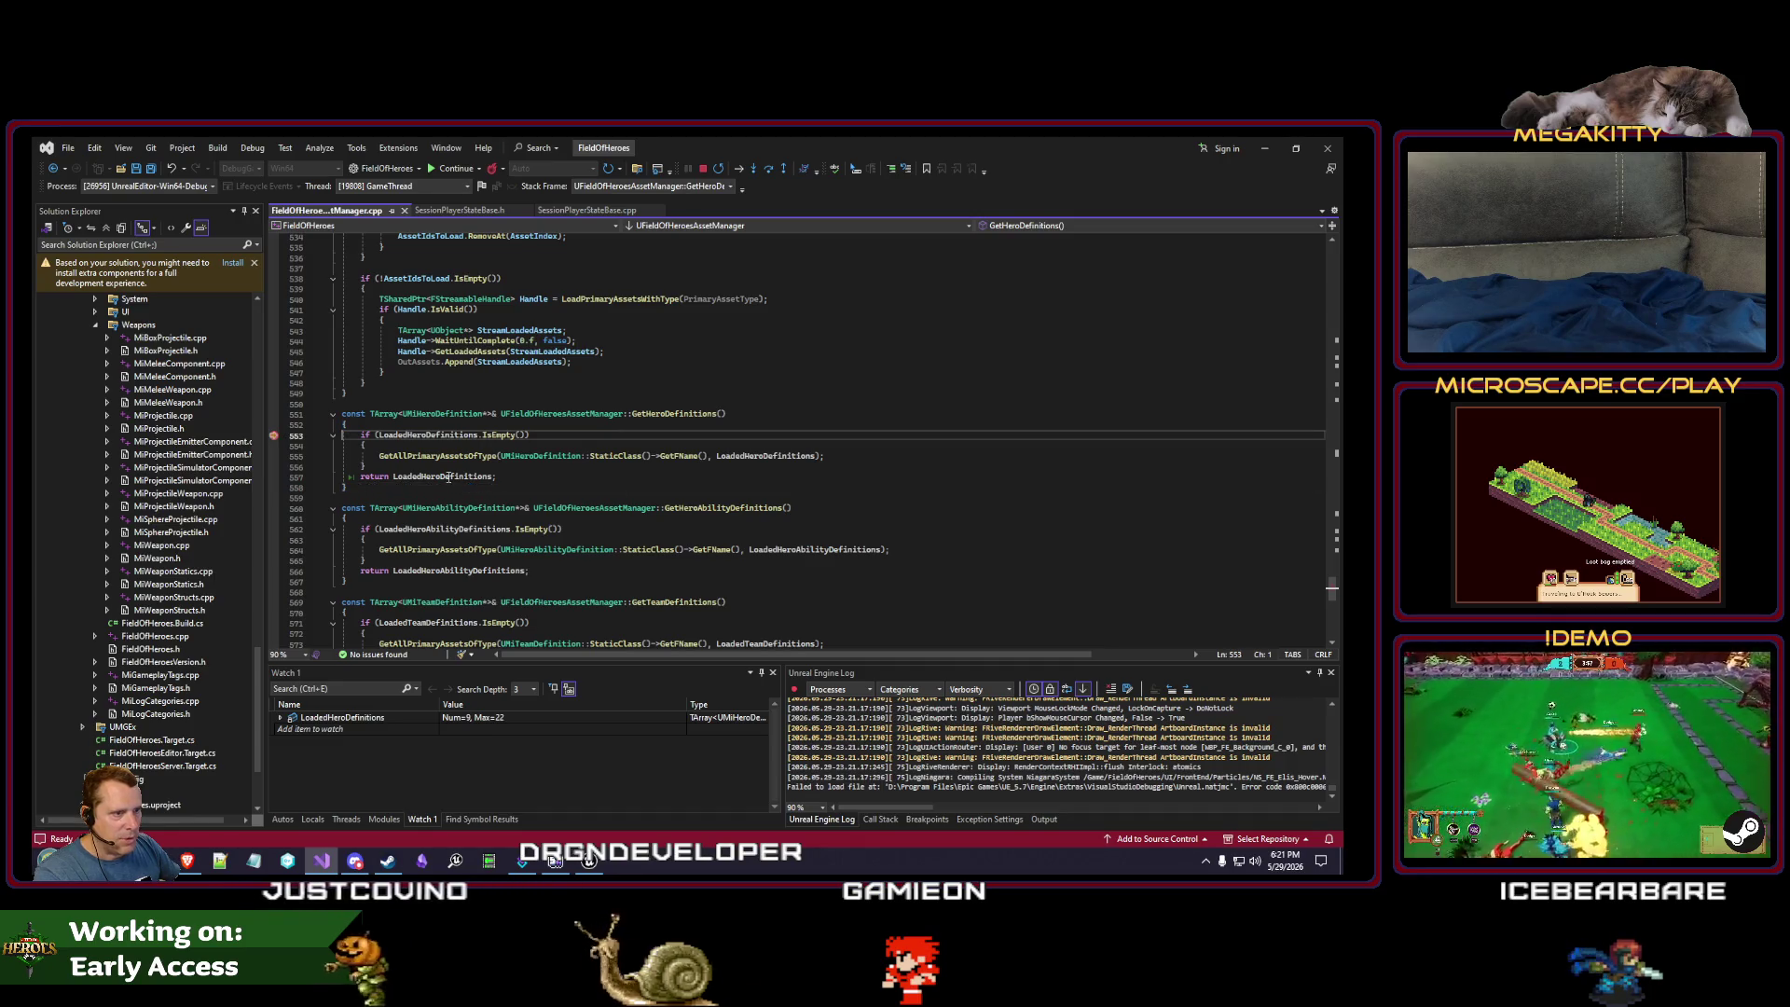
key("F5")
key("F10")
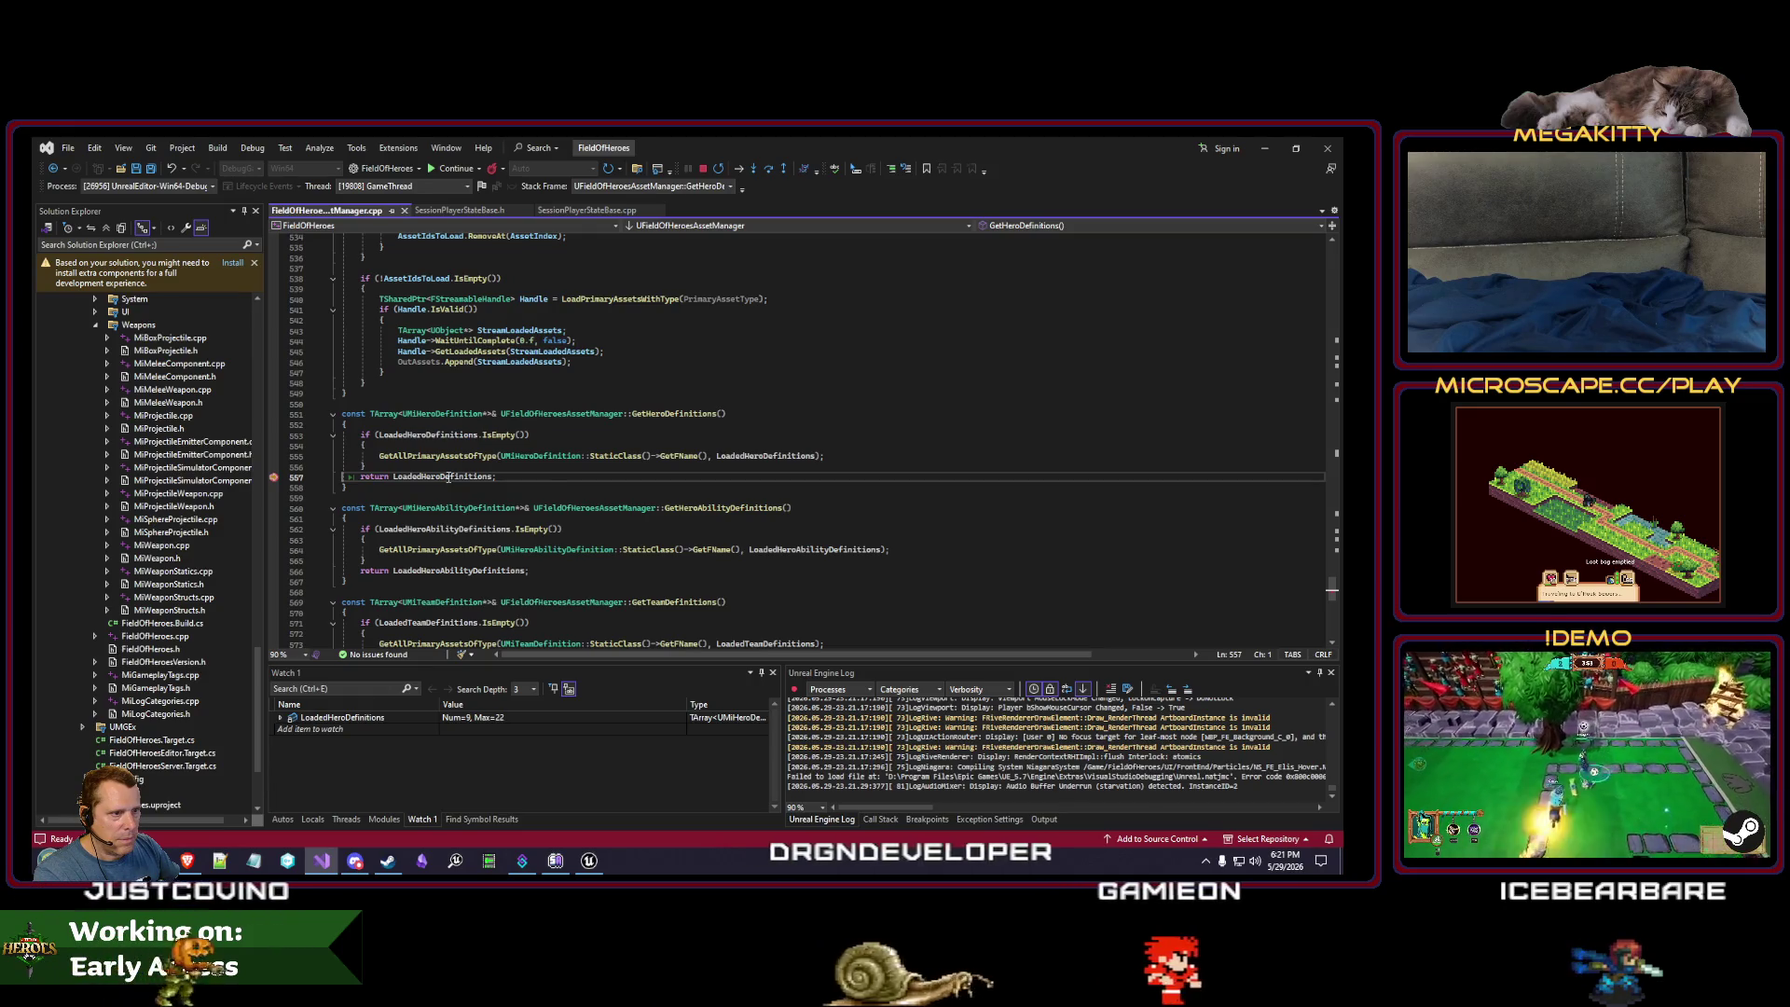
key("F5")
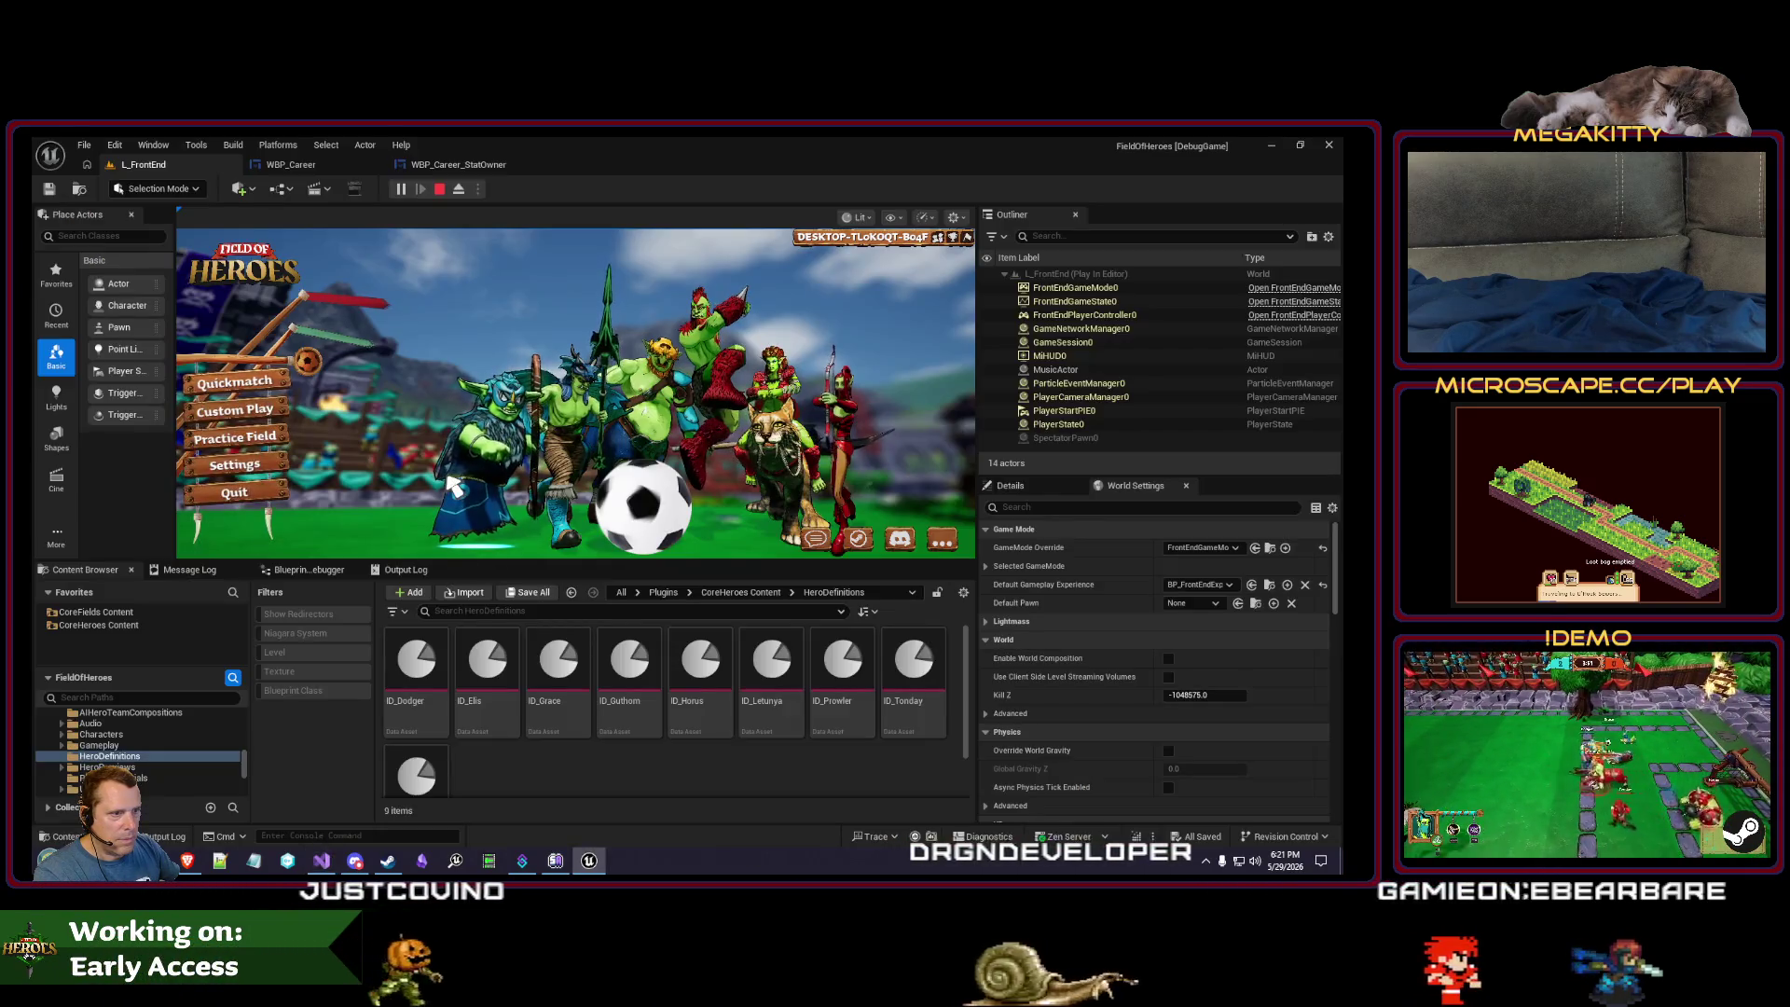
- Open the career stats panel in the running game and check the debugger
left_click(952, 237)
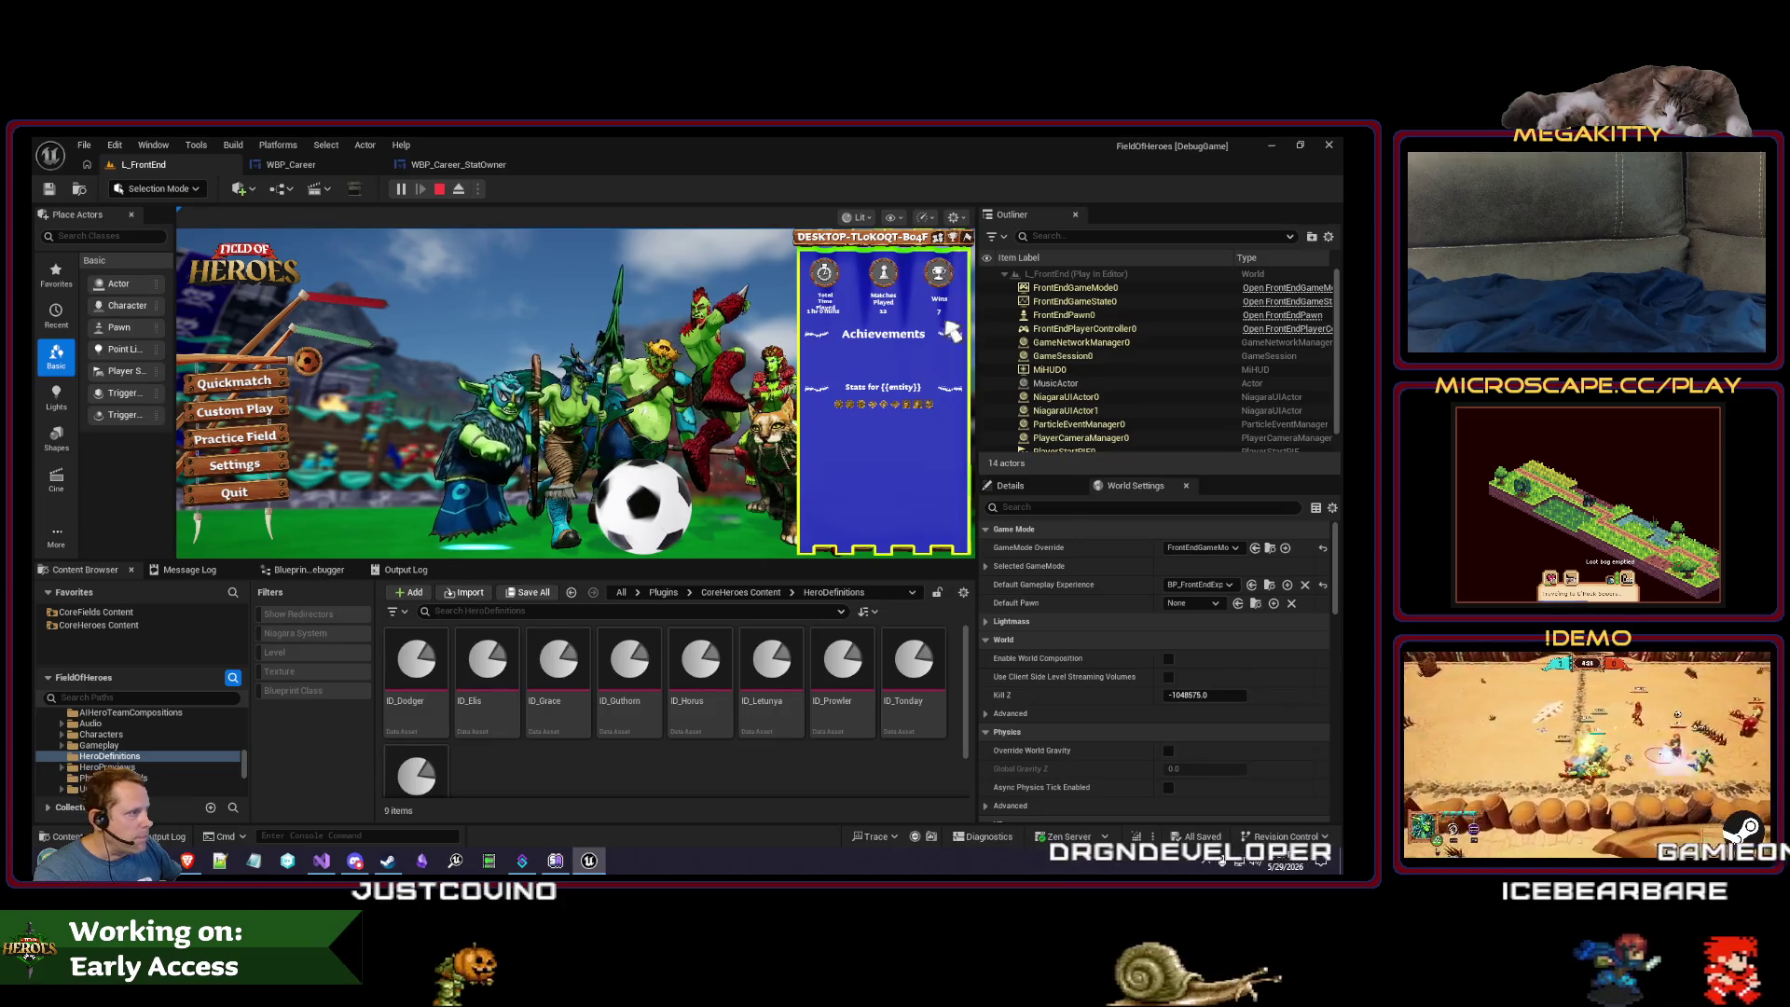
left_click(322, 861)
left_click(589, 861)
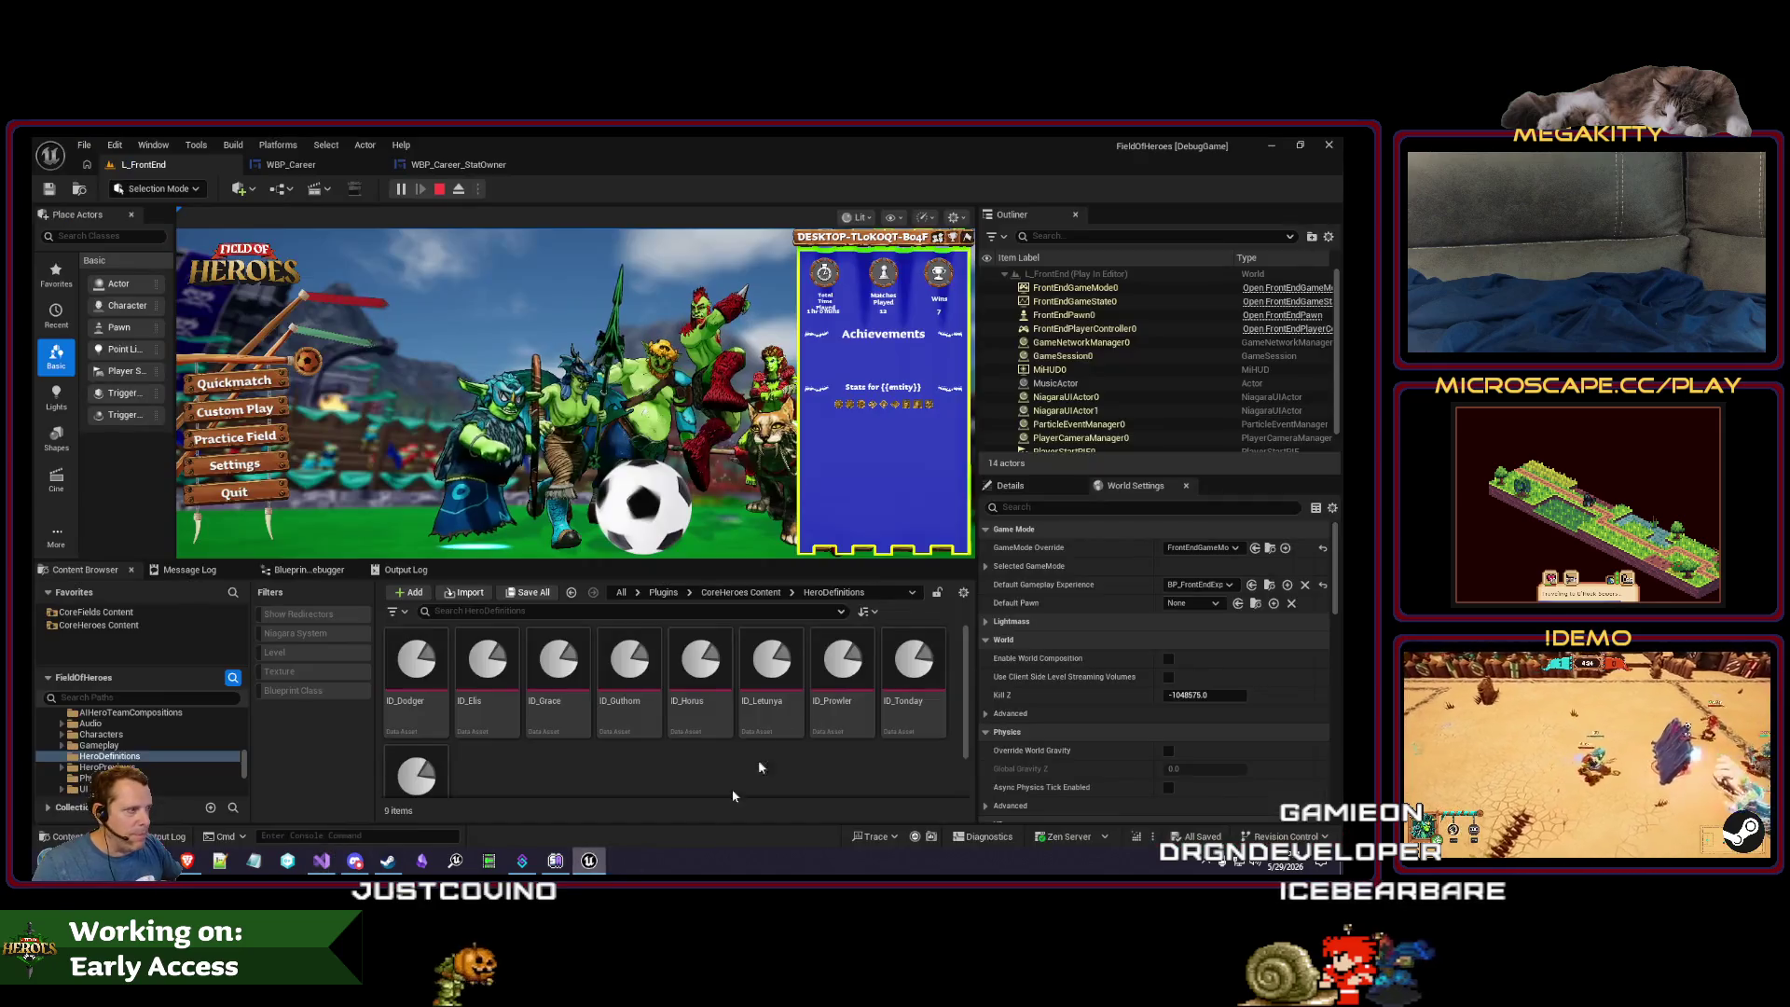
- Stop the play session, open WBP_Career_StatOwner and select its Size Box
key("Escape")
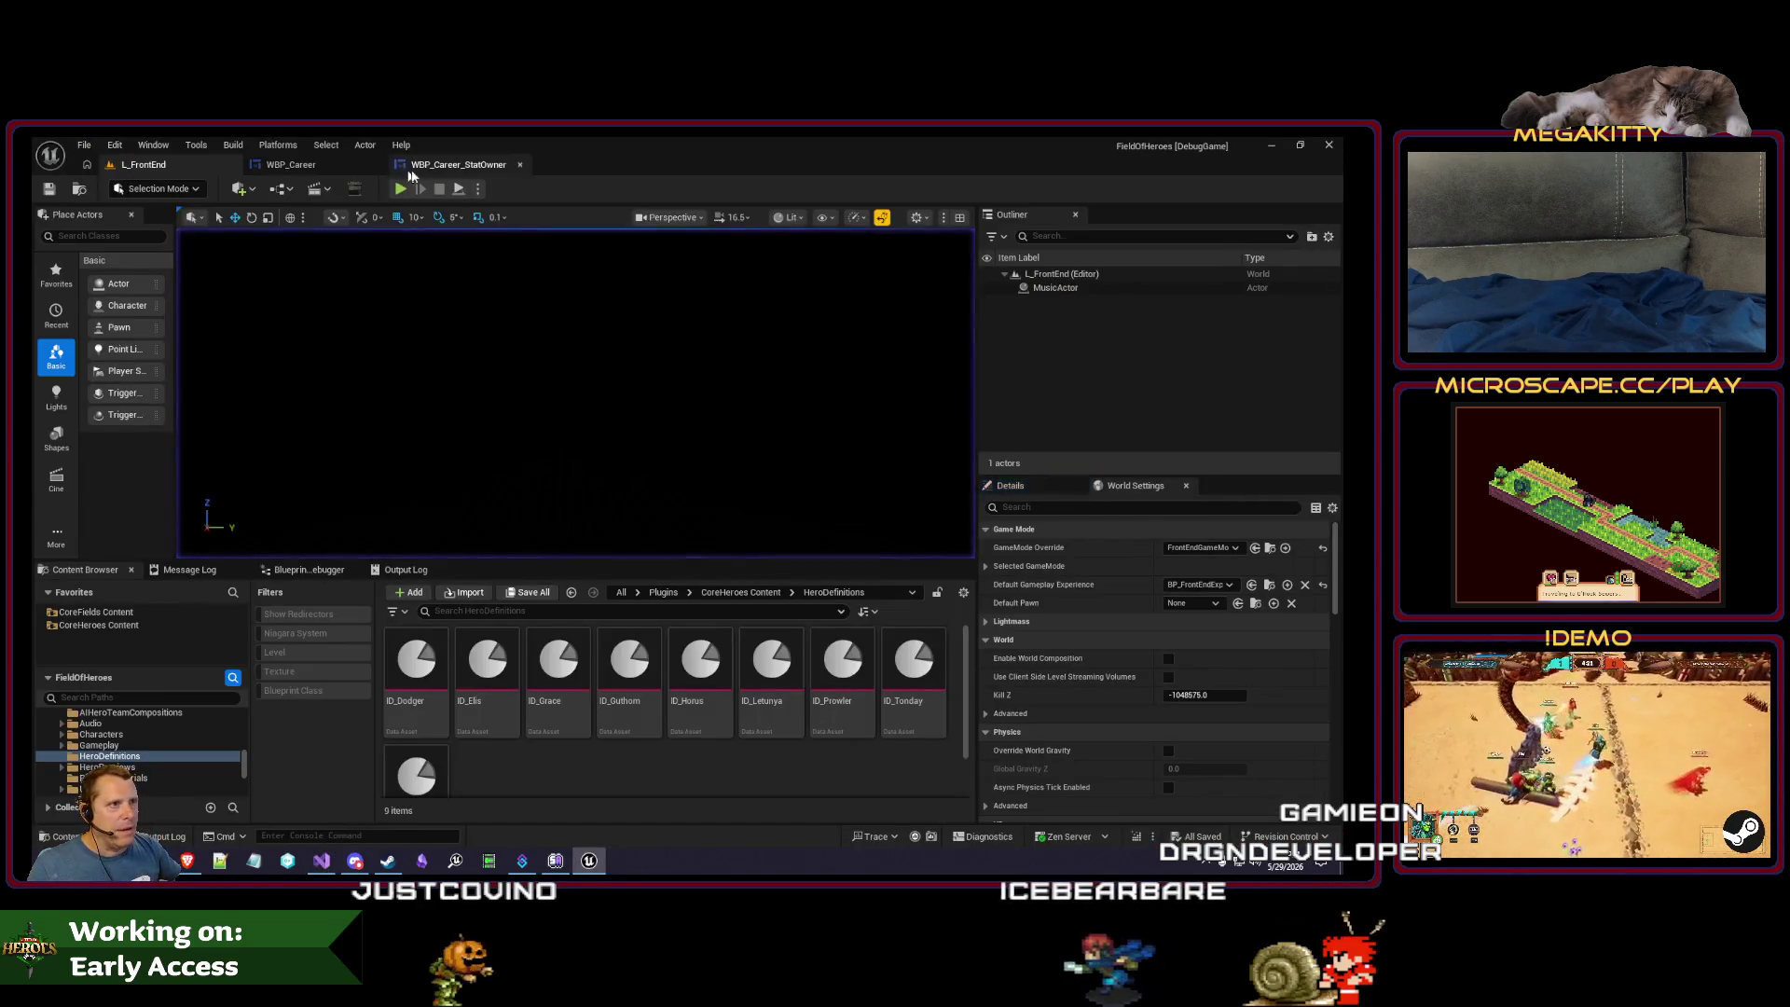
left_click(458, 164)
left_click(160, 570)
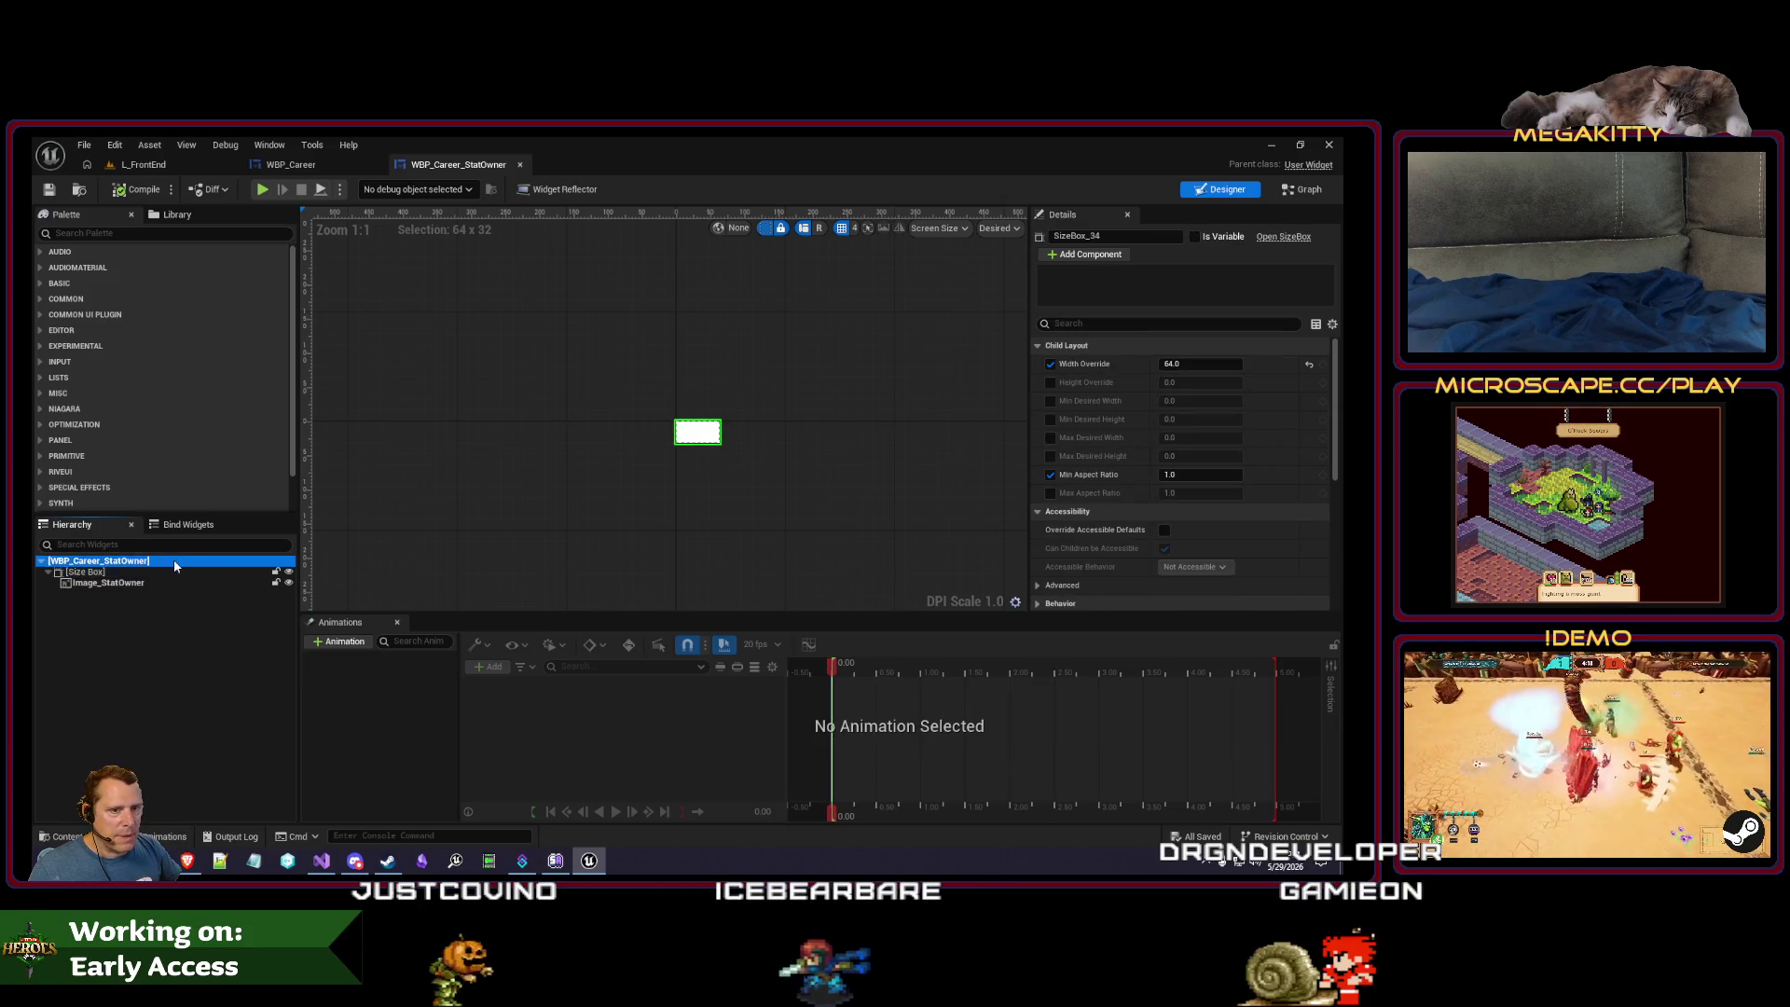
left_click(169, 573)
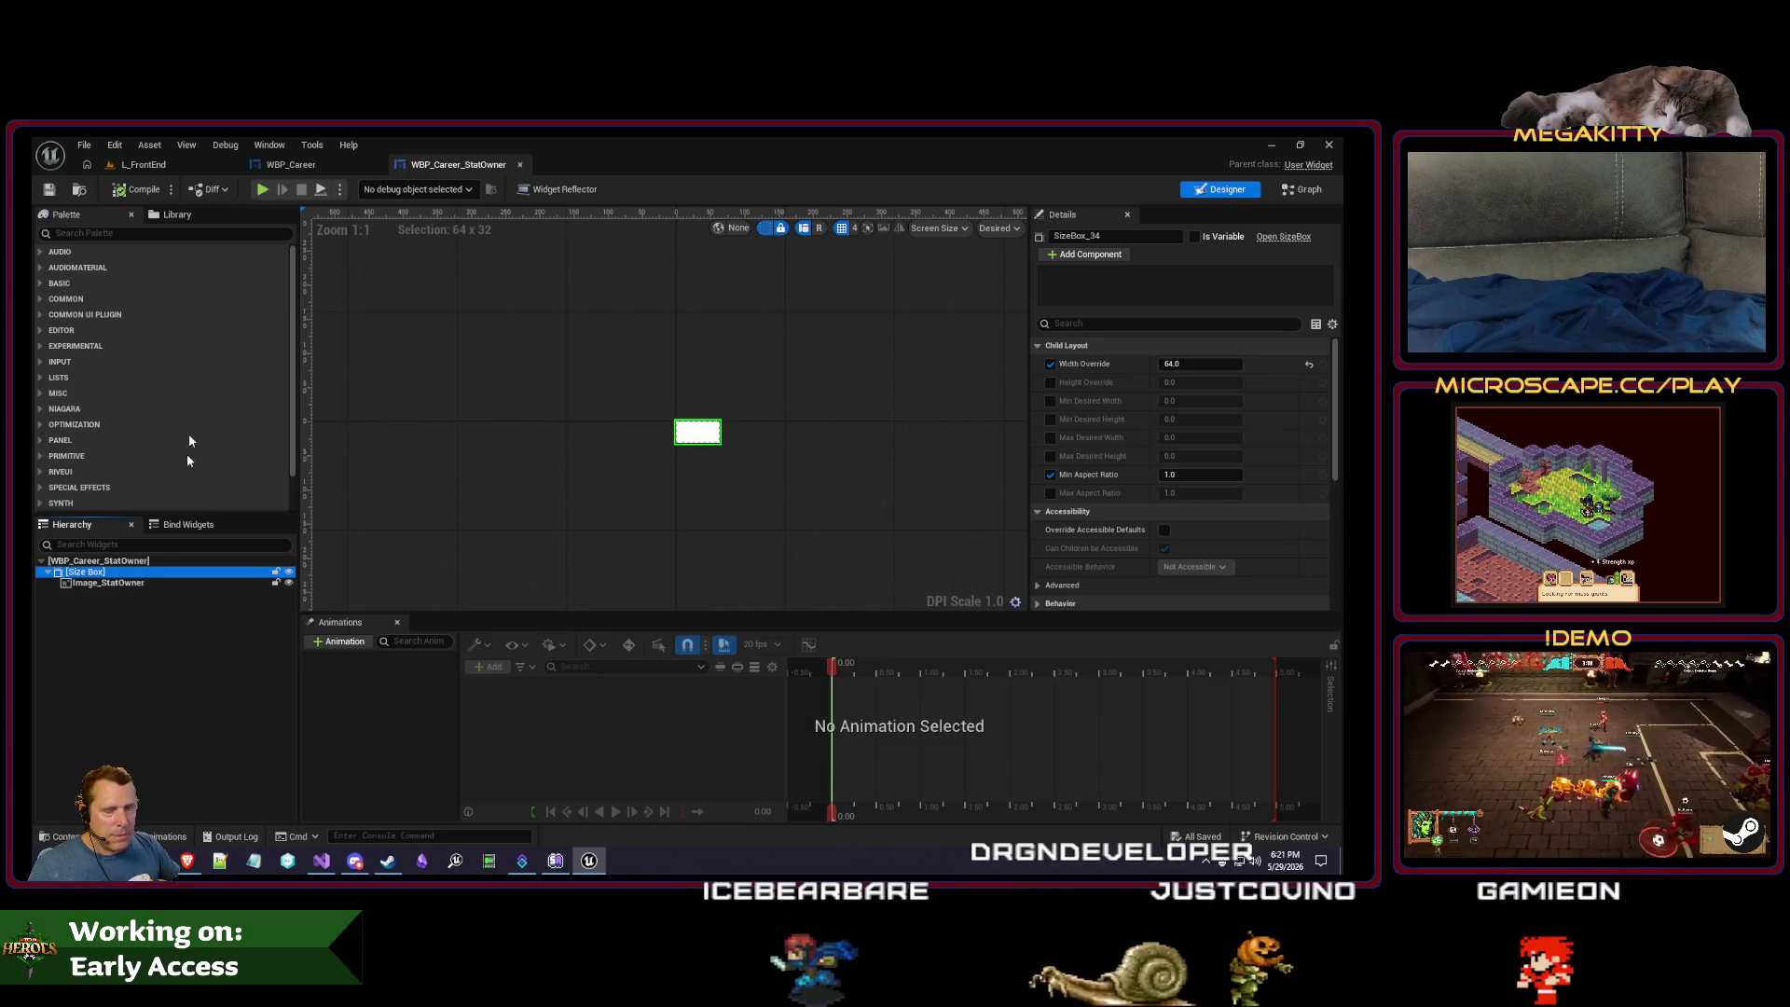
left_click(108, 233)
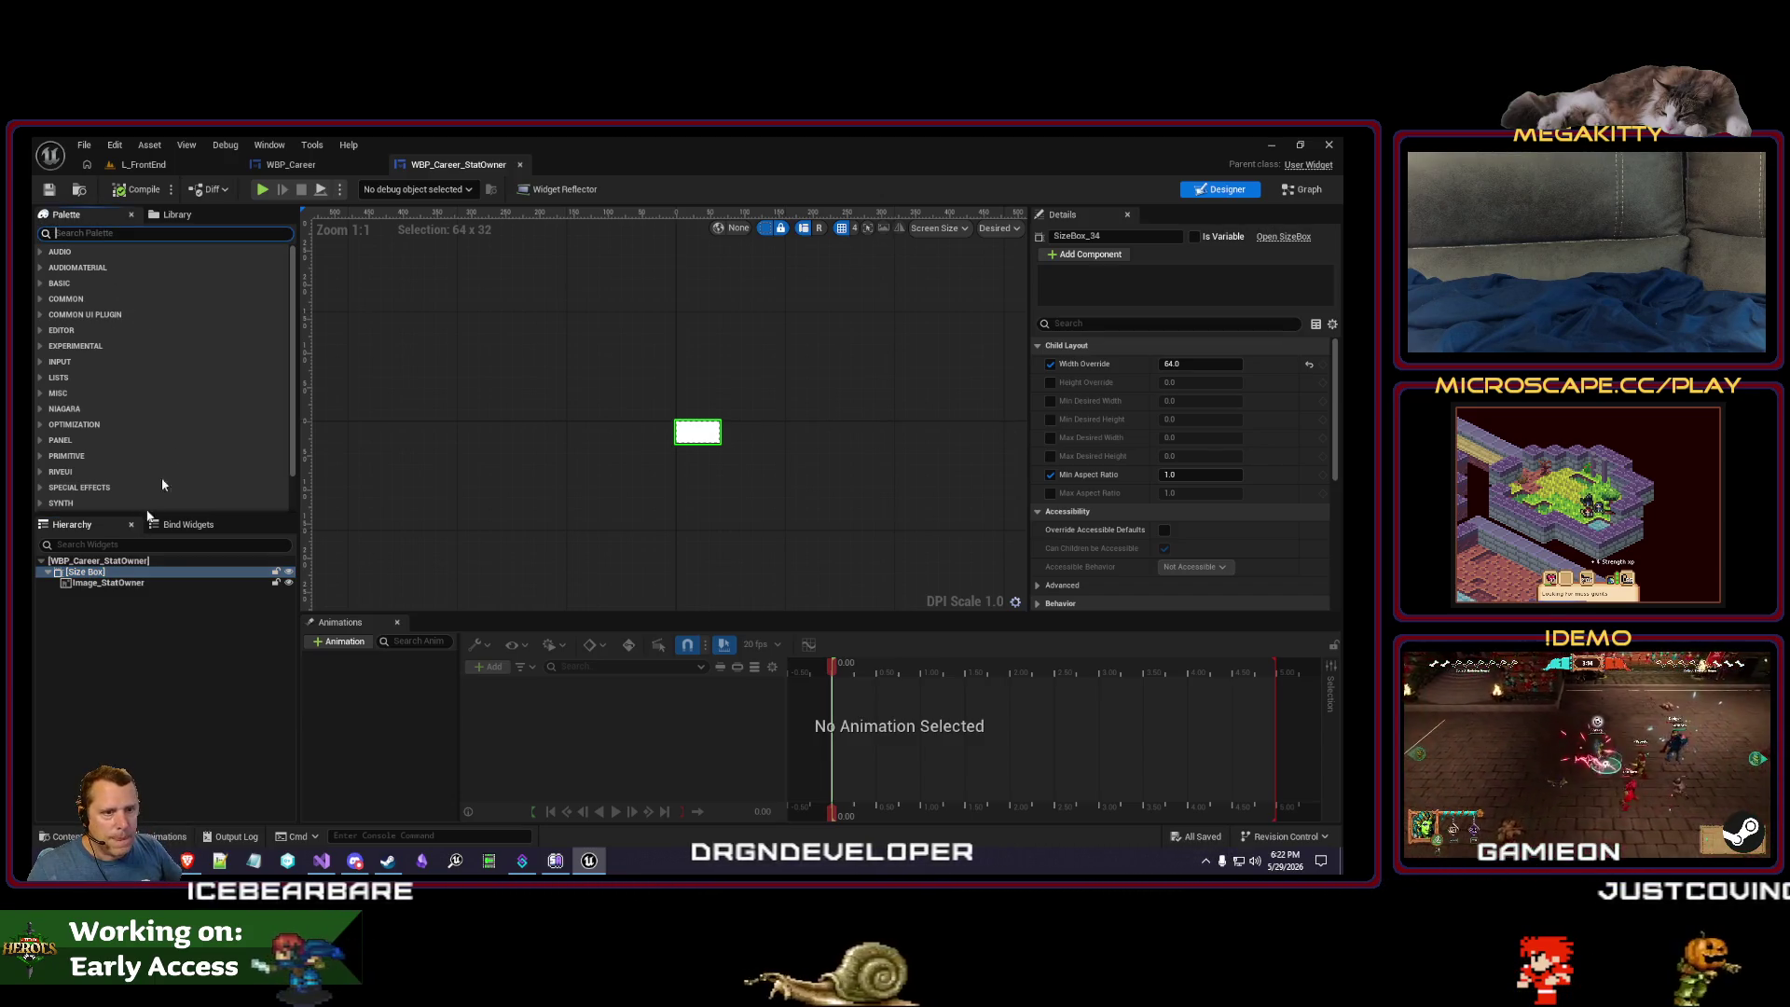
- Replace the Size Box with a Canvas Panel under the root widget
type("canv")
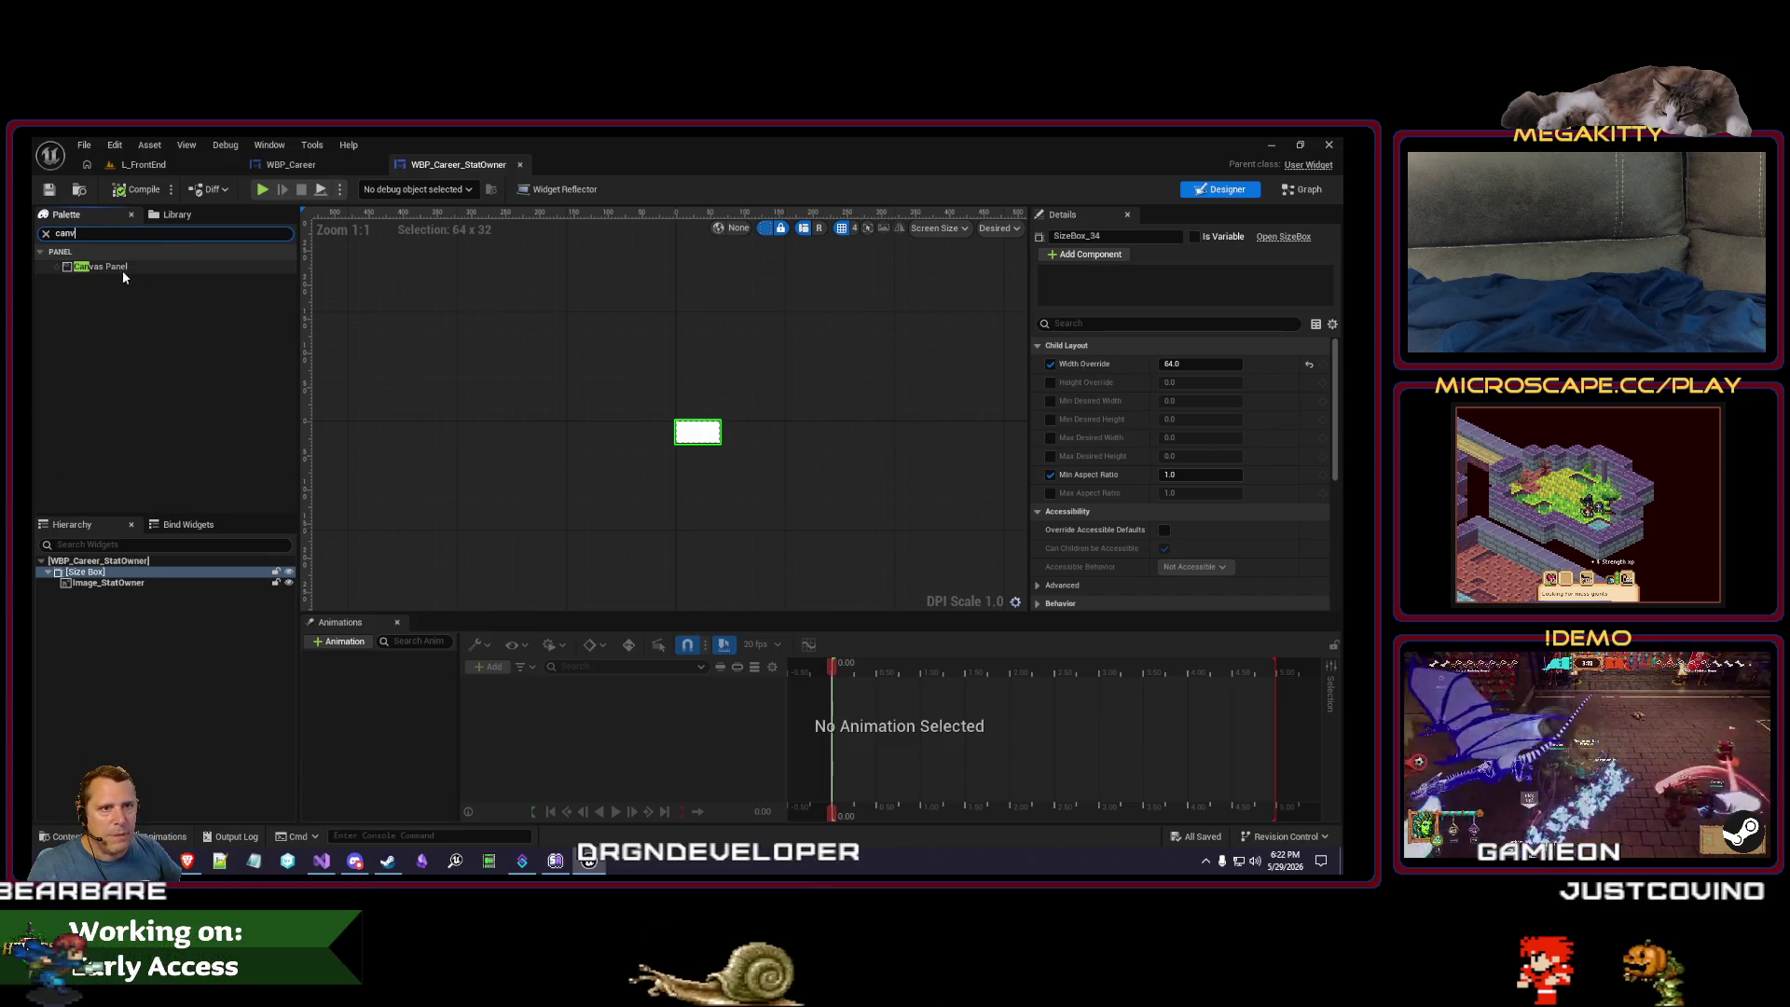
left_click(118, 266)
left_click_drag(141, 572, 130, 582)
key("Delete")
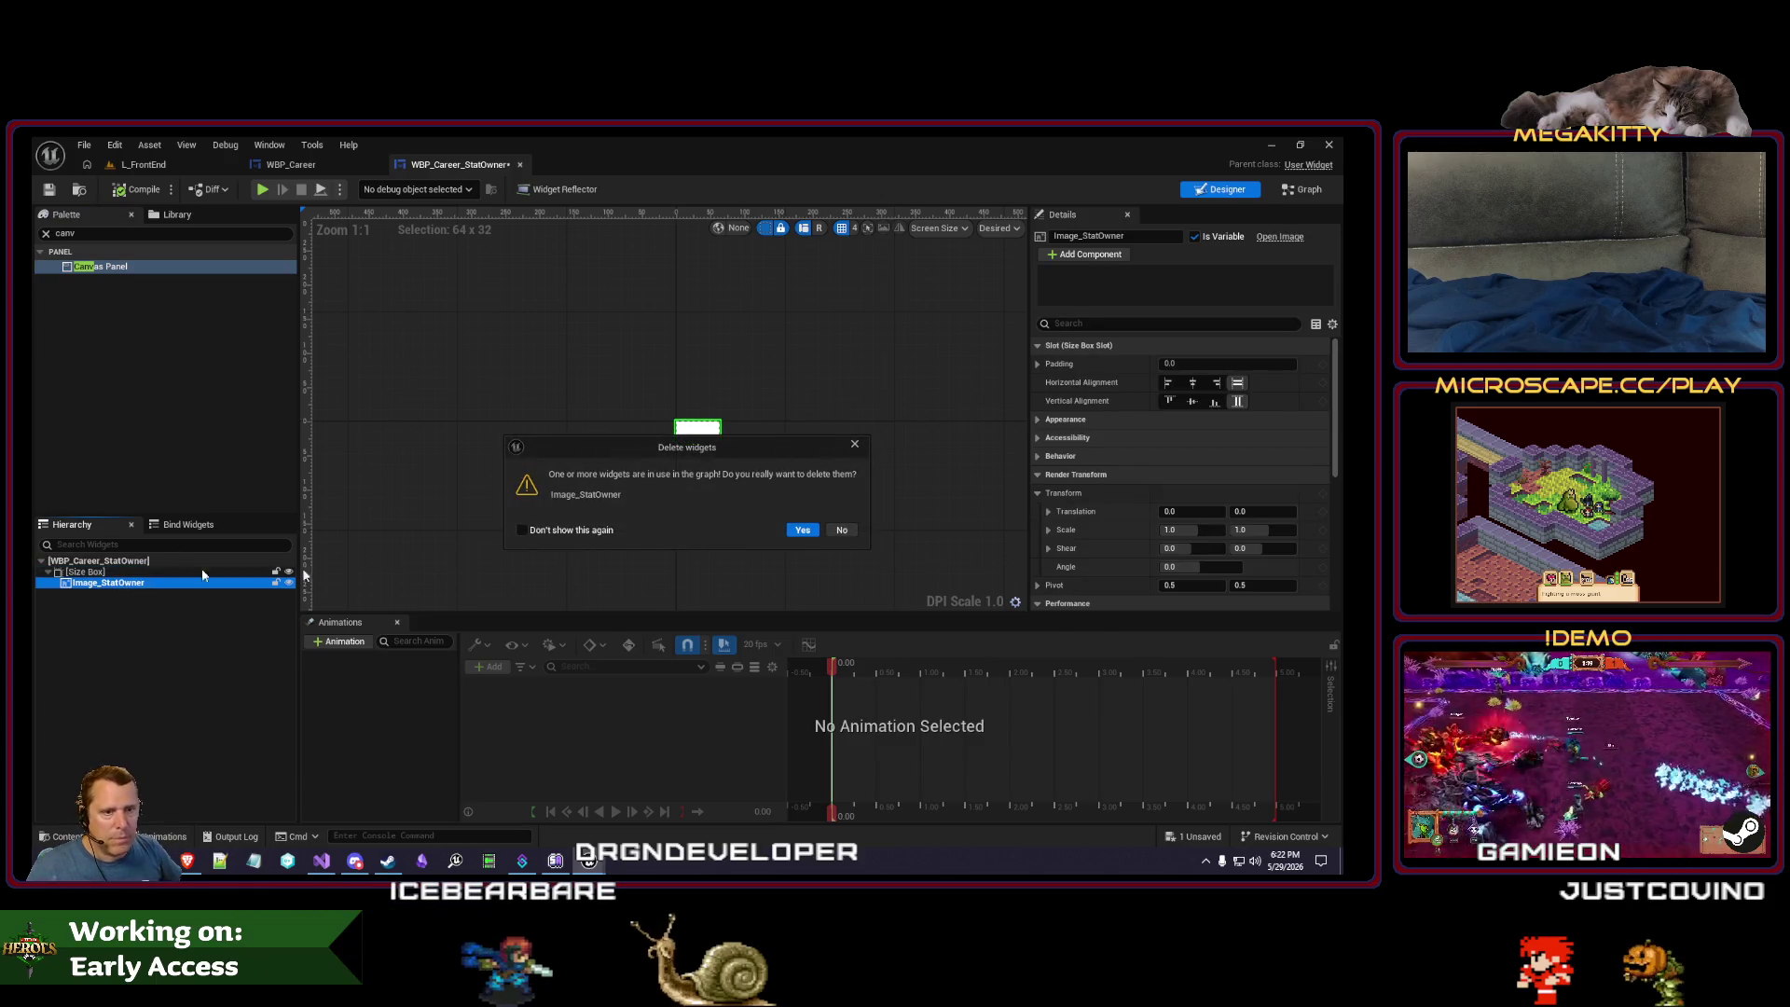
left_click(804, 530)
left_click(86, 572)
key("Delete")
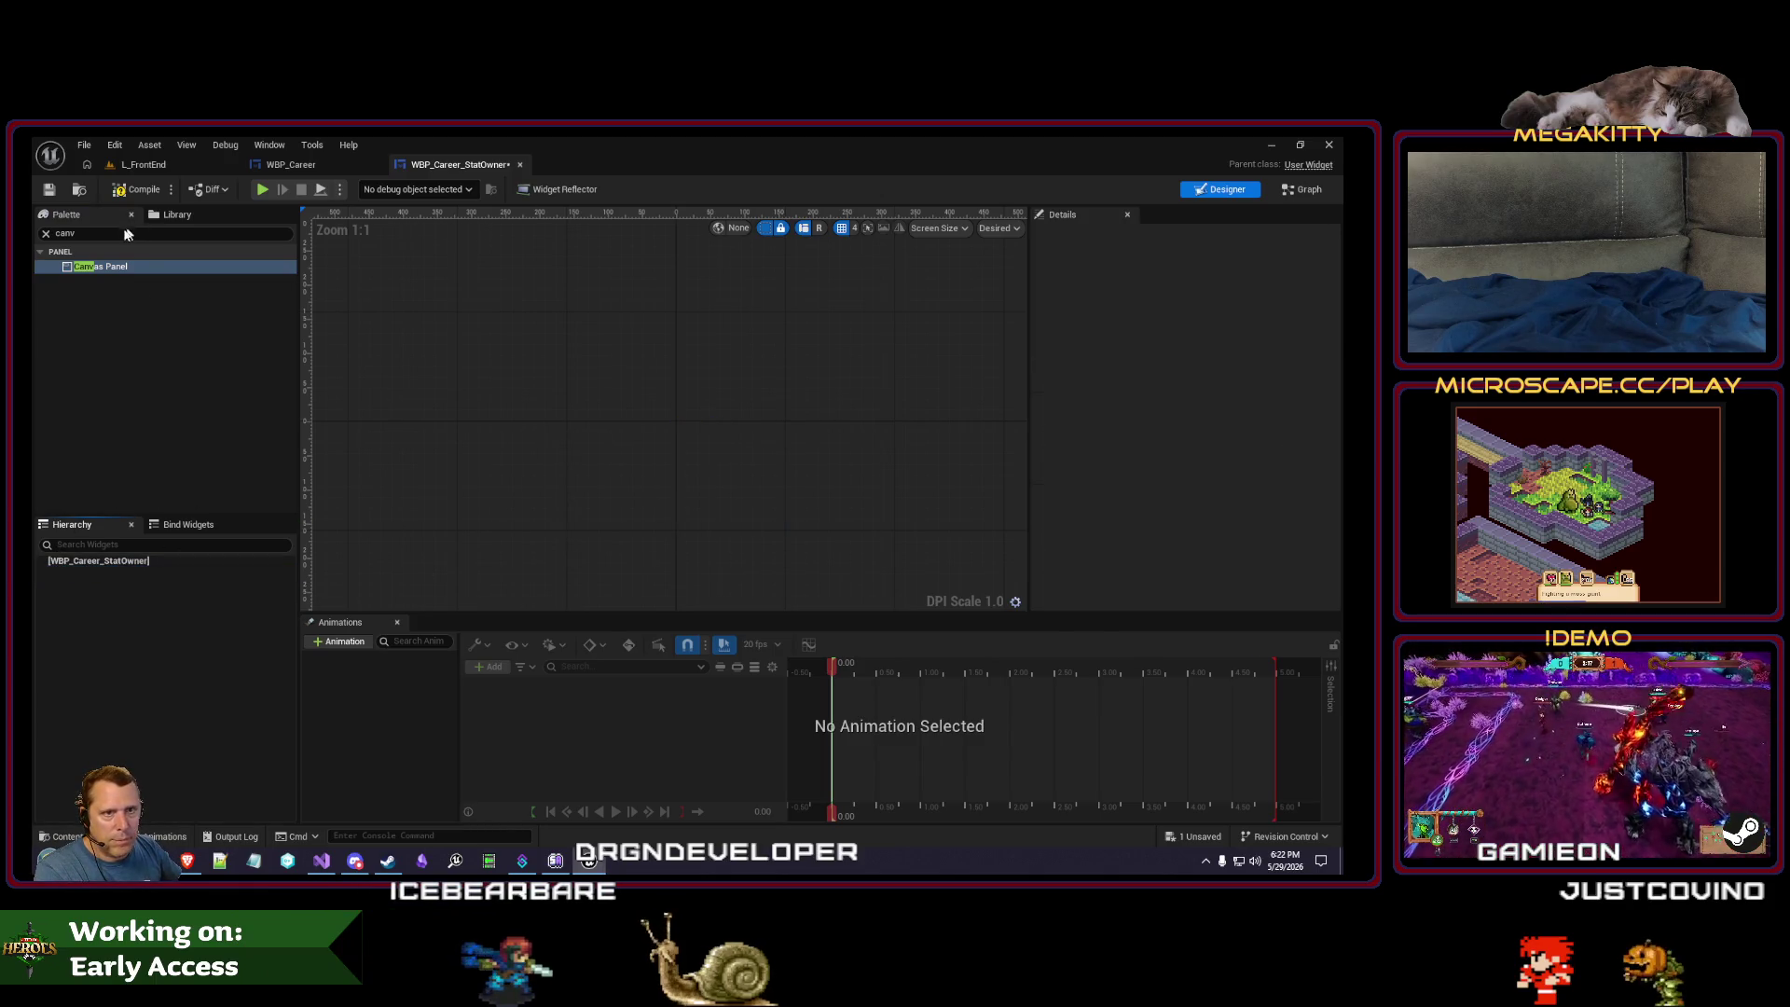
left_click_drag(119, 567, 121, 569)
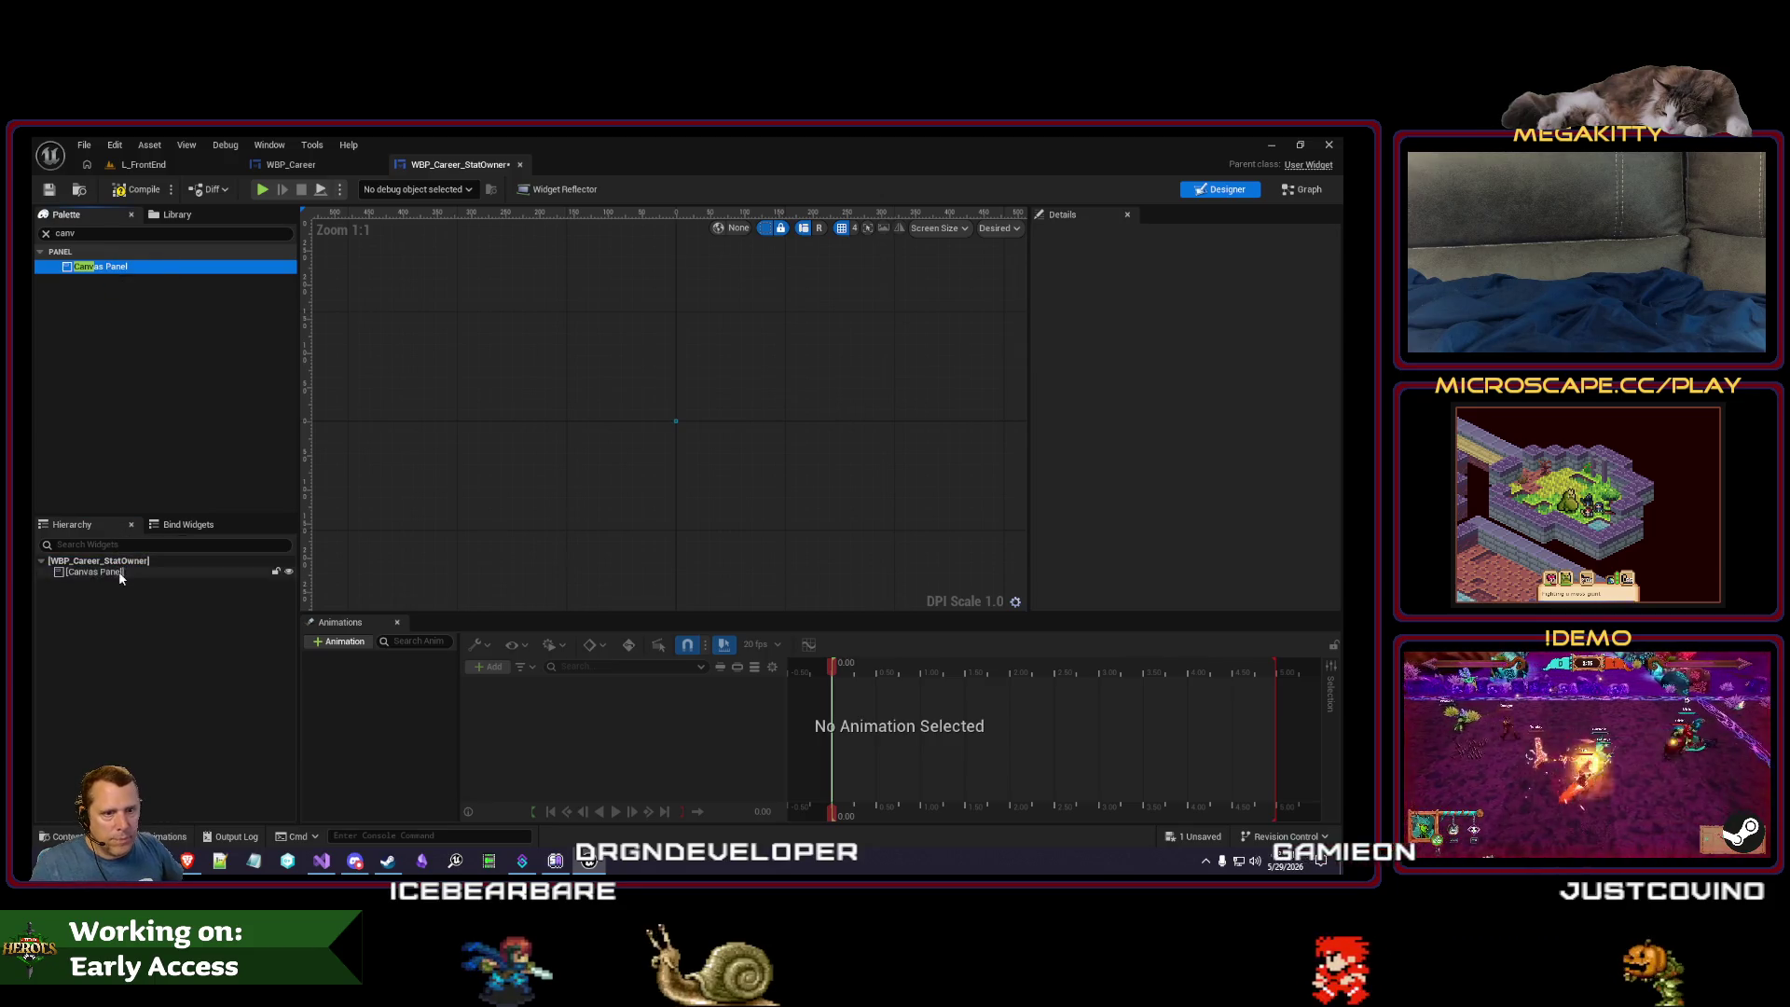
left_click(132, 582)
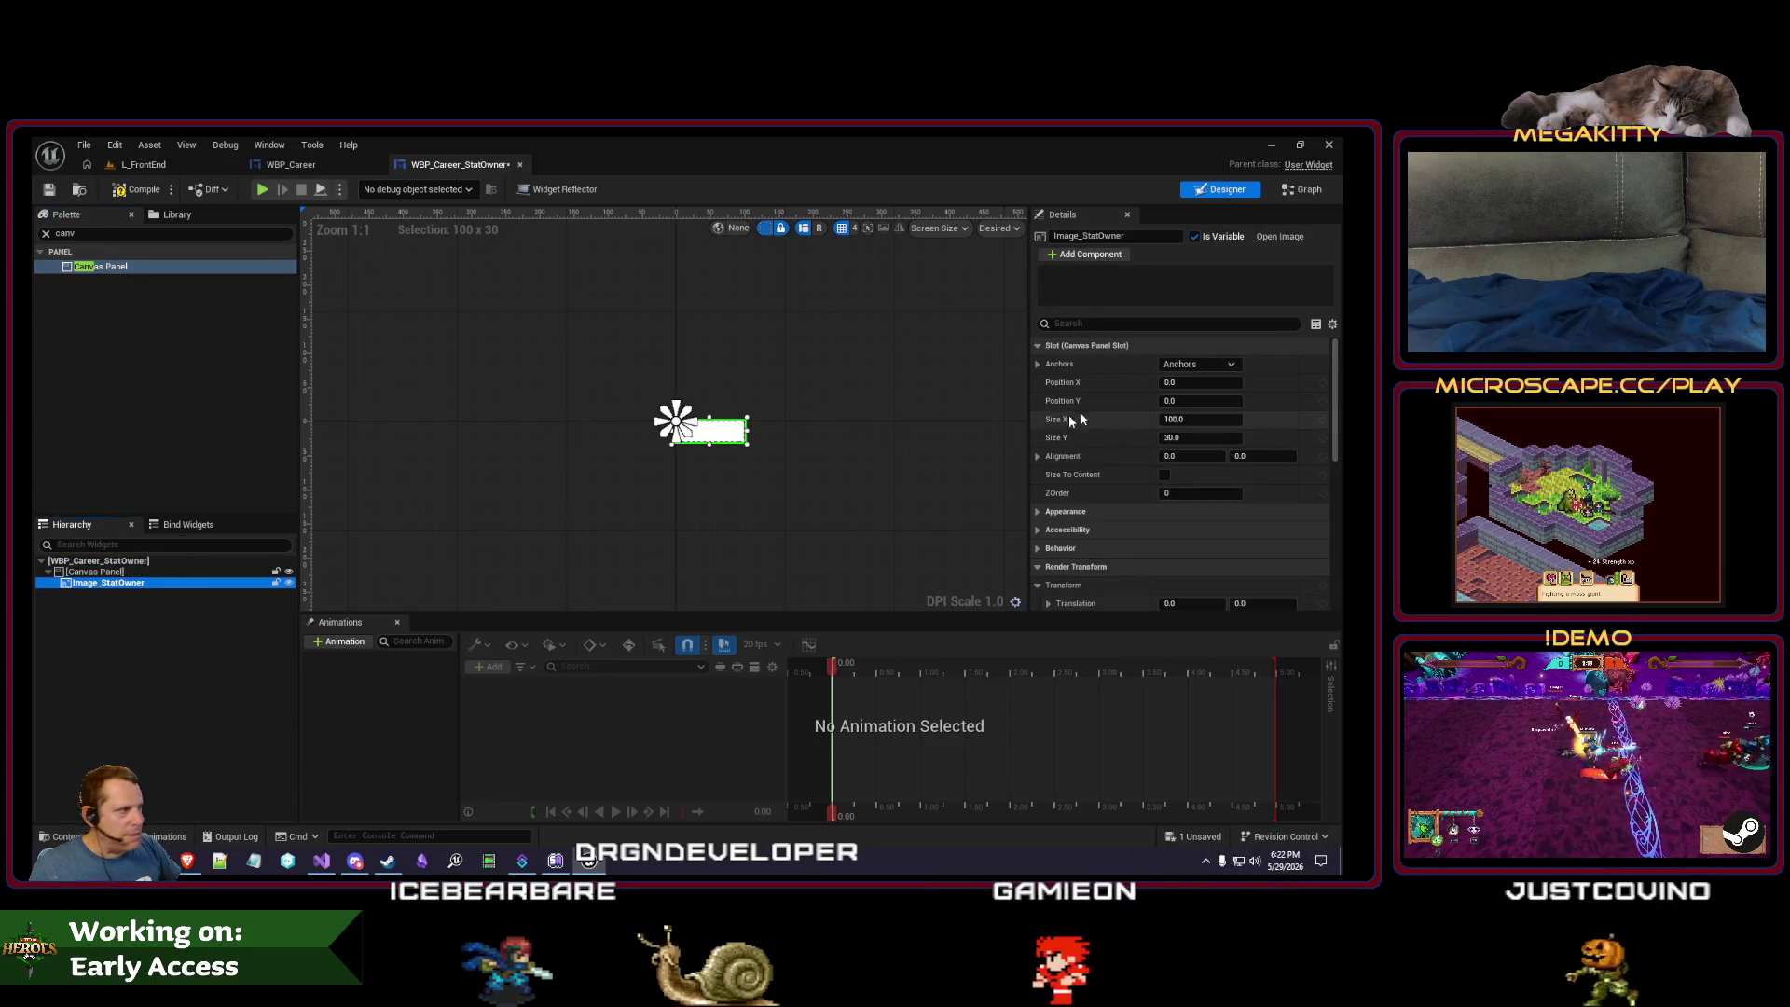
- Set Image_StatOwner's Size X and Y to 64, then compile the widget blueprint
left_click(1193, 385)
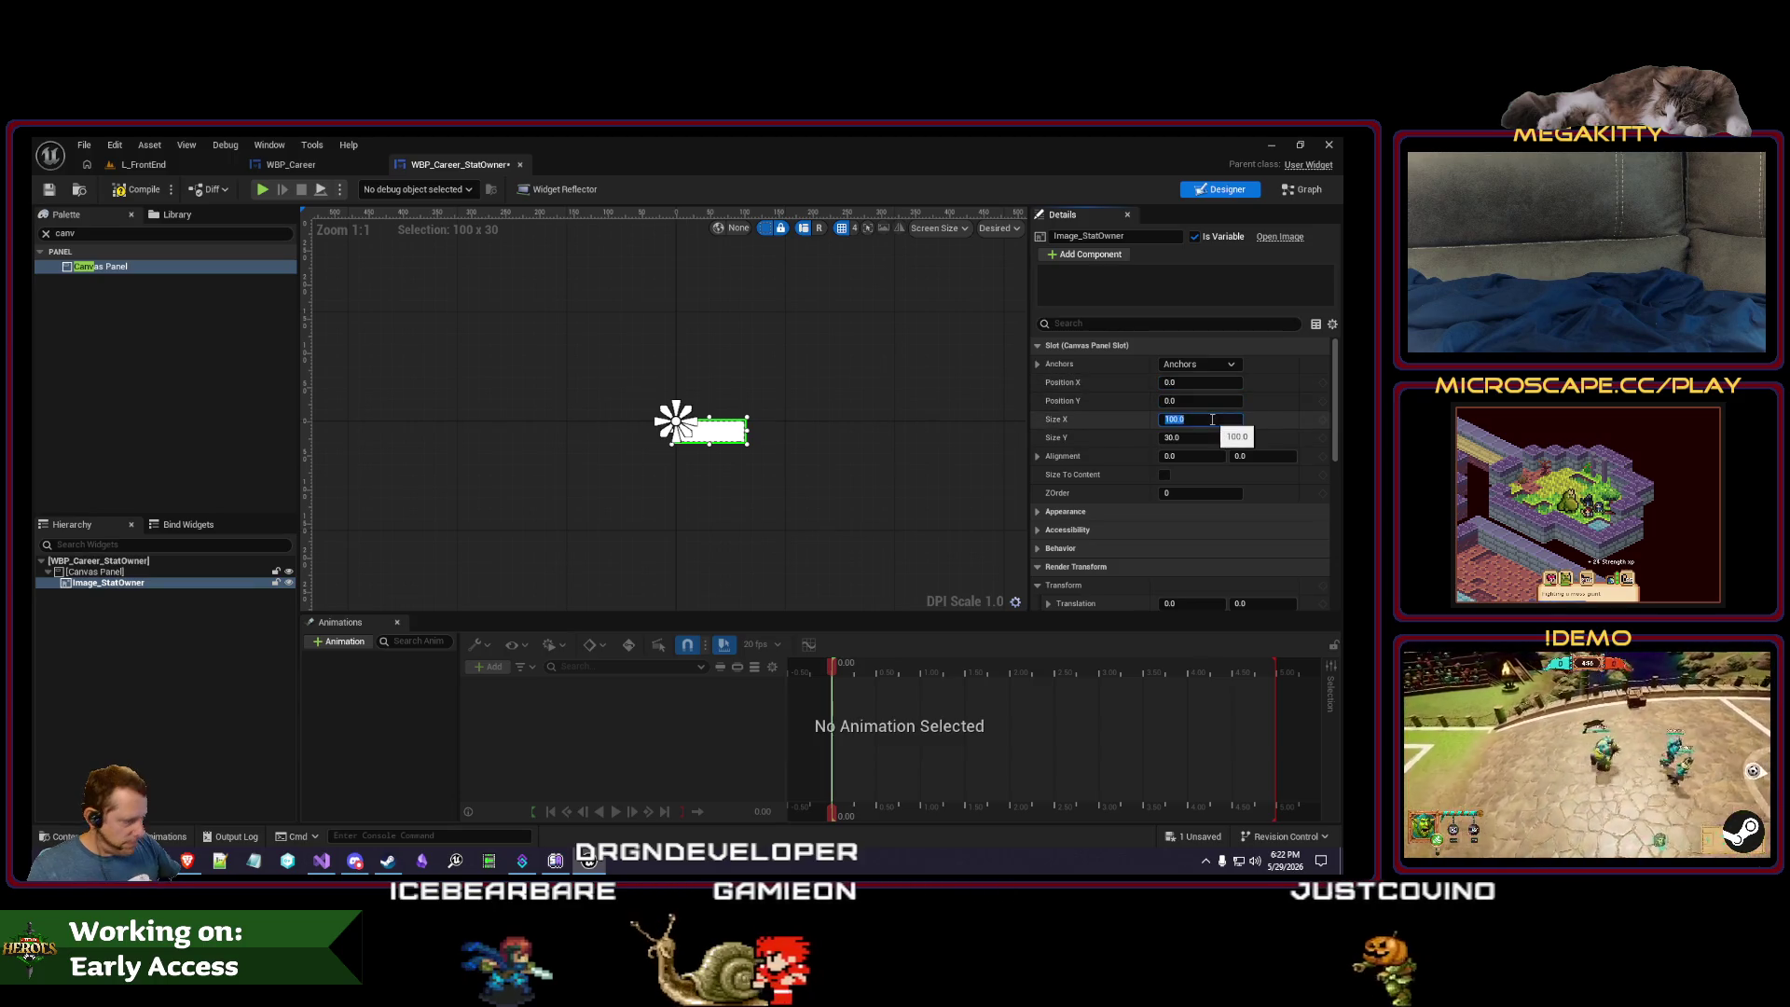
key("BackSpace")
type("4")
key("Tab")
type("64")
key("Return")
left_click_drag(477, 350, 457, 350)
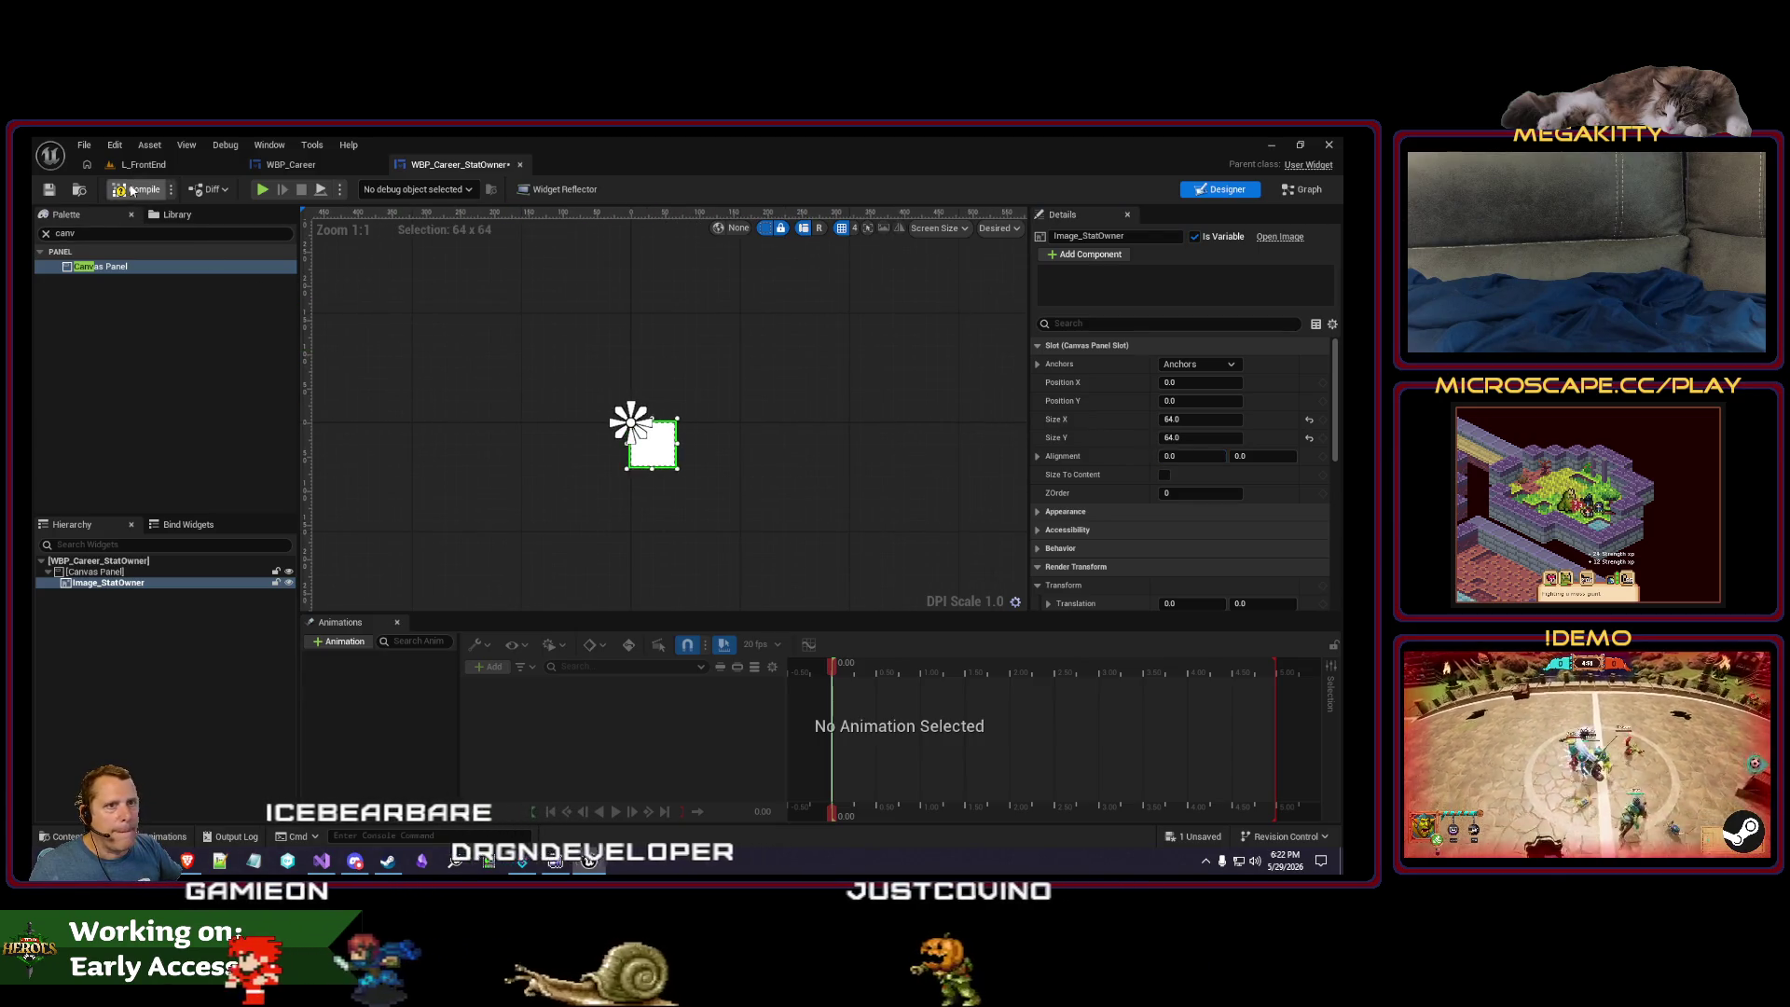
left_click(137, 189)
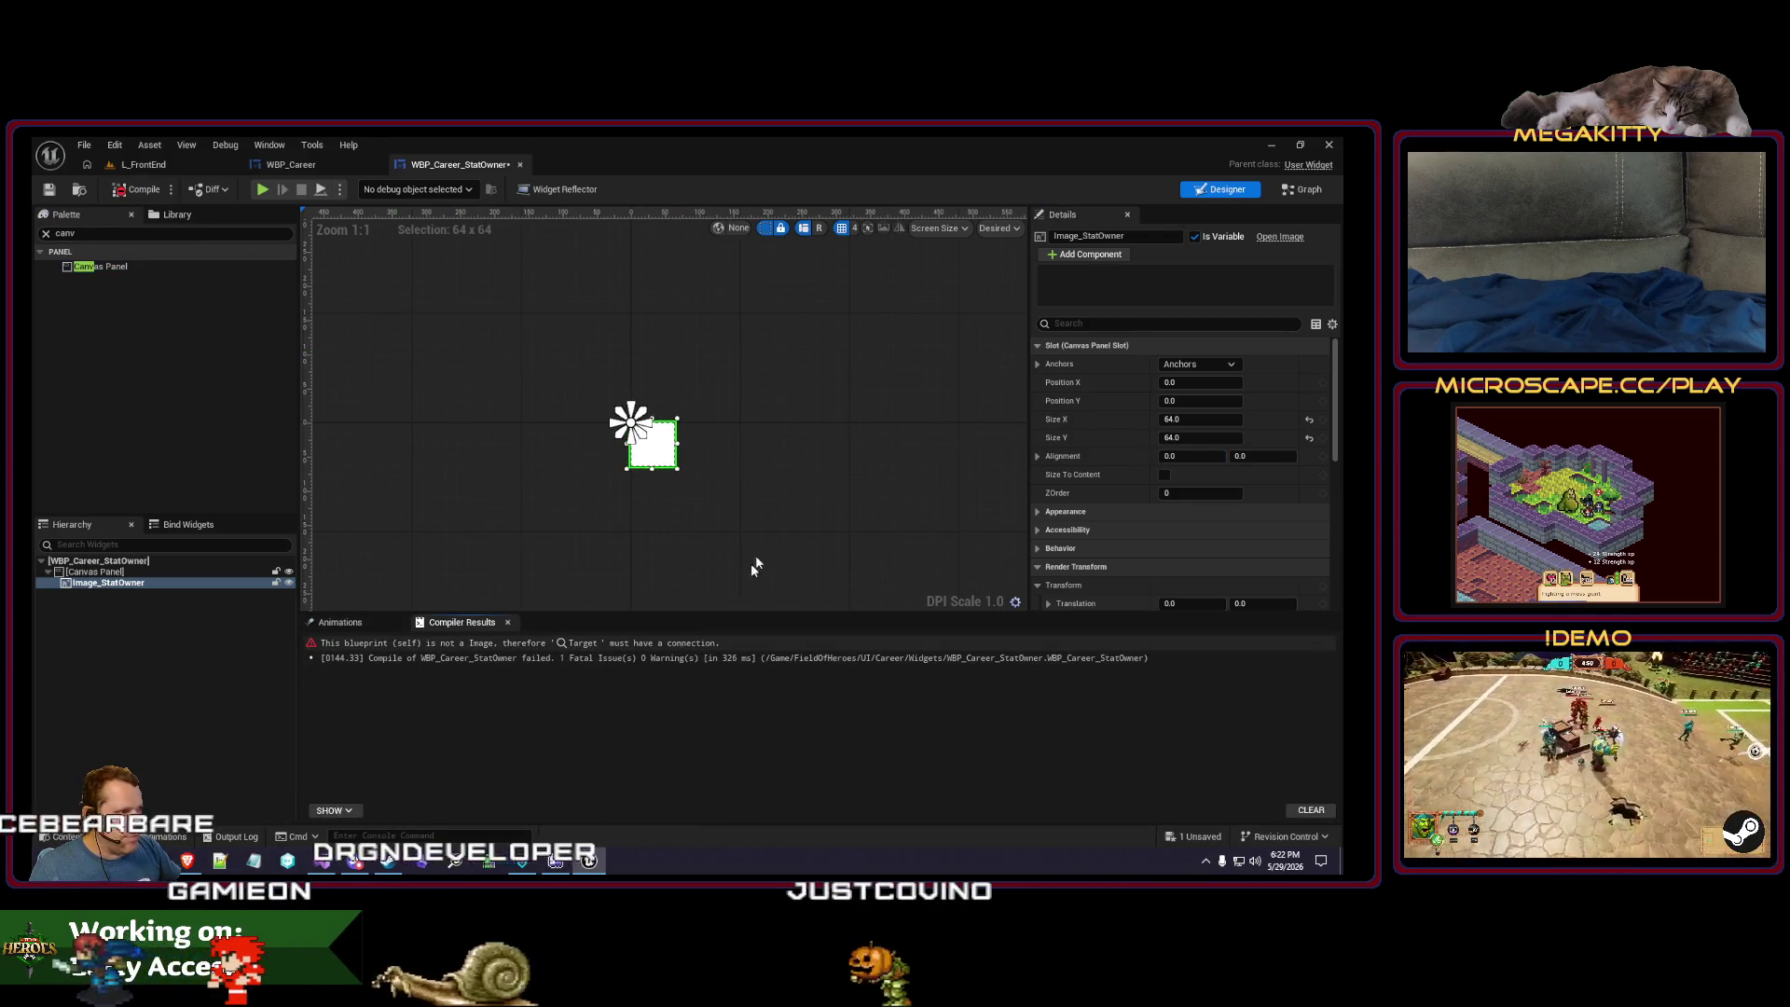
- Wire an Image_StatOwner getter into the Set Brush from Soft Texture target pin
key("shift+F4")
mouse_move(155, 455)
left_mouse_down()
mouse_move(681, 518)
mouse_move(764, 549)
mouse_move(823, 435)
left_mouse_up()
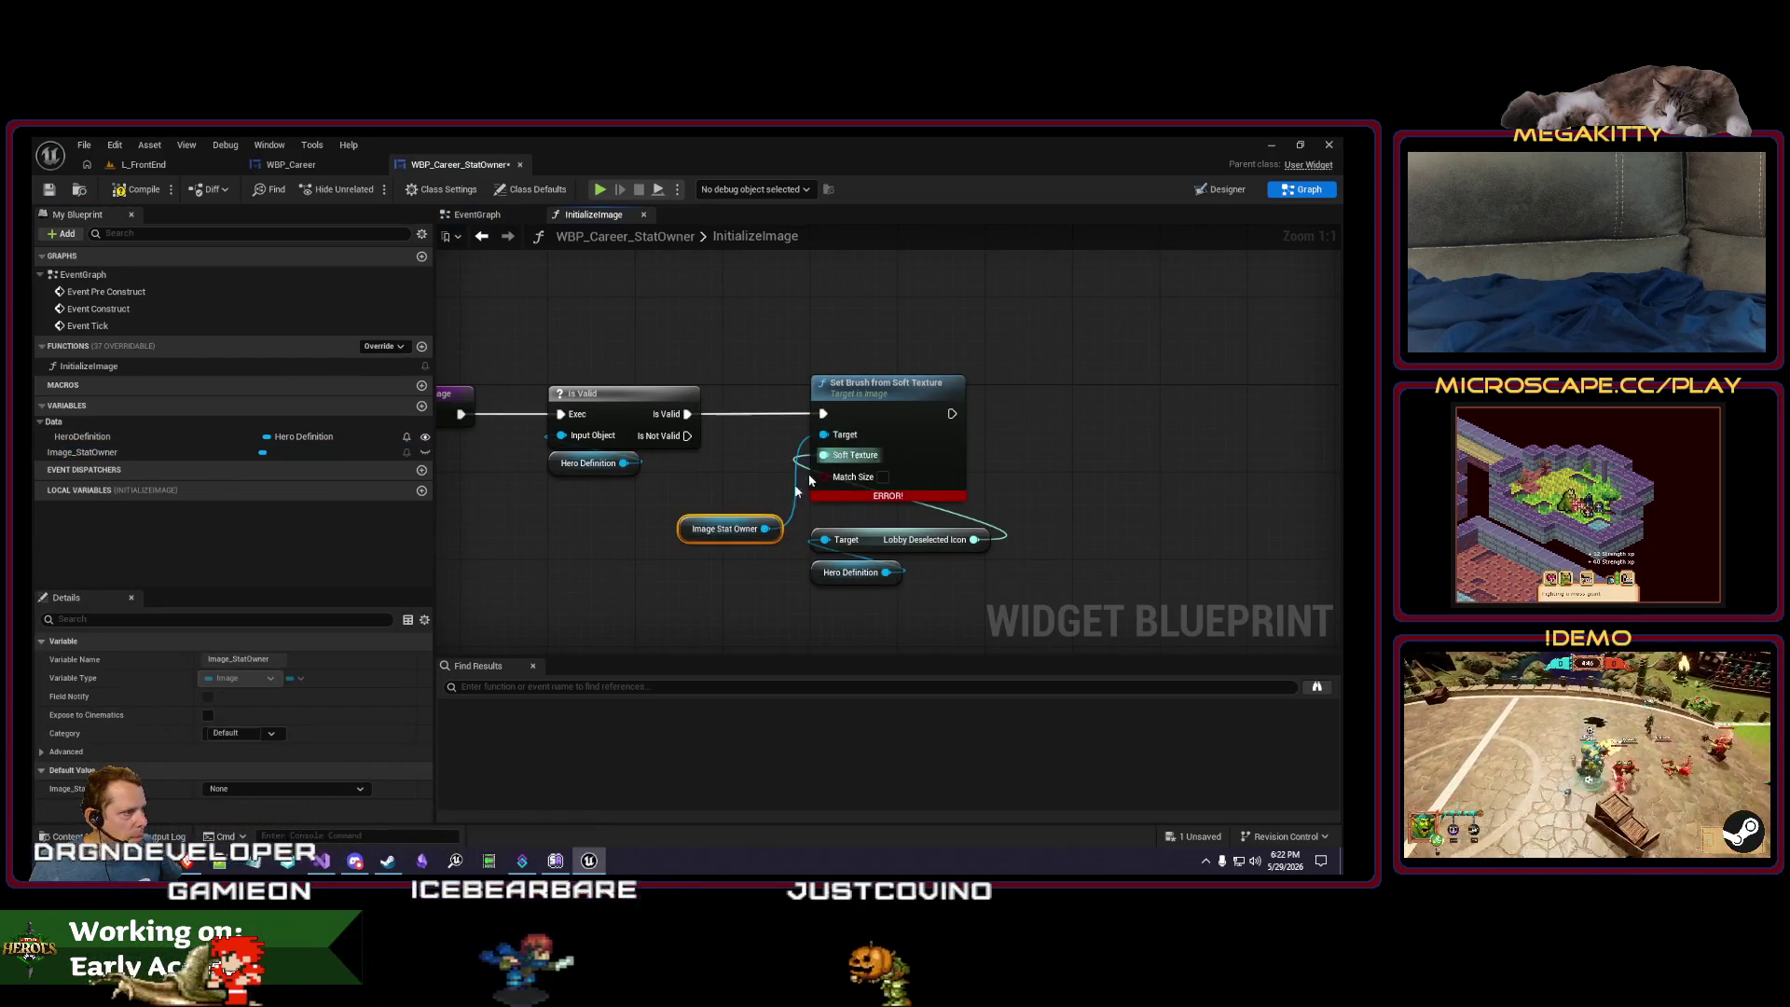
left_click_drag(729, 541, 815, 518)
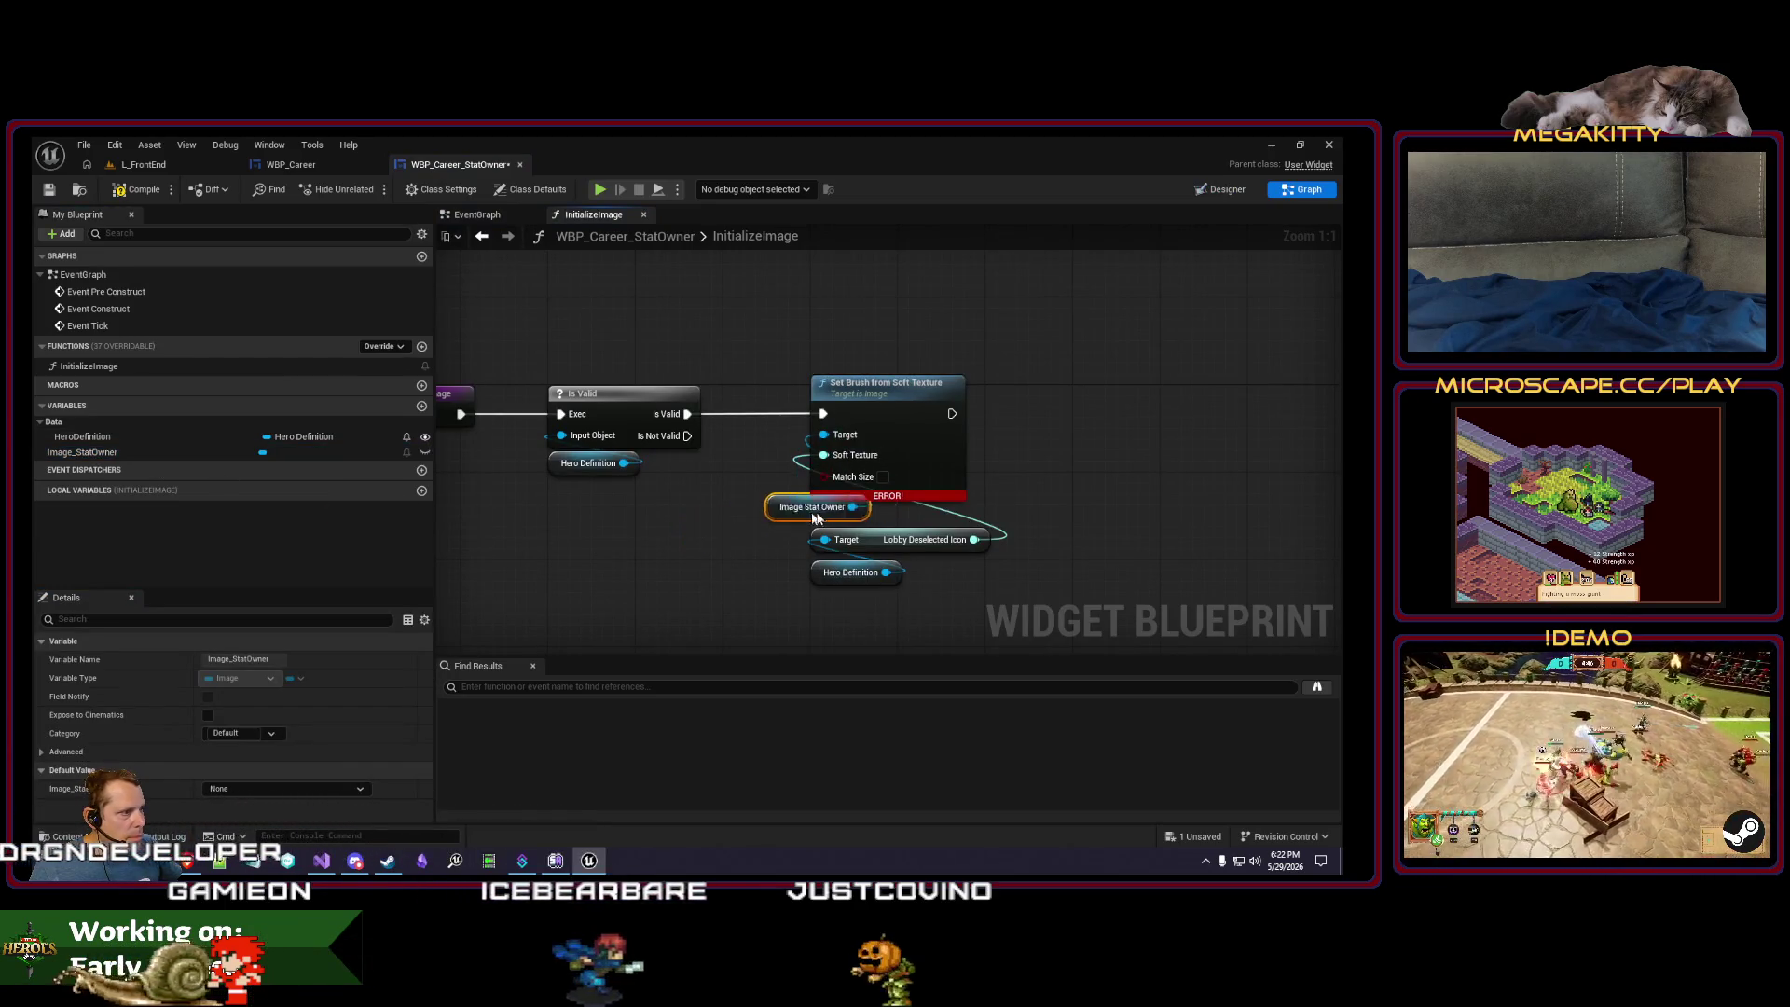
- Play-test the fix in L_FrontEnd, return to the Designer, then play again
left_click(143, 164)
left_click(401, 189)
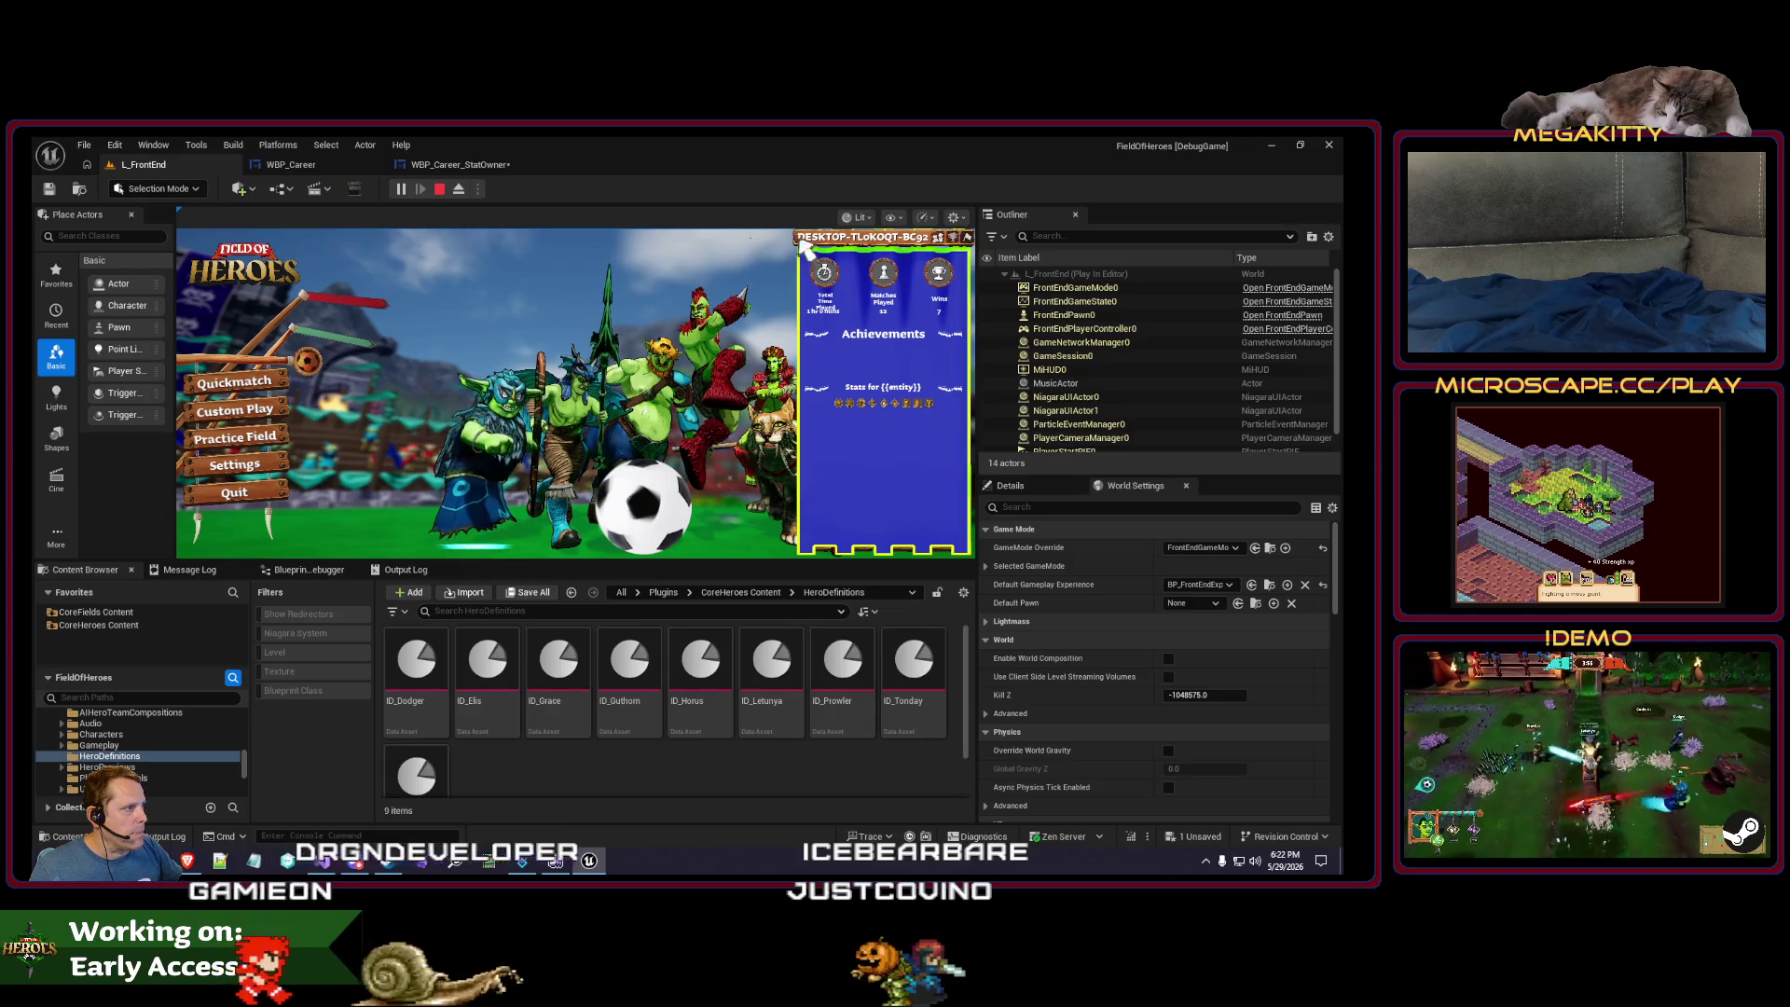
key("Escape")
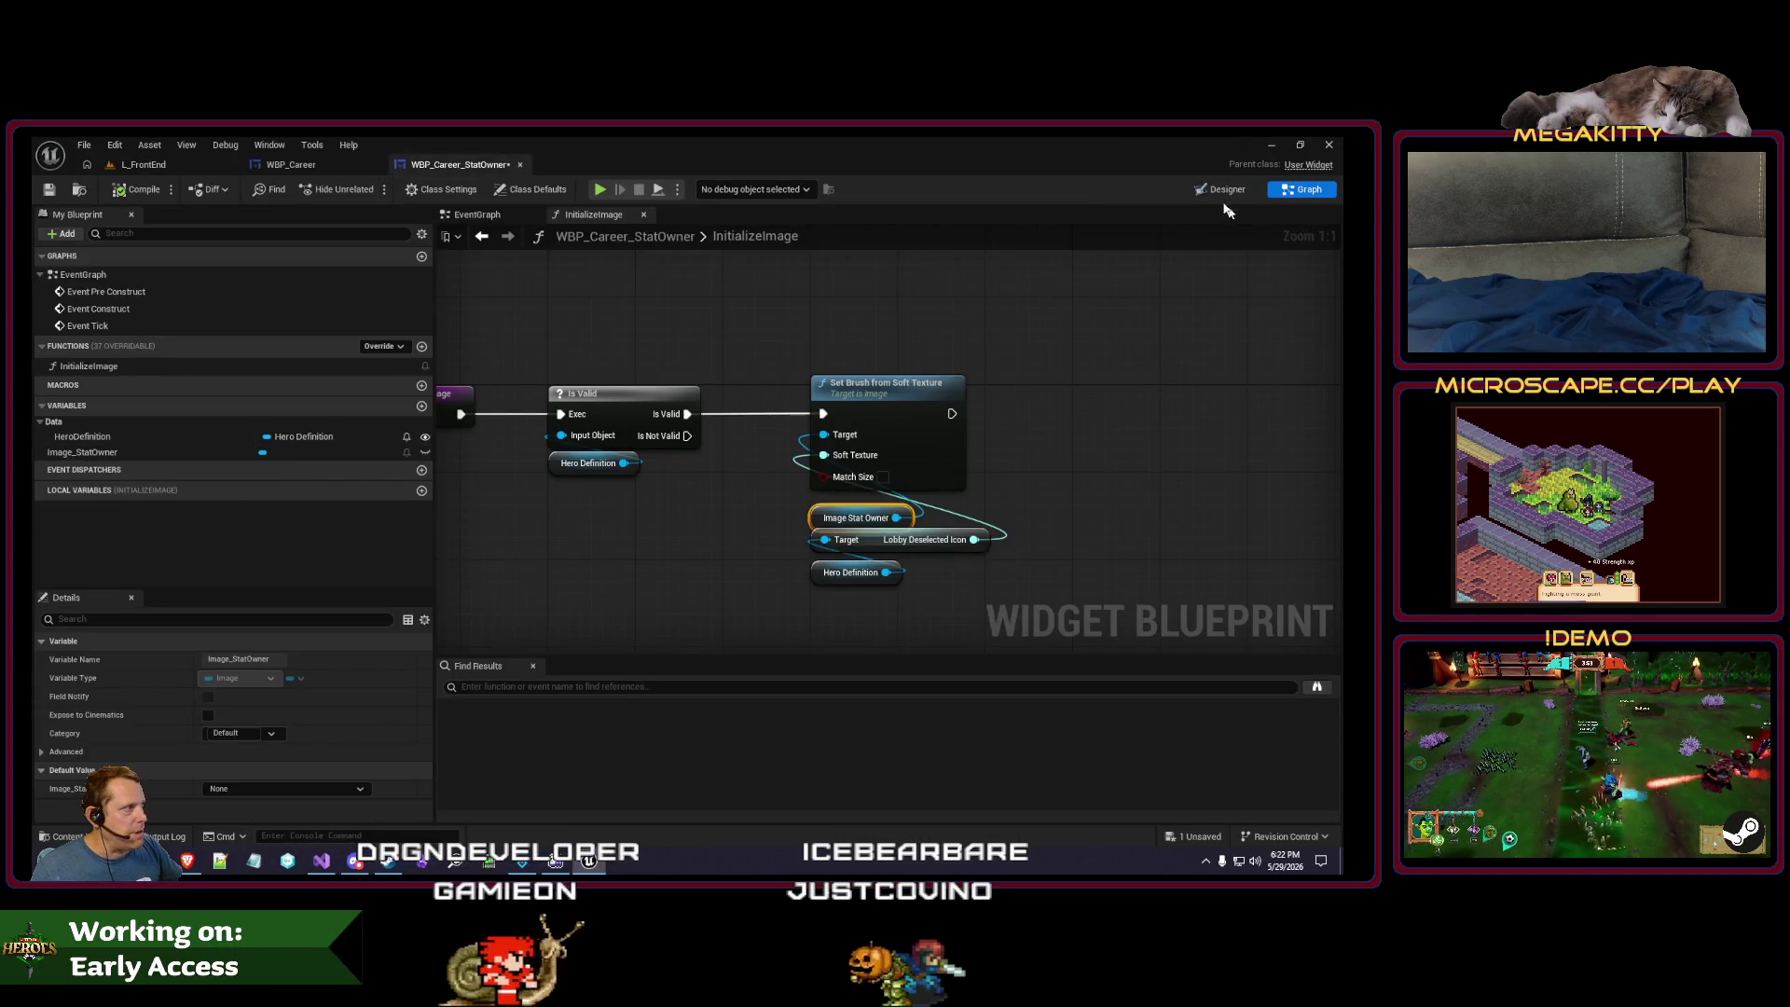
left_click(1220, 189)
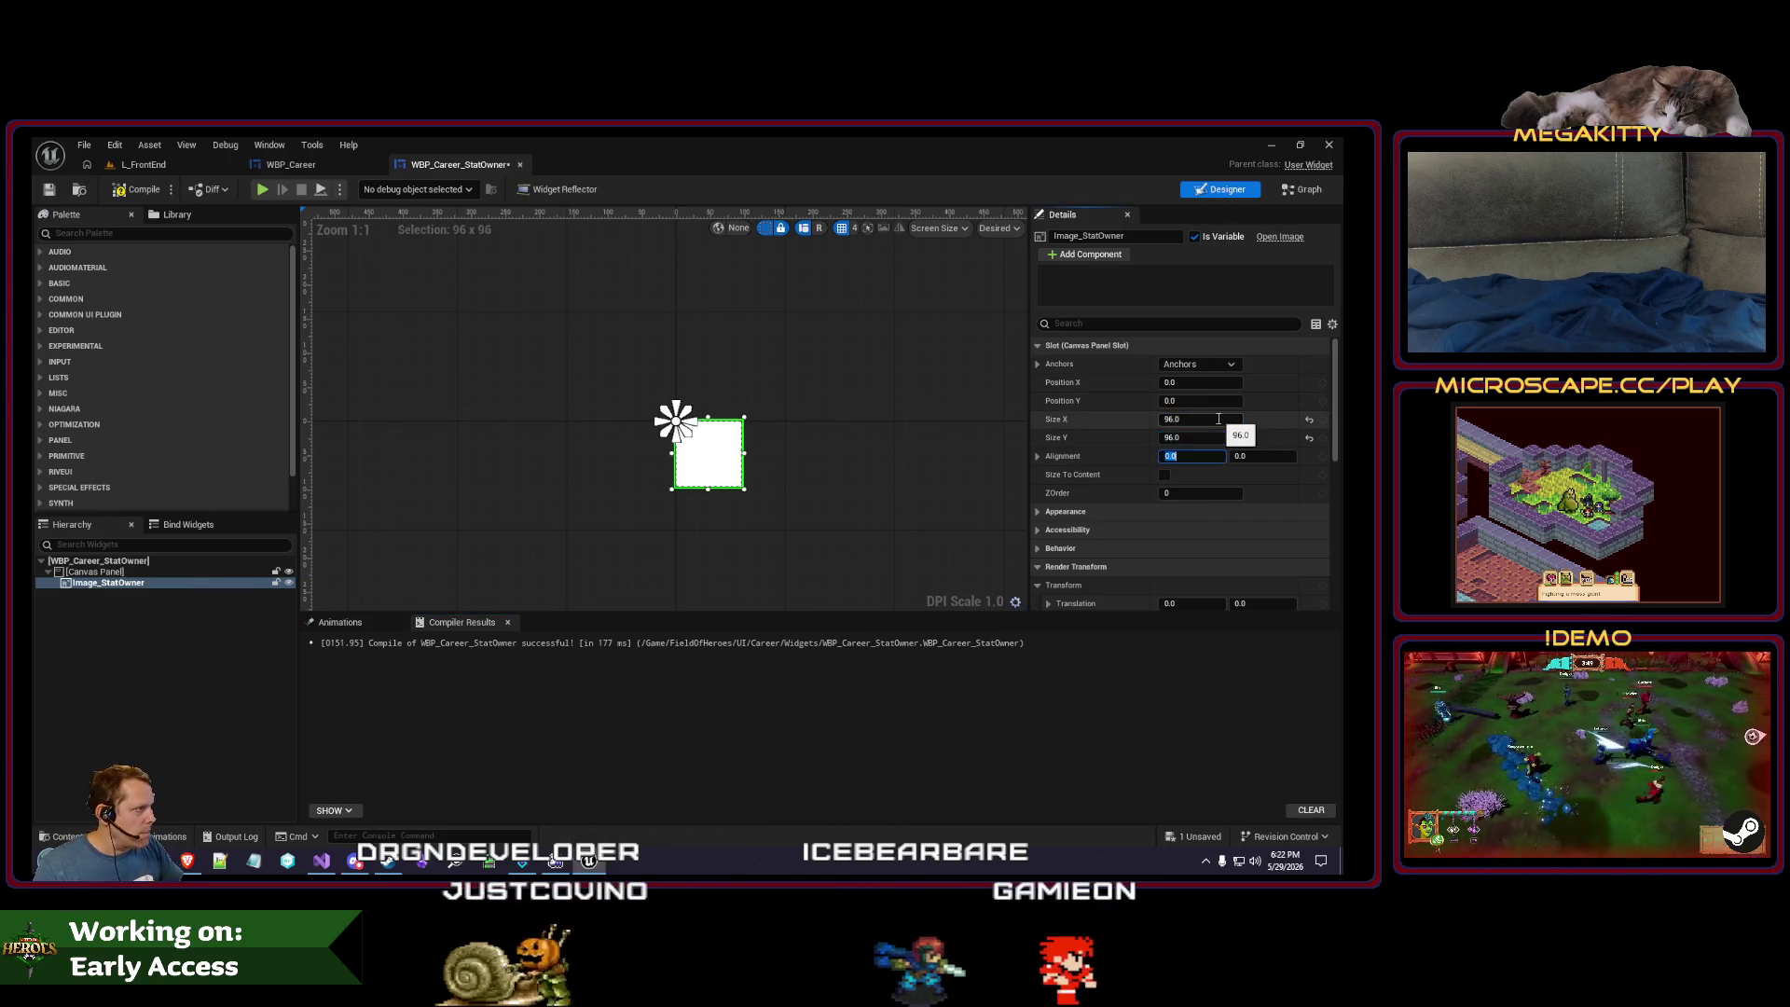
left_click(142, 165)
key("alt+p")
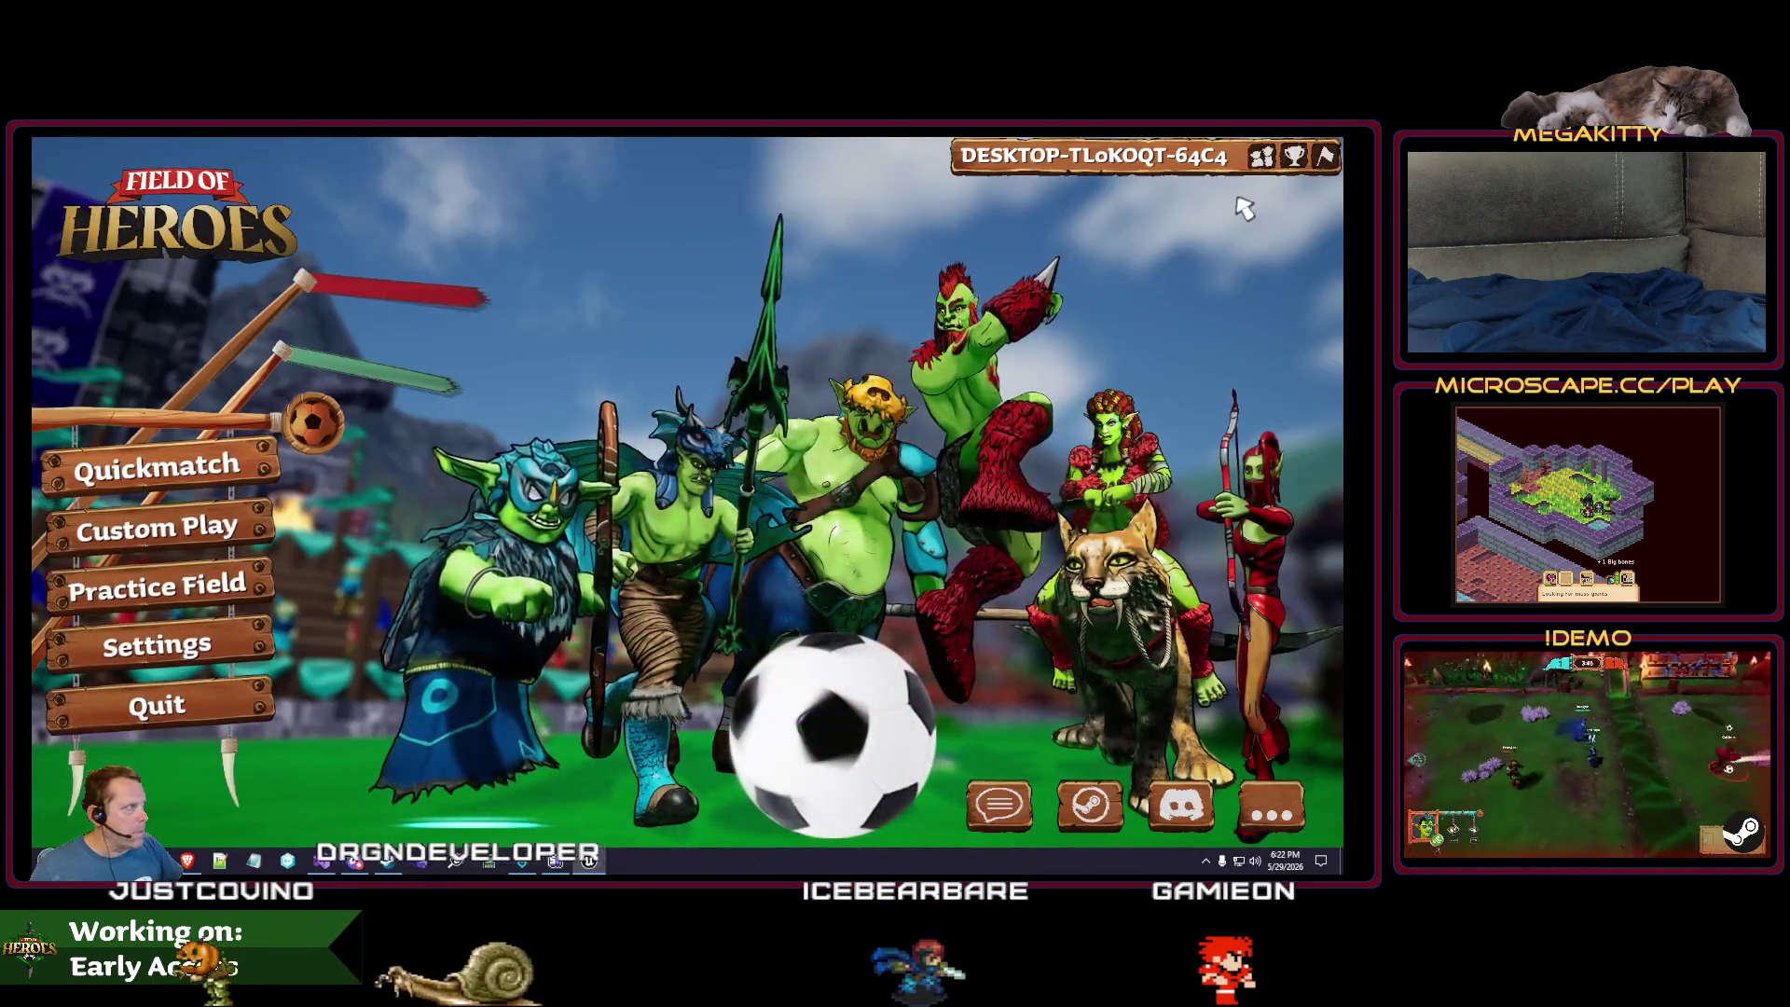
- View the career stats panel in the game, then stop it and reopen WBP_Career_StatOwner
left_click(1297, 158)
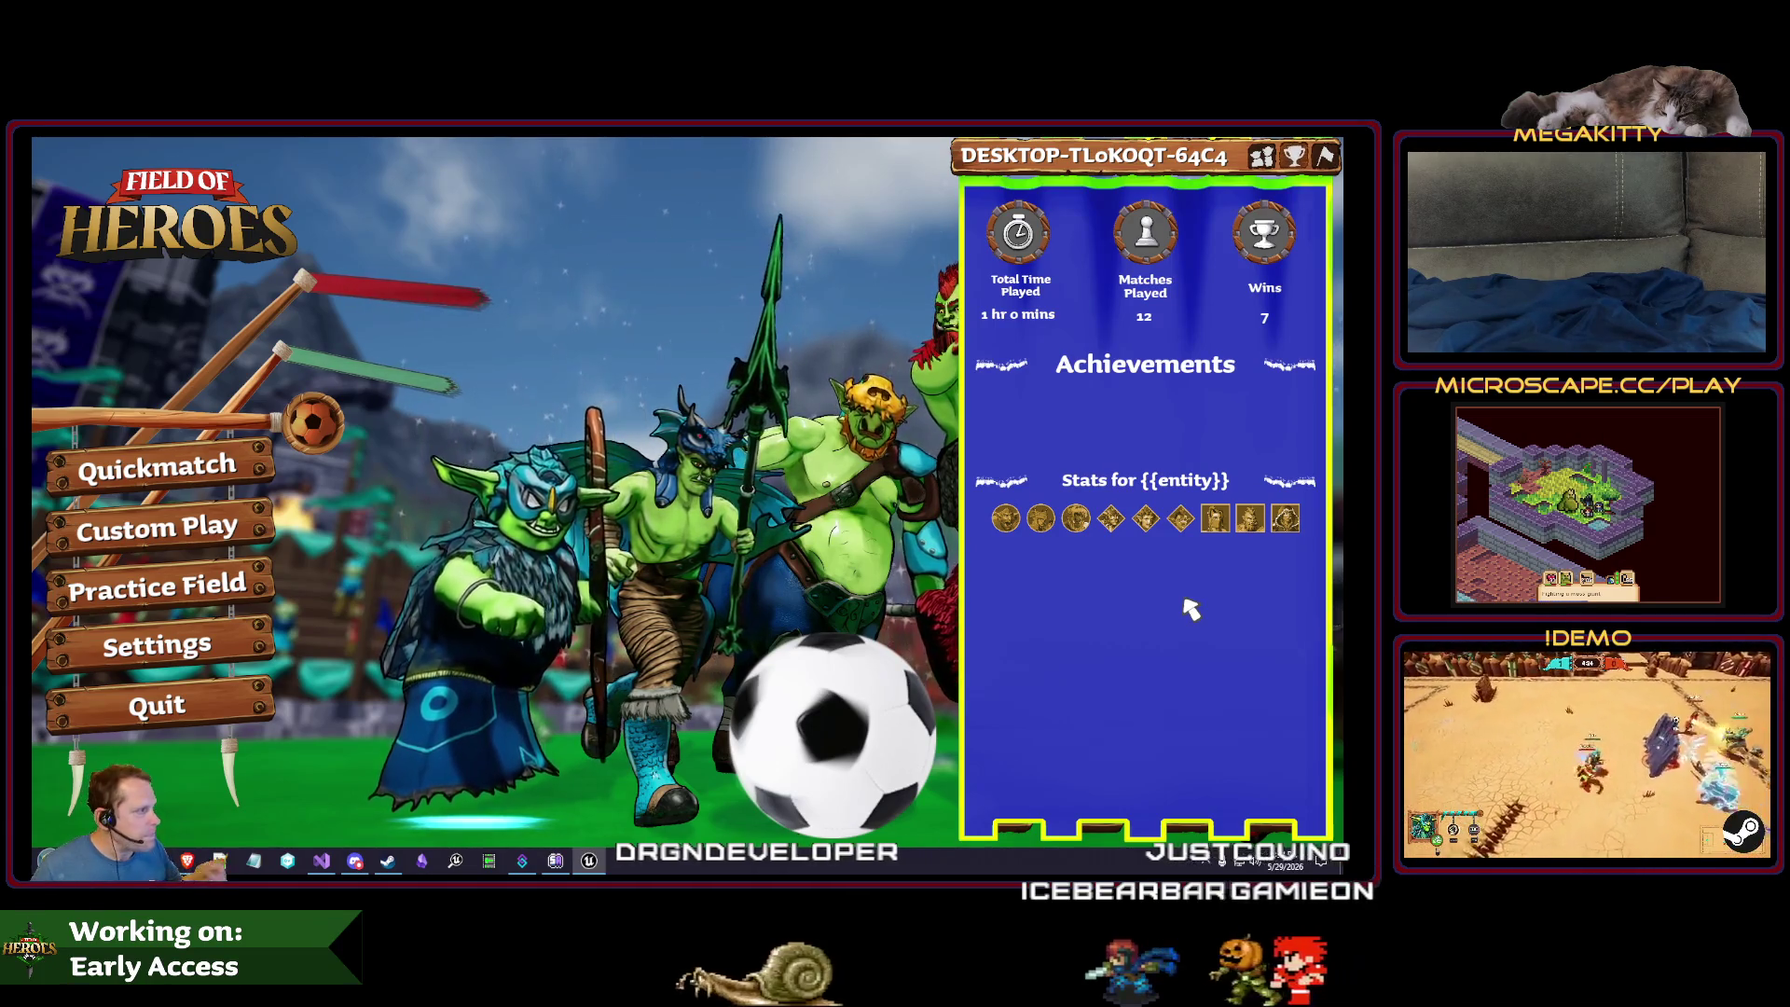
key("Escape")
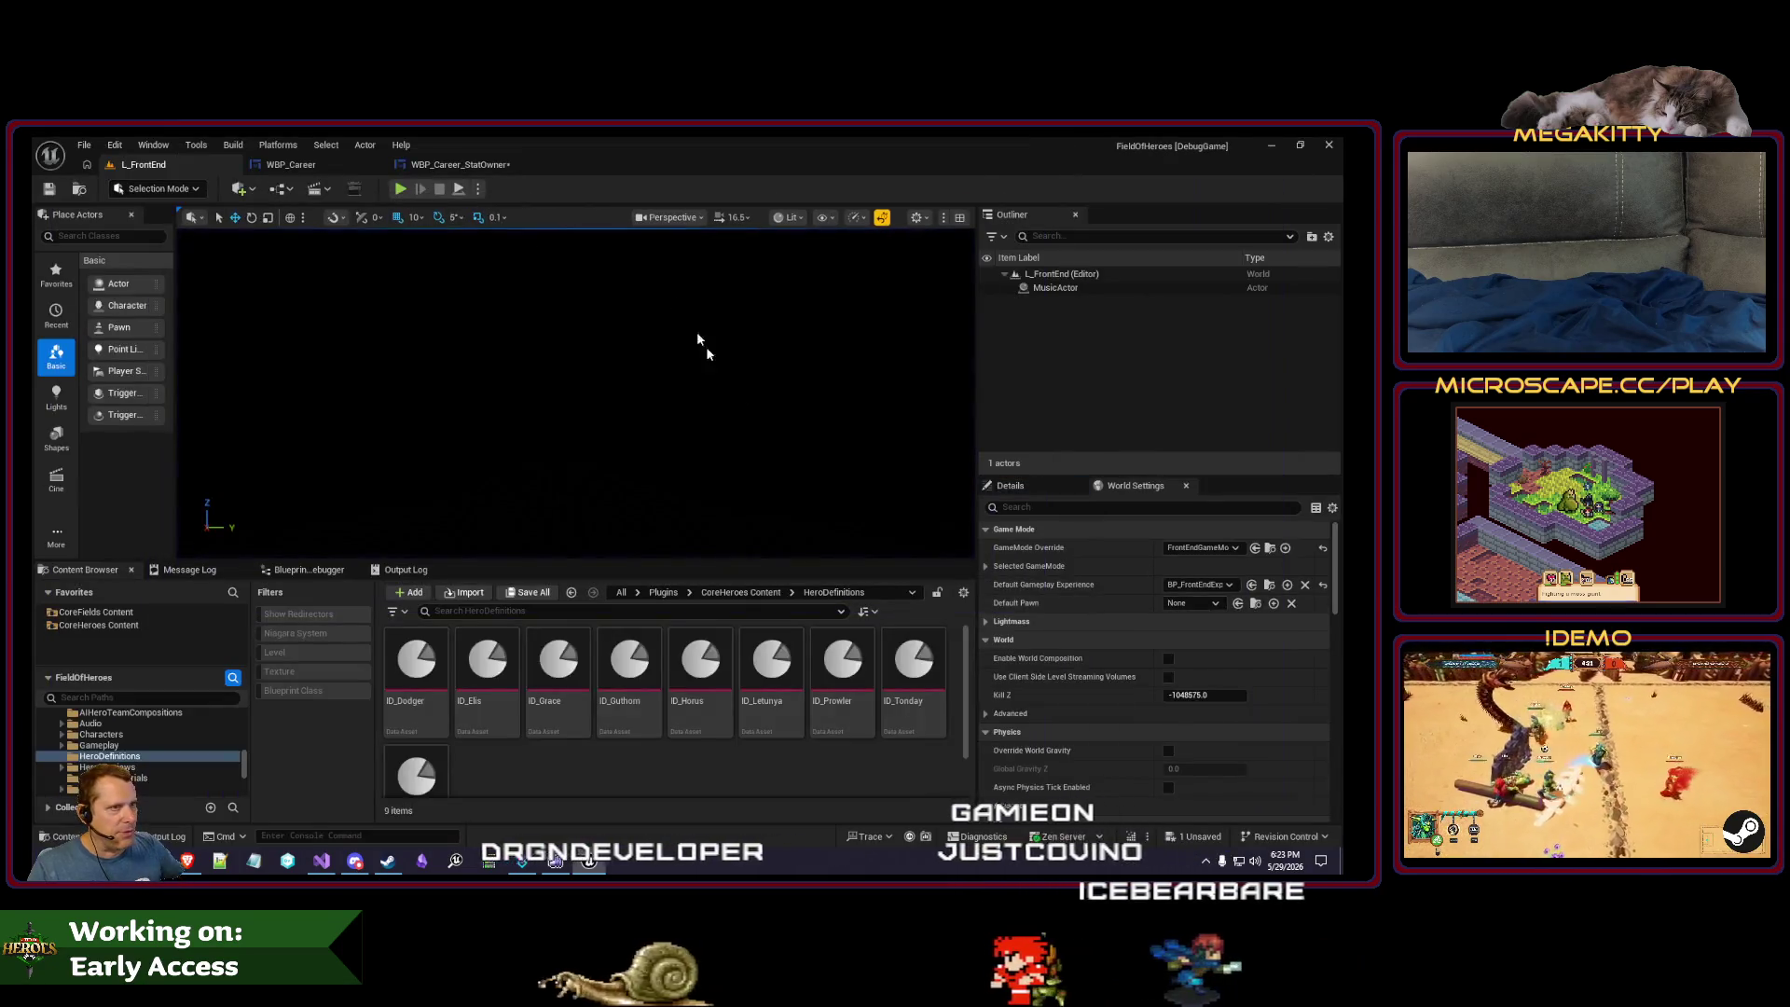
left_click(471, 166)
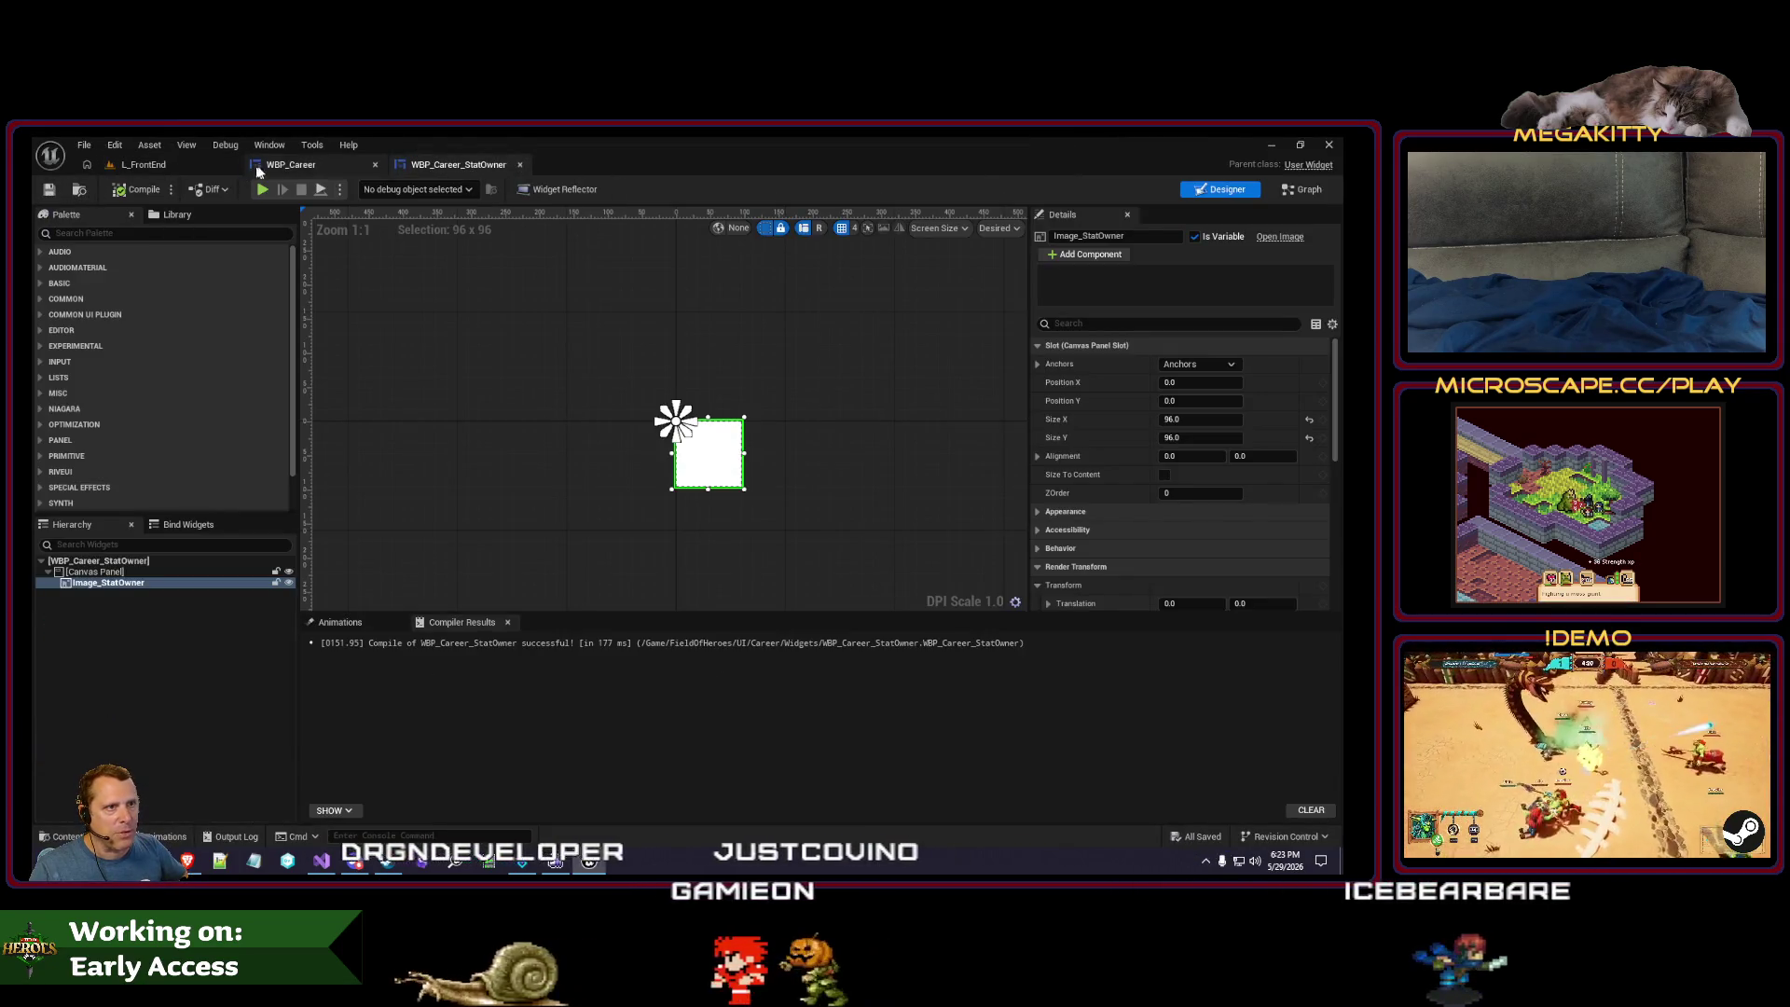
- Open the PopulateStatOwnersBox function graph in WBP_Career
left_click(291, 164)
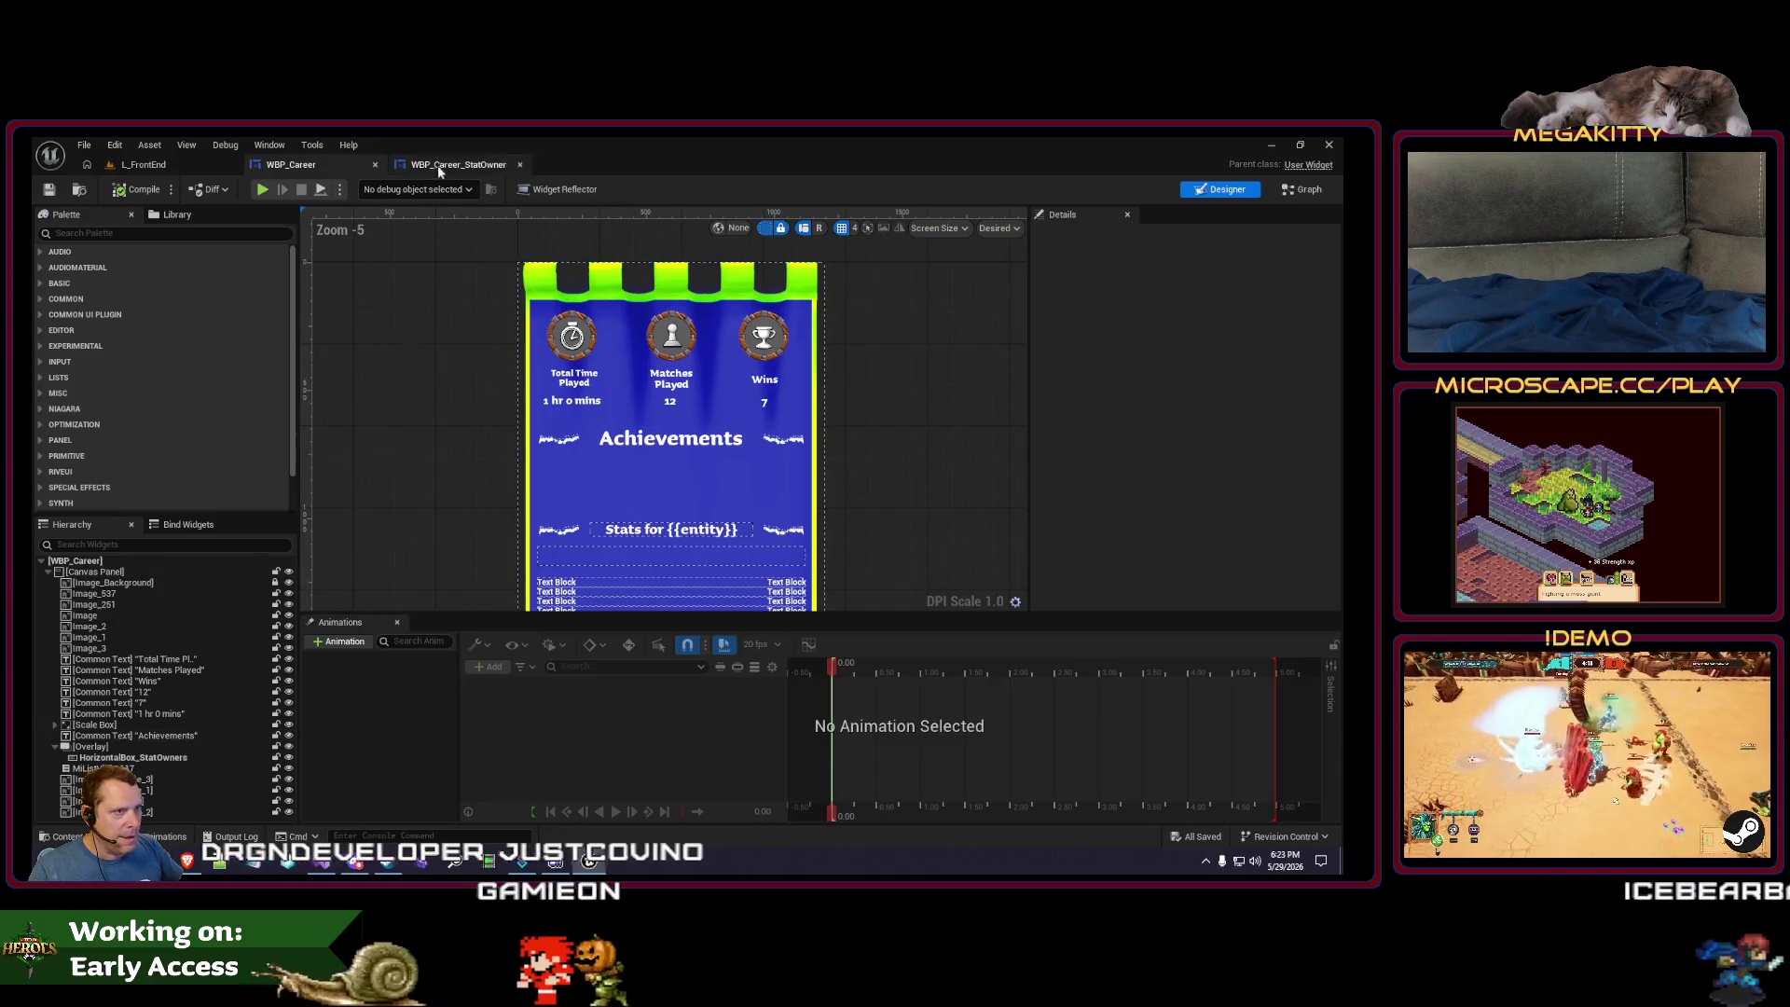
left_click(1304, 190)
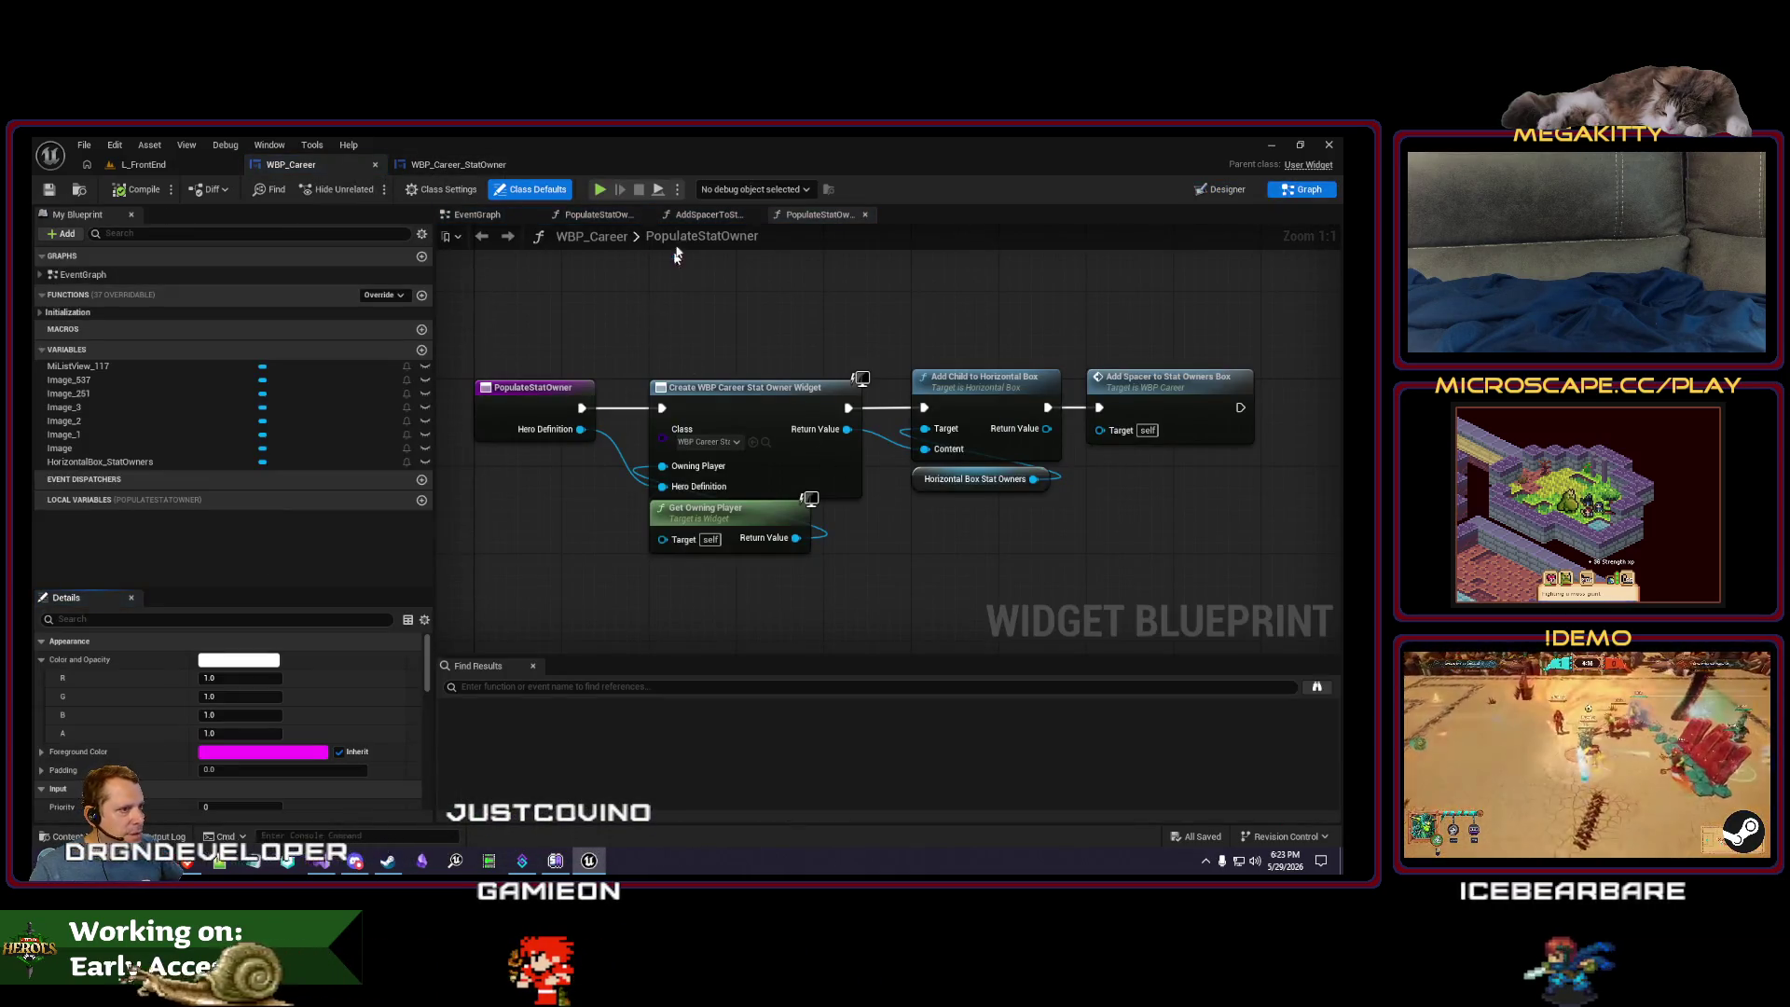
left_click(604, 216)
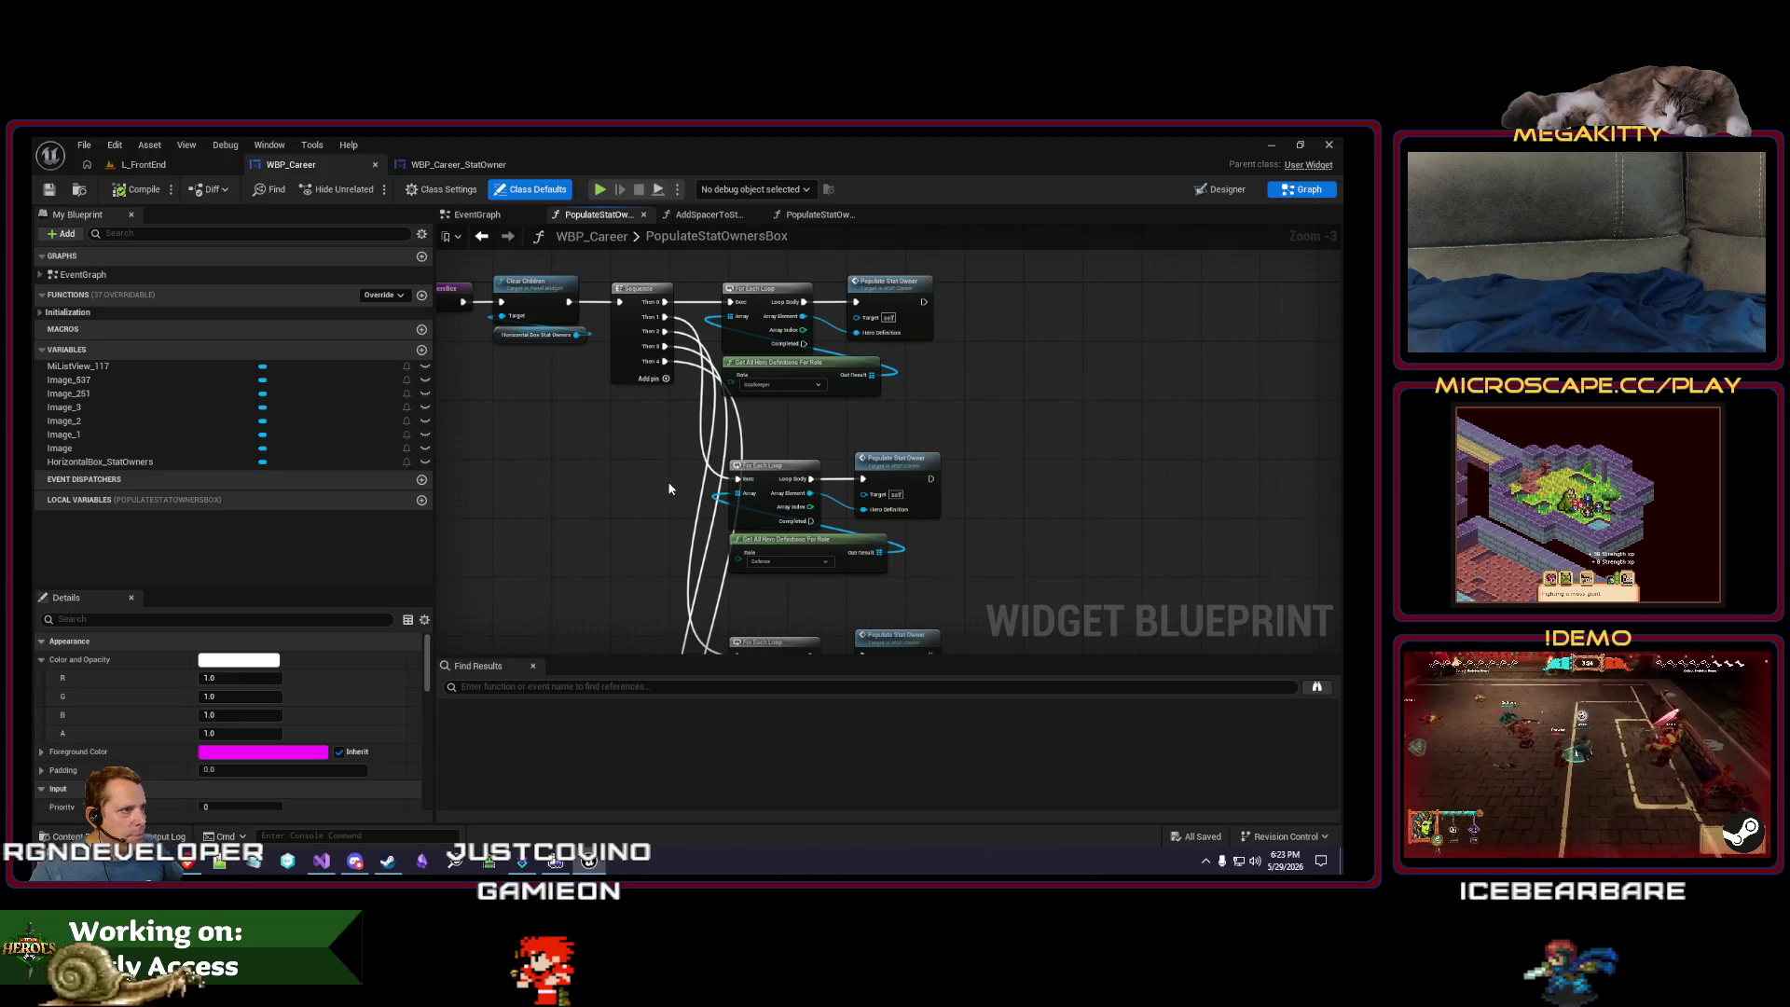
scroll(591, 379, "down", 3)
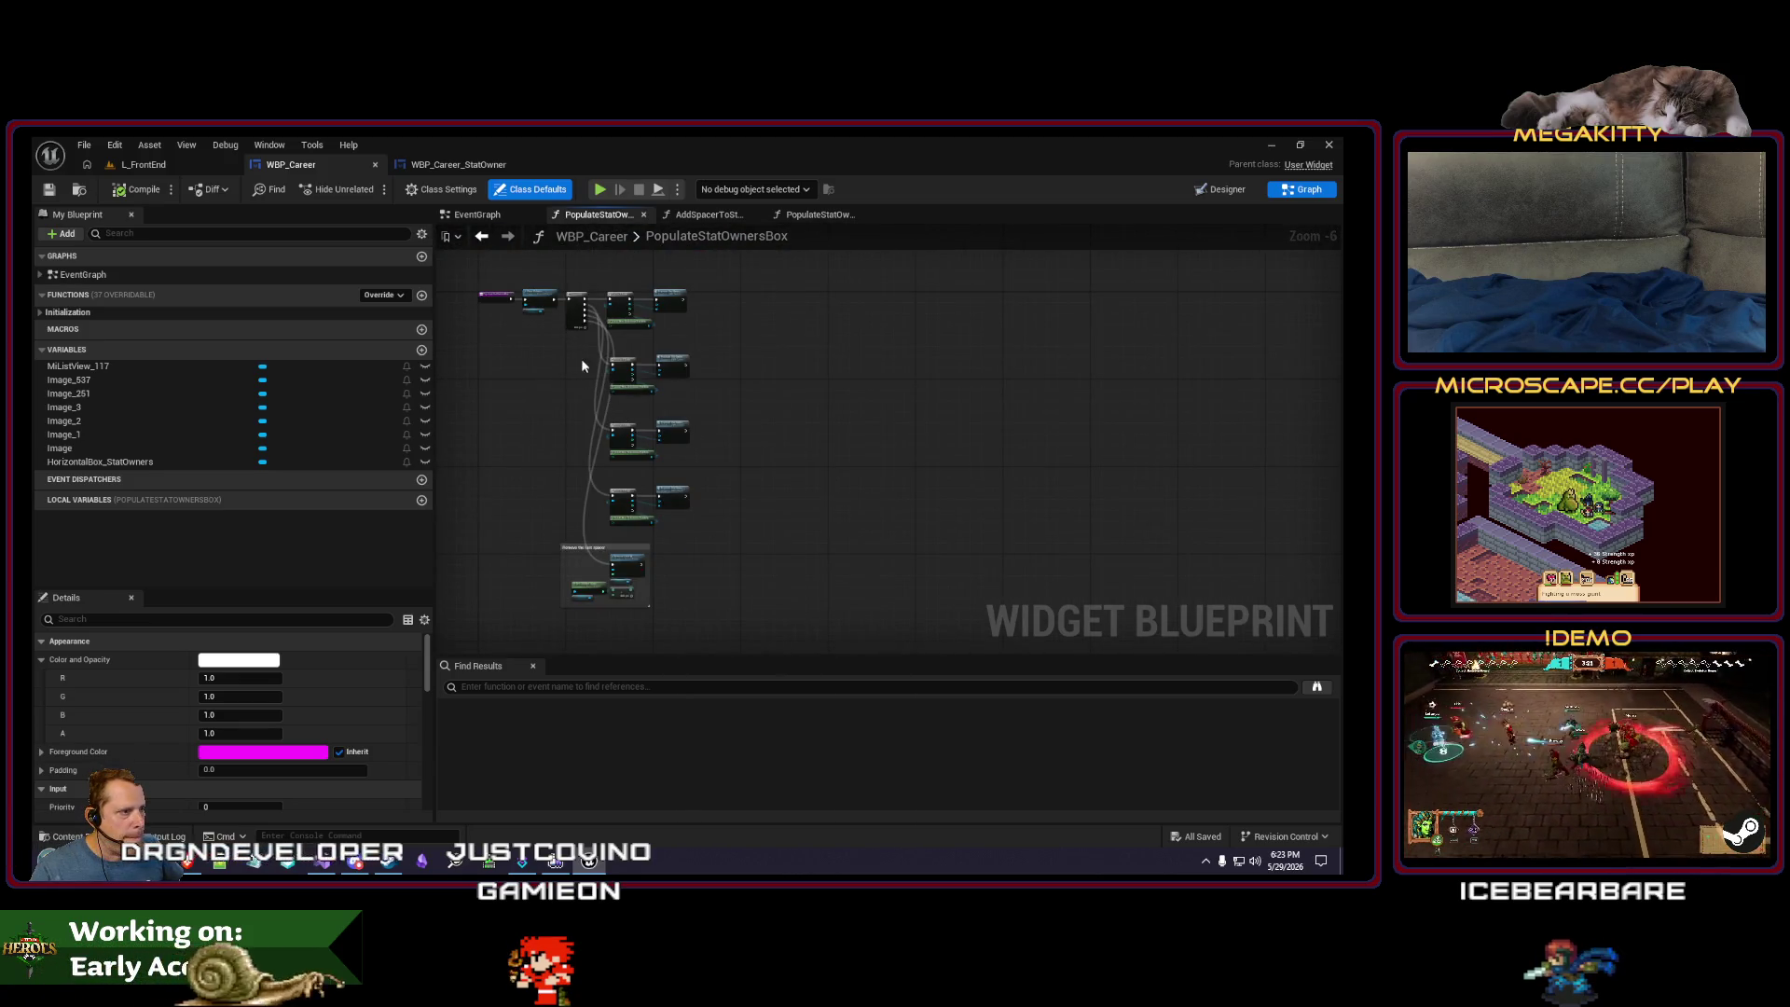
scroll(582, 364, "up", 3)
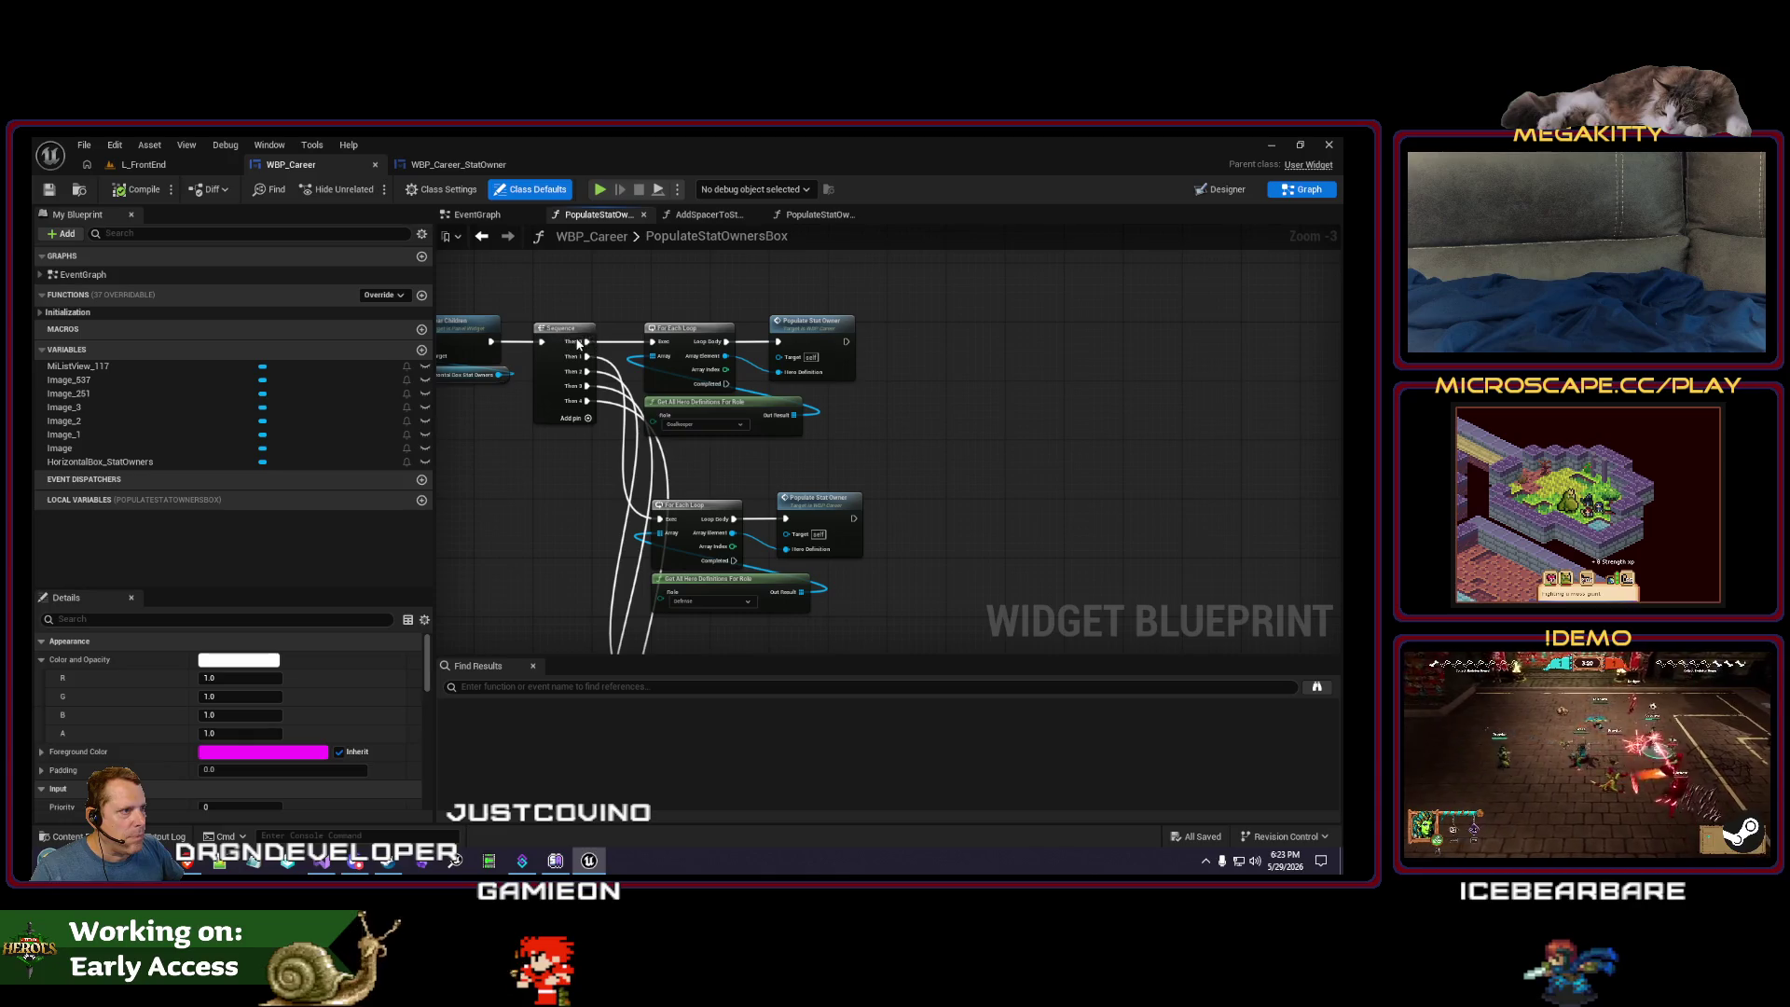
- Add a Sequence output and wire Then 0 into a pasted Populate Stat Owner node
right_click(579, 344)
left_click(661, 442)
scroll(551, 388, "down", 4)
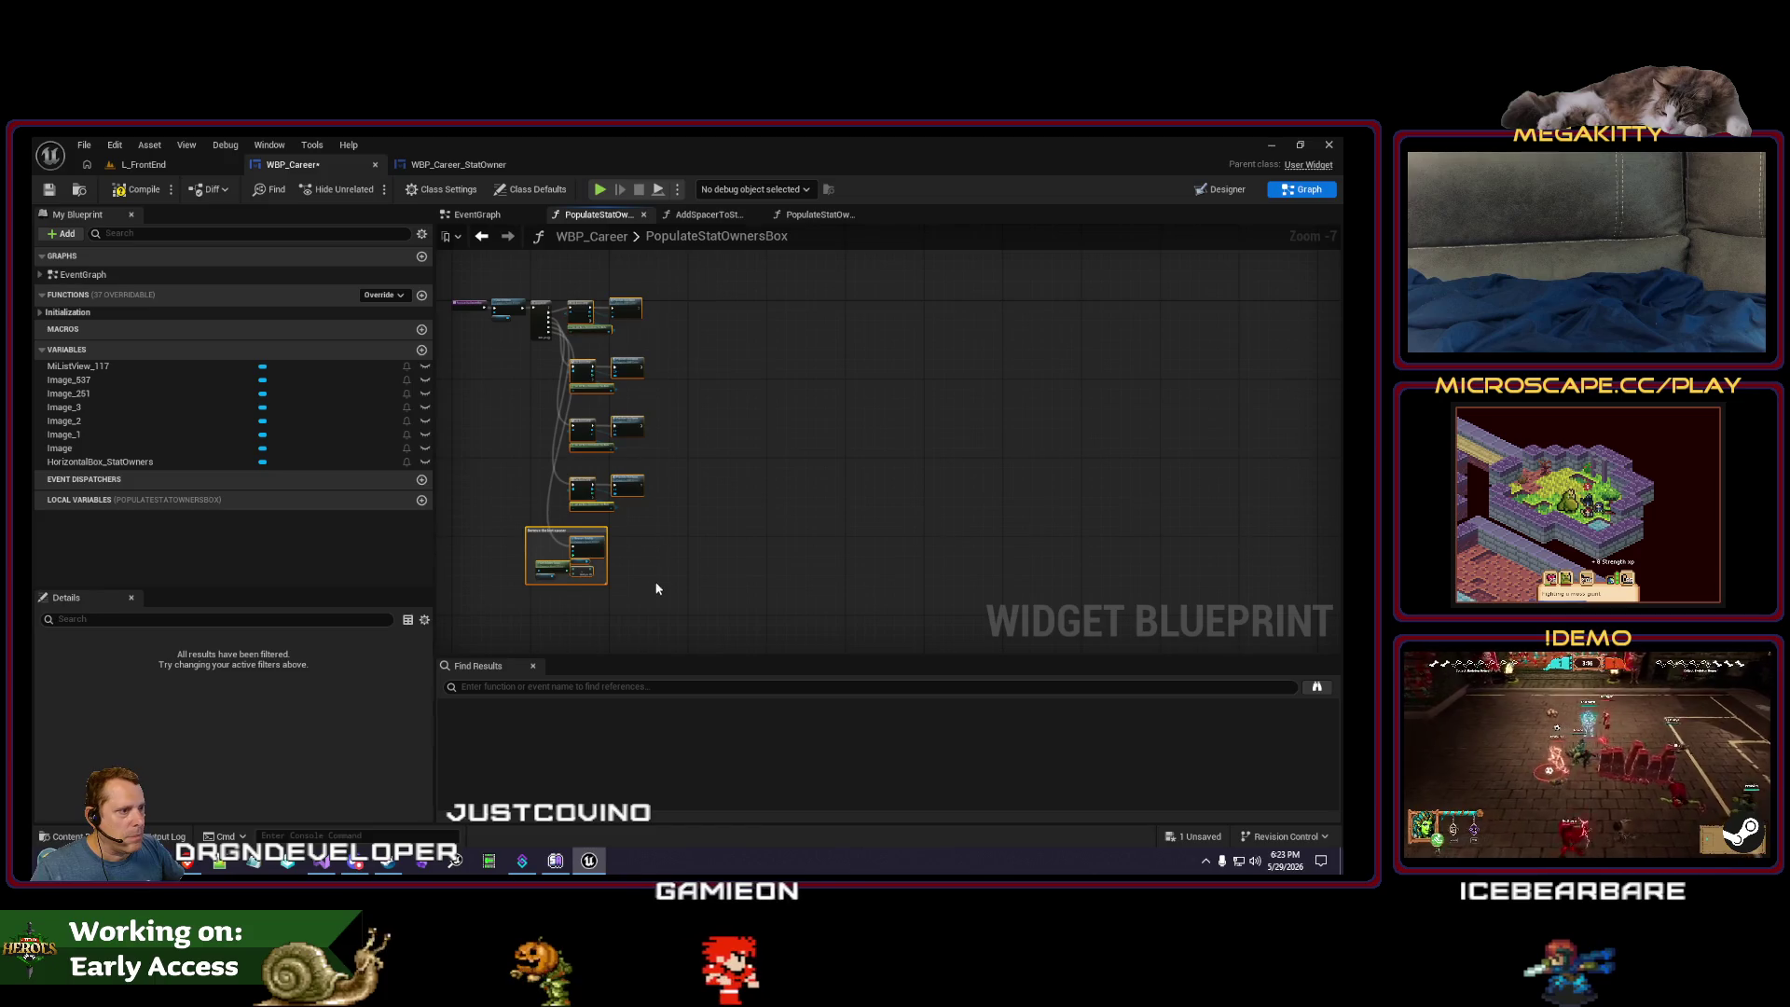
scroll(494, 487, "up", 4)
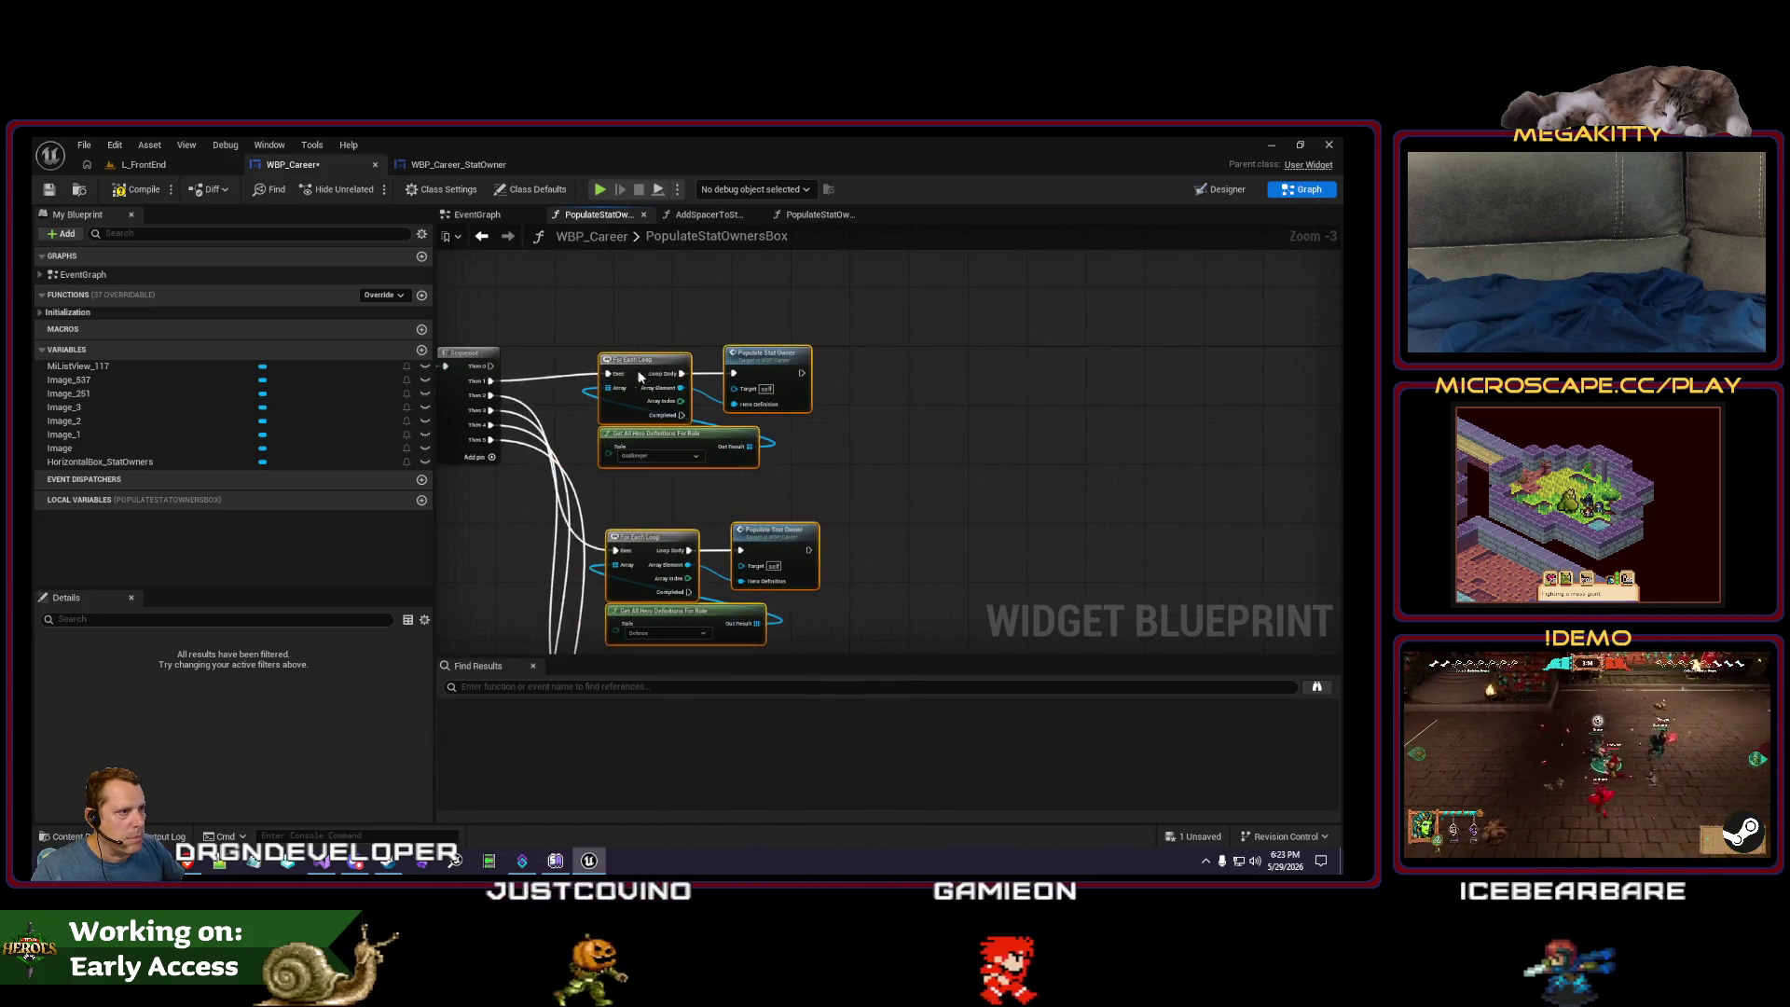
mouse_move(662, 404)
left_mouse_down()
mouse_move(713, 396)
mouse_move(716, 486)
left_mouse_up()
left_click(776, 446)
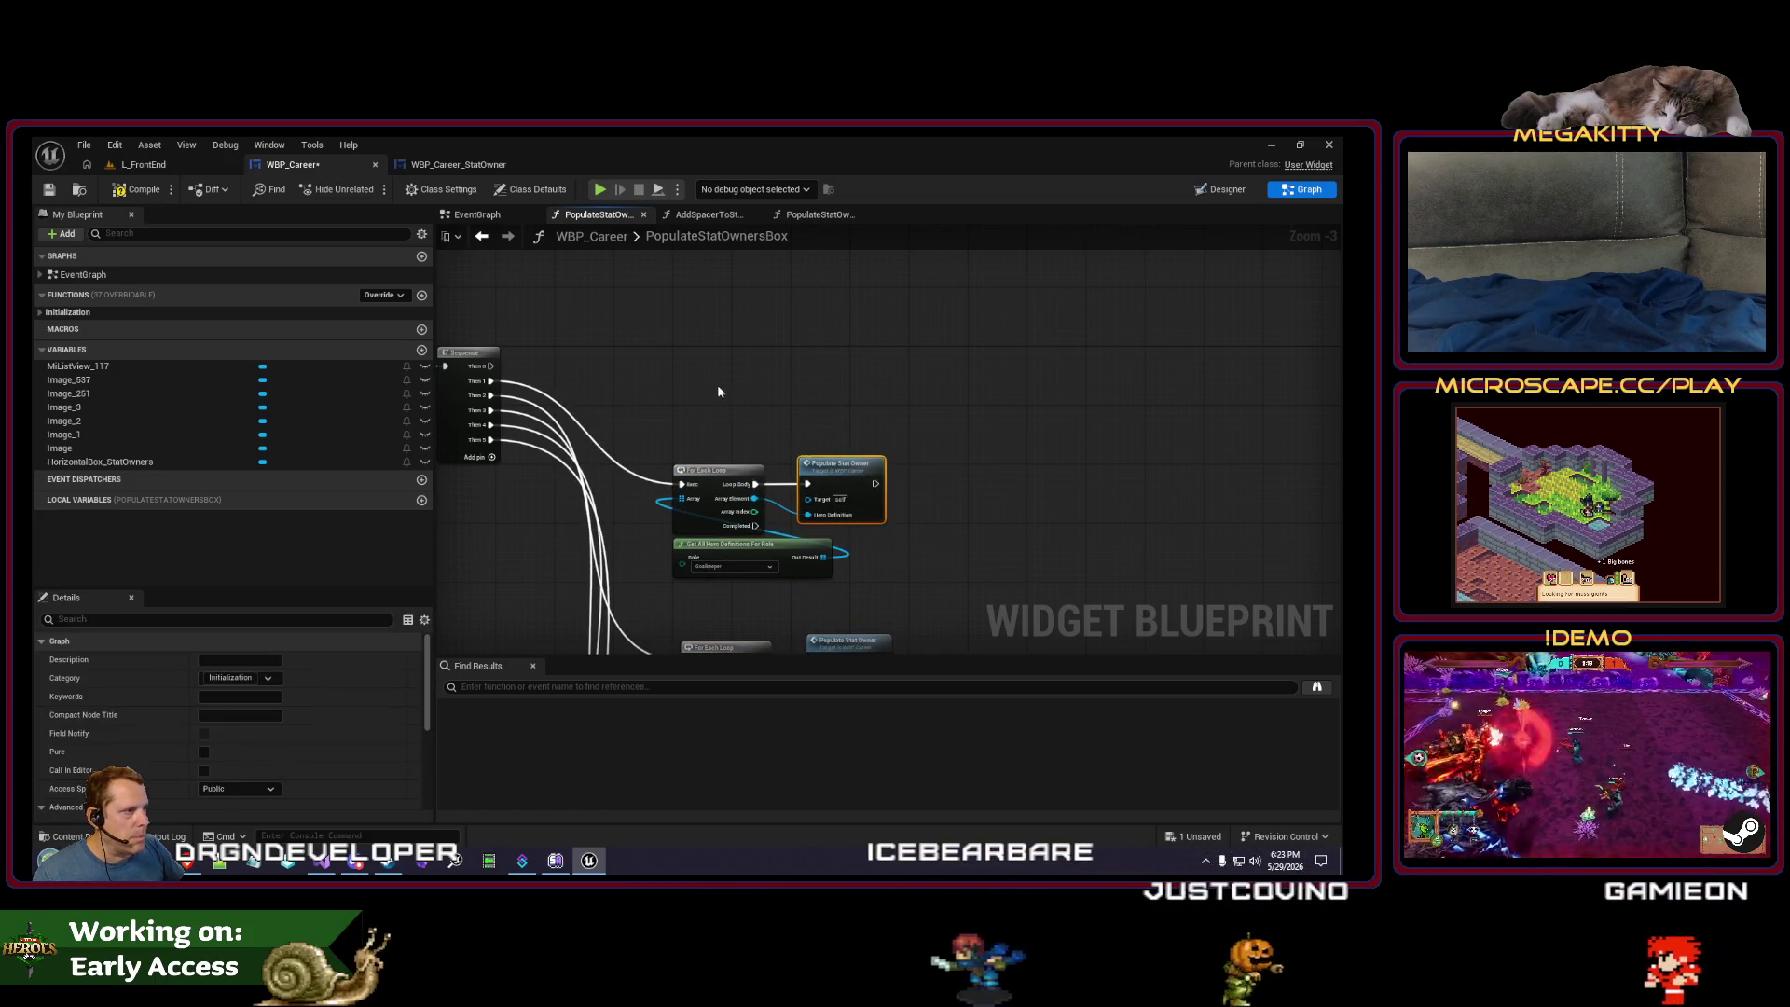
key("ctrl+v")
left_click_drag(693, 357, 704, 359)
mouse_move(491, 365)
left_mouse_down()
mouse_move(682, 373)
mouse_move(716, 353)
left_mouse_up()
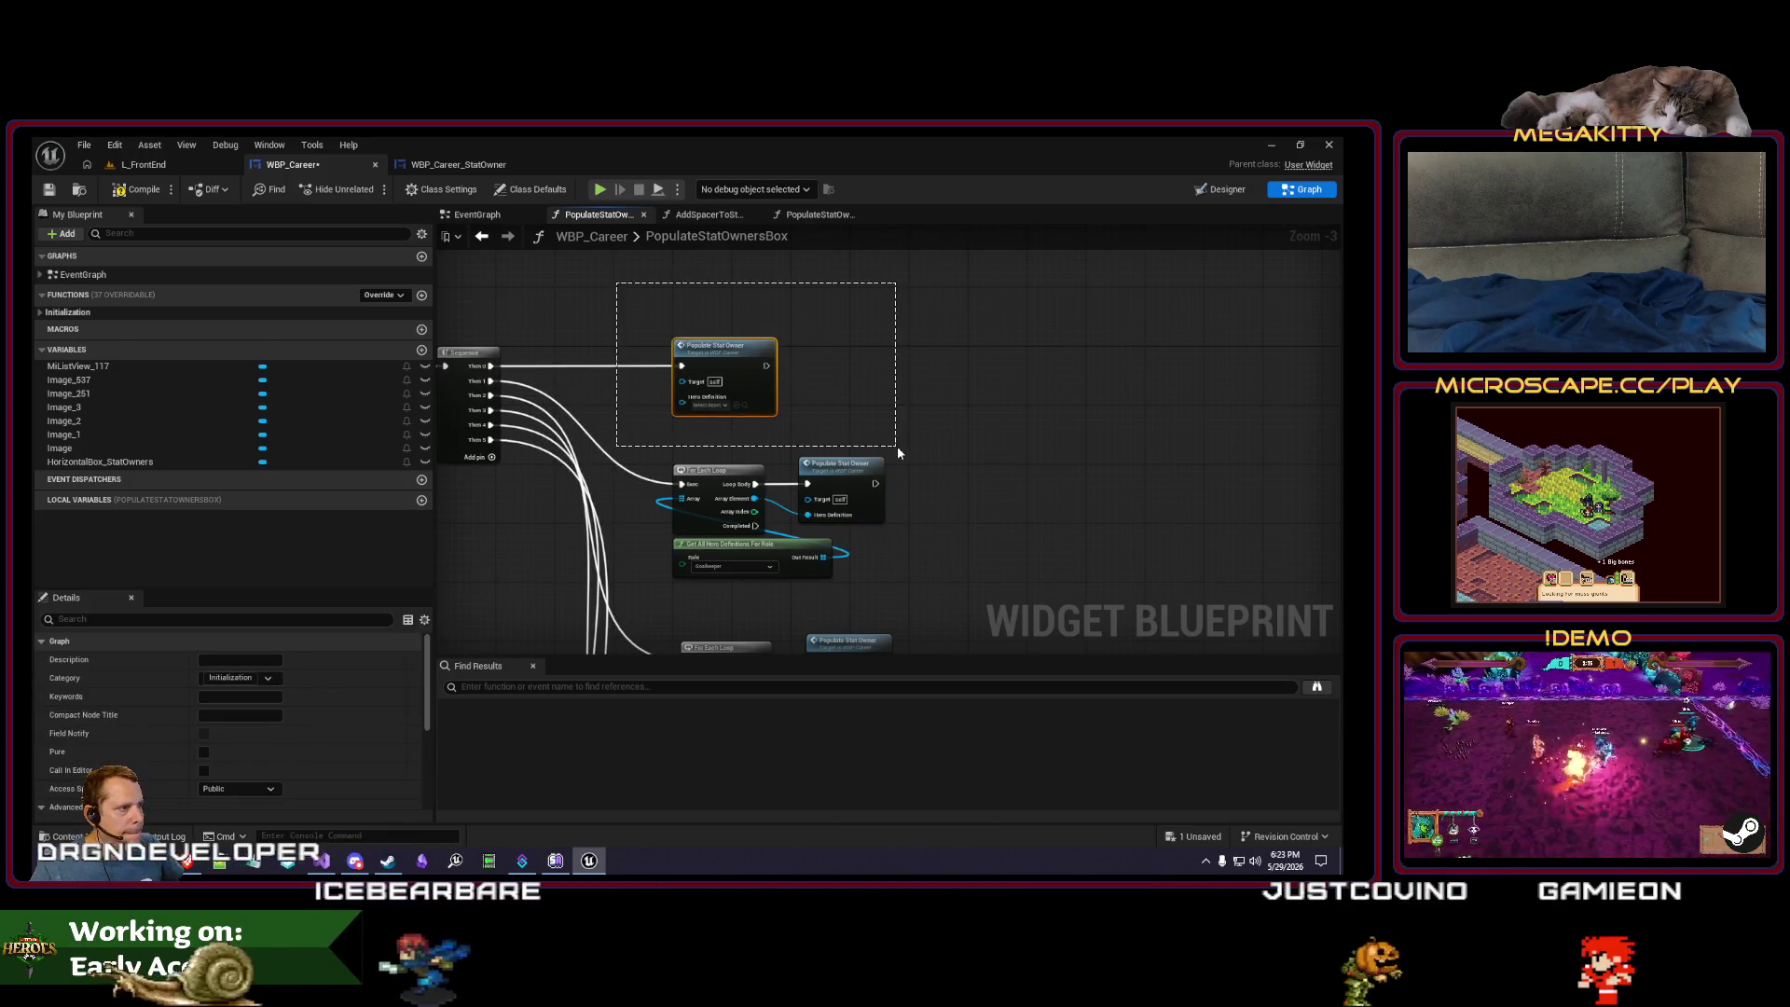
- Wrap the pasted node in a comment titled 'Addl stats' and refine its title
left_click_drag(897, 446, 898, 440)
type("cAdd")
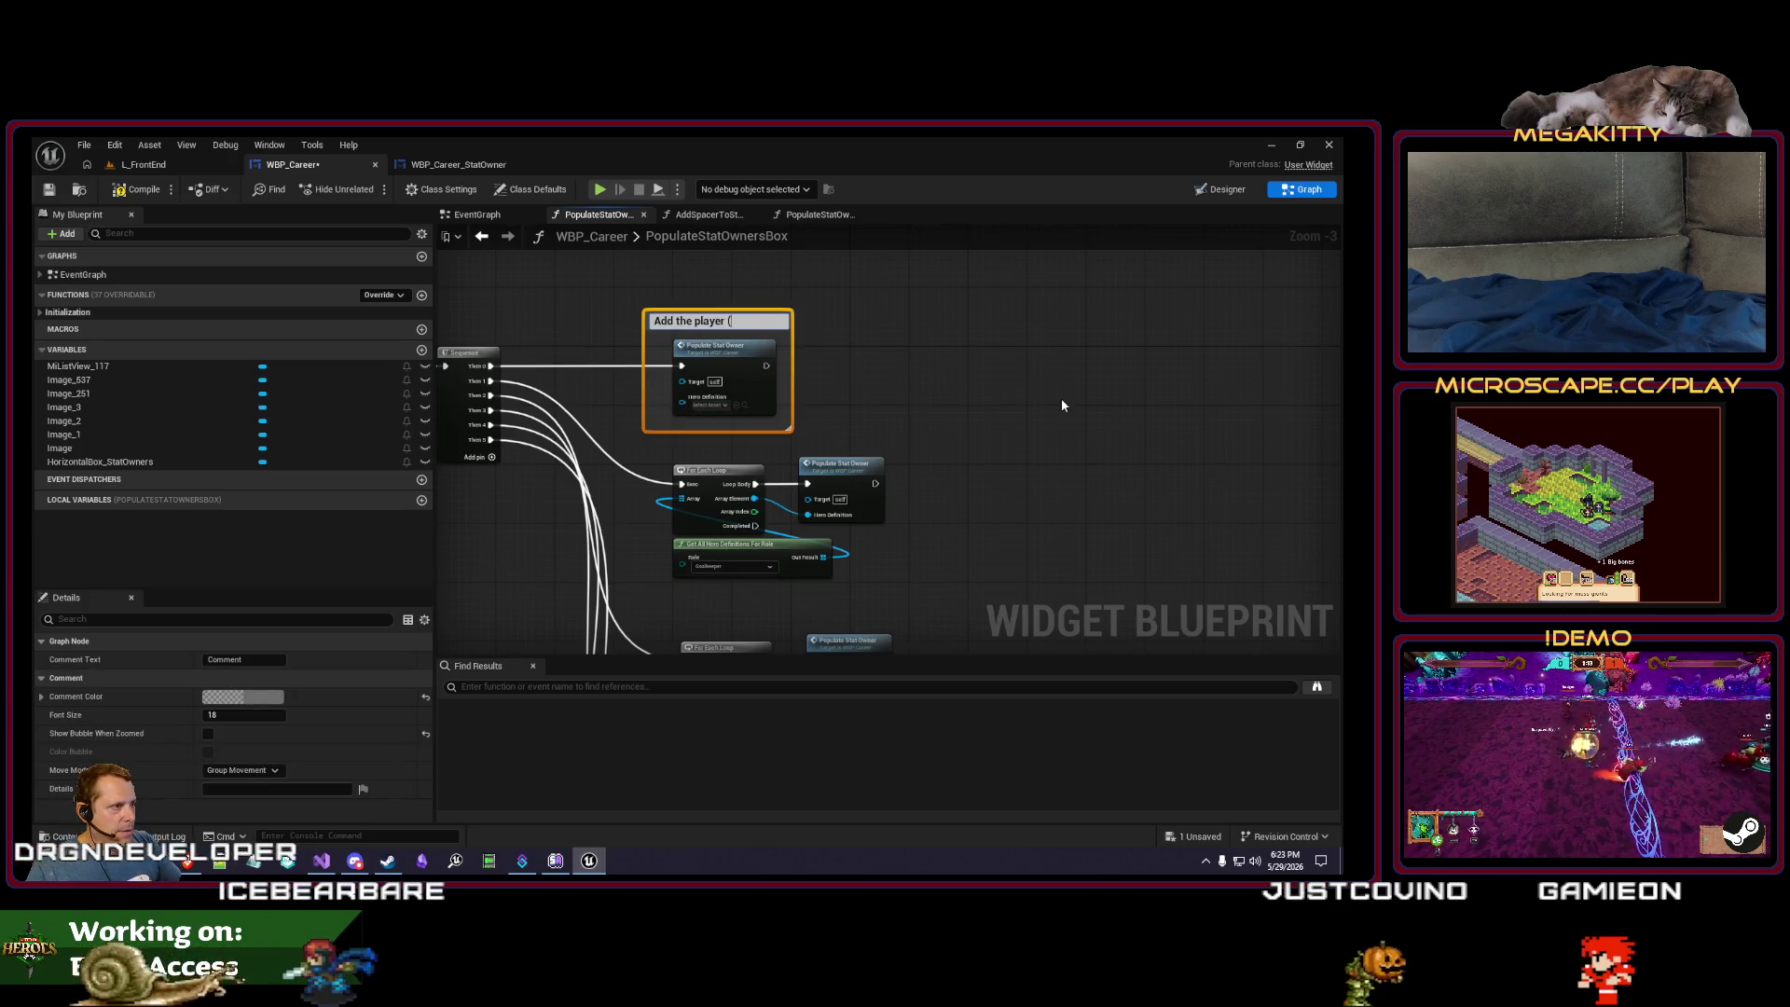
type("l stats)")
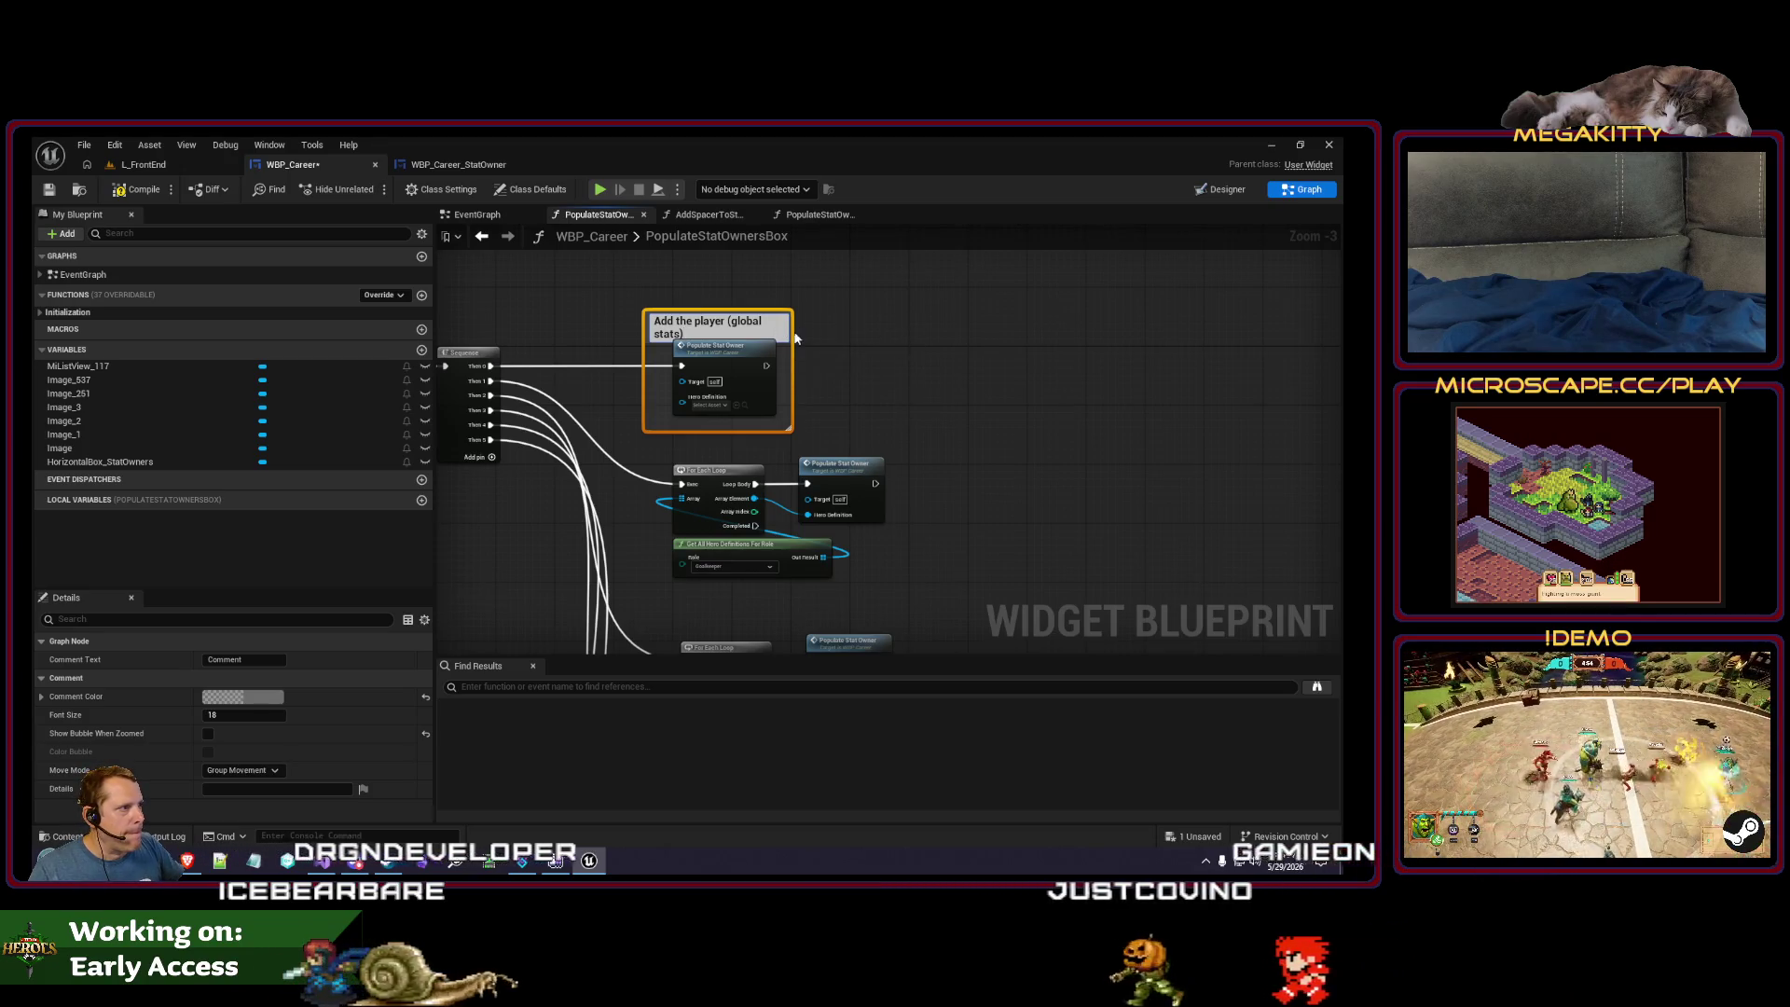
left_click(809, 331)
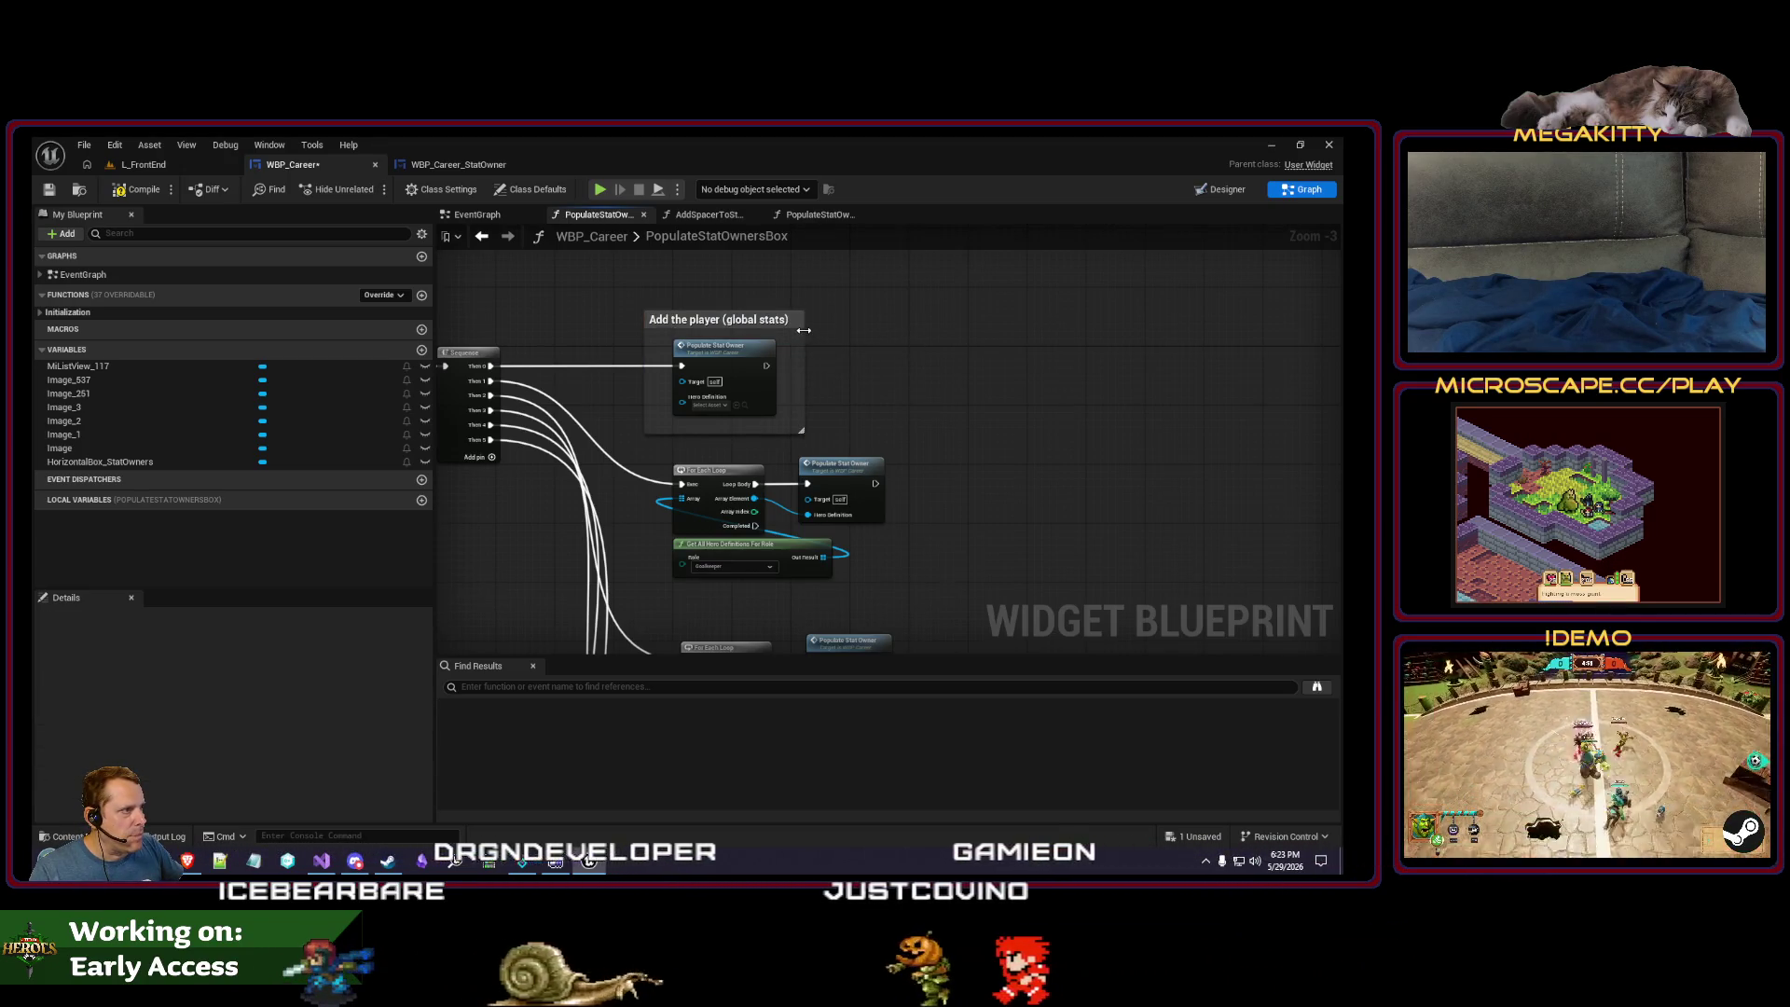
double_click(746, 321)
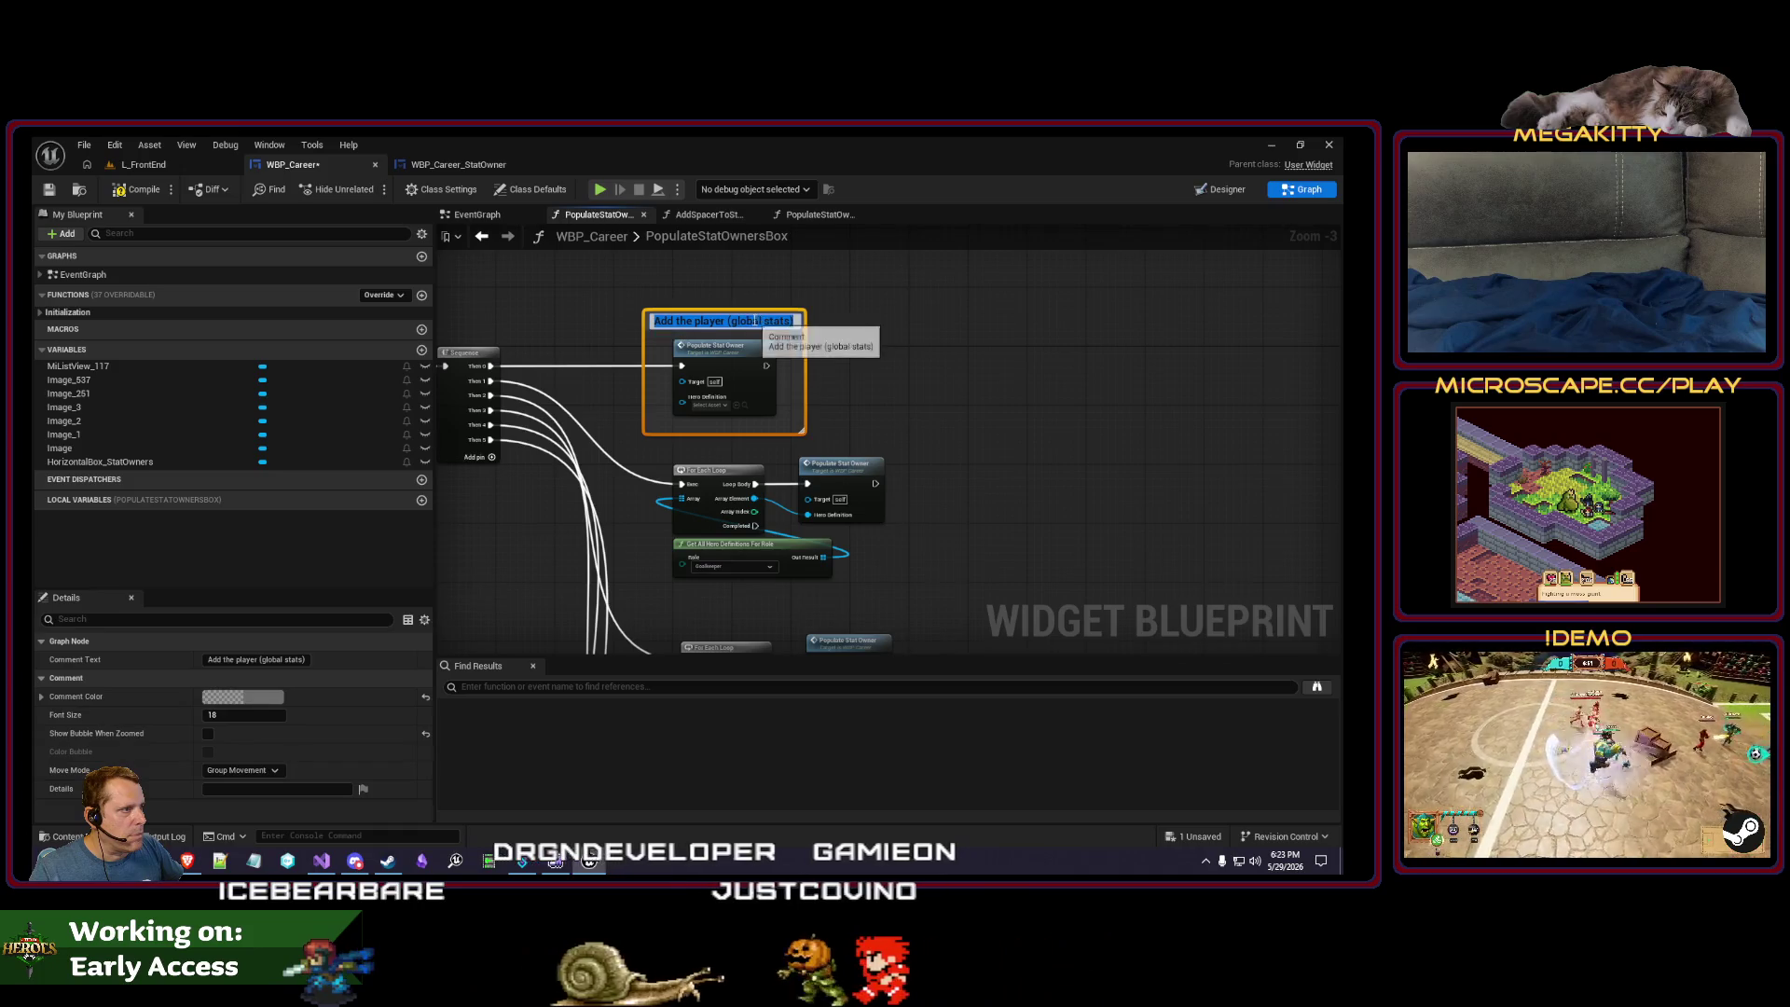
left_click(993, 326)
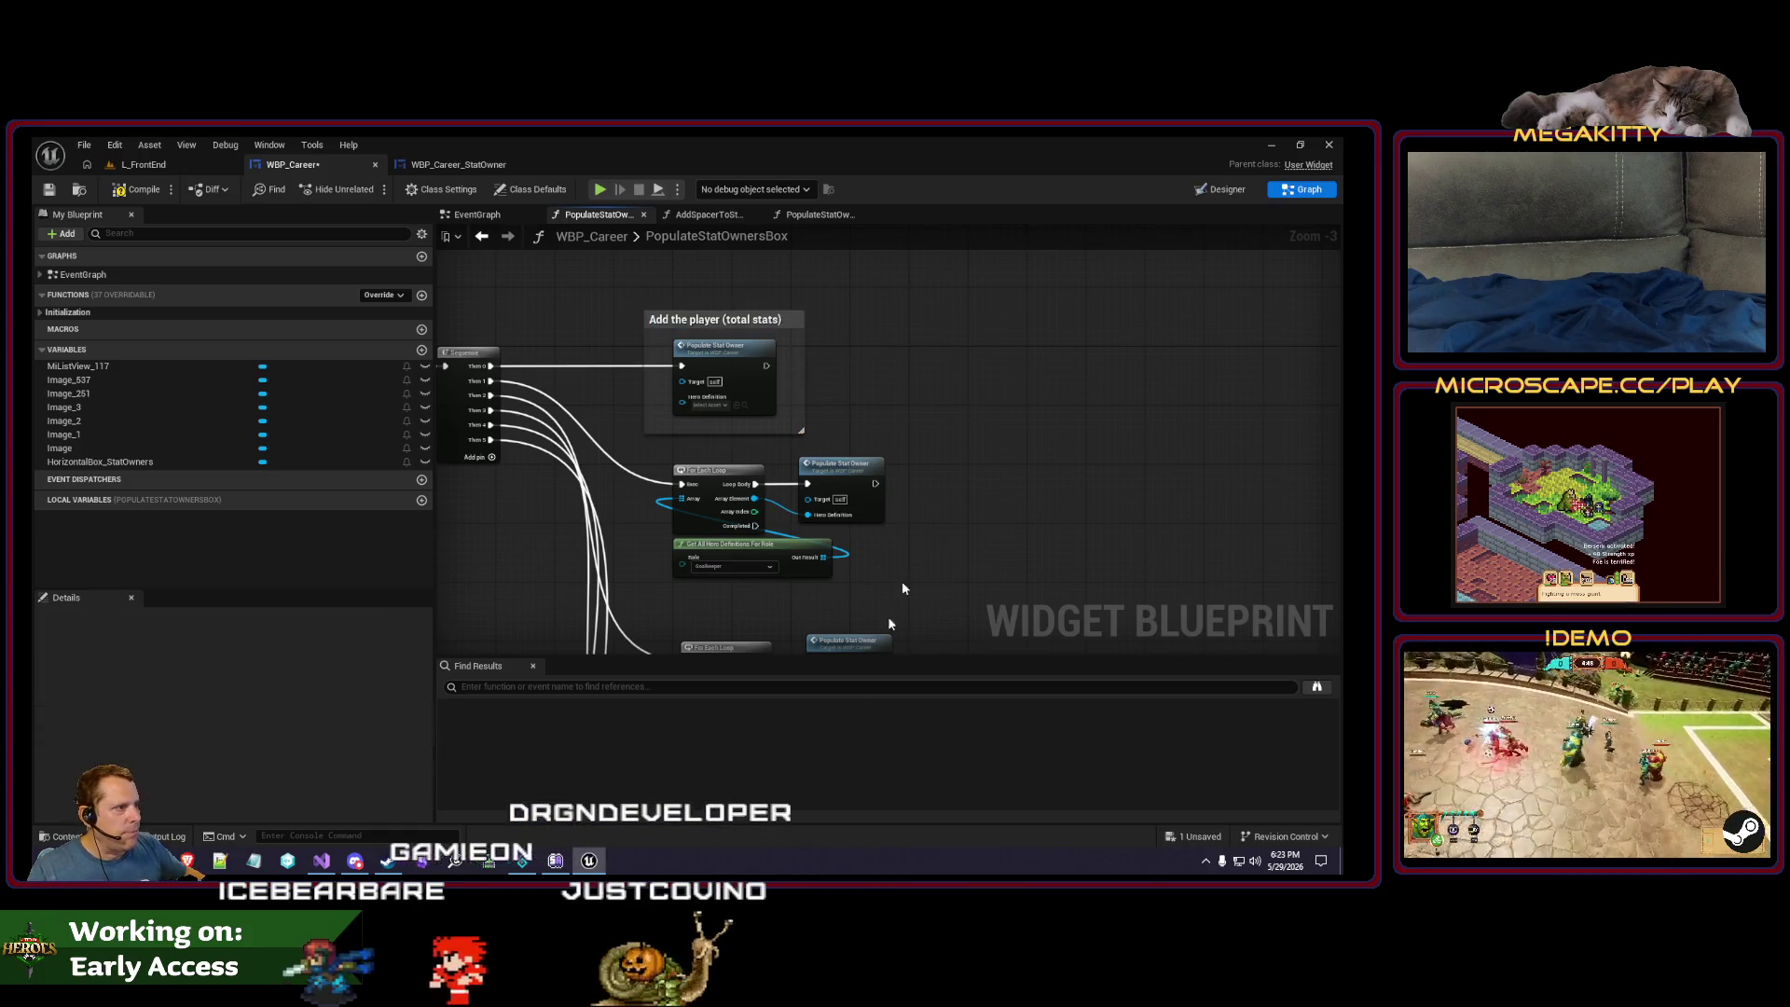
- Group the Goalkeepers and Defenders loops into labelled comments
scroll(955, 519, "down", 4)
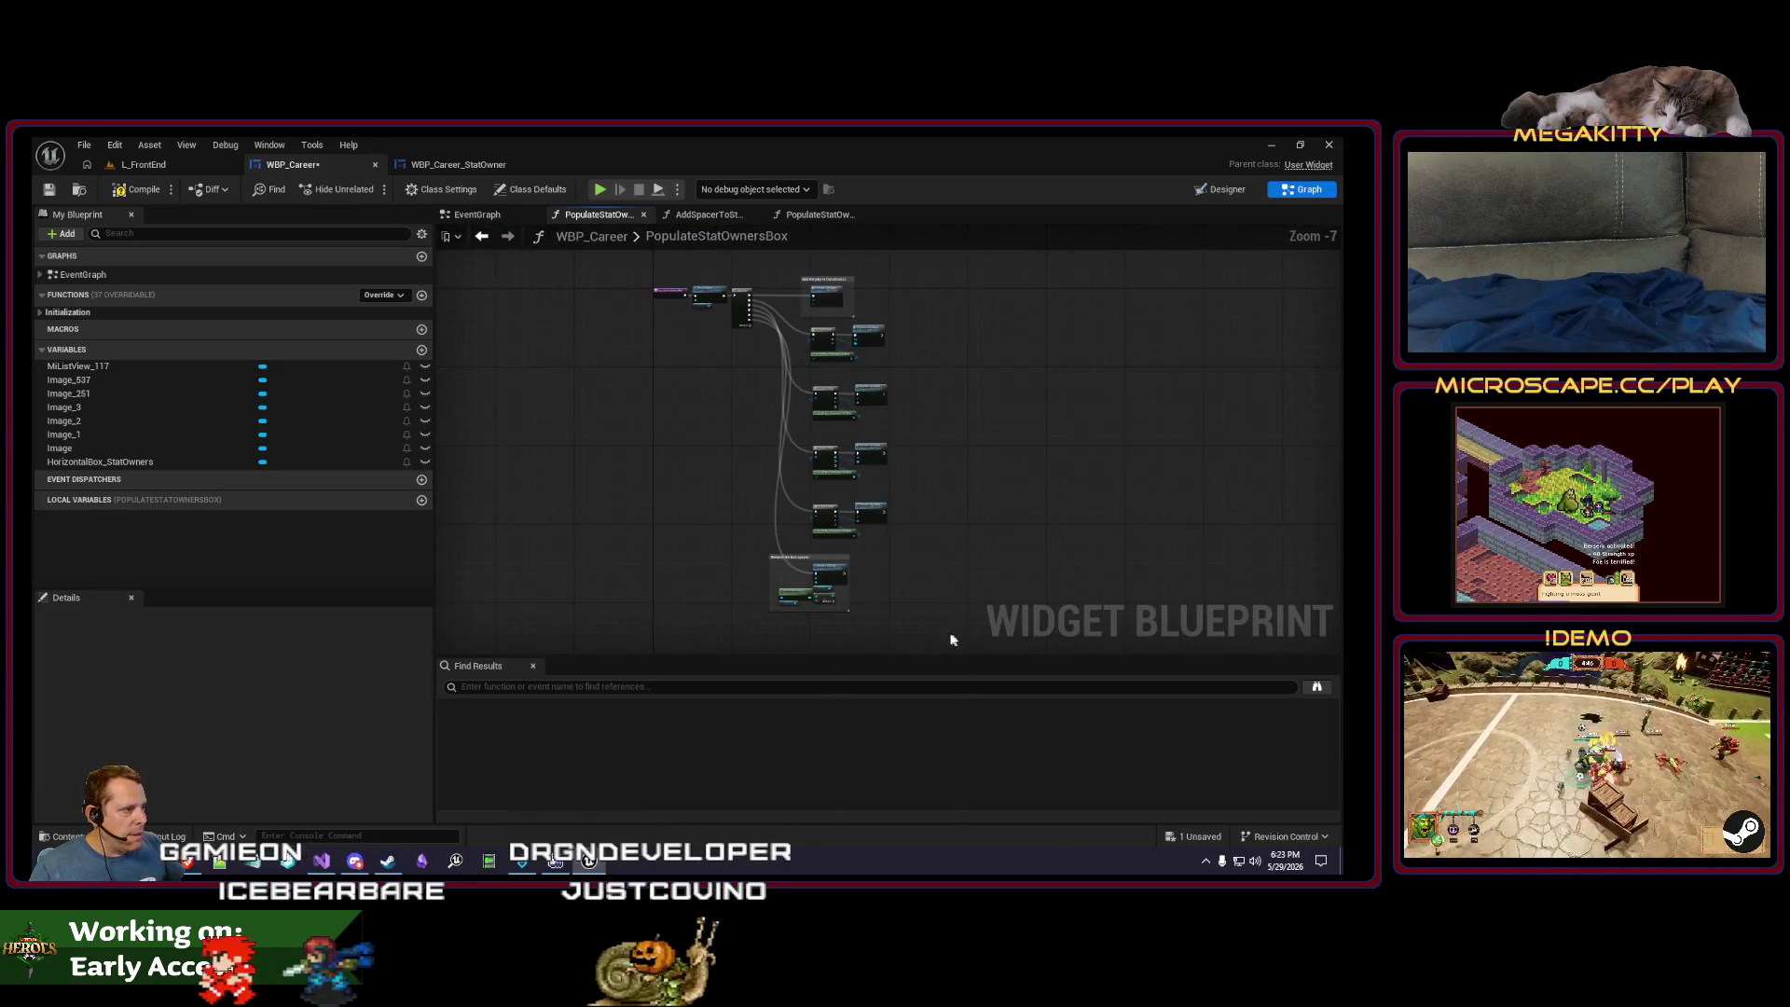
left_click_drag(743, 334, 744, 334)
scroll(744, 334, "up", 4)
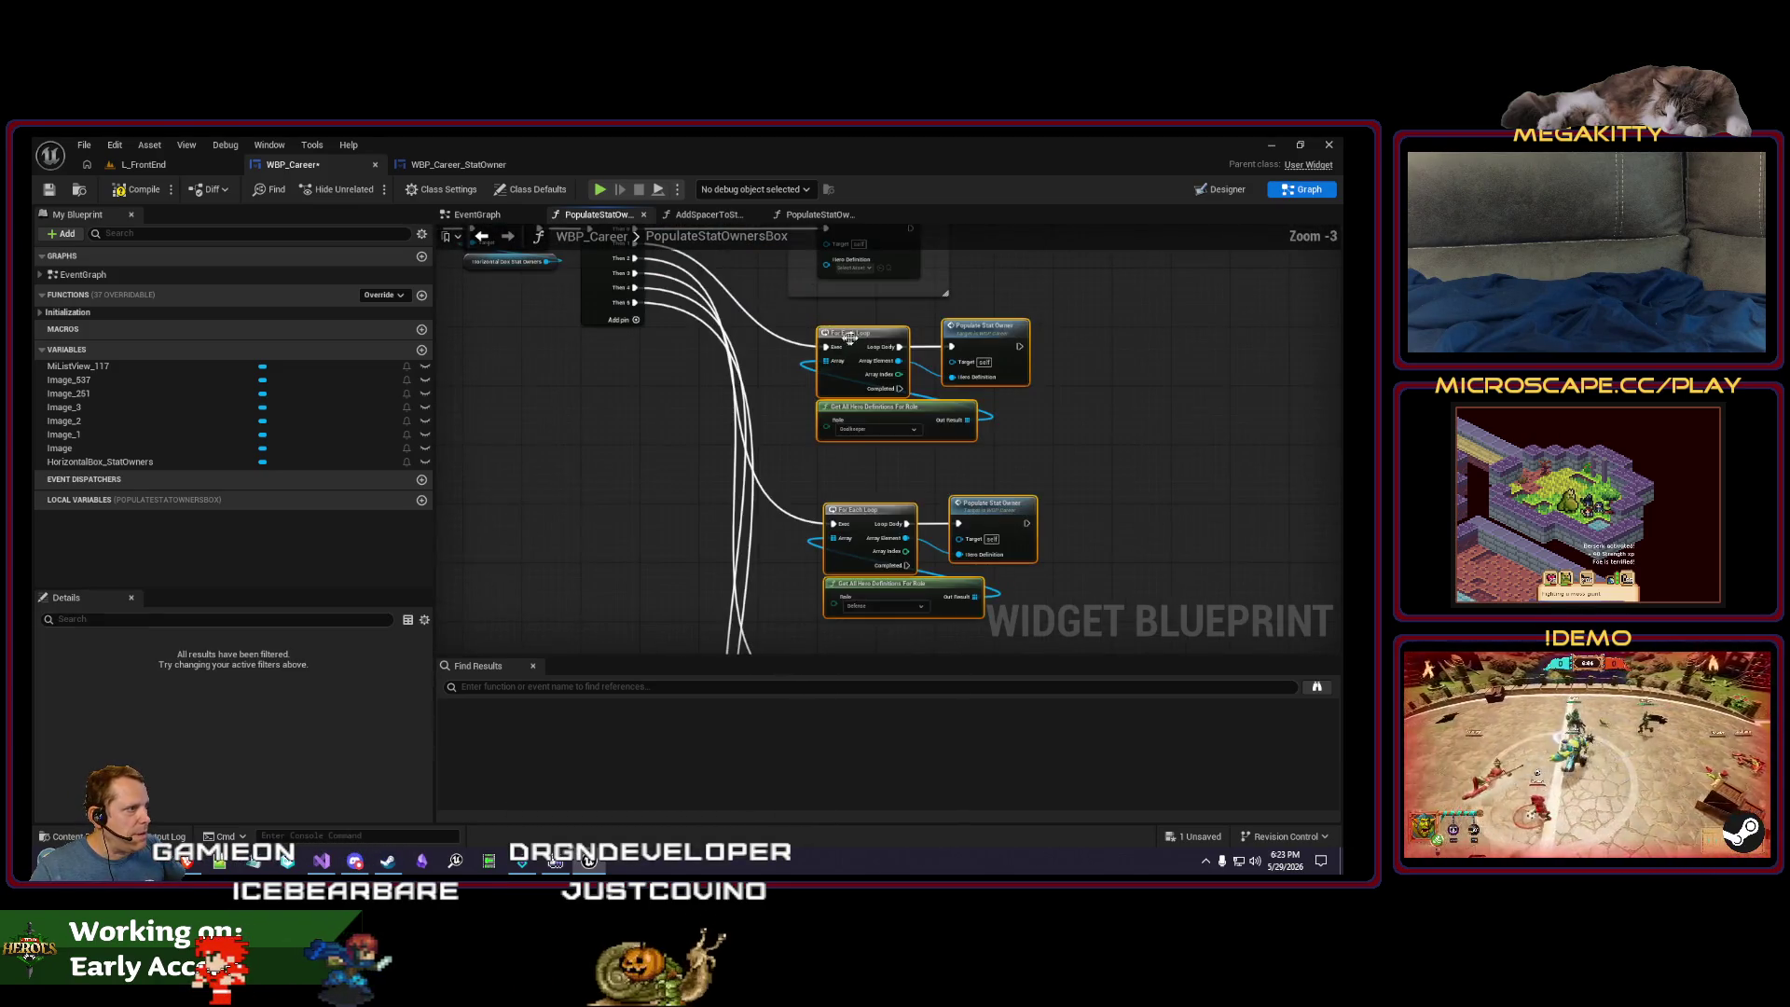
left_click_drag(716, 442, 715, 449)
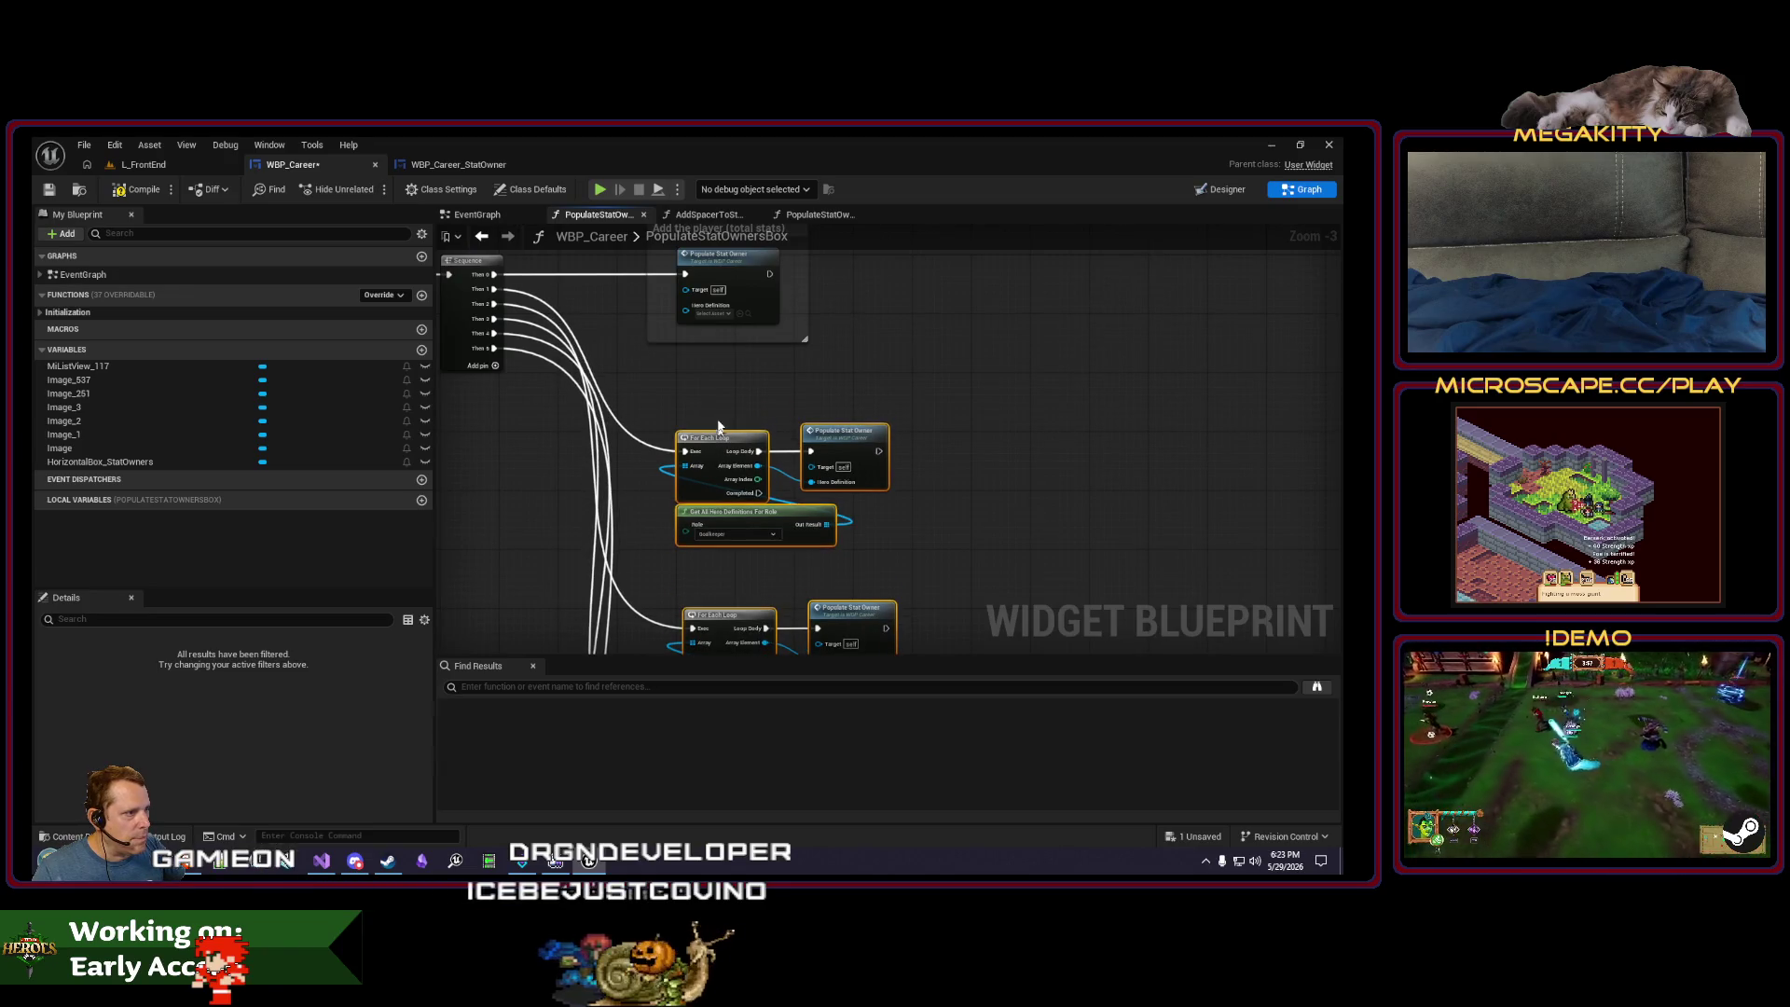
type("cGoalkeepers")
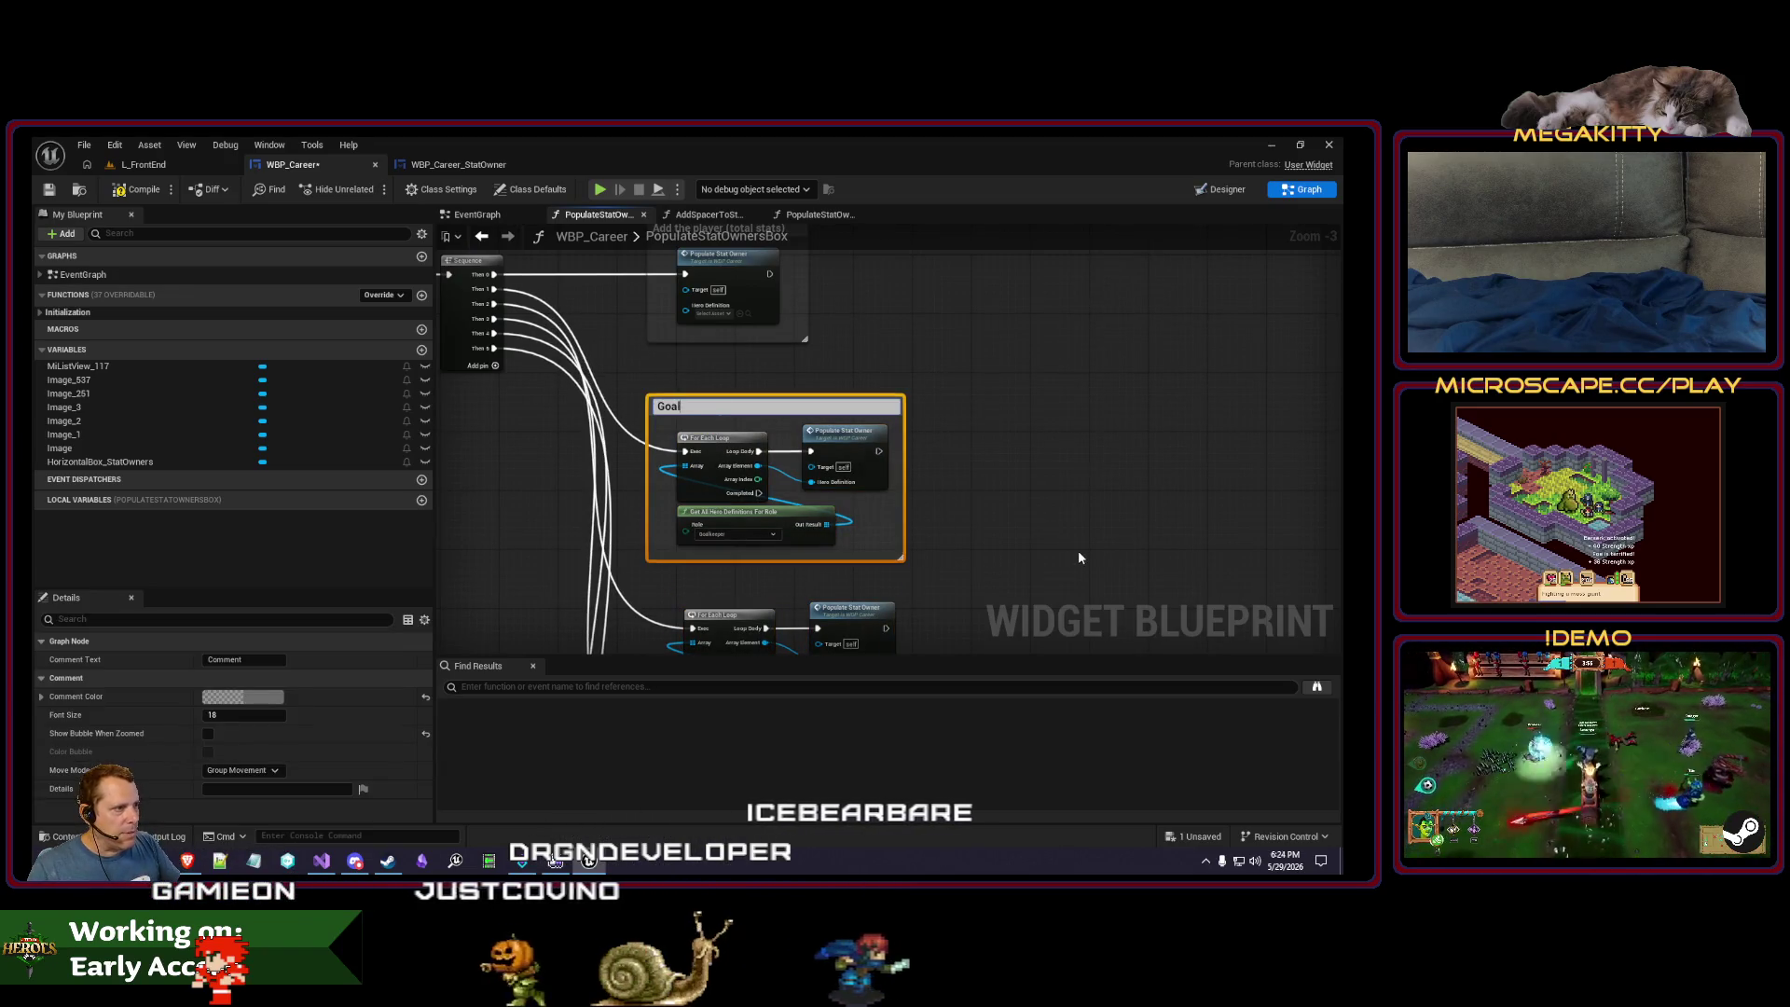
left_click_drag(1078, 558, 1079, 288)
left_click_drag(959, 479, 634, 312)
key("c")
left_click(1133, 394)
- Group the Midfielders and Offenders loops into labelled comments
mouse_move(1026, 634)
left_mouse_down()
mouse_move(1026, 522)
mouse_move(642, 415)
left_mouse_up()
type("cMidfi")
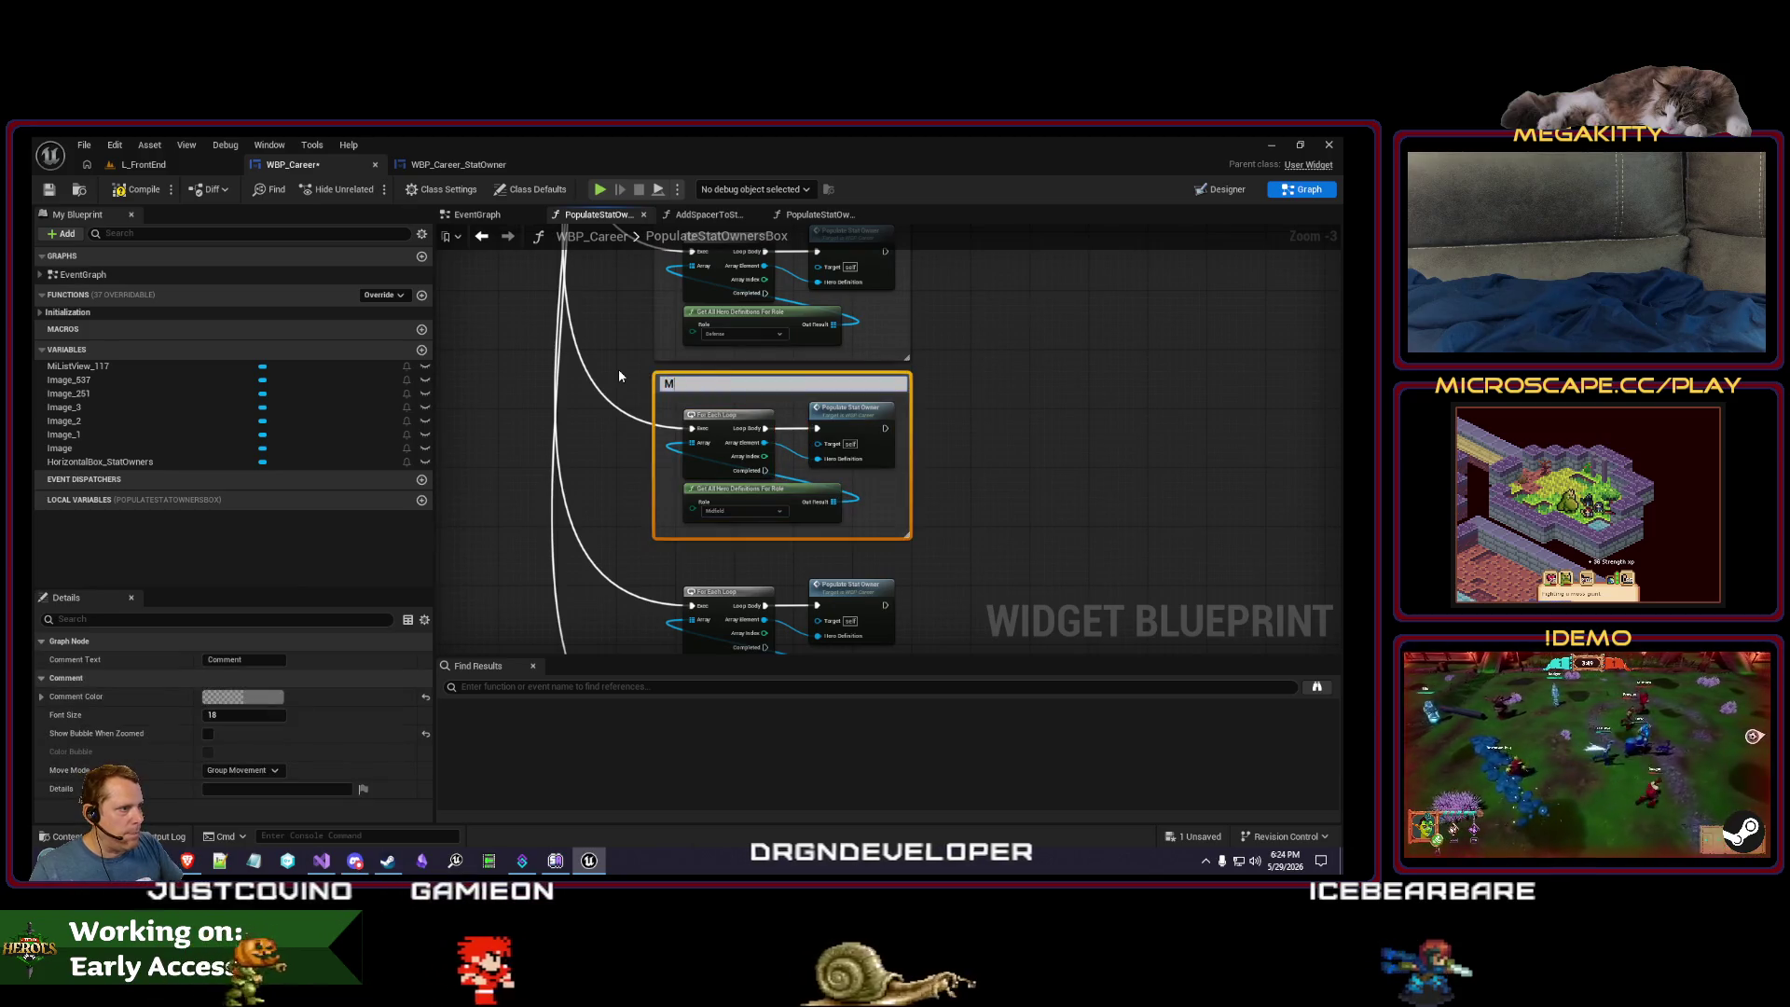
type("elders")
left_click(1110, 552)
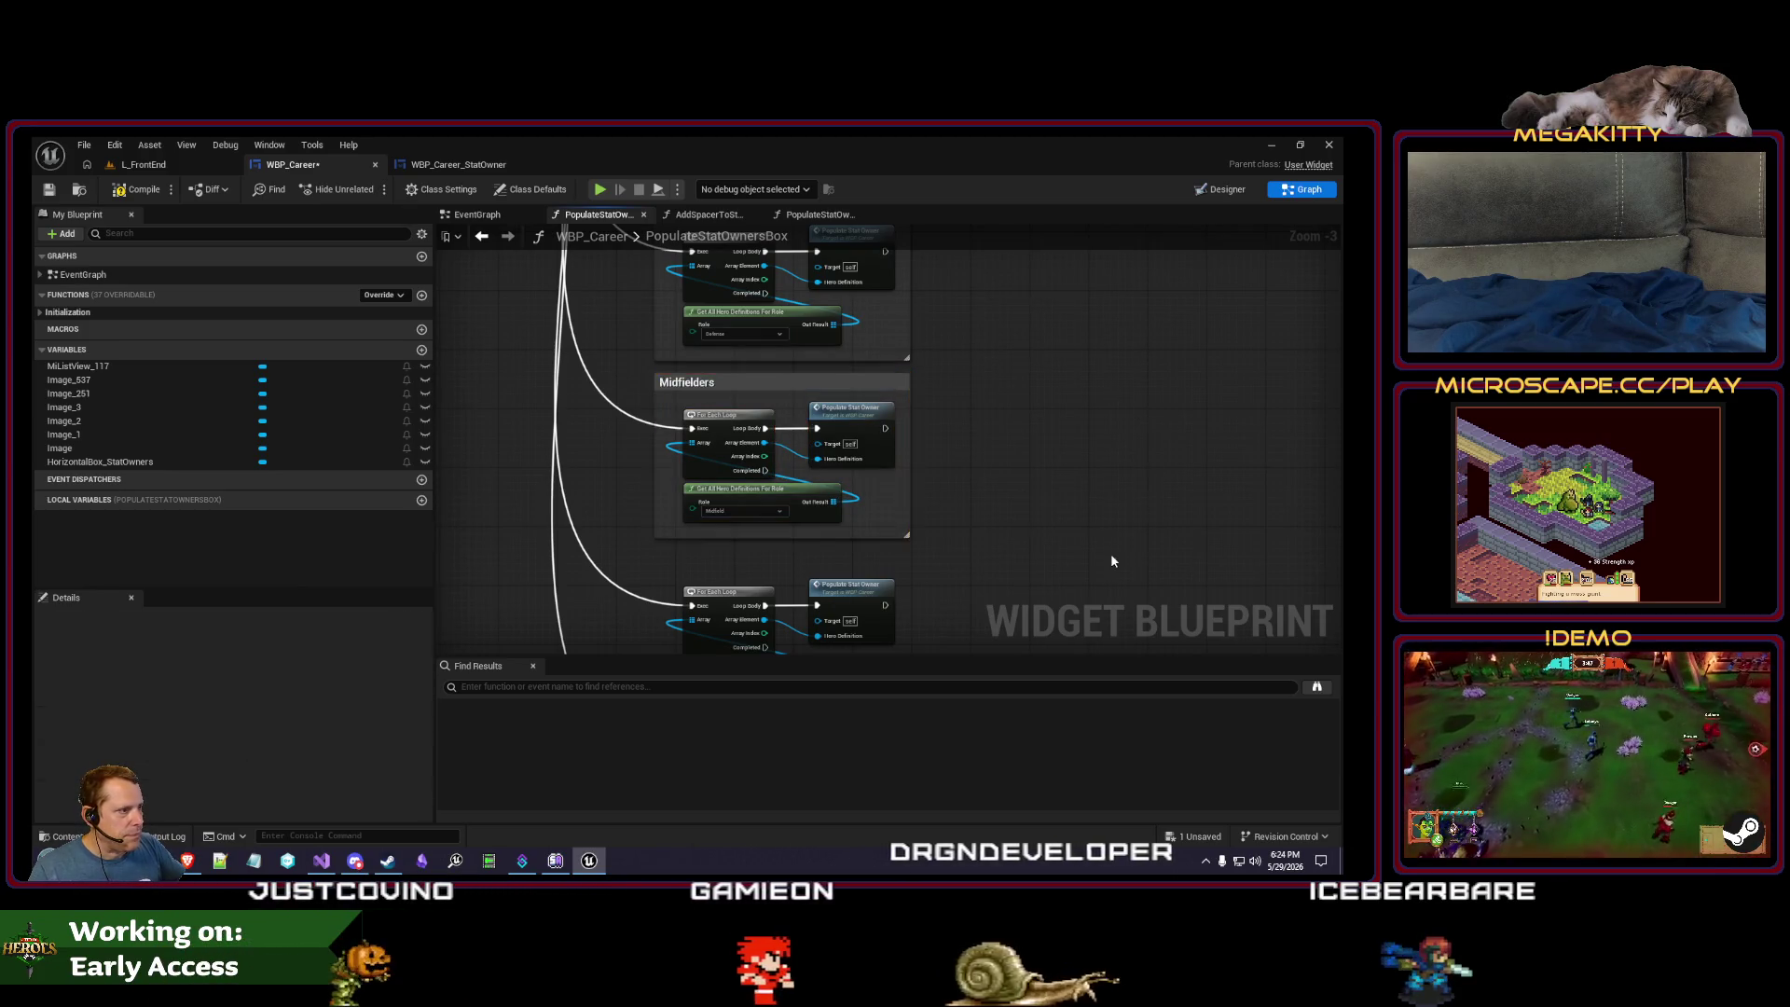
left_click_drag(1110, 552, 1129, 431)
left_click_drag(1001, 585, 718, 469)
type("cOffenders")
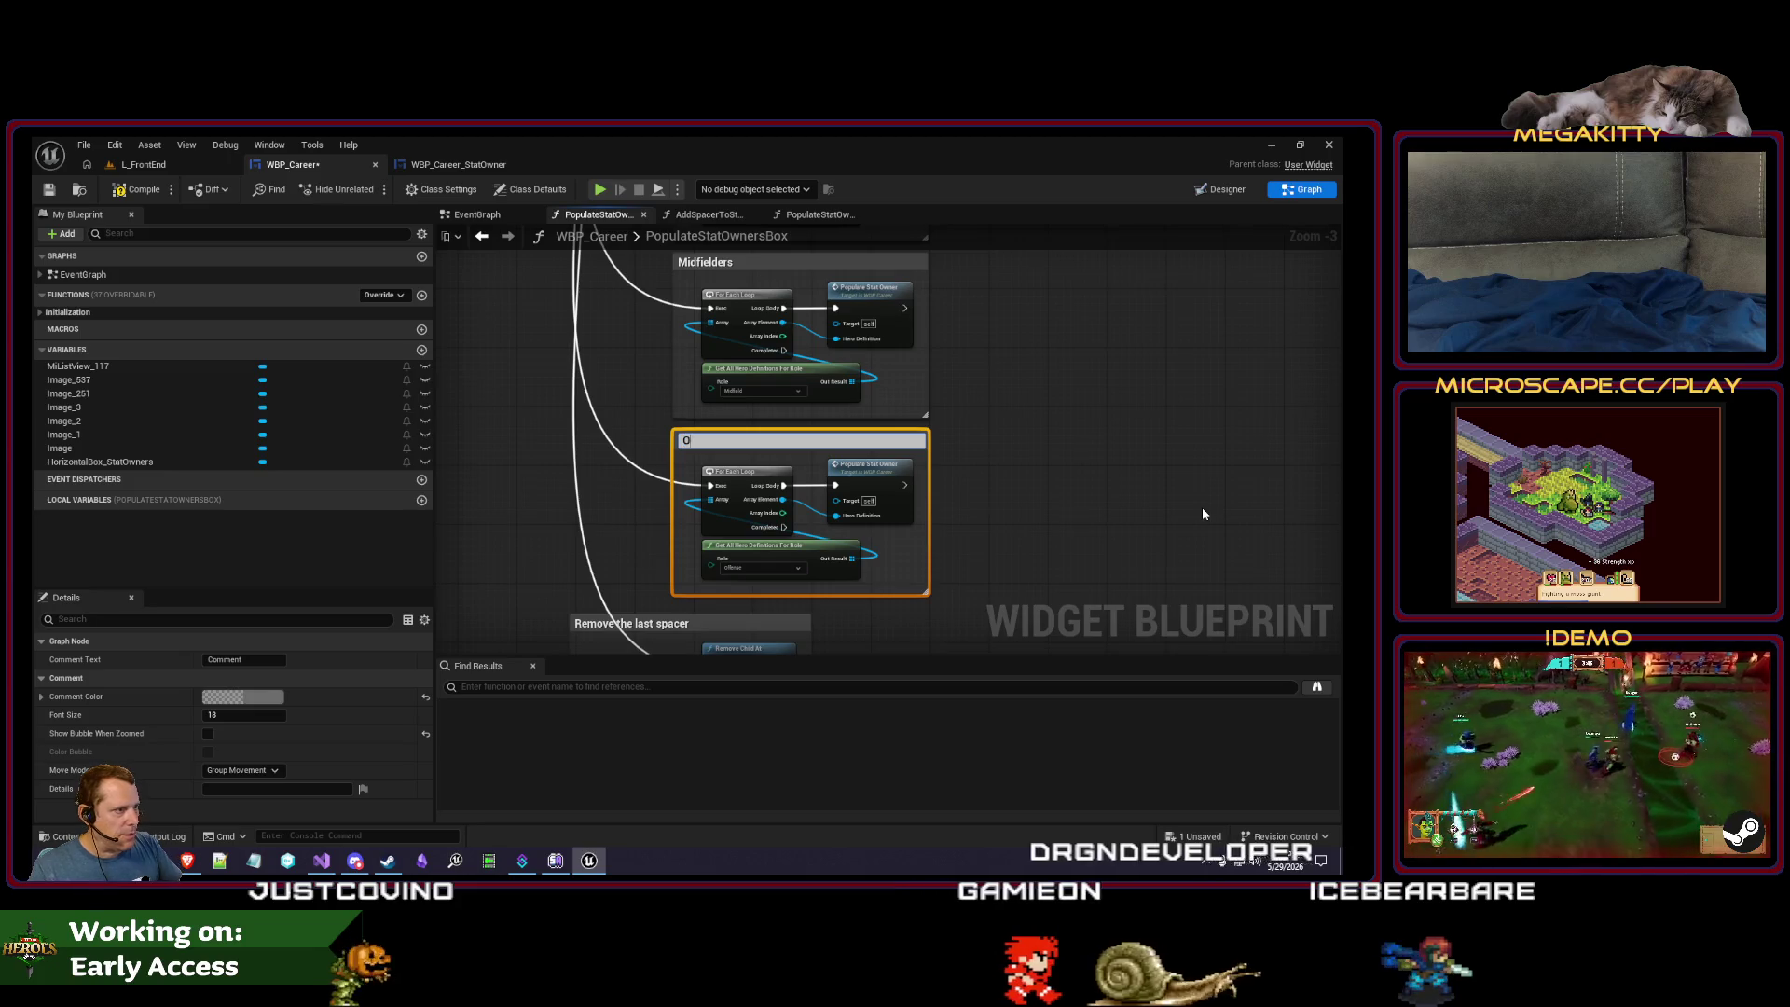
left_click(1201, 507)
scroll(1076, 354, "down", 3)
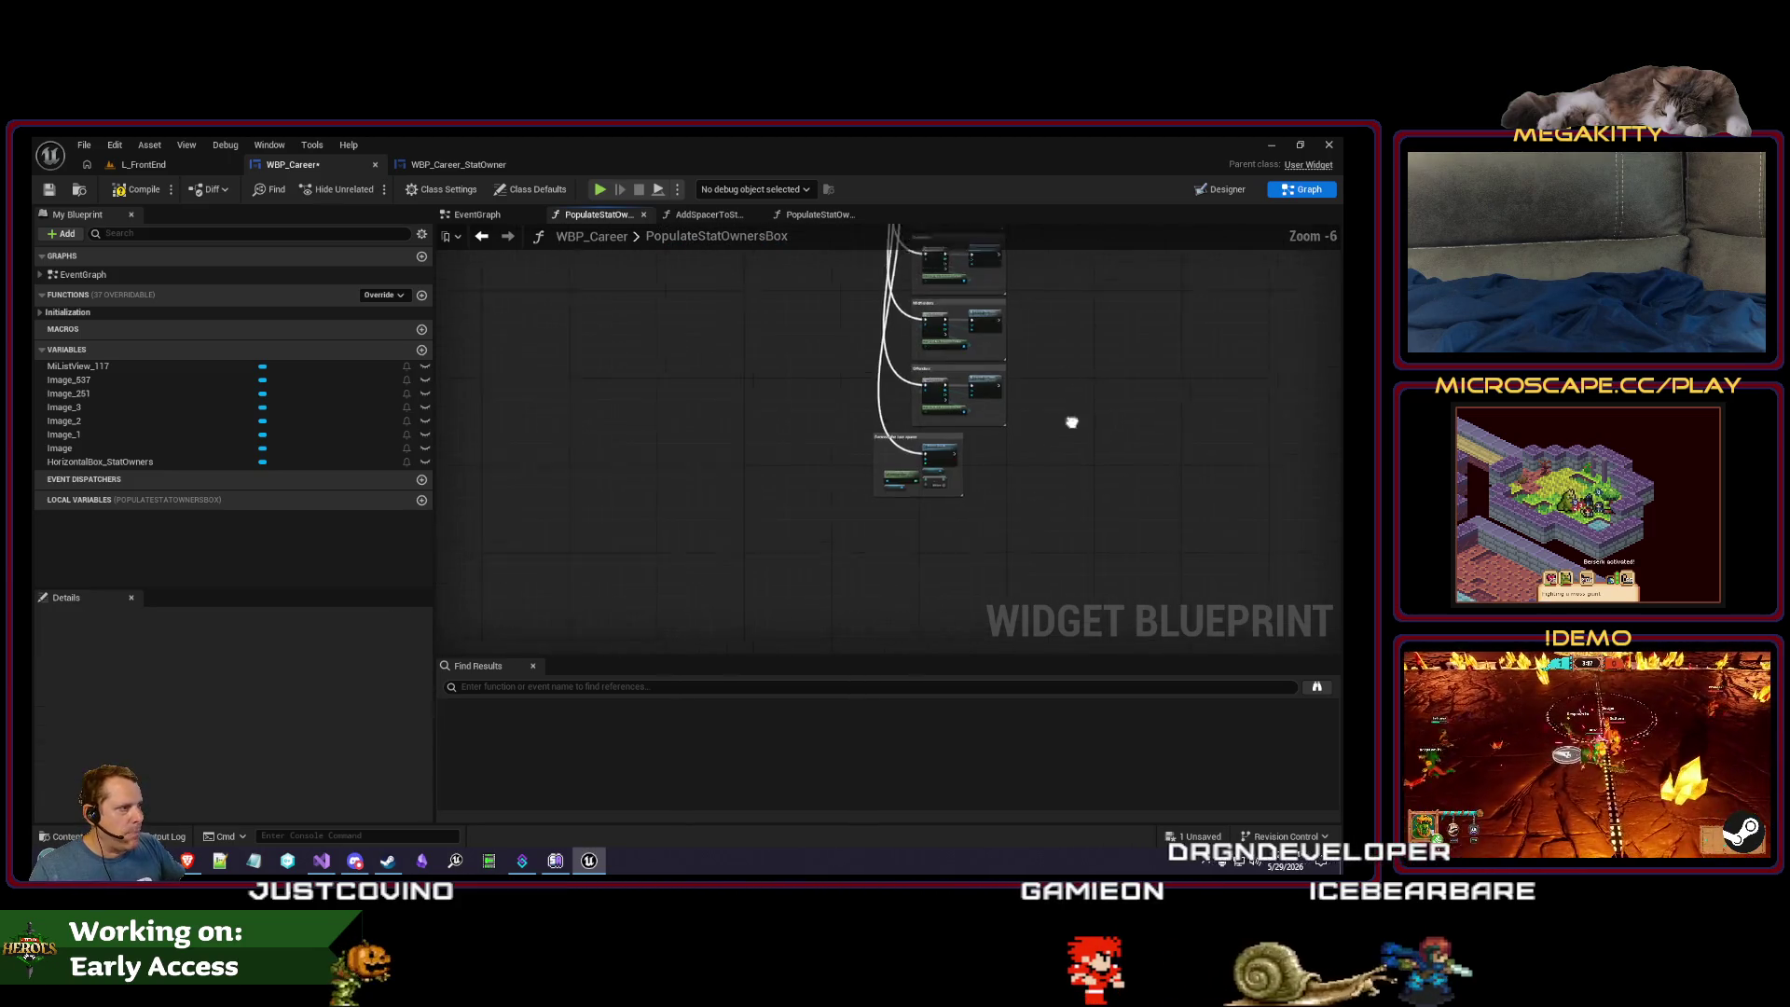
scroll(812, 303, "up", 4)
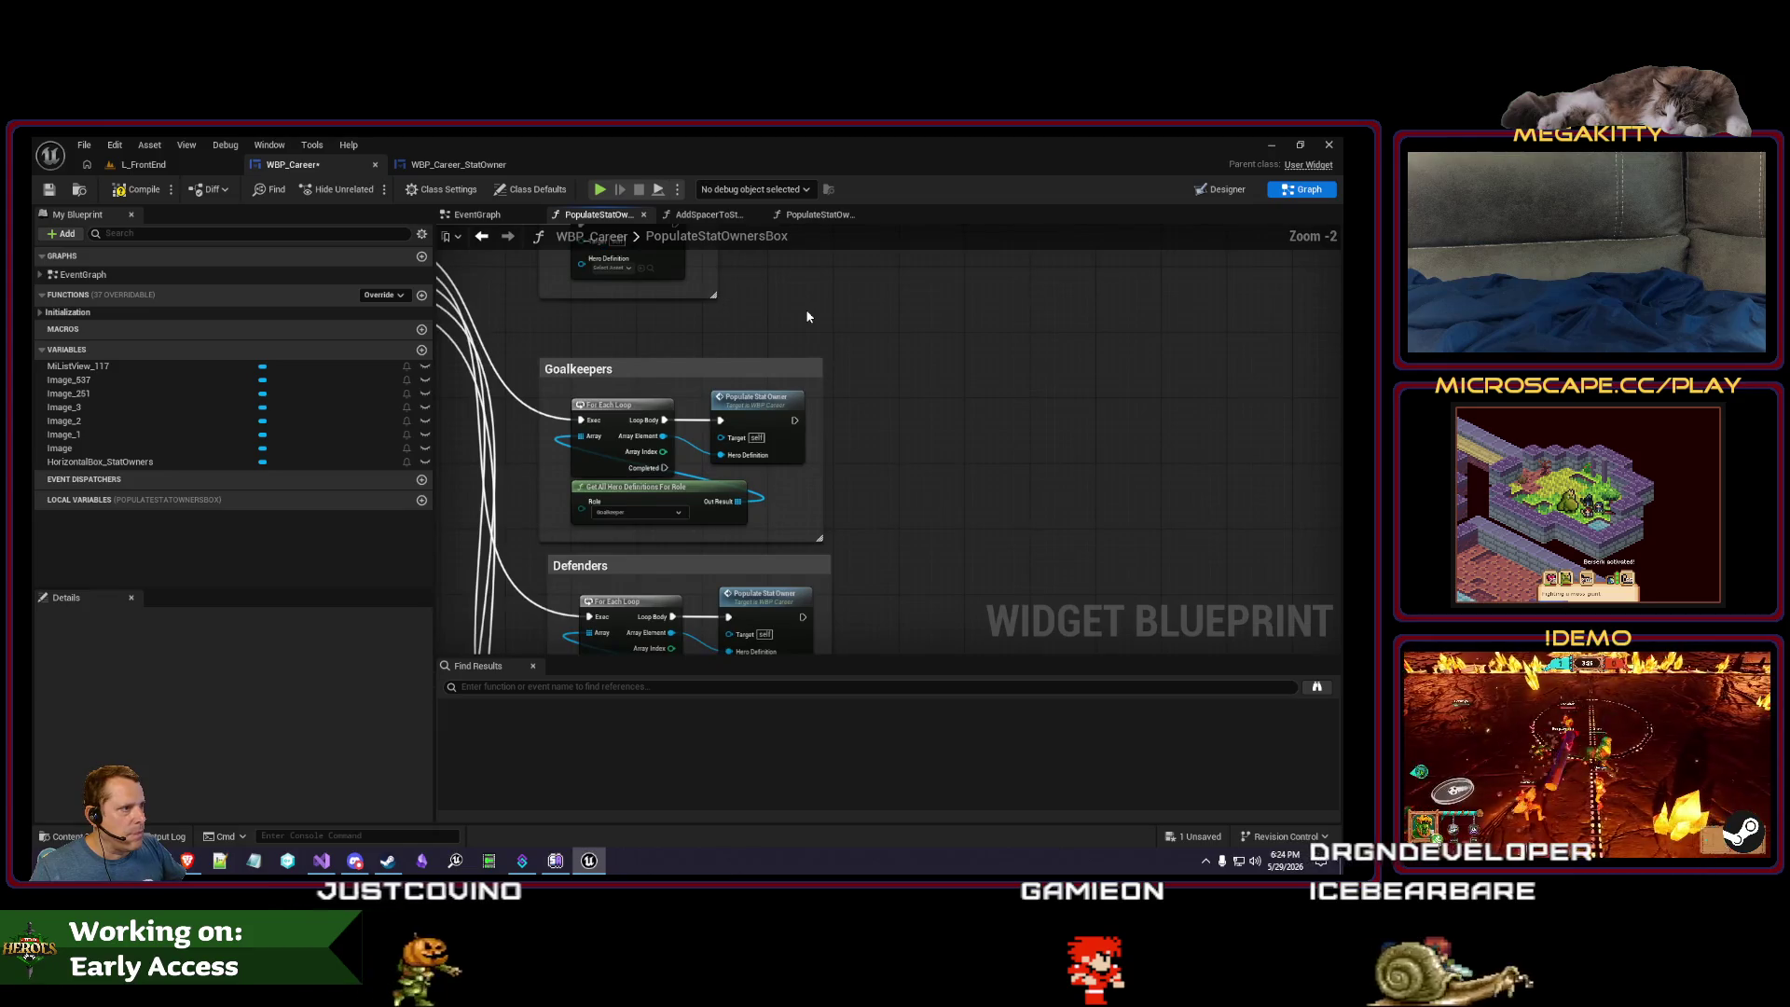
mouse_move(805, 310)
left_mouse_down()
mouse_move(855, 466)
mouse_move(1088, 468)
left_mouse_up()
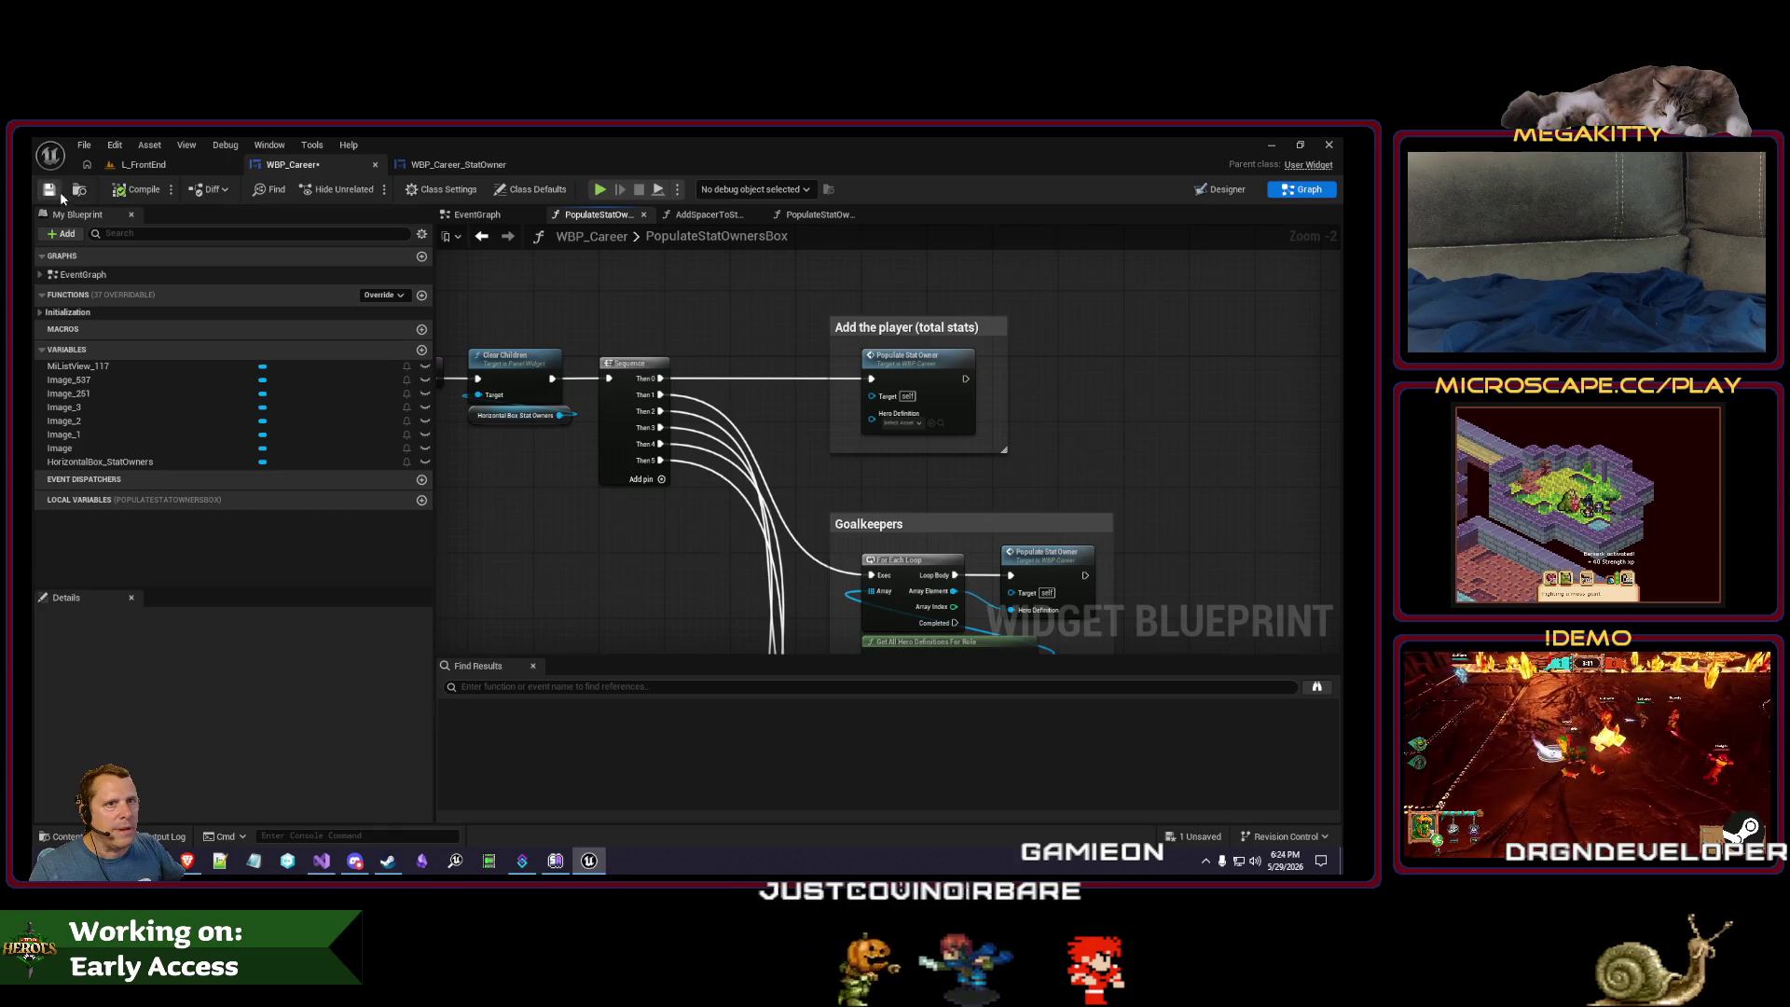
left_click(459, 164)
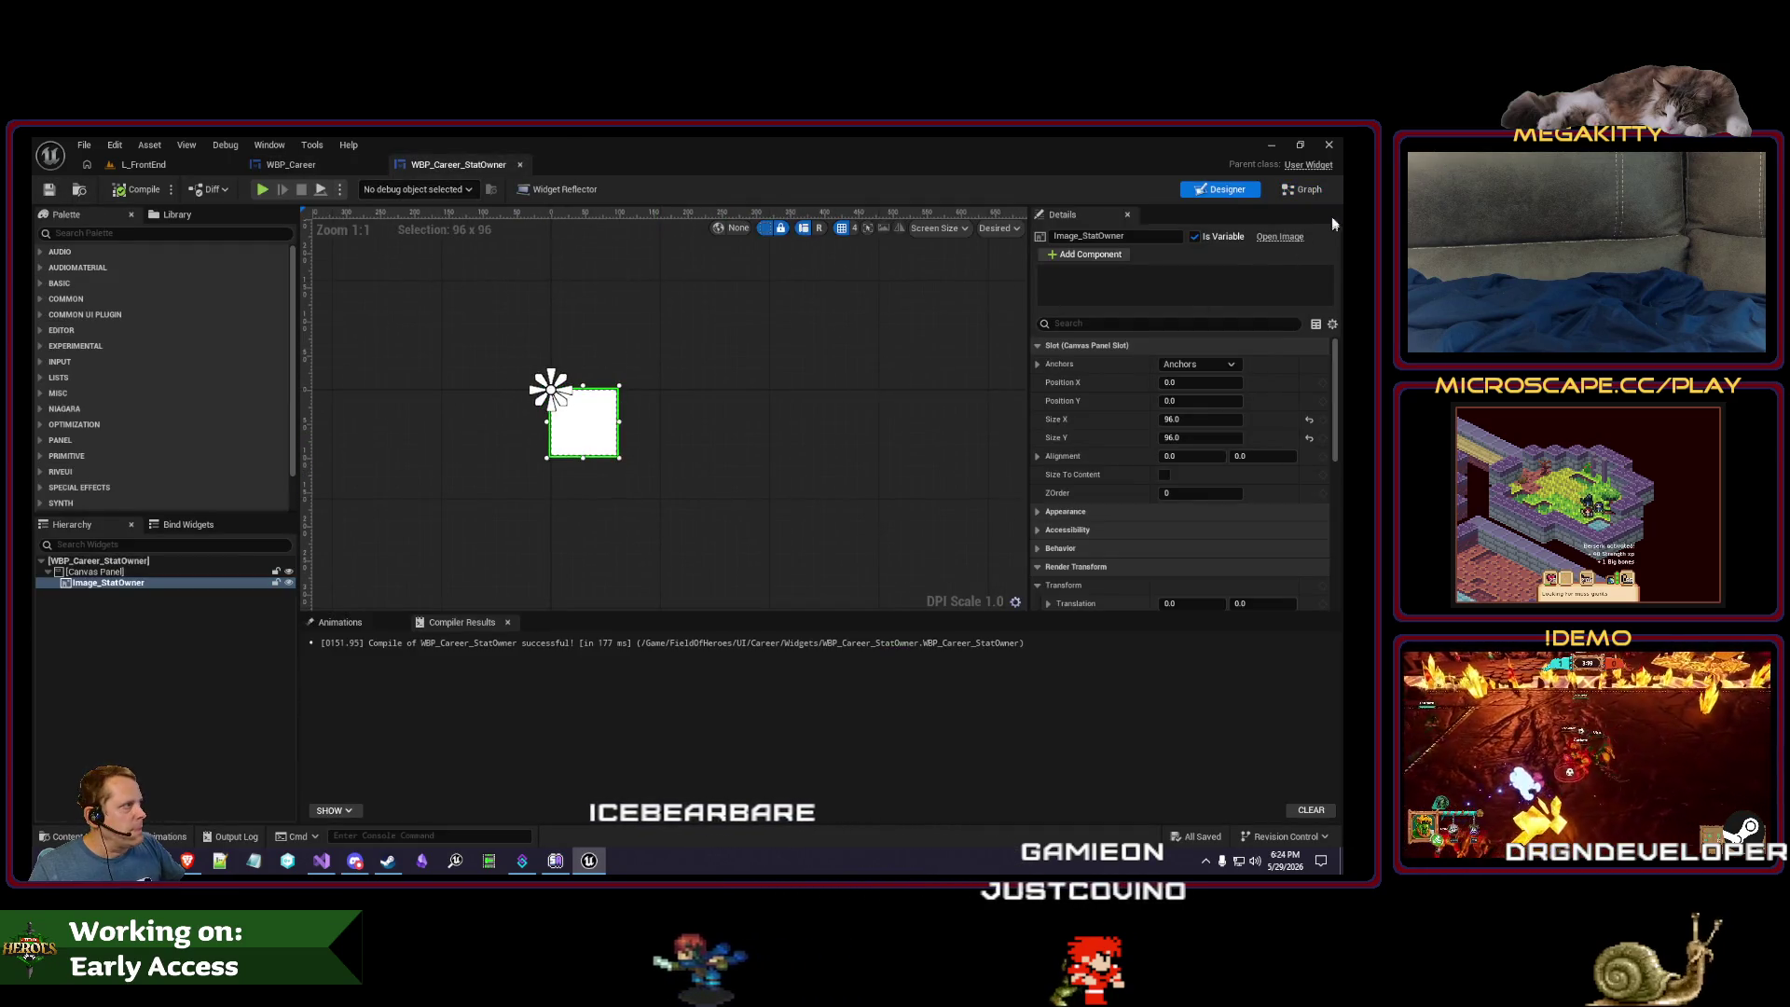
- In the widget's graph, search the actions for an avatar thumbnail node without adding one
left_click(1309, 190)
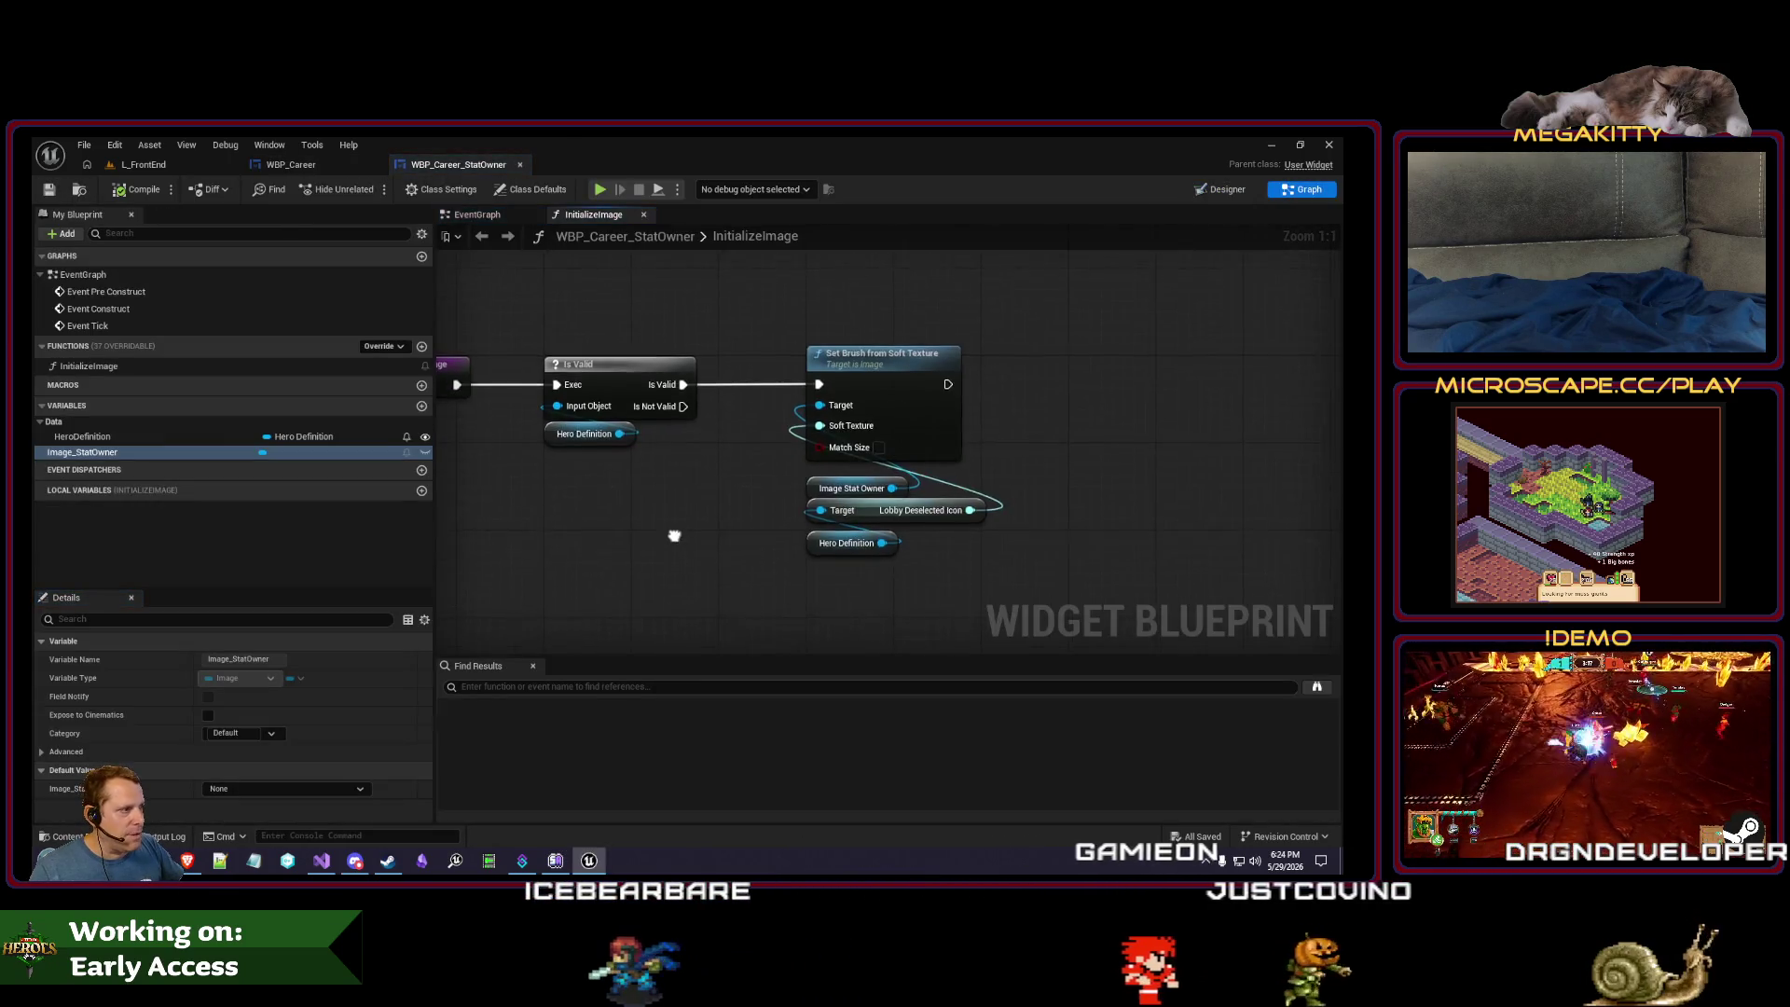
right_click(747, 576)
type("get avatar")
key("BackSpace")
key("BackSpace")
key("BackSpace")
type("player av")
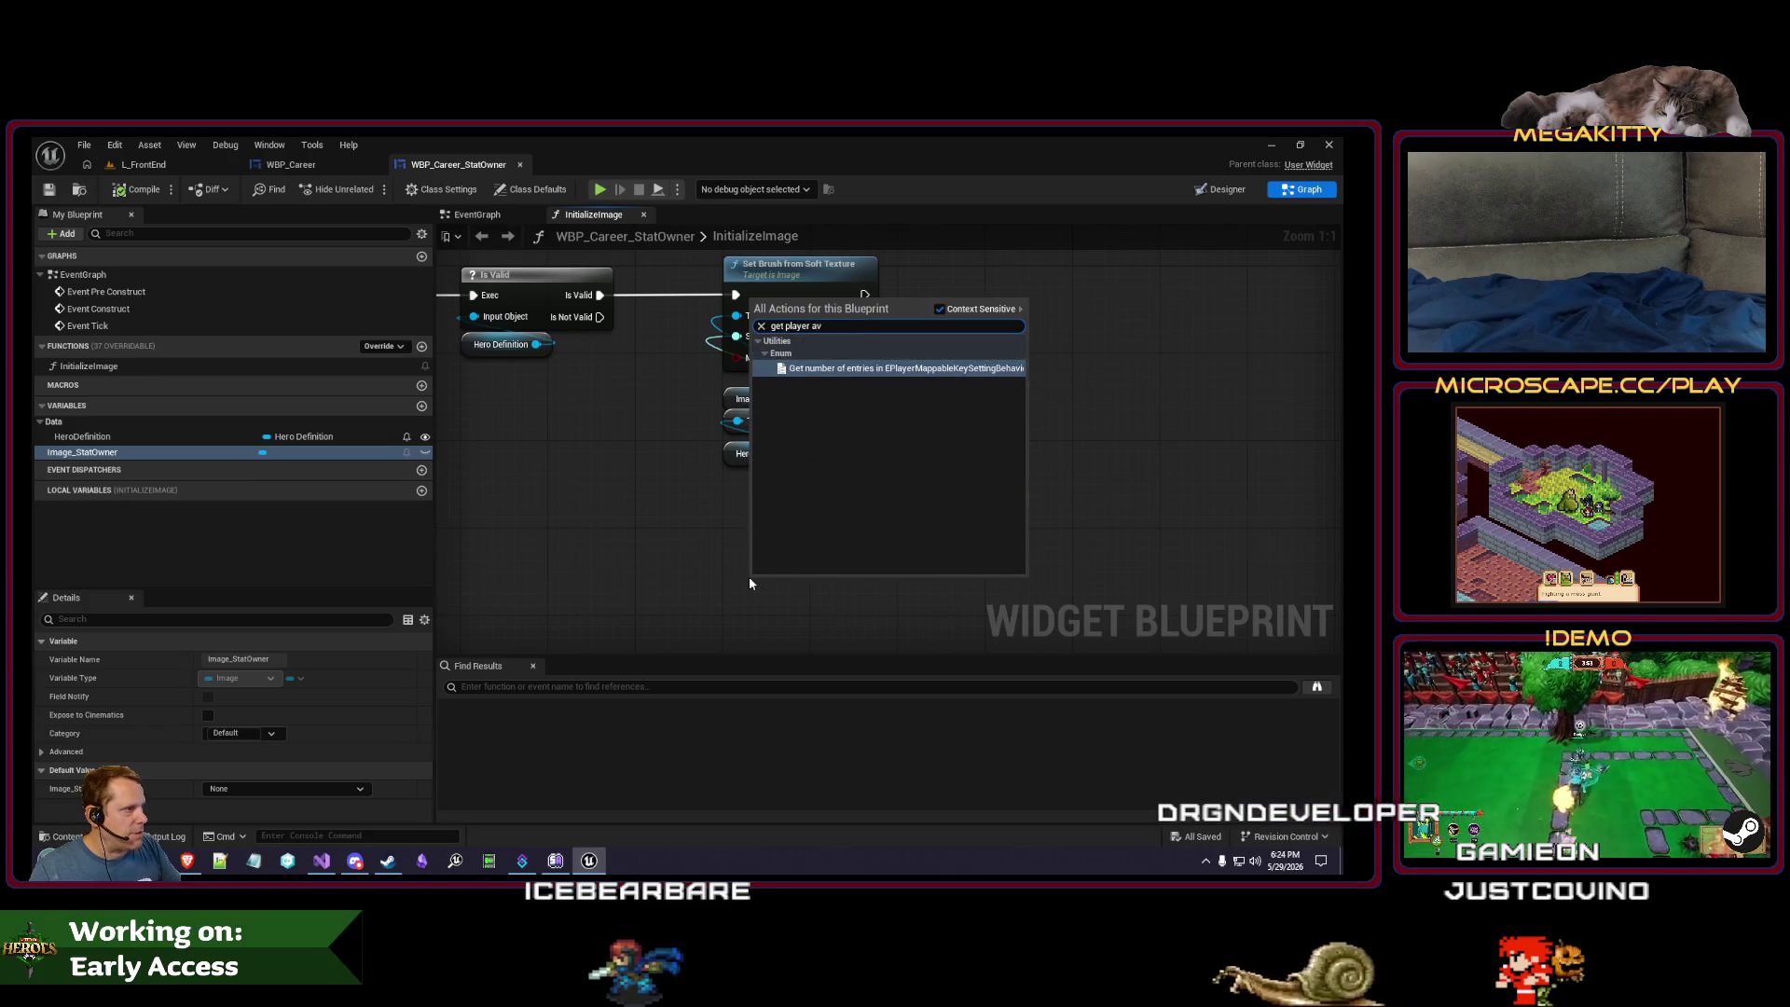
key("BackSpace")
key("BackSpace")
type("thumb")
key("ctrl+a")
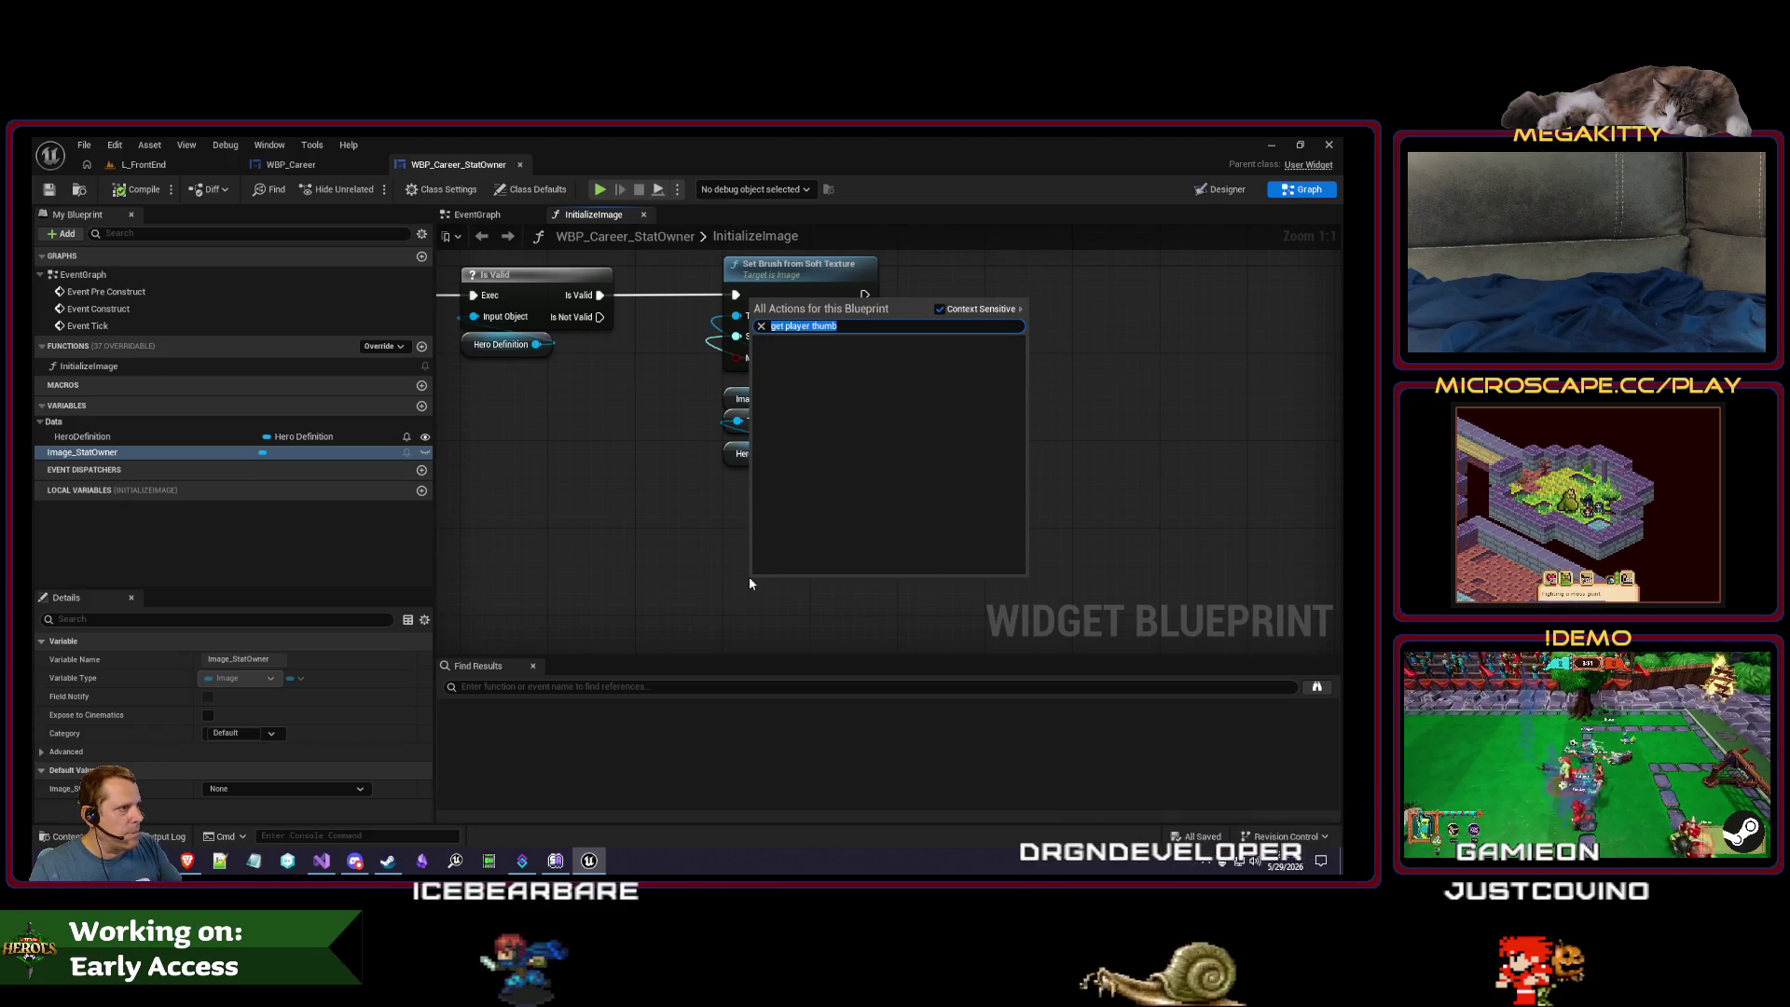
type("get thumbnai")
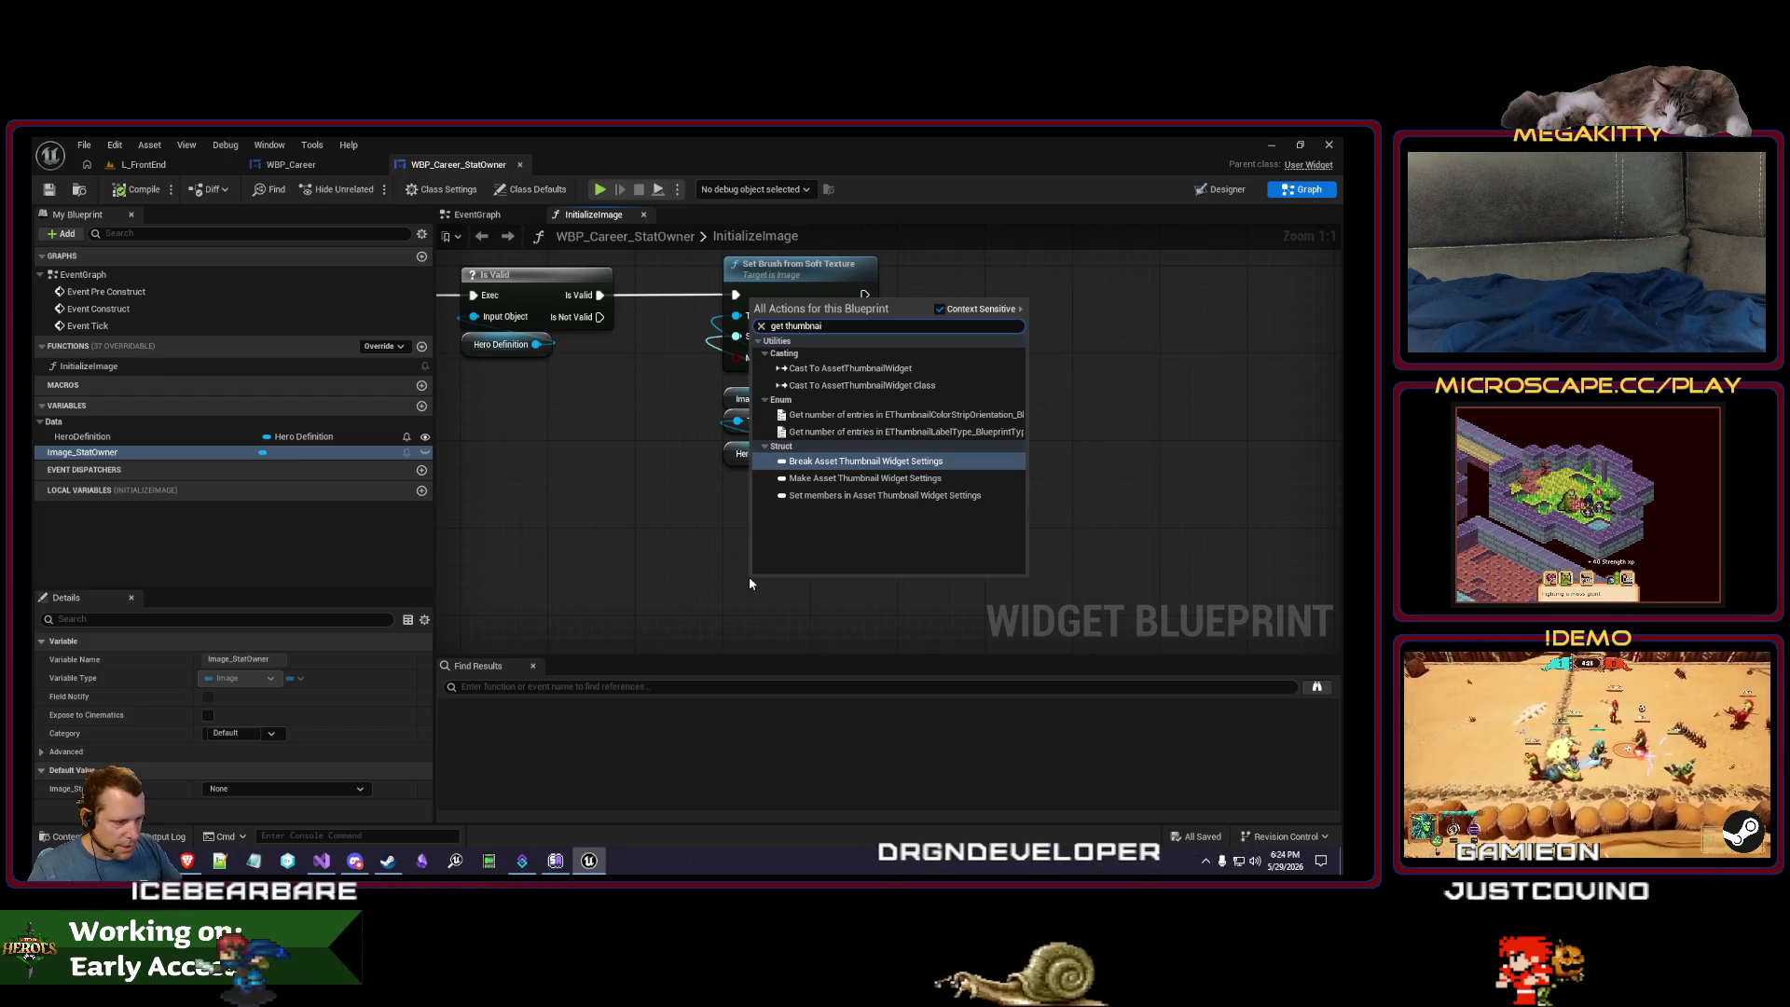
left_click(748, 576)
- Add a Game Social Subsystem node feeding Get Avatar Thumbnail, and reposition both
right_click(748, 544)
type("social sub")
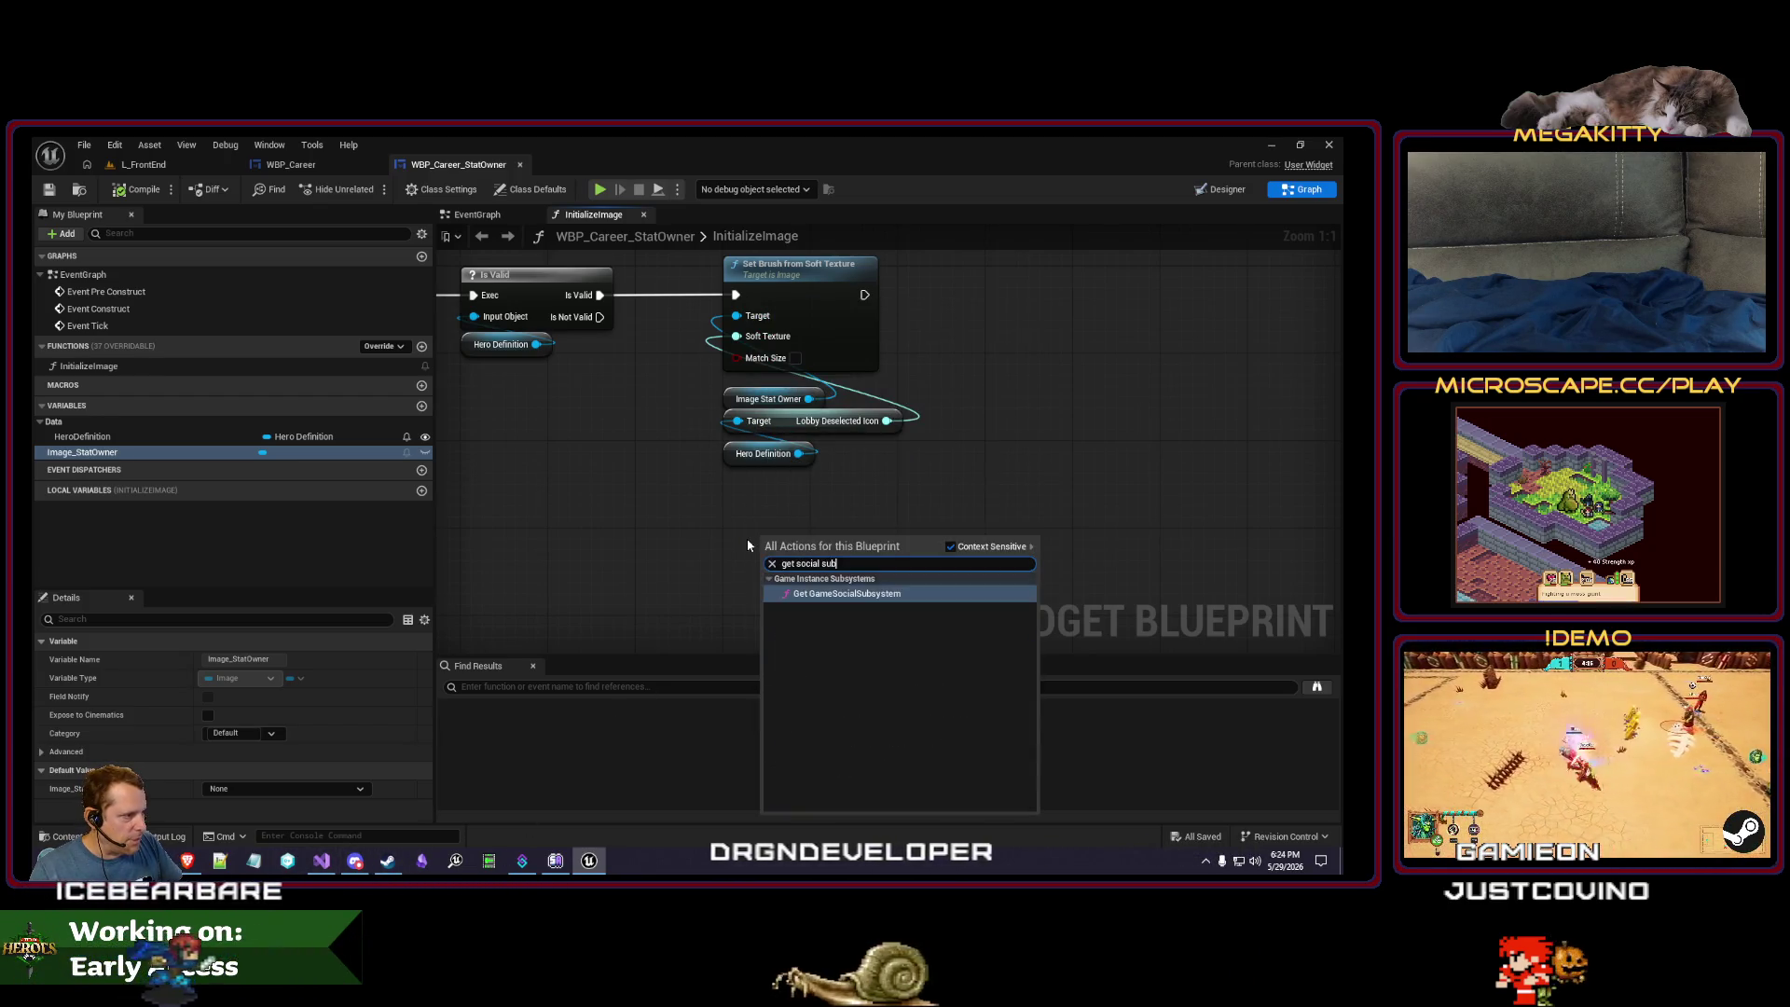
key("Return")
left_click_drag(881, 562, 942, 472)
type("g")
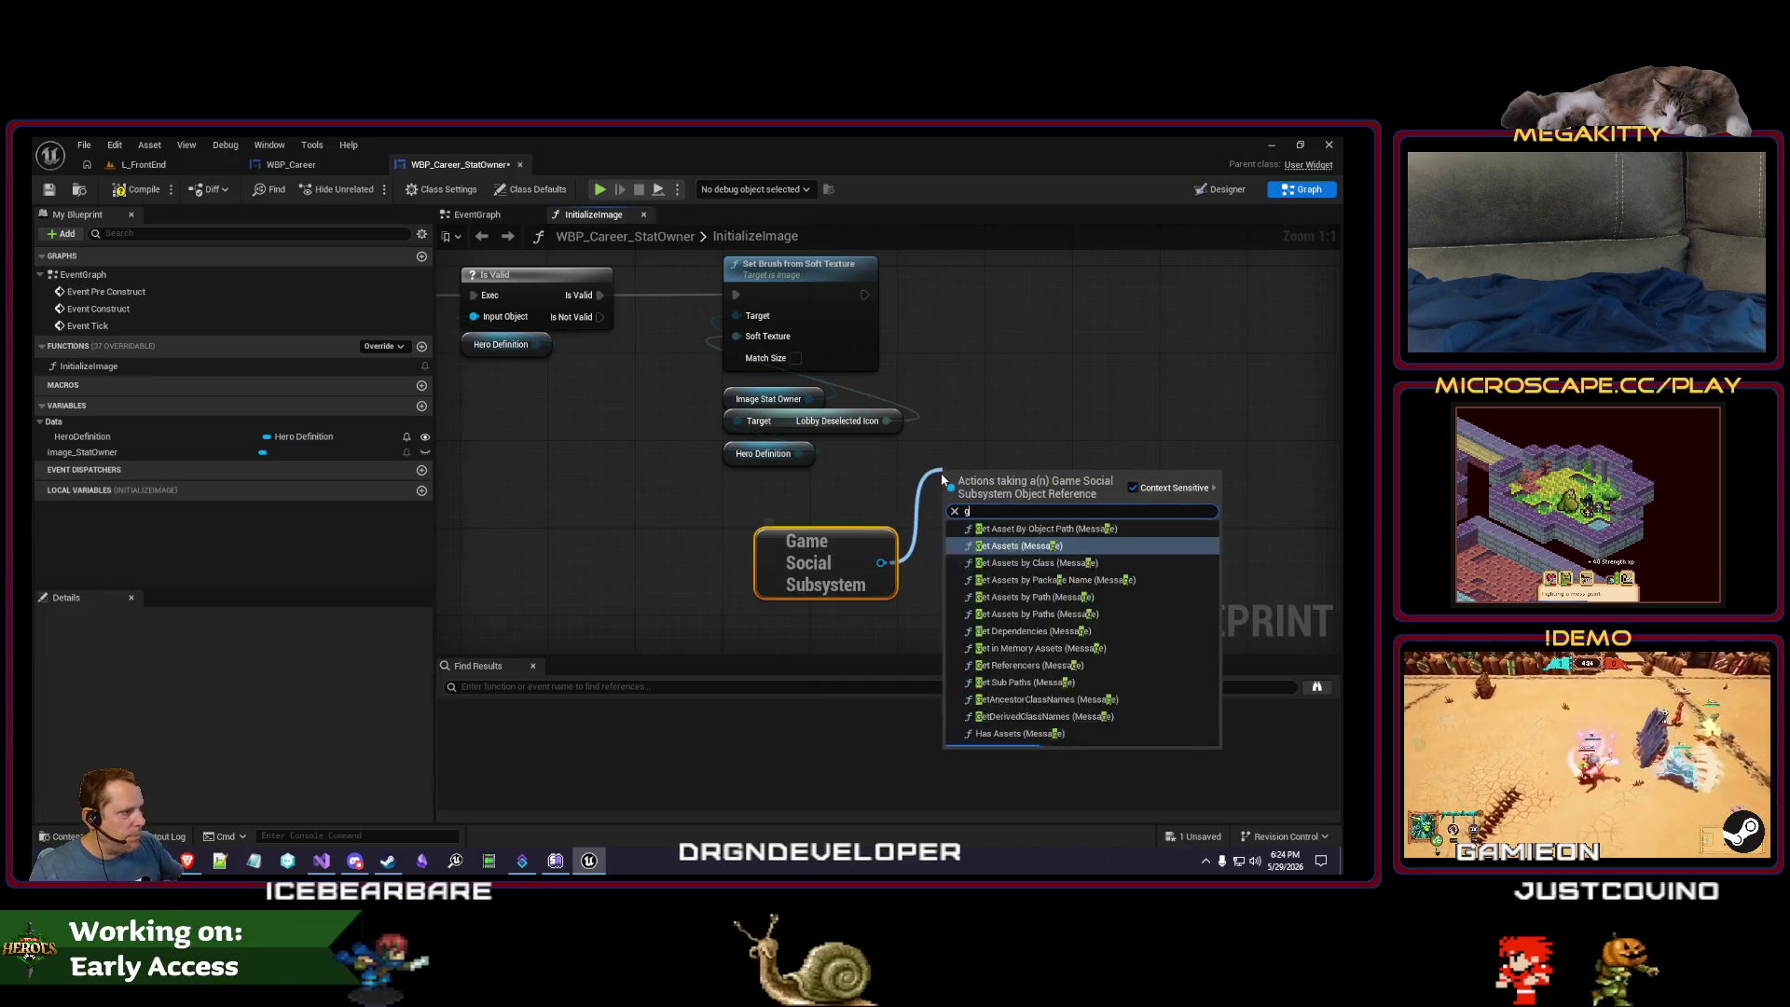
type("avatar")
key("Return")
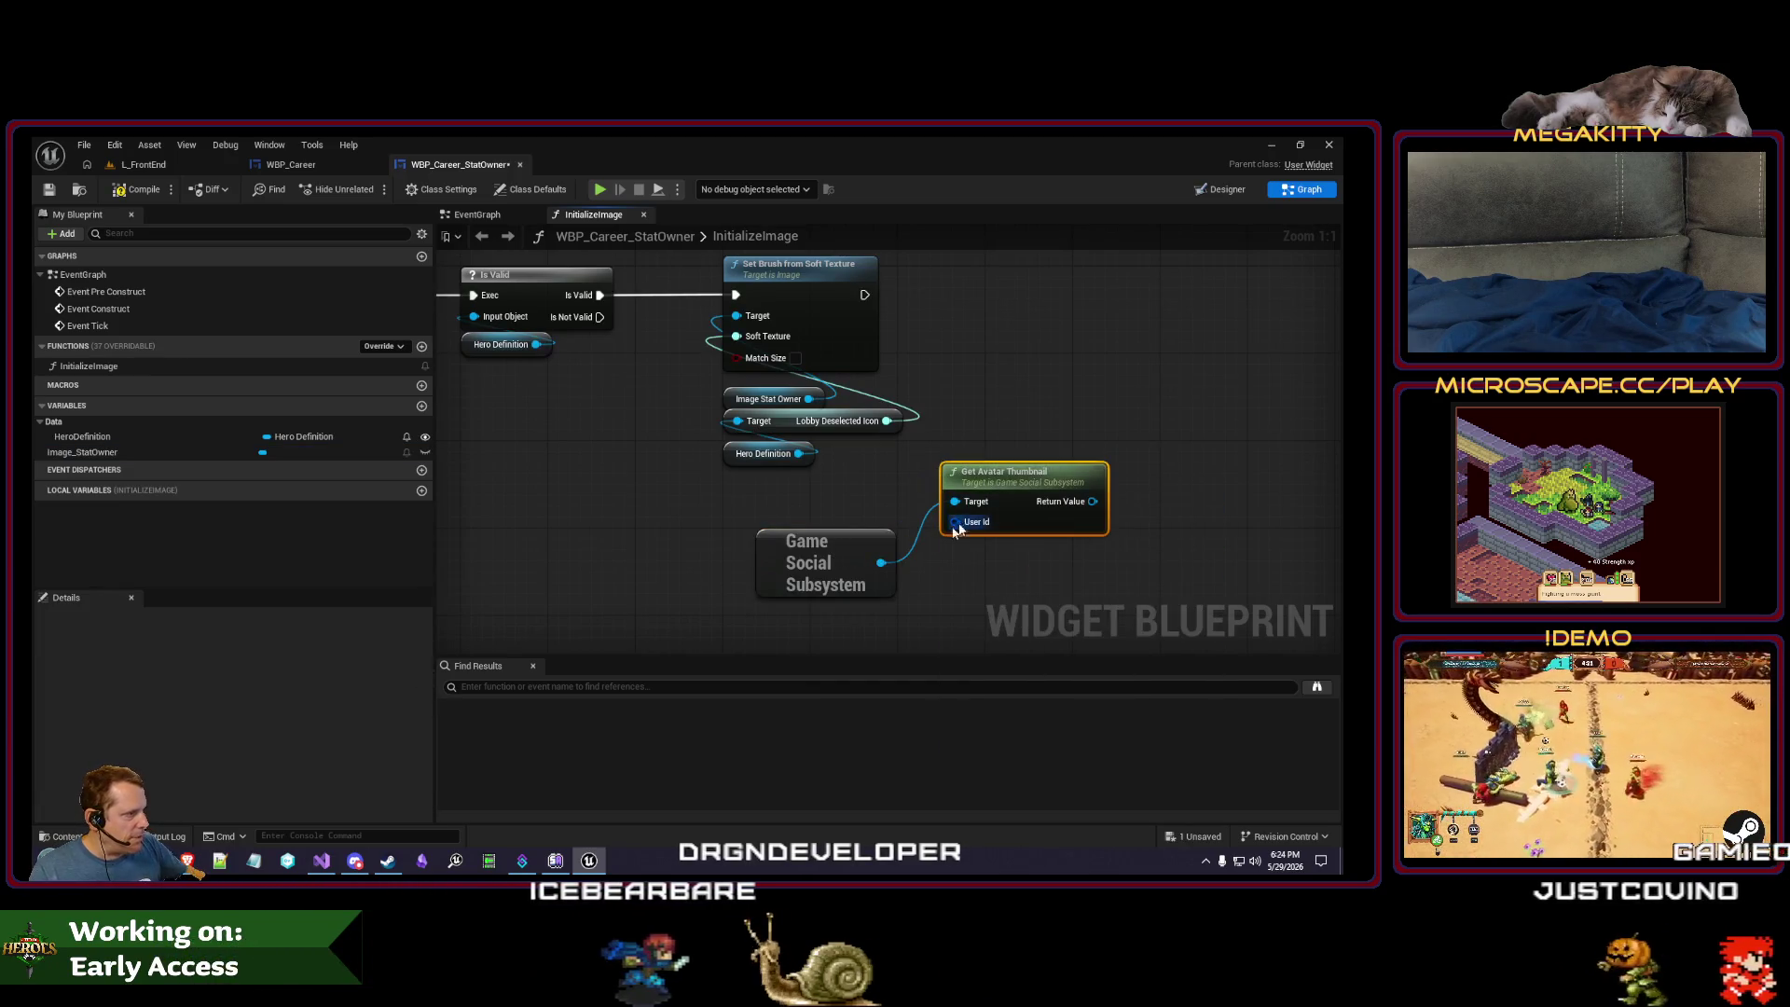
left_click_drag(854, 546, 952, 567)
left_click_drag(1033, 488, 828, 540)
key("Home")
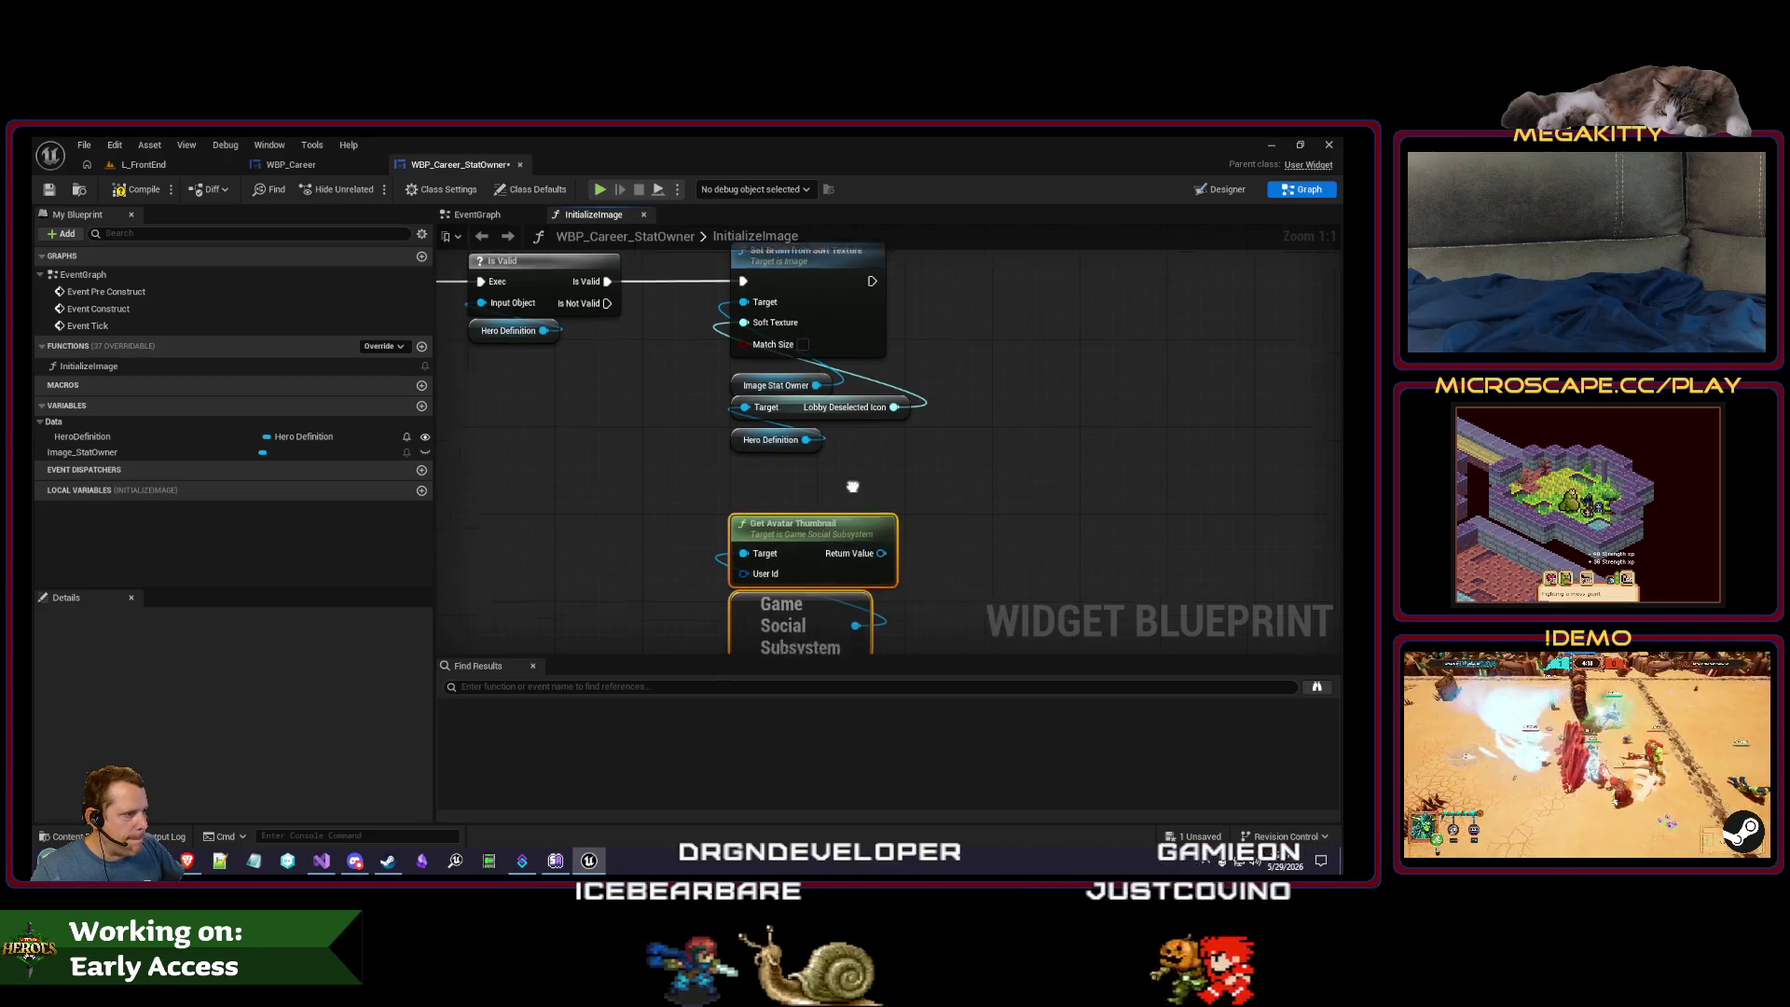
- Add a Get Player State node wired into a Get Unique Net Id node
right_click(563, 584)
type("get")
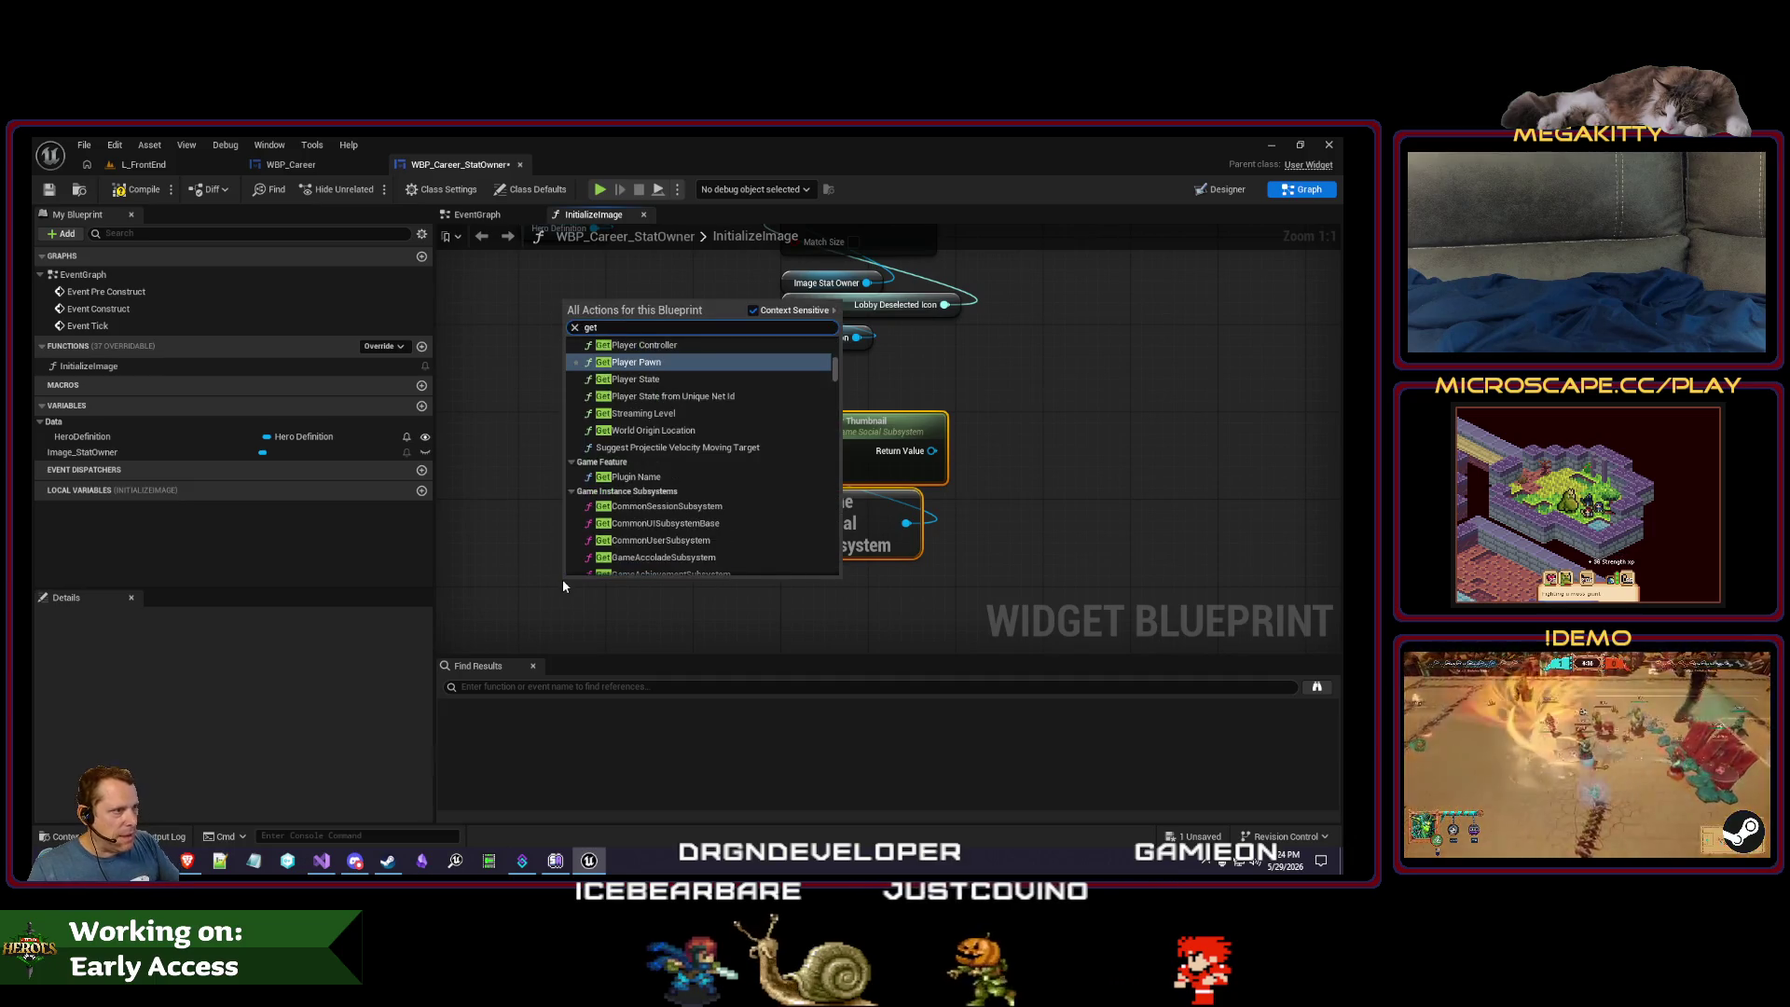
key("BackSpace")
key("BackSpace")
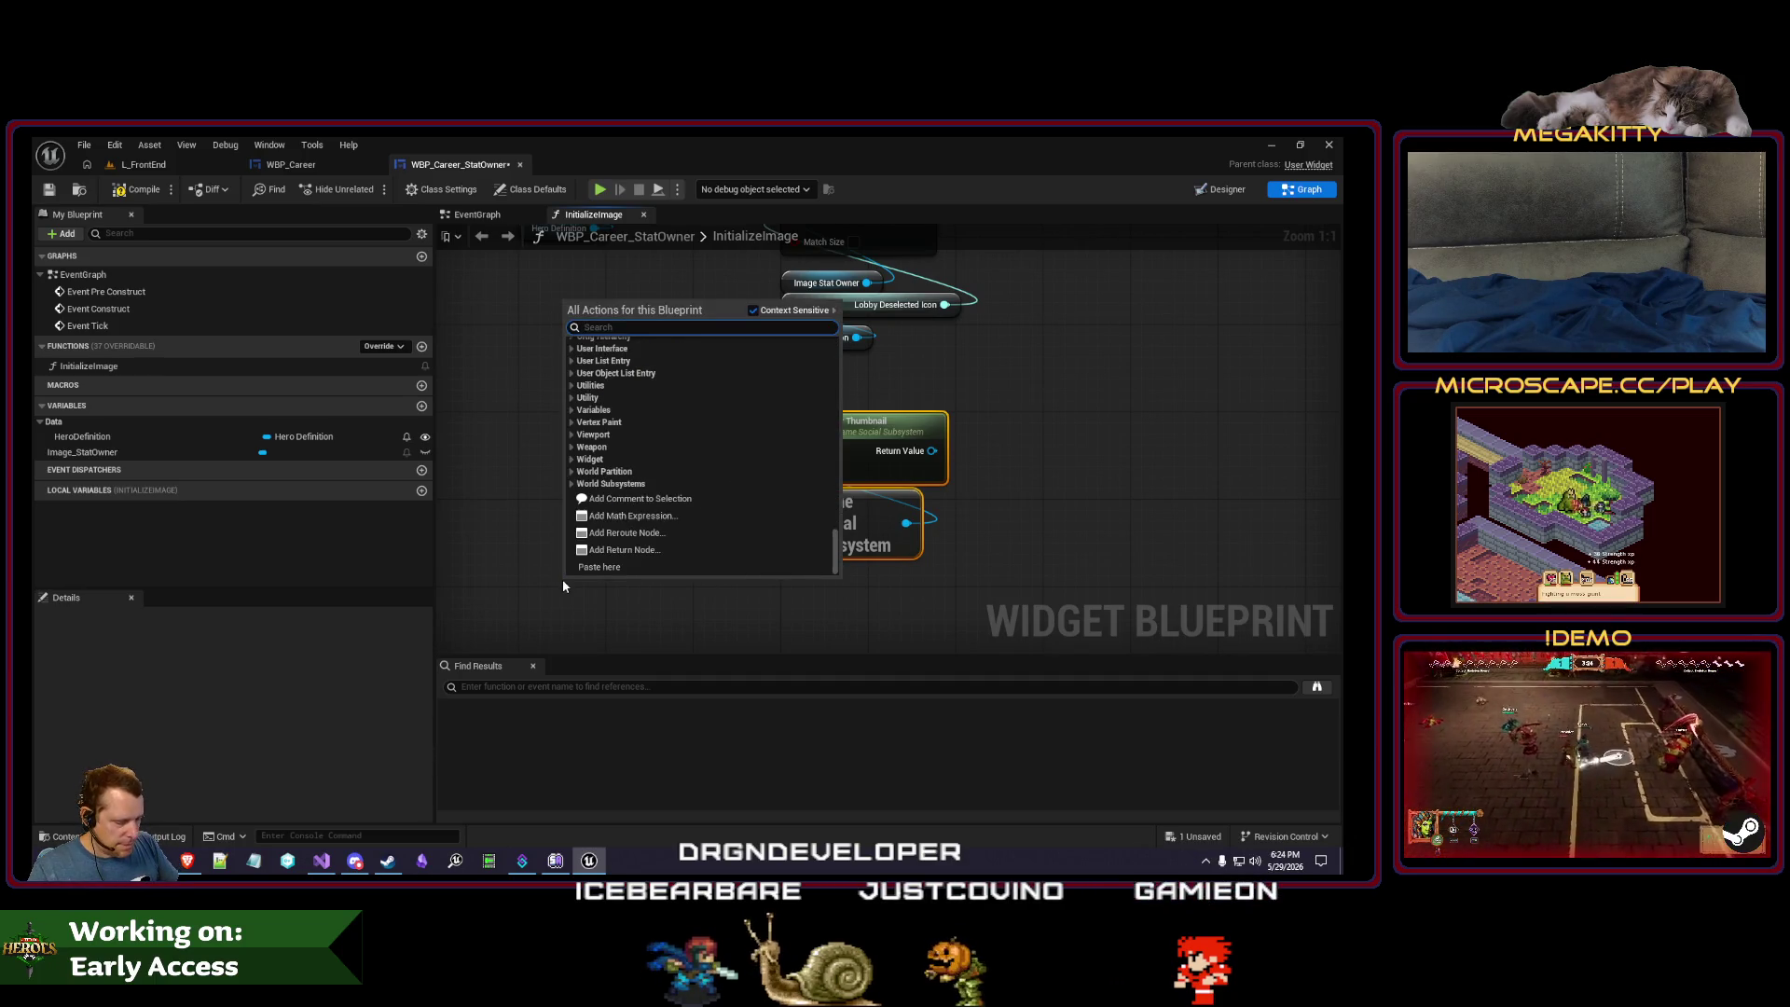
type("get player state")
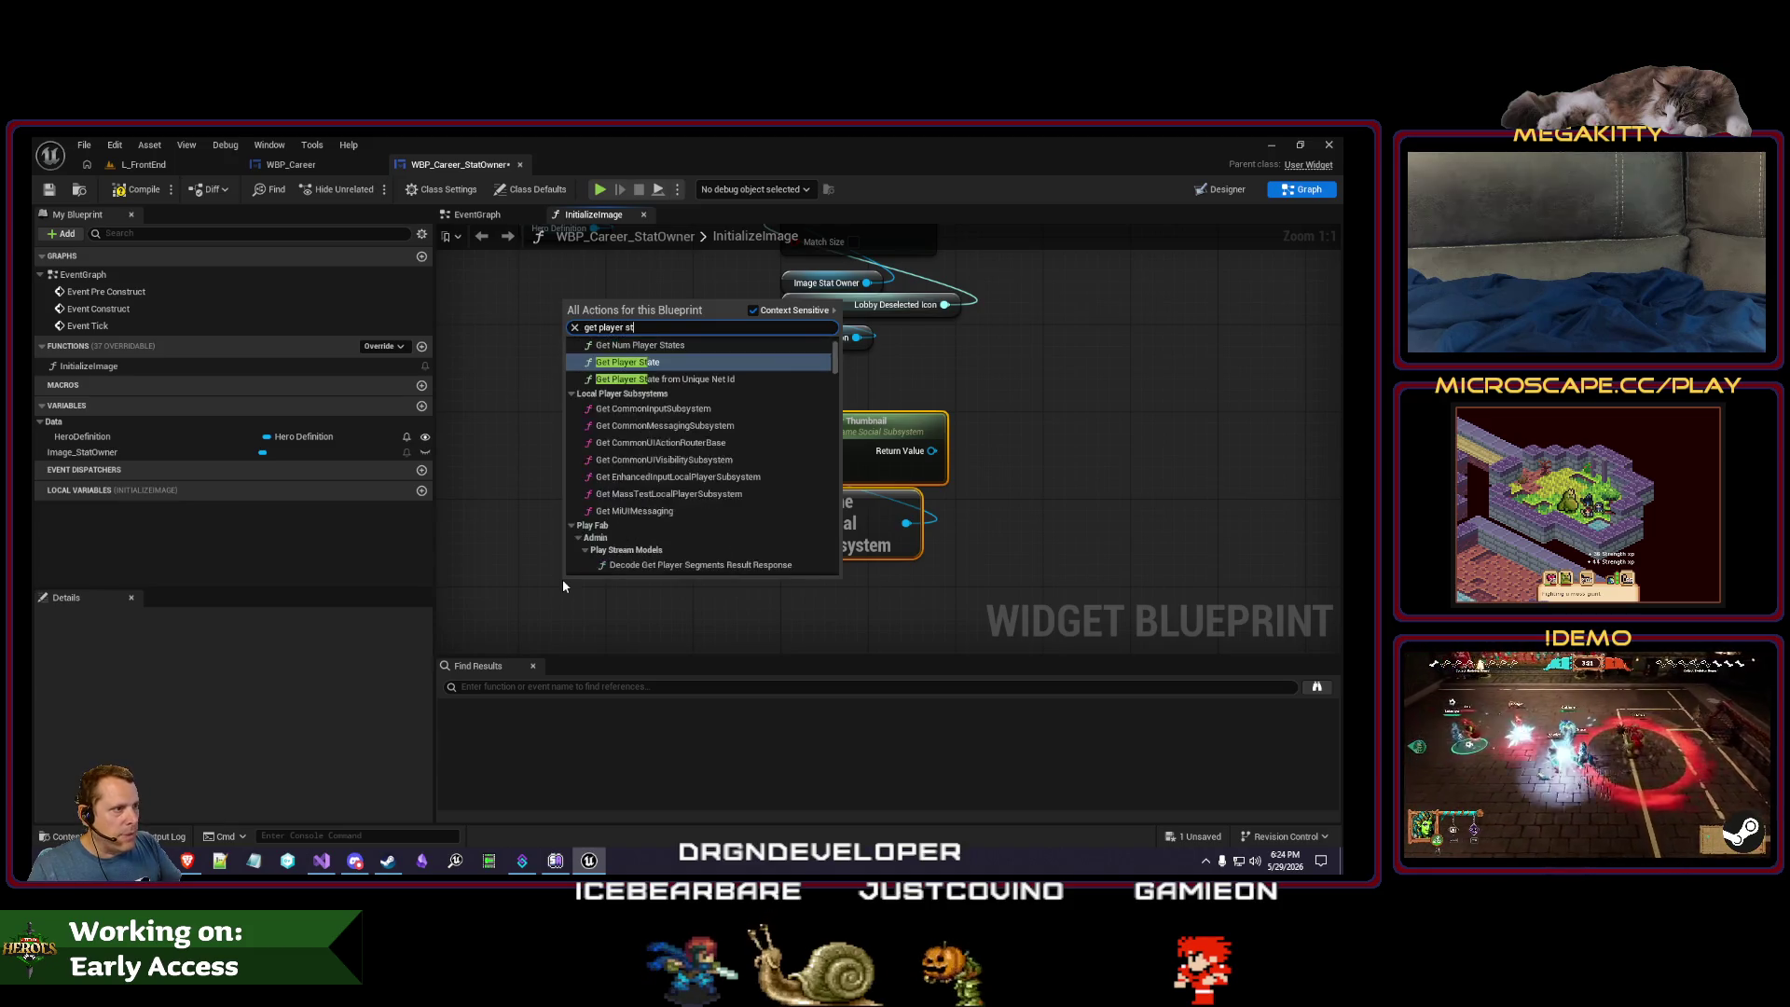
key("Return")
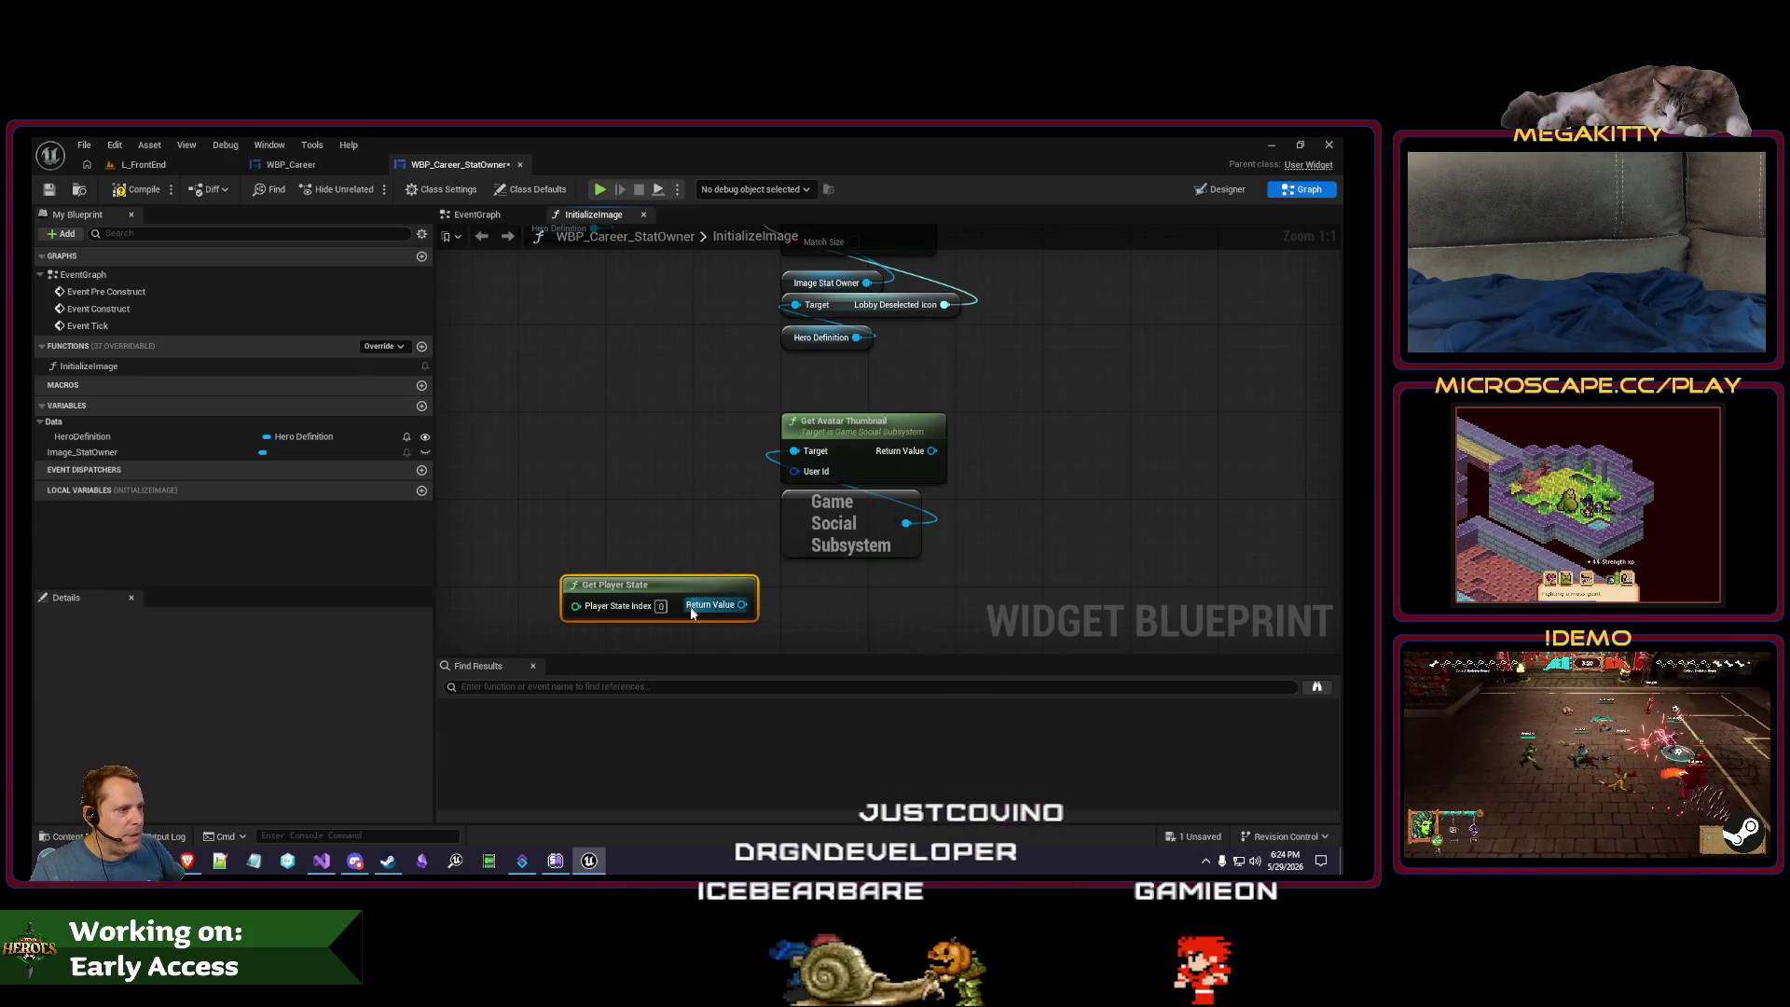
left_click_drag(742, 604, 586, 544)
type("get")
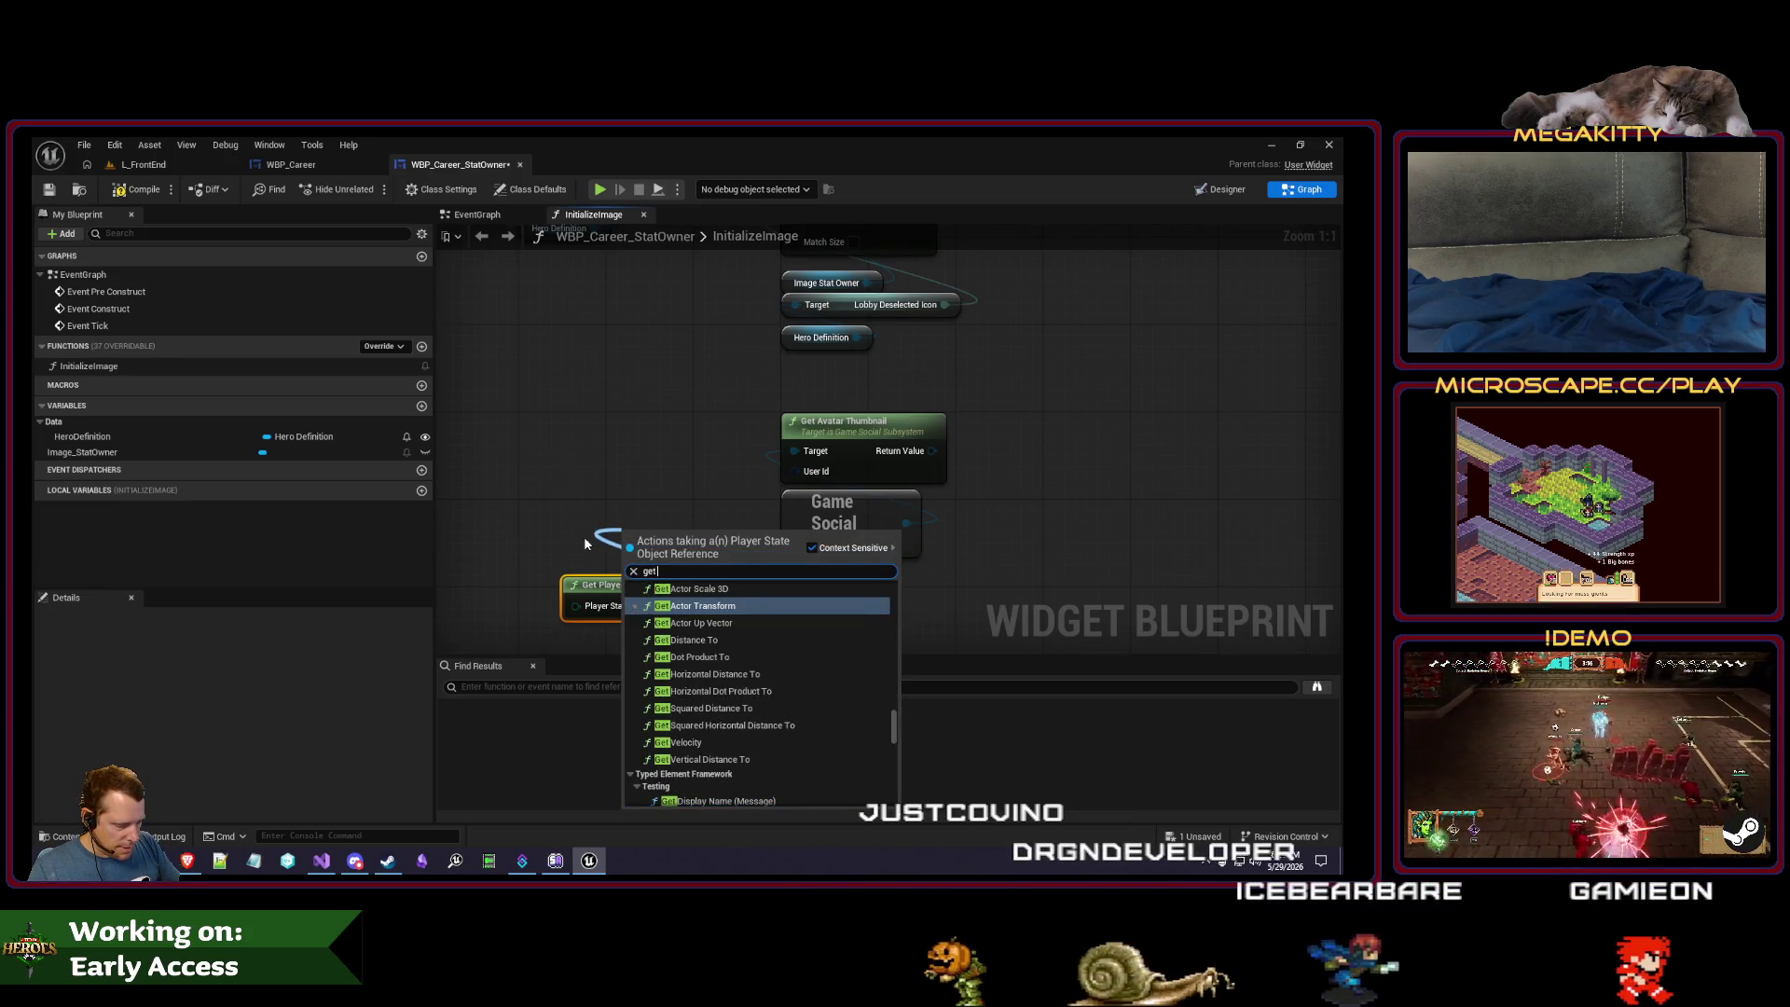
type(" unique")
key("Return")
- Search the actions for a getter from the net ID and an identity node, adding nothing
mouse_move(743, 560)
left_mouse_down()
mouse_move(797, 466)
mouse_move(698, 475)
left_mouse_up()
type("get")
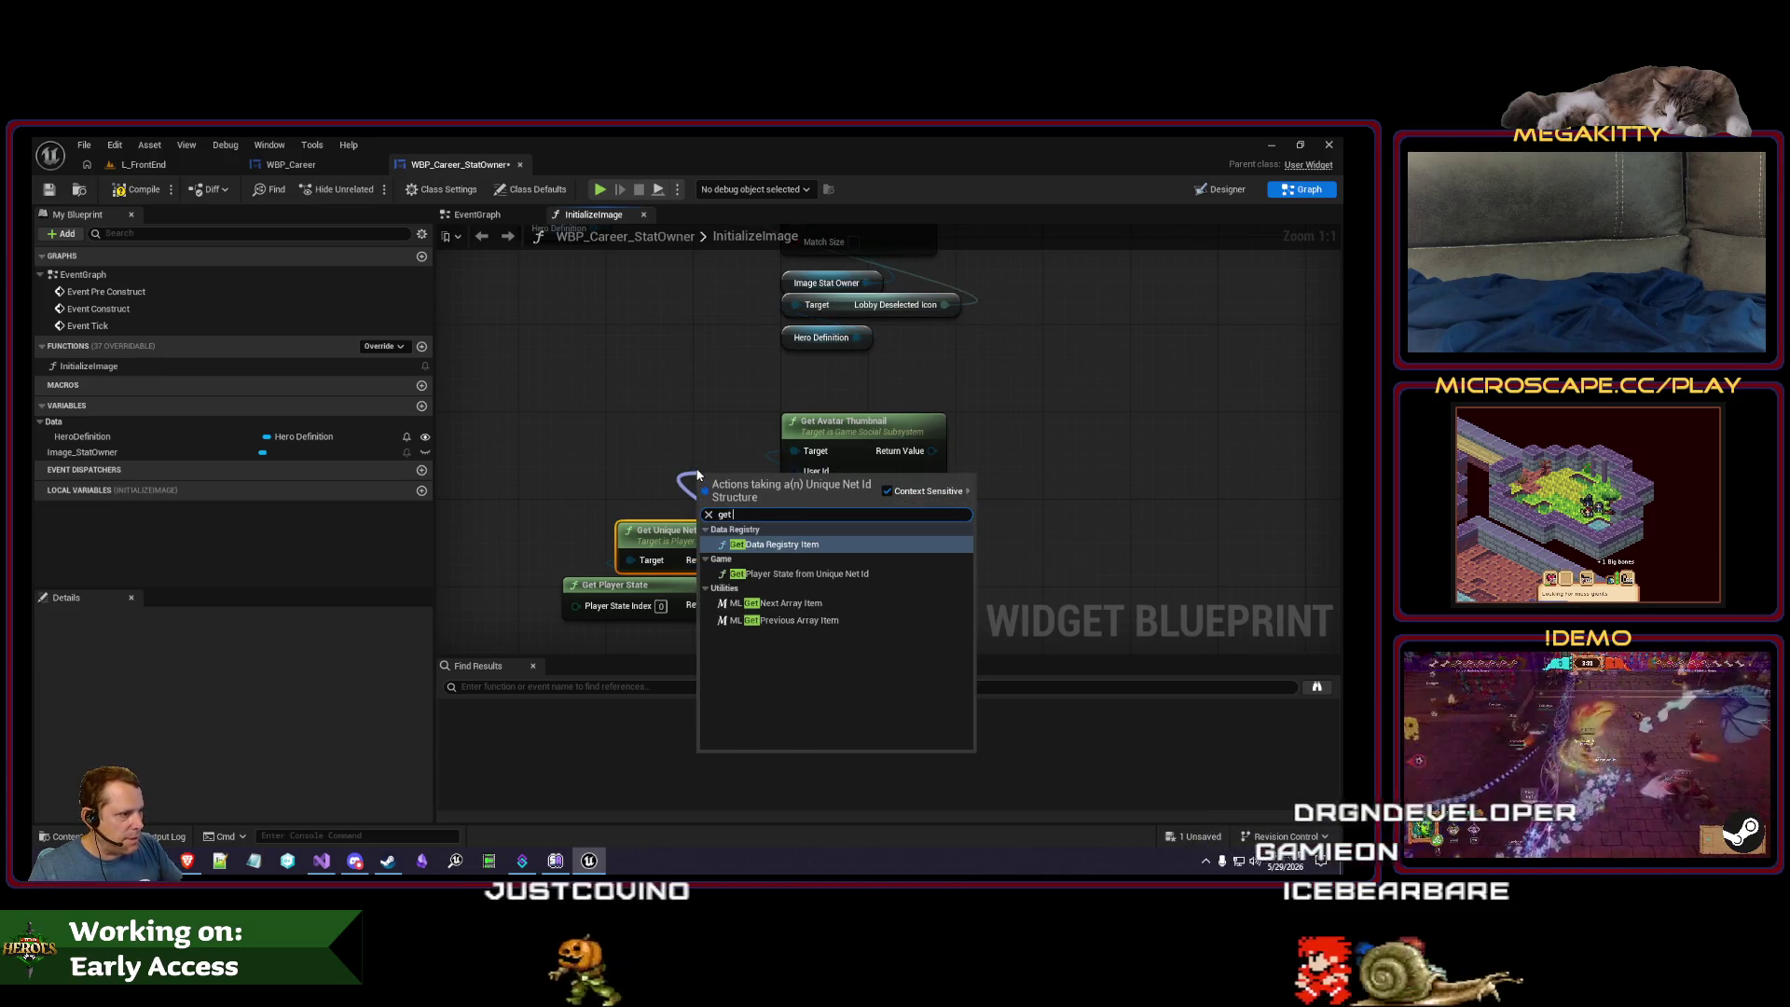
key("BackSpace")
key("BackSpace")
key("BackSpace")
type("brea")
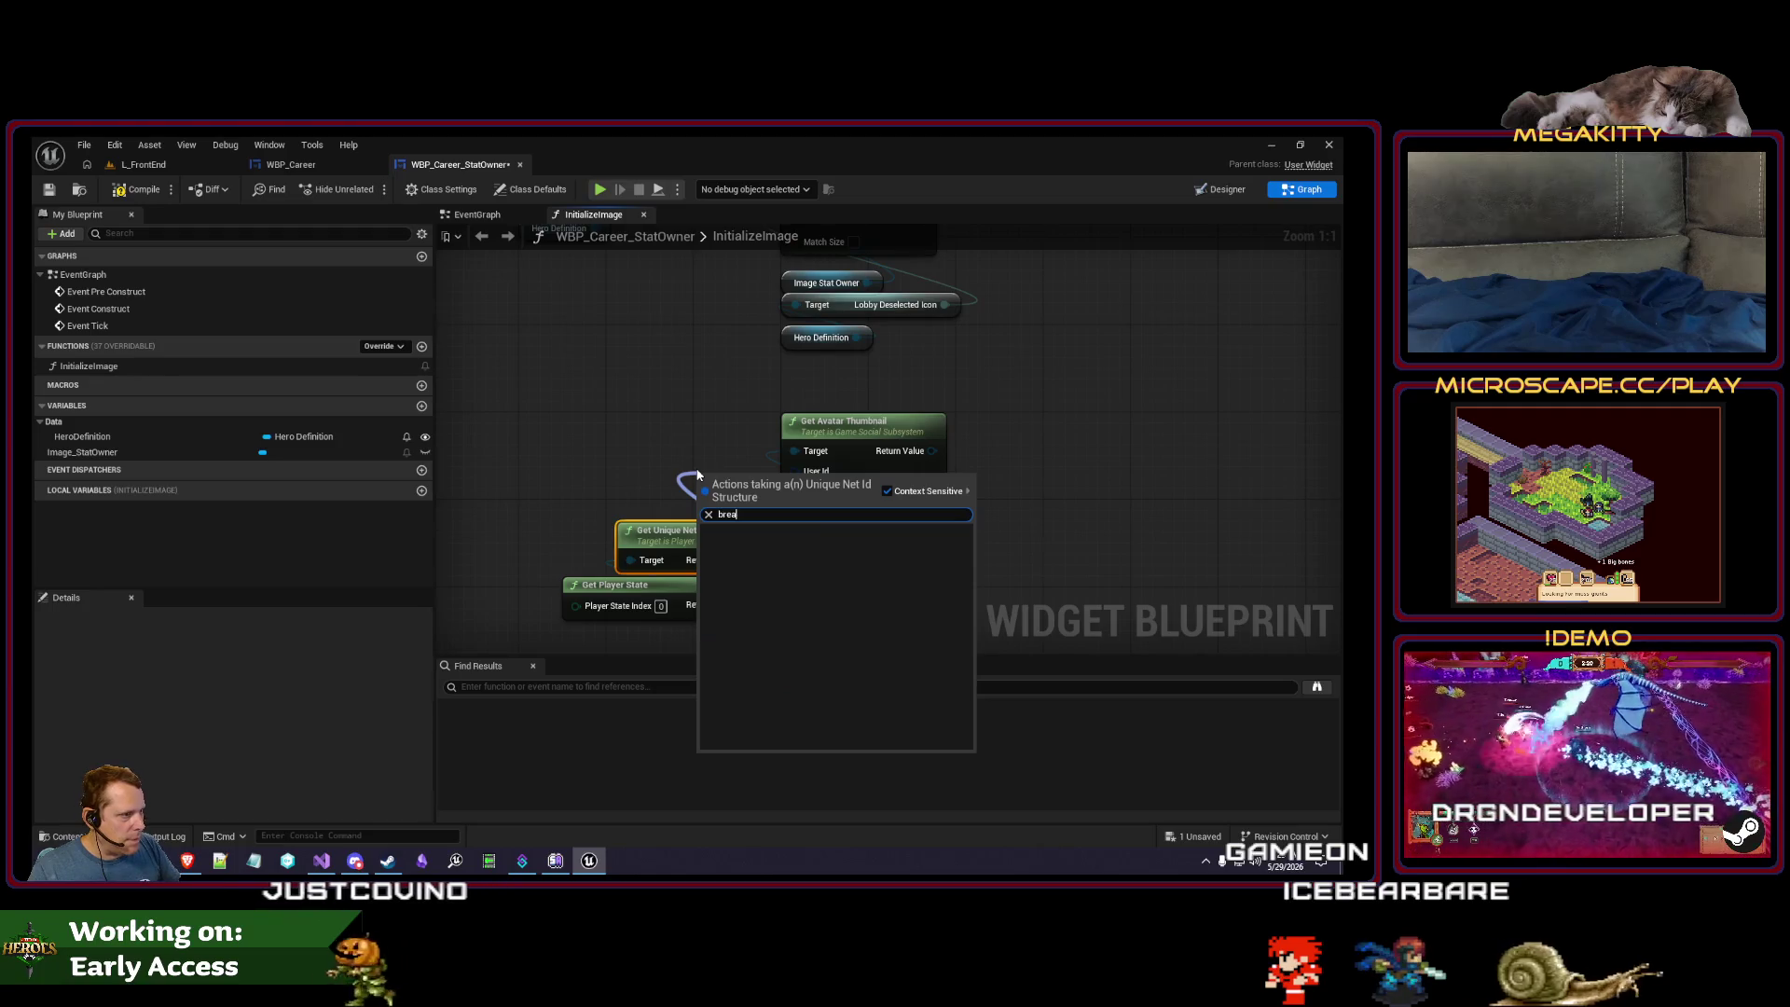
type("get")
key("Down")
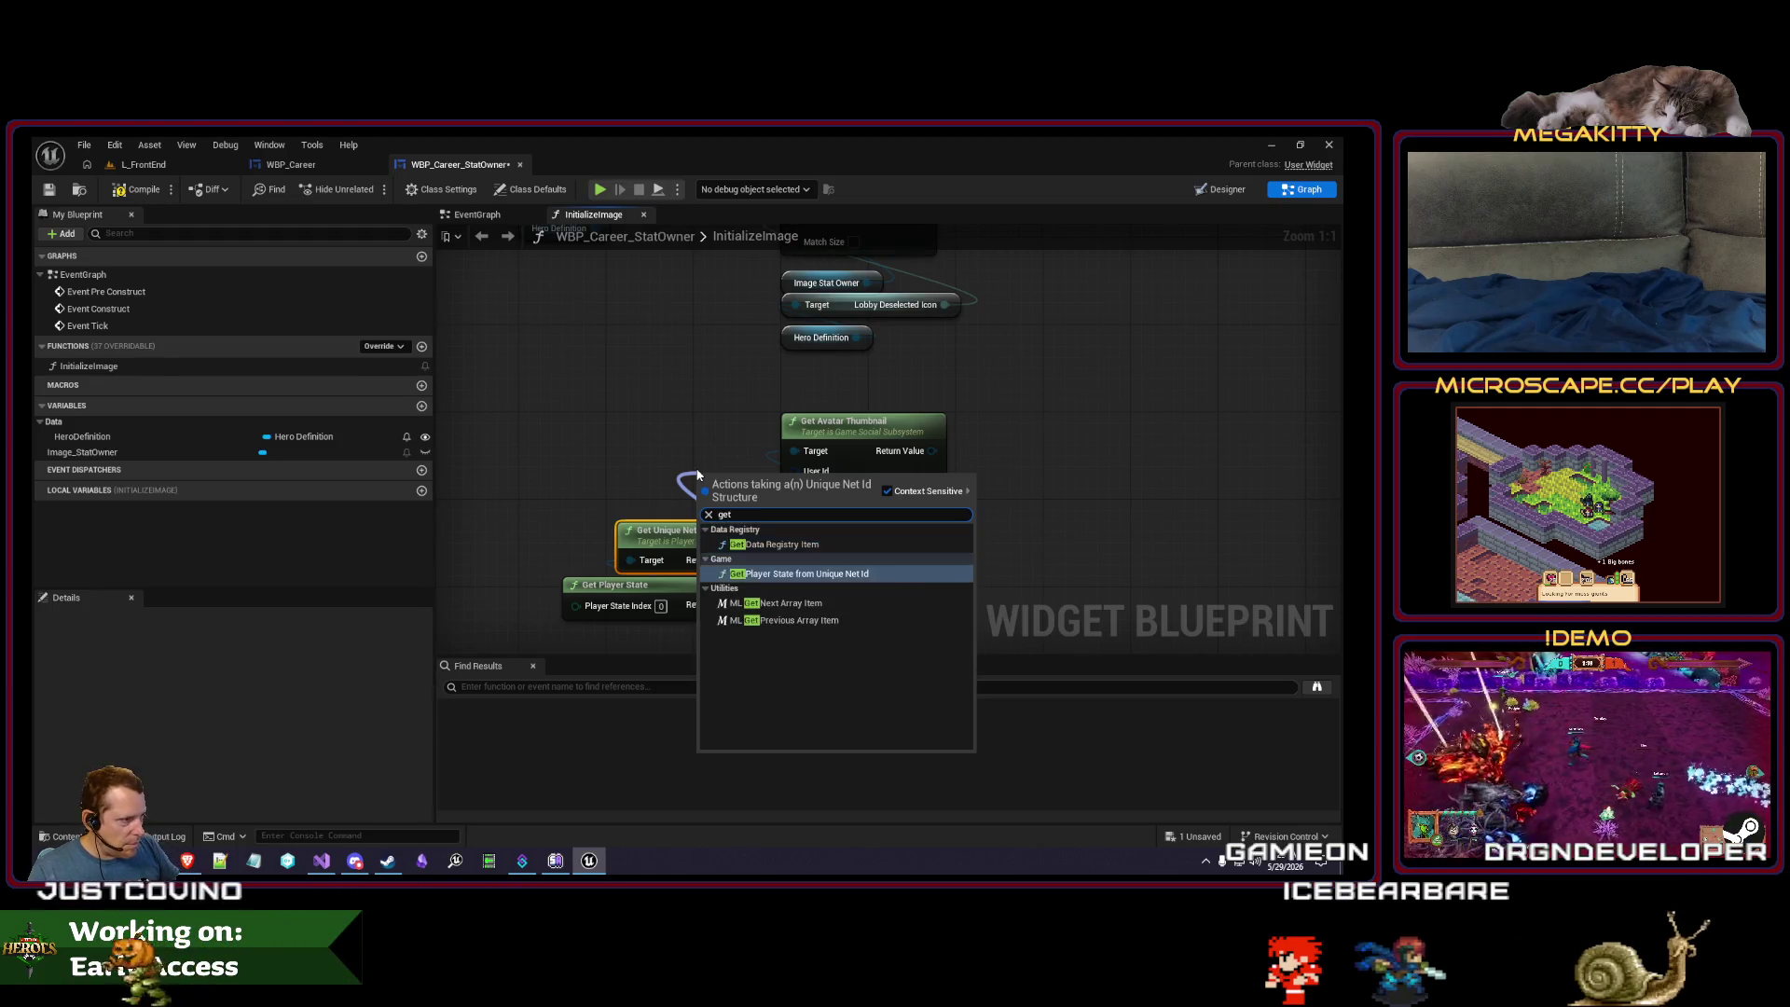
key("Escape")
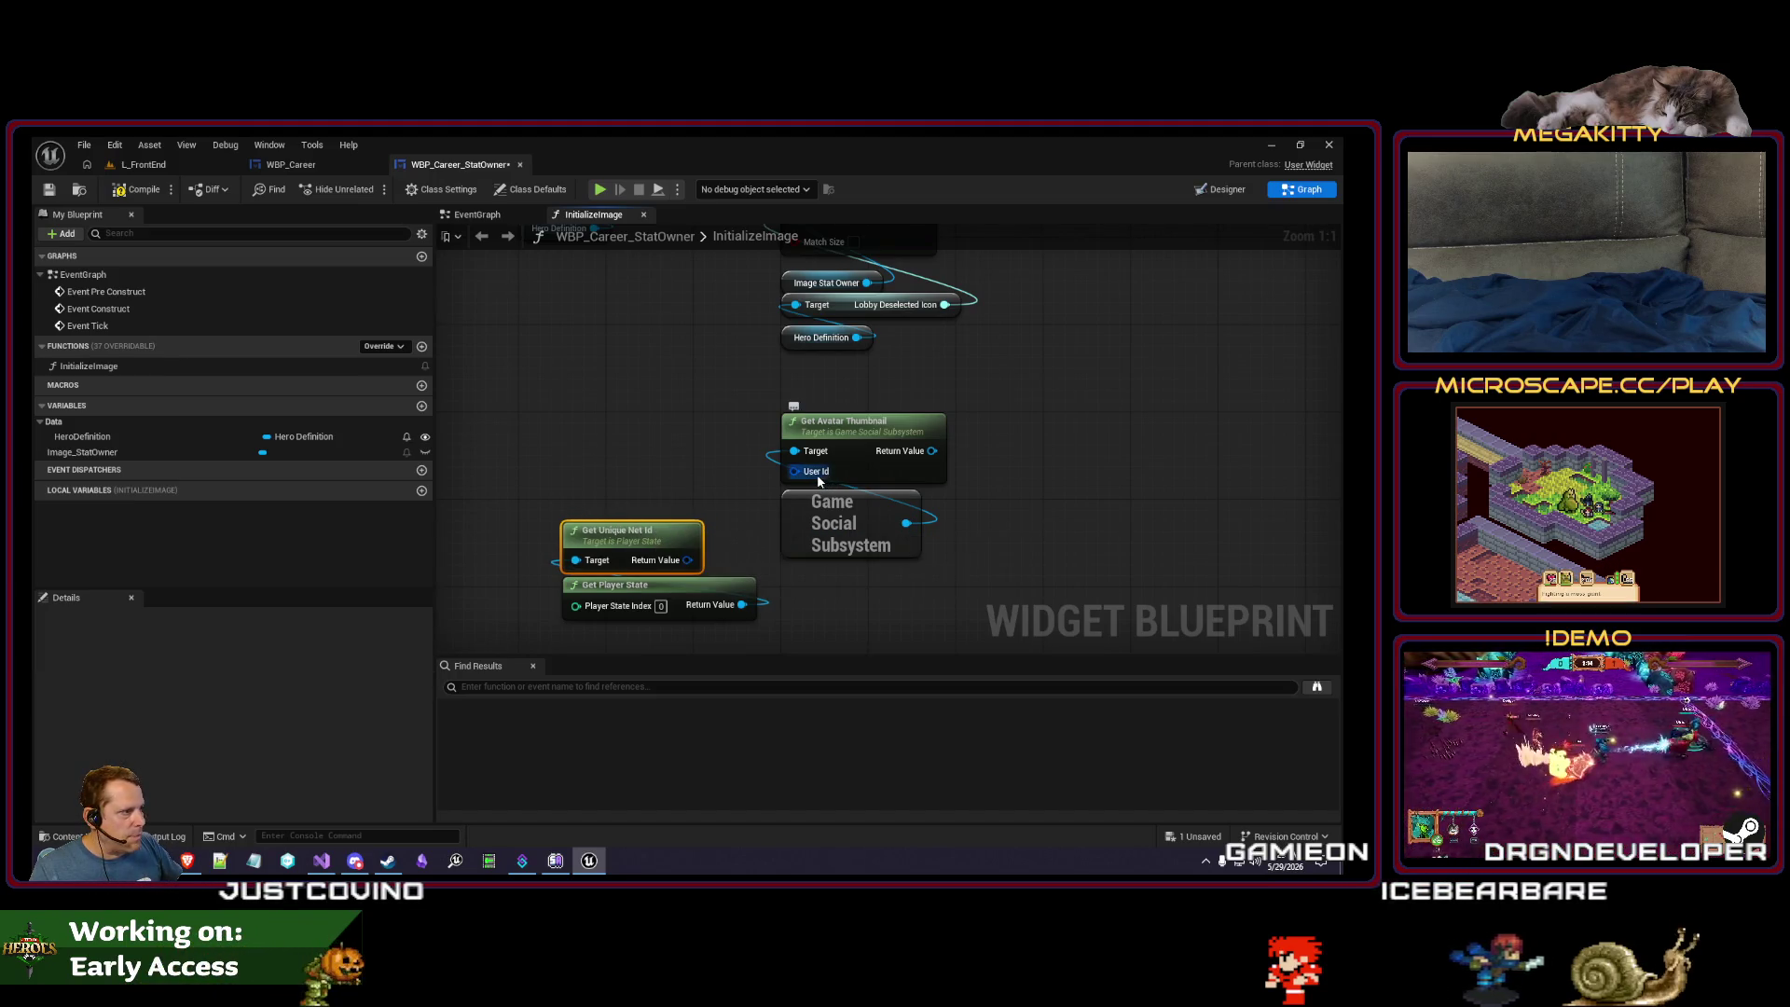
right_click(527, 549)
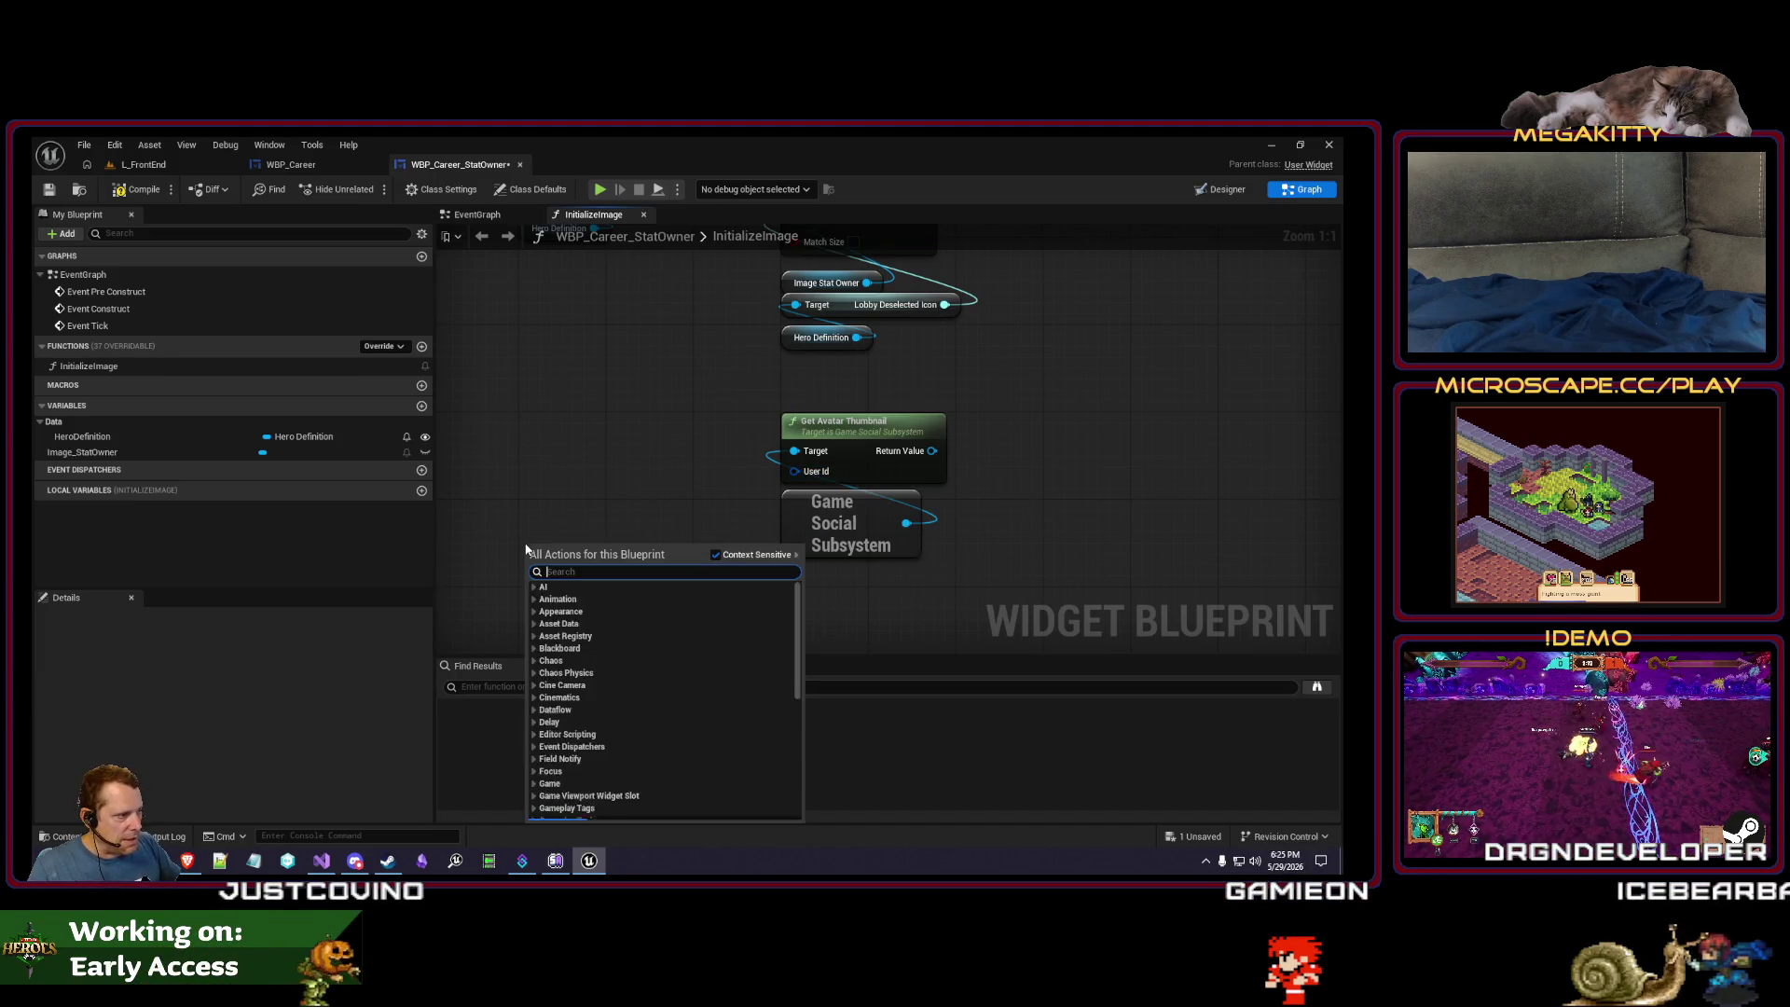
type("getgame iden")
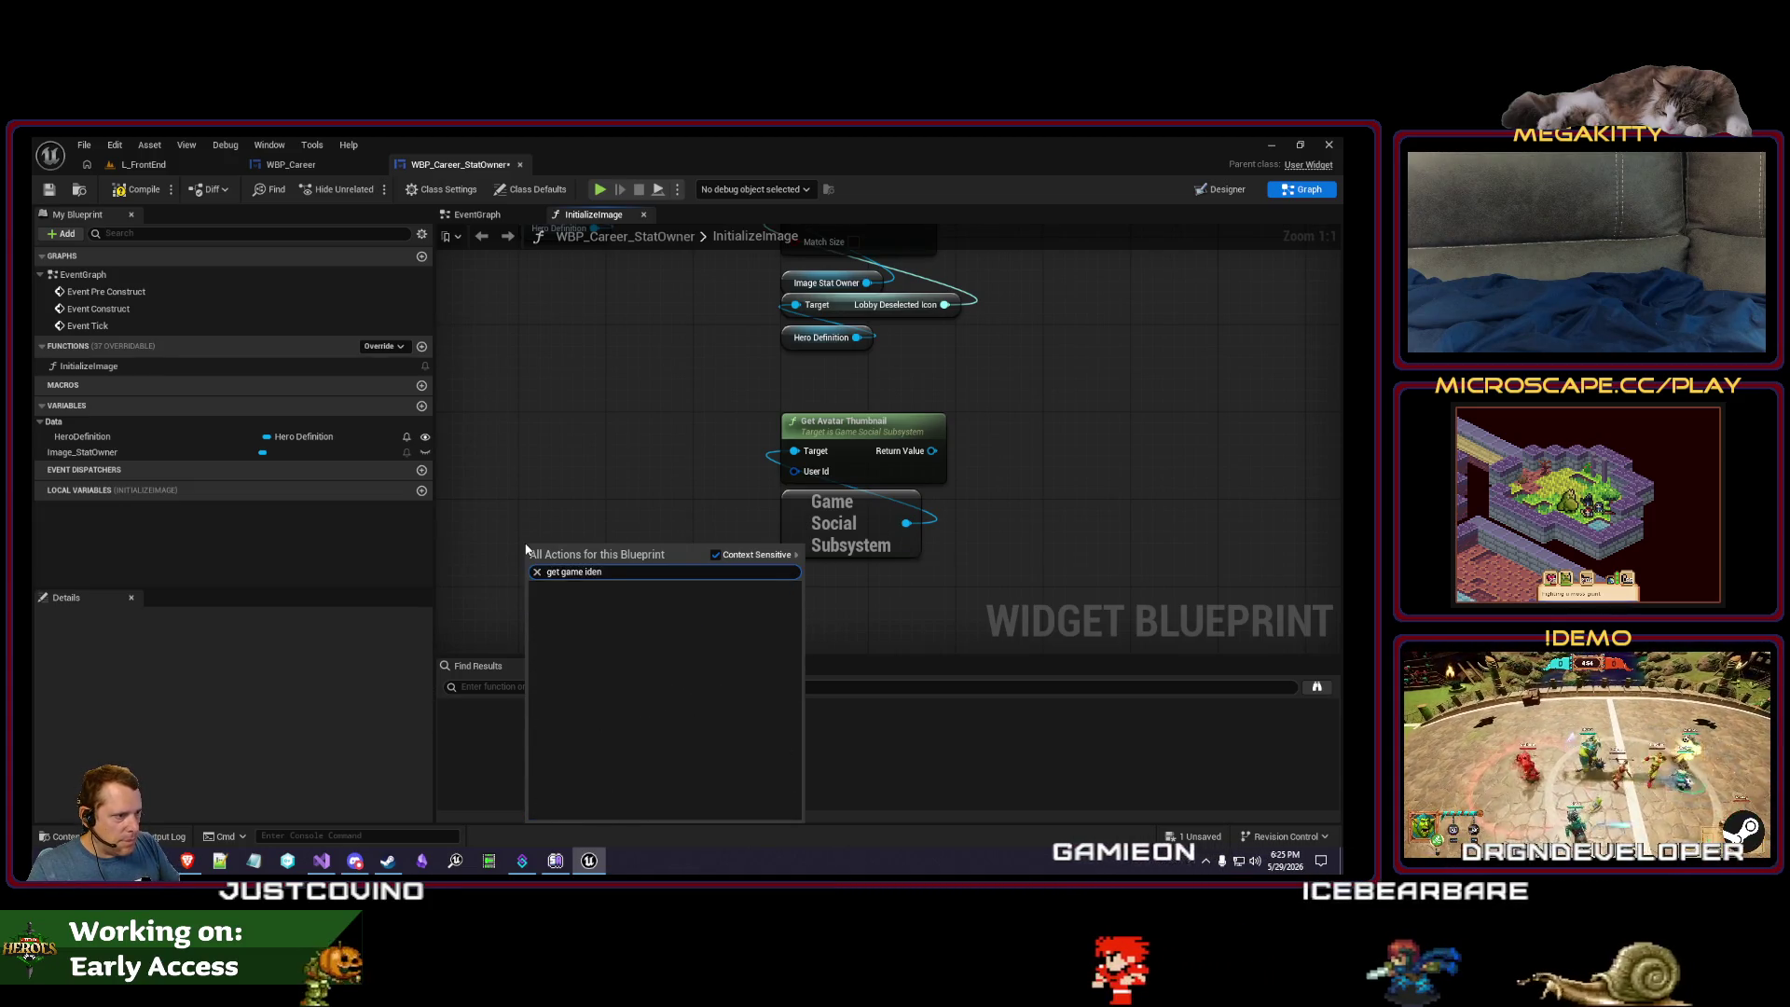
key("ctrl+a")
type("g")
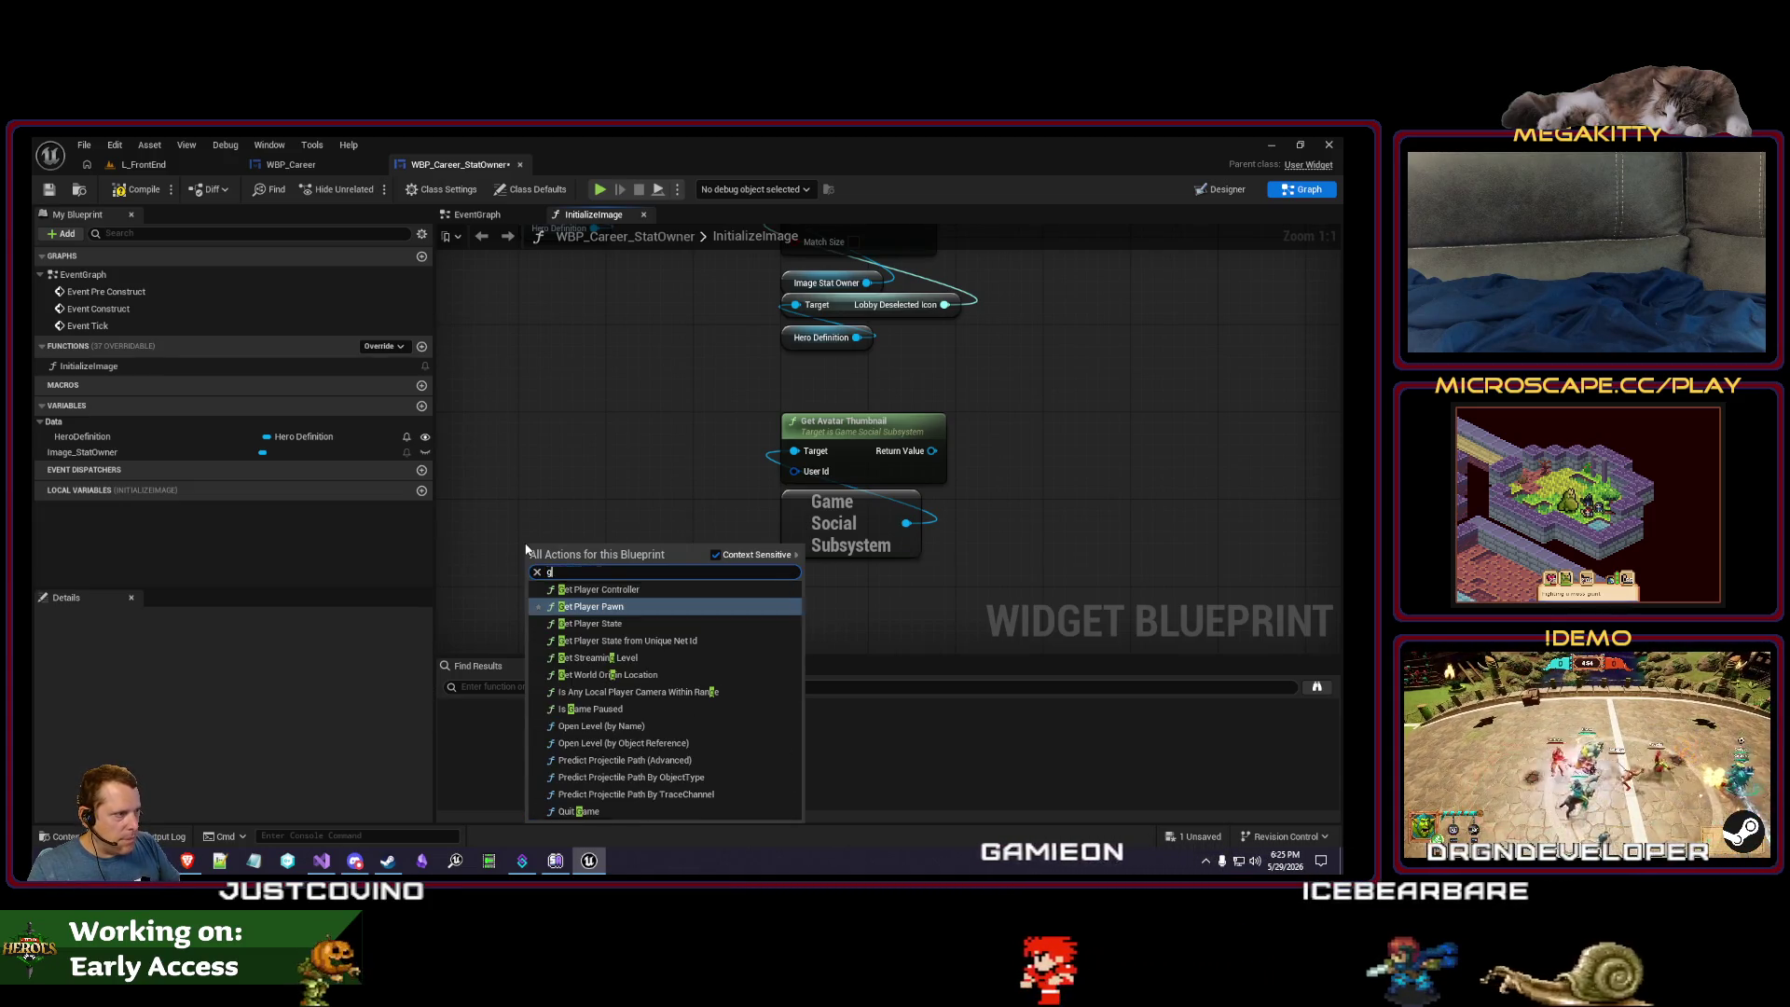
type("et identi")
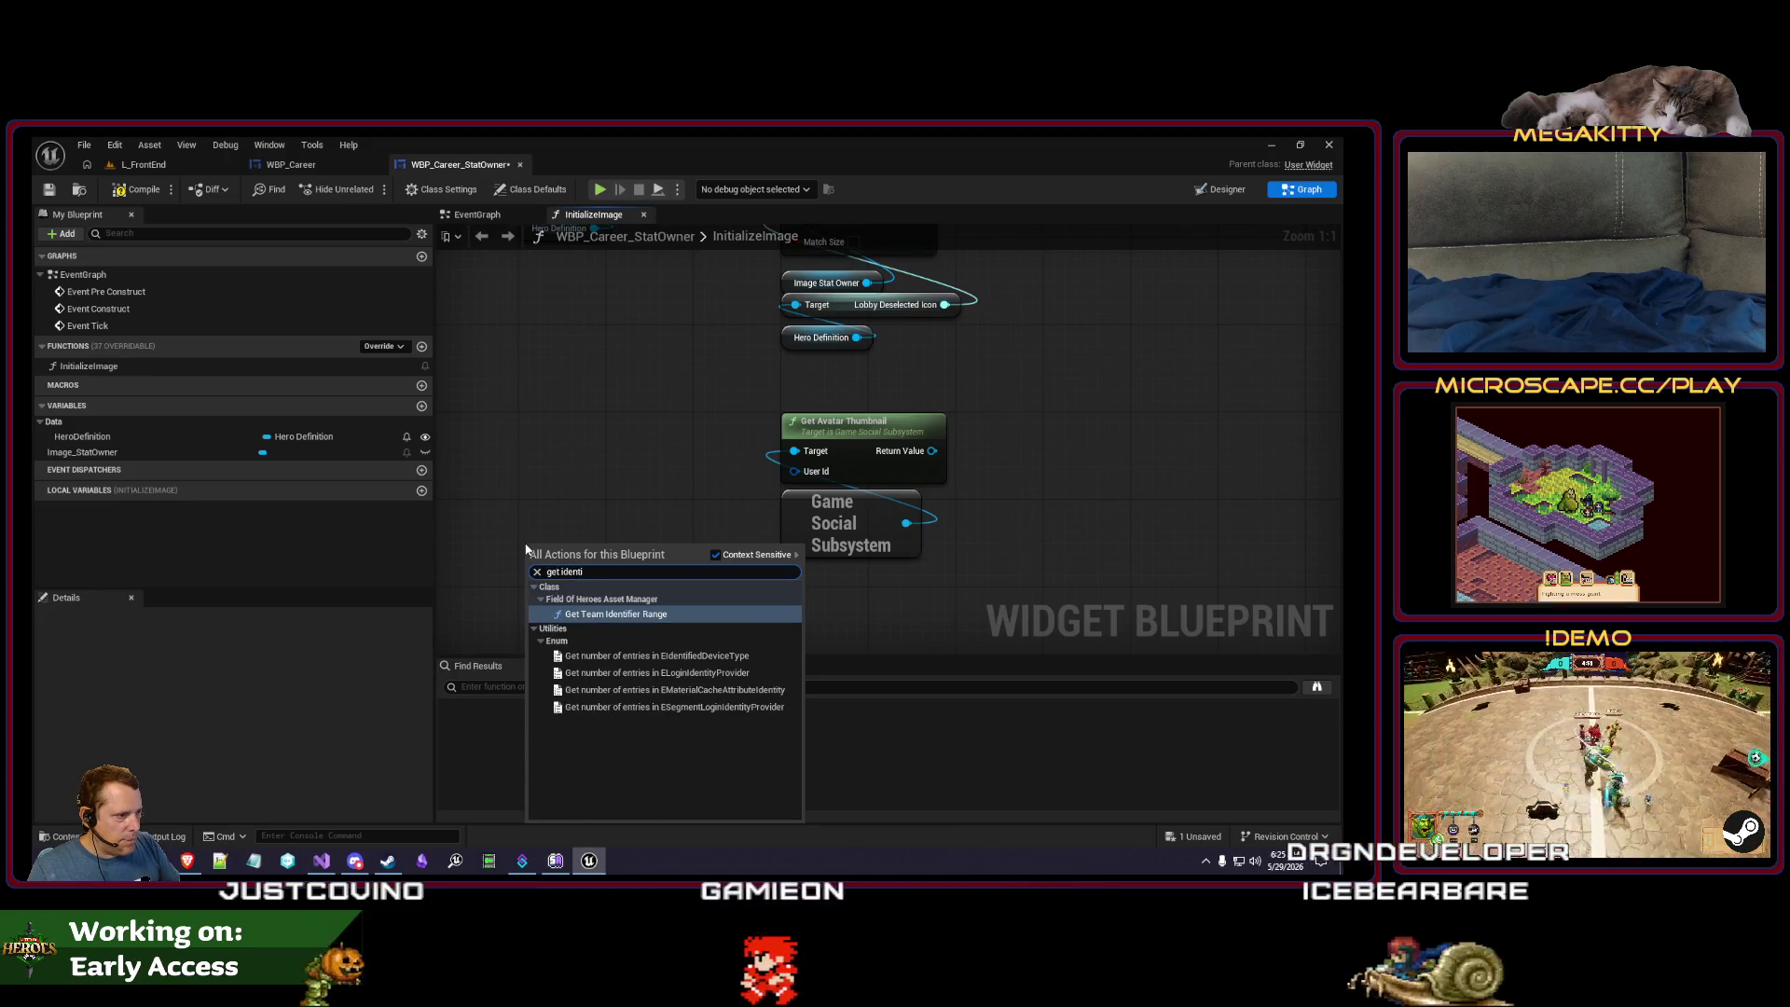
key("BackSpace")
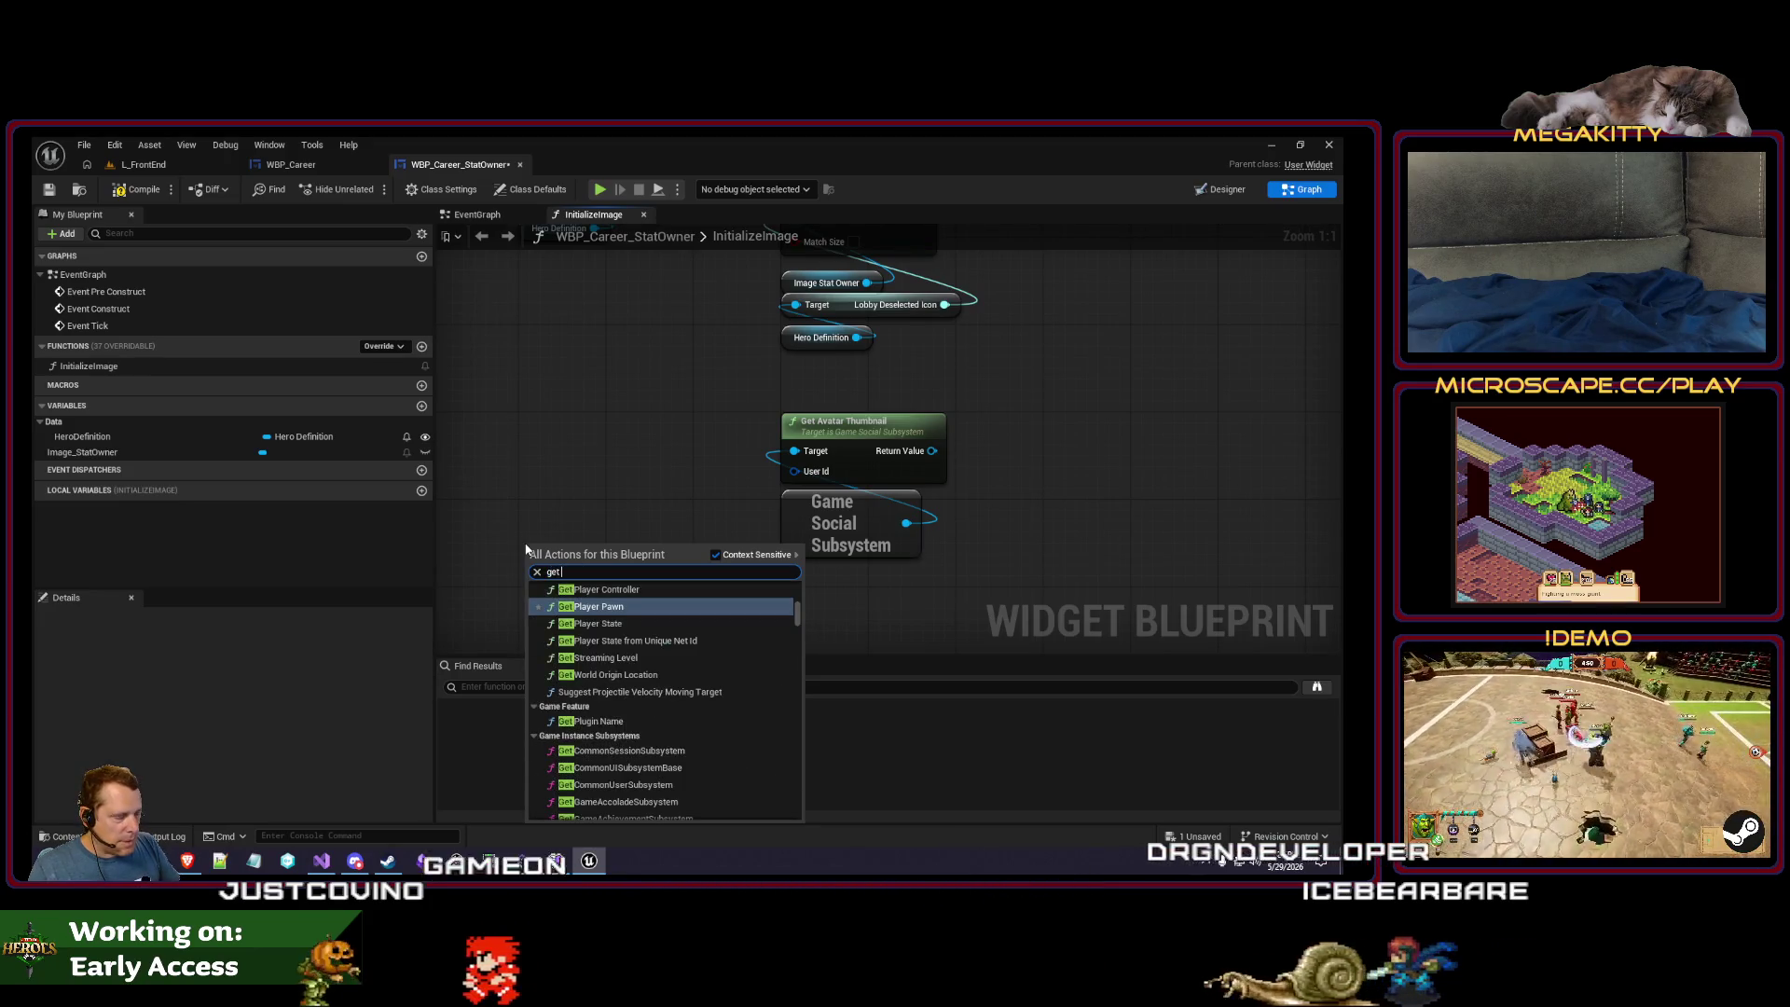
key("Escape")
- Check the Visual Studio code, then search the blueprint graph's actions for 'get online ide' and 'avatar'
left_click(316, 866)
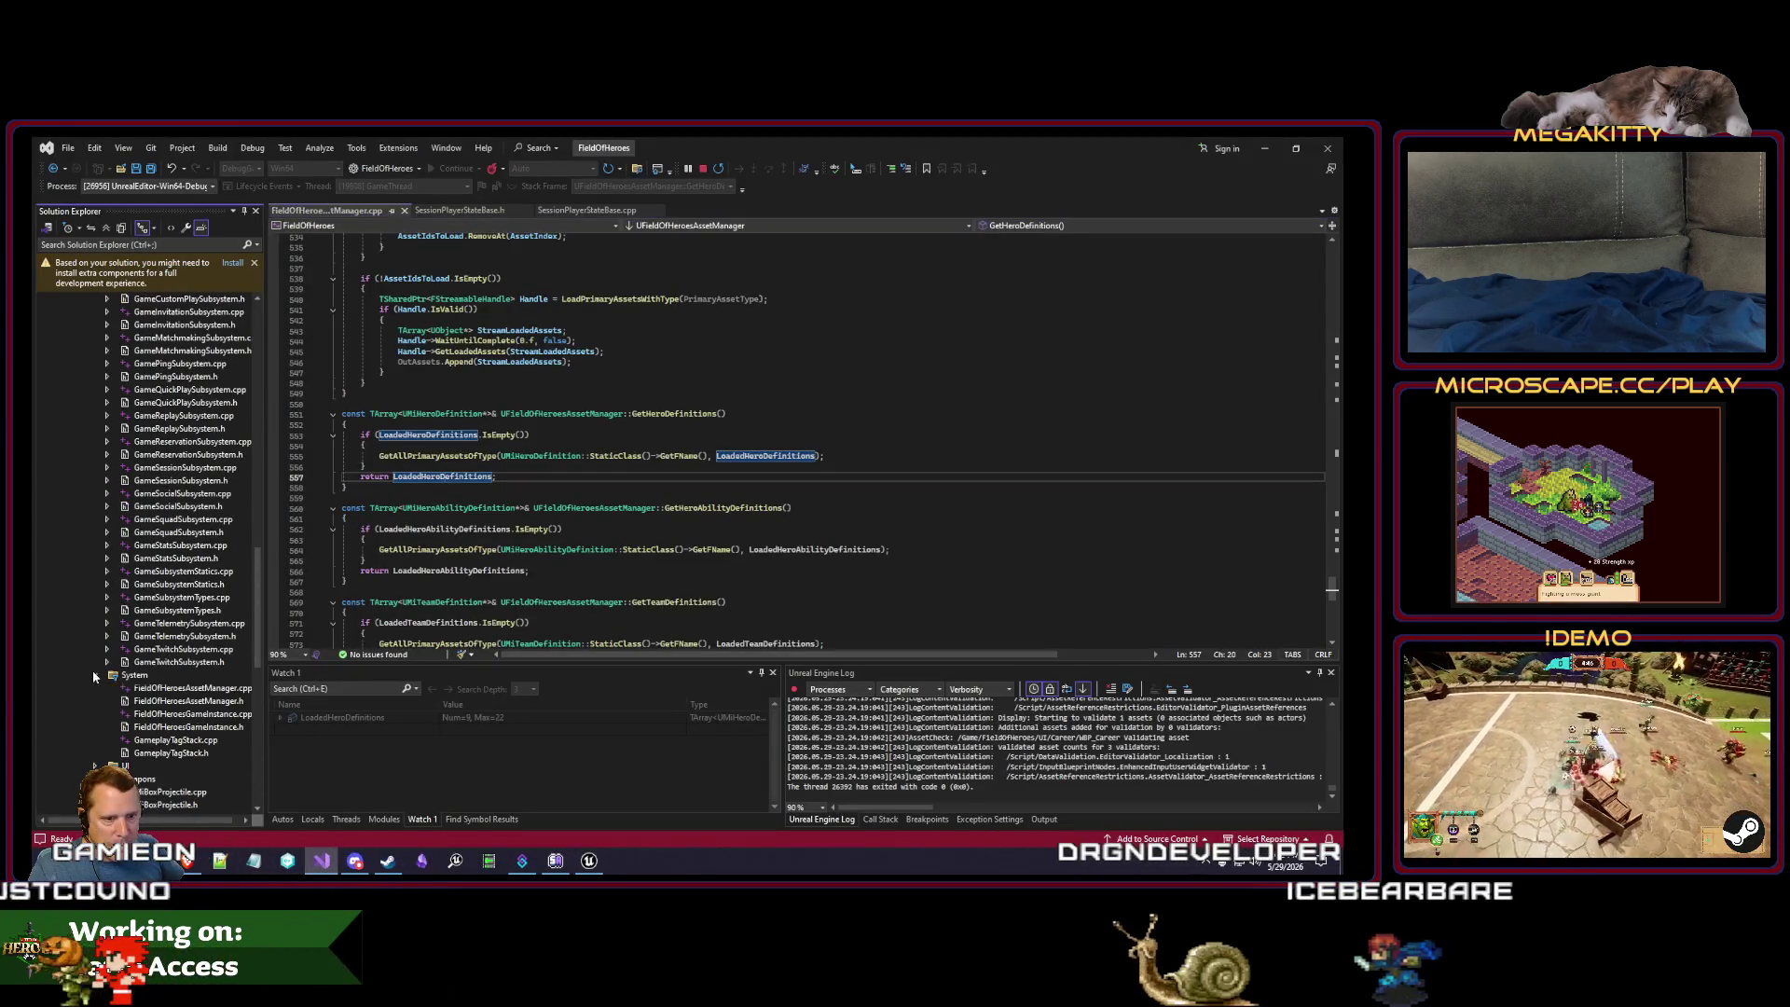
scroll(105, 640, "up", 10)
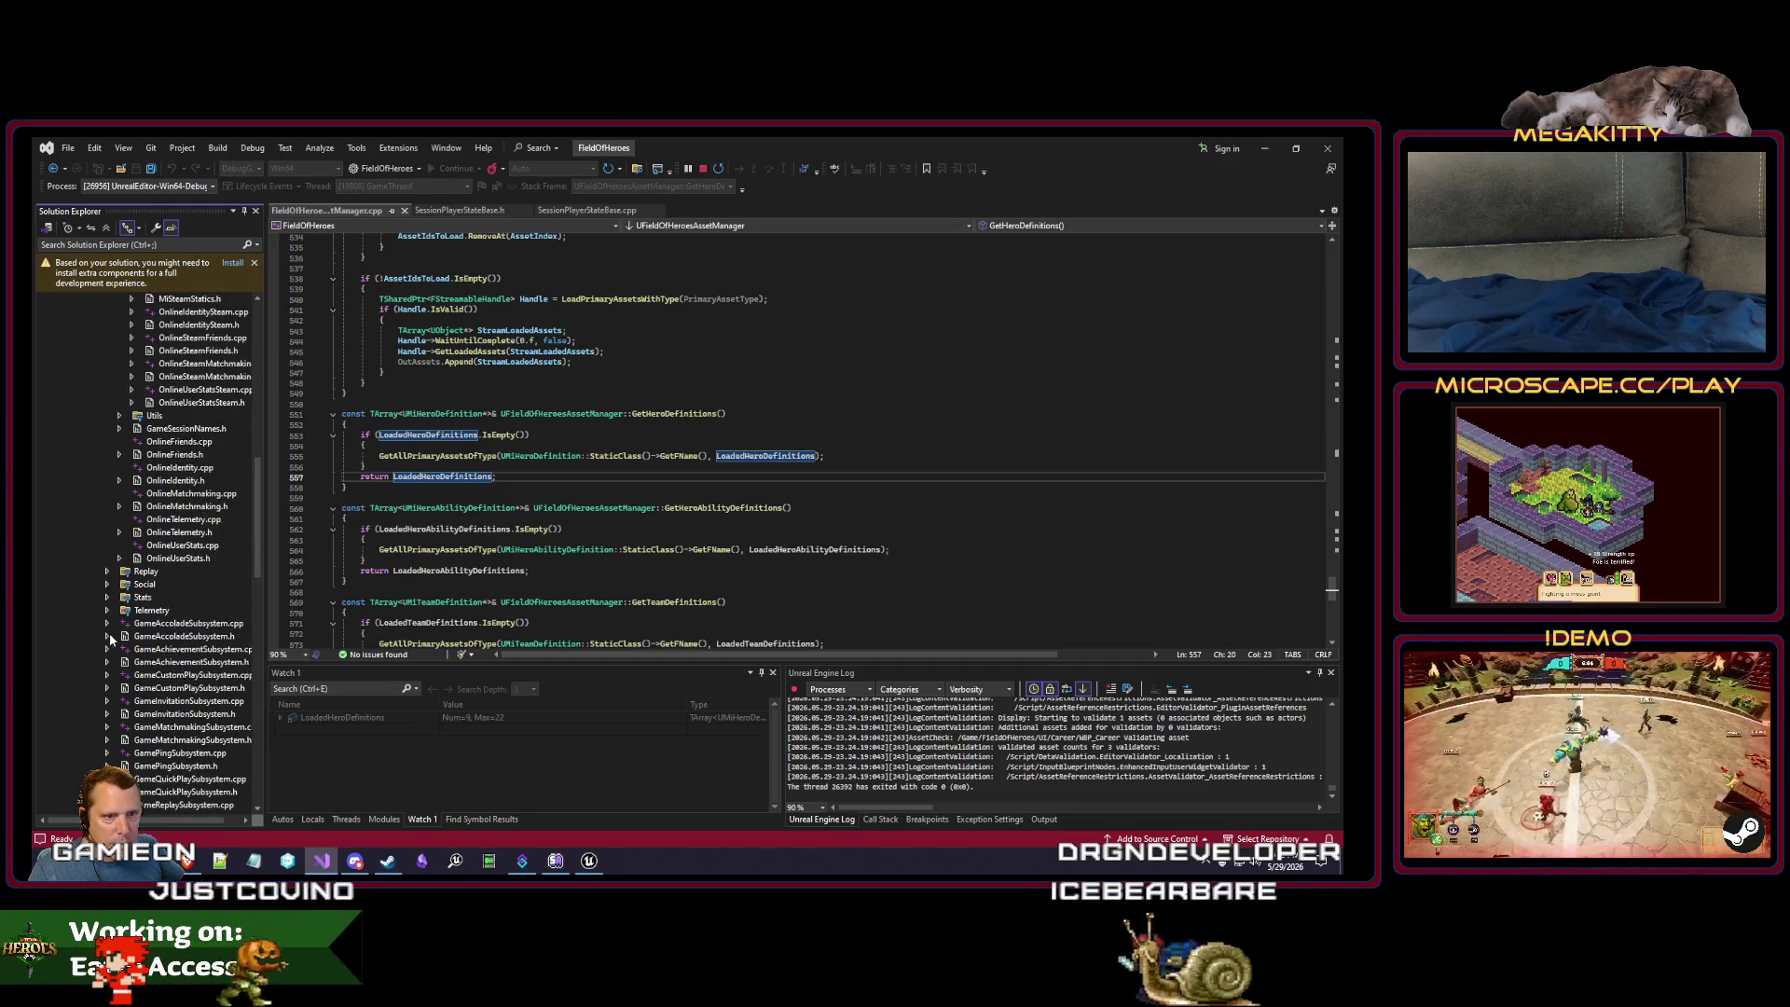
scroll(109, 632, "up", 8)
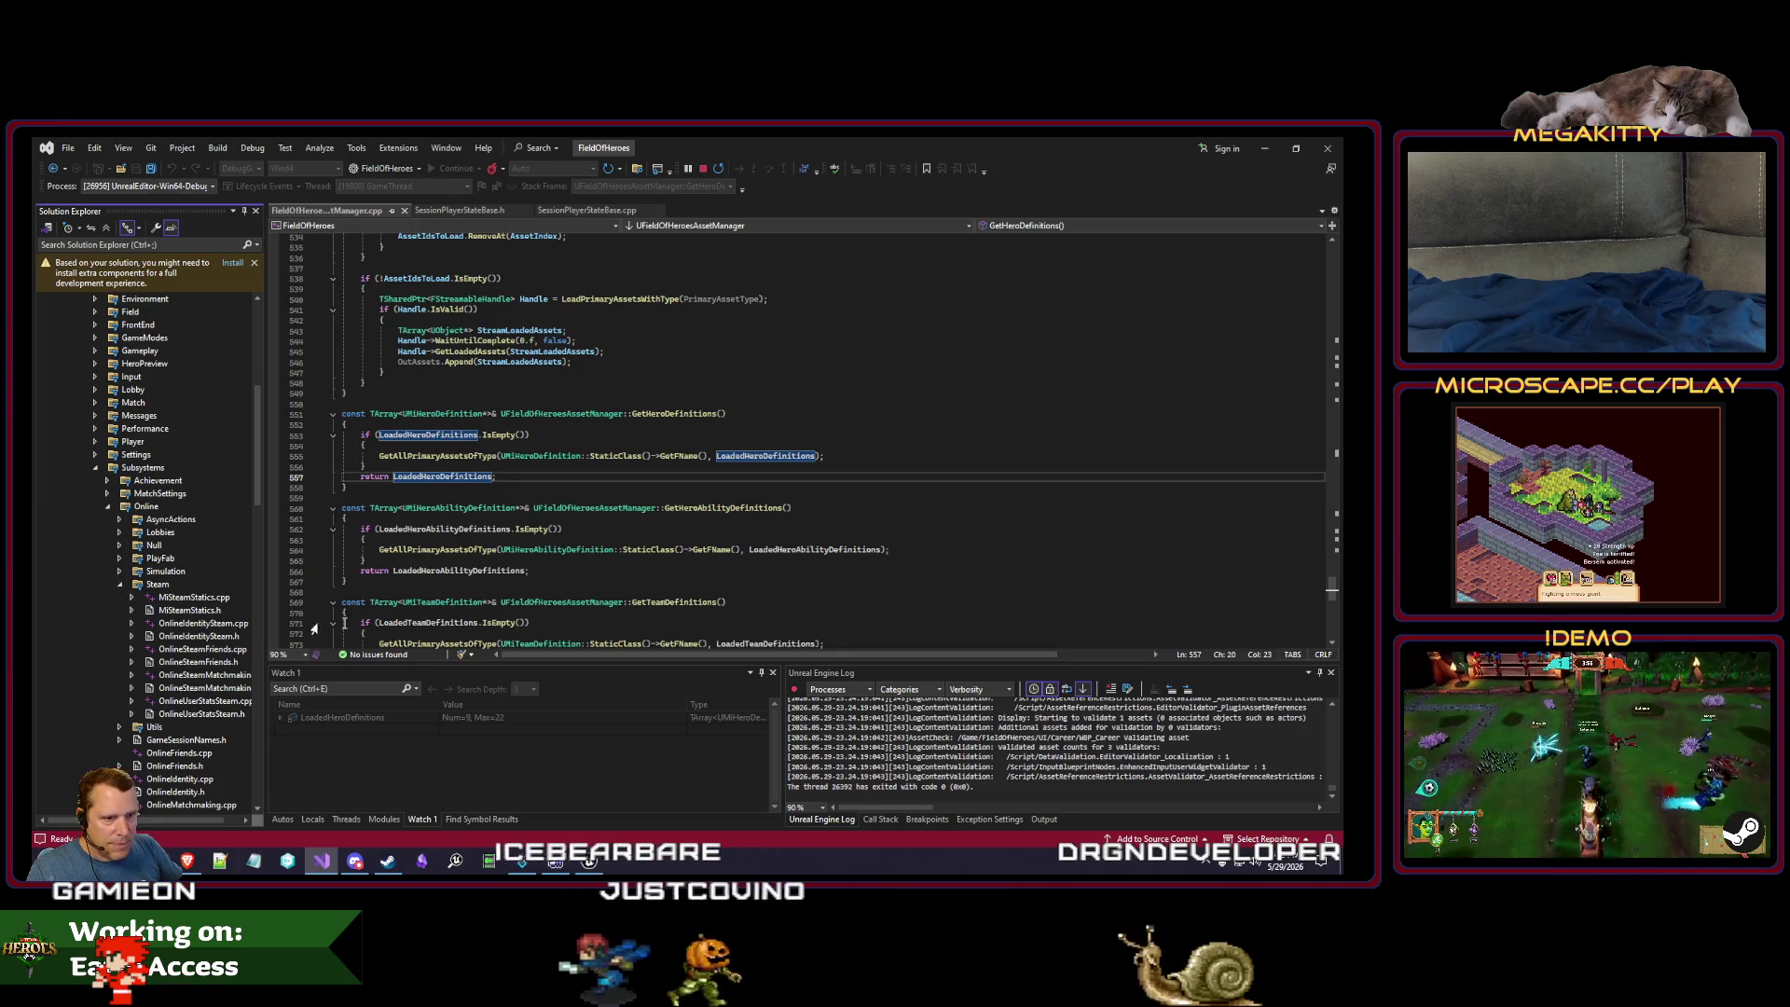
left_click(590, 863)
right_click(715, 586)
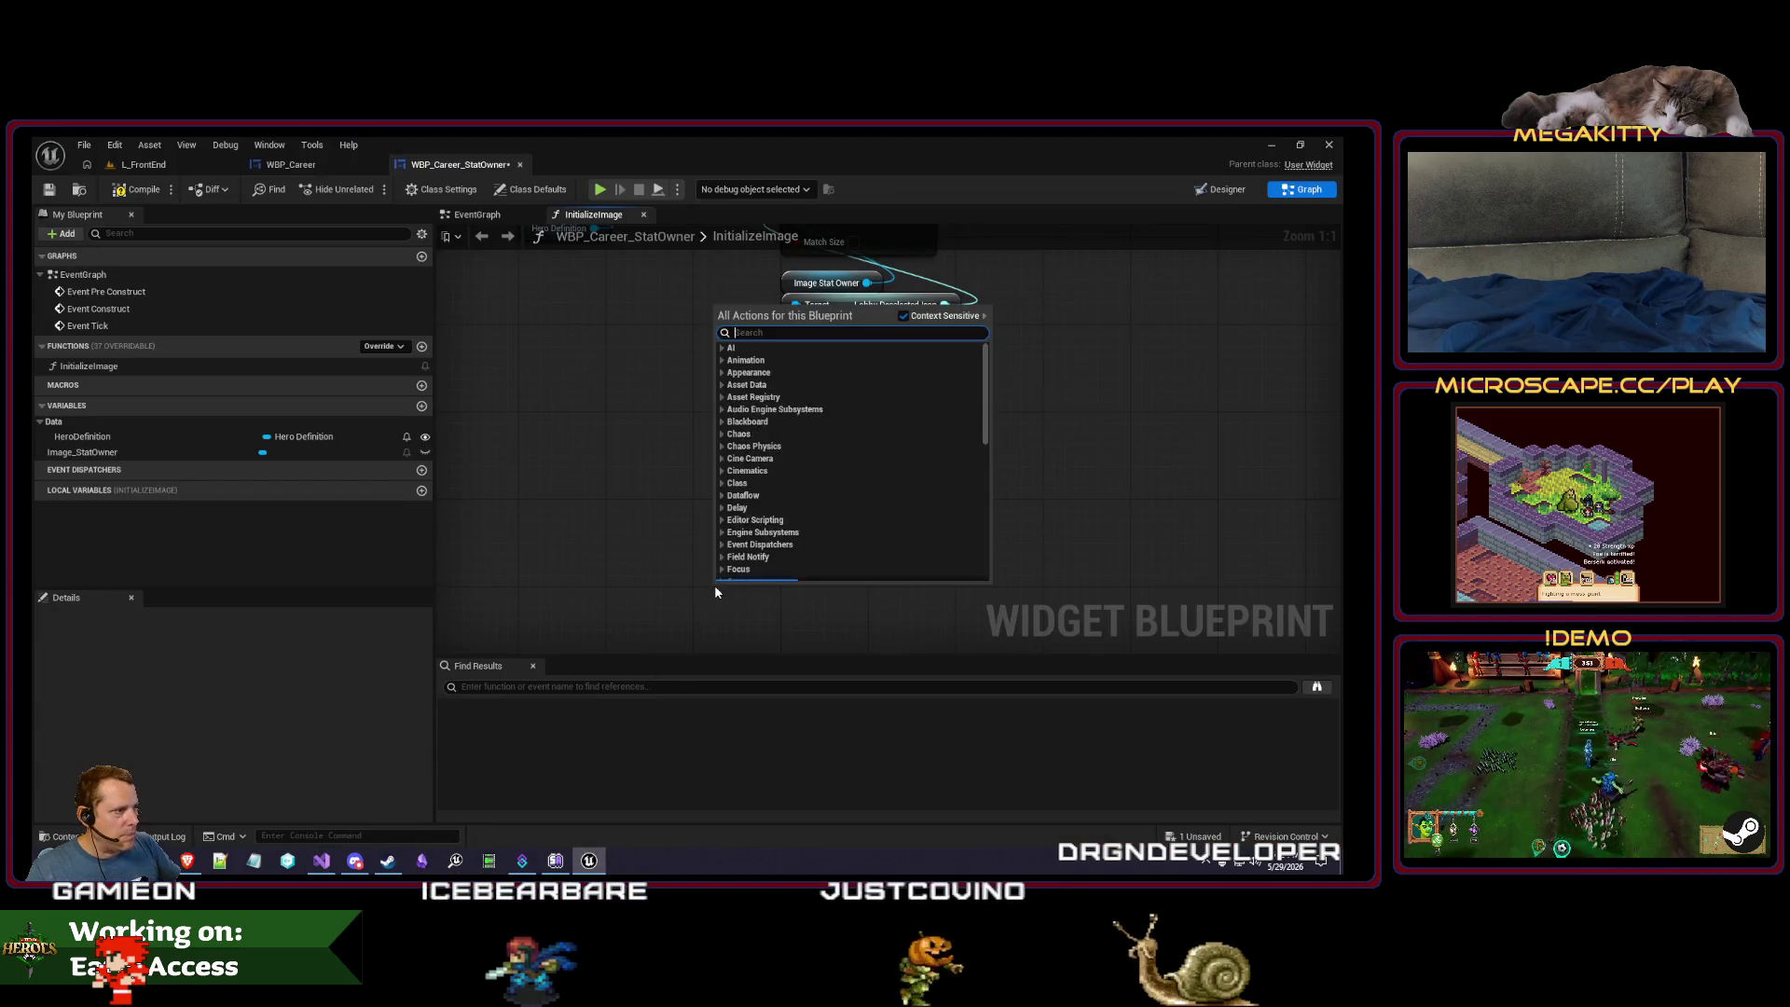
type("get online ide")
key("ctrl+a")
type("avatar")
key("Return")
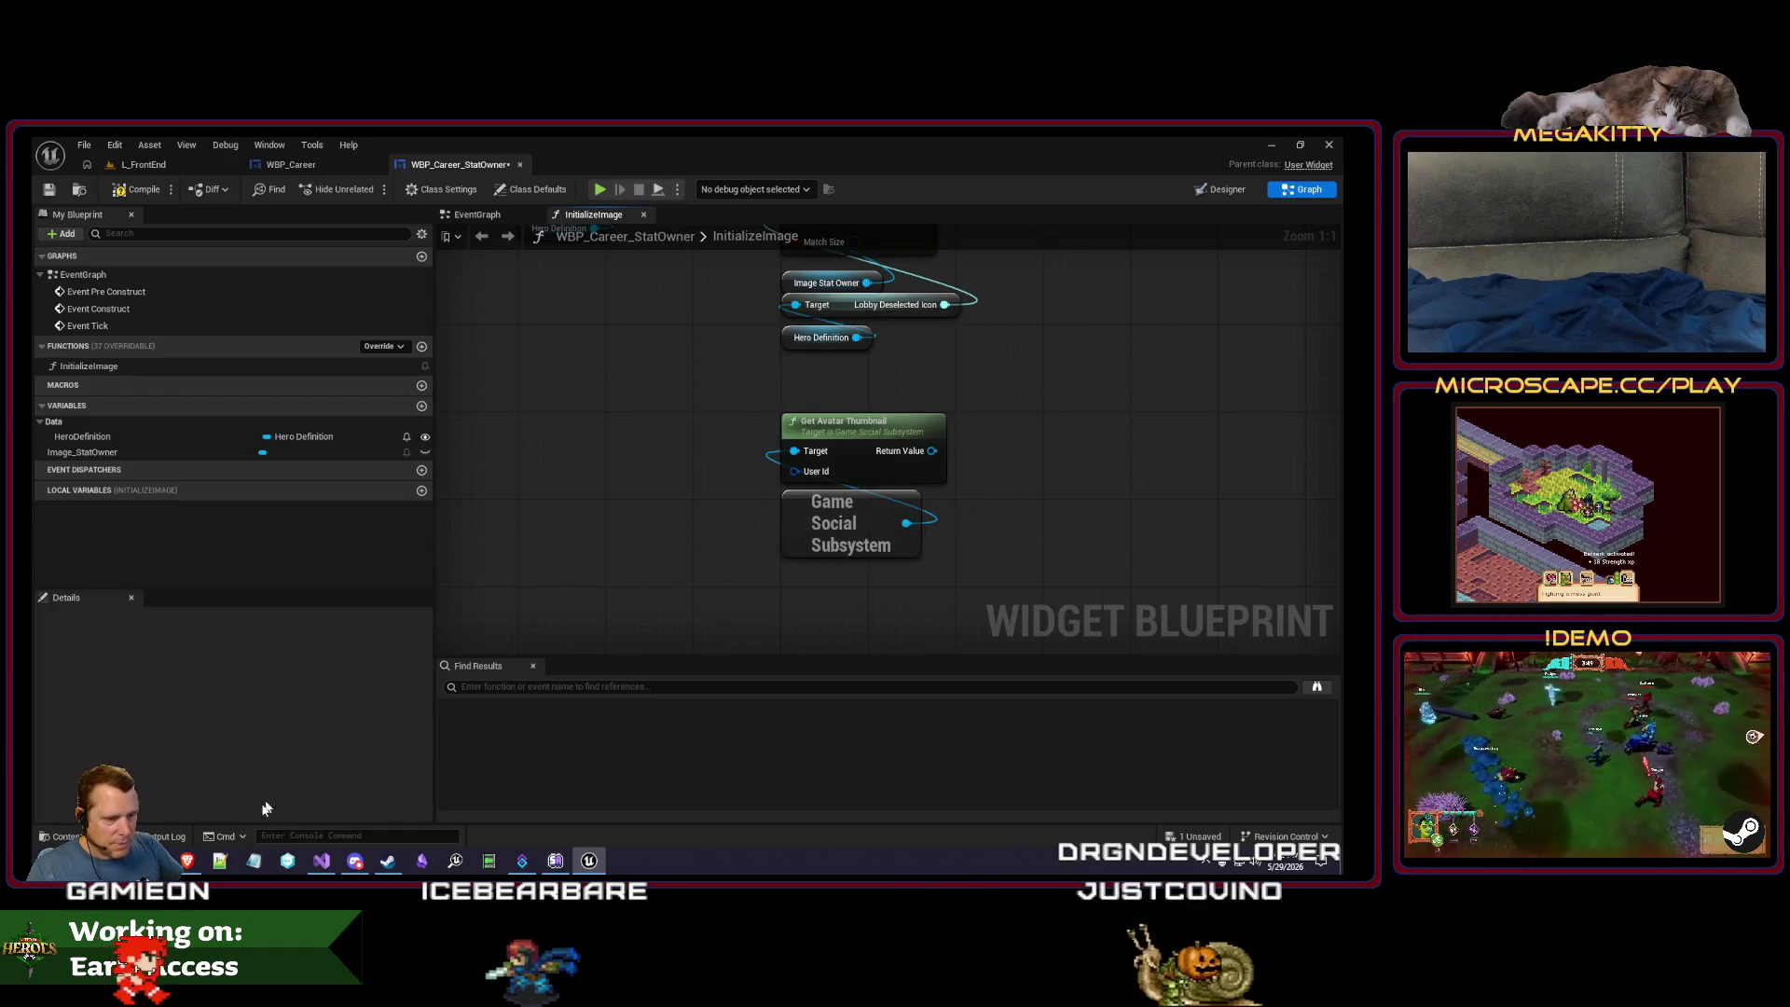
- Collapse the Steam folder and open OnlineIdentity.h to read its identity declarations
left_click(322, 862)
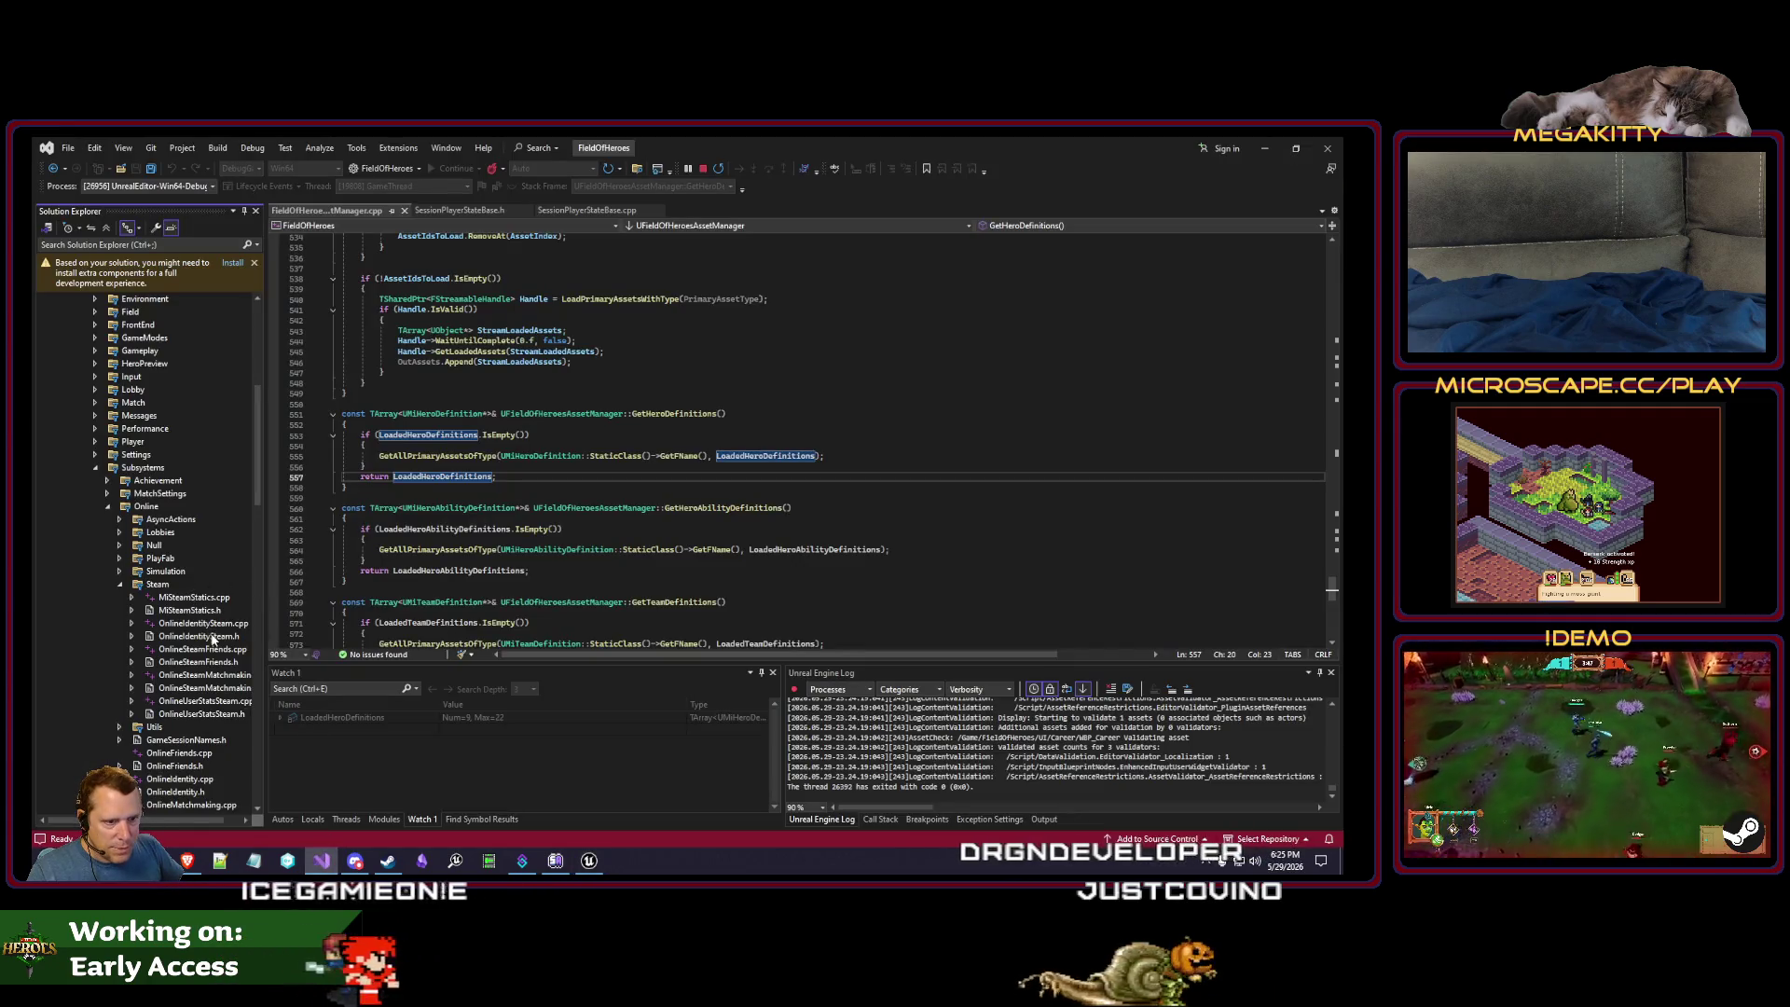
left_click(119, 584)
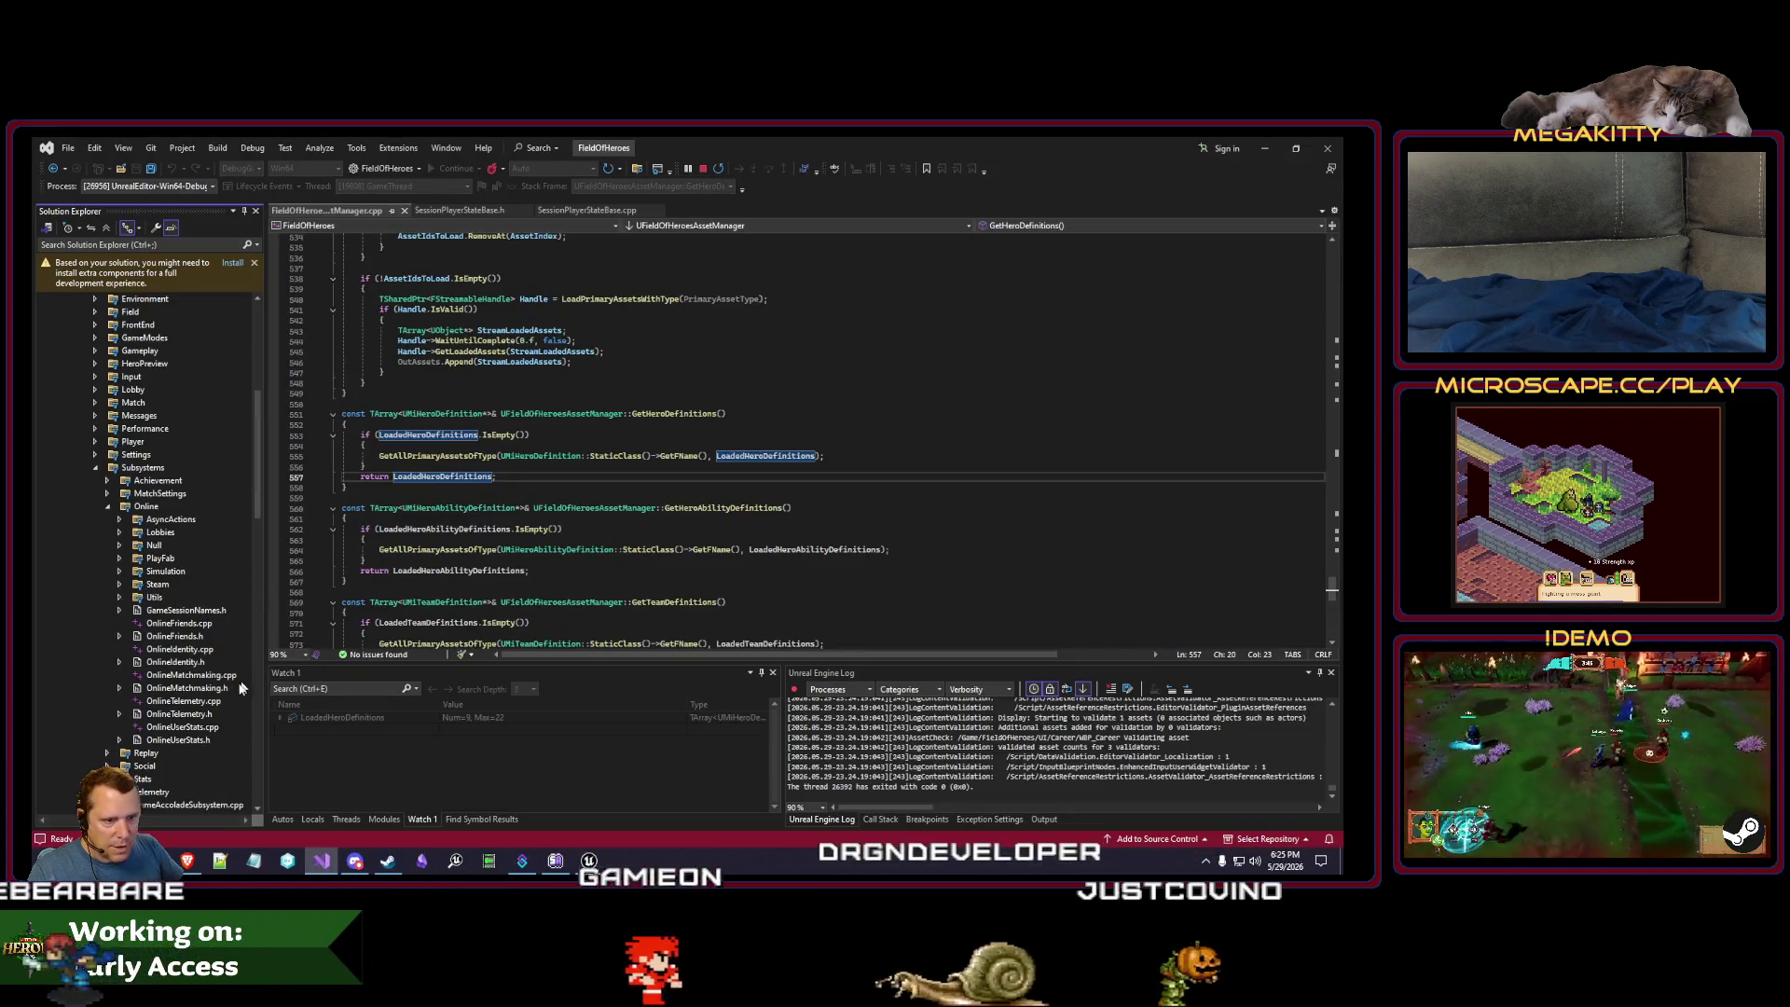
double_click(175, 662)
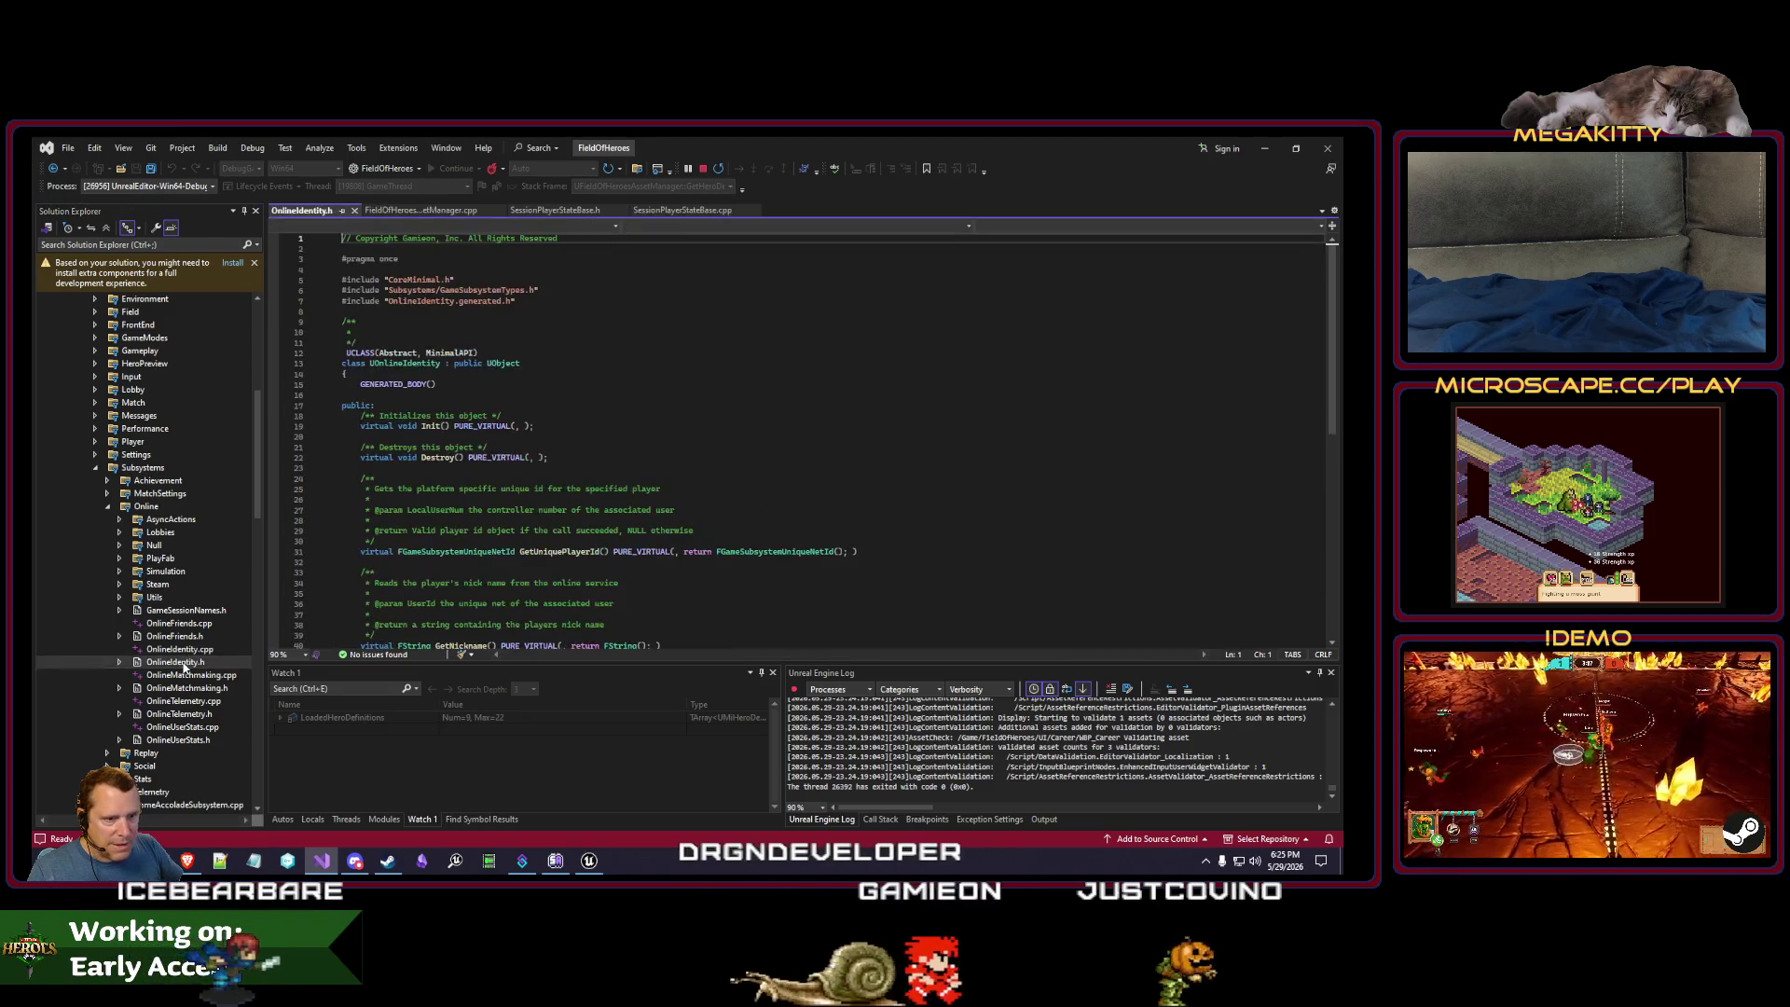
scroll(638, 476, "down", 3)
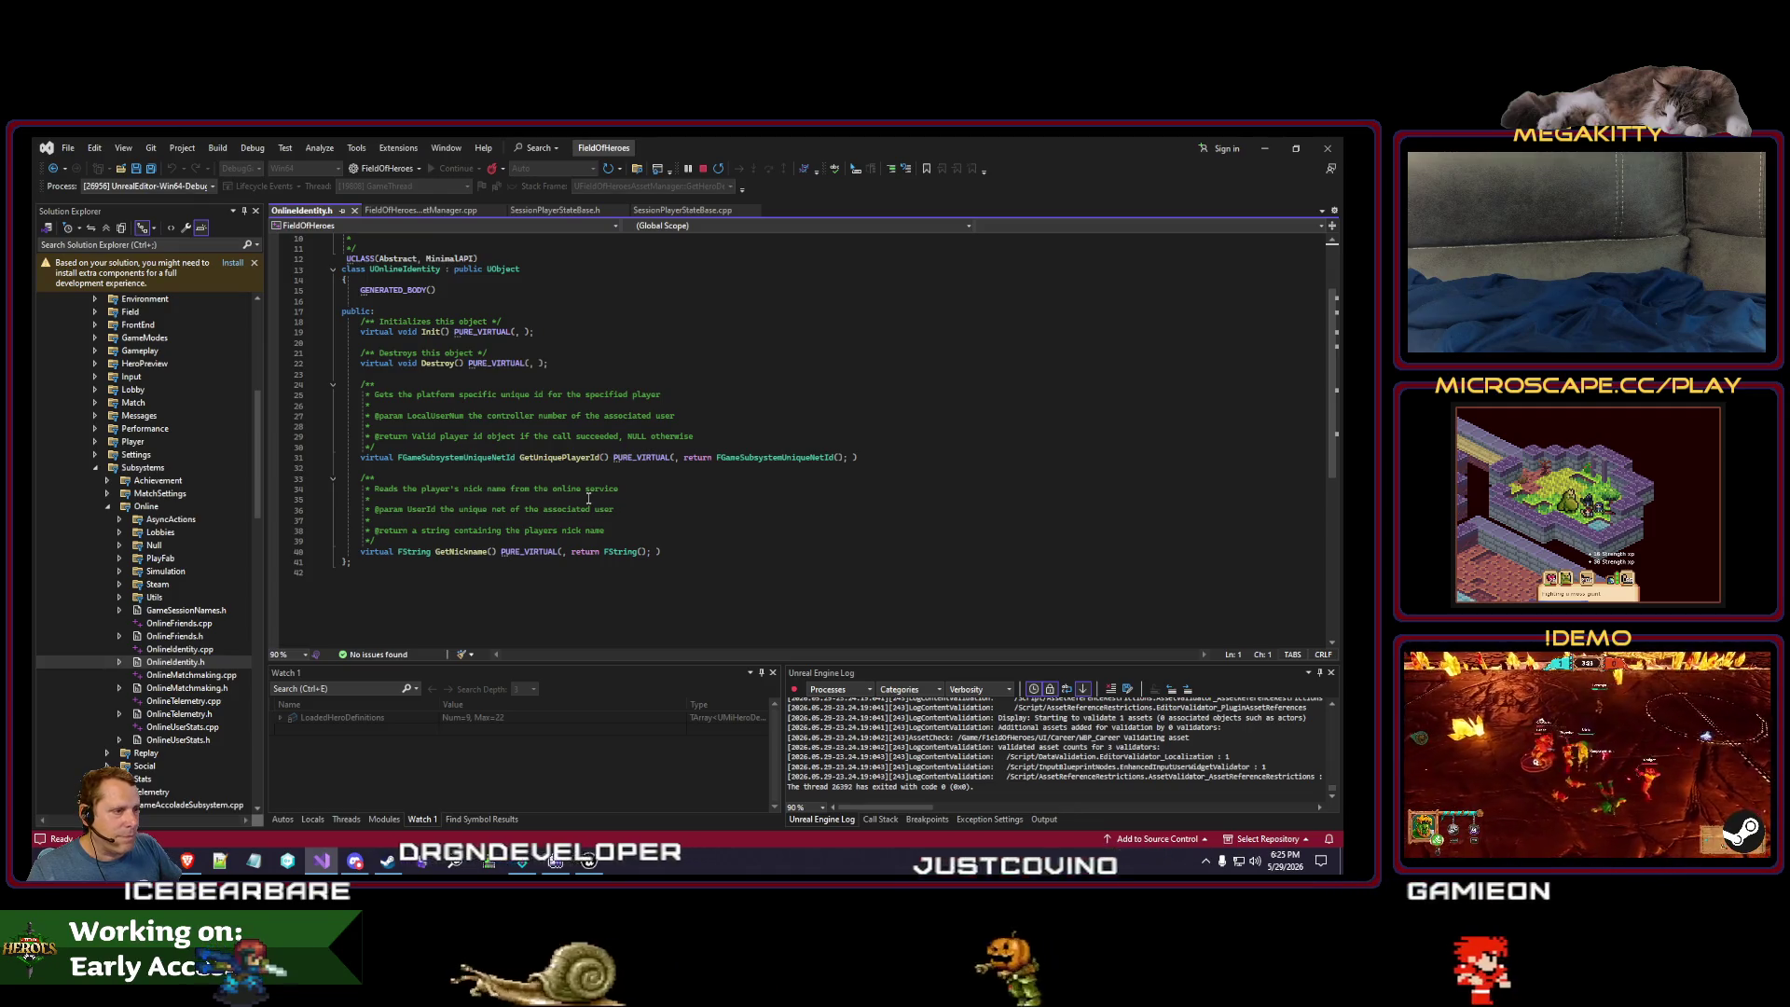
scroll(588, 498, "up", 2)
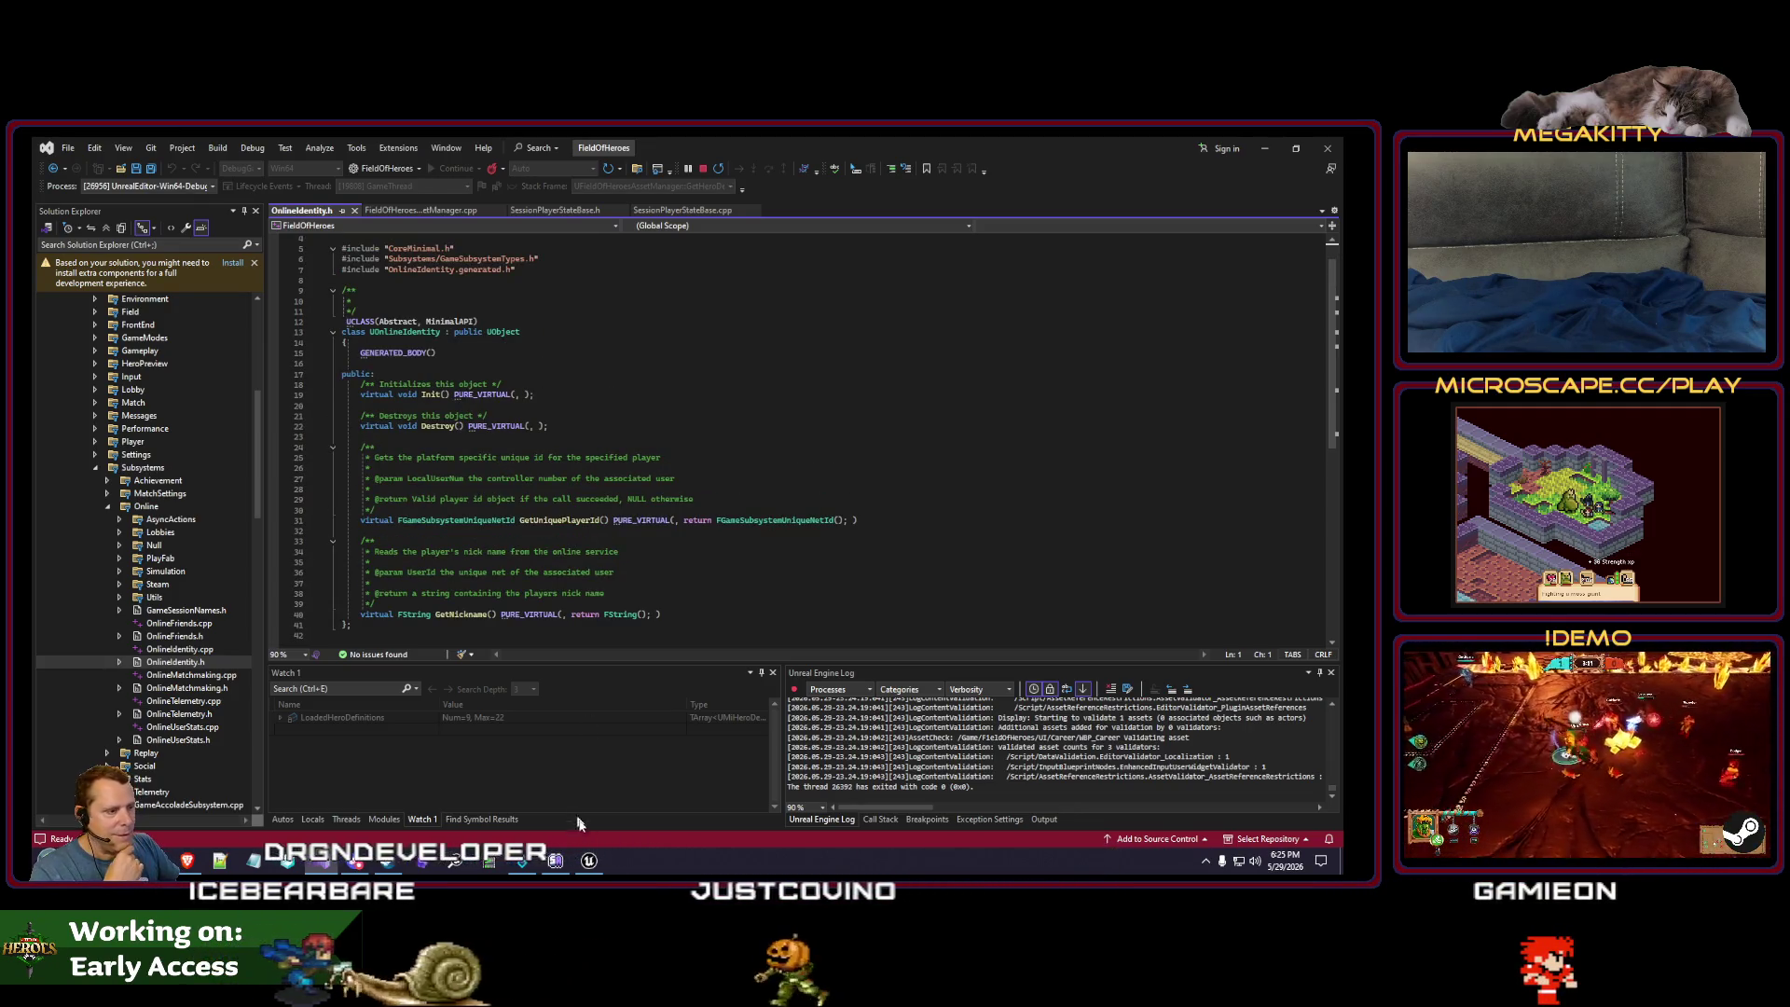
left_click(588, 859)
right_click(639, 608)
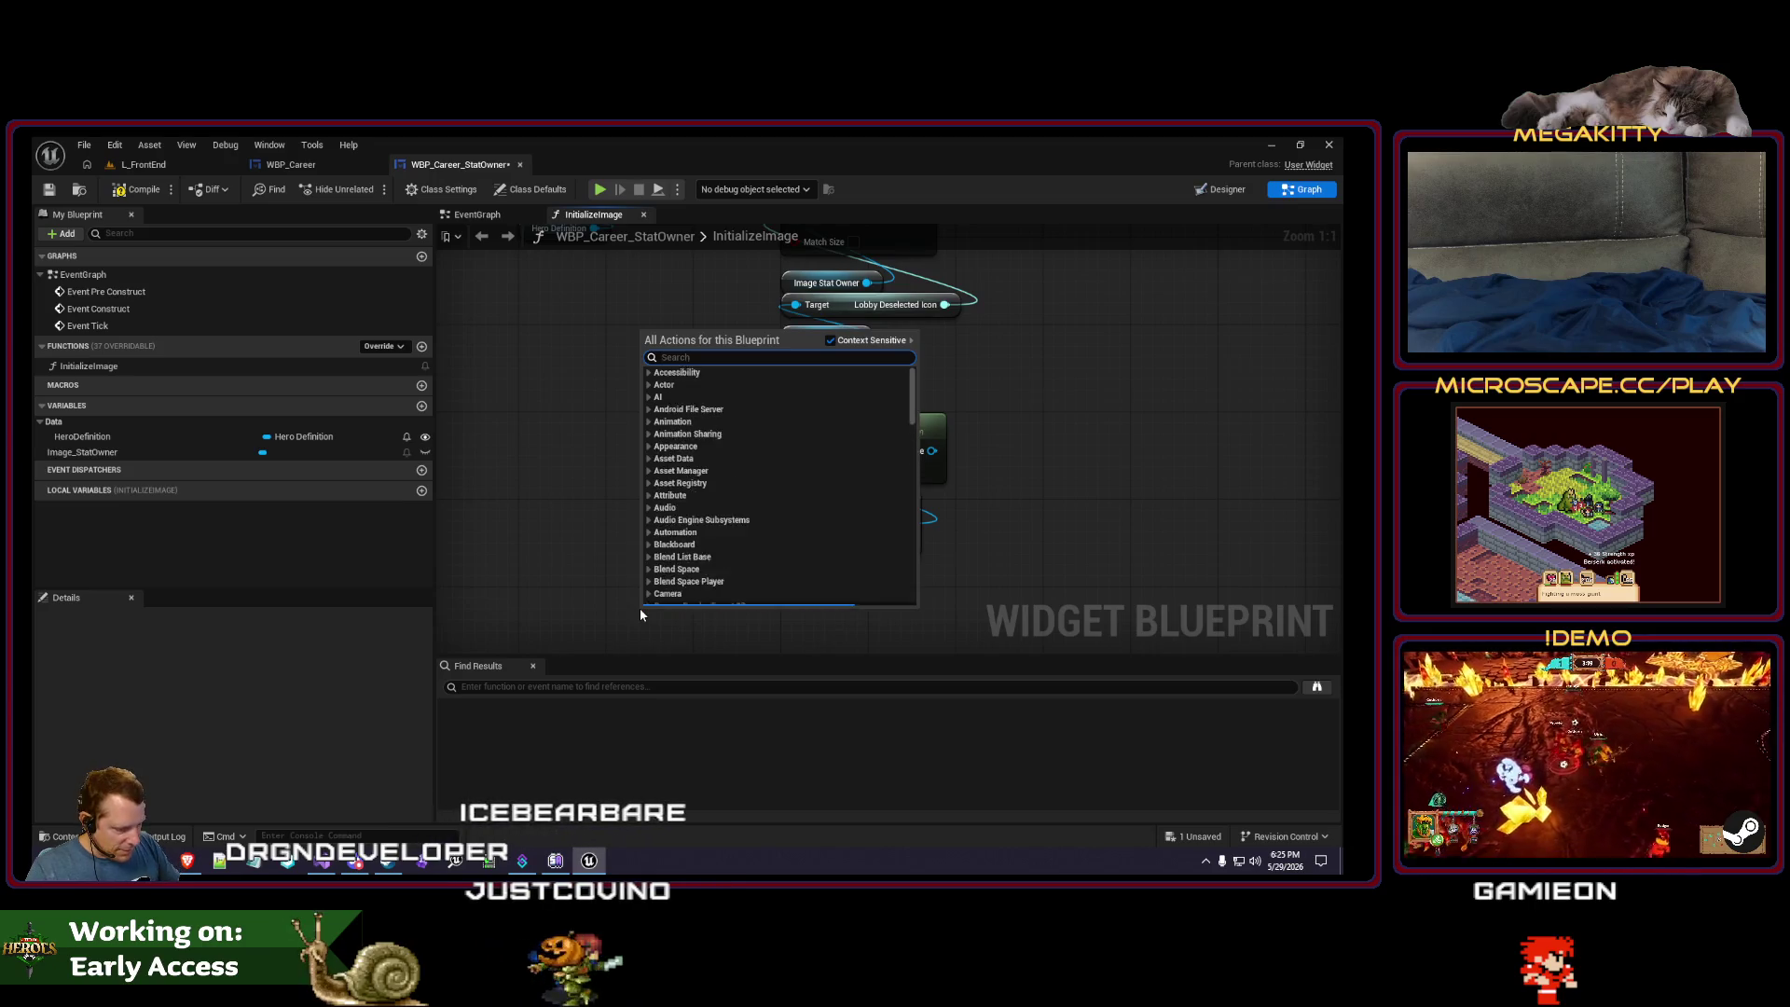
- Add a Get Player State node and pull a Get Unique Net Id from its Return Value
type("getg playre")
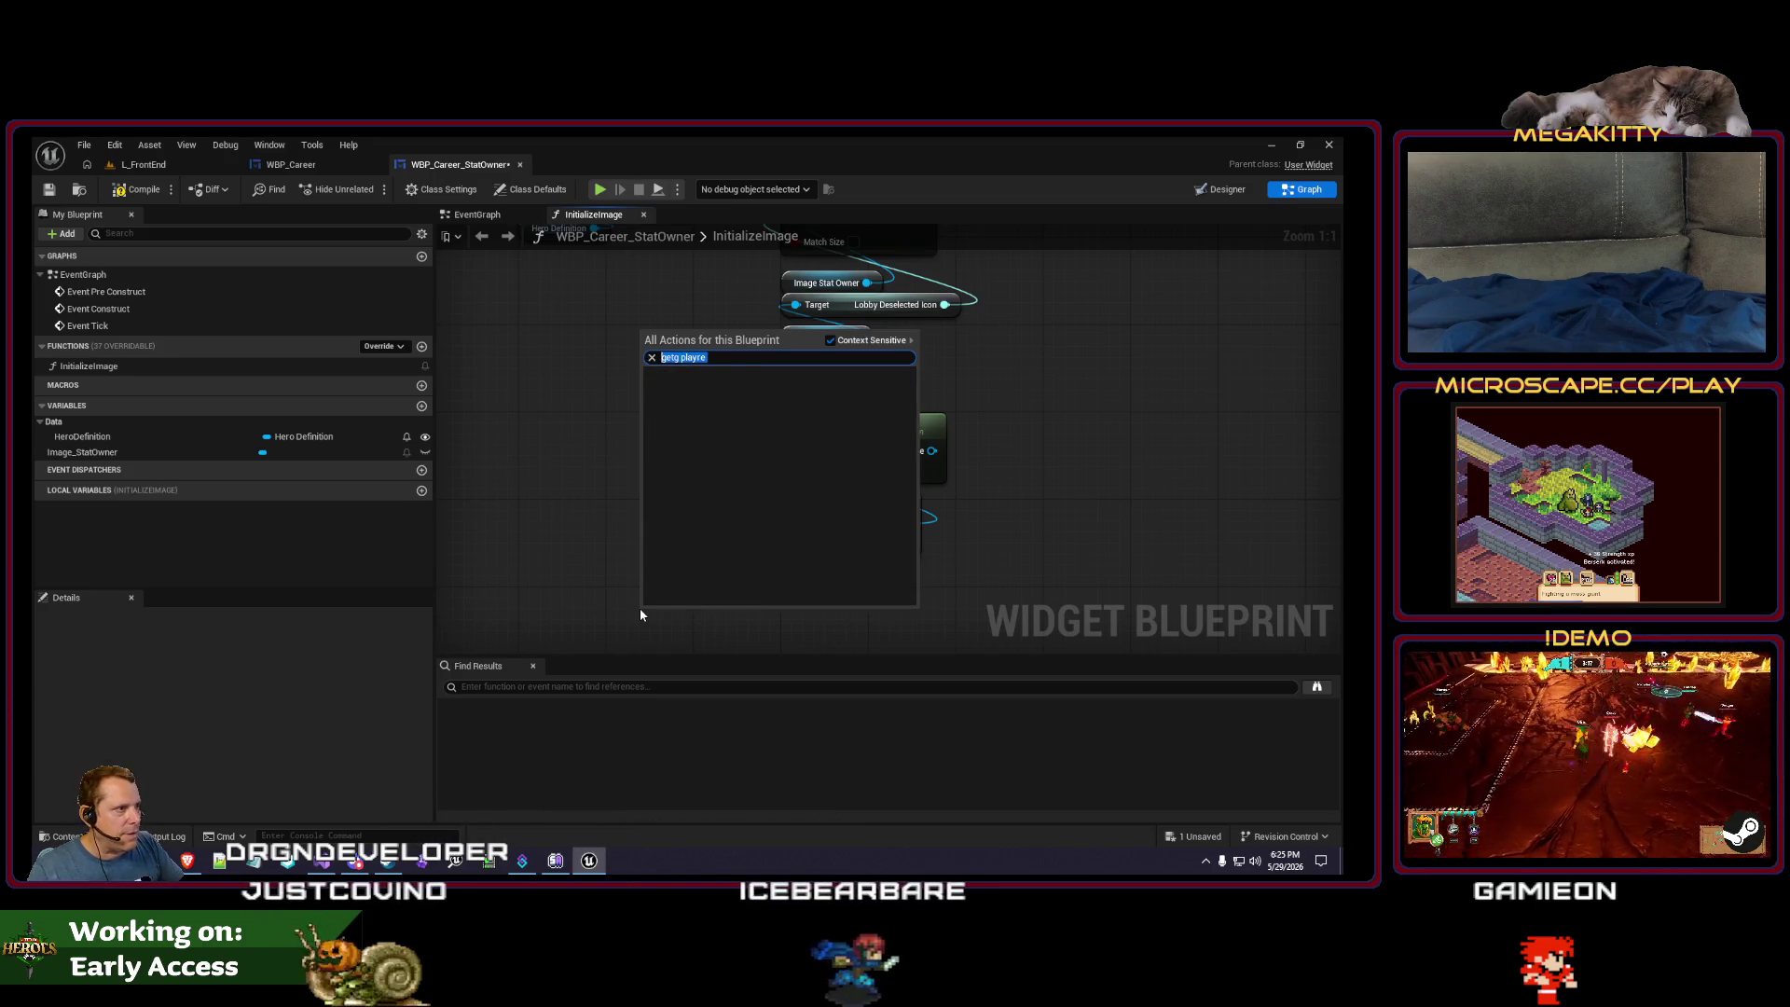
type("get player st")
key("Return")
left_click_drag(690, 613, 488, 512)
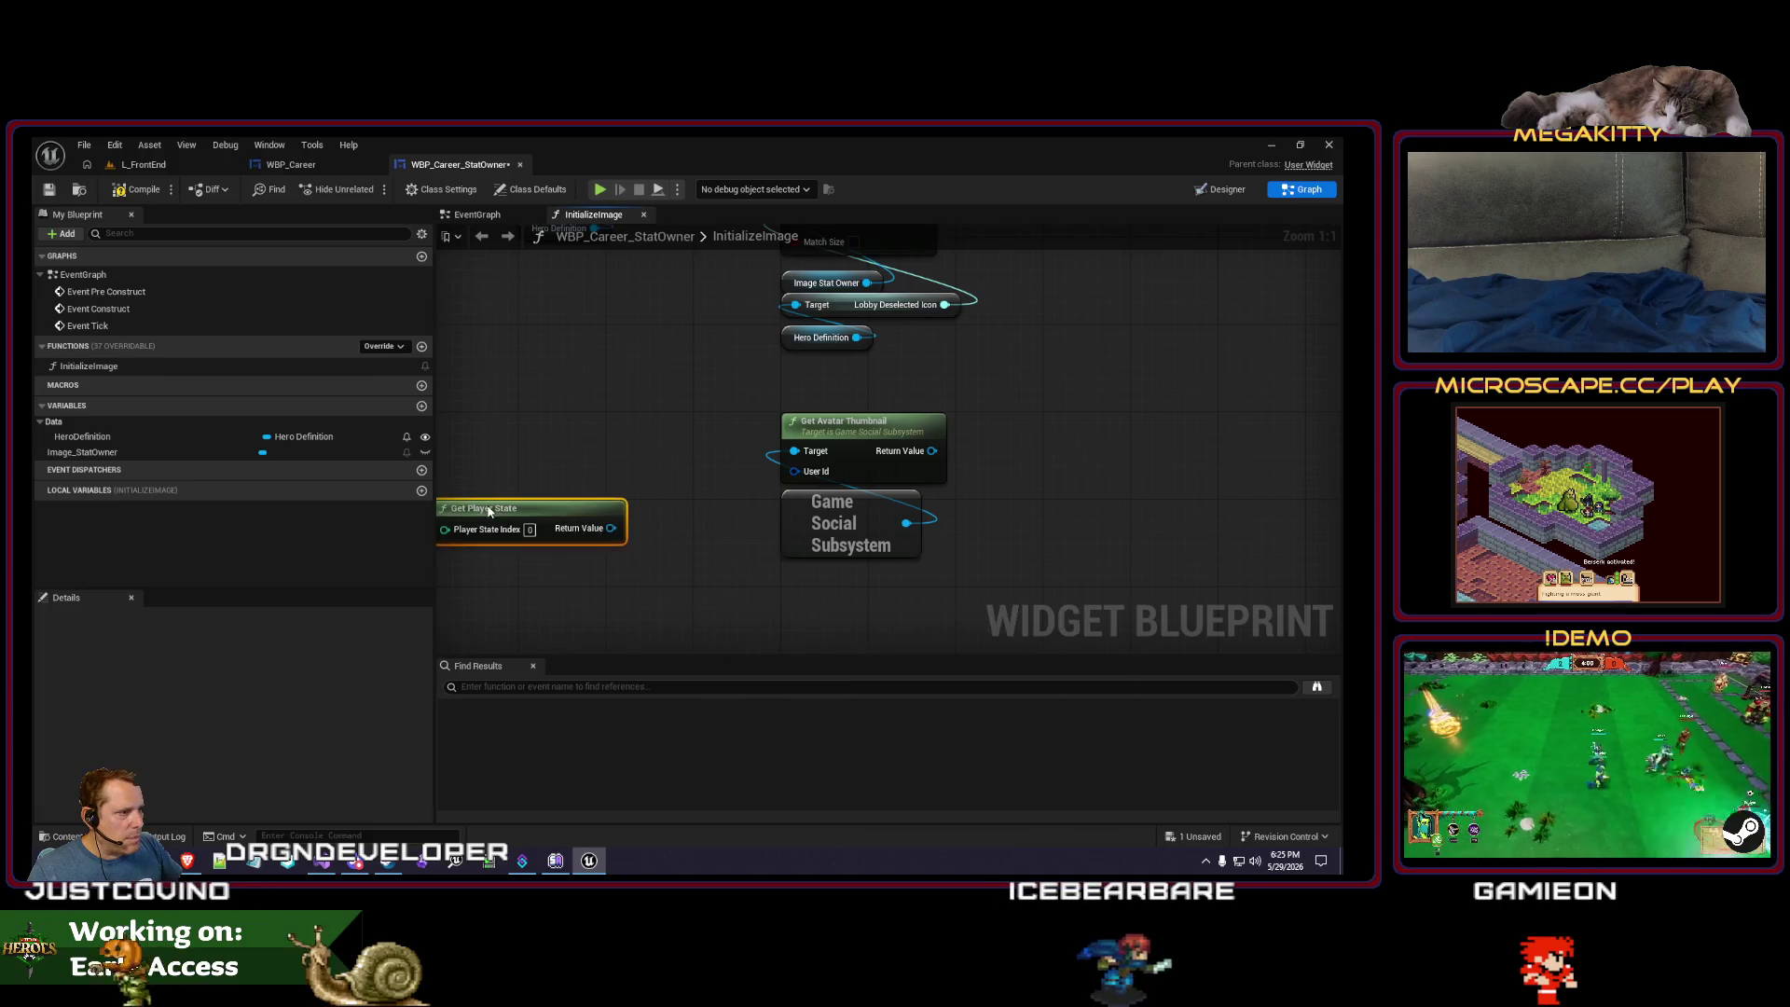
right_click(500, 406)
key("Escape")
left_click_drag(611, 527, 536, 442)
type("get unique")
key("Return")
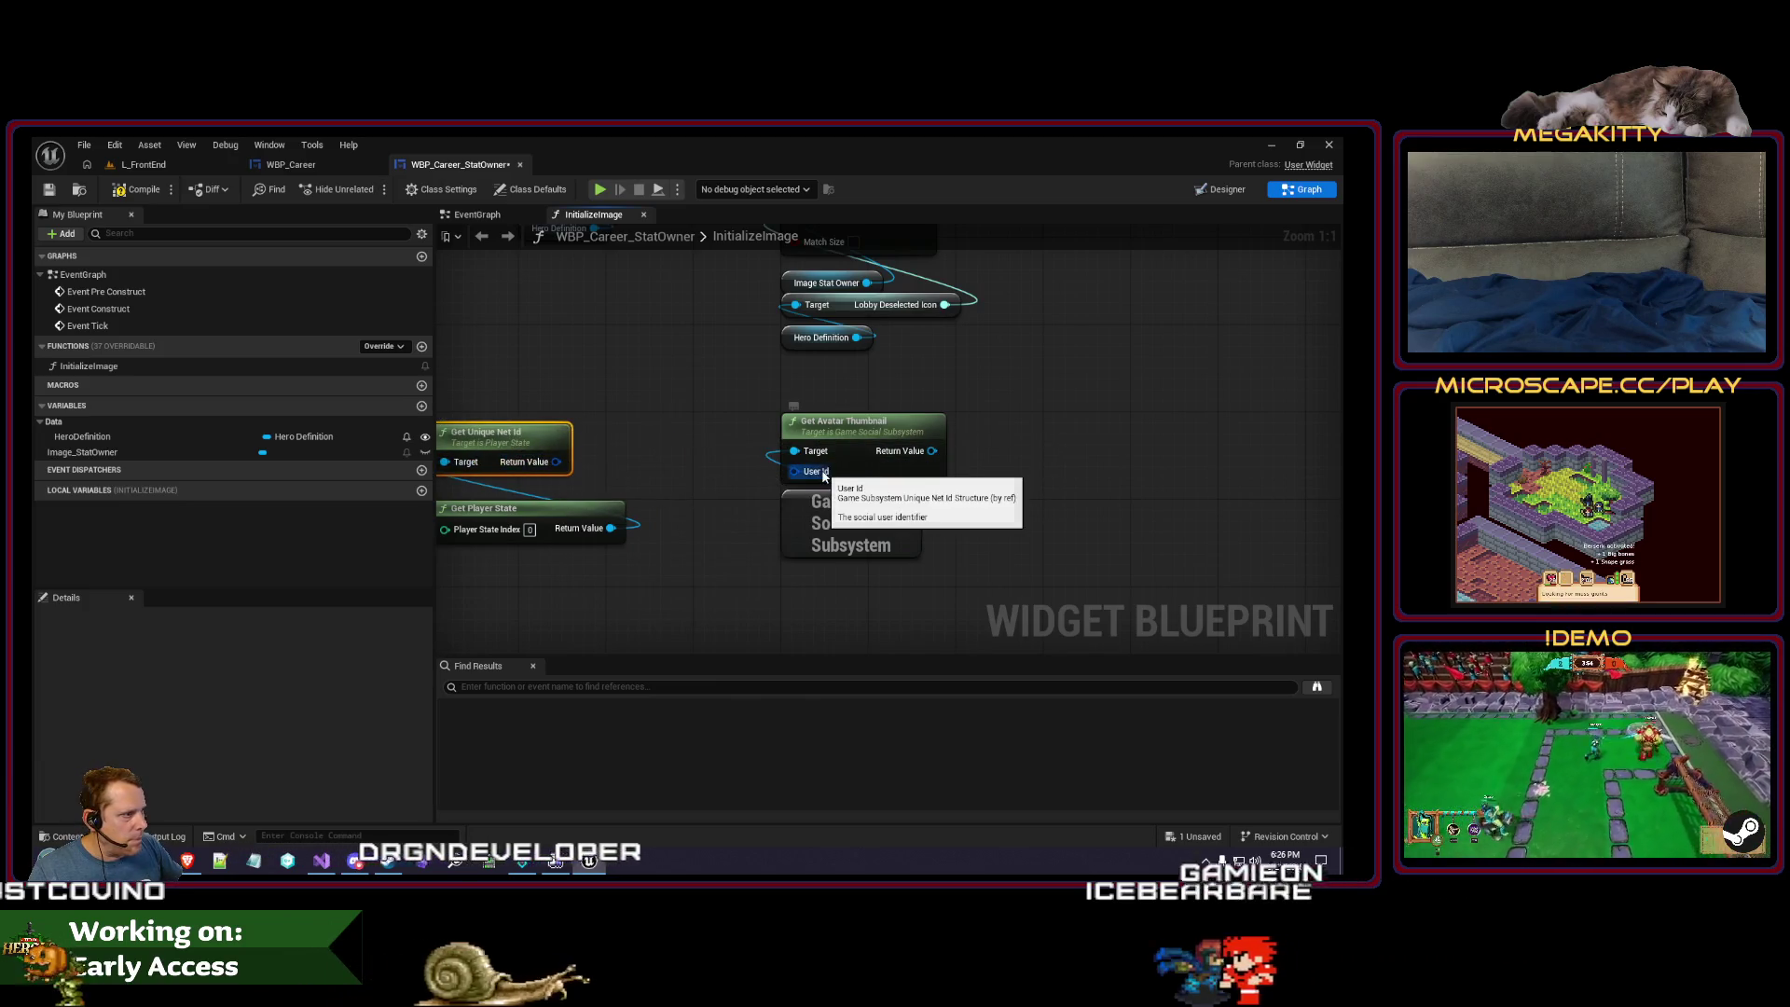
- Search from User Id for a game subsystem node, placing Get Game Subsystem Id String
mouse_move(795, 470)
left_mouse_down()
mouse_move(545, 423)
mouse_move(528, 385)
left_mouse_up()
type("make game")
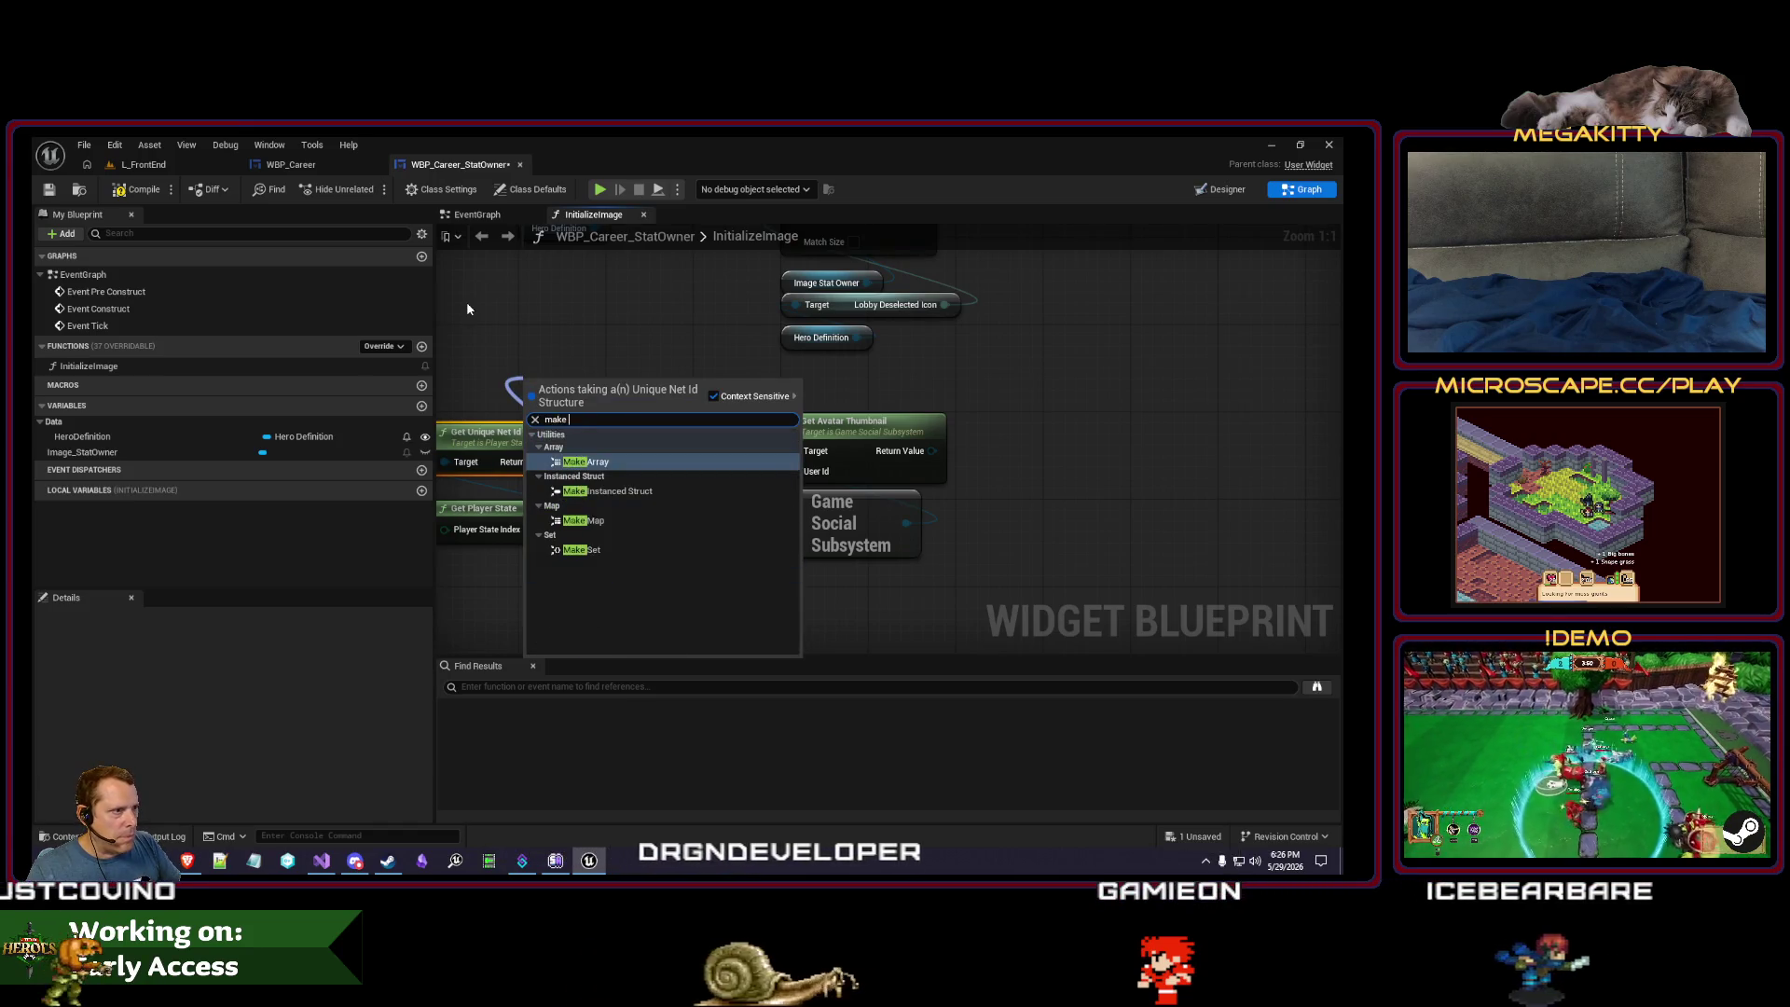
key("Escape")
right_click(595, 399)
type("make subsys")
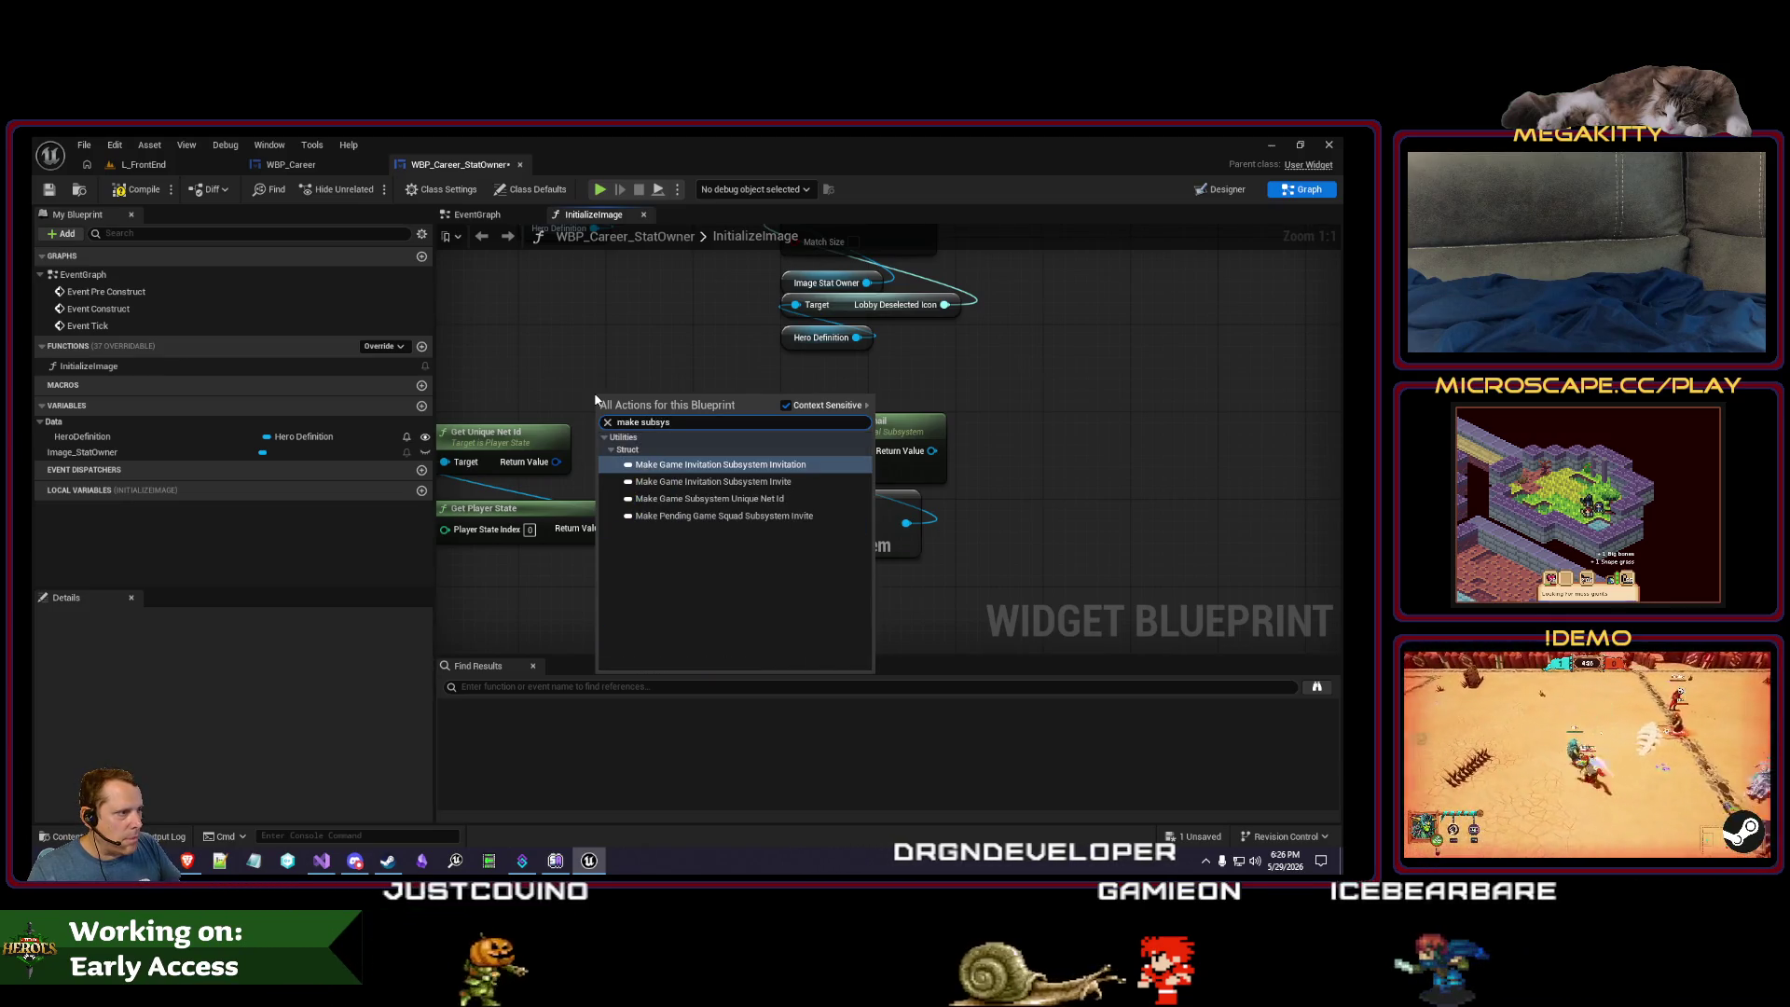
key("ctrl+a")
type("get subsysmt")
key("BackSpace")
key("BackSpace")
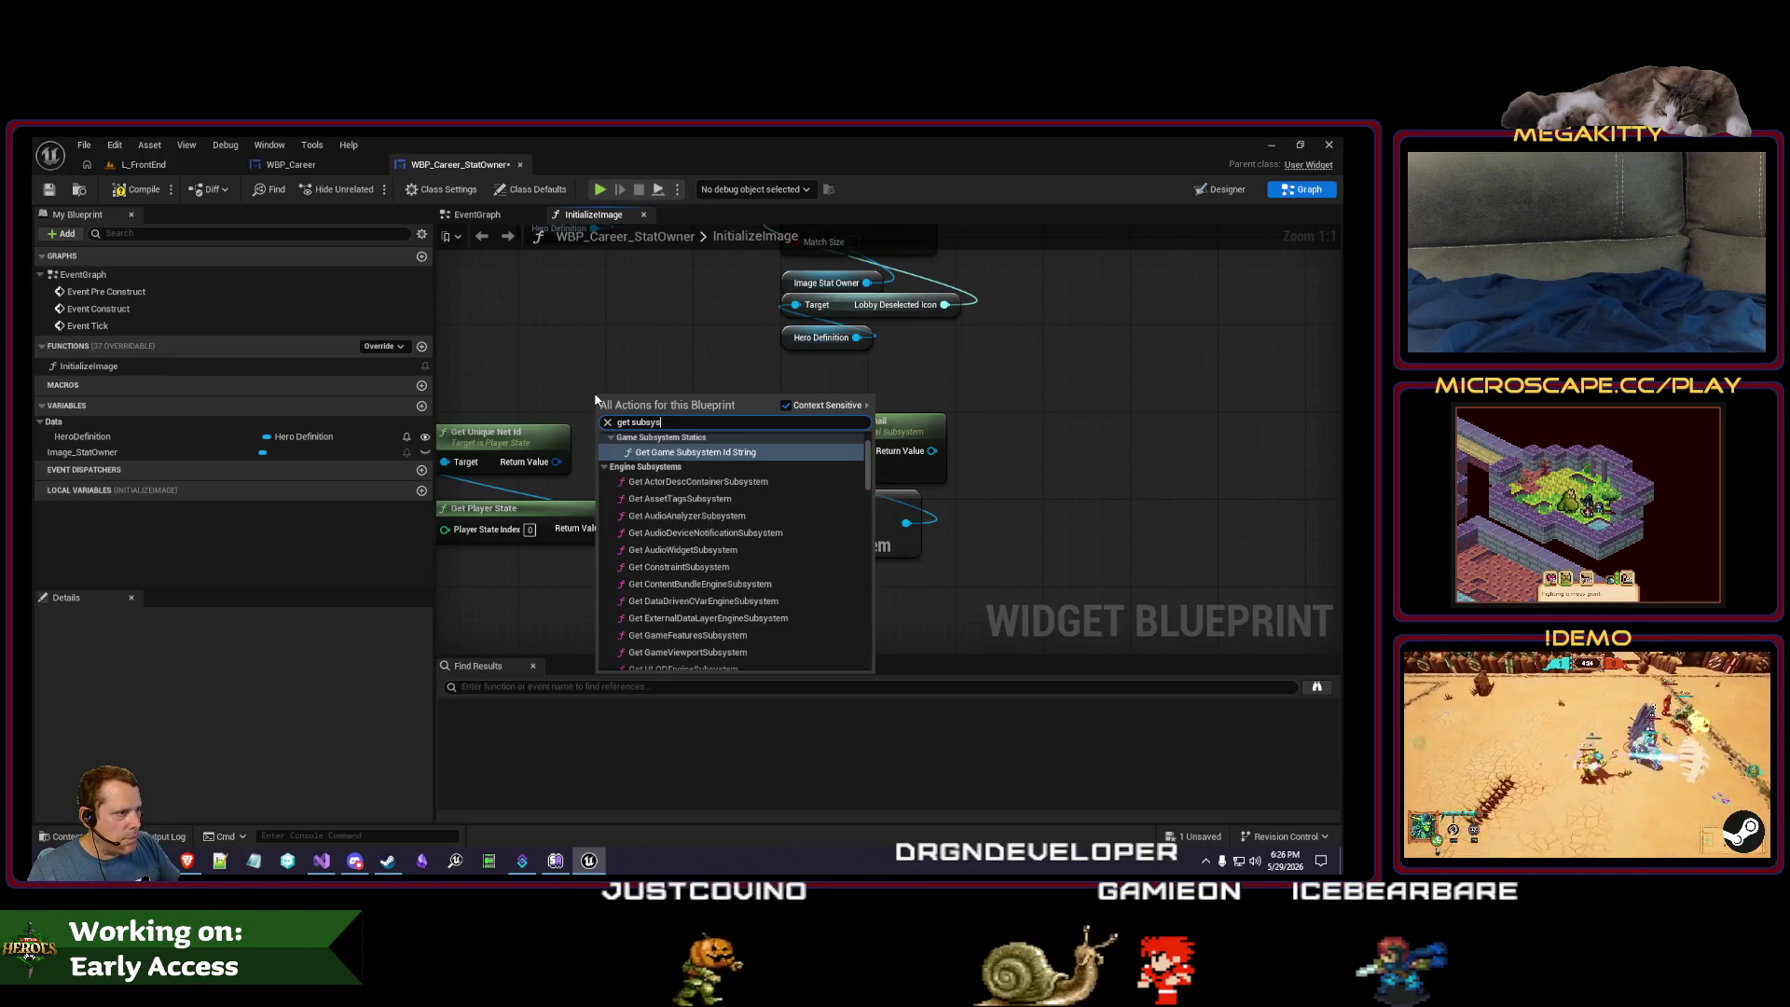
key("Return")
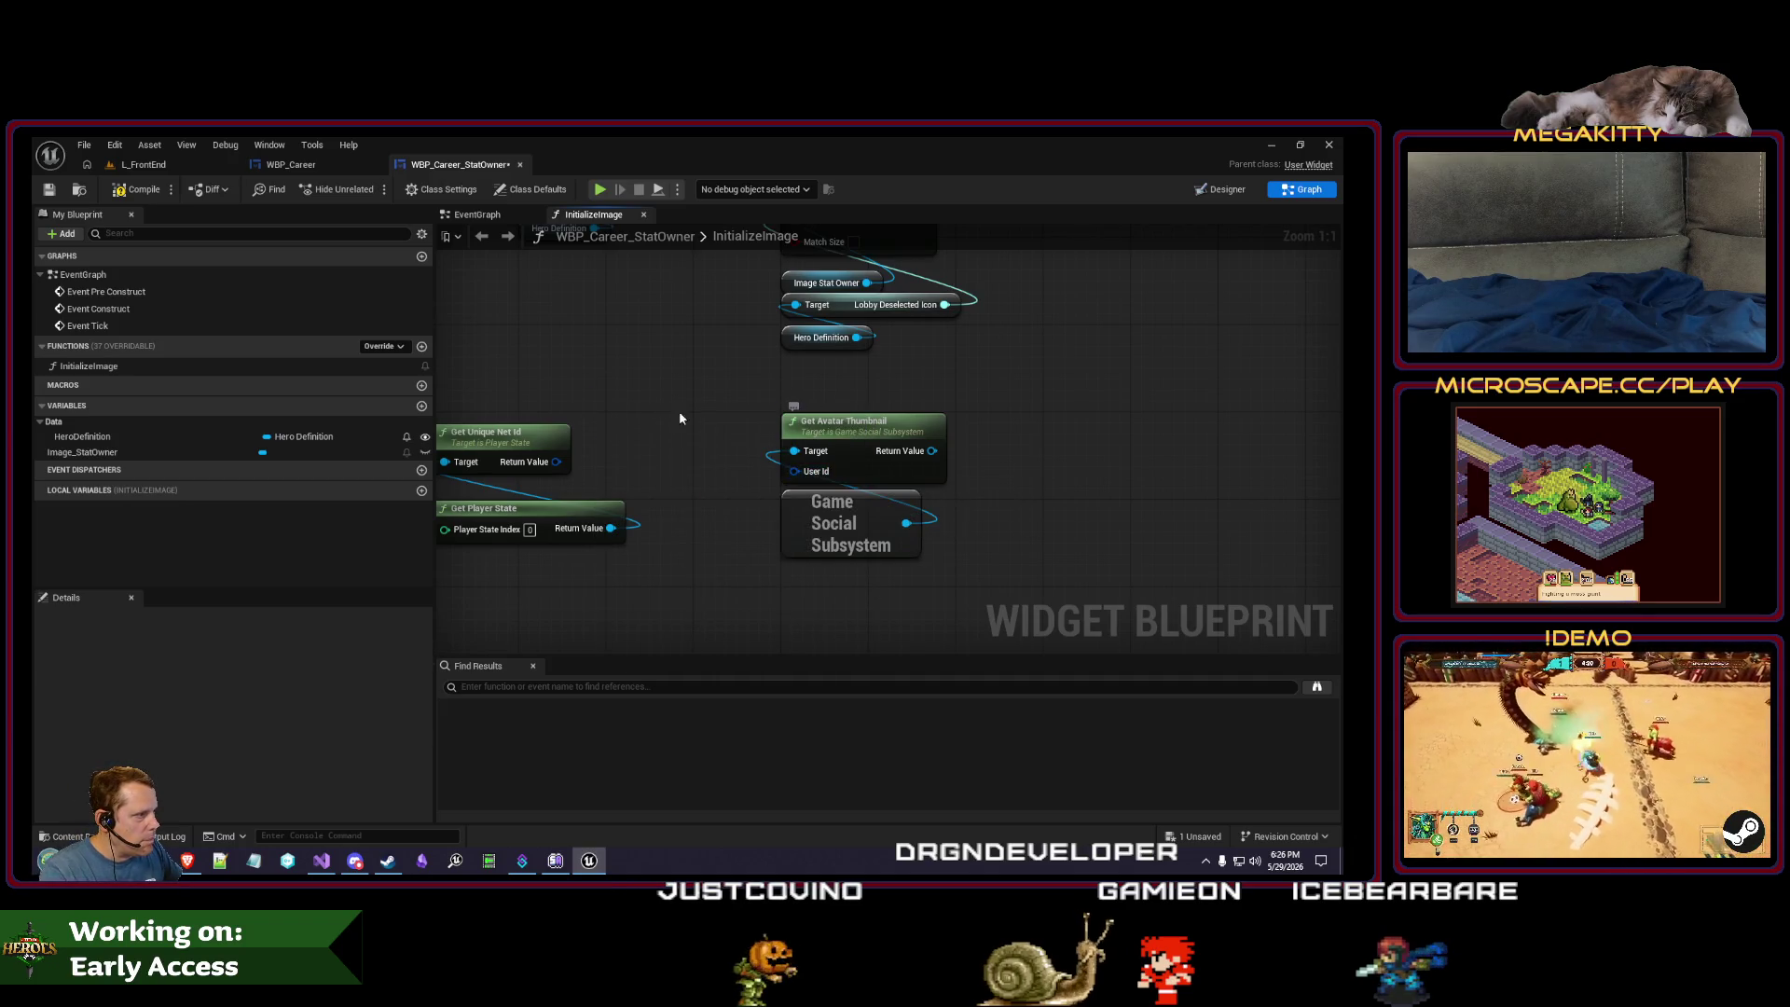
- Add To Game Subsystem Unique Net Id and wire it into Get Avatar Thumbnail's User Id
right_click(614, 389)
type("game subsystem ")
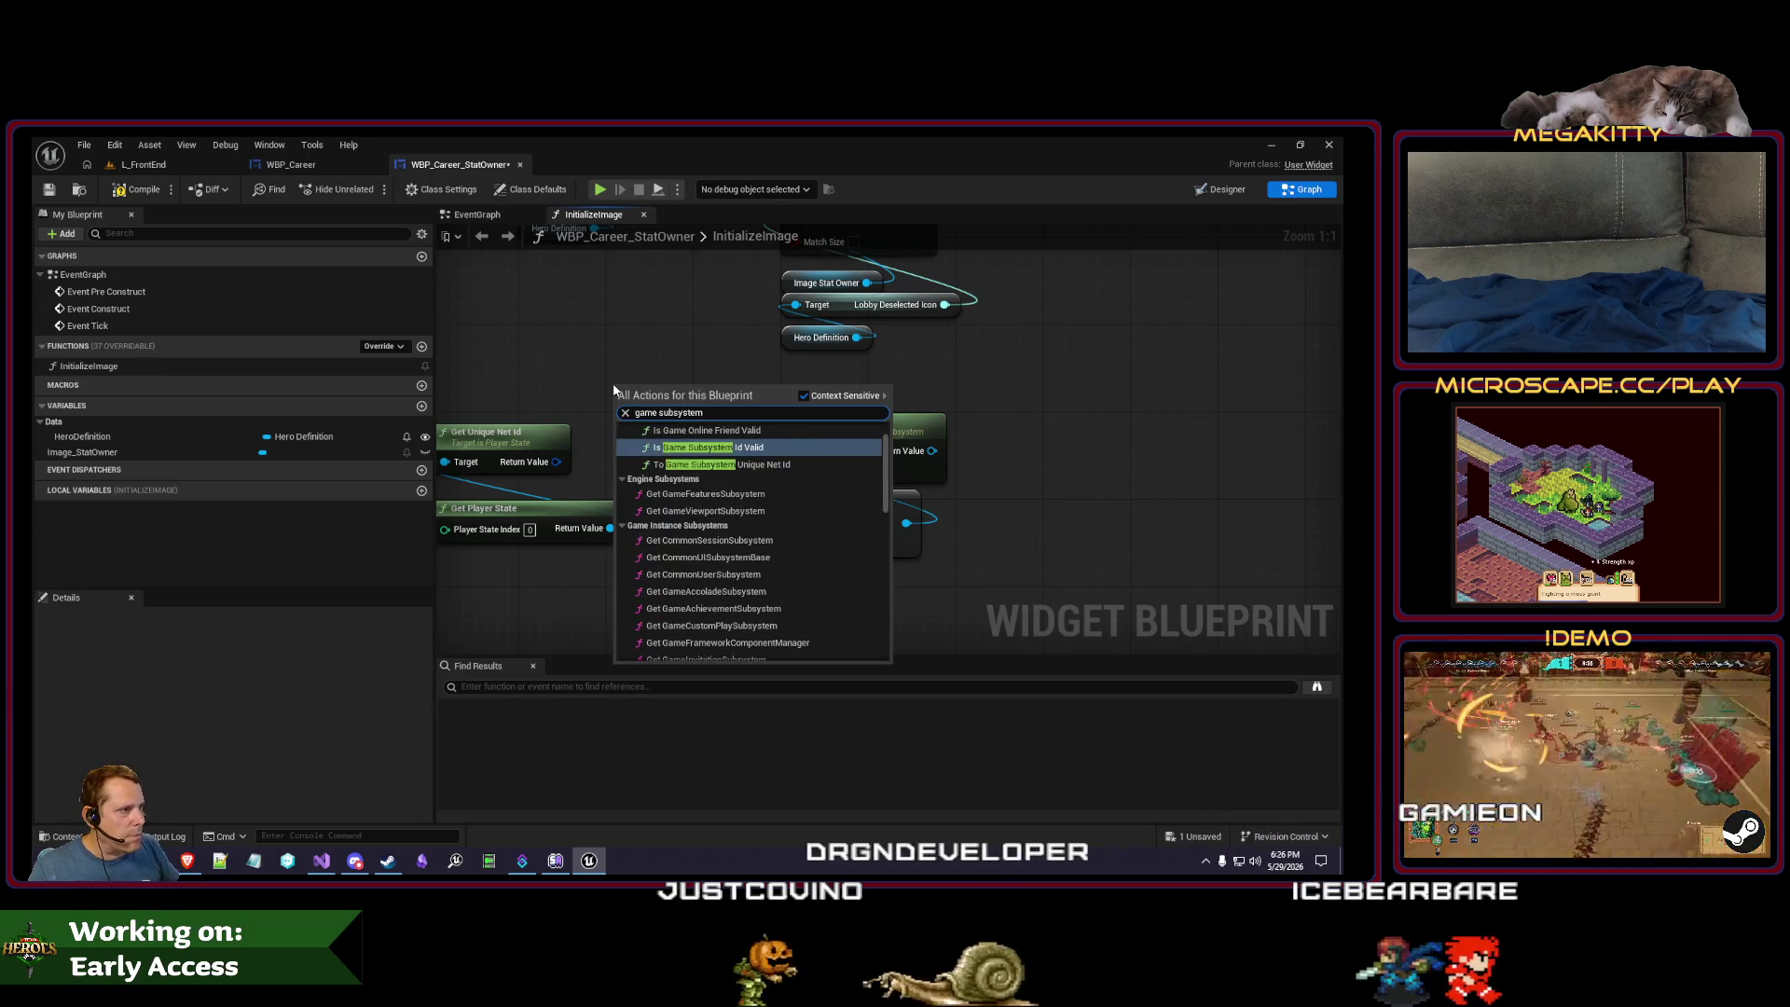
type("uni")
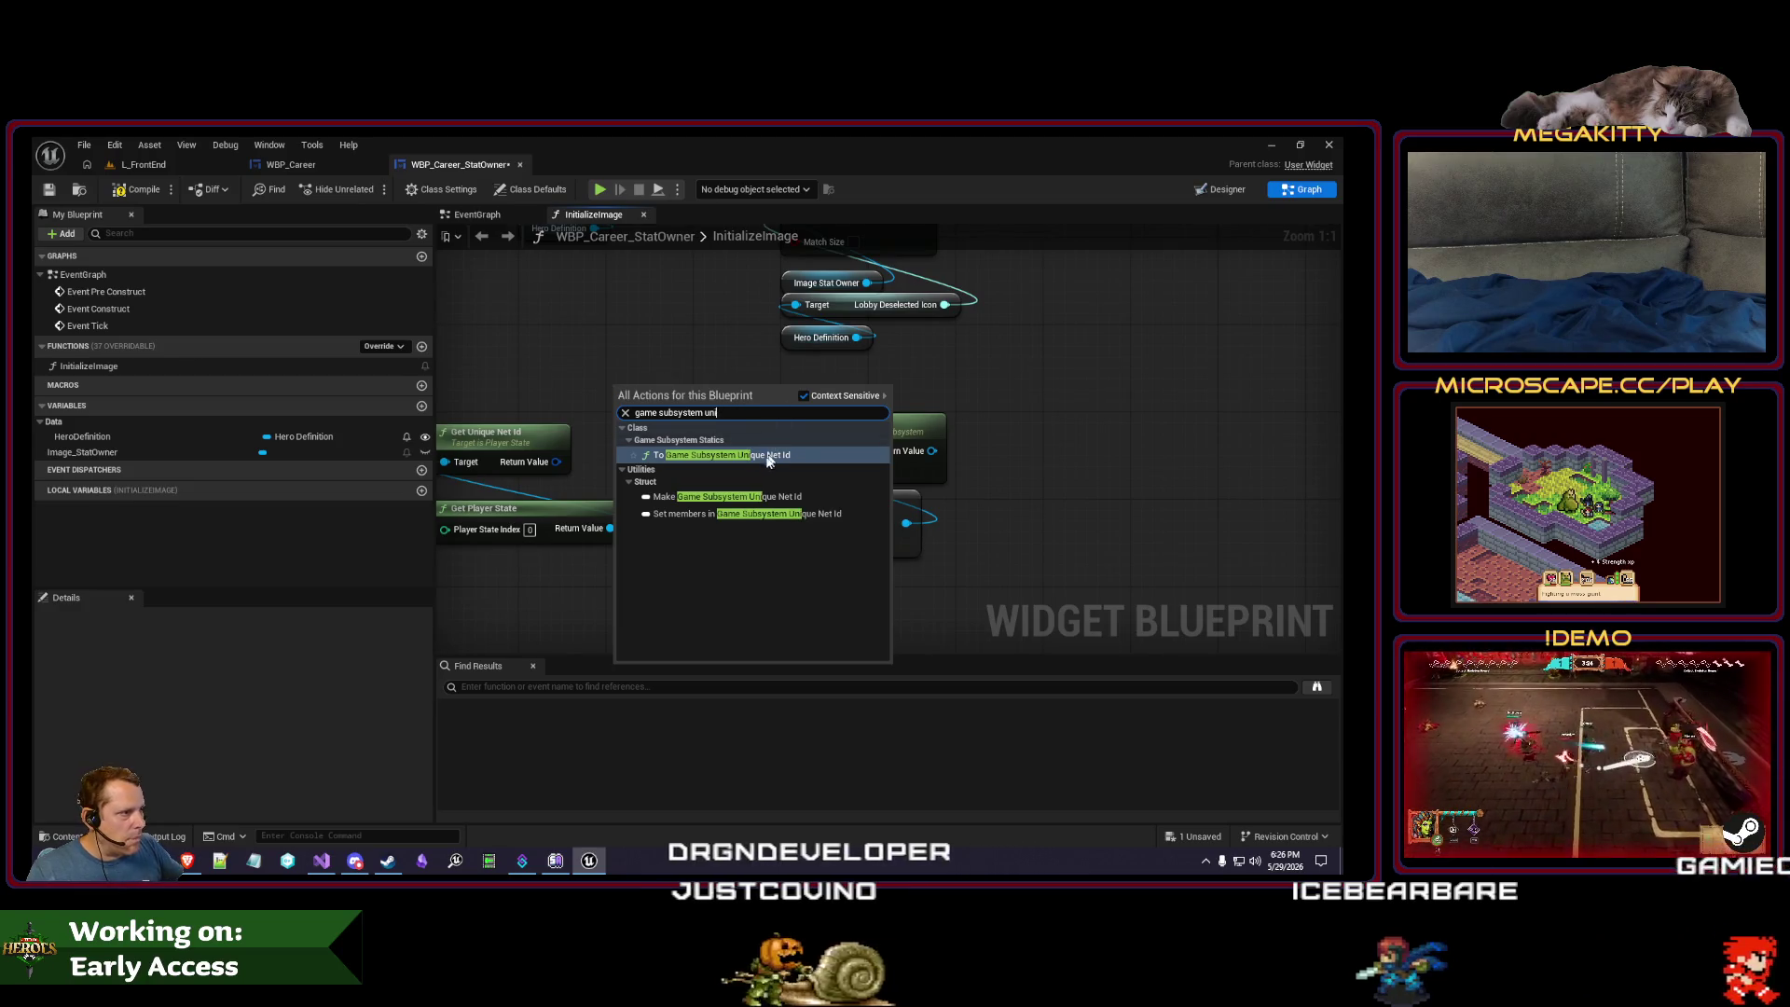
left_click(765, 455)
left_click_drag(624, 410, 601, 455)
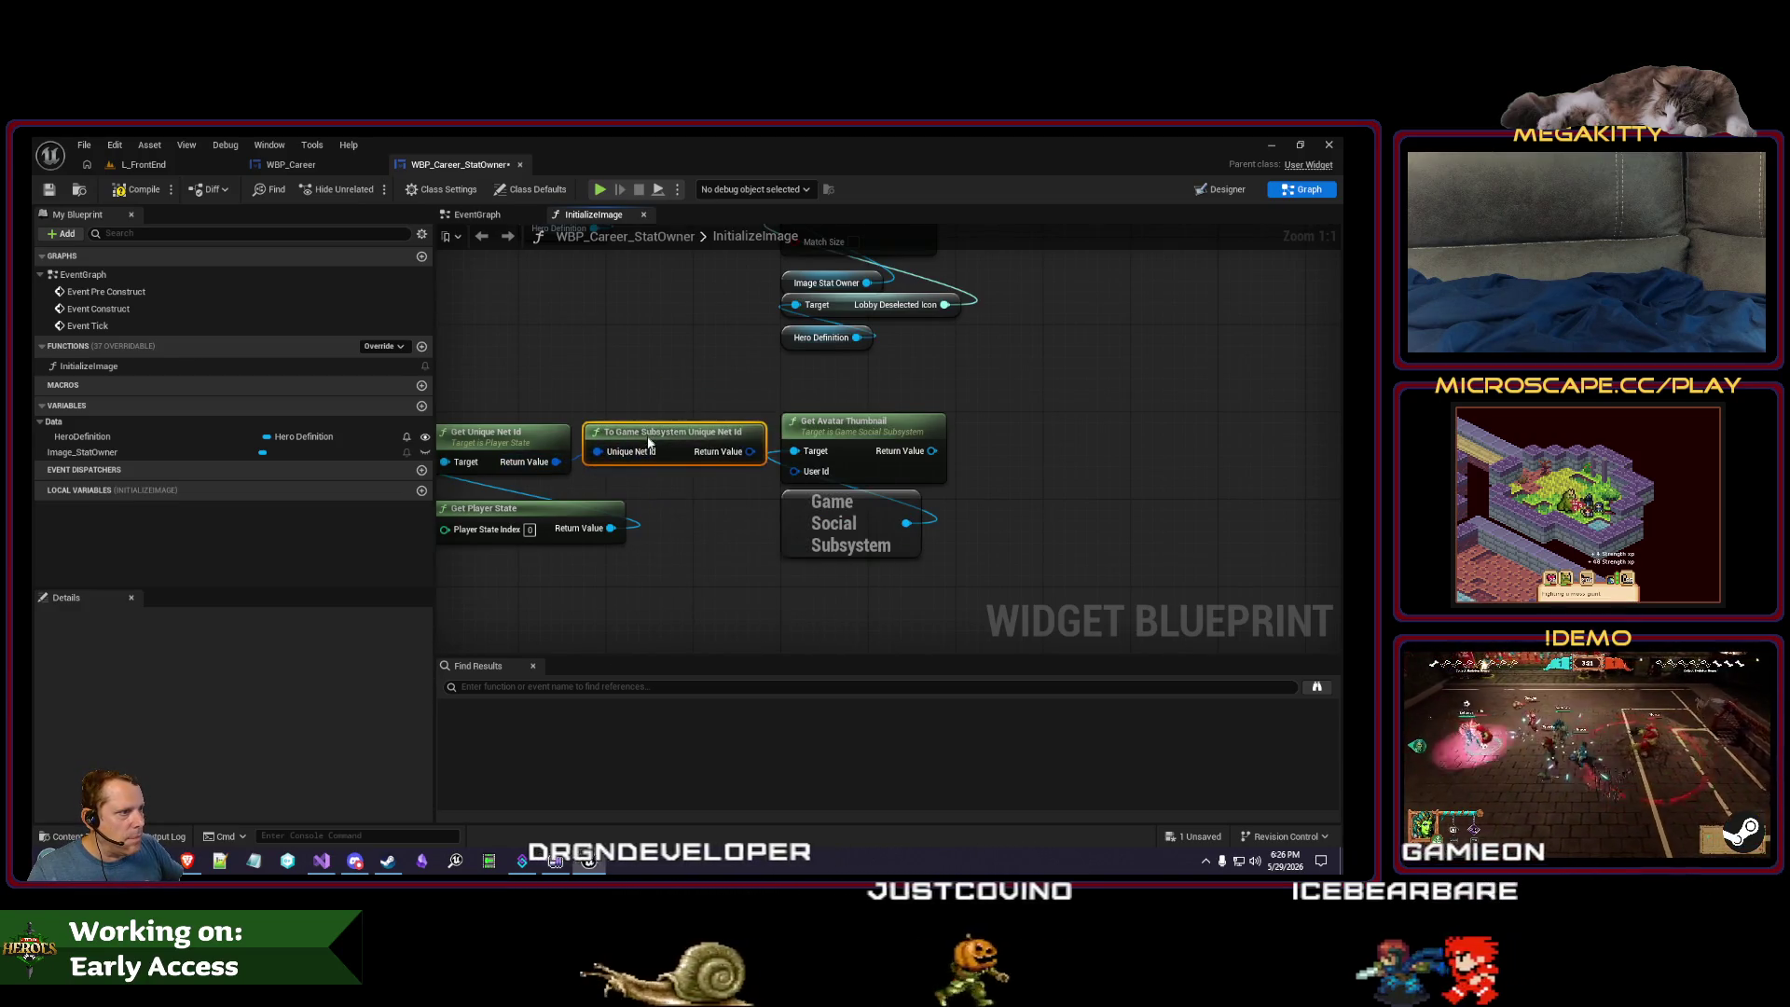
left_click_drag(751, 452, 794, 471)
scroll(970, 485, "down", 2)
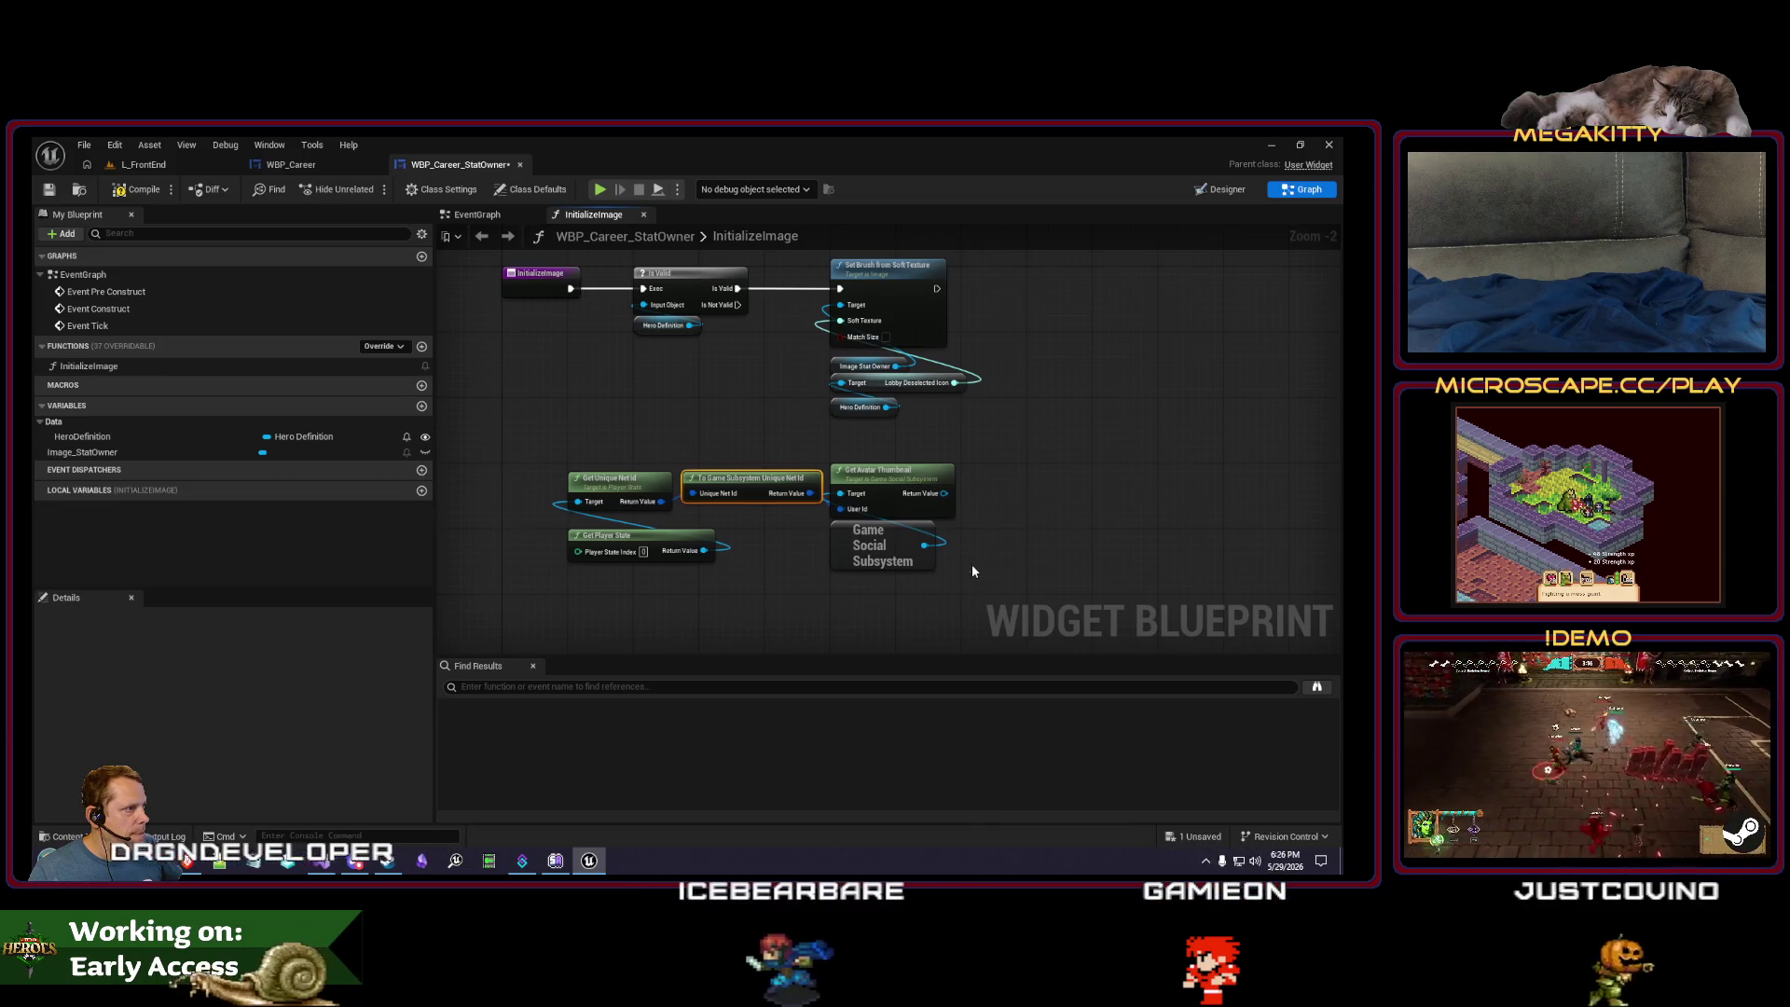
- Select the lower nodes, then paste and delete a stray Set Brush from Soft Texture copy
mouse_move(560, 620)
left_mouse_down()
mouse_move(892, 542)
mouse_move(890, 563)
left_mouse_up()
left_click(883, 443)
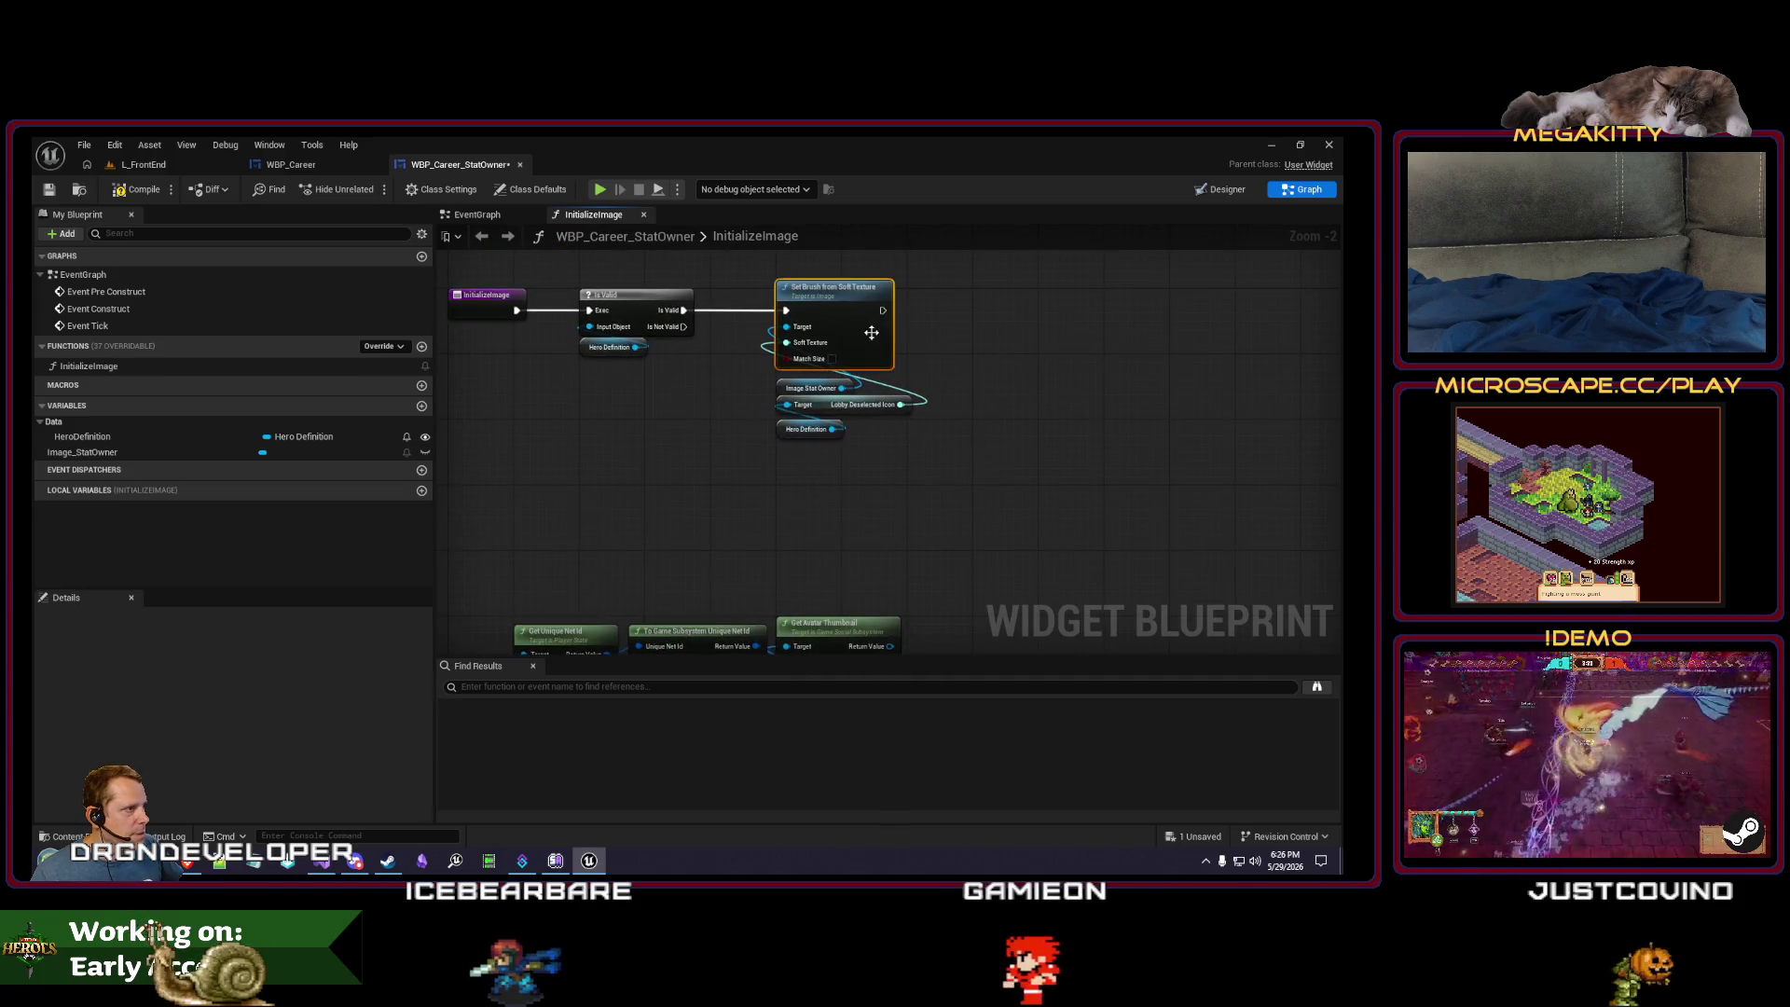
key("ctrl+v")
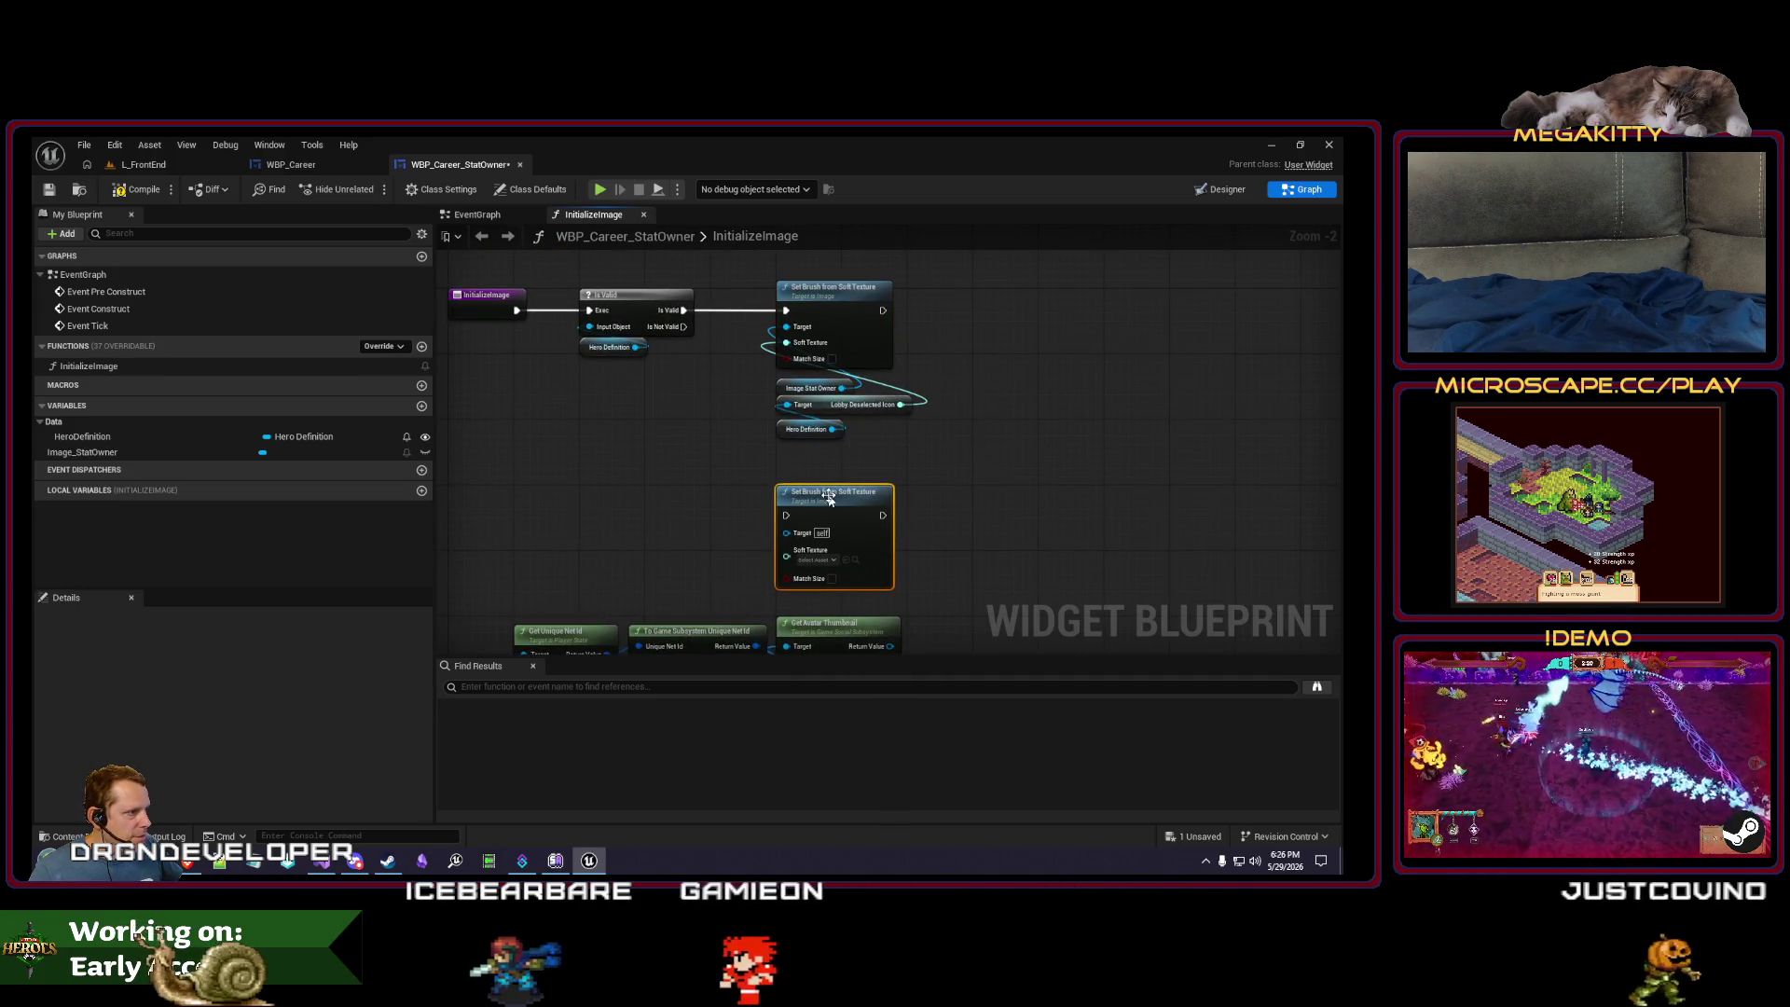
key("Delete")
- Add Set Brush from Texture targeting Image Stat Owner and drive it from Is Not Valid
left_click_drag(869, 448, 783, 379)
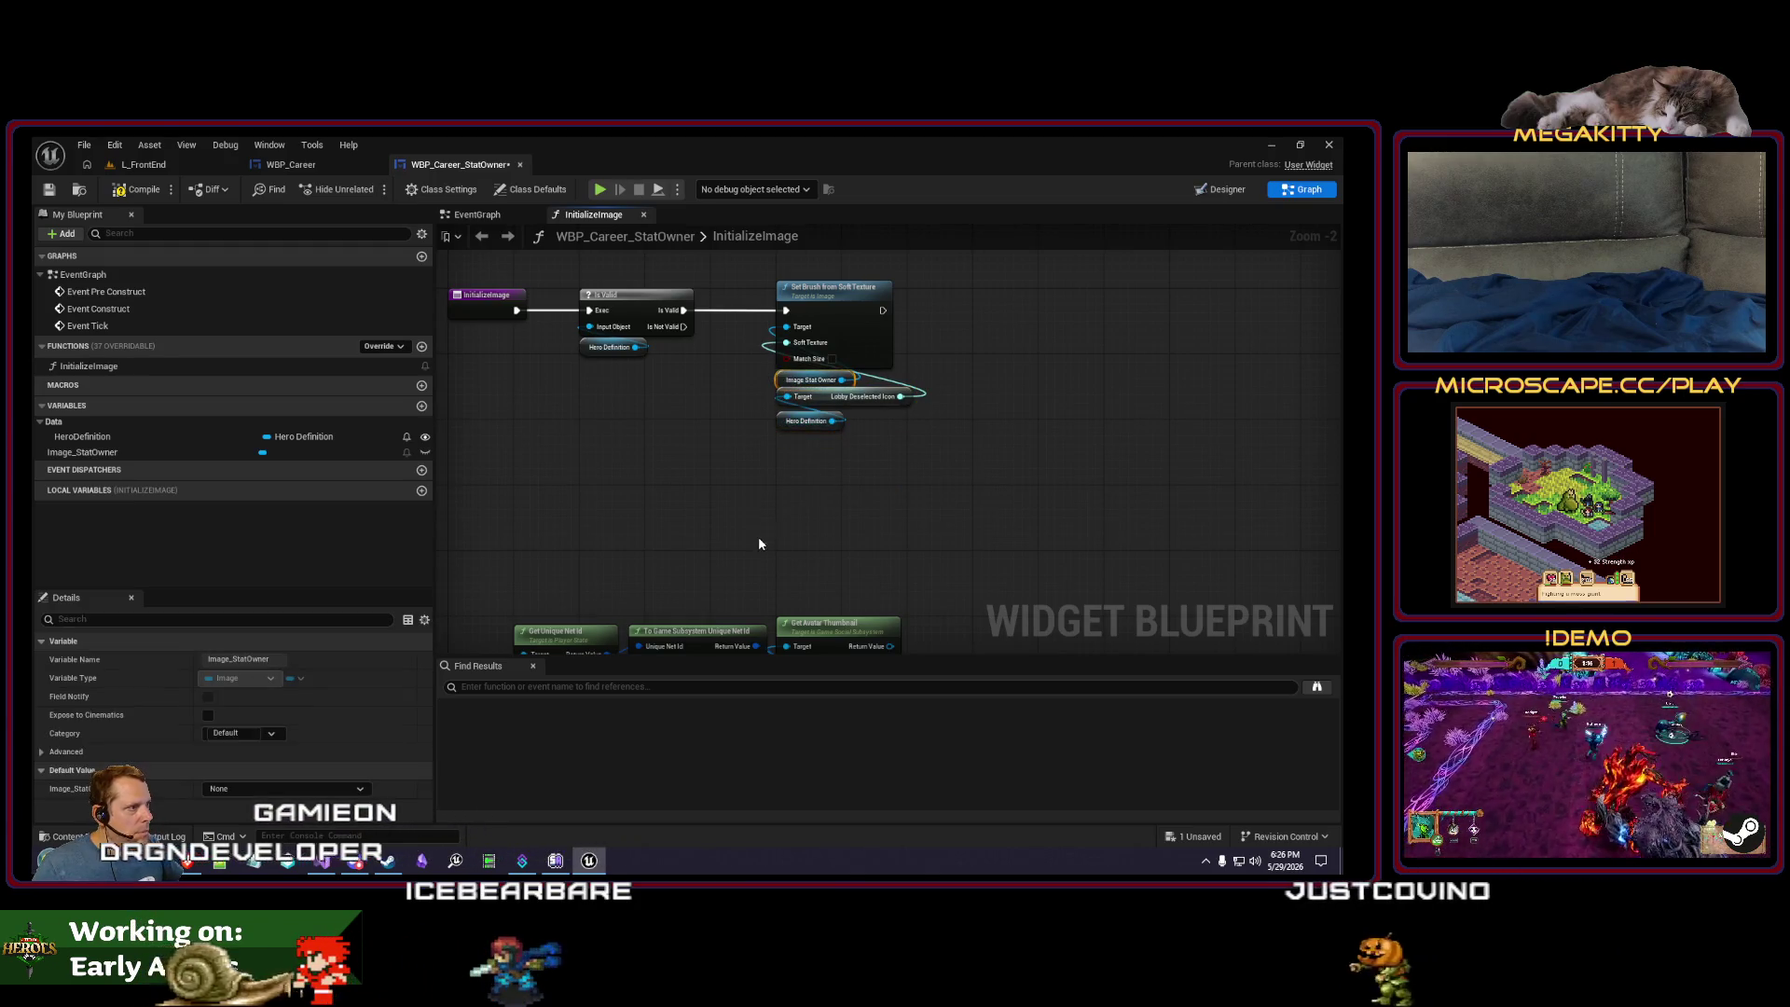
left_click_drag(817, 544, 821, 491)
type("set br")
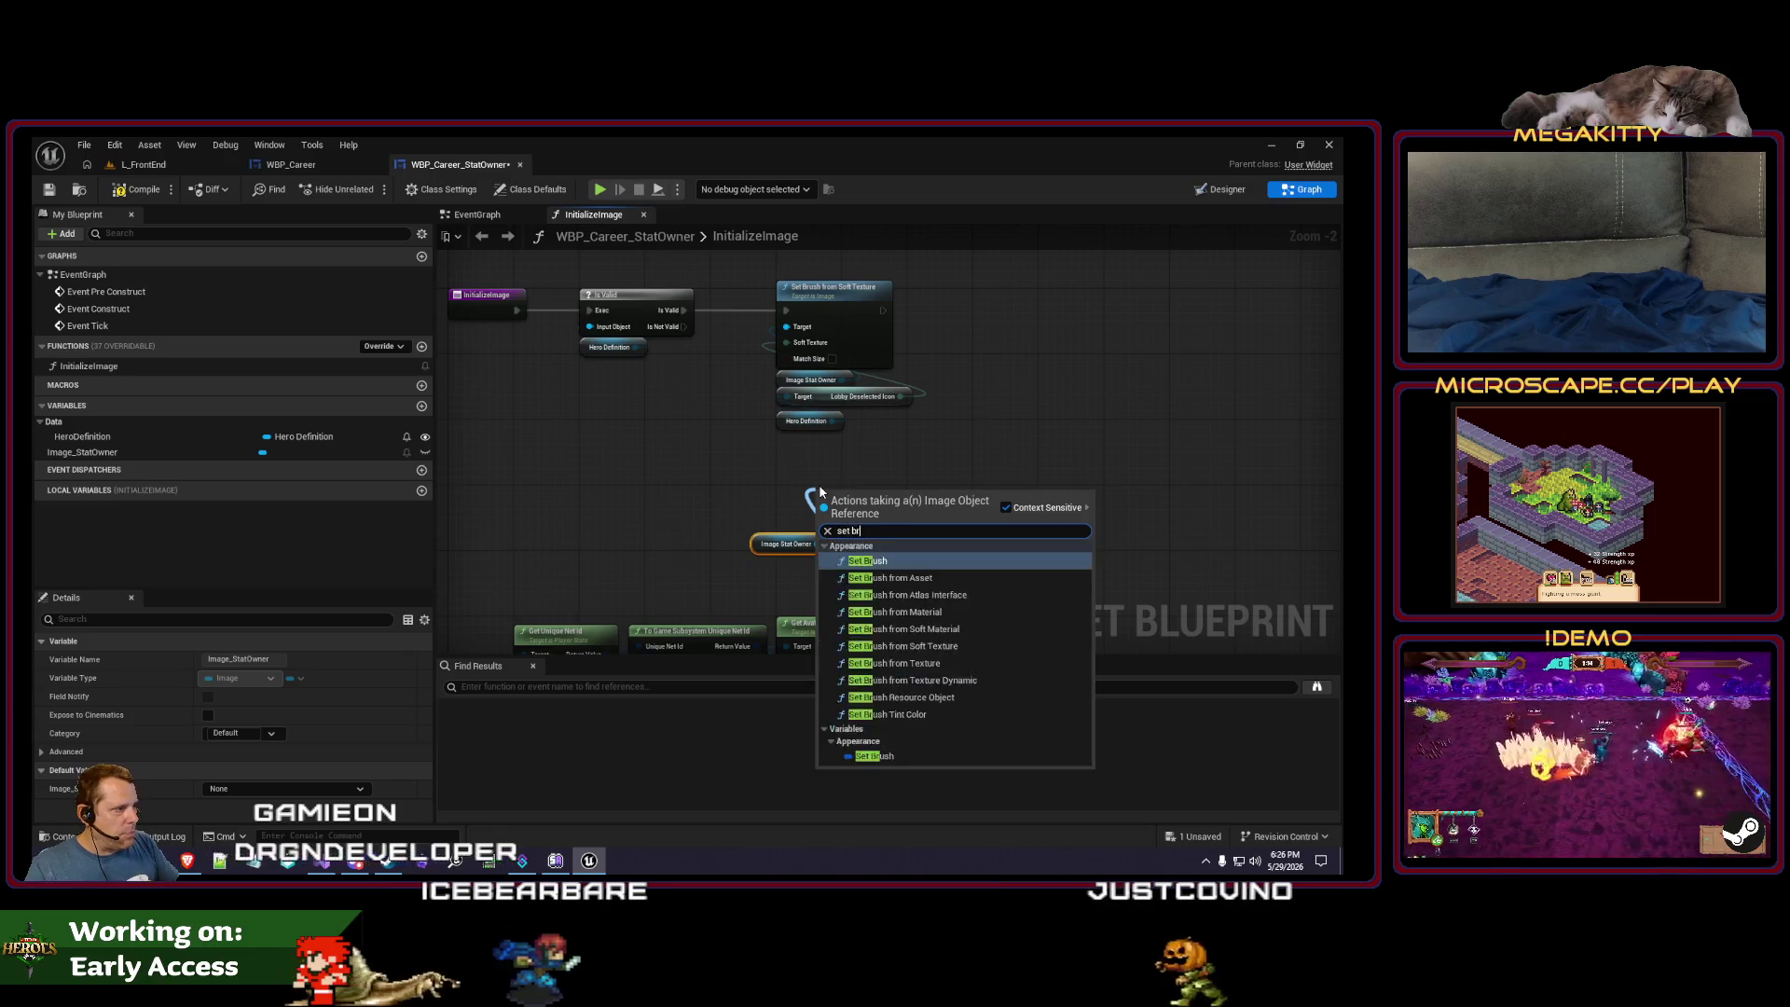
type("ush from tex")
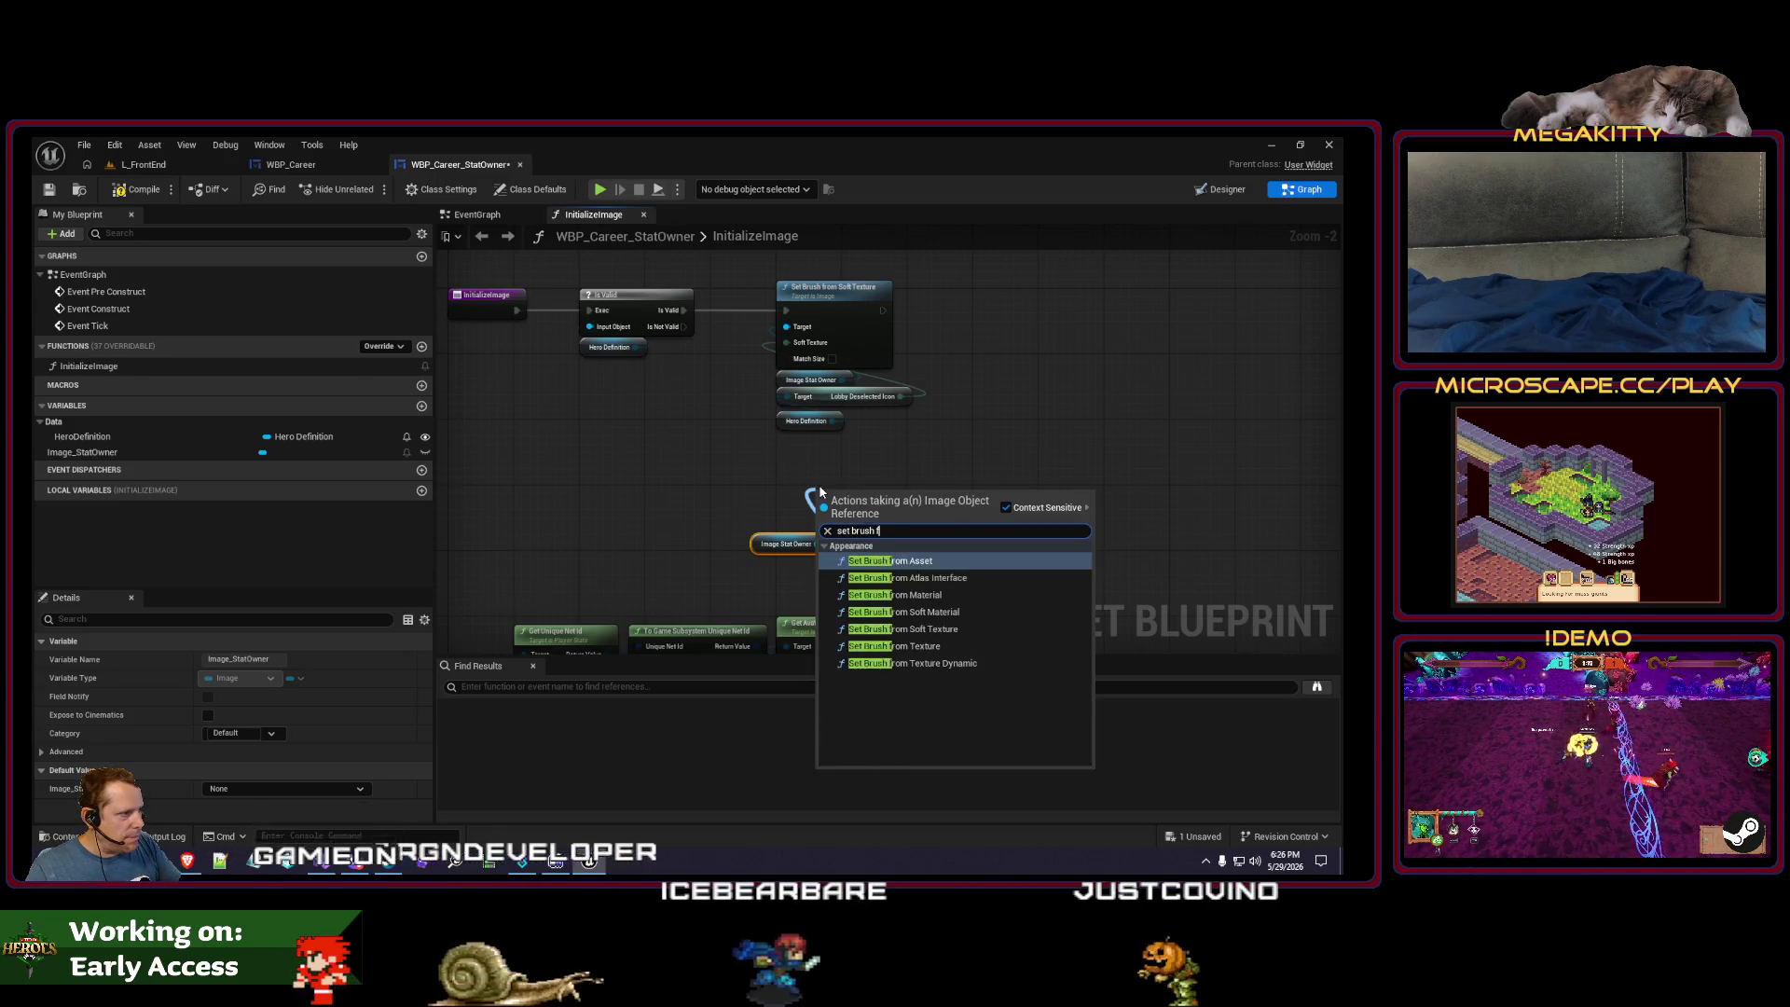
key("Return")
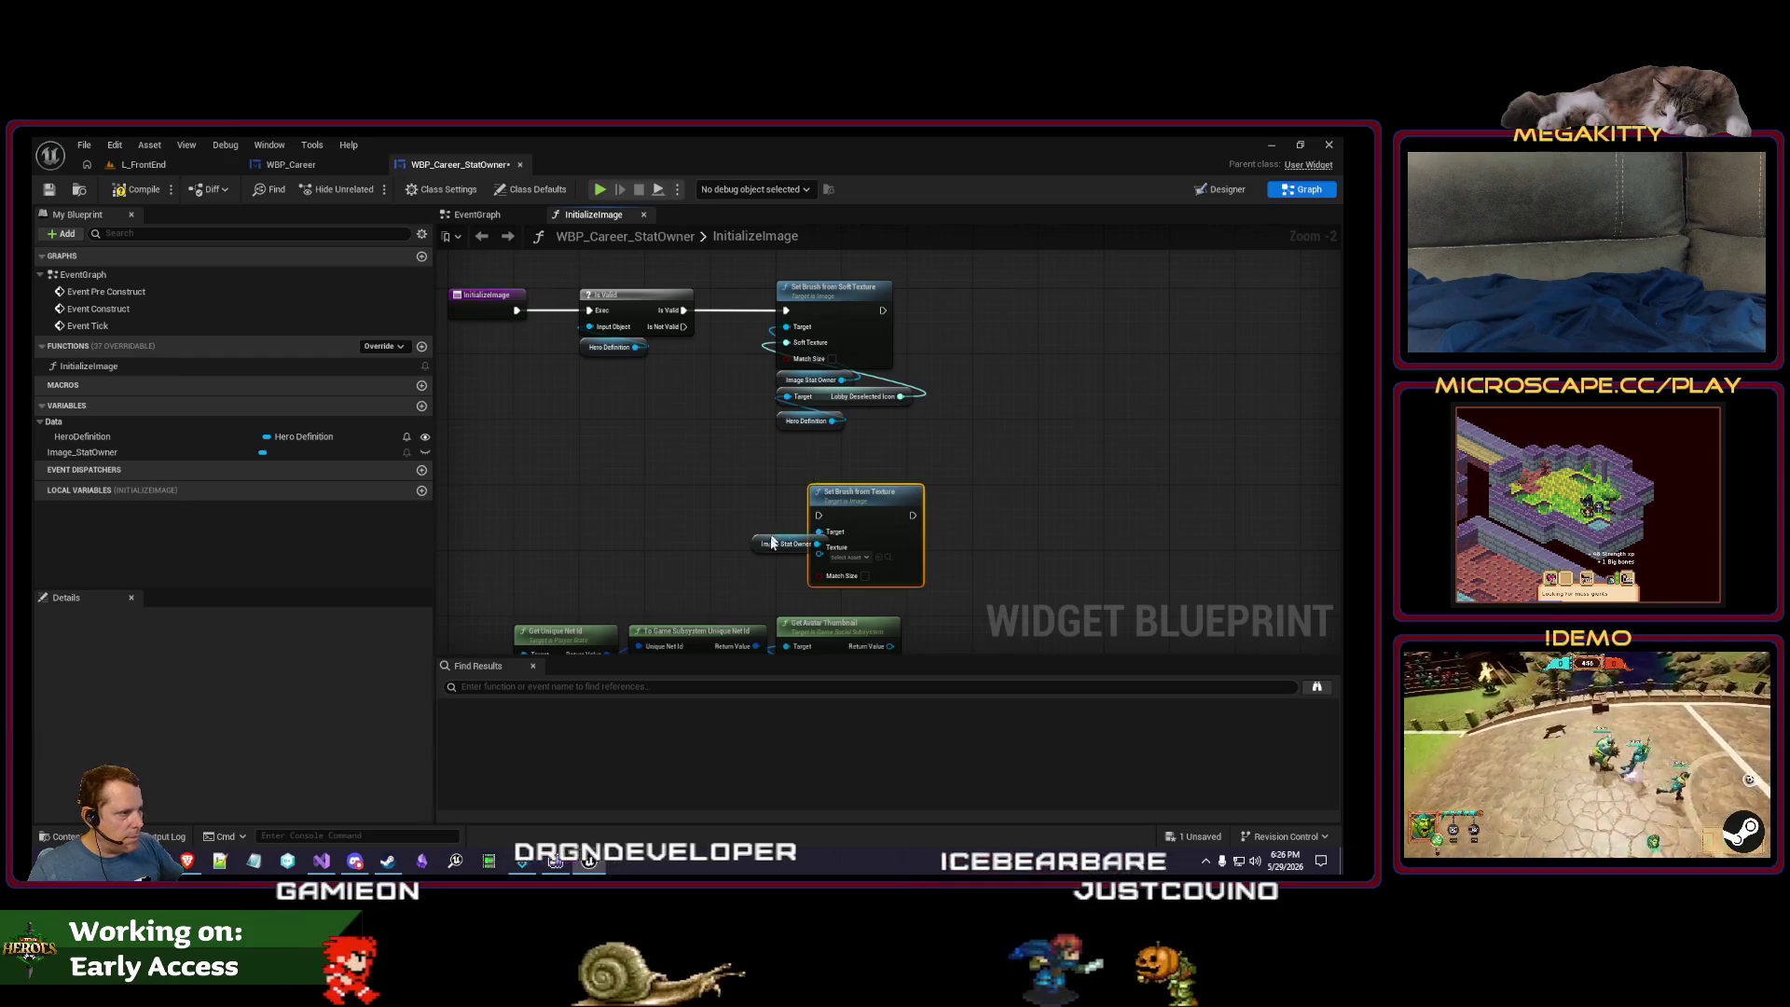
mouse_move(781, 558)
left_mouse_down()
mouse_move(839, 606)
mouse_move(834, 490)
left_mouse_up()
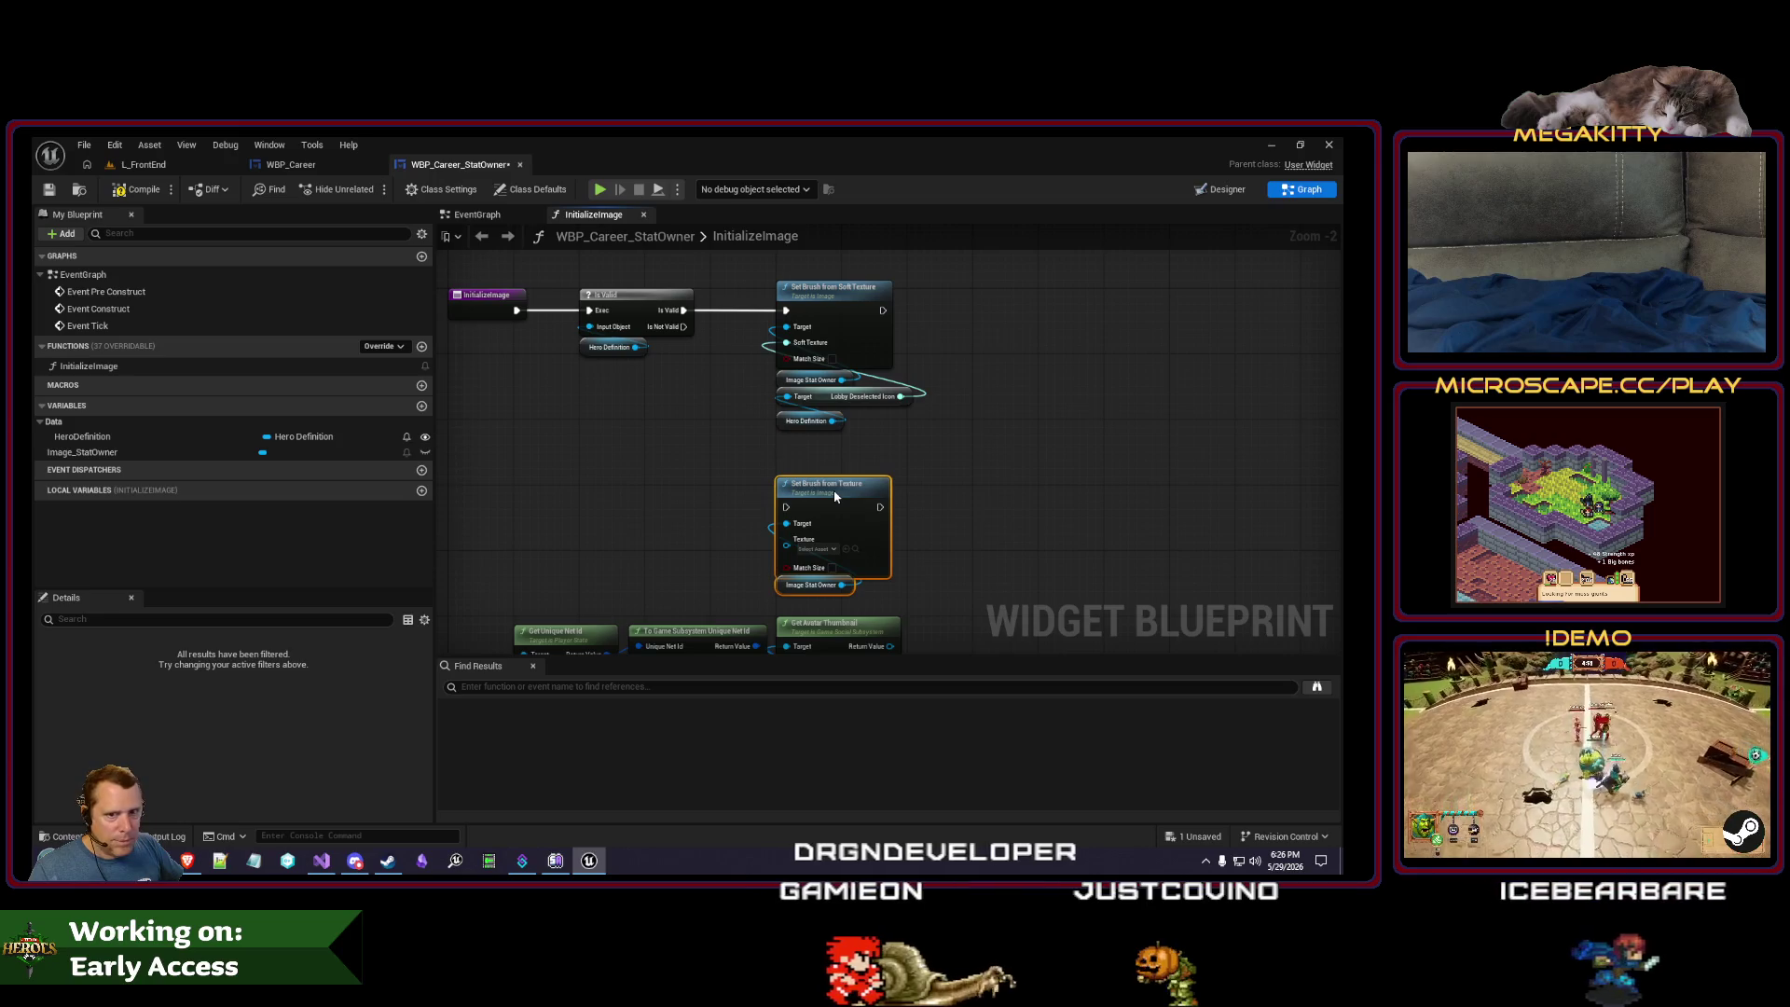
mouse_move(683, 327)
left_mouse_down()
mouse_move(736, 384)
mouse_move(772, 511)
mouse_move(792, 520)
mouse_move(774, 385)
mouse_move(760, 421)
left_mouse_up()
- Tidy the lower node group and Get Player State, then show the L_FrontEnd level
scroll(967, 512, "down", 3)
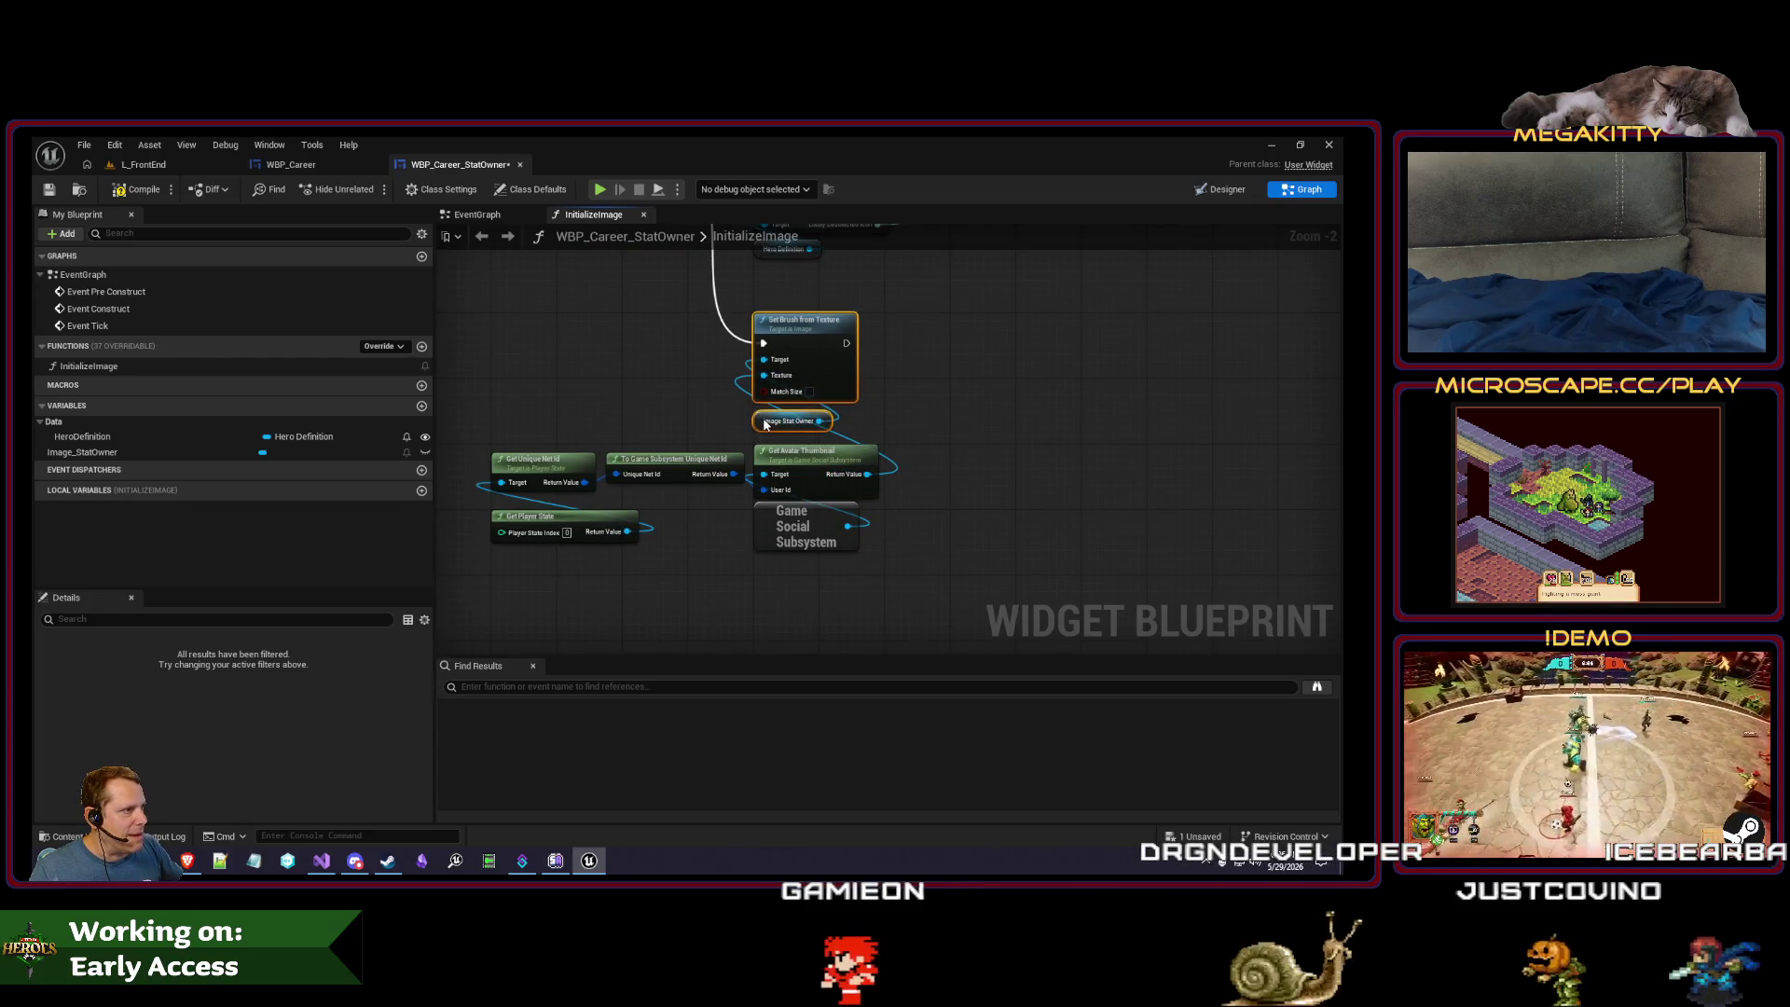
left_click_drag(680, 500, 578, 475)
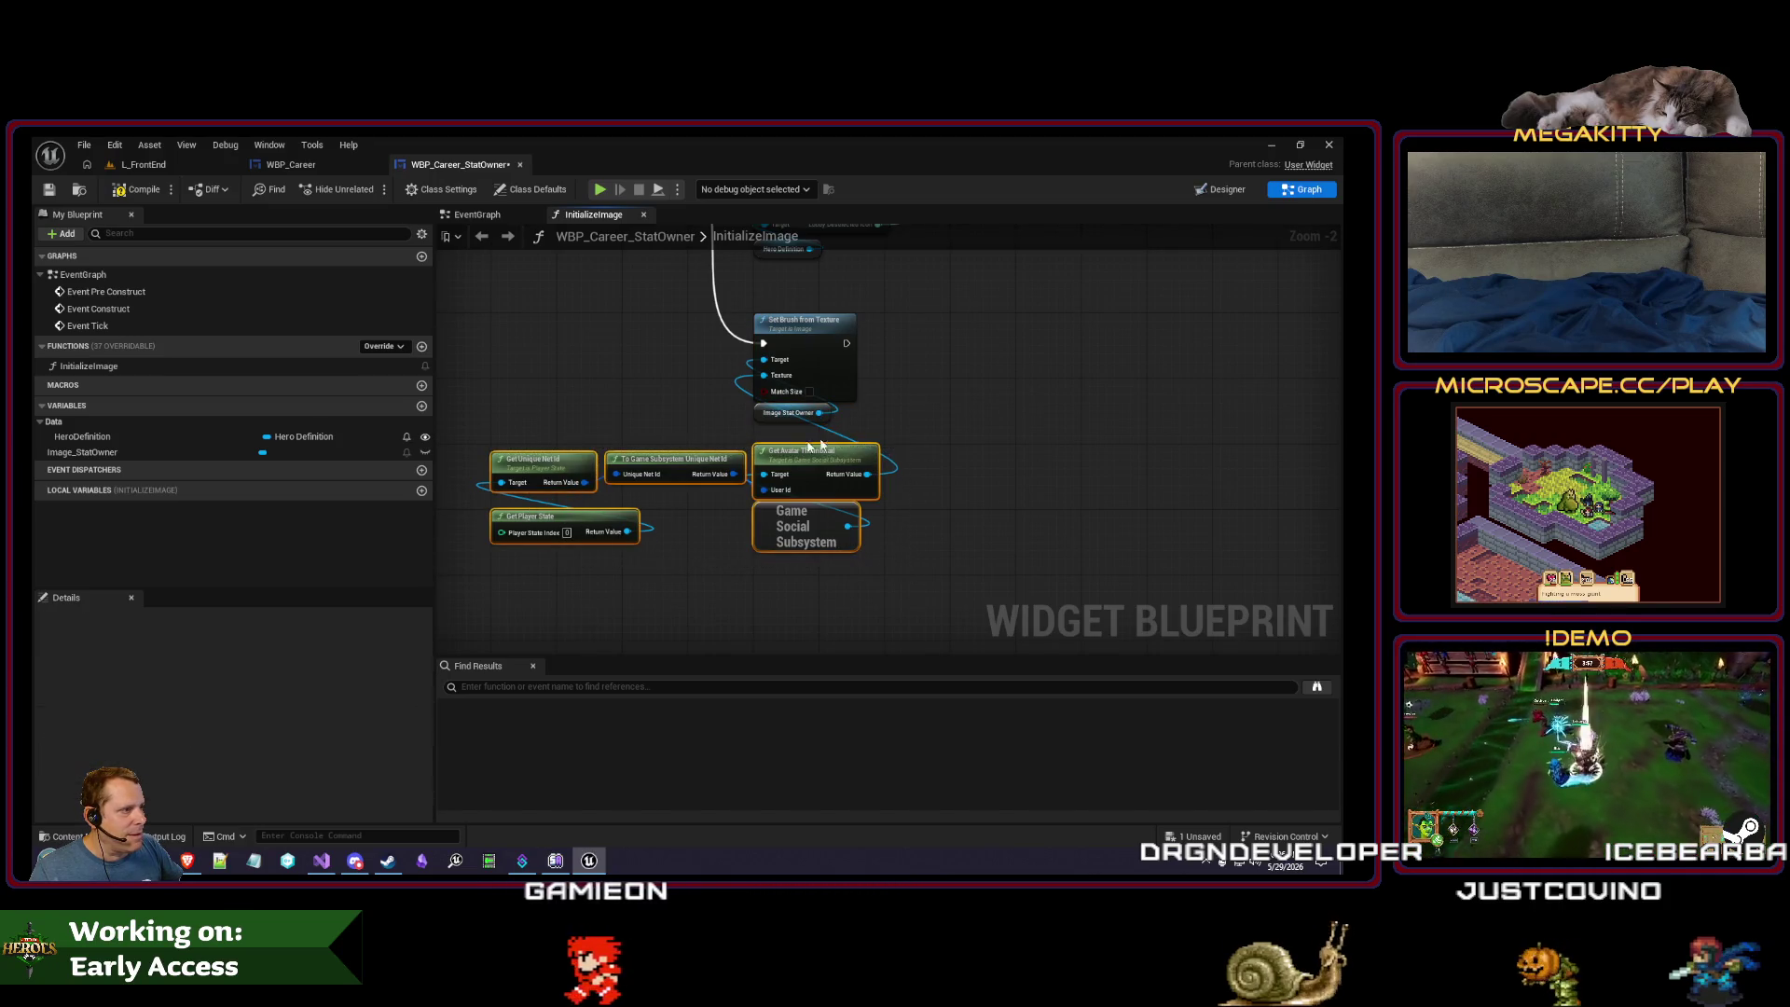
left_click_drag(846, 451, 847, 435)
left_click(557, 410)
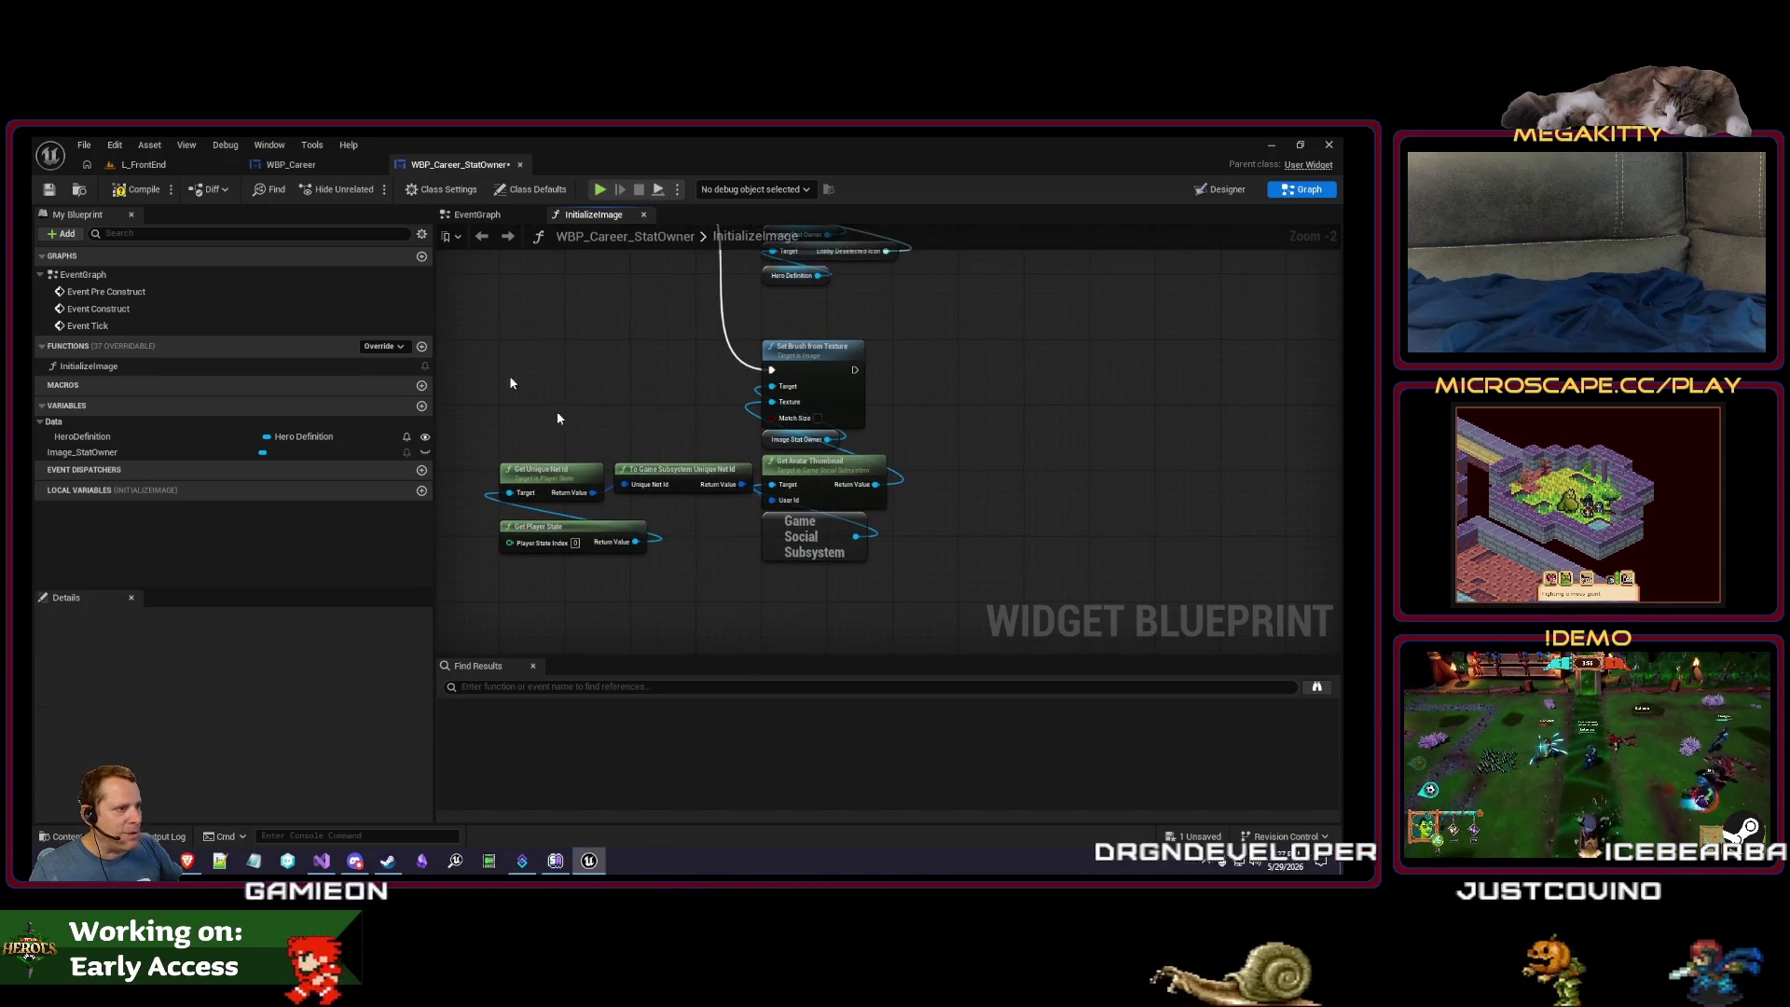
left_click_drag(575, 539, 575, 523)
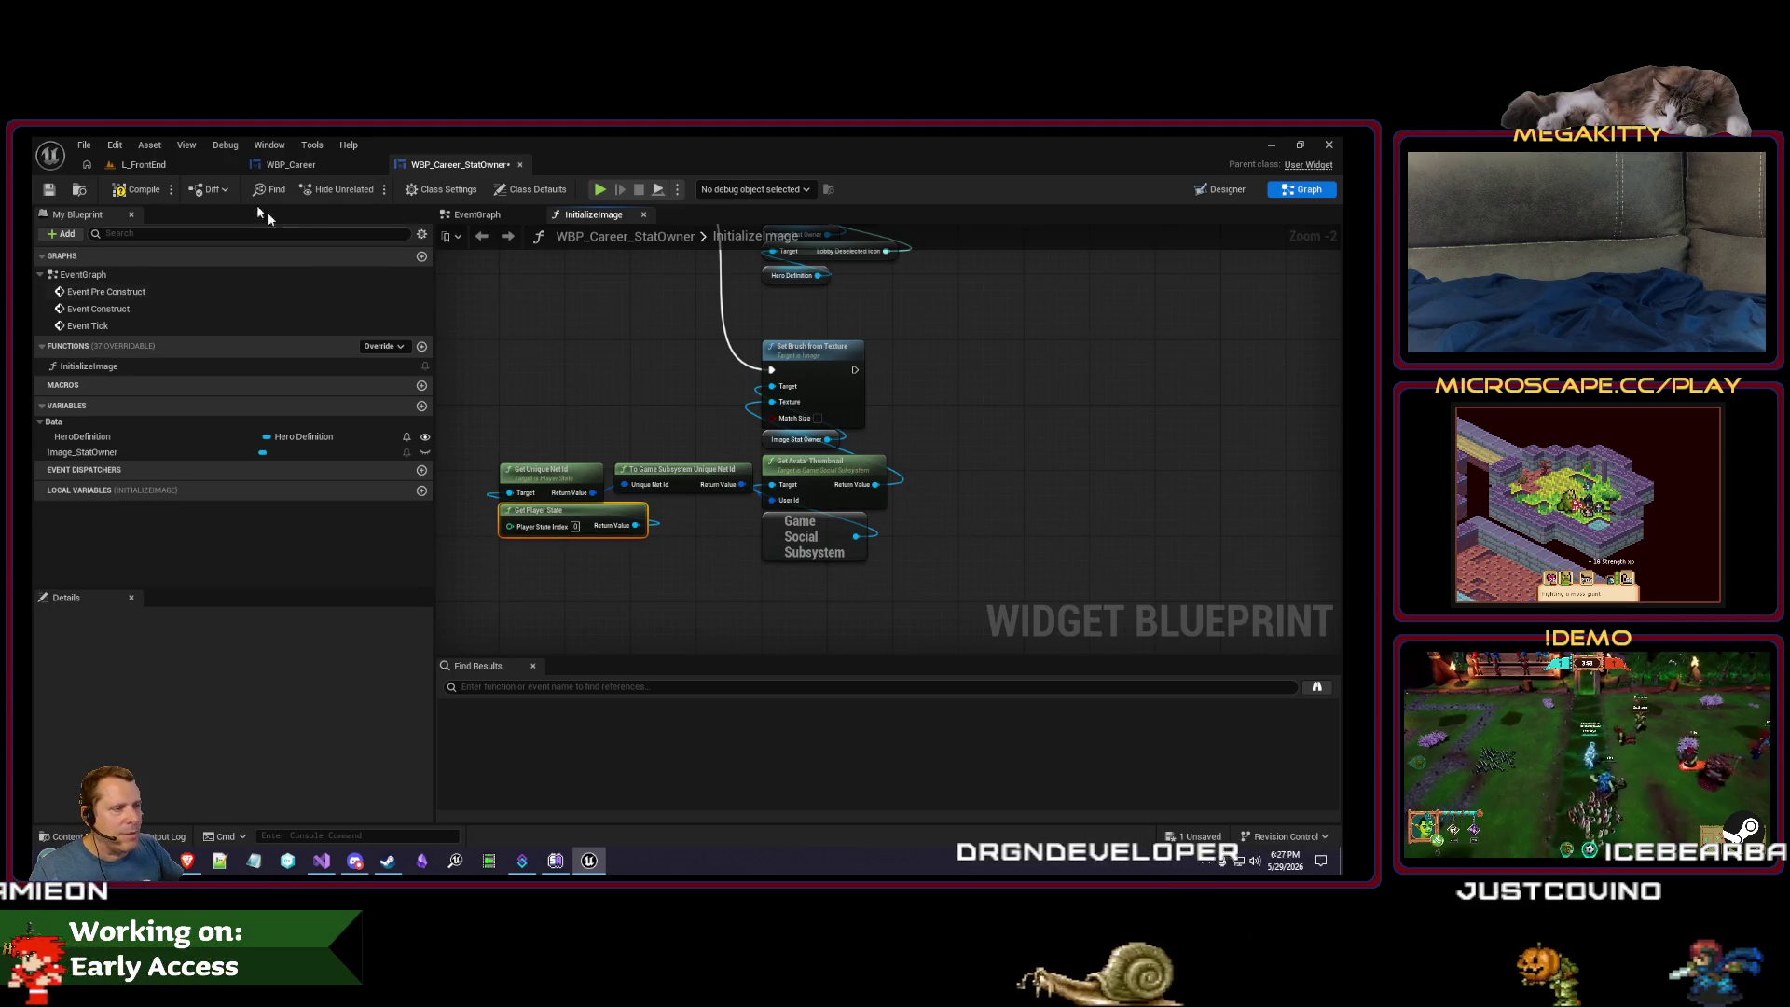
left_click(144, 164)
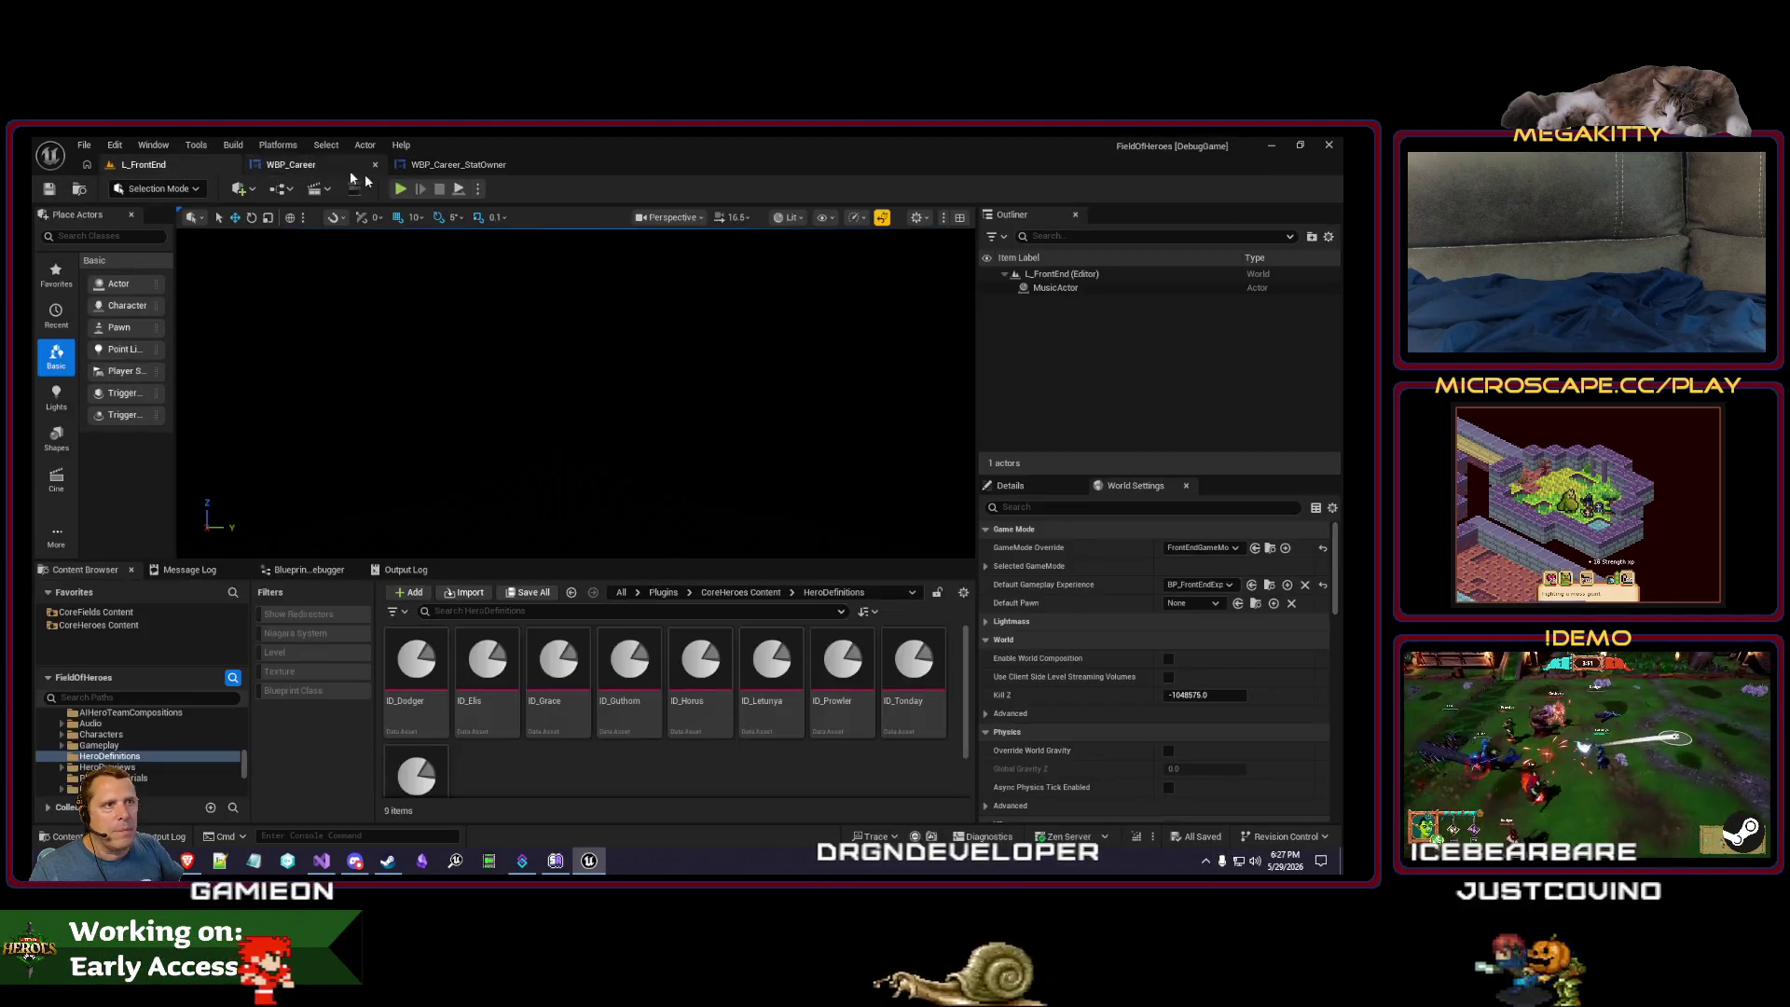
- Play-test with Alt+P, stop, and look over the WBP_Career blueprints before returning to L_FrontEnd
key("alt+p")
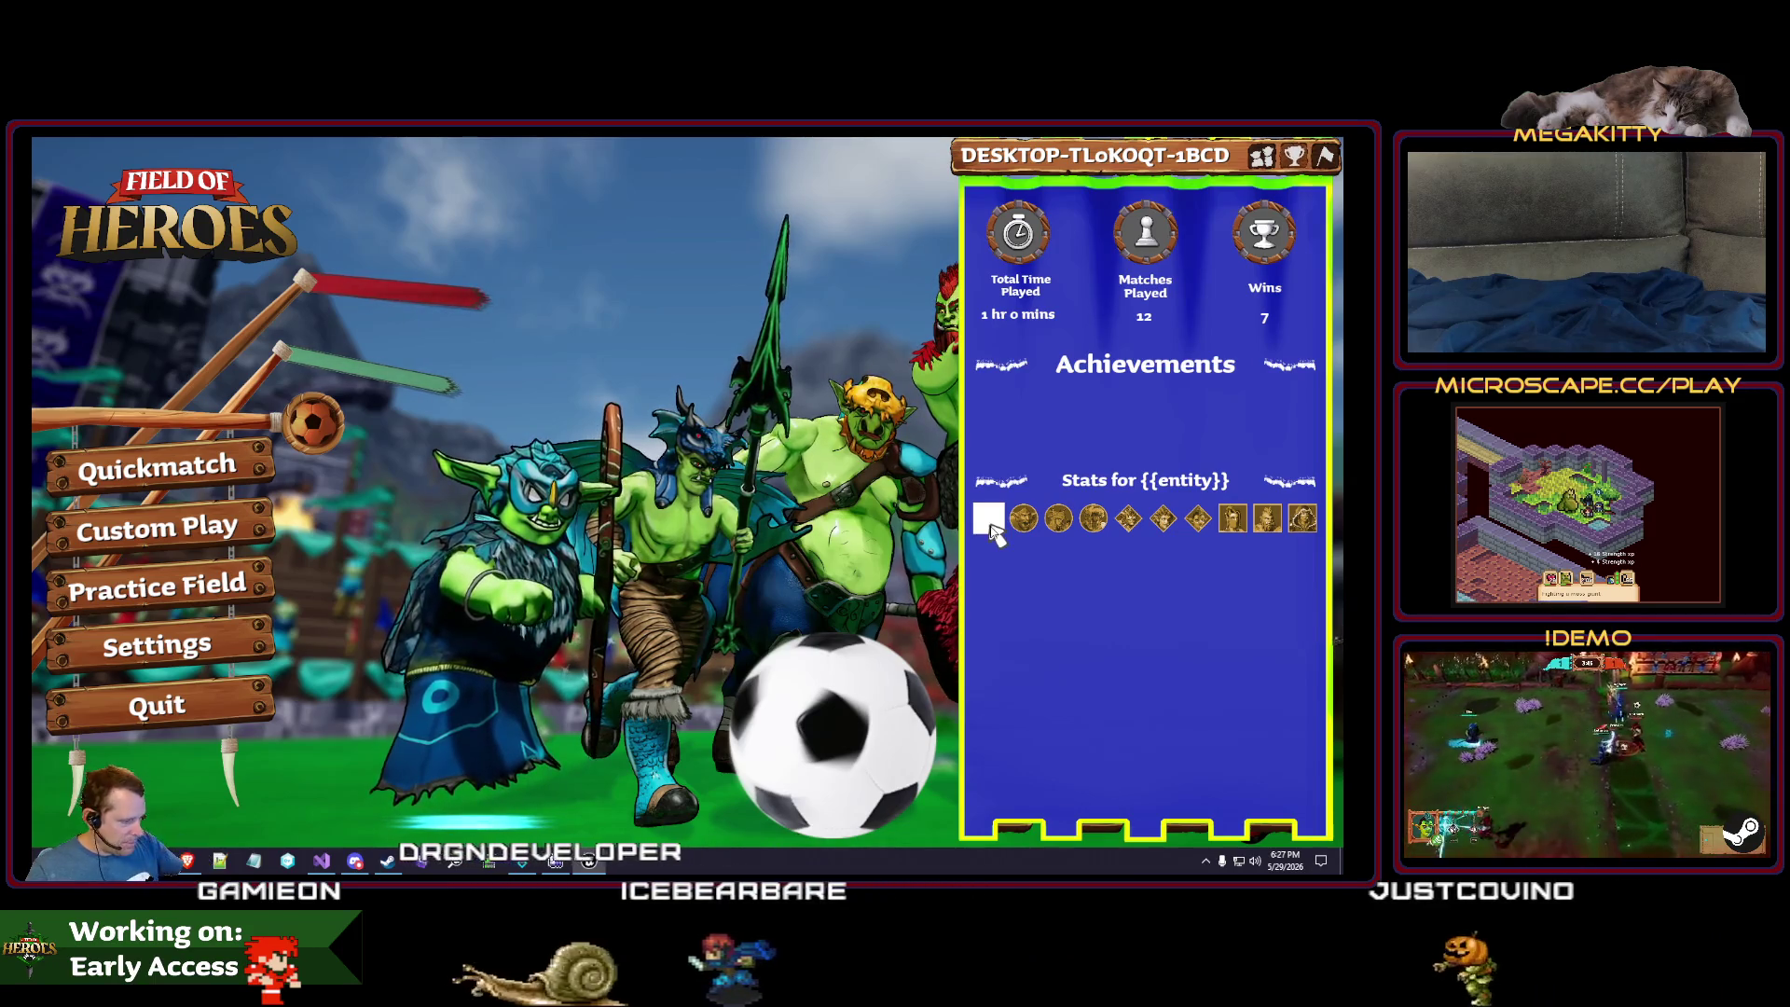
key("Escape")
left_click(324, 164)
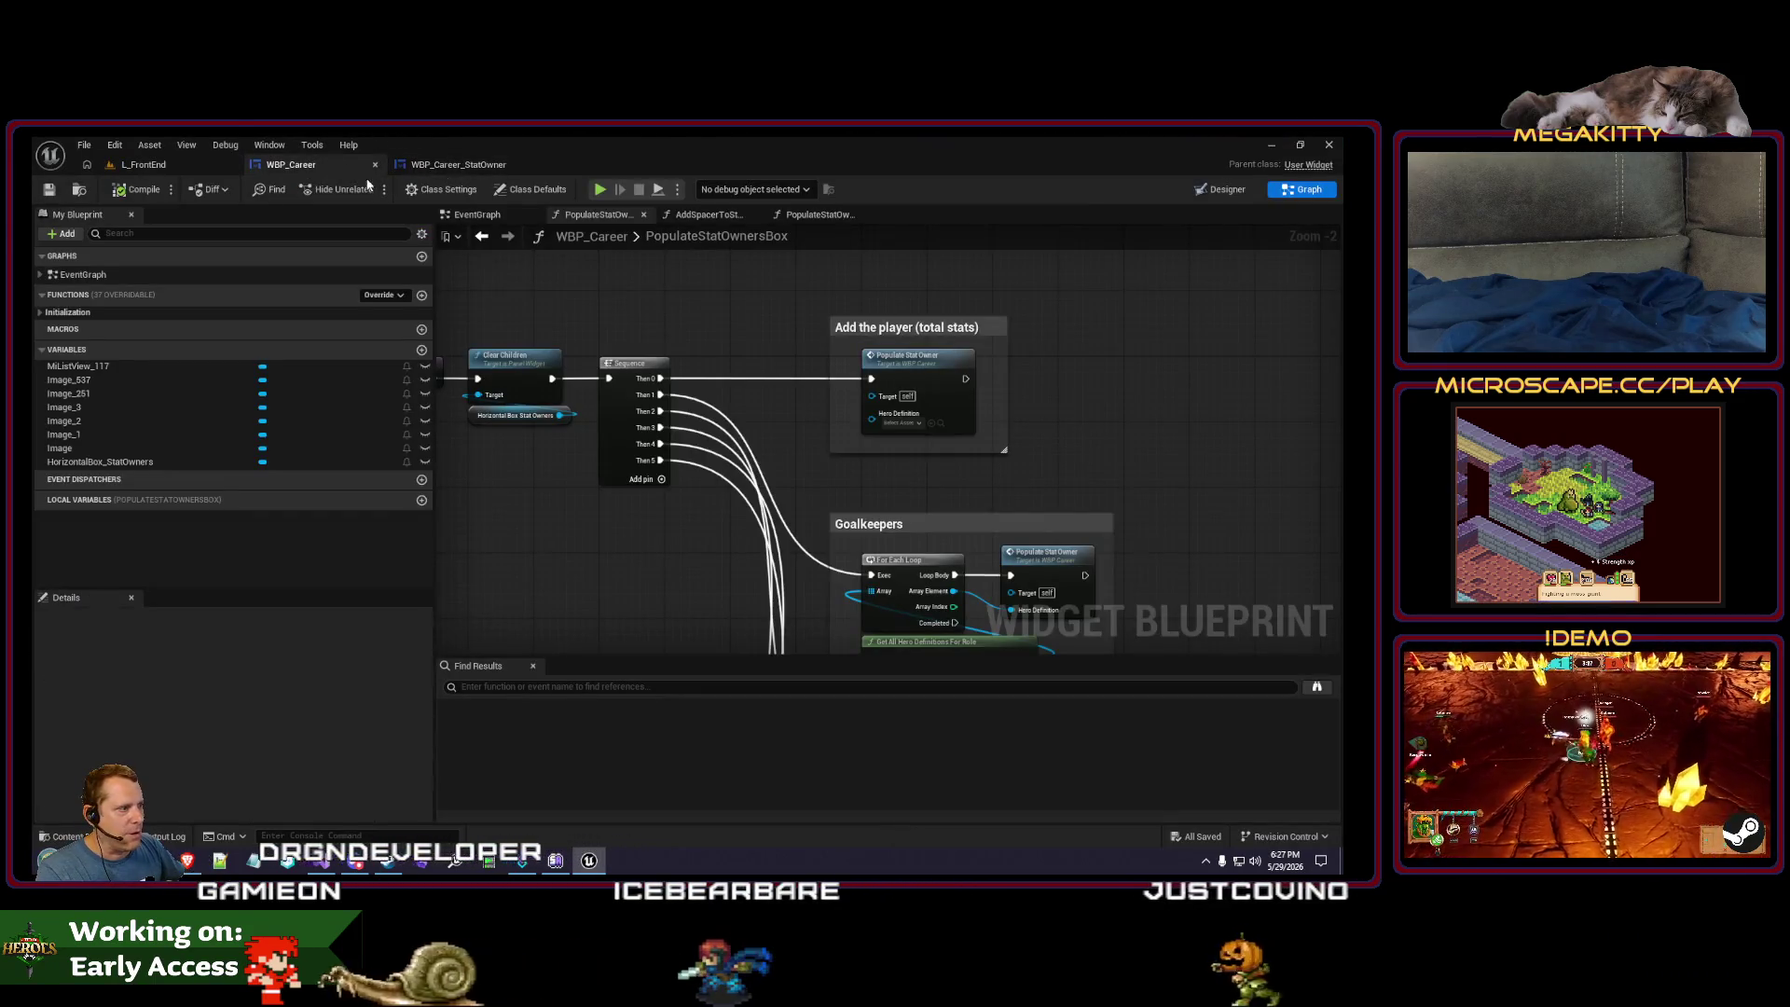
left_click(483, 166)
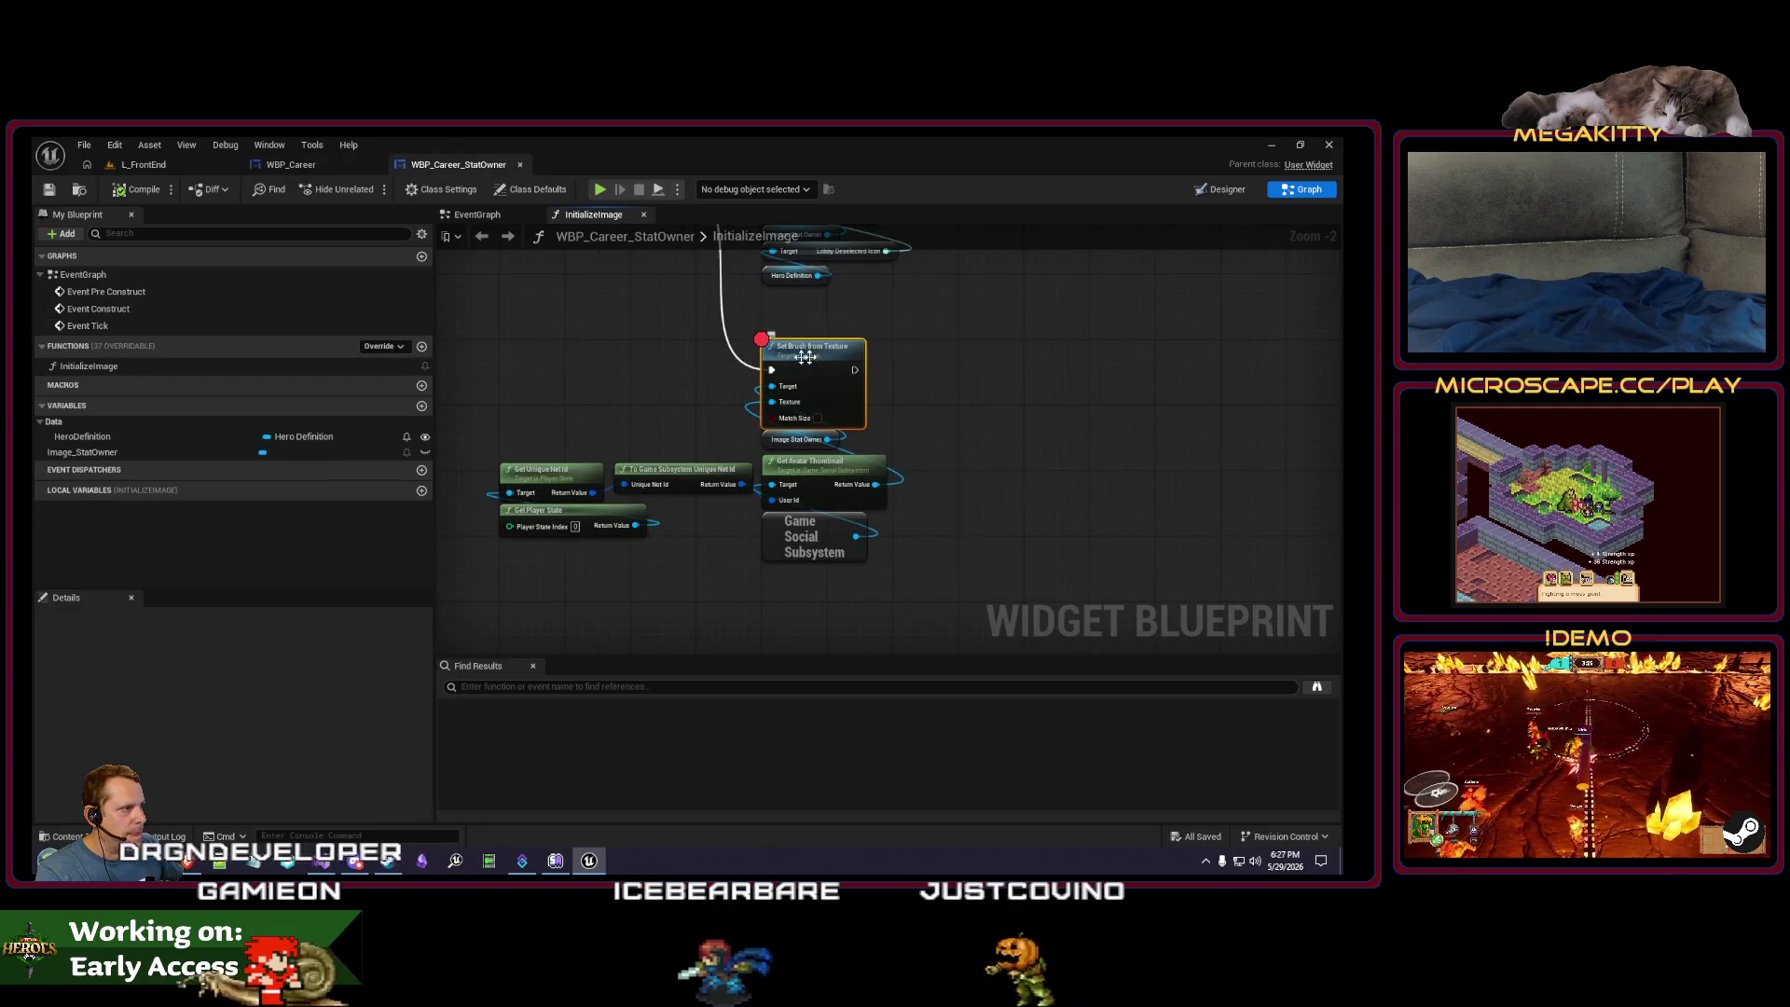
left_click(88, 164)
left_click(144, 166)
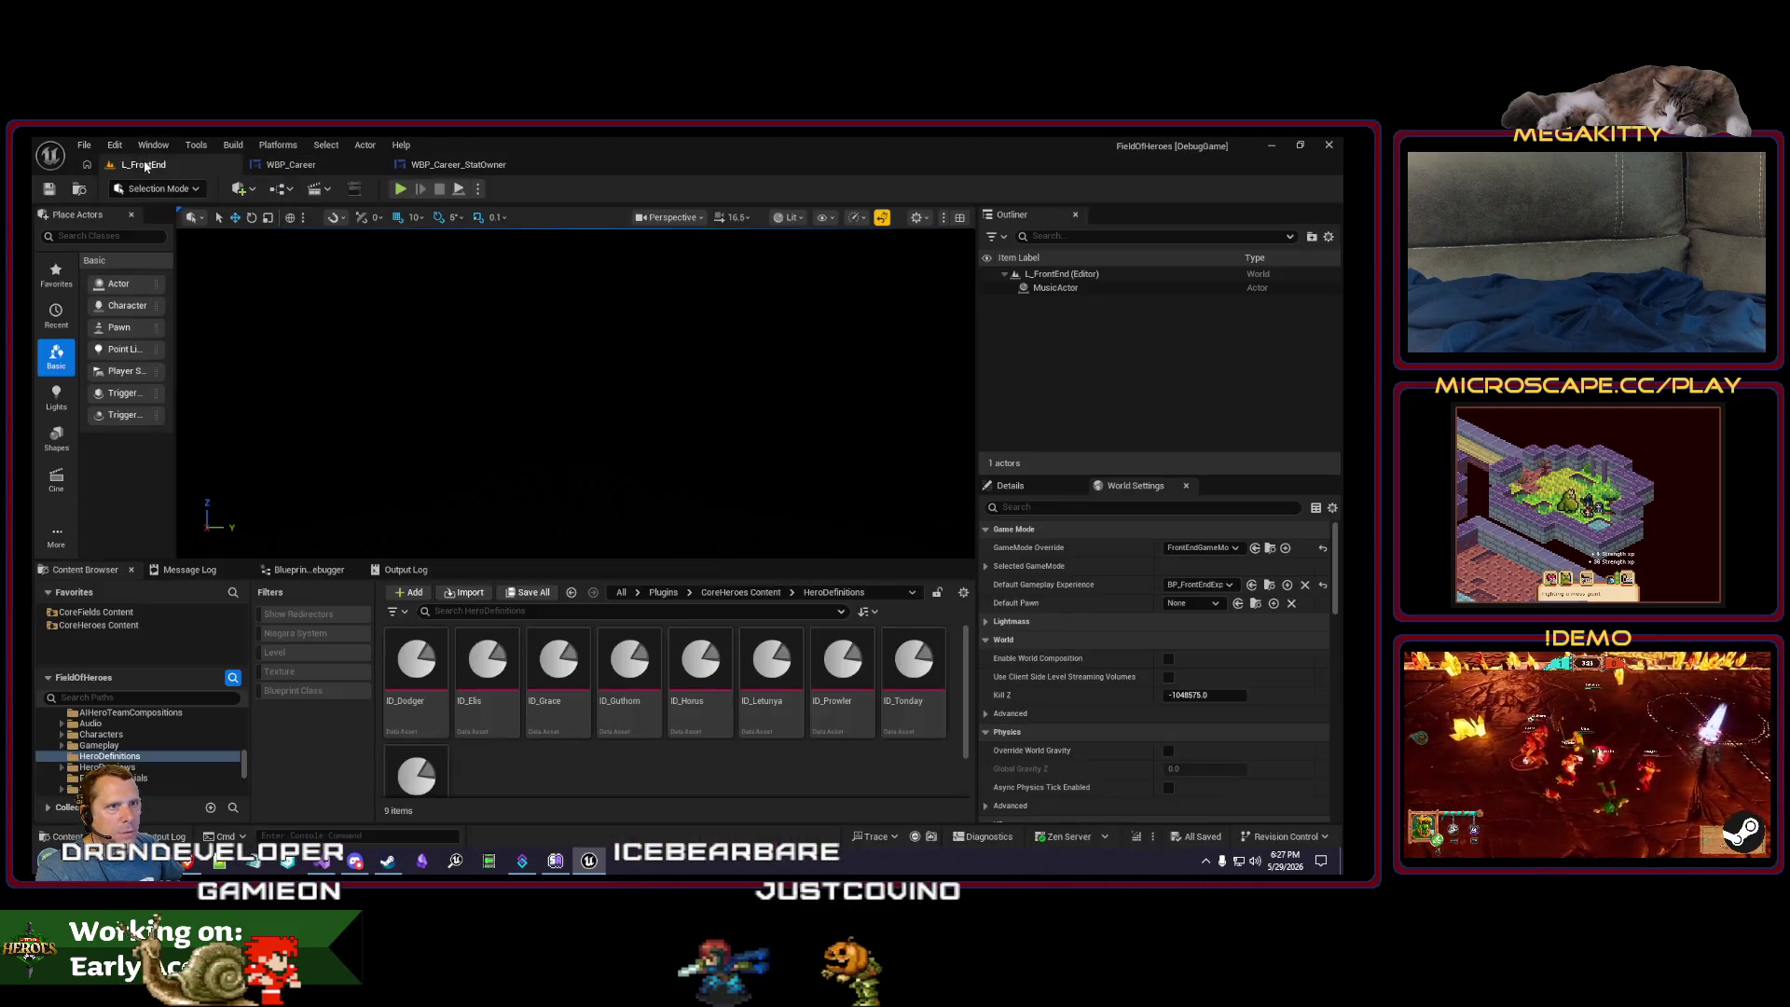
- Play again to hit the Set Brush from Texture breakpoint, resume, and stop the session
left_click(406, 192)
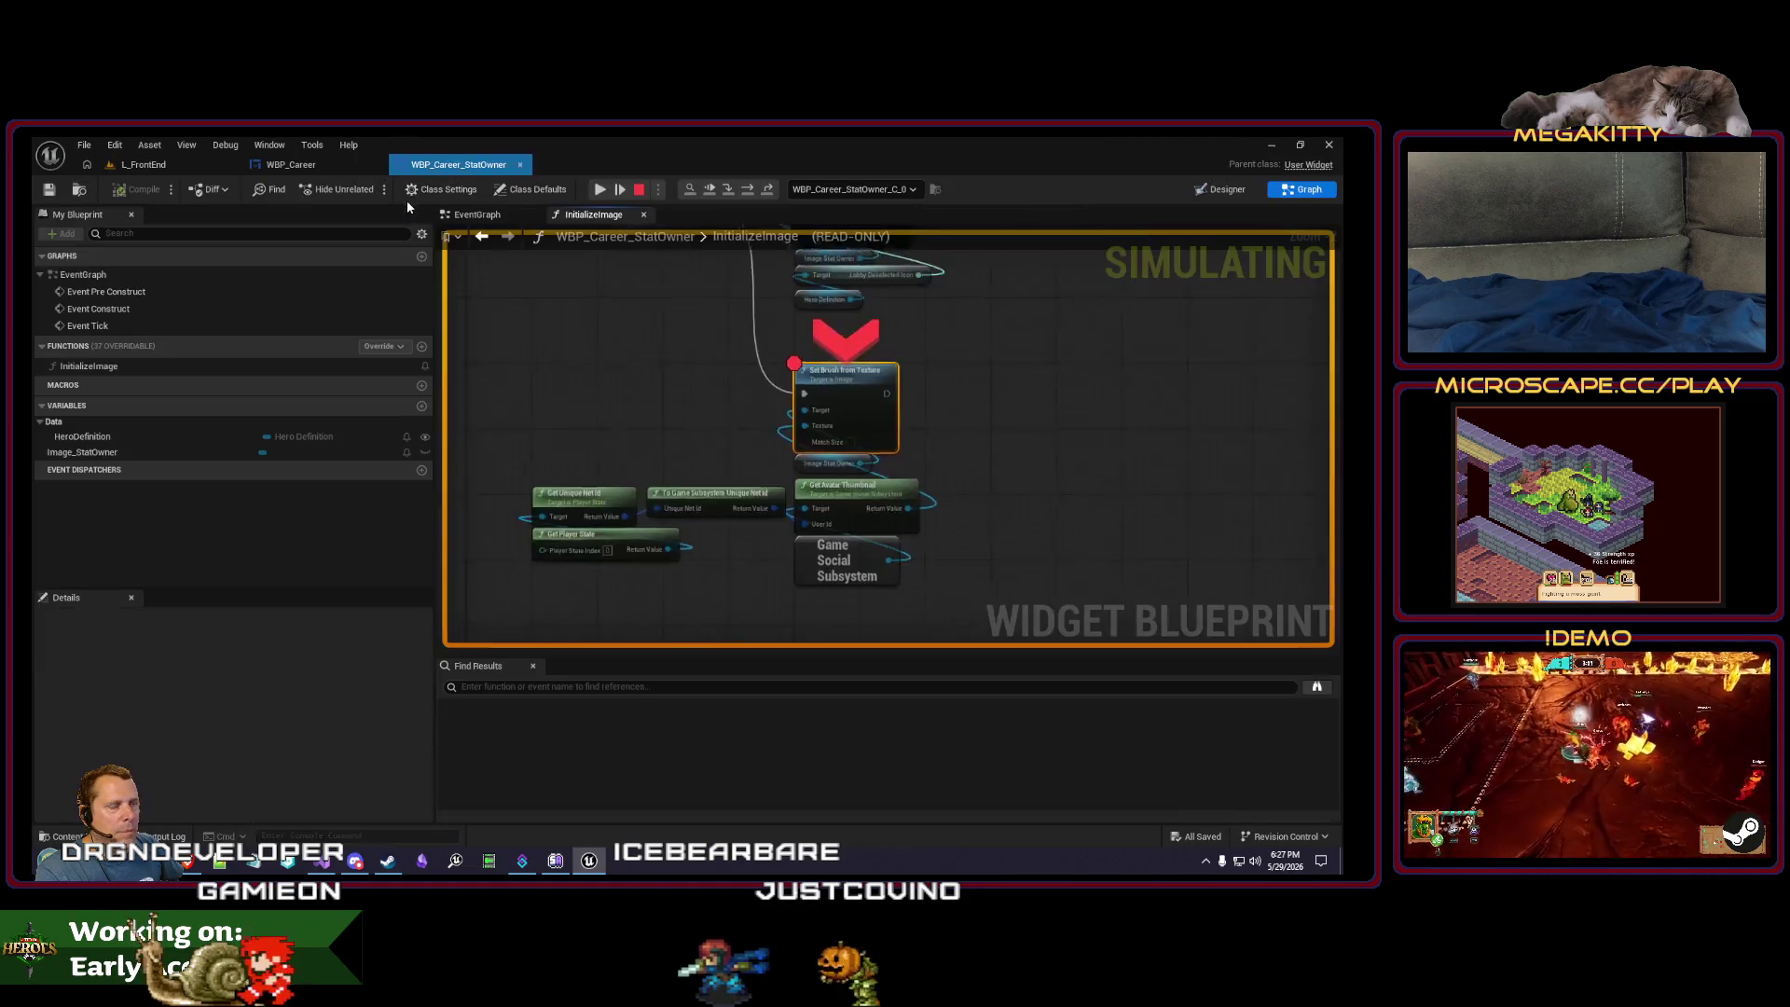
left_click(600, 191)
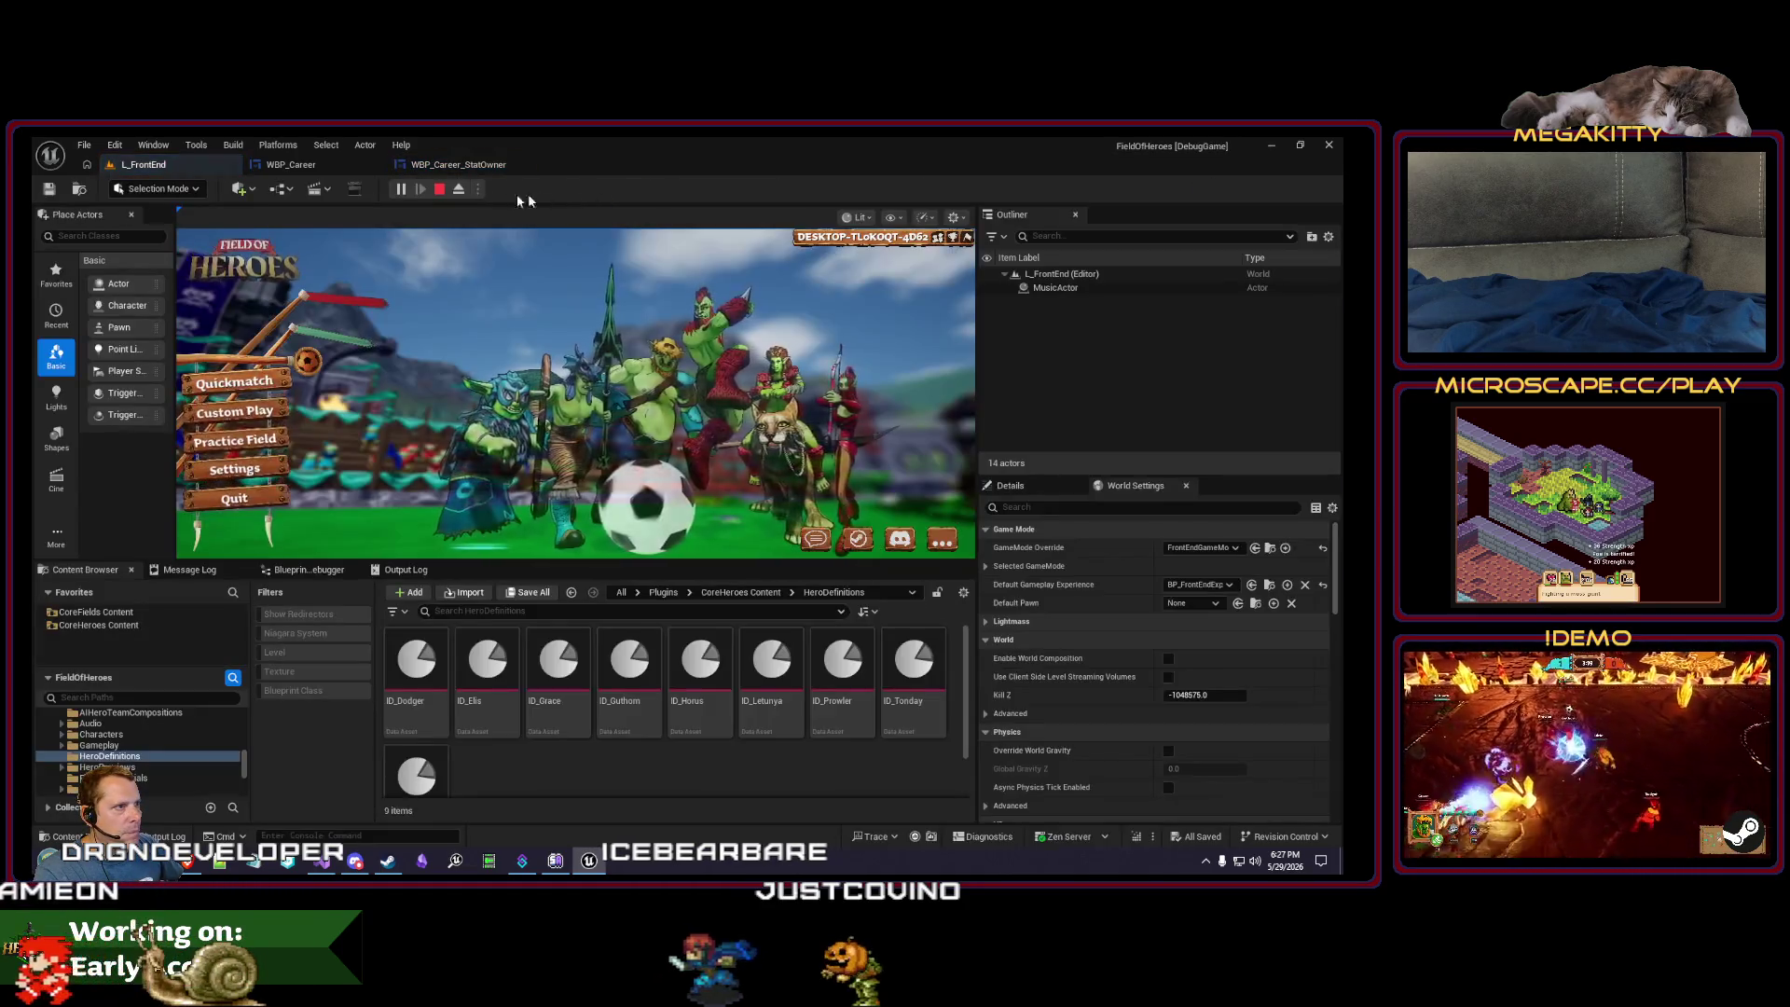
left_click(443, 192)
left_click(423, 164)
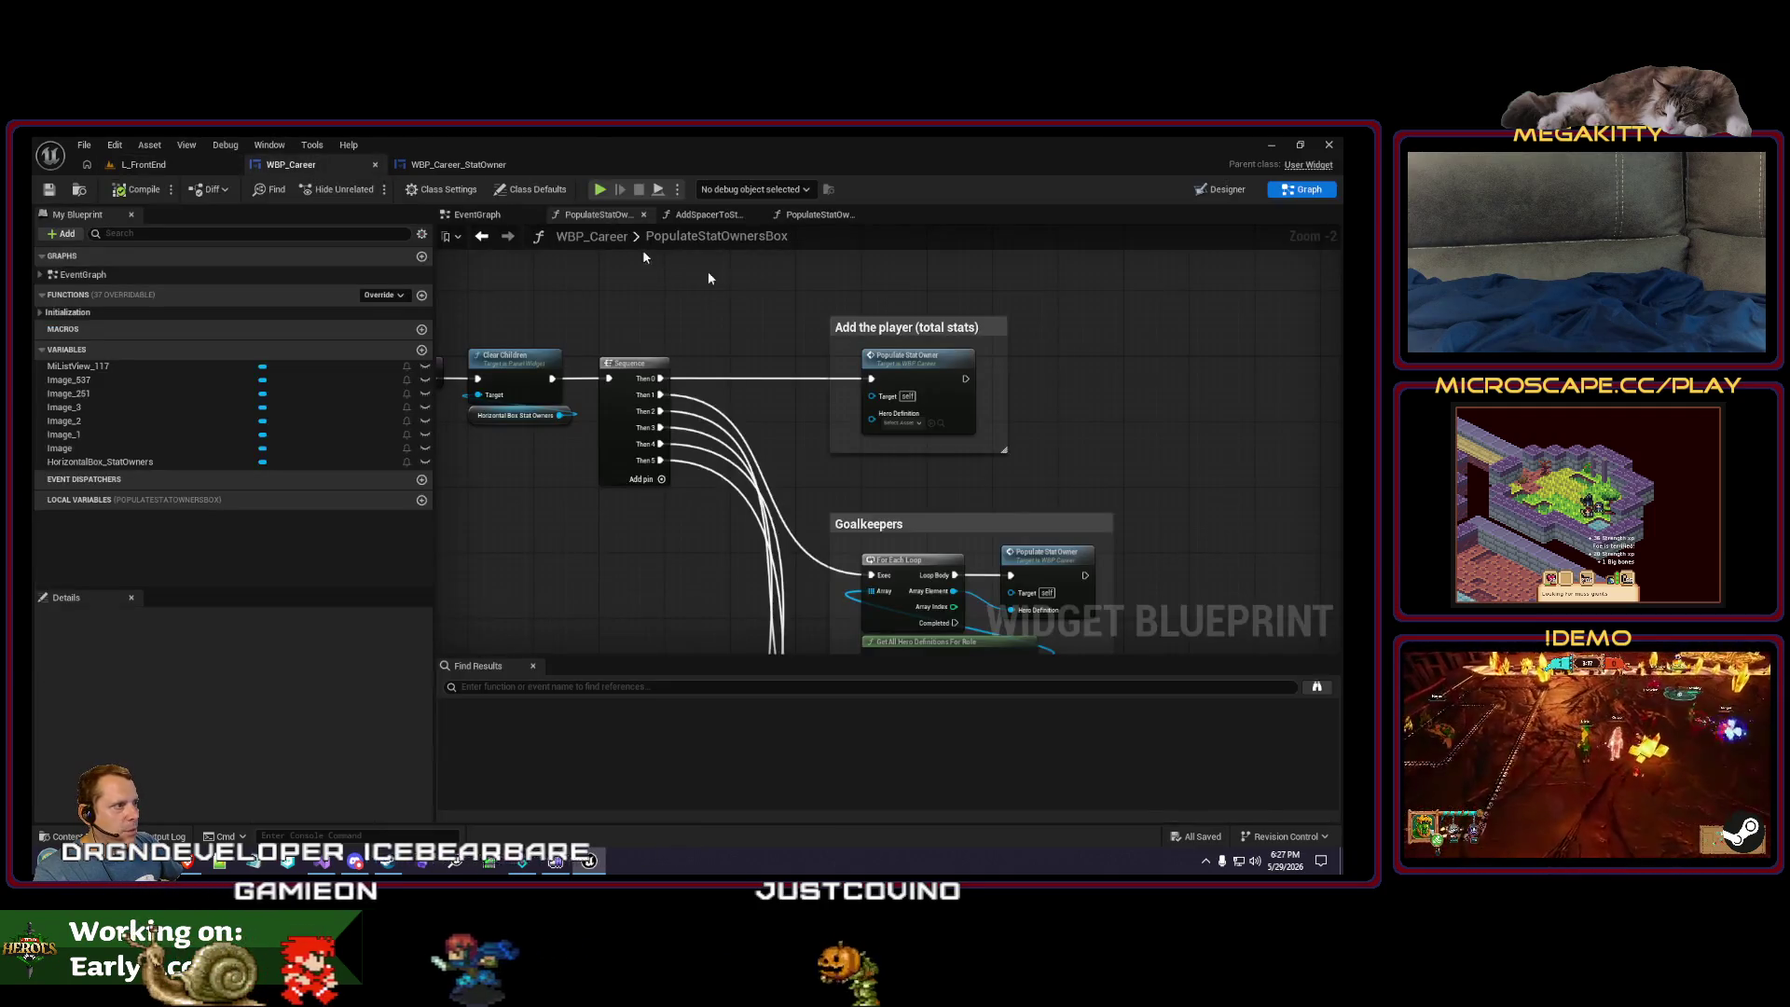
- In L_FrontEnd, view the career stats panel via the trophy icon, then end the play session
left_click(145, 166)
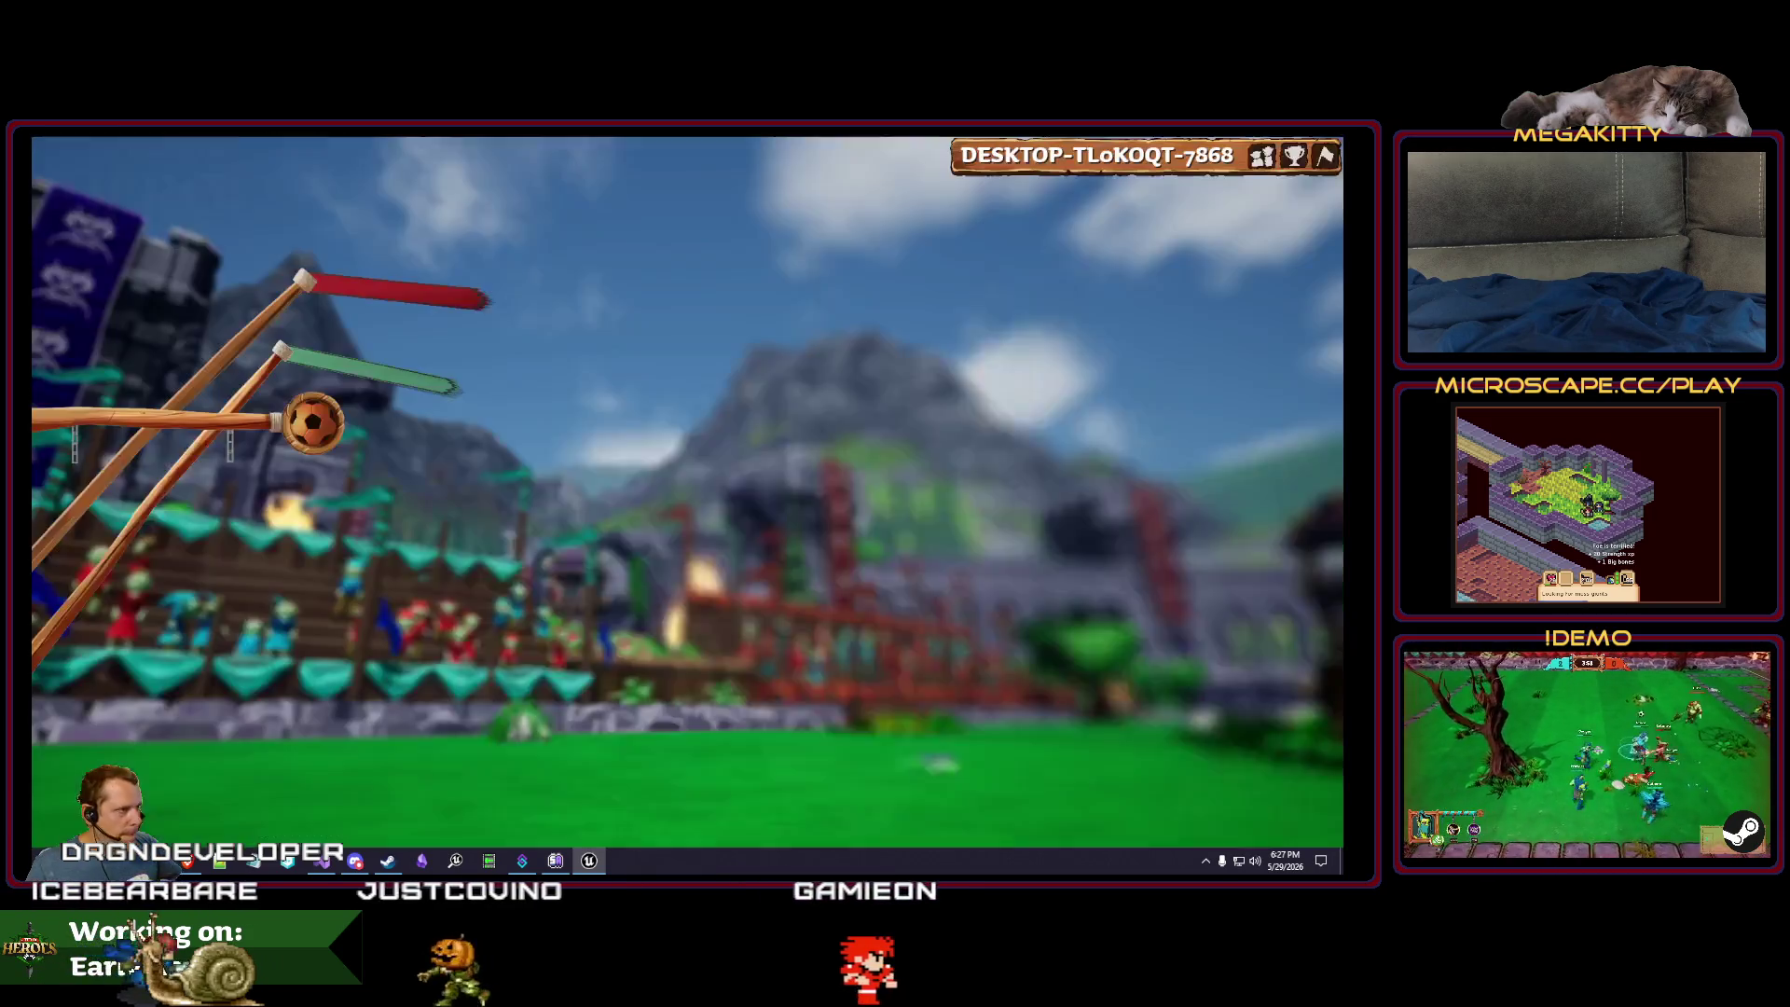
left_click(1295, 157)
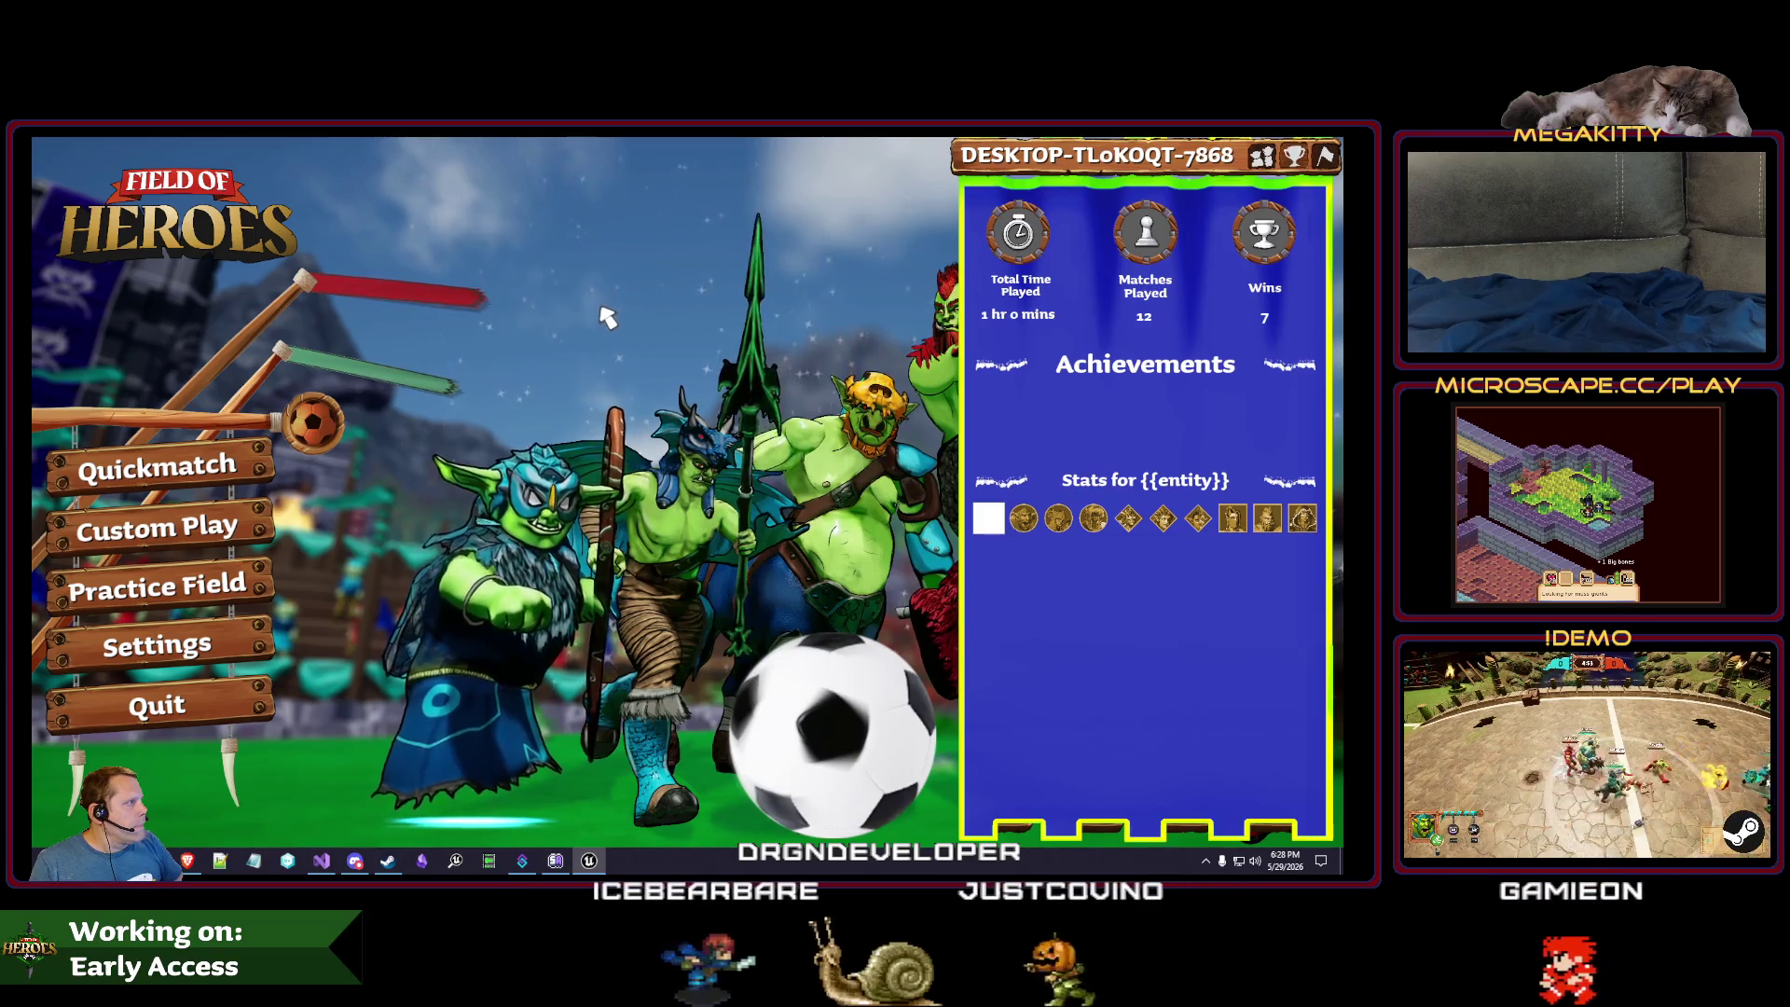
key("Escape")
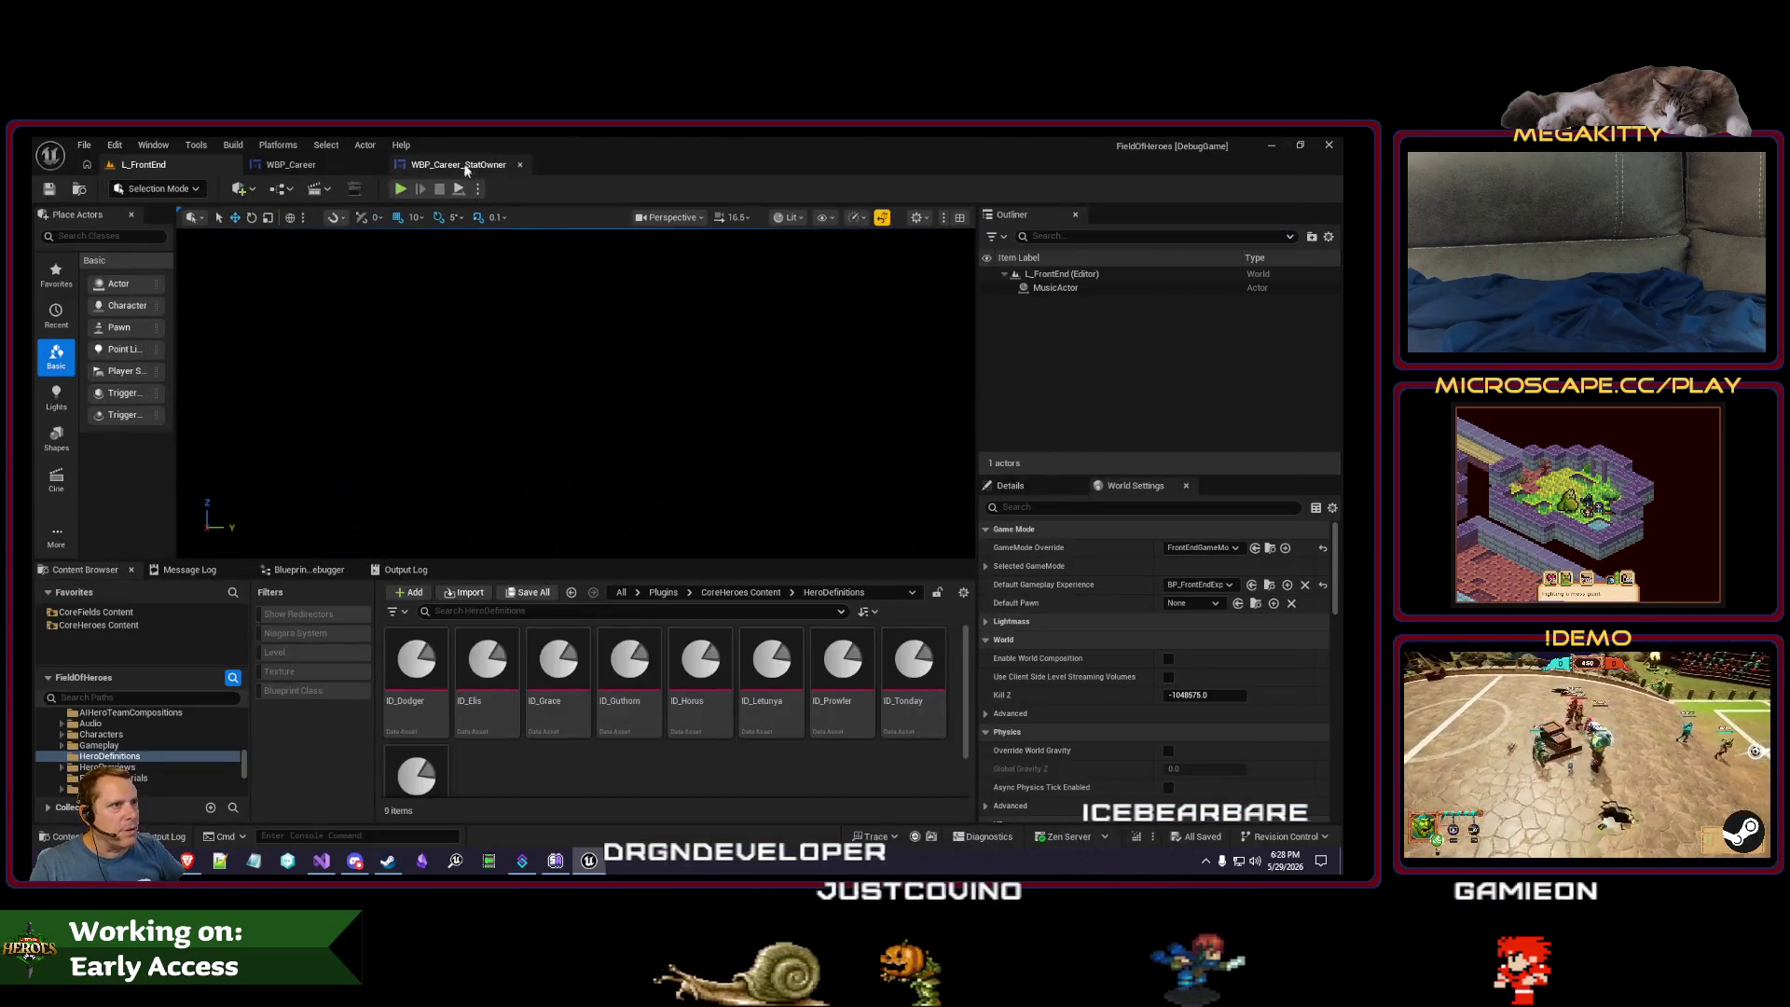
- In WBP_Career's Designer, hide the ring frames around the clock, pawn and trophy icons
left_click(291, 164)
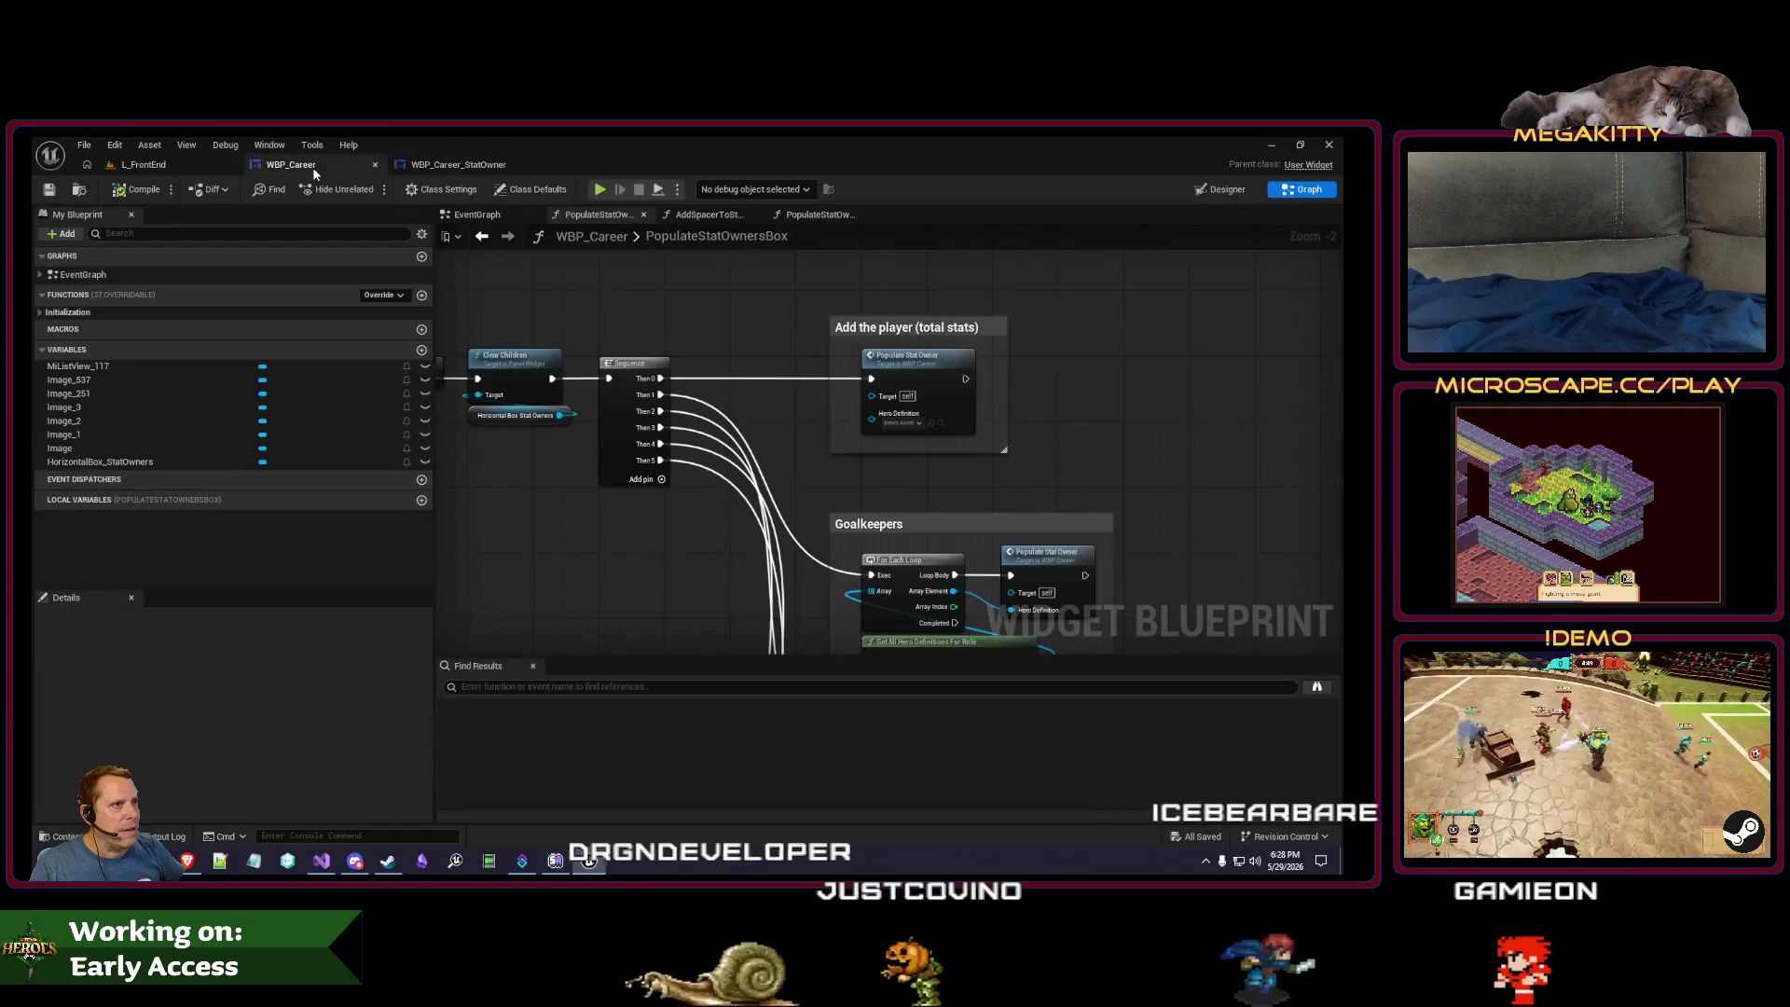
left_click(1222, 191)
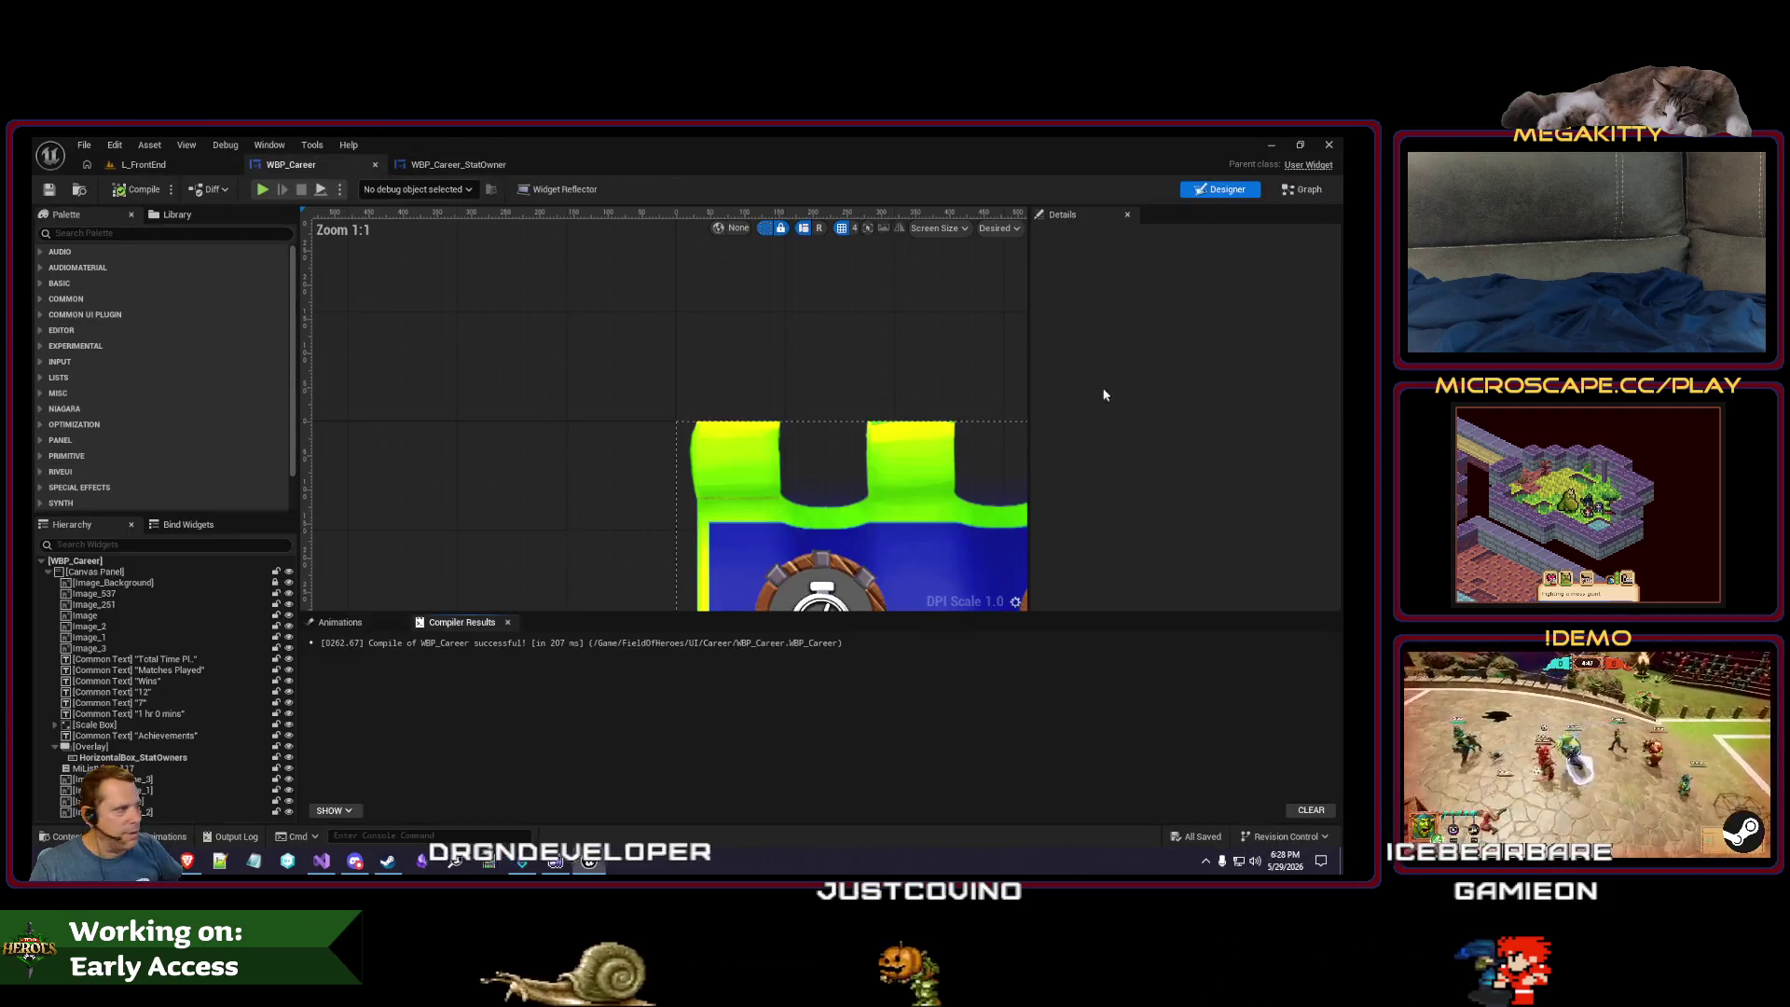
left_click(607, 350)
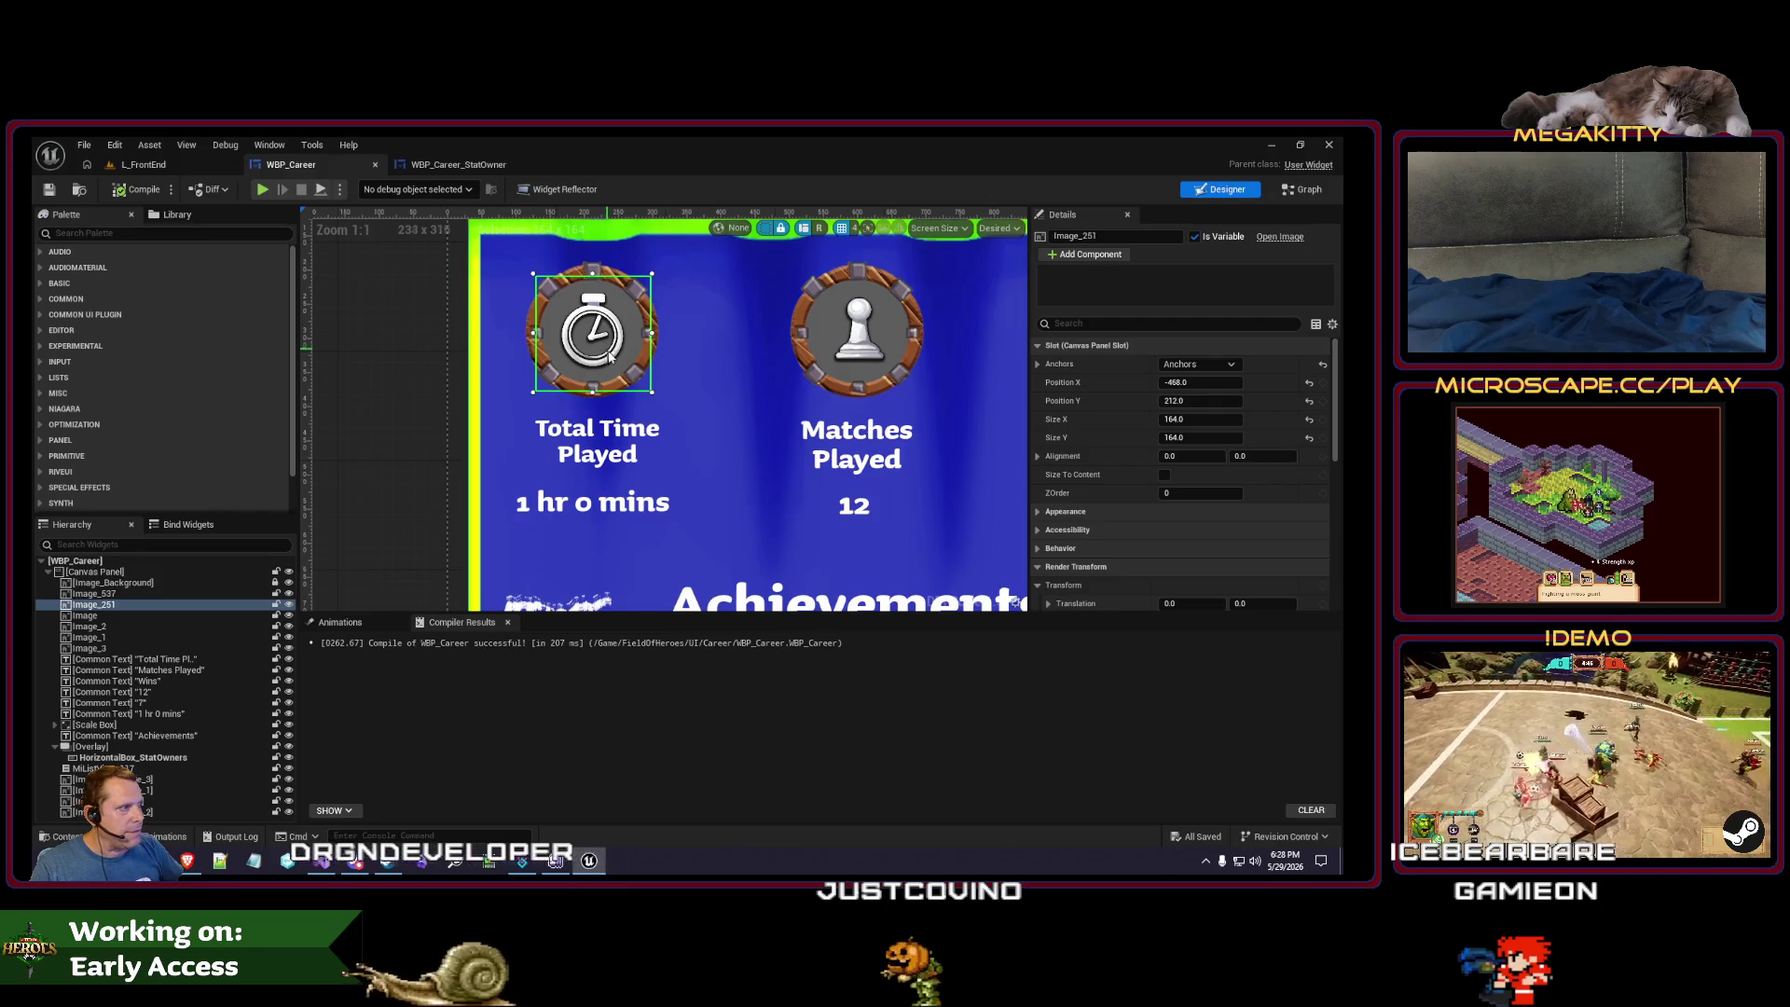
scroll(1185, 452, "down", 10)
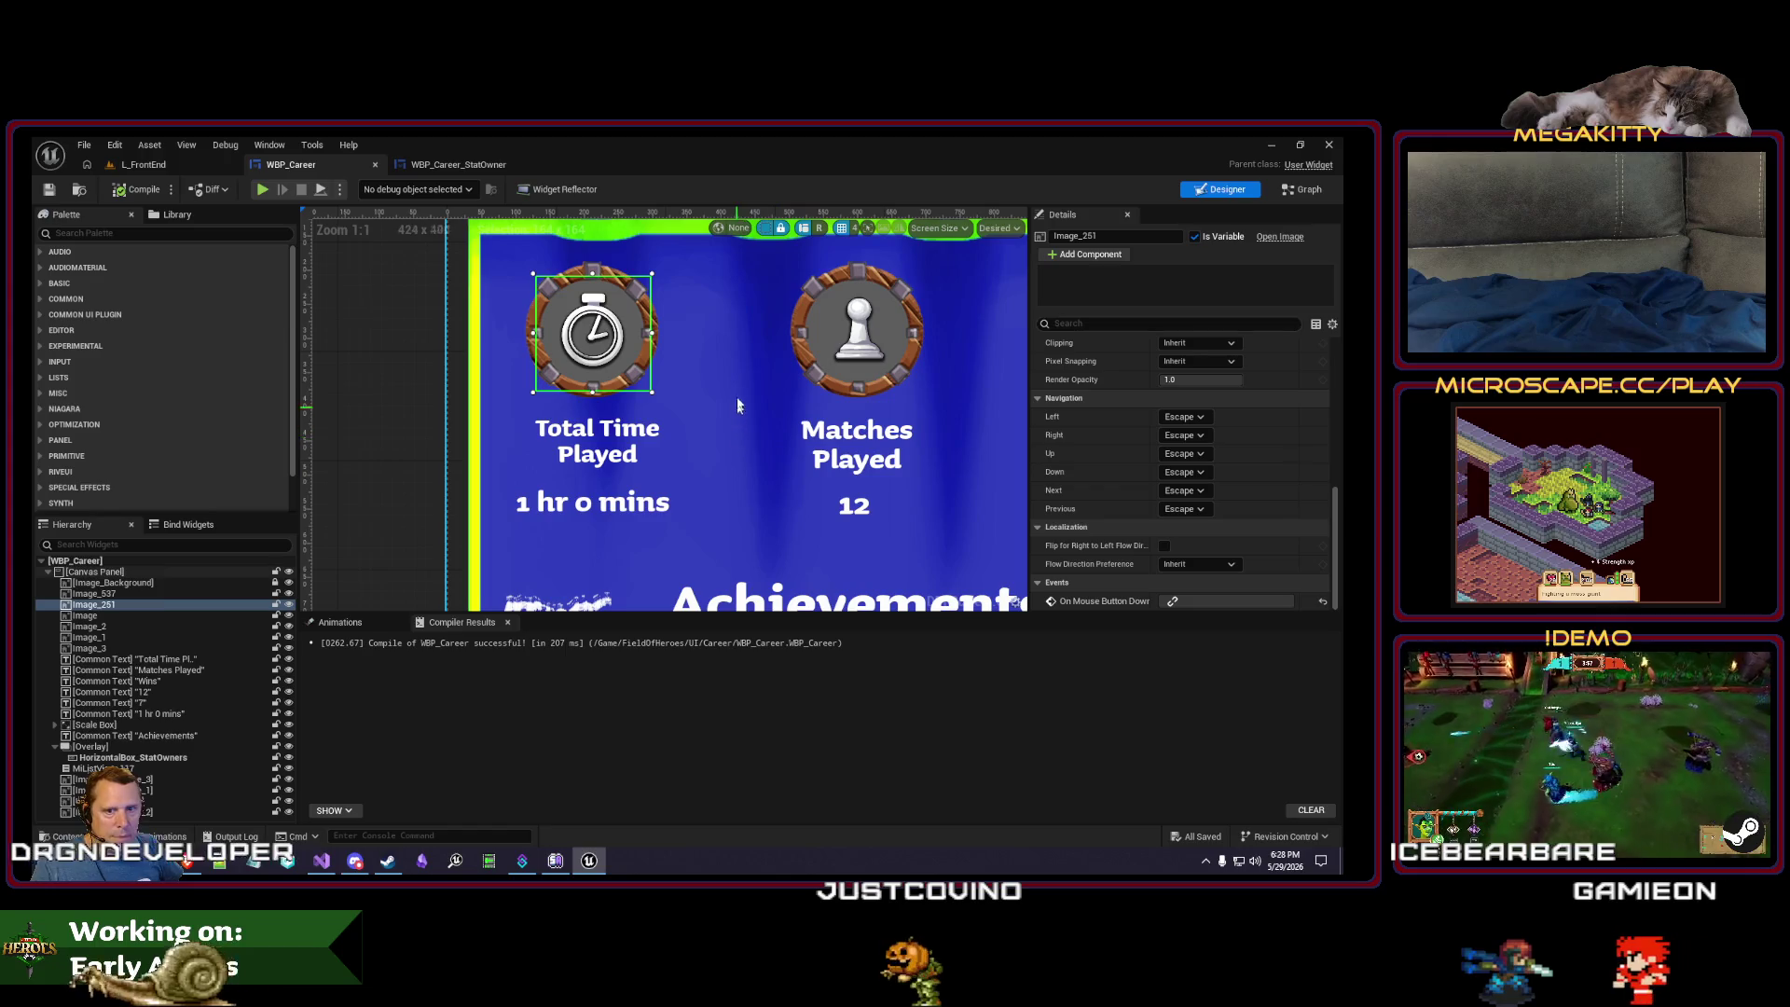
left_click(660, 345)
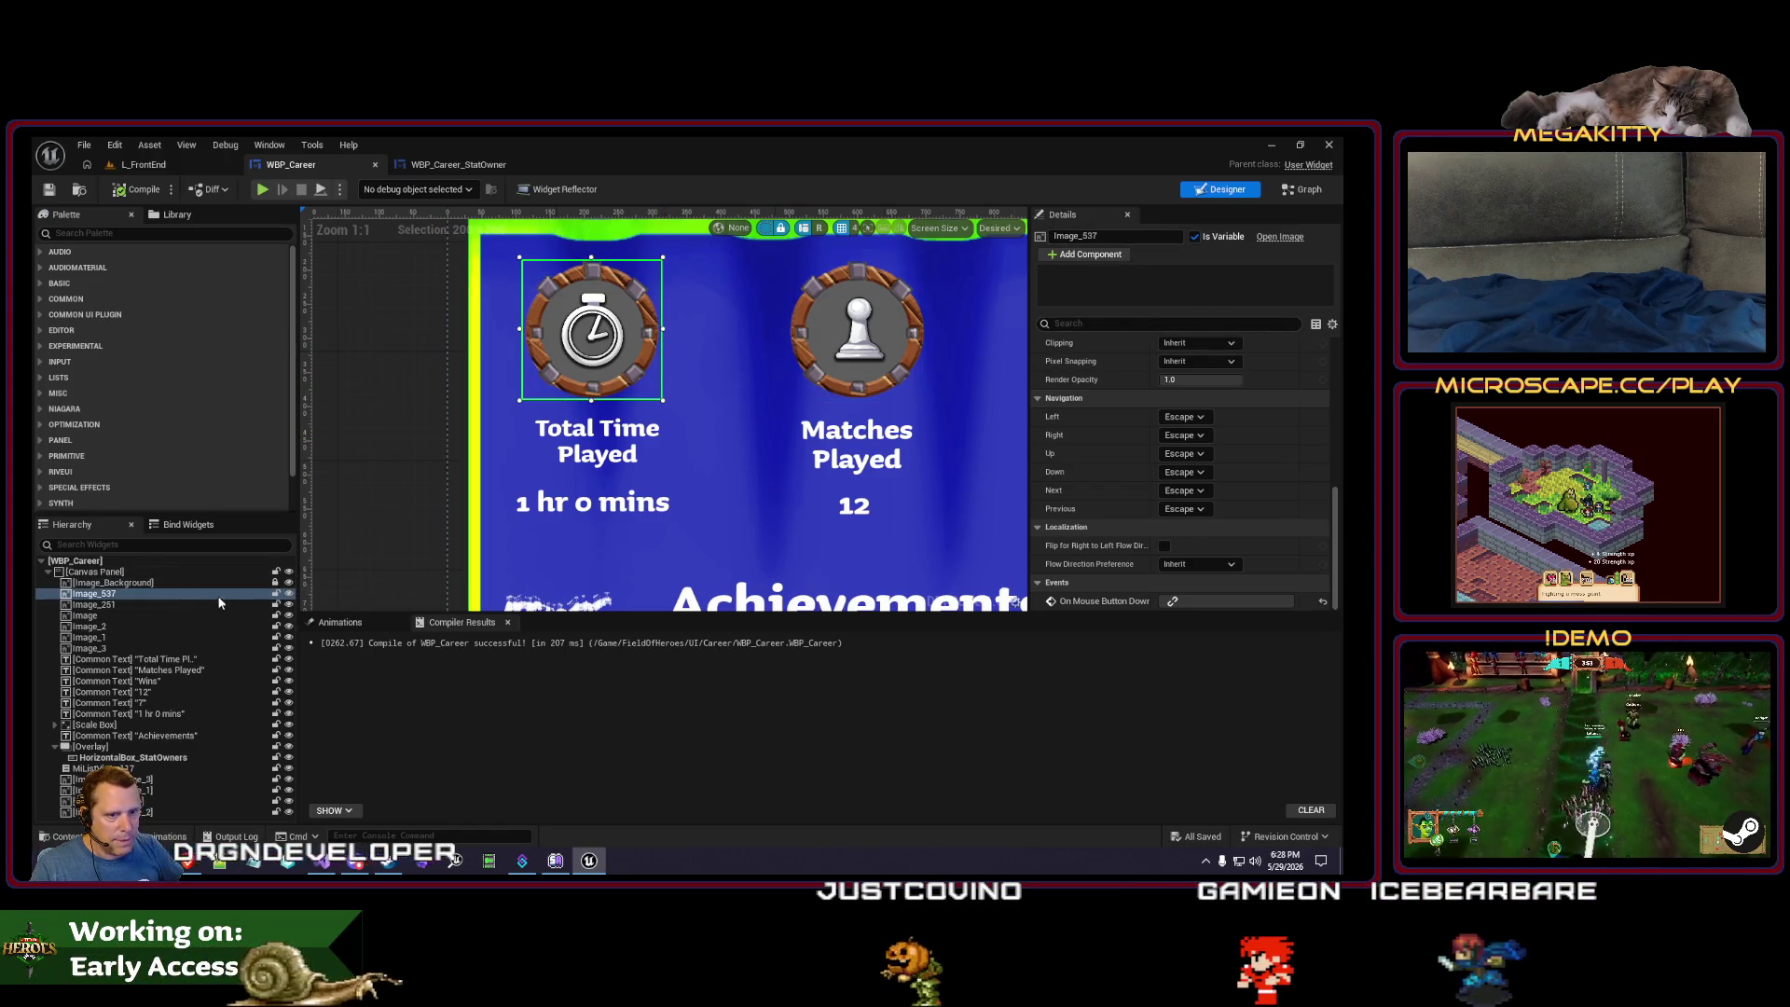
left_click(289, 594)
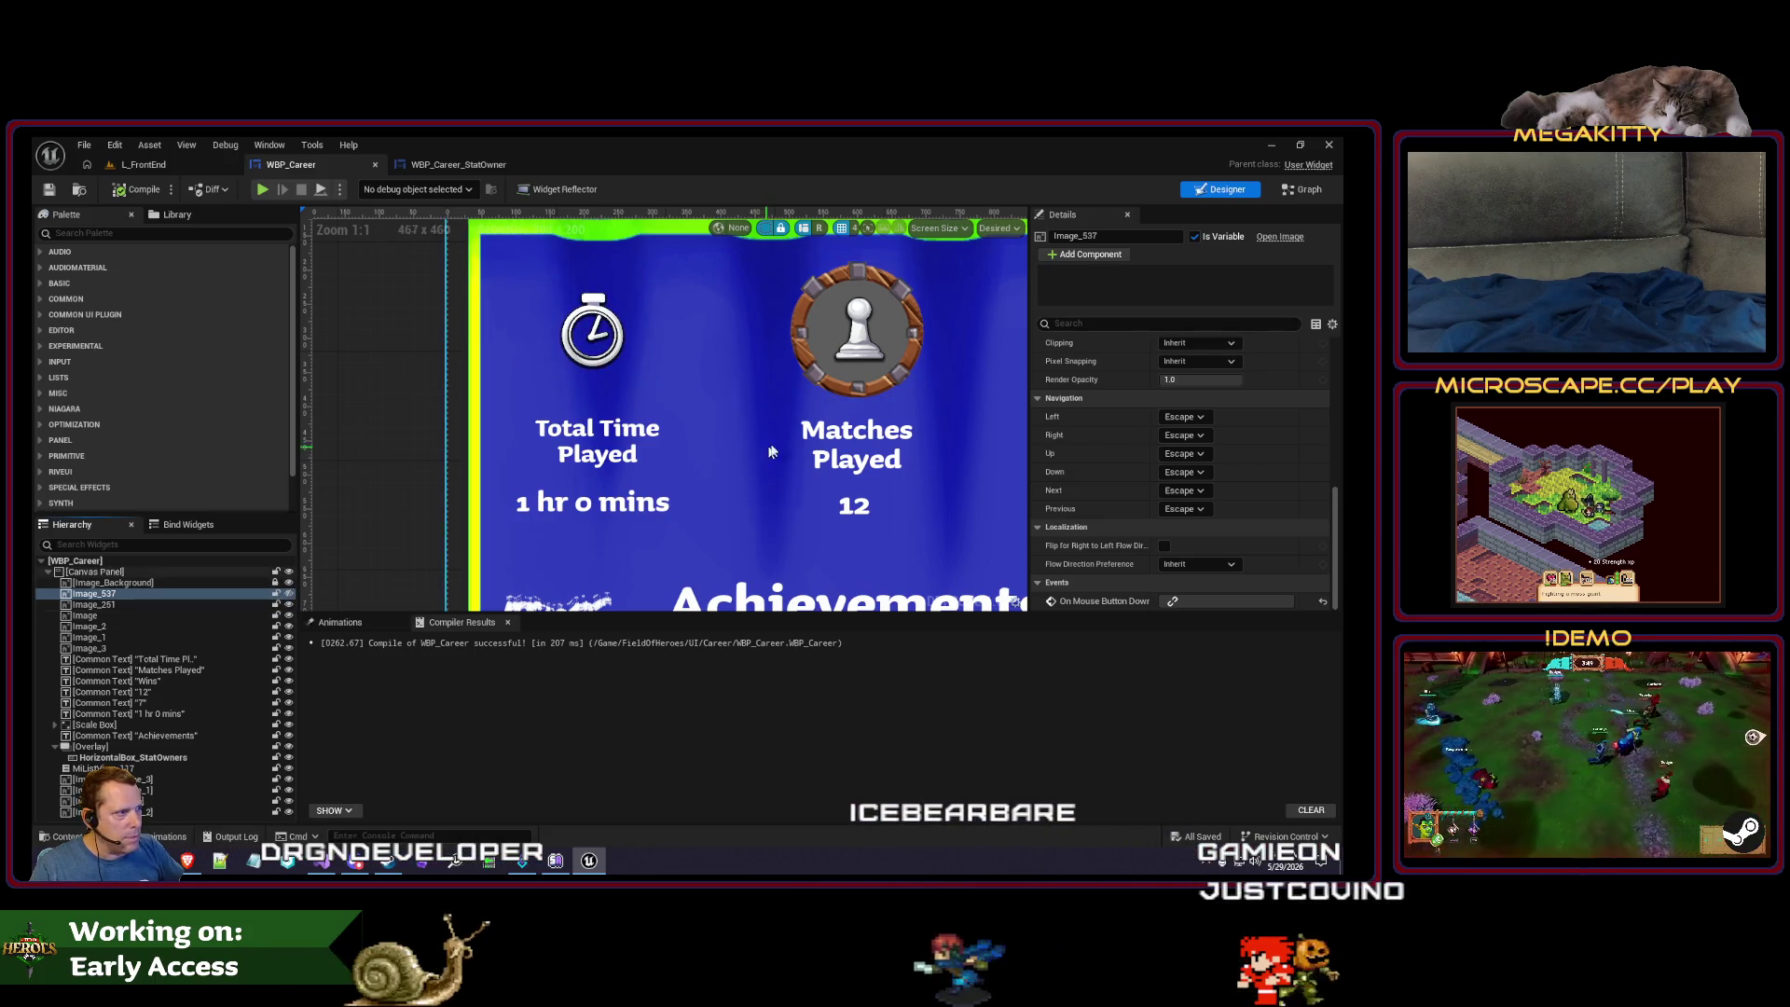
left_click(812, 395)
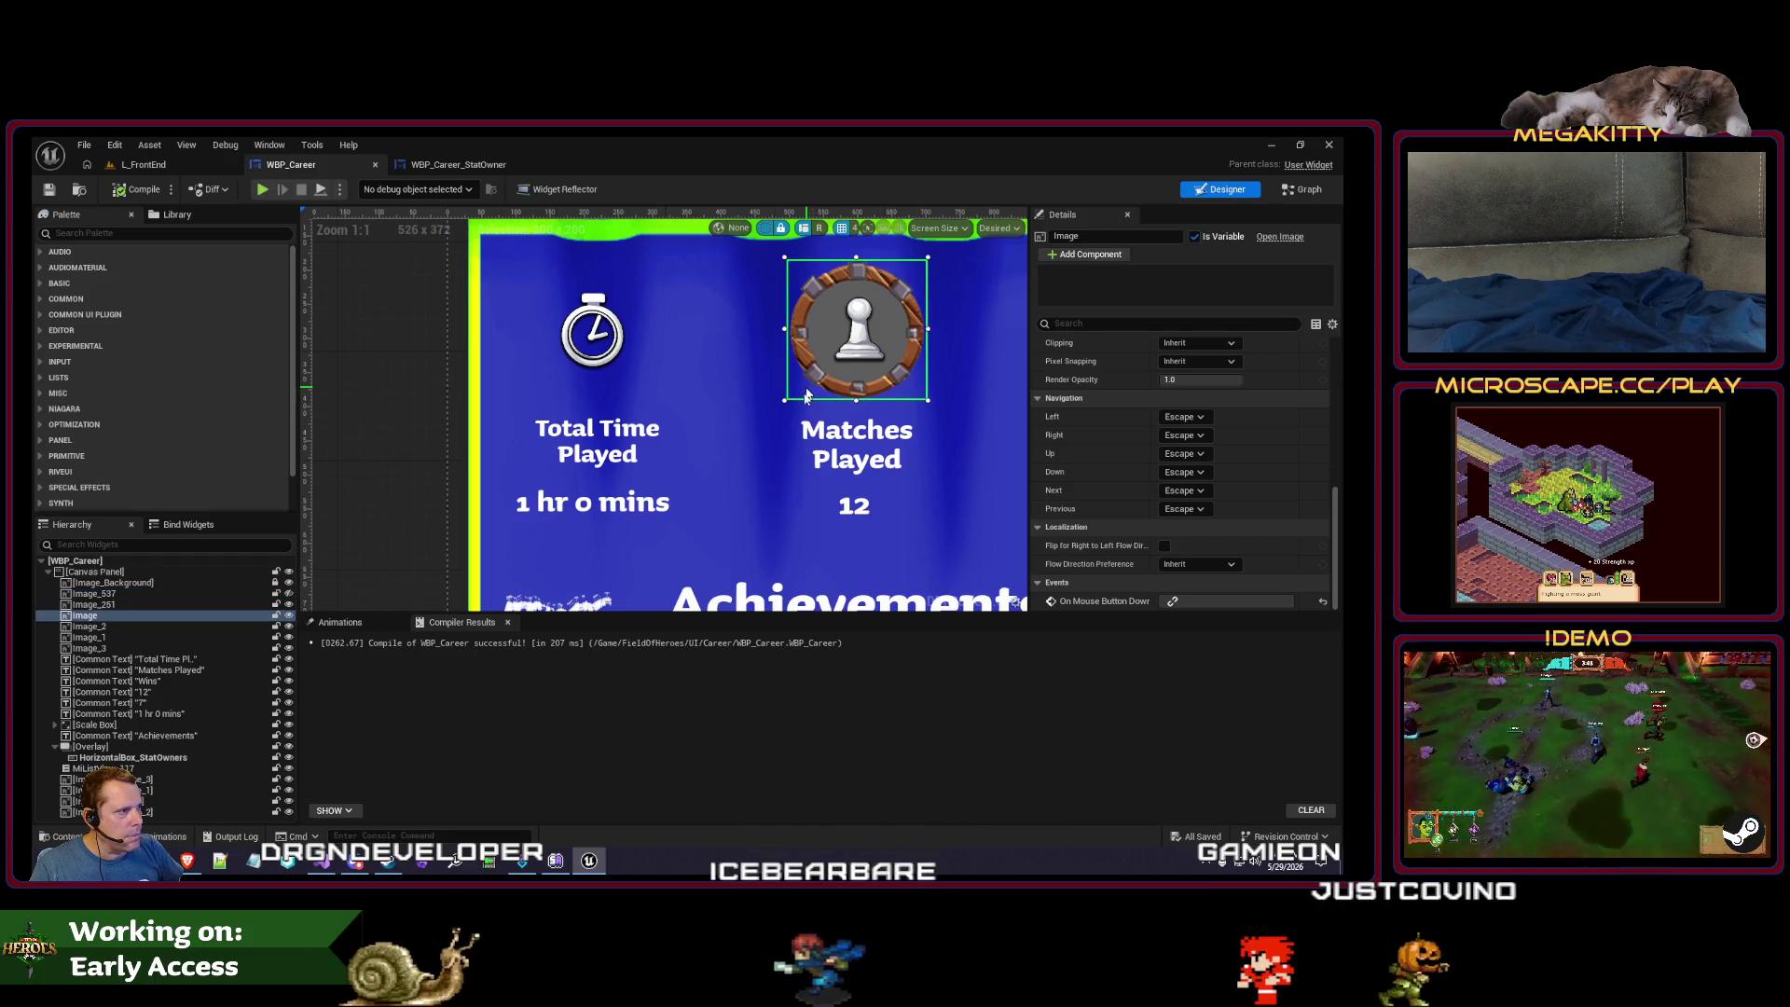
left_click(289, 618)
left_click_drag(1016, 391, 760, 448)
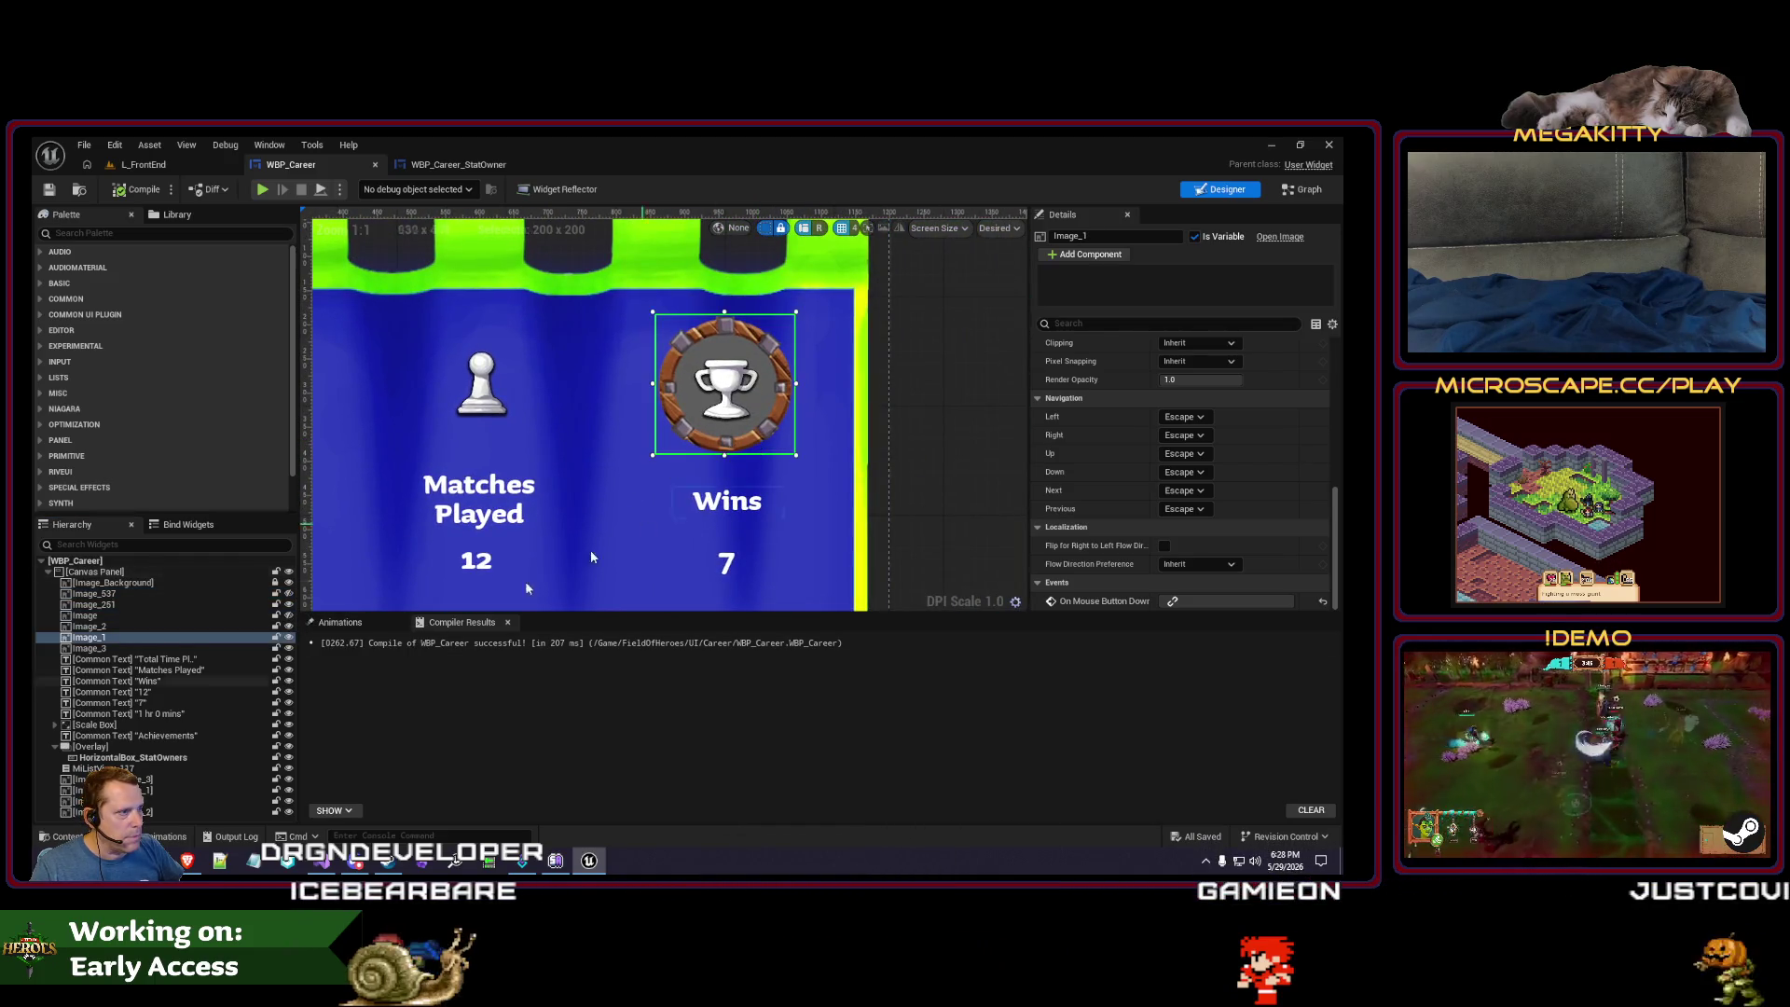
left_click(289, 638)
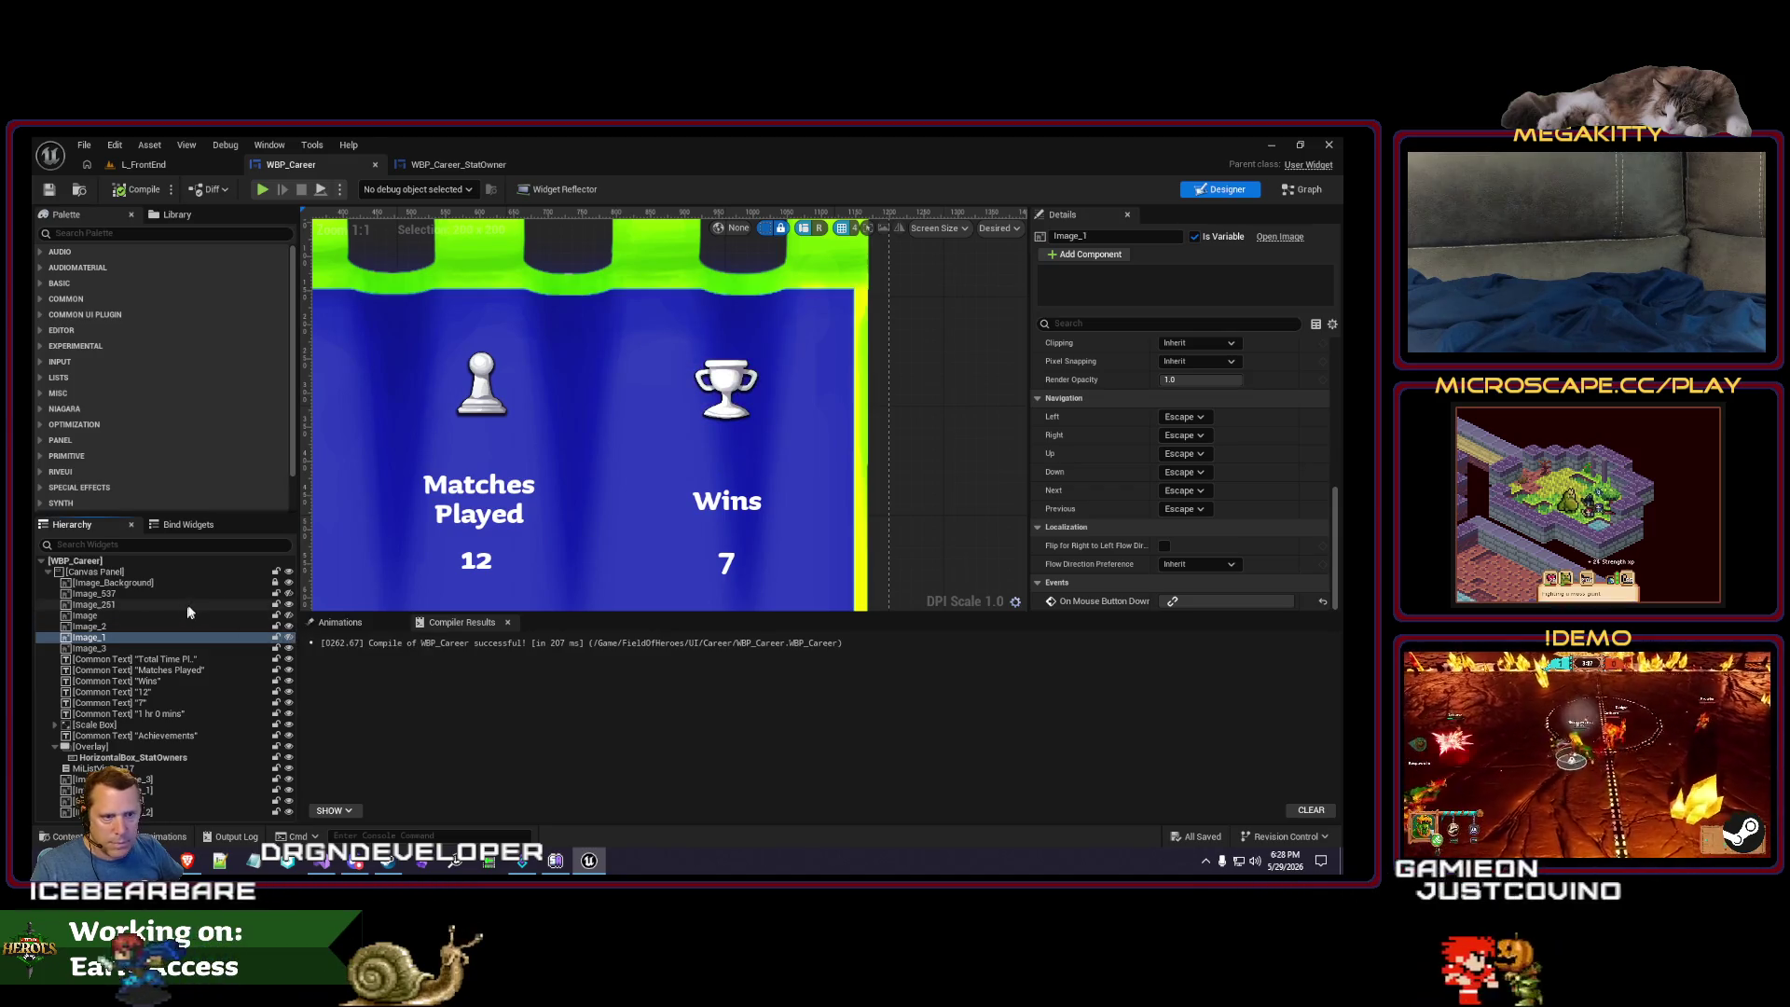
scroll(597, 401, "down", 5)
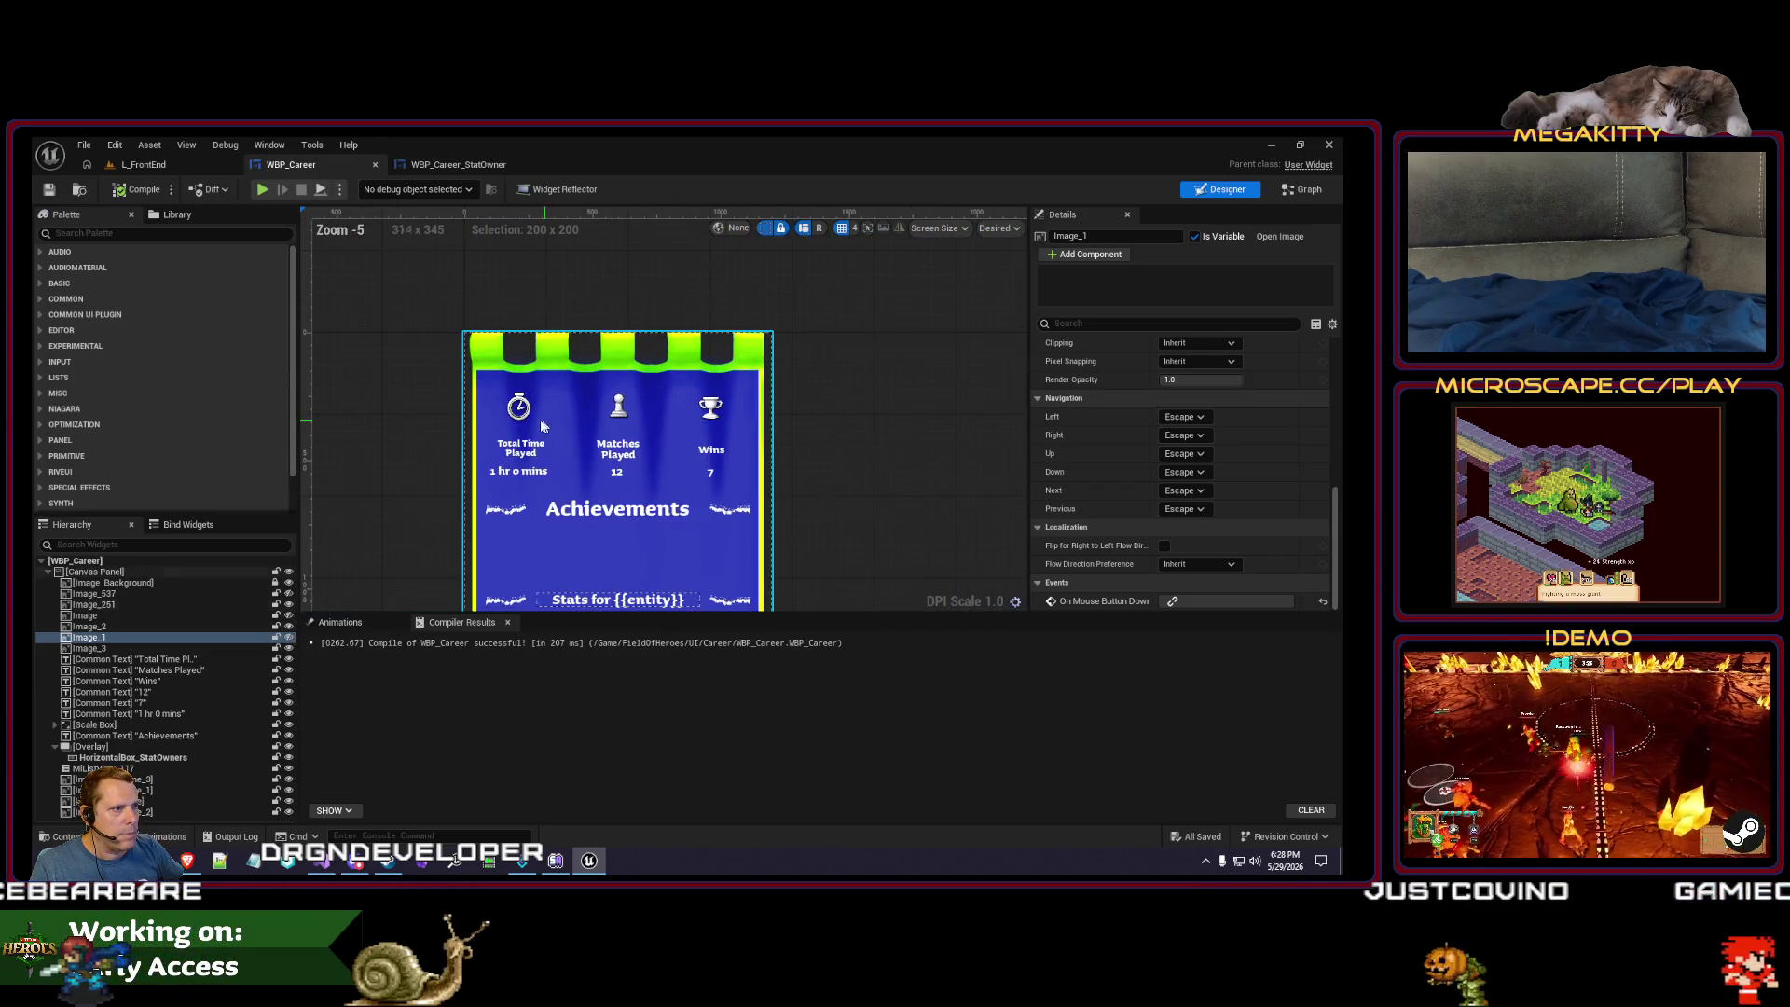
scroll(542, 427, "up", 3)
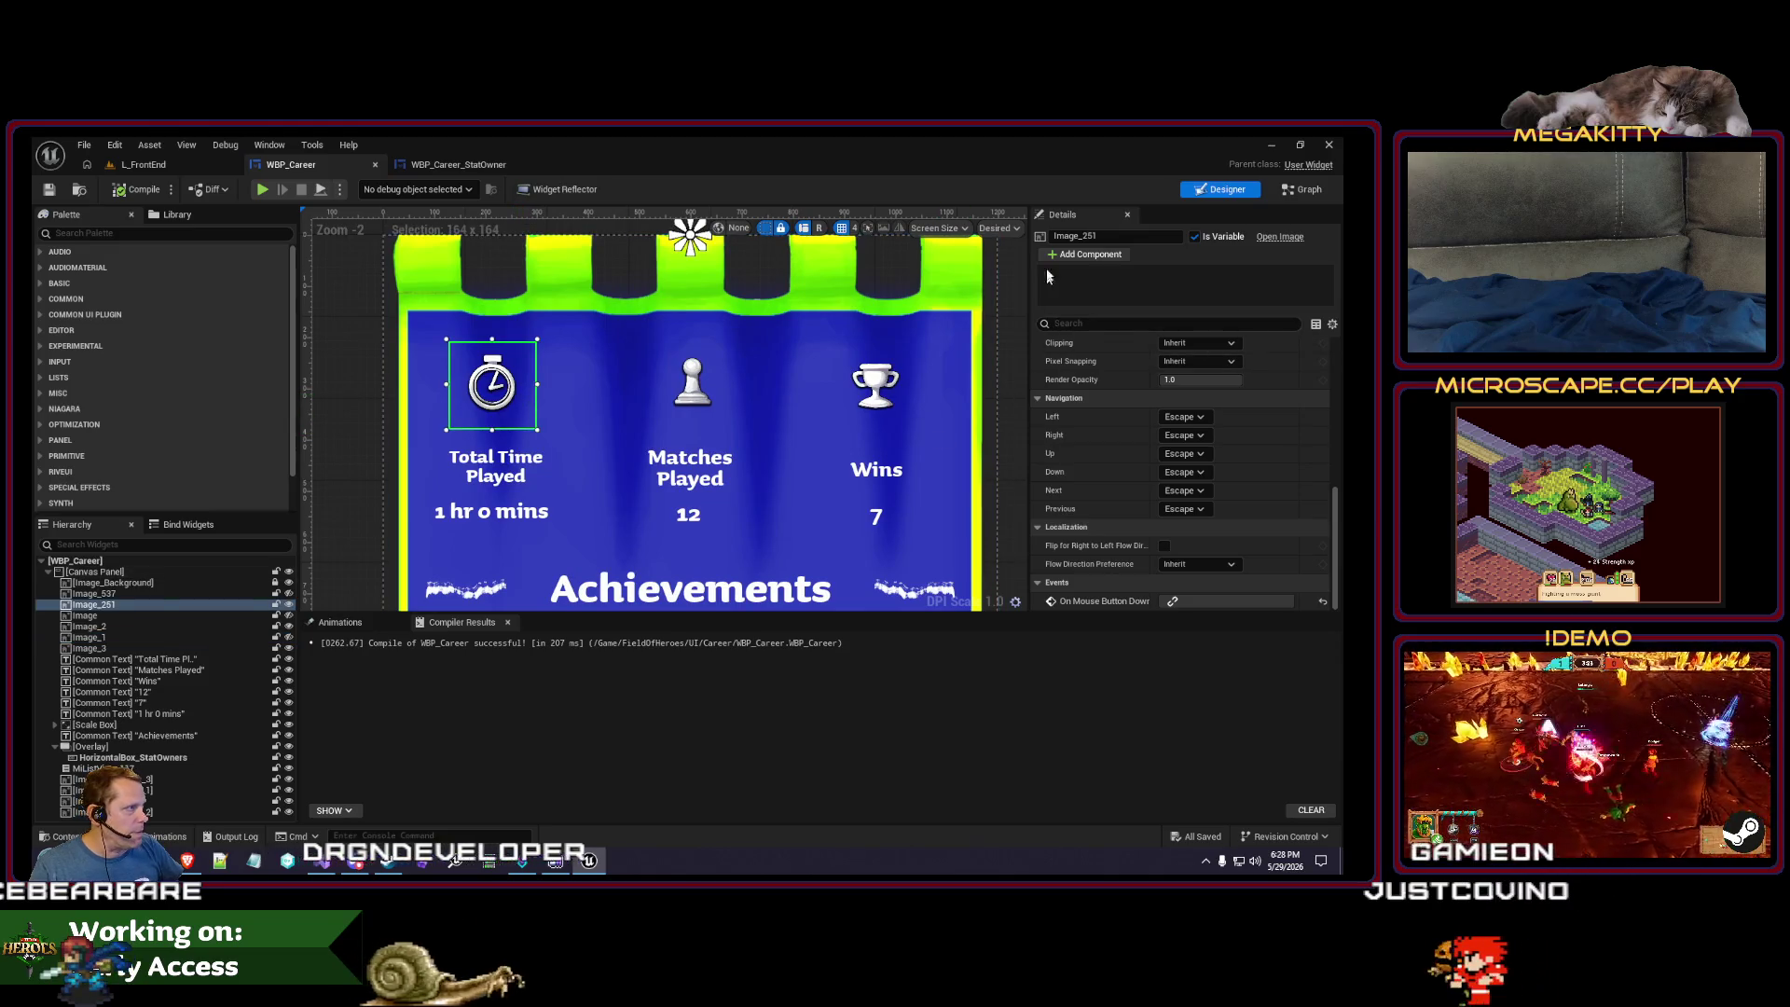
- Rename the stopwatch and pawn images to Image_Clock and Image_Pawn in the Hierarchy
left_click(133, 606)
key("F2")
type("Image_Clock")
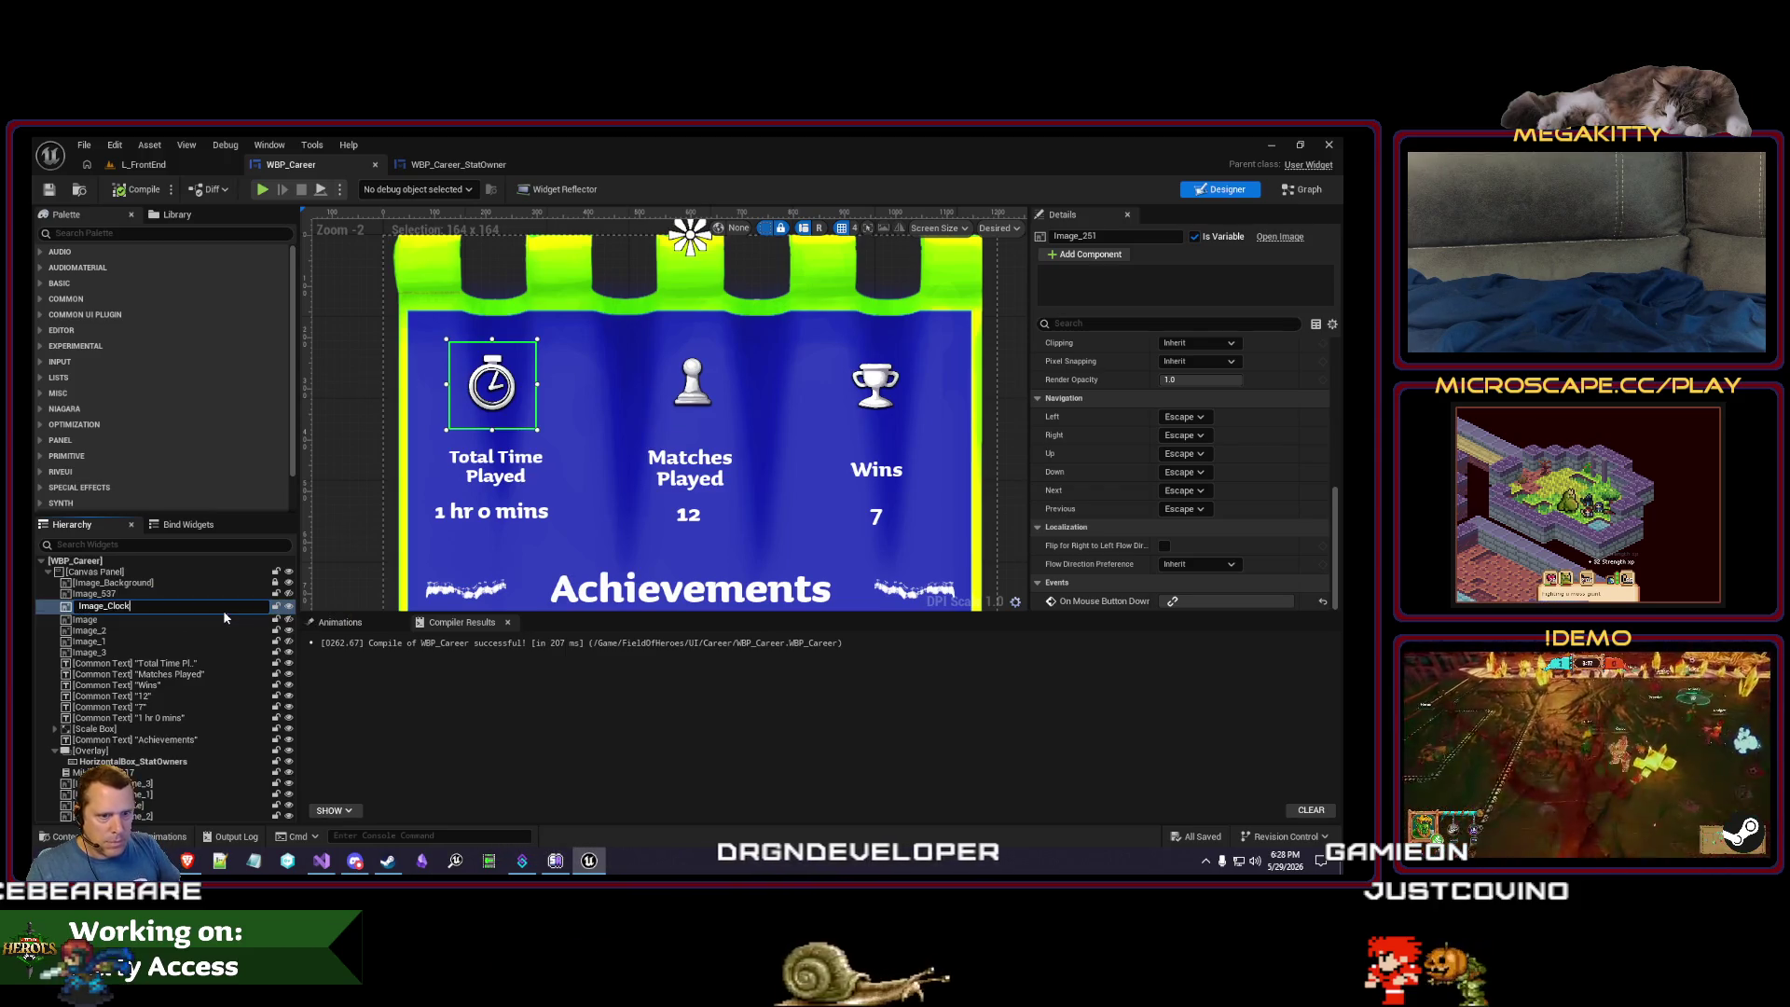
key("Return")
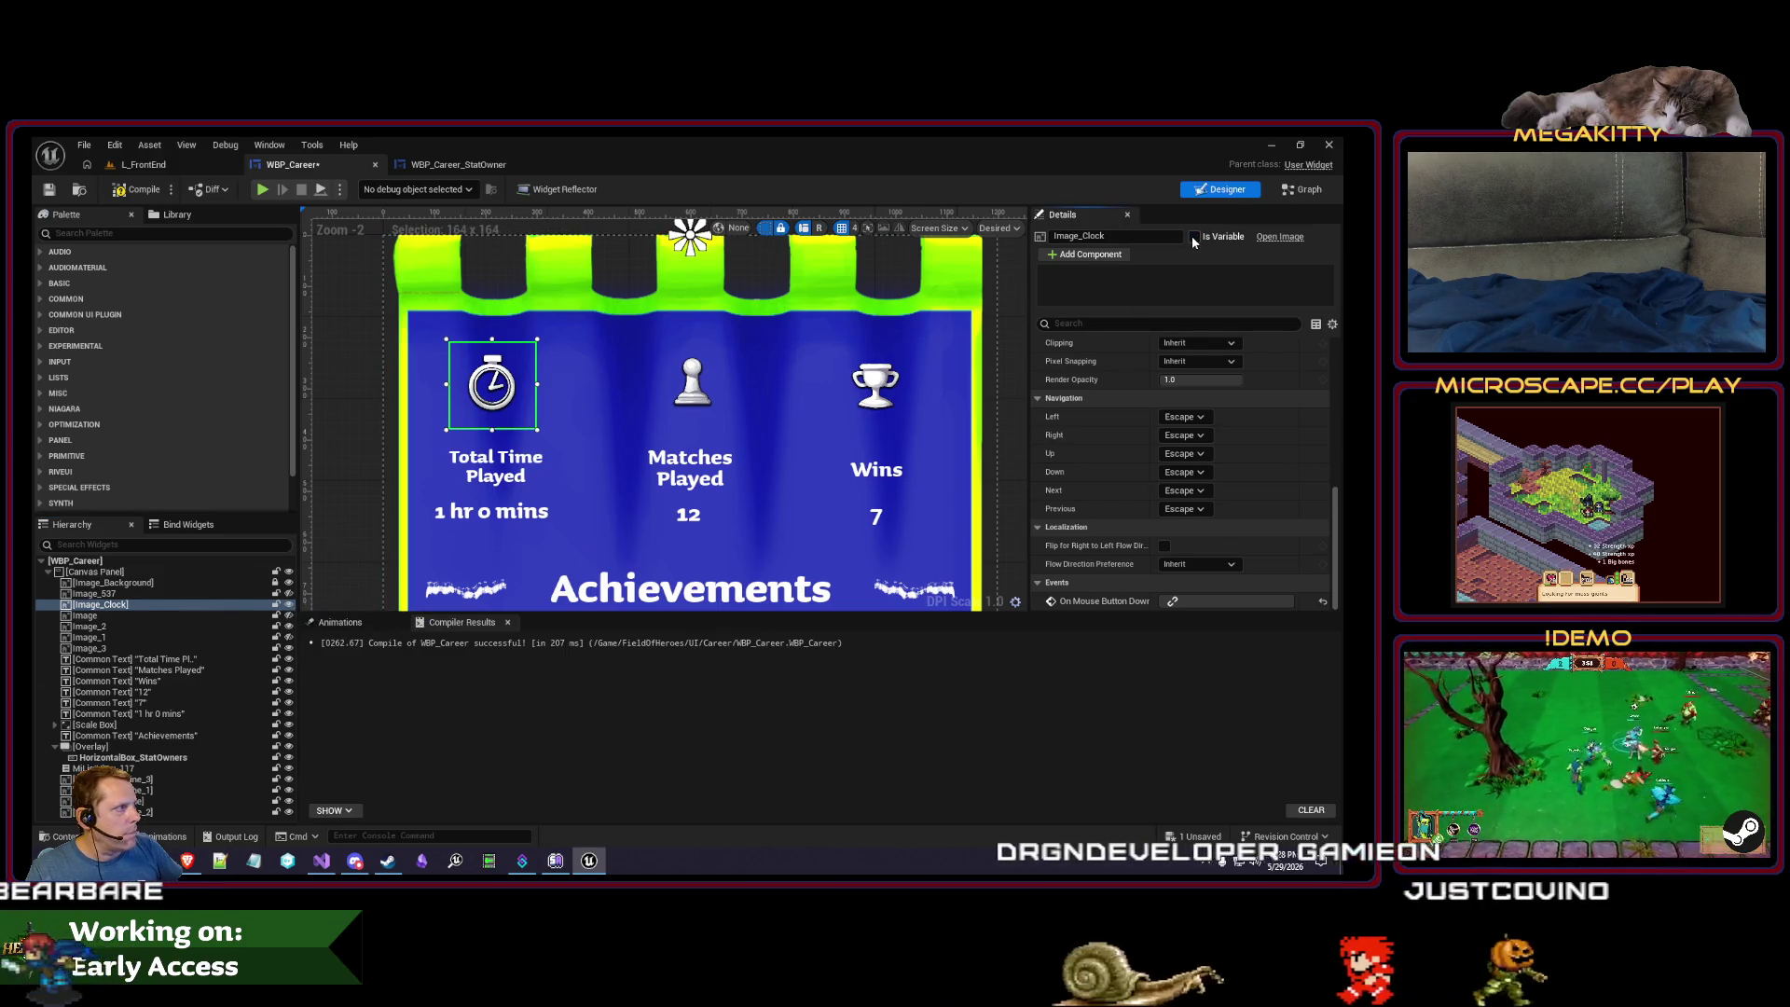
left_click(90, 627)
key("F2")
type("Image_Ma")
key("BackSpace")
key("BackSpace")
key("BackSpace")
type("Pawn")
key("Return")
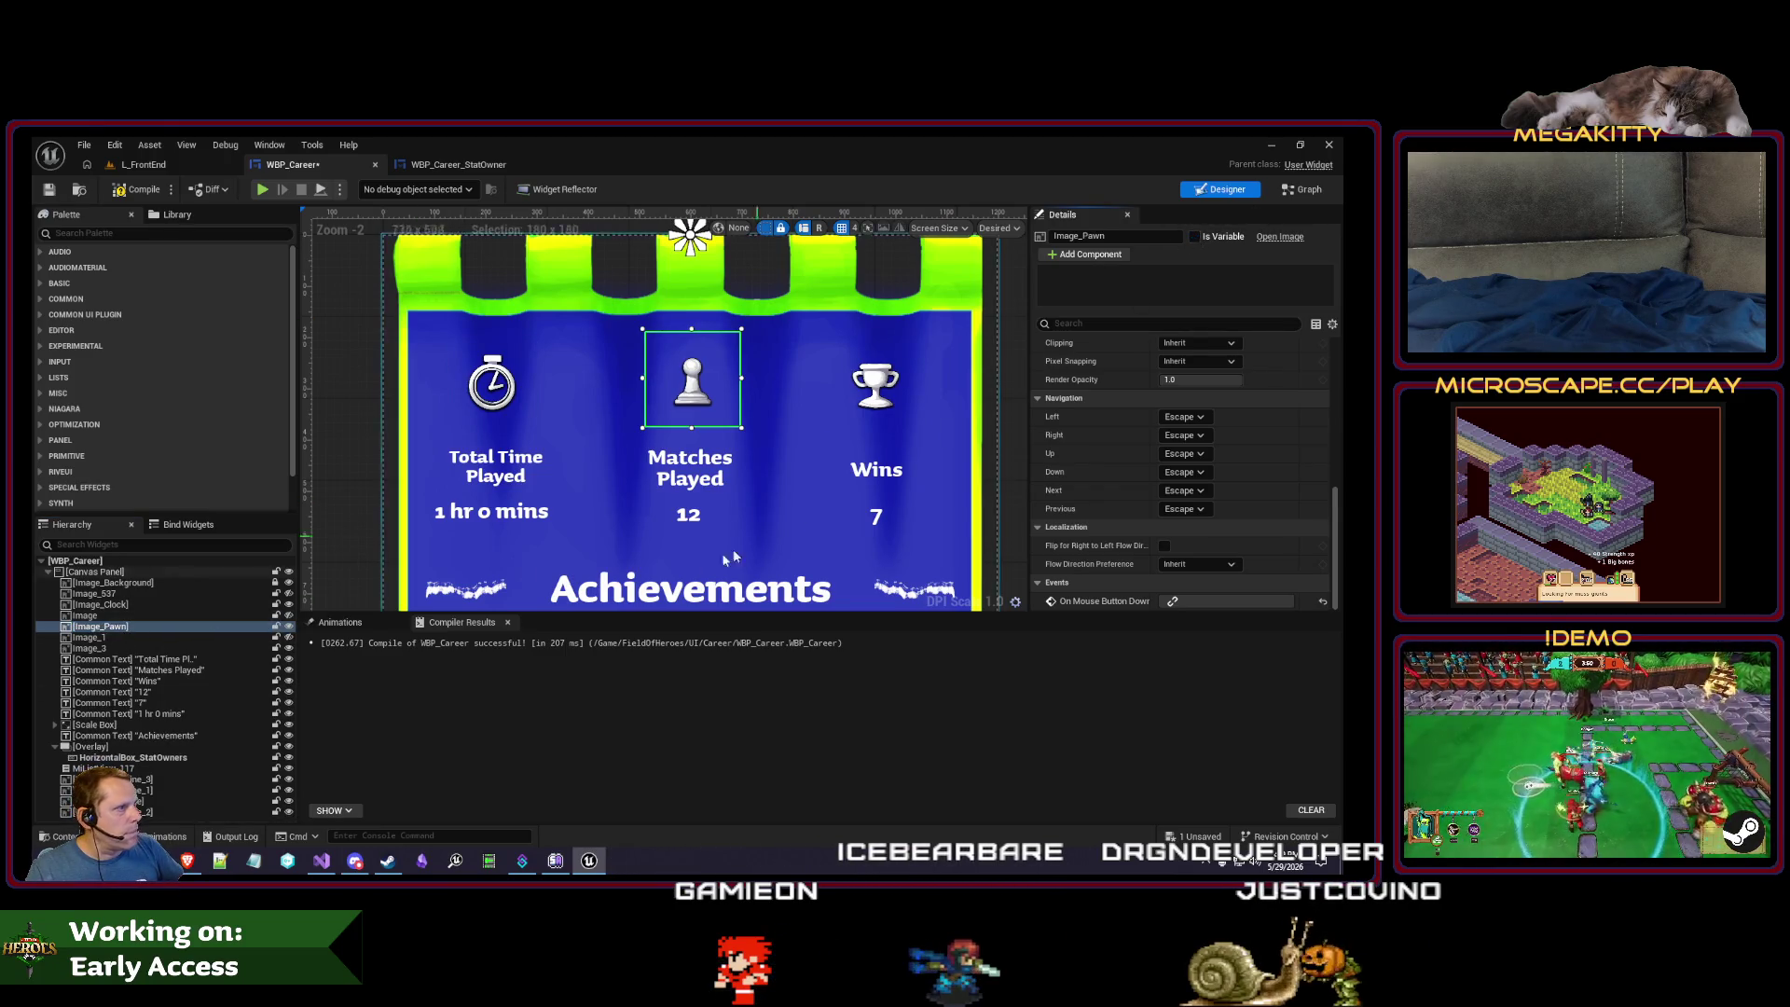
left_click(877, 390)
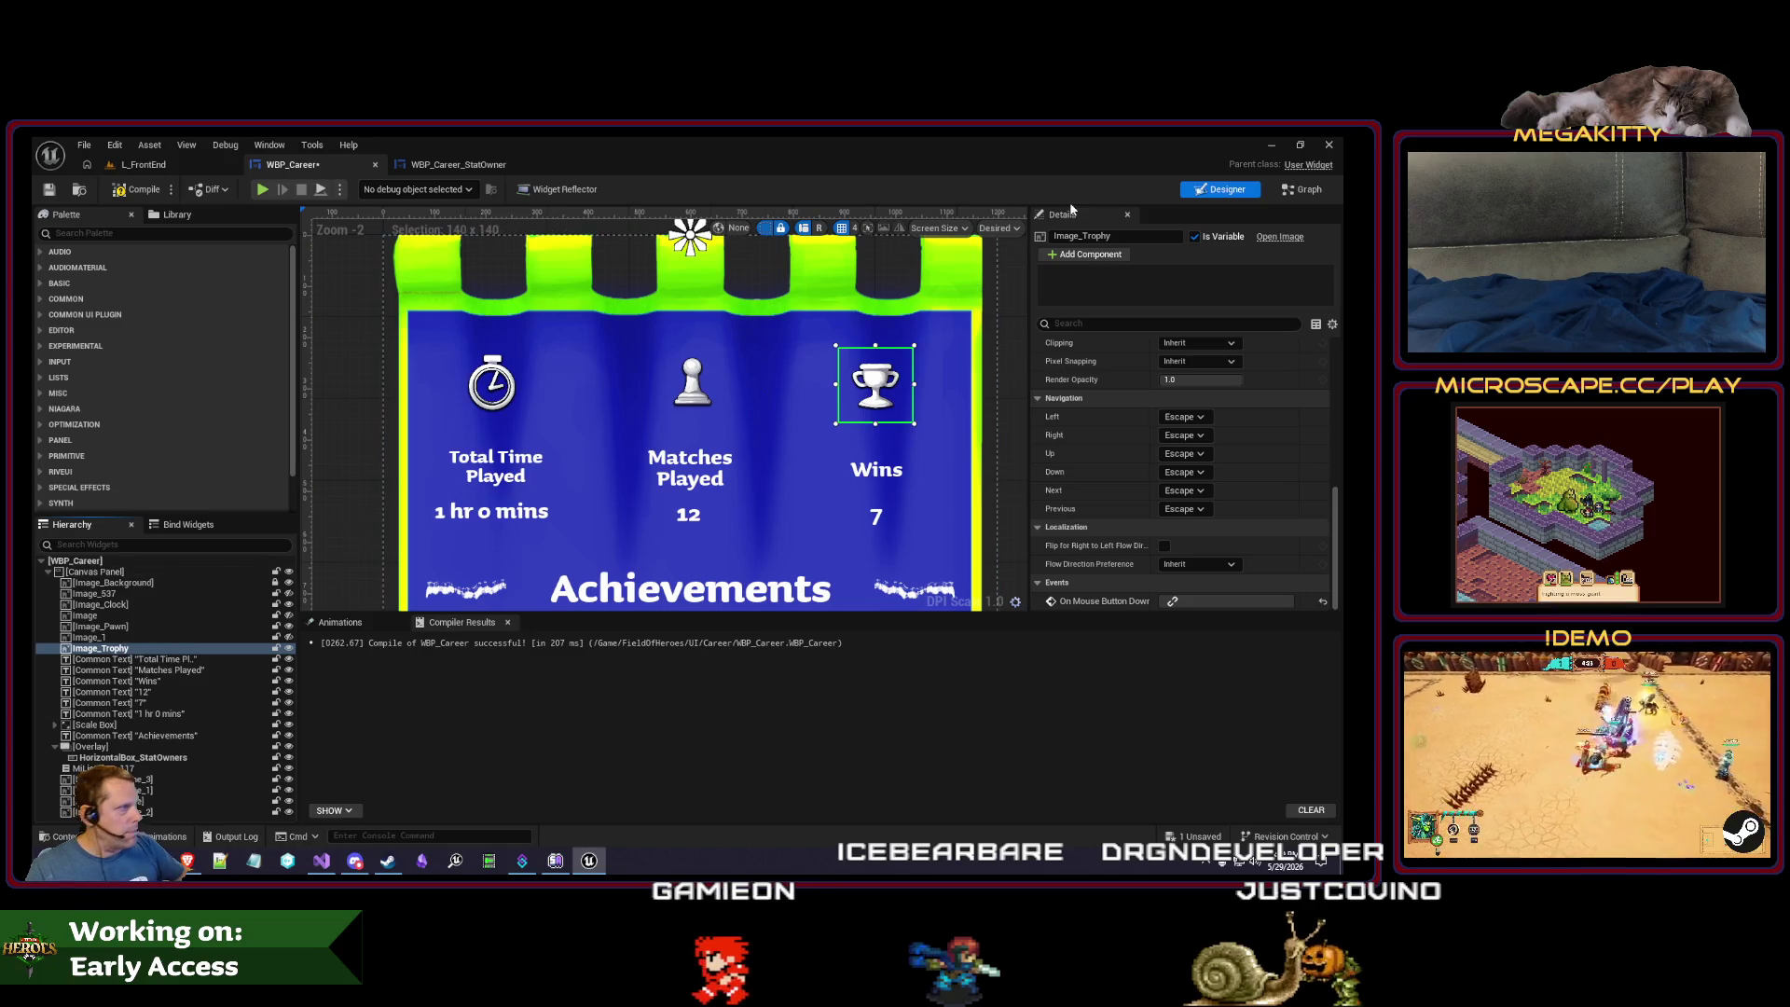
left_click(505, 399)
scroll(1166, 392, "up", 8)
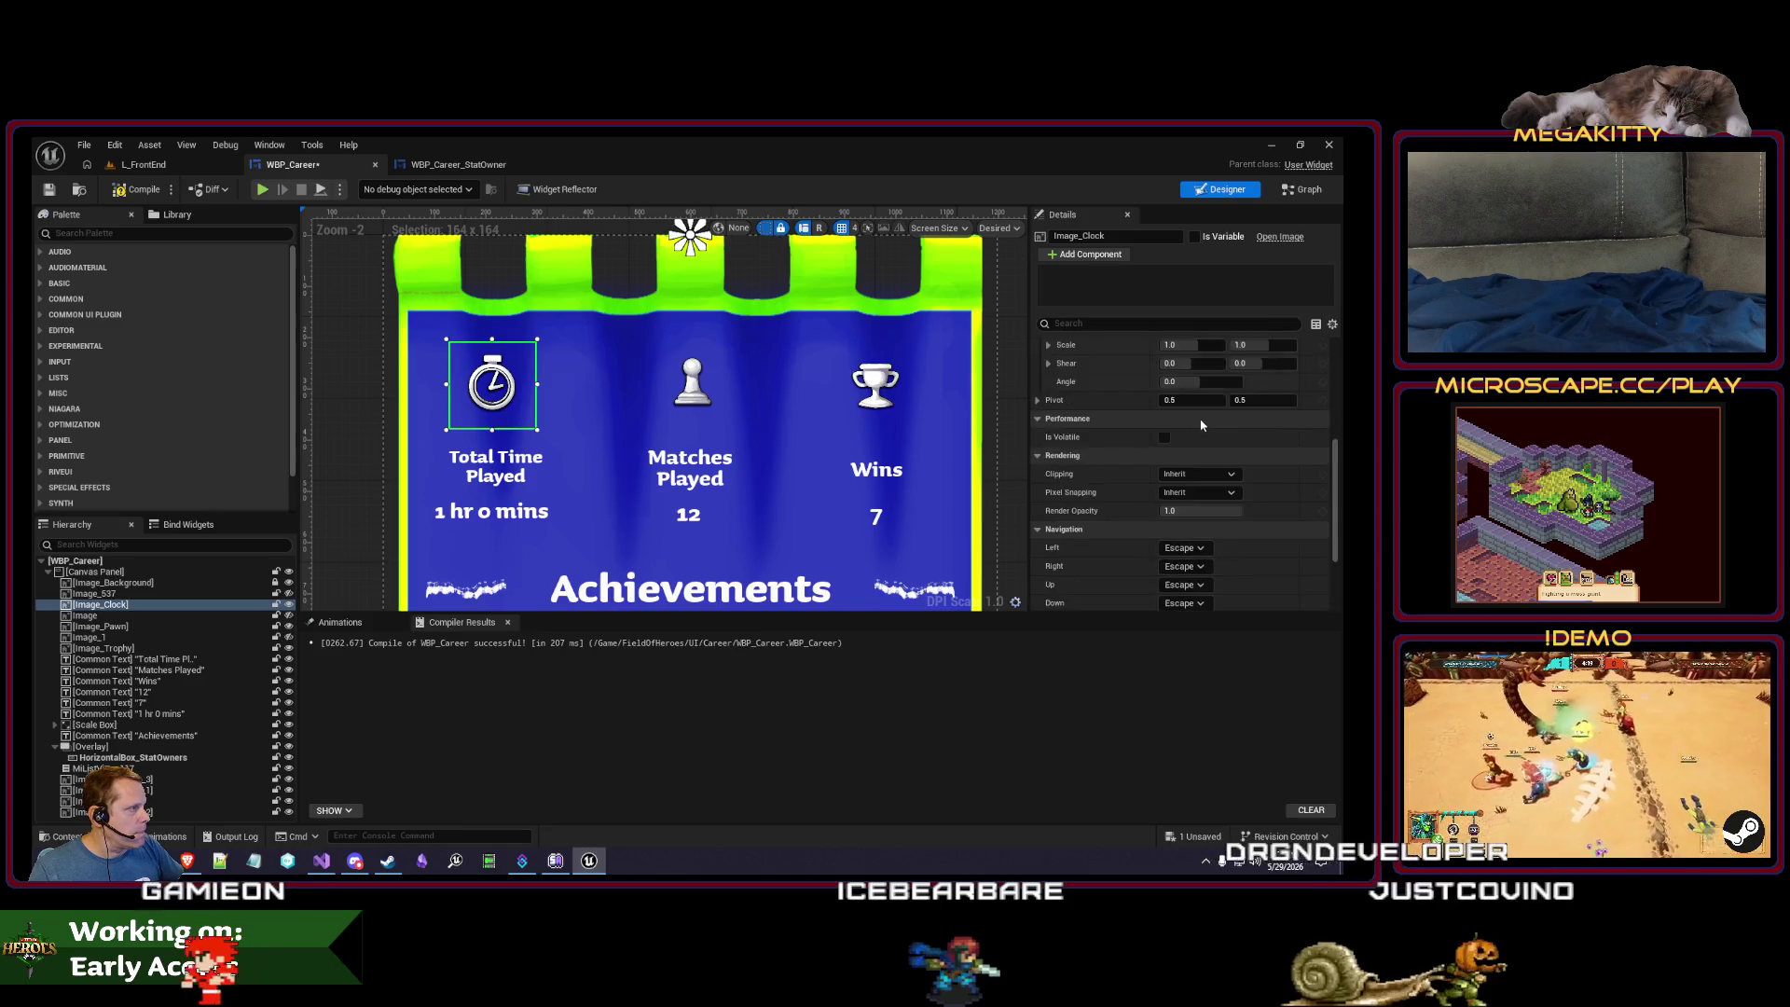
- Size Image_Clock to 192 × 192 and shift it slightly left
left_click(1238, 420)
type("192")
key("Tab")
type("192")
key("Return")
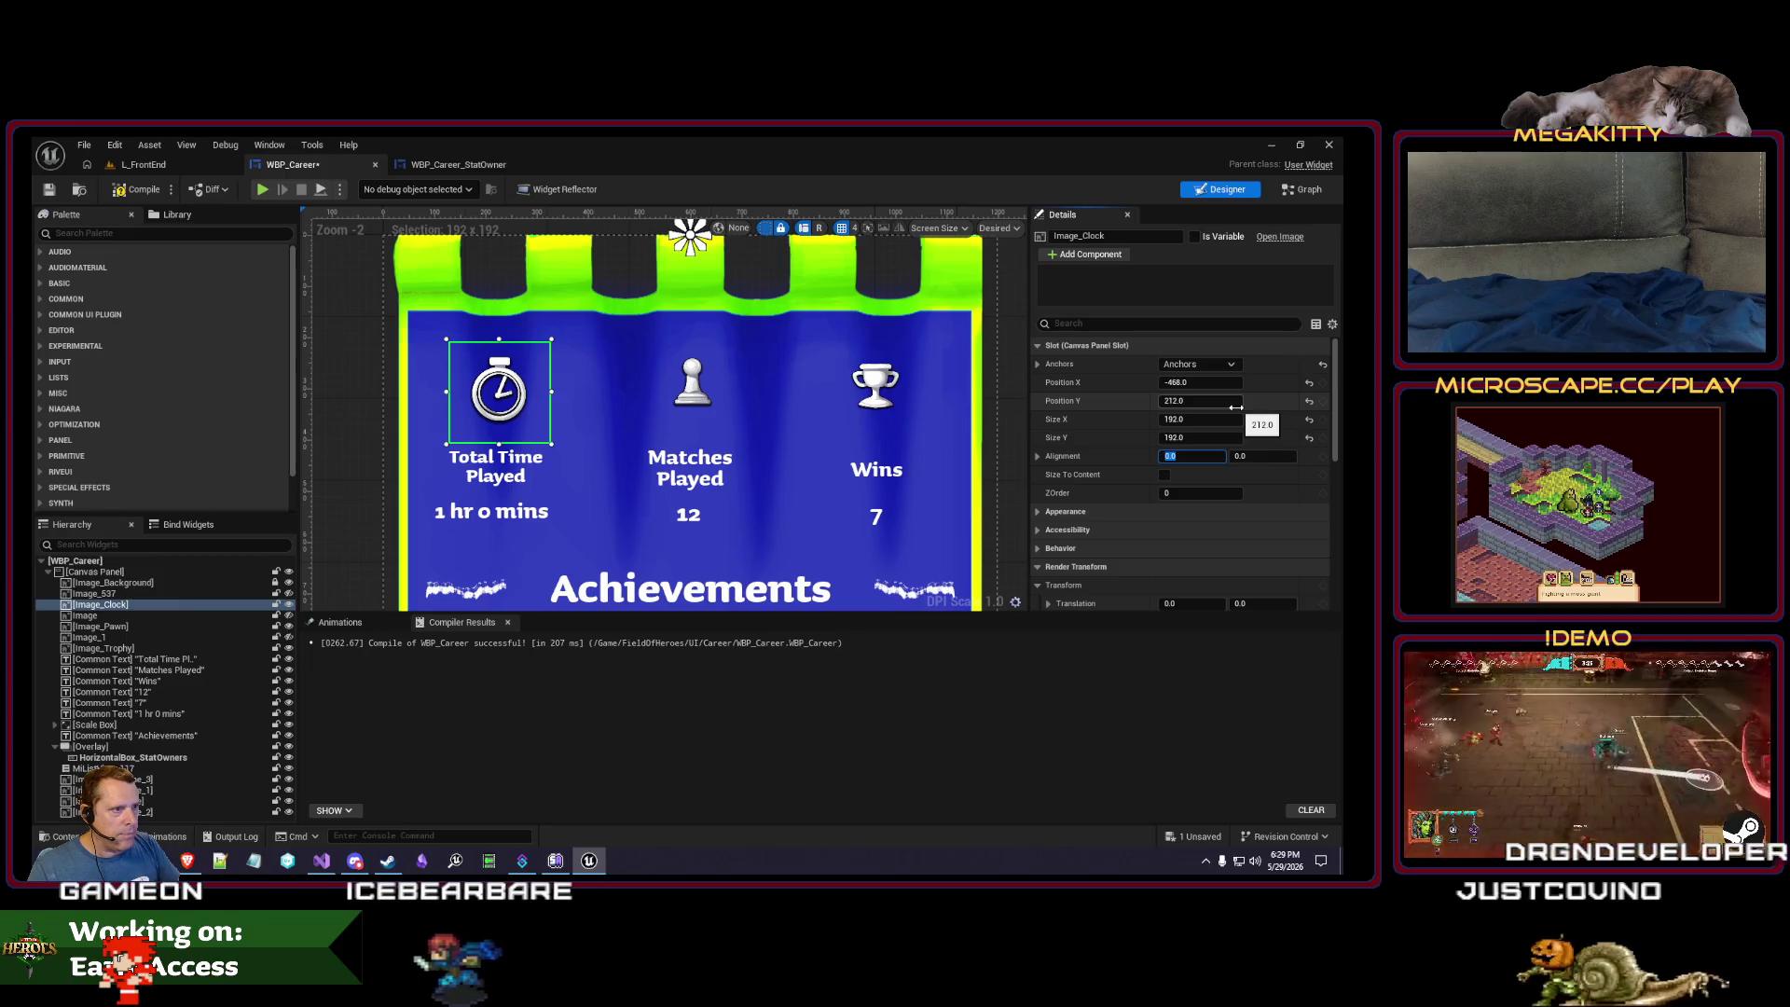
left_click_drag(502, 394, 498, 395)
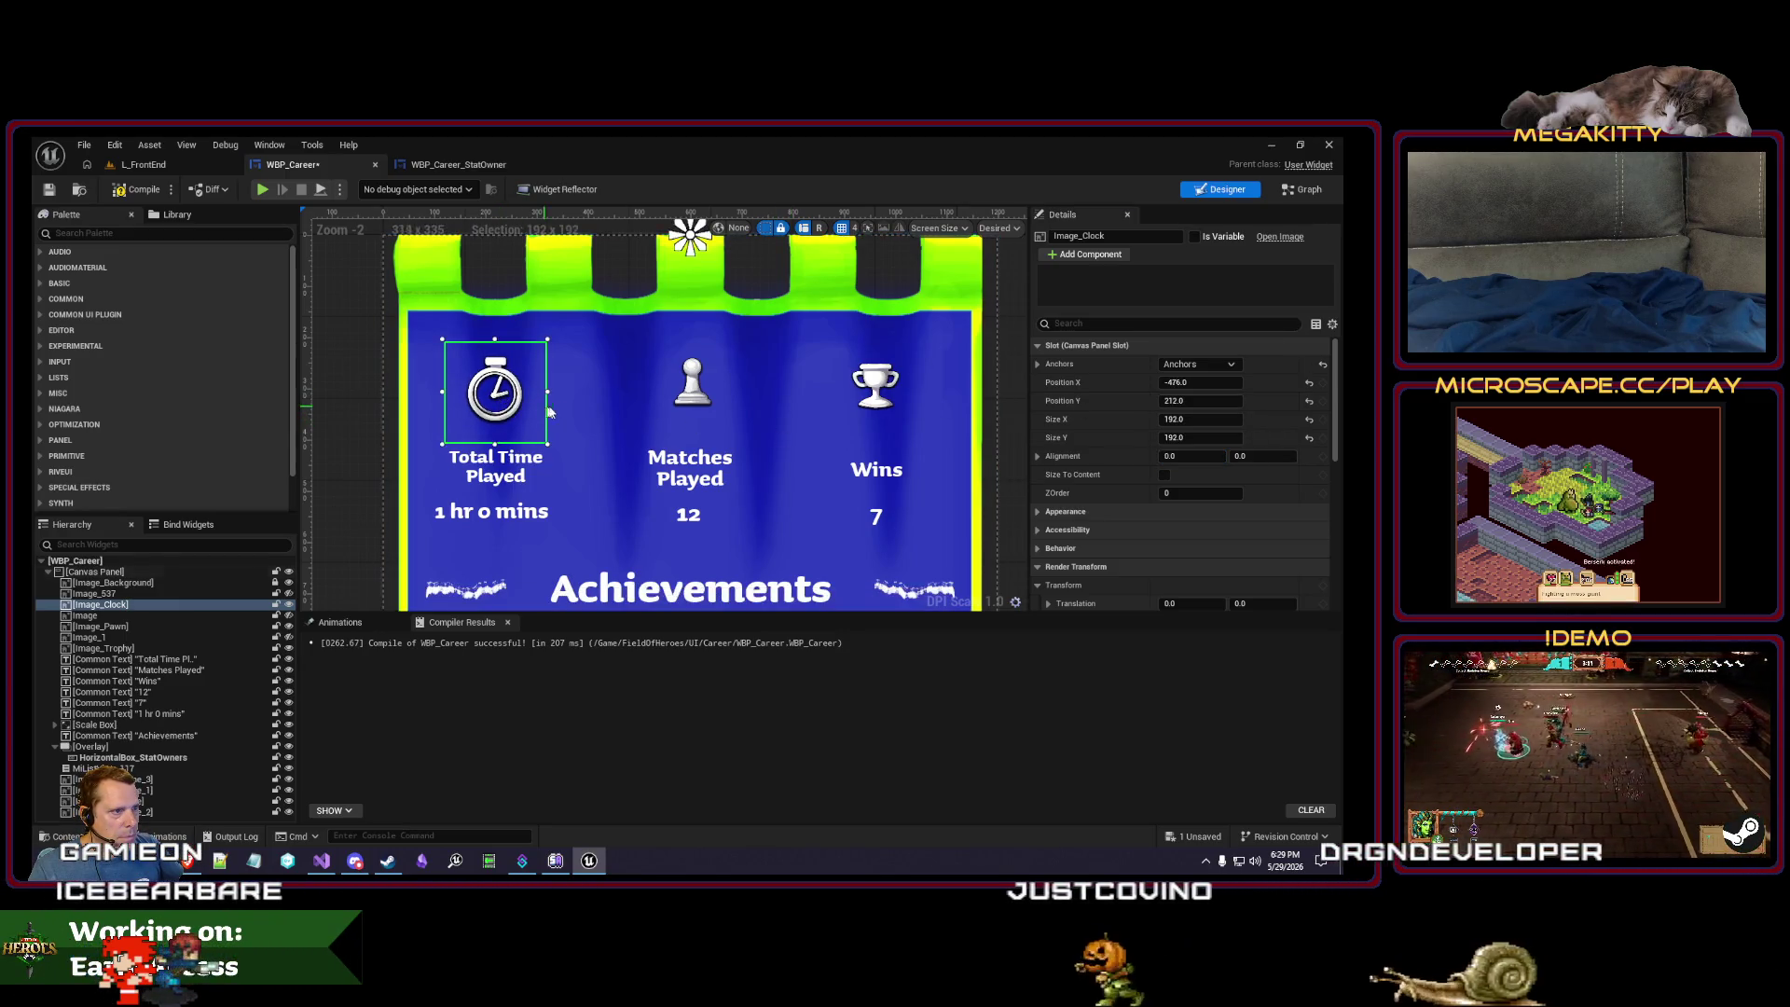
- Resize Image_Pawn to 224 × 224, restoring its vertical position
left_click(691, 382)
left_click(1231, 421)
type("192")
key("Tab")
type("192")
key("Tab")
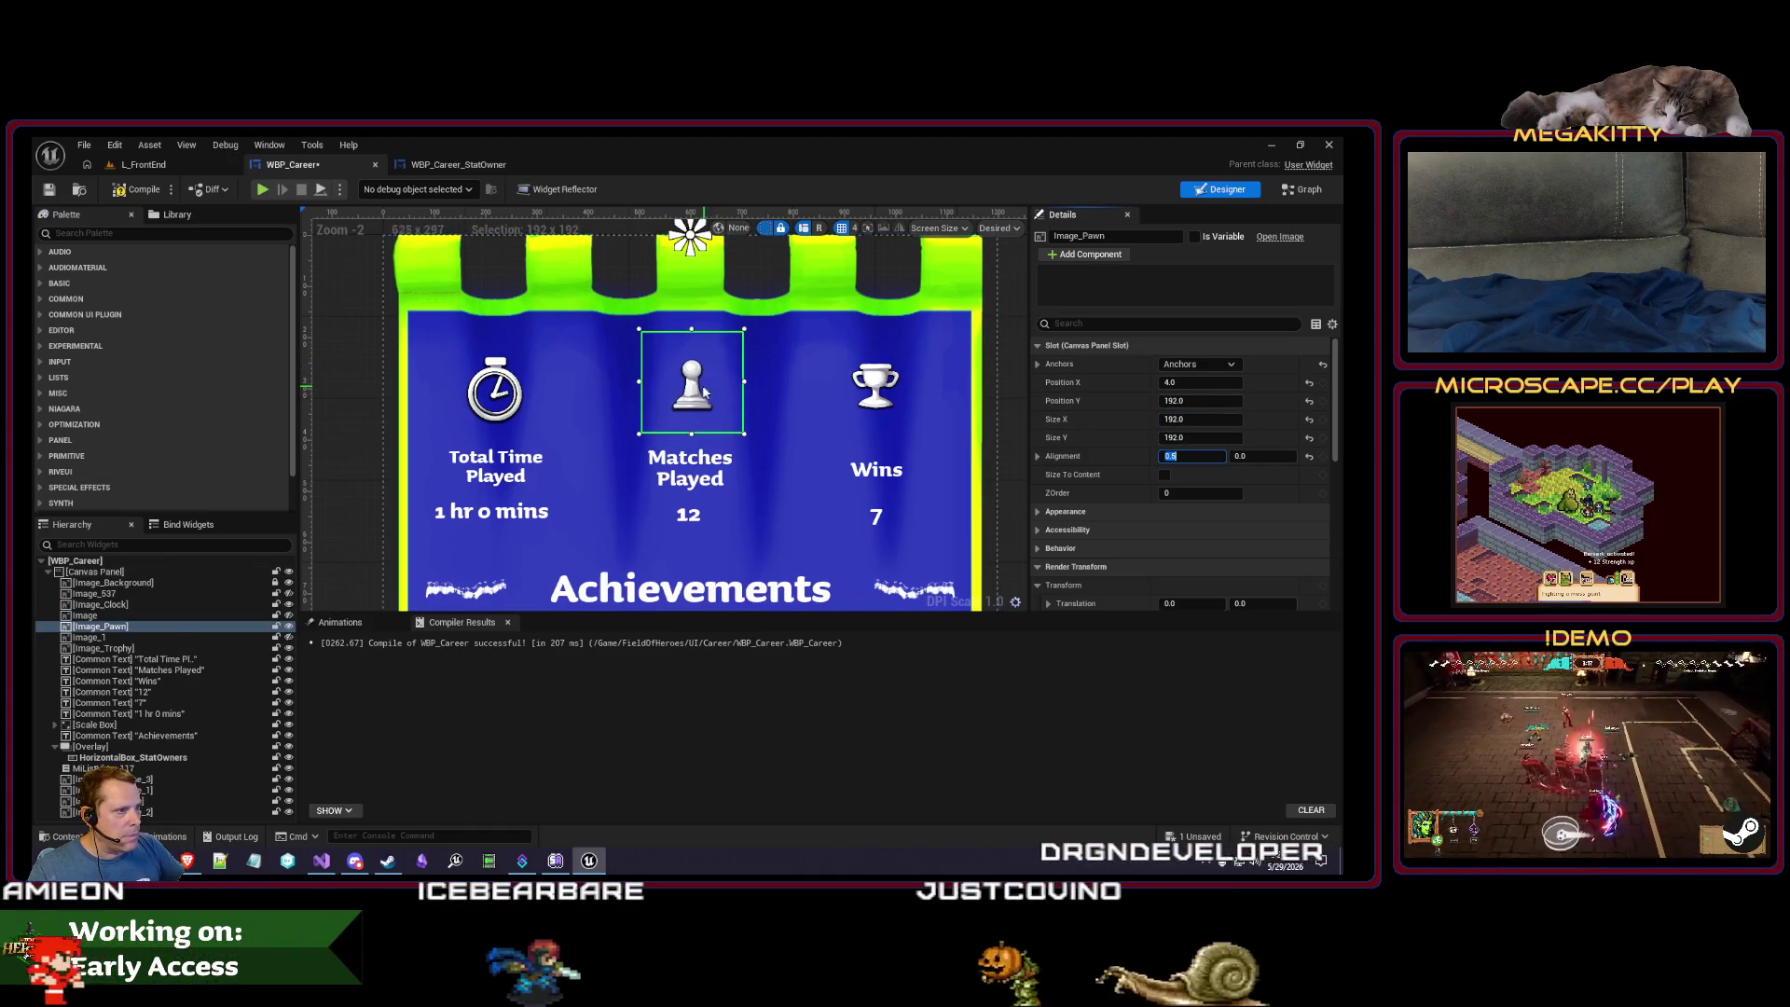
left_click_drag(697, 390, 704, 401)
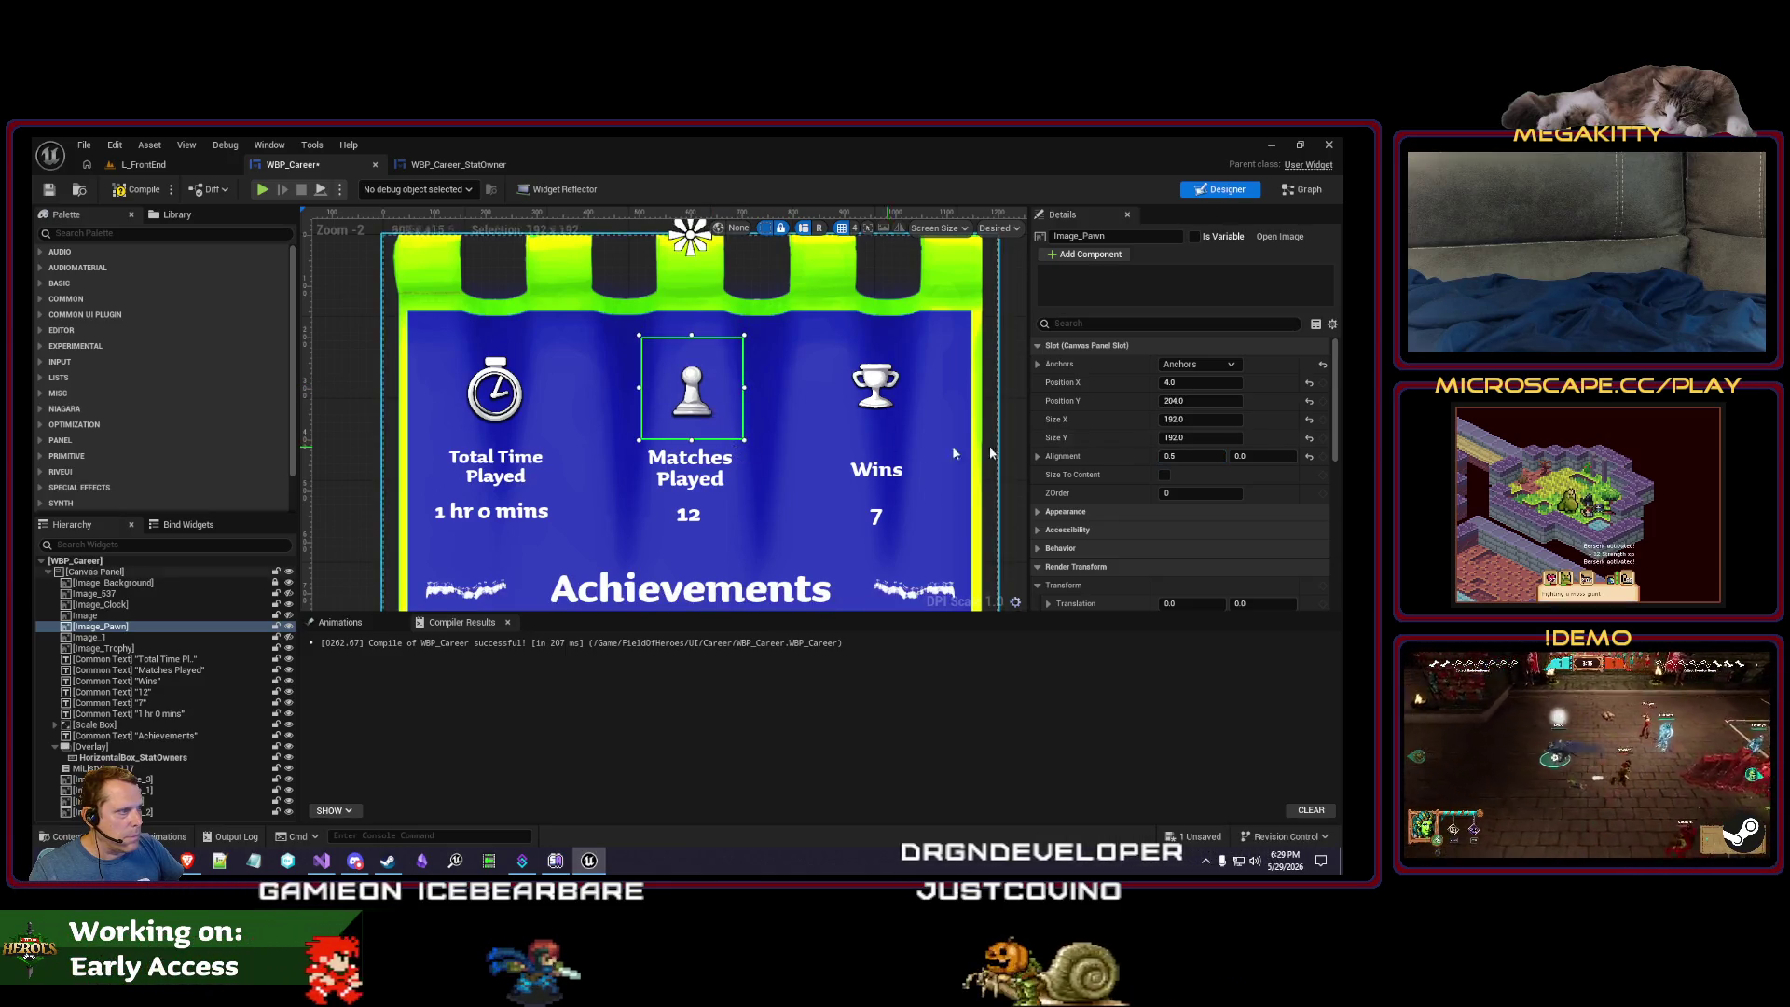
left_click(1212, 419)
type("224")
key("Tab")
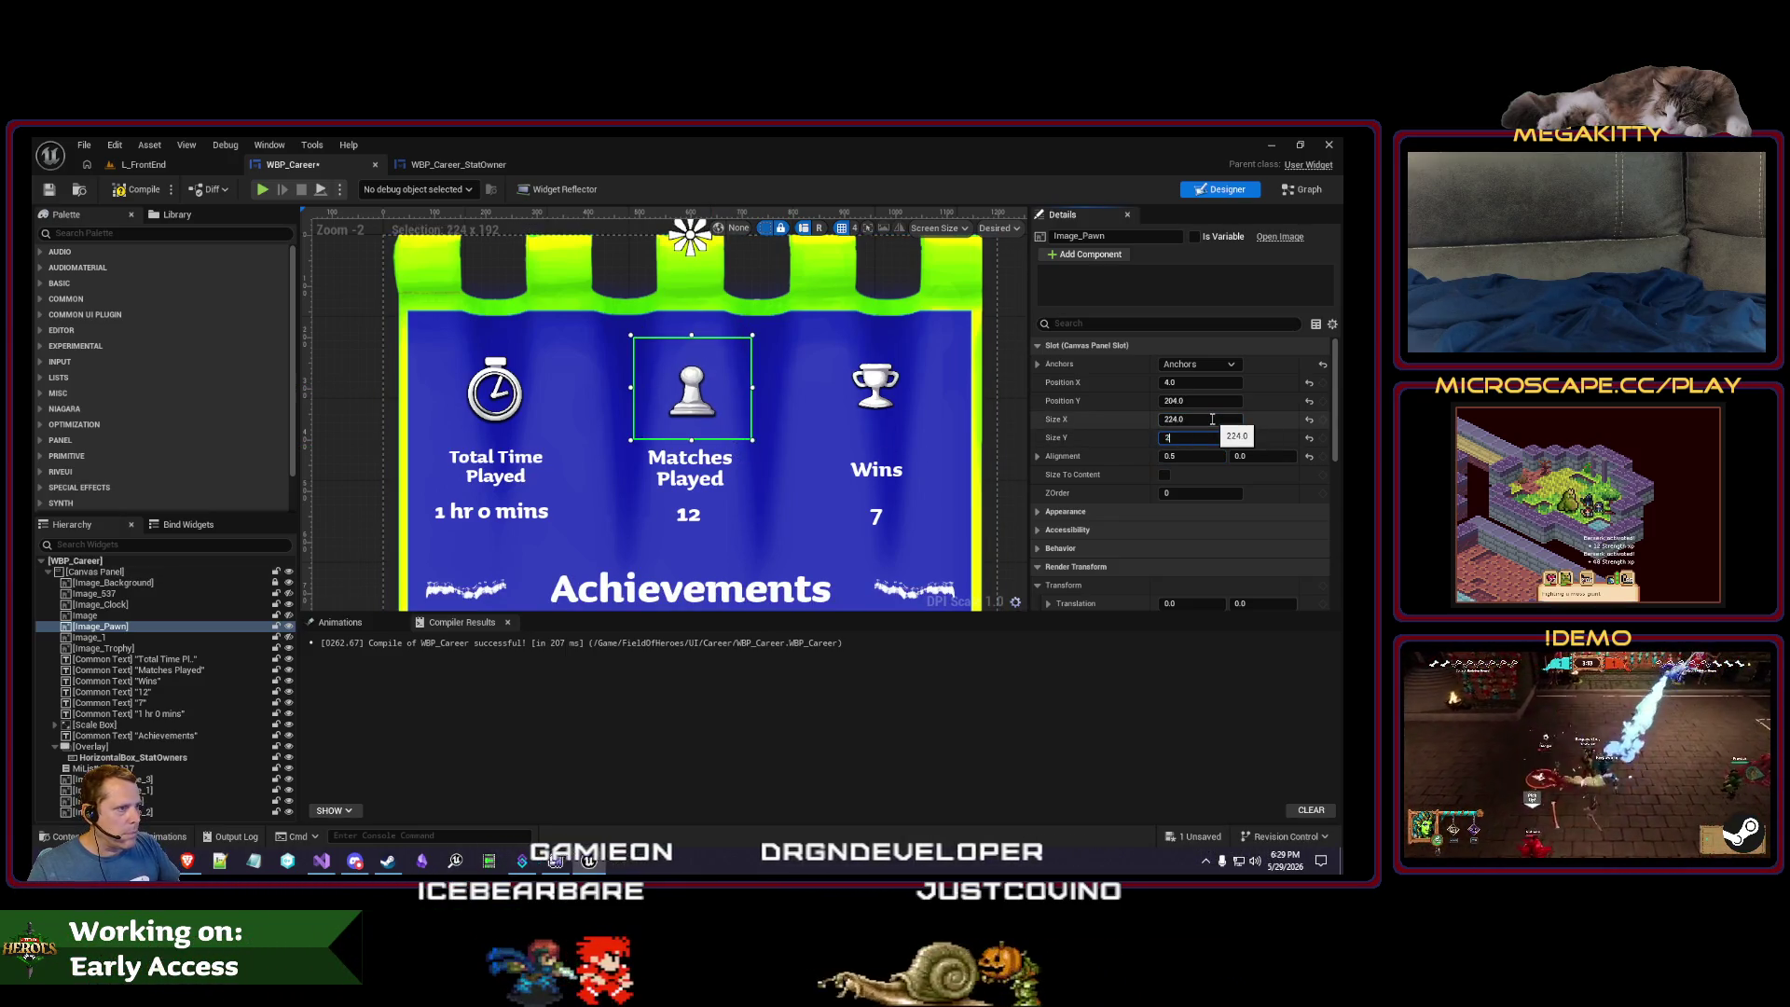
type("224")
key("Tab")
key("ctrl+z")
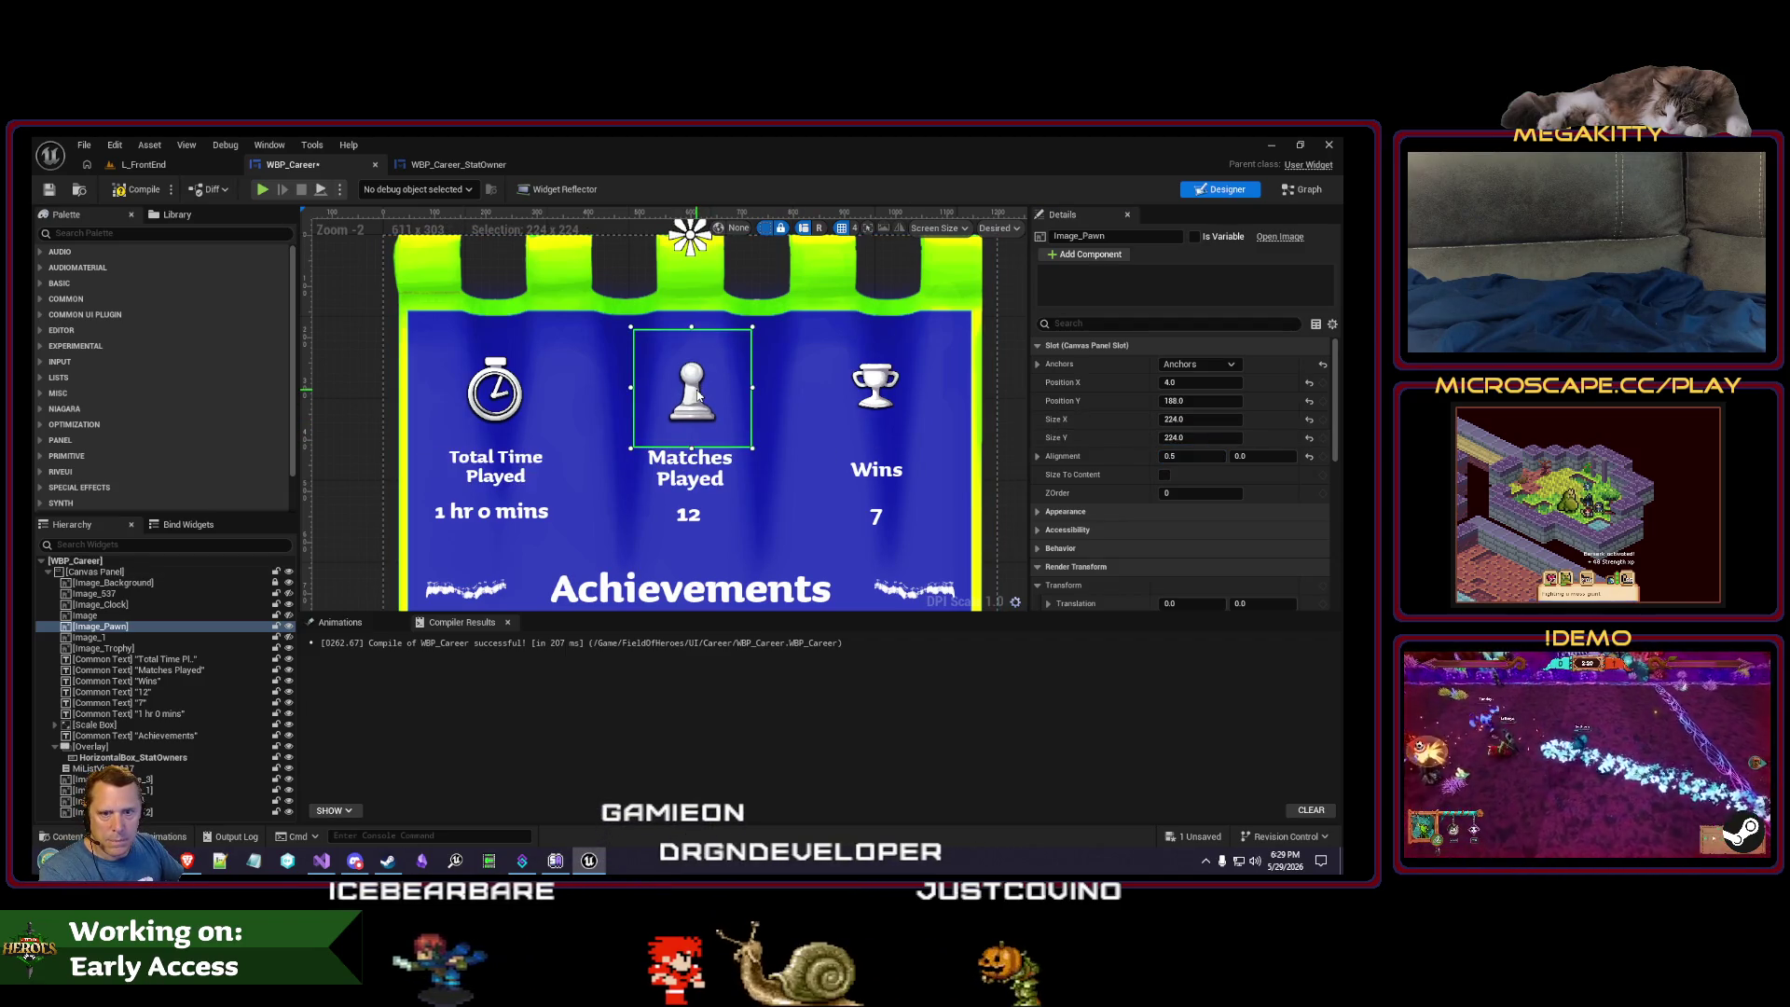
- Nudge Image_Trophy up and left with drags and arrow keys to line it up
left_click(874, 387)
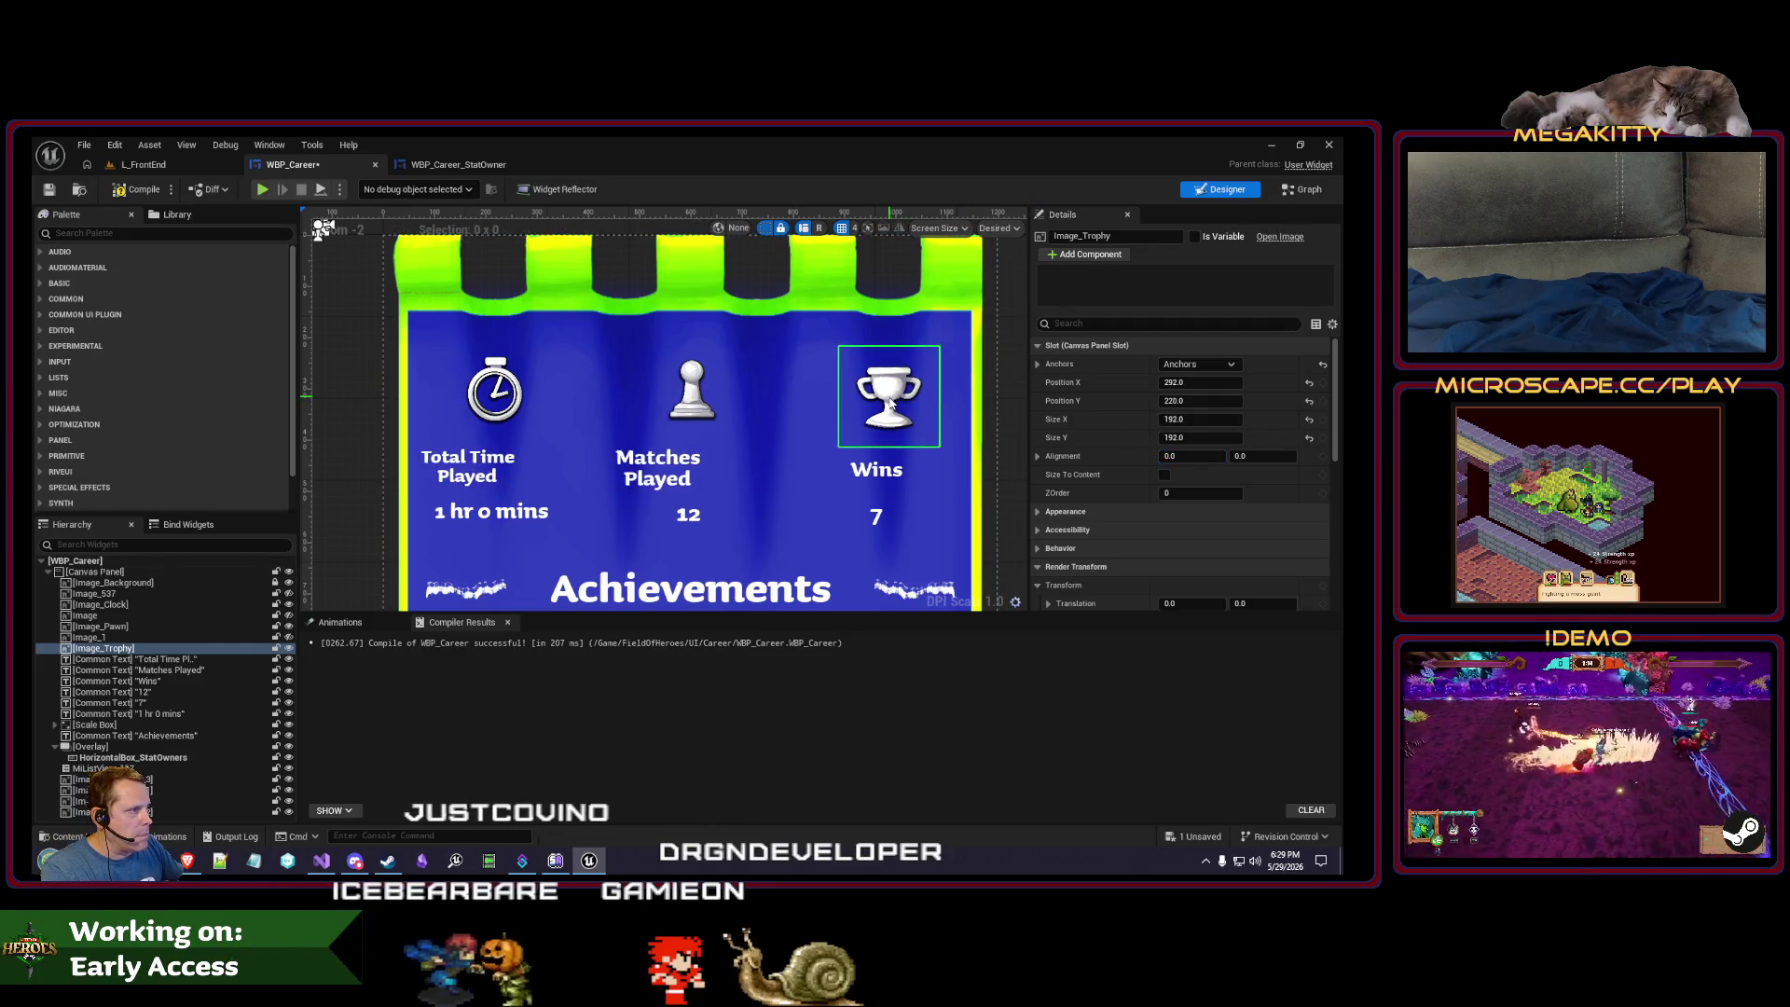
left_click_drag(890, 416, 890, 408)
key("Left")
key("Left")
key("Left")
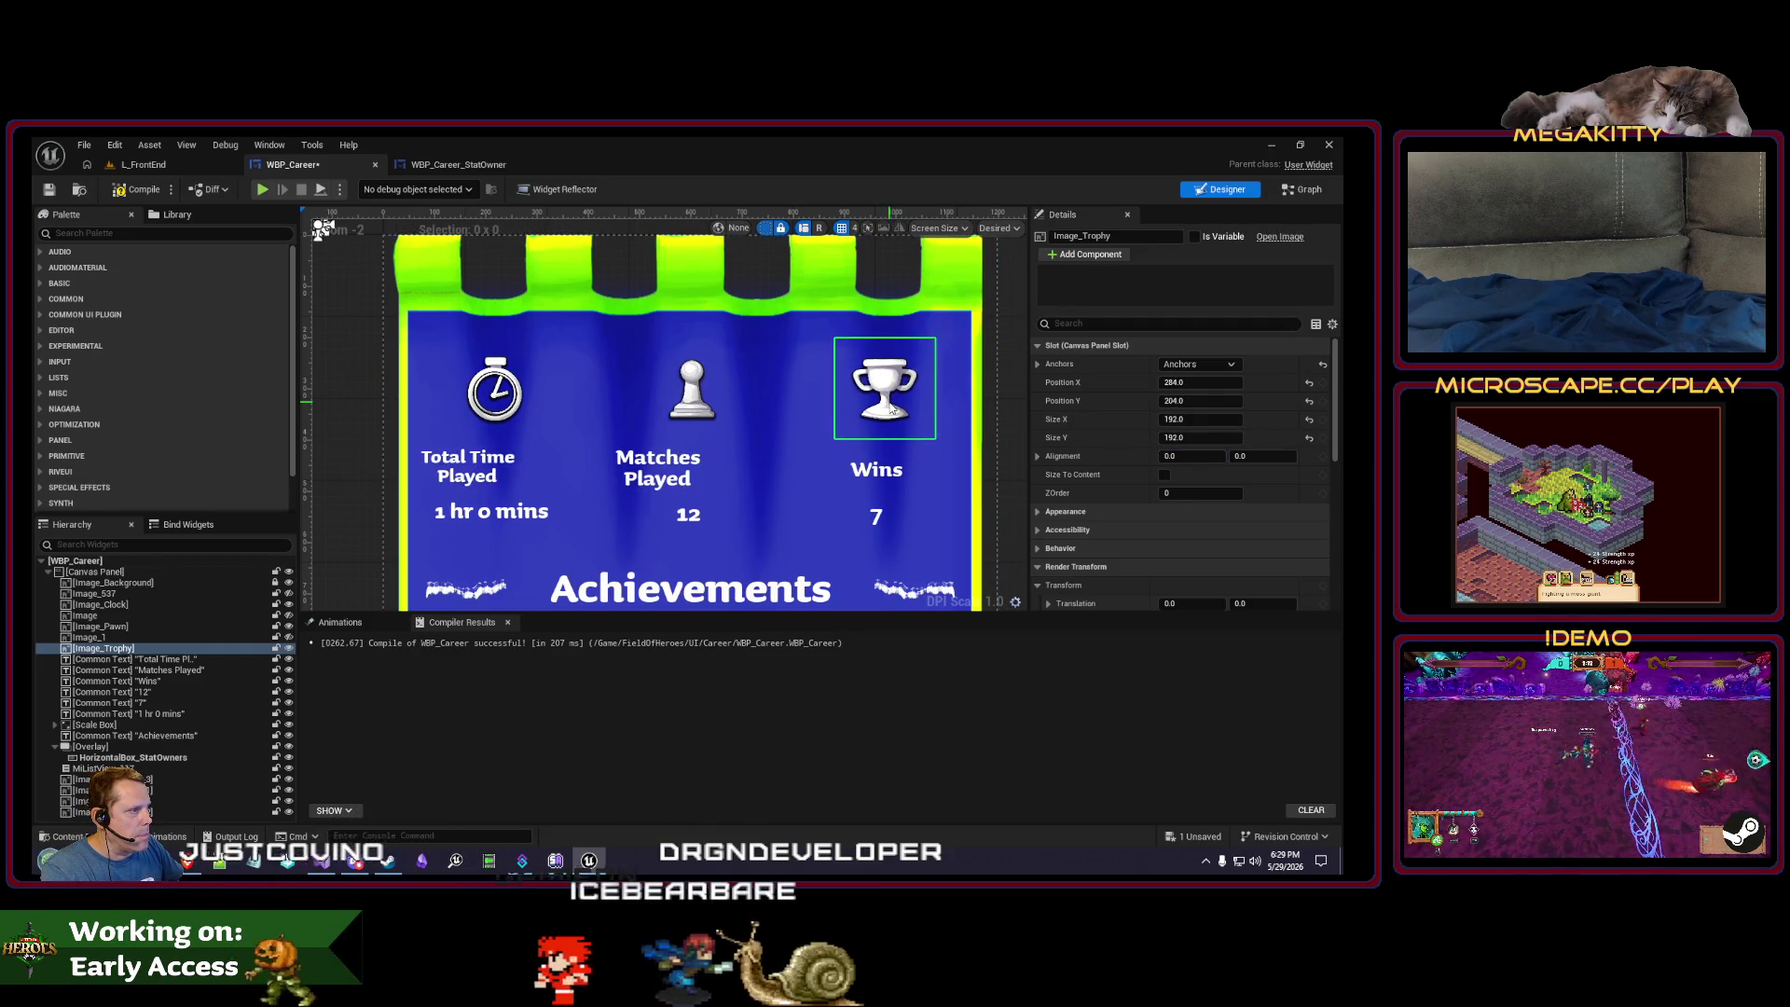
key("Left")
key("Left")
key("Down")
key("Left")
key("Up")
left_click(781, 428)
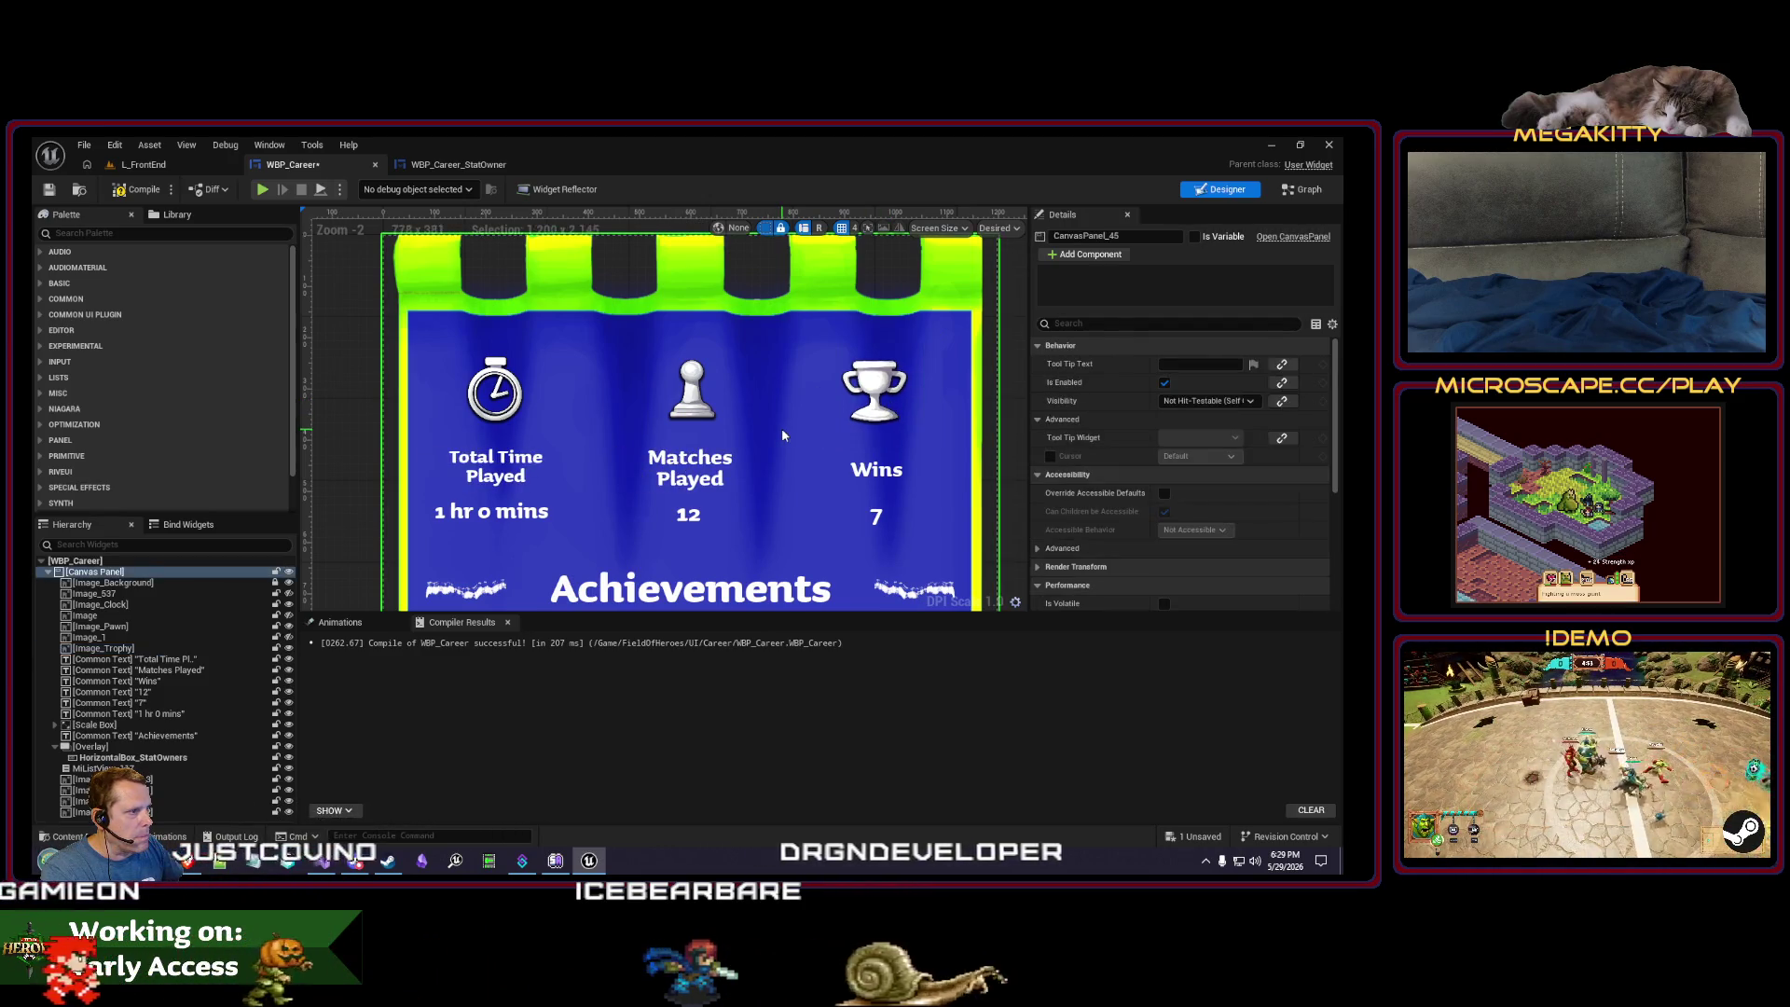
- Stop the L_FrontEnd game preview and return to WBP_Career's Designer layout
scroll(781, 428, "down", 3)
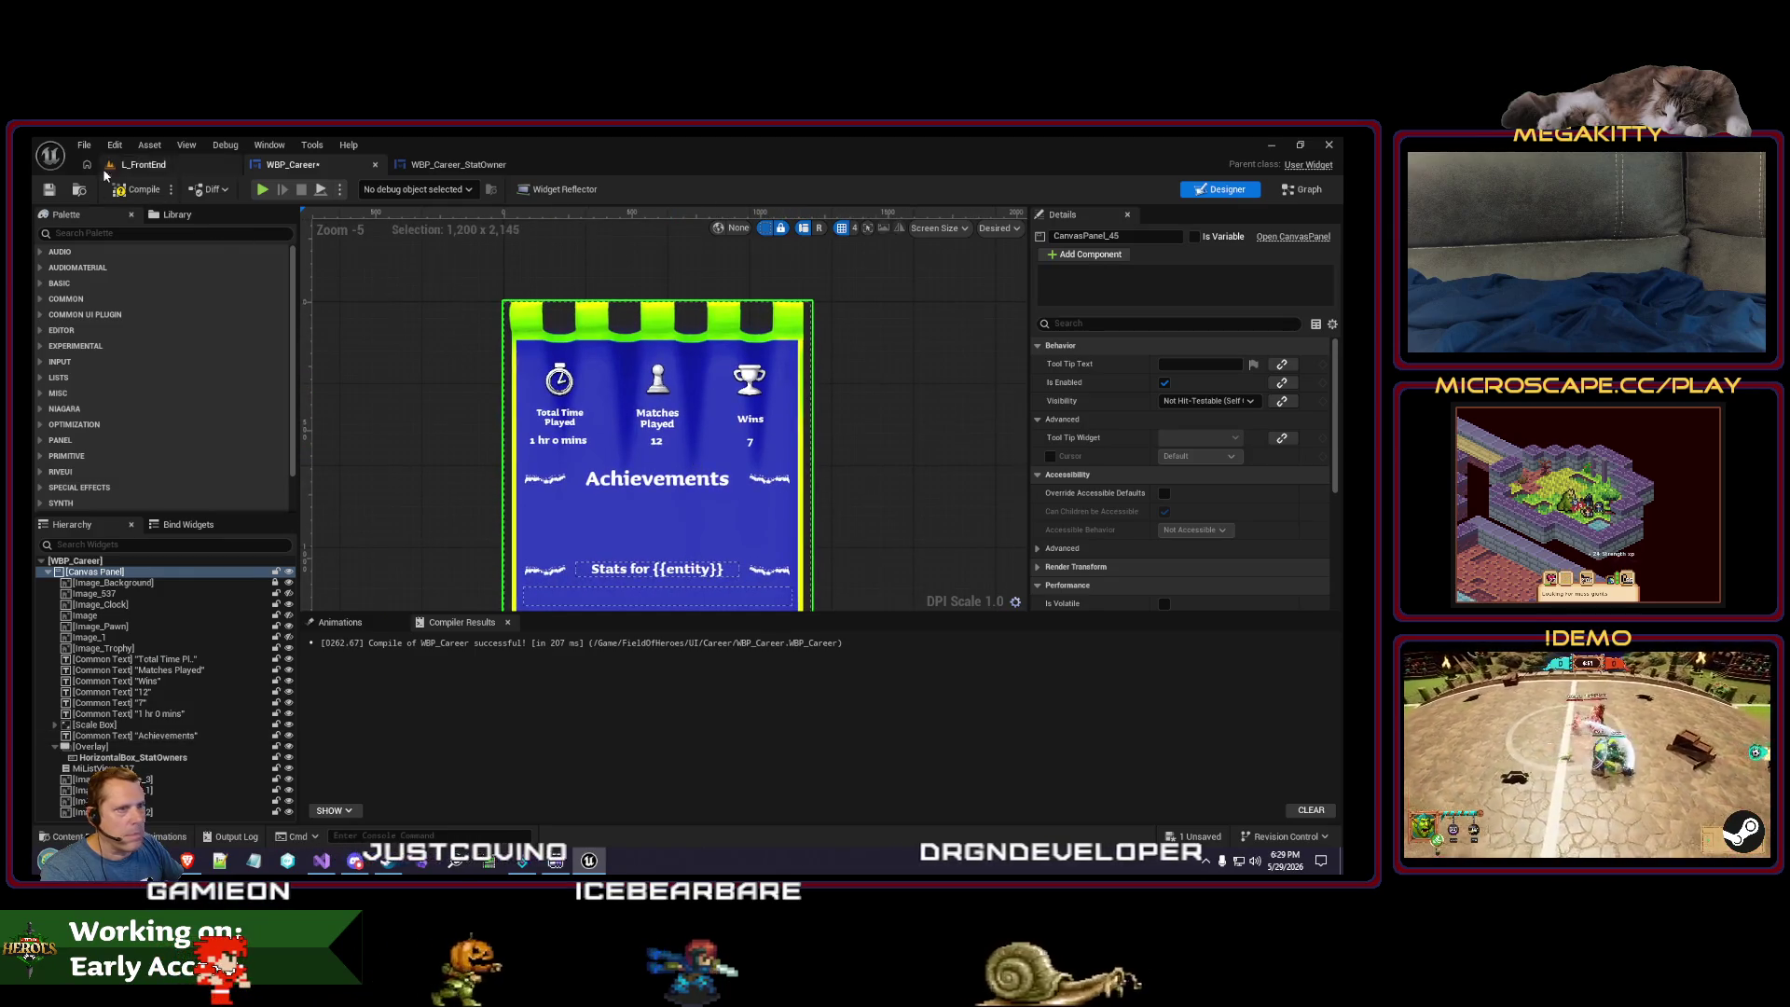
left_click(340, 622)
left_click(145, 165)
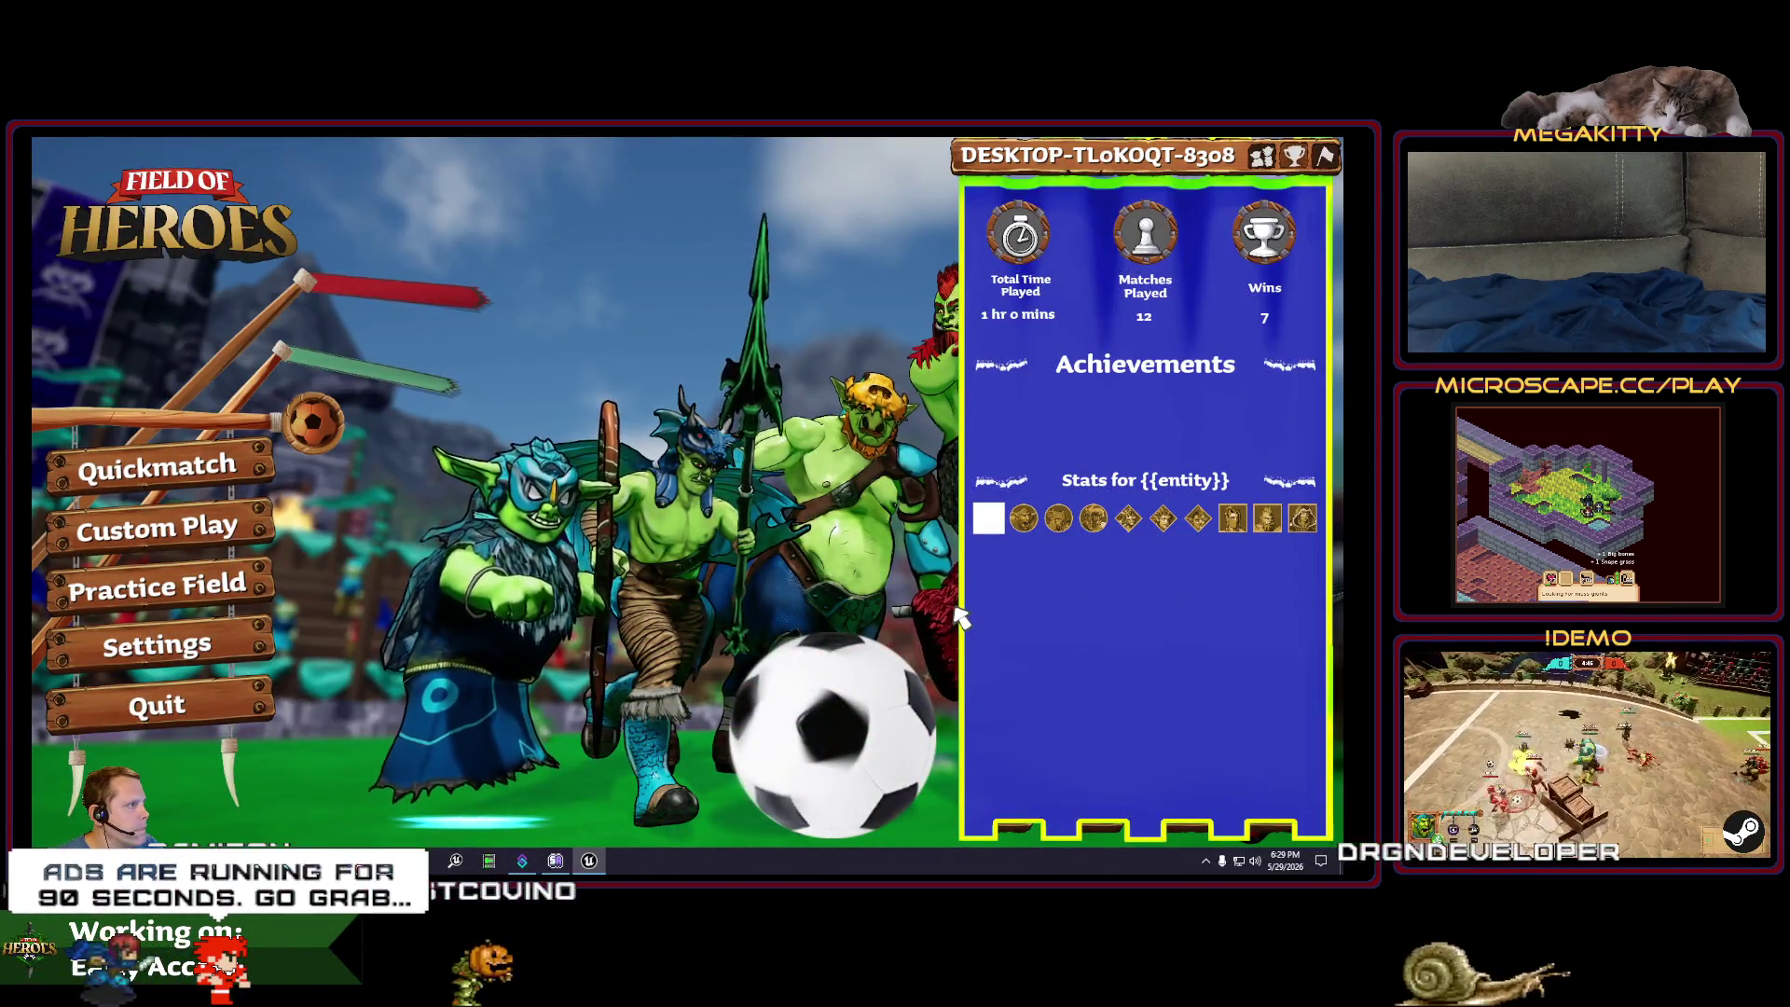
key("Escape")
left_click(455, 165)
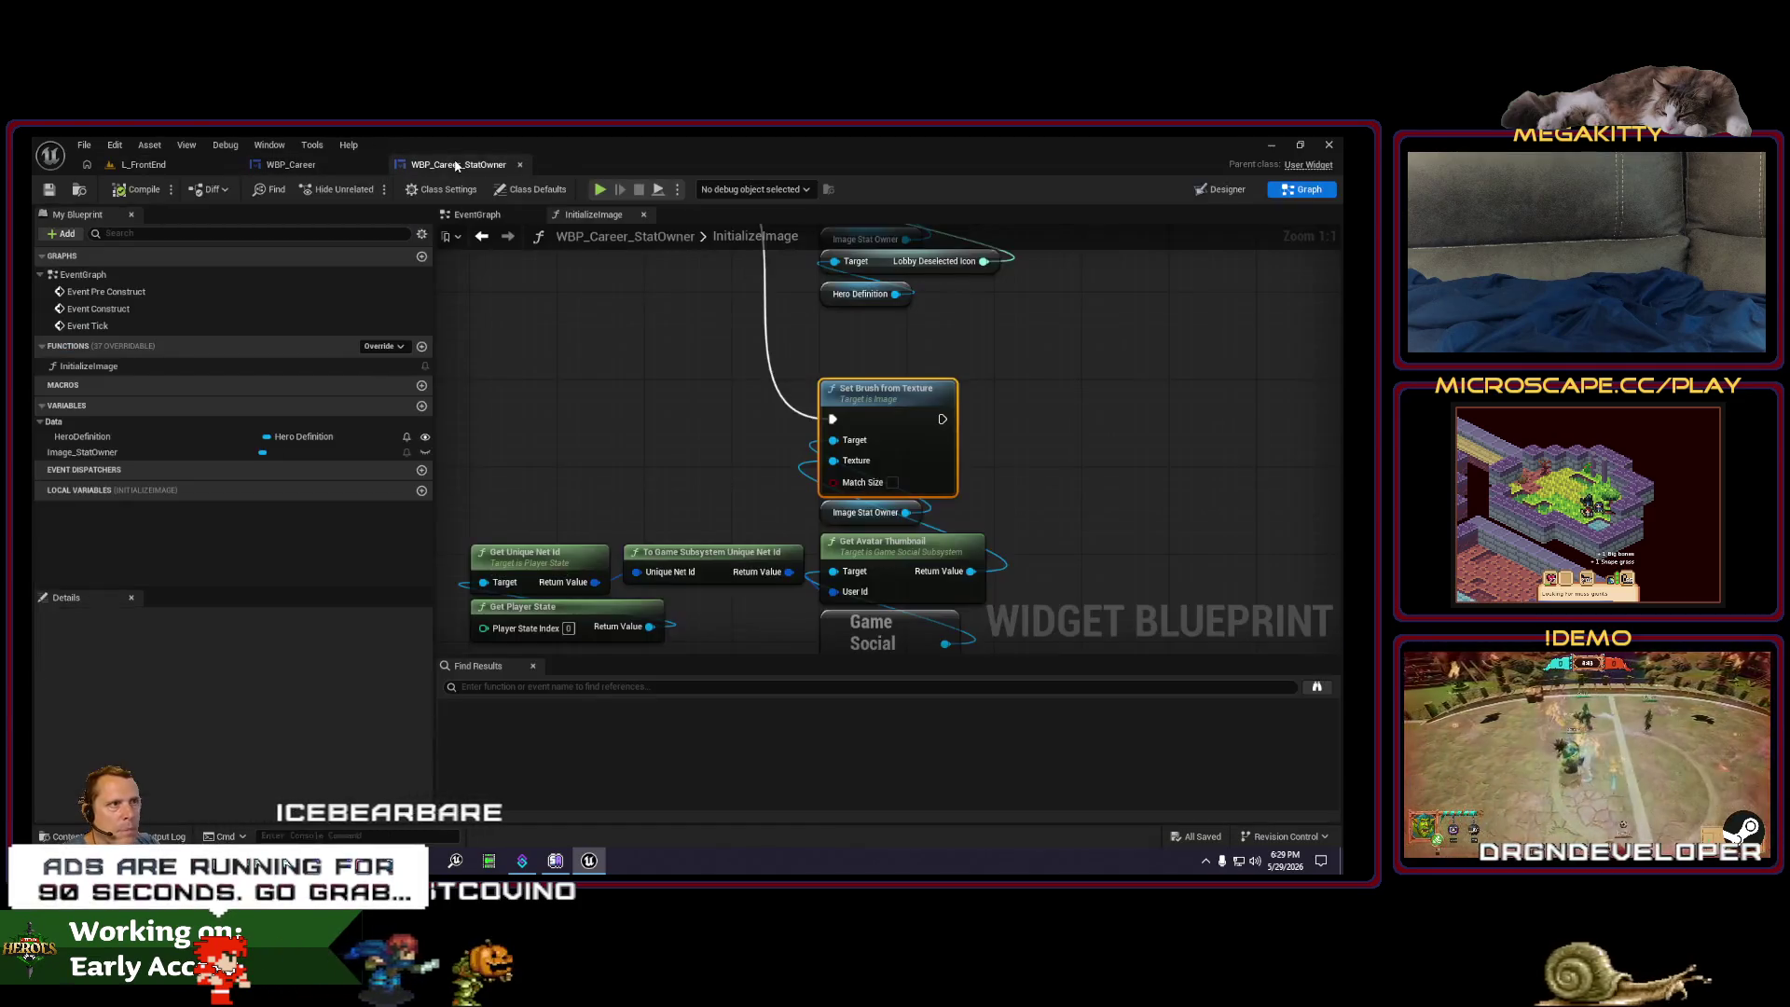
left_click(290, 164)
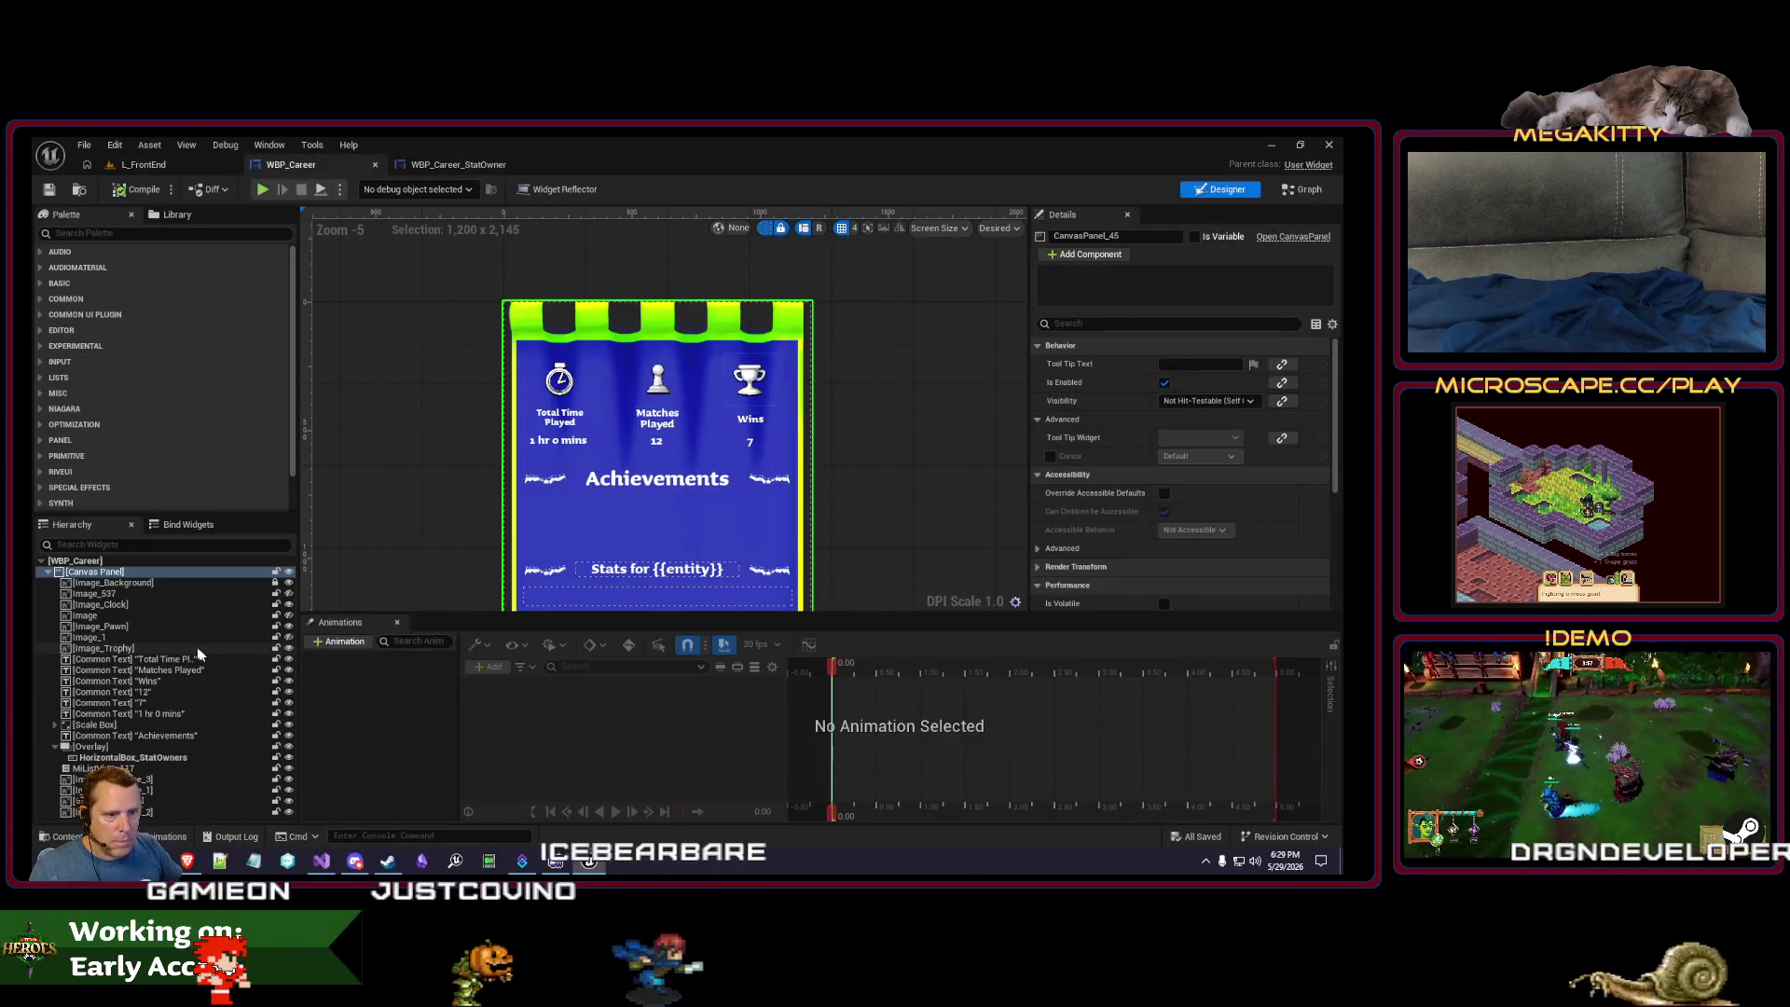
- Set Visibility to Hidden on the Image and Image_537 widgets and save WBP_Career
left_click(584, 381)
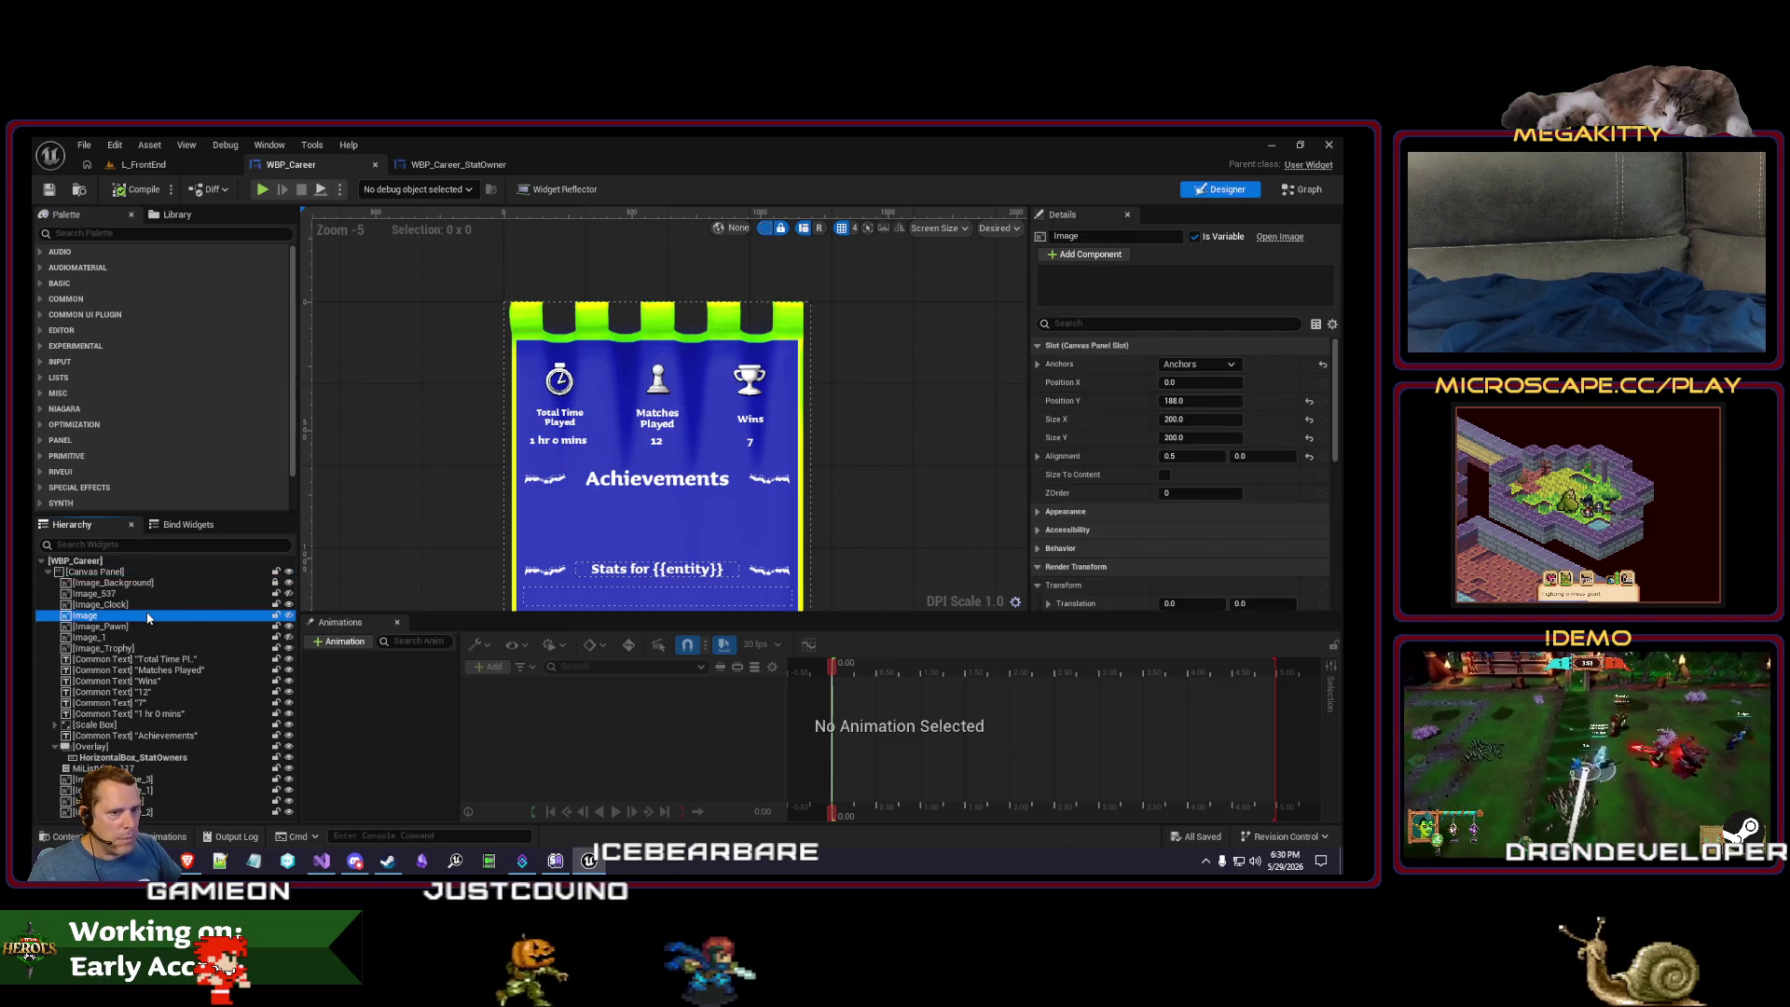
left_click(1096, 322)
type("isi")
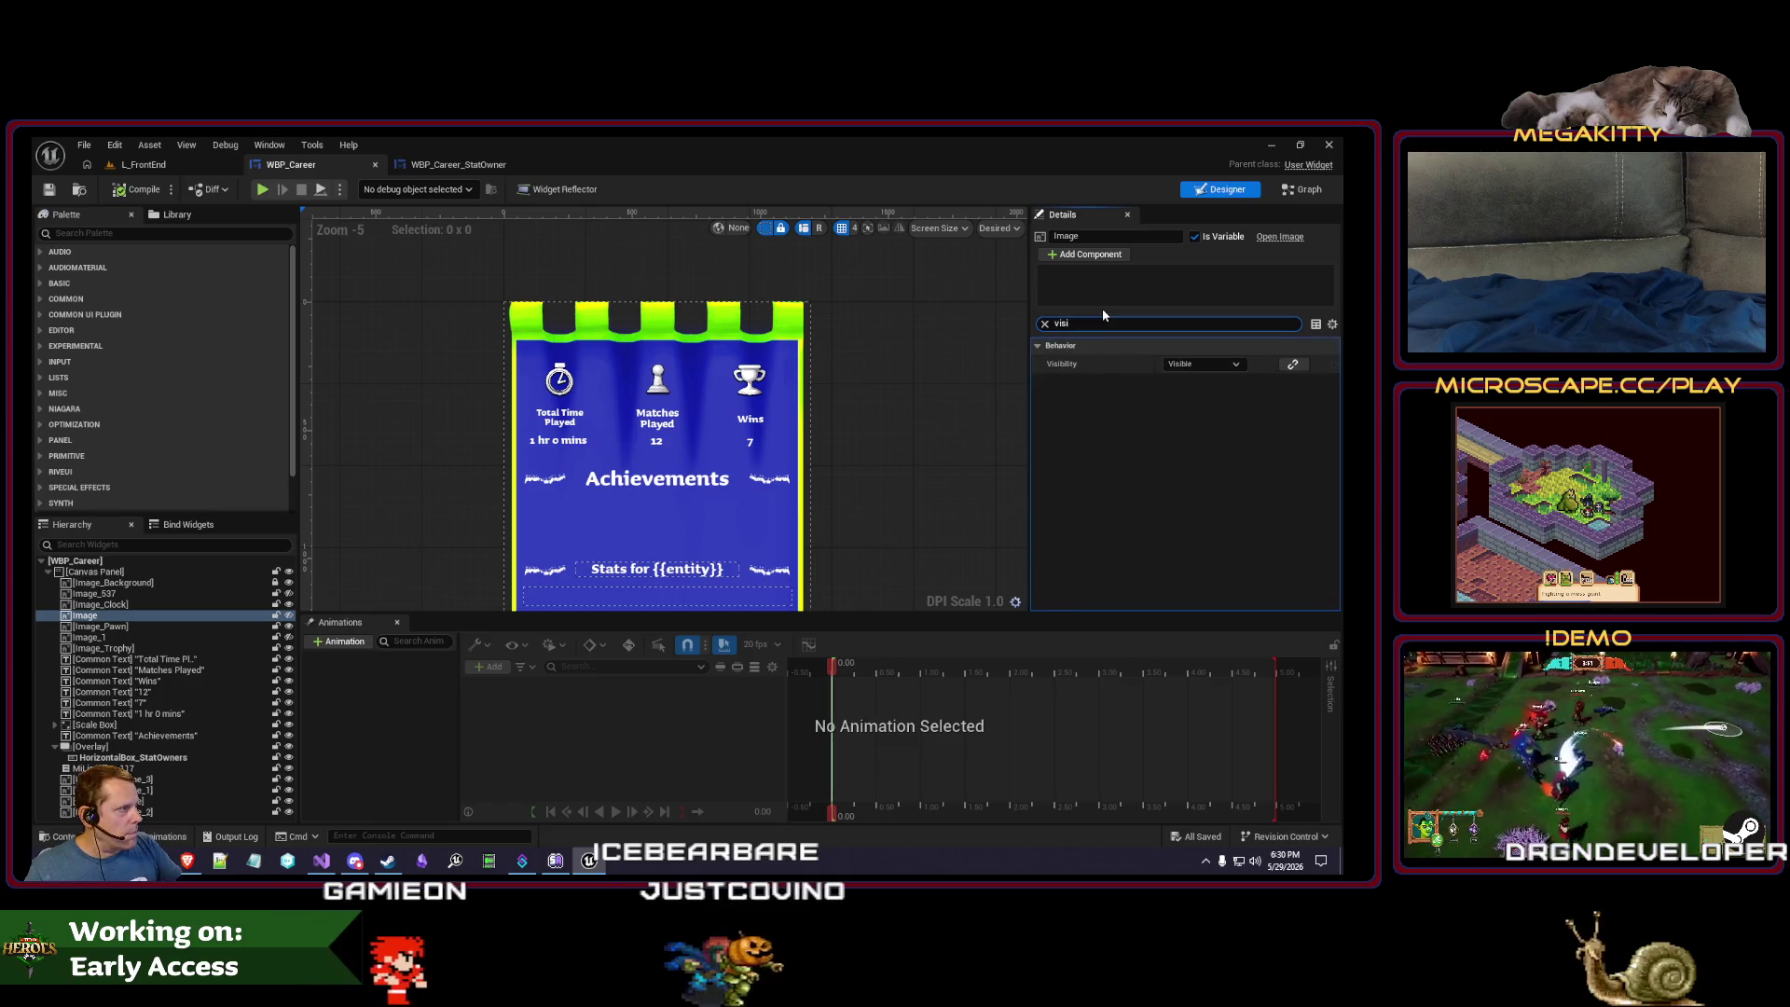
left_click(1203, 364)
left_click(1204, 401)
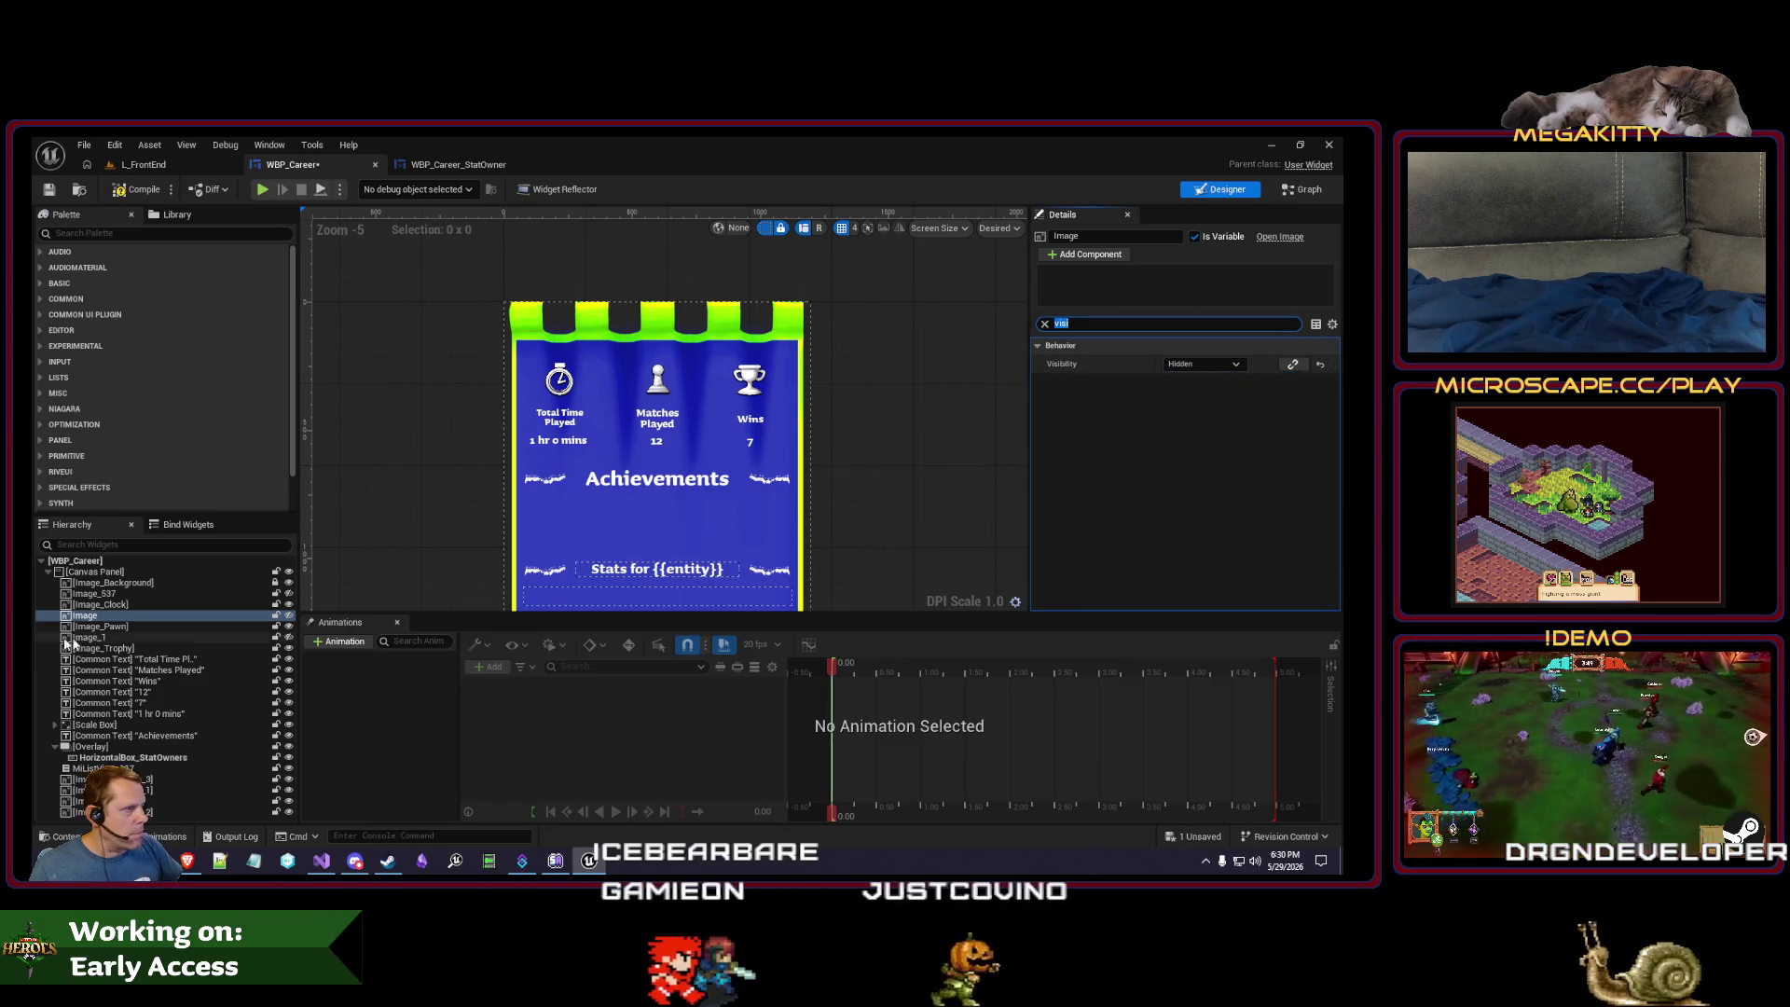
left_click(155, 626)
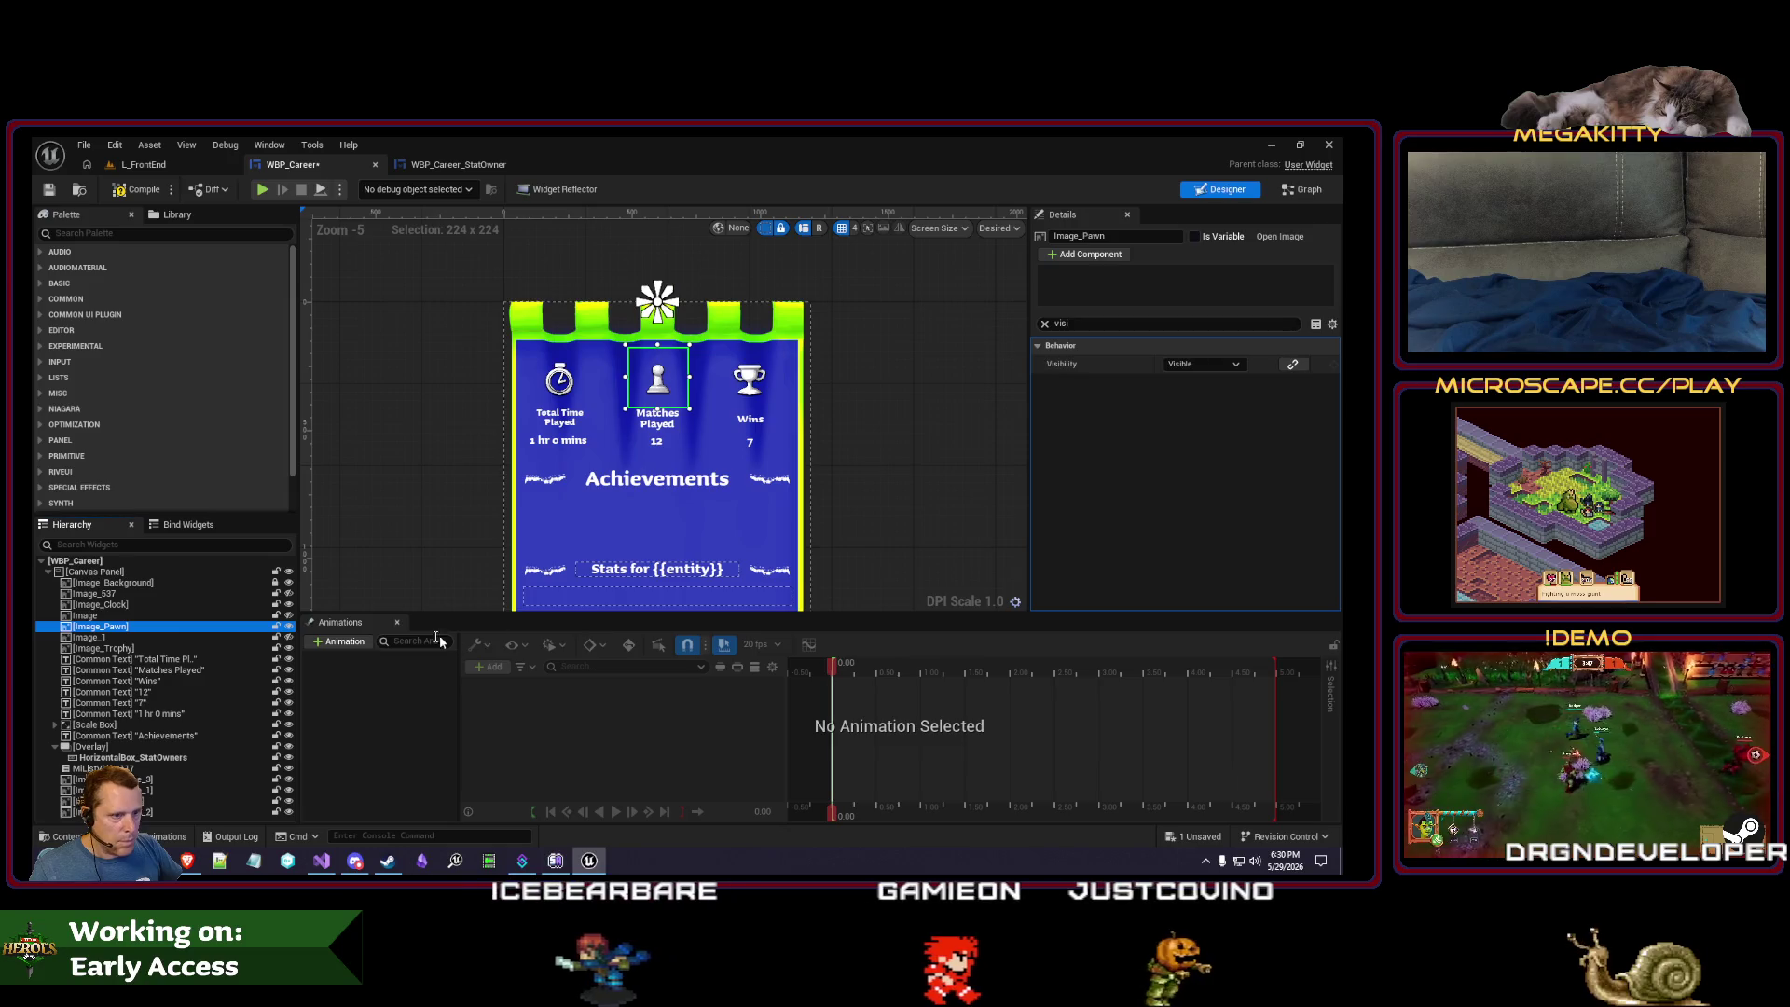
left_click(158, 637)
left_click(1215, 364)
left_click(1183, 402)
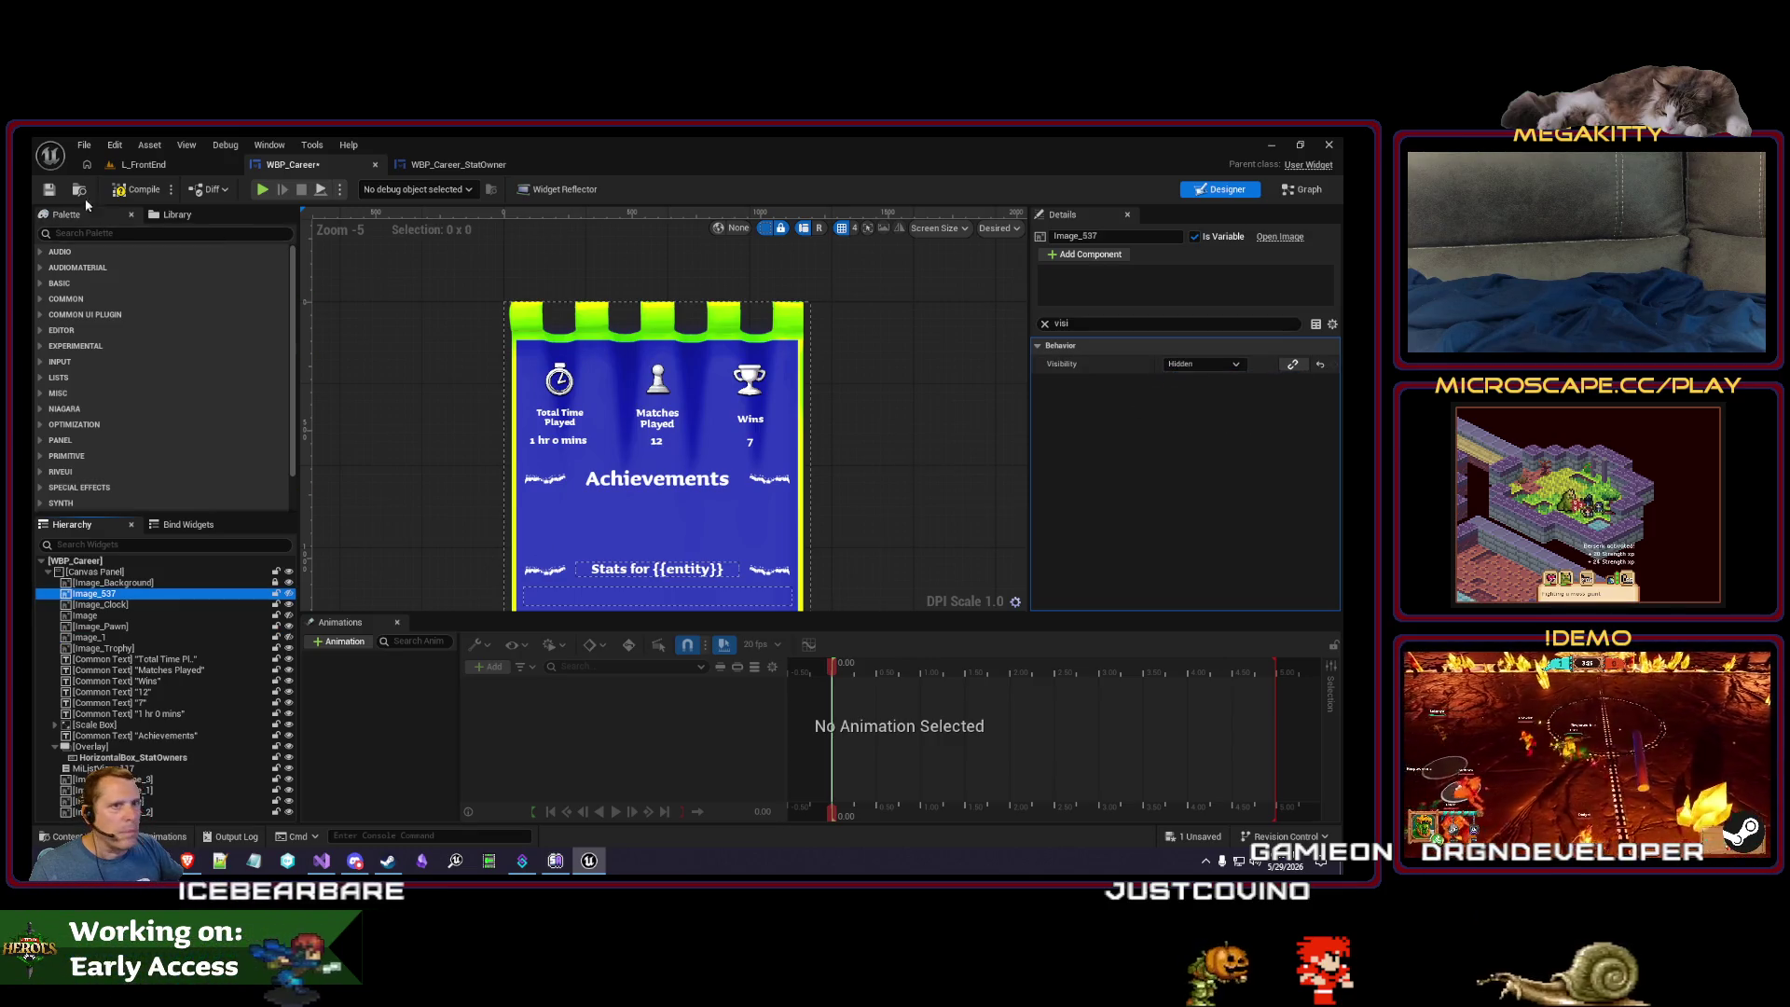
left_click(53, 190)
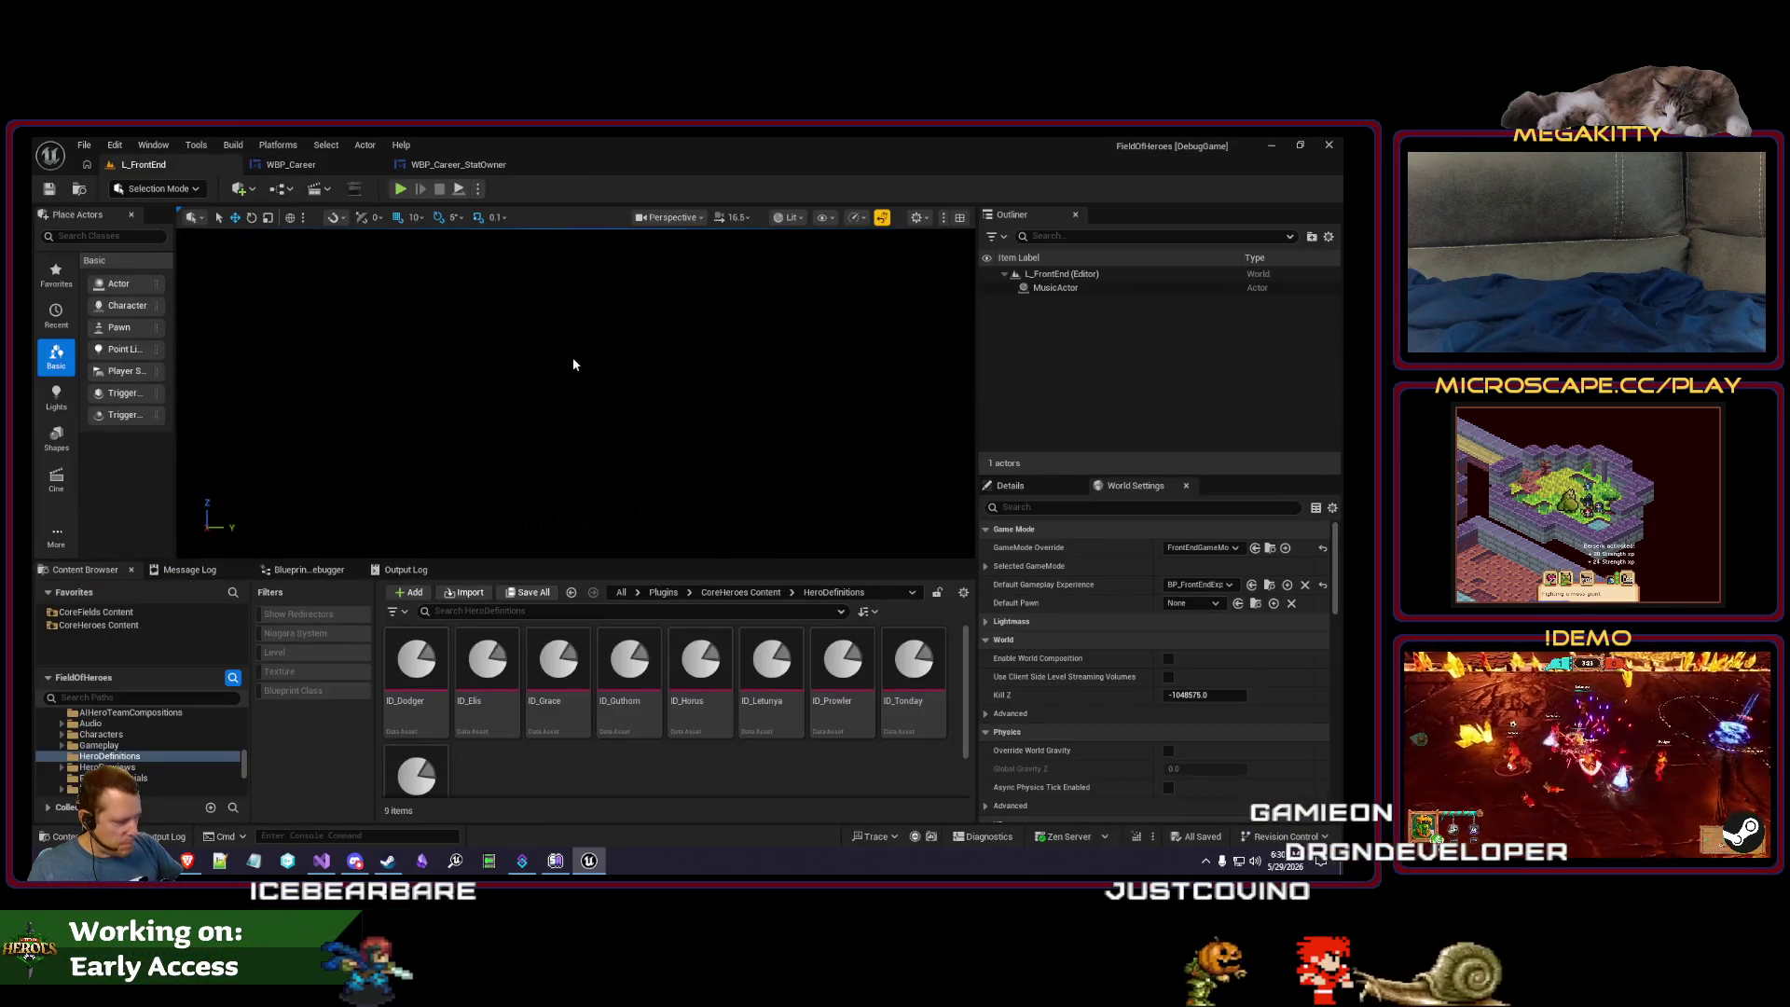
key("alt+p")
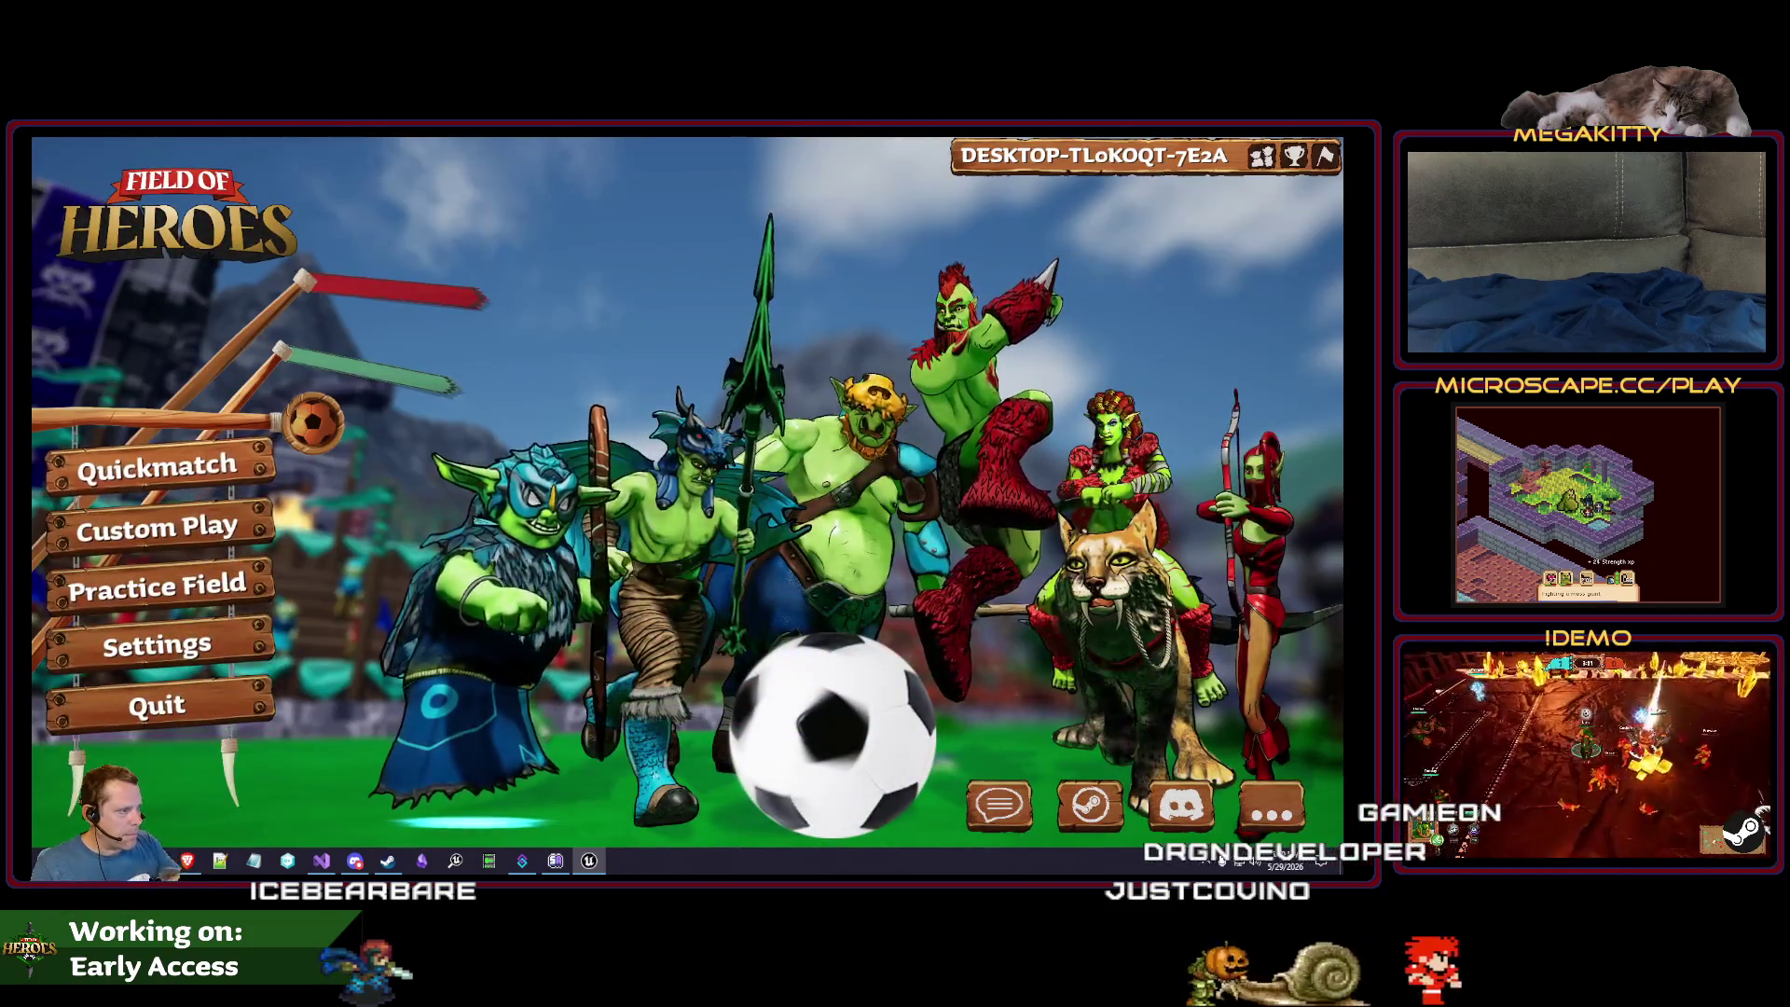
left_click(1294, 156)
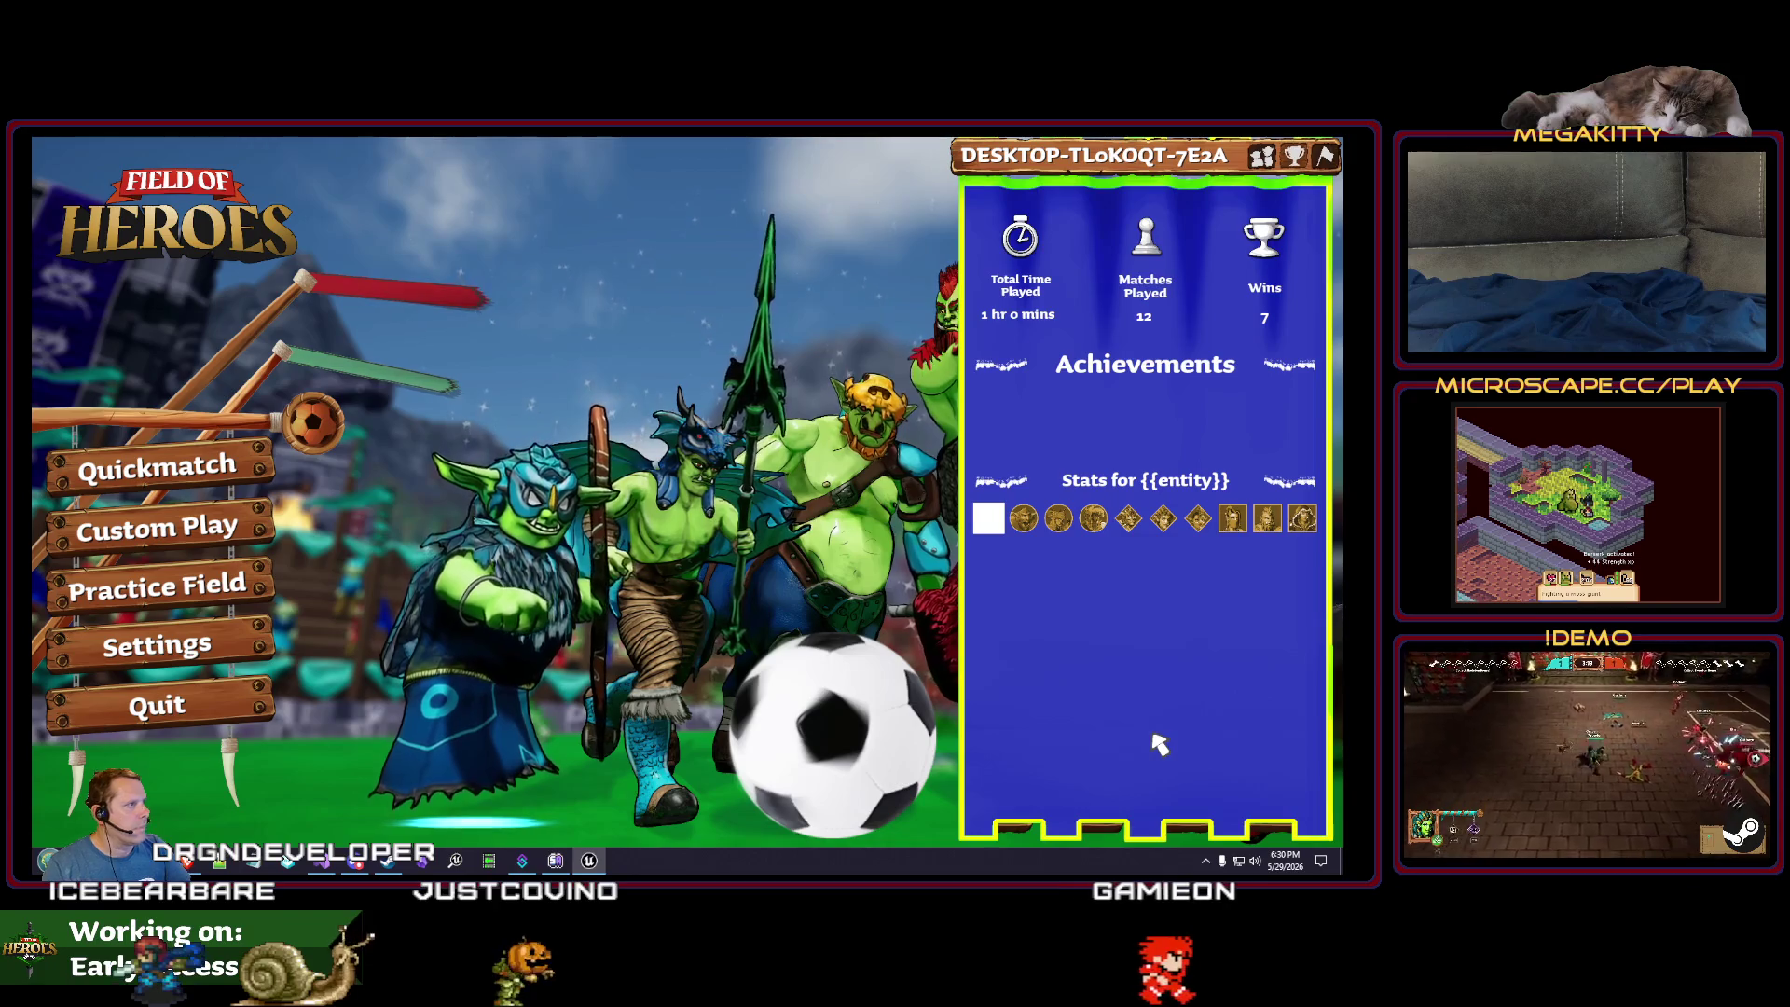
key("Escape")
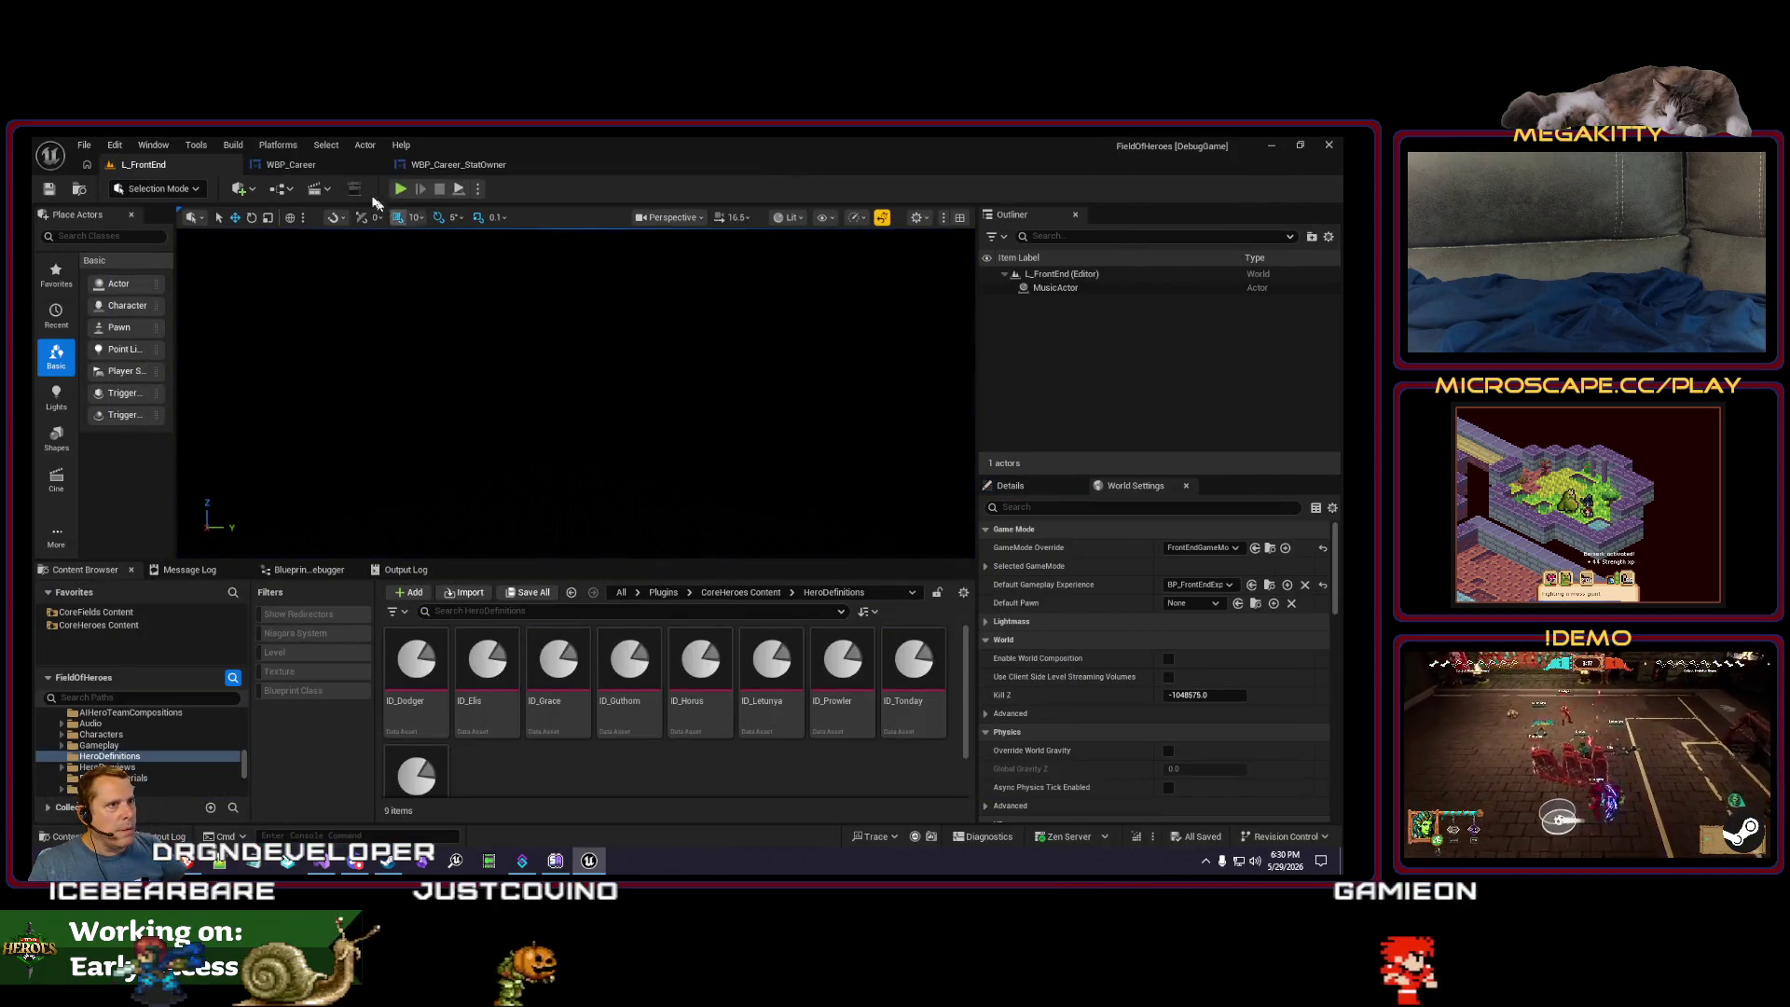
- In WBP_Career, clear the Details search and expand Appearance > Brush
left_click(296, 165)
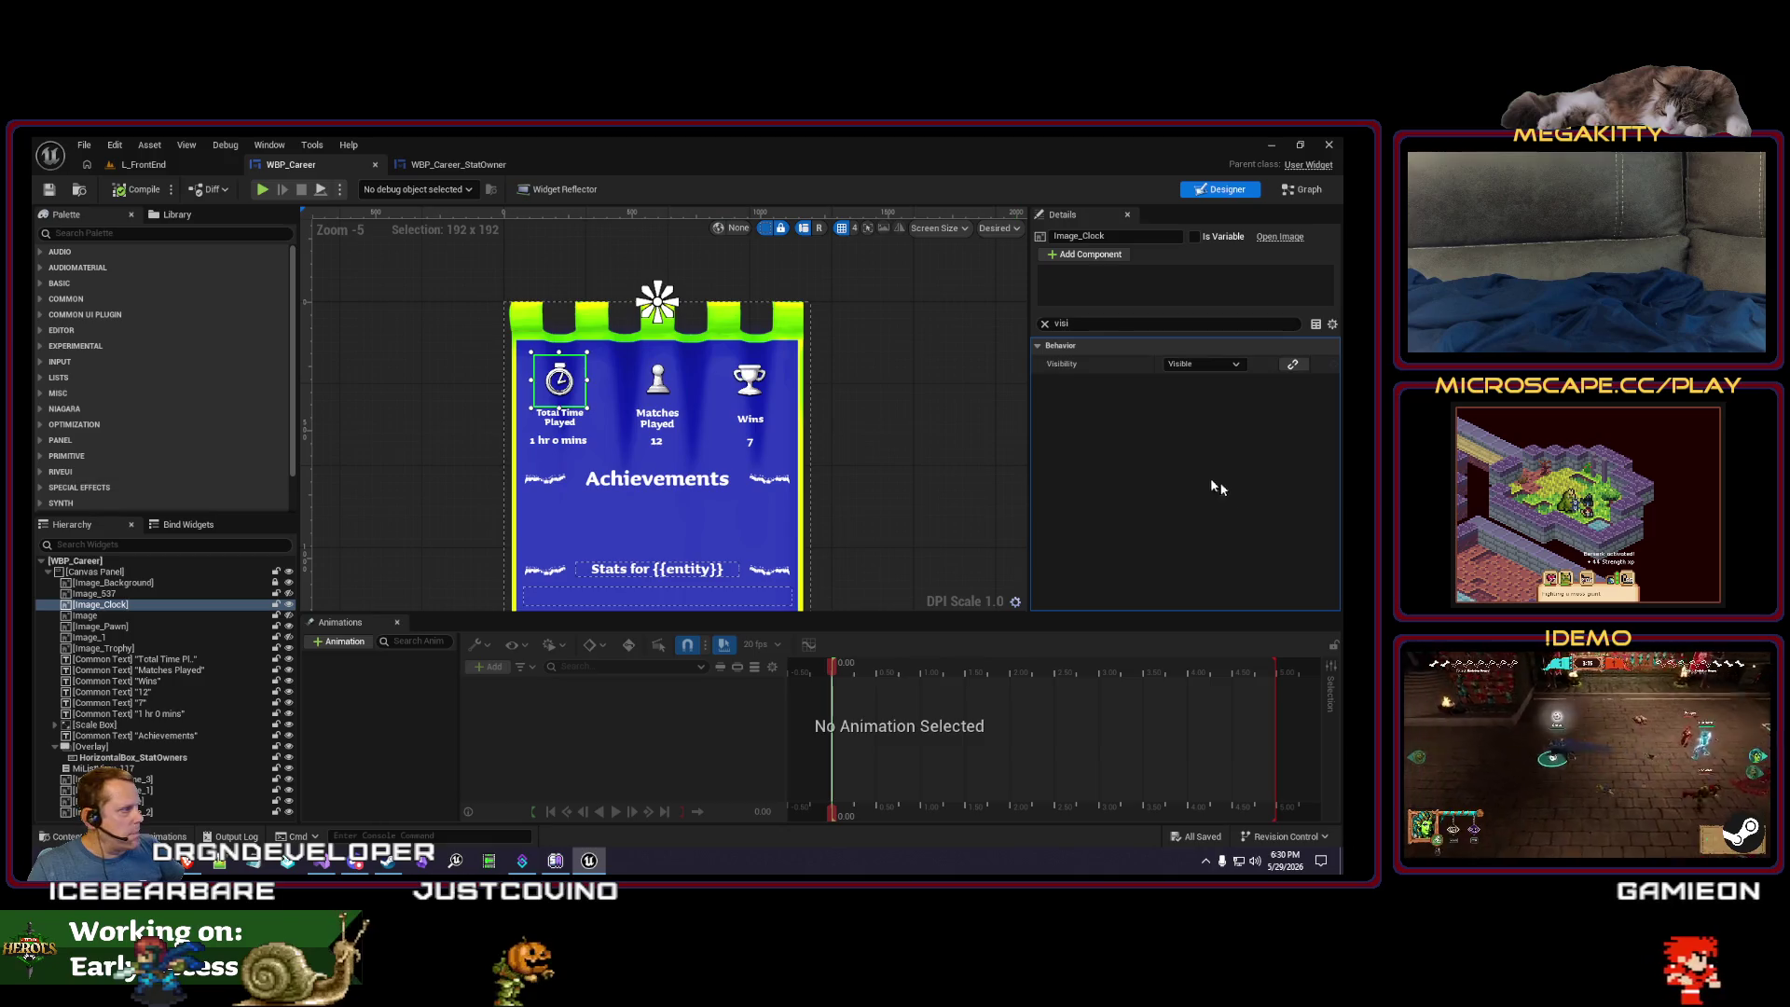
left_click(1045, 322)
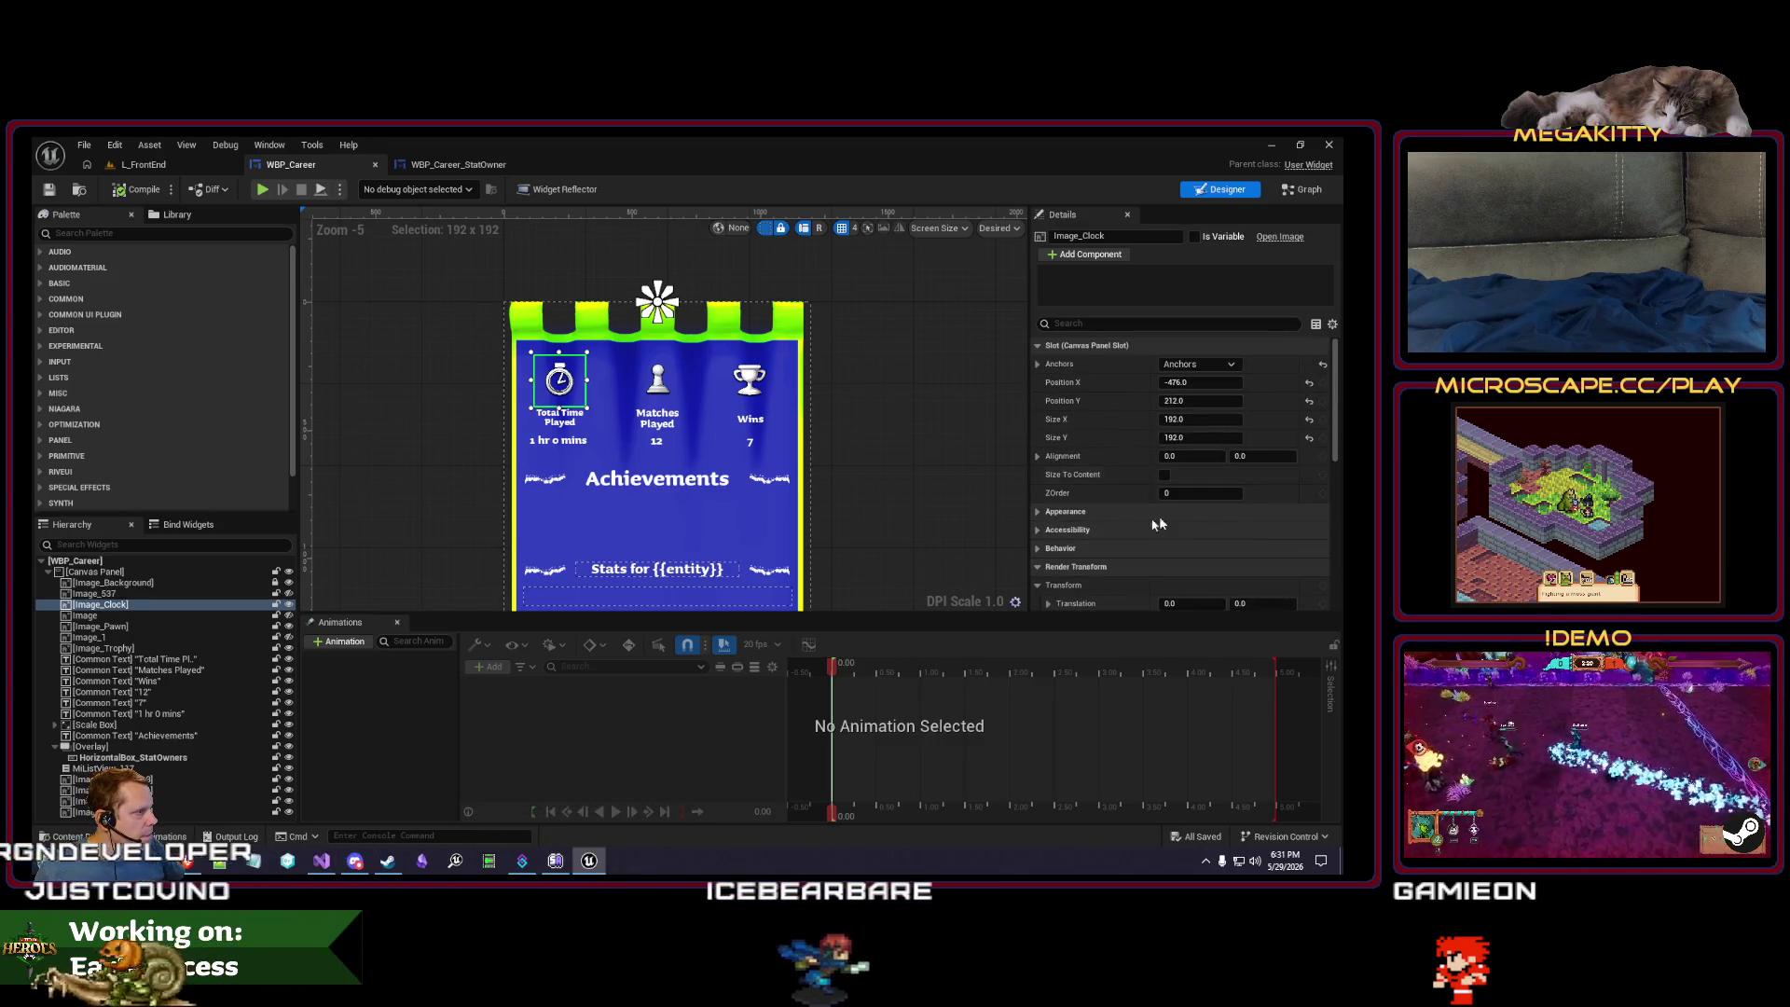
left_click(1039, 511)
left_click(1039, 585)
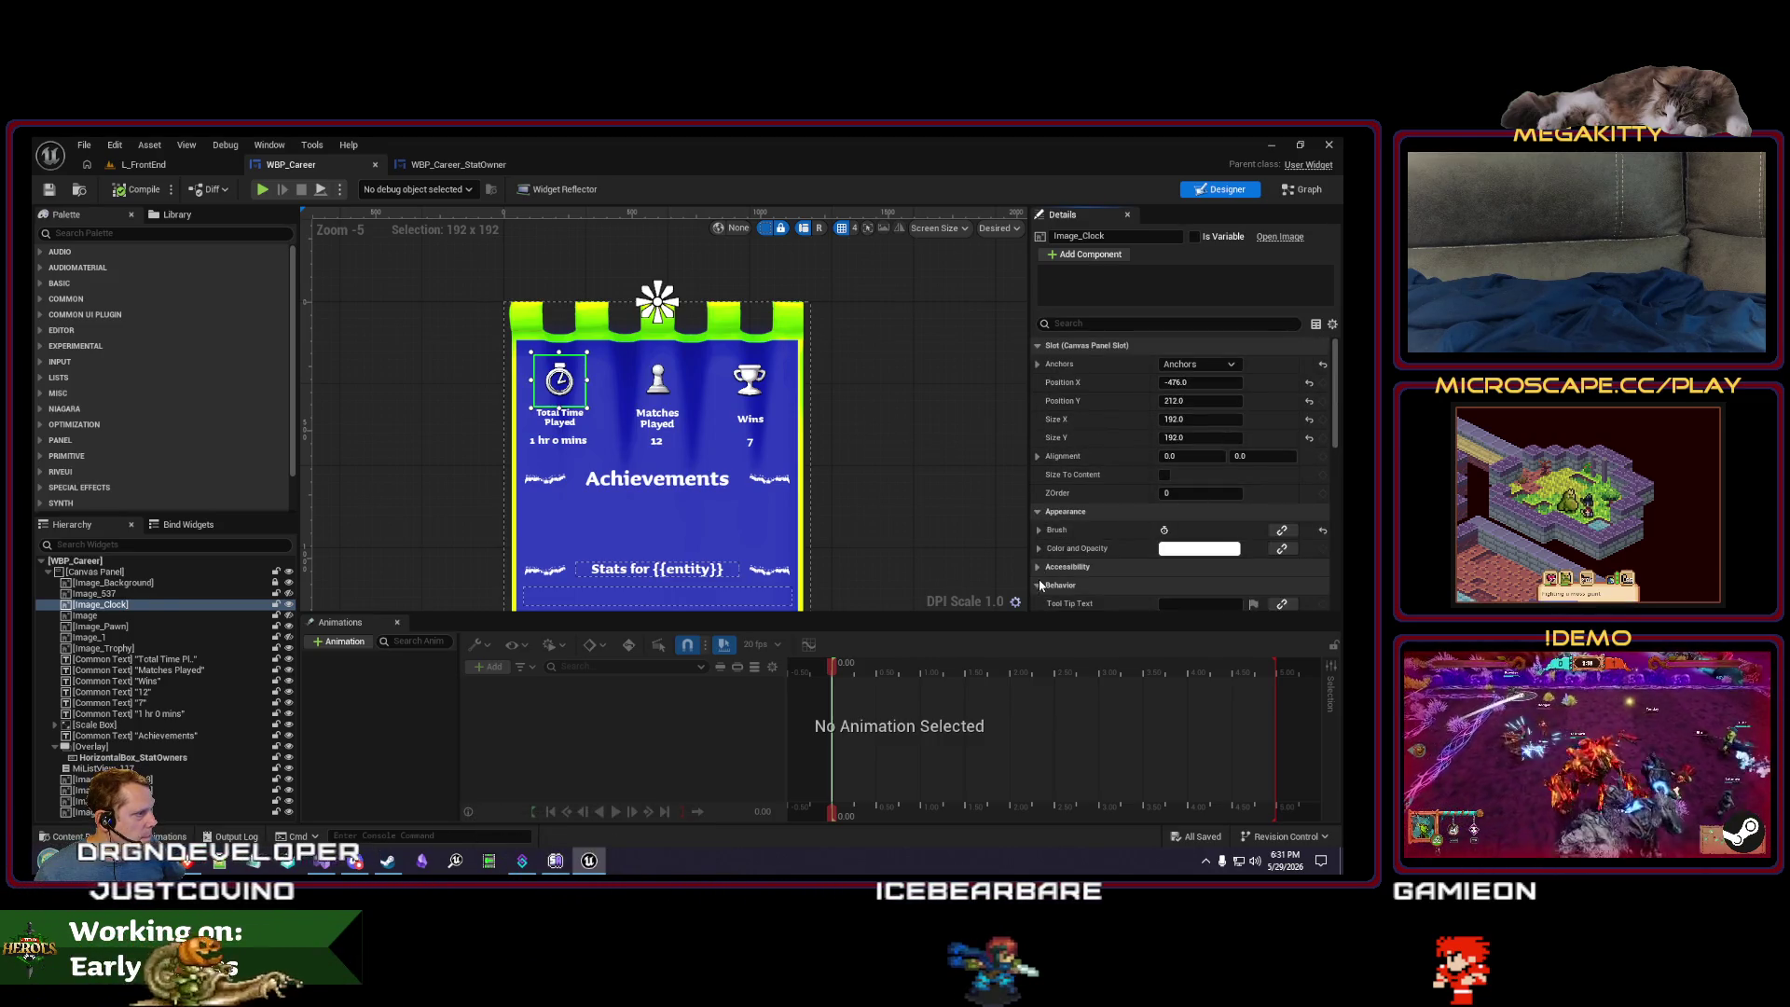
left_click(1039, 530)
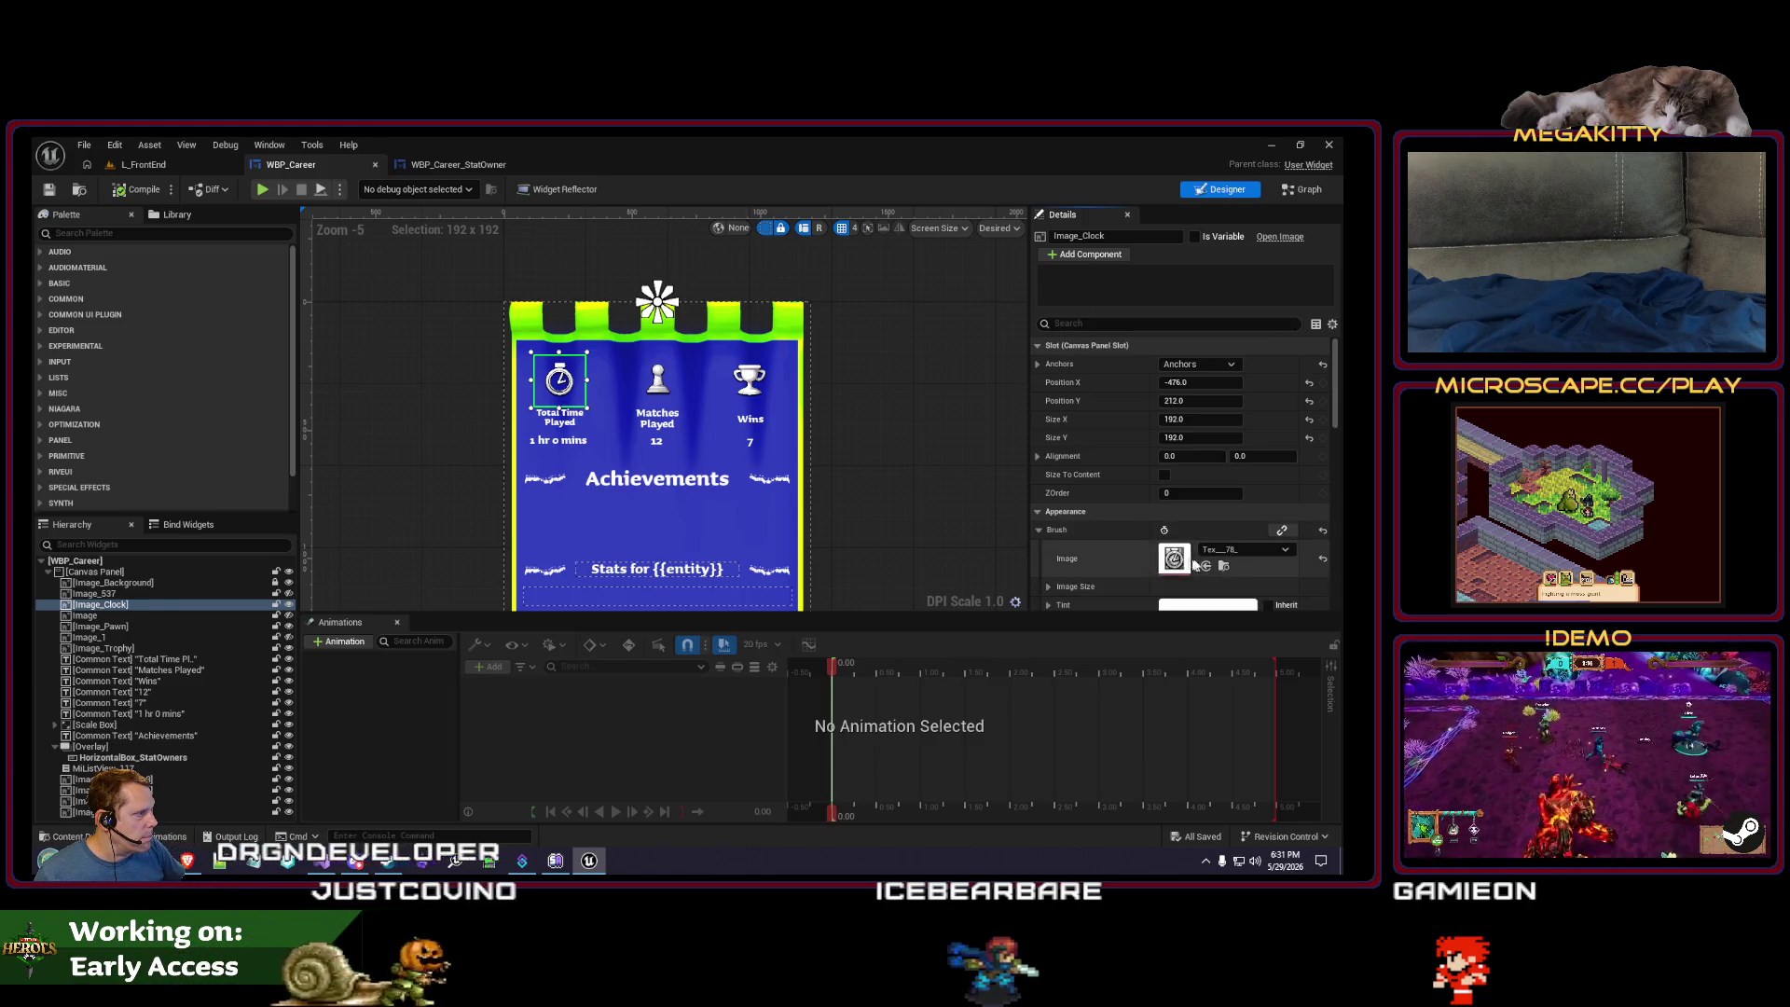
- Browse to the clock texture and open its source png folder in File Explorer
left_click(1224, 566)
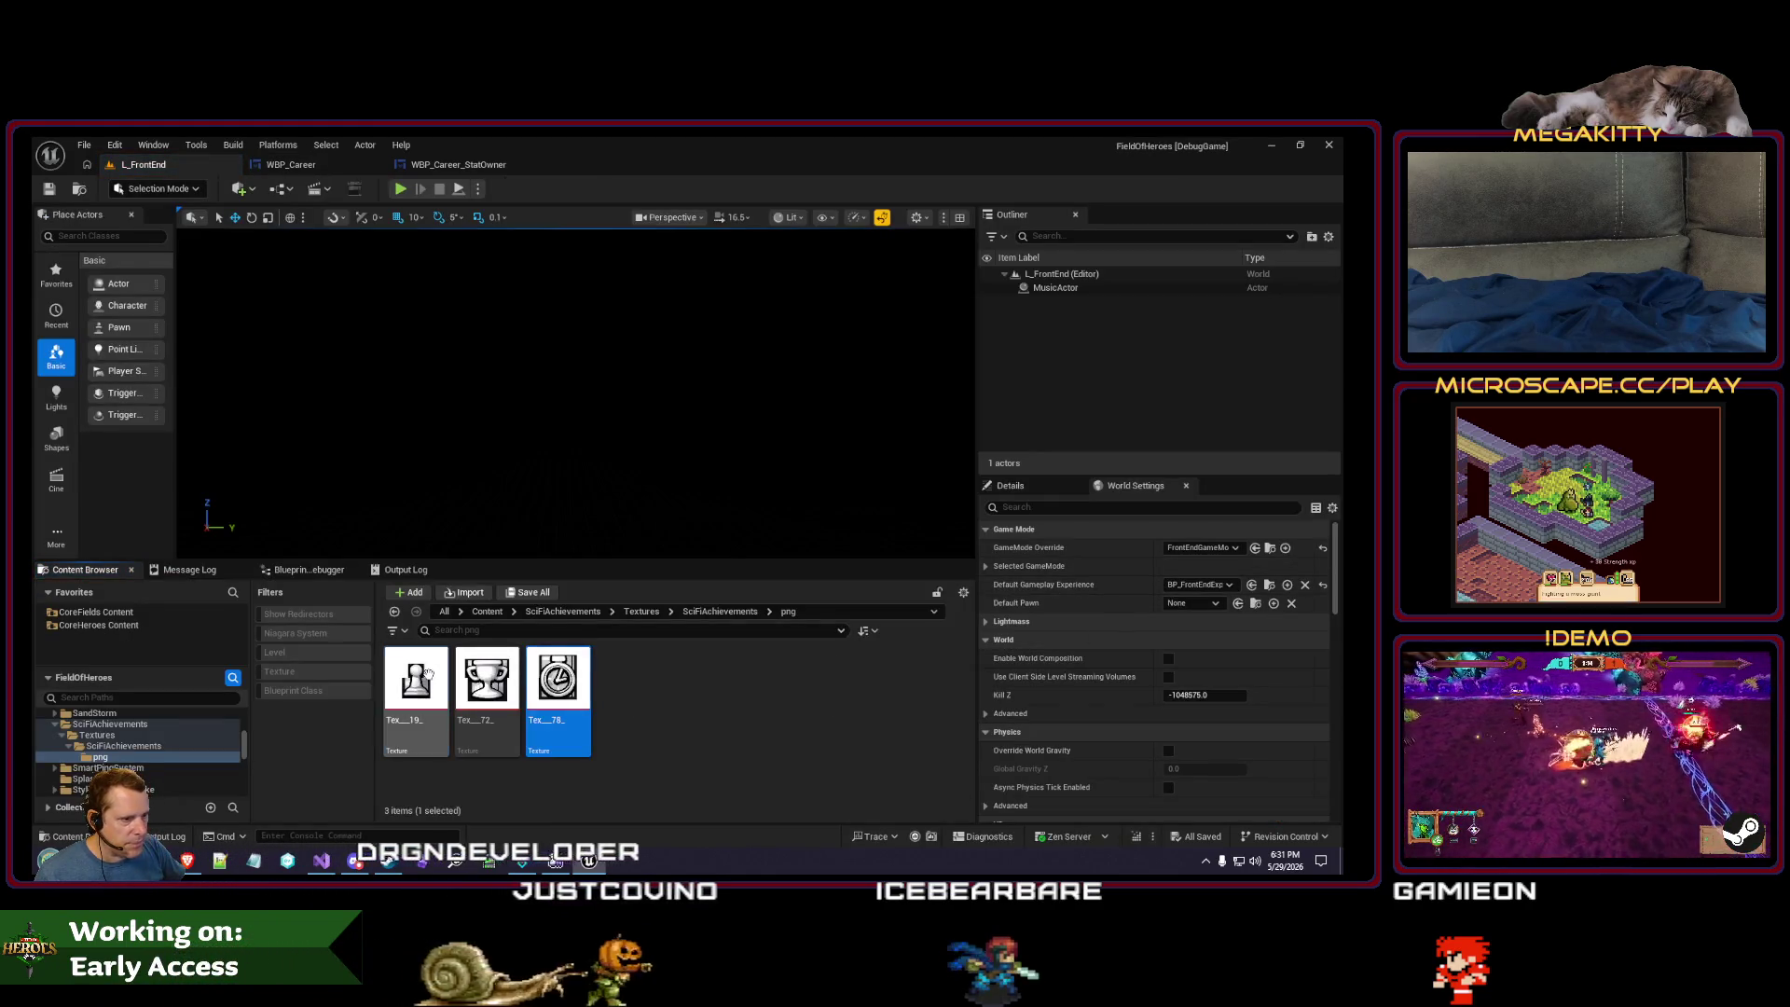
right_click(427, 673)
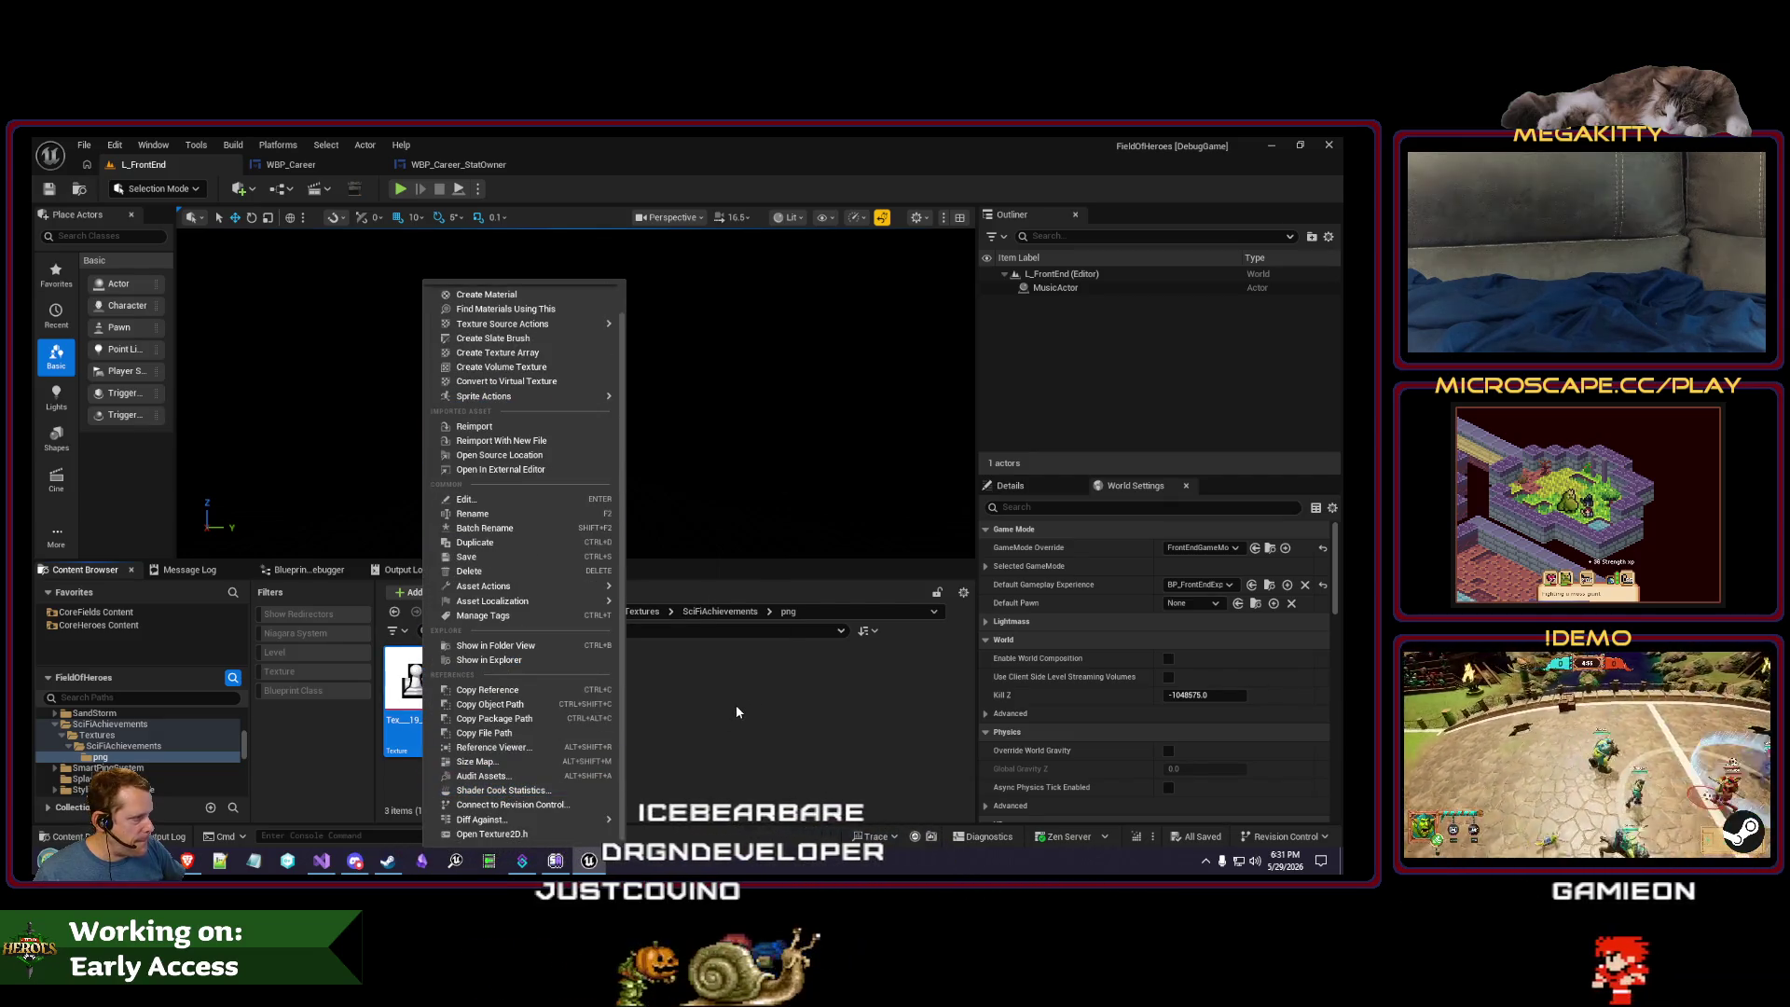
left_click(523, 455)
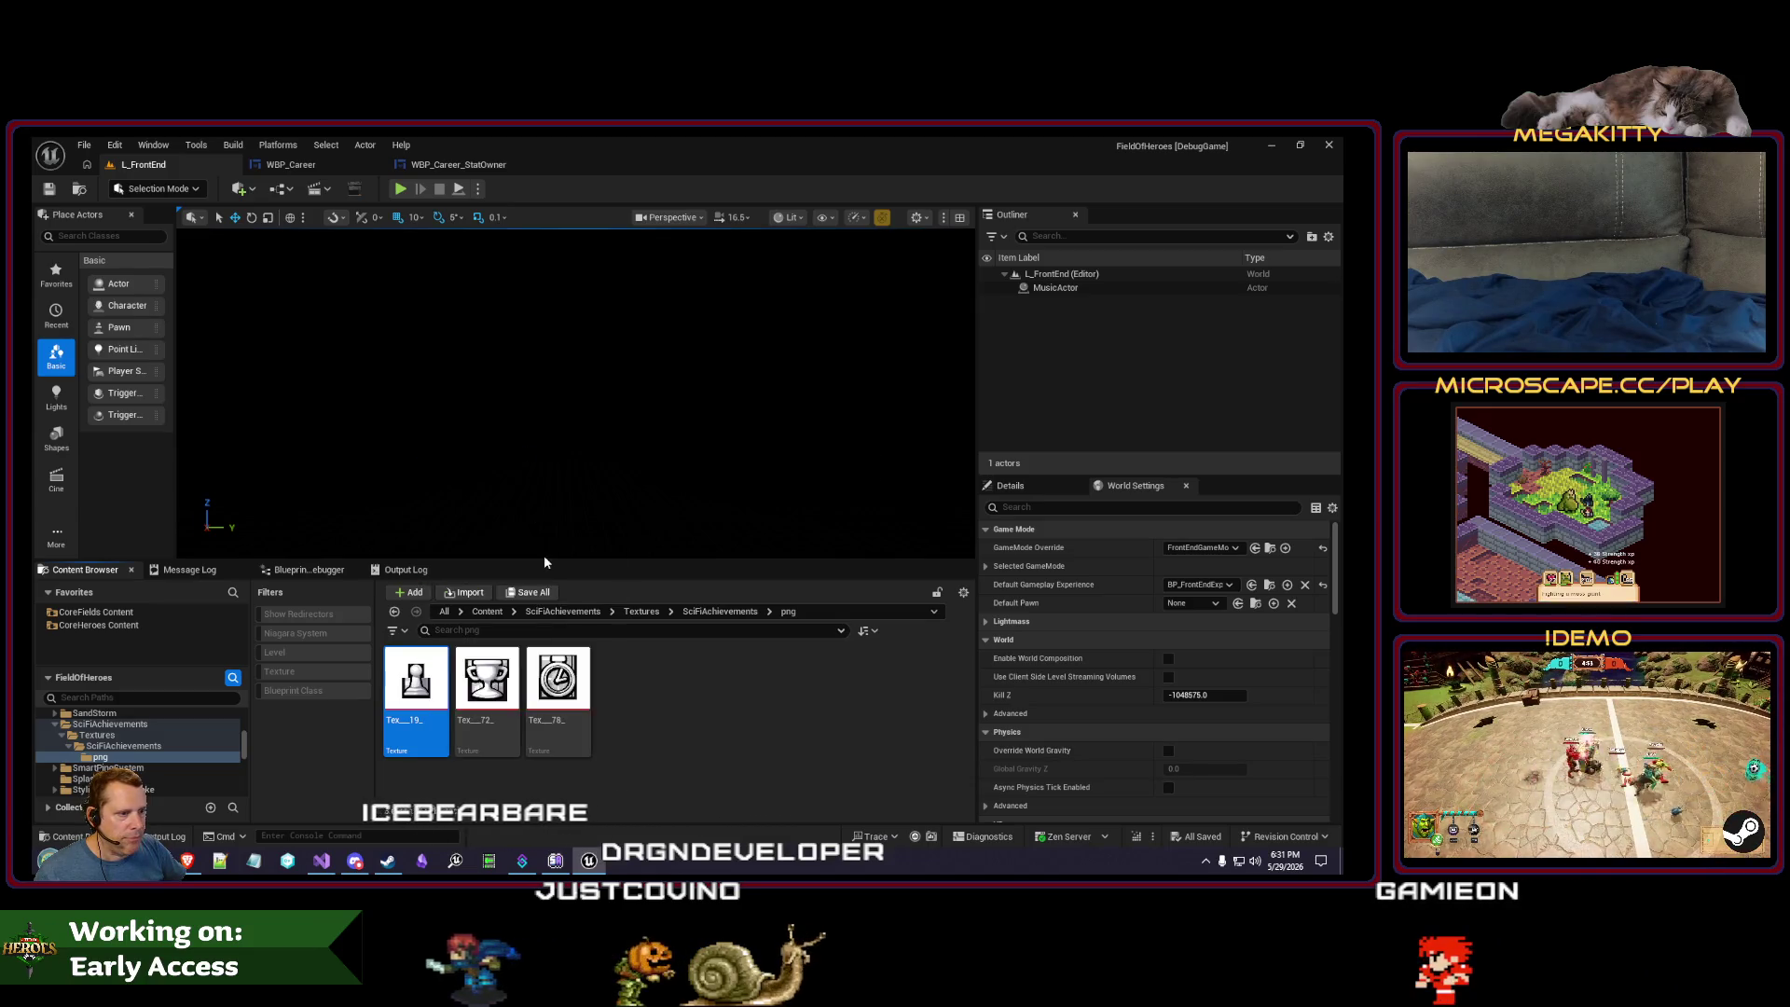
left_click_drag(532, 494, 362, 480)
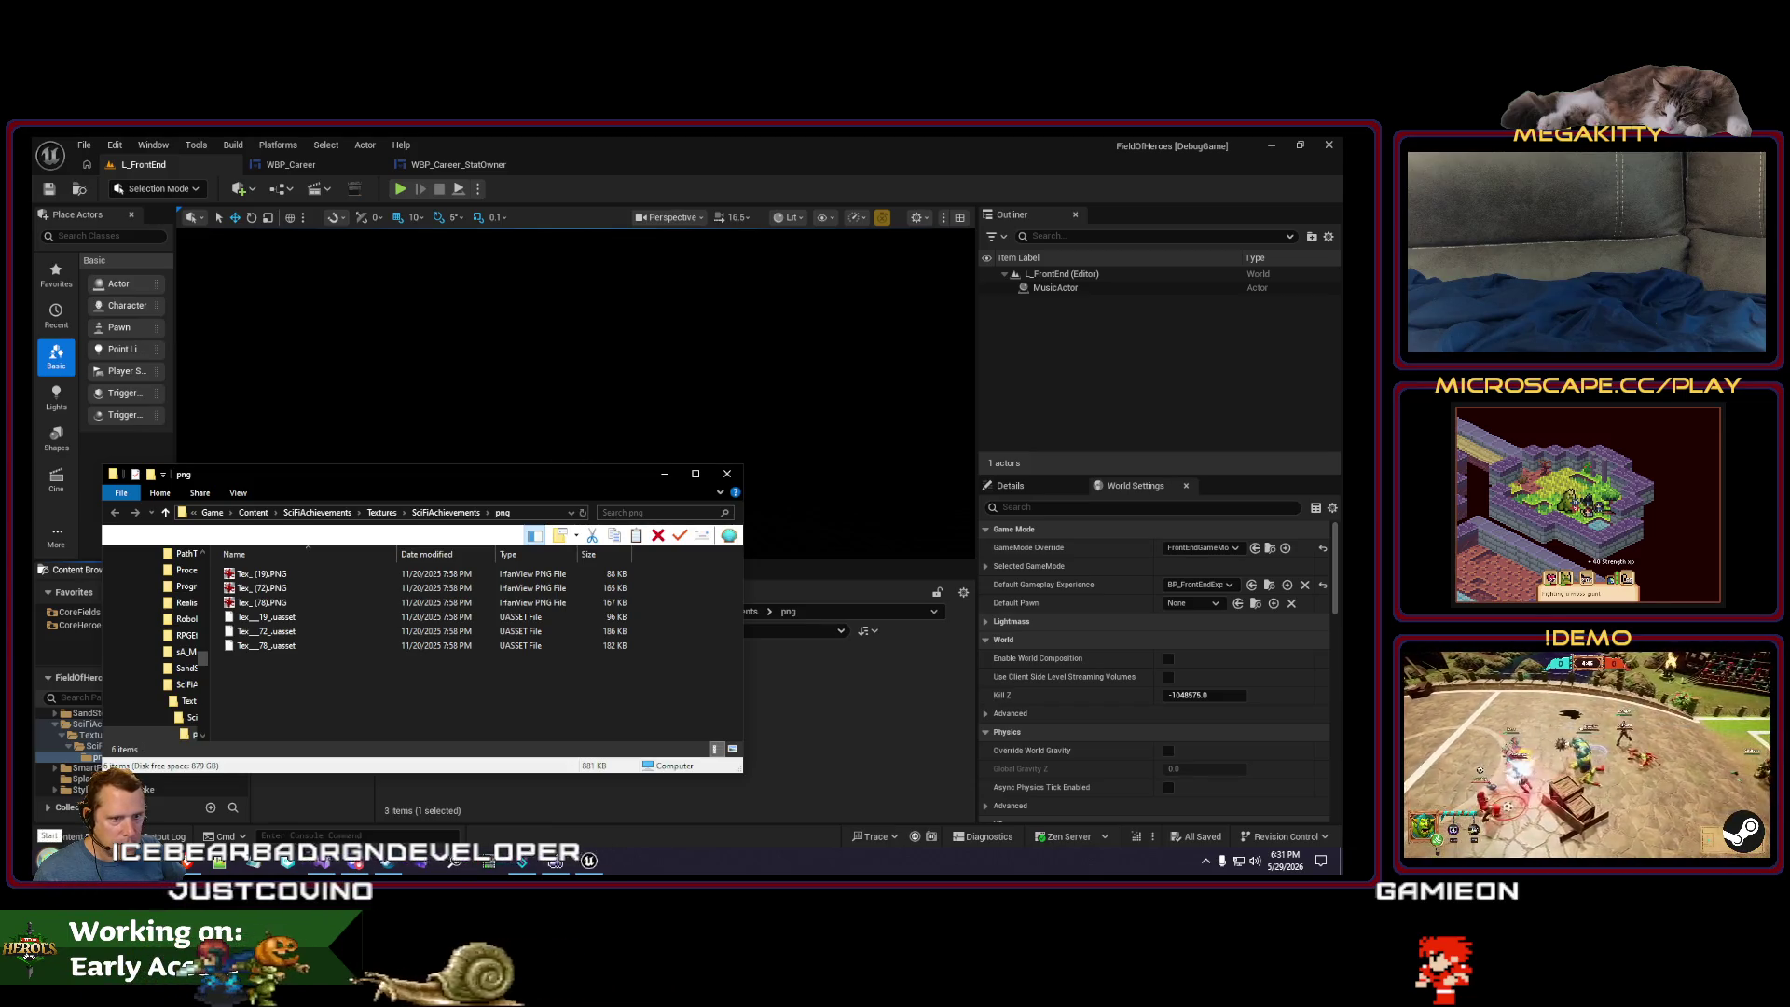
- Launch GIMP and select the three Tex PNG source images
left_click(47, 859)
type("gimp")
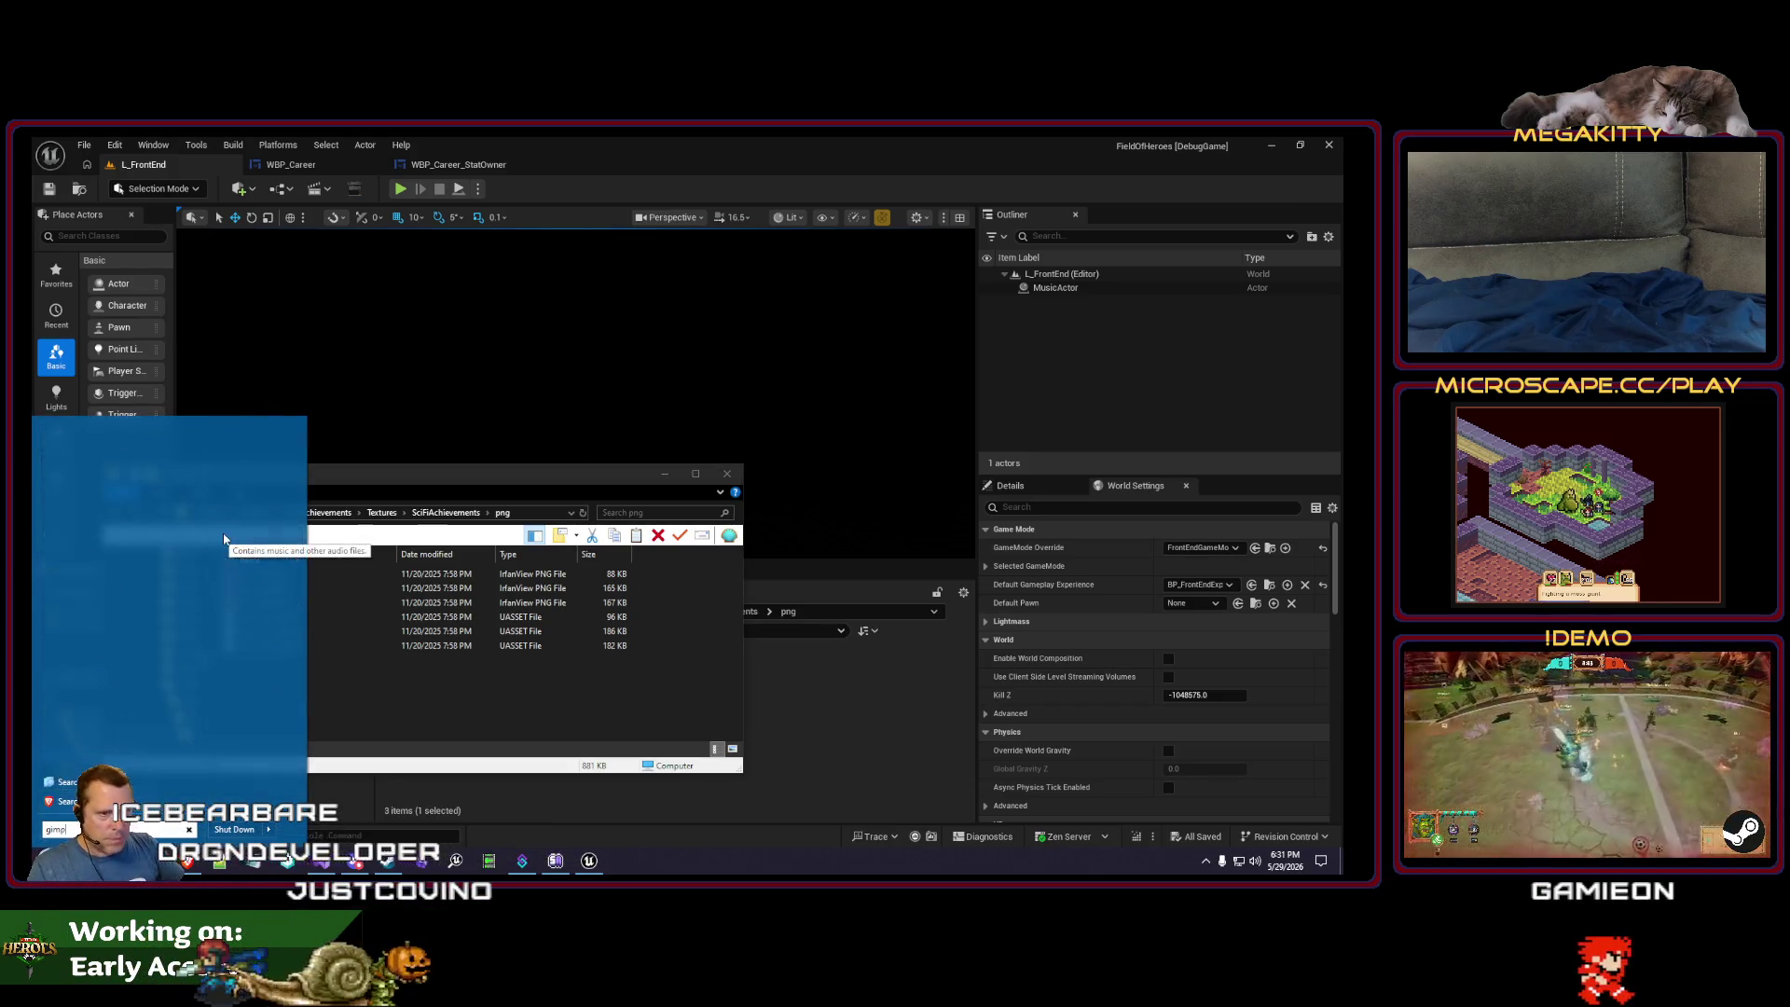
key("Escape")
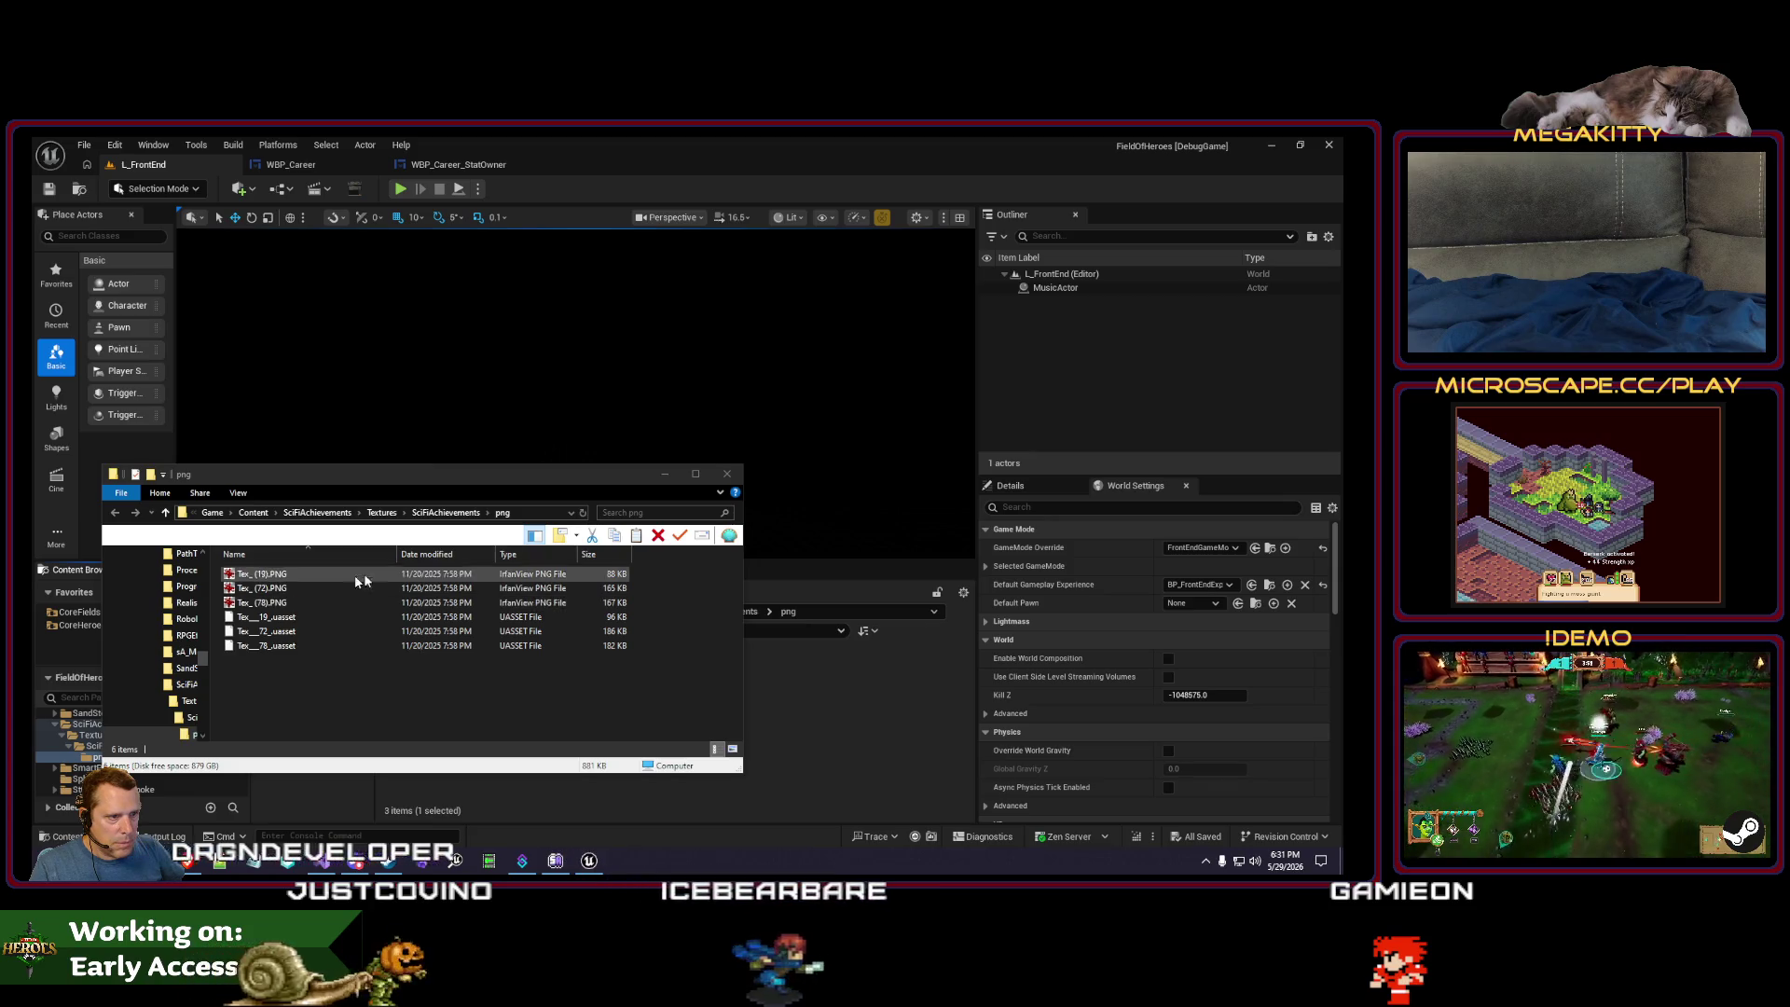
key("alt+d")
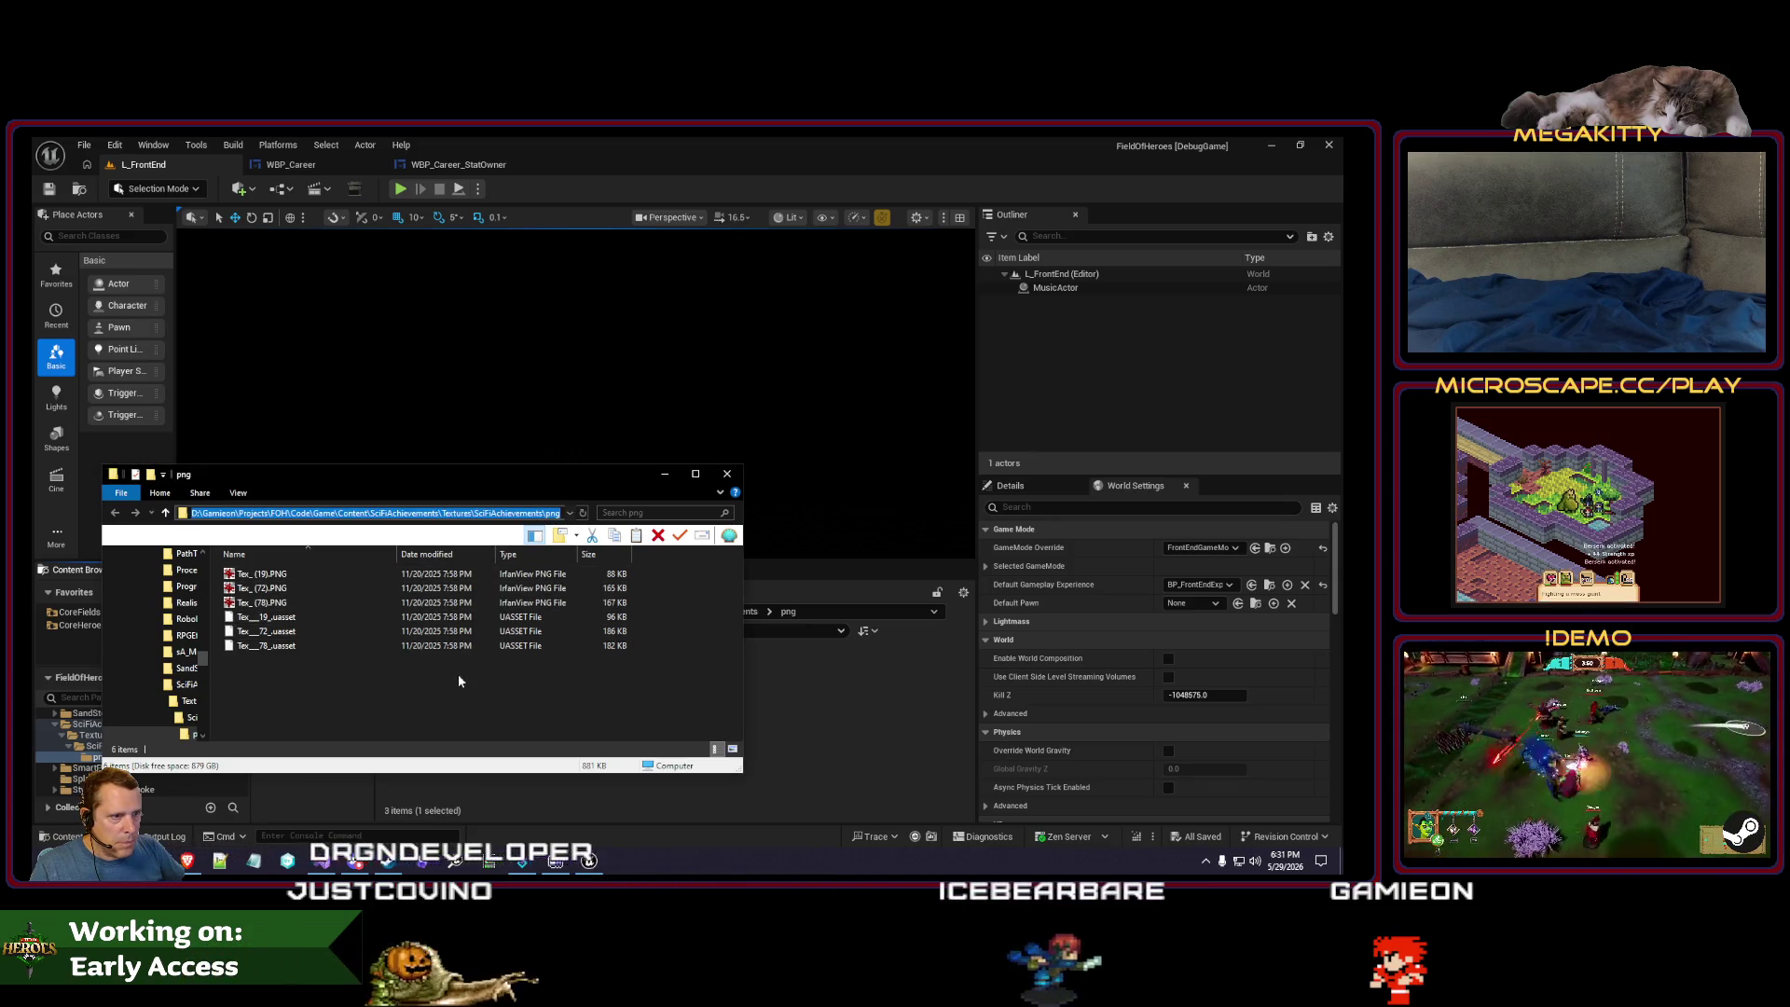
key("Escape")
left_click(306, 603)
left_click(280, 573, "shift")
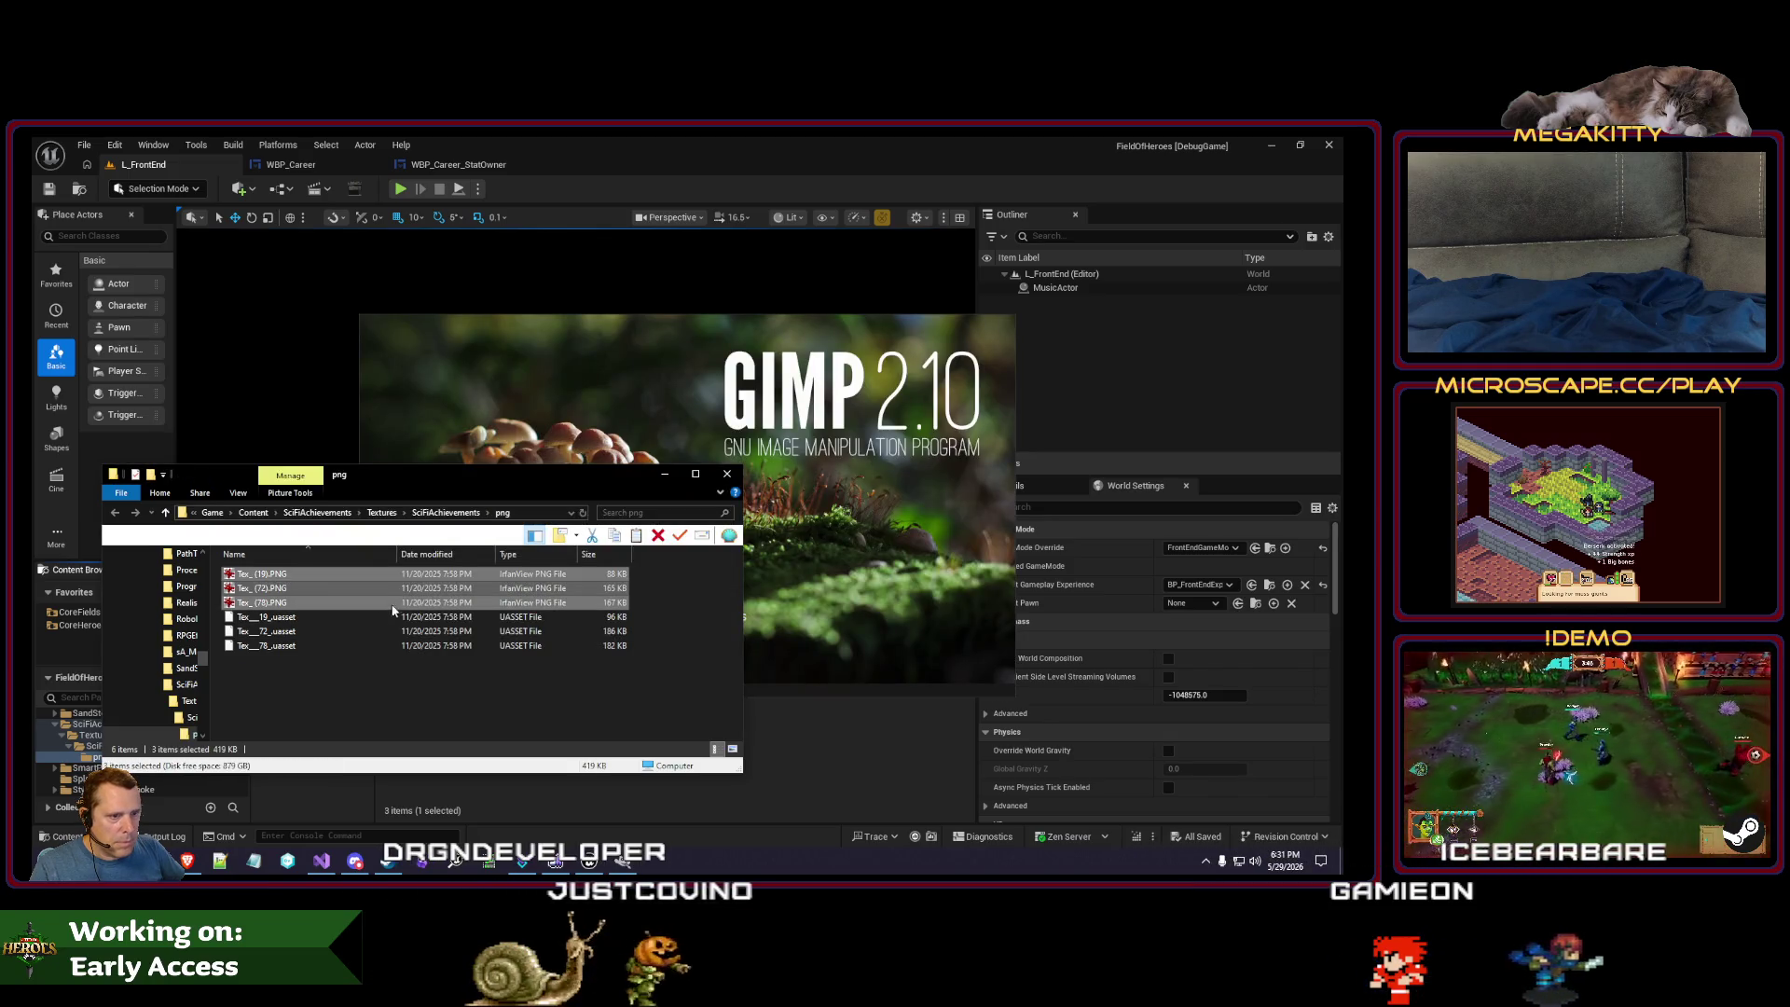
- Paste the three PNGs into FieldOfHeroes UI/Player/Textures, then close Explorer and return to Unreal
left_click(213, 513)
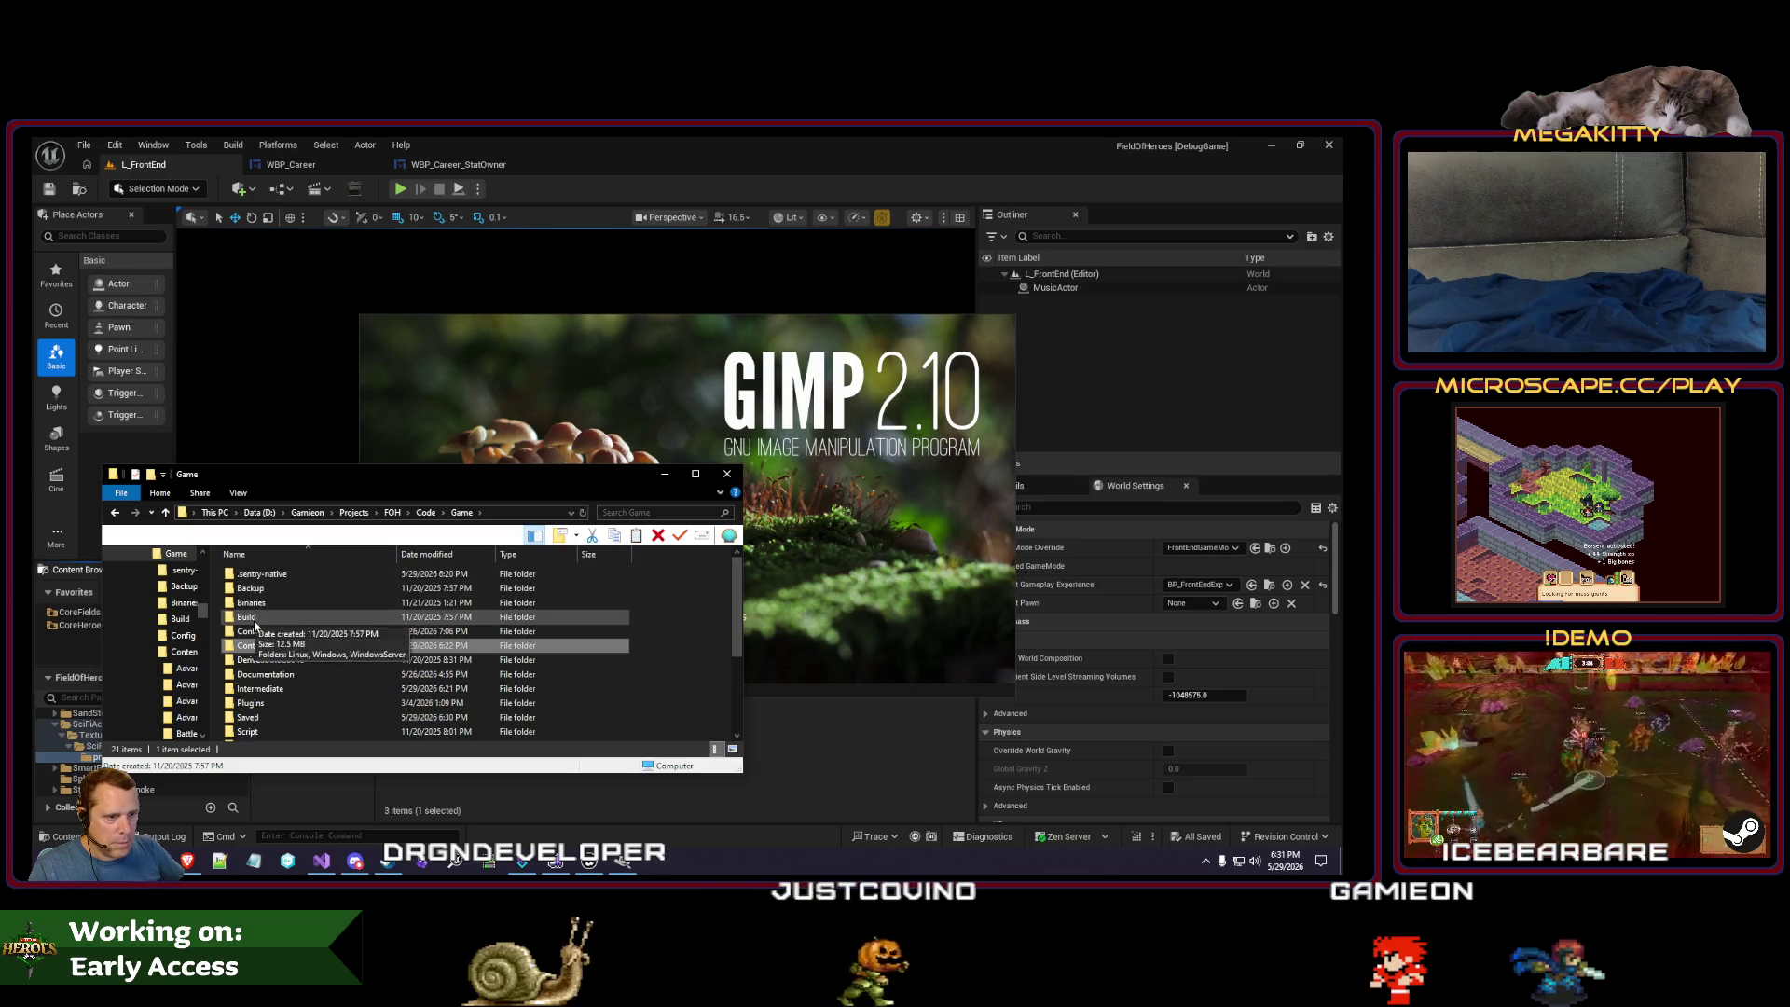
left_click(425, 513)
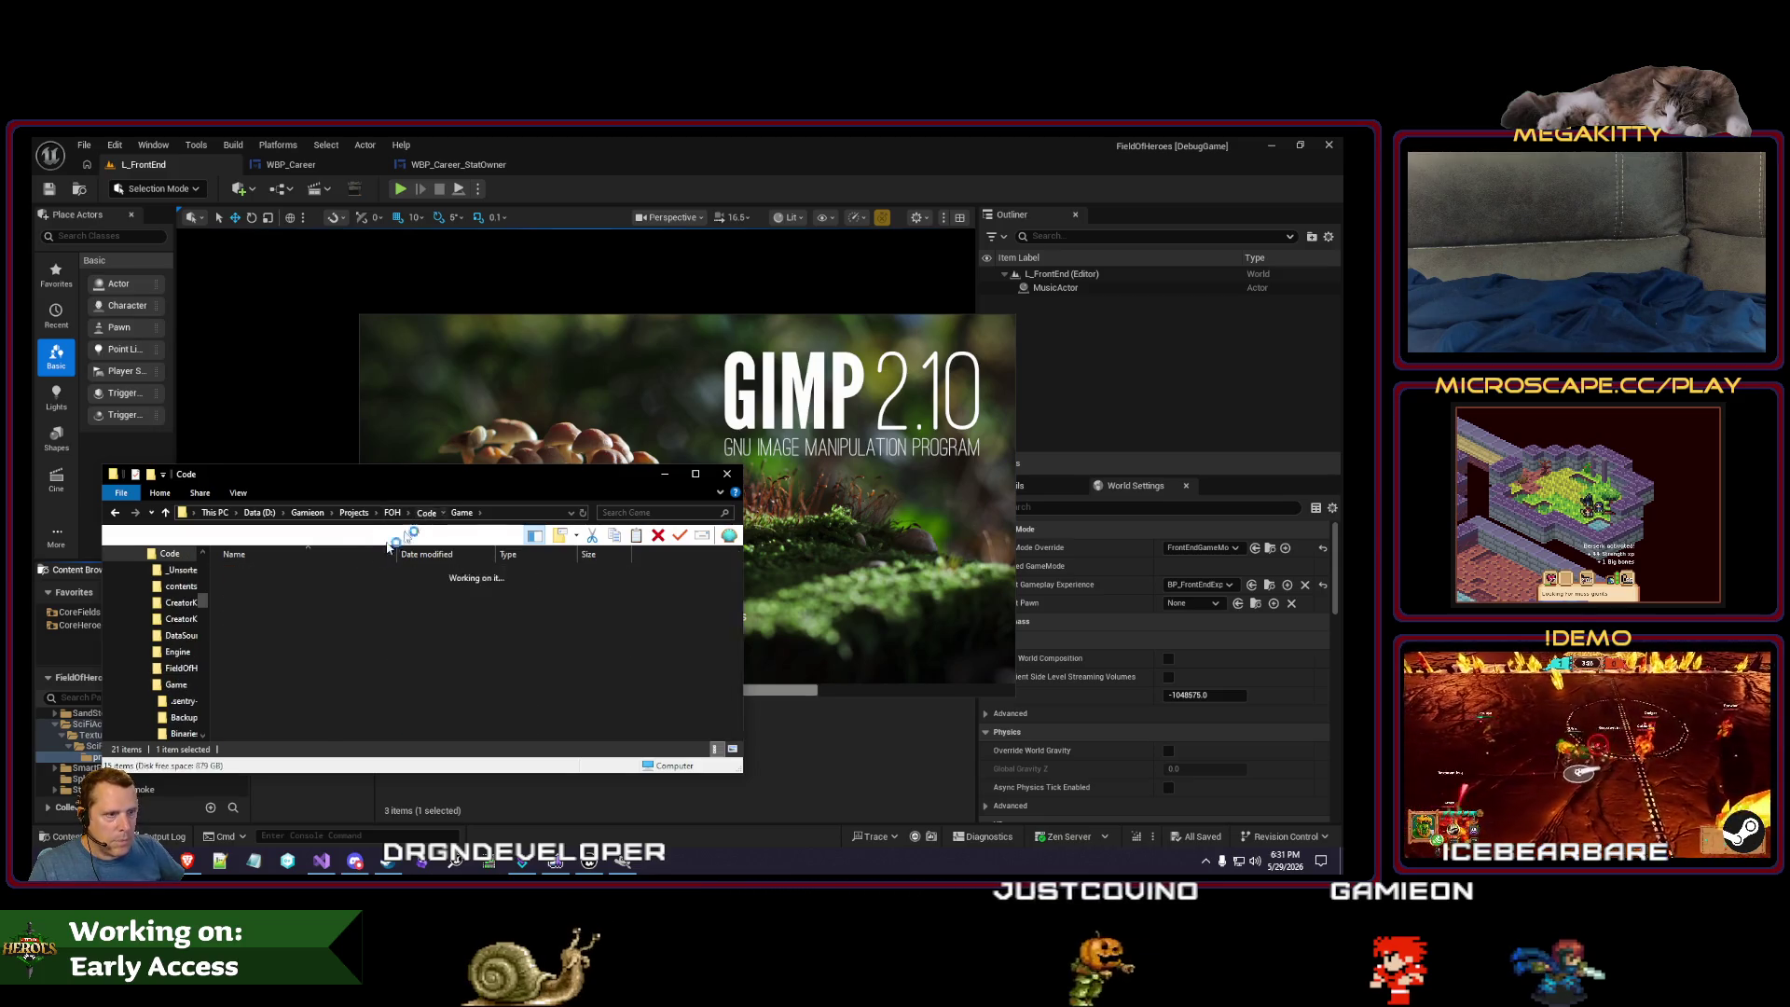
double_click(259, 588)
double_click(259, 617)
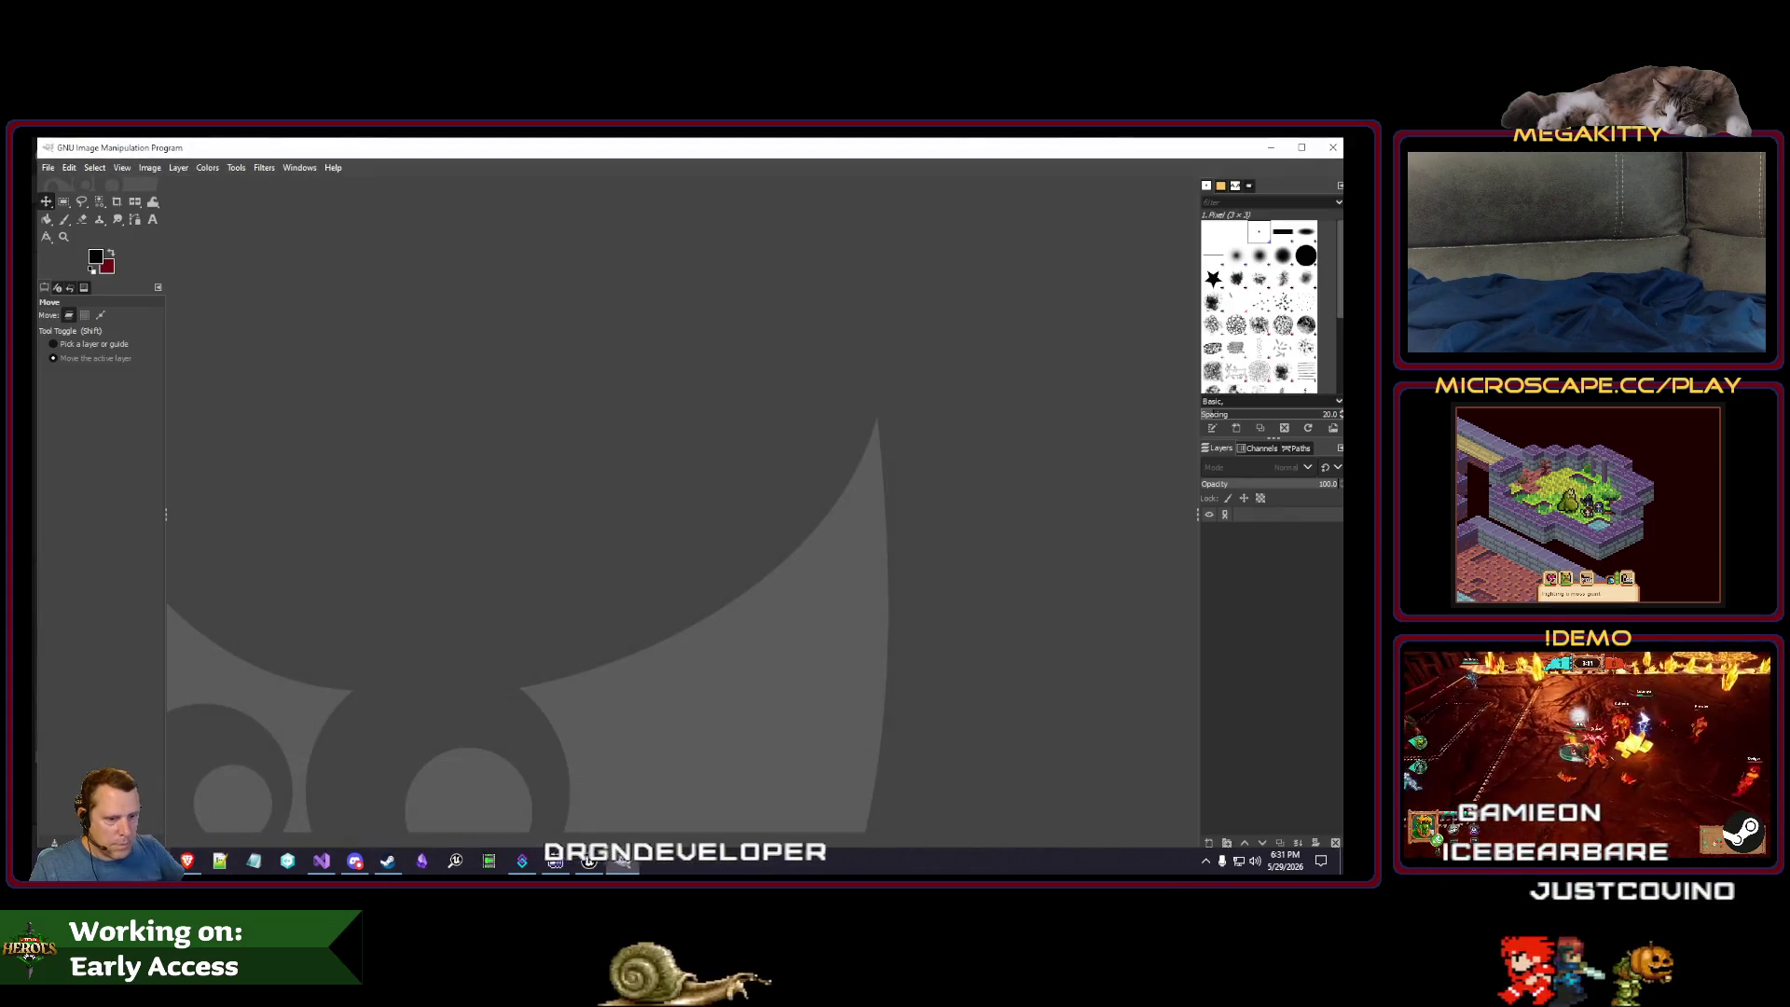
left_click(555, 860)
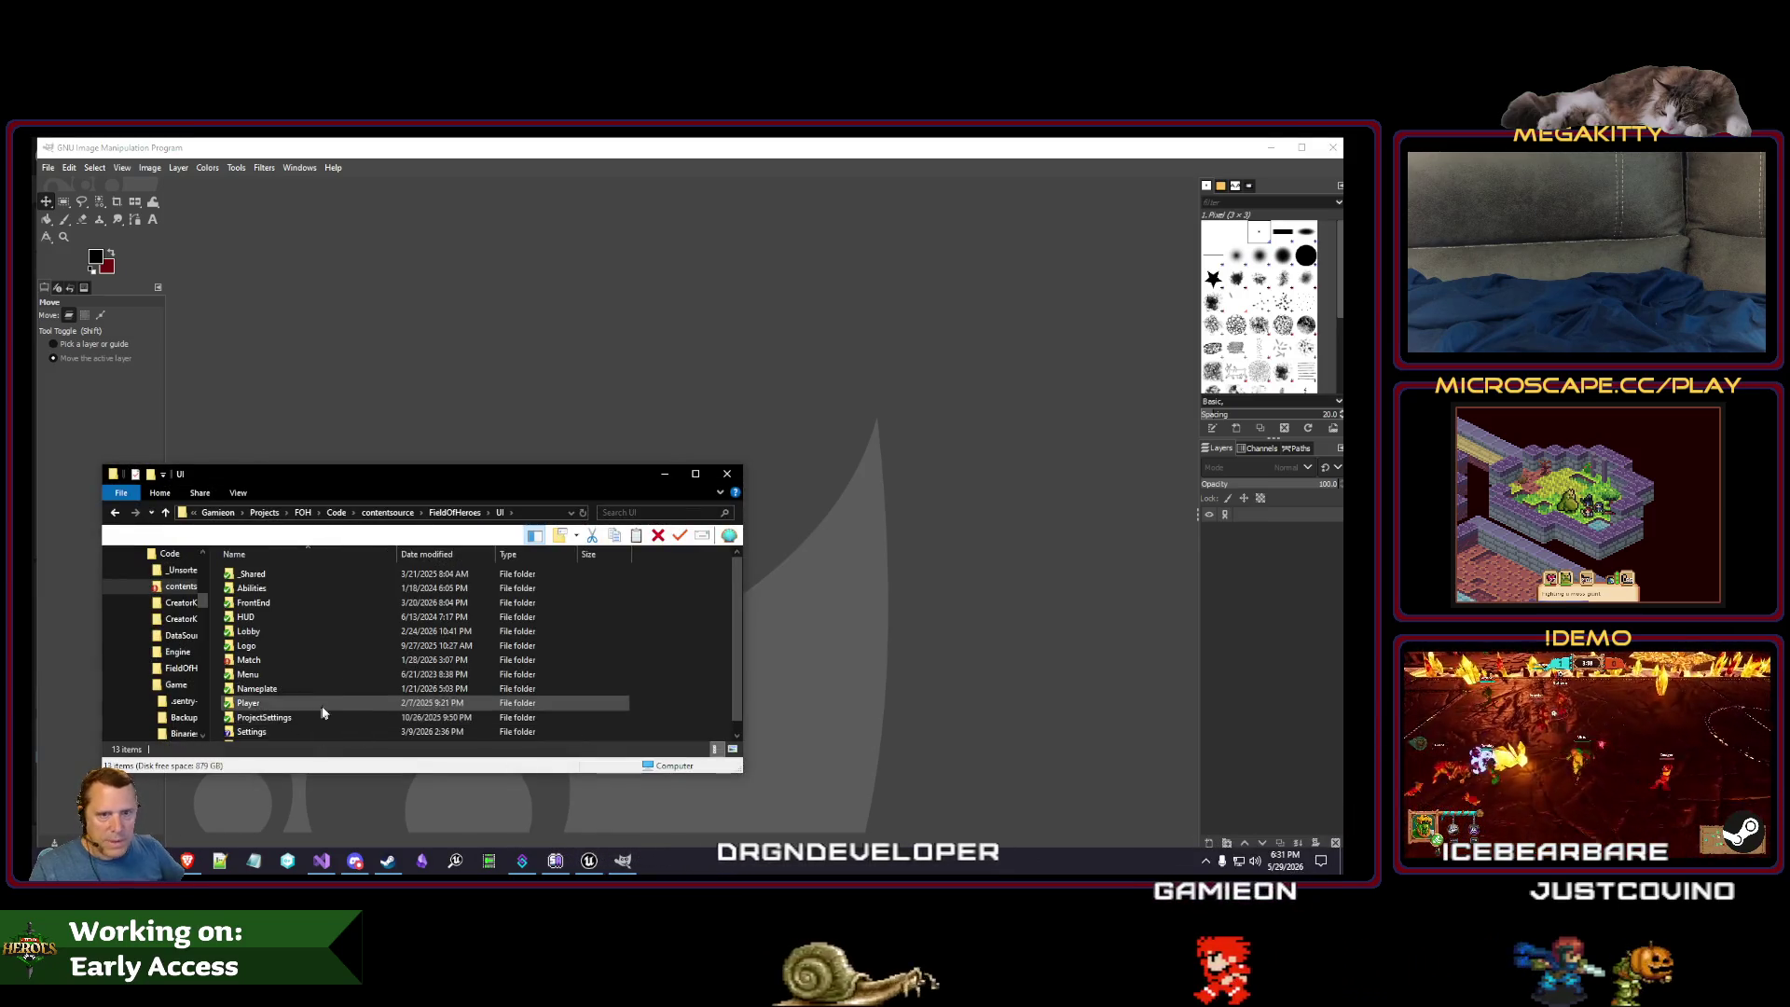
scroll(304, 663, "down", 1)
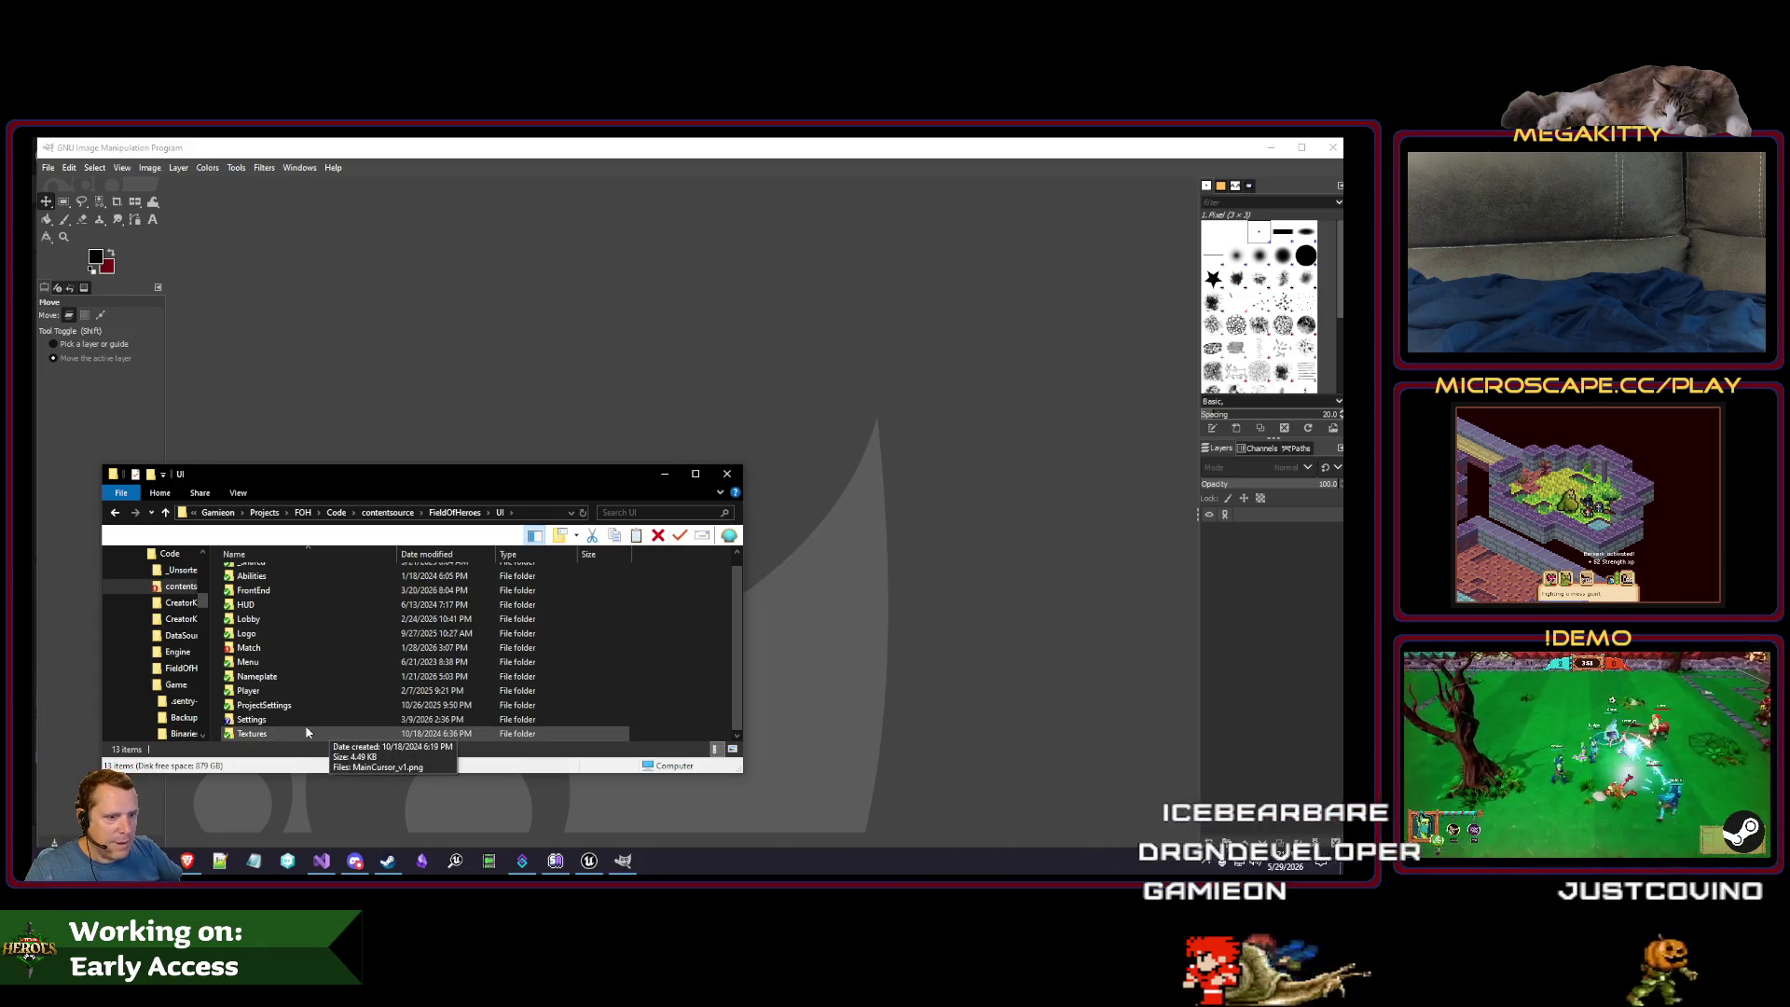
double_click(265, 690)
double_click(273, 574)
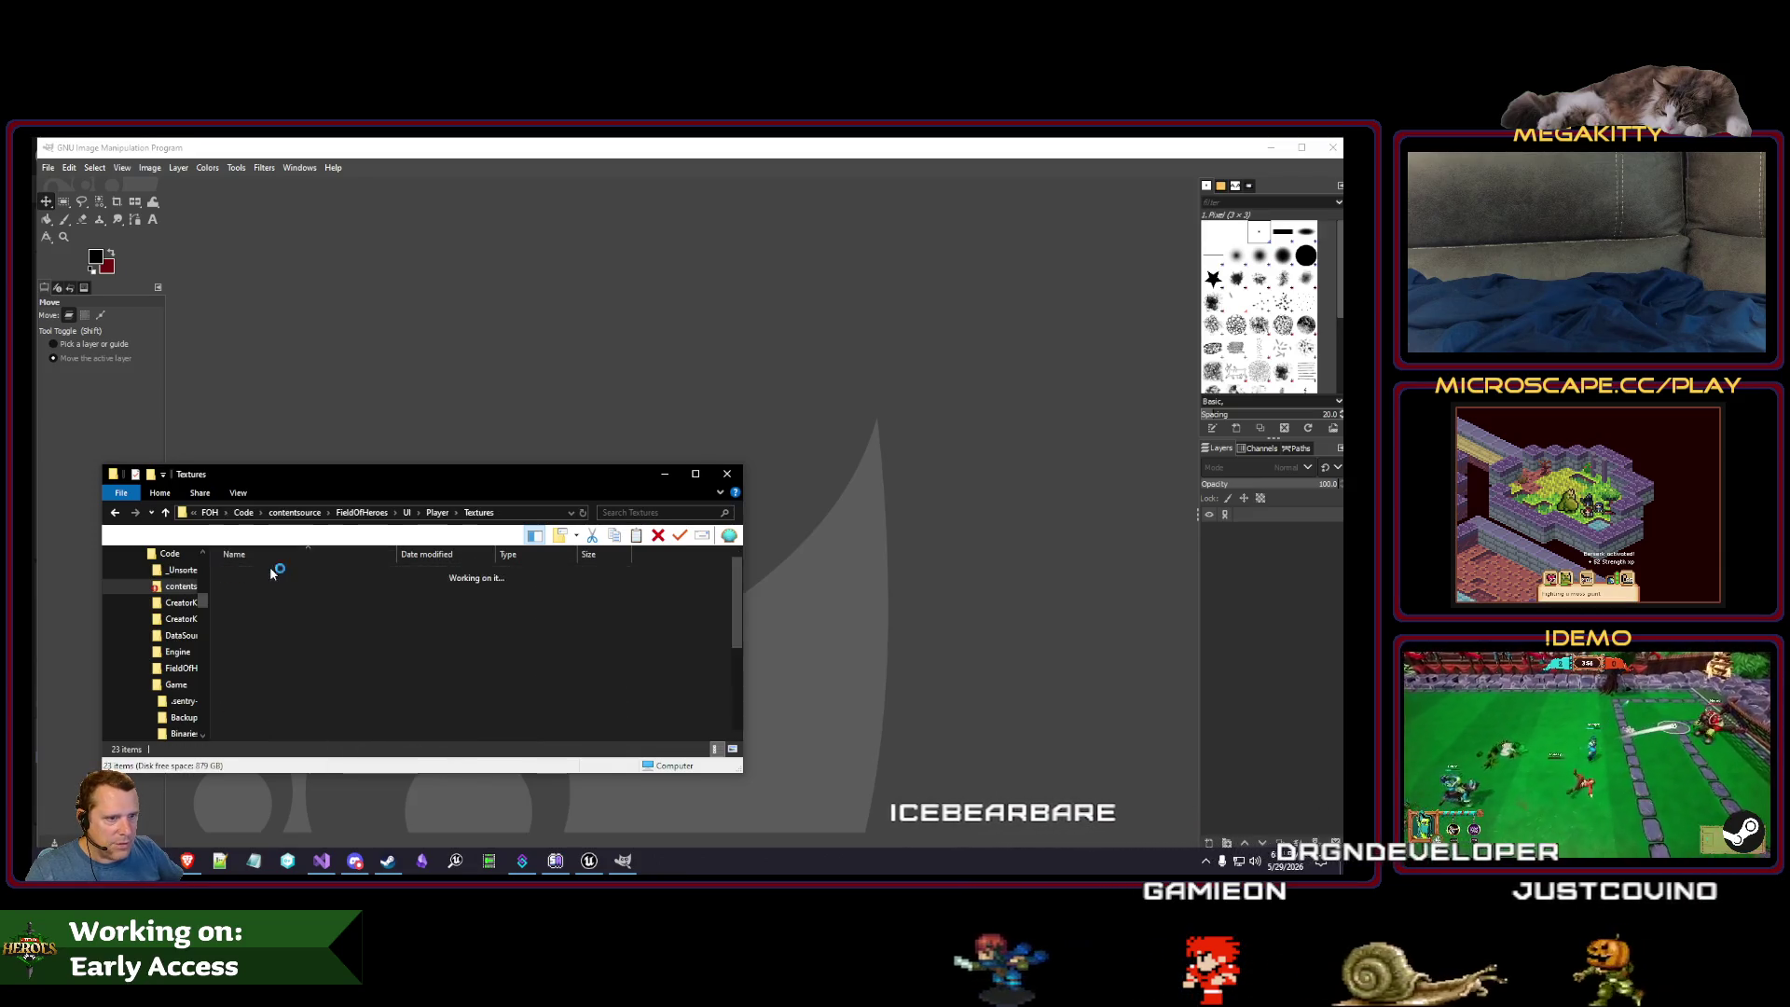
scroll(429, 656, "down", 3)
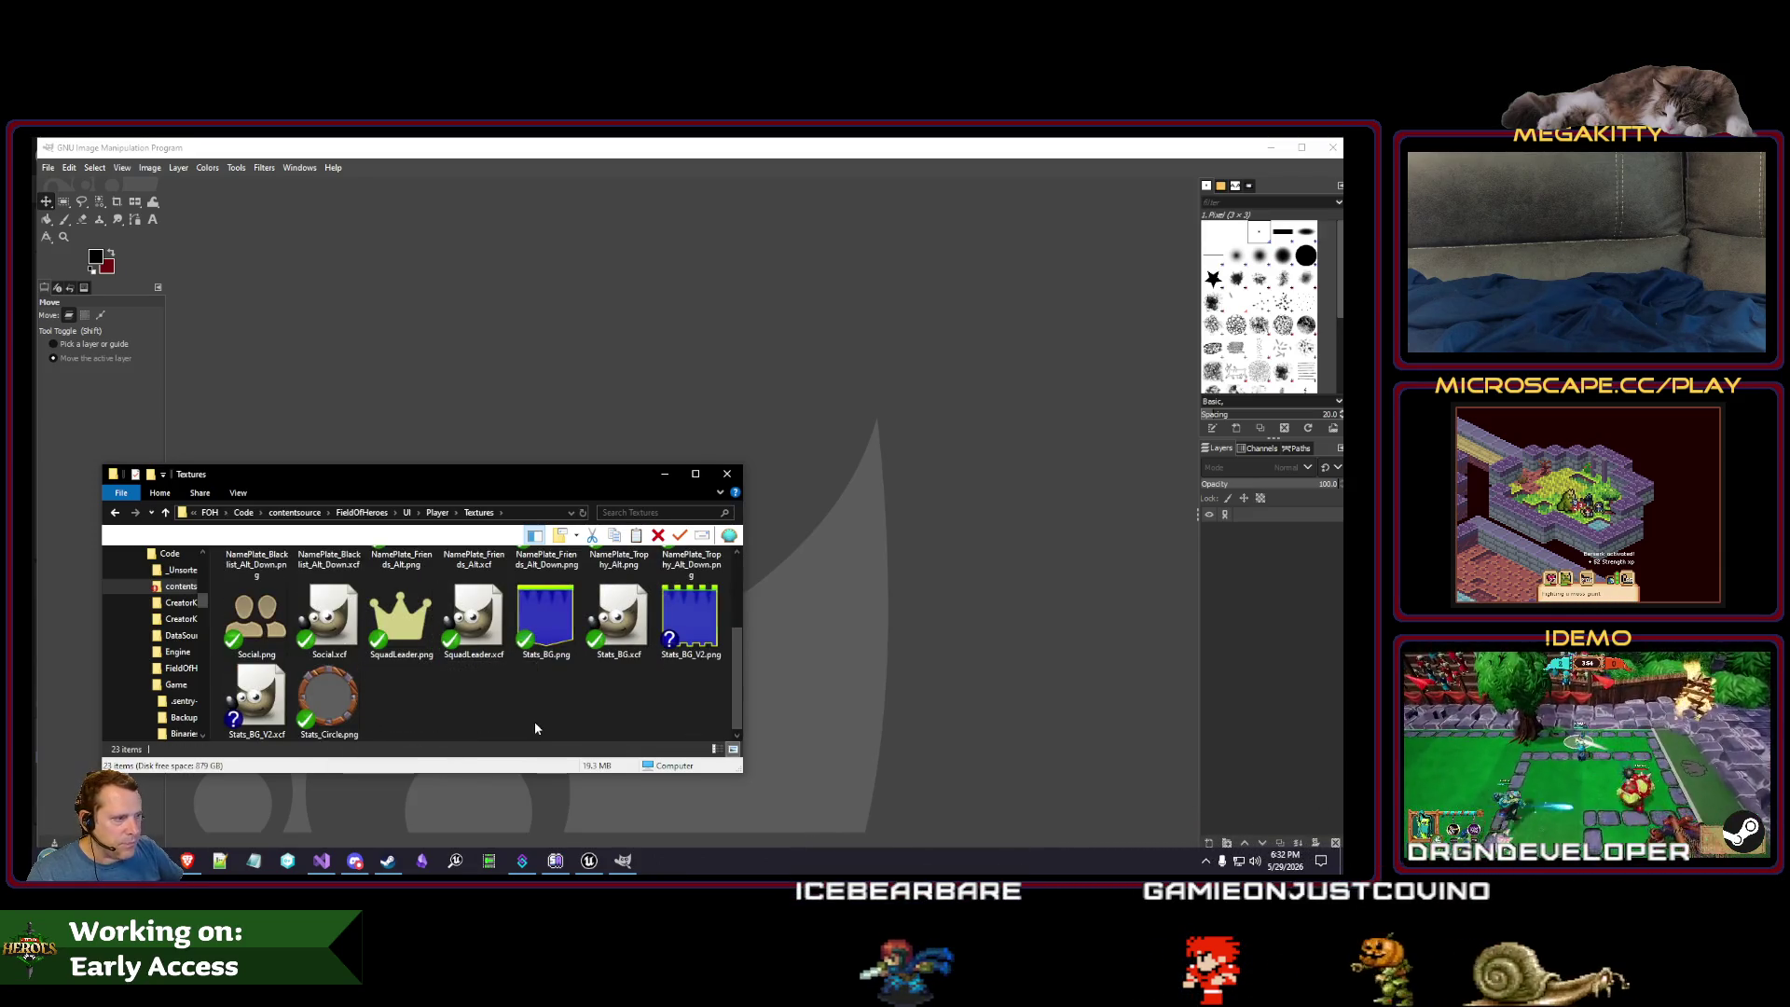
key("ctrl+v")
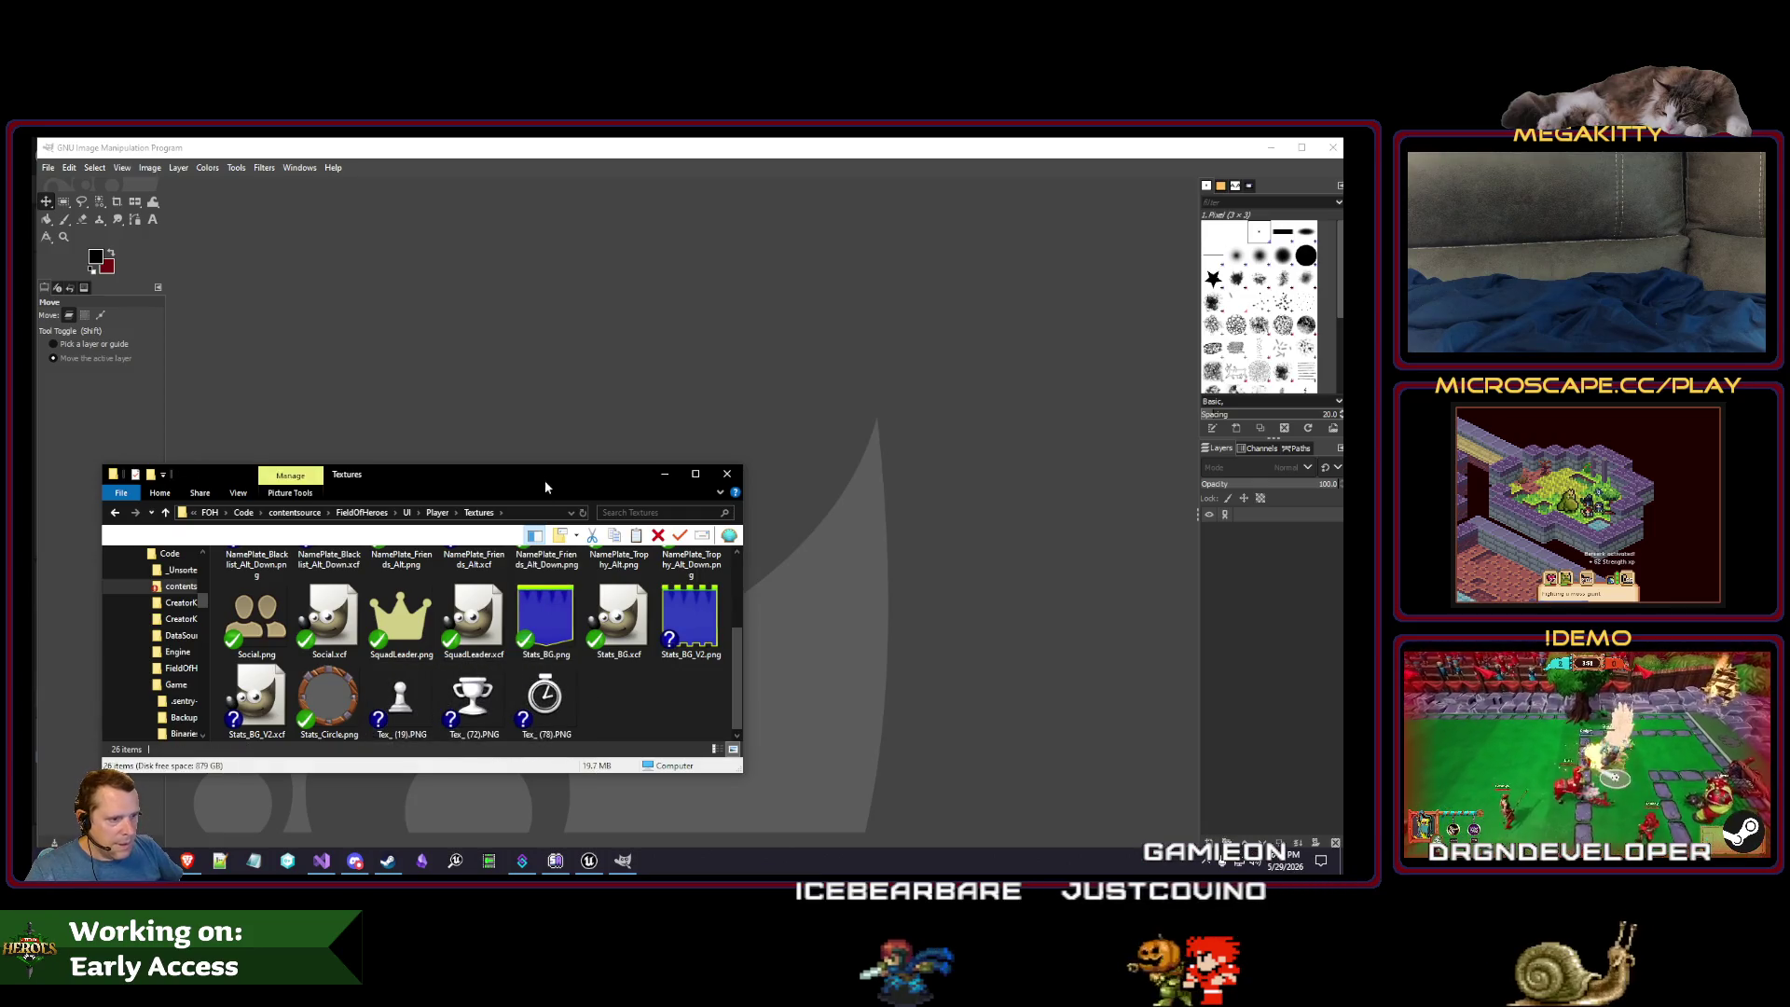
key("alt+F4")
key("alt+Tab")
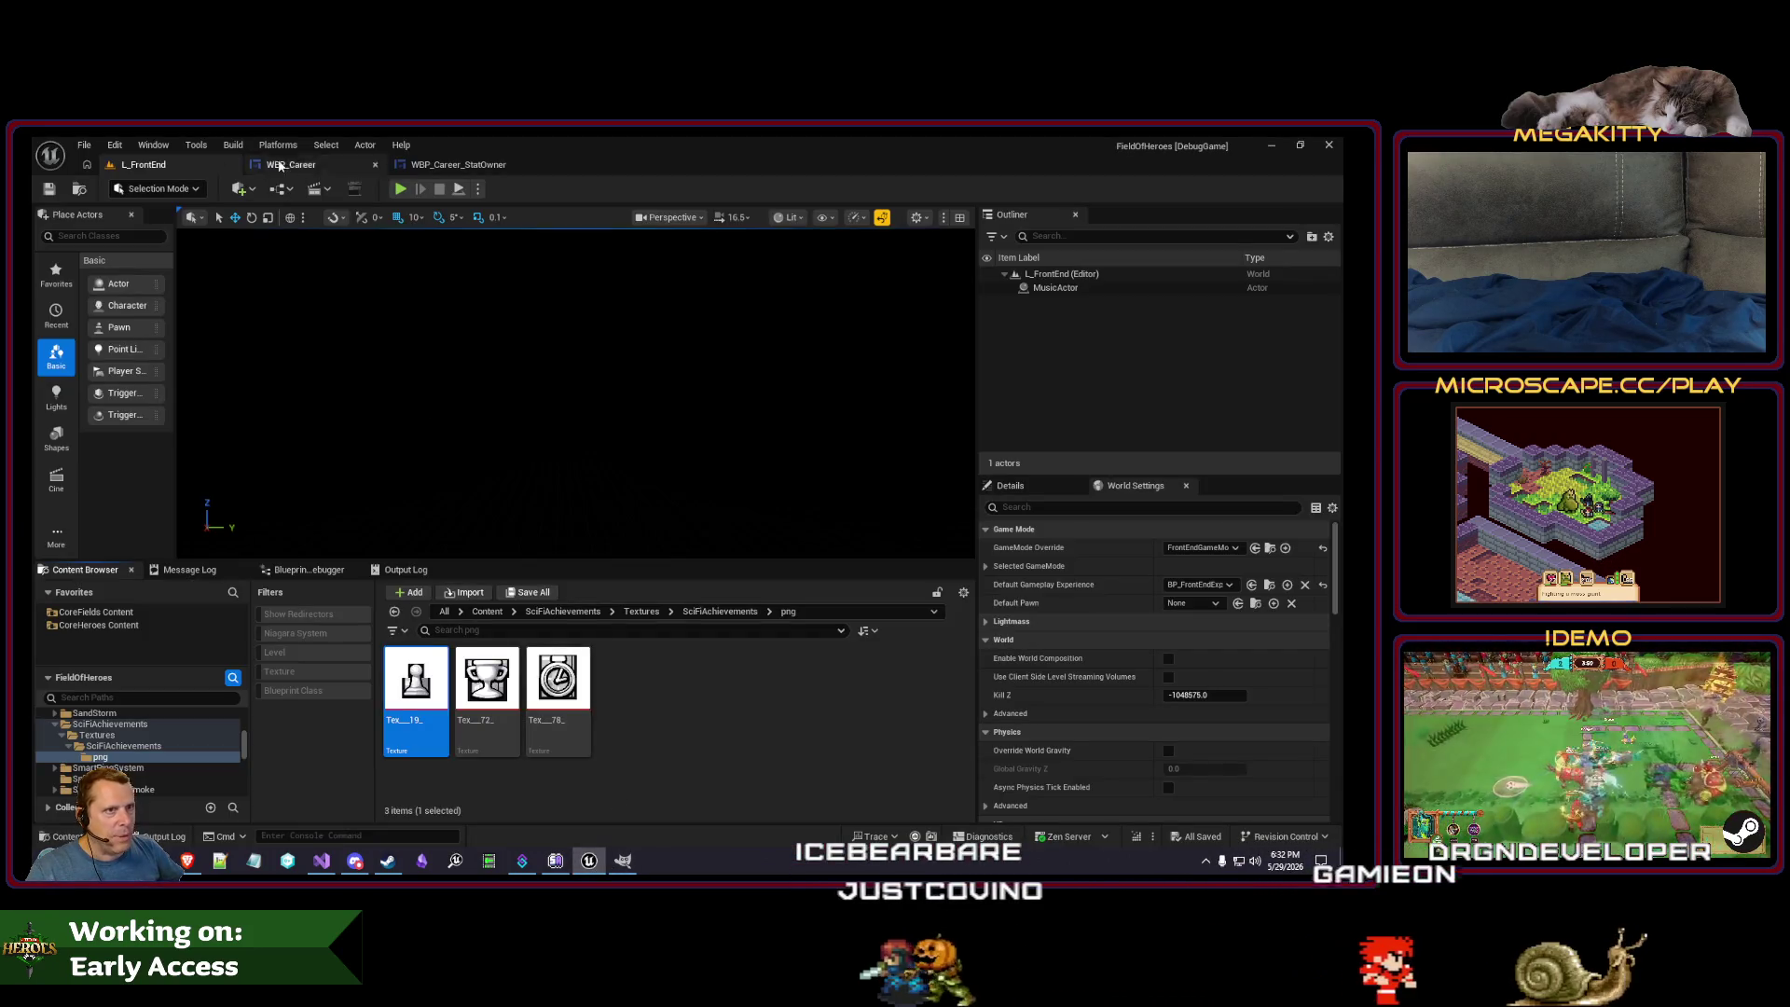
key("alt+p")
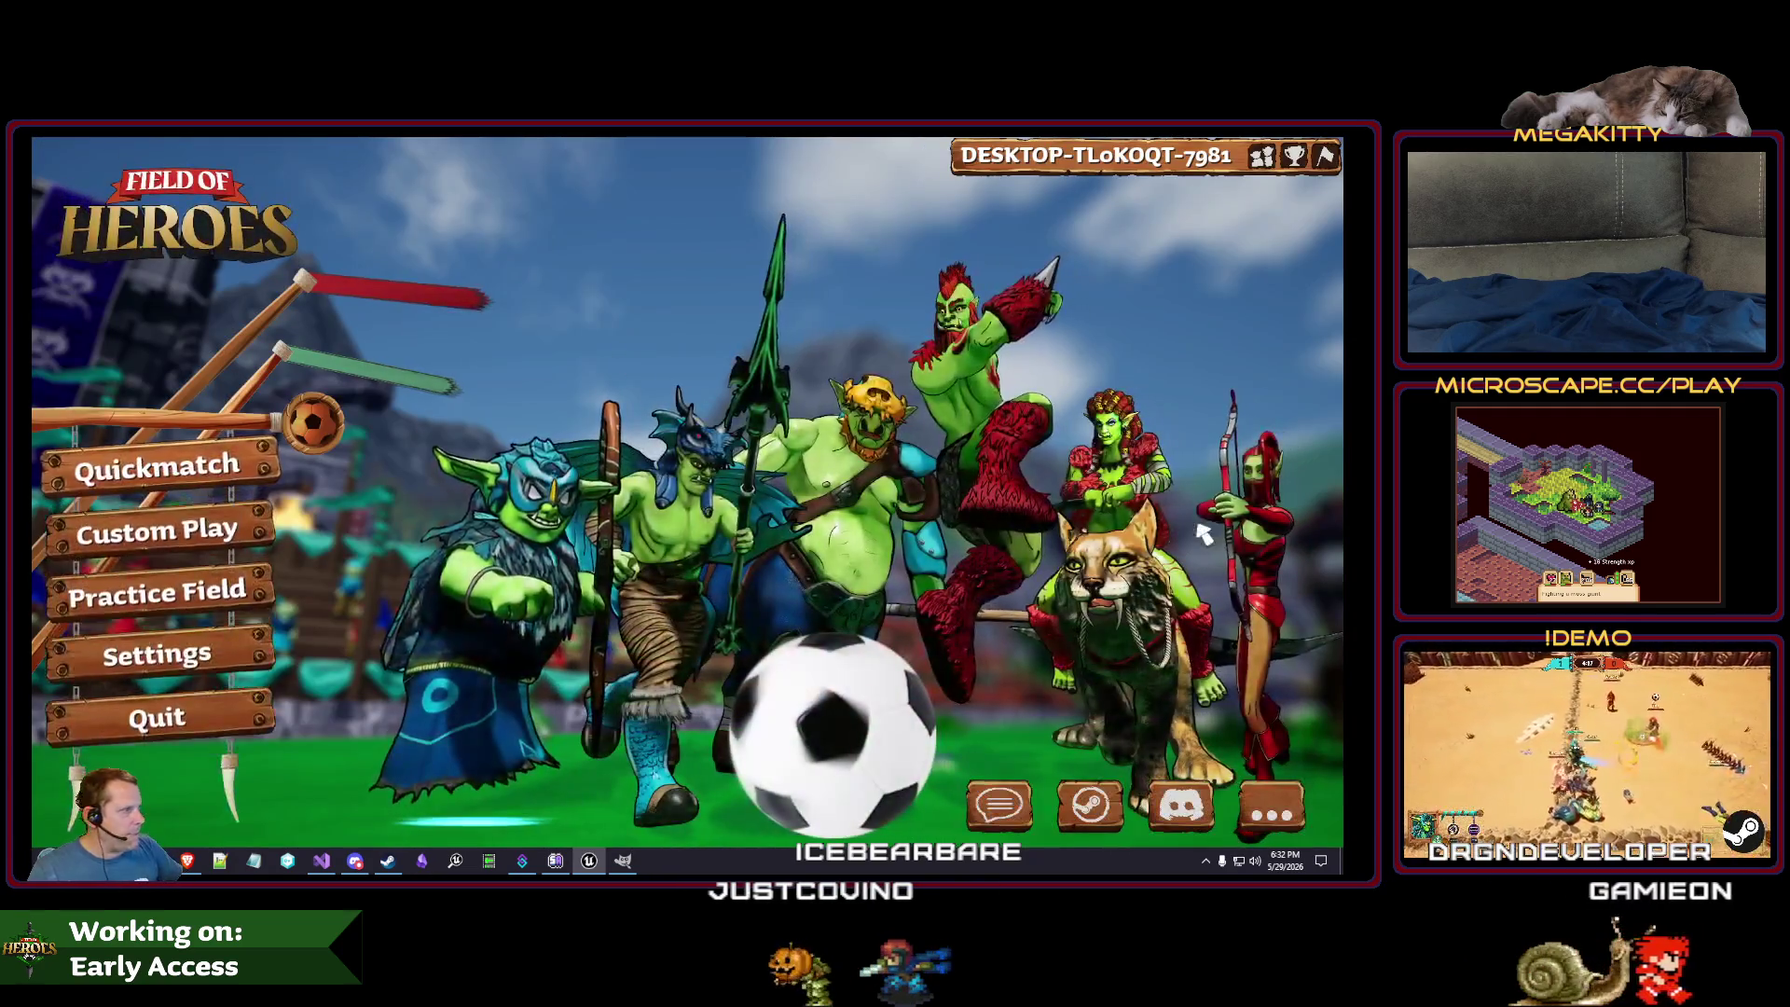
left_click(1294, 156)
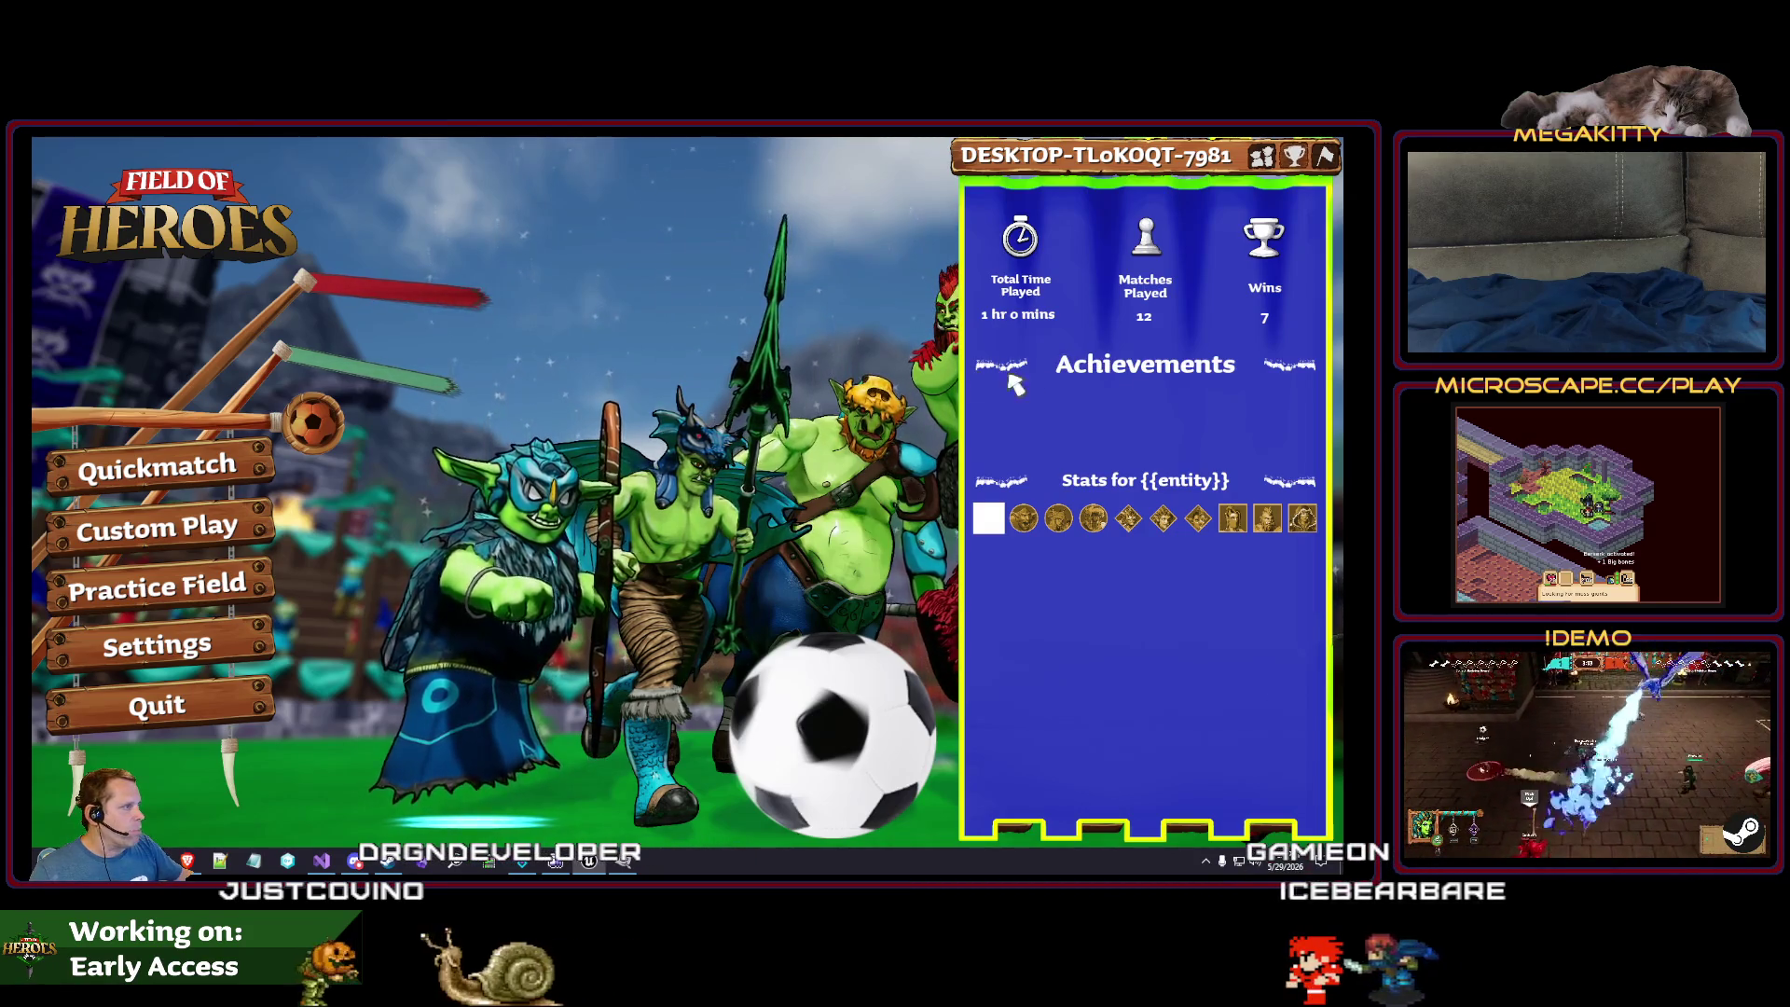
key("Escape")
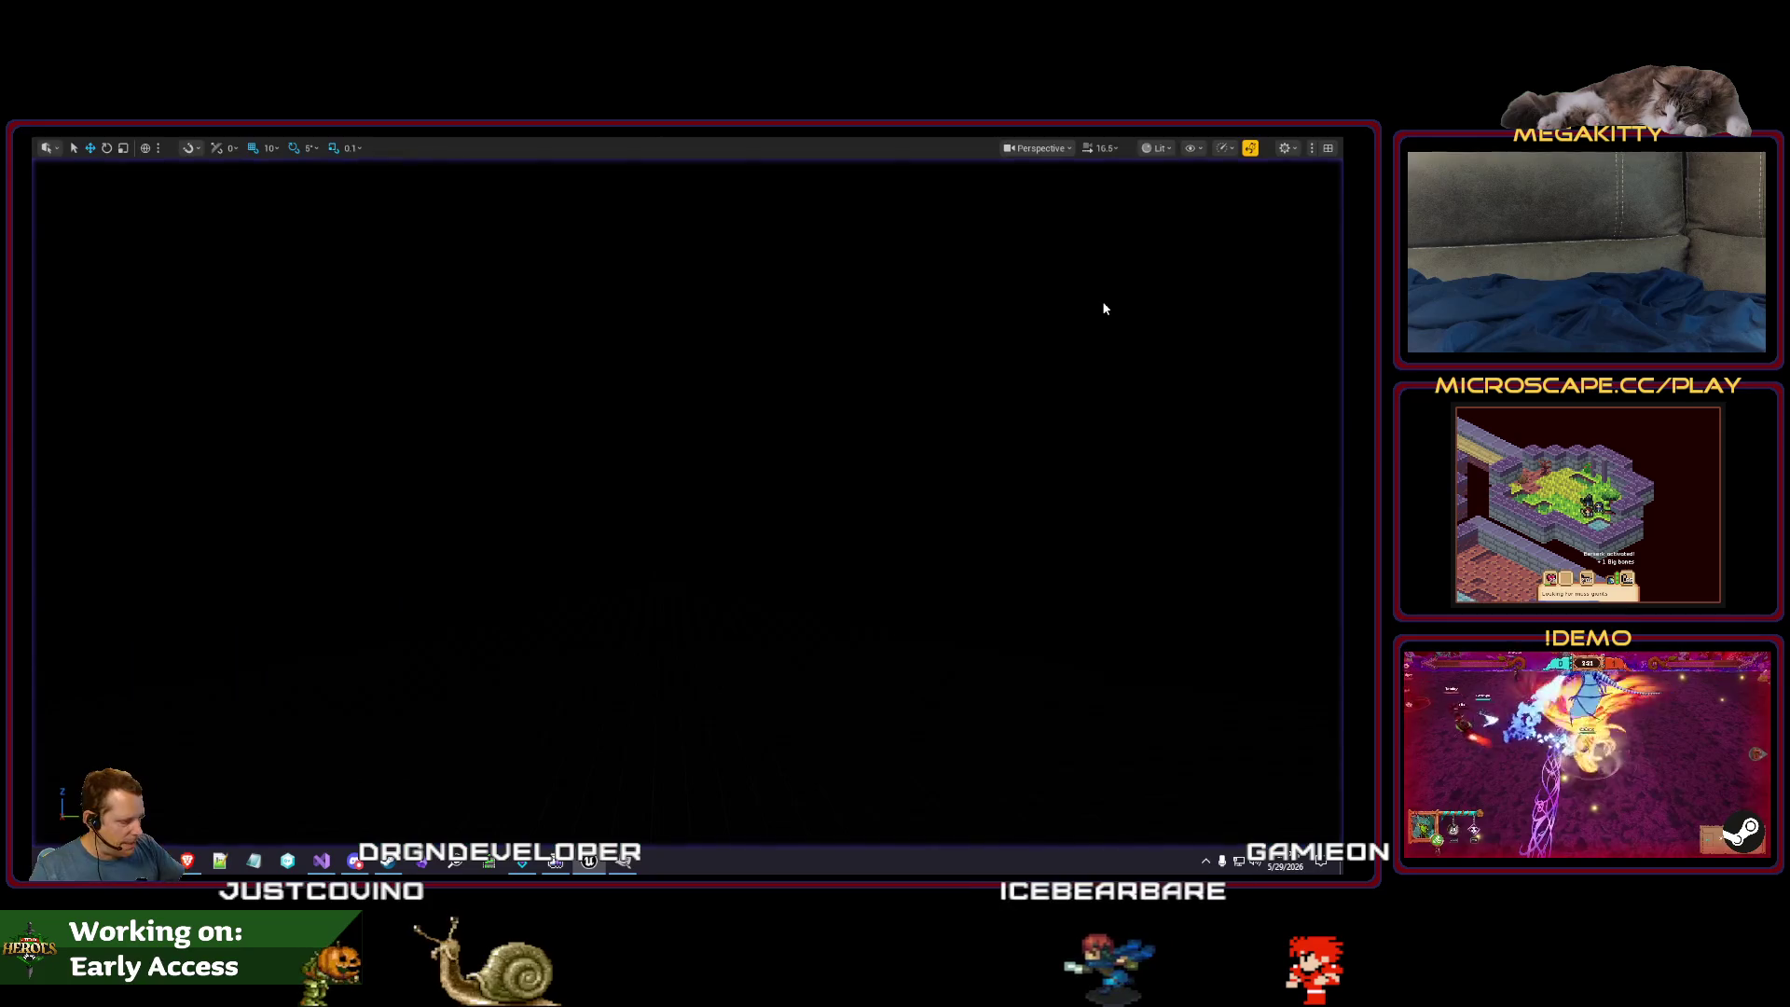
left_click(615, 867)
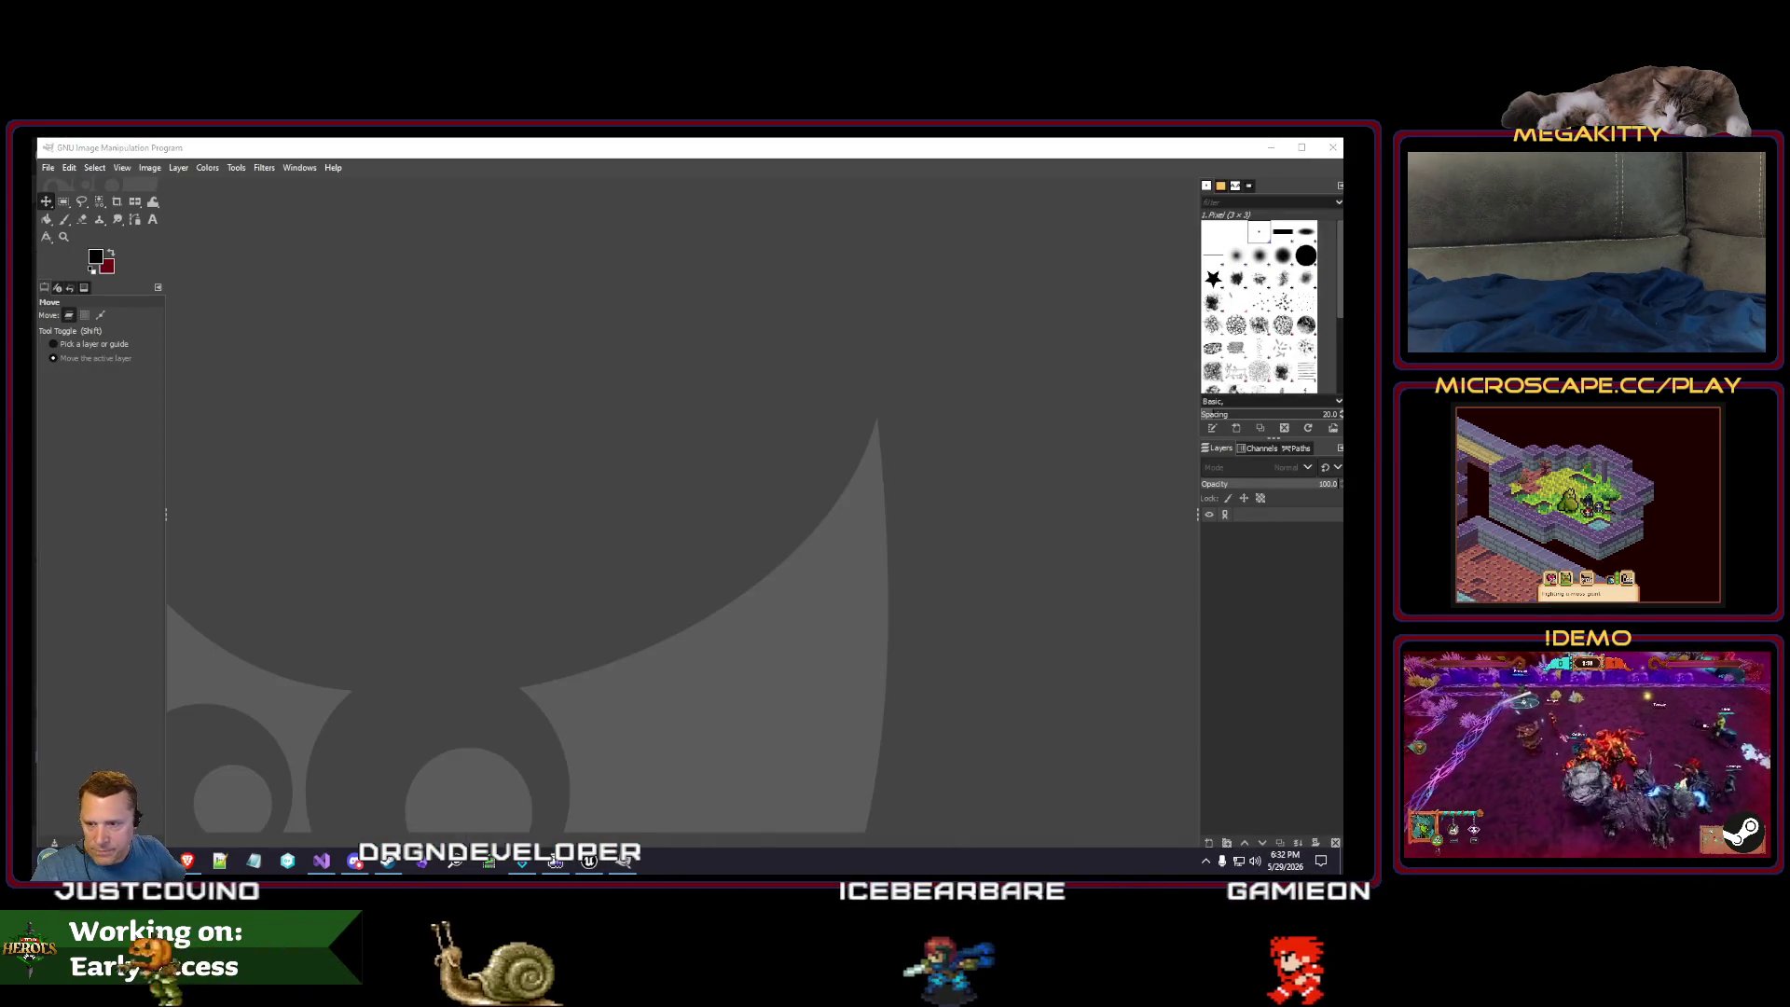
left_click(556, 861)
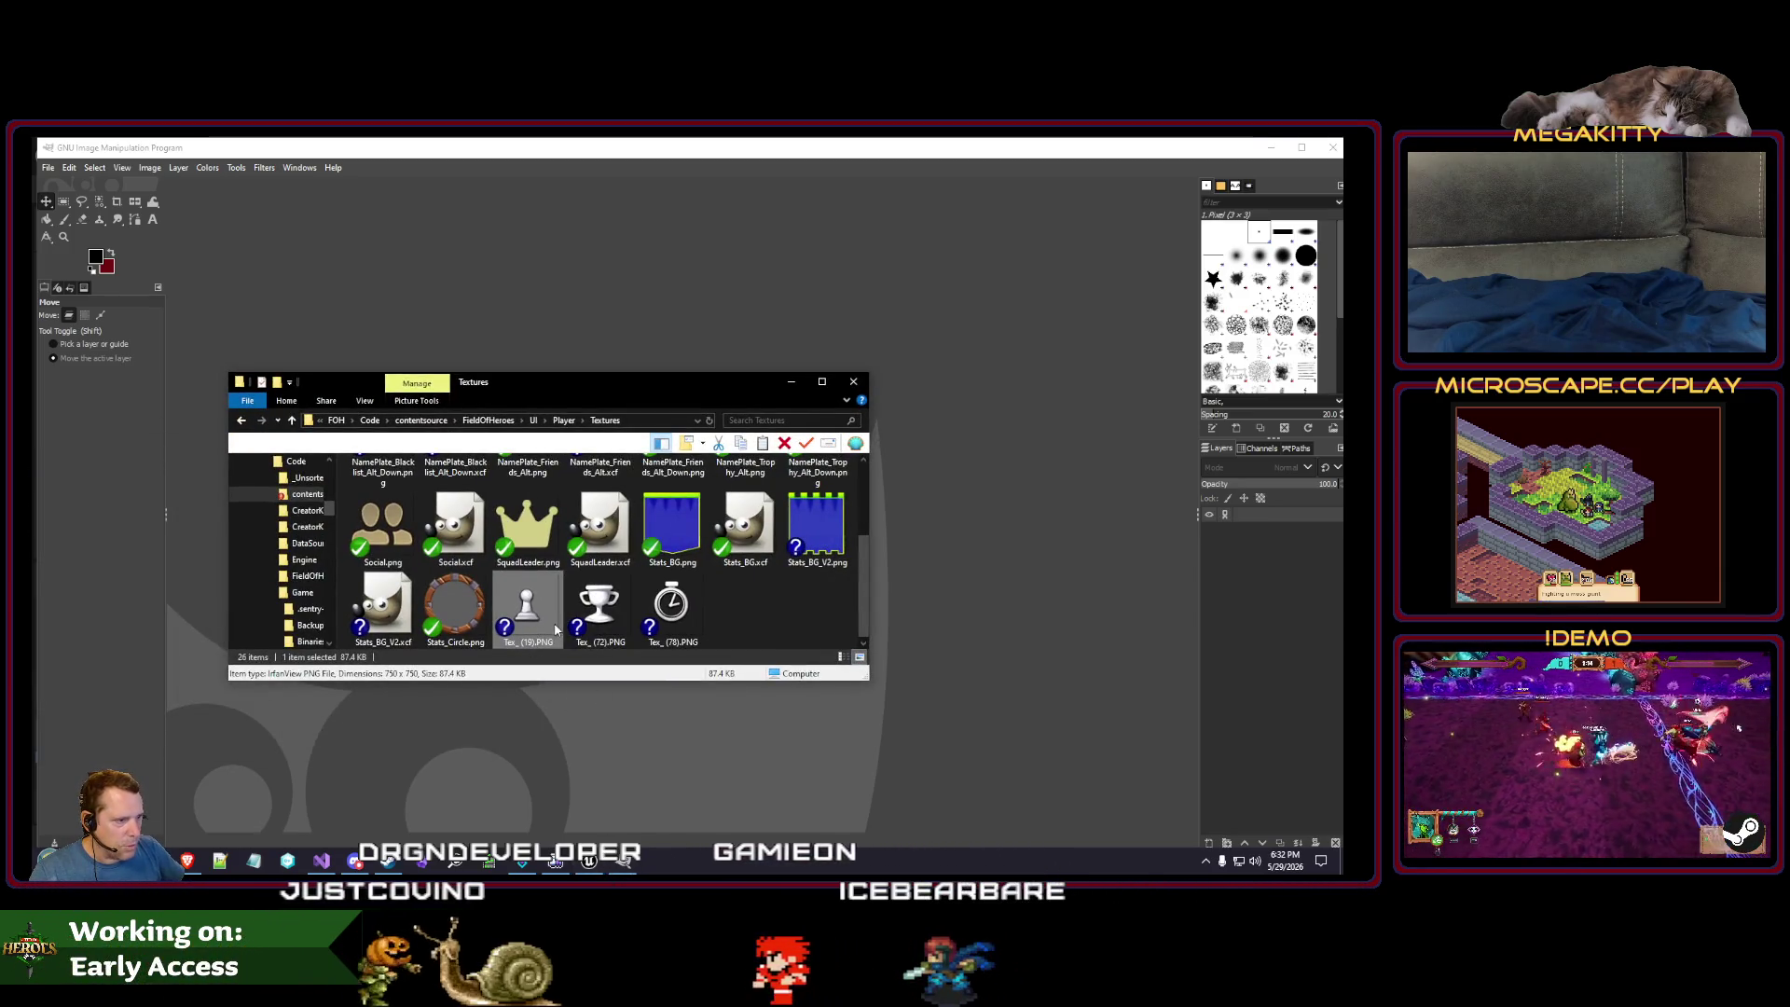
left_click(746, 611)
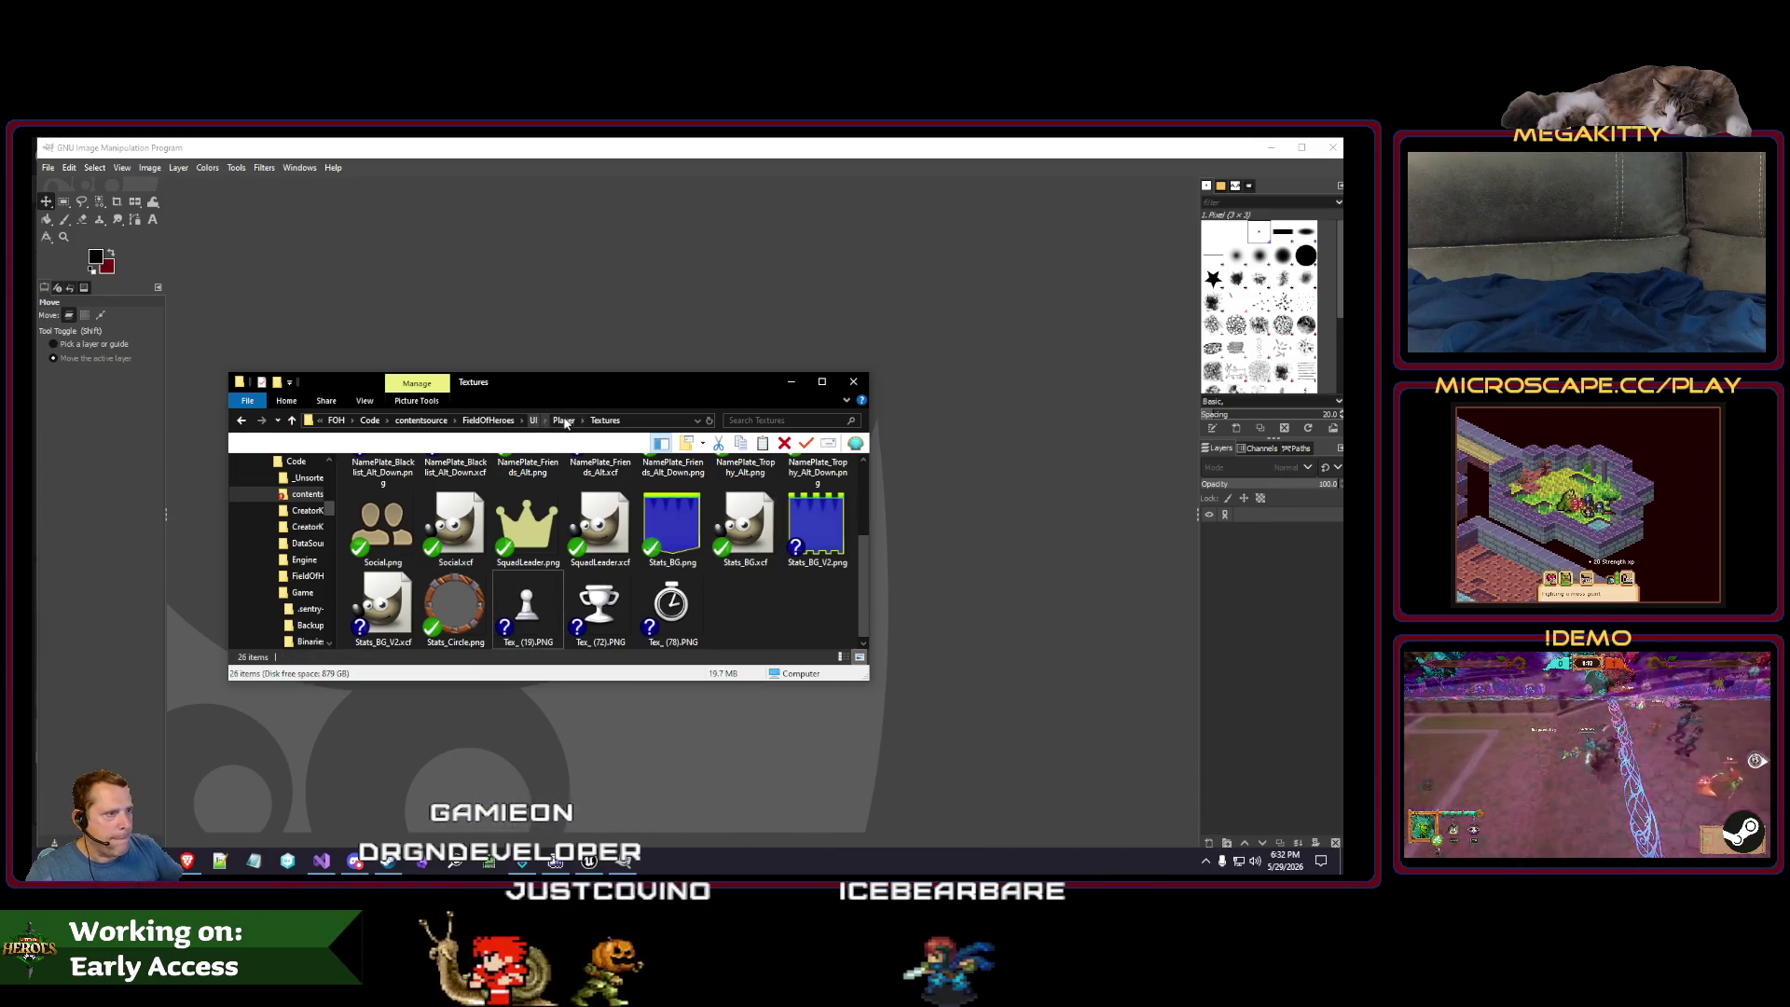
left_click(534, 421)
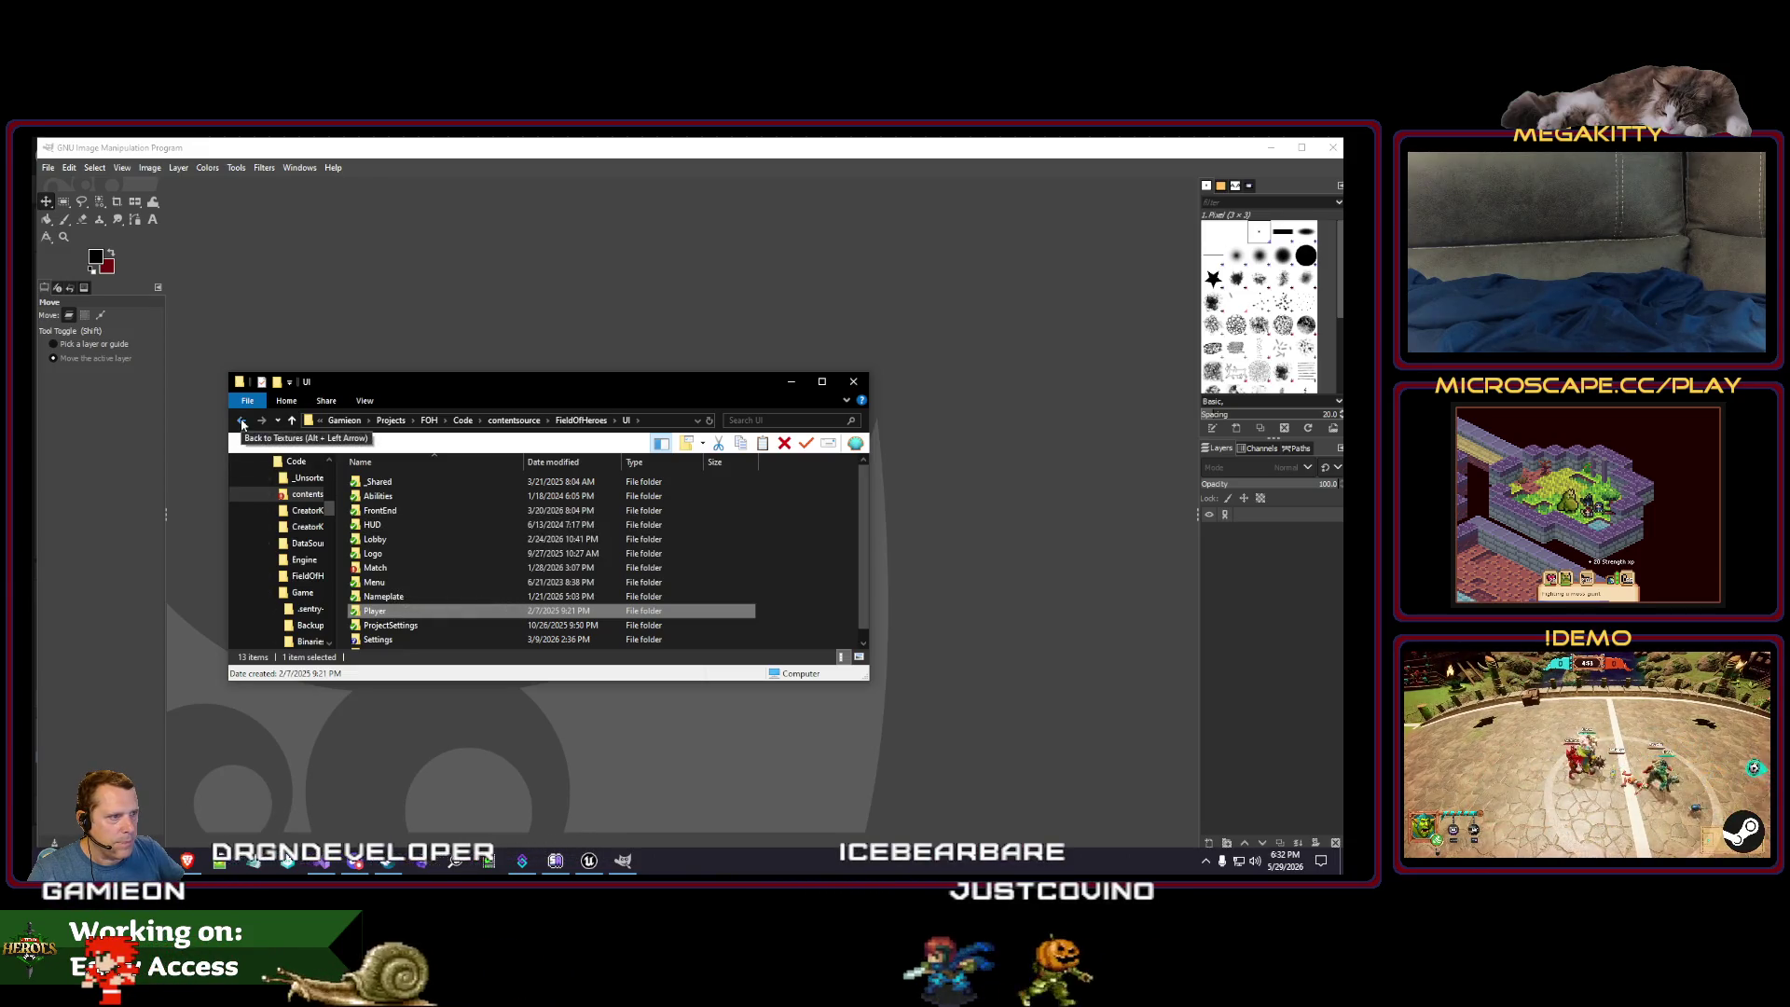
left_click(790, 382)
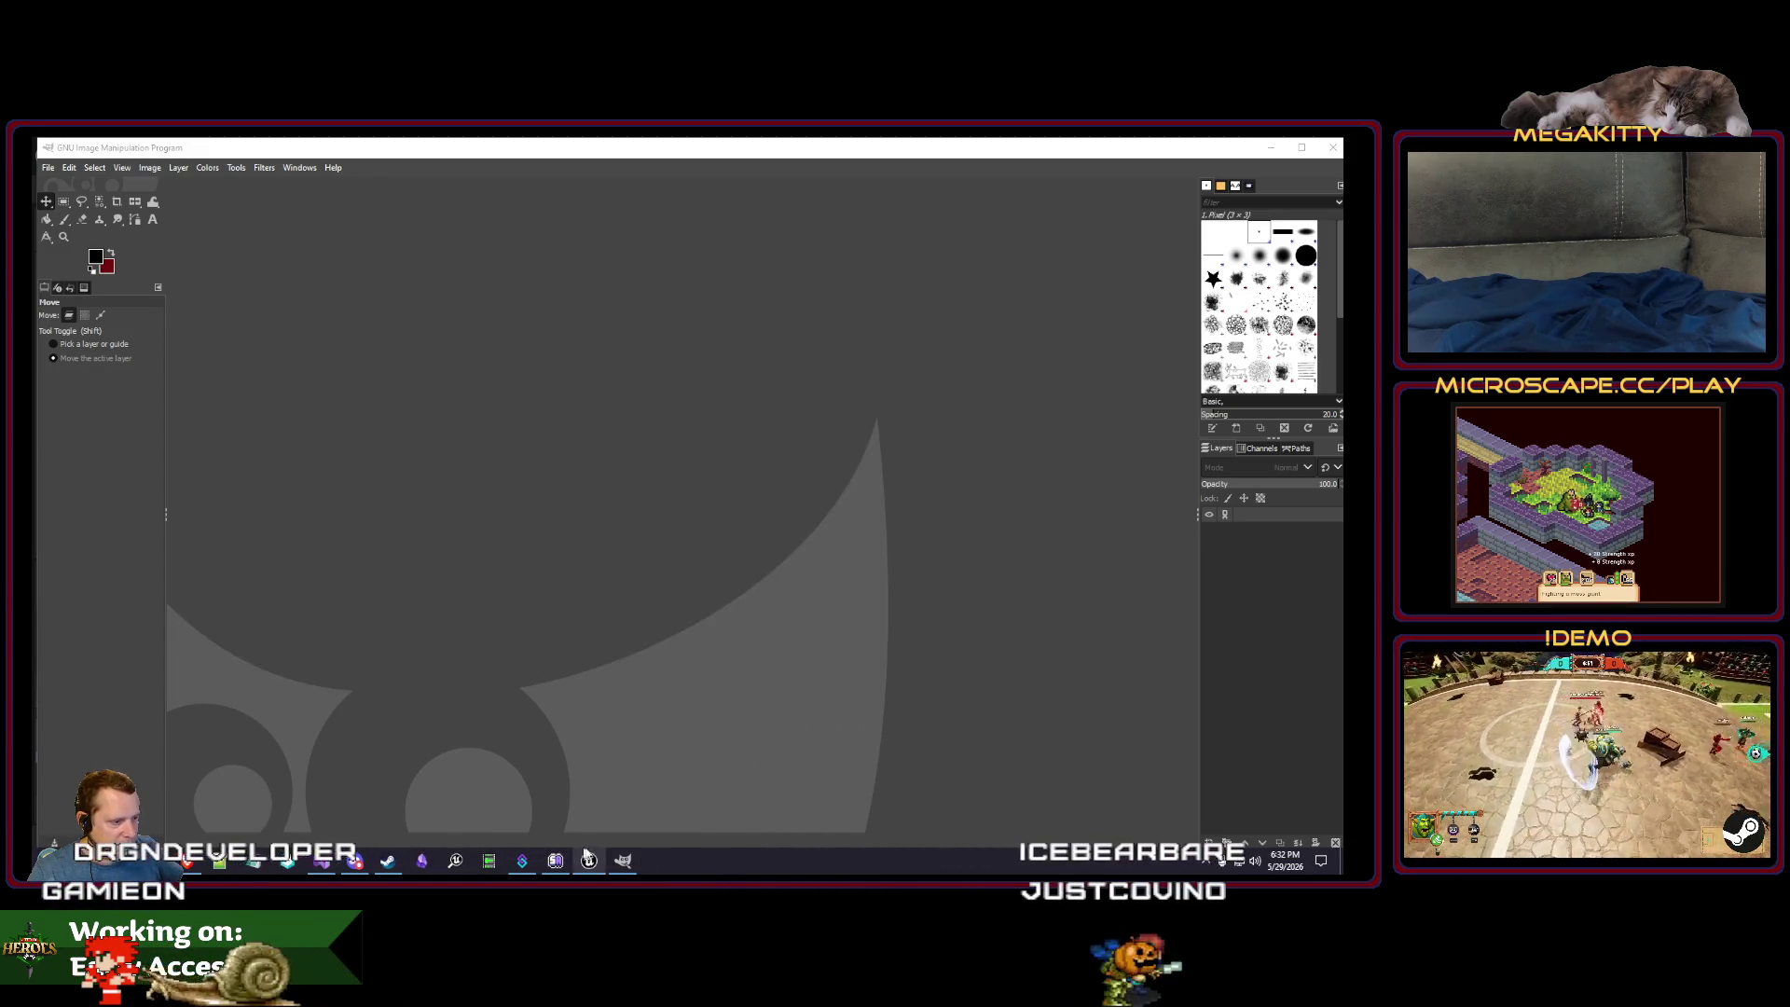
left_click(589, 859)
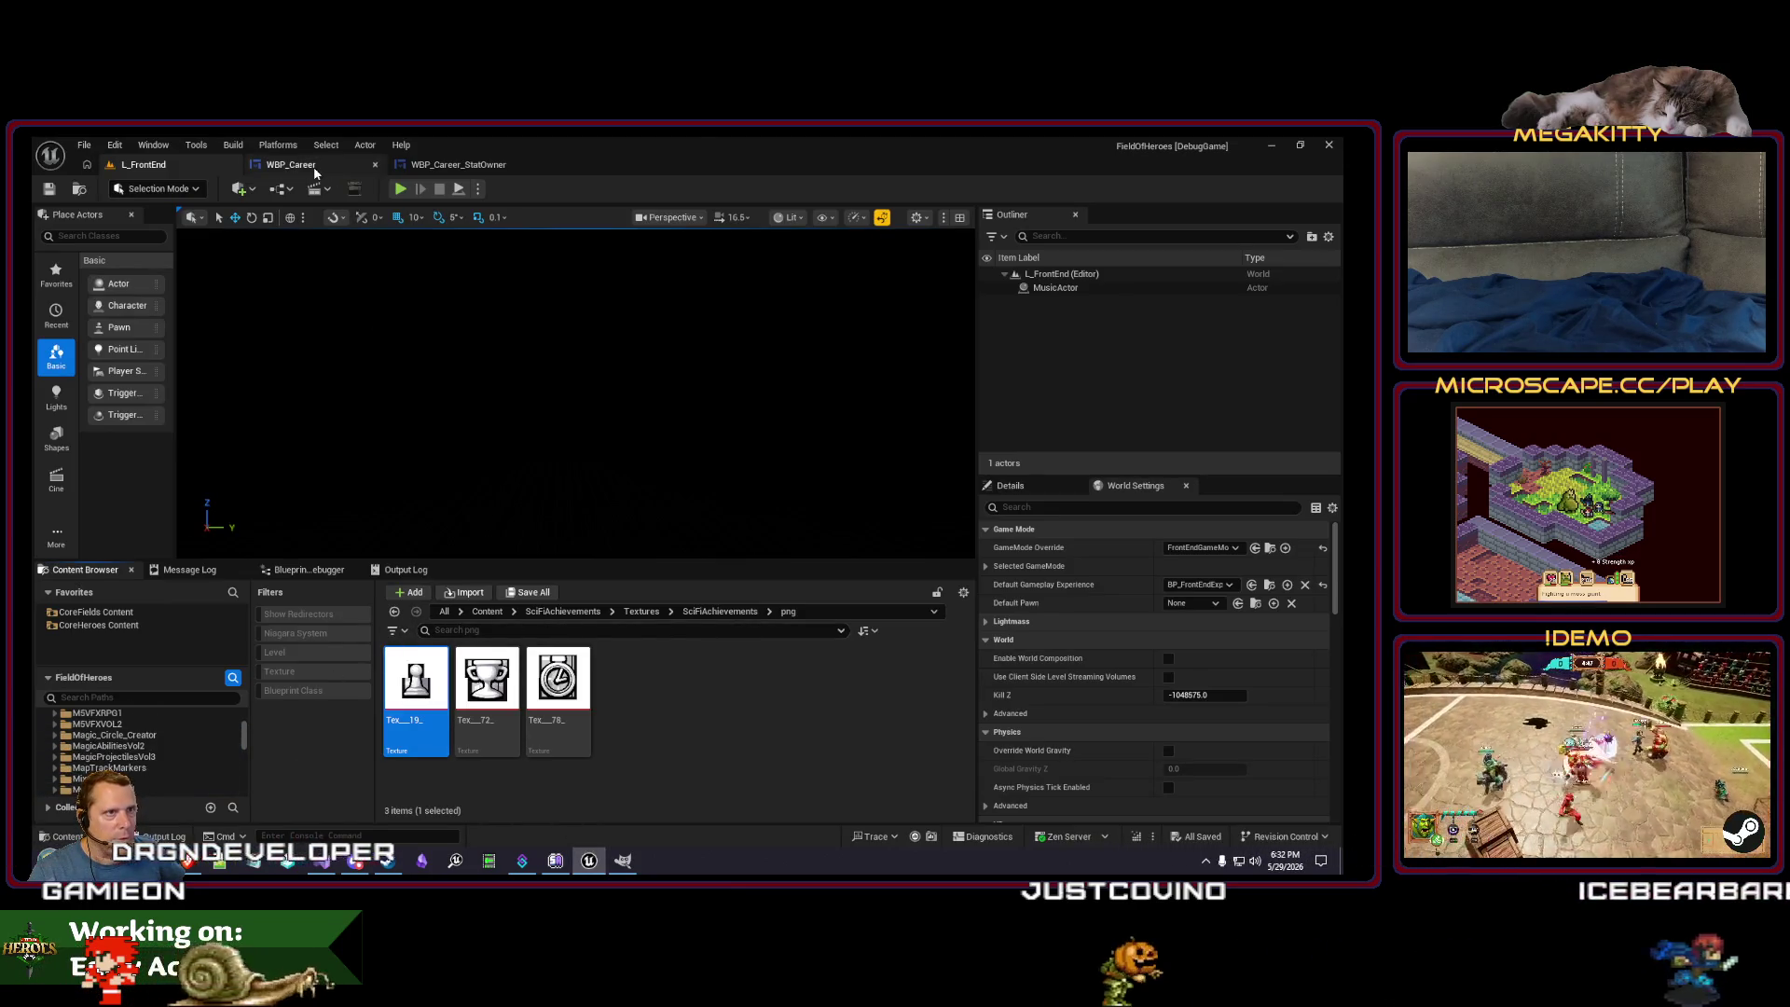
- Show WBP_Career in the Content Browser, then bring GIMP to the front
key("ctrl+Tab")
key("ctrl+b")
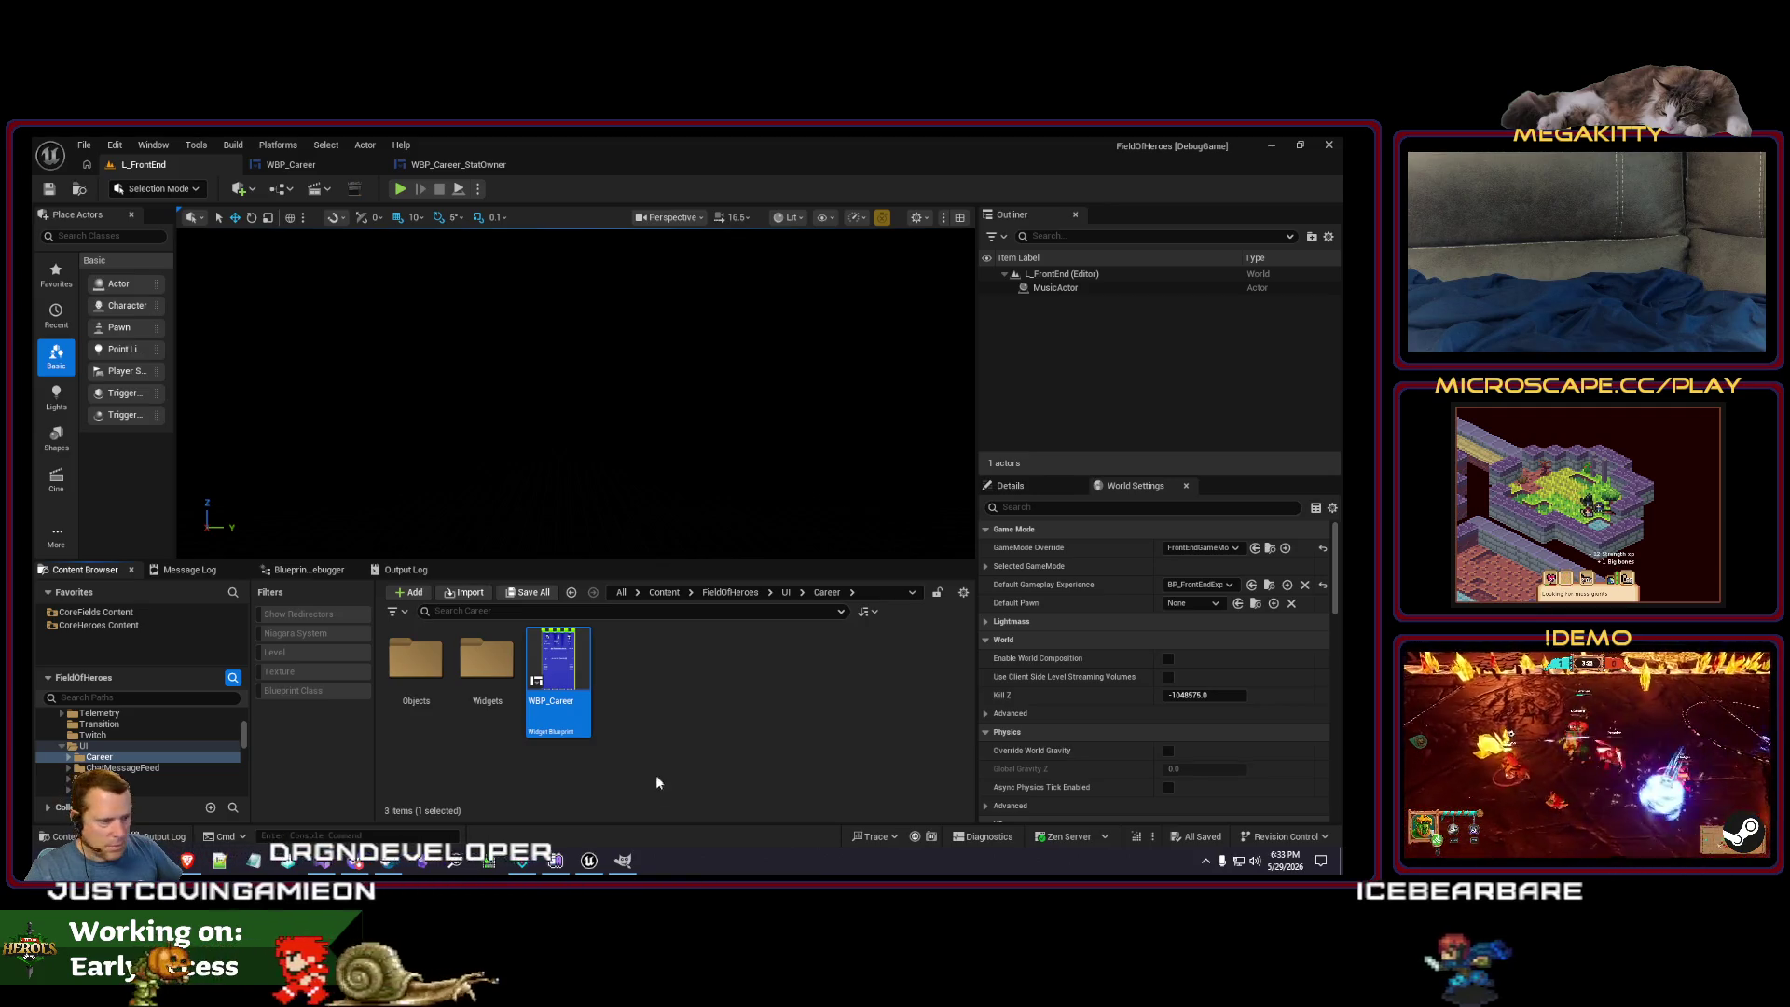
left_click(630, 861)
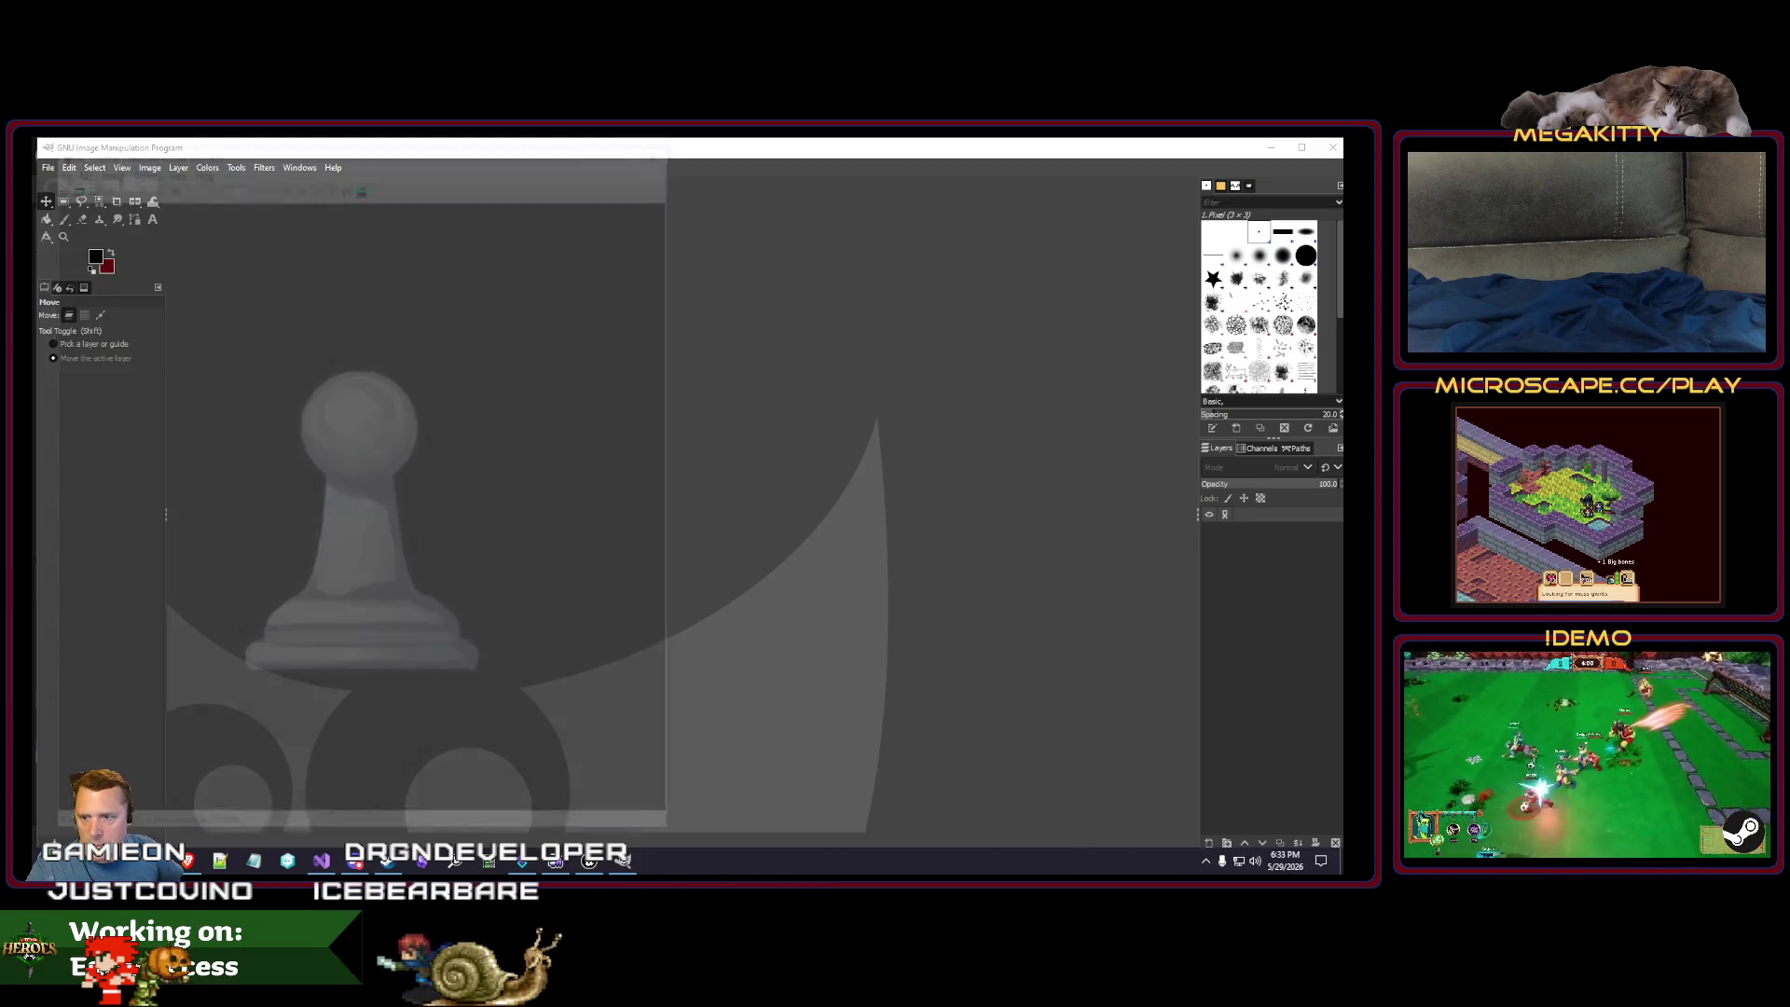
- Close the pawn, trophy and stopwatch previews and accept the colour profile to import Clock.png
key("Escape")
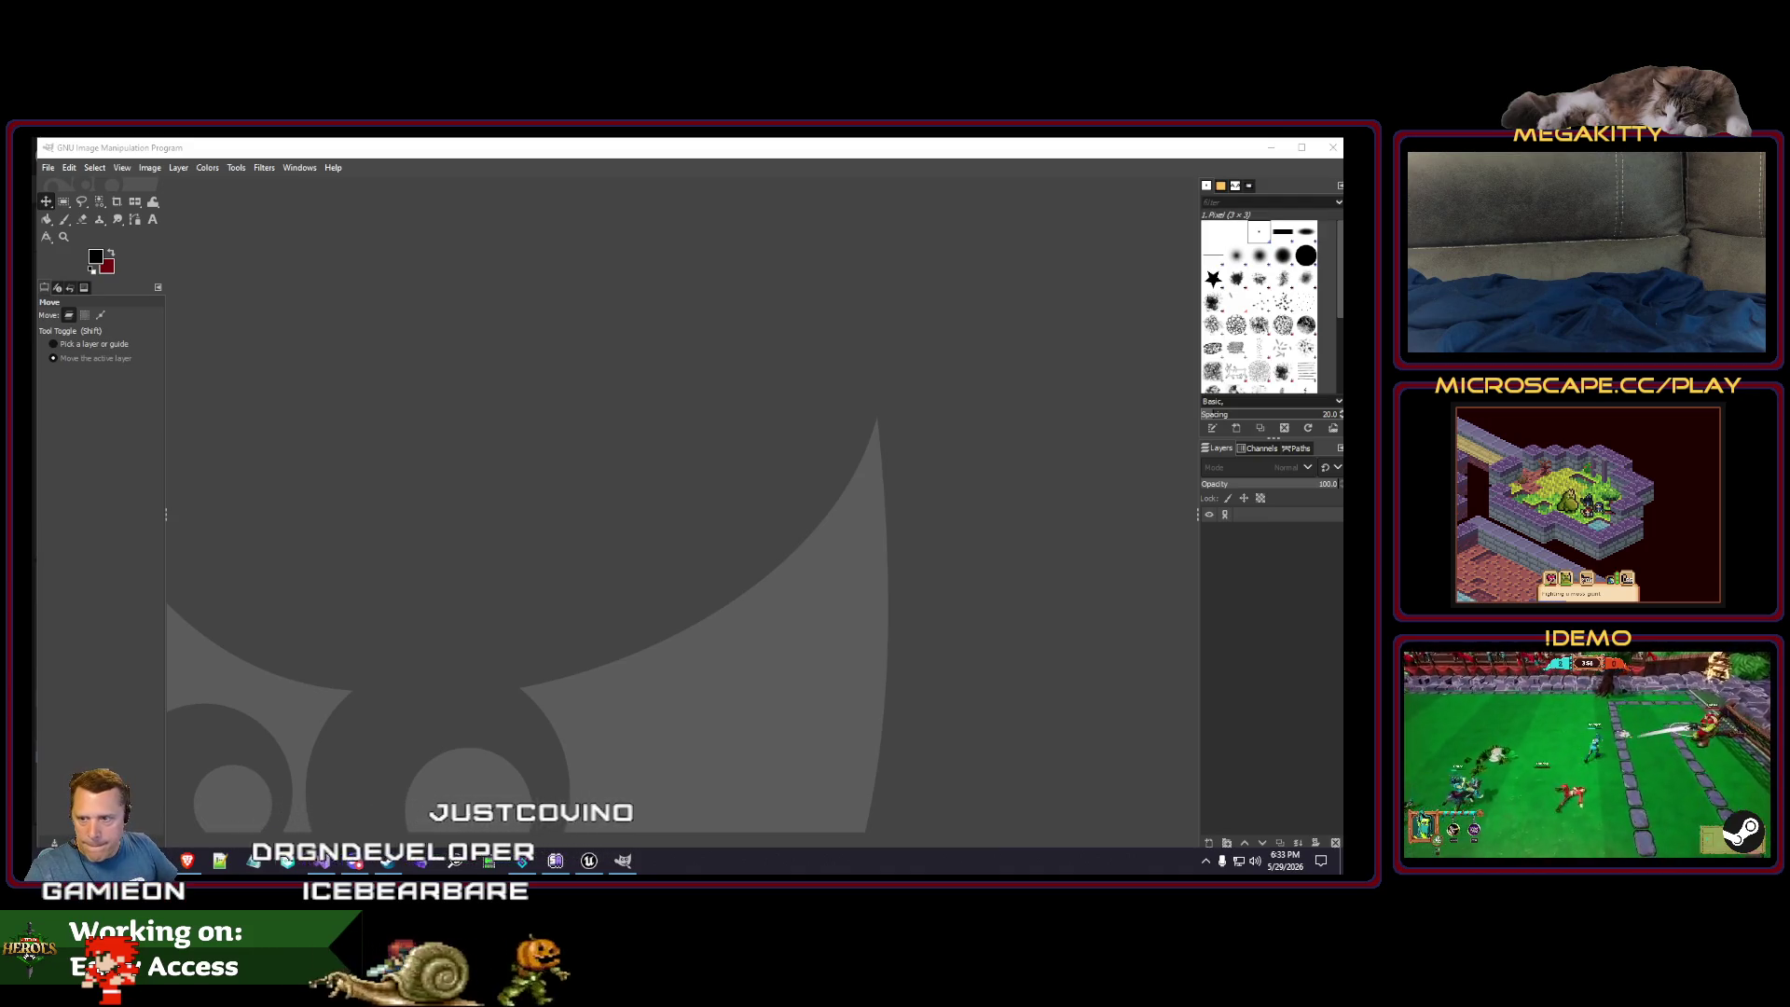
key("Escape")
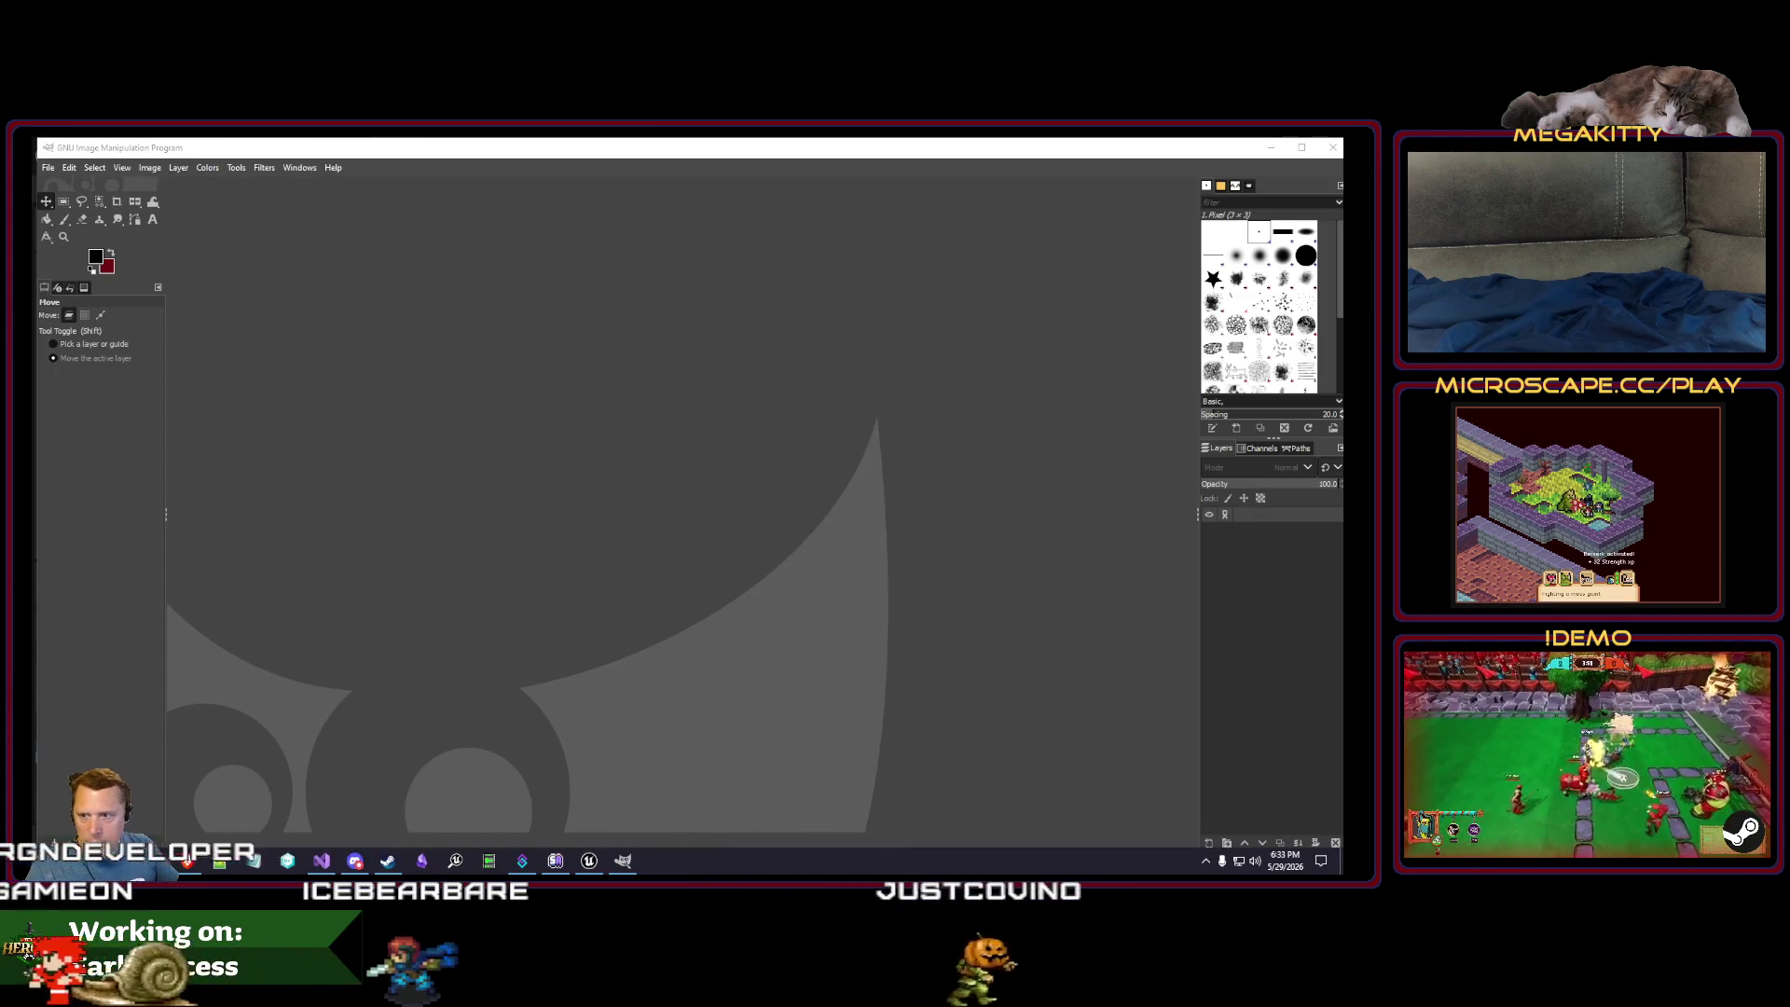
key("Escape")
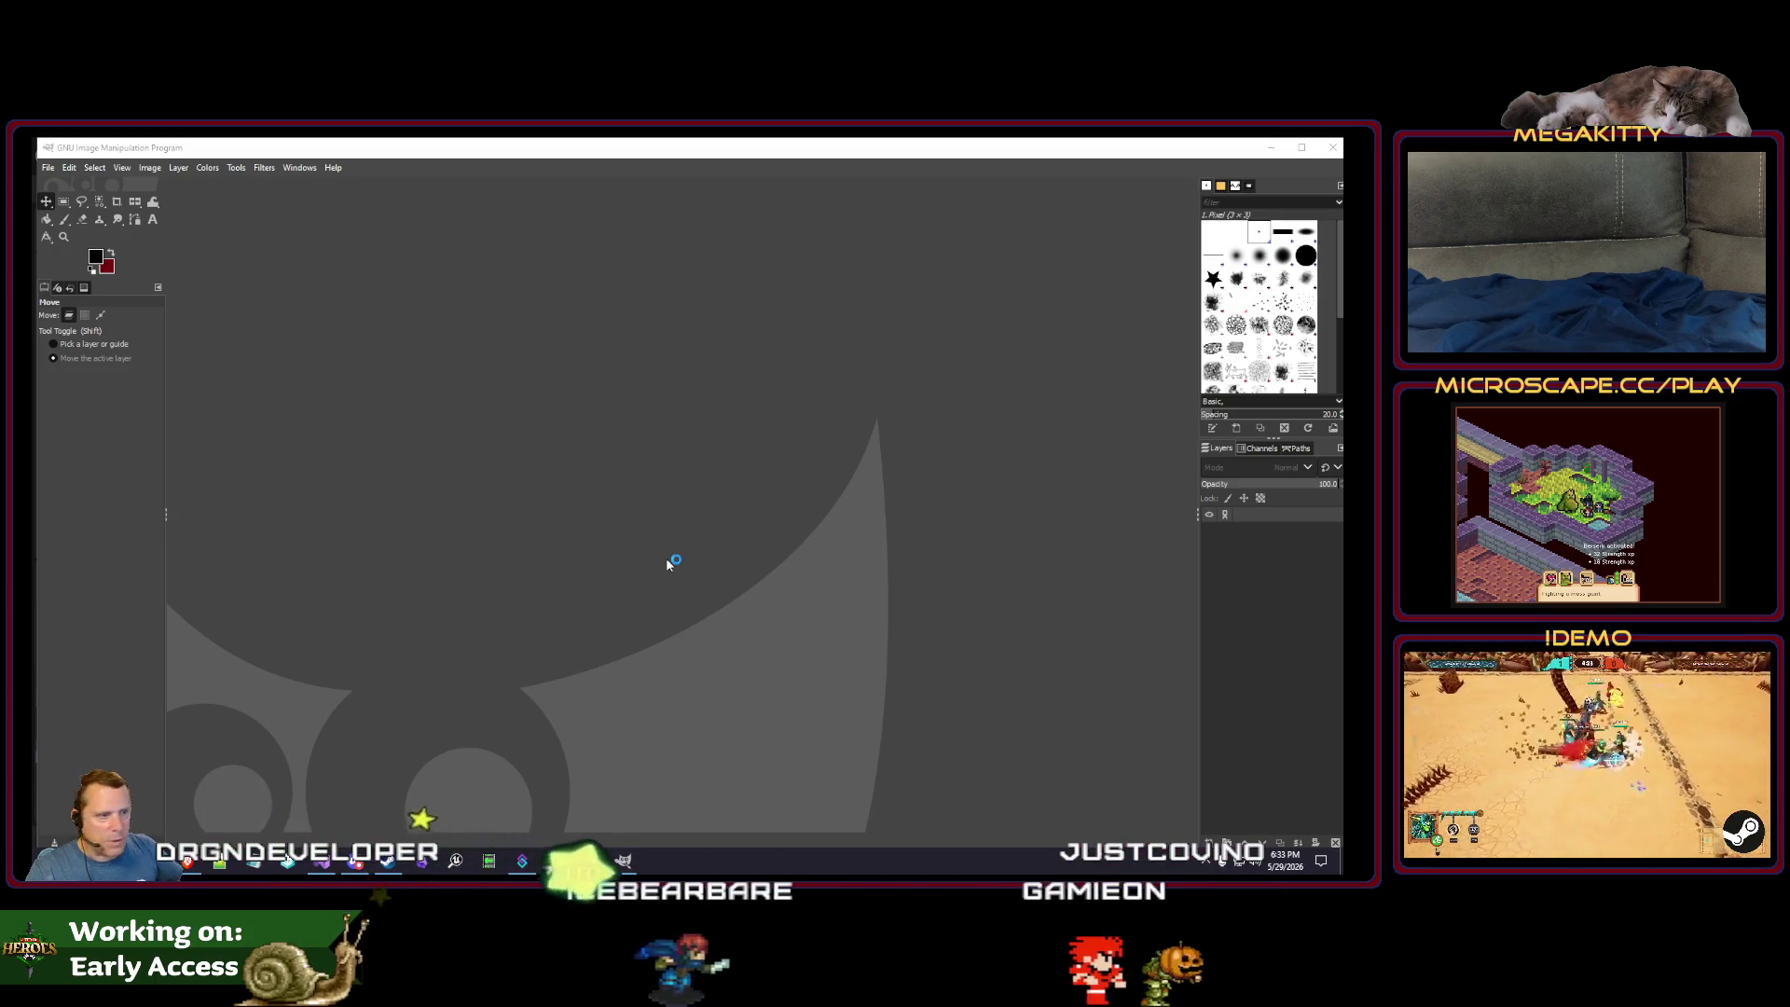
left_click(275, 439)
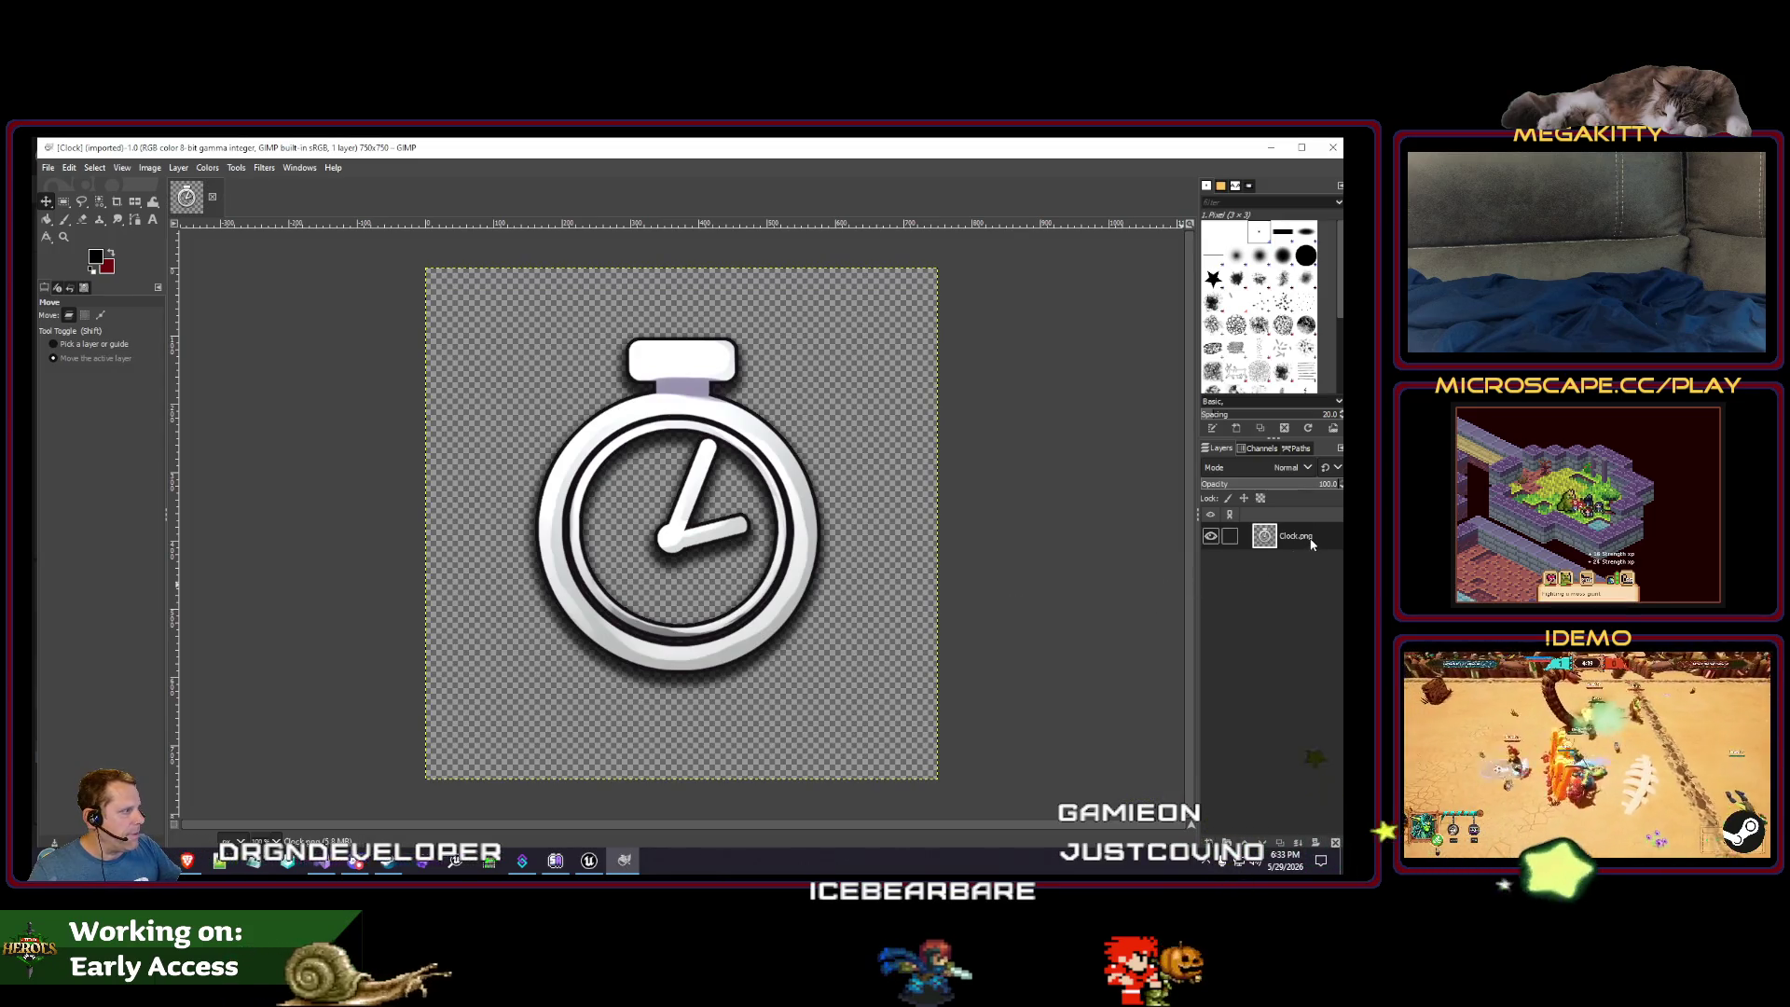
- Duplicate the Clock.png layer and shift the copy slightly left
right_click(1311, 544)
left_click(1236, 300)
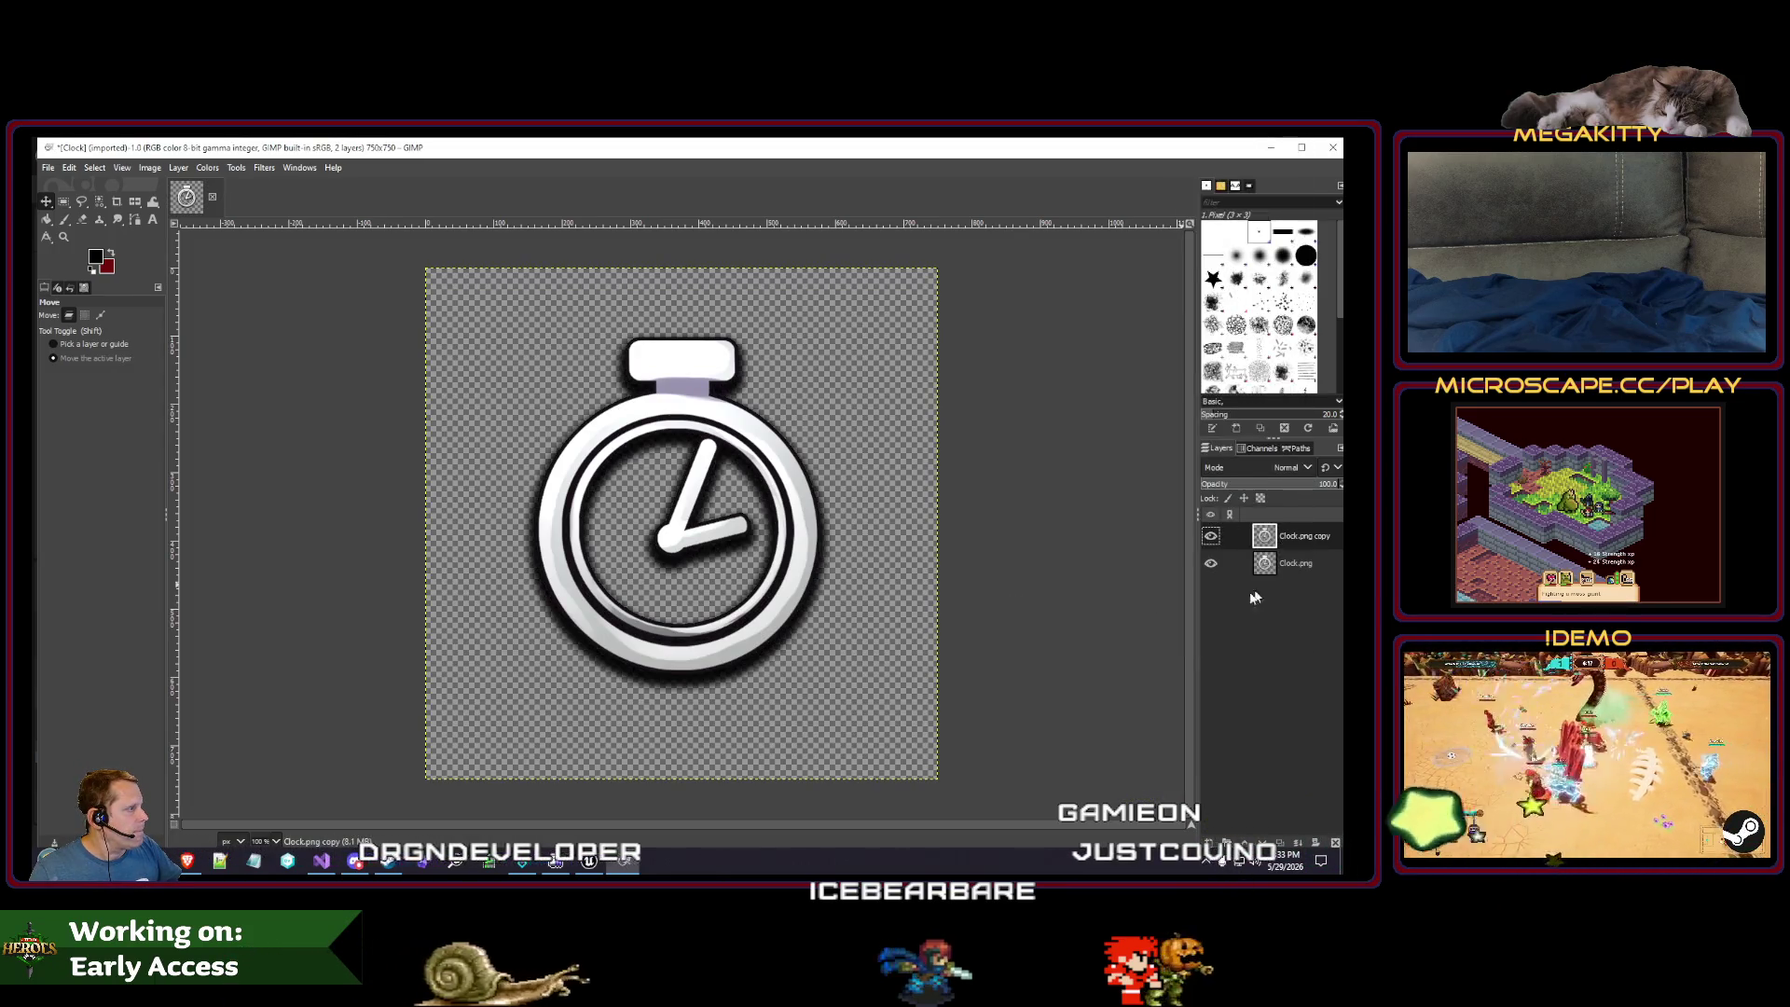
right_click(830, 599)
left_click(1009, 496)
left_click_drag(855, 516, 744, 510)
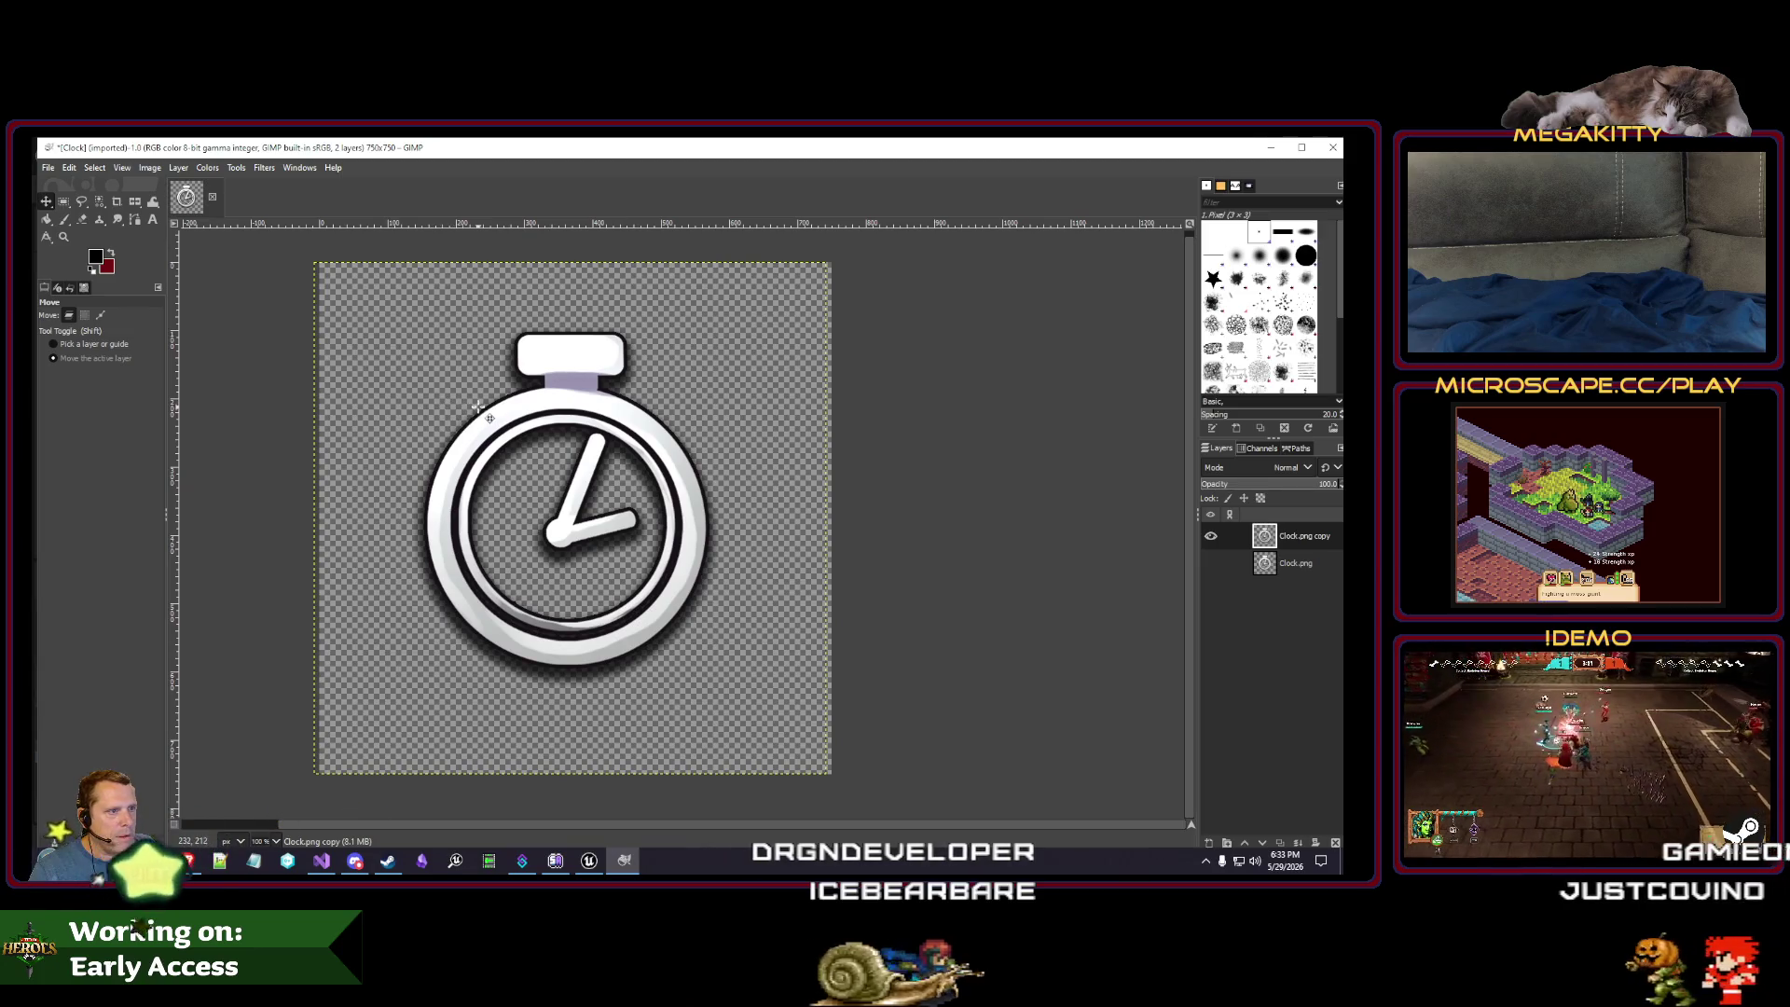
- Apply Hue-Saturation with Lightness 100 and Saturation 100 to the clock copy
left_click(266, 169)
mouse_move(199, 171)
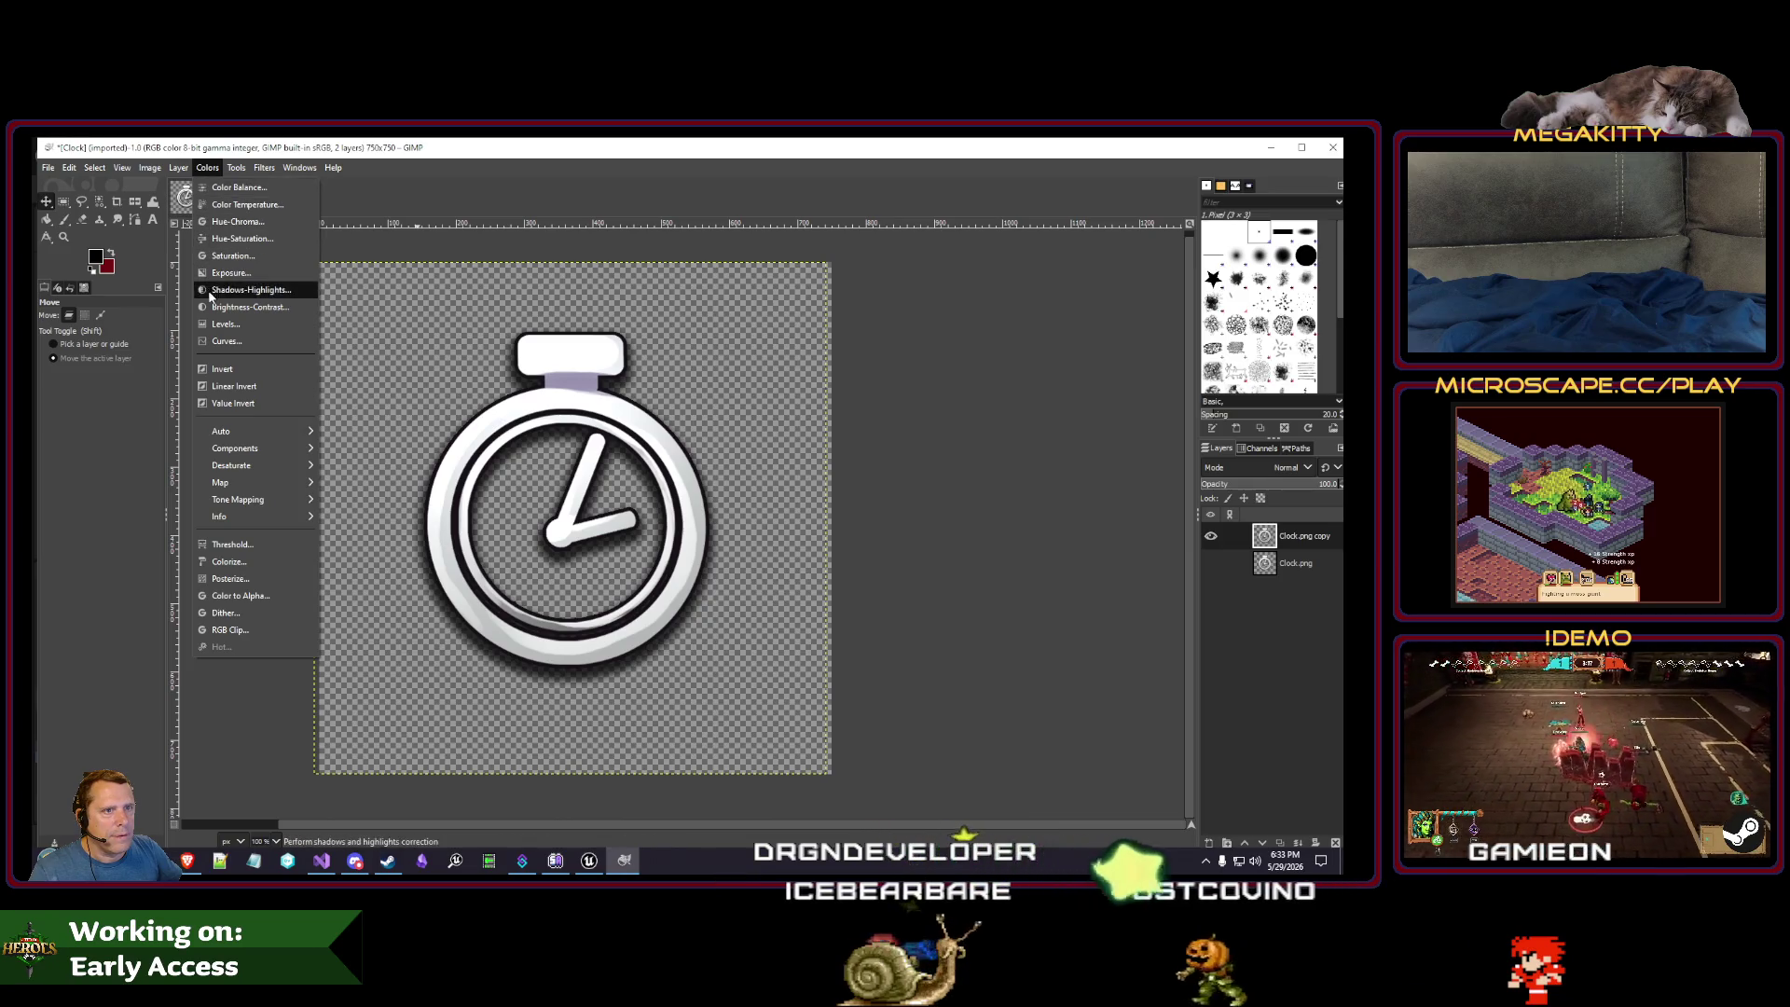
left_click(241, 239)
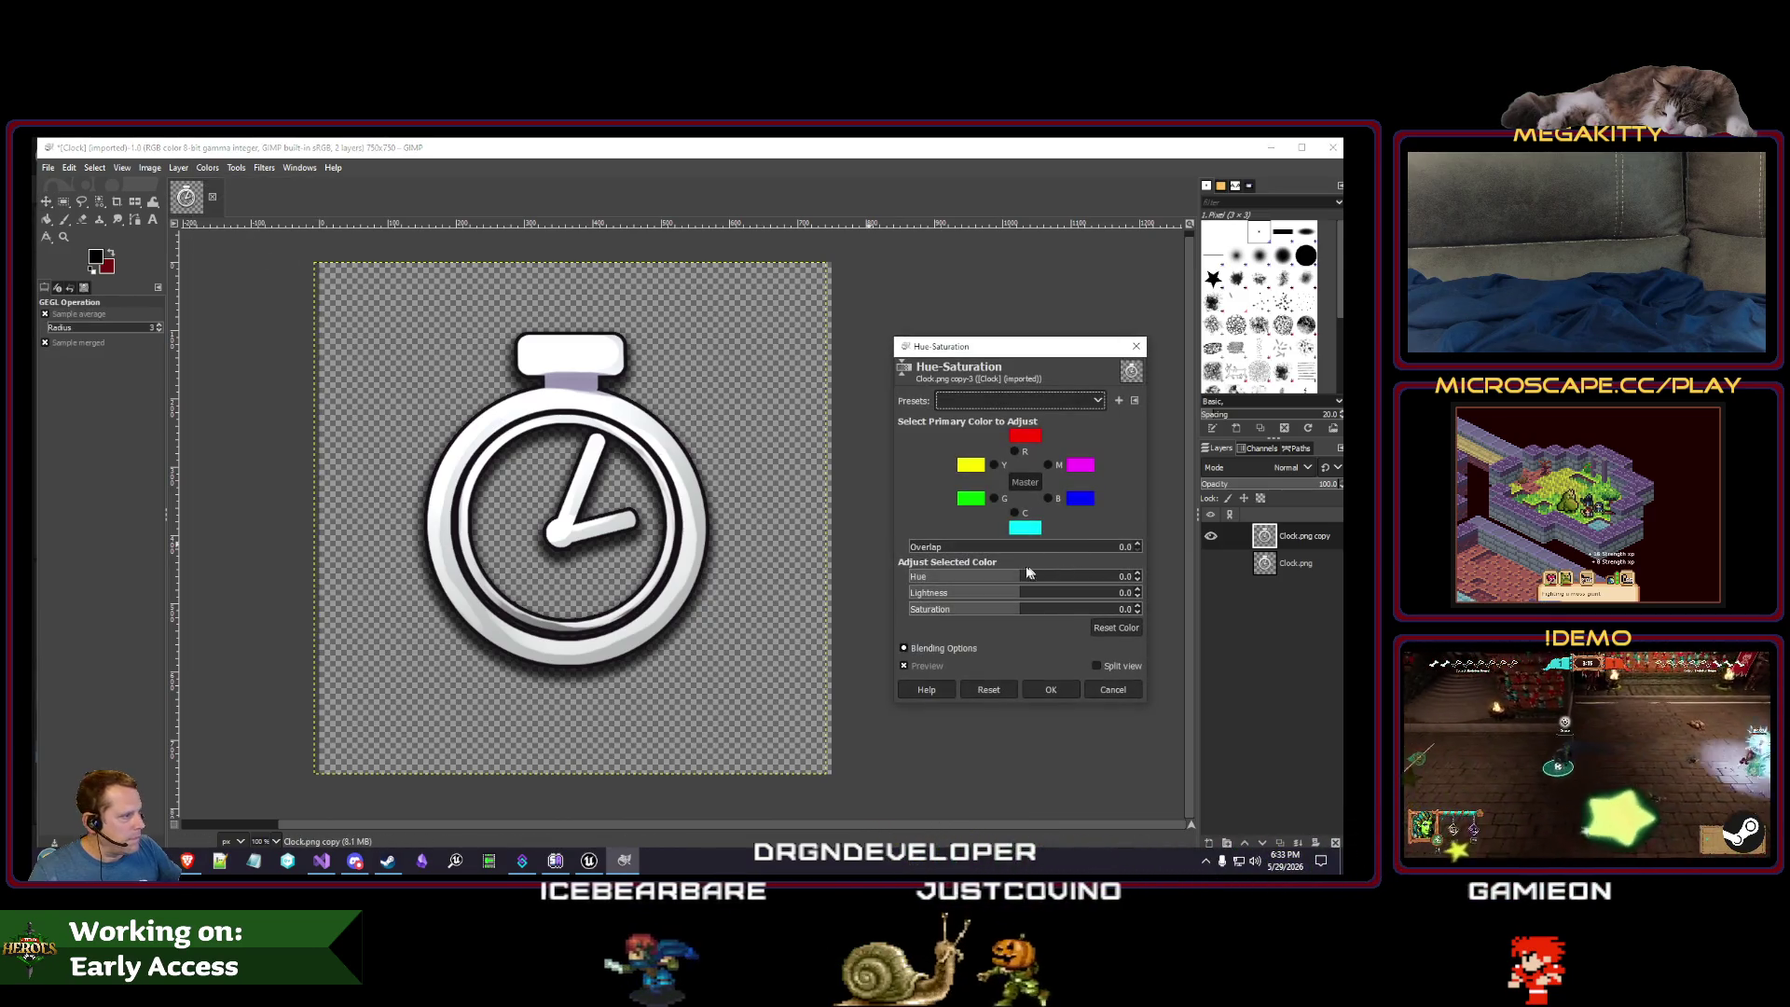
left_click_drag(1018, 597, 1320, 595)
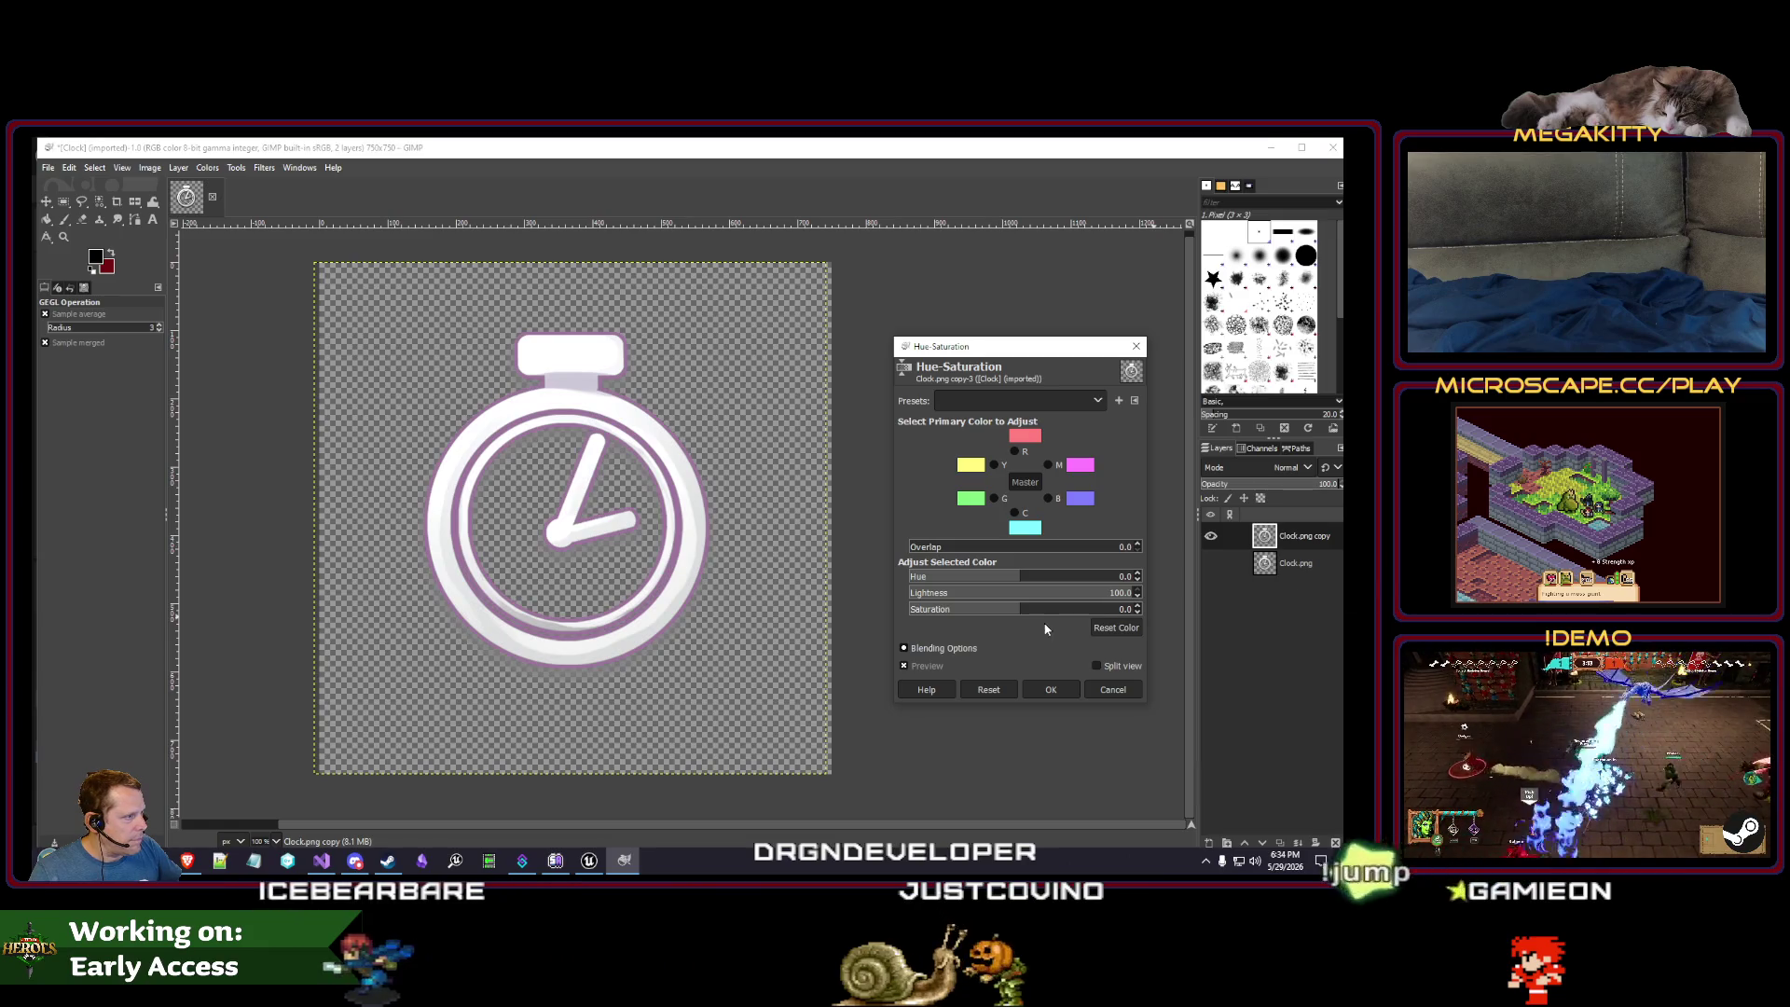
left_click_drag(1083, 614, 1250, 612)
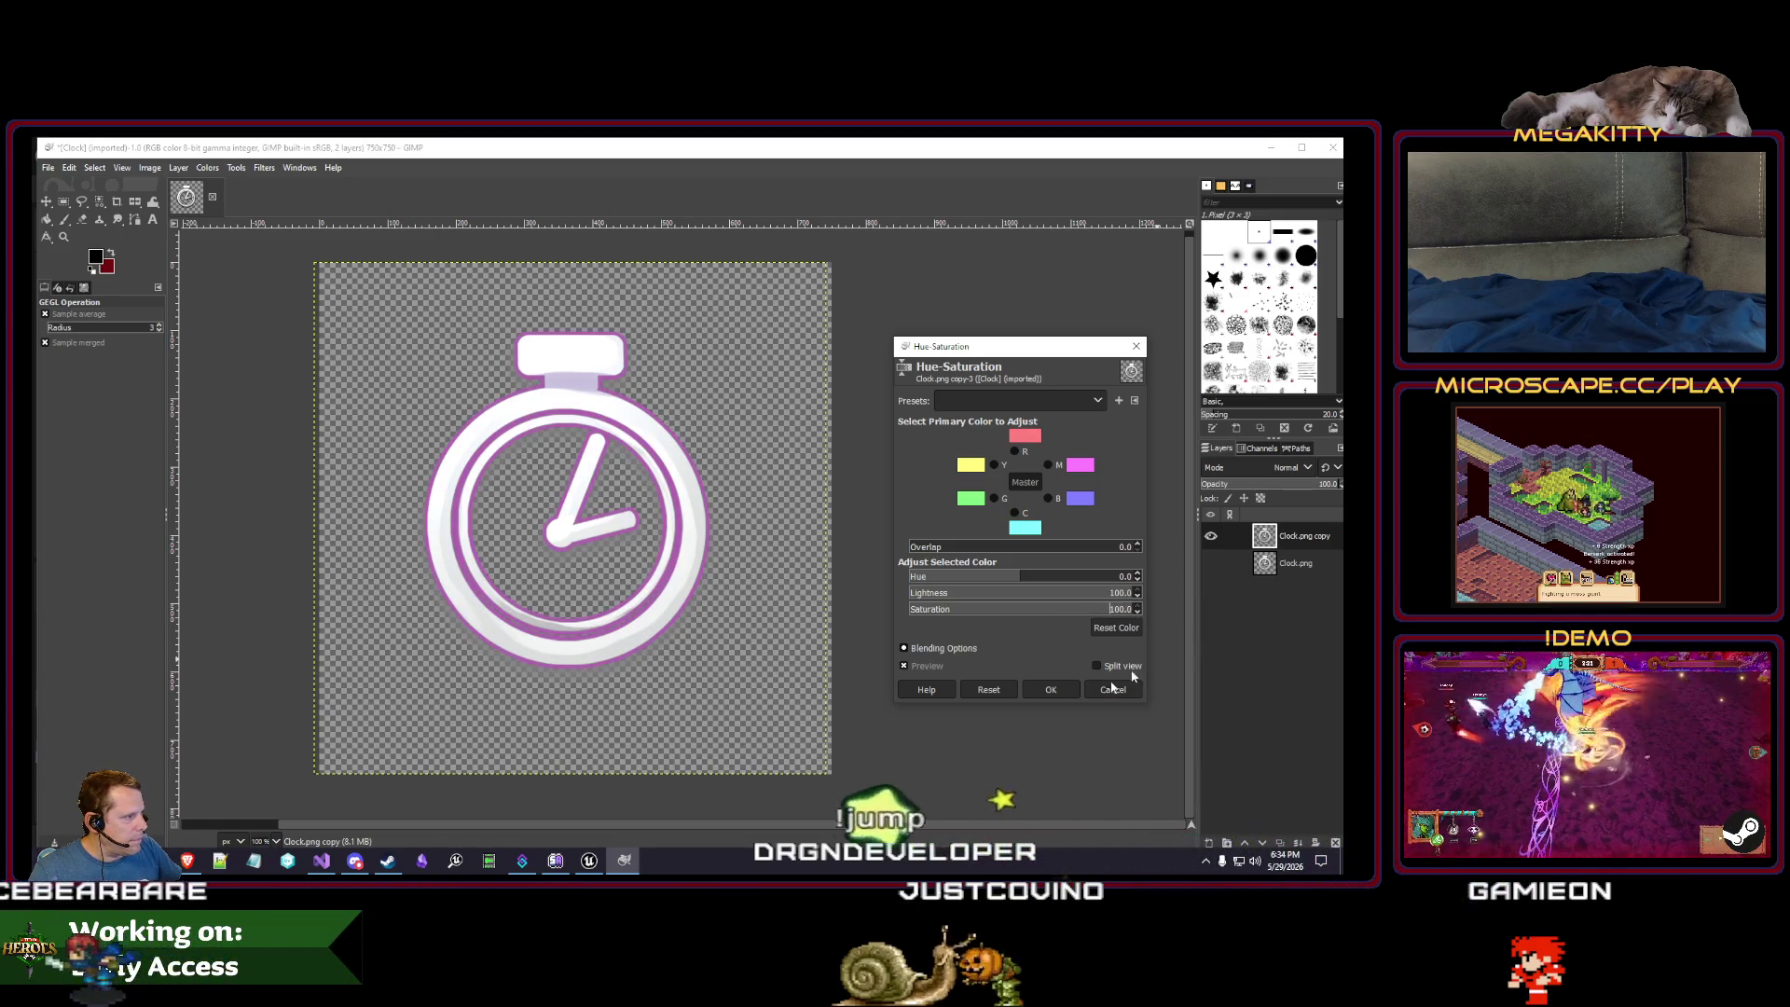
left_click(1052, 688)
- Try the Saturation and Brightness-Contrast (brightness 127) adjustments, cancelling both
left_click(207, 167)
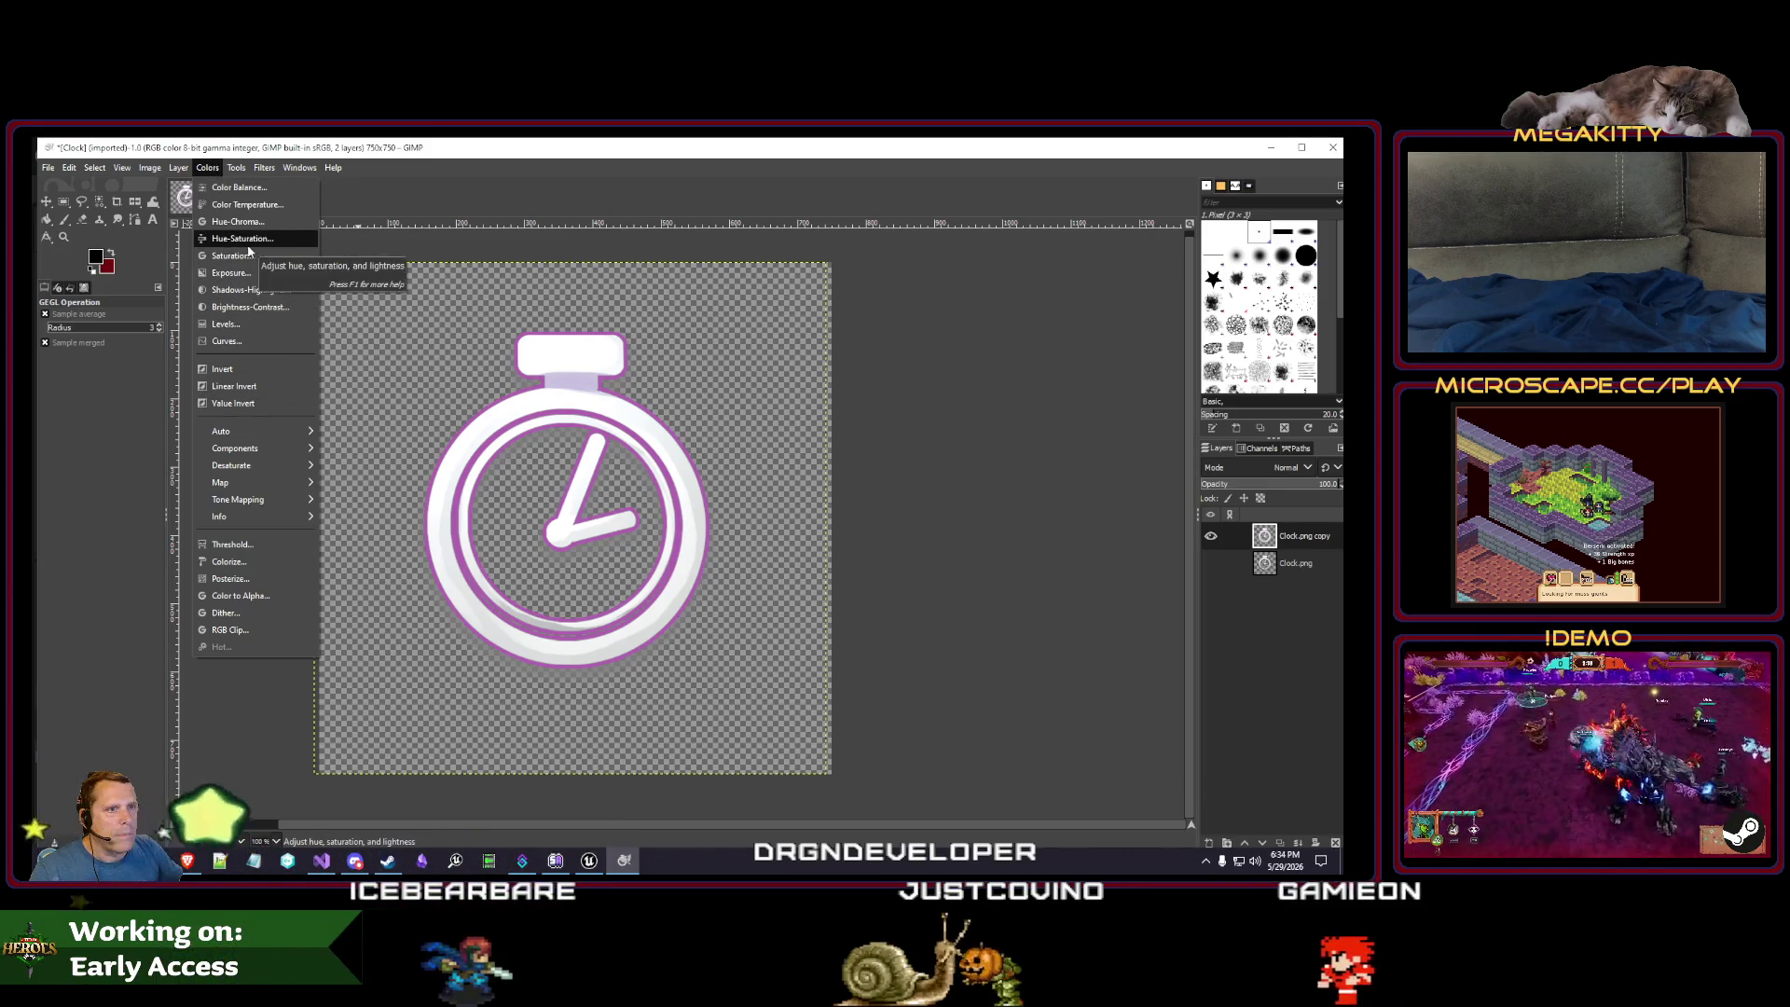
left_click(571, 359)
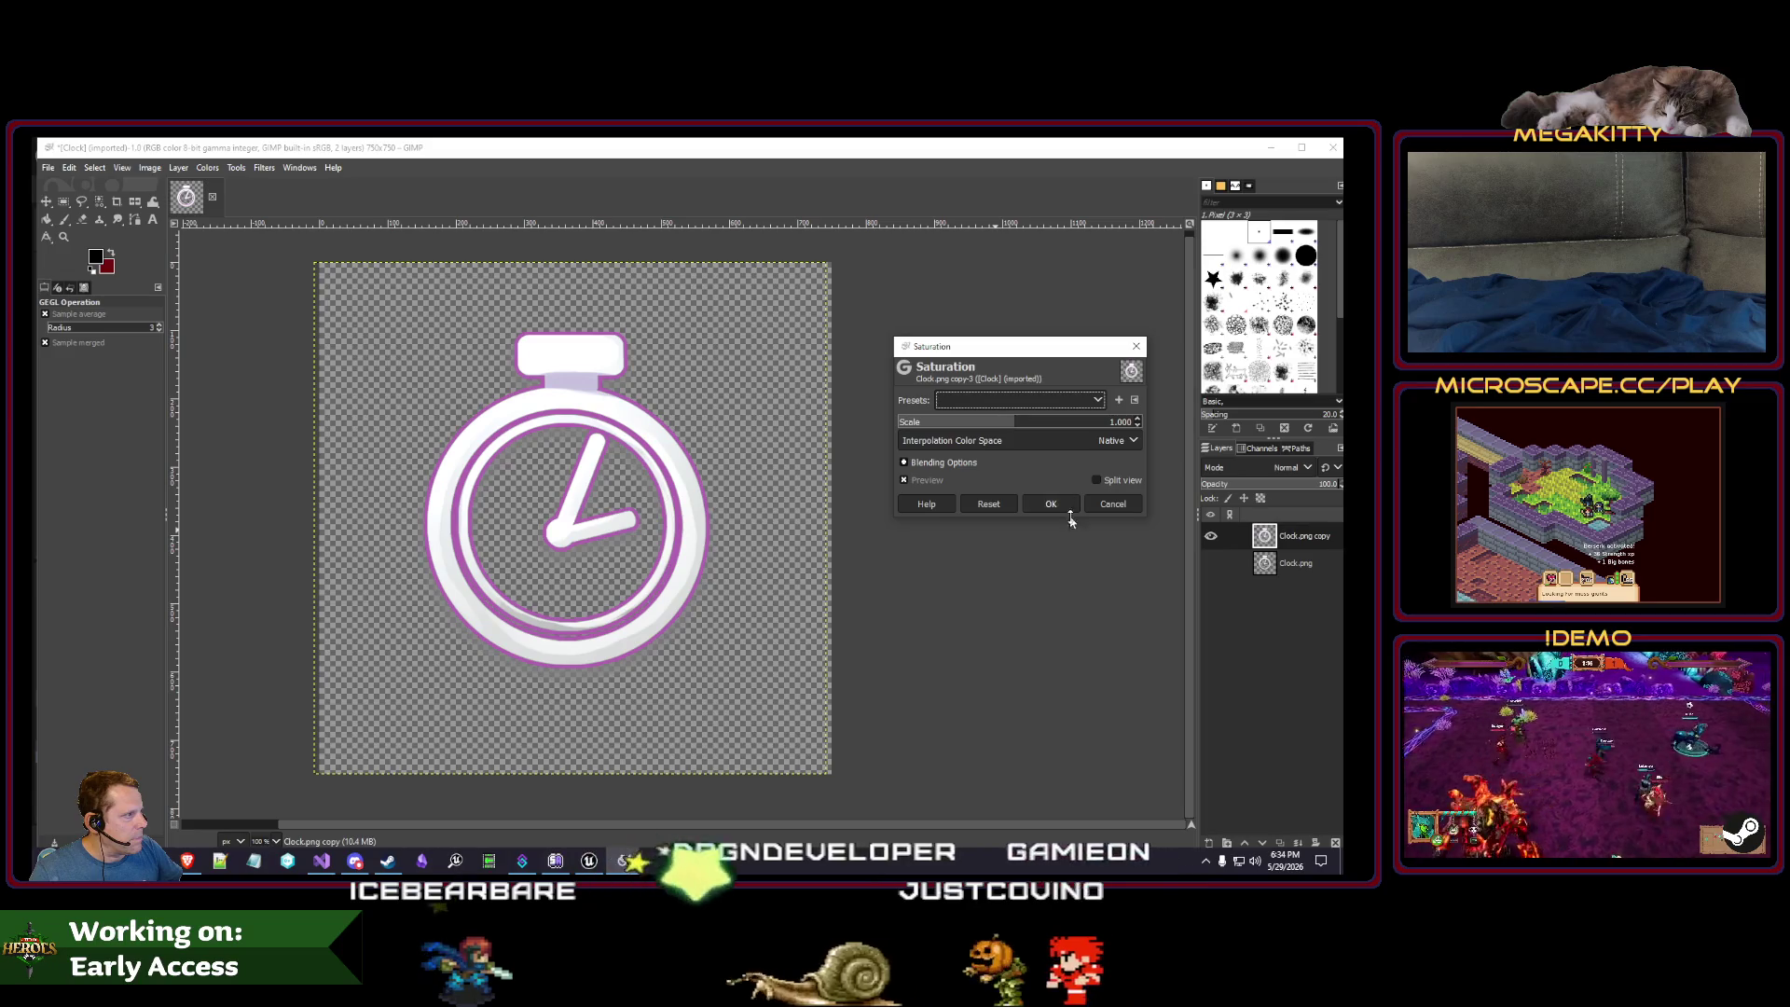
left_click(1113, 503)
left_click(207, 167)
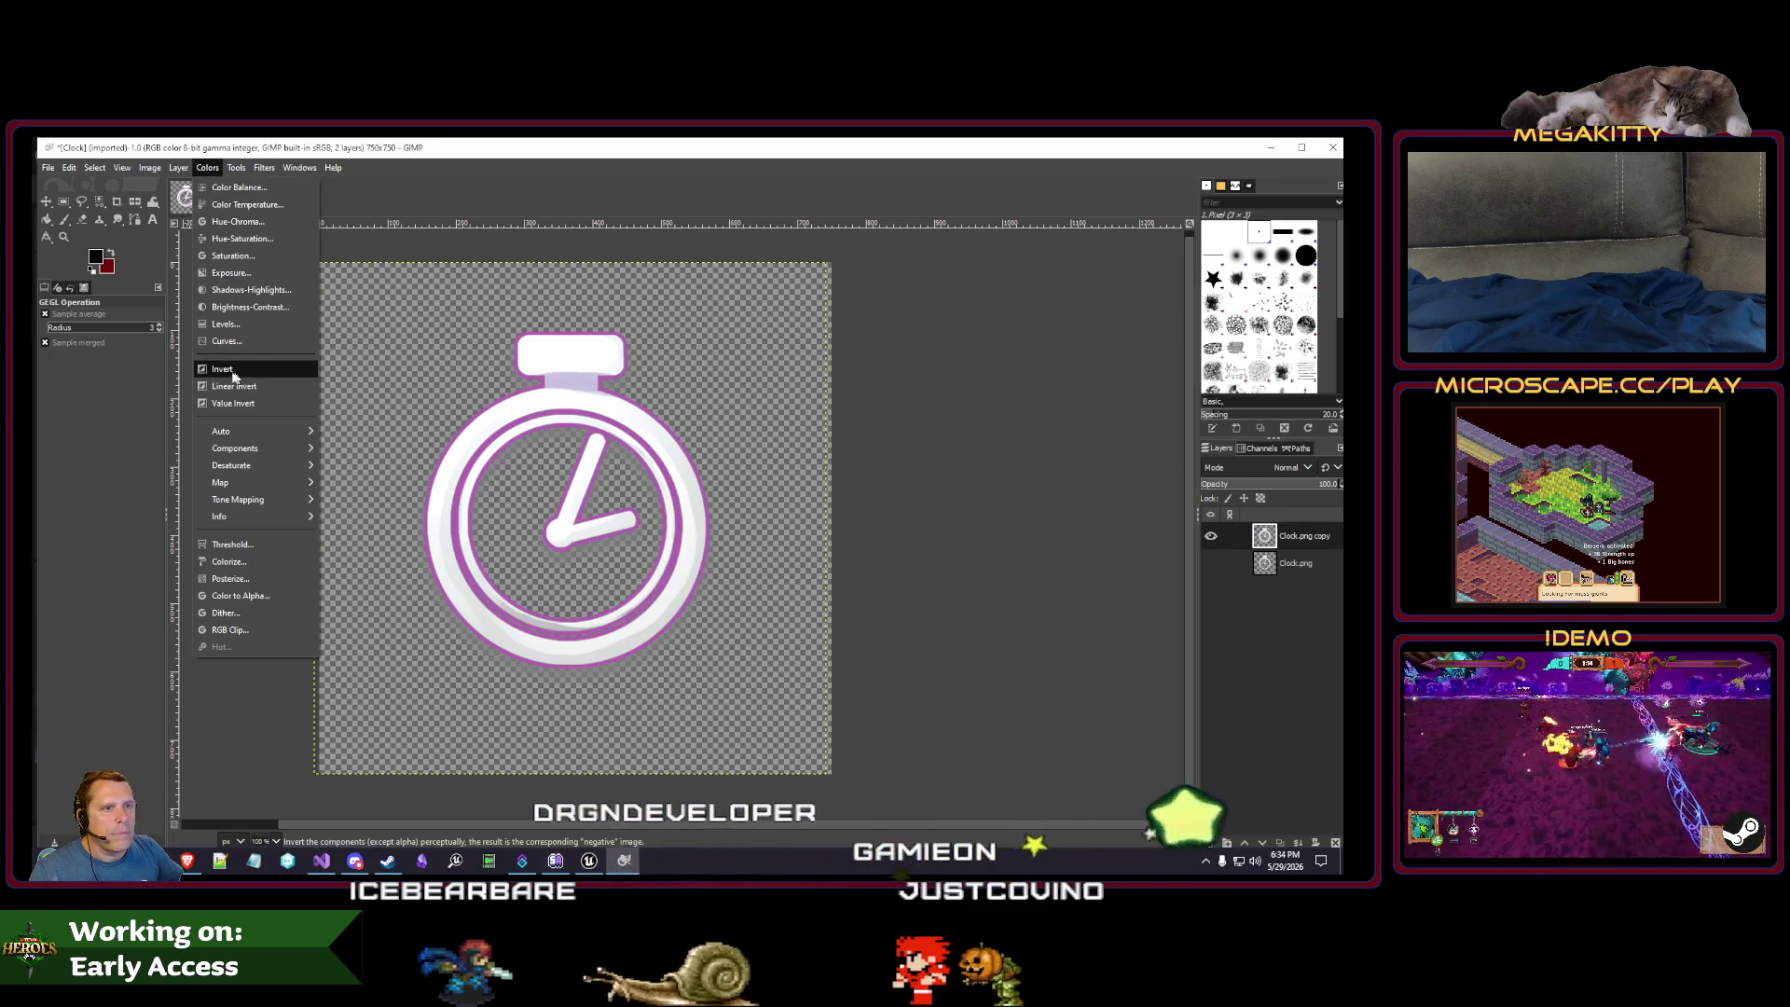
left_click(250, 306)
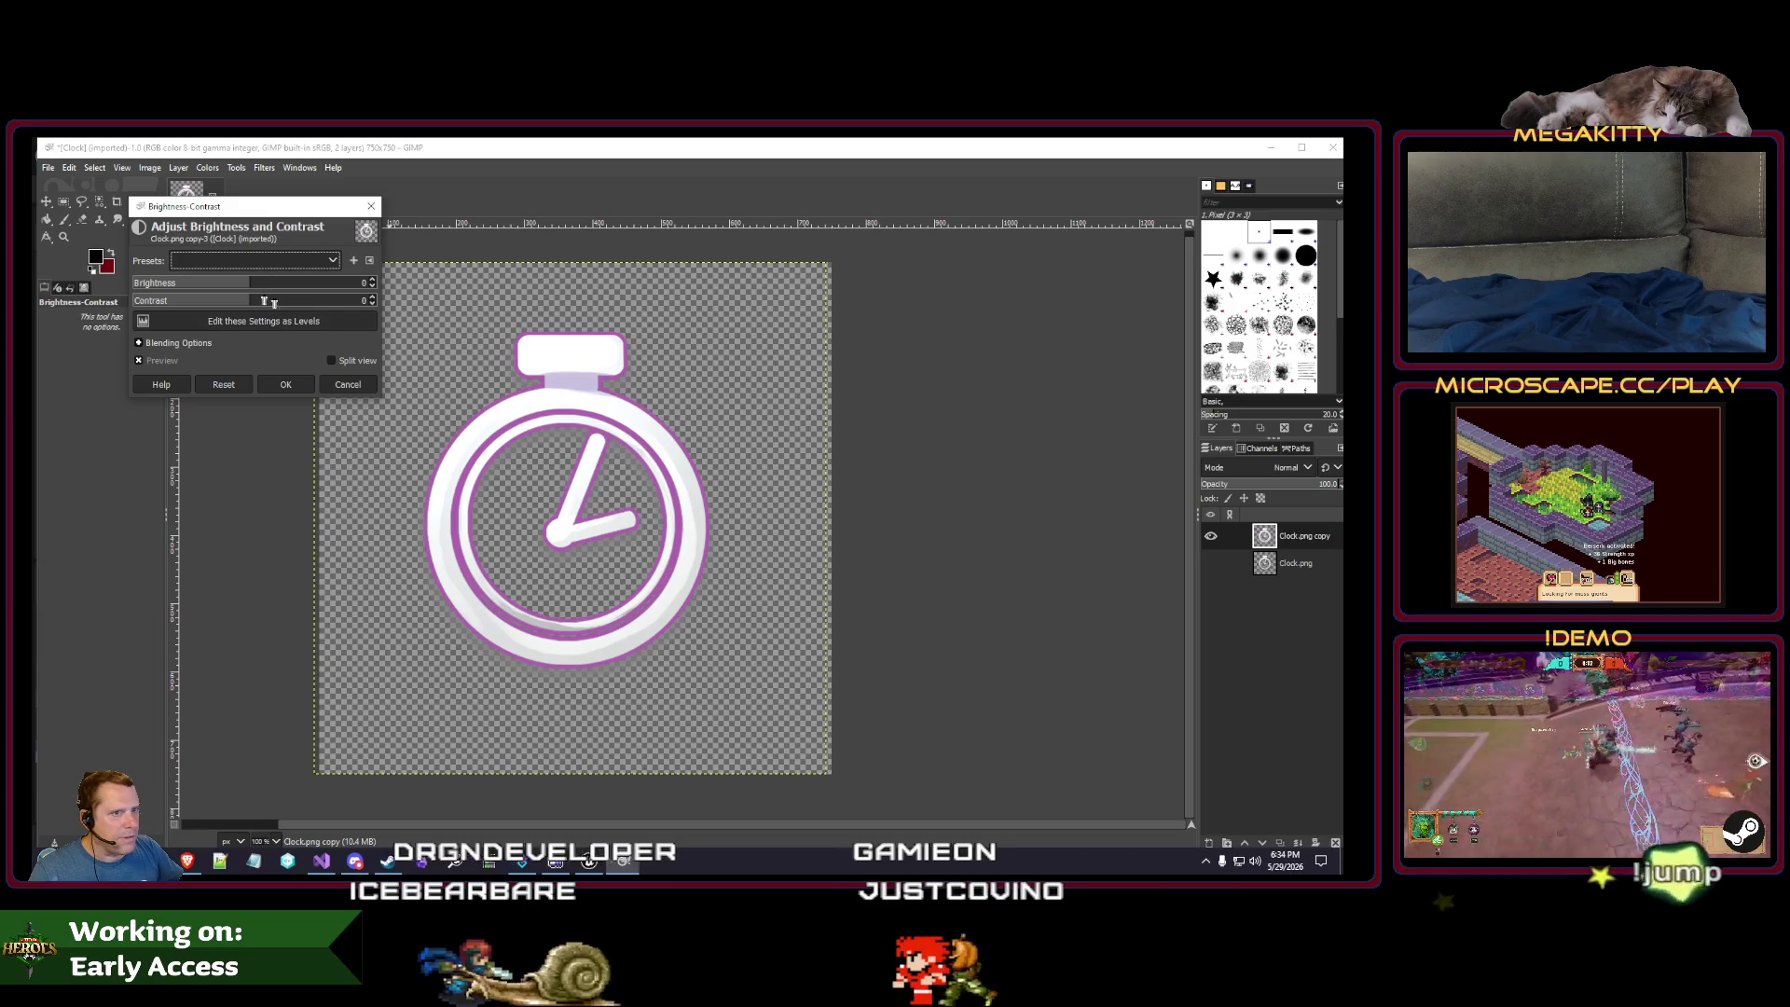
left_click_drag(433, 270, 512, 262)
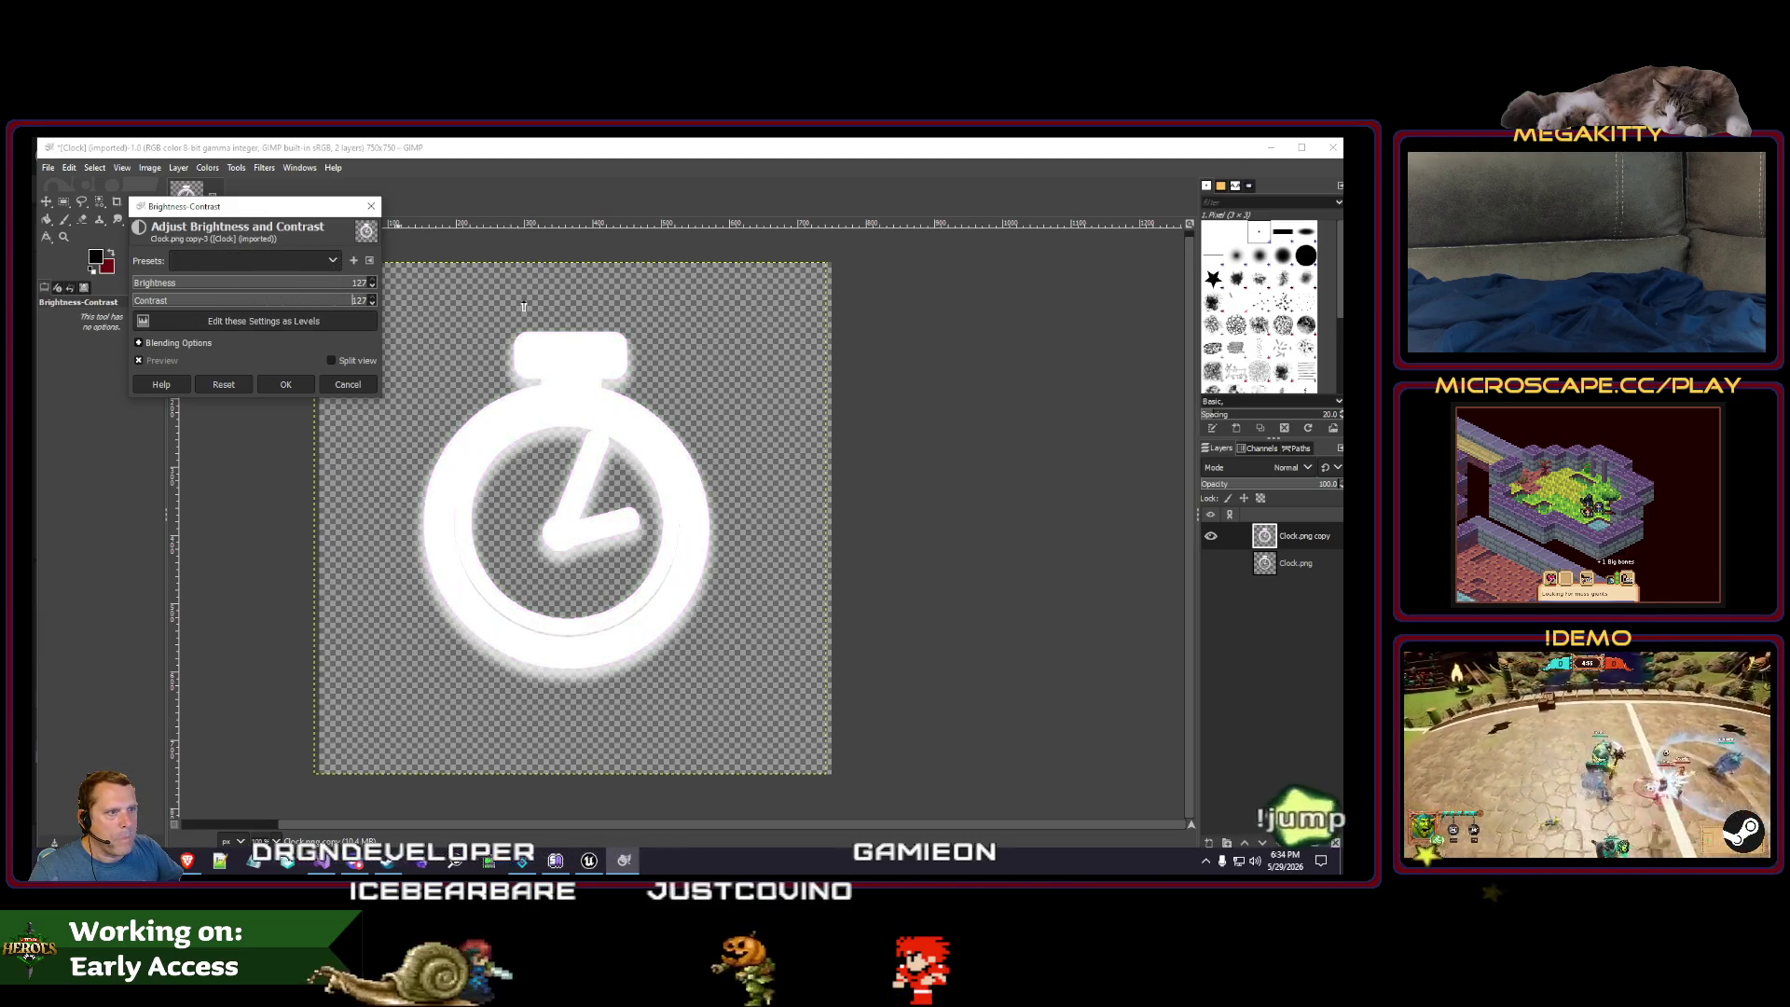
left_click(348, 384)
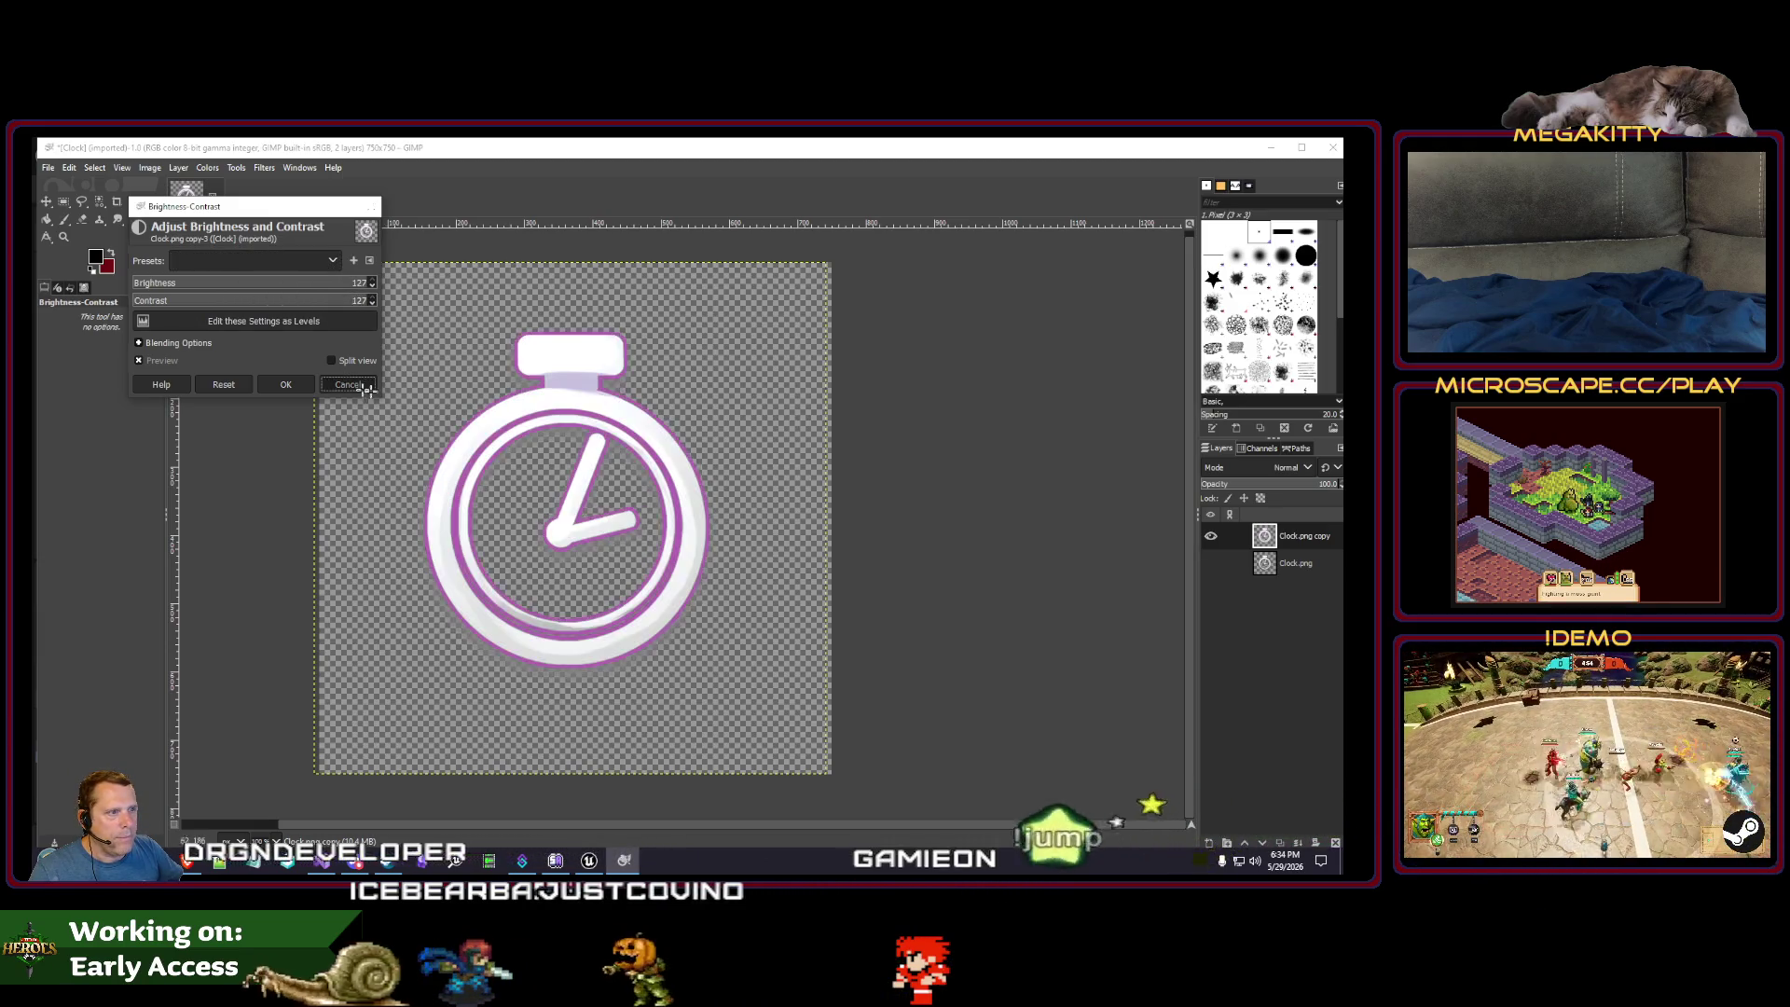
- Delete the Clock layer, leaving a single layer
right_click(1304, 548)
left_click(1200, 330)
right_click(1332, 438)
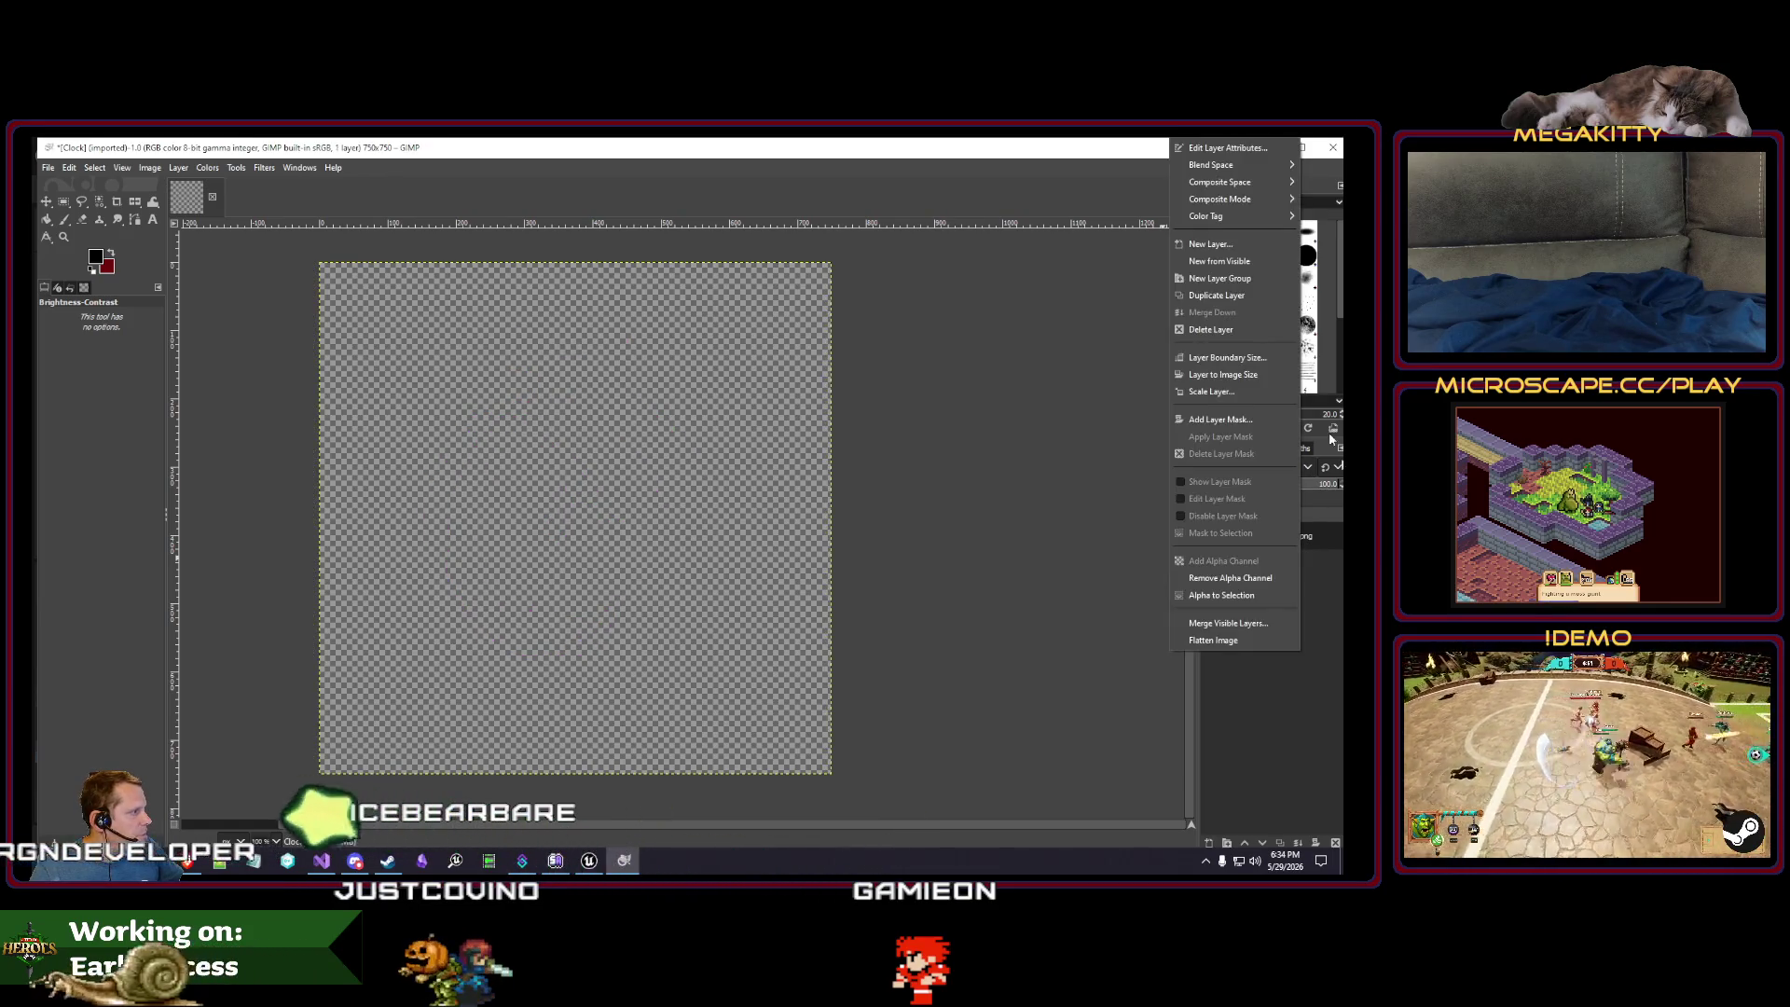
- Duplicate the Clock.png layer and preview Brightness-Contrast at 127/127, then cancel it
left_click(1217, 297)
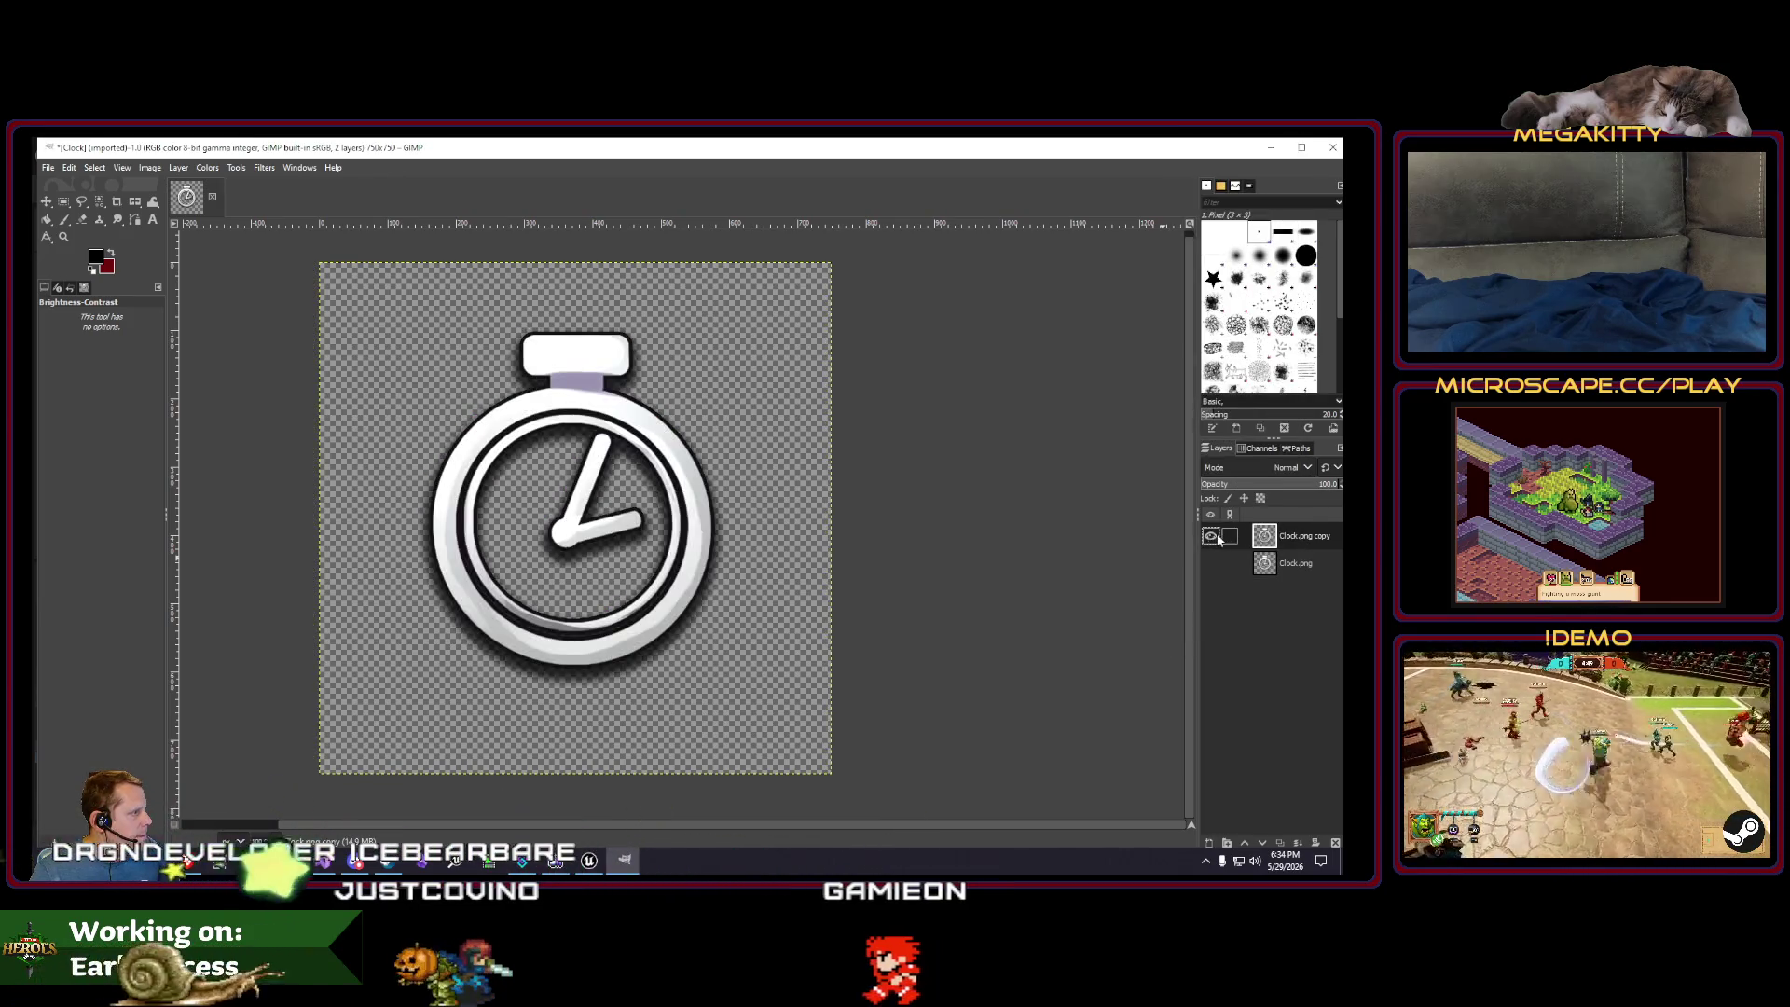
left_click(207, 168)
left_click(251, 311)
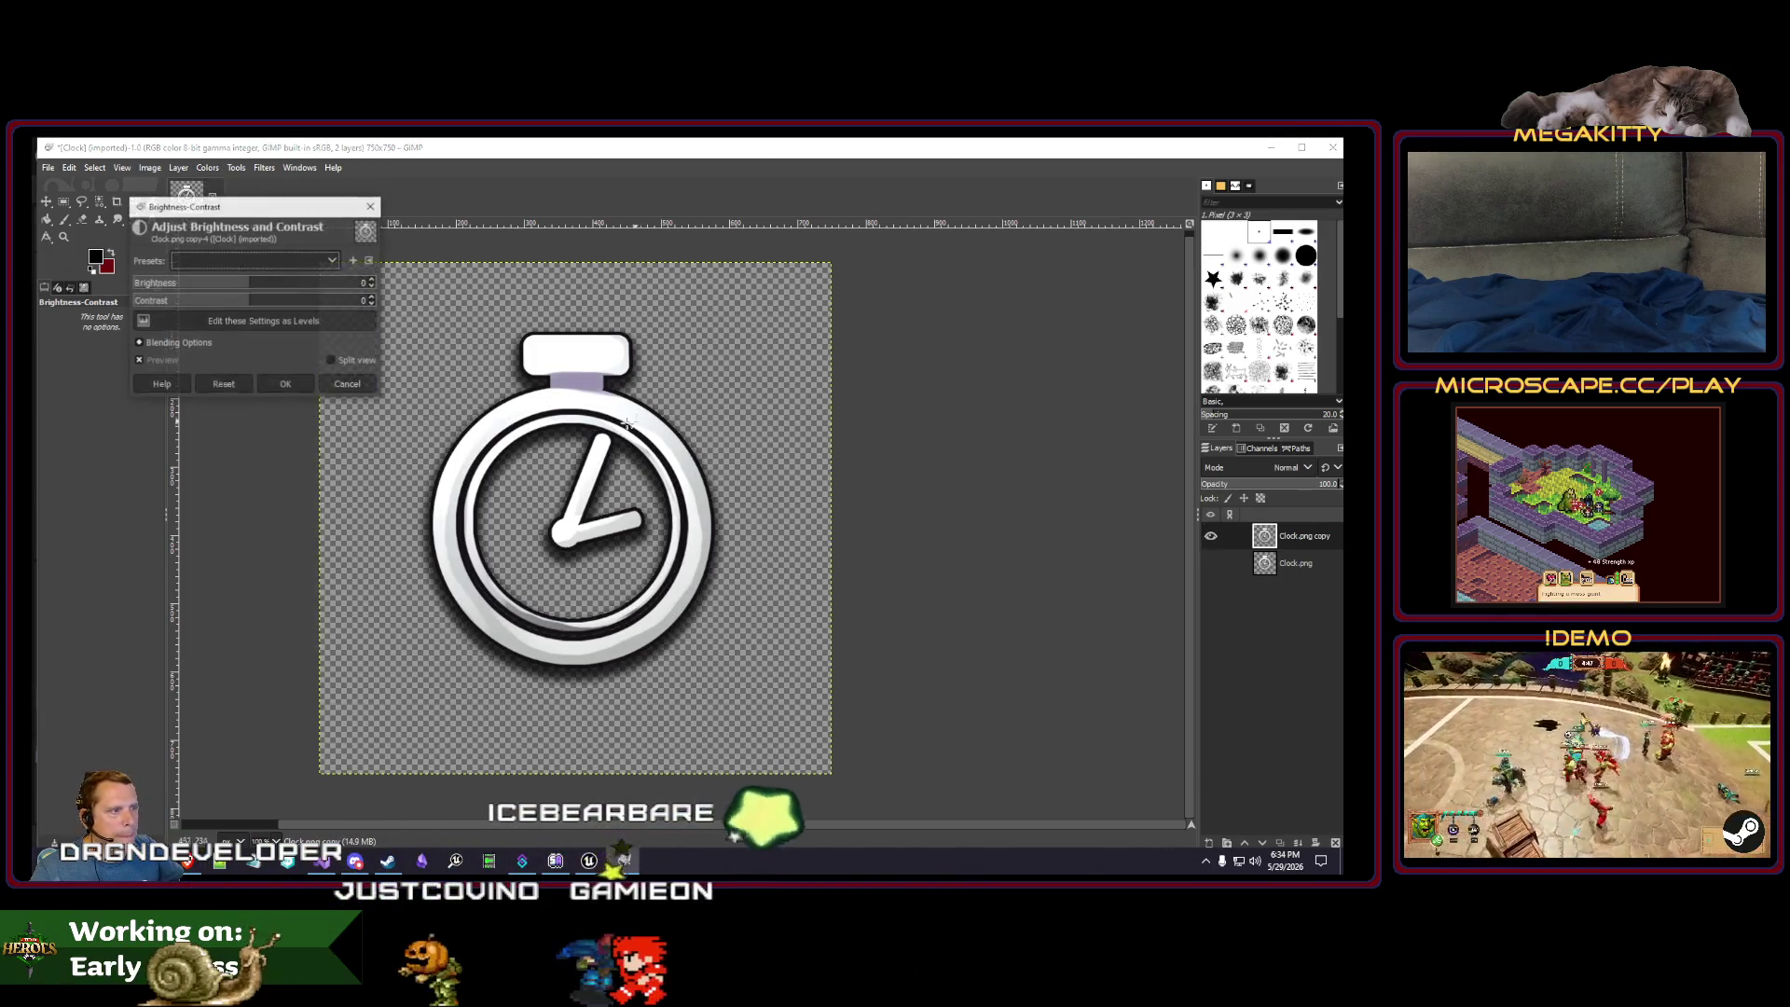
left_click_drag(242, 283, 437, 277)
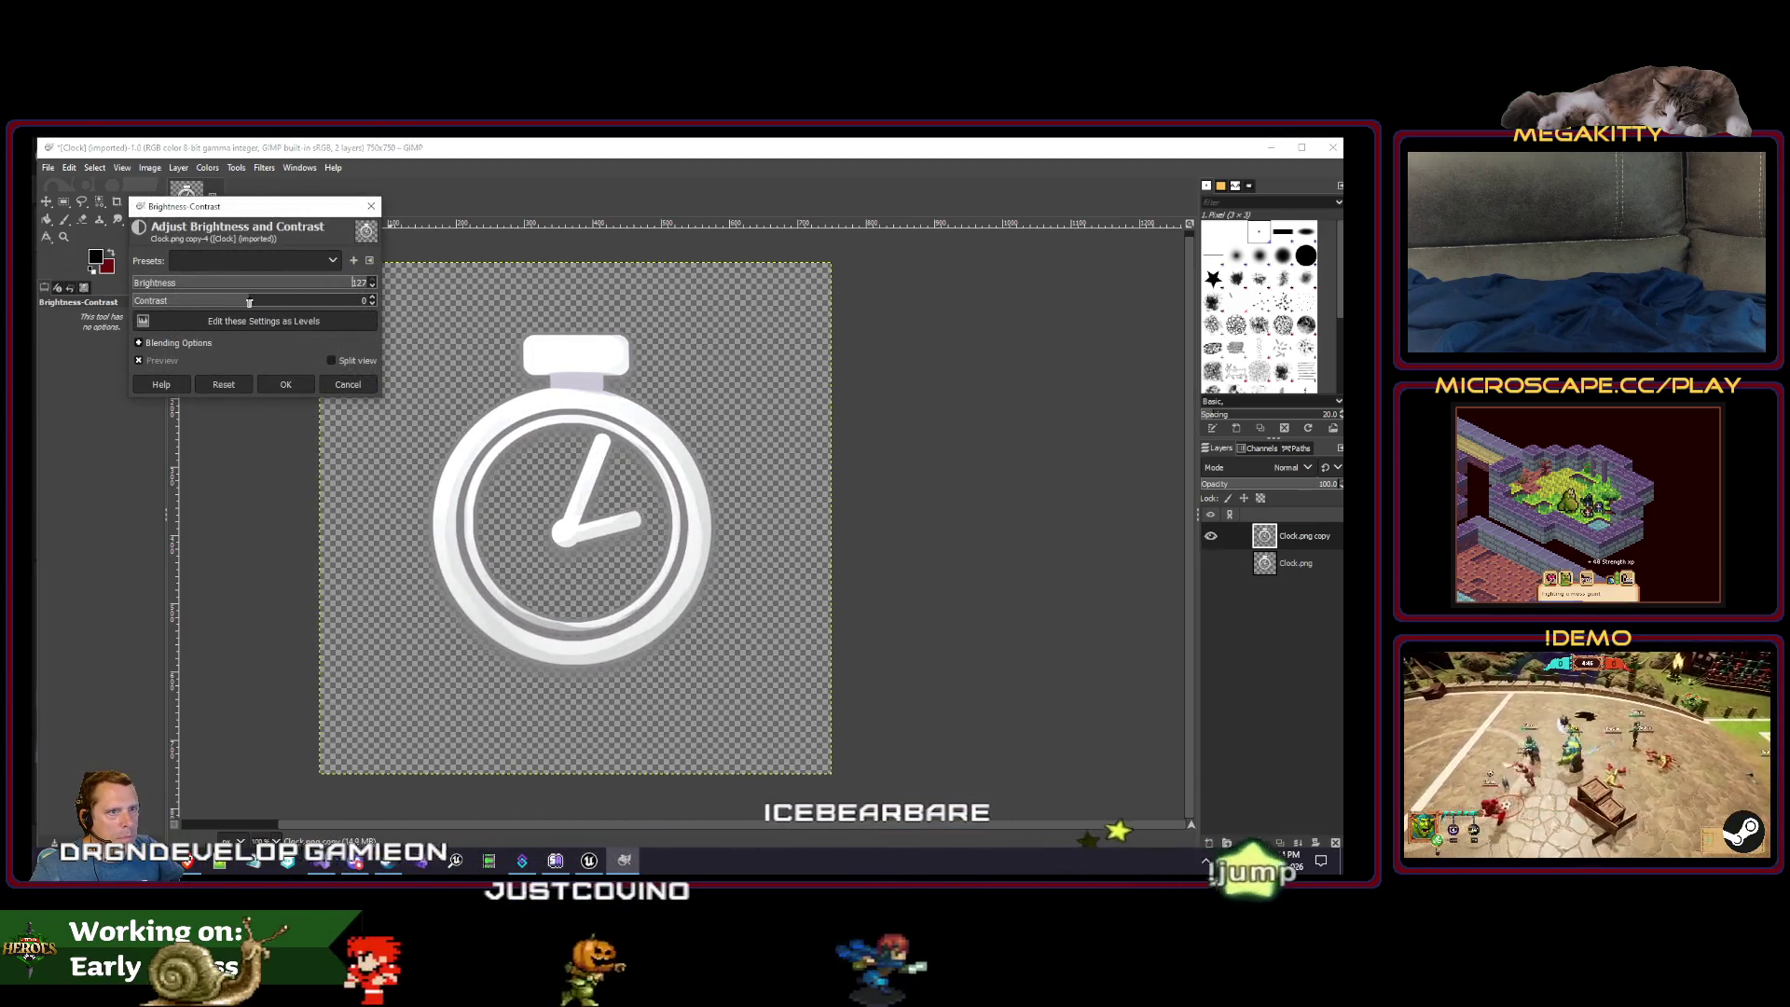
type("127")
key("Return")
mouse_move(336, 296)
left_mouse_down()
mouse_move(271, 297)
mouse_move(442, 310)
left_mouse_up()
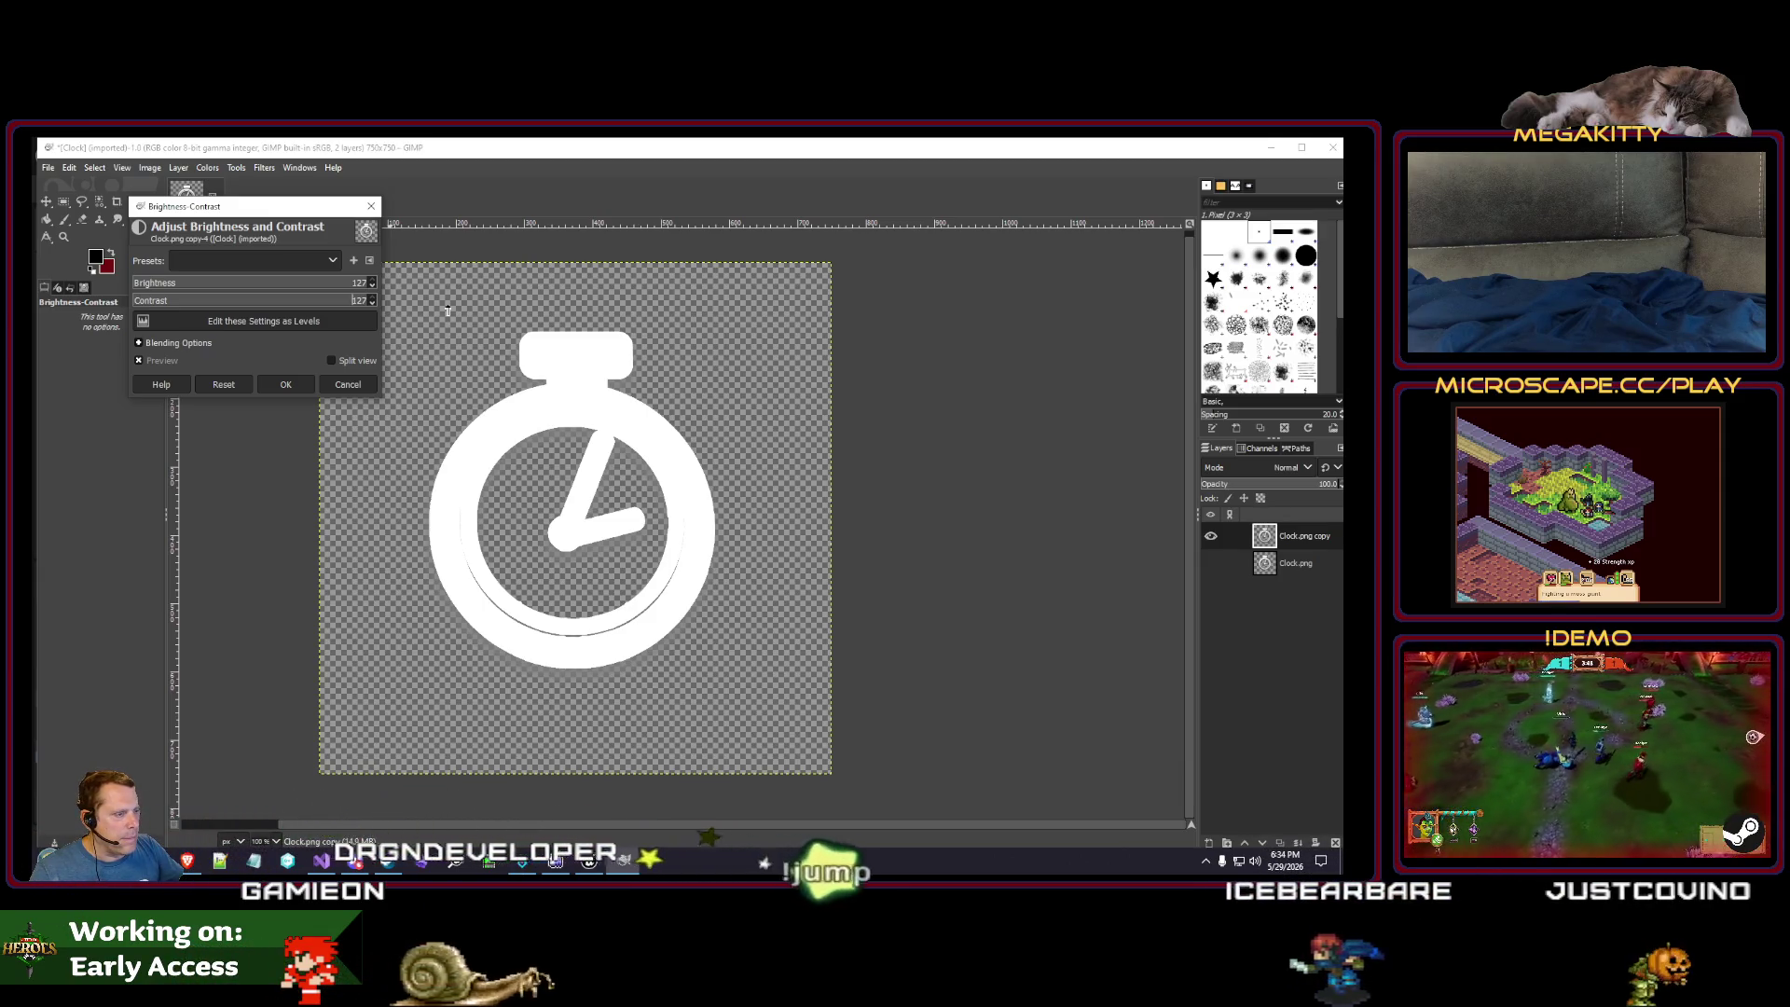
key("Escape")
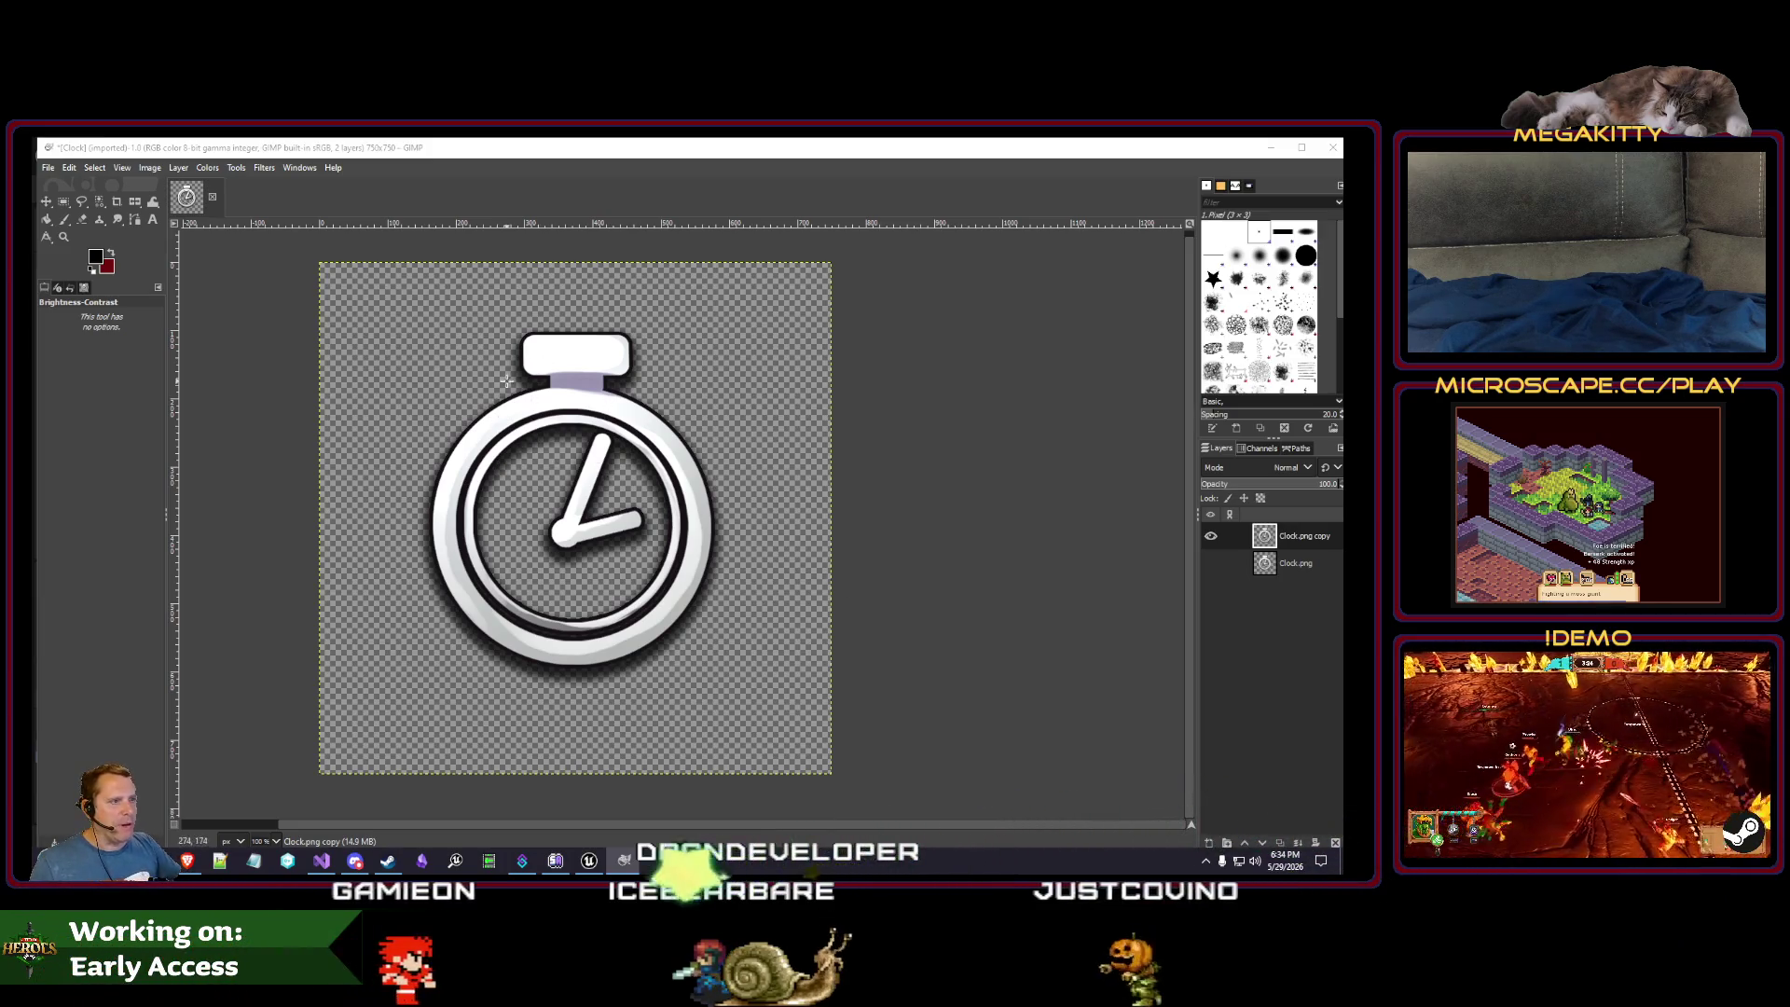
- Select the clock ring by colour, clear the selection, and reselect the white ring
scroll(519, 368, "up", 2)
scroll(354, 283, "down", 3)
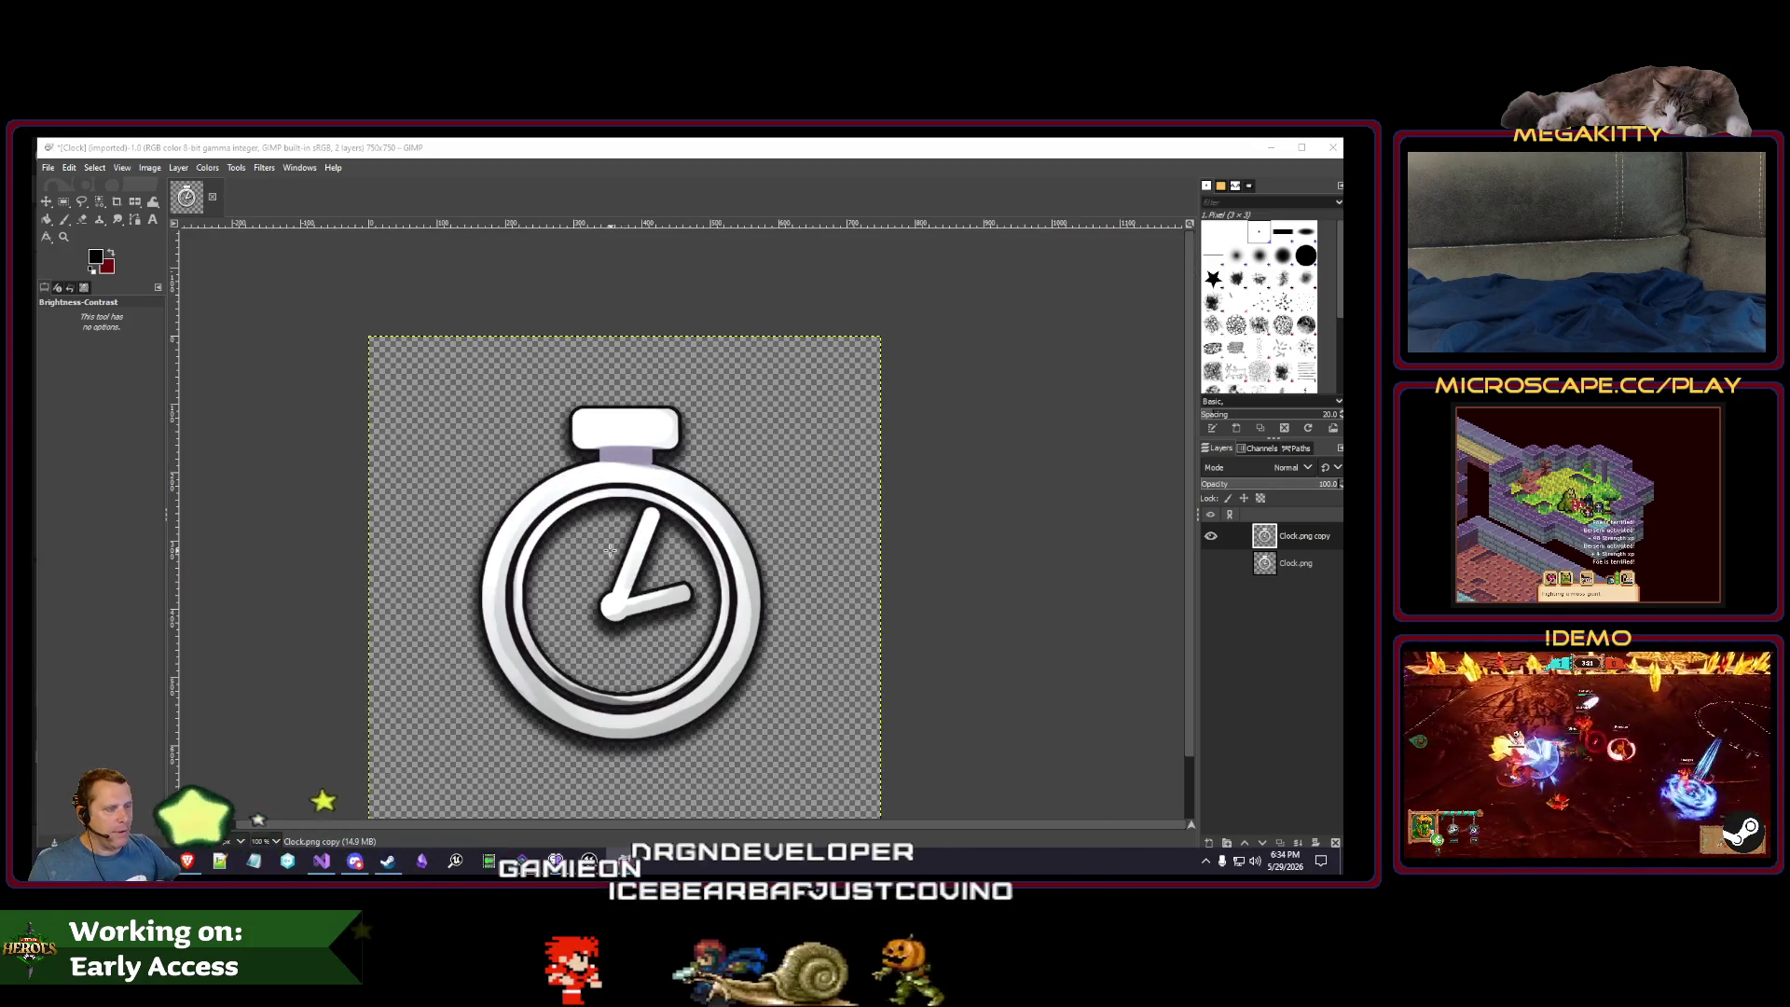
left_click(95, 167)
left_click(116, 256)
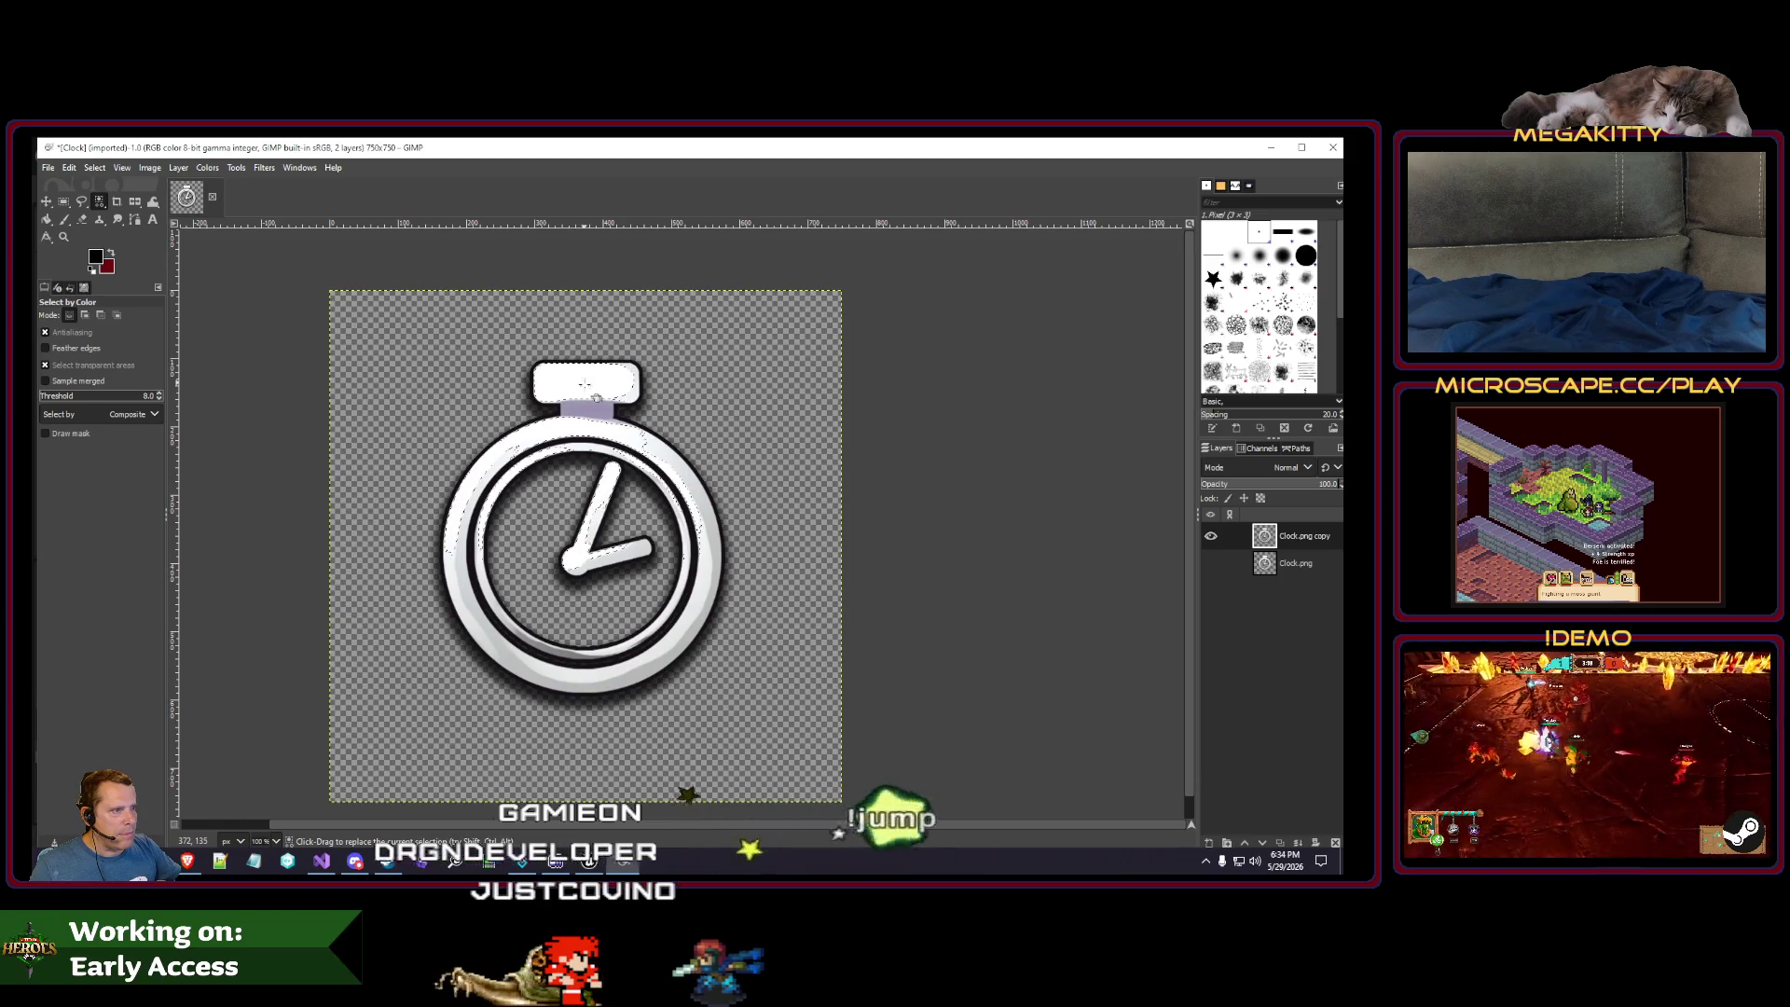
scroll(580, 434, "up", 3)
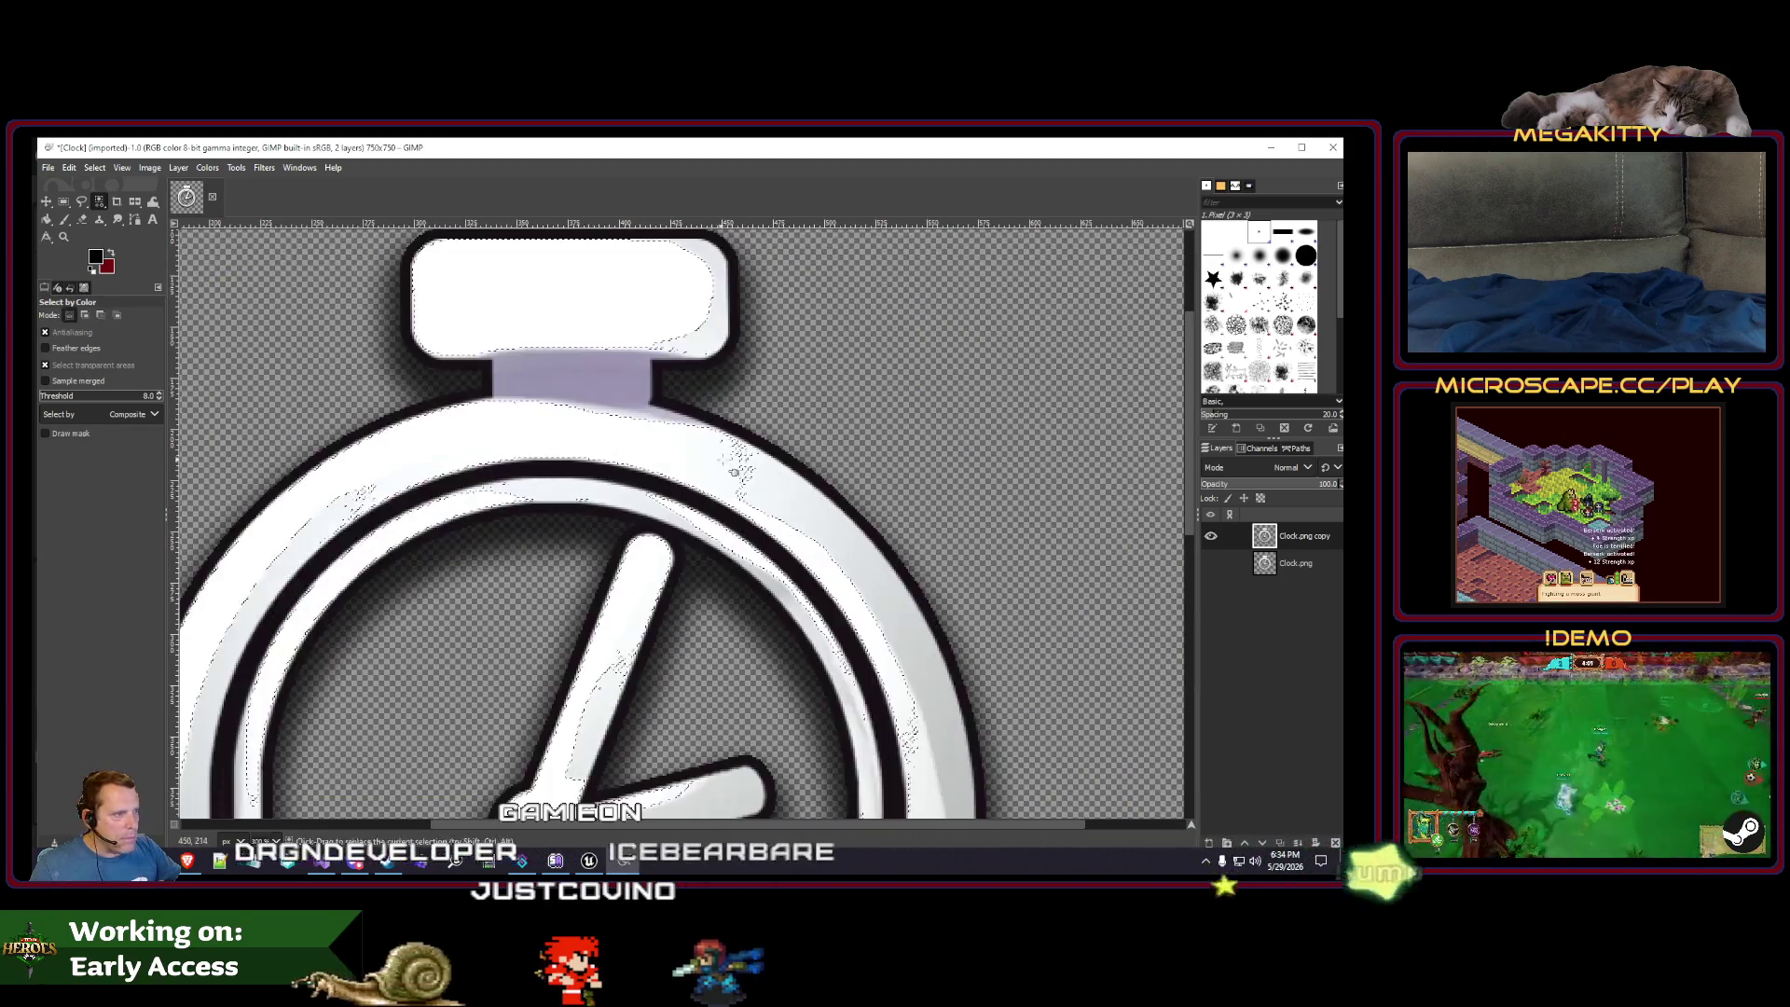
left_click(829, 527, "shift")
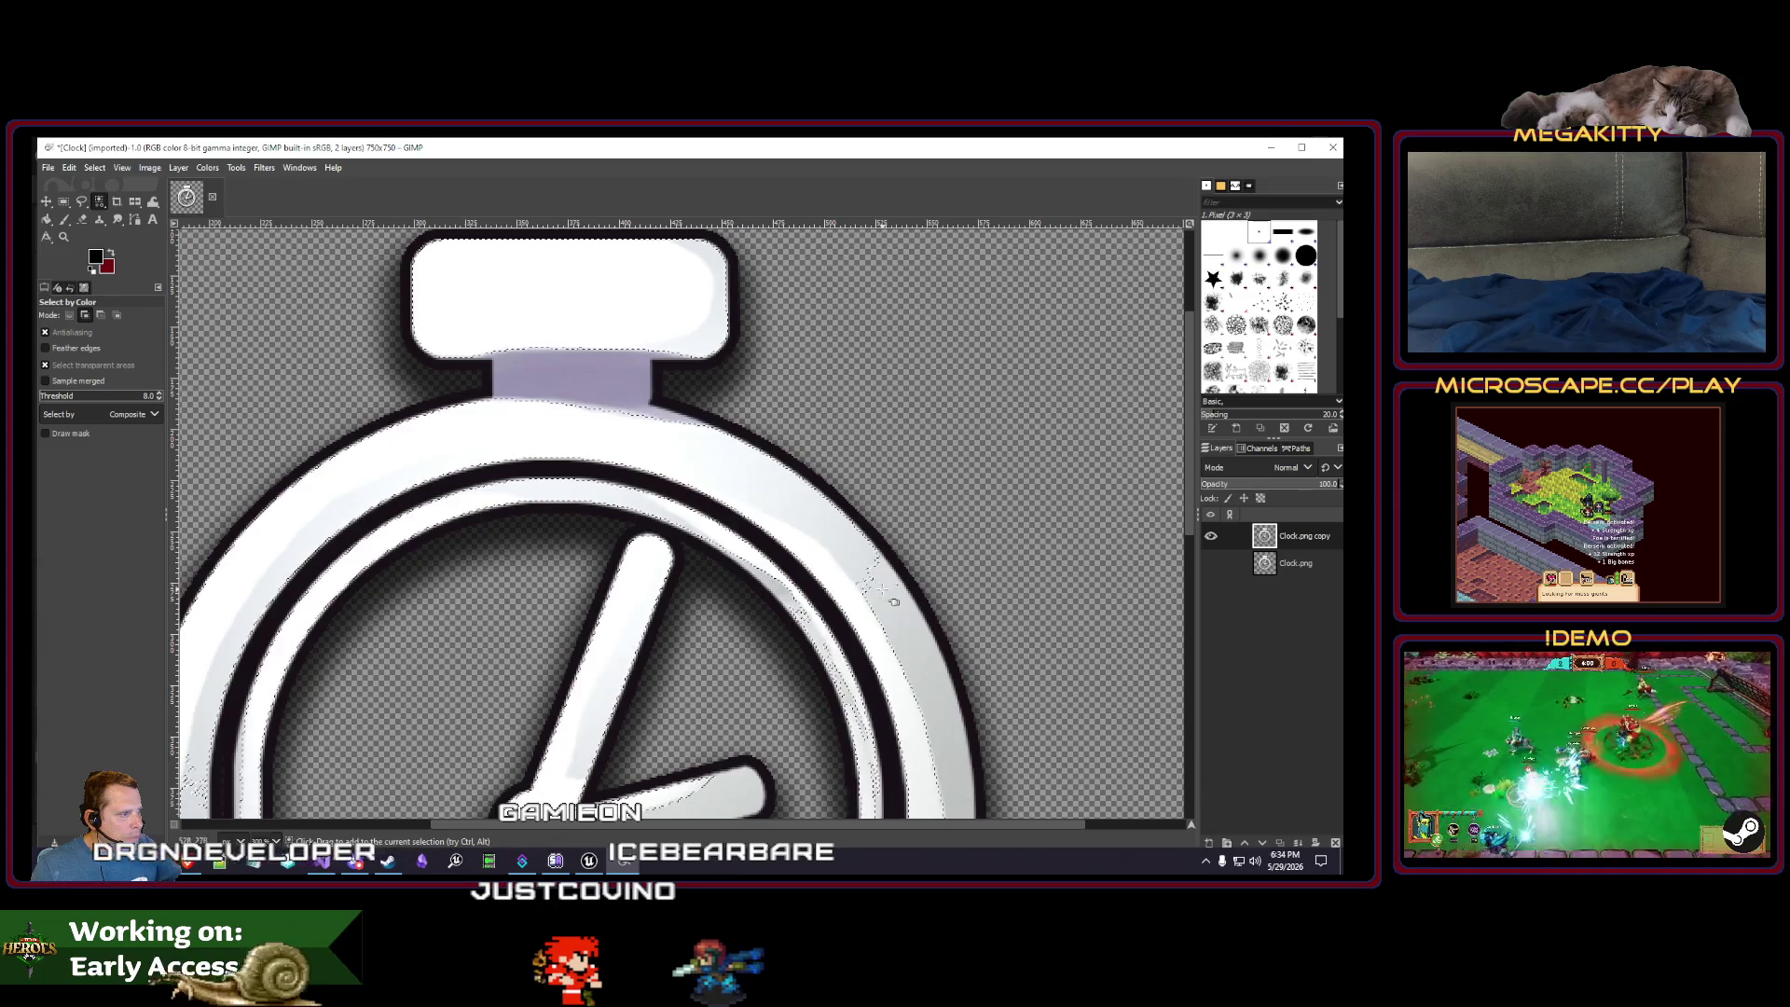
left_click(95, 168)
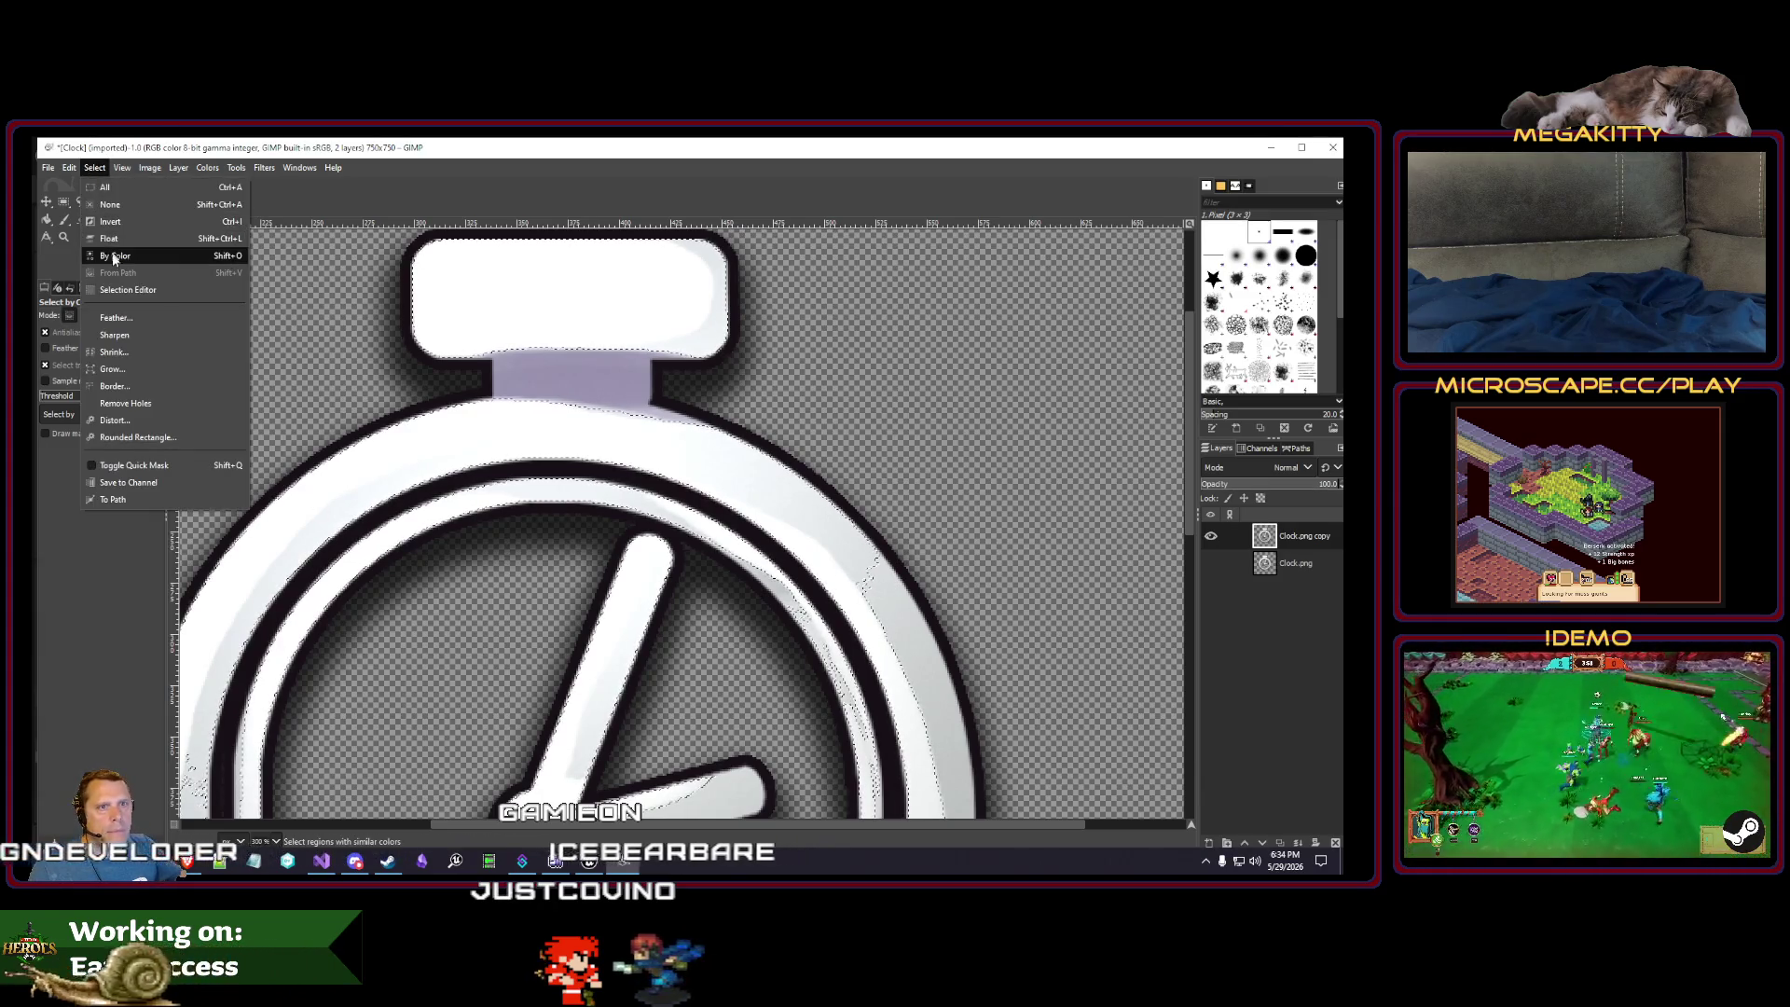
left_click(116, 206)
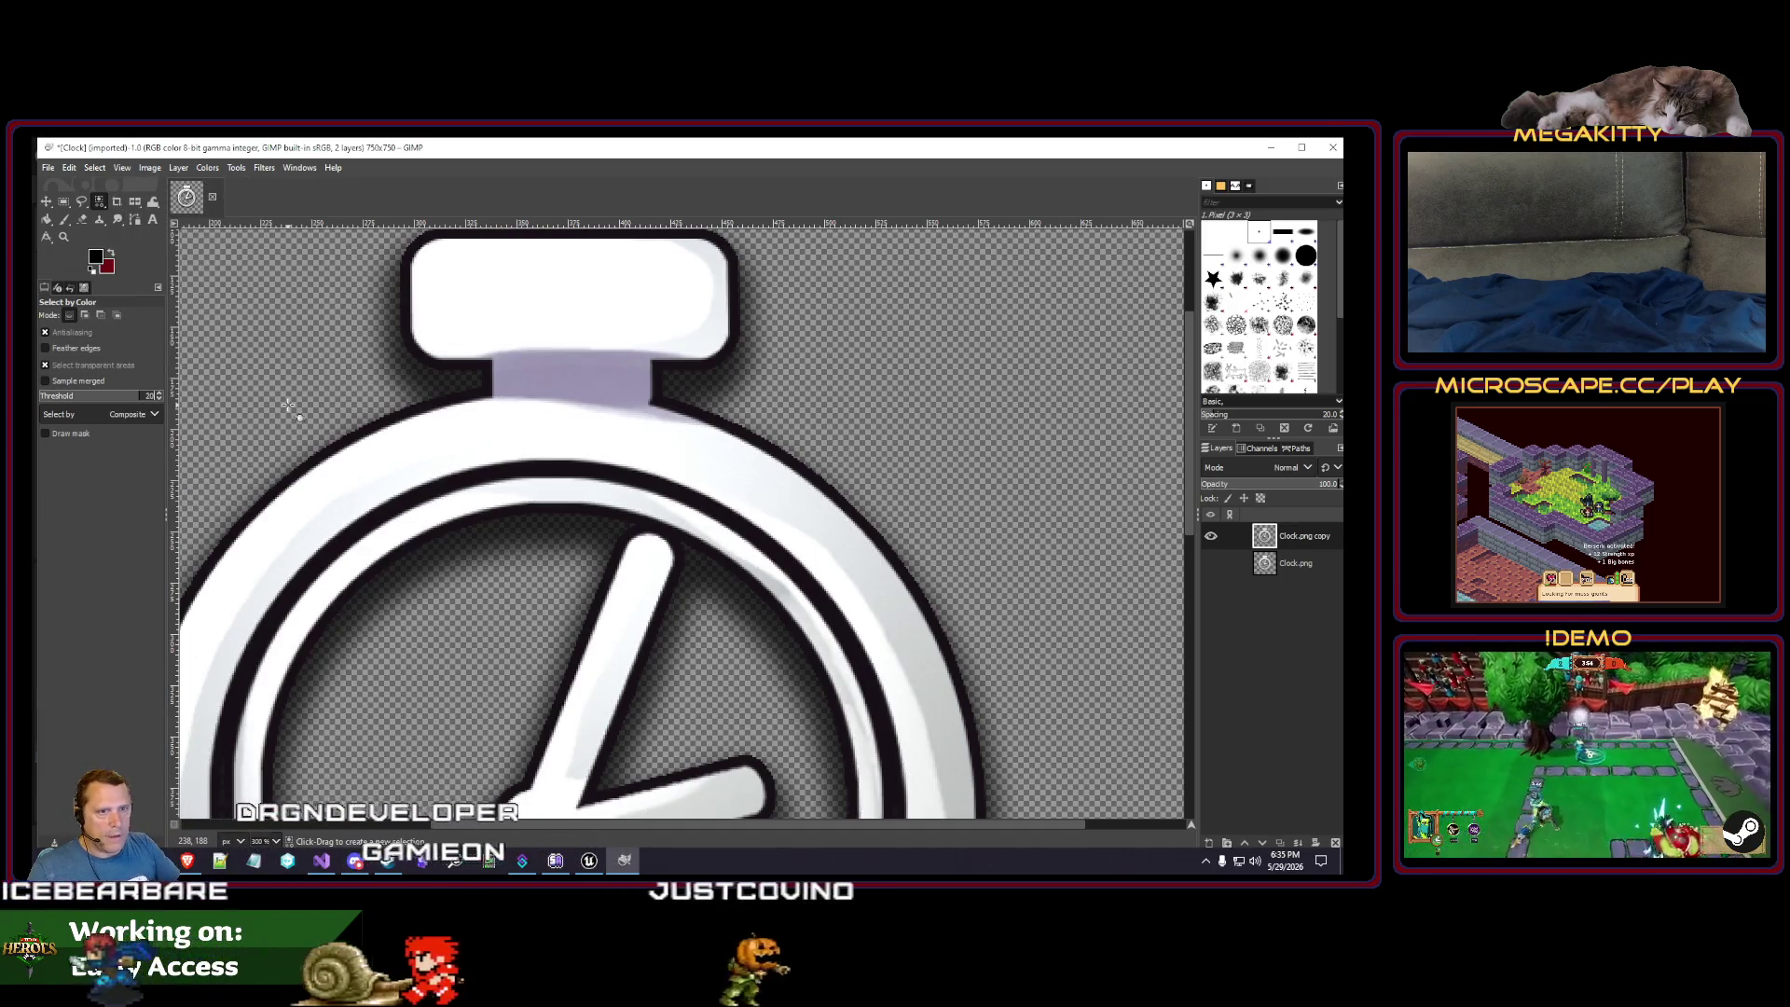
left_click(464, 449)
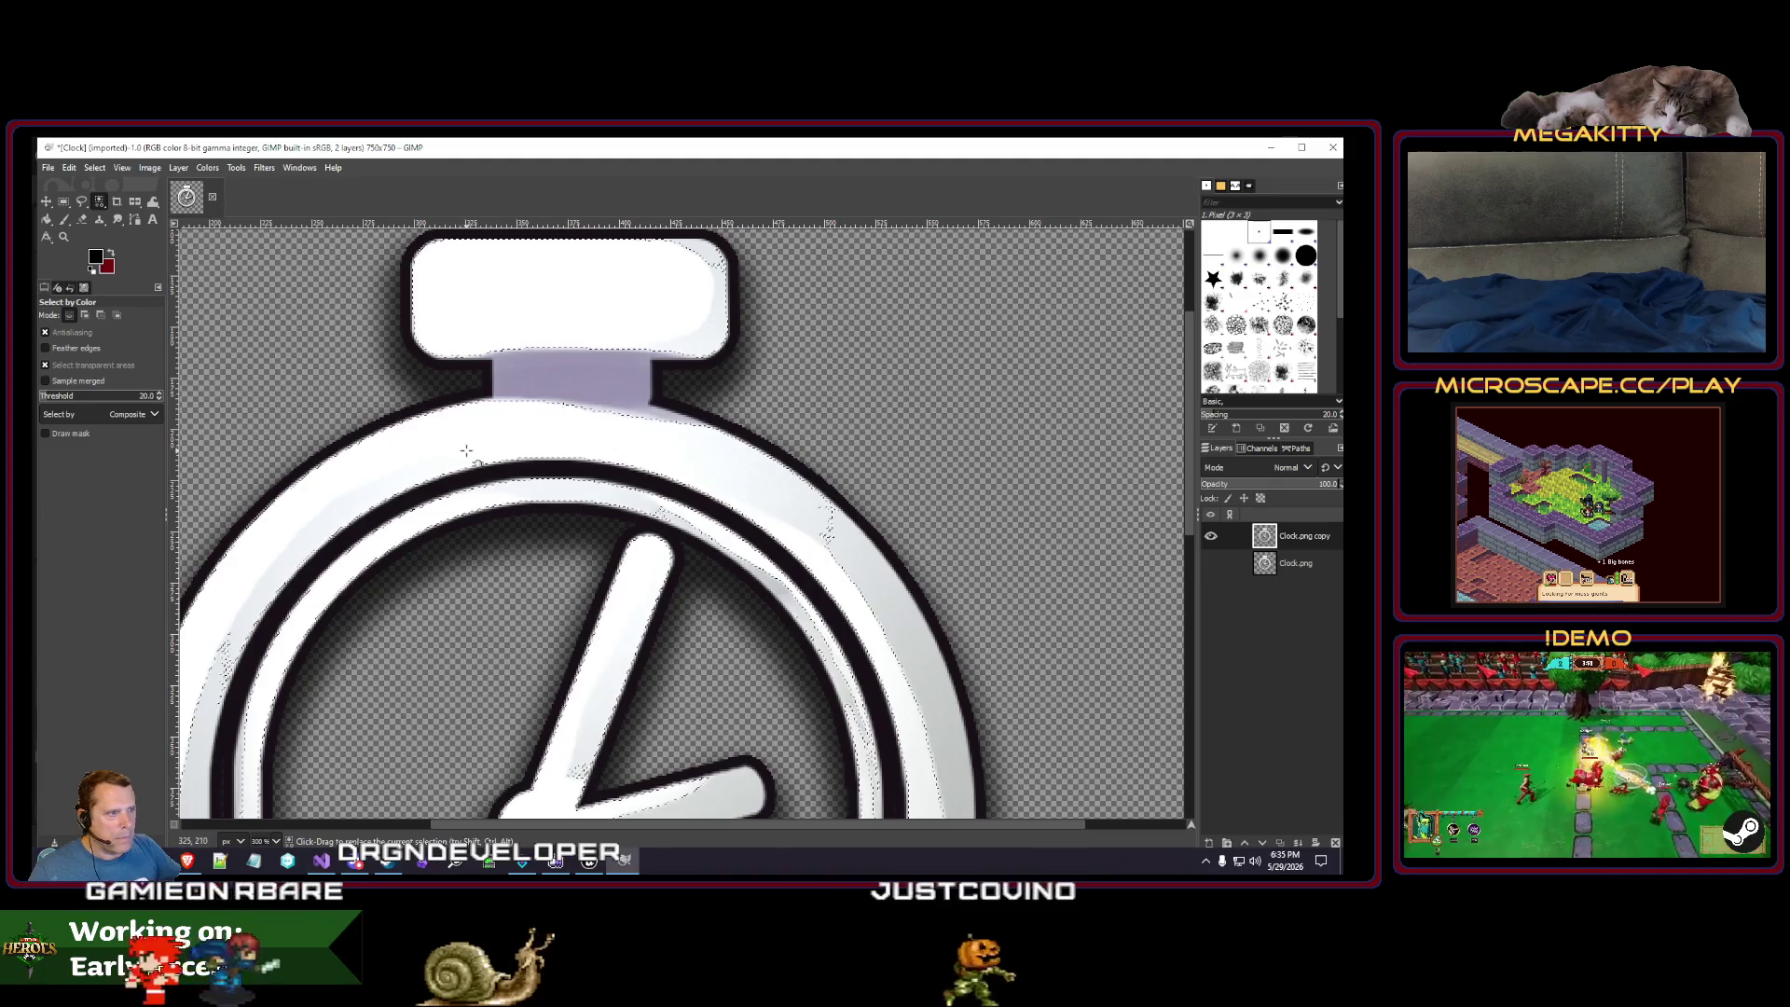
key("ctrl")
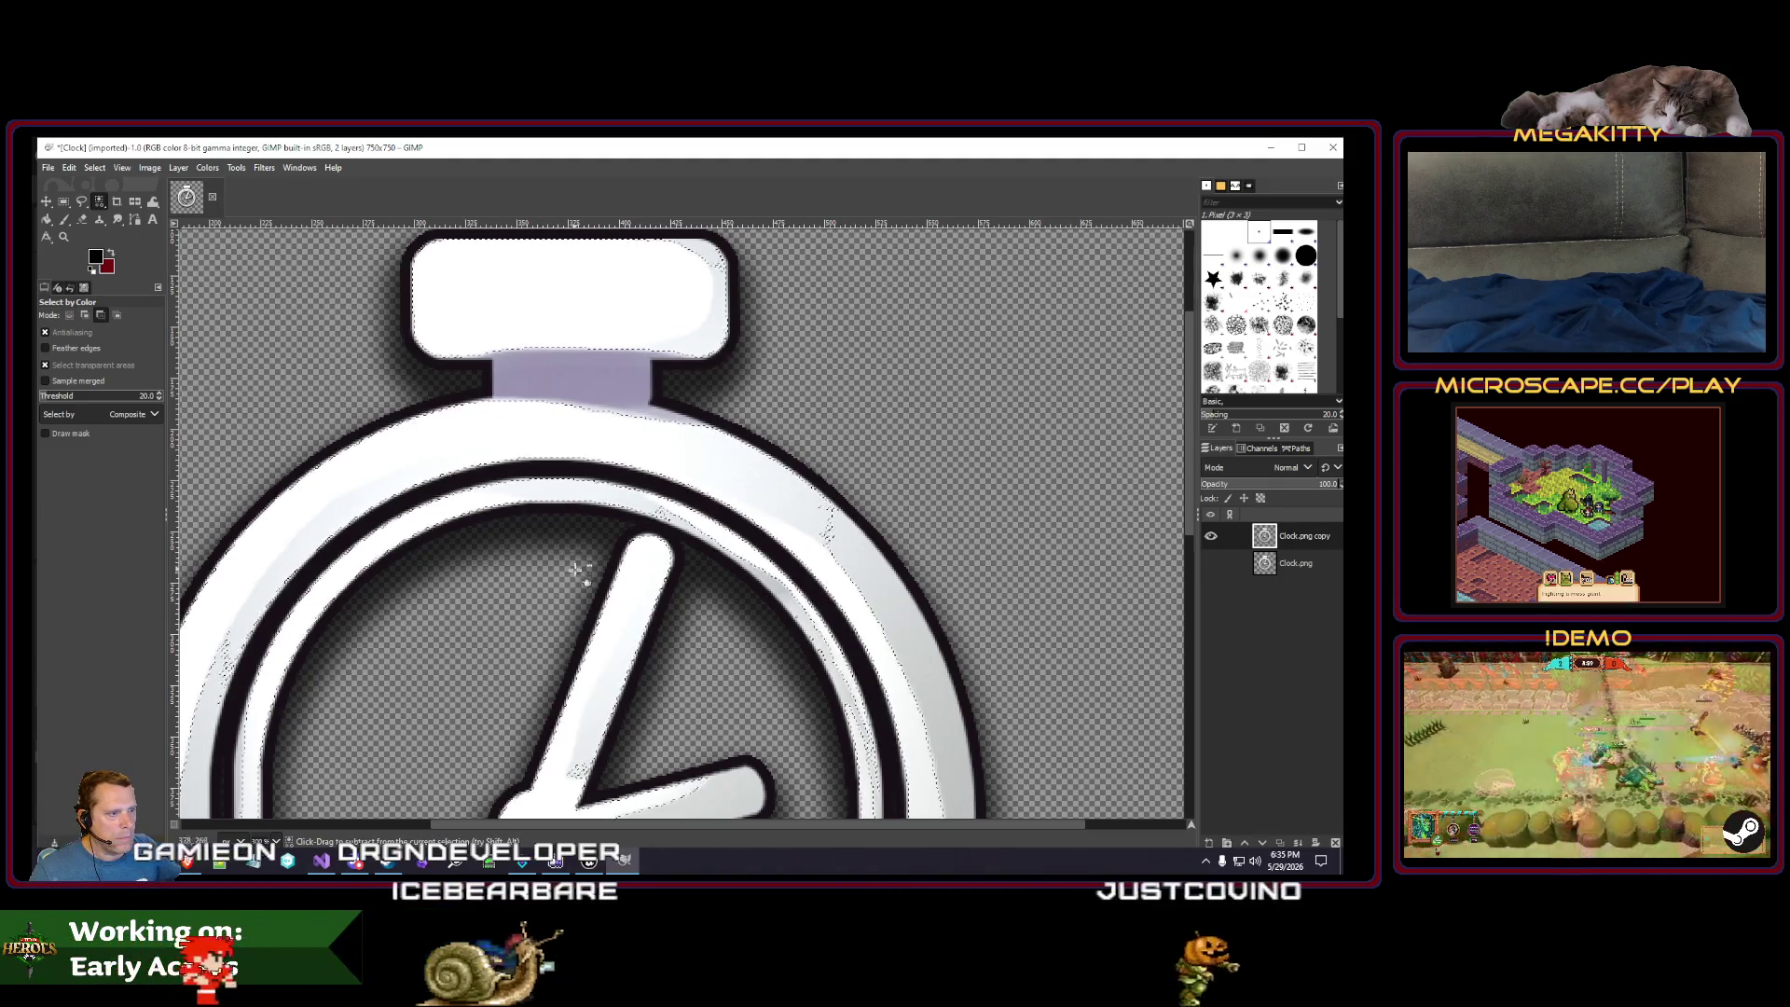
scroll(575, 568, "down", 3)
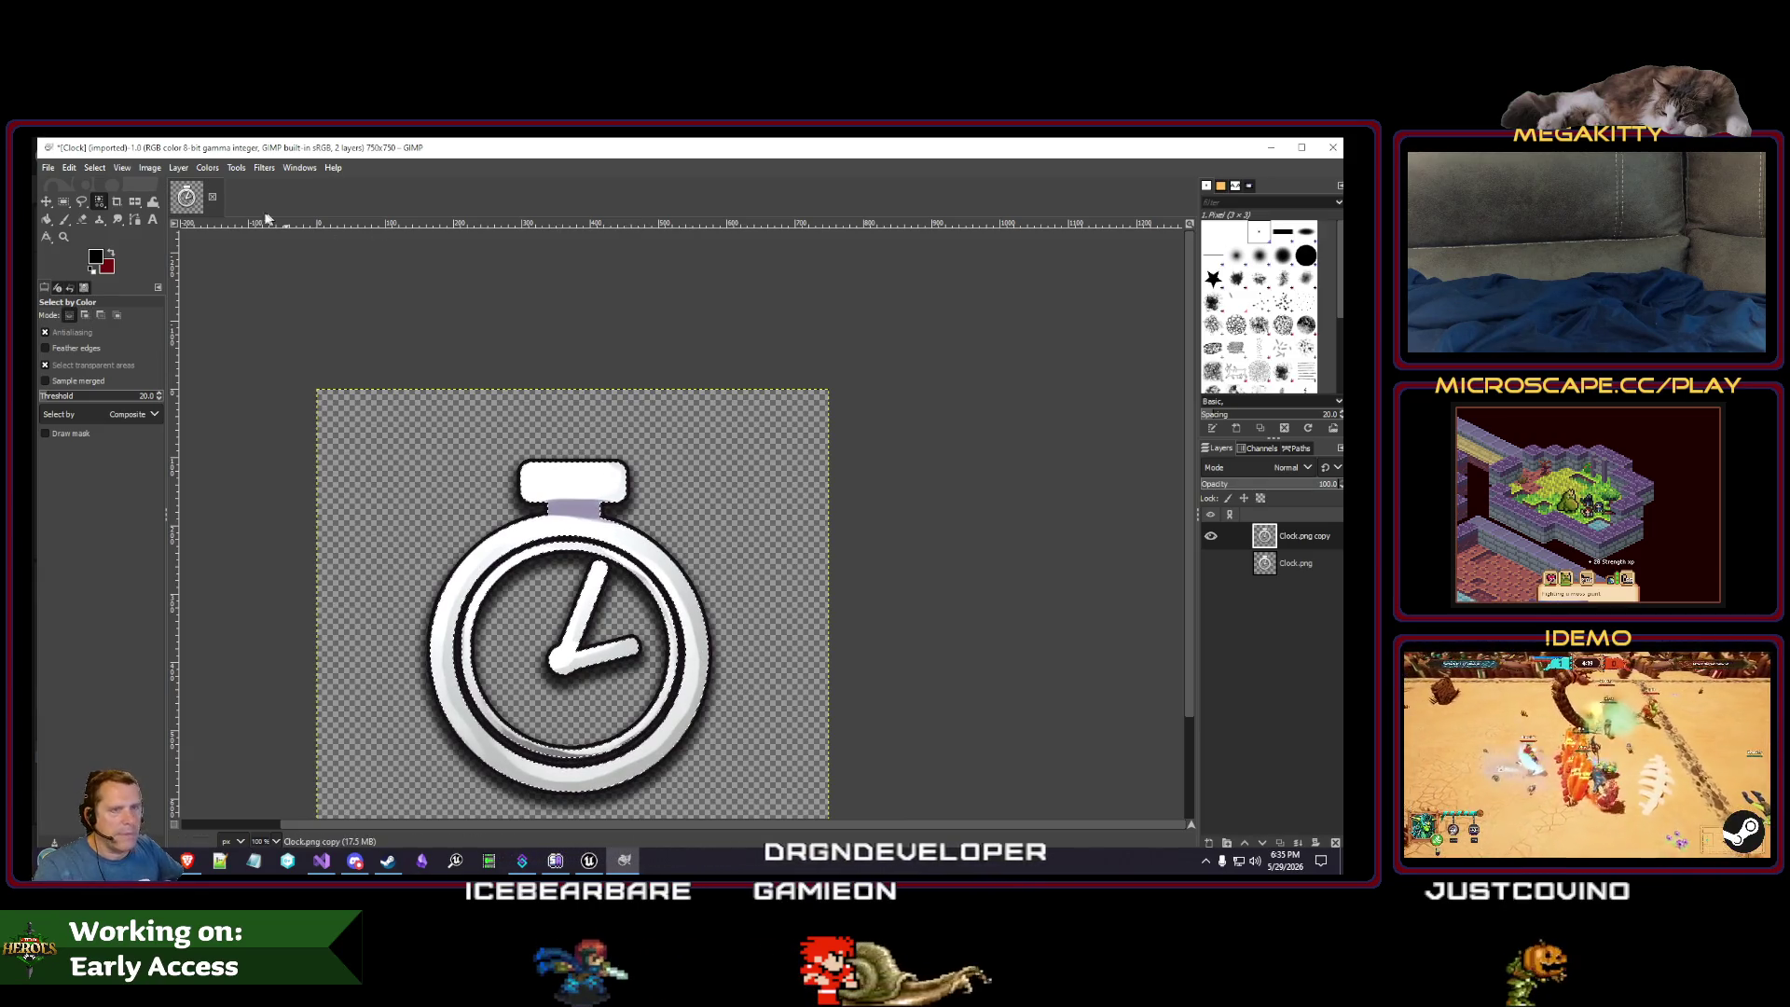
- Pick clock areas by colour again, clear the selection, and start Save As for Clock.xcf
left_click(94, 168)
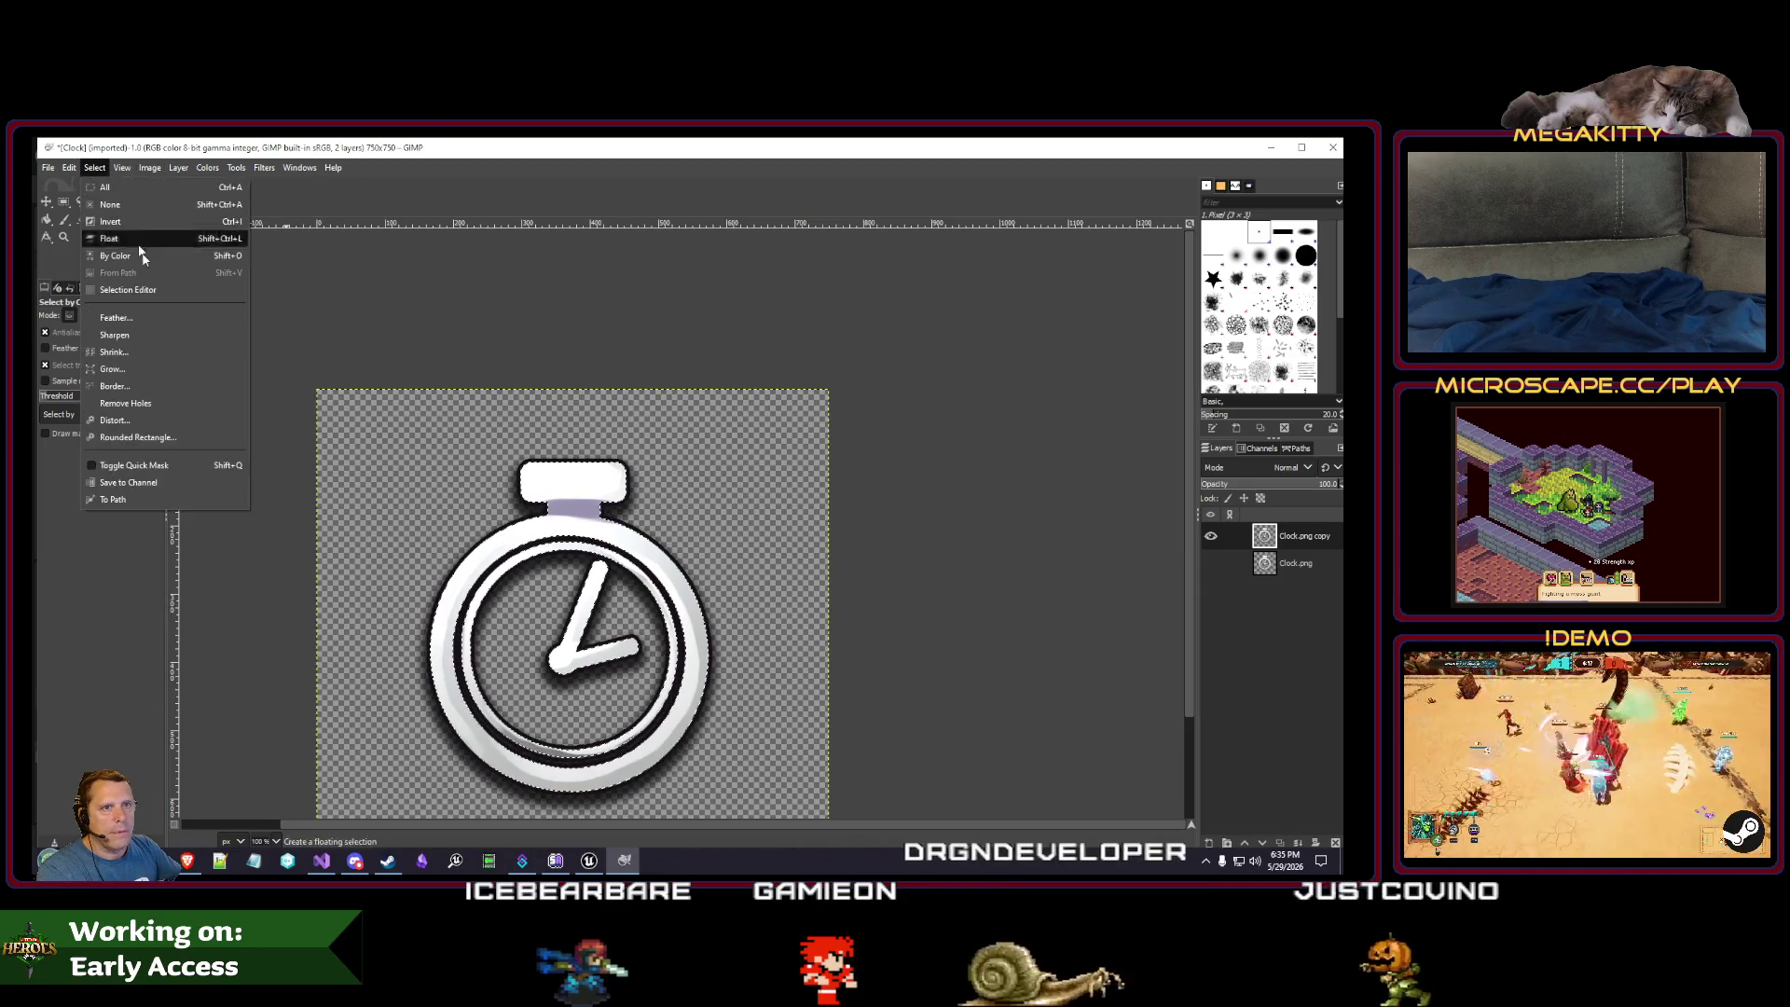
left_click(143, 257)
left_click(359, 352)
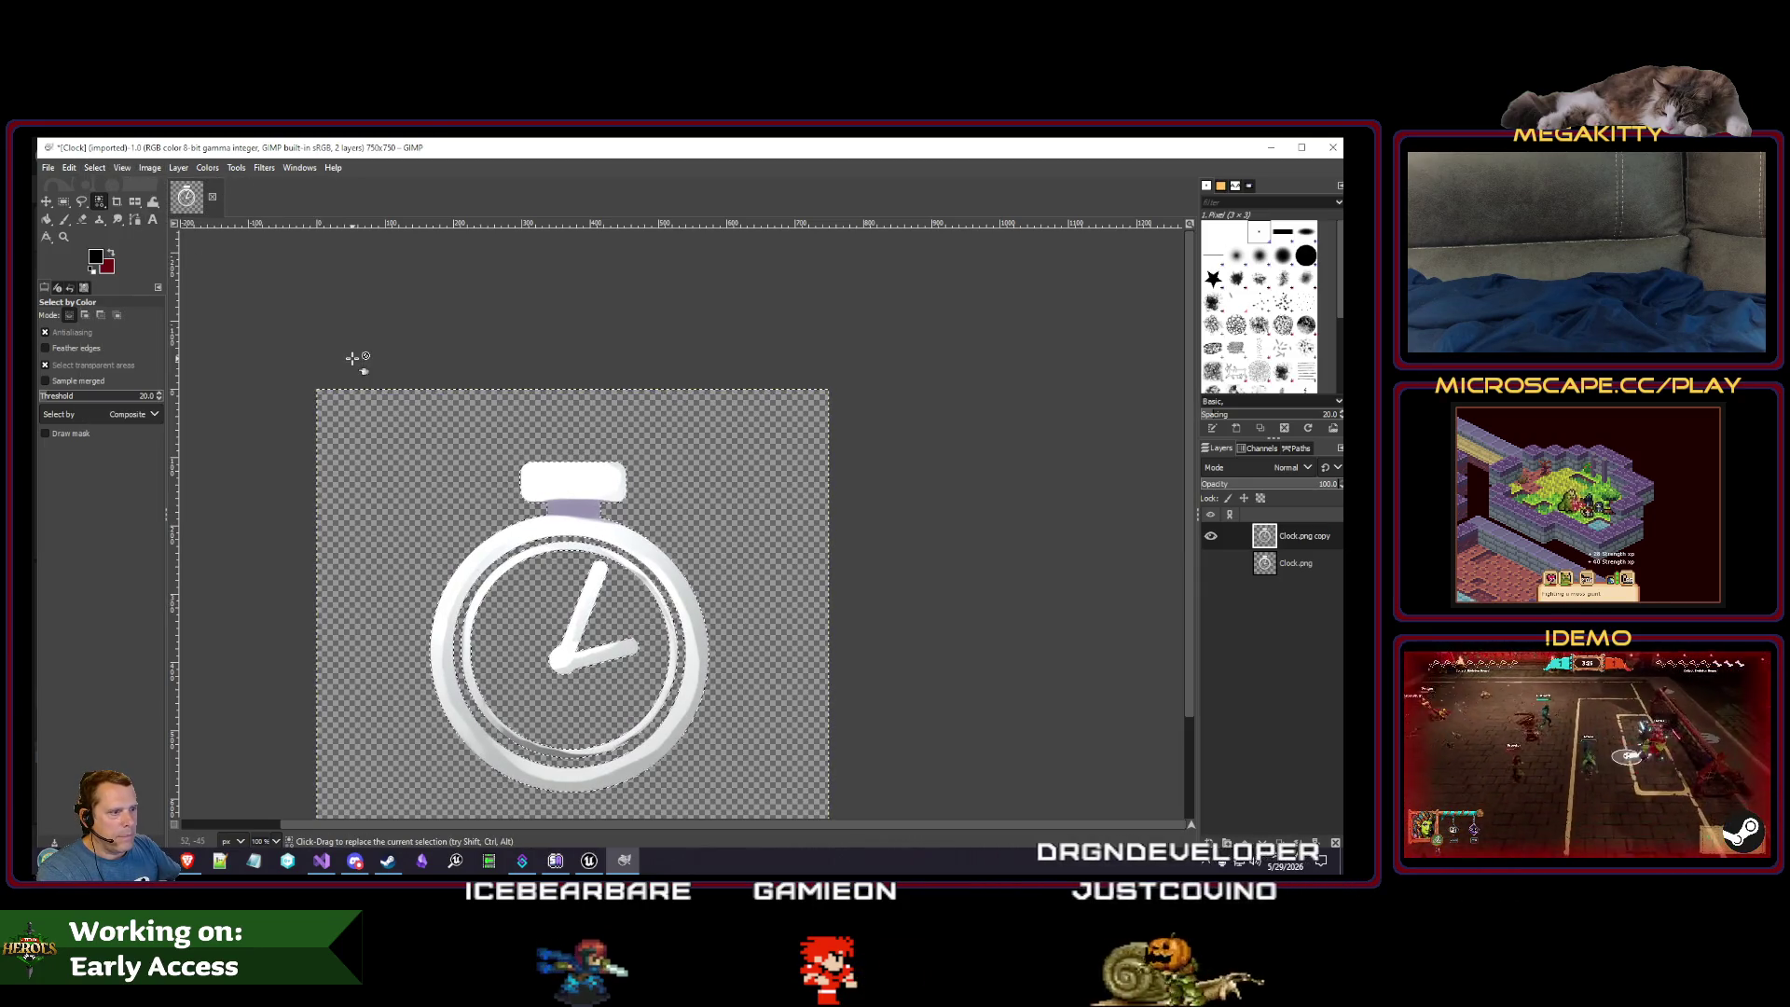
scroll(743, 718, "down", 3)
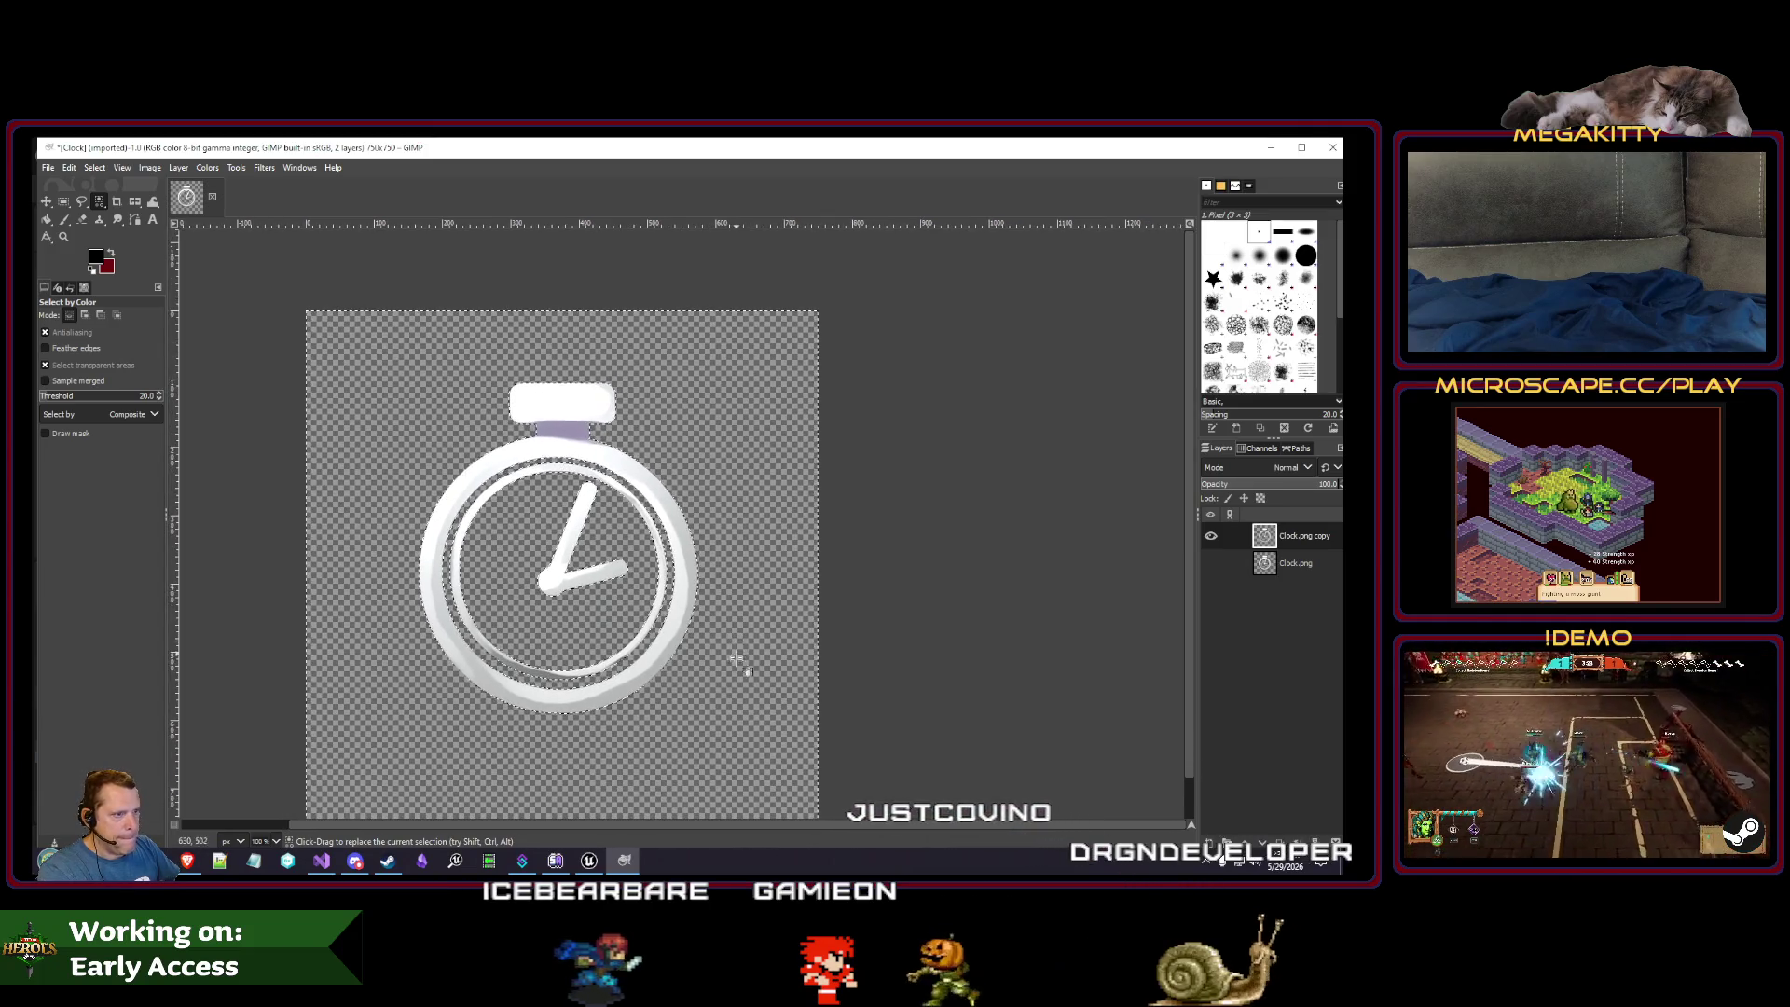
left_click(95, 168)
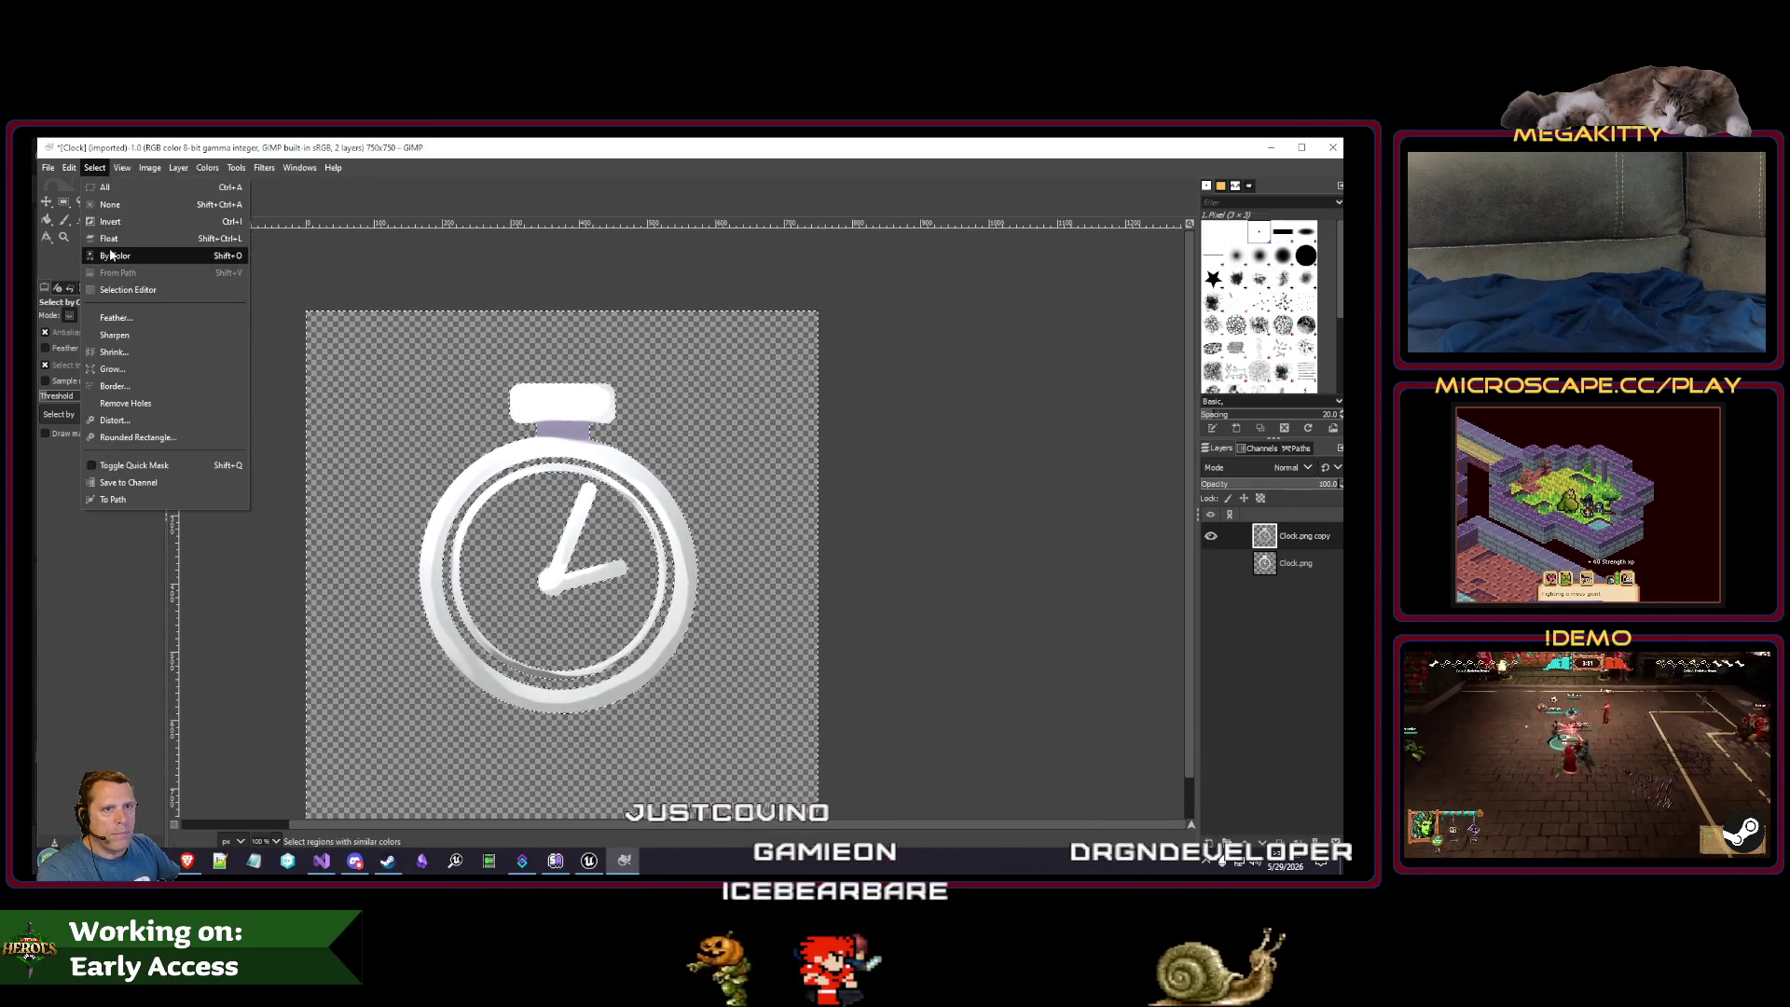
left_click(110, 204)
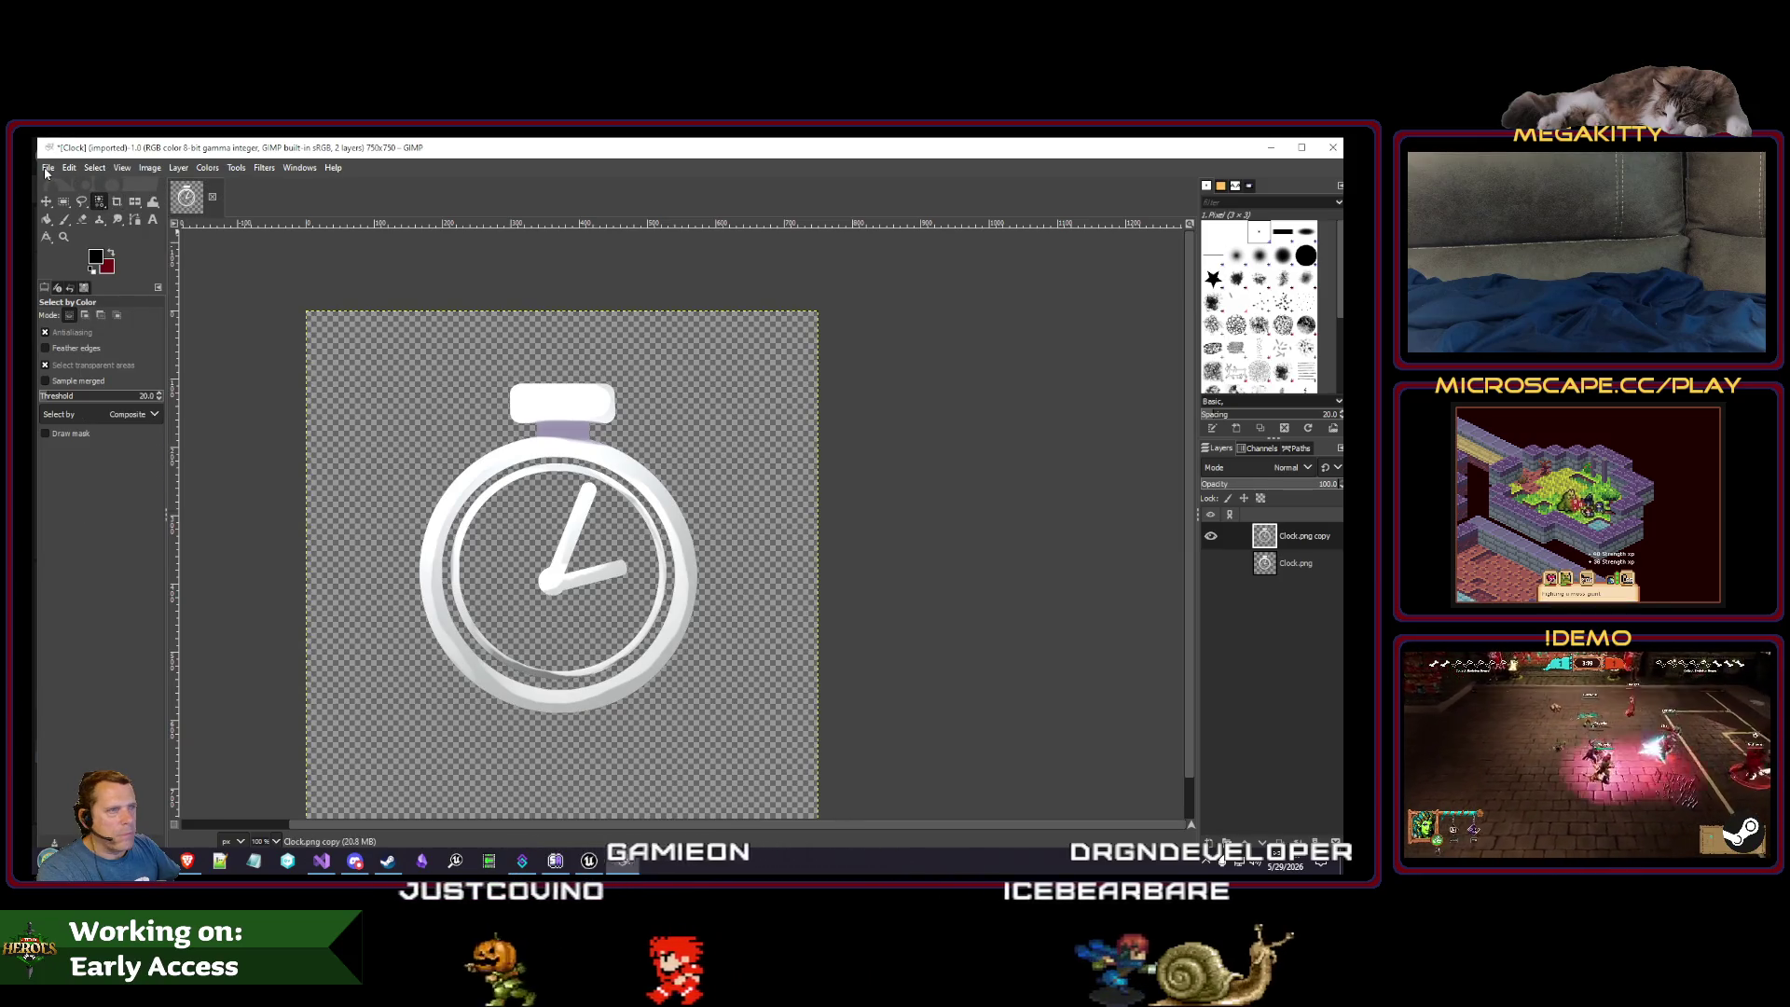
left_click(48, 168)
left_click(69, 289)
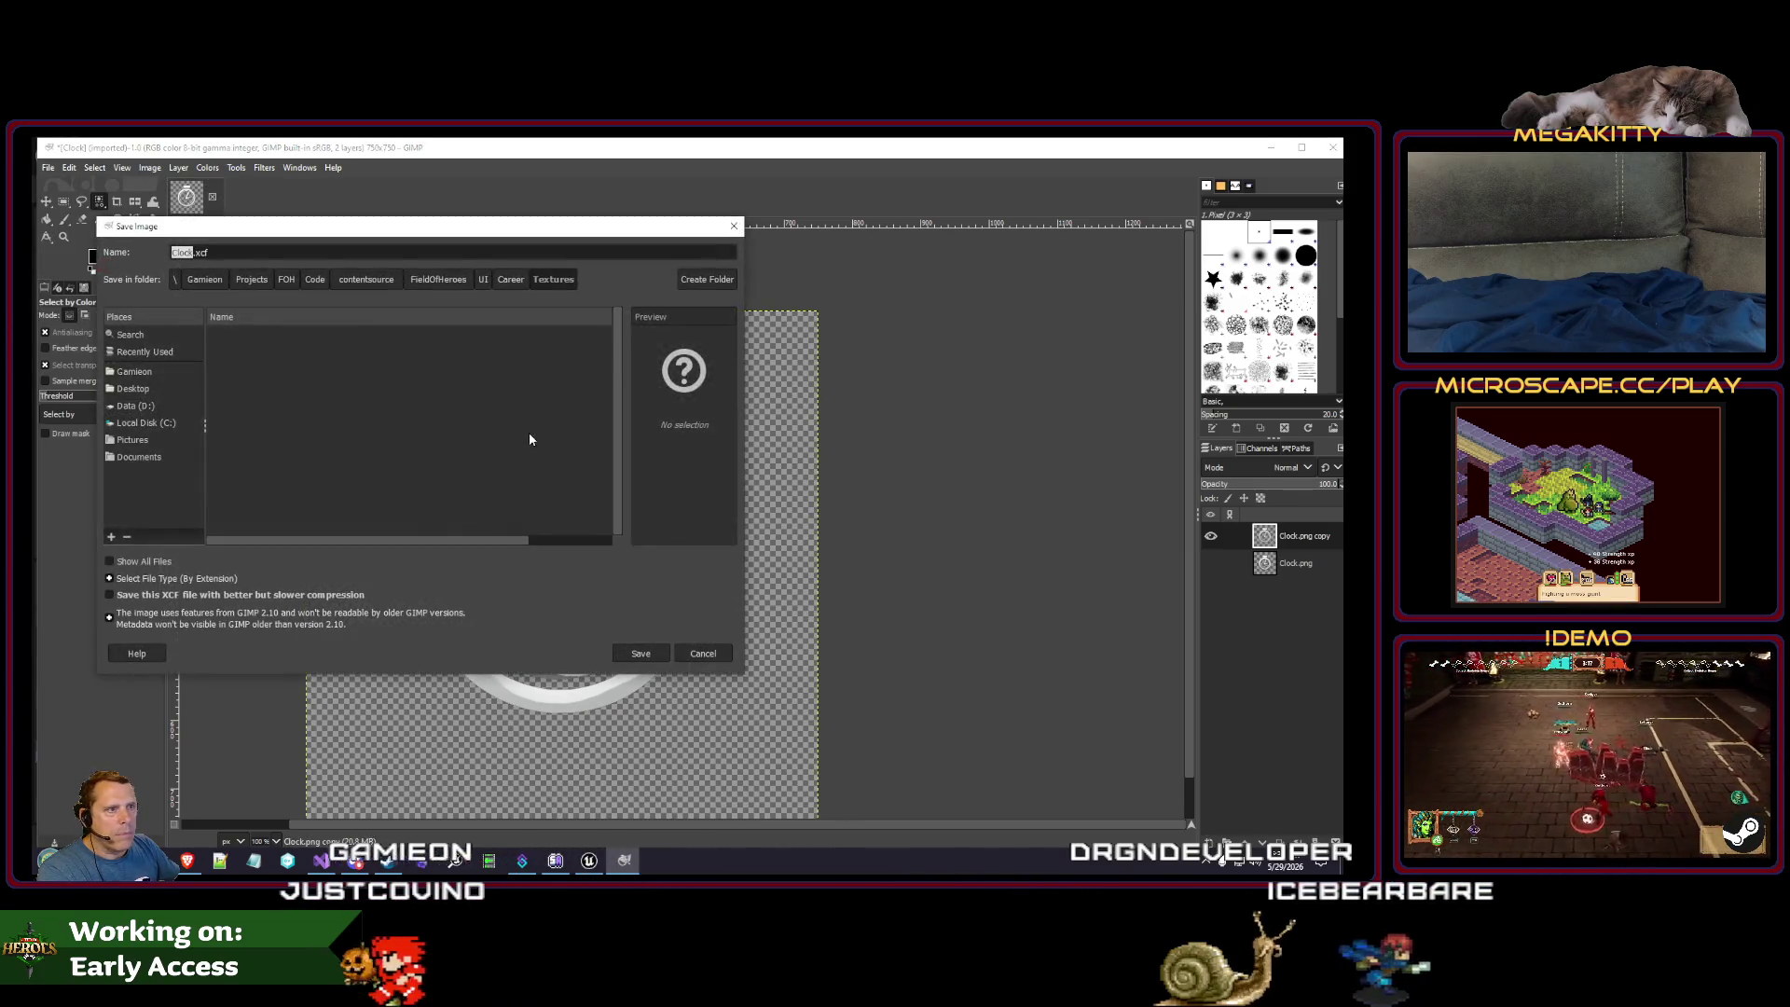
- Save as Clock.xcf, whiten the copy layer with brightness and contrast 127, and save again
left_click(639, 654)
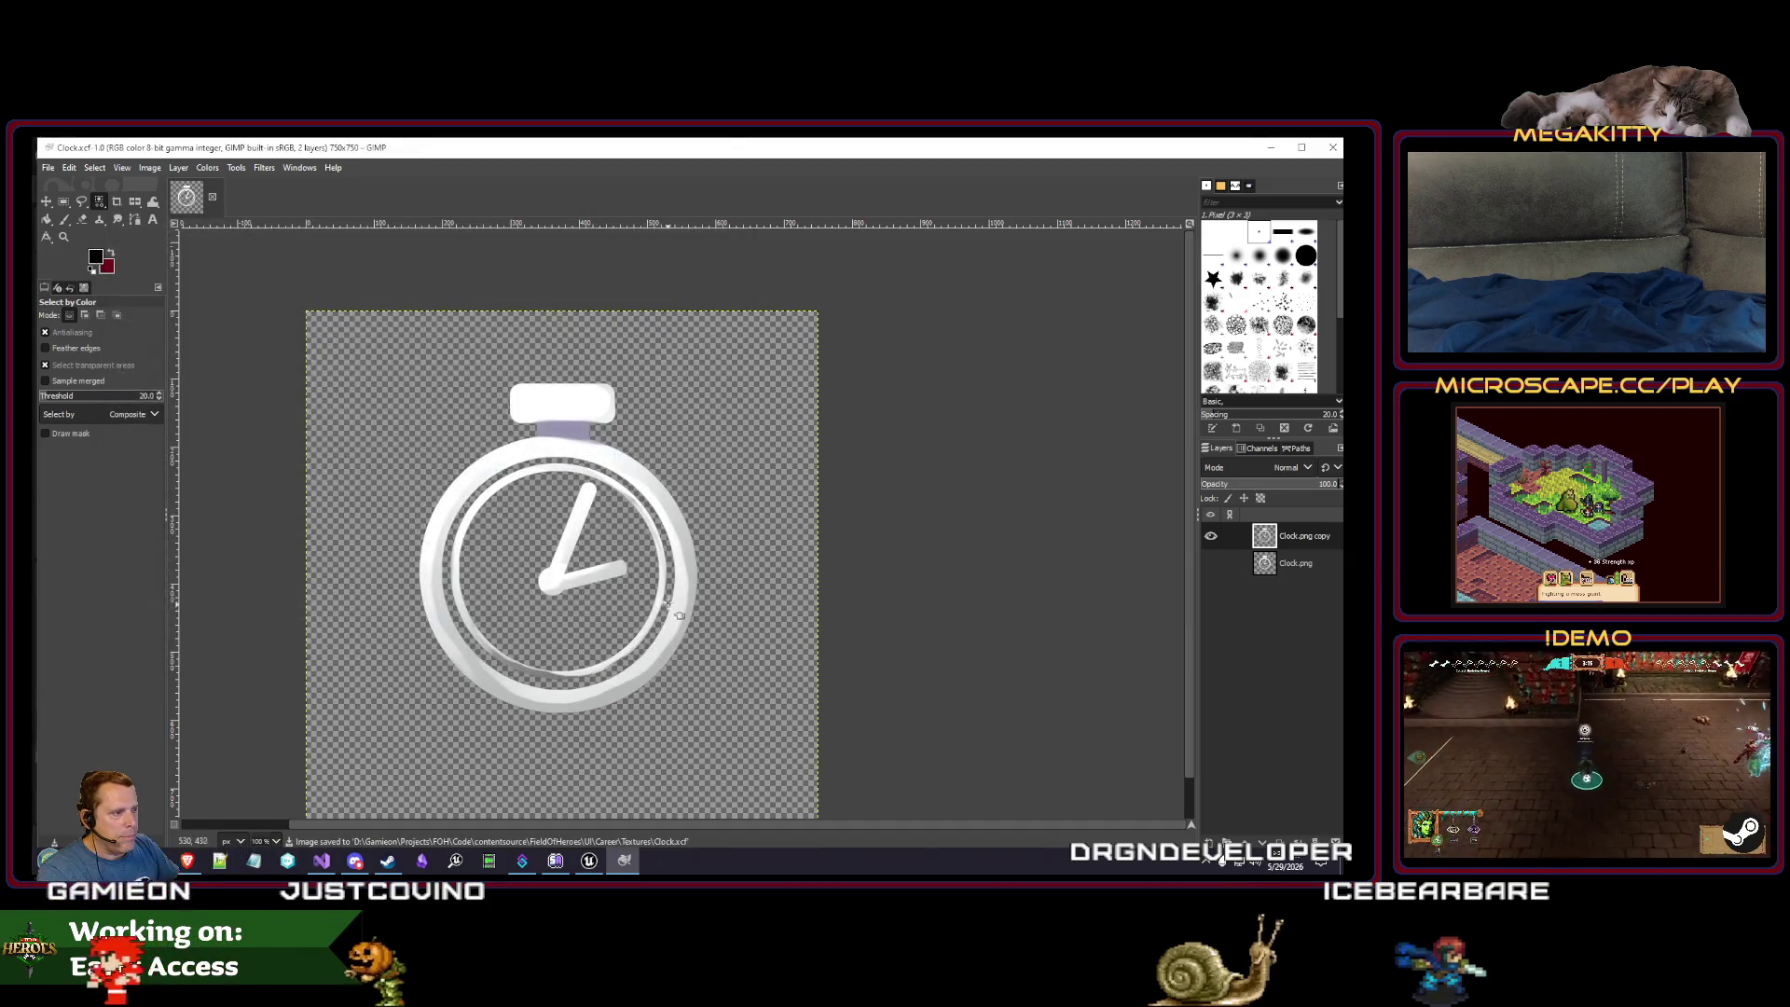
left_click(264, 168)
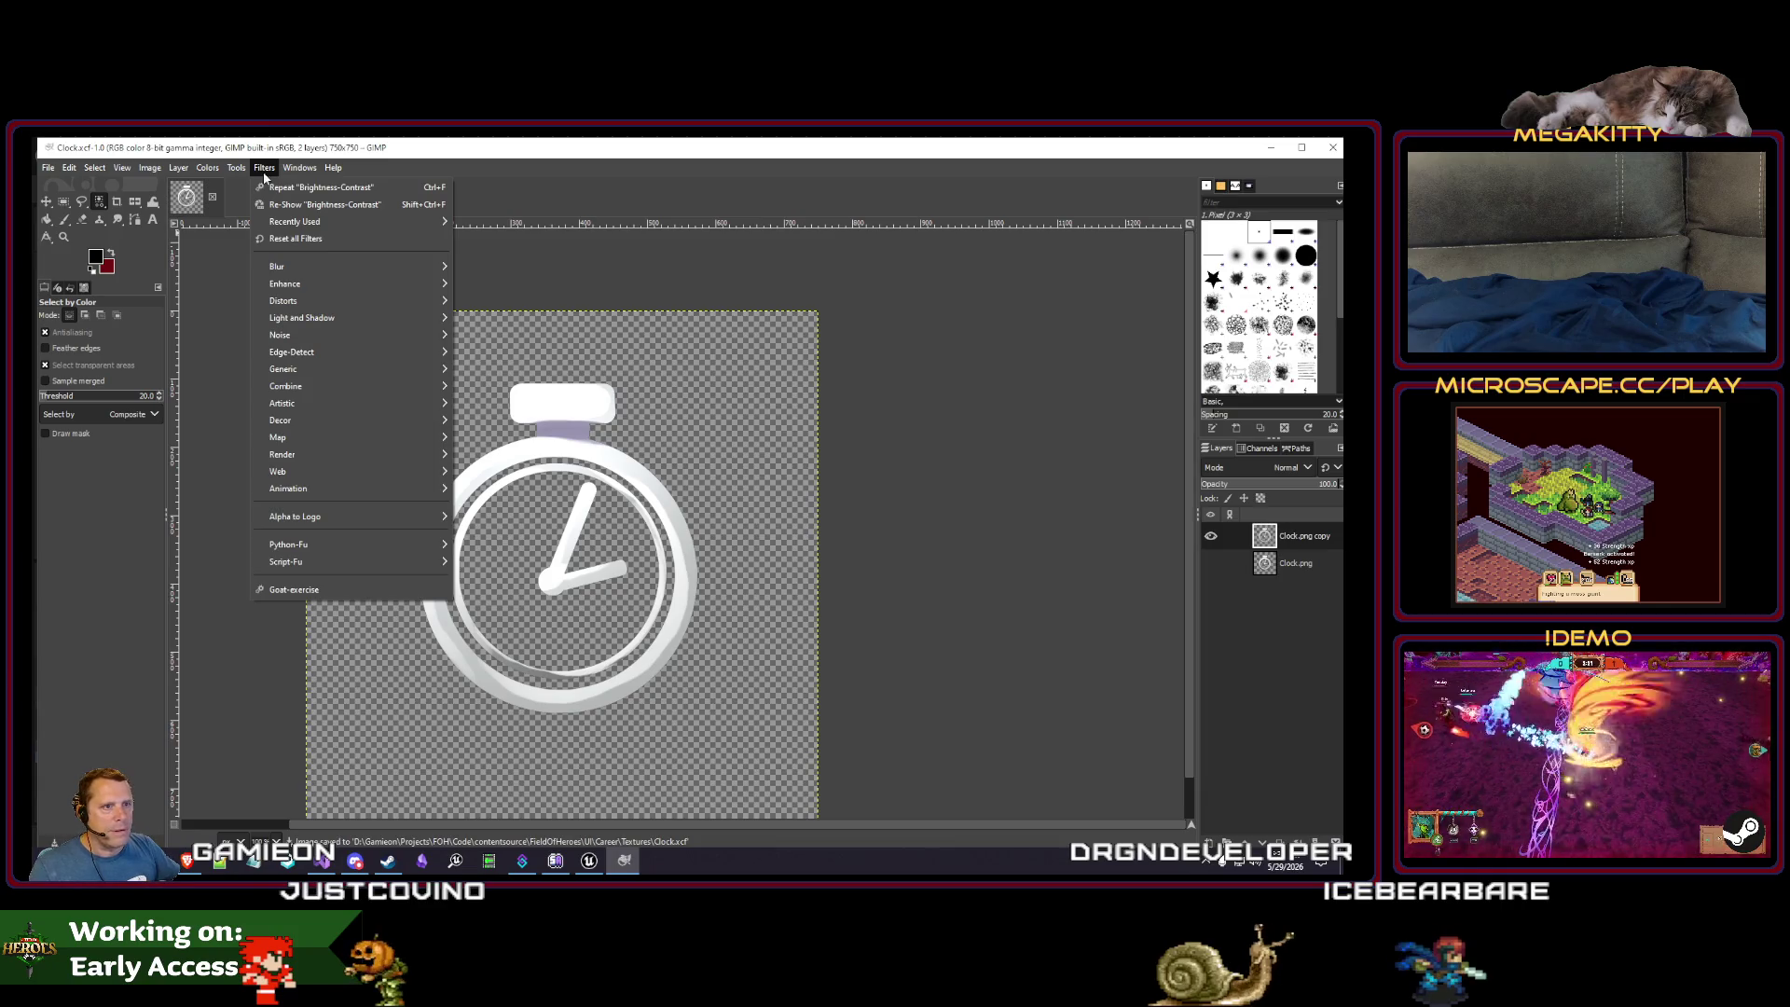
mouse_move(207, 169)
left_click(268, 306)
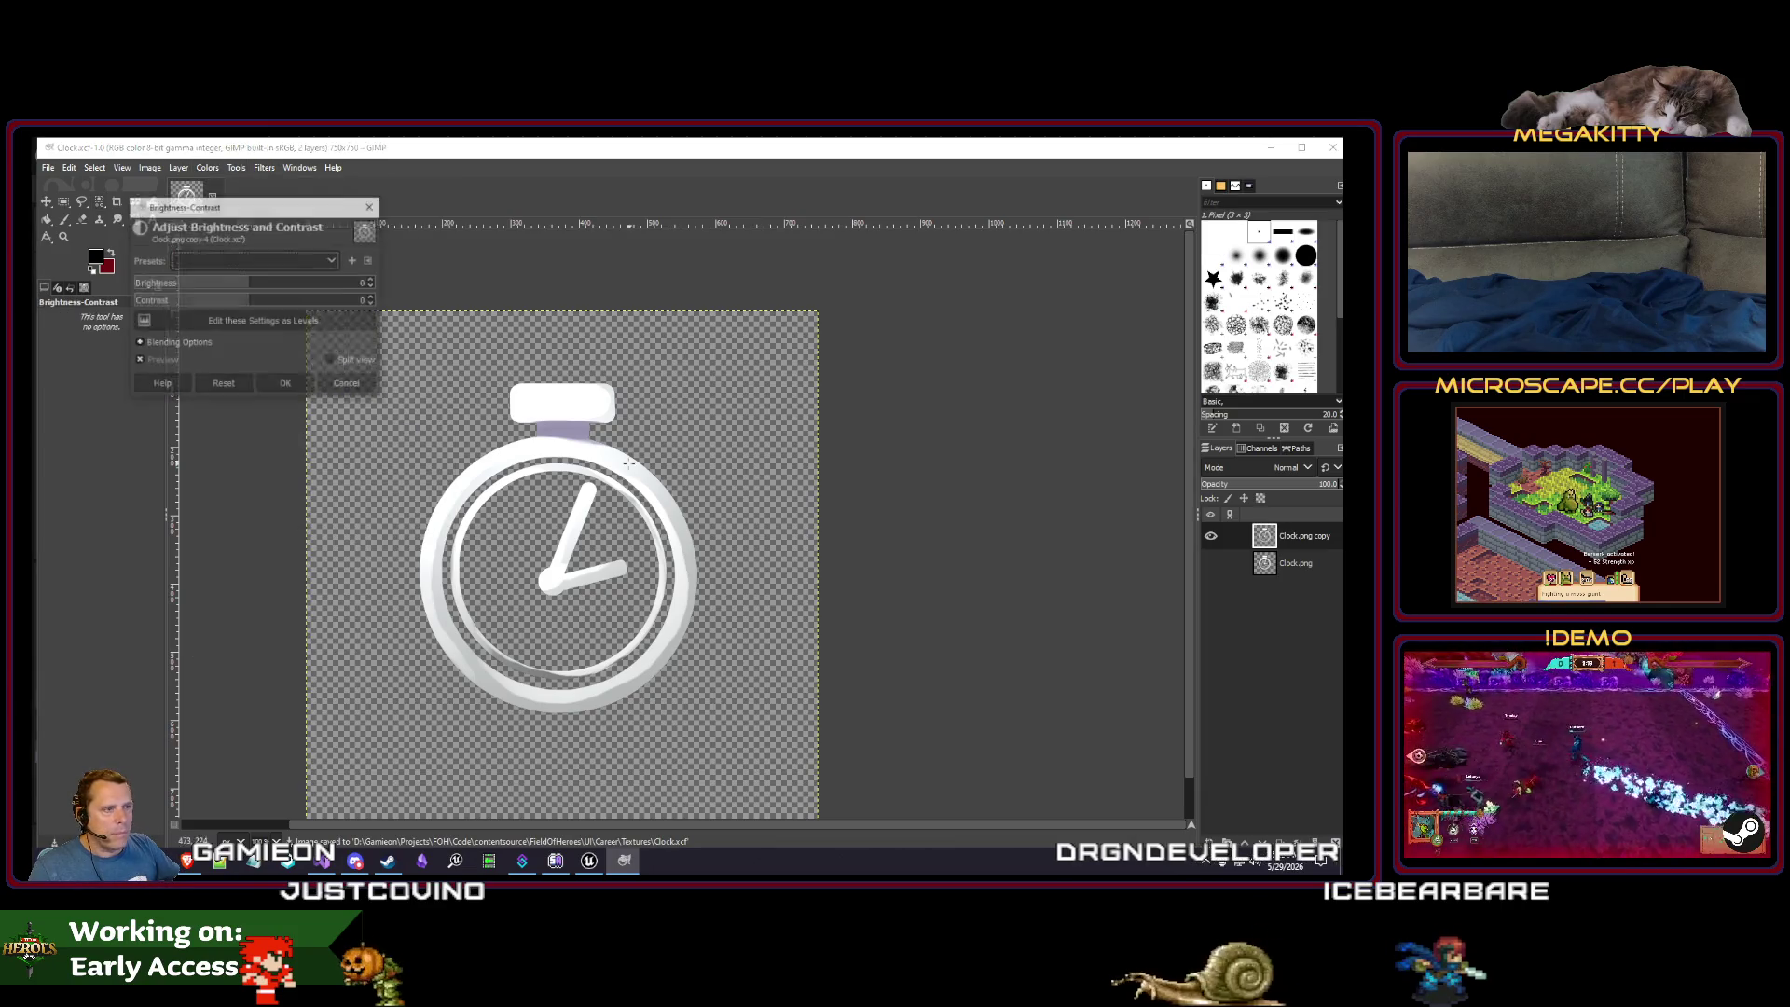
left_click_drag(254, 296, 524, 304)
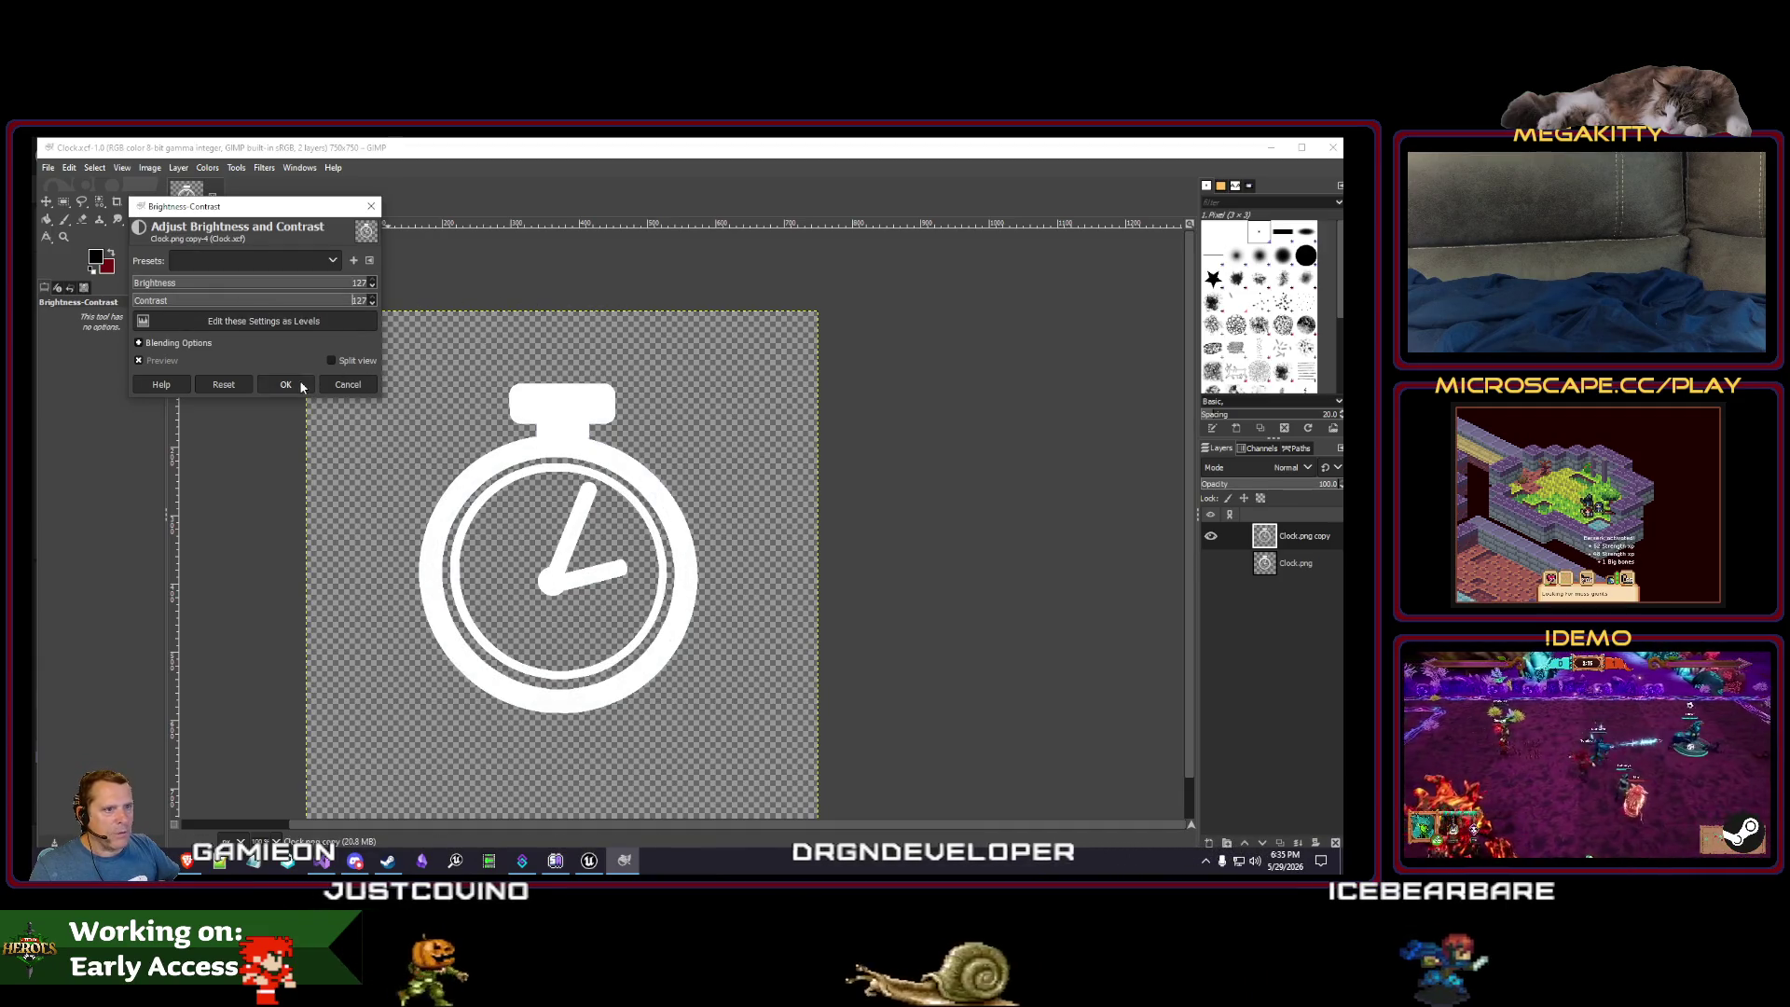
key("Return")
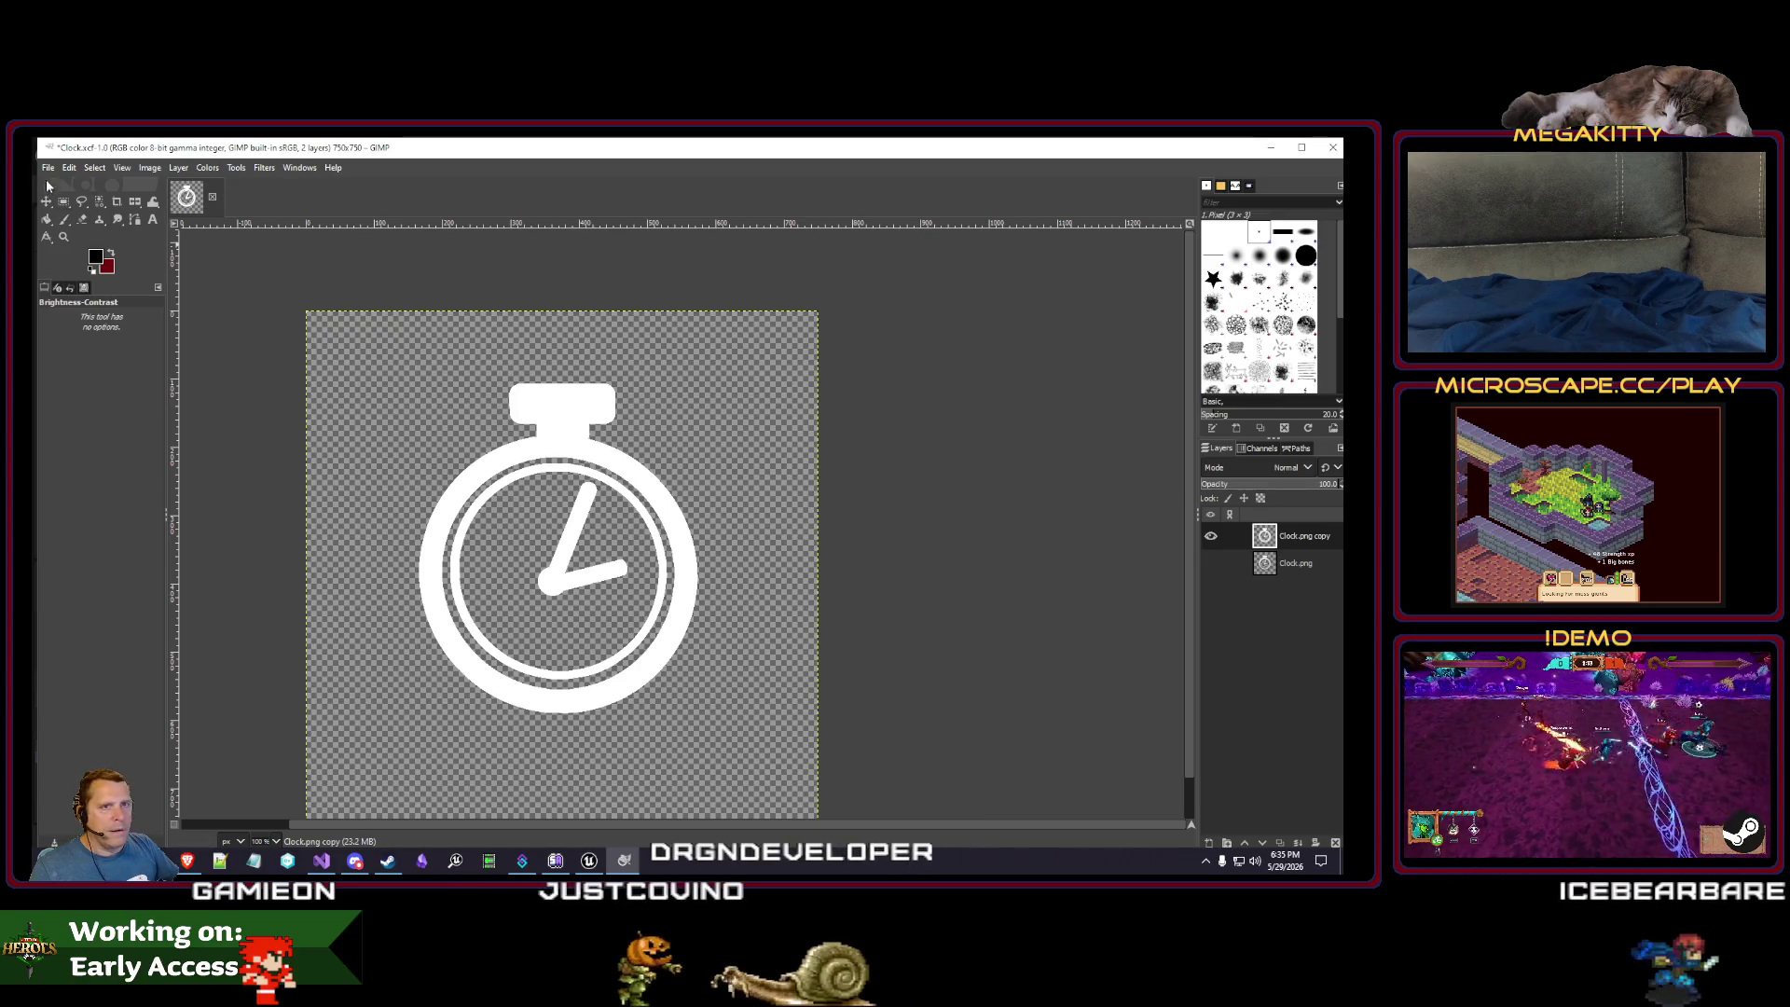
left_click(48, 167)
left_click(82, 307)
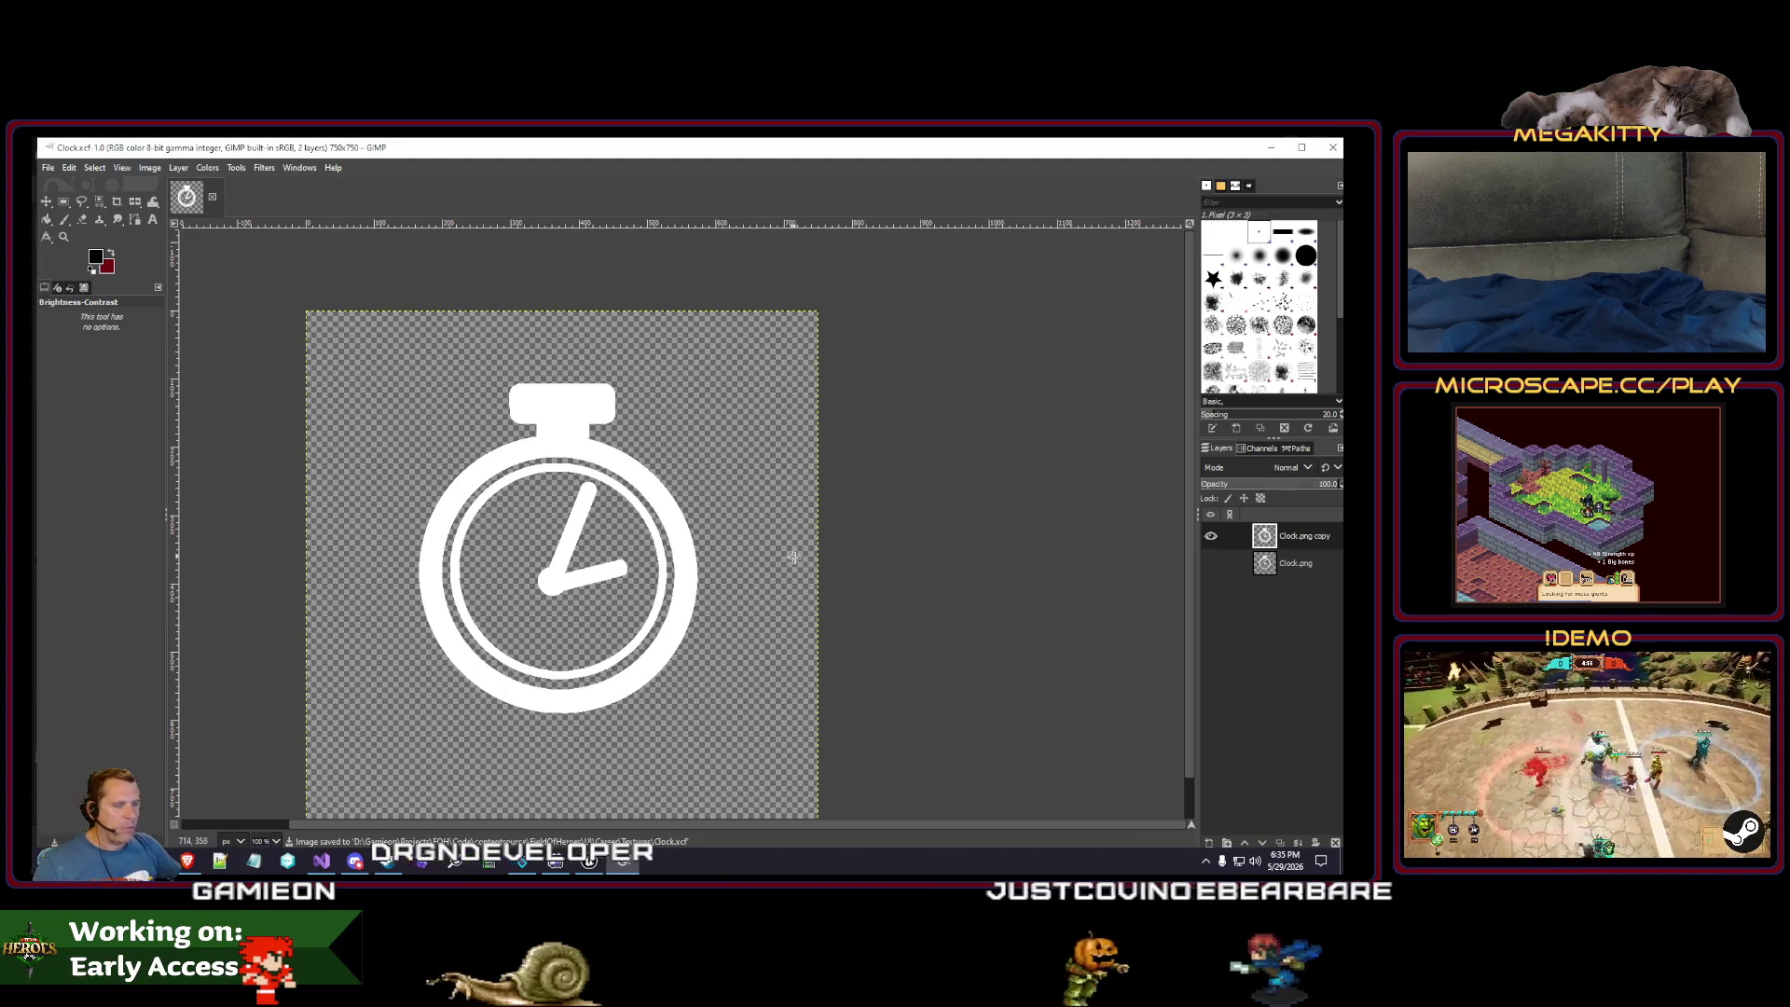
left_click(266, 169)
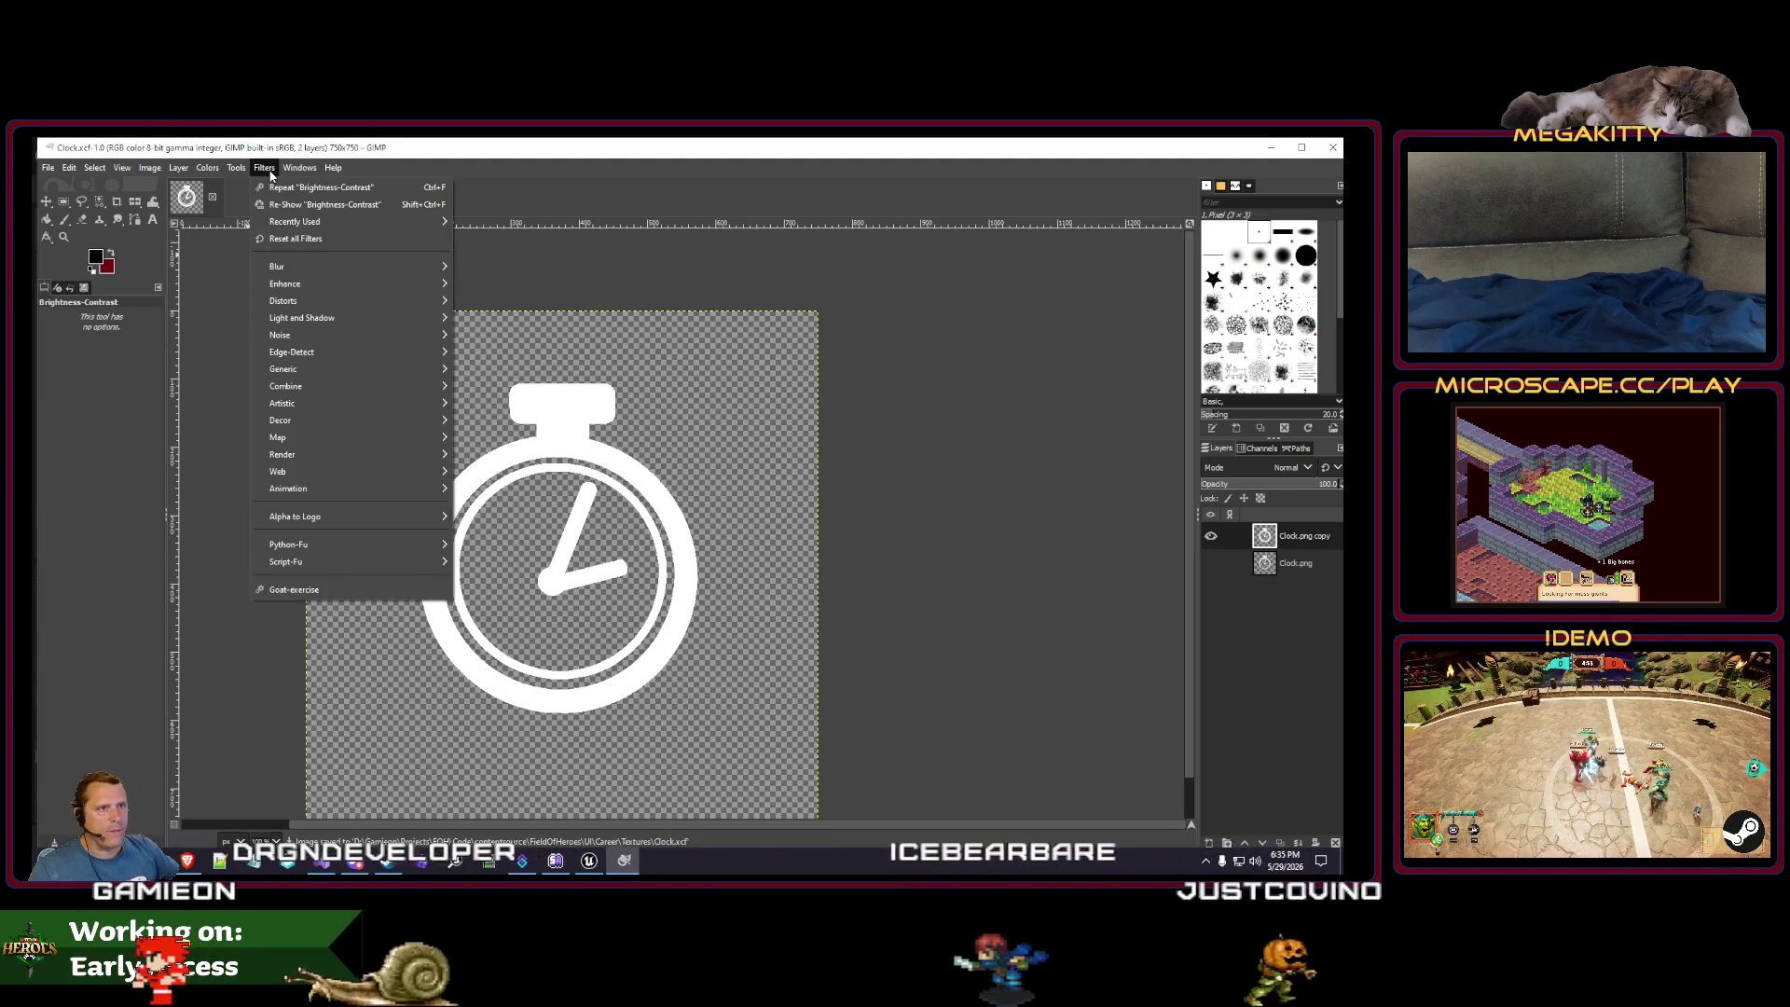
mouse_move(353, 300)
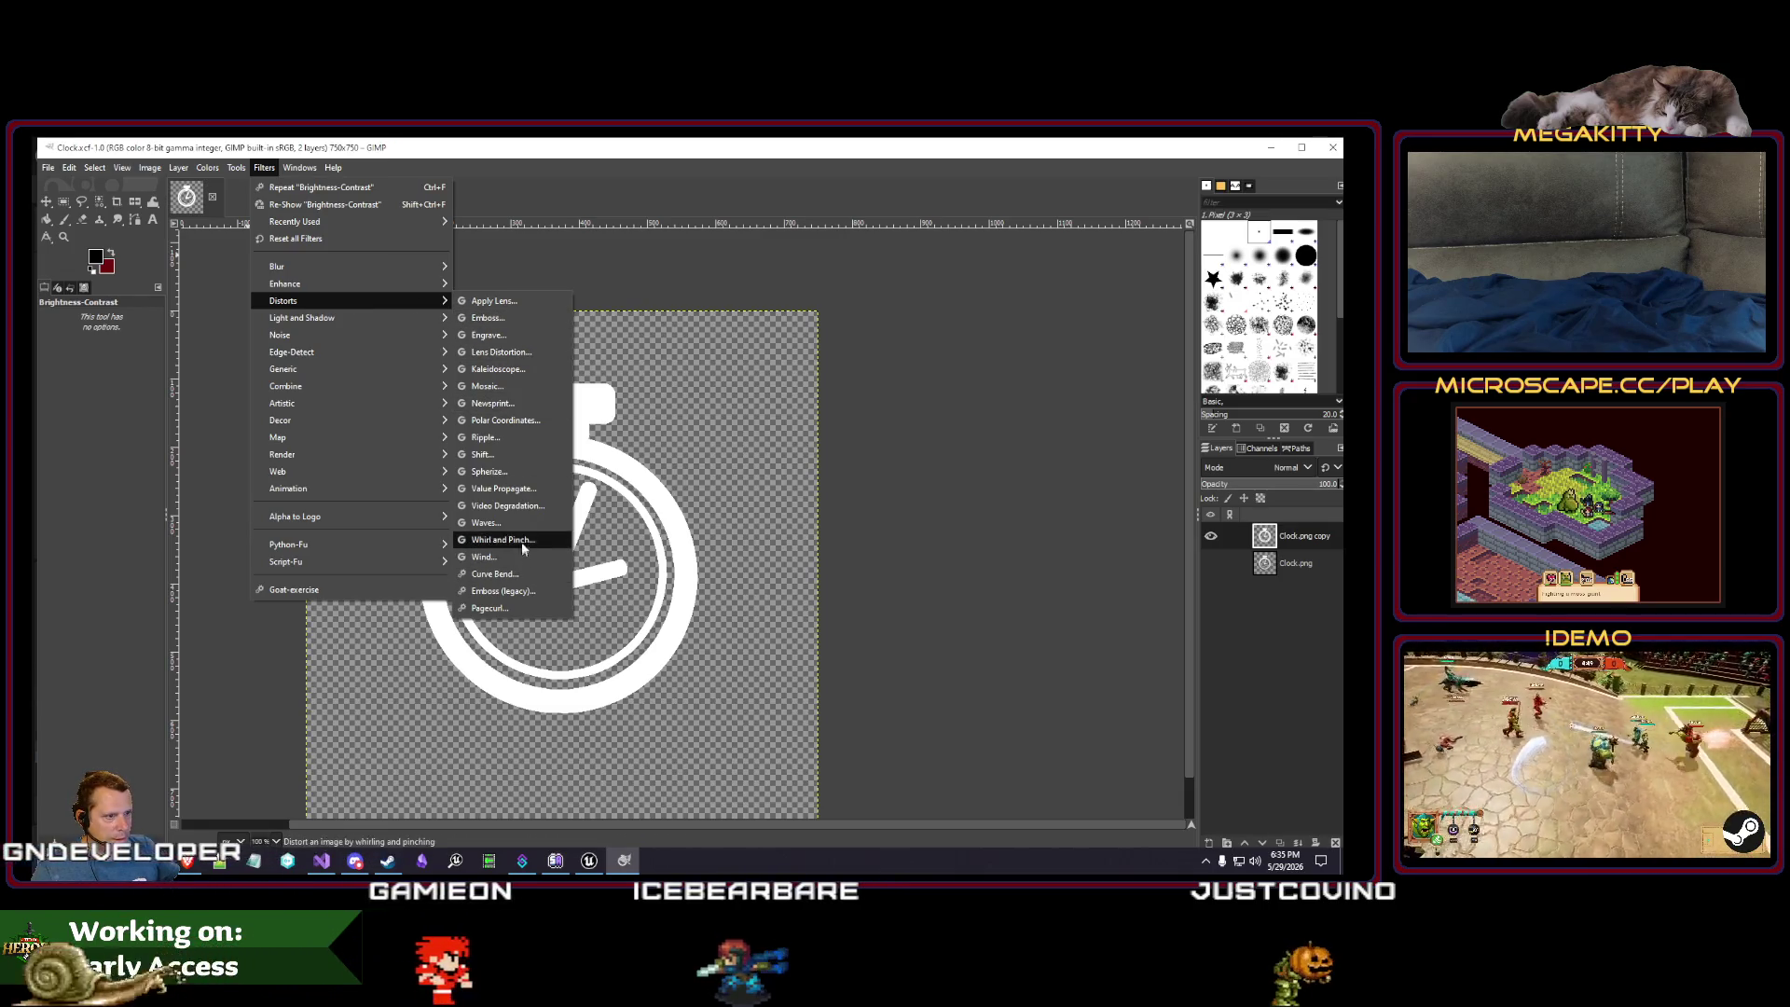
left_click(511, 437)
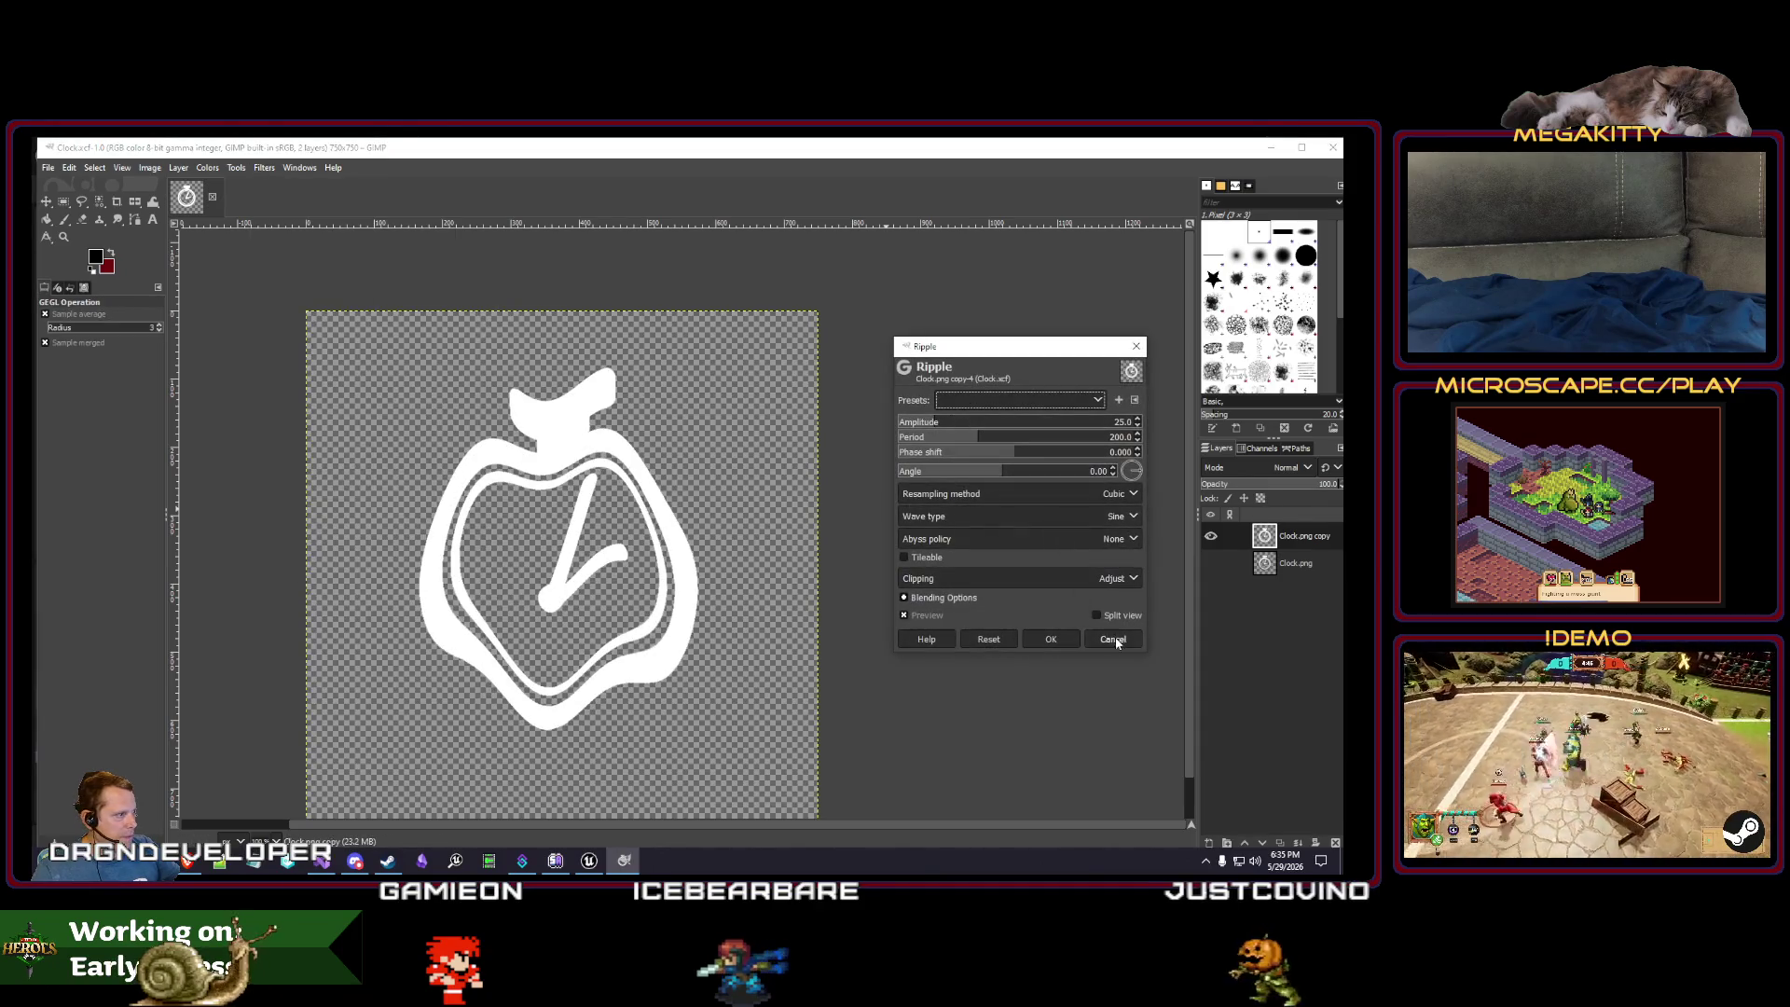
left_click(1114, 639)
left_click(263, 168)
mouse_move(310, 300)
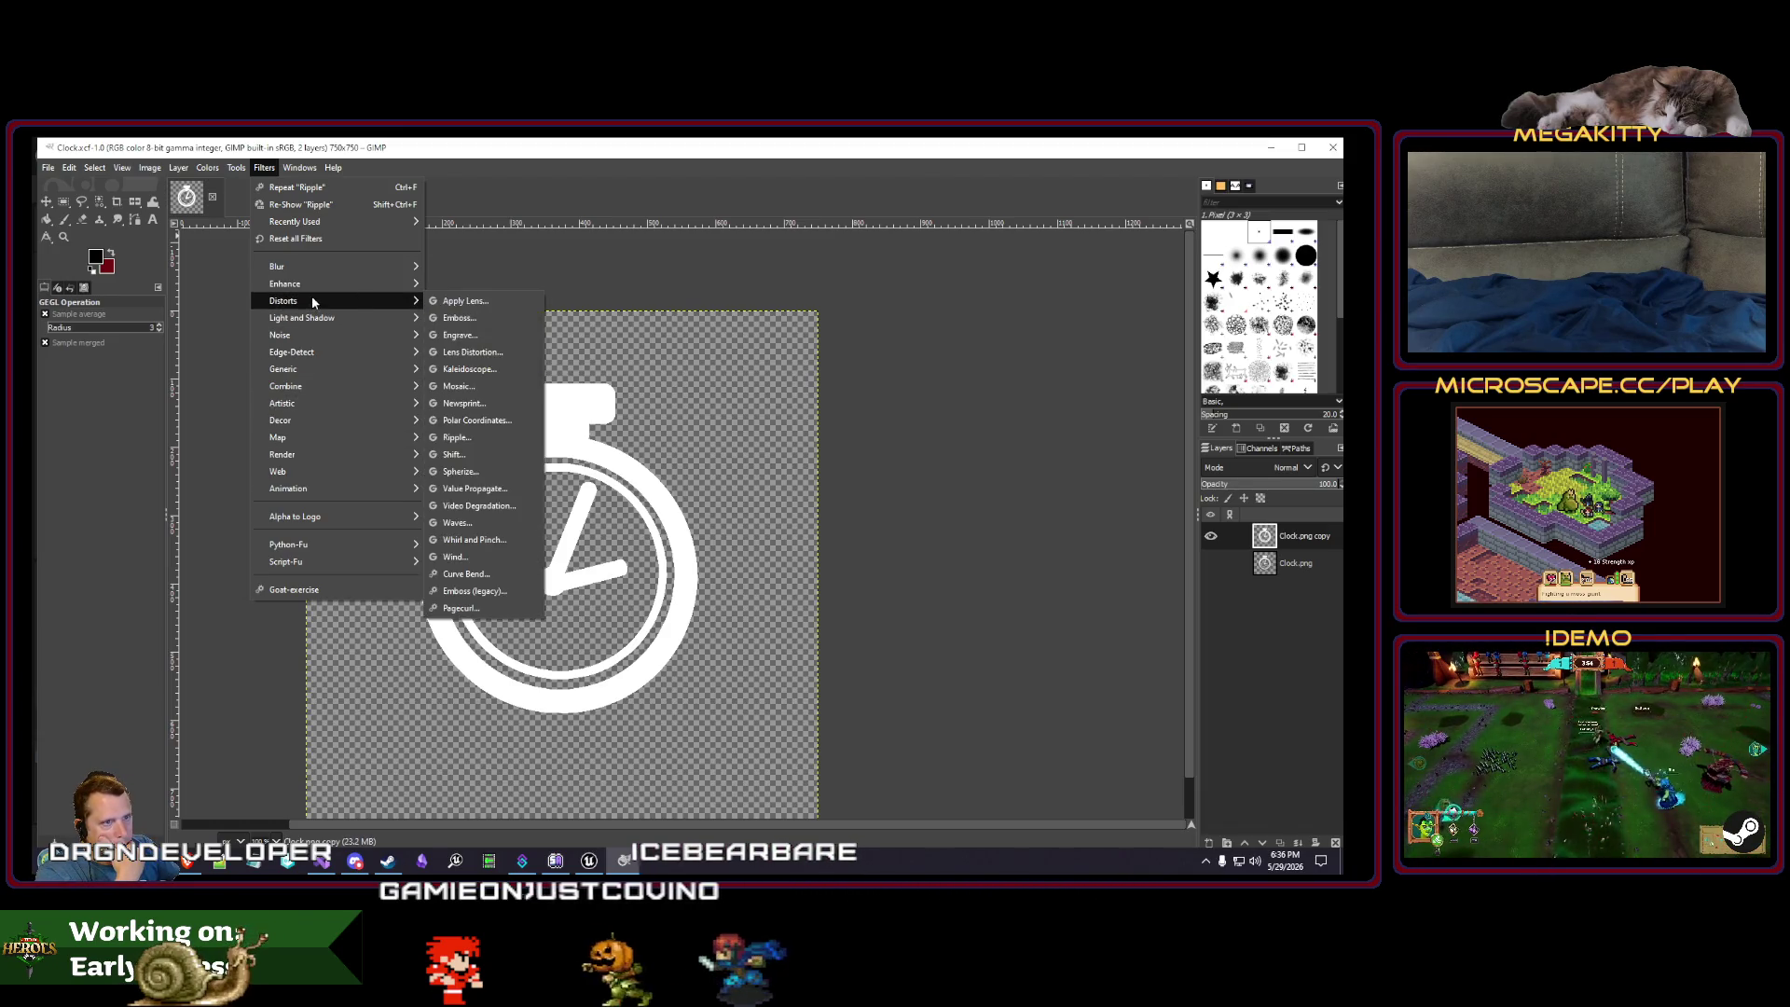
left_click(500, 507)
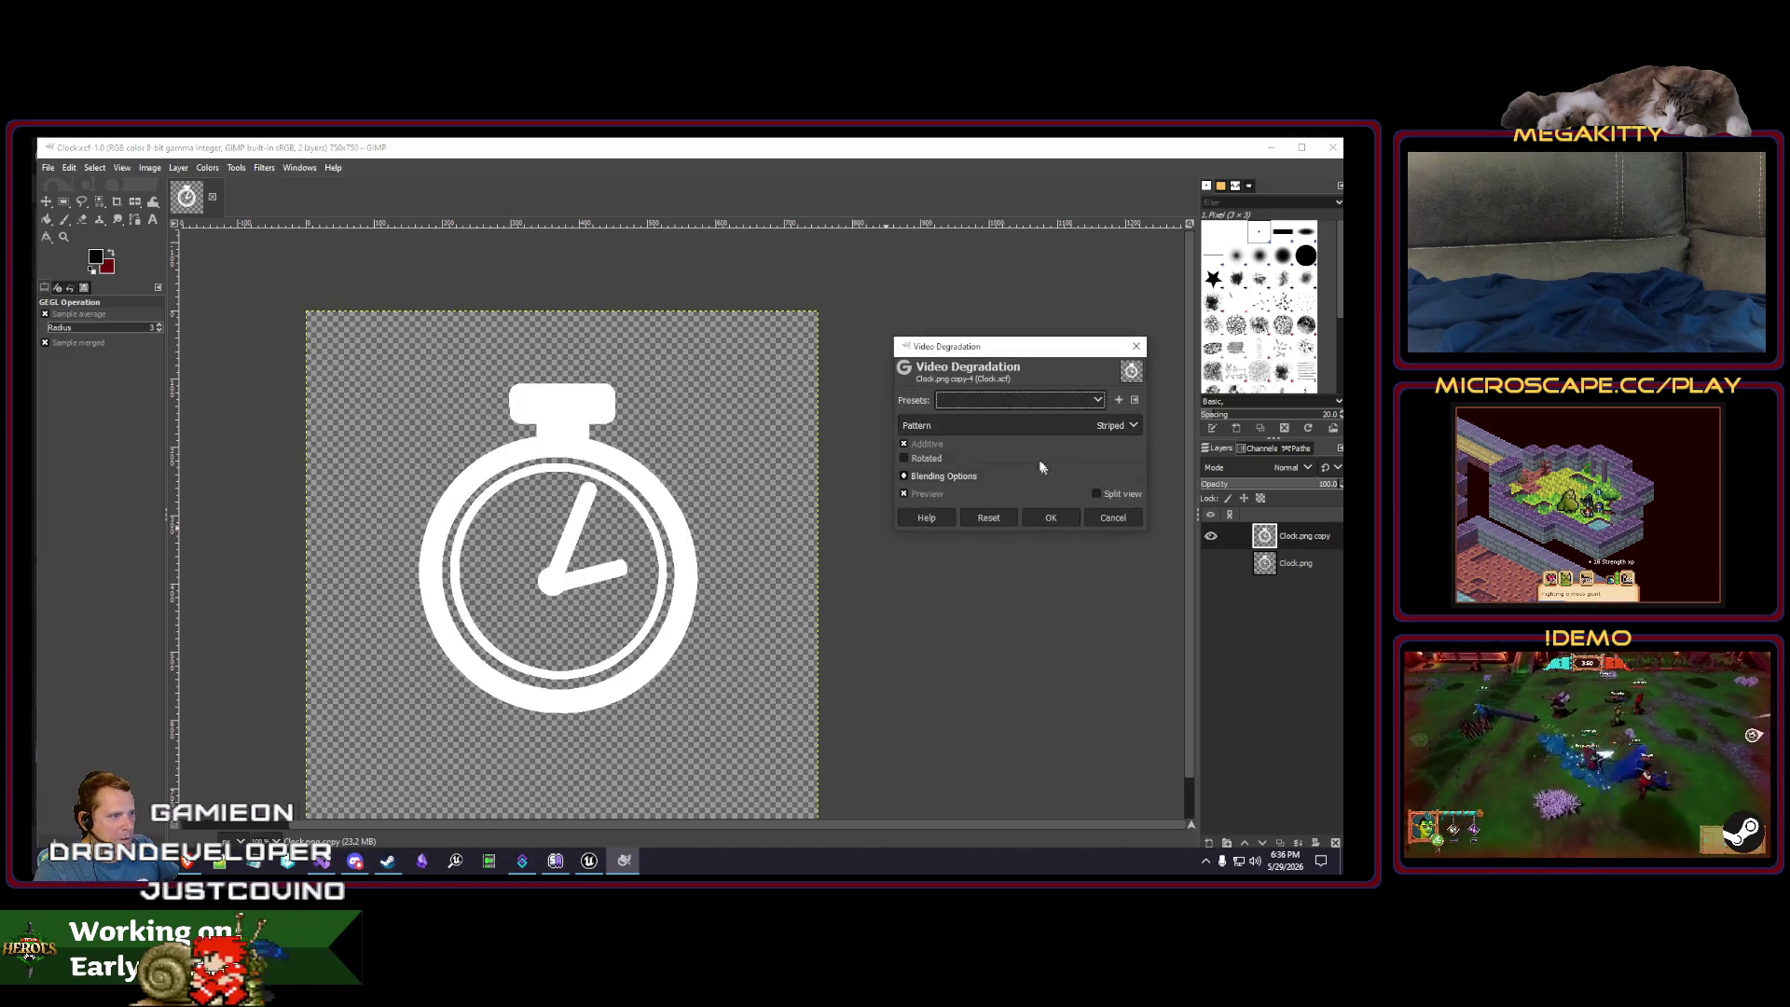
left_click(1114, 518)
left_click(270, 169)
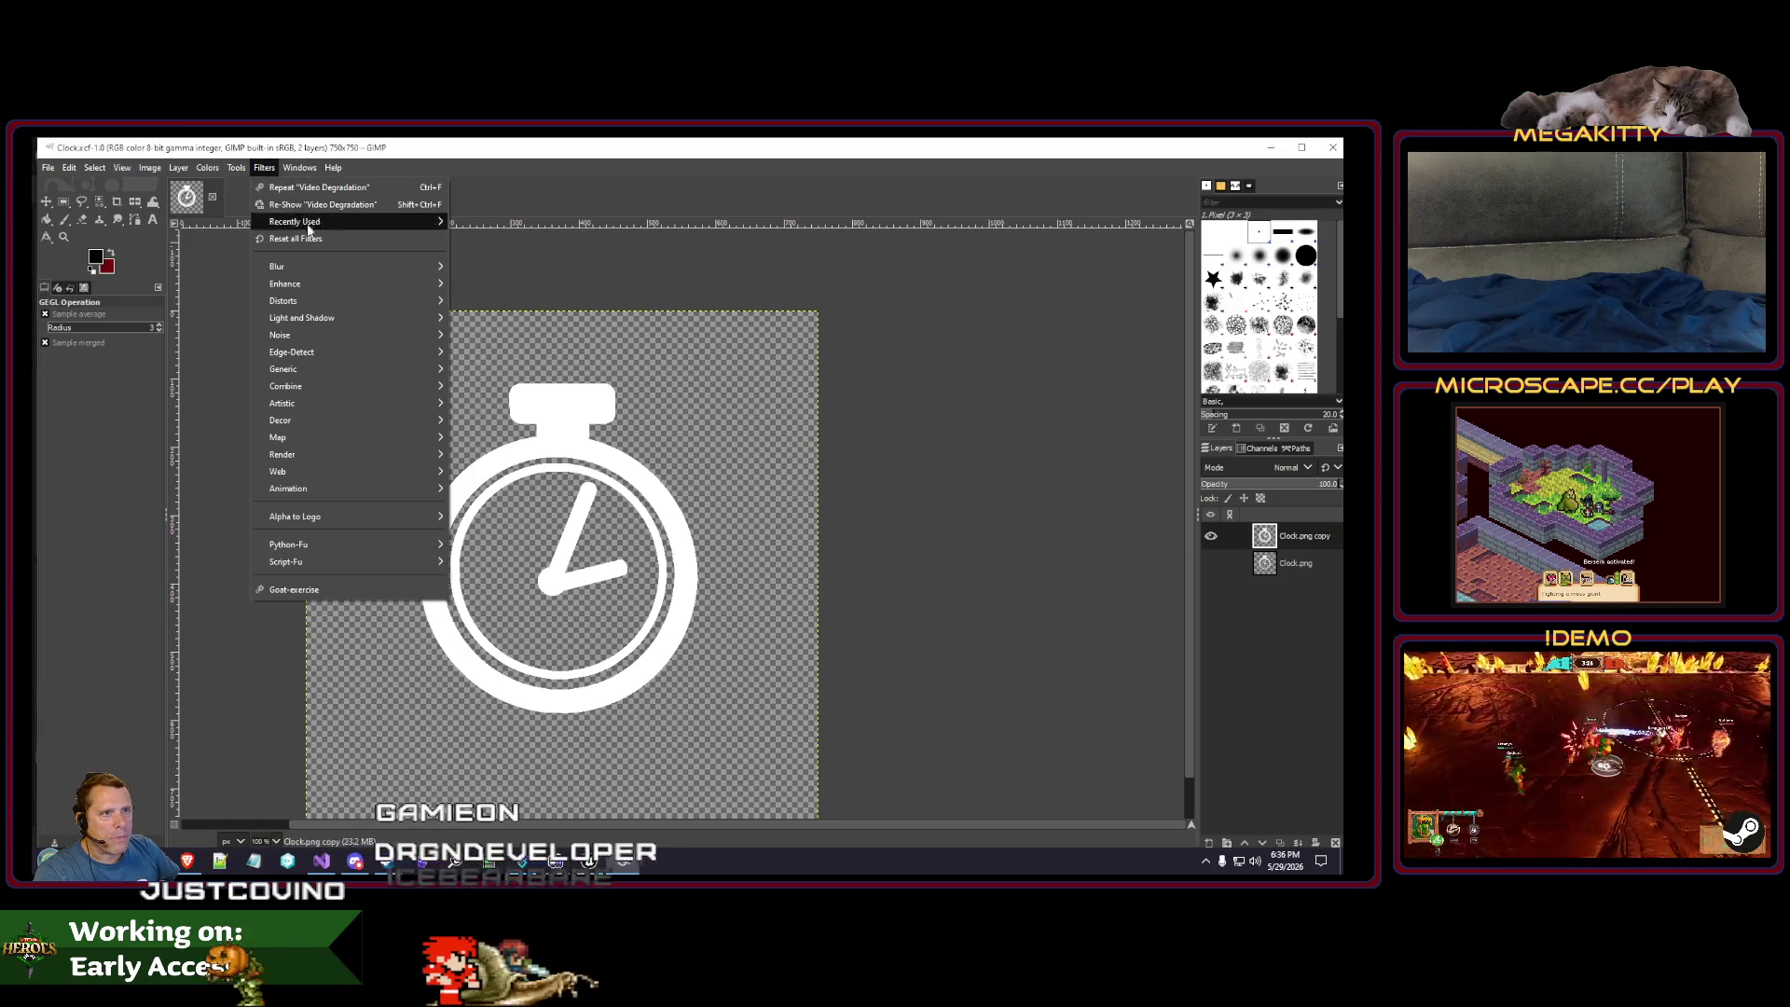
mouse_move(423, 307)
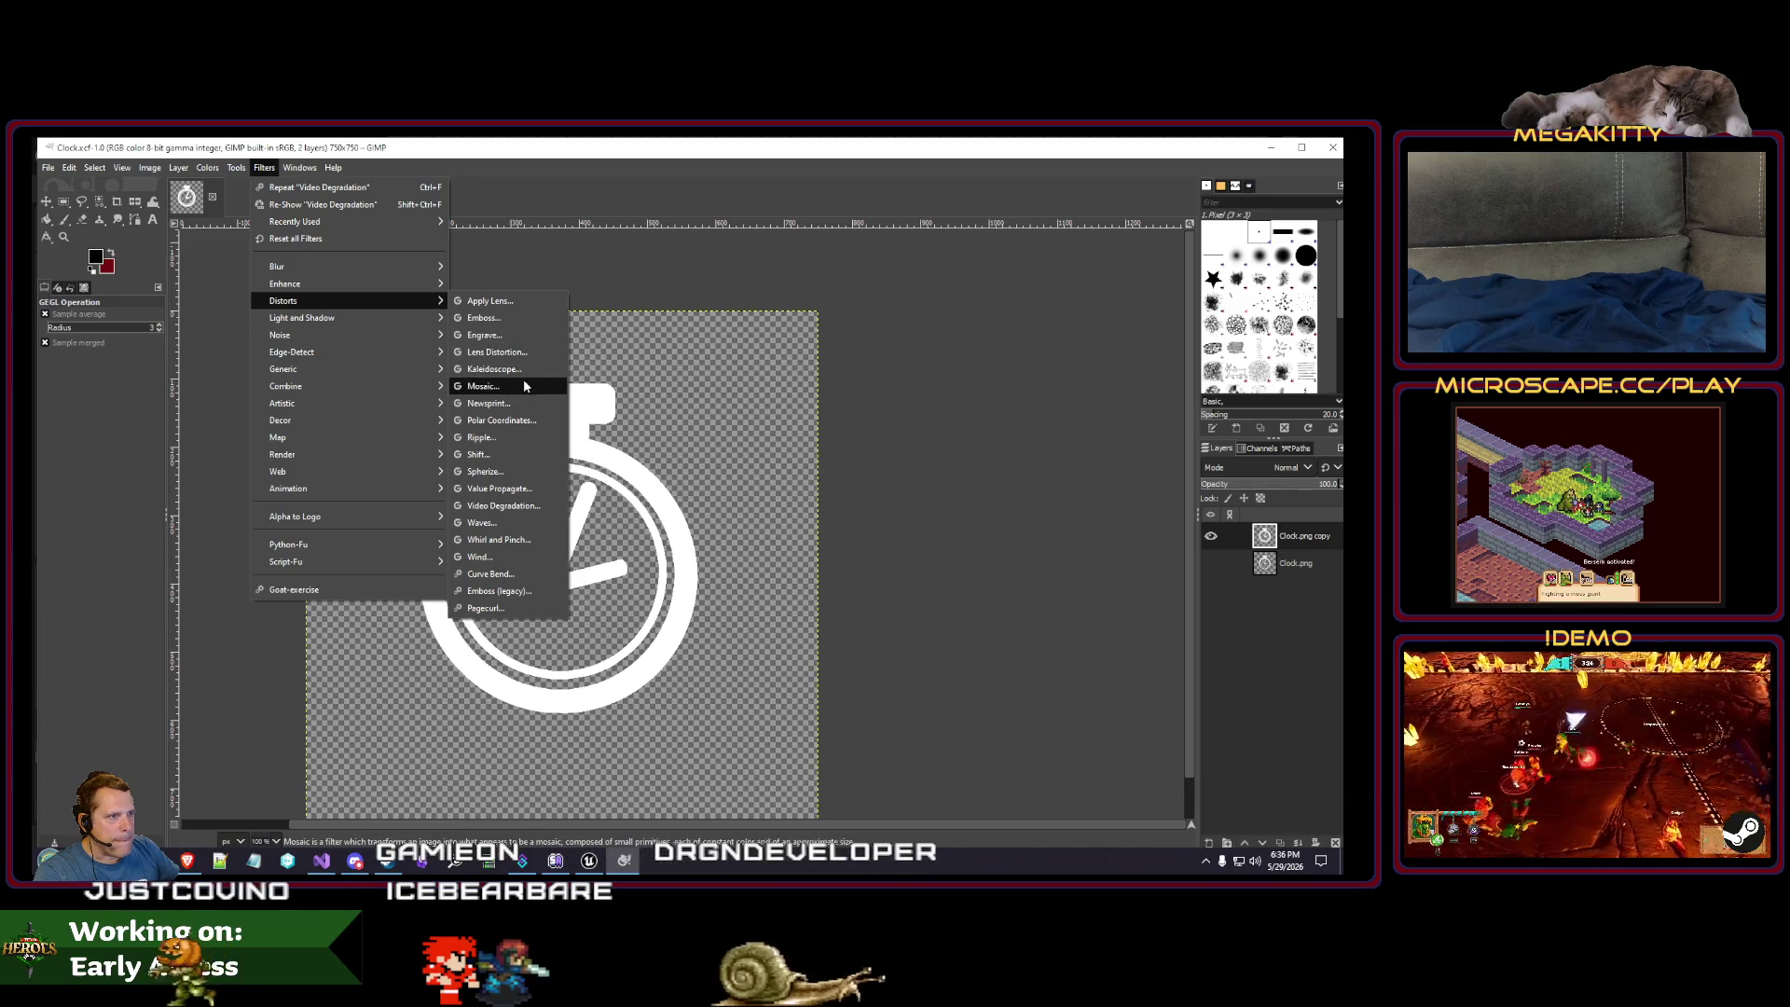
left_click(496, 438)
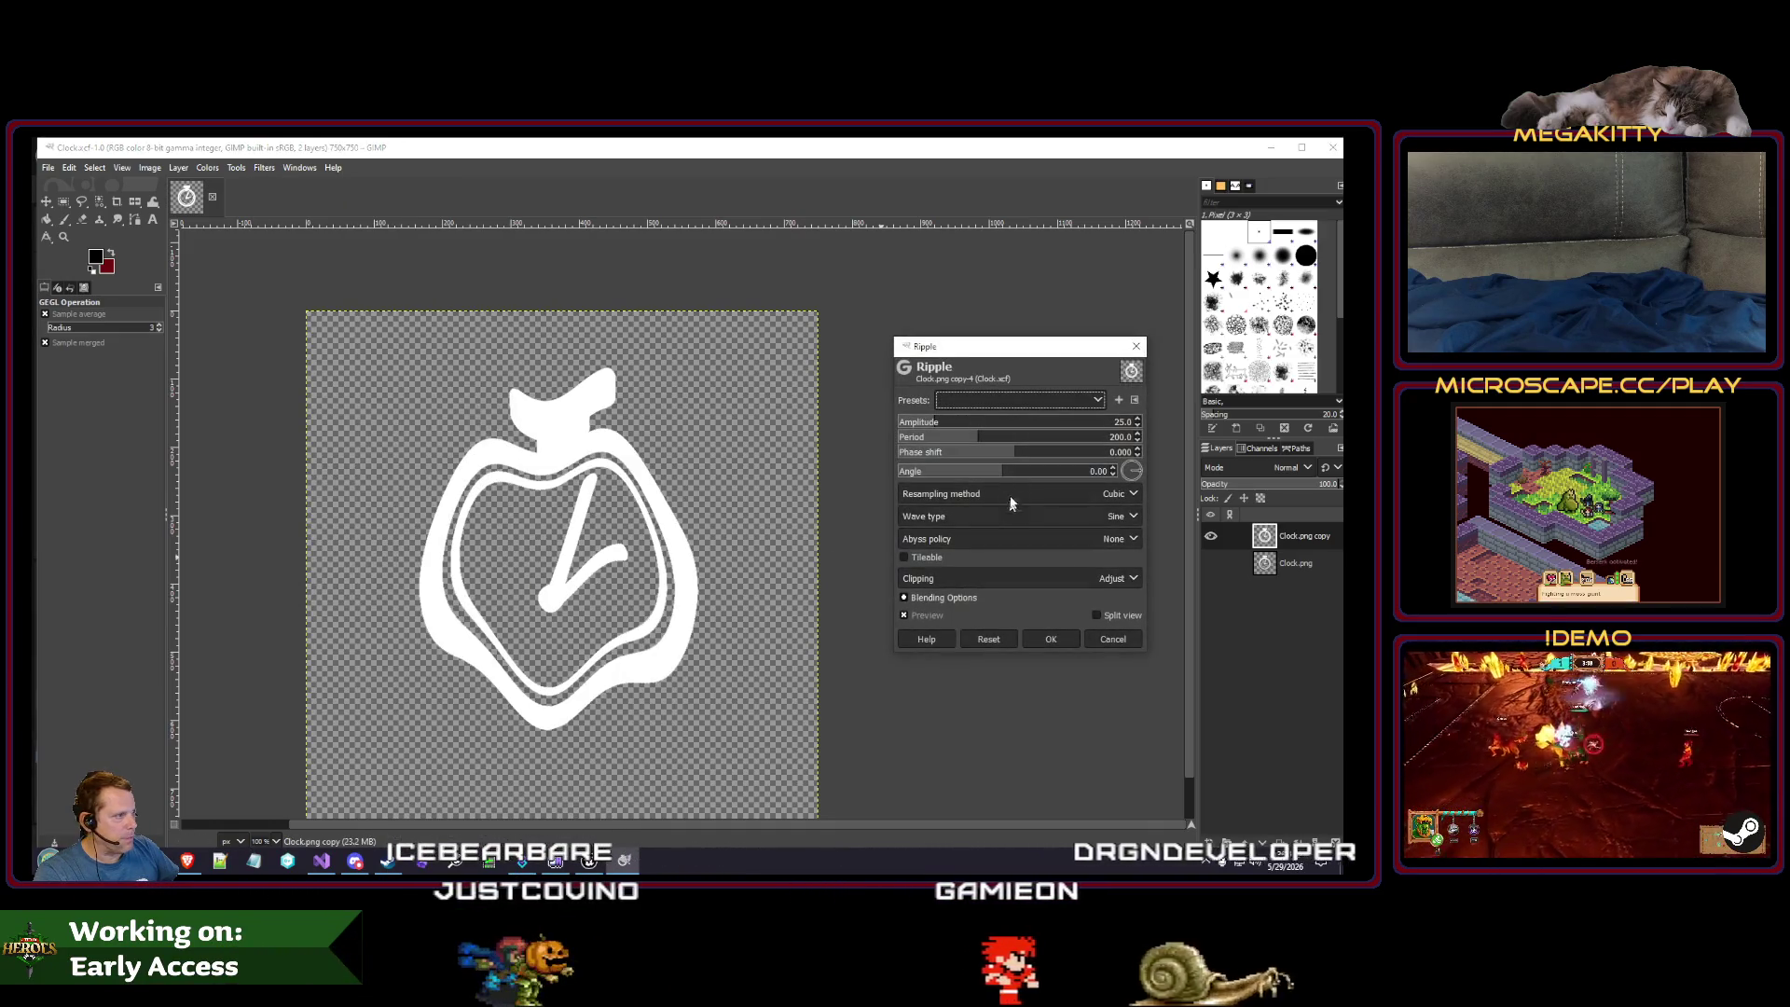
mouse_move(987, 441)
left_mouse_down()
mouse_move(958, 440)
mouse_move(1046, 437)
left_mouse_up()
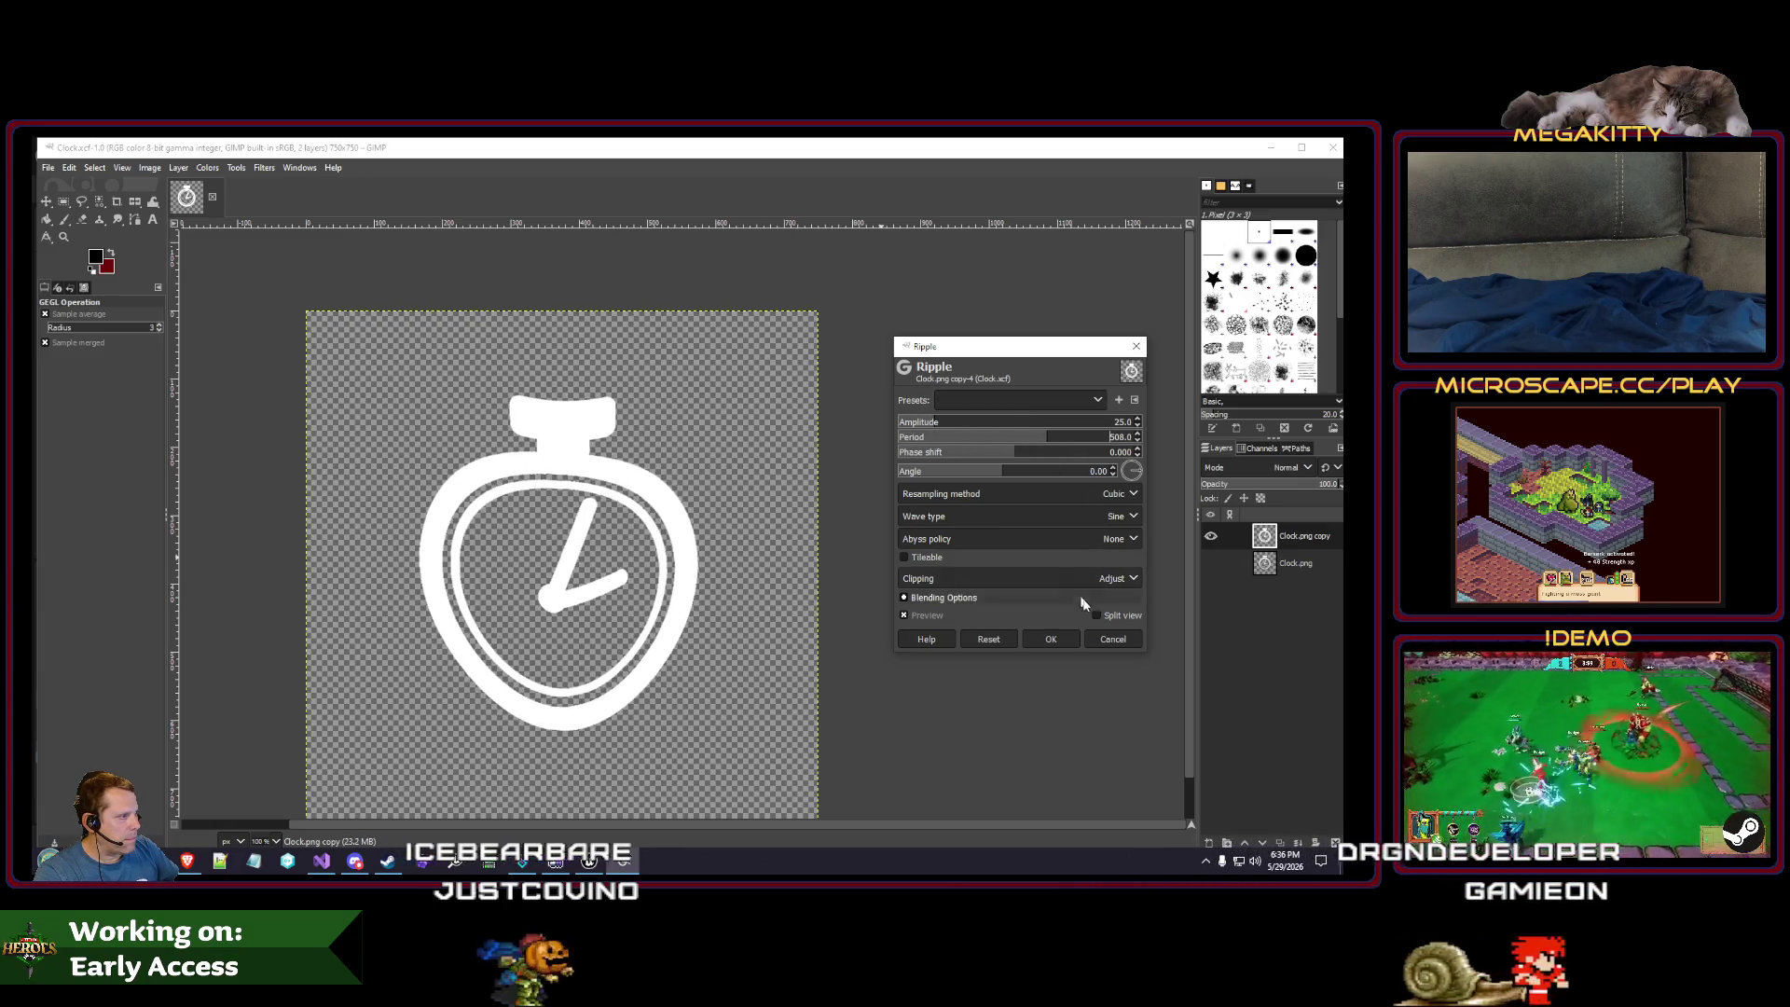
left_click(1112, 640)
left_click(264, 168)
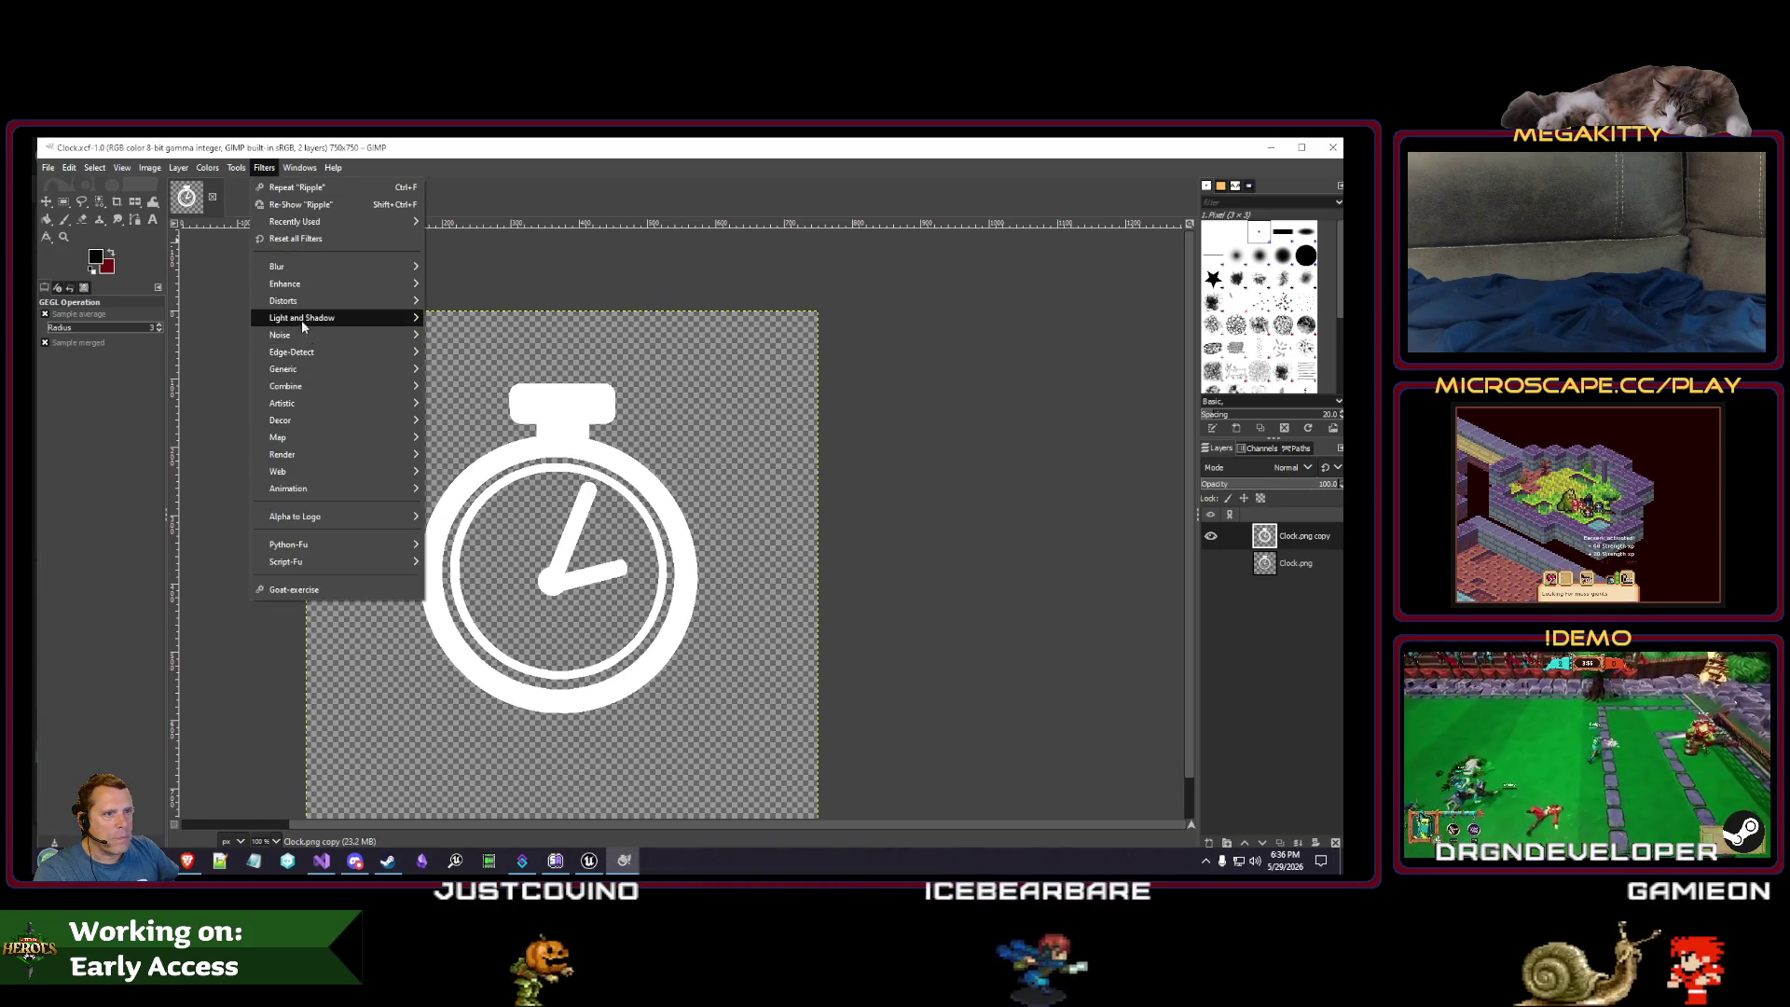
mouse_move(351, 337)
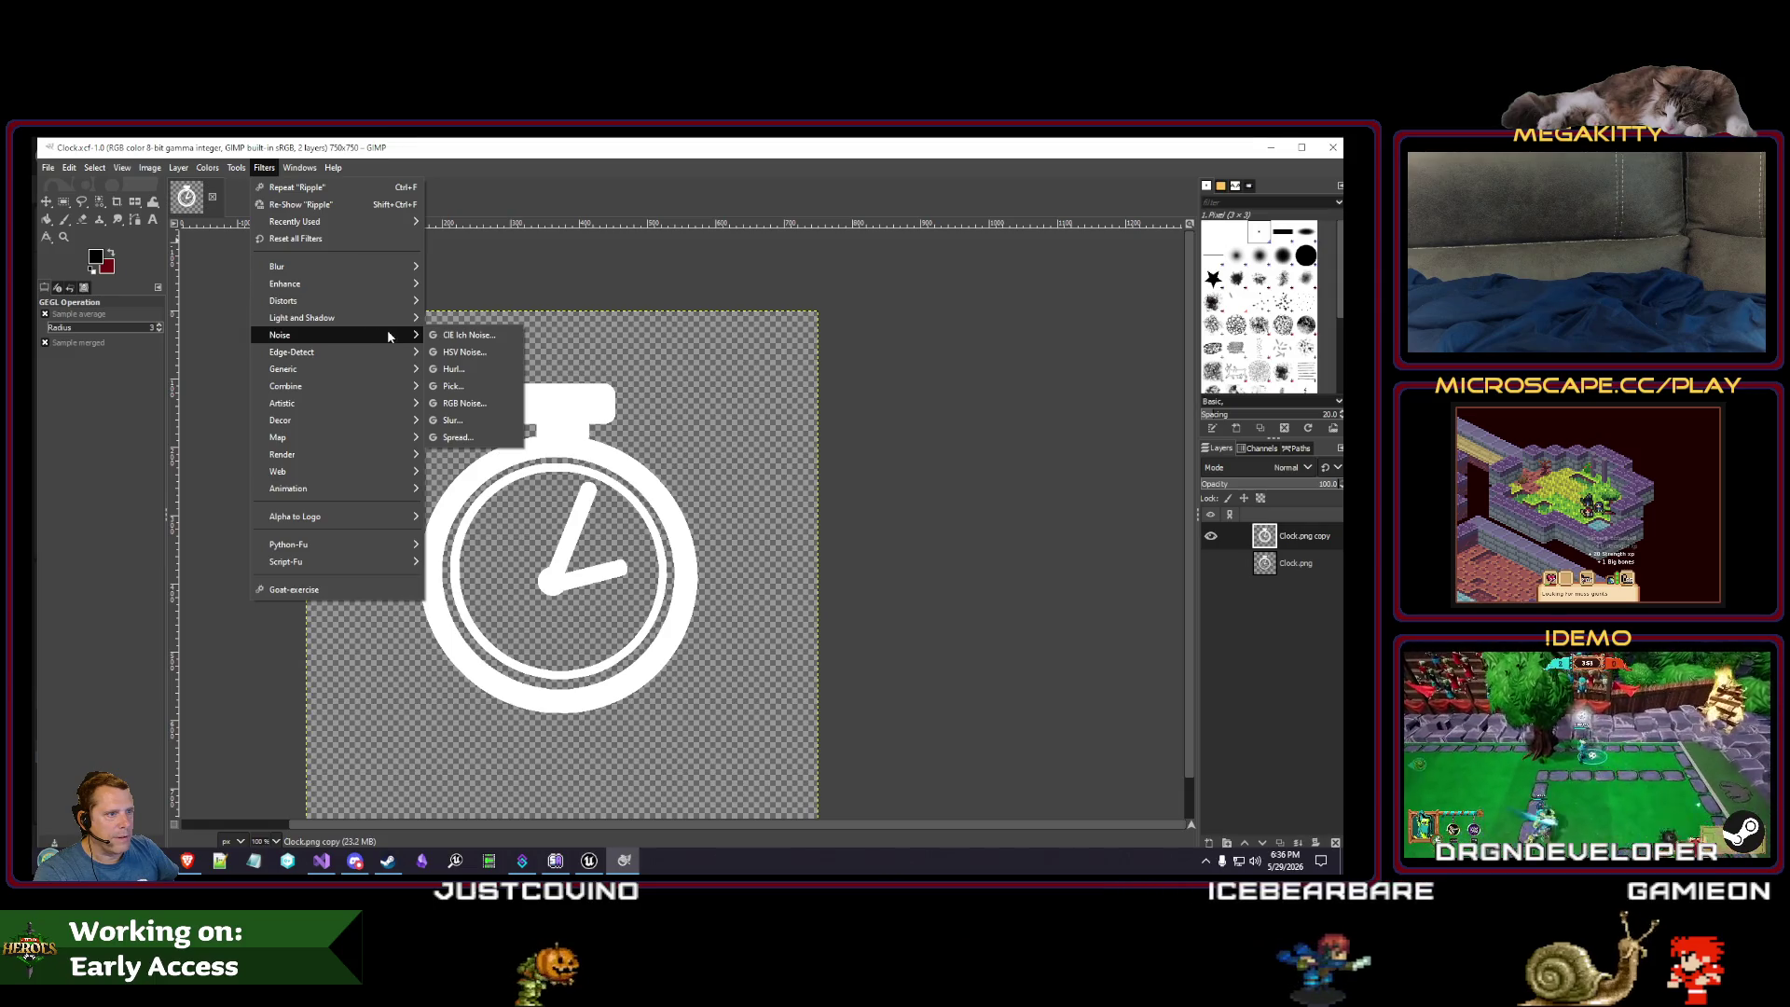
left_click(485, 437)
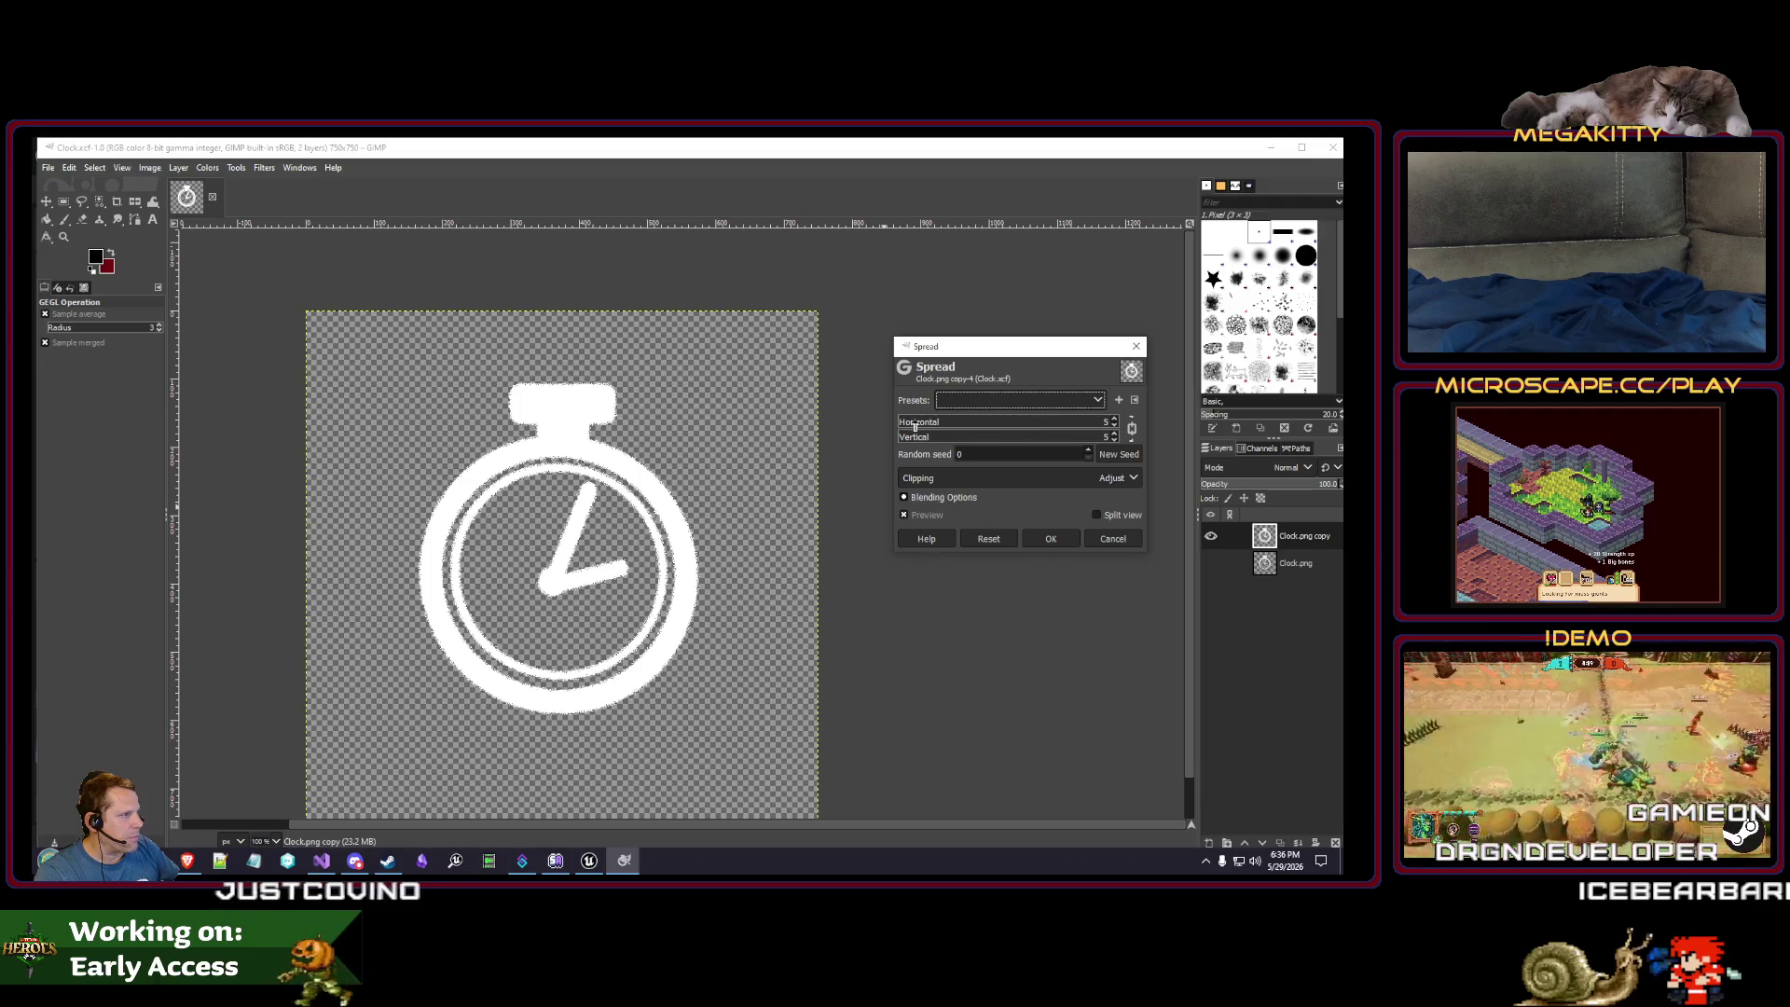
left_click_drag(915, 425, 896, 422)
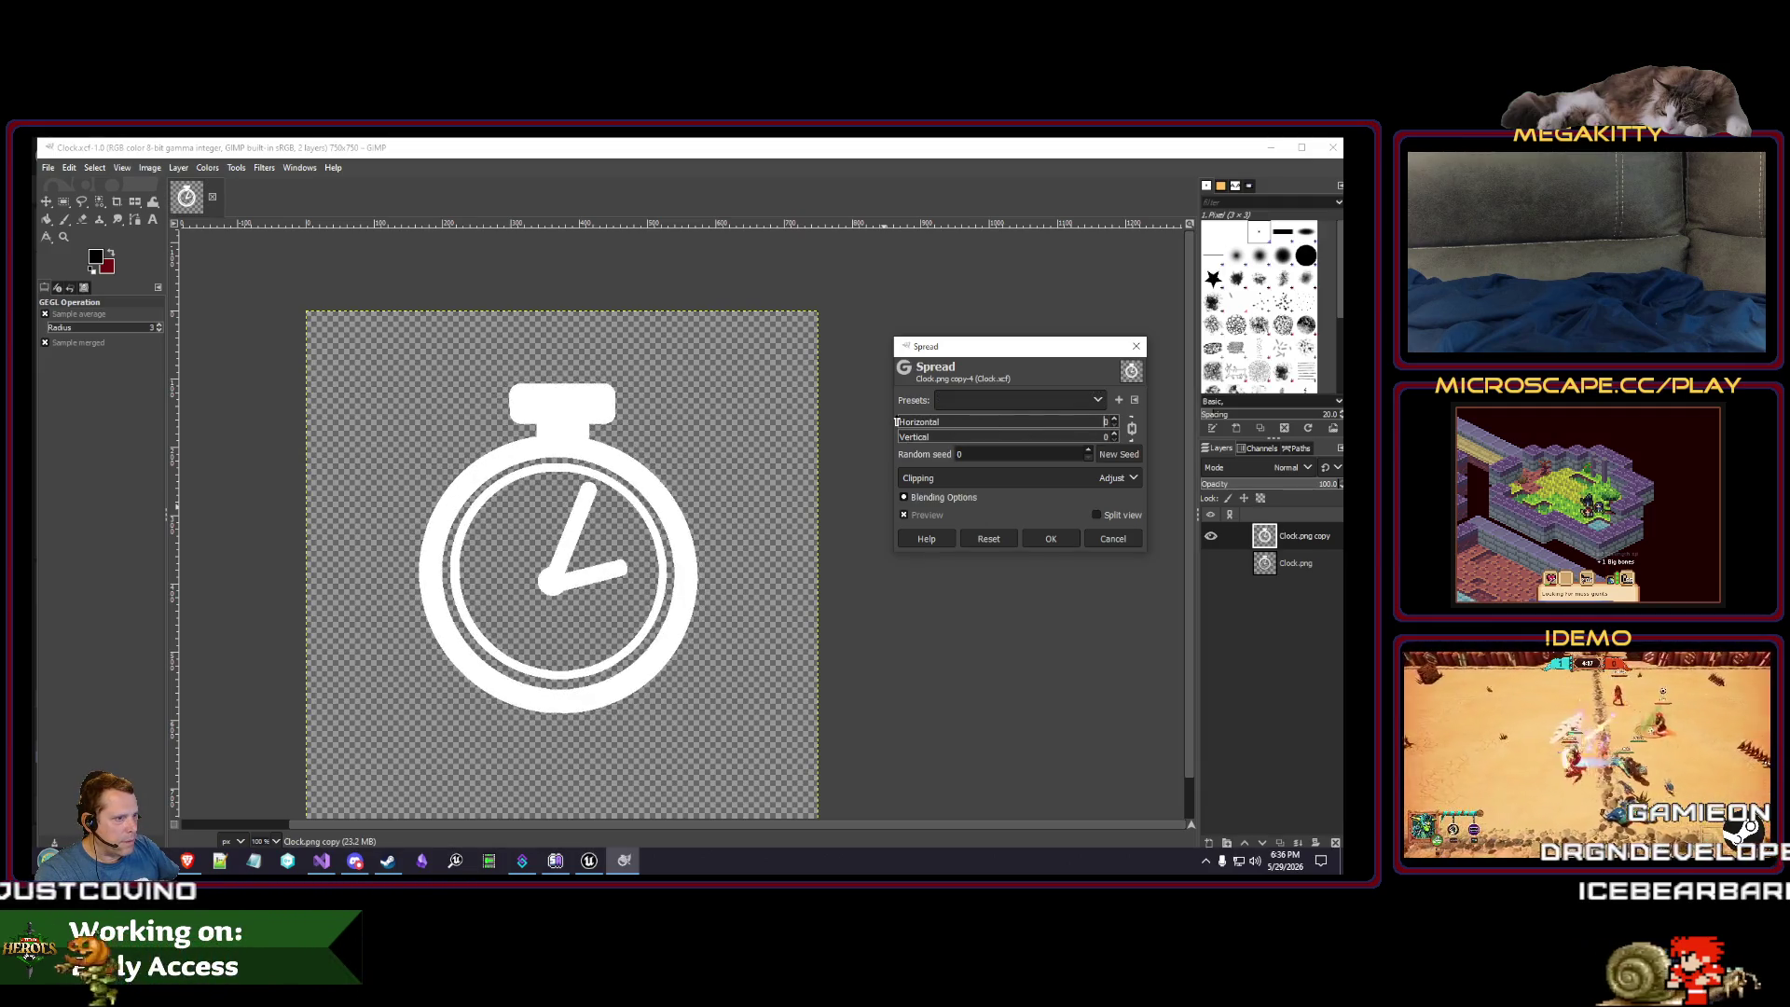
left_click_drag(899, 421, 898, 421)
scroll(902, 438, "up", 2)
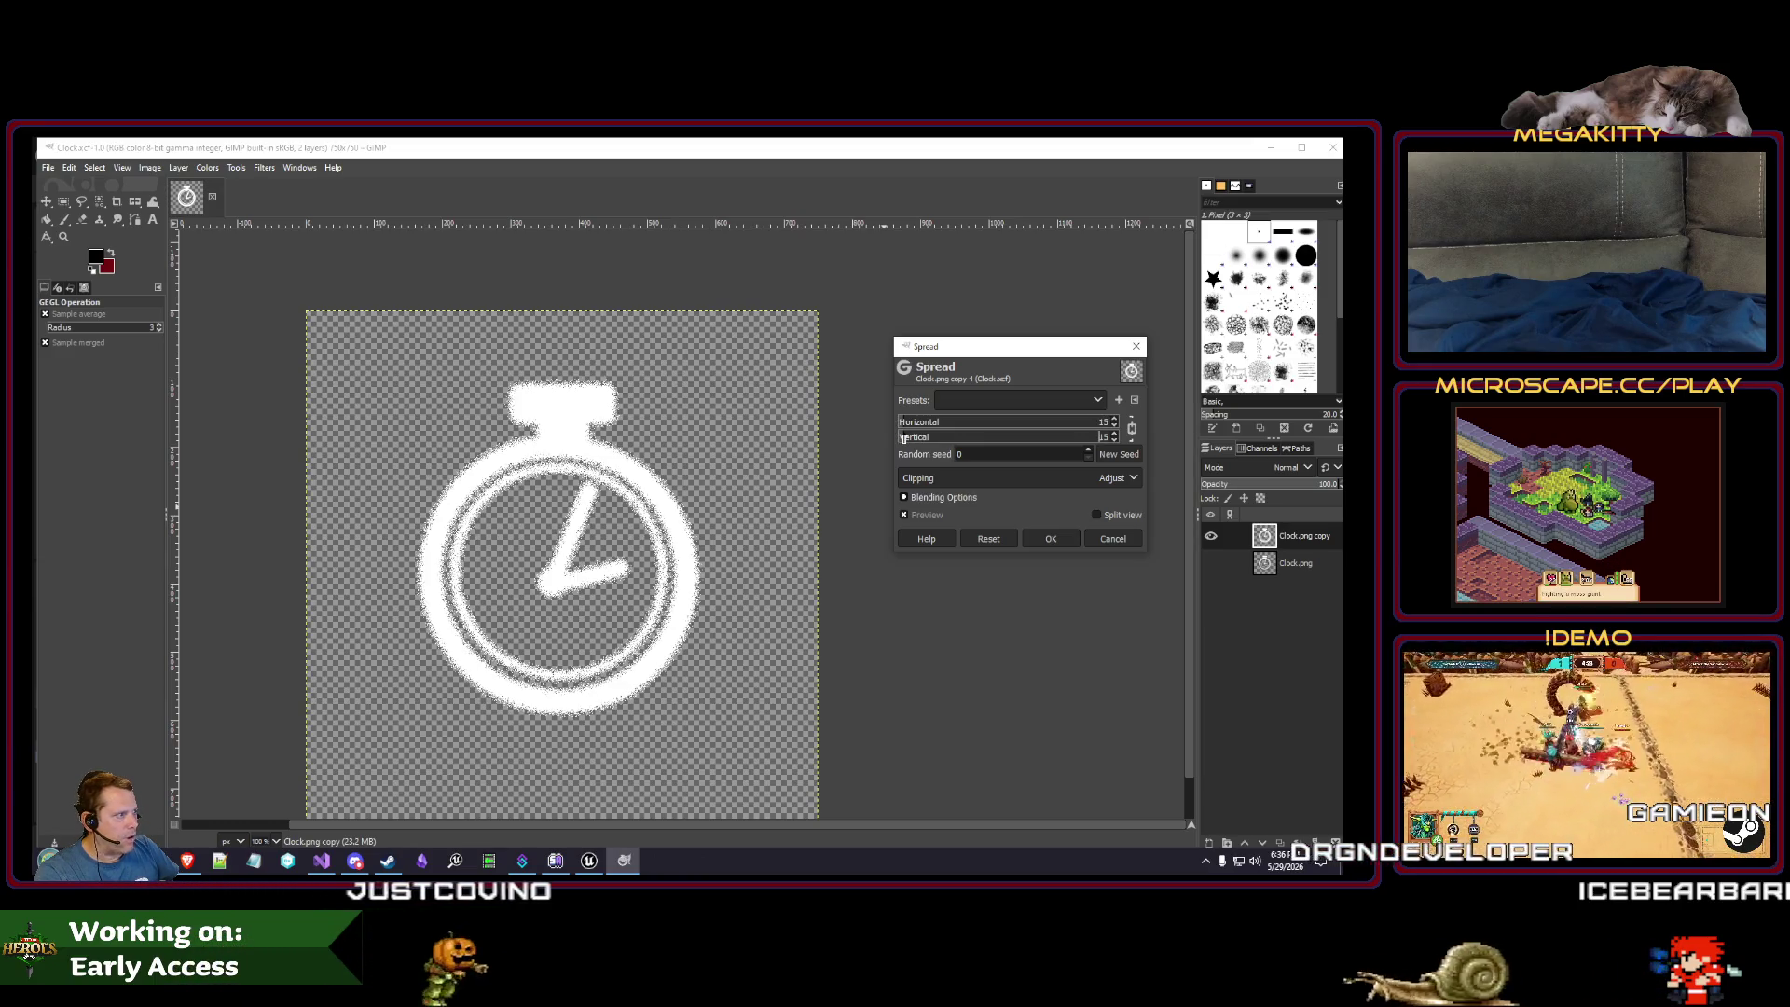
scroll(901, 438, "down", 3)
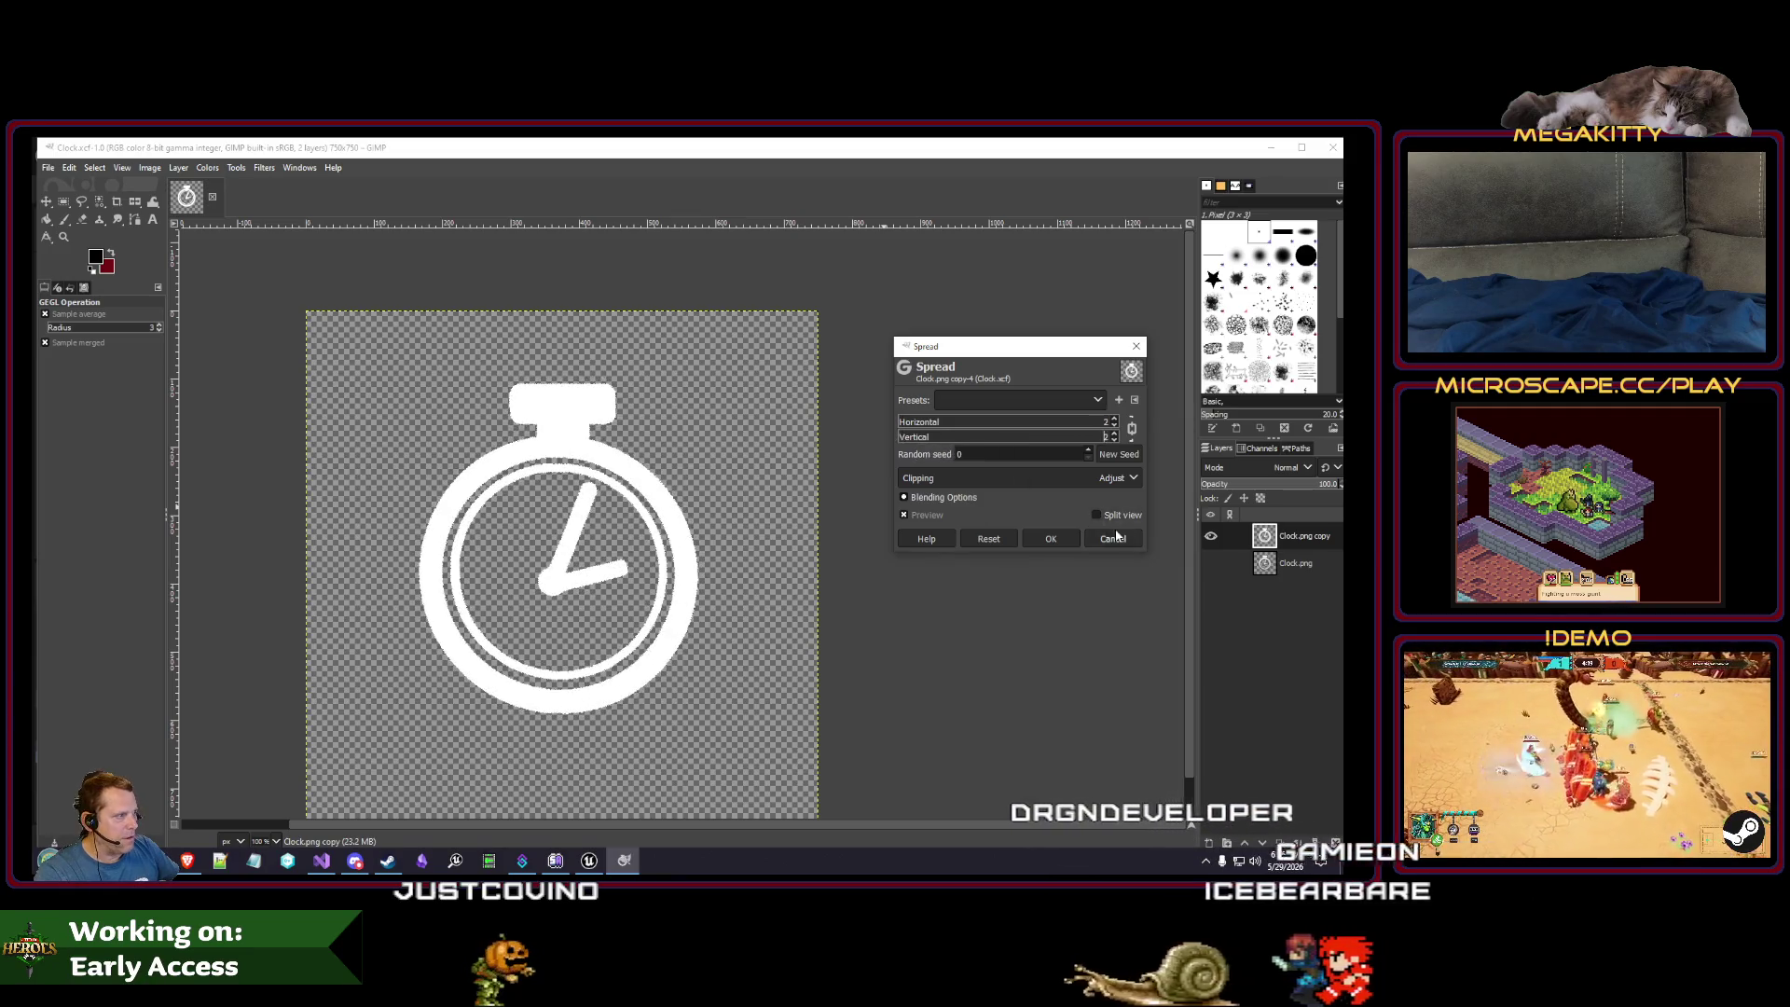
left_click(1050, 539)
left_click(264, 167)
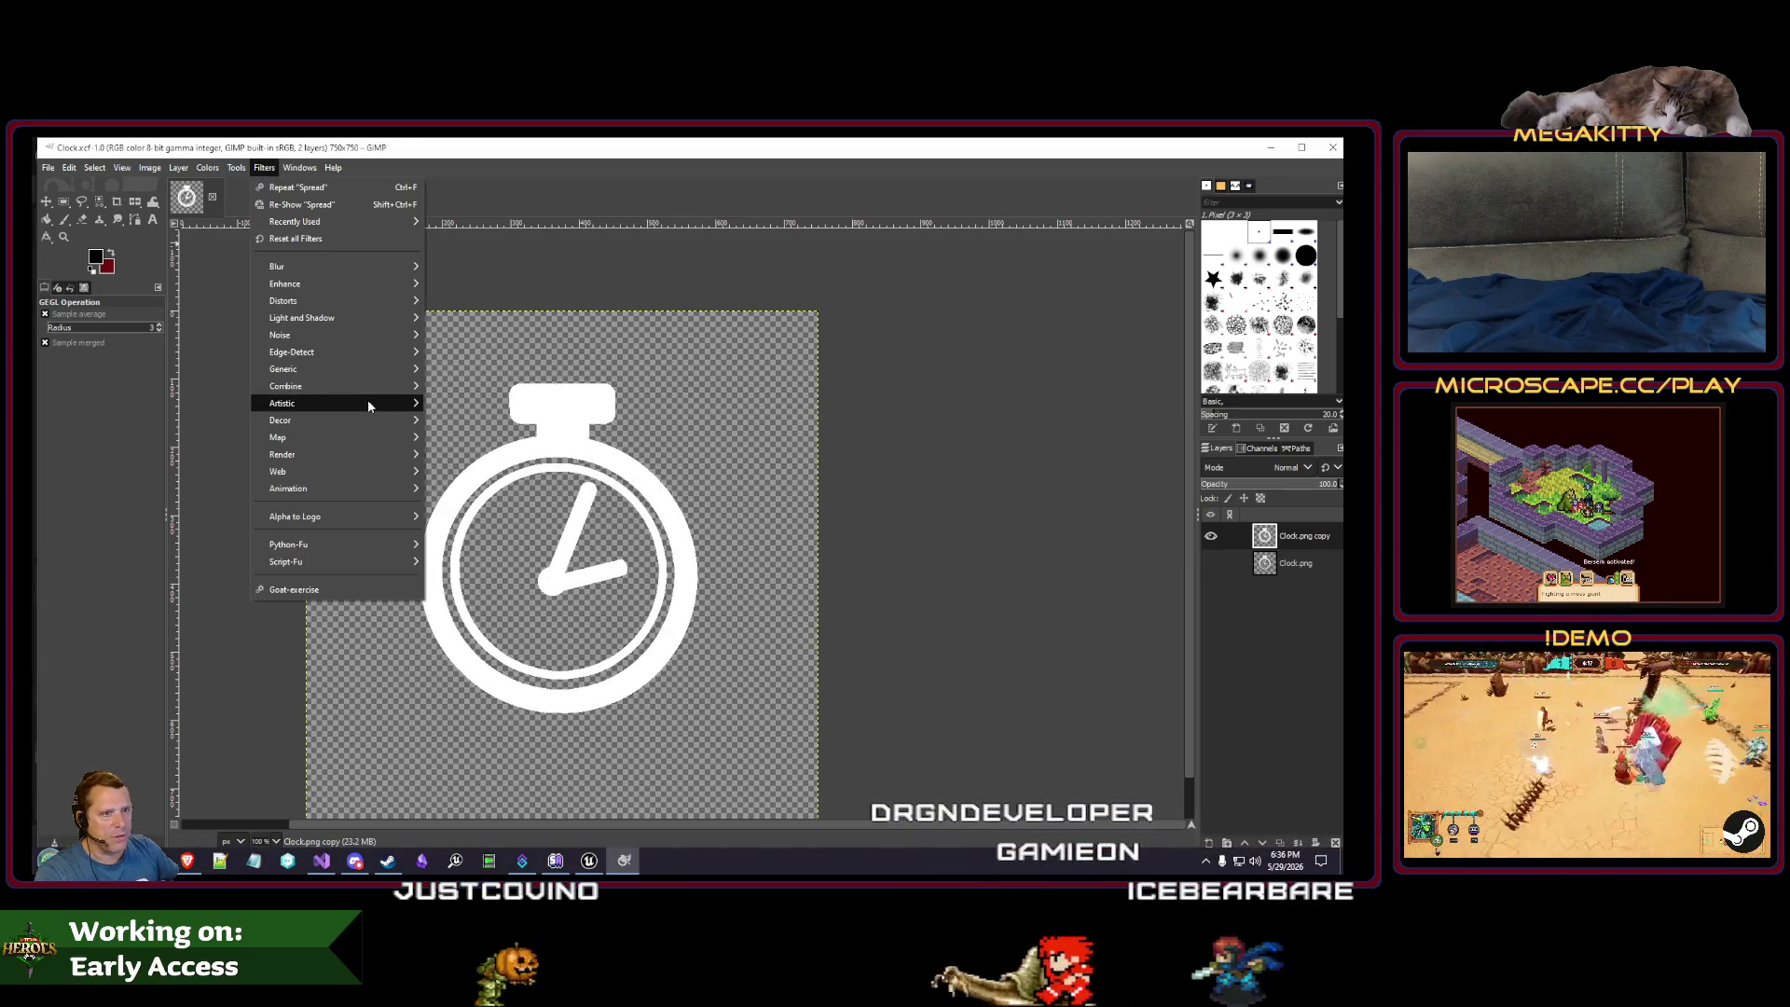
mouse_move(324, 307)
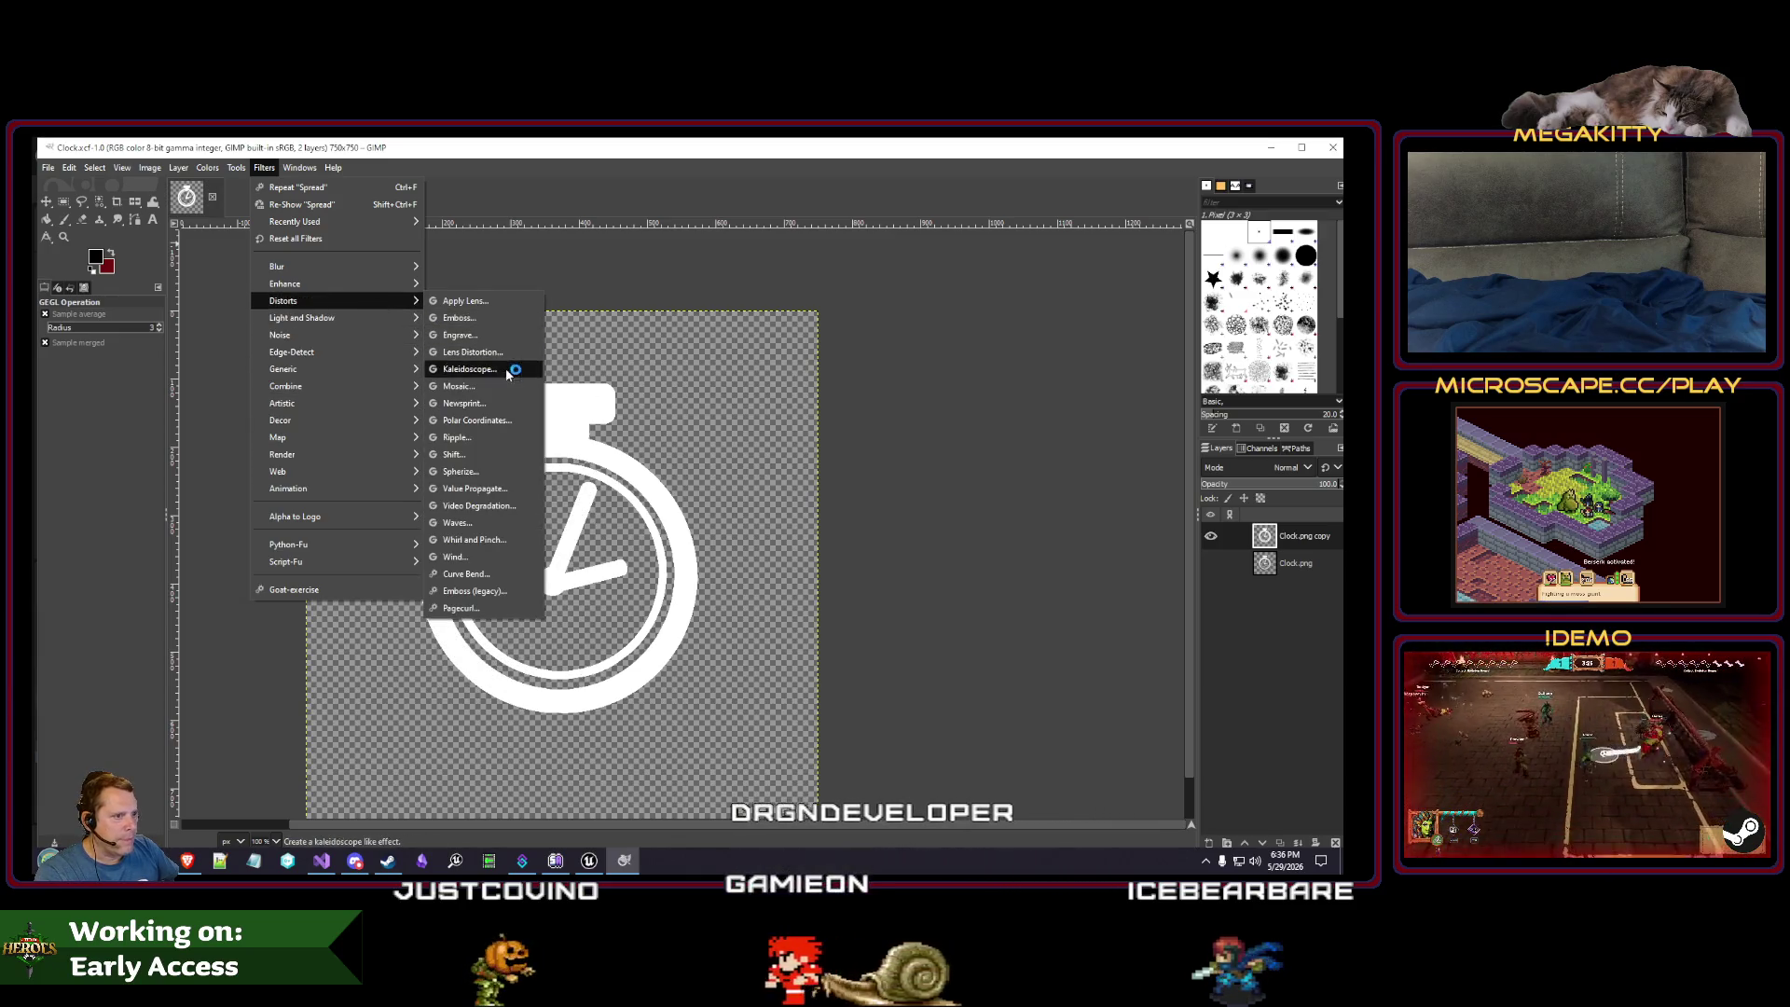
left_click(503, 523)
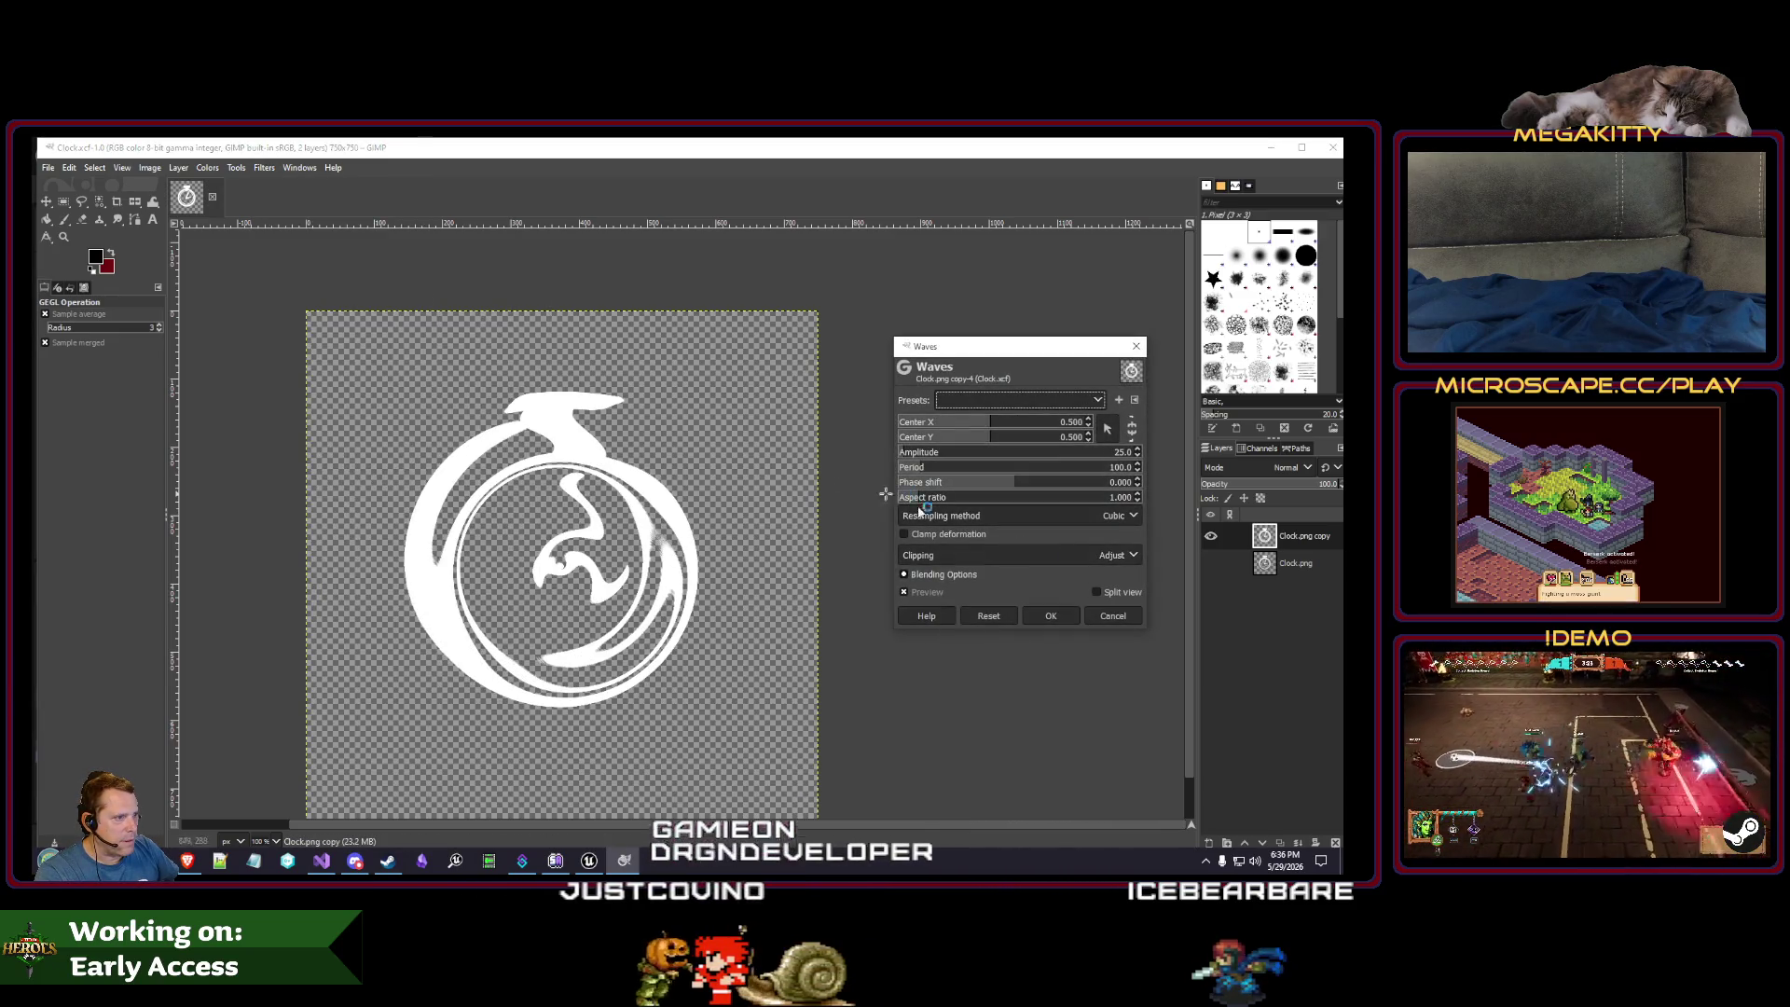
key("Escape")
left_click(264, 167)
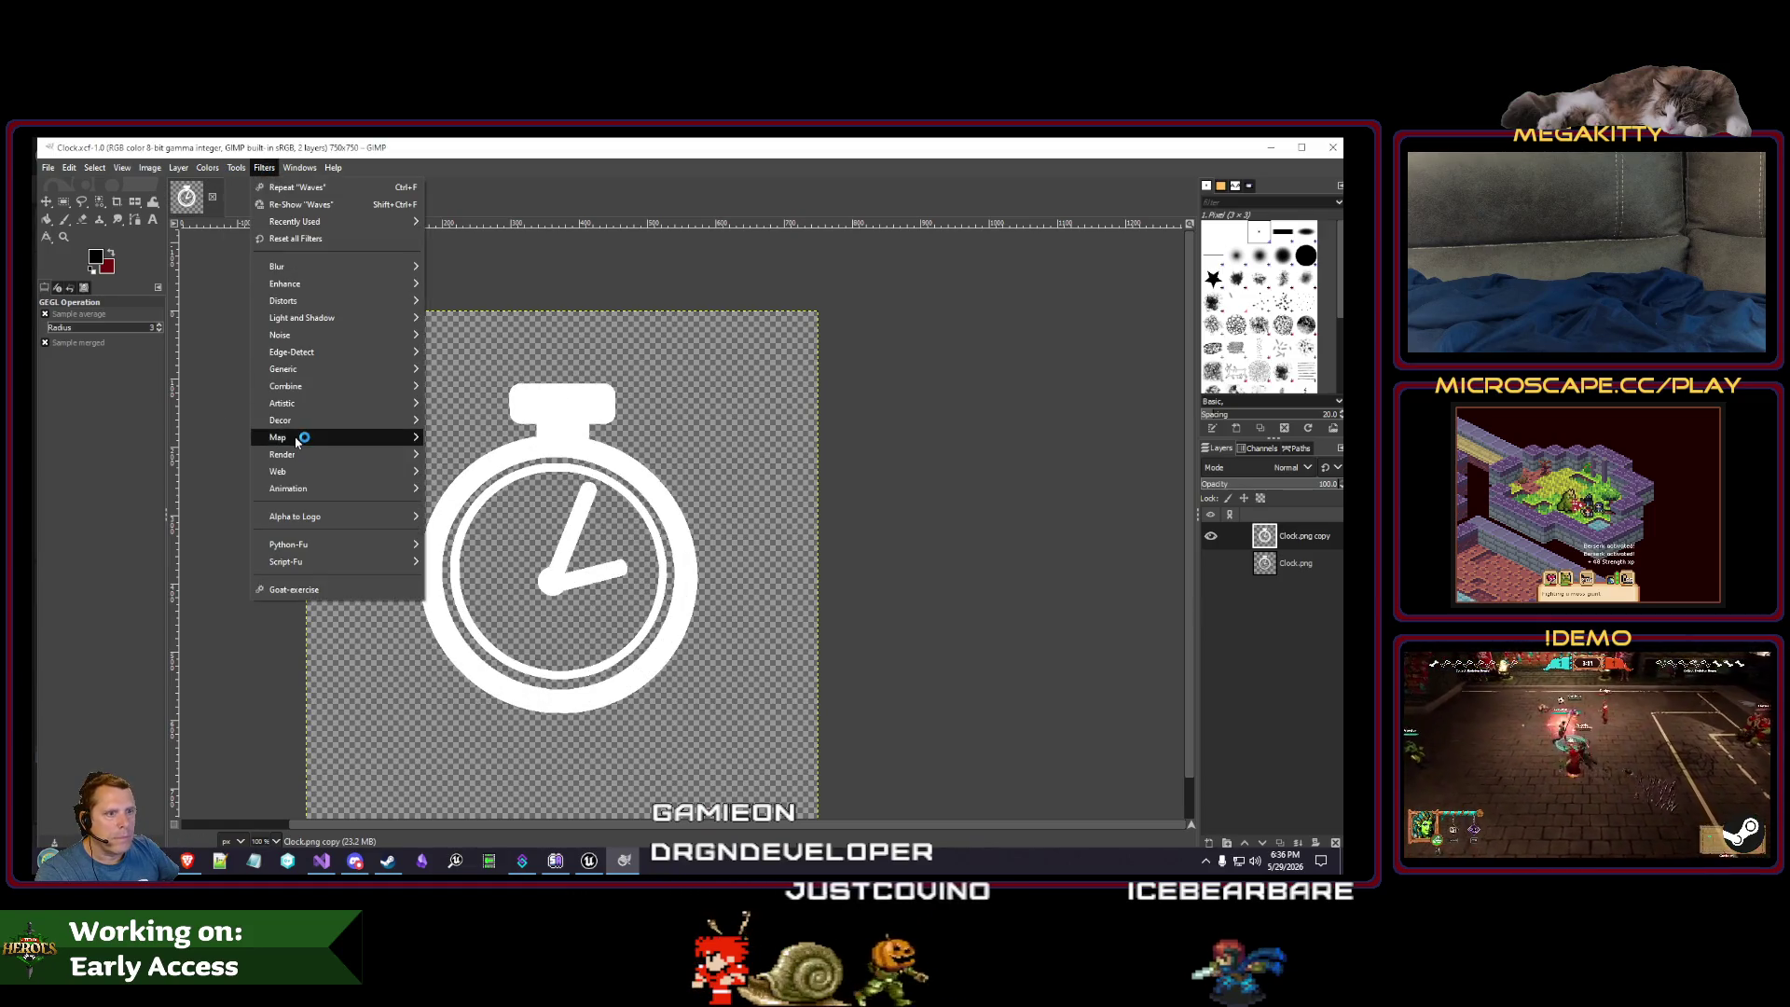
mouse_move(303, 425)
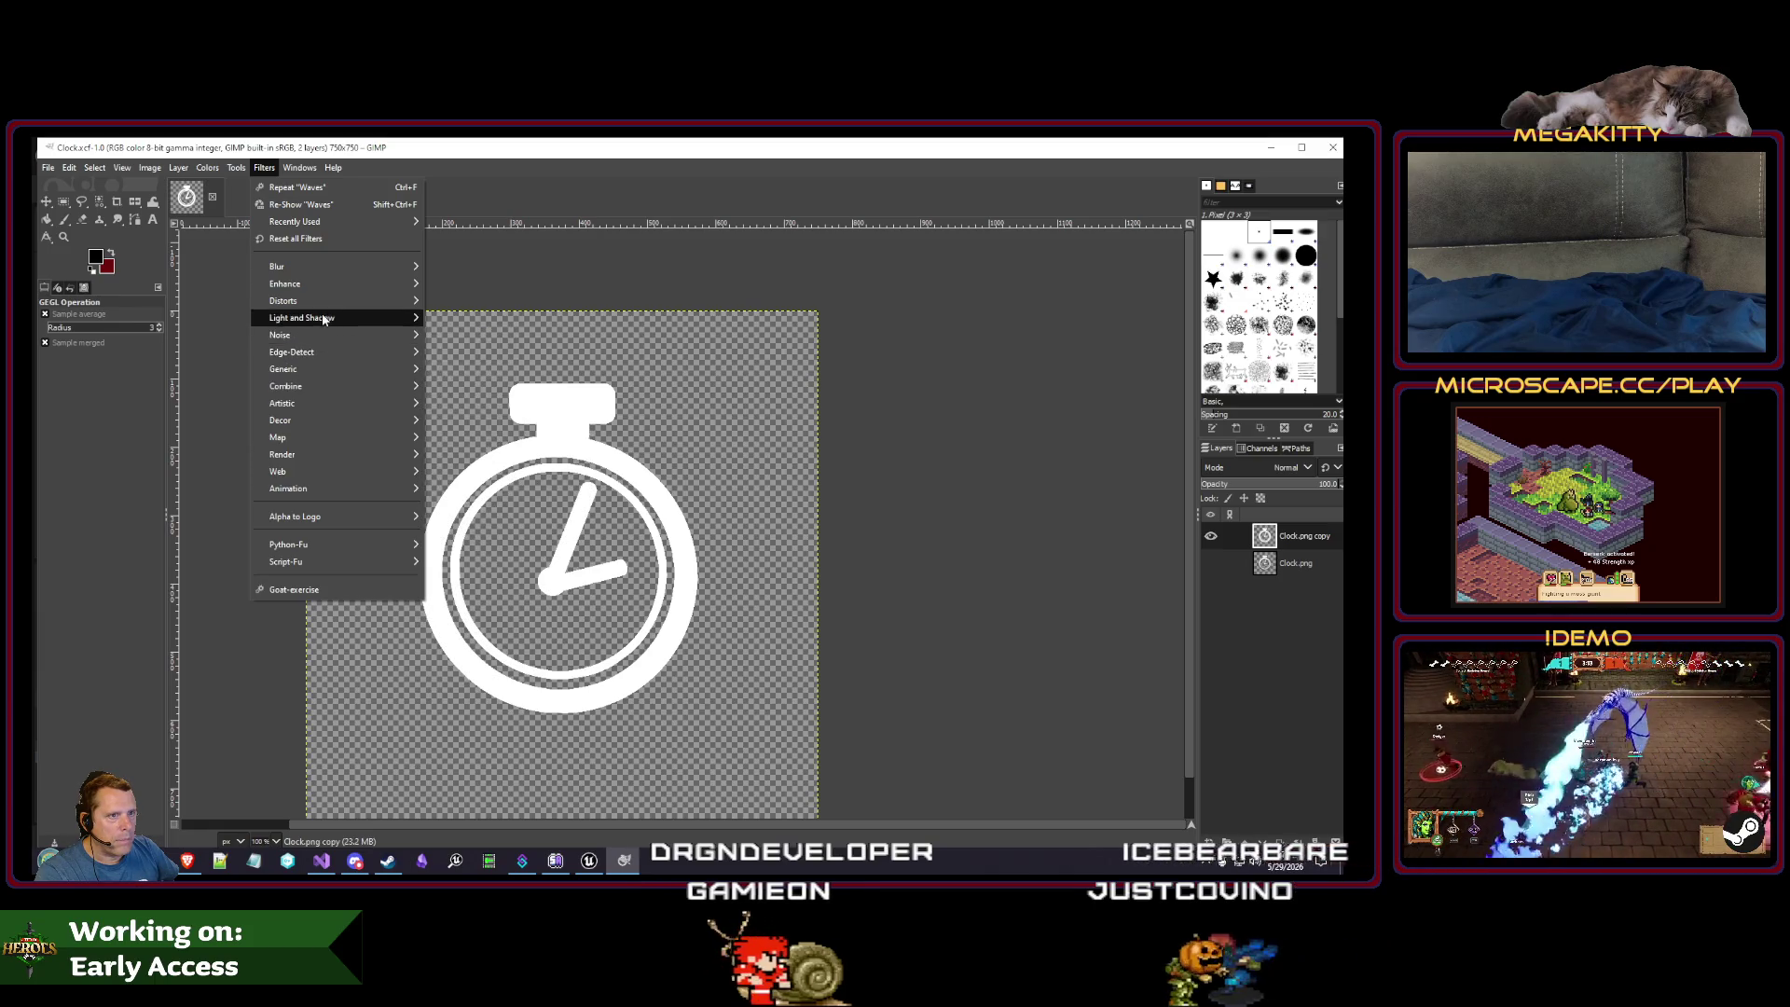
mouse_move(334, 337)
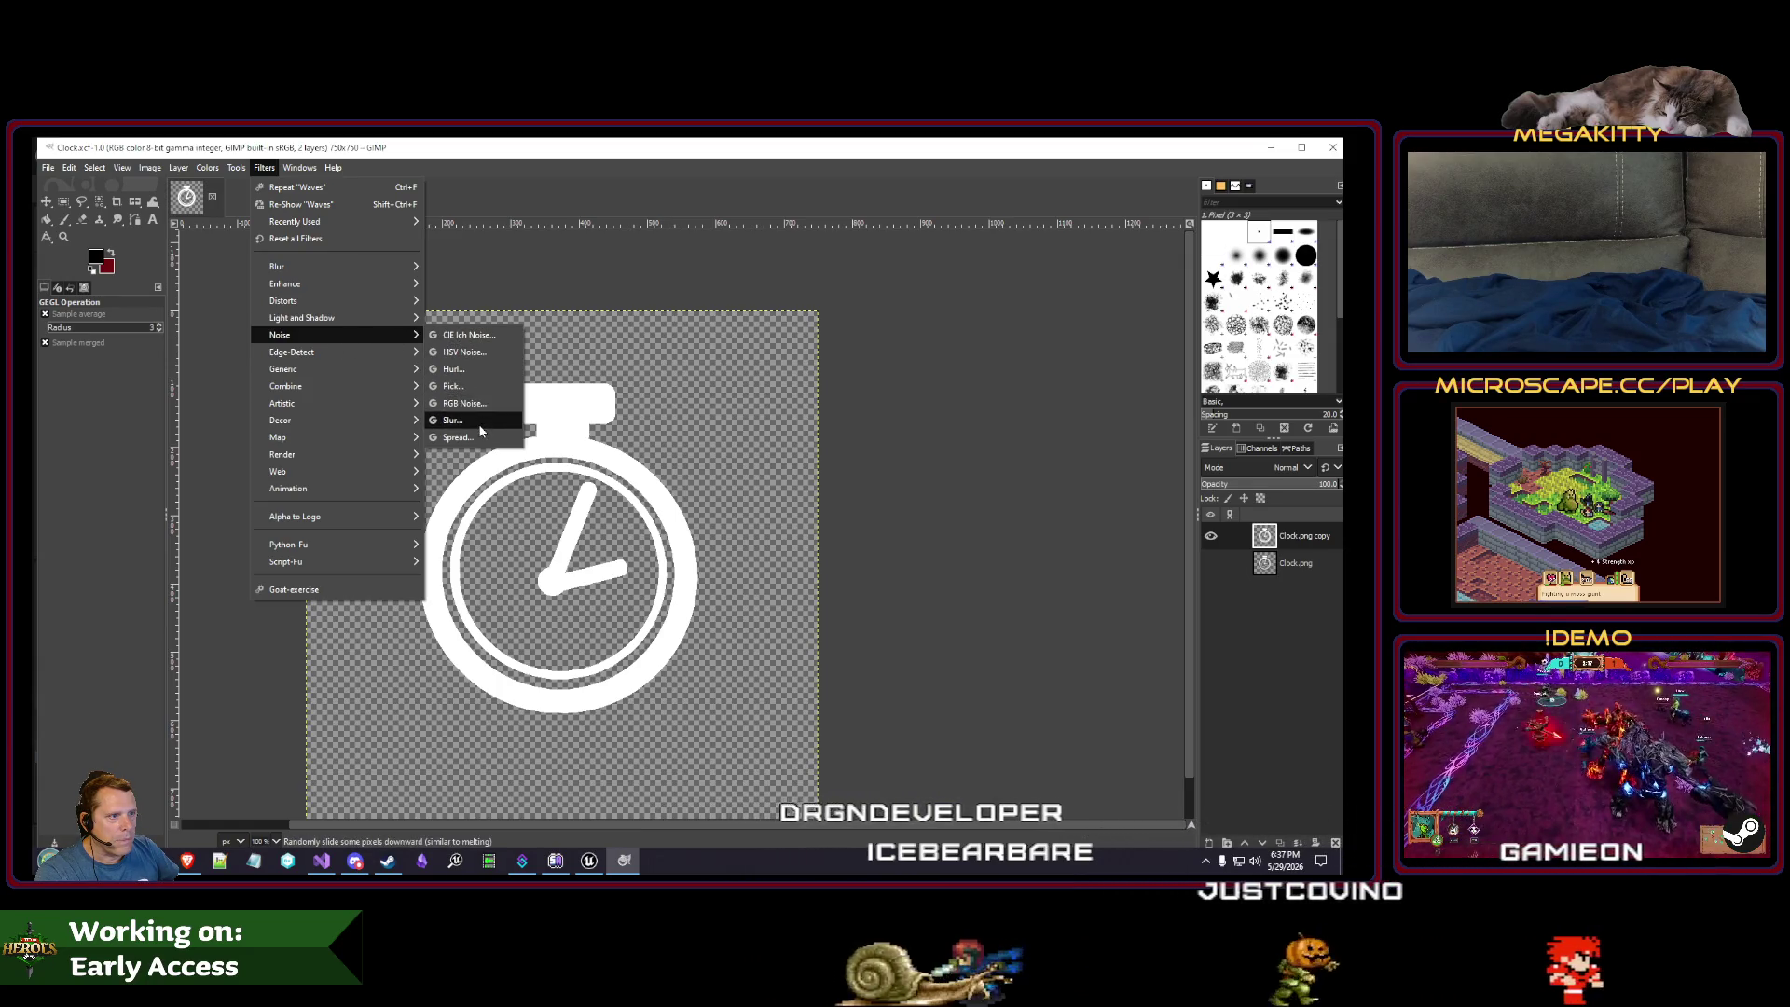
left_click(454, 421)
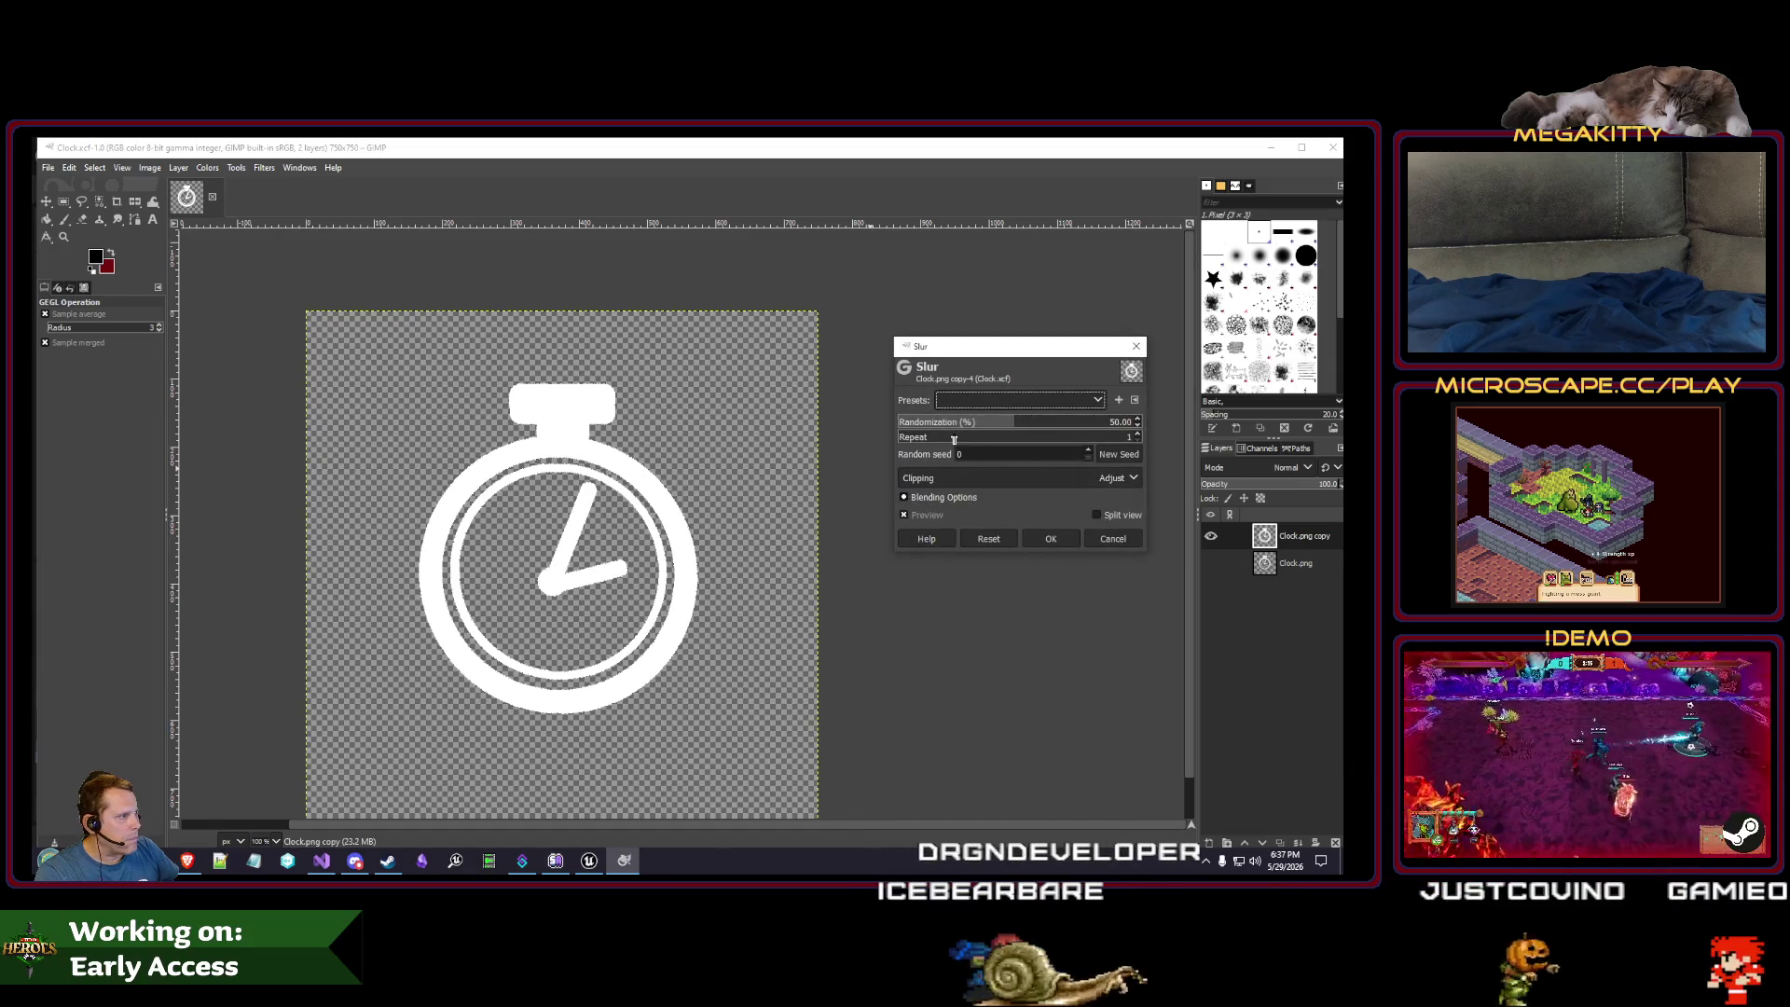
left_click(1114, 539)
left_click(265, 168)
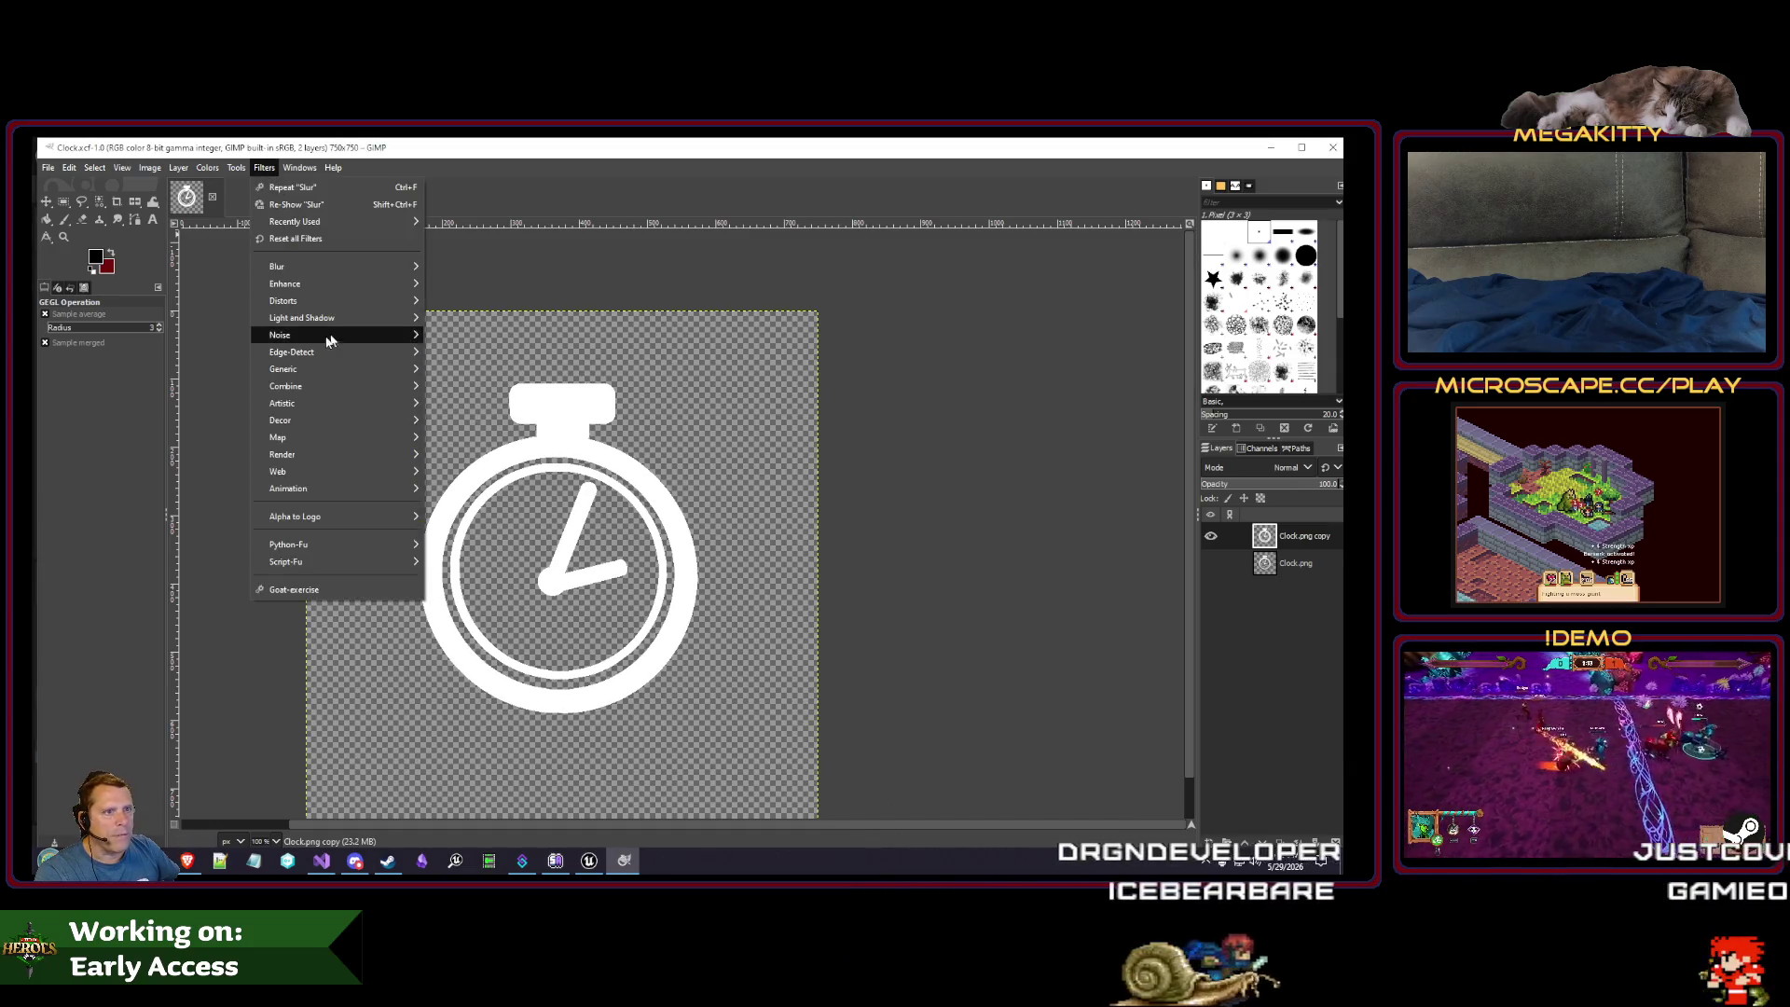
mouse_move(336, 300)
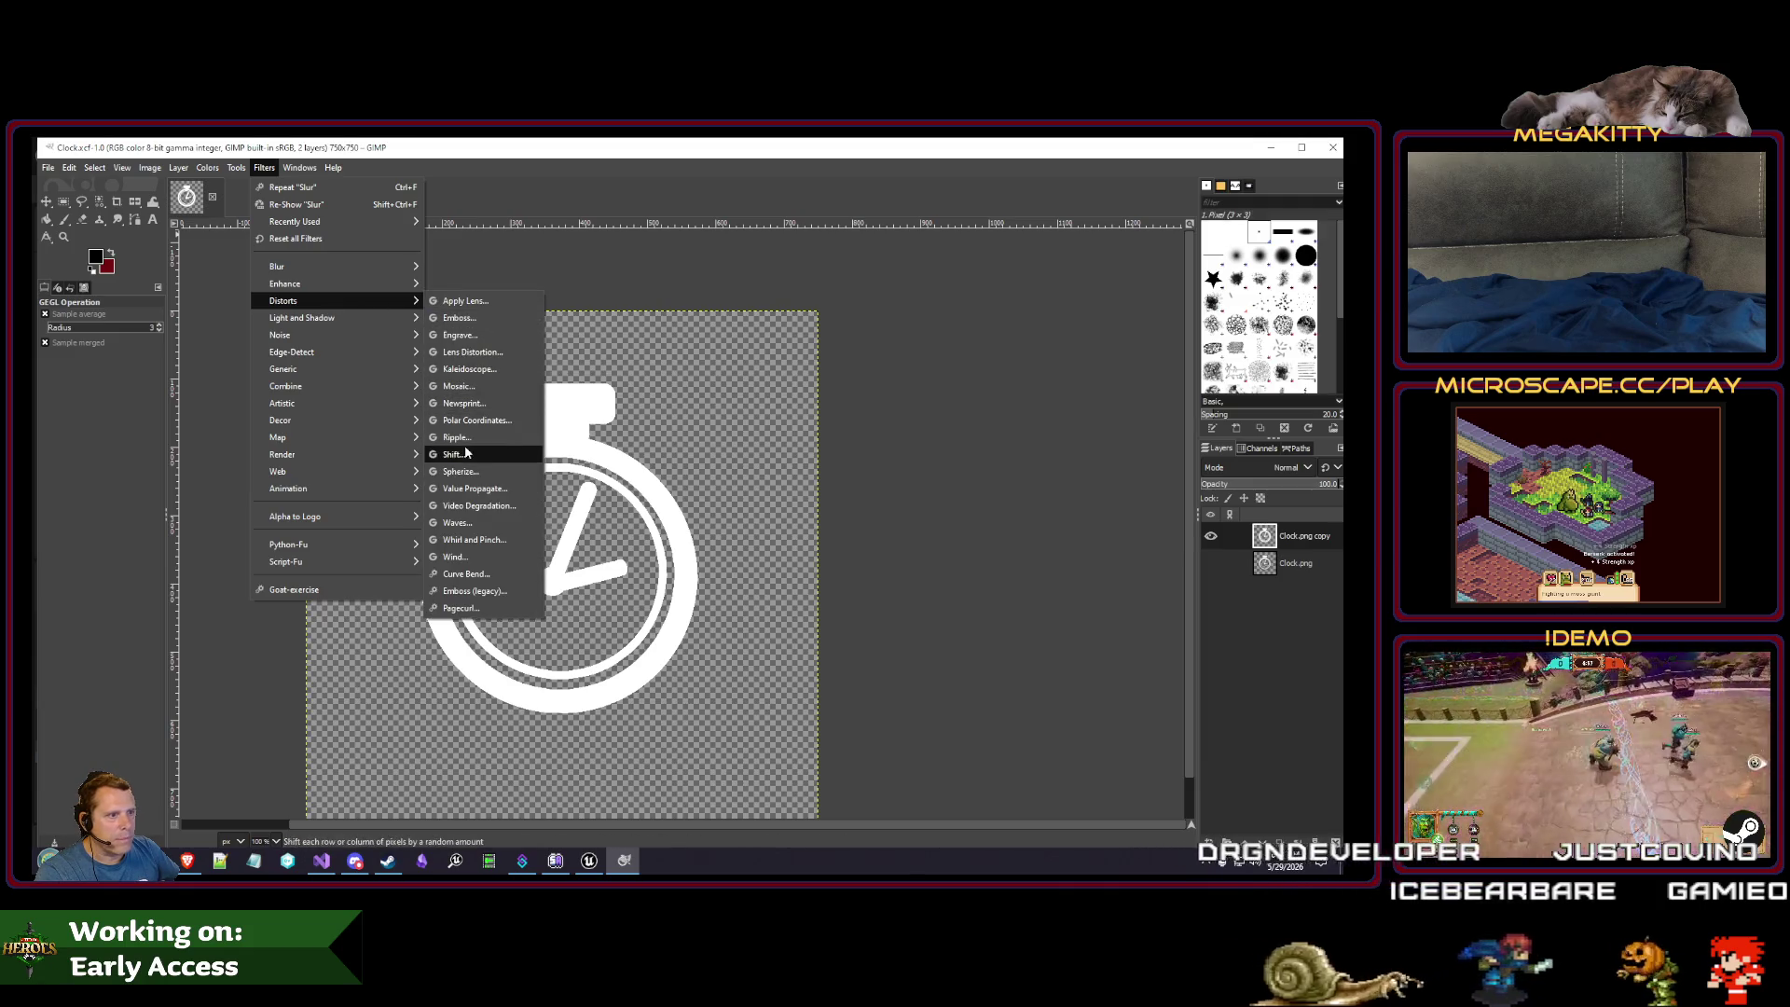
left_click(457, 437)
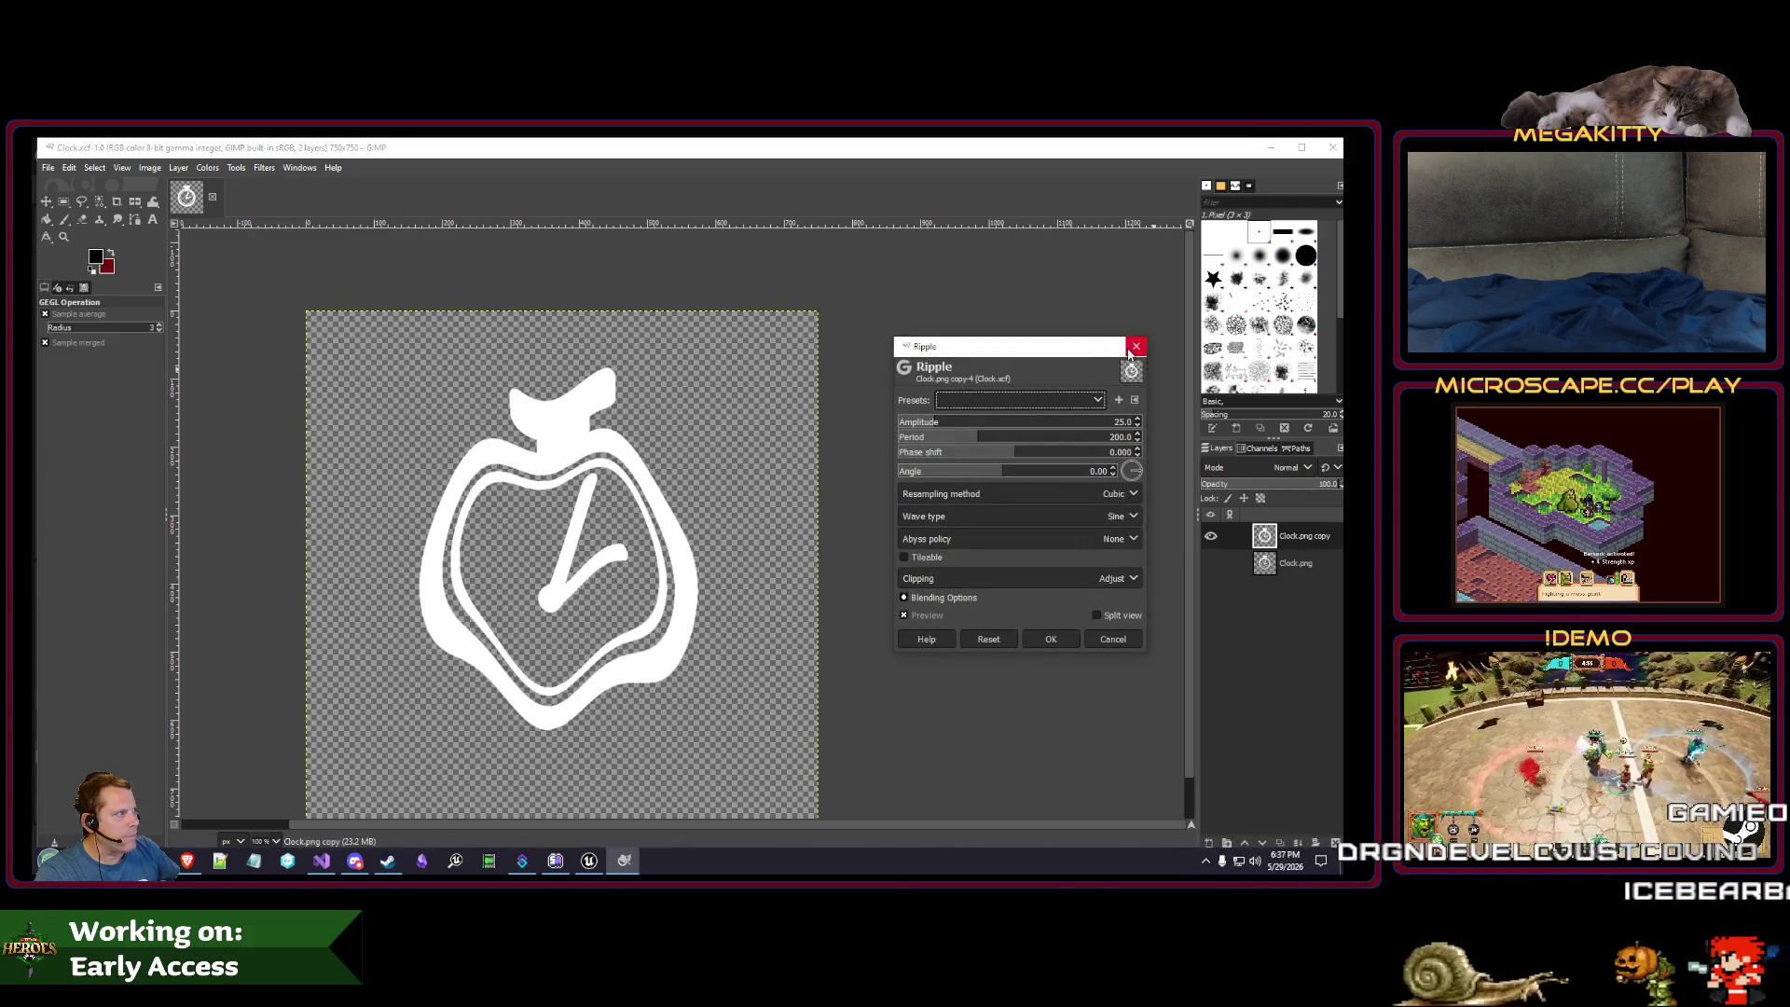
left_click(1135, 347)
left_click(265, 169)
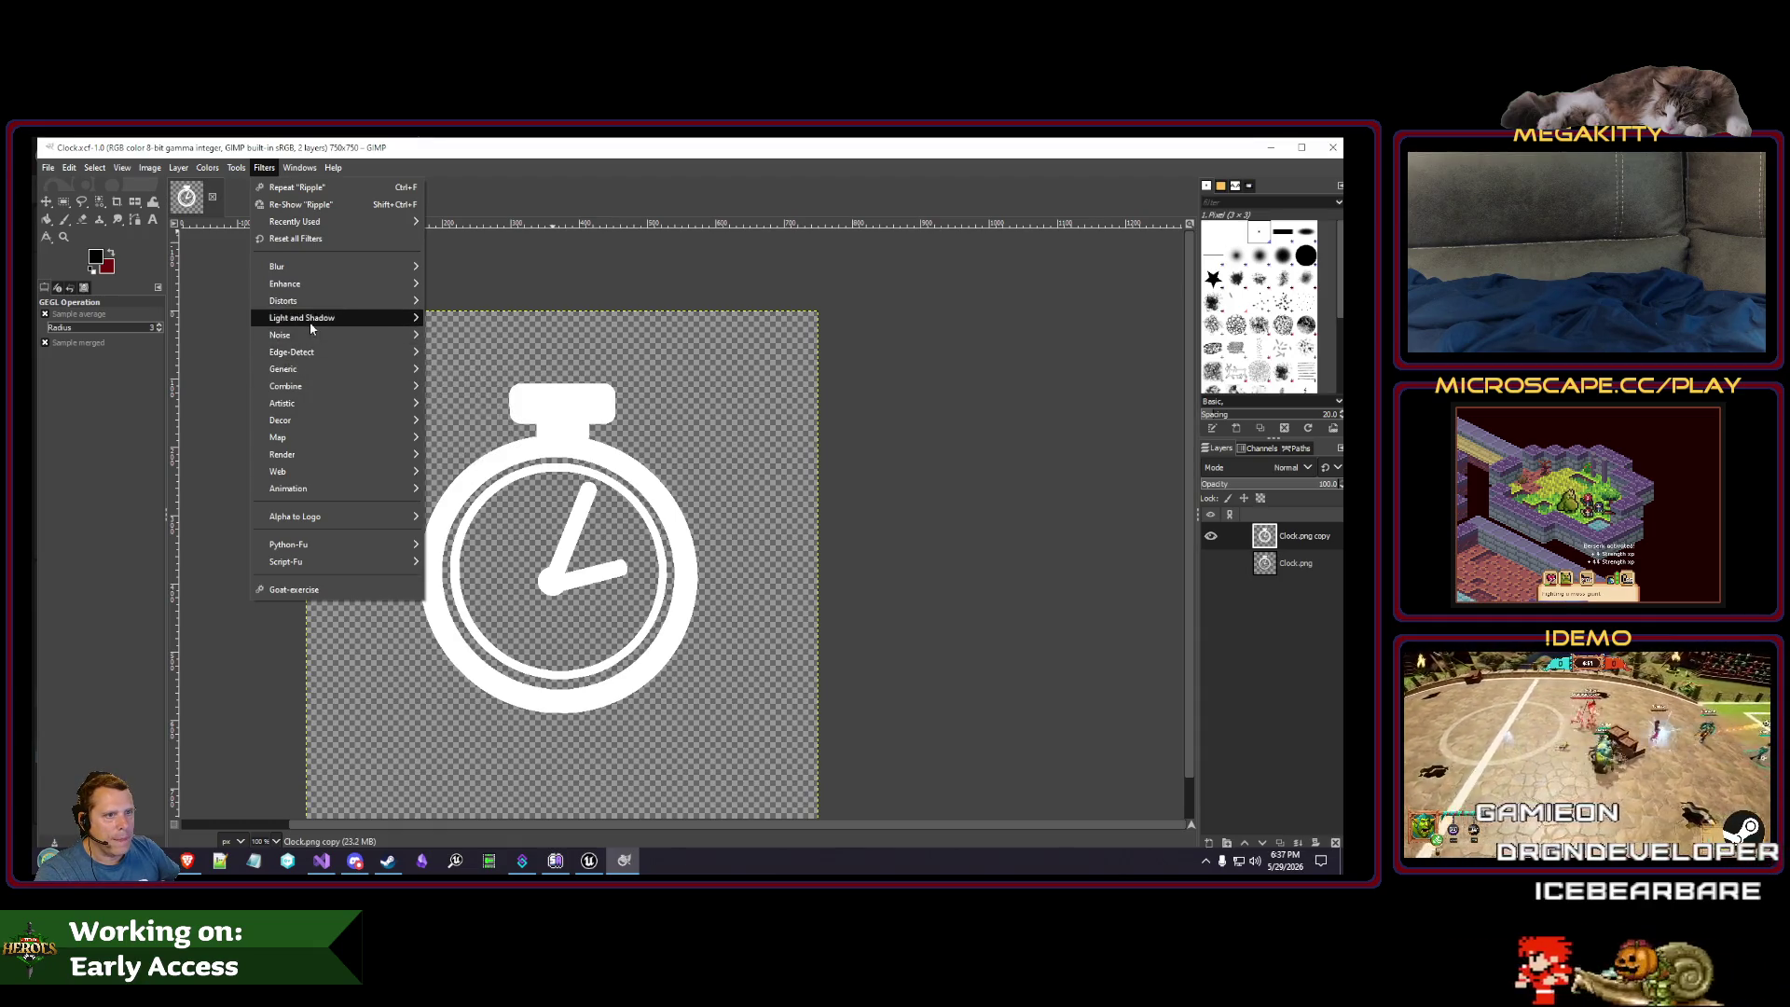
mouse_move(303, 309)
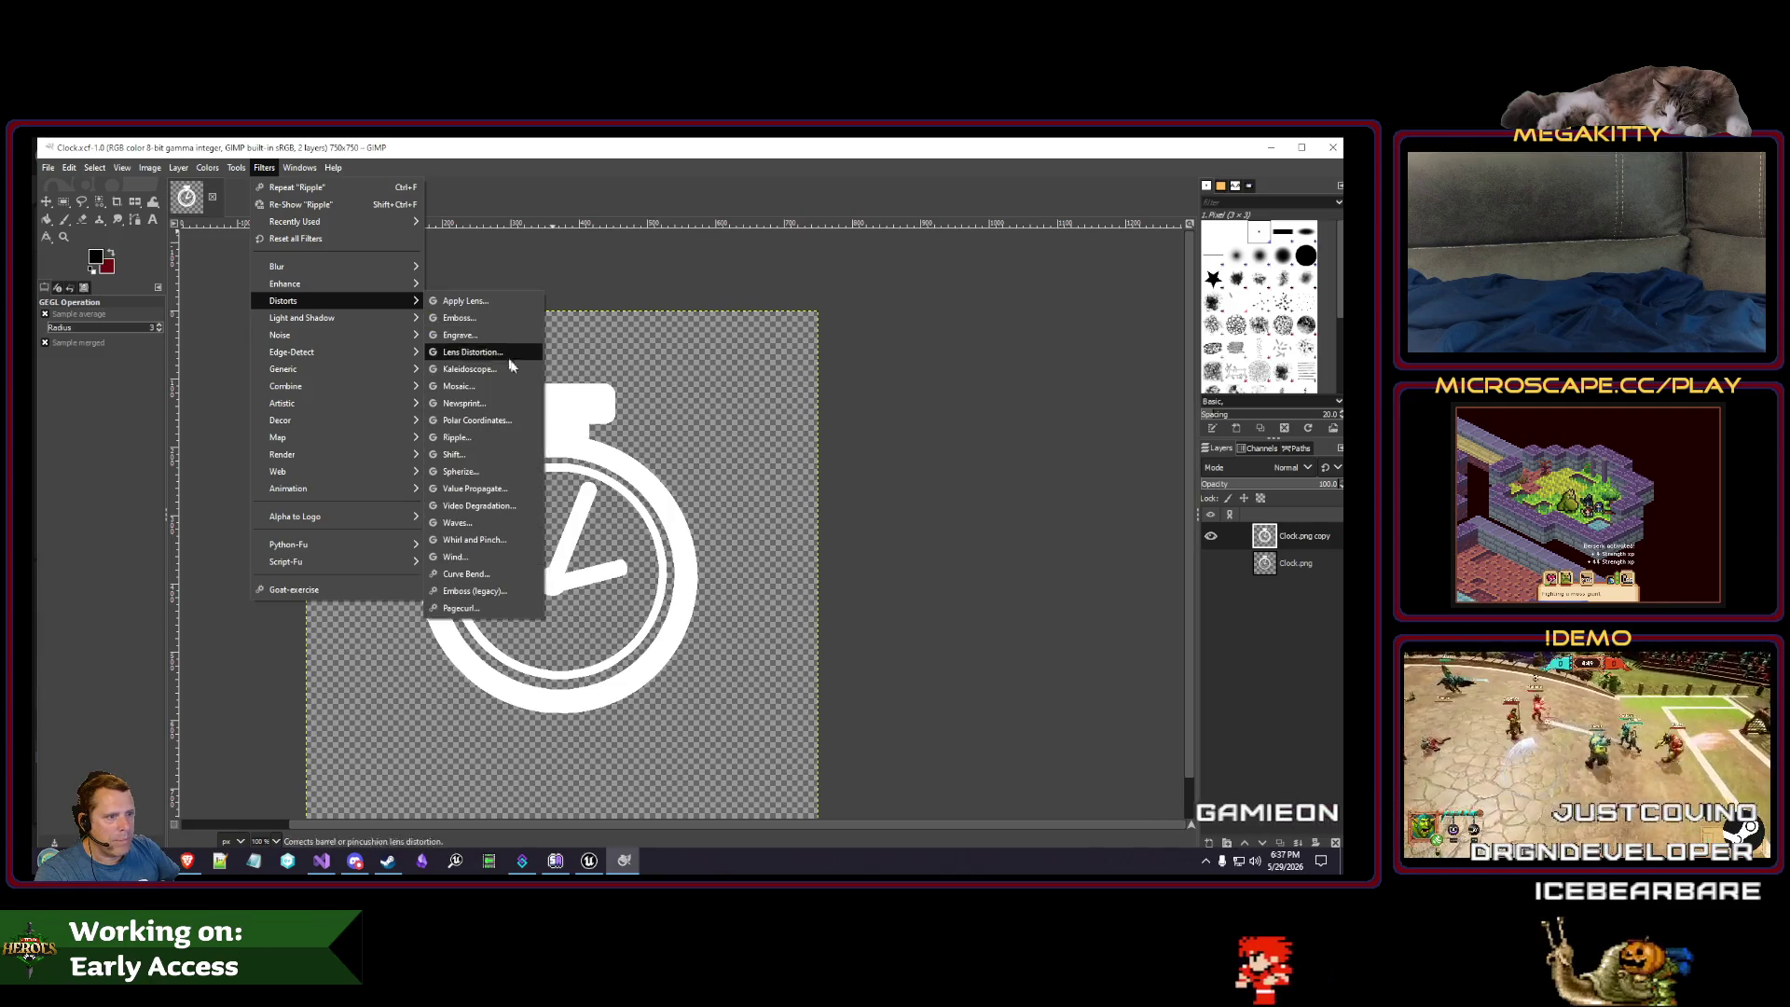
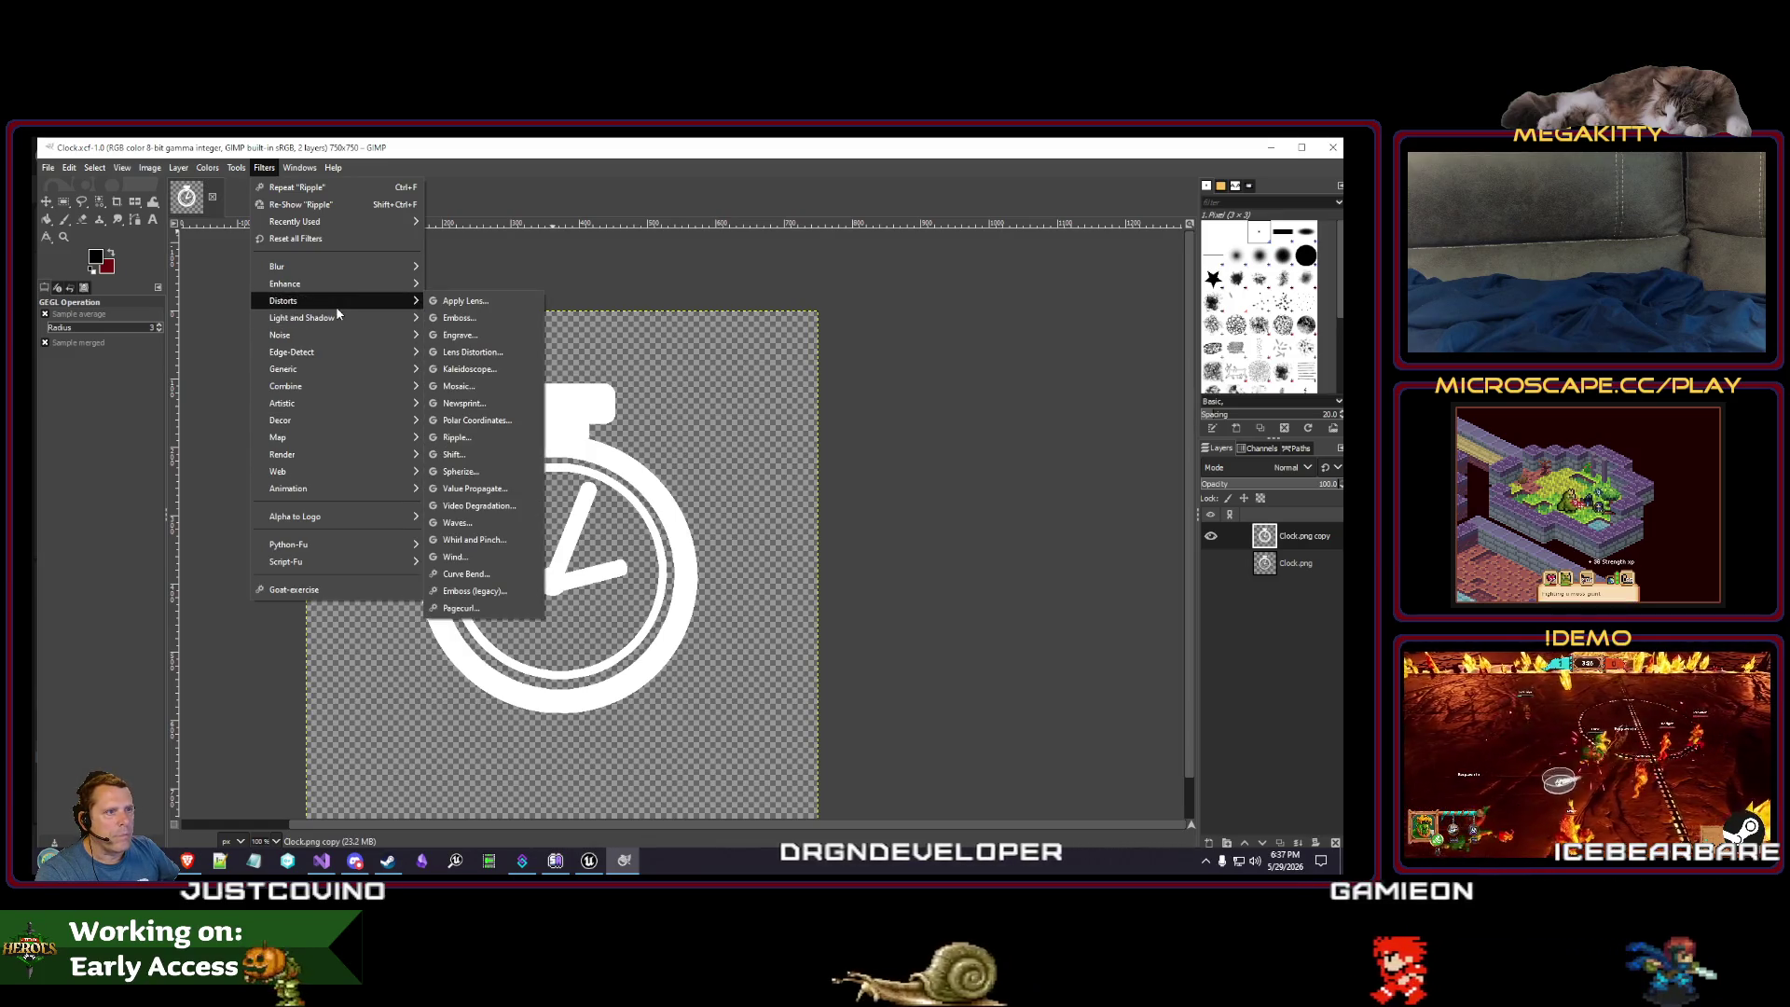
- Apply Noise > Spread with amount 3 to the stopwatch layer
mouse_move(340, 335)
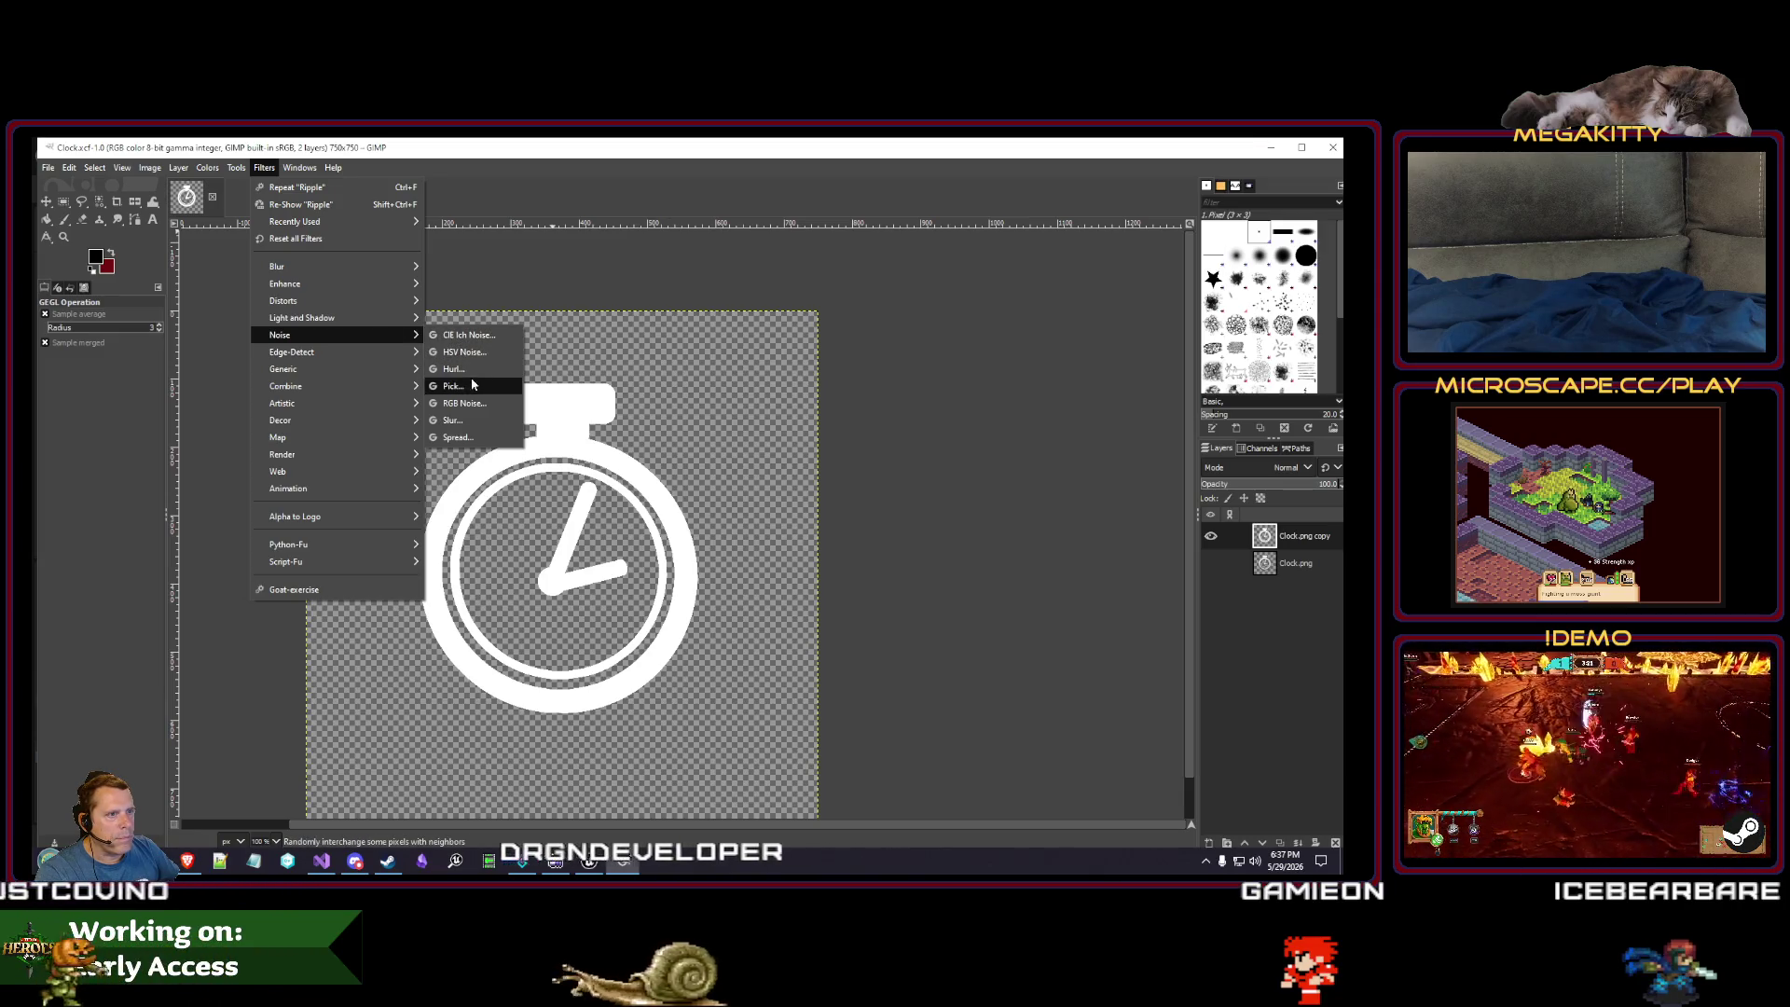
left_click(483, 436)
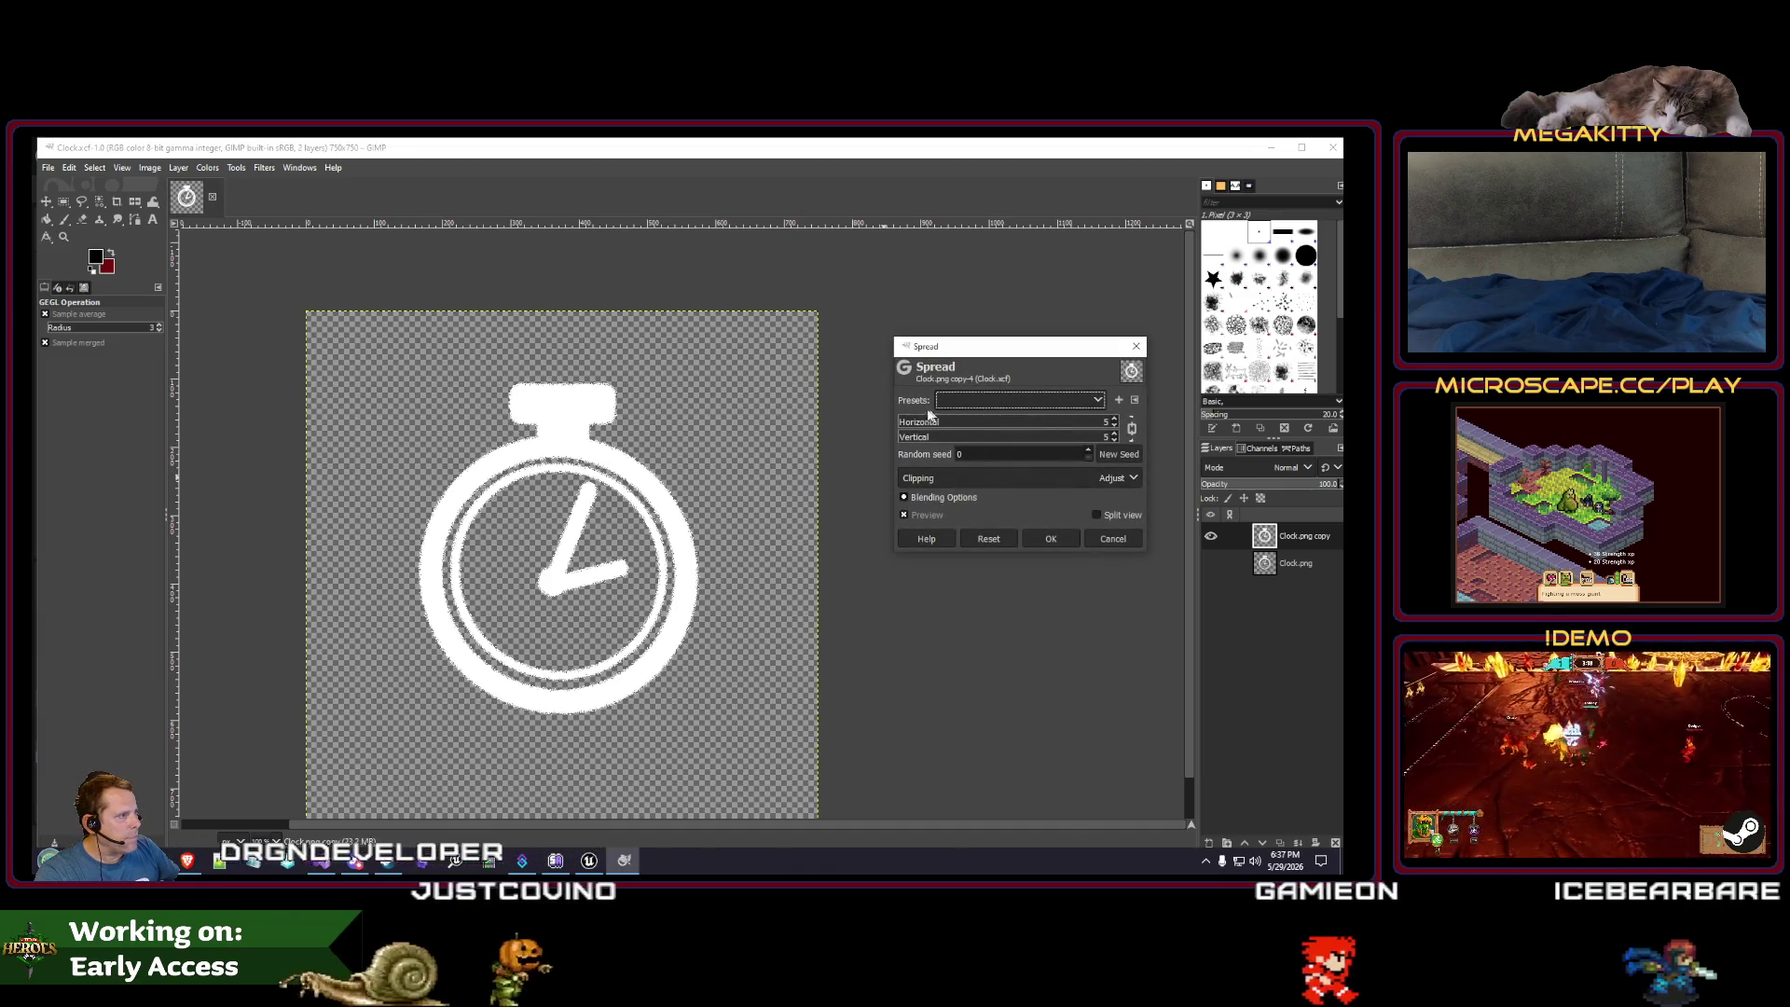
left_click(905, 424)
left_click_drag(905, 424, 899, 424)
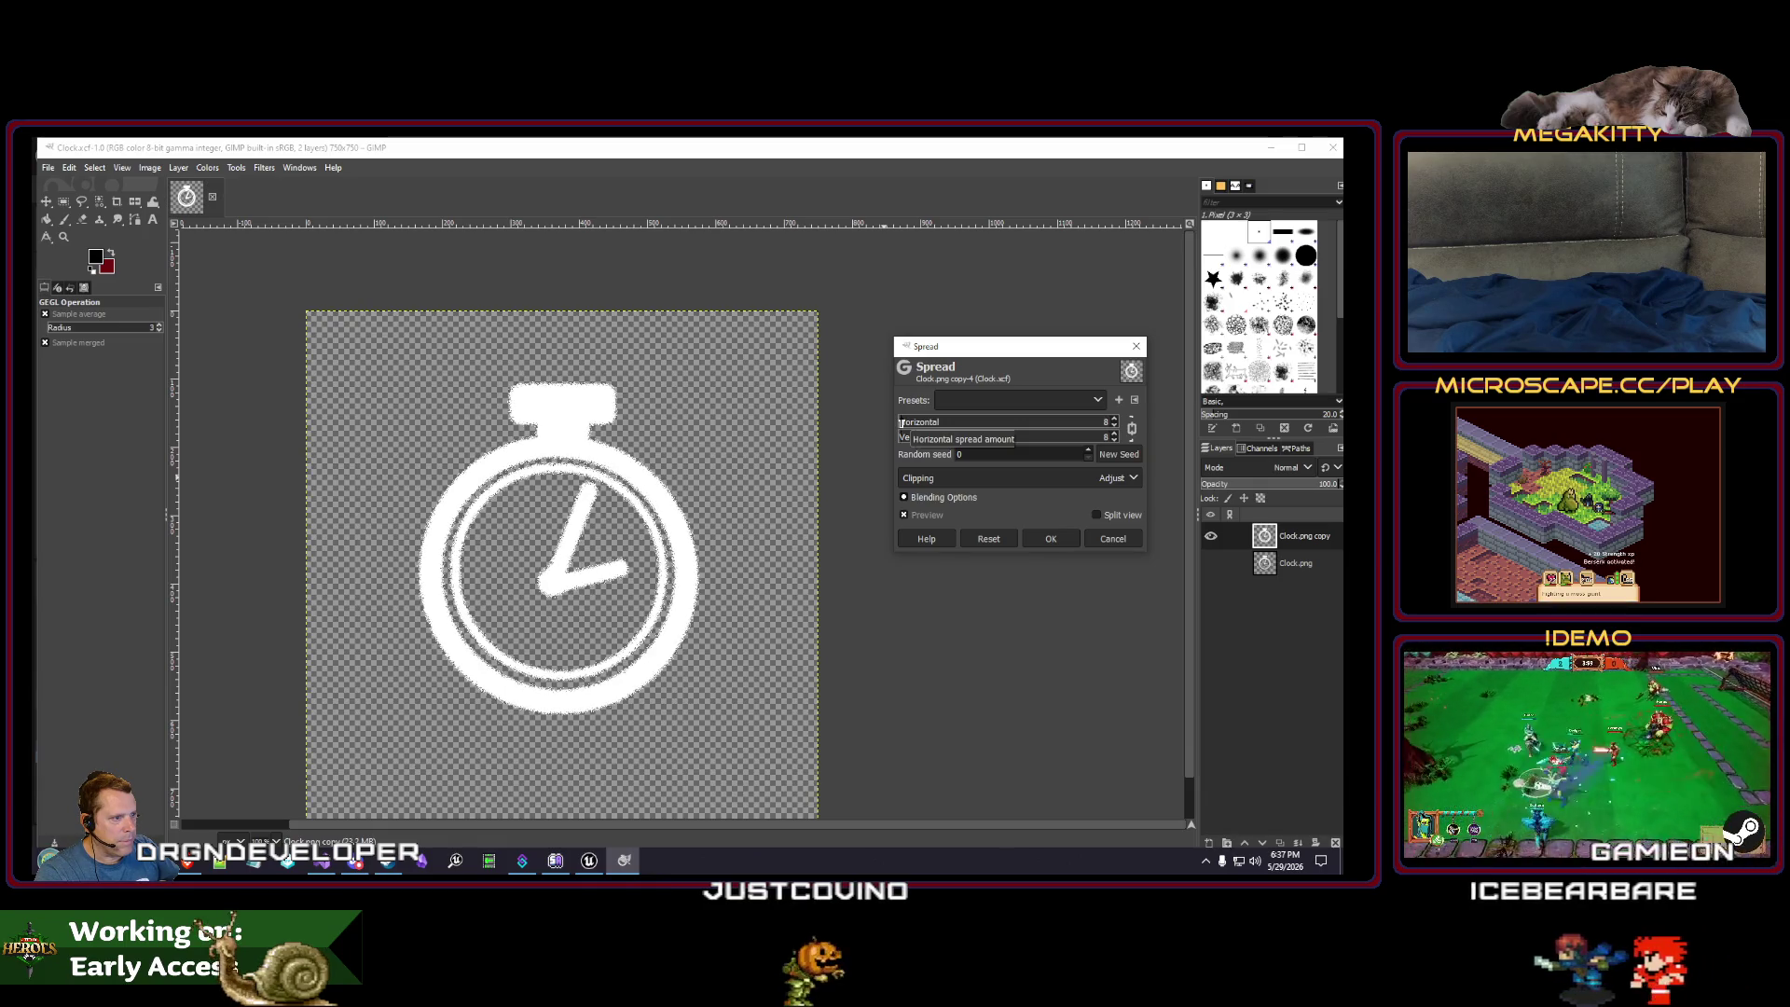
left_click(1048, 536)
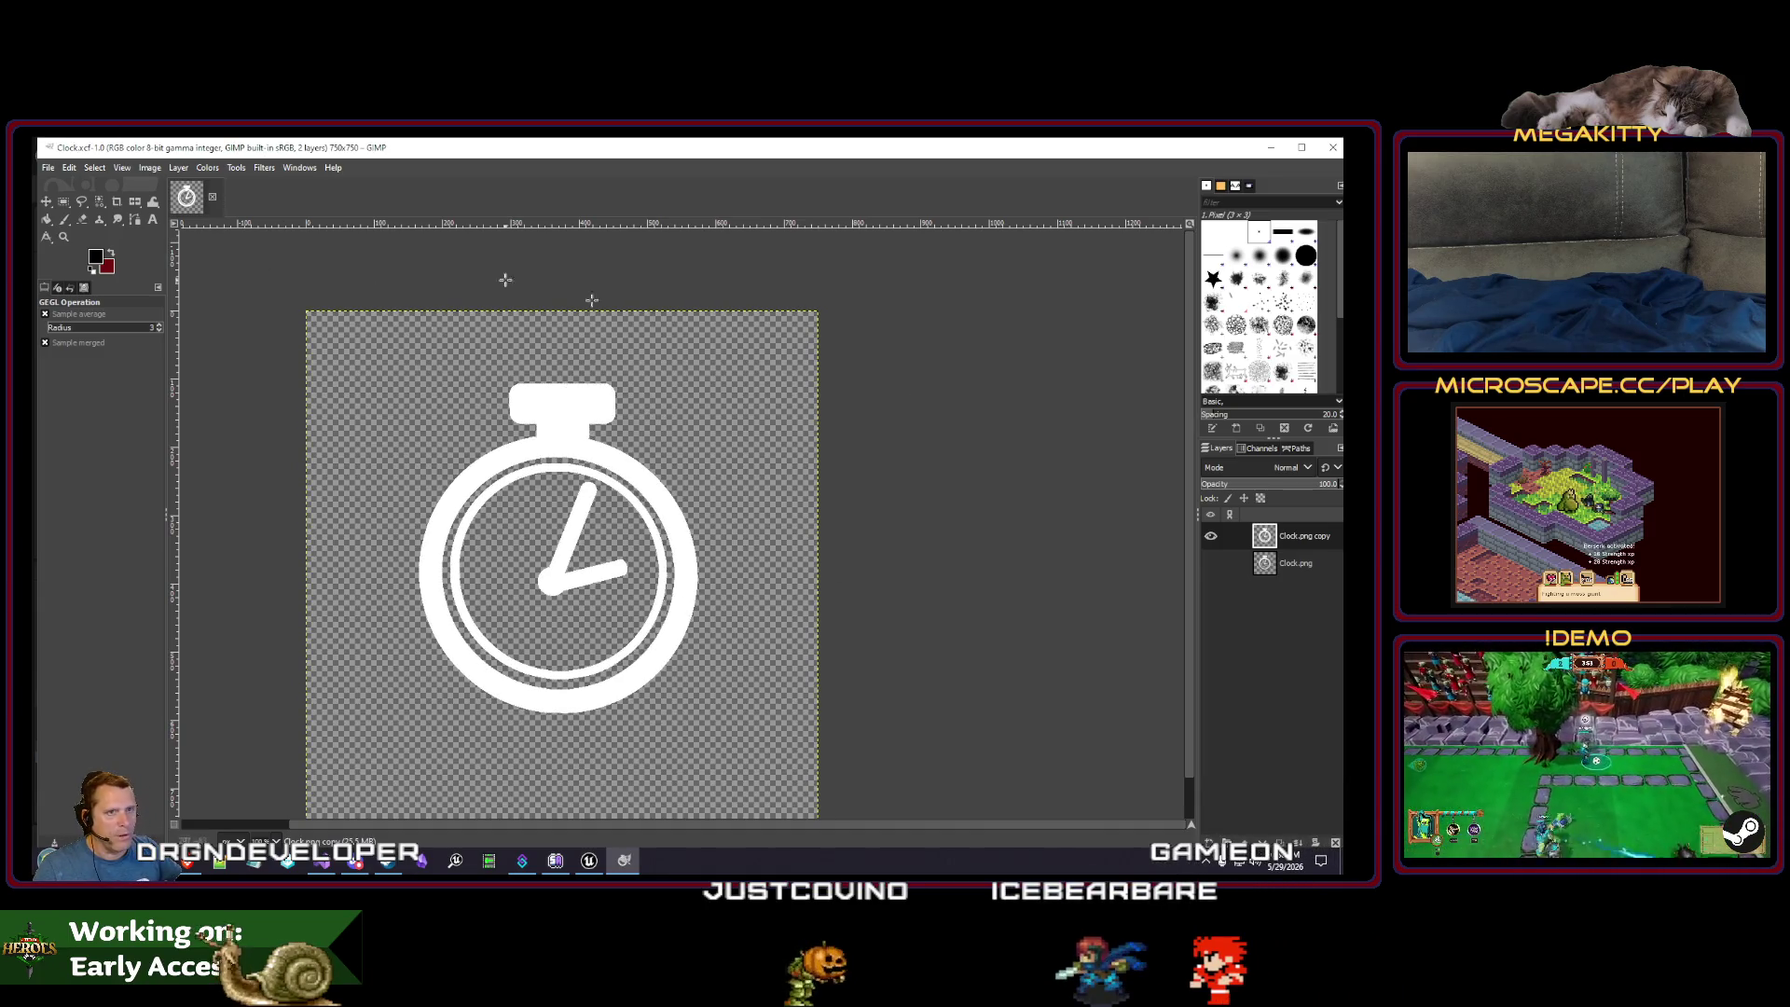
- Duplicate the clock copy layer and repeat the Spread filter on it twice
right_click(1295, 541)
left_click(1211, 296)
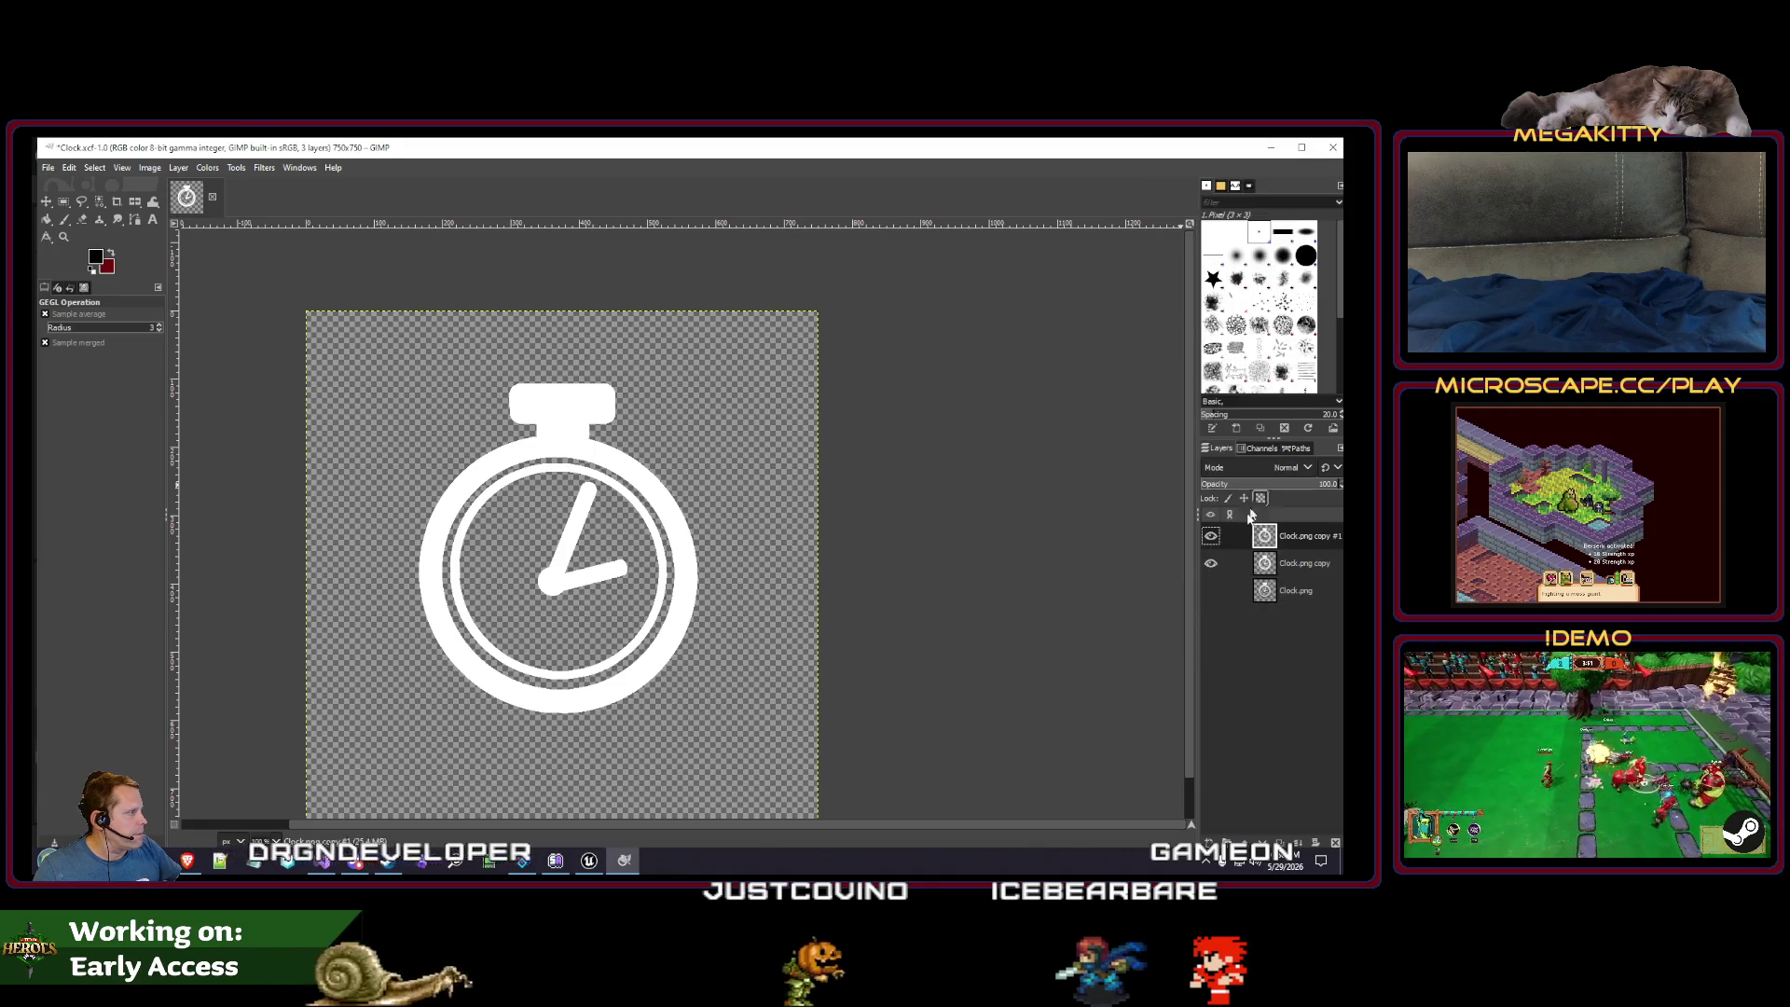
left_click(264, 167)
left_click(297, 191)
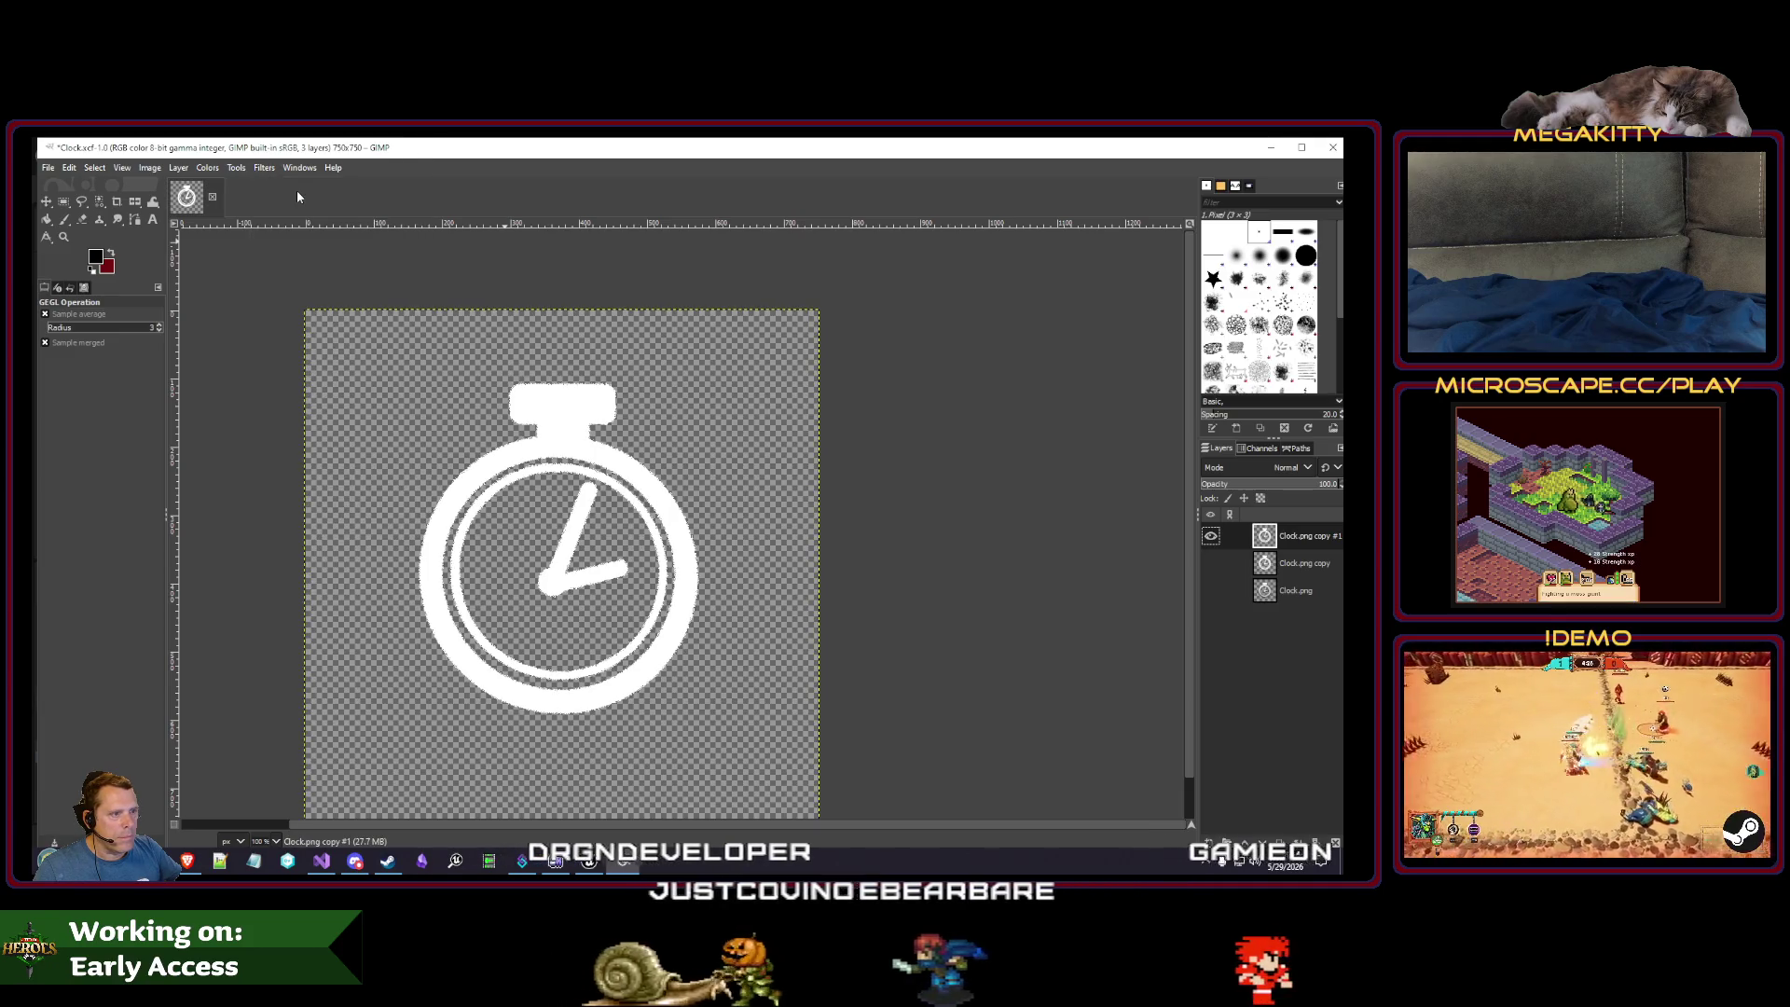
- Save Clock.xcf and recheck the Spread filter settings
left_click(47, 167)
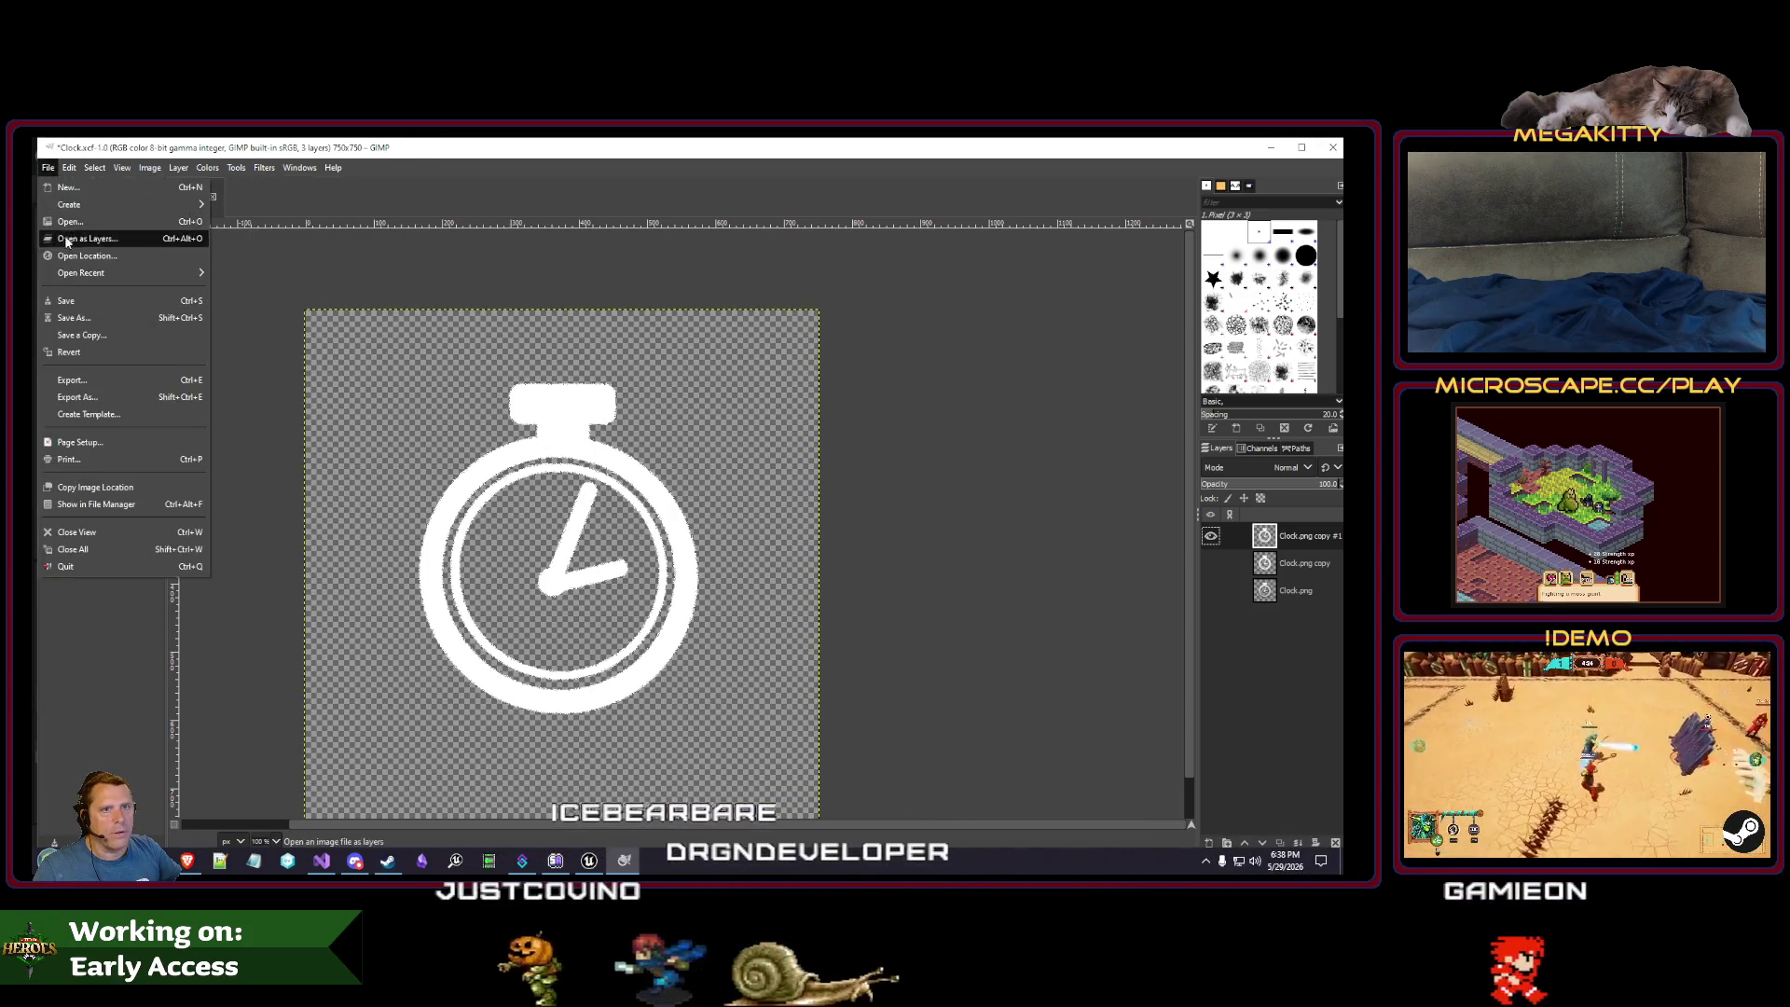
left_click(65, 300)
key("shift+ctrl+f")
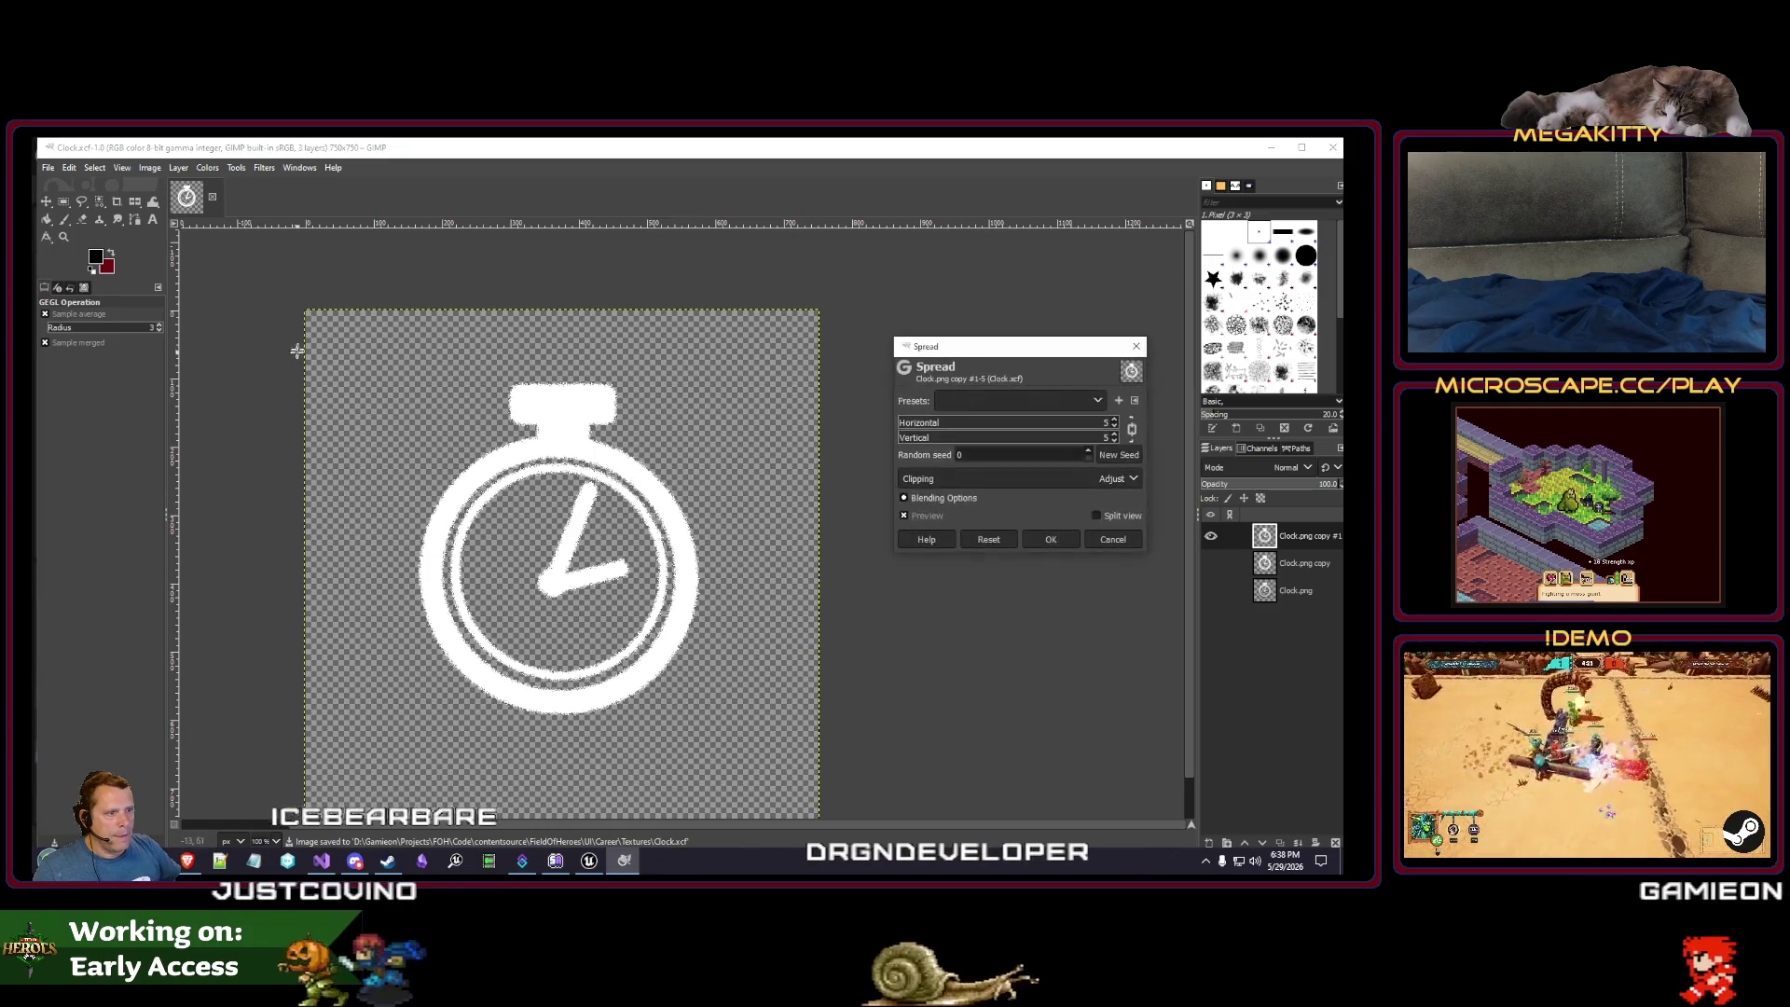
left_click(1051, 539)
right_click(842, 564)
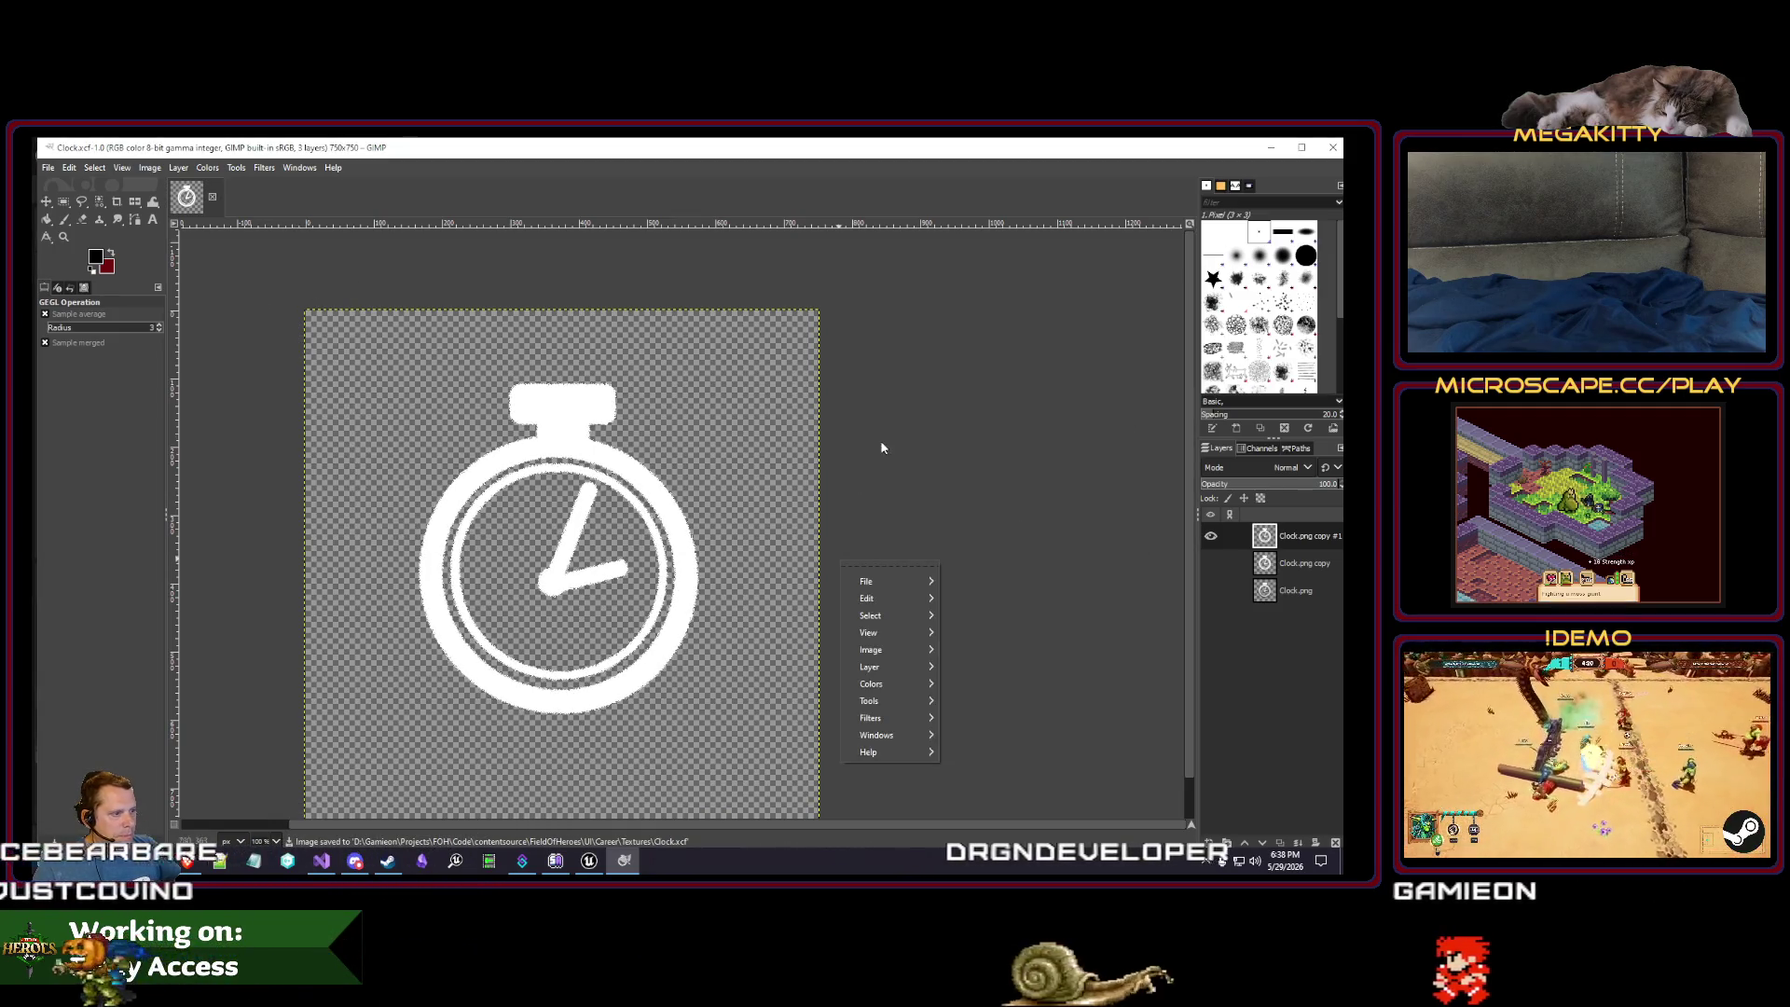
- Crop the stopwatch image to its content at 411×486
key("Escape")
scroll(927, 388, "down", 2)
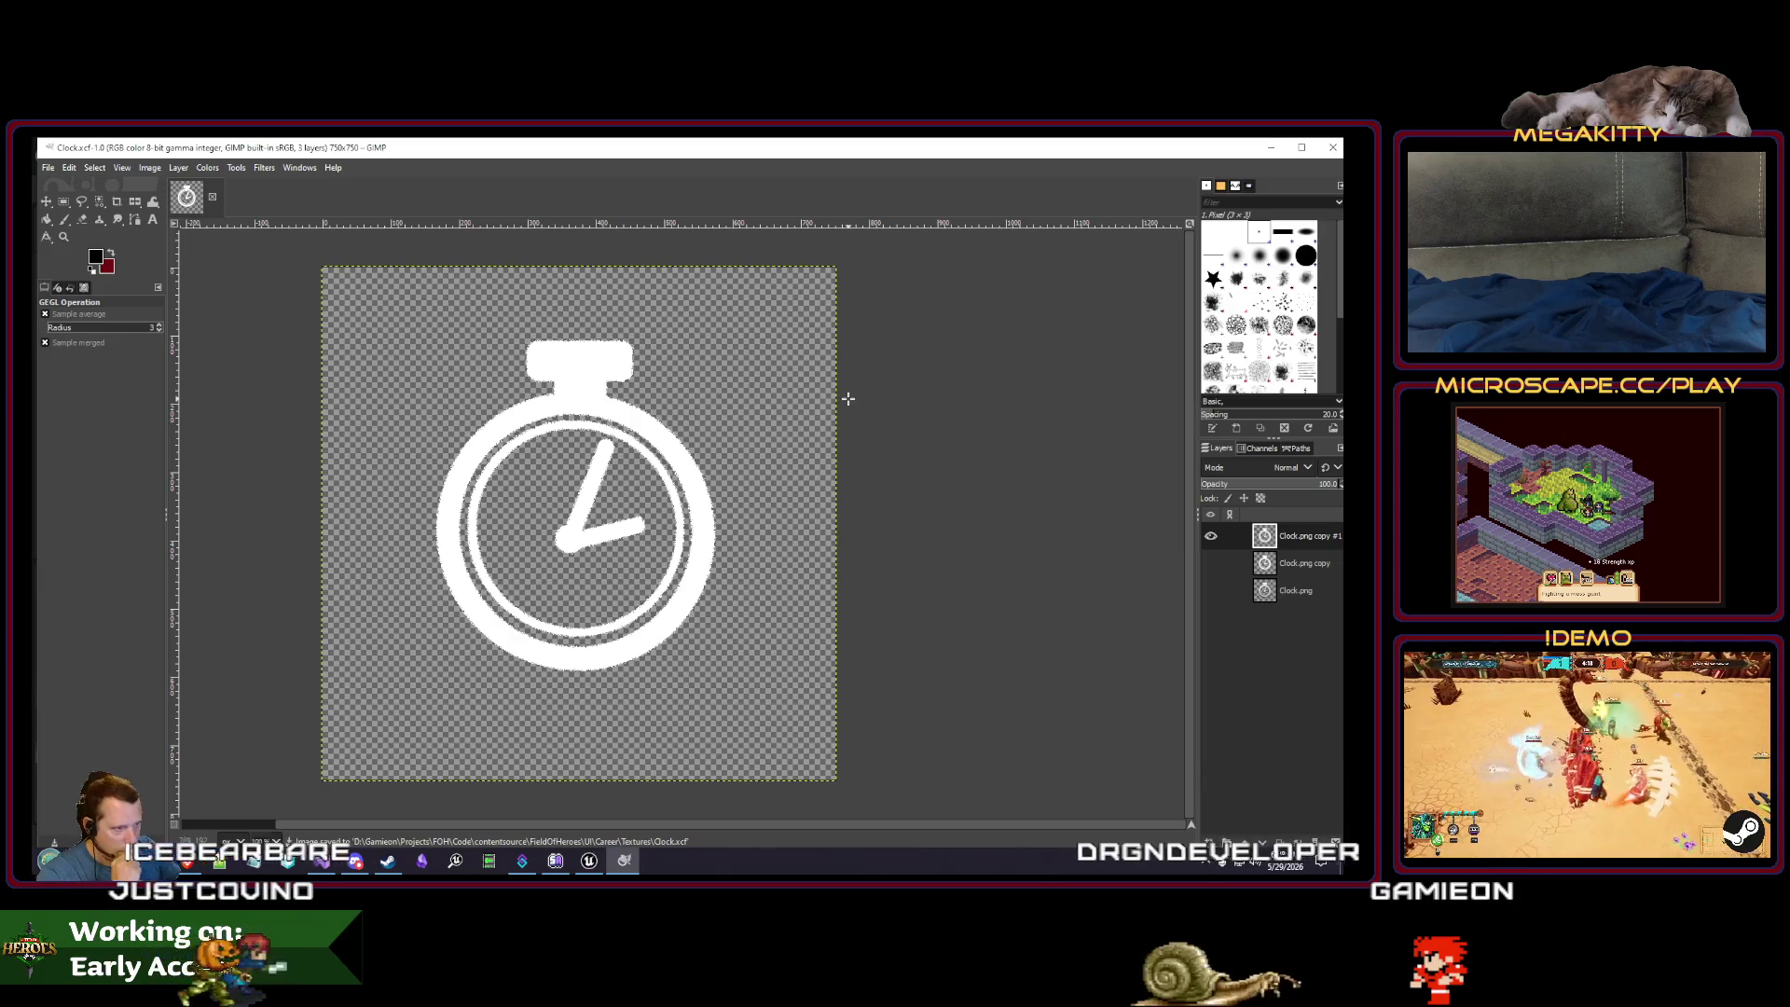
left_click(150, 169)
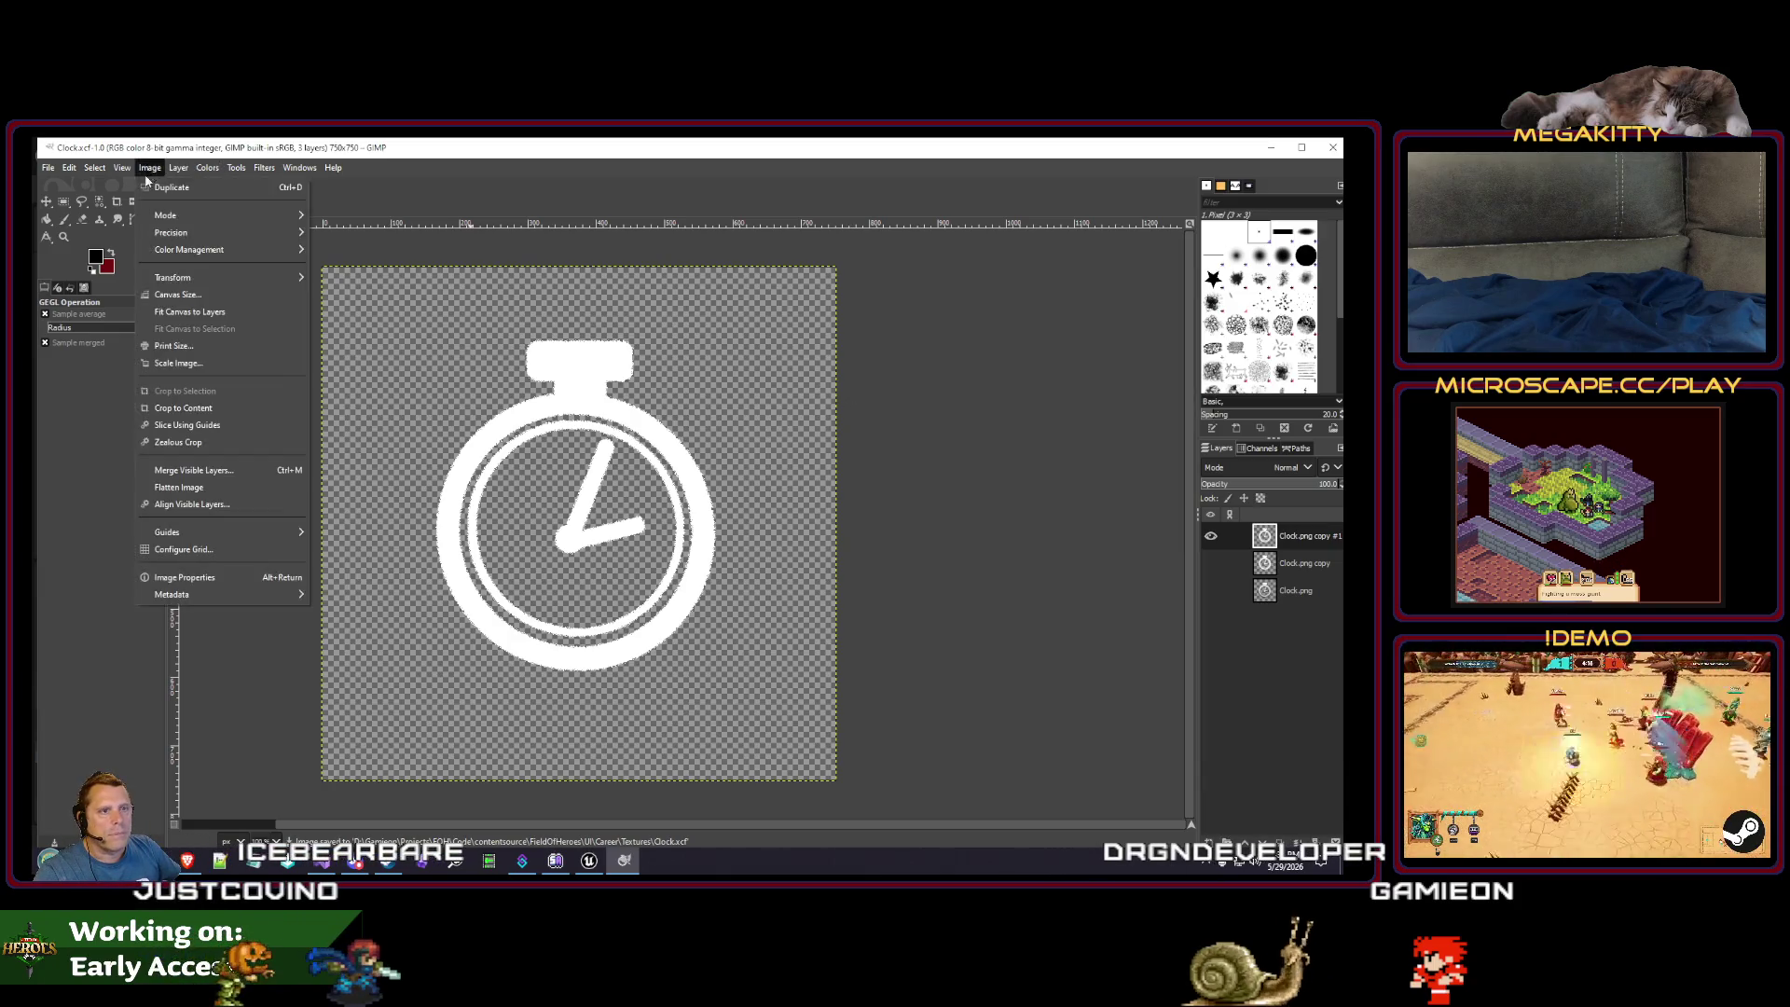
left_click(49, 168)
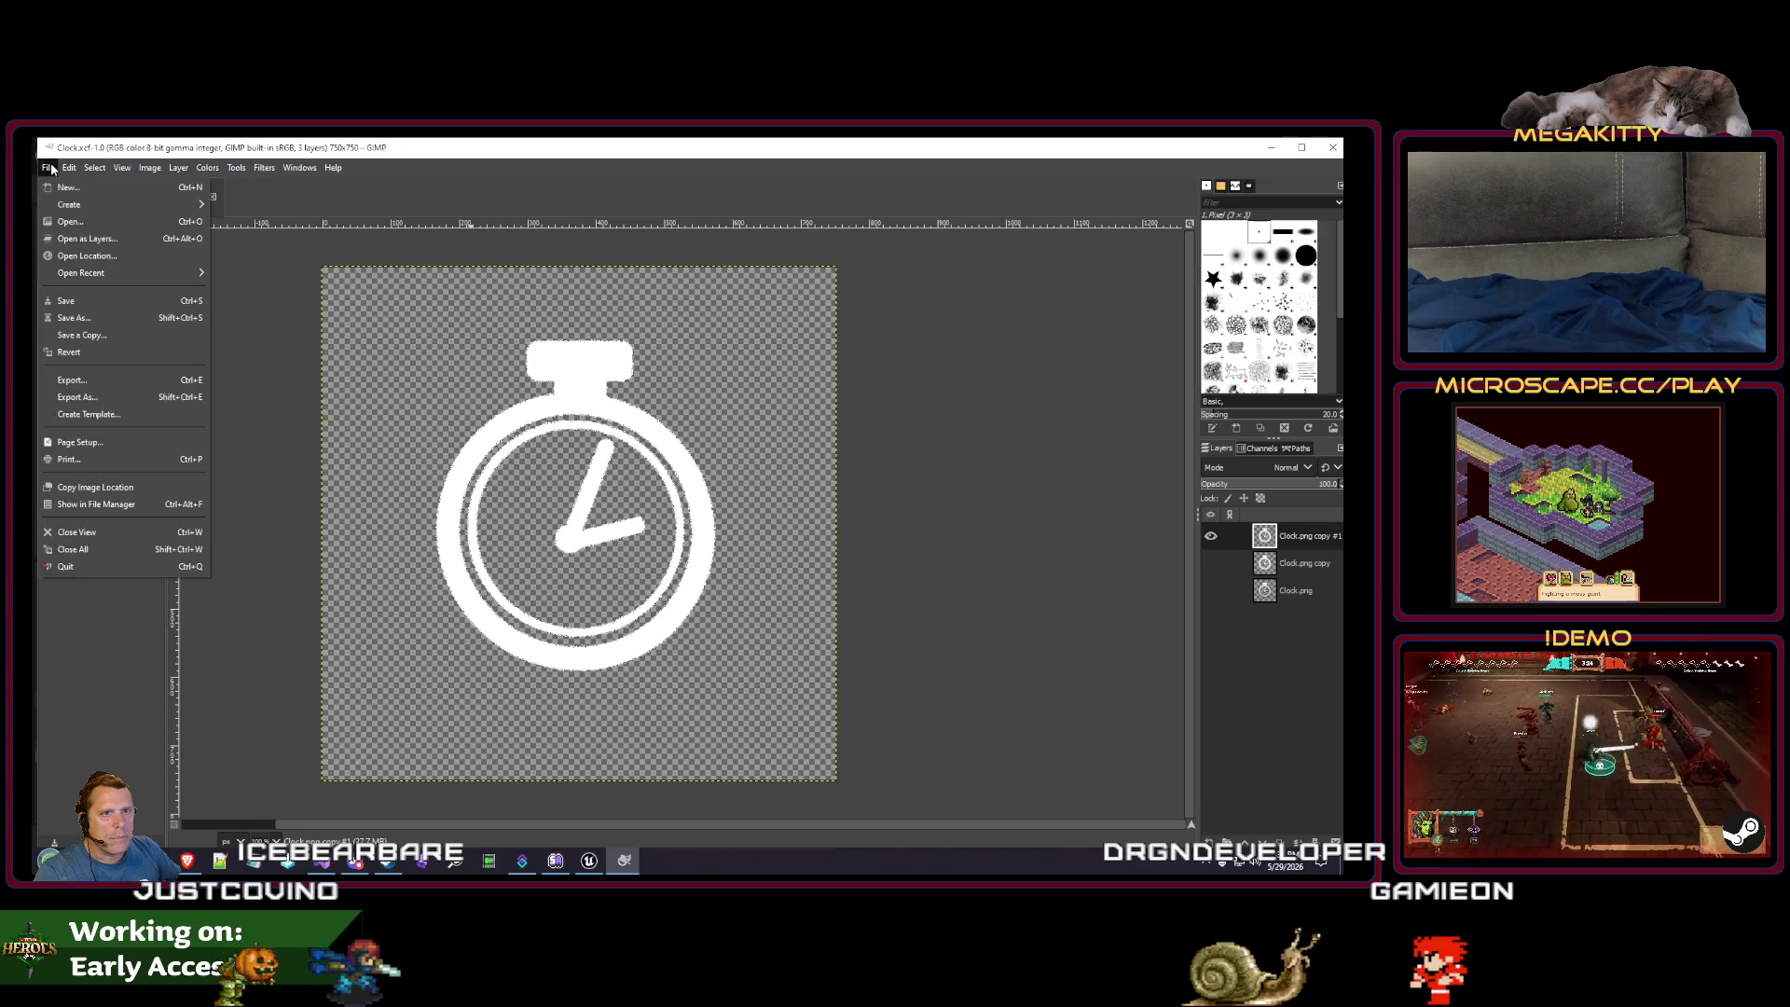
left_click(79, 401)
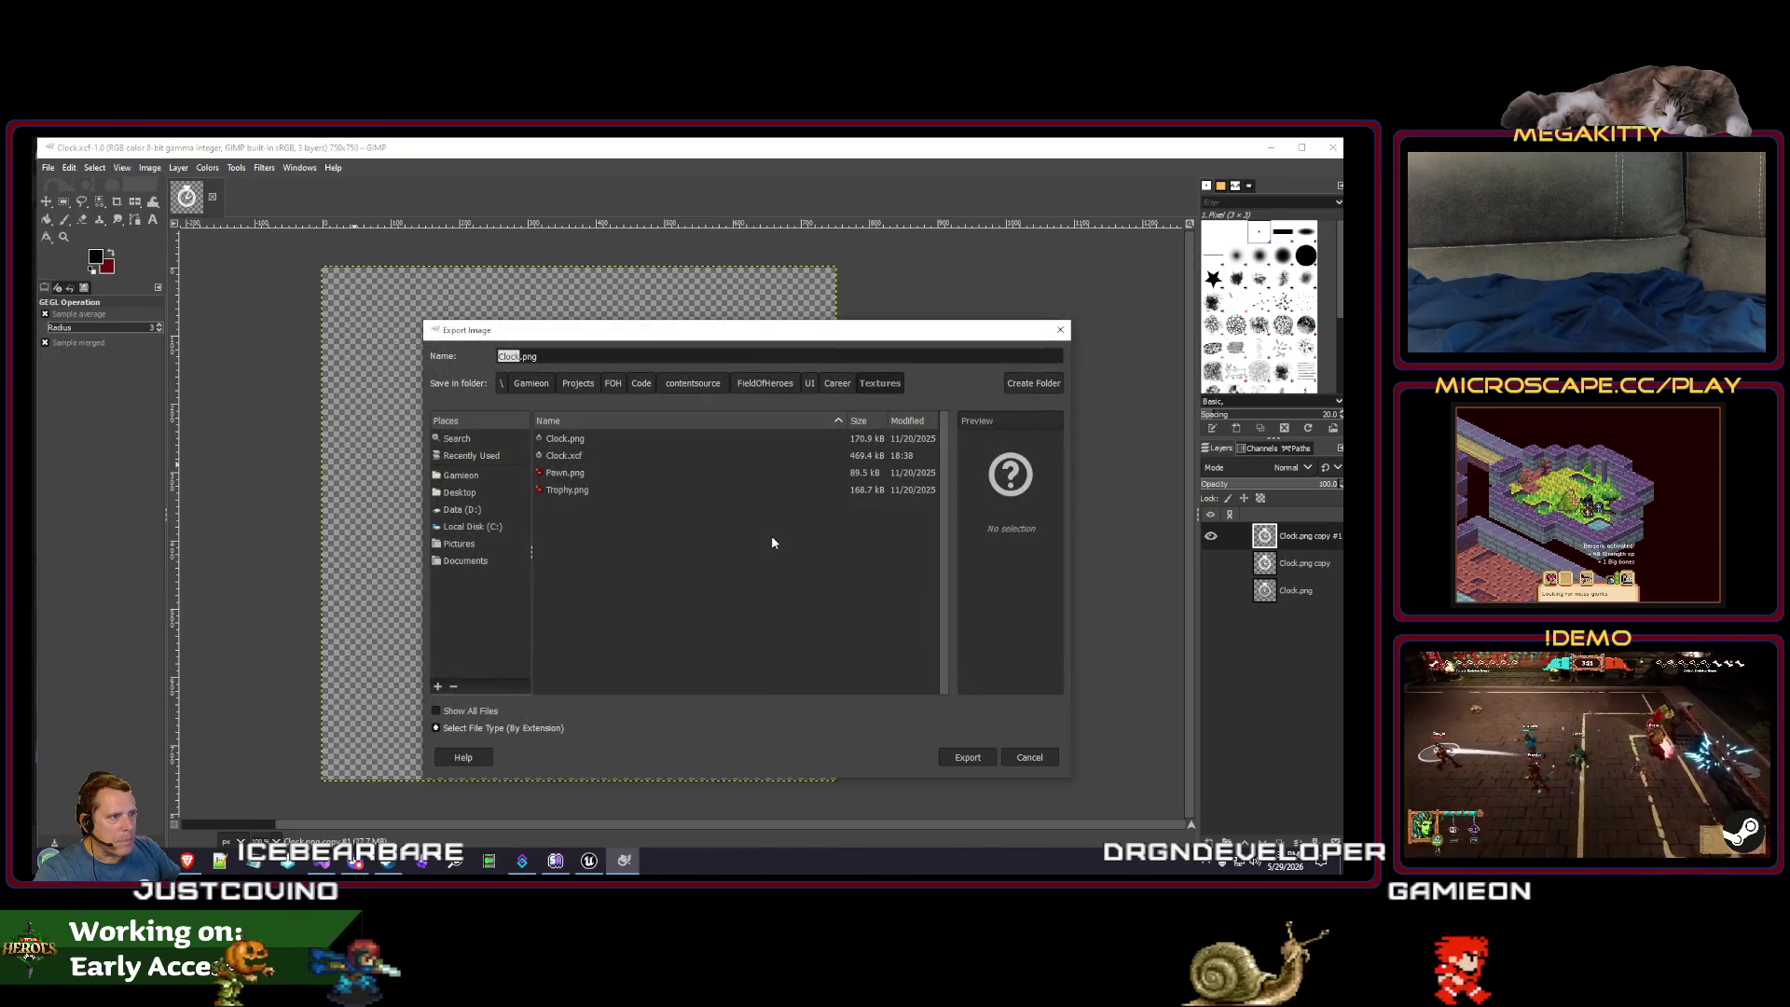
key("Escape")
left_click(149, 168)
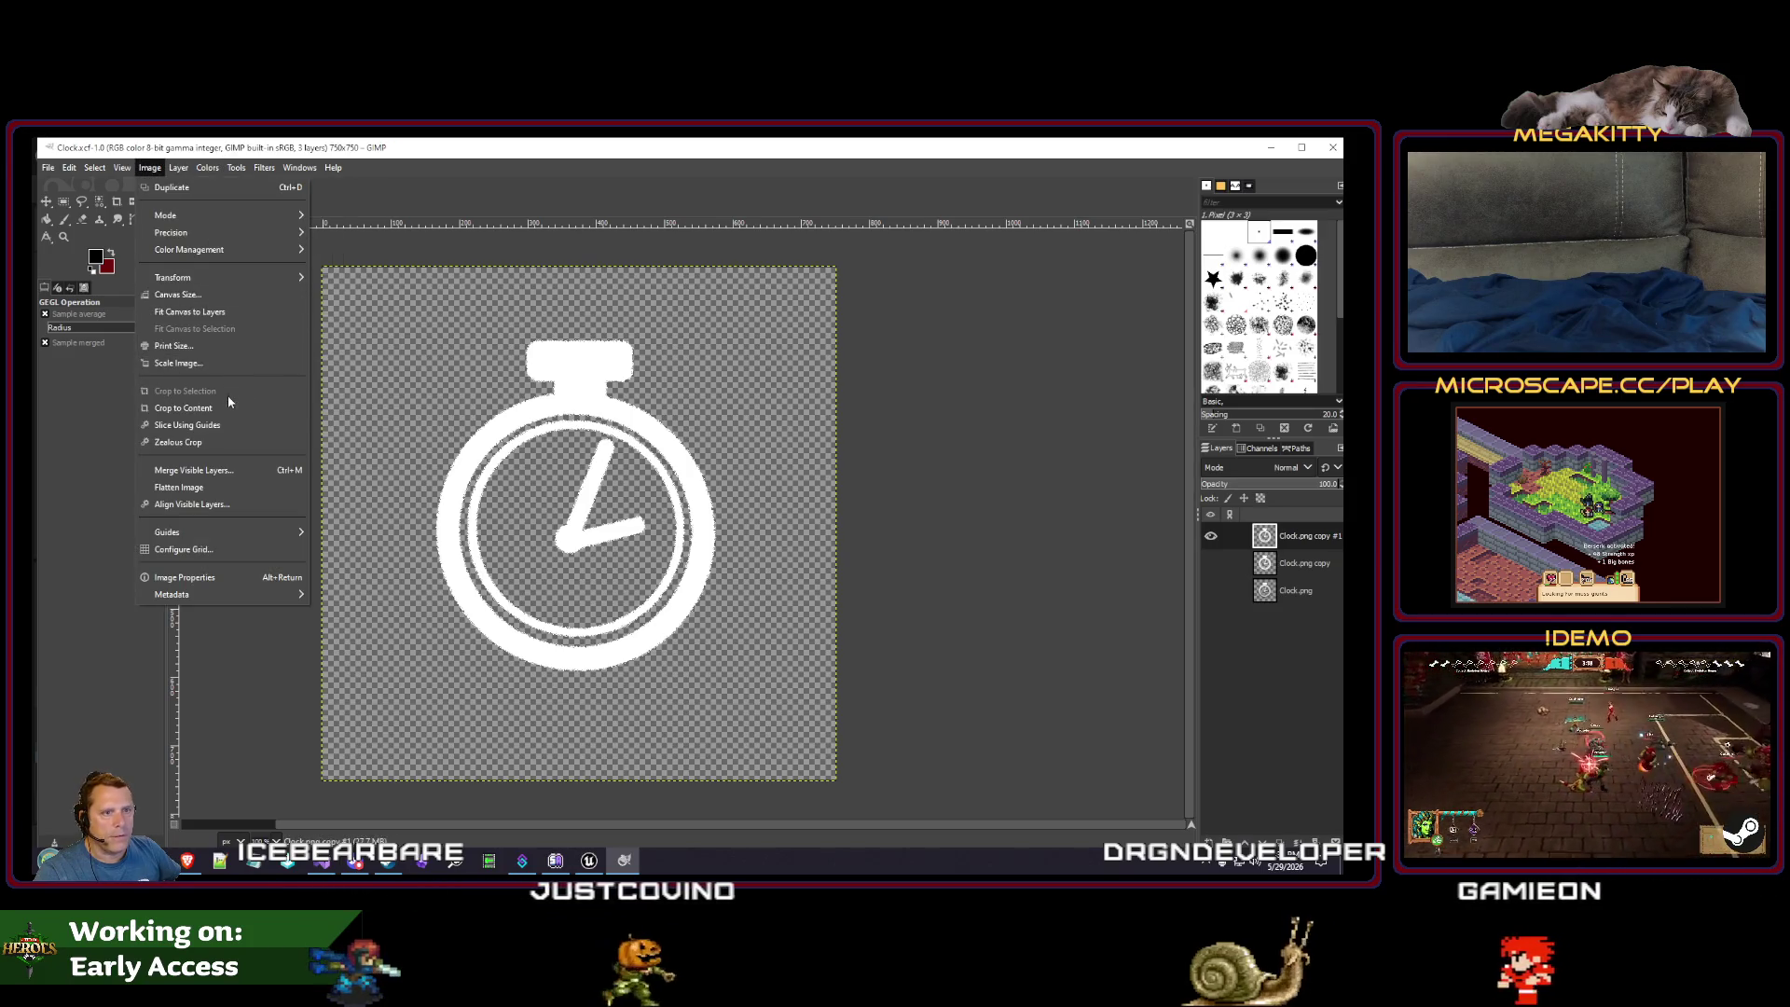
left_click(228, 405)
- Export the stopwatch over Clock.png with default PNG settings and go to Unreal
left_click(47, 168)
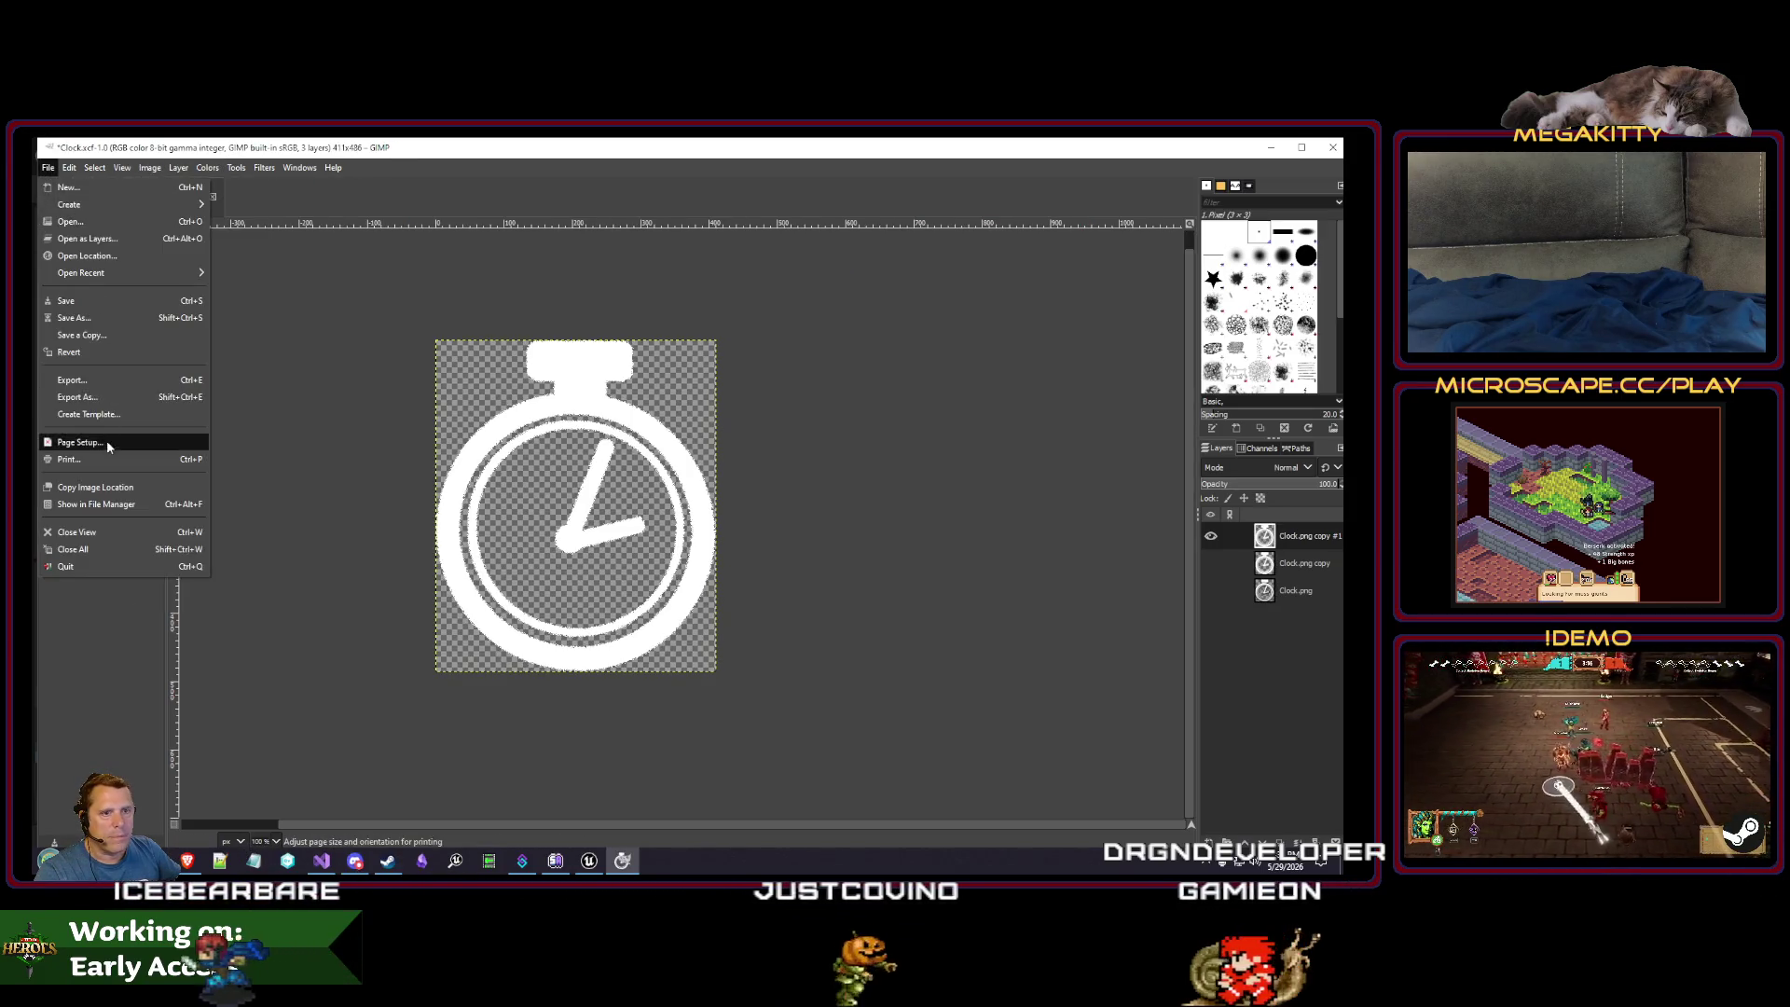
left_click(77, 397)
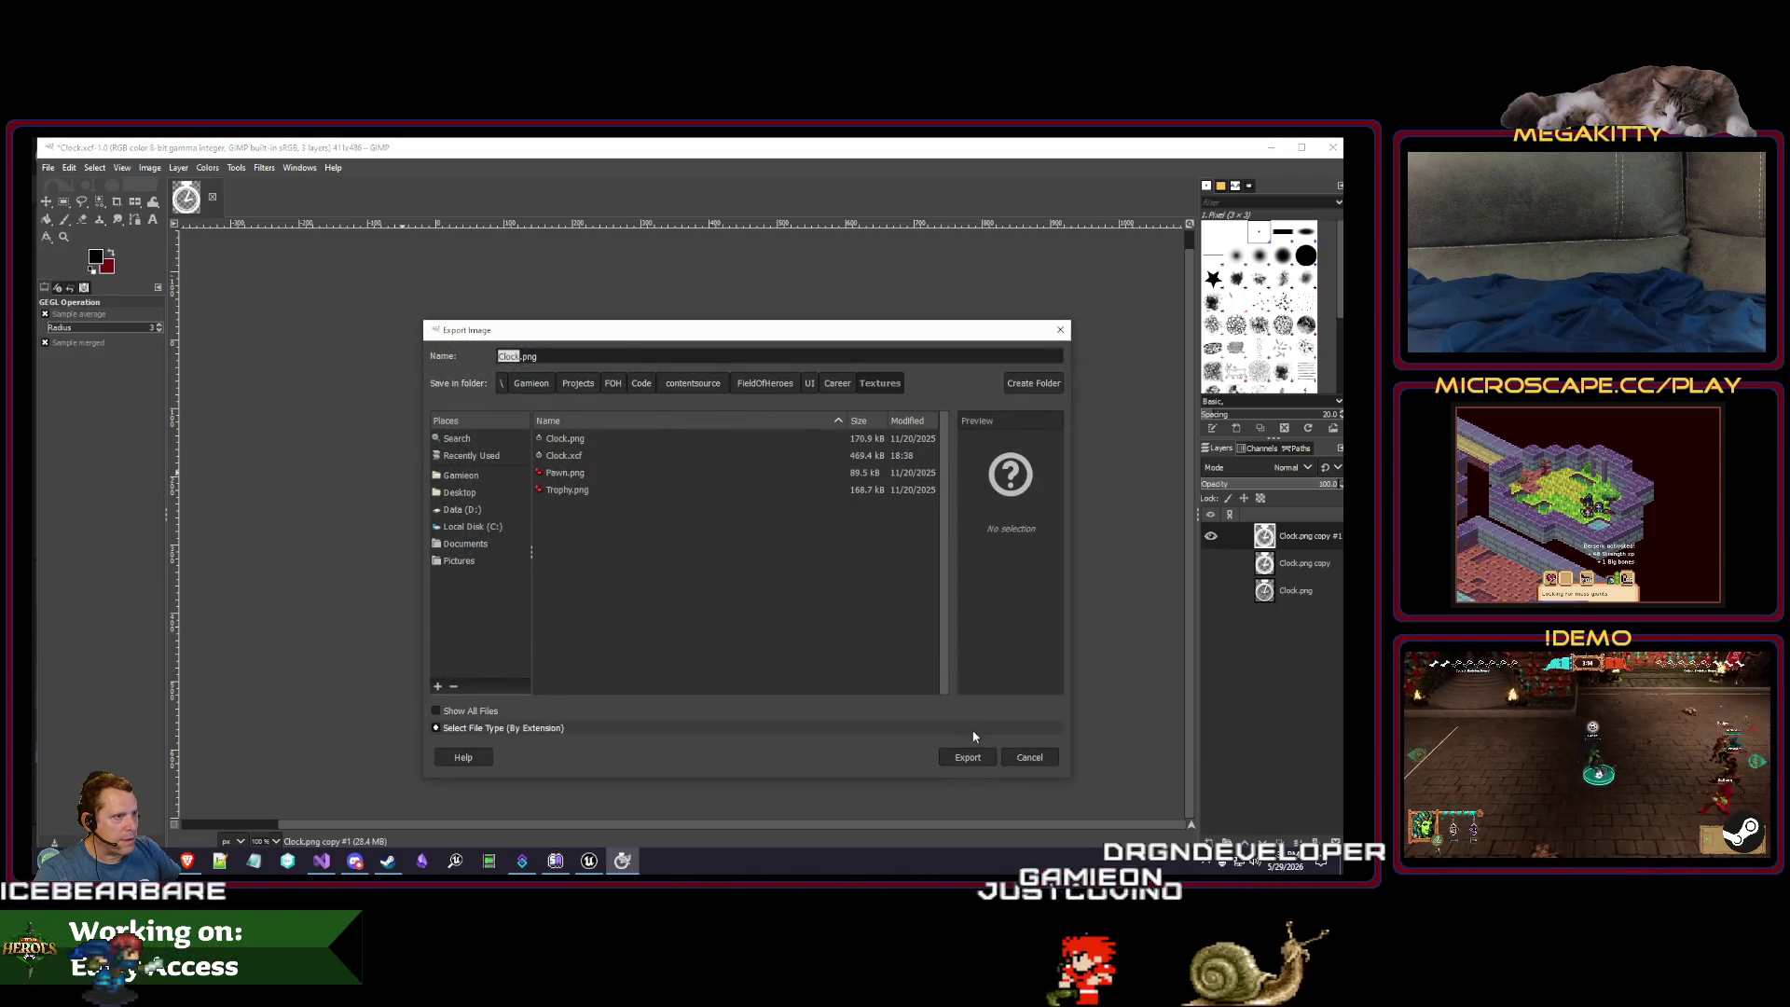
left_click(970, 755)
left_click(807, 614)
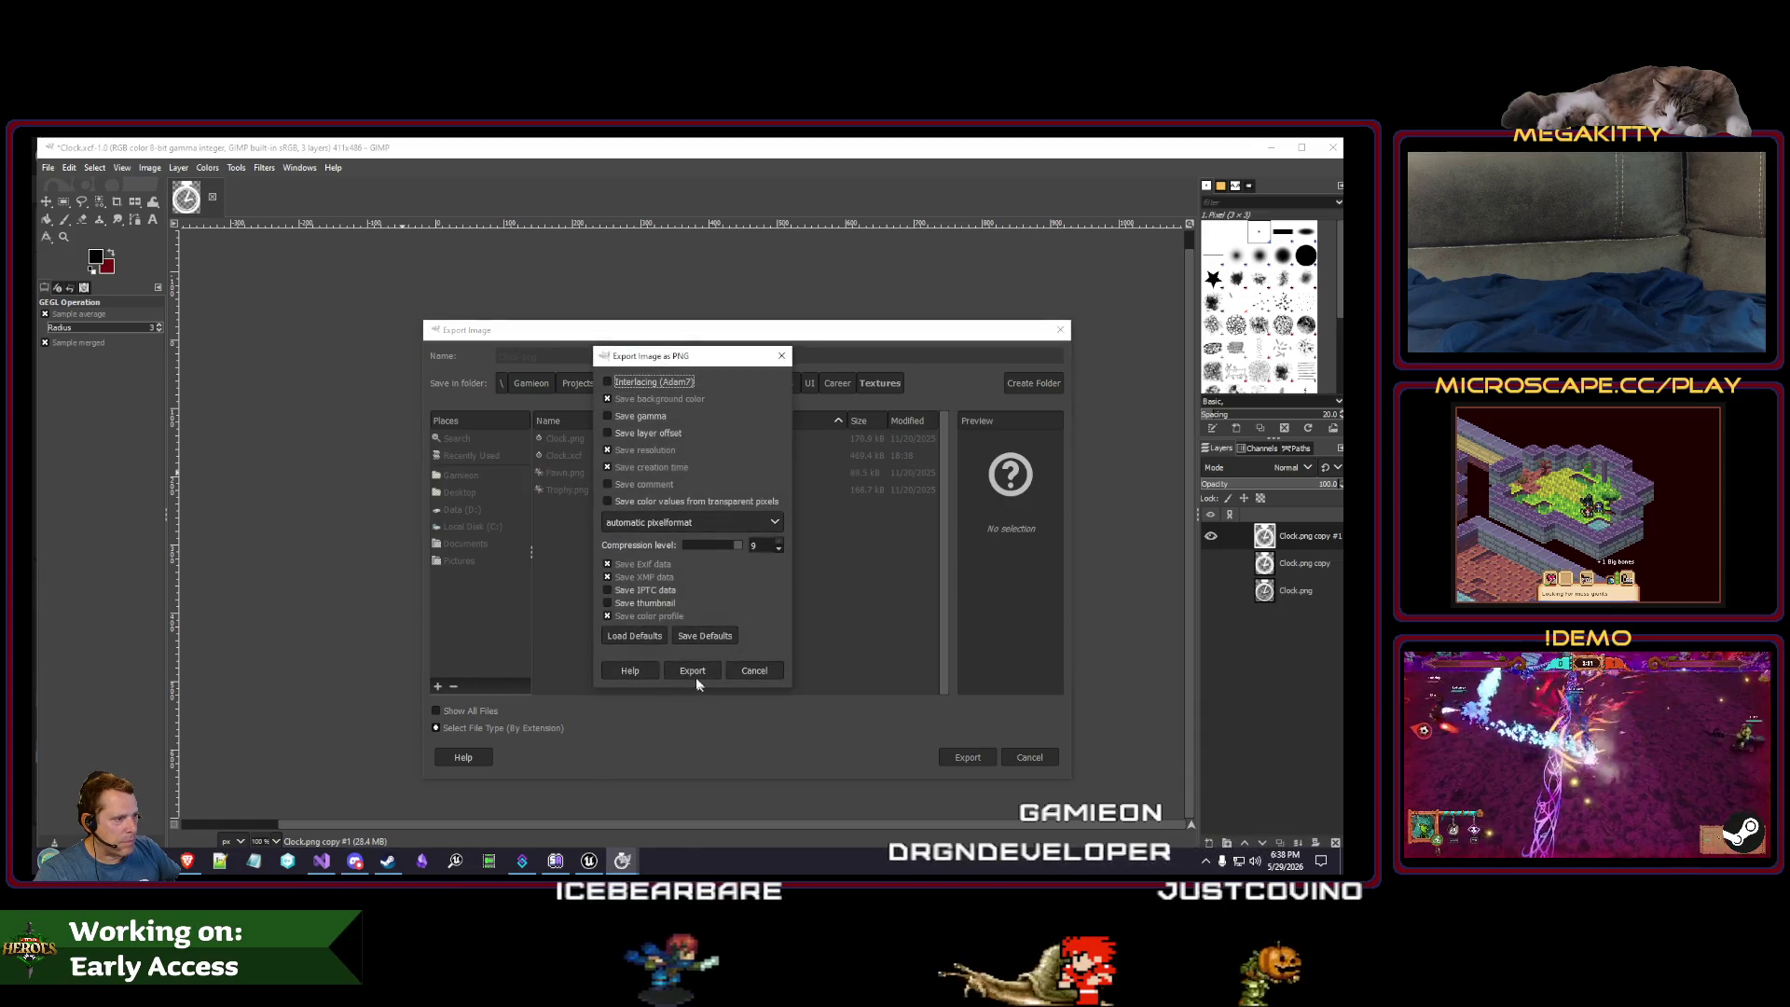
left_click(692, 670)
key("alt+Tab")
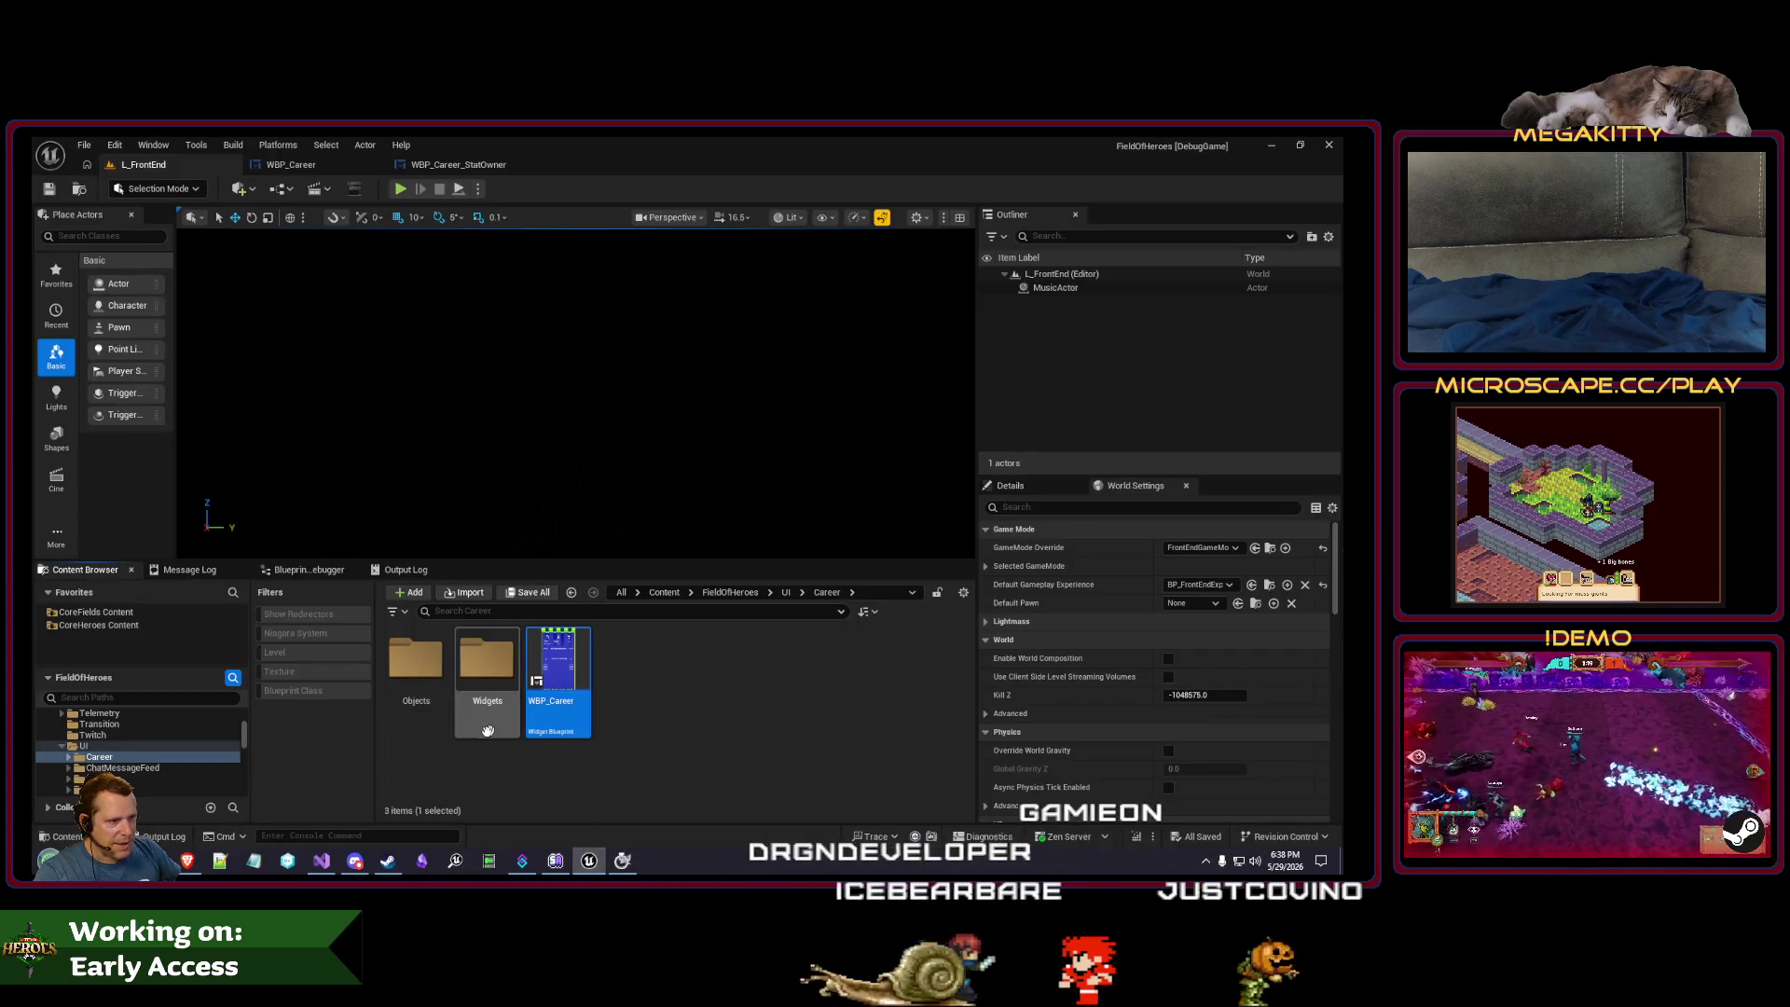
- Create a Textures folder inside the Career content folder and open it
double_click(100, 757)
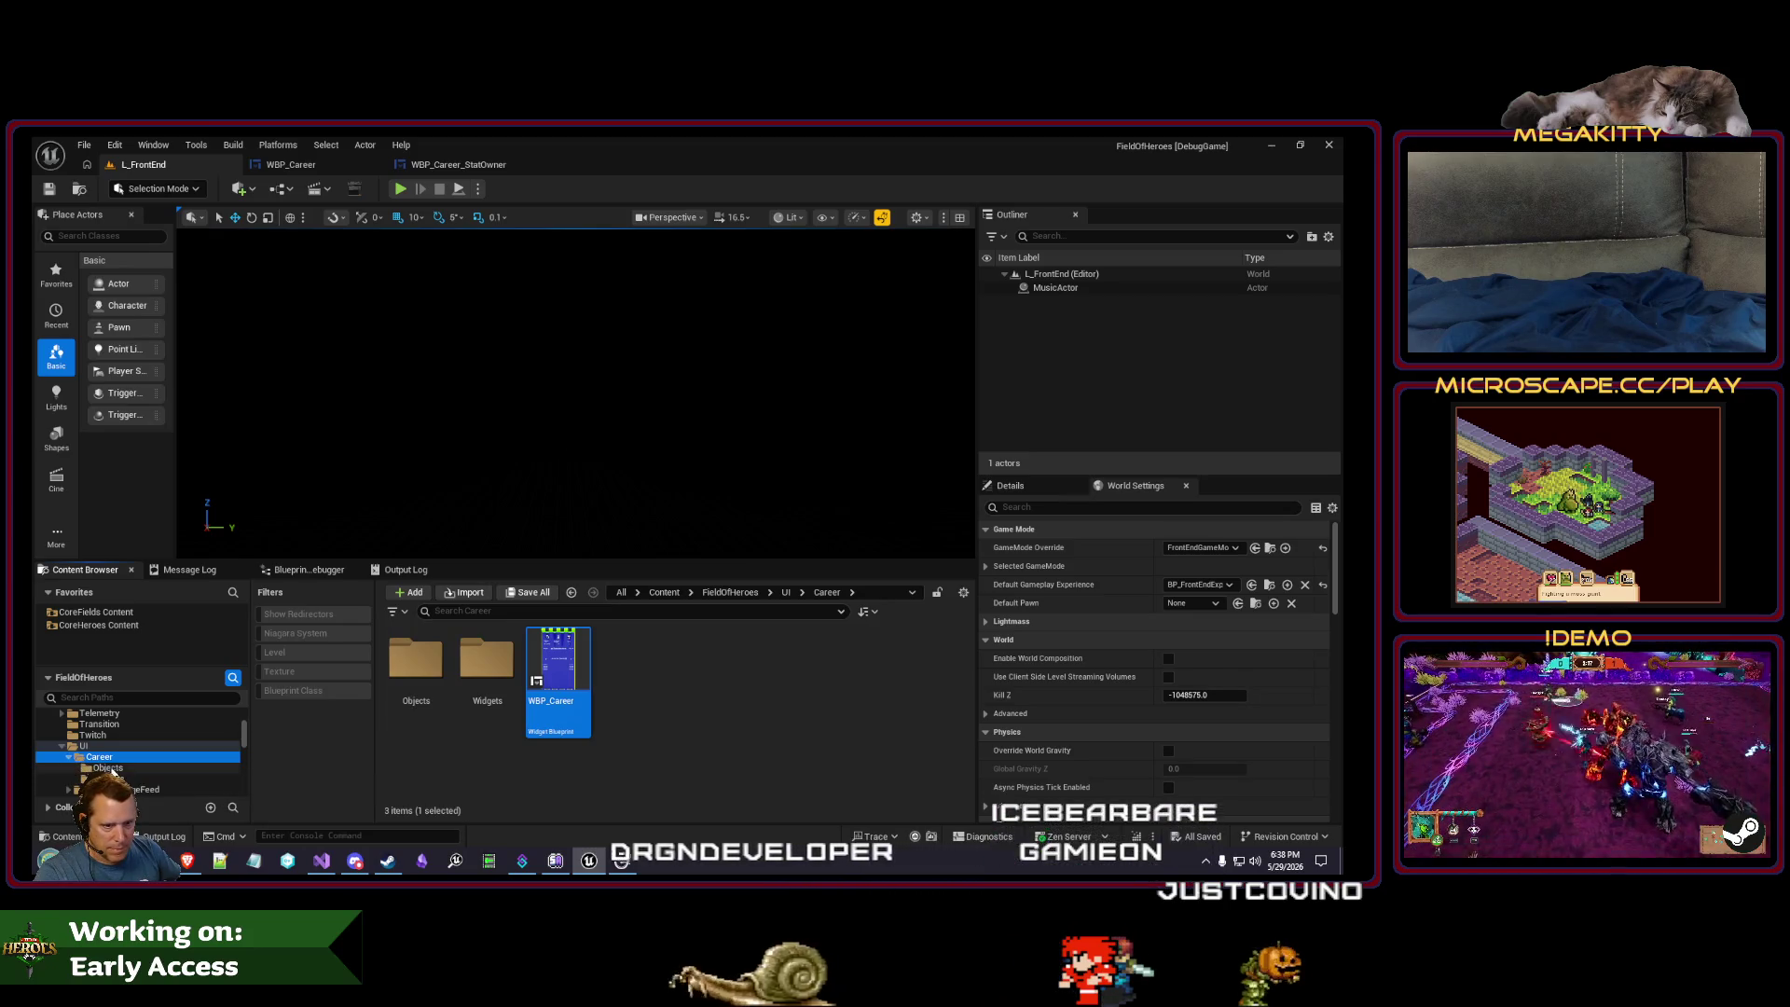
right_click(689, 695)
left_click(754, 403)
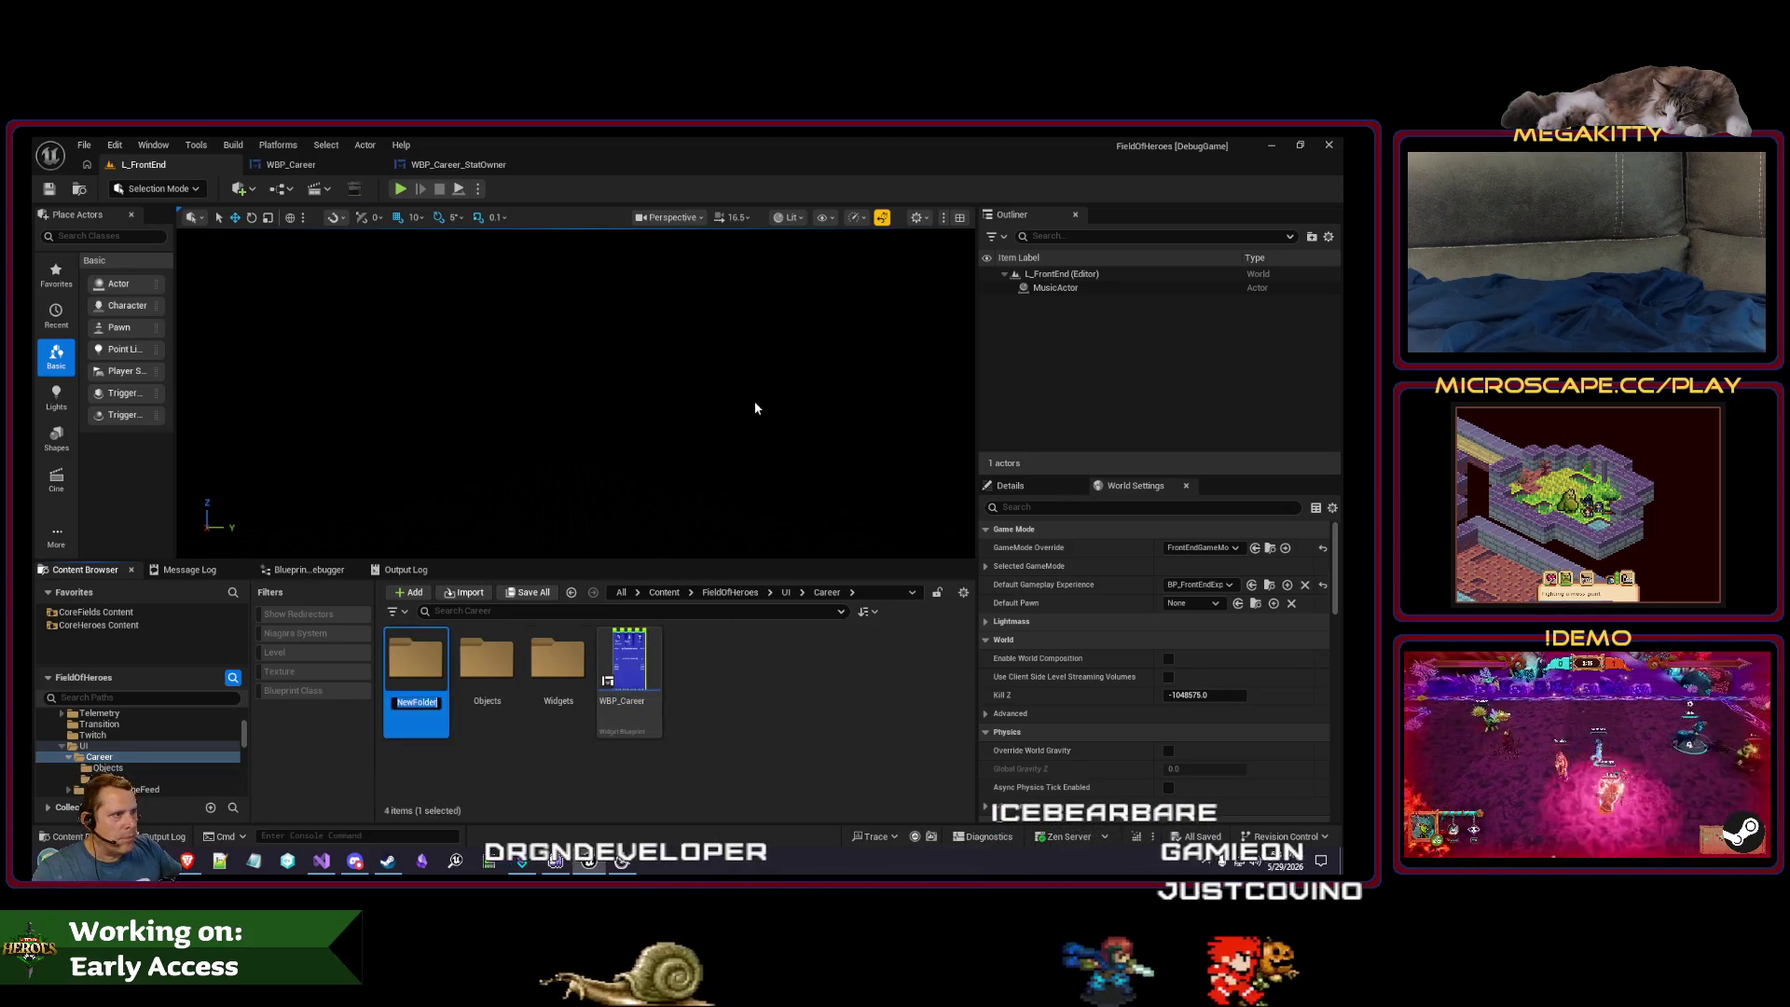
type("res")
key("Return")
key("Return")
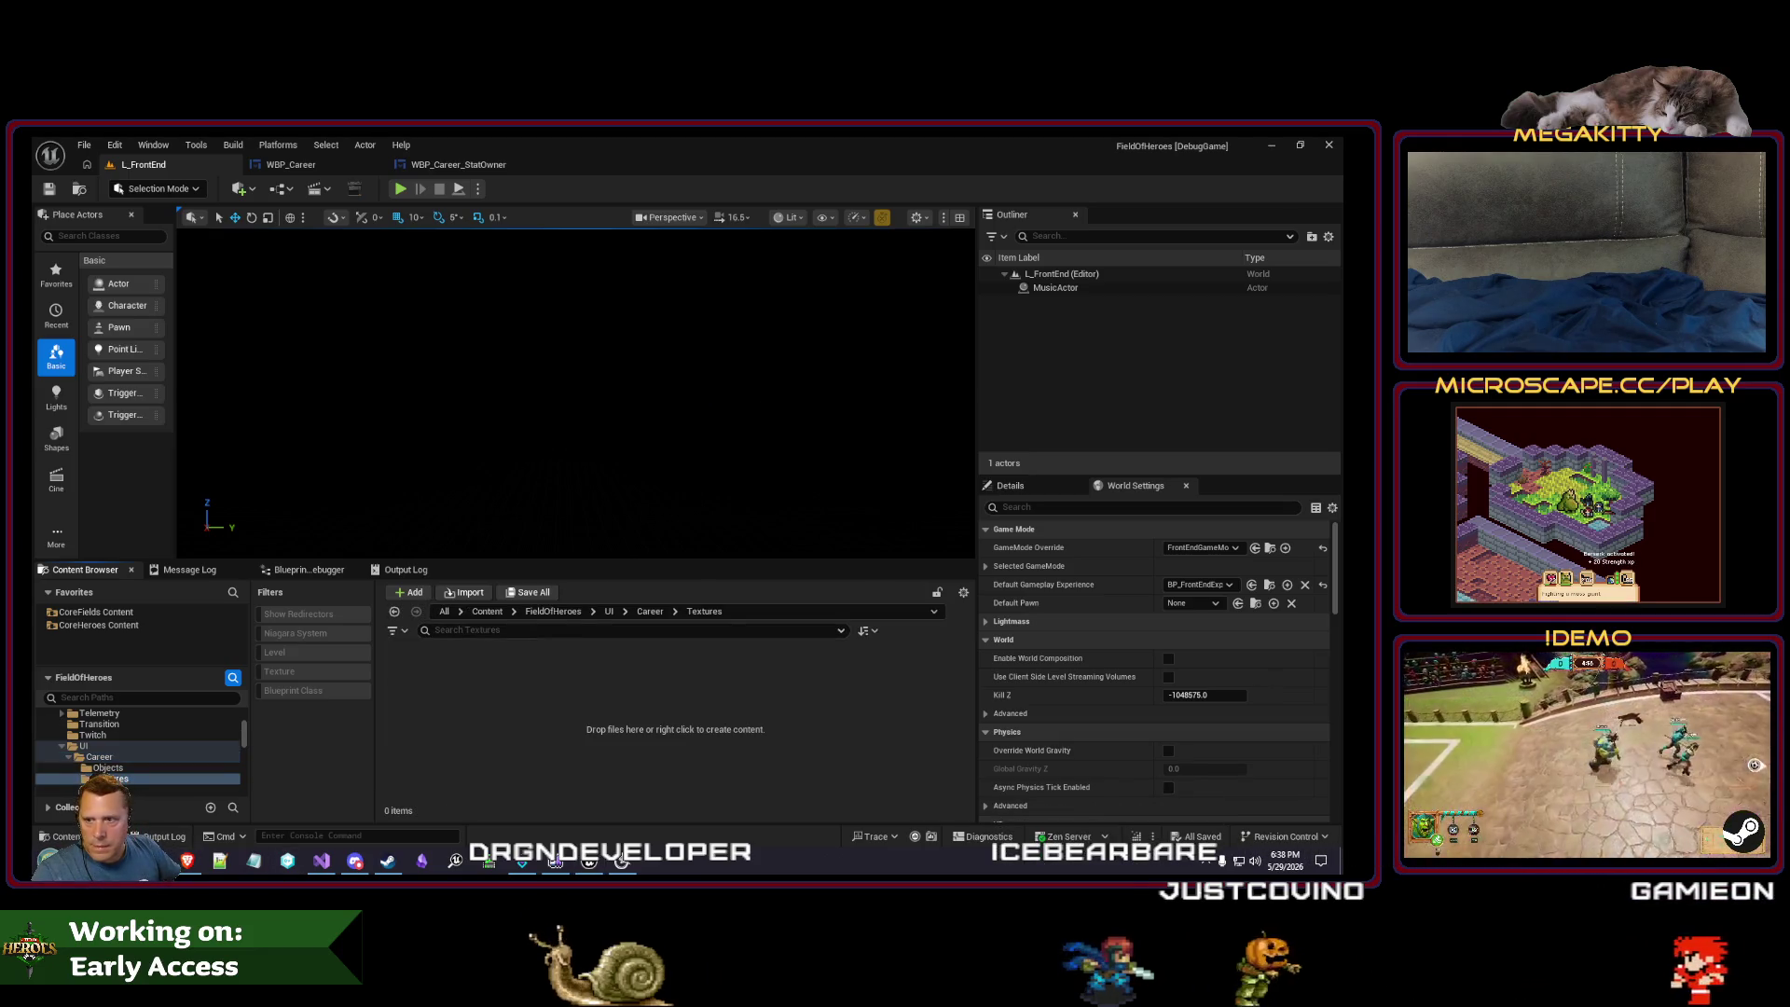
- Import Clock.png as T_Career_Clock and set its texture group to UI
left_click_drag(452, 704, 450, 699)
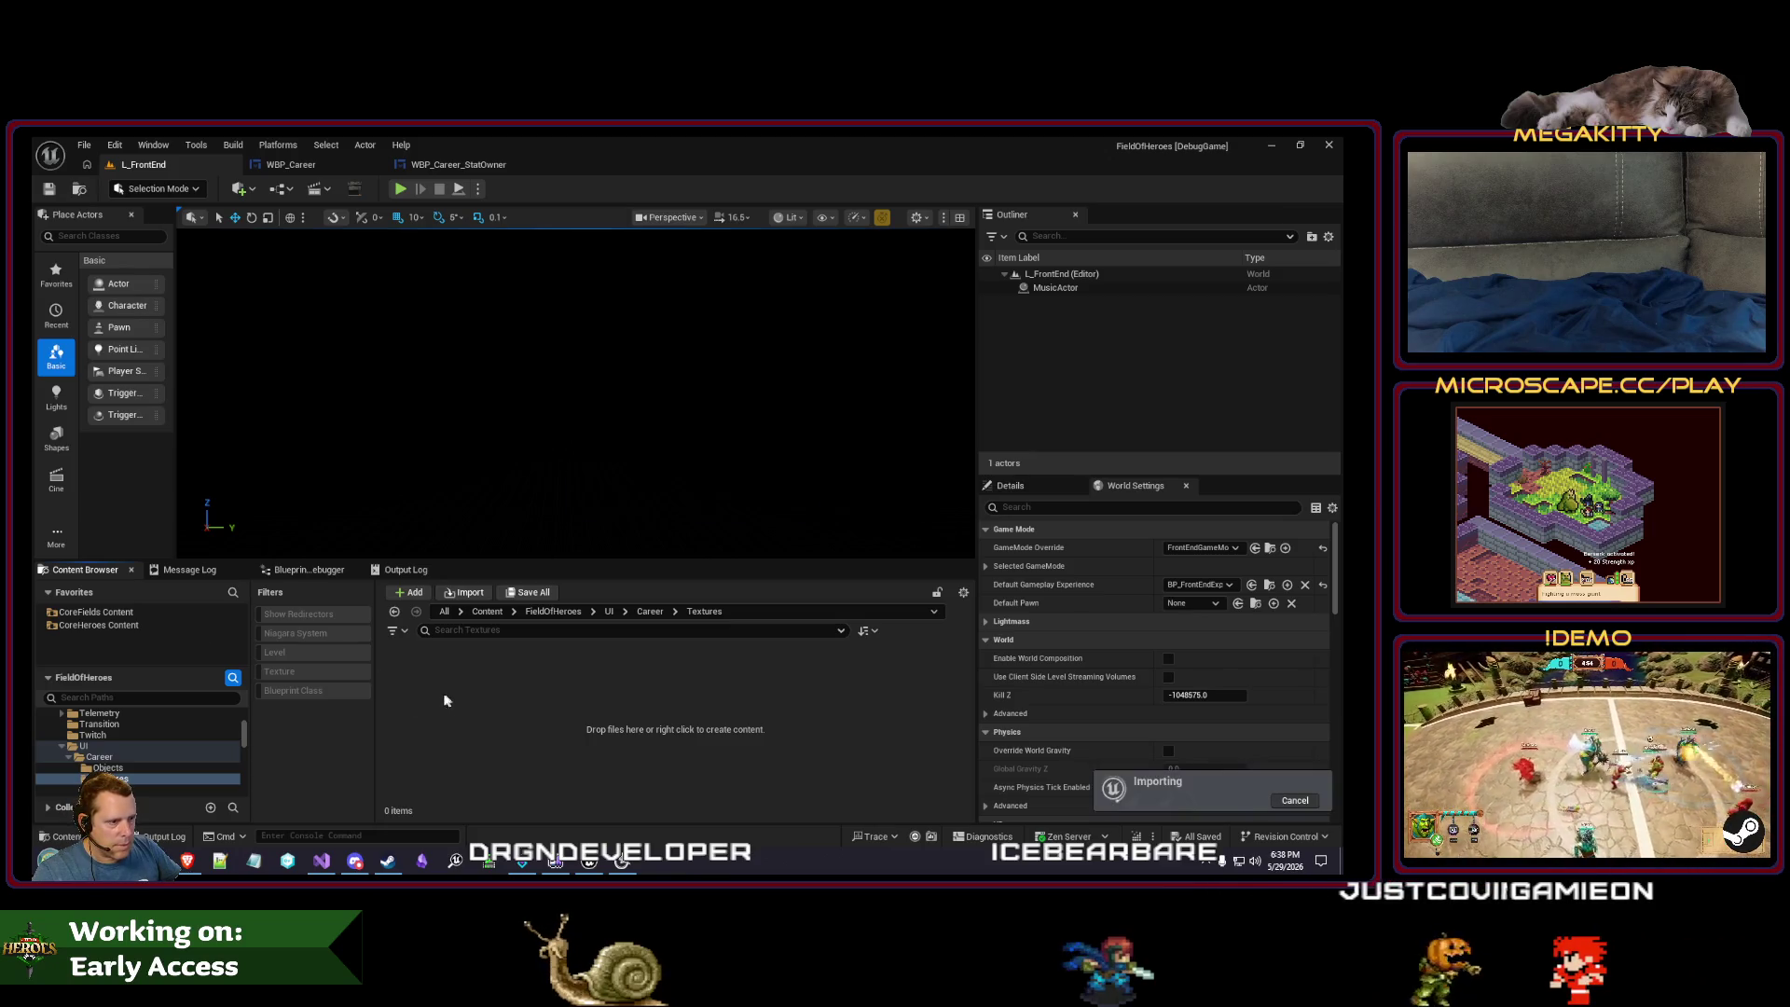
type("Career_Clock")
key("Return")
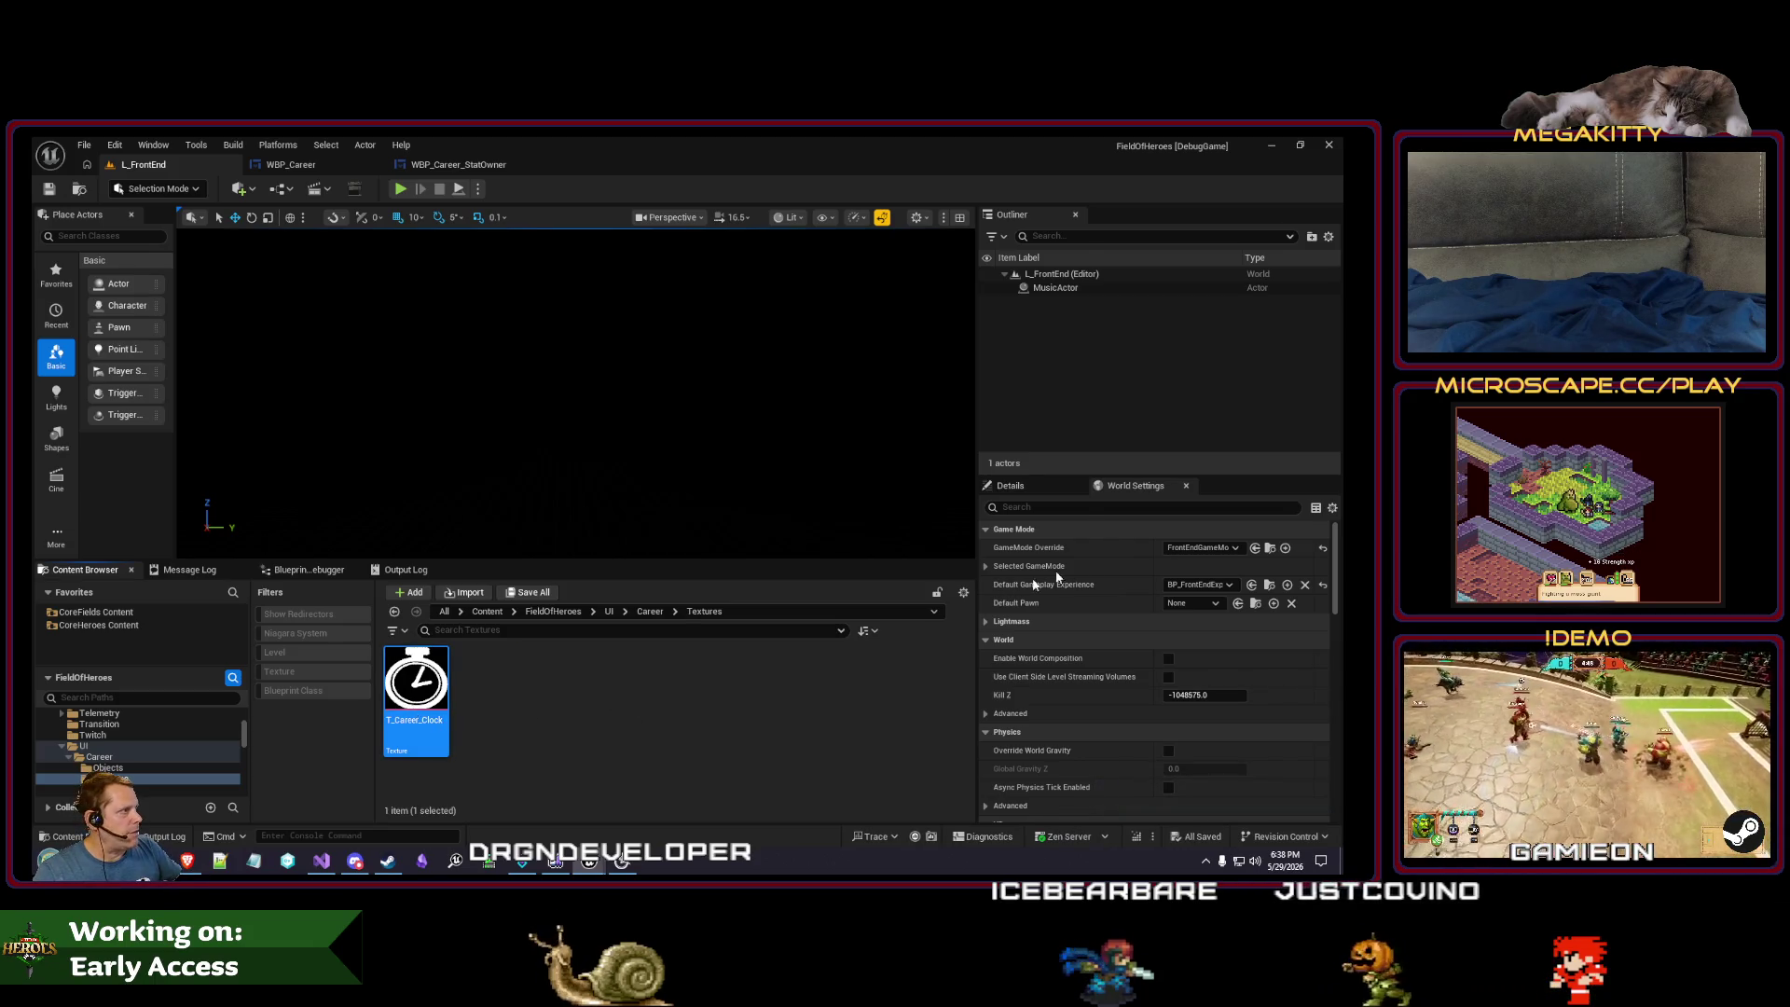
key("Return")
left_click(1016, 521)
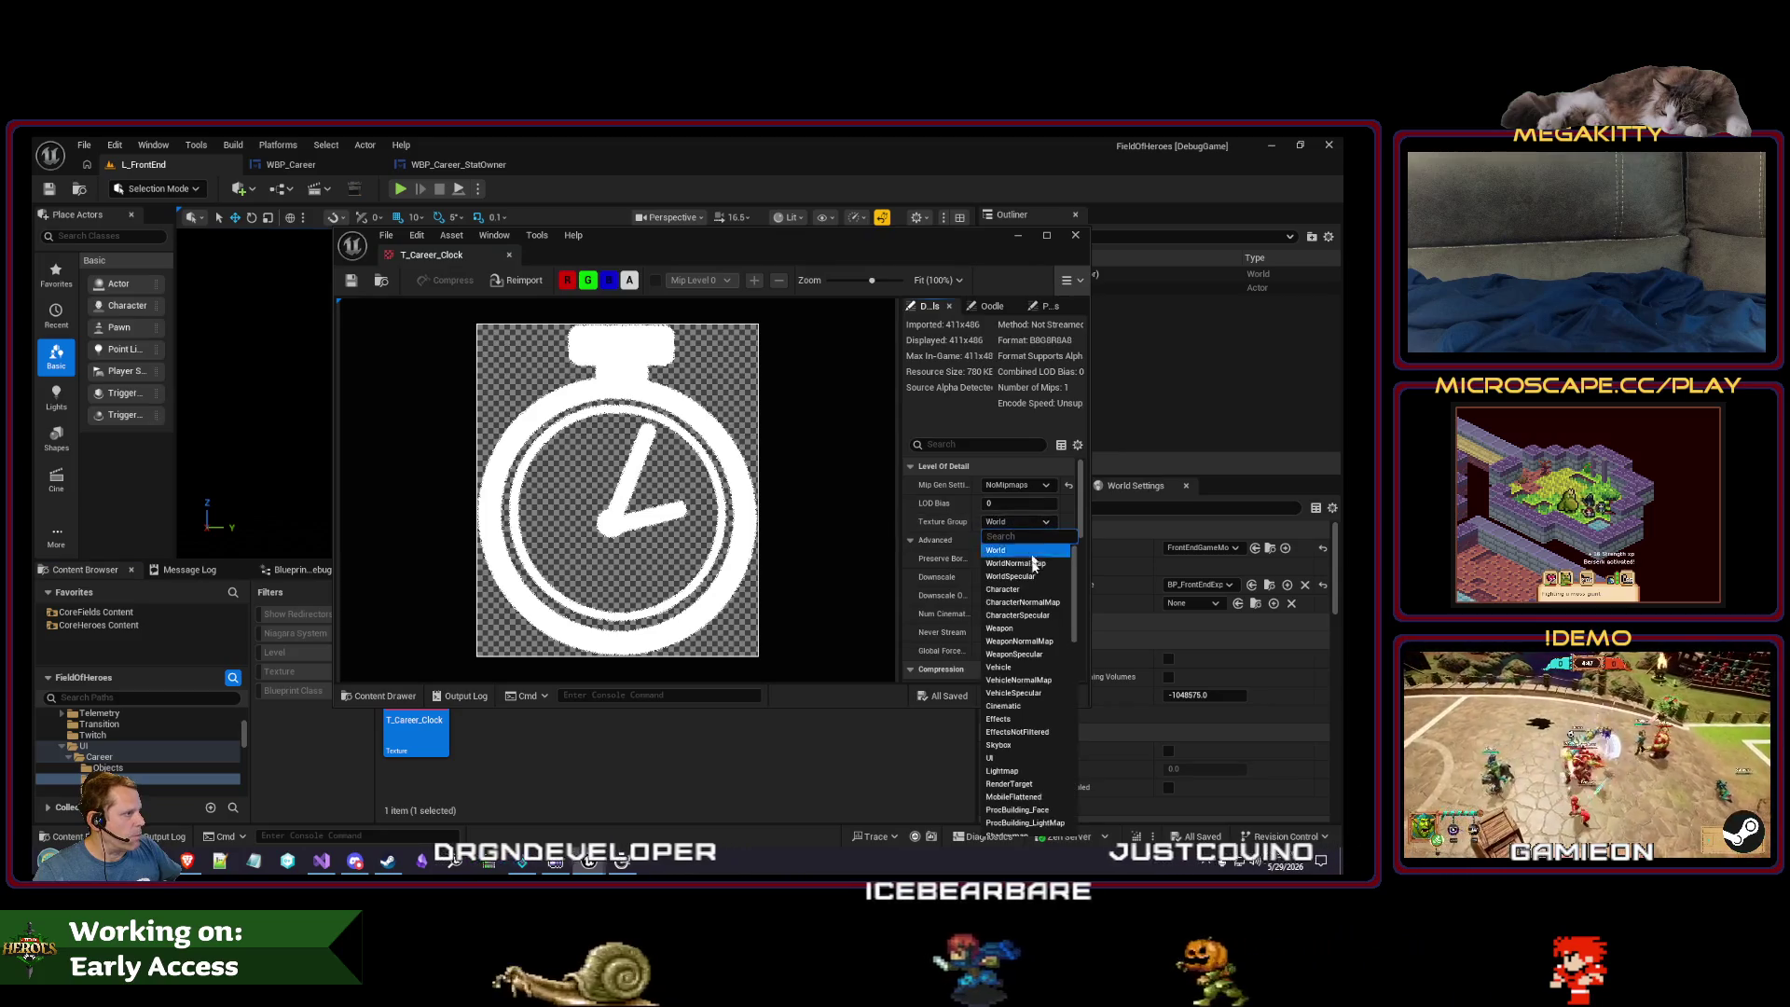
left_click(1018, 760)
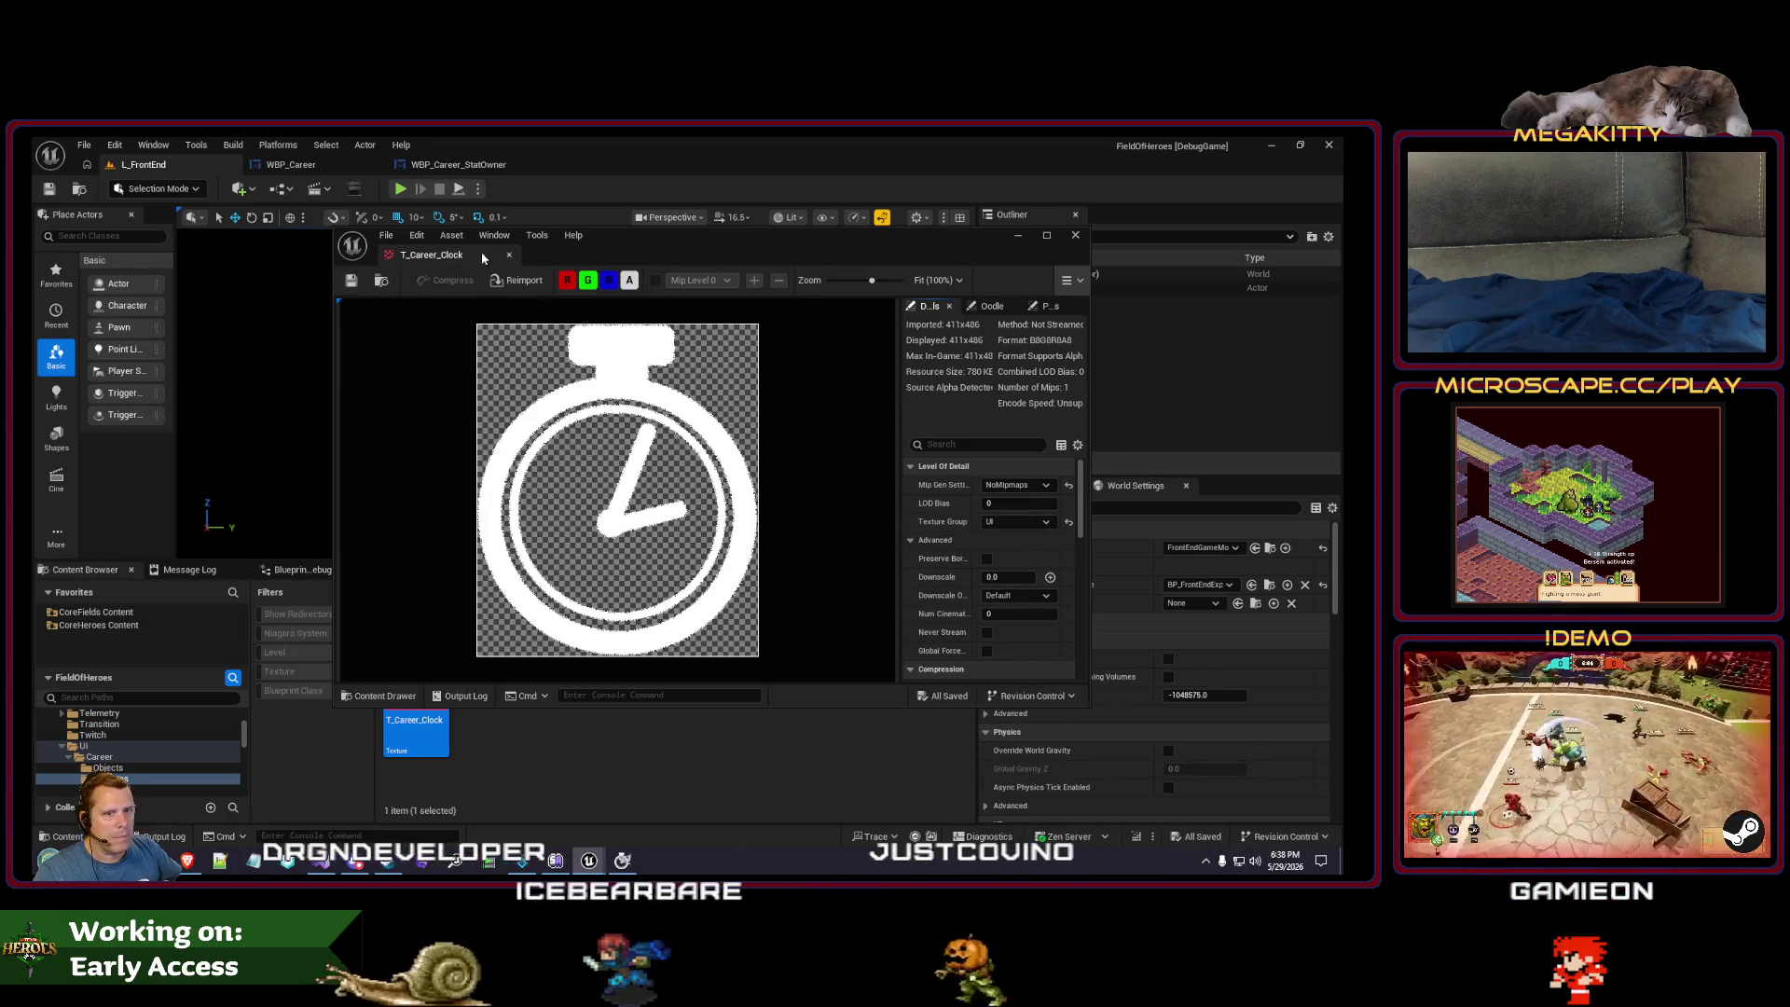
left_click(510, 254)
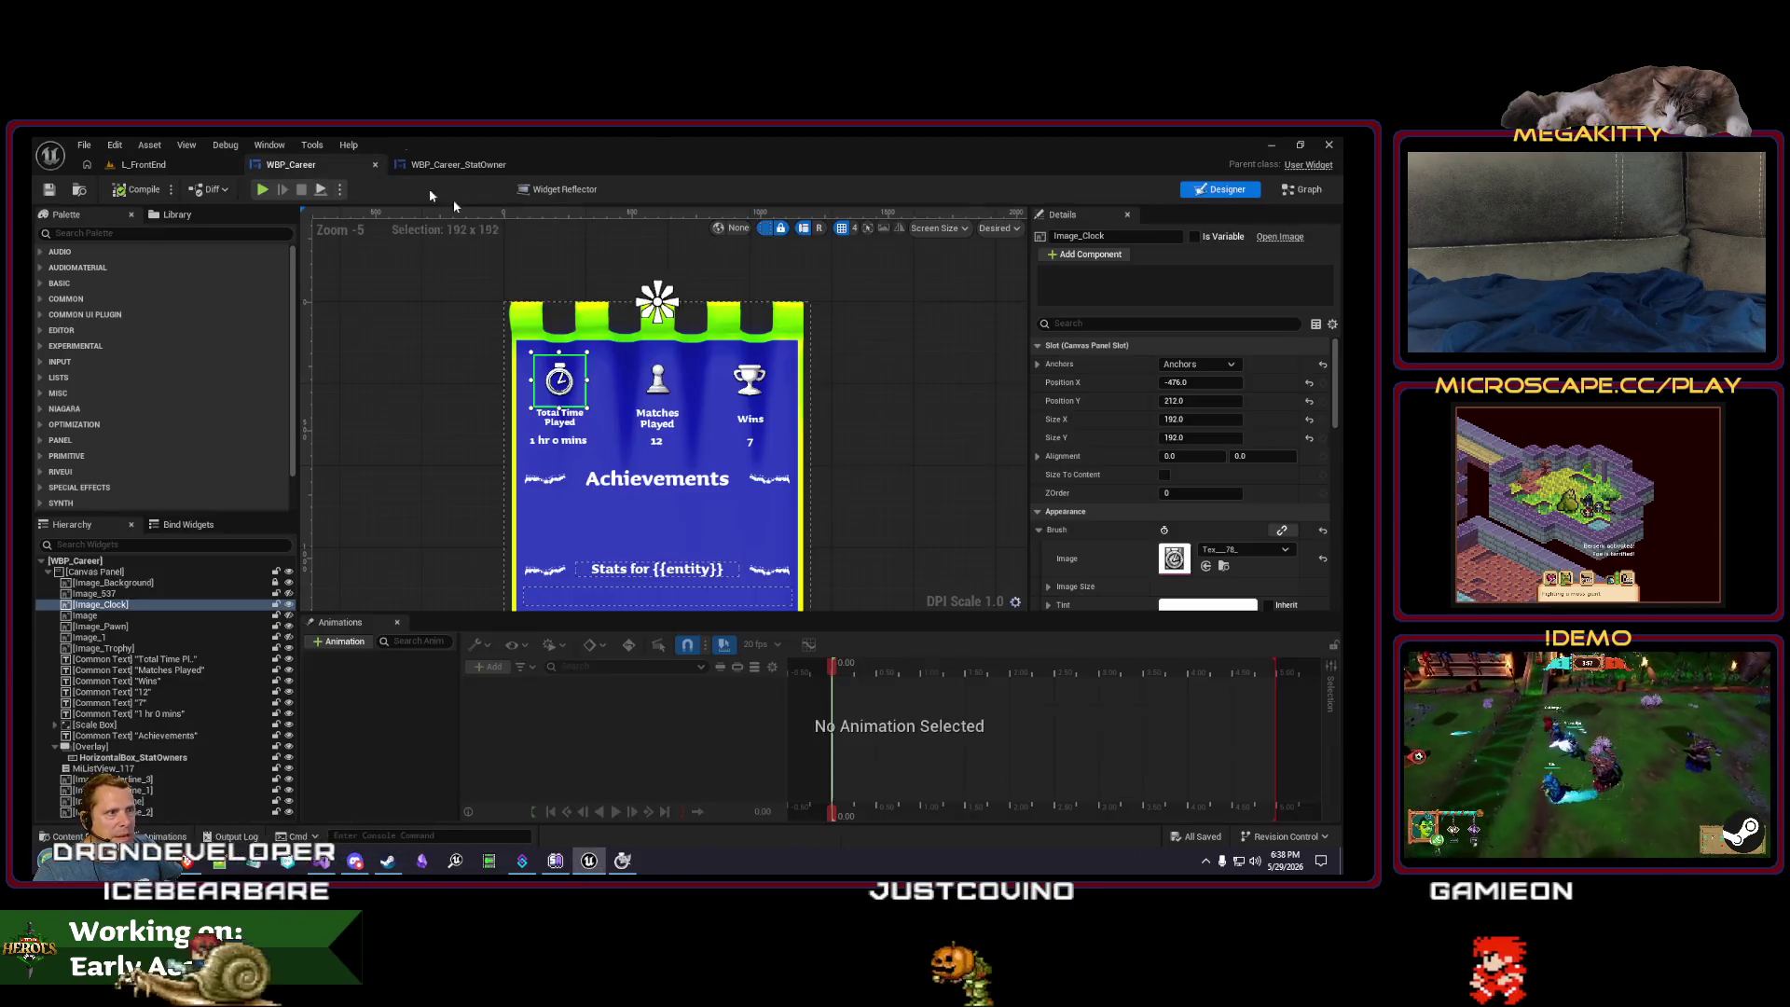
left_click(291, 164)
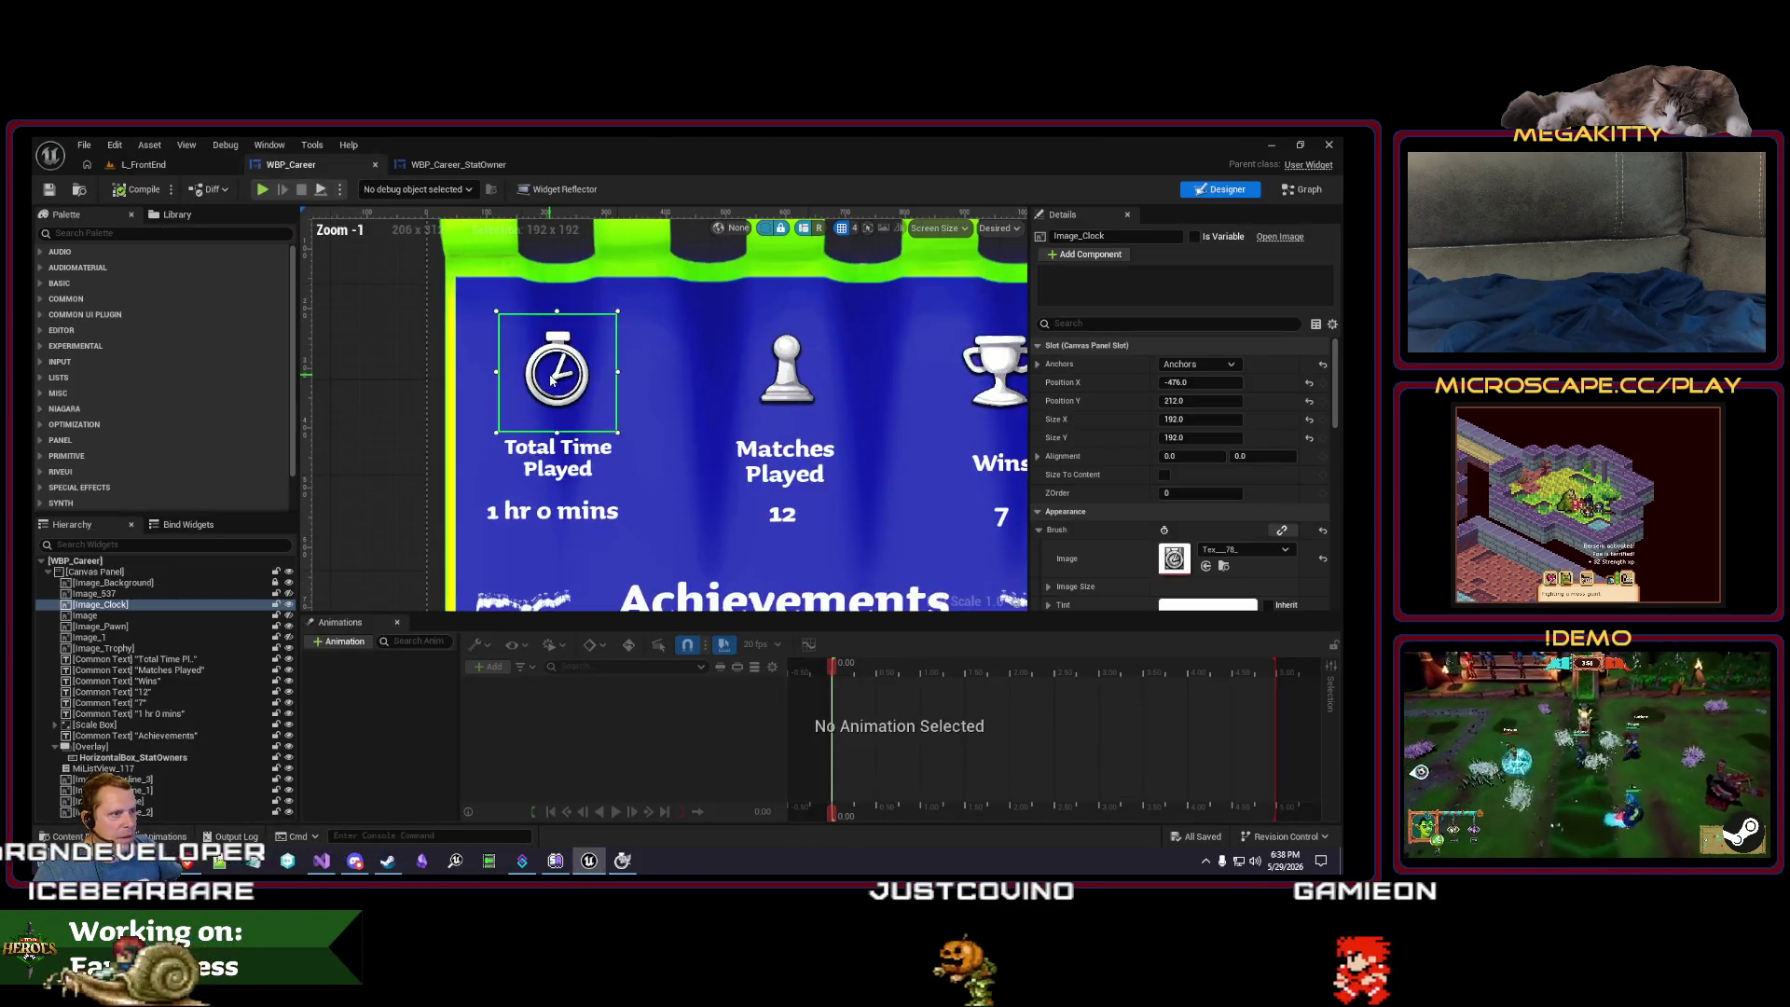
- Give the clock image the T_Career_Clock texture at 164 by 164
left_click(1249, 549)
type("clock")
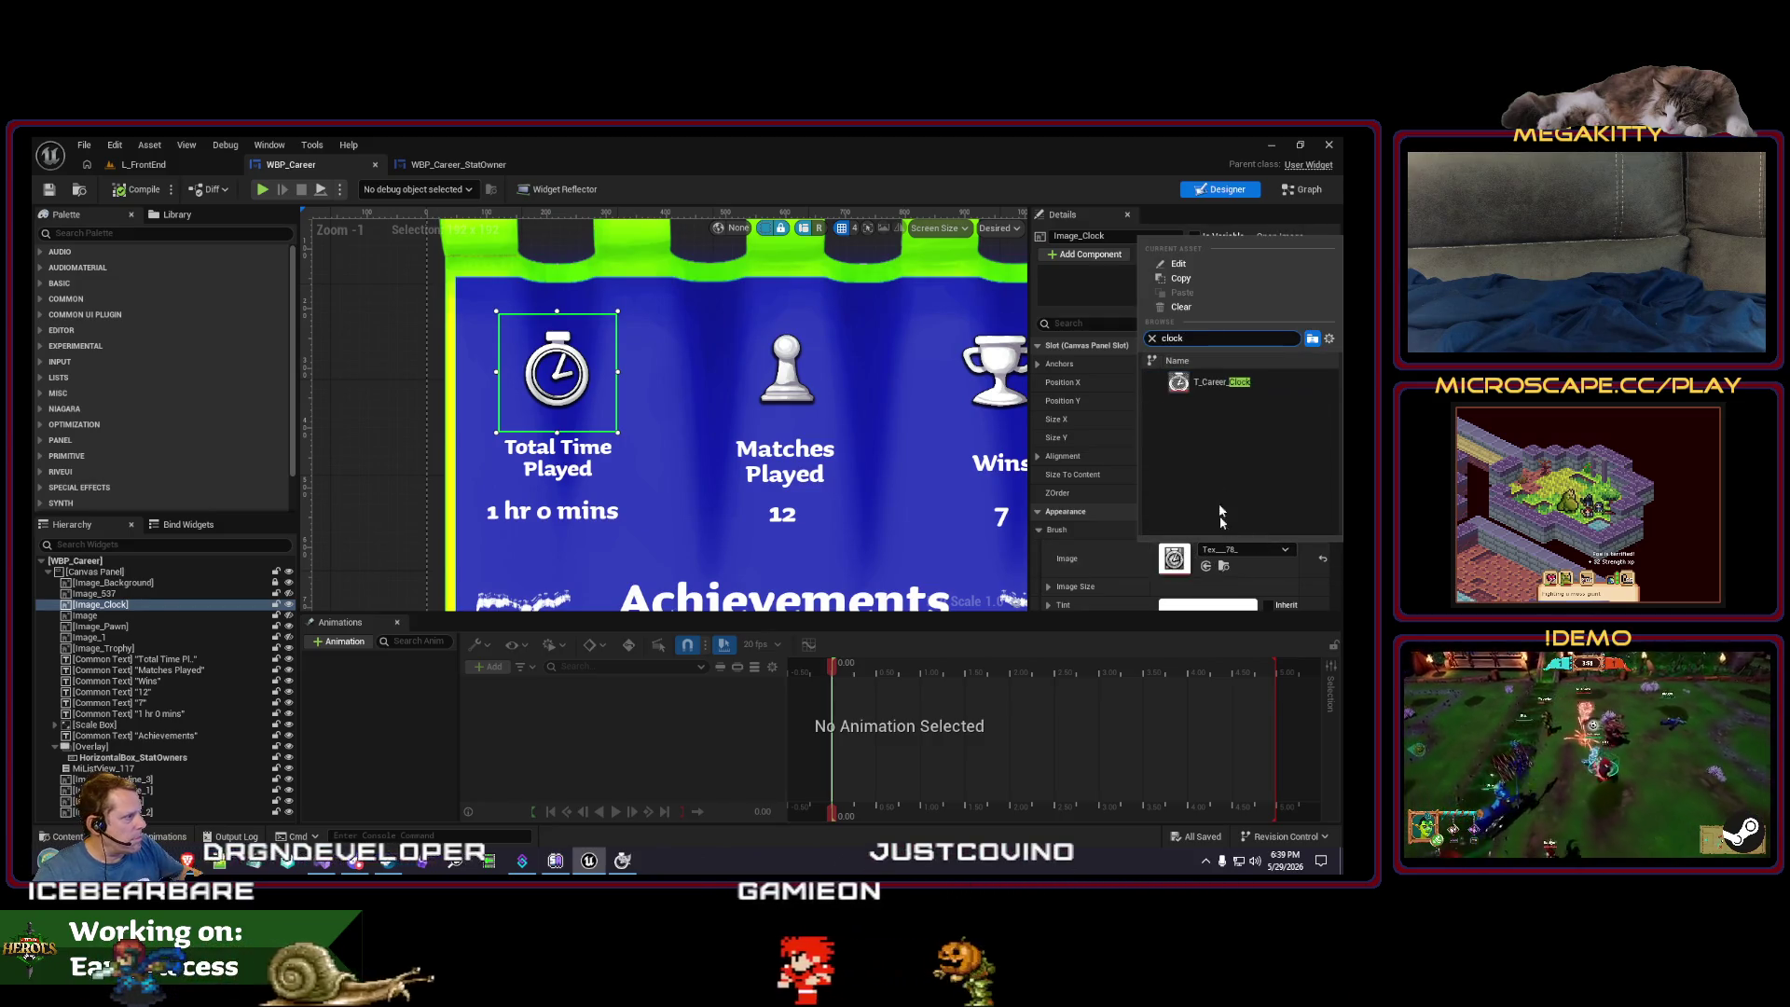
left_click(1212, 382)
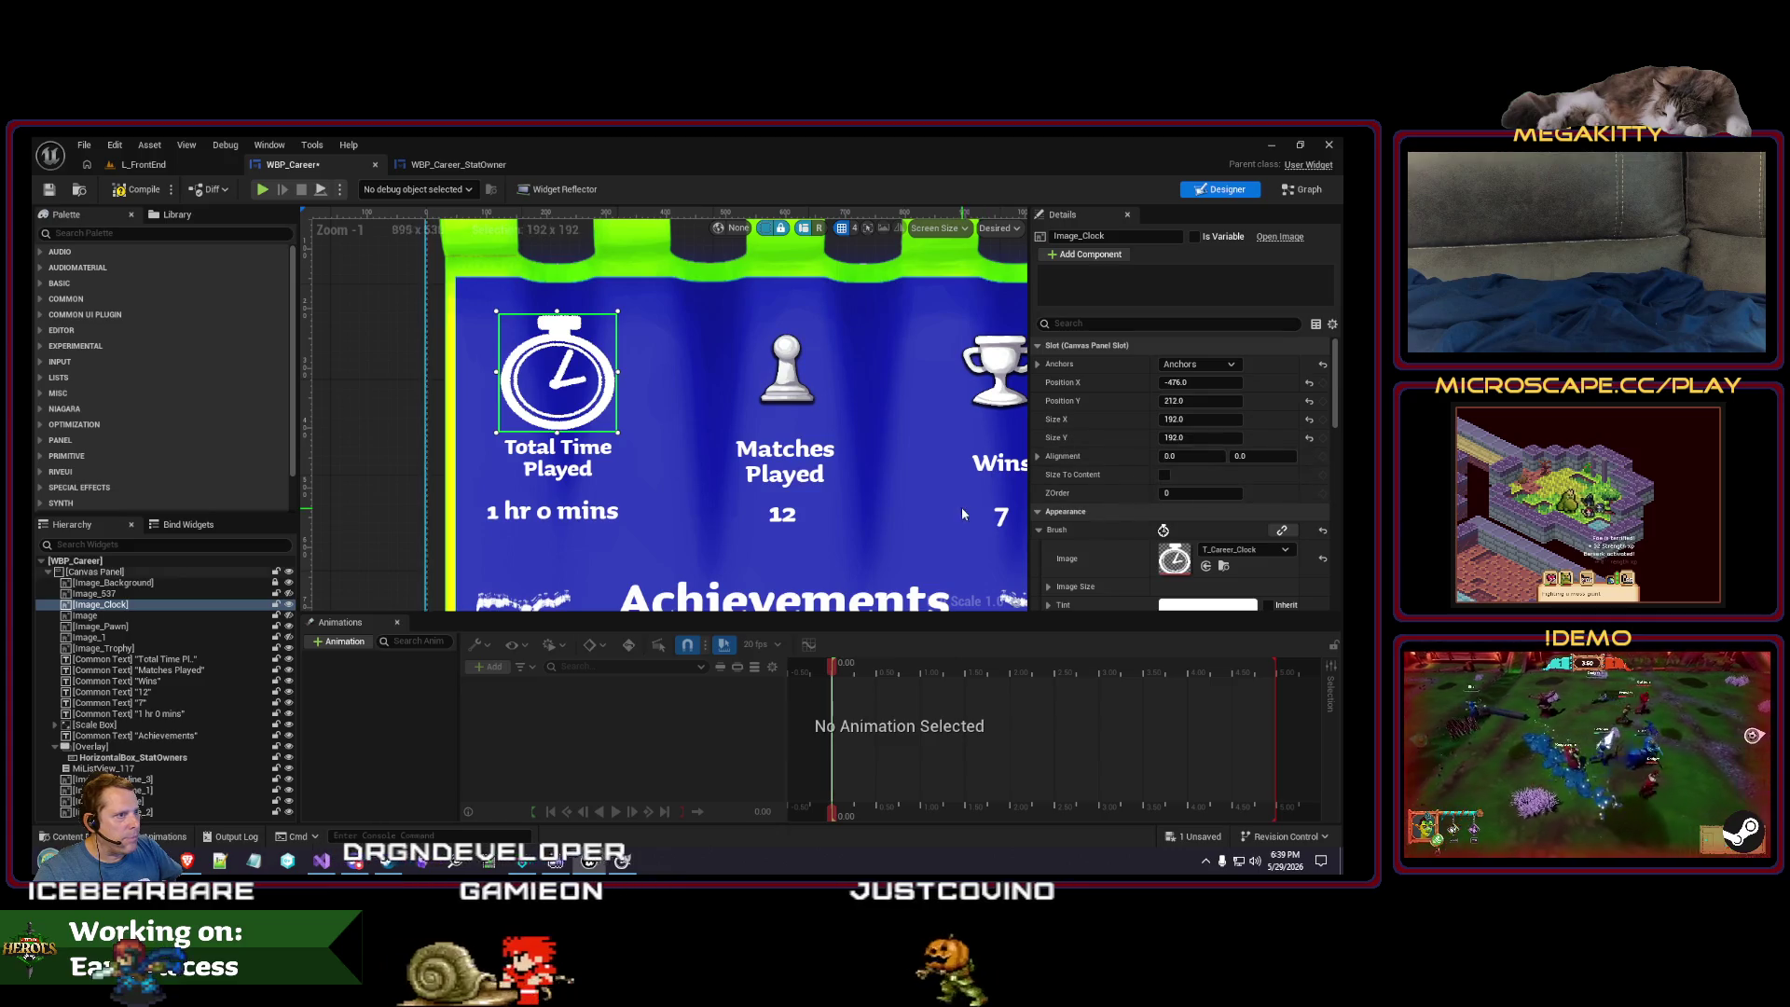
left_click(1204, 421)
type("164")
key("Tab")
type("164")
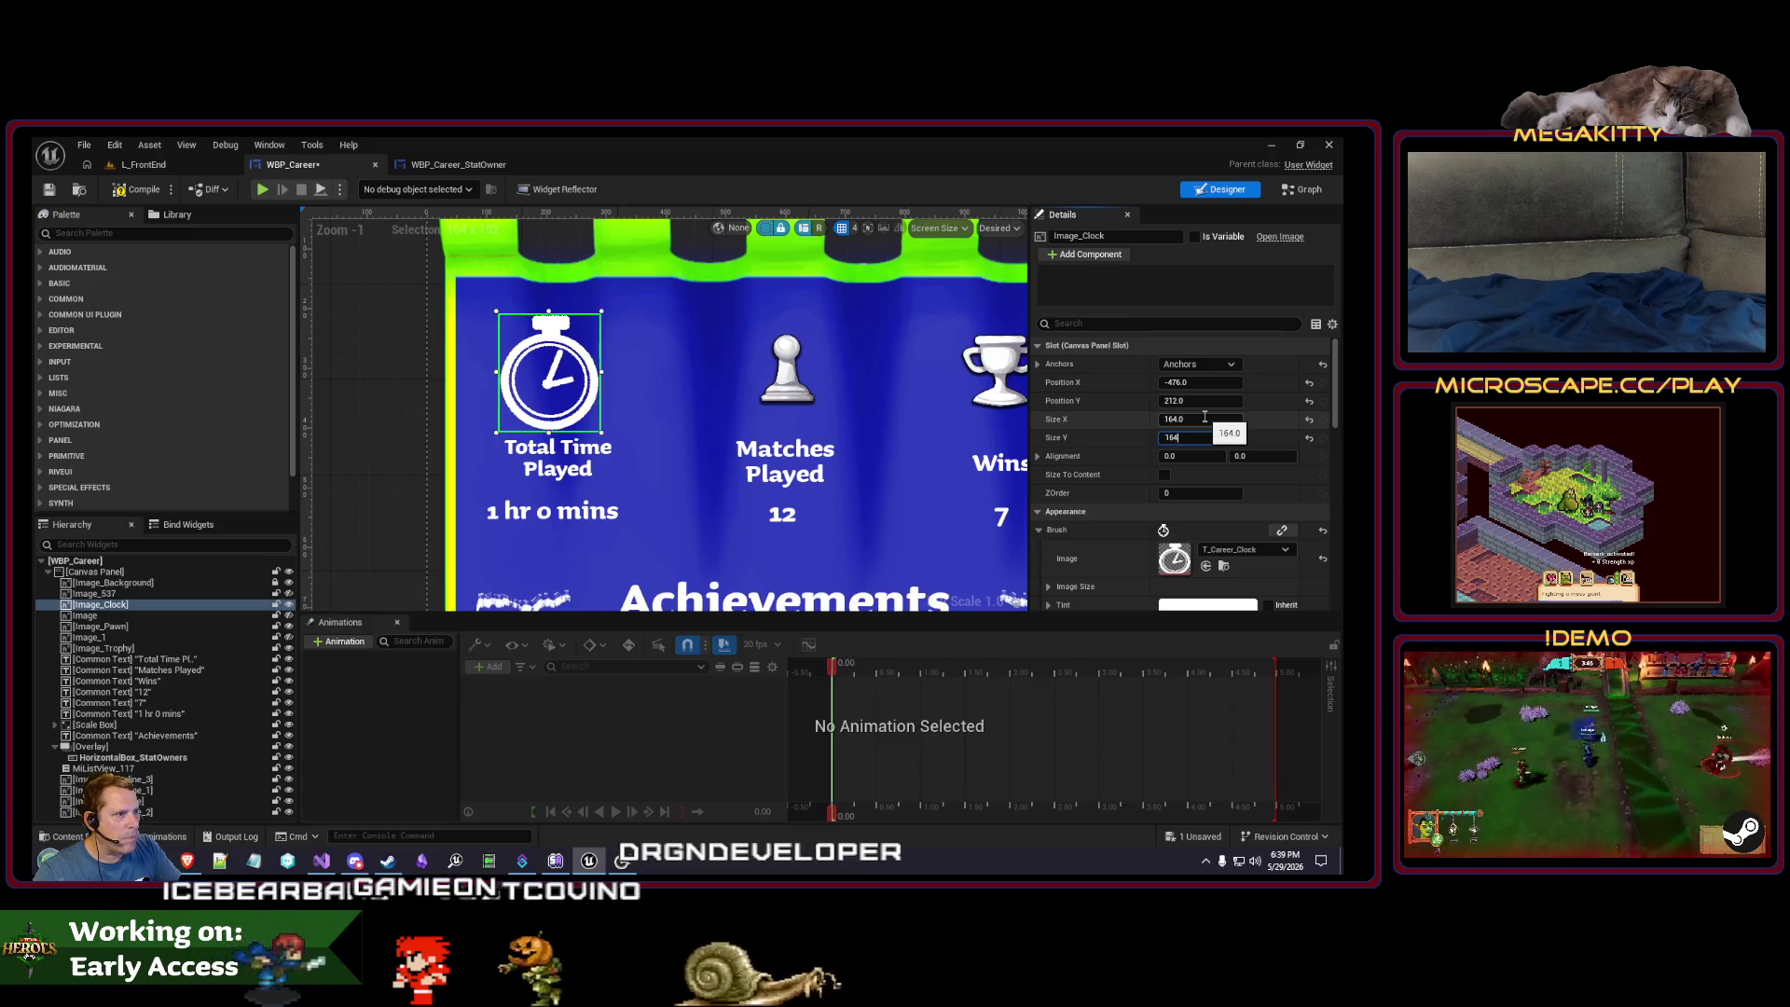
key("Tab")
- Shift the stopwatch image slightly right and inspect the stat layout
left_click_drag(553, 371, 560, 371)
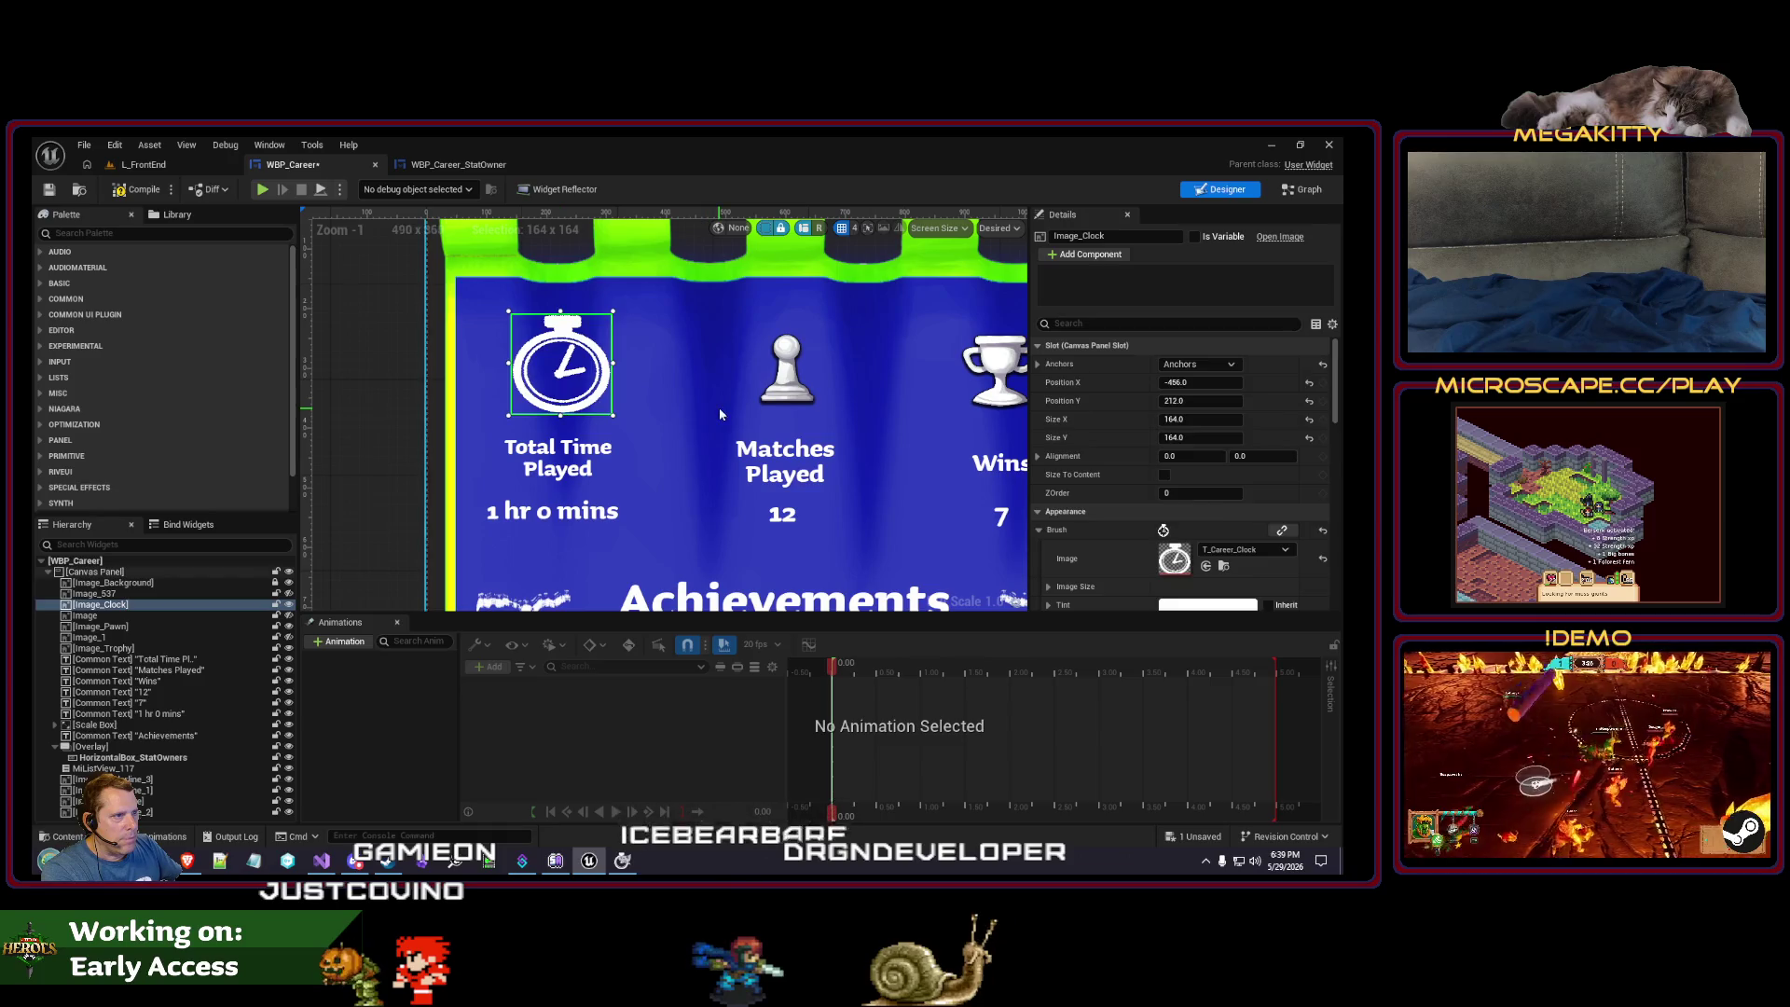
left_click(719, 414)
scroll(653, 410, "down", 5)
scroll(576, 403, "up", 4)
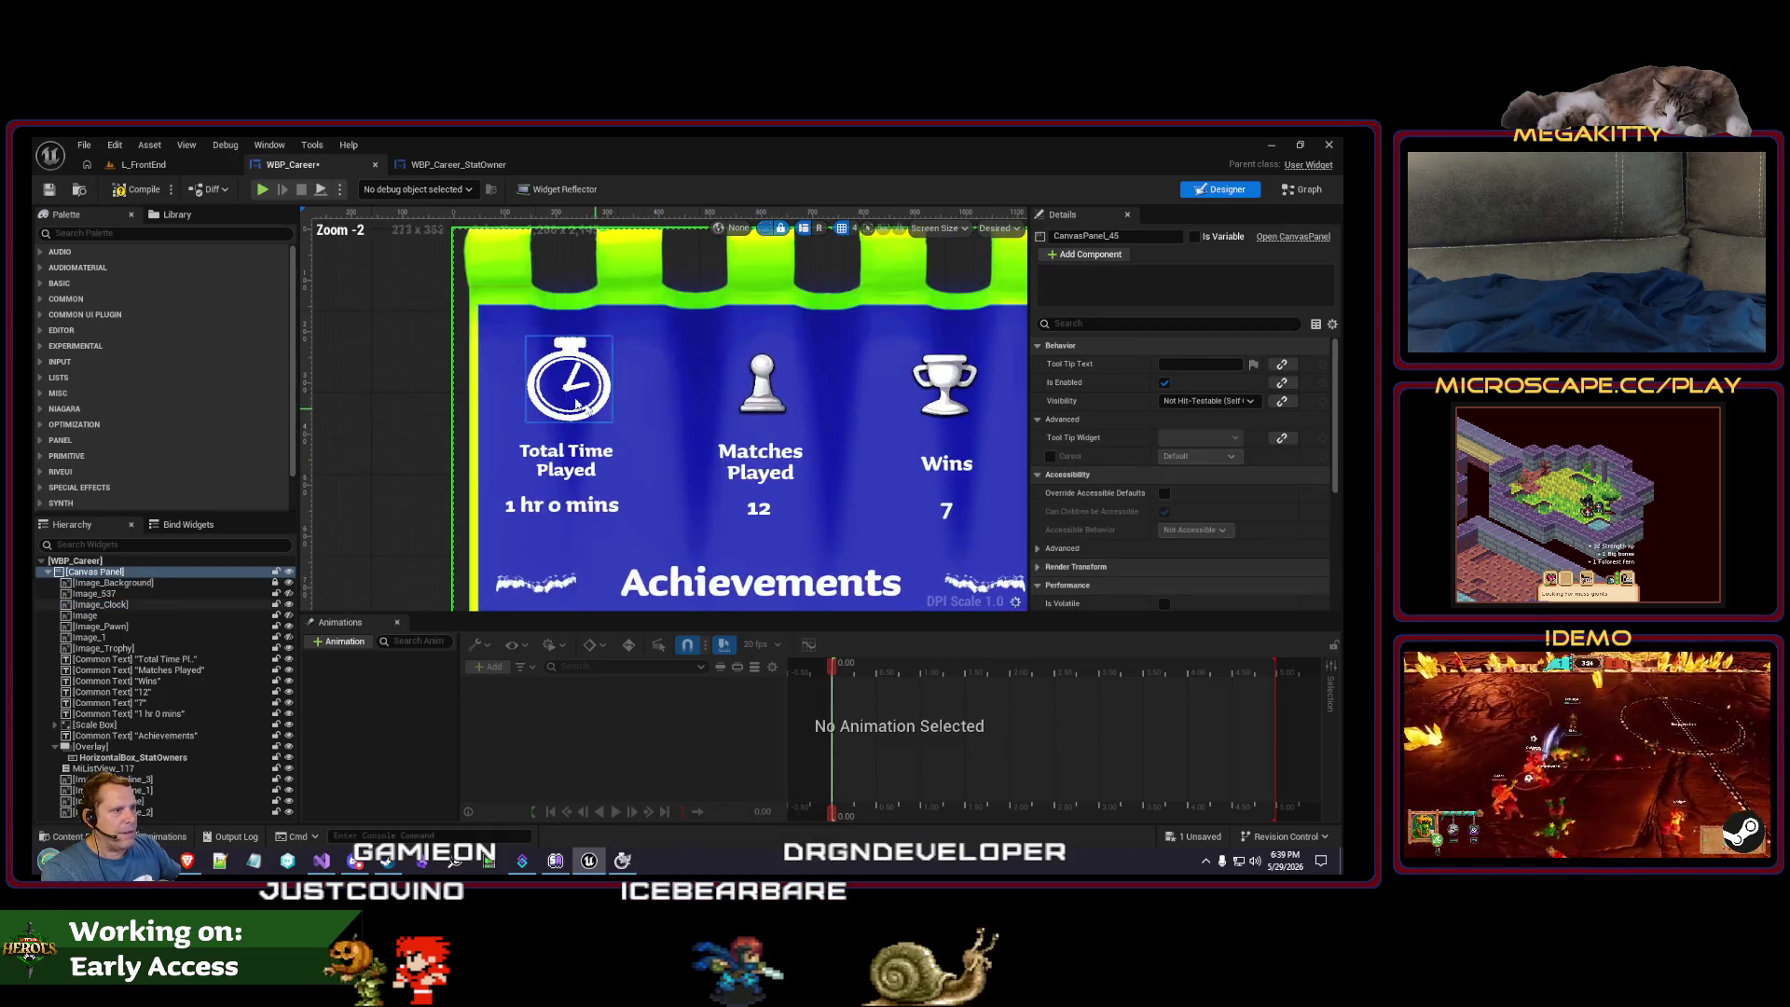
left_click(605, 506)
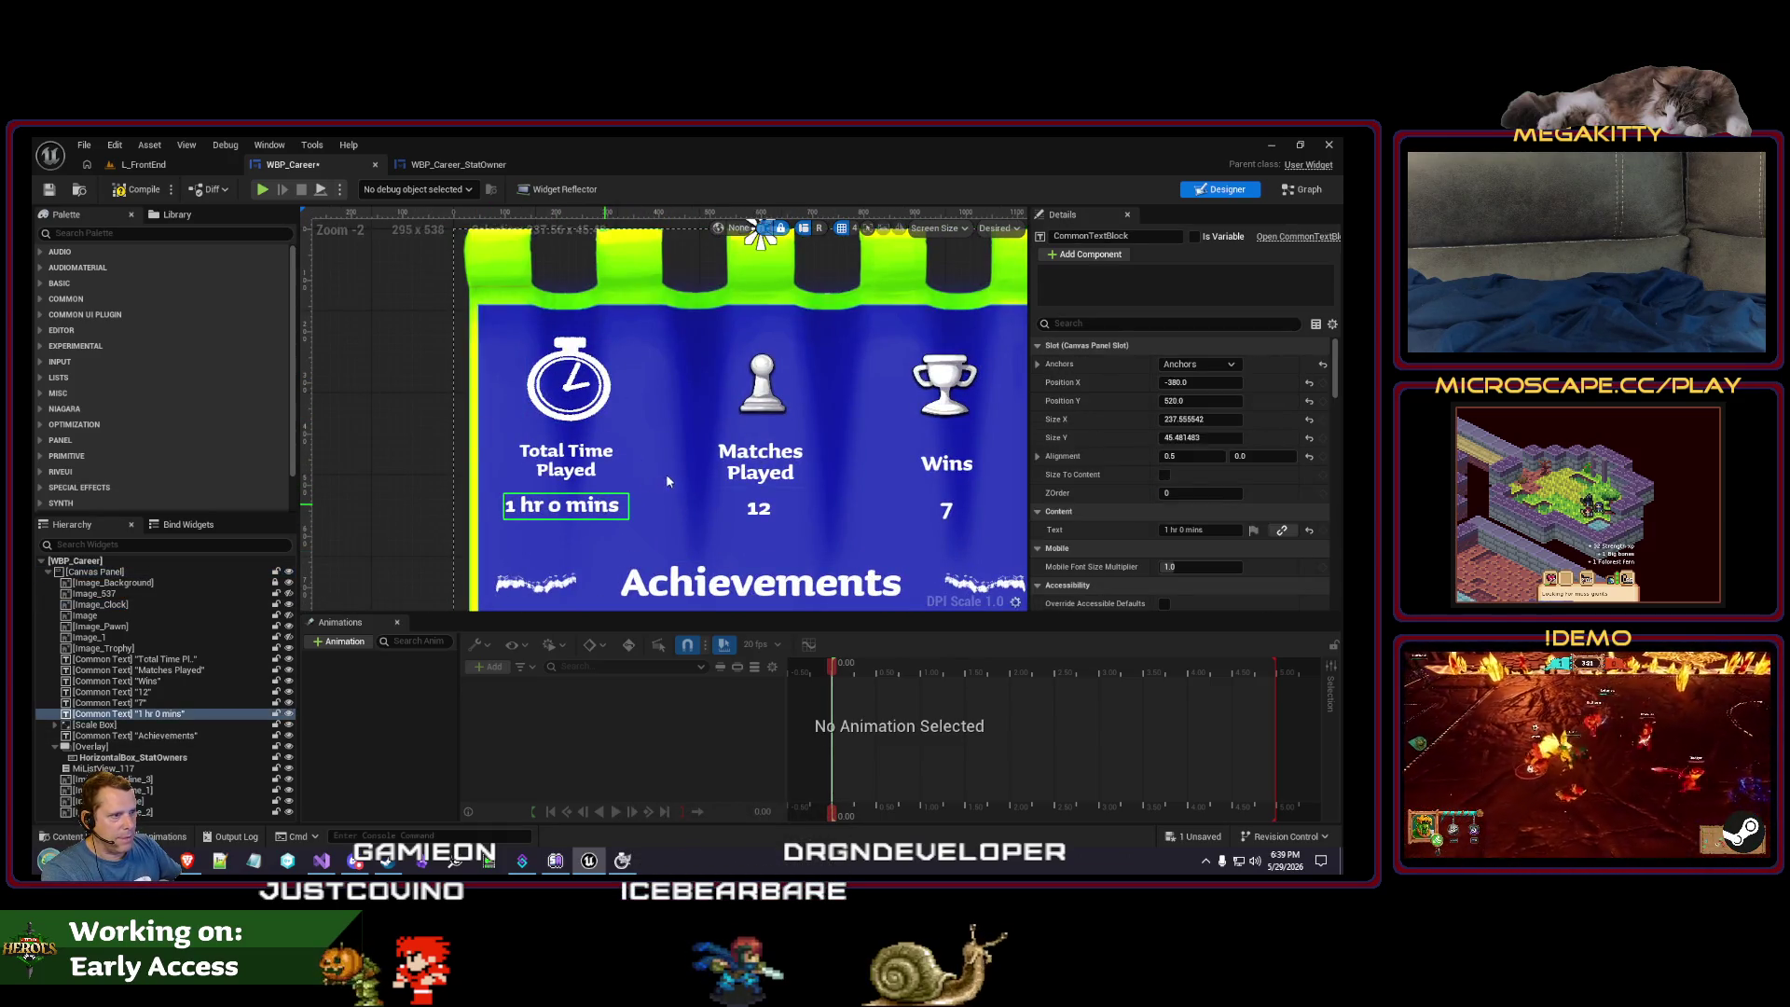
left_click(597, 417)
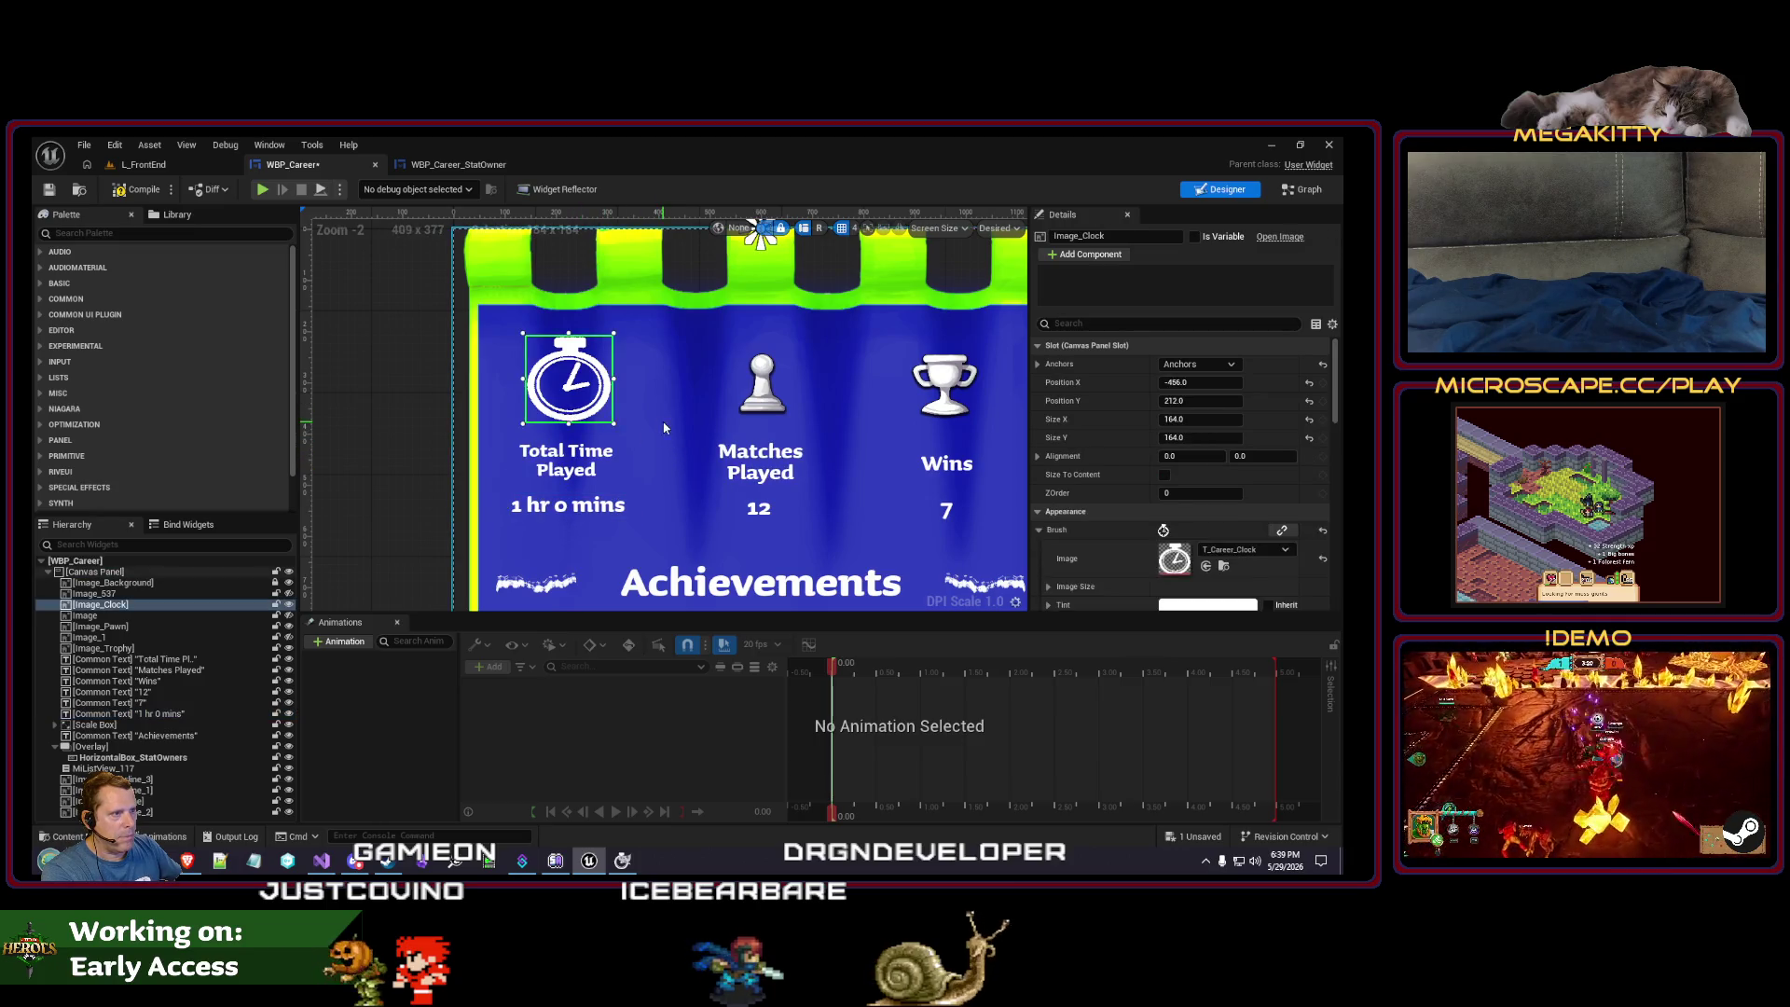
left_click(672, 424)
scroll(670, 417, "down", 4)
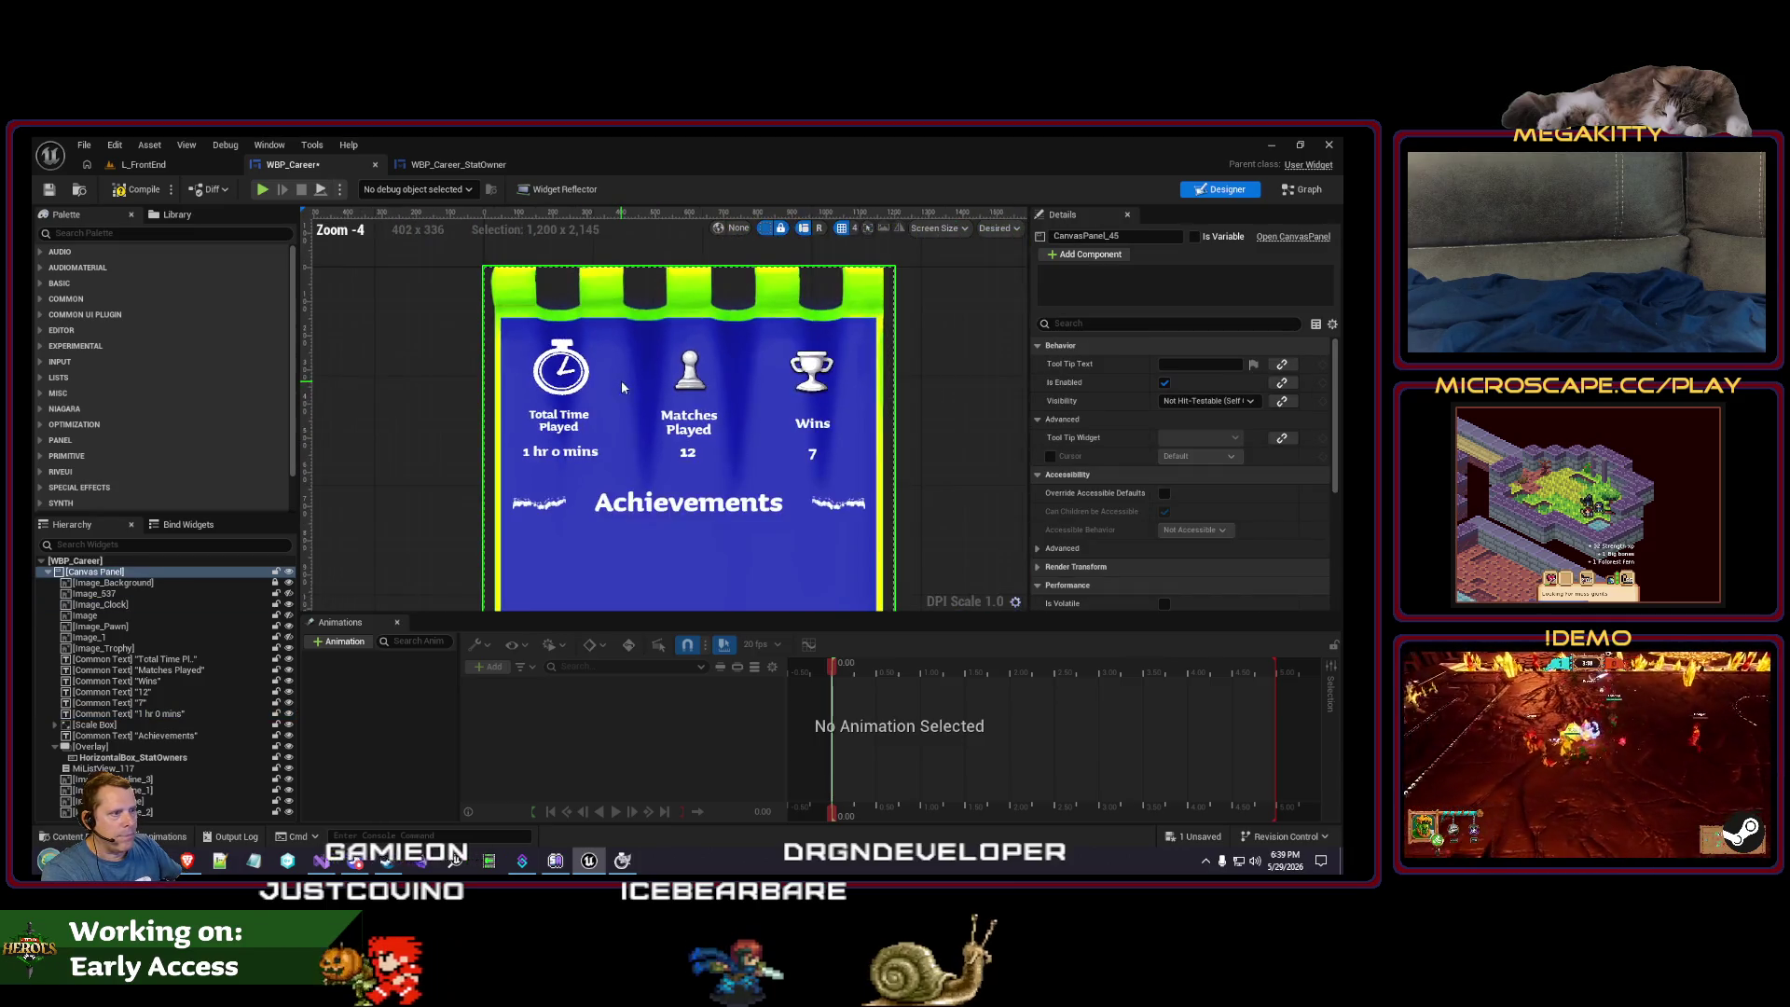
scroll(615, 416, "up", 4)
scroll(644, 425, "down", 3)
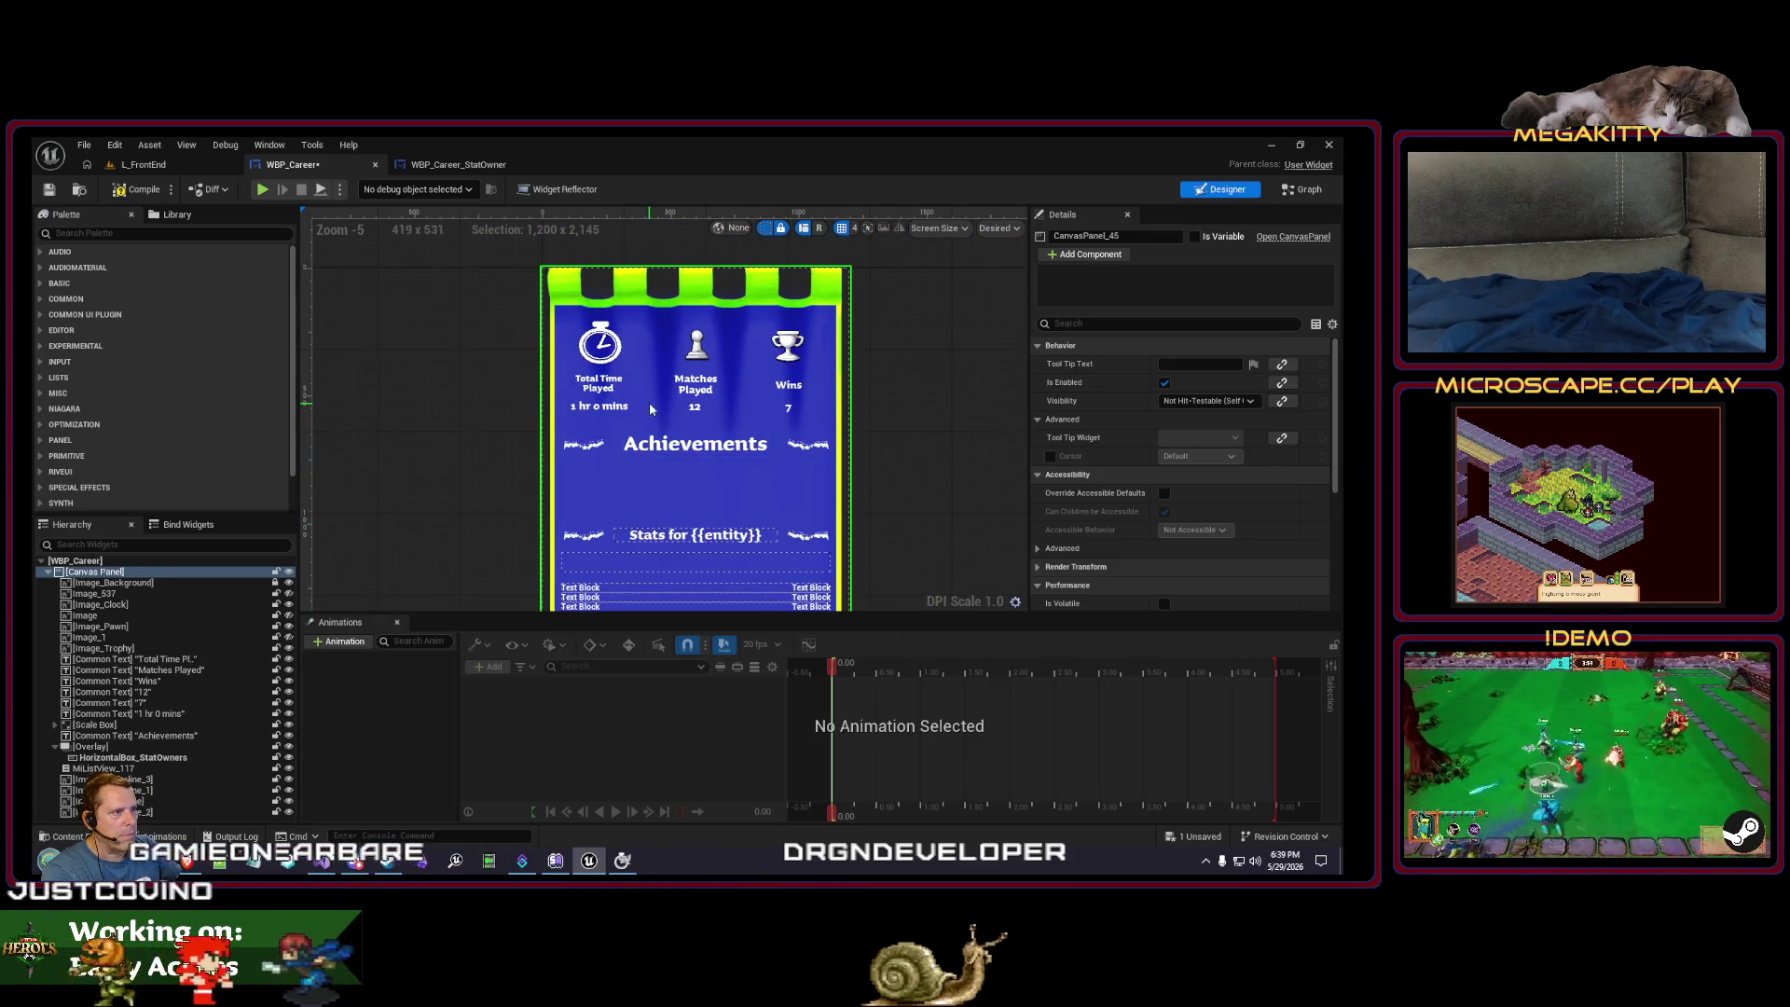
scroll(615, 415, "up", 3)
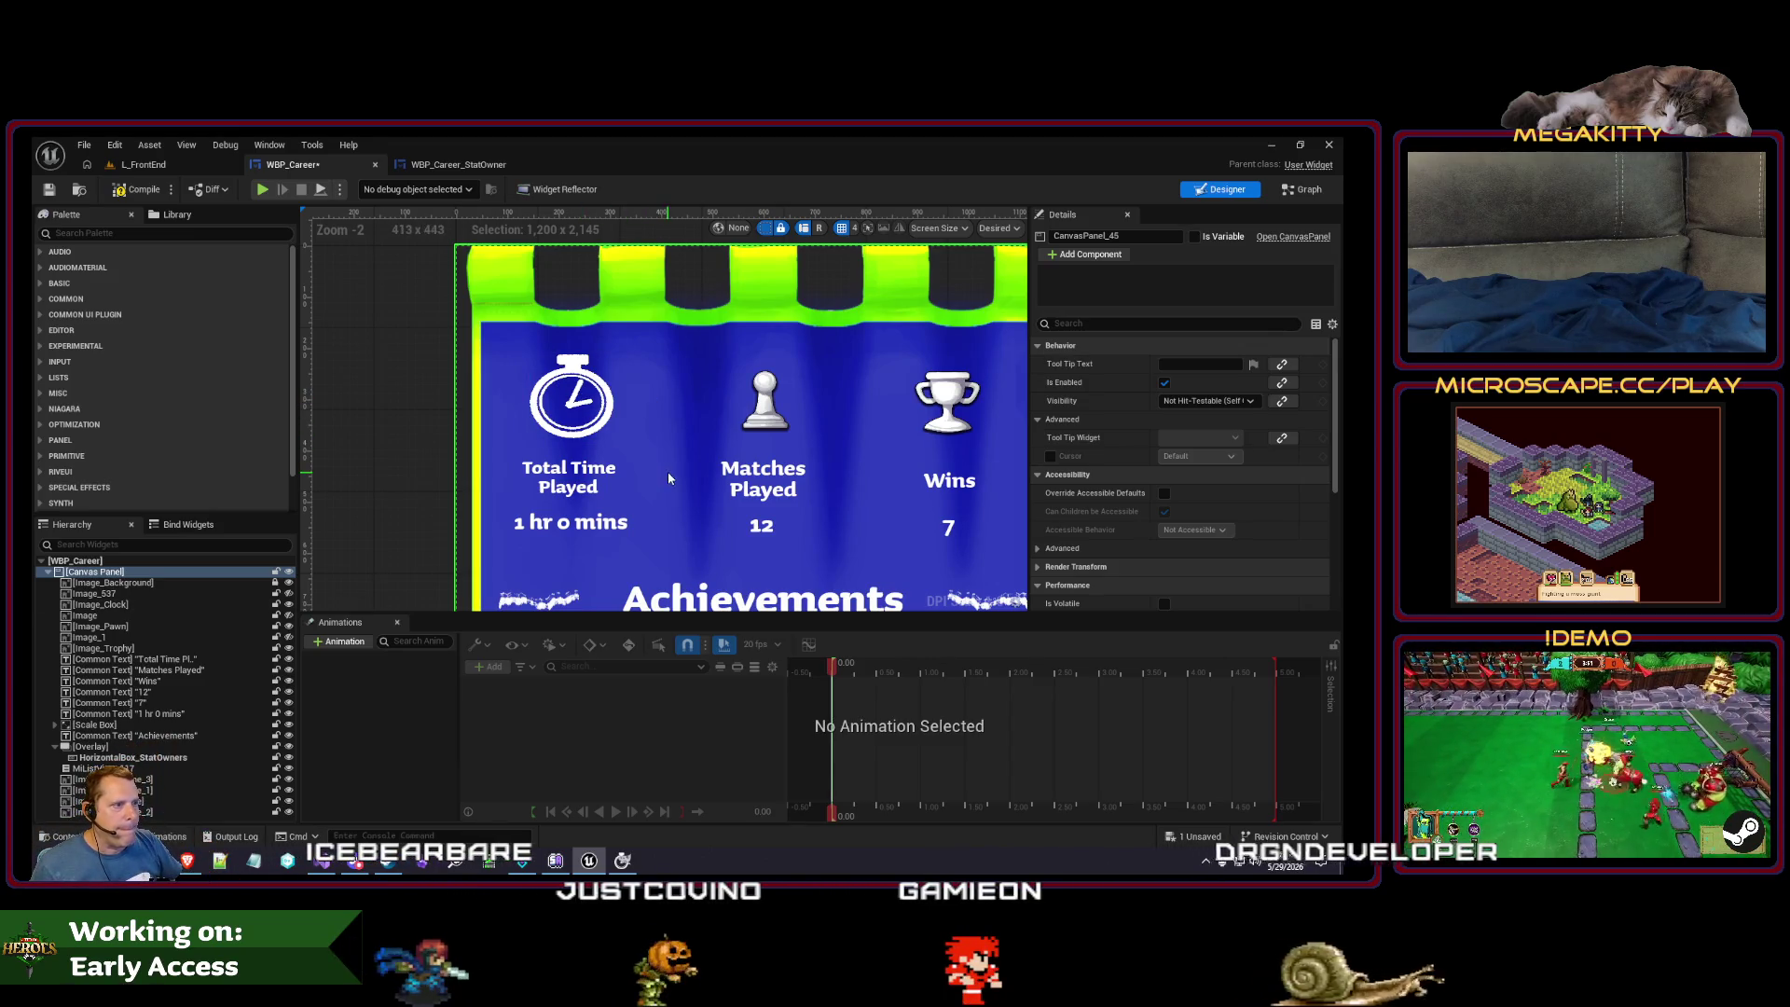
- Nudge the stat labels, values and icons up one step together
left_click(593, 486)
left_click(761, 492, "ctrl")
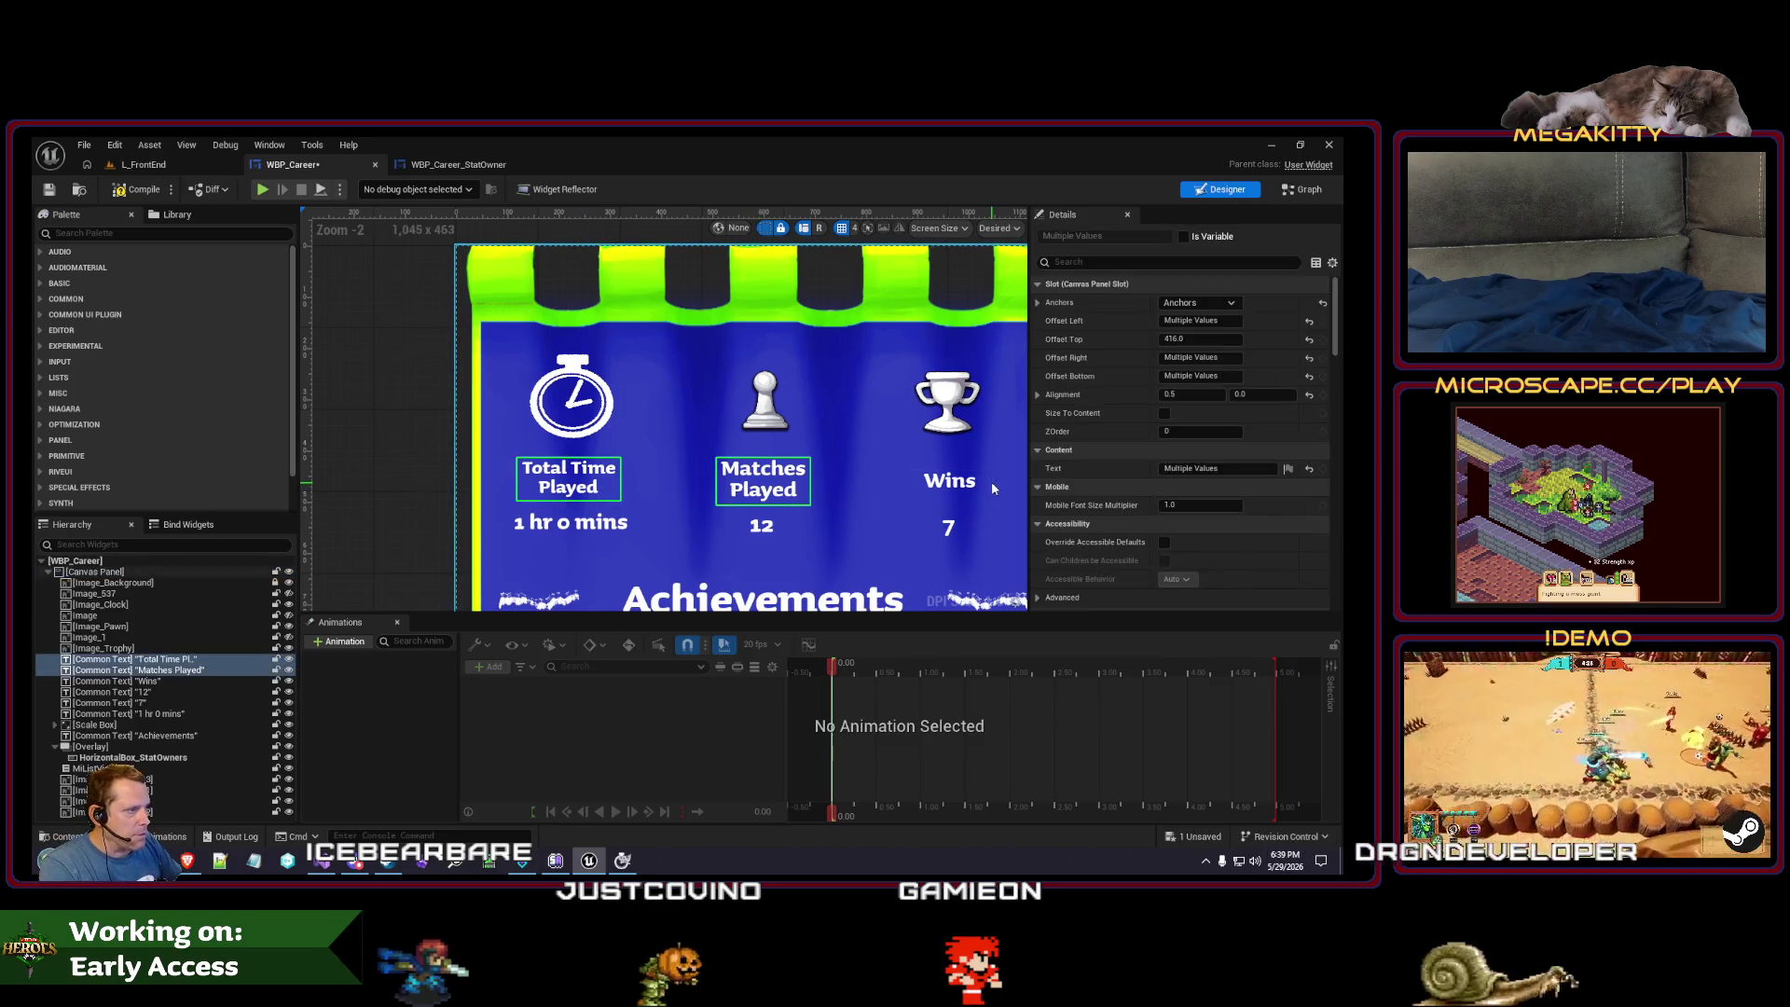
left_click(949, 530)
left_click(761, 525, "ctrl")
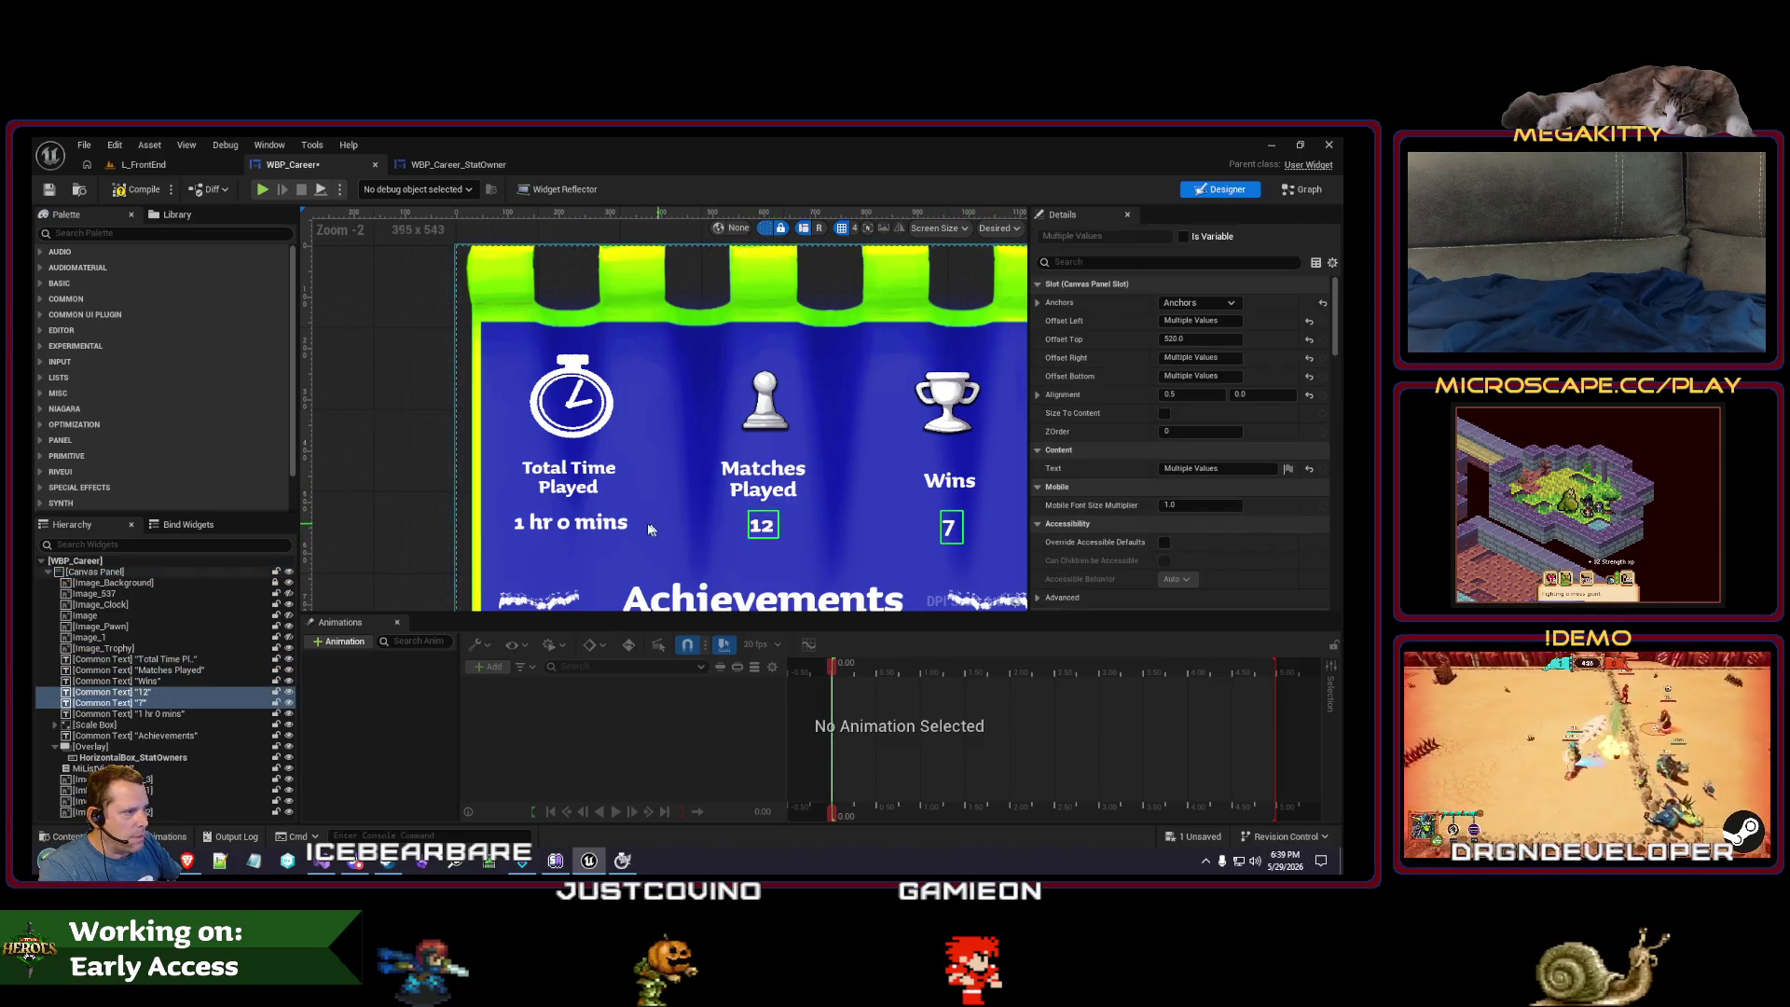
left_click(867, 477)
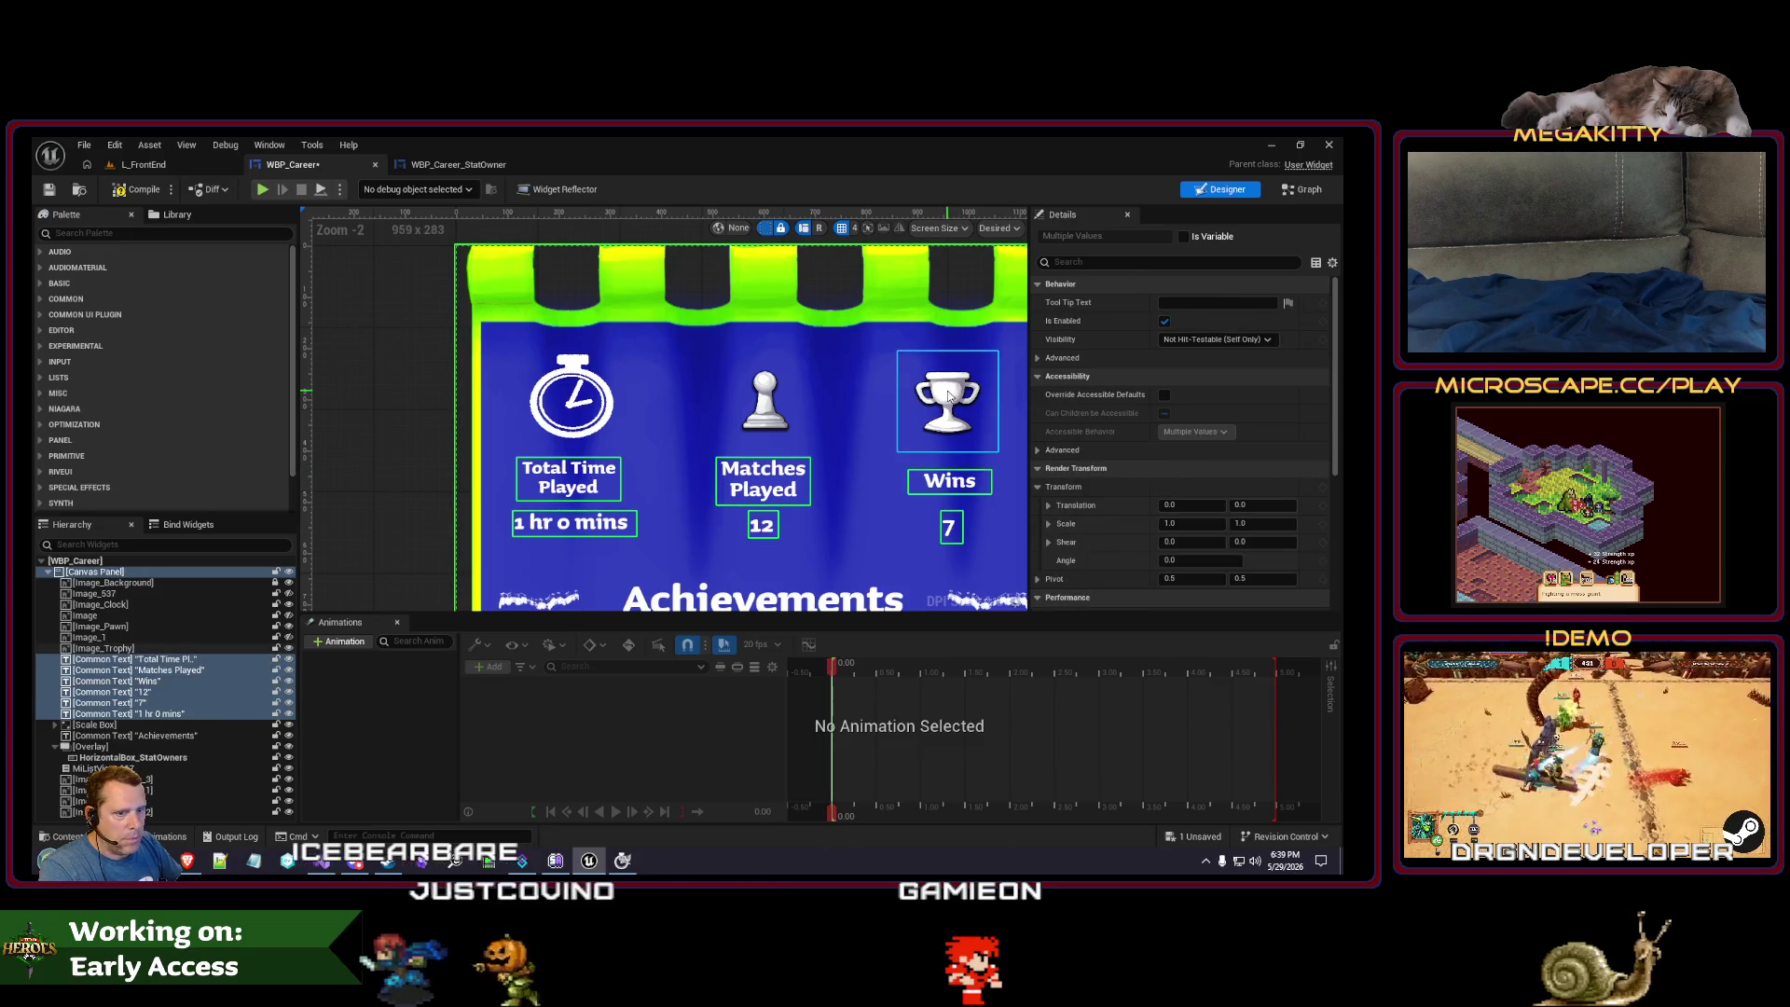
left_click(764, 401, "ctrl")
left_click(571, 403, "ctrl")
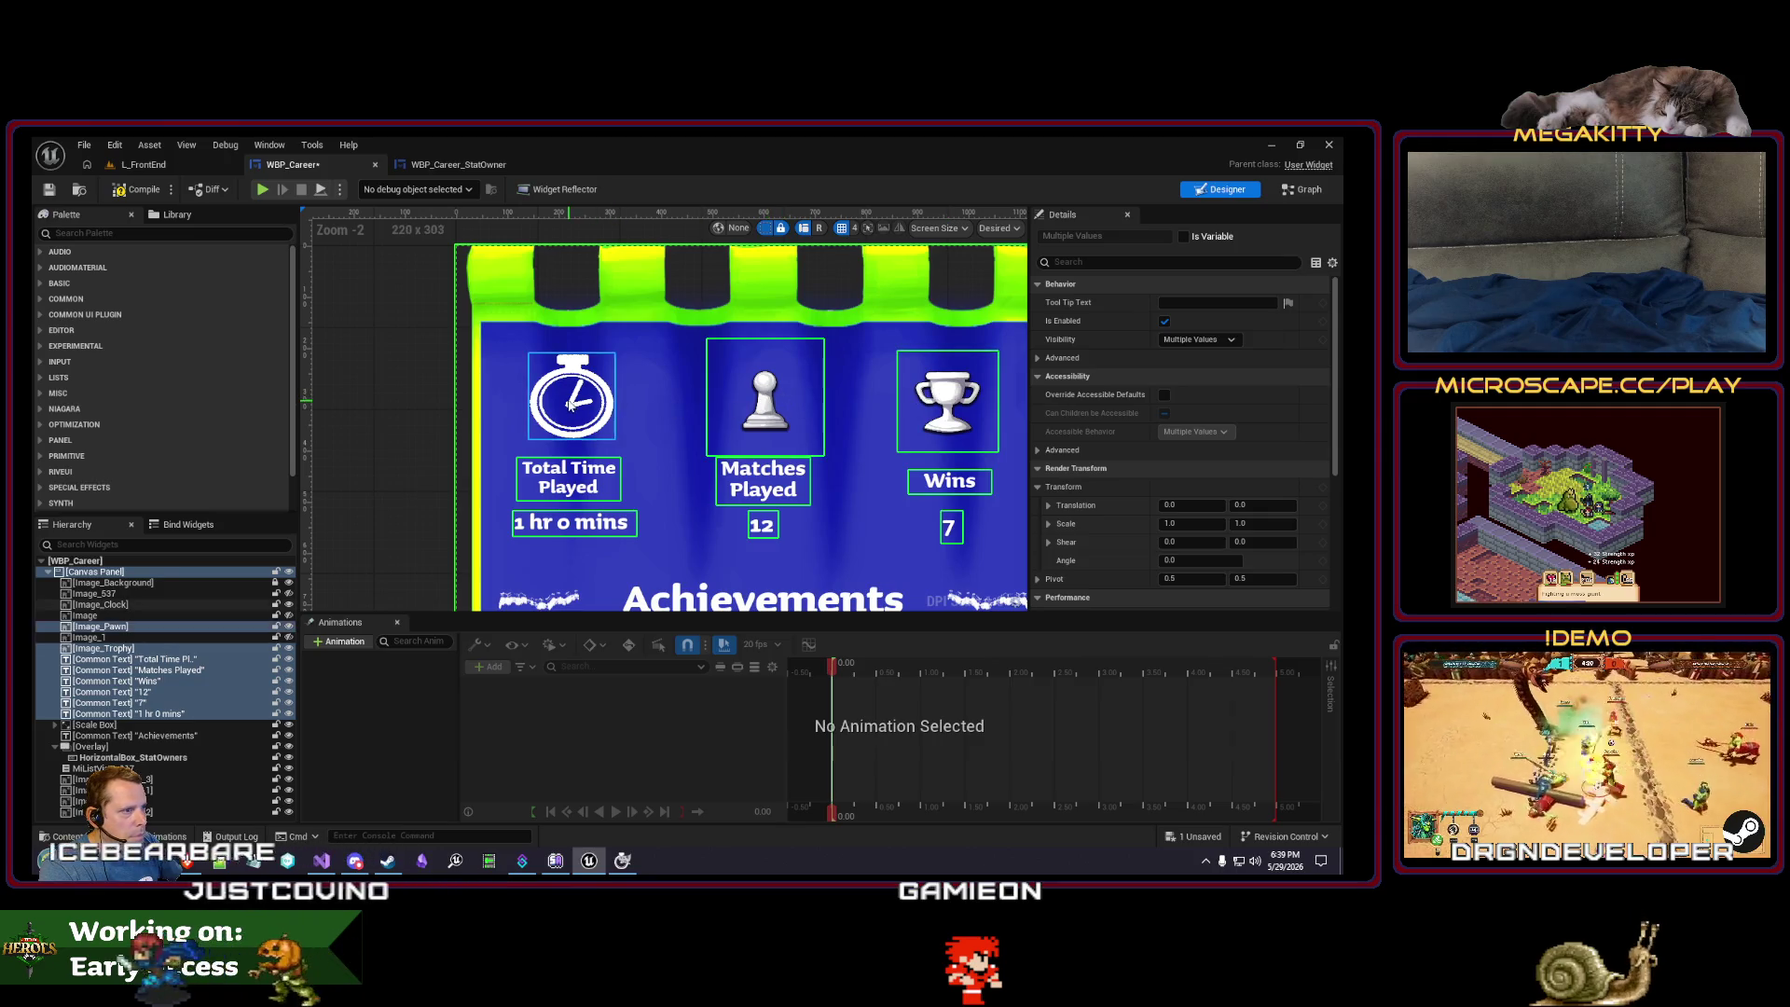
key("Up")
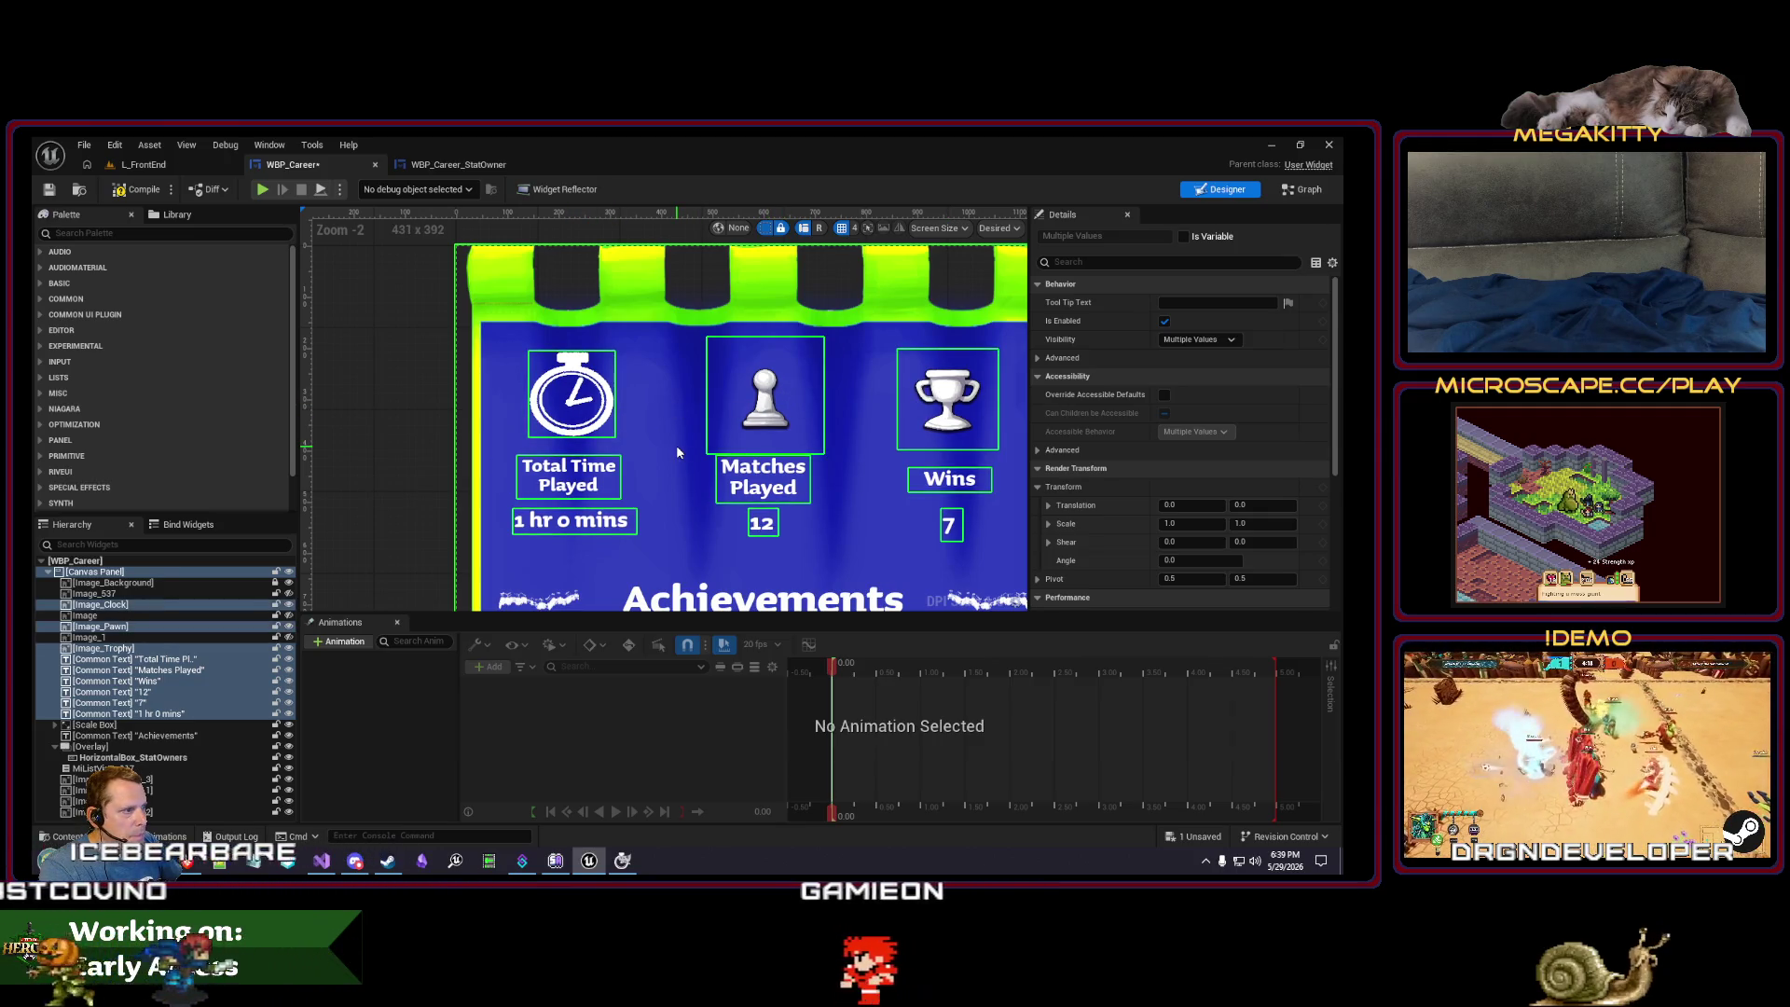
left_click(685, 451)
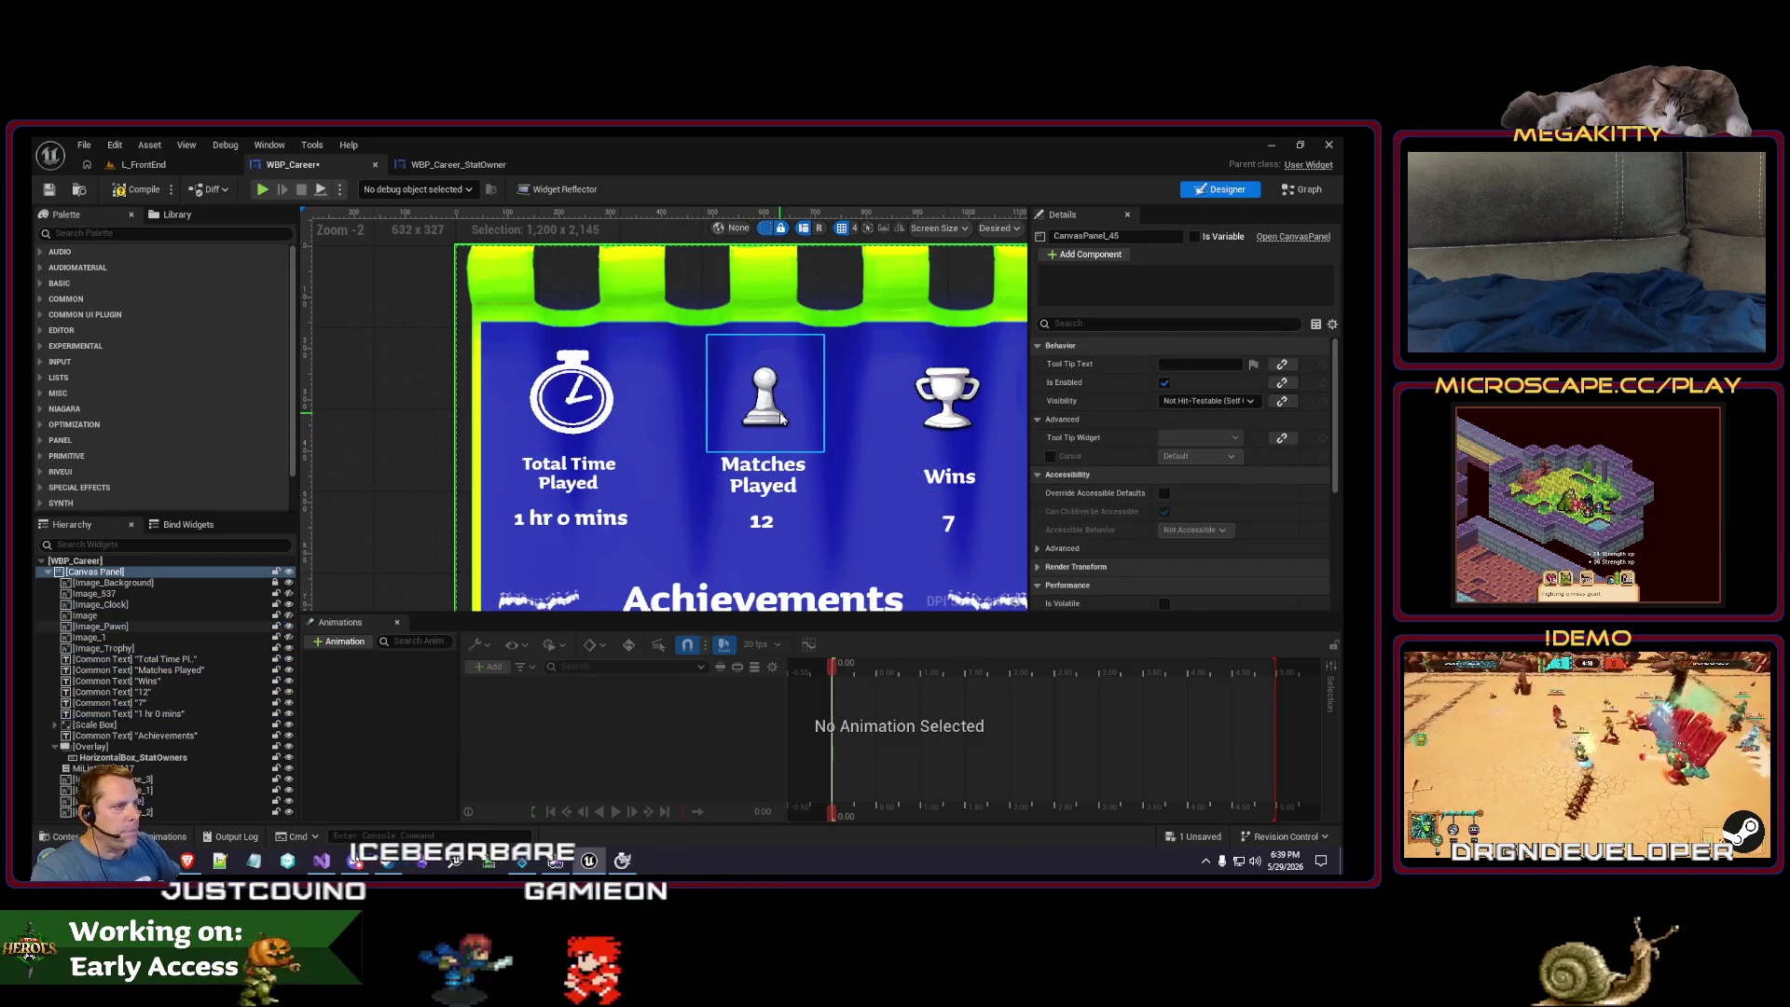
left_click(623, 861)
- Save and close Clock.xcf, then open Pawn.png converted to GIMP's colour space
left_click(213, 197)
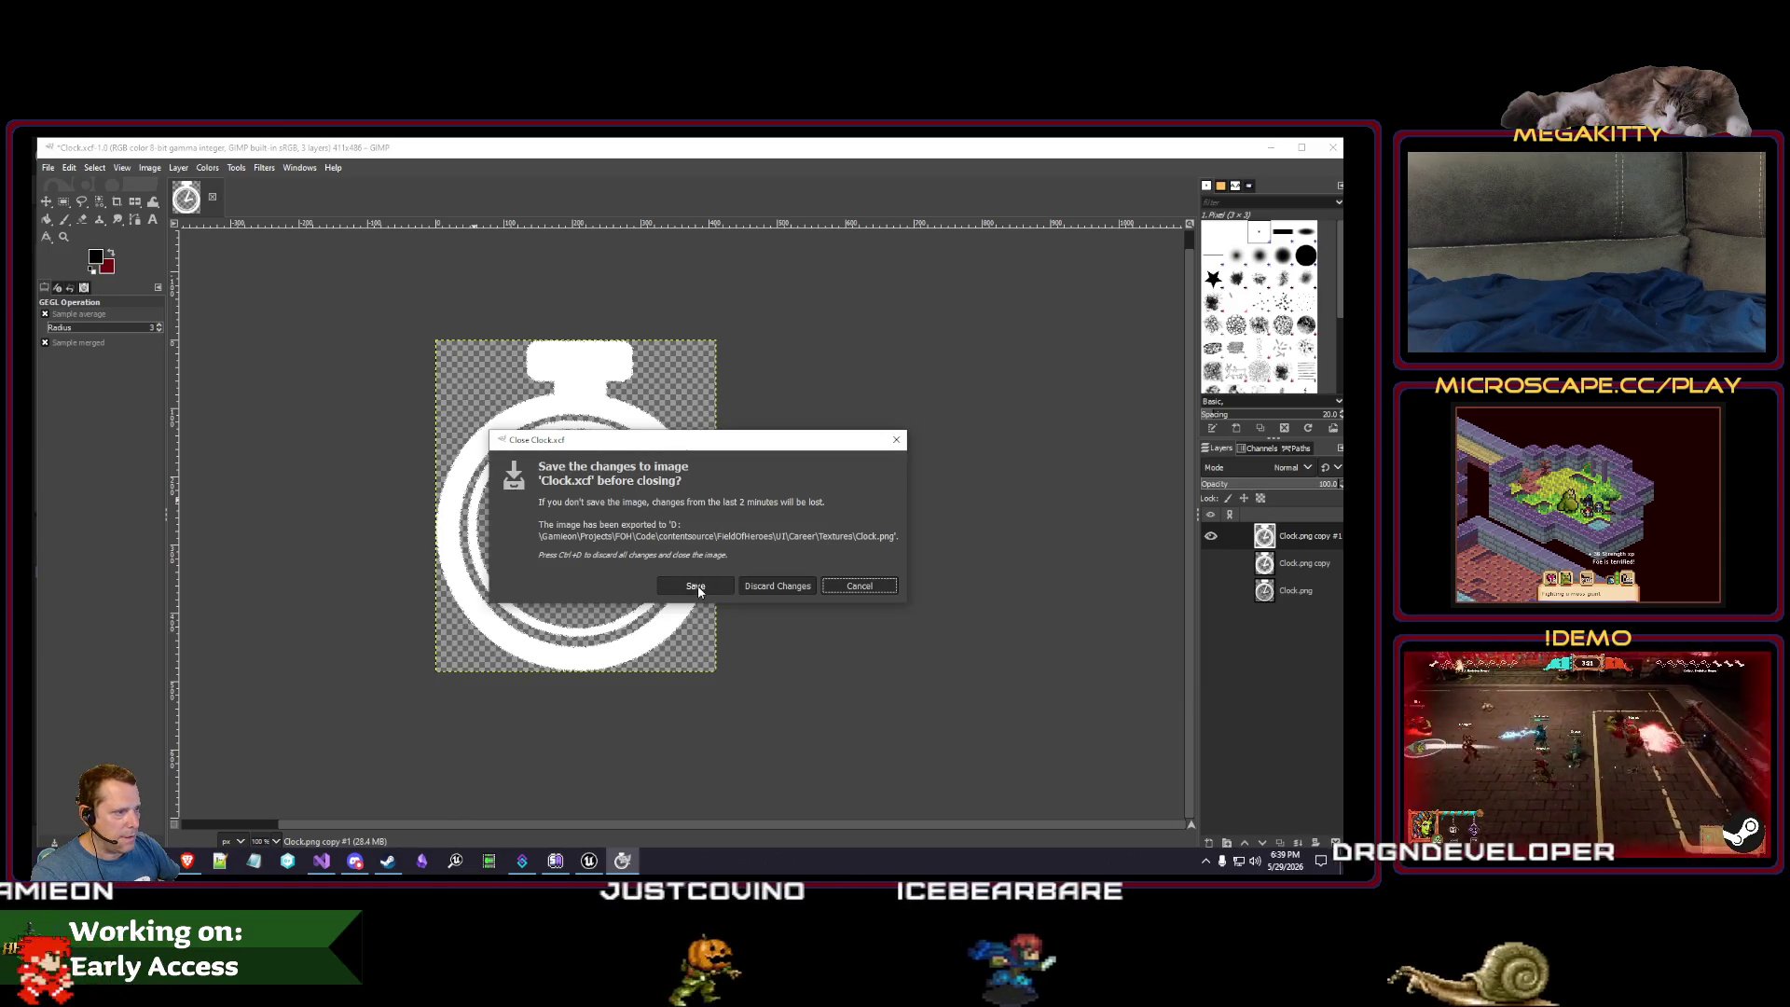
left_click(695, 586)
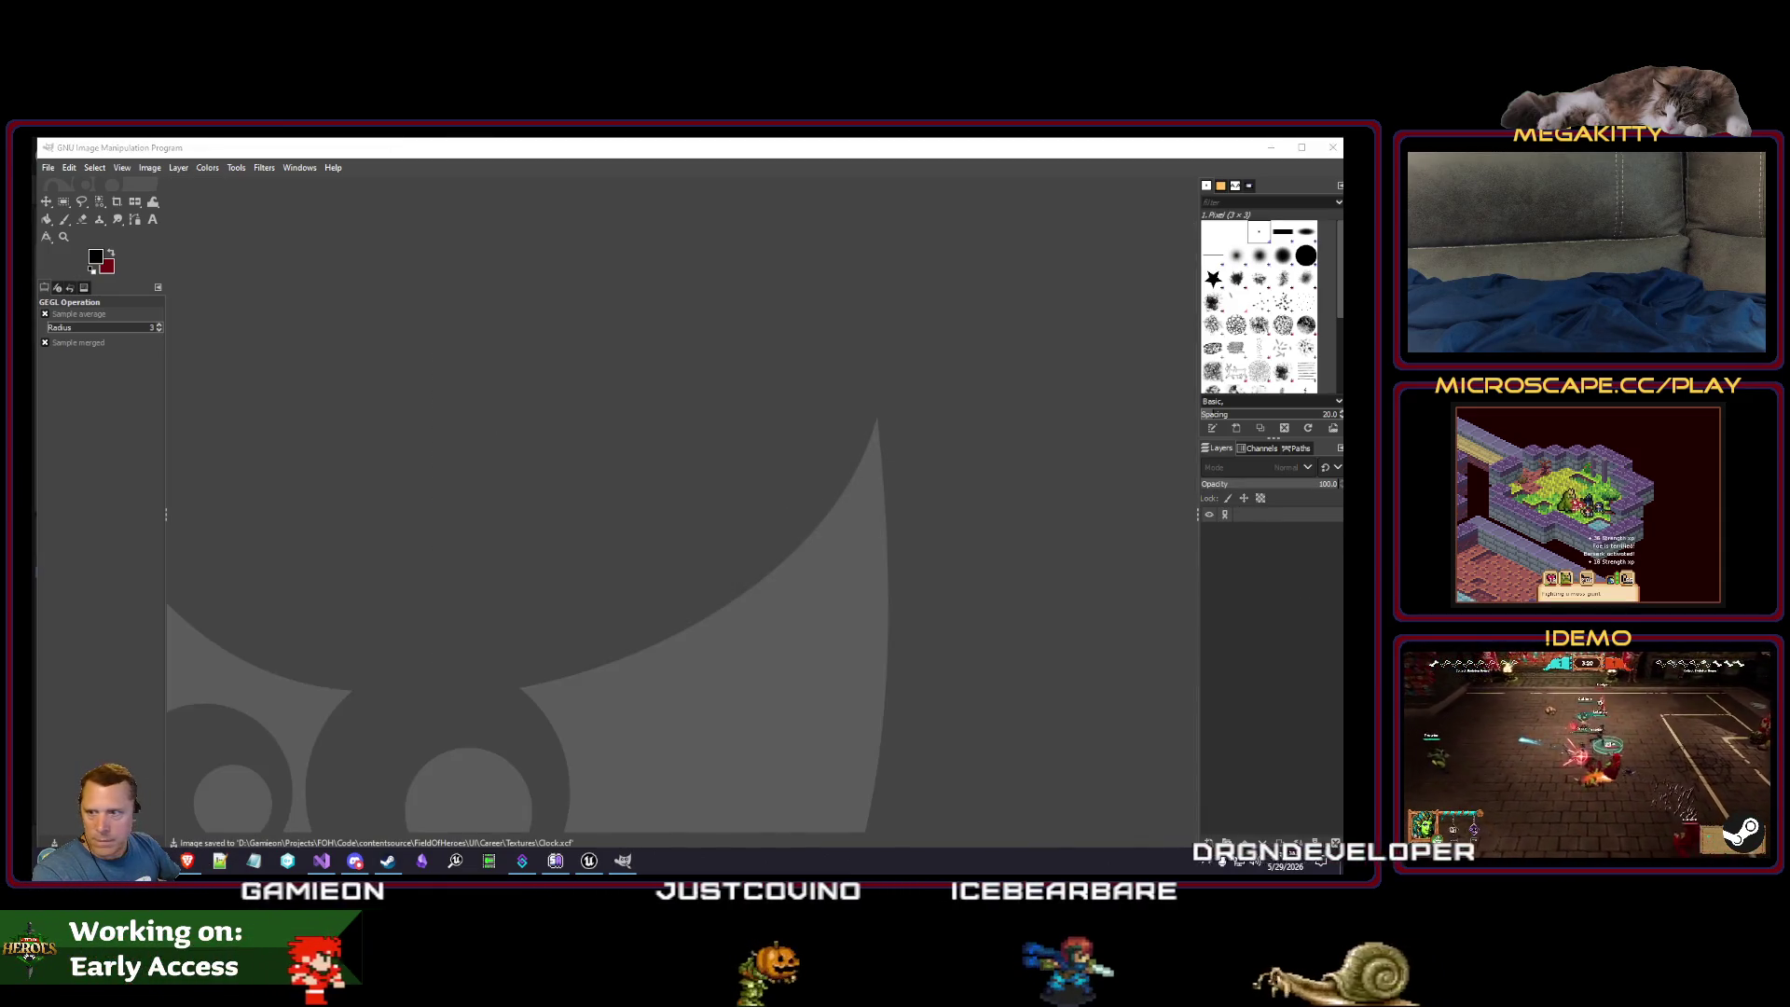
left_click_drag(660, 587, 639, 595)
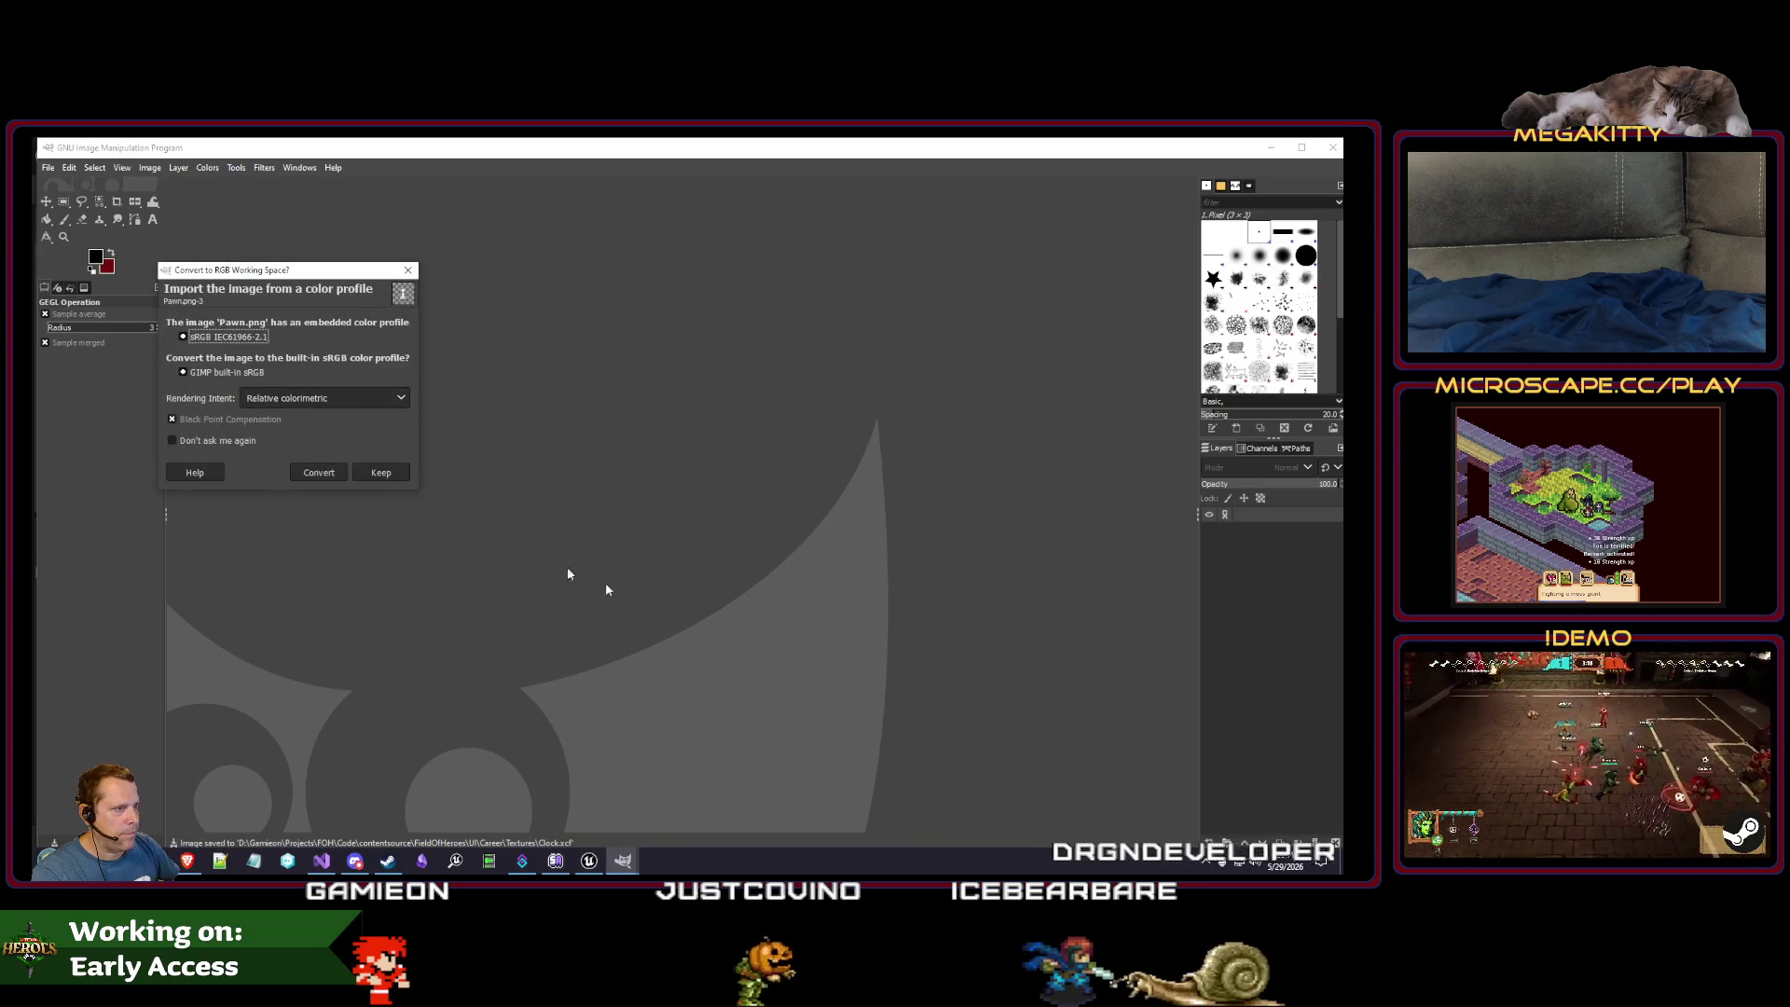
left_click(316, 471)
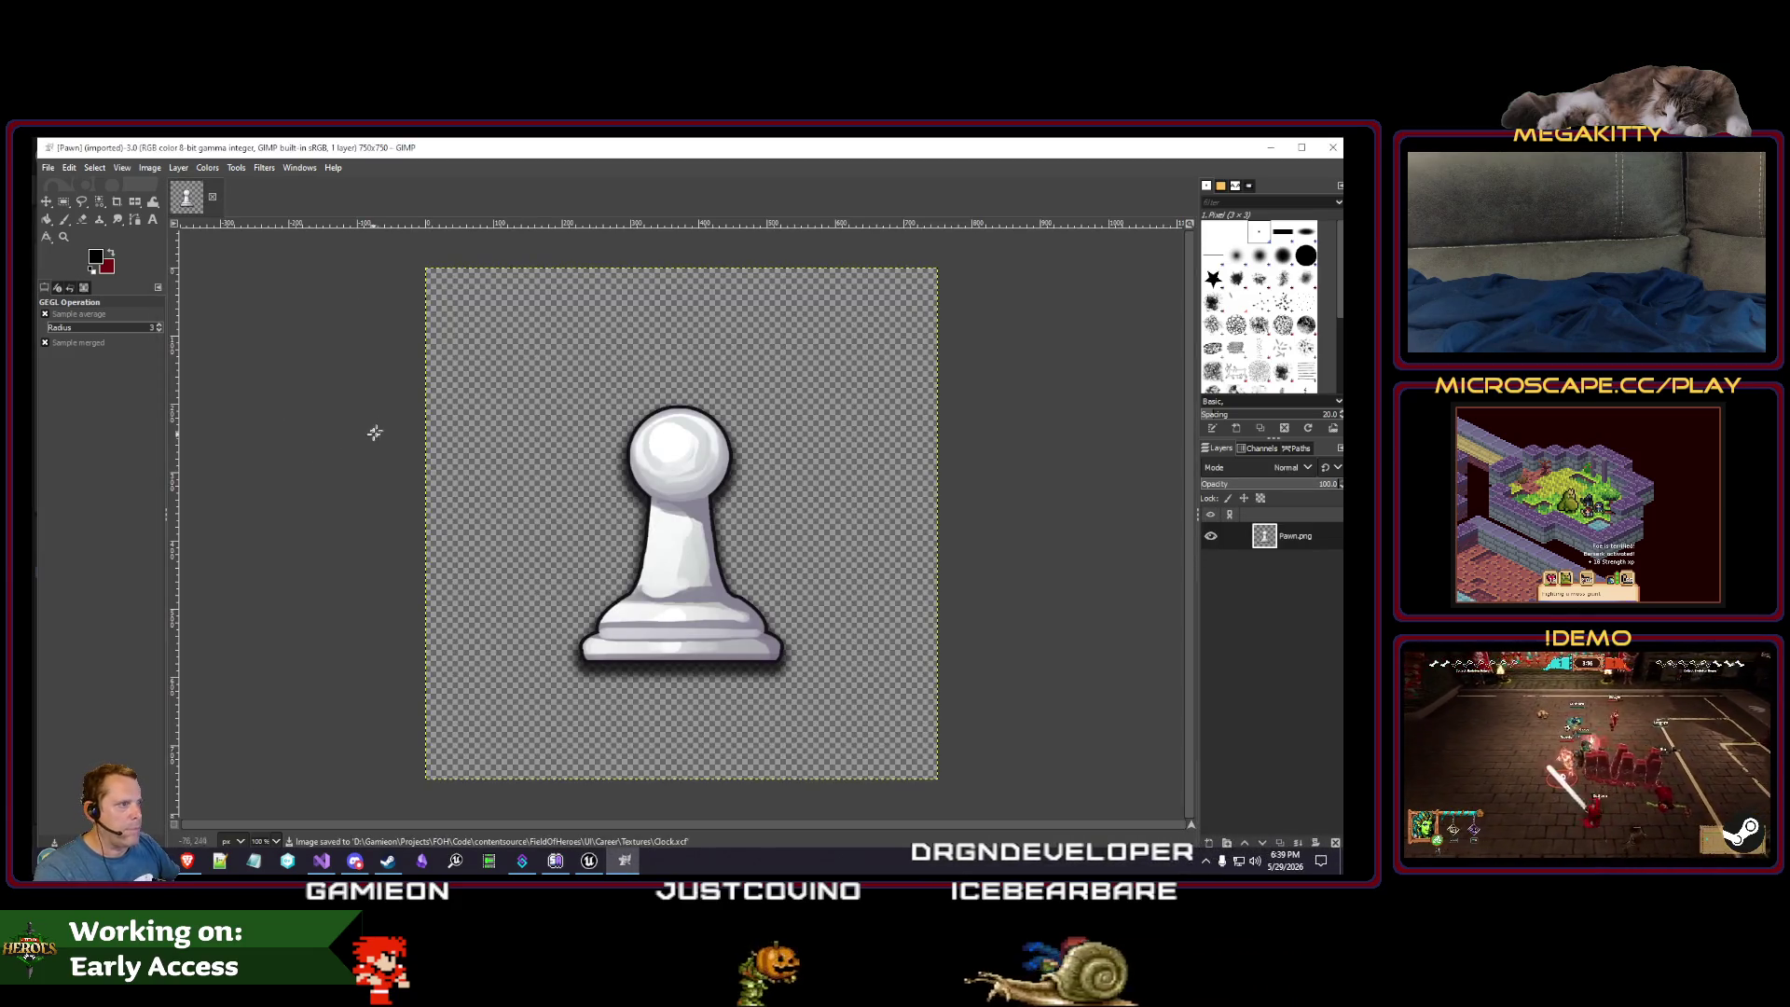
- Duplicate the pawn layer and select its light body by colour, excluding the dark outline
left_click(95, 168)
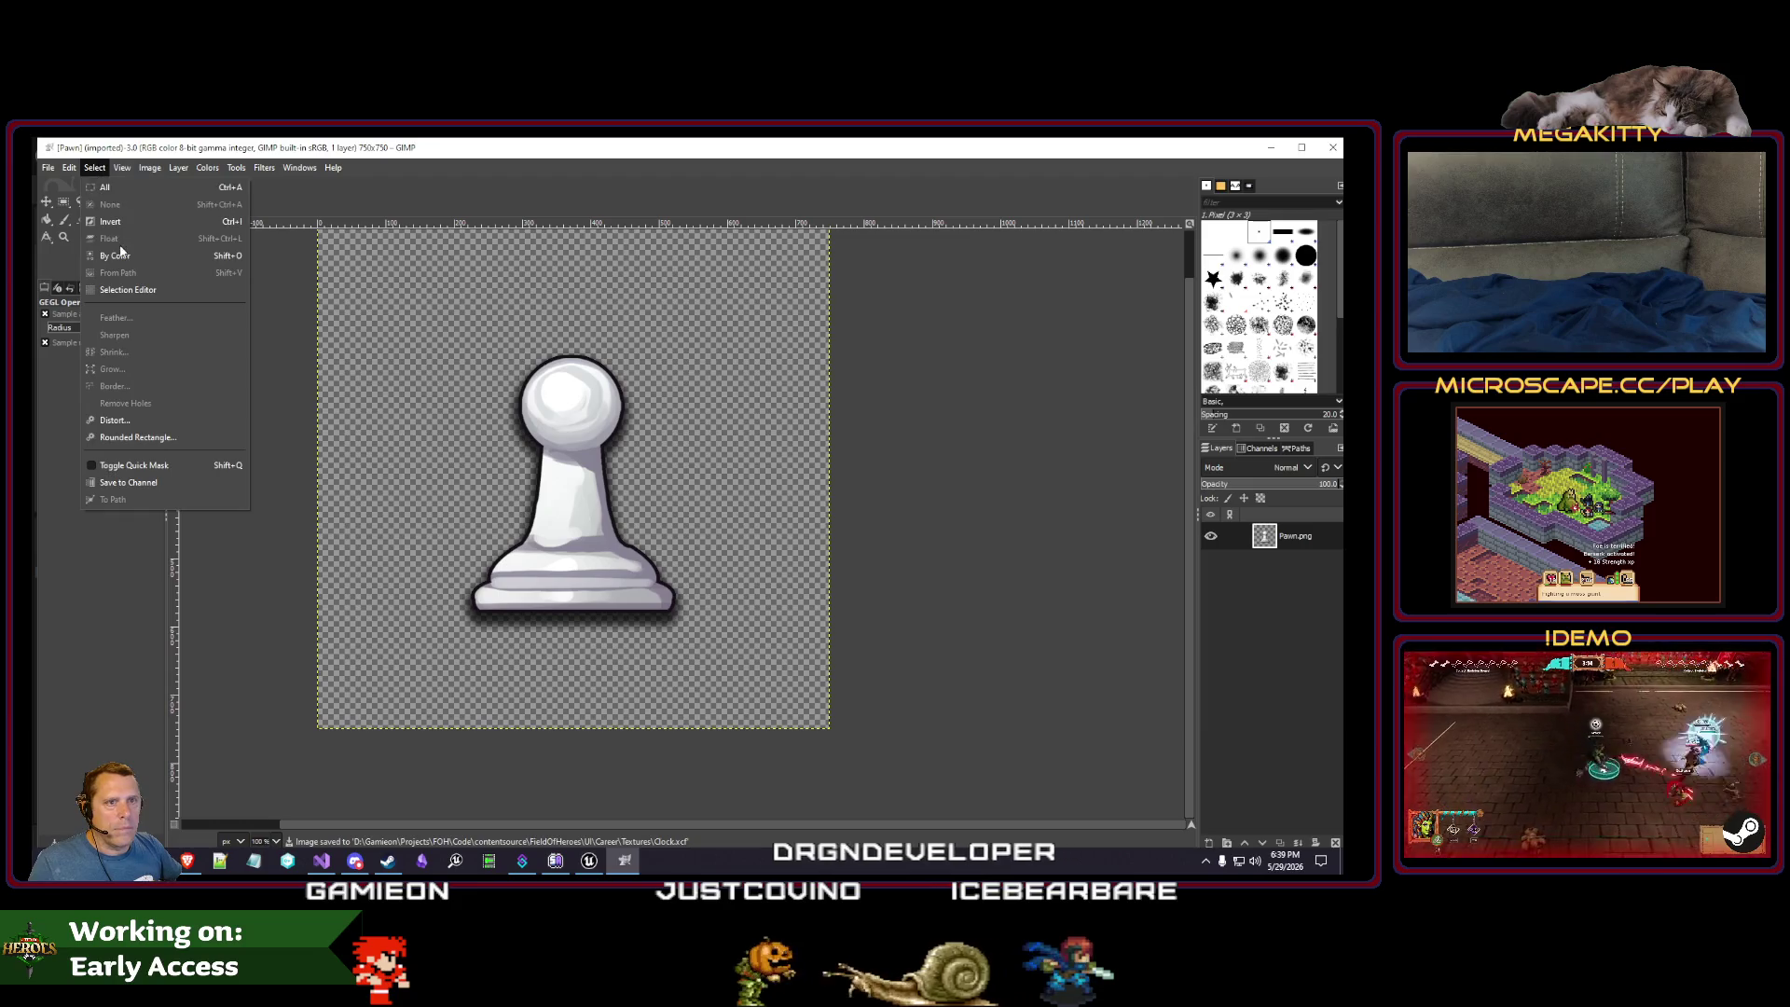
left_click(130, 256)
right_click(1328, 534)
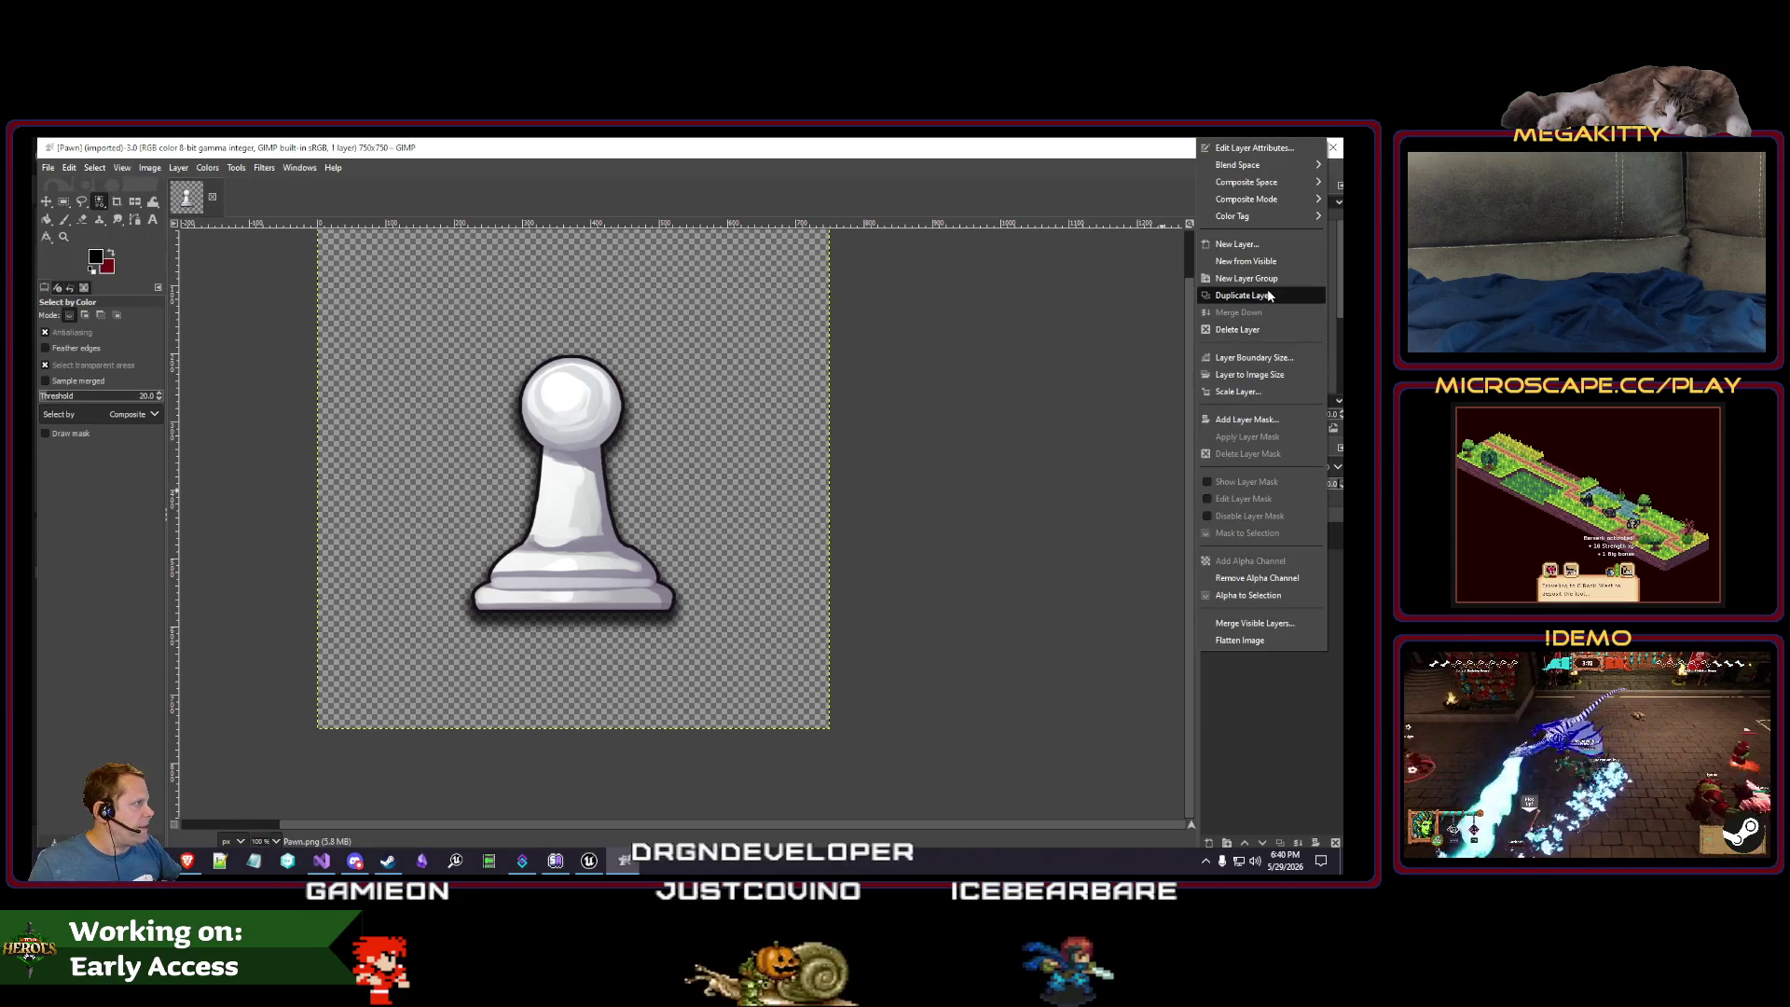
left_click(1243, 295)
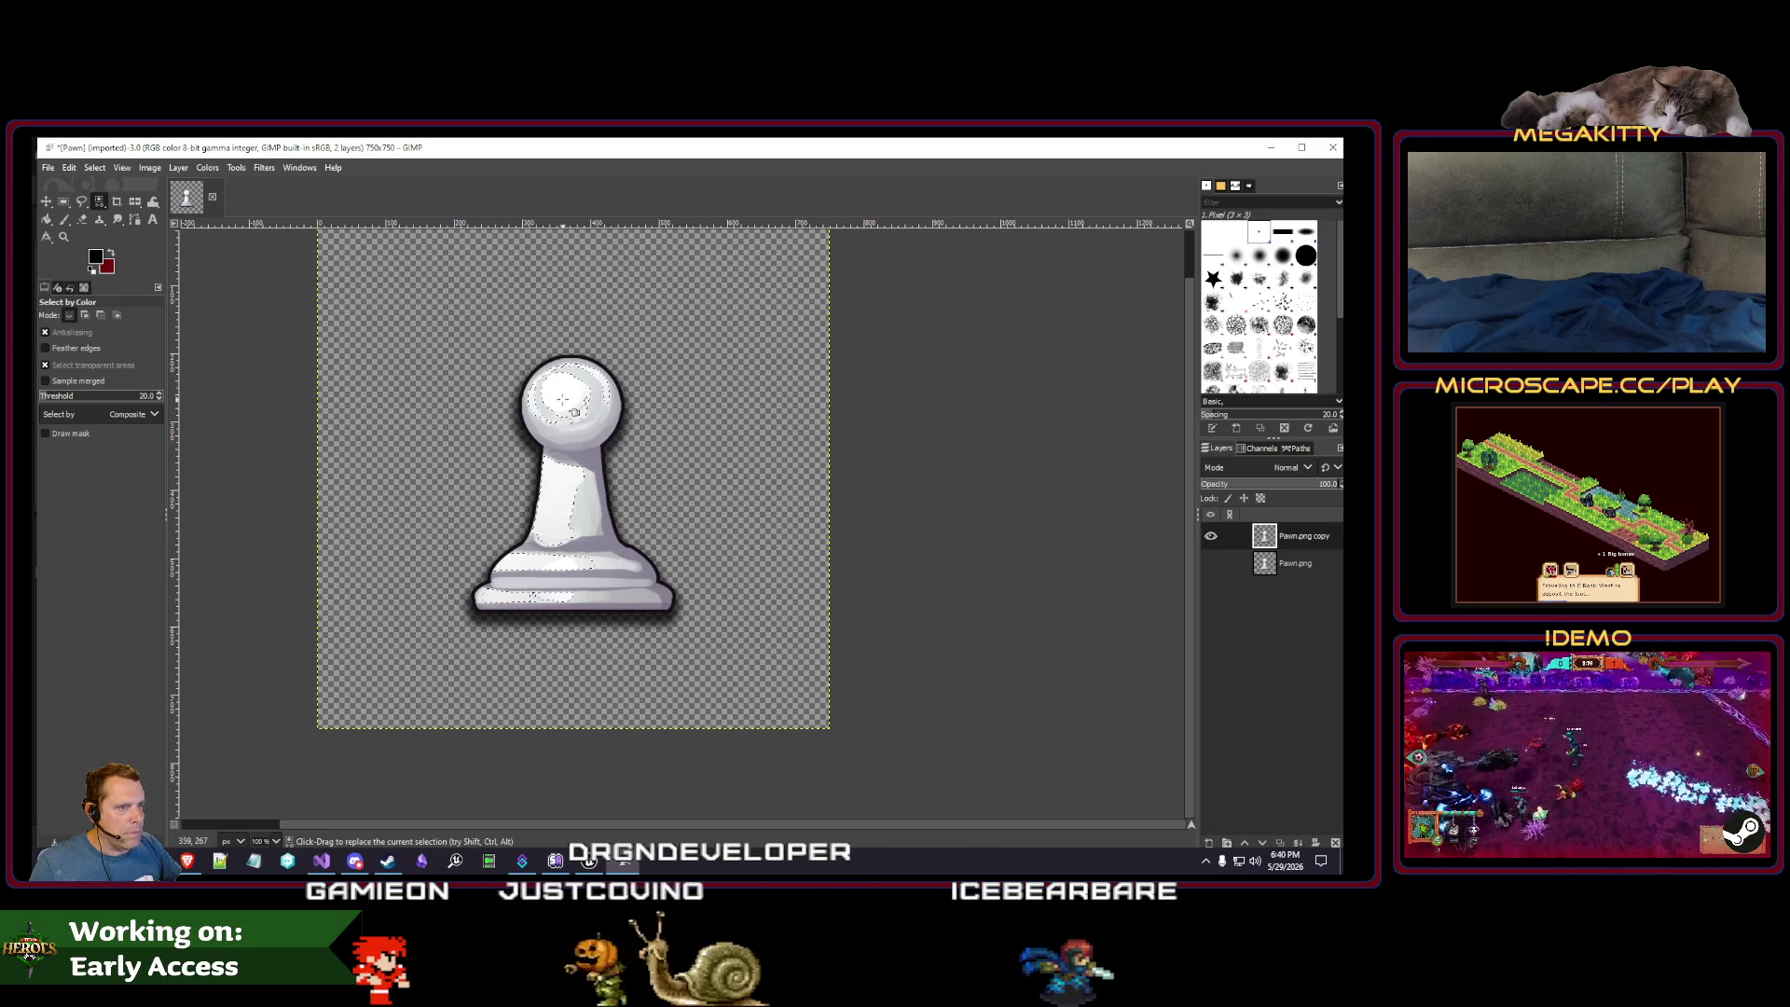
scroll(569, 420, "up", 1)
left_click(594, 495)
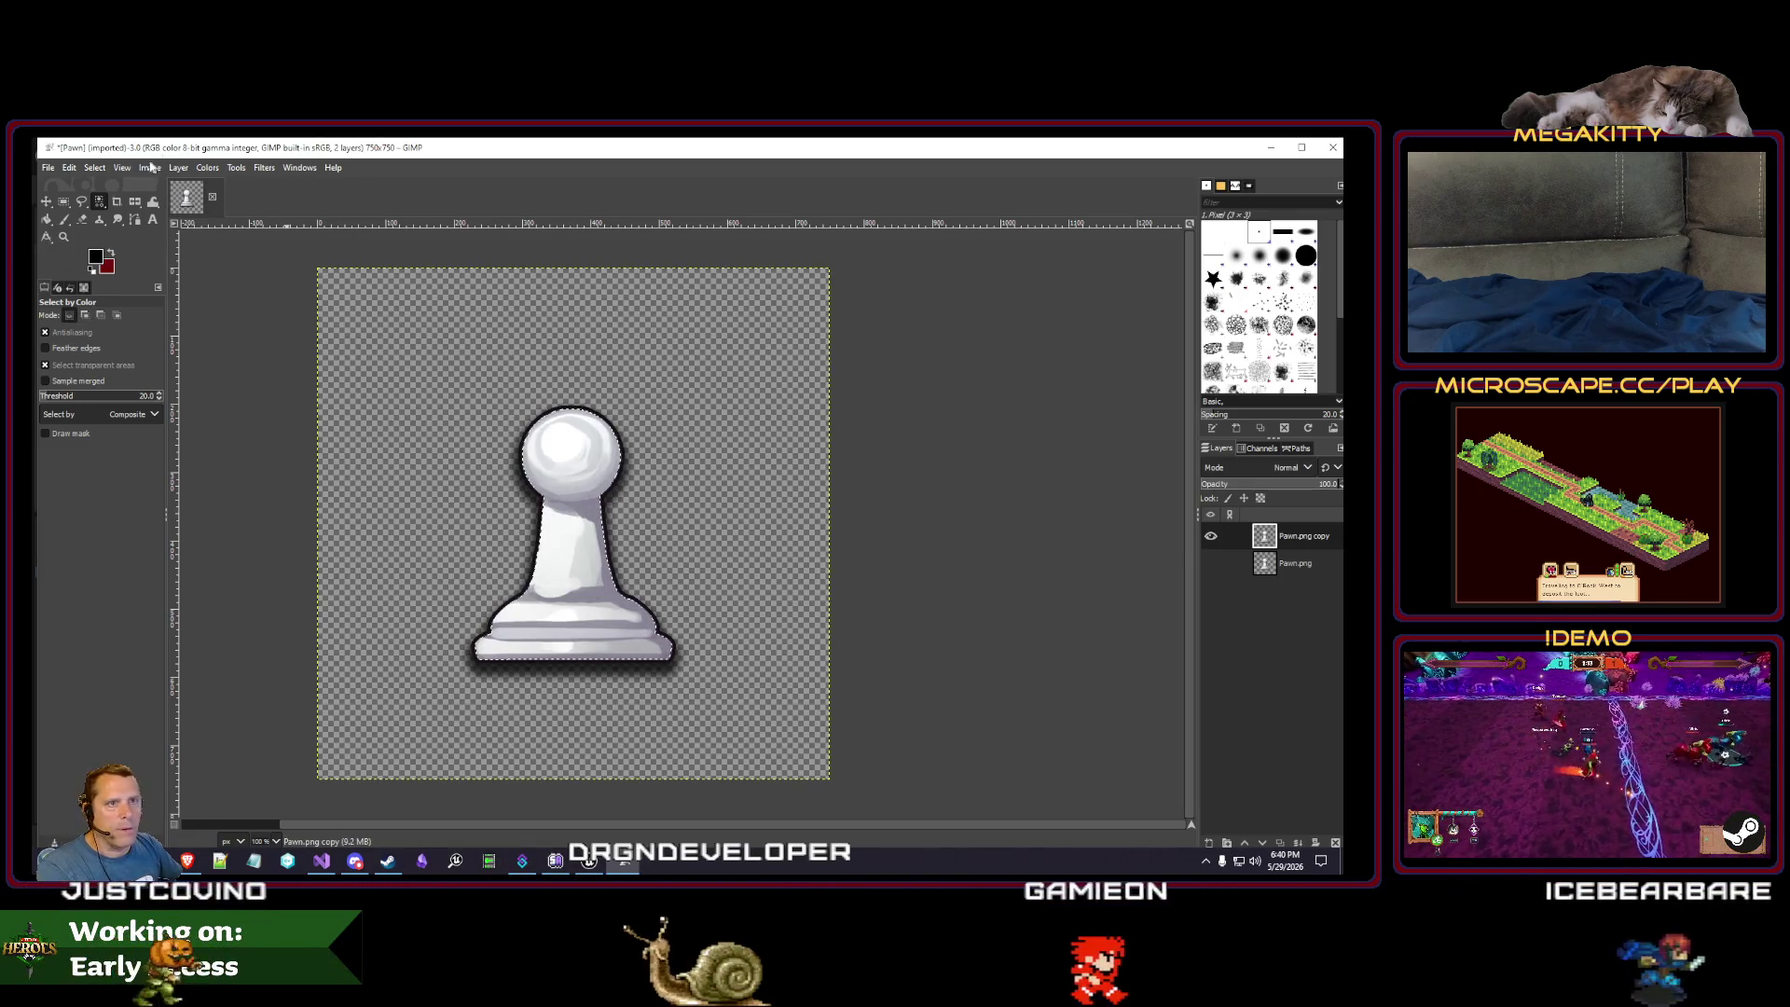
left_click(150, 167)
left_click(112, 240)
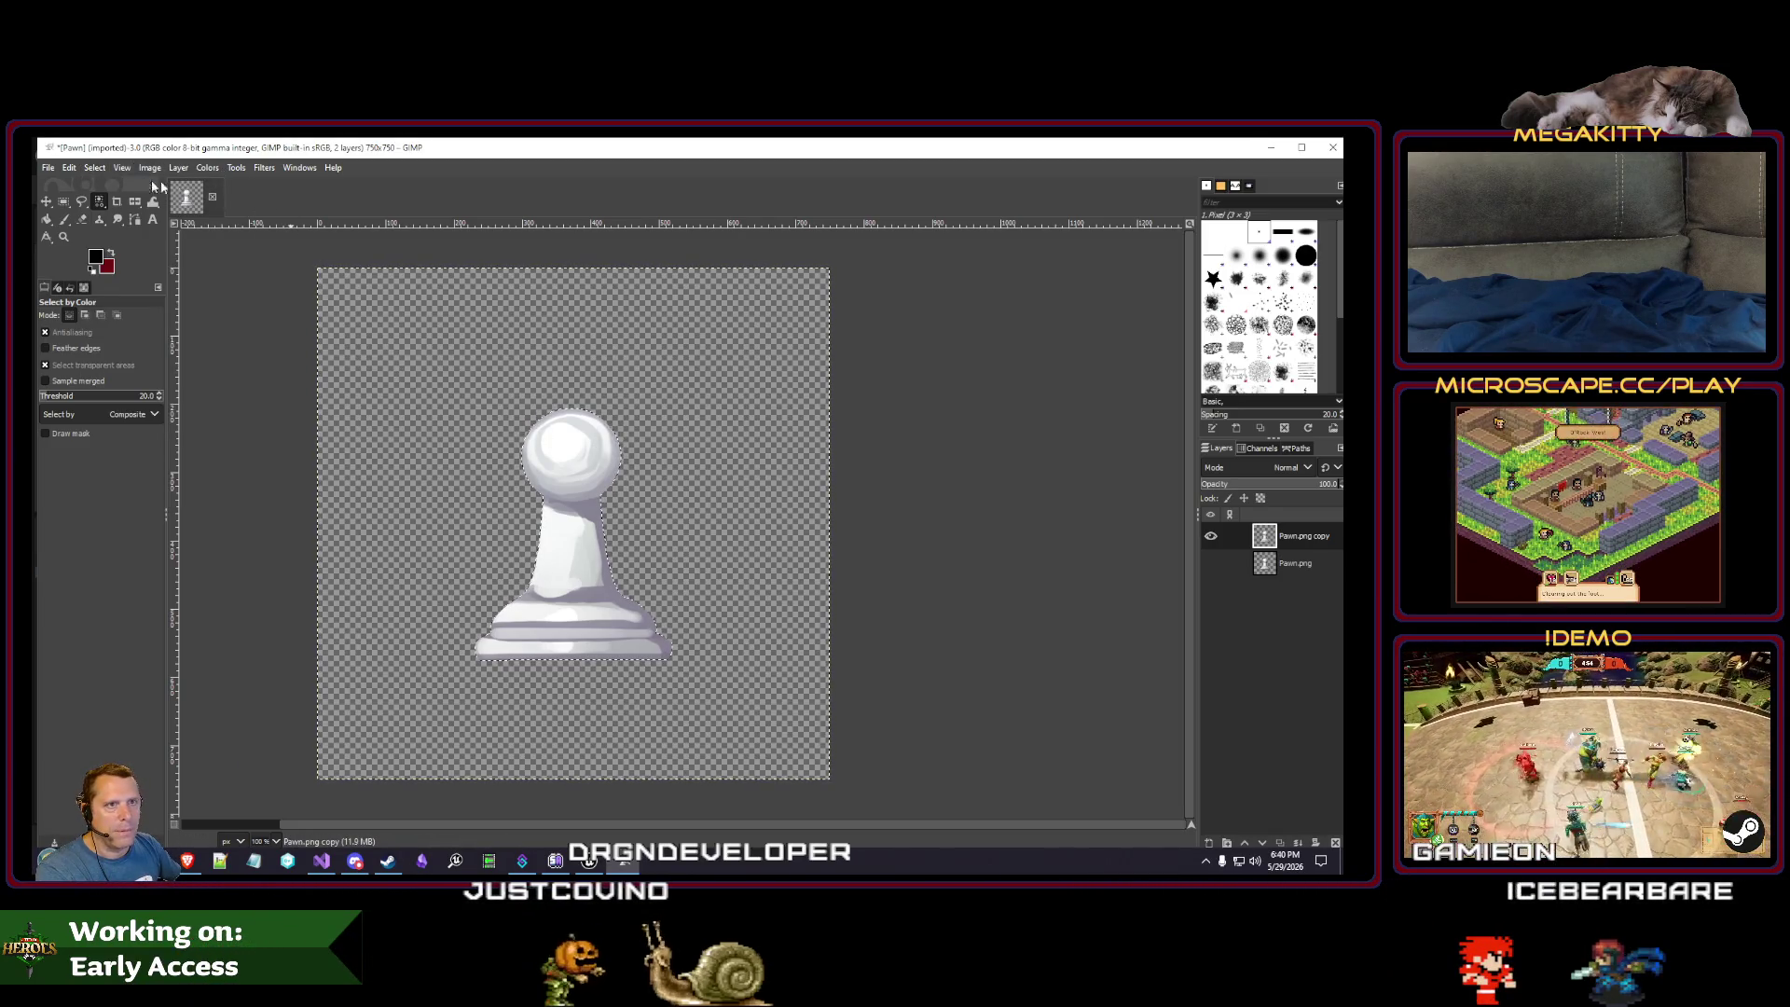
- Float the pawn selection and turn it white with brightness and contrast at 127
left_click(94, 167)
left_click(123, 239)
left_click(207, 168)
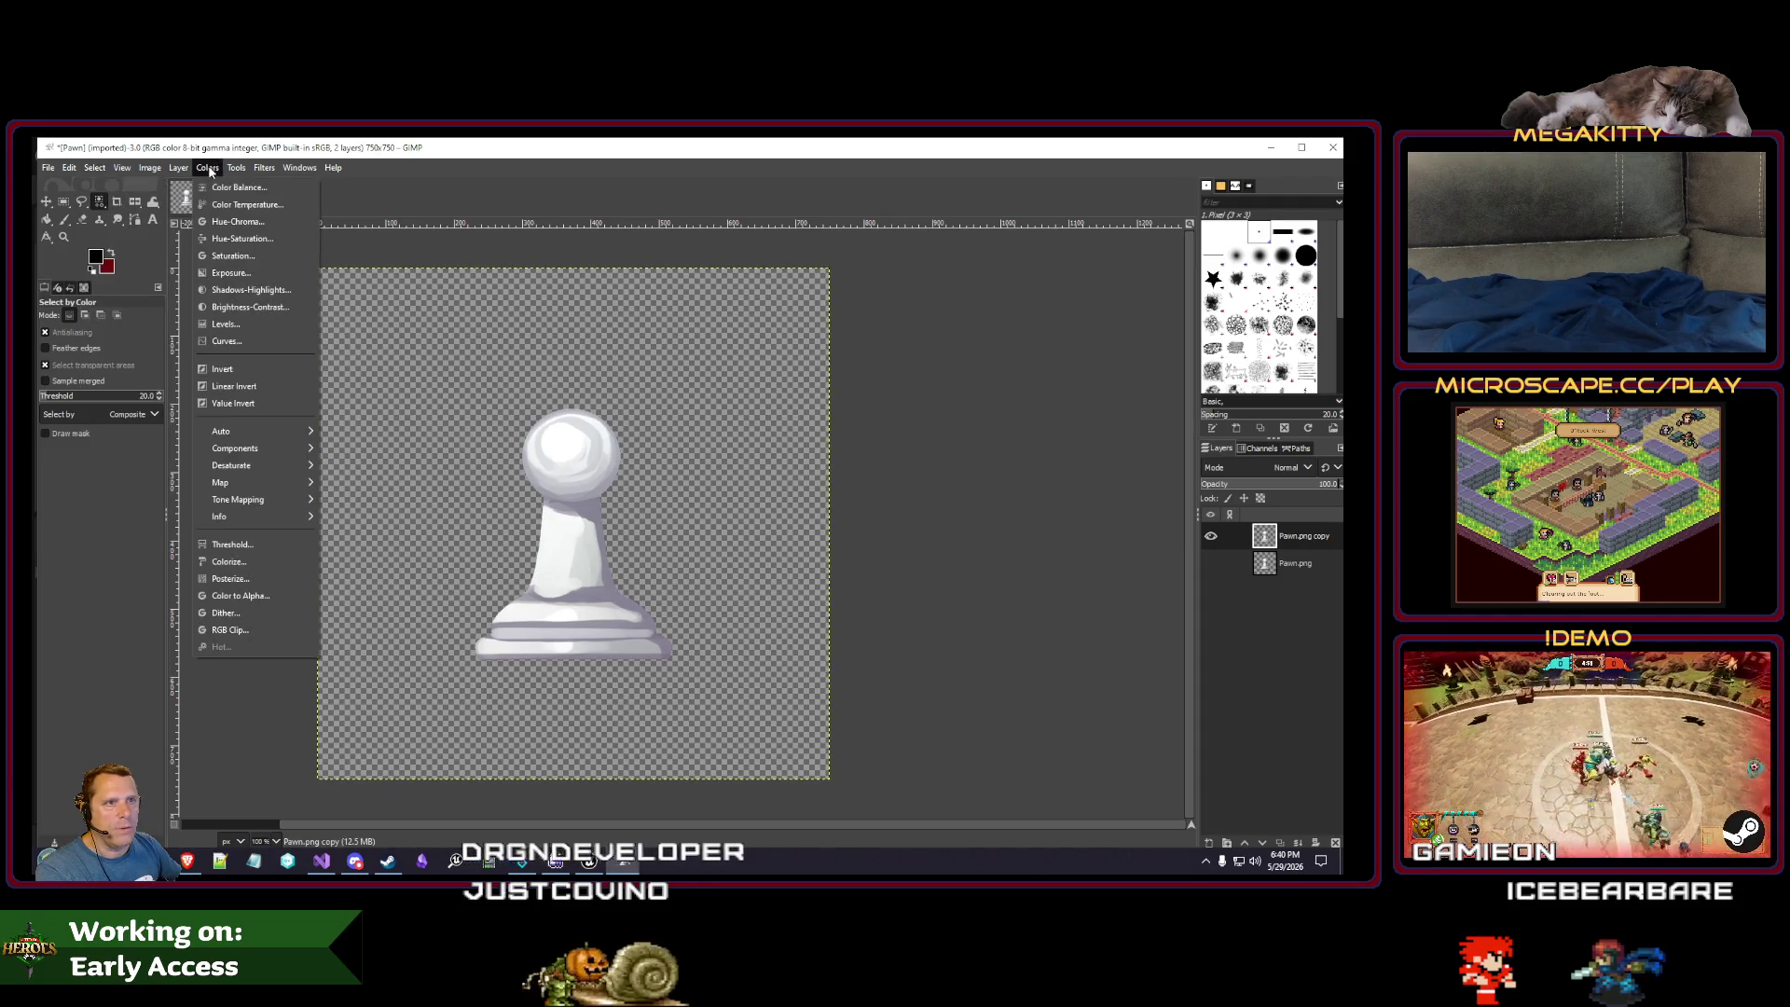
left_click(245, 306)
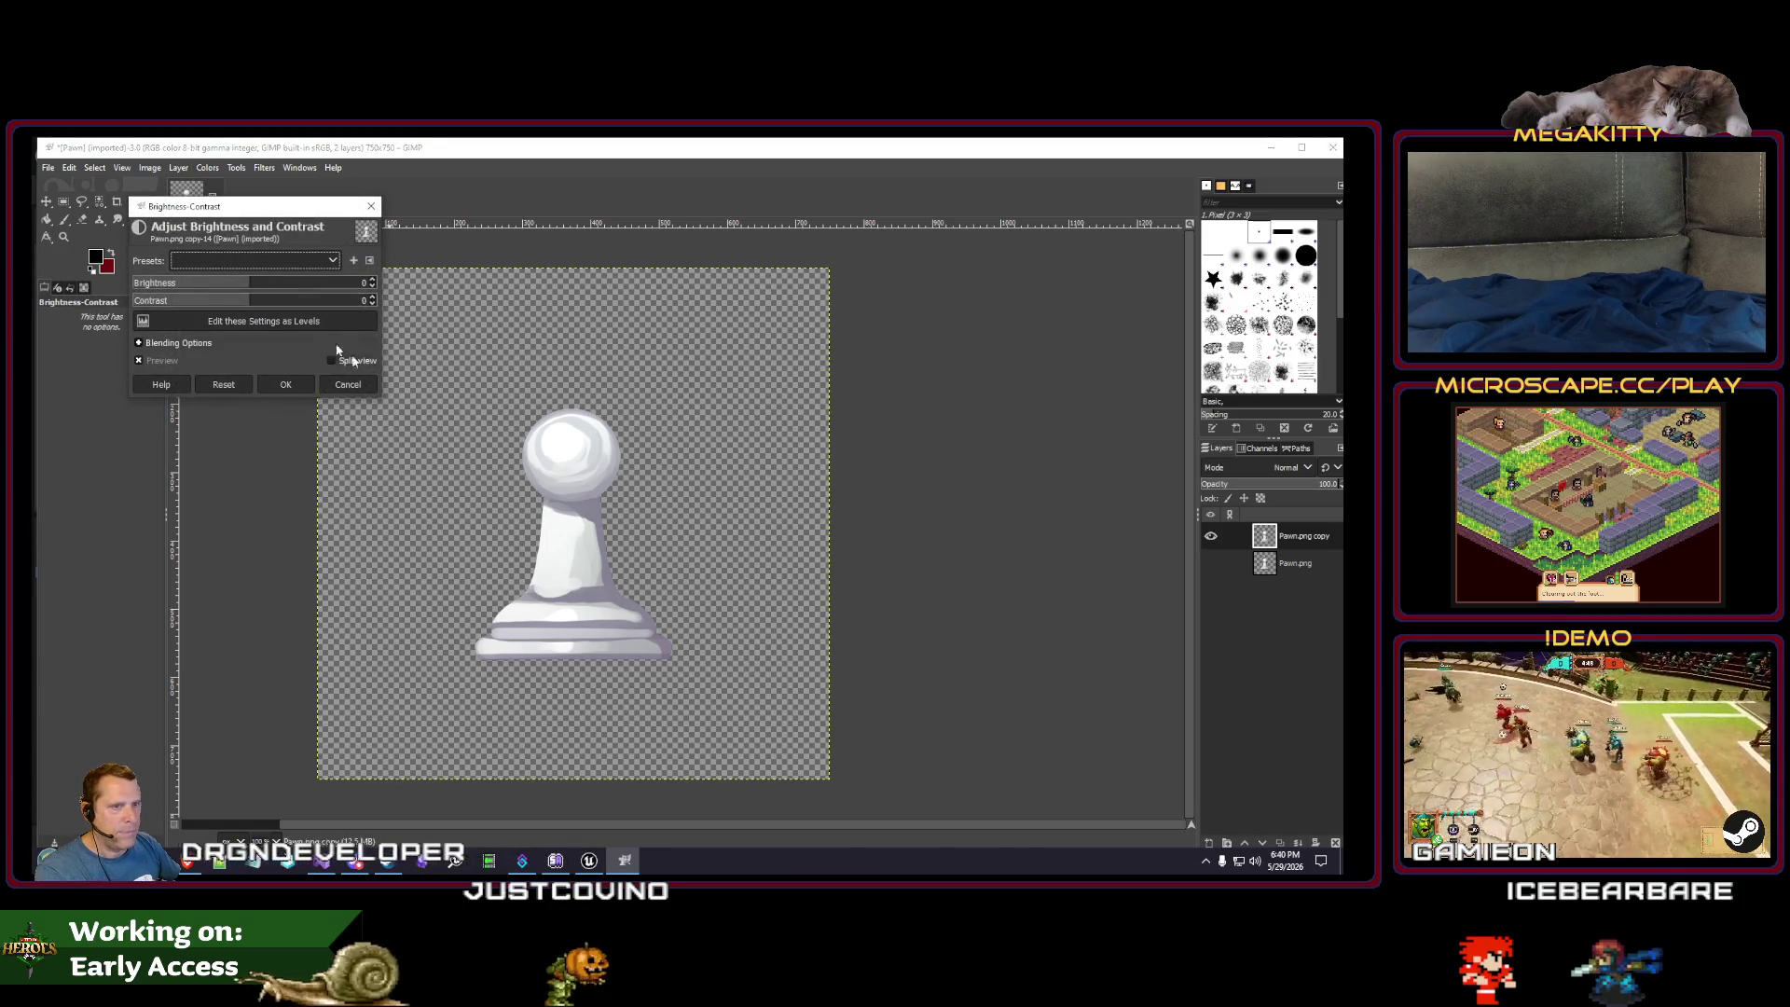
left_click_drag(250, 289, 678, 290)
left_click_drag(289, 304, 927, 329)
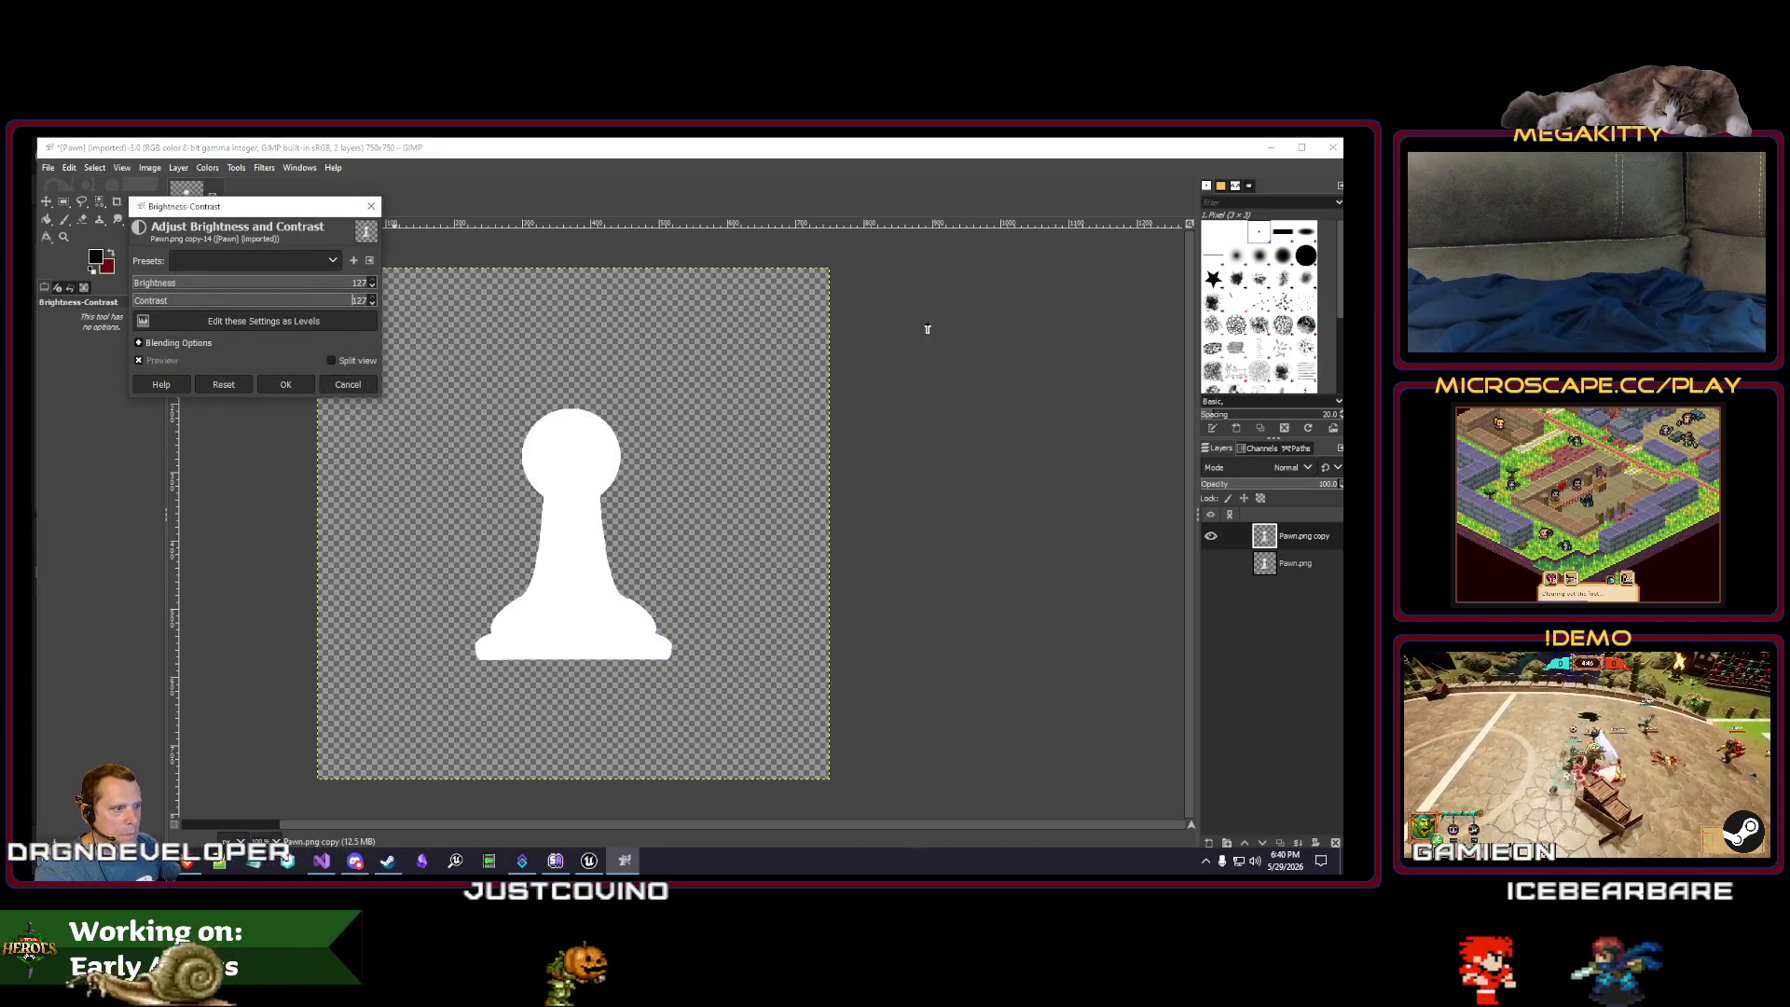
left_click(283, 384)
left_click(590, 861)
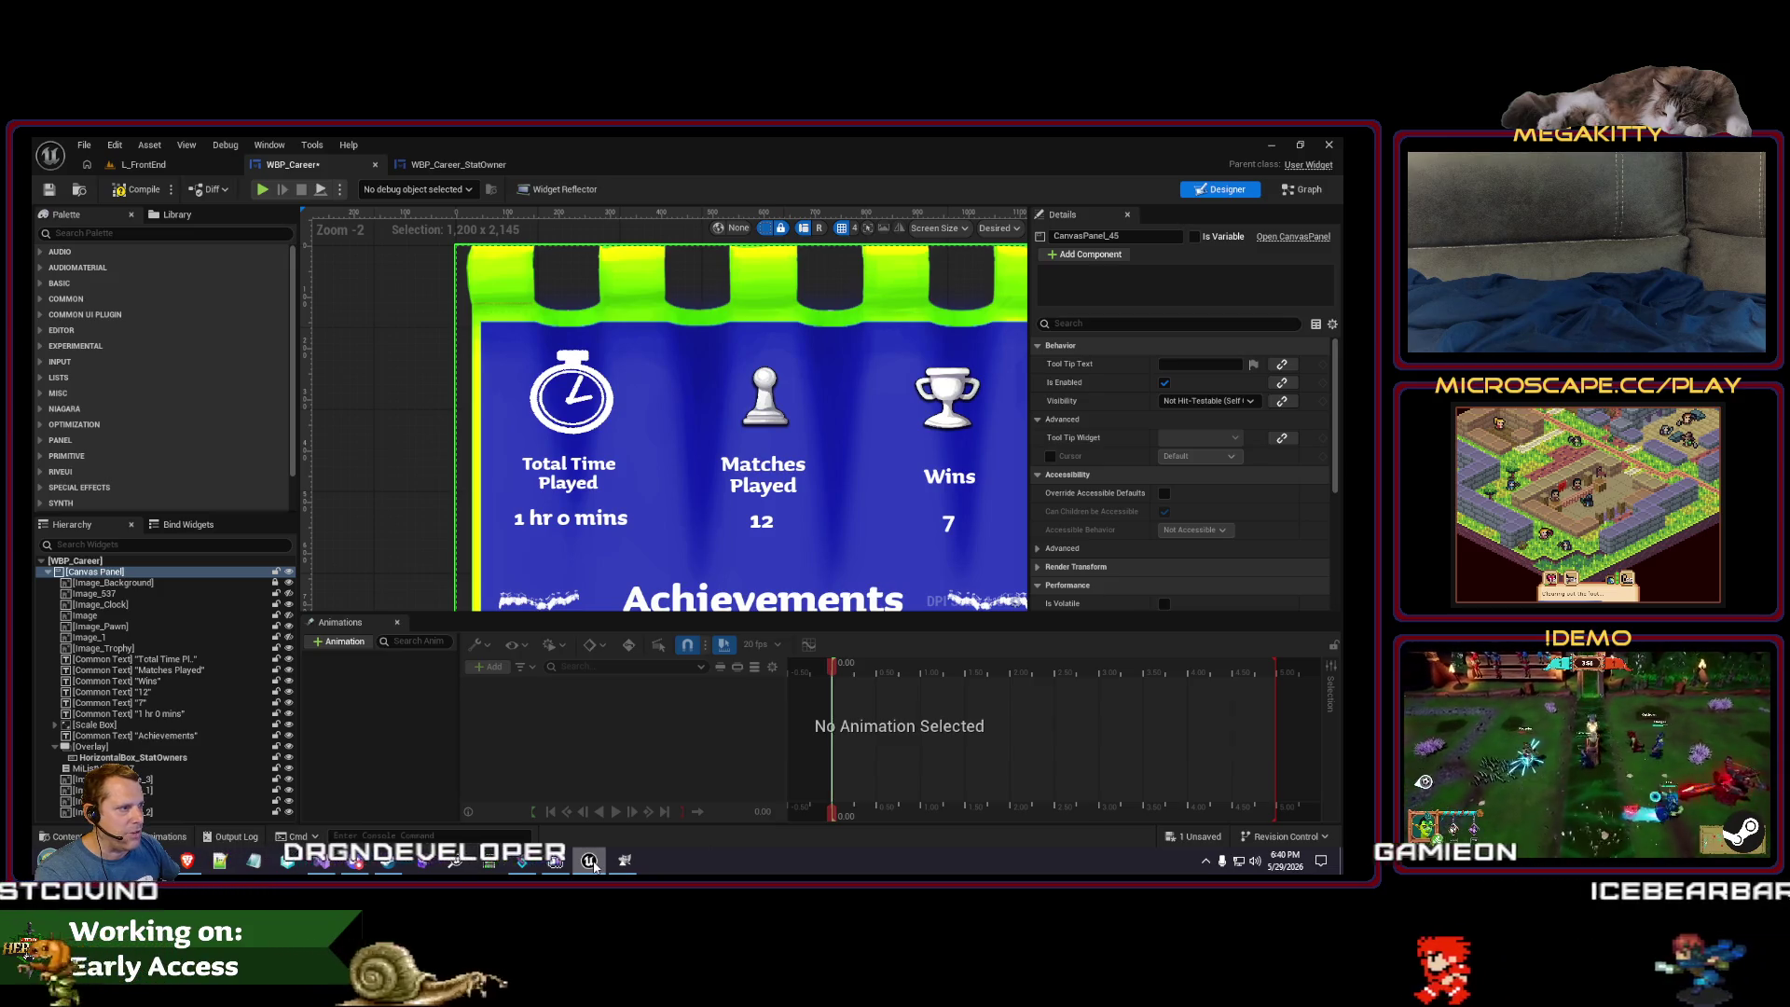
left_click(594, 864)
left_click(594, 864)
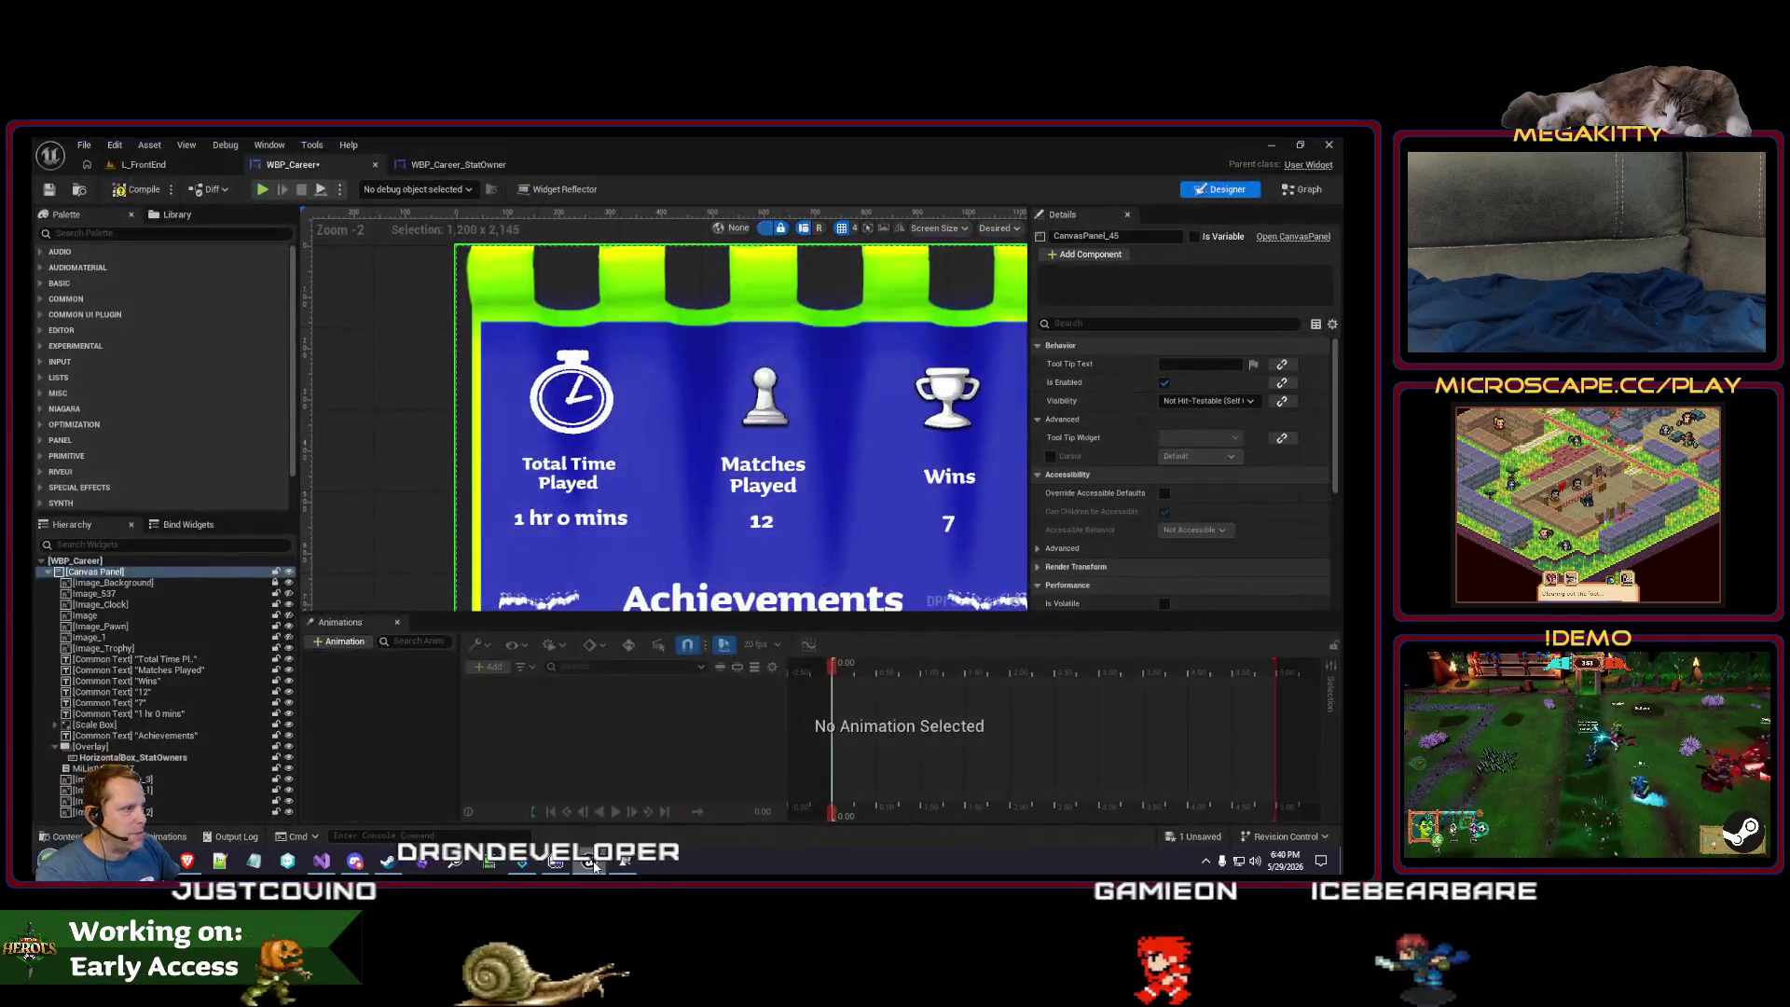
left_click(594, 864)
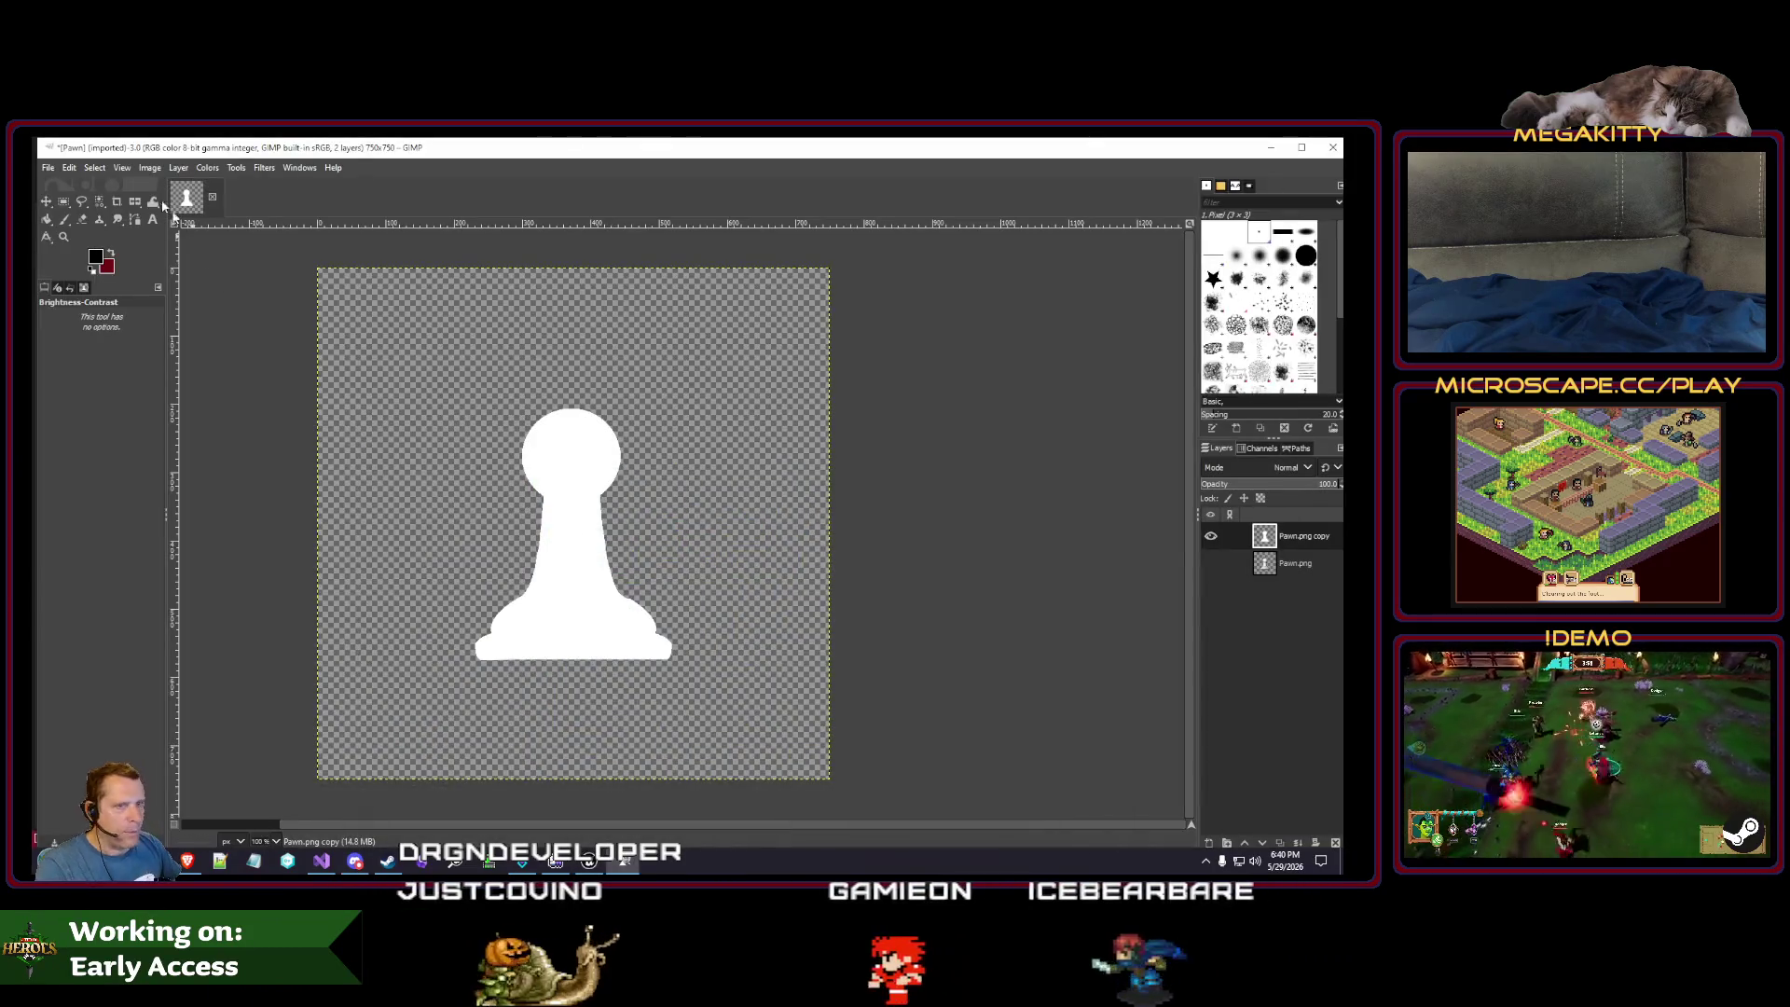
left_click_drag(460, 630, 733, 634)
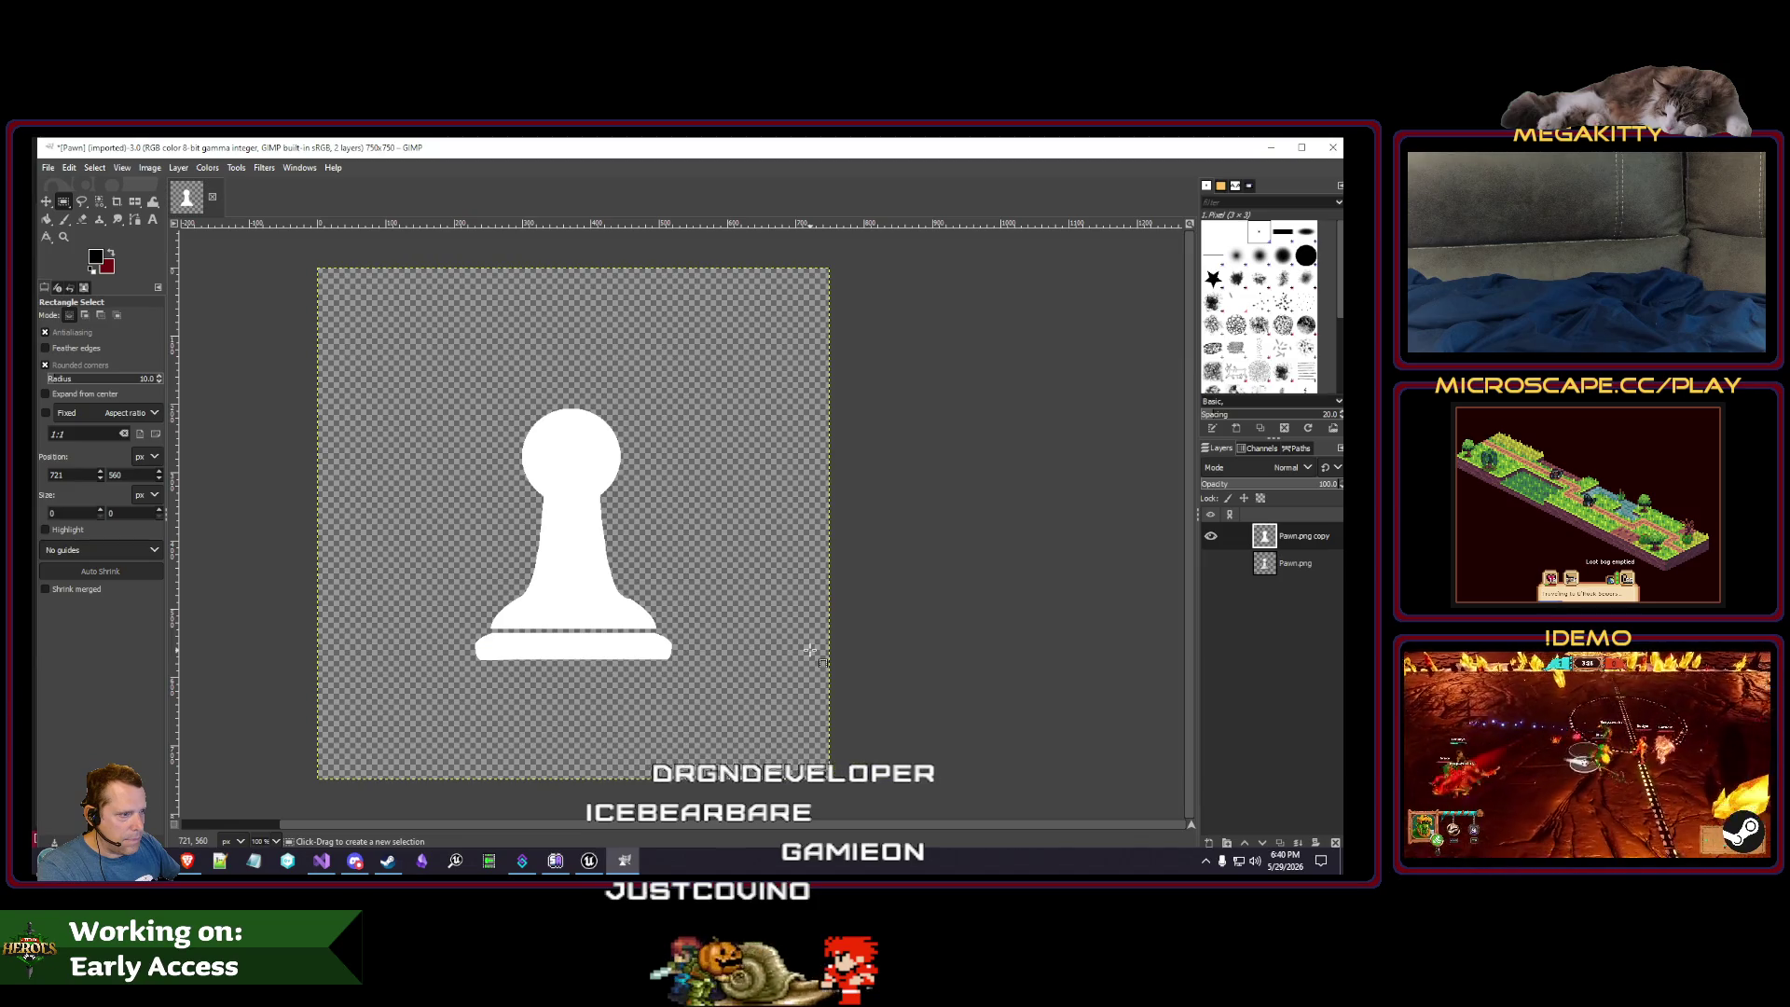
left_click_drag(529, 495, 671, 515)
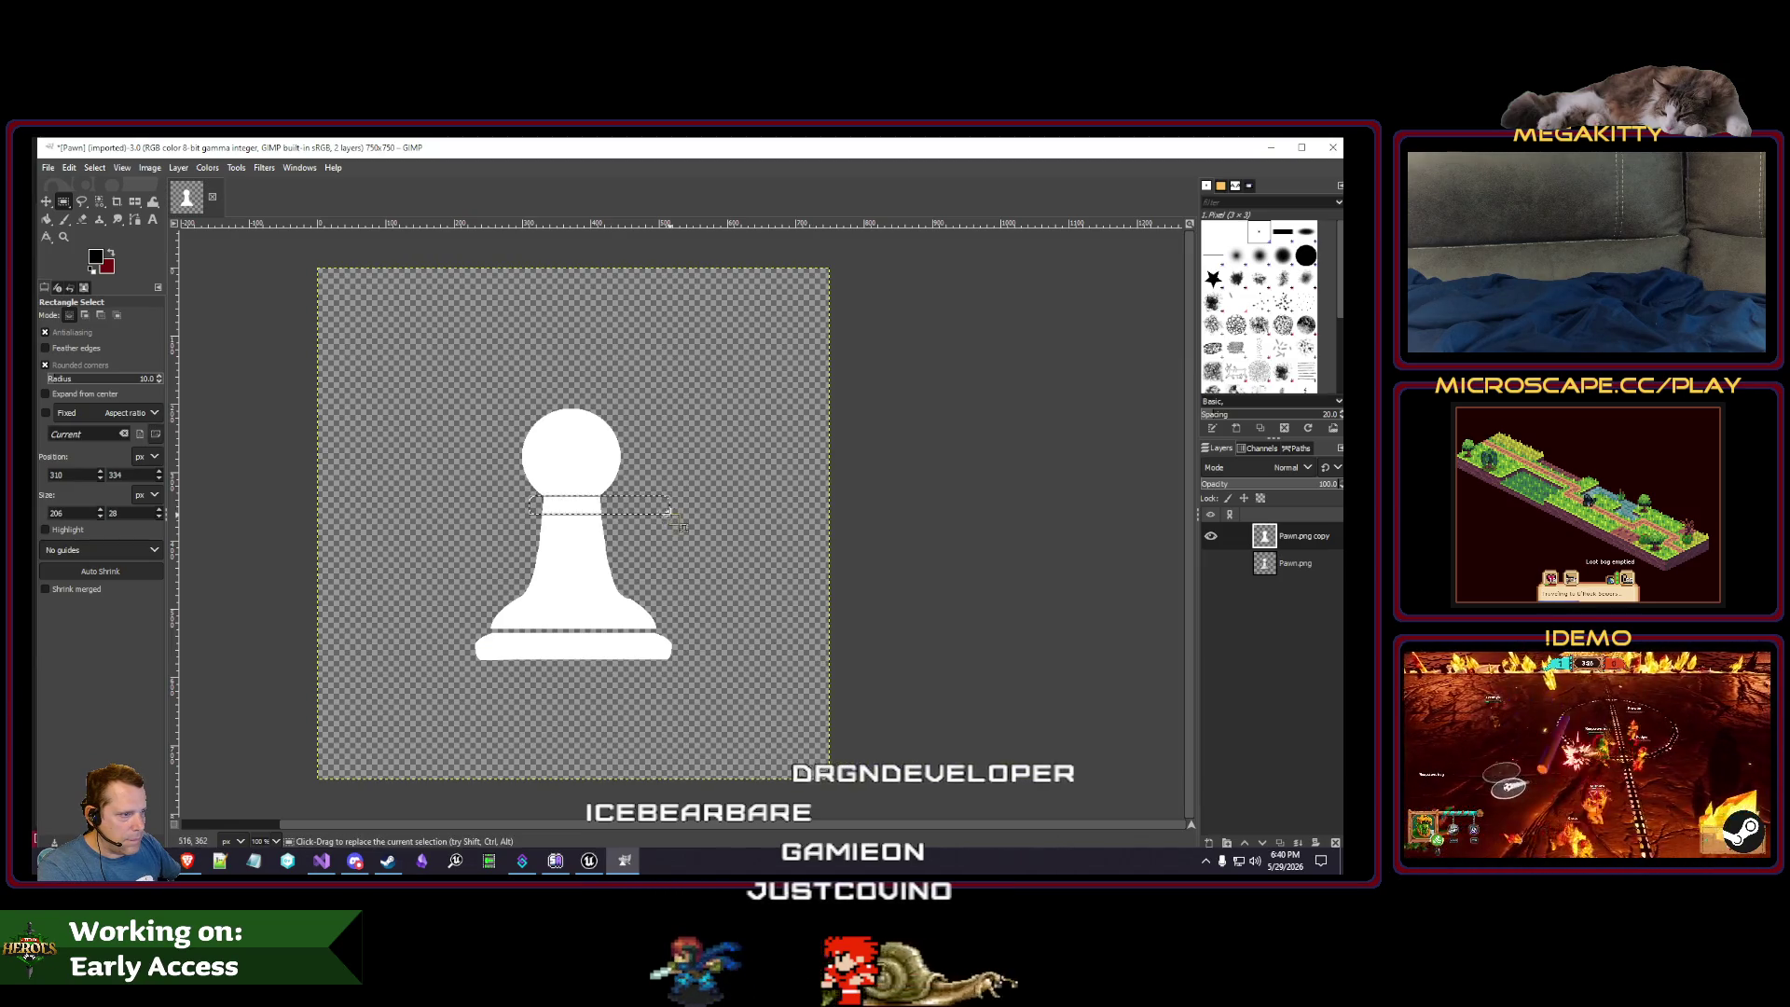
left_click(771, 512)
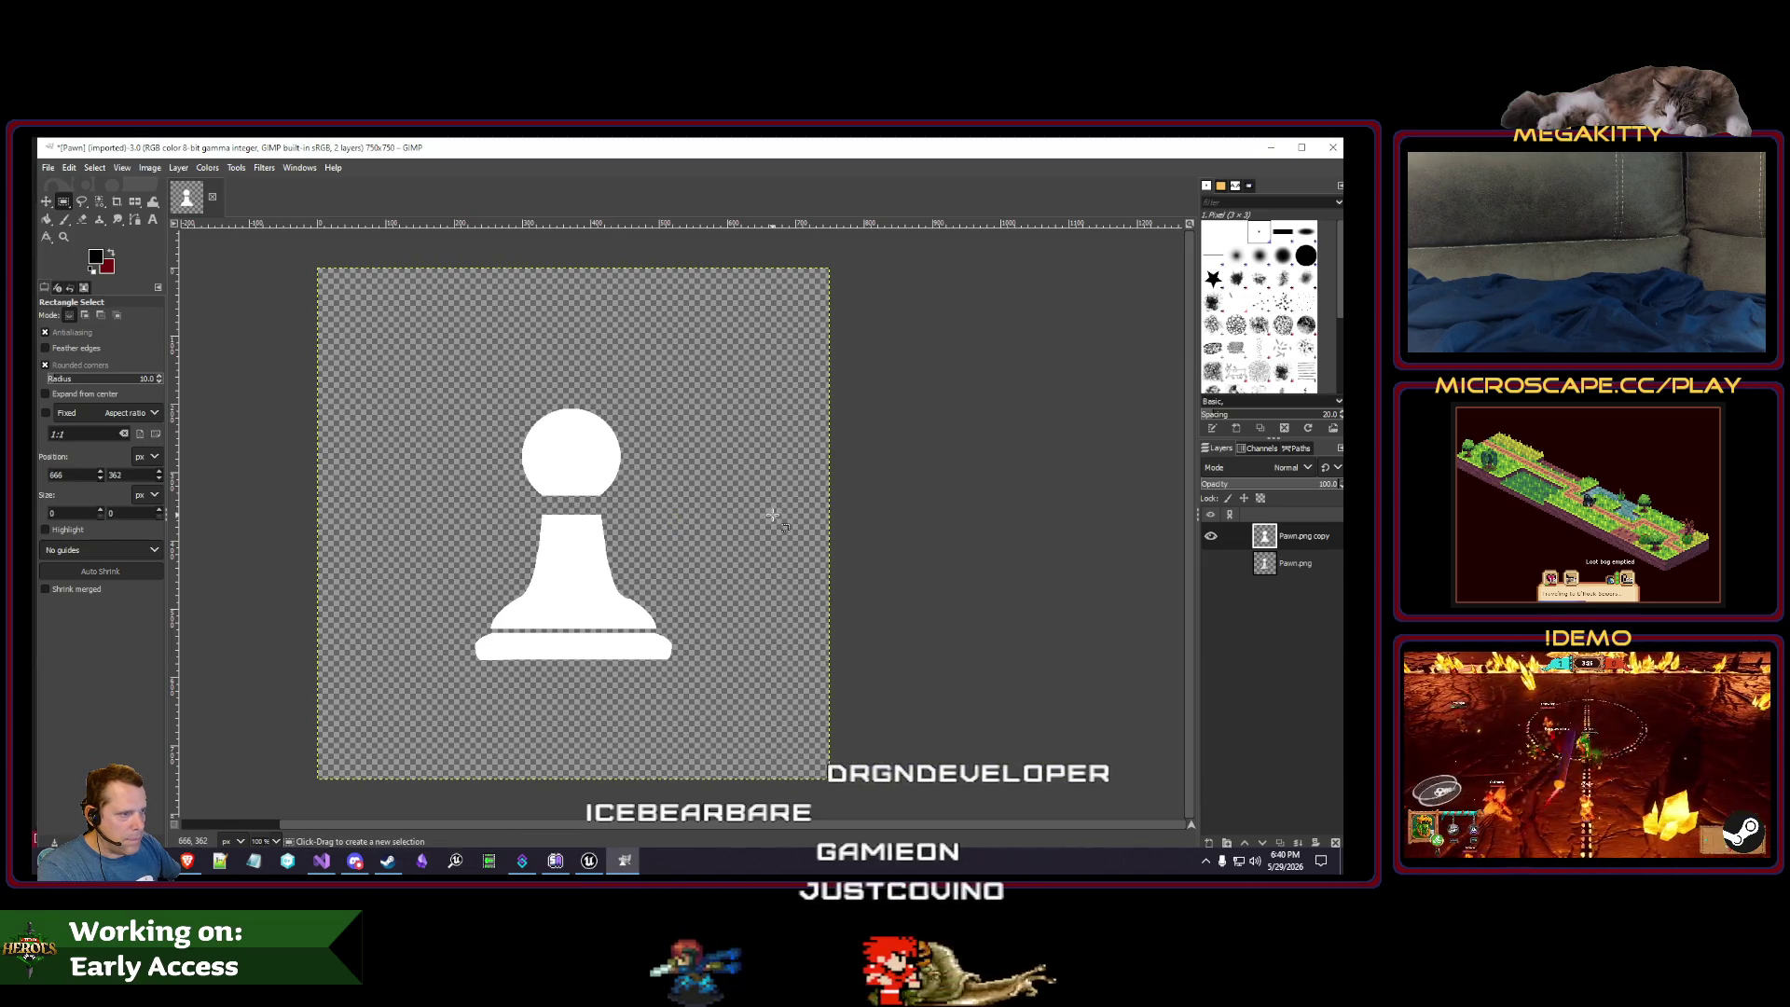
left_click(521, 501)
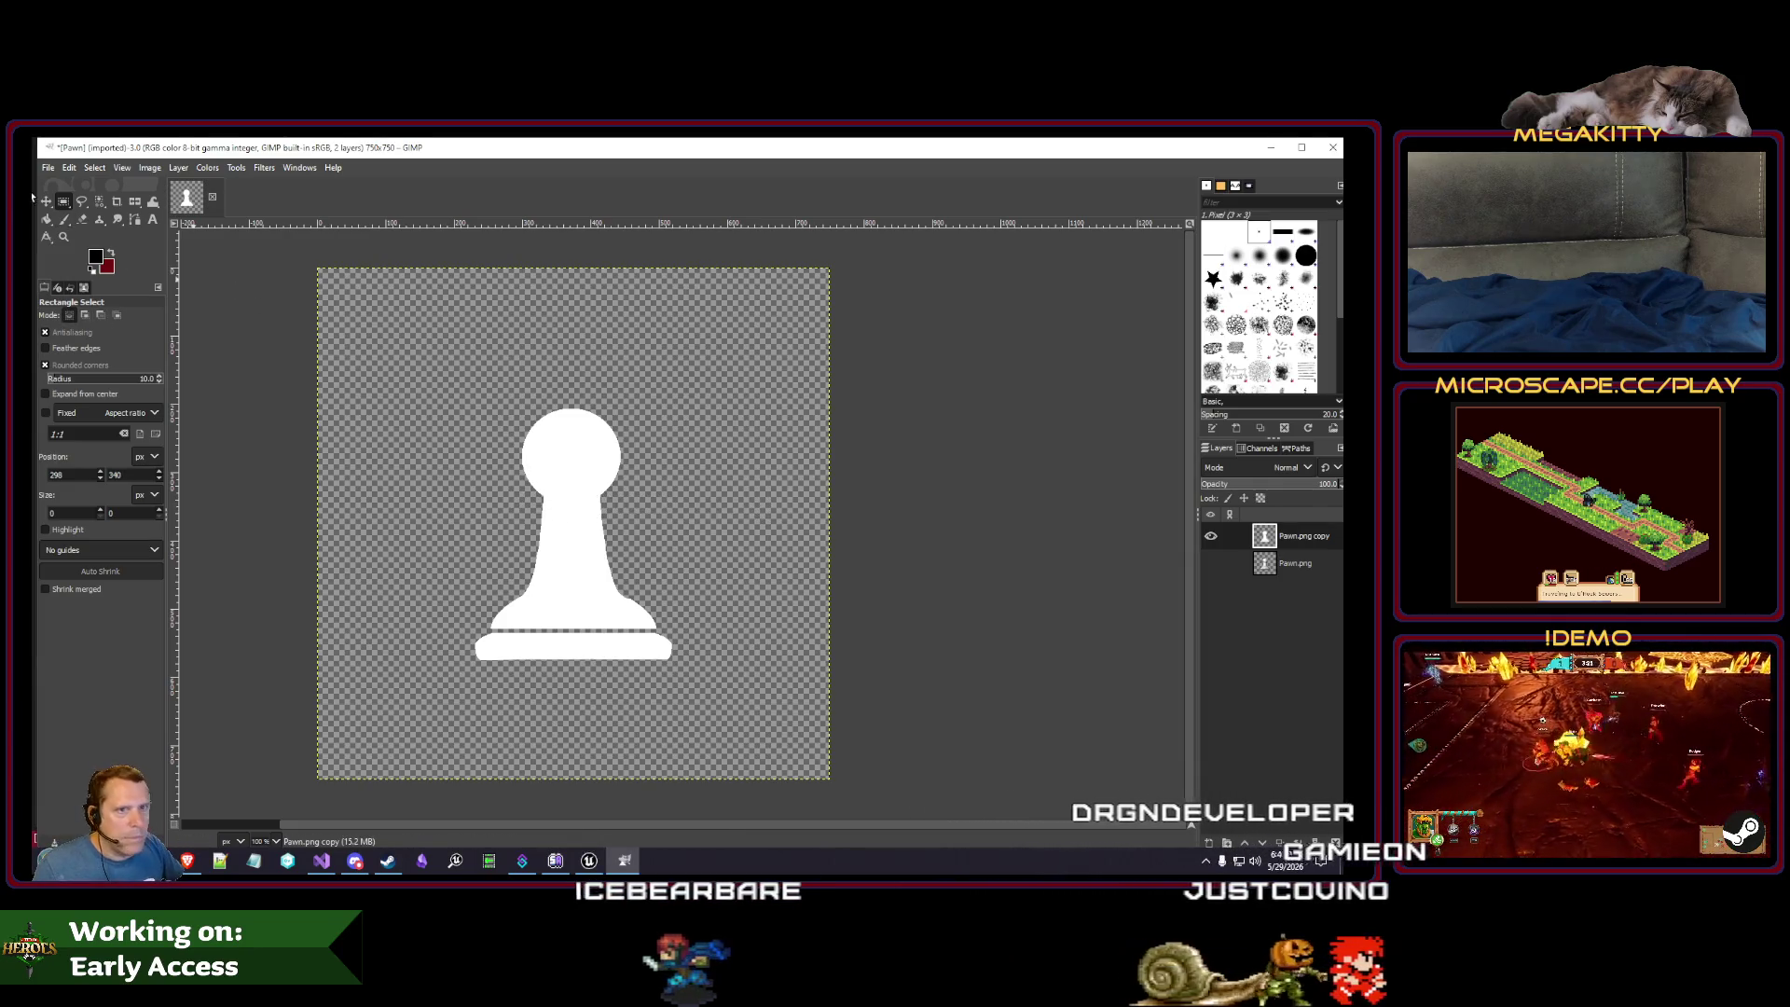
right_click(64, 201)
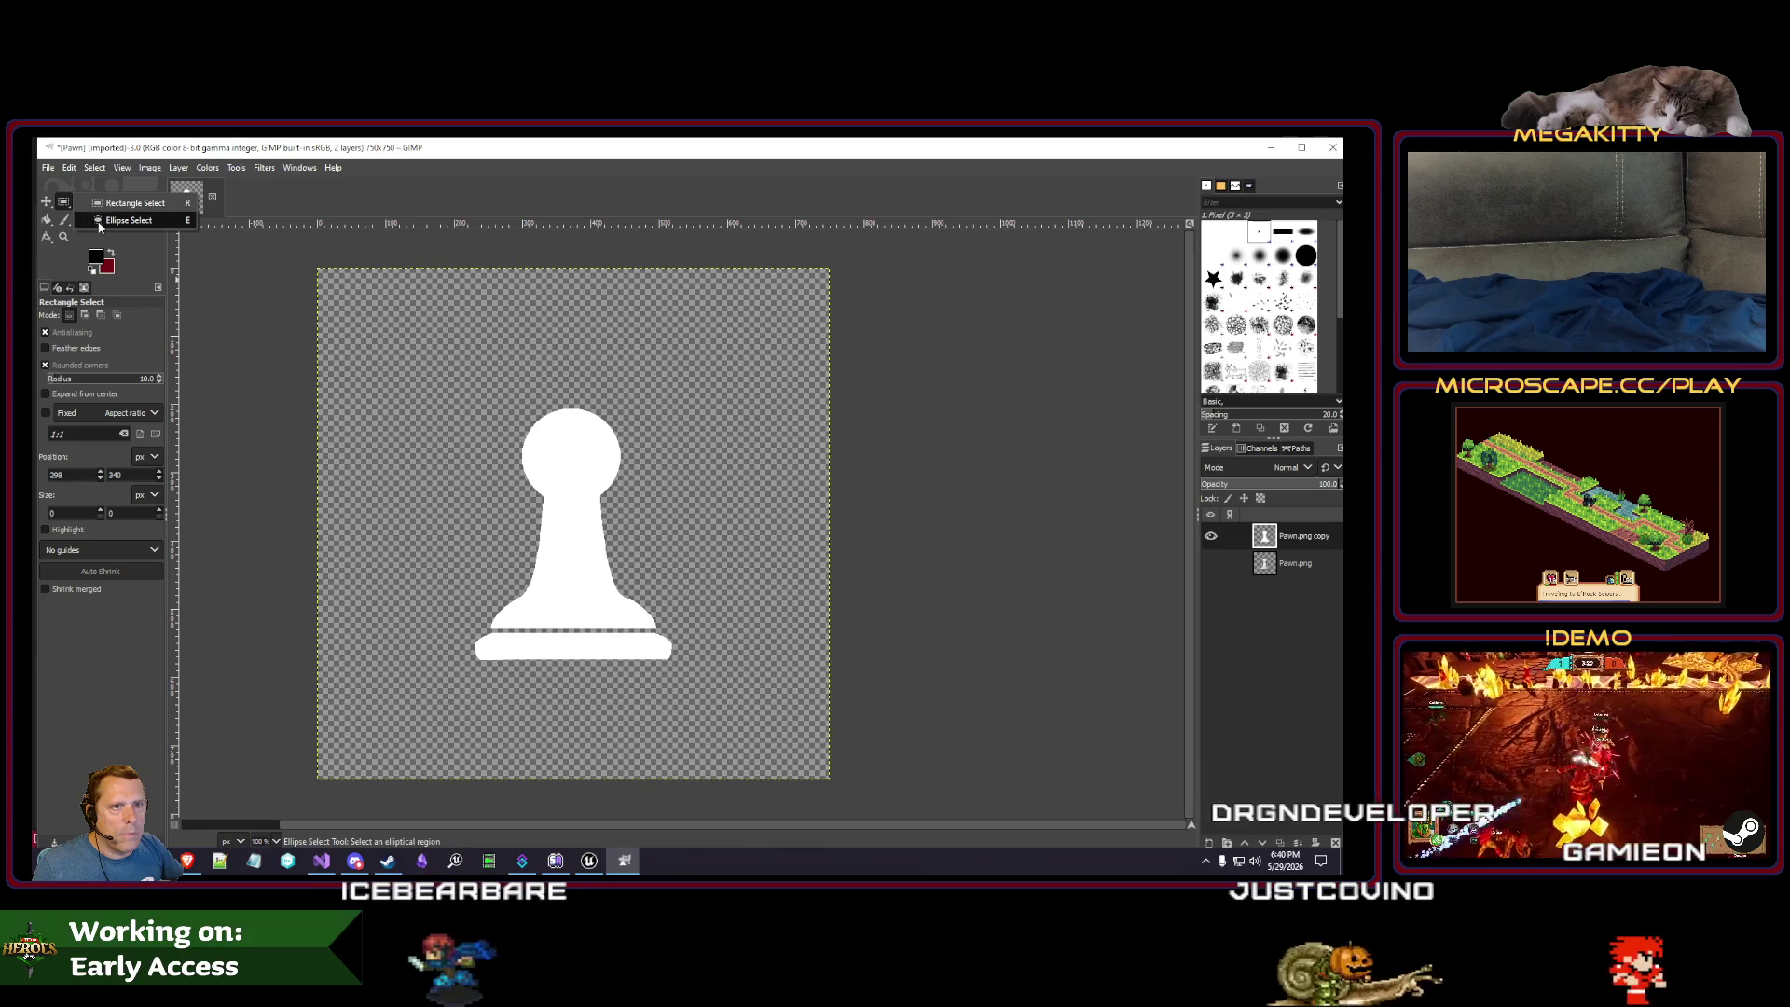
left_click(100, 220)
left_click_drag(514, 406, 626, 508)
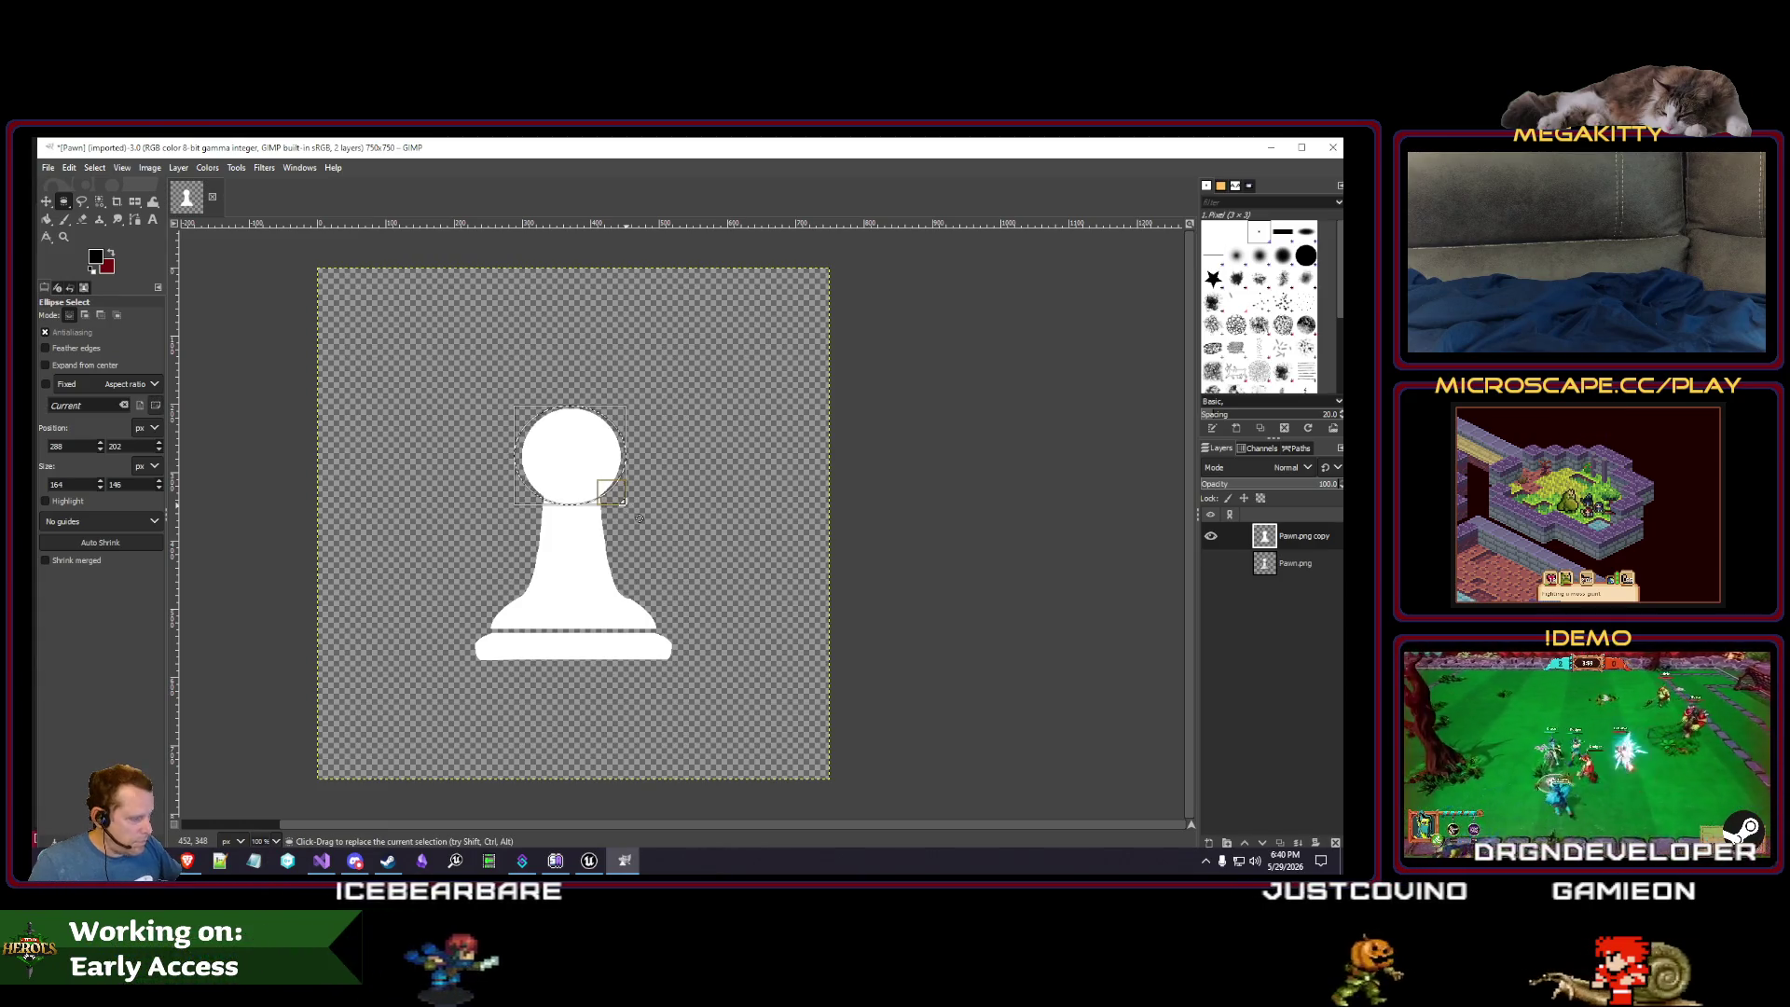
key("Delete")
key("ctrl+z")
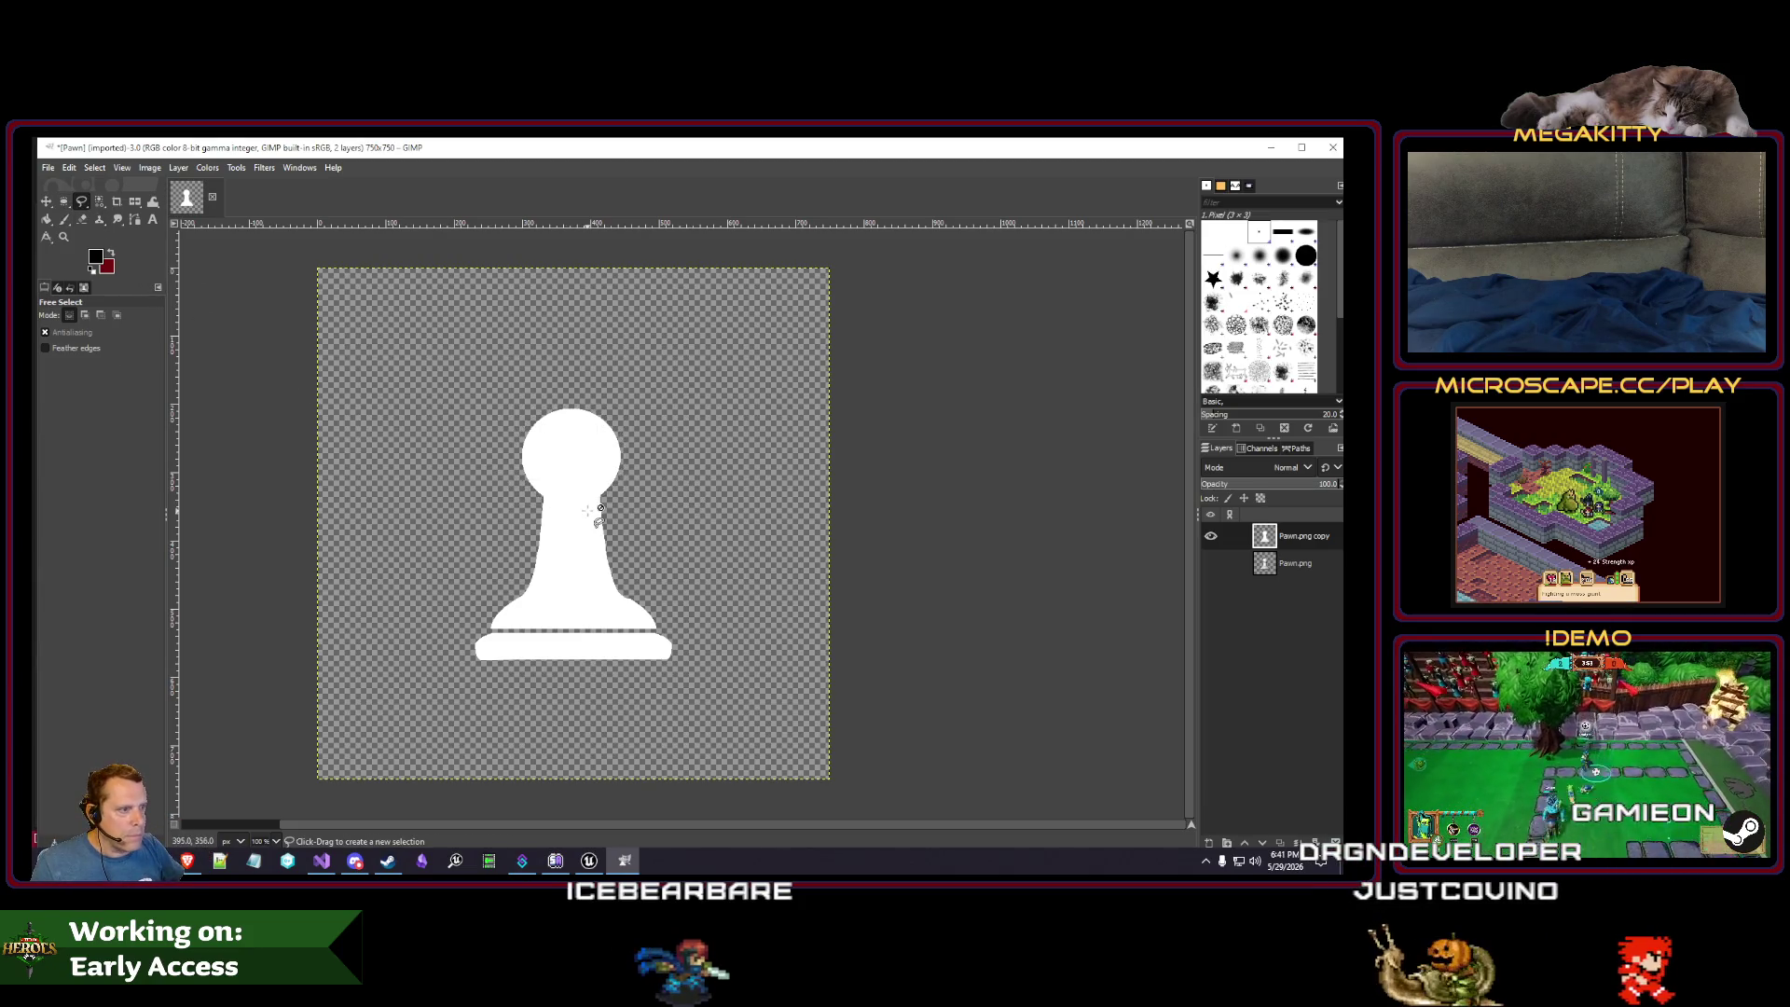
scroll(600, 509, "up", 3)
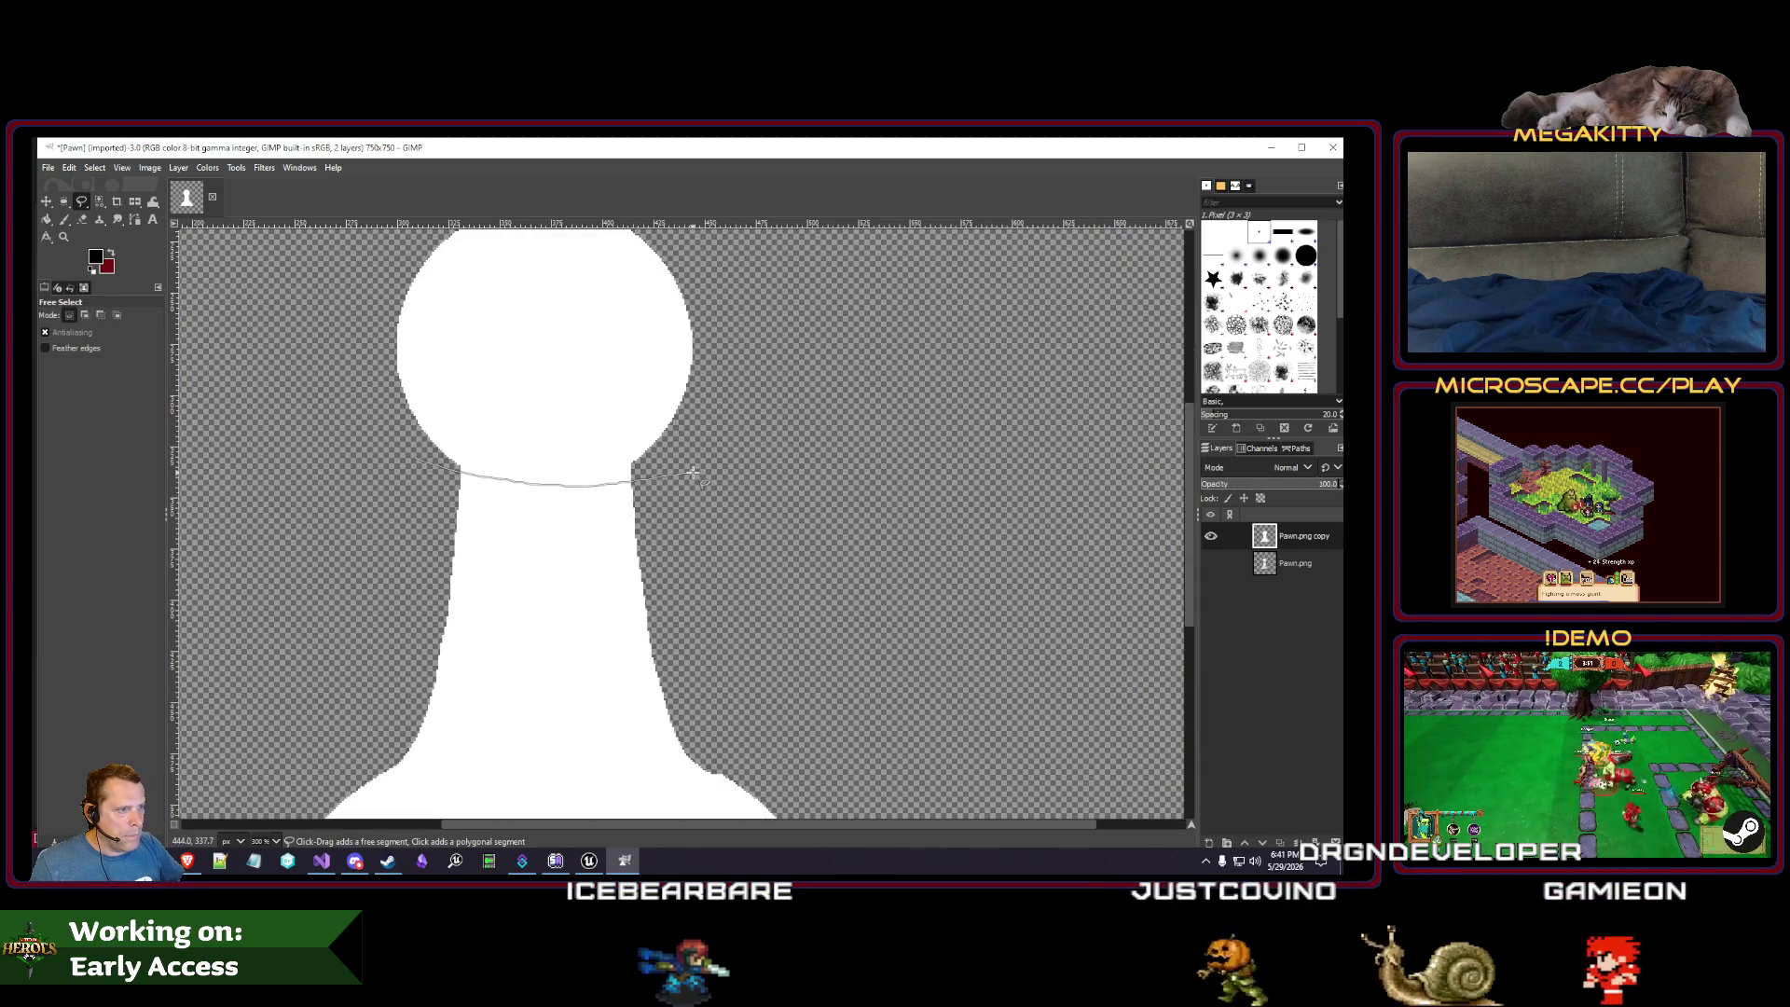
- Select a thin 6-pixel-tall strip across the pawn's neck
left_click(63, 201)
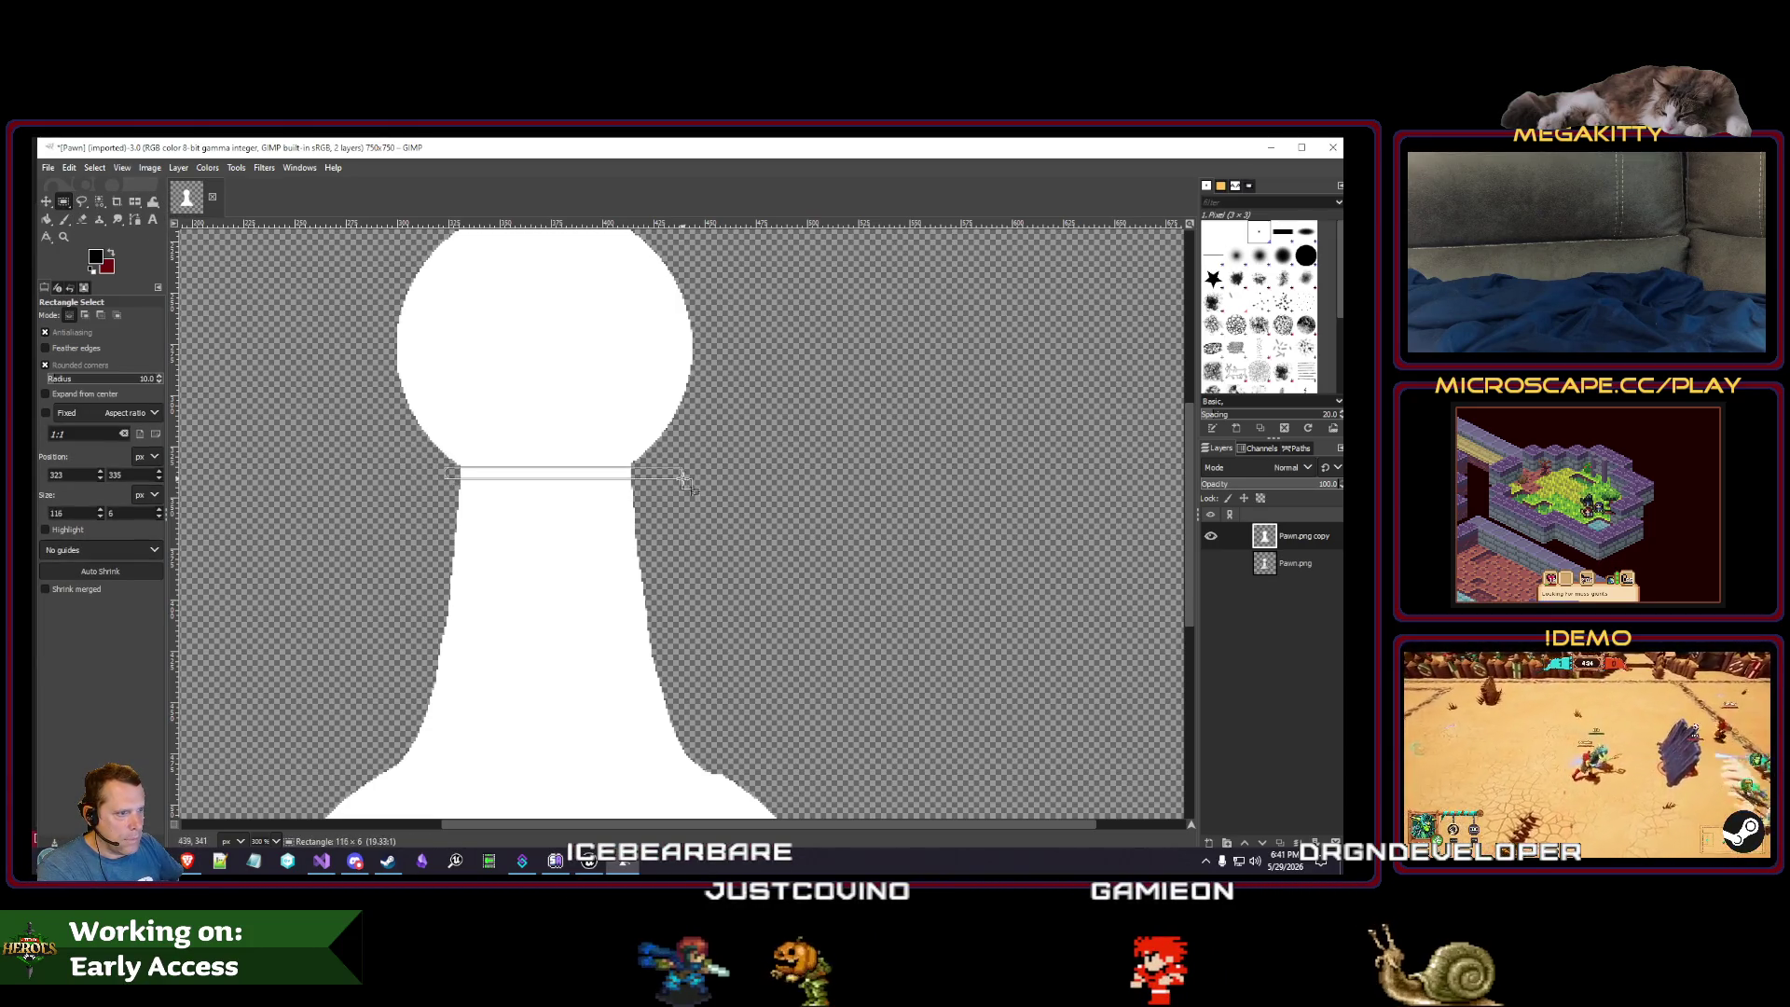
scroll(821, 553, "down", 3)
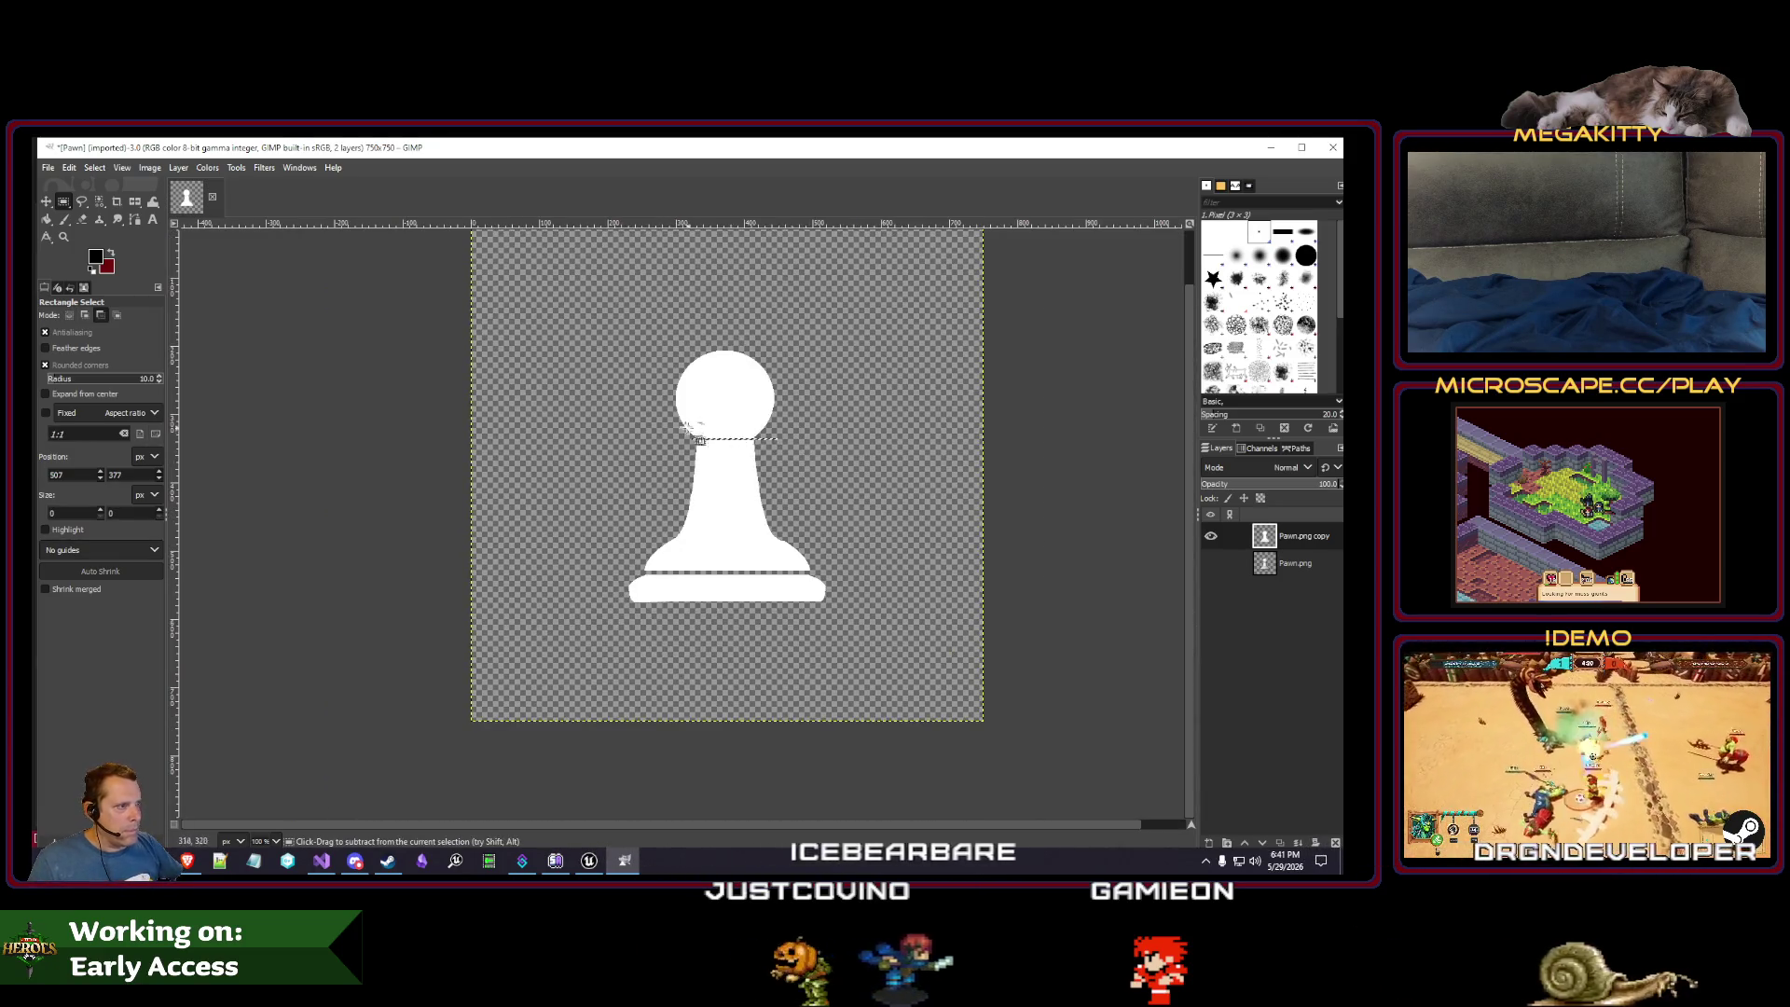
scroll(747, 447, "up", 1)
left_click_drag(674, 445, 810, 449)
left_click(932, 530)
scroll(891, 533, "right", 2)
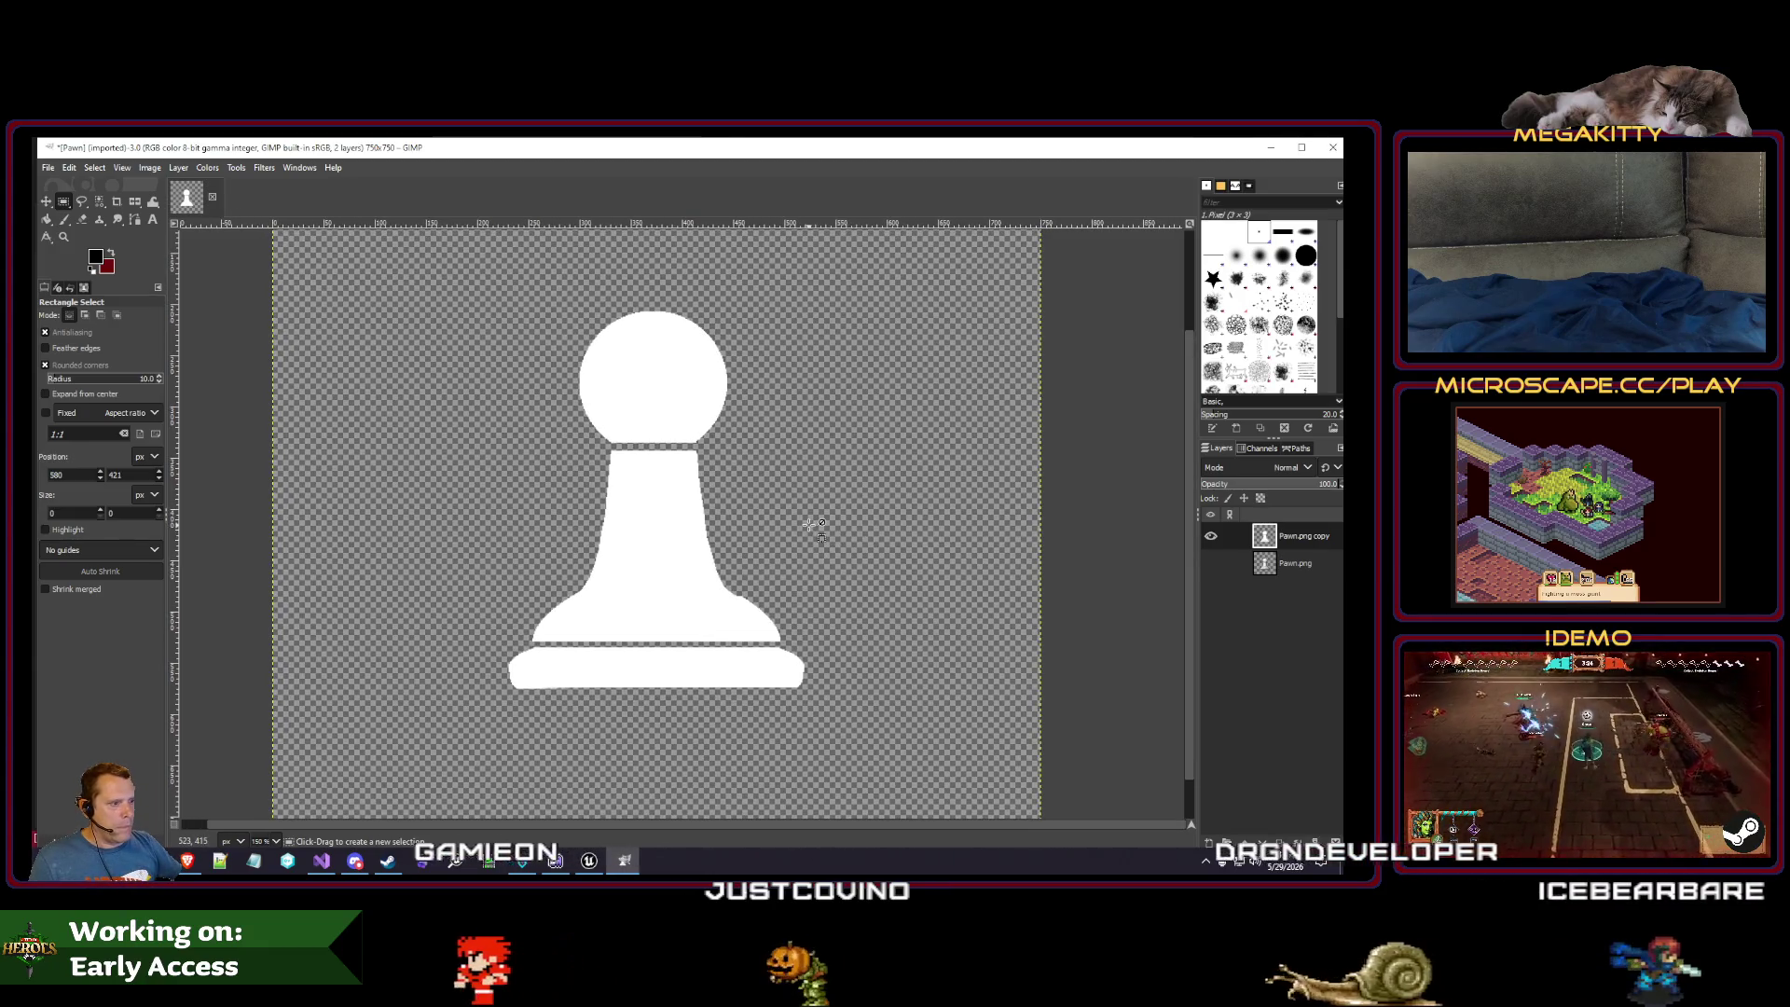
scroll(667, 462, "up", 3)
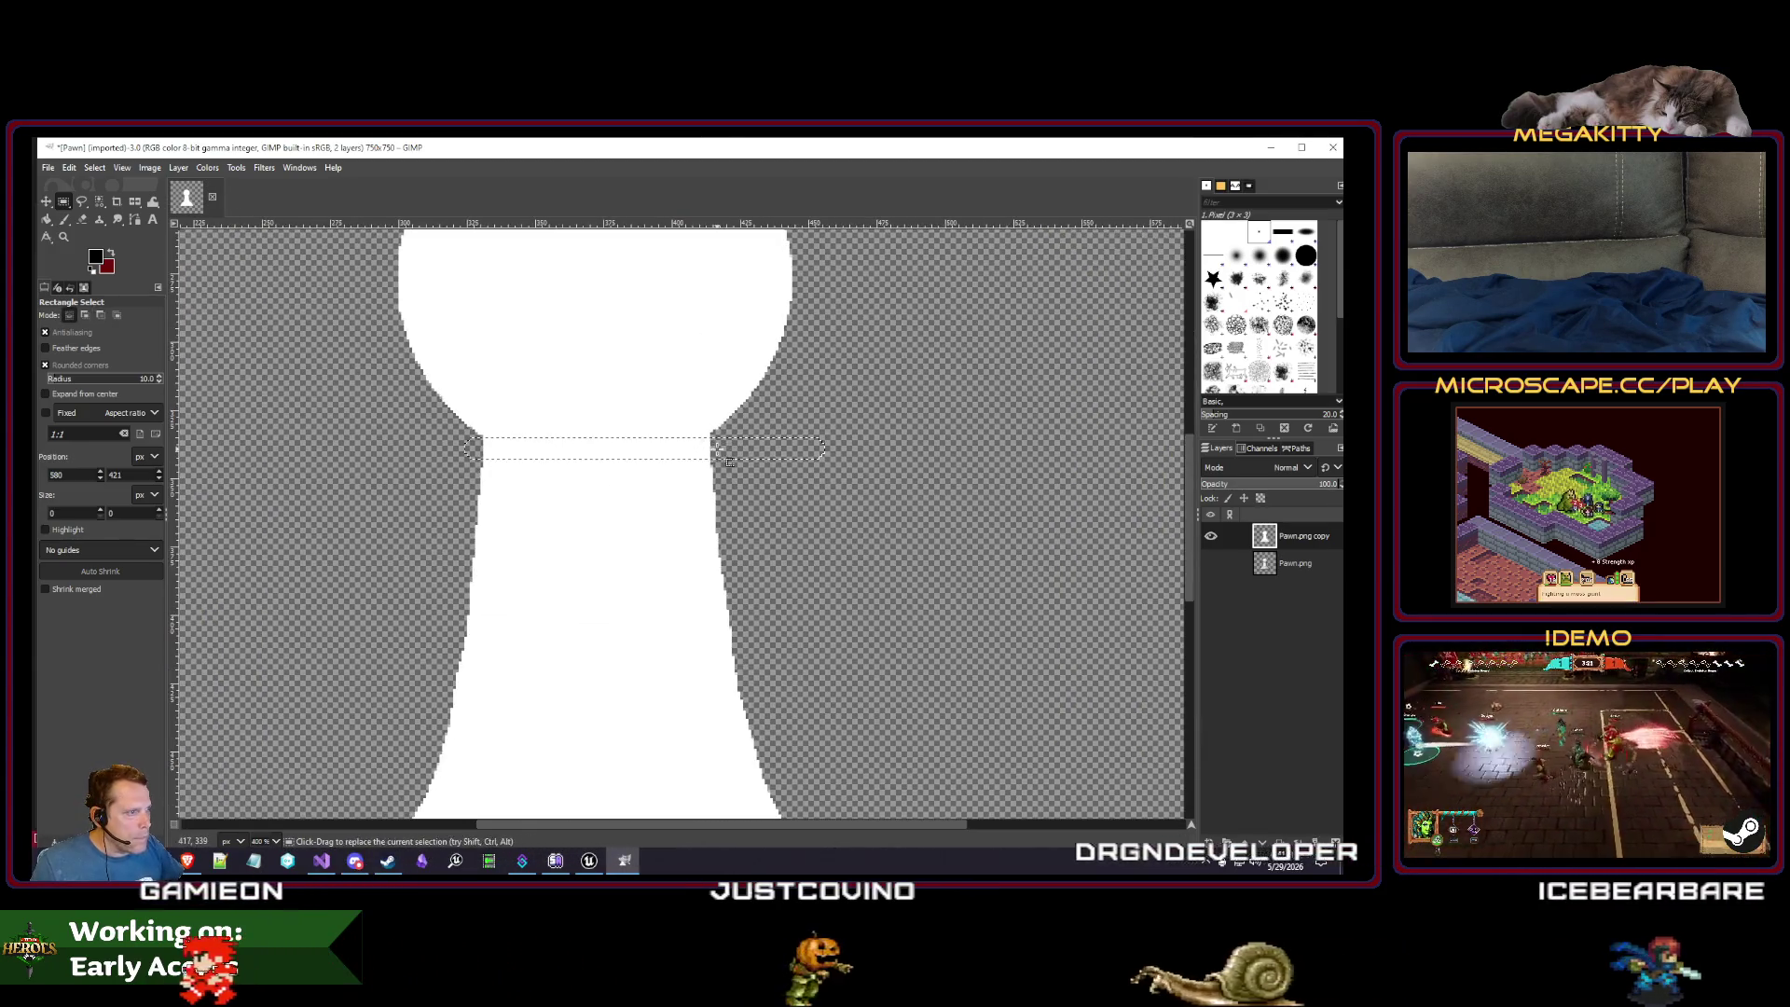
left_click_drag(726, 471, 734, 473)
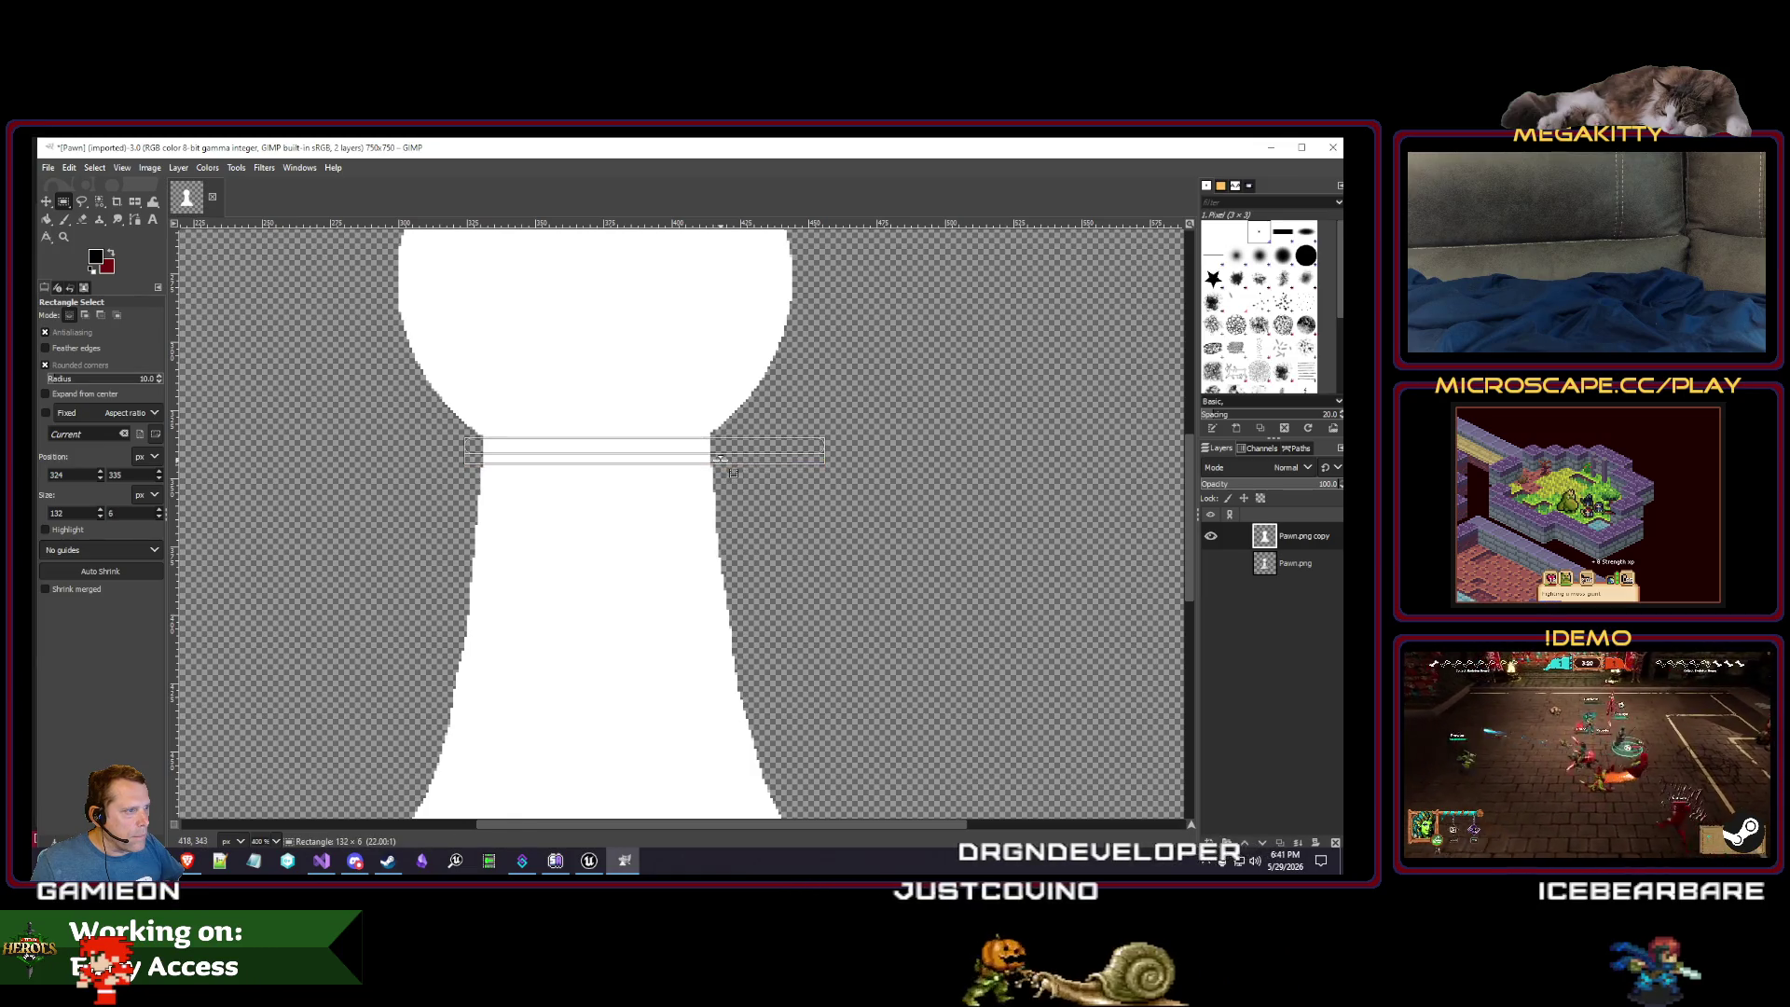
scroll(831, 545, "down", 4)
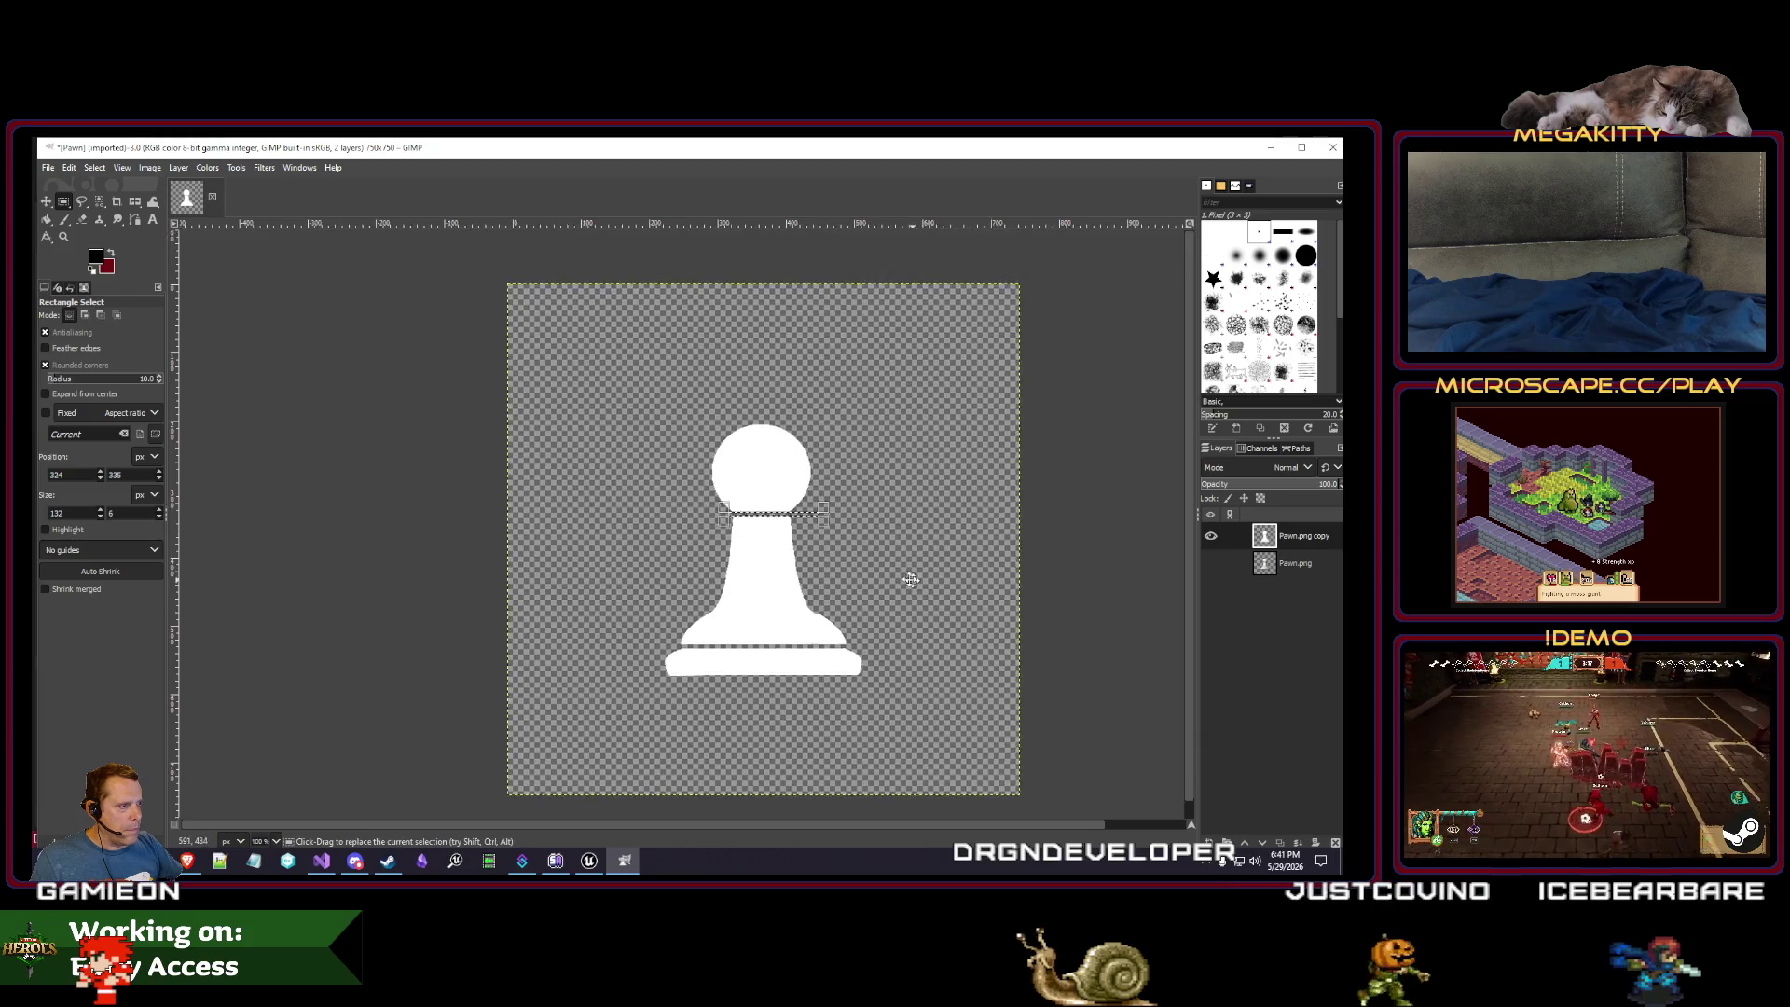
left_click_drag(911, 580, 756, 529)
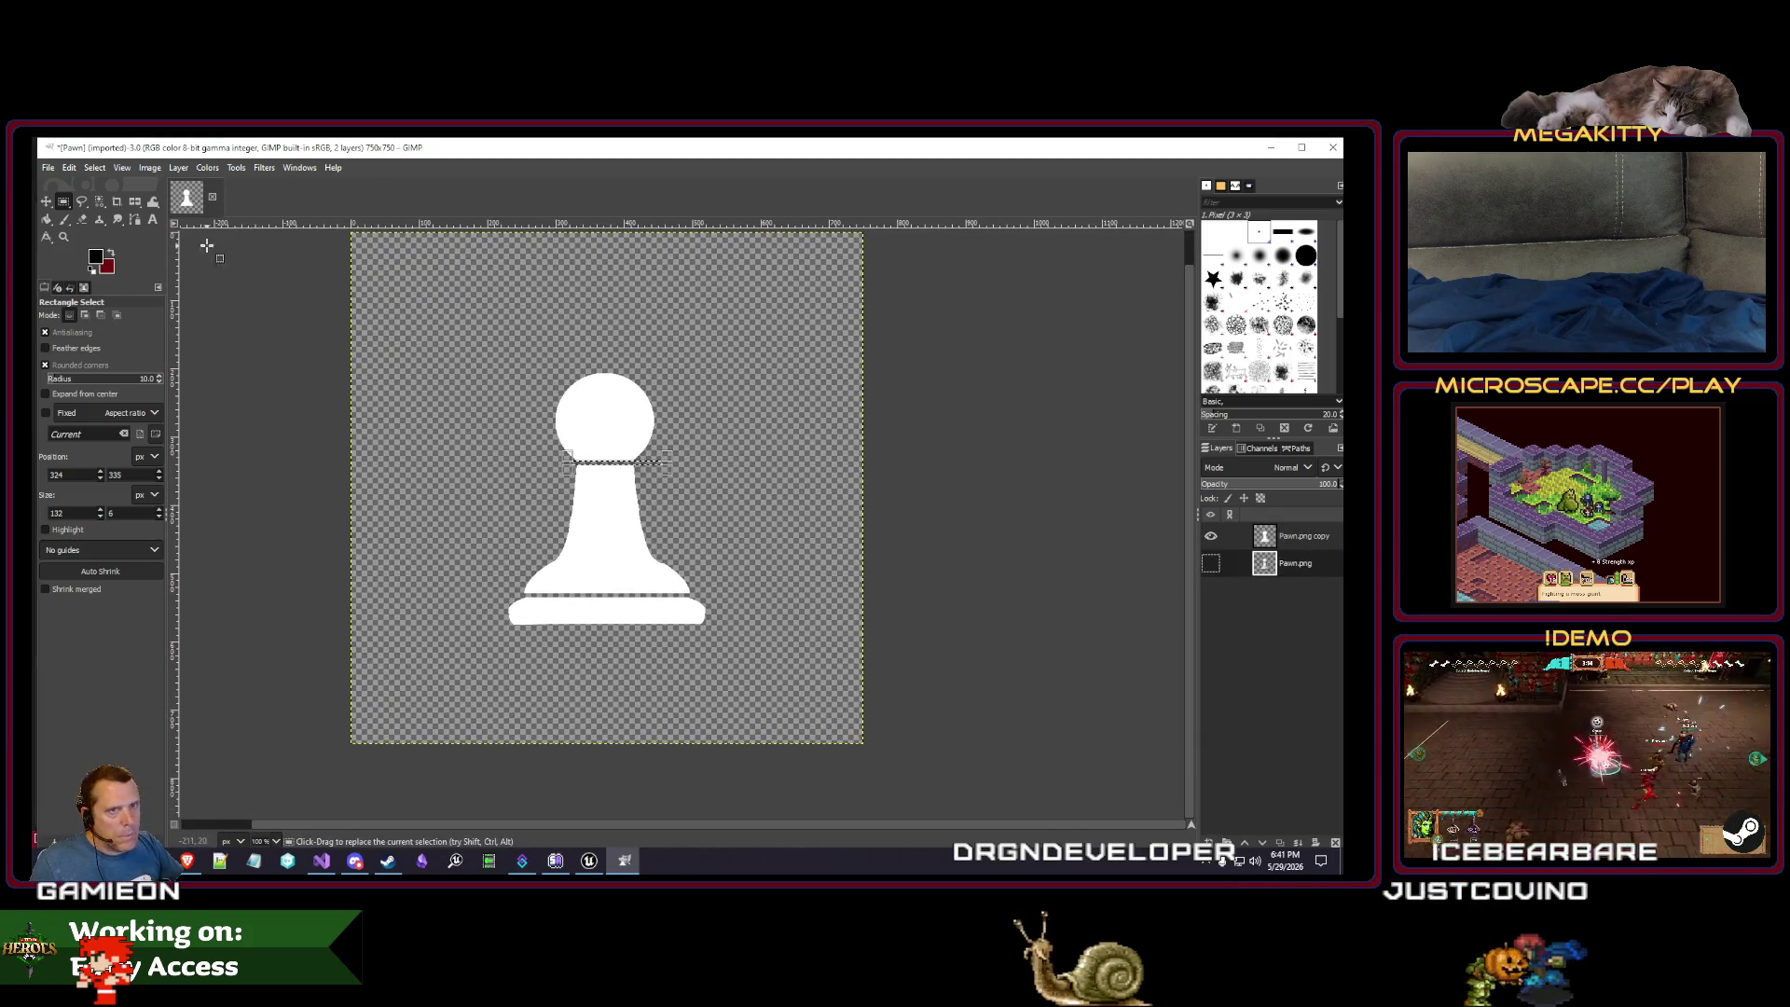
- Clear the selection and bring up Save As for the pawn
left_click(94, 169)
left_click(112, 207)
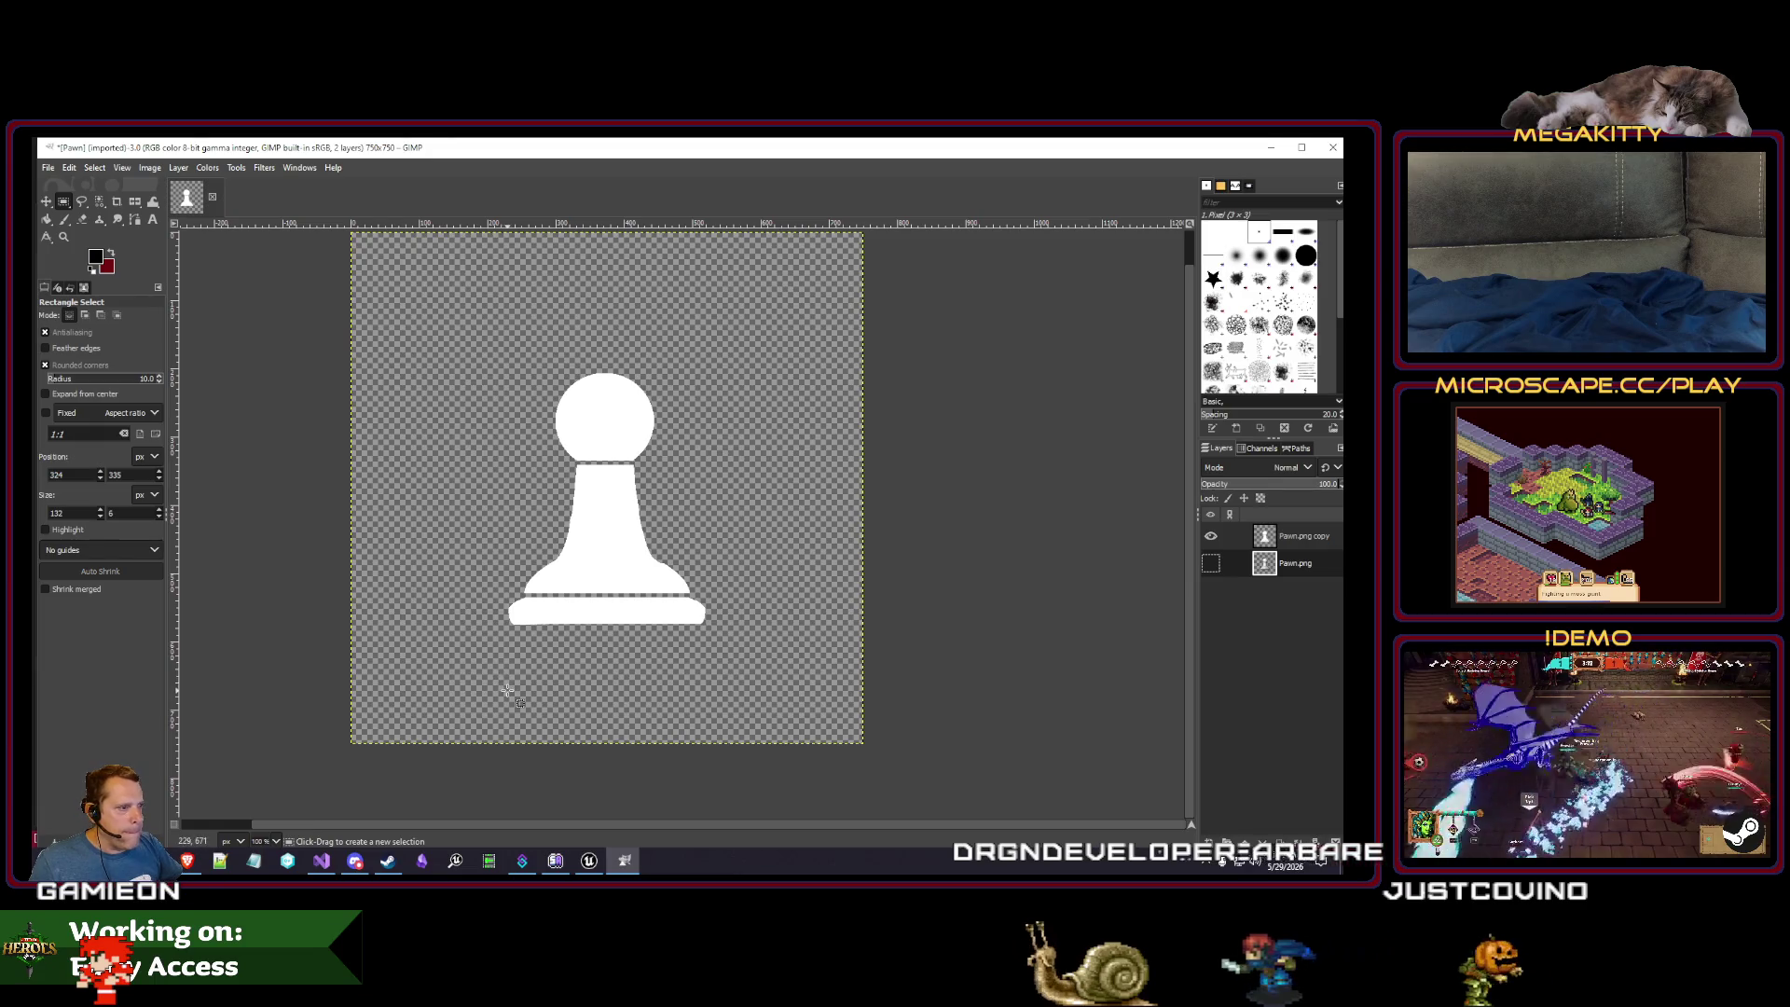
scroll(508, 690, "up", 1)
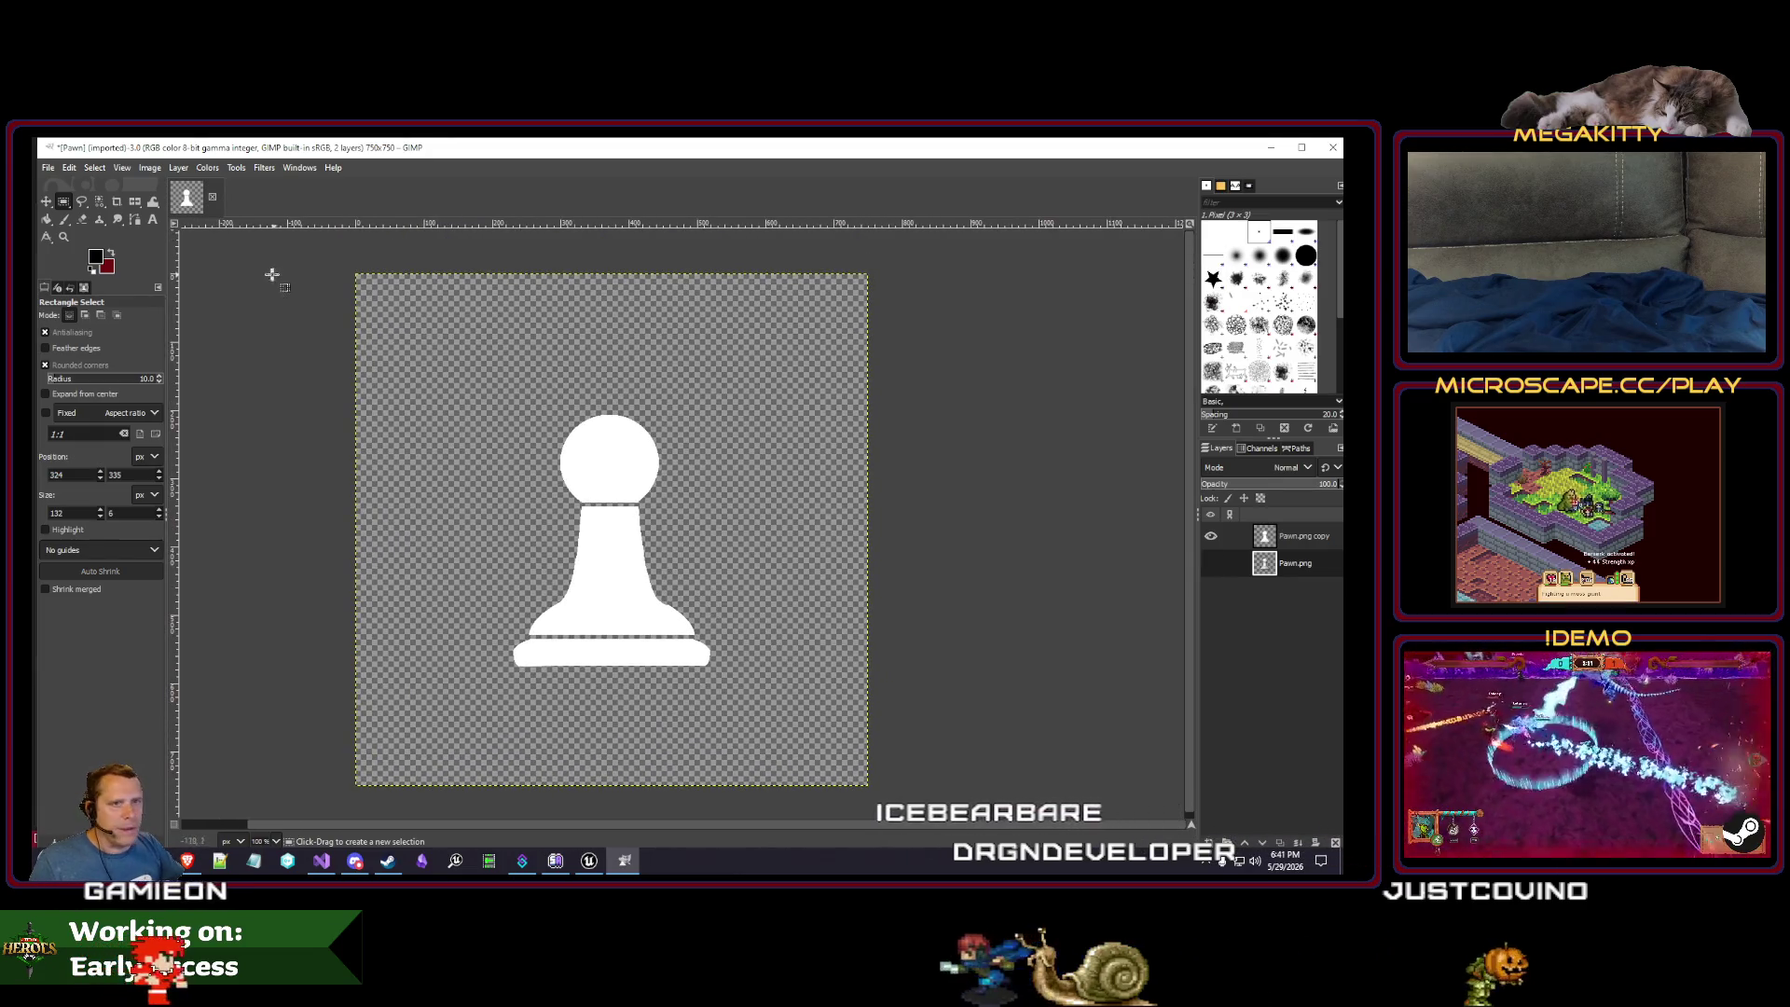
left_click(48, 168)
left_click(69, 306)
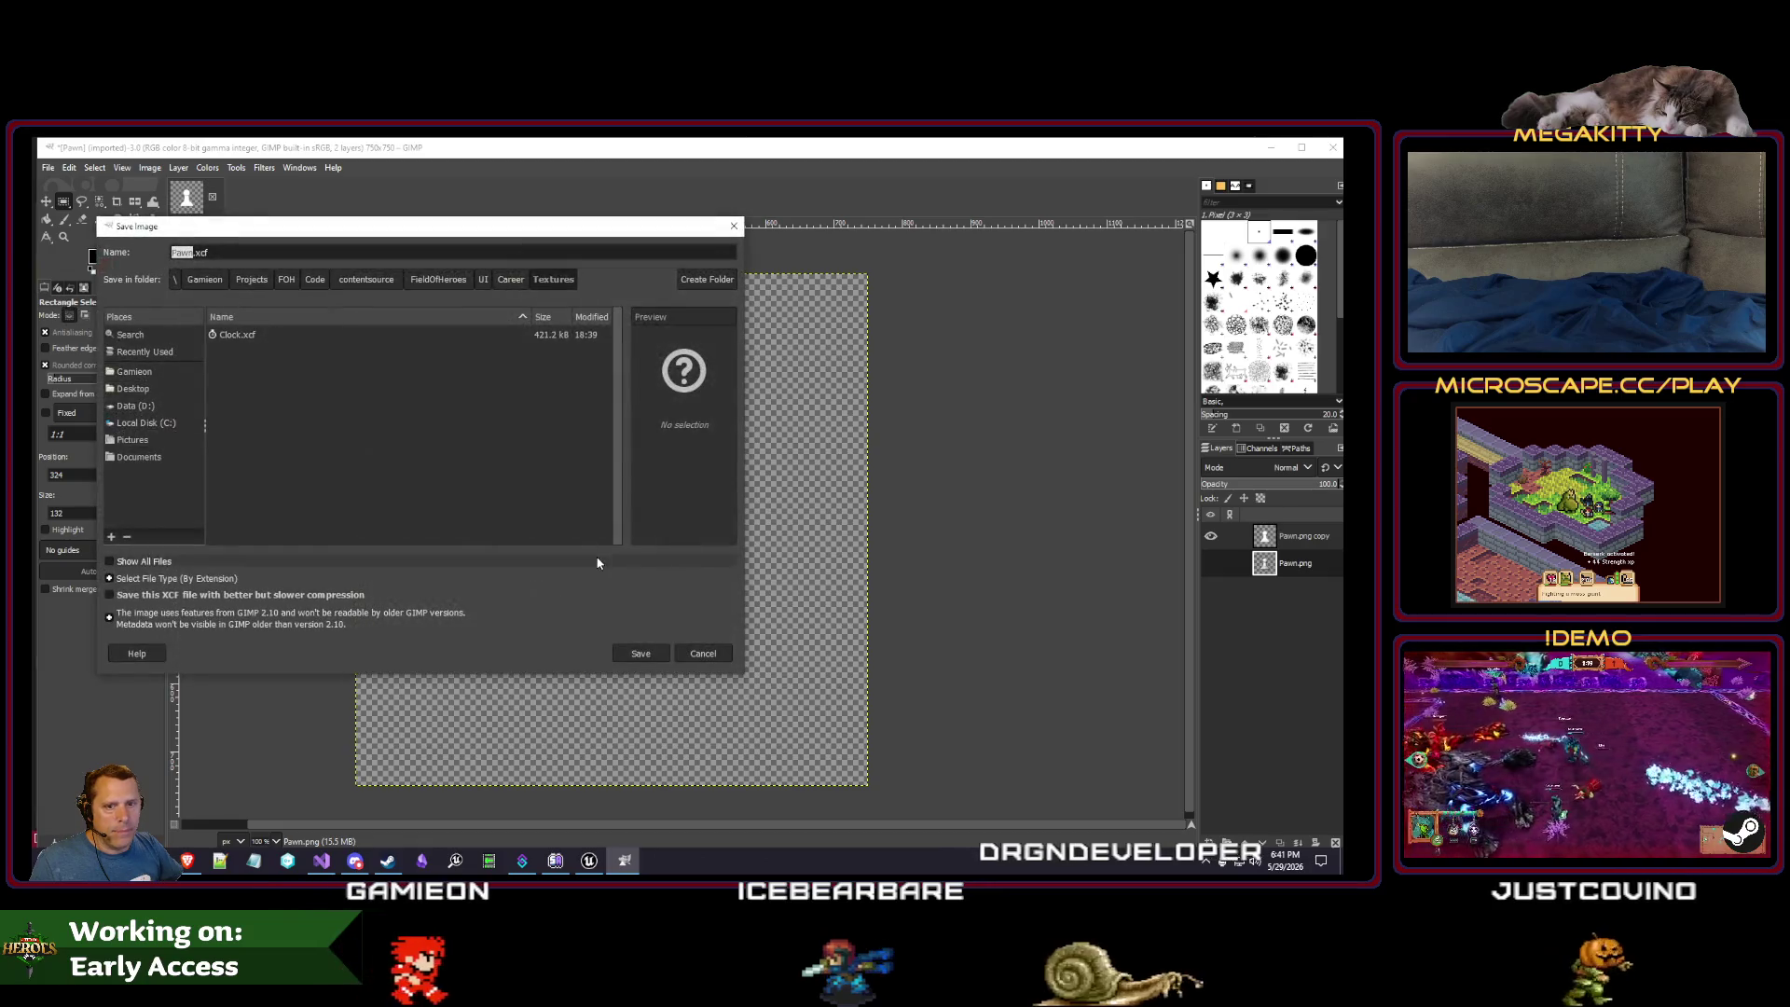
- Save the pawn as Pawn.xcf, trying Crop to Content then undoing back to 750x750
left_click(645, 654)
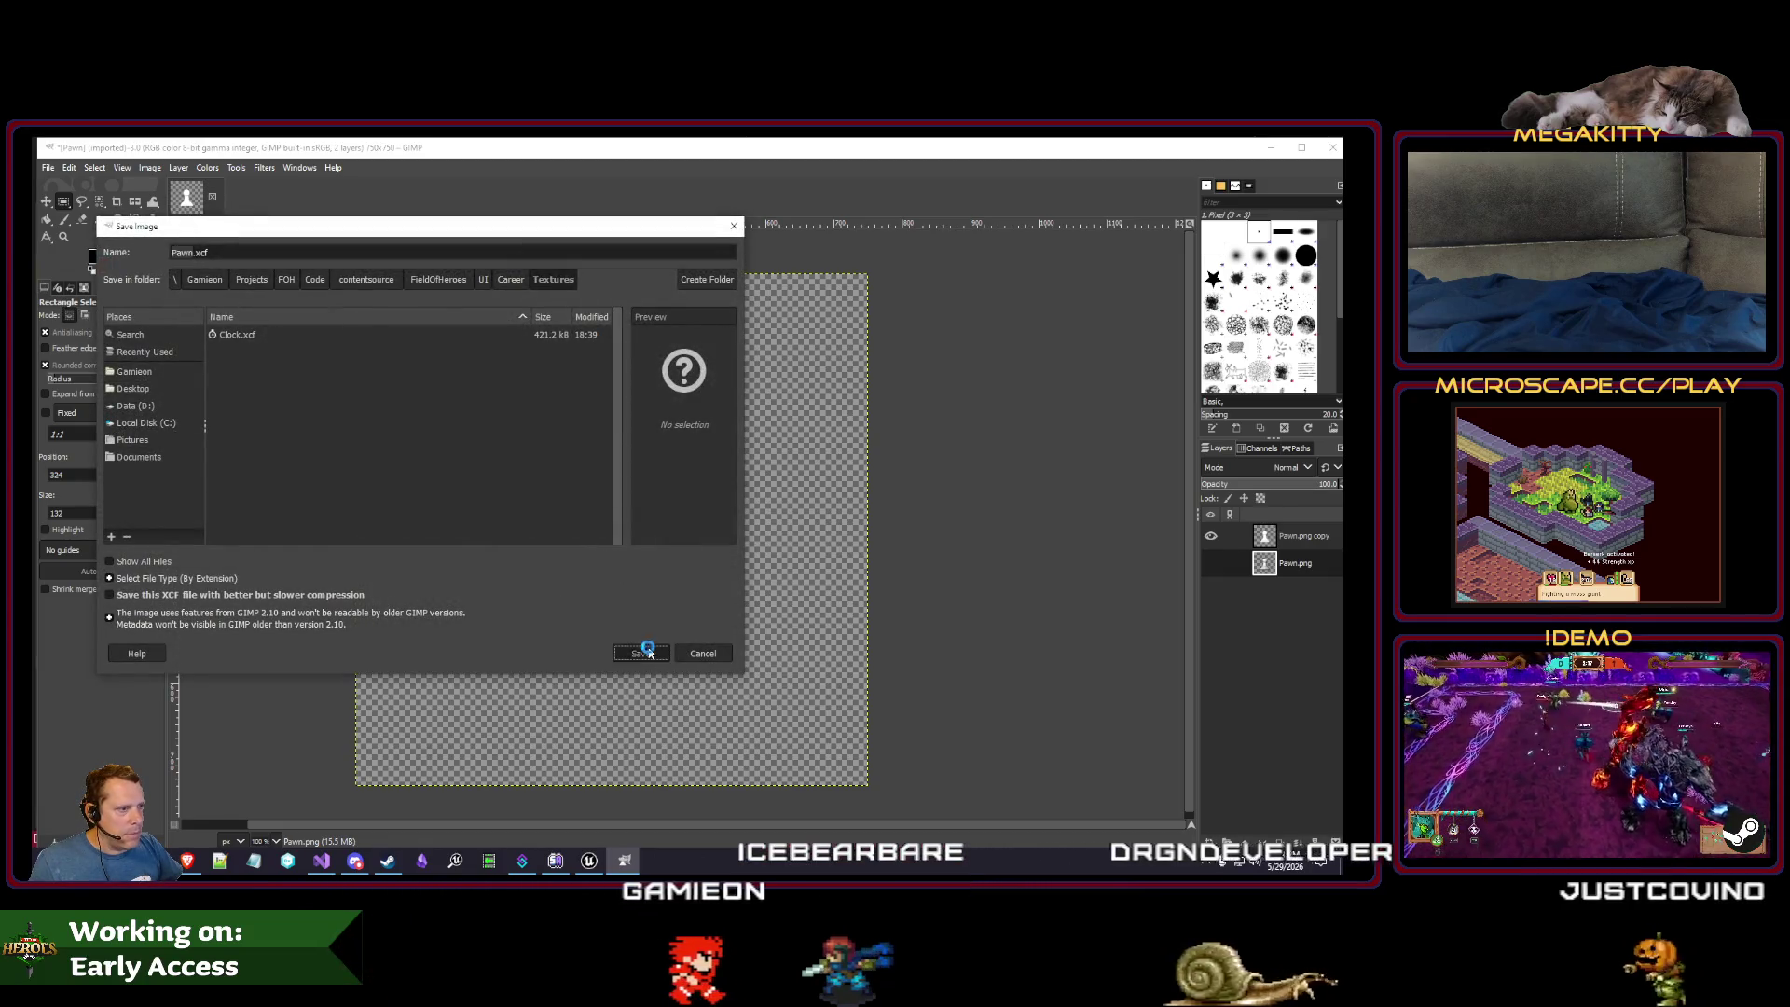
left_click(1314, 543)
left_click(150, 168)
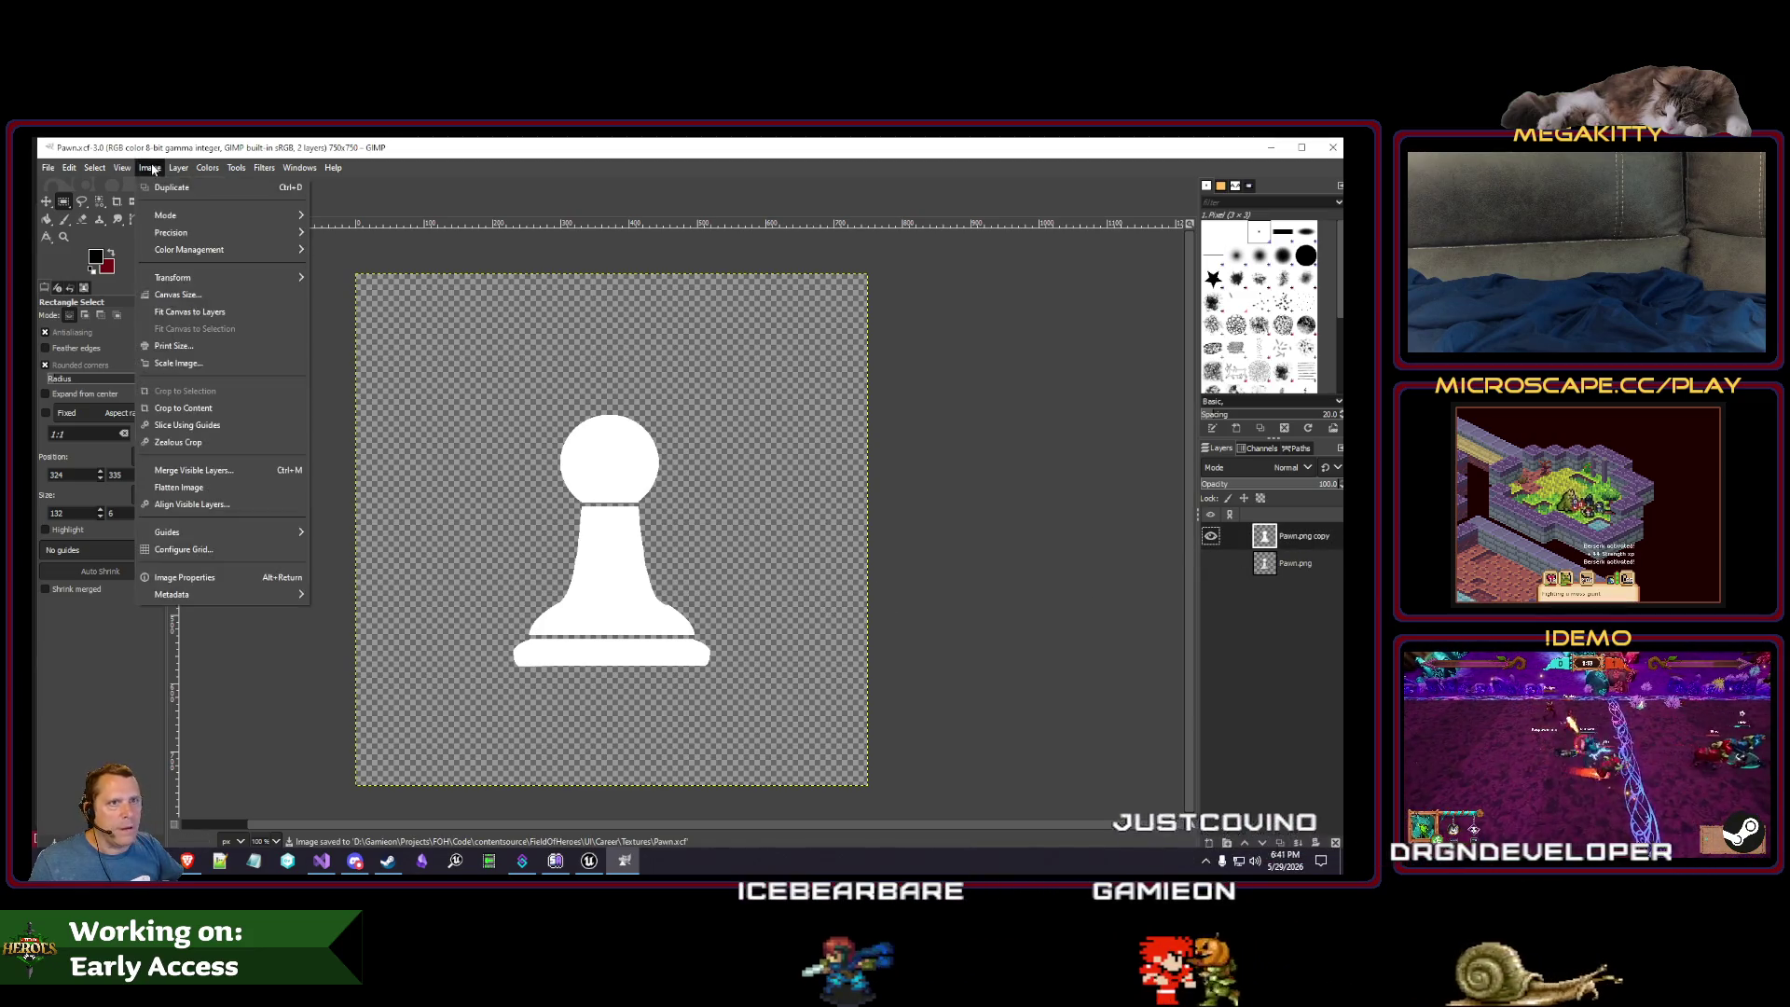
left_click(206, 410)
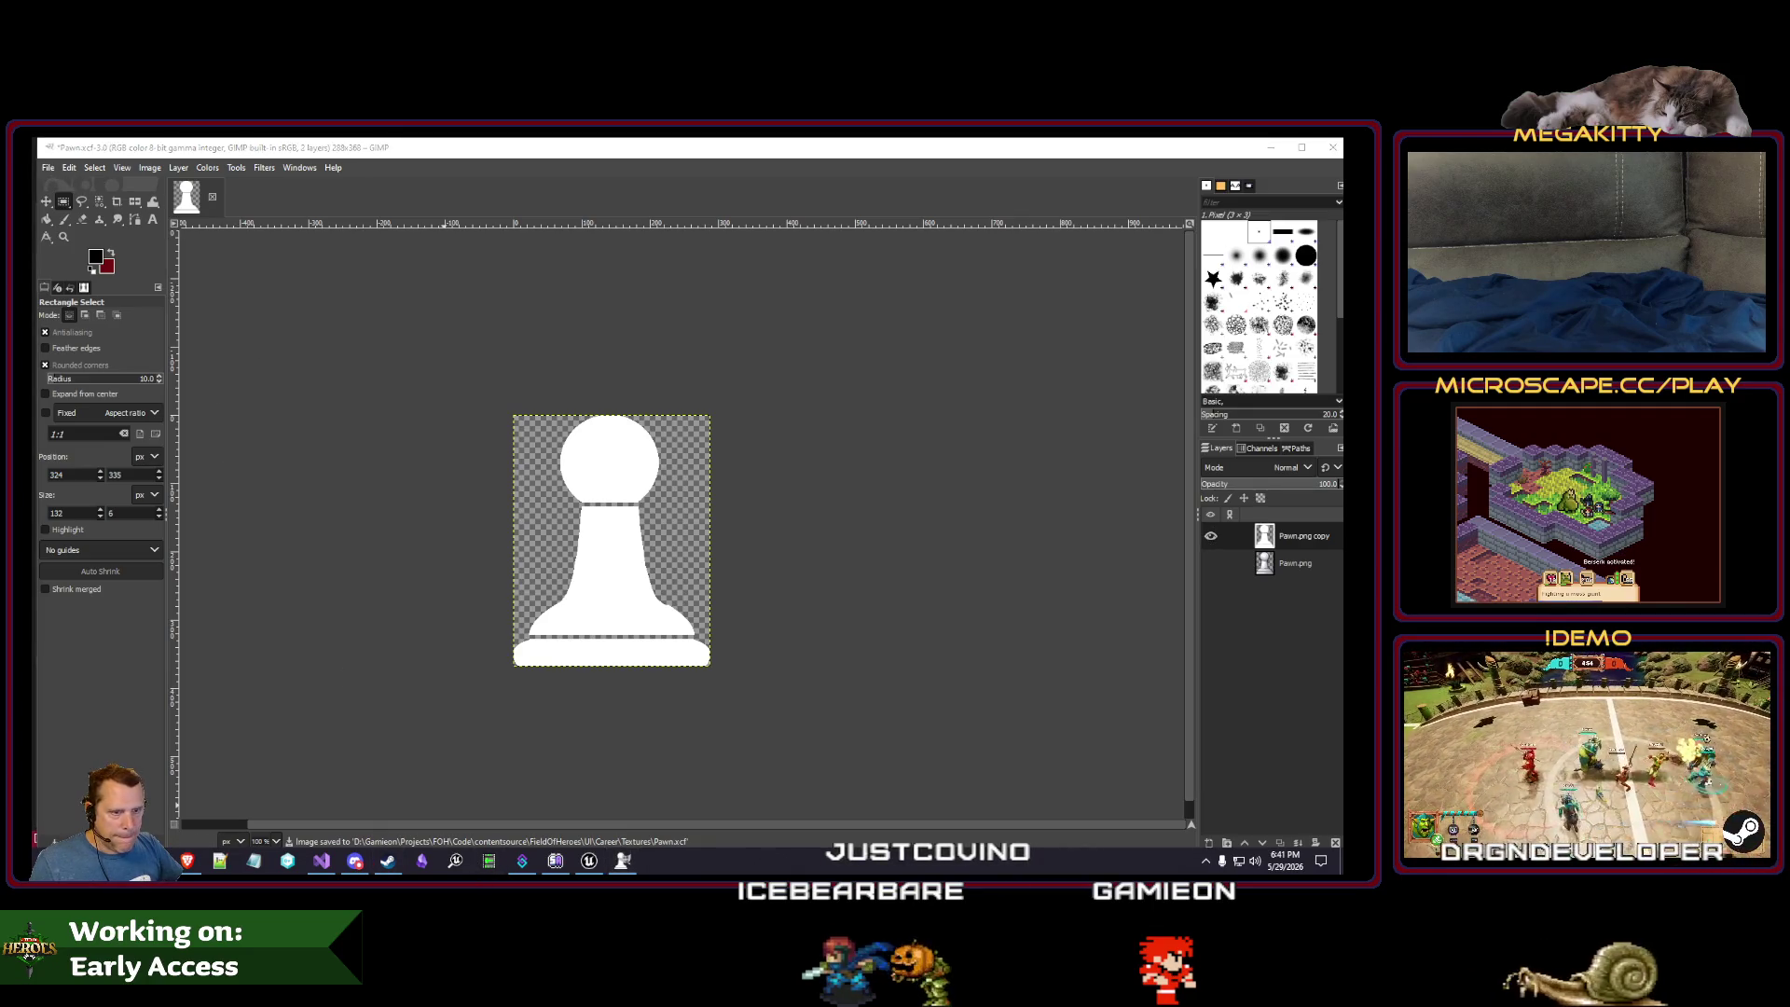
key("ctrl+z")
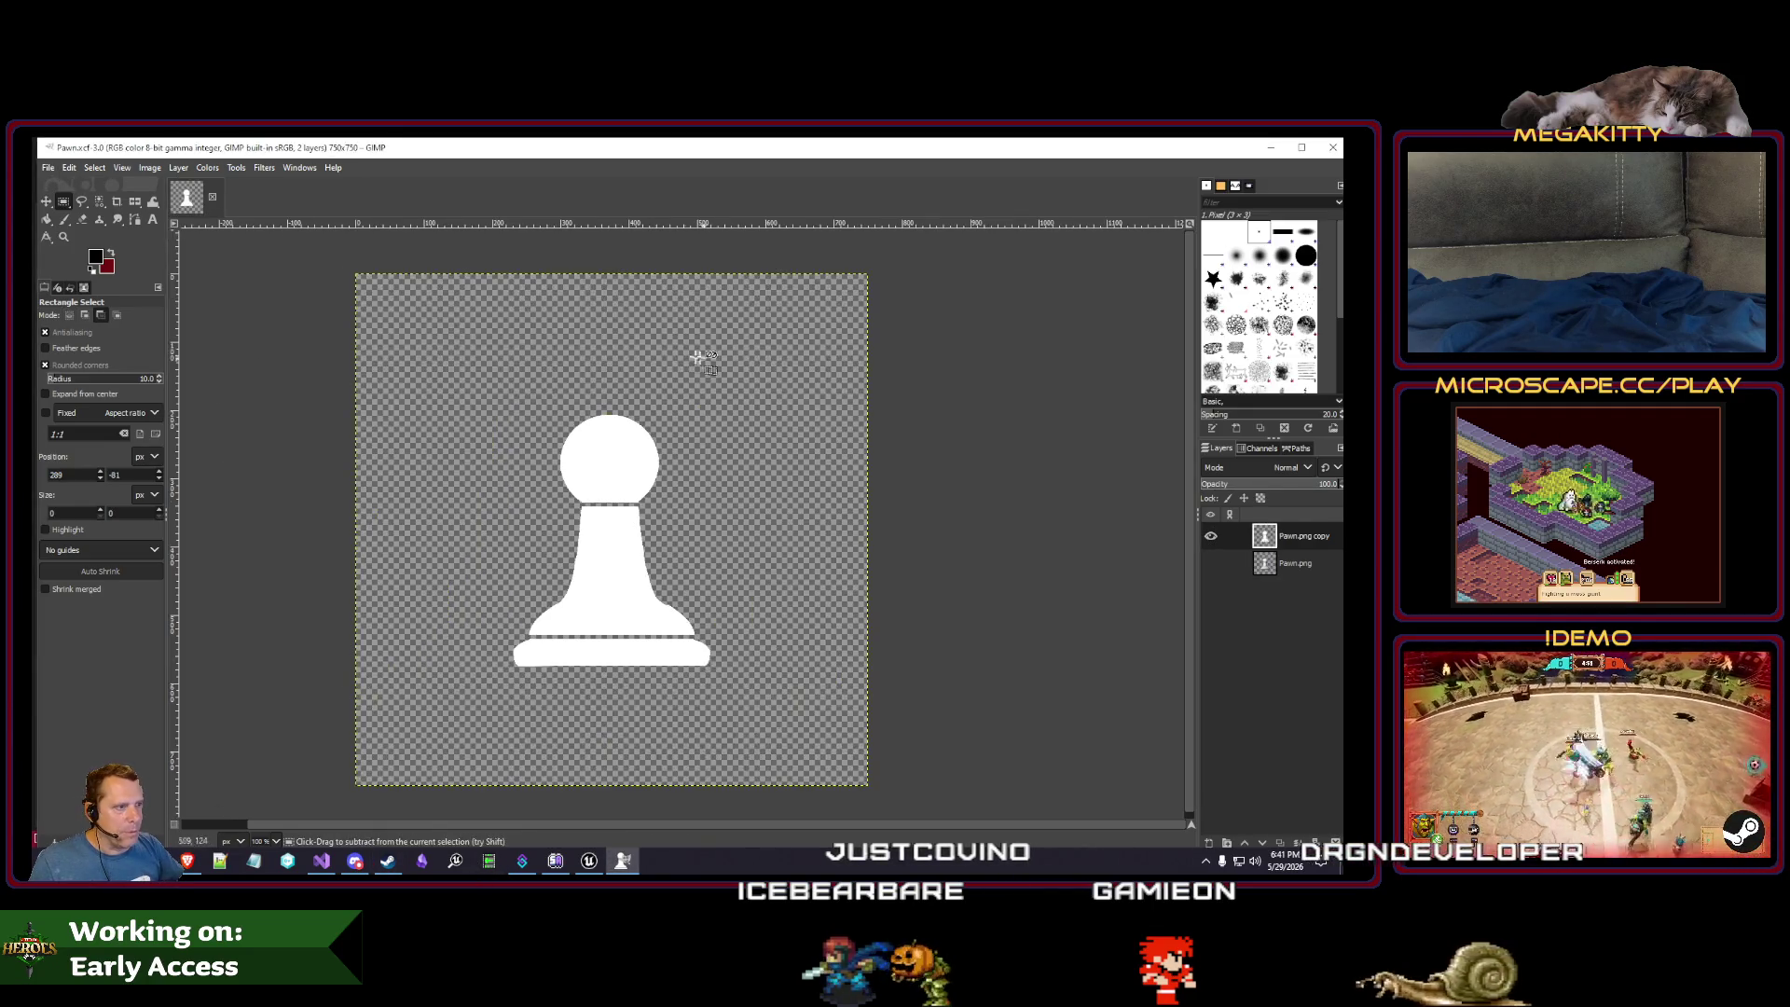
left_click(264, 168)
key("Escape")
- Duplicate the pawn copy layer to create Pawn.png copy #1
right_click(1323, 517)
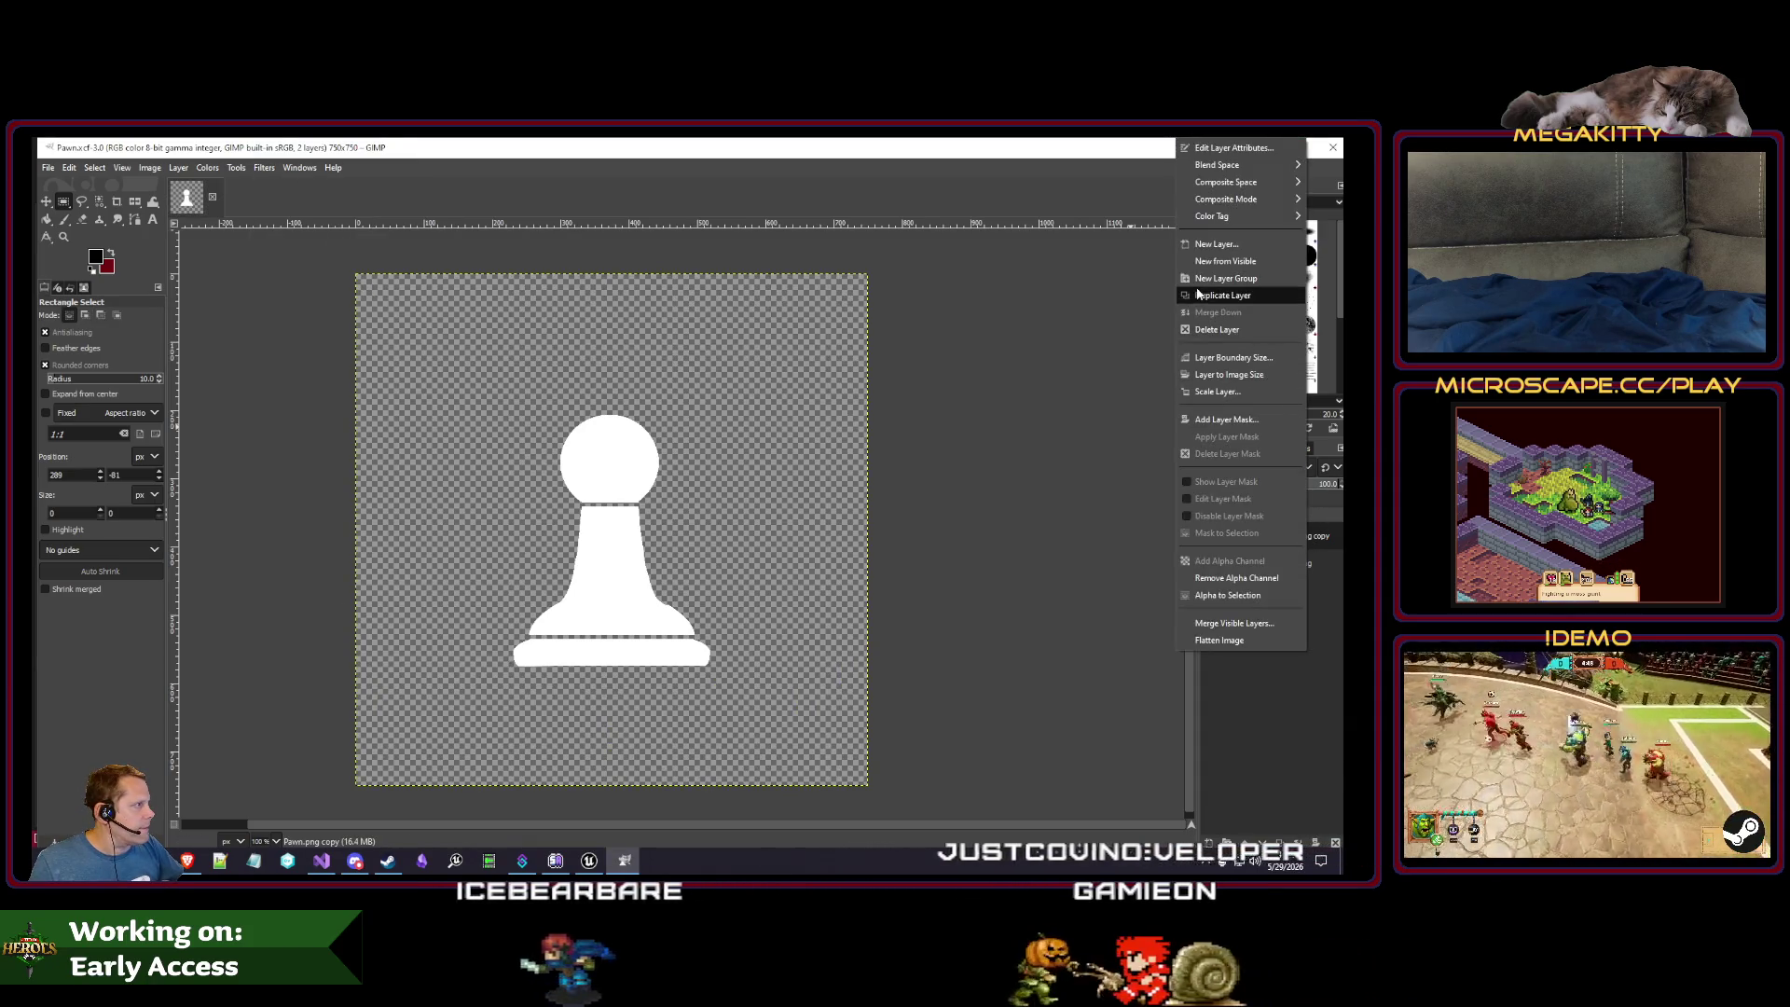
left_click(1222, 296)
left_click(264, 167)
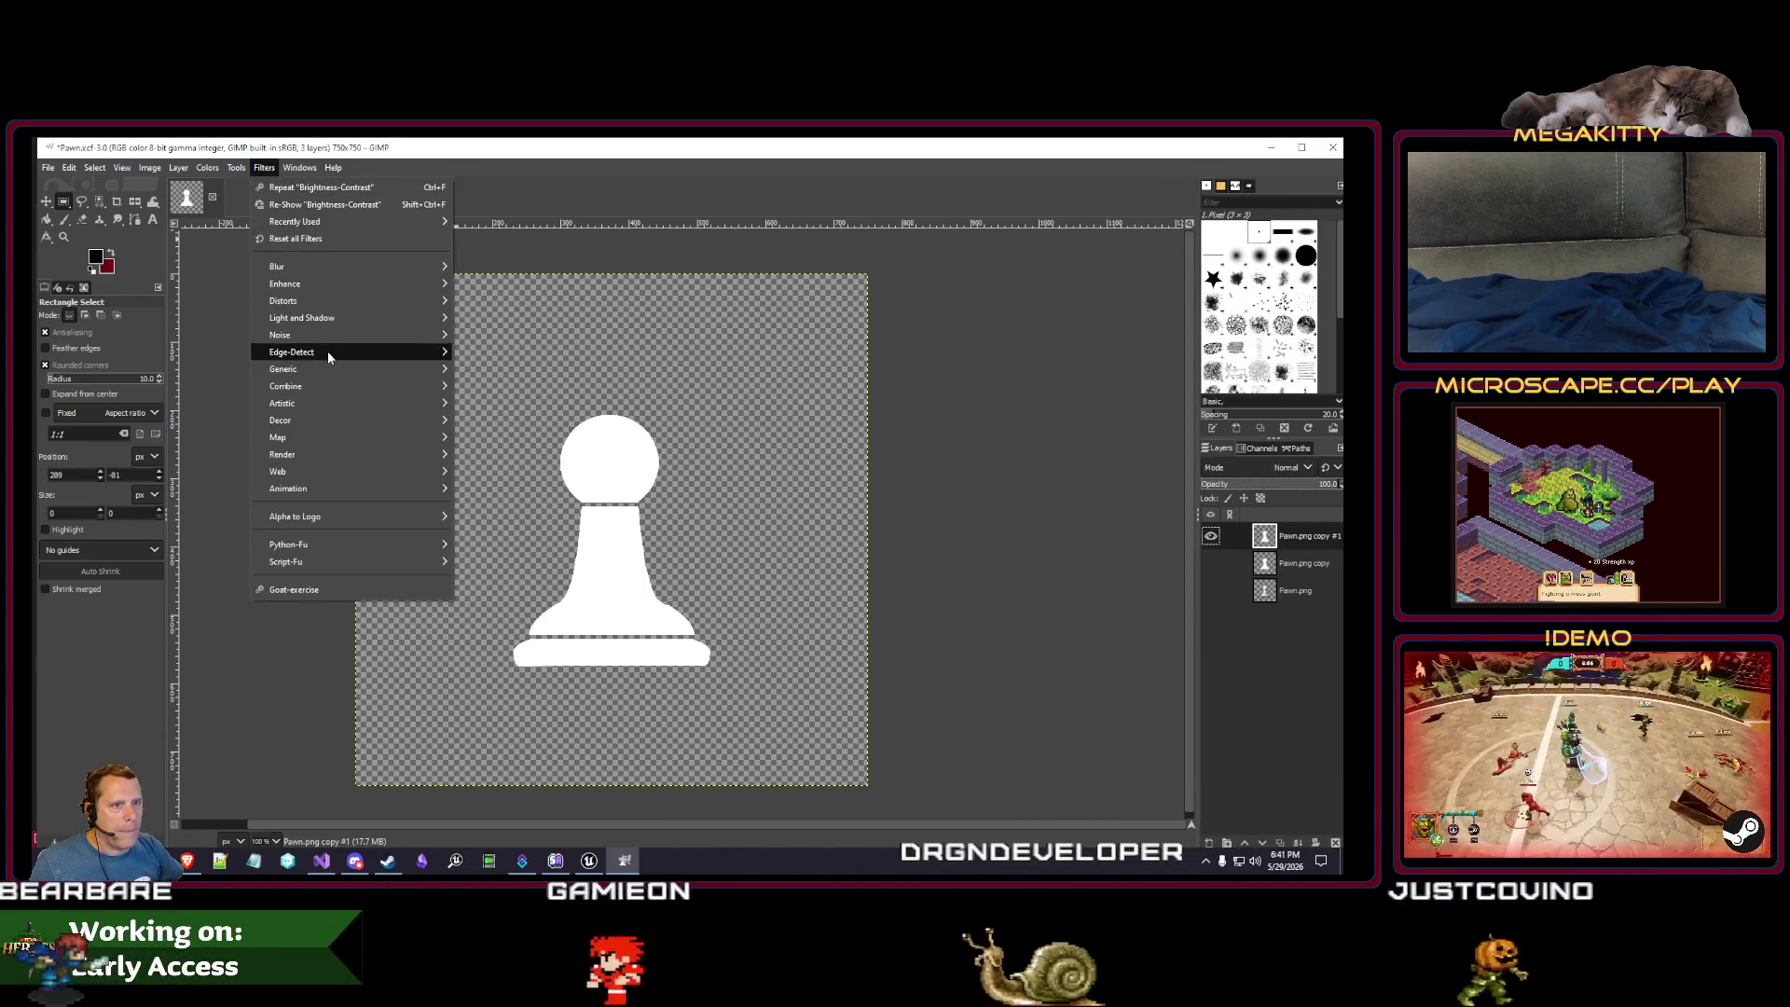
mouse_move(317, 340)
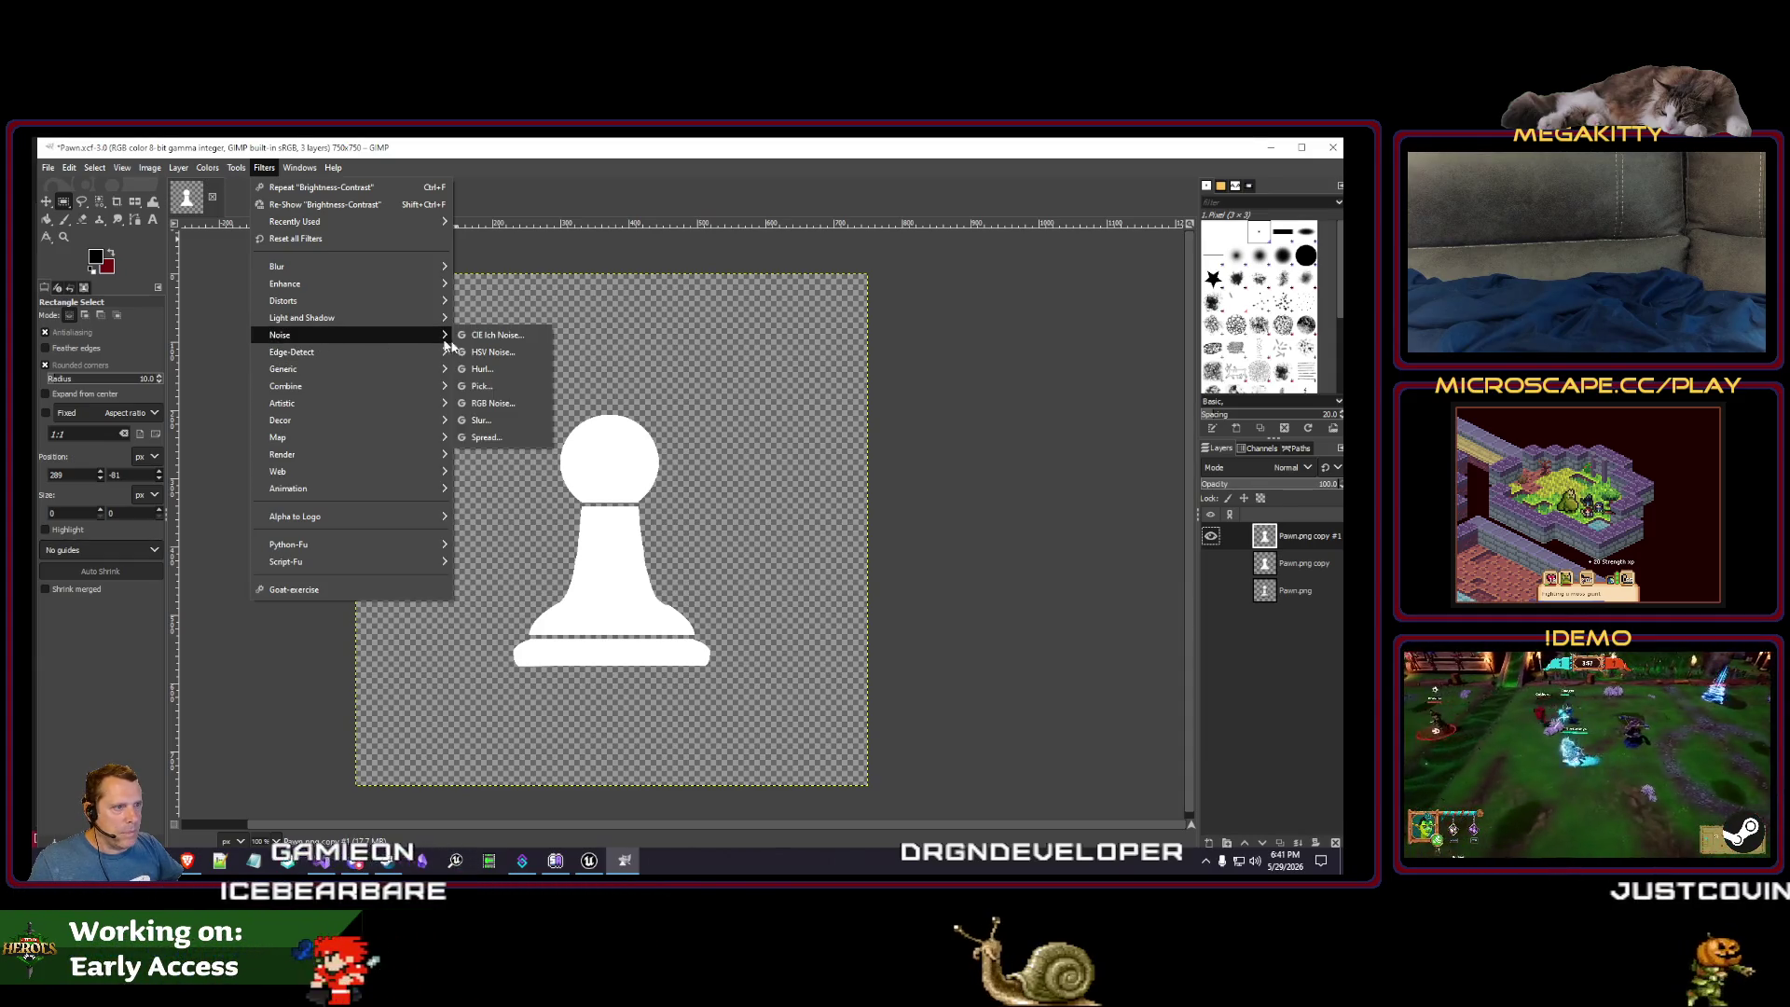
left_click(512, 423)
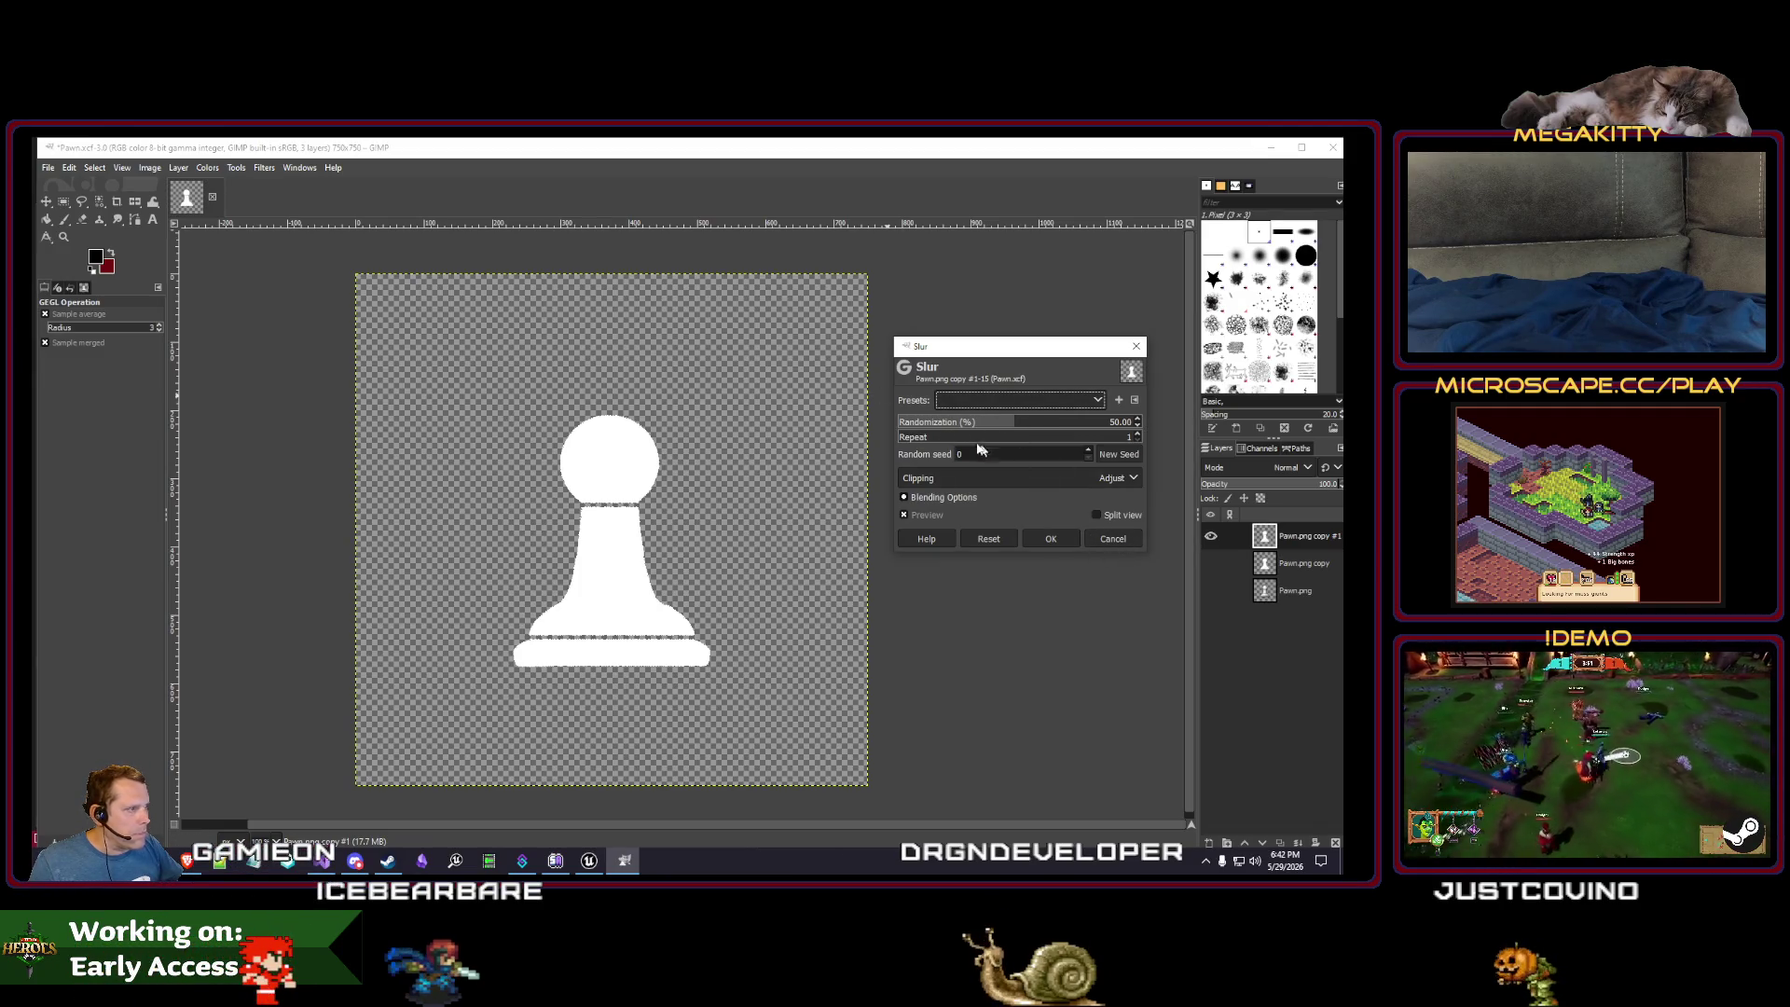
mouse_move(911, 438)
left_mouse_down()
mouse_move(968, 442)
mouse_move(939, 438)
left_mouse_up()
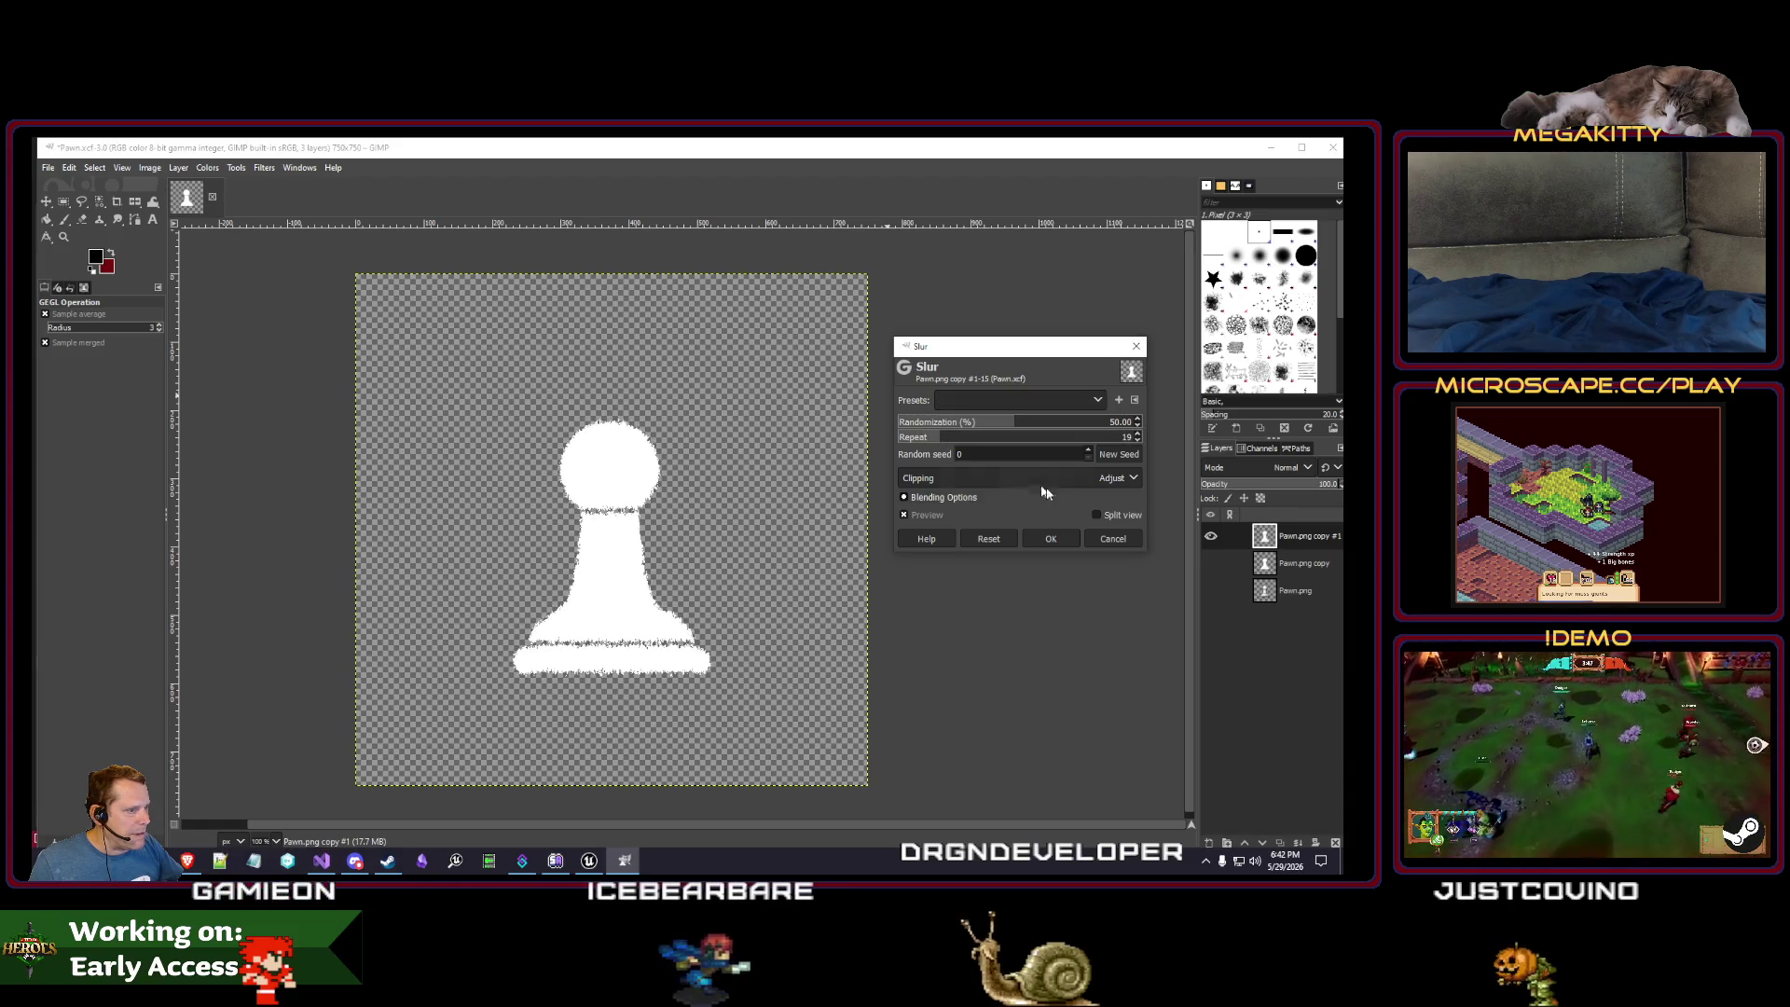
left_click(1113, 538)
left_click(265, 168)
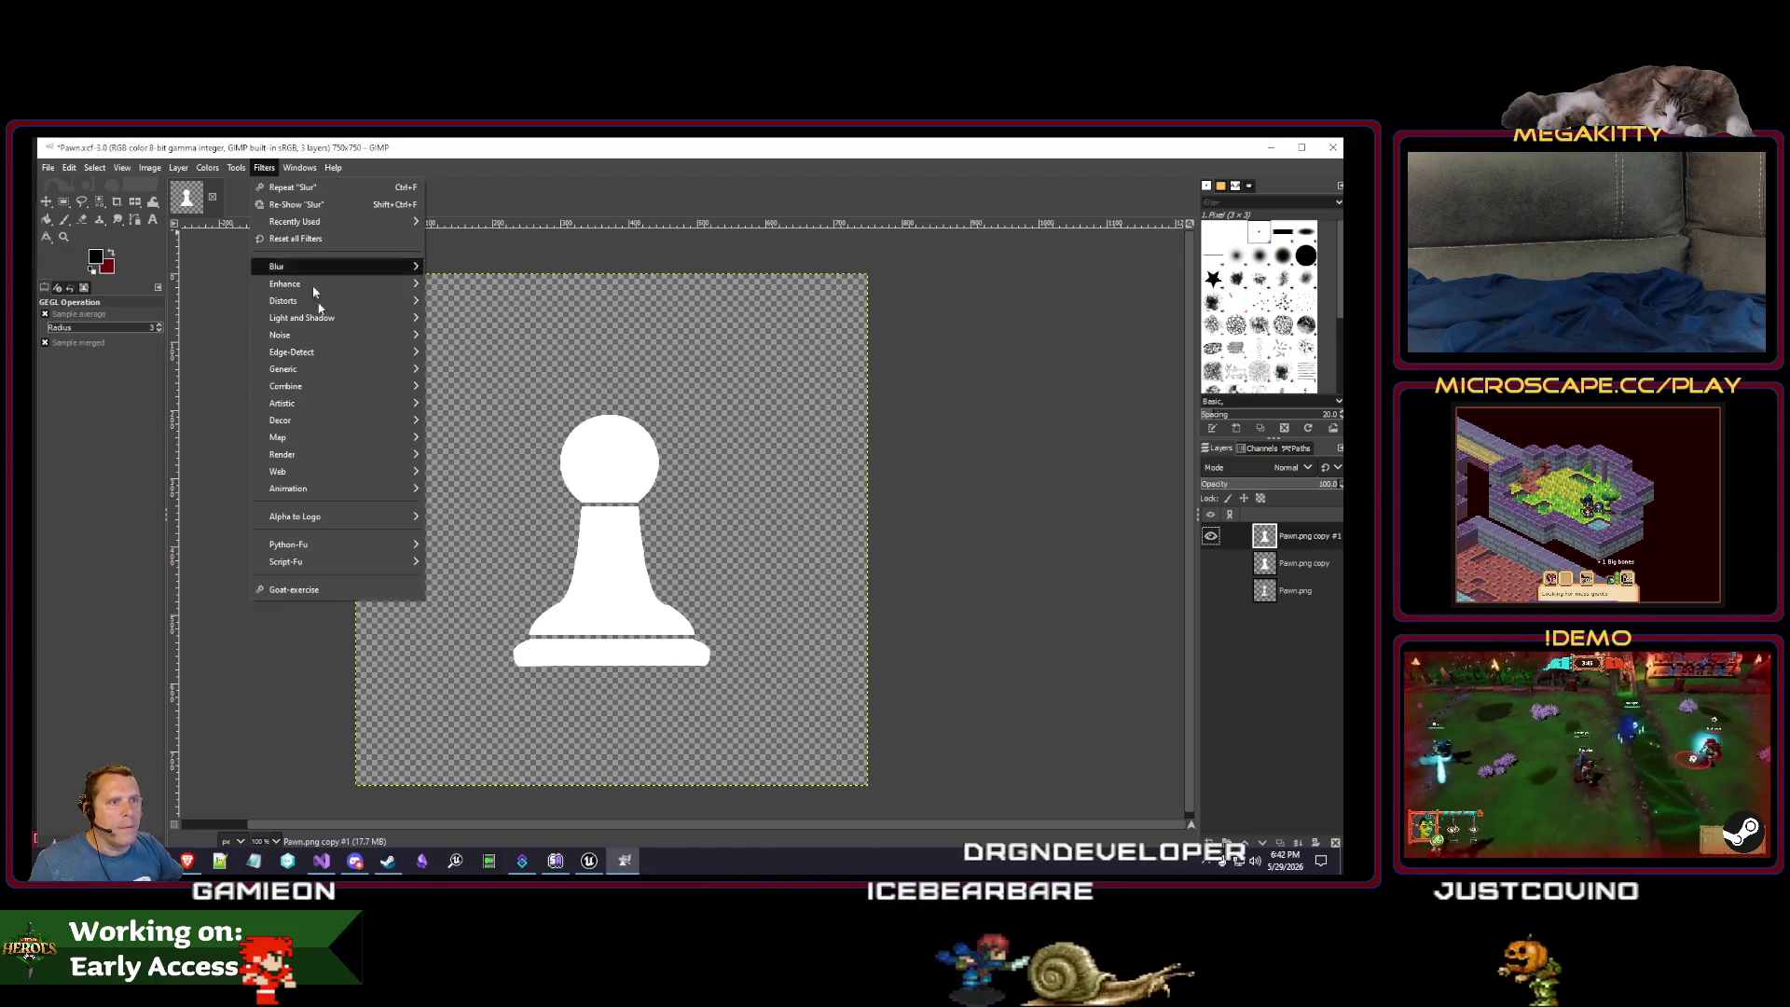
mouse_move(323, 365)
mouse_move(326, 300)
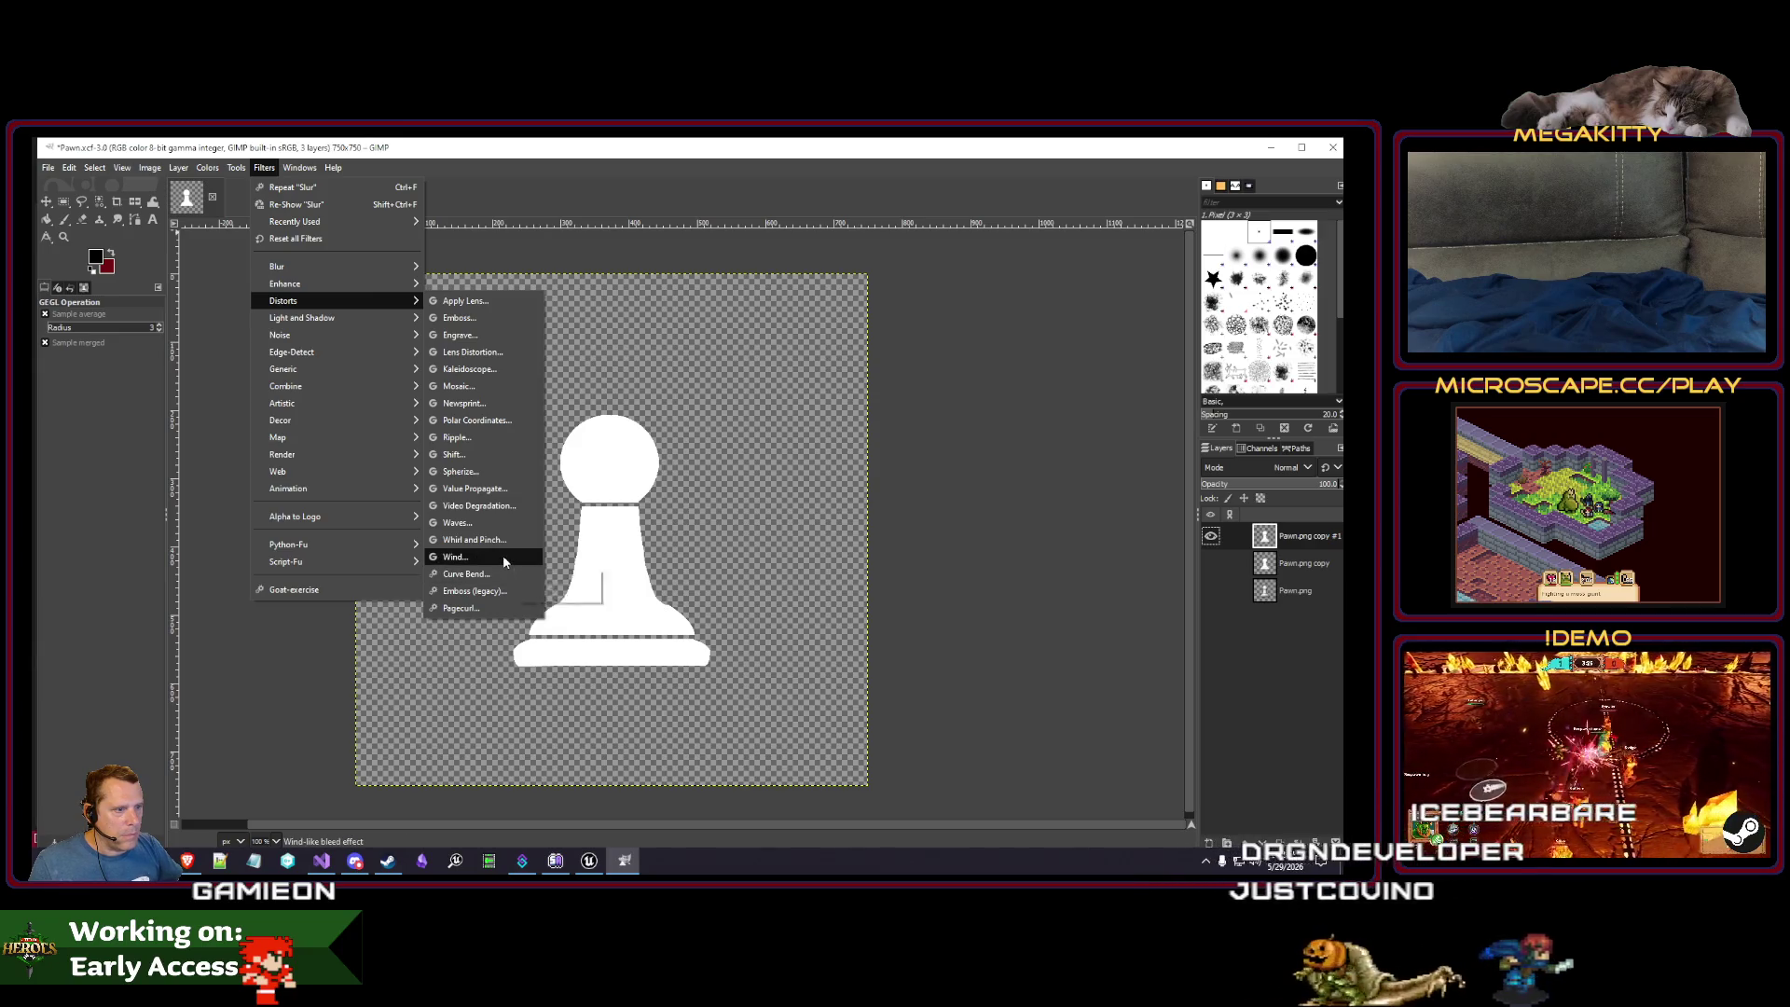
left_click(490, 443)
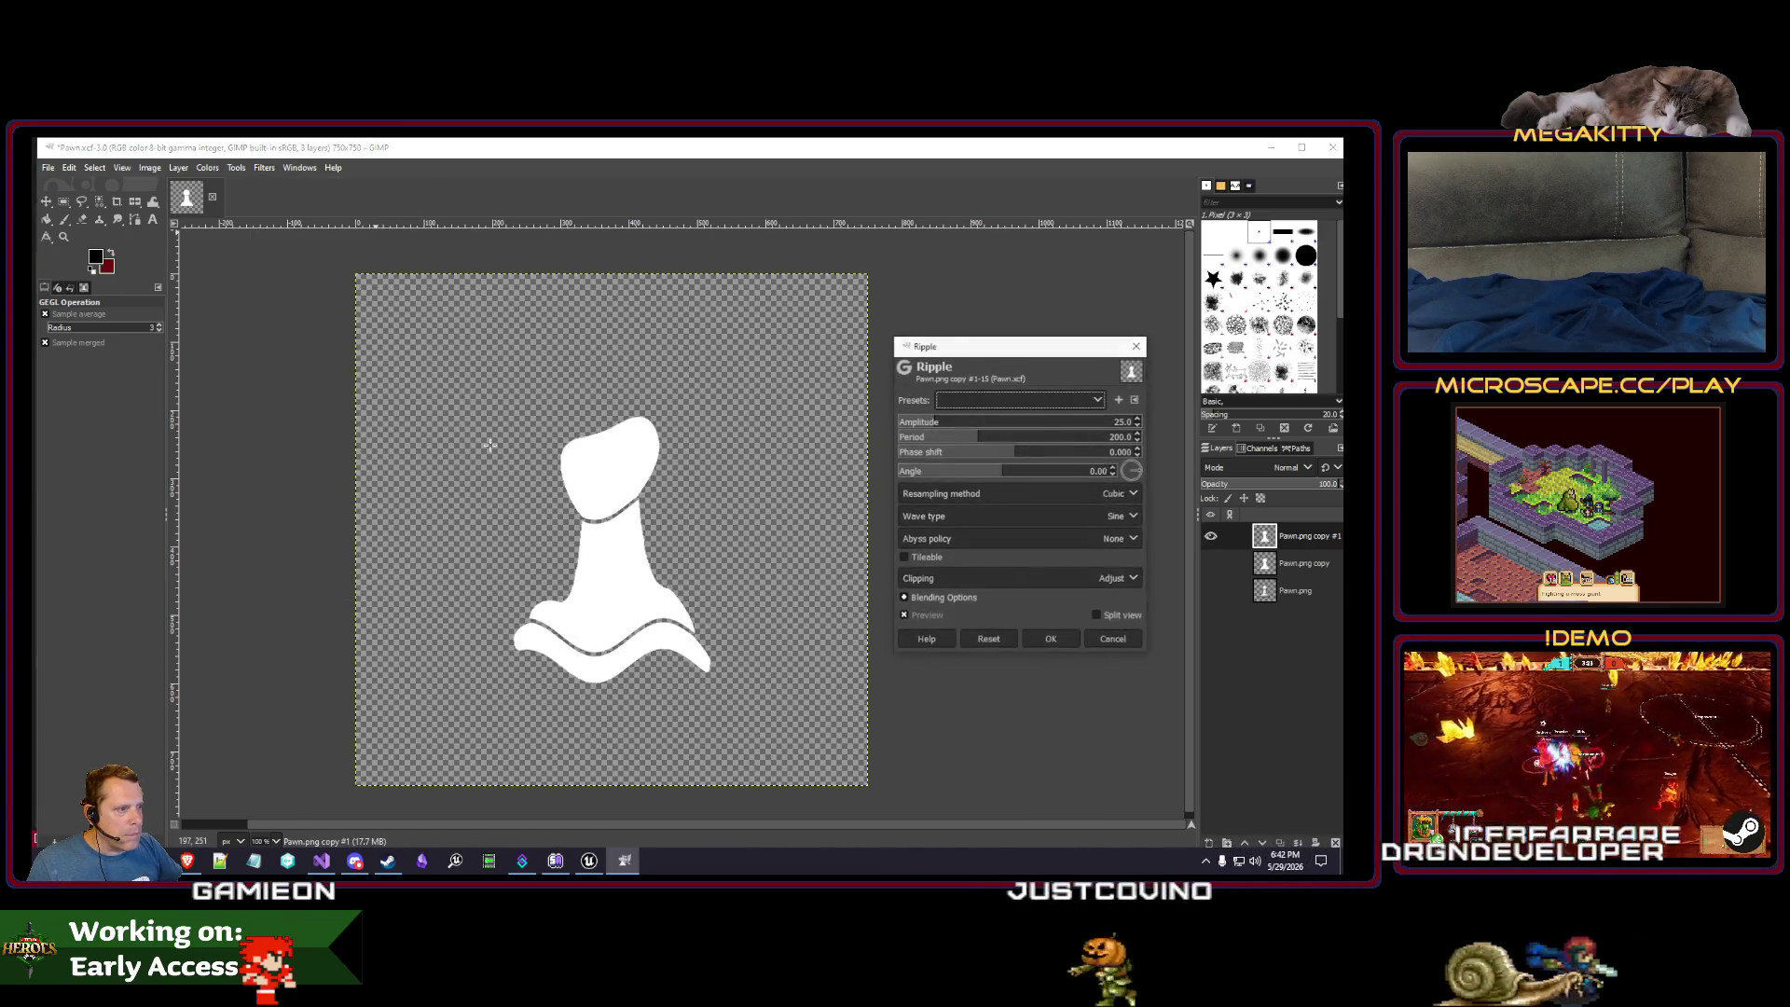
key("Escape")
left_click(264, 167)
mouse_move(312, 320)
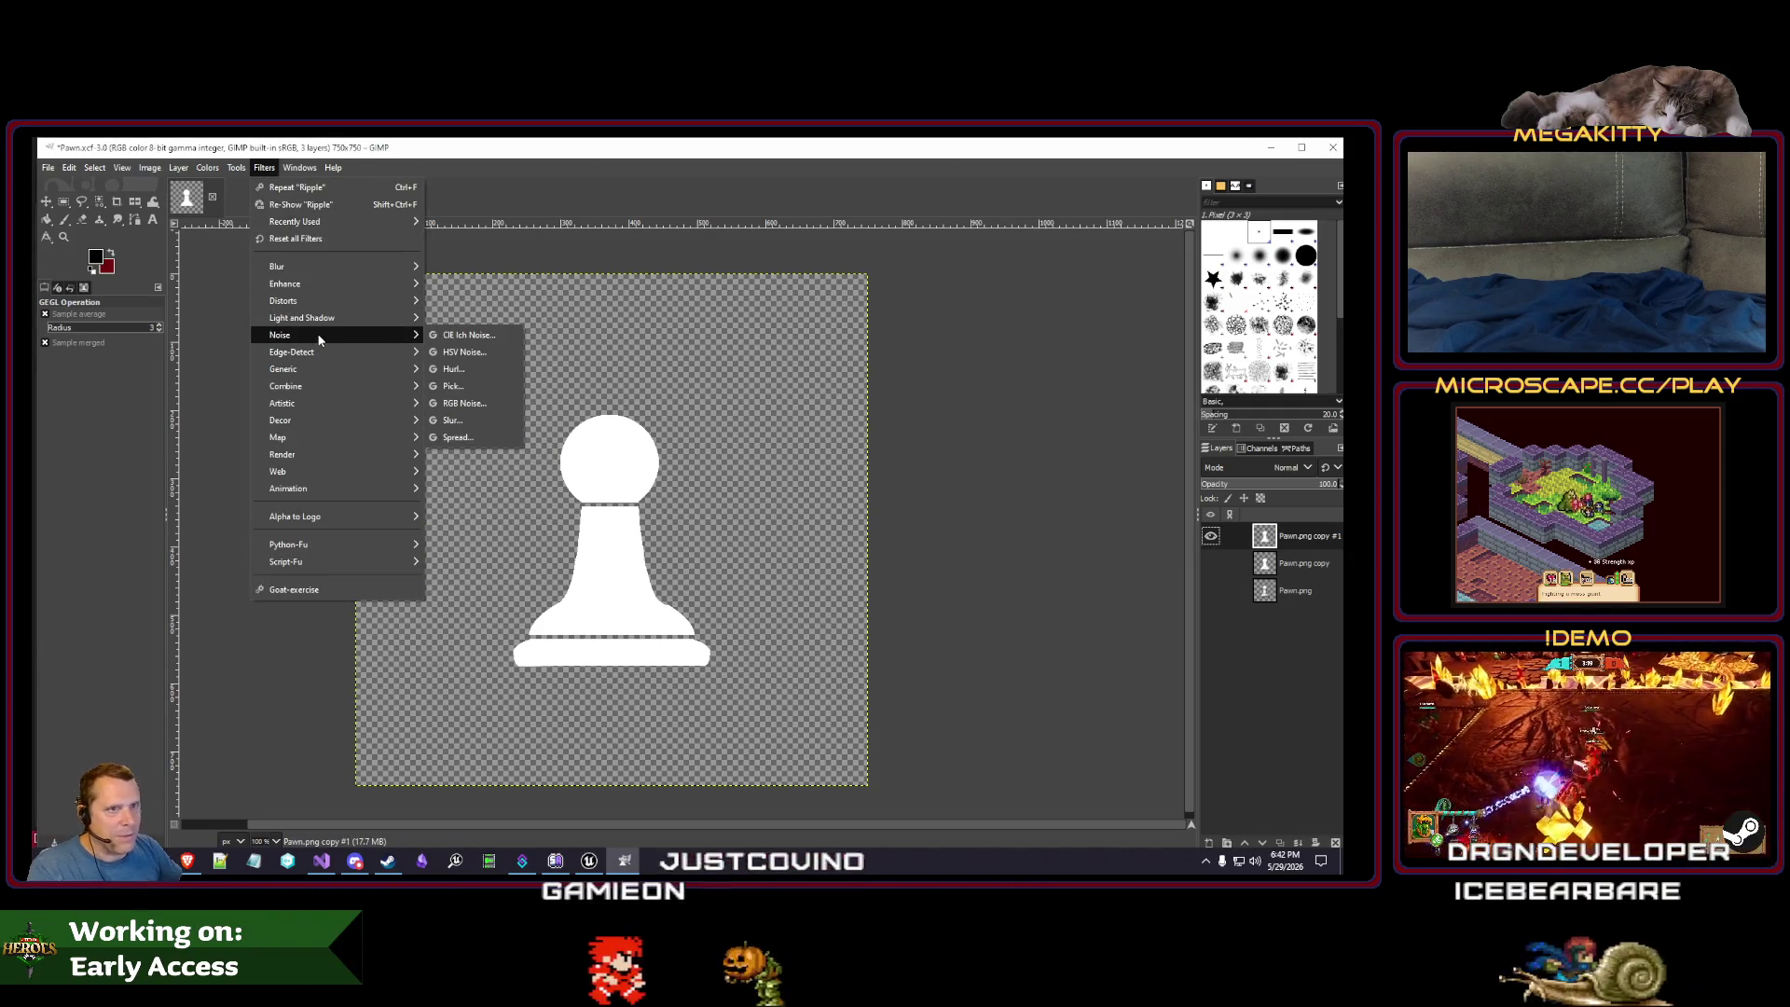
mouse_move(320, 403)
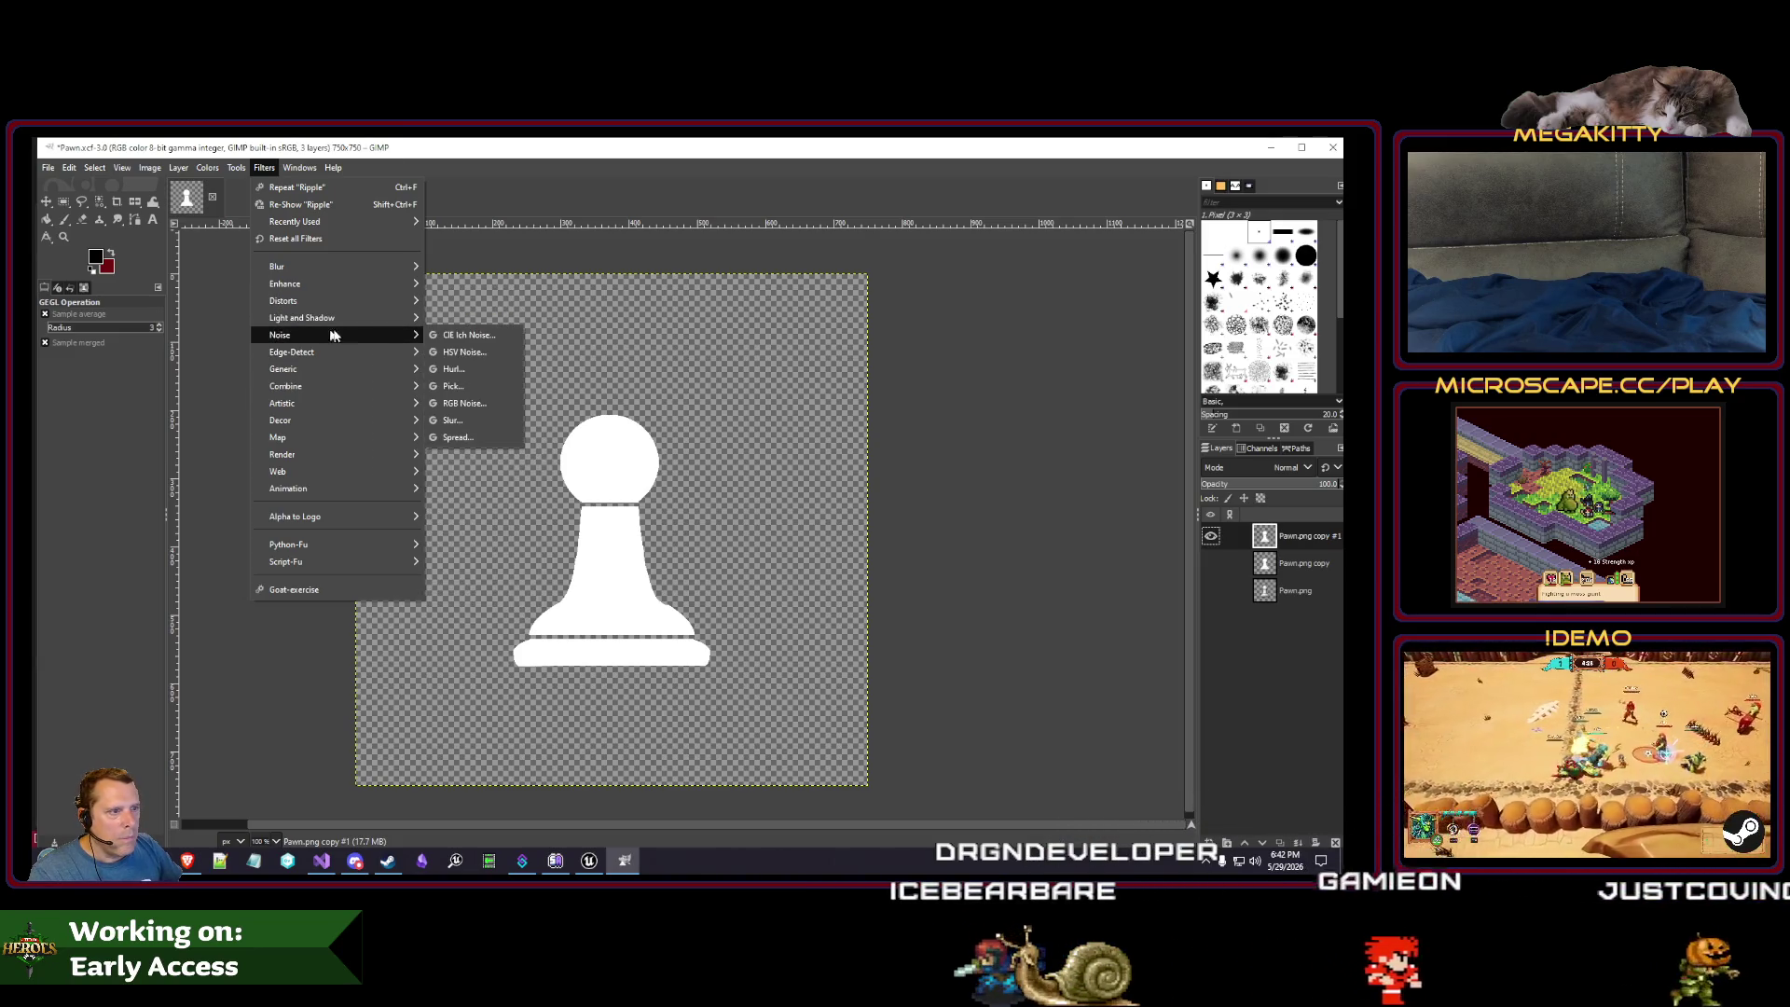
left_click(475, 420)
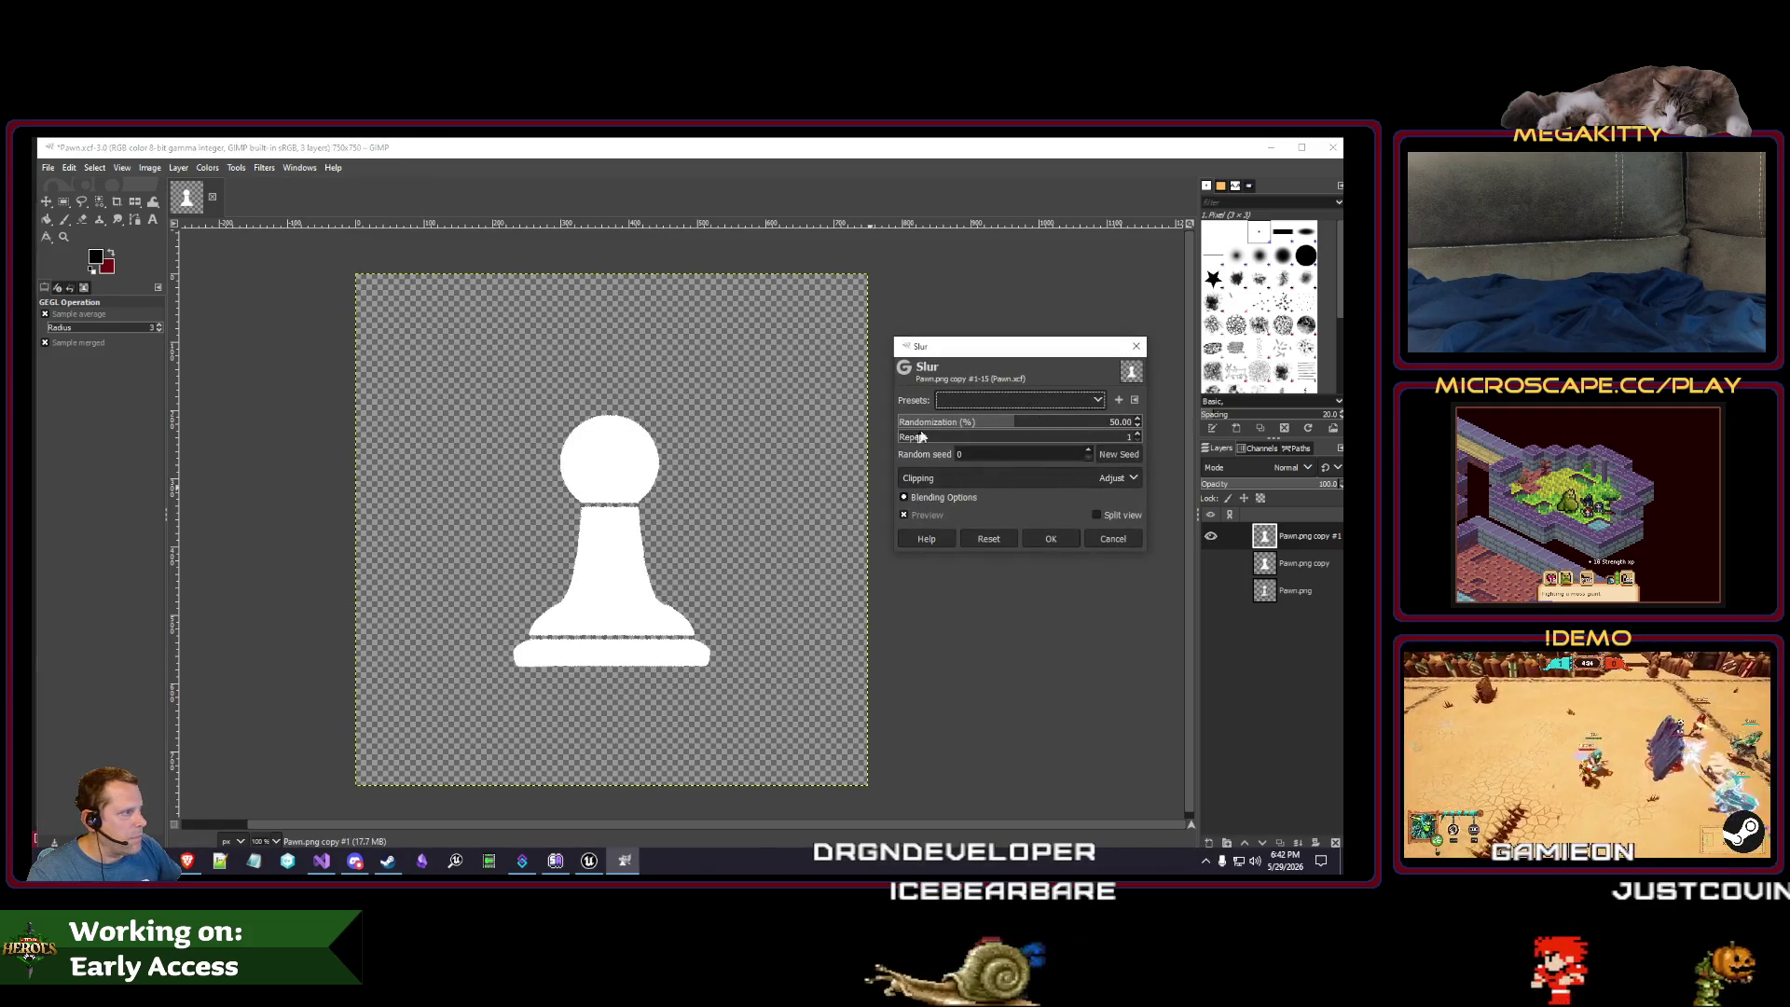
key("Escape")
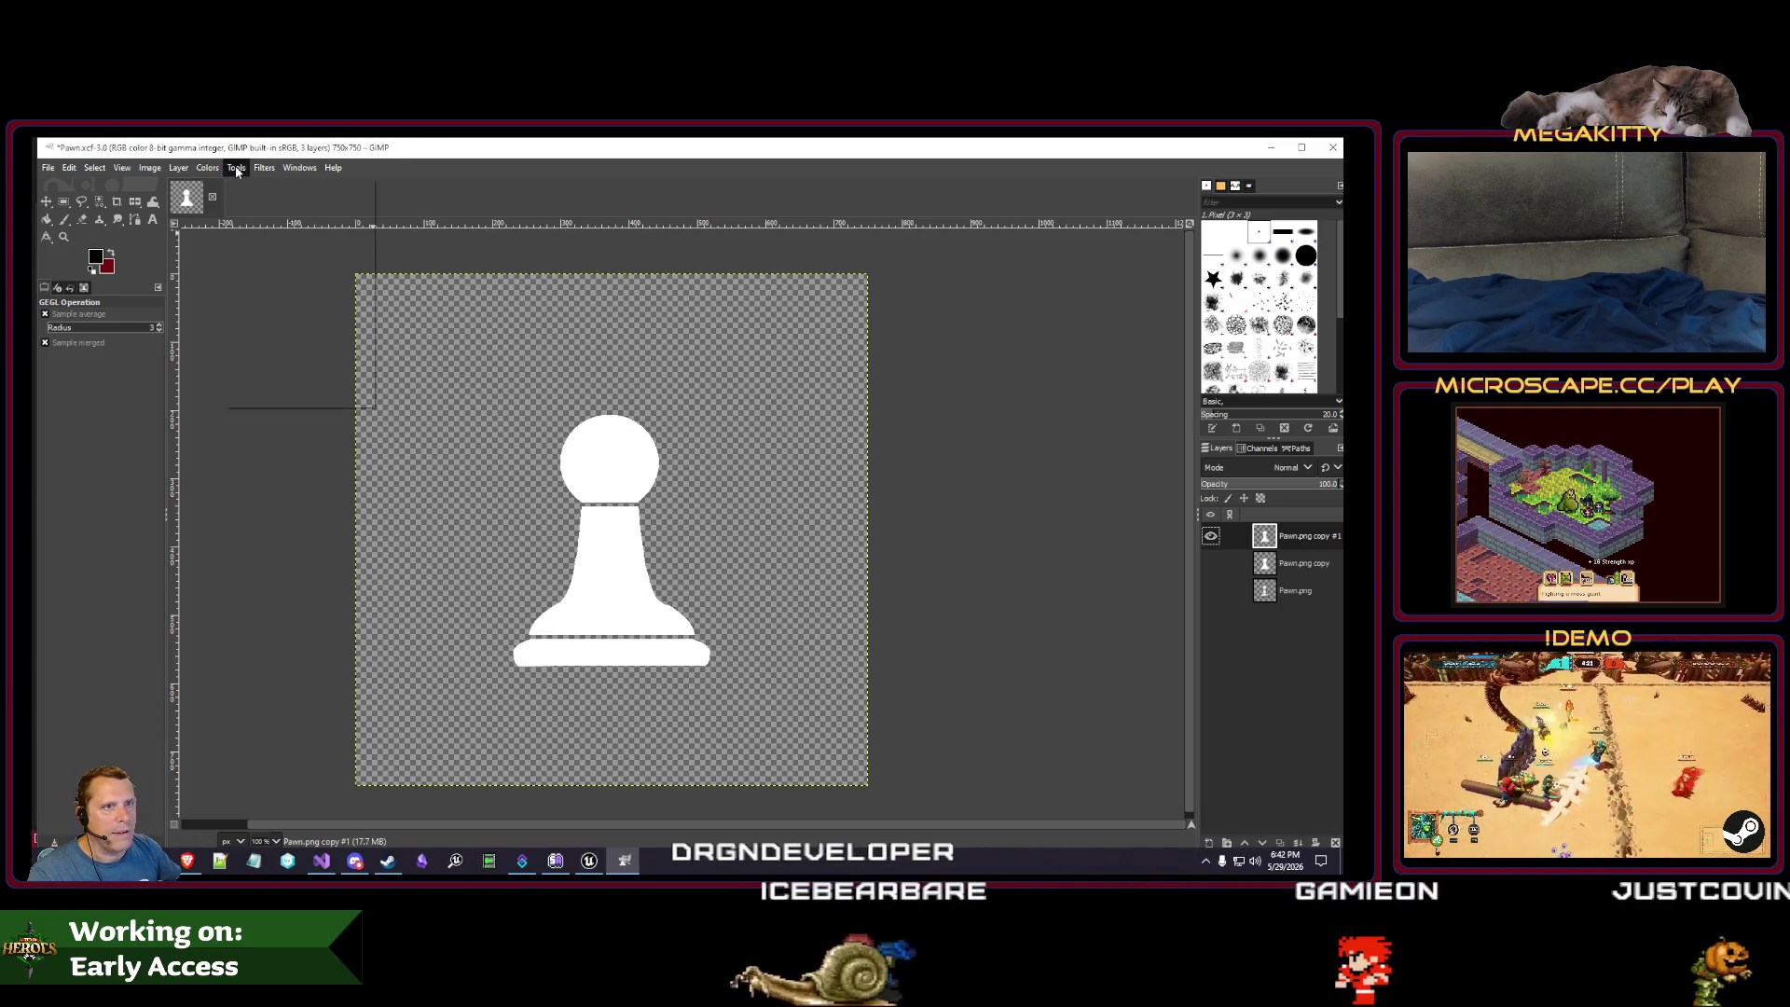
- Apply the Spread noise filter at 3 to the pawn layer
left_click(265, 168)
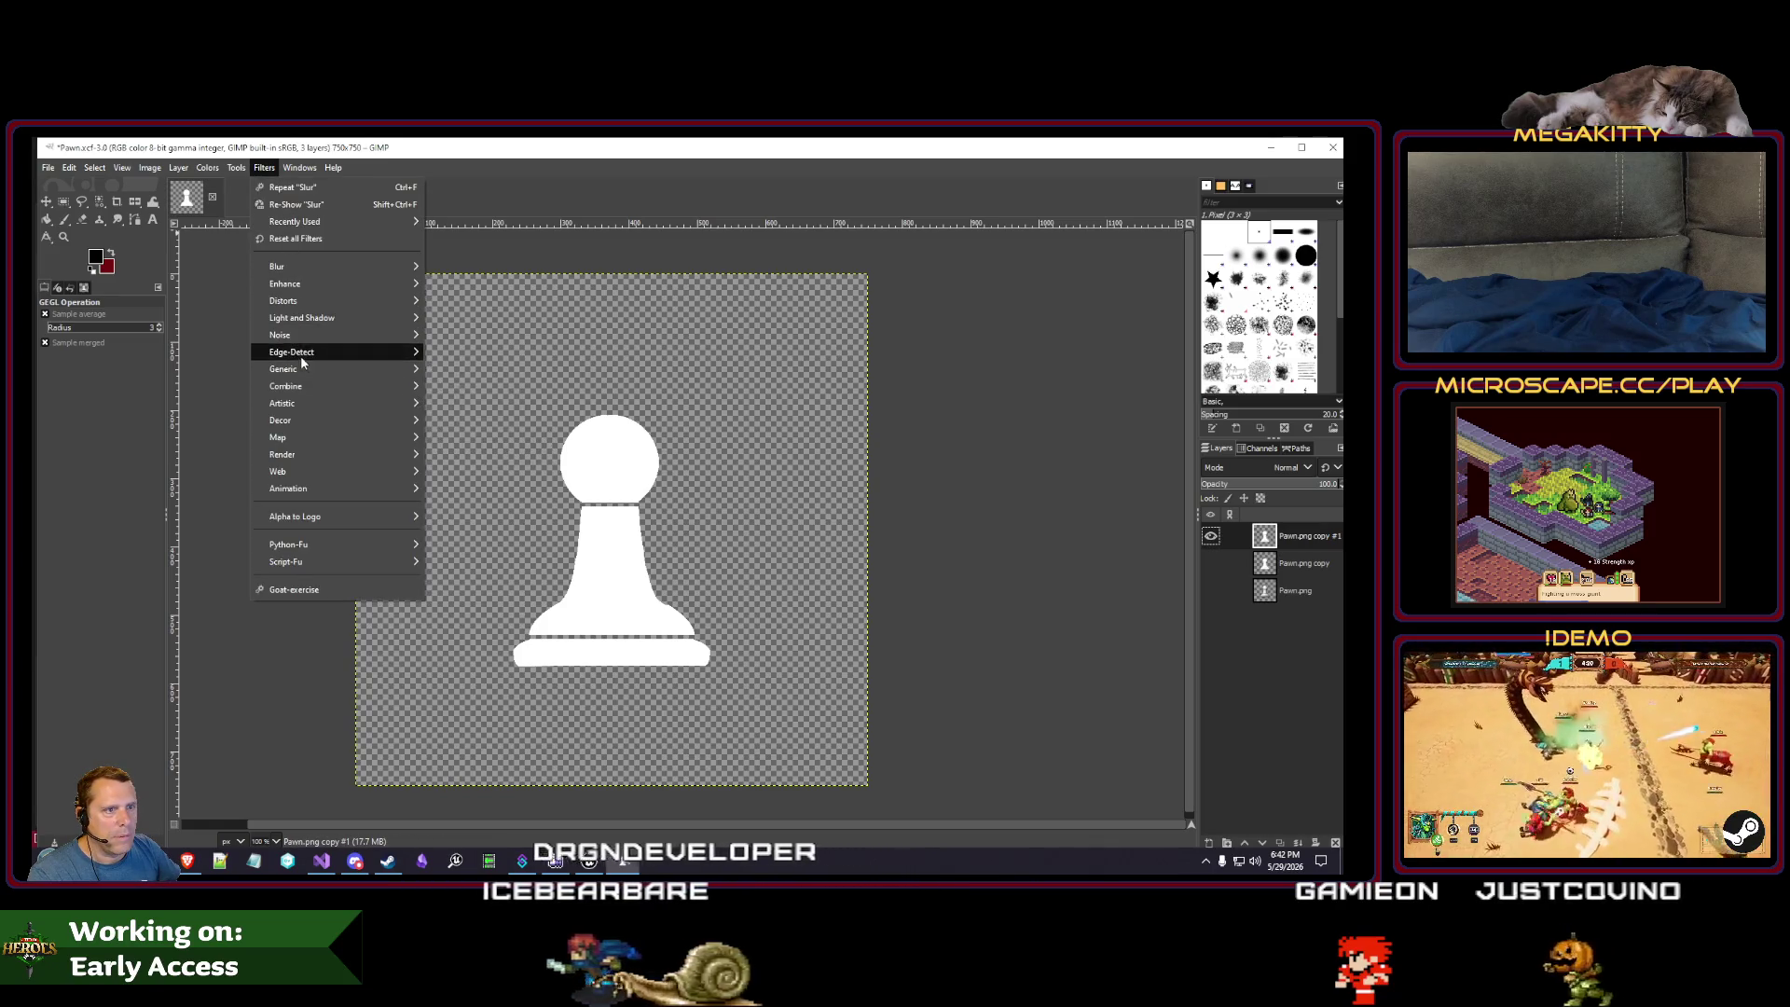
mouse_move(290, 341)
left_click(458, 437)
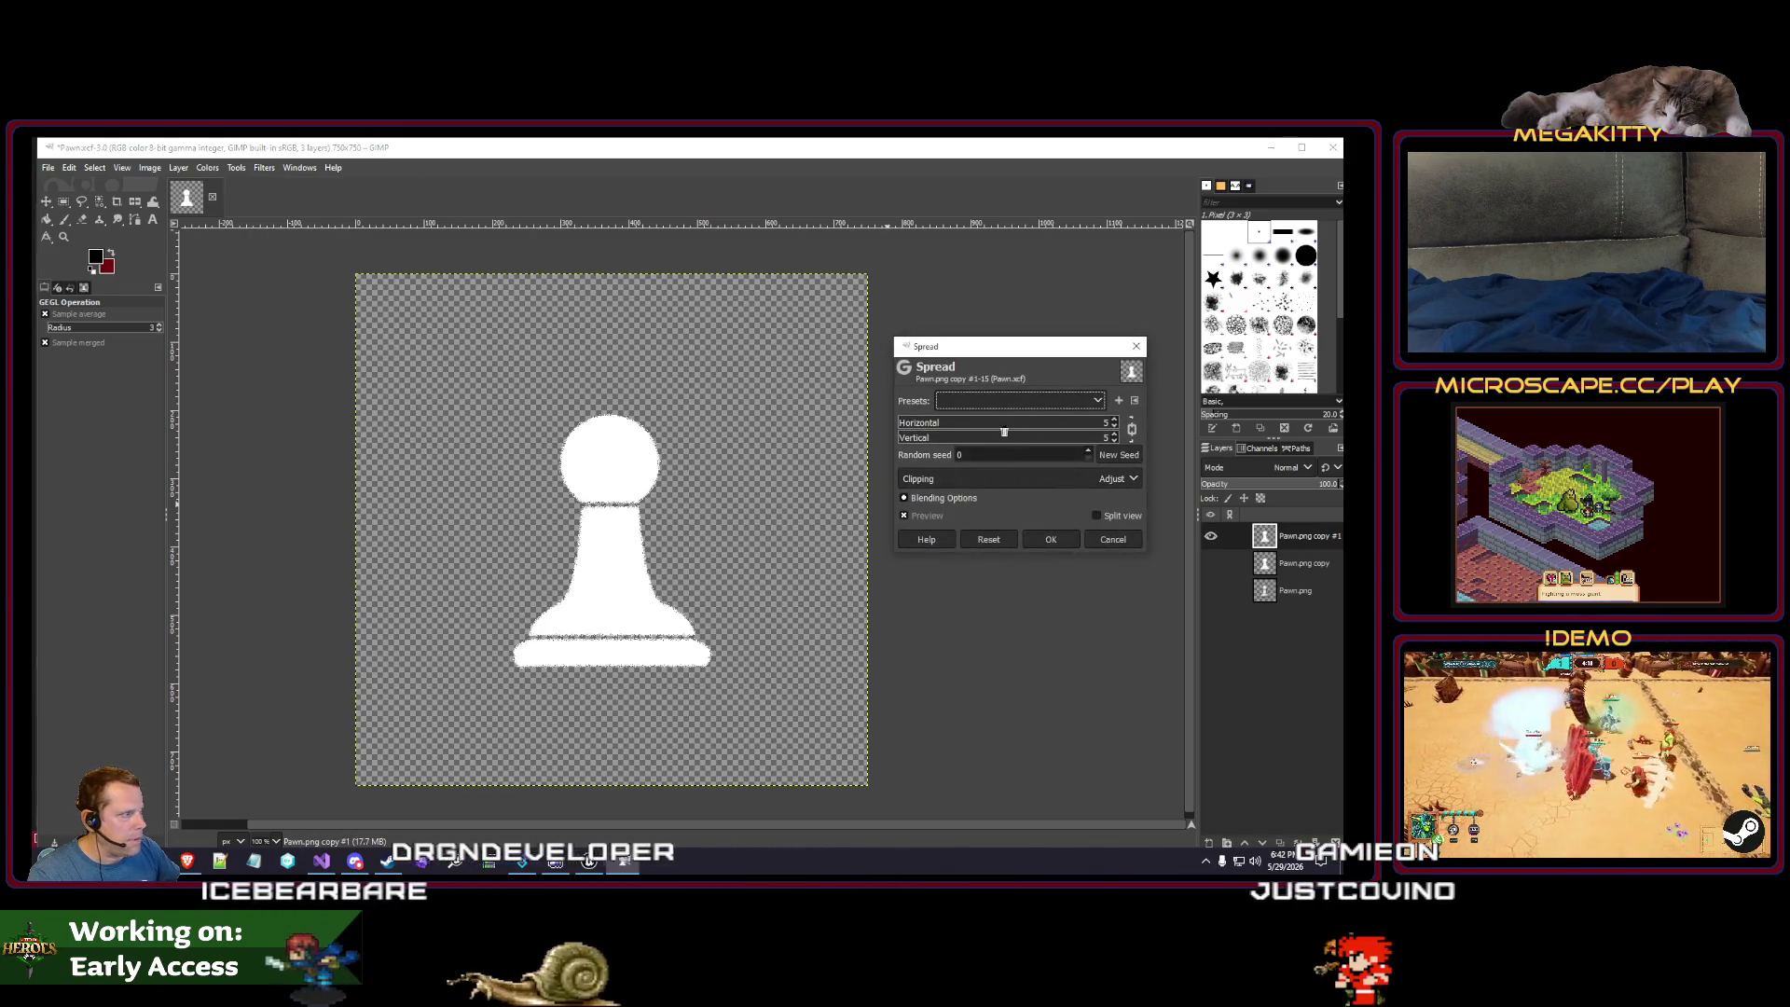
scroll(923, 438, "up", 2)
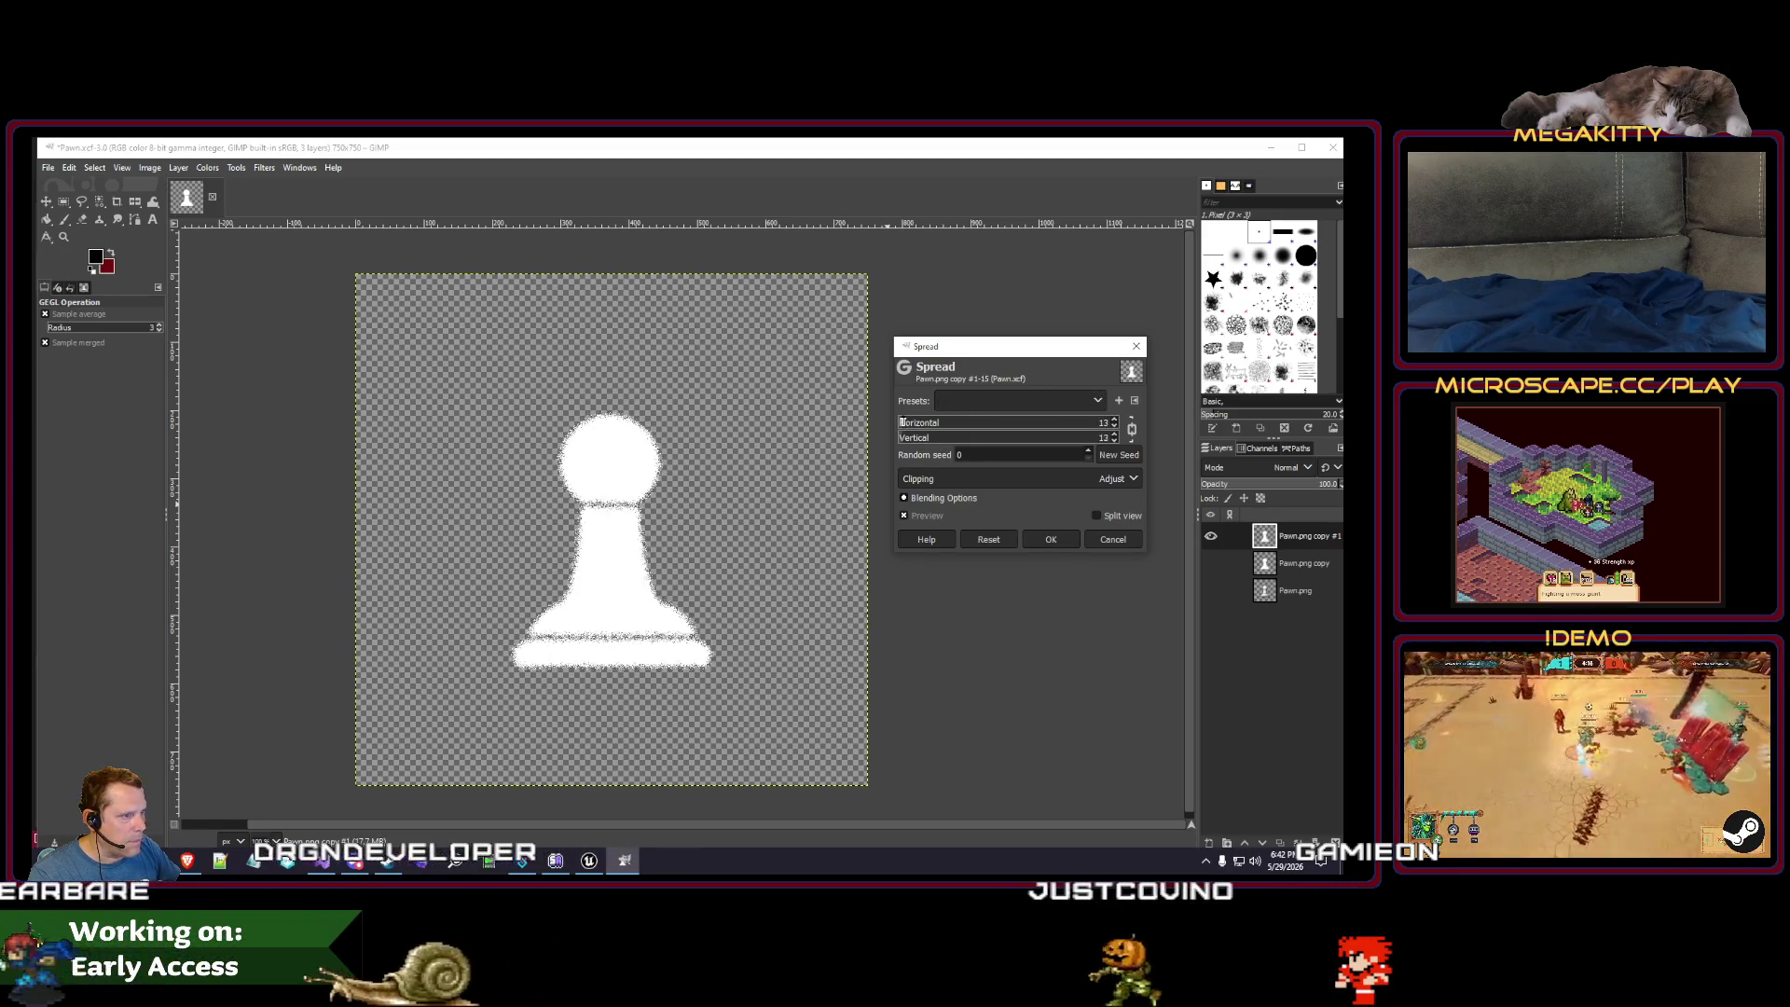
scroll(901, 422, "down", 4)
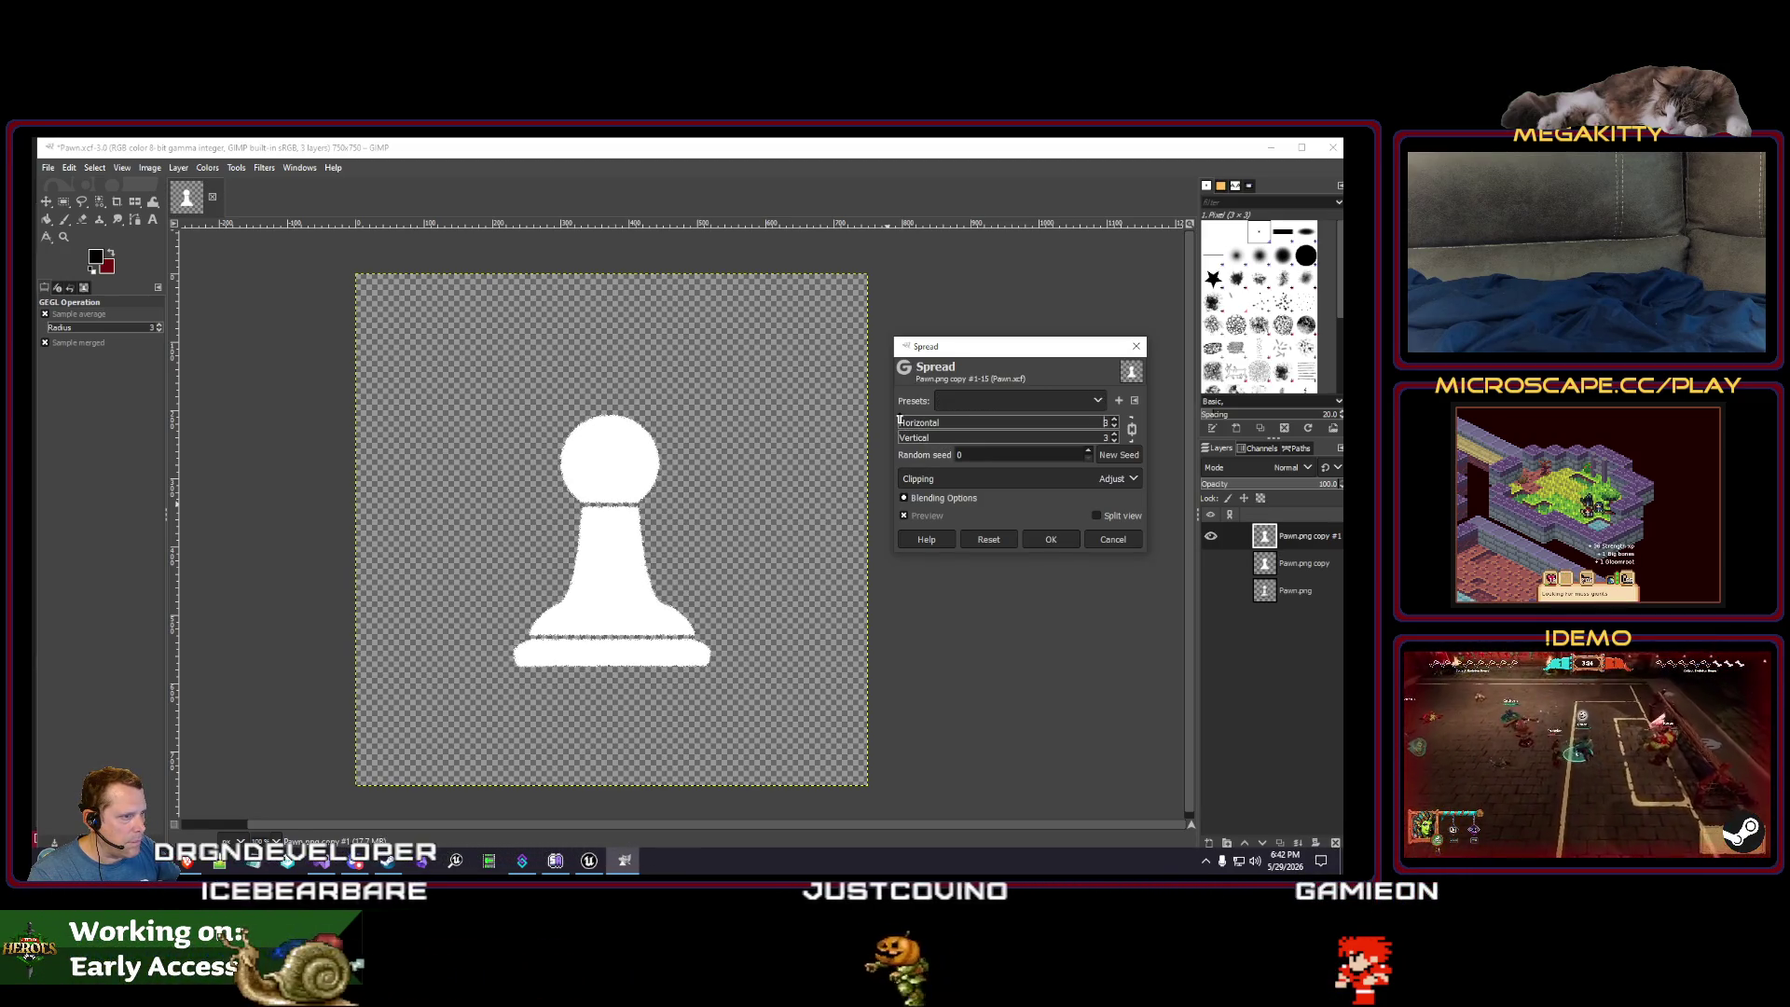
left_click(1053, 540)
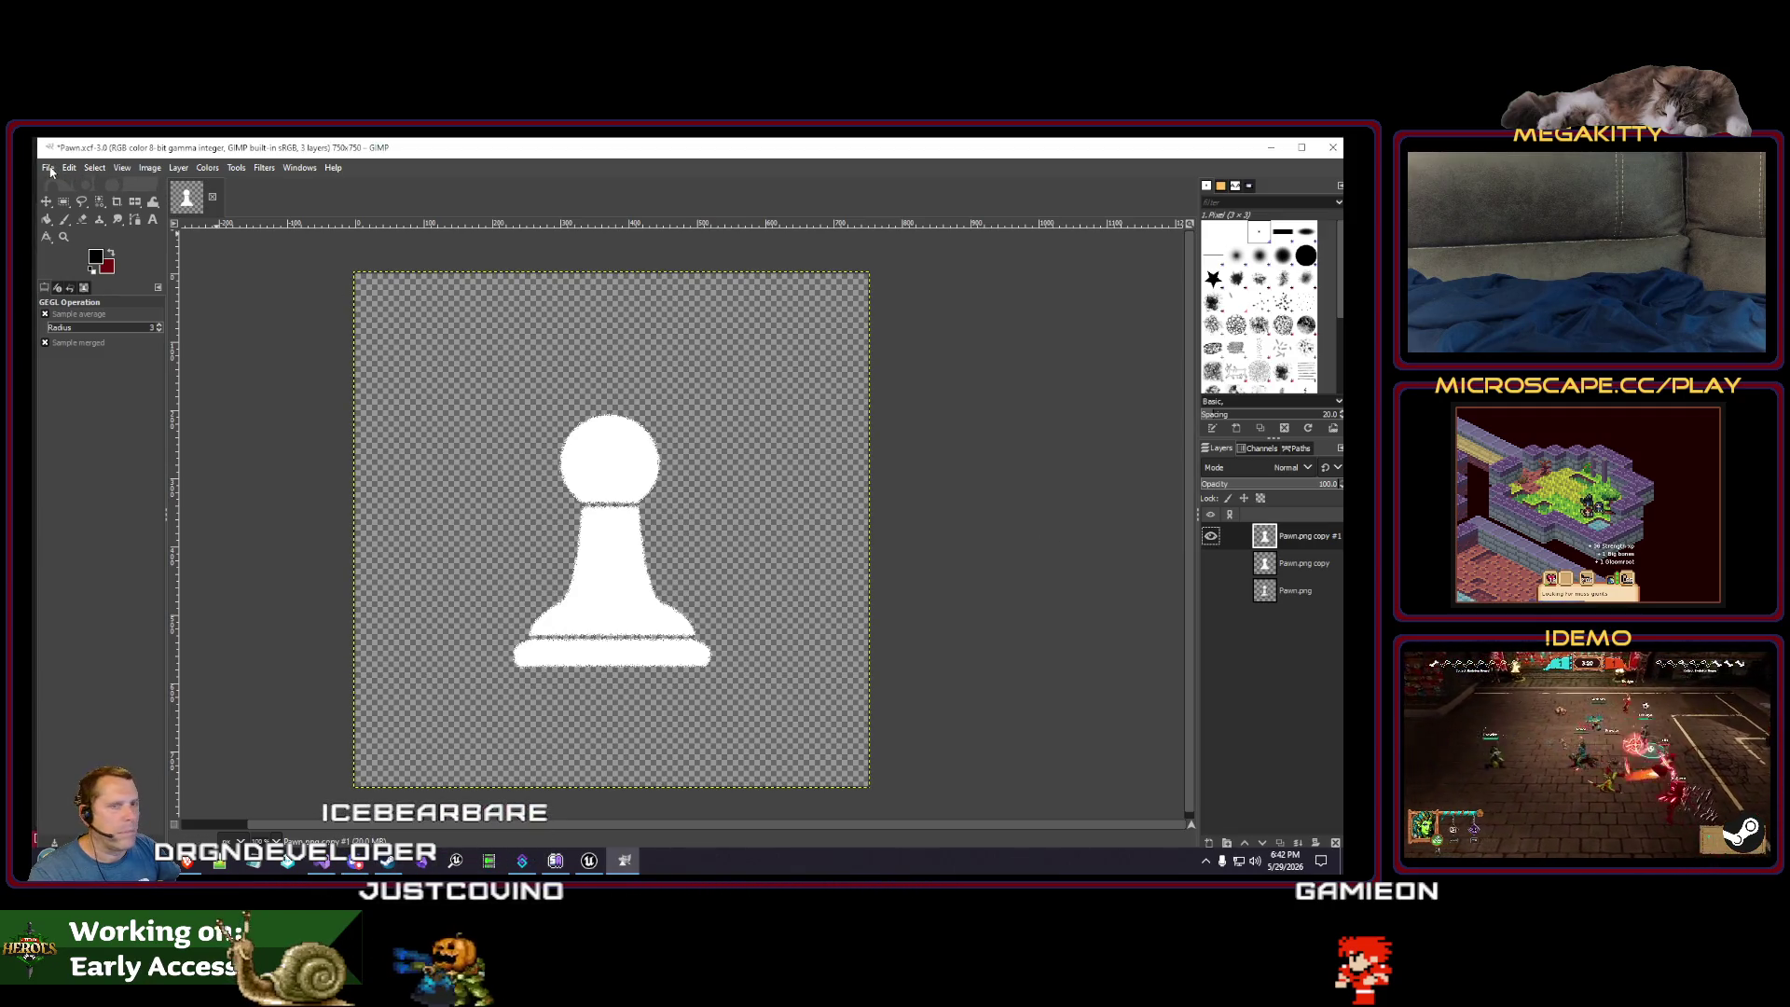
- Crop the image to the pawn's content and save Pawn.xcf
left_click(150, 169)
left_click(183, 408)
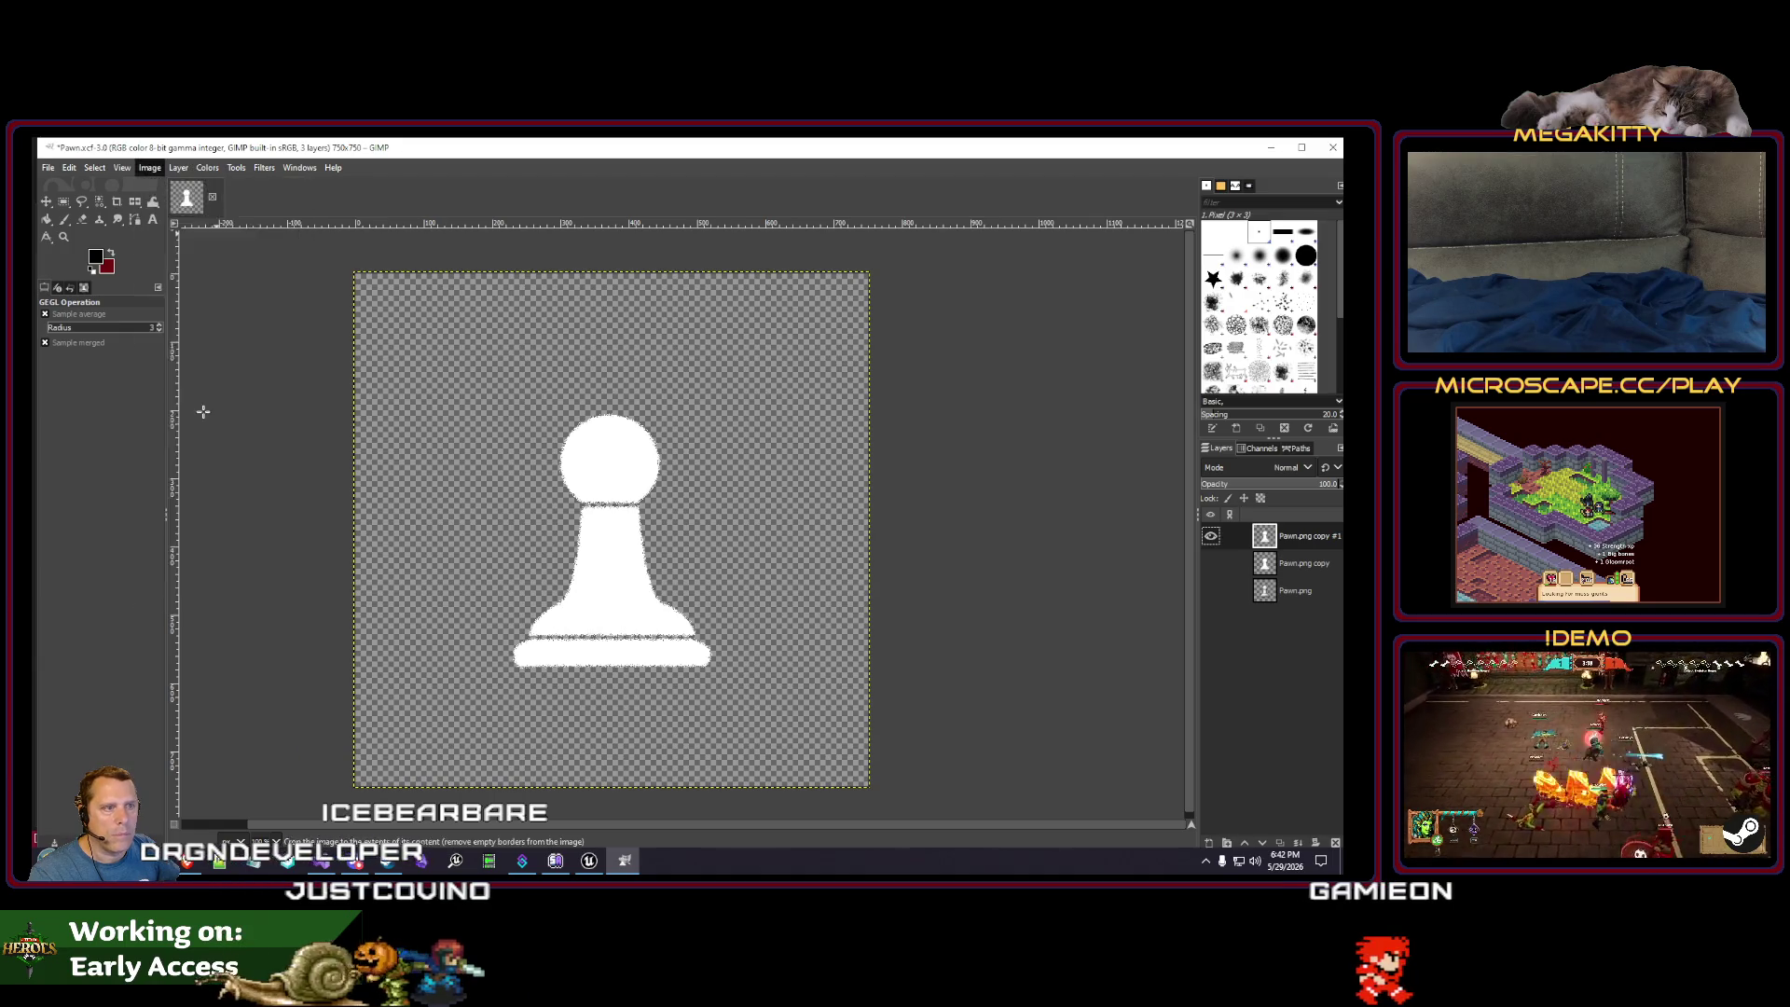
left_click(47, 169)
left_click(65, 300)
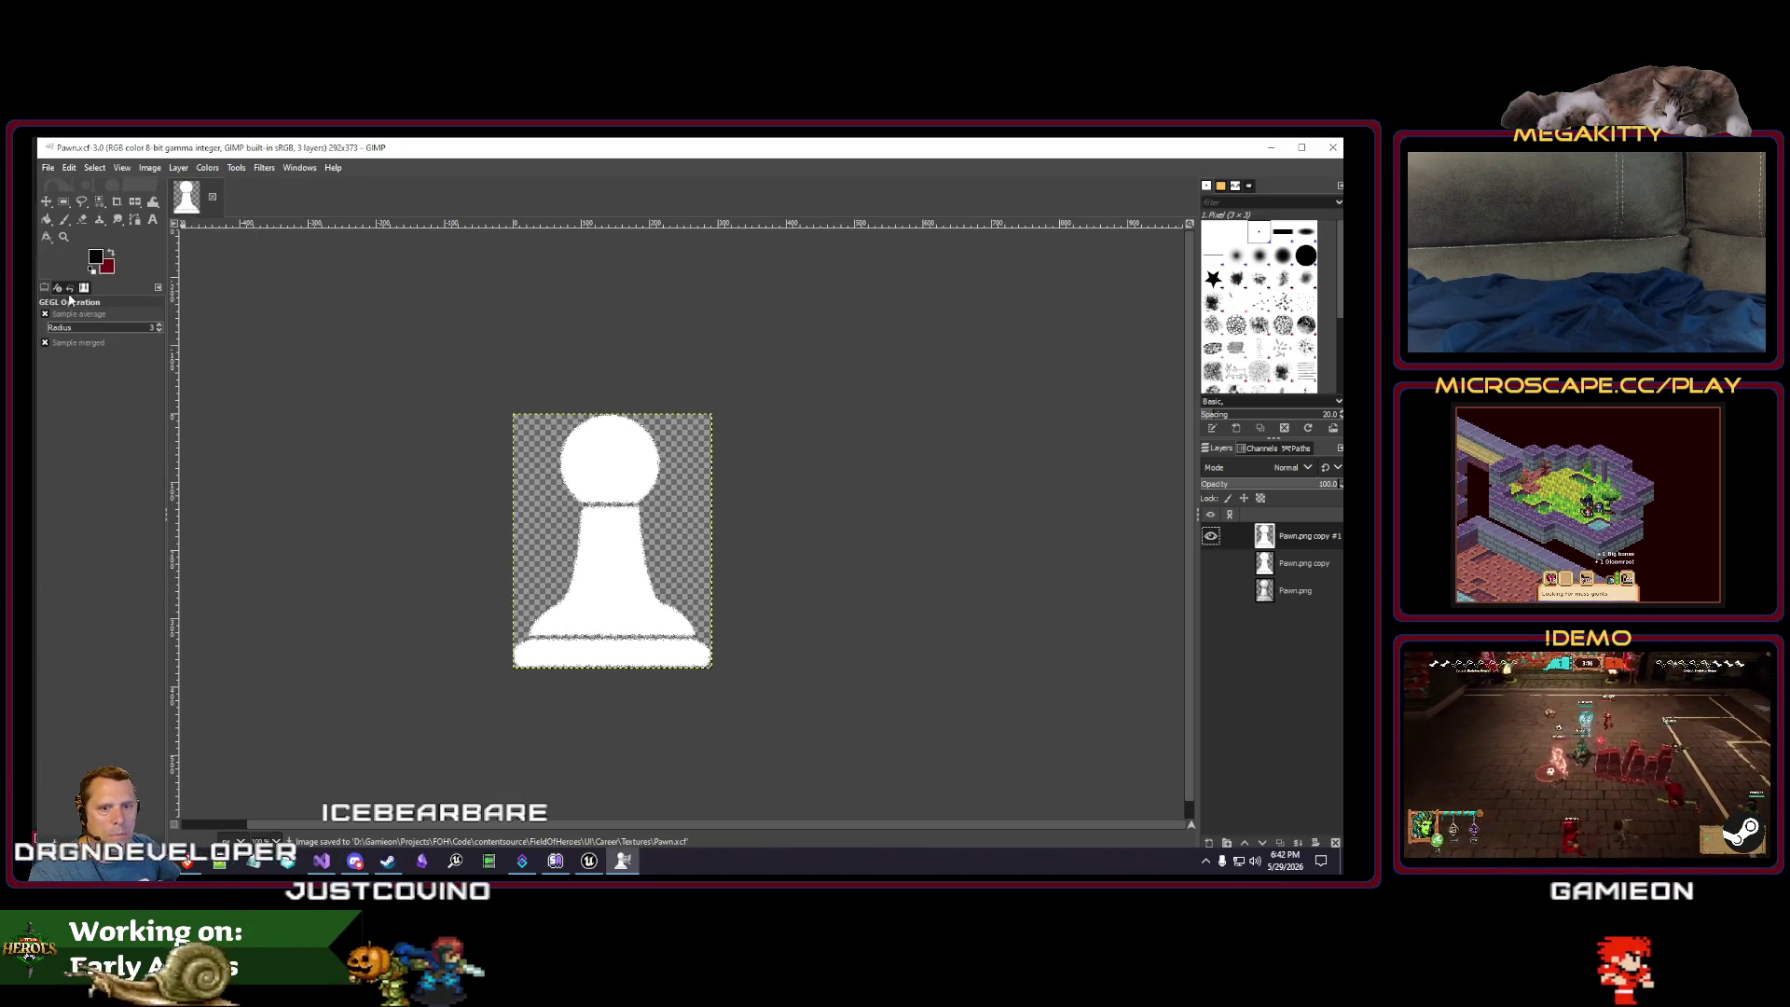
- Export the pawn over Pawn.png with default PNG options and return to Unreal
left_click(48, 169)
left_click(70, 399)
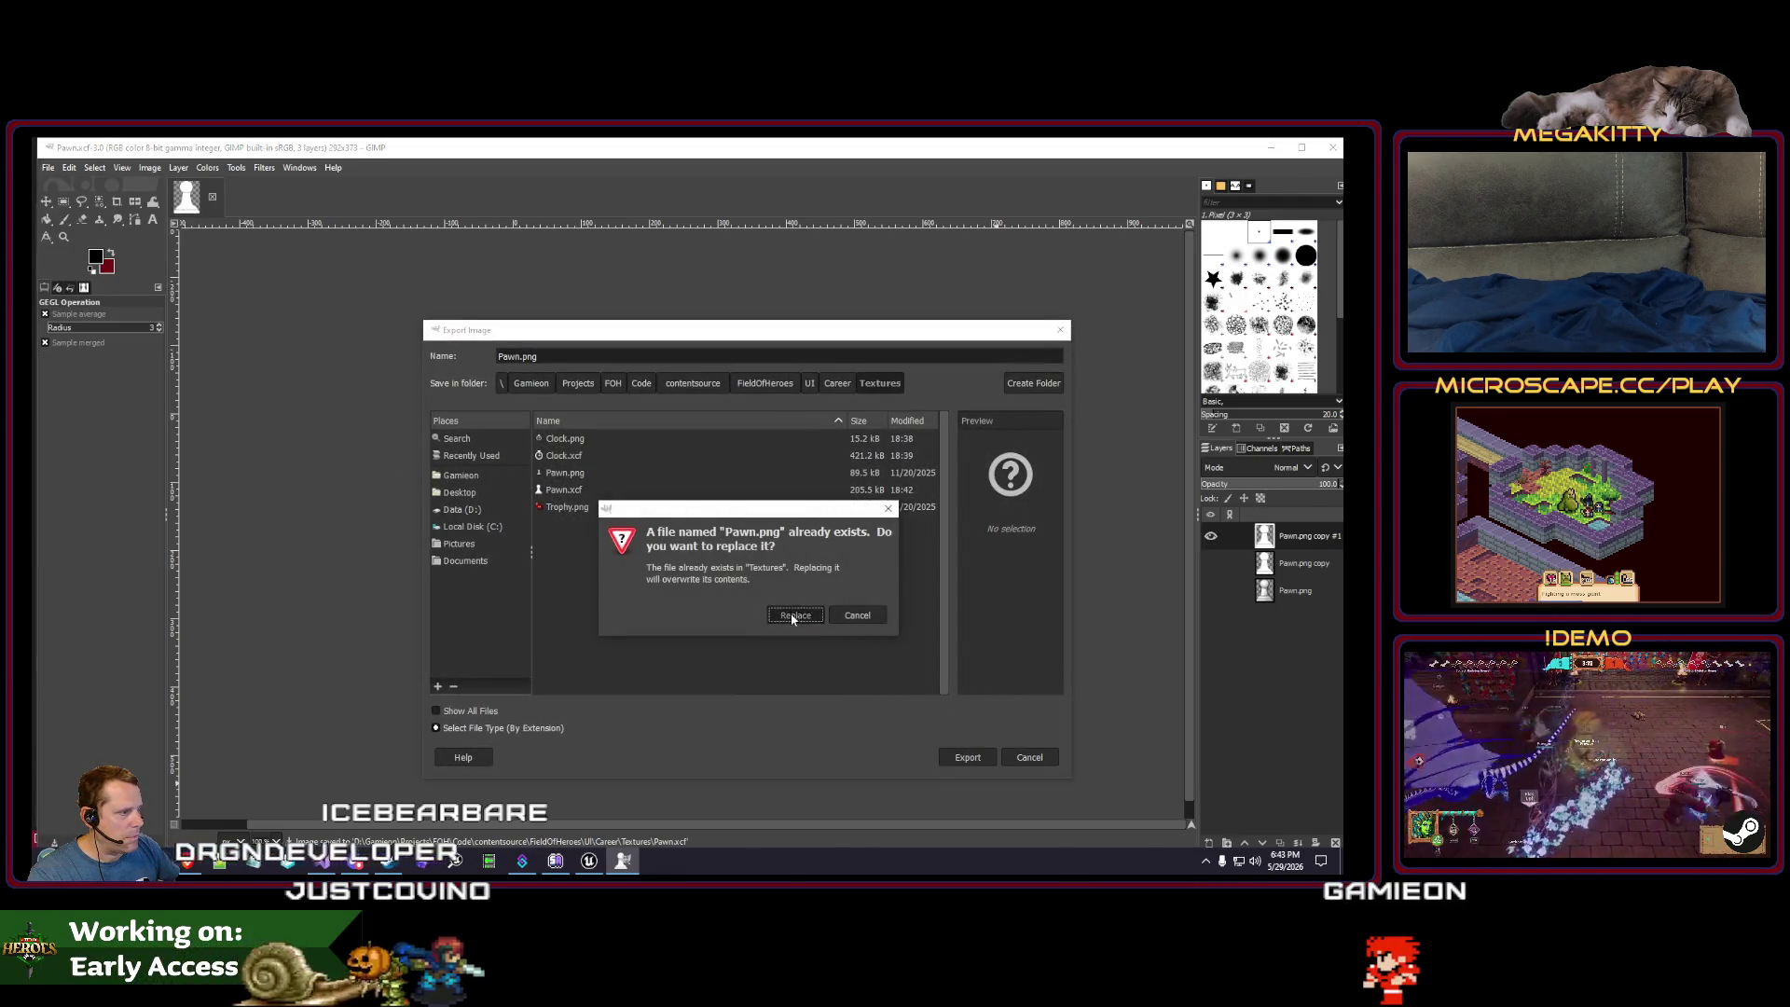
left_click(793, 617)
left_click(694, 672)
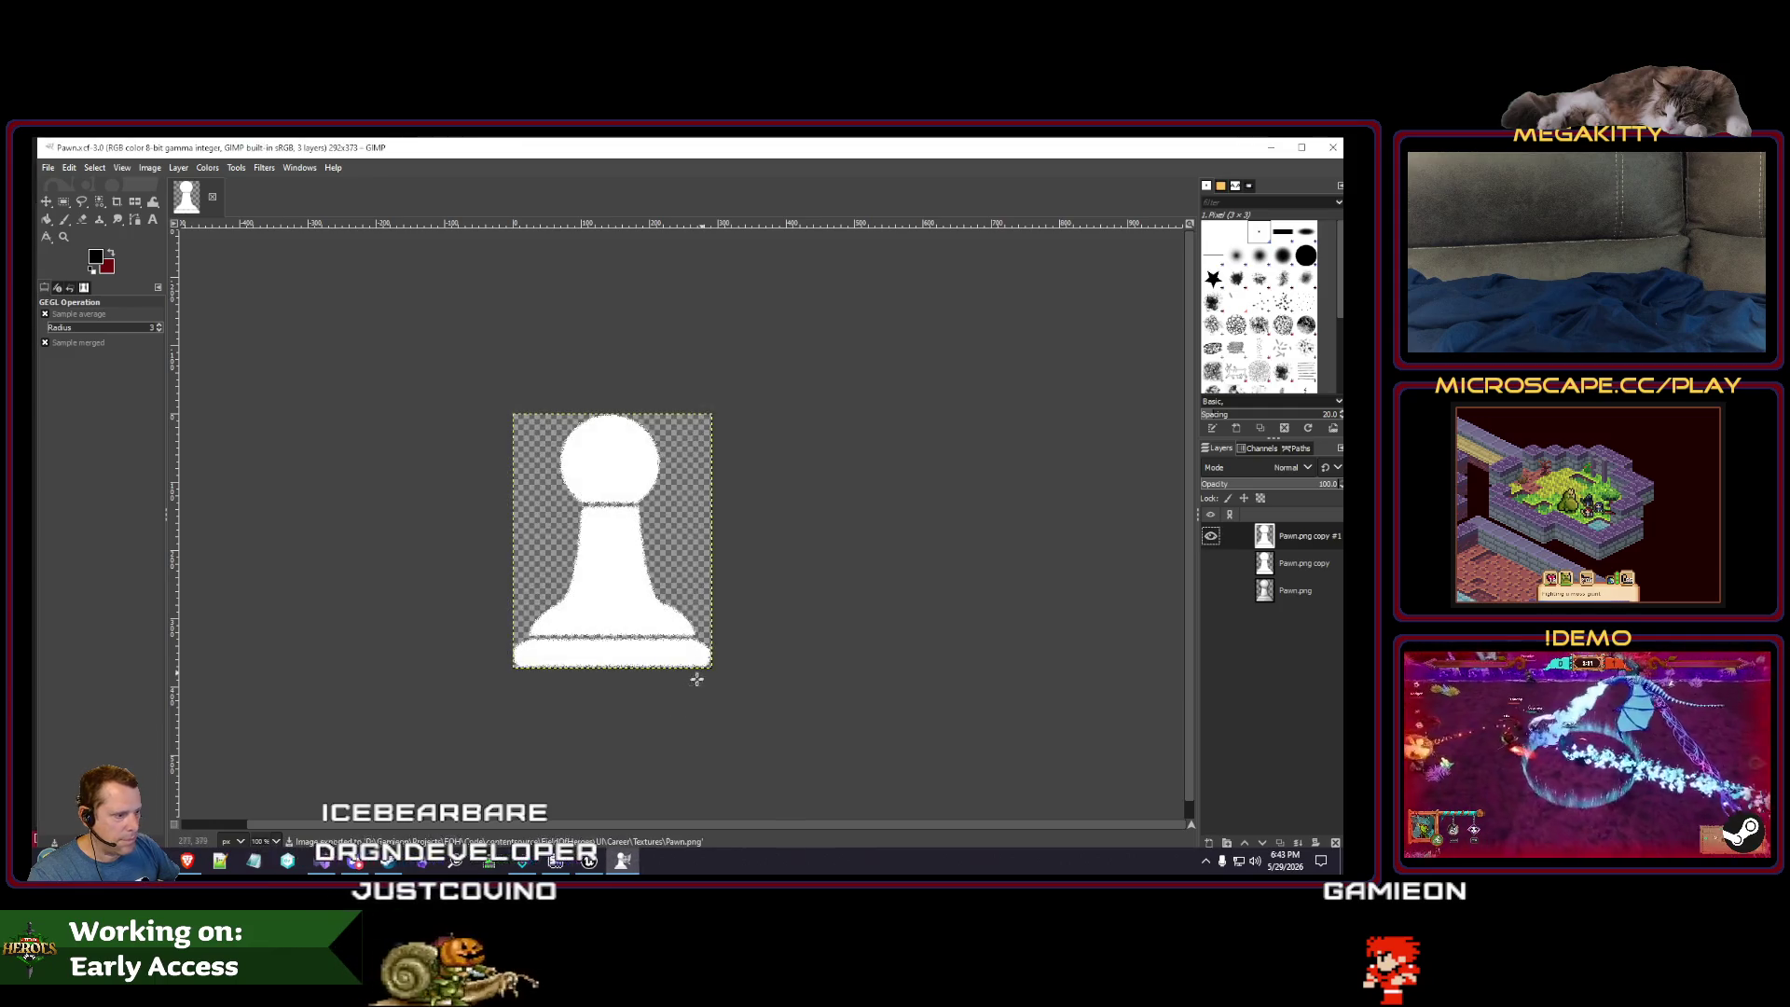
key("alt+Tab")
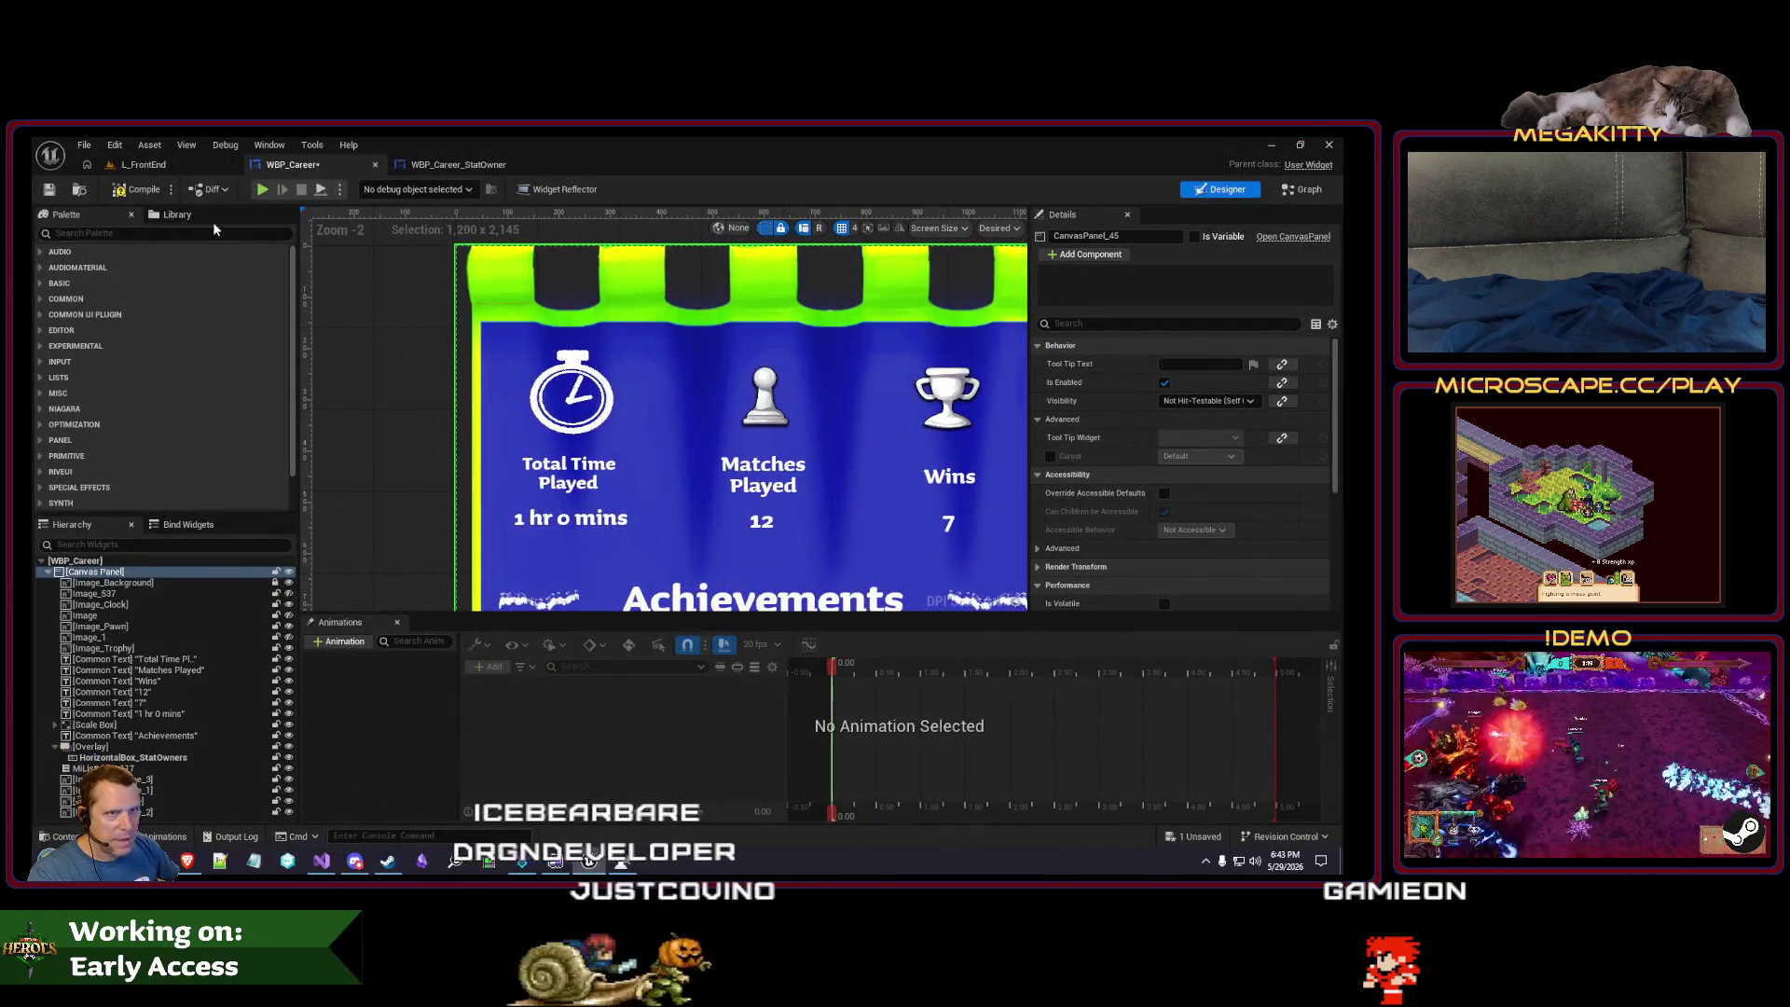
- Set the reimported Pawn texture's texture group to UI
left_click(143, 164)
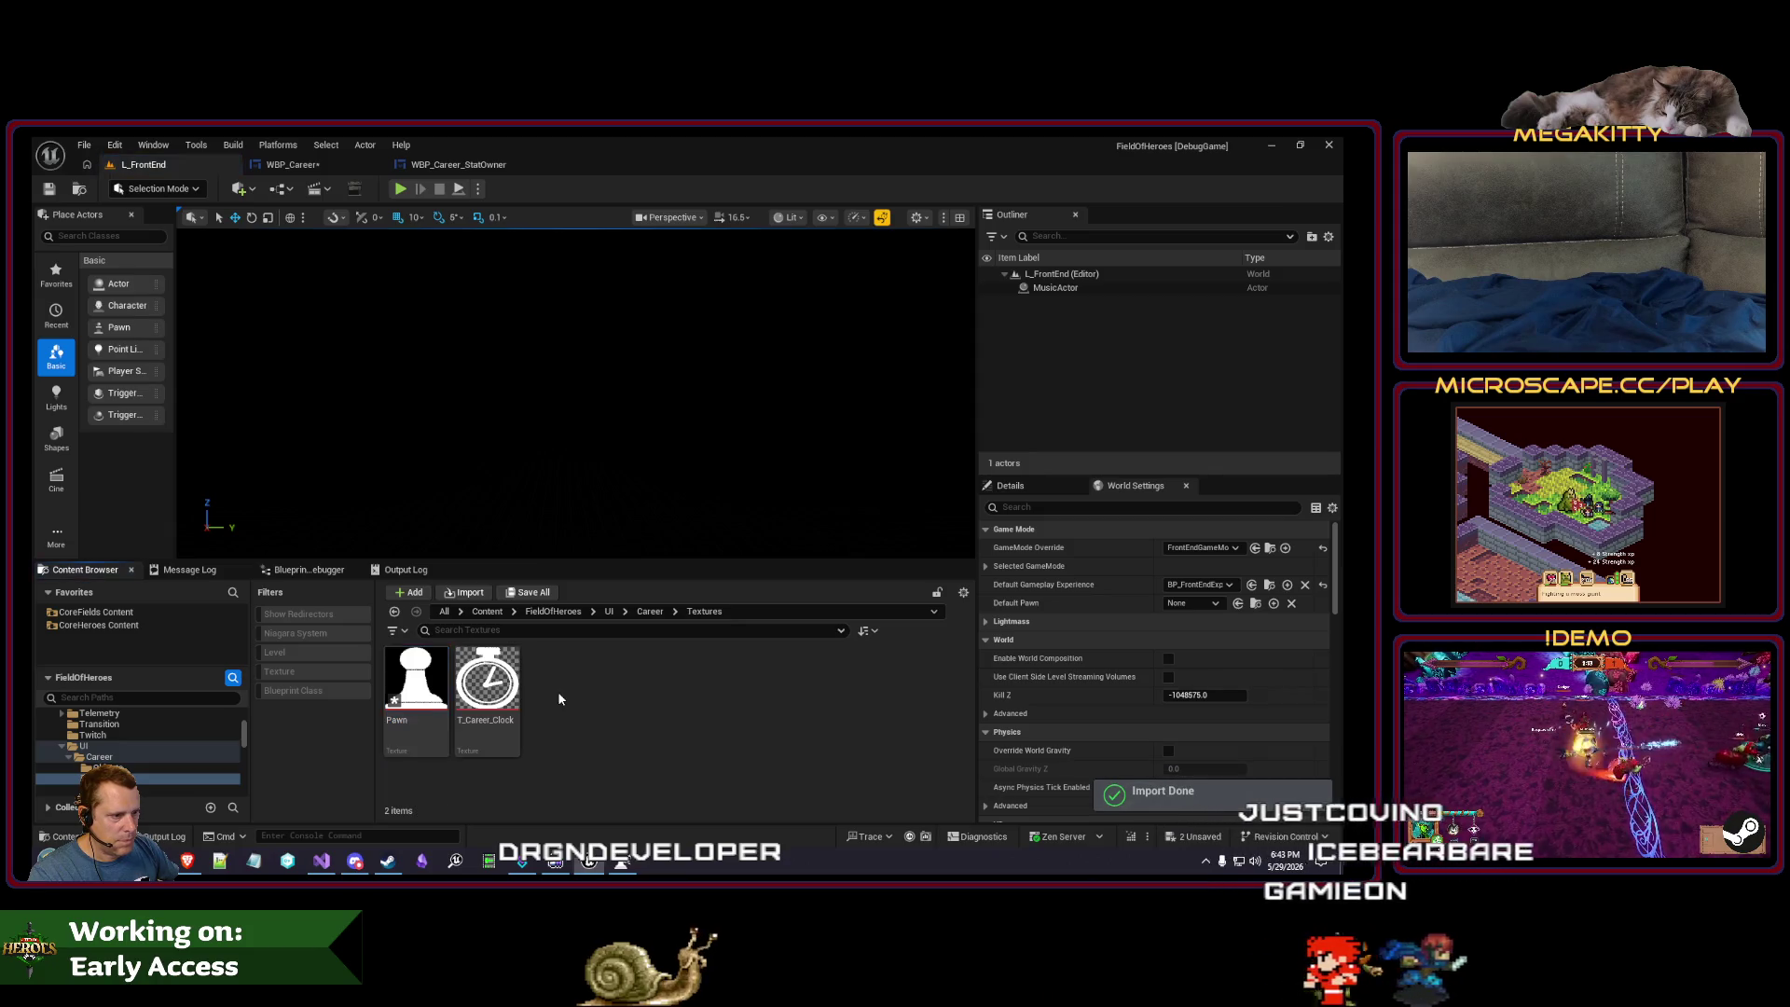
left_click(412, 676)
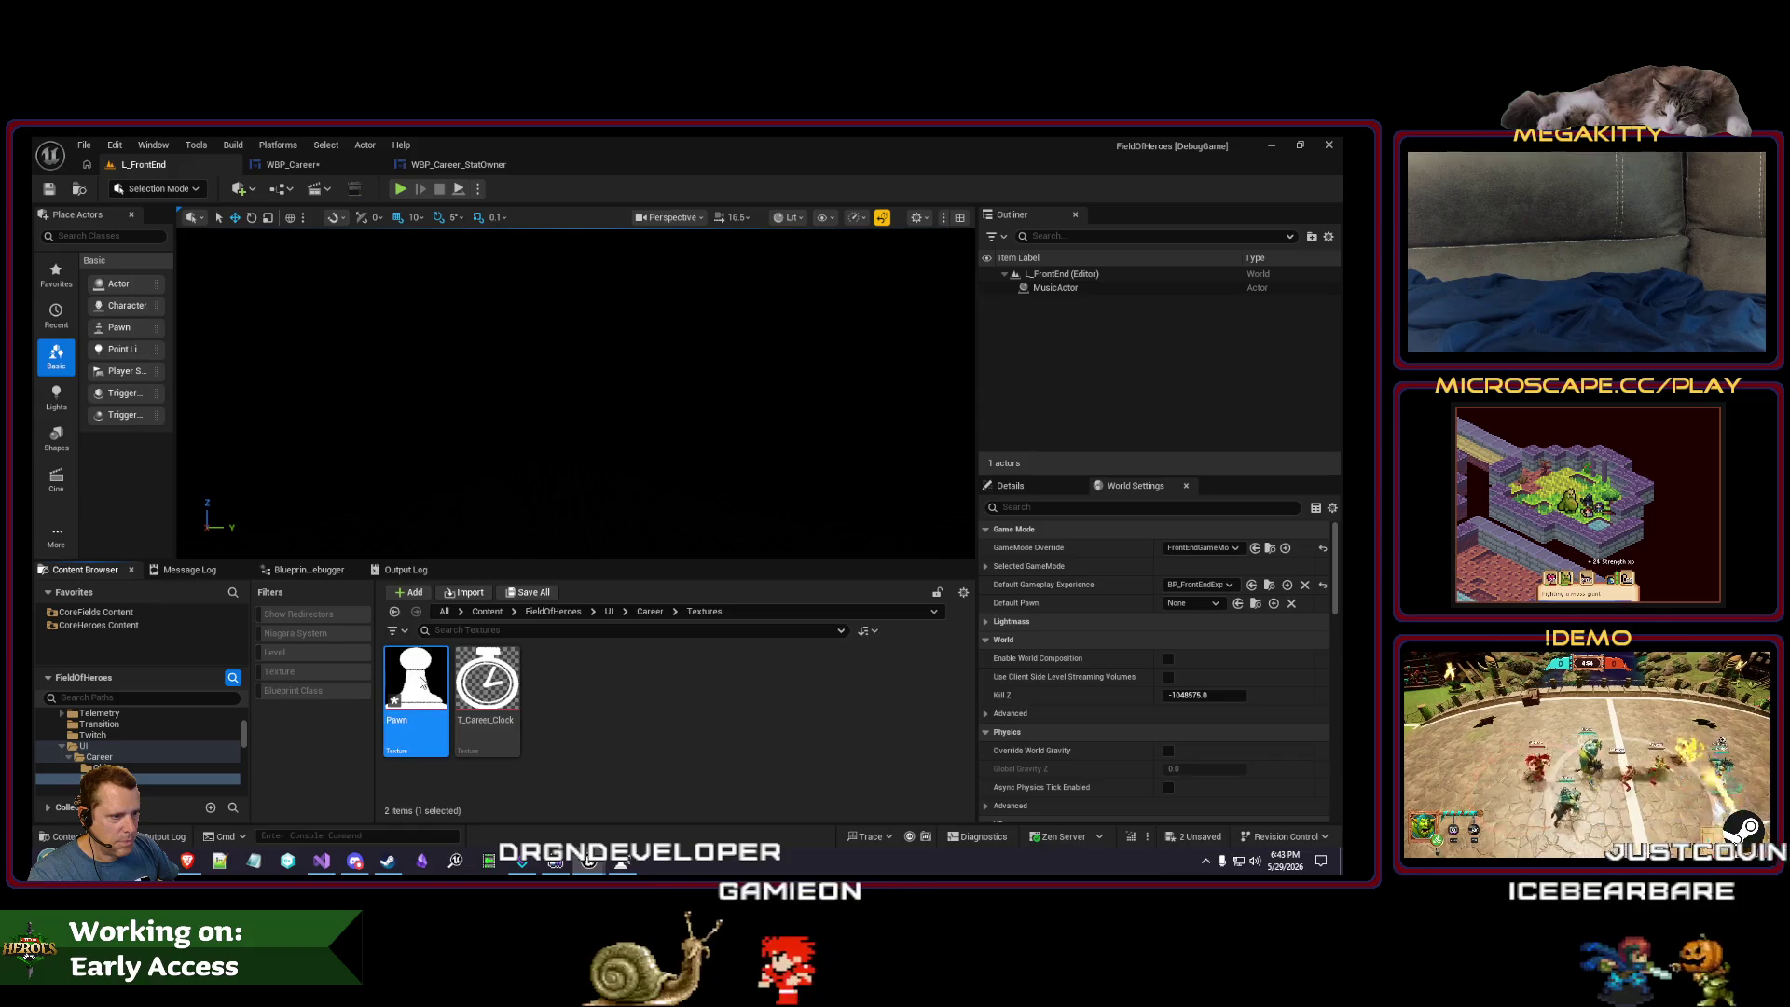
double_click(420, 682)
left_click(1014, 485)
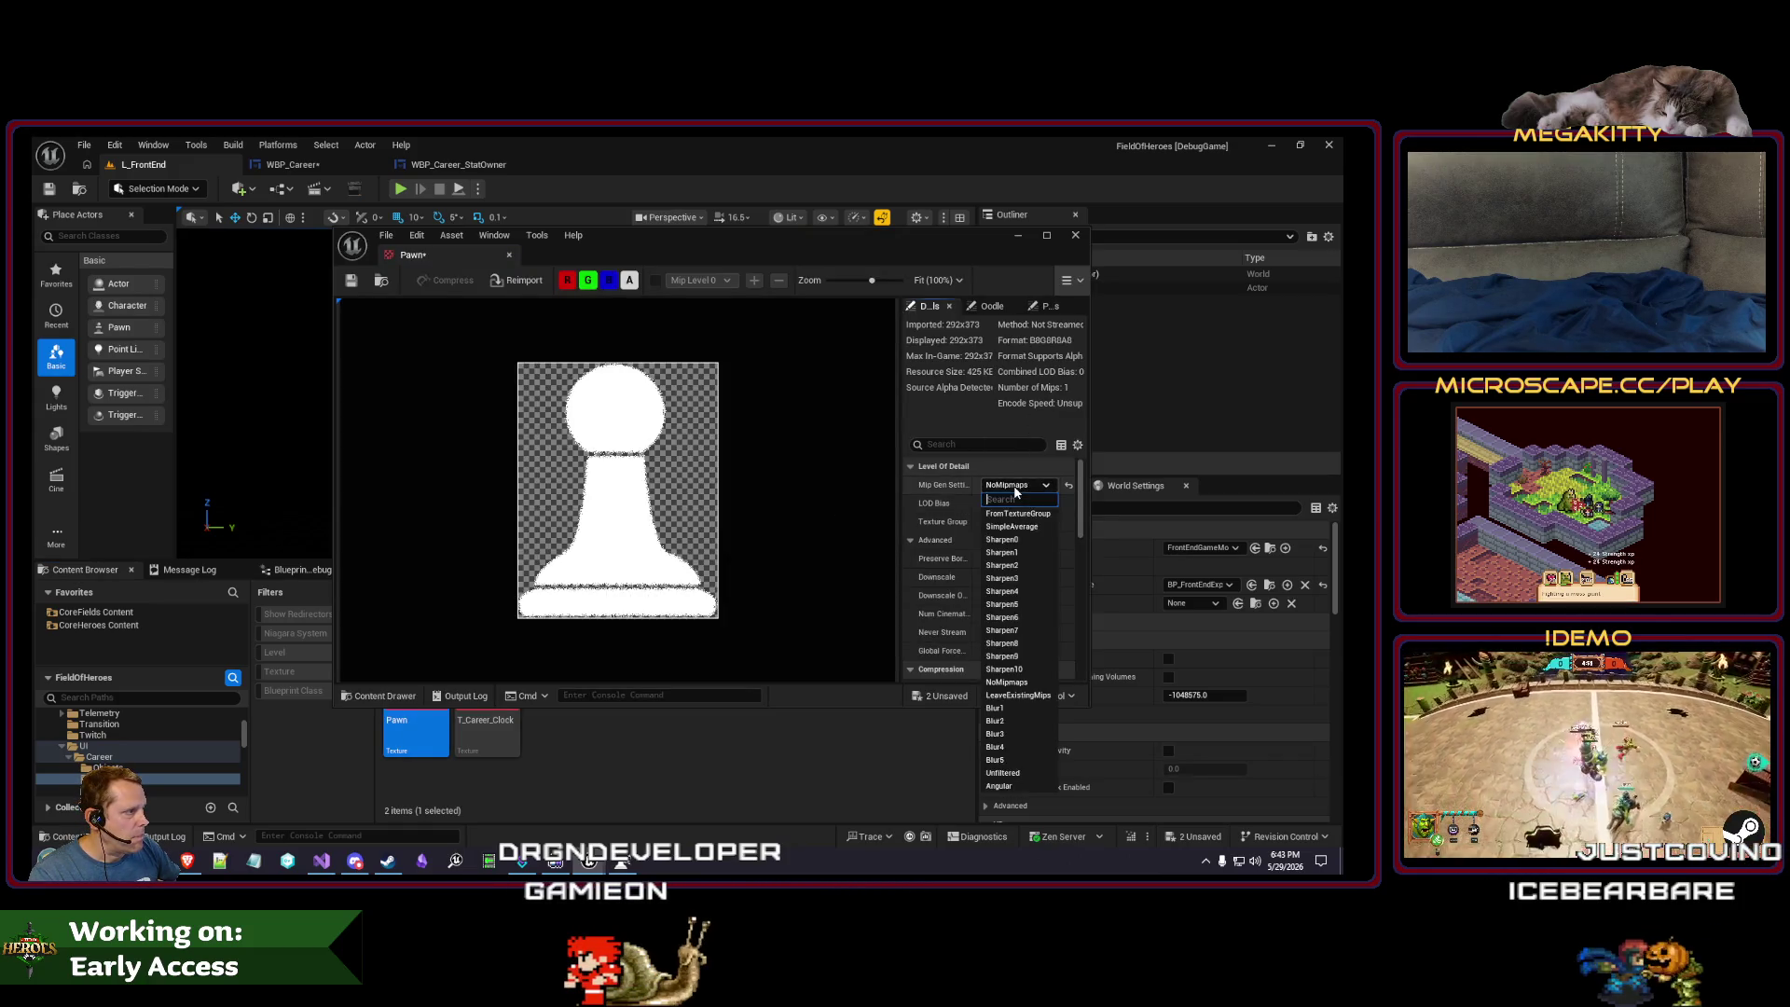
left_click(1012, 522)
left_click(1020, 759)
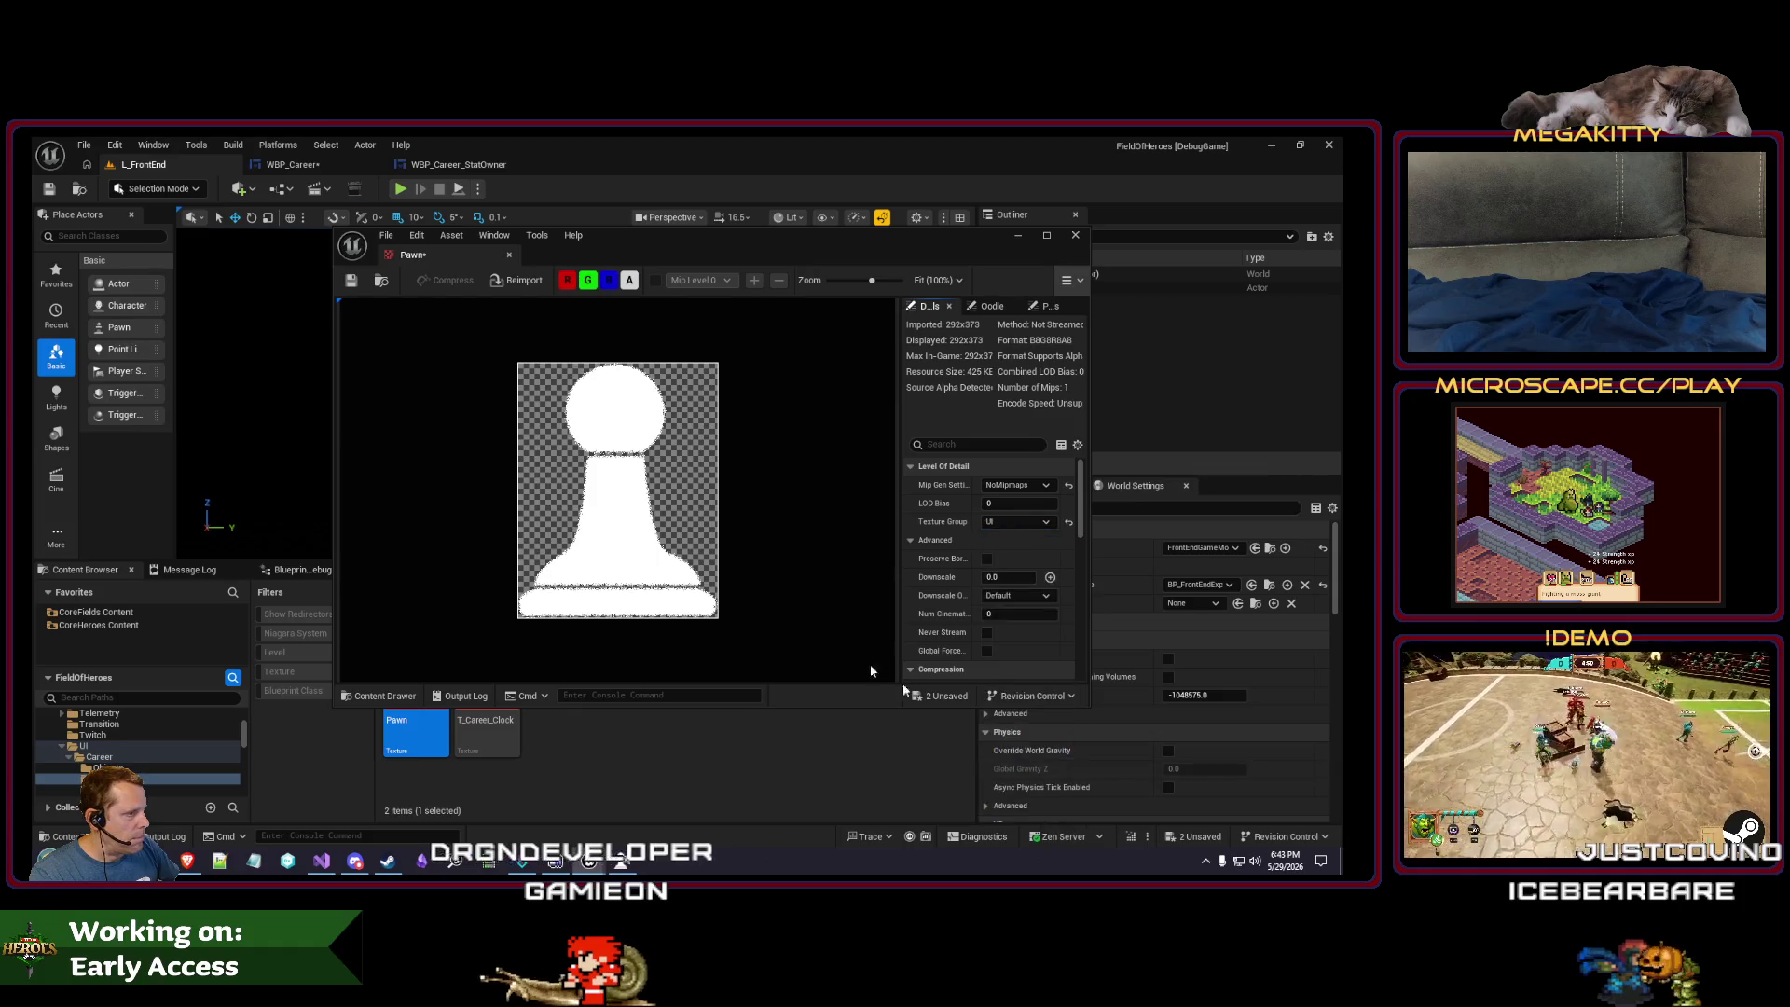
left_click(509, 256)
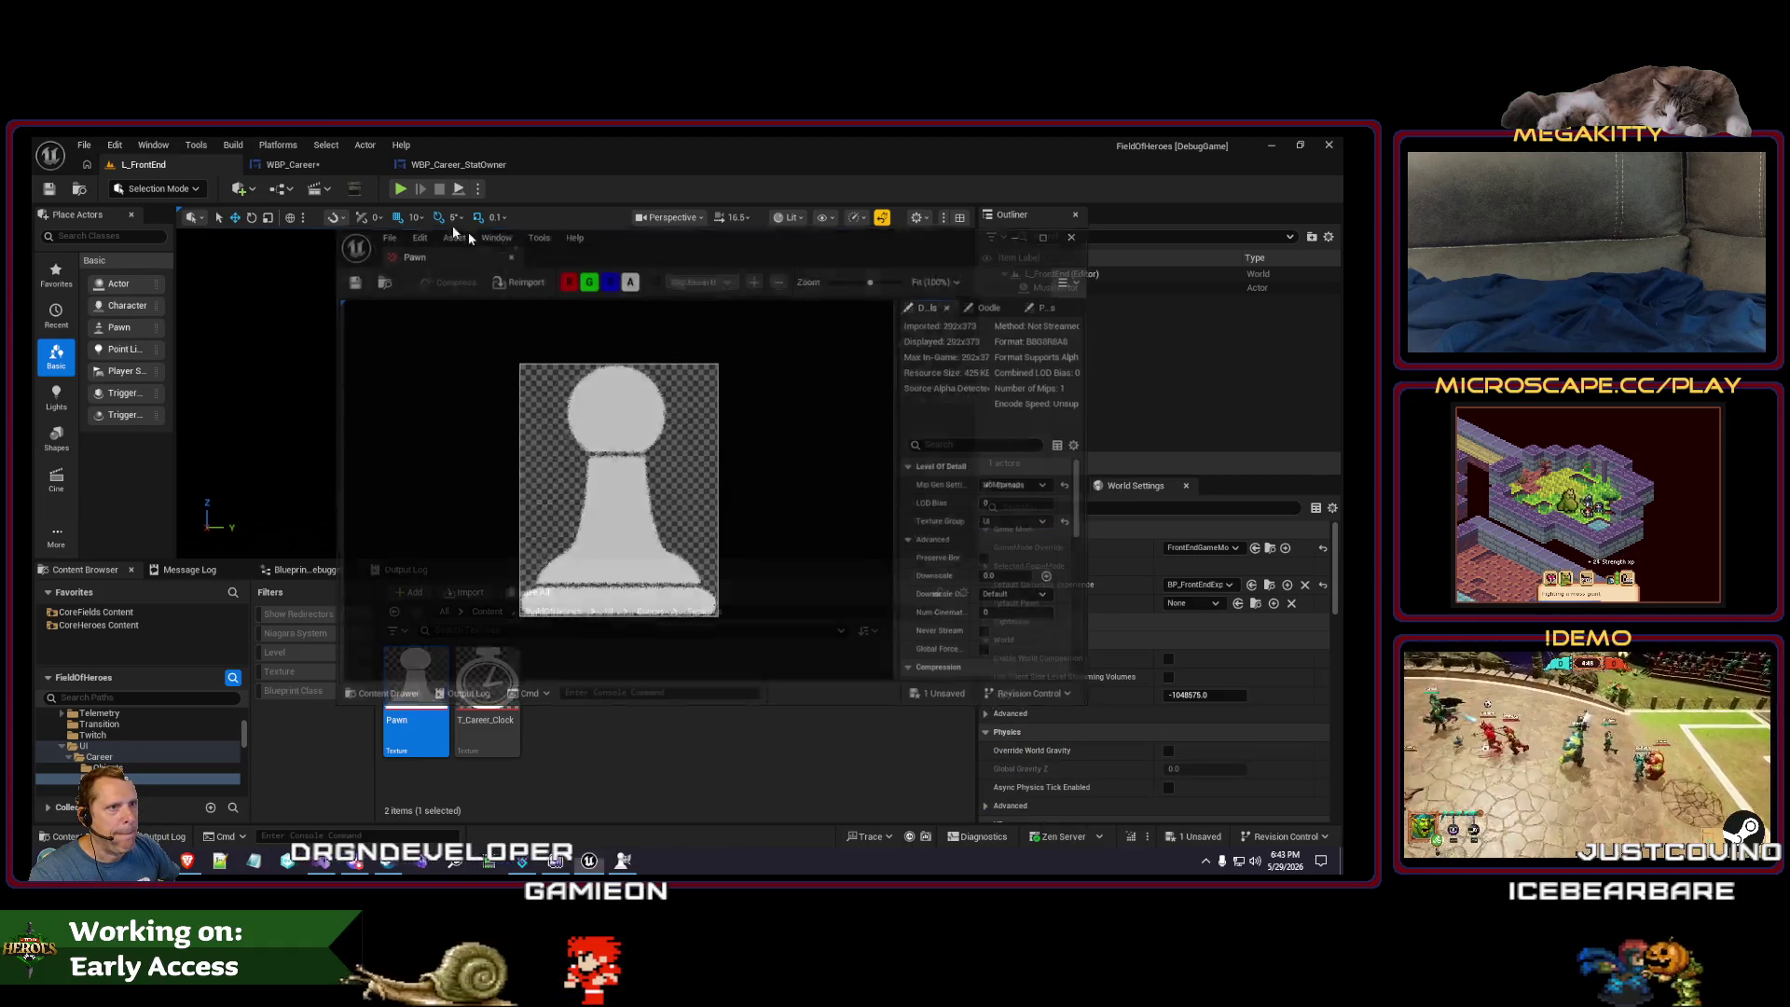
- Select the pawn image in WBP_Career and rename its texture to T_Career_Pawn
left_click(310, 167)
left_click(772, 385)
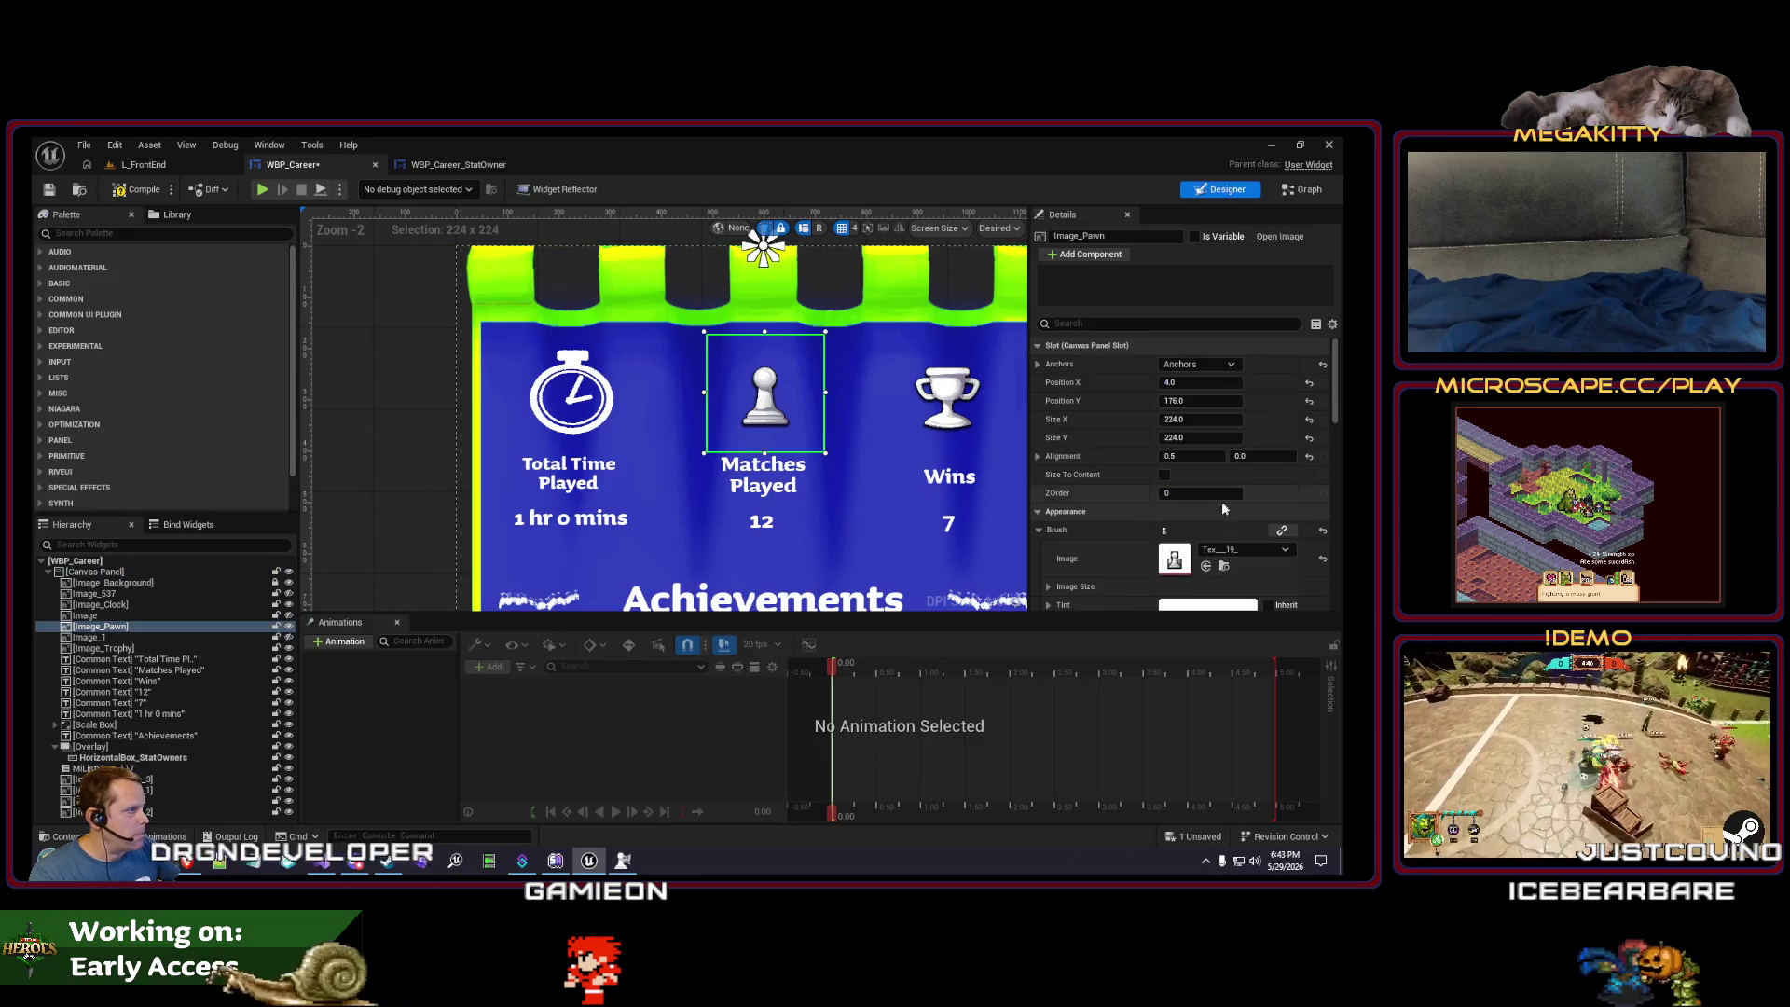
left_click(1241, 550)
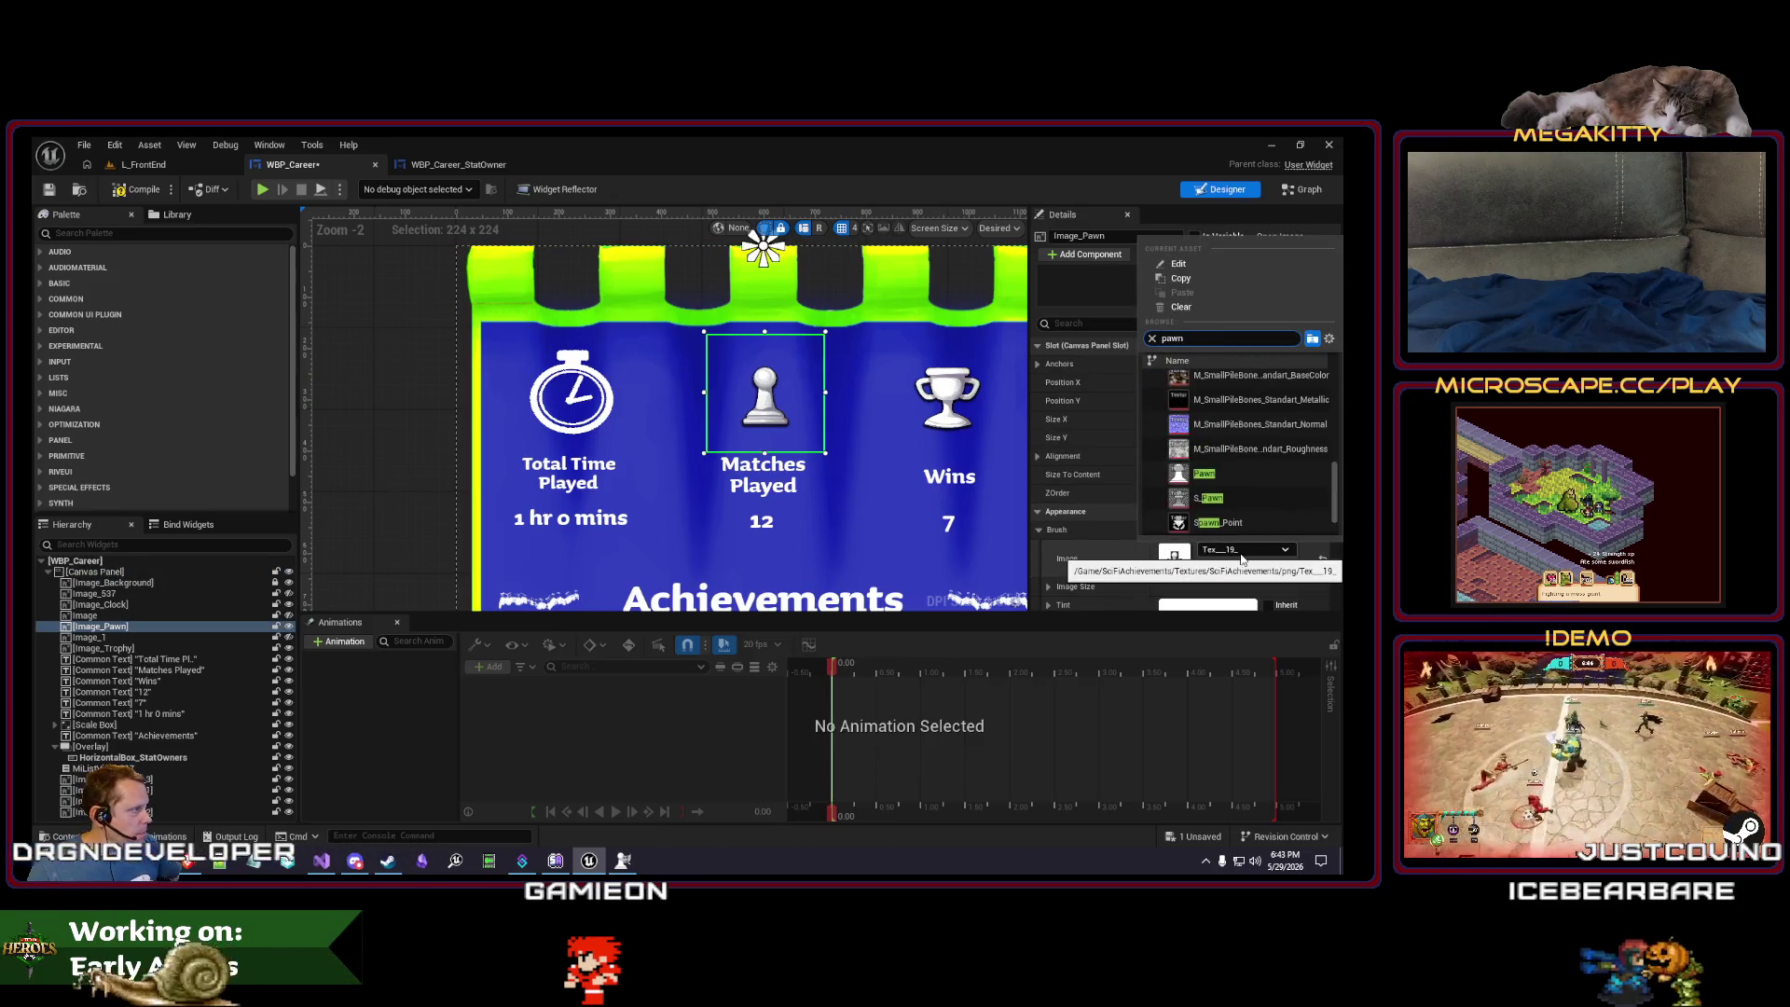
key("ctrl+a")
key("BackSpace")
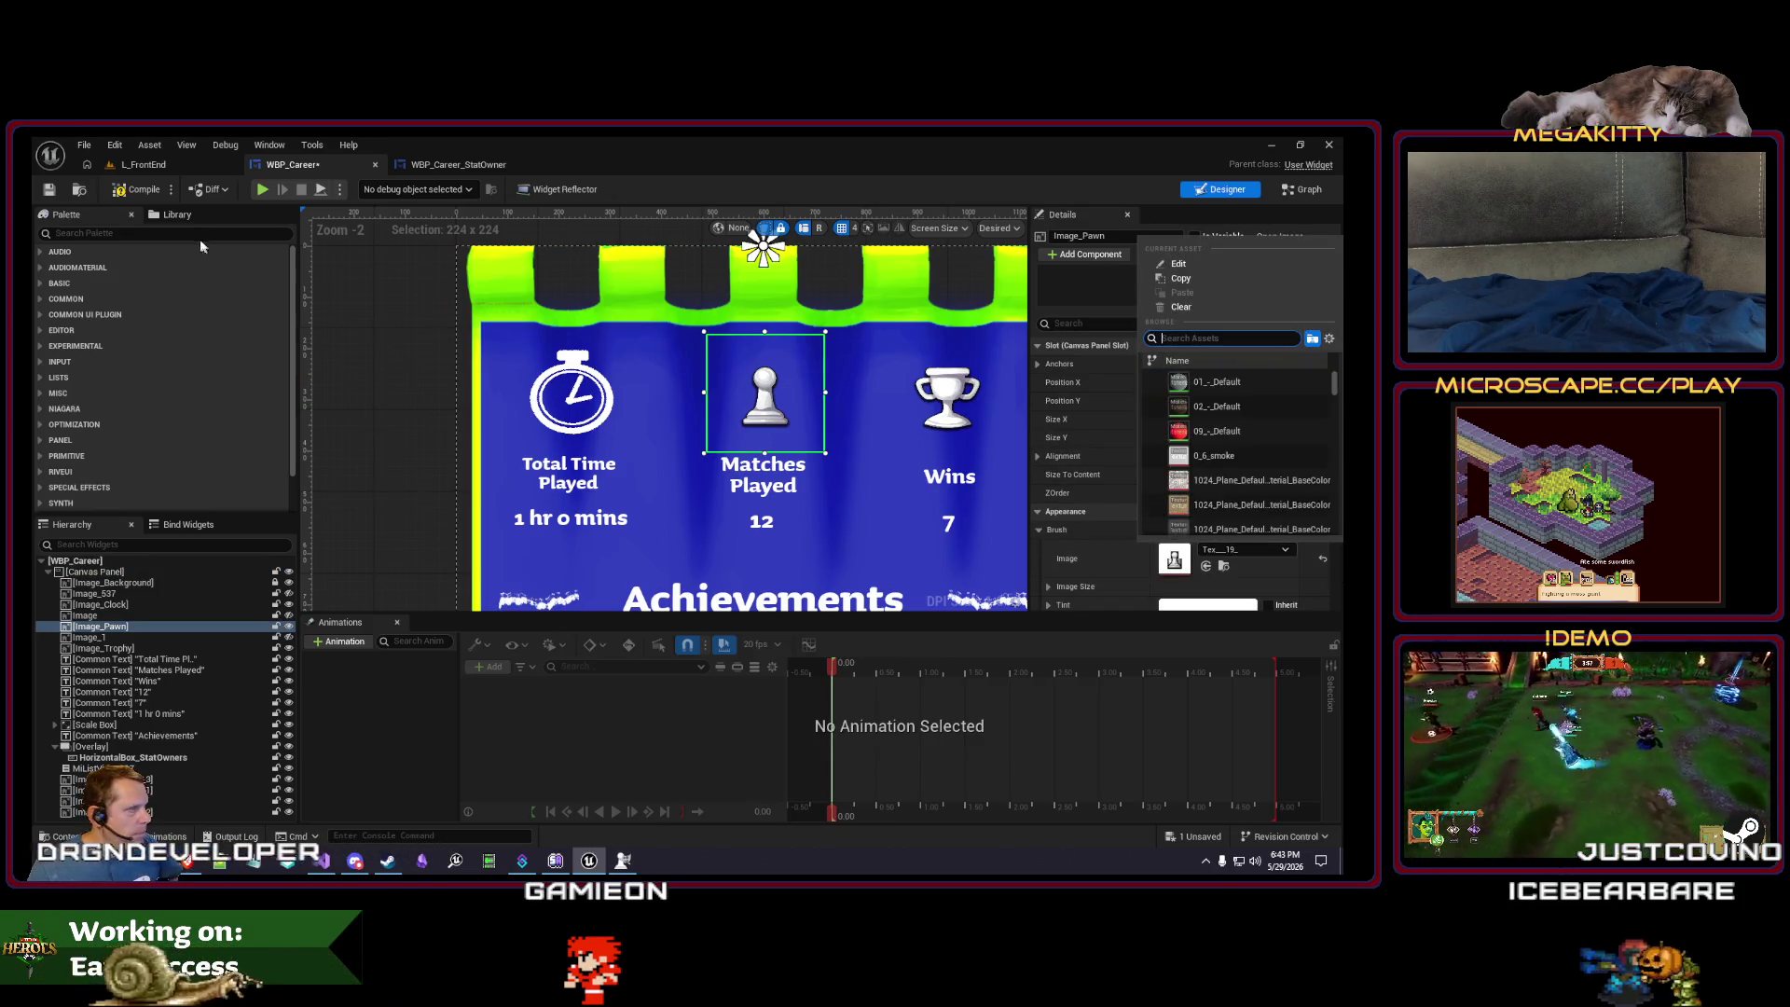
left_click(140, 165)
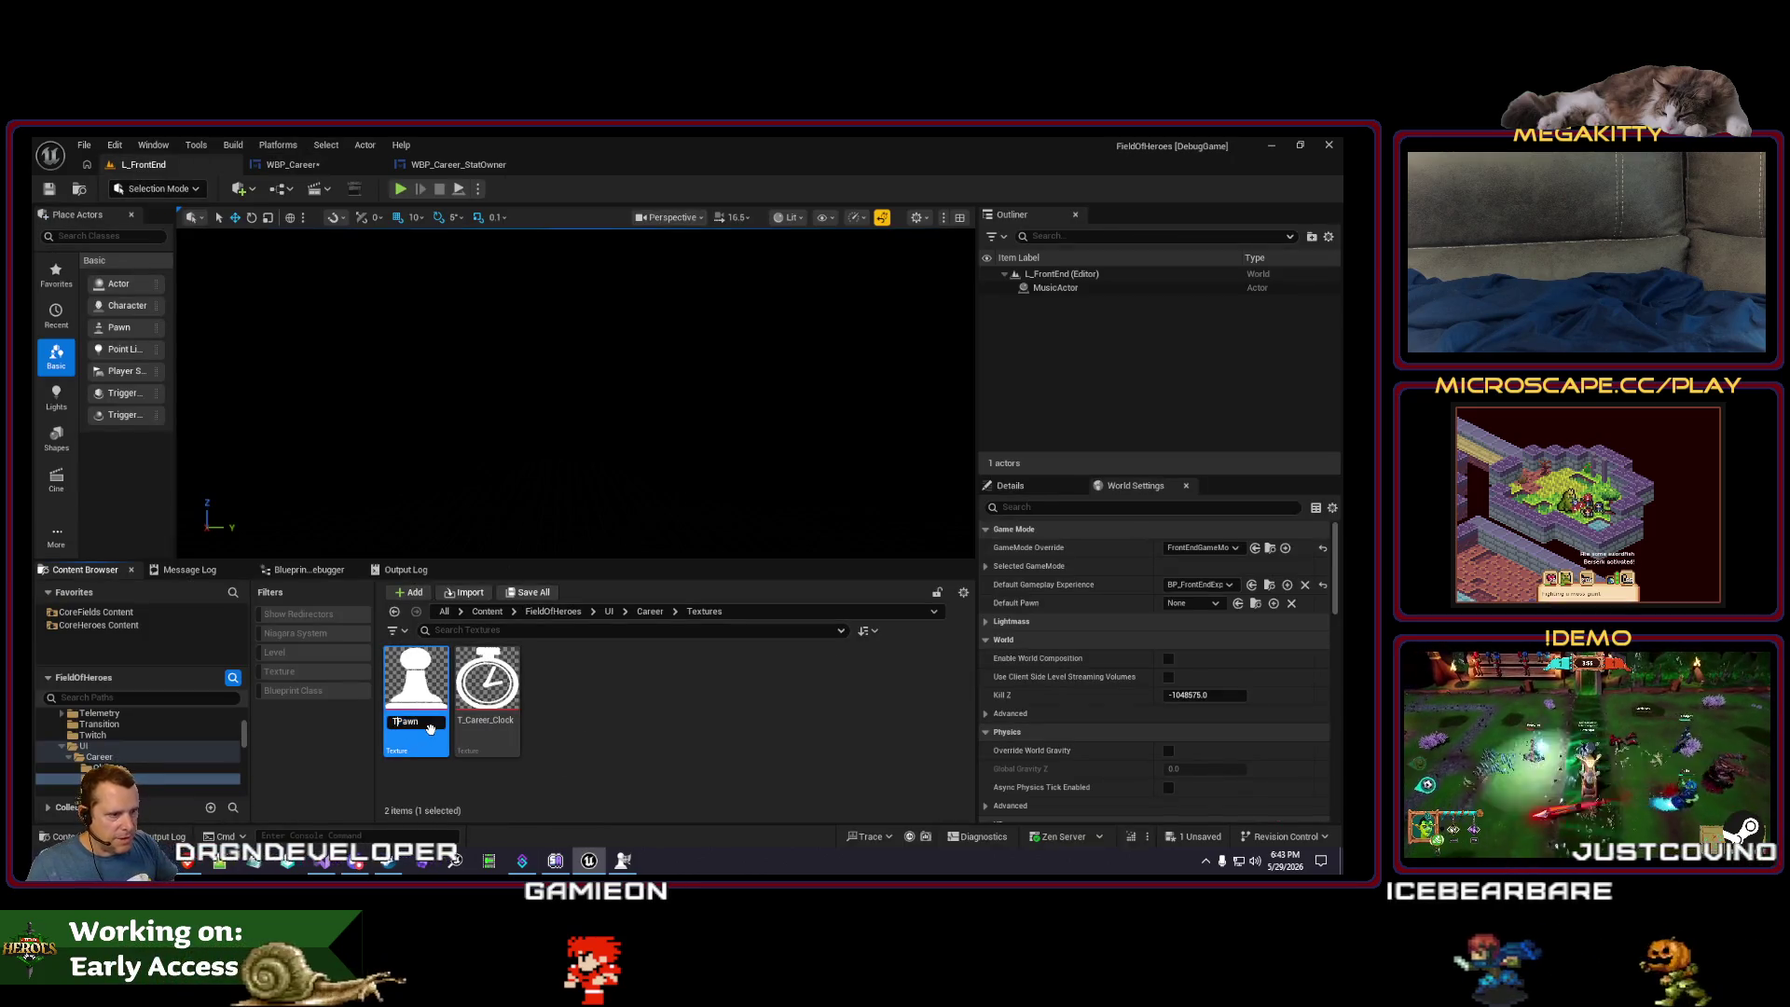
type("reer_")
key("Return")
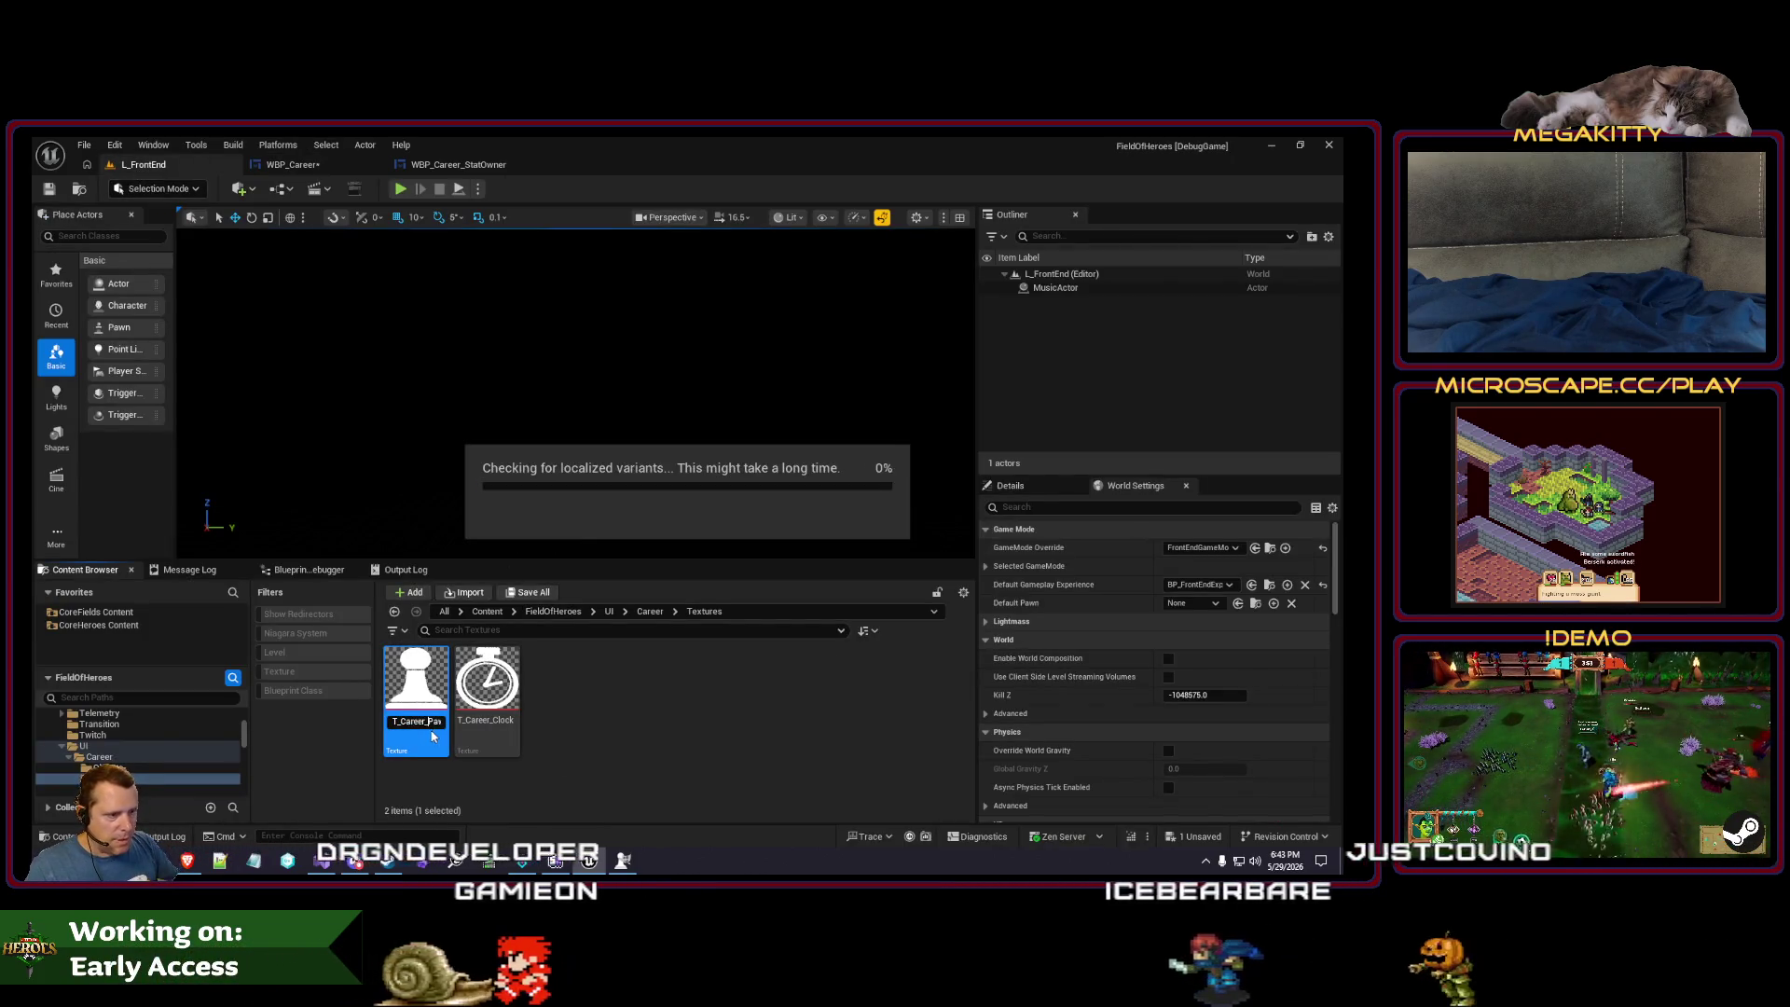
- Set the pawn image to T_Career_Pawn, sized 164 wide by 192 high
left_click(292, 165)
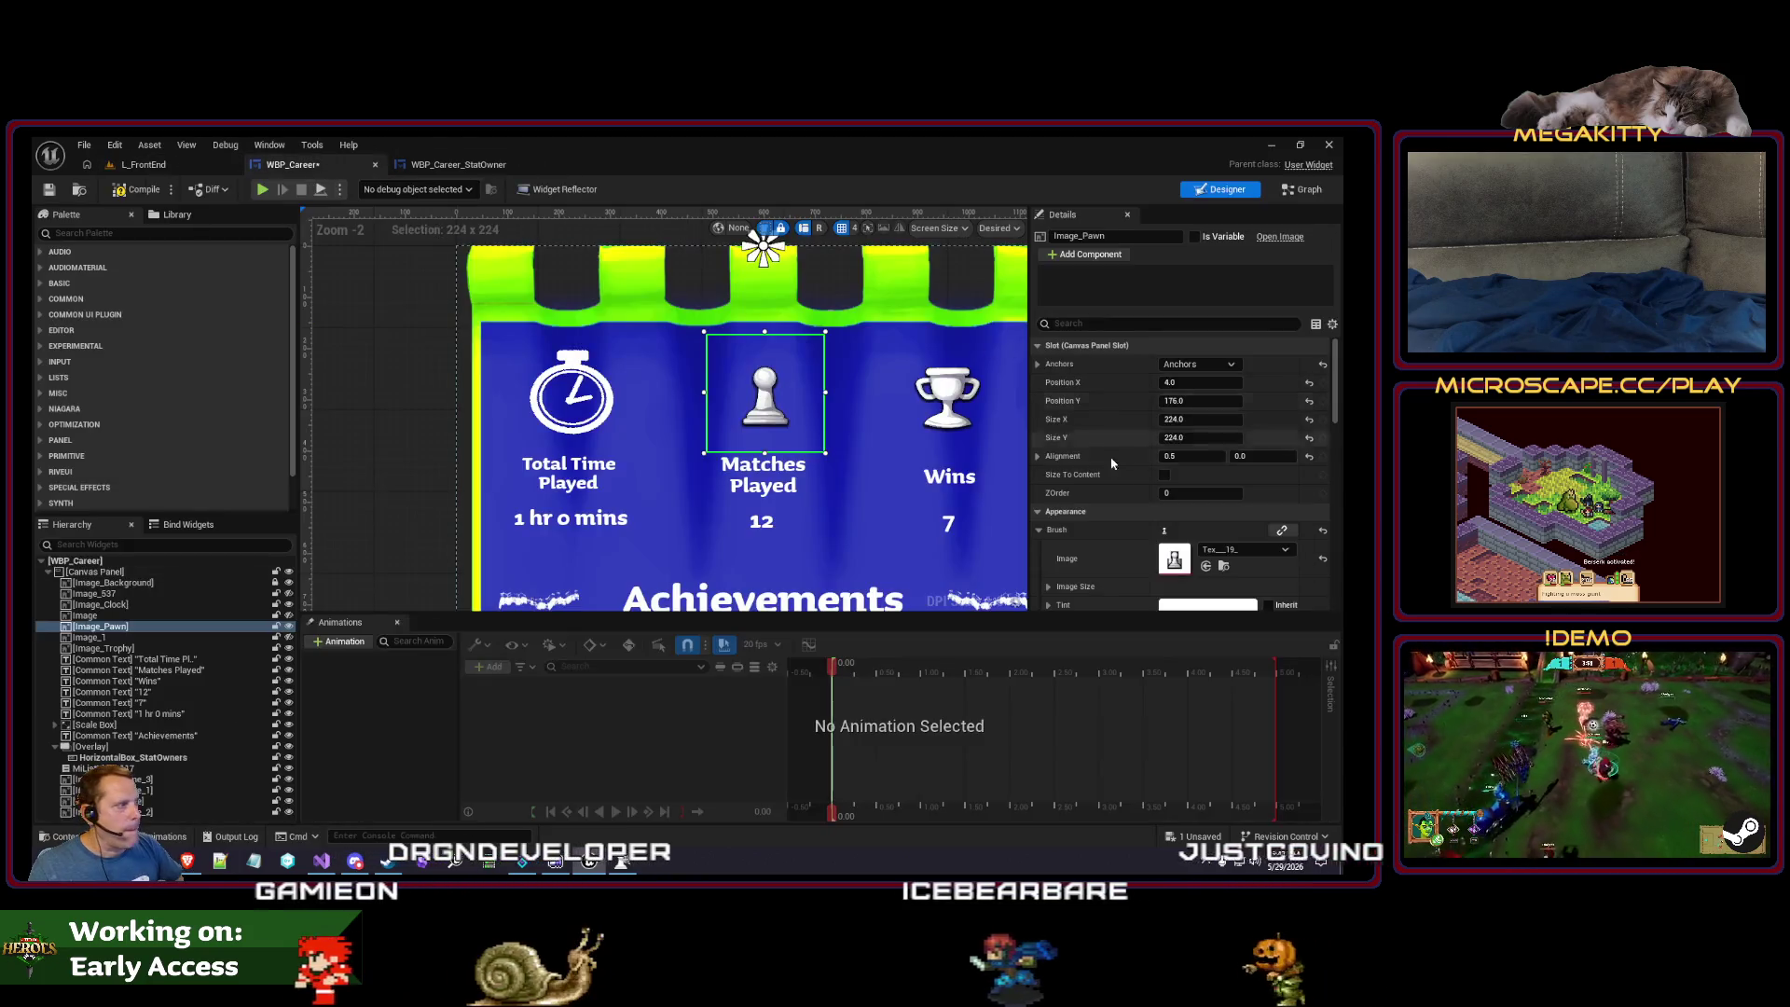
left_click(1224, 551)
type("career")
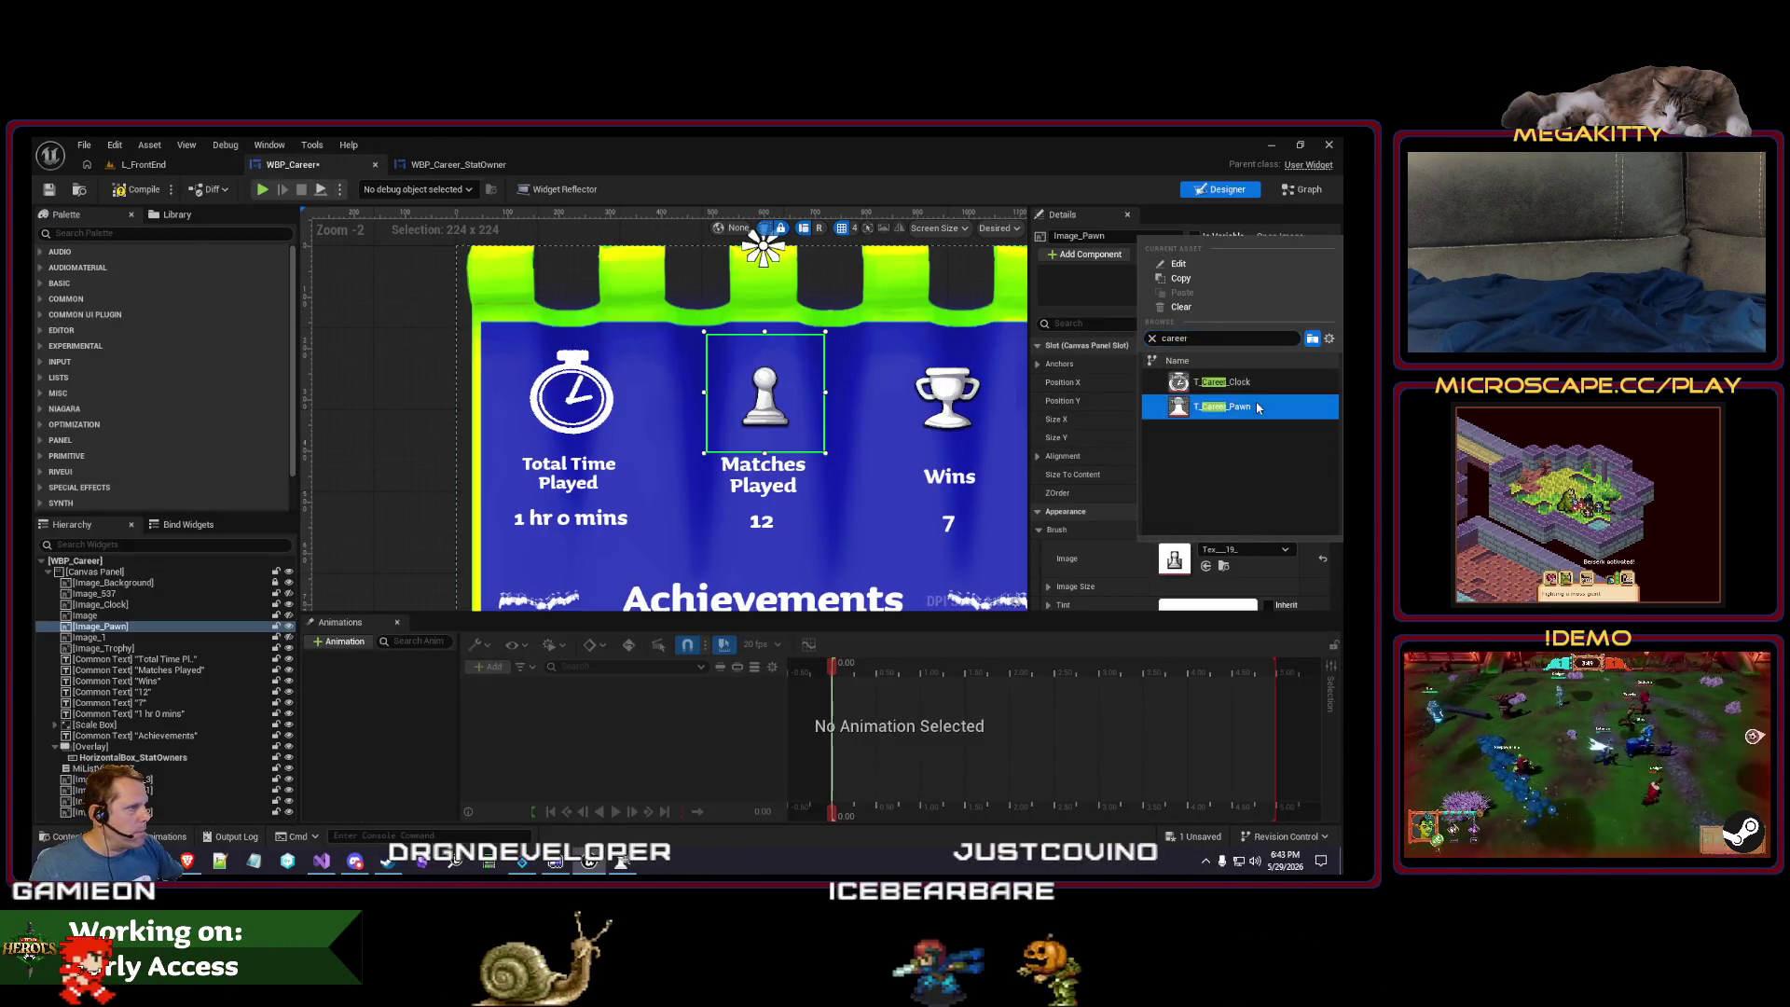
left_click(1257, 407)
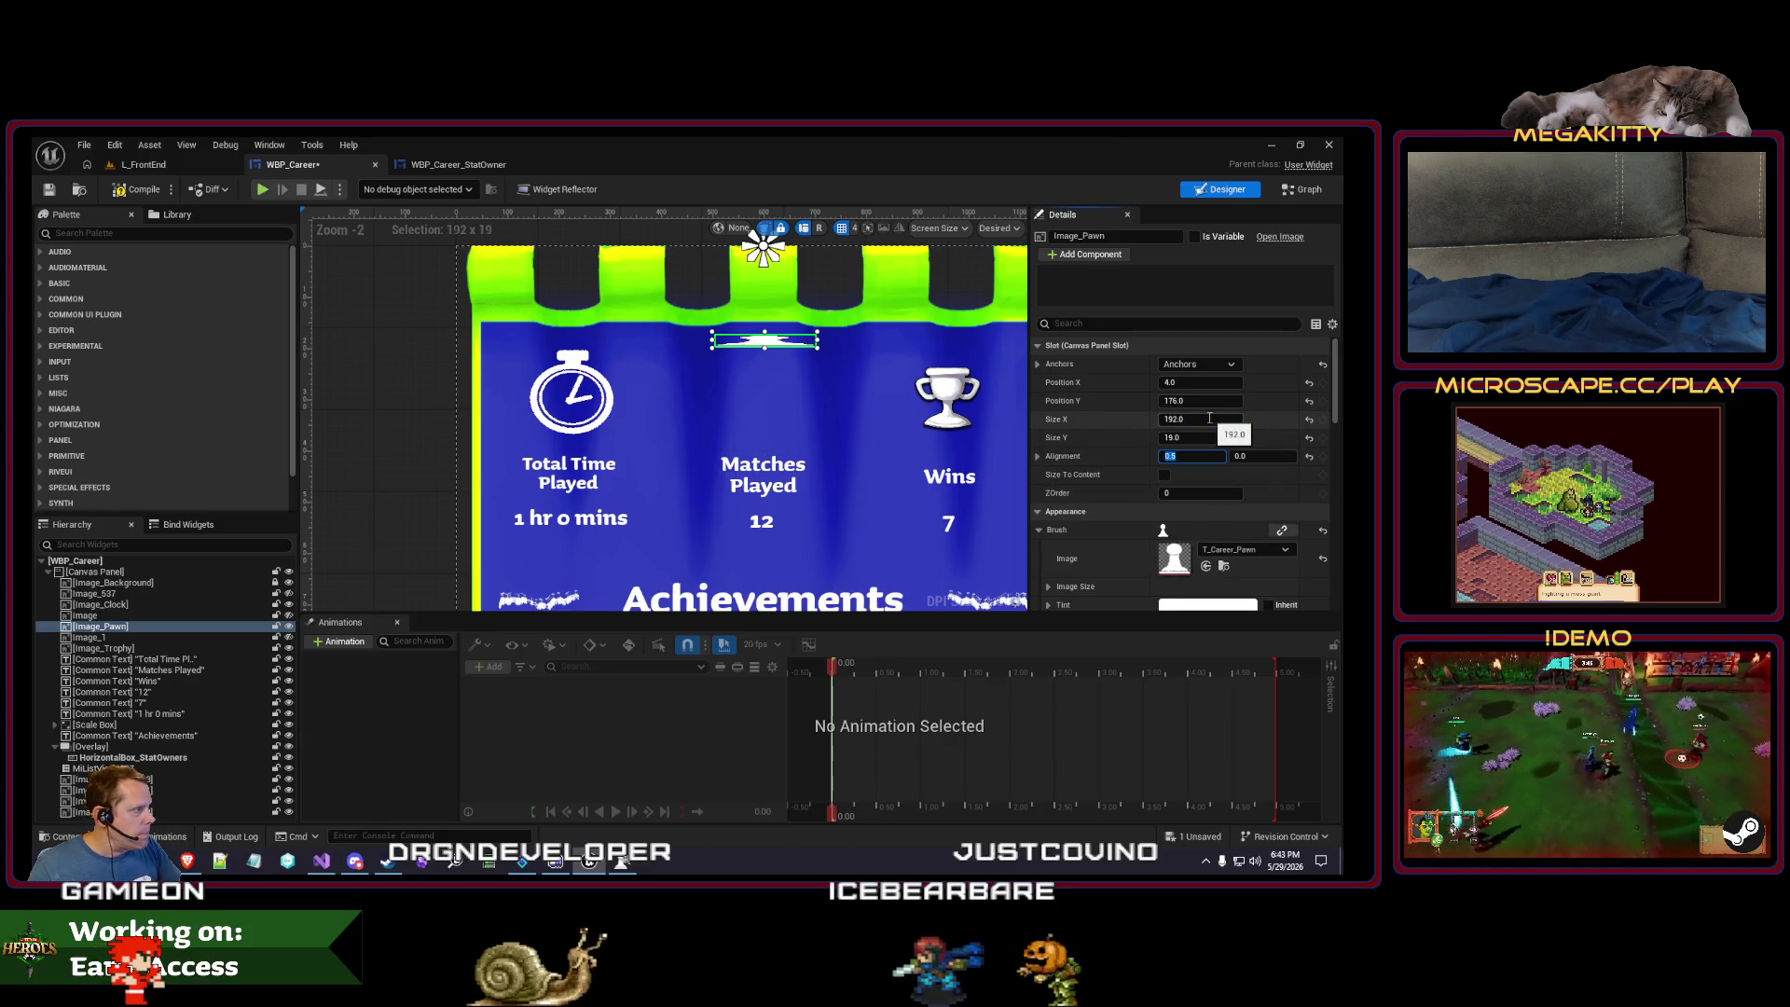
key("Tab")
type("164")
key("Tab")
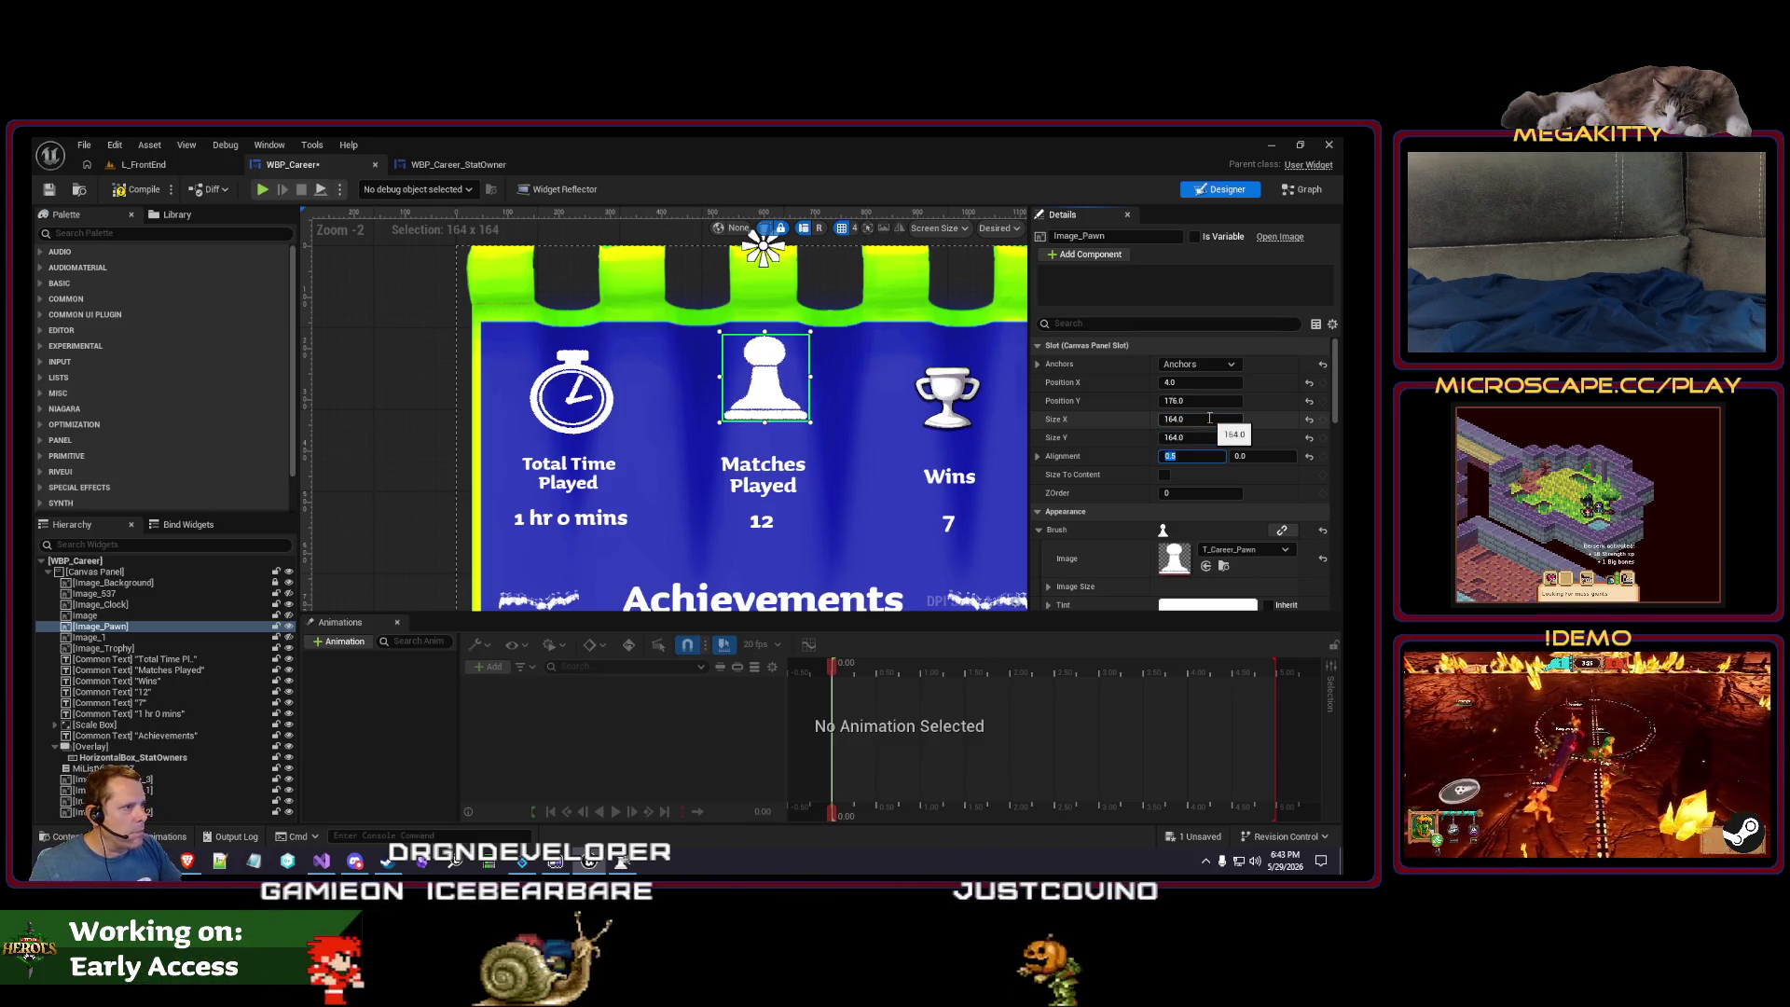
- Nudge the pawn image down, check the icons on the canvas, then bring GIMP forward
key("Down")
key("Down")
key("Down")
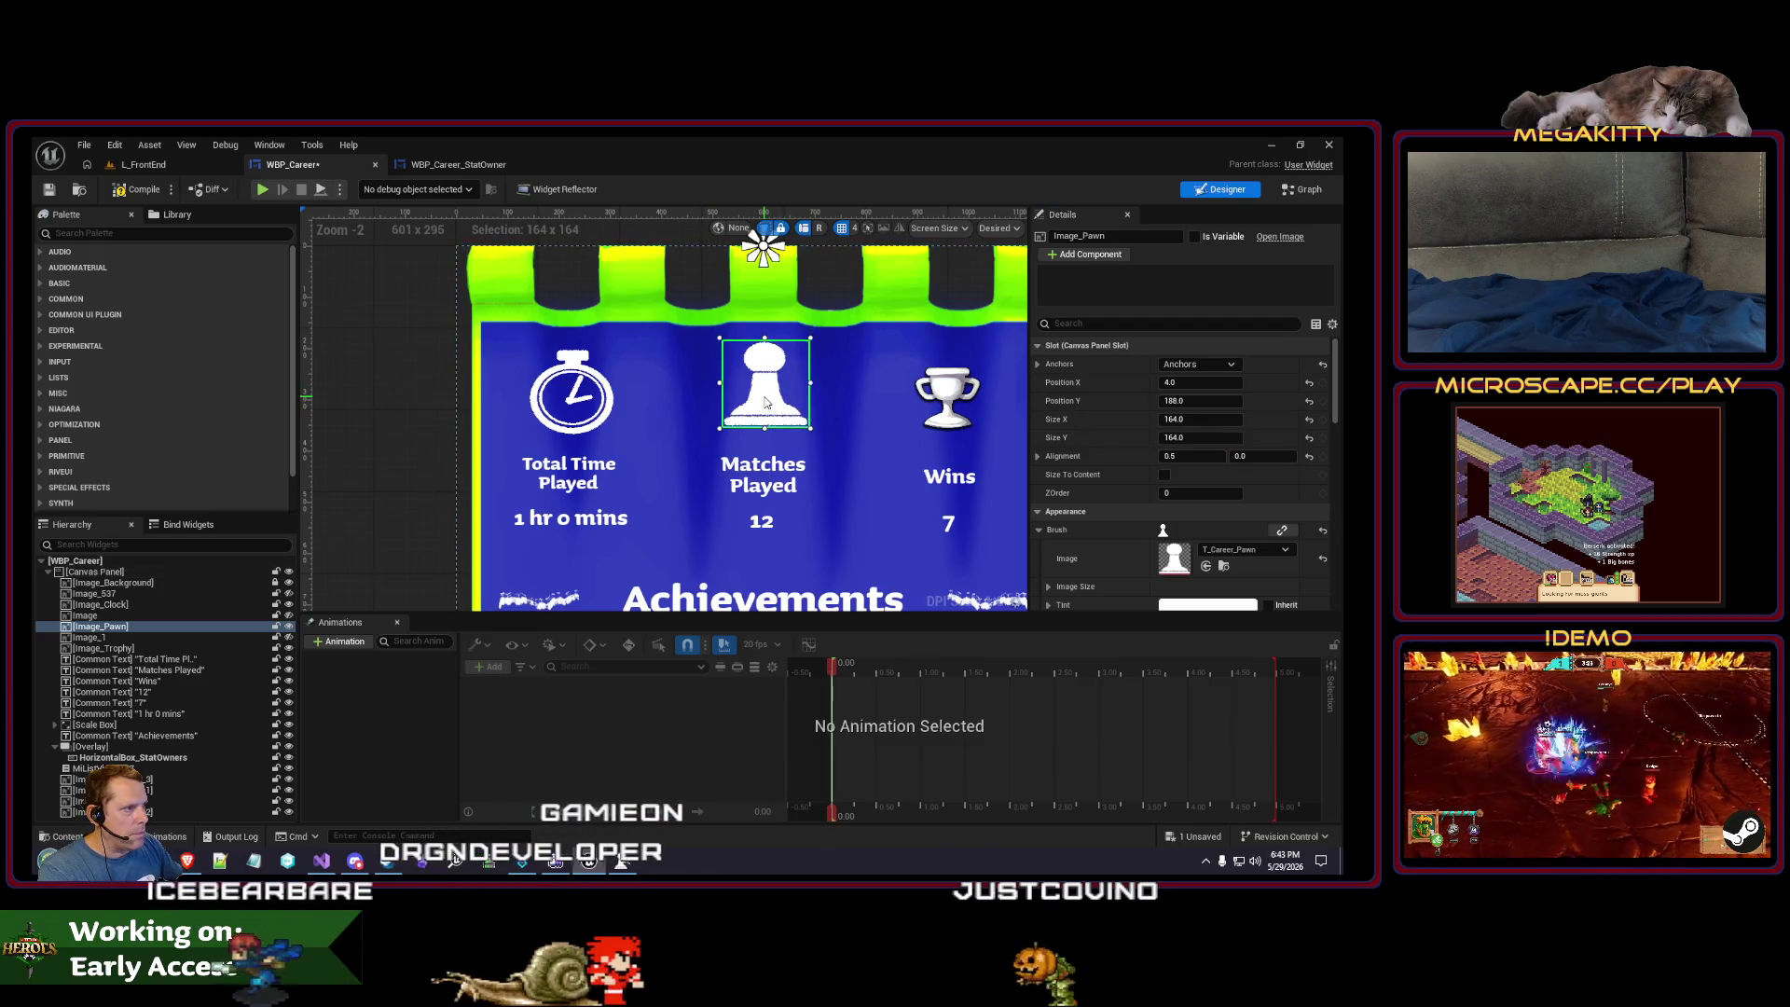
left_click(862, 412)
left_click_drag(870, 420, 655, 420)
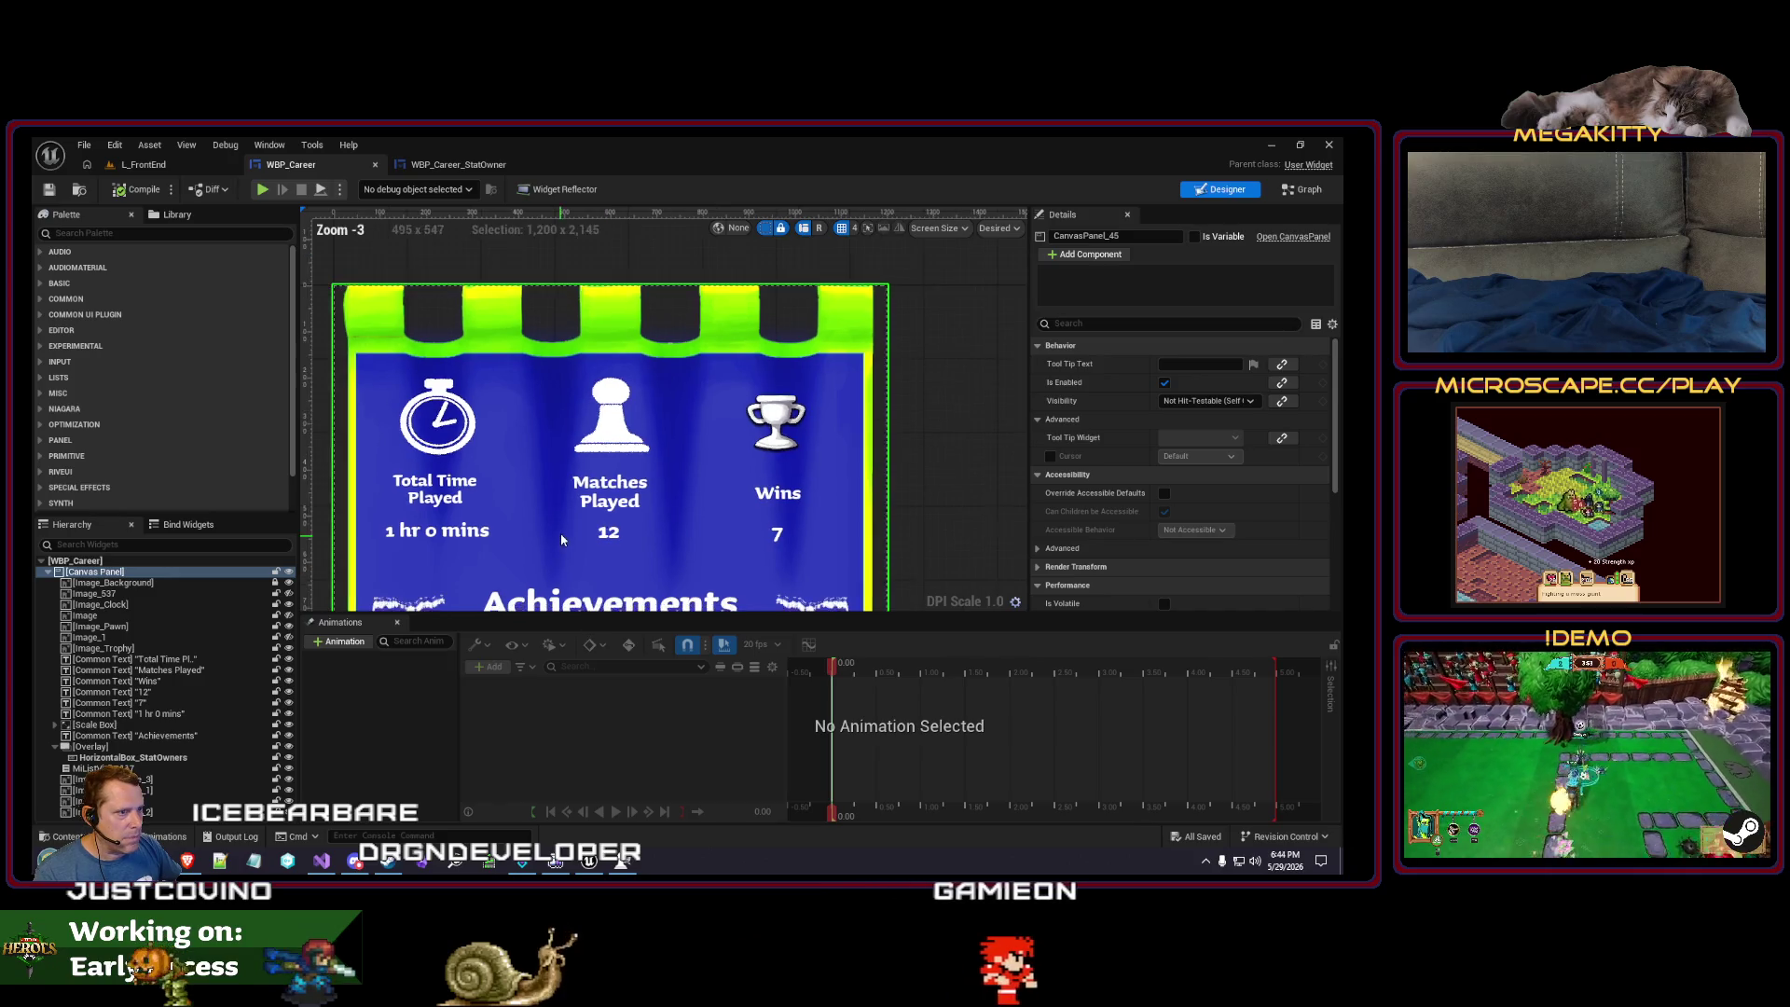
scroll(615, 504, "down", 4)
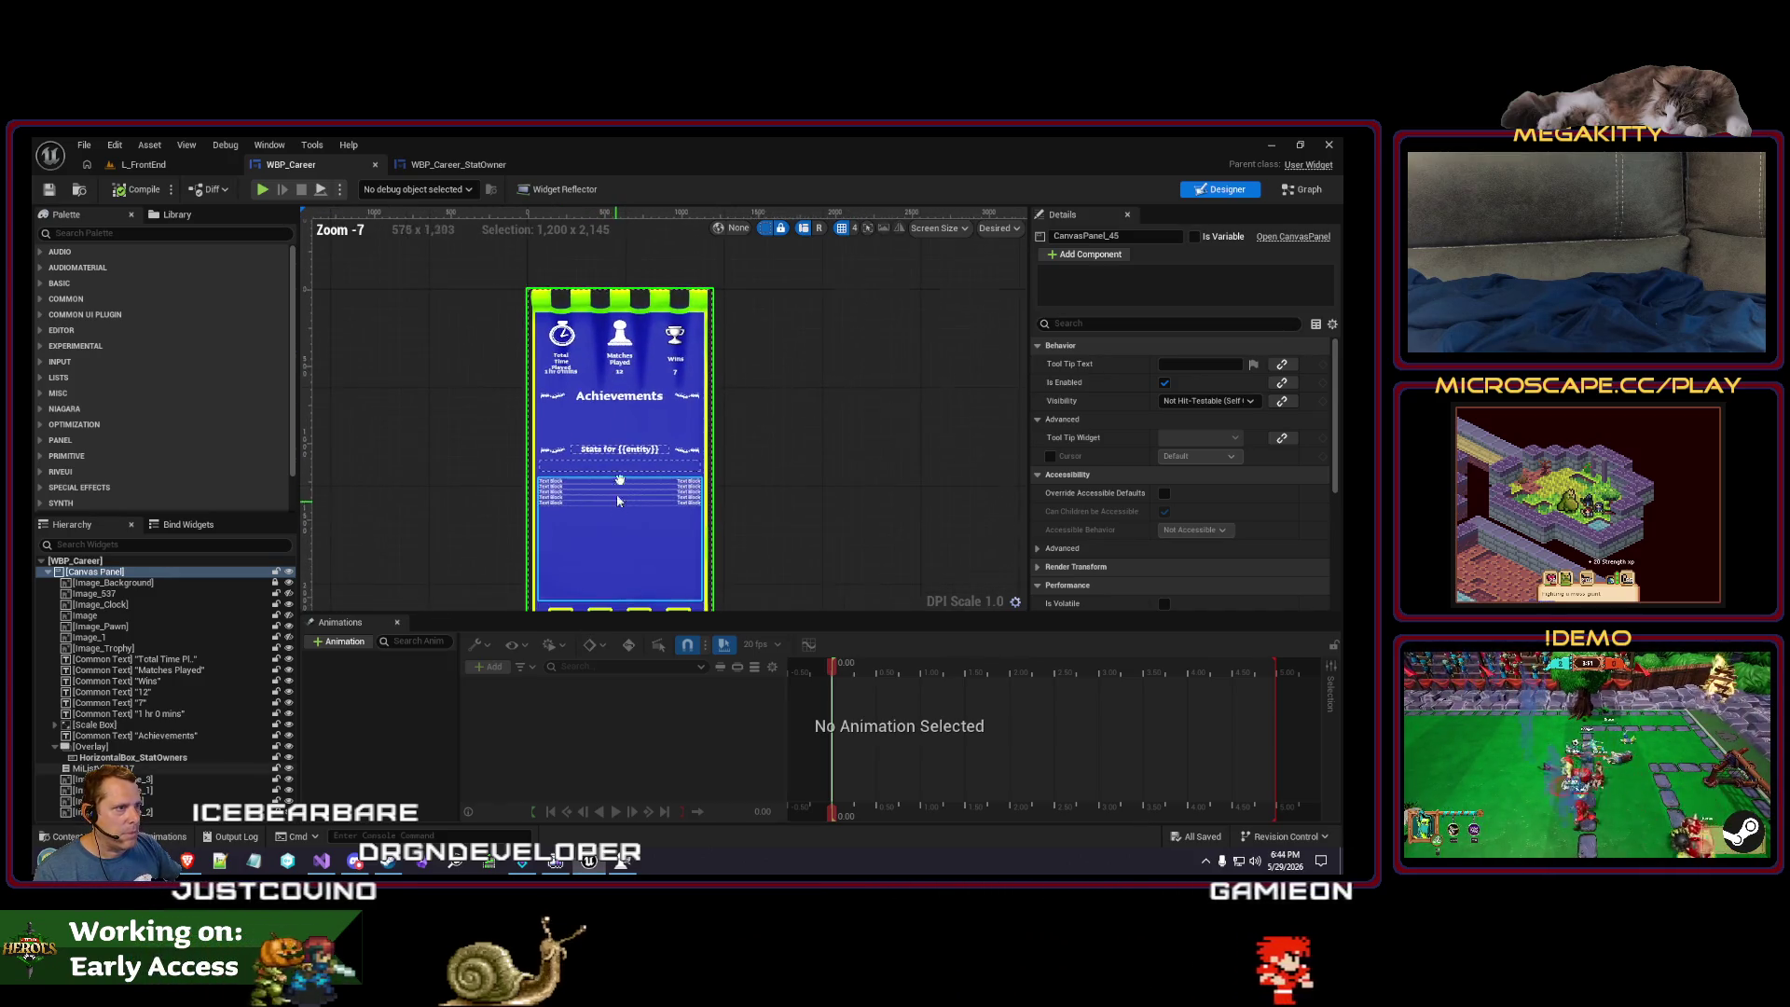
scroll(565, 431, "up", 2)
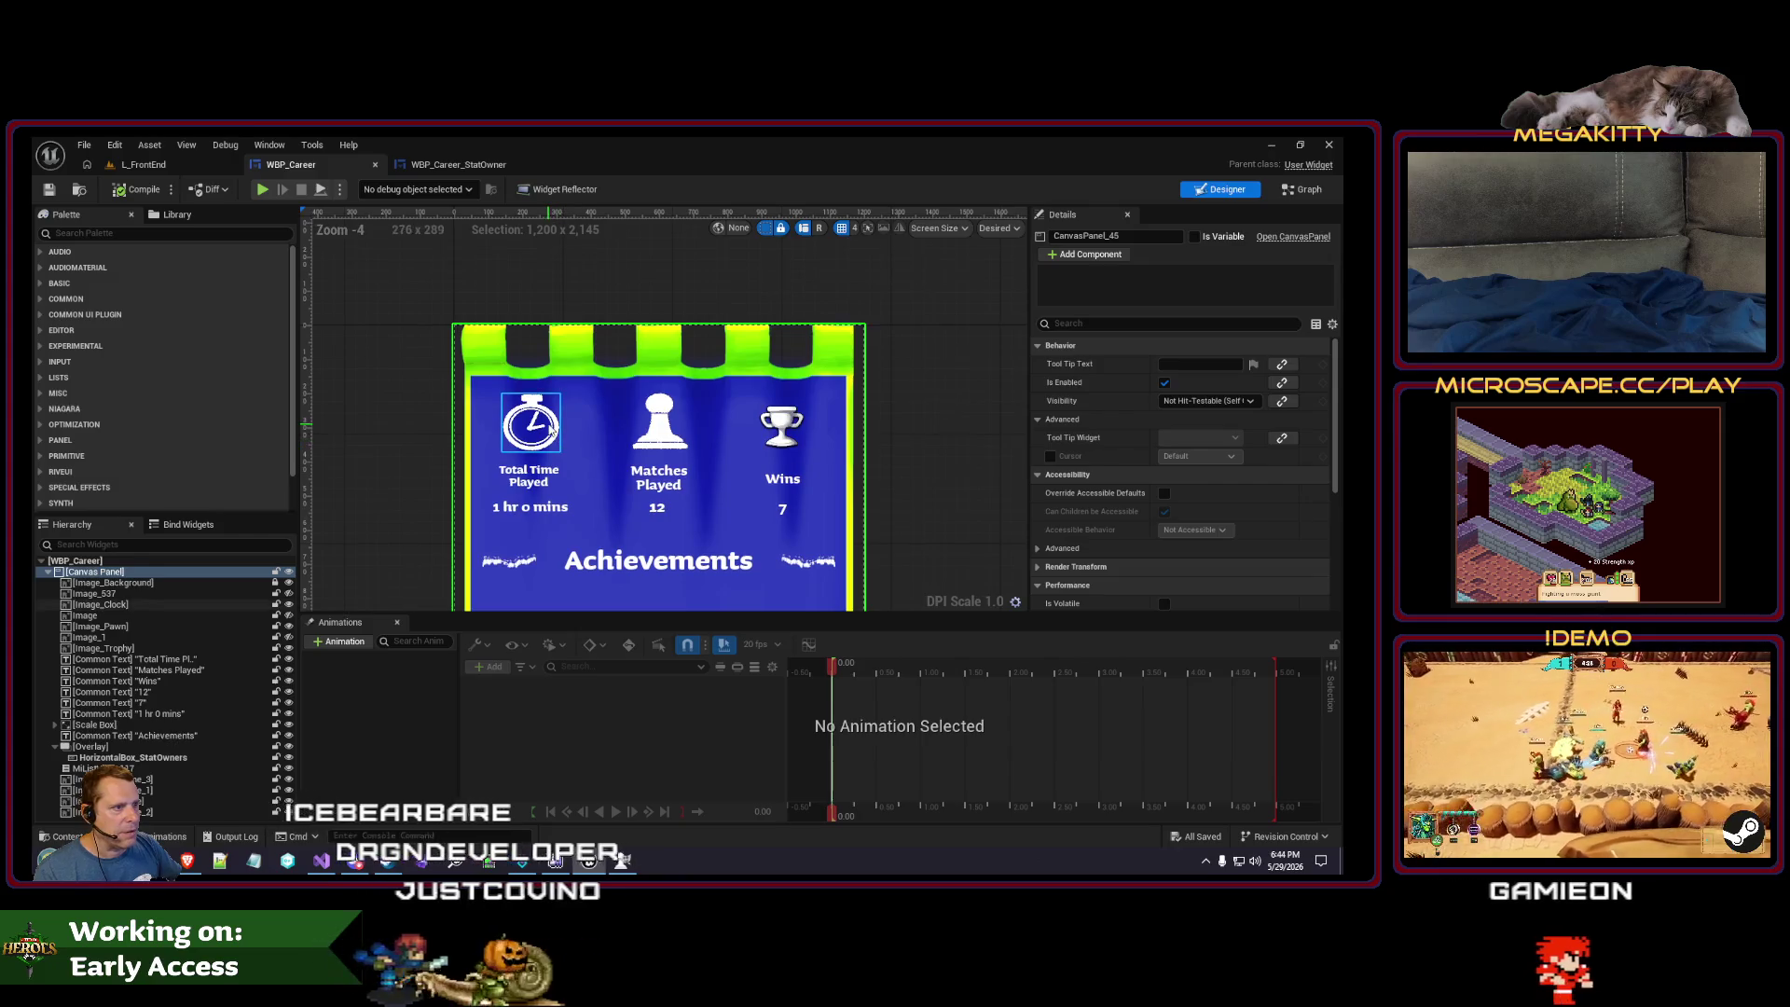
left_click(623, 860)
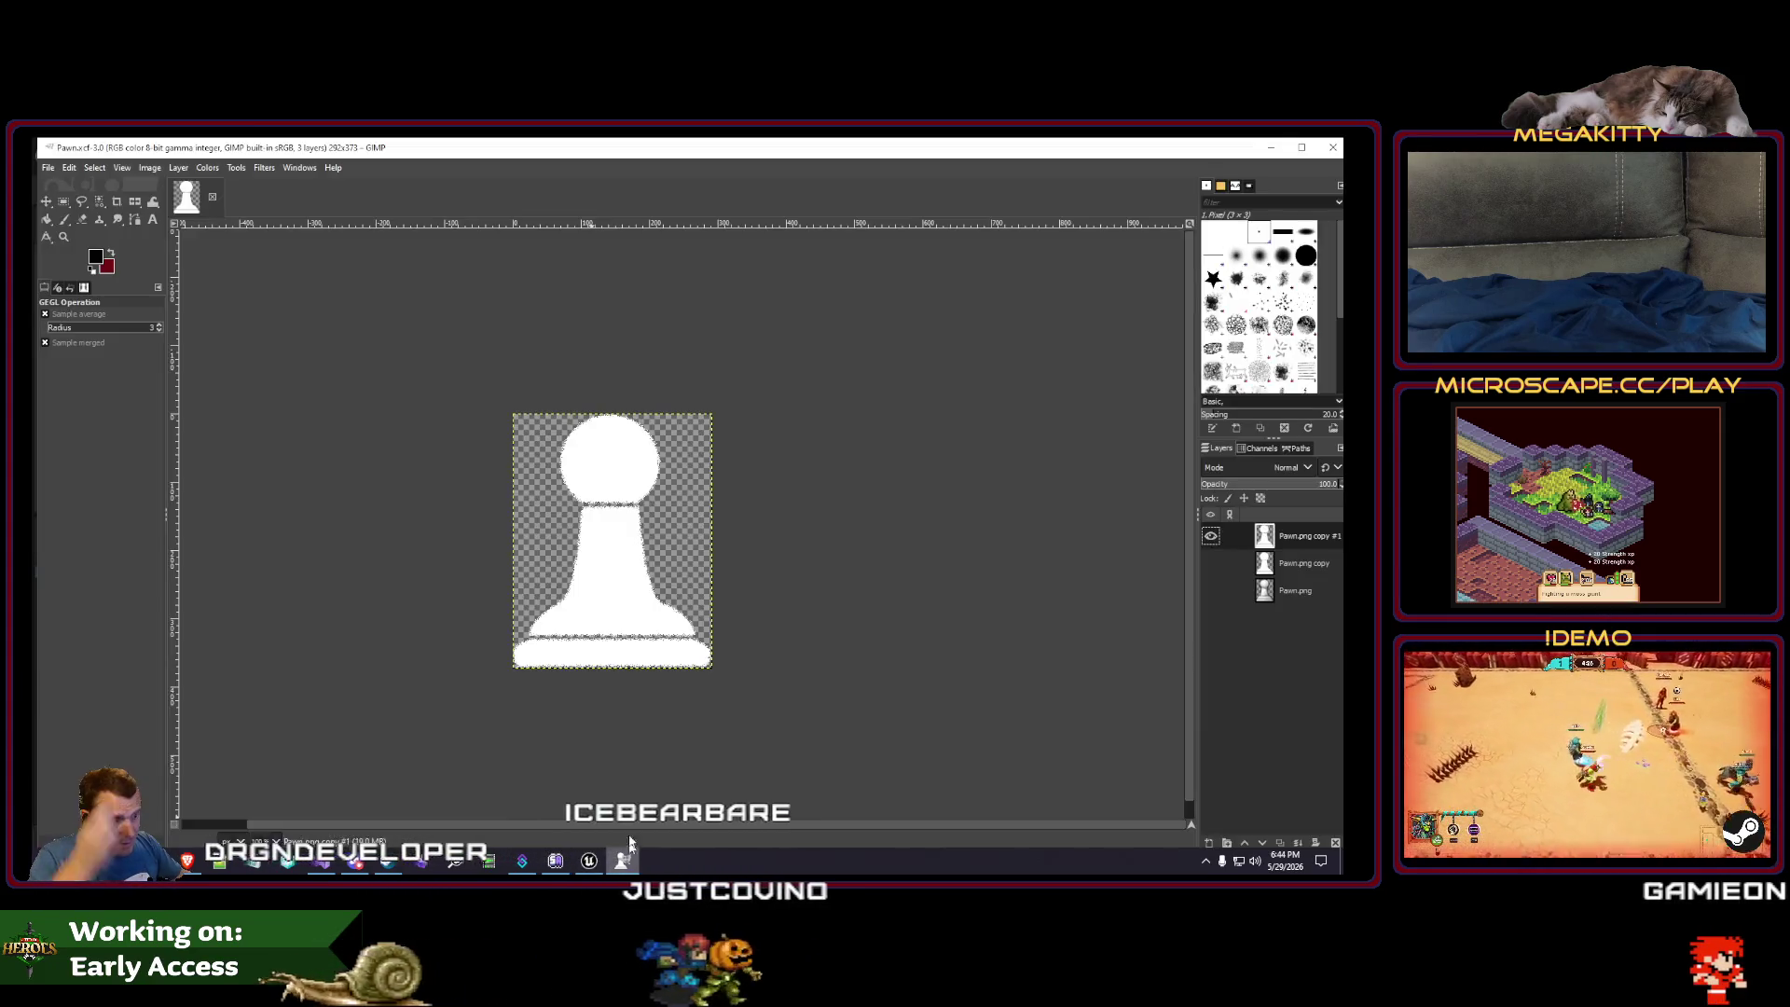
- Close the pawn image, open Trophy.png, duplicate its layer and hide the original
key("ctrl+w")
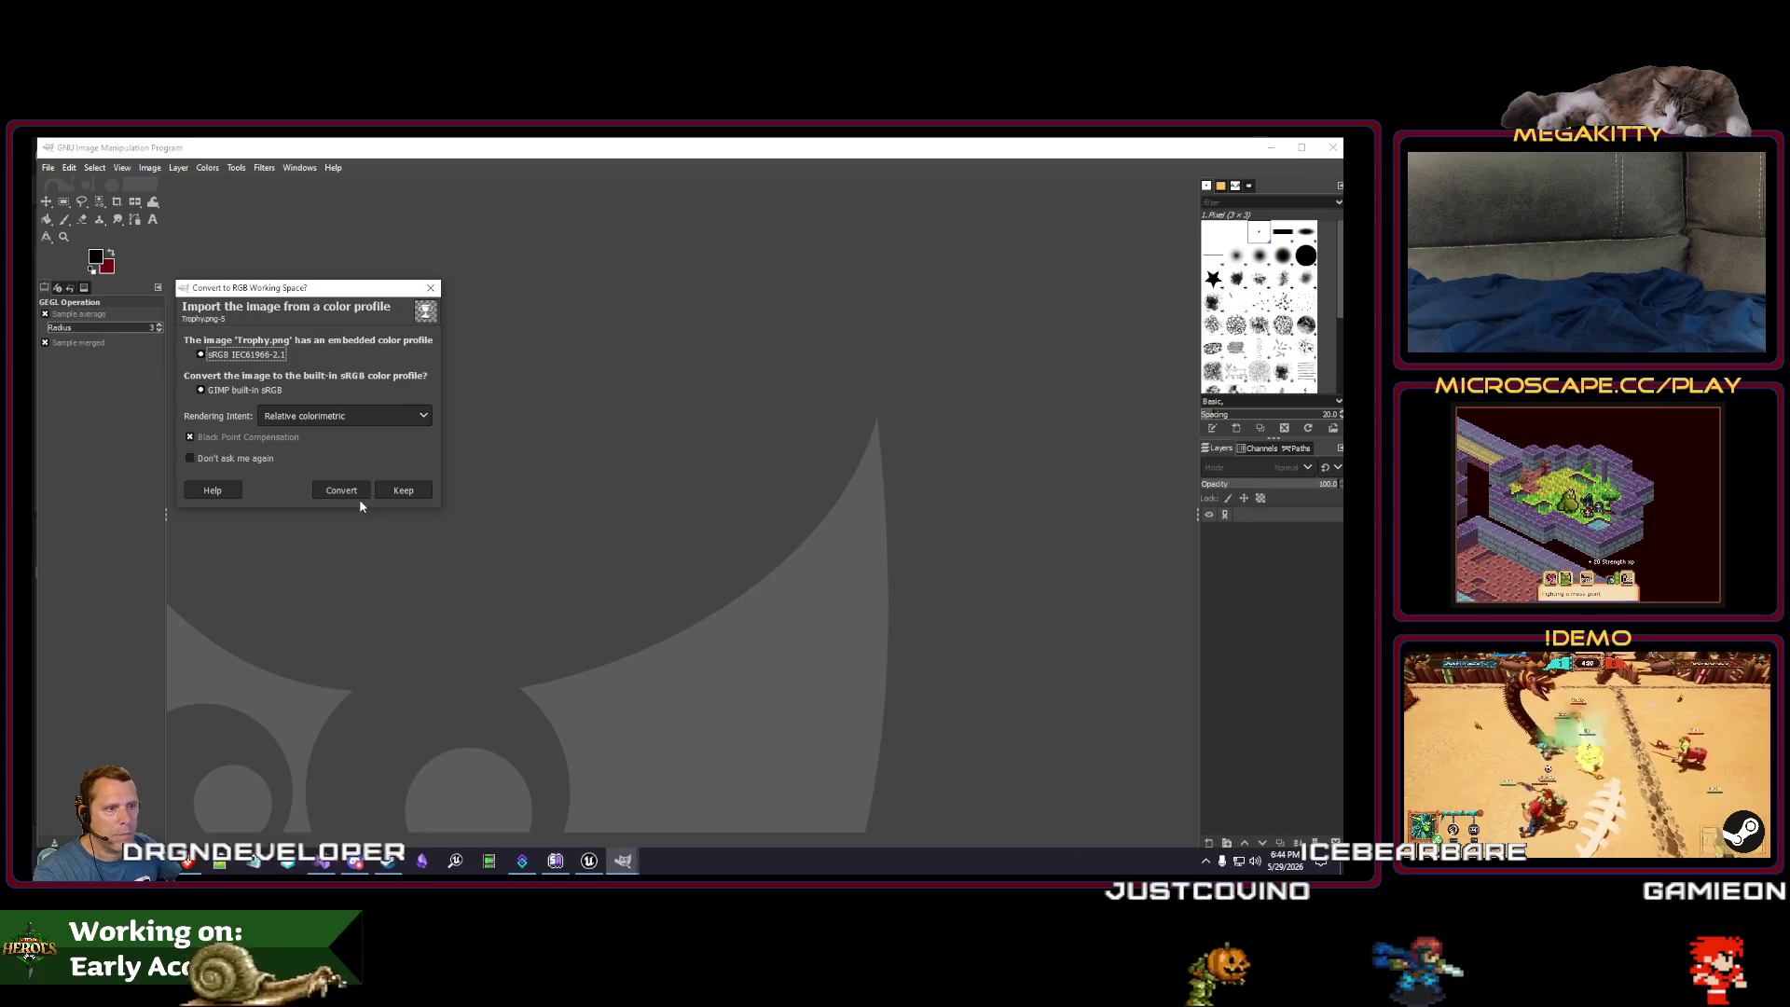
left_click(360, 499)
right_click(1296, 541)
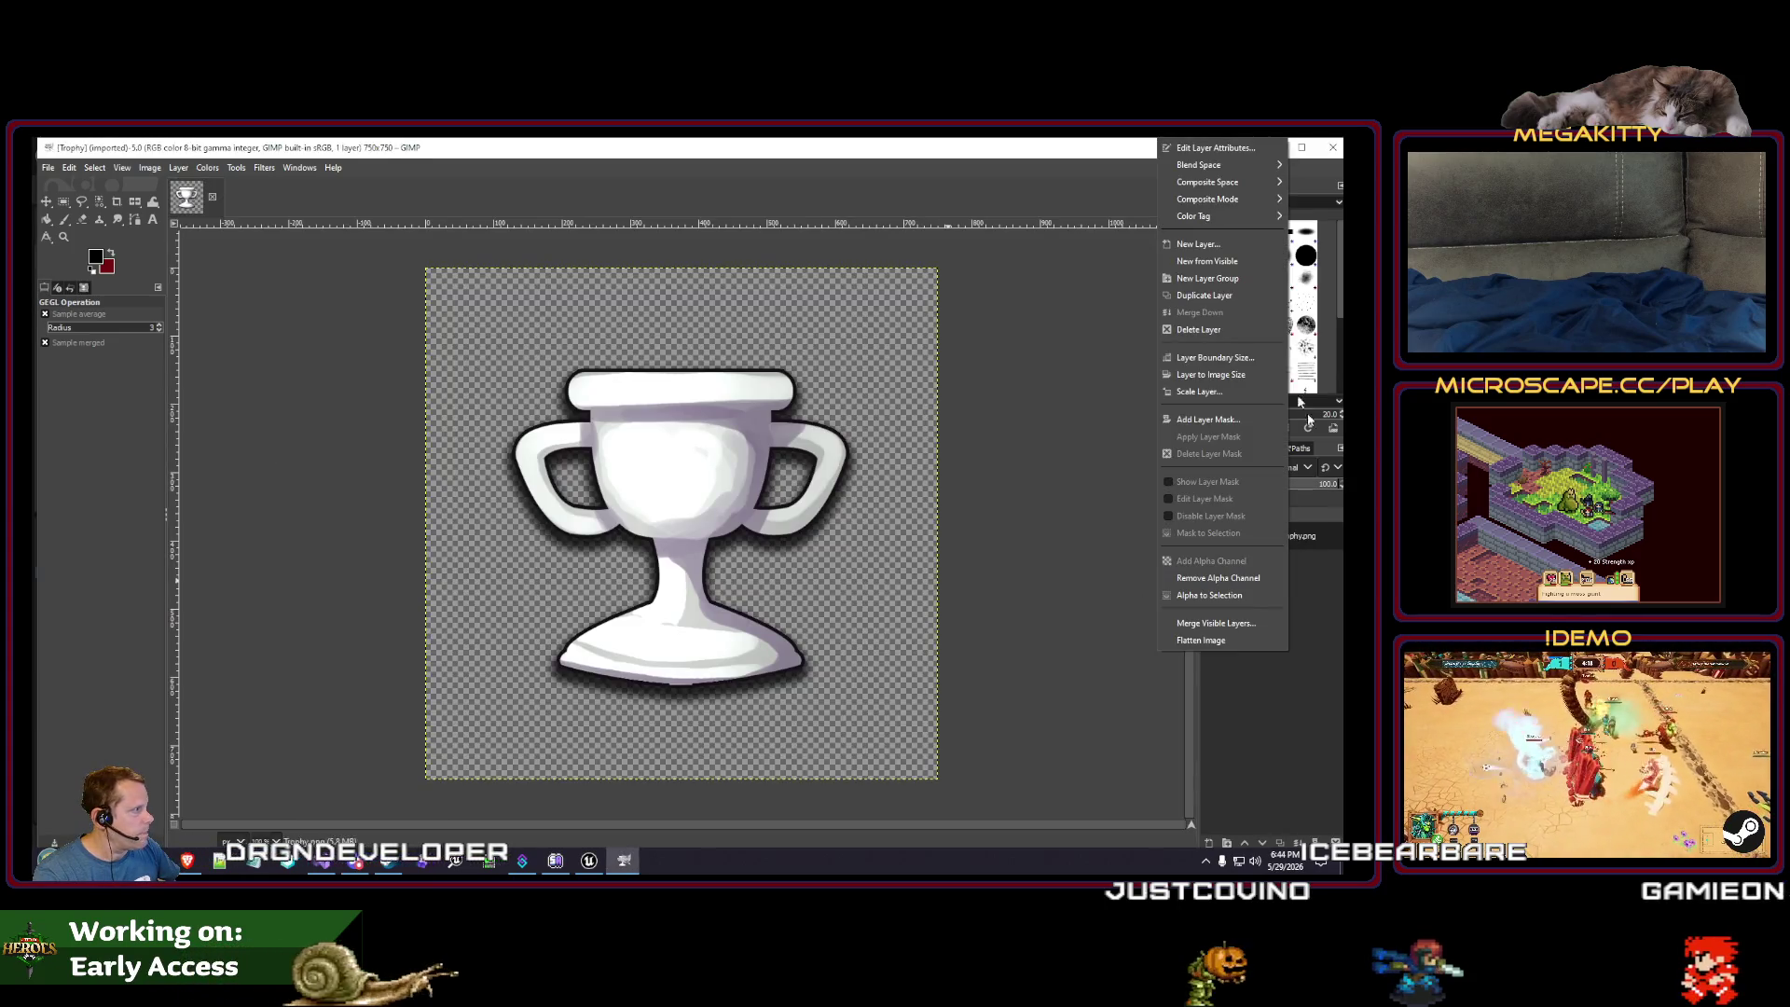
left_click(1217, 297)
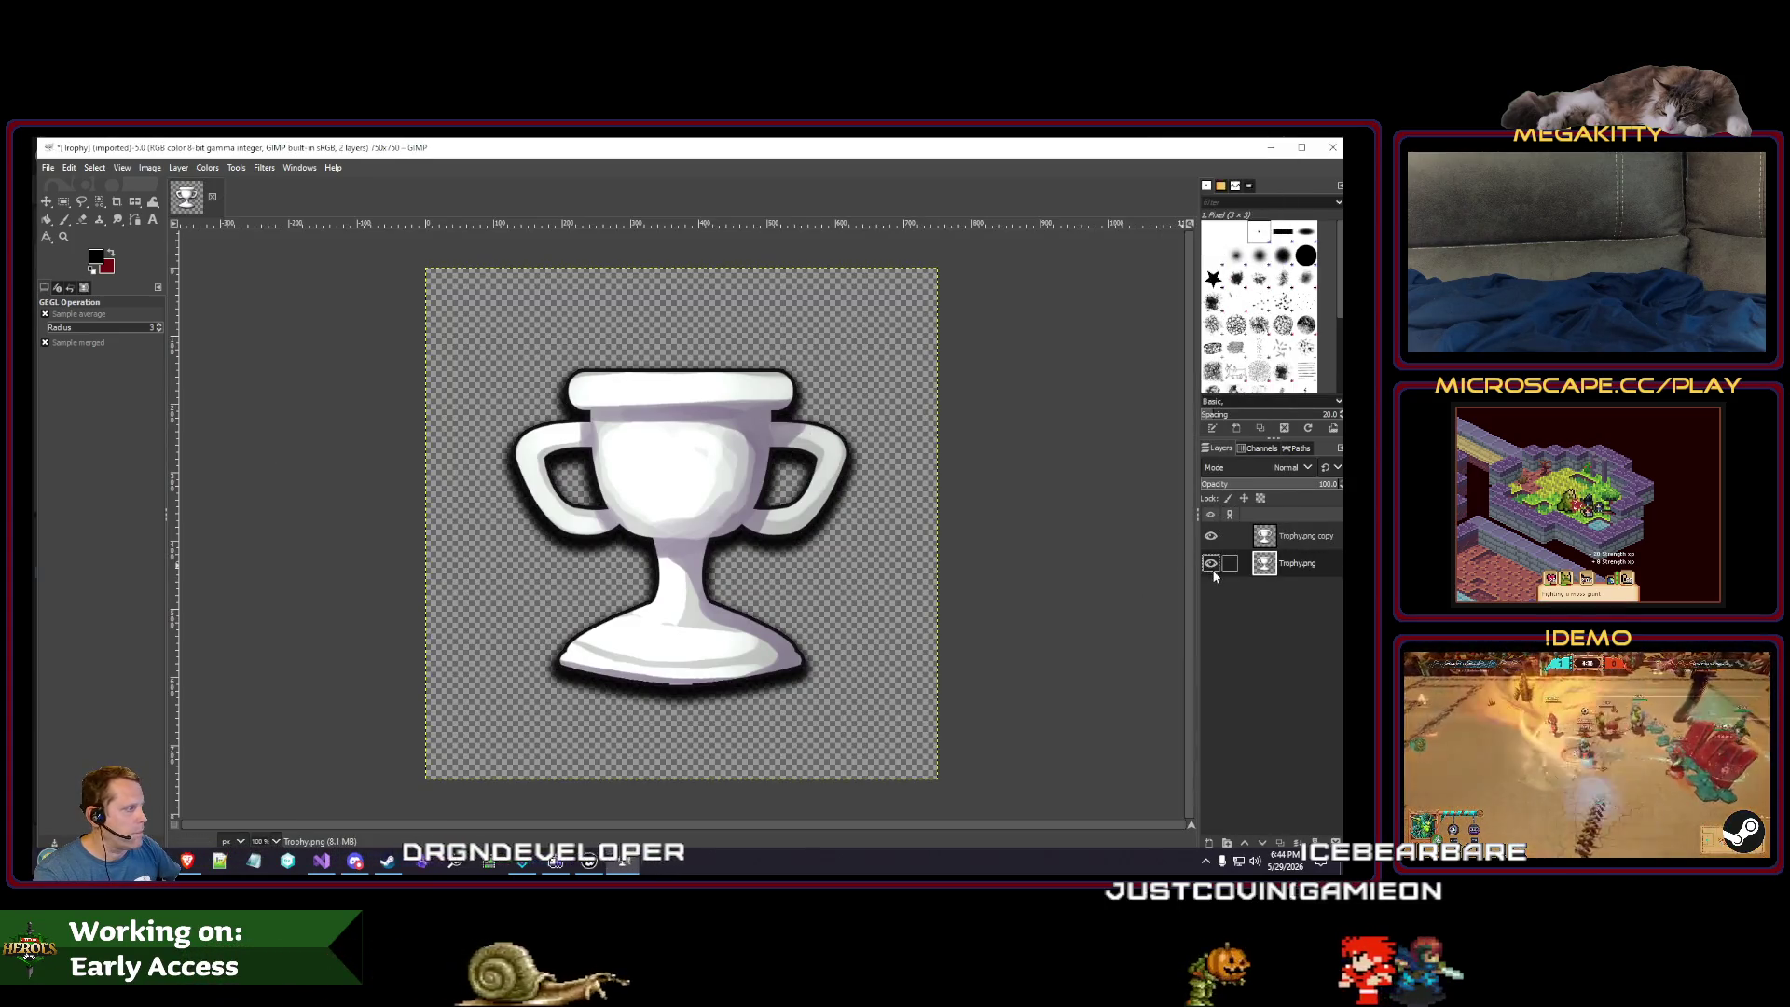
left_click(1211, 563)
- Select the white trophy by colour, including handles and stem, then invert the selection
left_click(99, 202)
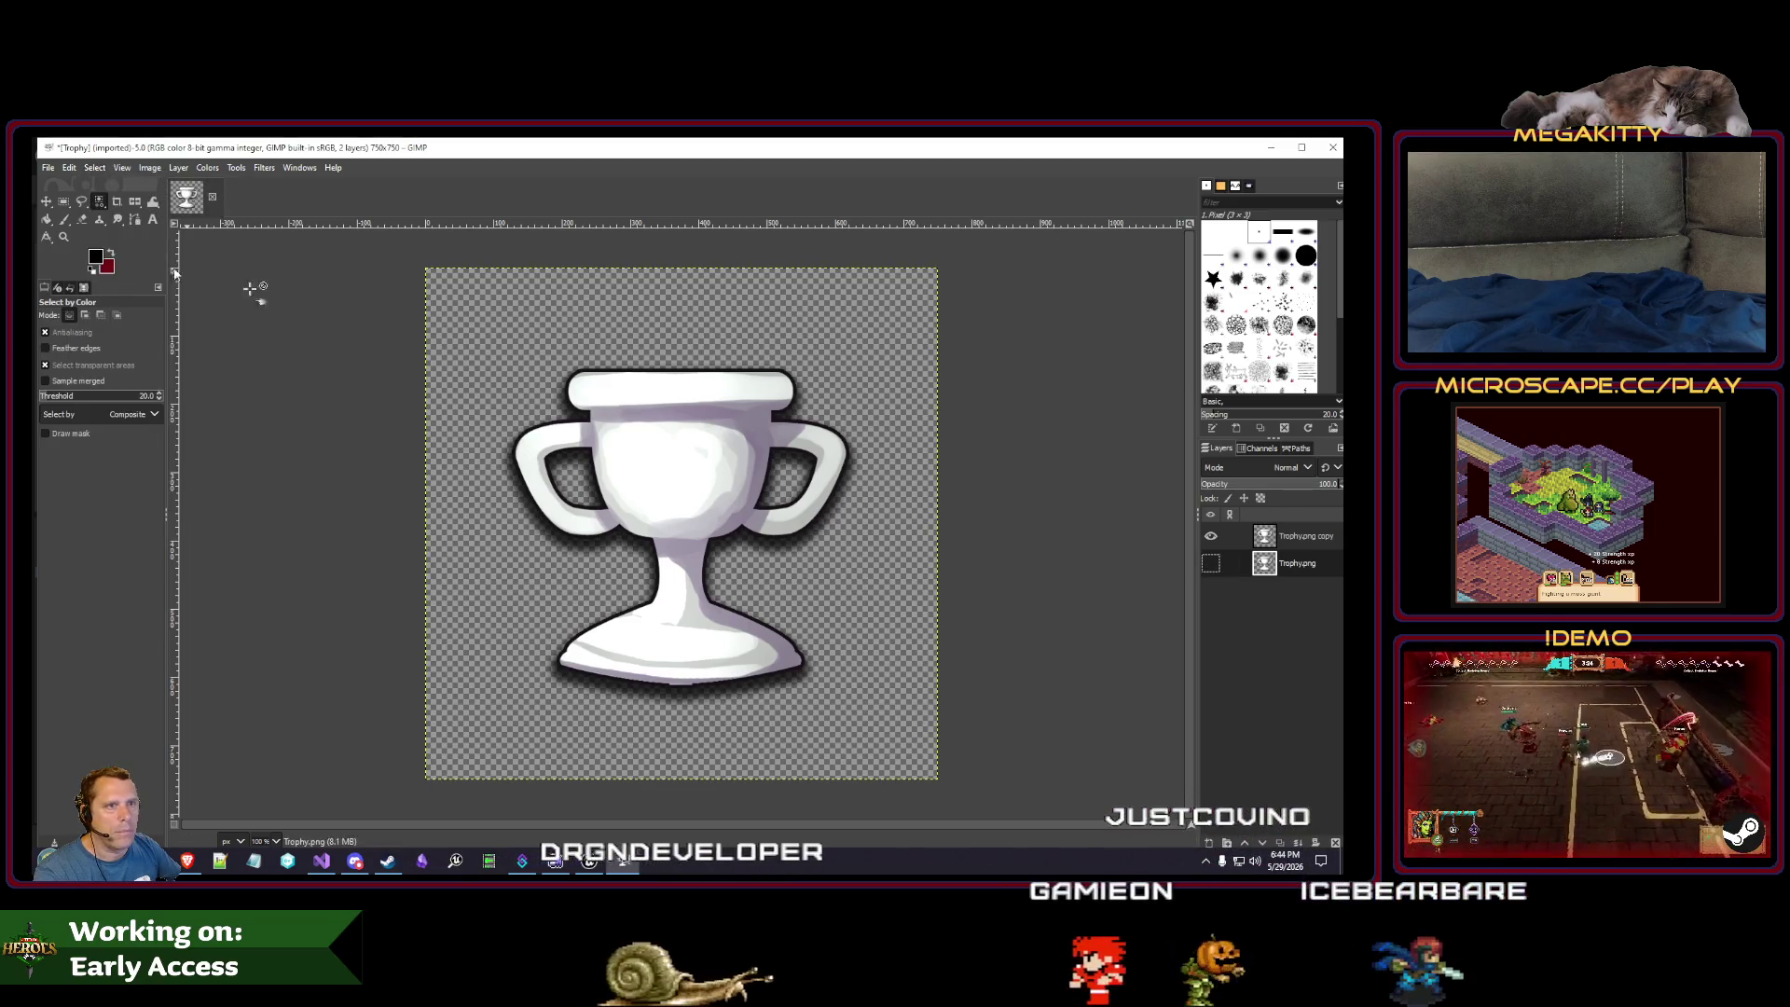
left_click(682, 412)
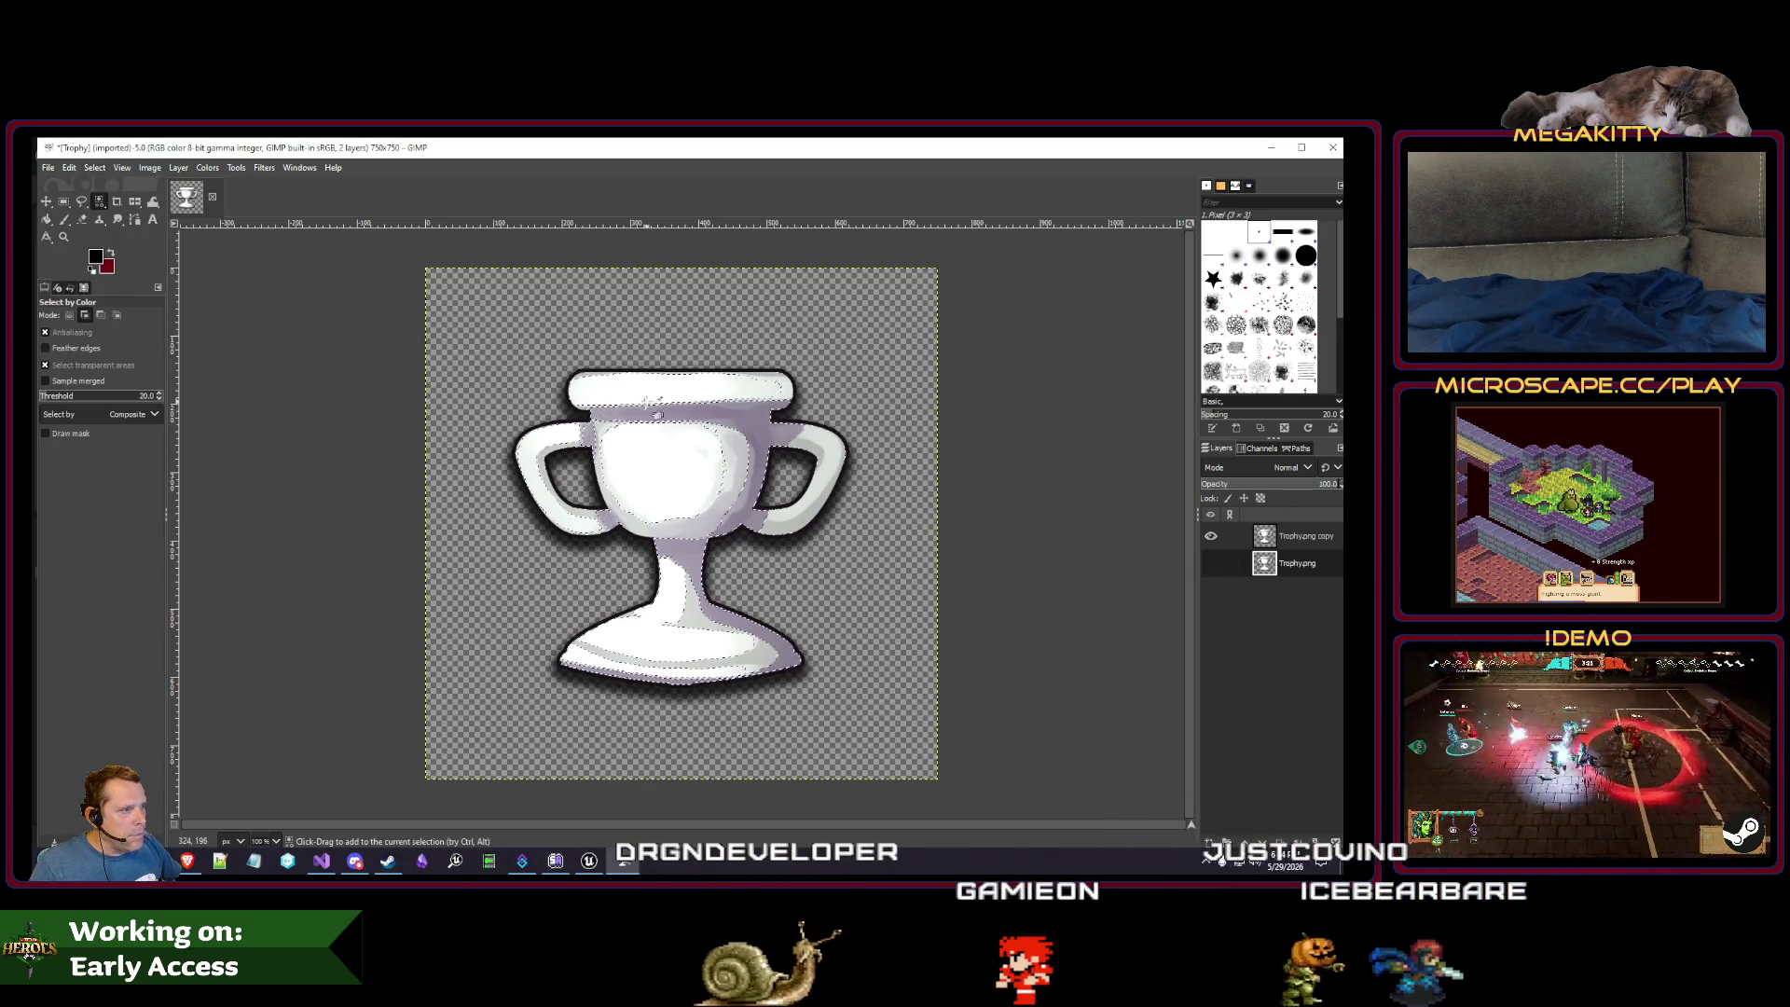
scroll(604, 390, "up", 2)
left_click_drag(572, 370, 550, 493)
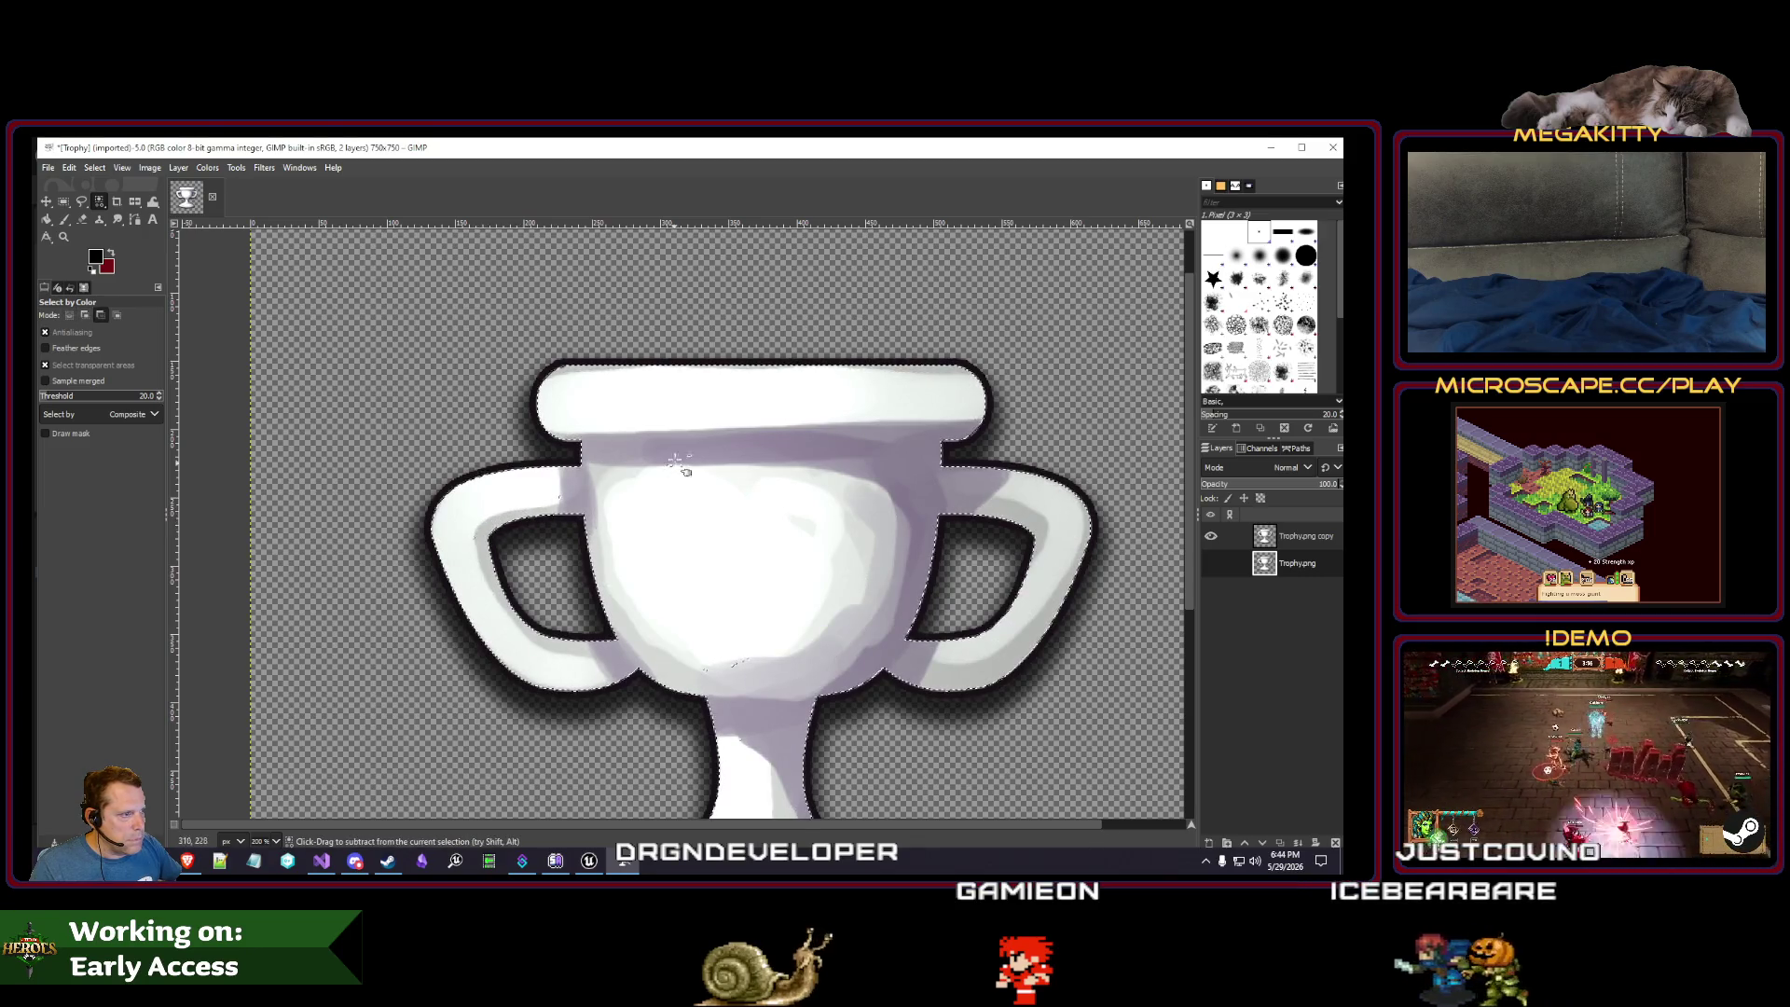
scroll(678, 464, "up", 4)
scroll(663, 514, "down", 3)
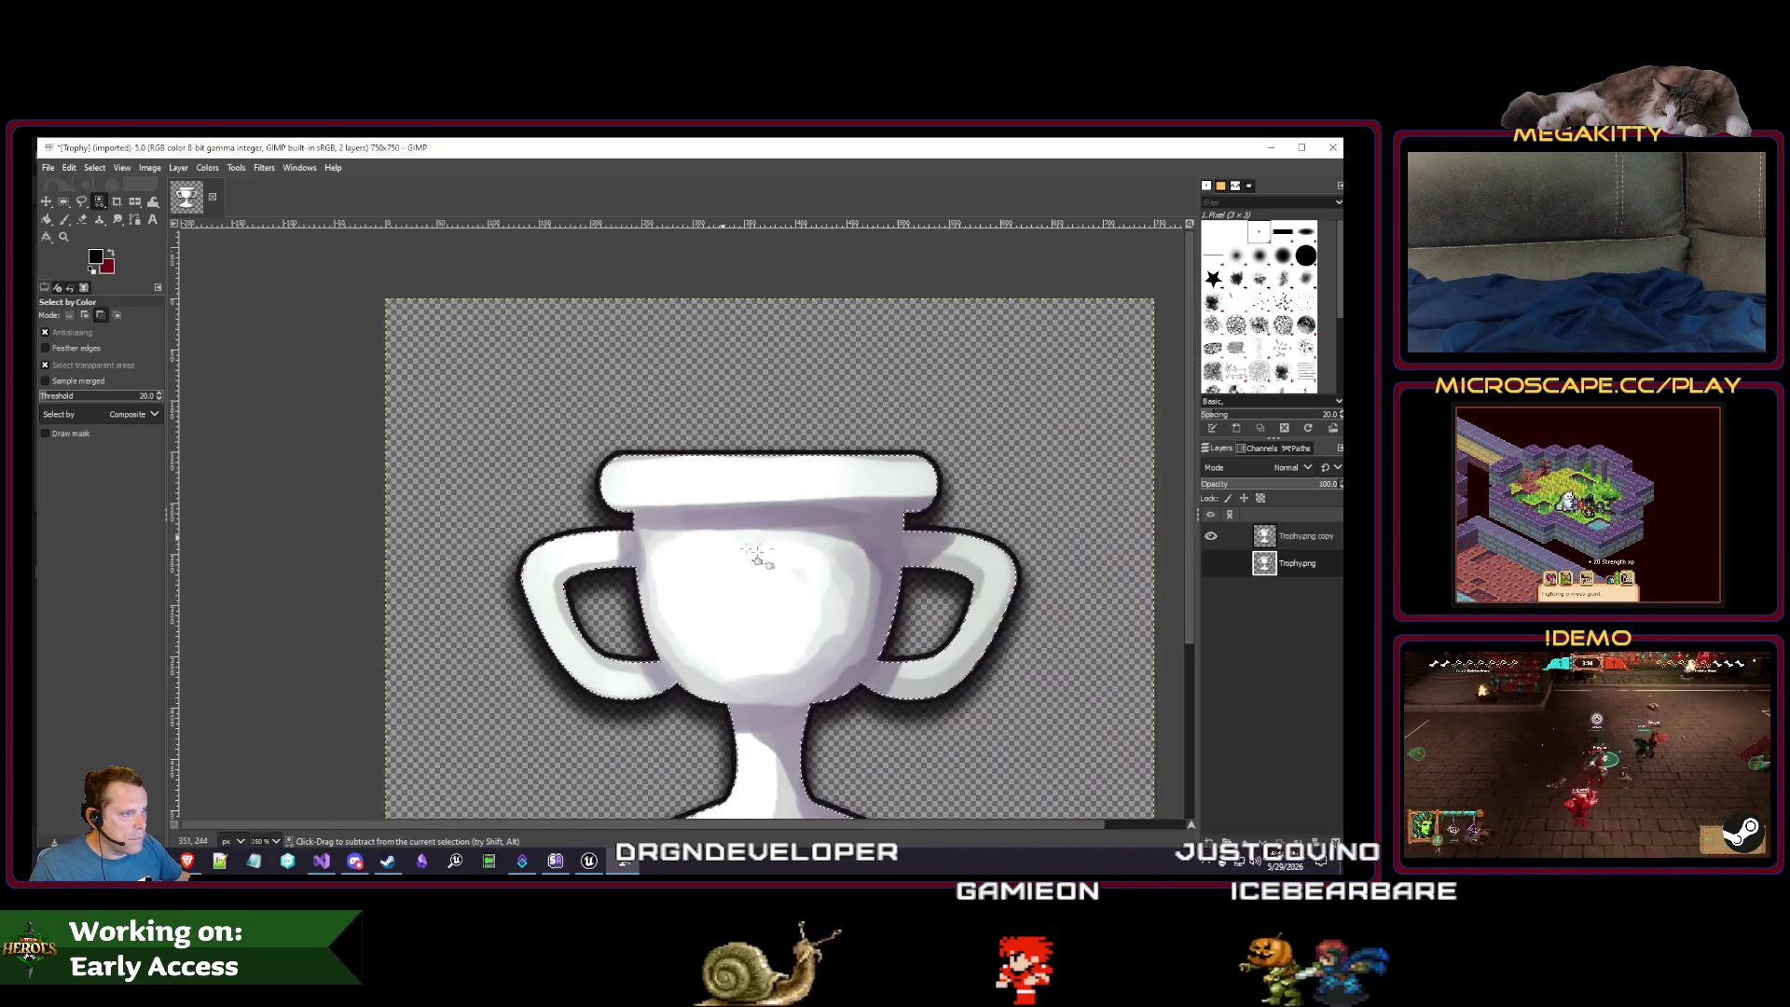
left_click_drag(824, 616, 706, 477)
scroll(677, 472, "down", 1)
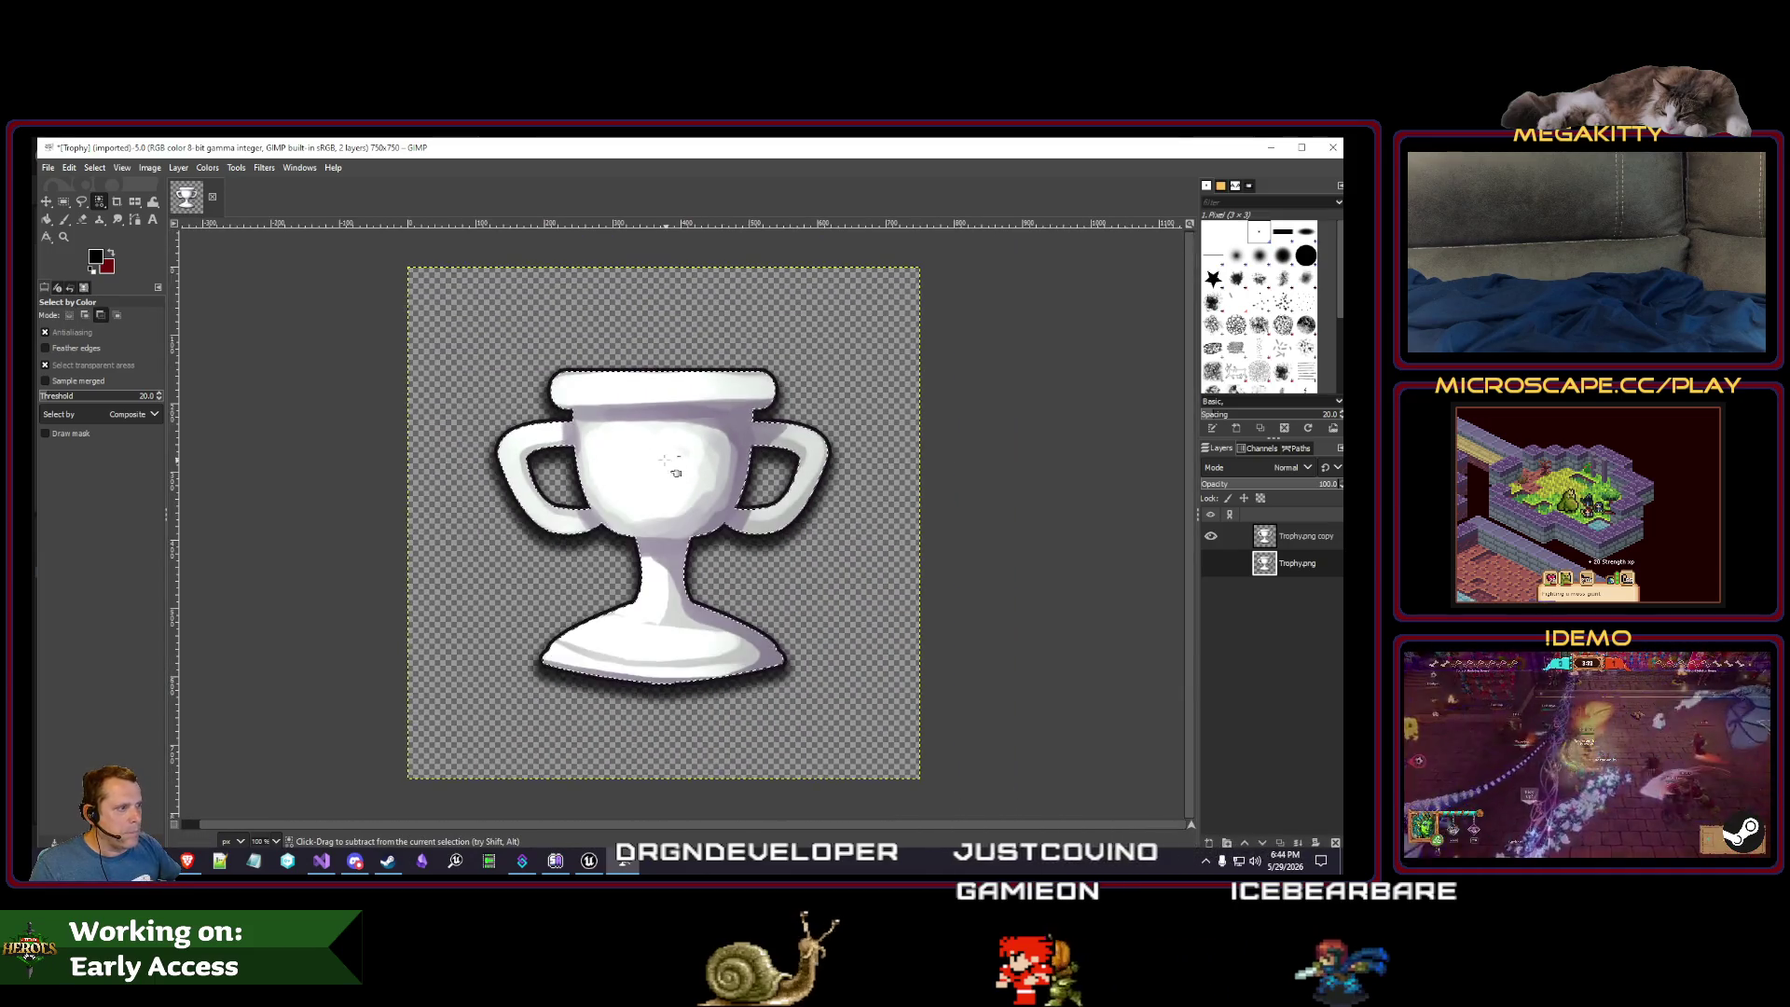
left_click(99, 169)
left_click(143, 229)
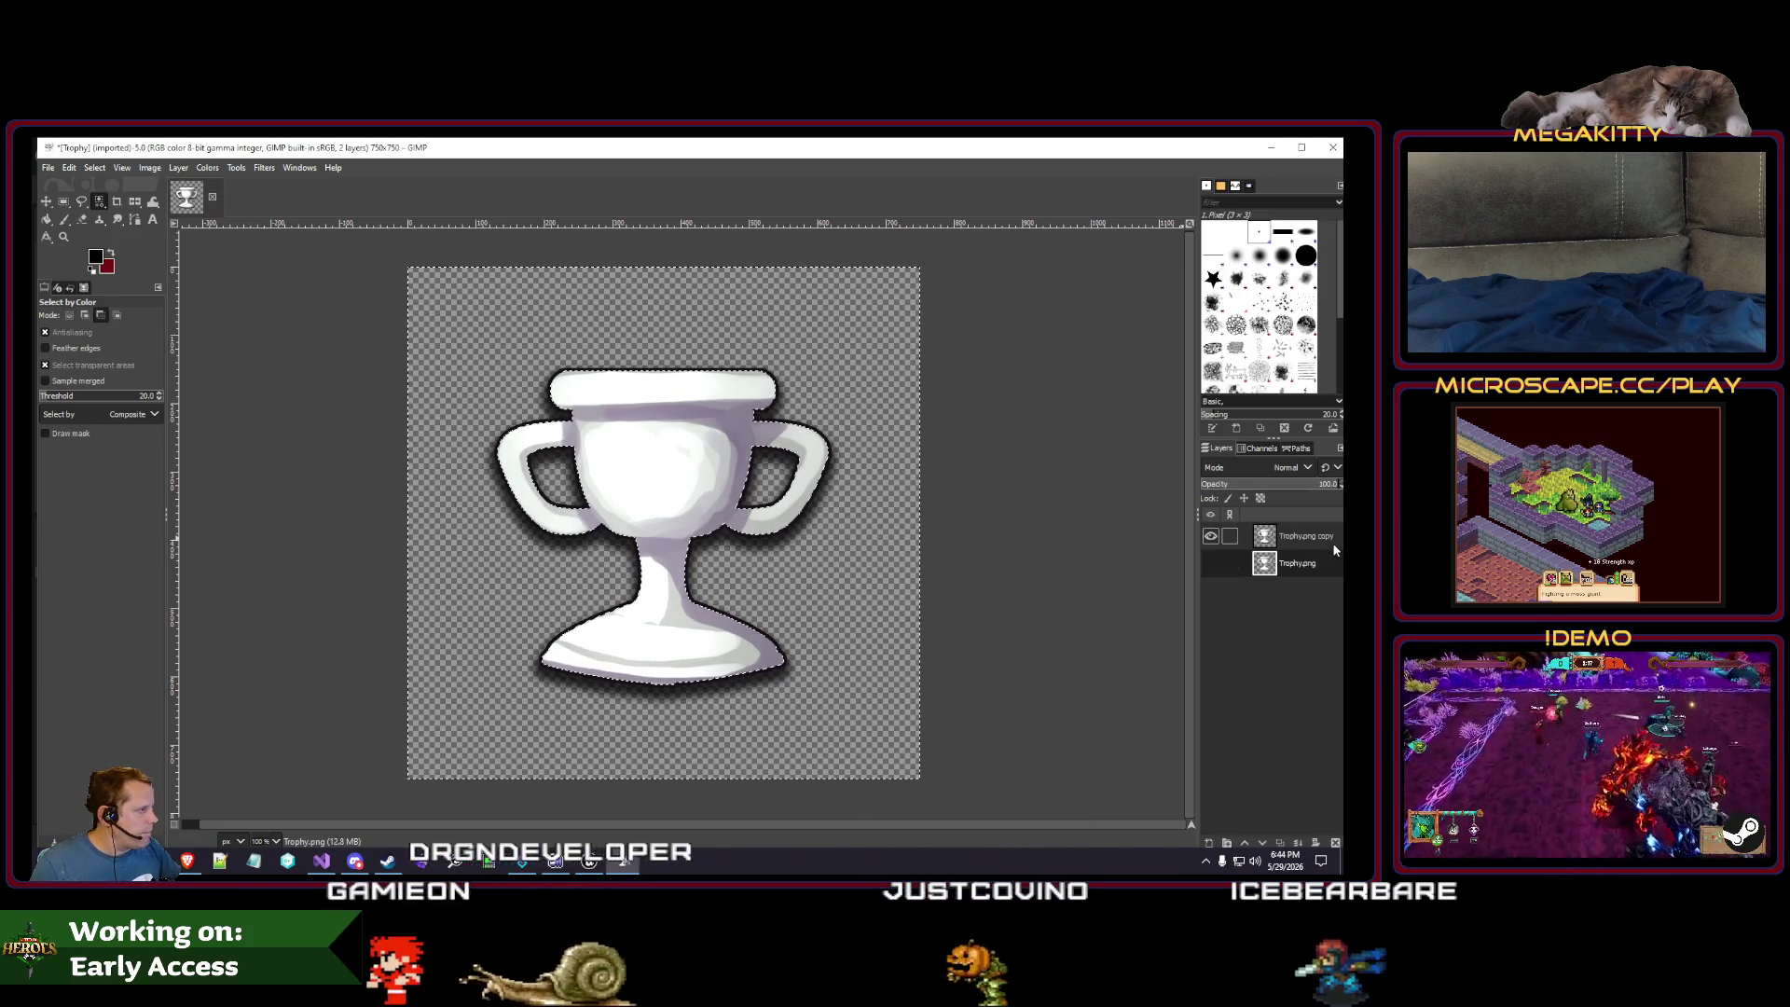
- Delete the dark outline and shadow pixels and clear the selection
key("Delete")
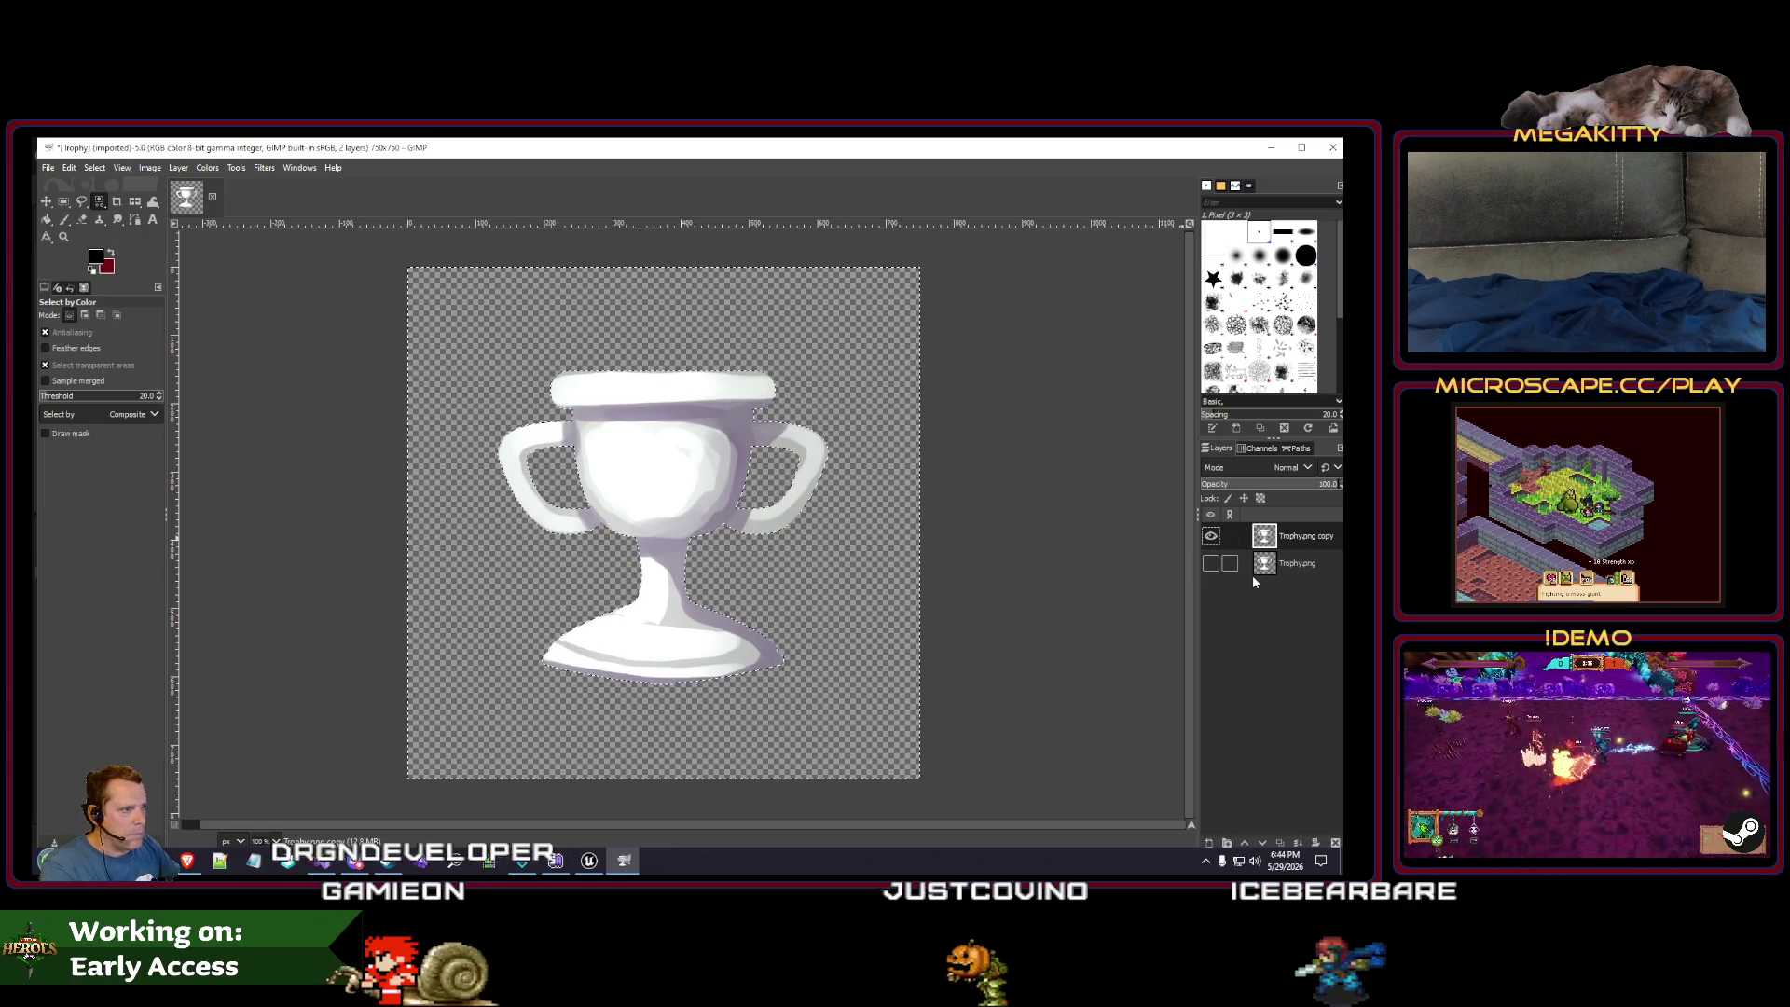
left_click(103, 165)
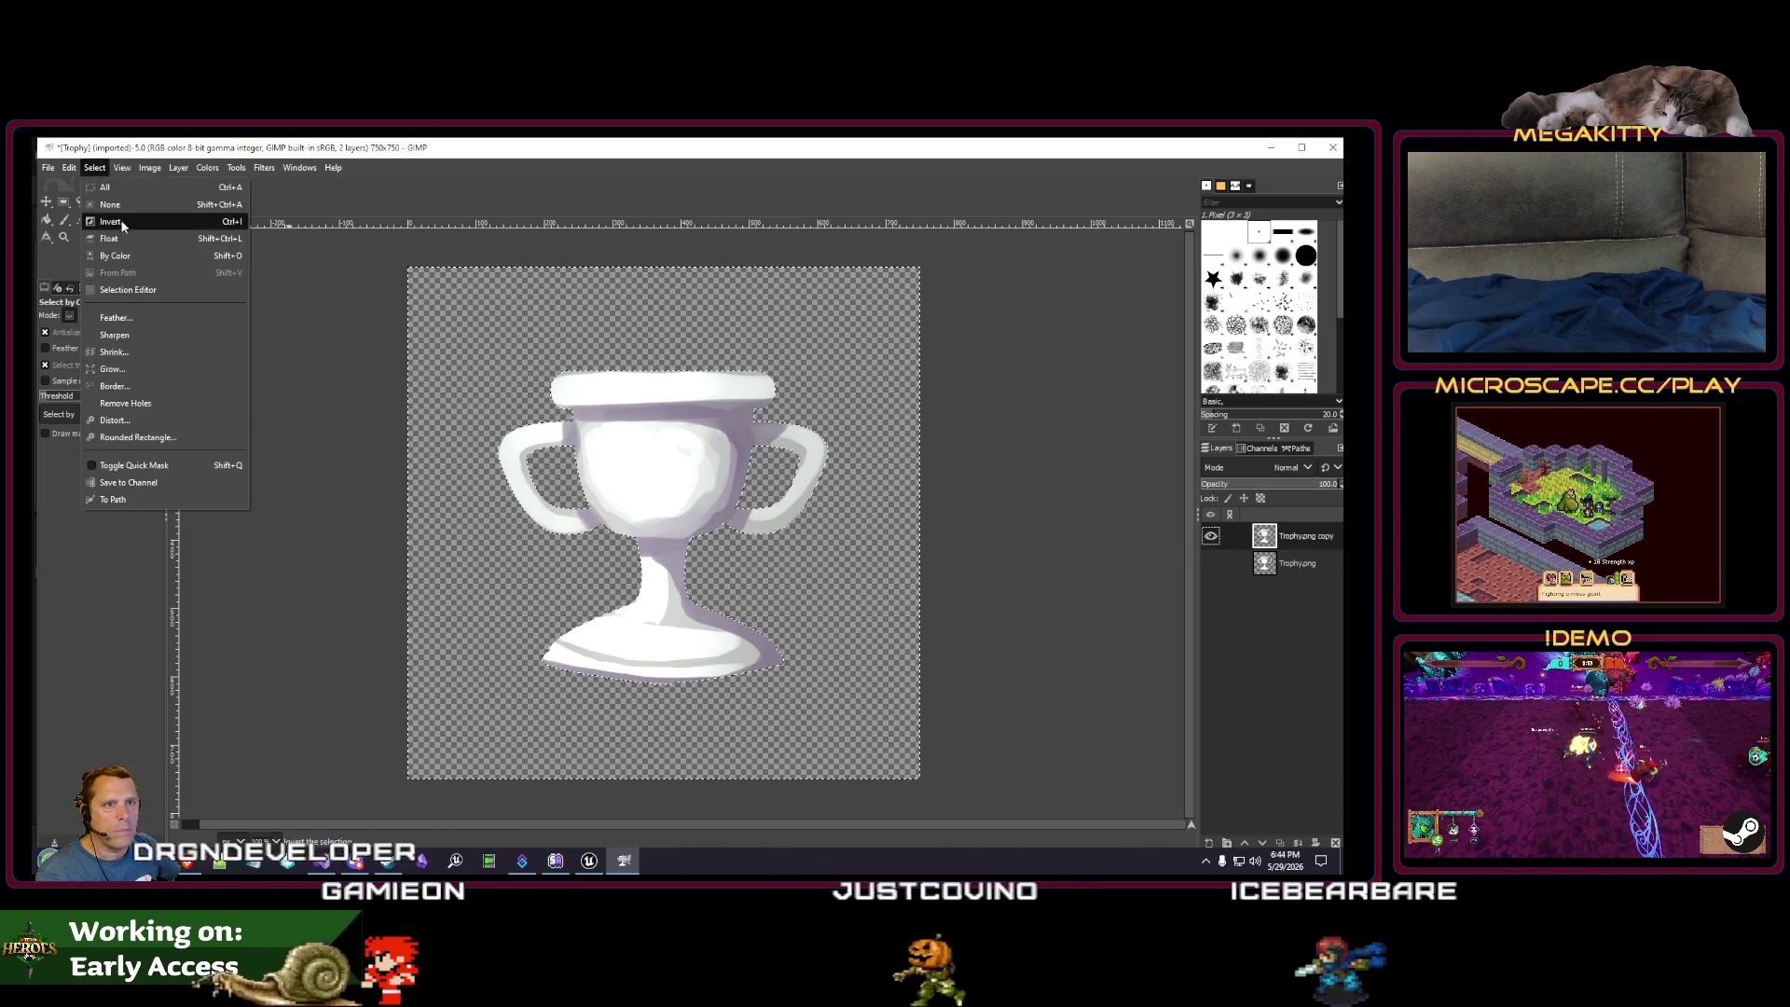
left_click(110, 202)
left_click(207, 167)
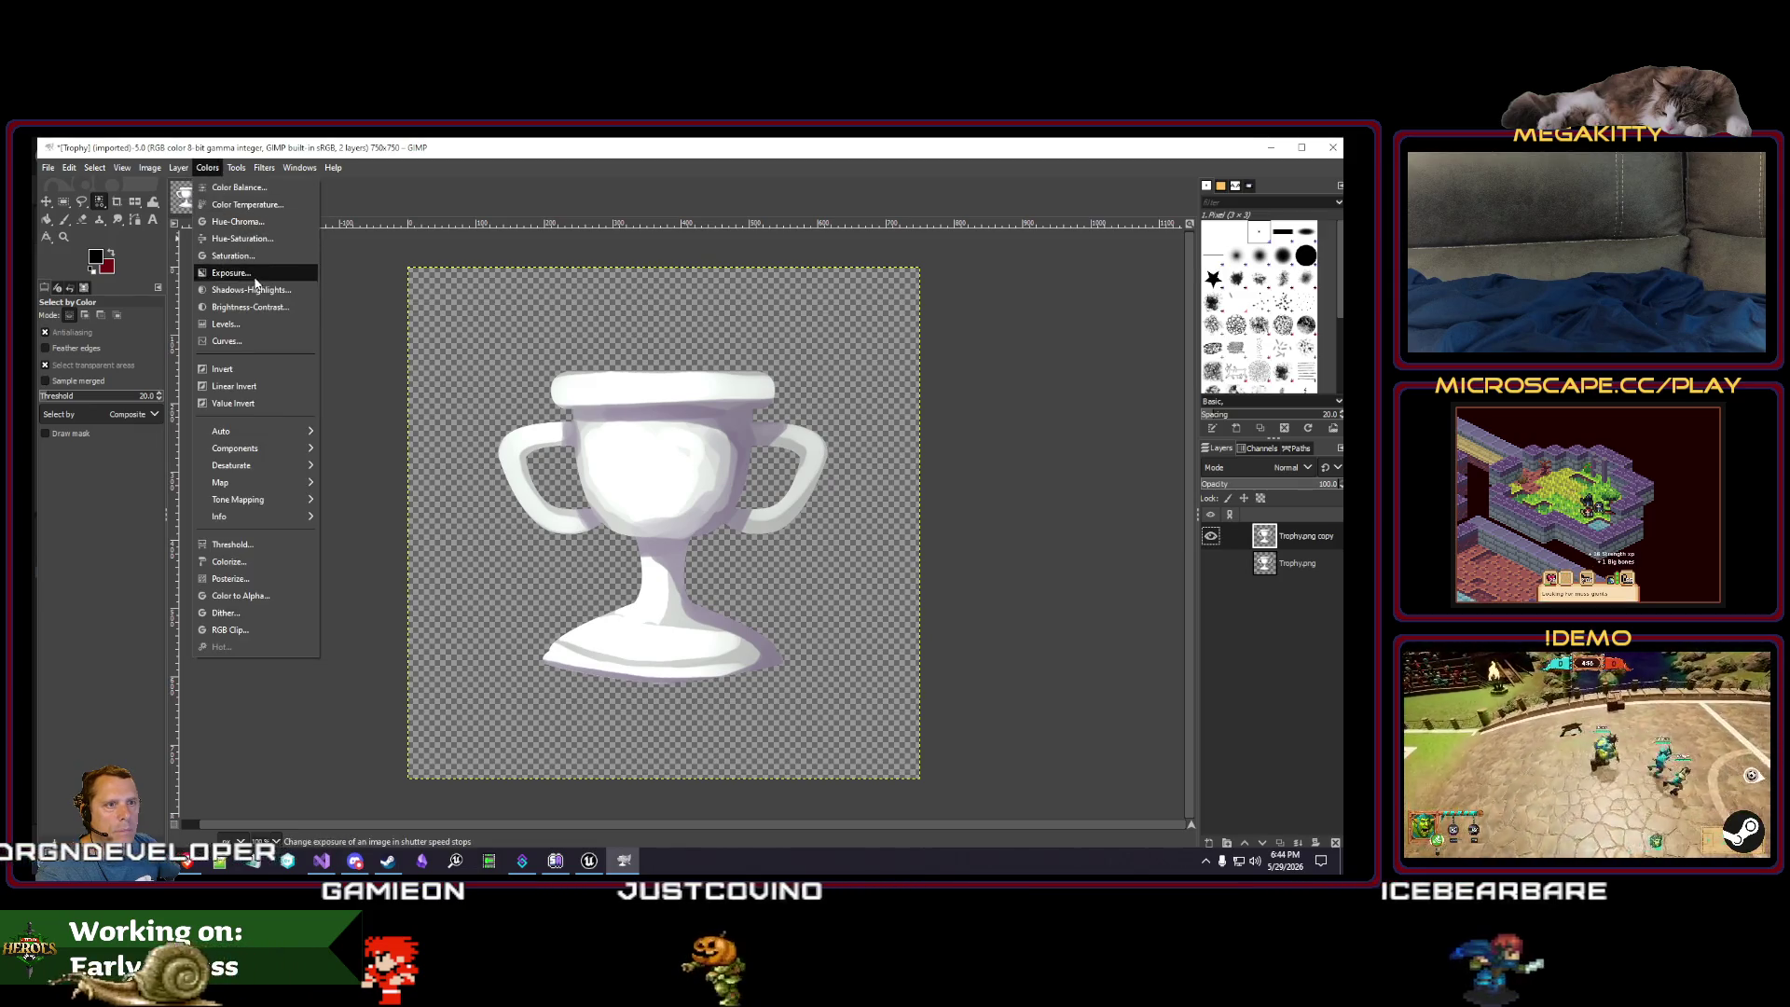
- Max out Brightness-Contrast (brightness 127, full contrast) to make the trophy solid white
left_click(233, 301)
left_click_drag(308, 282, 445, 306)
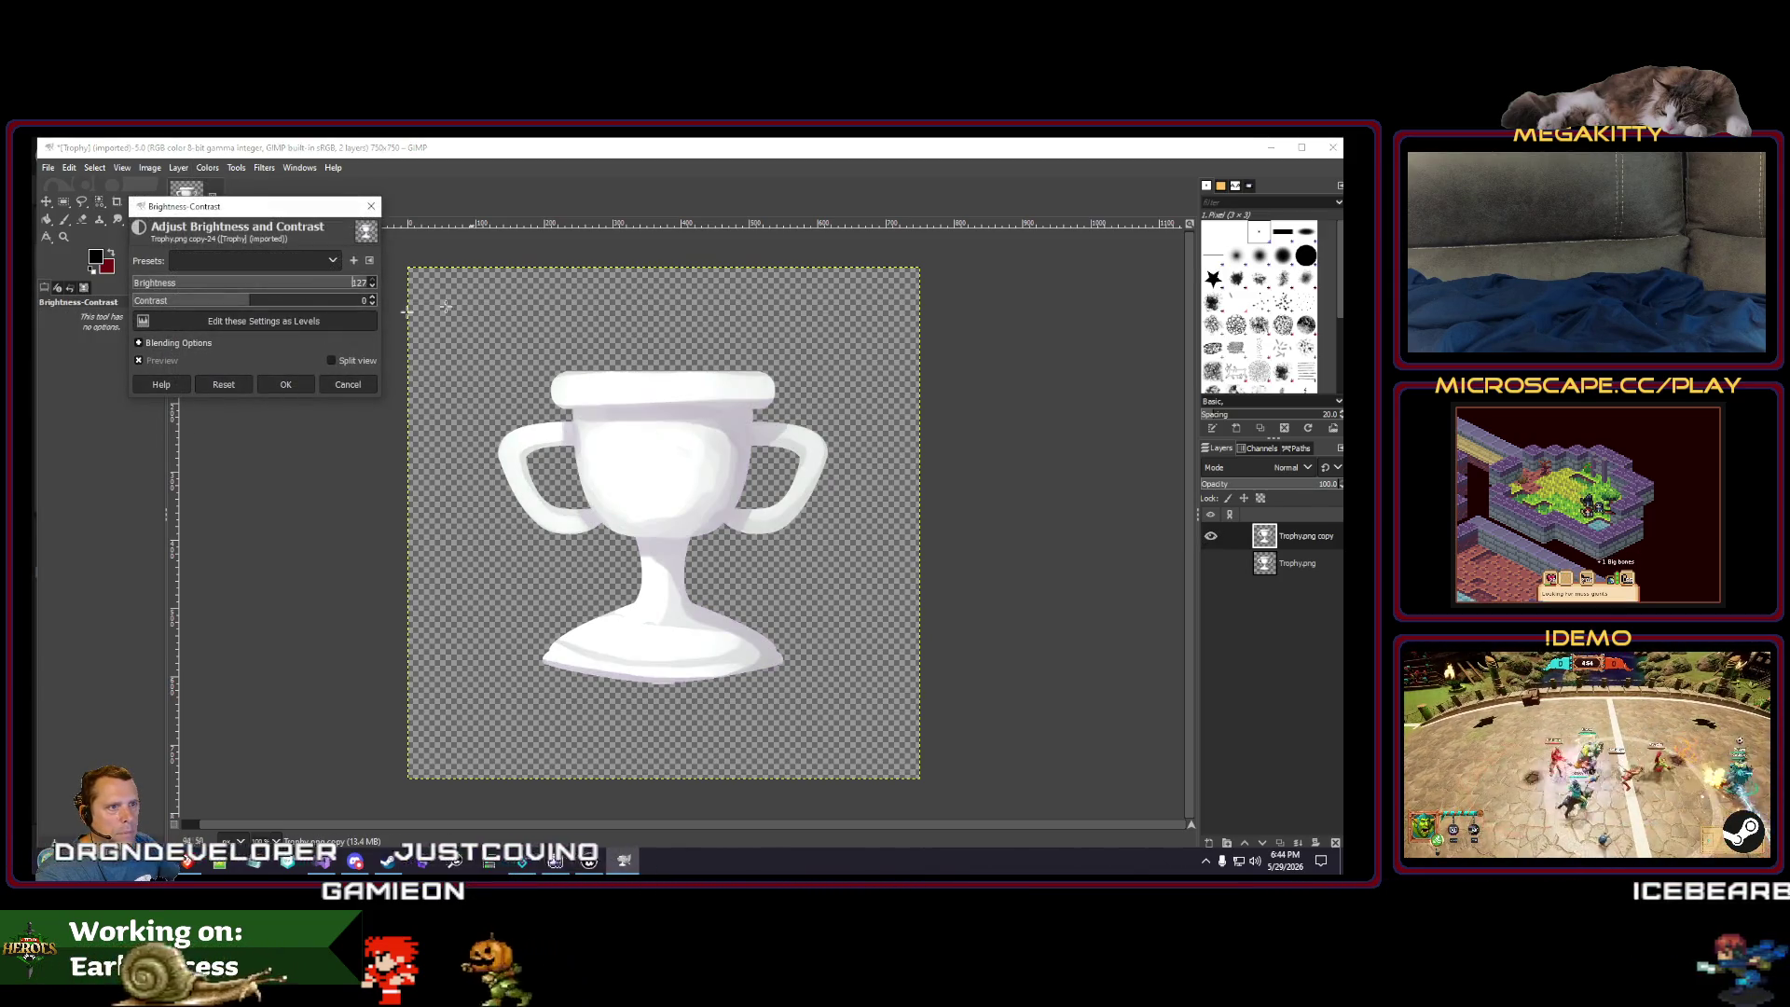
left_click_drag(241, 301, 645, 315)
left_click(352, 387)
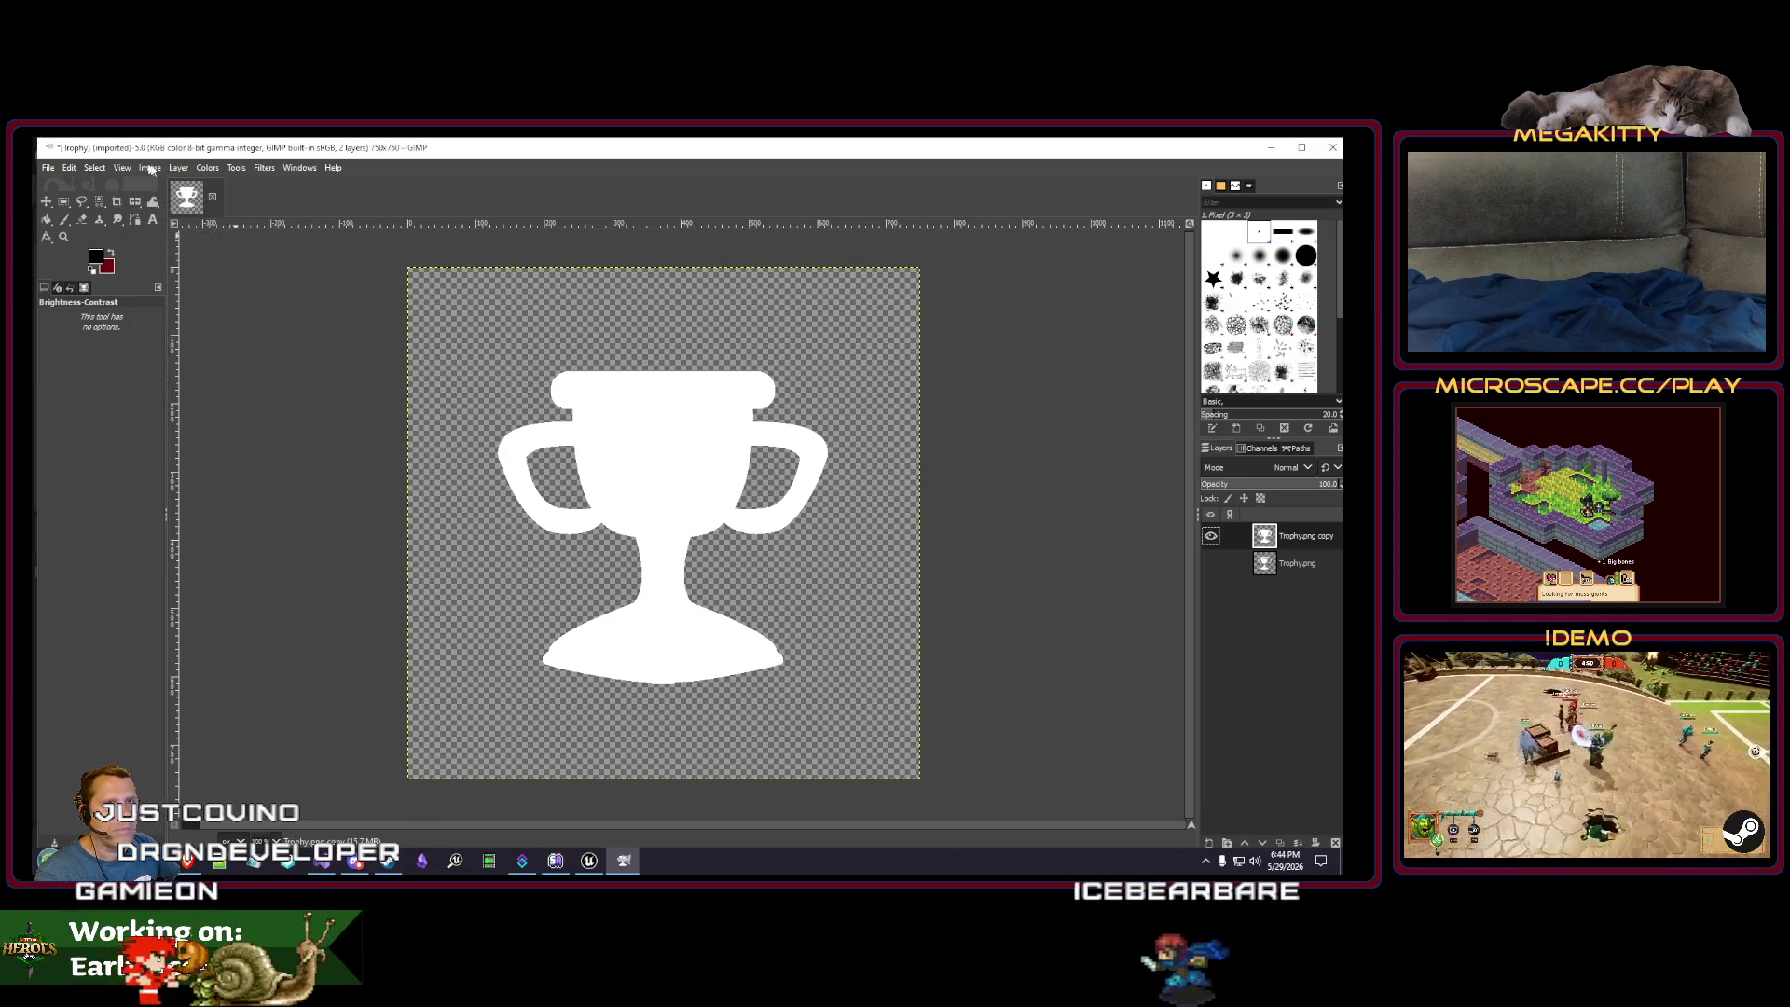
- Duplicate the white trophy layer and apply Noise > Spread 10 to roughen its edges
right_click(1294, 528)
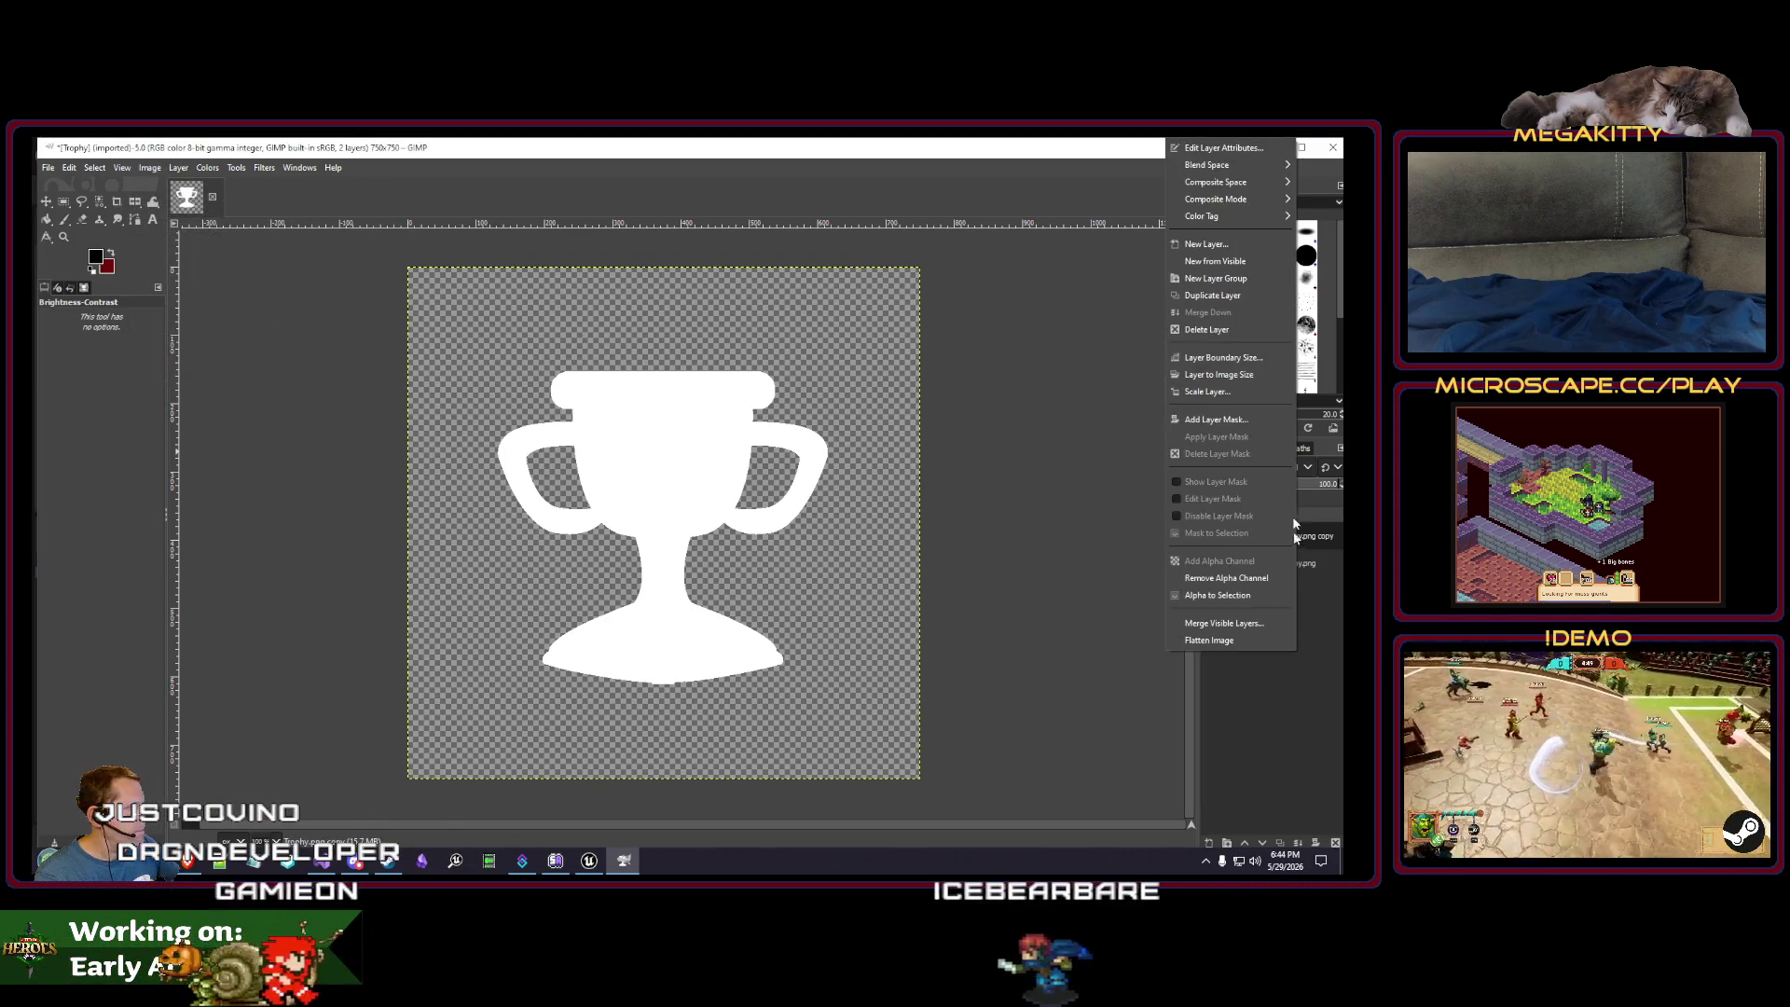
left_click(1203, 296)
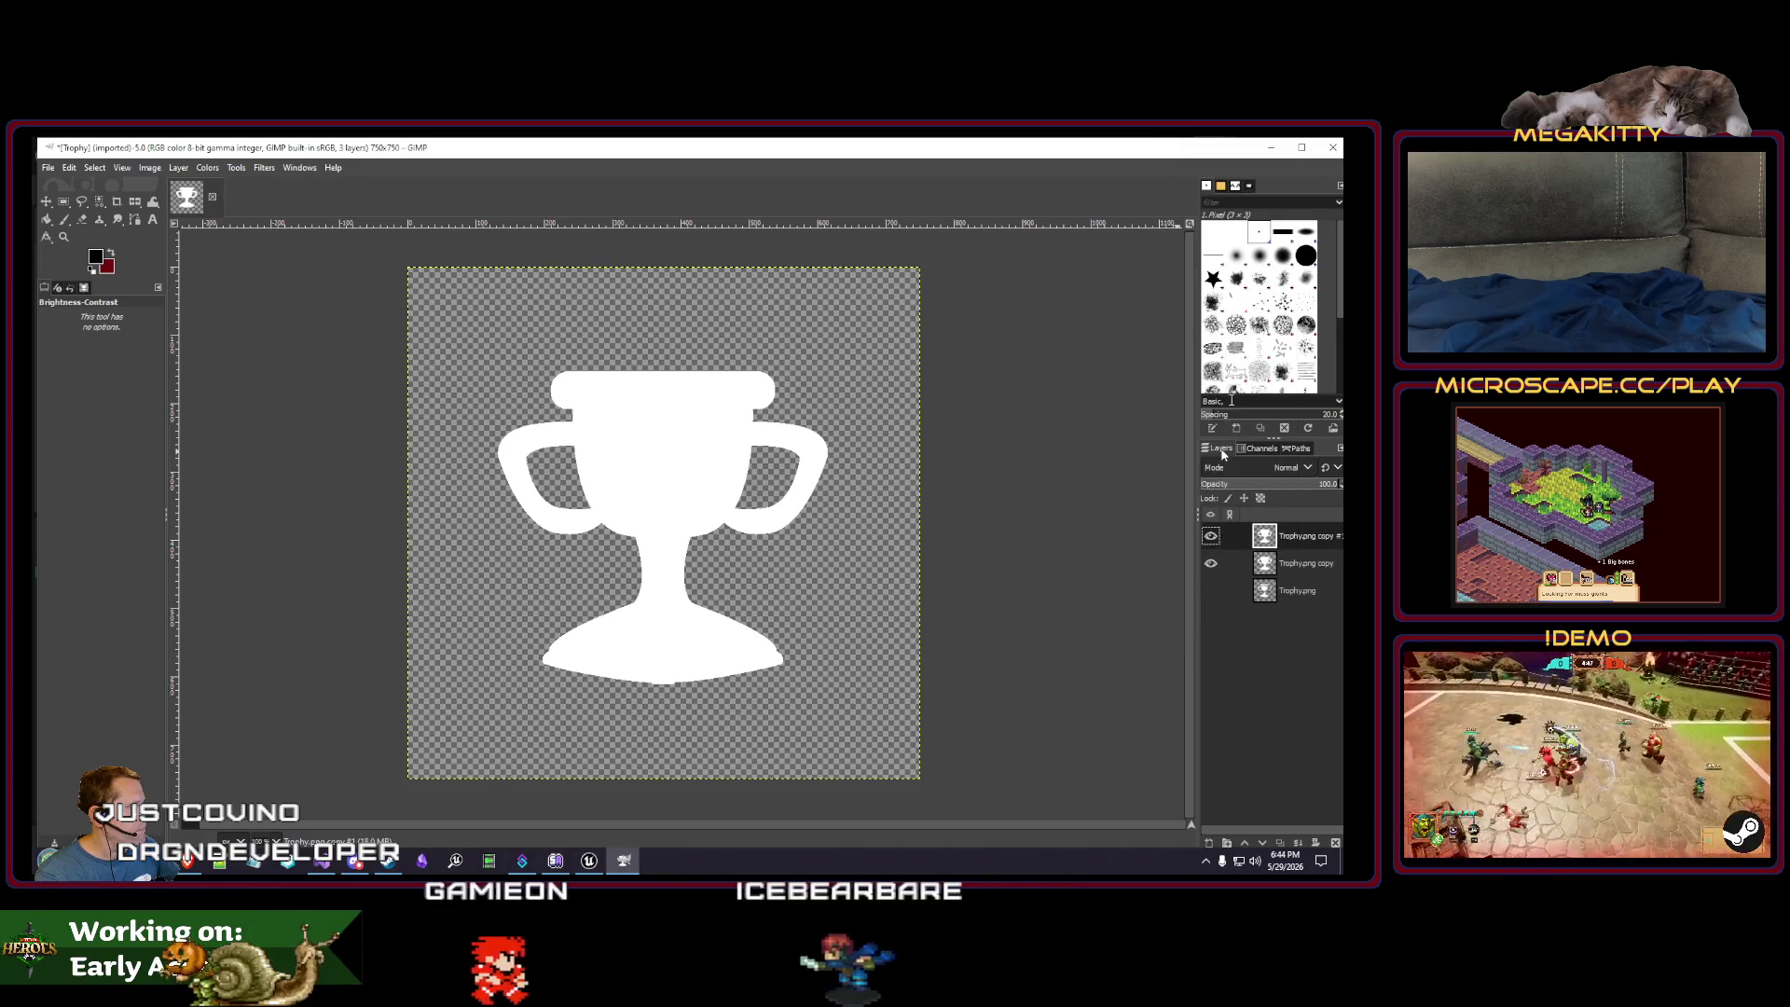
left_click(261, 168)
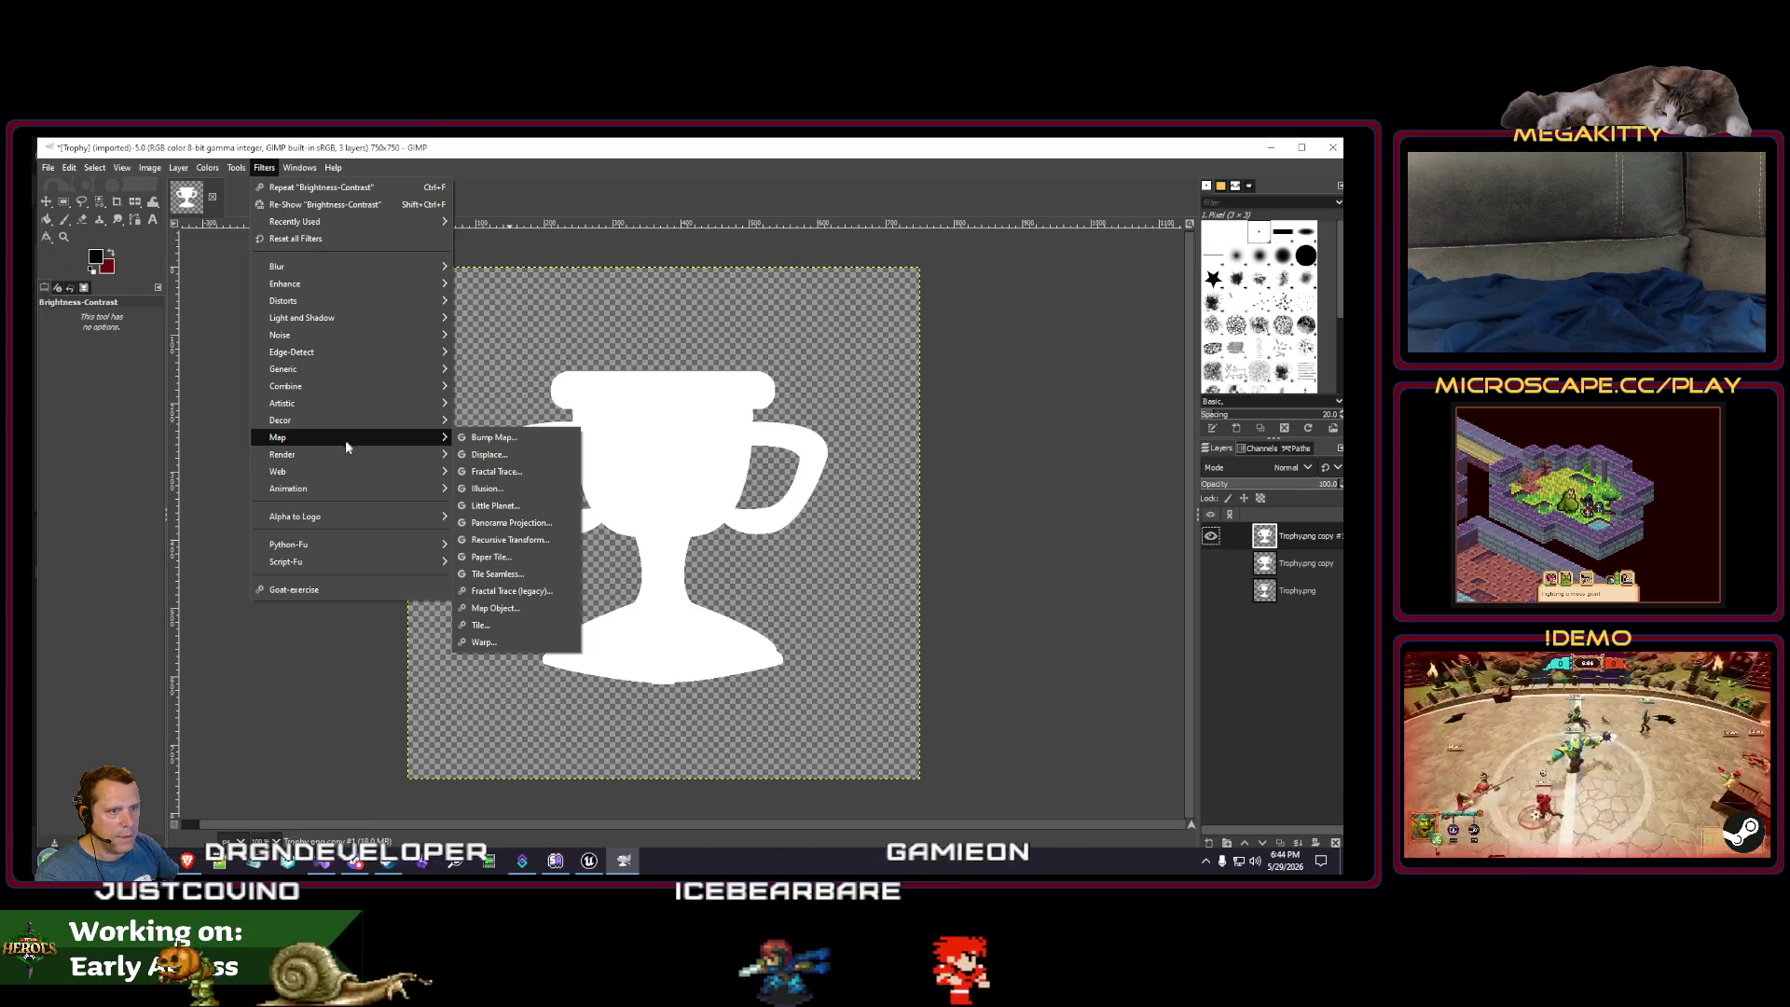
mouse_move(307, 335)
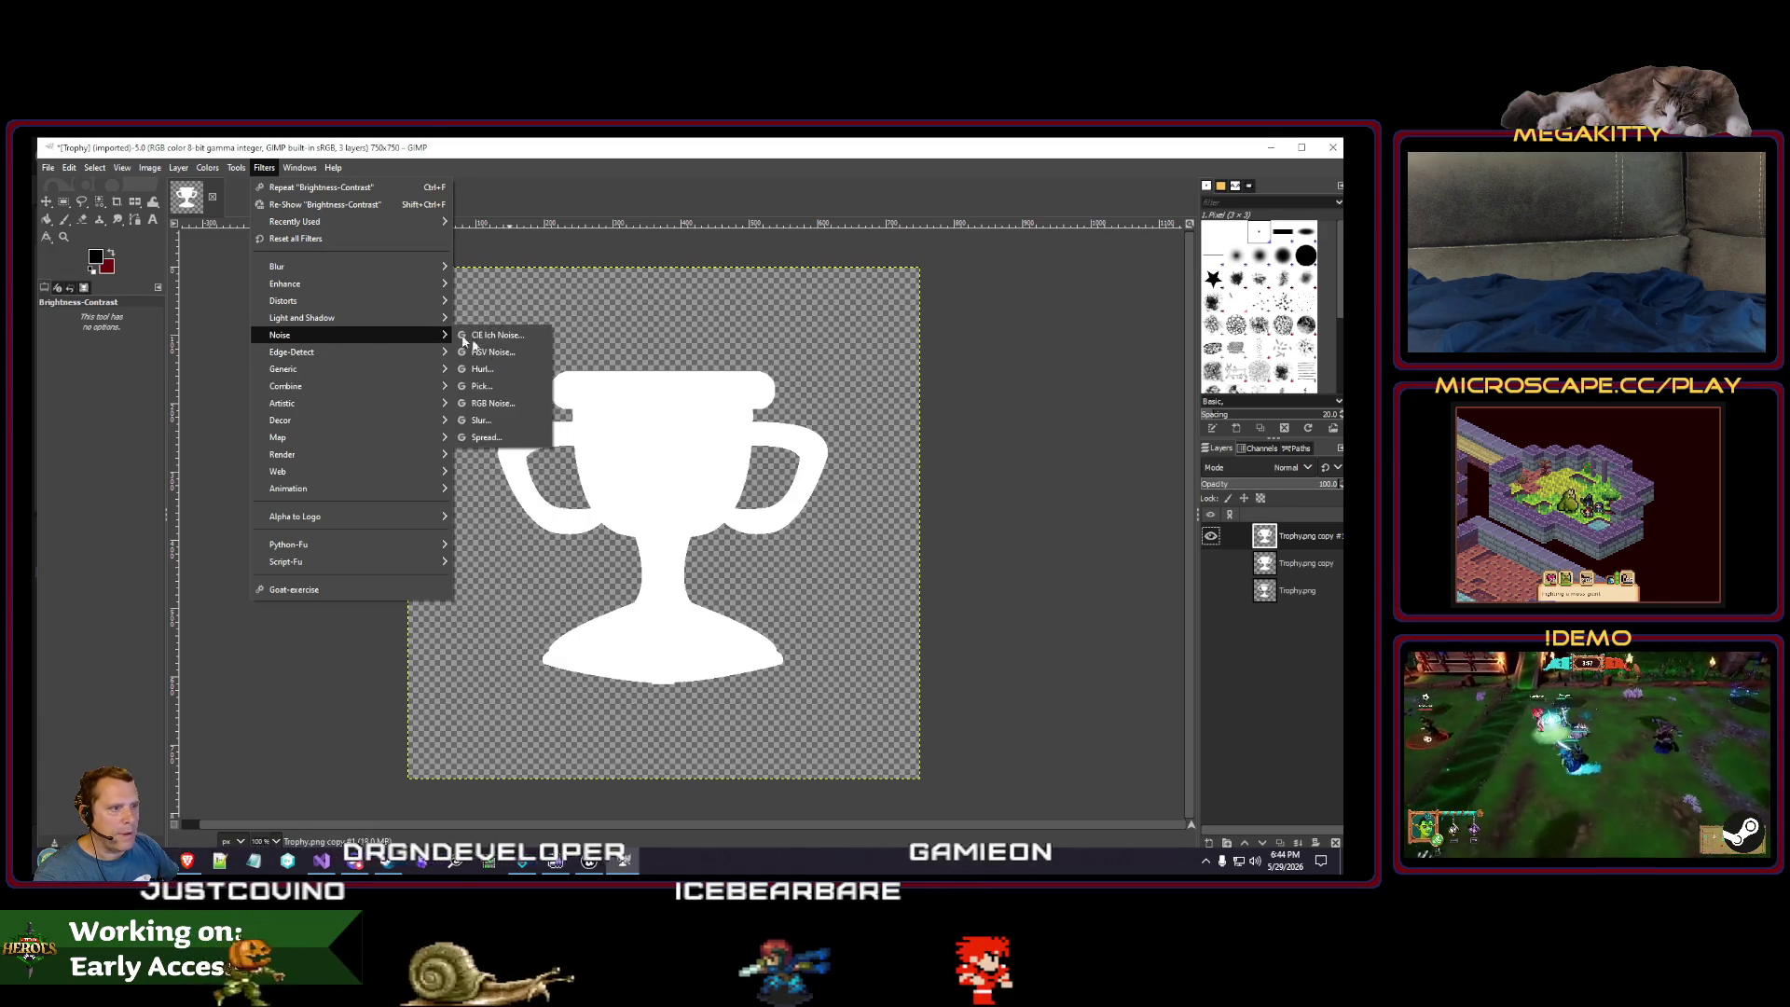
left_click(484, 437)
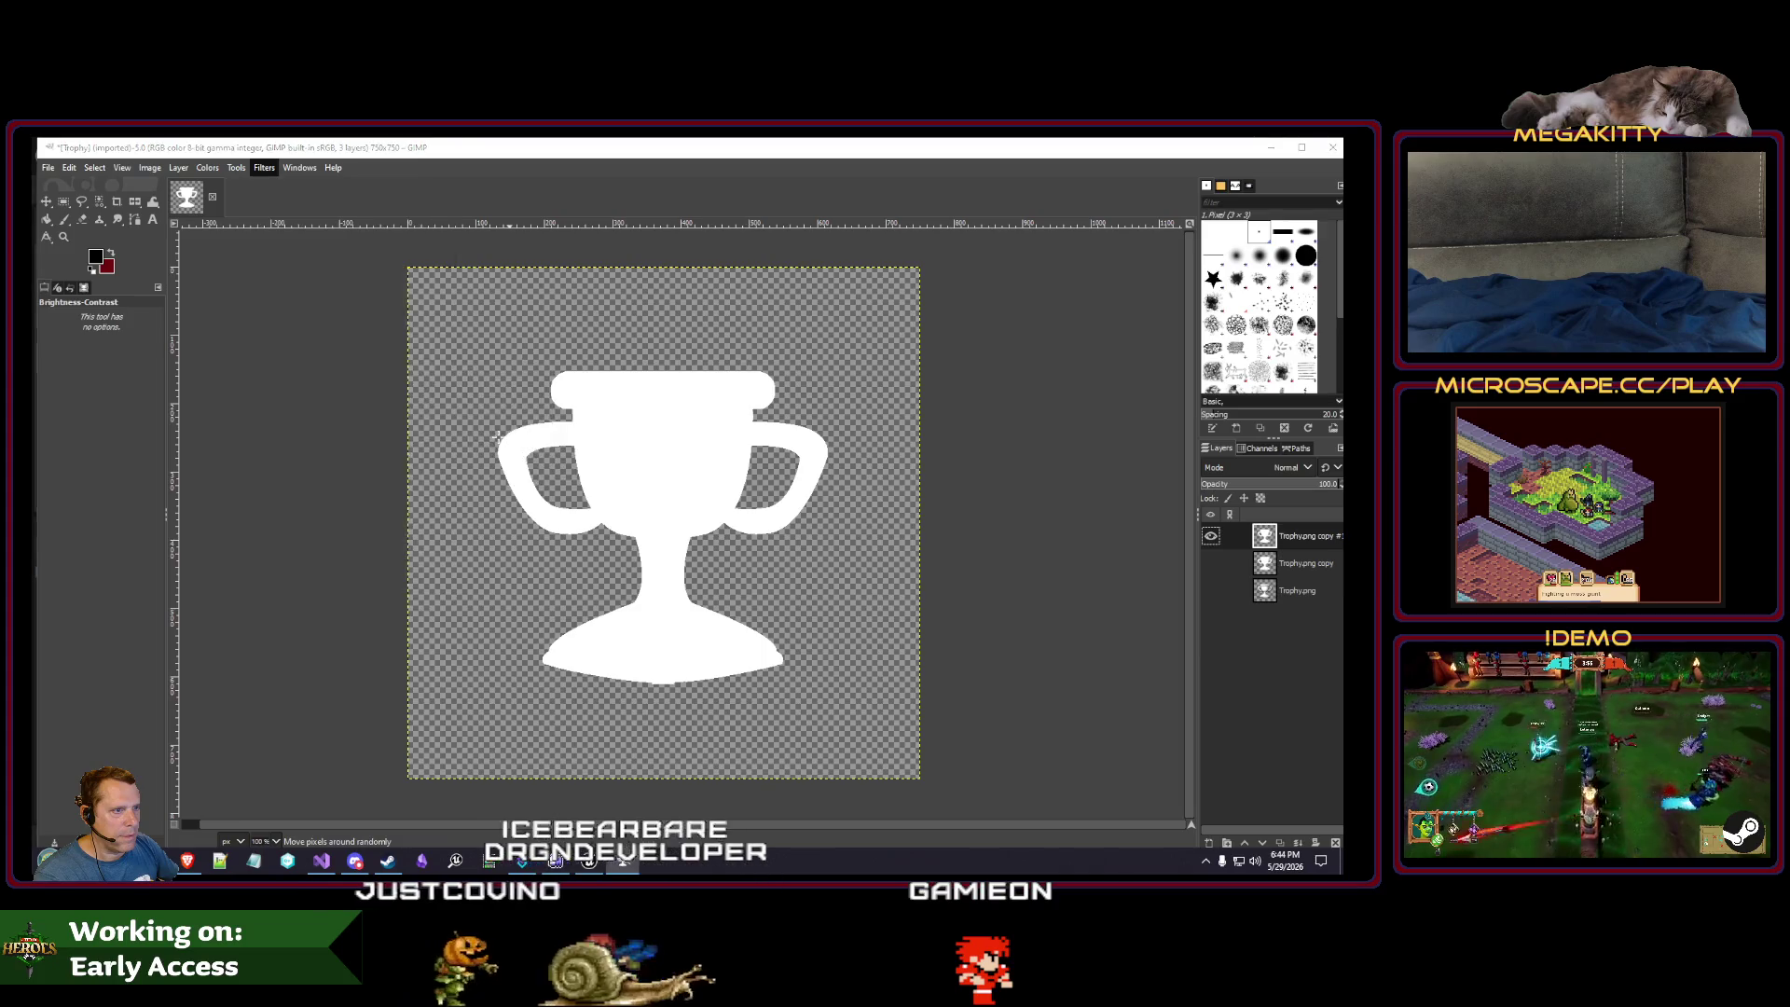
scroll(902, 425, "up", 5)
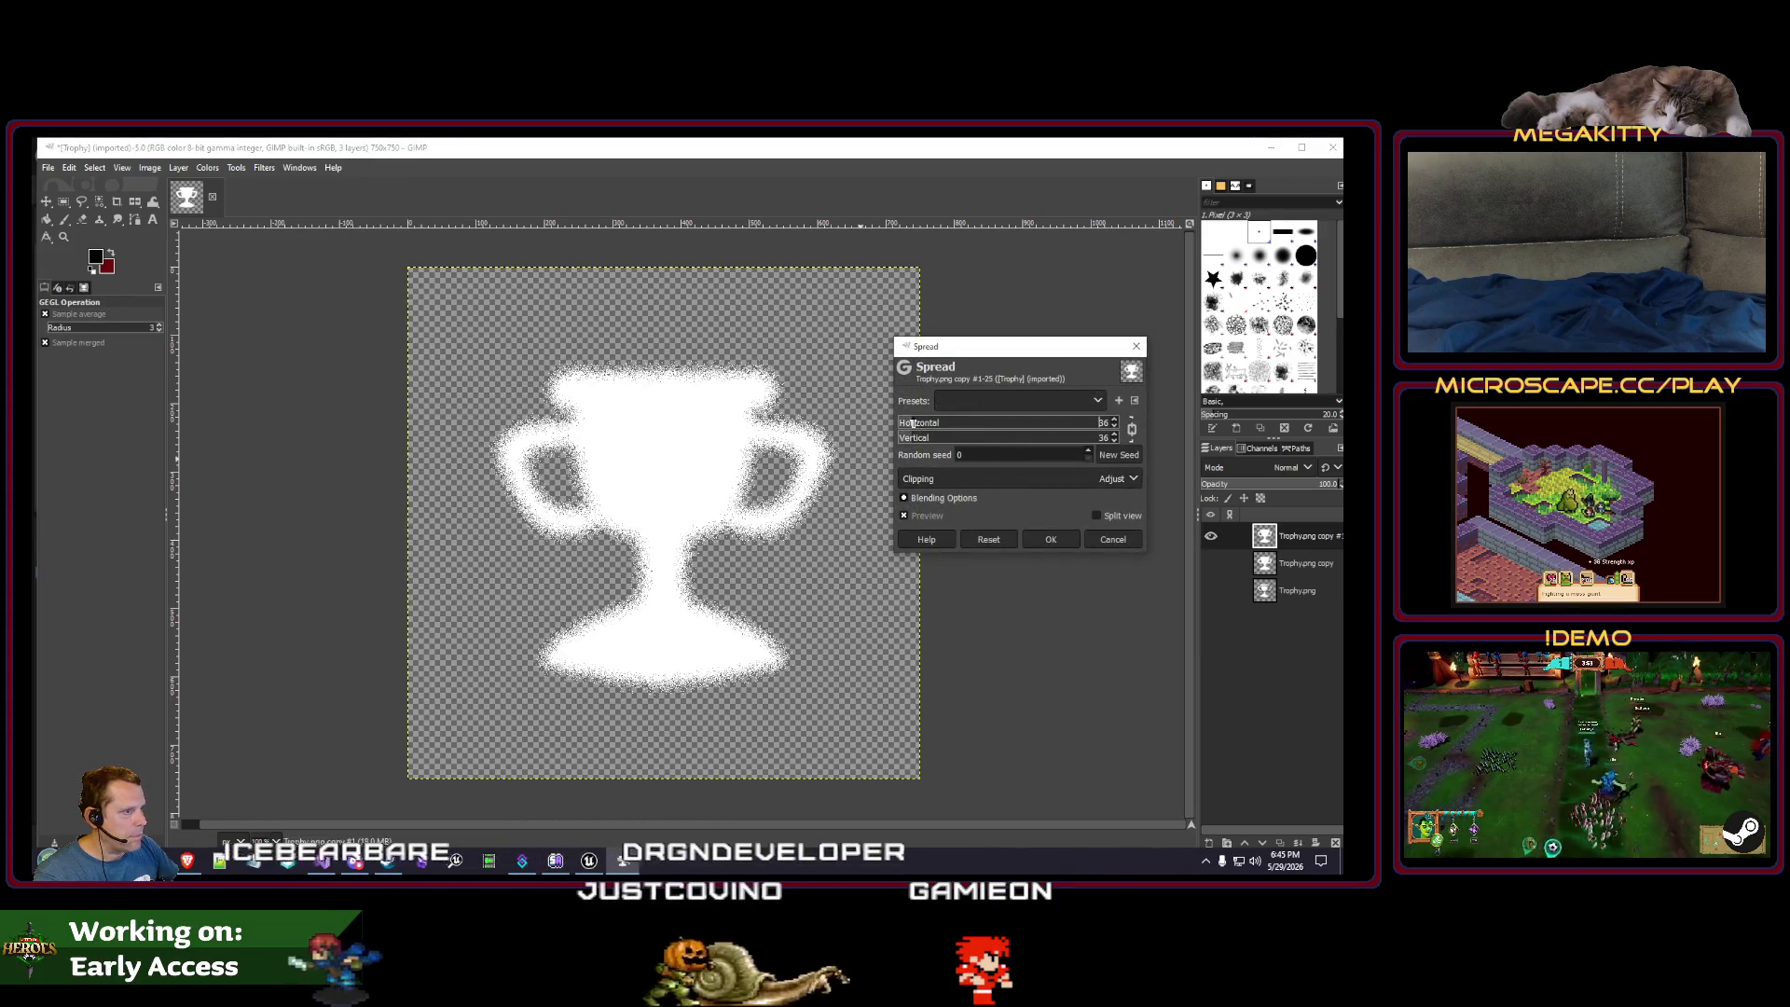
key("Return")
- Crop the image to content and save it as Trophy.xcf
left_click(150, 168)
left_click(184, 408)
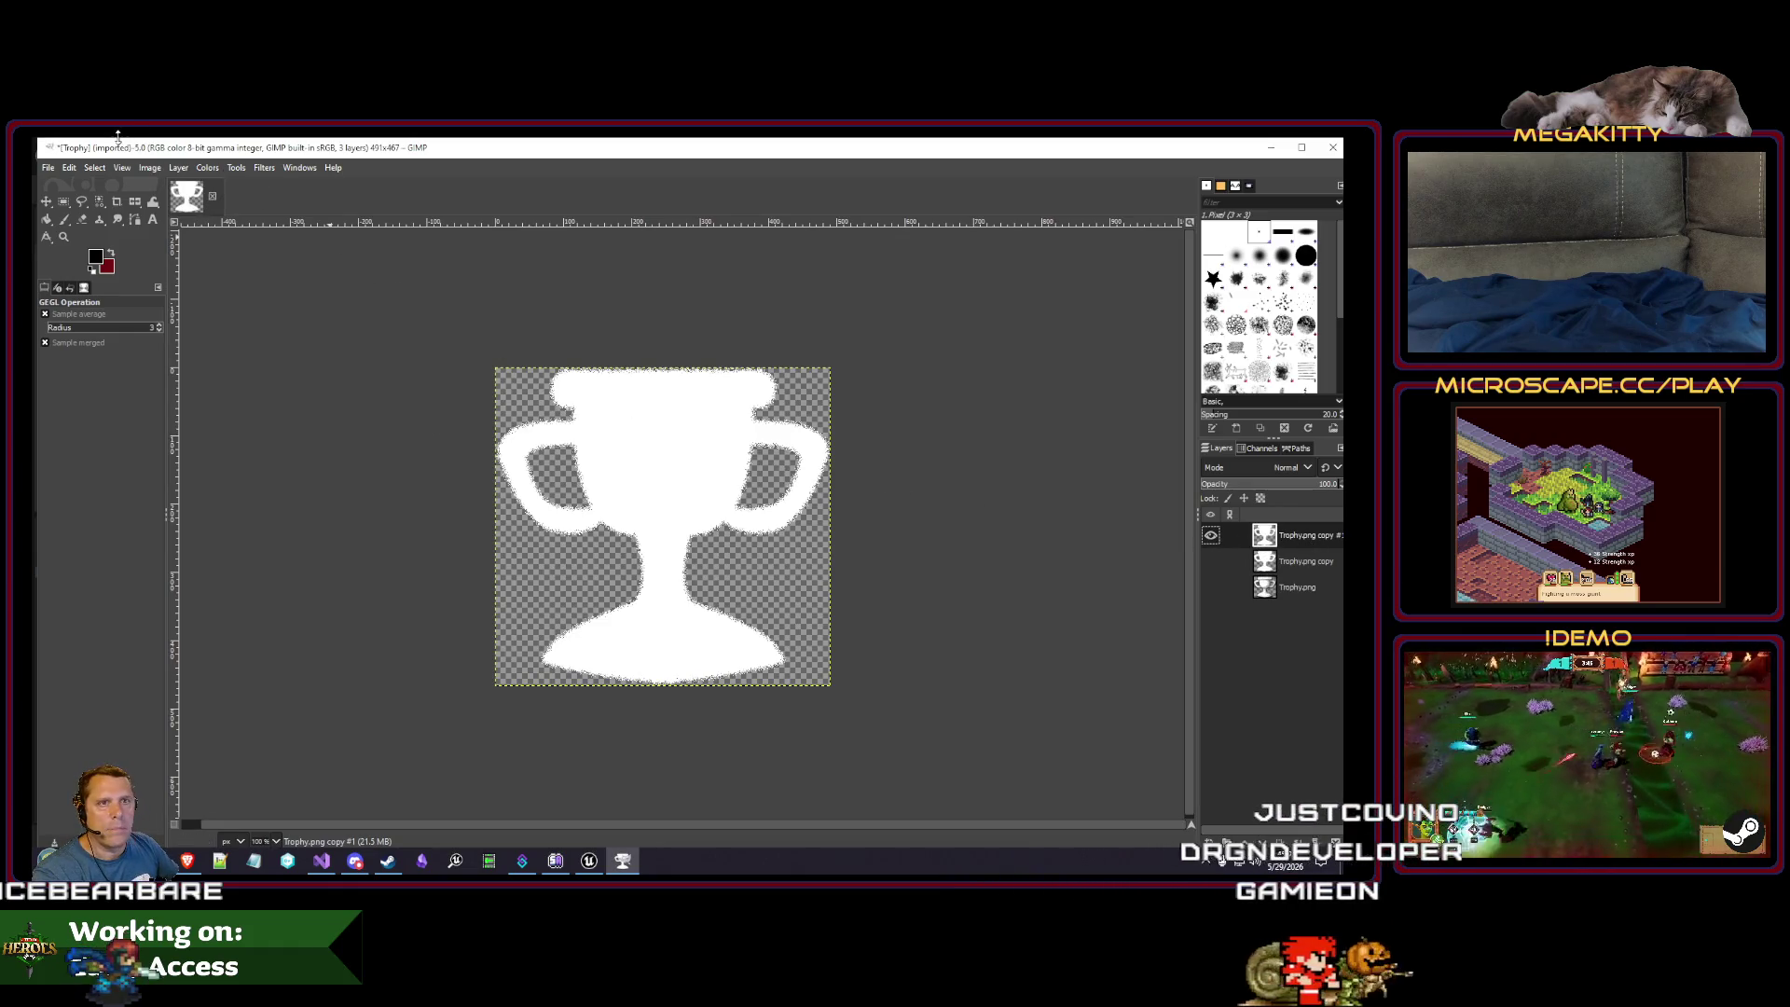
left_click(46, 167)
left_click(65, 302)
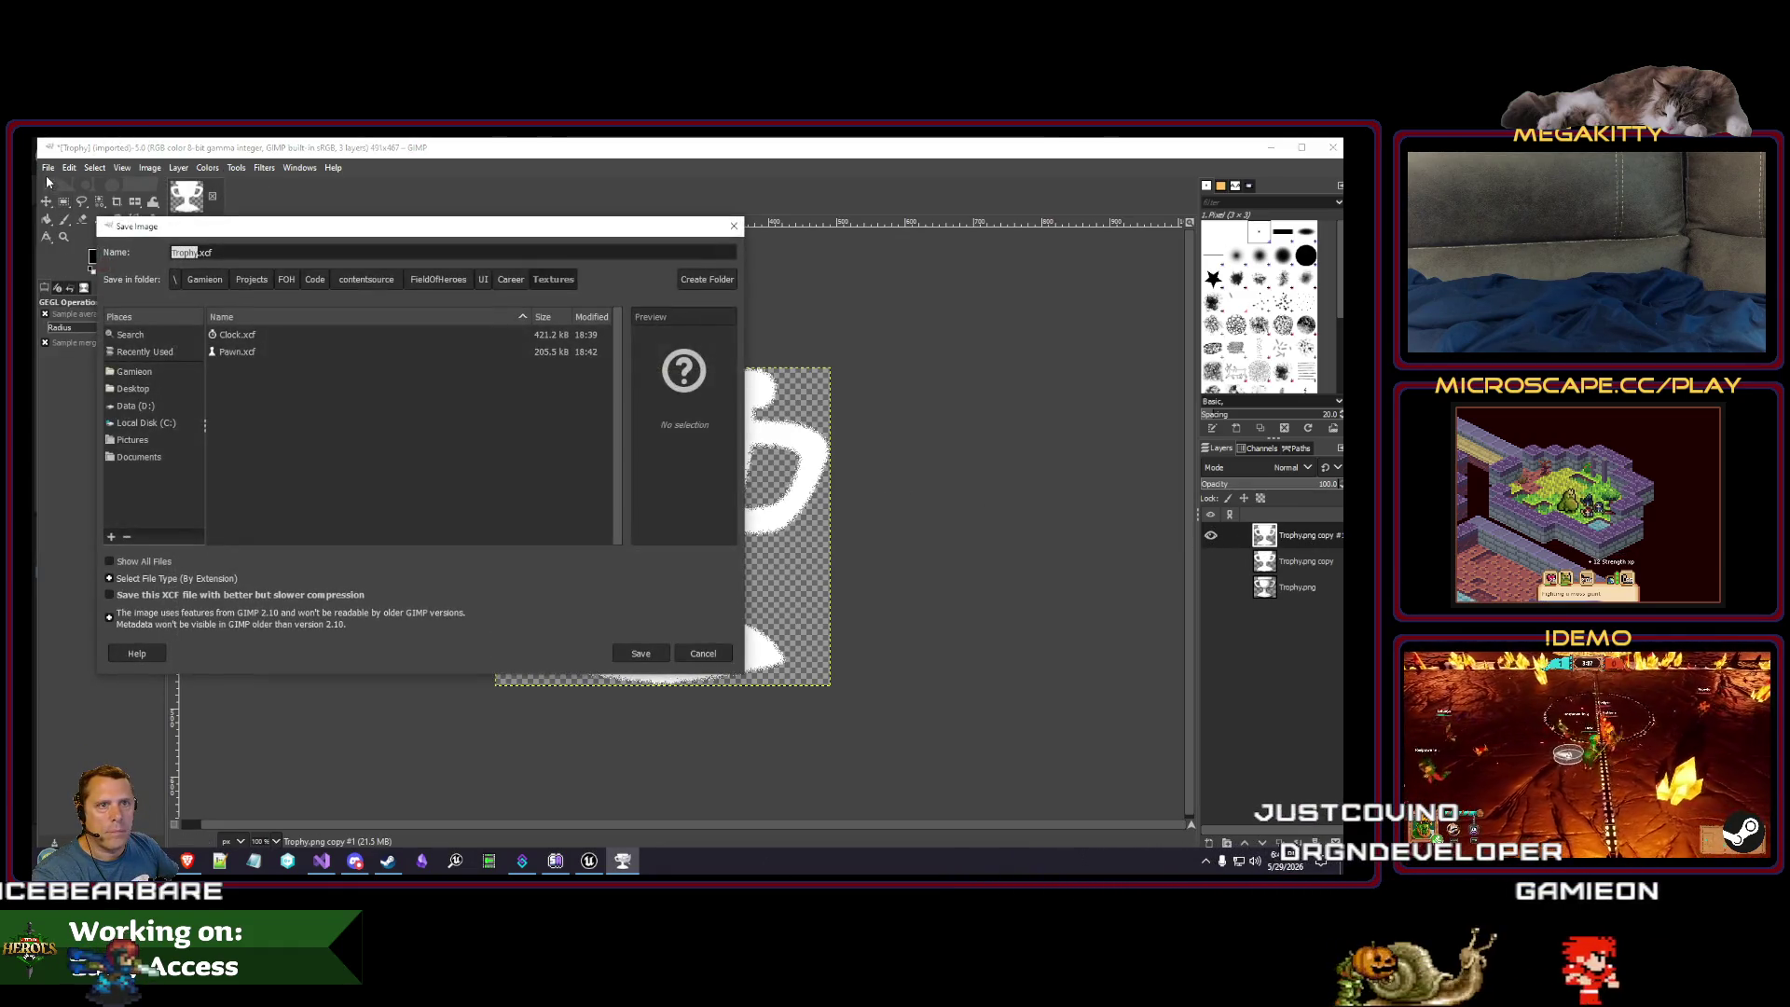
left_click(642, 654)
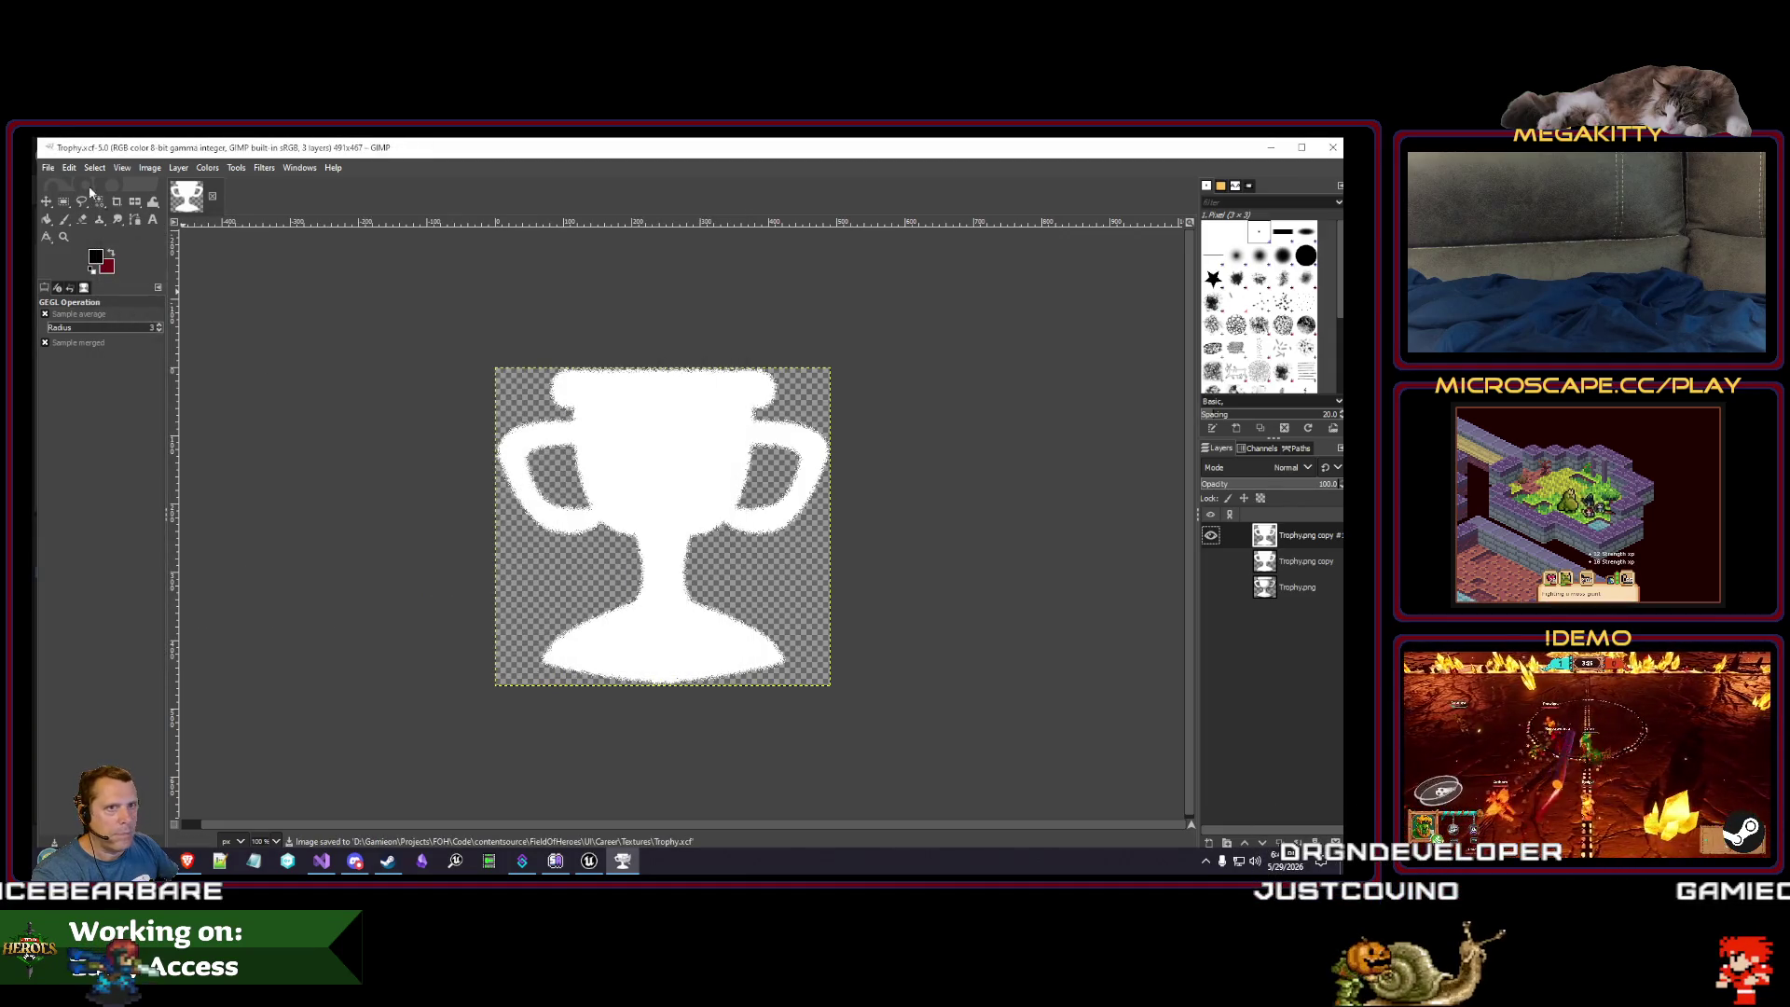
- Export over the existing Trophy.png and return to Unreal Engine
left_click(47, 169)
left_click(92, 398)
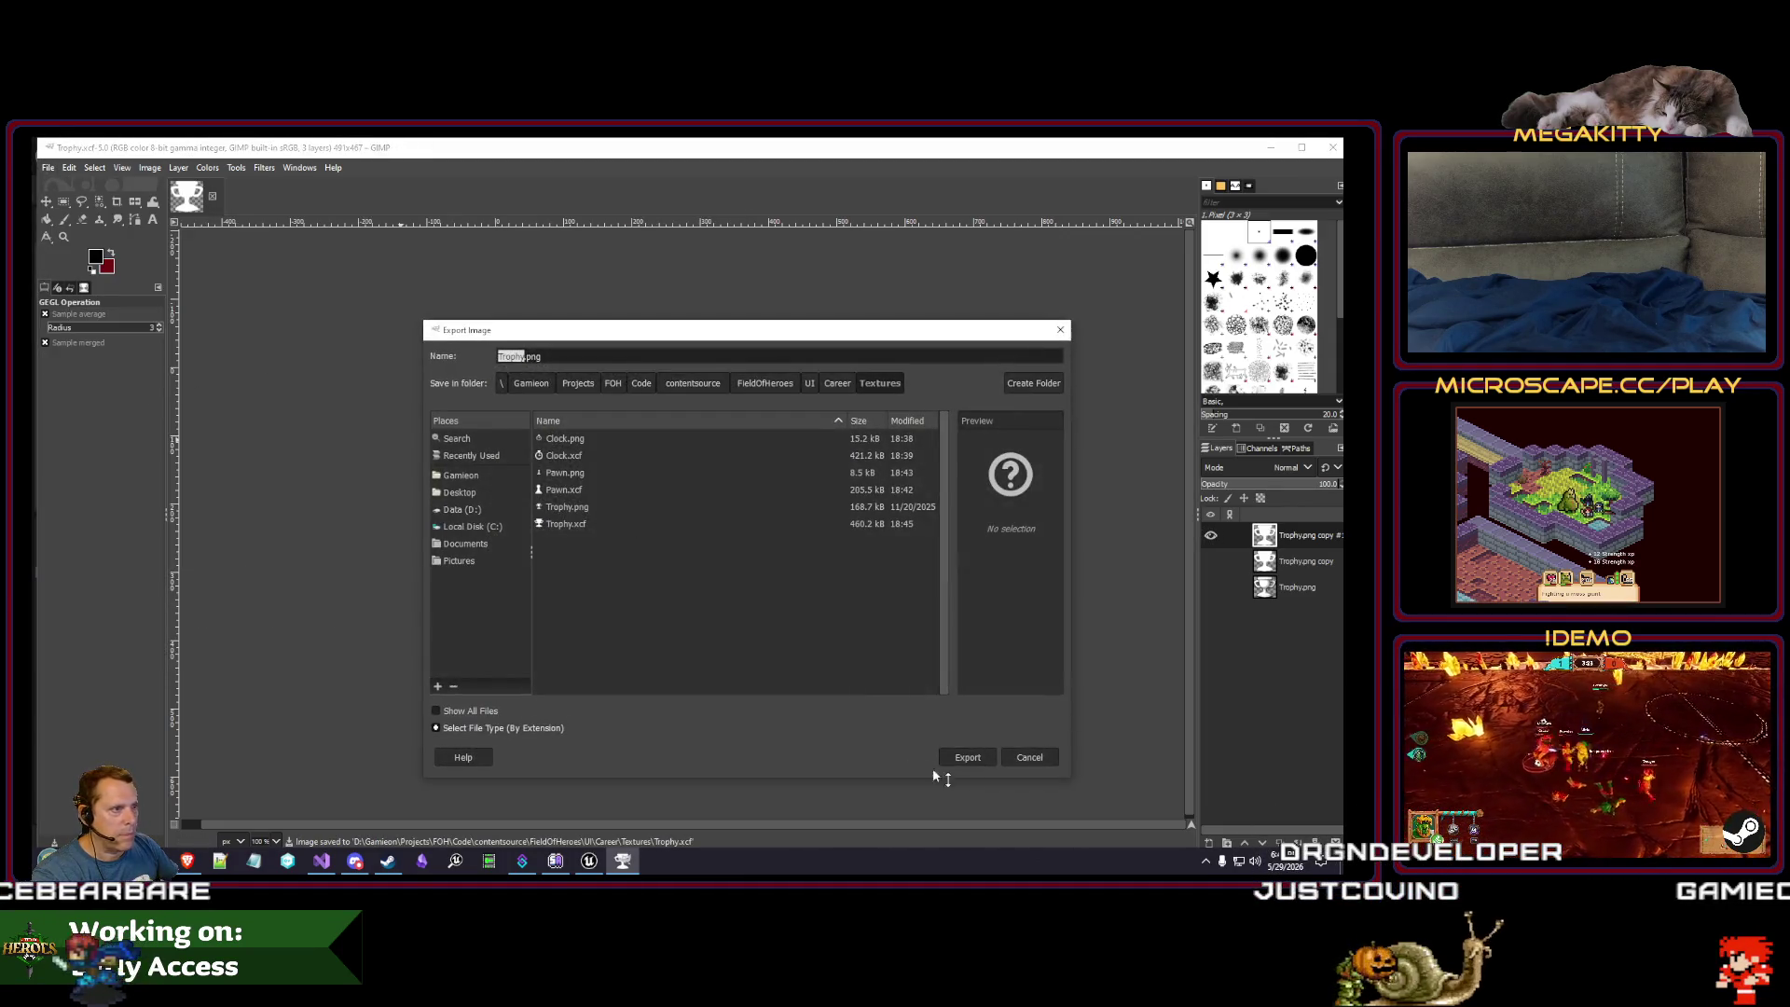
left_click(970, 760)
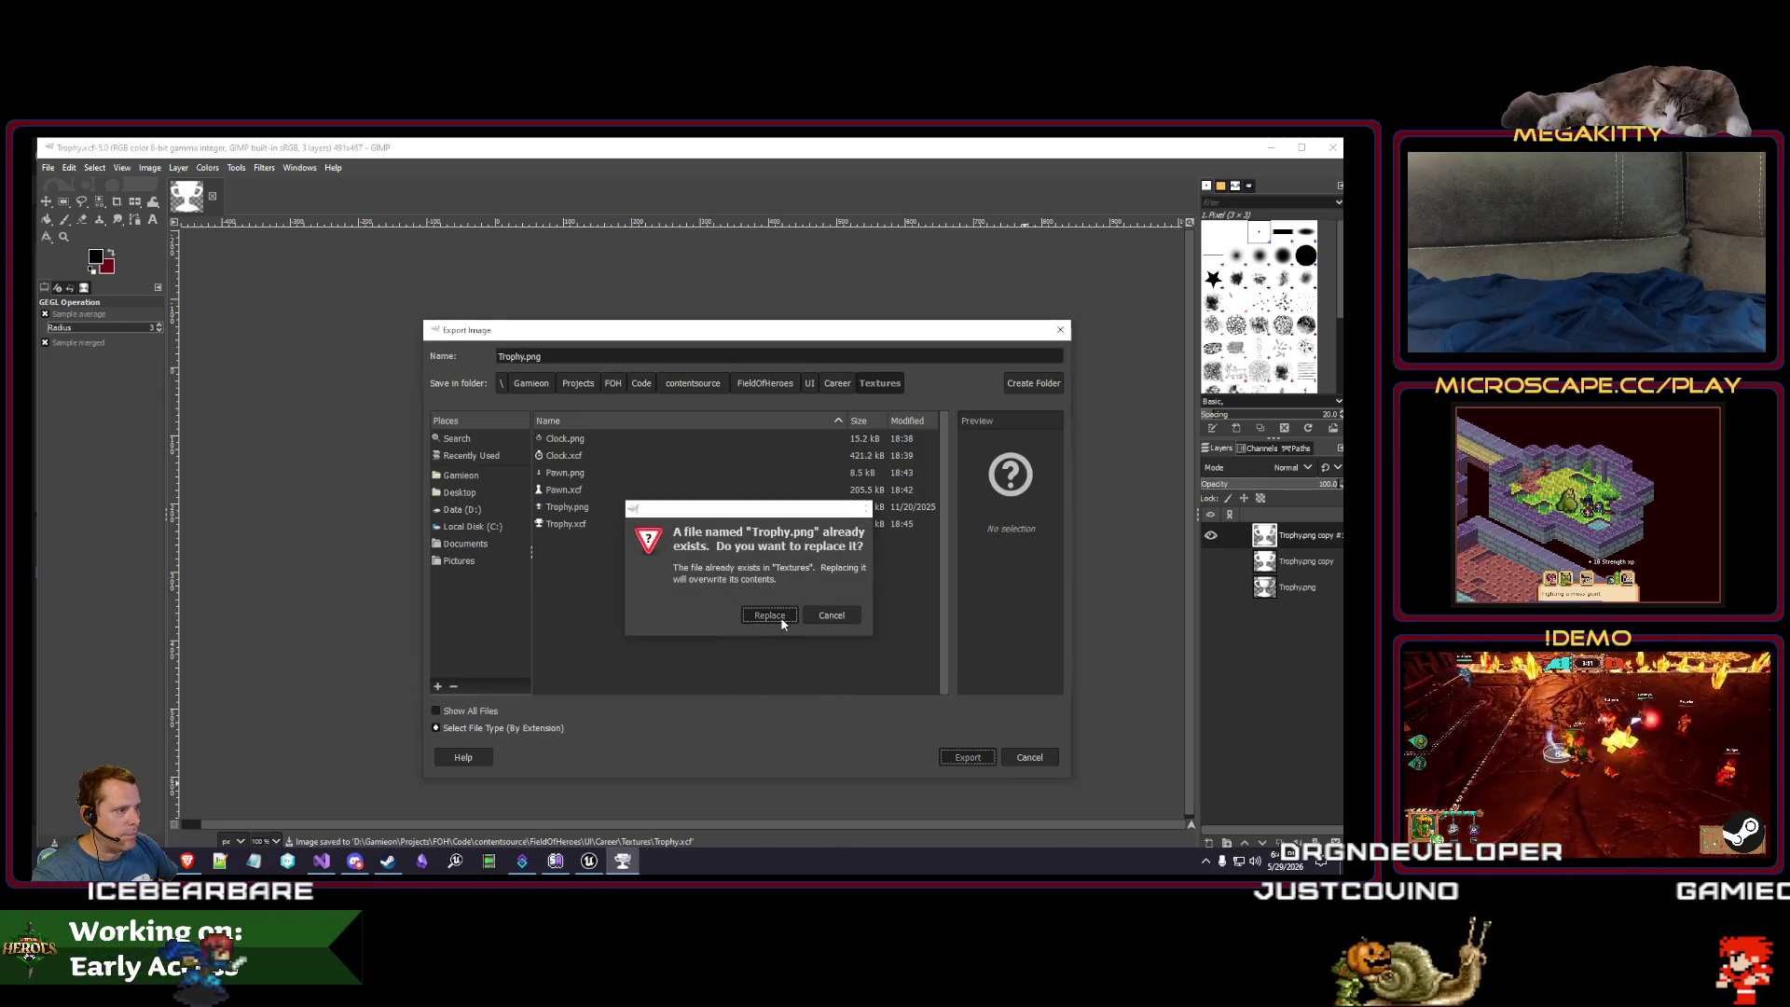
left_click(770, 616)
left_click(714, 669)
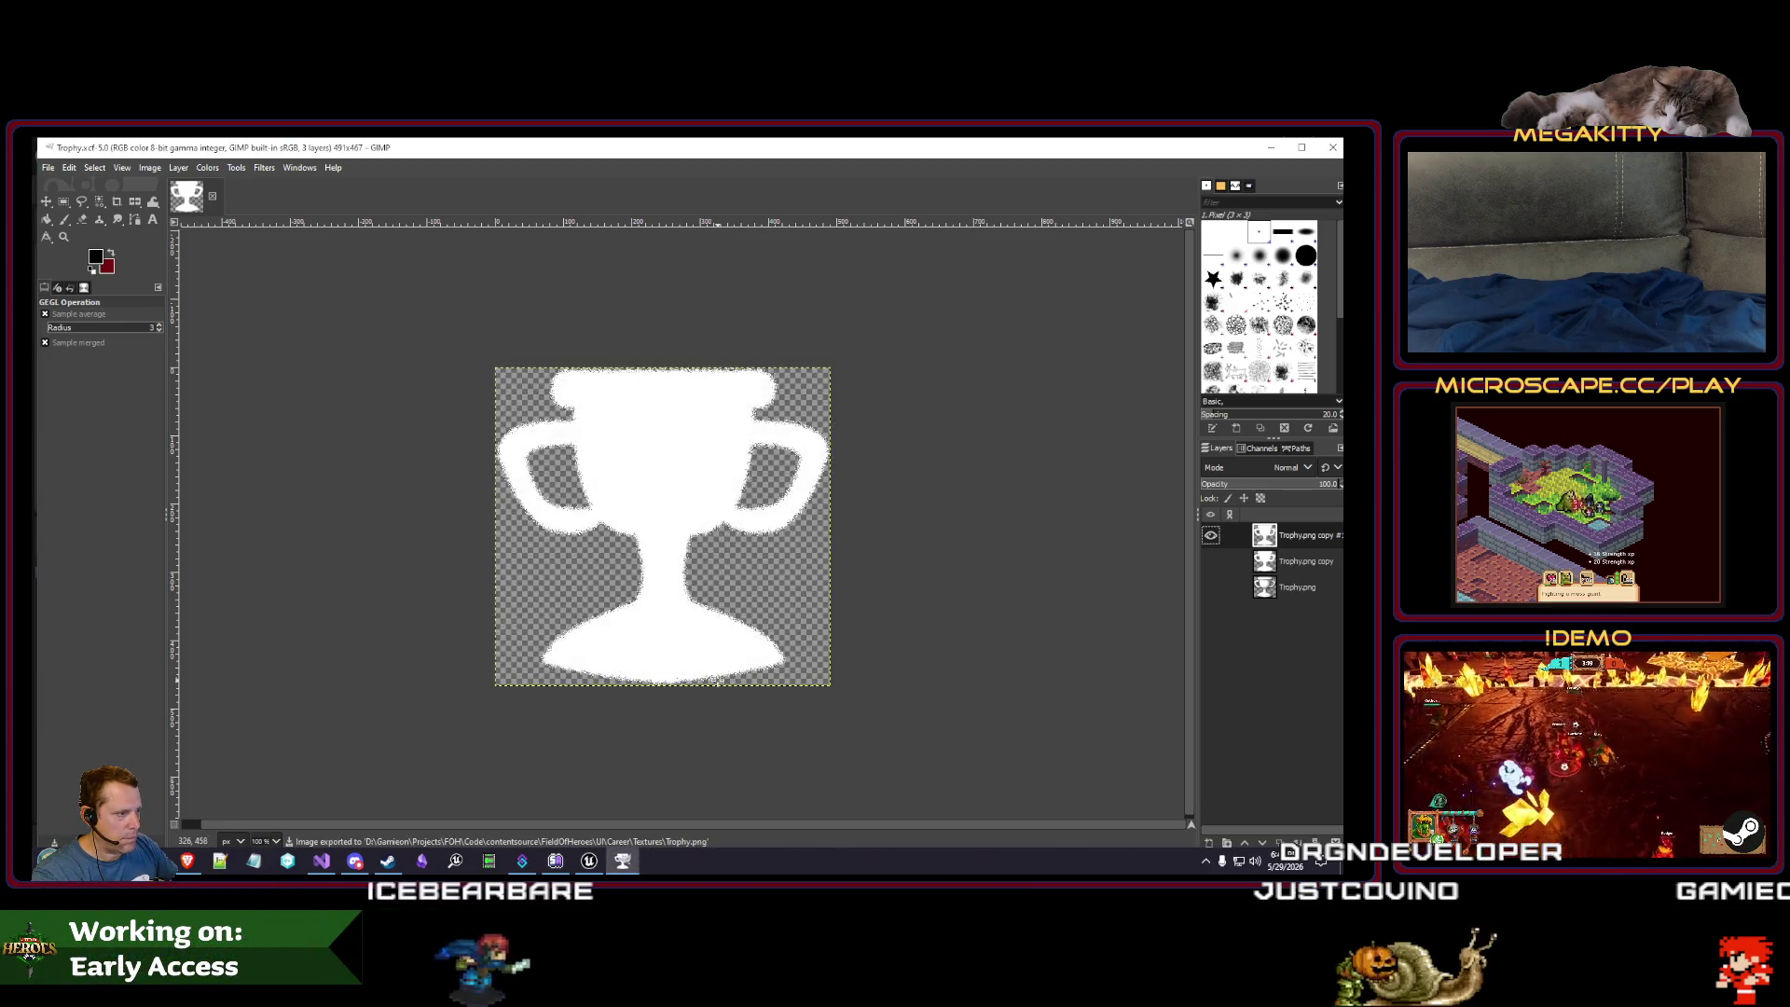
left_click(591, 863)
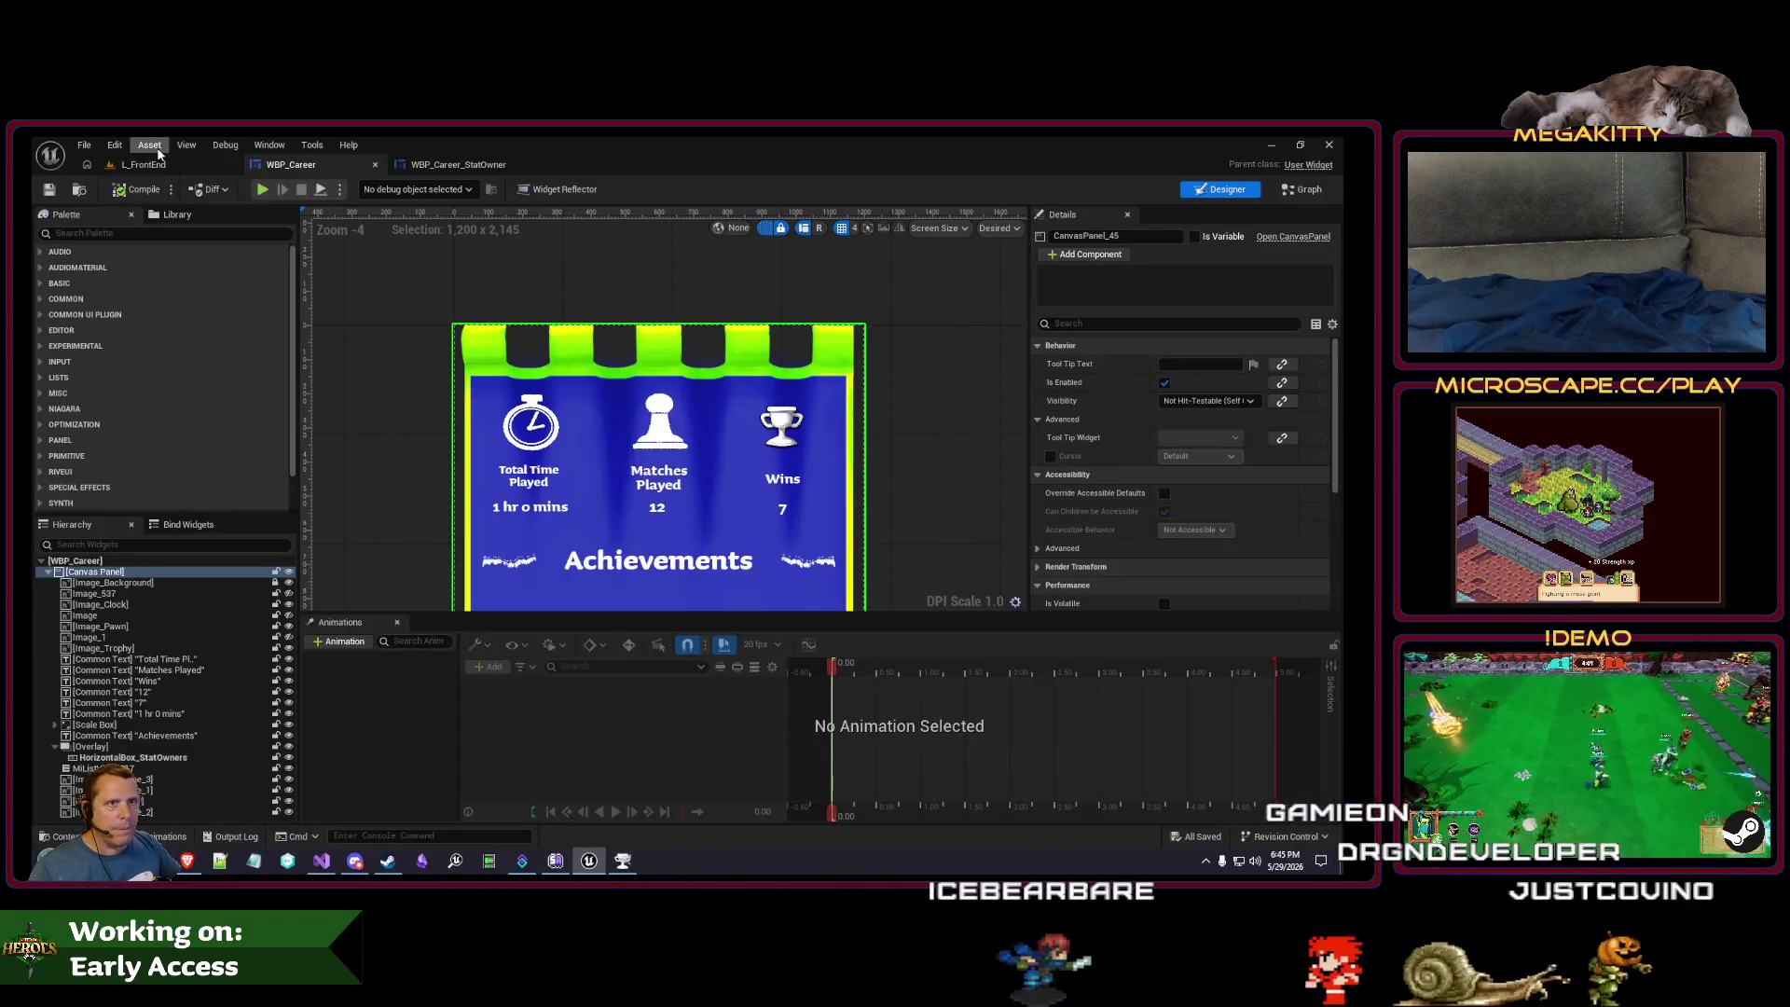